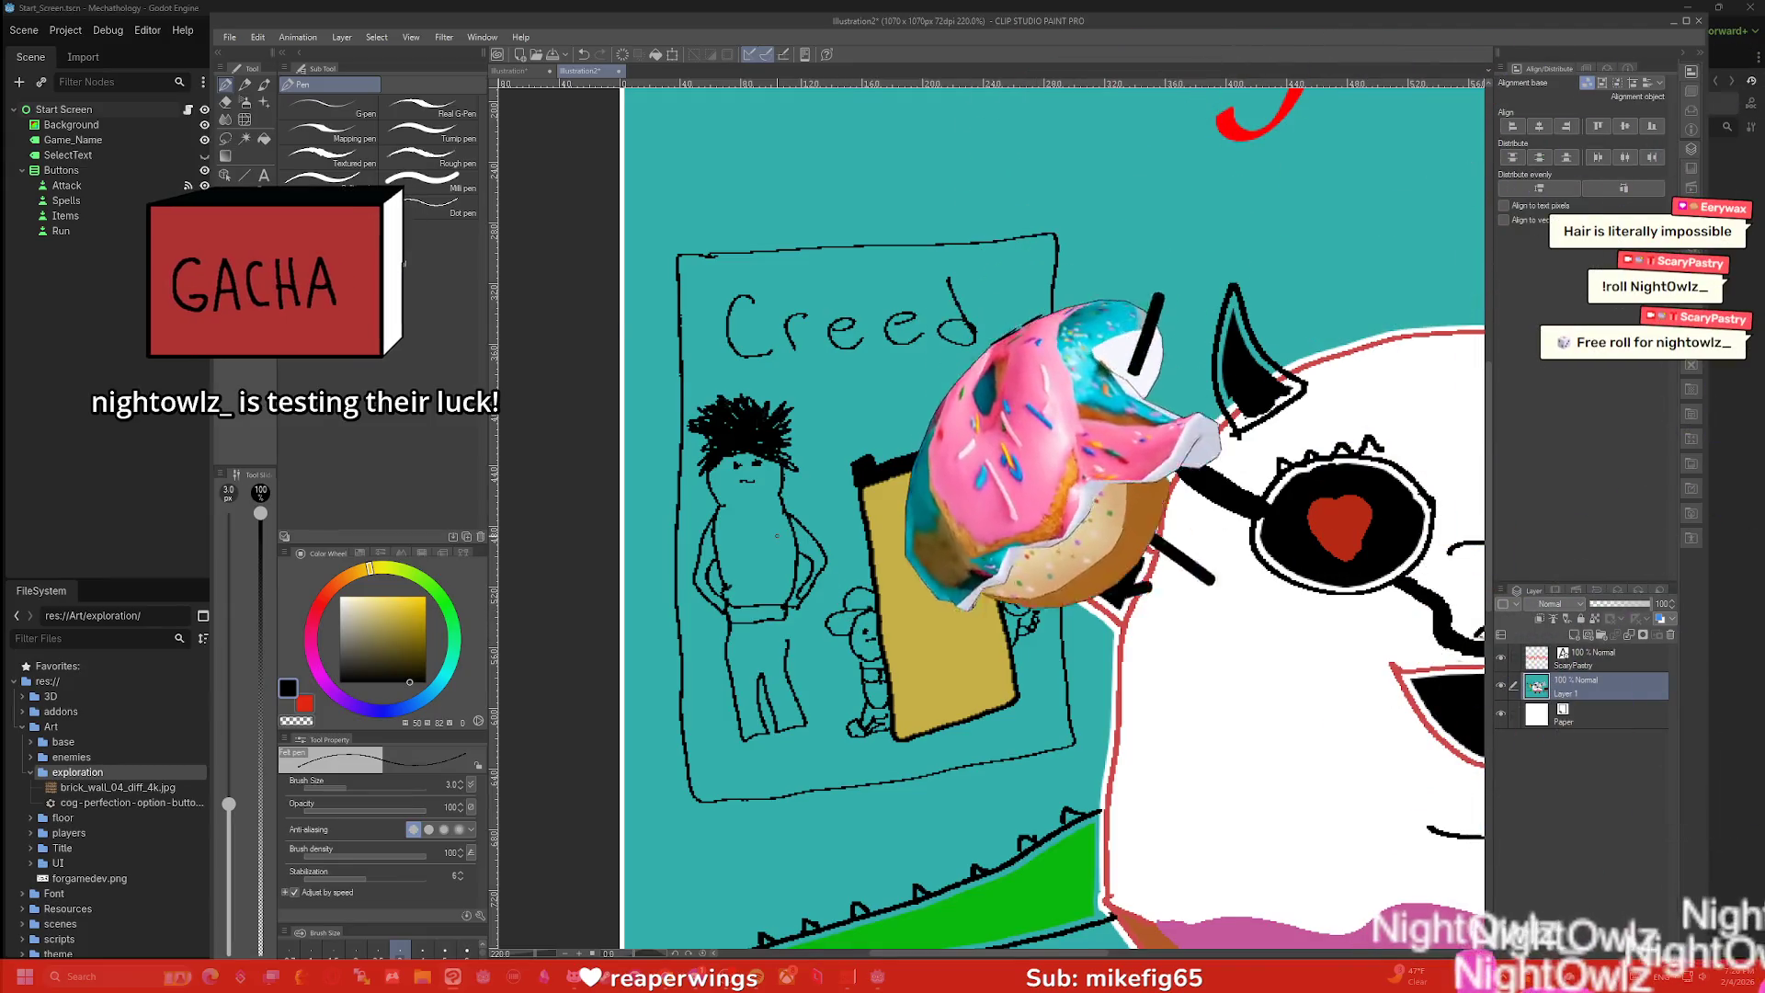
Try an off-white fill on the Creed poster paper, then undo it
{"action": "scroll", "coordinate": [777, 535], "scroll_direction": "down", "scroll_amount": 1}
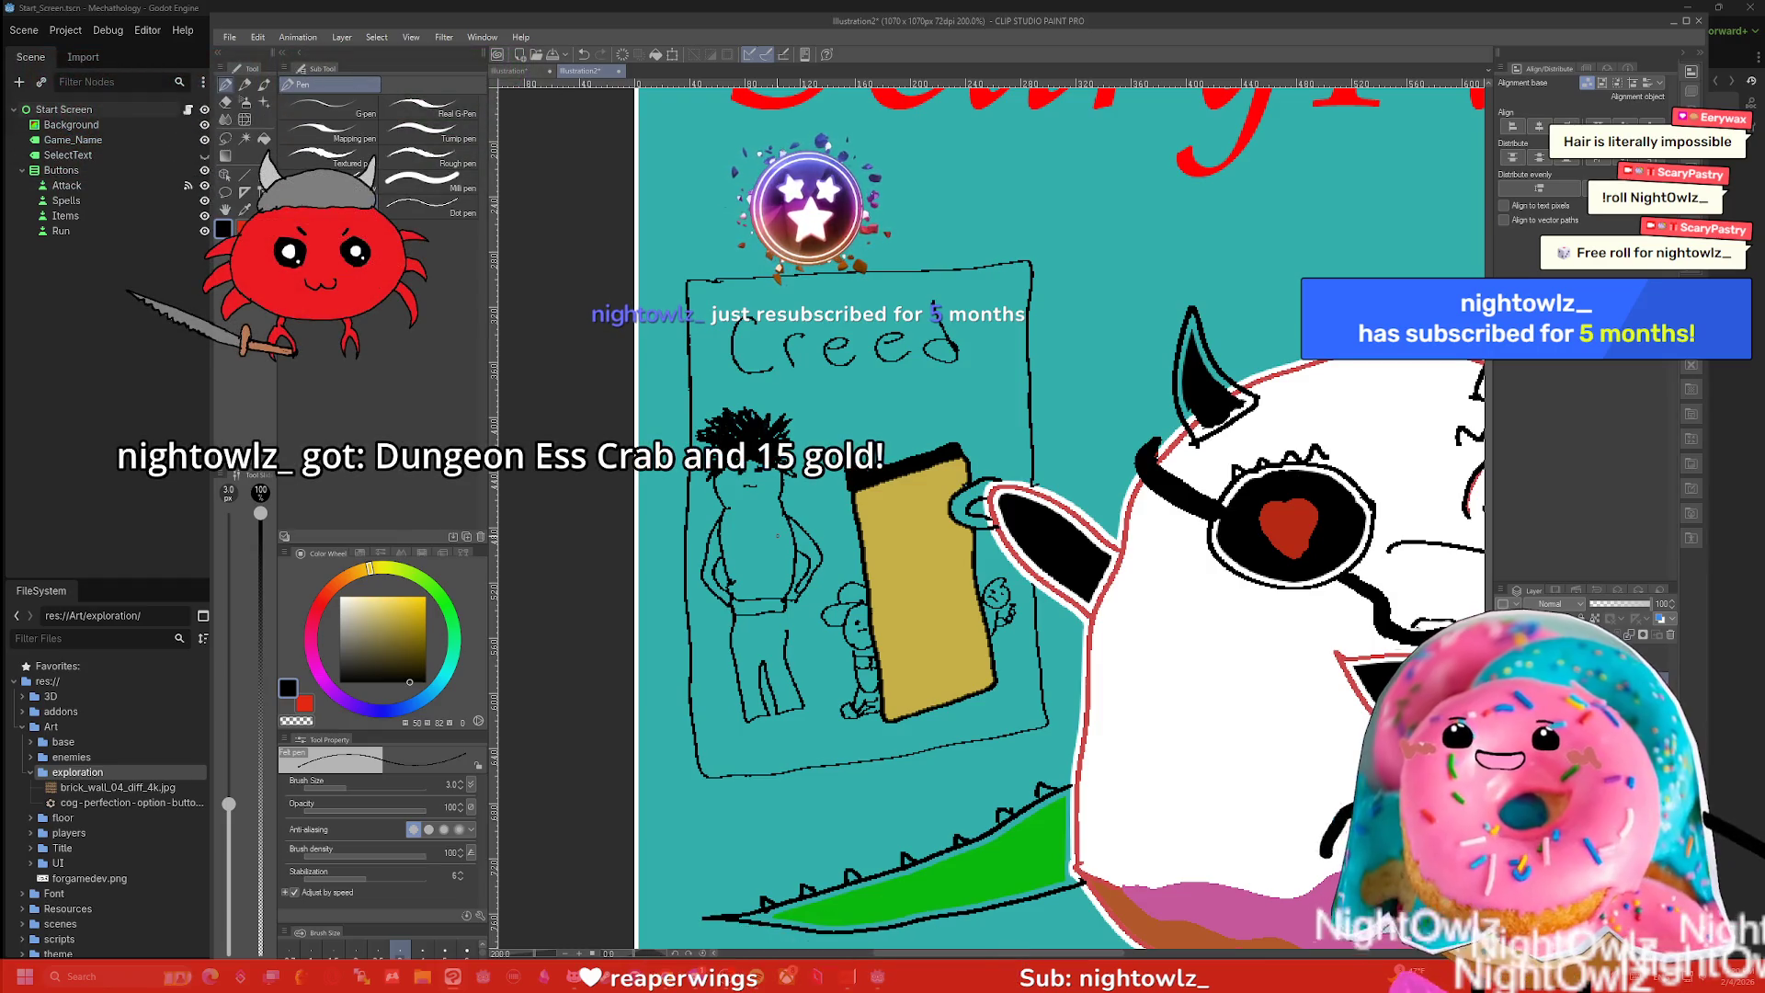
{"action": "scroll", "coordinate": [776, 535], "scroll_direction": "down", "scroll_amount": 5}
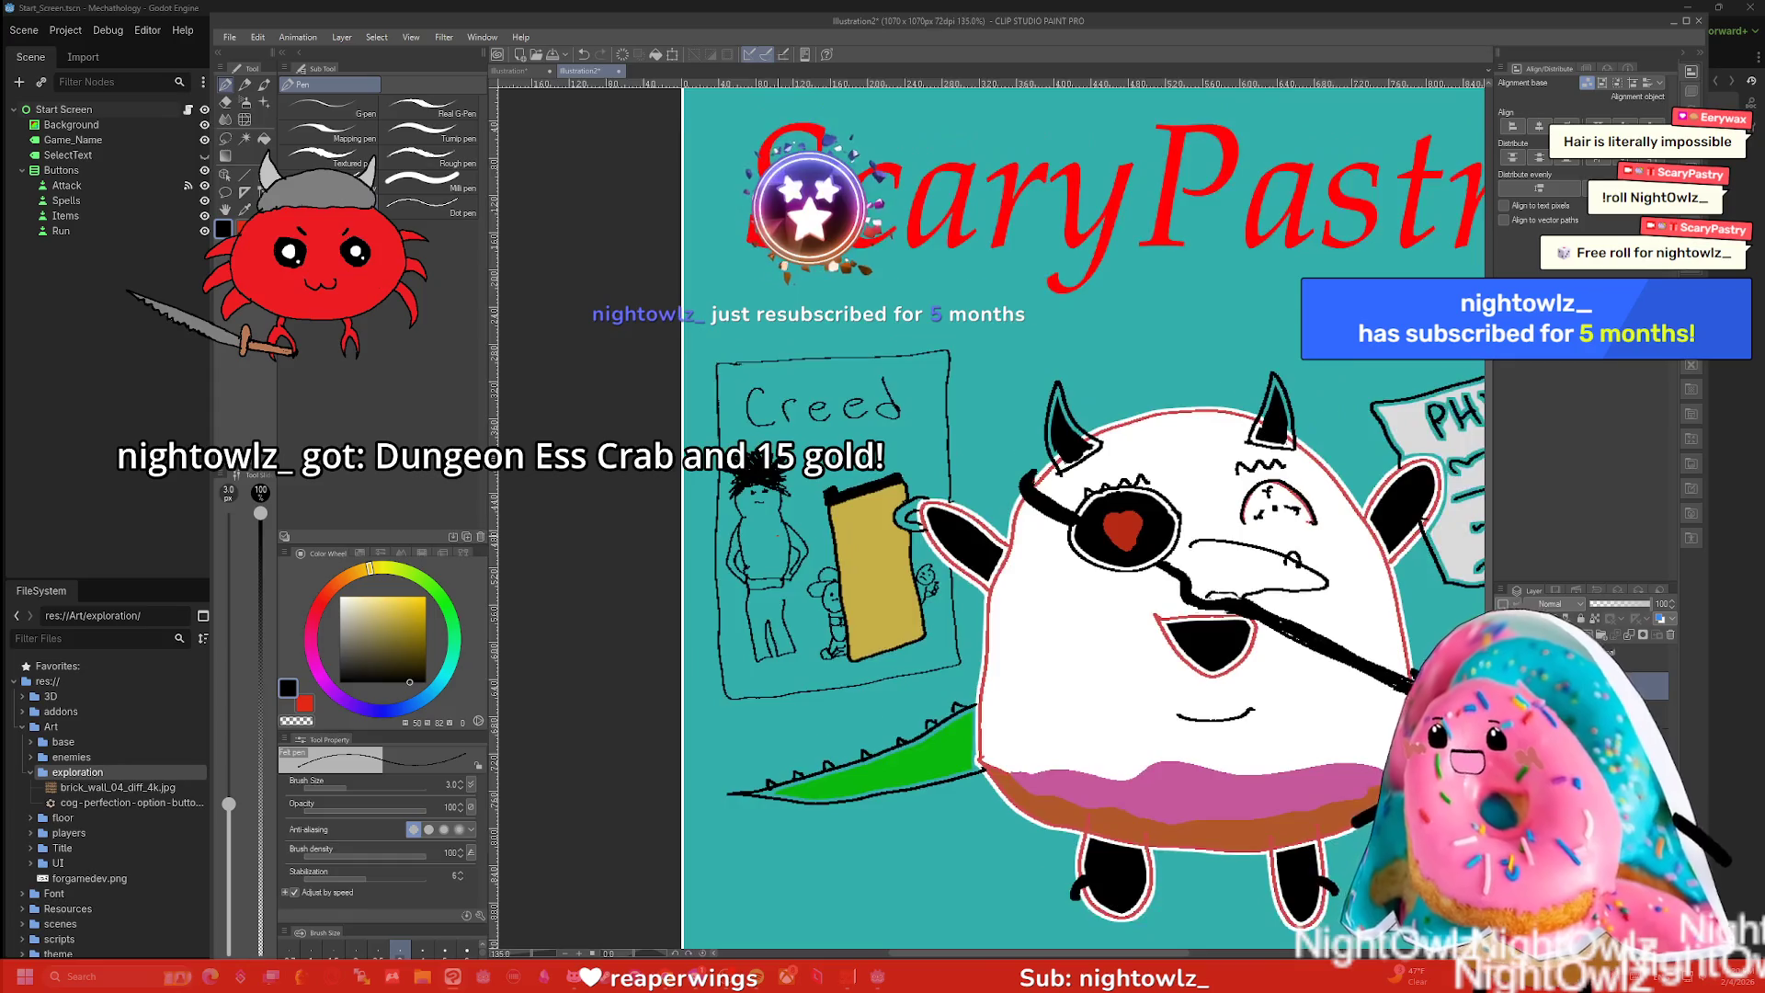
{"action": "scroll", "coordinate": [785, 535], "scroll_direction": "up", "scroll_amount": 4}
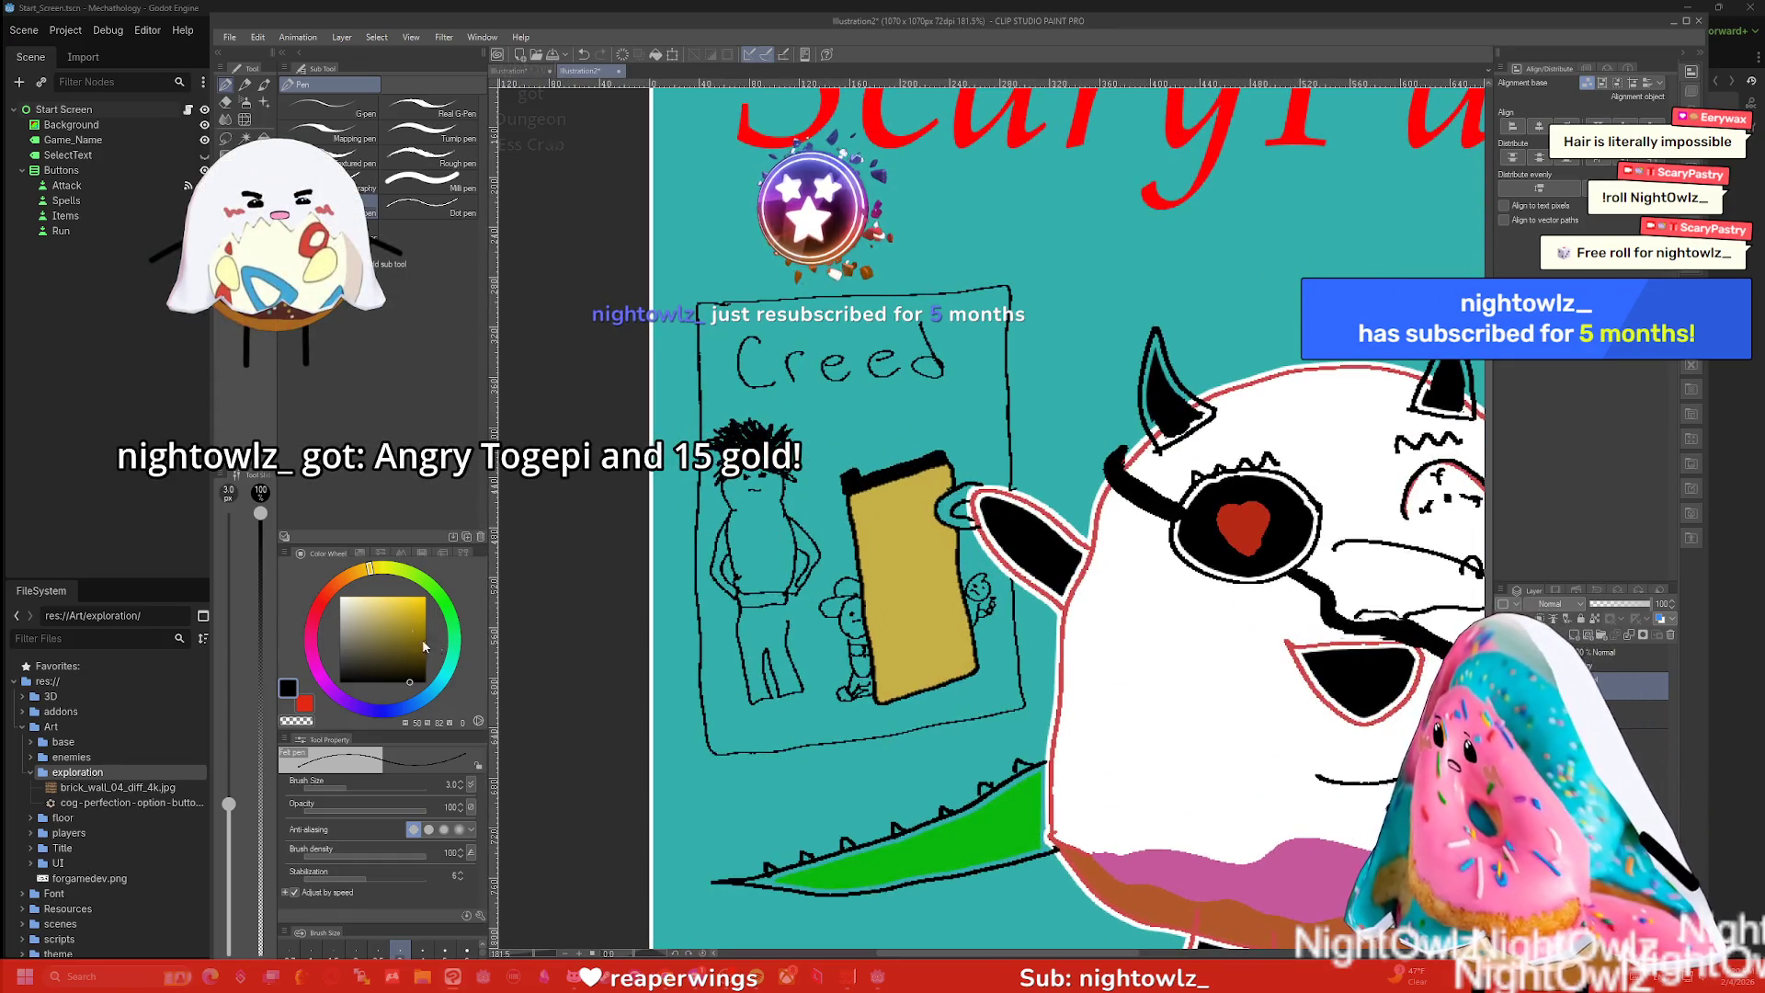
{"action": "key", "text": "g"}
{"action": "left_click", "coordinate": [880, 449]}
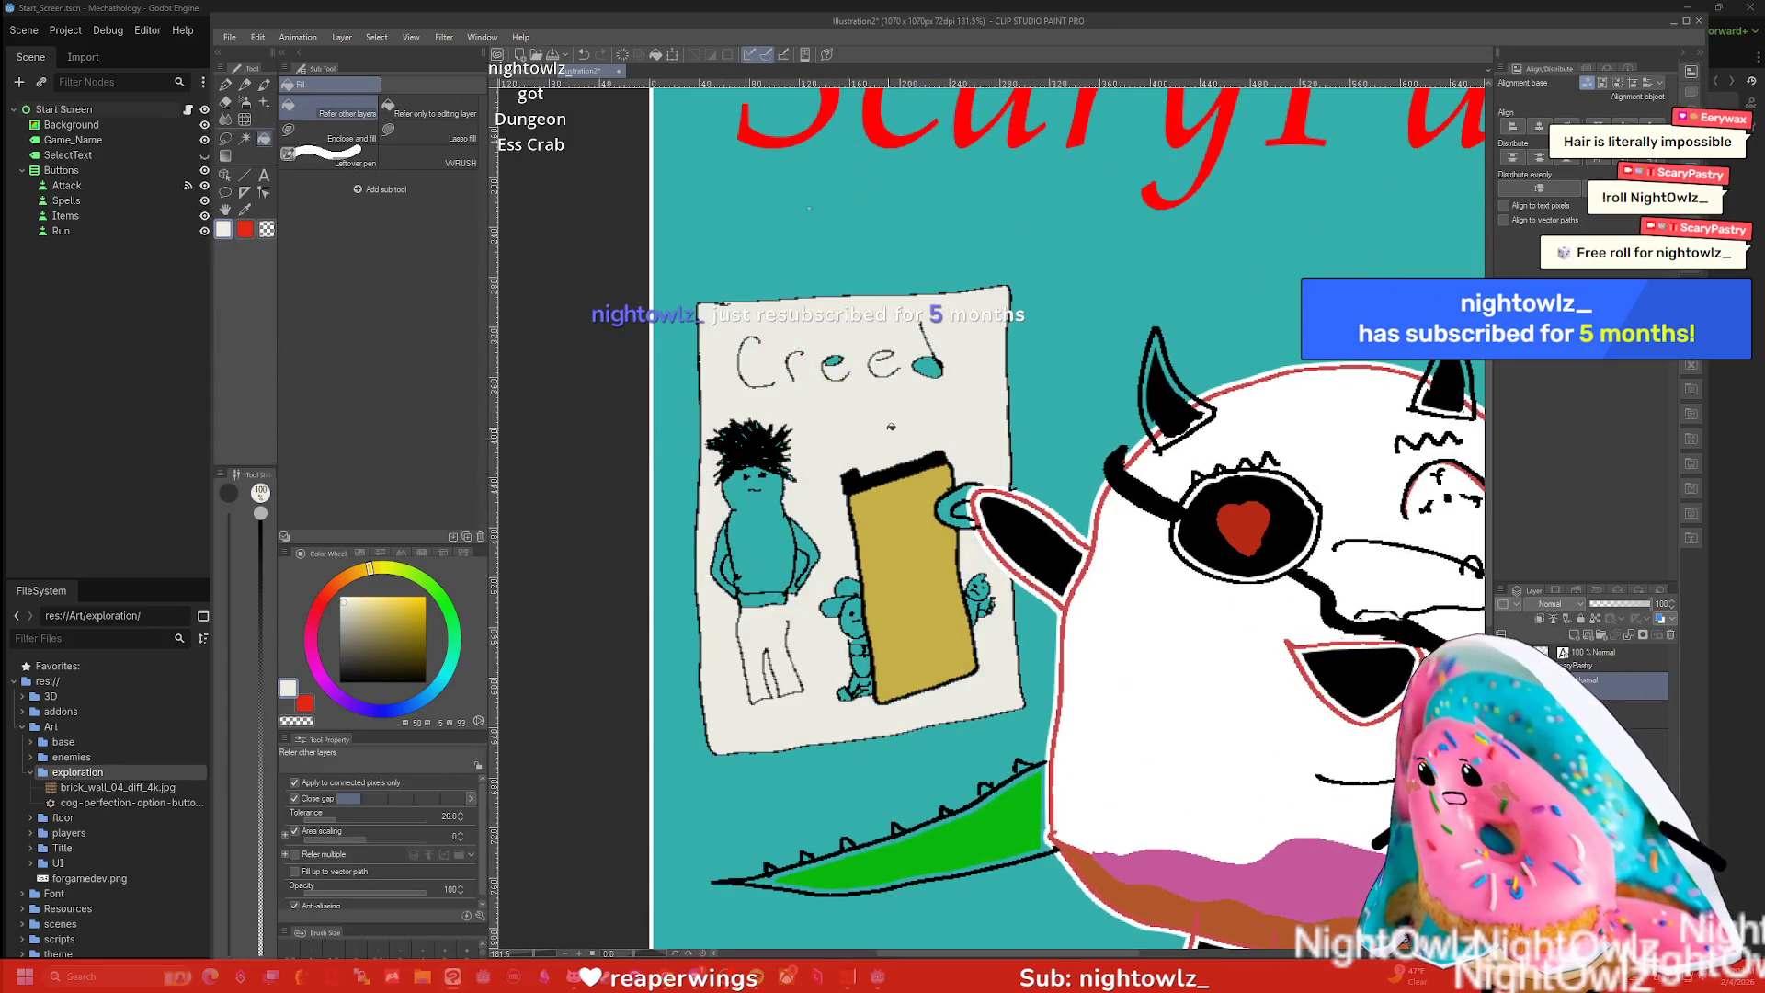
{"action": "key", "text": "ctrl+z"}
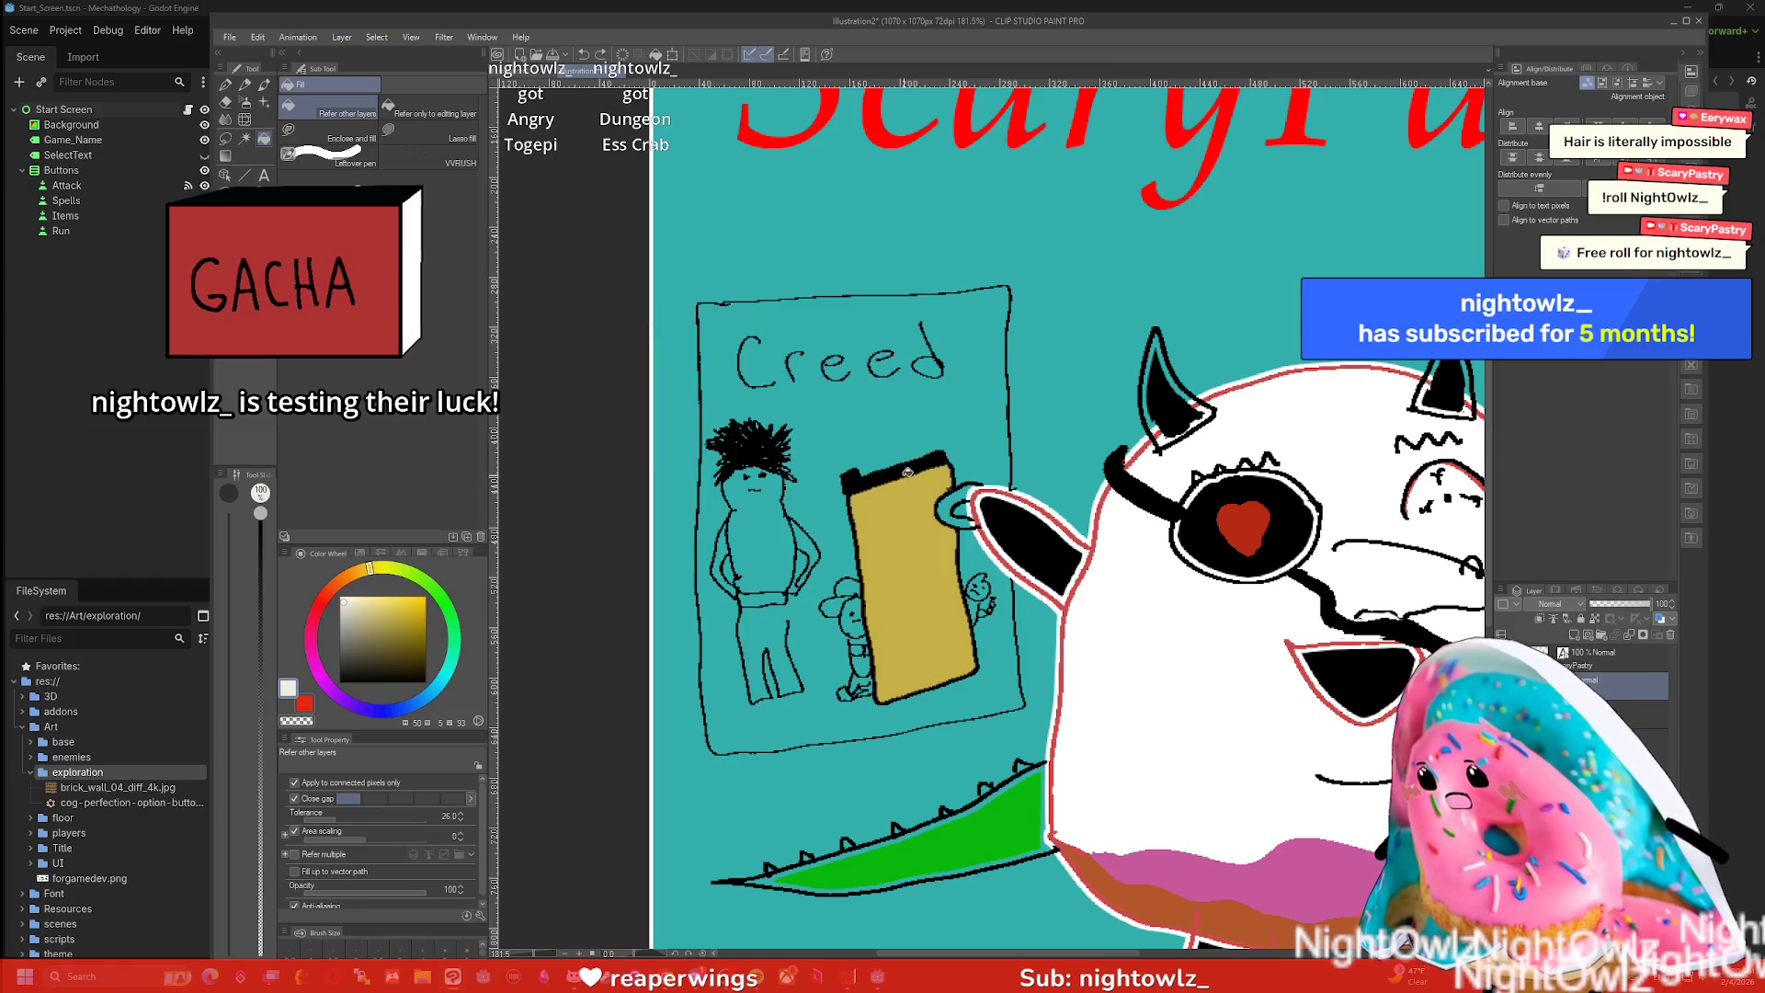
Sample the poster's gold and fill the loop beside the poster with it
{"action": "scroll", "coordinate": [891, 455], "scroll_direction": "down", "scroll_amount": 3}
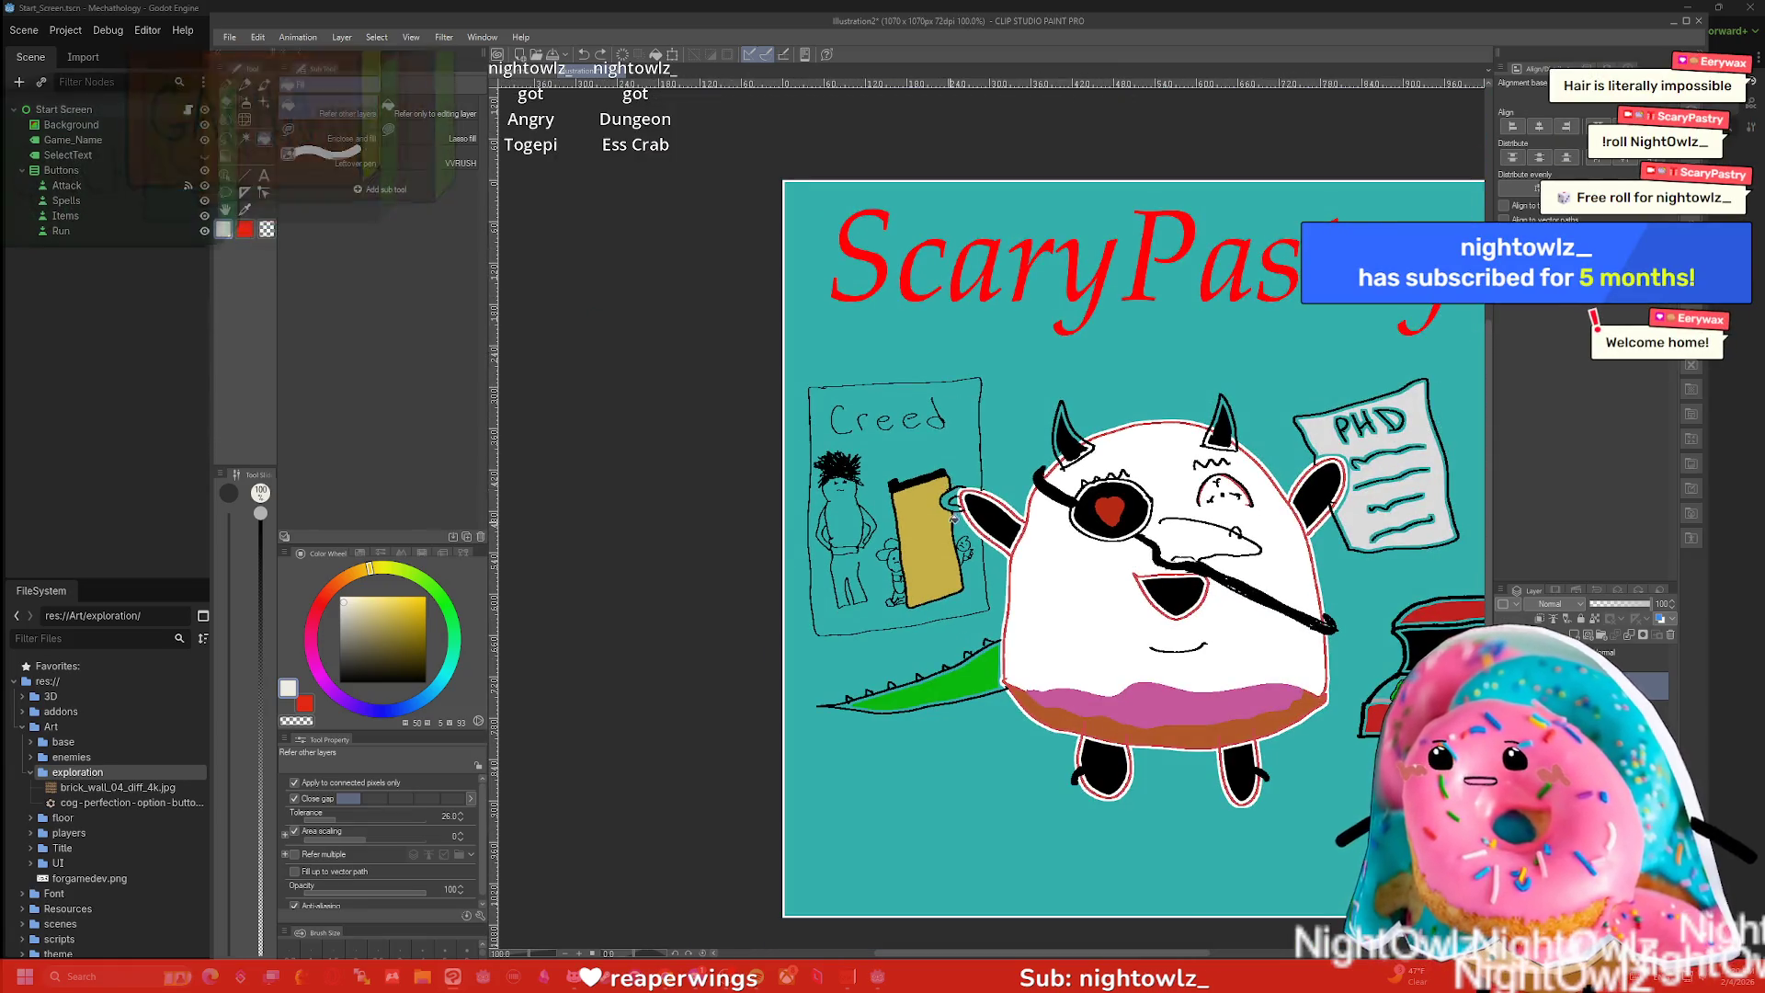
{"action": "scroll", "coordinate": [956, 485], "scroll_direction": "up", "scroll_amount": 6}
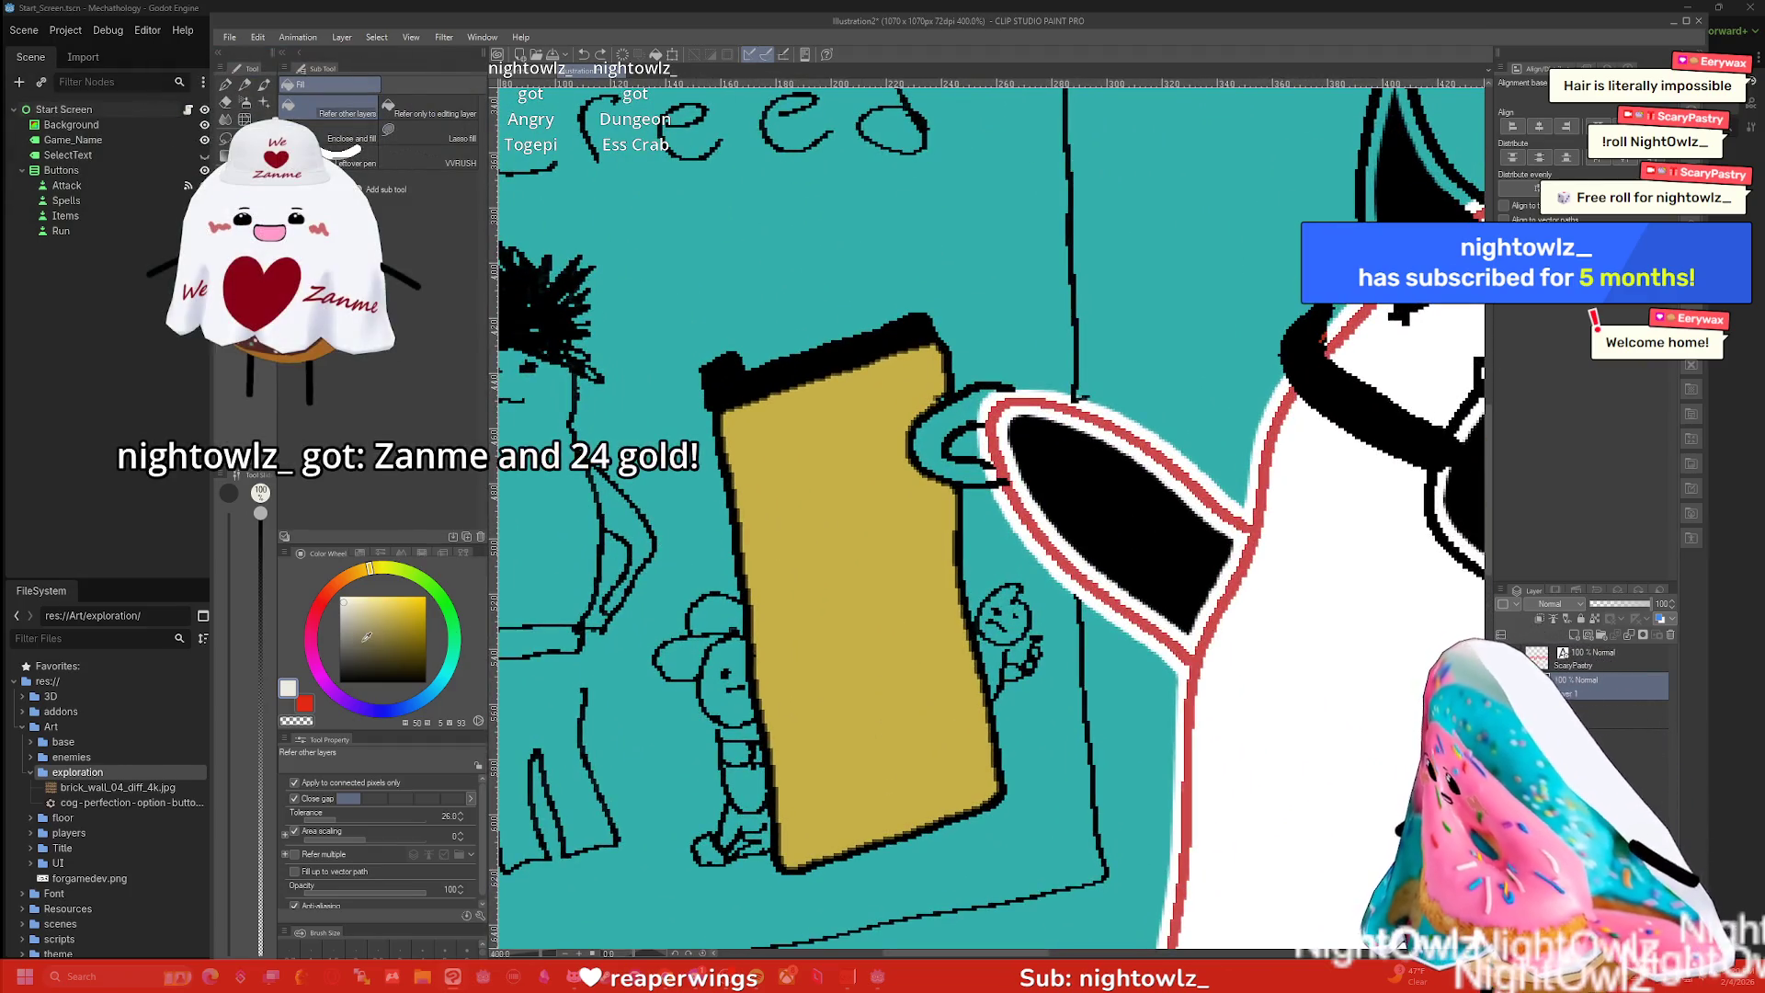
{"action": "left_click", "coordinate": [880, 526], "text": "alt"}
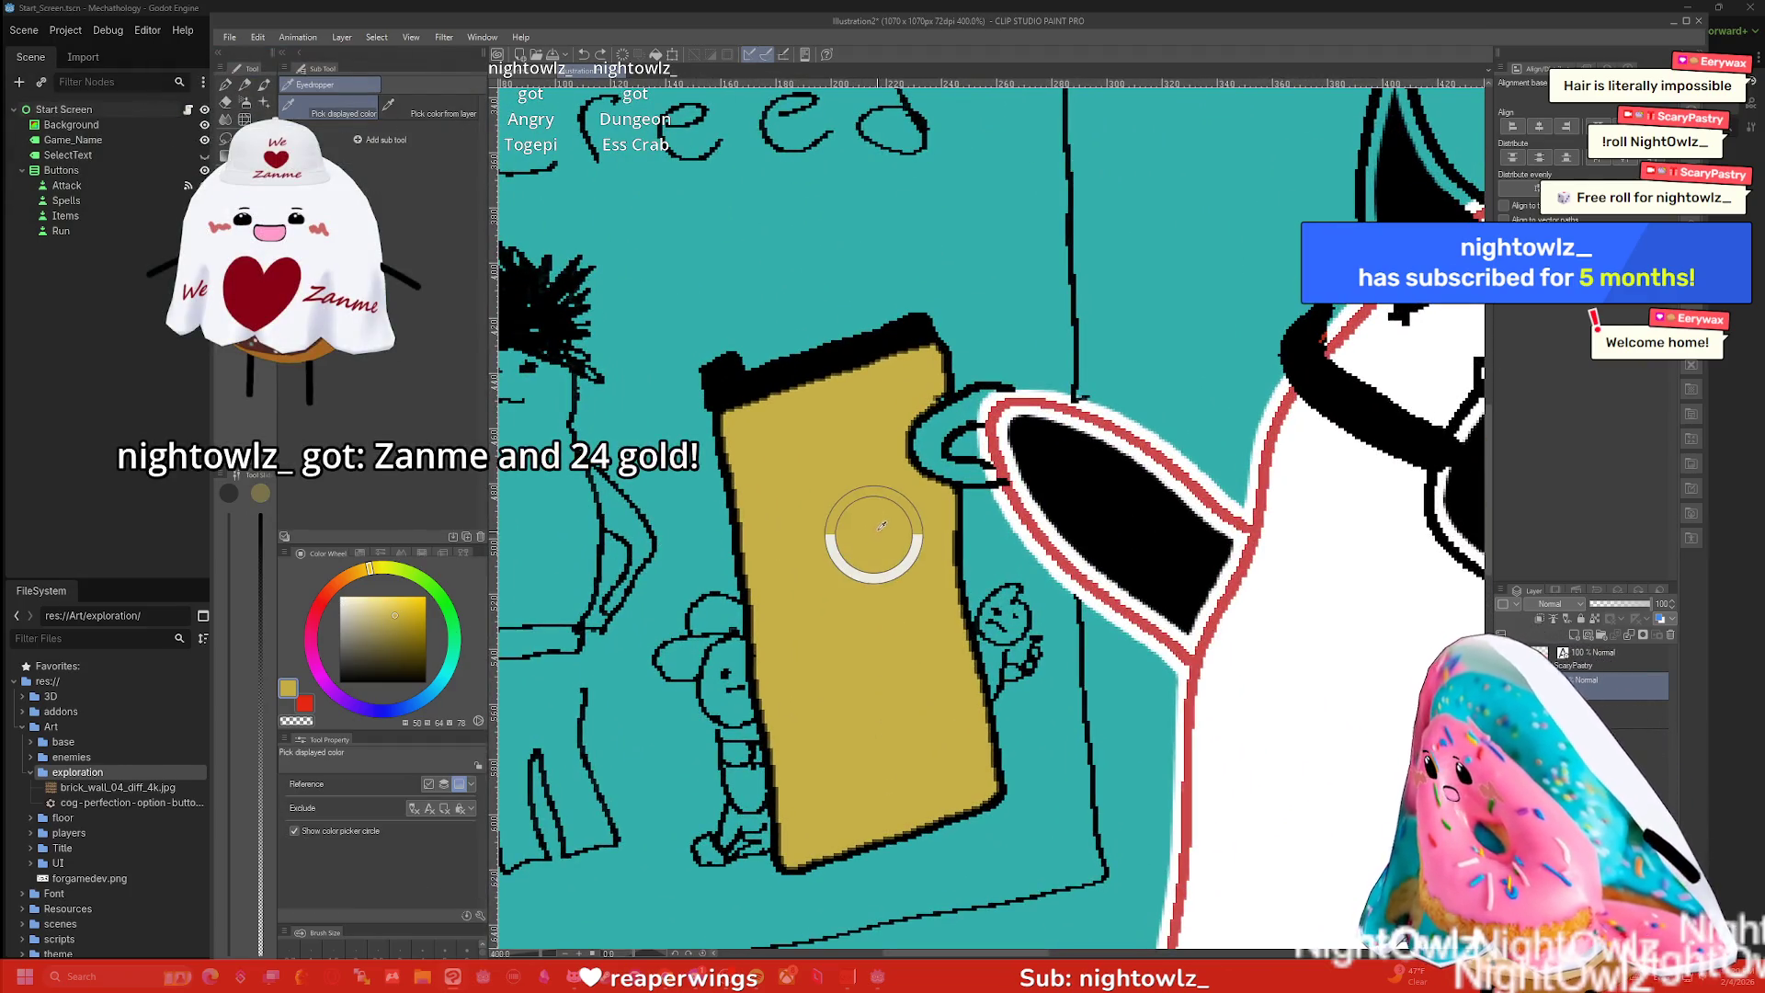
{"action": "left_click", "coordinate": [941, 452]}
{"action": "key", "text": "p"}
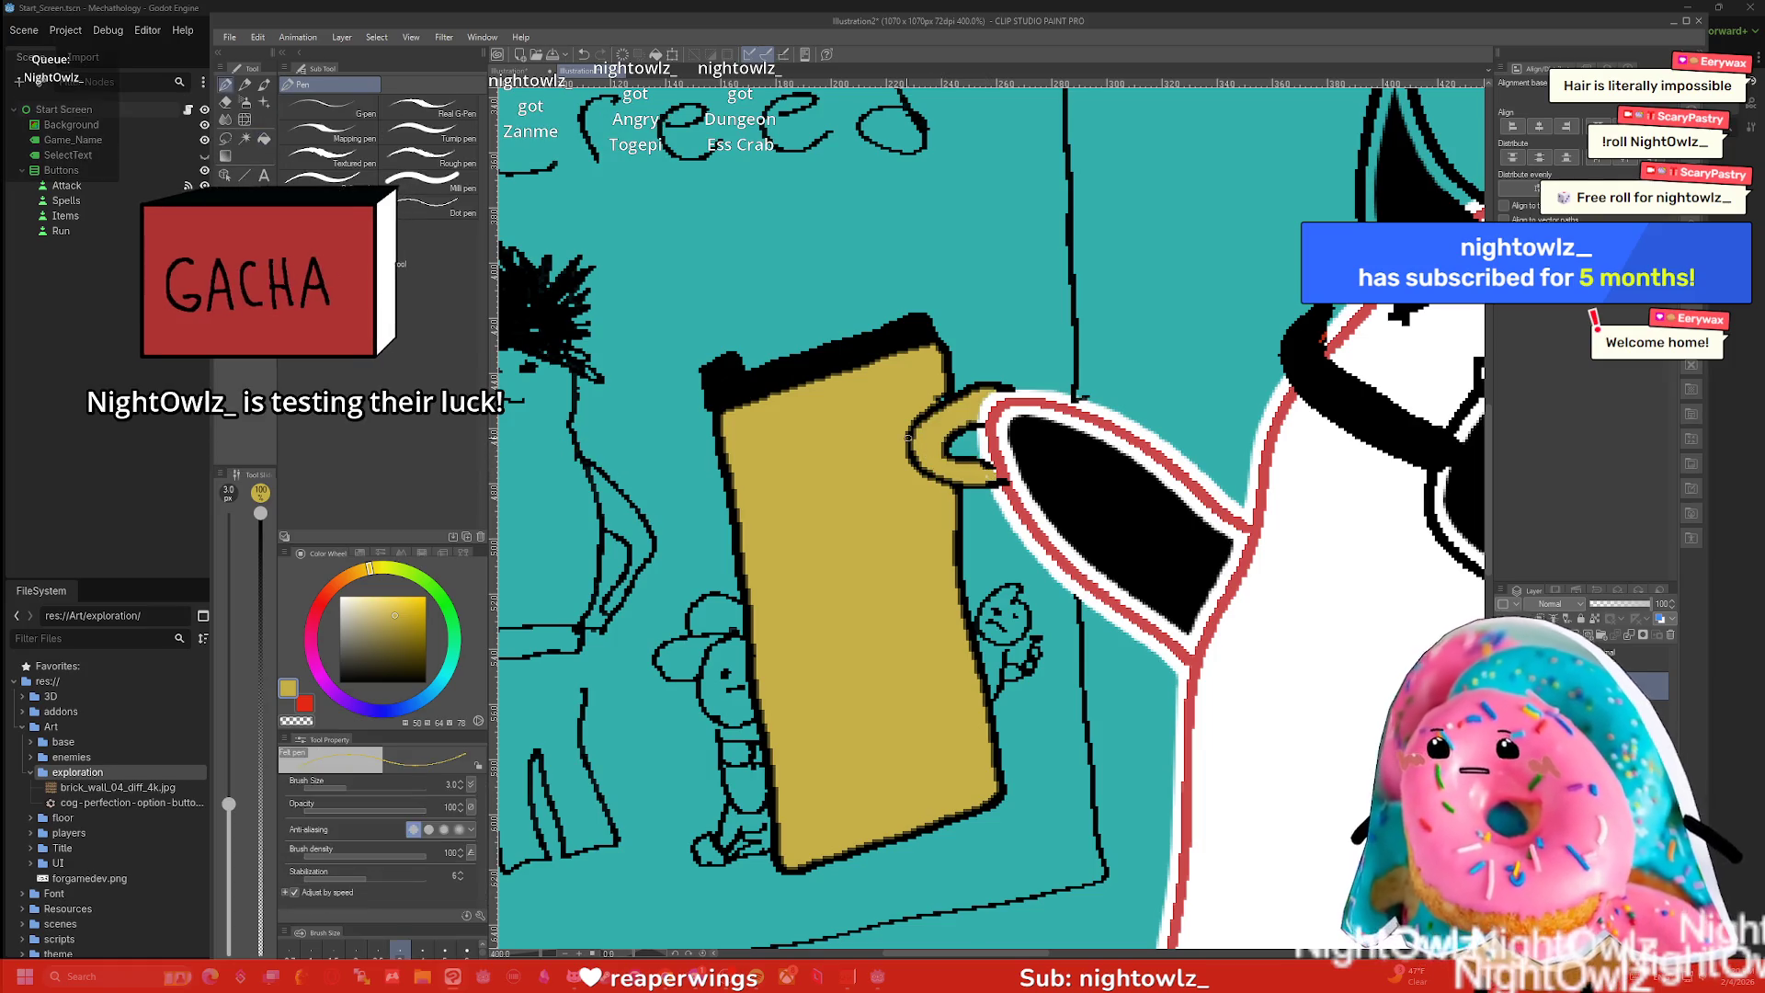
{"action": "scroll", "coordinate": [991, 476], "scroll_direction": "down", "scroll_amount": 3}
{"action": "scroll", "coordinate": [938, 409], "scroll_direction": "down", "scroll_amount": 3}
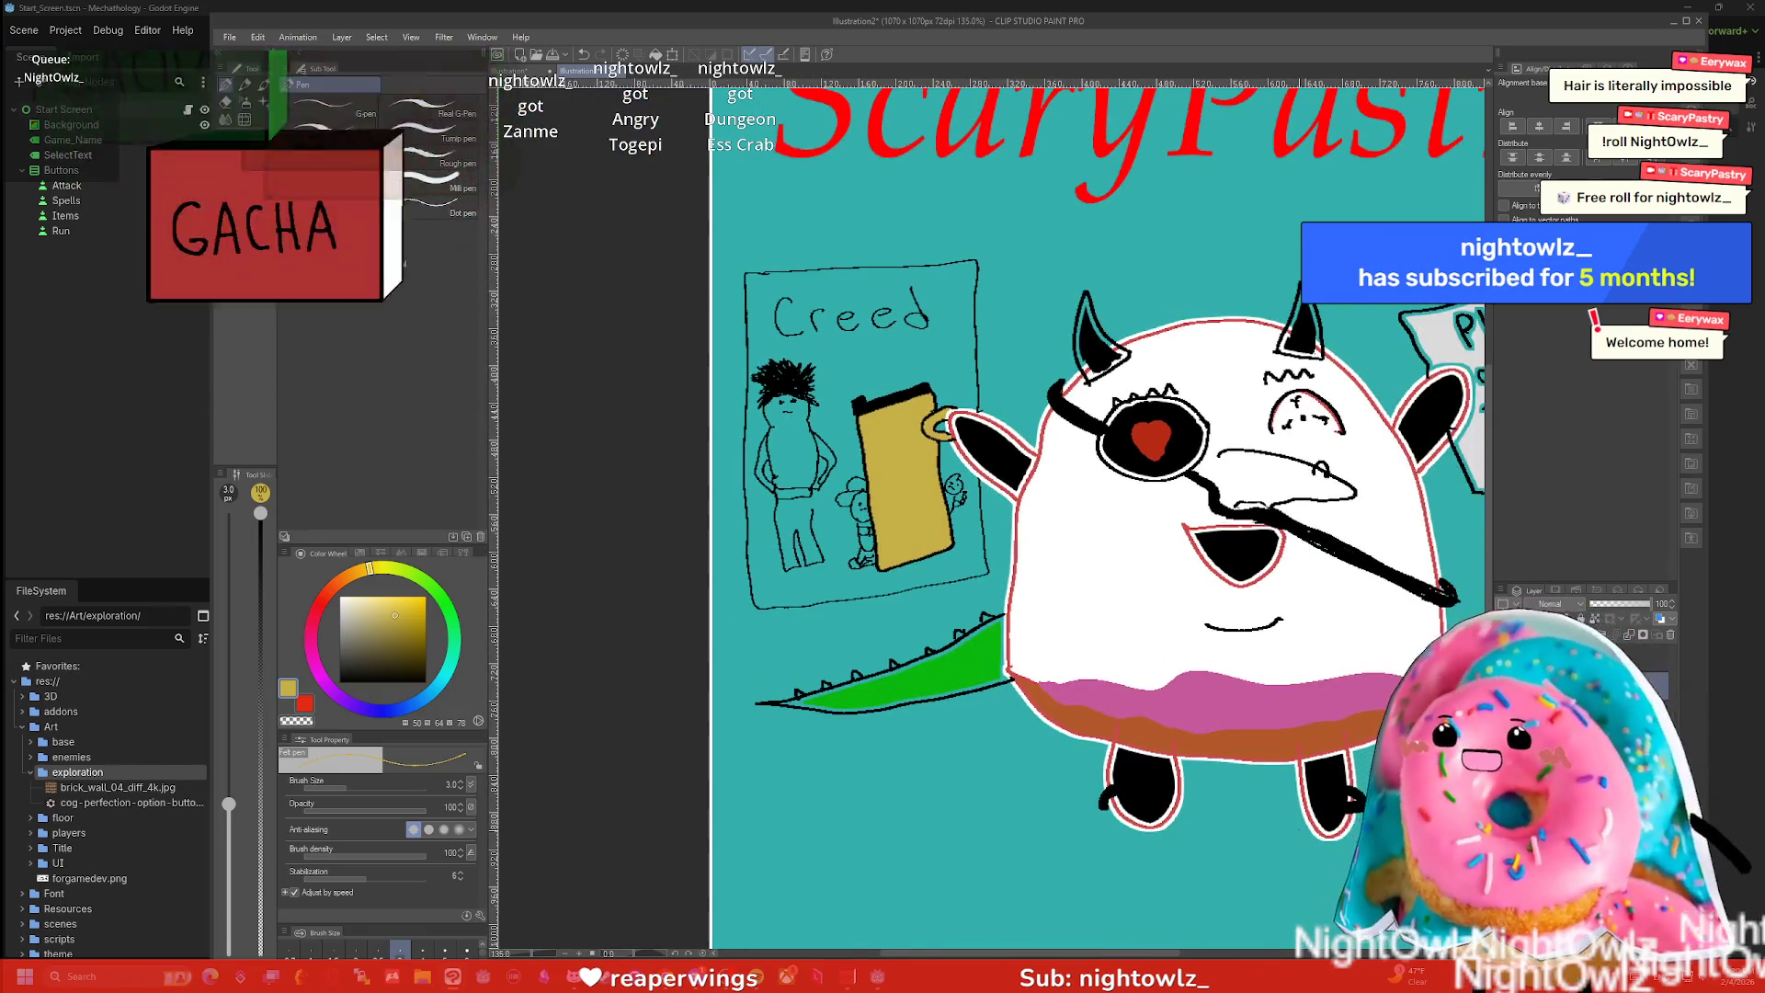
Centre the character and stroke a thin brown oval ring above the monster's head
{"action": "left_click_drag", "start_coordinate": [1098, 956], "coordinate": [1125, 956]}
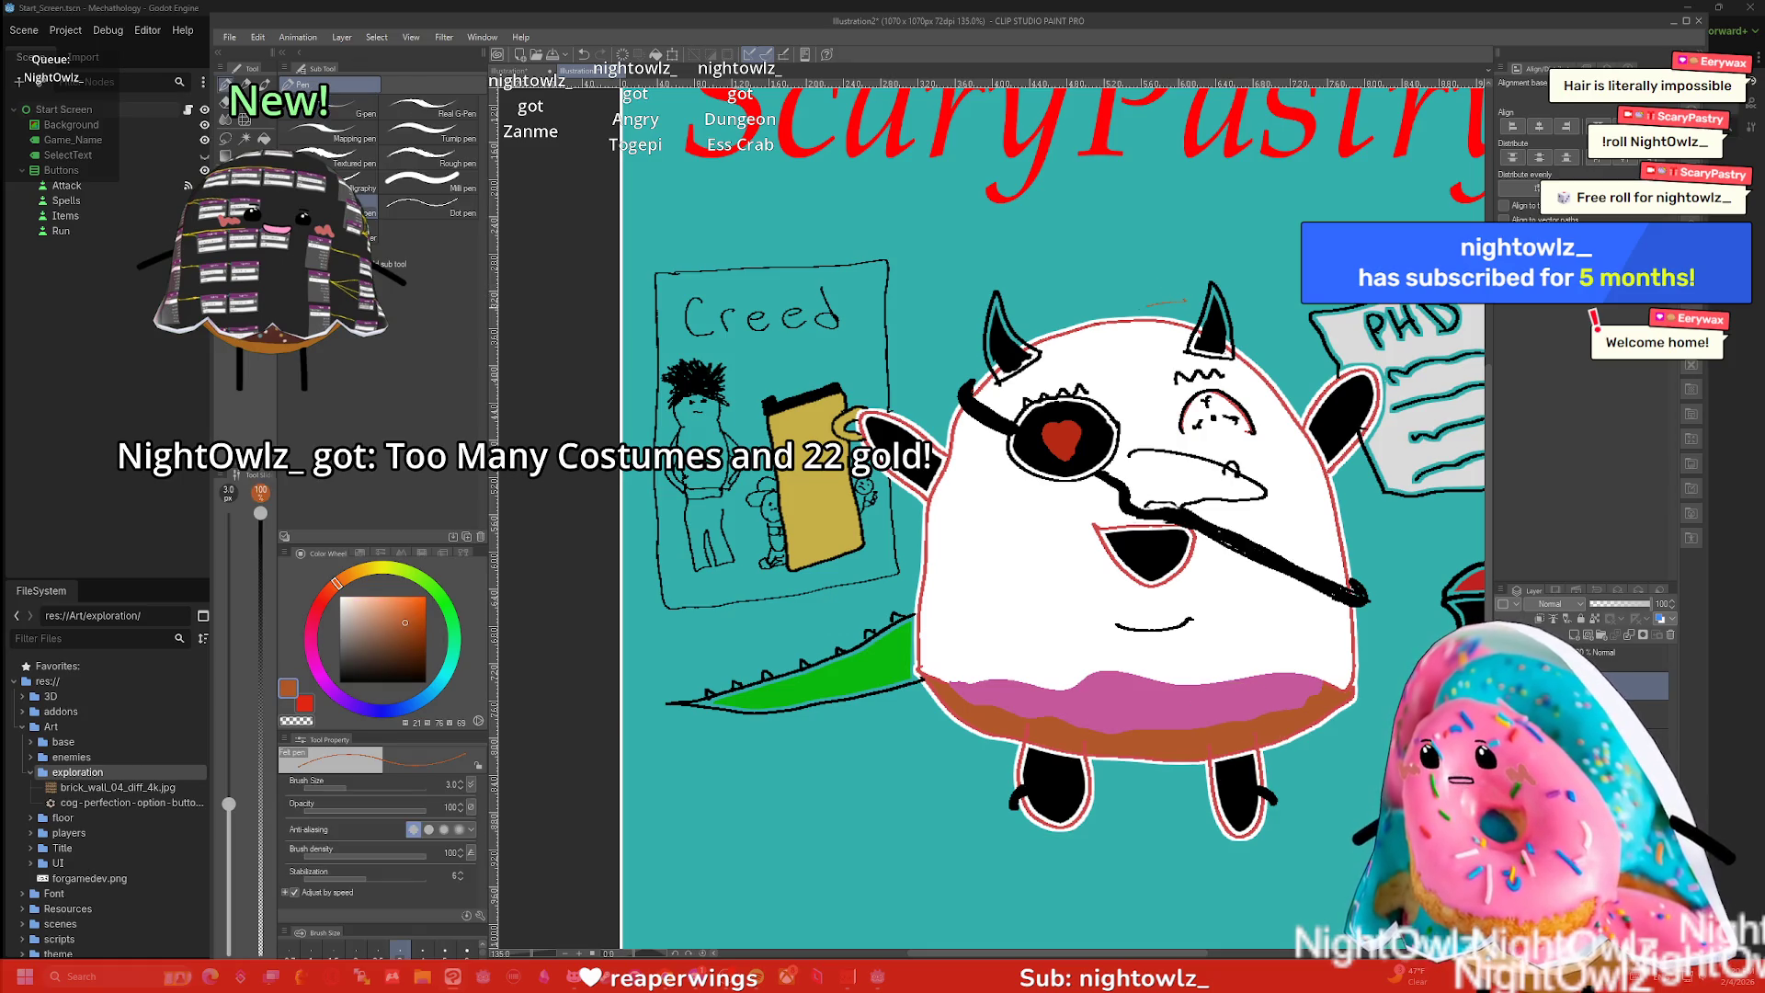
{"action": "left_click_drag", "start_coordinate": [1103, 267], "coordinate": [1022, 308]}
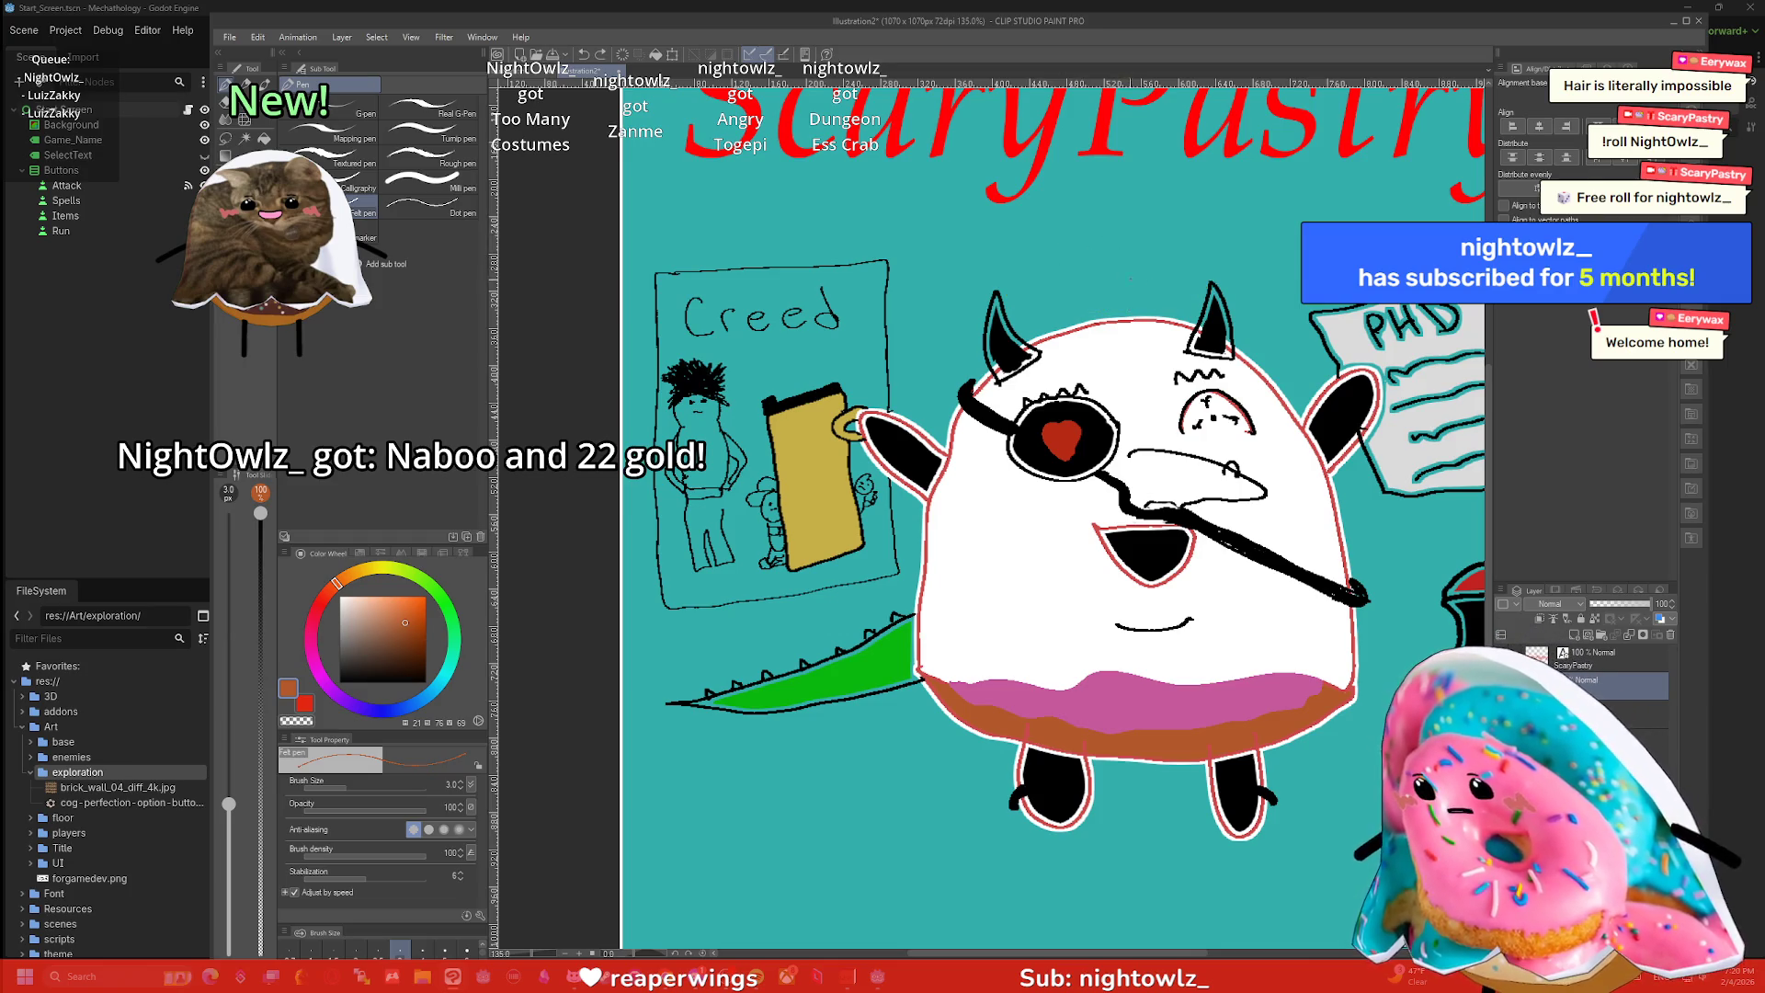
{"action": "left_click_drag", "start_coordinate": [1029, 286], "coordinate": [1112, 276]}
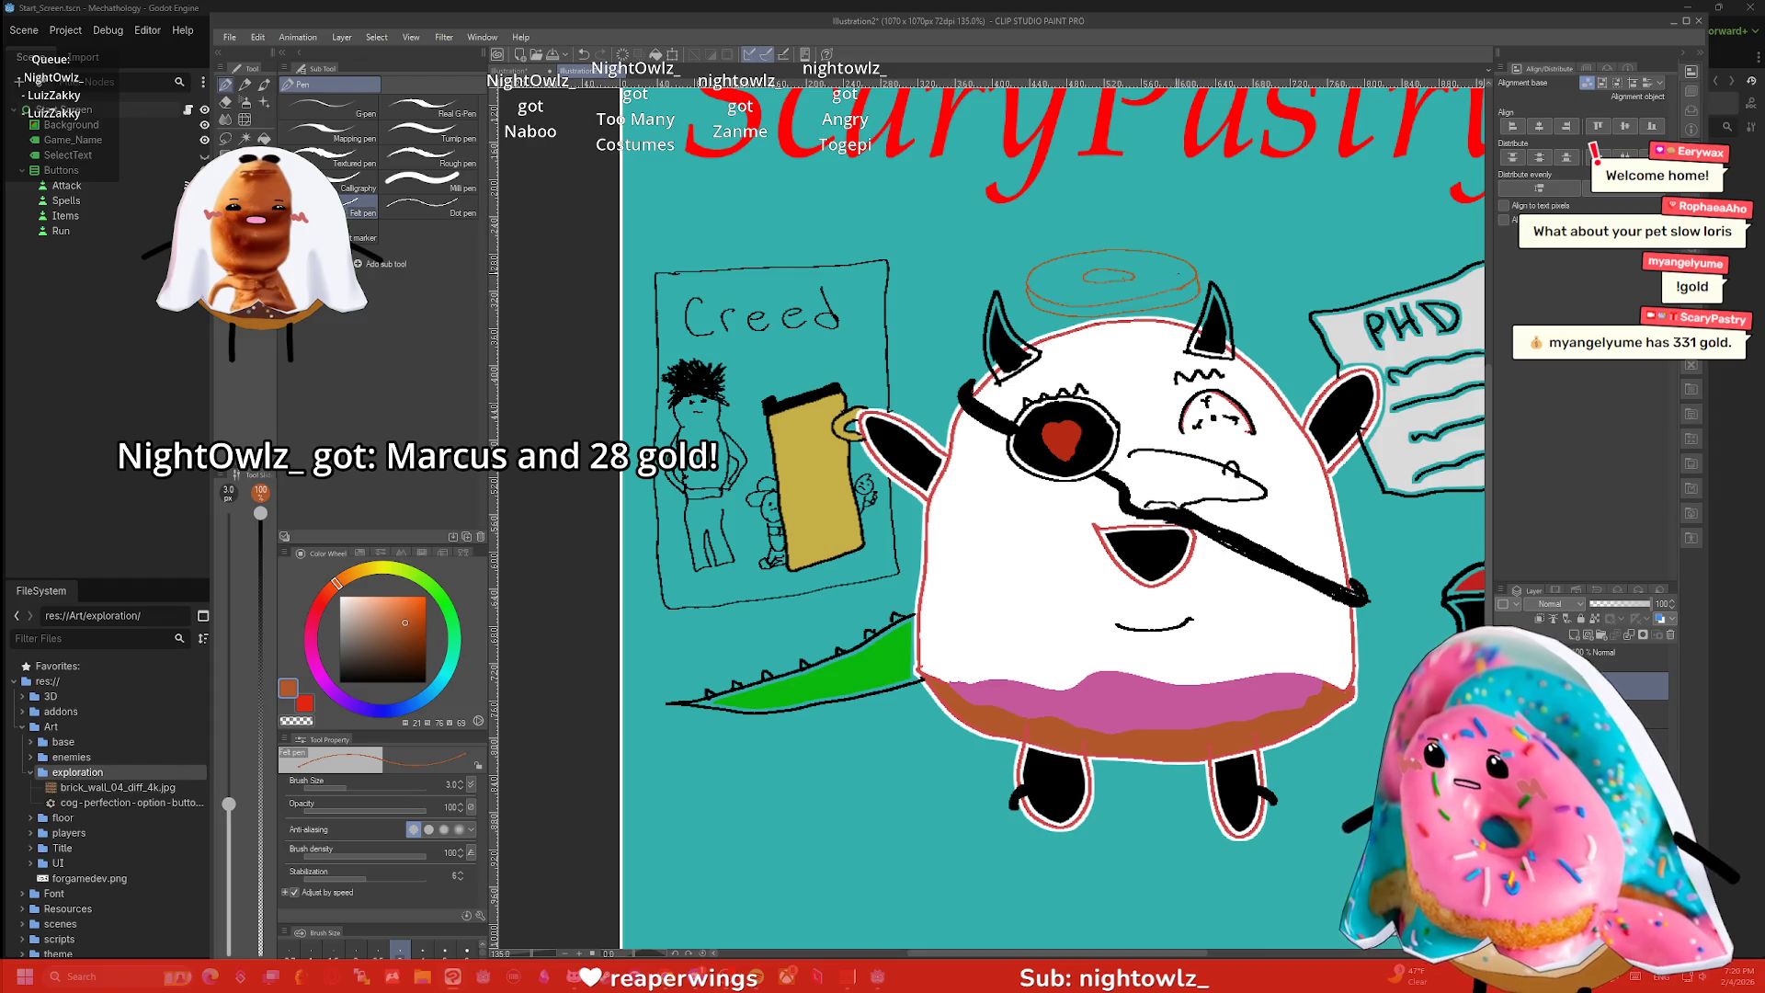
{"action": "key", "text": "e"}
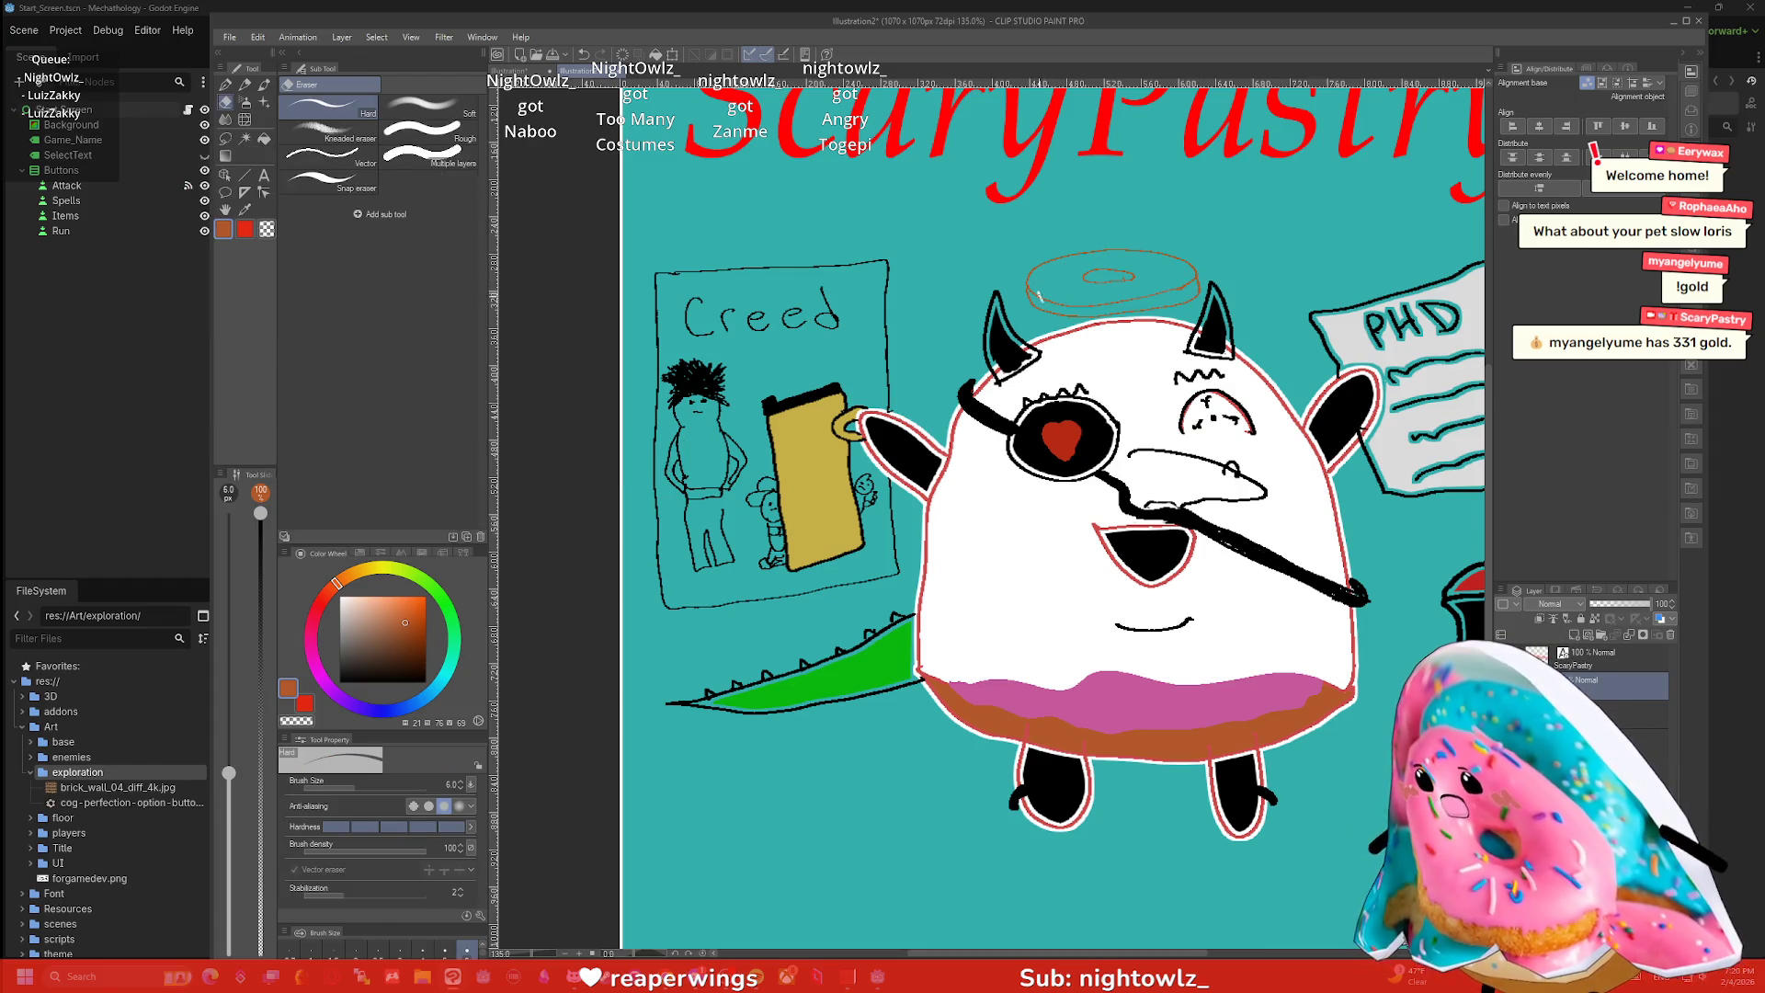
{"action": "key", "text": "p"}
{"action": "left_click", "coordinate": [1036, 294], "text": "alt"}
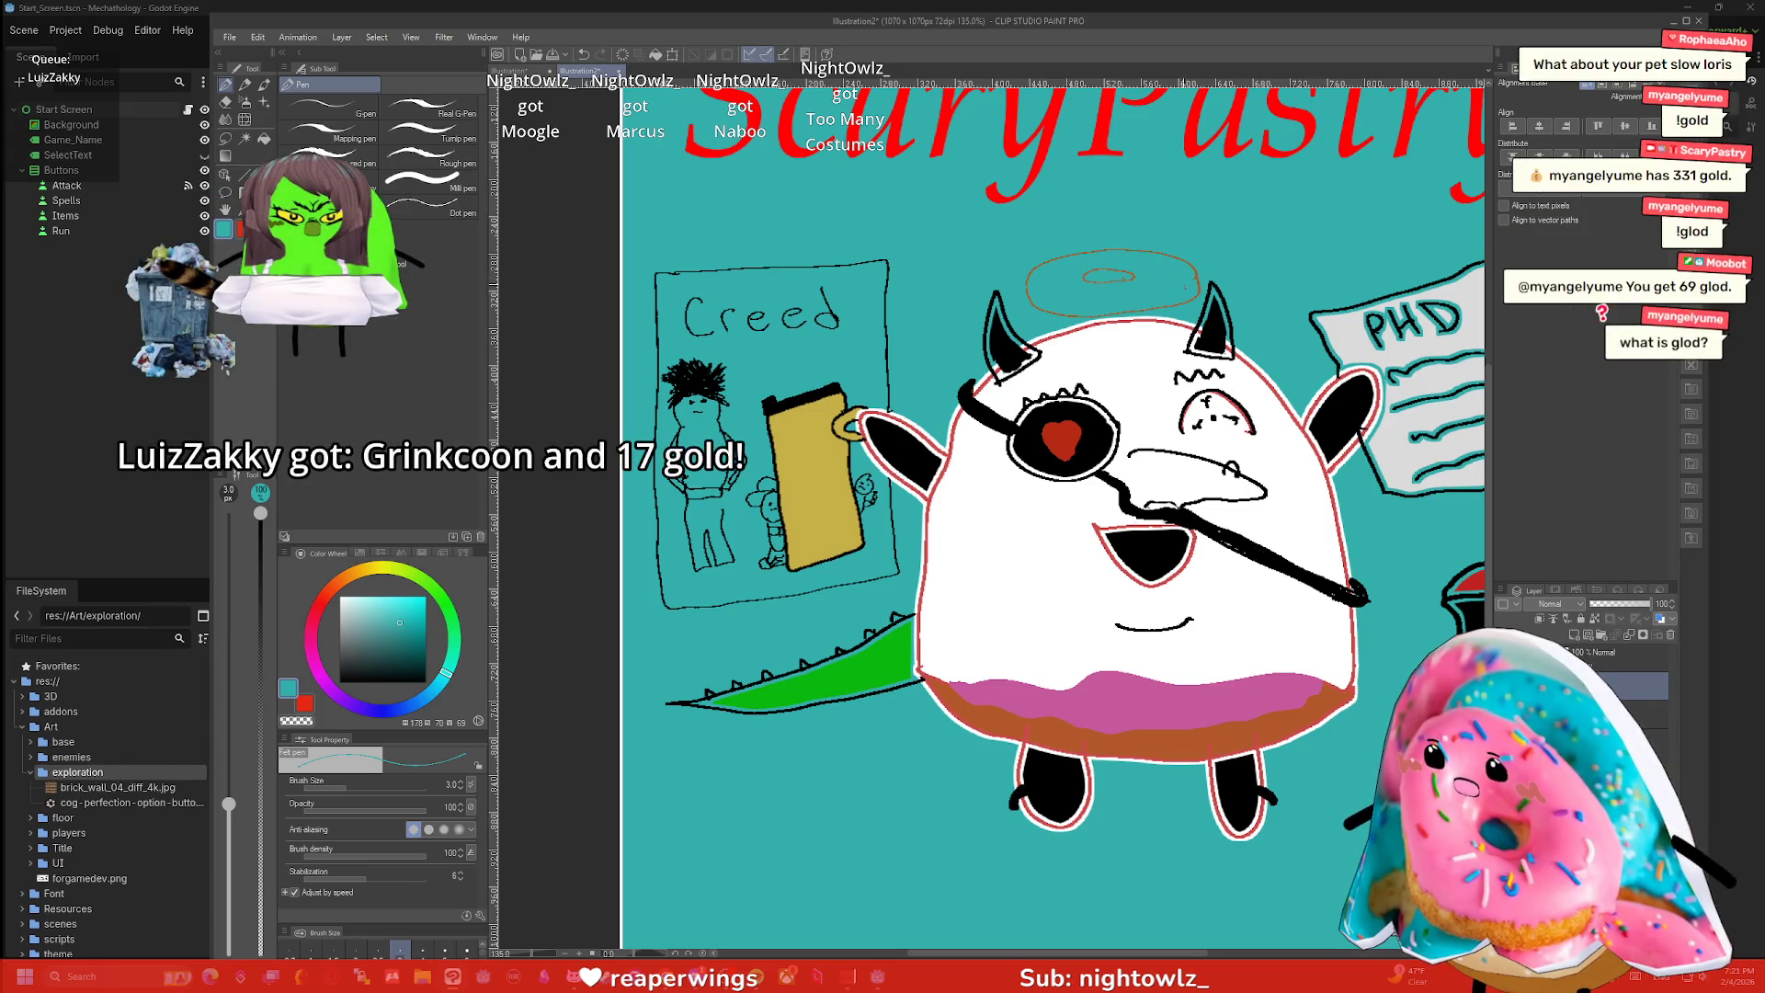
Sample the brown skirt colour and fill the halo ring brown
{"action": "key", "text": "i"}
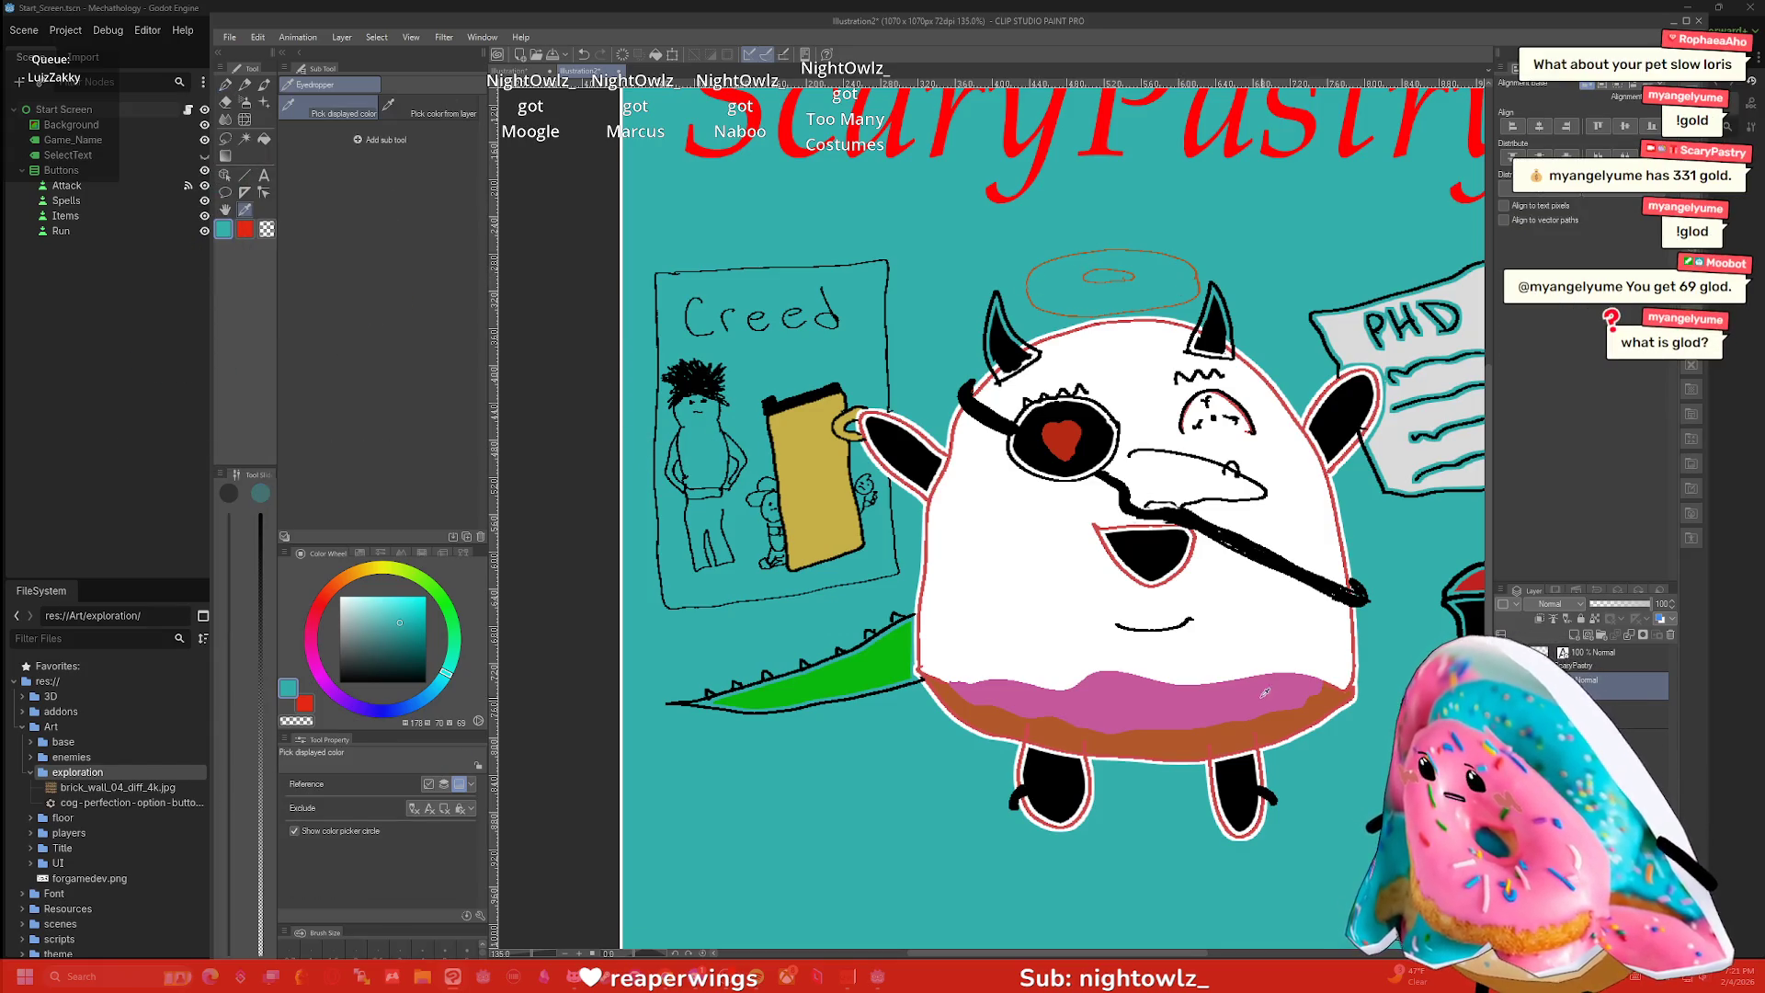
{"action": "left_click", "coordinate": [1268, 722]}
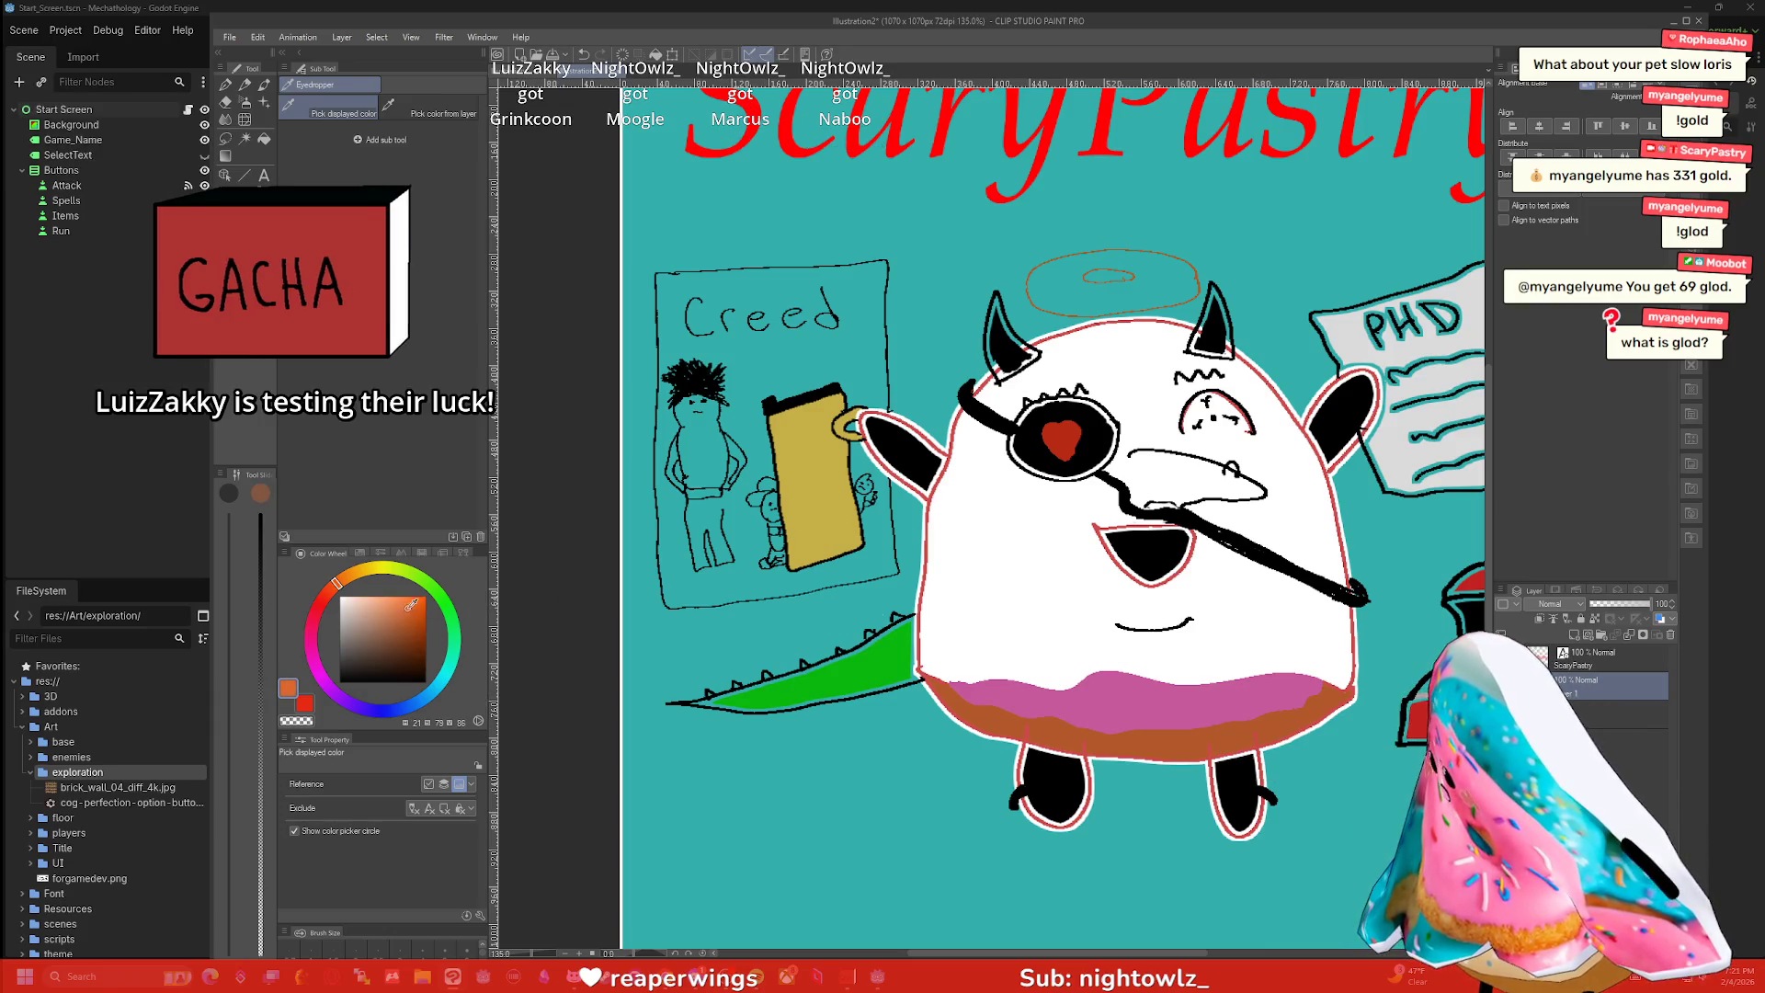
{"action": "left_click", "coordinate": [1089, 285]}
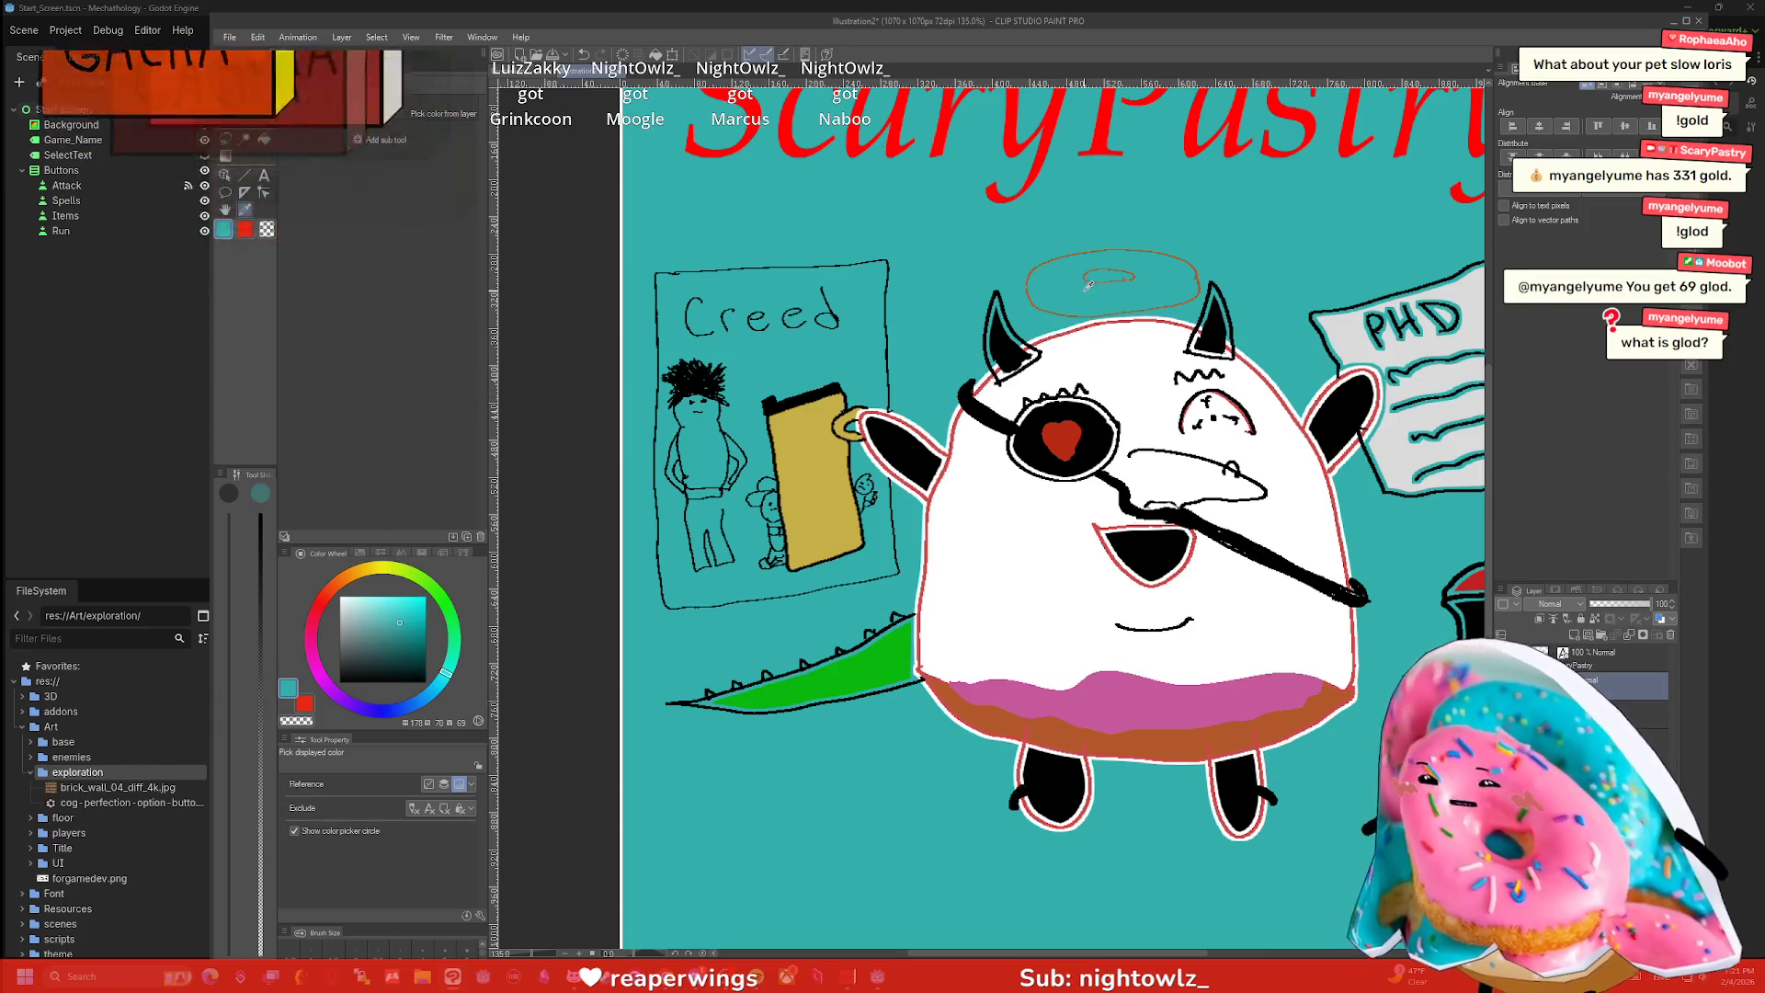
{"action": "left_click", "coordinate": [1180, 716]}
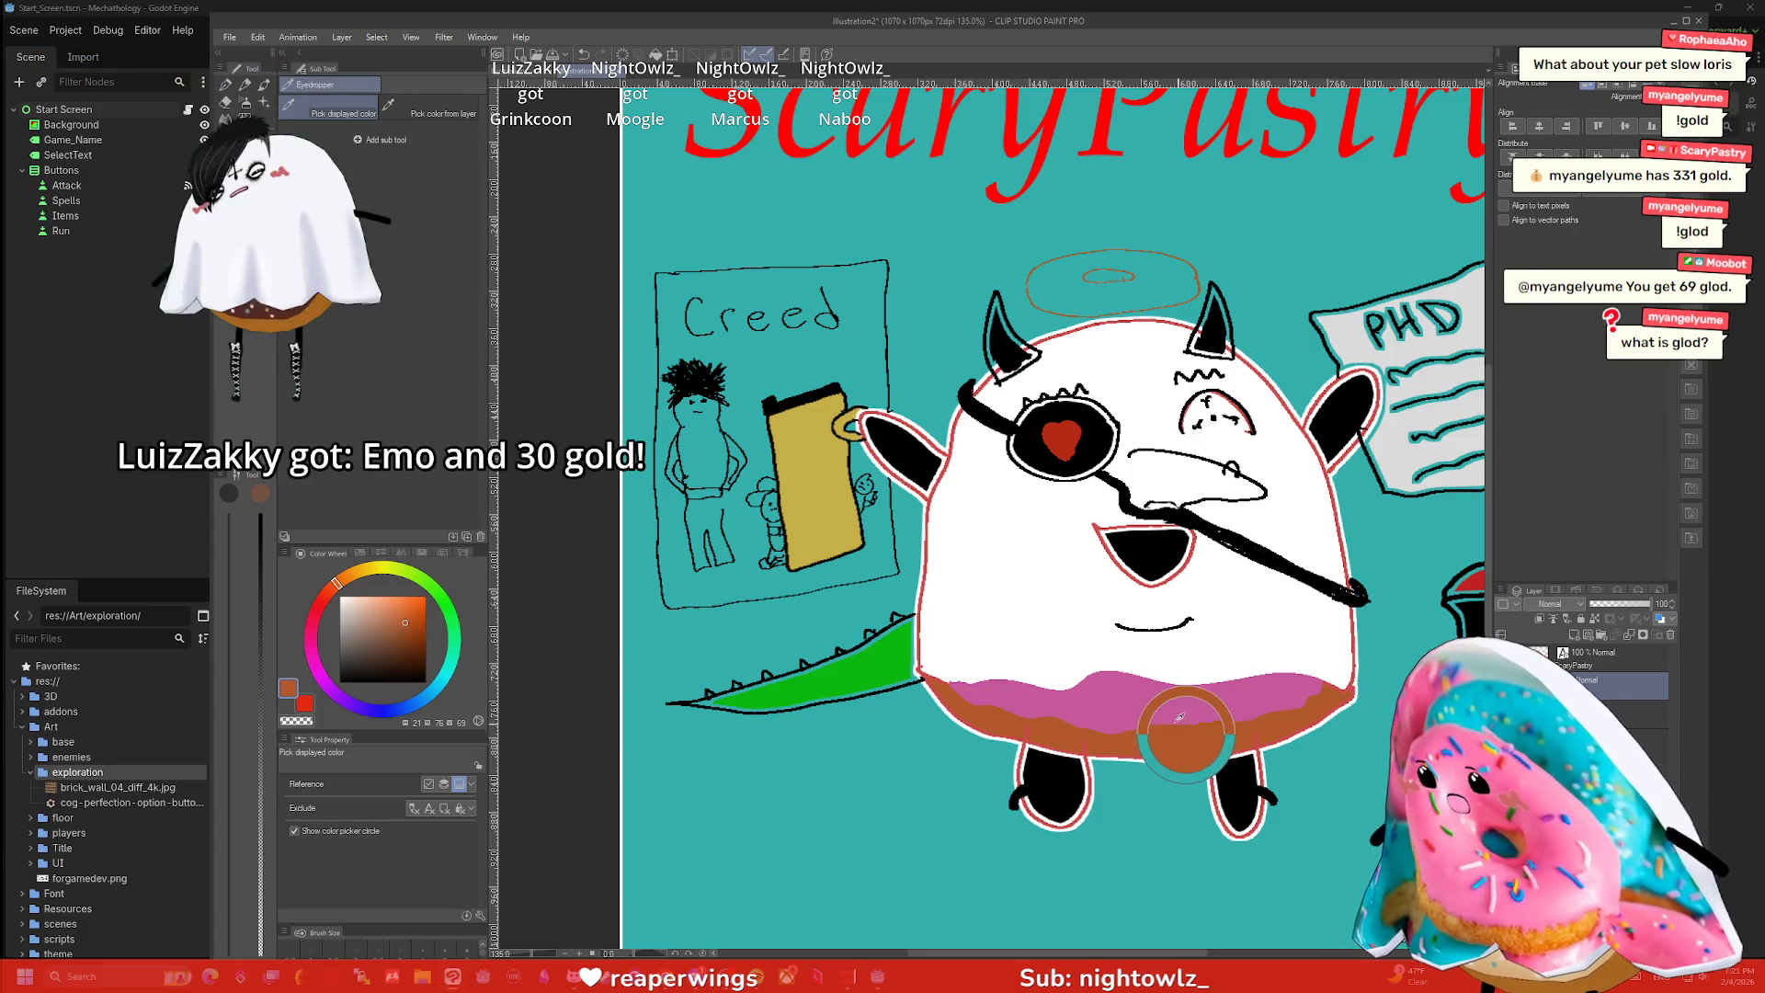
{"action": "key", "text": "g"}
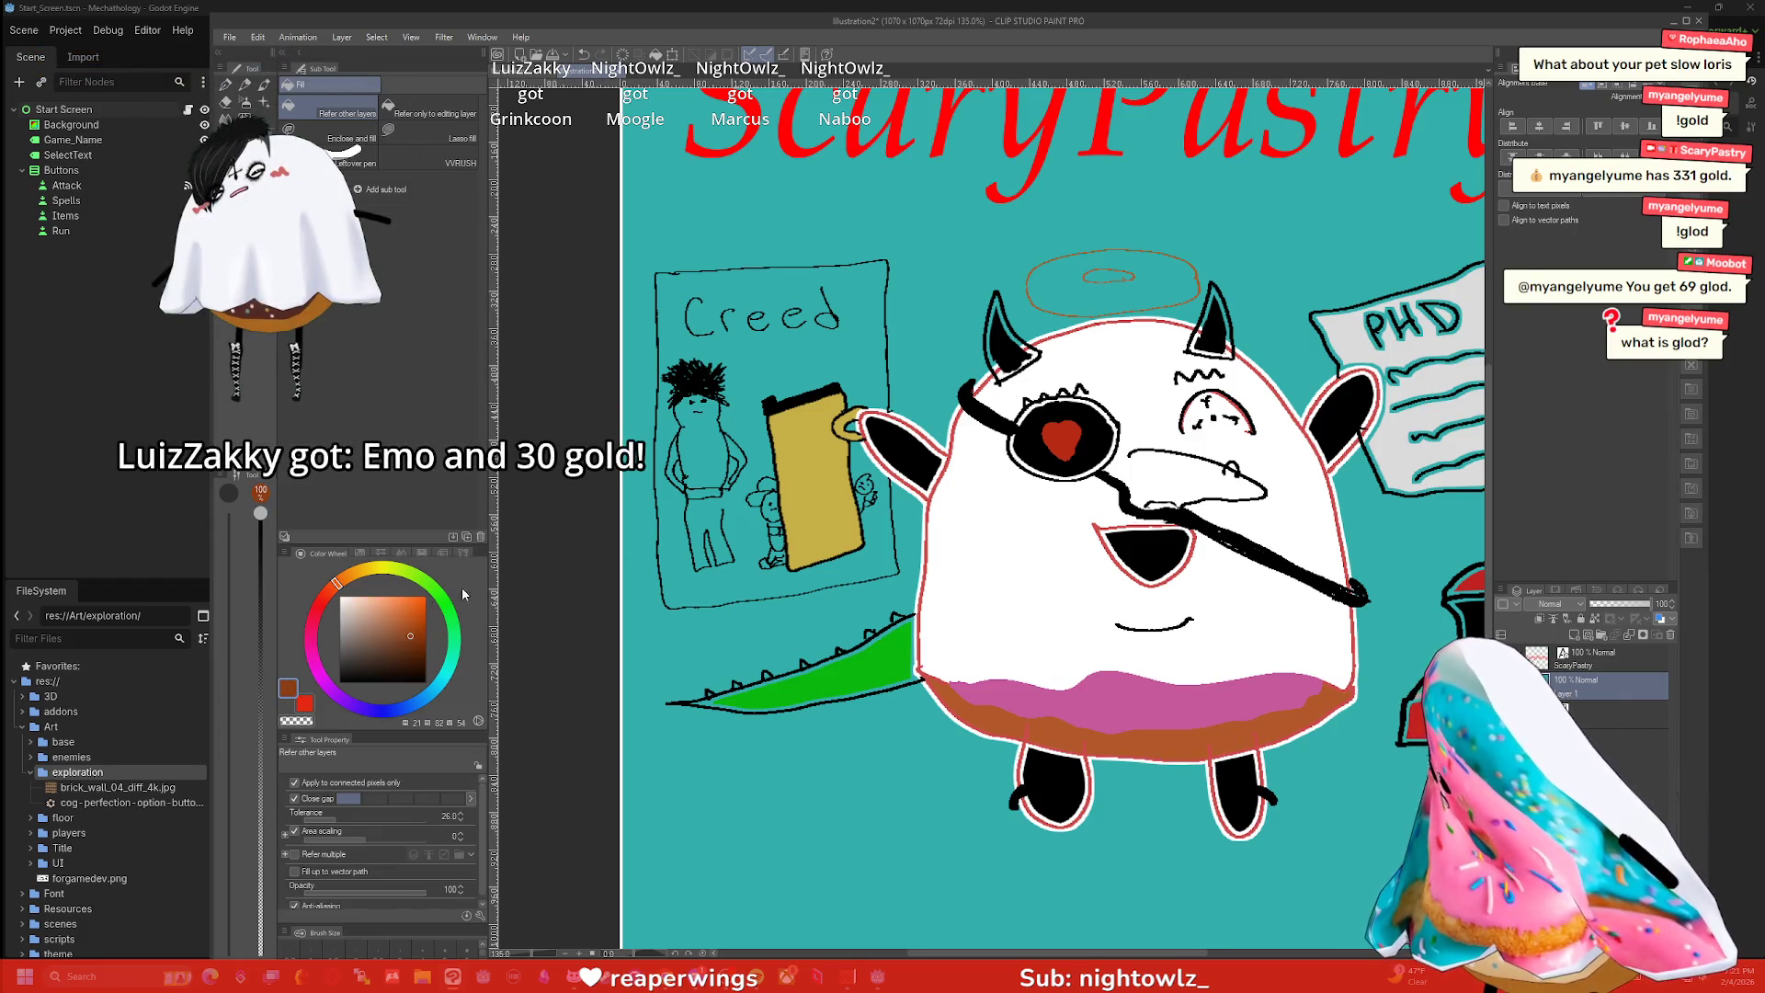
{"action": "left_click", "coordinate": [1131, 268]}
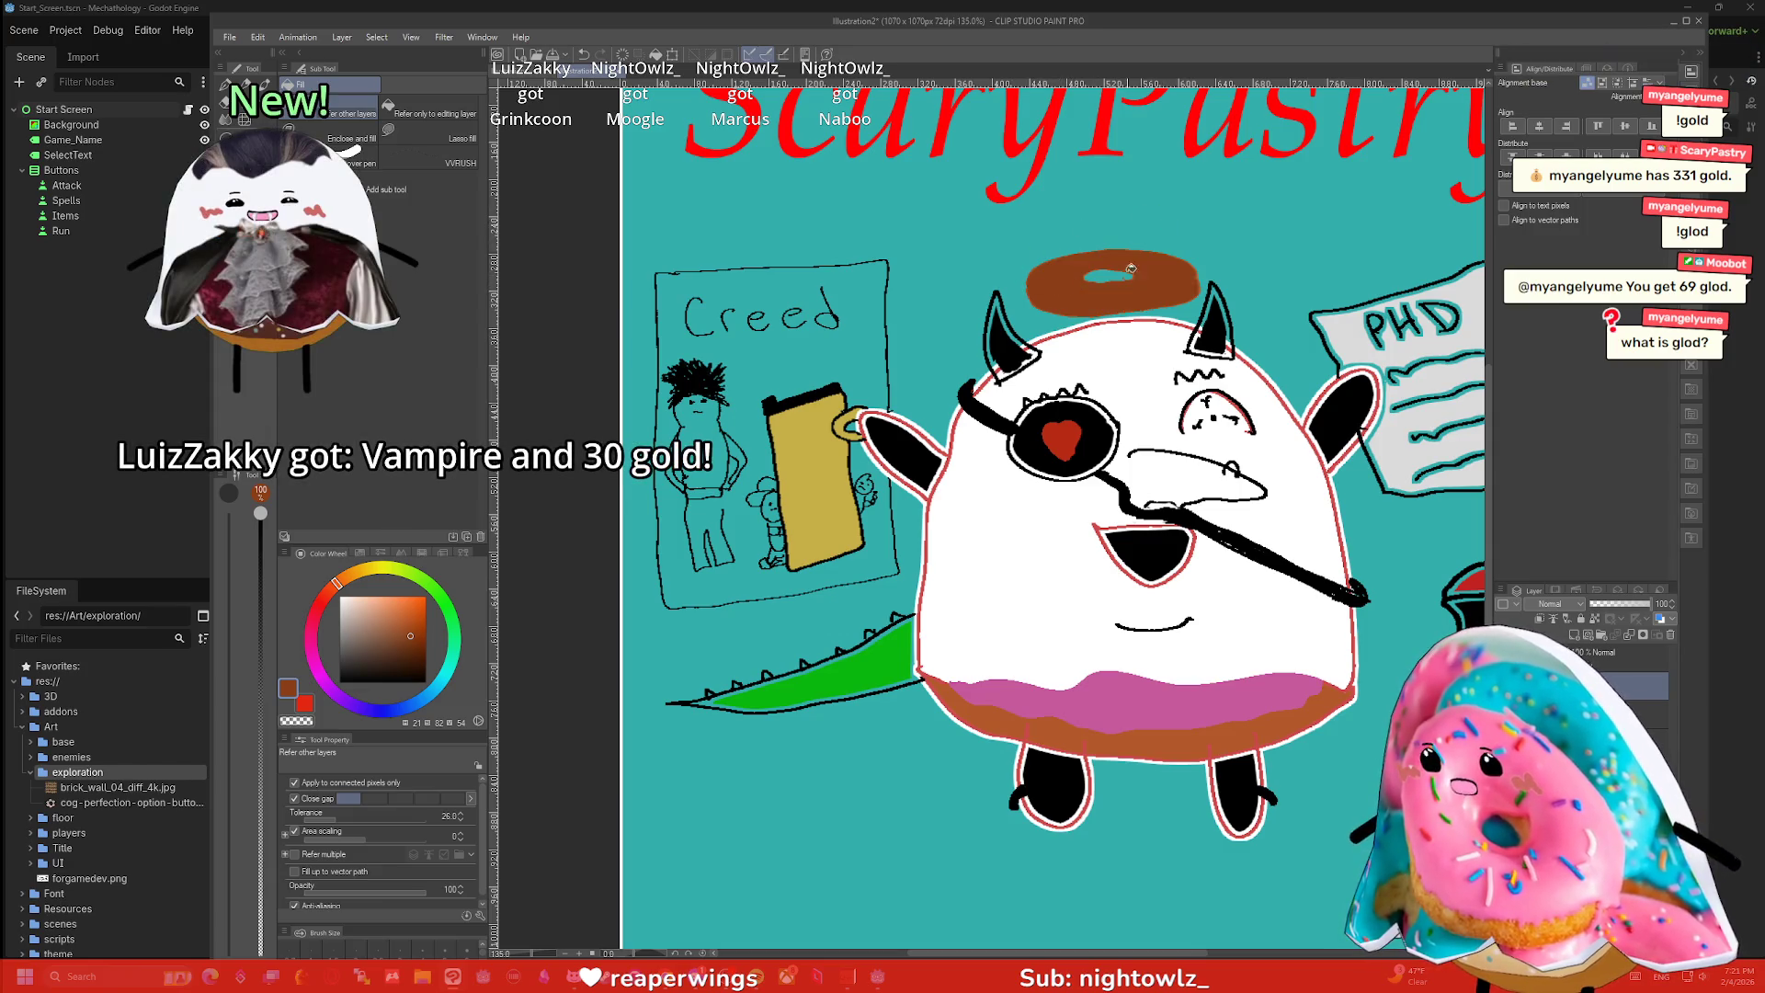
Fill the halo's inner hole orange-brown and set a slightly lighter dark brown
{"action": "left_click", "coordinate": [1120, 299], "text": "alt"}
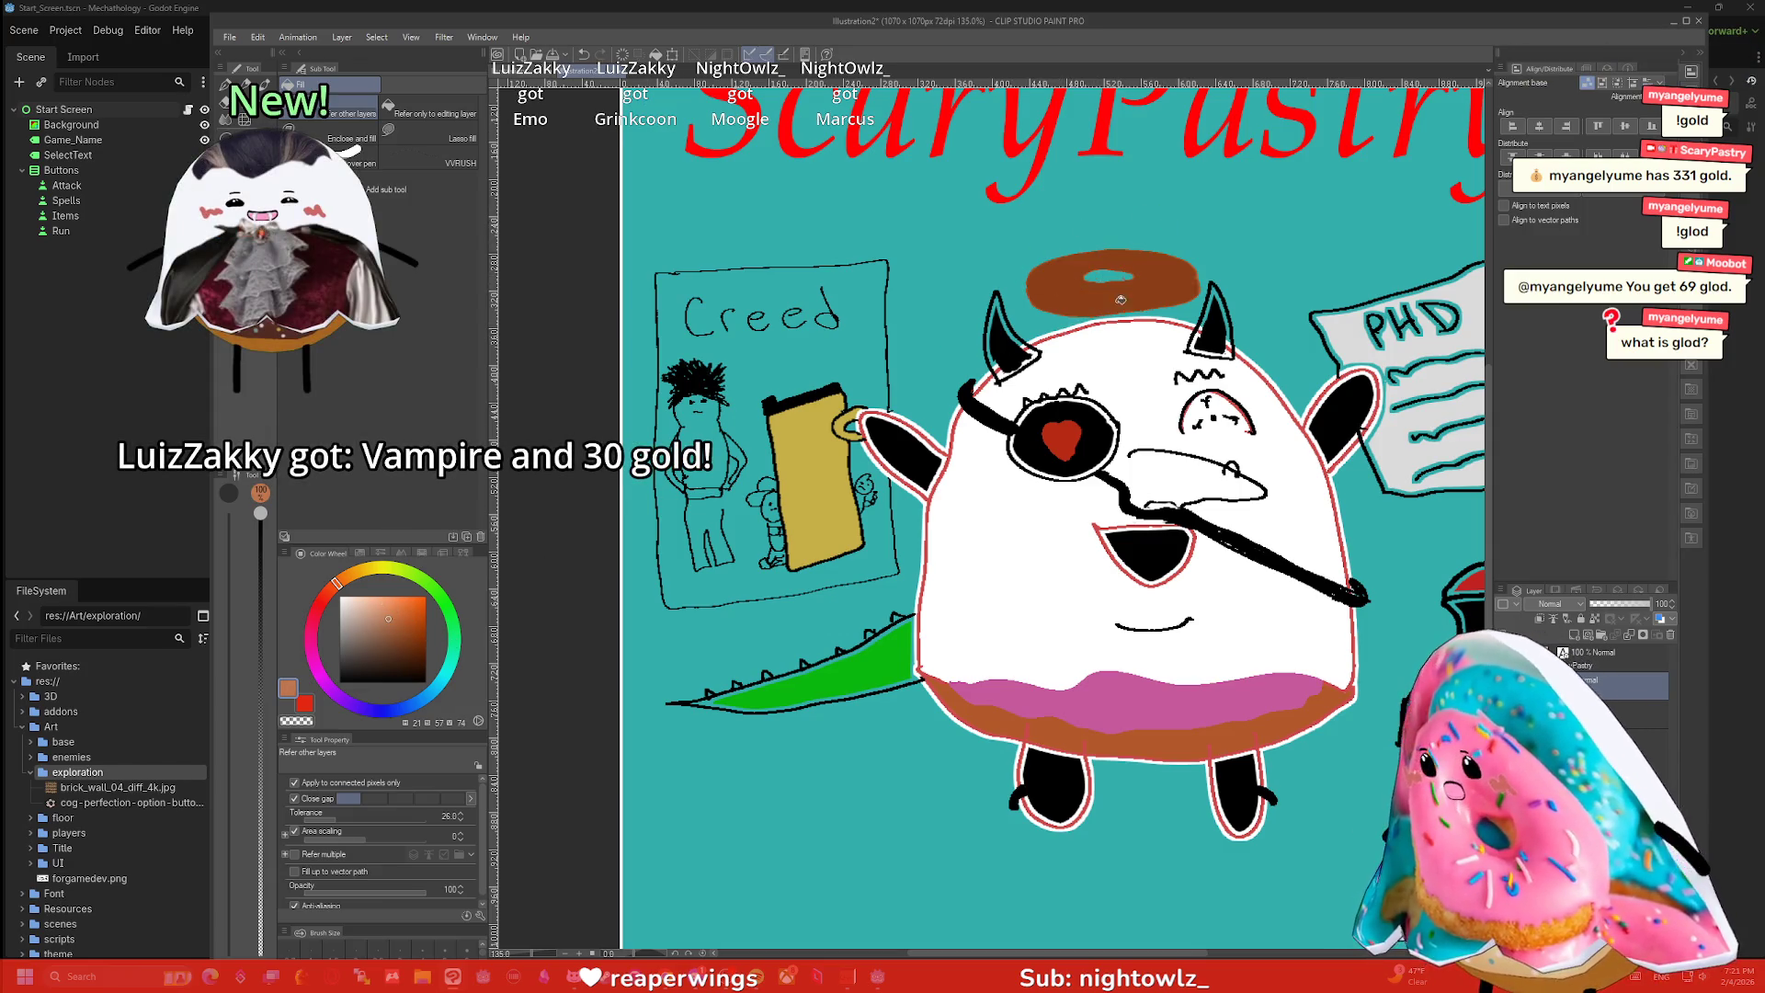
{"action": "left_click", "coordinate": [1108, 275]}
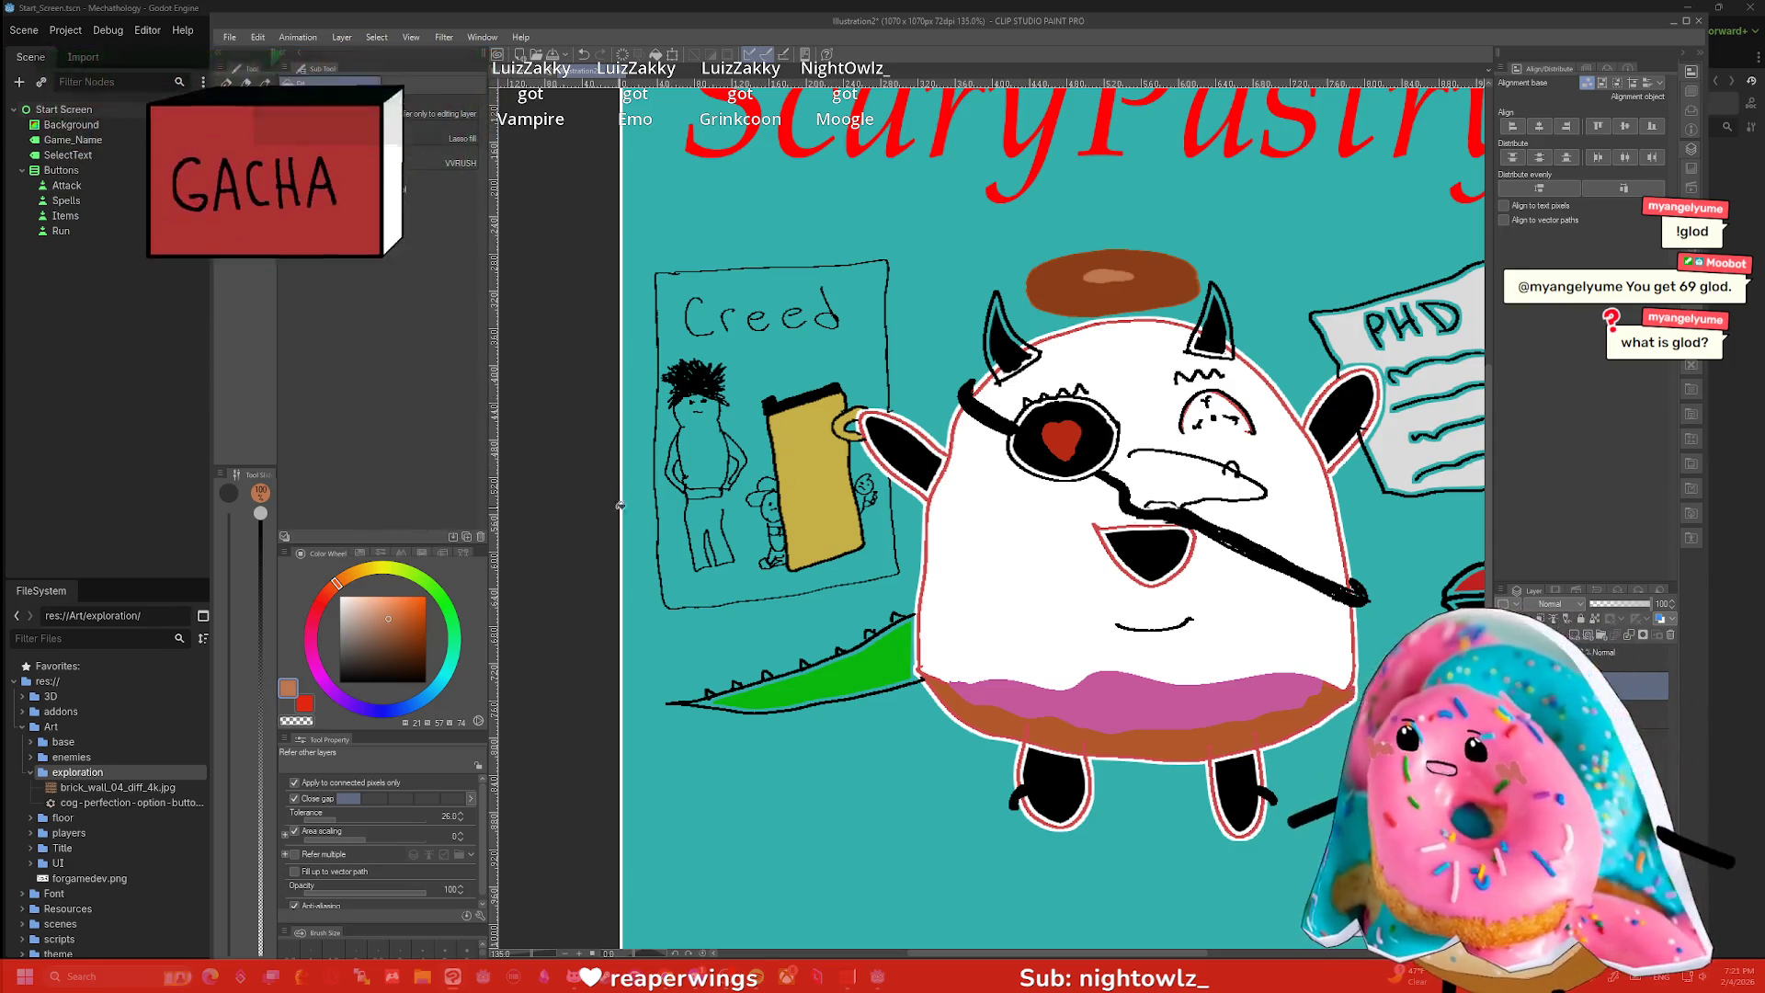
{"action": "left_click", "coordinate": [398, 640]}
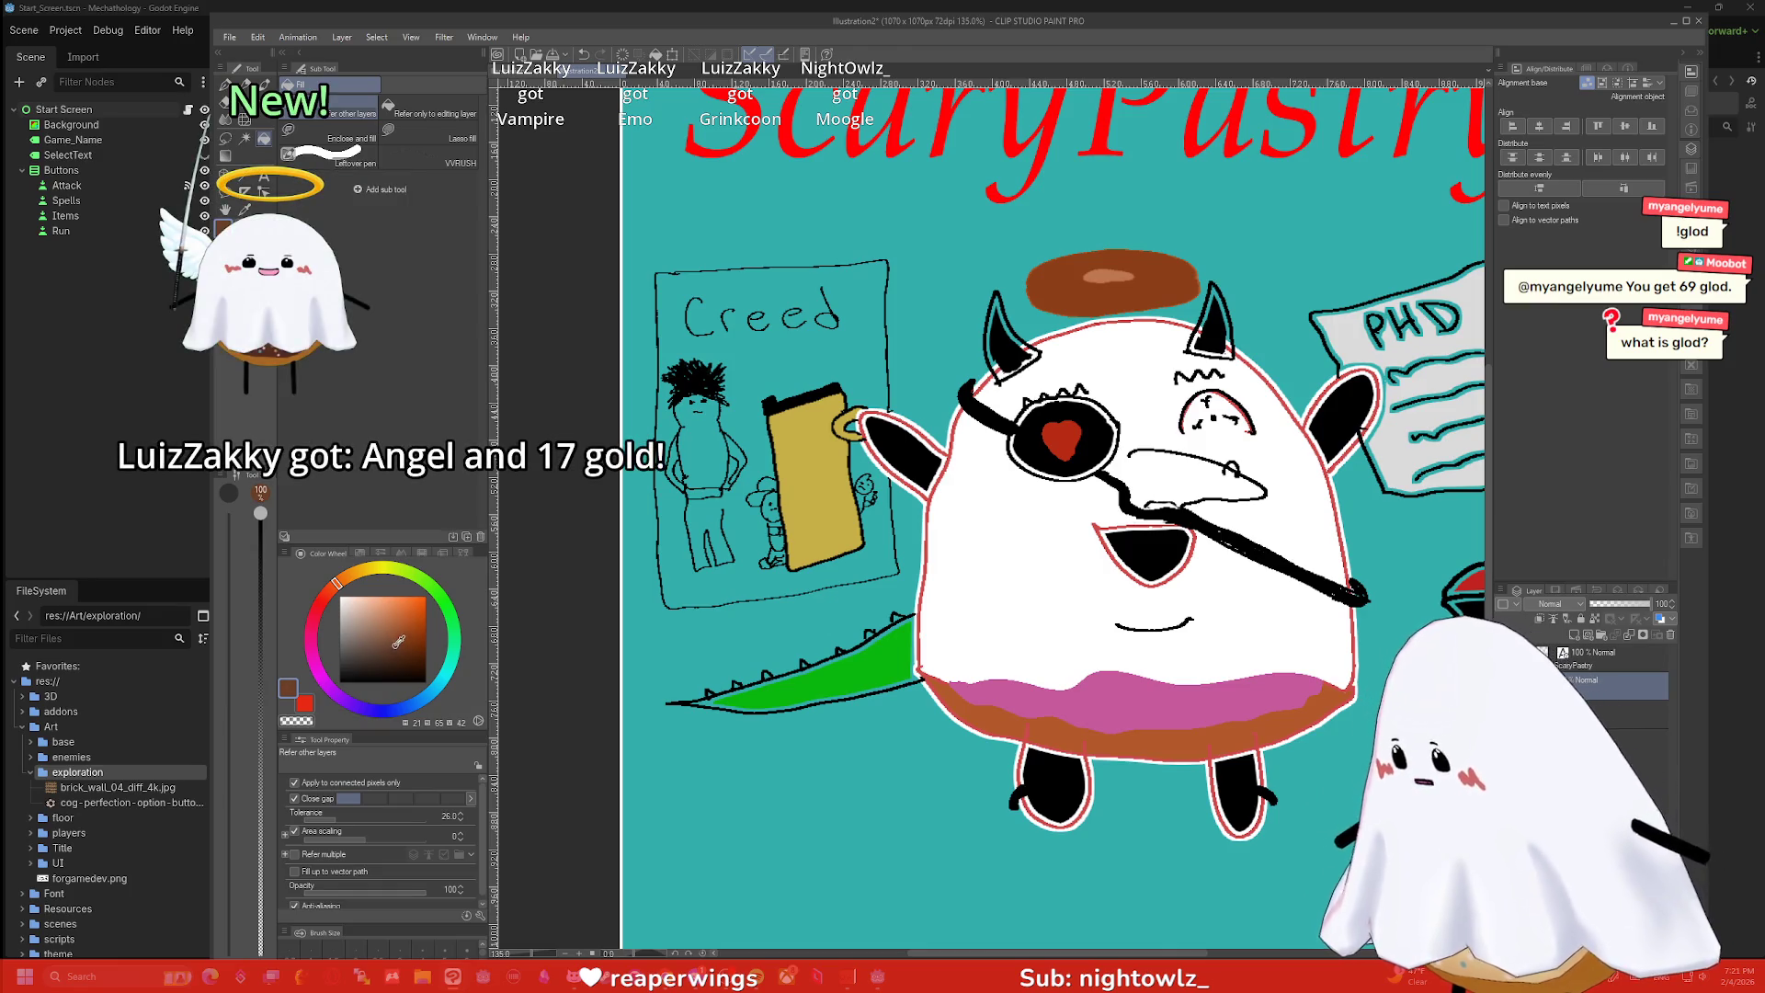
{"action": "left_click_drag", "start_coordinate": [398, 641], "coordinate": [400, 634]}
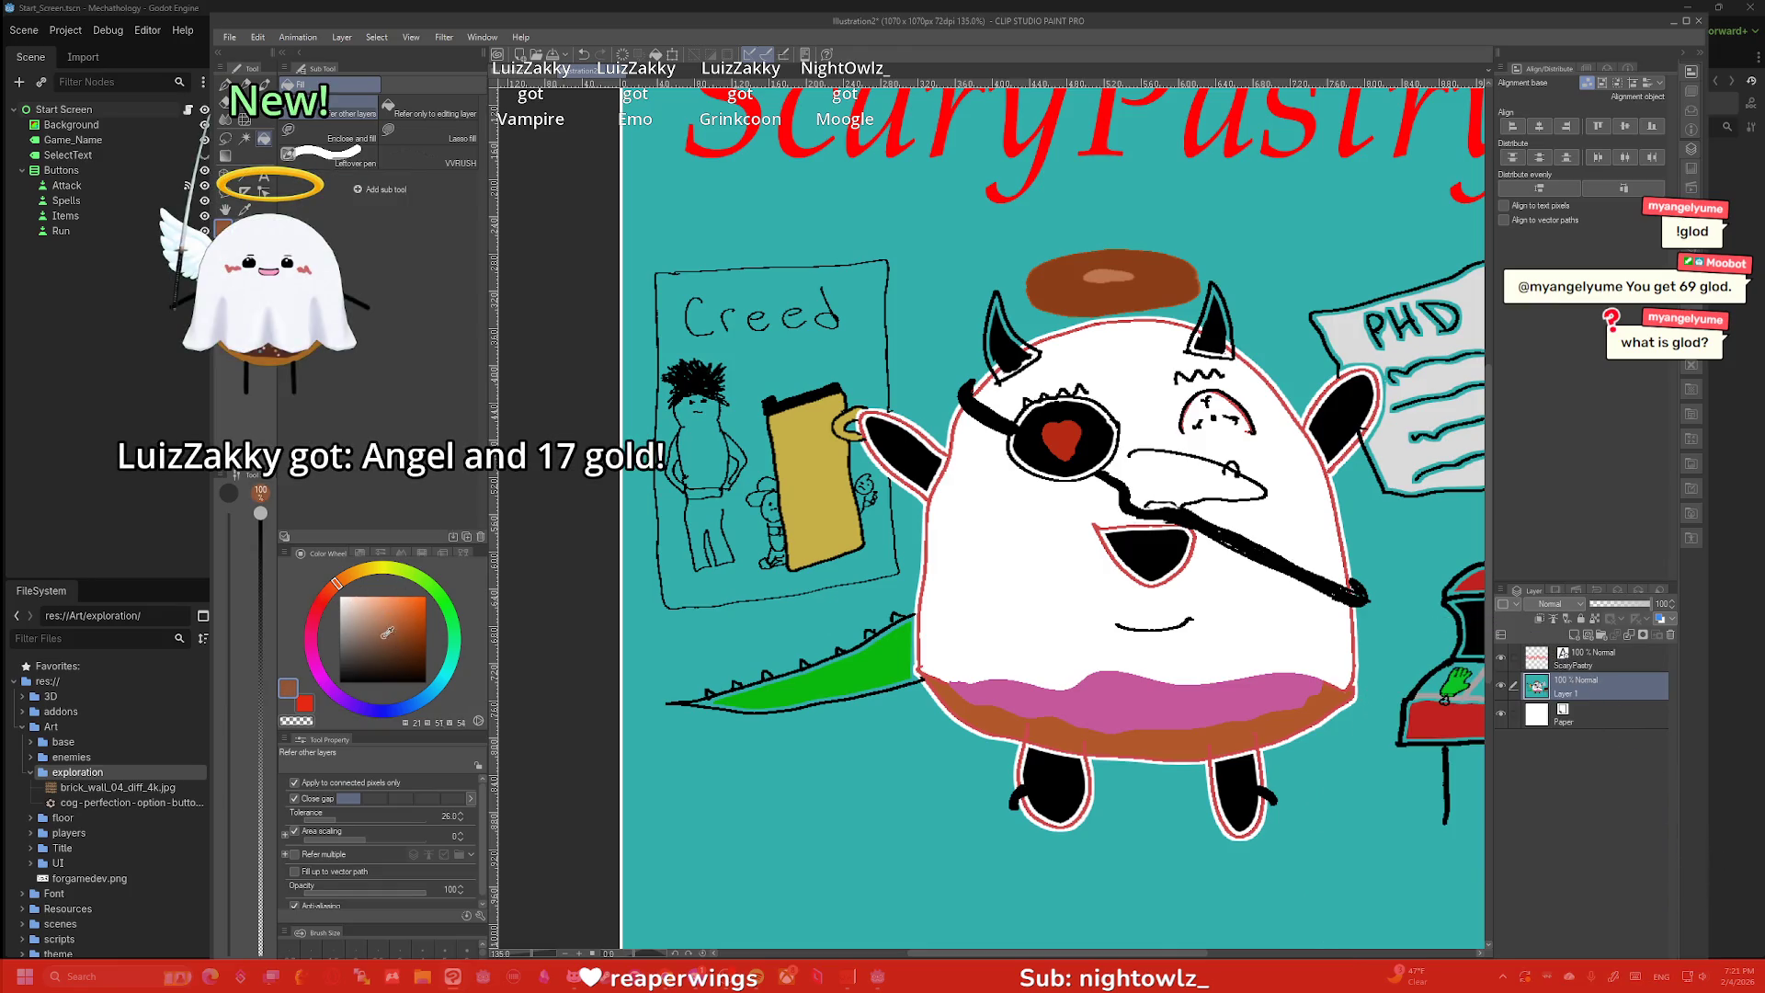
{"action": "key", "text": "p"}
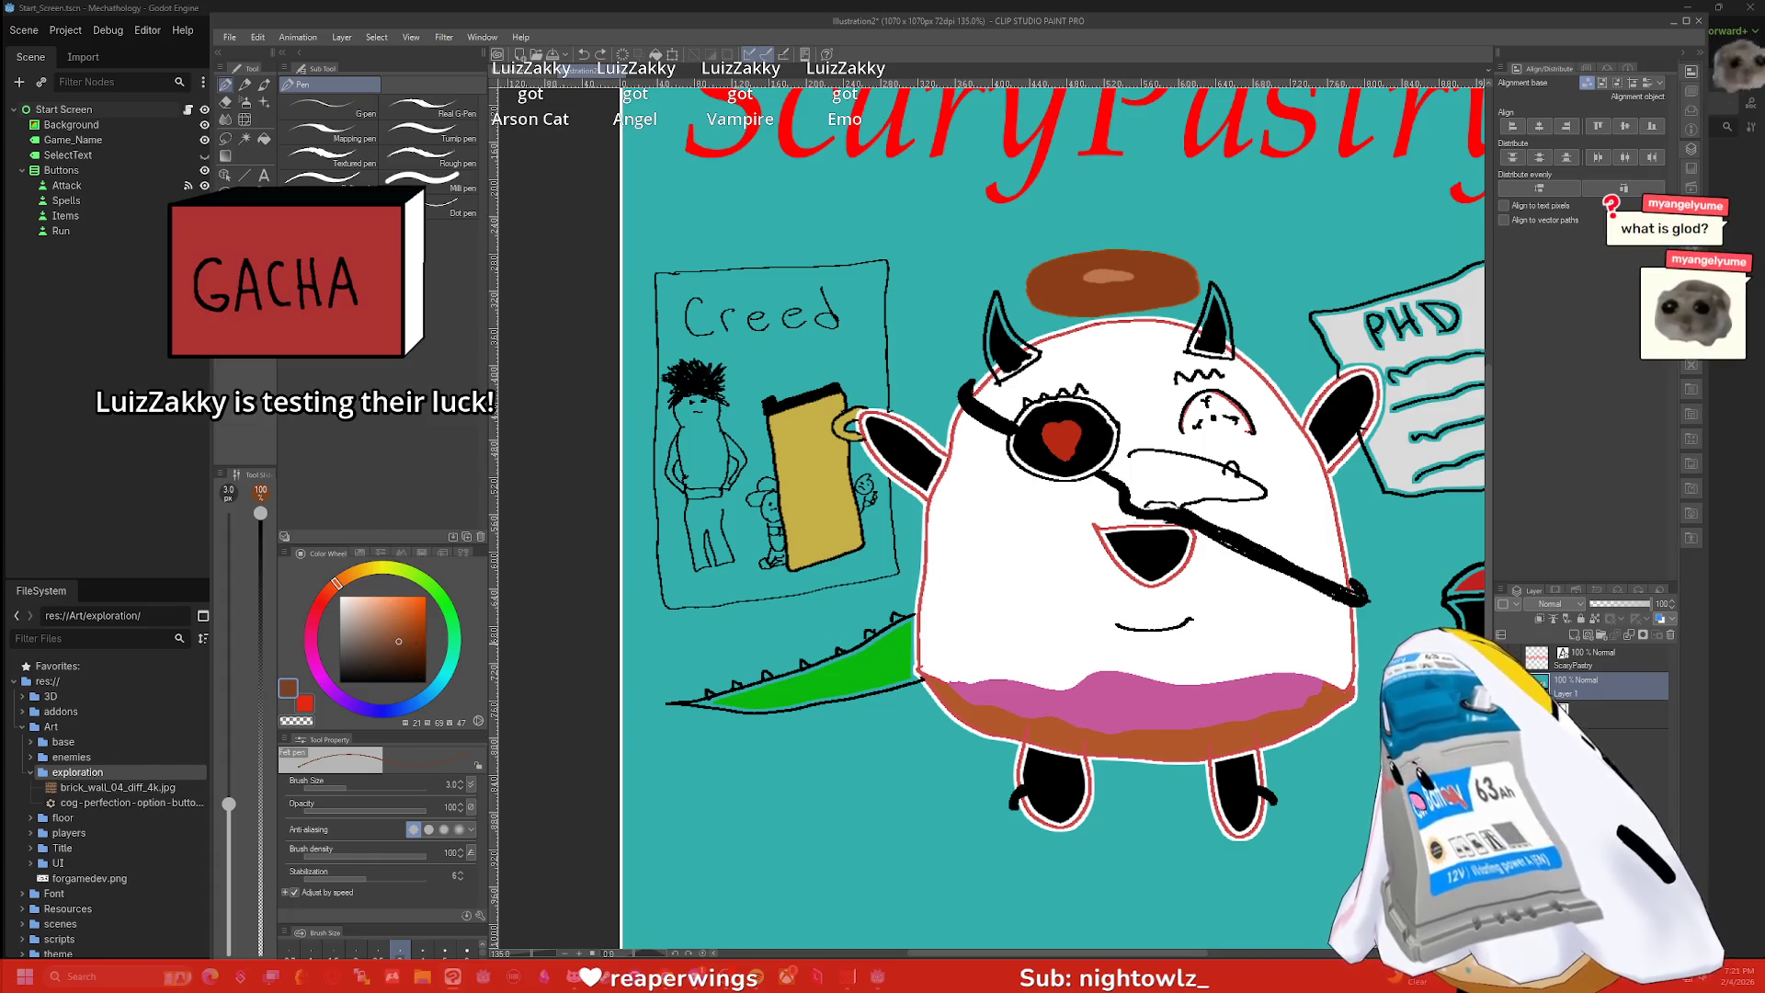
Sample the skirt's pink and fill the doughnut top with pink icing, redoing the fill once
{"action": "left_click", "coordinate": [1055, 698], "text": "alt"}
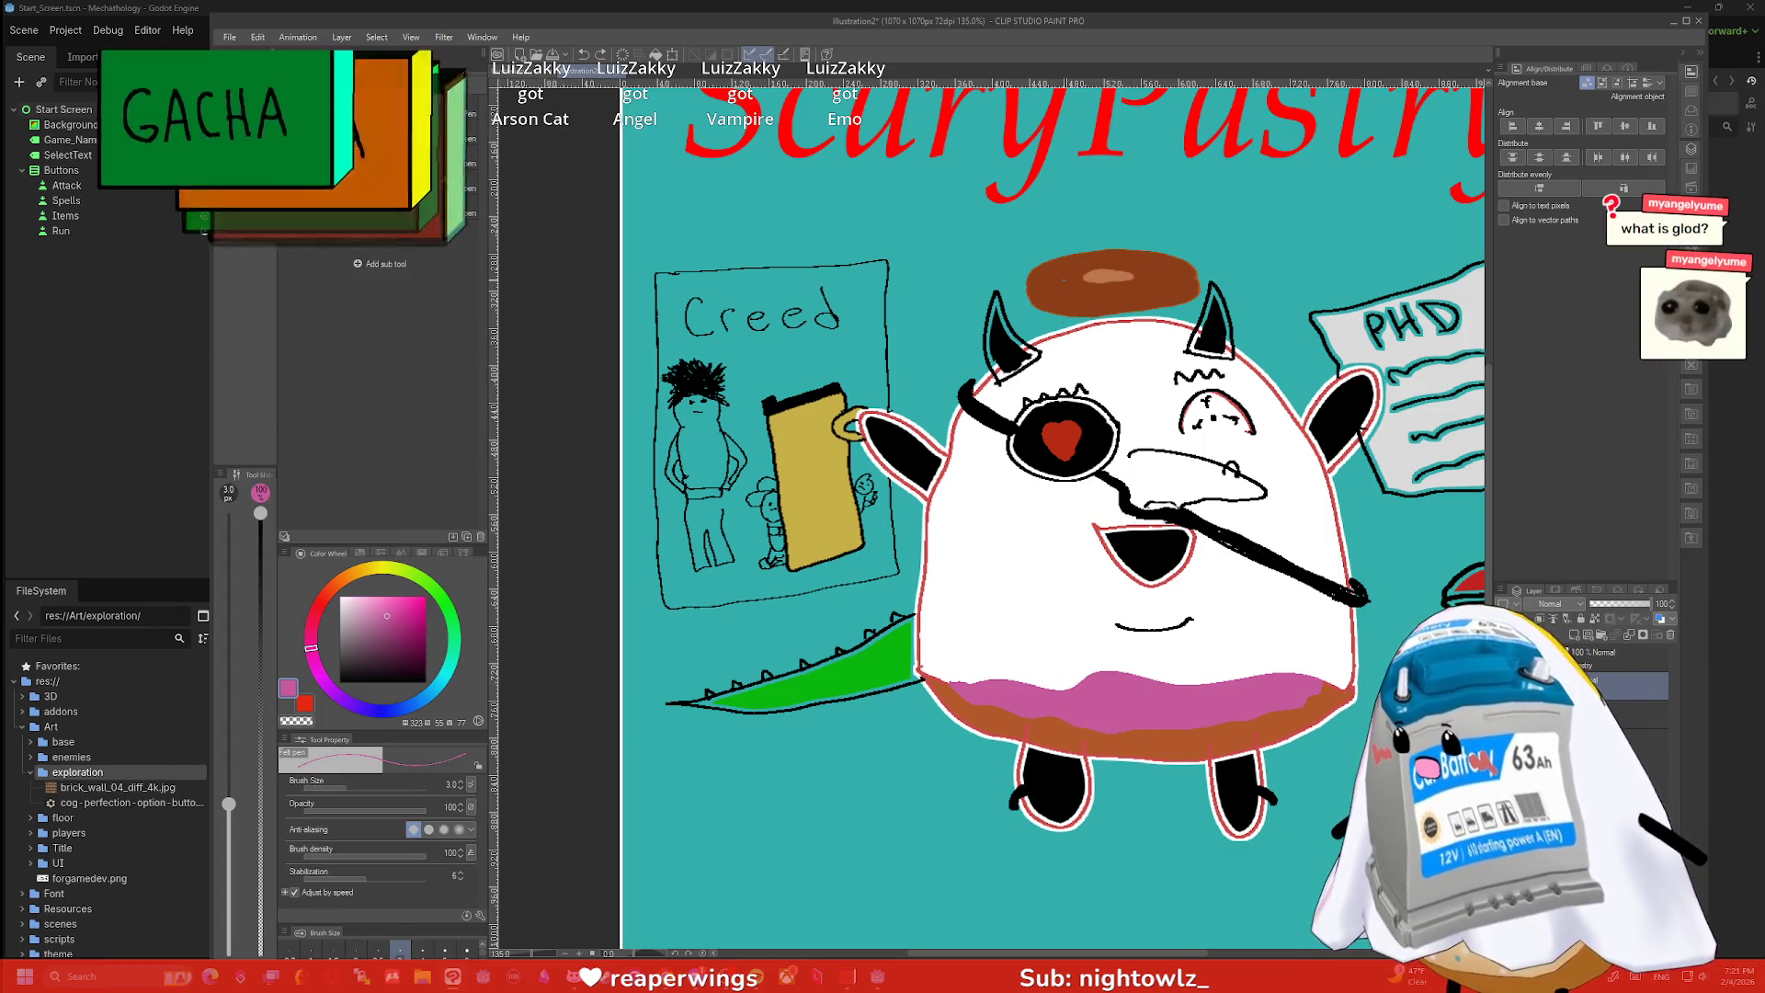
{"action": "left_click_drag", "start_coordinate": [1027, 282], "coordinate": [1089, 300]}
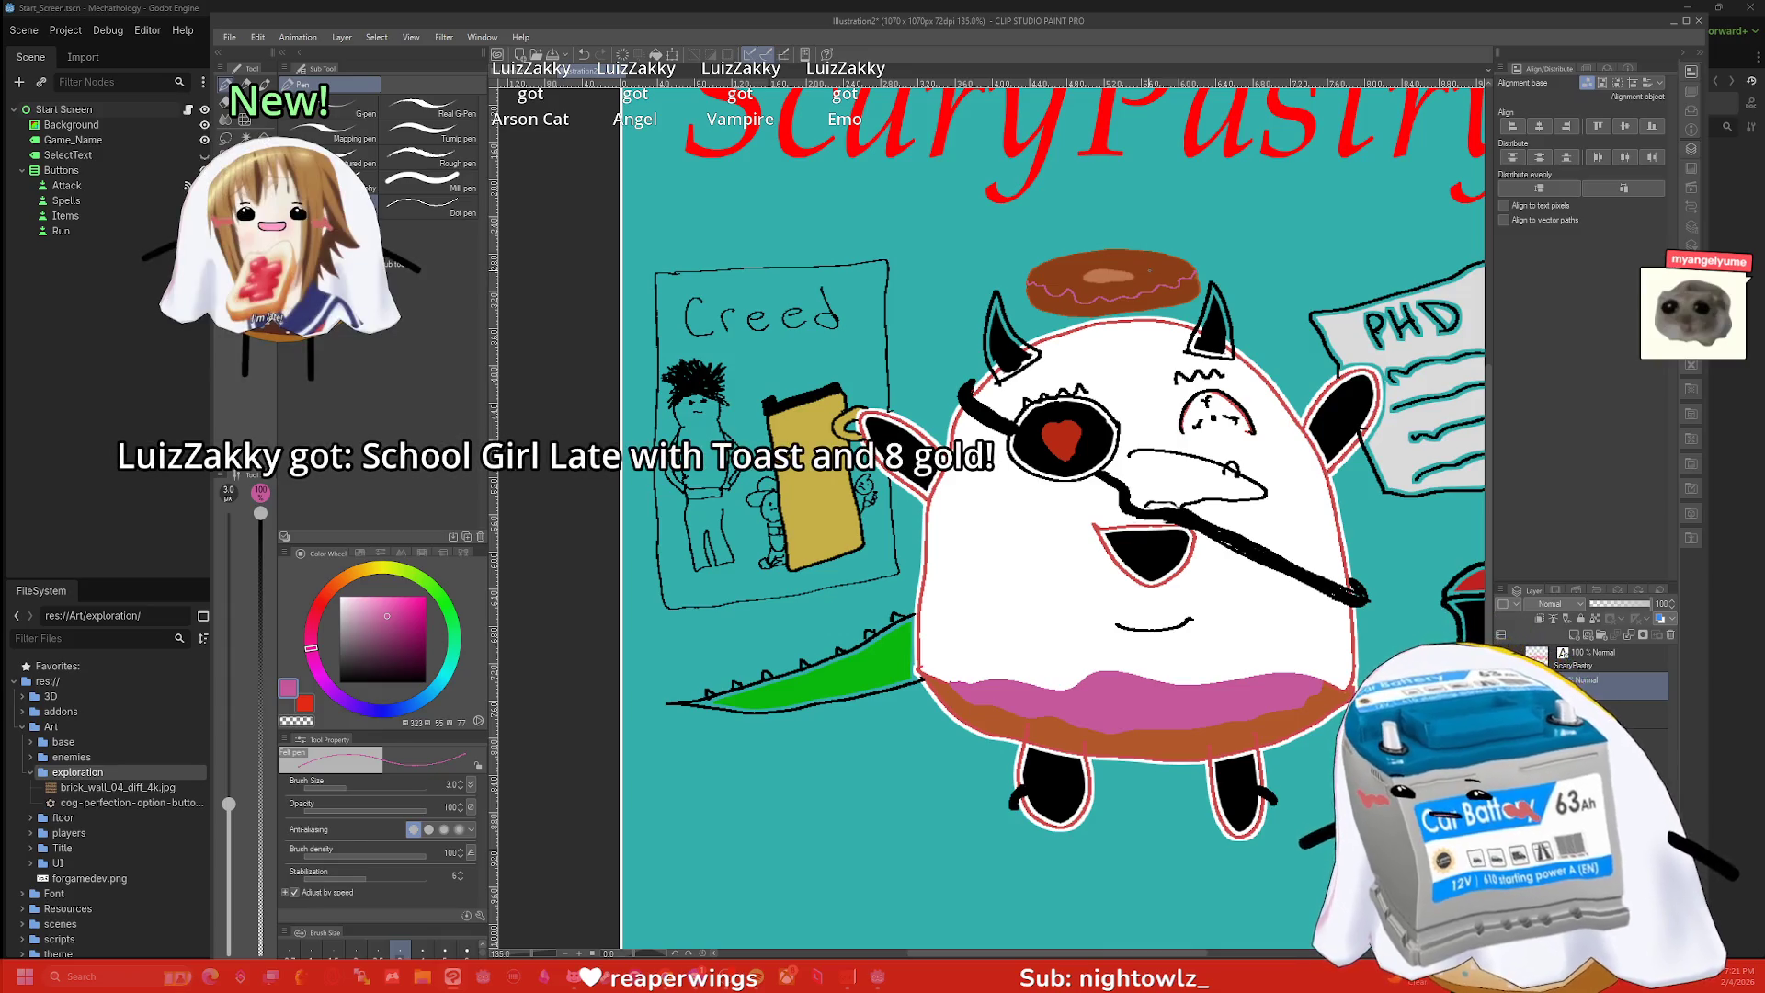
{"action": "key", "text": "g"}
{"action": "left_click", "coordinate": [1110, 255]}
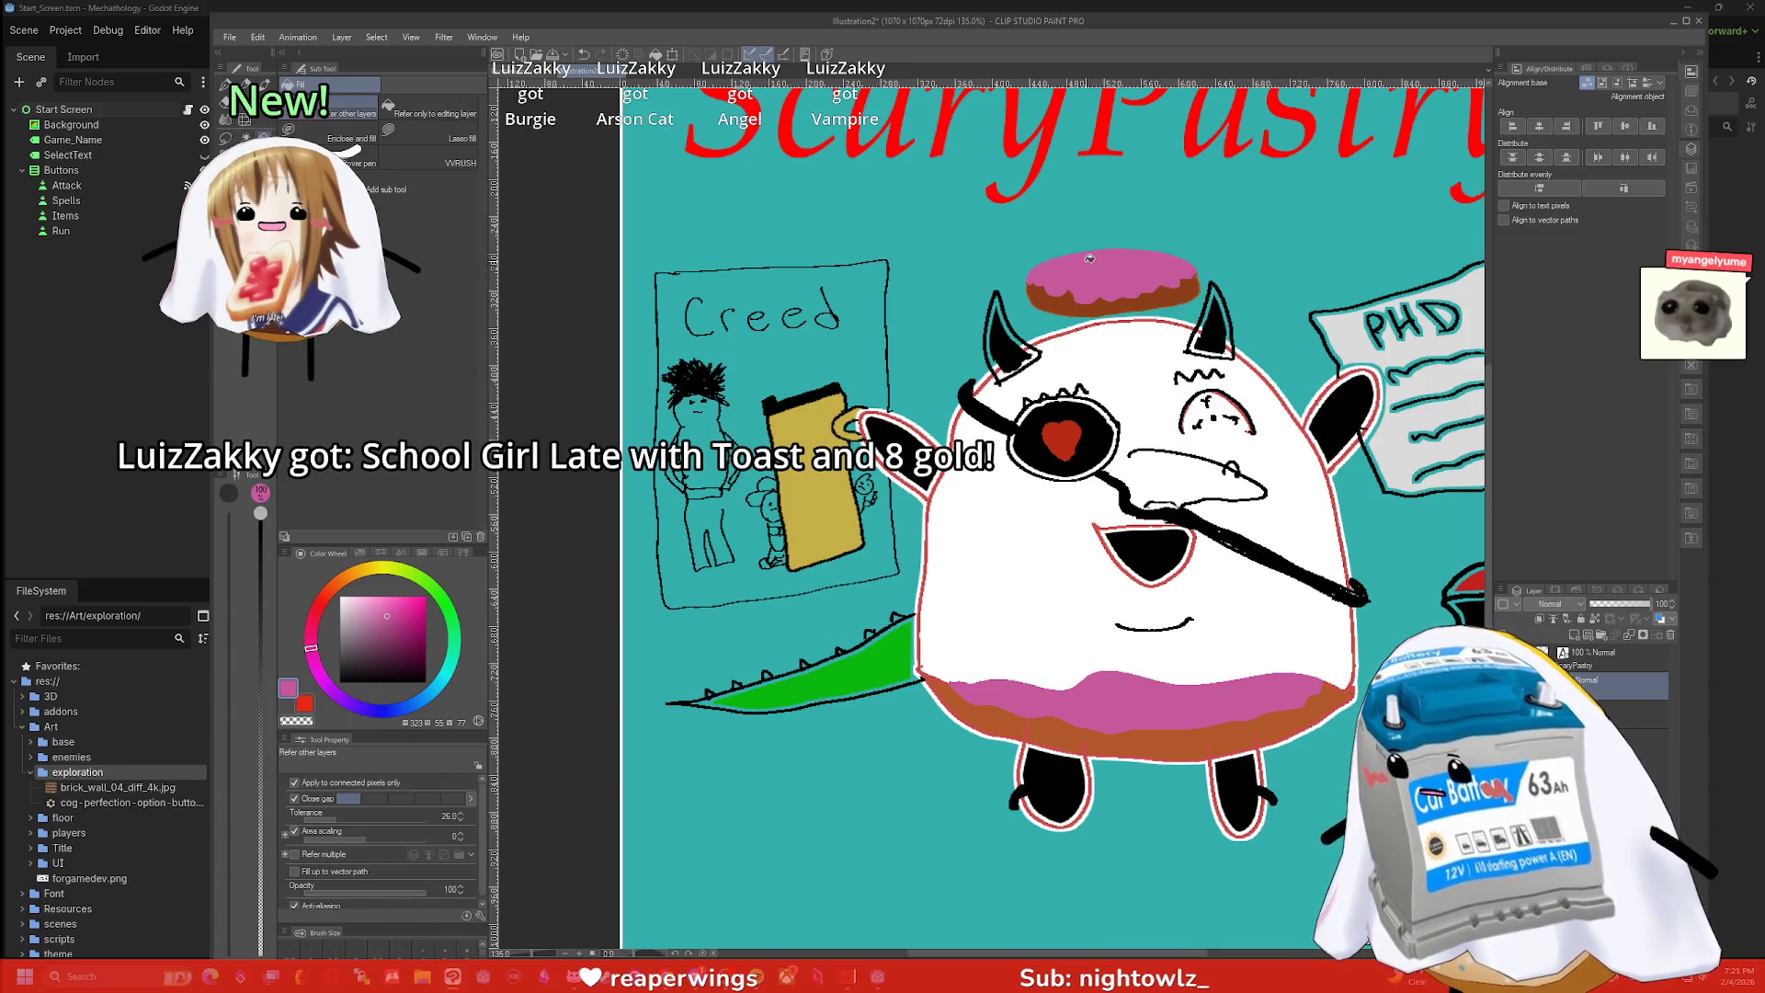
{"action": "key", "text": "ctrl+z"}
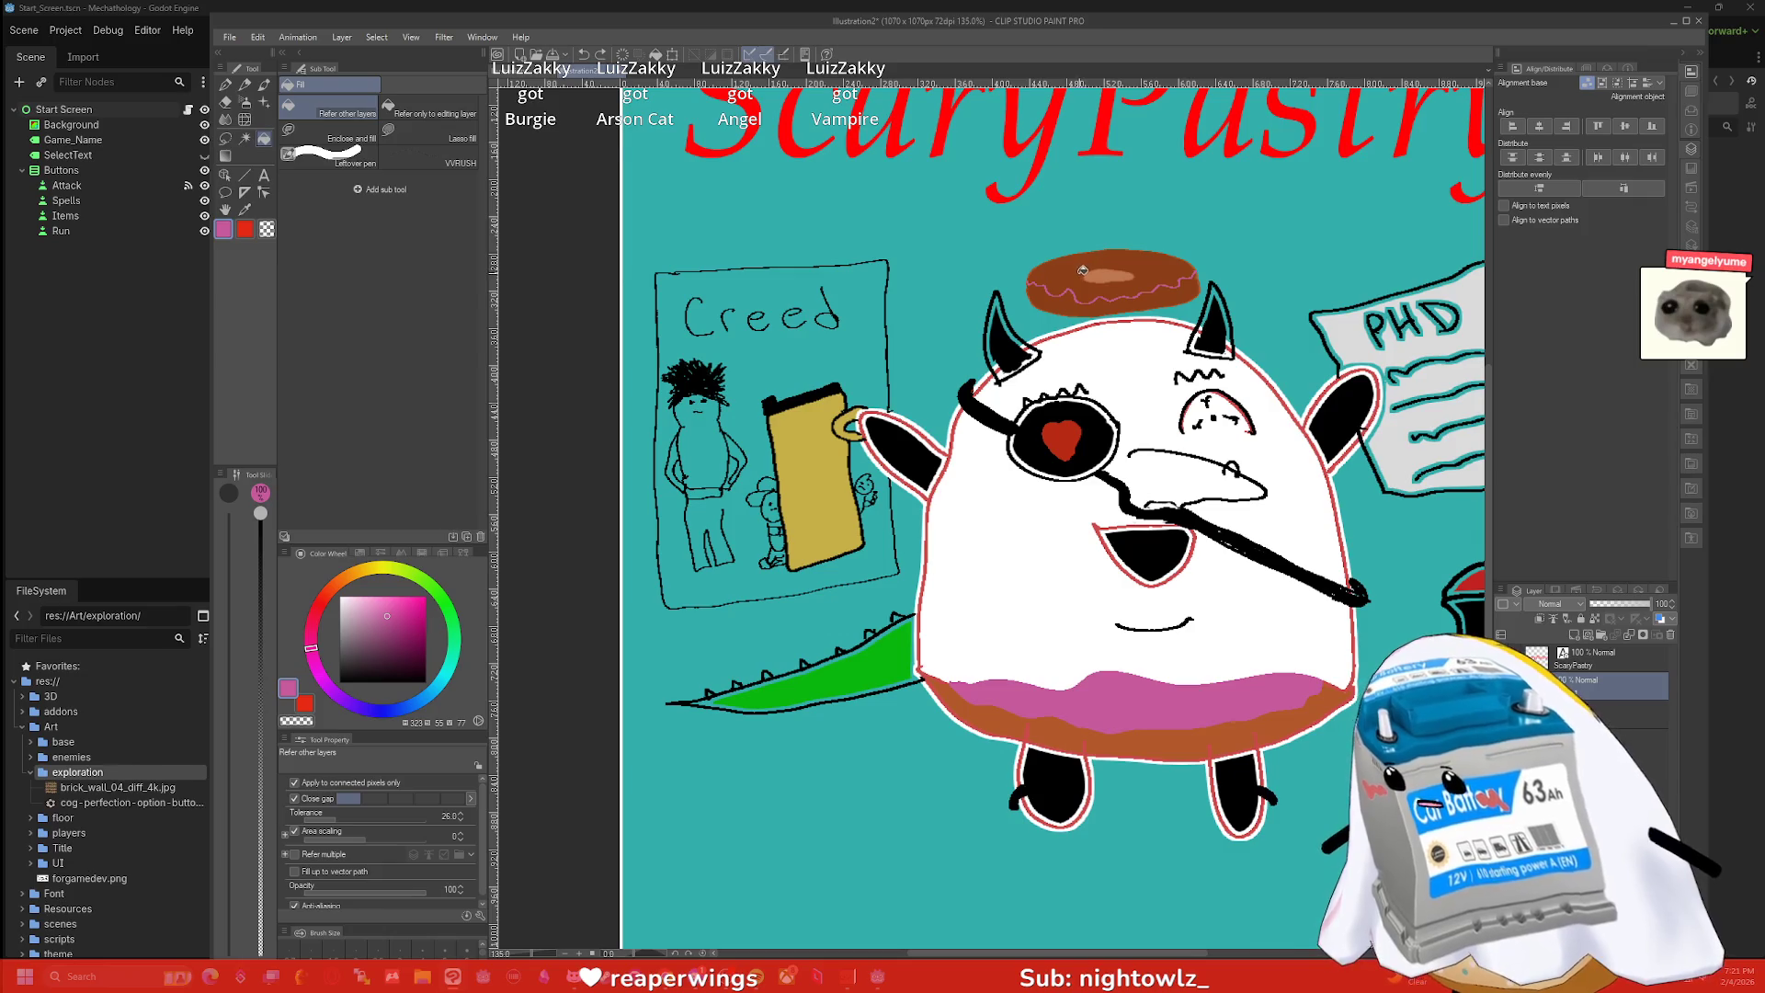
{"action": "key", "text": "p"}
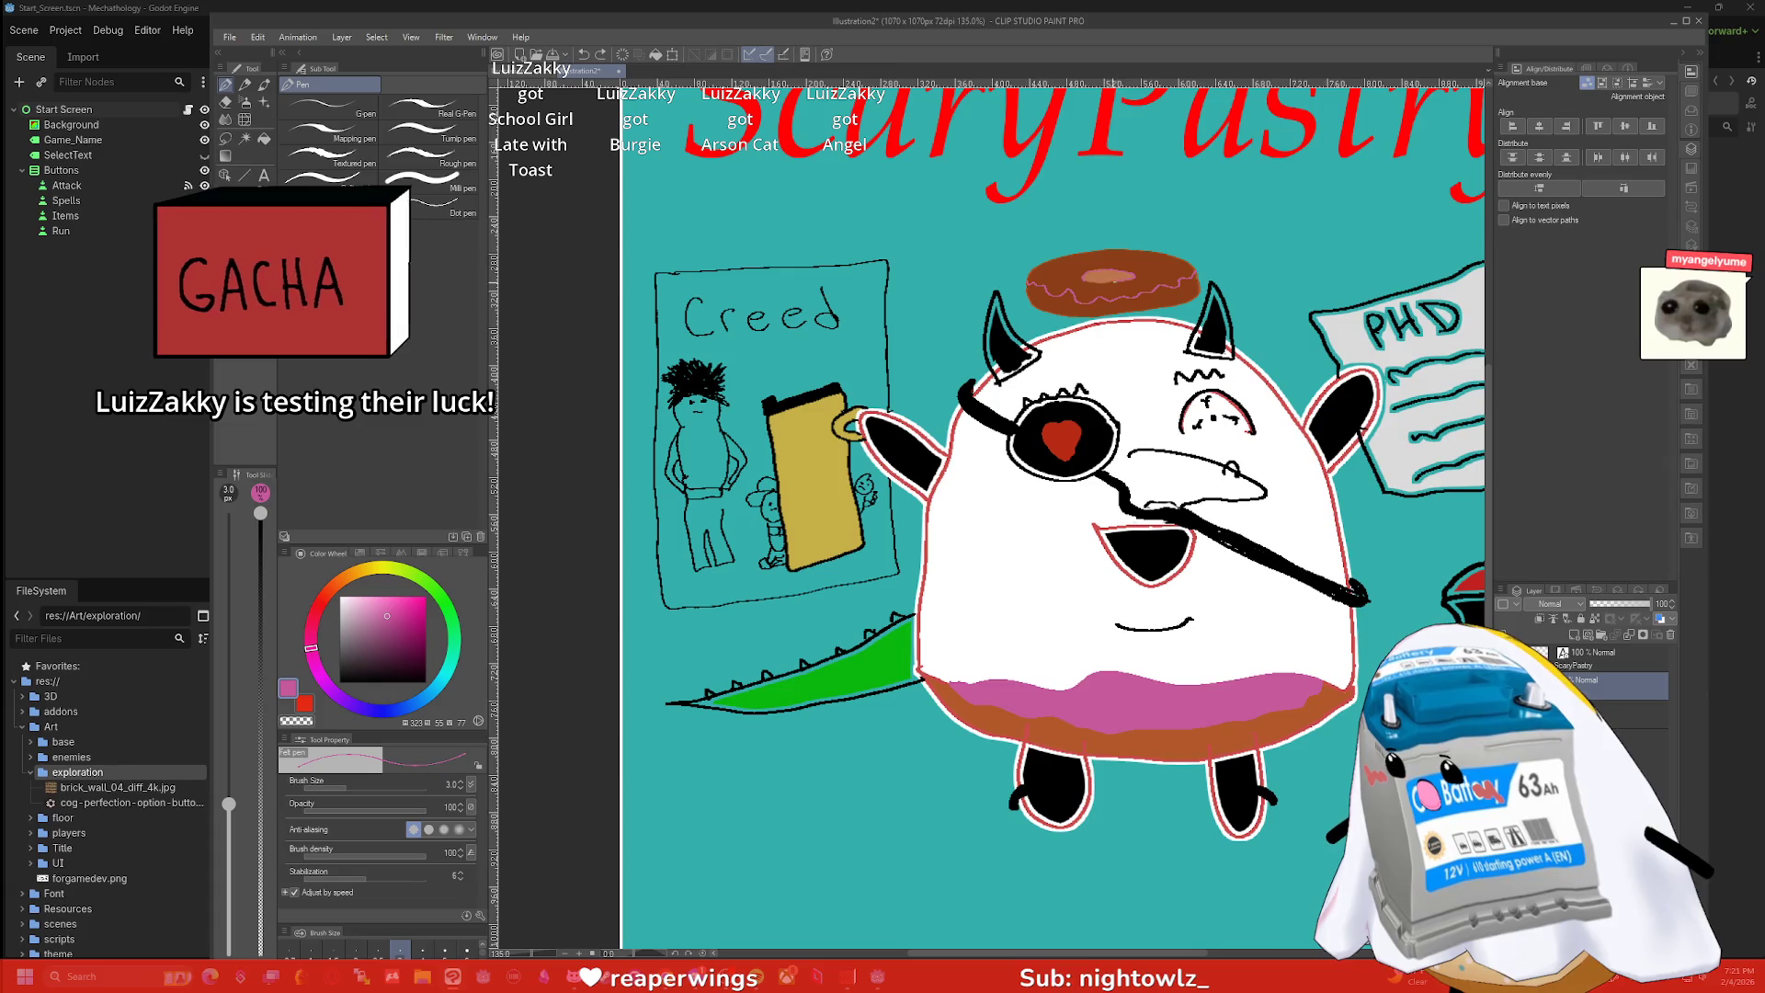
{"action": "key", "text": "g"}
{"action": "left_click", "coordinate": [1069, 265]}
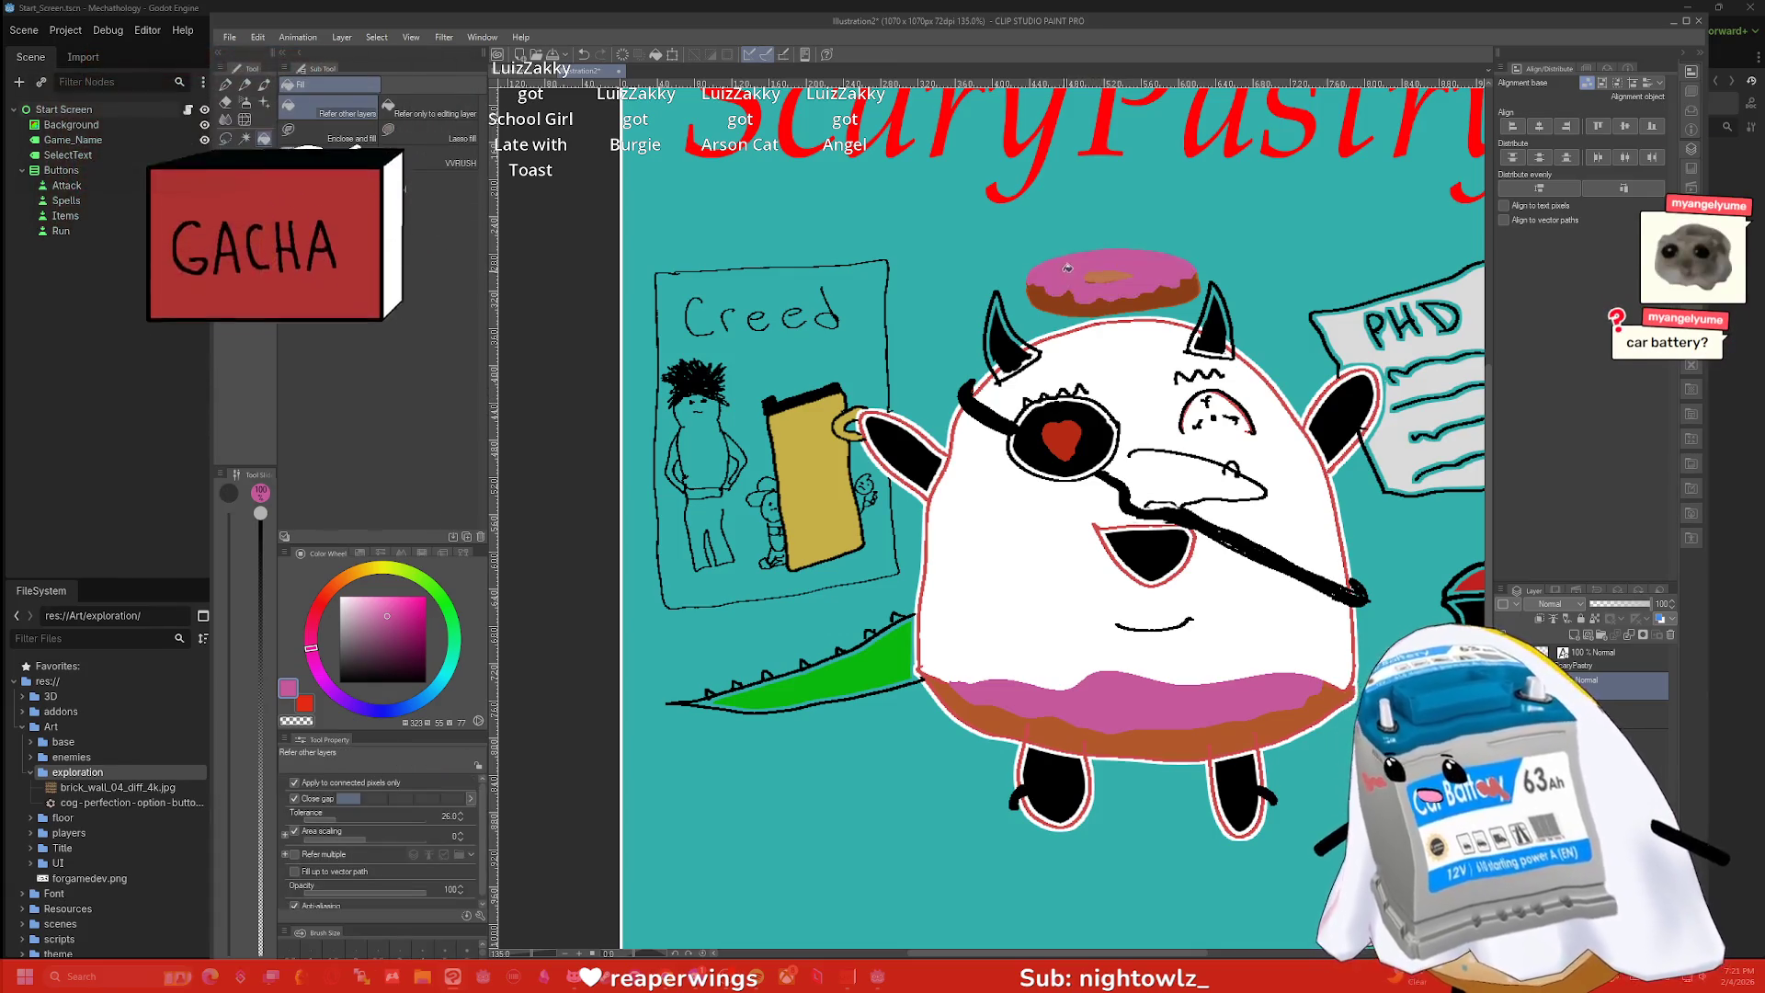
{"action": "key", "text": "p"}
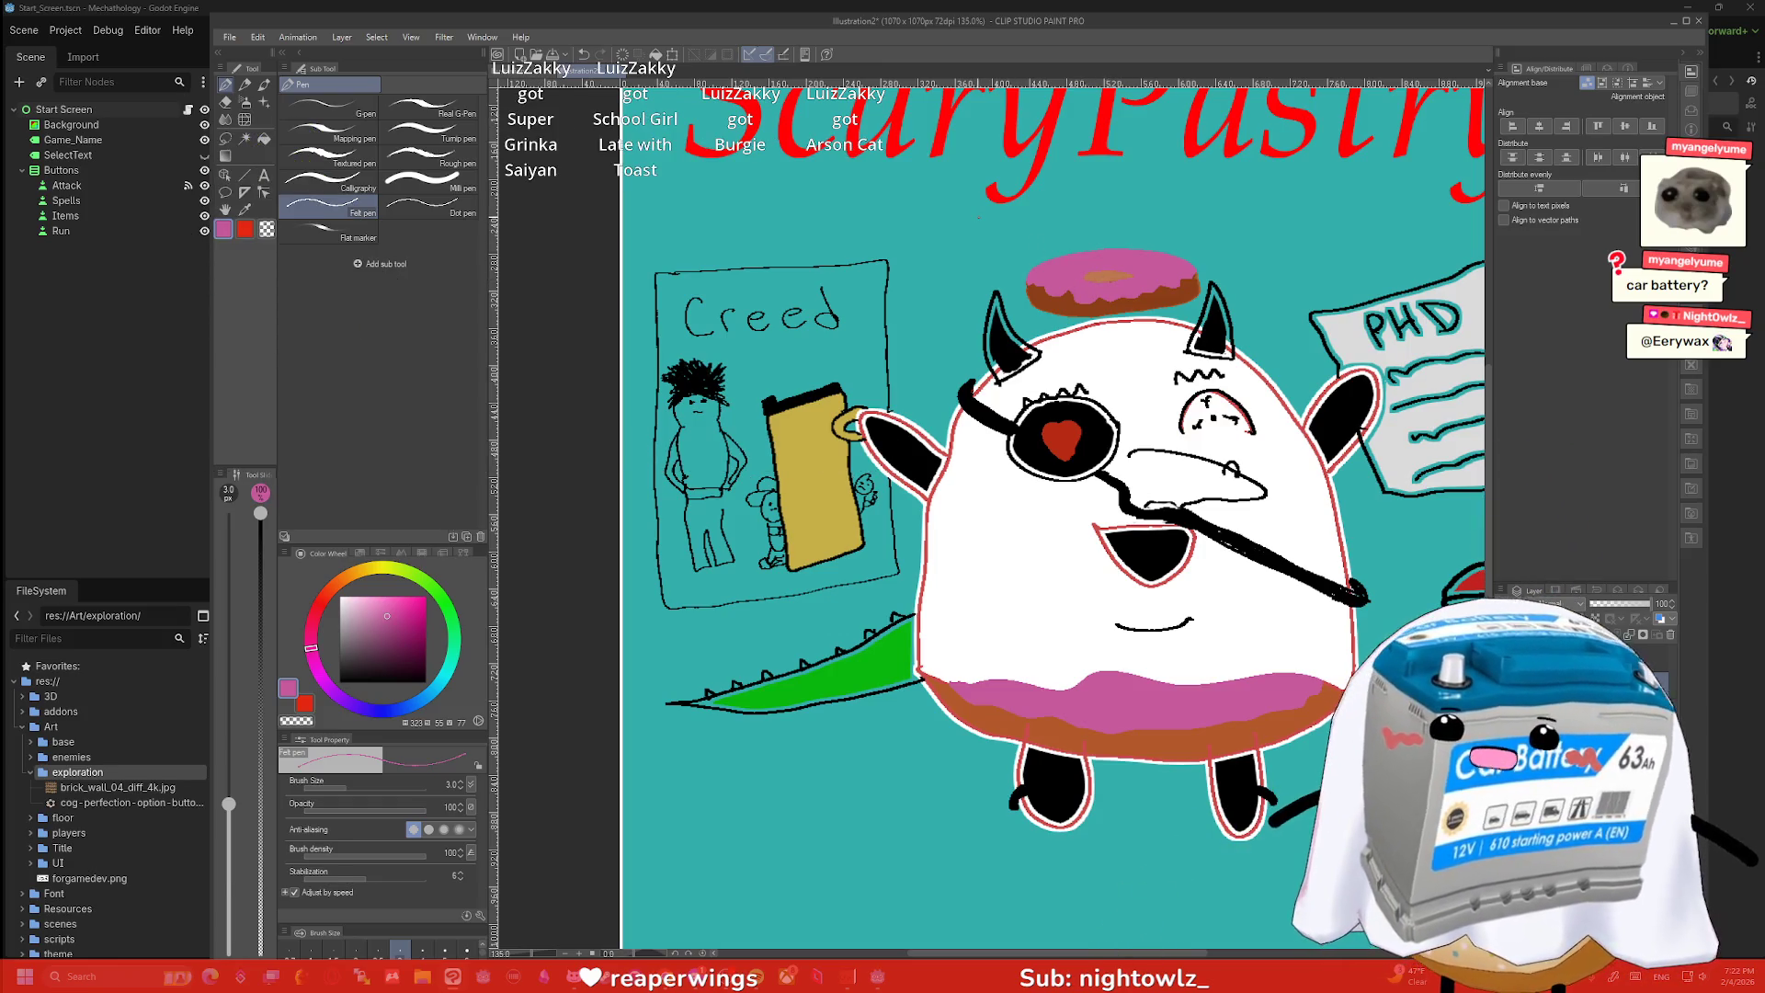
Draw the suitcase handle and a vertical edge on the lower-left rectangle, undoing a stray stroke
{"action": "scroll", "coordinate": [976, 218], "scroll_direction": "down", "scroll_amount": 3}
{"action": "scroll", "coordinate": [976, 217], "scroll_direction": "up", "scroll_amount": 1}
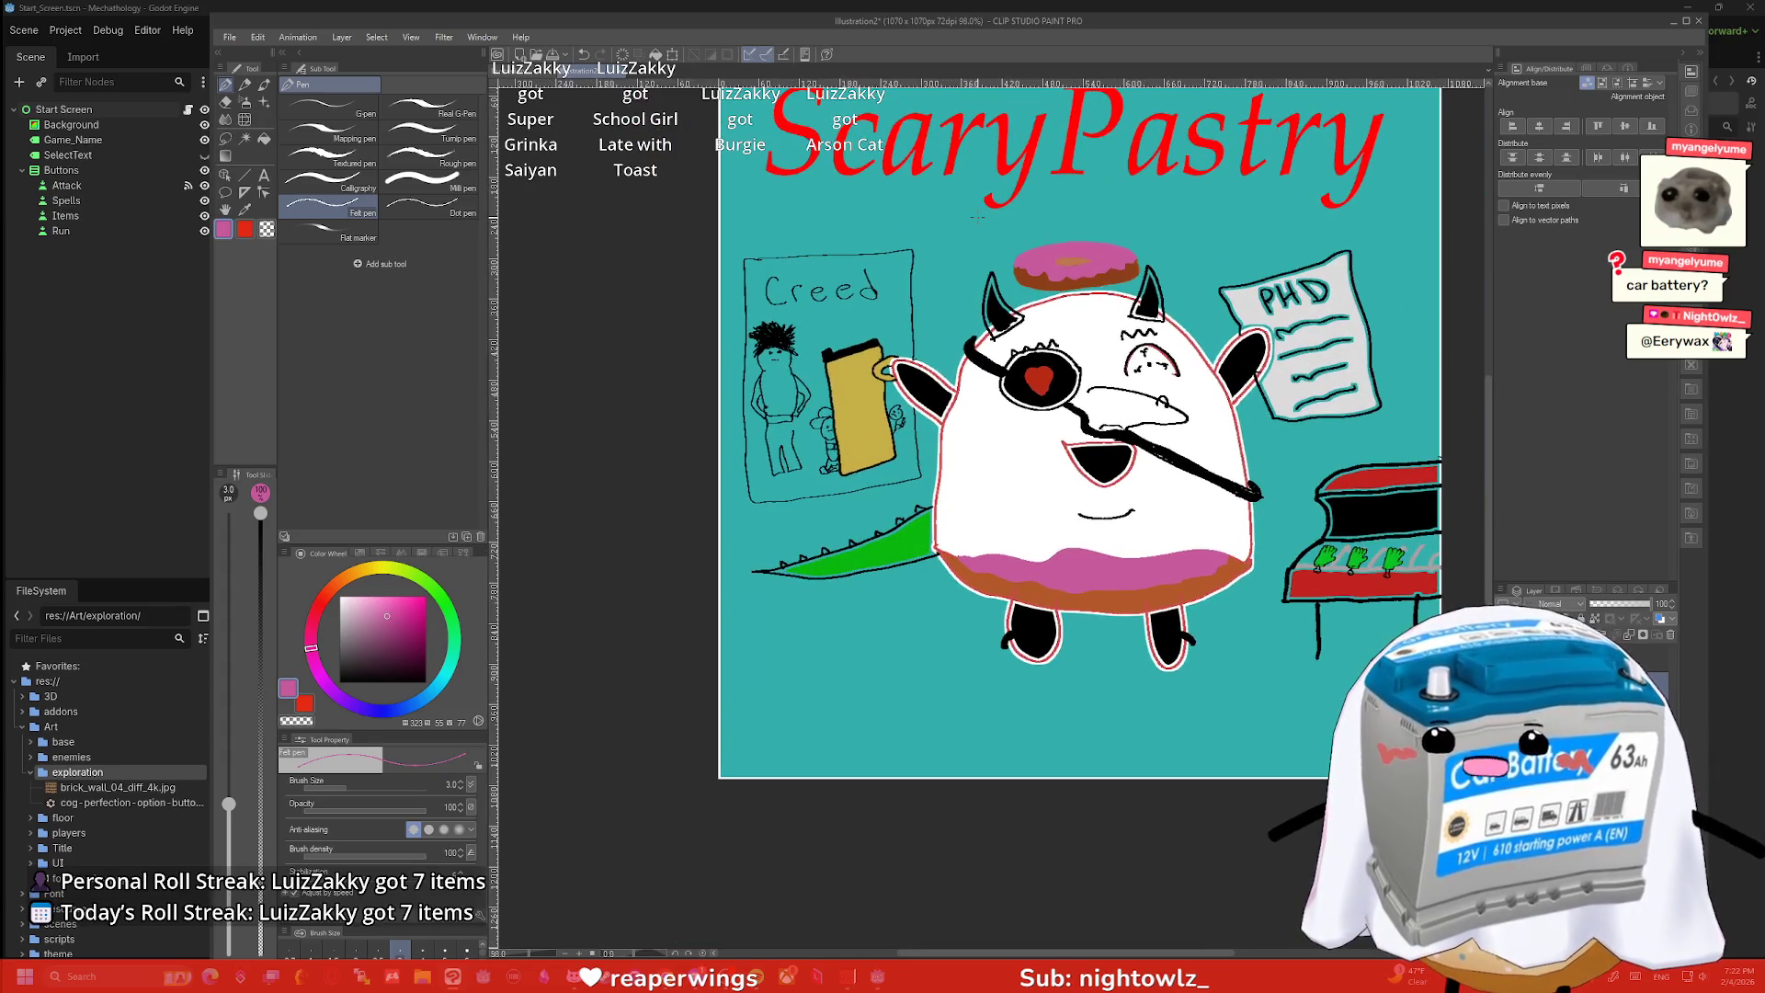
{"action": "scroll", "coordinate": [947, 597], "scroll_direction": "up", "scroll_amount": 3}
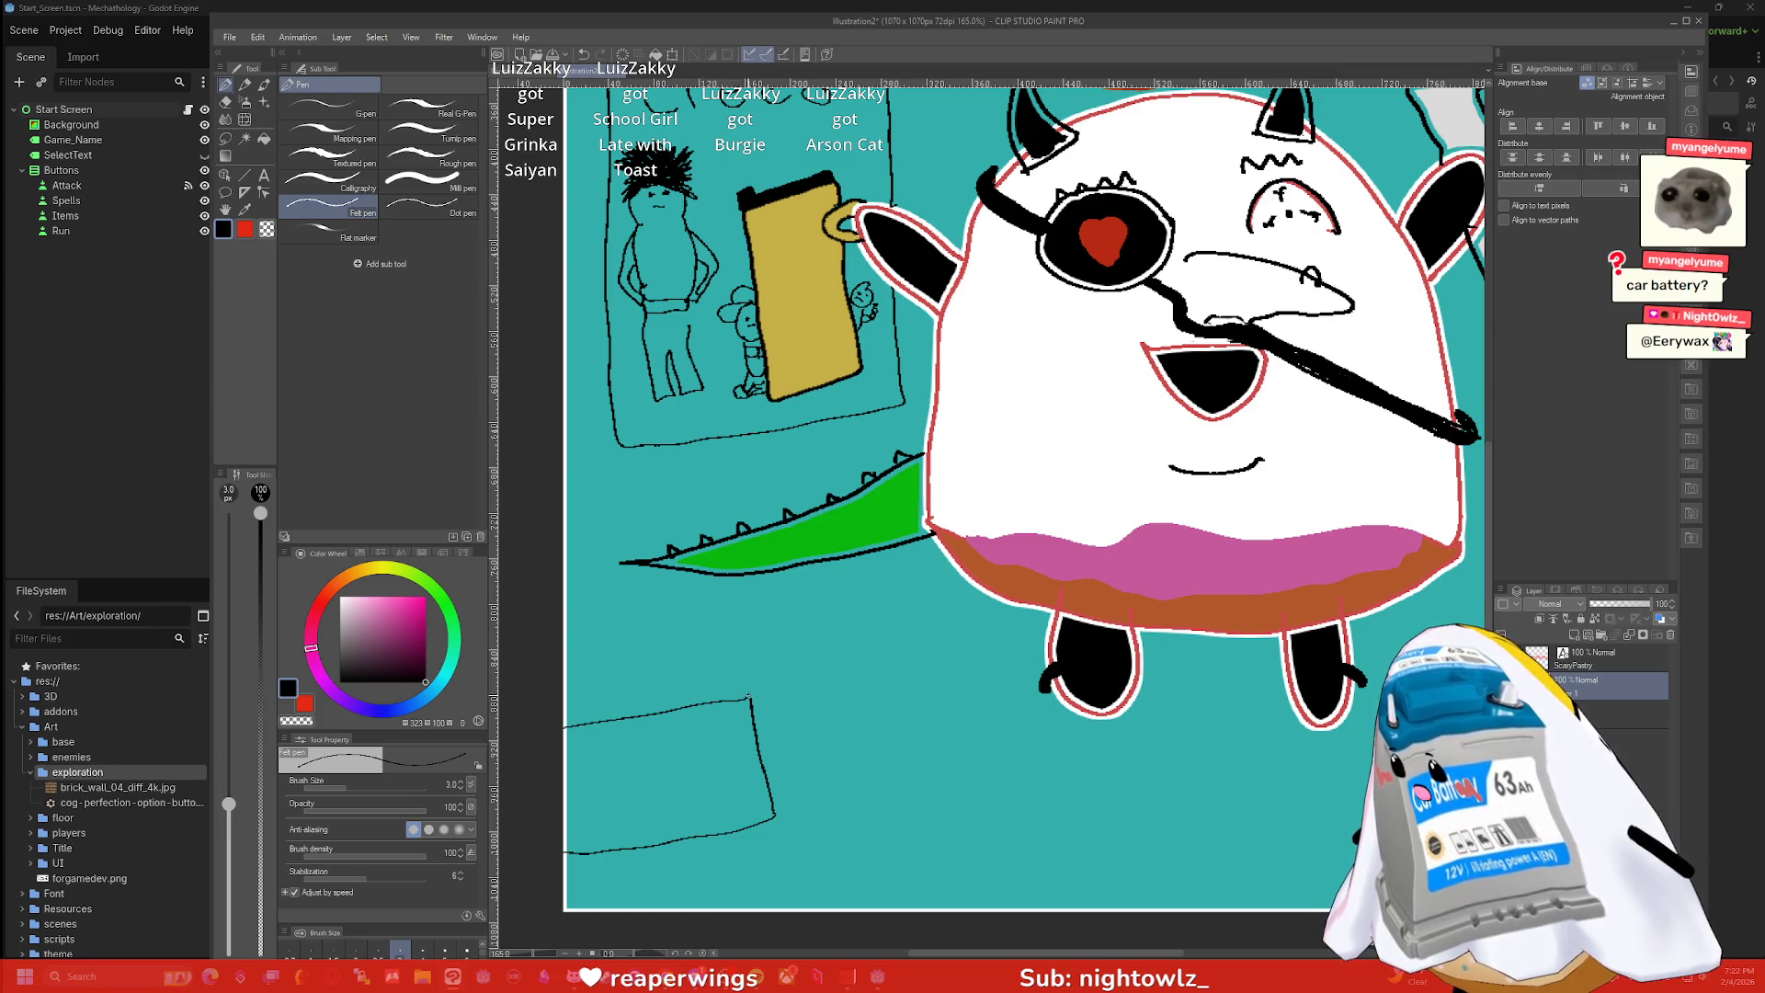
{"action": "left_click_drag", "start_coordinate": [750, 697], "coordinate": [752, 672]}
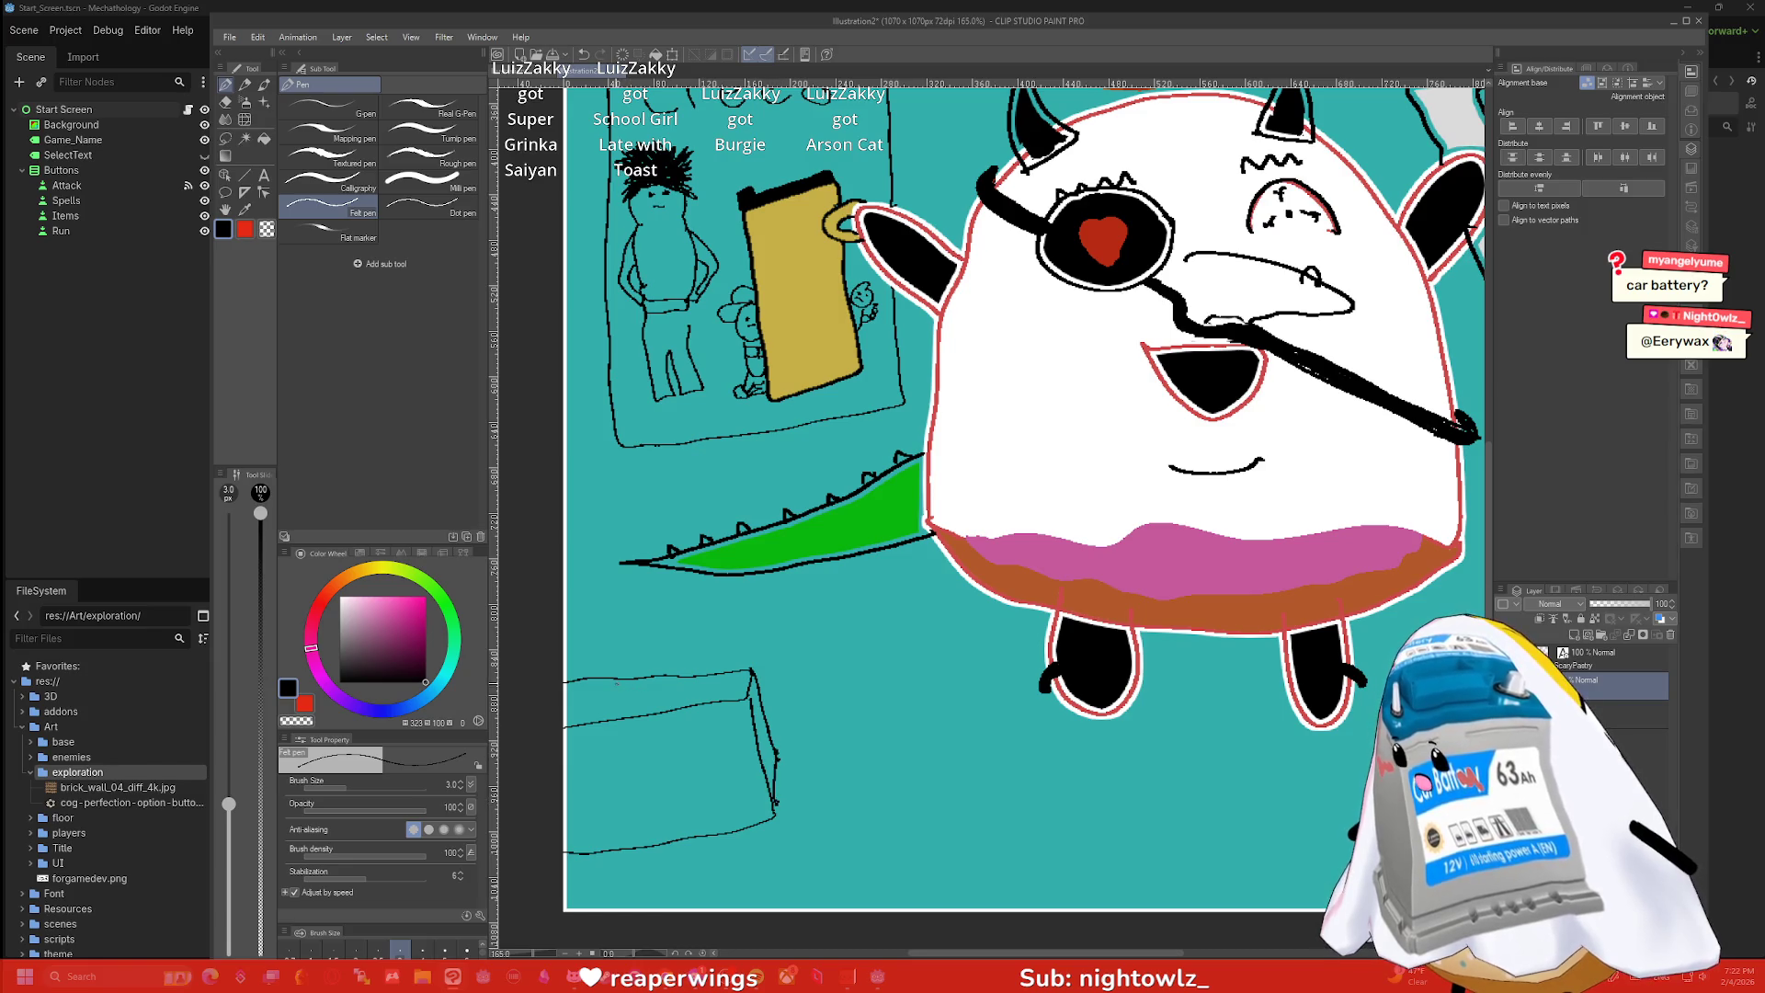
{"action": "key", "text": "ctrl+z"}
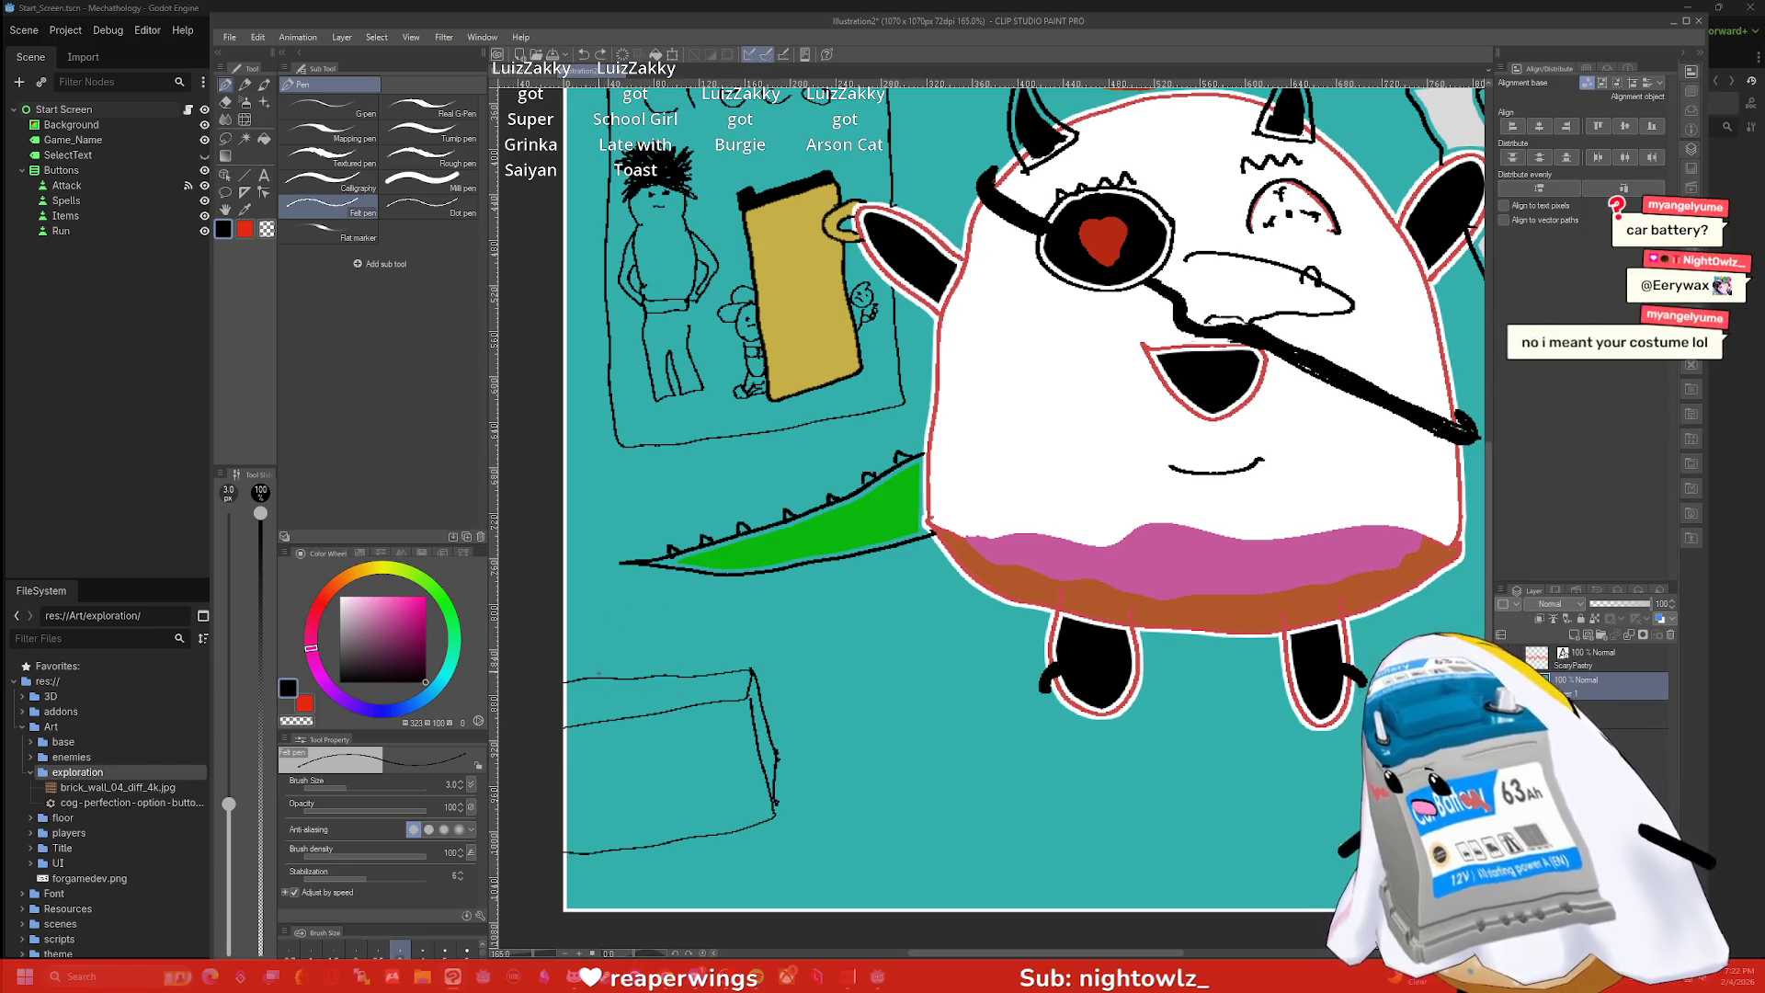
{"action": "left_click_drag", "start_coordinate": [602, 645], "coordinate": [603, 695]}
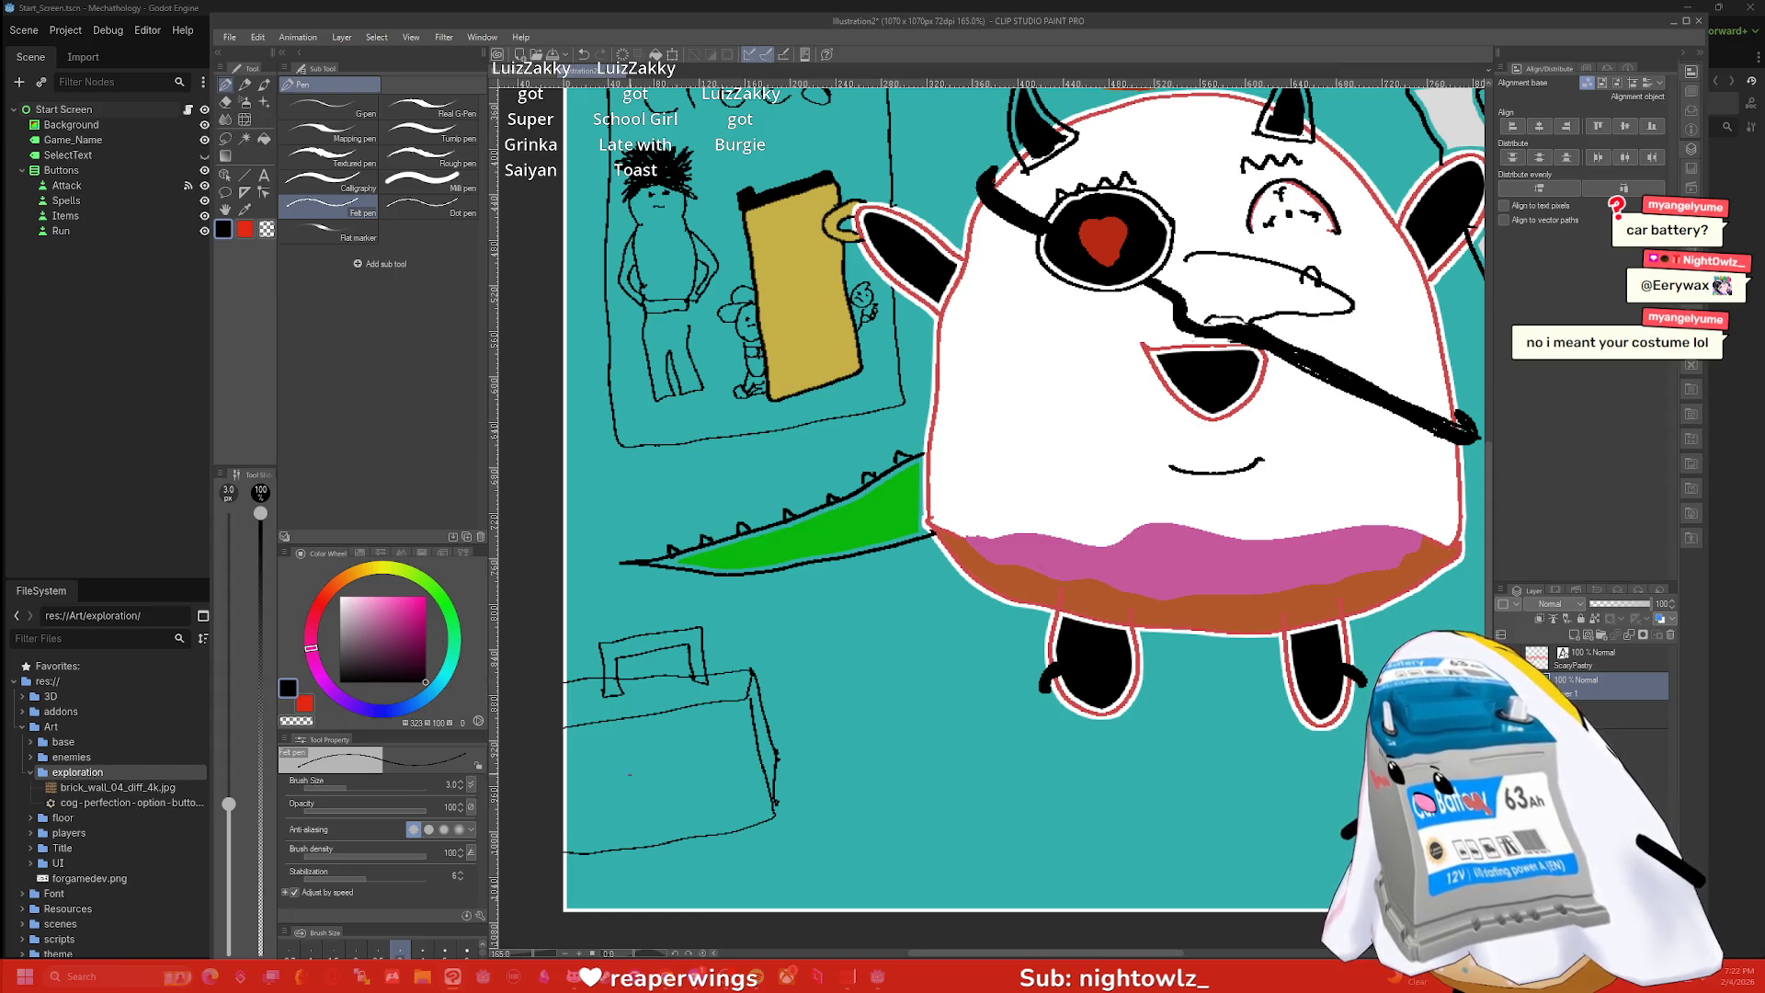
Write 'Throw into Ocean plz' on the suitcase
{"action": "scroll", "coordinate": [649, 733], "scroll_direction": "up", "scroll_amount": 5}
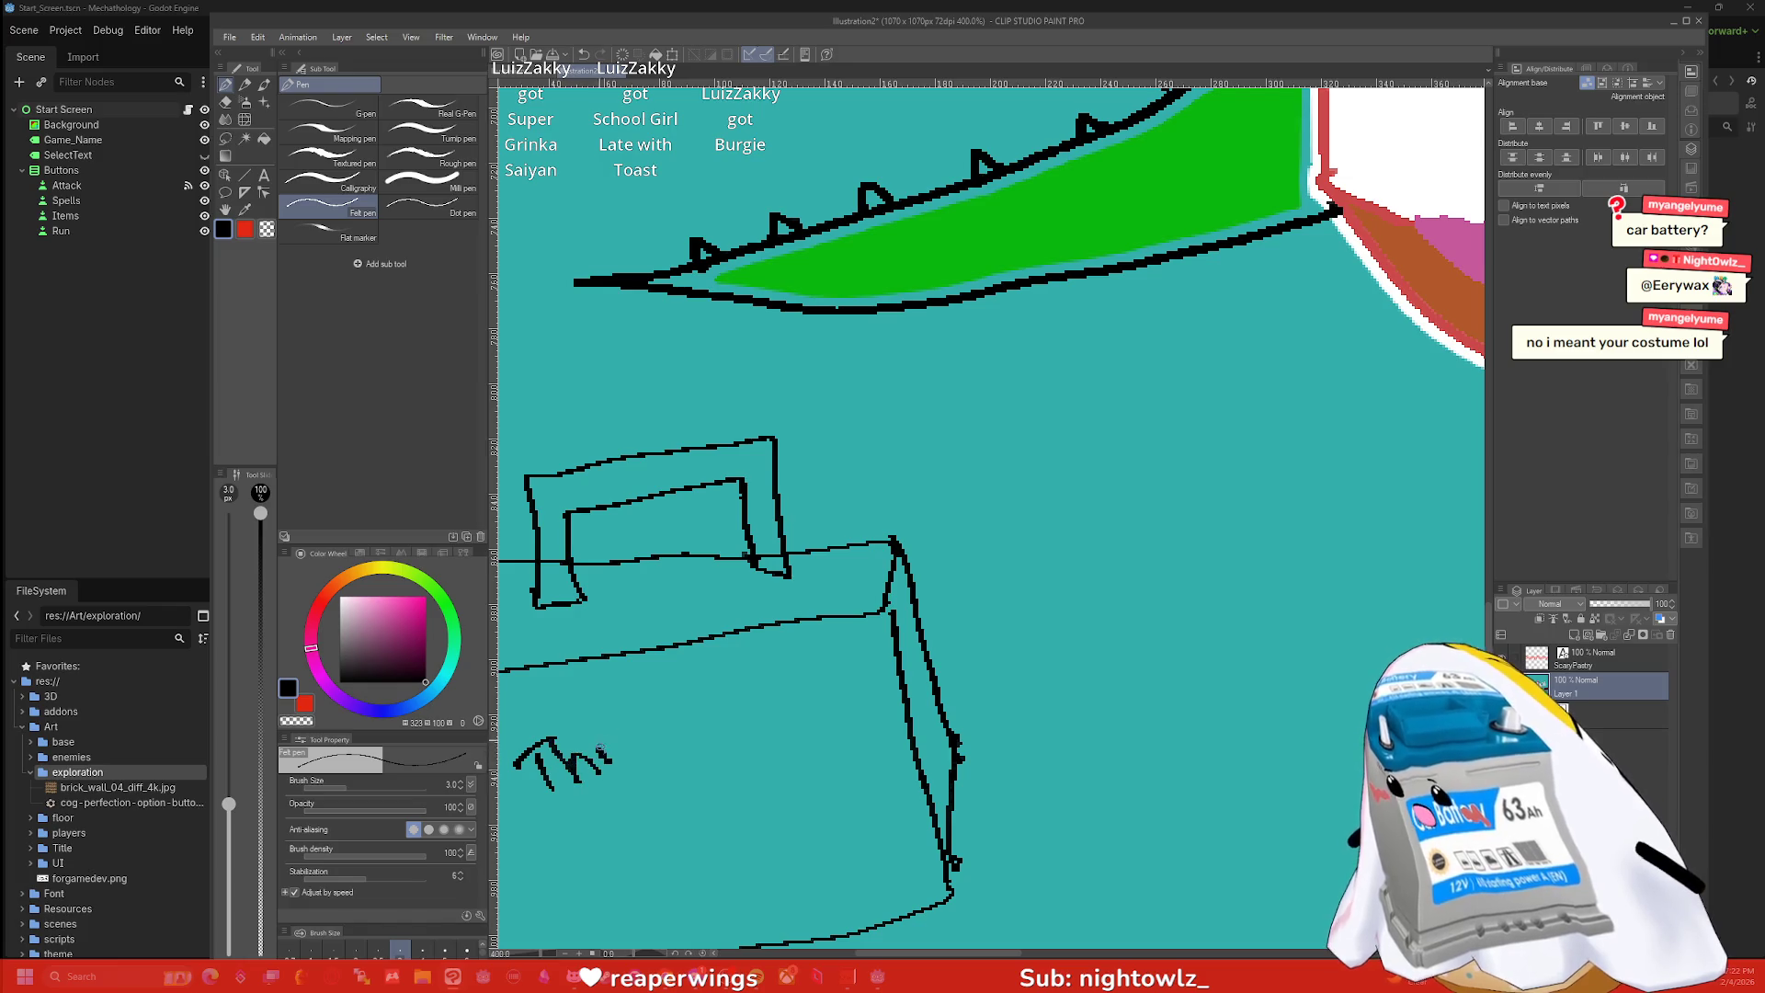
{"action": "left_click_drag", "start_coordinate": [685, 752], "coordinate": [698, 712]}
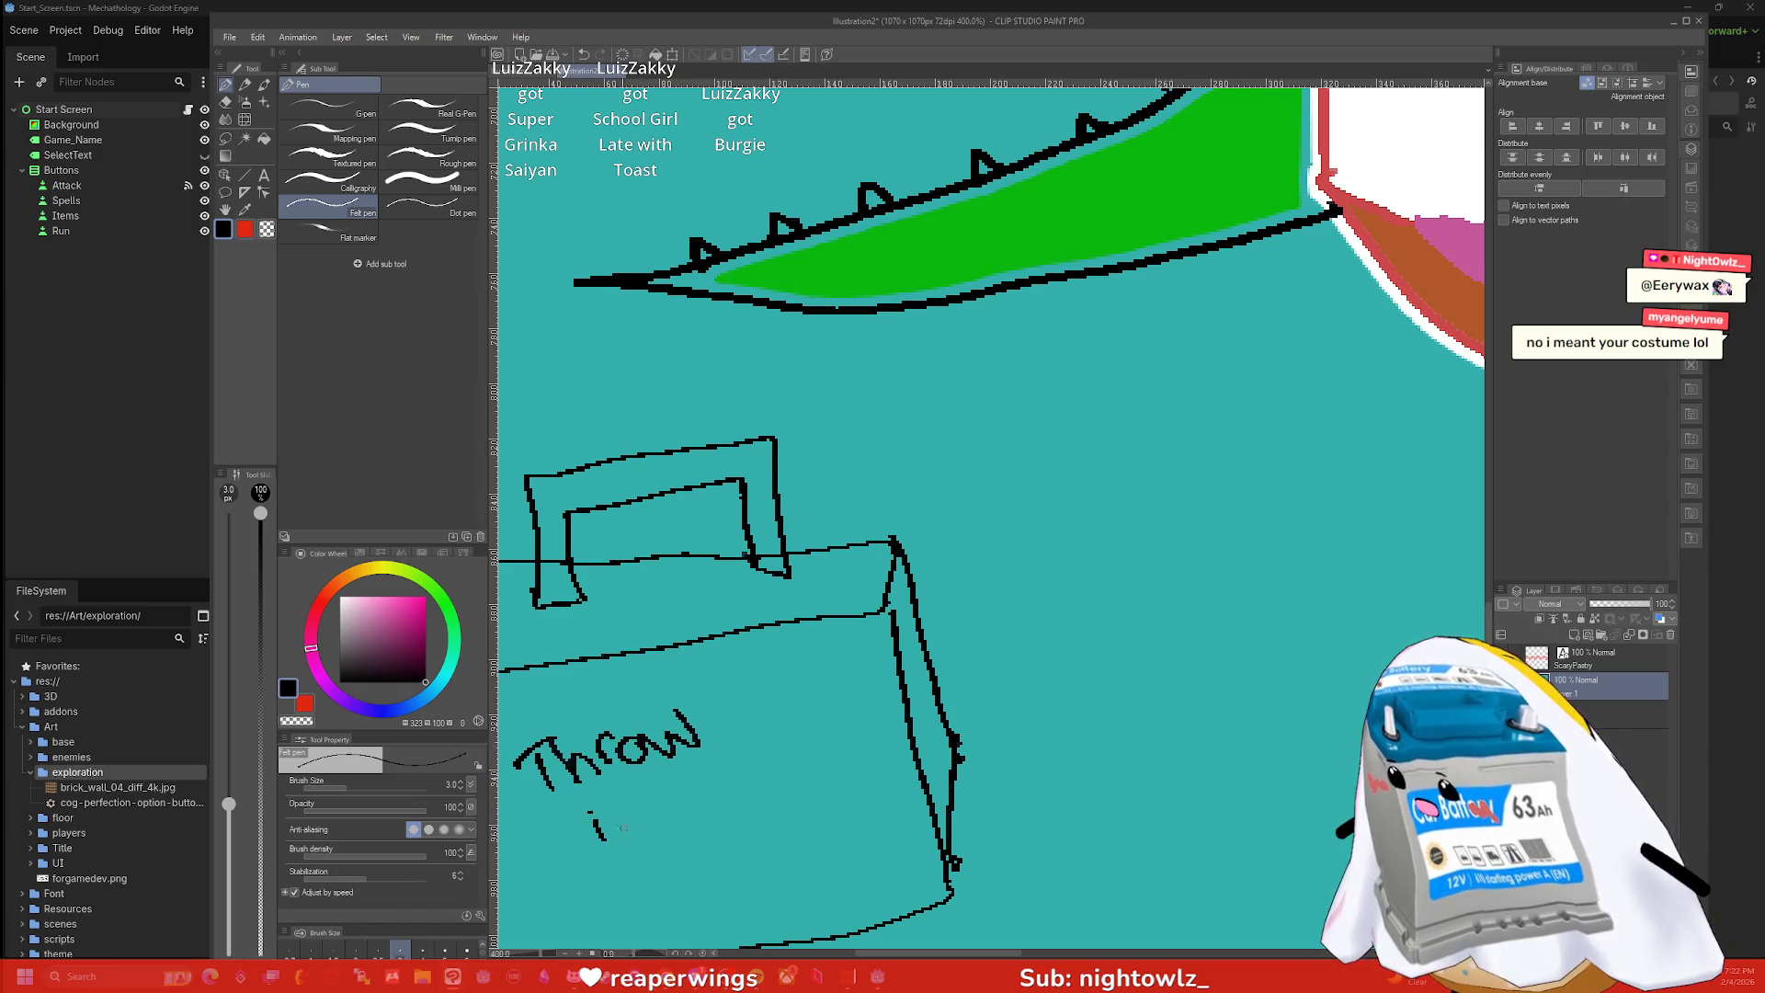
{"action": "left_click_drag", "start_coordinate": [608, 866], "coordinate": [637, 905]}
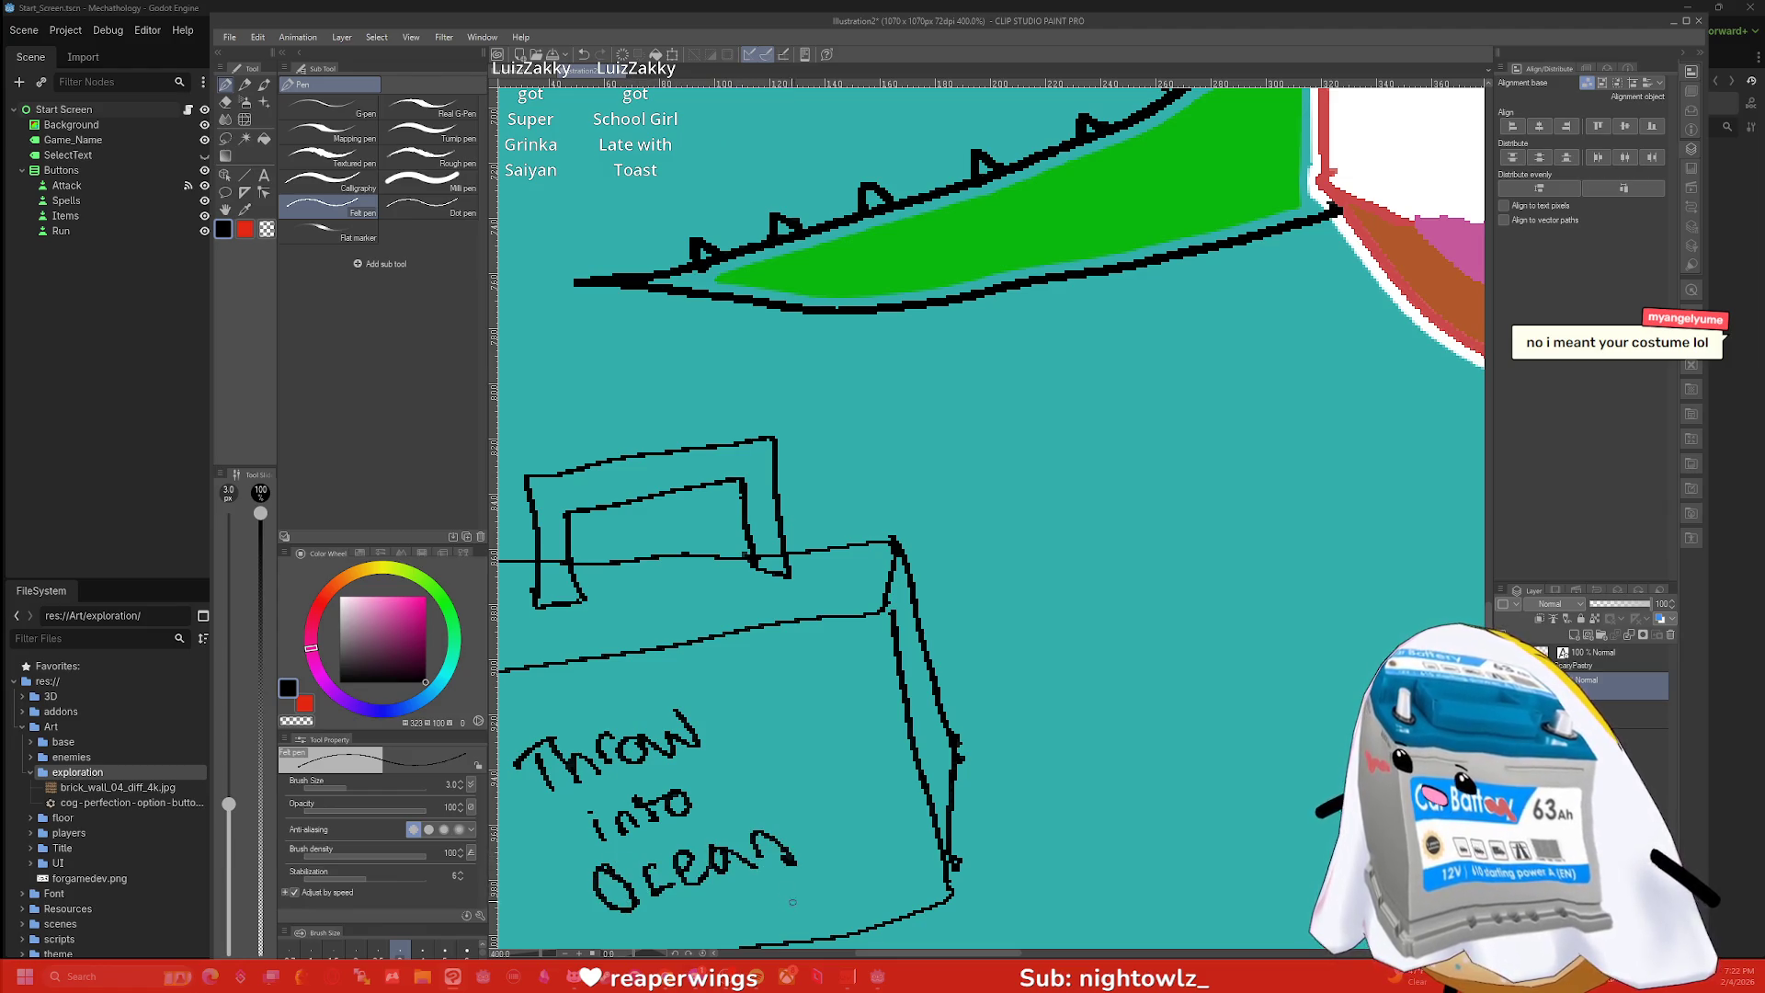
{"action": "left_click_drag", "start_coordinate": [817, 873], "coordinate": [832, 899]}
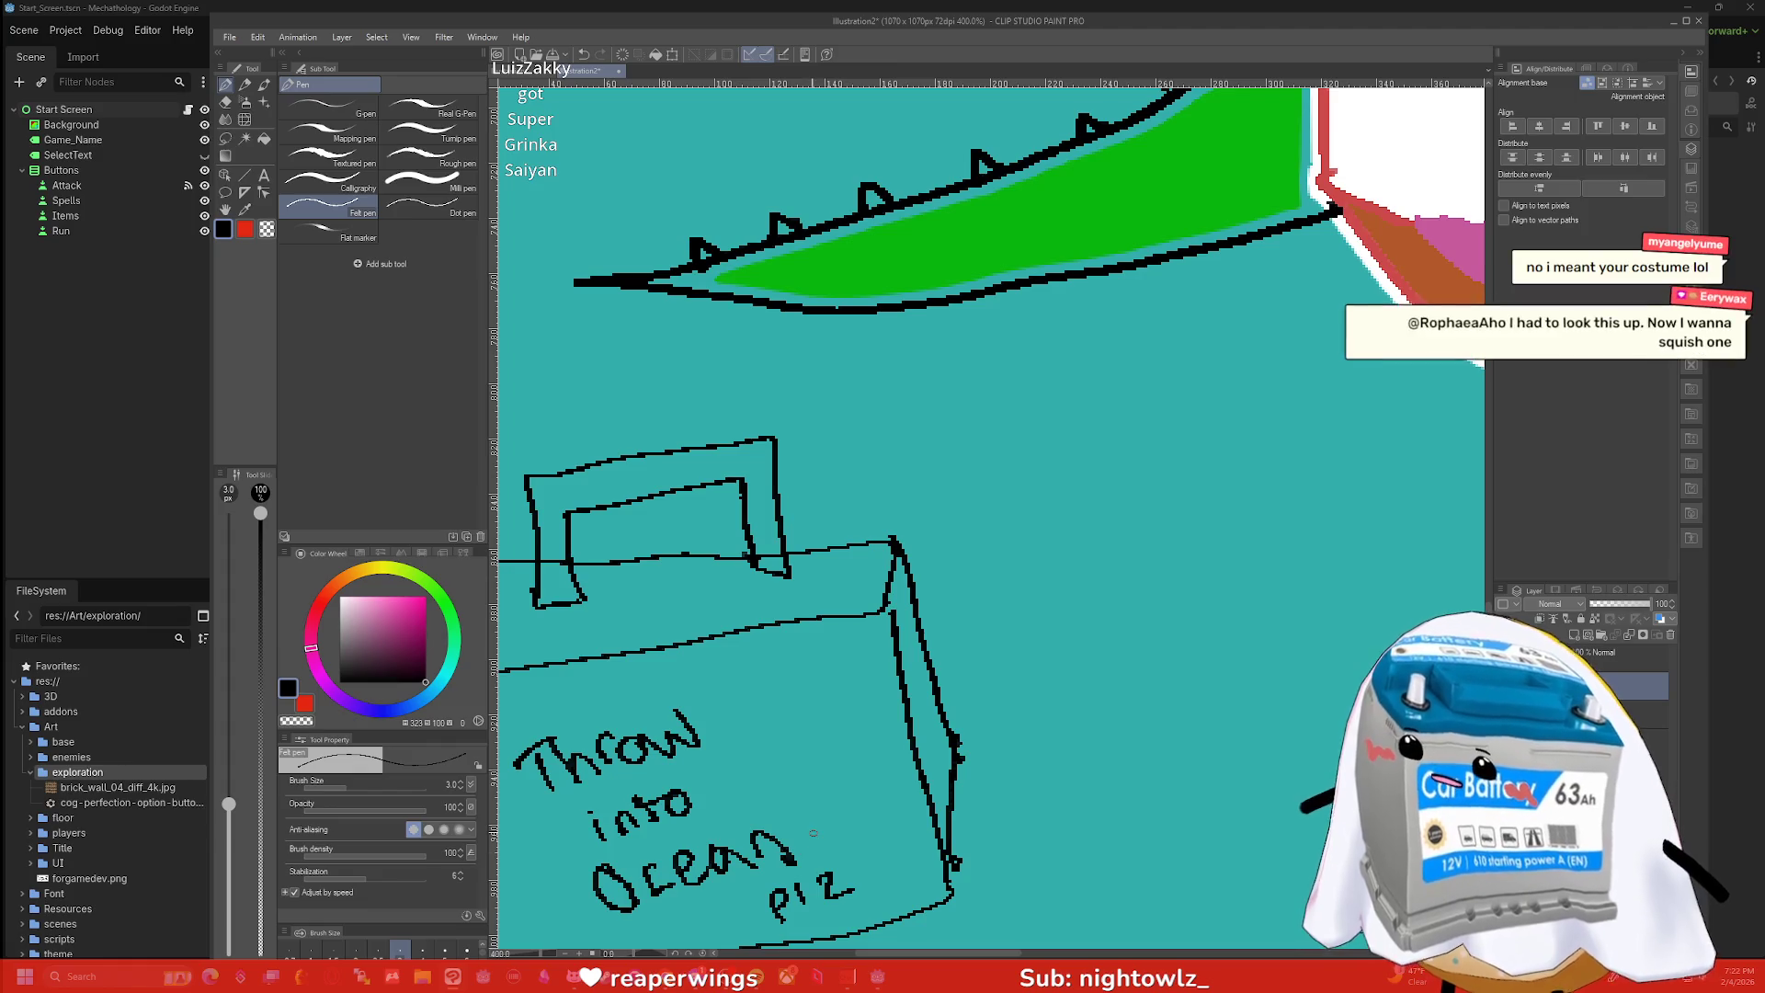
{"action": "scroll", "coordinate": [827, 828], "scroll_direction": "down", "scroll_amount": 5}
{"action": "scroll", "coordinate": [839, 815], "scroll_direction": "down", "scroll_amount": 1}
{"action": "scroll", "coordinate": [841, 811], "scroll_direction": "up", "scroll_amount": 4}
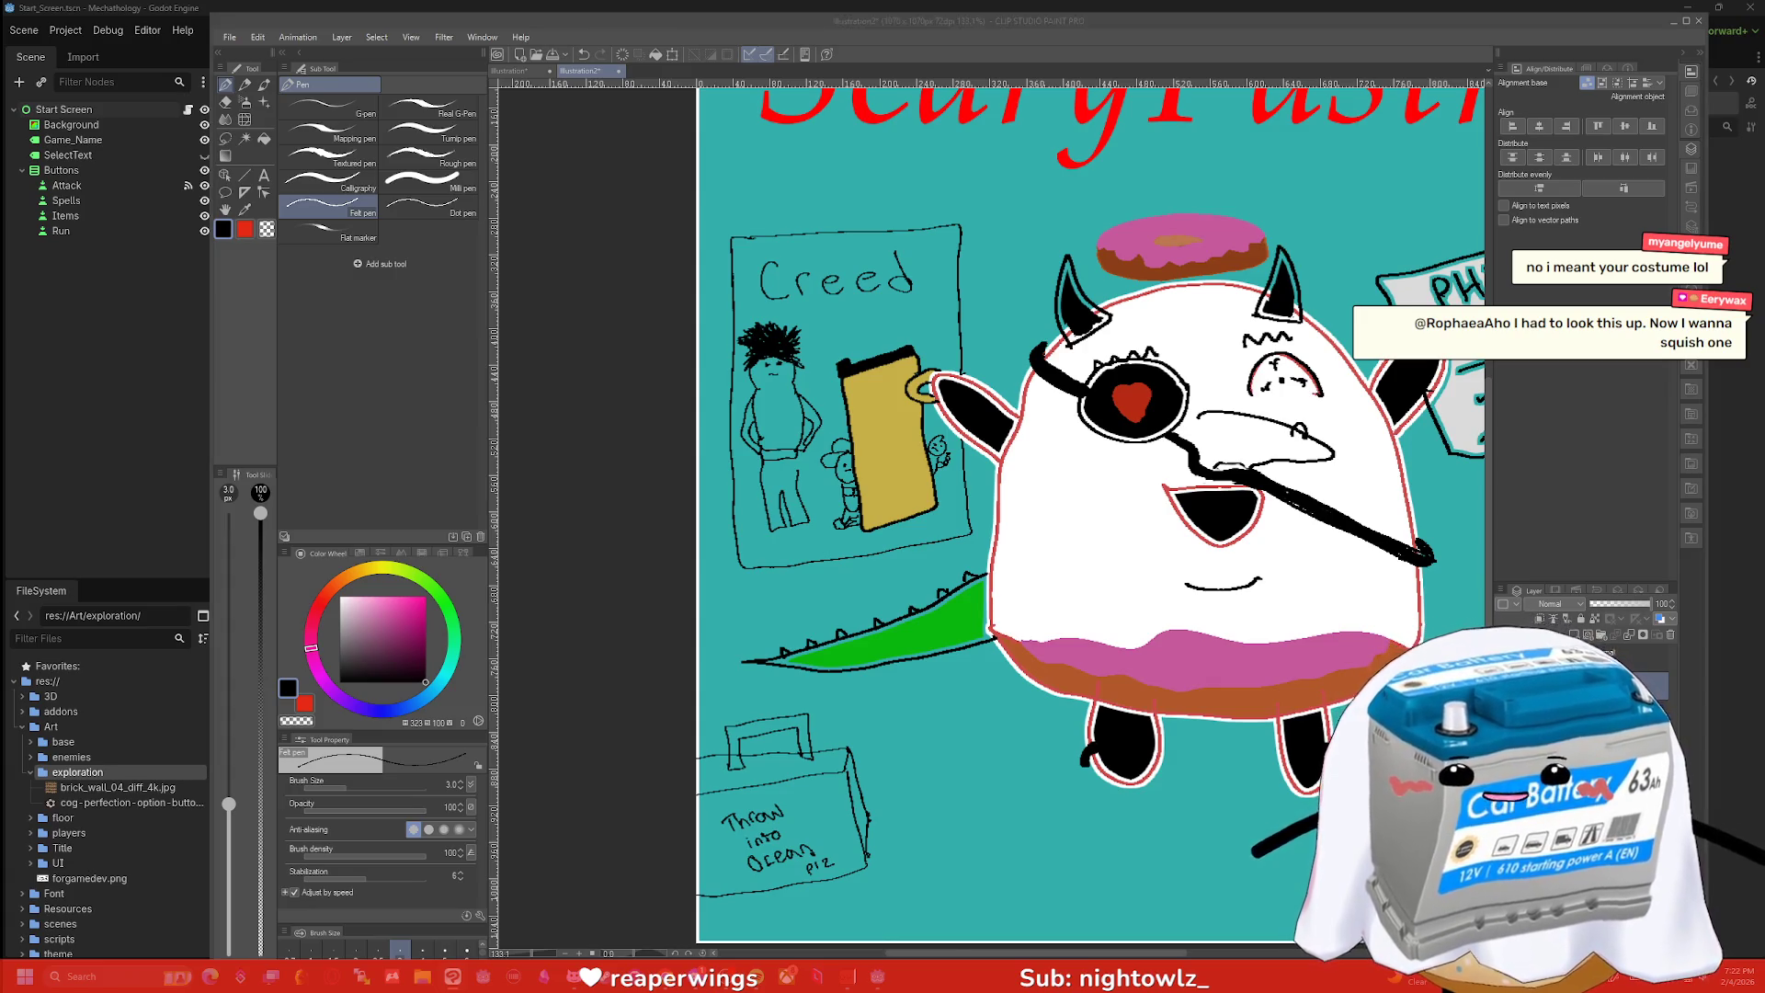
{"action": "key", "text": "alt+Tab"}
Search Chrome for 'slow loris' and arrange it beside the Clip Studio window
{"action": "type", "text": "slow loris"}
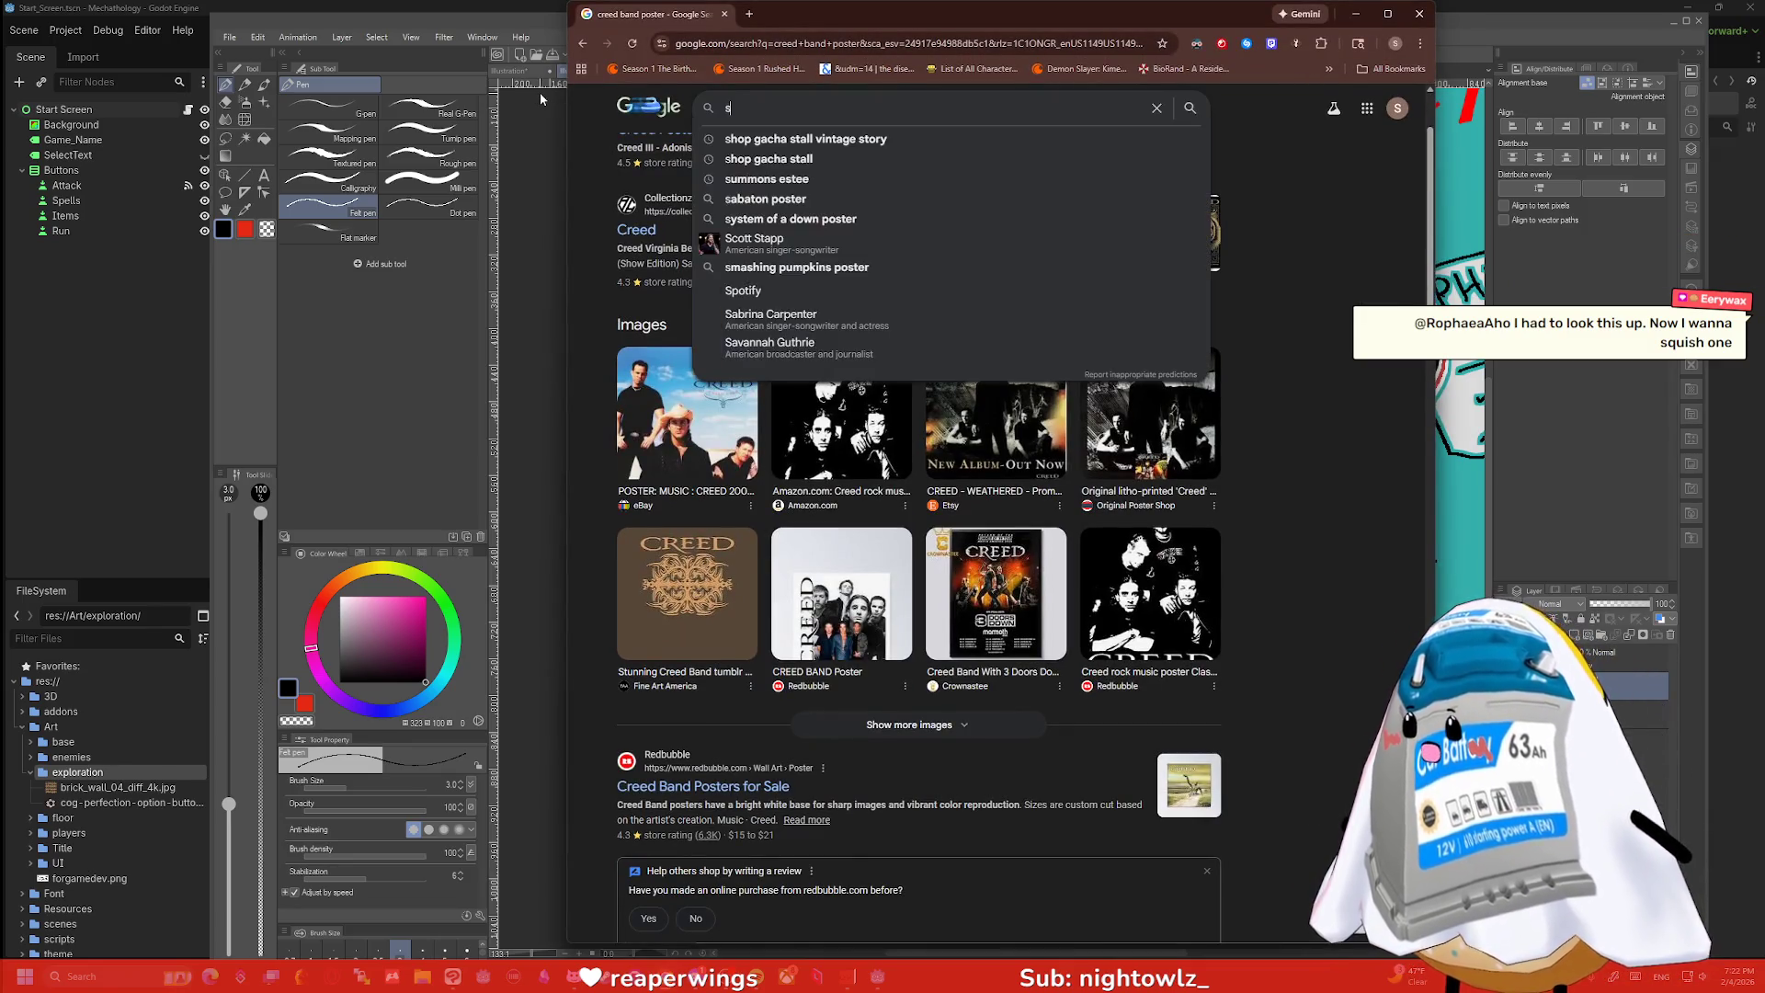
{"action": "key", "text": "Return"}
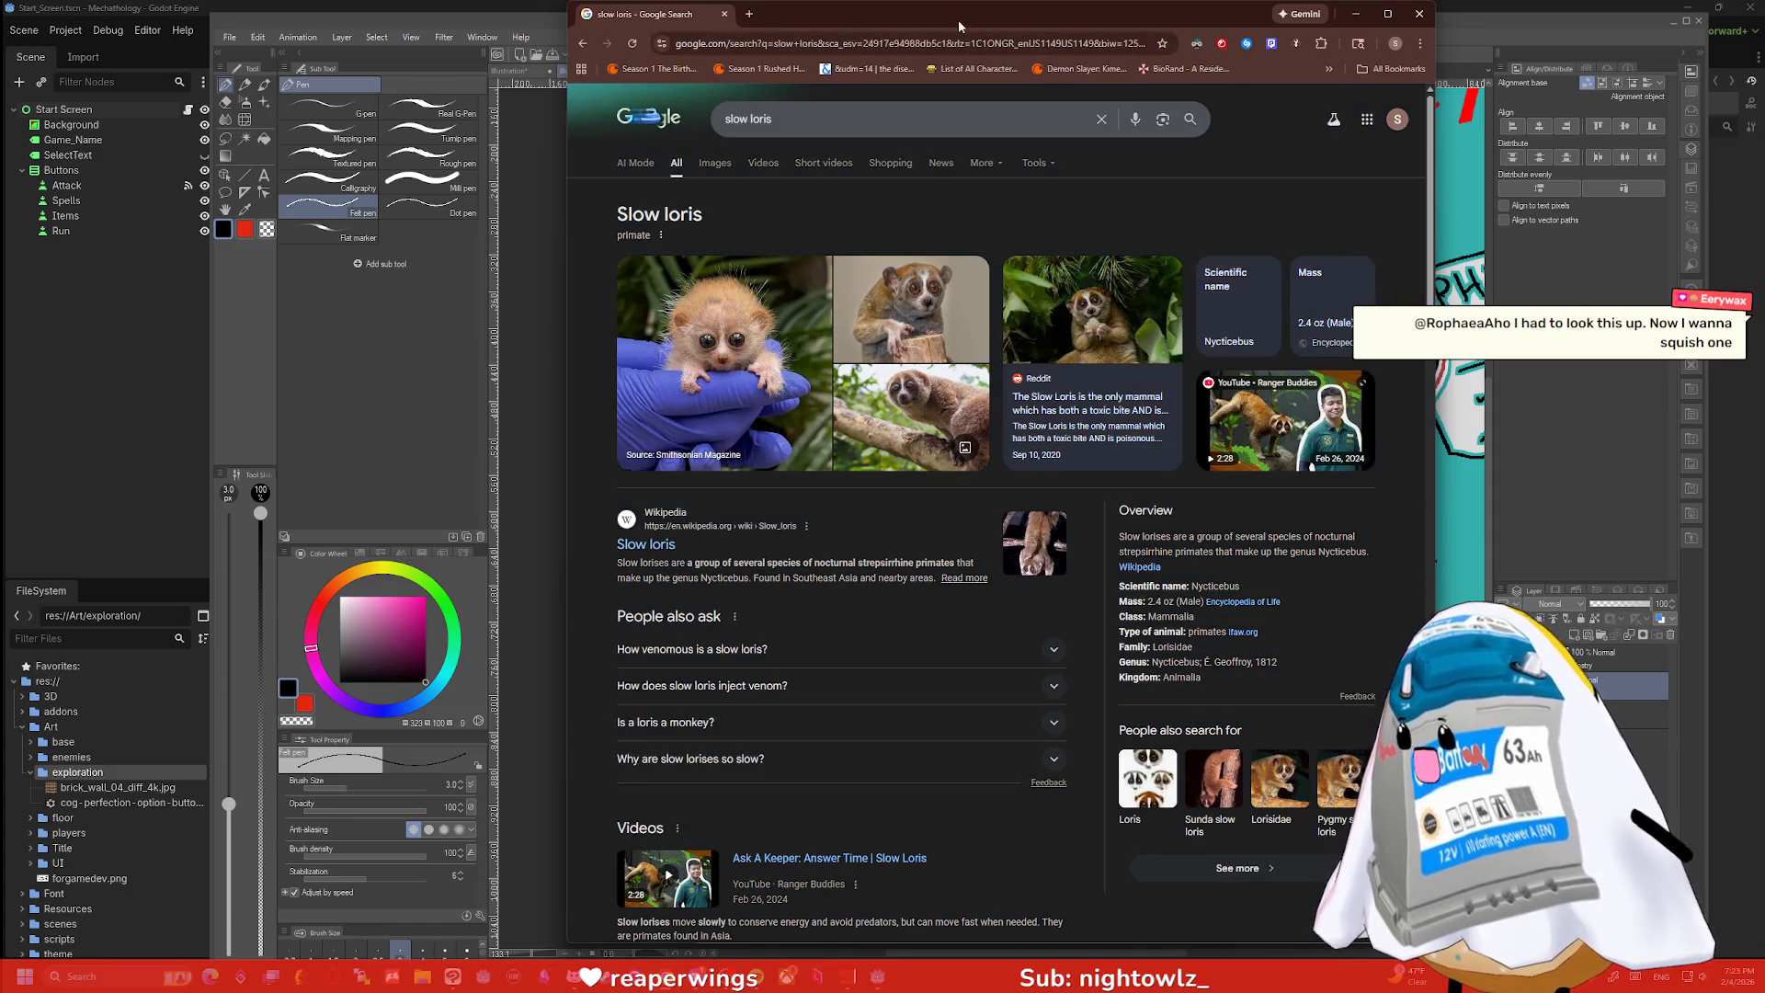
{"action": "left_click_drag", "start_coordinate": [685, 20], "coordinate": [1044, 20]}
{"action": "left_click", "coordinate": [845, 25]}
{"action": "mouse_move", "coordinate": [845, 26]}
{"action": "left_mouse_down"}
{"action": "mouse_move", "coordinate": [598, 9]}
{"action": "mouse_move", "coordinate": [1292, 24]}
{"action": "mouse_move", "coordinate": [942, 76]}
{"action": "mouse_move", "coordinate": [615, 22]}
{"action": "mouse_move", "coordinate": [739, 16]}
{"action": "left_mouse_up"}
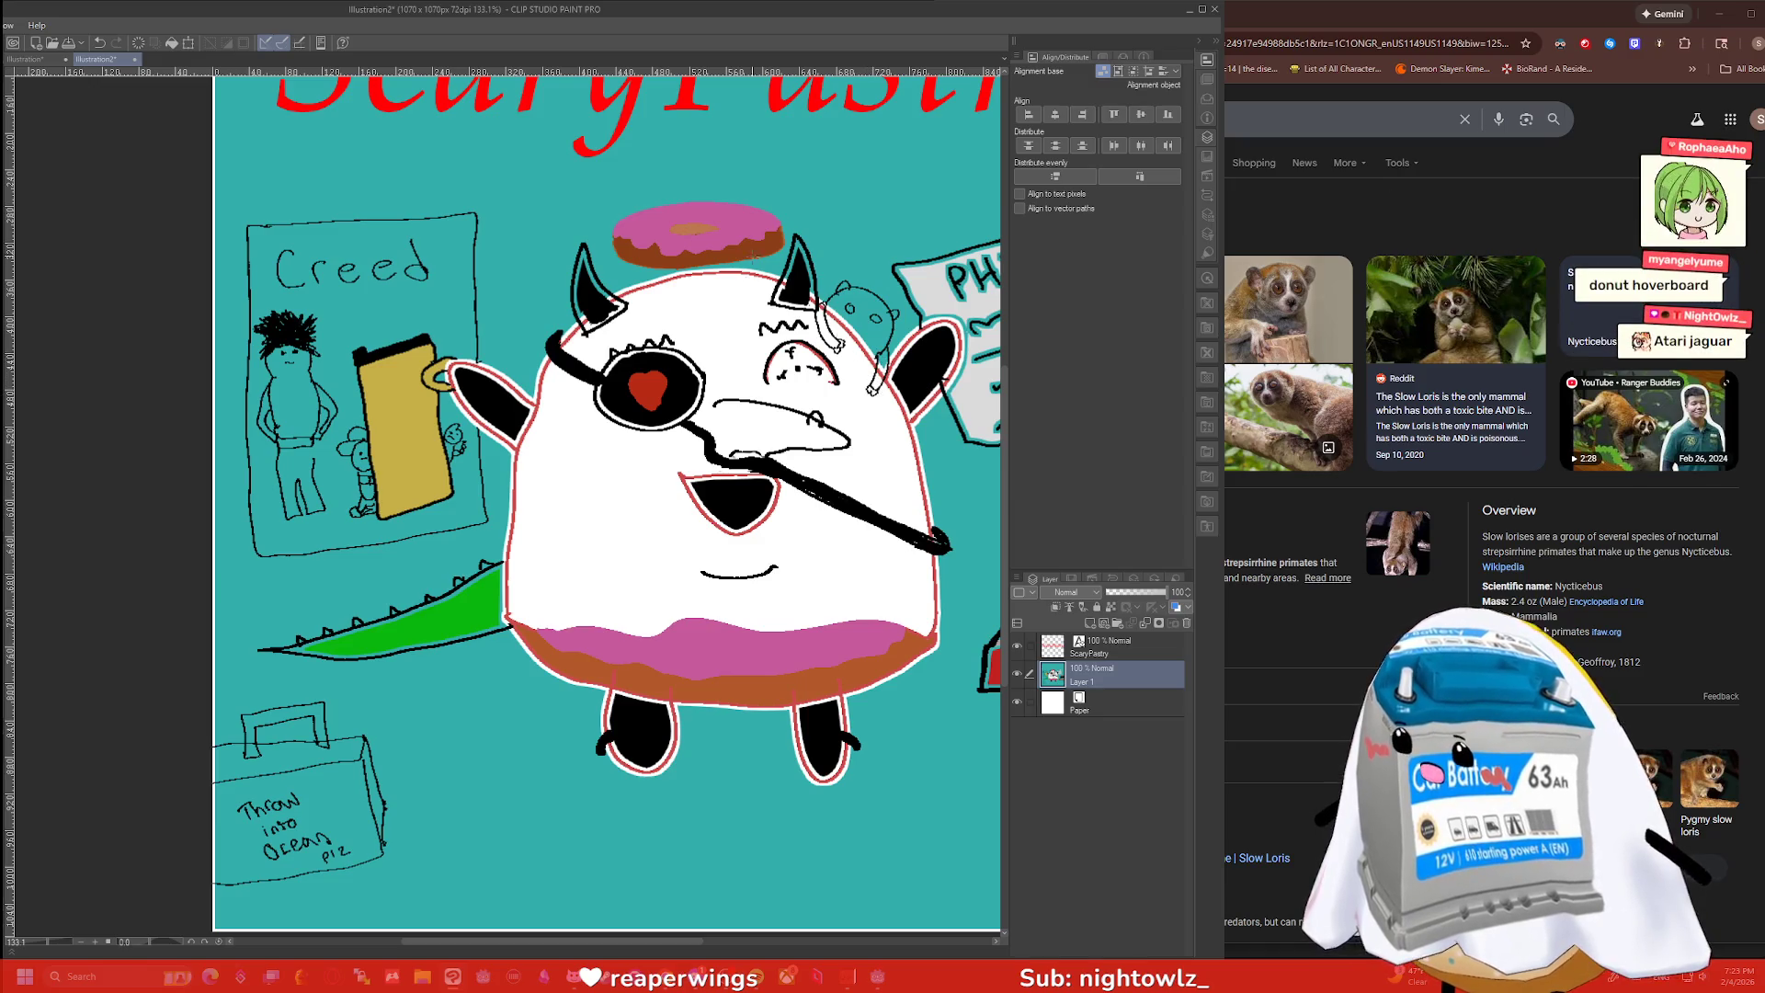
{"action": "scroll", "coordinate": [770, 240], "scroll_direction": "up", "scroll_amount": 3}
{"action": "scroll", "coordinate": [859, 317], "scroll_direction": "up", "scroll_amount": 2}
{"action": "scroll", "coordinate": [860, 317], "scroll_direction": "up", "scroll_amount": 1}
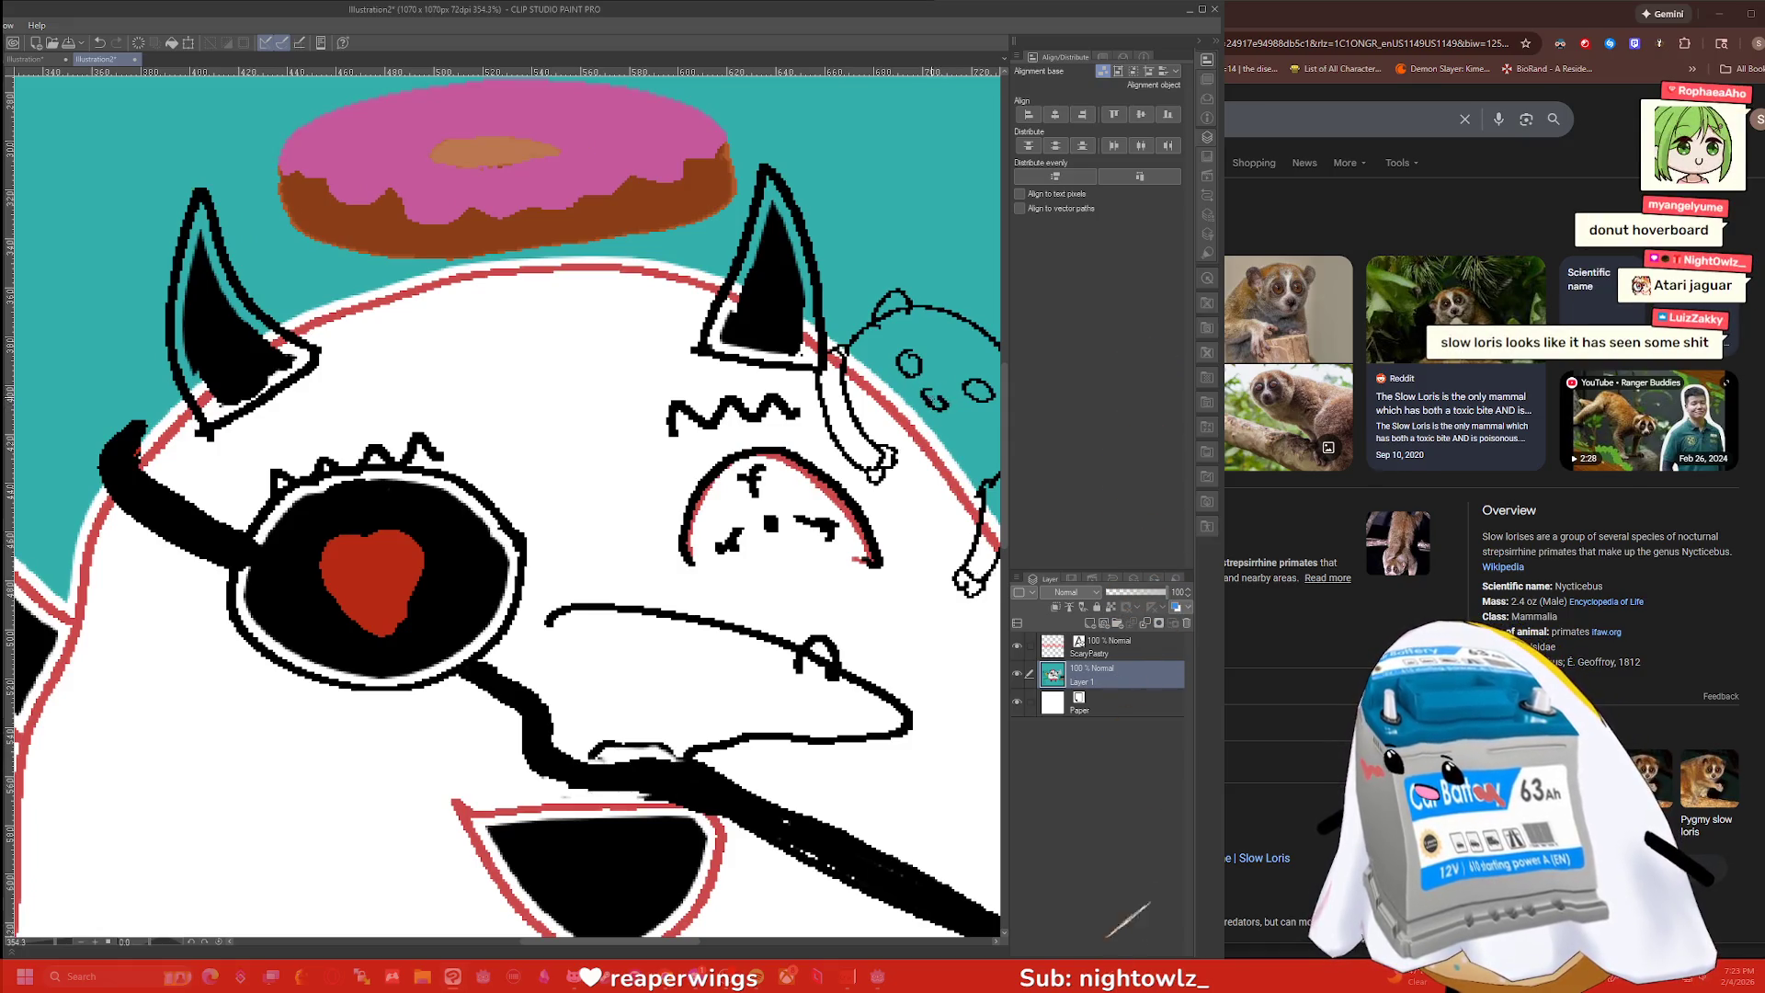
Draw the loris's eye and facial lines beside the ghost's right horn
{"action": "mouse_move", "coordinate": [939, 393]}
{"action": "left_mouse_down"}
{"action": "mouse_move", "coordinate": [917, 402]}
{"action": "mouse_move", "coordinate": [961, 425]}
{"action": "left_mouse_up"}
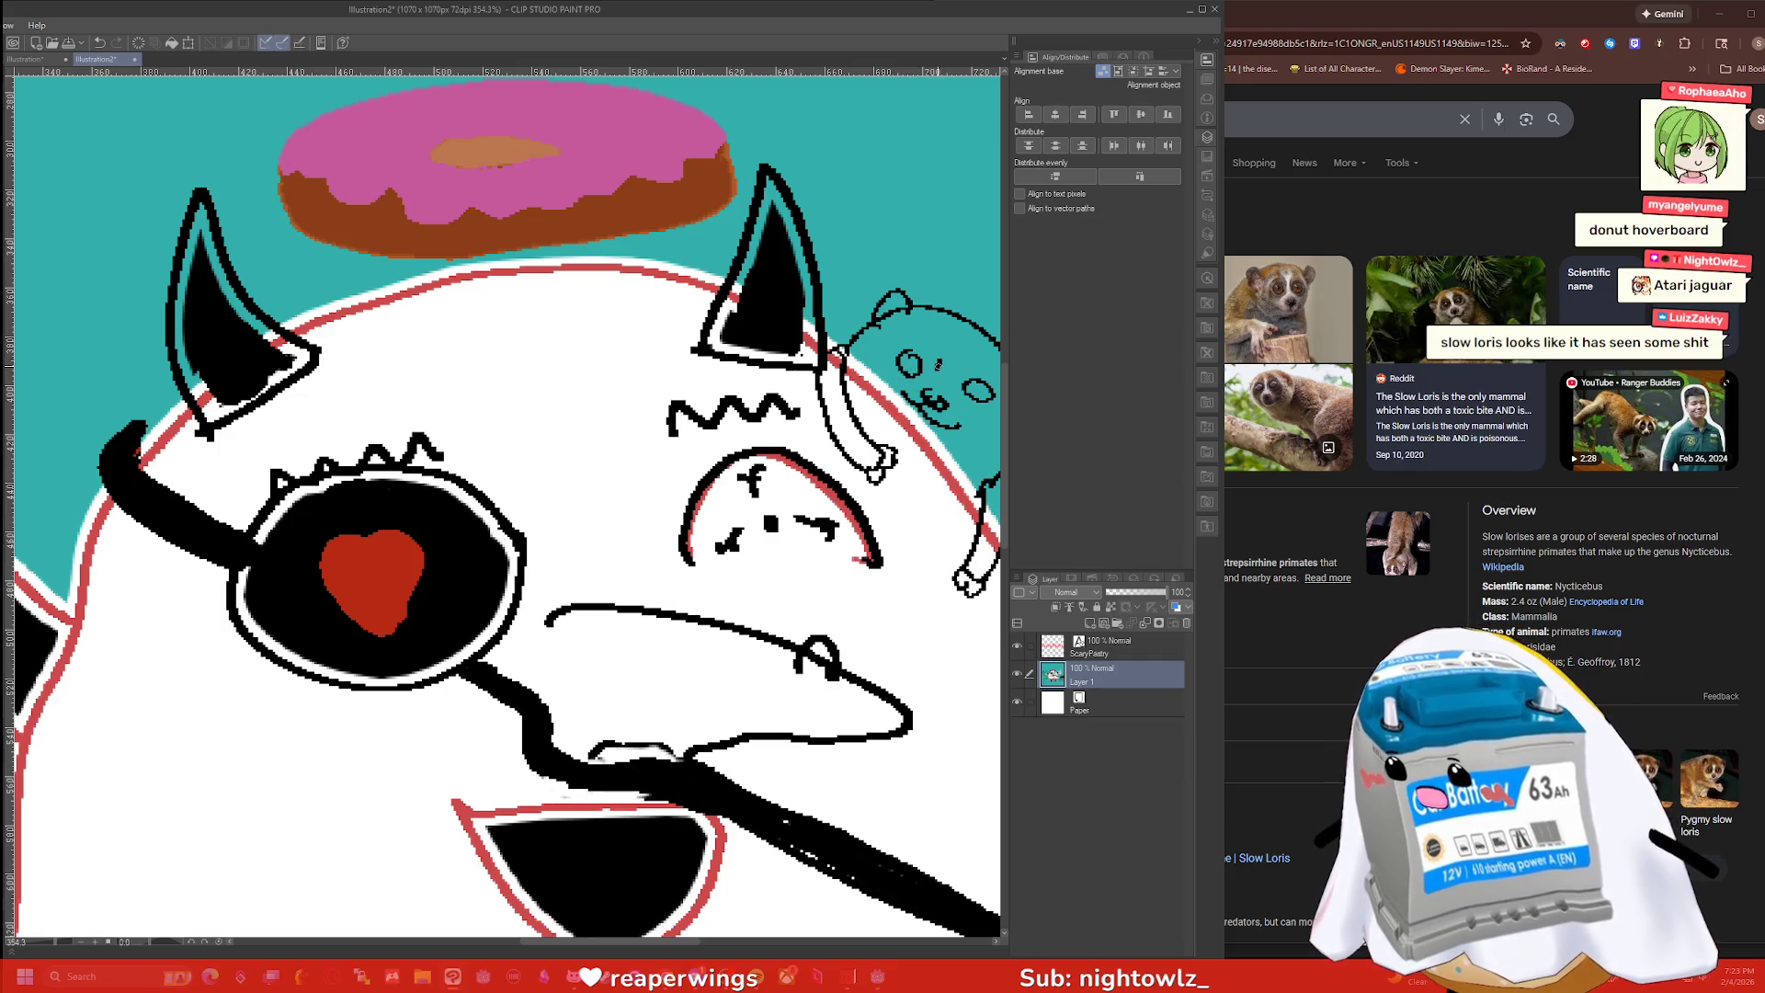
{"action": "left_click_drag", "start_coordinate": [943, 359], "coordinate": [983, 456]}
{"action": "left_click_drag", "start_coordinate": [873, 377], "coordinate": [890, 376]}
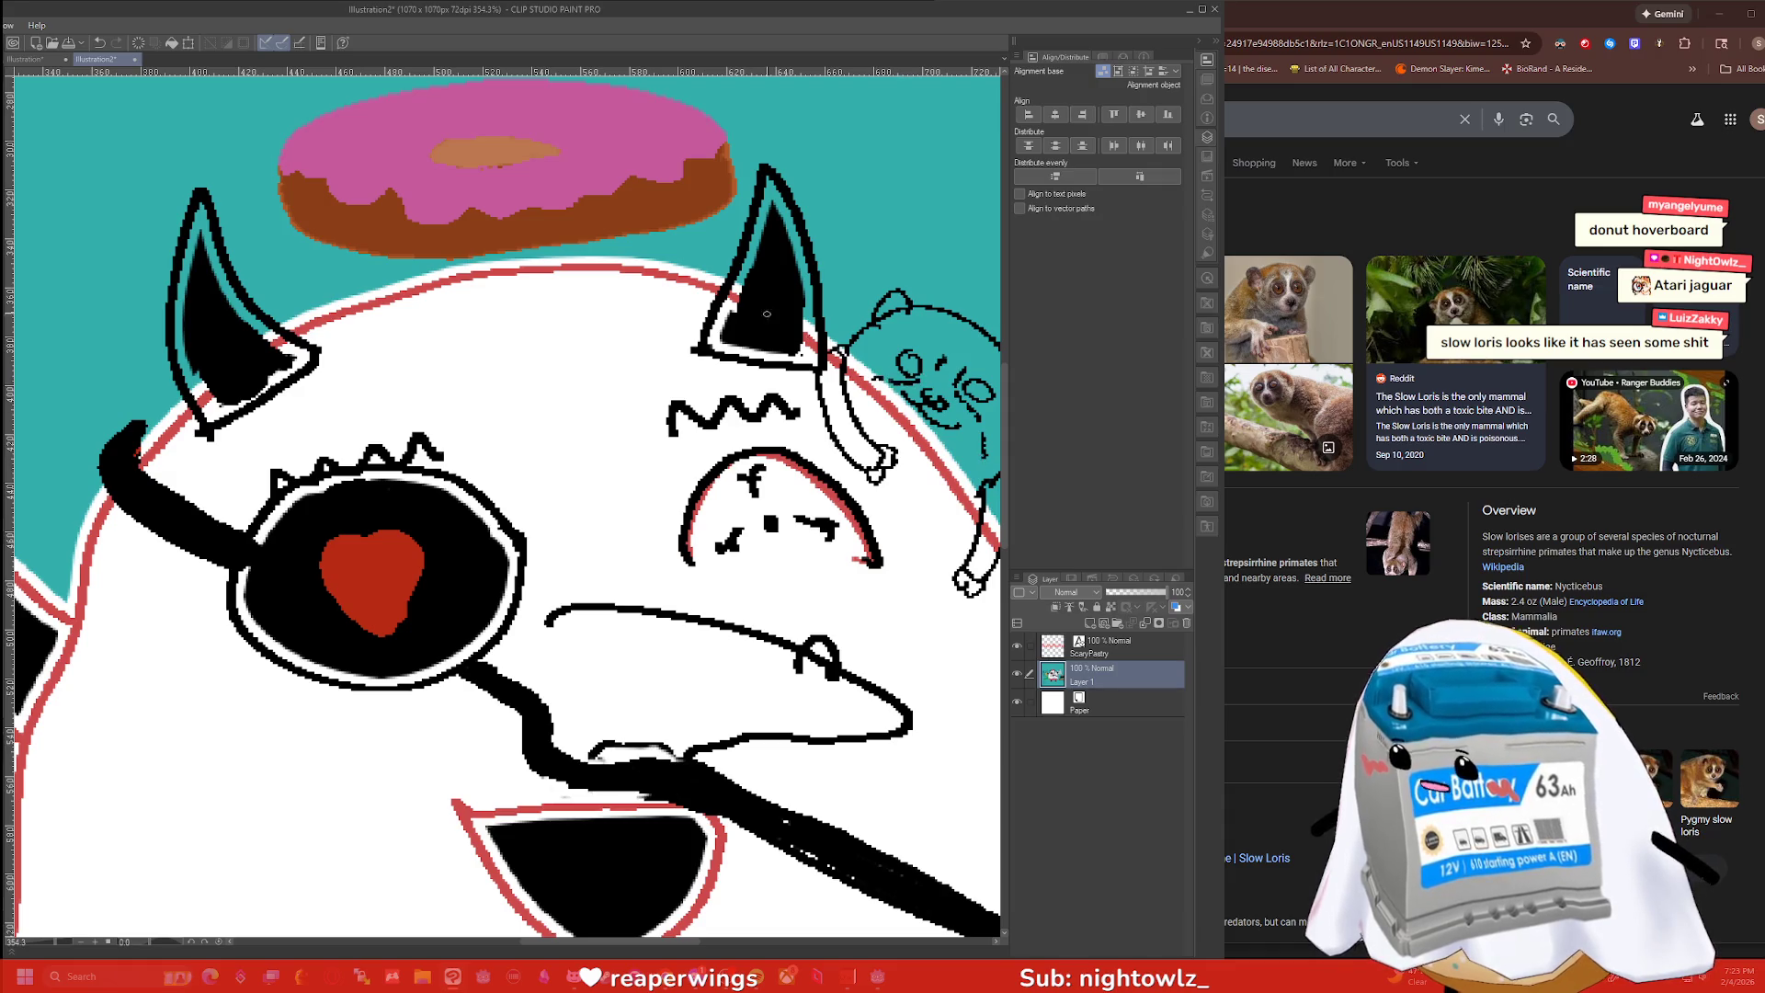
{"action": "scroll", "coordinate": [790, 357], "scroll_direction": "down", "scroll_amount": 4}
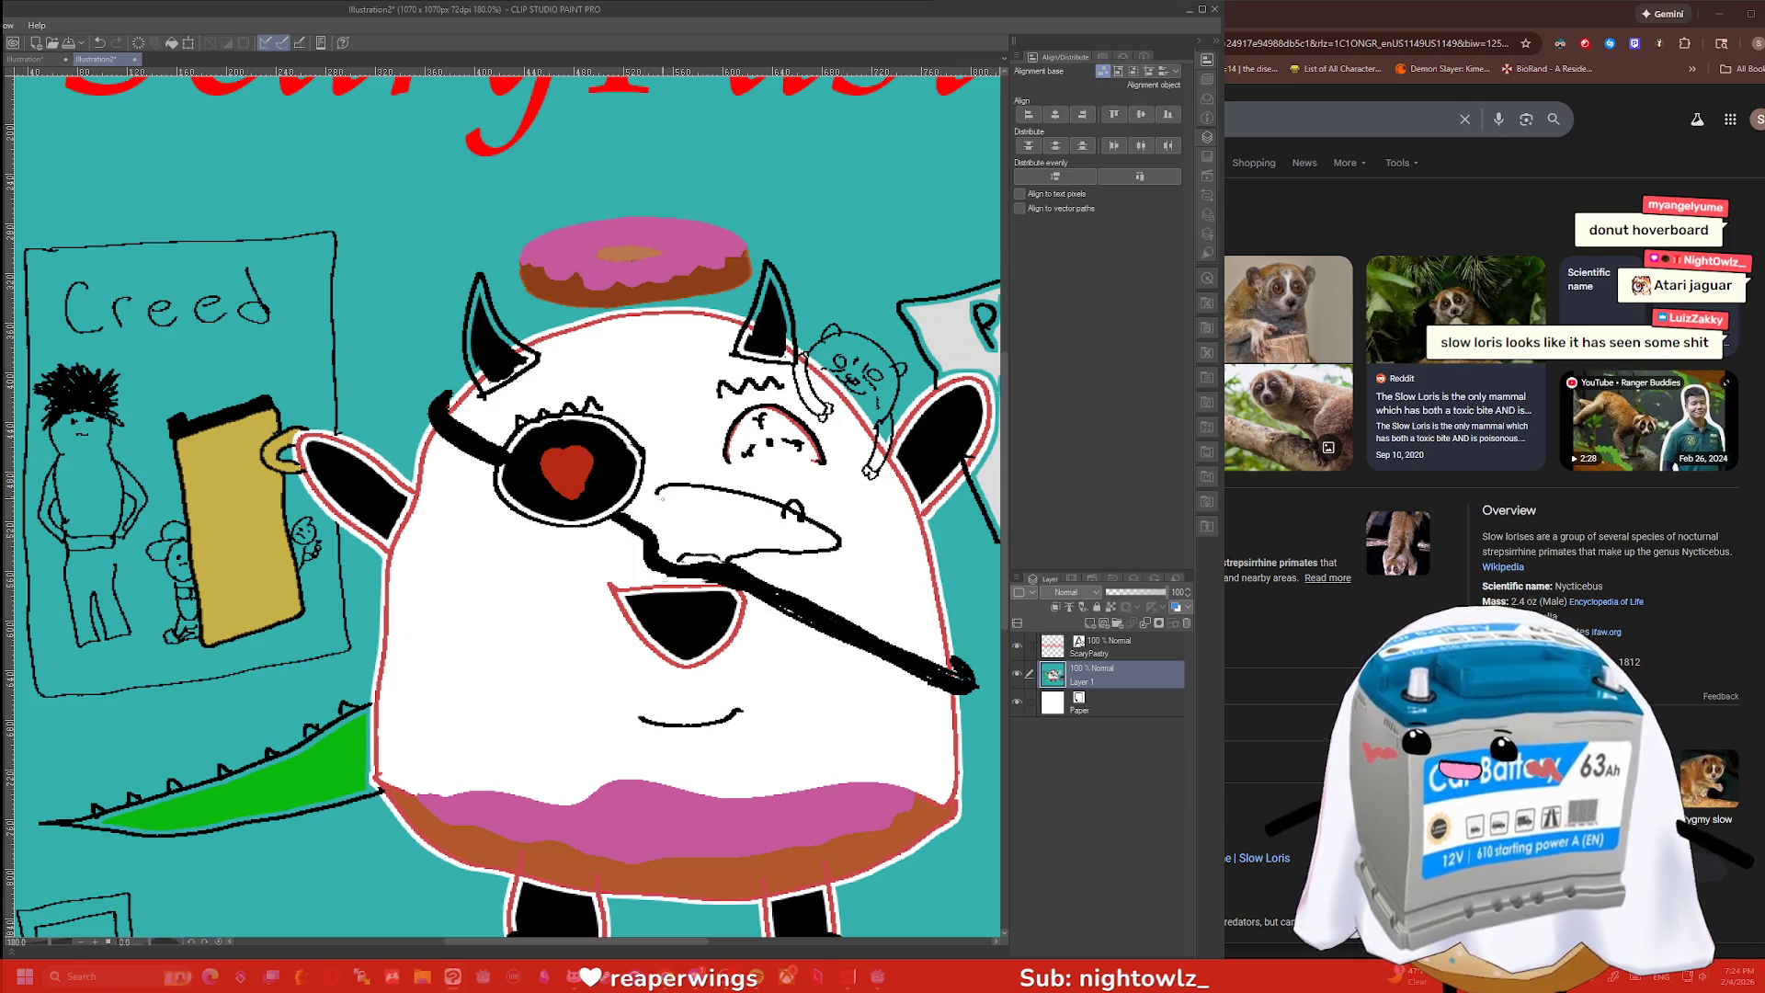
{"action": "scroll", "coordinate": [165, 607], "scroll_direction": "down", "scroll_amount": 3}
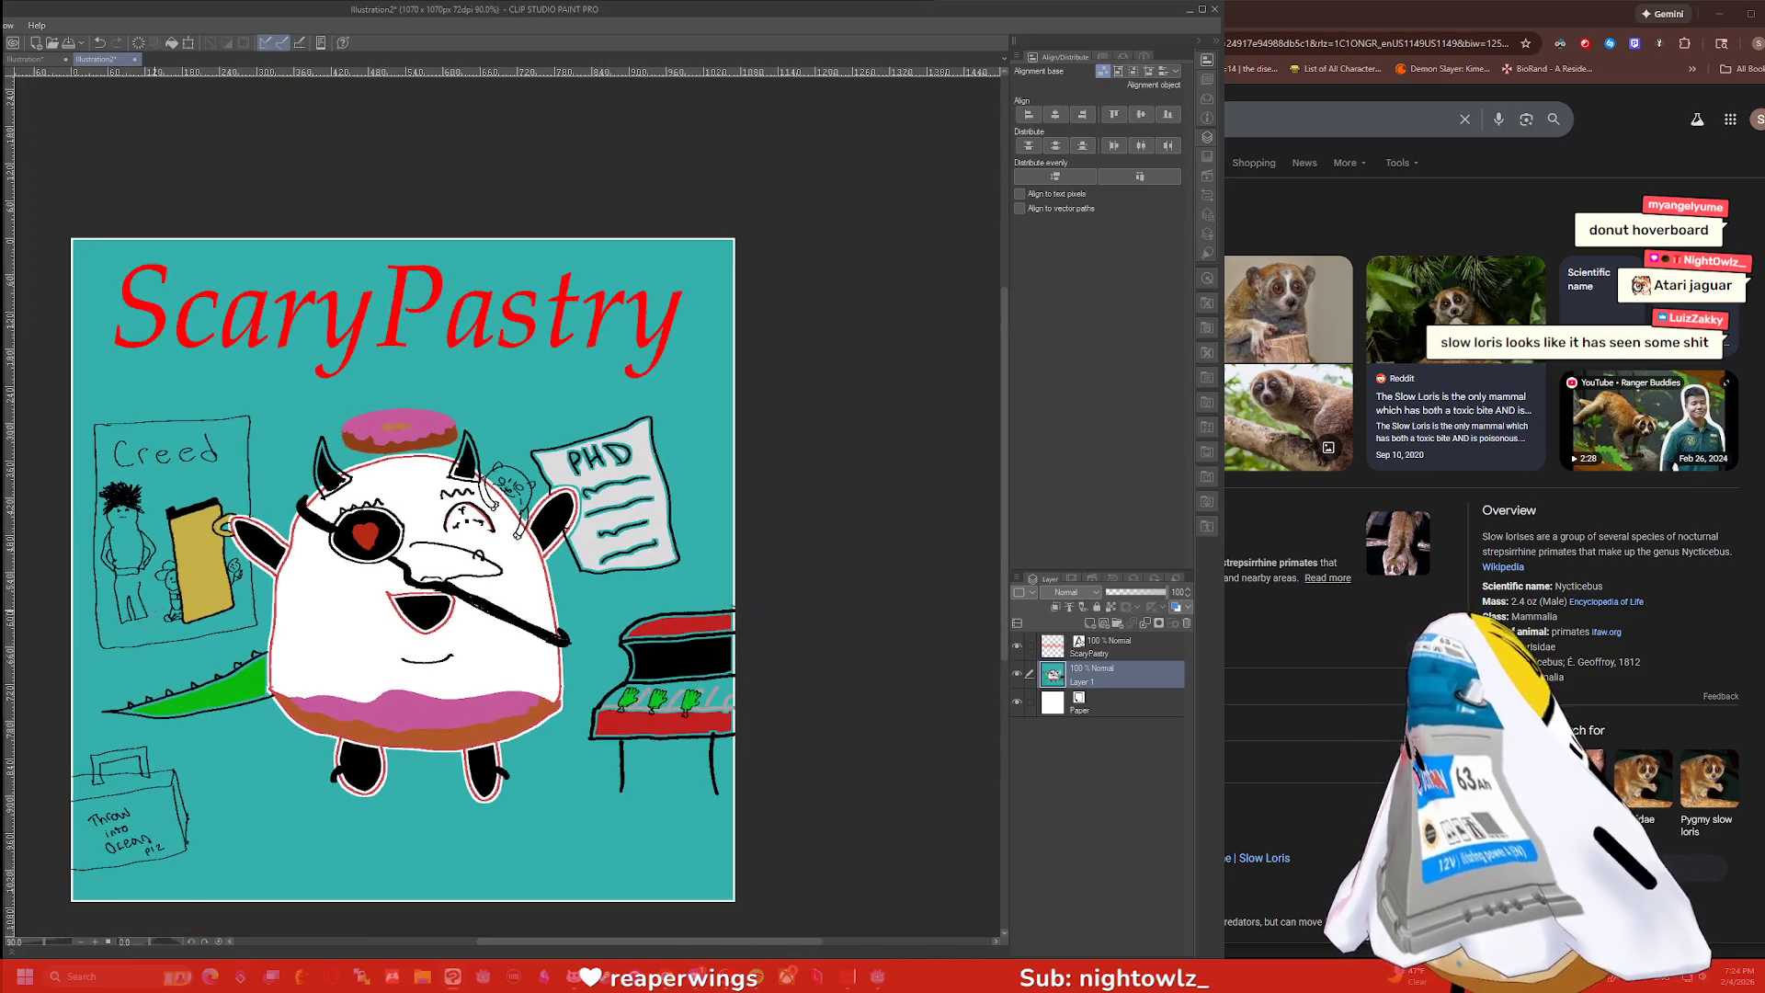
{"action": "left_click_drag", "start_coordinate": [697, 941], "coordinate": [603, 945]}
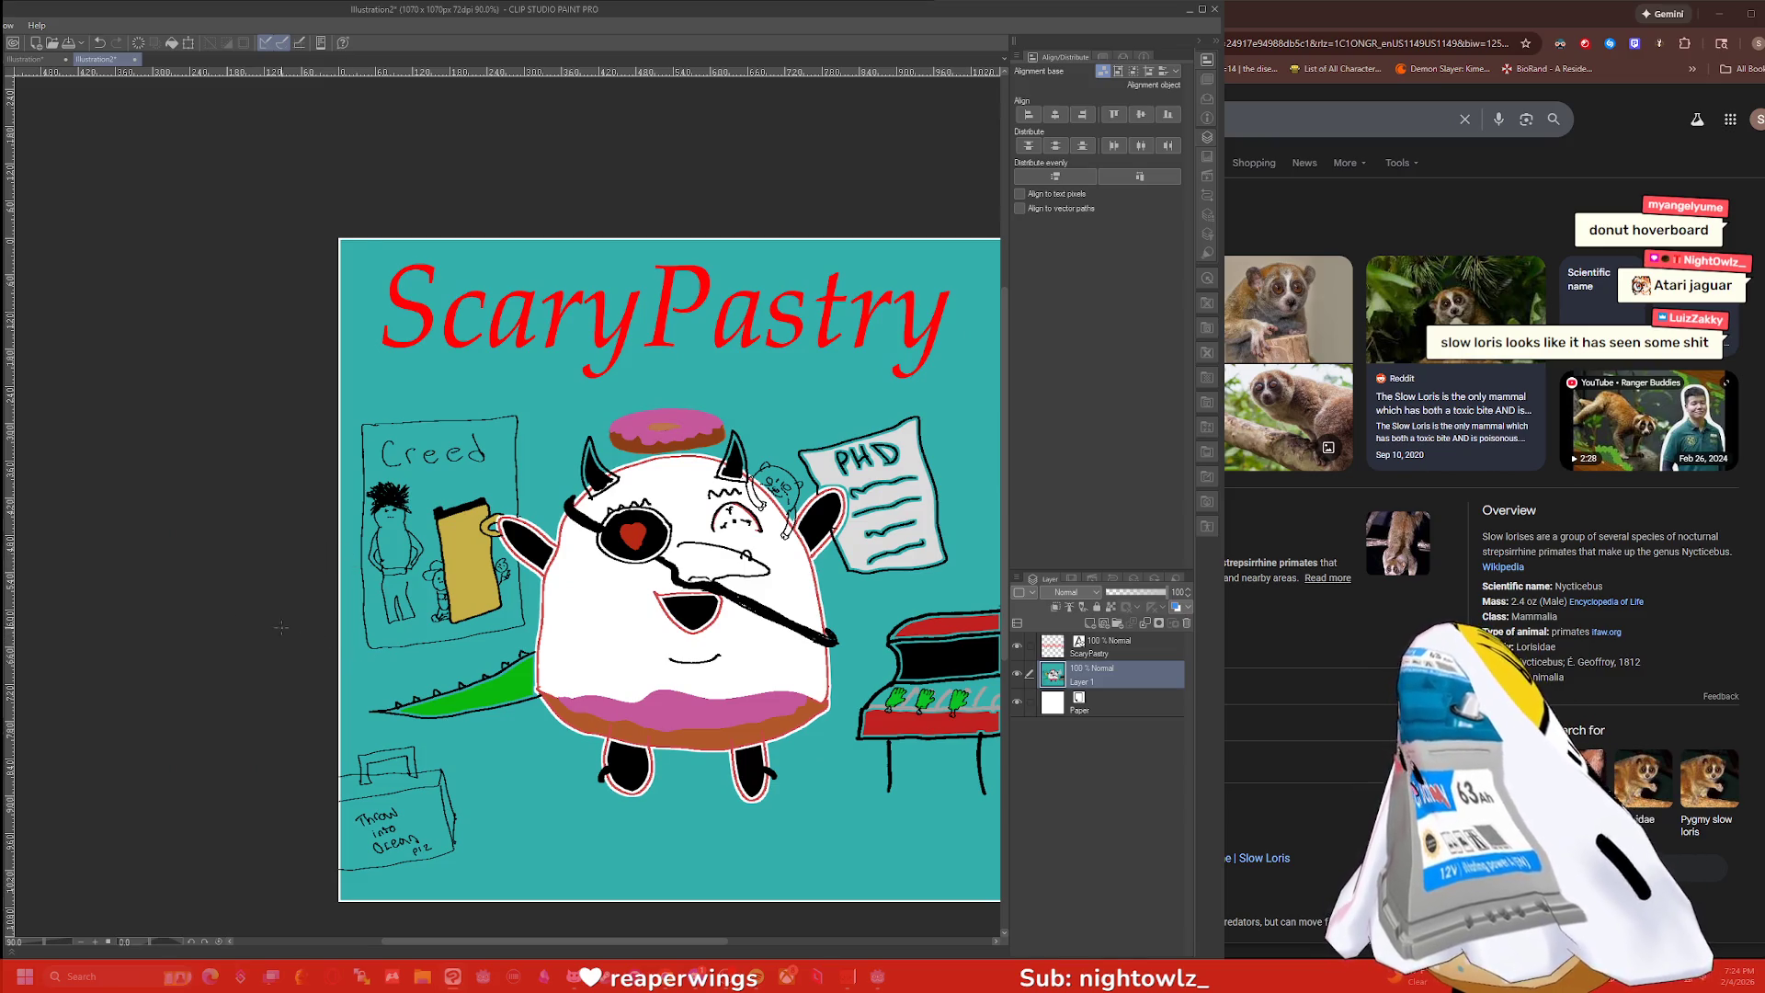
{"action": "scroll", "coordinate": [51, 148], "scroll_direction": "down", "scroll_amount": 1}
{"action": "left_click_drag", "start_coordinate": [552, 9], "coordinate": [993, 9]}
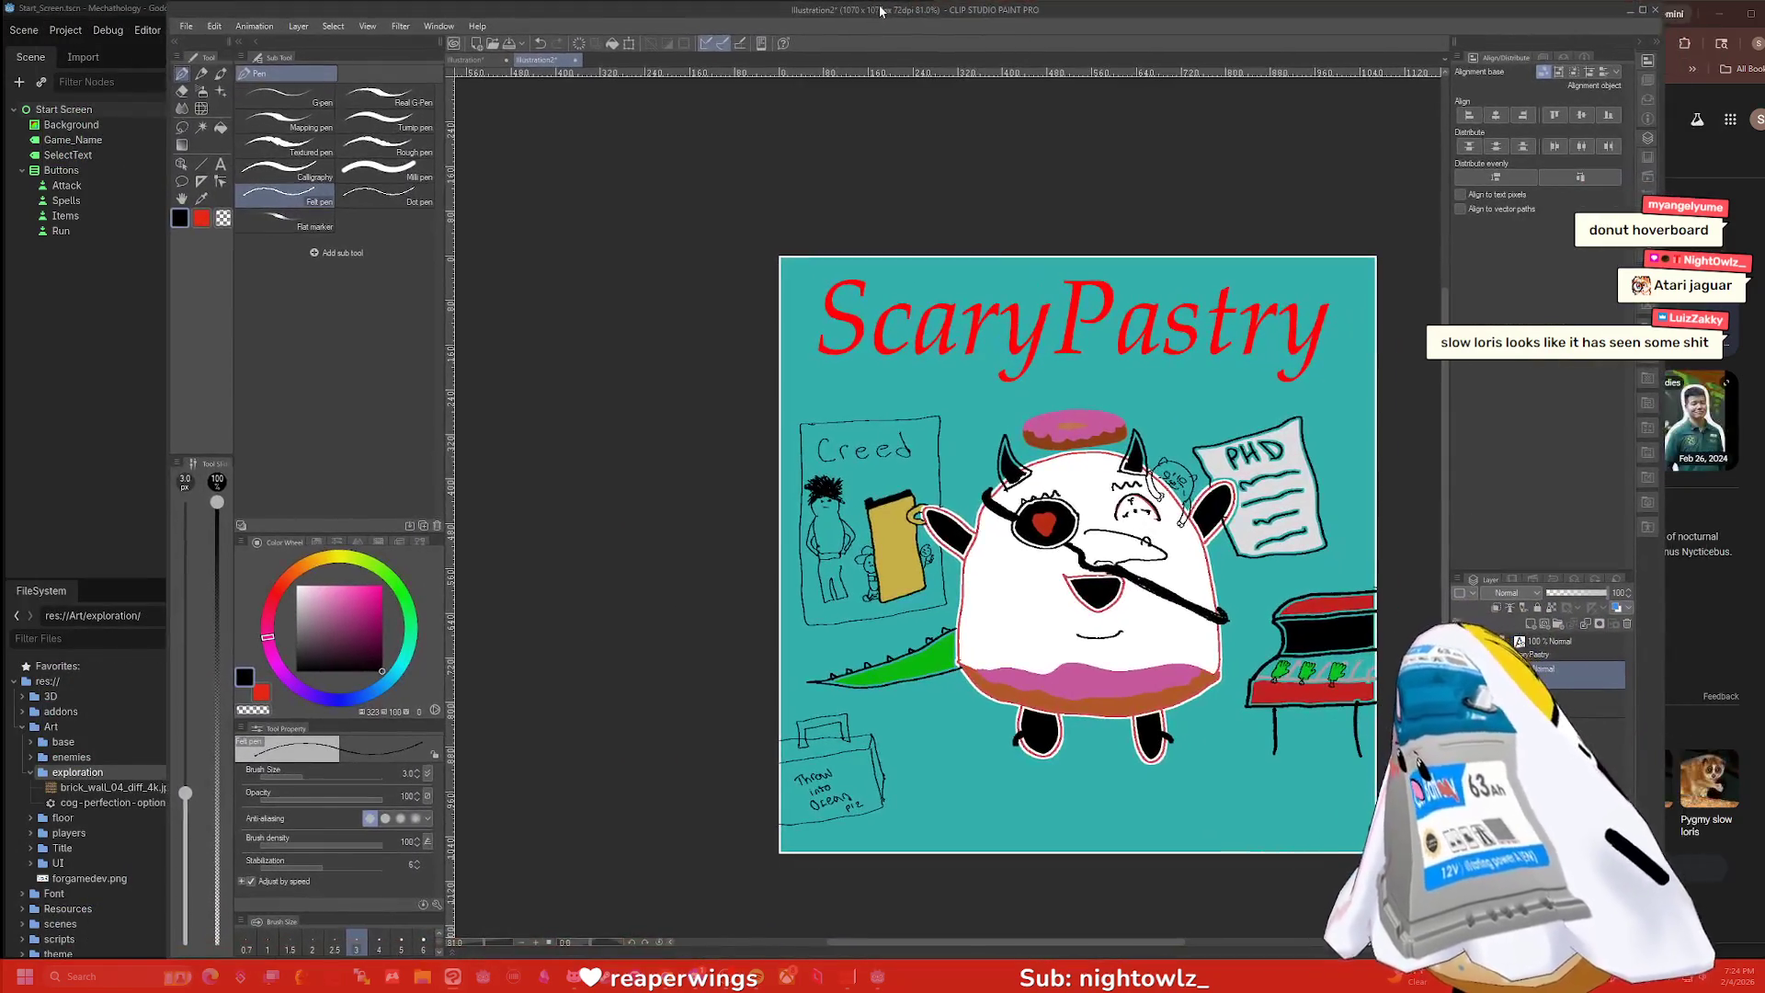
Fill the loris's head, body and arm orange-brown
{"action": "left_click_drag", "start_coordinate": [265, 622], "coordinate": [301, 567]}
{"action": "left_click", "coordinate": [356, 612]}
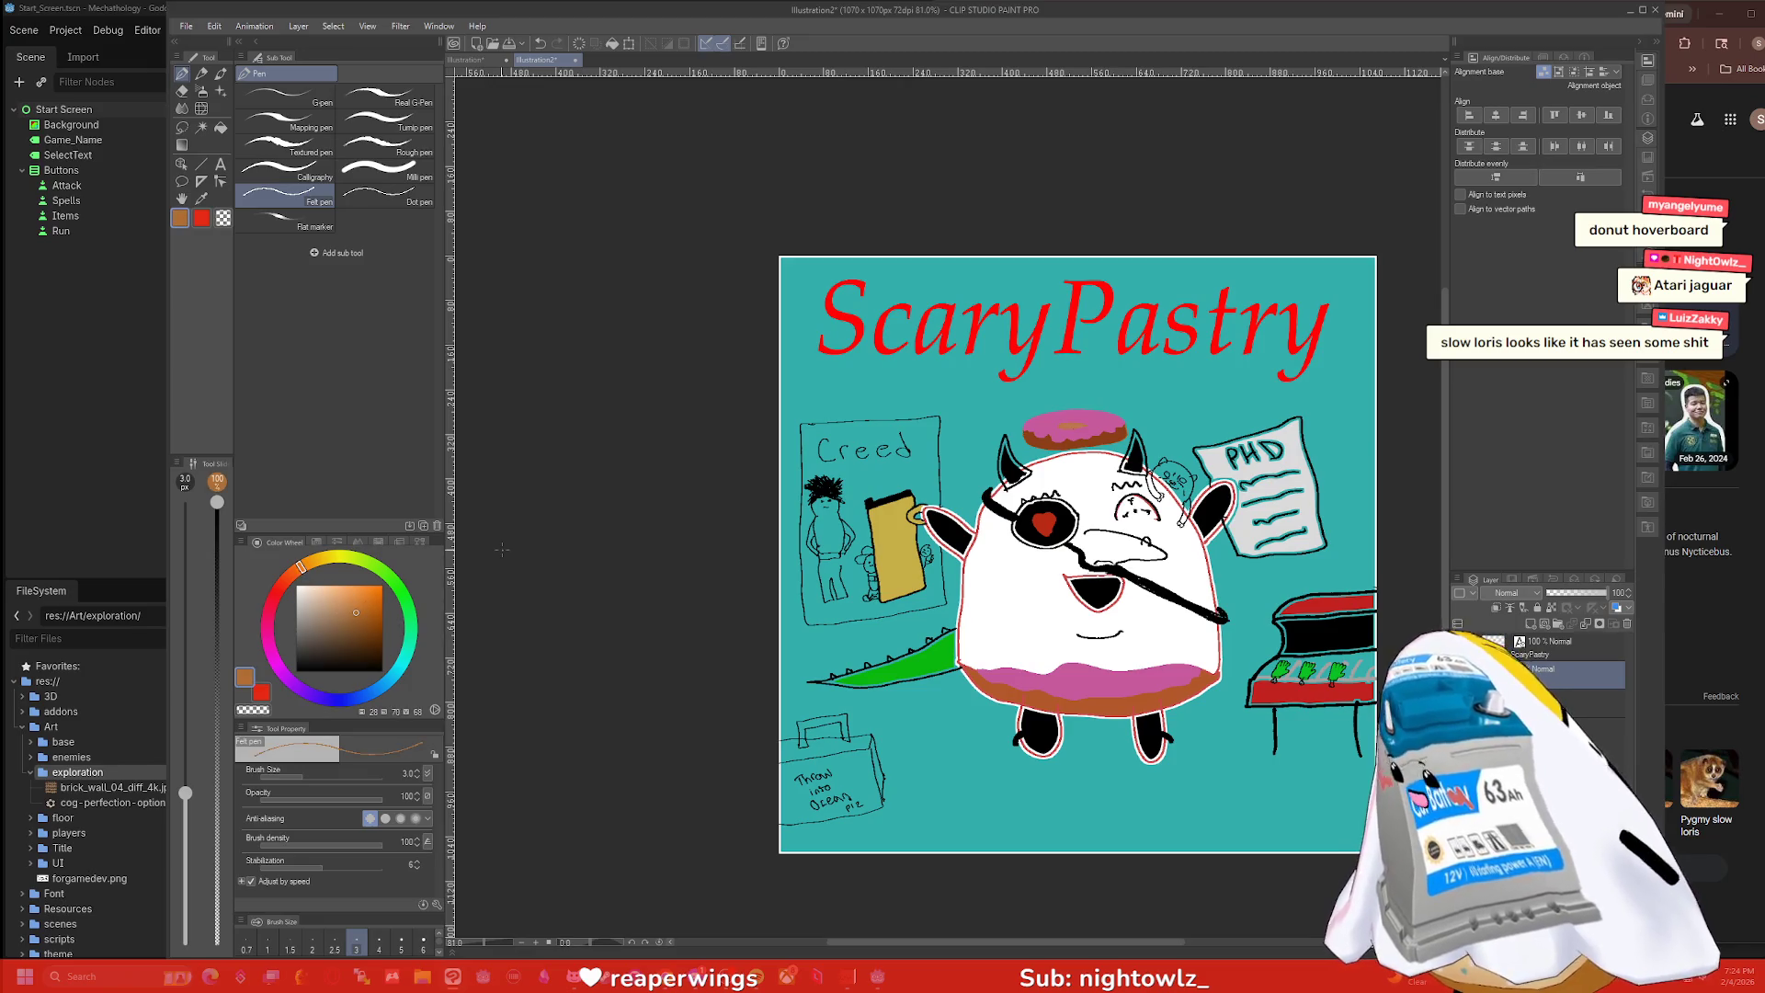
{"action": "scroll", "coordinate": [1167, 478], "scroll_direction": "up", "scroll_amount": 8}
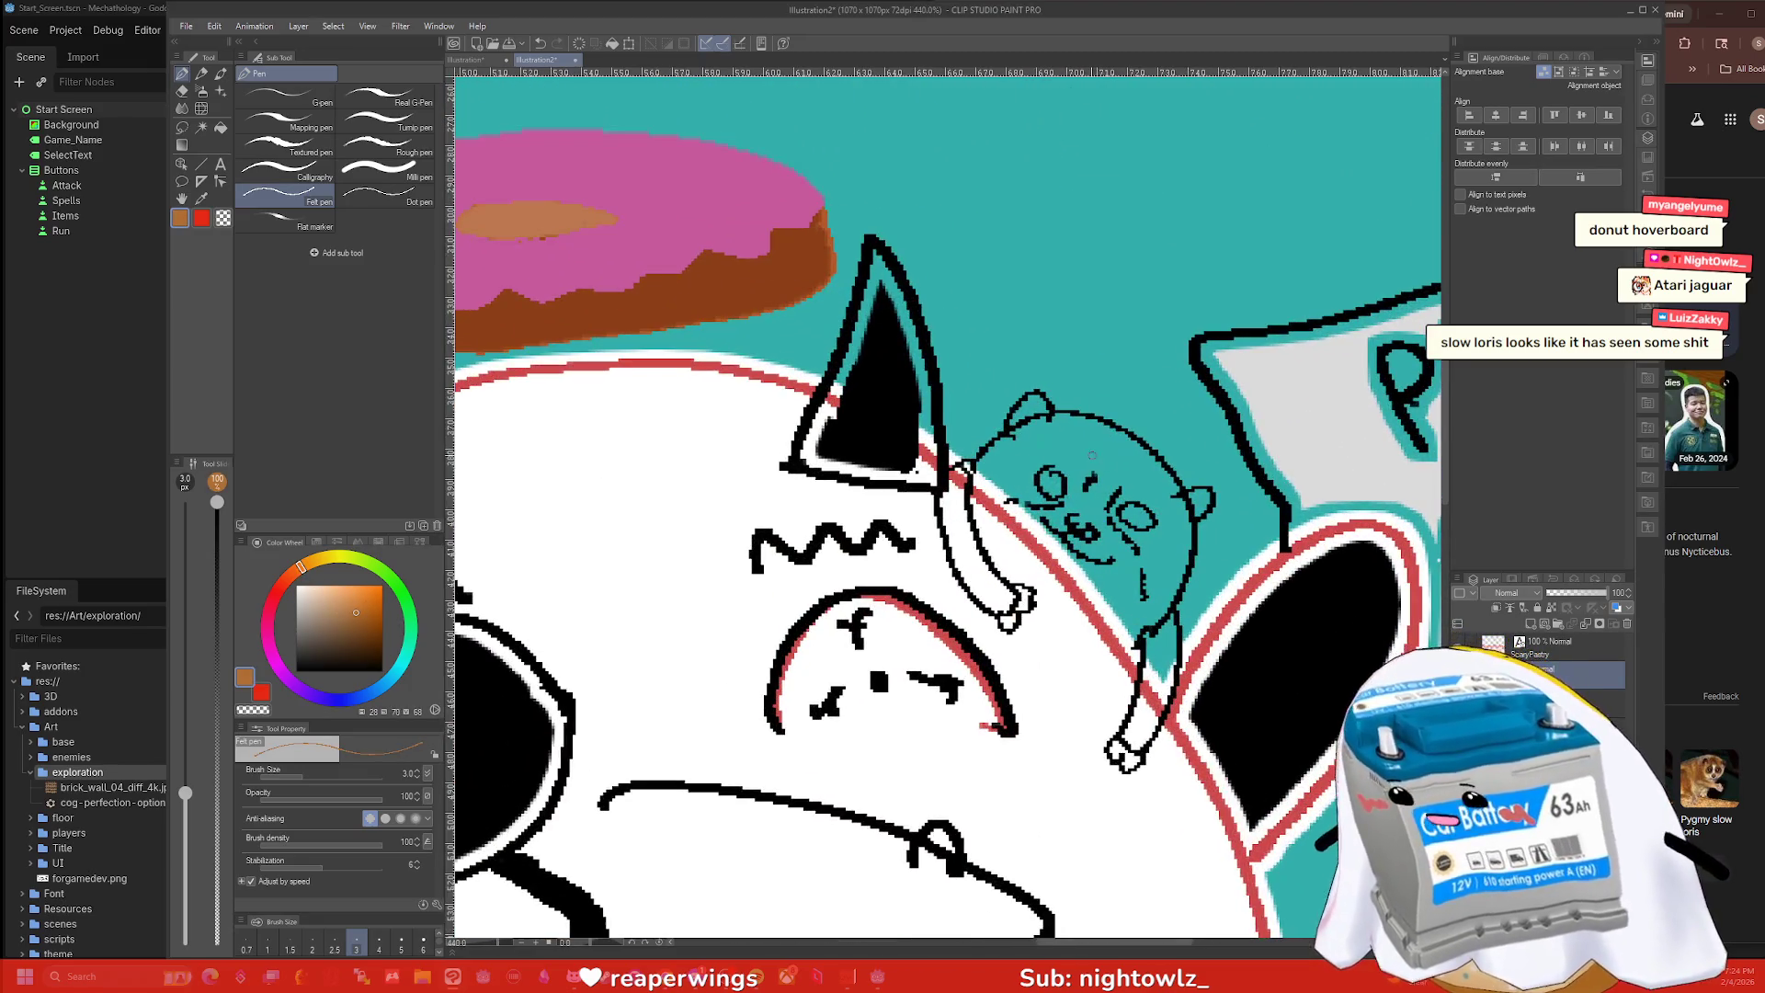
{"action": "key", "text": "g"}
{"action": "left_click", "coordinate": [1094, 448]}
{"action": "left_click", "coordinate": [967, 476]}
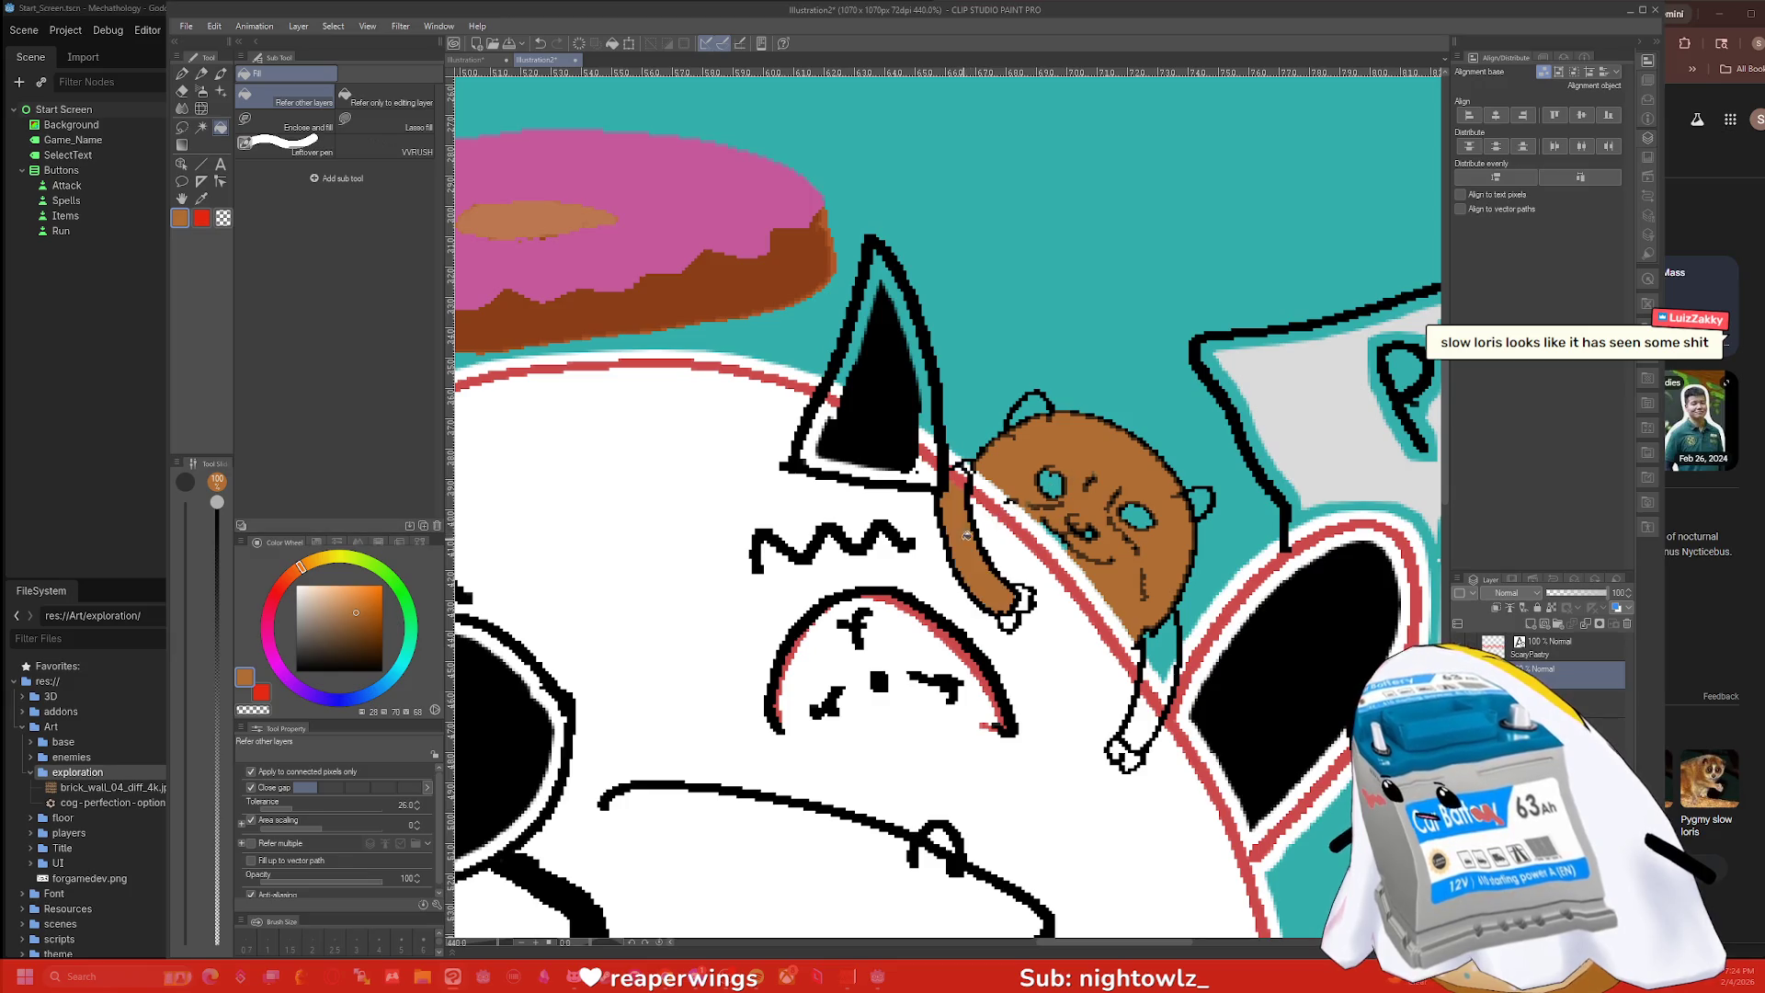
{"action": "key", "text": "p"}
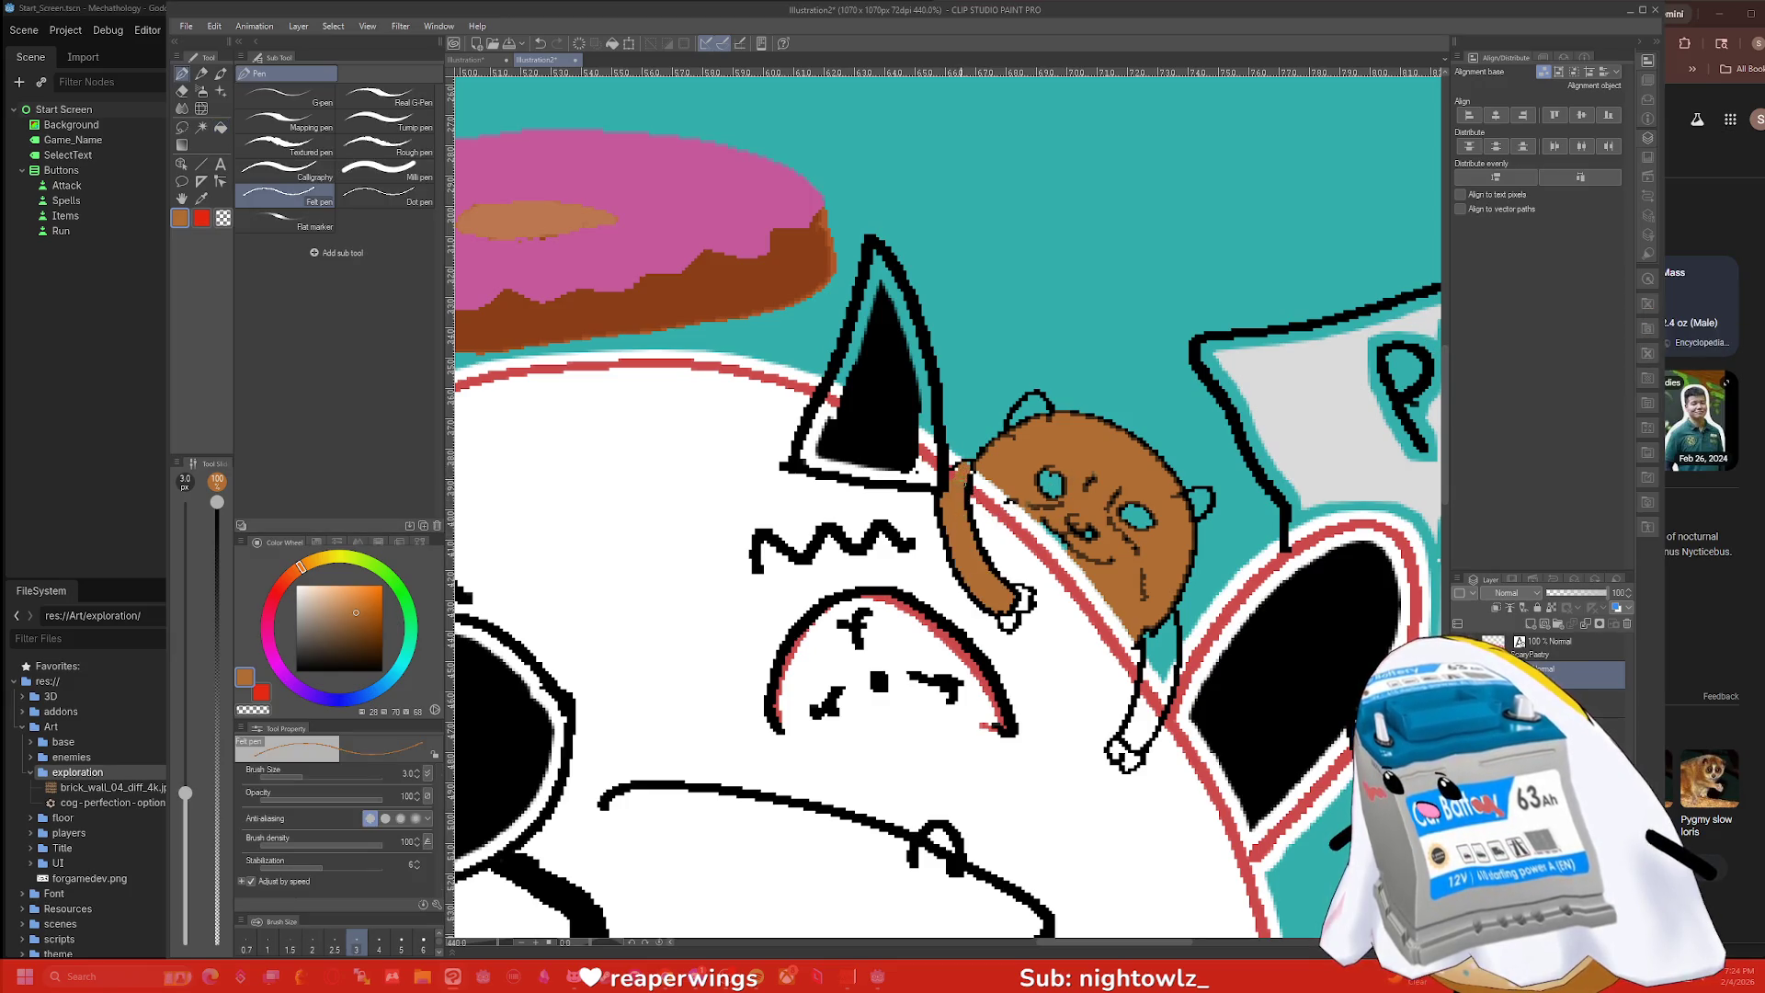
Change the colour to red and fill the loris's eyes red, then restore brown
{"action": "key", "text": "g"}
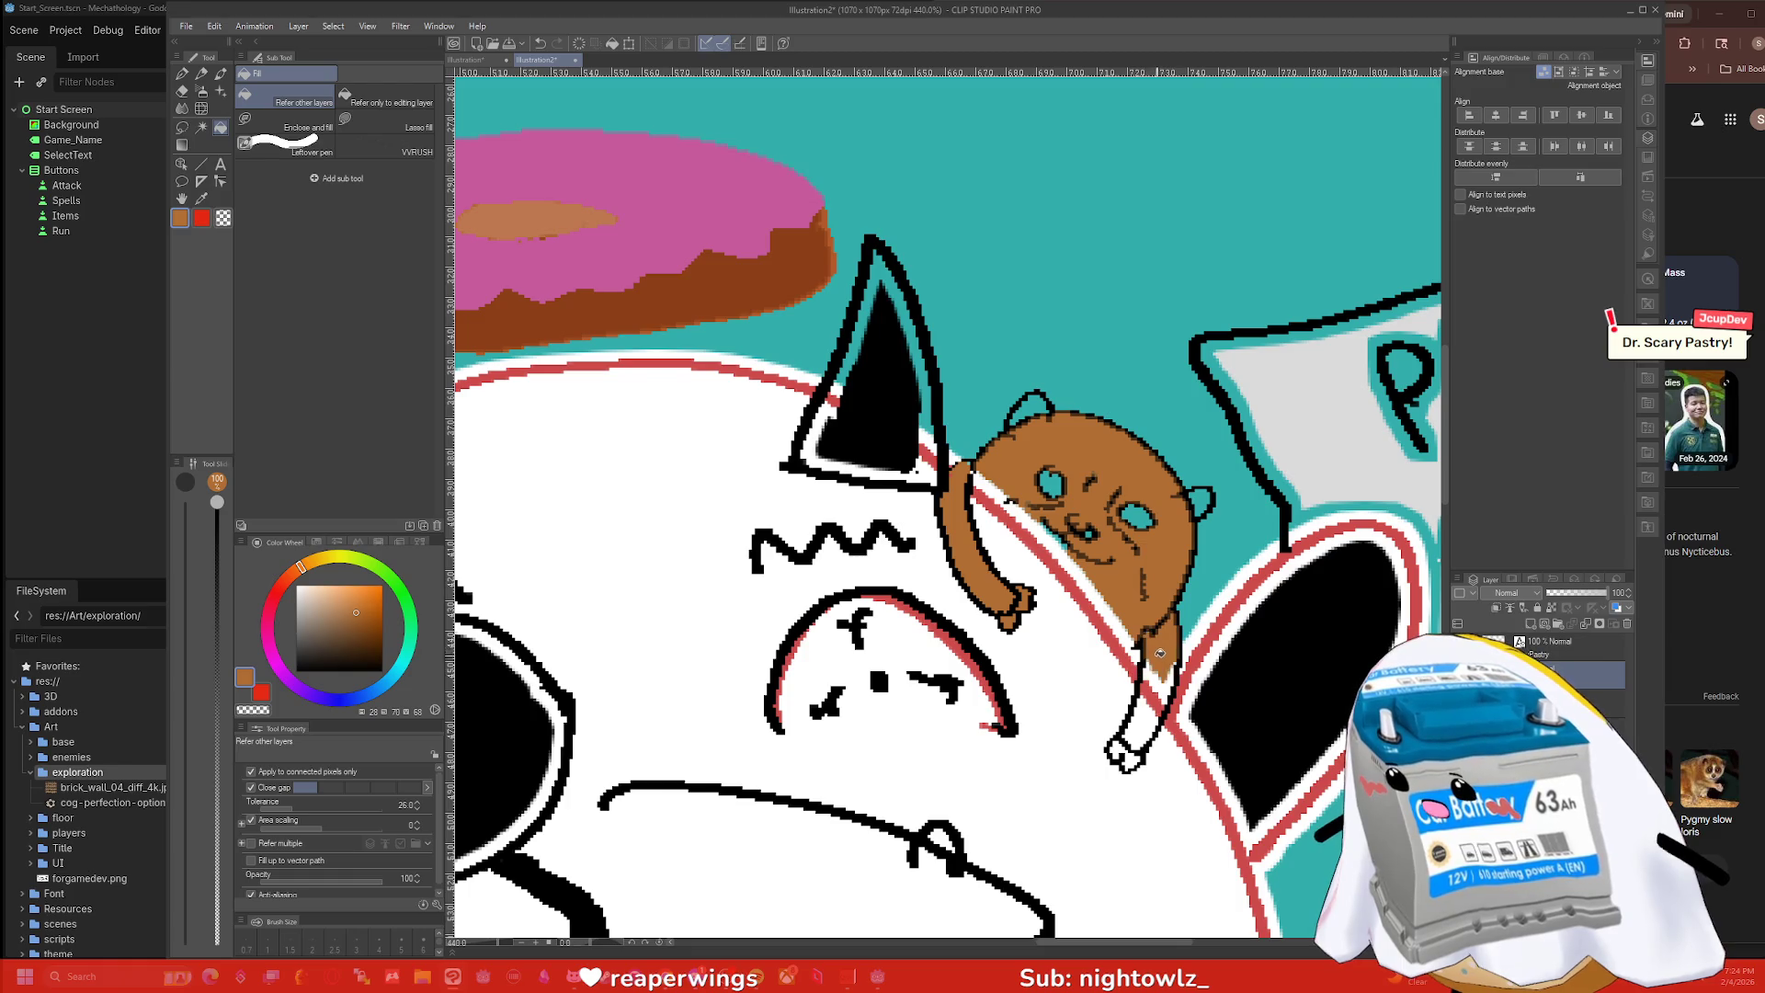
{"action": "key", "text": "p"}
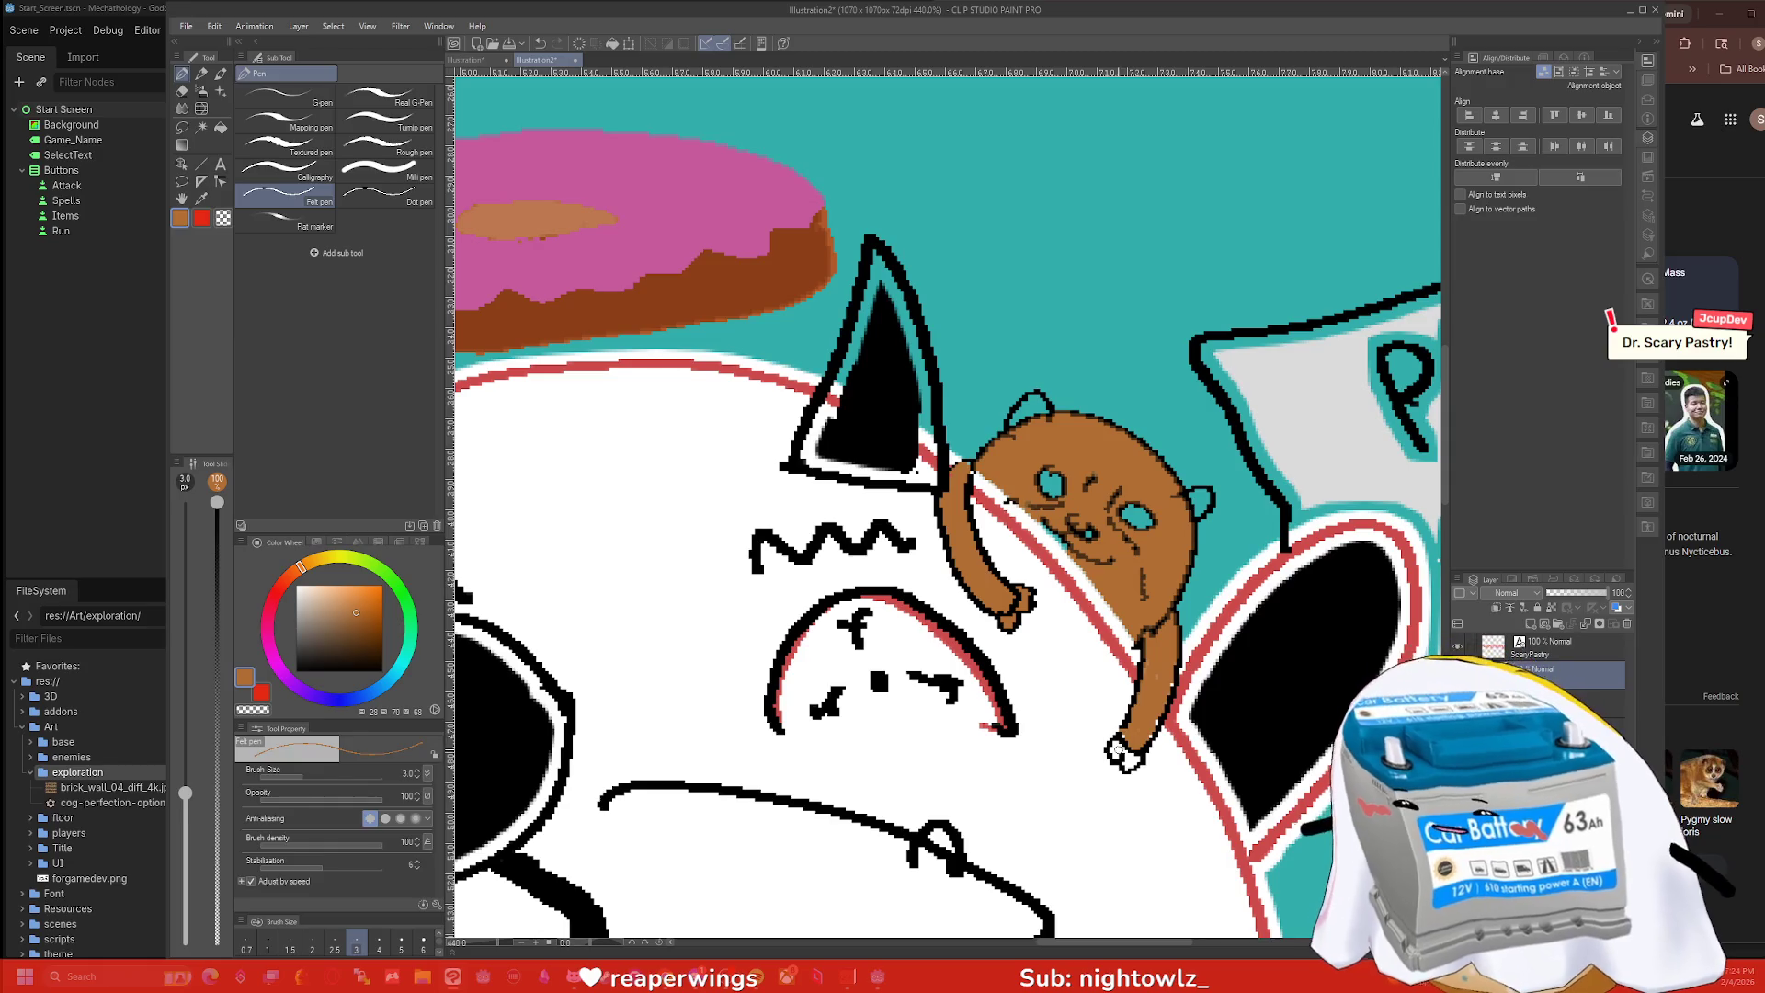
{"action": "key", "text": "g"}
{"action": "key", "text": "p"}
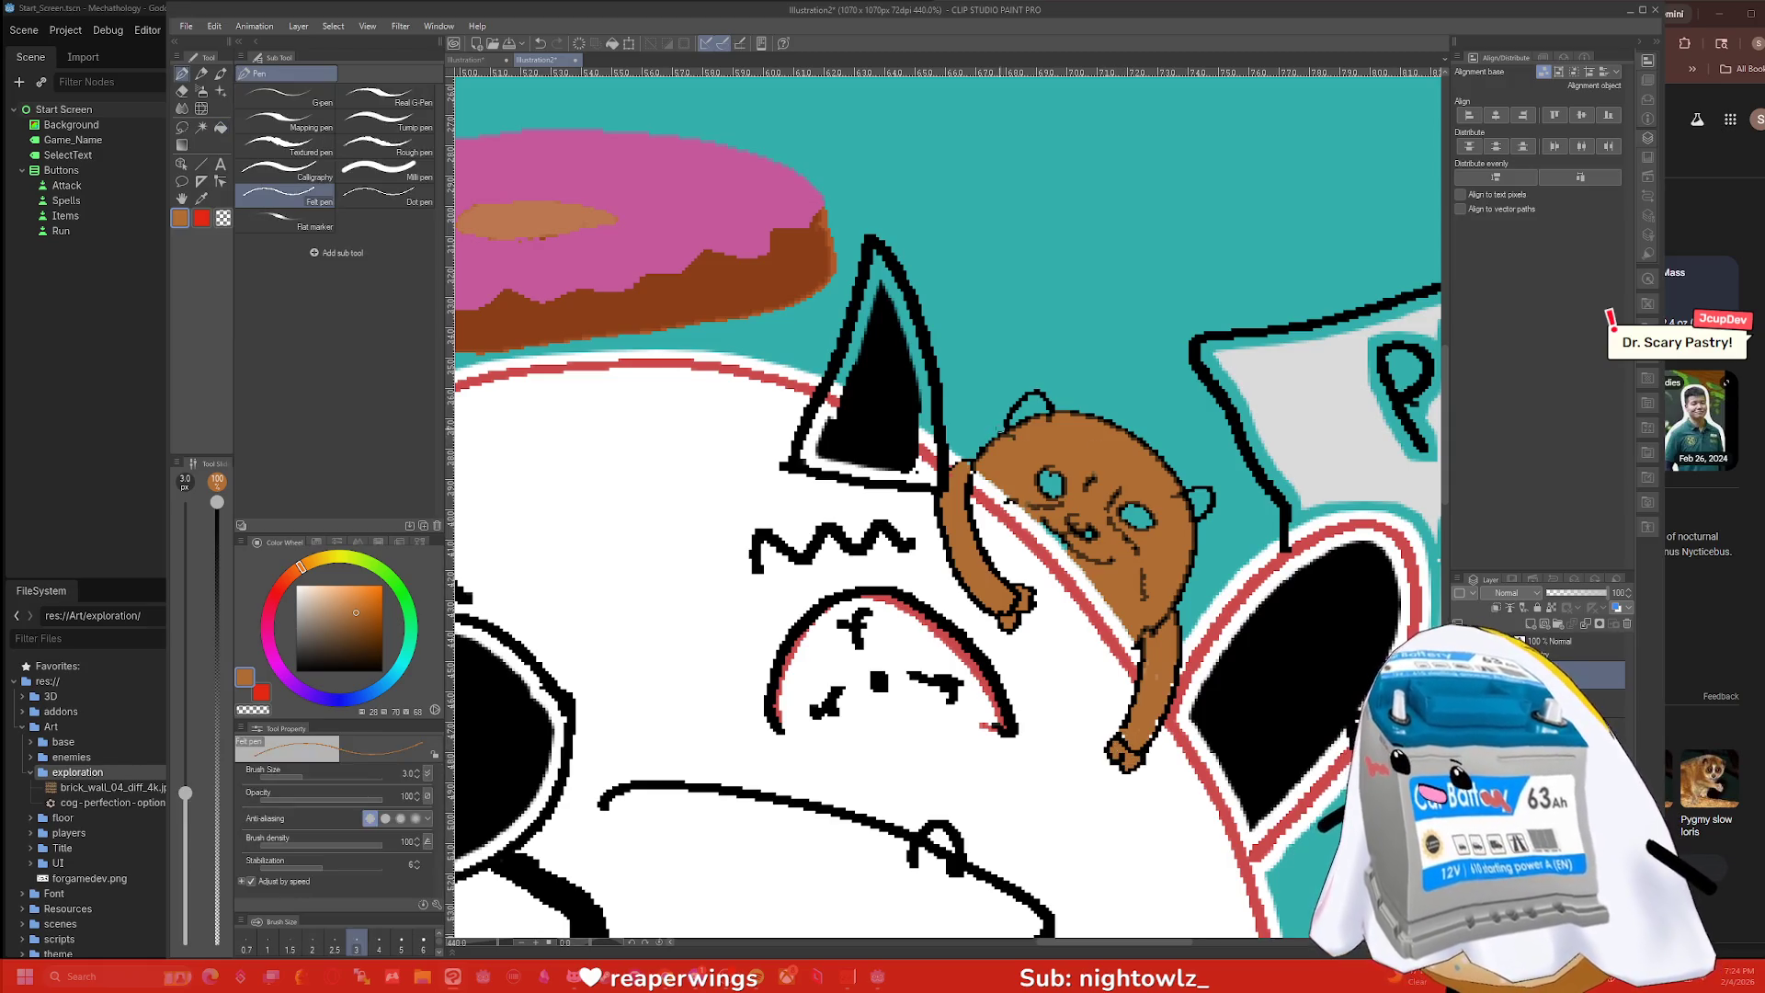
{"action": "key", "text": "g"}
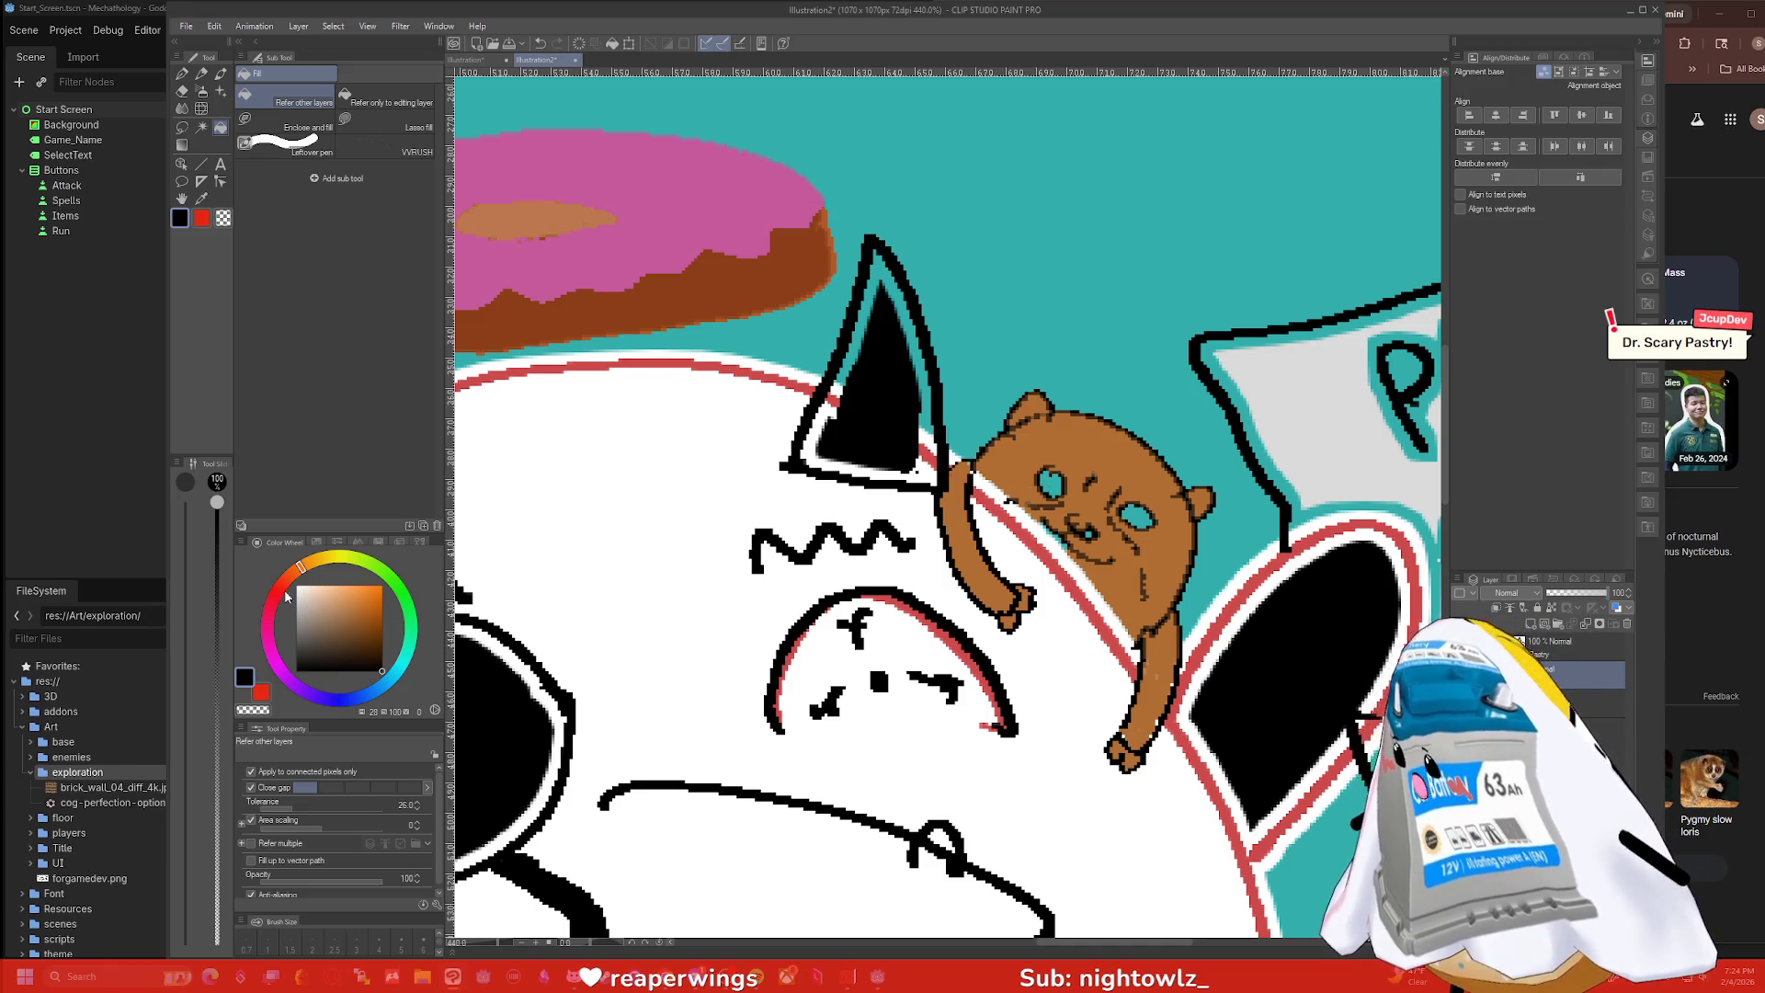
{"action": "left_click_drag", "start_coordinate": [285, 597], "coordinate": [291, 577]}
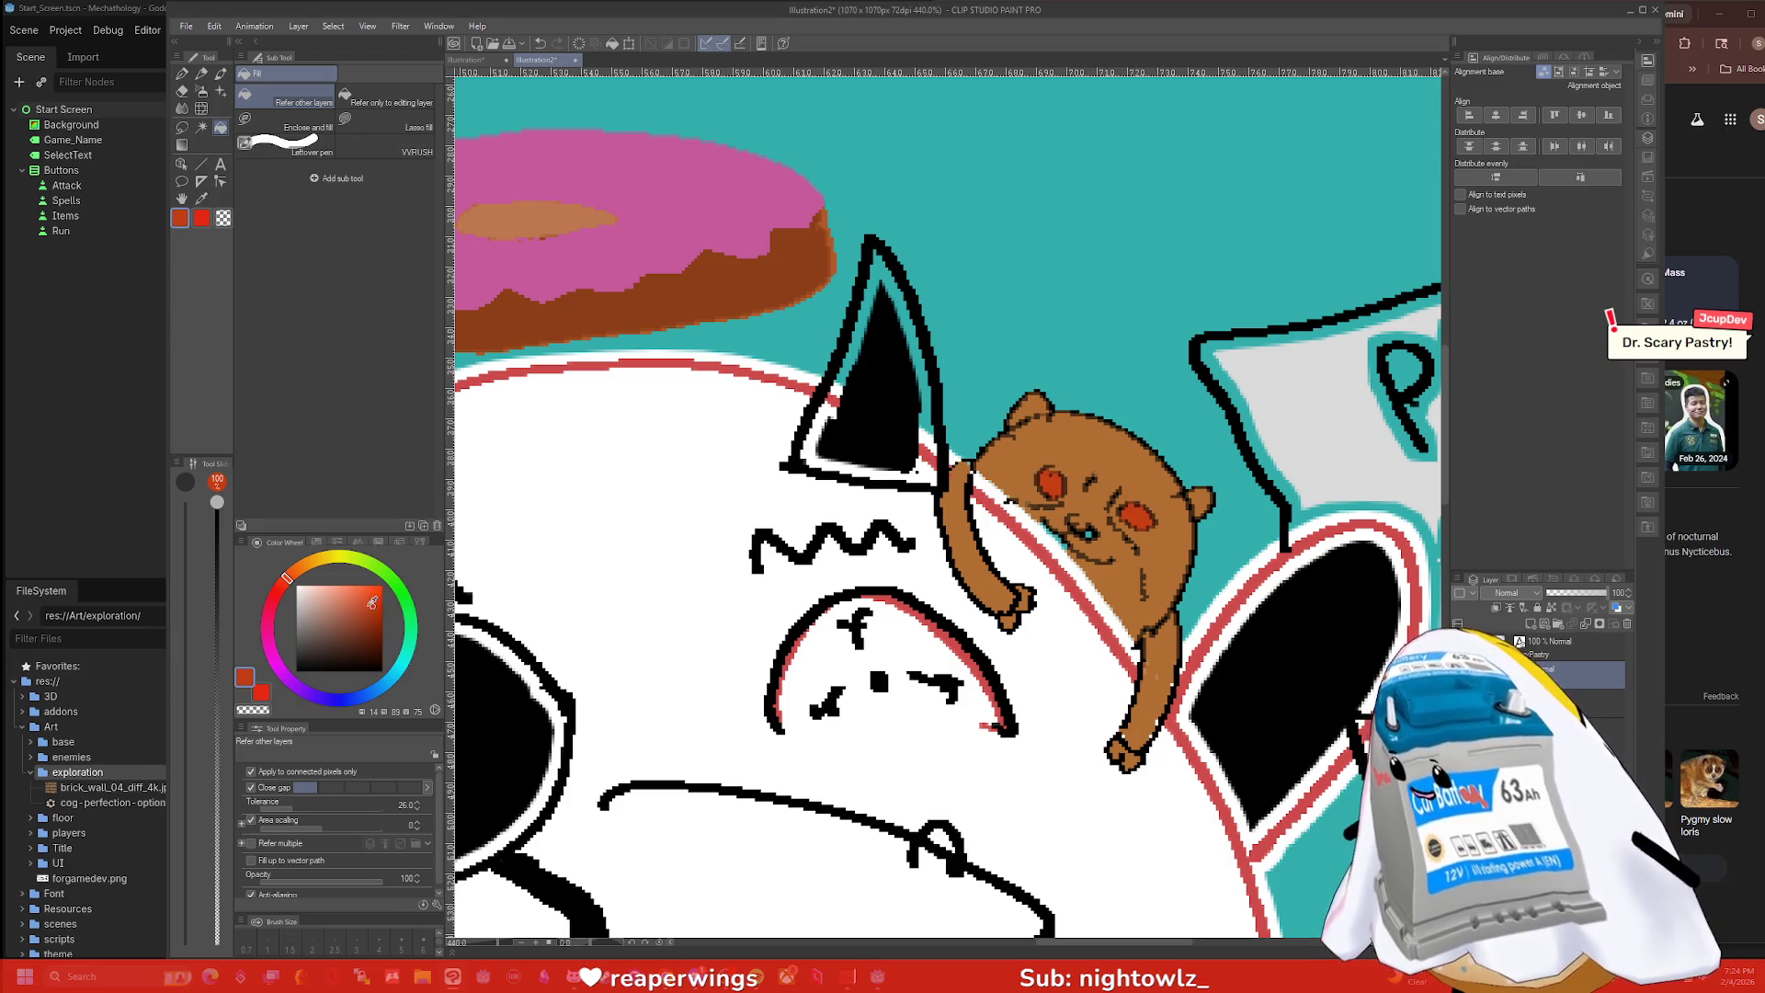
{"action": "key", "text": "p"}
{"action": "left_click", "coordinate": [1092, 533], "text": "alt"}
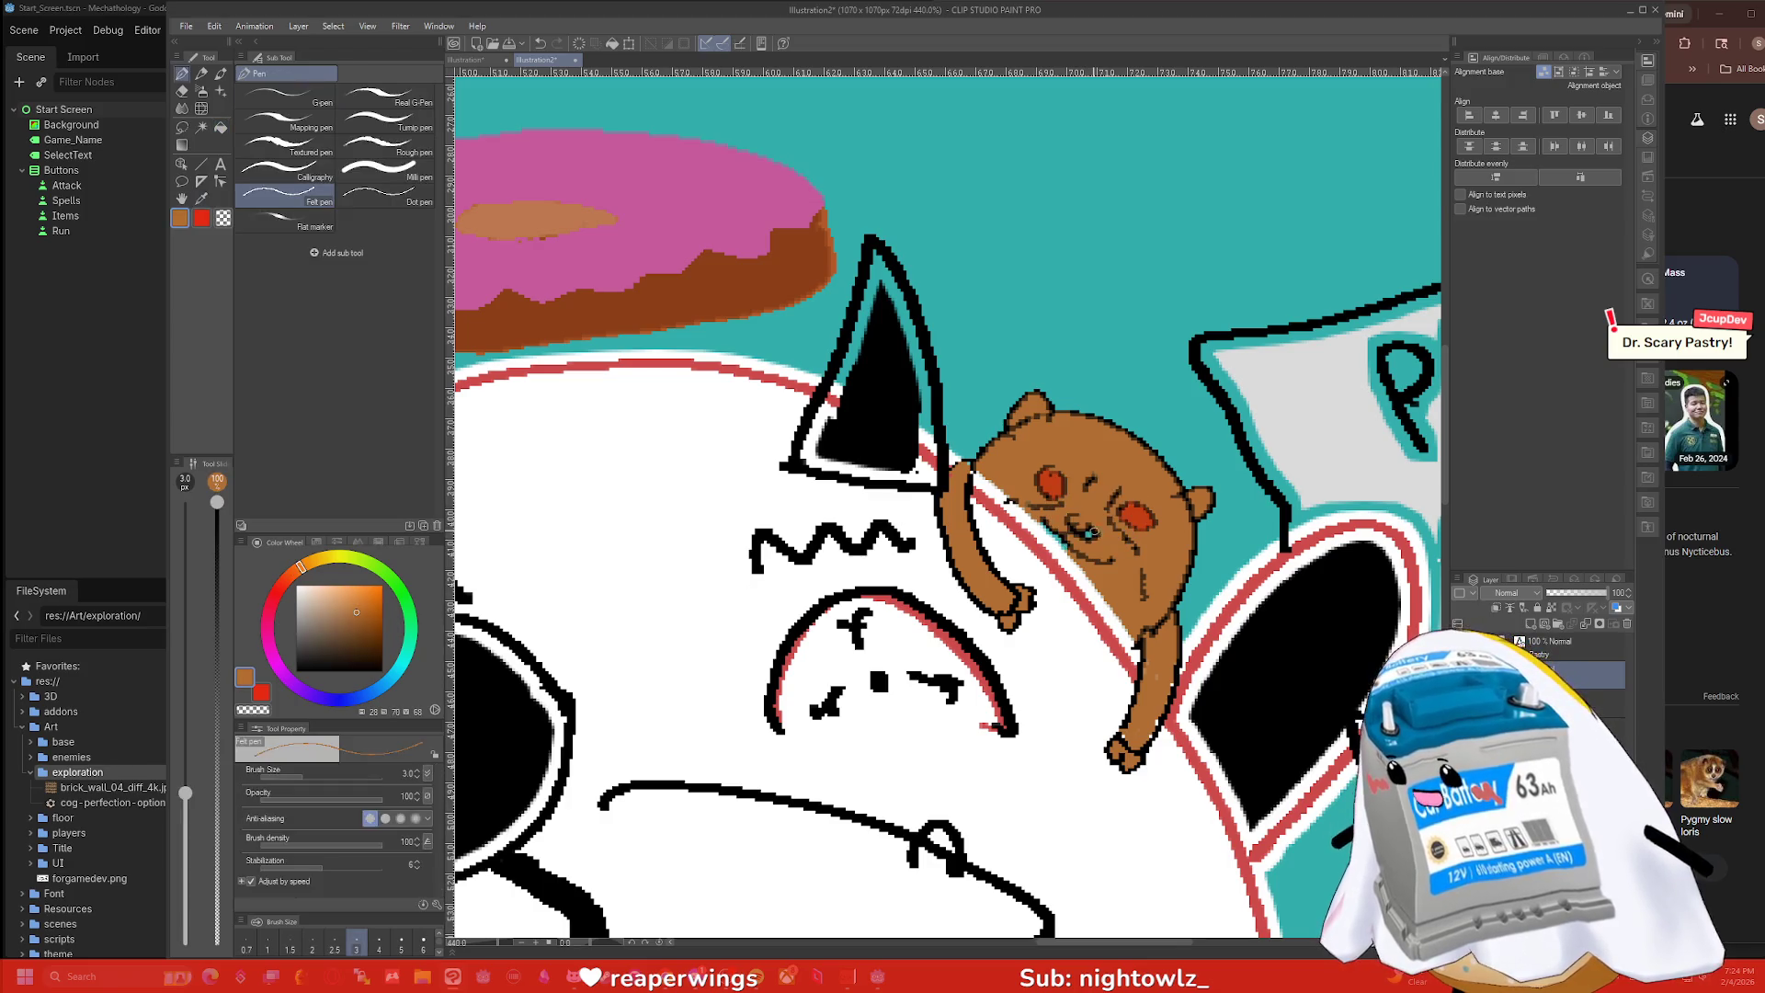
{"action": "scroll", "coordinate": [1010, 485], "scroll_direction": "down", "scroll_amount": 6}
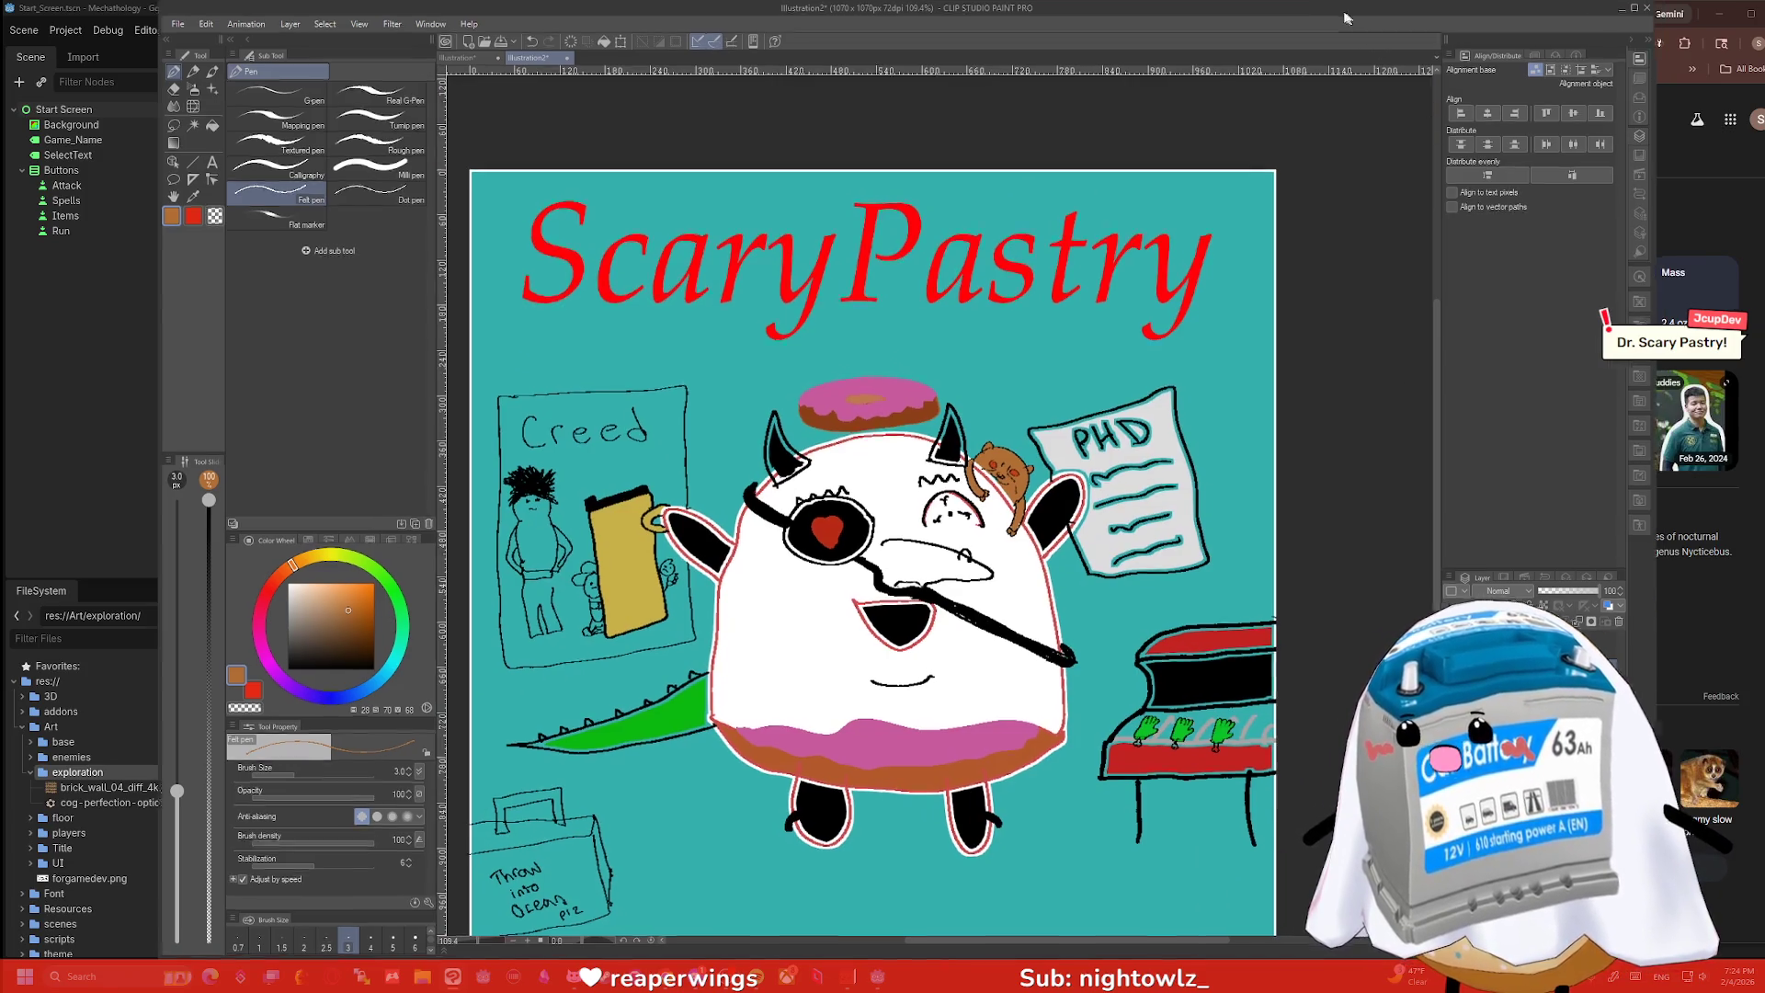
With the canvas beside the browser, dot a dark pupil into the loris's eye, then re-enlarge the window
{"action": "mouse_move", "coordinate": [1372, 40]}
{"action": "left_mouse_down"}
{"action": "mouse_move", "coordinate": [1057, 27]}
{"action": "mouse_move", "coordinate": [1011, 45]}
{"action": "left_mouse_up"}
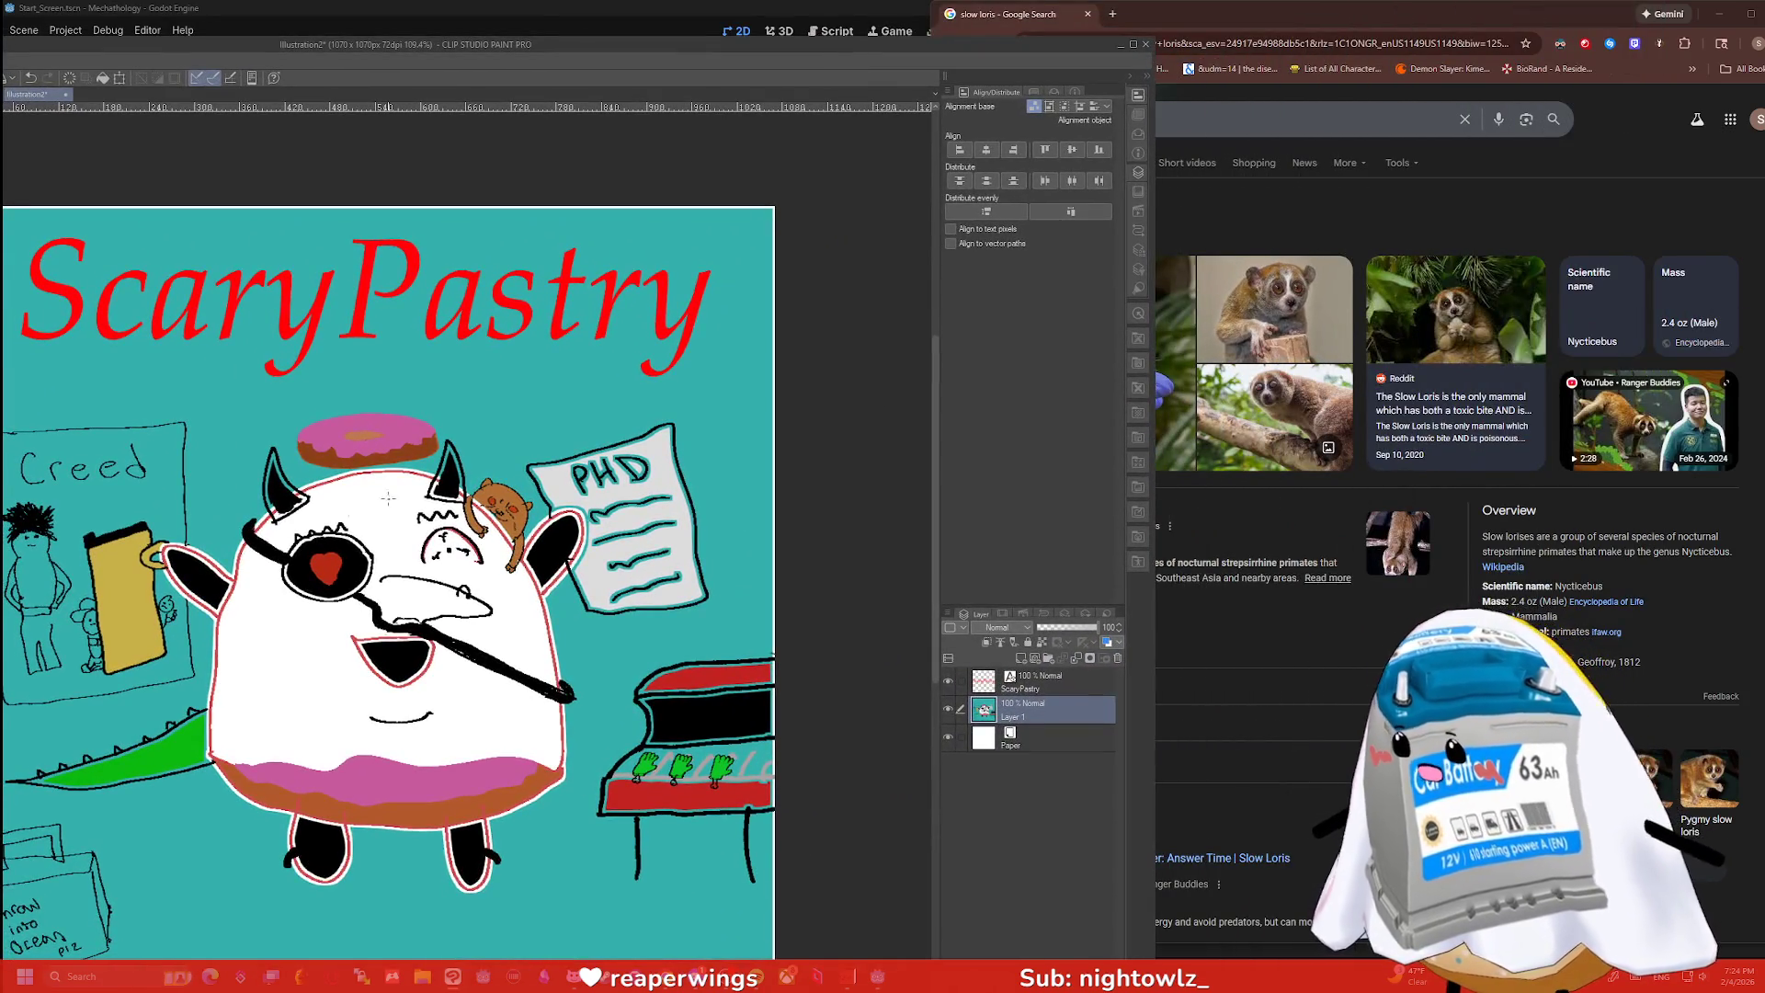
{"action": "scroll", "coordinate": [436, 575], "scroll_direction": "up", "scroll_amount": 9}
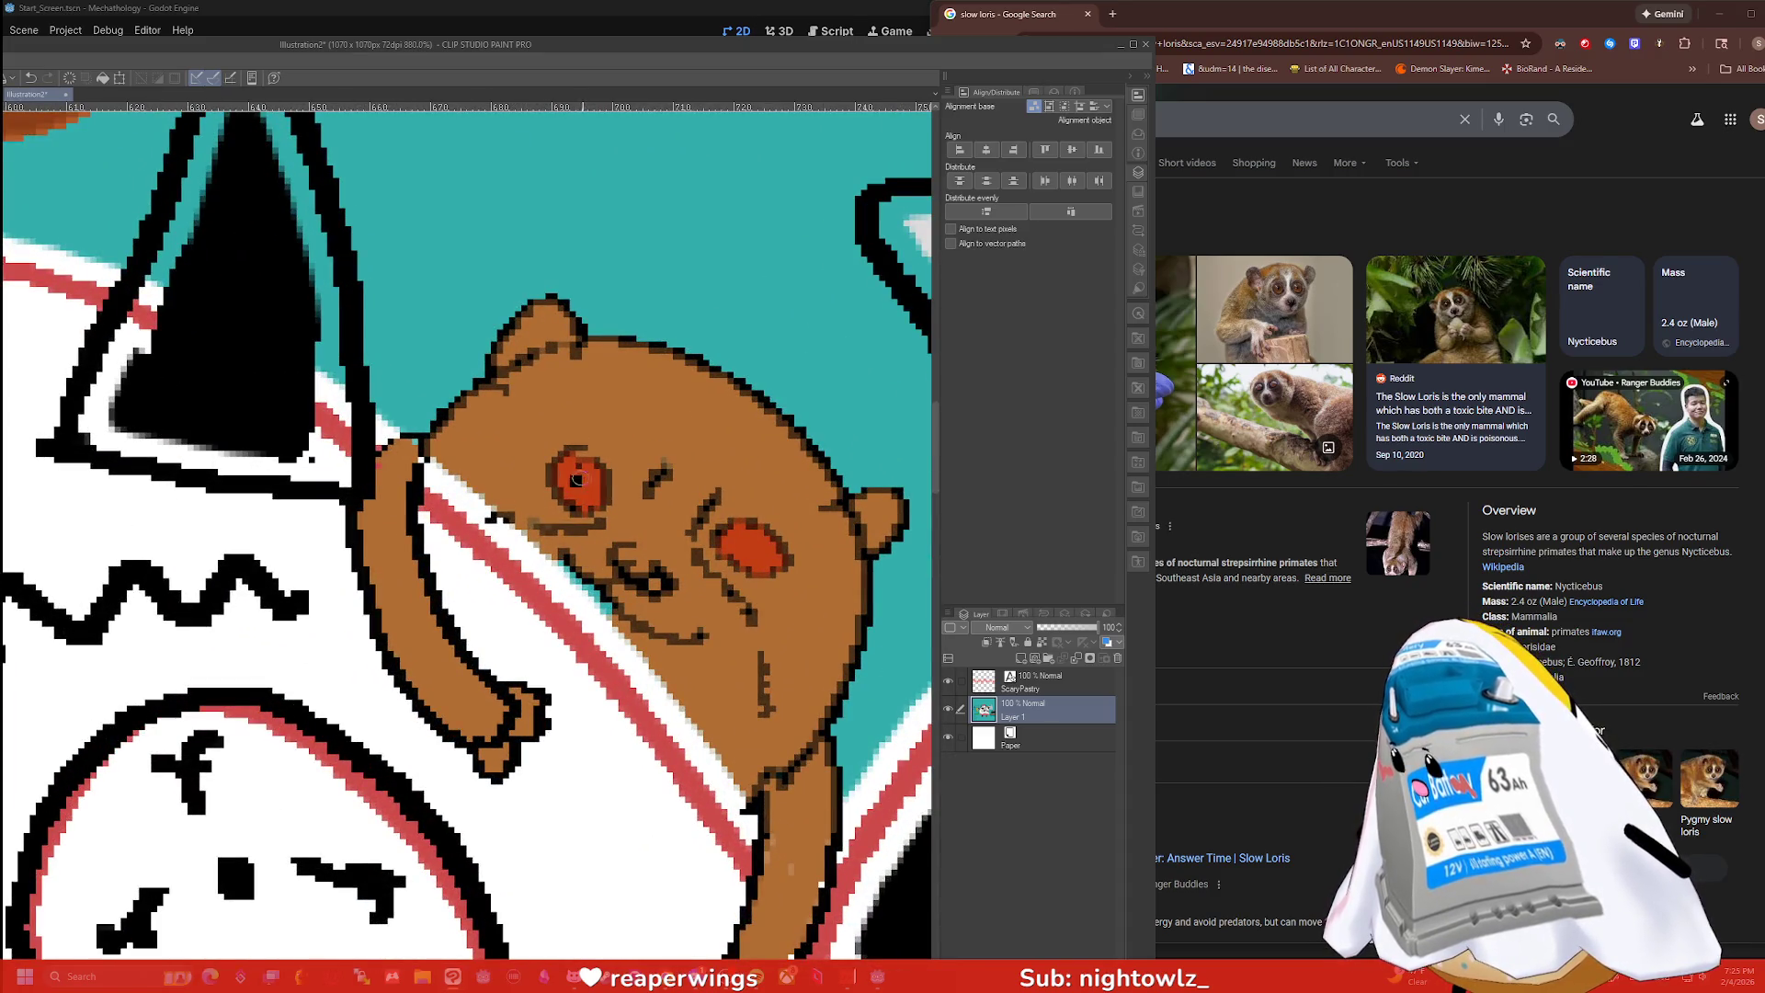
{"action": "left_click", "coordinate": [576, 479]}
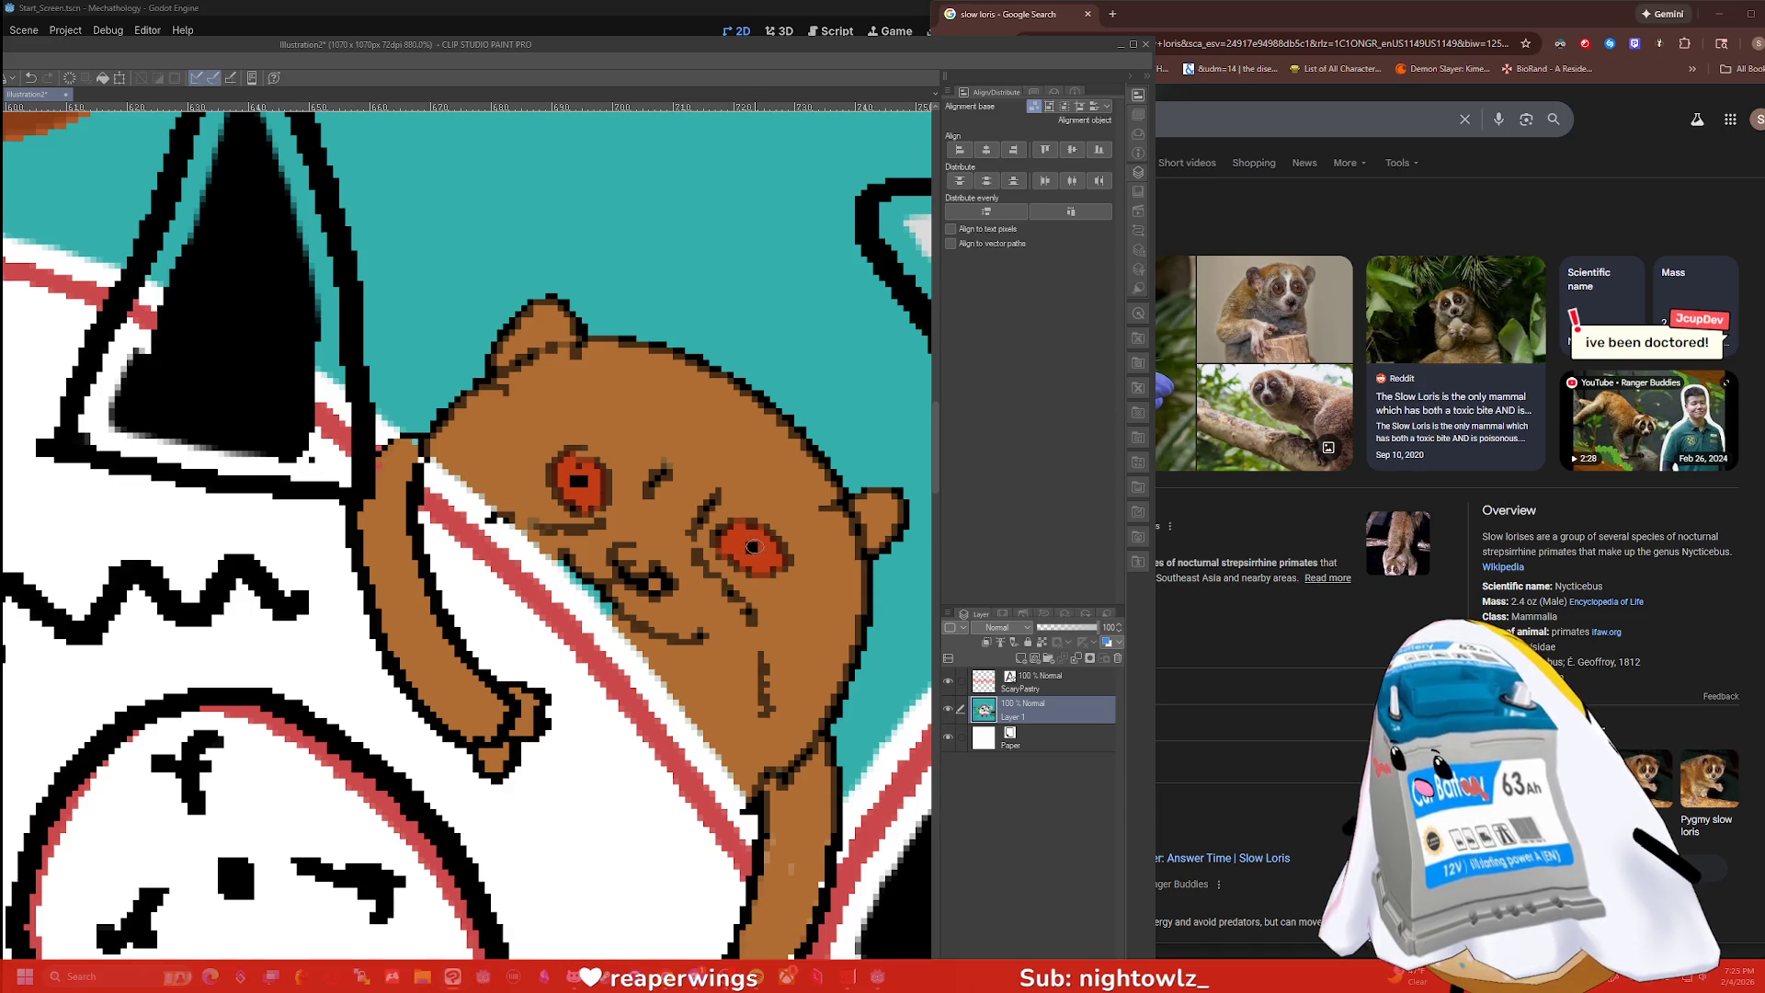
{"action": "scroll", "coordinate": [690, 508], "scroll_direction": "down", "scroll_amount": 10}
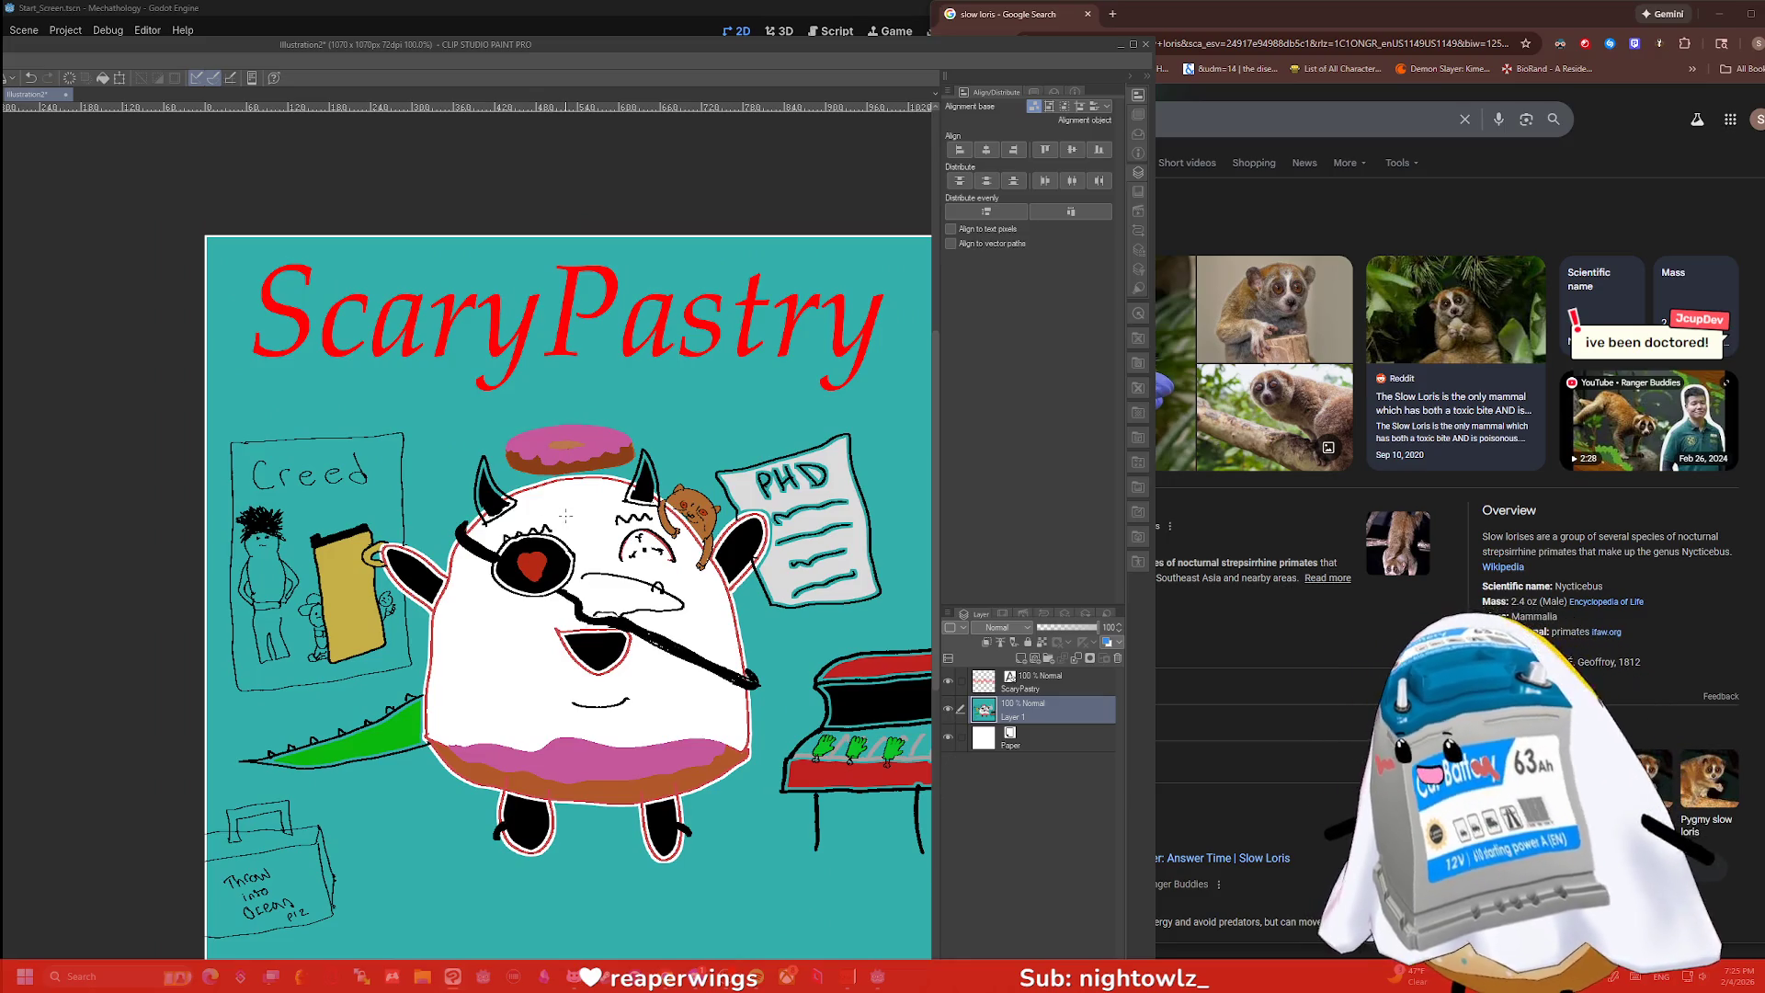
{"action": "scroll", "coordinate": [566, 515], "scroll_direction": "up", "scroll_amount": 2}
{"action": "scroll", "coordinate": [922, 446], "scroll_direction": "down", "scroll_amount": 2}
{"action": "scroll", "coordinate": [771, 771], "scroll_direction": "down", "scroll_amount": 1}
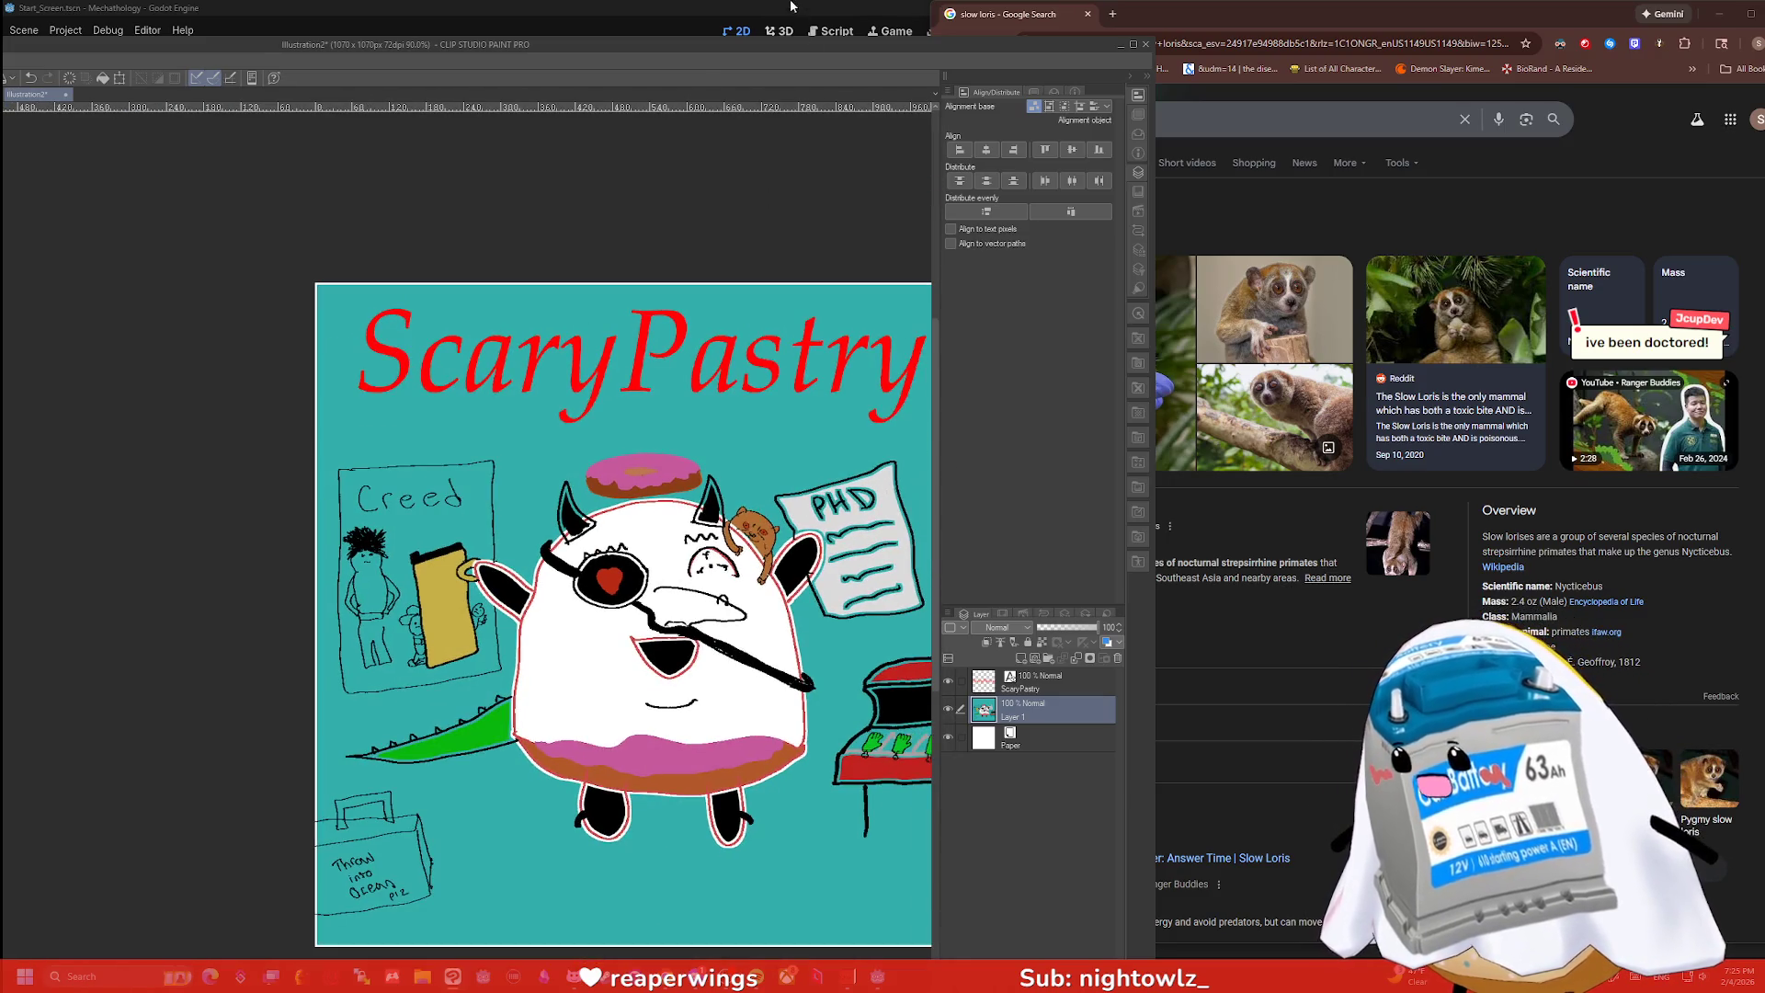
{"action": "double_click", "coordinate": [800, 49]}
{"action": "scroll", "coordinate": [861, 884], "scroll_direction": "down", "scroll_amount": 2}
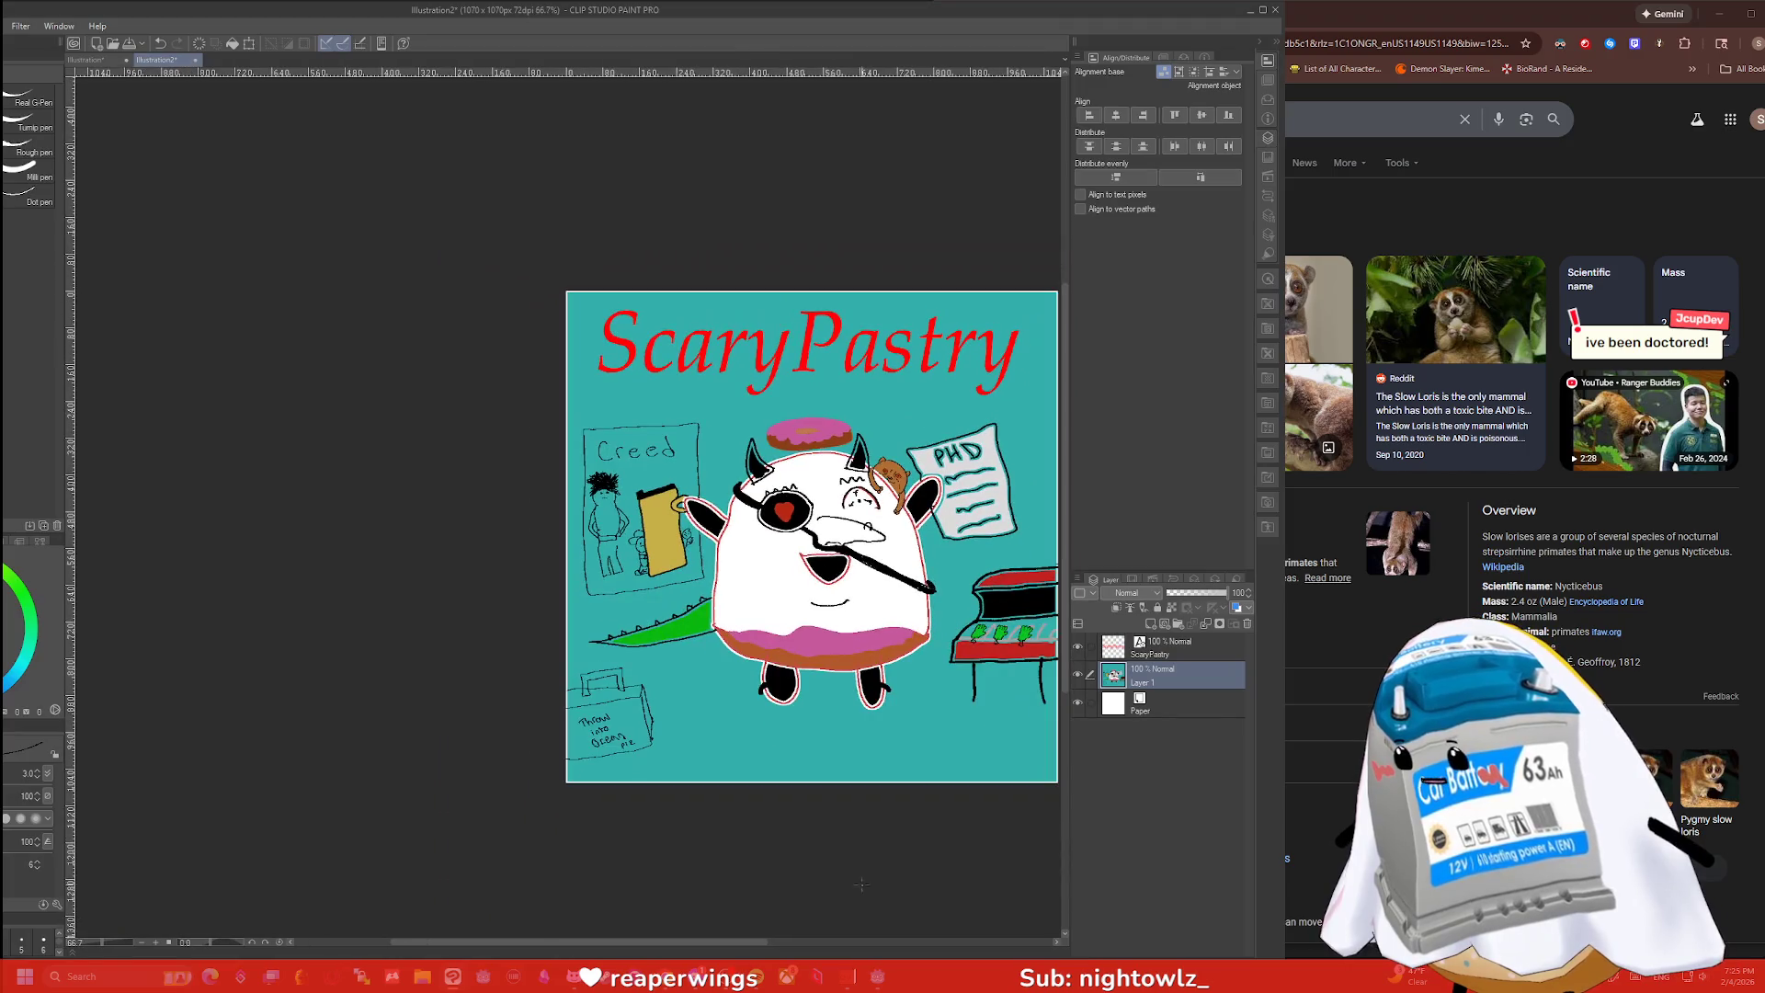
{"action": "left_click_drag", "start_coordinate": [755, 939], "coordinate": [800, 940]}
{"action": "scroll", "coordinate": [749, 805], "scroll_direction": "up", "scroll_amount": 1}
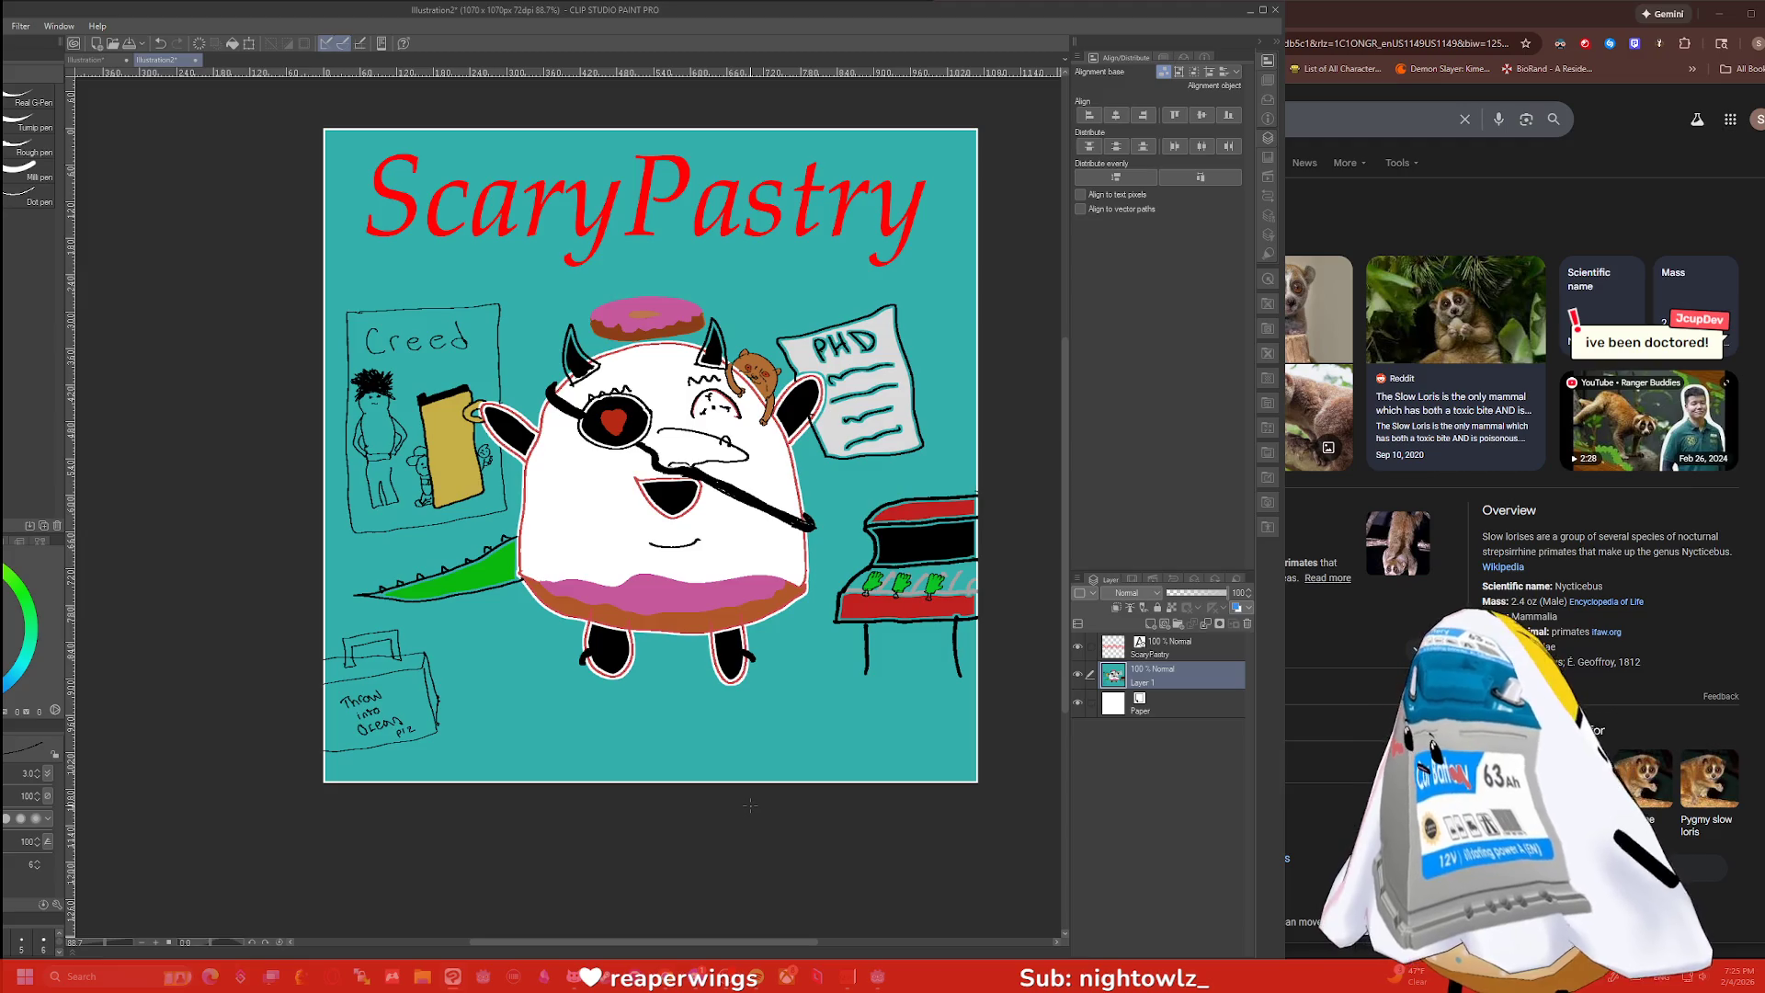
{"action": "scroll", "coordinate": [317, 671], "scroll_direction": "up", "scroll_amount": 3}
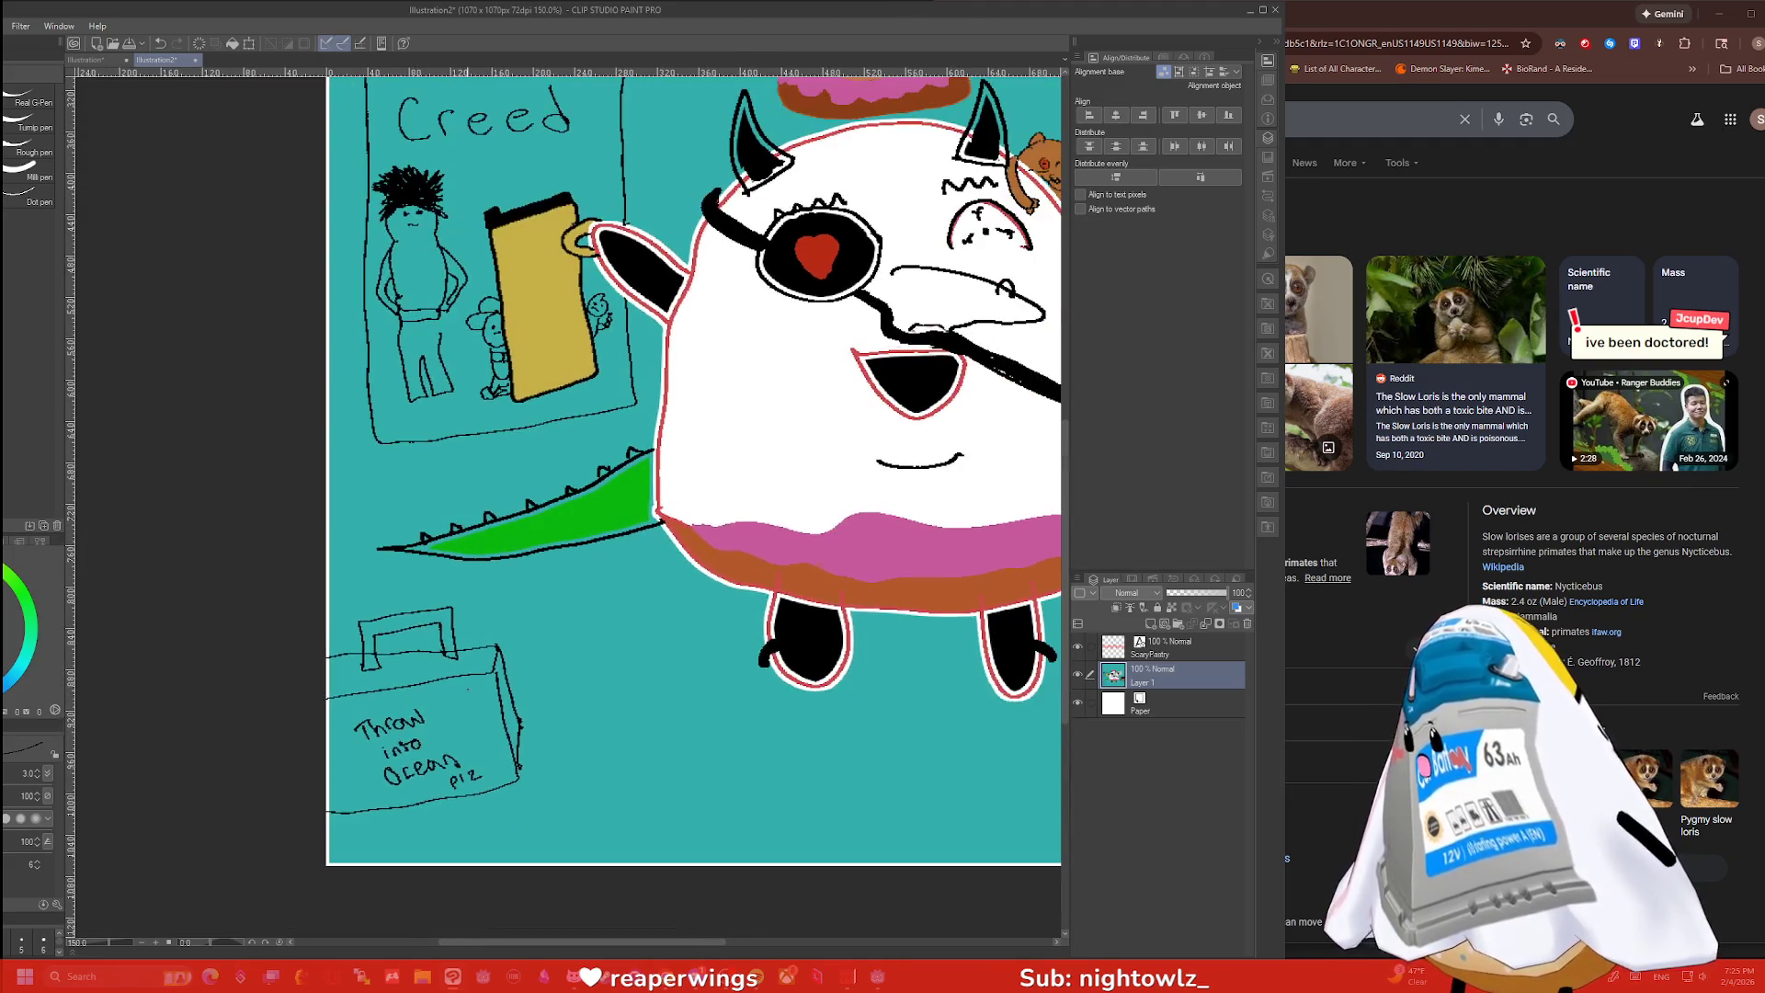
Draw long black hair on the small figure beside the Creed poster's gold card
{"action": "key", "text": "i"}
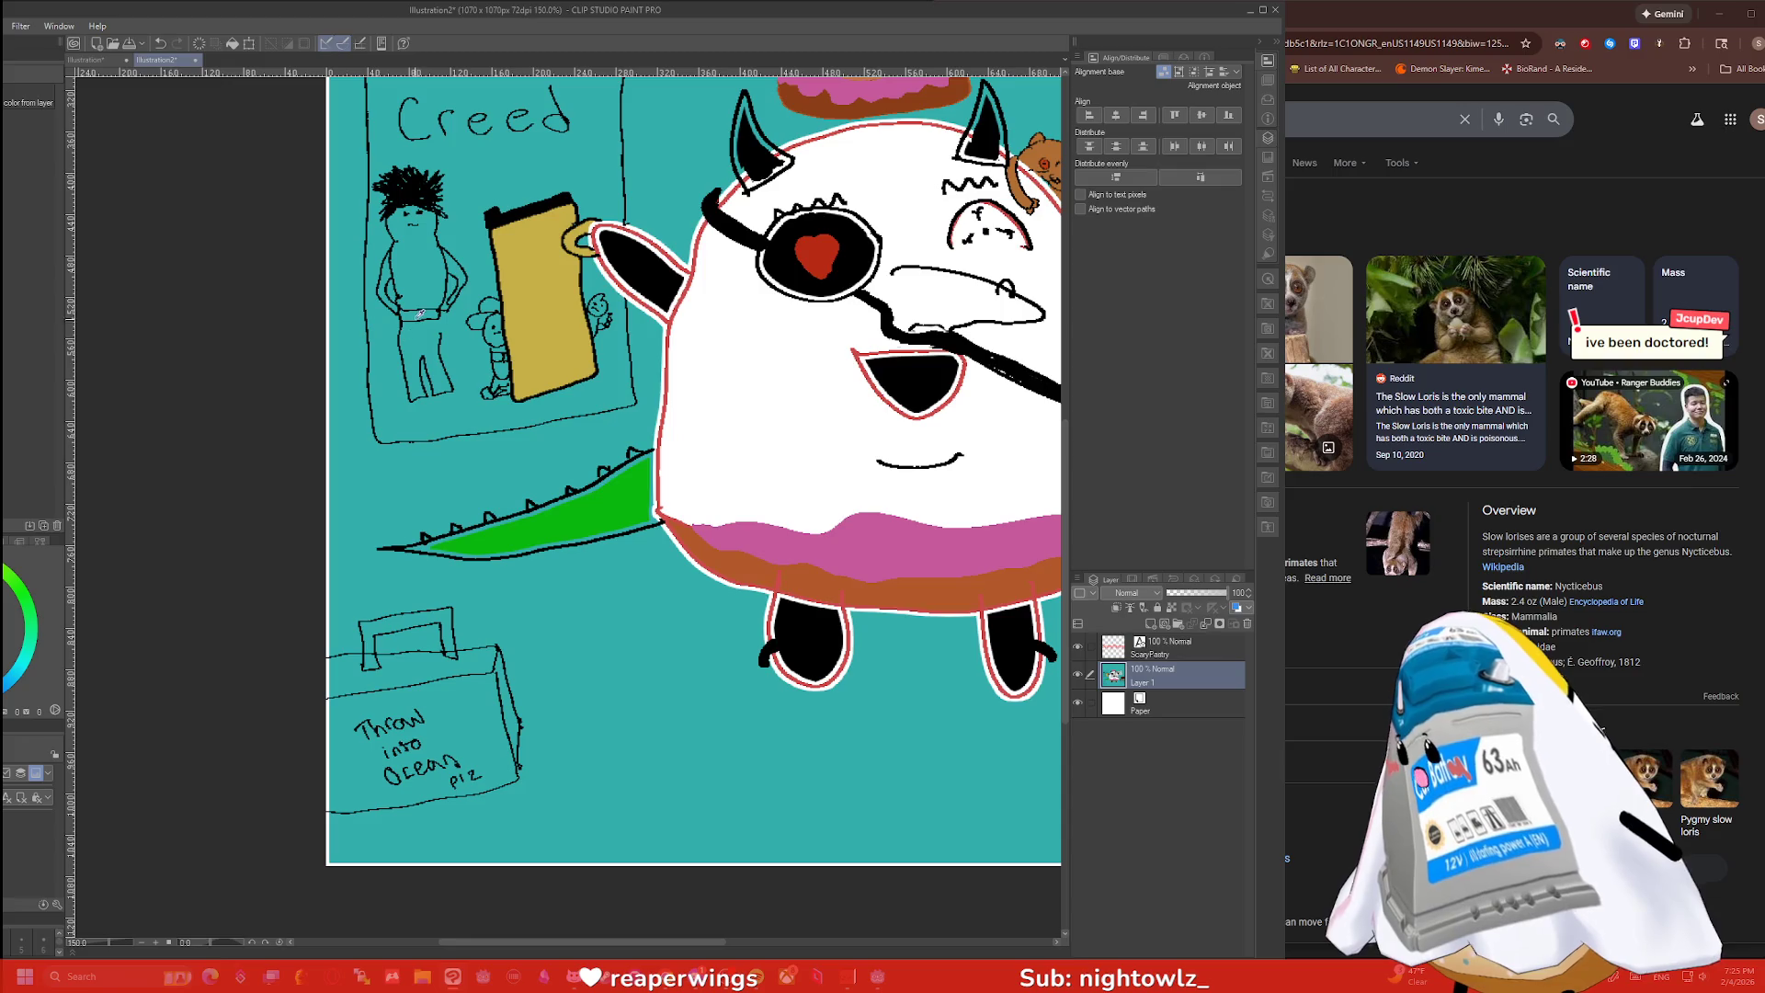
{"action": "key", "text": "p"}
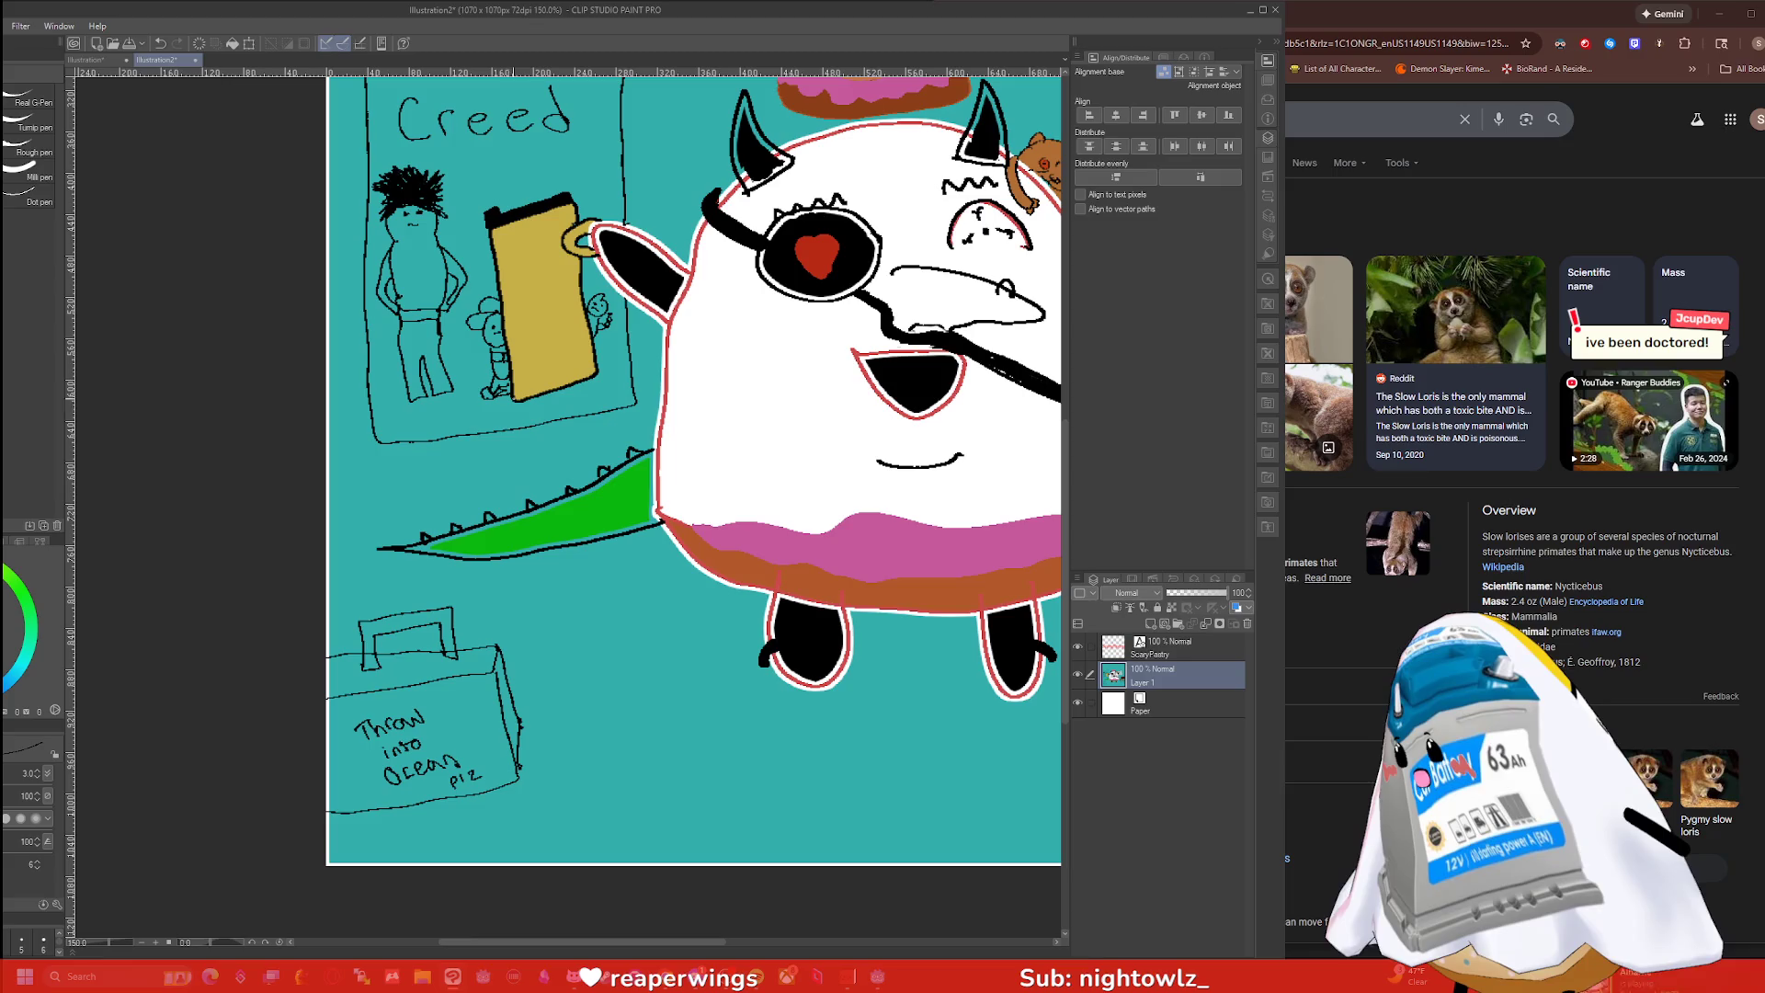
{"action": "scroll", "coordinate": [614, 282], "scroll_direction": "up", "scroll_amount": 6}
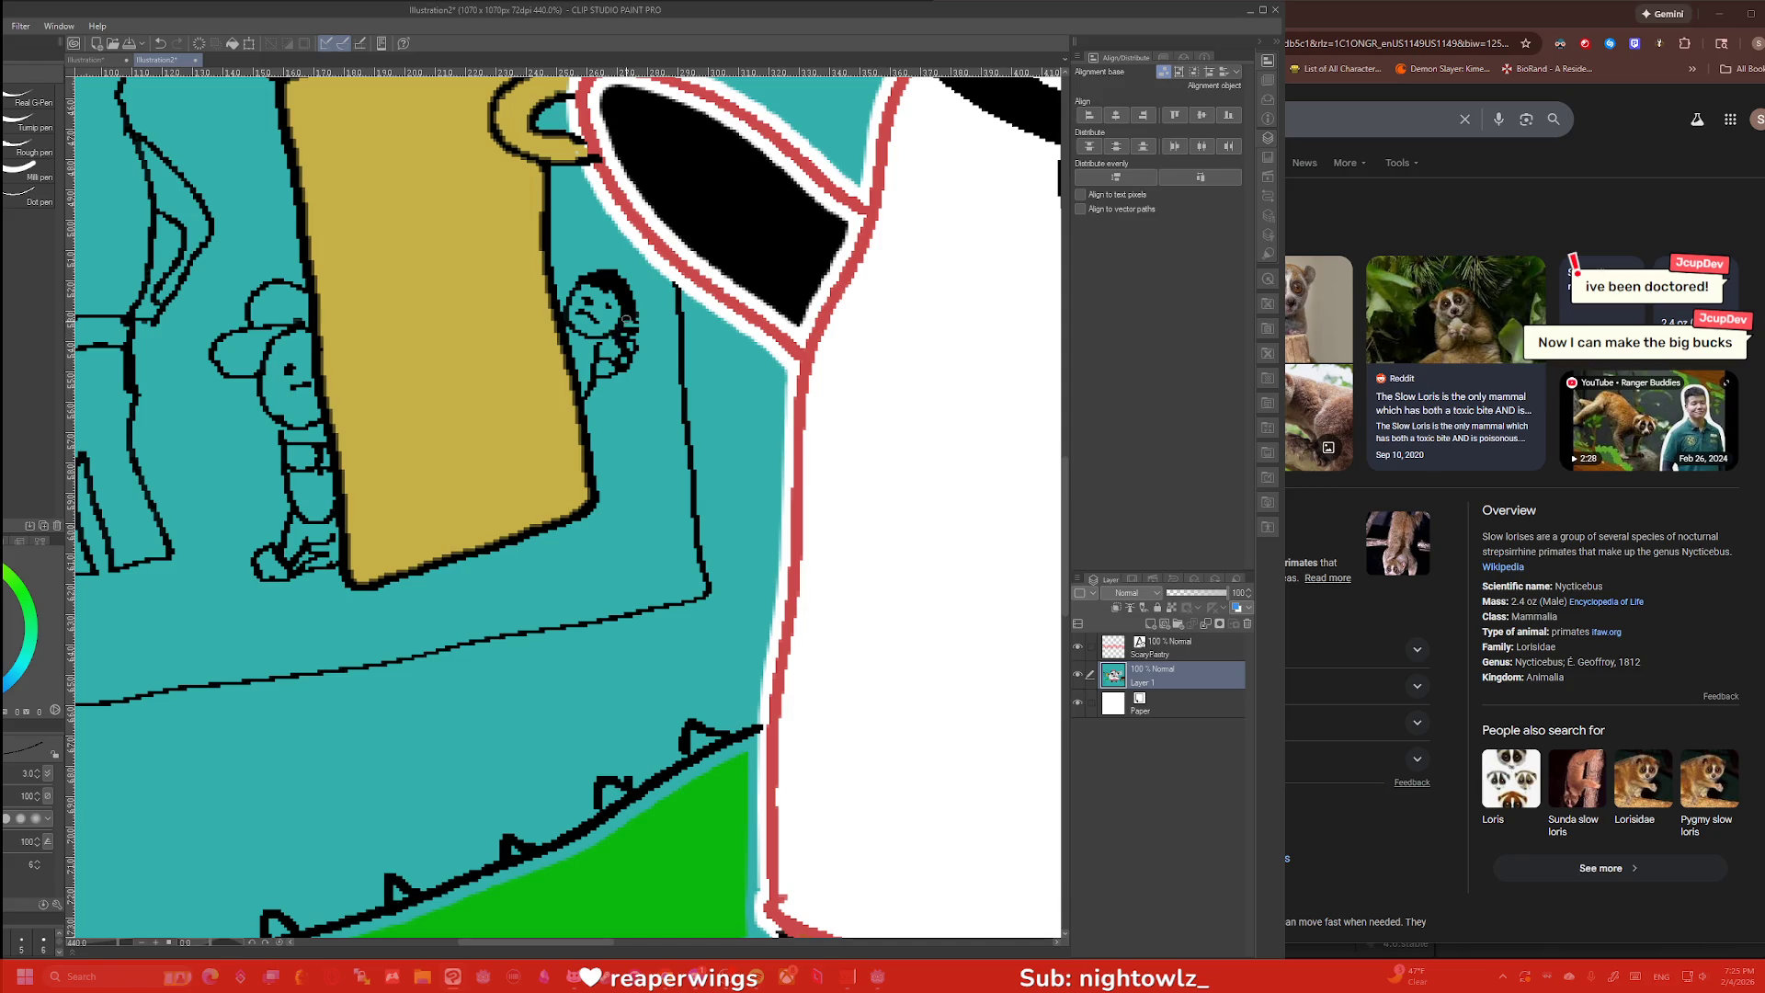
{"action": "mouse_move", "coordinate": [654, 386]}
{"action": "left_mouse_down"}
{"action": "mouse_move", "coordinate": [634, 405]}
{"action": "mouse_move", "coordinate": [667, 432]}
{"action": "mouse_move", "coordinate": [648, 441]}
{"action": "mouse_move", "coordinate": [658, 405]}
{"action": "left_mouse_up"}
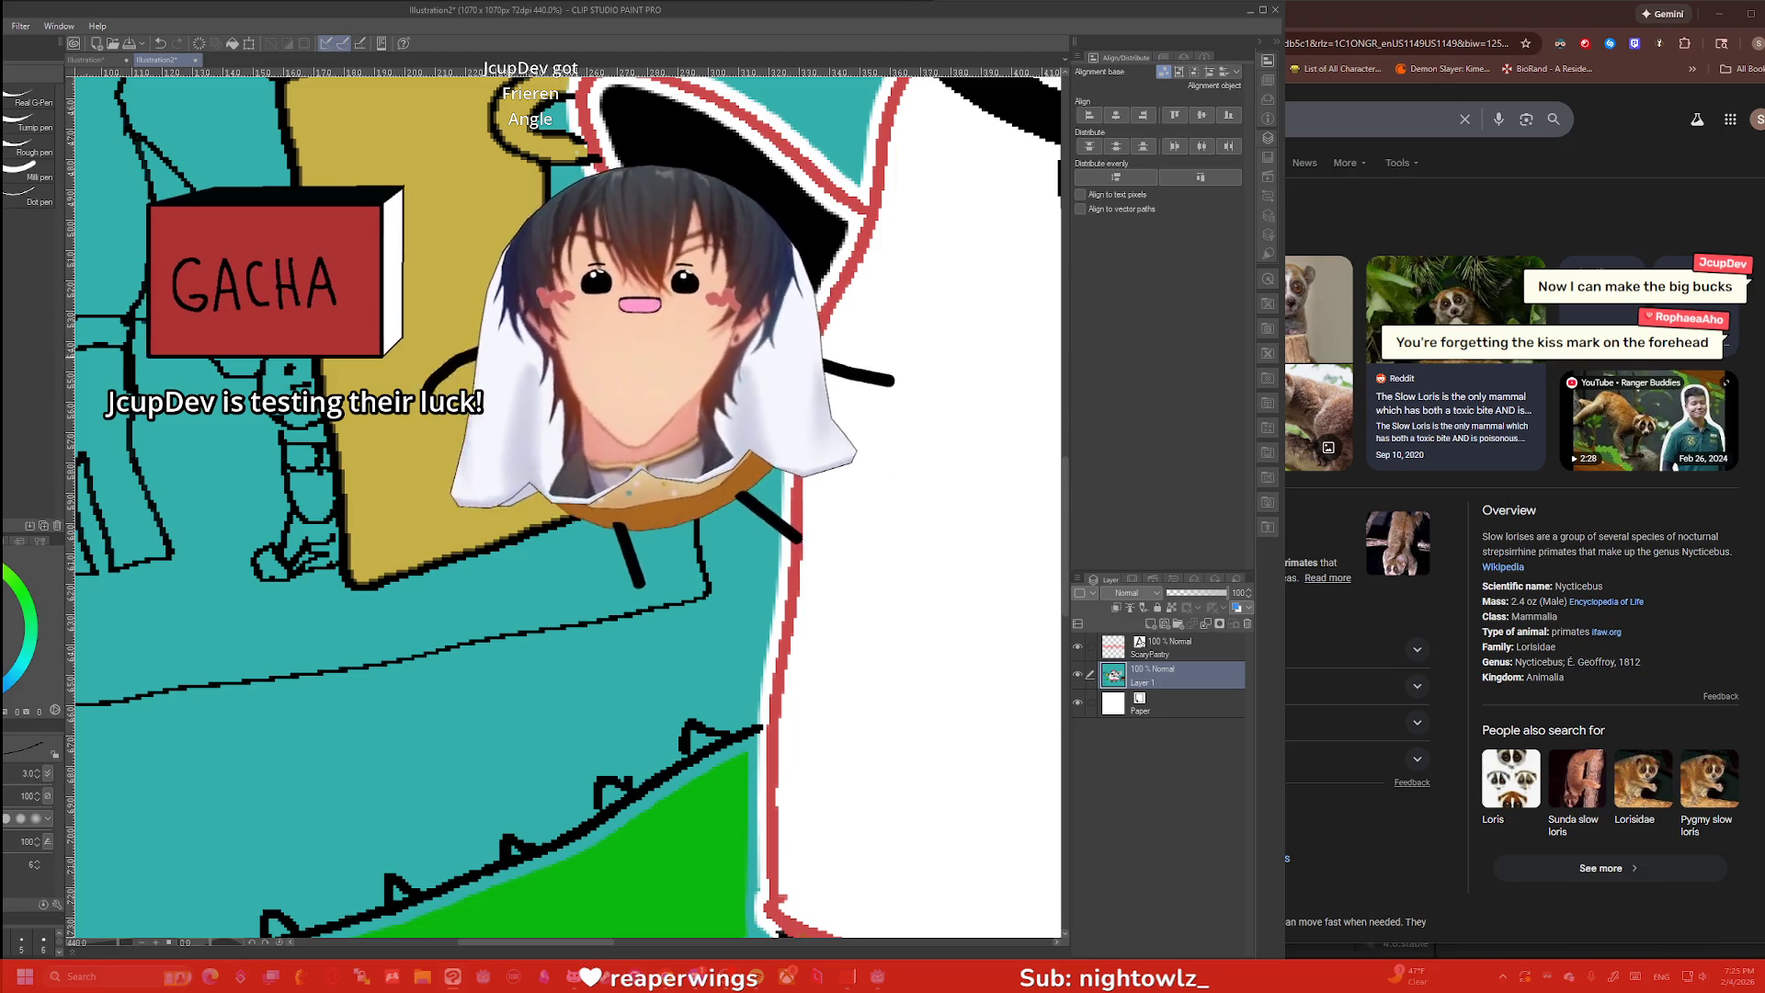
{"action": "scroll", "coordinate": [575, 361], "scroll_direction": "down", "scroll_amount": 6}
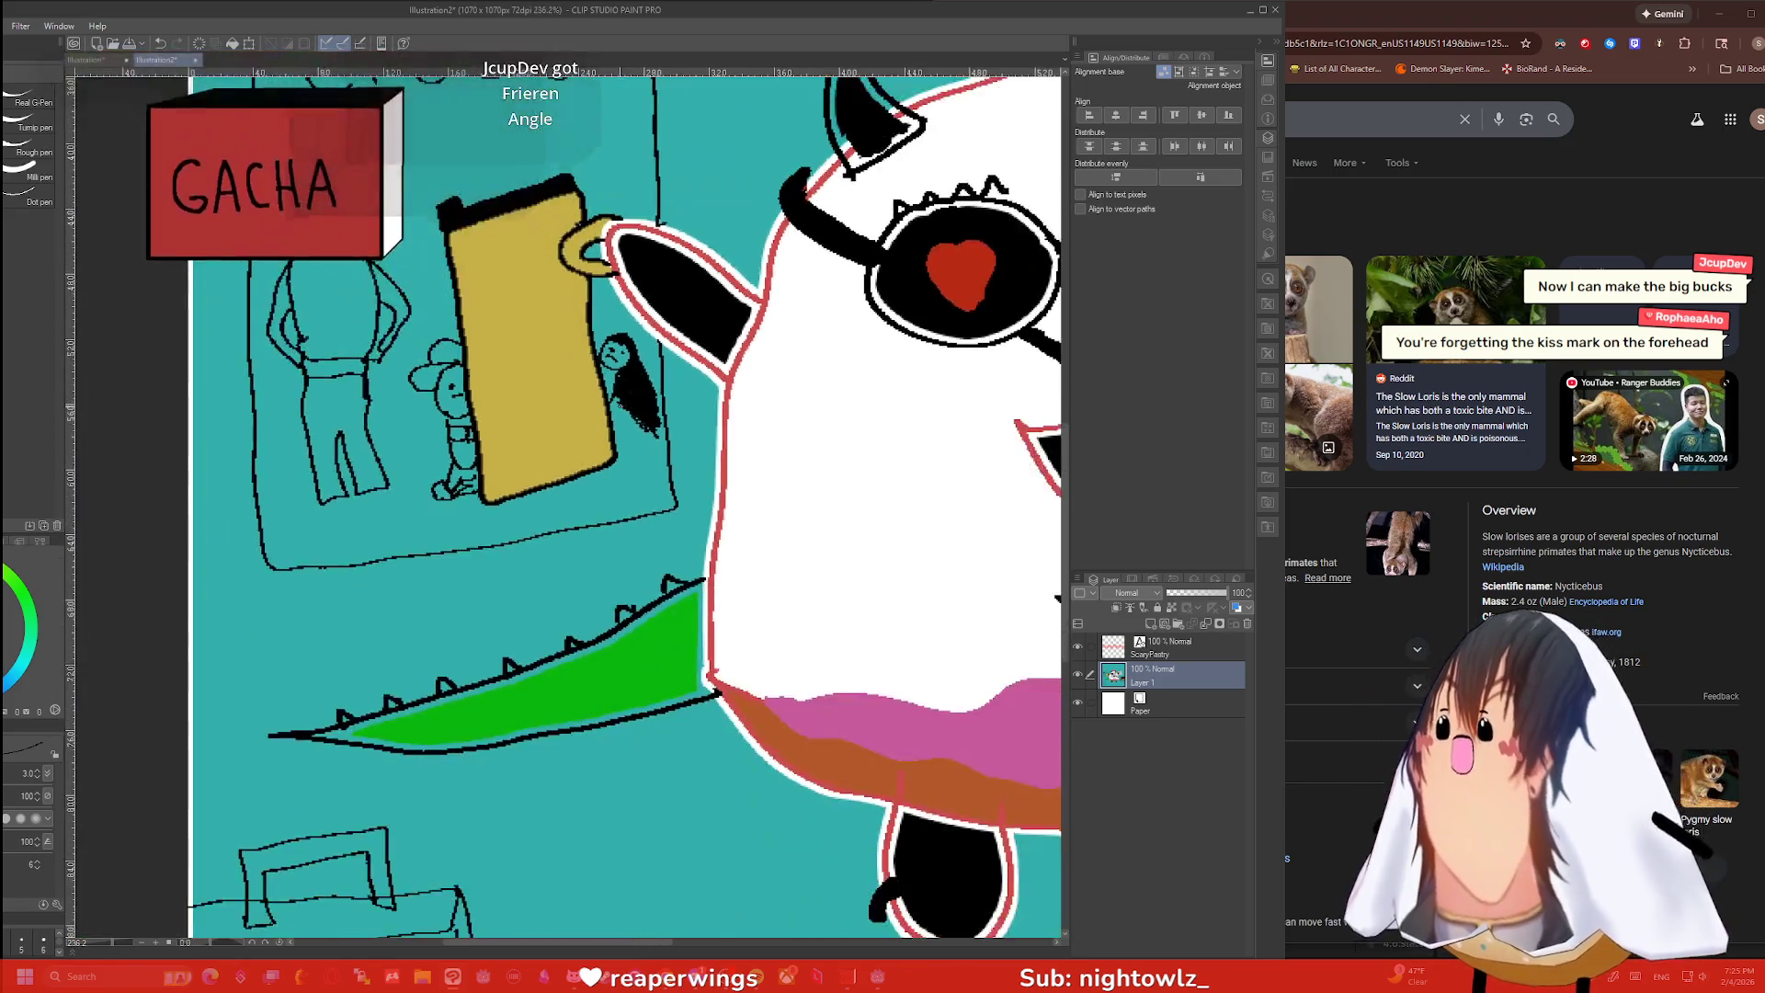
{"action": "scroll", "coordinate": [735, 414], "scroll_direction": "down", "scroll_amount": 2}
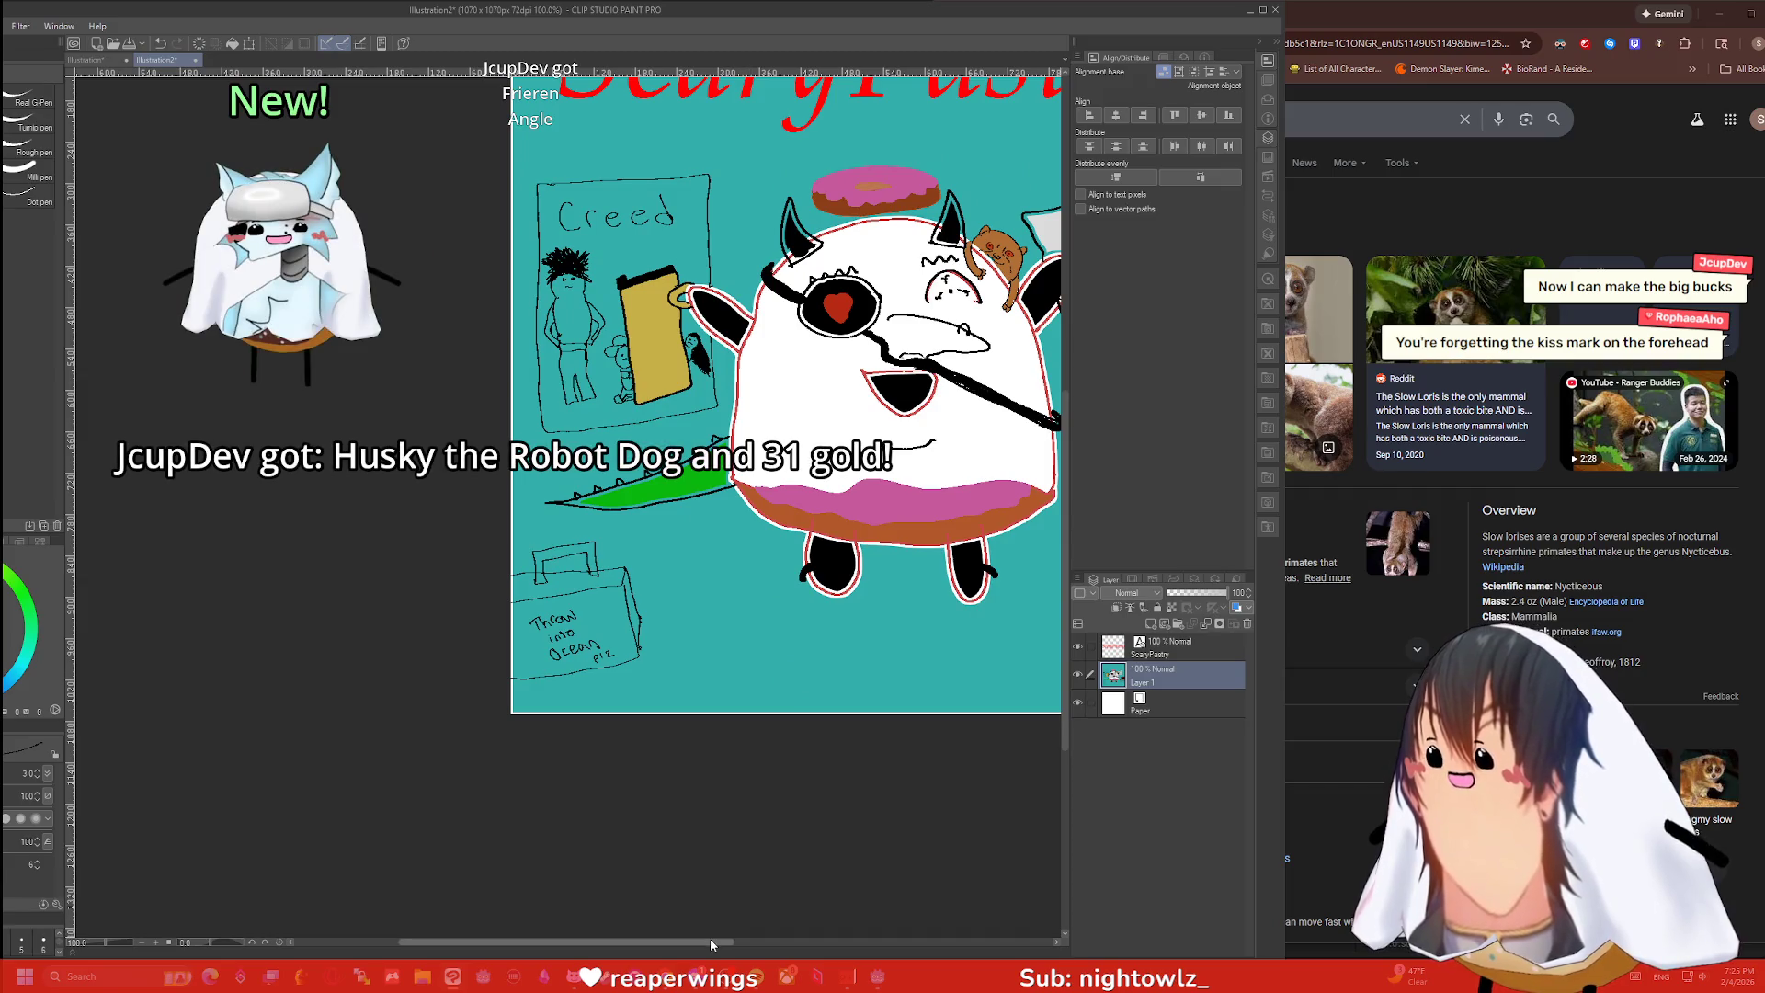
{"action": "scroll", "coordinate": [735, 413], "scroll_direction": "up", "scroll_amount": 1}
{"action": "scroll", "coordinate": [760, 248], "scroll_direction": "up", "scroll_amount": 8}
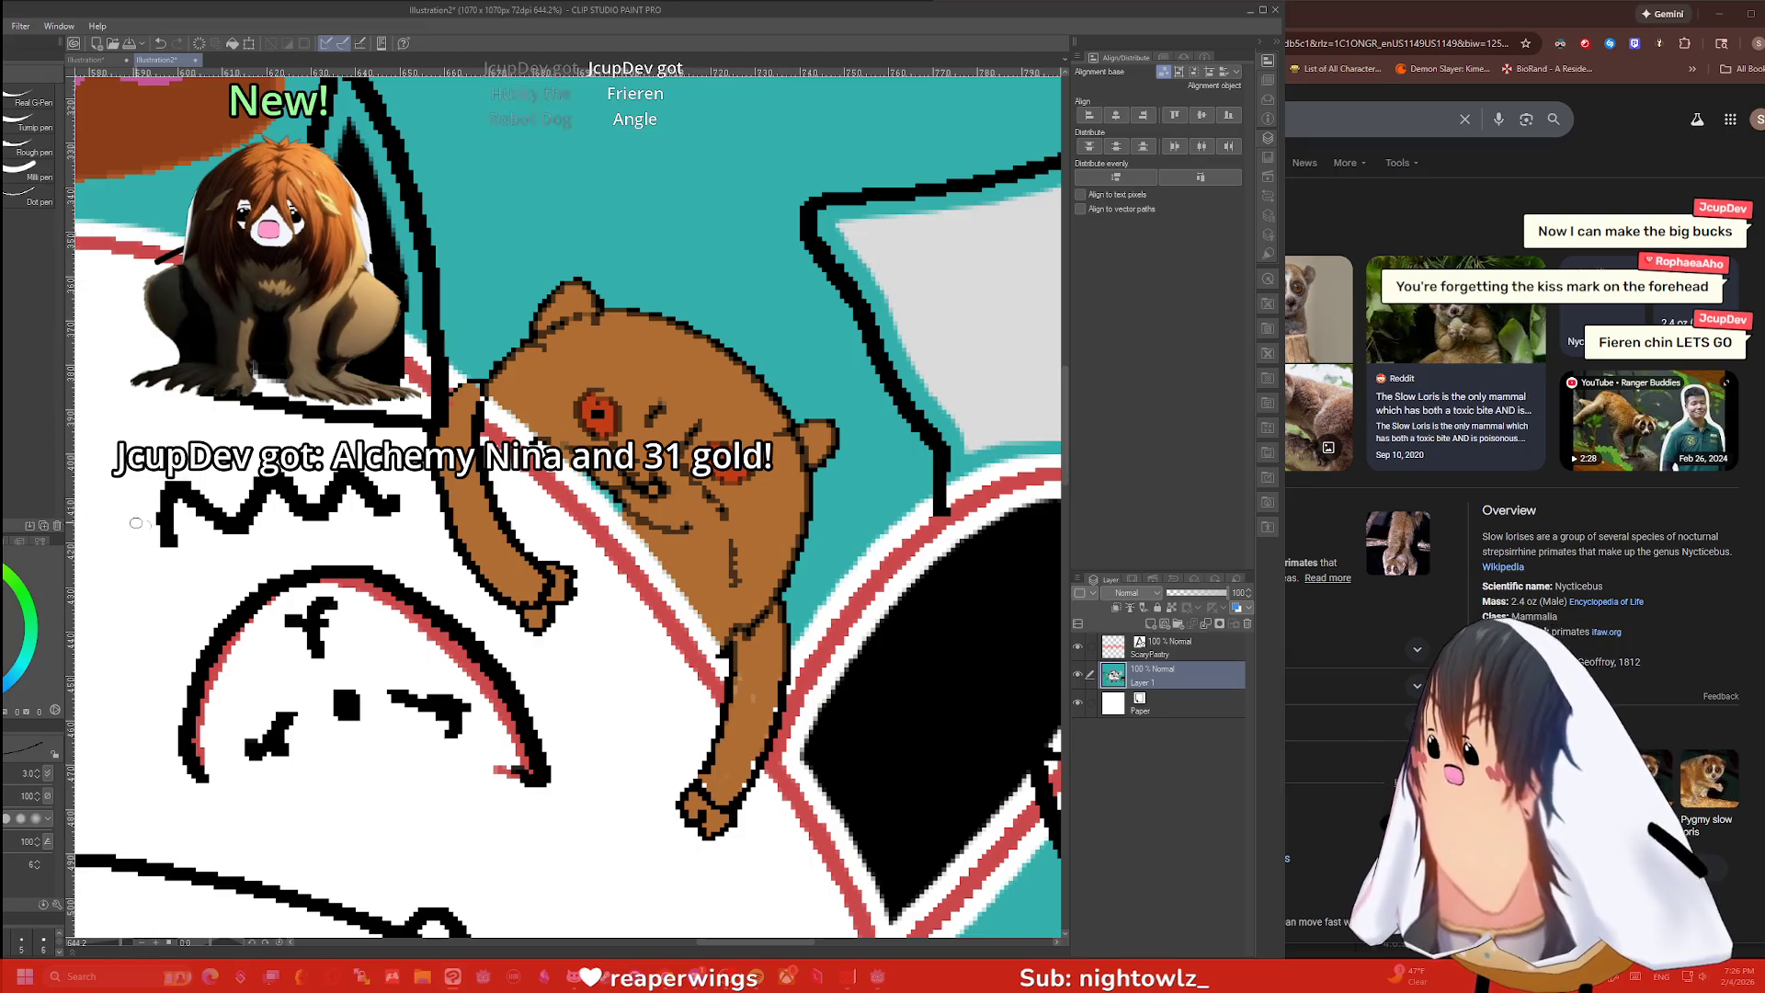
{"action": "left_click_drag", "start_coordinate": [354, 22], "coordinate": [540, 22]}
Try a red forehead mark with a black inner line on the loris, then undo it
{"action": "key", "text": "x"}
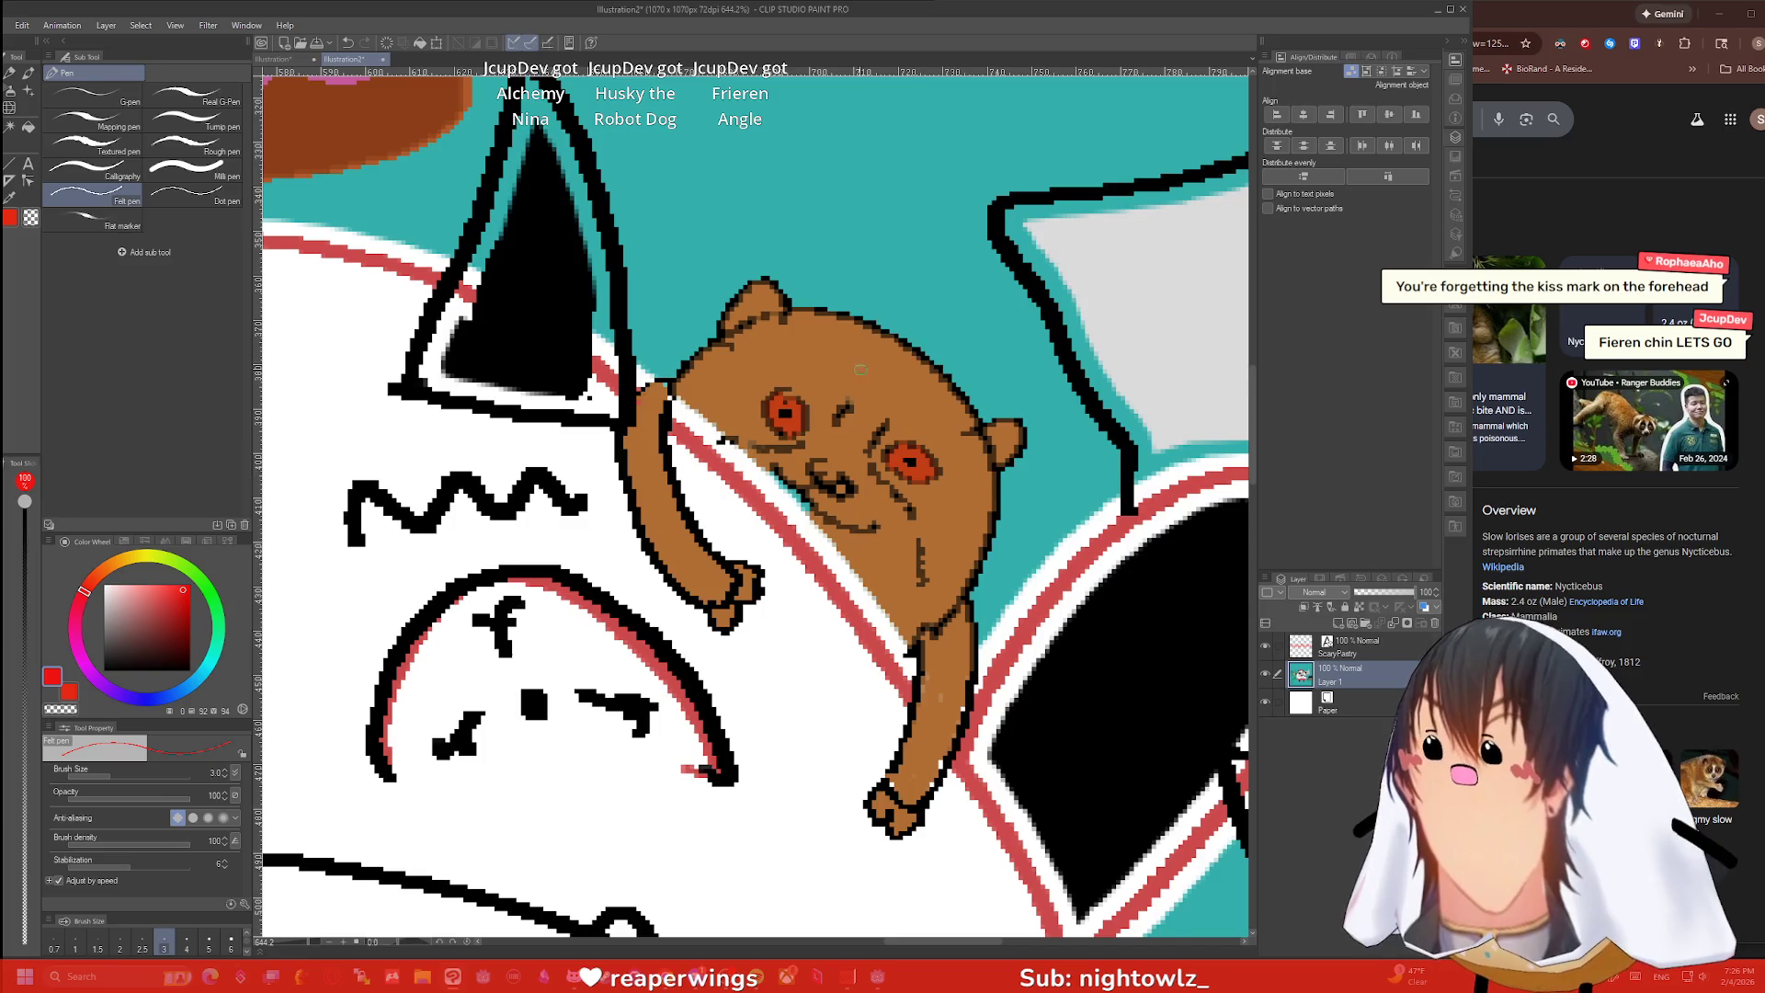
{"action": "scroll", "coordinate": [860, 369], "scroll_direction": "up", "scroll_amount": 2}
{"action": "mouse_move", "coordinate": [878, 374]}
{"action": "left_mouse_down"}
{"action": "mouse_move", "coordinate": [832, 364]}
{"action": "mouse_move", "coordinate": [841, 349]}
{"action": "mouse_move", "coordinate": [912, 394]}
{"action": "mouse_move", "coordinate": [854, 349]}
{"action": "left_mouse_up"}
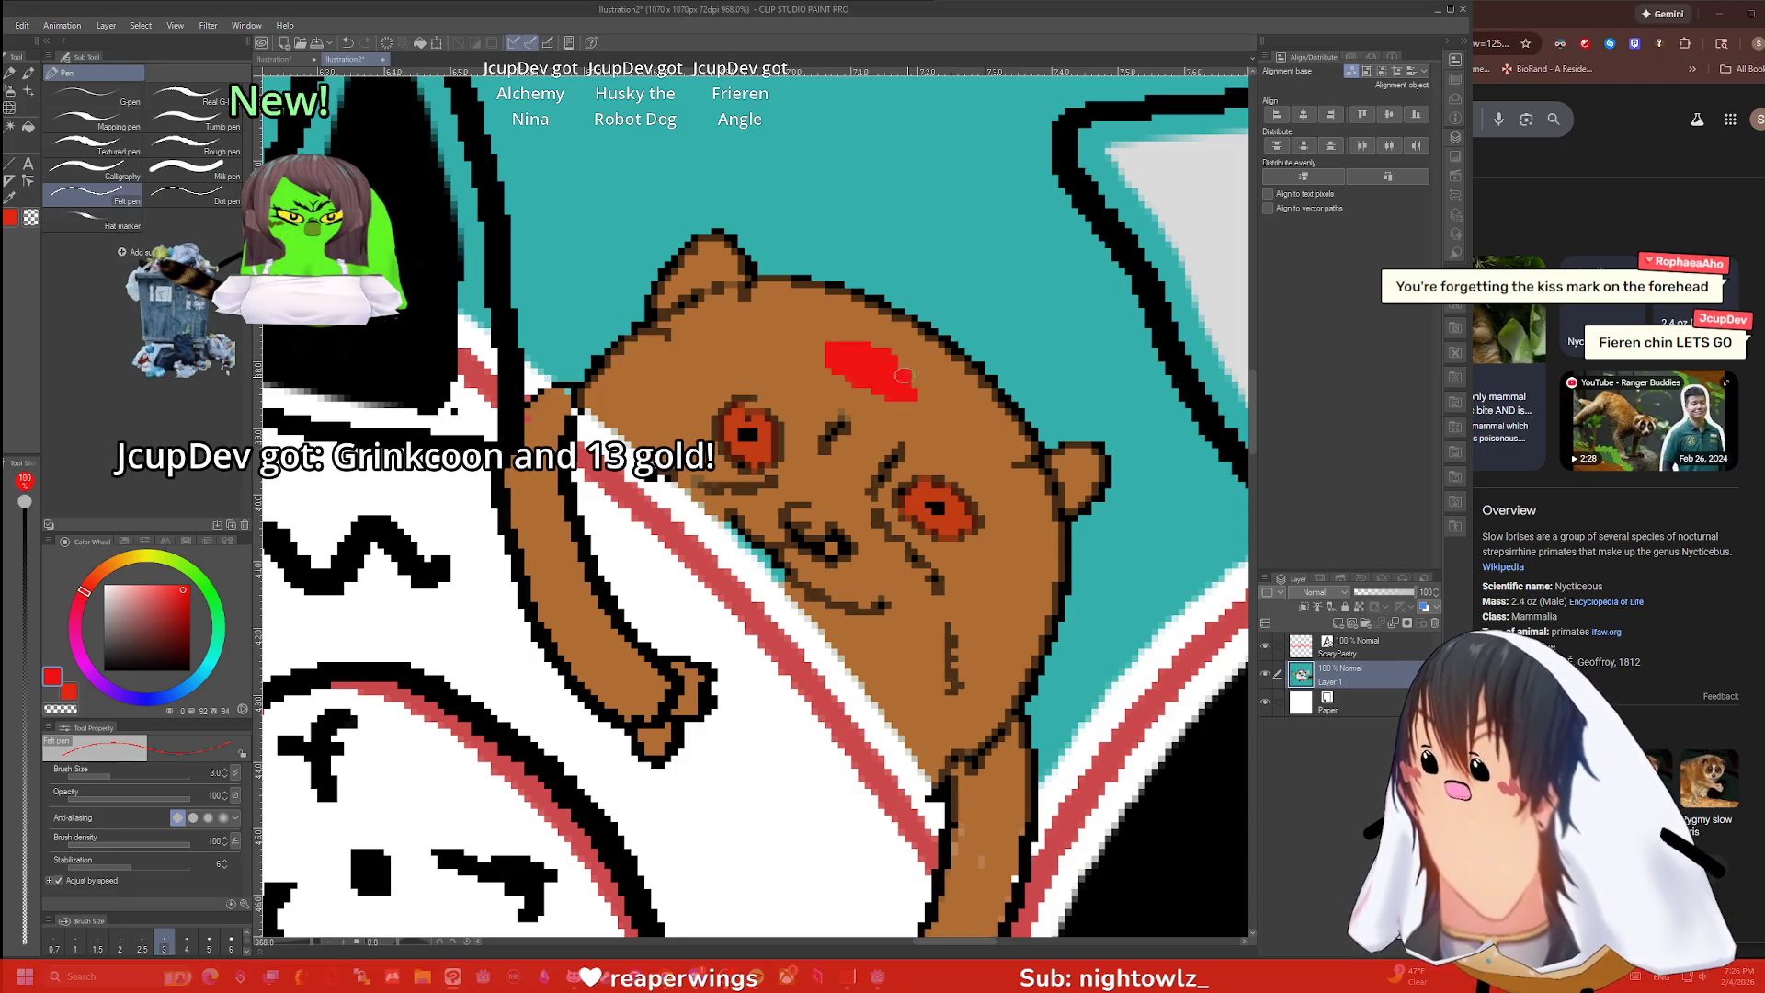
{"action": "key", "text": "x"}
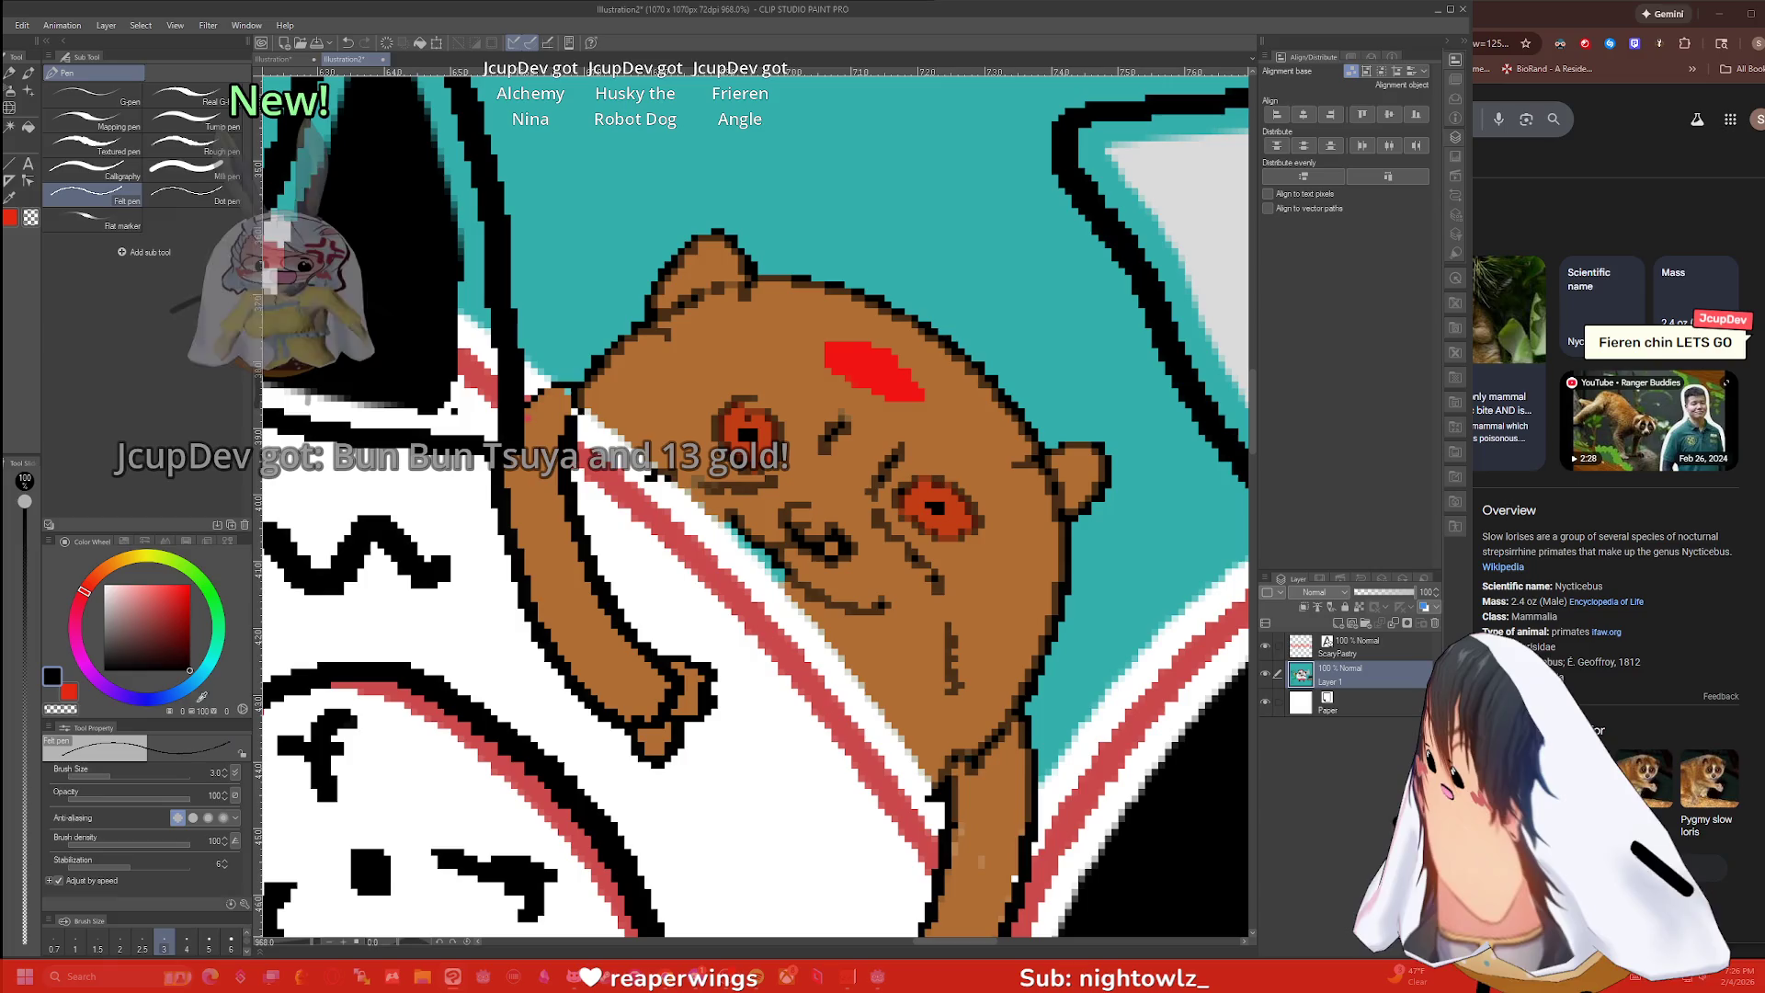
{"action": "left_click_drag", "start_coordinate": [848, 356], "coordinate": [887, 375]}
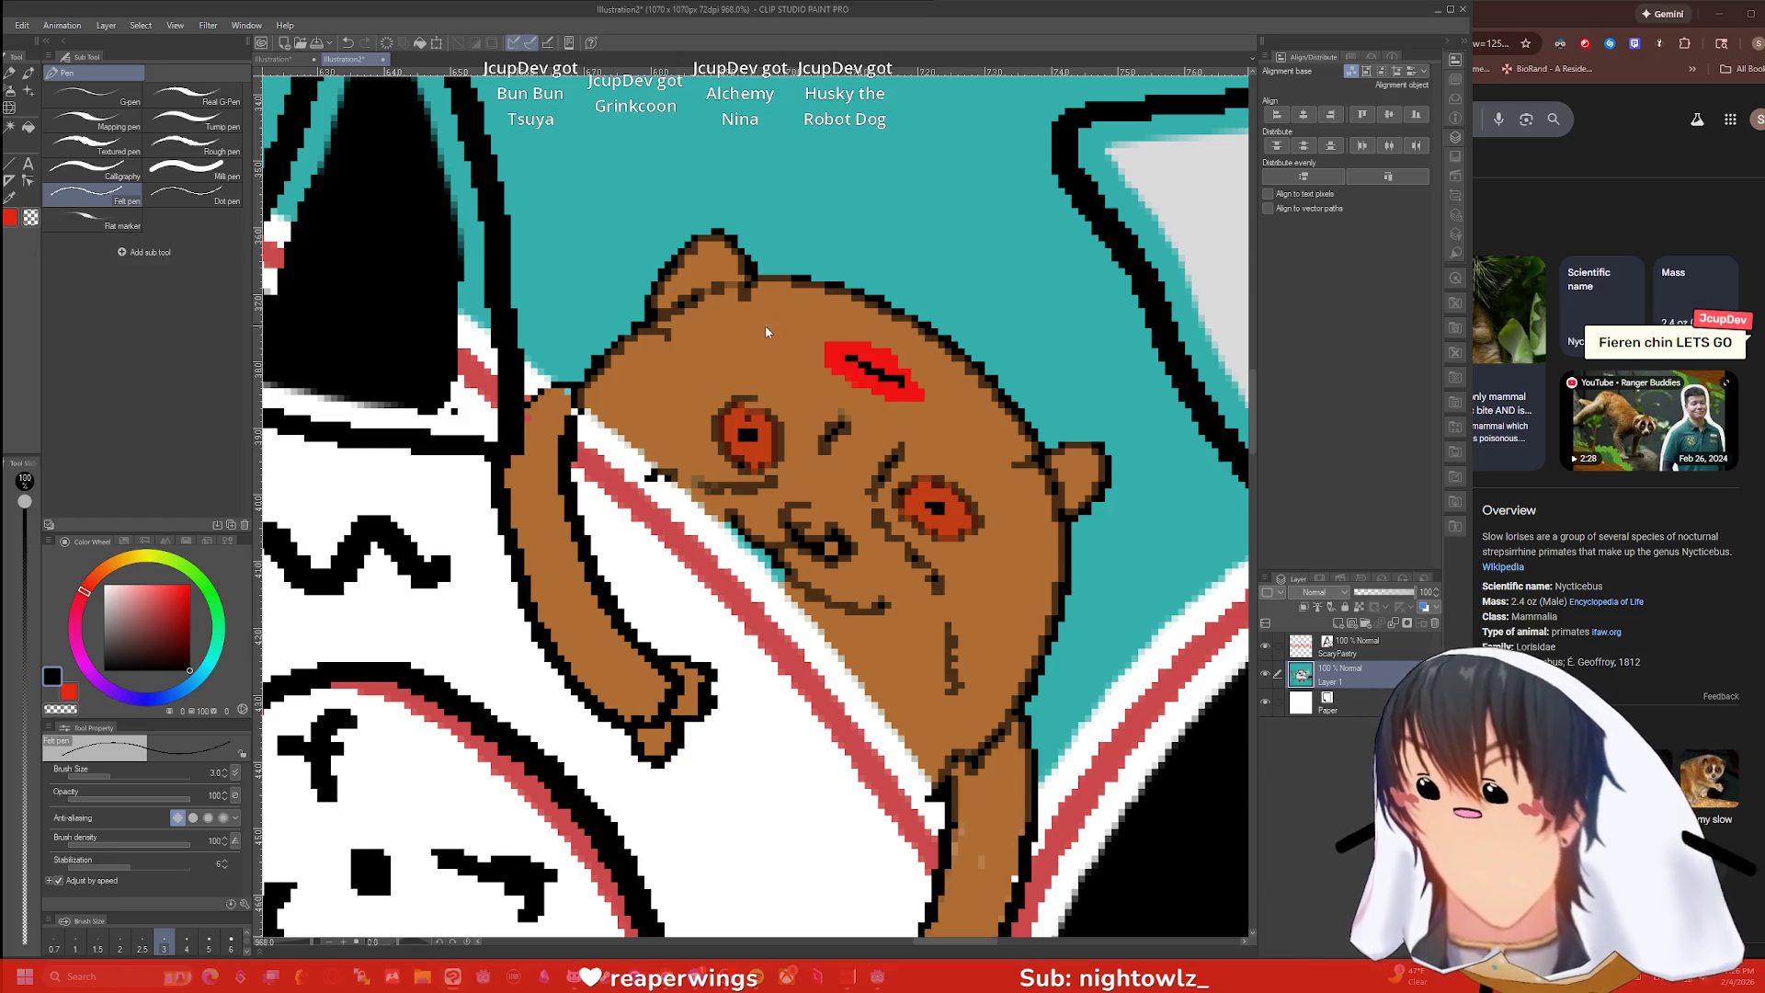
{"action": "key", "text": "ctrl+z"}
{"action": "key", "text": "ctrl+z"}
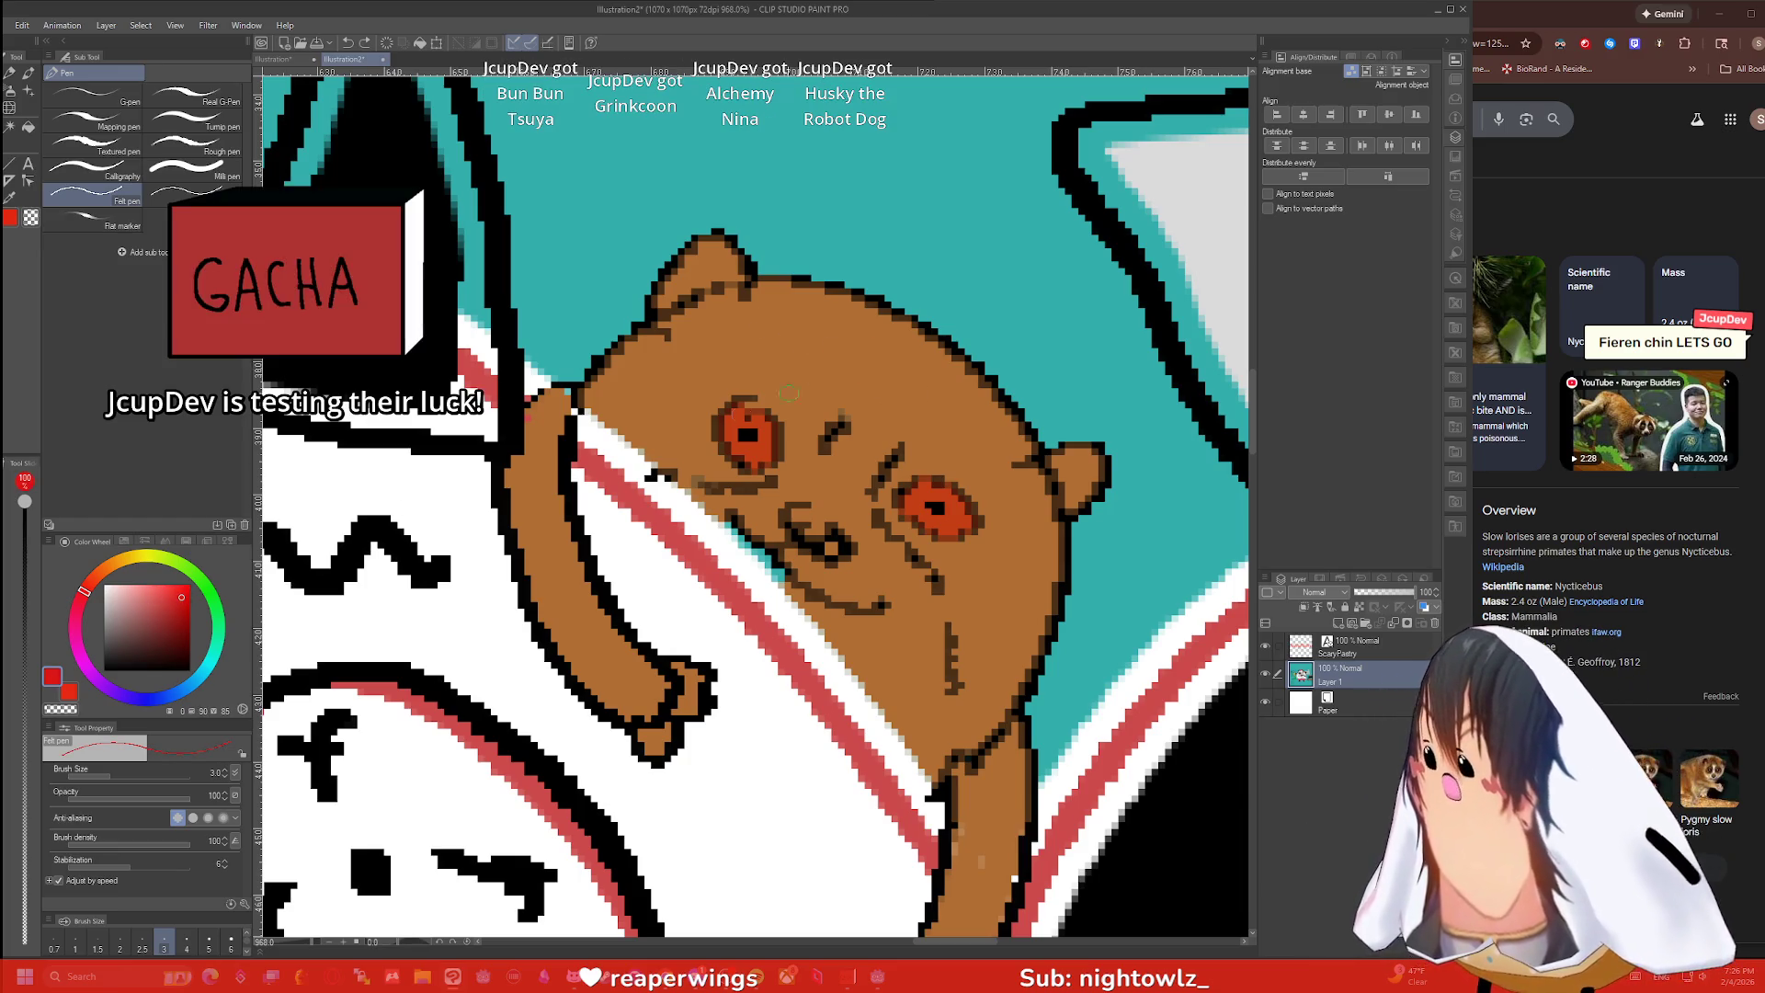
Draw a red lips-shaped kiss mark across the loris's forehead and zoom back out
{"action": "mouse_move", "coordinate": [821, 351]}
{"action": "left_mouse_down"}
{"action": "mouse_move", "coordinate": [874, 382]}
{"action": "mouse_move", "coordinate": [876, 350]}
{"action": "left_mouse_up"}
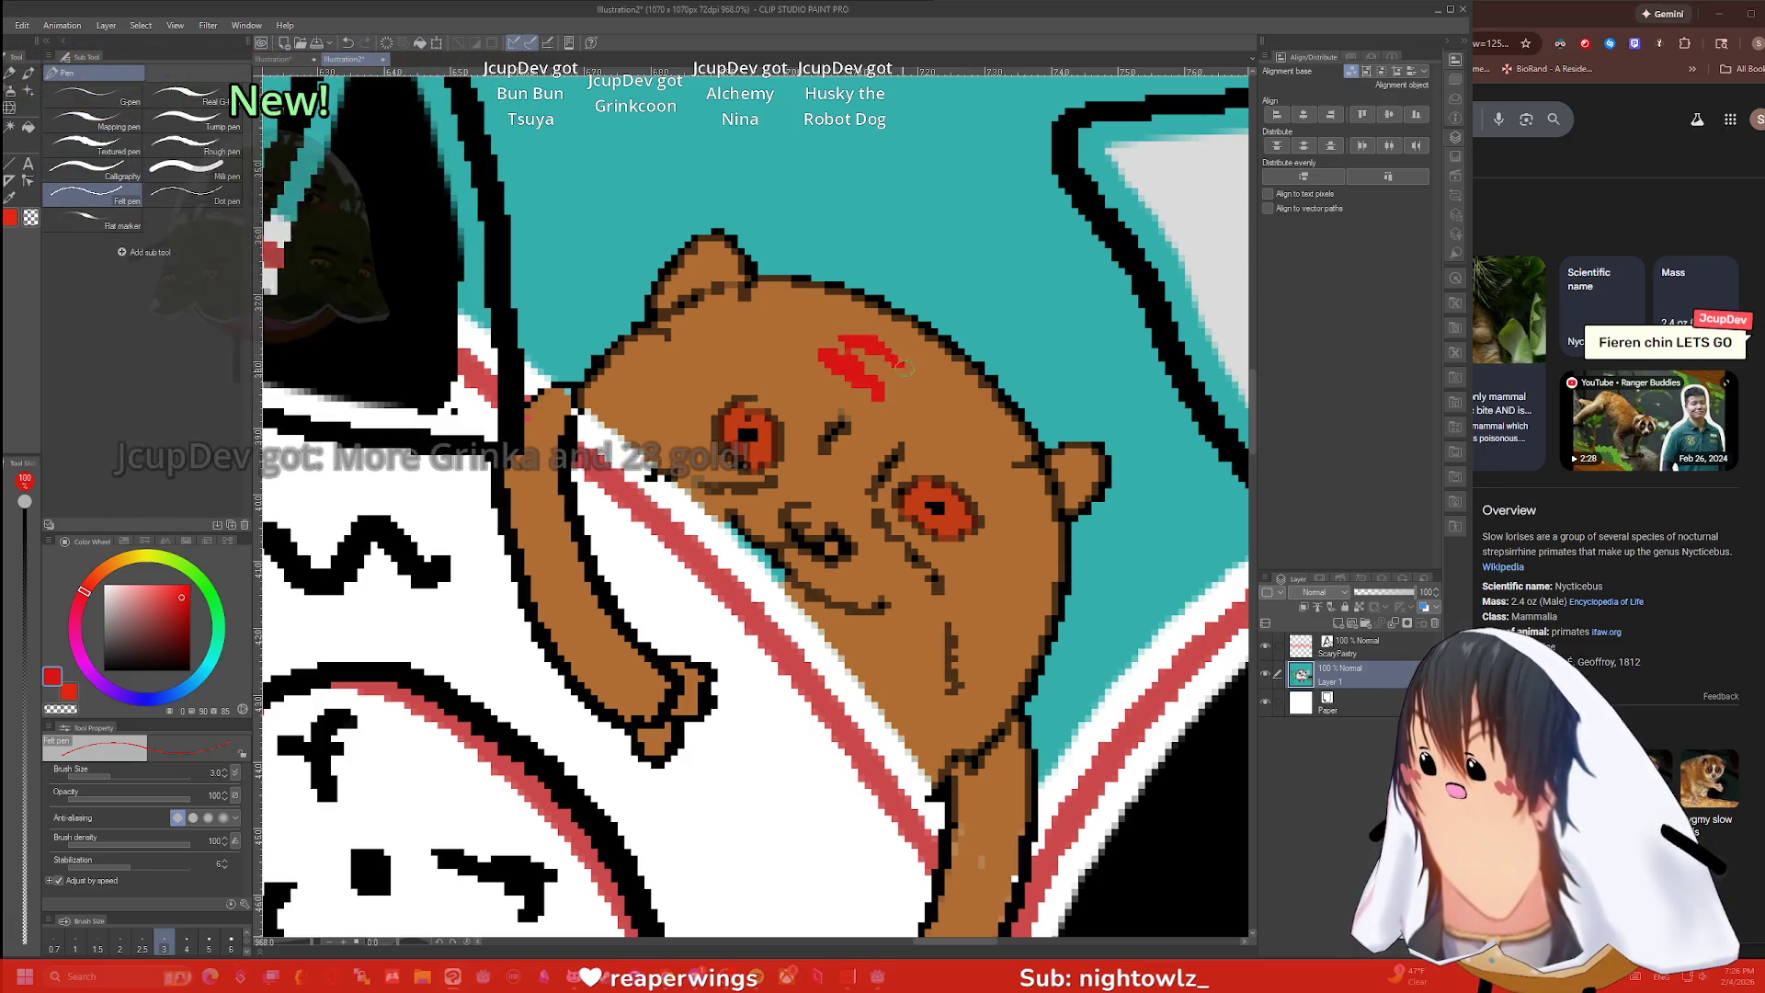
{"action": "left_click_drag", "start_coordinate": [876, 350], "coordinate": [908, 379]}
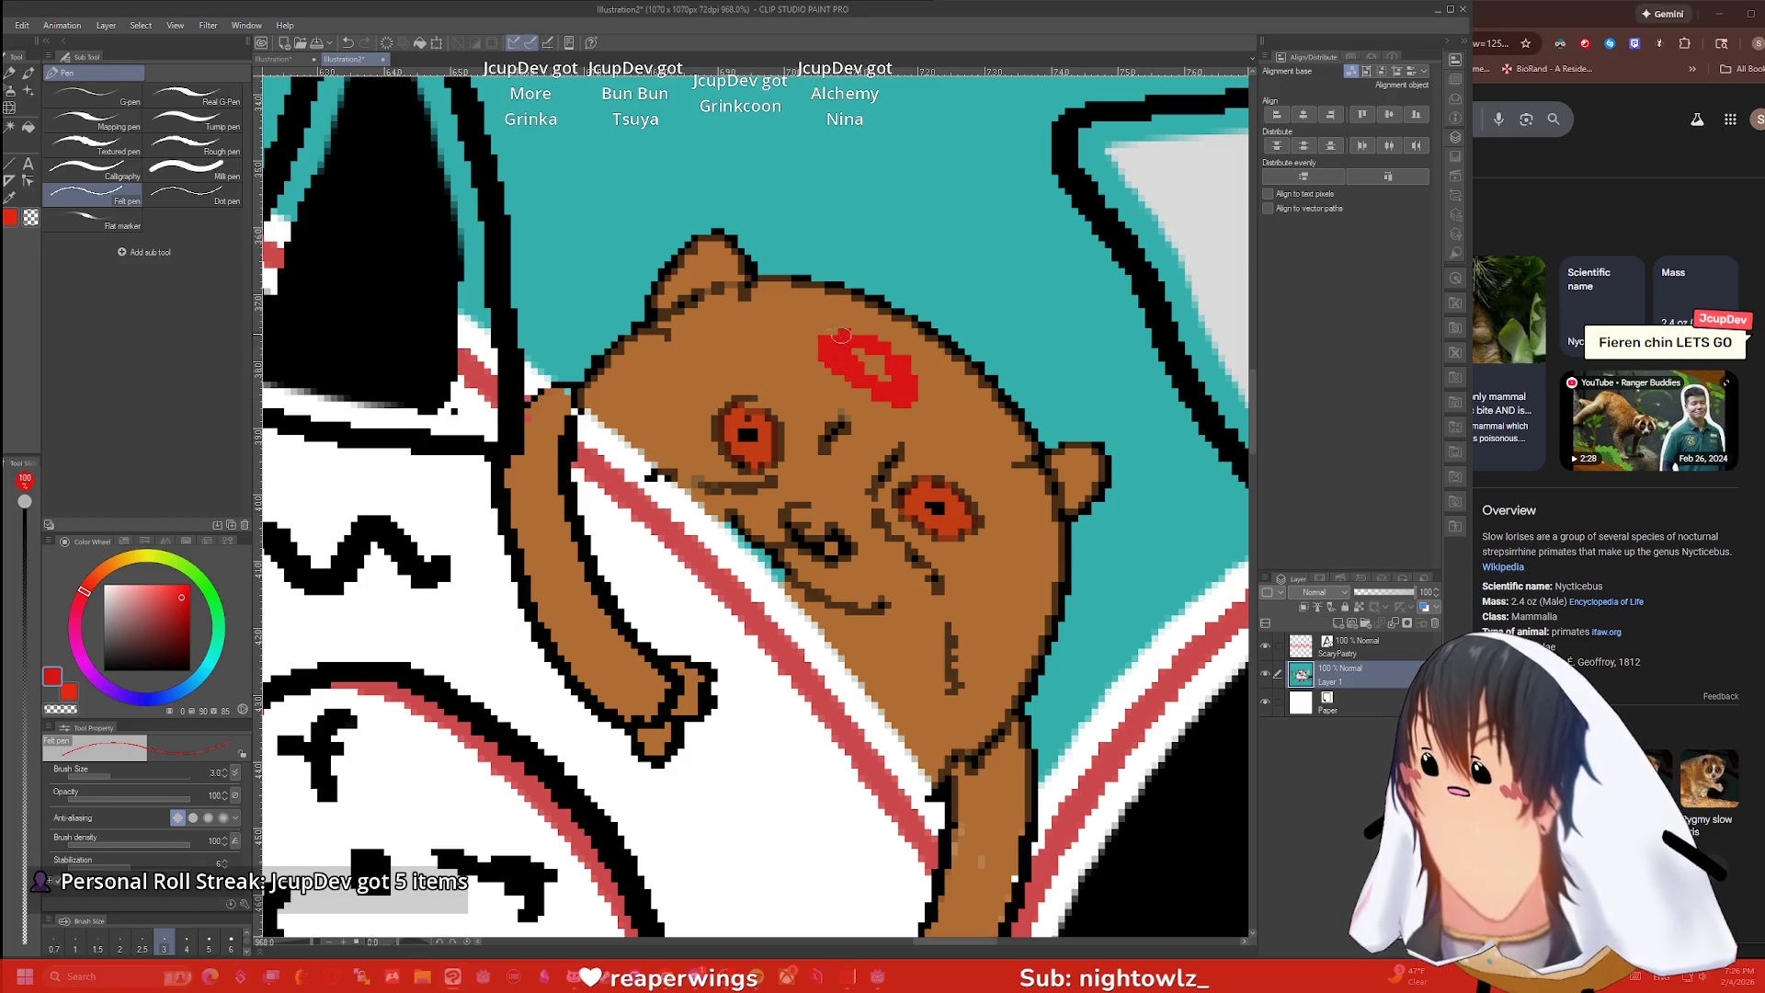
{"action": "scroll", "coordinate": [794, 318], "scroll_direction": "down", "scroll_amount": 3}
{"action": "scroll", "coordinate": [794, 318], "scroll_direction": "down", "scroll_amount": 8}
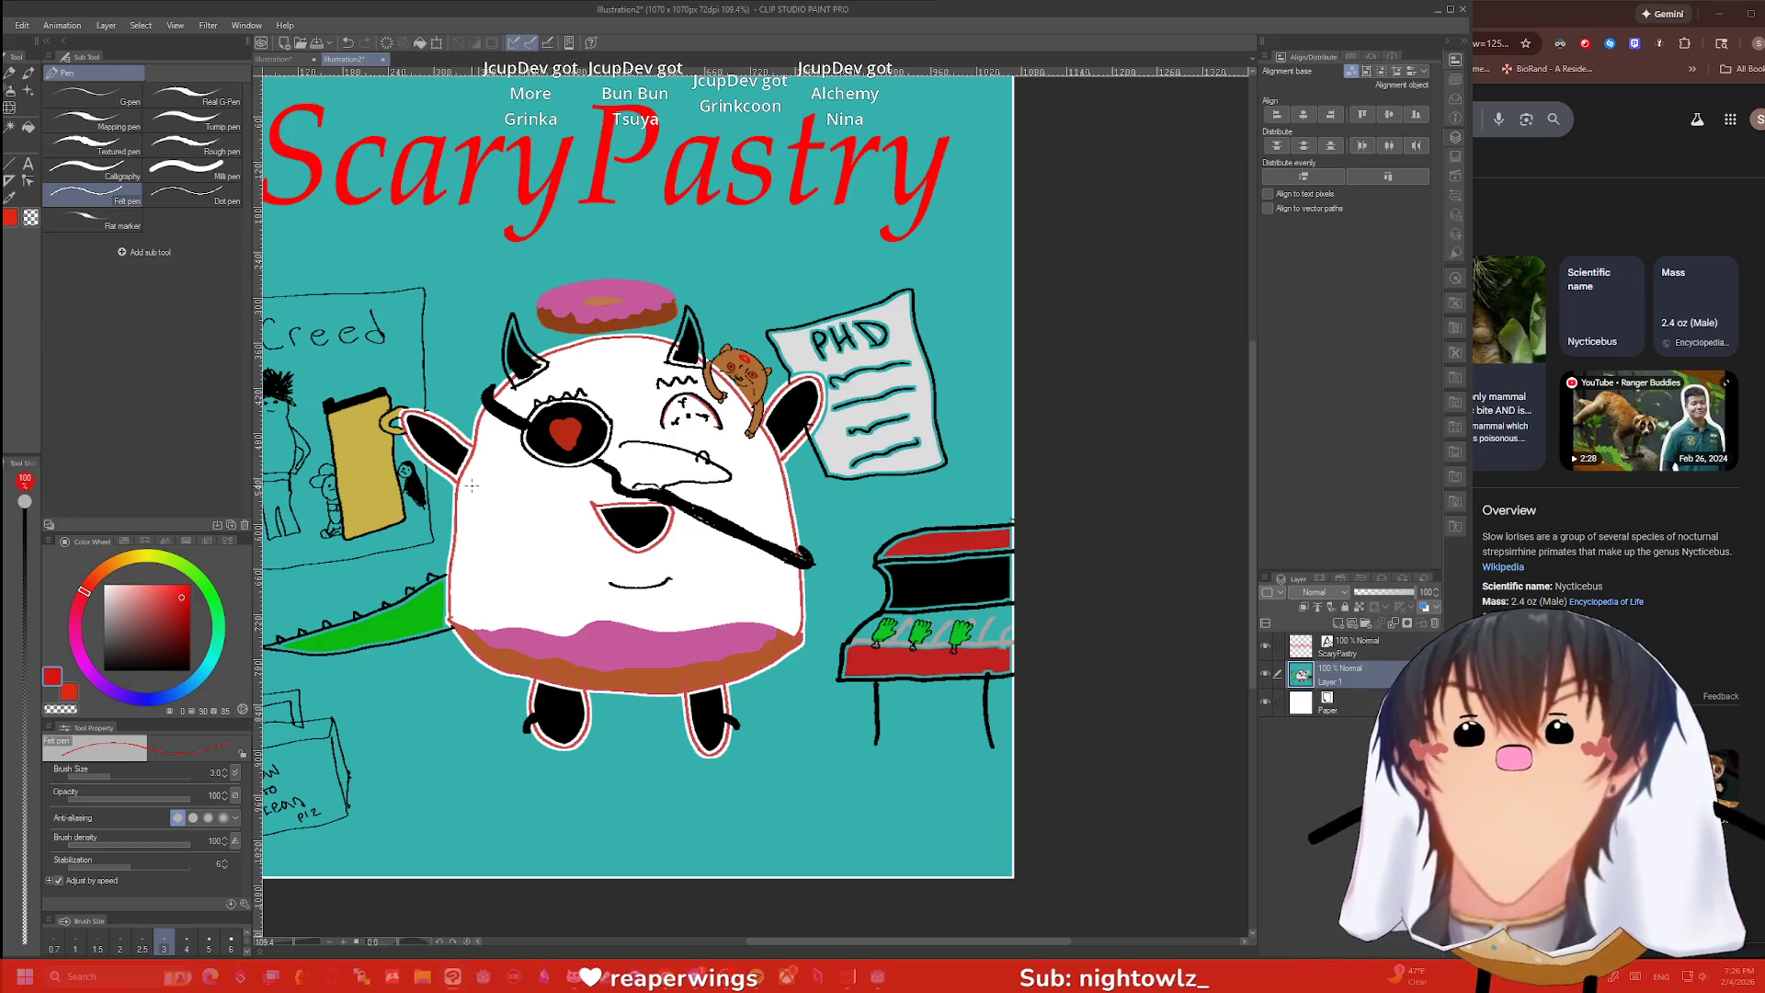
Fill the Creed poster's teal background around the figures with white
{"action": "scroll", "coordinate": [395, 478], "scroll_direction": "down", "scroll_amount": 2}
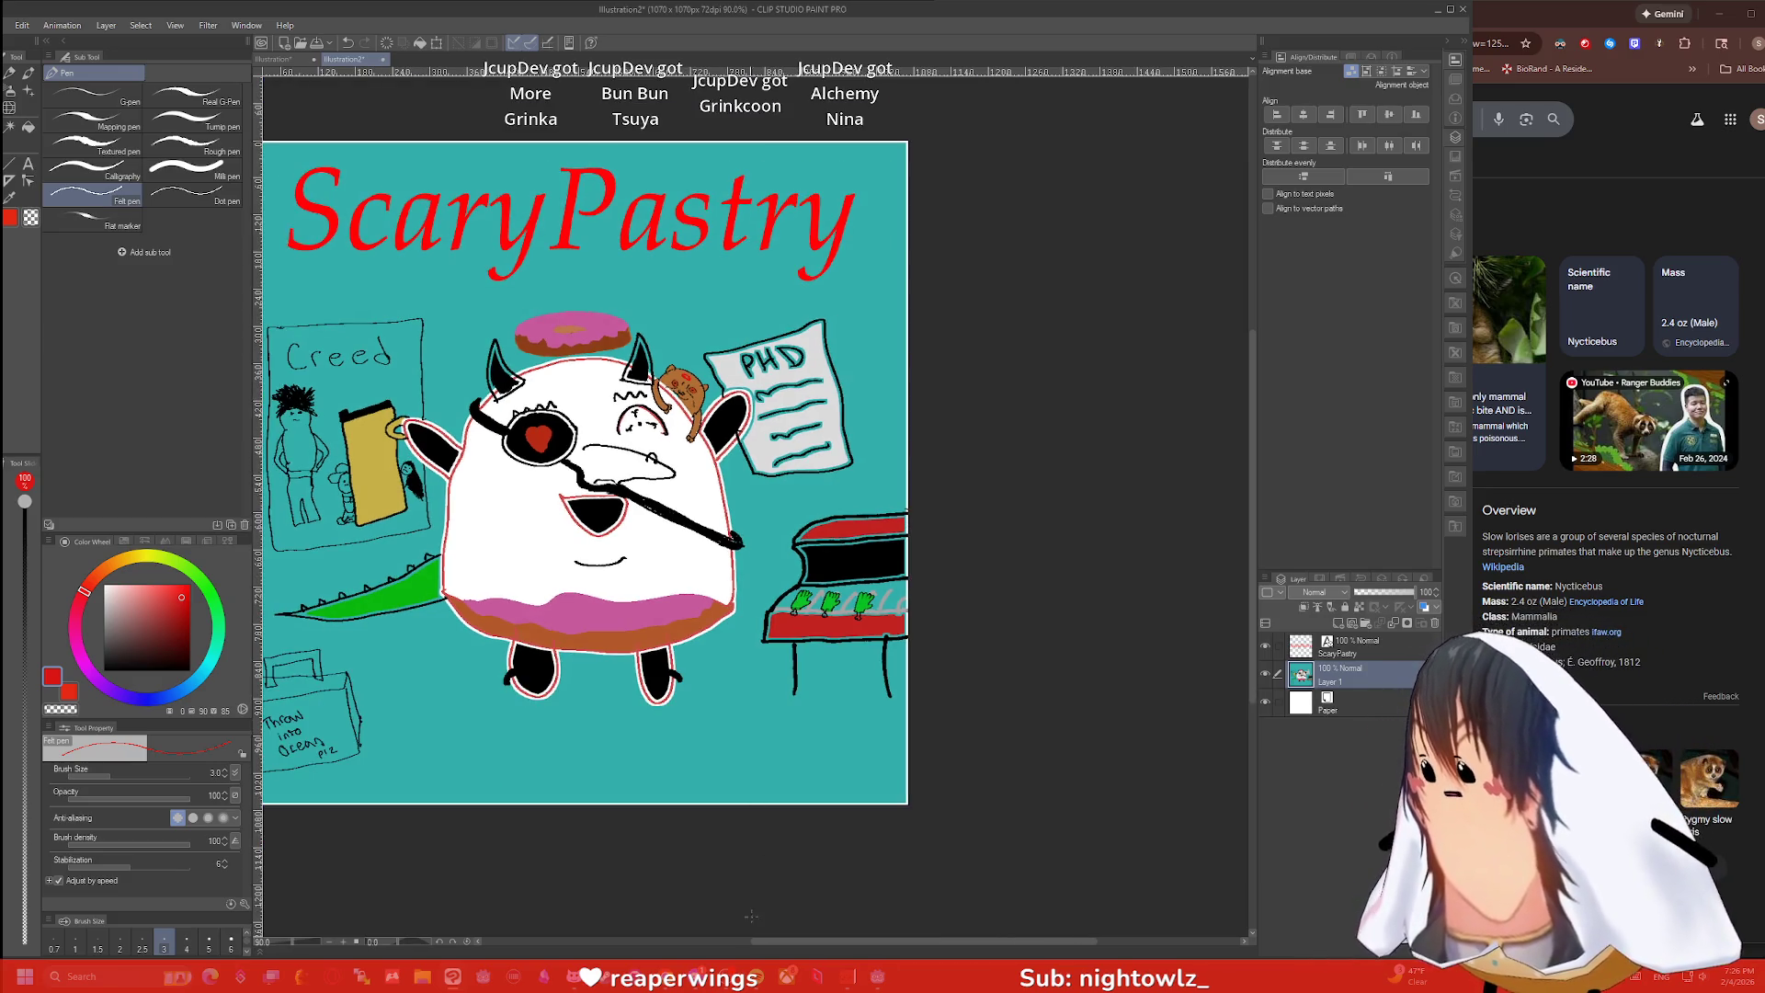
{"action": "left_click_drag", "start_coordinate": [814, 940], "coordinate": [755, 934]}
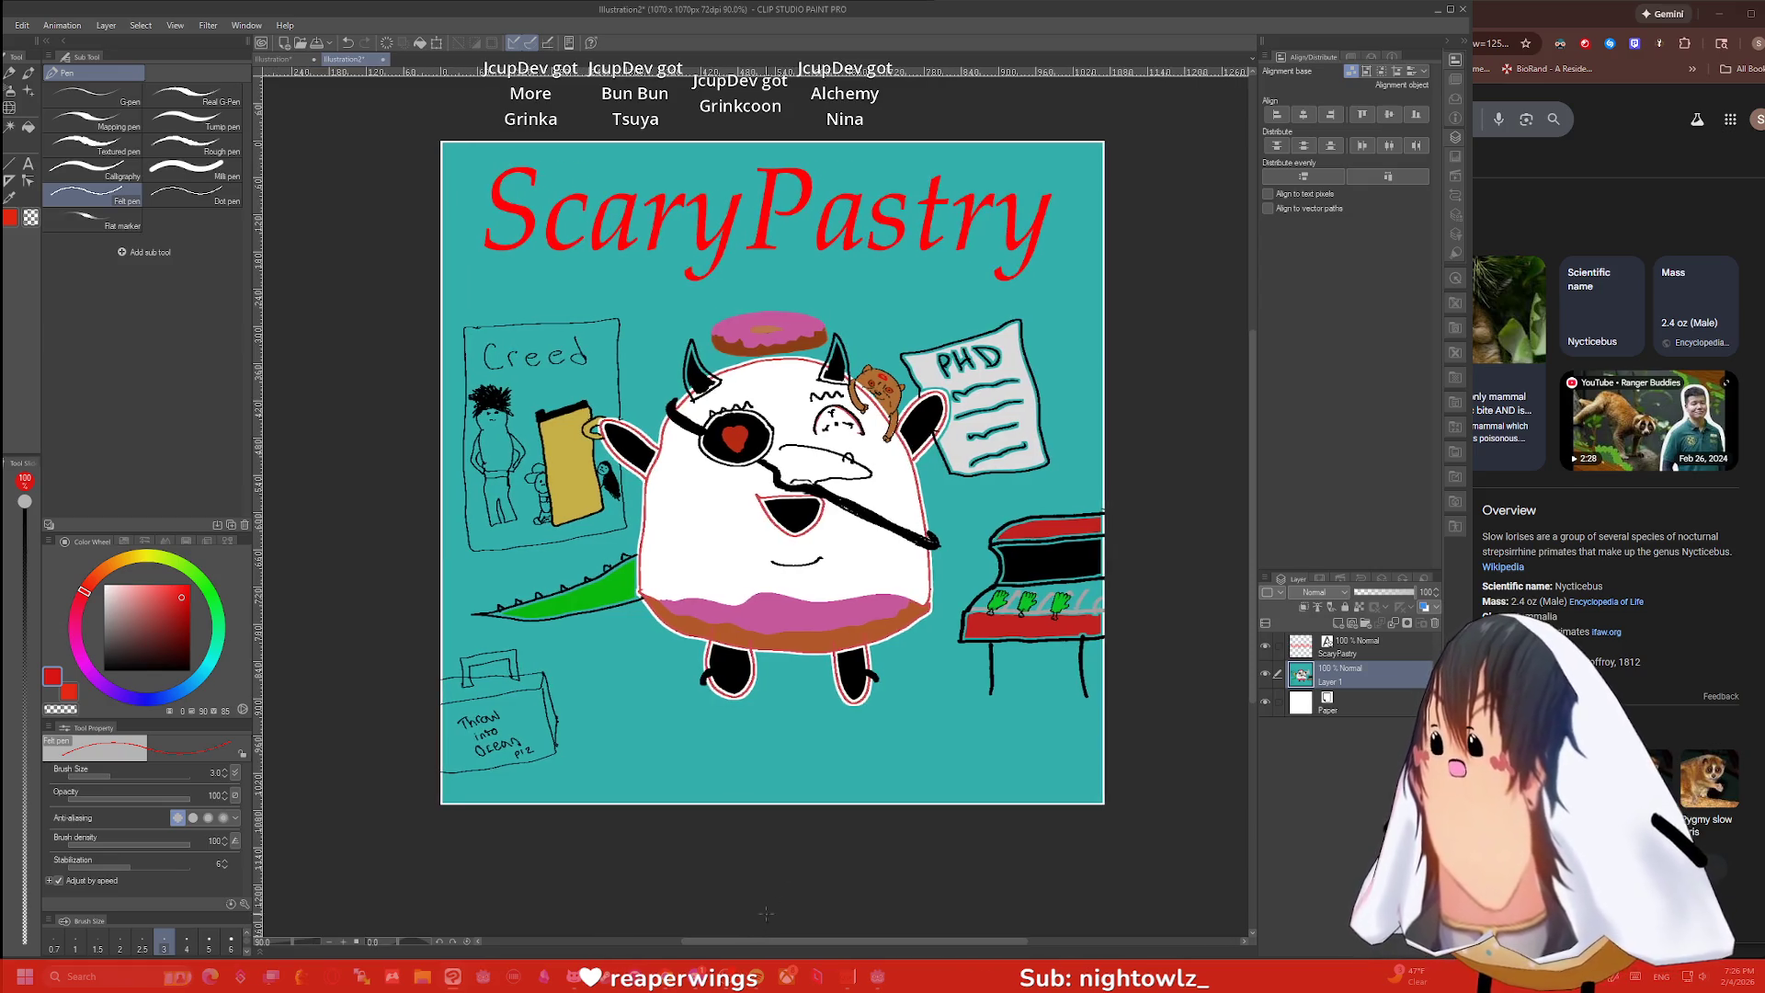
{"action": "scroll", "coordinate": [393, 437], "scroll_direction": "up", "scroll_amount": 5}
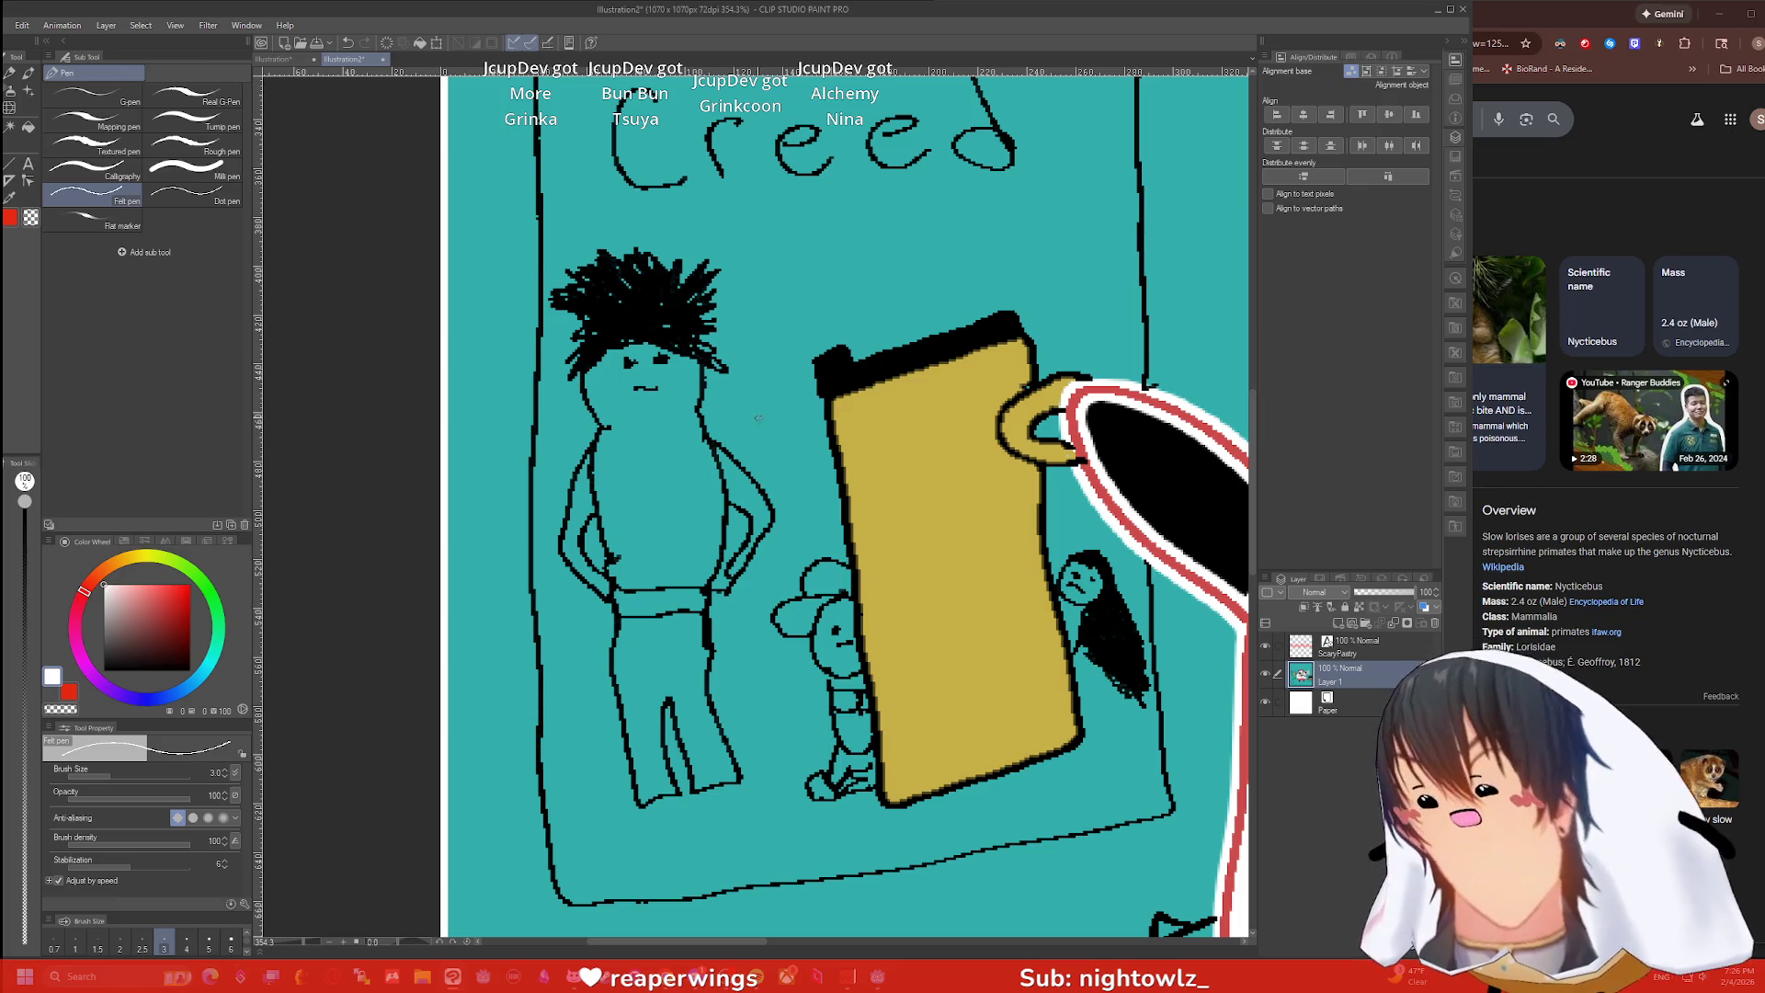
{"action": "key", "text": "g"}
{"action": "left_click", "coordinate": [812, 432]}
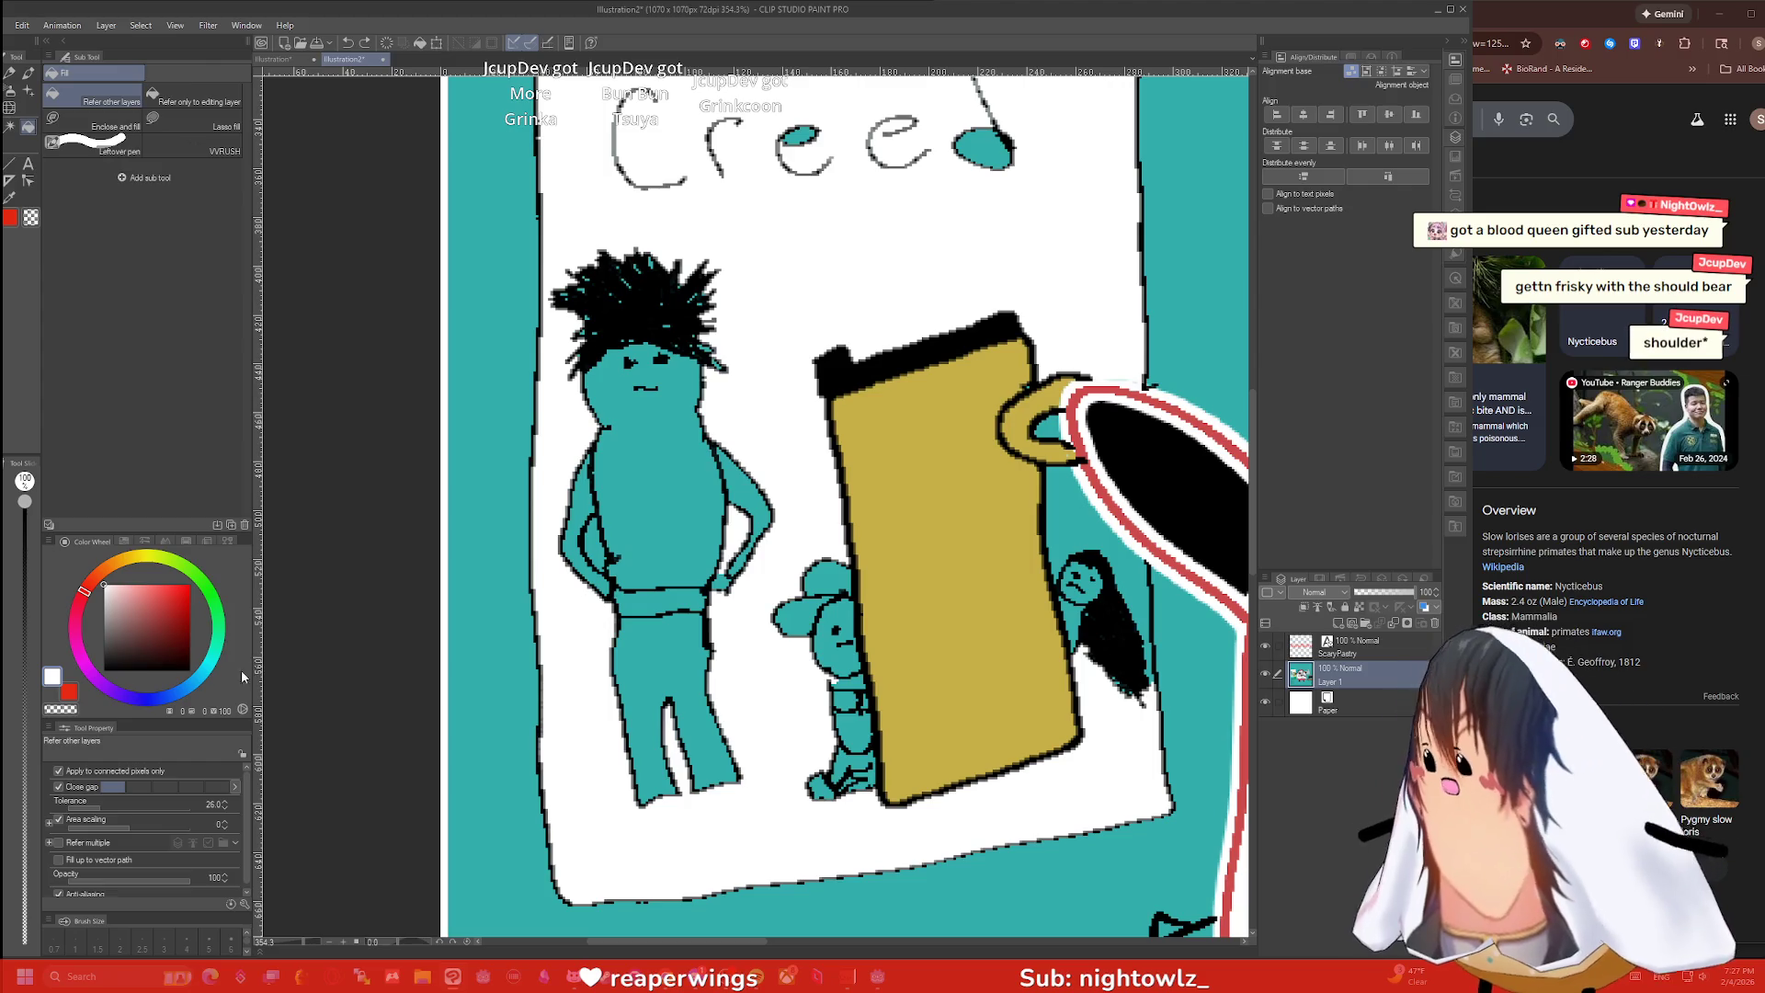
Fill the teal gap between the figure's arm and body white
{"action": "left_click", "coordinate": [189, 670]}
{"action": "key", "text": "p"}
{"action": "scroll", "coordinate": [728, 573], "scroll_direction": "up", "scroll_amount": 3}
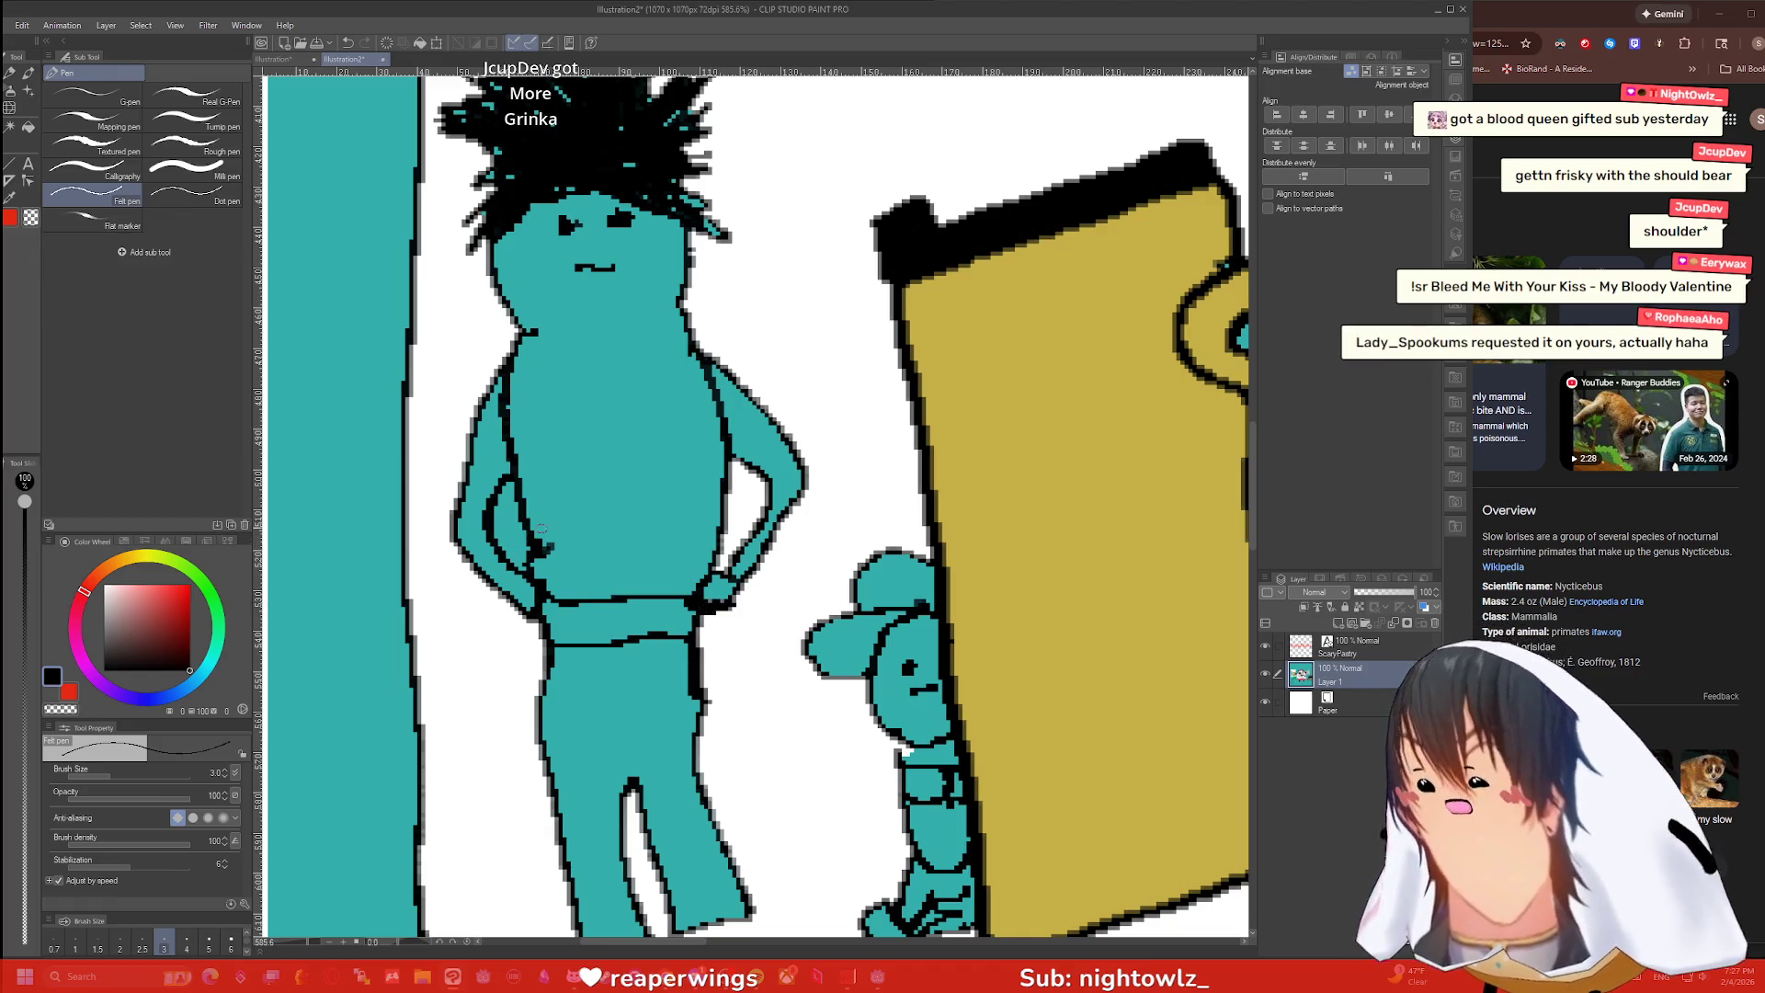
{"action": "key", "text": "g"}
{"action": "left_click", "coordinate": [494, 517]}
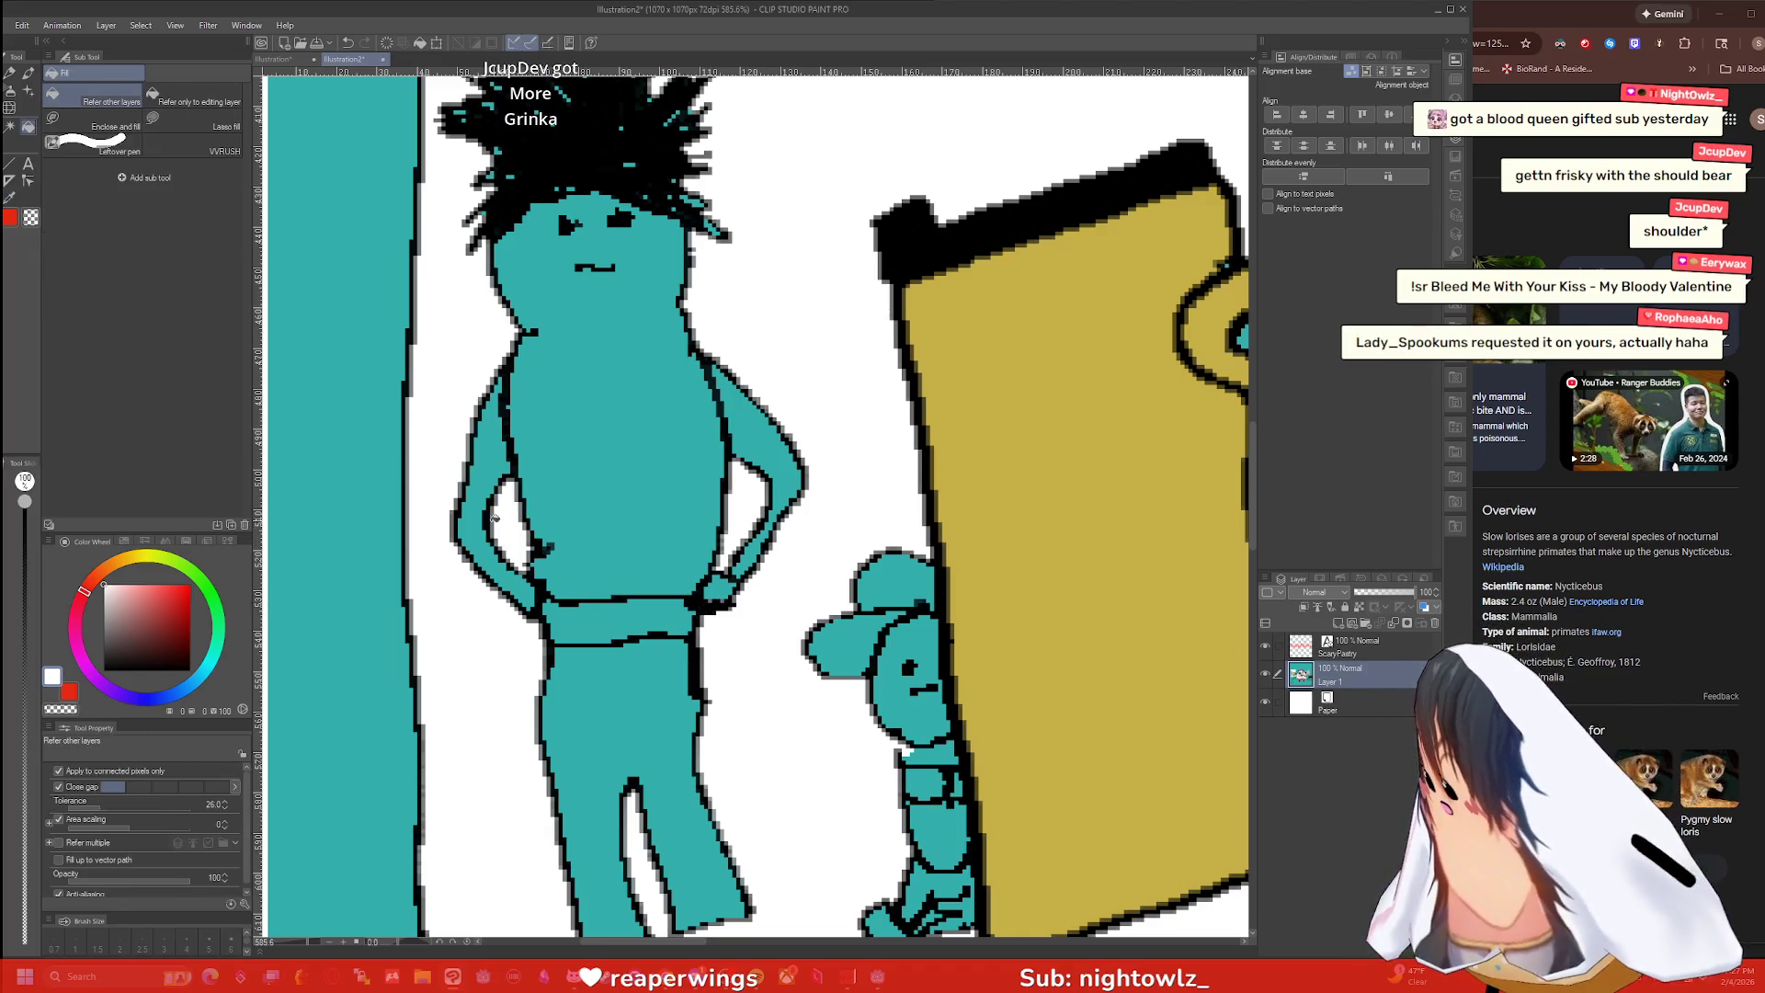
{"action": "scroll", "coordinate": [494, 518], "scroll_direction": "down", "scroll_amount": 4}
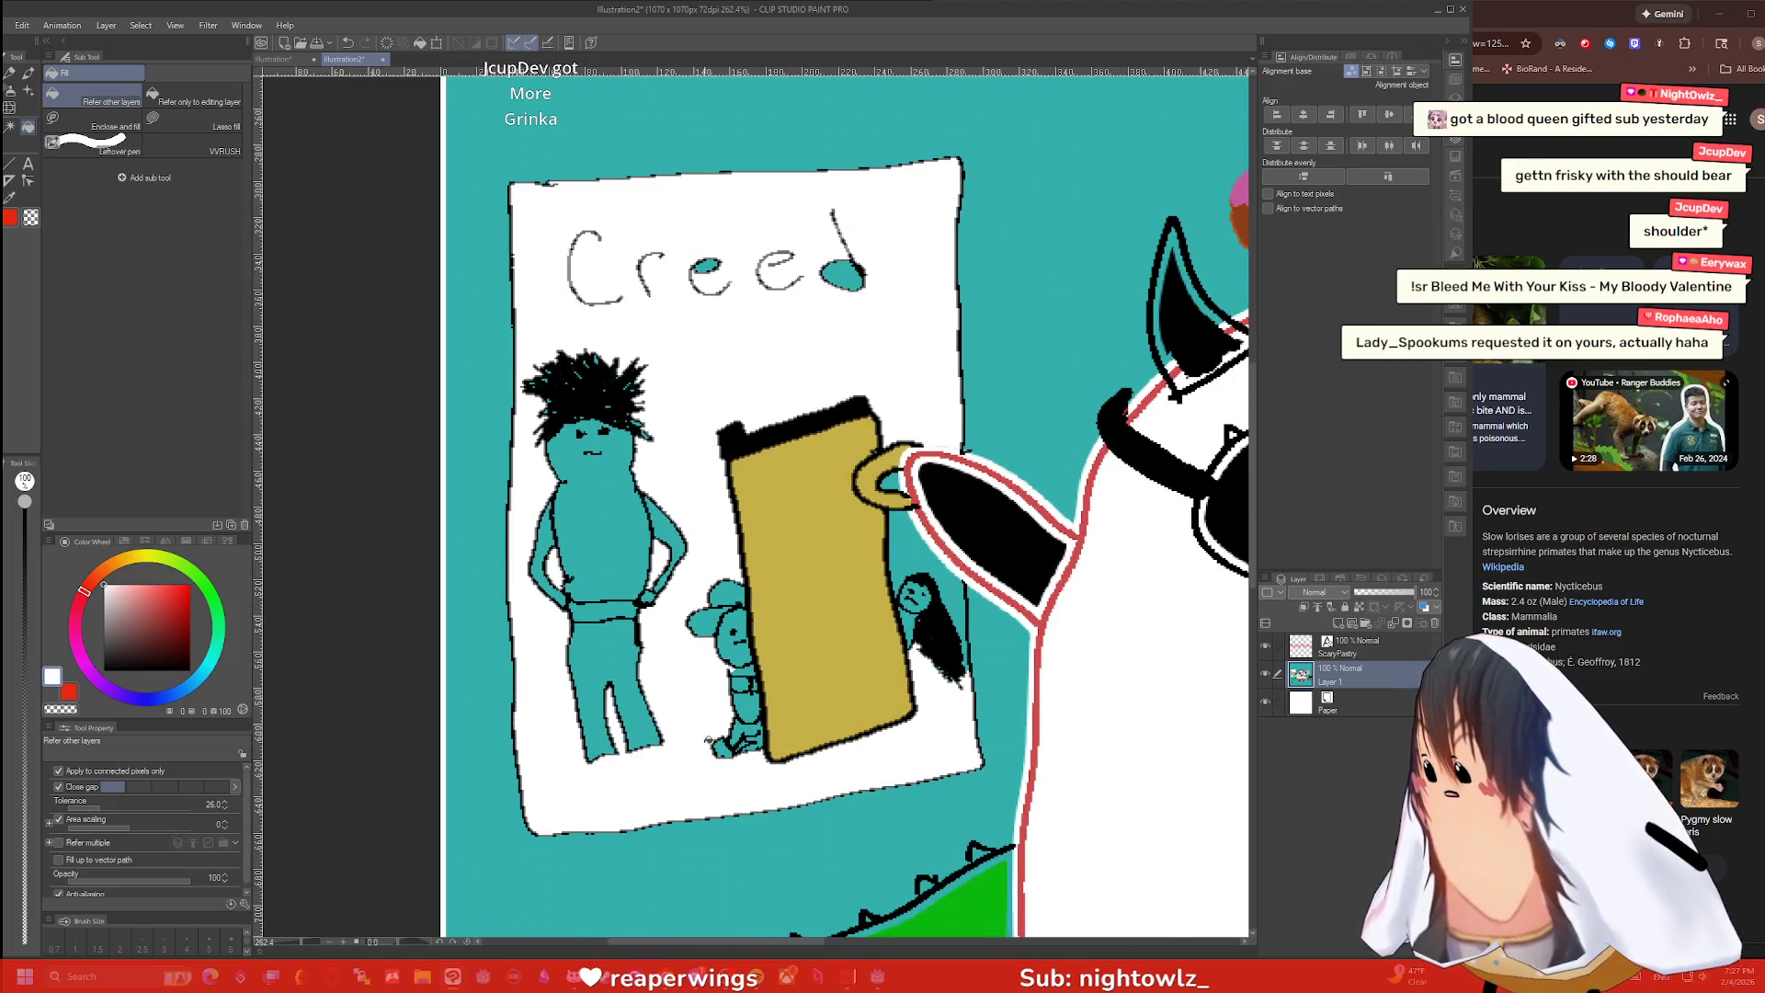
Fill the teal area right of the gold cup white, then pick black from the canvas
{"action": "left_click", "coordinate": [910, 558]}
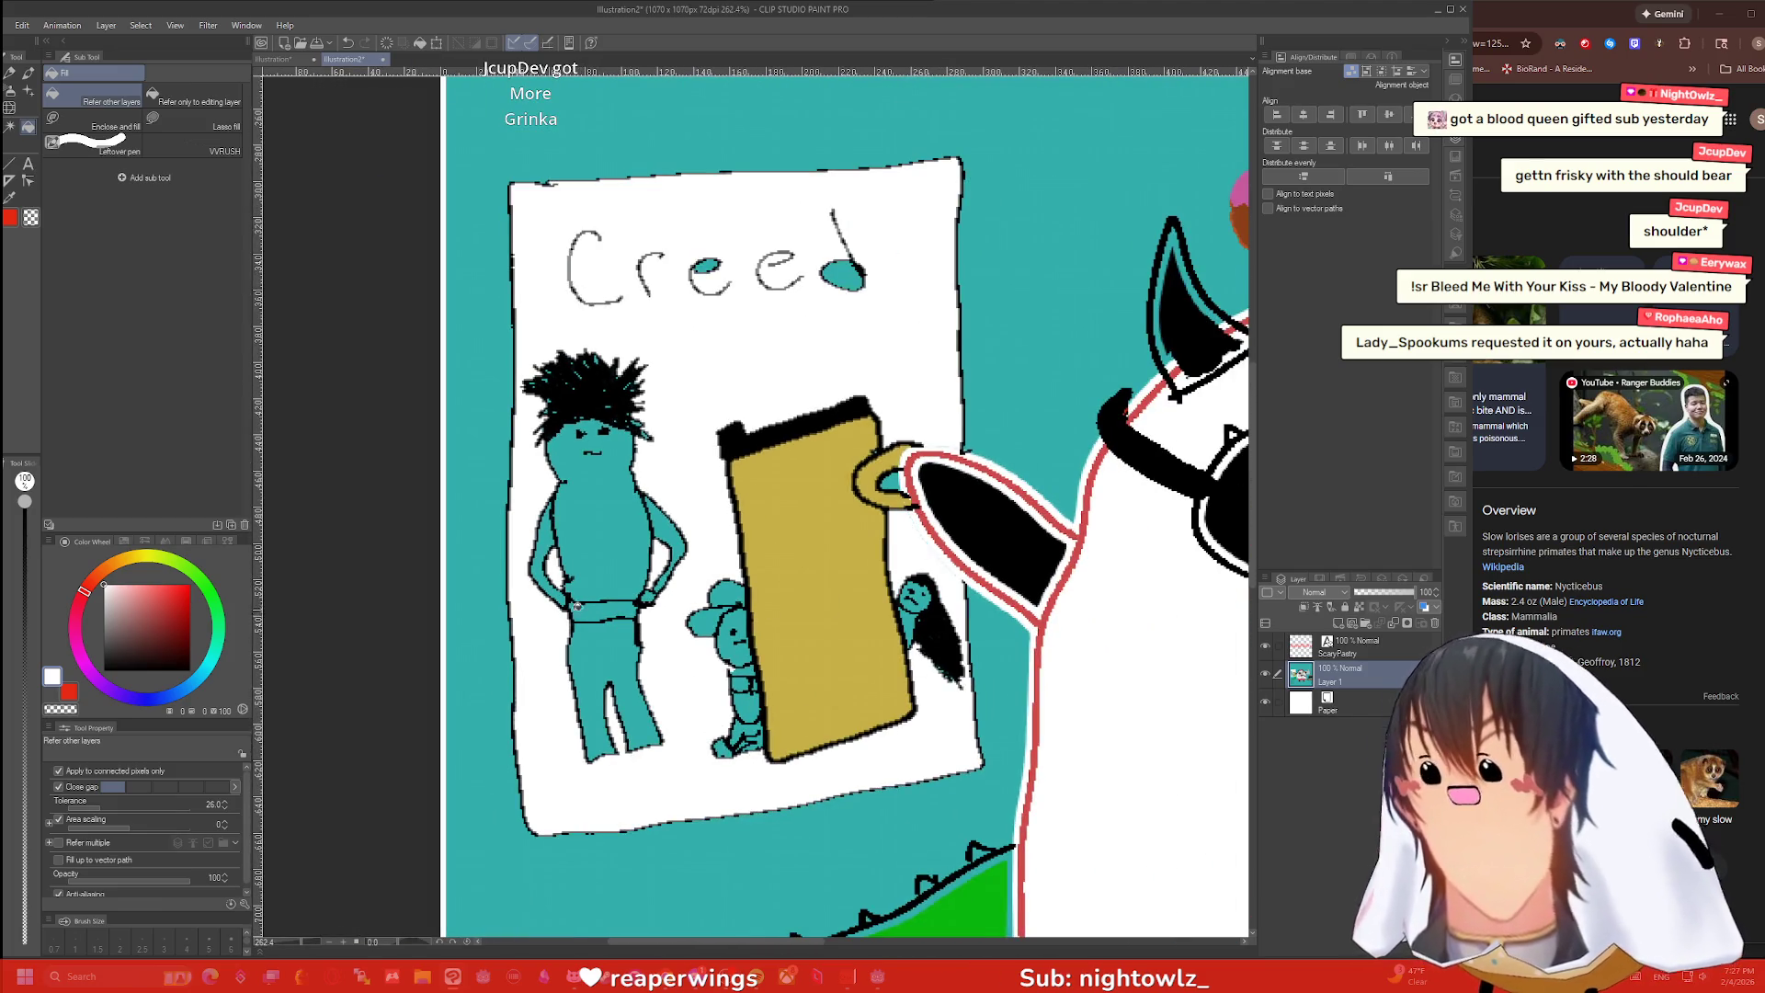
{"action": "scroll", "coordinate": [551, 644], "scroll_direction": "up", "scroll_amount": 4}
{"action": "key", "text": "i"}
{"action": "left_click", "coordinate": [570, 519]}
{"action": "key", "text": "p"}
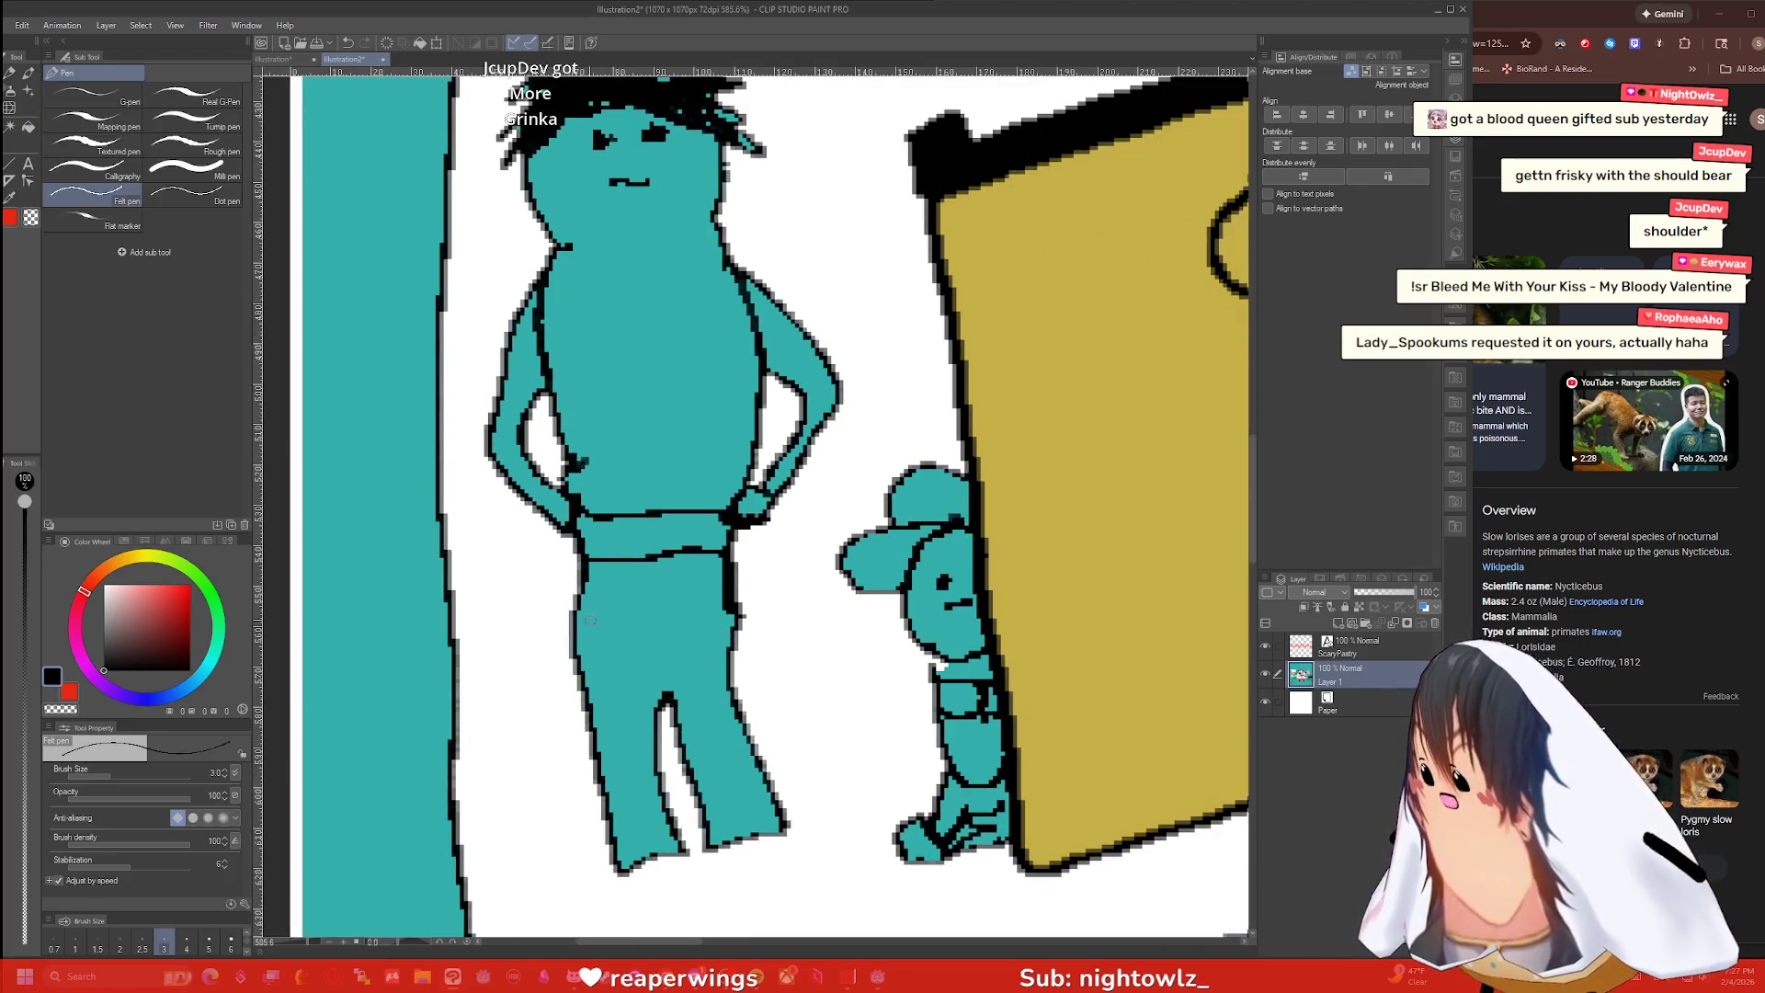
Outline a black shoe on the tall teal figure's foot
{"action": "scroll", "coordinate": [611, 845], "scroll_direction": "down", "scroll_amount": 2}
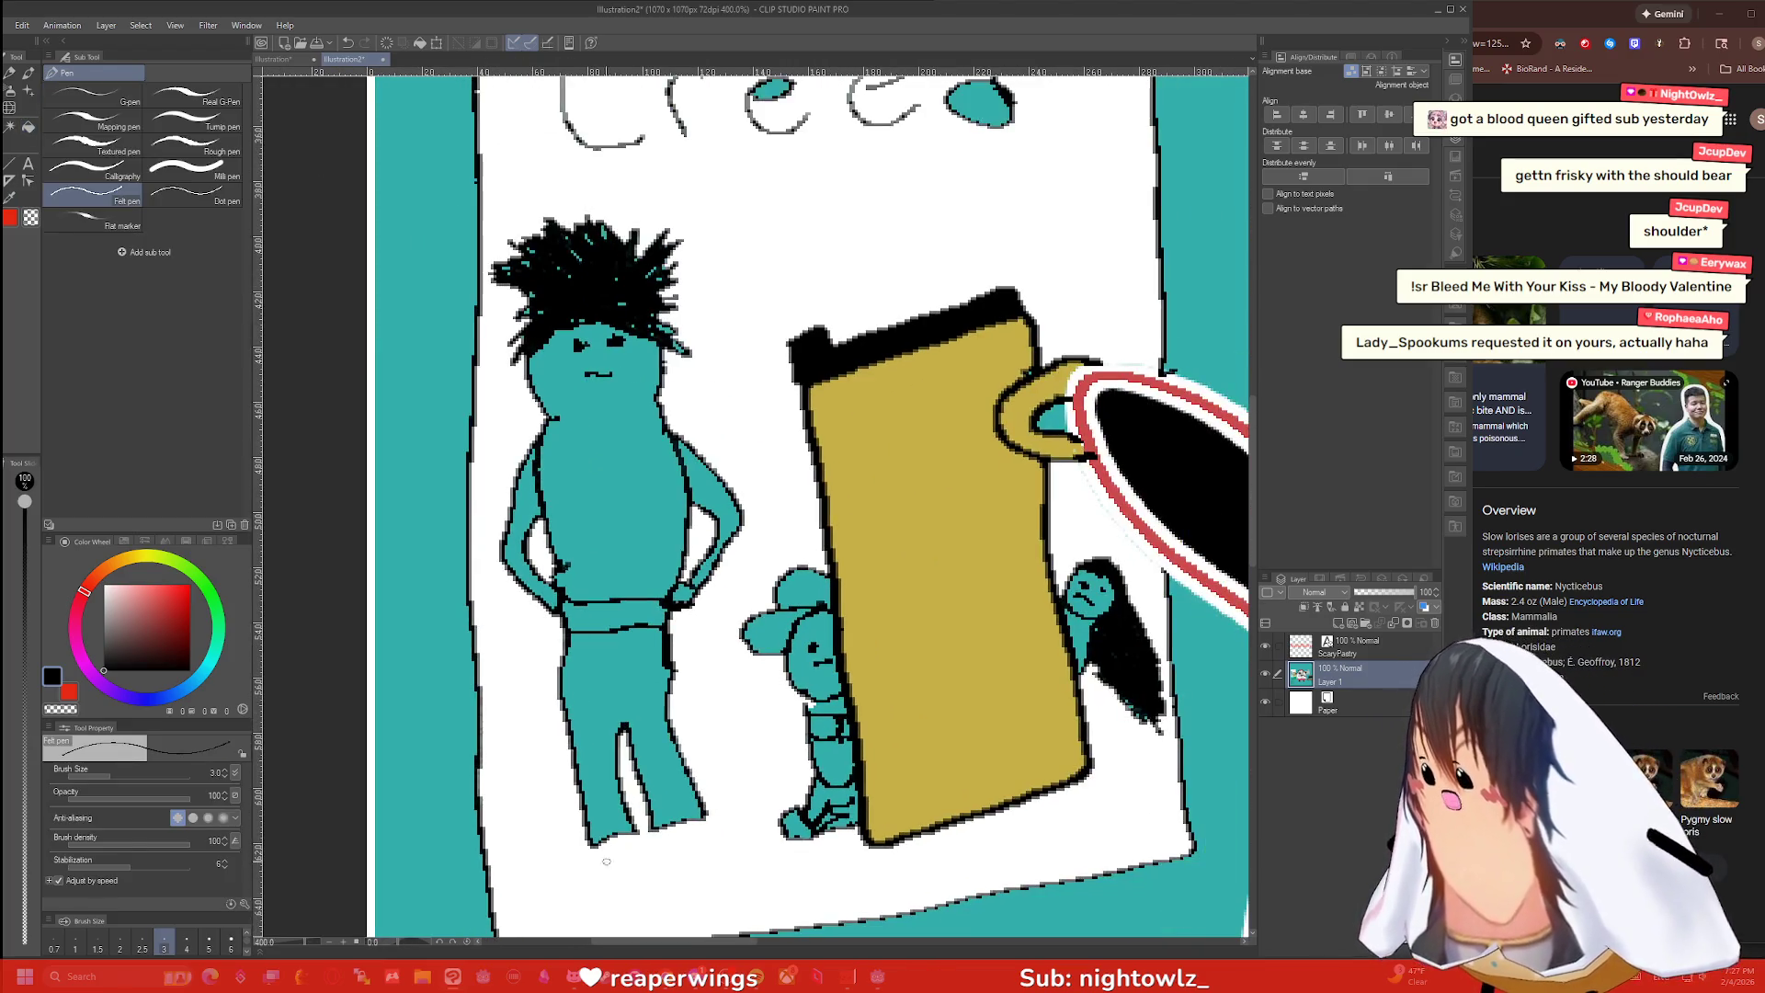
{"action": "left_click_drag", "start_coordinate": [1250, 519], "coordinate": [1253, 556]}
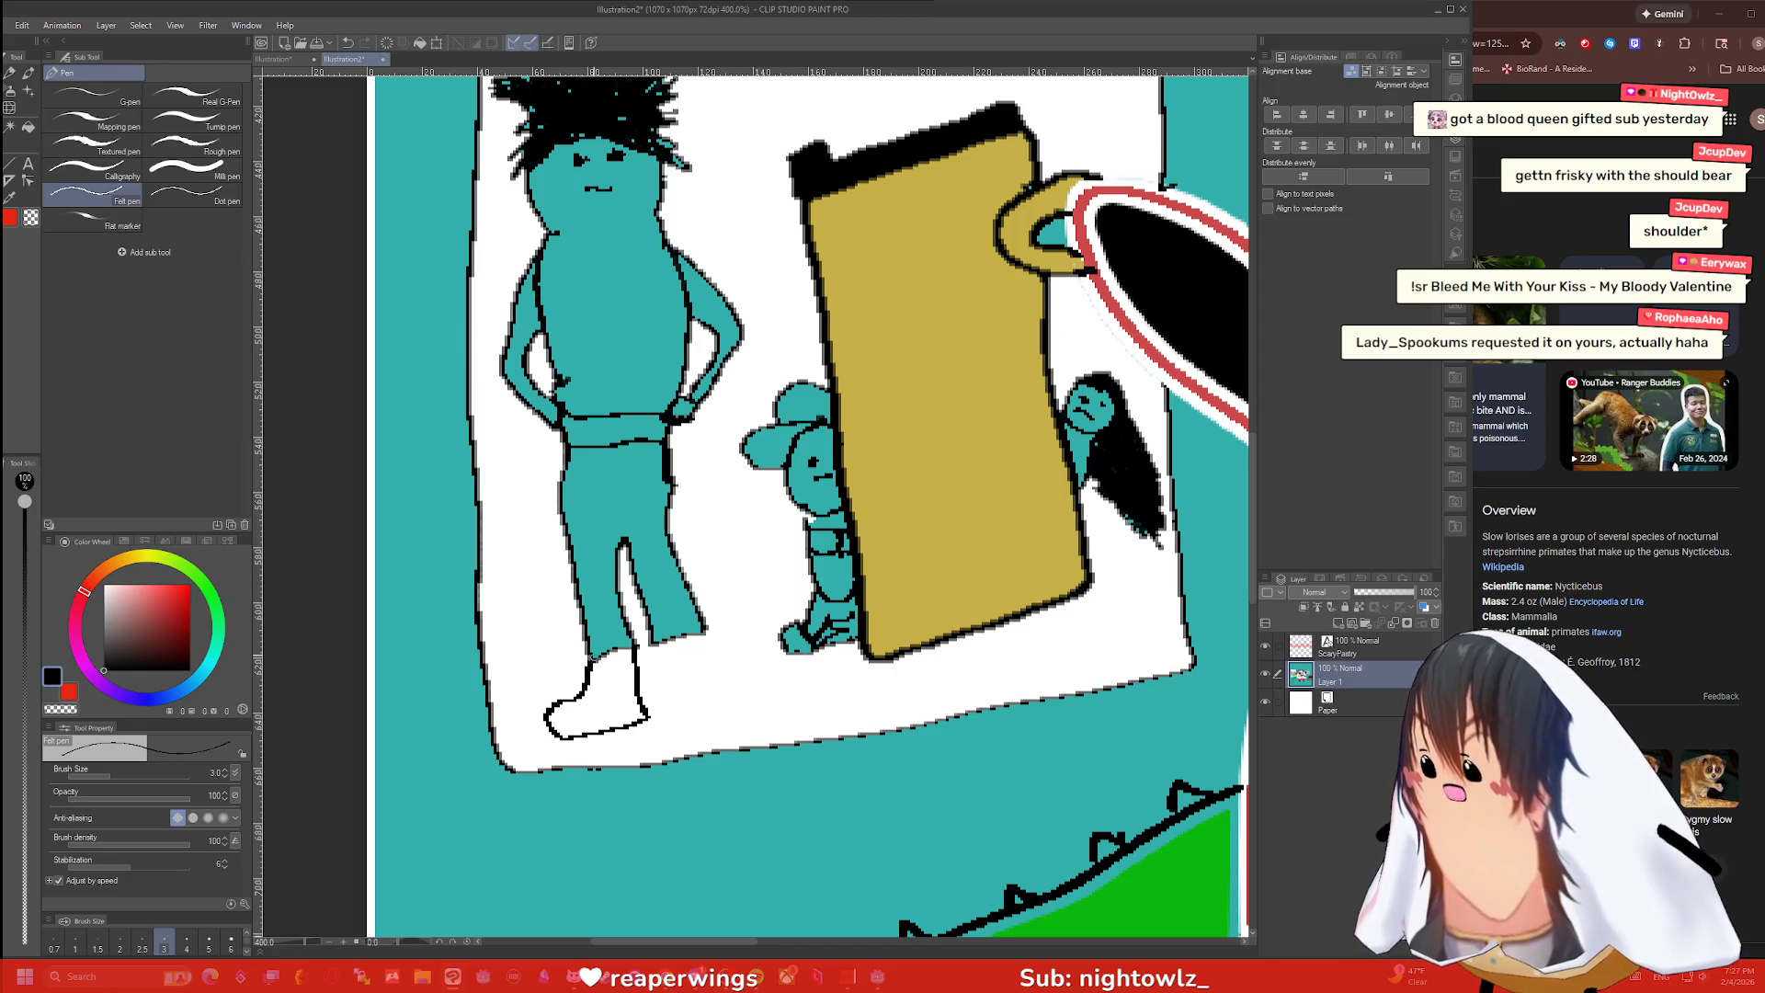
{"action": "left_click_drag", "start_coordinate": [651, 713], "coordinate": [660, 704]}
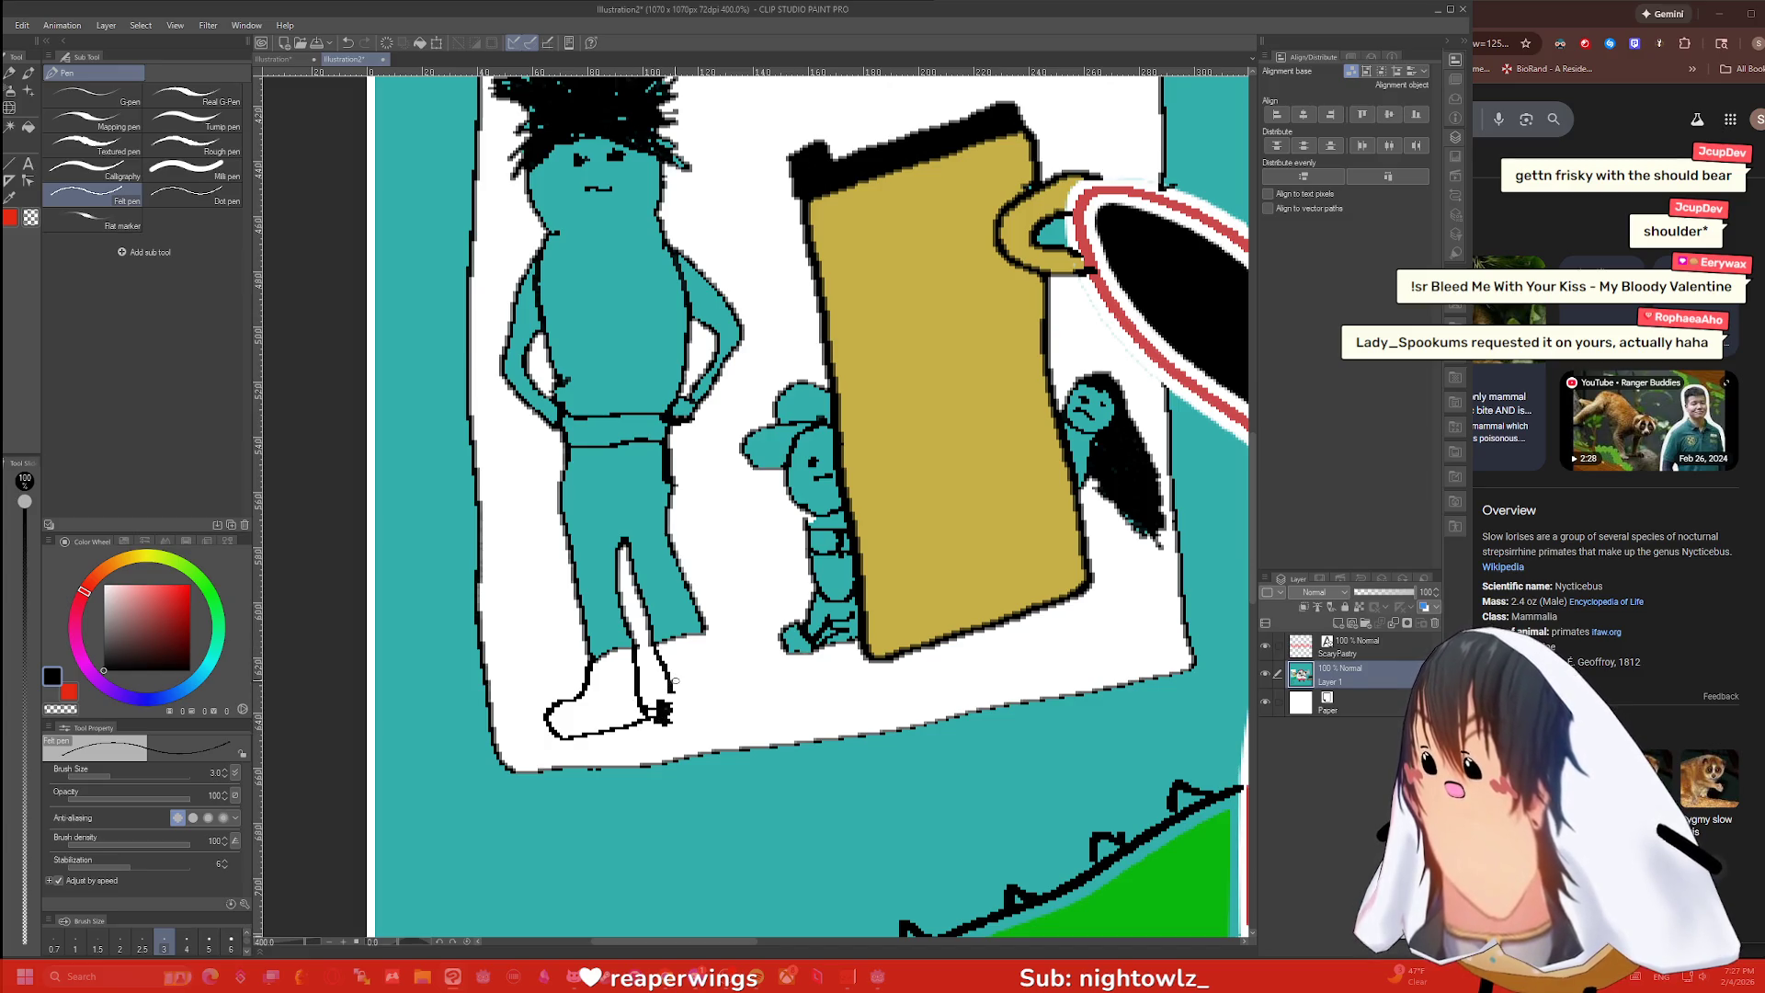
{"action": "left_click_drag", "start_coordinate": [726, 682], "coordinate": [733, 716]}
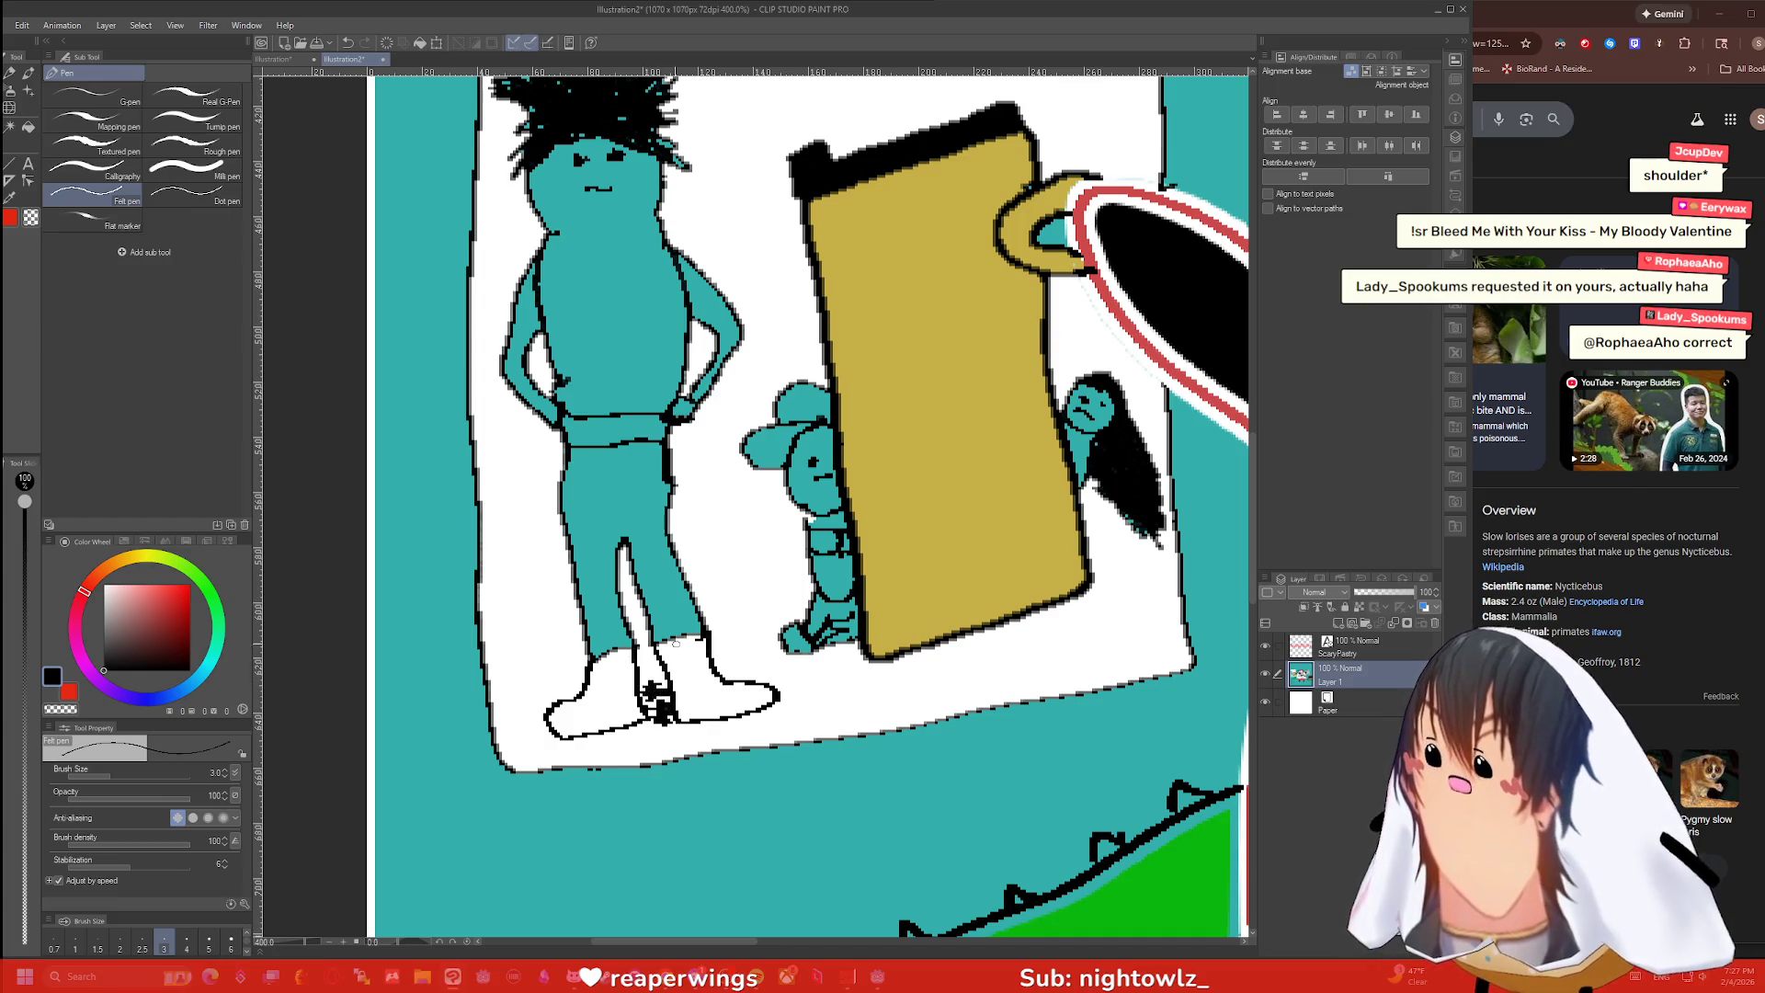
Eyedrop the figure's teal and fill the shoe with it
{"action": "key", "text": "i"}
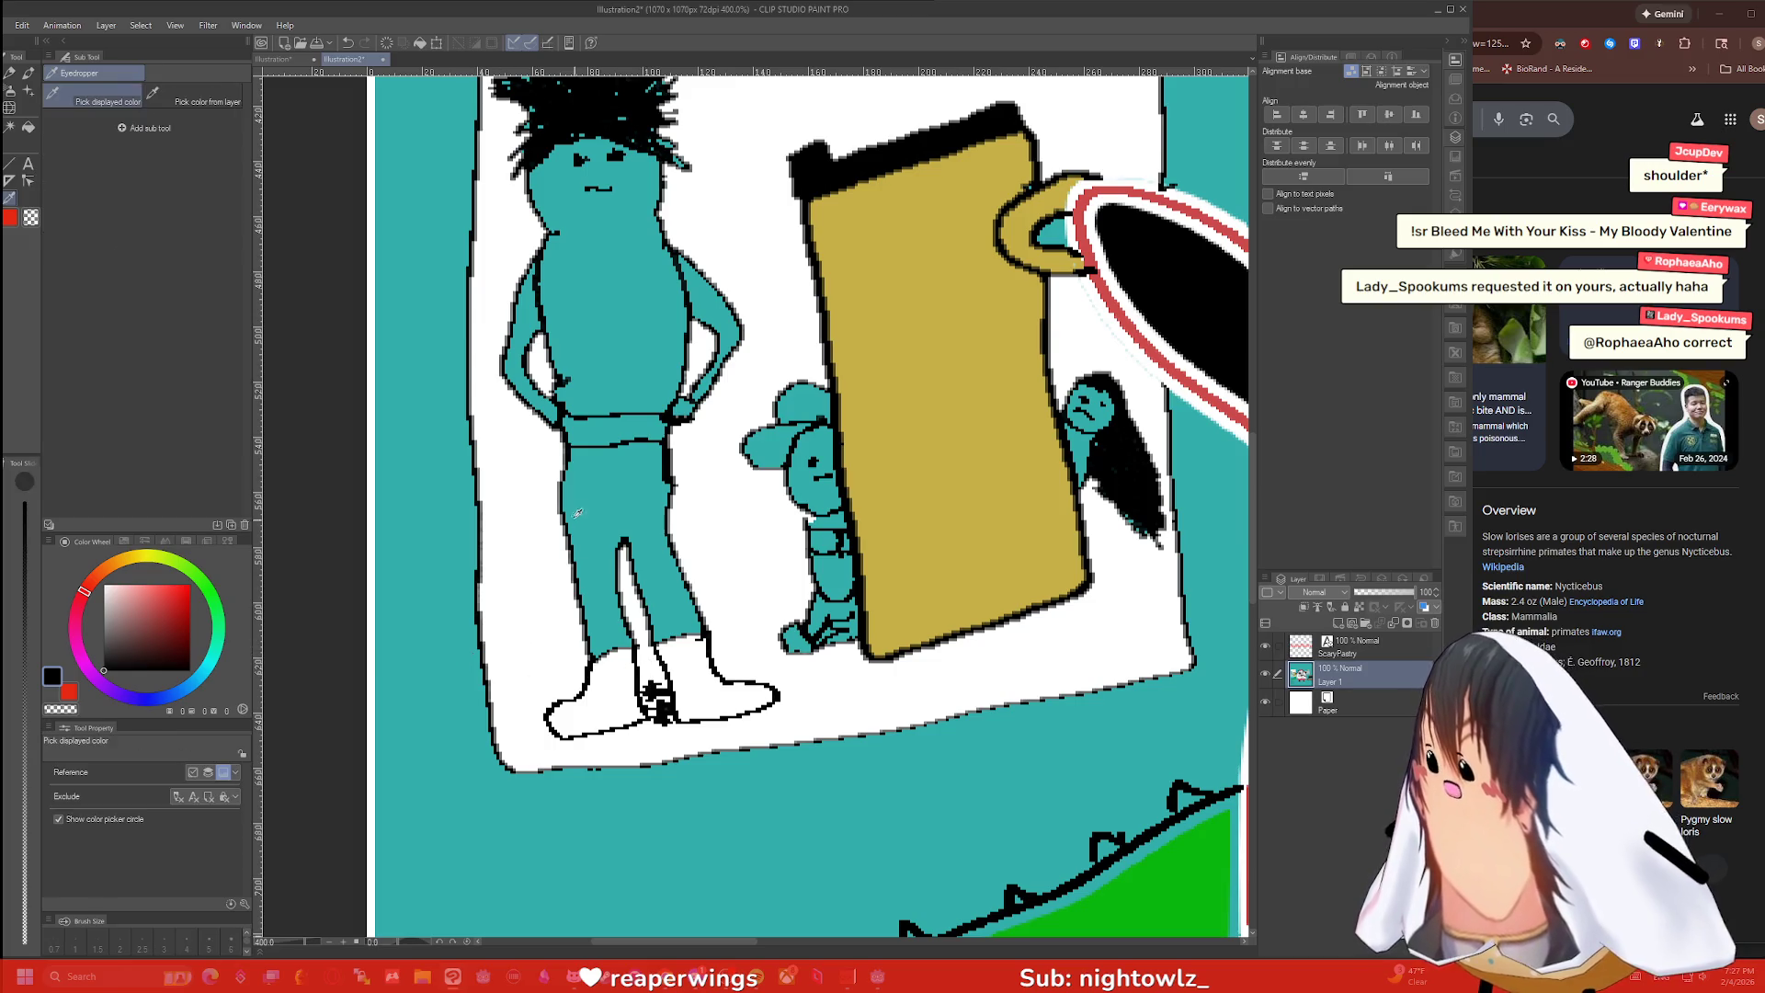
{"action": "left_click", "coordinate": [575, 520]}
{"action": "key", "text": "g"}
{"action": "left_click", "coordinate": [598, 703]}
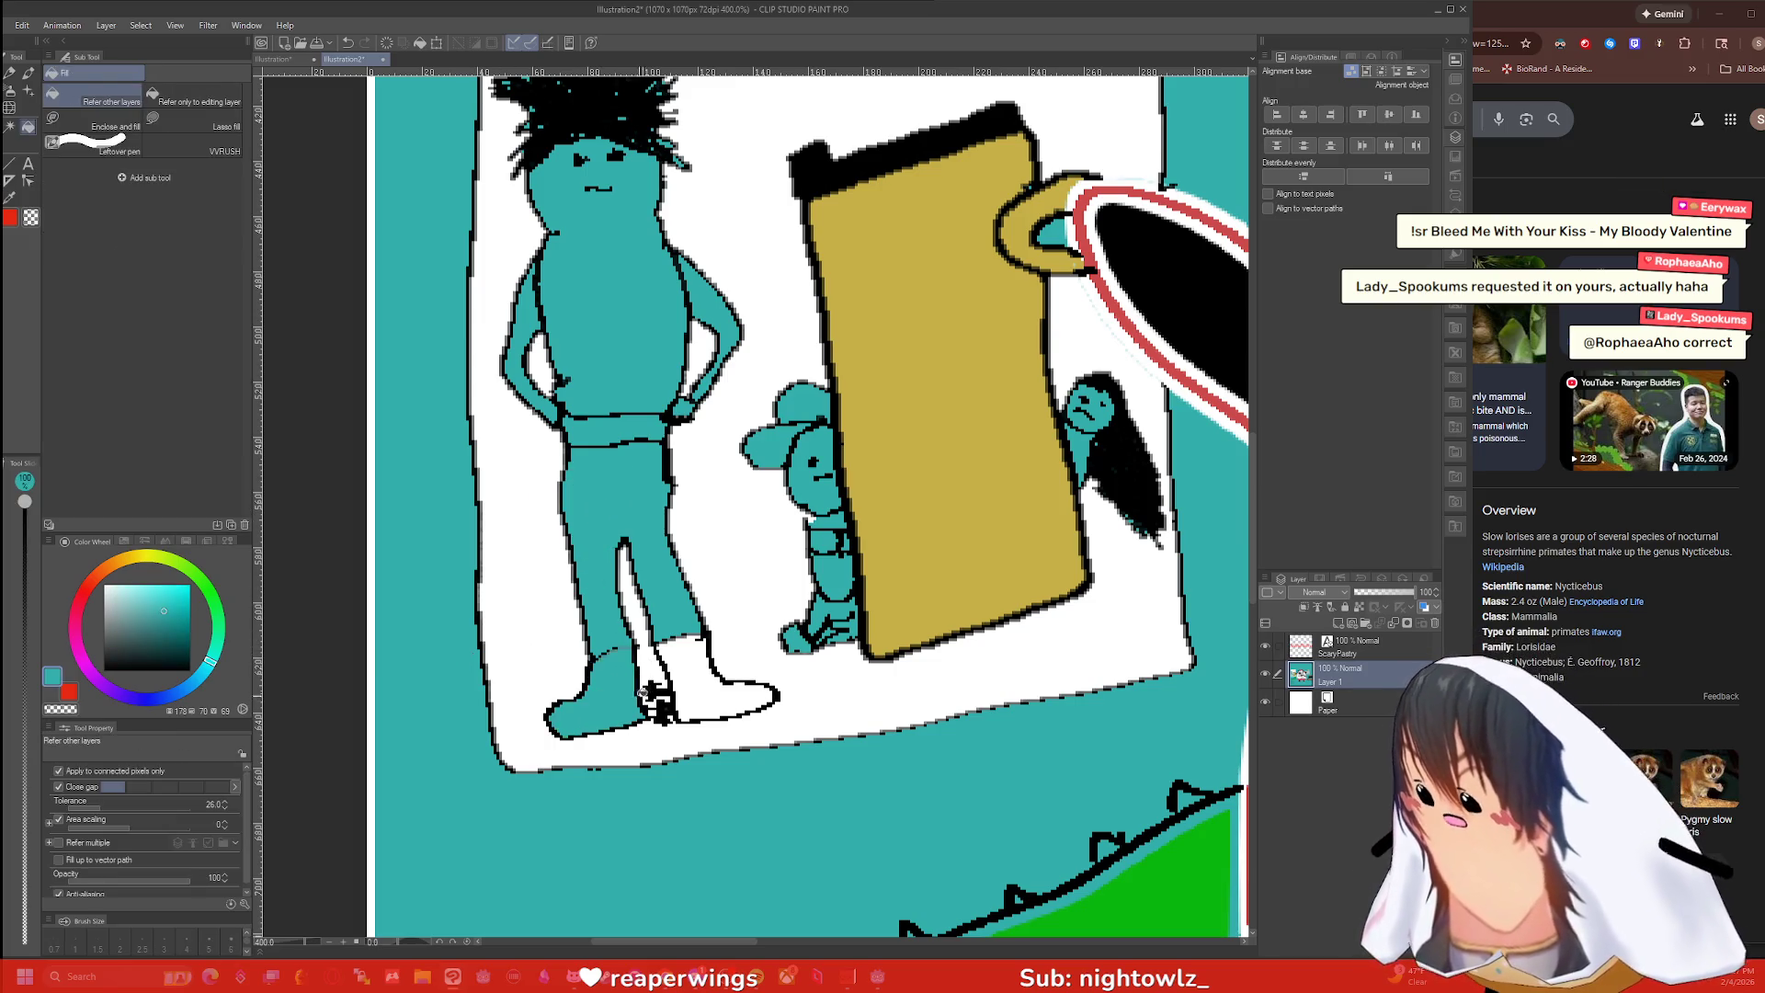
{"action": "left_click", "coordinate": [726, 694]}
{"action": "scroll", "coordinate": [747, 616], "scroll_direction": "down", "scroll_amount": 4}
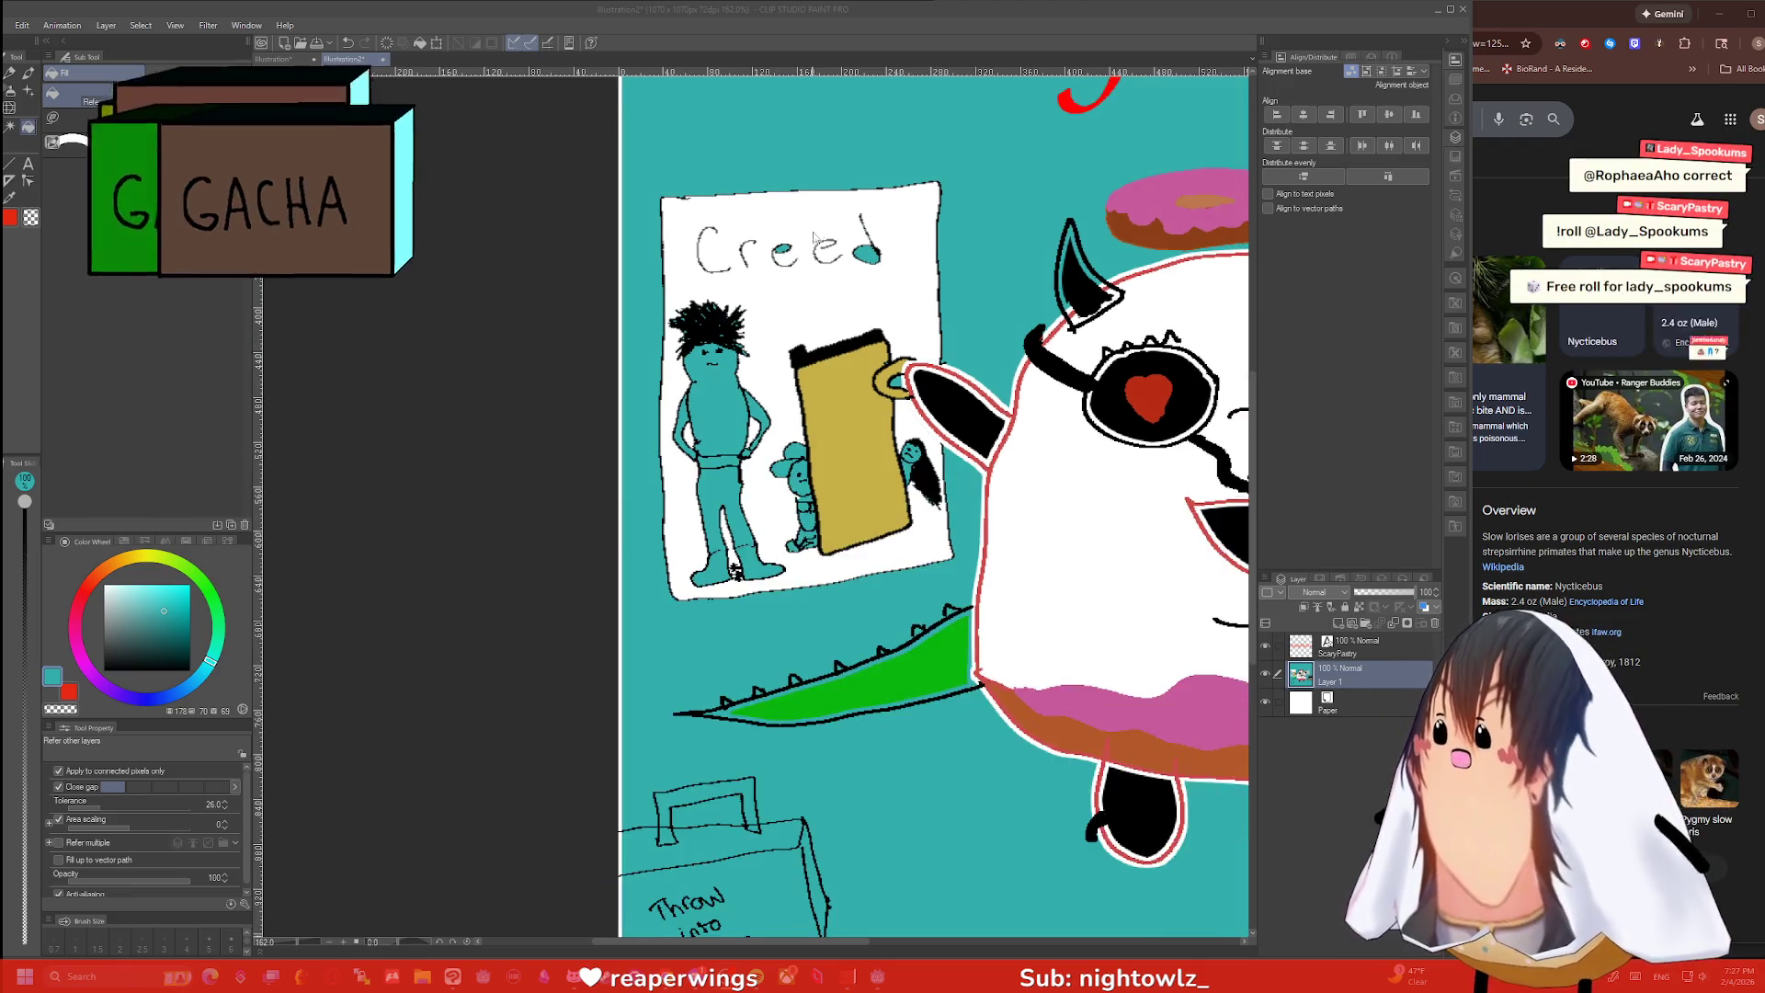
{"action": "scroll", "coordinate": [443, 489], "scroll_direction": "up", "scroll_amount": 5}
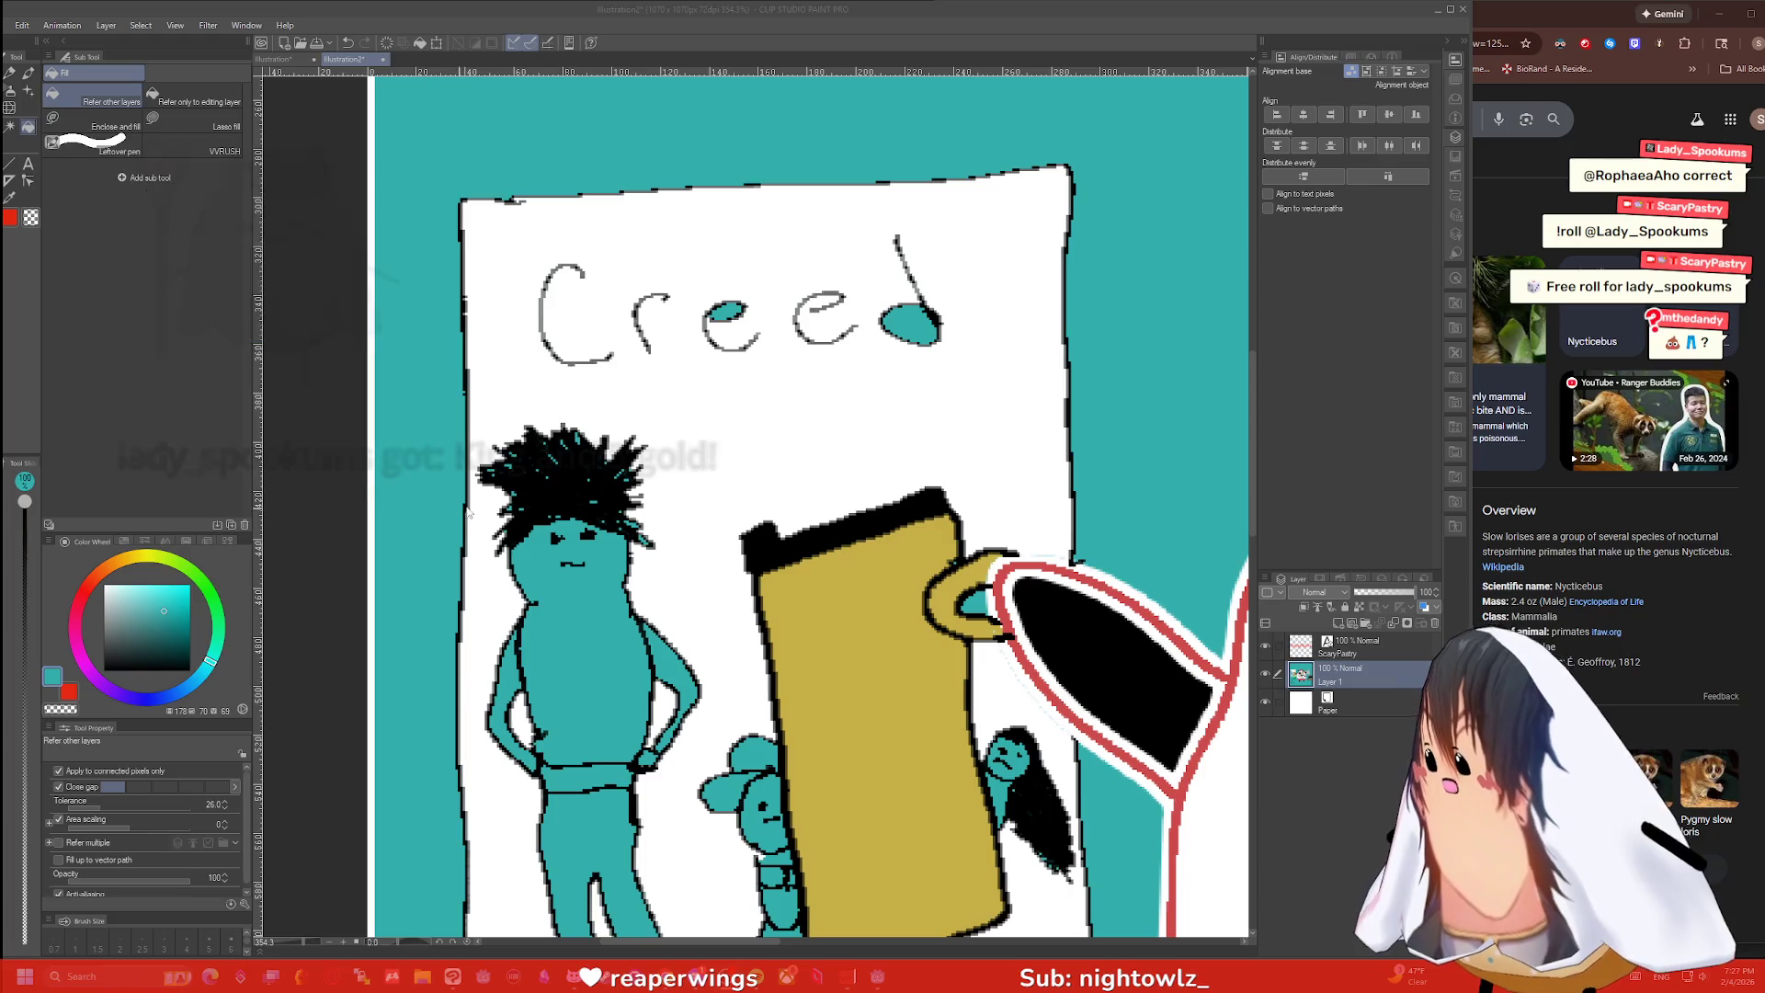
Retrace the C, r and both e's of 'Creed' with bold black strokes
{"action": "key", "text": "ctrl+z"}
{"action": "key", "text": "p"}
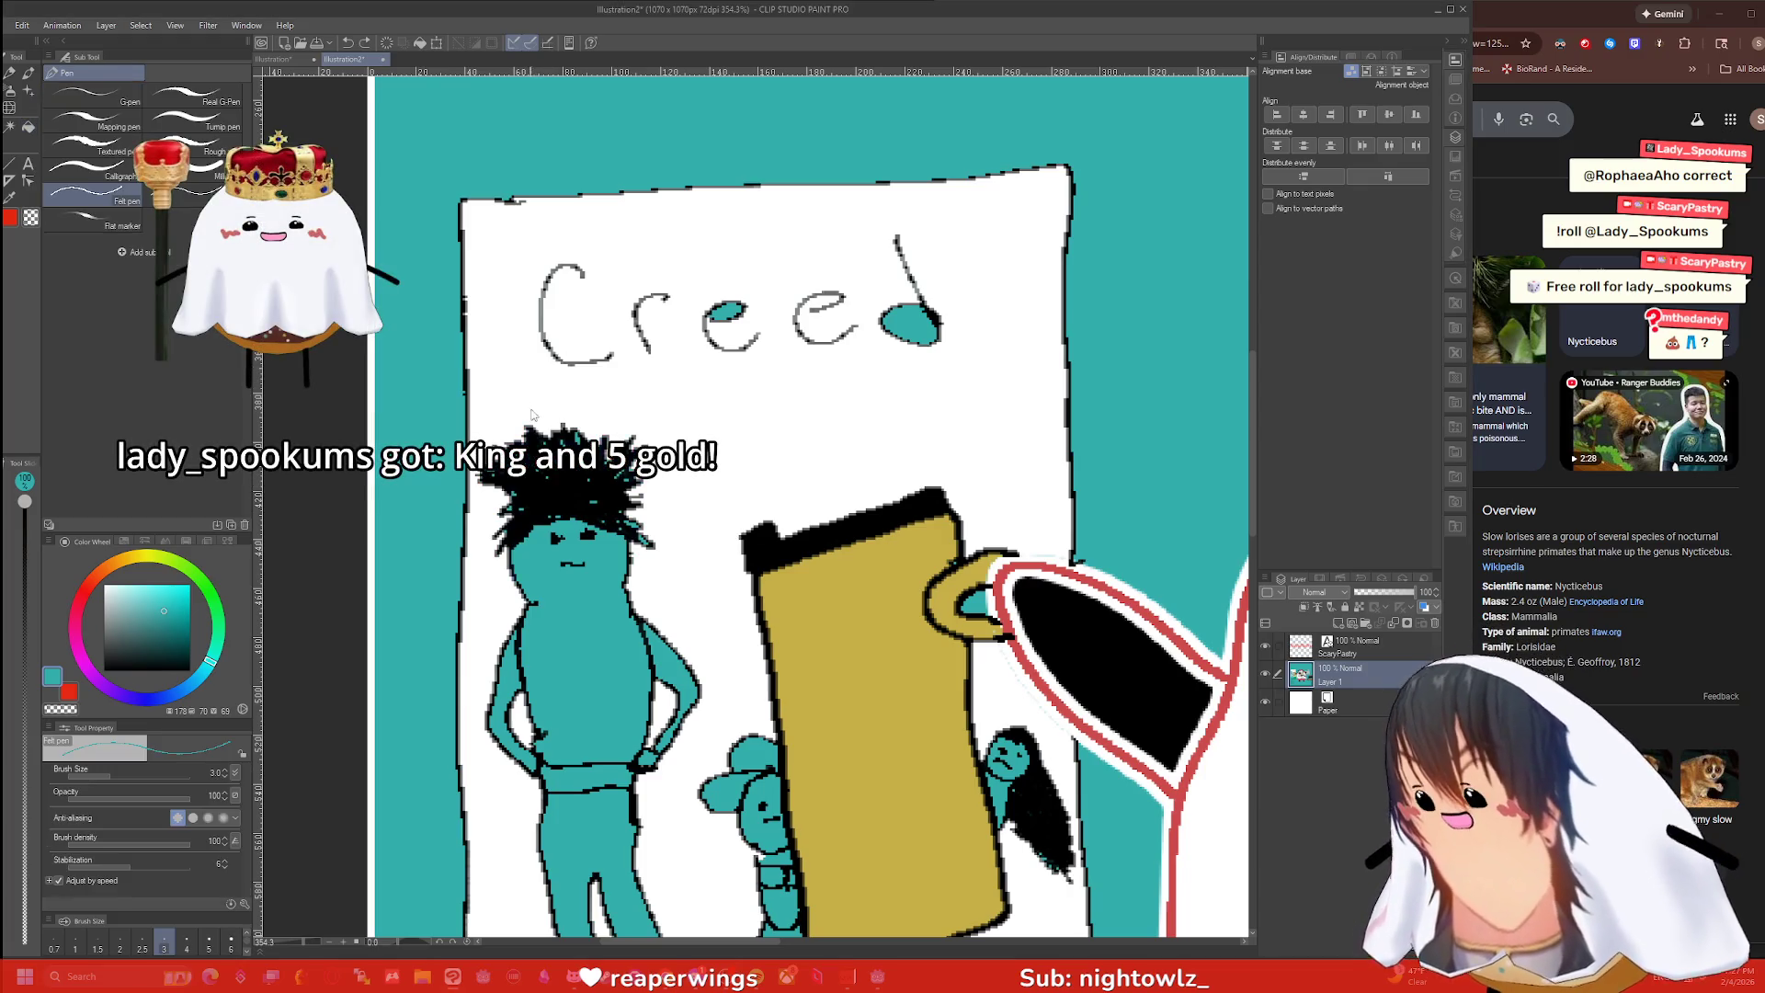
{"action": "left_click", "coordinate": [549, 352], "text": "alt"}
{"action": "key", "text": "ctrl+y"}
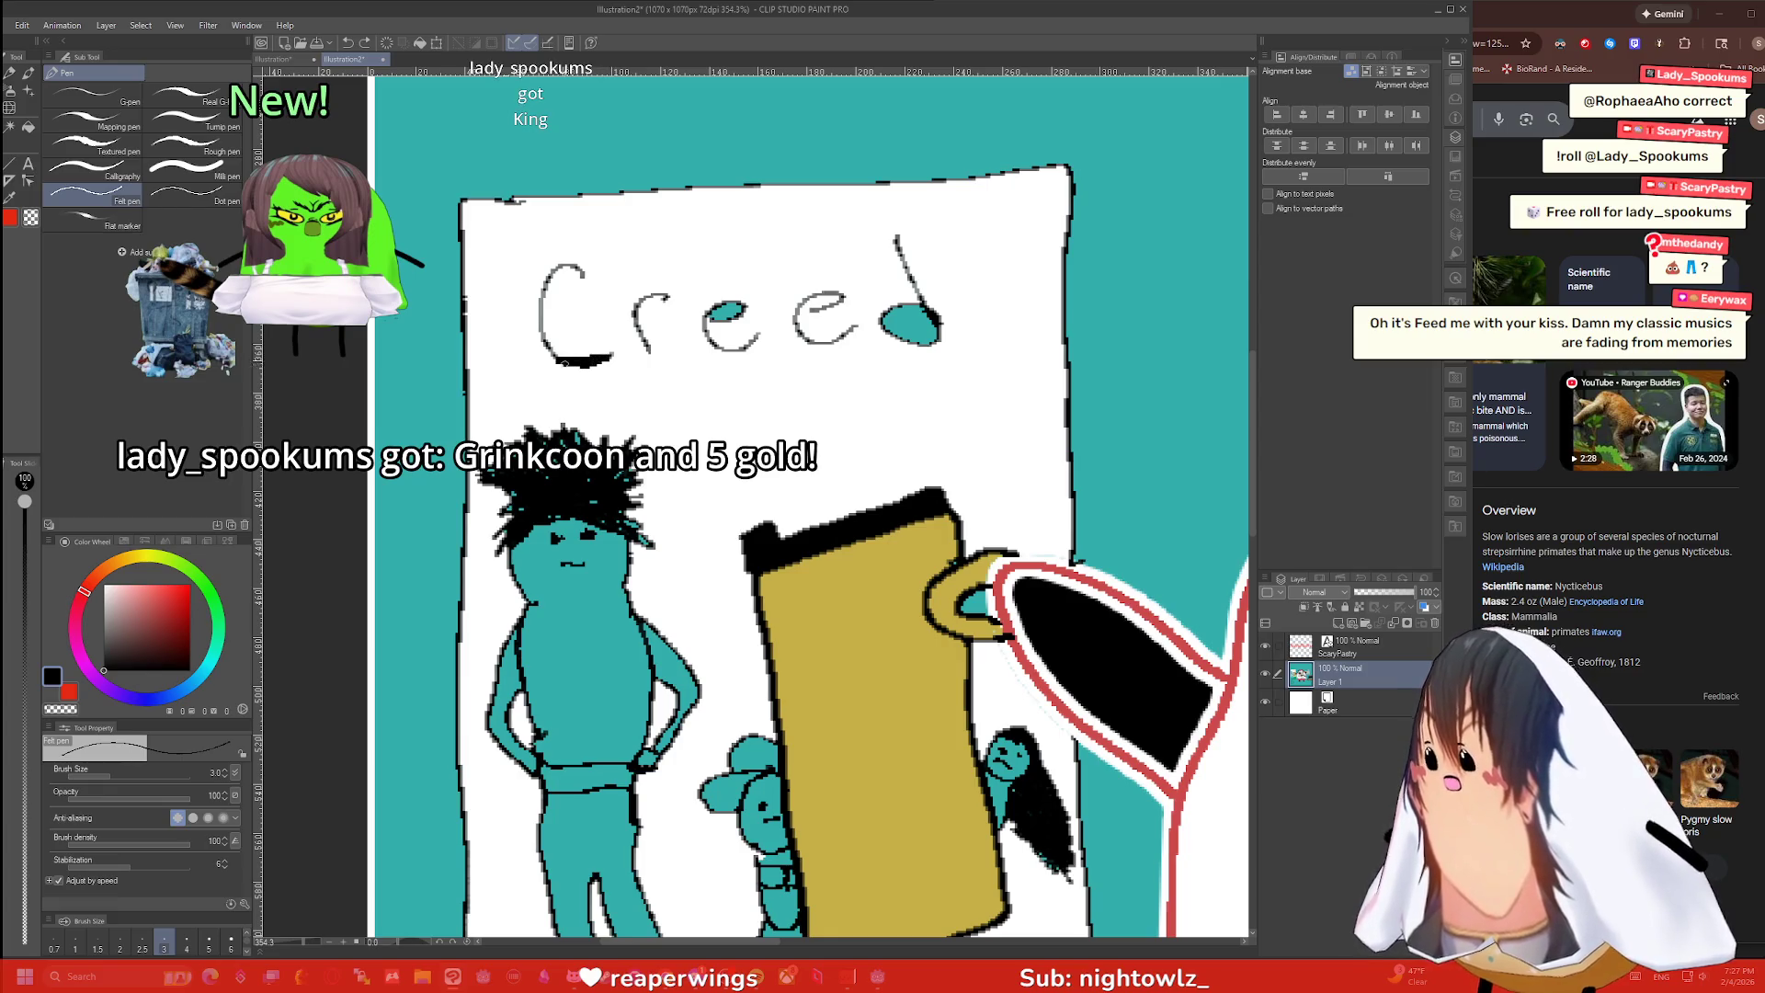
{"action": "mouse_move", "coordinate": [565, 361]}
{"action": "left_mouse_down"}
{"action": "mouse_move", "coordinate": [539, 336]}
{"action": "mouse_move", "coordinate": [540, 280]}
{"action": "mouse_move", "coordinate": [565, 263]}
{"action": "mouse_move", "coordinate": [588, 278]}
{"action": "left_mouse_up"}
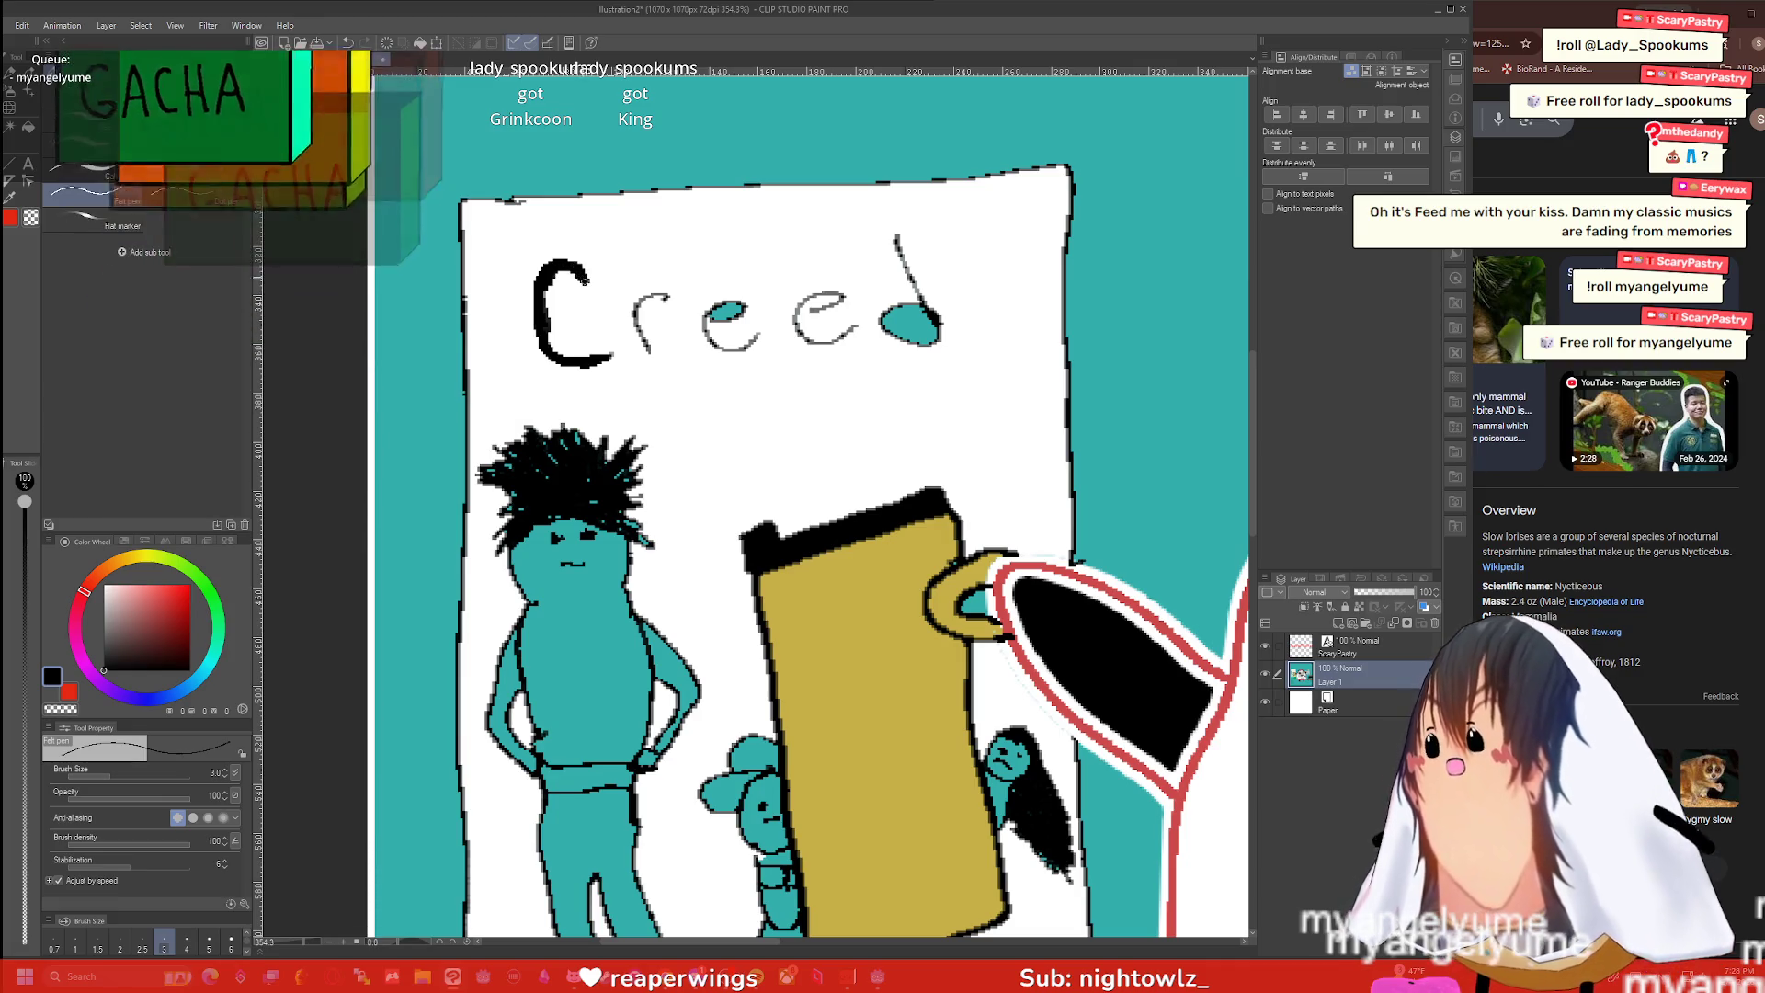
{"action": "left_click_drag", "start_coordinate": [643, 355], "coordinate": [642, 301]}
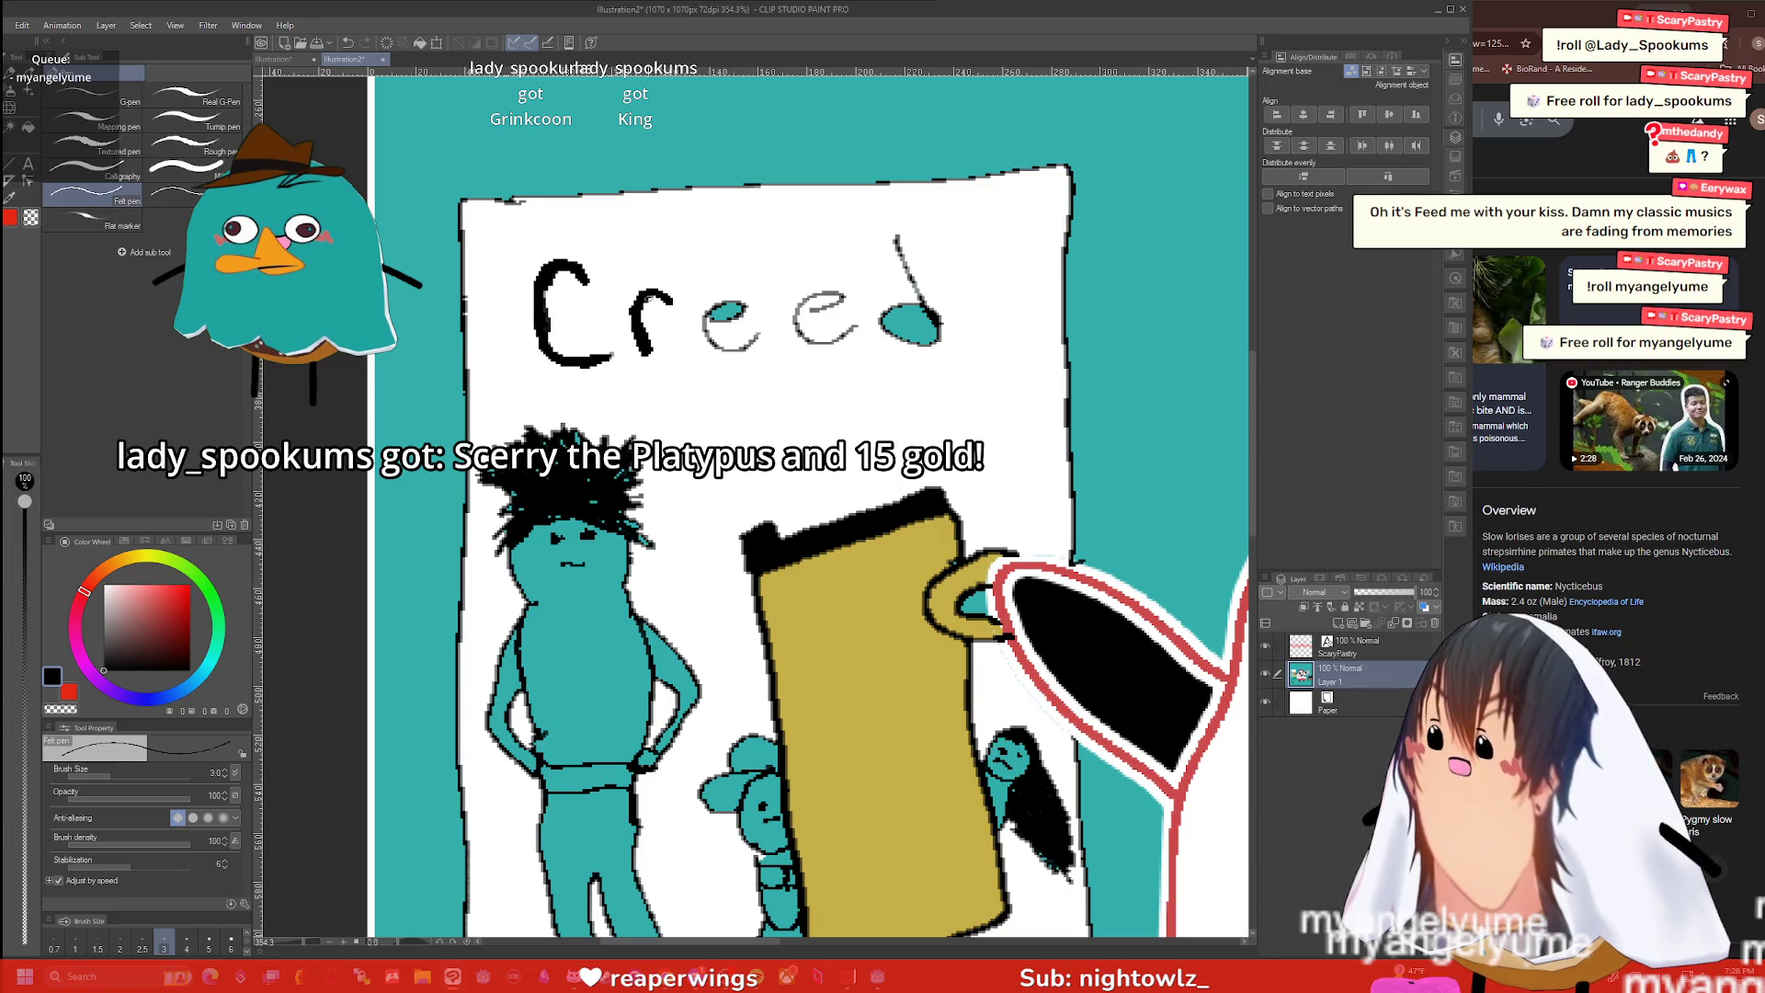
{"action": "mouse_move", "coordinate": [721, 323]}
{"action": "left_mouse_down"}
{"action": "mouse_move", "coordinate": [746, 307]}
{"action": "mouse_move", "coordinate": [704, 320]}
{"action": "left_mouse_up"}
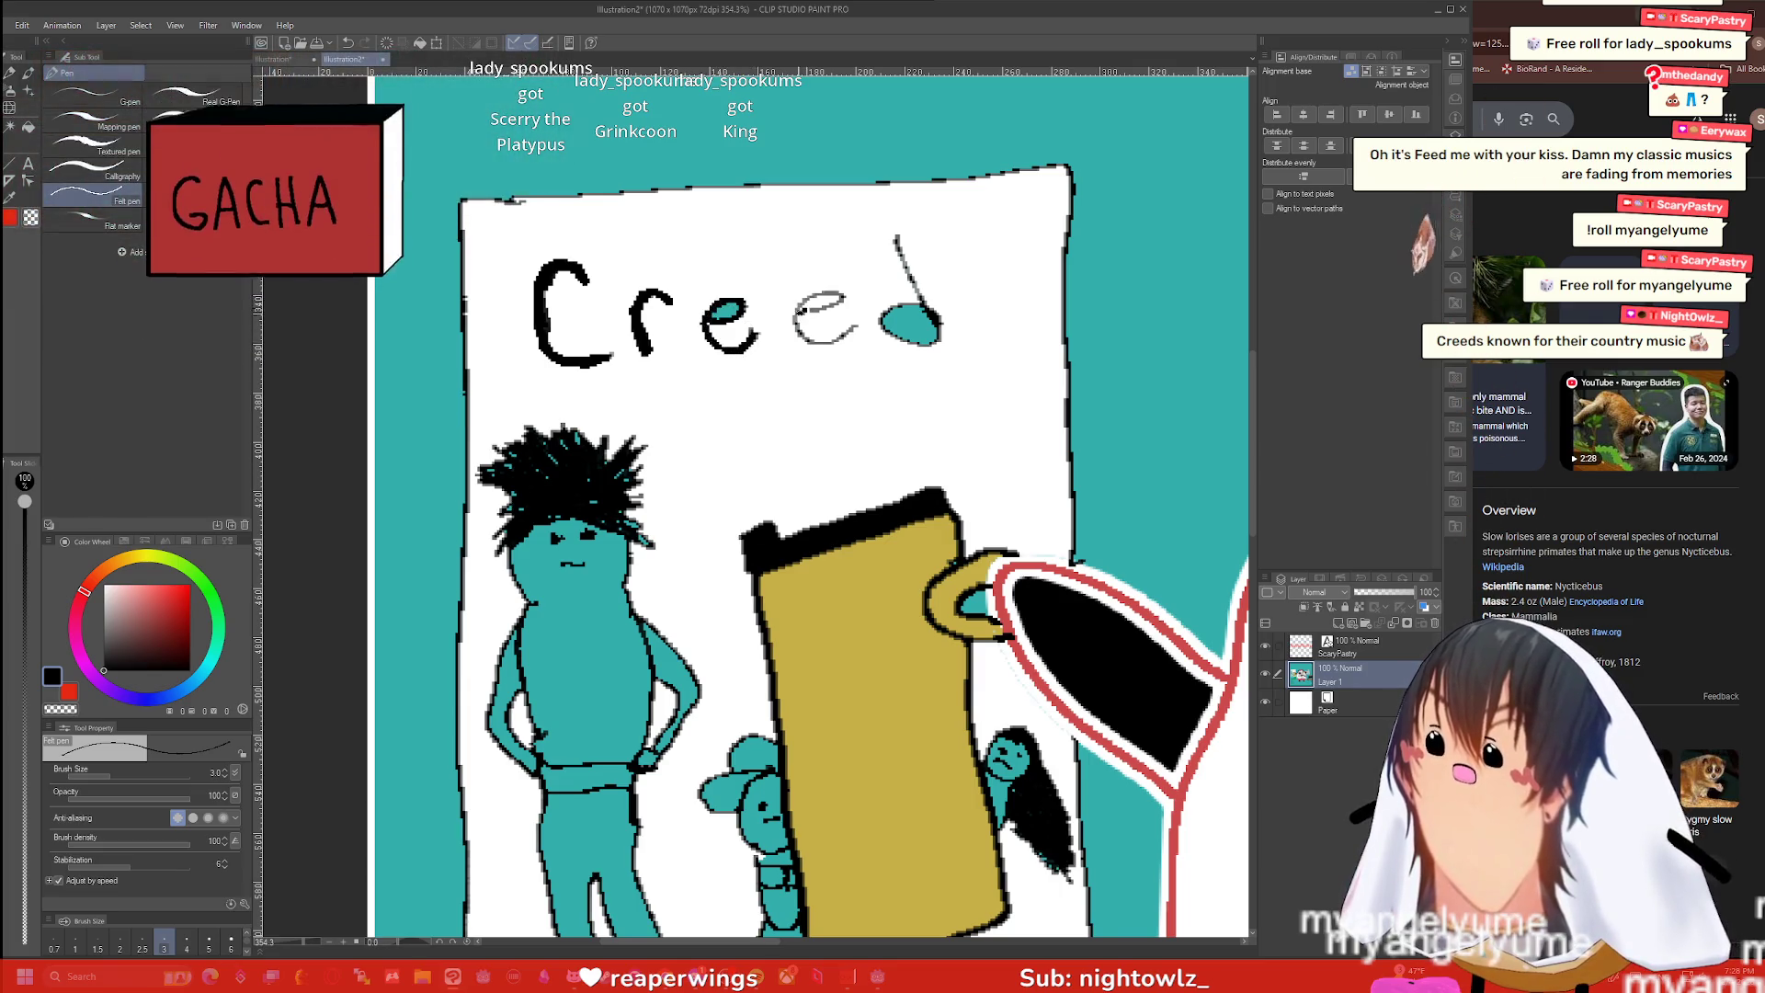
{"action": "left_click_drag", "start_coordinate": [796, 314], "coordinate": [841, 299]}
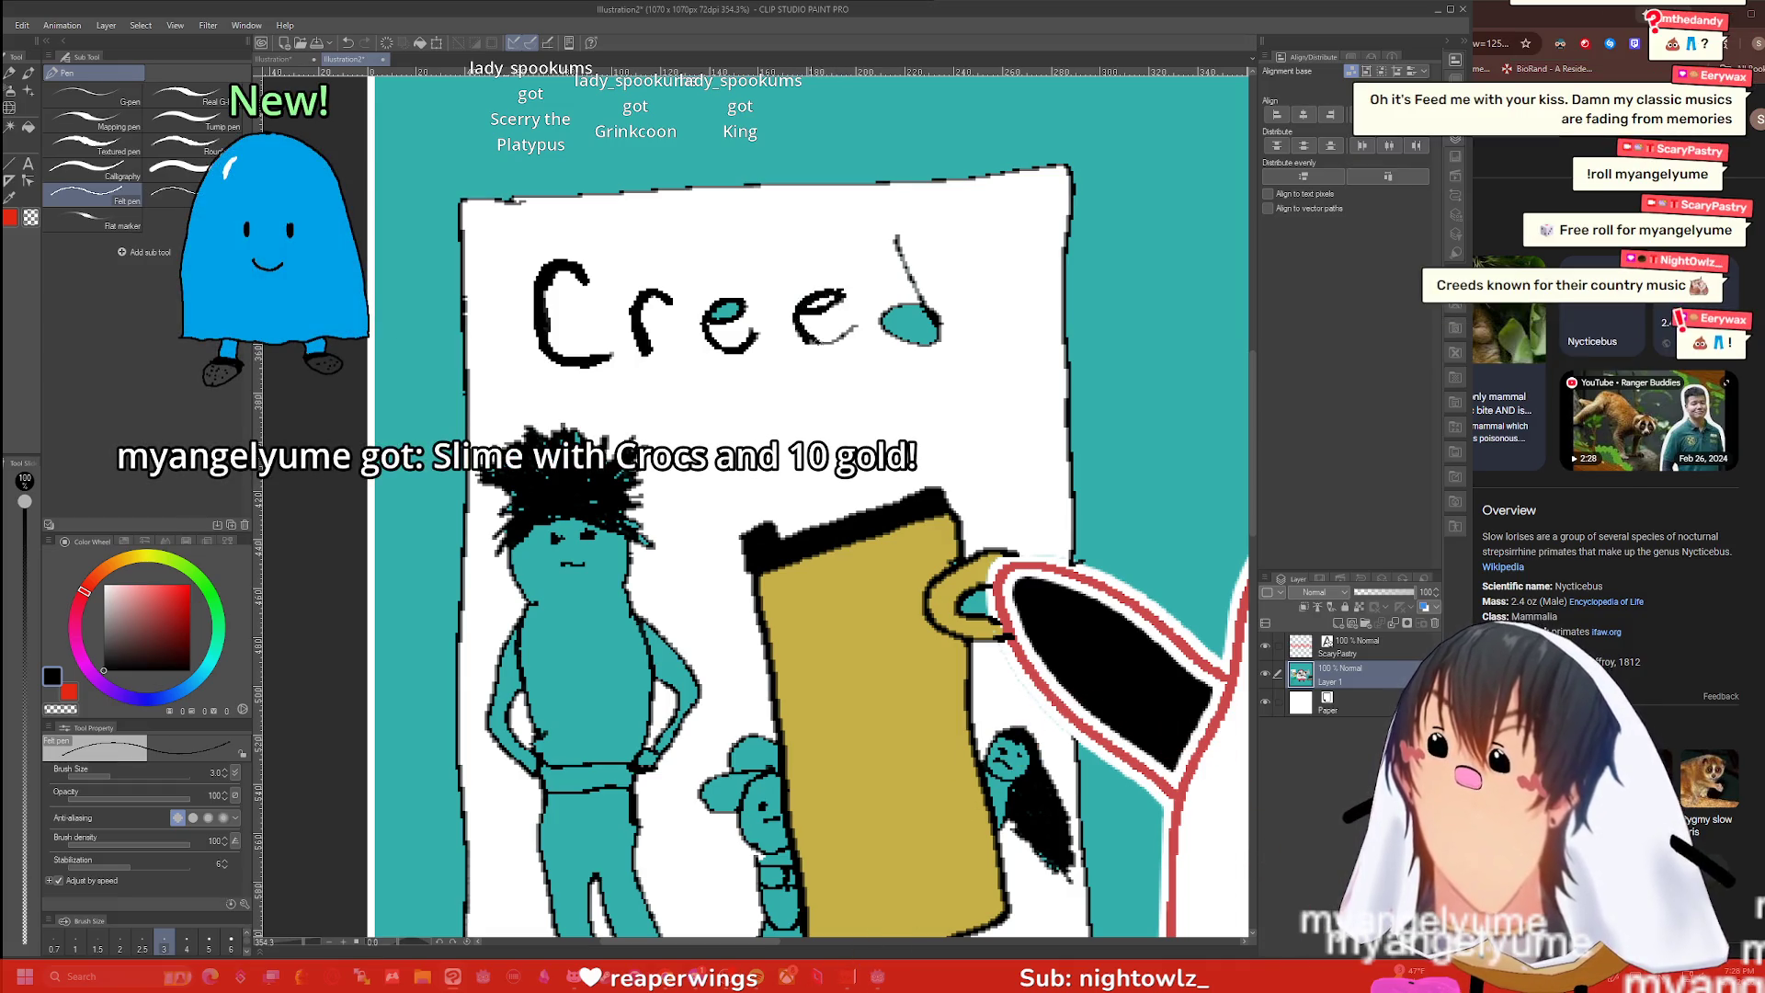
{"action": "left_click_drag", "start_coordinate": [808, 342], "coordinate": [838, 335]}
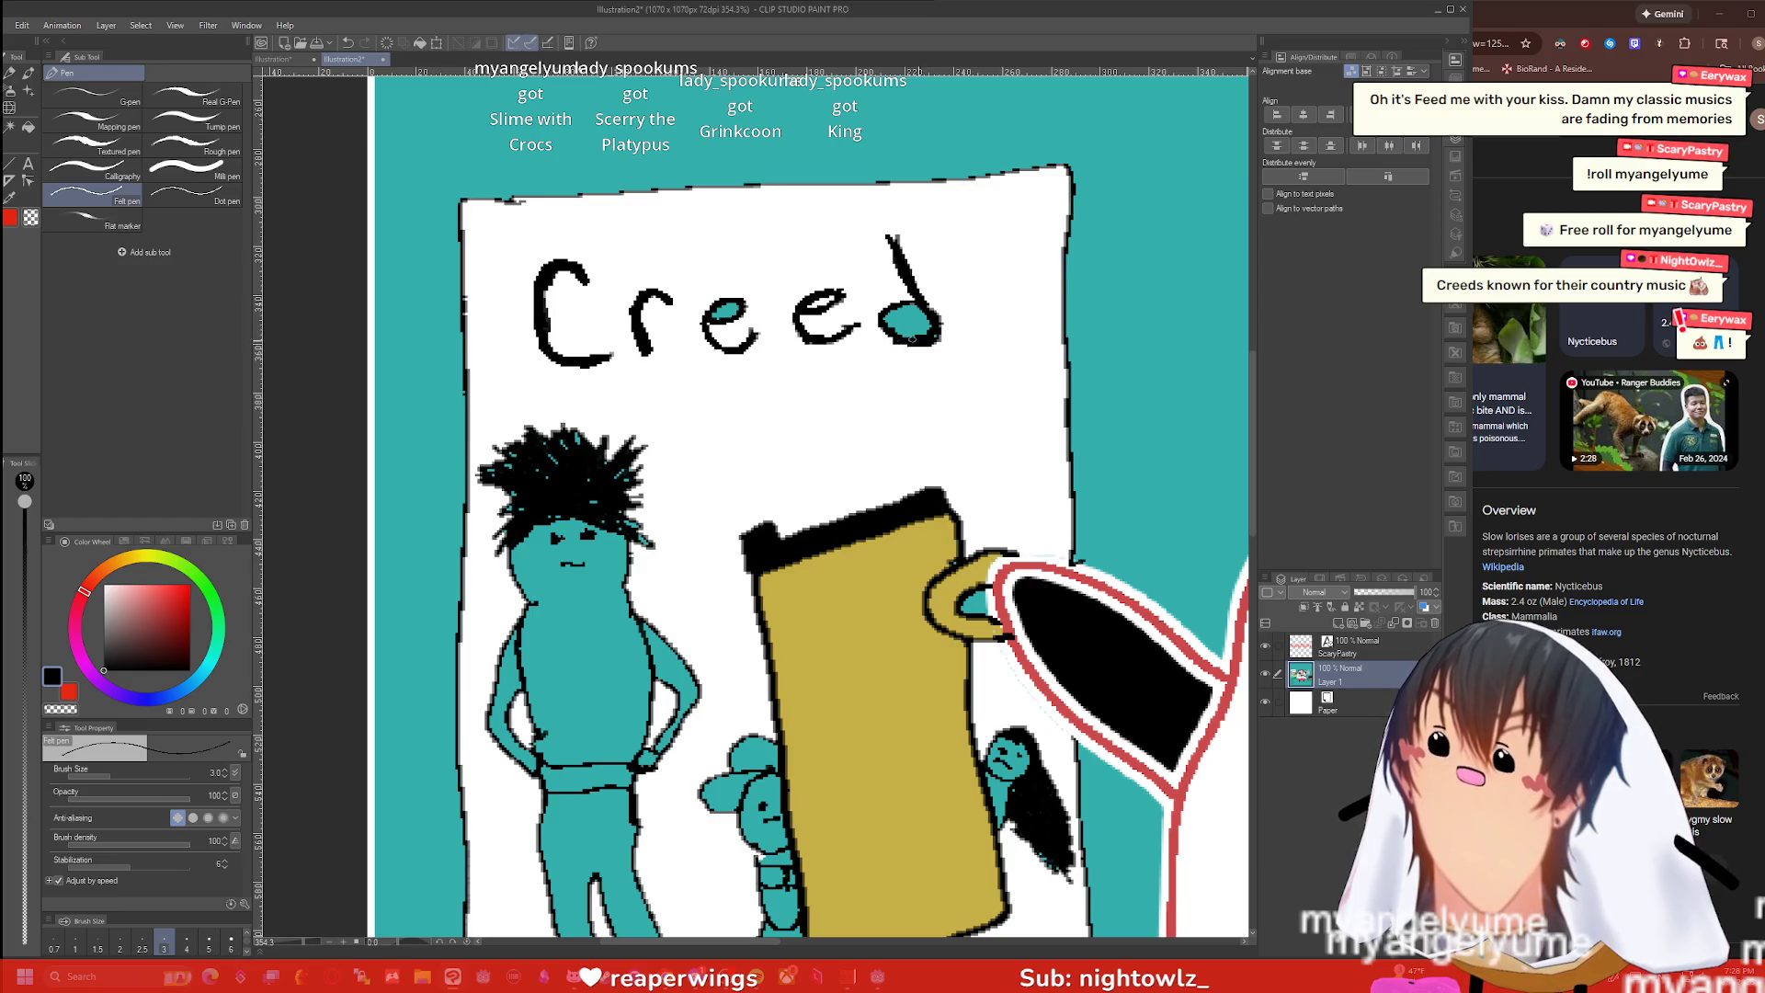
Sample white from the canvas and switch to the Fill tool
{"action": "left_click", "coordinate": [960, 330], "text": "alt"}
{"action": "key", "text": "g"}
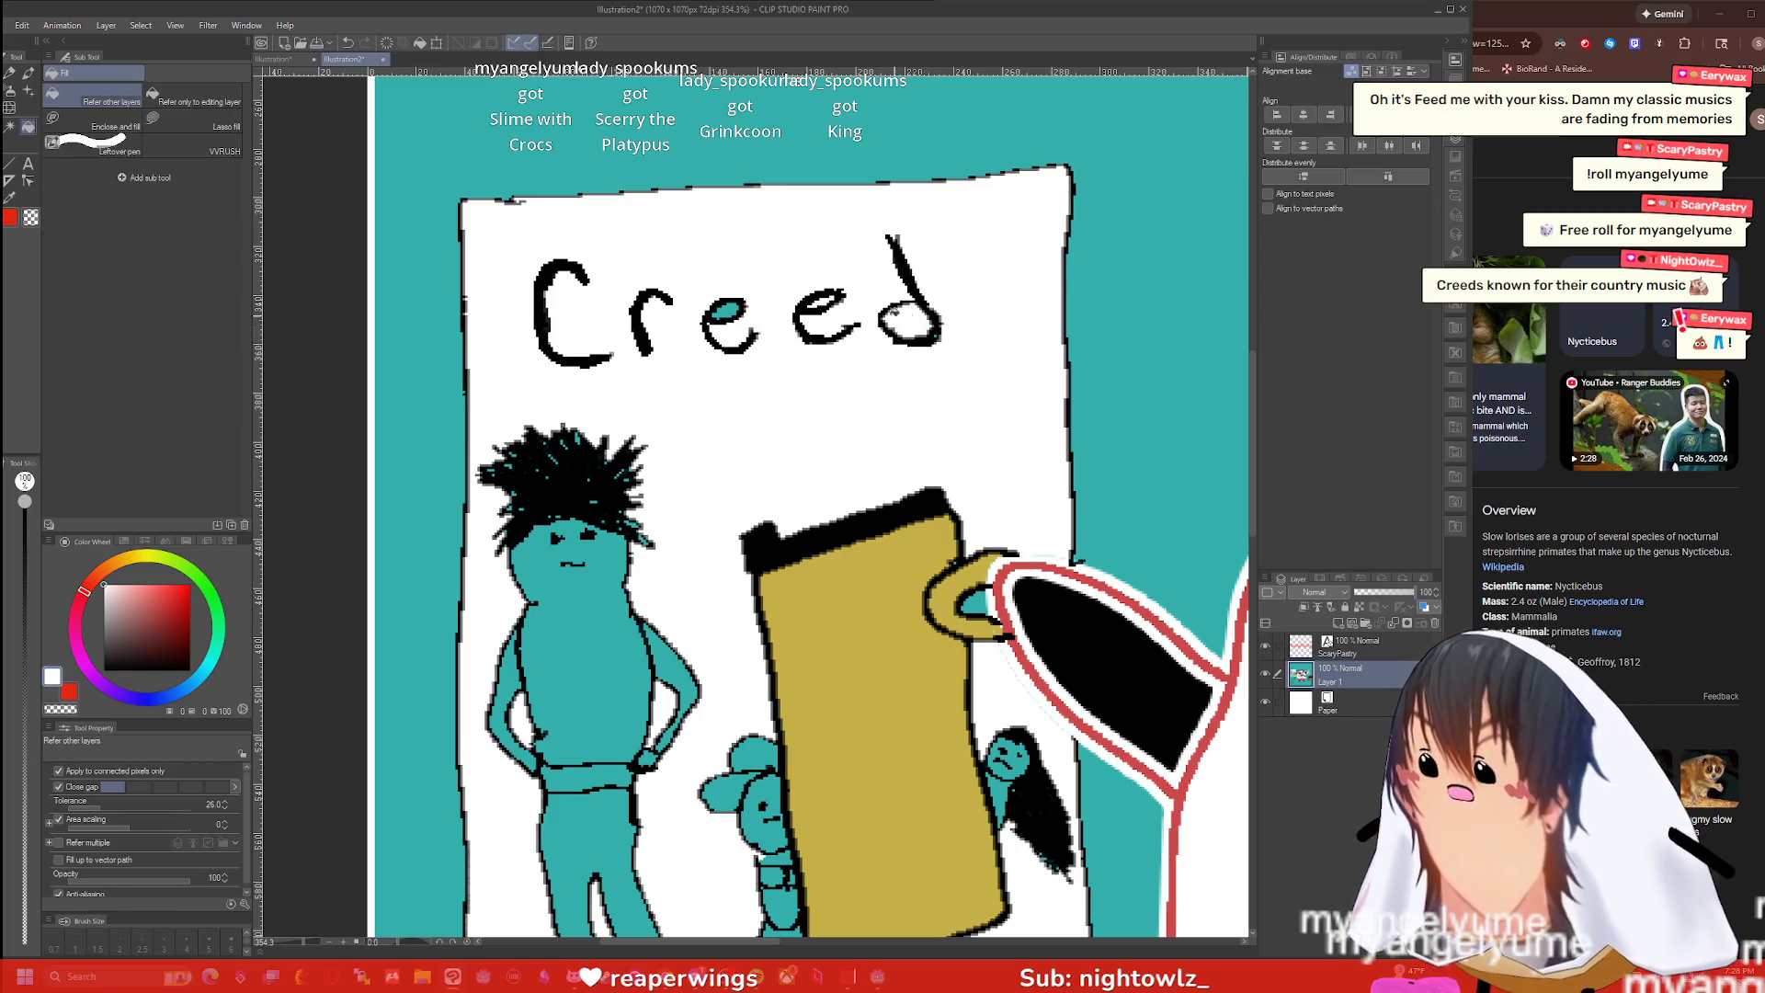
{"action": "scroll", "coordinate": [626, 264], "scroll_direction": "down", "scroll_amount": 6}
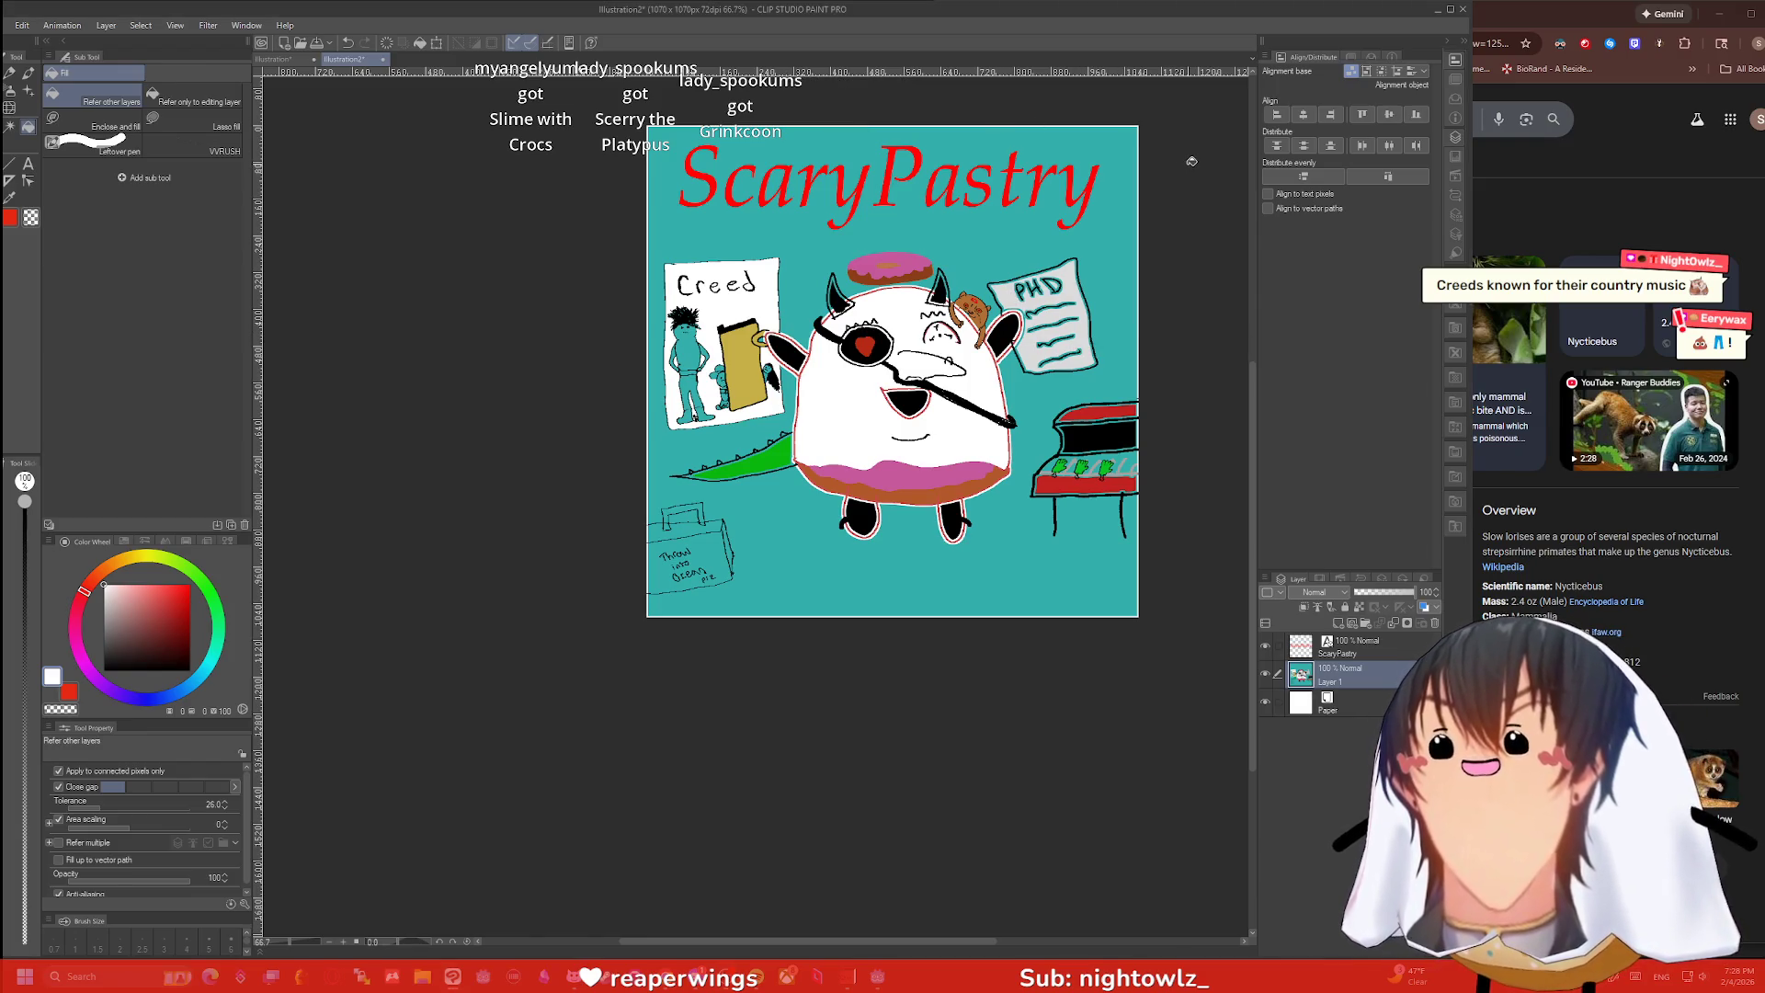
Fill the suitcase's top band with light grey
{"action": "scroll", "coordinate": [1191, 161], "scroll_direction": "up", "scroll_amount": 2}
{"action": "scroll", "coordinate": [618, 779], "scroll_direction": "up", "scroll_amount": 4}
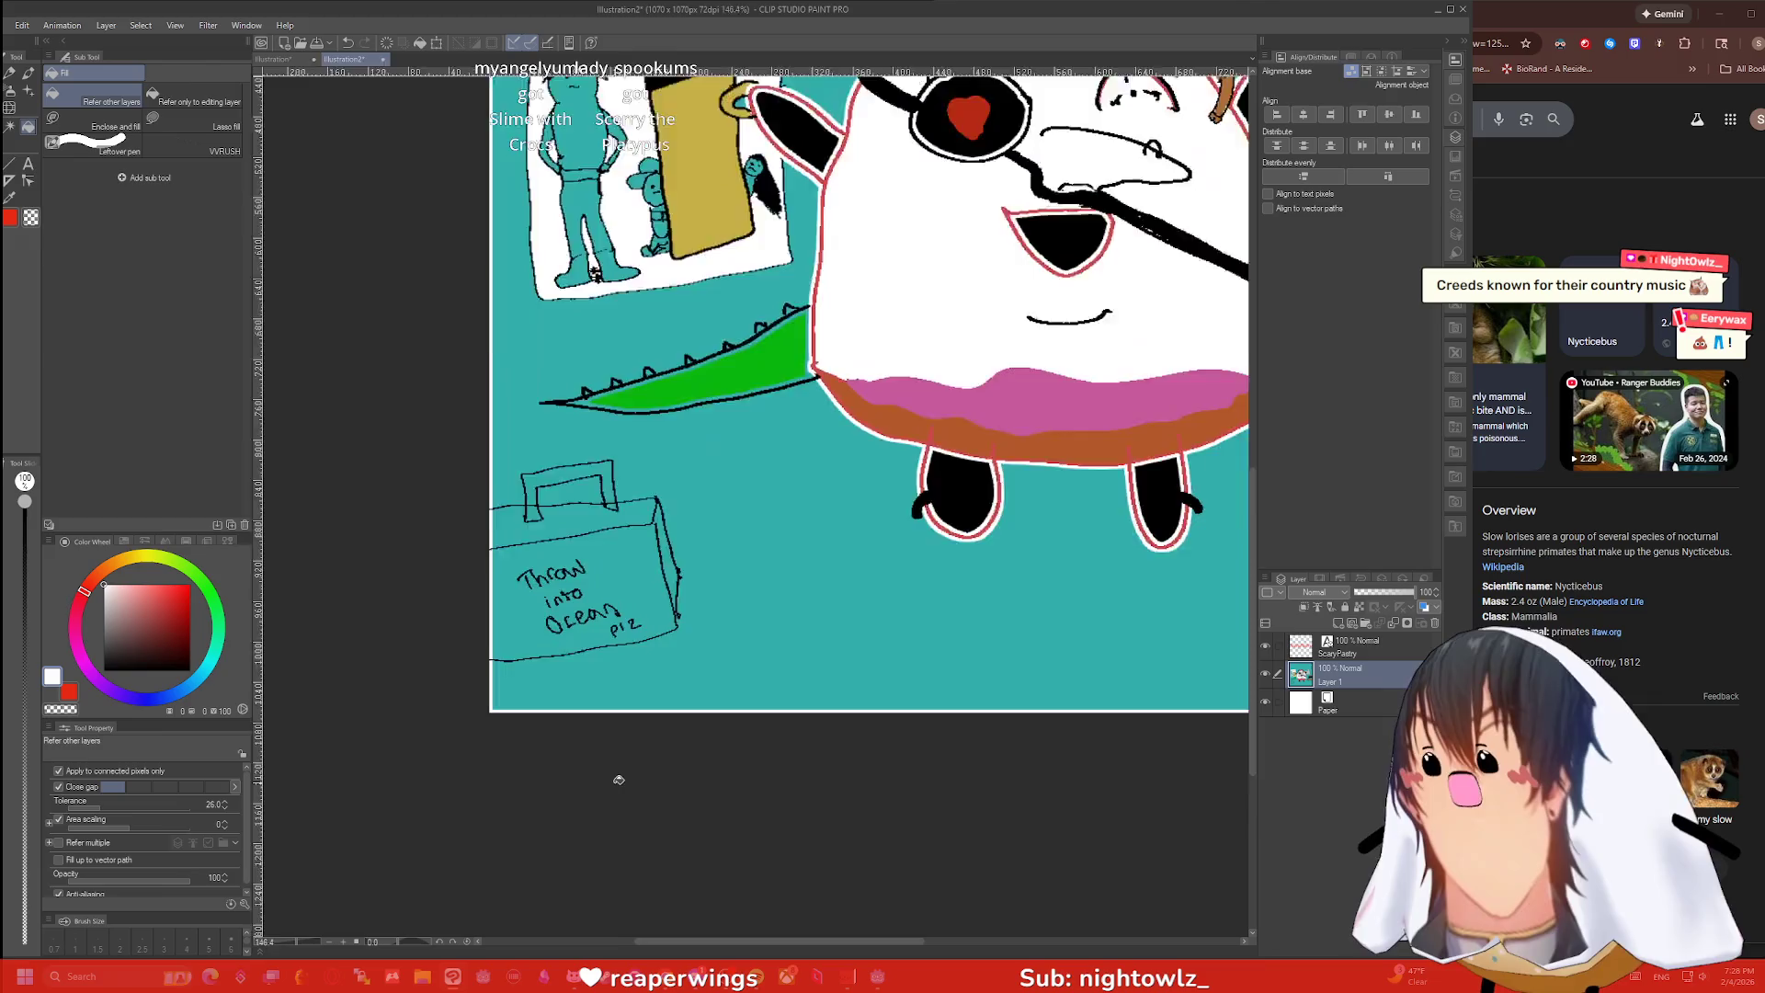
{"action": "left_click_drag", "start_coordinate": [133, 586], "coordinate": [81, 599]}
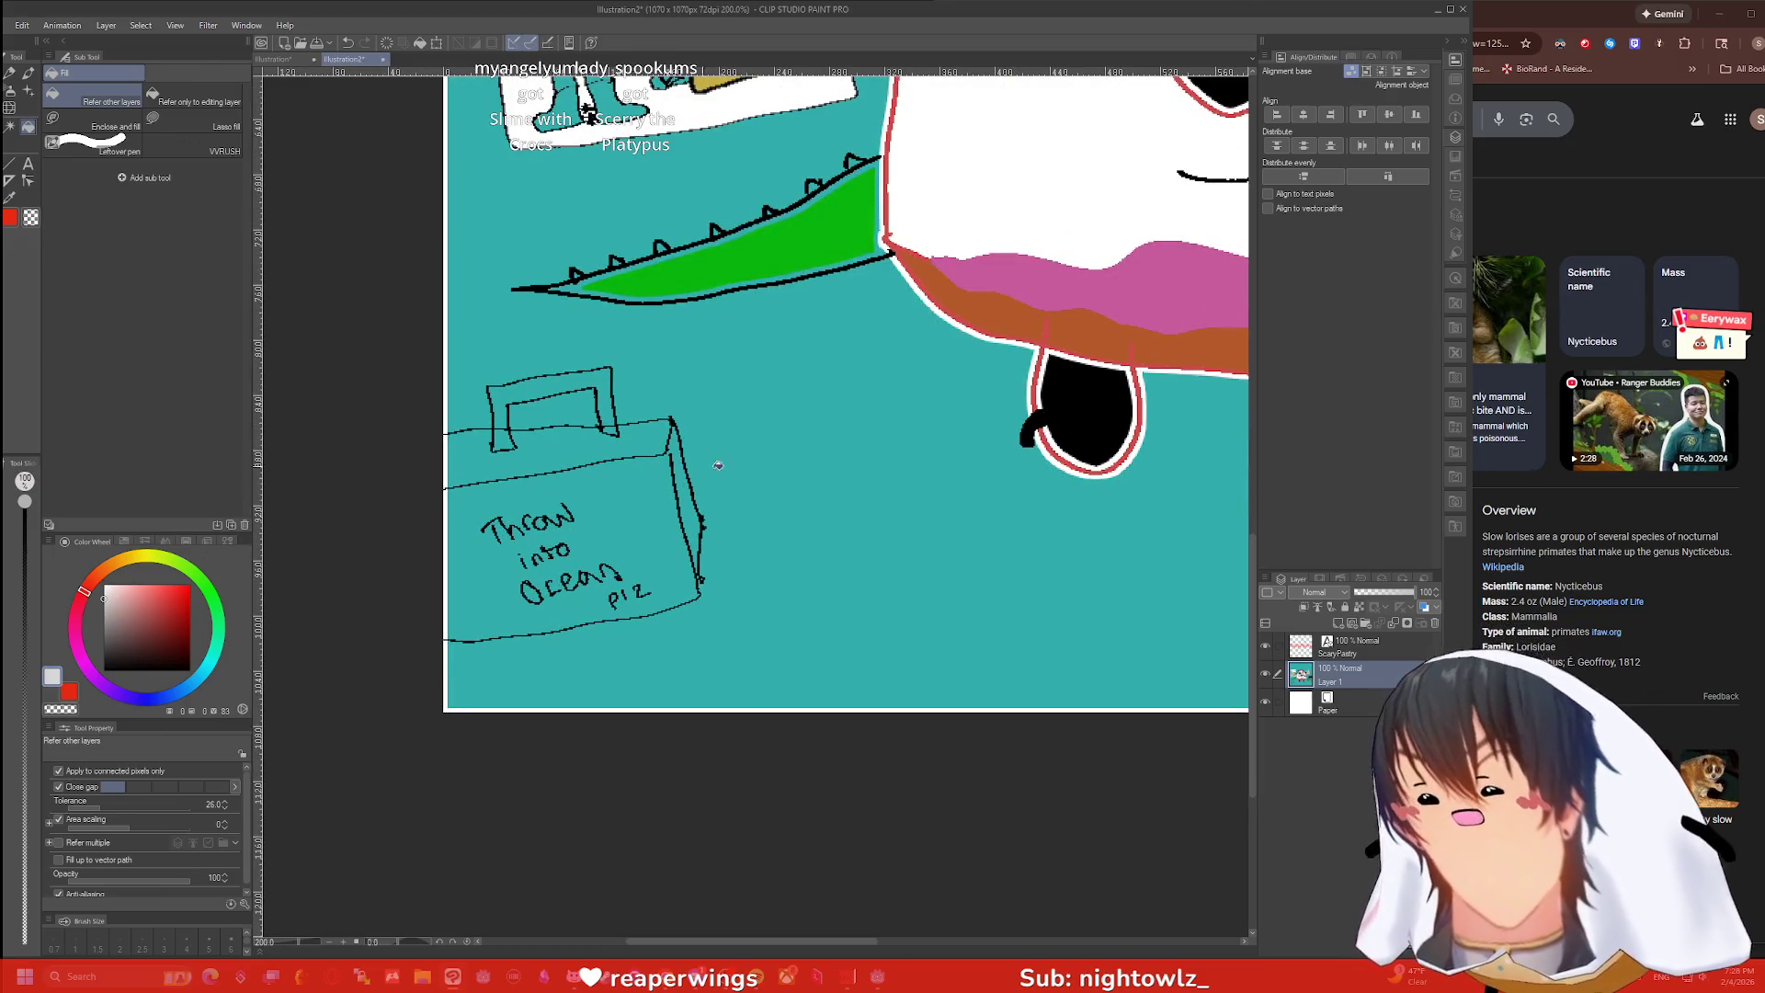
{"action": "left_click", "coordinate": [641, 466]}
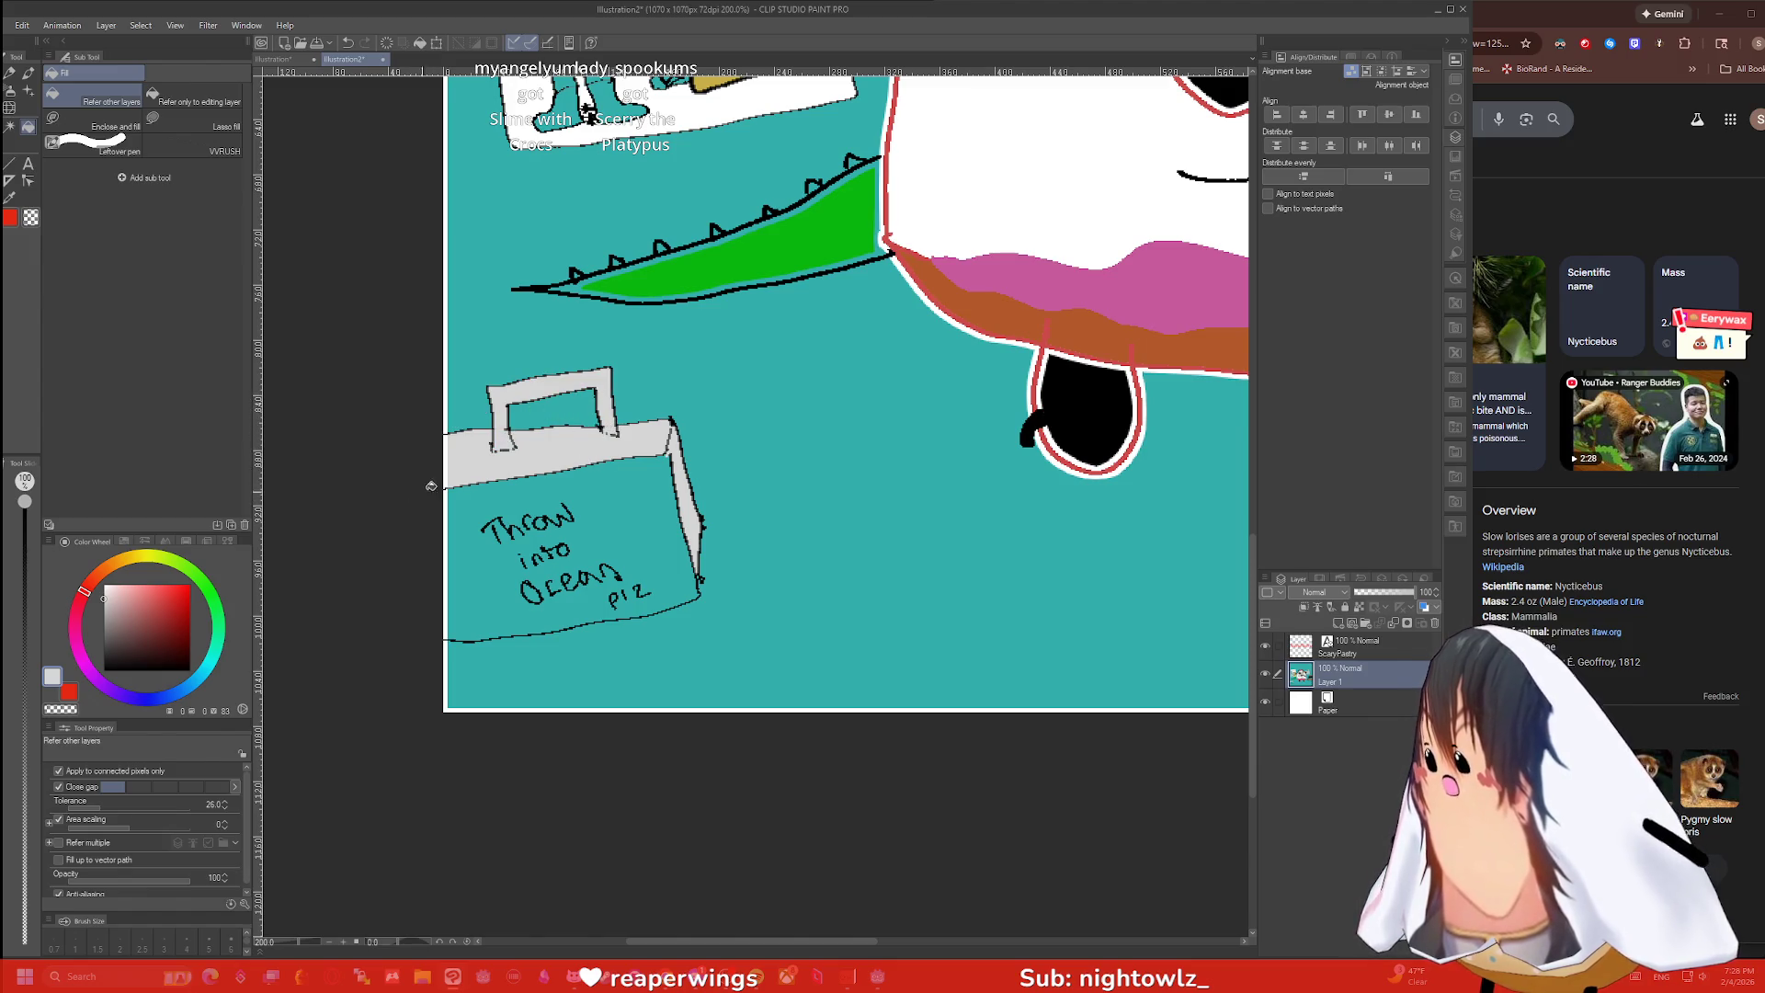
Fill the suitcase's front panel grey-teal behind the handwritten letters, redoing it after an undo
{"action": "key", "text": "p"}
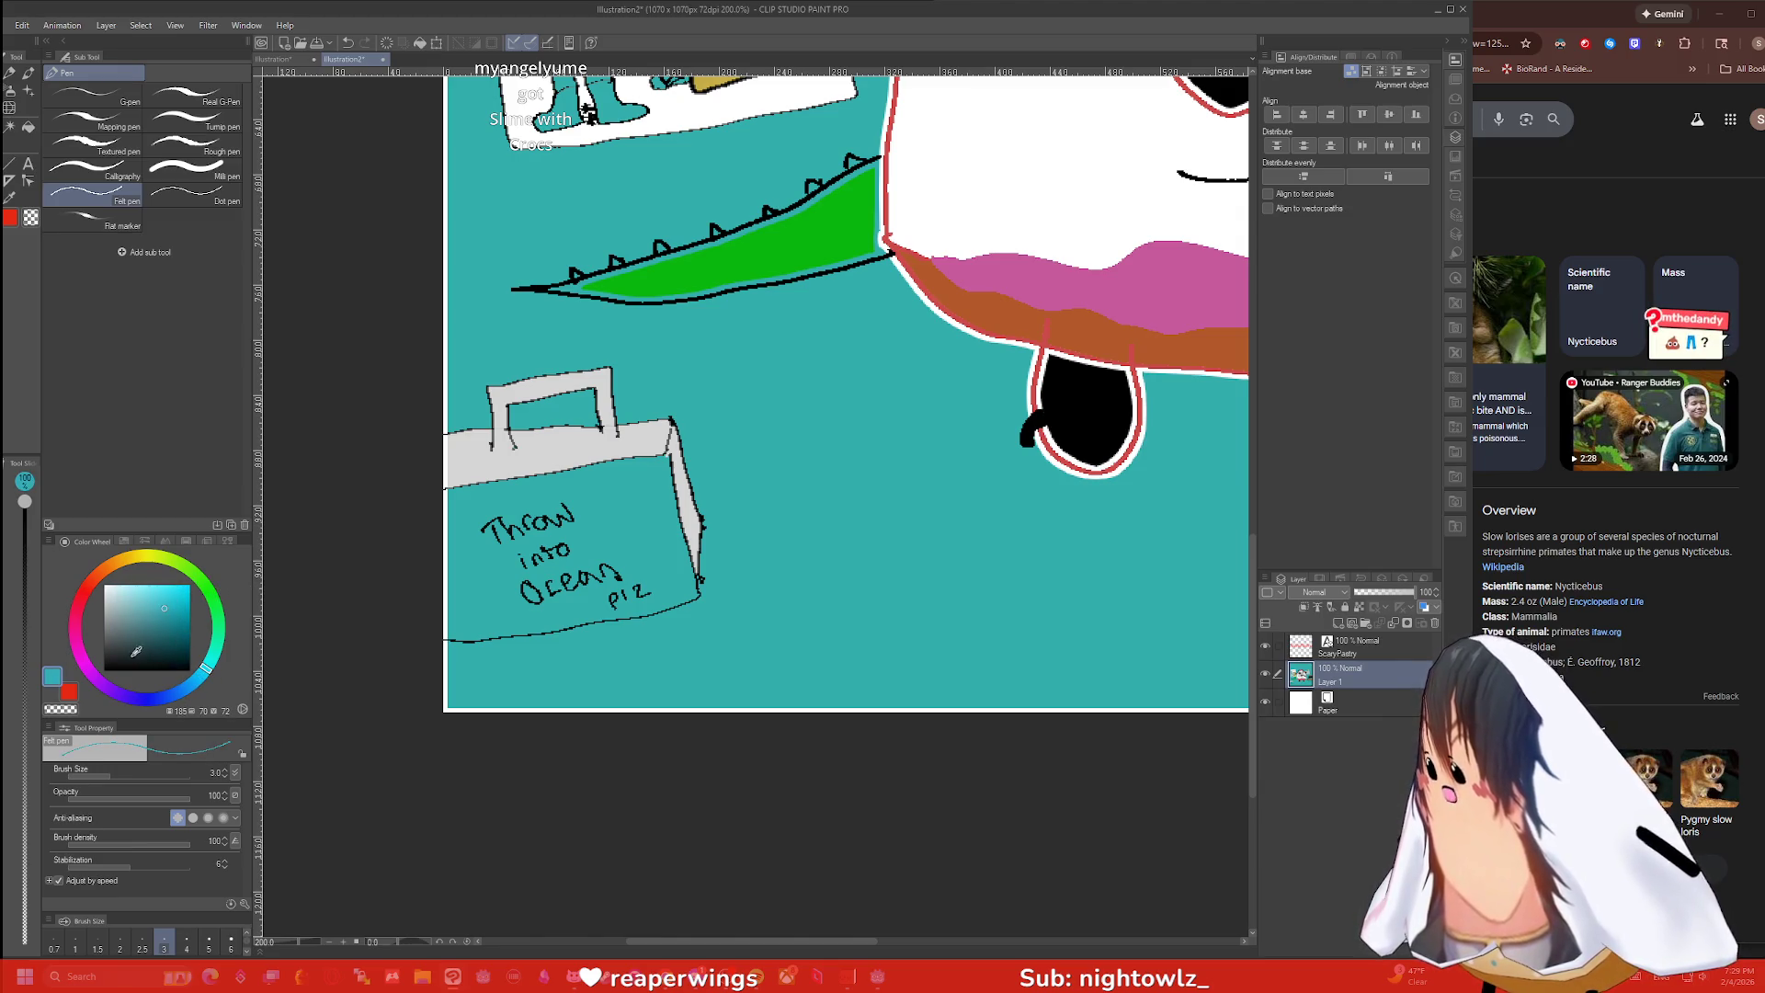
{"action": "key", "text": "g"}
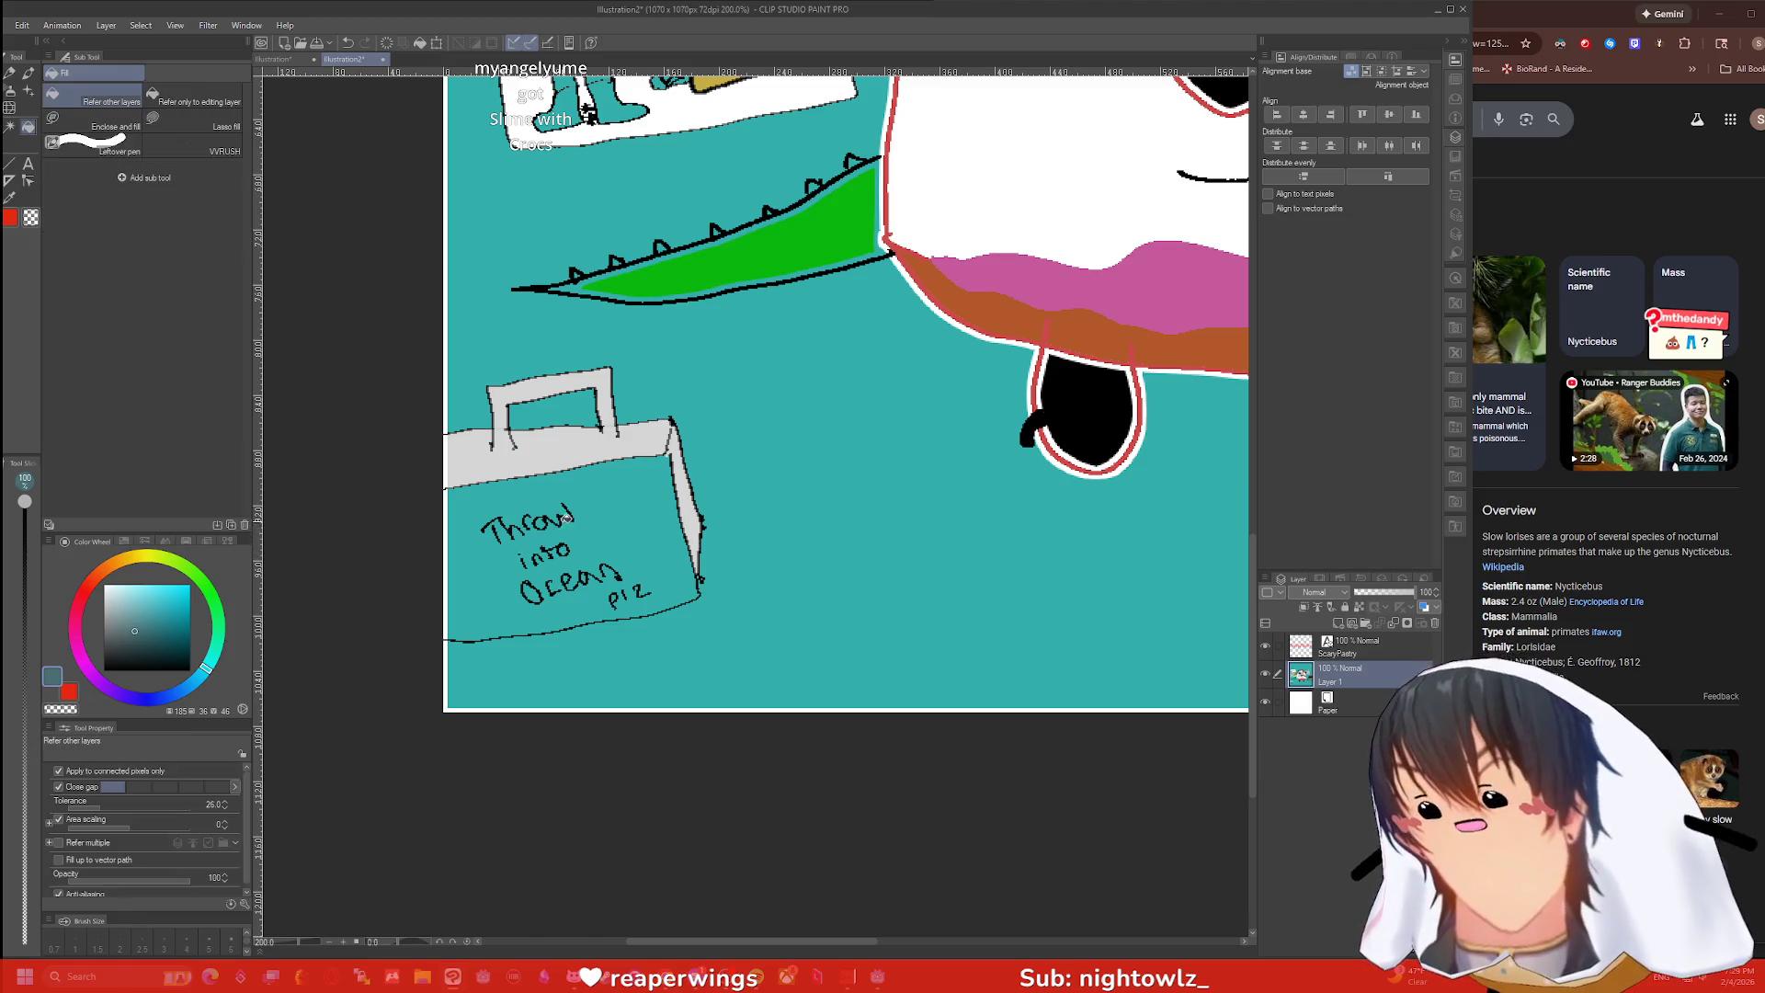
{"action": "left_click", "coordinate": [599, 493]}
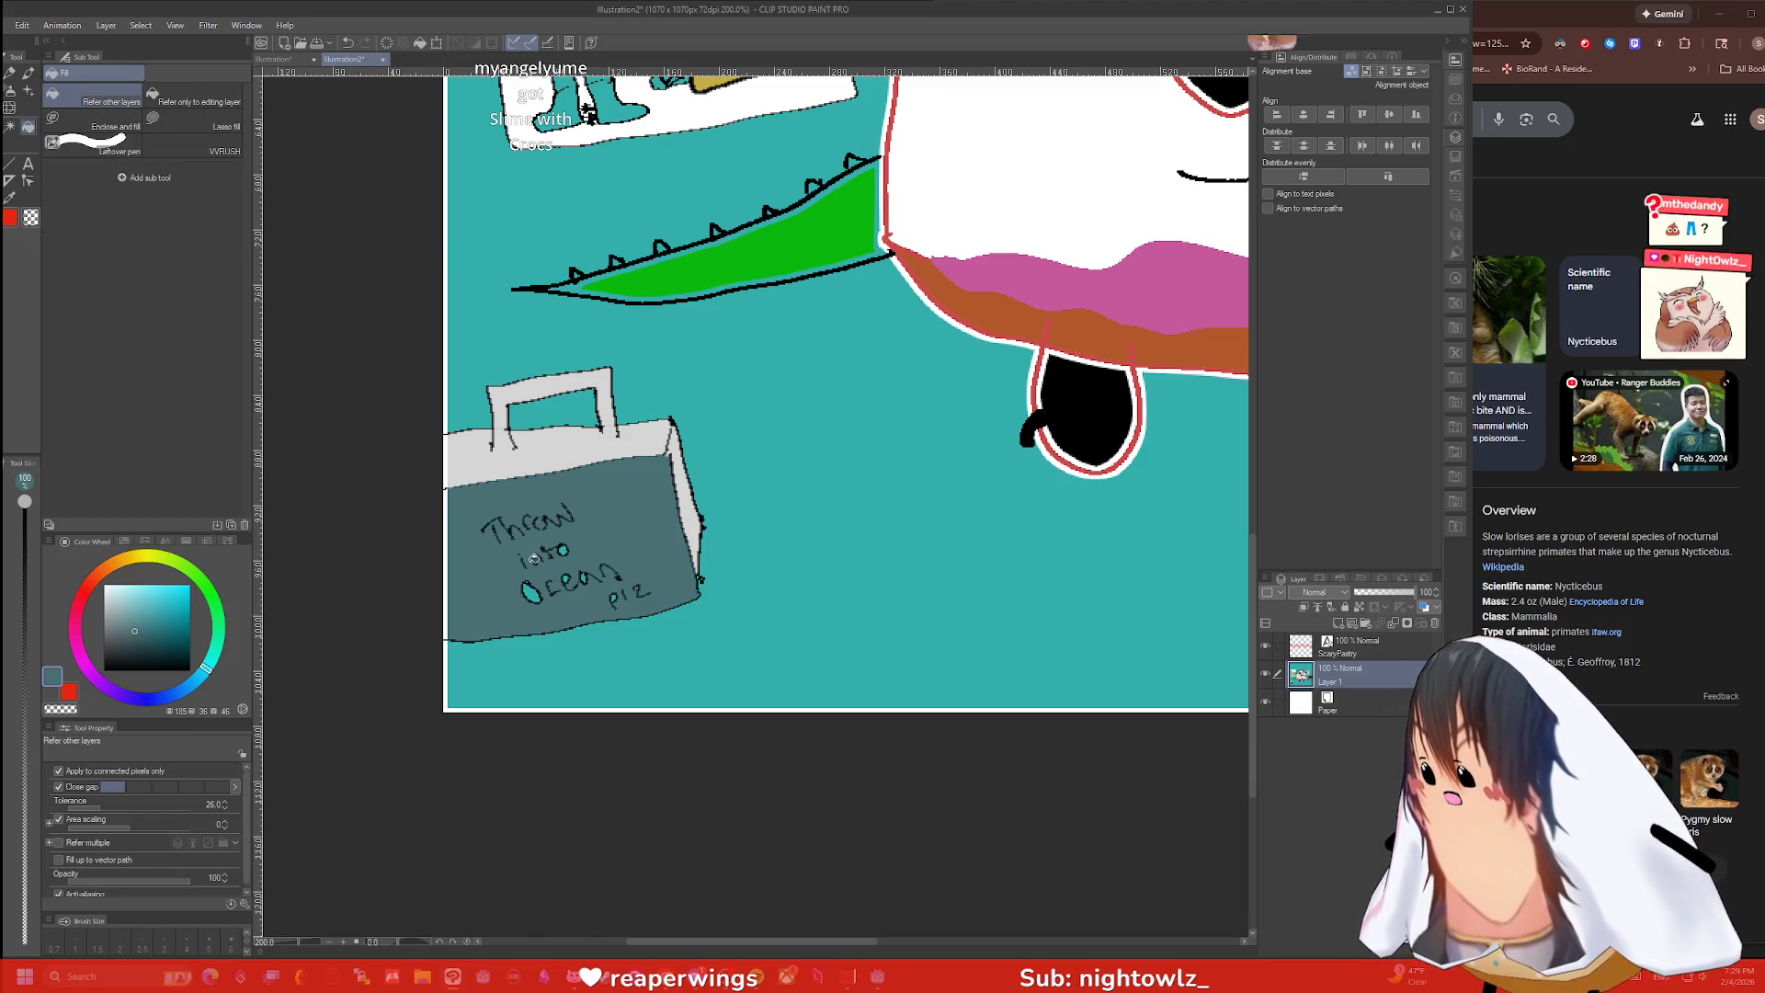
{"action": "left_click", "coordinate": [571, 576]}
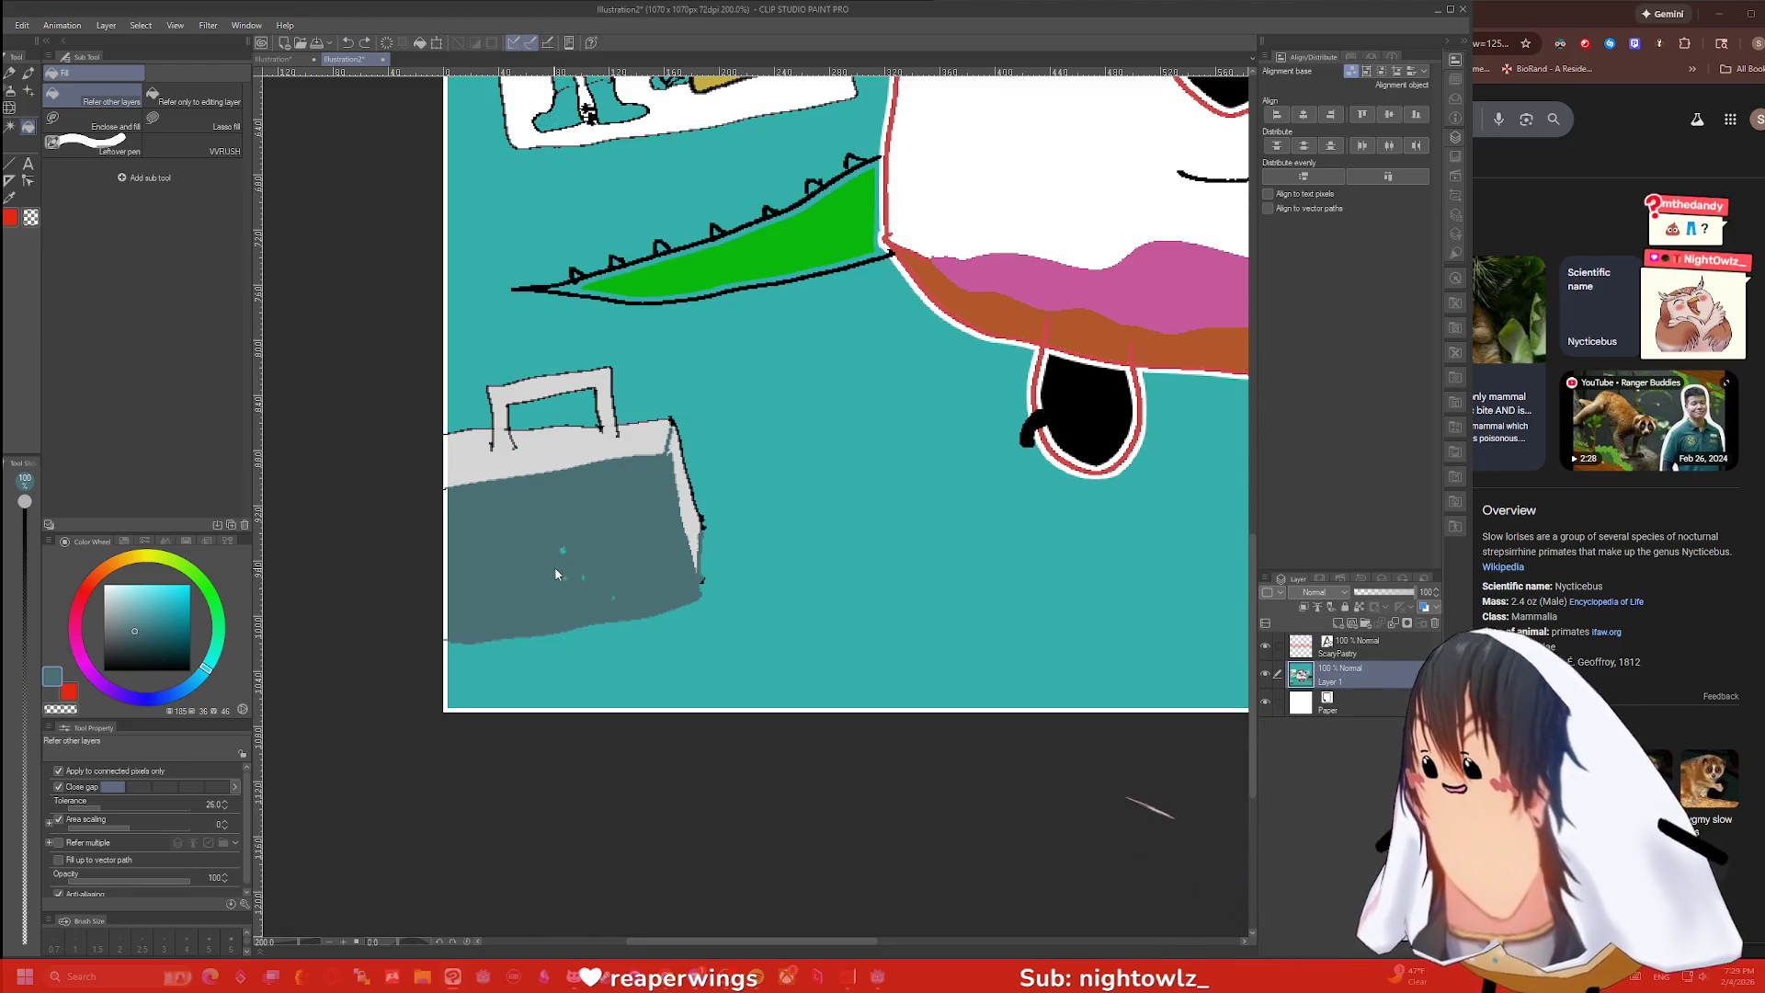
{"action": "key", "text": "ctrl+z"}
{"action": "key", "text": "ctrl+z"}
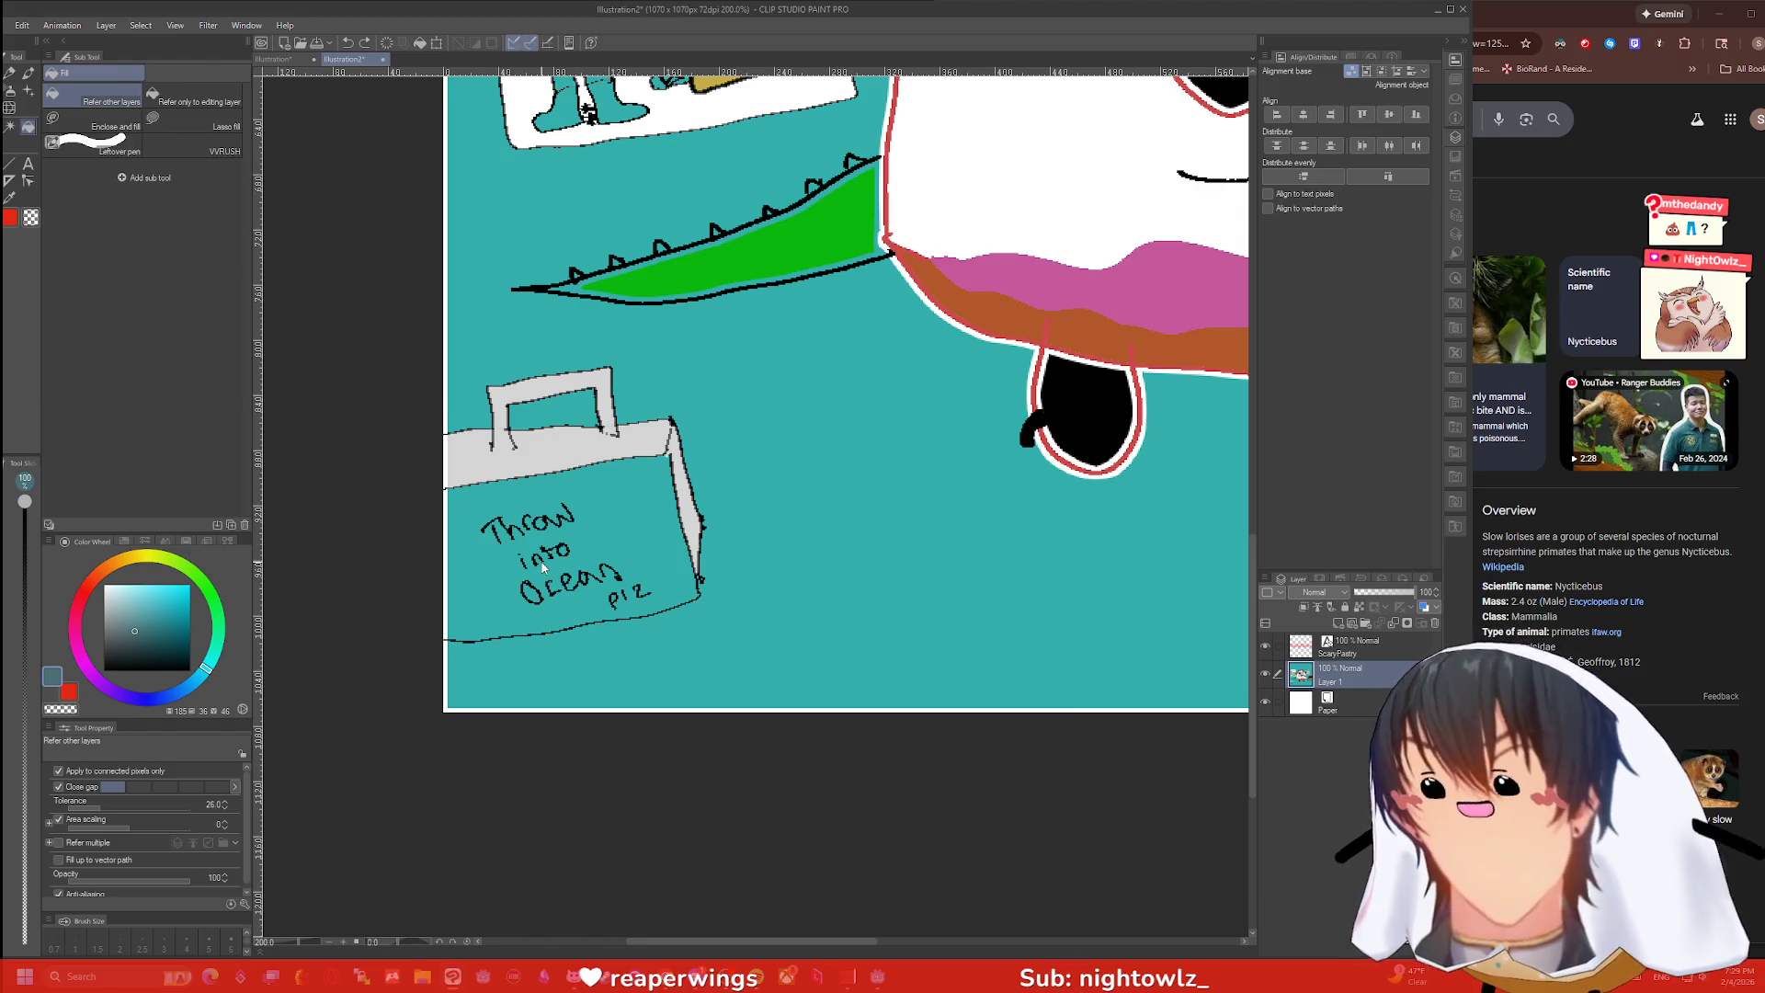
{"action": "left_click", "coordinate": [542, 568]}
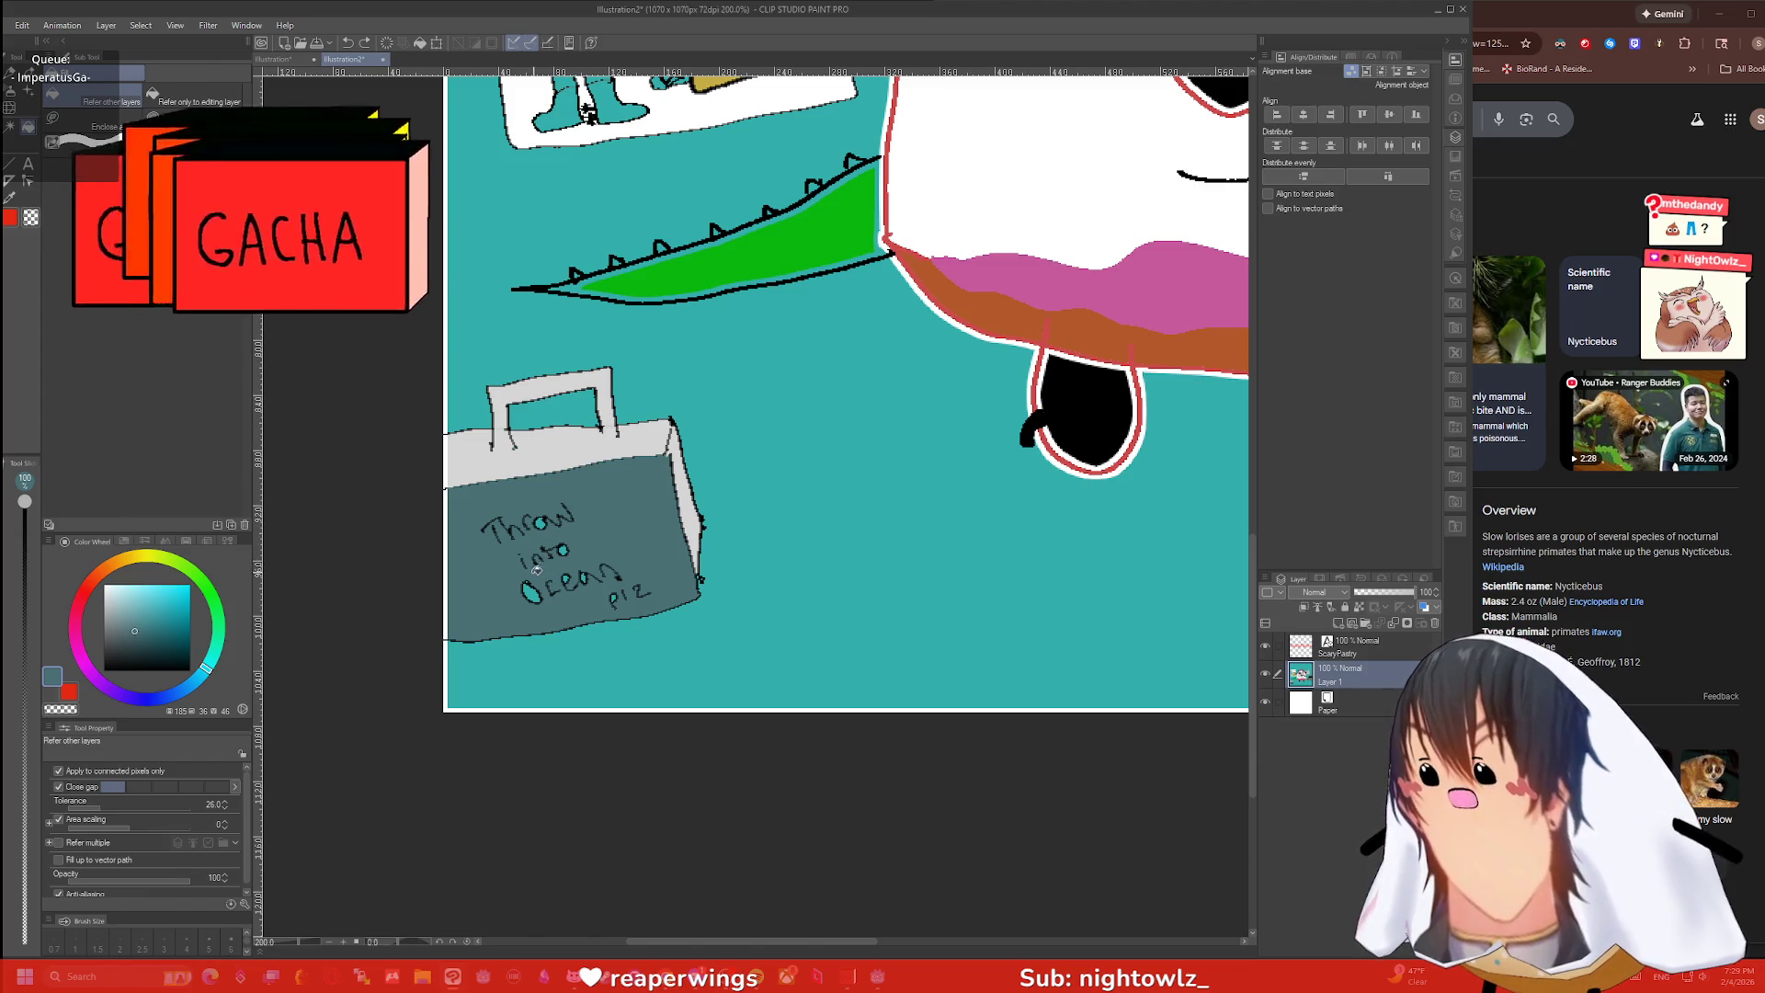
Paint over 'Throw into Ocean plz' on the suitcase front with grey-teal
{"action": "scroll", "coordinate": [544, 575], "scroll_direction": "up", "scroll_amount": 4}
{"action": "key", "text": "p"}
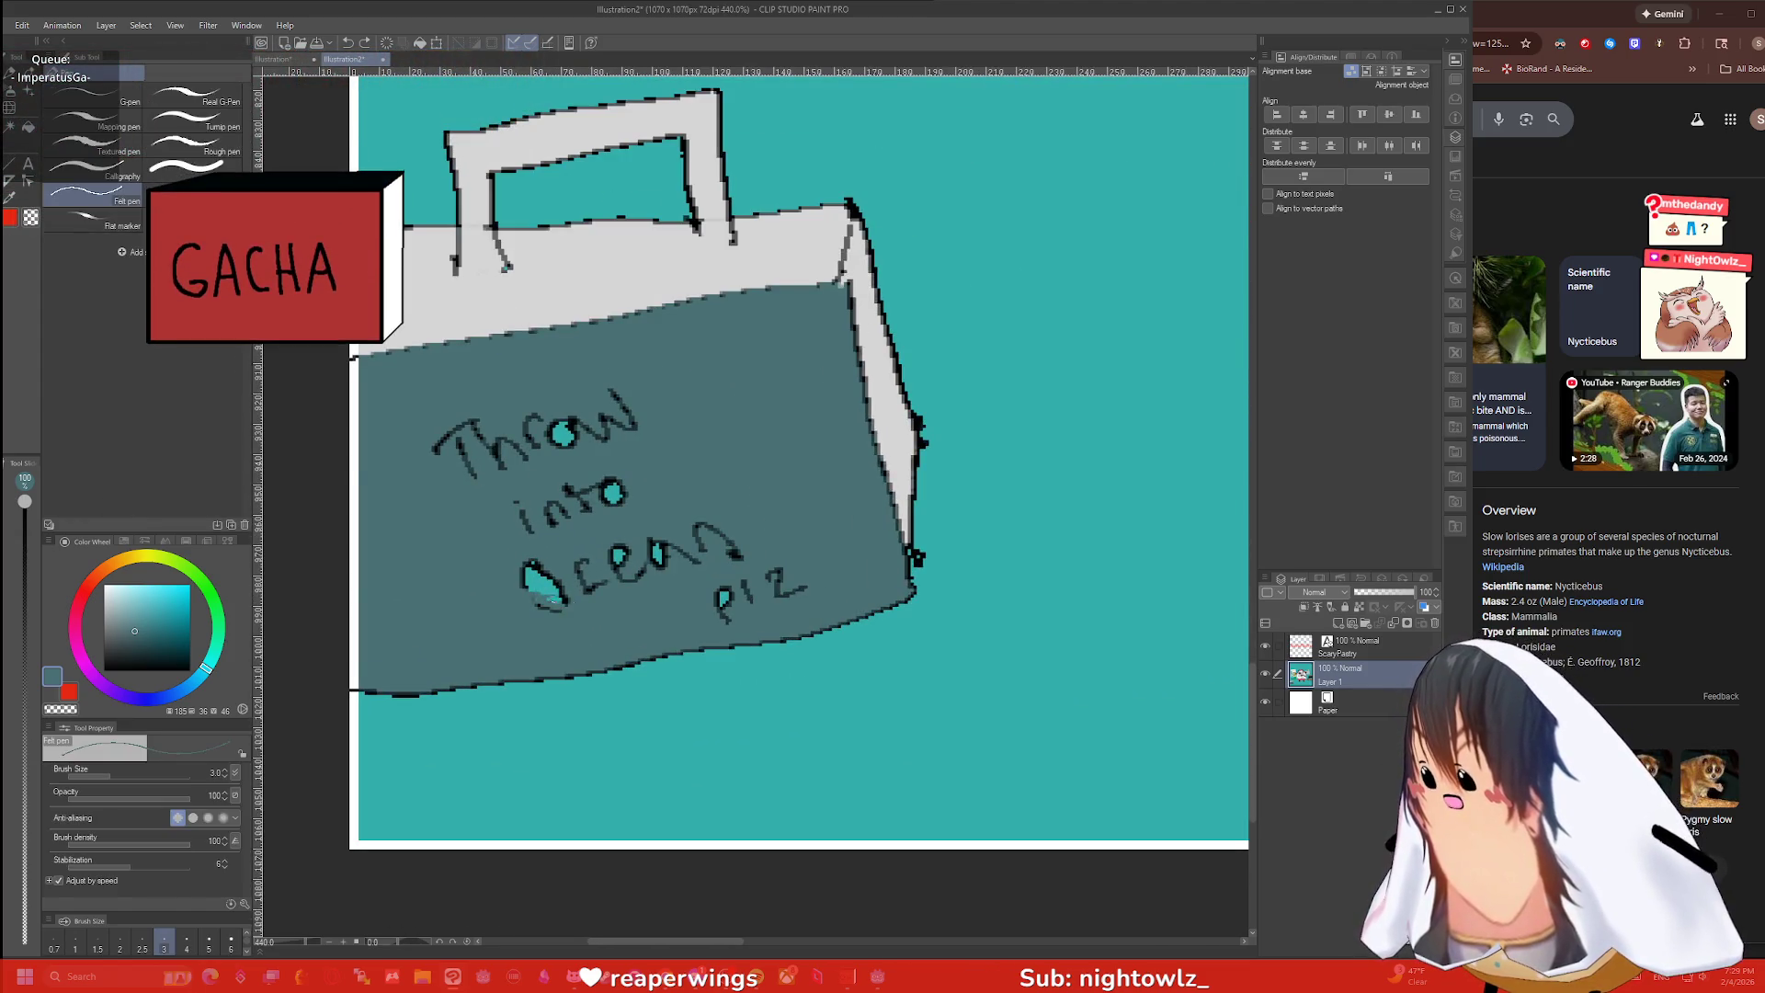
{"action": "left_click_drag", "start_coordinate": [478, 469], "coordinate": [418, 439]}
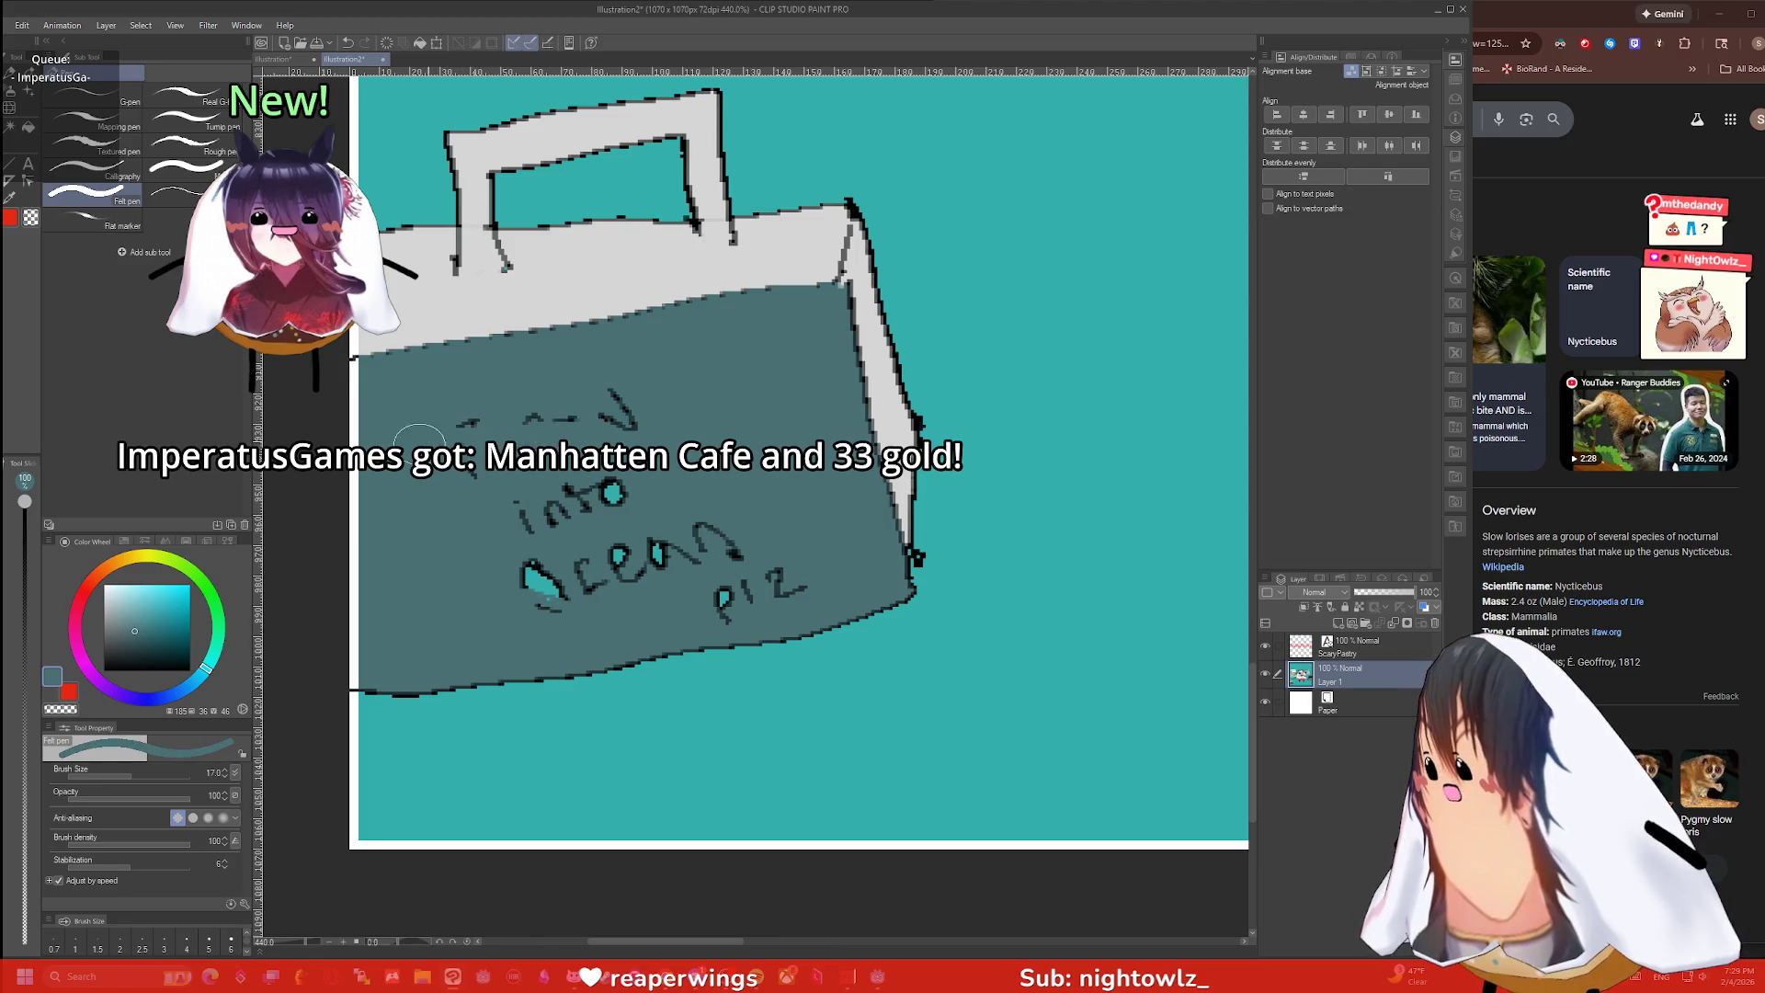
{"action": "mouse_move", "coordinate": [676, 479]}
{"action": "left_mouse_down"}
{"action": "mouse_move", "coordinate": [512, 571]}
{"action": "mouse_move", "coordinate": [511, 599]}
{"action": "left_mouse_up"}
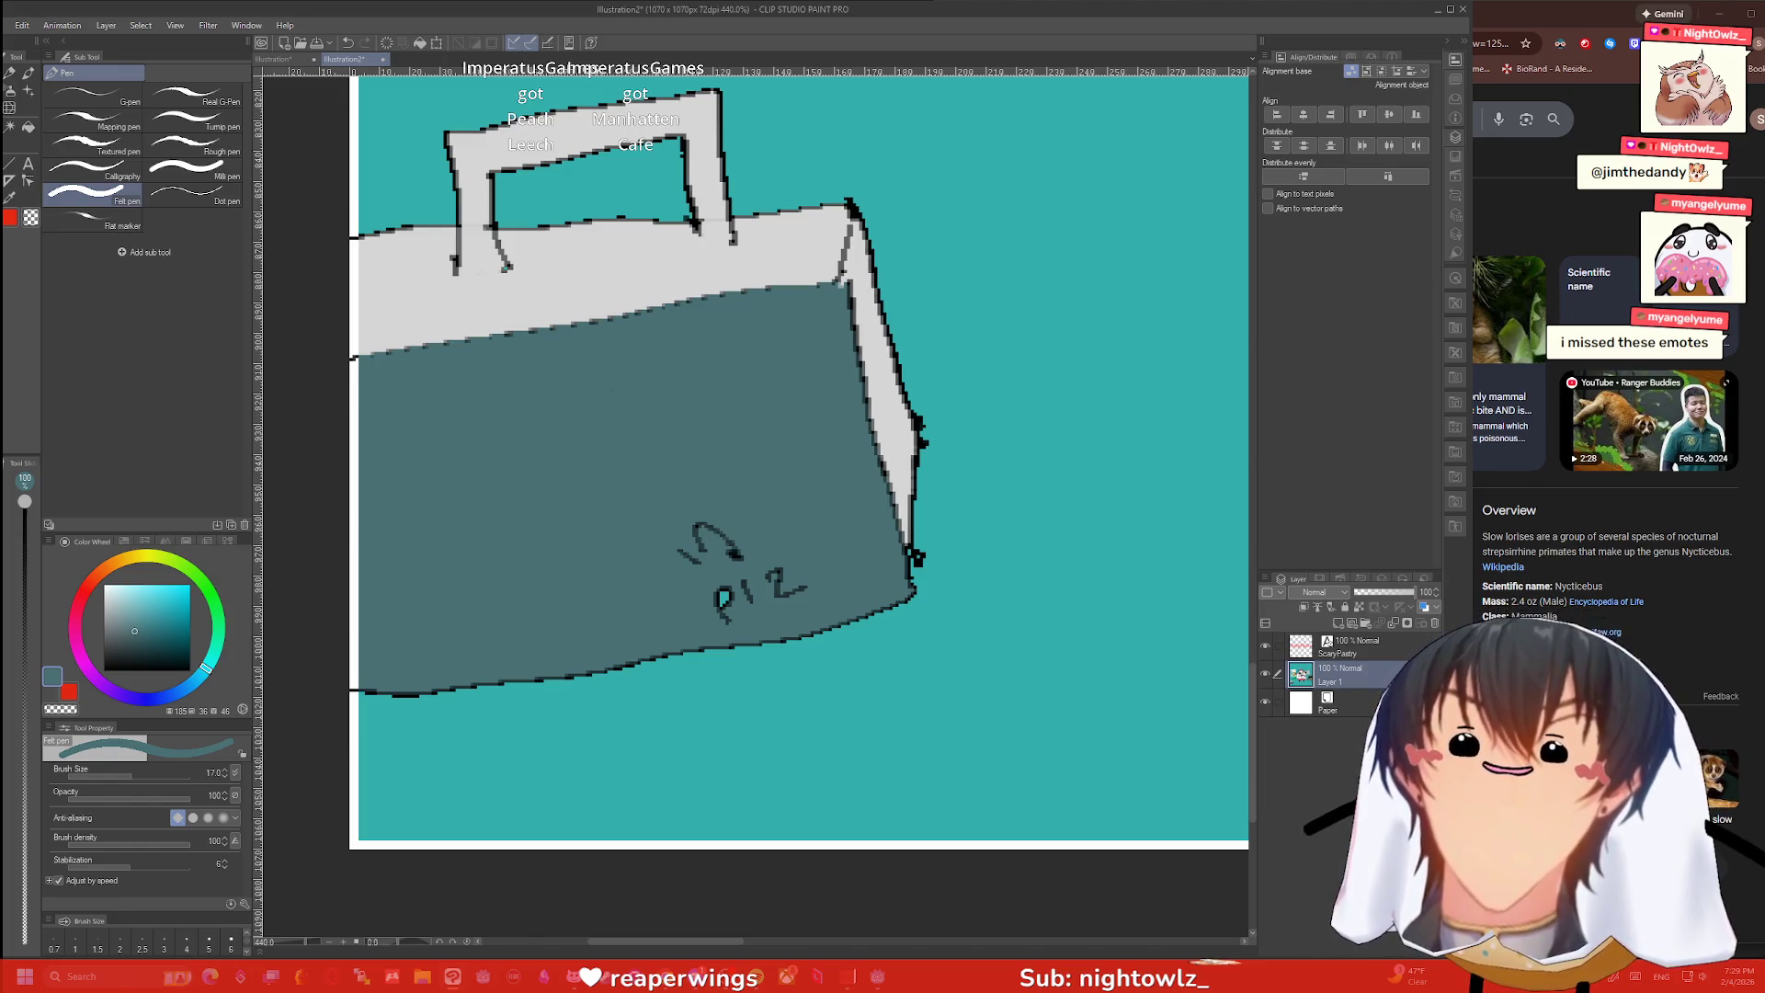
{"action": "mouse_move", "coordinate": [643, 555]}
{"action": "left_mouse_down"}
{"action": "mouse_move", "coordinate": [701, 611]}
{"action": "mouse_move", "coordinate": [760, 594]}
{"action": "left_mouse_up"}
Test light-grey dabs on the suitcase's side and corner, then undo them
{"action": "key", "text": "i"}
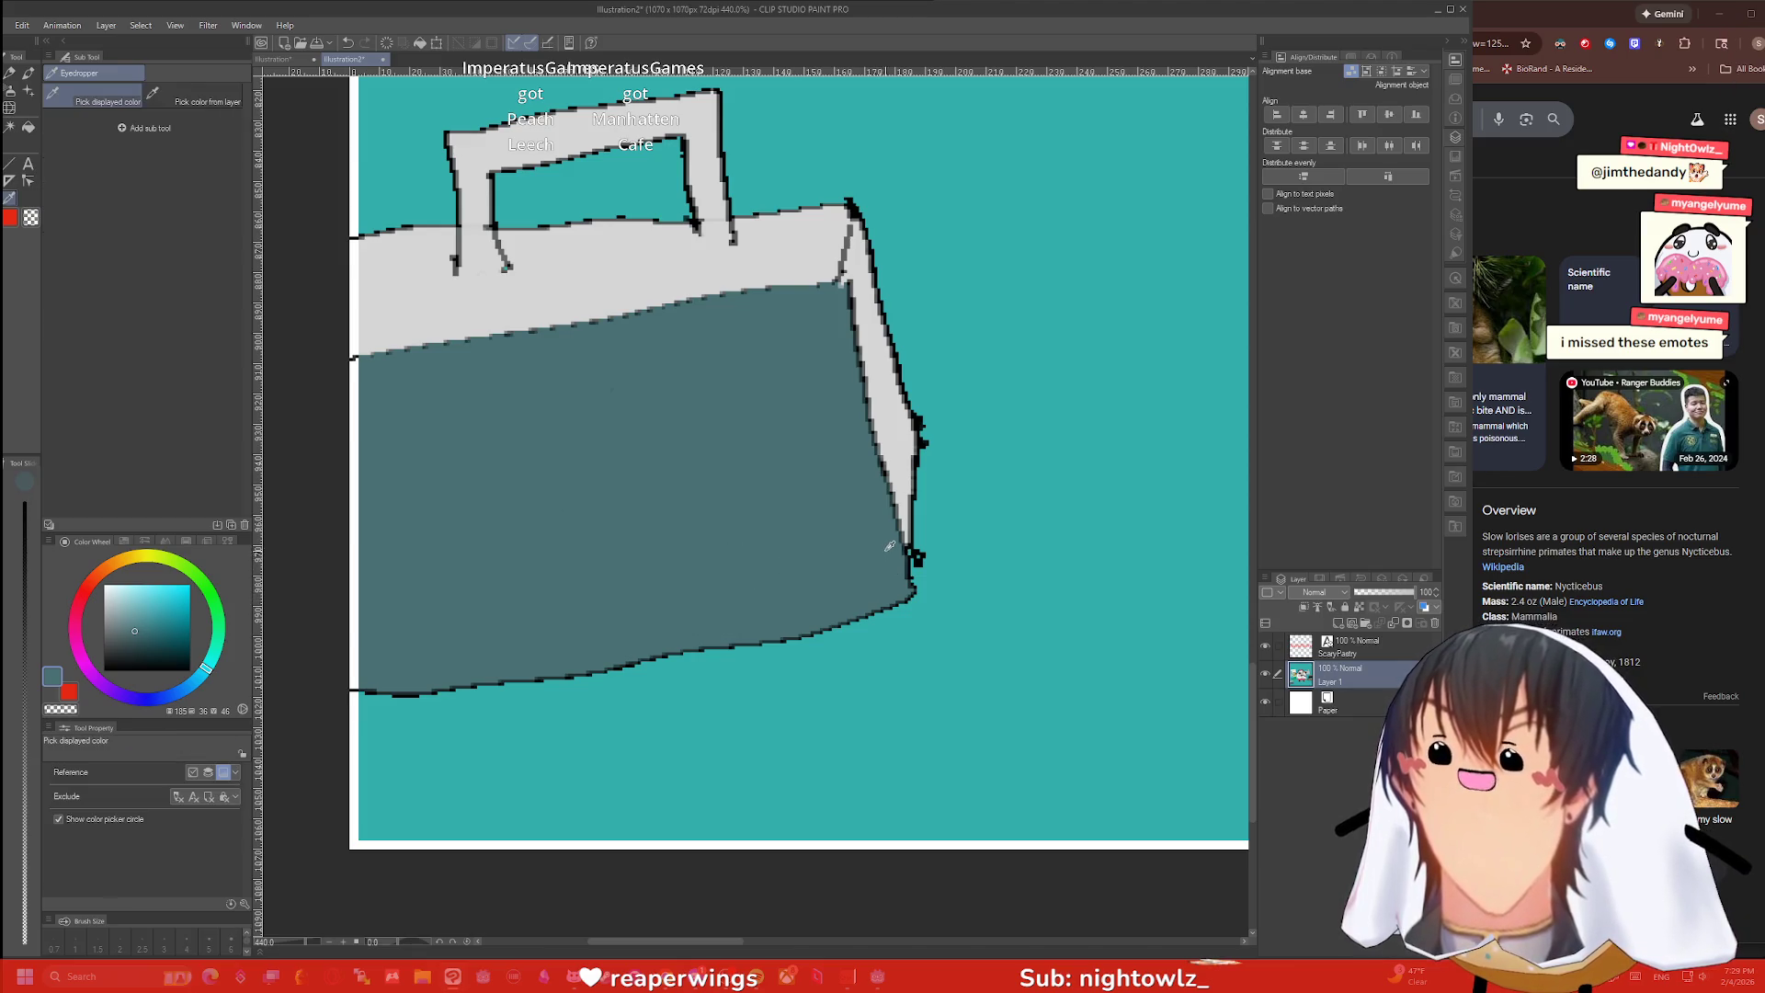
{"action": "left_click", "coordinate": [893, 510]}
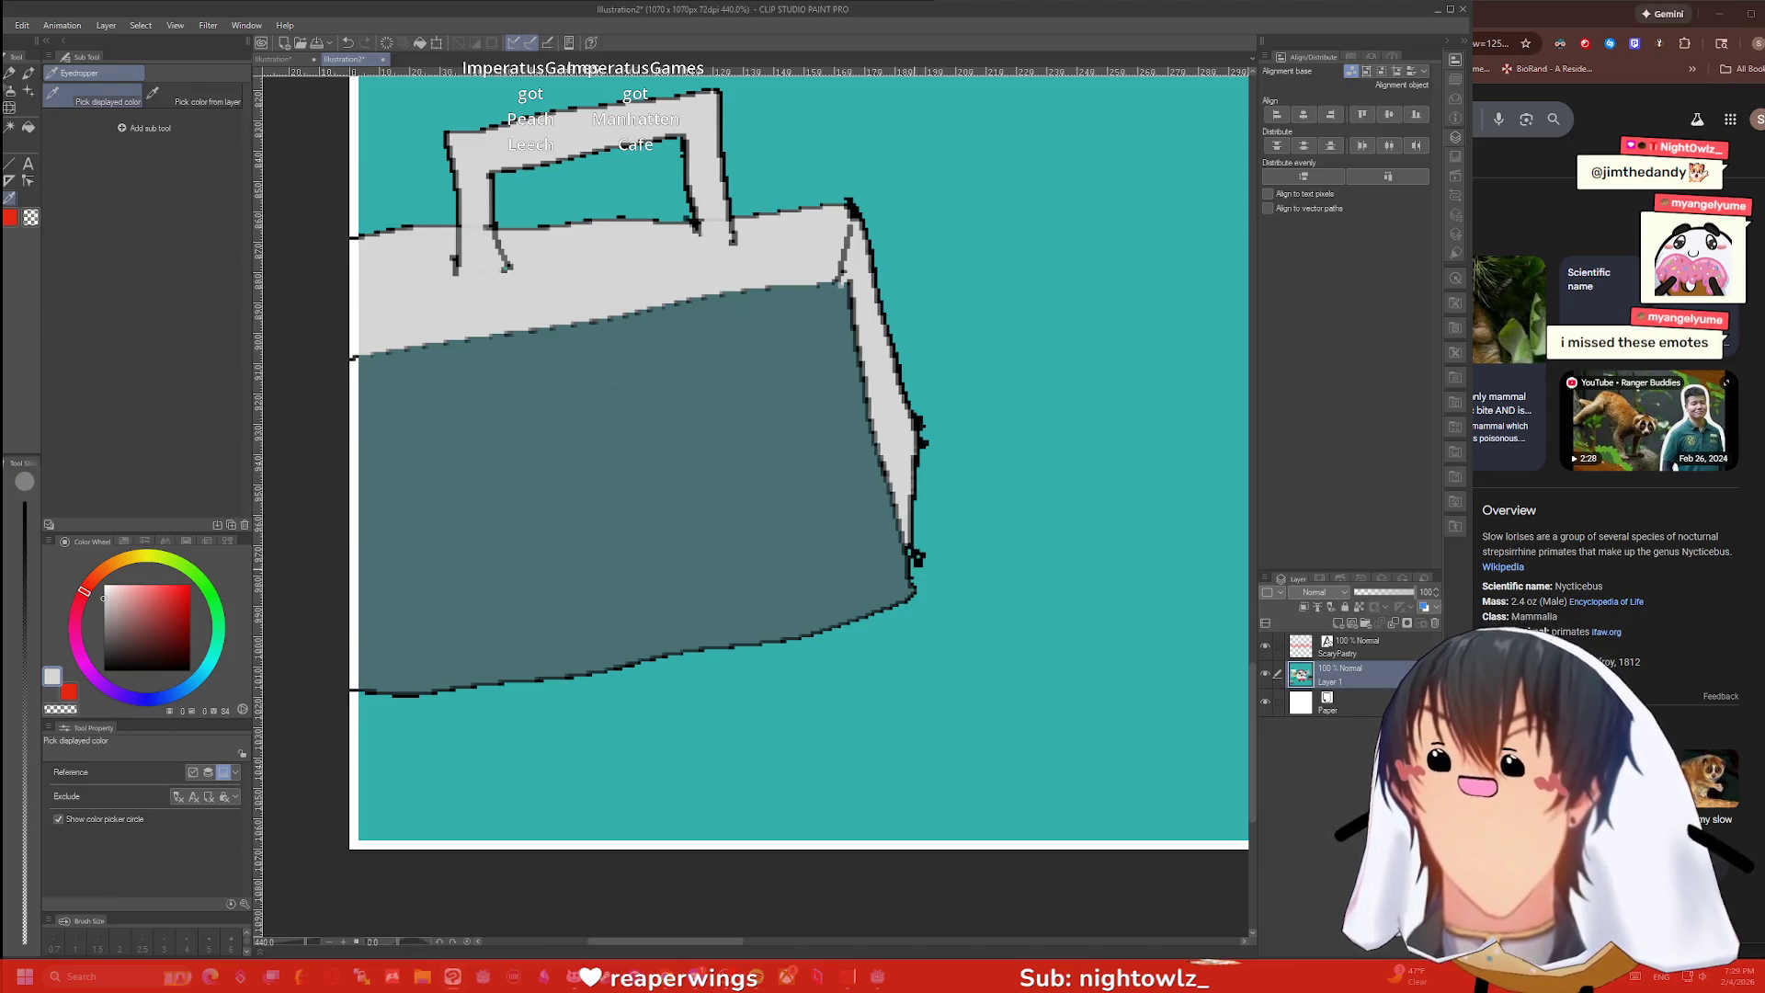
{"action": "key", "text": "p"}
{"action": "left_click", "coordinate": [912, 580]}
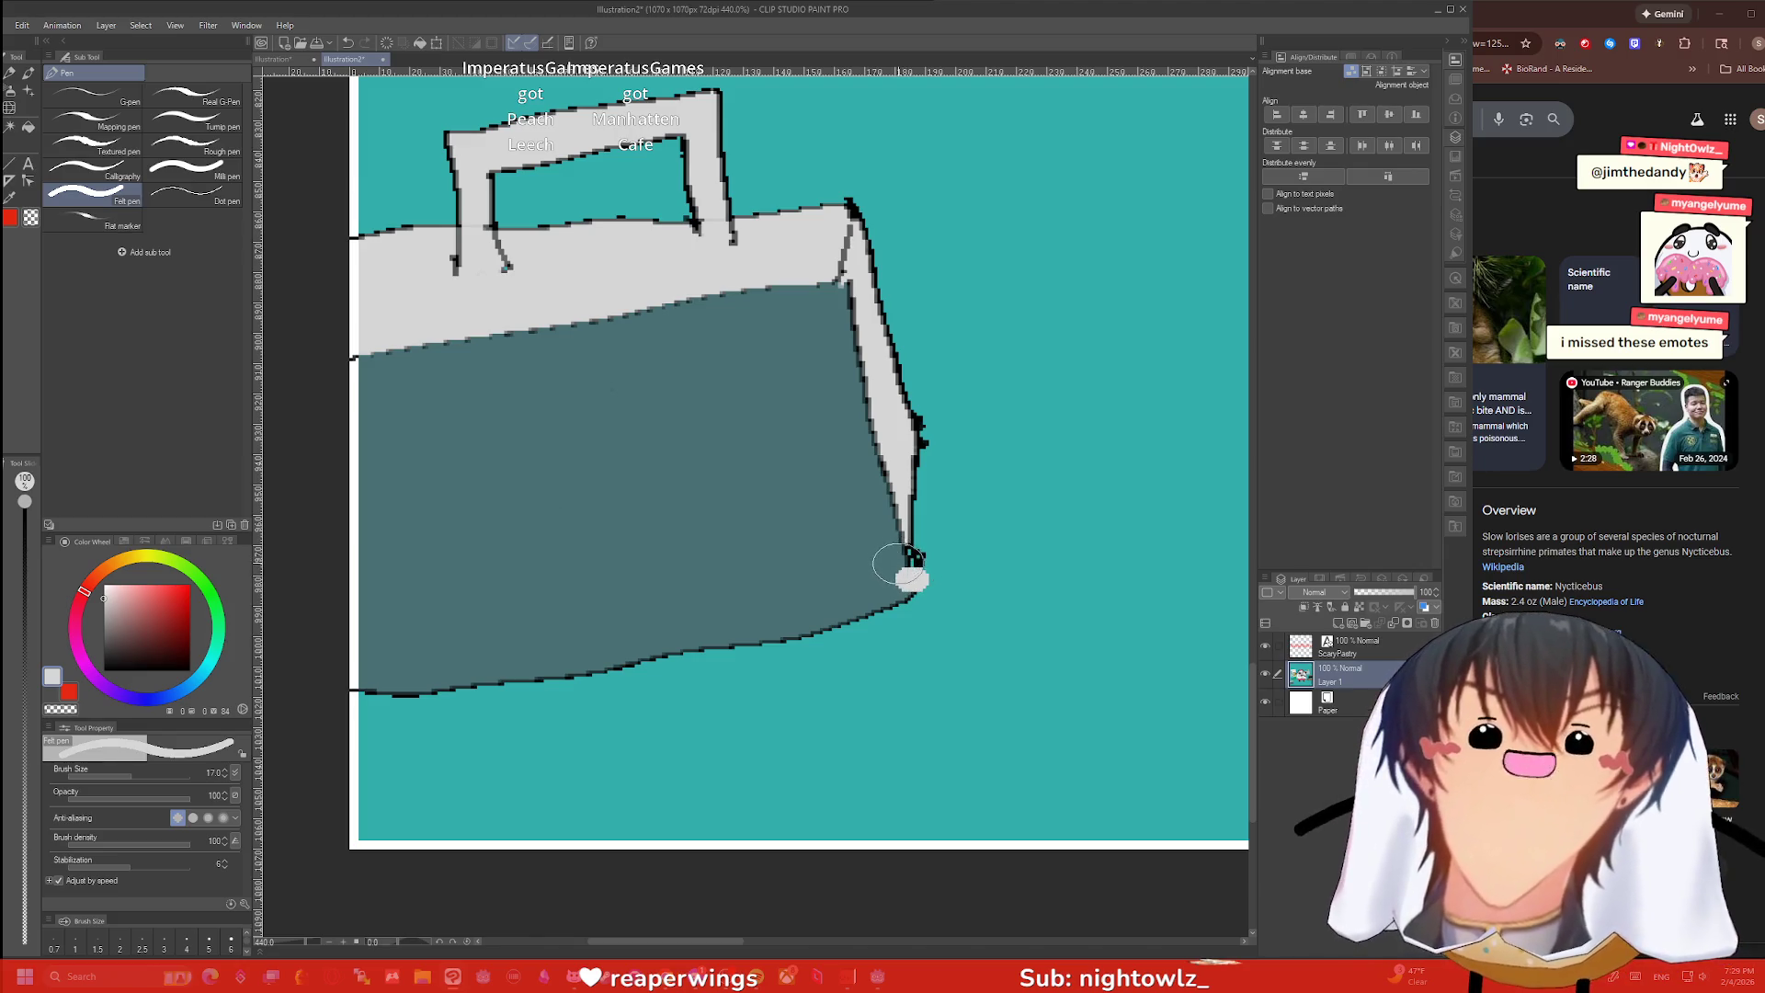
{"action": "key", "text": "ctrl+z"}
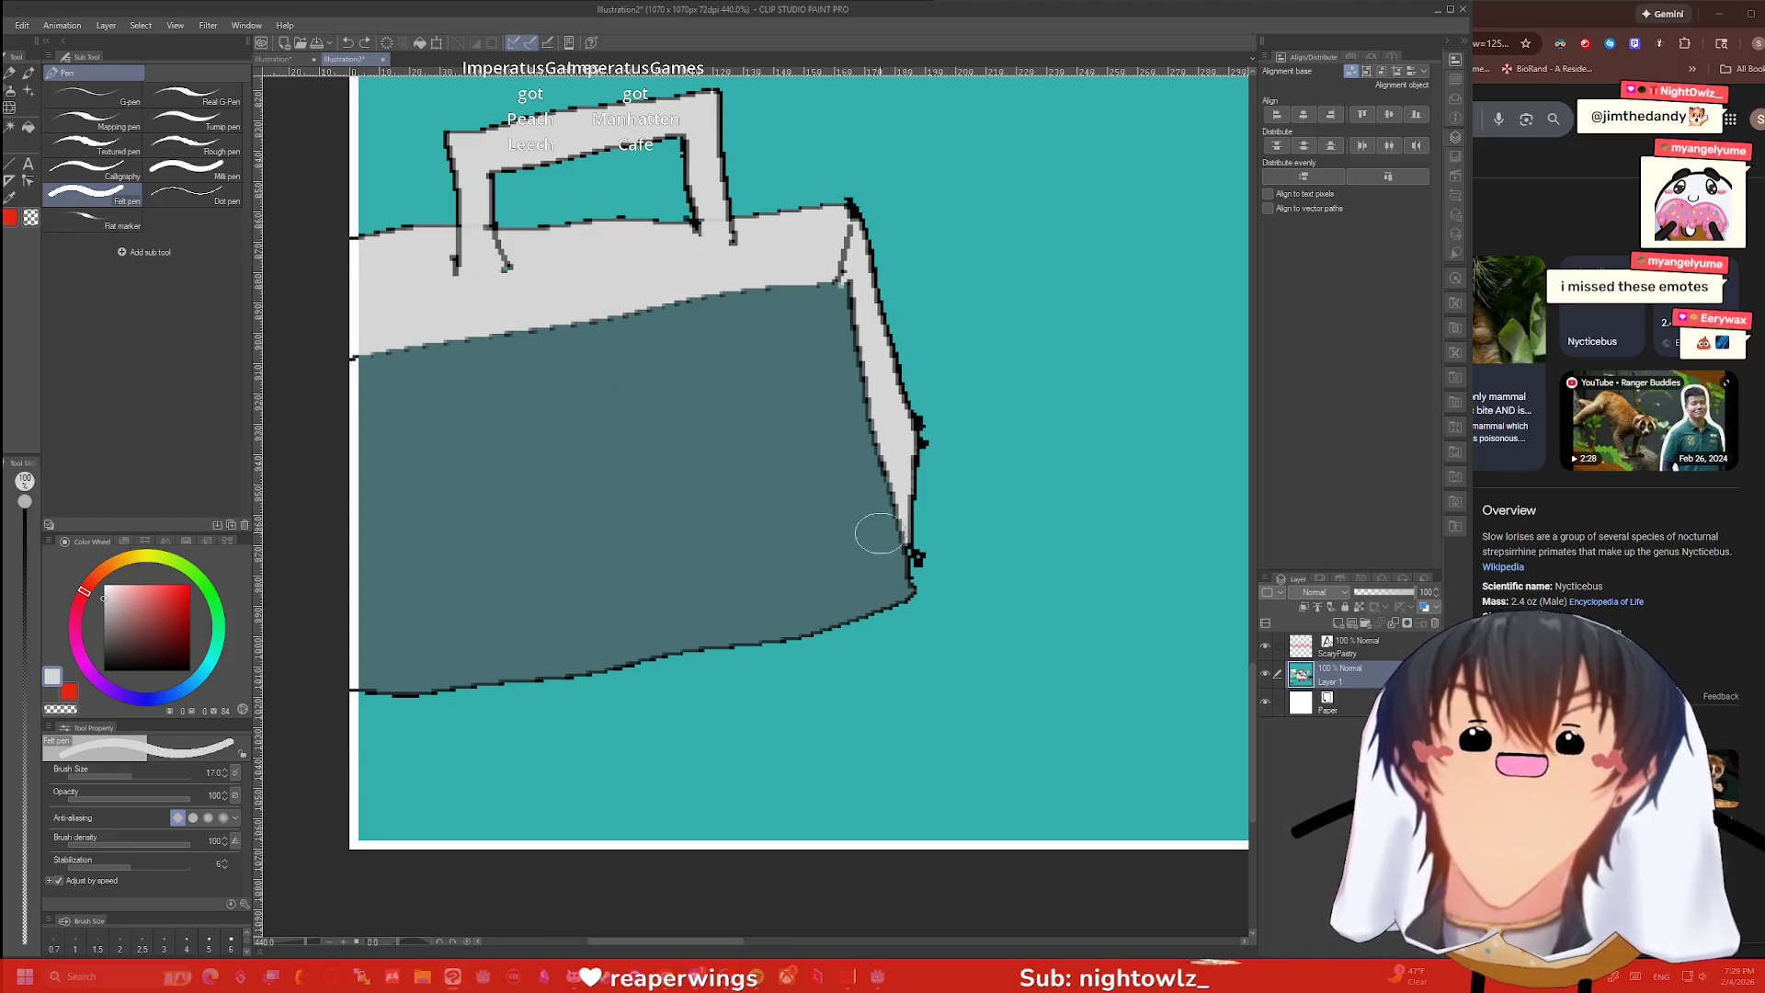
{"action": "left_click", "coordinate": [890, 406], "text": "alt"}
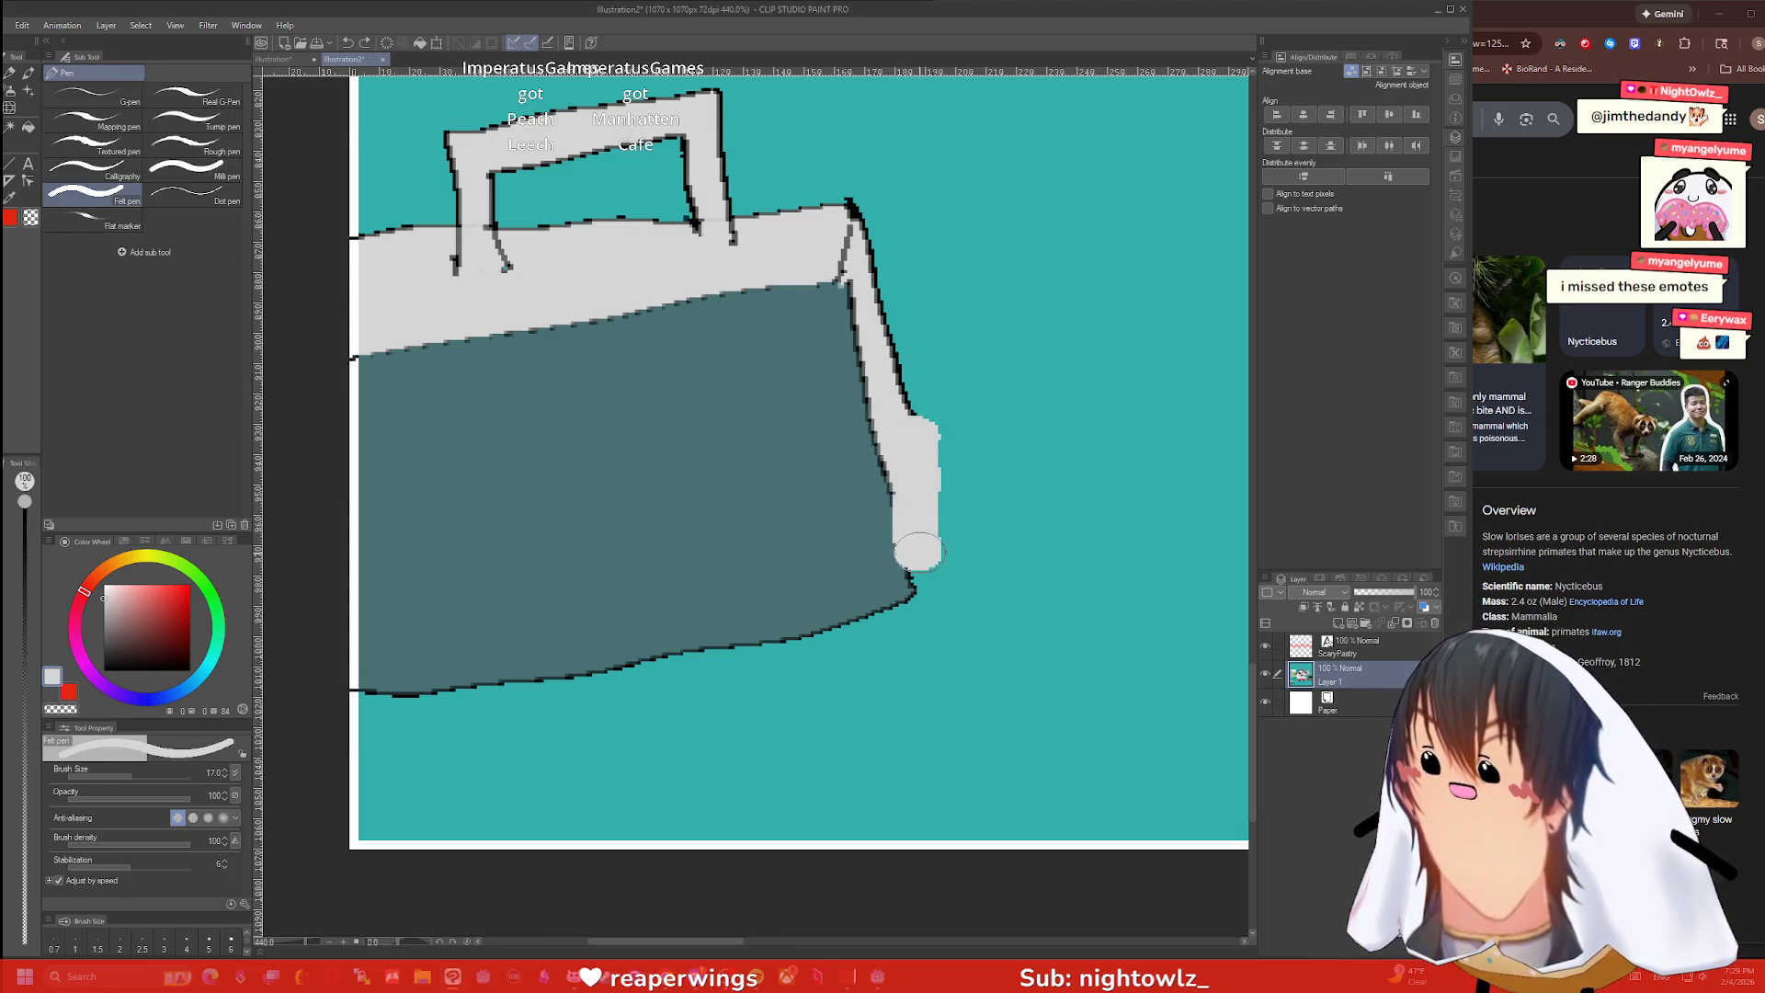
{"action": "key", "text": "ctrl+z"}
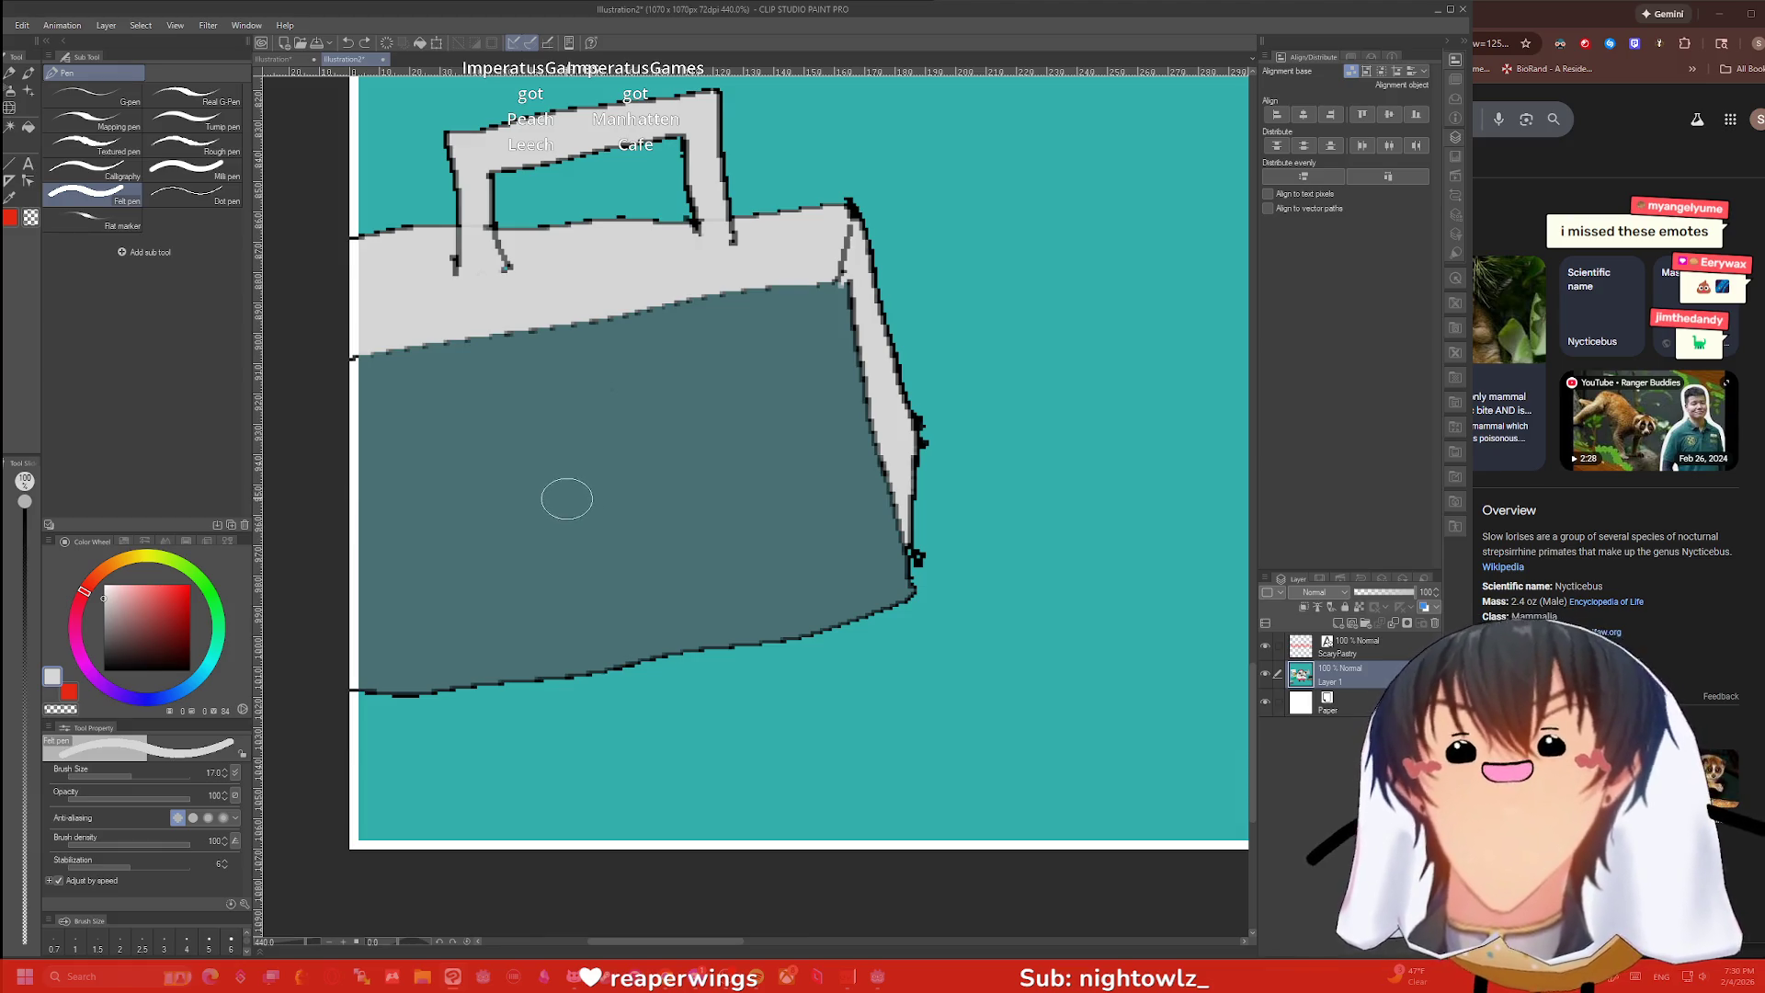
Switch to black at brush size 5 and thicken the suitcase's lower-right outline
{"action": "left_click", "coordinate": [190, 670]}
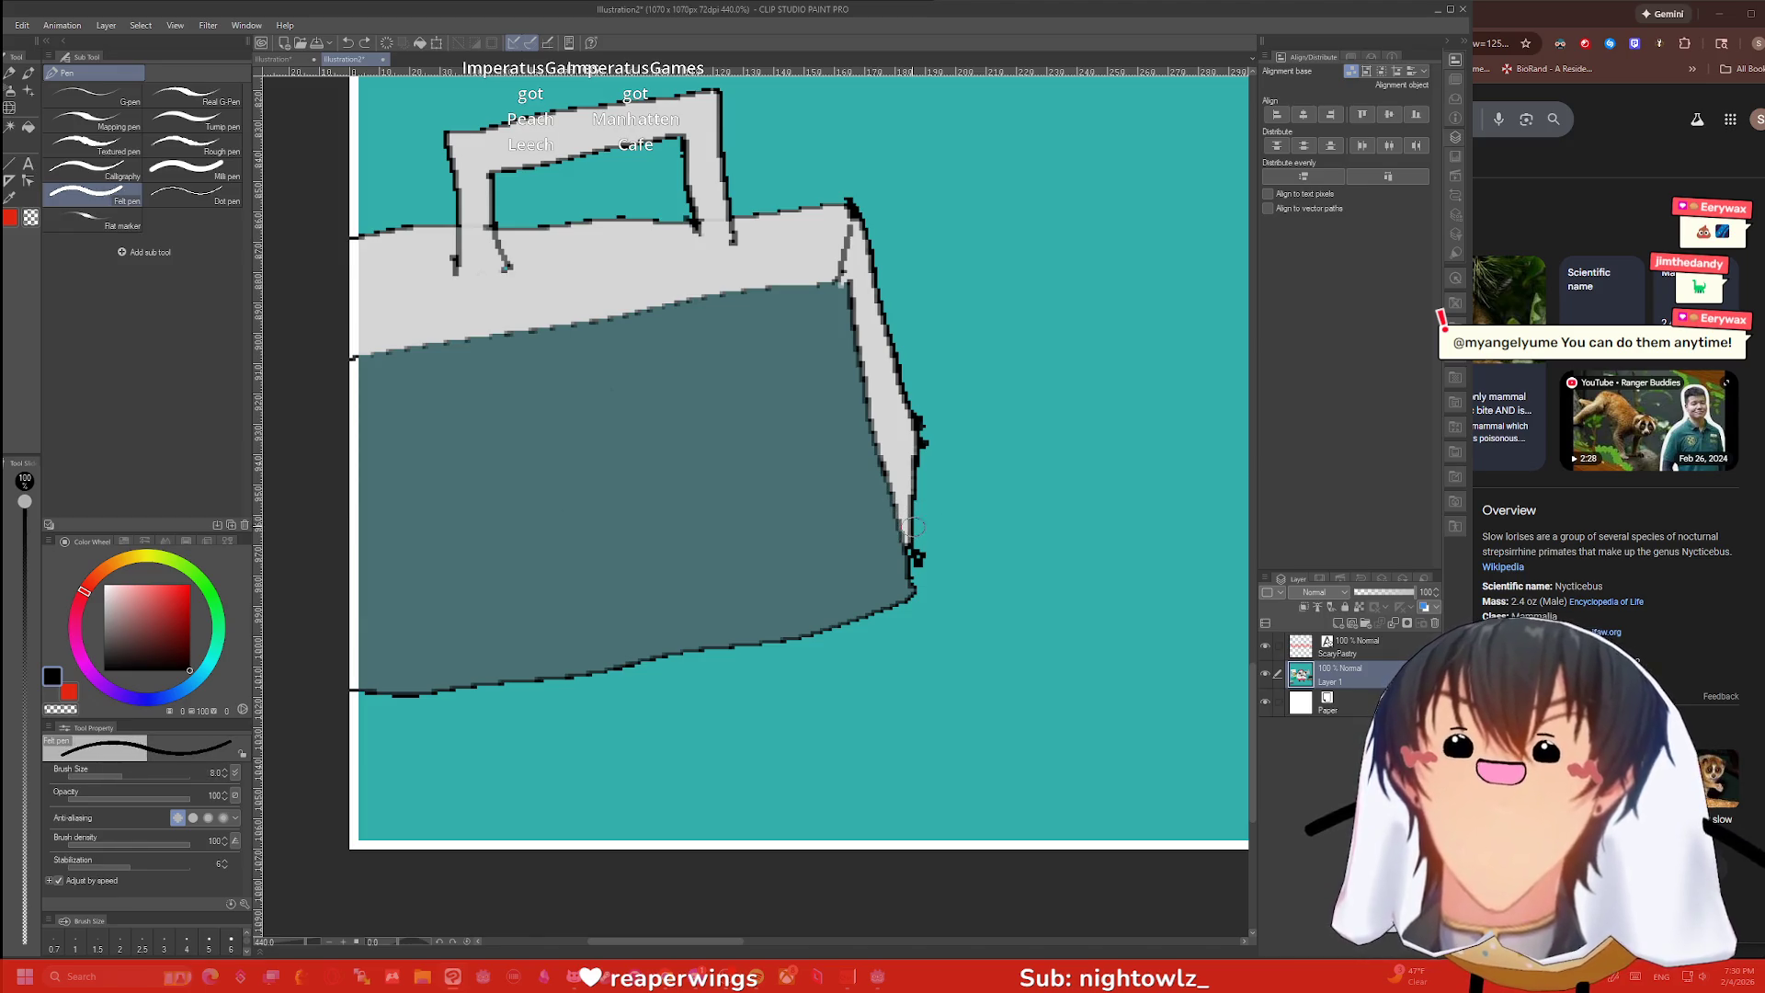
{"action": "key", "text": "bracketleft"}
{"action": "key", "text": "bracketleft"}
{"action": "key", "text": "bracketleft"}
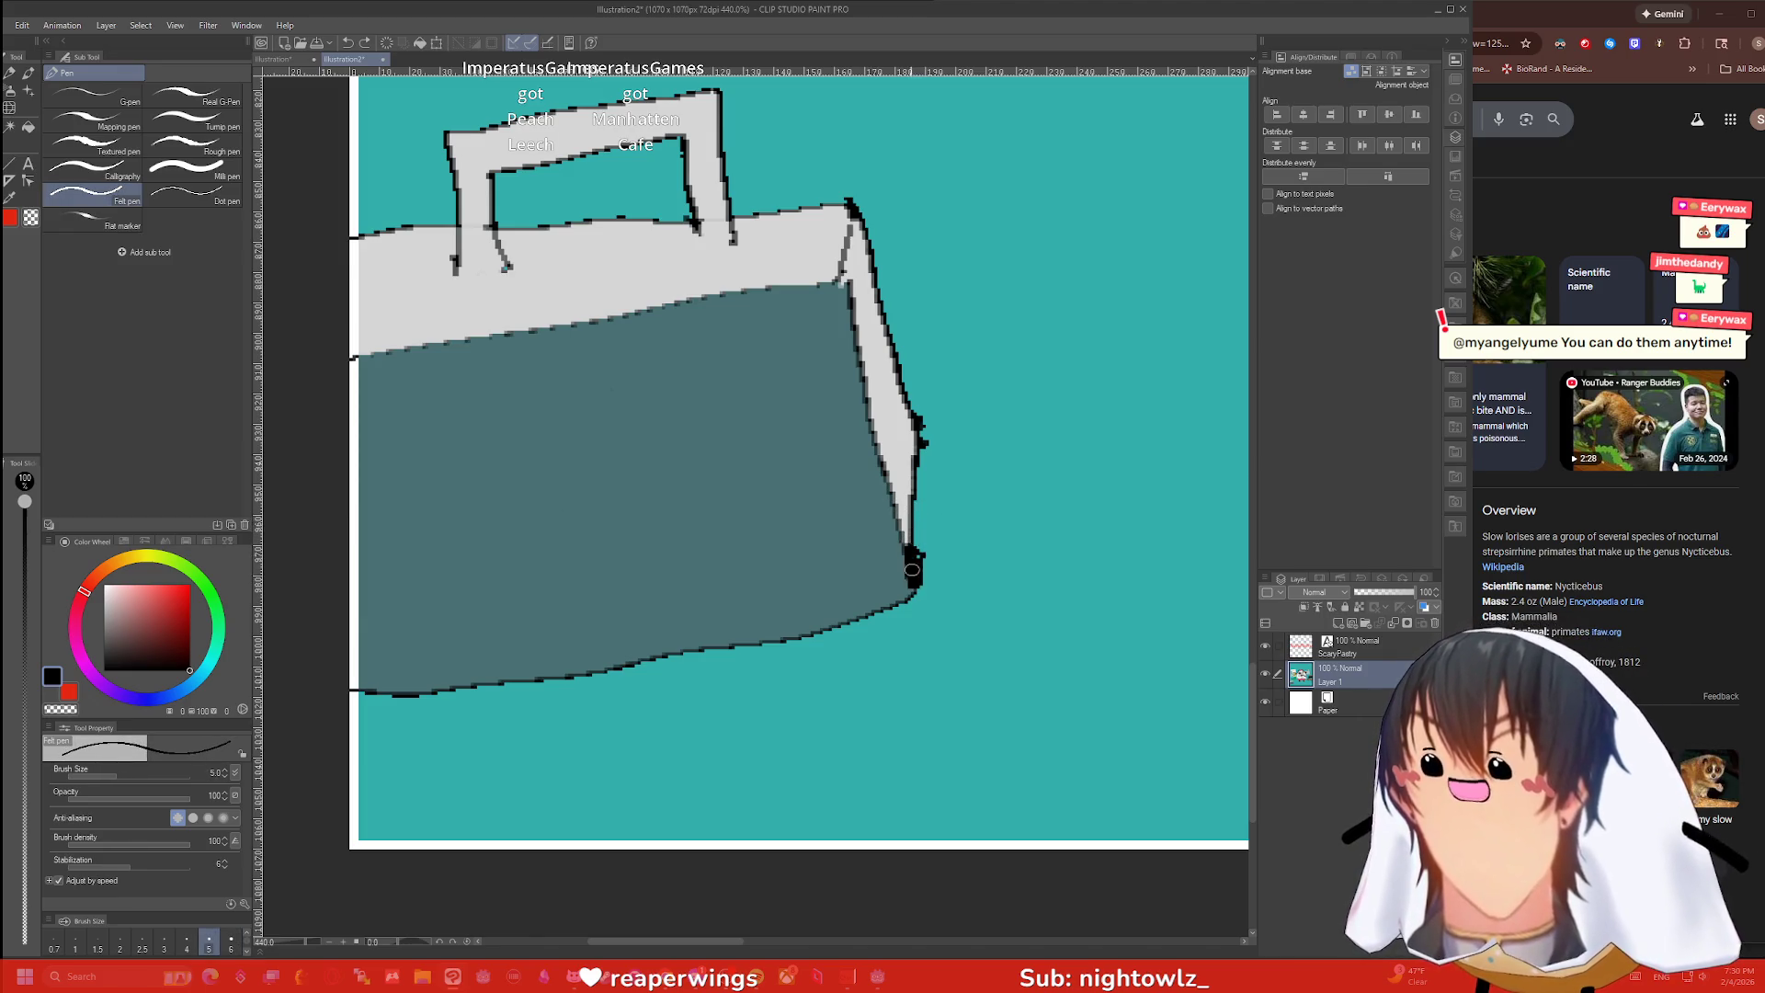
{"action": "left_click_drag", "start_coordinate": [919, 450], "coordinate": [921, 431]}
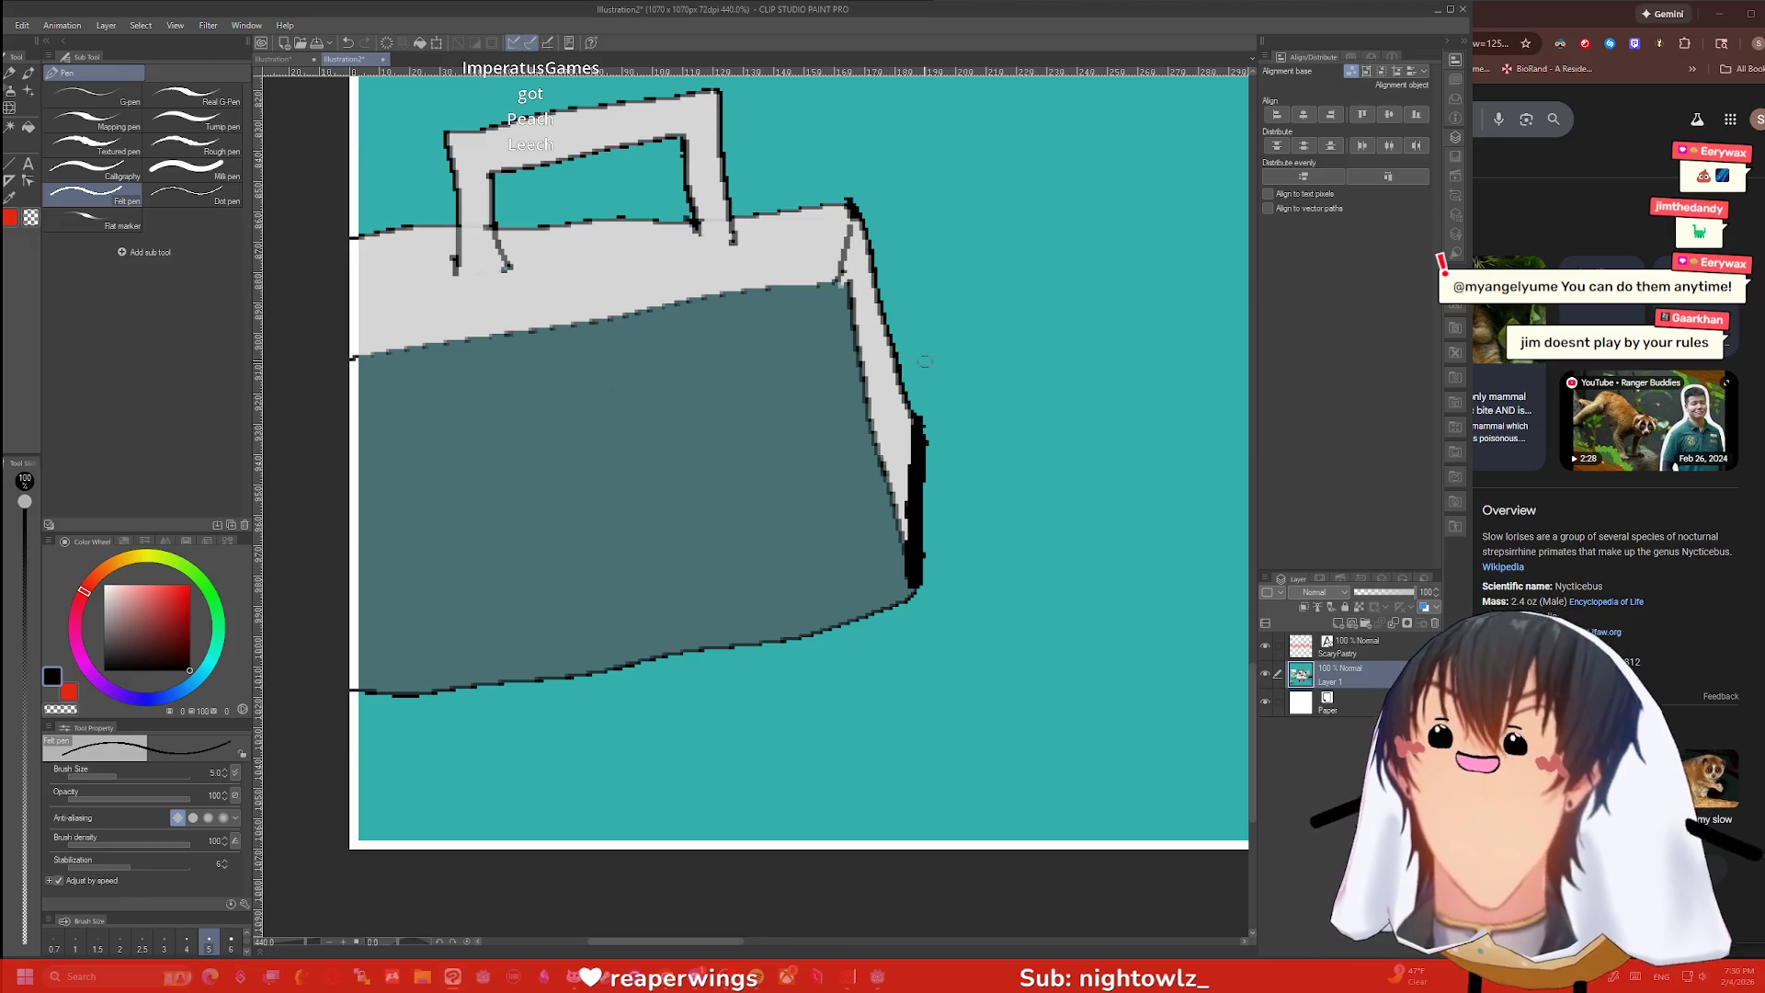
Retrace the suitcase's right, top, inner and bottom edges with bold black outlines
{"action": "left_click_drag", "start_coordinate": [907, 380], "coordinate": [851, 203]}
{"action": "left_click_drag", "start_coordinate": [850, 287], "coordinate": [852, 202]}
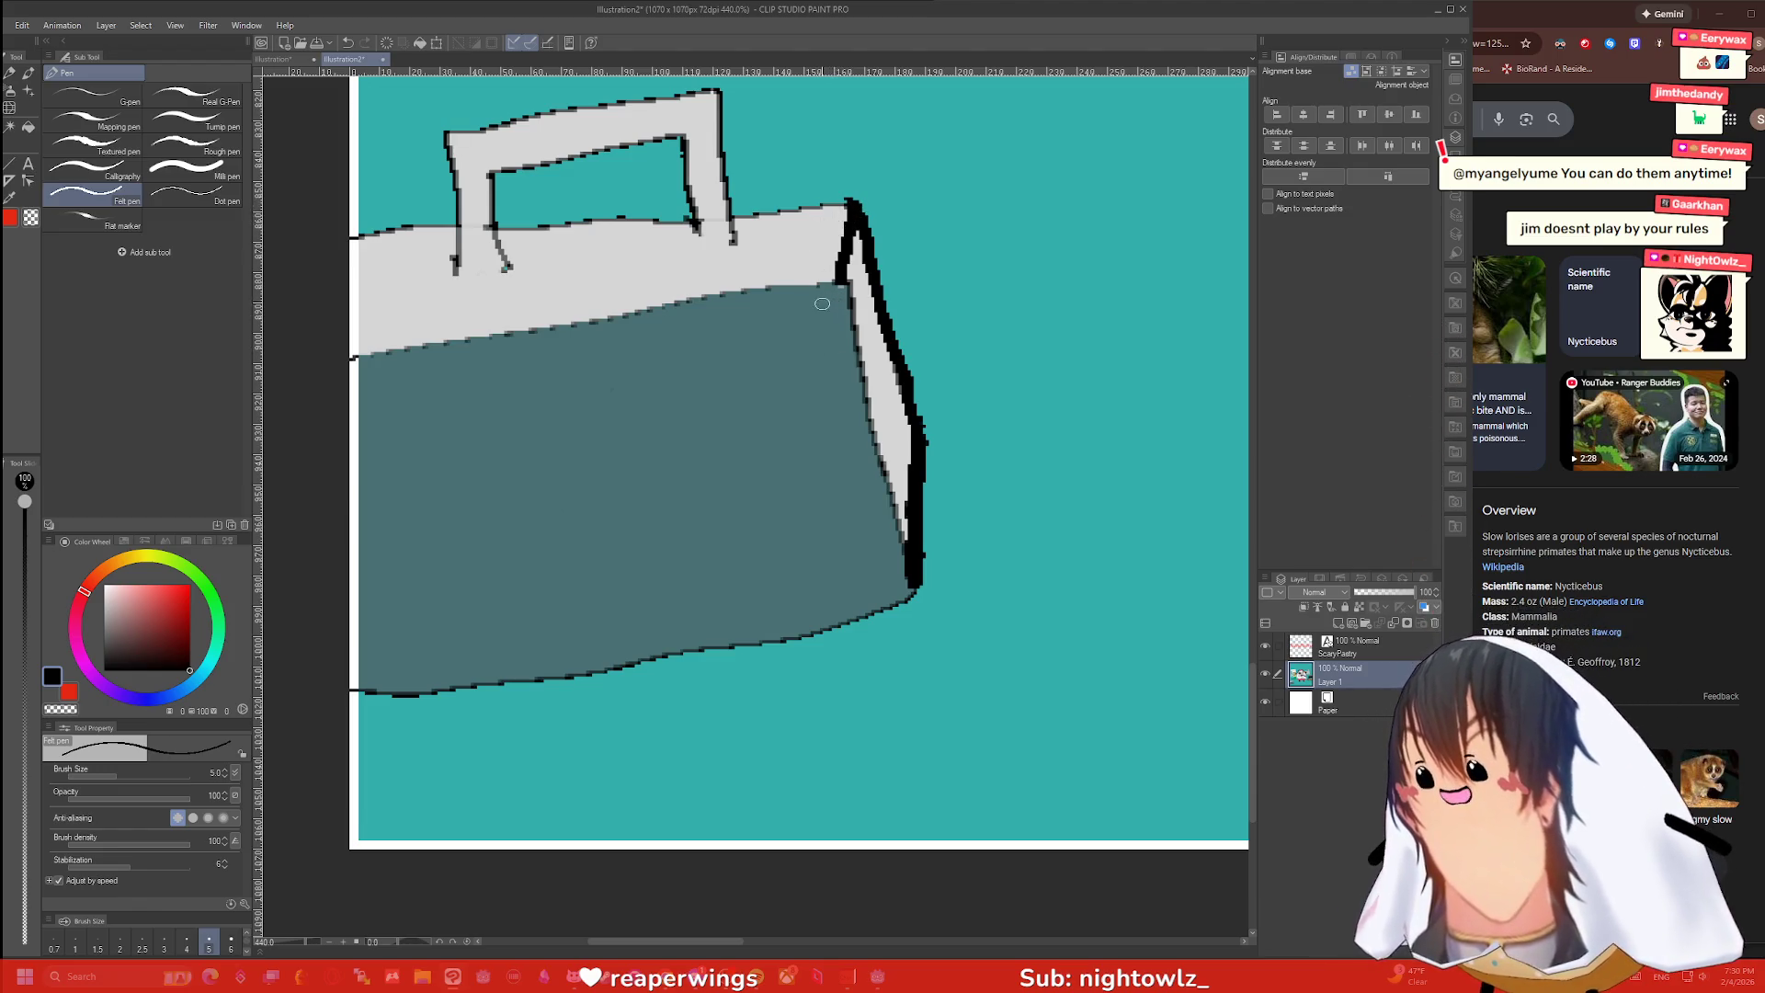
{"action": "left_click_drag", "start_coordinate": [826, 291], "coordinate": [365, 354]}
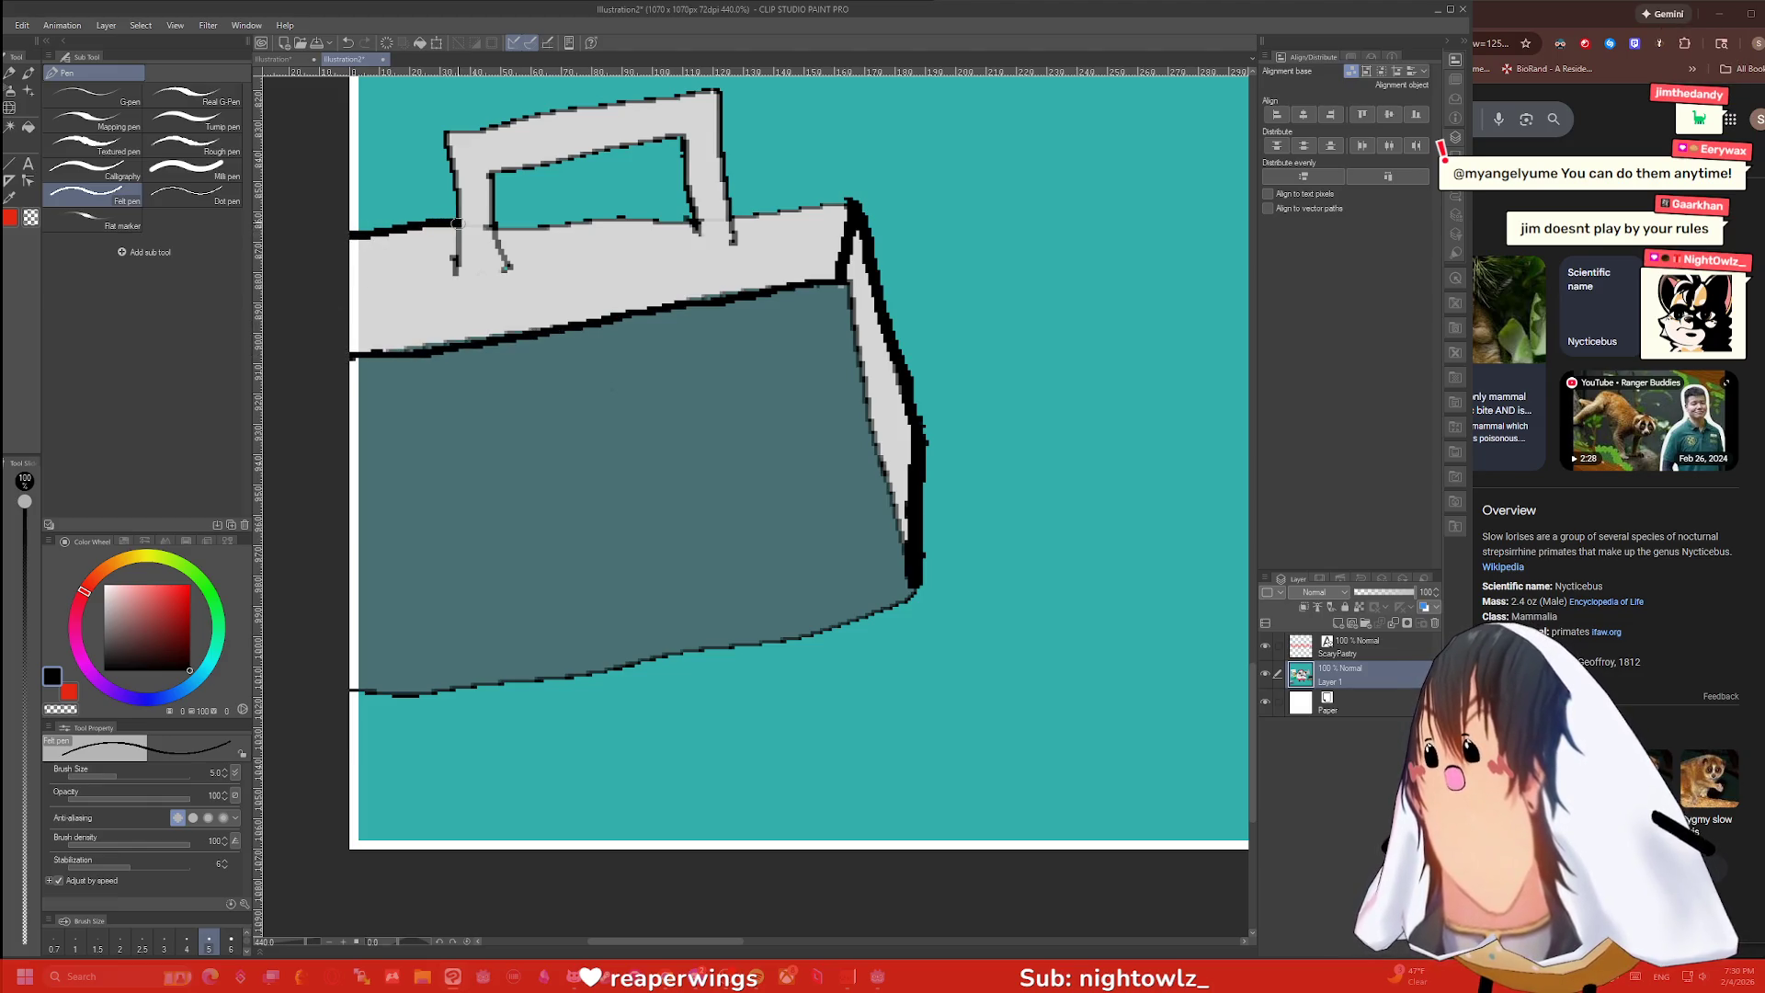
{"action": "left_click_drag", "start_coordinate": [497, 226], "coordinate": [809, 203]}
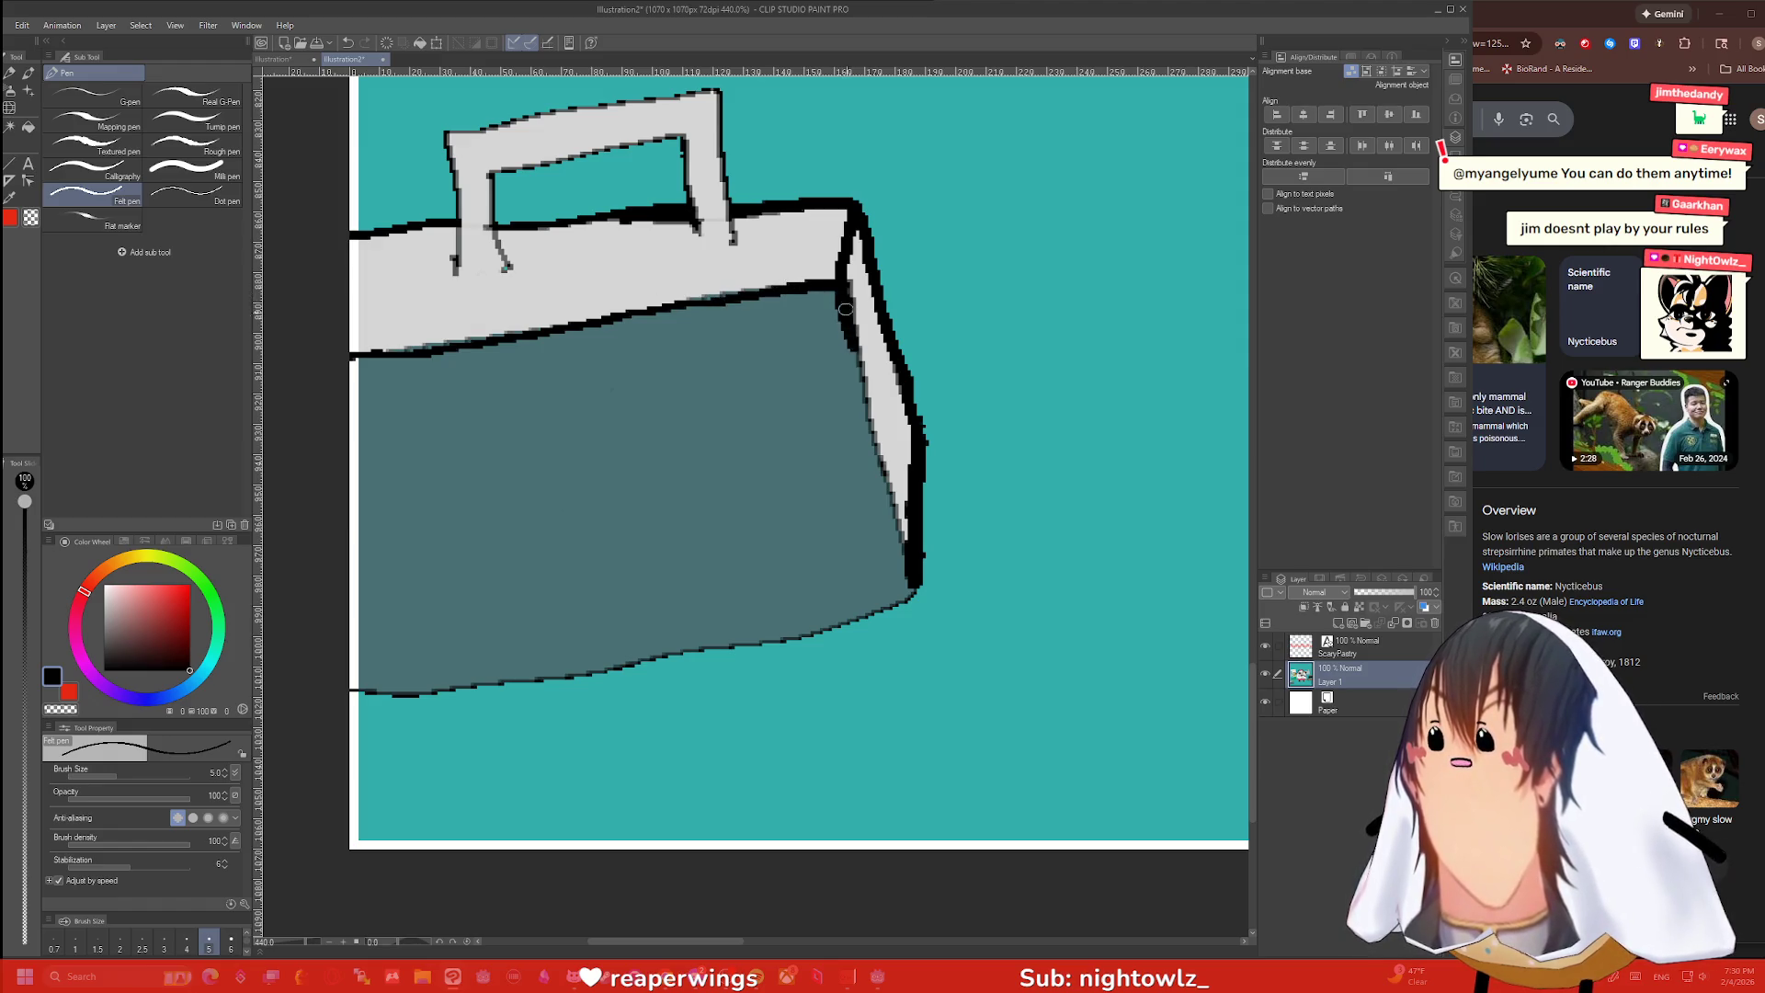
{"action": "left_click_drag", "start_coordinate": [845, 310], "coordinate": [899, 511]}
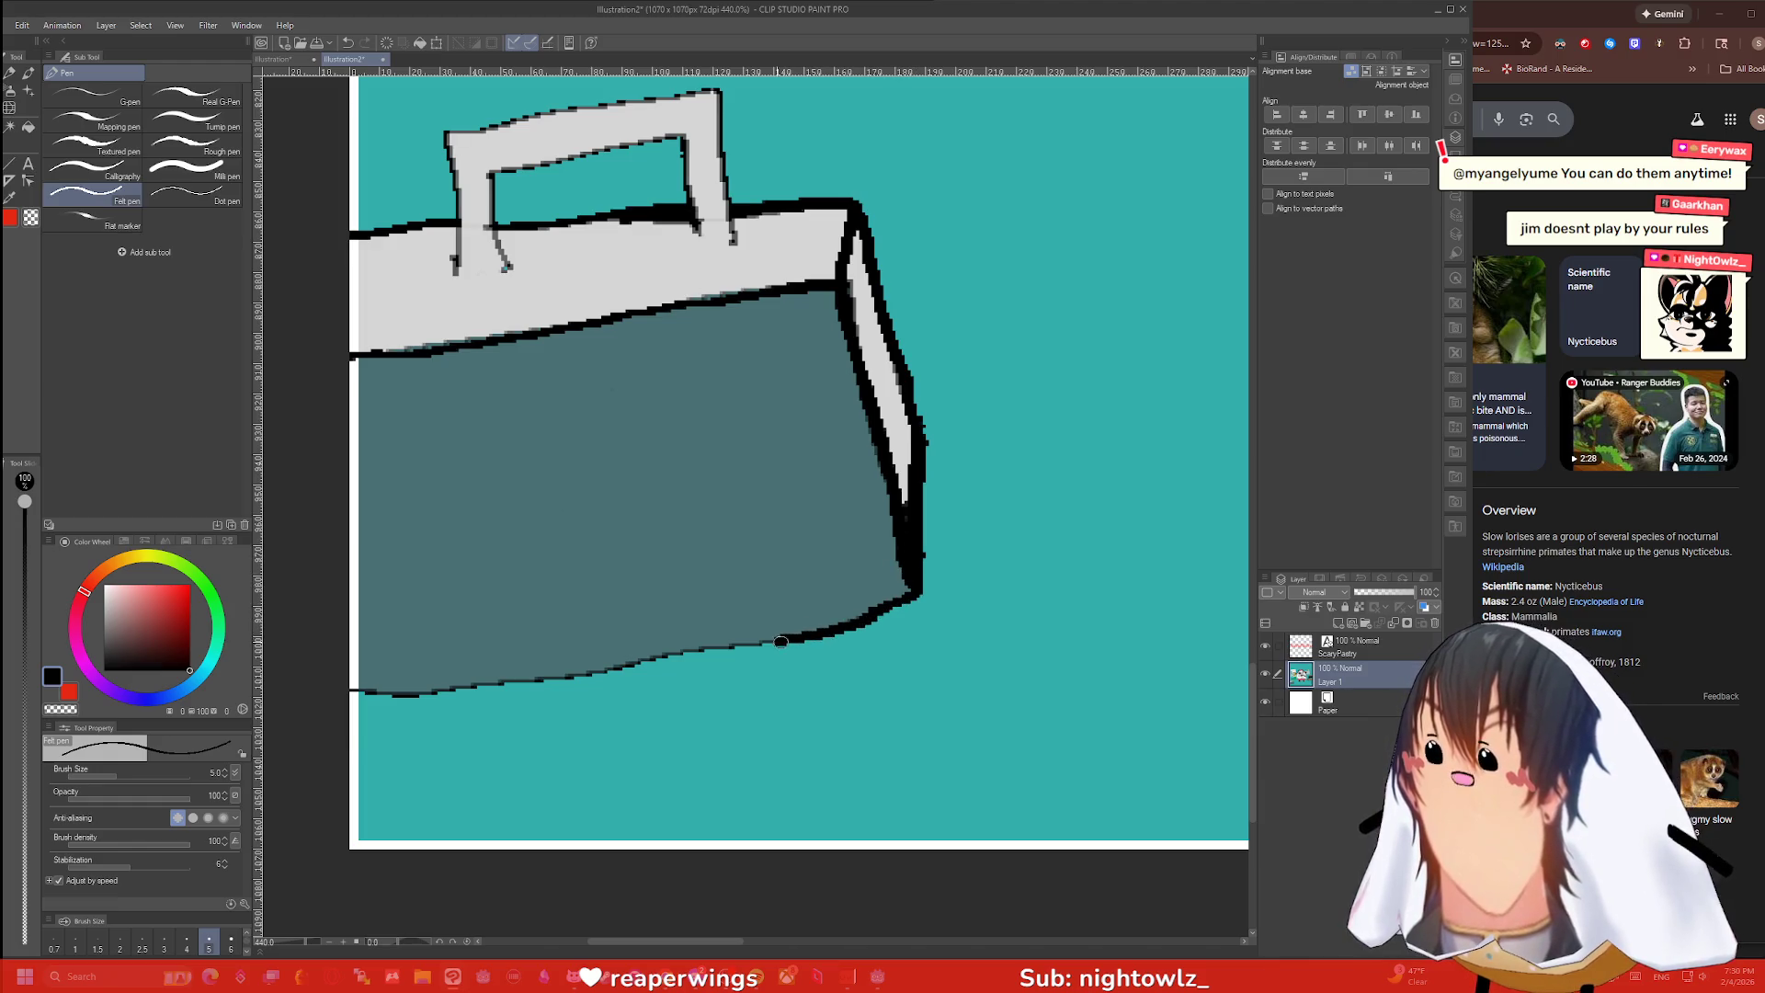
{"action": "mouse_move", "coordinate": [616, 676]}
{"action": "left_mouse_down"}
{"action": "mouse_move", "coordinate": [378, 703]}
{"action": "mouse_move", "coordinate": [397, 694]}
{"action": "left_mouse_up"}
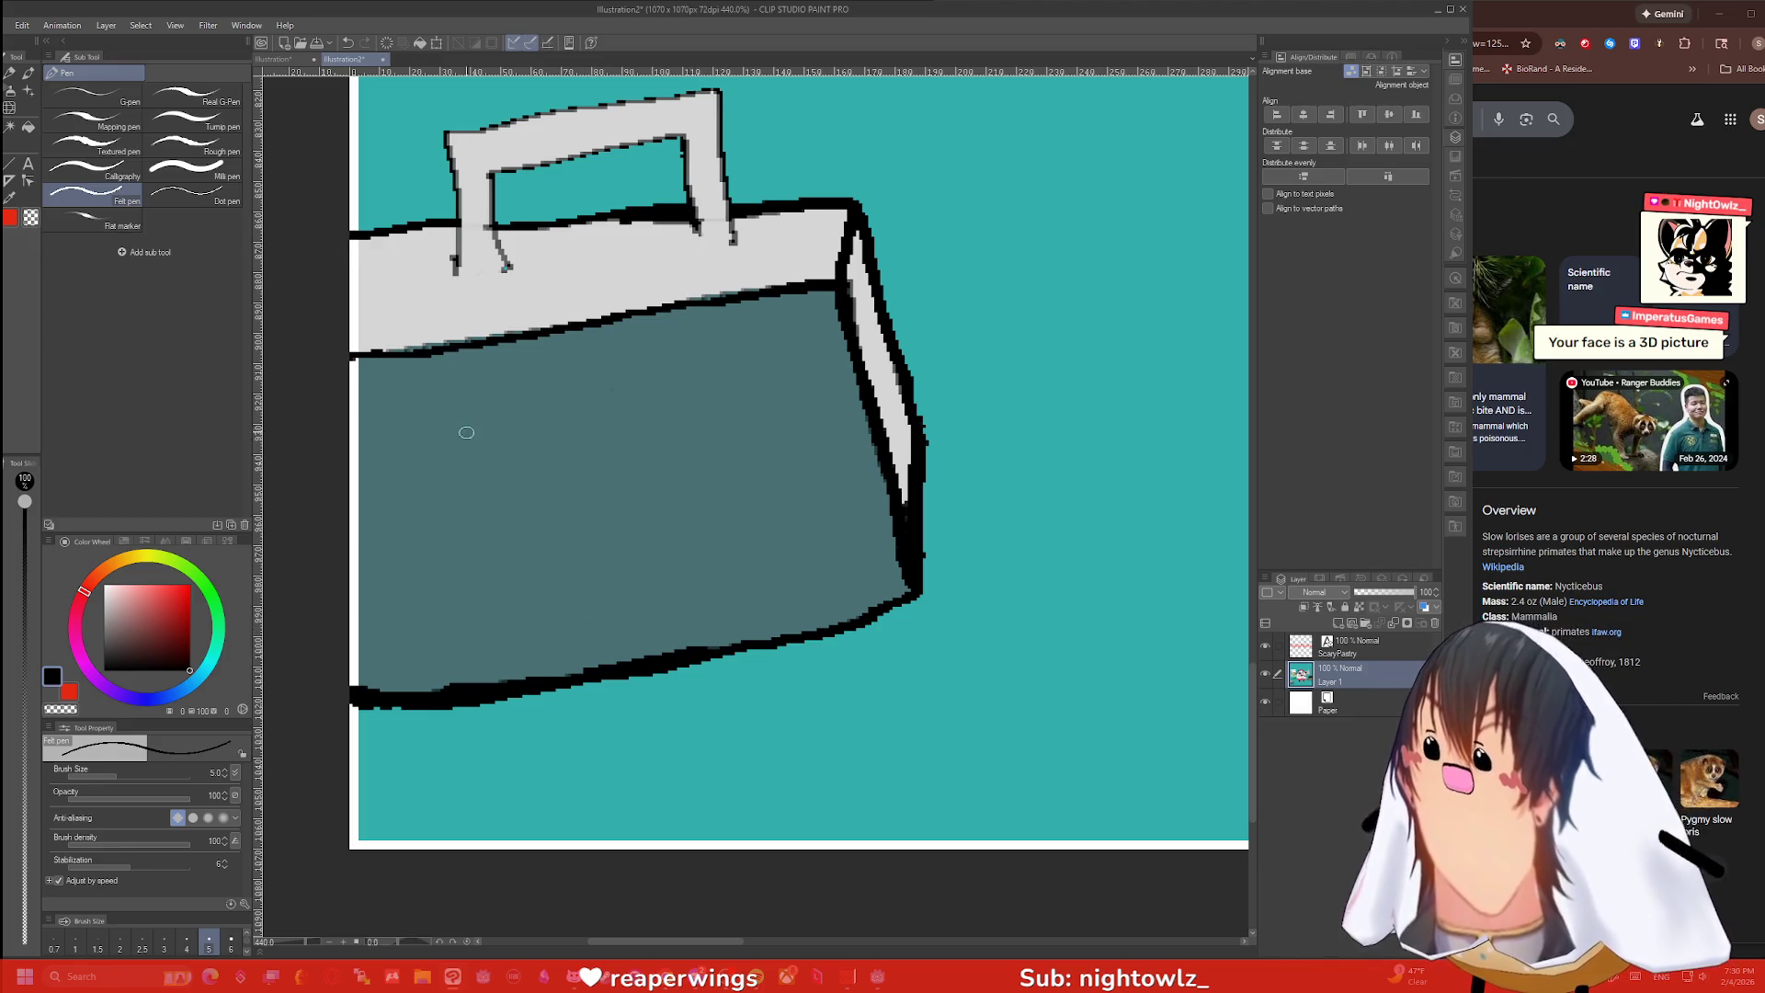
With a smaller brush, letter 'Car Battery', 'ocean' after plz, and 'win' below
{"action": "key", "text": "bracketleft"}
{"action": "key", "text": "bracketleft"}
{"action": "key", "text": "bracketleft"}
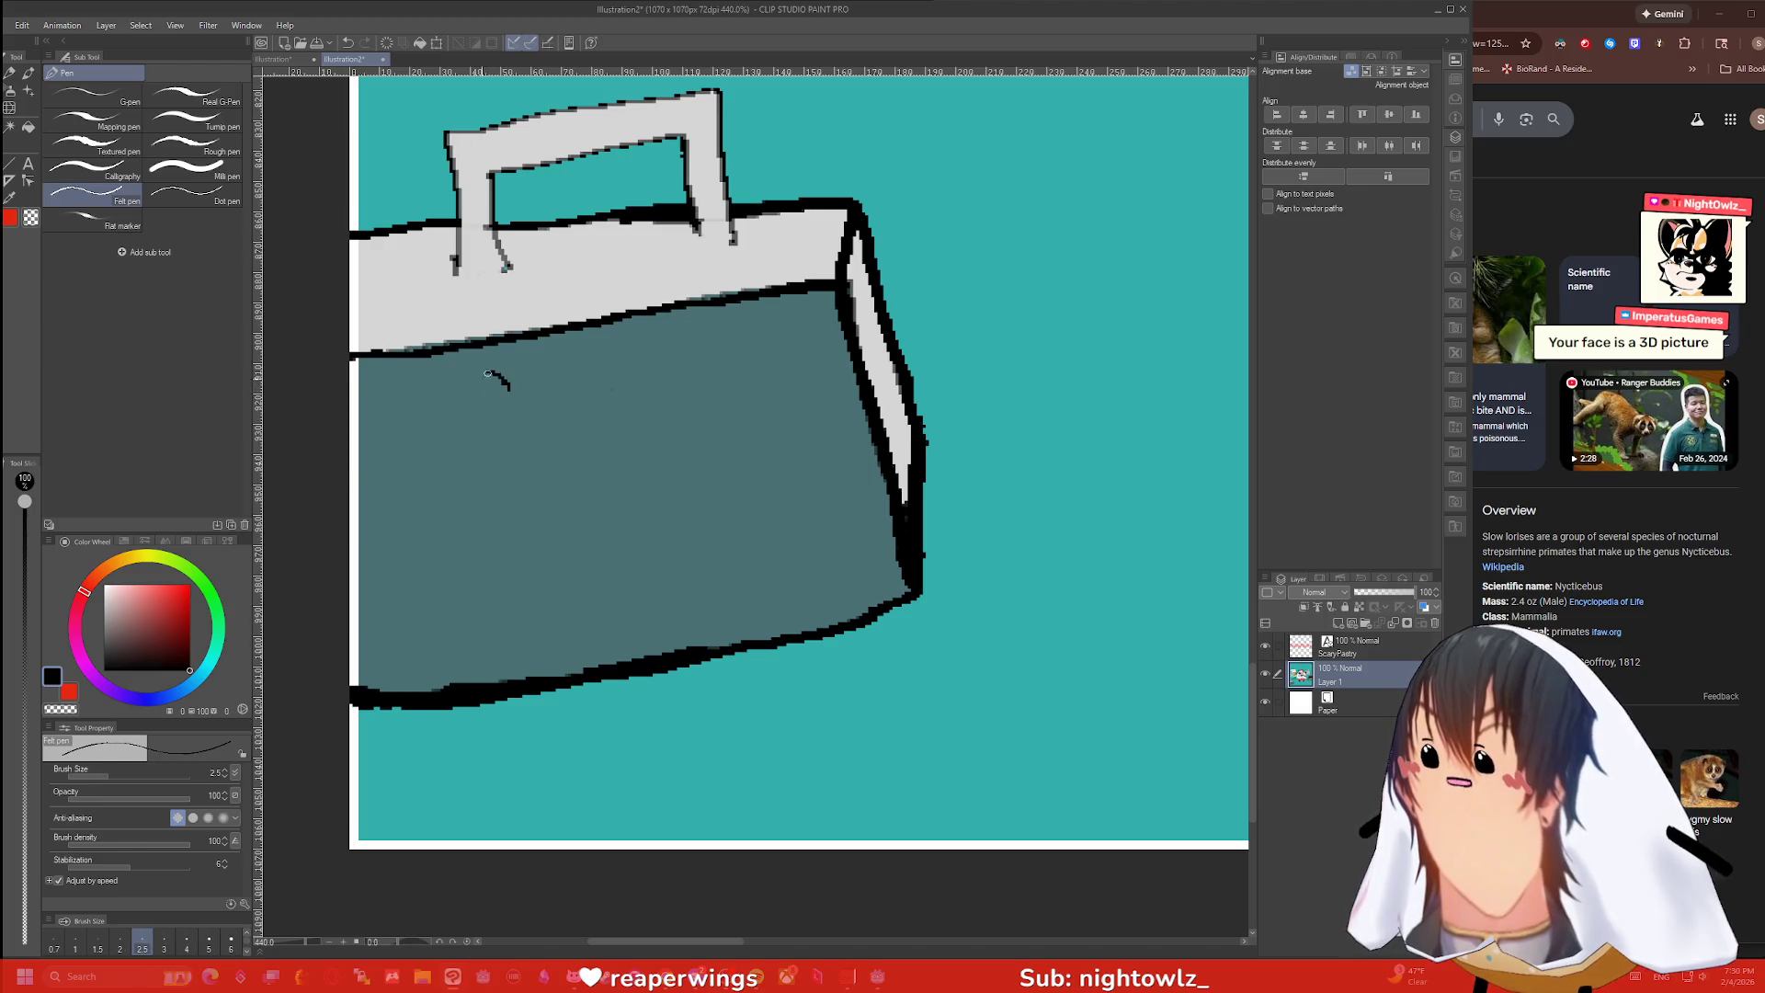
{"action": "left_click_drag", "start_coordinate": [487, 374], "coordinate": [521, 427]}
{"action": "mouse_move", "coordinate": [623, 360]}
{"action": "left_mouse_down"}
{"action": "mouse_move", "coordinate": [644, 416]}
{"action": "mouse_move", "coordinate": [681, 409]}
{"action": "mouse_move", "coordinate": [705, 372]}
{"action": "left_mouse_up"}
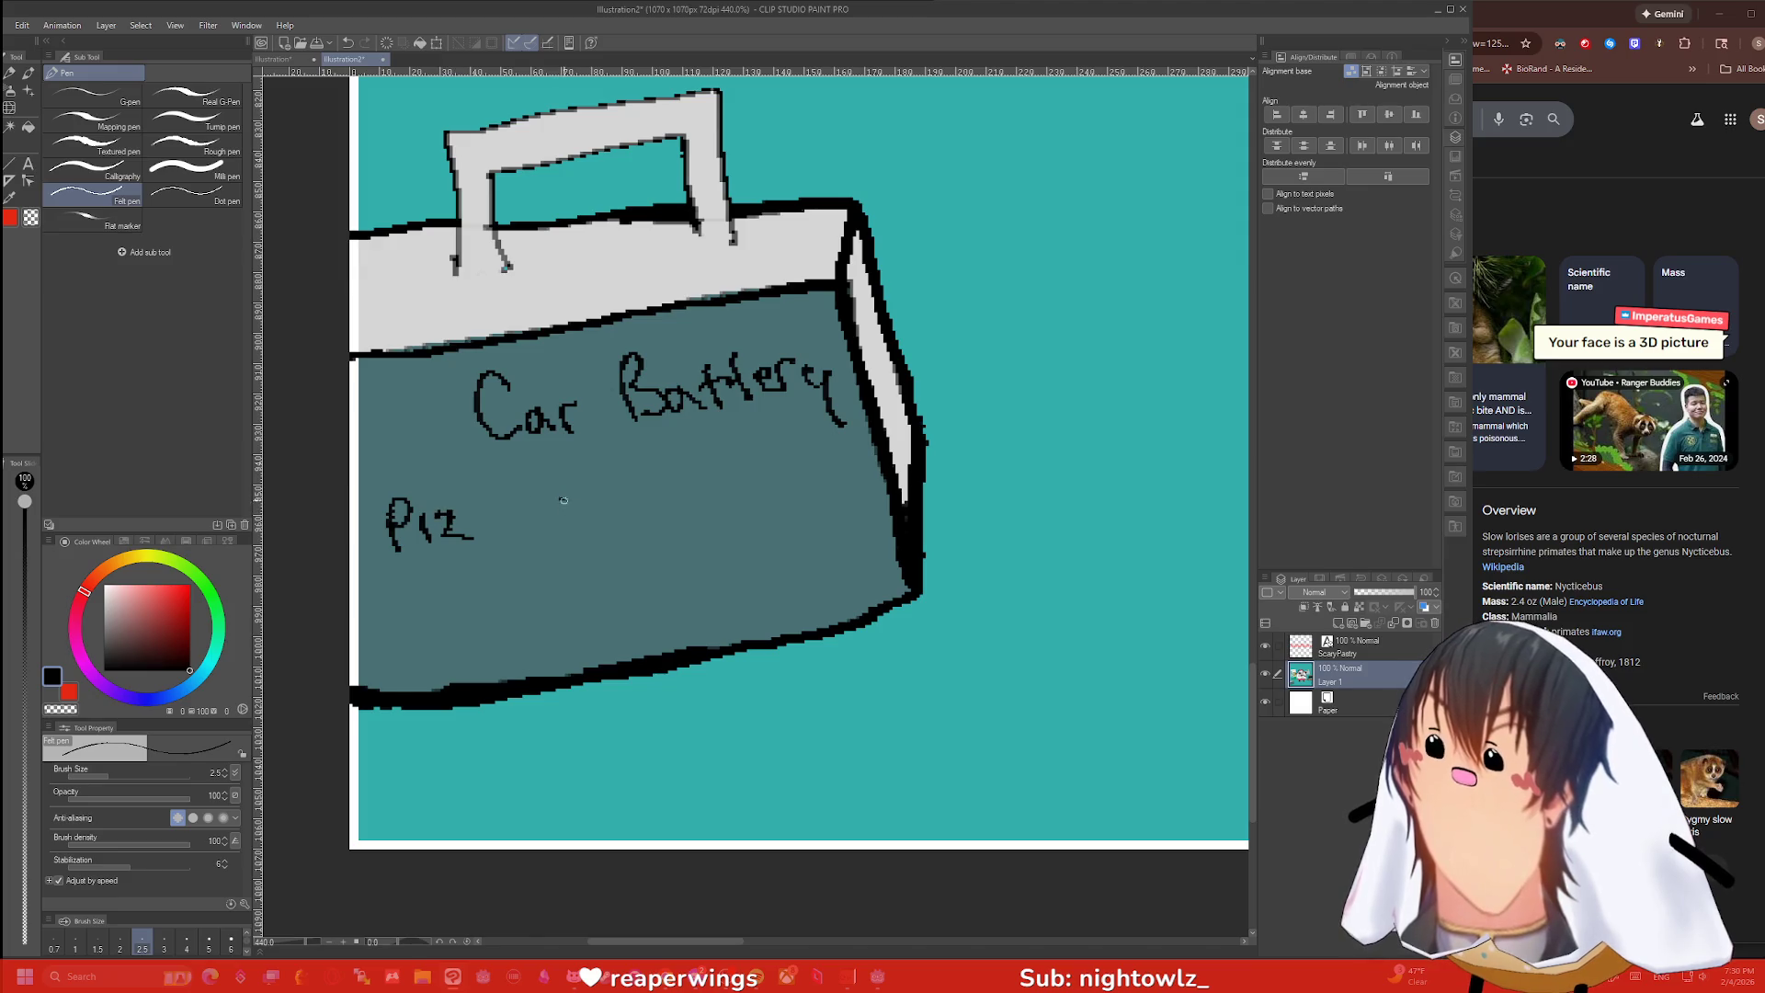
{"action": "mouse_move", "coordinate": [563, 498]}
{"action": "left_mouse_down"}
{"action": "mouse_move", "coordinate": [606, 528]}
{"action": "mouse_move", "coordinate": [751, 506]}
{"action": "left_mouse_up"}
{"action": "mouse_move", "coordinate": [433, 593]}
{"action": "left_mouse_down"}
{"action": "mouse_move", "coordinate": [453, 625]}
{"action": "mouse_move", "coordinate": [482, 593]}
{"action": "left_mouse_up"}
{"action": "mouse_move", "coordinate": [503, 593]}
{"action": "left_mouse_down"}
{"action": "mouse_move", "coordinate": [504, 608]}
{"action": "mouse_move", "coordinate": [542, 605]}
{"action": "left_mouse_up"}
{"action": "mouse_move", "coordinate": [655, 572]}
{"action": "left_mouse_down"}
{"action": "mouse_move", "coordinate": [710, 596]}
{"action": "mouse_move", "coordinate": [777, 575]}
{"action": "left_mouse_up"}
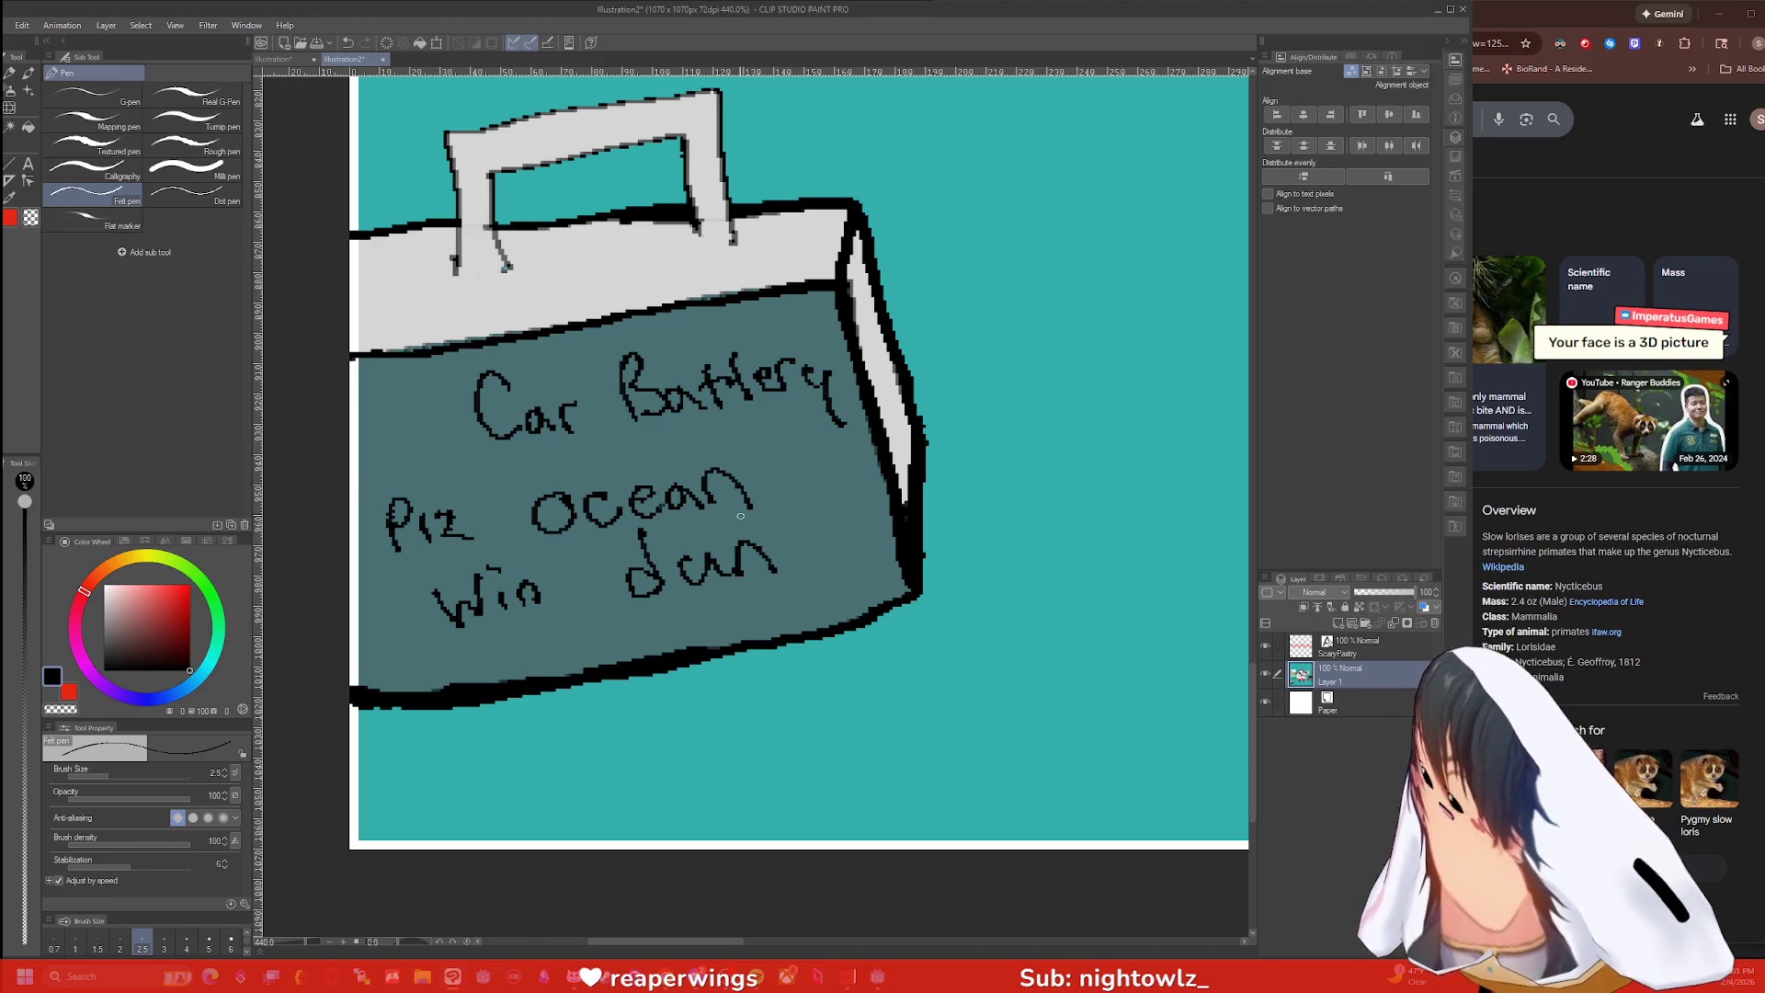
{"action": "scroll", "coordinate": [740, 516], "scroll_direction": "down", "scroll_amount": 7}
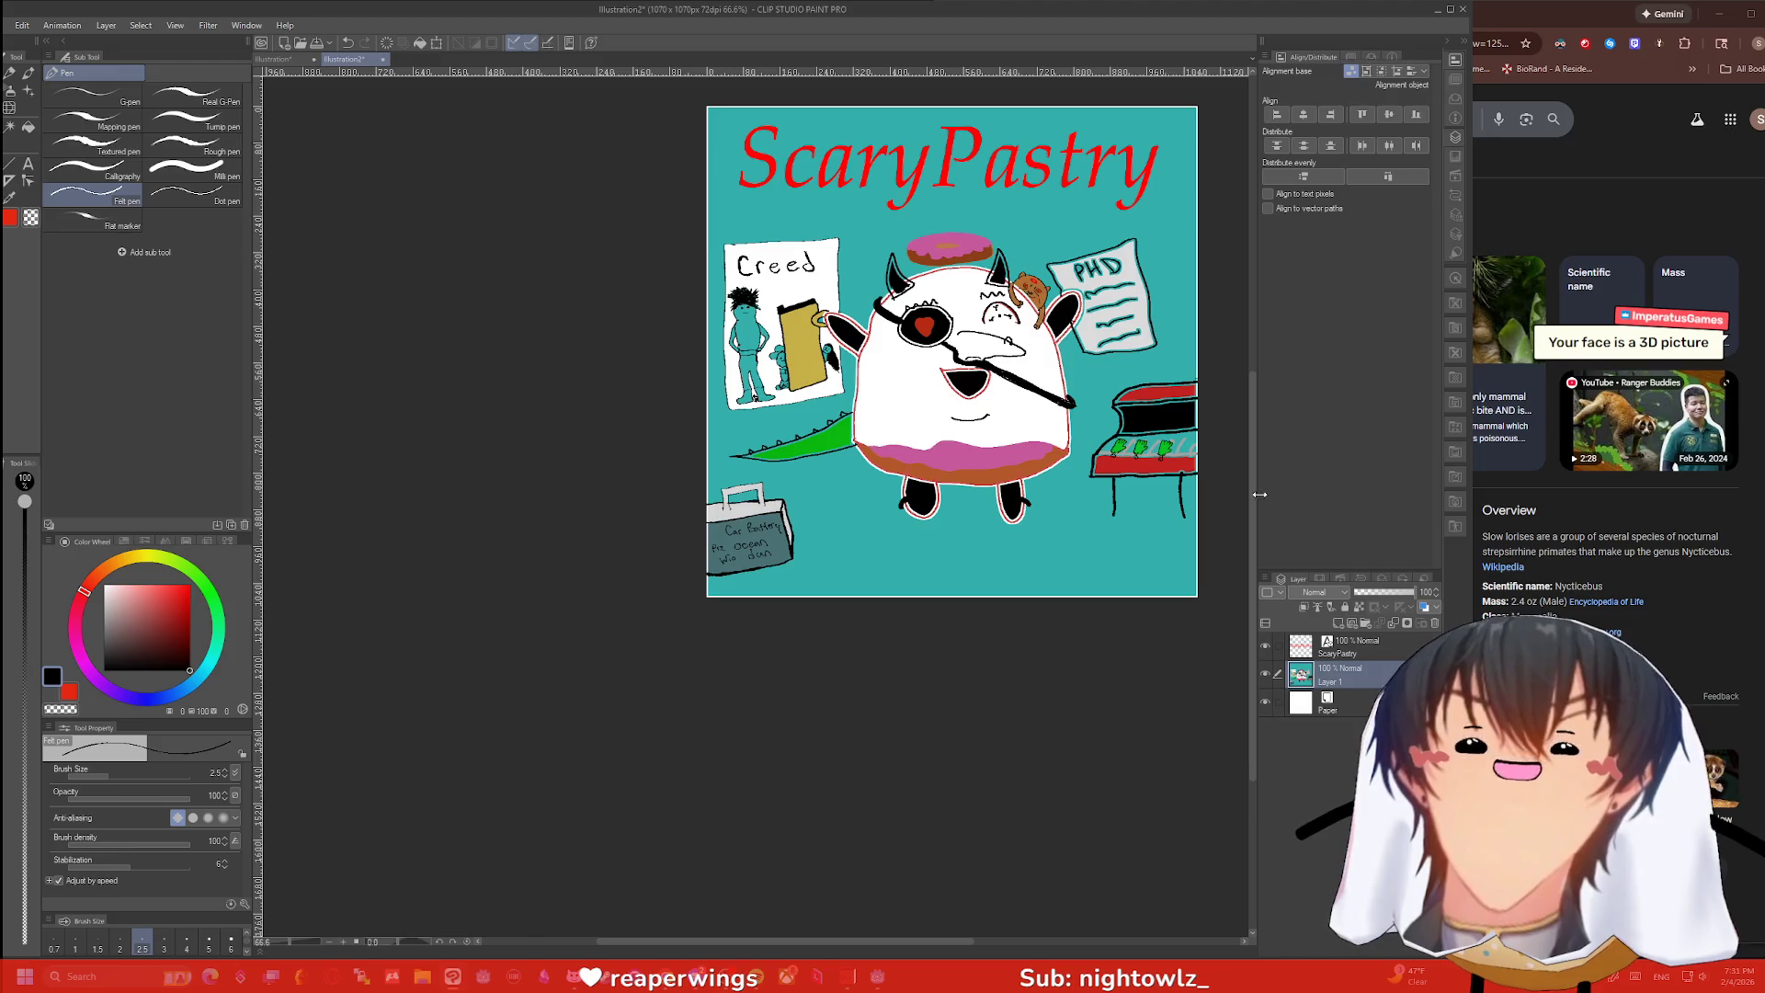
{"action": "scroll", "coordinate": [1194, 193], "scroll_direction": "up", "scroll_amount": 2}
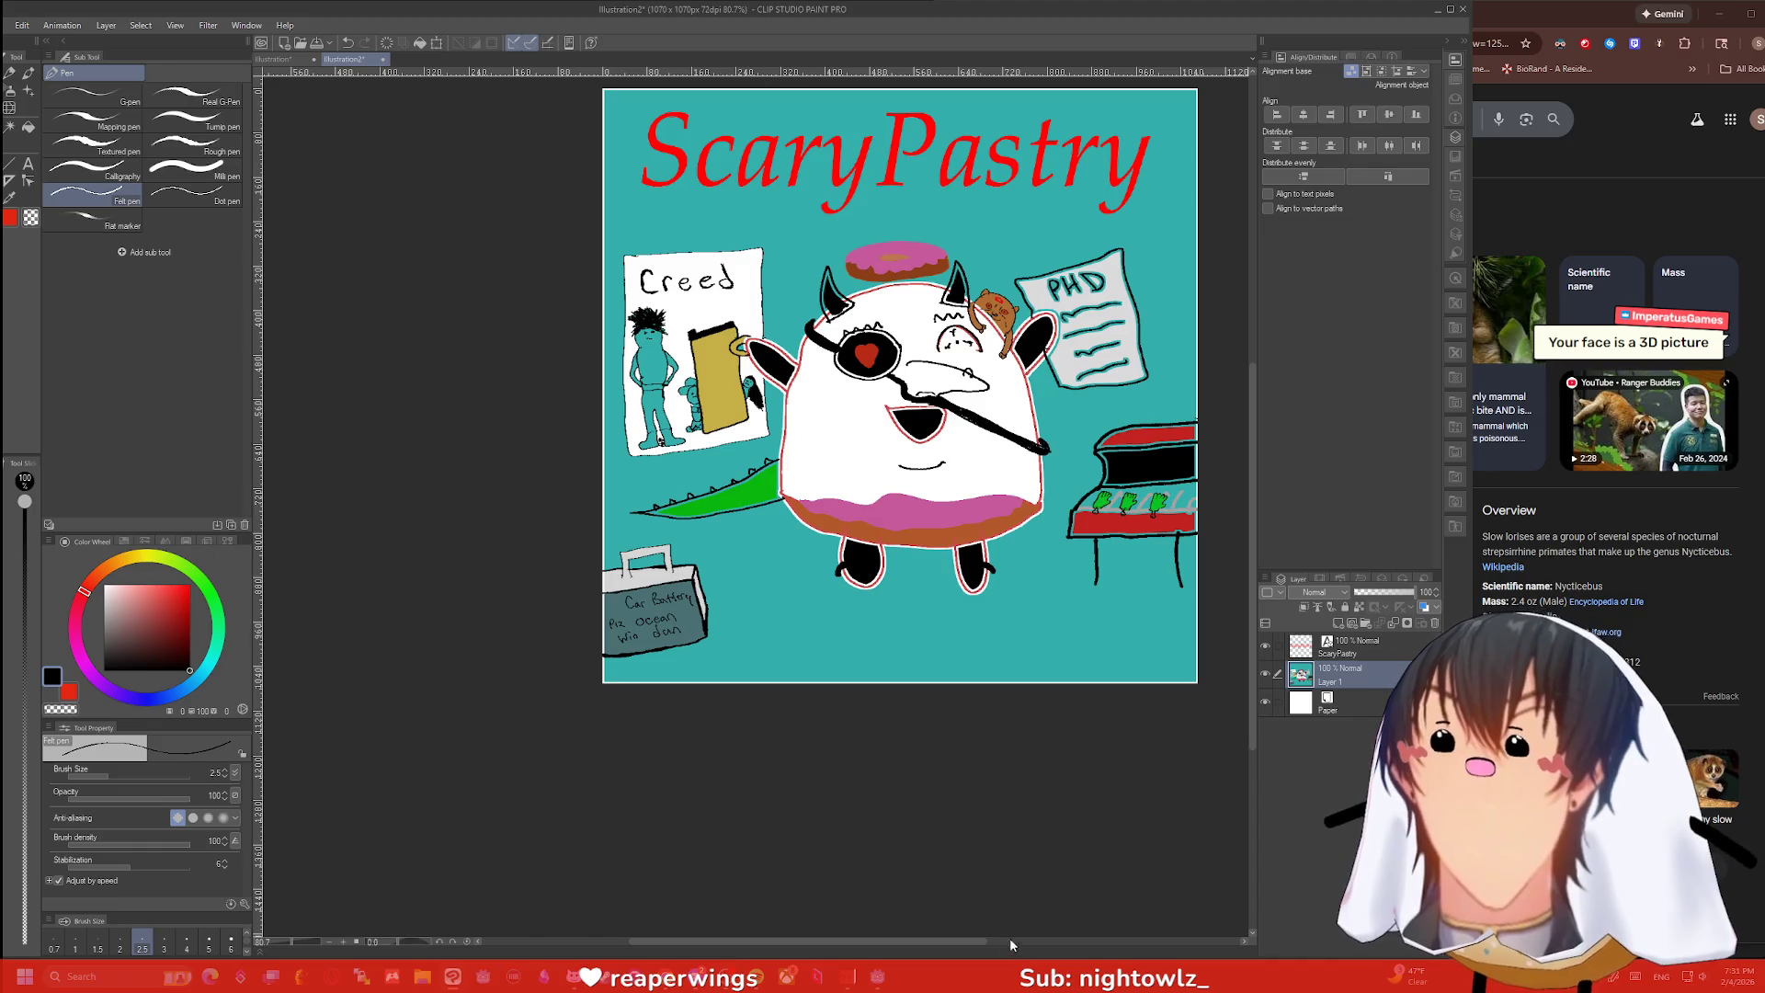
{"action": "scroll", "coordinate": [1009, 944], "scroll_direction": "right", "scroll_amount": 1}
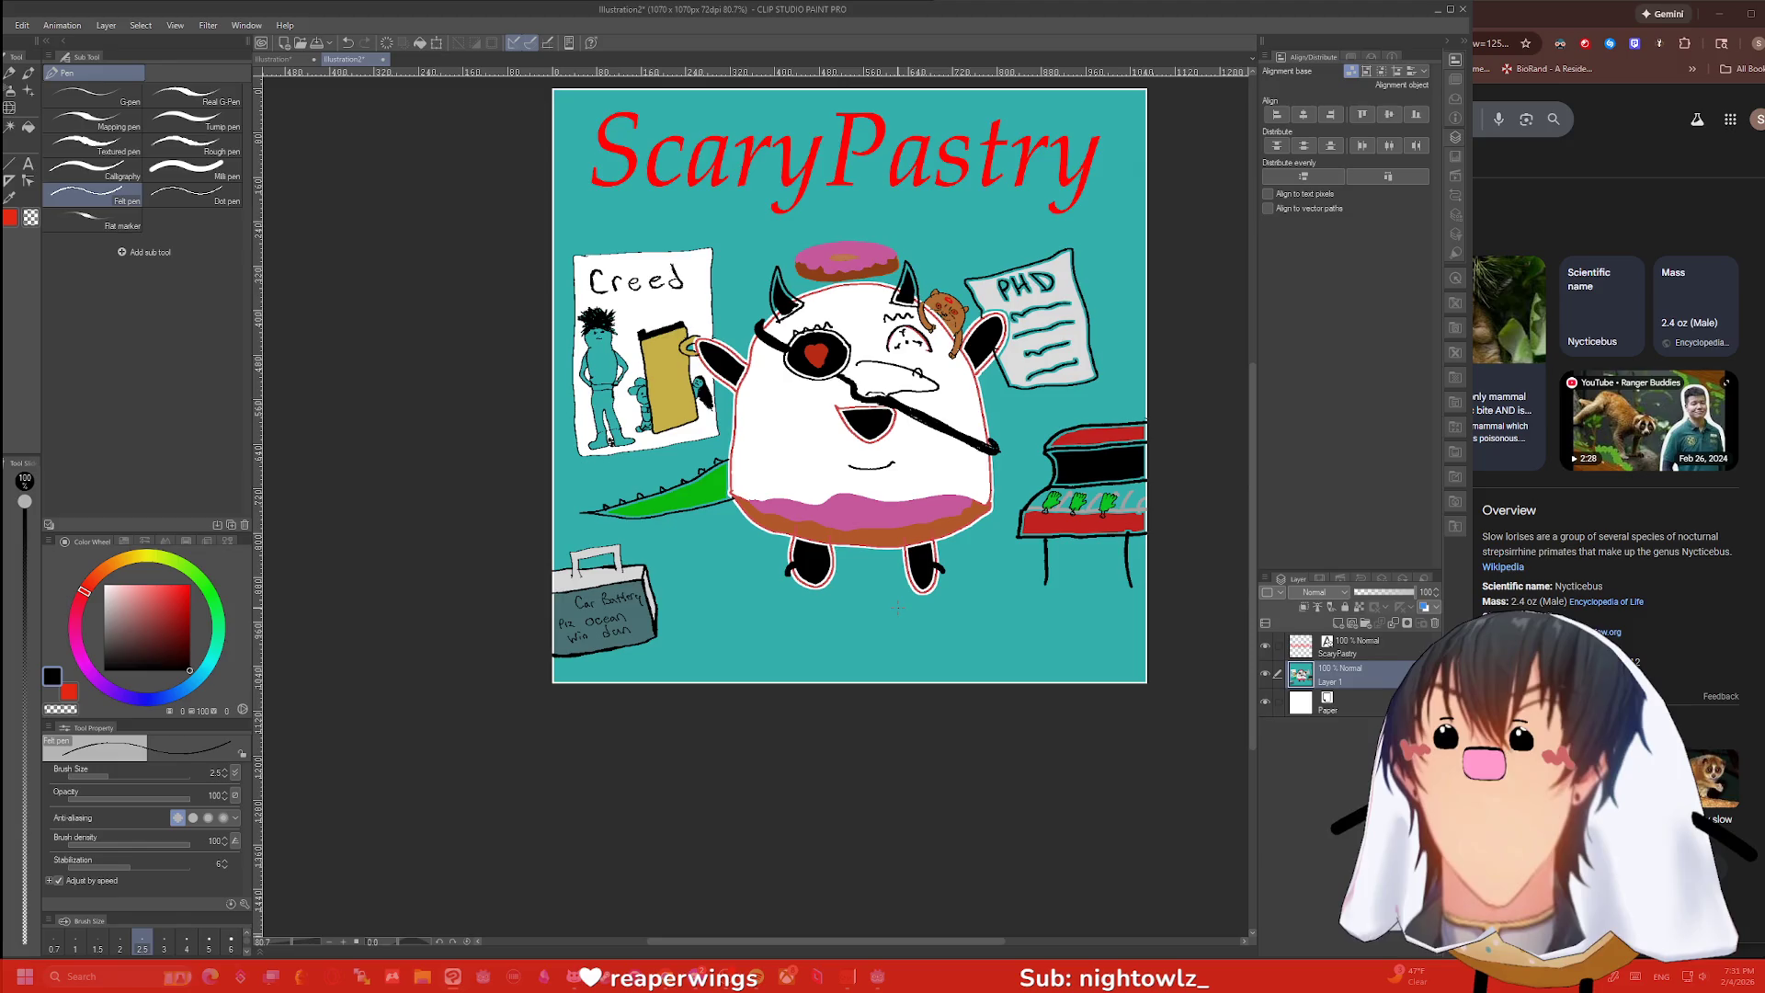
{"action": "scroll", "coordinate": [898, 606], "scroll_direction": "up", "scroll_amount": 1}
{"action": "scroll", "coordinate": [898, 607], "scroll_direction": "down", "scroll_amount": 1}
{"action": "scroll", "coordinate": [1103, 460], "scroll_direction": "up", "scroll_amount": 1}
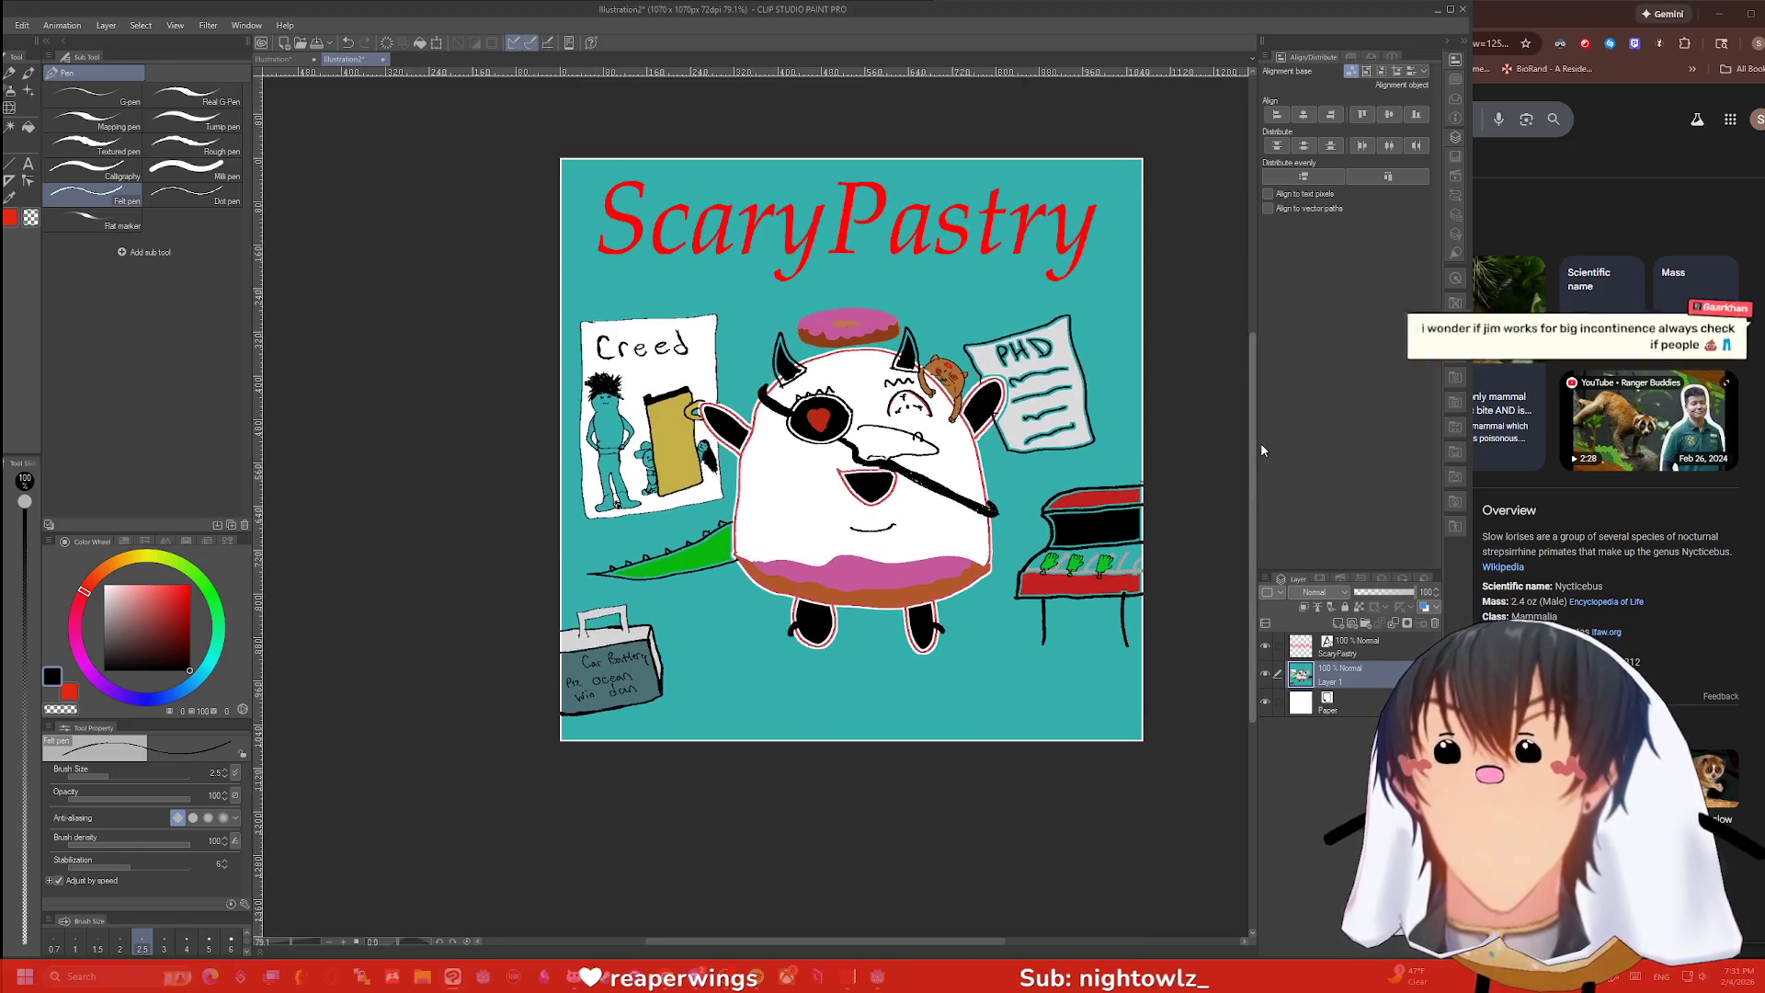
{"action": "scroll", "coordinate": [1231, 449], "scroll_direction": "up", "scroll_amount": 1}
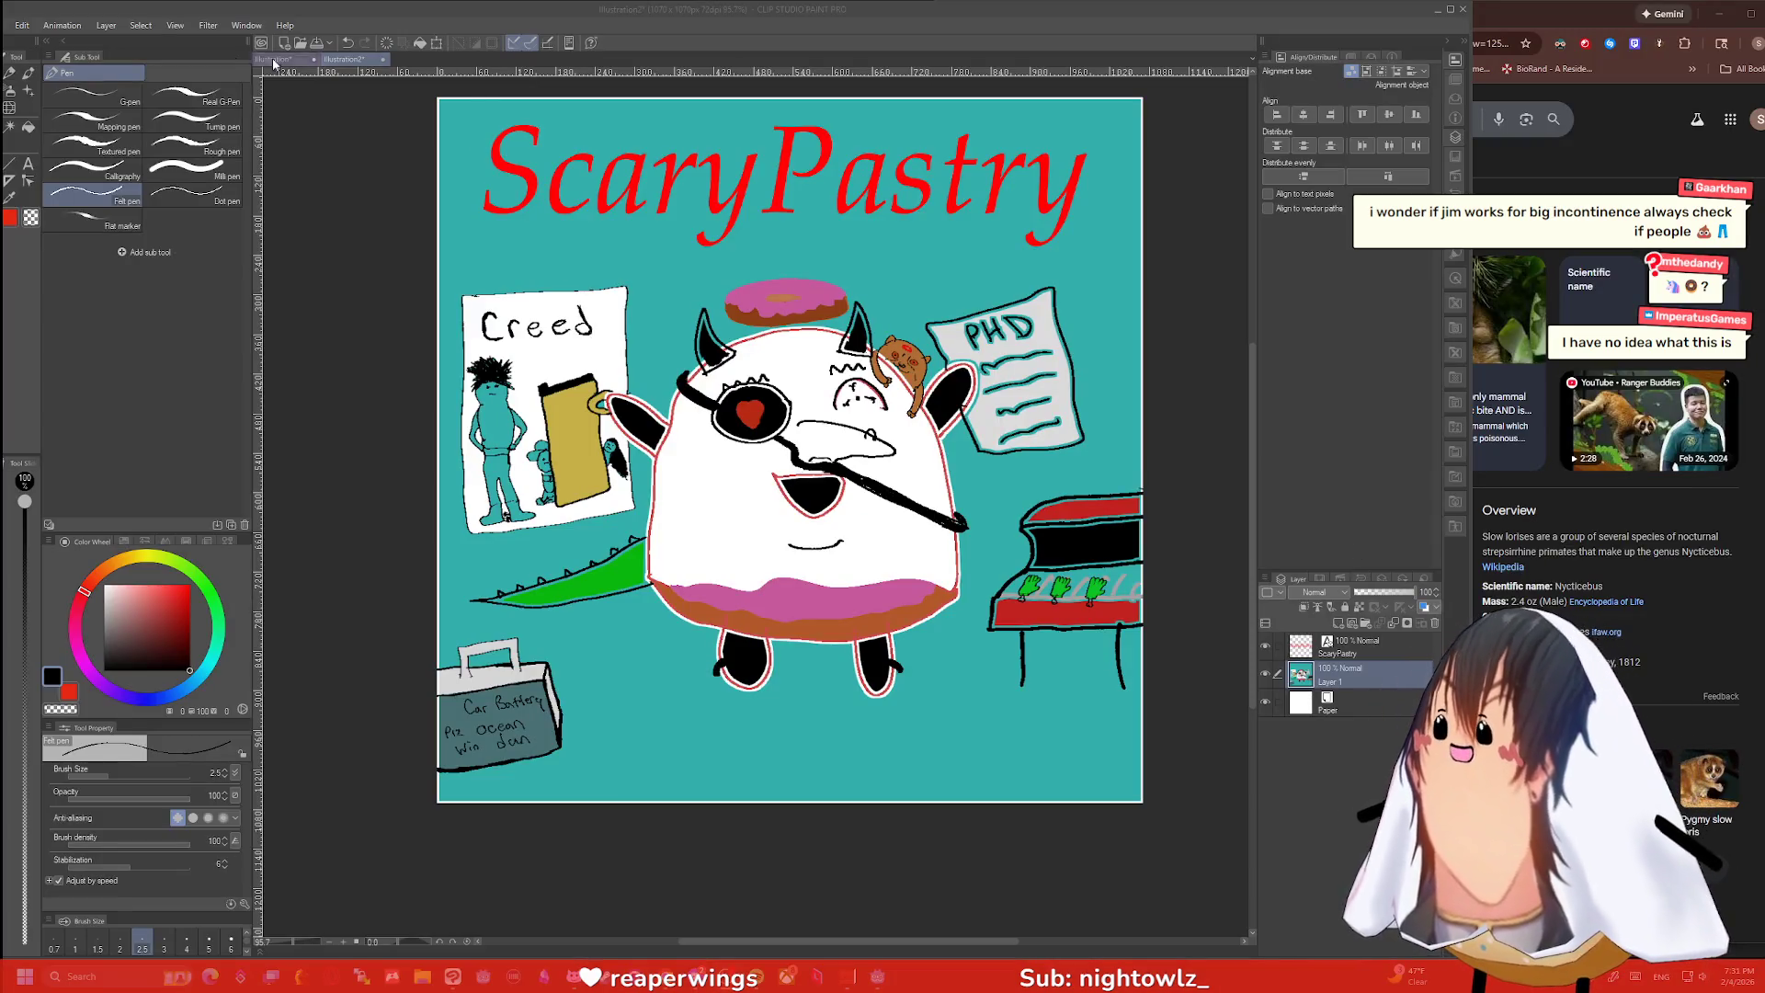
{"action": "left_click", "coordinate": [21, 24]}
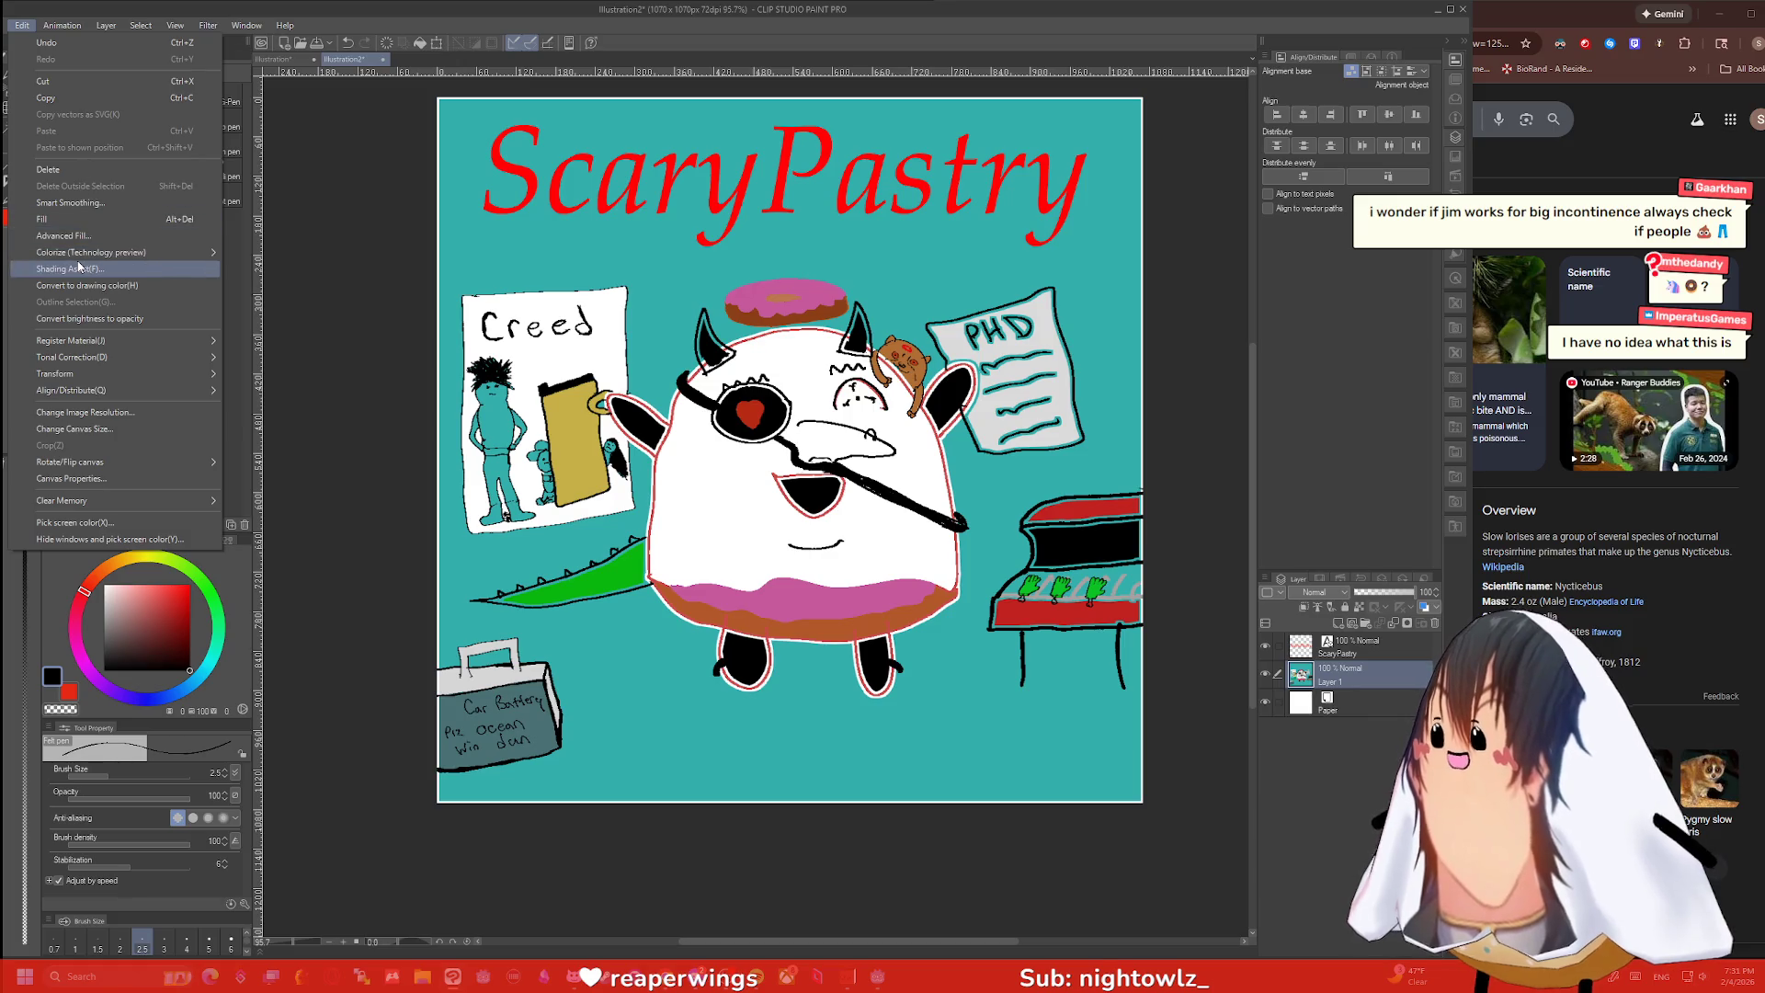
Resize the canvas to 1920 × 1080 px in Change Canvas Size
{"action": "left_click", "coordinate": [78, 430]}
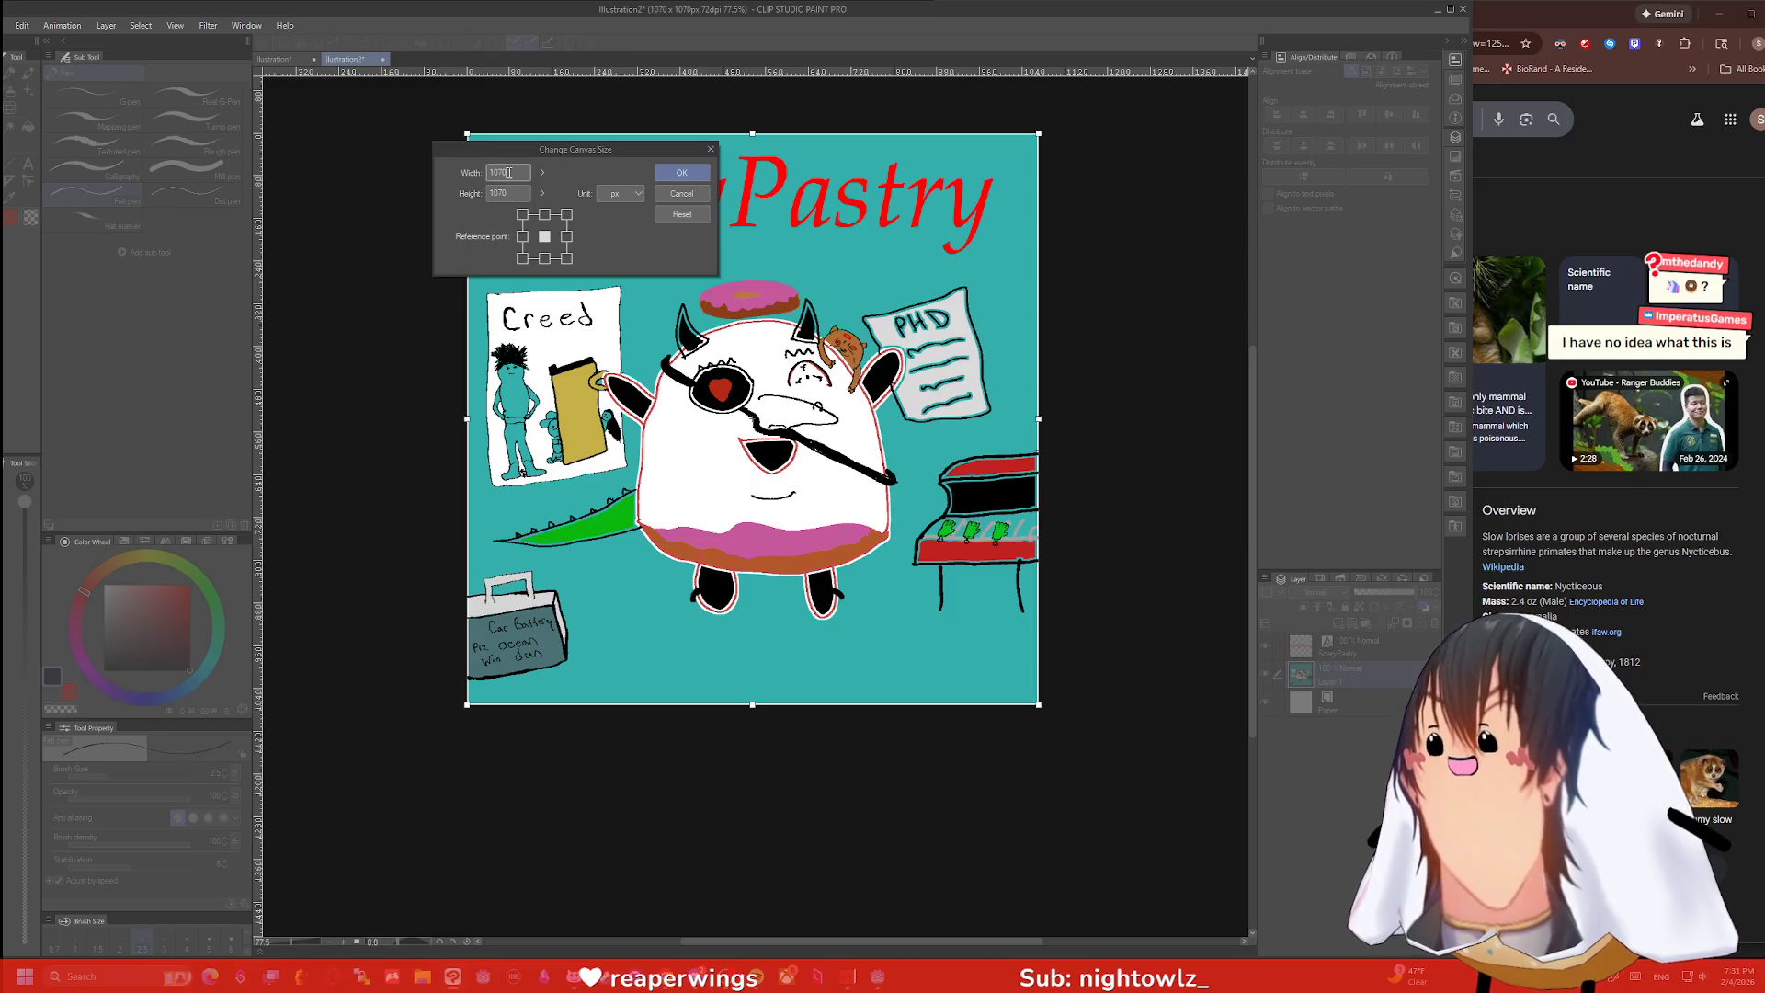
{"action": "type", "text": "1920"}
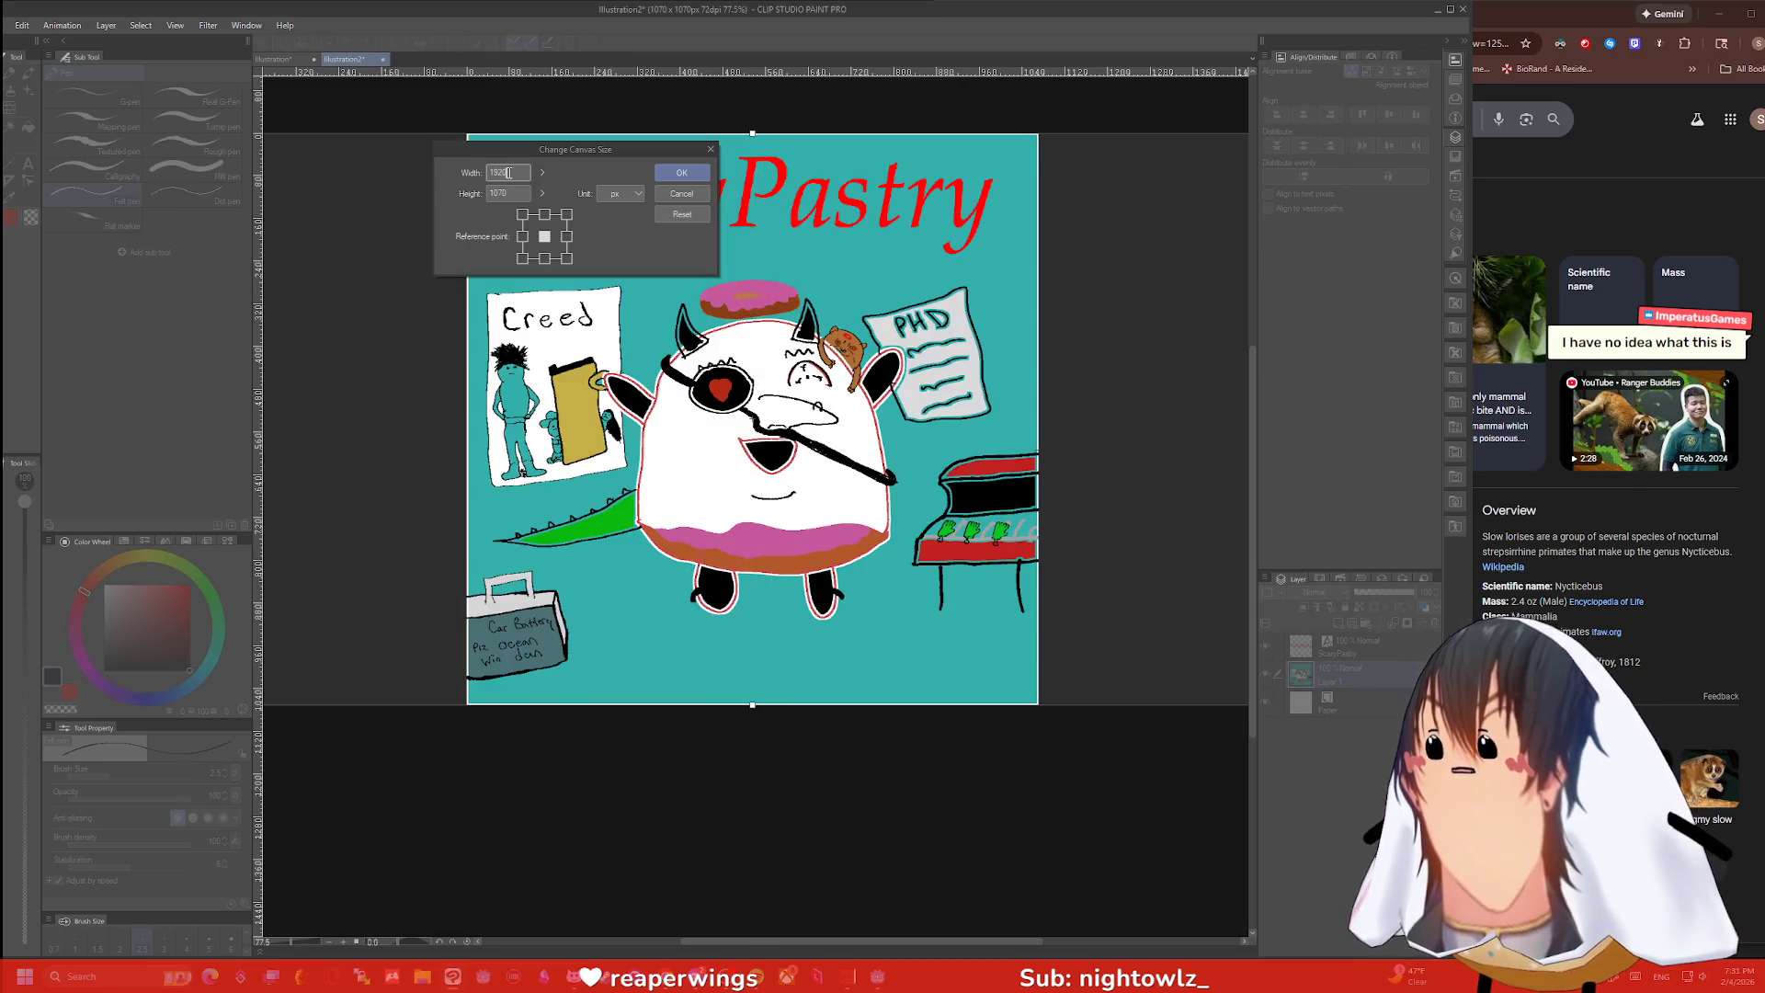
{"action": "left_click", "coordinate": [520, 195]}
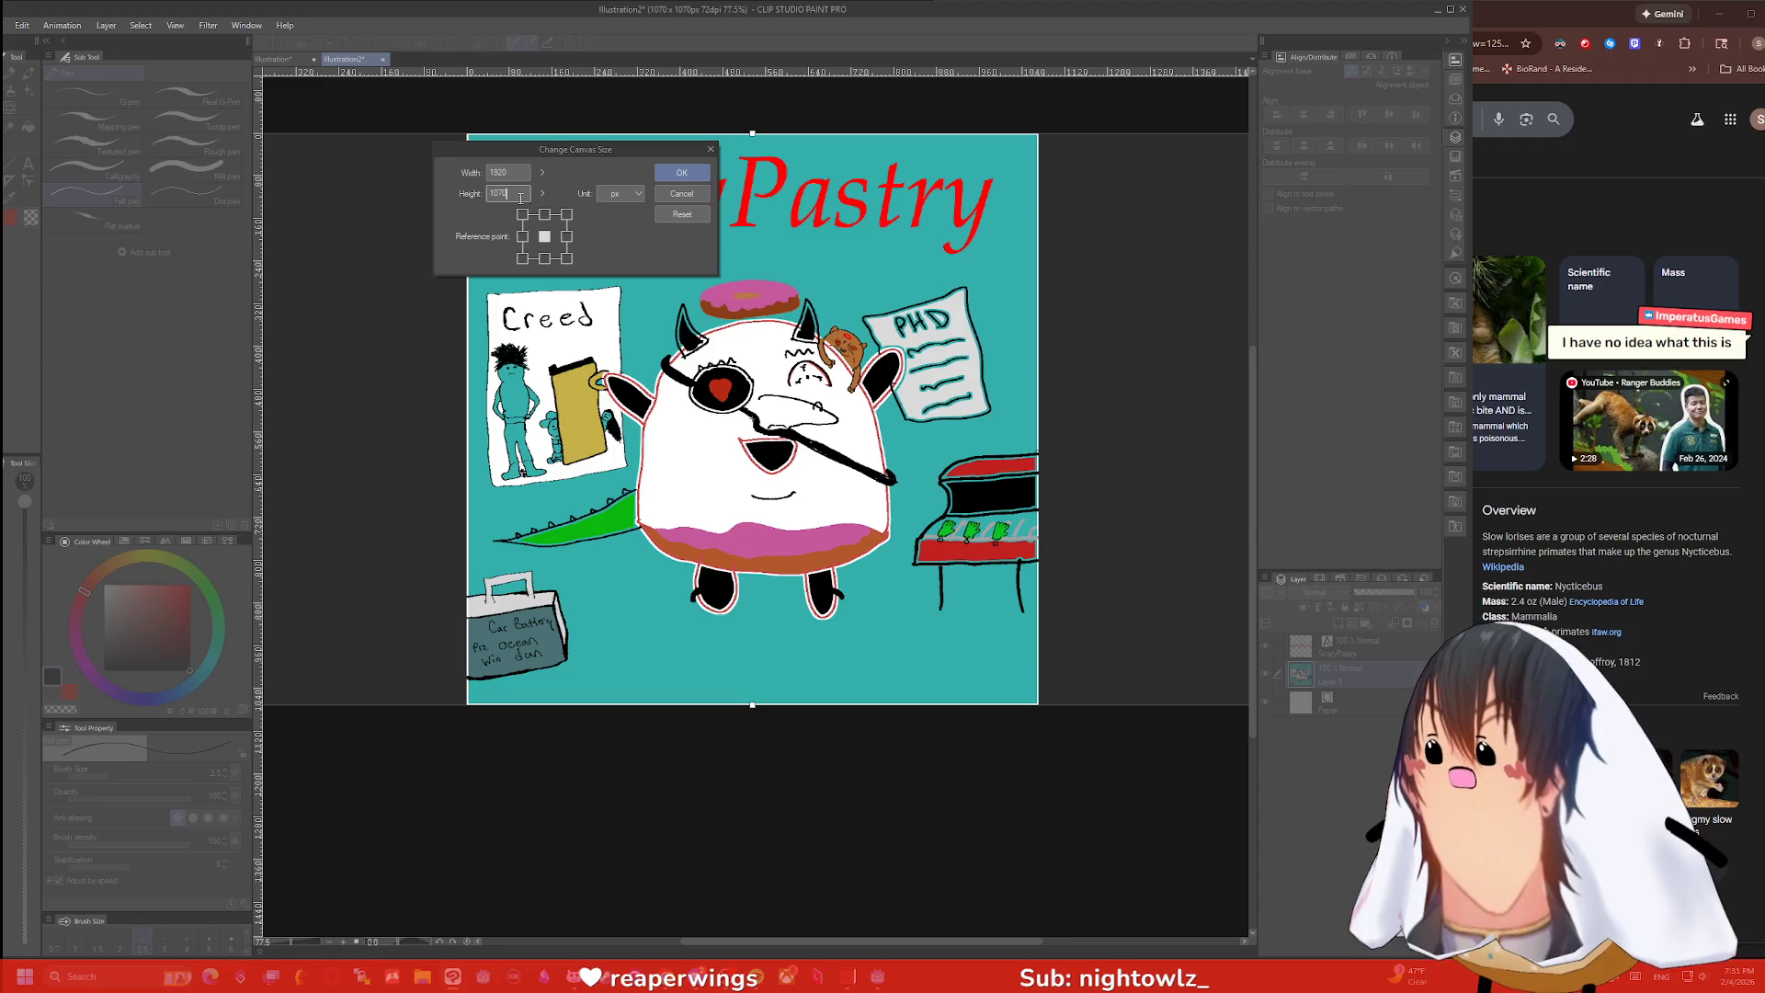
{"action": "key", "text": "BackSpace"}
{"action": "key", "text": "BackSpace"}
{"action": "type", "text": "80"}
{"action": "key", "text": "Return"}
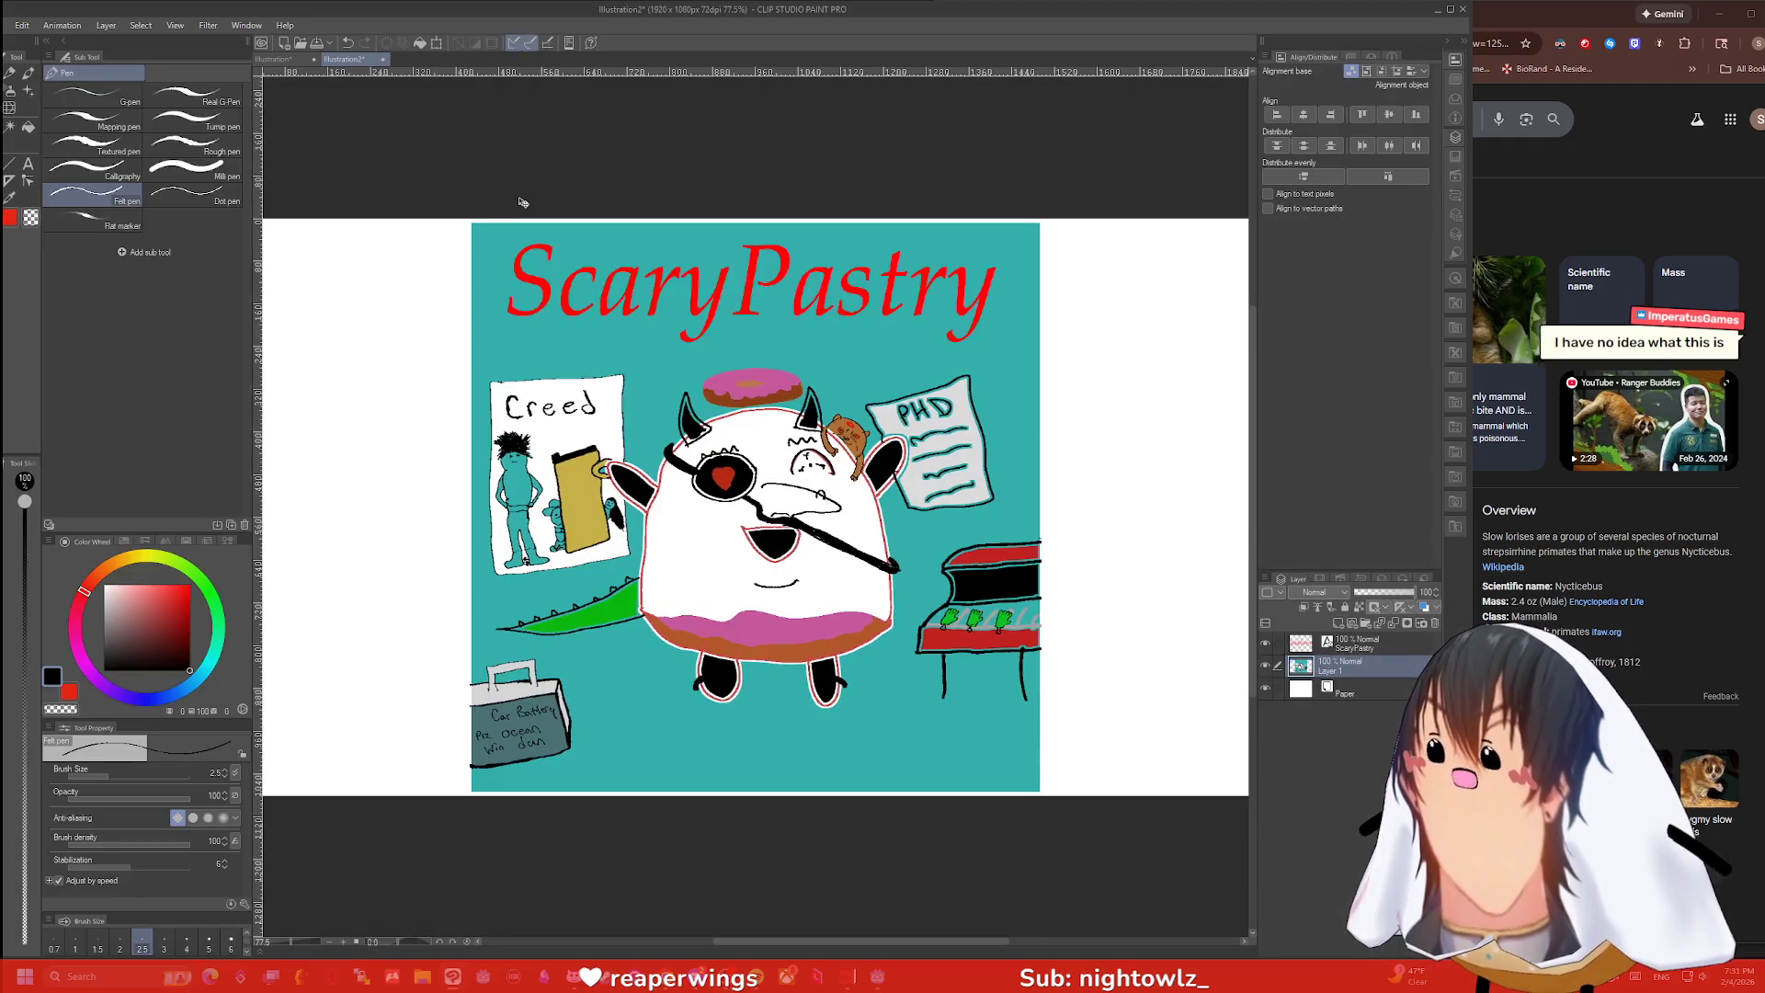
{"action": "scroll", "coordinate": [521, 202], "scroll_direction": "down", "scroll_amount": 2}
{"action": "scroll", "coordinate": [521, 202], "scroll_direction": "up", "scroll_amount": 2}
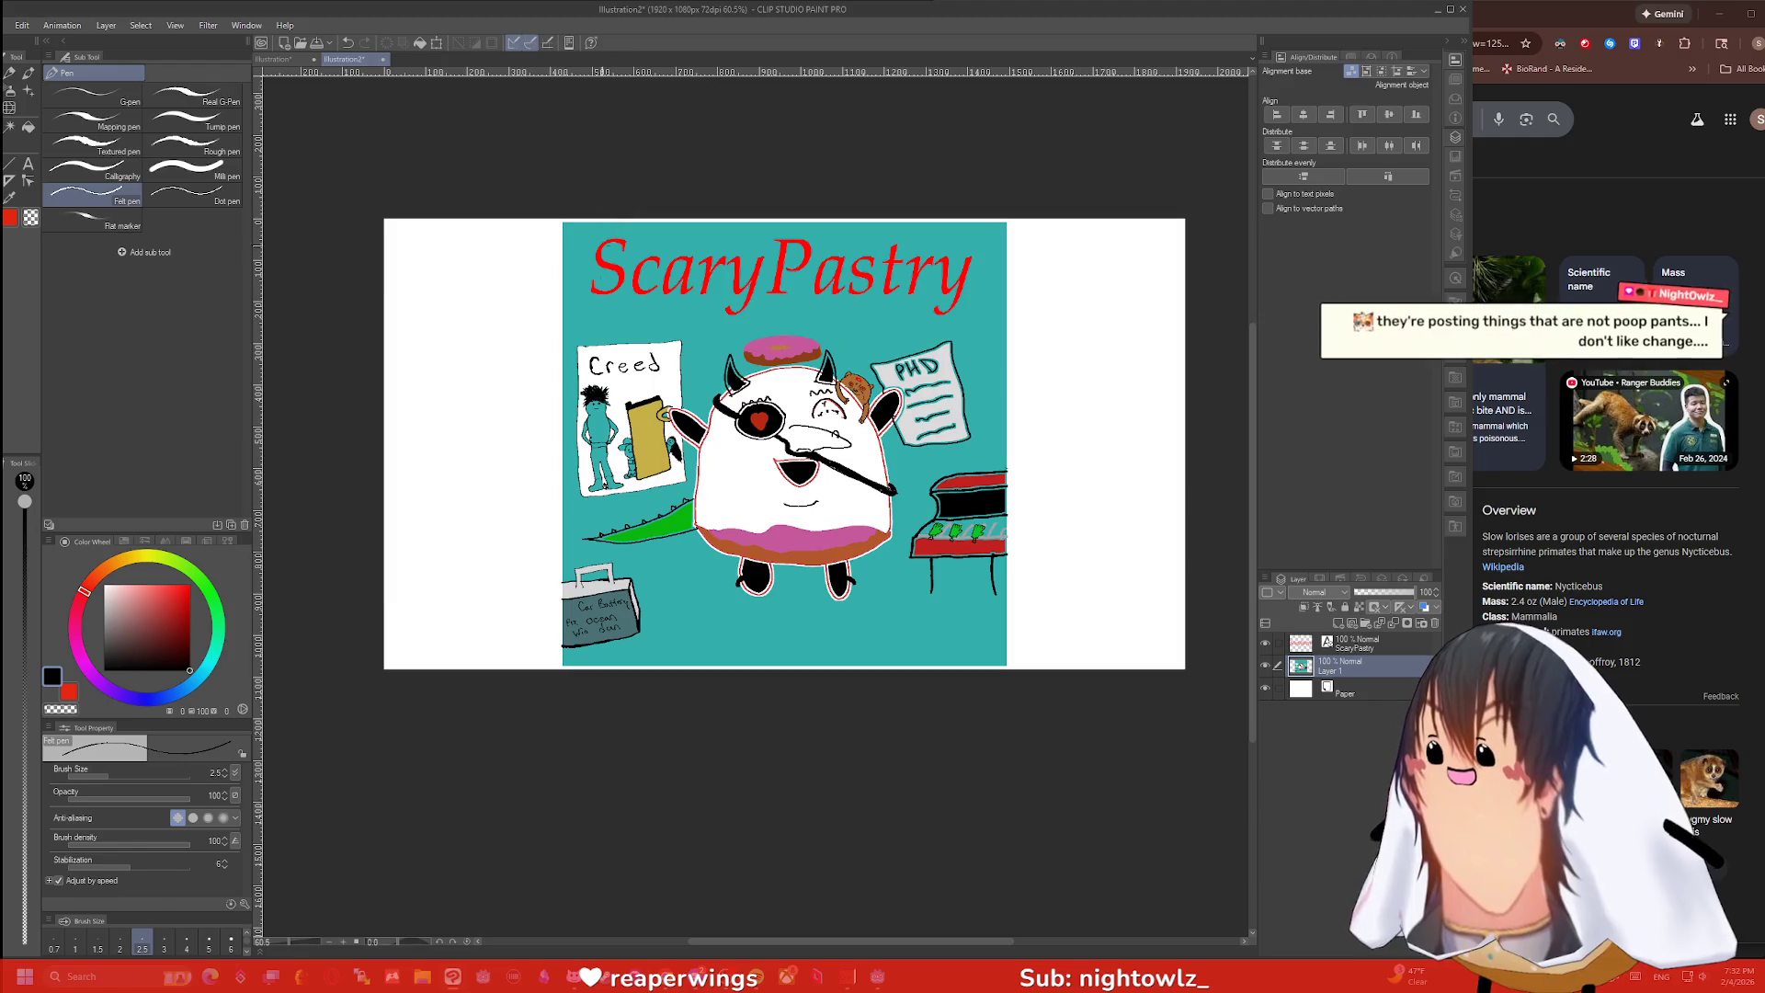
{"action": "key", "text": "i"}
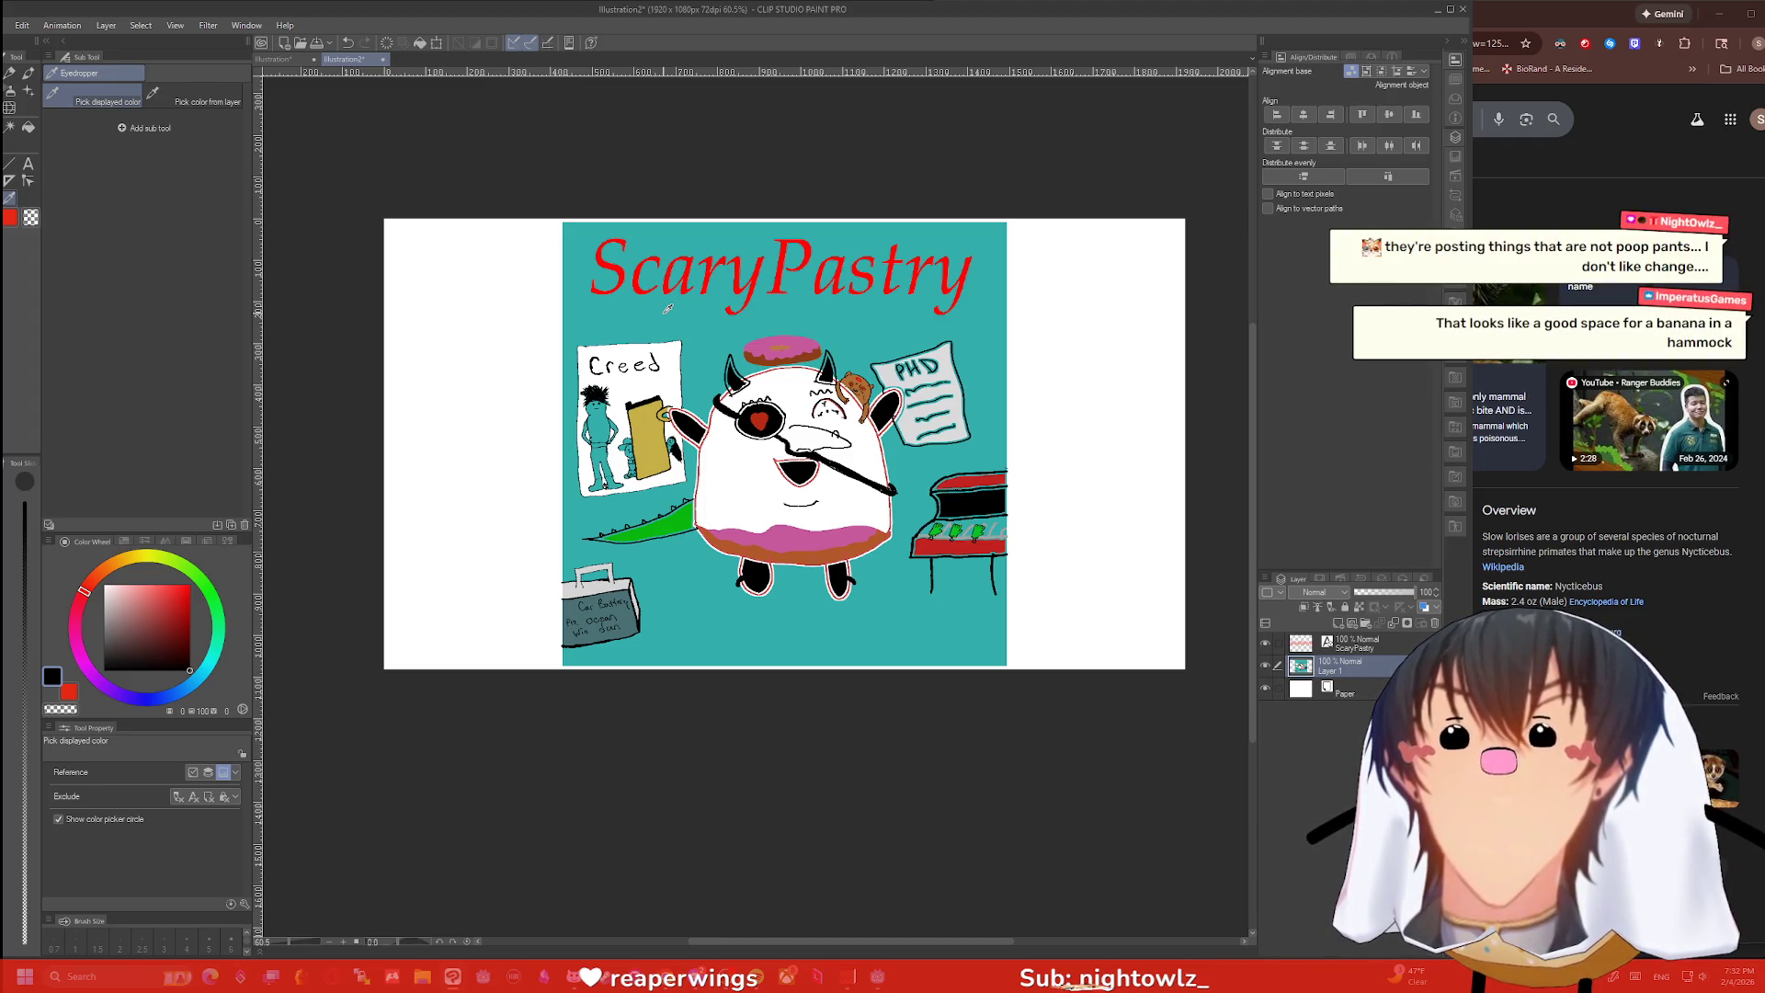
Sample the teal background and fill the white side margins with it
{"action": "scroll", "coordinate": [667, 309], "scroll_direction": "up", "scroll_amount": 1}
{"action": "left_click", "coordinate": [675, 318]}
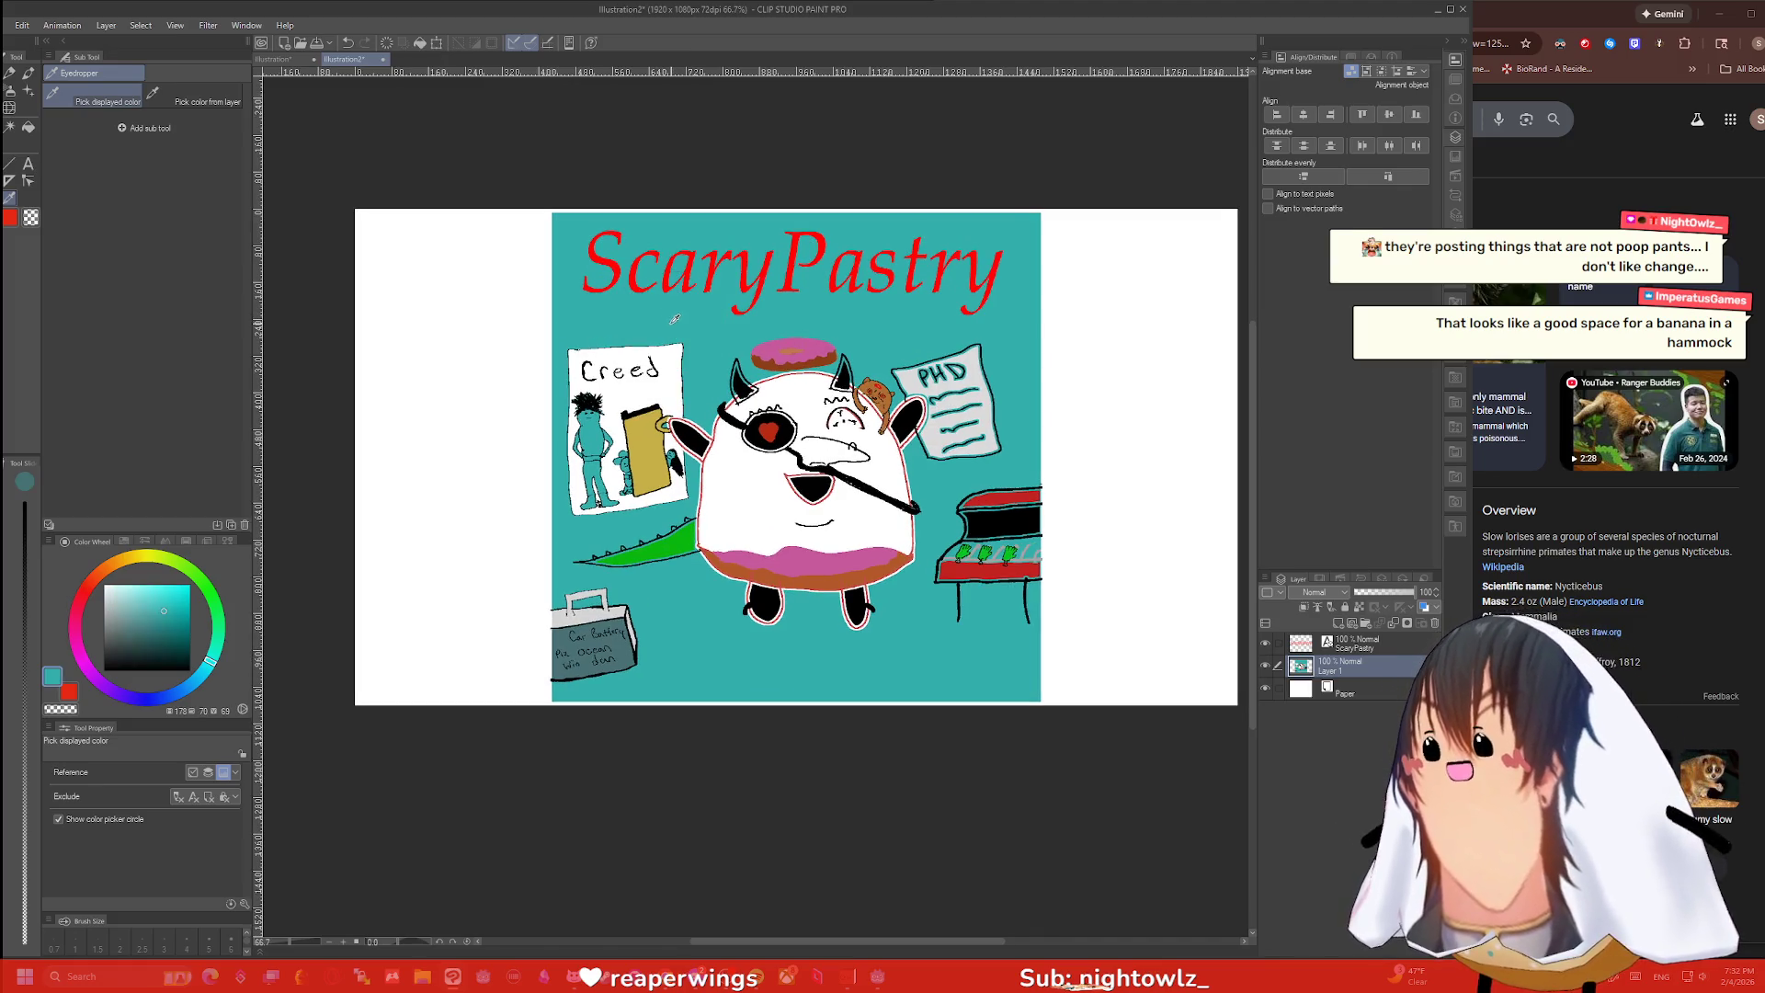
{"action": "key", "text": "g"}
{"action": "left_click", "coordinate": [491, 339]}
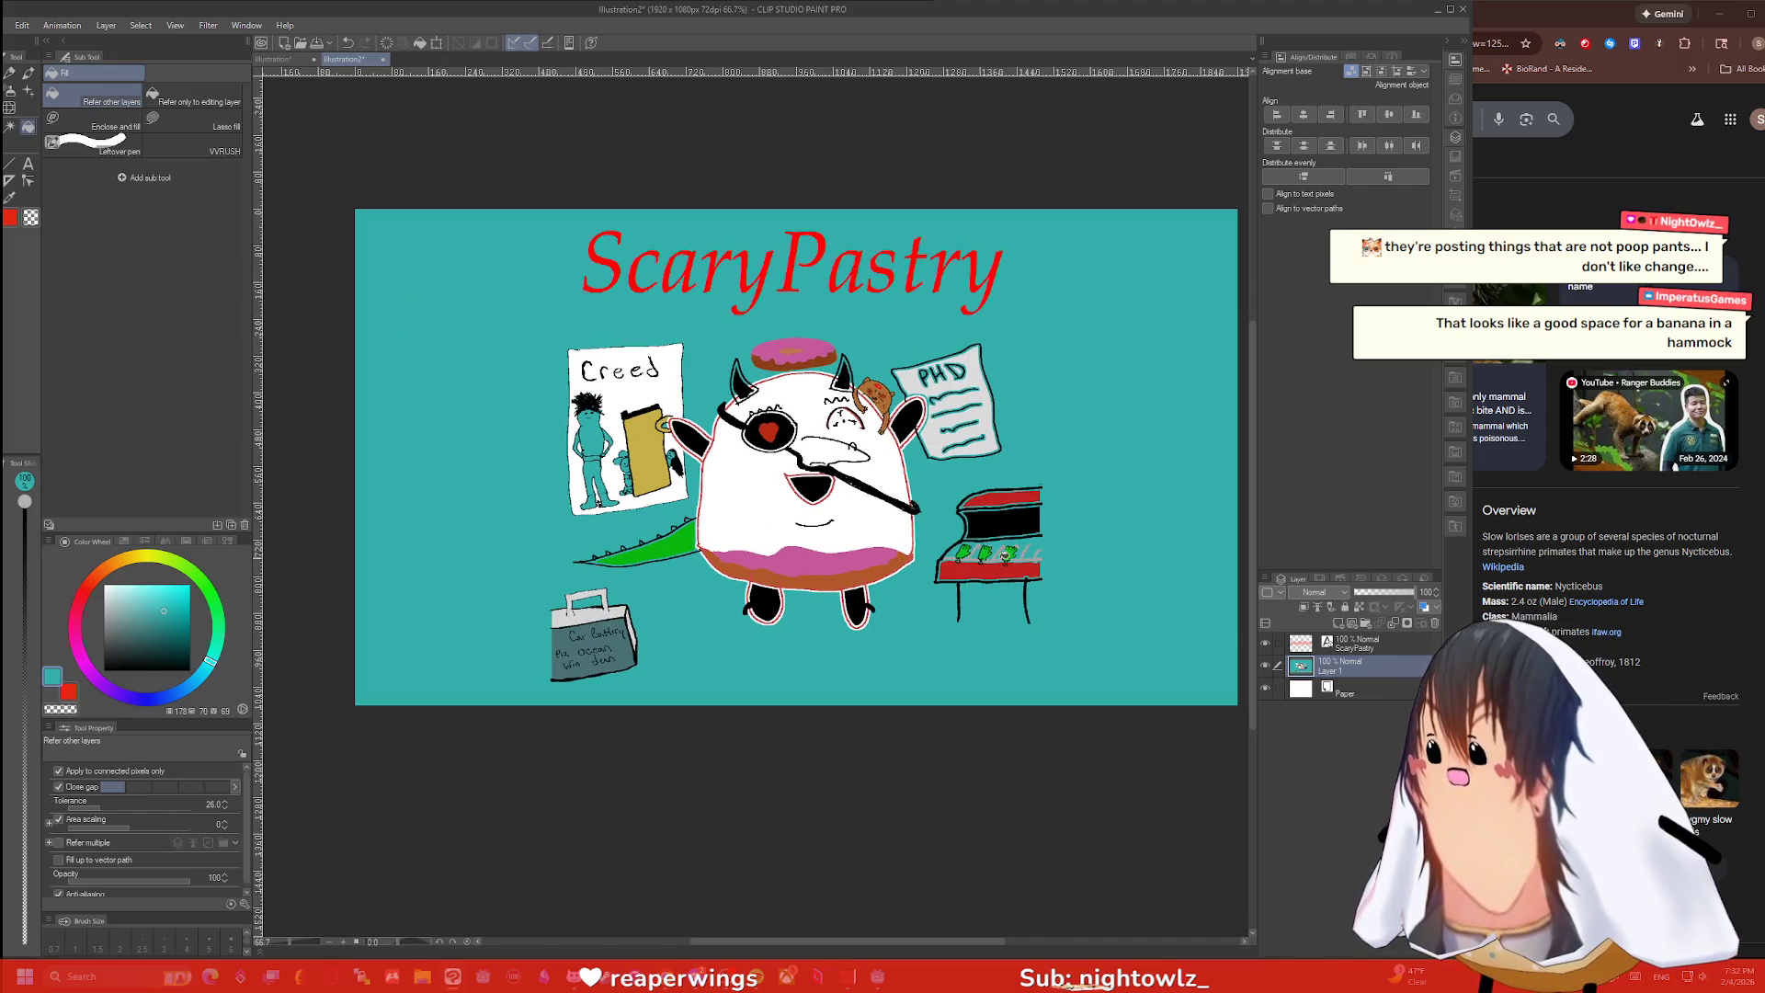
{"action": "scroll", "coordinate": [1121, 583], "scroll_direction": "up", "scroll_amount": 5}
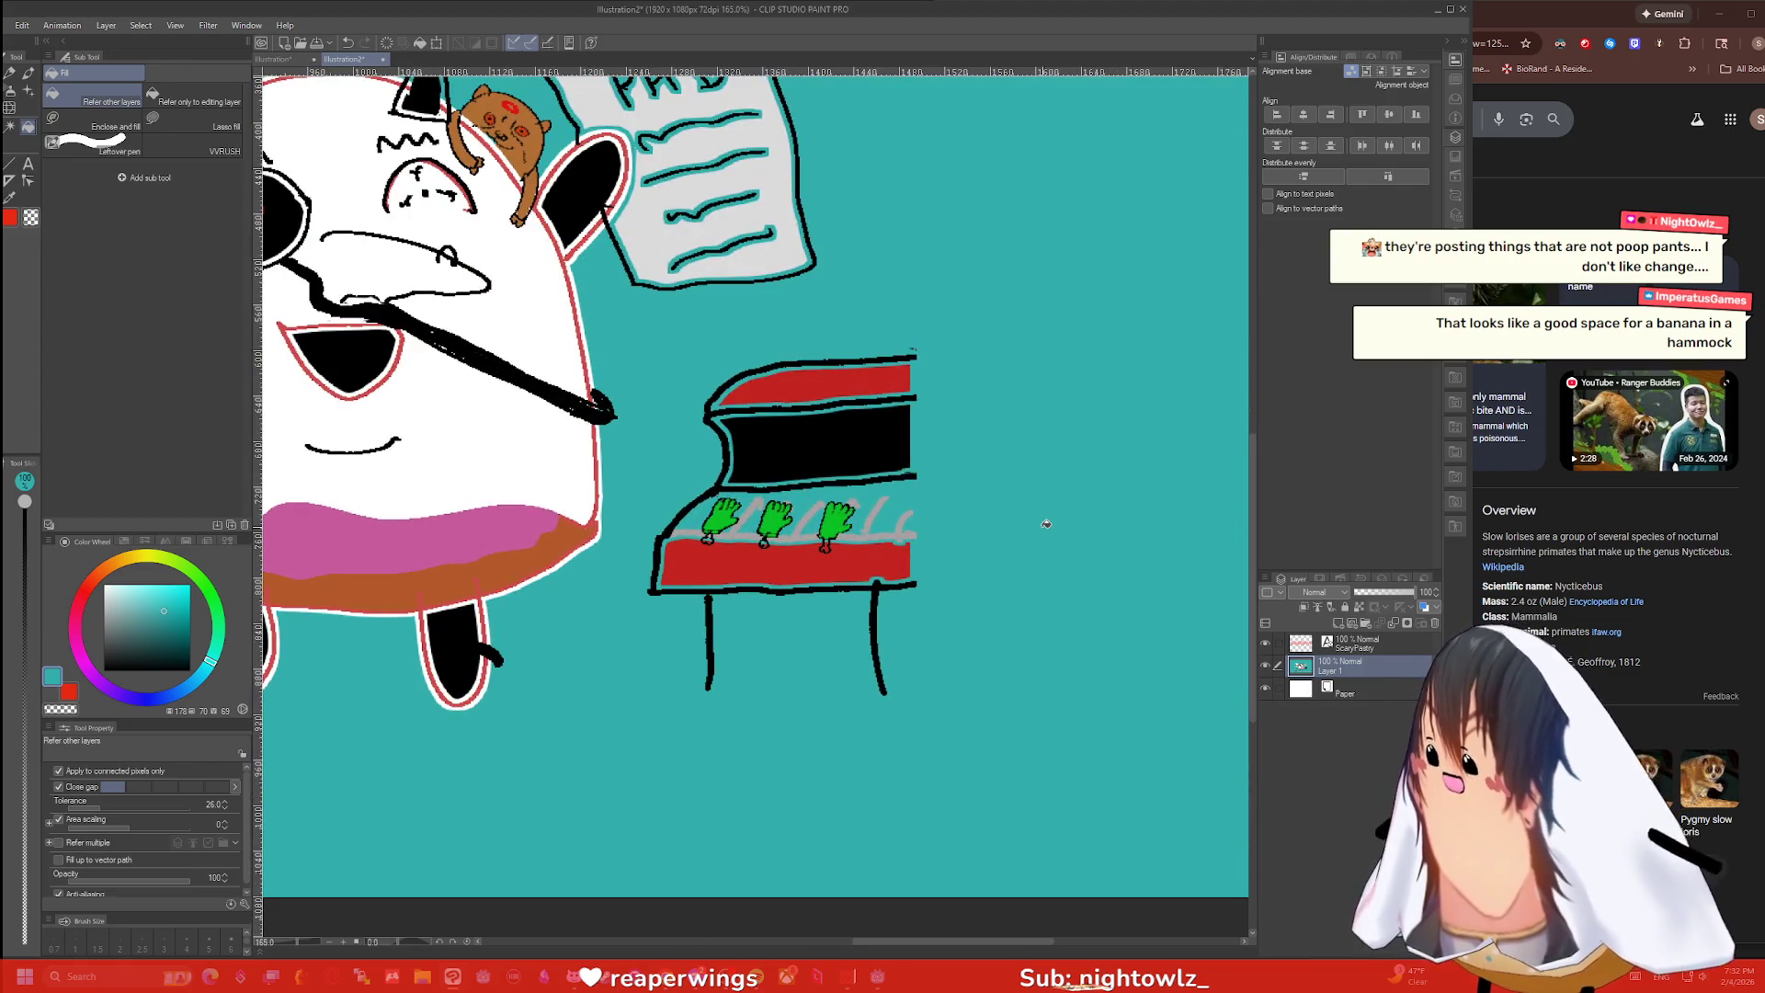
Extend and thicken the piano lid's right edge at brush size 4, then draw the piano's right side edge
{"action": "key", "text": "i"}
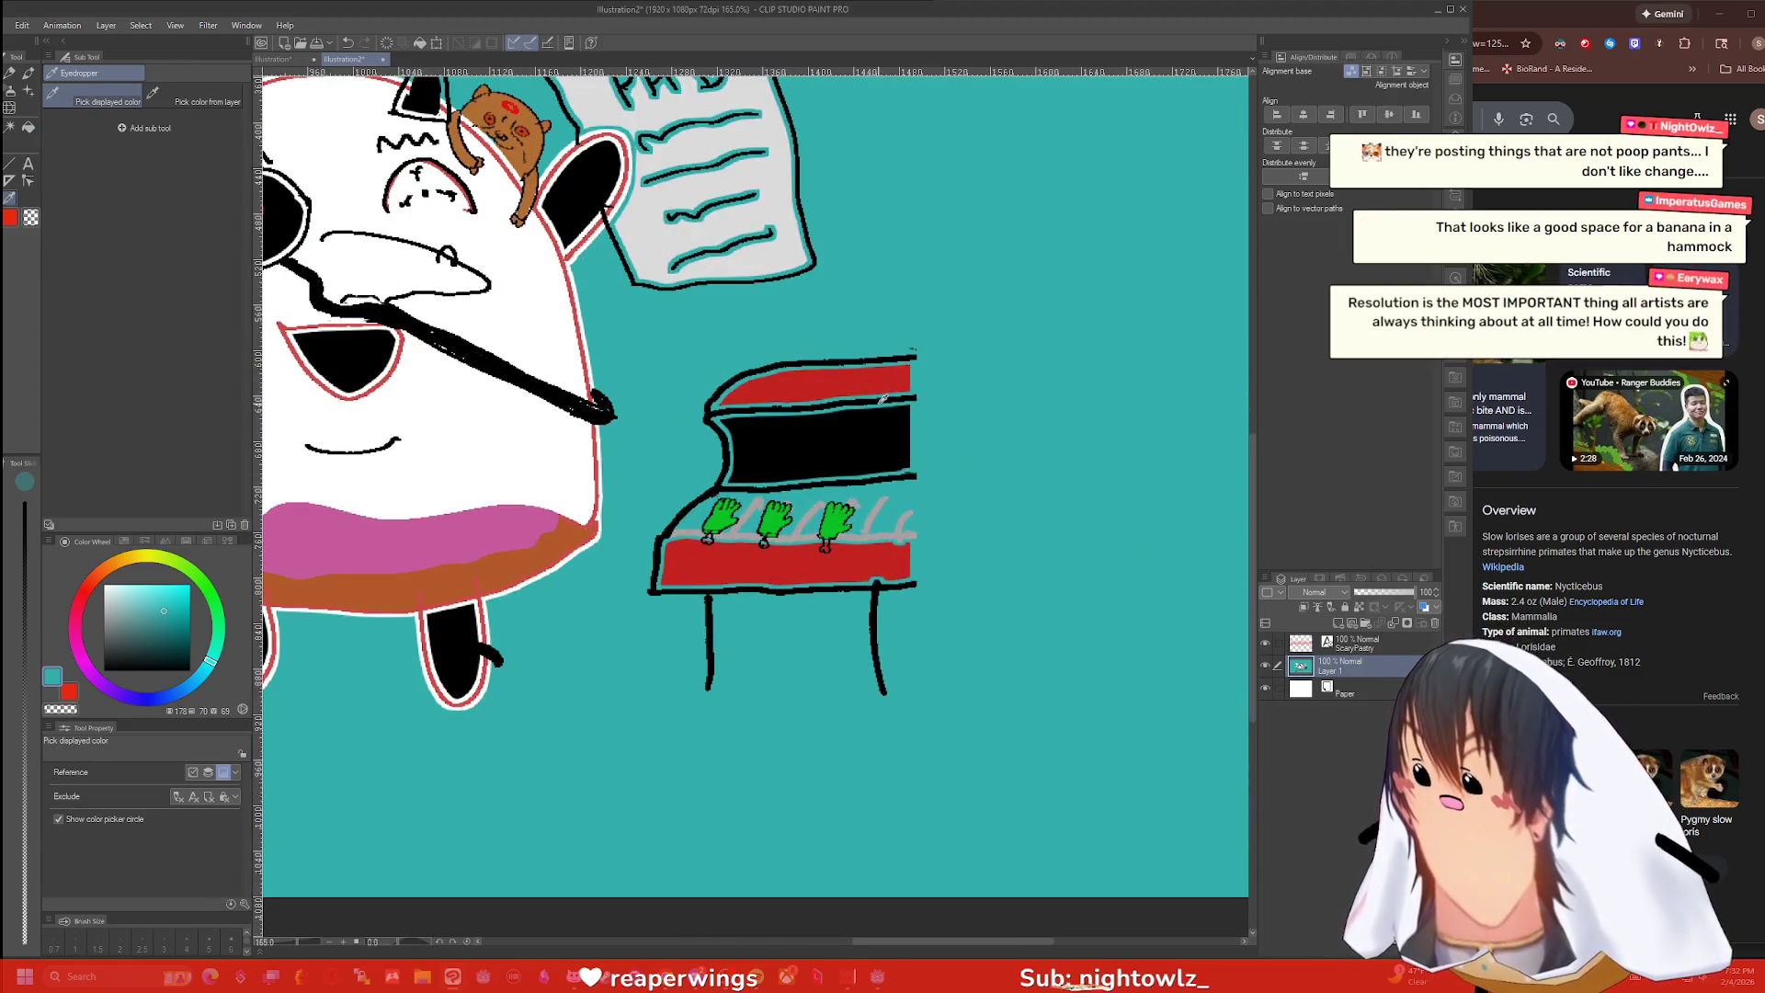
{"action": "left_click", "coordinate": [890, 363]}
{"action": "key", "text": "p"}
{"action": "left_click_drag", "start_coordinate": [930, 371], "coordinate": [918, 401]}
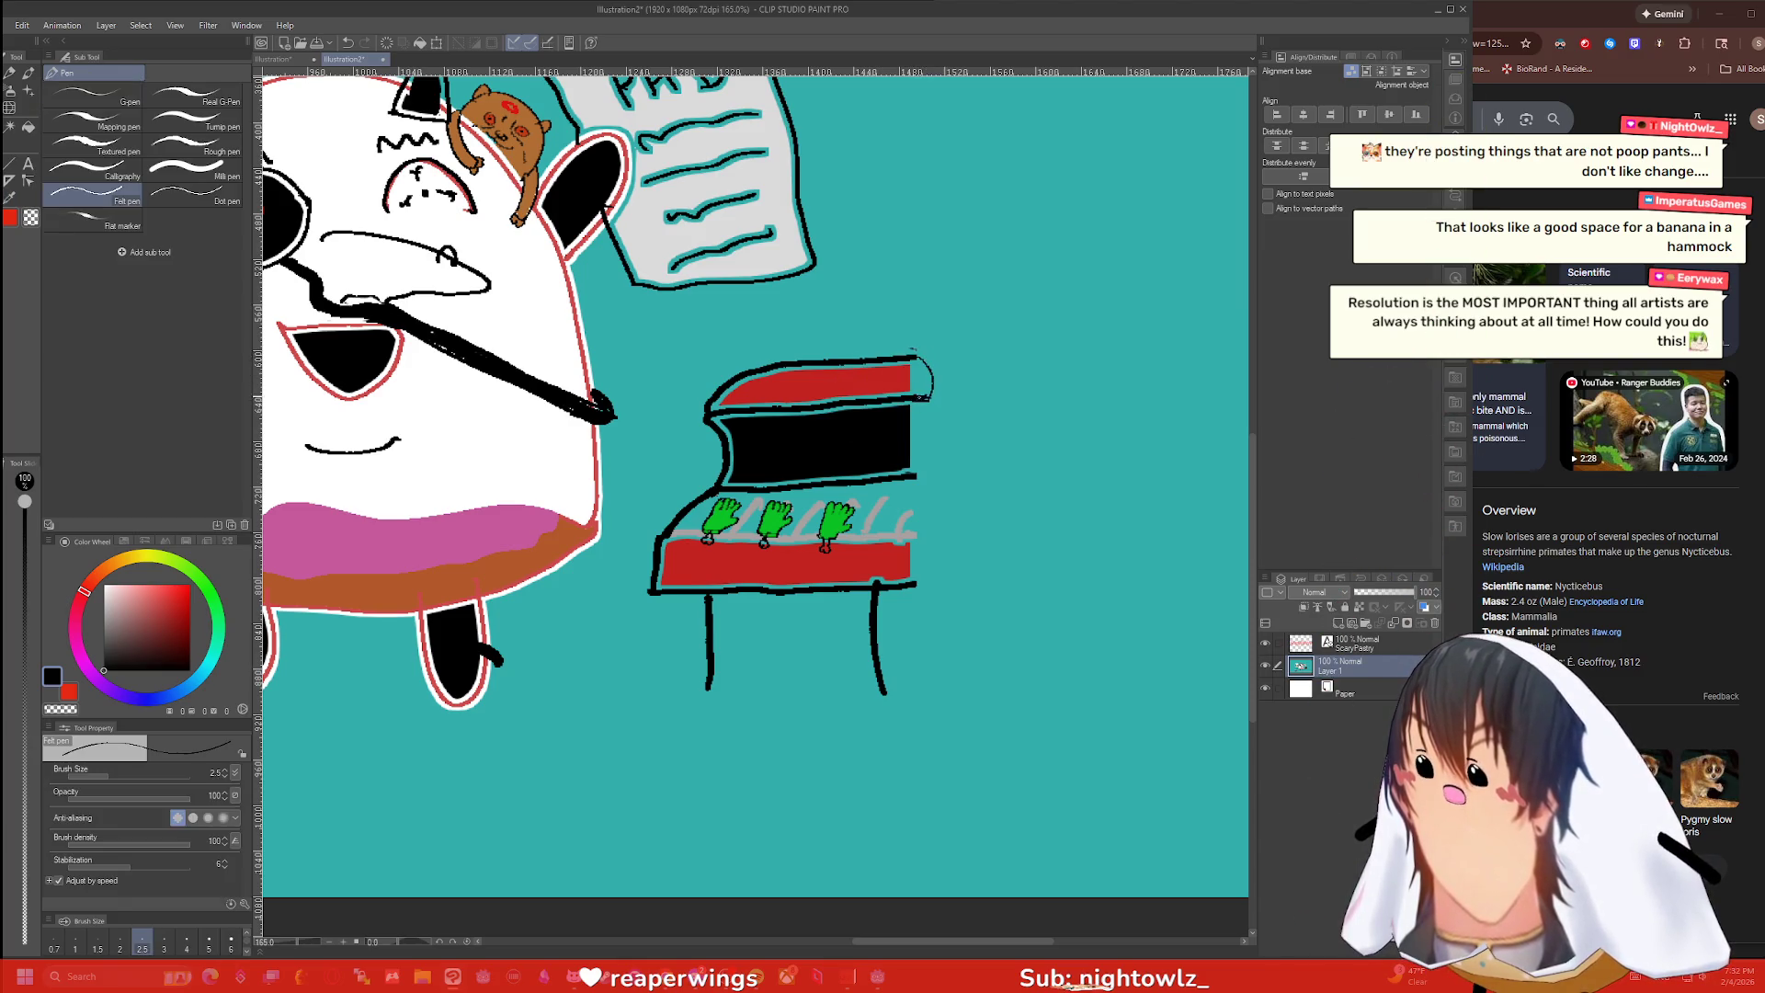
{"action": "left_click", "coordinate": [186, 945]}
{"action": "left_click_drag", "start_coordinate": [930, 366], "coordinate": [933, 395]}
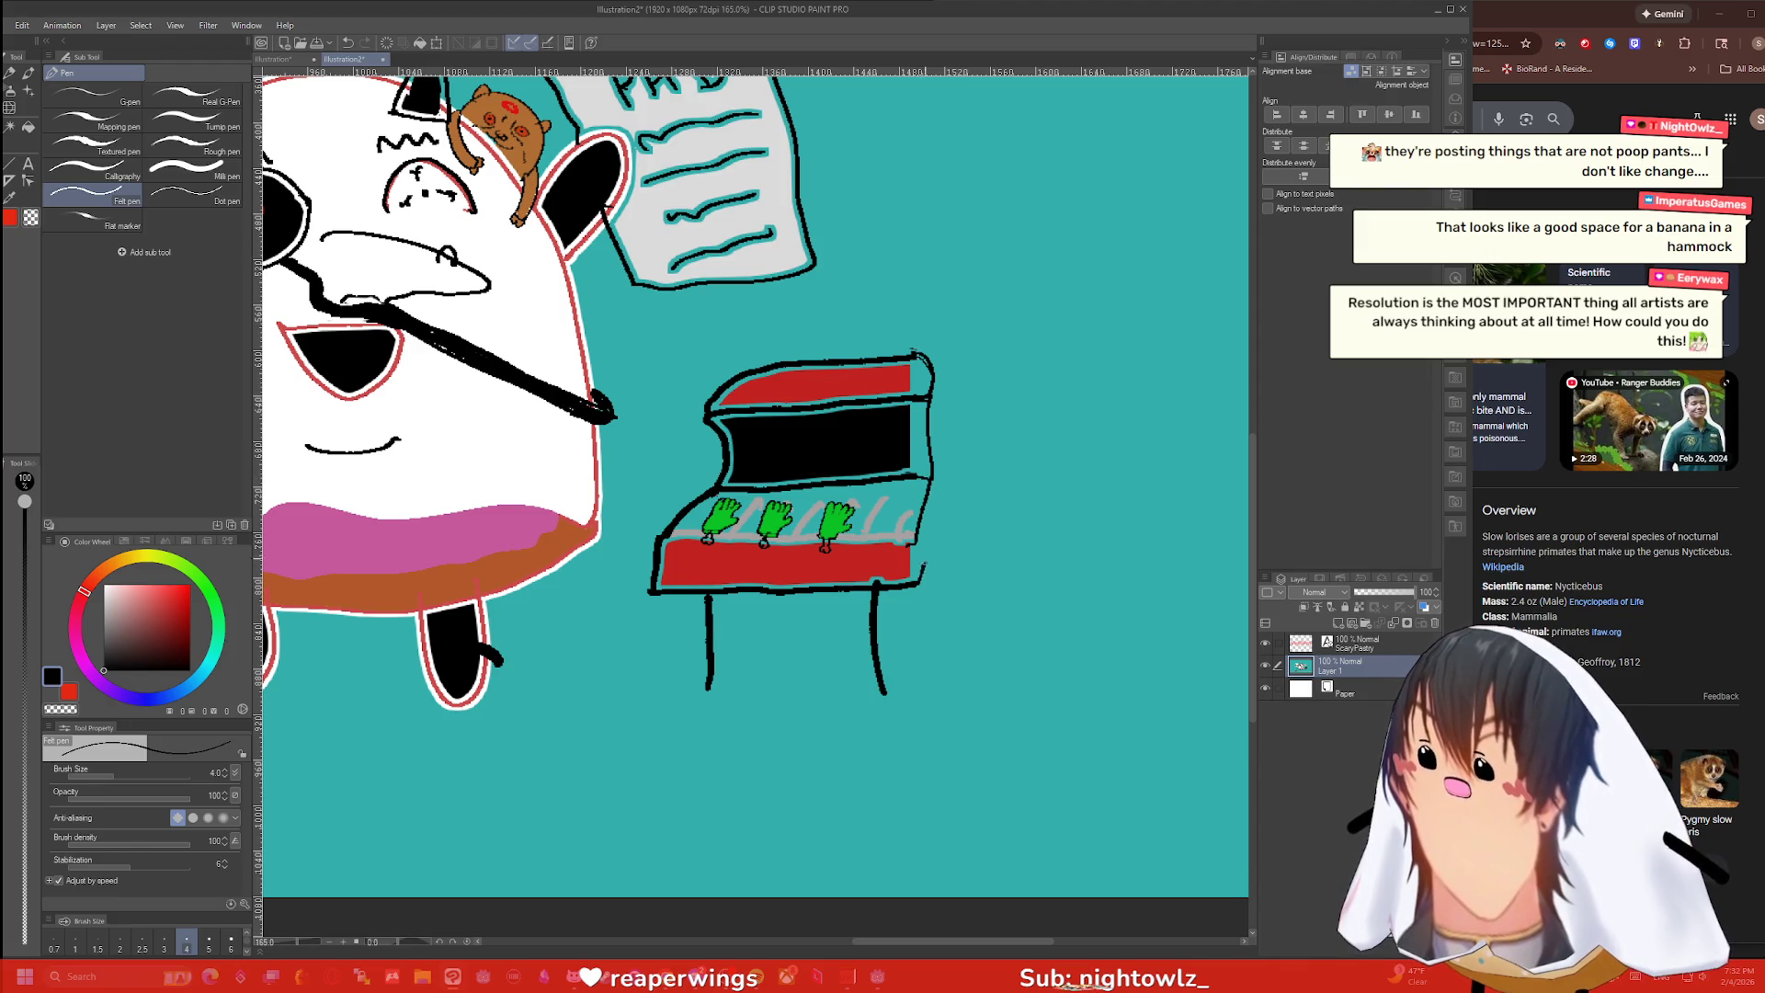
{"action": "left_click_drag", "start_coordinate": [927, 562], "coordinate": [937, 507]}
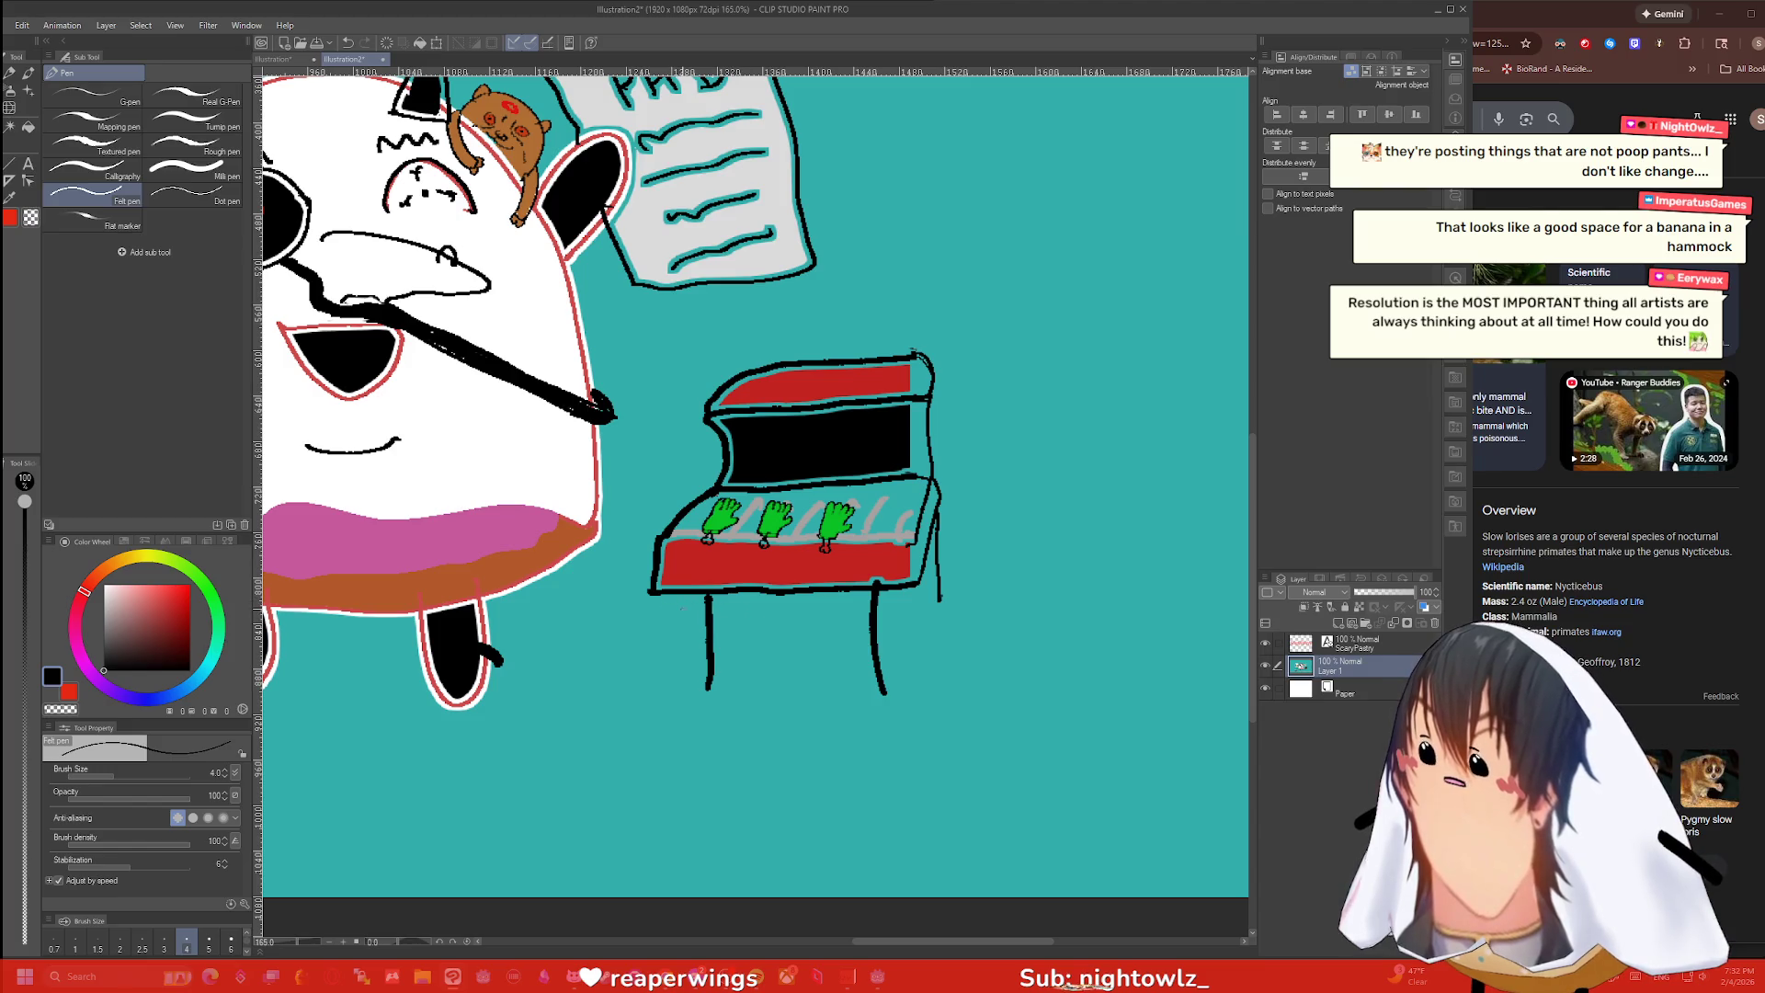
Cover the old left piano leg with teal at size 10 and redraw it in black
{"action": "key", "text": "e"}
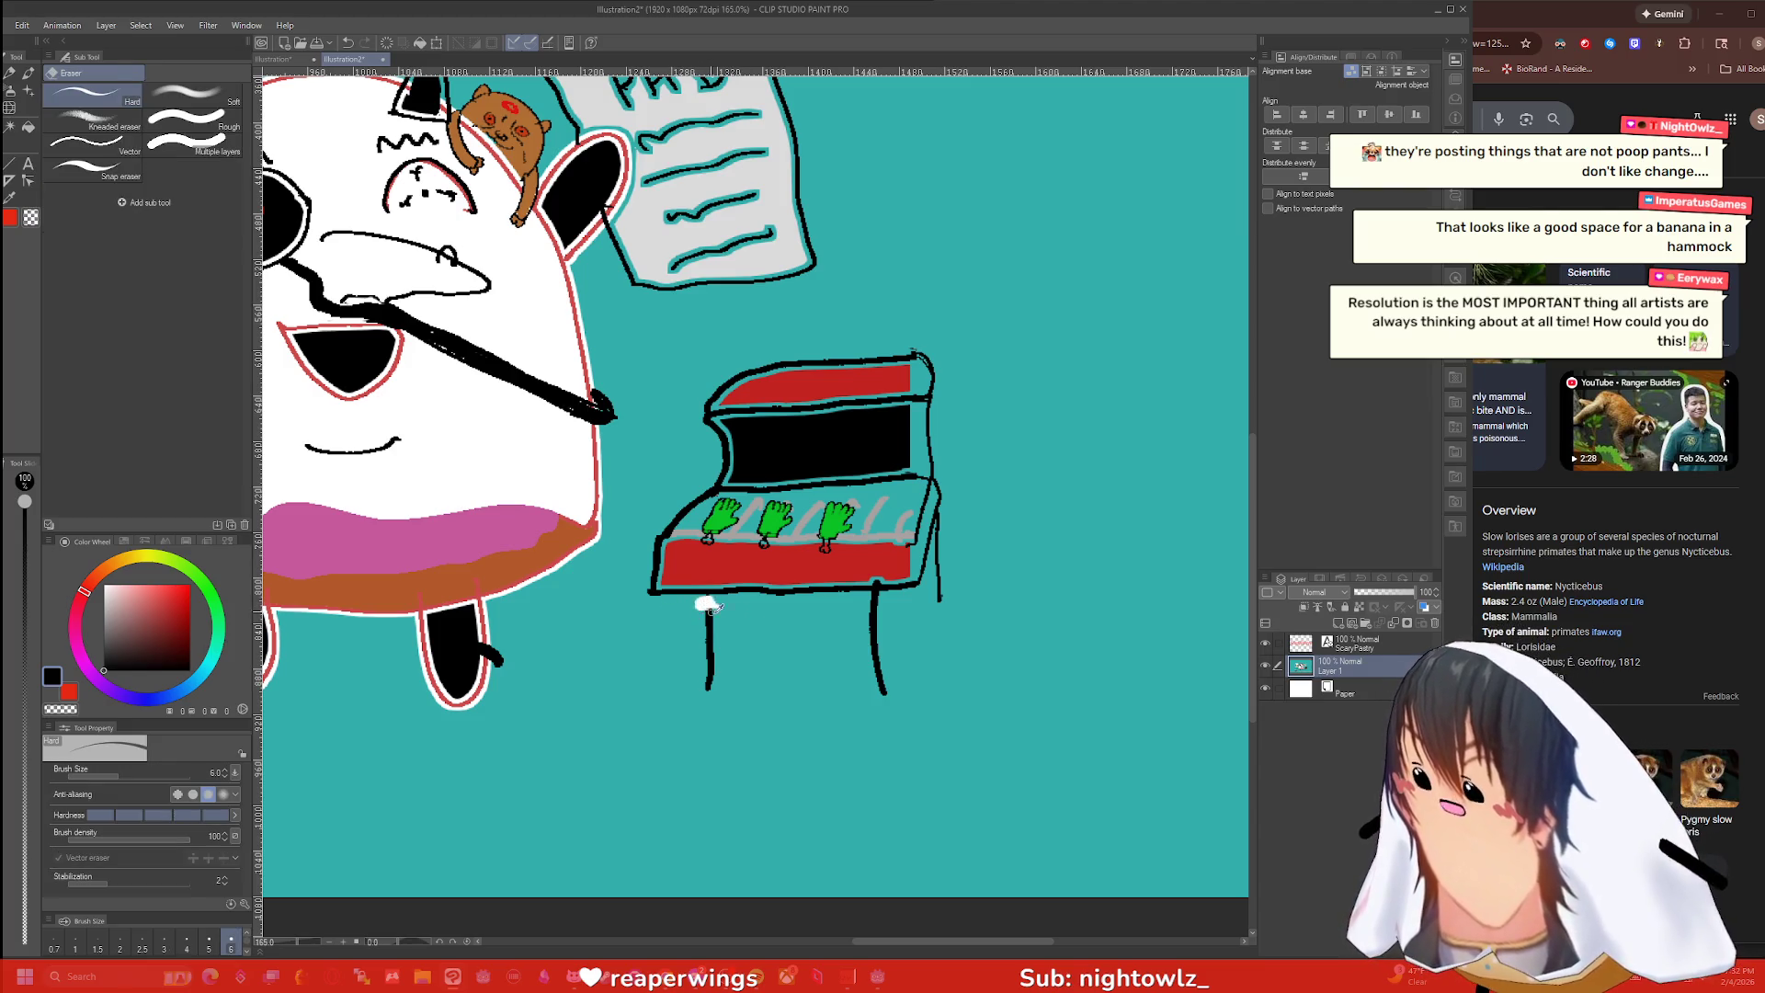
{"action": "key", "text": "p"}
{"action": "left_click", "coordinate": [710, 606], "text": "alt"}
{"action": "key", "text": "bracketright"}
{"action": "key", "text": "bracketright"}
{"action": "key", "text": "bracketright"}
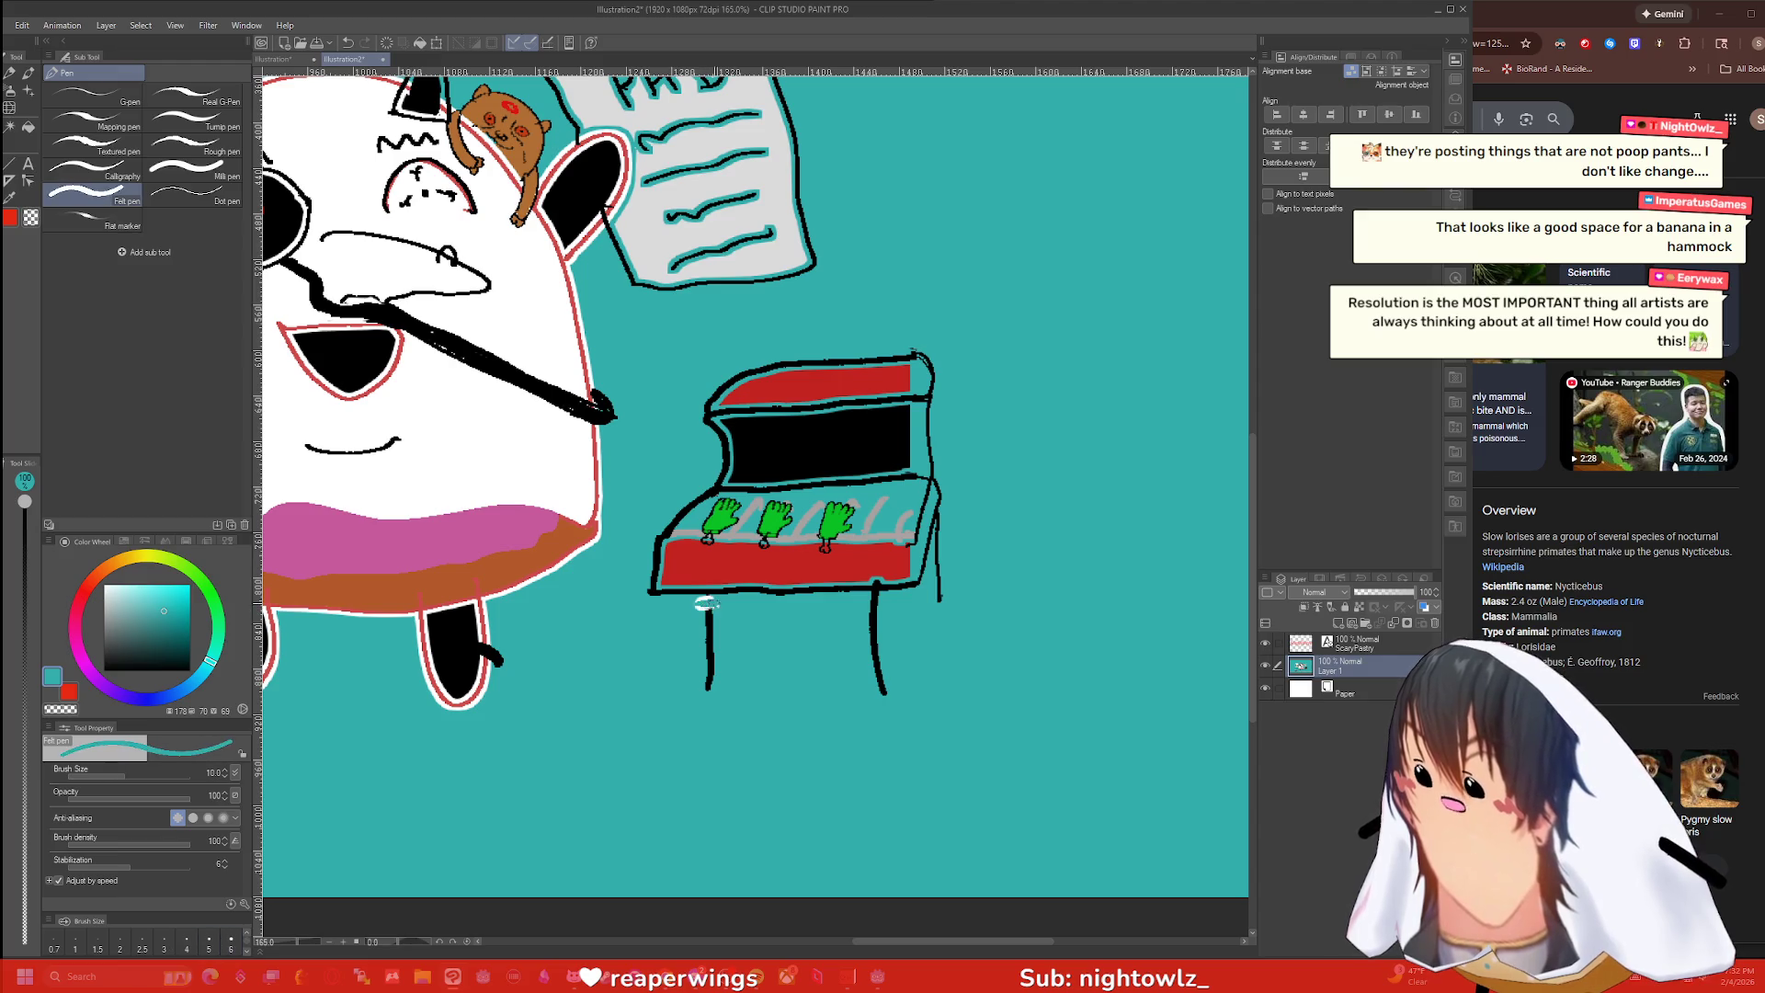
{"action": "left_click_drag", "start_coordinate": [708, 613], "coordinate": [709, 660]}
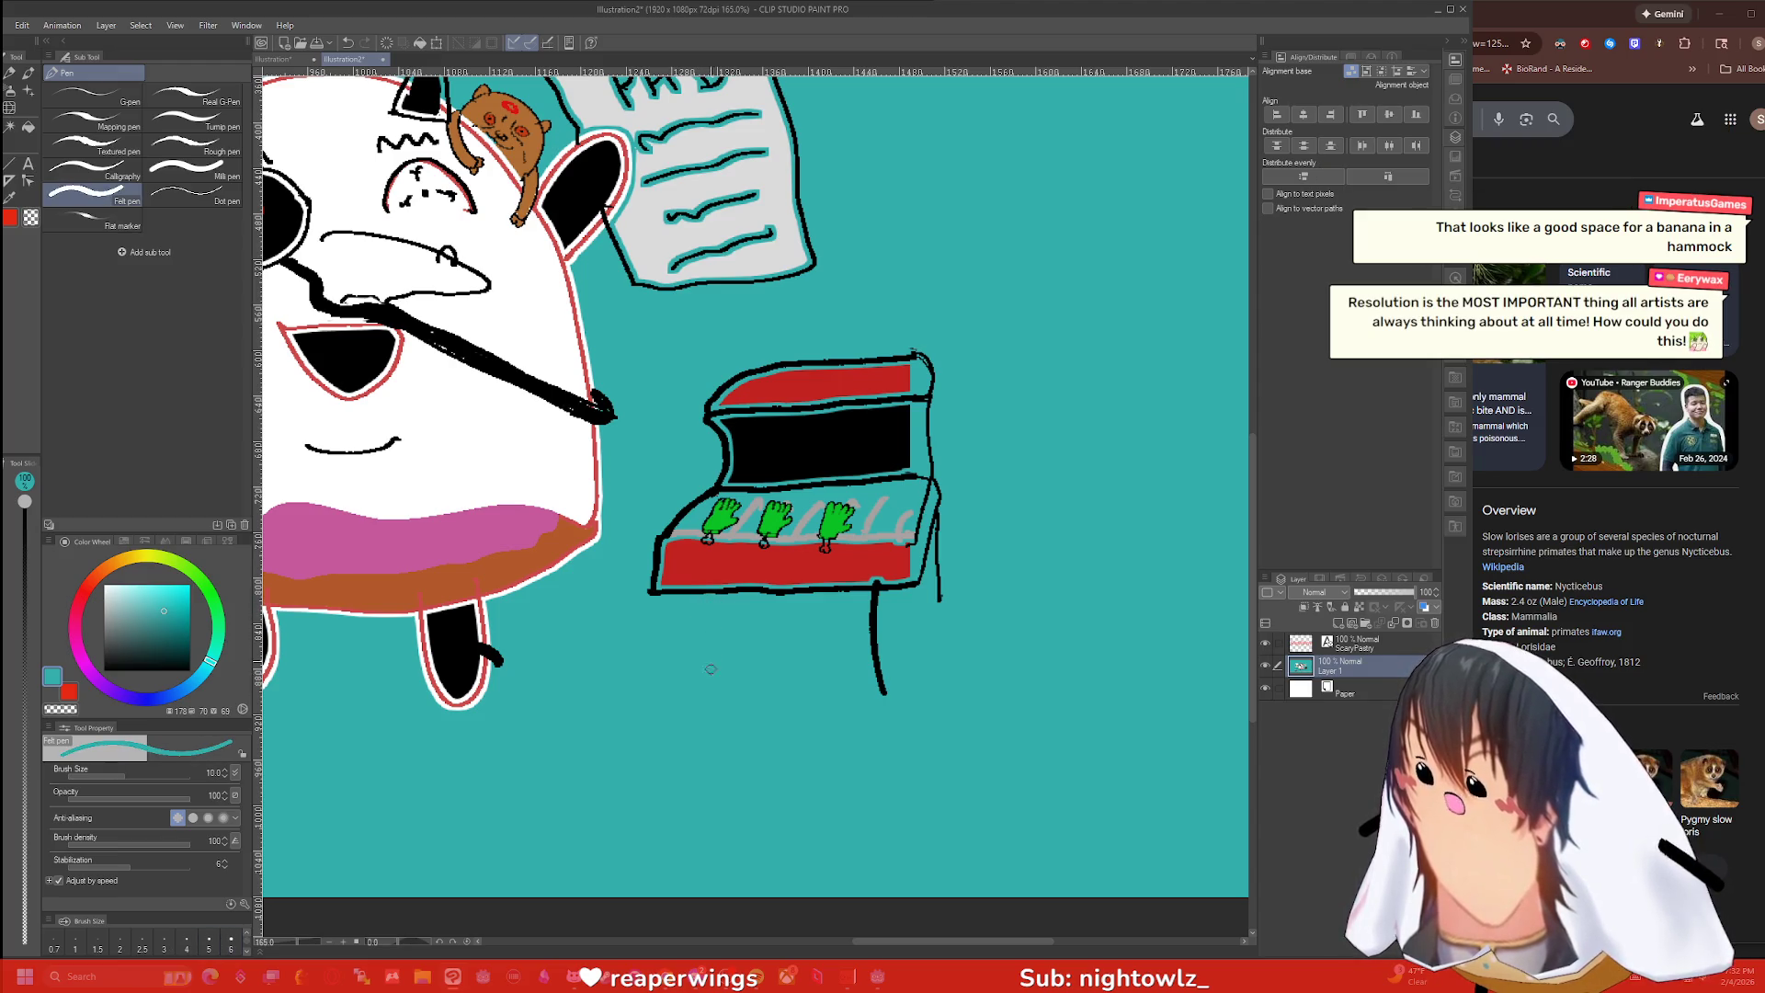
{"action": "left_click", "coordinate": [878, 598], "text": "alt"}
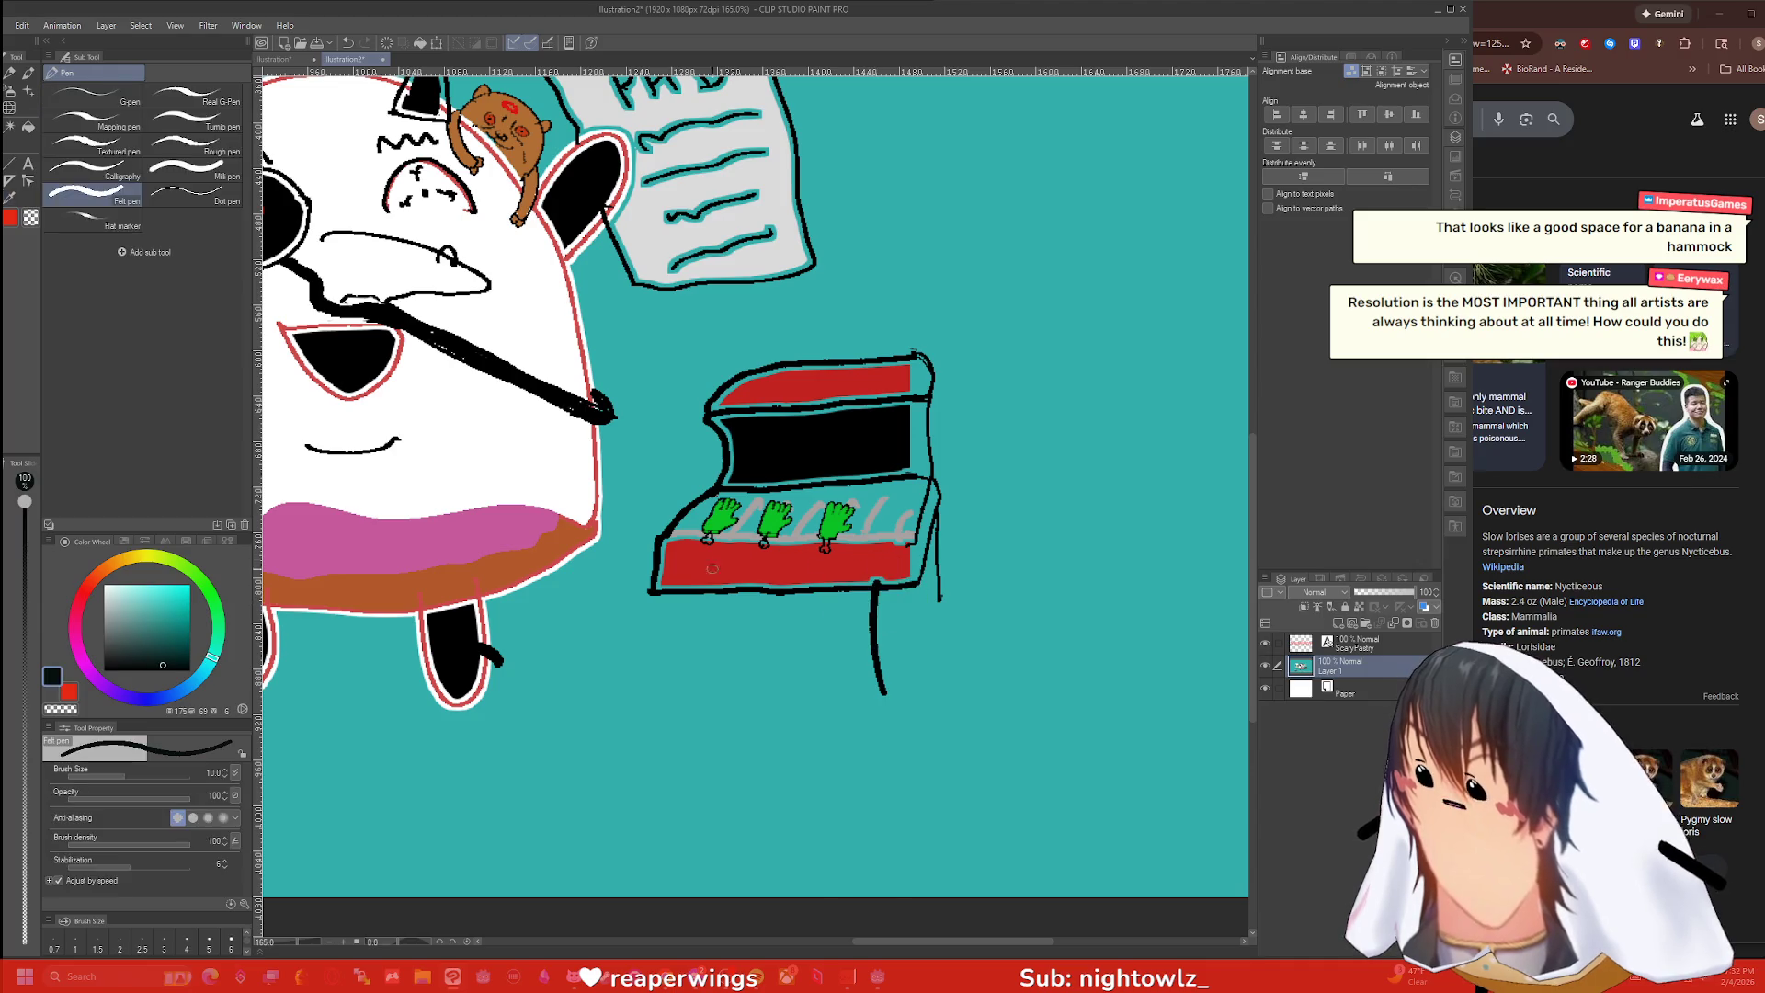
{"action": "left_click_drag", "start_coordinate": [666, 619], "coordinate": [685, 691]}
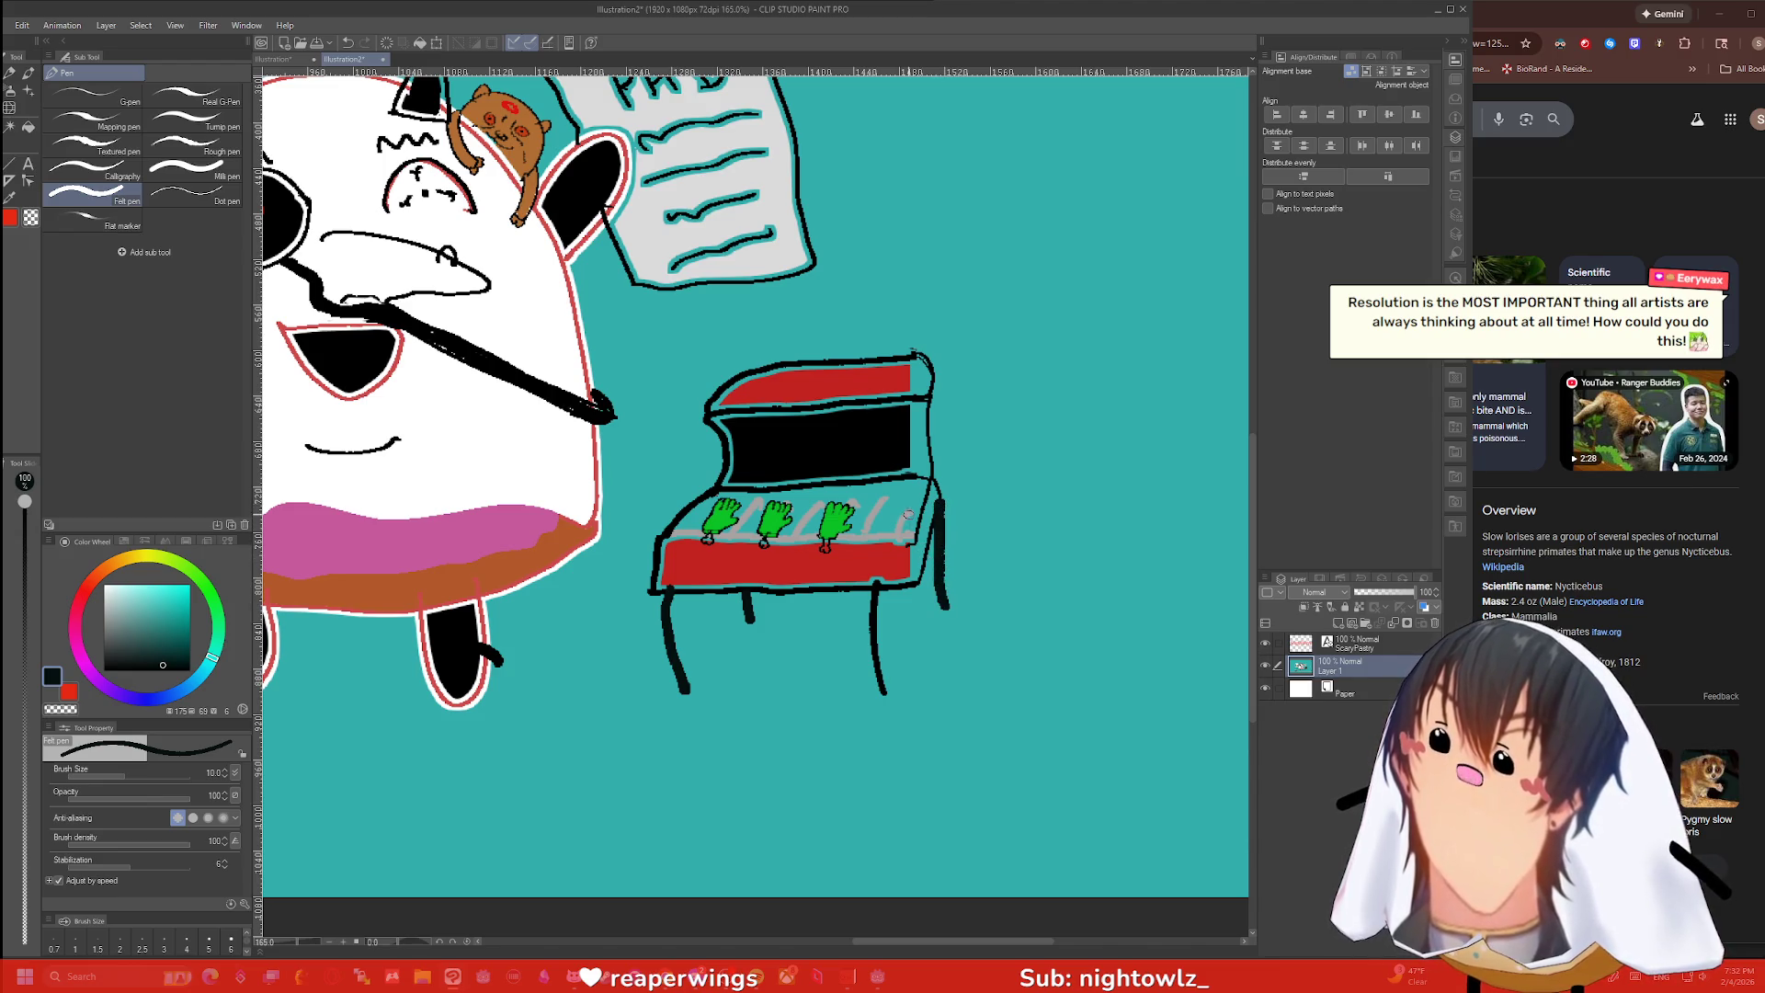
Fill the piano's right side panel and lid red and the gap inside the lid black
{"action": "key", "text": "i"}
{"action": "left_click", "coordinate": [921, 552]}
{"action": "key", "text": "g"}
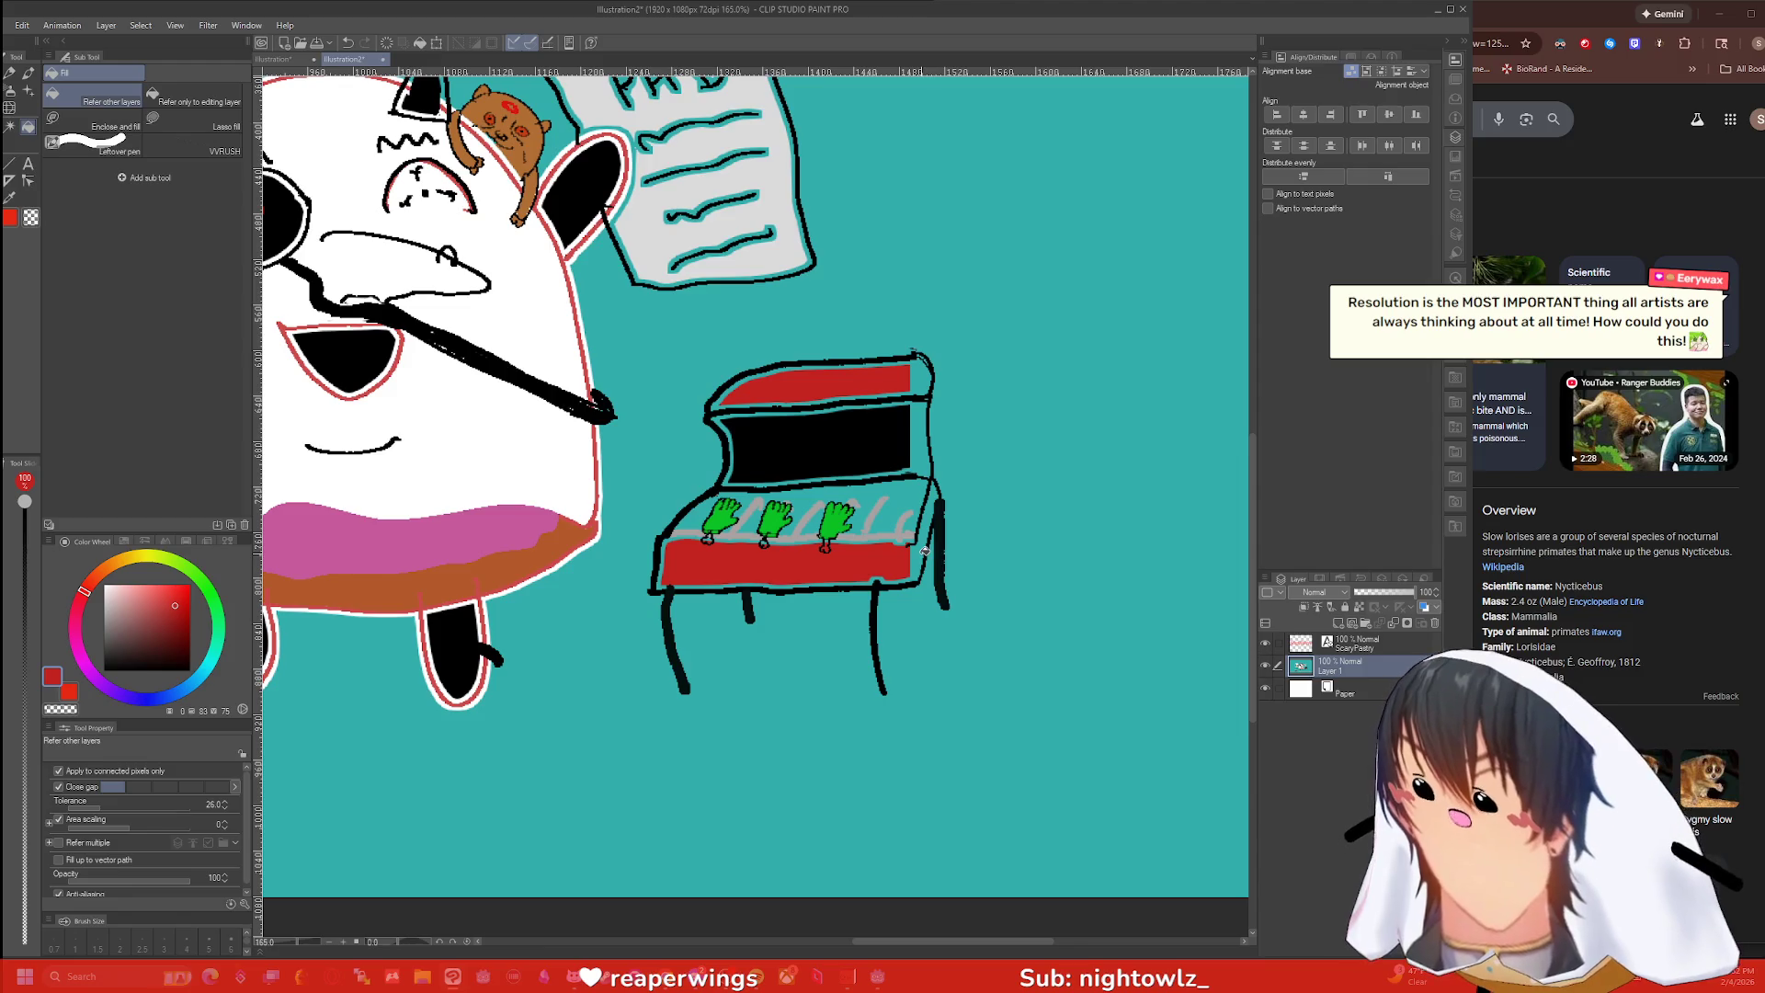
{"action": "left_click", "coordinate": [923, 542]}
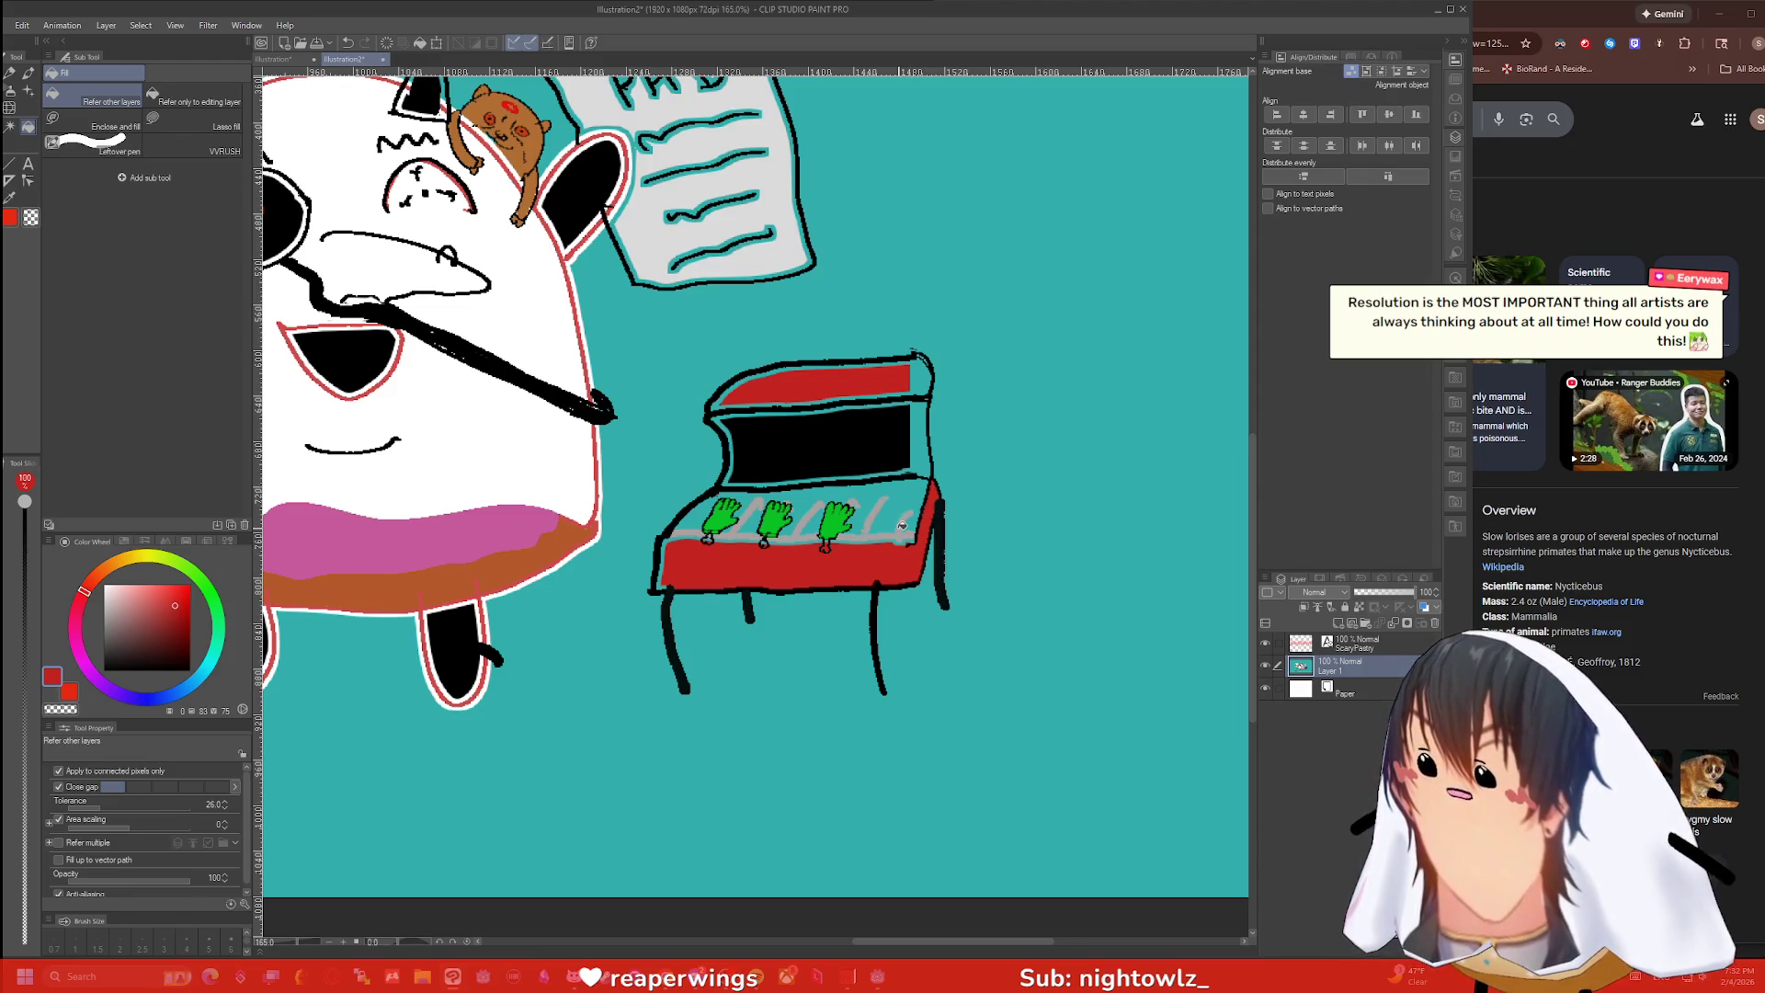
{"action": "left_click", "coordinate": [913, 372]}
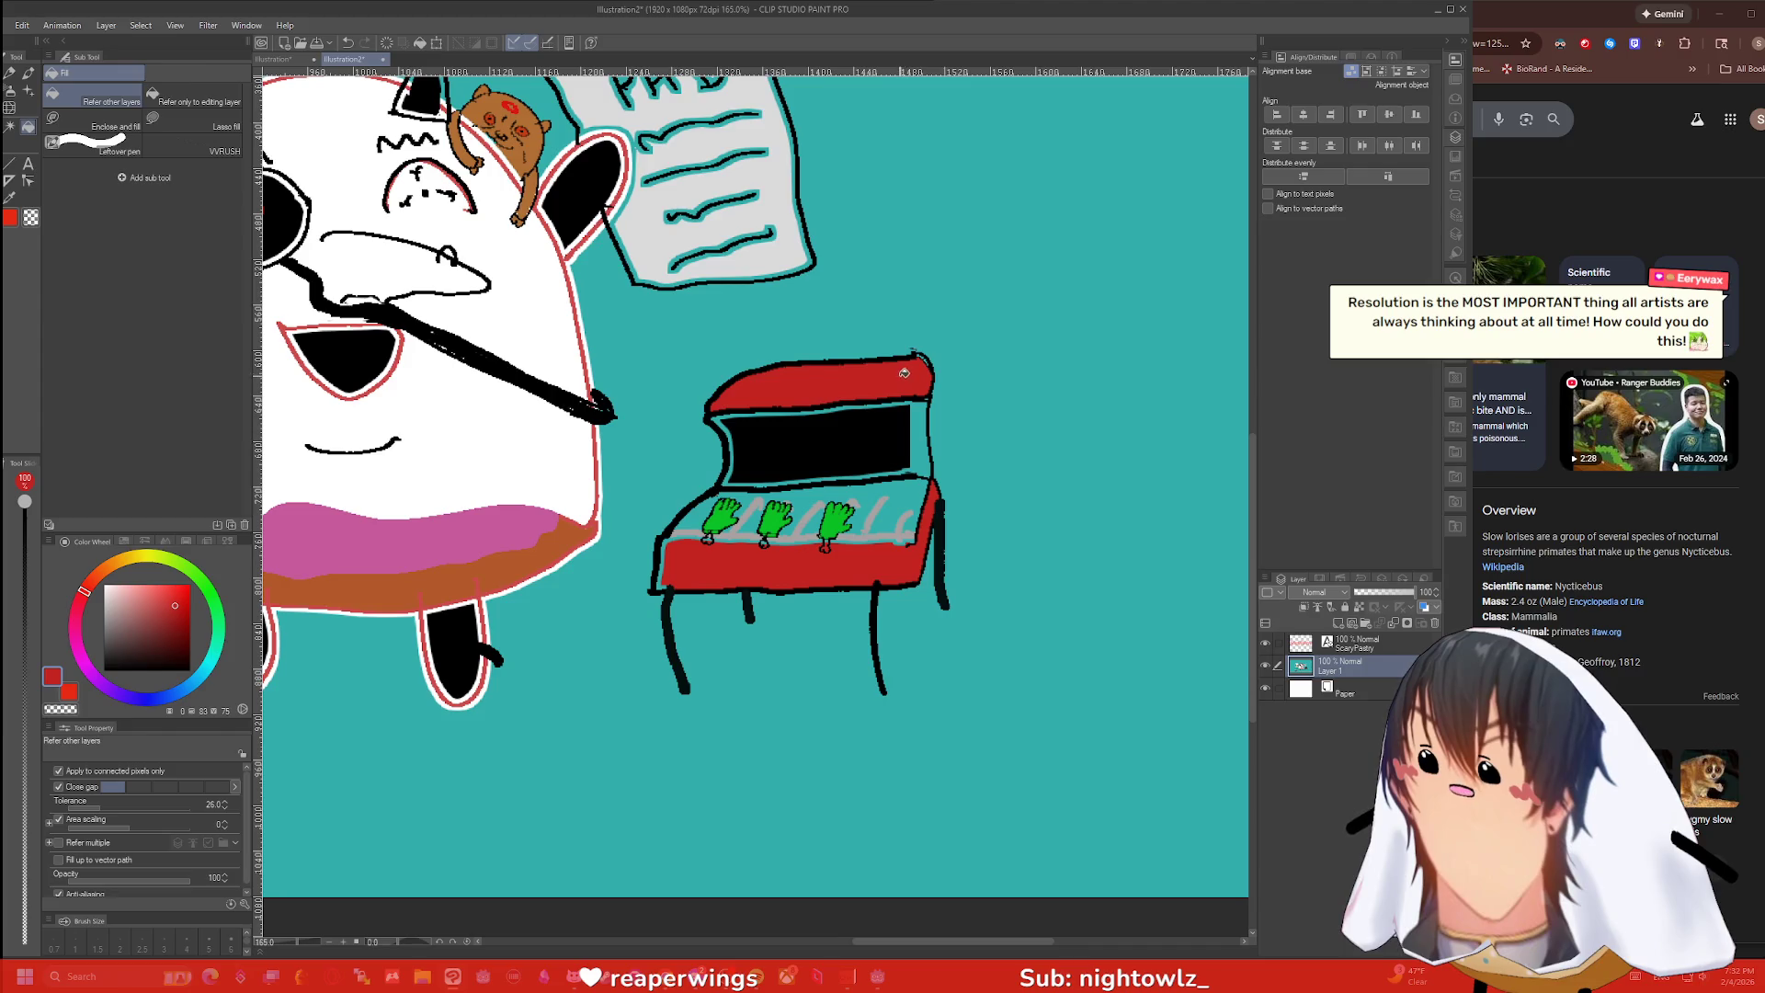
{"action": "key", "text": "i"}
{"action": "left_click", "coordinate": [894, 431]}
{"action": "key", "text": "g"}
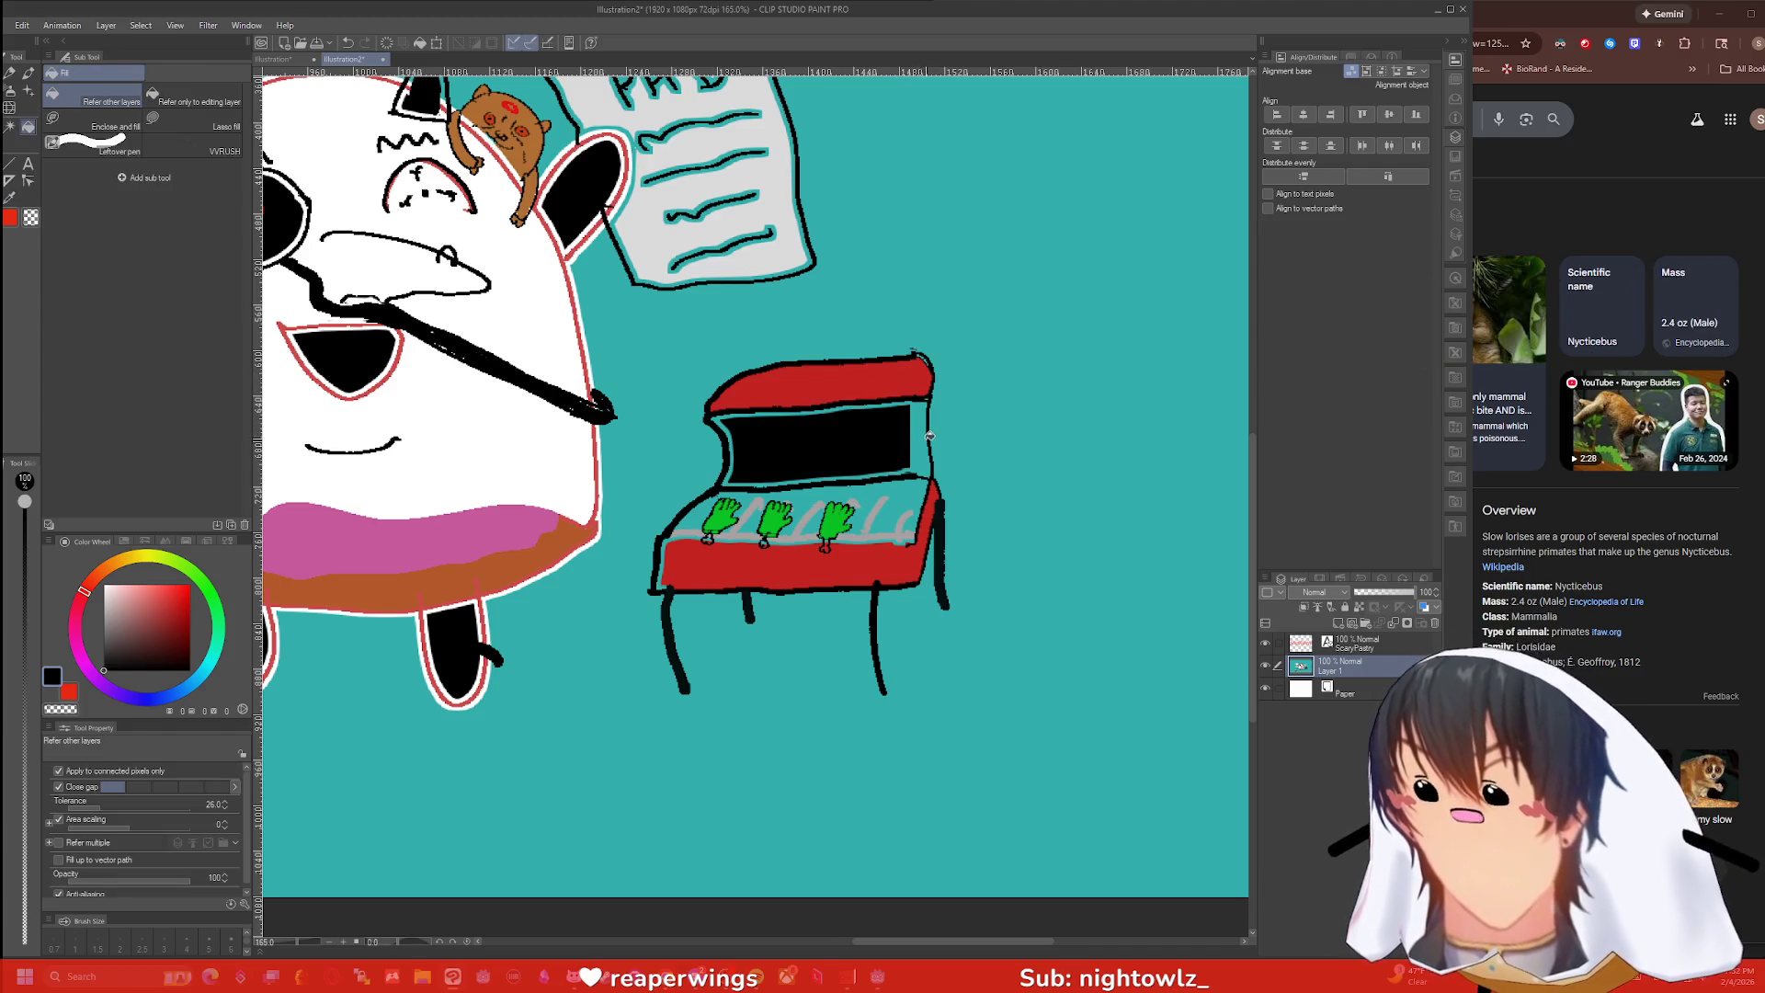
{"action": "left_click", "coordinate": [911, 431]}
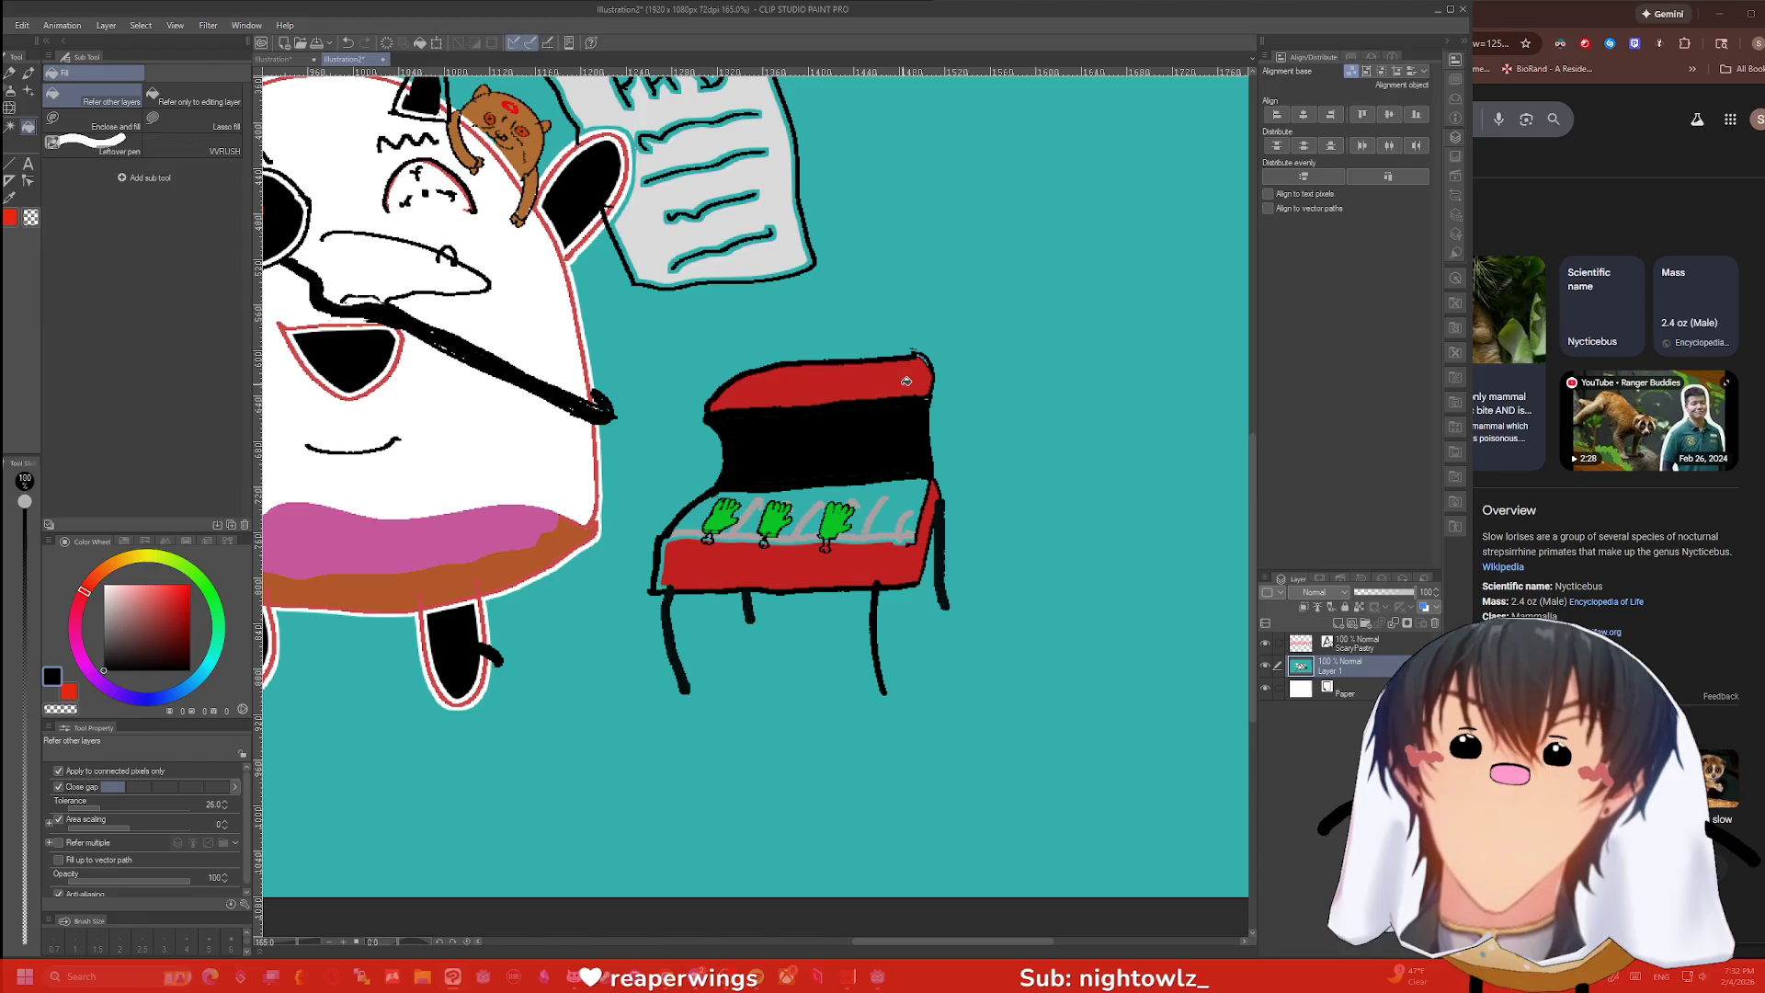
{"action": "scroll", "coordinate": [906, 380], "scroll_direction": "down", "scroll_amount": 6}
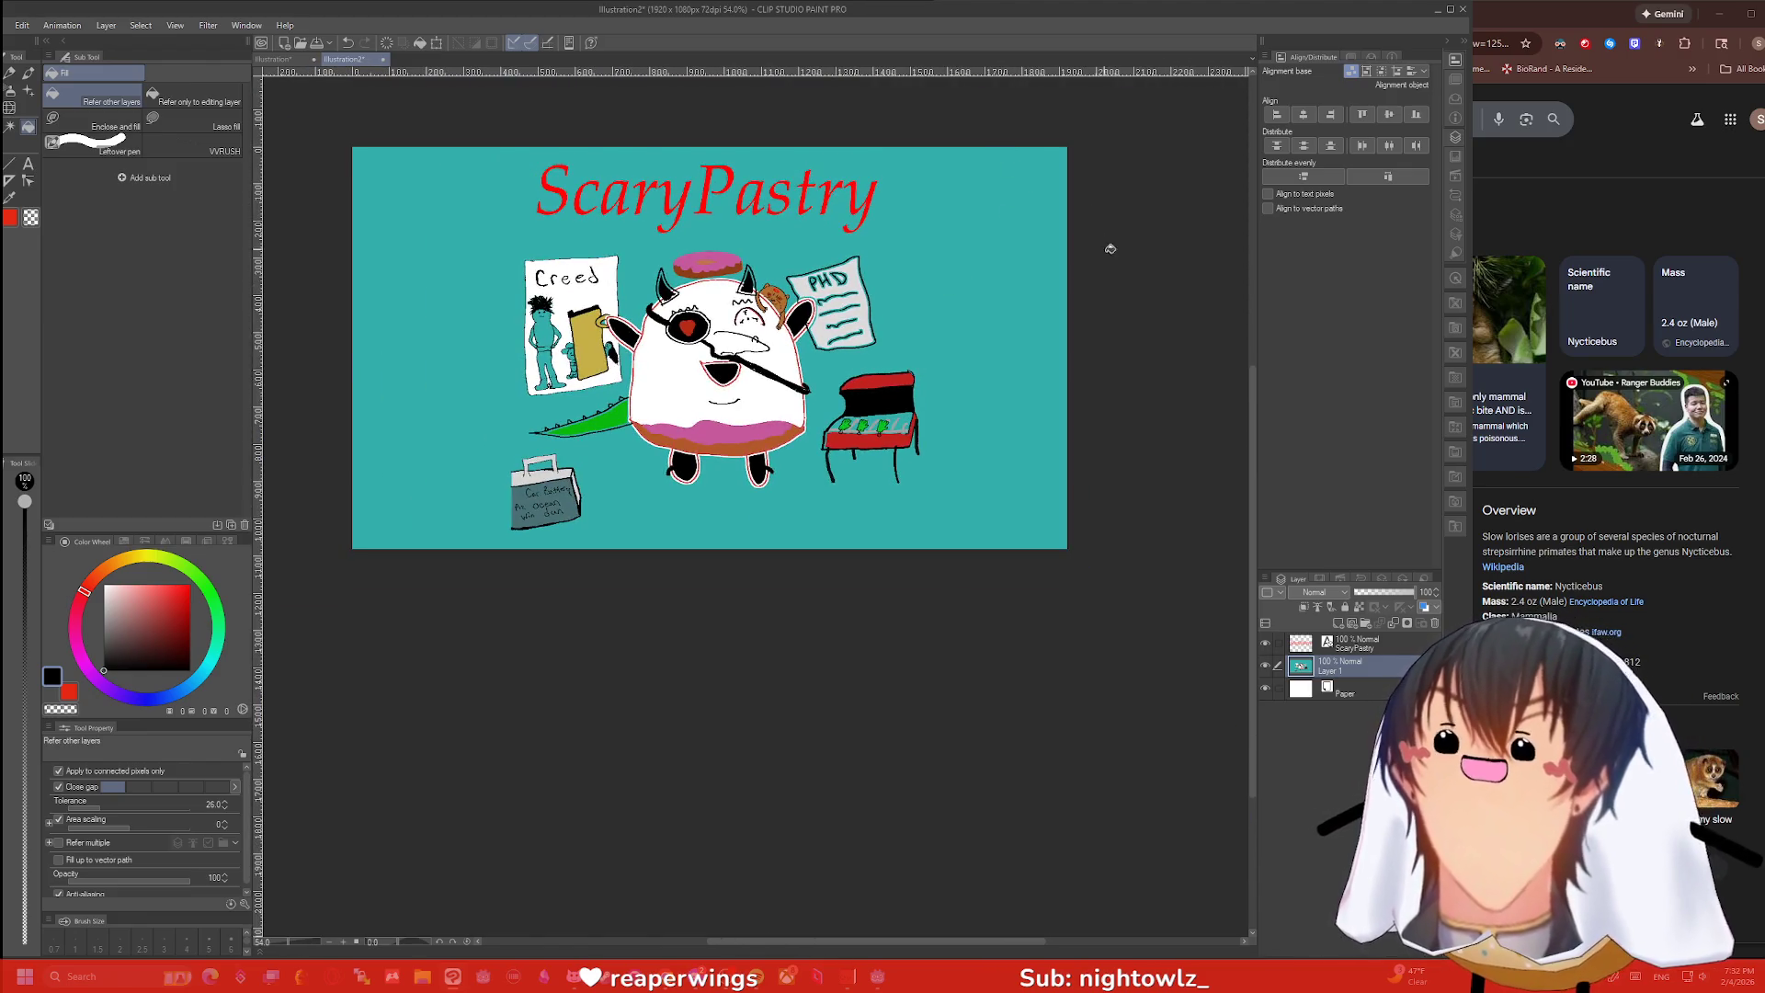
Zoom and pan to the red keyboard, then set a pure black Felt pen at brush size 7
{"action": "scroll", "coordinate": [830, 414], "scroll_direction": "up", "scroll_amount": 2}
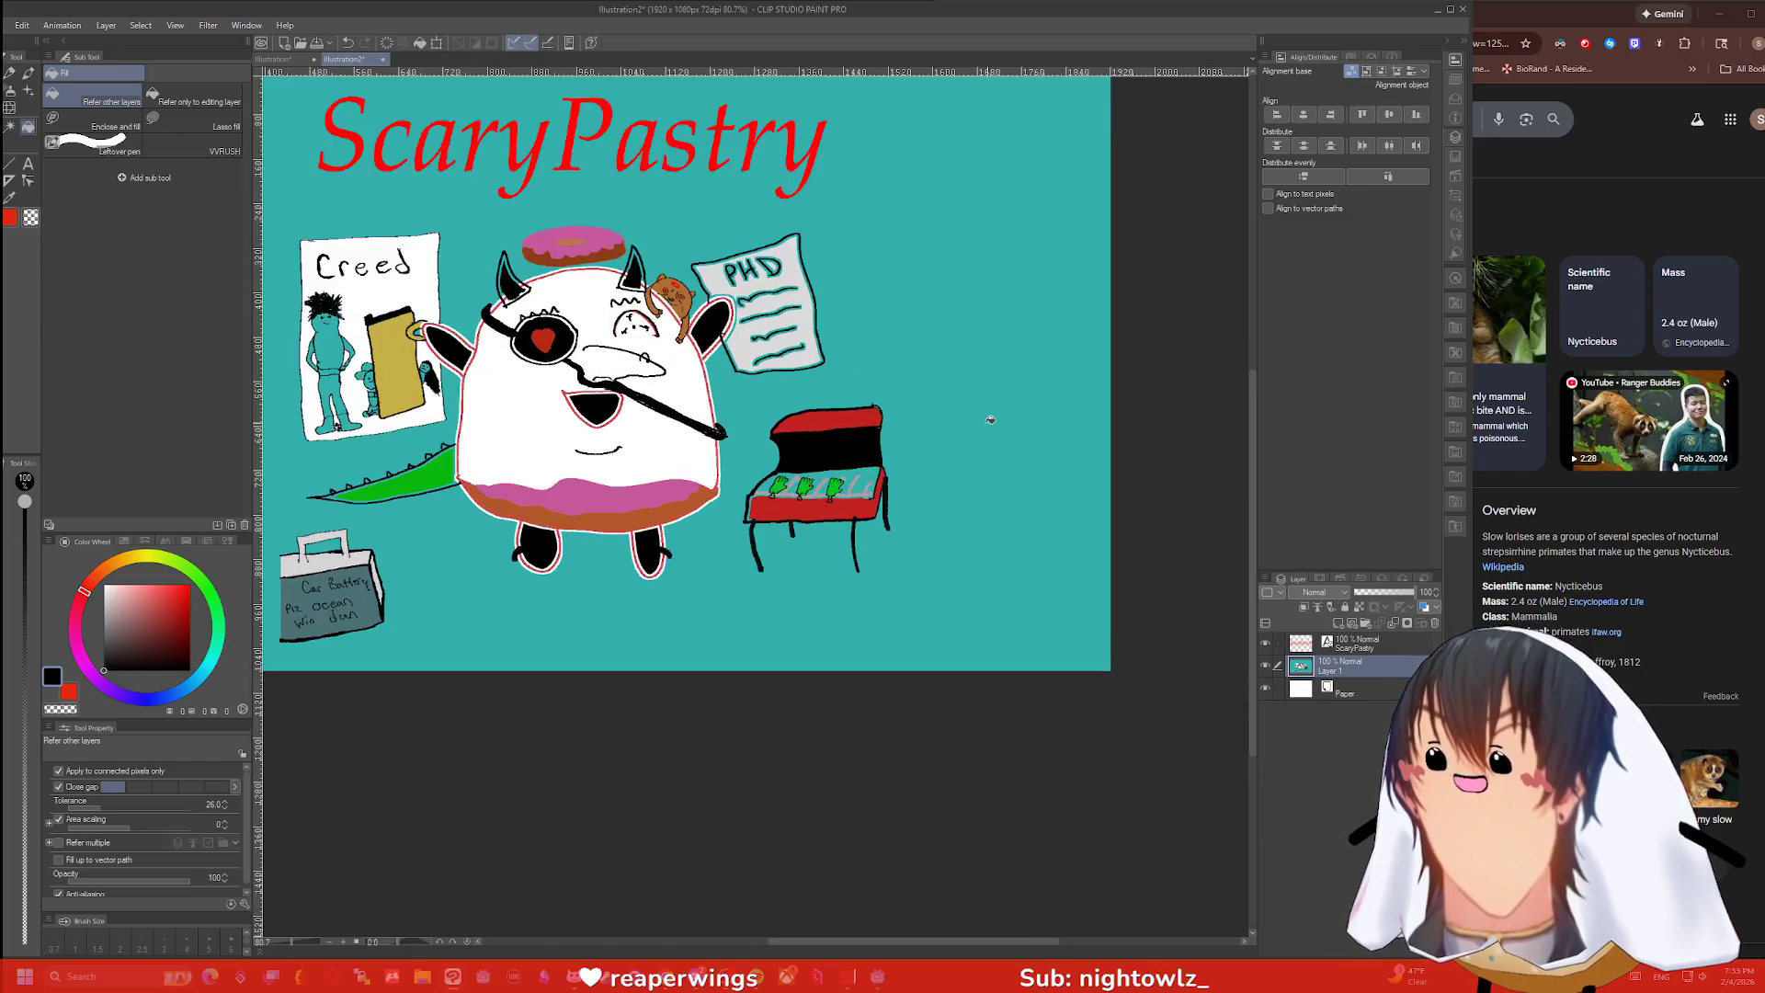
{"action": "scroll", "coordinate": [958, 332], "scroll_direction": "up", "scroll_amount": 2}
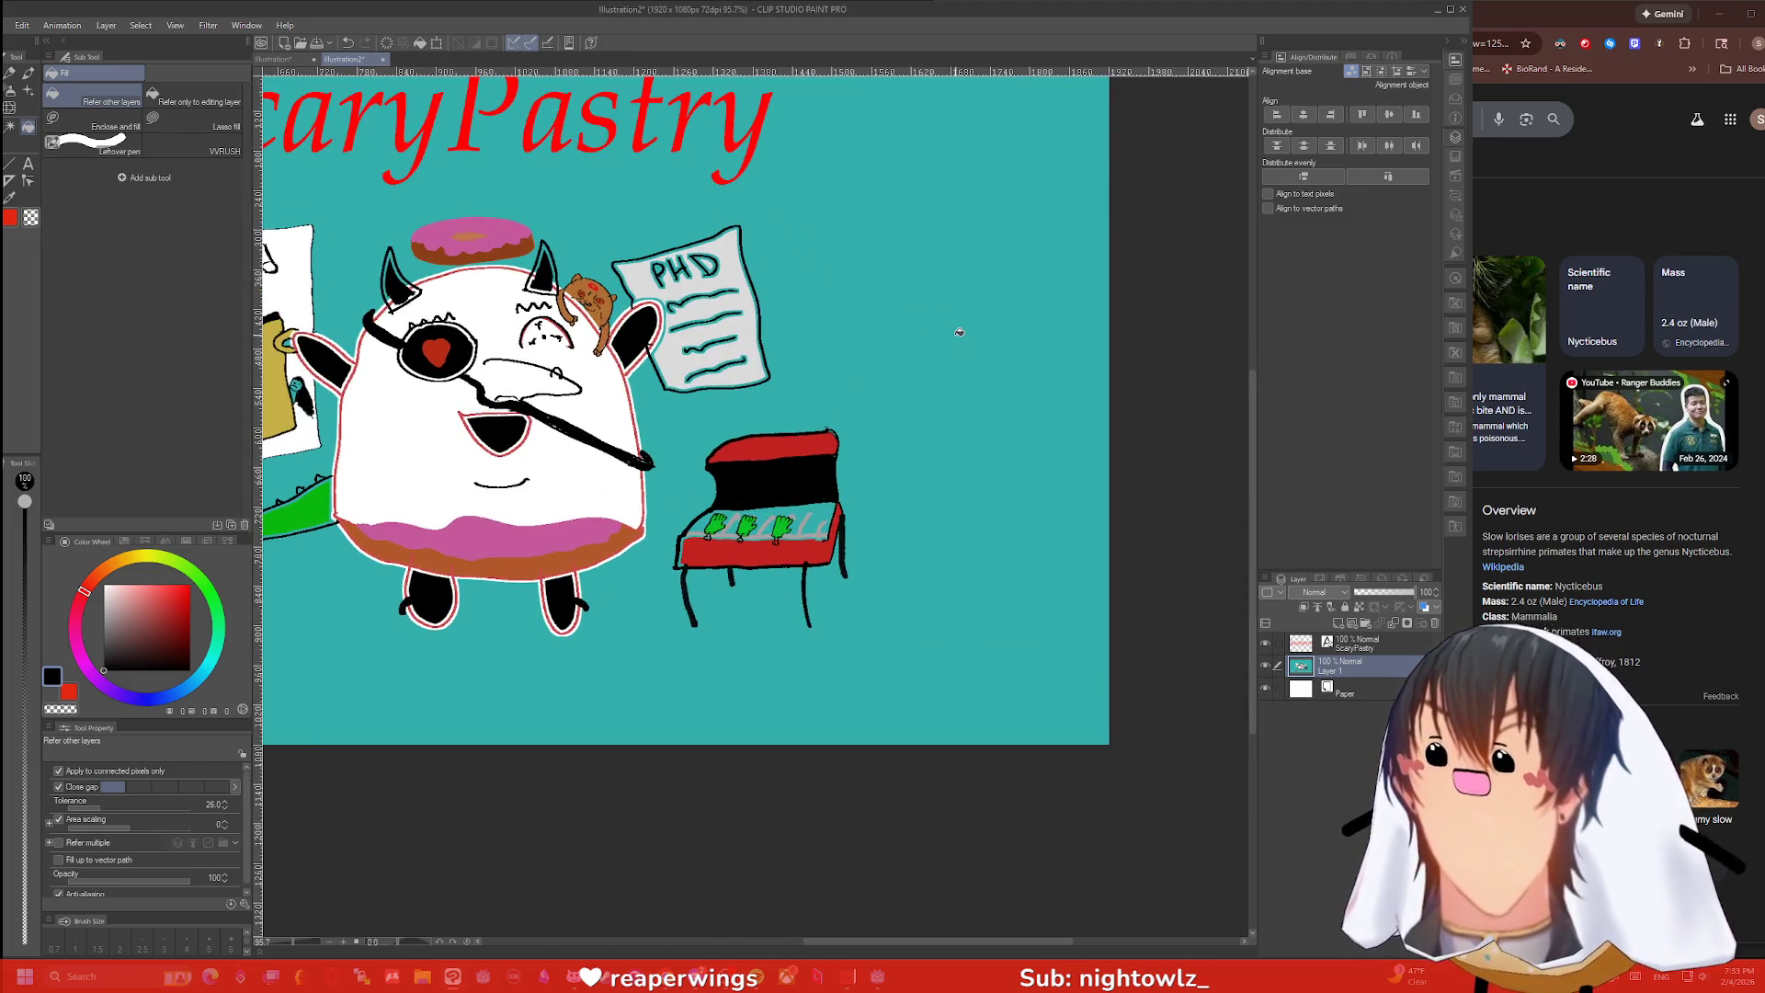
{"action": "scroll", "coordinate": [939, 438], "scroll_direction": "down", "scroll_amount": 1}
{"action": "mouse_move", "coordinate": [846, 940]}
{"action": "left_mouse_down"}
{"action": "mouse_move", "coordinate": [813, 941]}
{"action": "mouse_move", "coordinate": [827, 950]}
{"action": "left_mouse_up"}
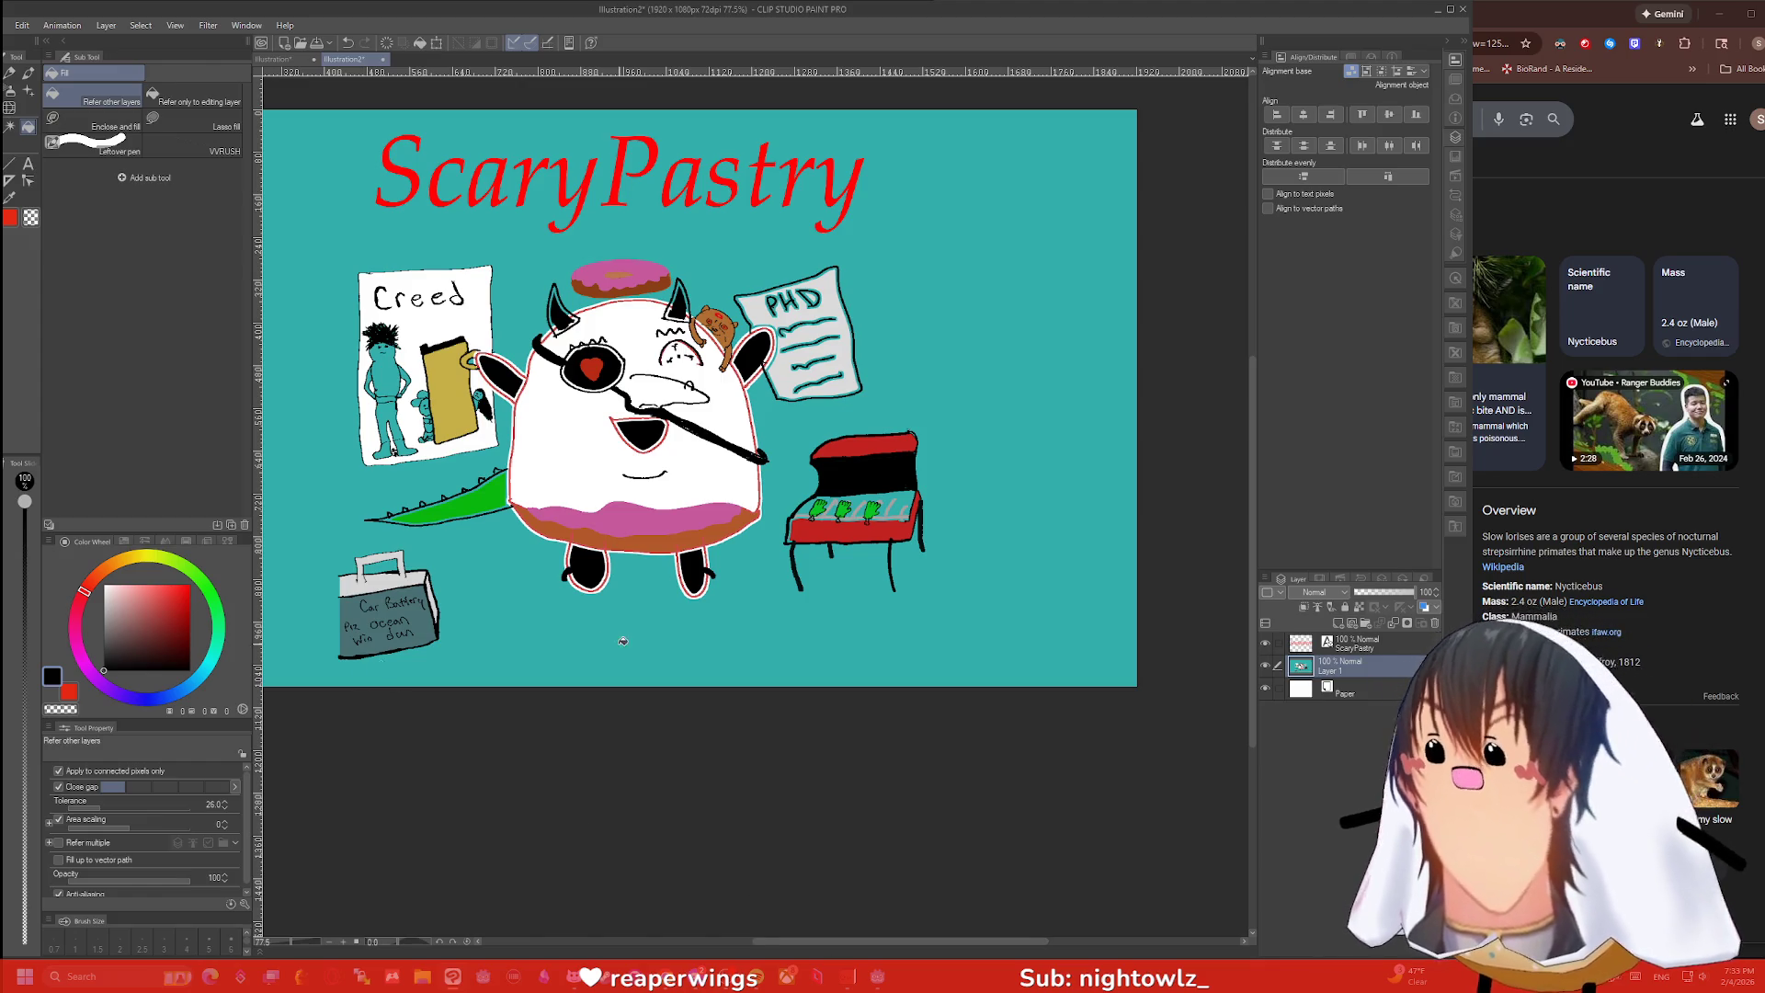
{"action": "scroll", "coordinate": [1009, 631], "scroll_direction": "up", "scroll_amount": 1}
{"action": "scroll", "coordinate": [1009, 631], "scroll_direction": "up", "scroll_amount": 1}
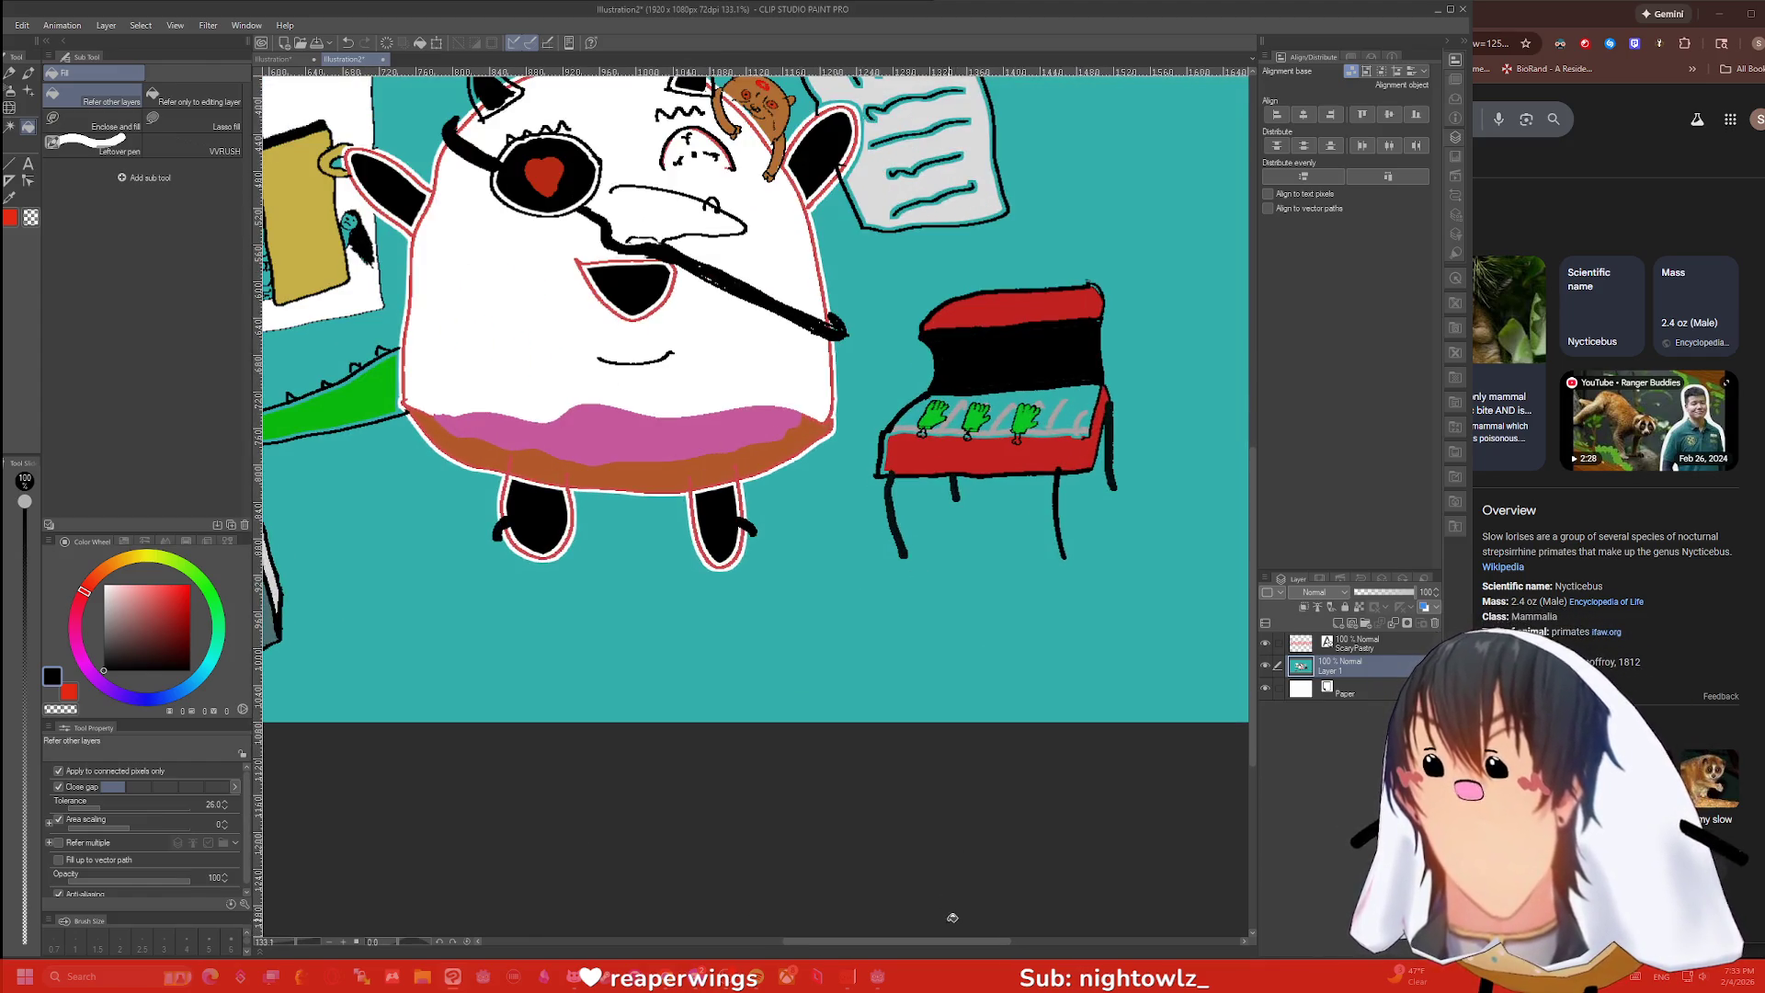
{"action": "left_click_drag", "start_coordinate": [956, 940], "coordinate": [1045, 940]}
{"action": "scroll", "coordinate": [1047, 404], "scroll_direction": "up", "scroll_amount": 1}
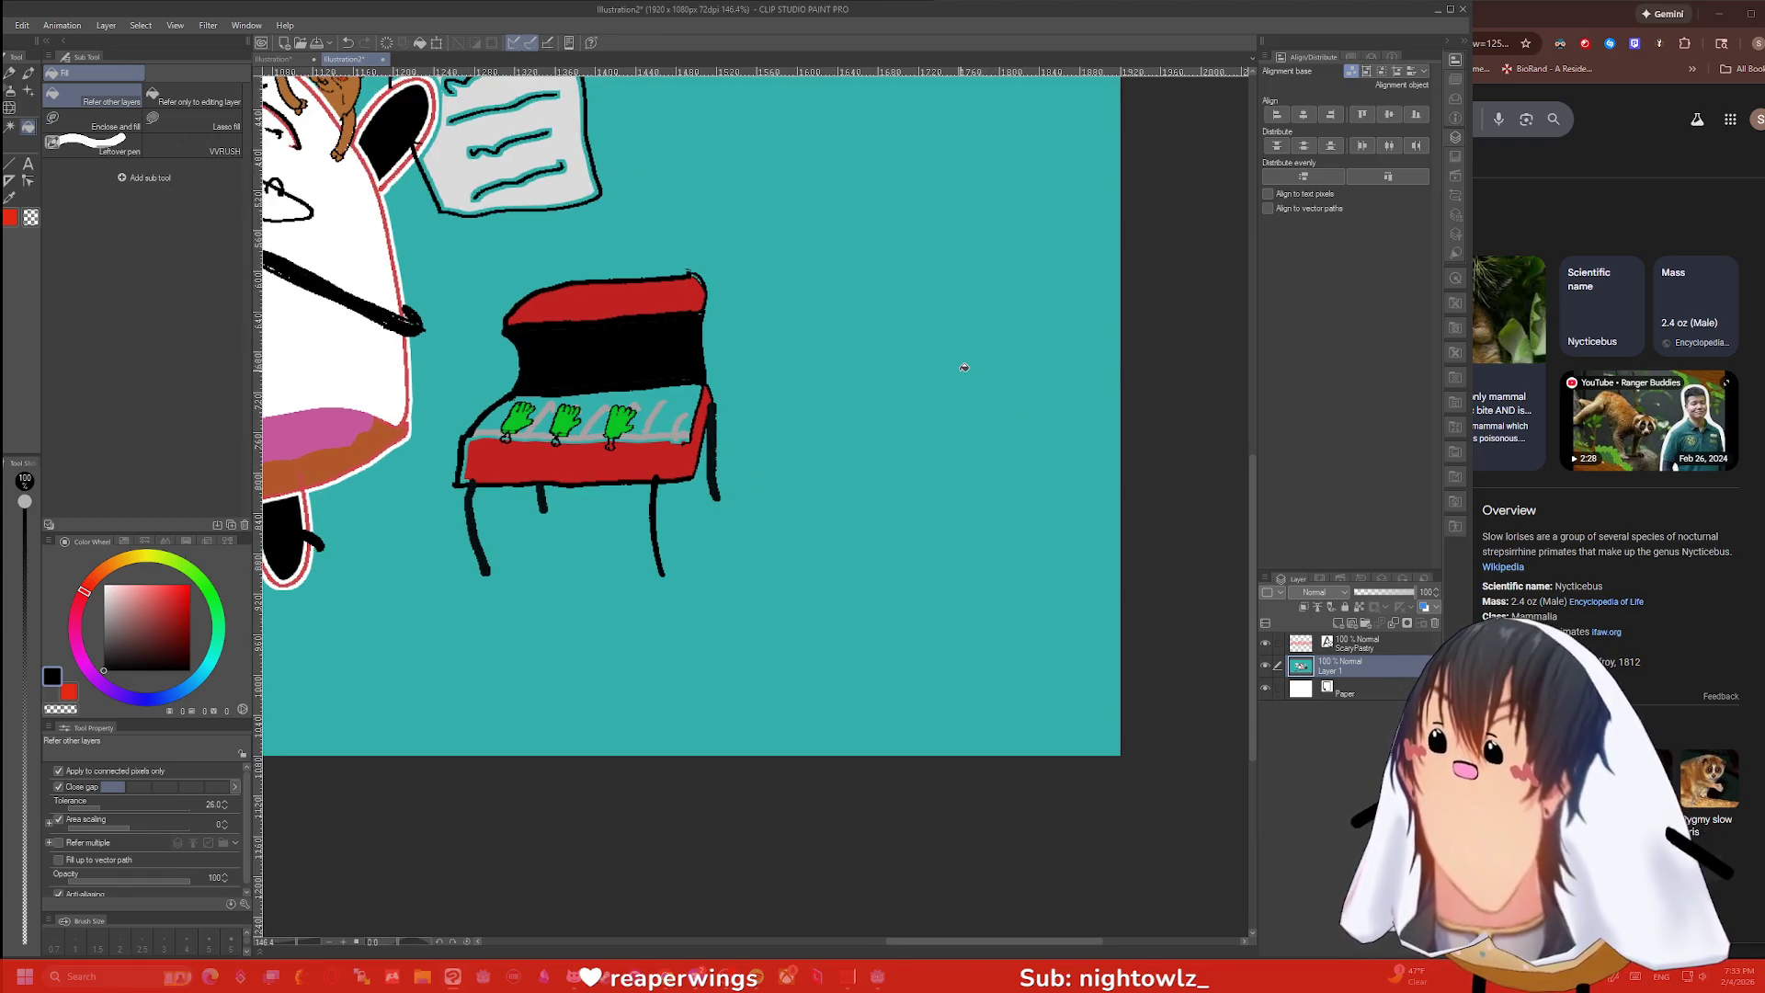
{"action": "left_click", "coordinate": [201, 671]}
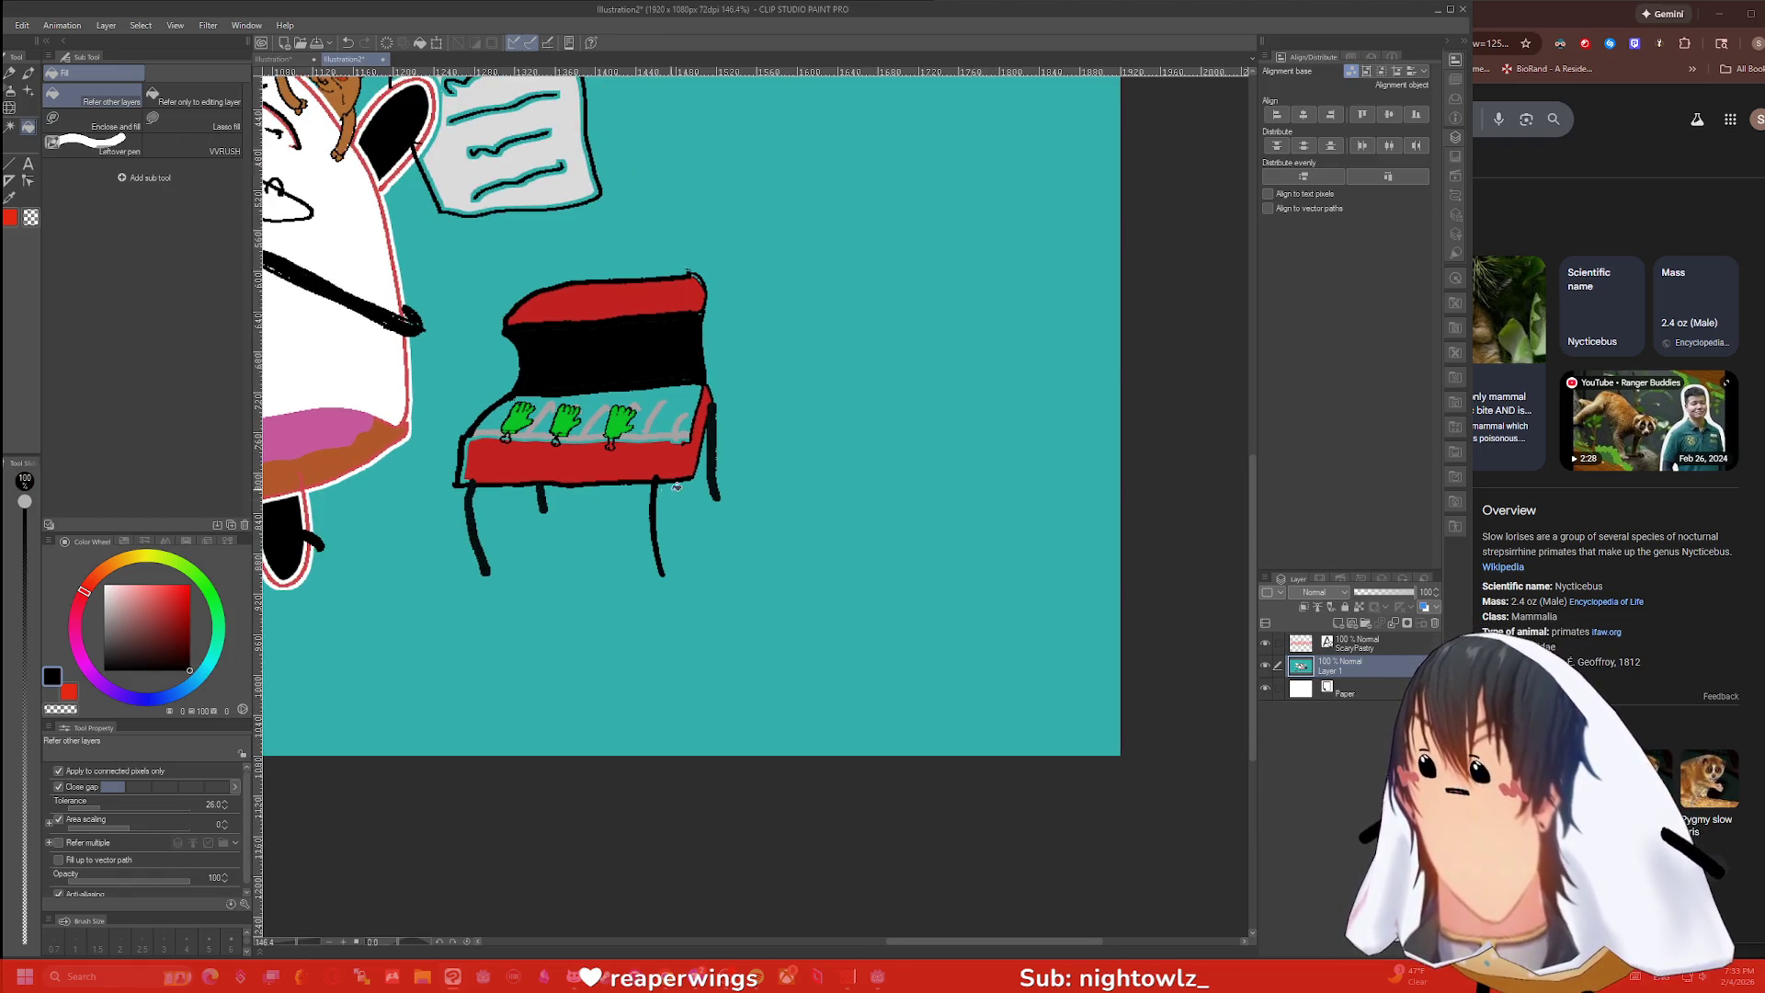
{"action": "key", "text": "p"}
{"action": "key", "text": "bracketleft"}
{"action": "key", "text": "bracketleft"}
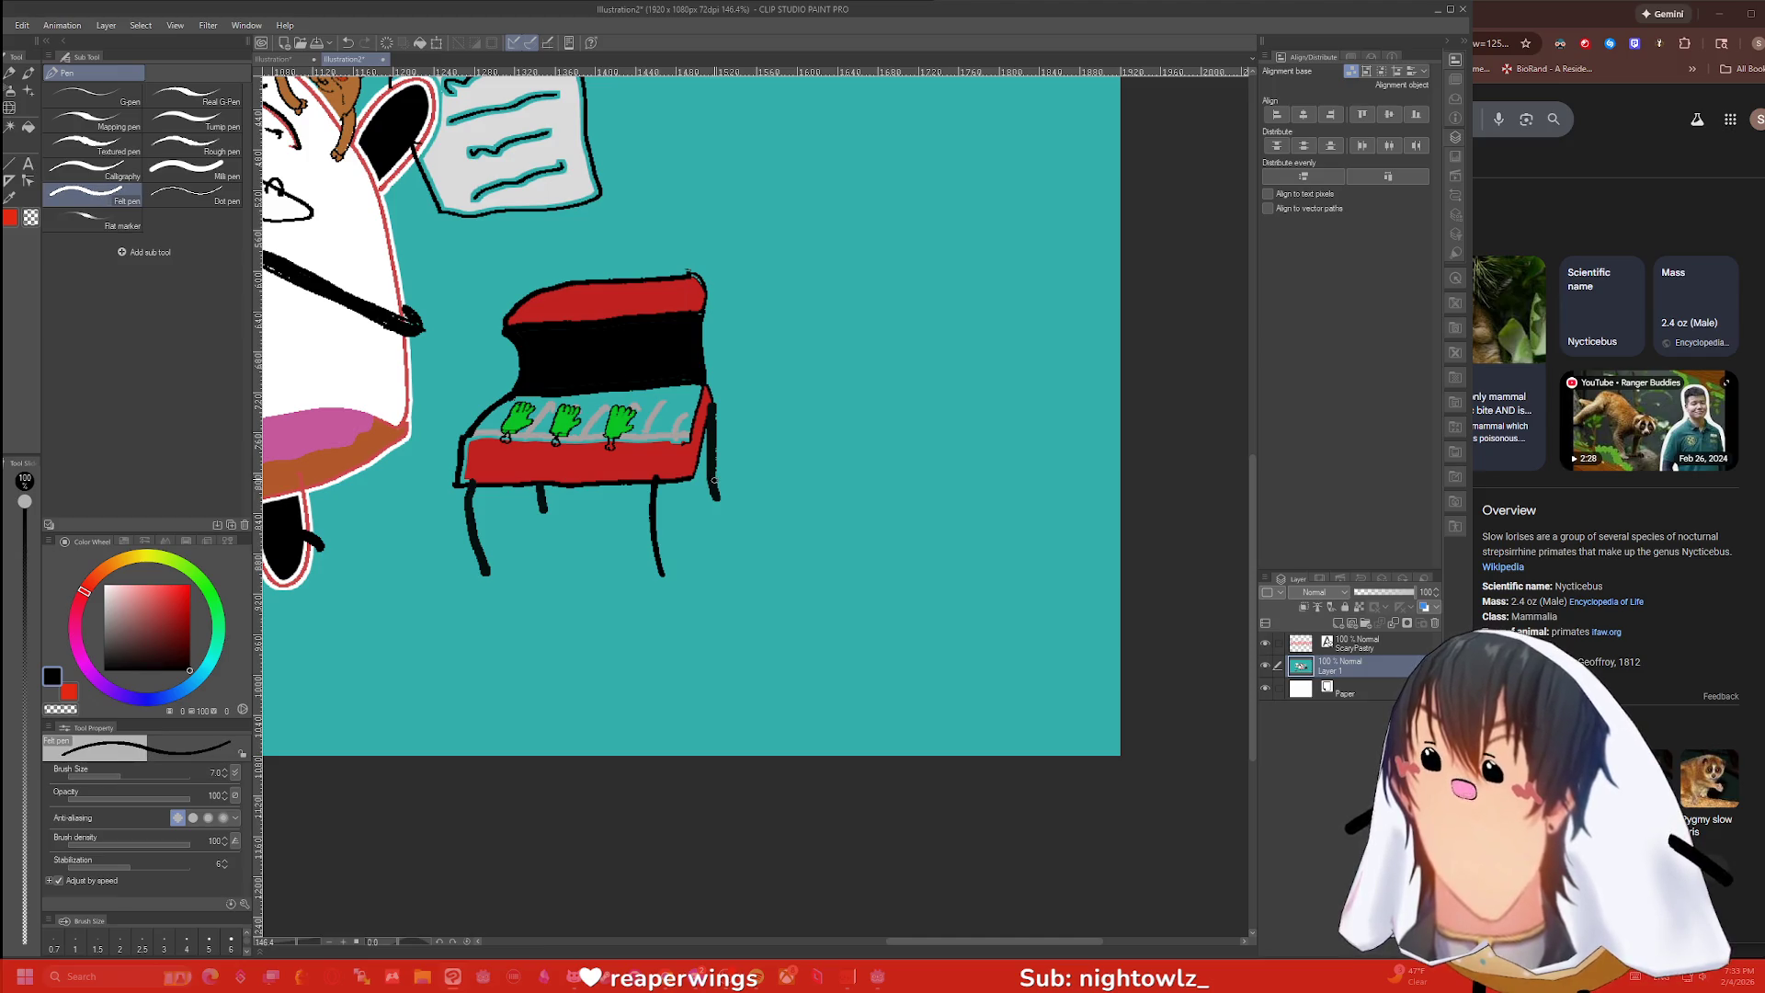
Draw two hammock ropes from the keyboard leg to the top-right, with net cross strands and a lower edge
{"action": "mouse_move", "coordinate": [720, 479]}
{"action": "left_mouse_down"}
{"action": "mouse_move", "coordinate": [882, 414]}
{"action": "mouse_move", "coordinate": [1151, 196]}
{"action": "left_mouse_up"}
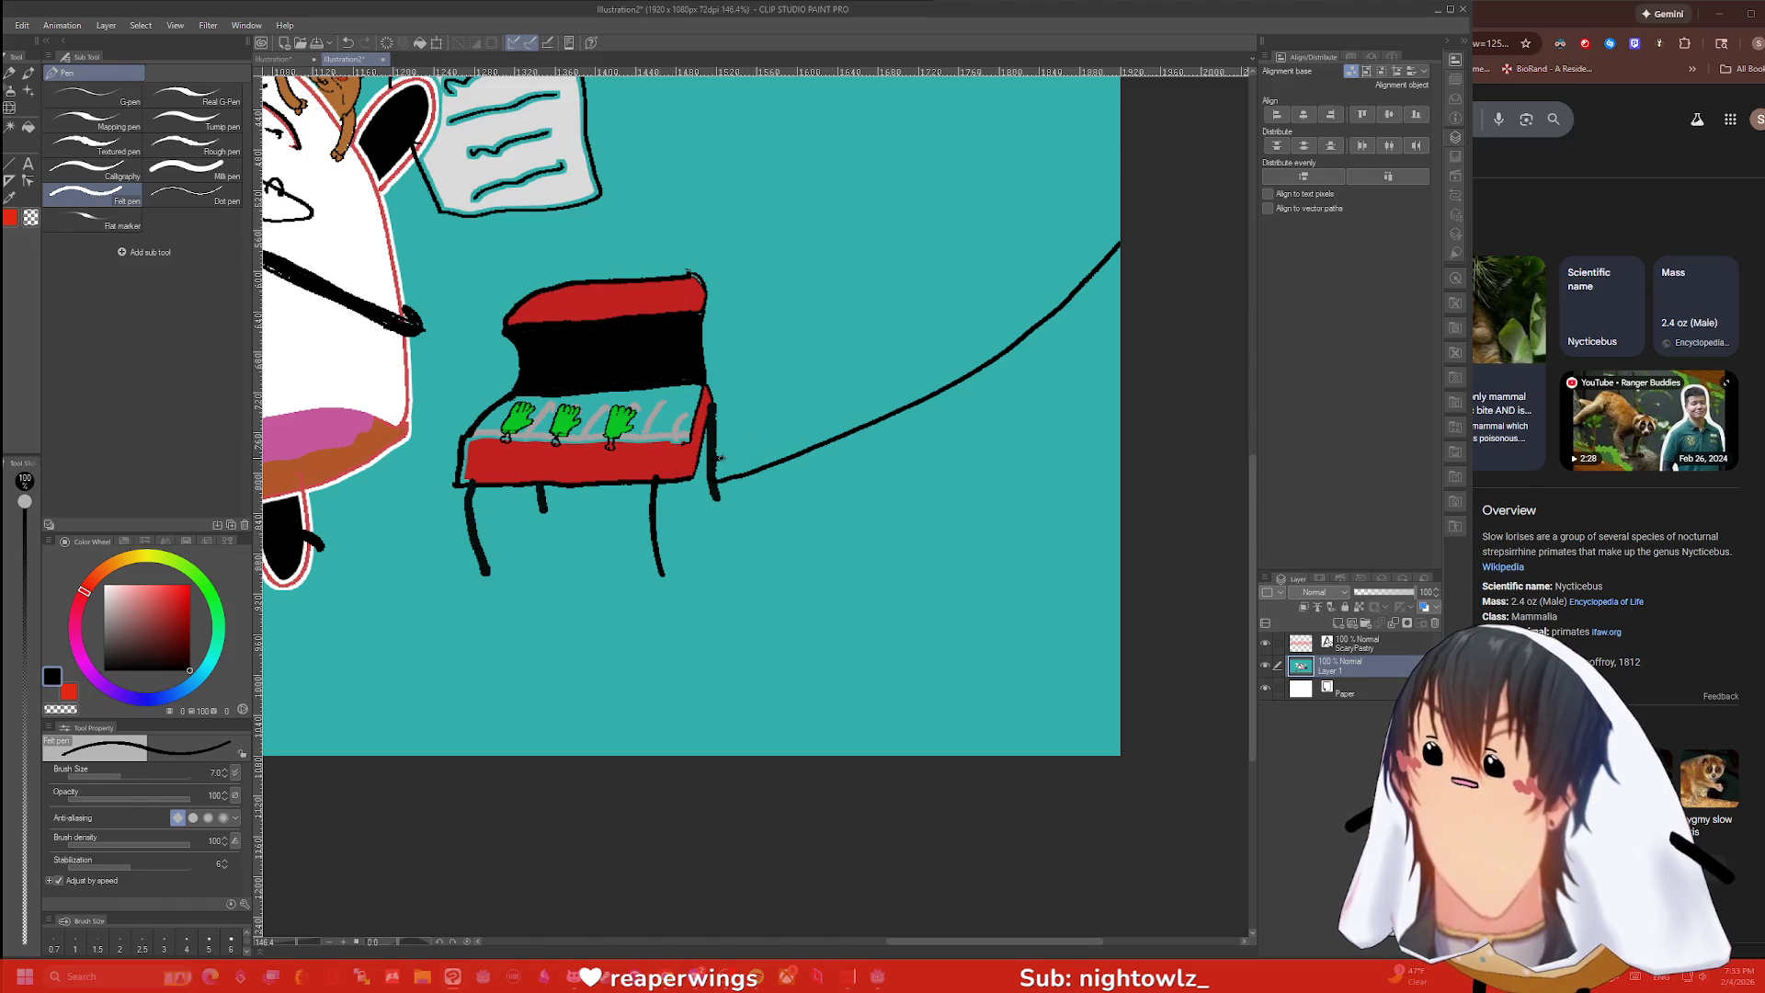
{"action": "mouse_move", "coordinate": [720, 457]}
{"action": "left_mouse_down"}
{"action": "mouse_move", "coordinate": [998, 223]}
{"action": "mouse_move", "coordinate": [1075, 77]}
{"action": "left_mouse_up"}
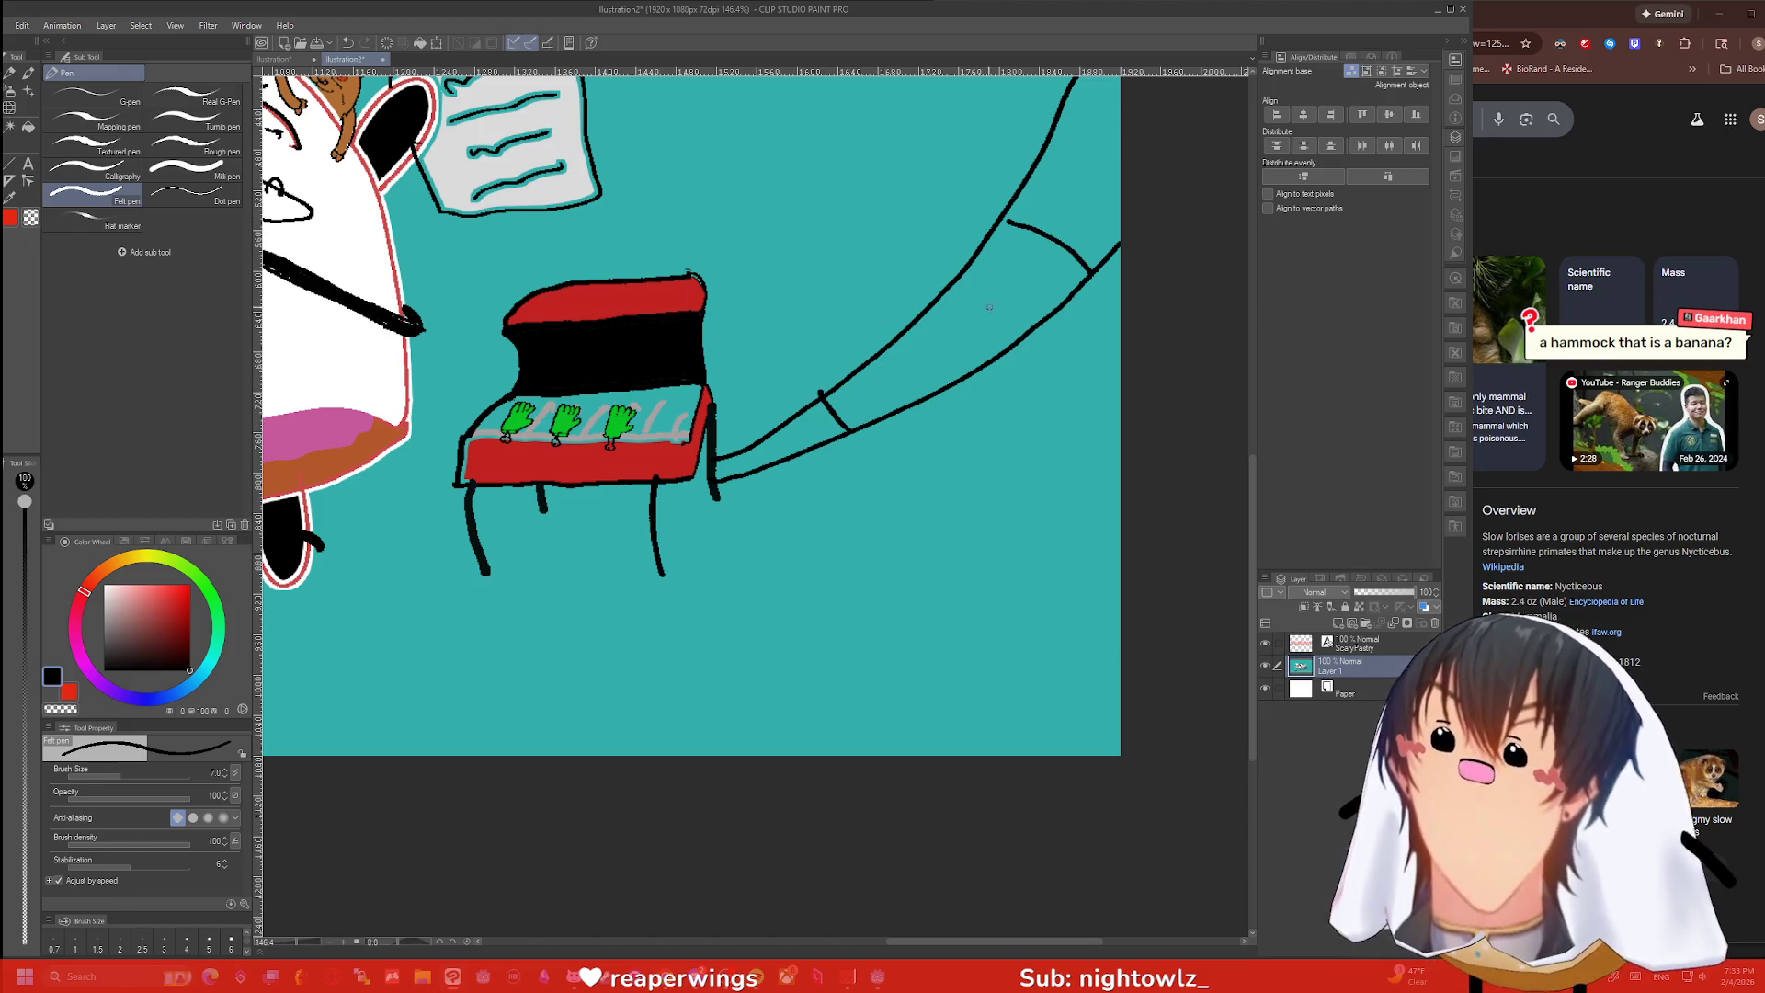
{"action": "left_click_drag", "start_coordinate": [851, 389], "coordinate": [873, 421]}
{"action": "left_click_drag", "start_coordinate": [876, 397], "coordinate": [889, 414]}
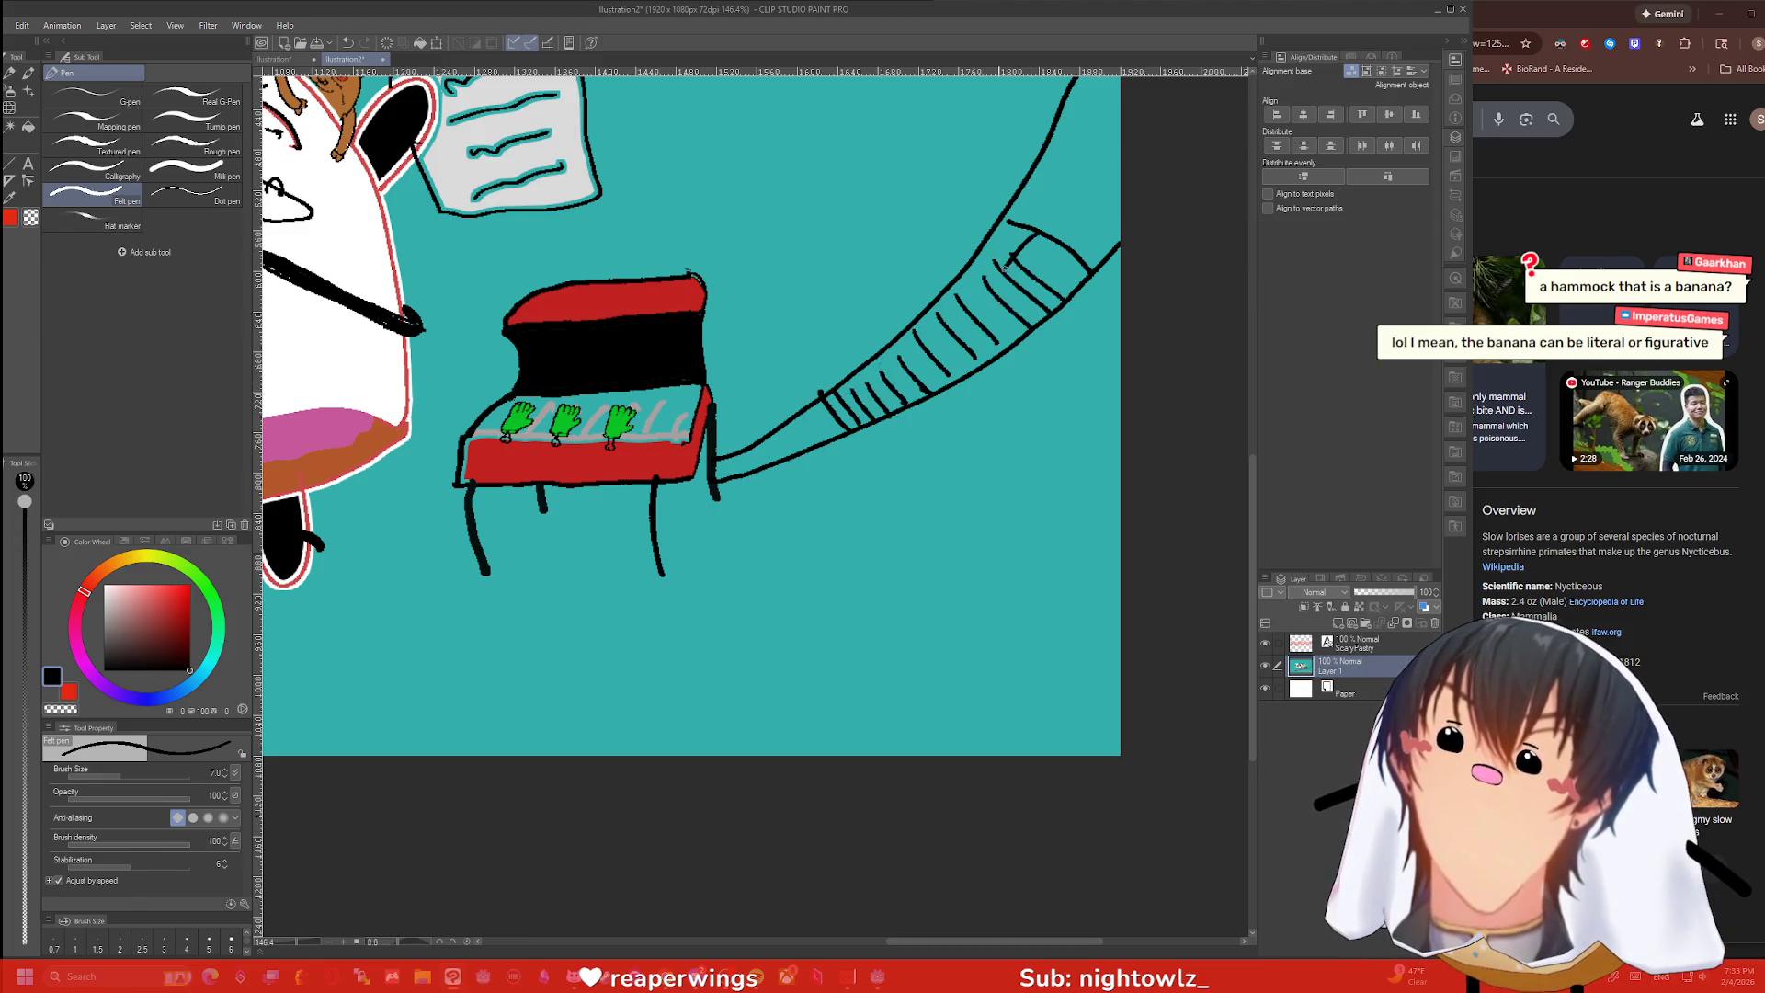
{"action": "left_click_drag", "start_coordinate": [1075, 264], "coordinate": [944, 364]}
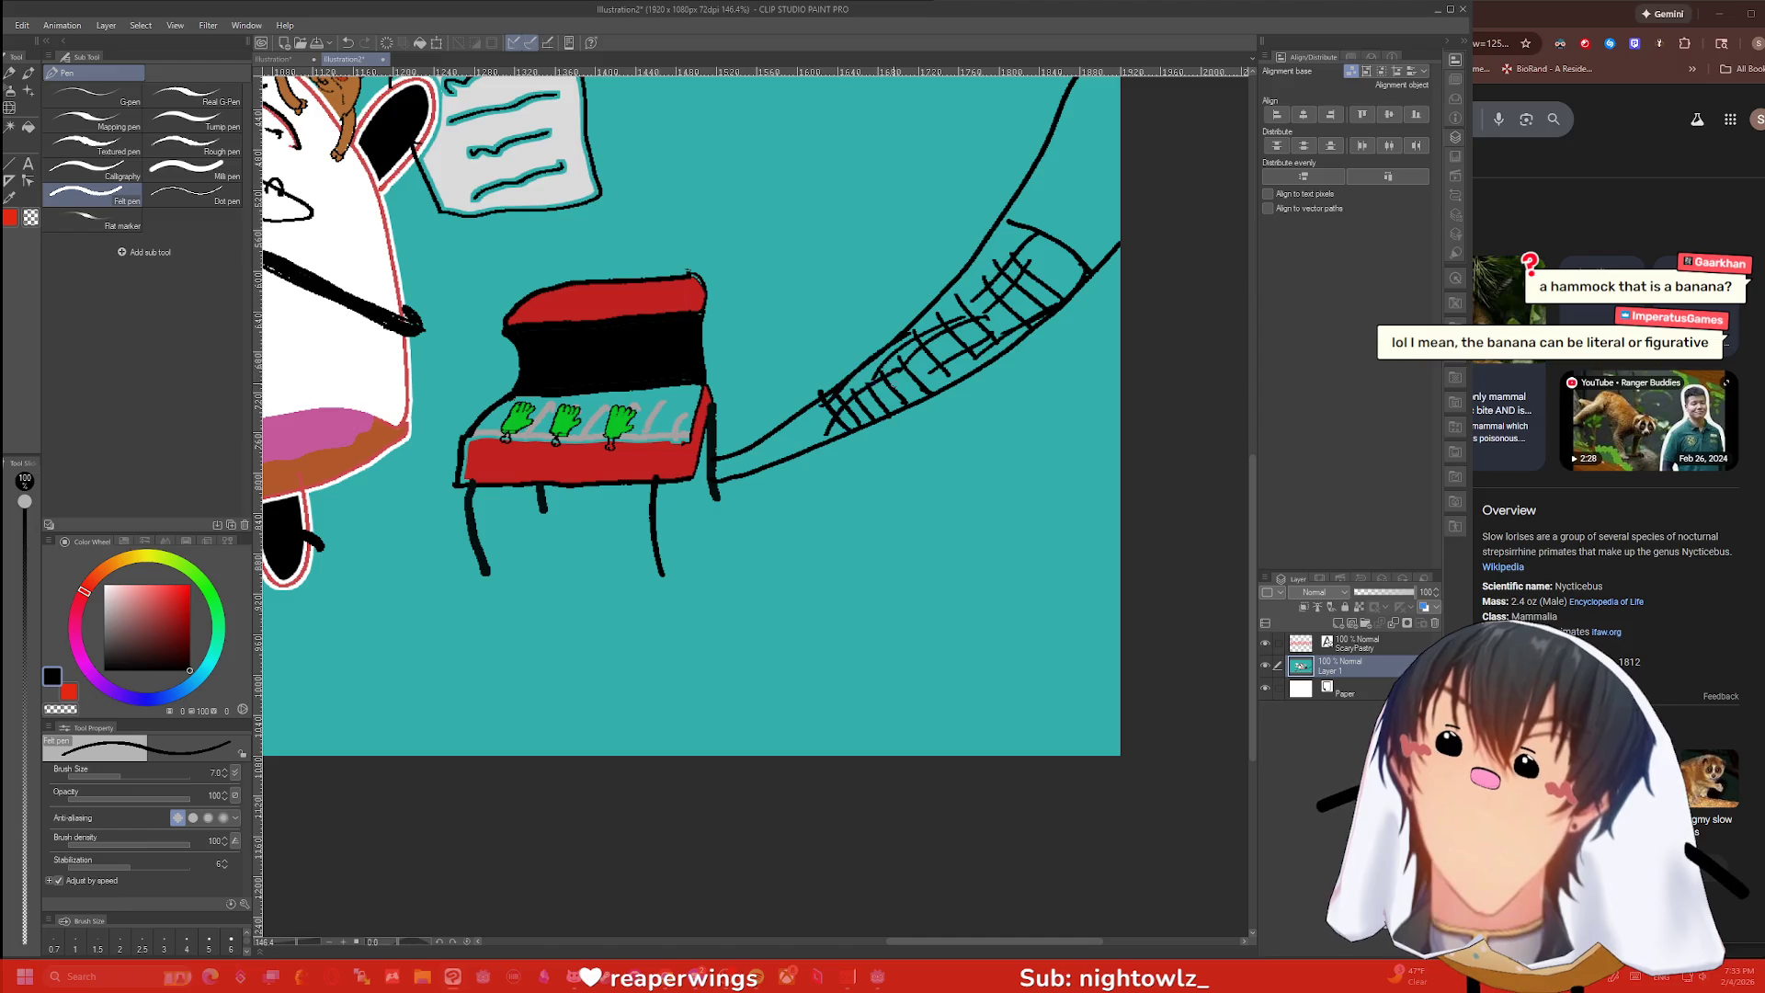
{"action": "left_click", "coordinate": [145, 557]}
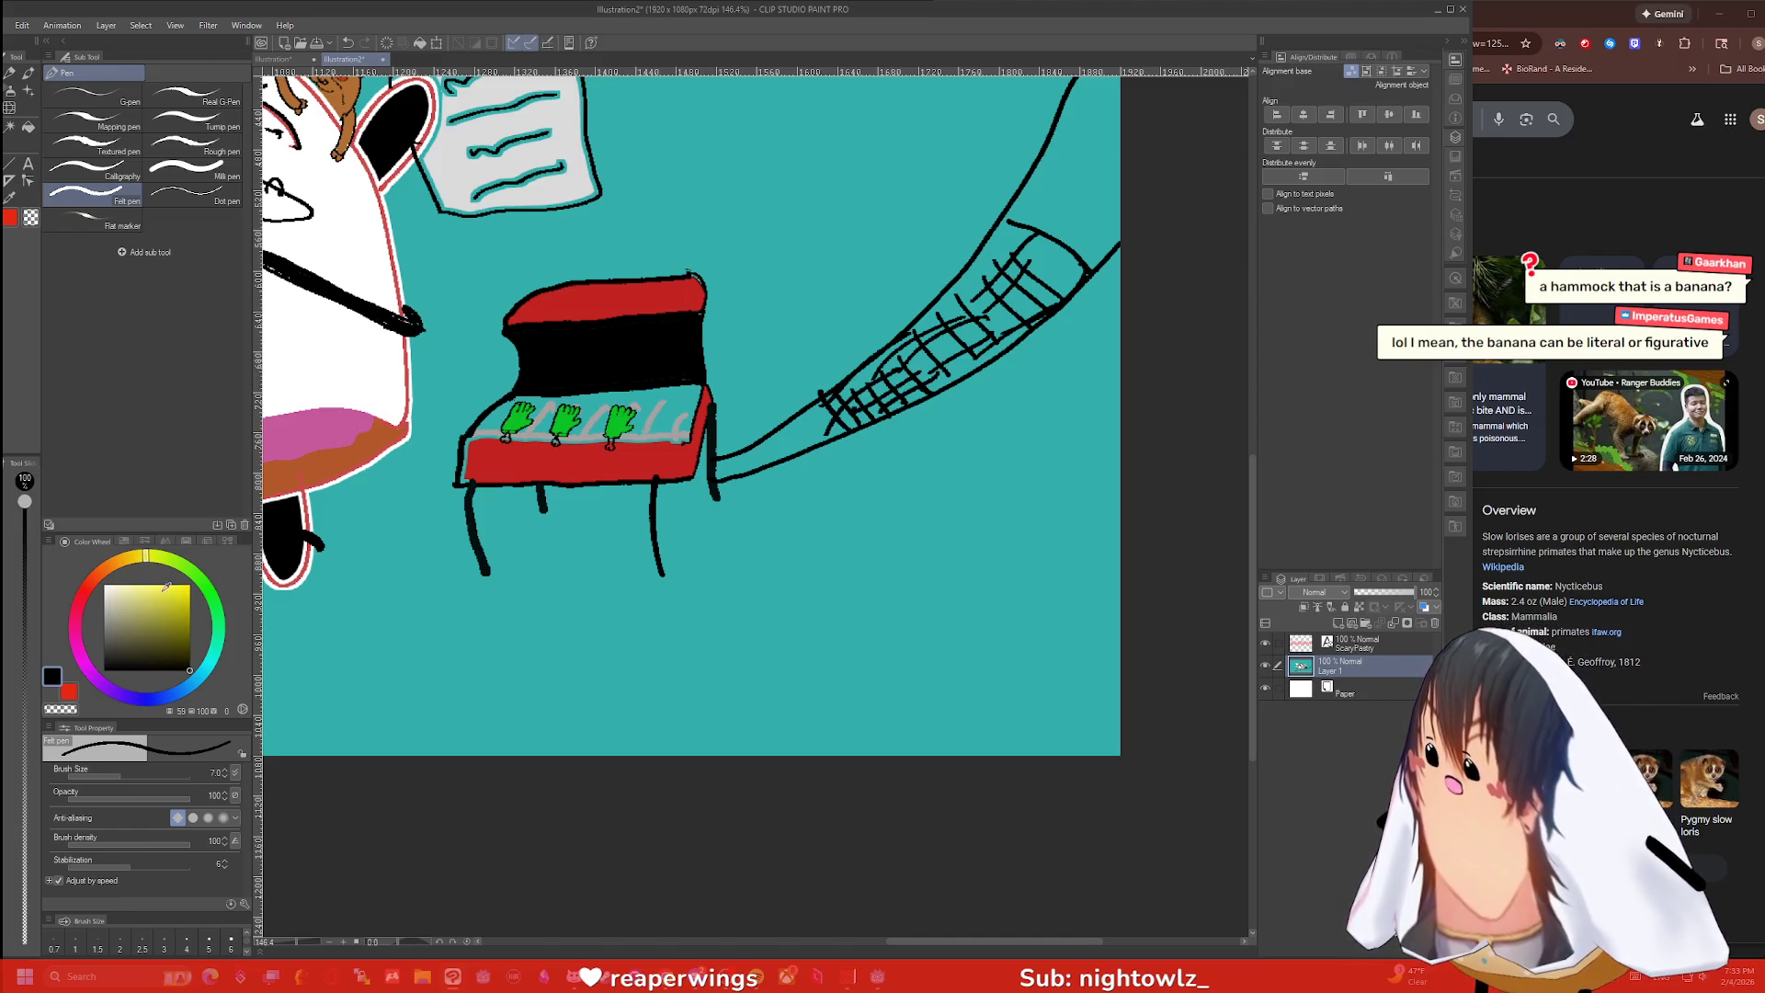
{"action": "left_click", "coordinate": [168, 600]}
Paint a yellow banana in the hammock and outline its black stem tip in cream with a smaller brush
{"action": "scroll", "coordinate": [985, 318], "scroll_direction": "up", "scroll_amount": 5}
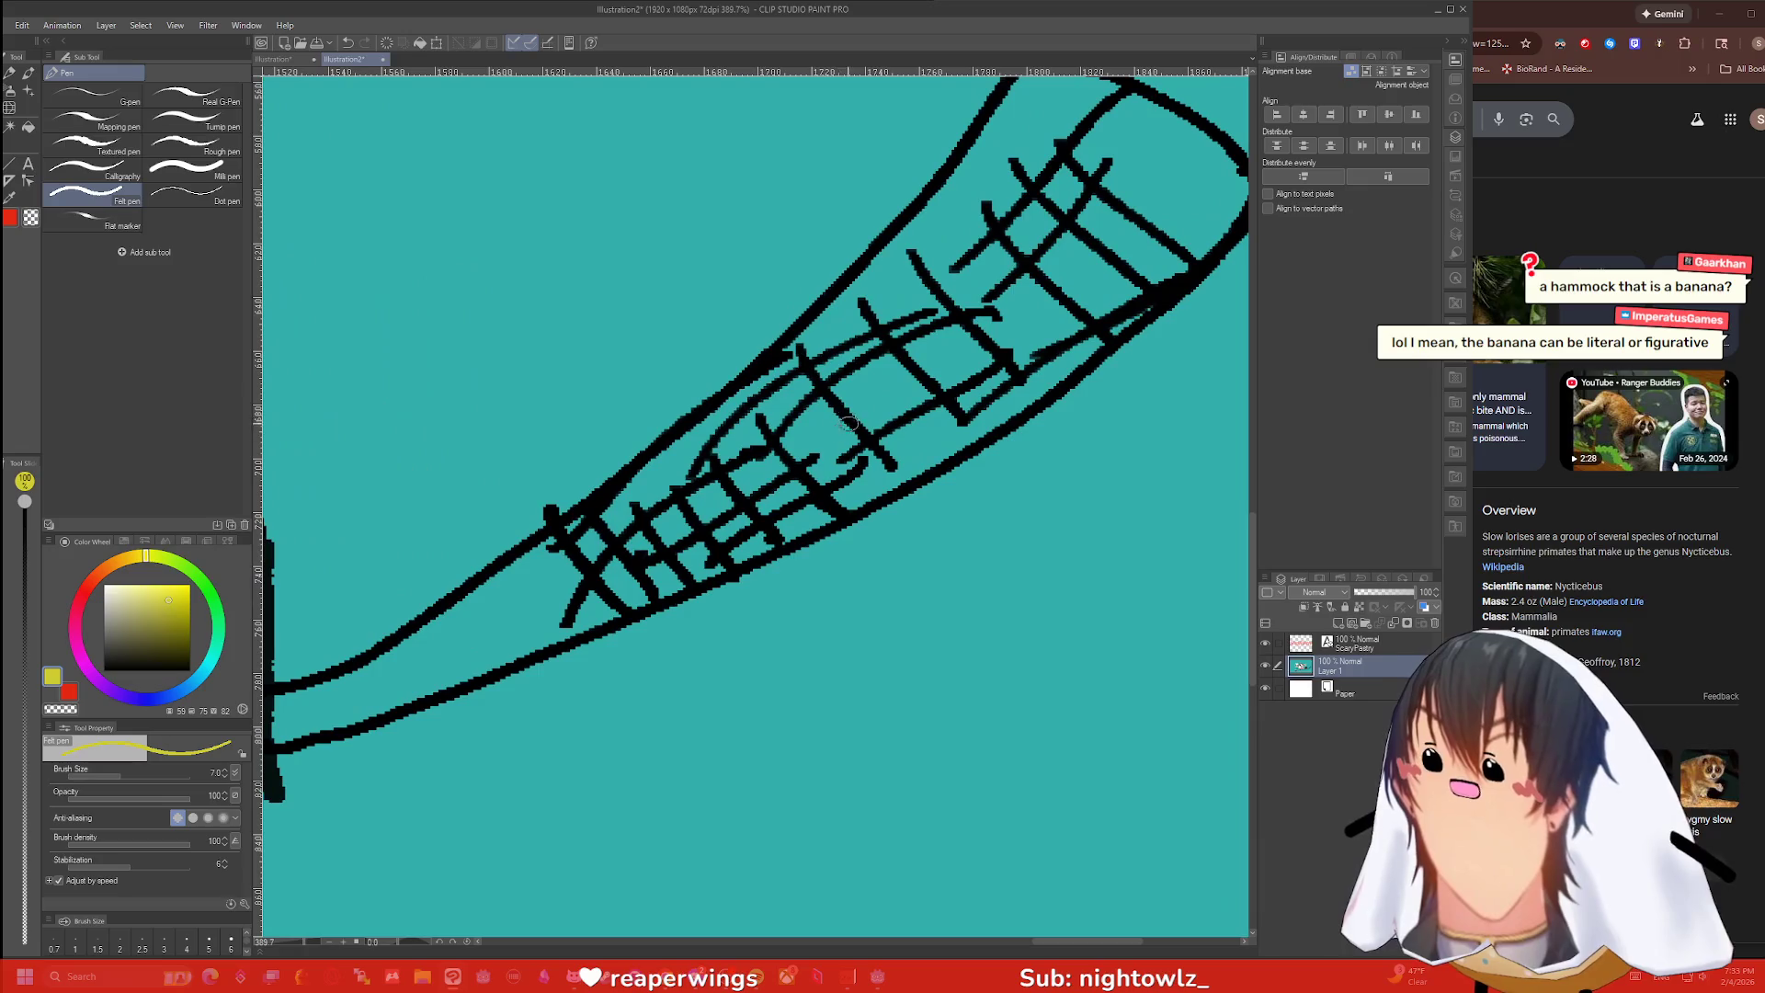
{"action": "left_click_drag", "start_coordinate": [888, 407], "coordinate": [772, 459]}
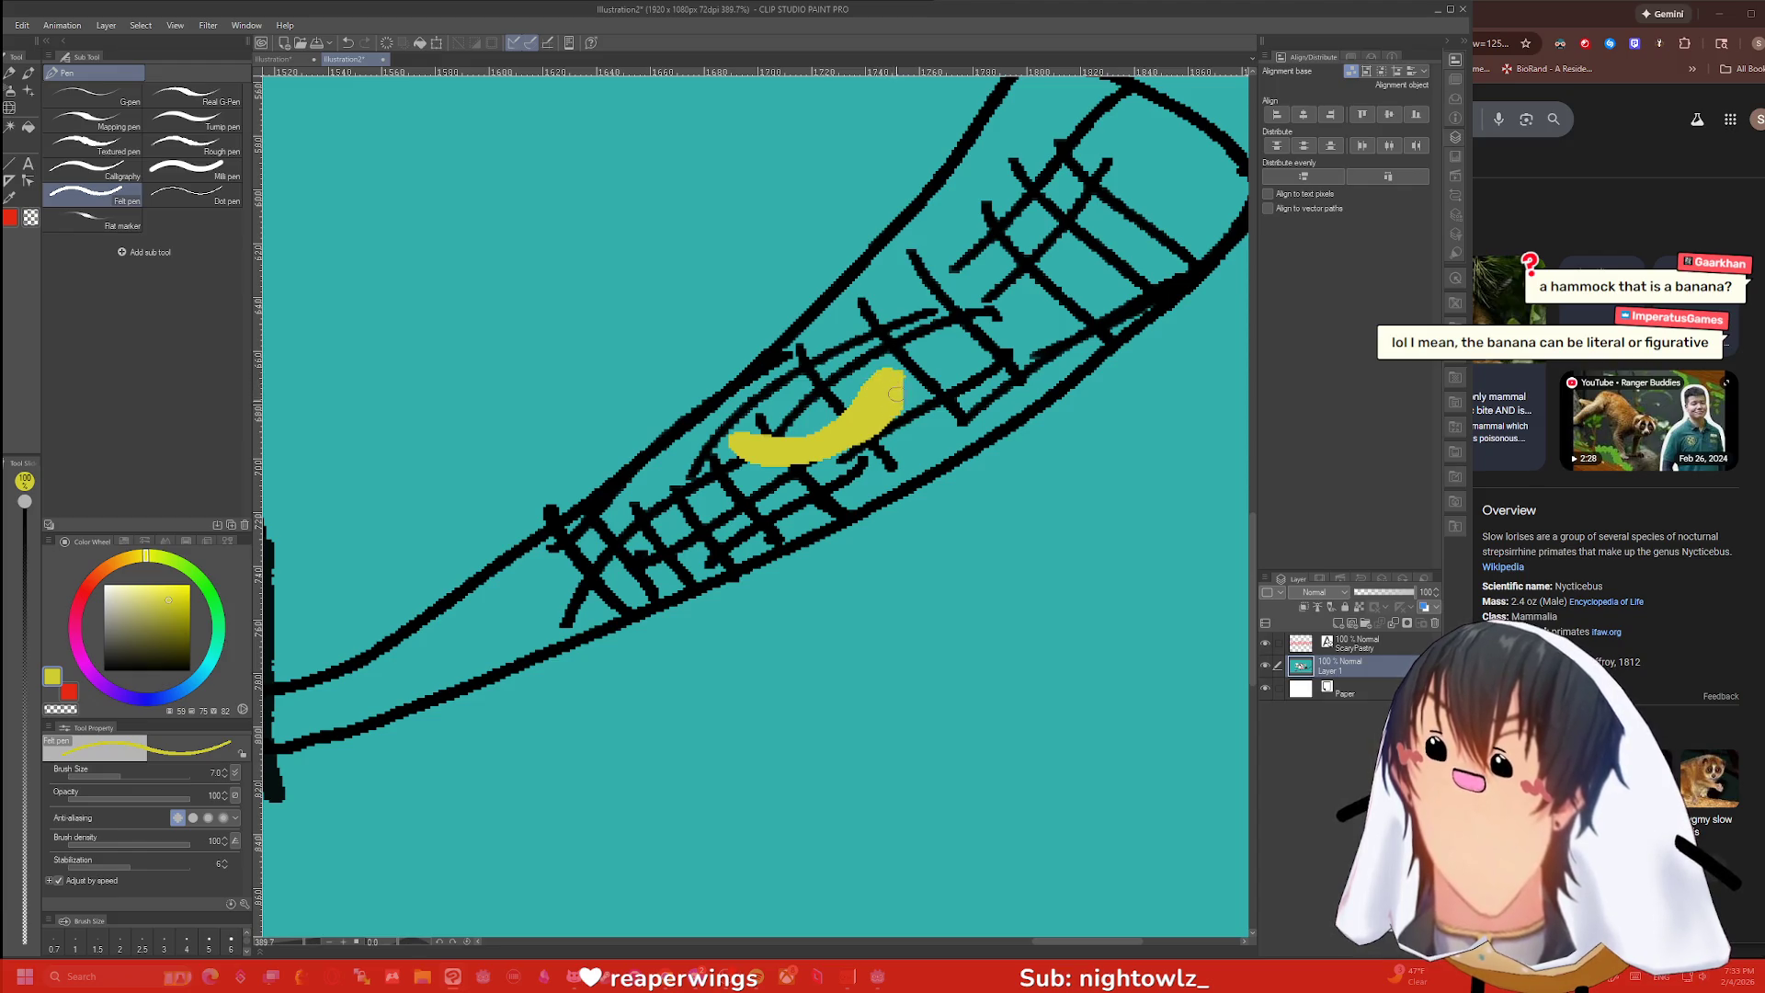
{"action": "left_click", "coordinate": [894, 357], "text": "alt"}
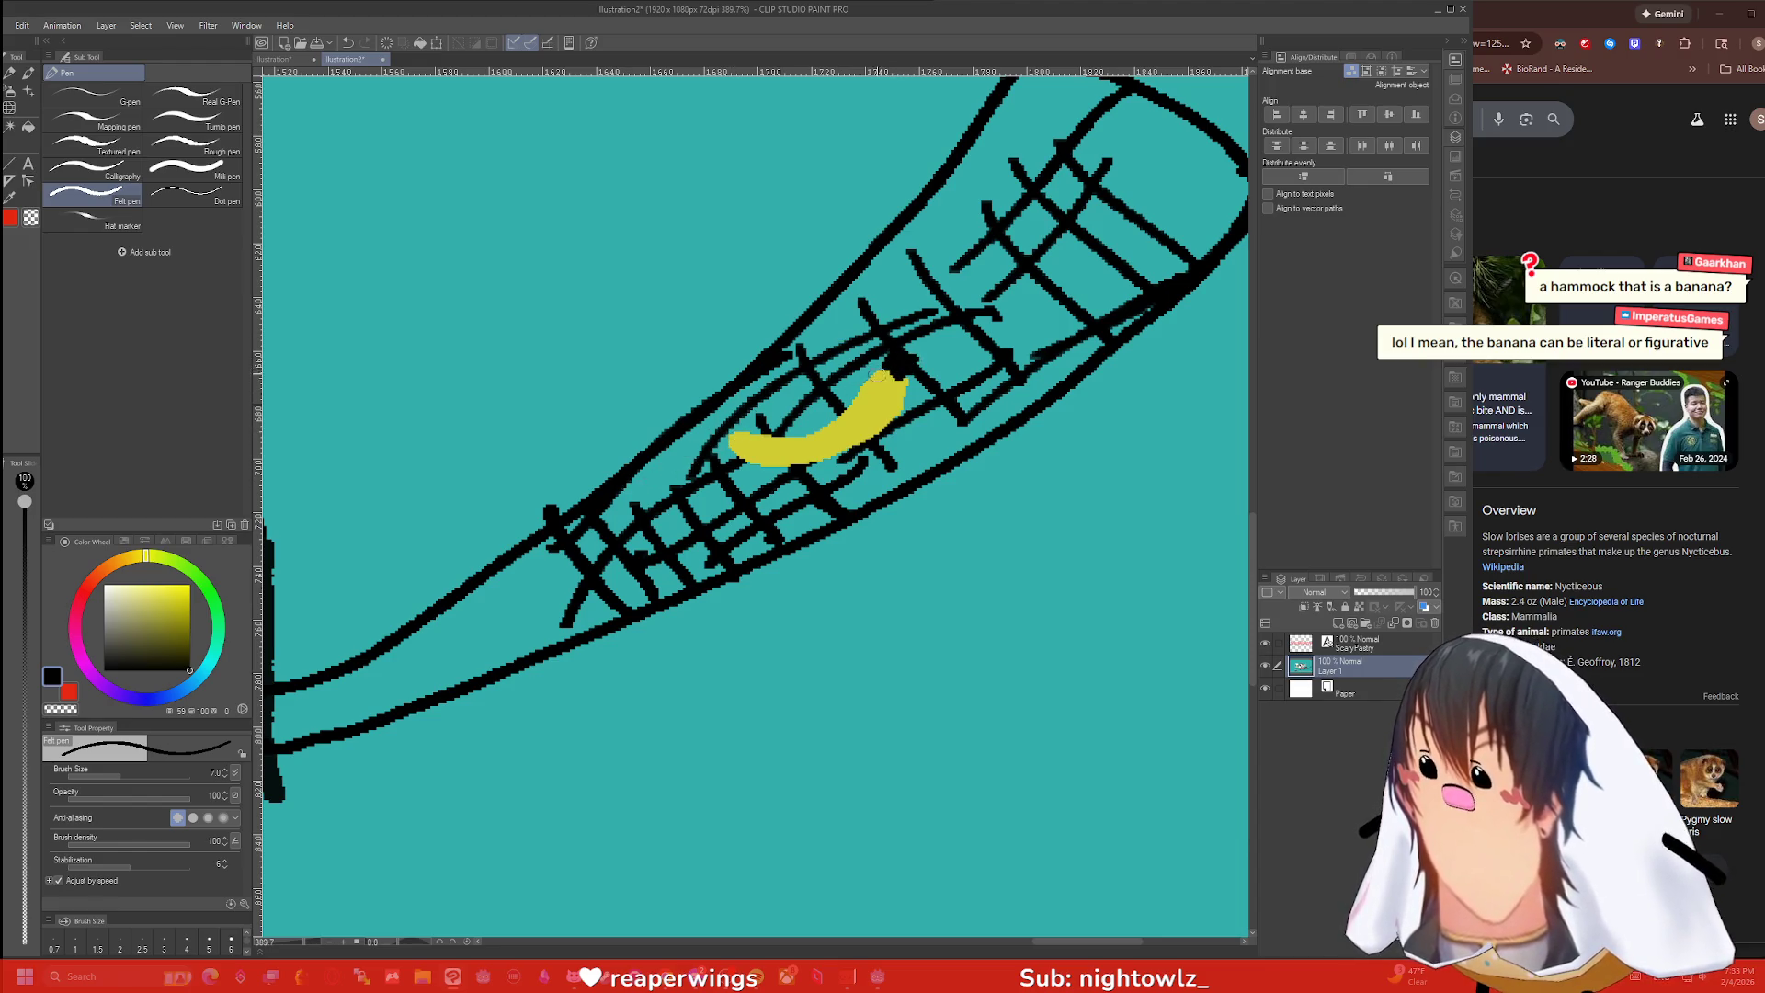
{"action": "left_click", "coordinate": [111, 588]}
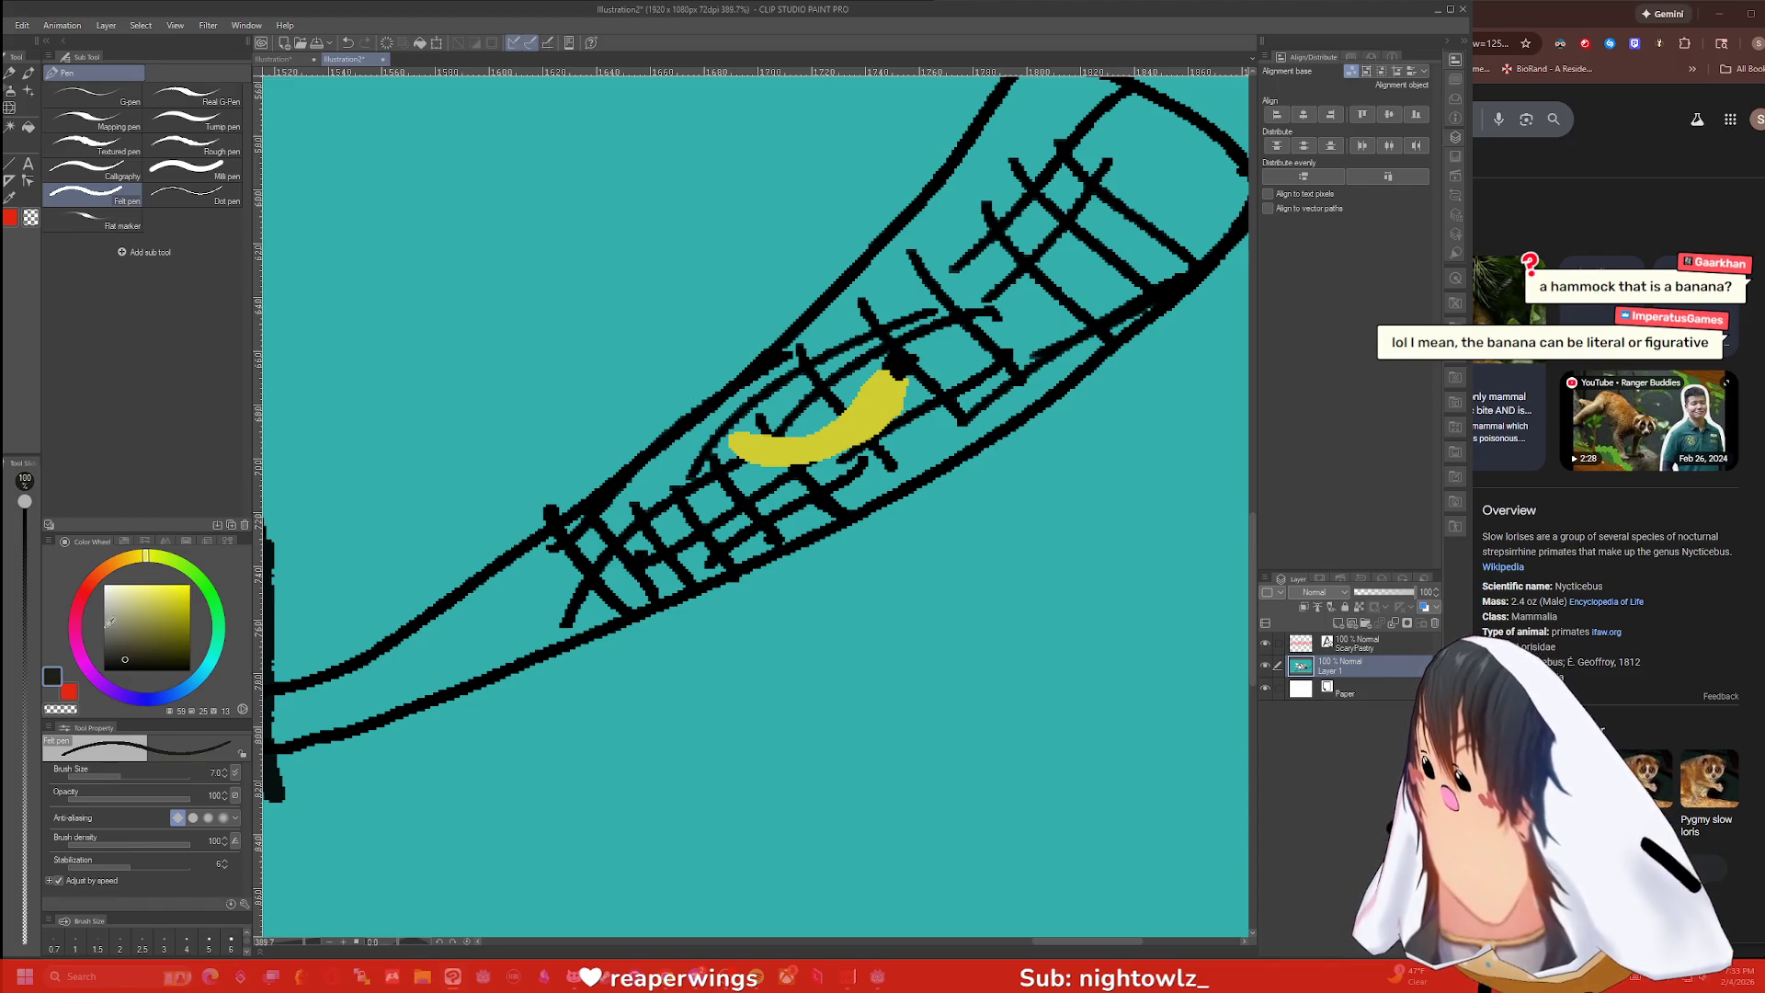
{"action": "scroll", "coordinate": [994, 372], "scroll_direction": "up", "scroll_amount": 5}
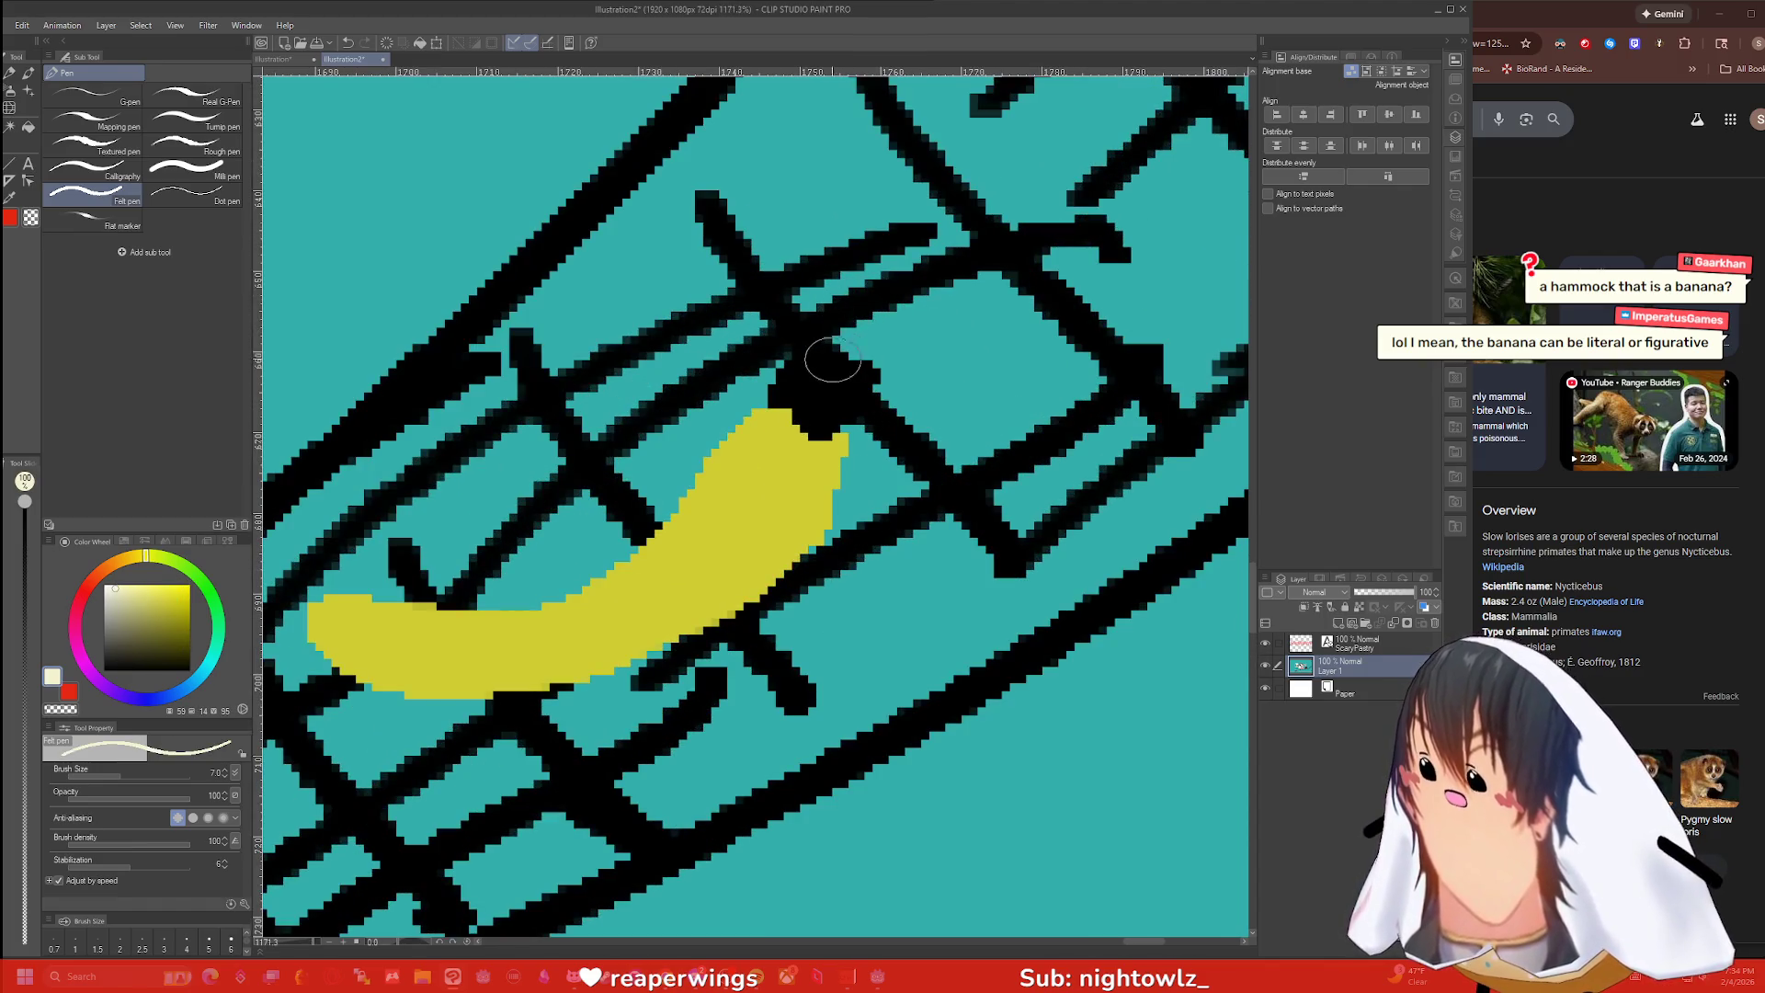
{"action": "key", "text": "bracketleft"}
{"action": "key", "text": "bracketleft"}
{"action": "key", "text": "bracketleft"}
{"action": "key", "text": "bracketleft"}
{"action": "mouse_move", "coordinate": [765, 405]}
{"action": "left_mouse_down"}
{"action": "mouse_move", "coordinate": [779, 379]}
{"action": "mouse_move", "coordinate": [846, 354]}
{"action": "mouse_move", "coordinate": [866, 398]}
{"action": "mouse_move", "coordinate": [809, 434]}
{"action": "left_mouse_up"}
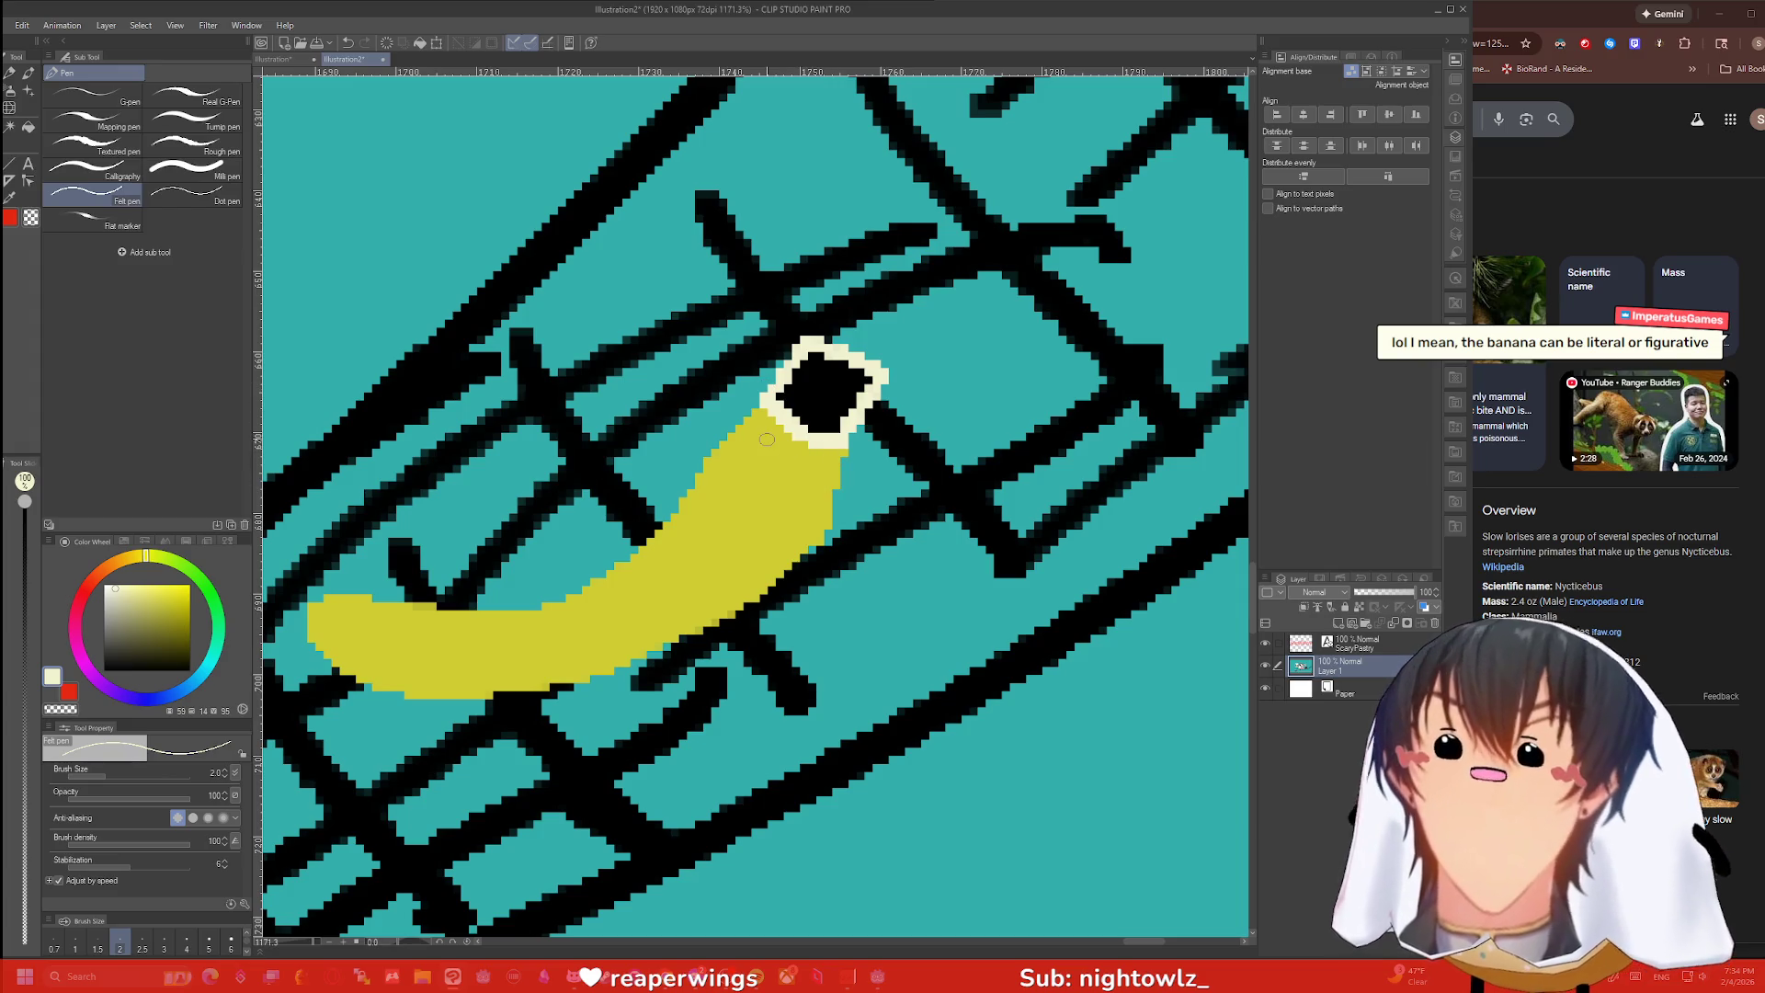
Add black detail lines along and above the banana, undoing the one on its upper-left edge
{"action": "scroll", "coordinate": [767, 439], "scroll_direction": "down", "scroll_amount": 3}
{"action": "scroll", "coordinate": [766, 438], "scroll_direction": "down", "scroll_amount": 5}
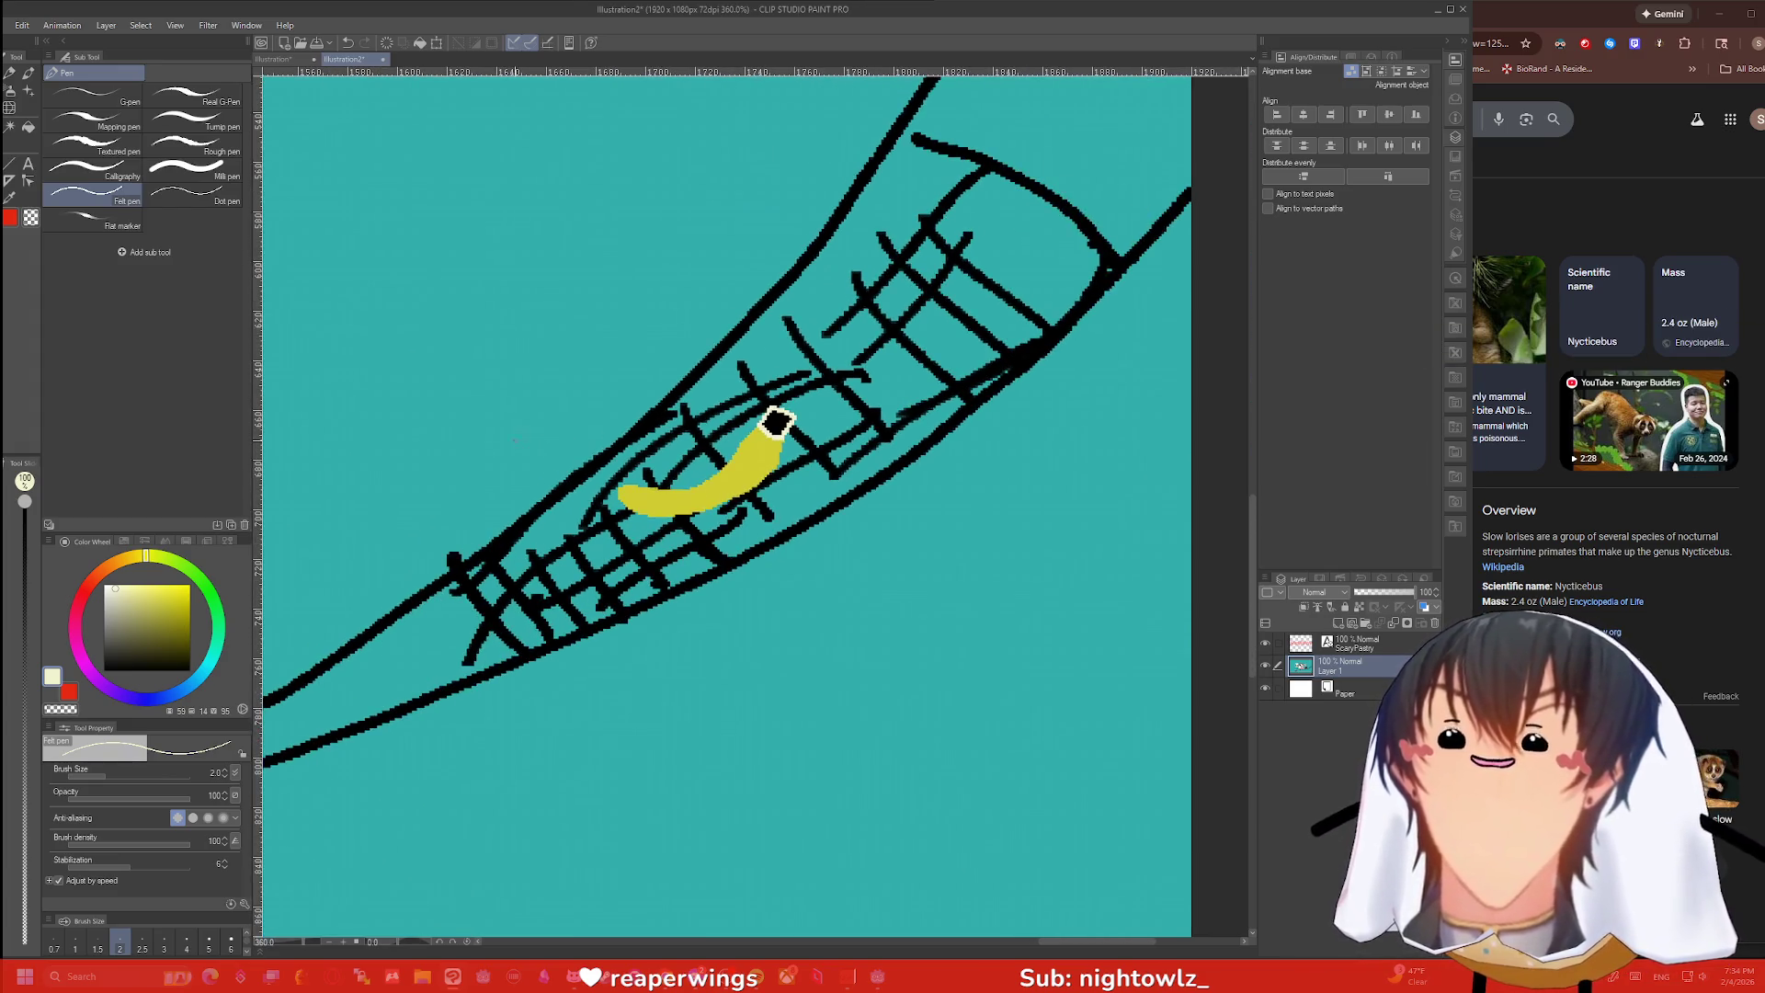
{"action": "scroll", "coordinate": [756, 798], "scroll_direction": "down", "scroll_amount": 2}
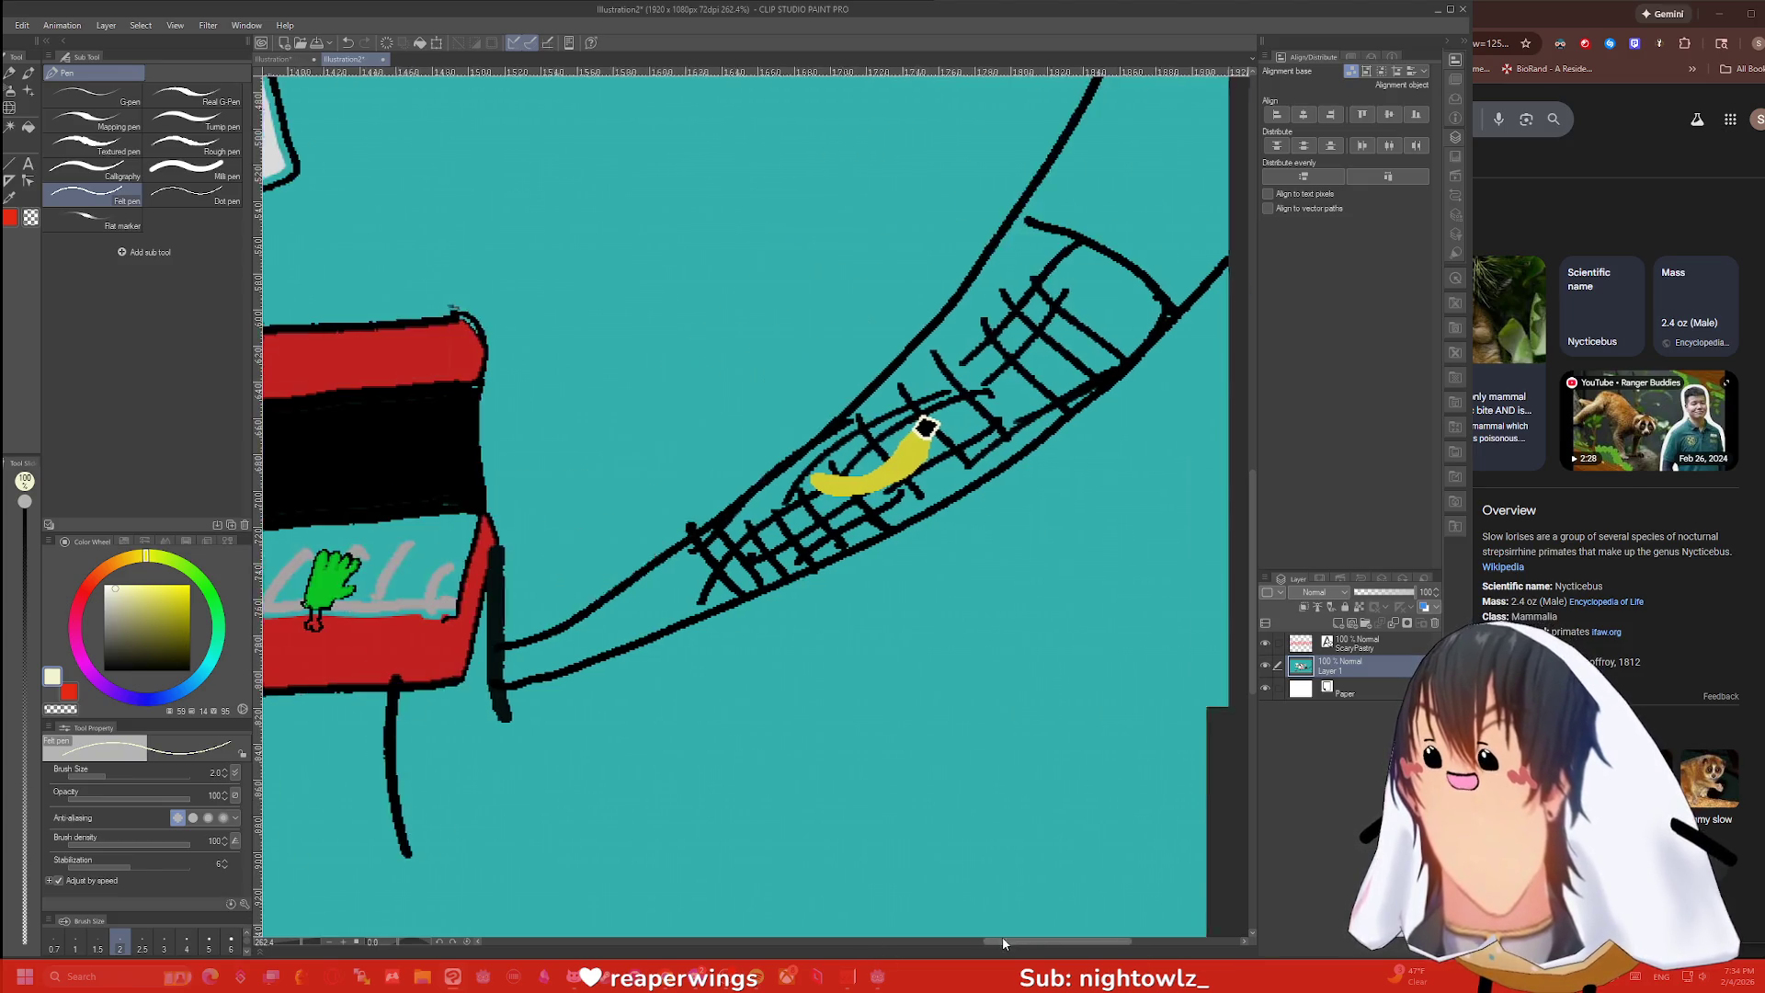
{"action": "scroll", "coordinate": [987, 606], "scroll_direction": "up", "scroll_amount": 5}
{"action": "left_click", "coordinate": [985, 146], "text": "alt"}
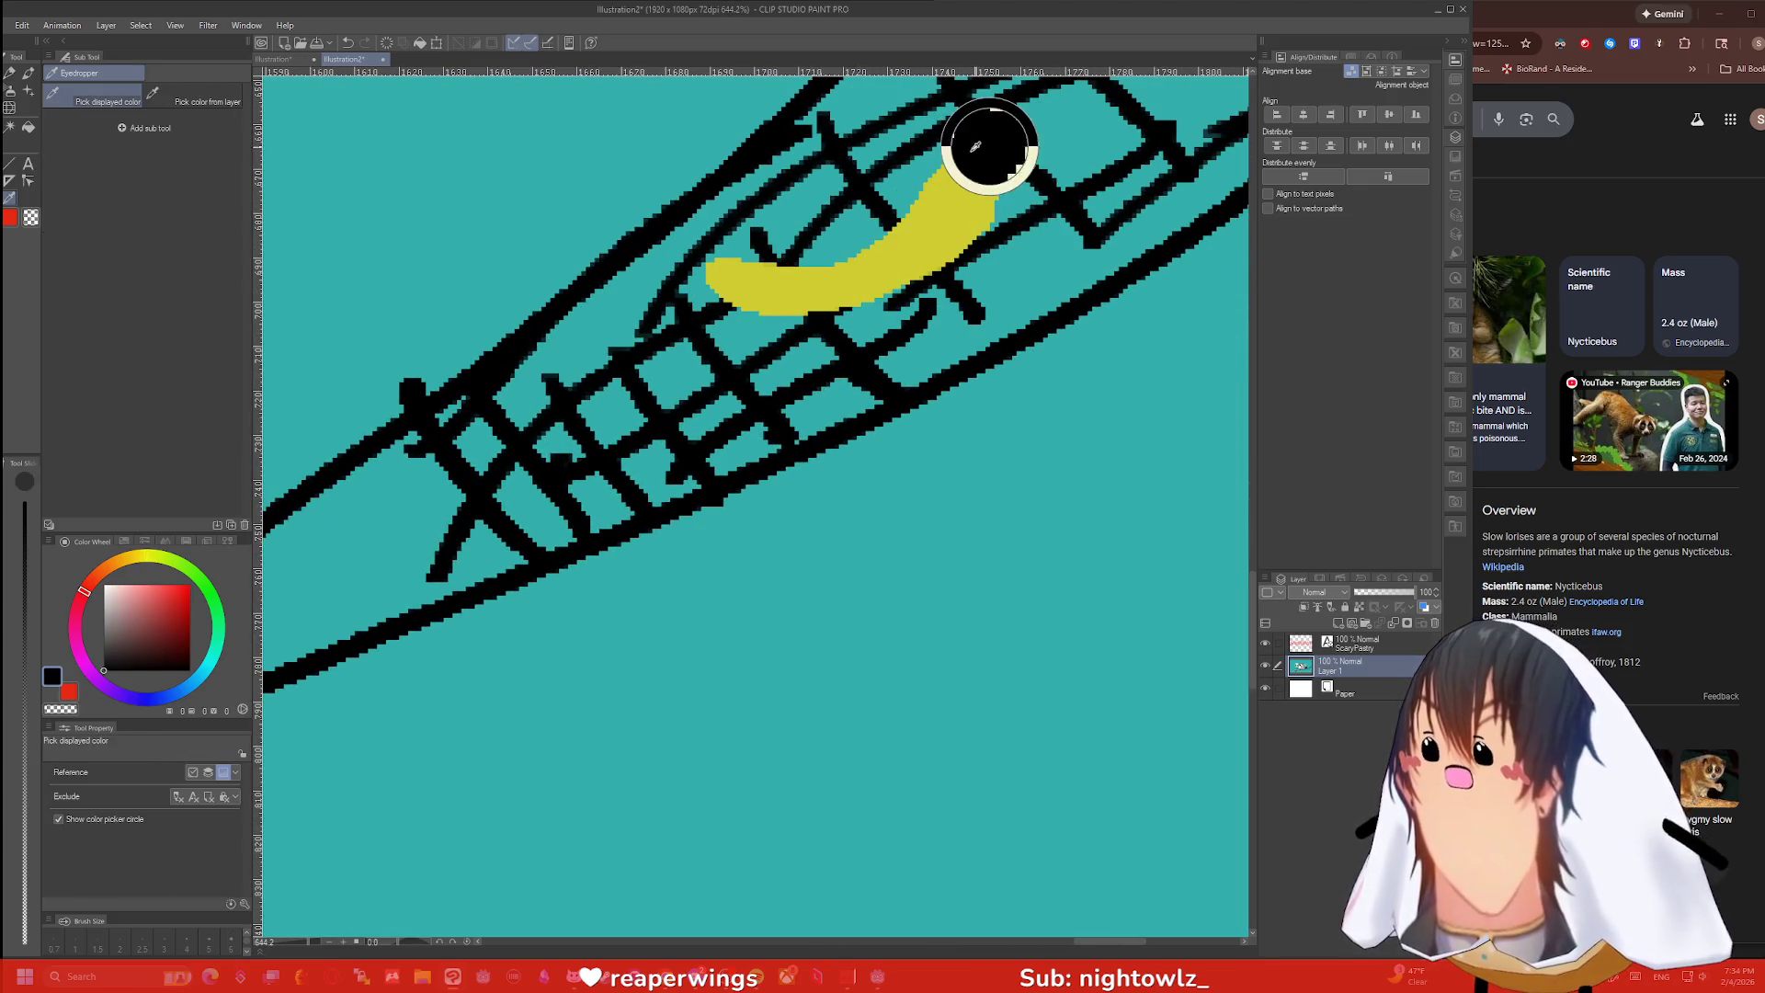
{"action": "mouse_move", "coordinate": [975, 190]}
{"action": "left_mouse_down"}
{"action": "mouse_move", "coordinate": [927, 251]}
{"action": "mouse_move", "coordinate": [855, 279]}
{"action": "mouse_move", "coordinate": [726, 287]}
{"action": "left_mouse_up"}
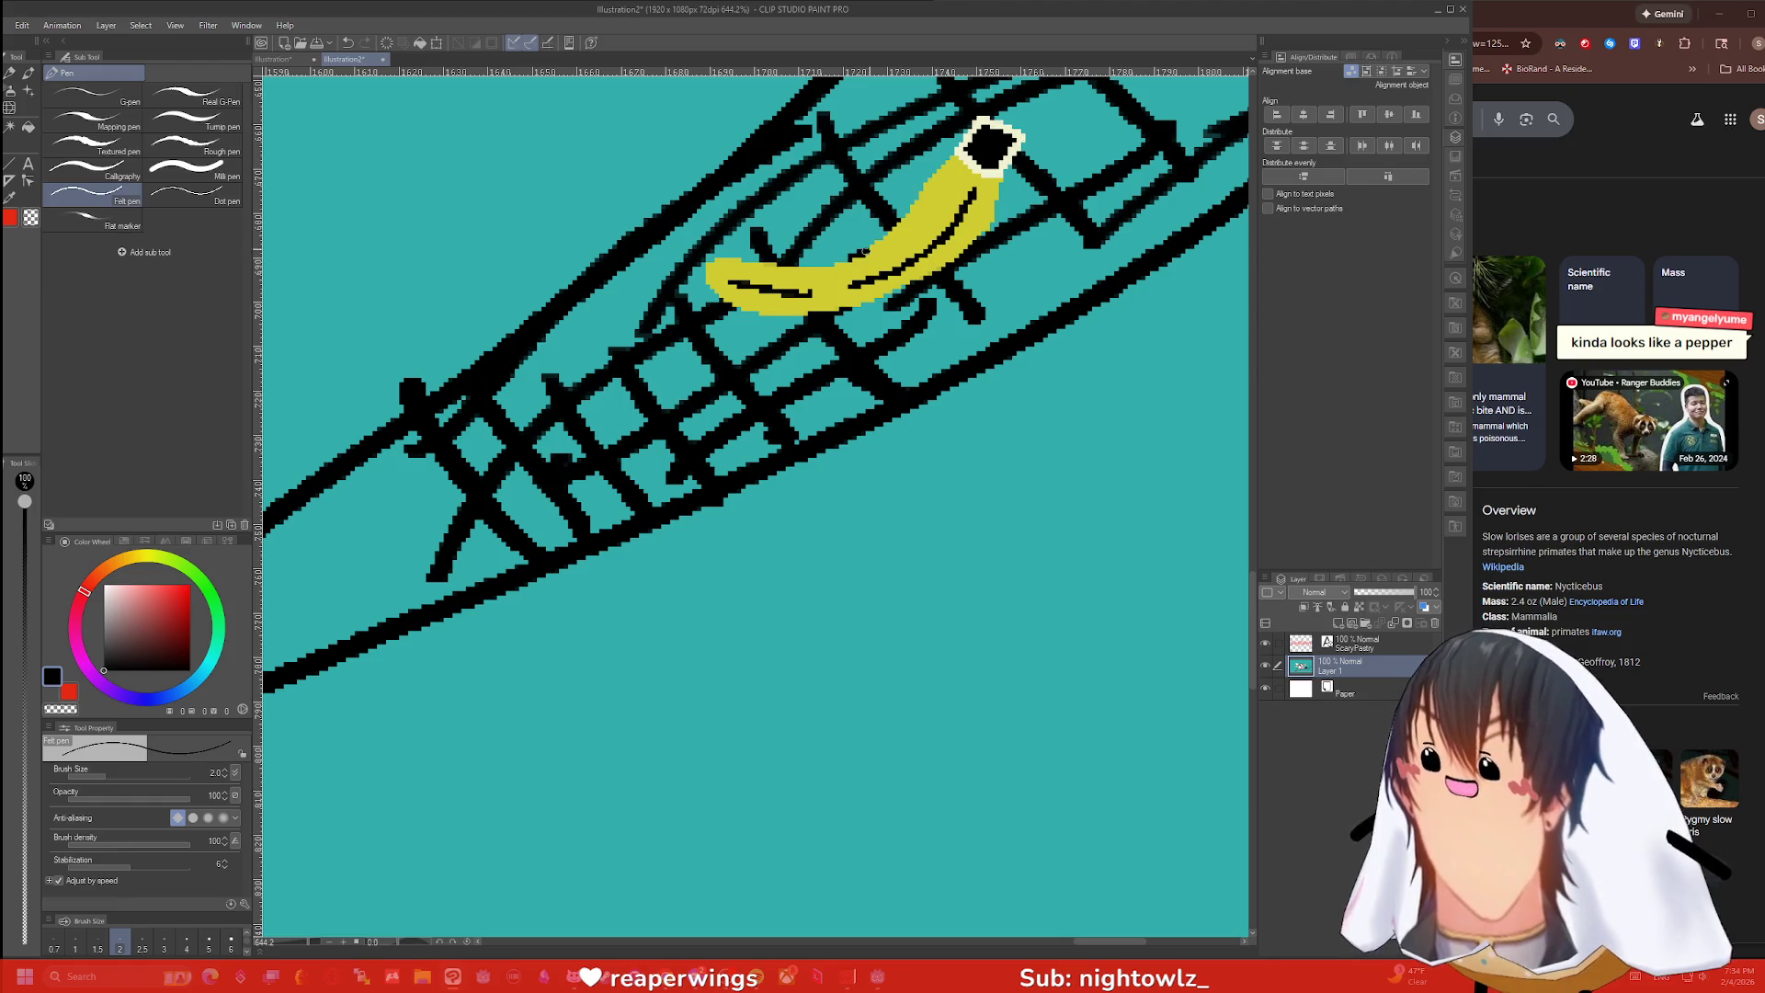
{"action": "left_click_drag", "start_coordinate": [889, 242], "coordinate": [925, 196]}
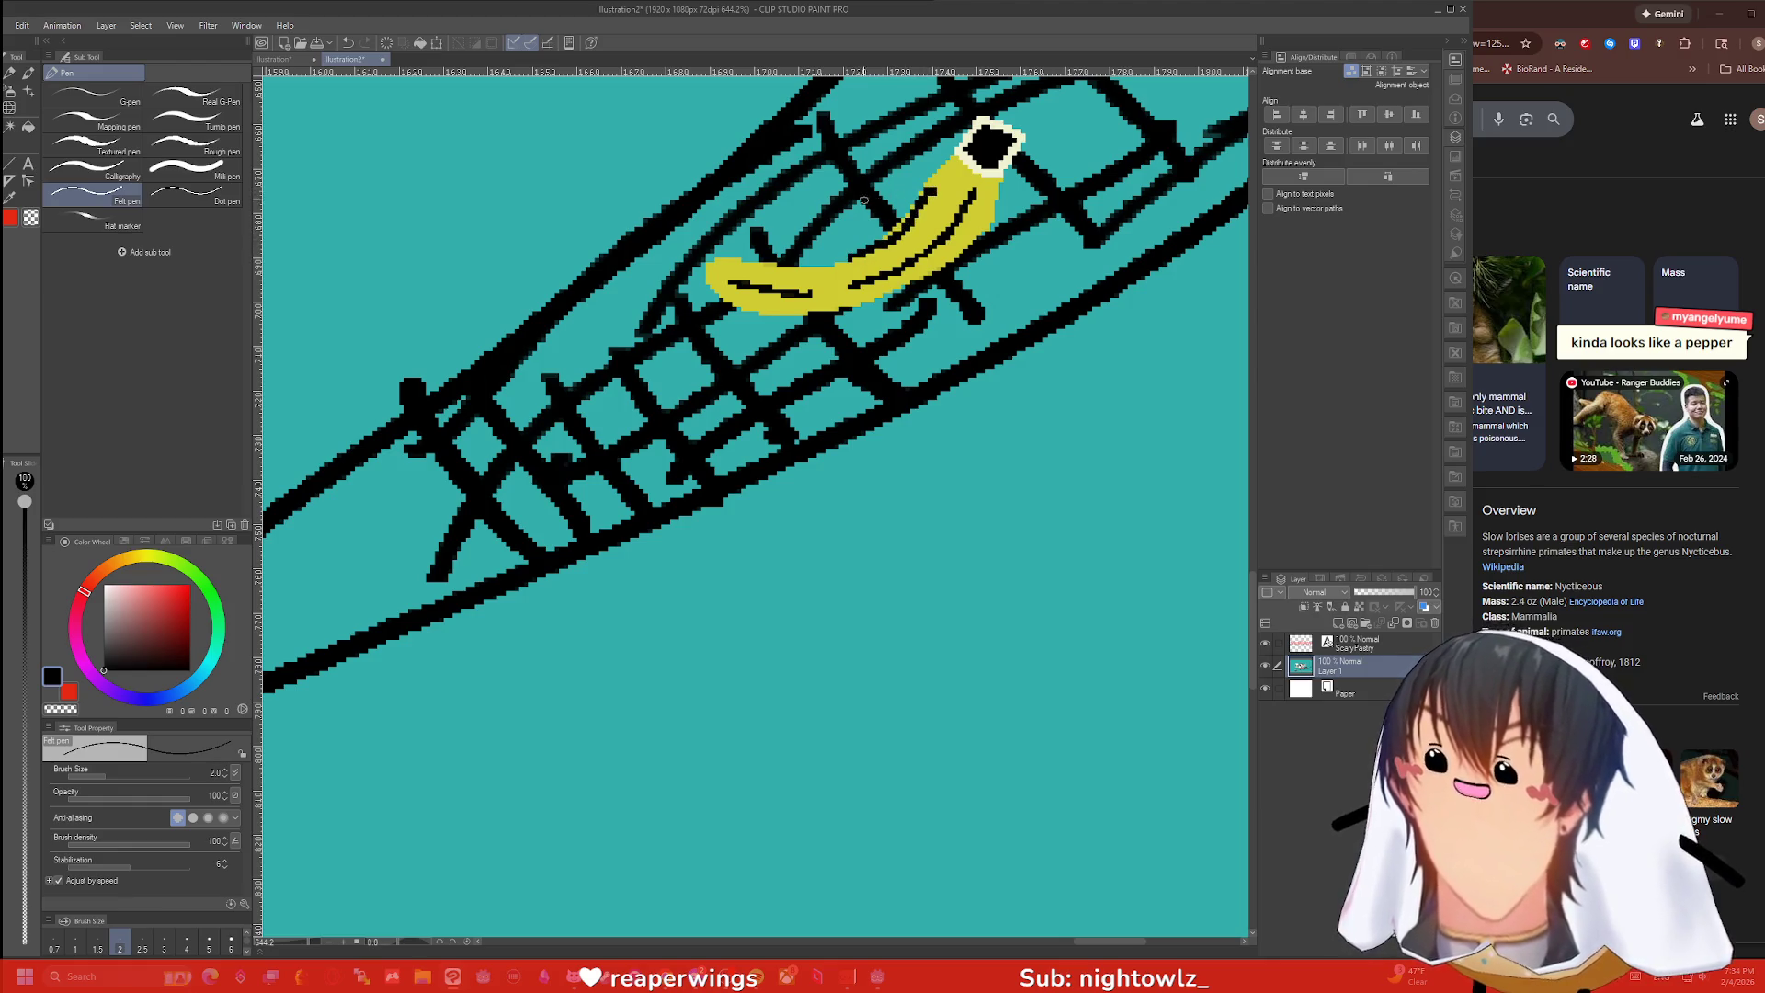
{"action": "key", "text": "ctrl+z"}
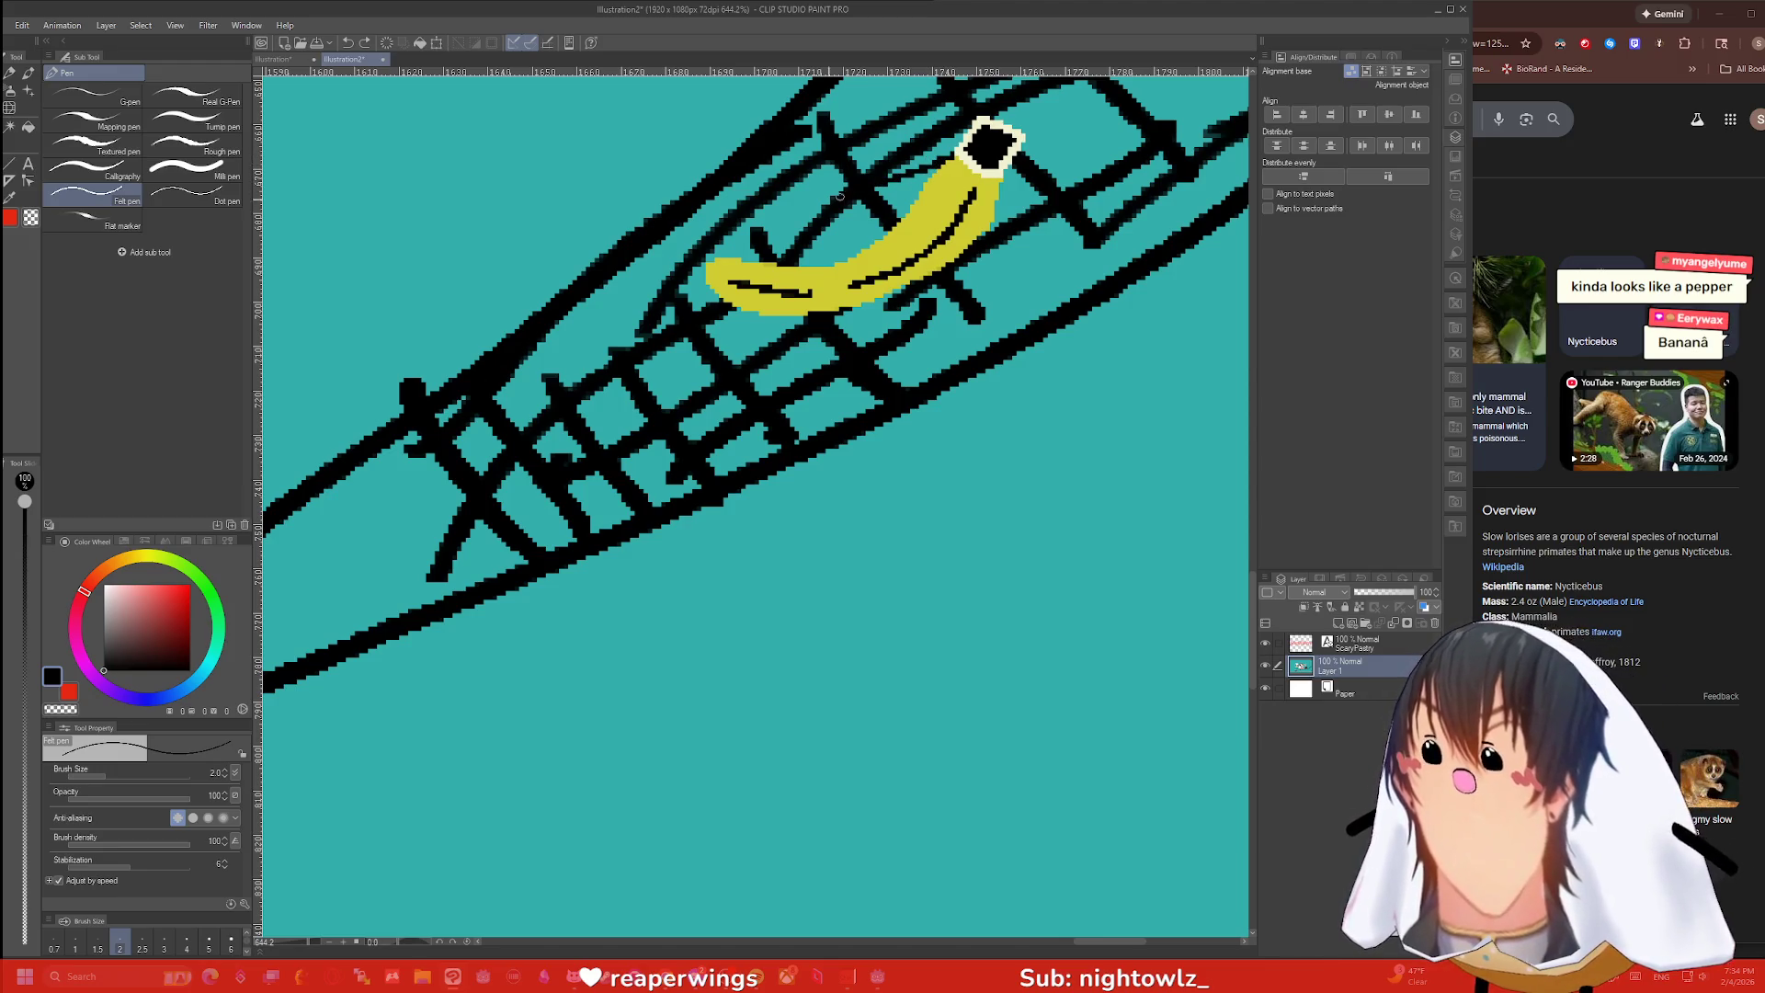
{"action": "left_click_drag", "start_coordinate": [839, 195], "coordinate": [709, 222]}
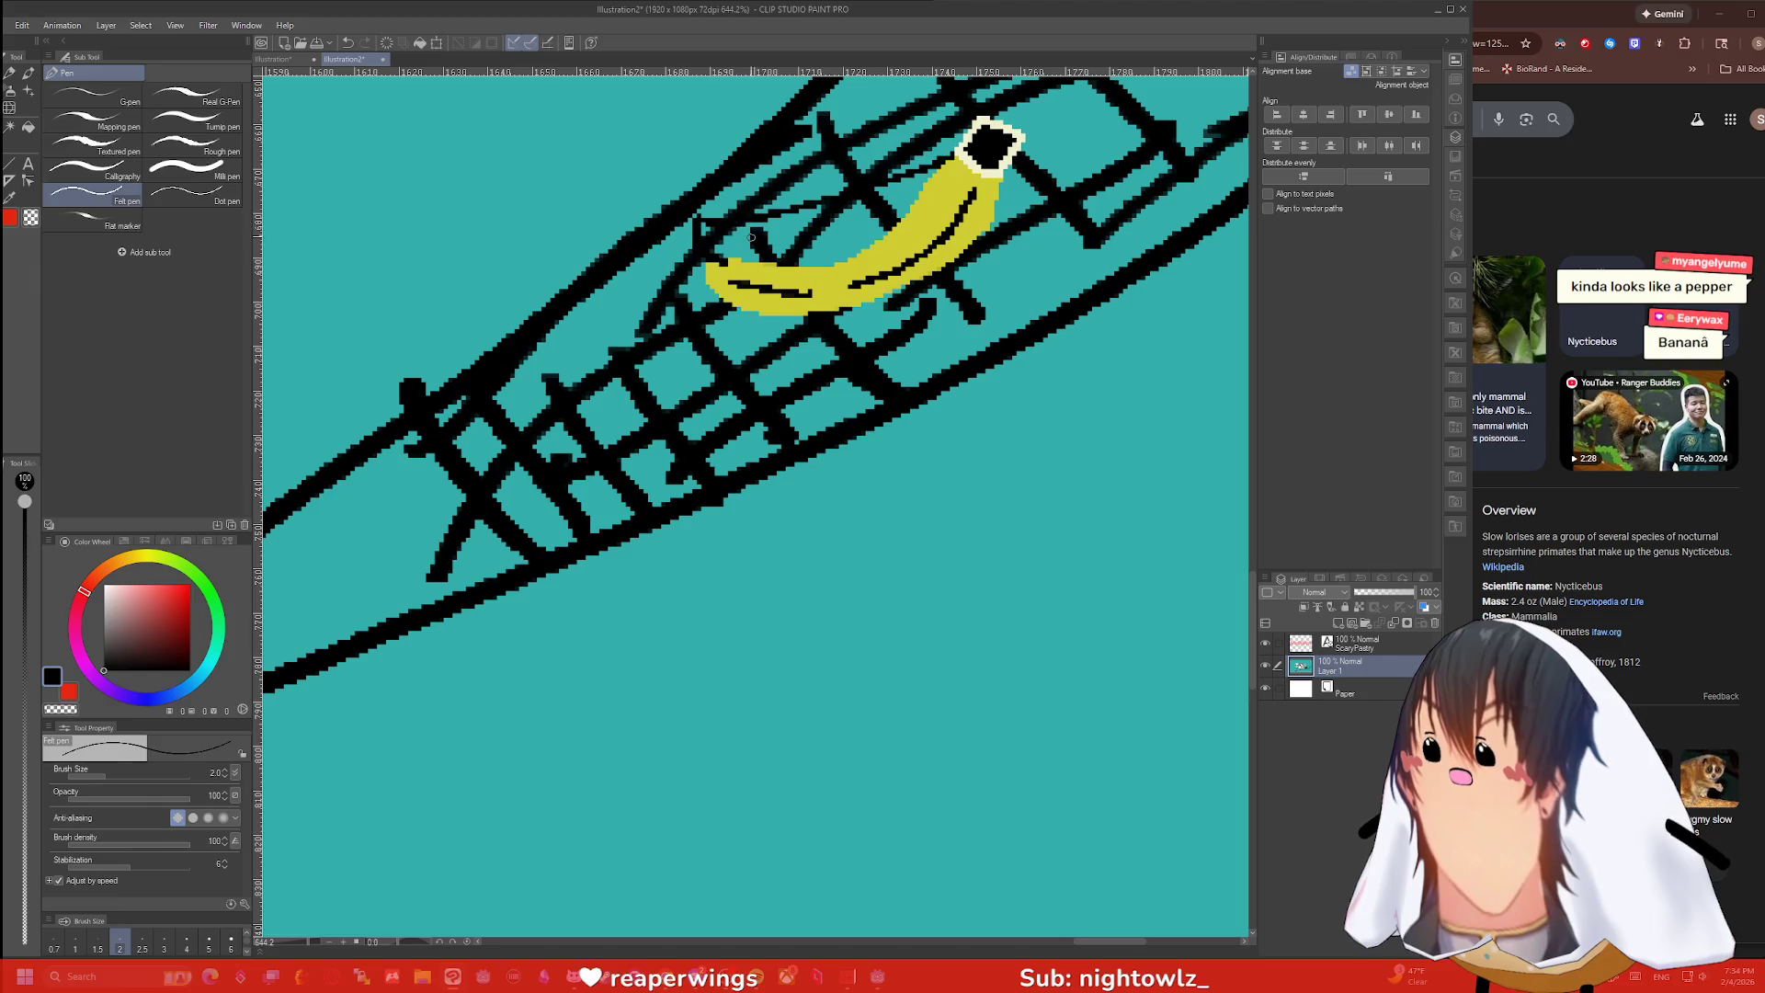
Replace the thin black line above the banana with a thin yellow outline along its top
{"action": "key", "text": "ctrl+z"}
{"action": "left_click", "coordinate": [924, 216], "text": "alt"}
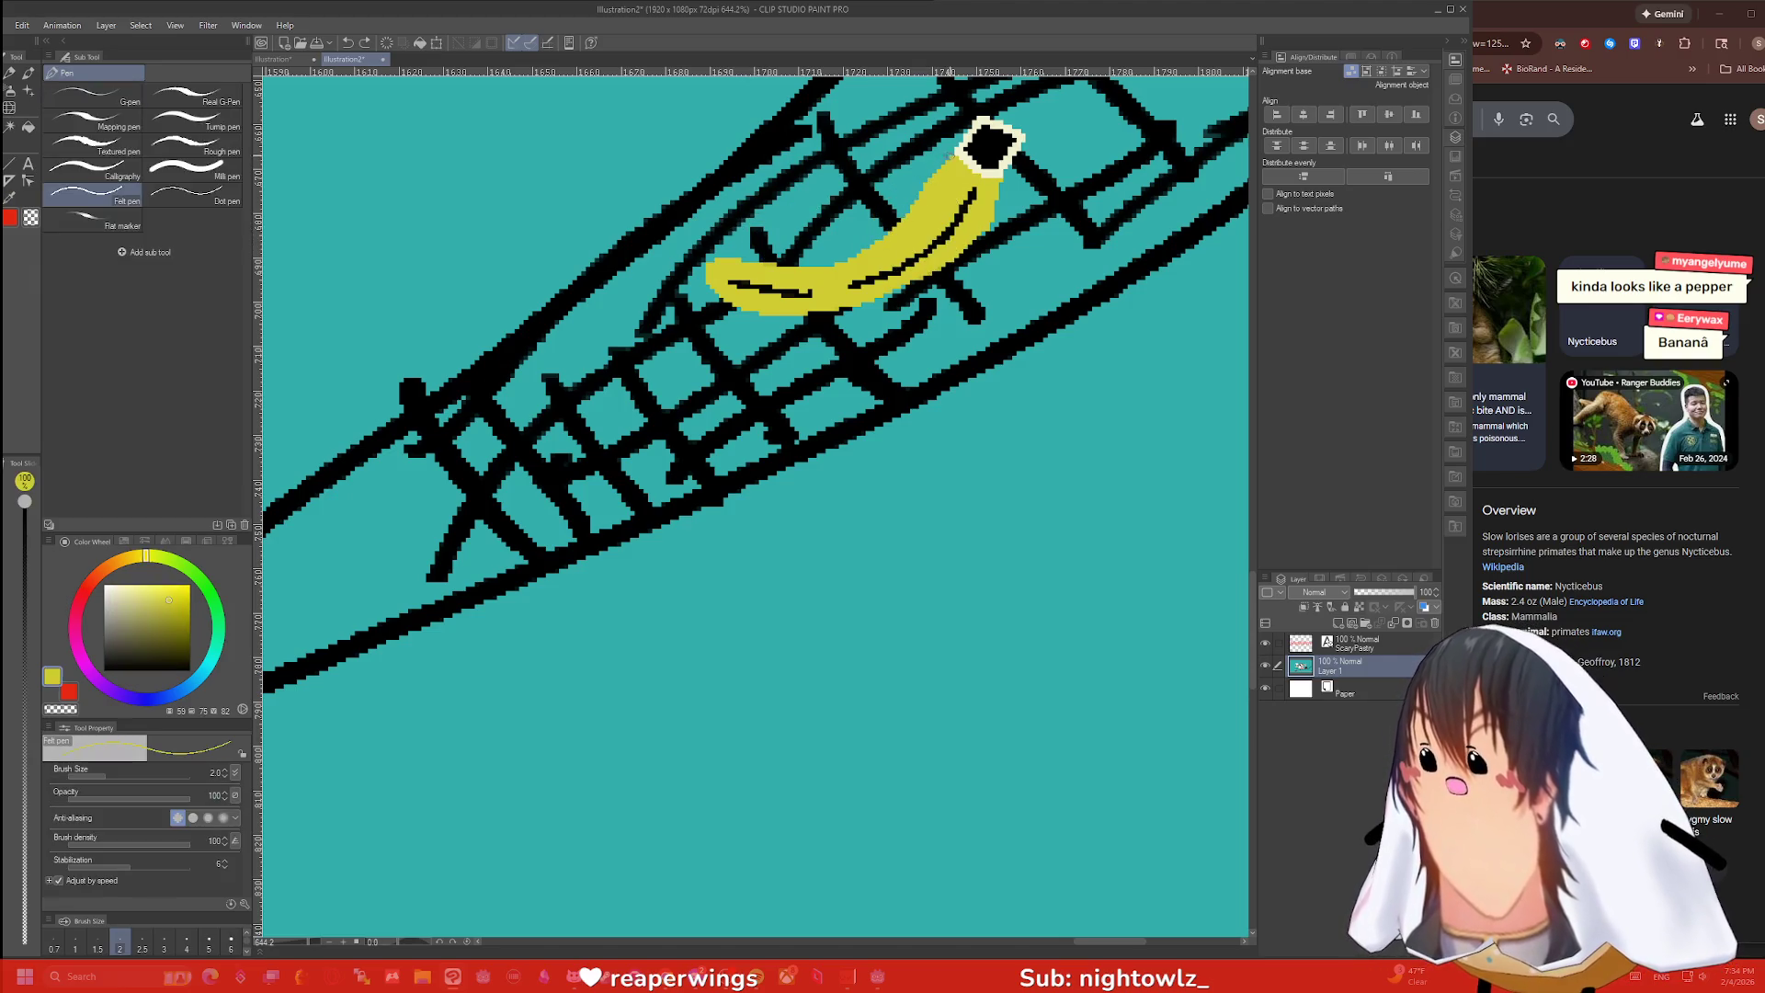
{"action": "left_click_drag", "start_coordinate": [903, 174], "coordinate": [726, 204]}
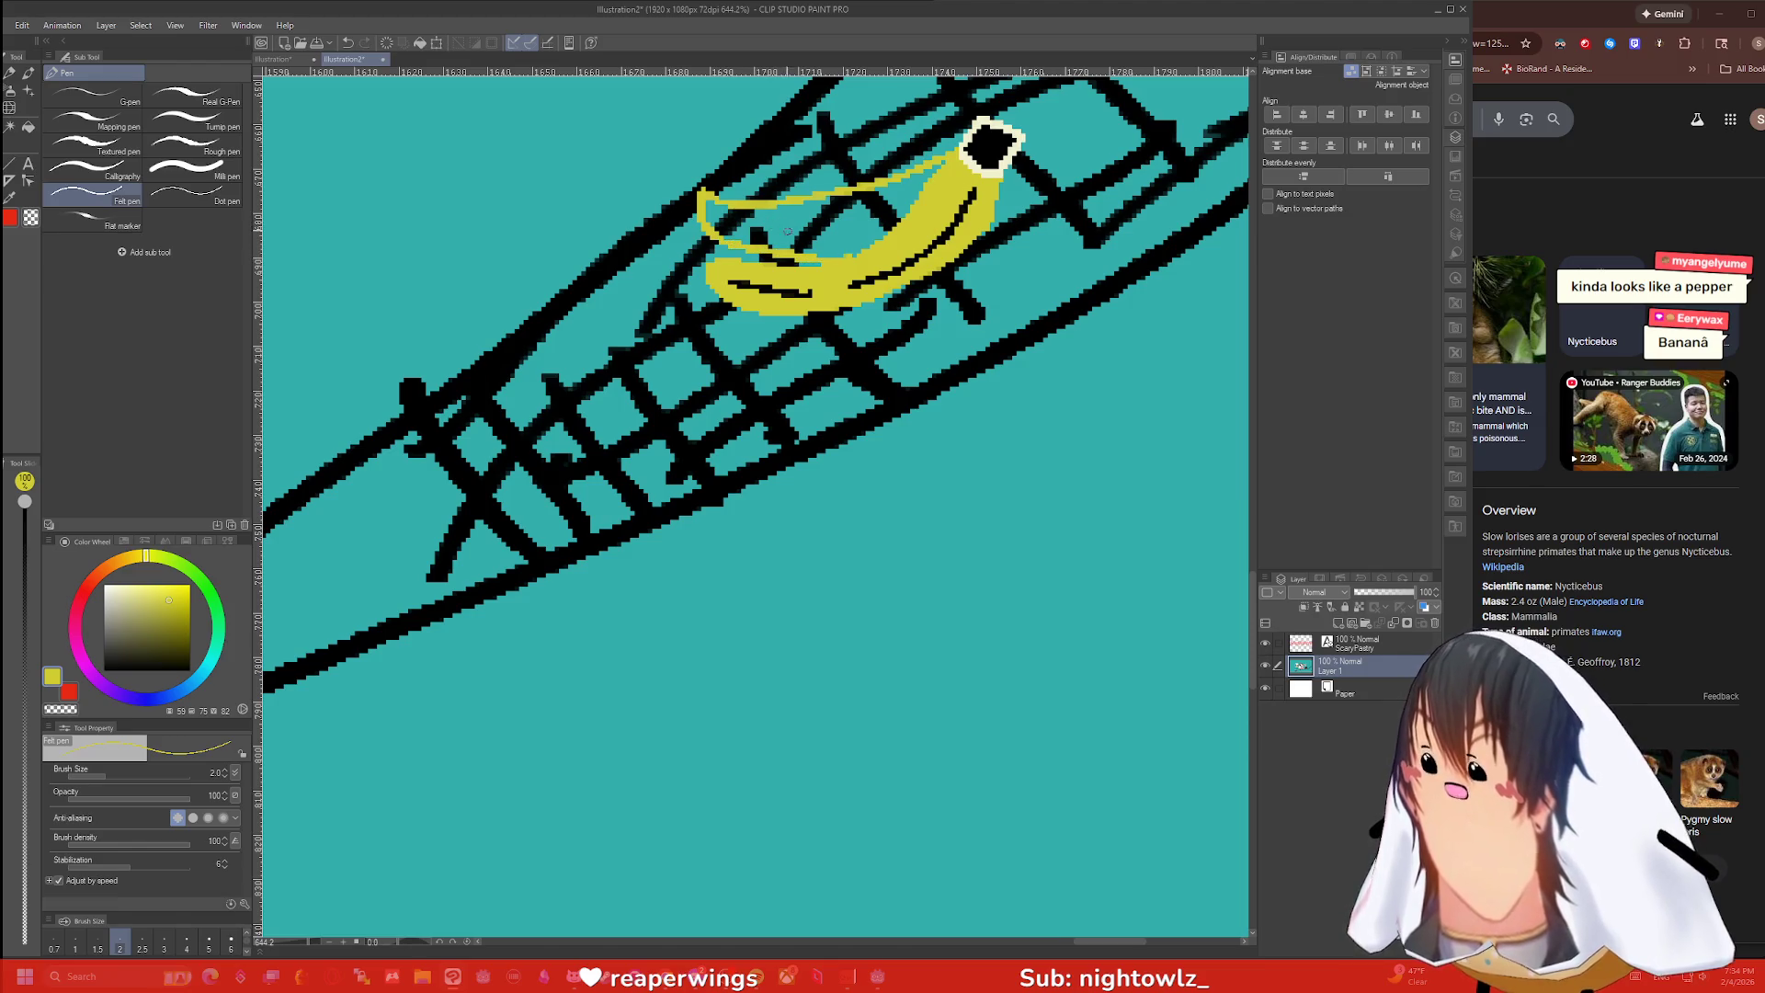
{"action": "left_click", "coordinate": [836, 258], "text": "alt"}
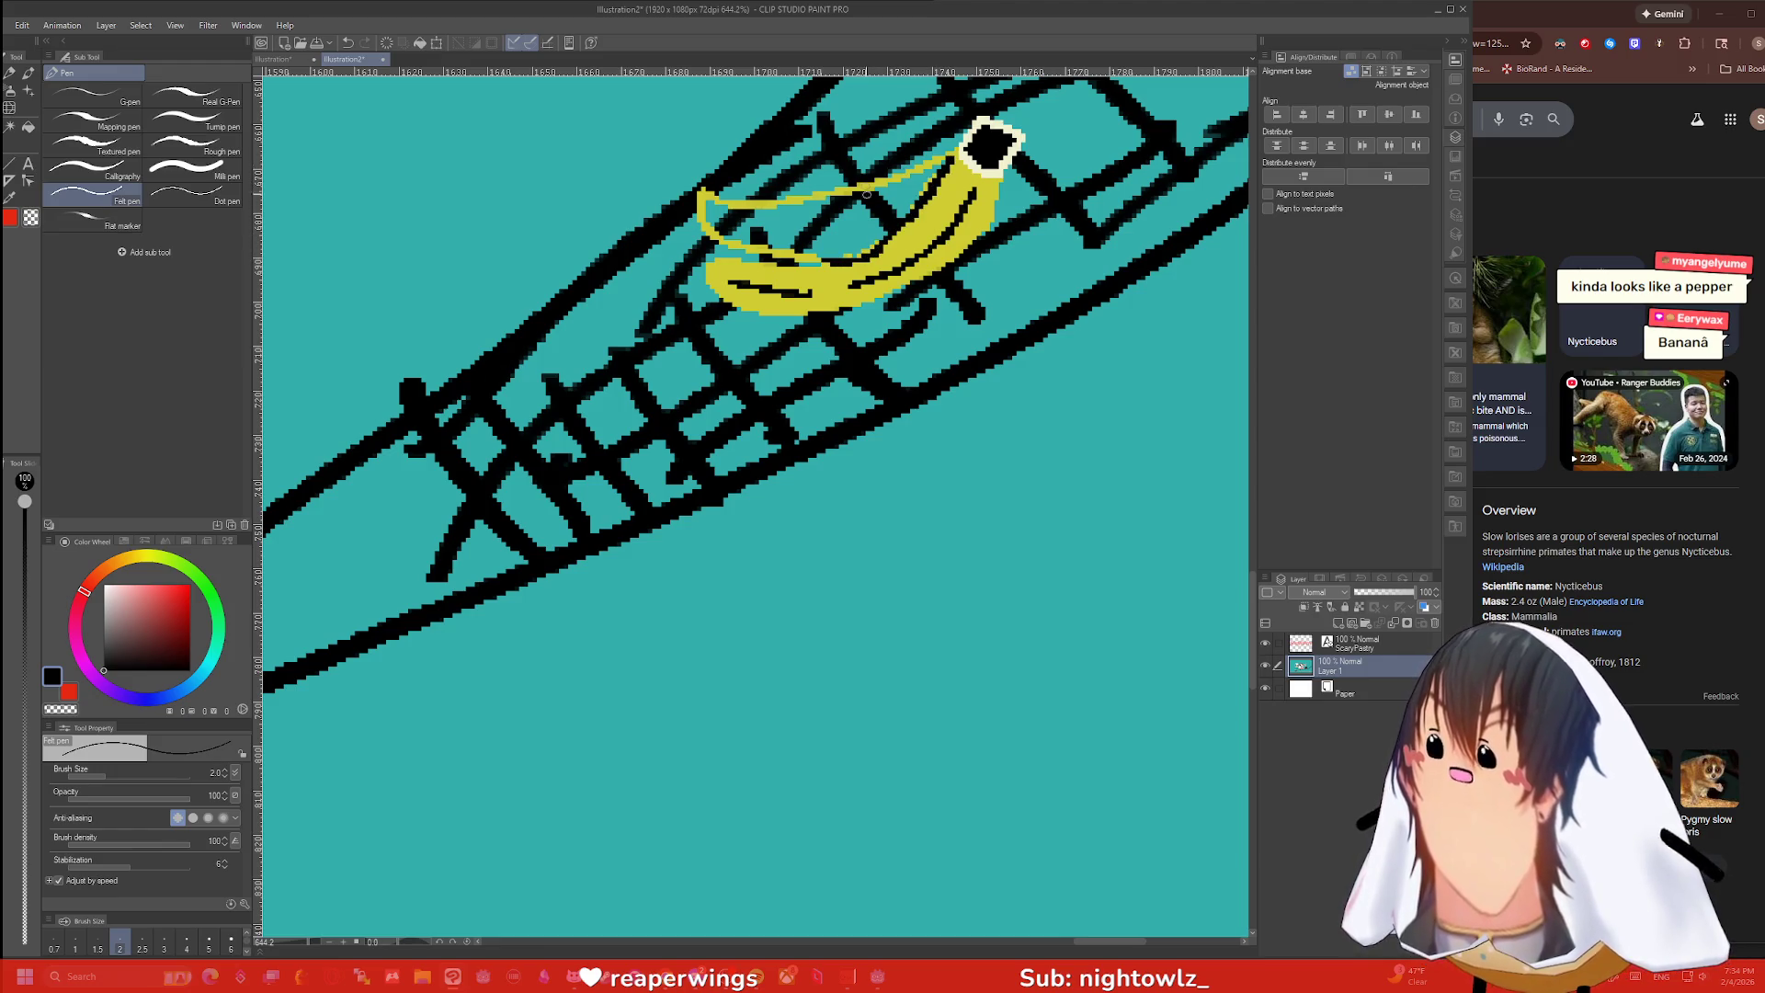
Fill the banana's remaining teal gaps yellow and paint over leftover teal specks
{"action": "left_click", "coordinate": [898, 240], "text": "alt"}
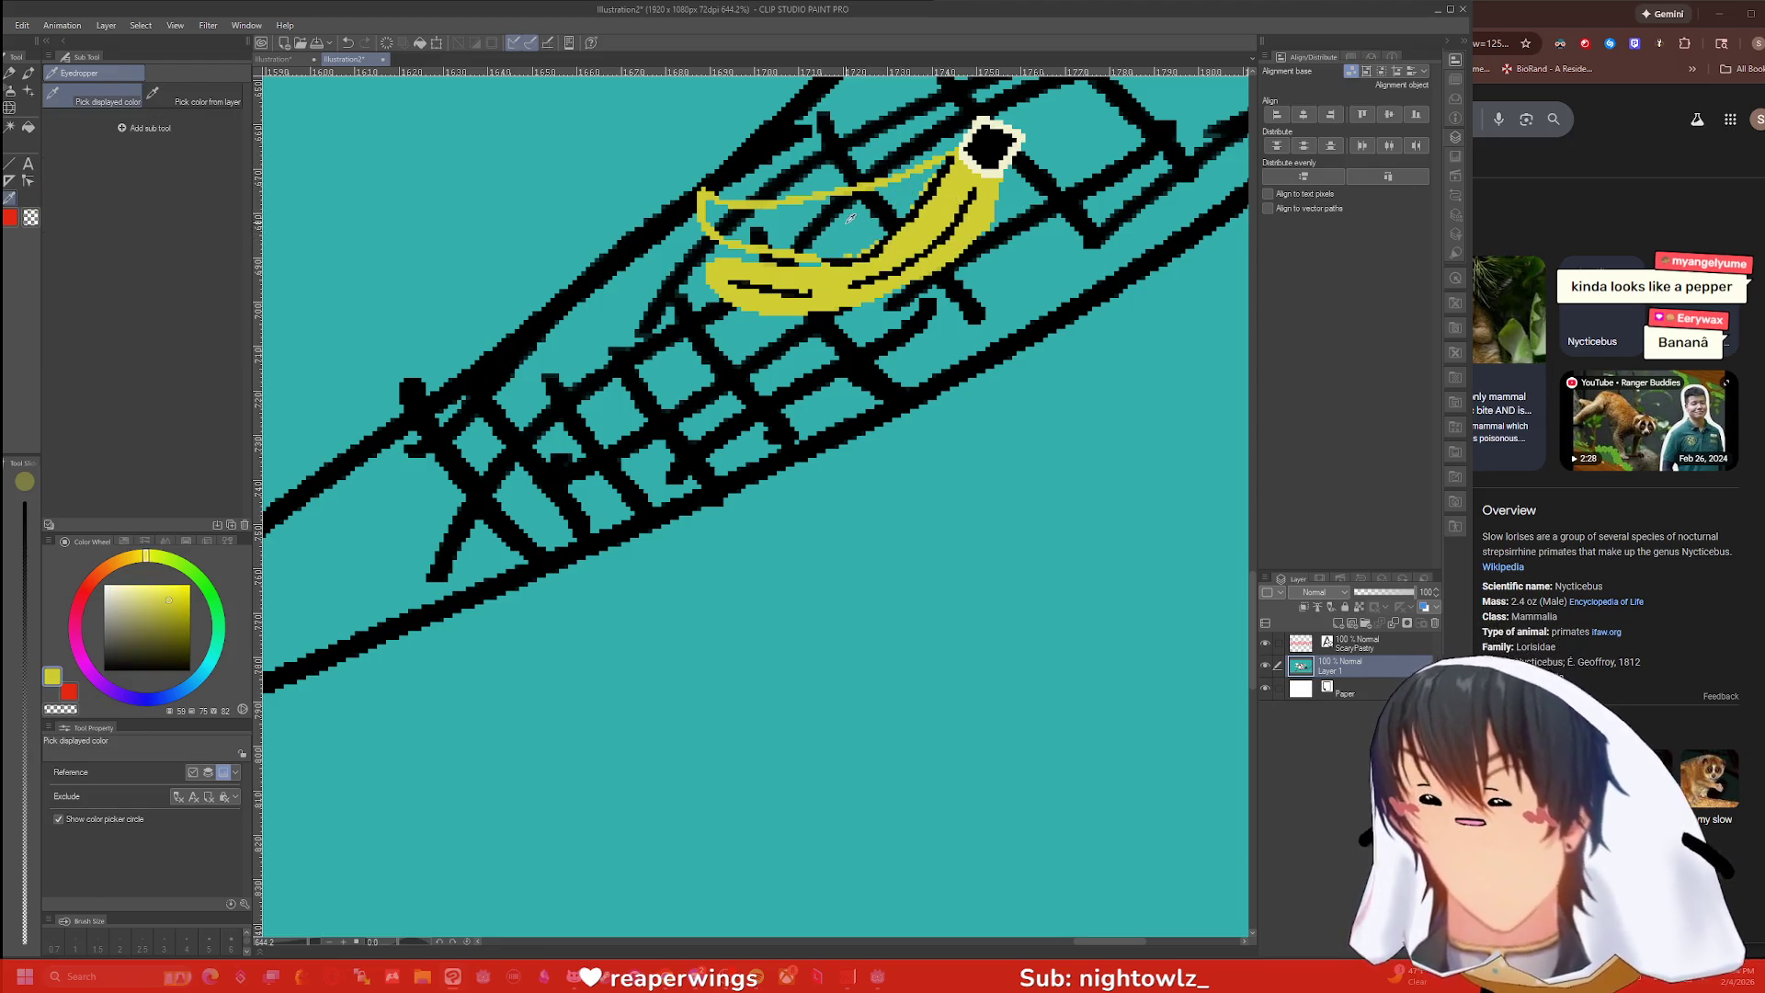
{"action": "key", "text": "g"}
{"action": "left_click", "coordinate": [885, 205]}
{"action": "left_click", "coordinate": [887, 202]}
{"action": "left_click", "coordinate": [878, 209]}
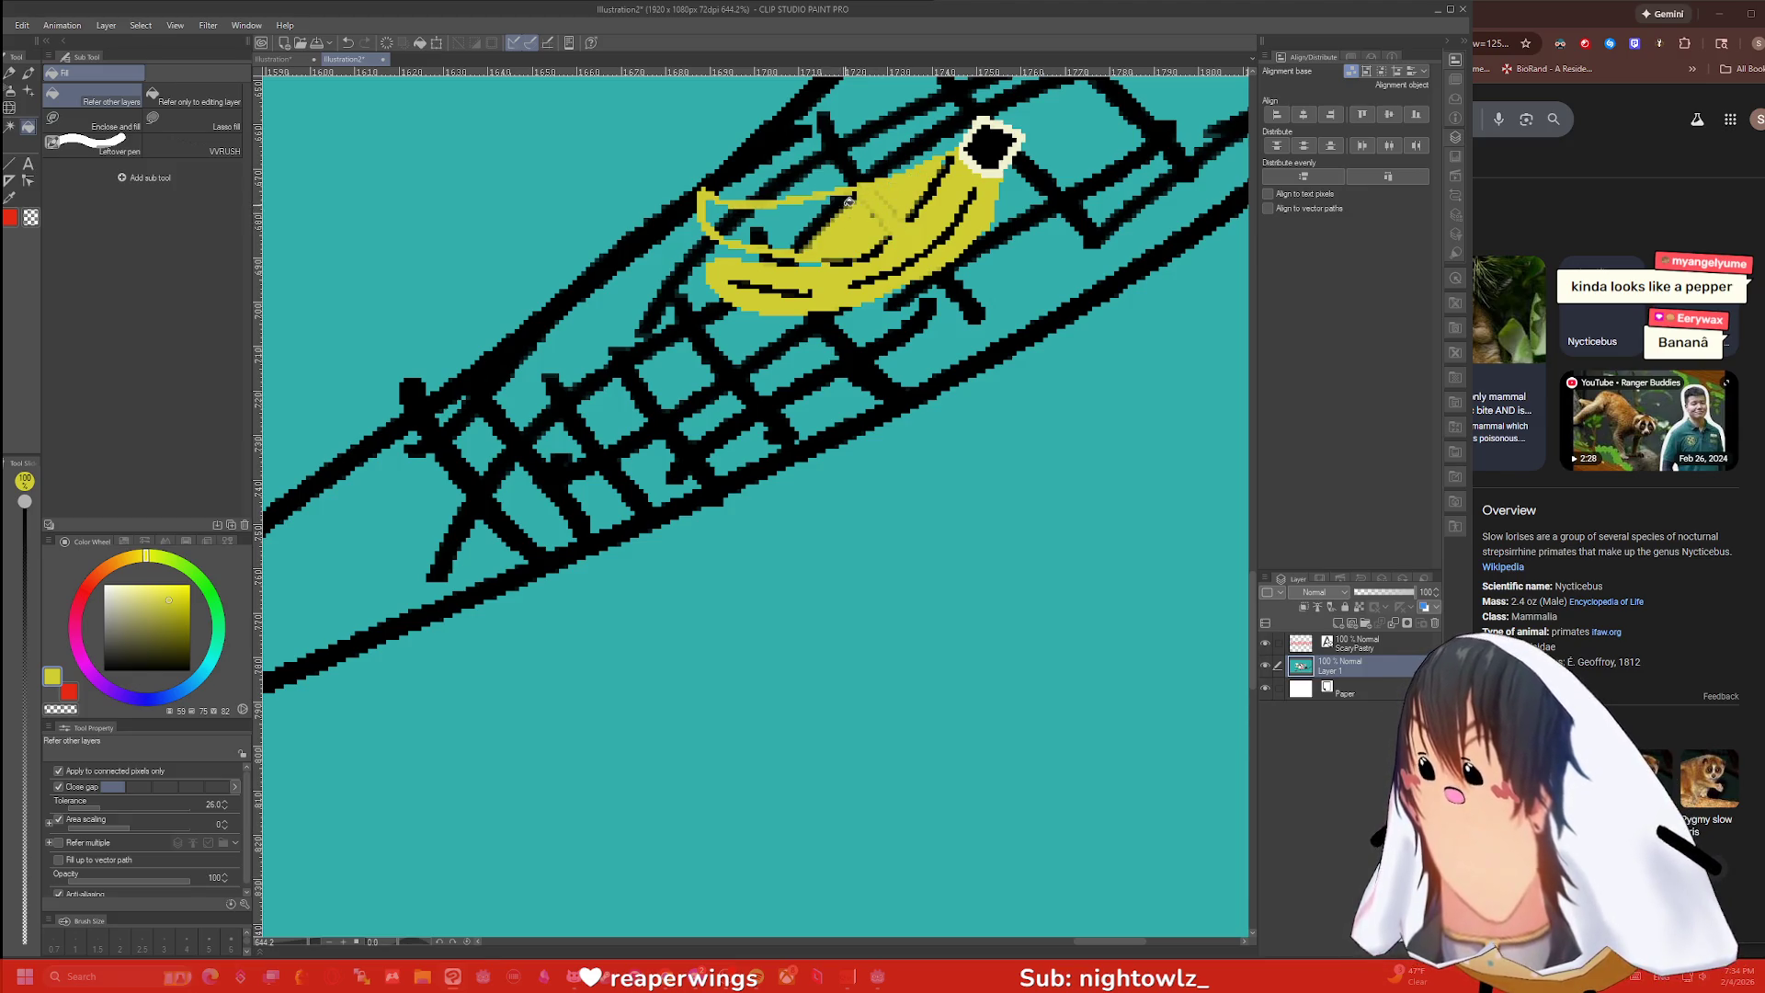
{"action": "left_click", "coordinate": [800, 210]}
{"action": "left_click", "coordinate": [812, 209]}
{"action": "left_click", "coordinate": [744, 215]}
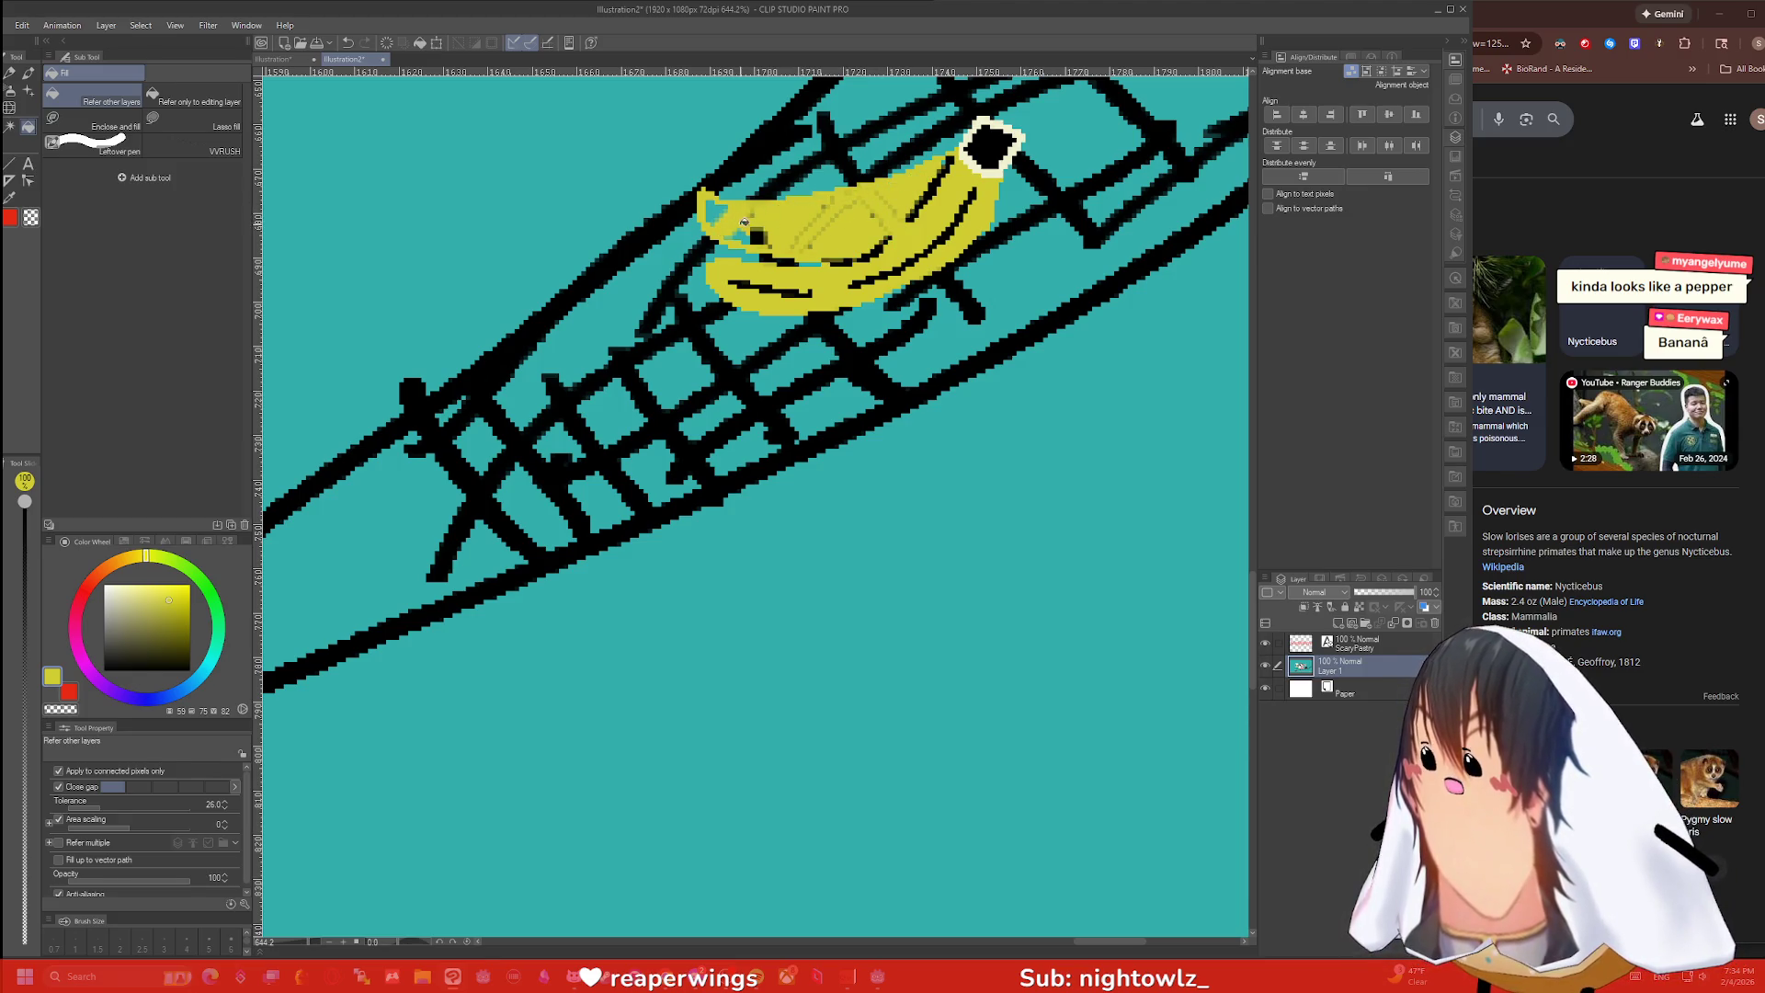
{"action": "key", "text": "p"}
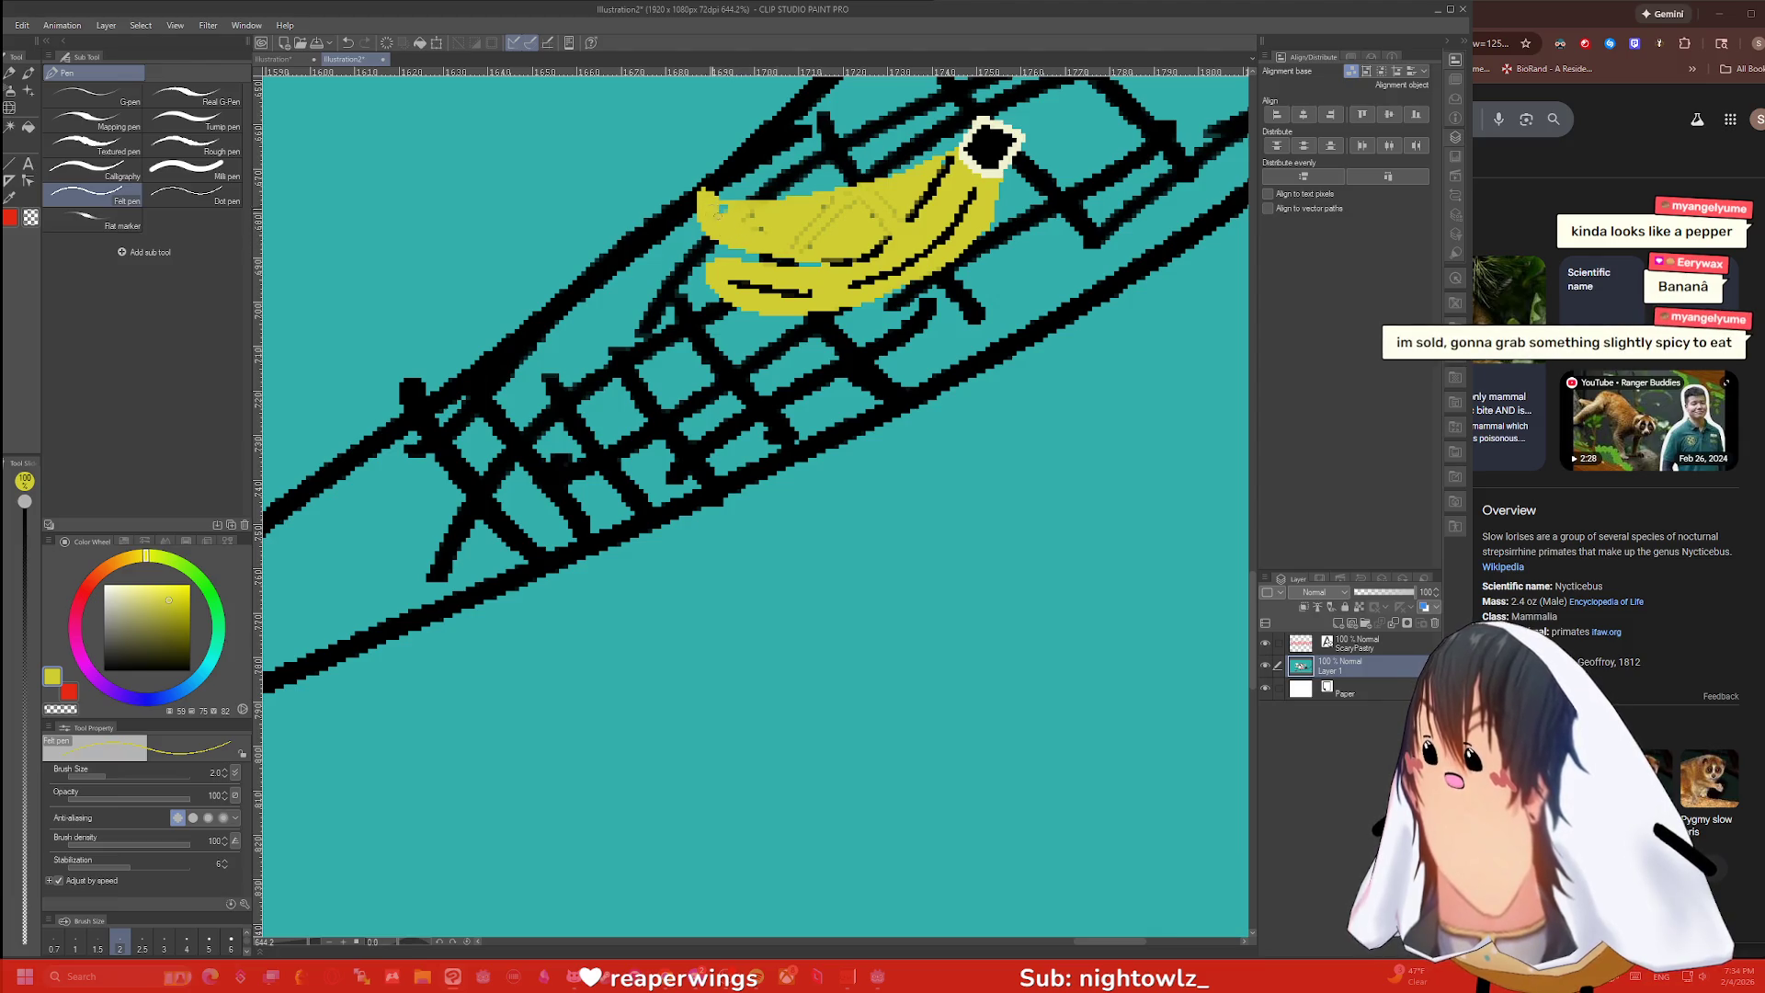
{"action": "left_click_drag", "start_coordinate": [779, 222], "coordinate": [814, 245]}
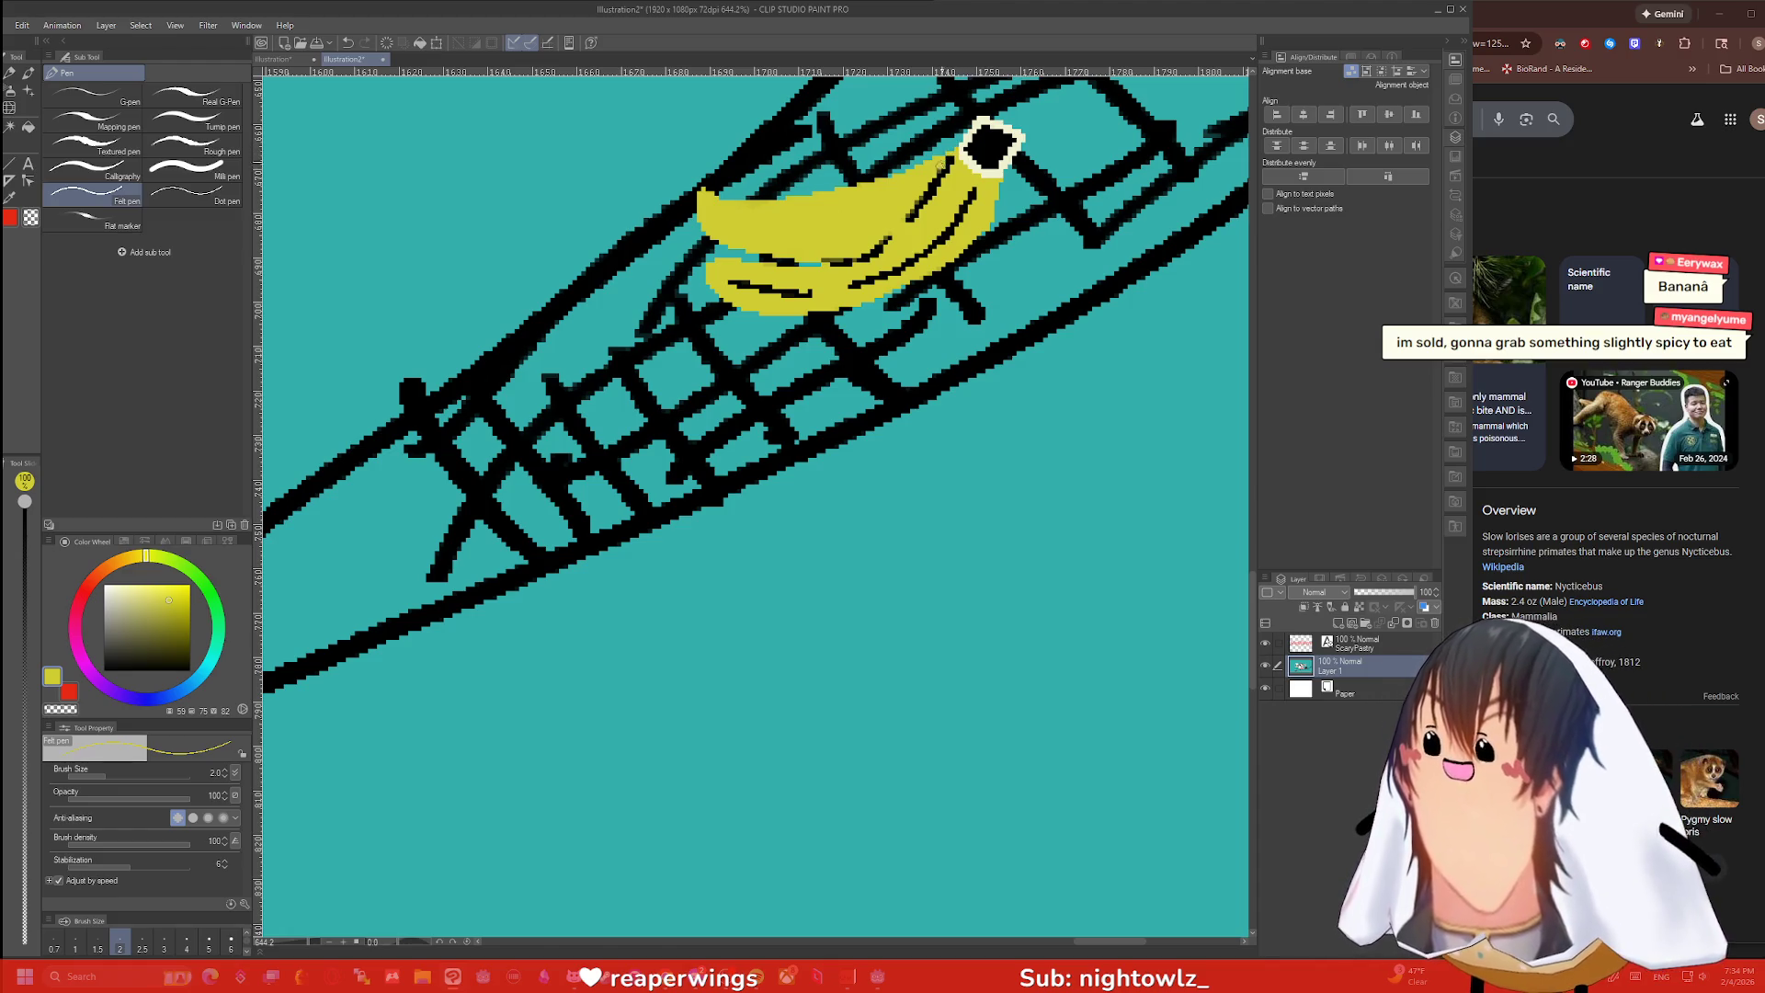
Draw black lines across the banana to split it into separate fingers
{"action": "left_click", "coordinate": [927, 199], "text": "alt"}
{"action": "left_click_drag", "start_coordinate": [878, 215], "coordinate": [765, 222]}
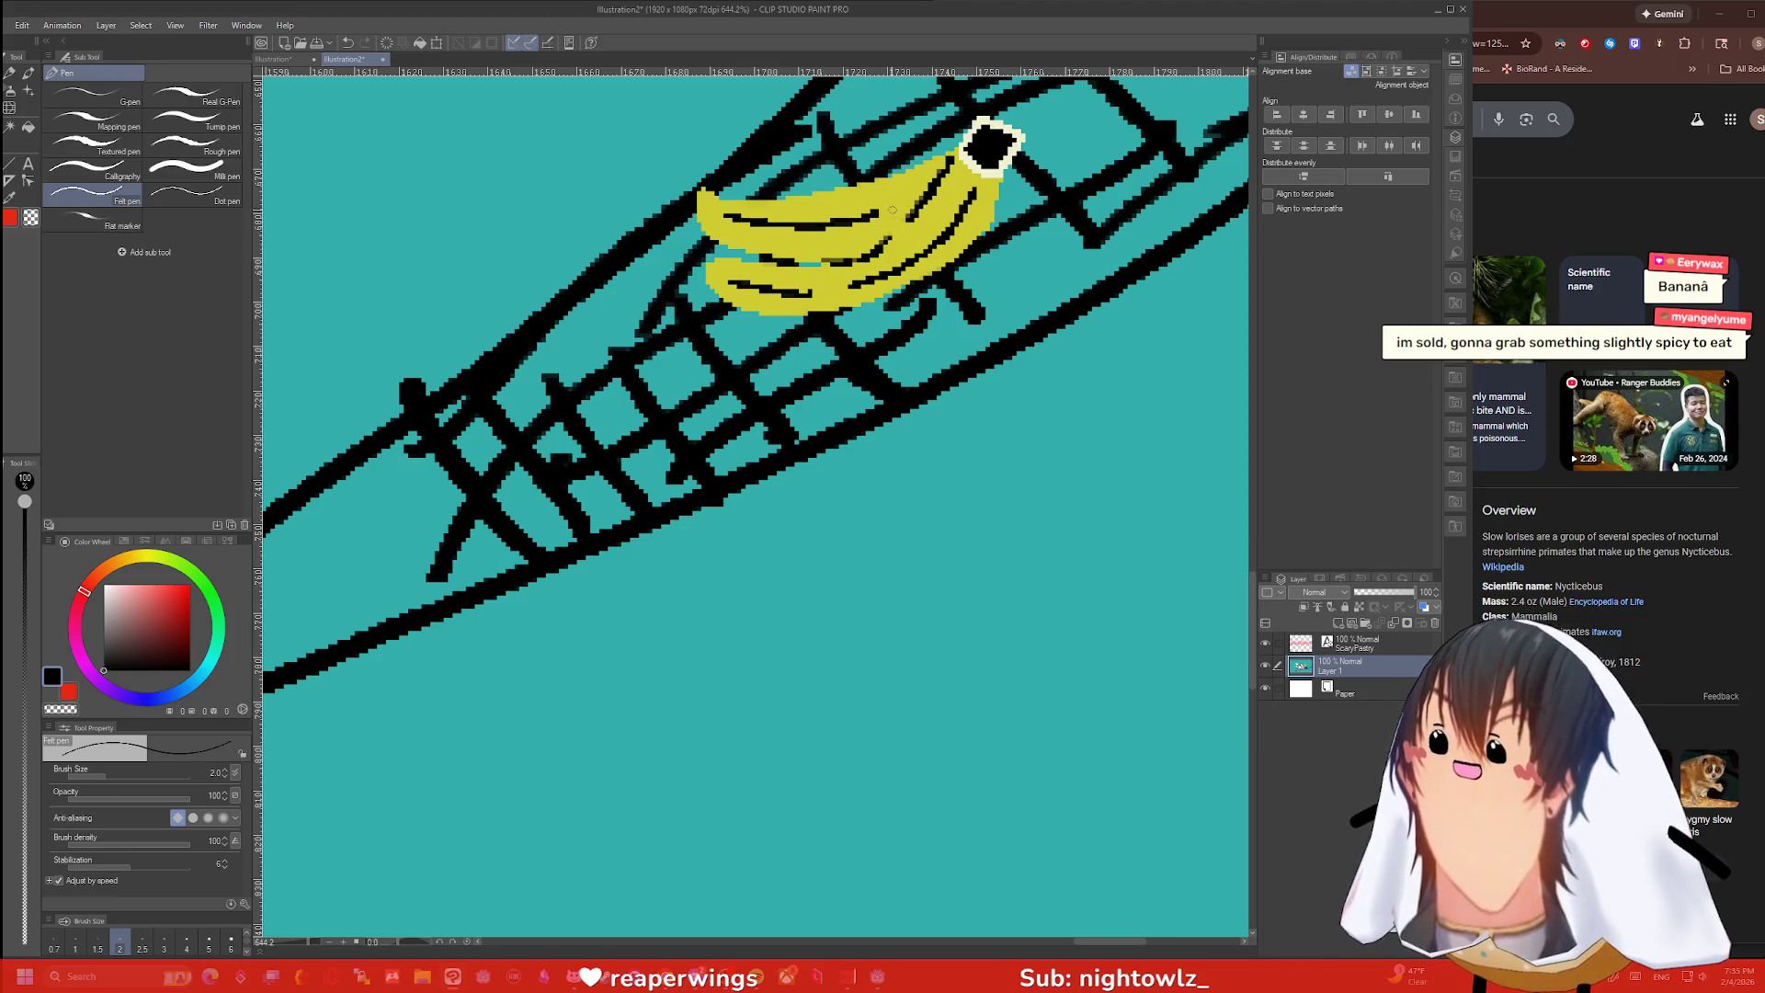
{"action": "left_click_drag", "start_coordinate": [919, 189], "coordinate": [906, 209]}
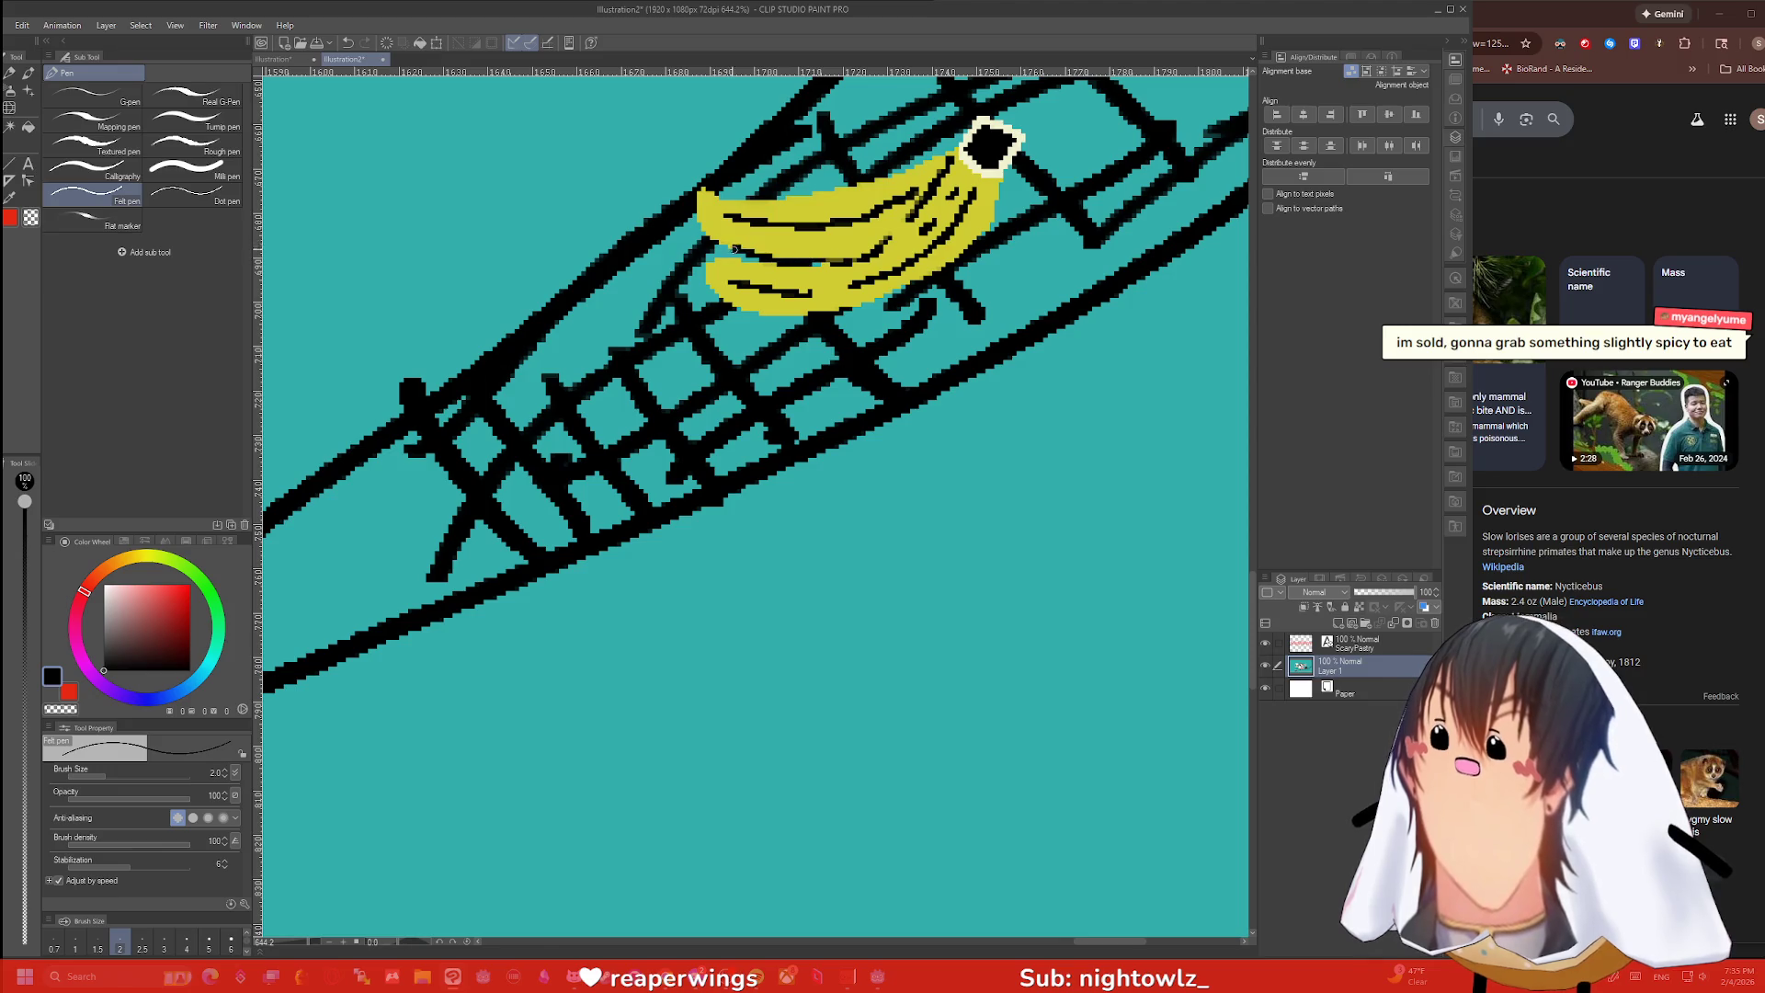
{"action": "scroll", "coordinate": [698, 215], "scroll_direction": "down", "scroll_amount": 7}
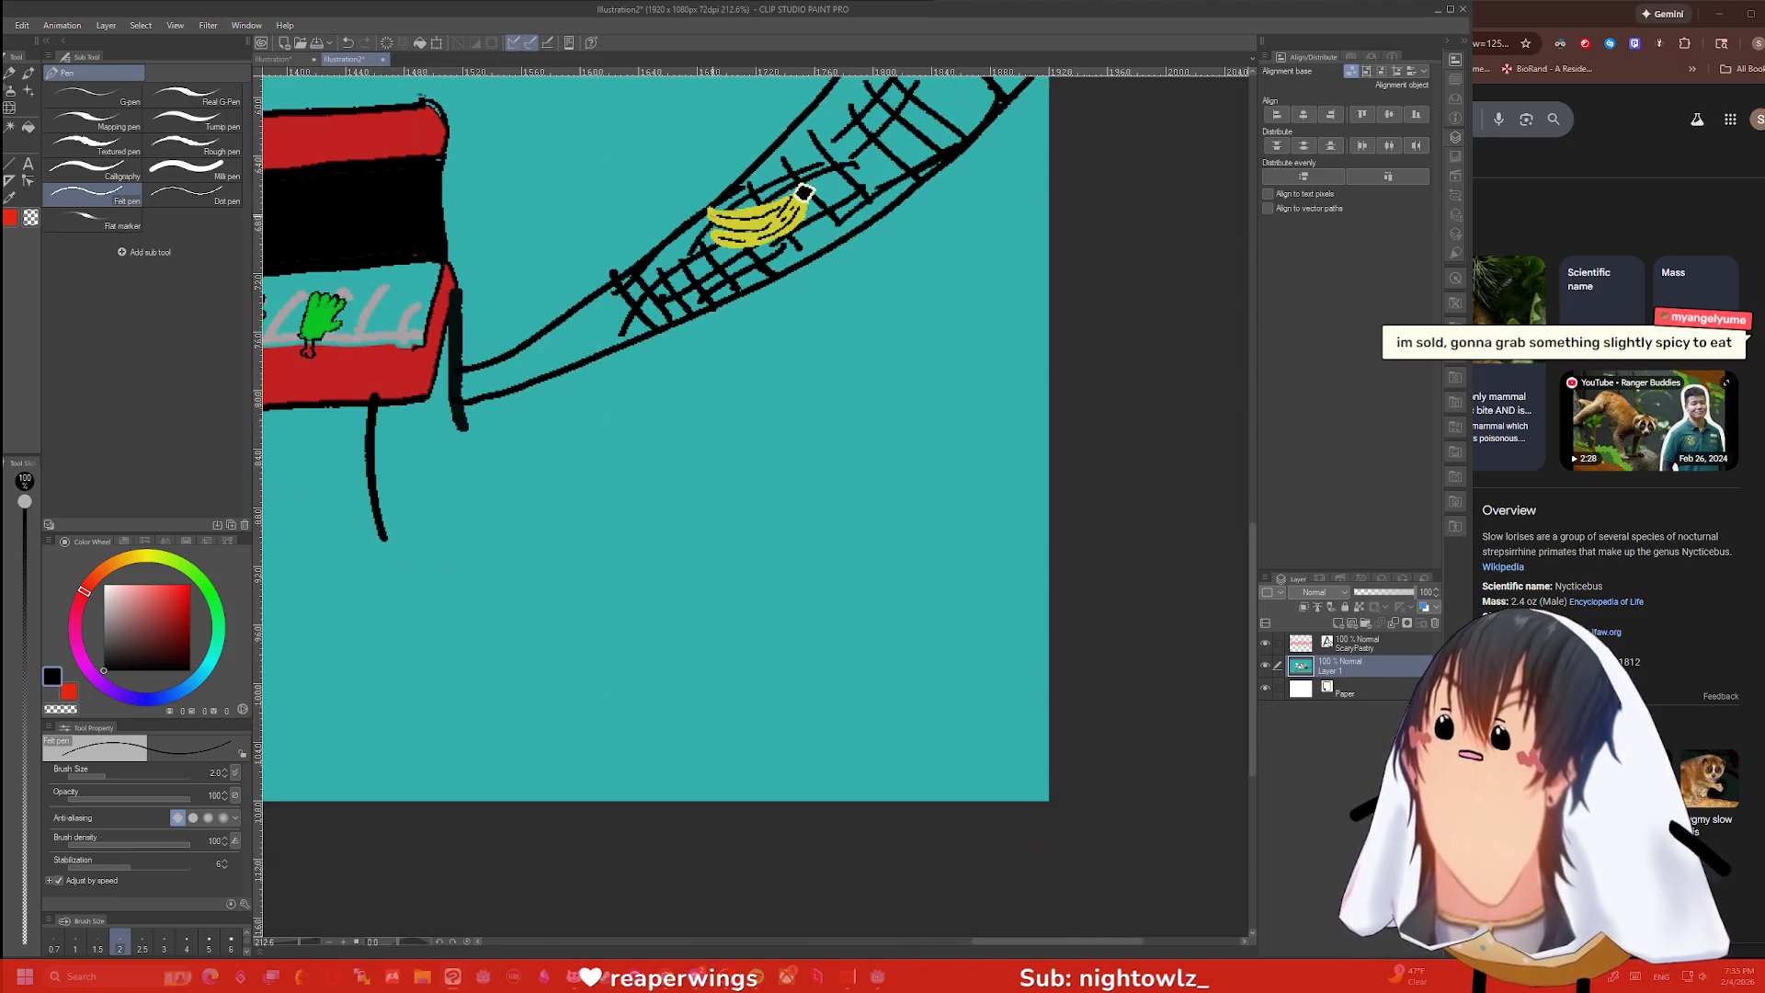
{"action": "scroll", "coordinate": [788, 195], "scroll_direction": "down", "scroll_amount": 4}
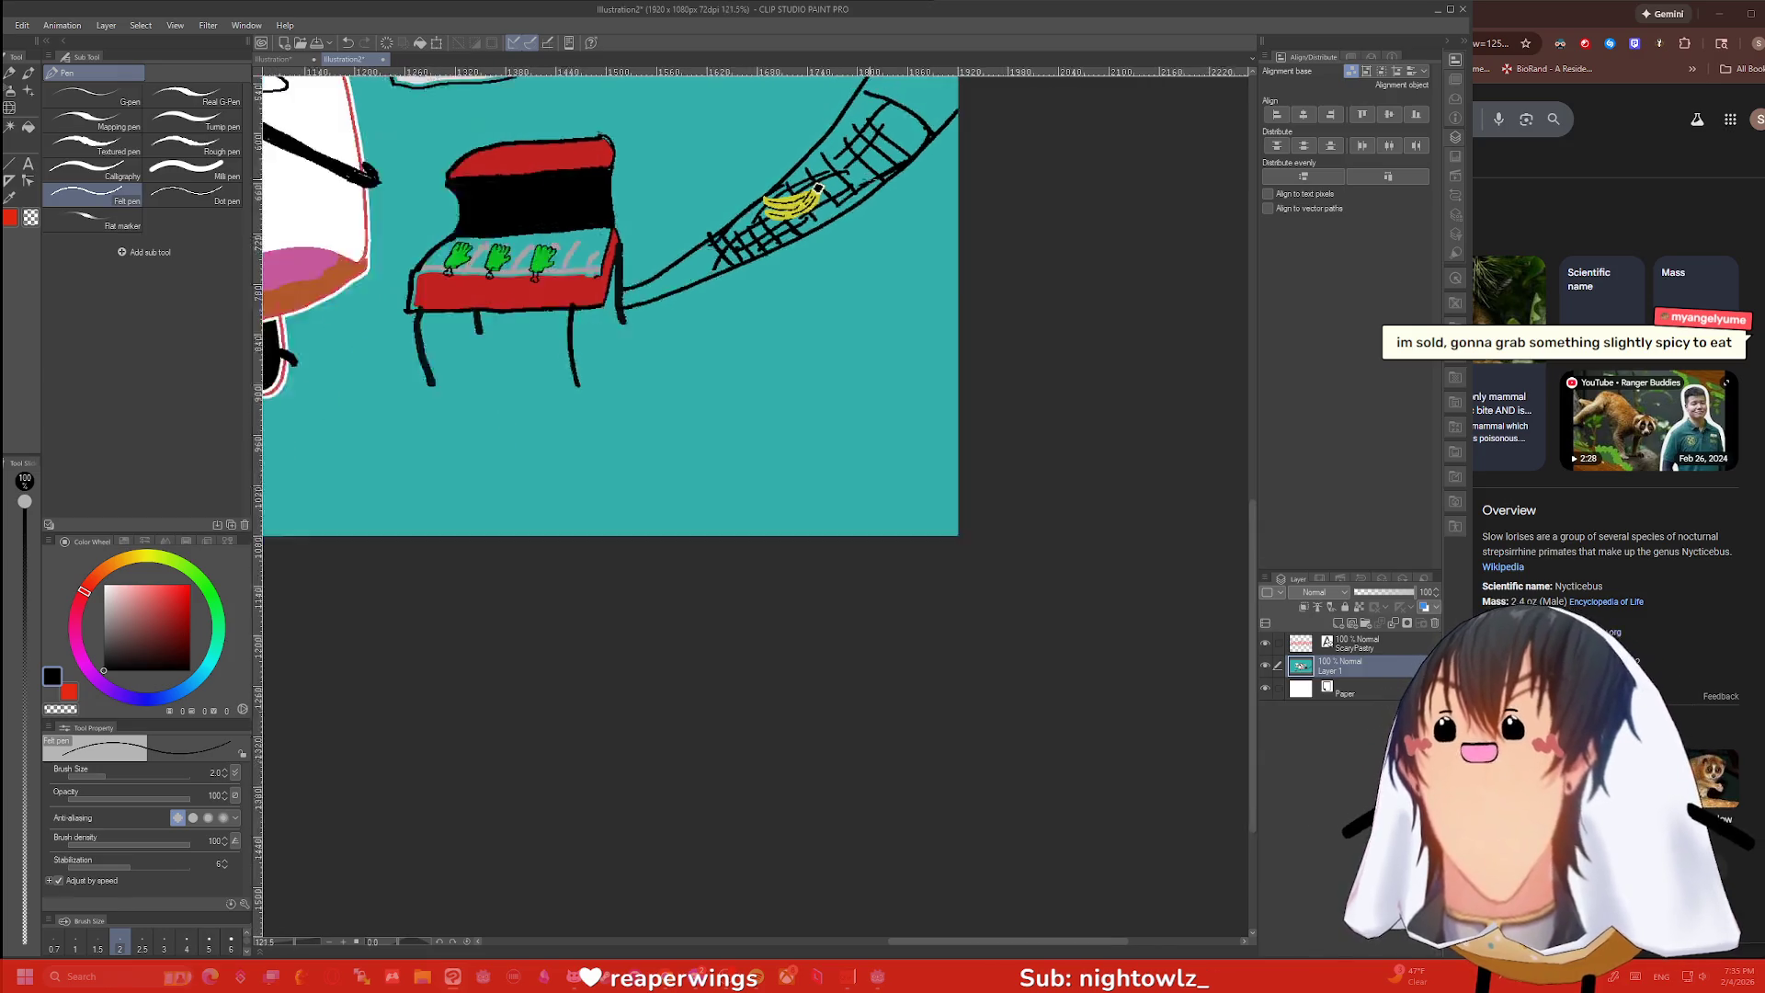
{"action": "left_click_drag", "start_coordinate": [1253, 570], "coordinate": [1272, 405]}
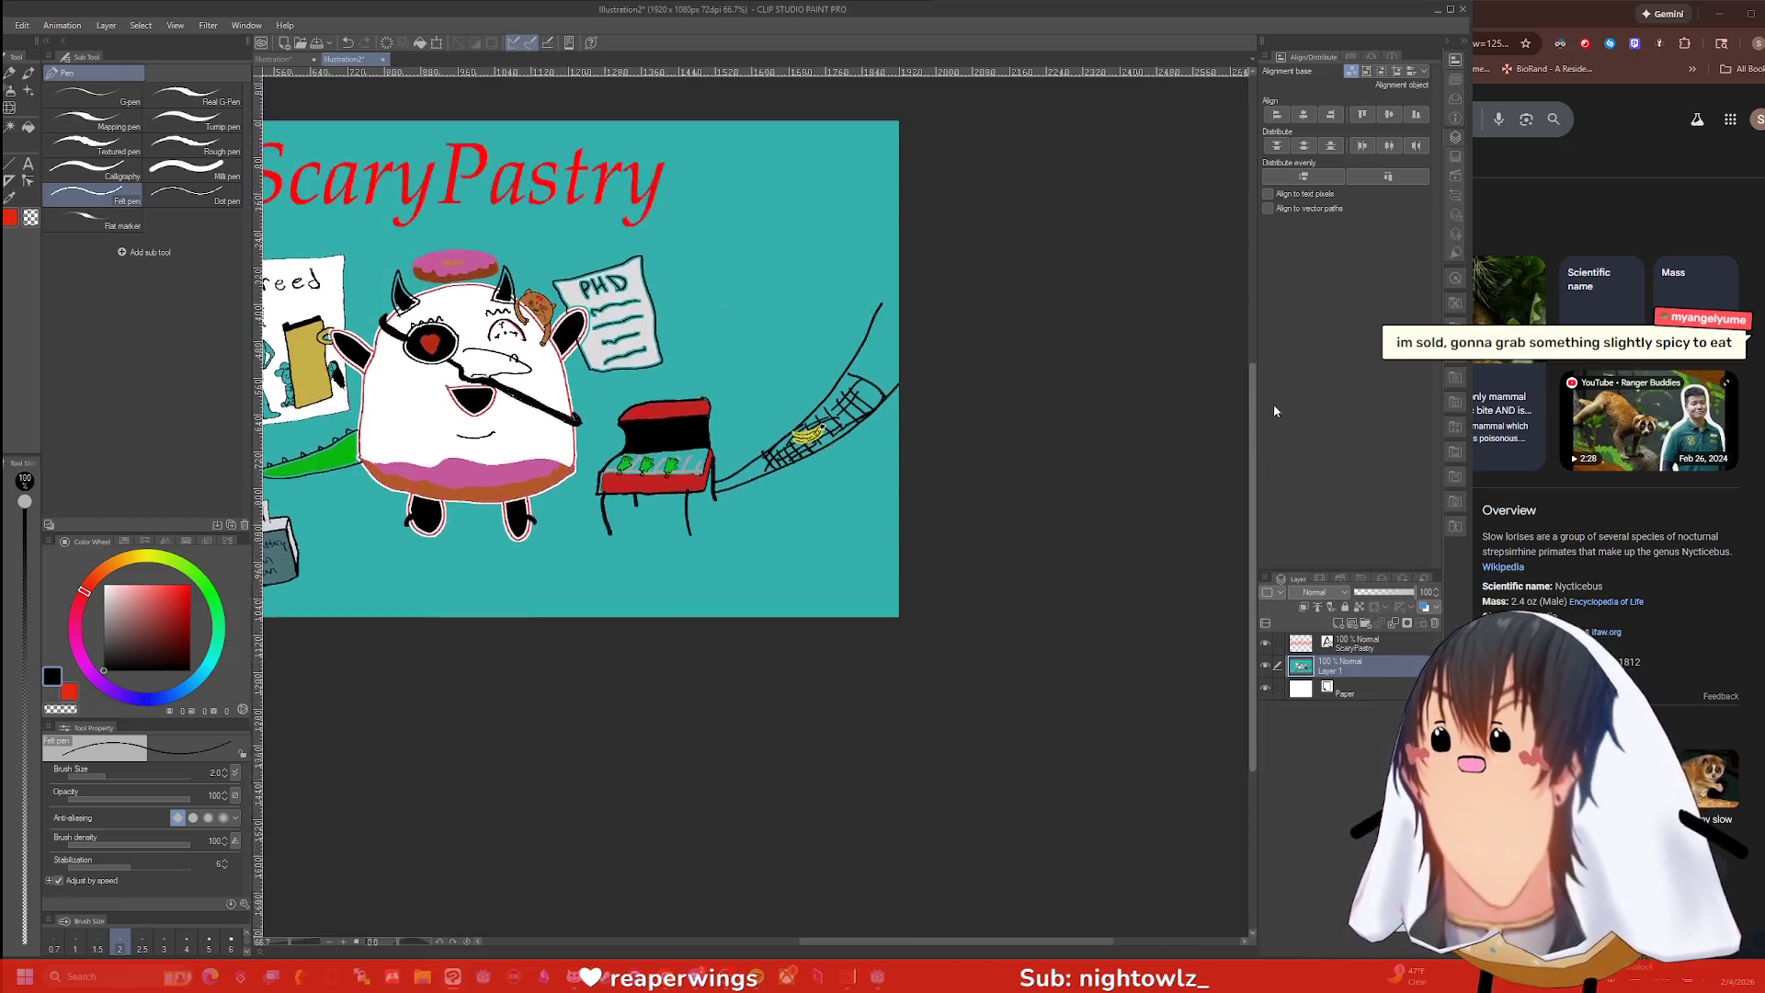
{"action": "scroll", "coordinate": [828, 735], "scroll_direction": "down", "scroll_amount": 1}
{"action": "scroll", "coordinate": [874, 690], "scroll_direction": "up", "scroll_amount": 2}
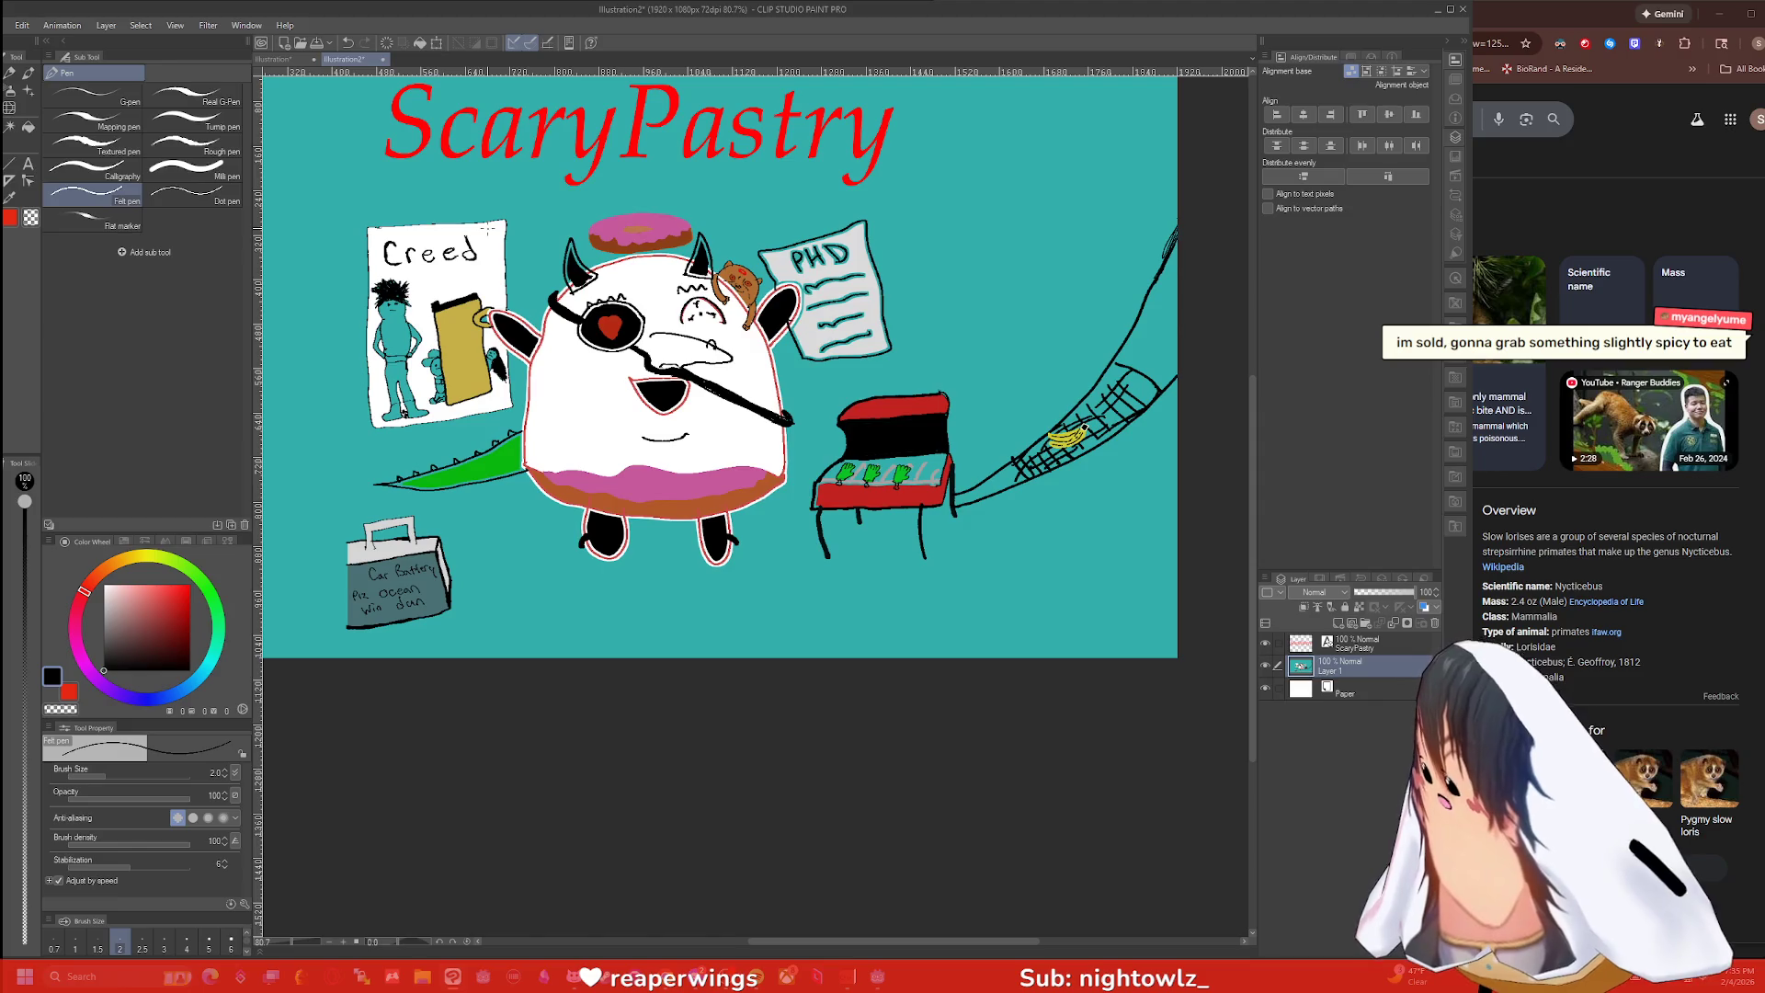
{"action": "scroll", "coordinate": [929, 735], "scroll_direction": "down", "scroll_amount": 2}
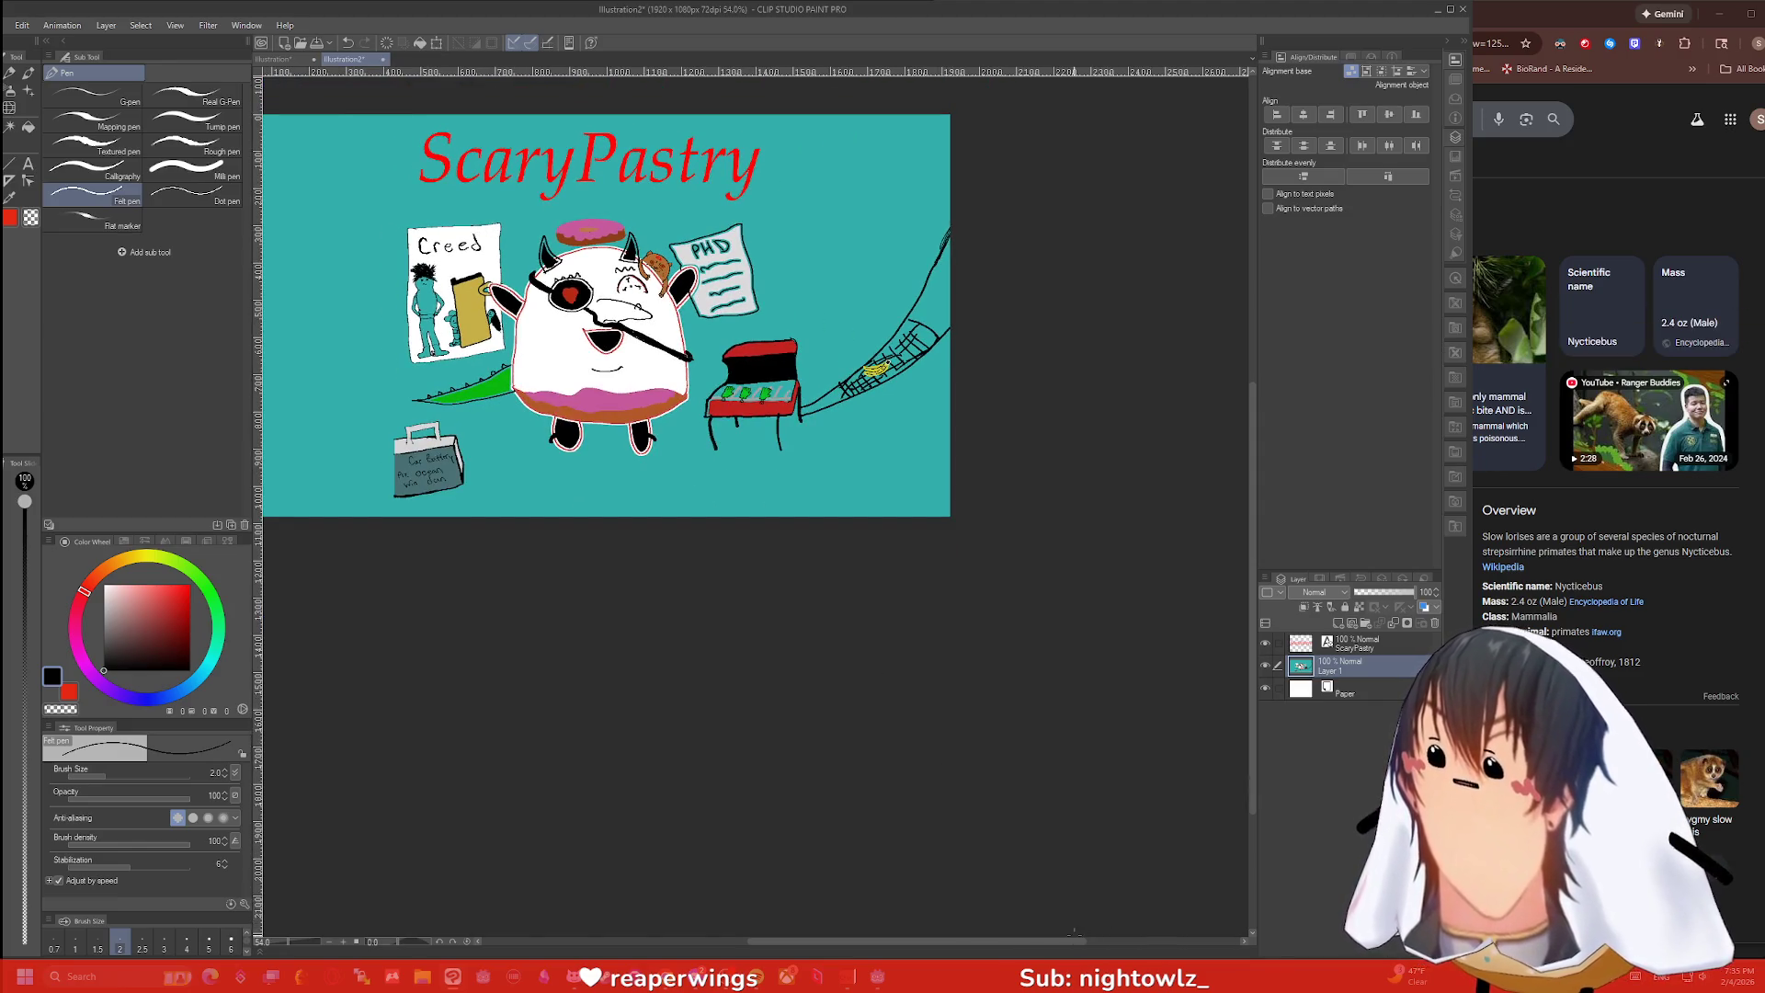
{"action": "scroll", "coordinate": [857, 542], "scroll_direction": "left", "scroll_amount": 3}
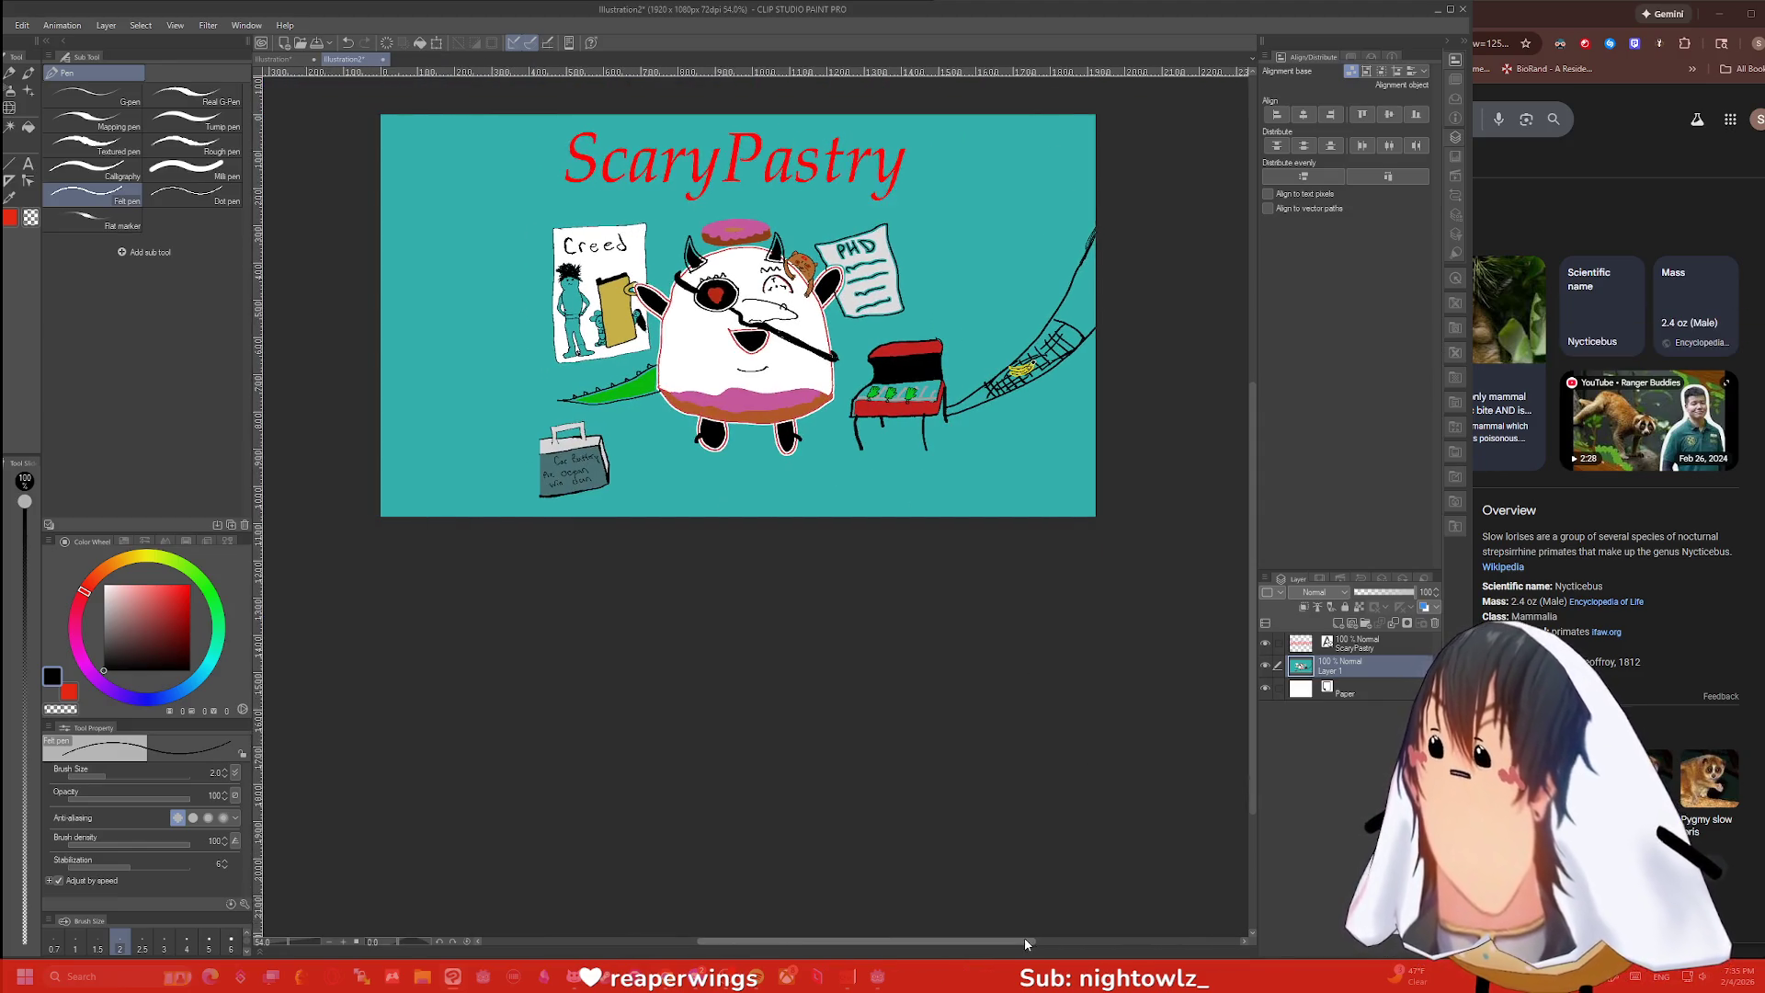
{"action": "left_click", "coordinate": [20, 25]}
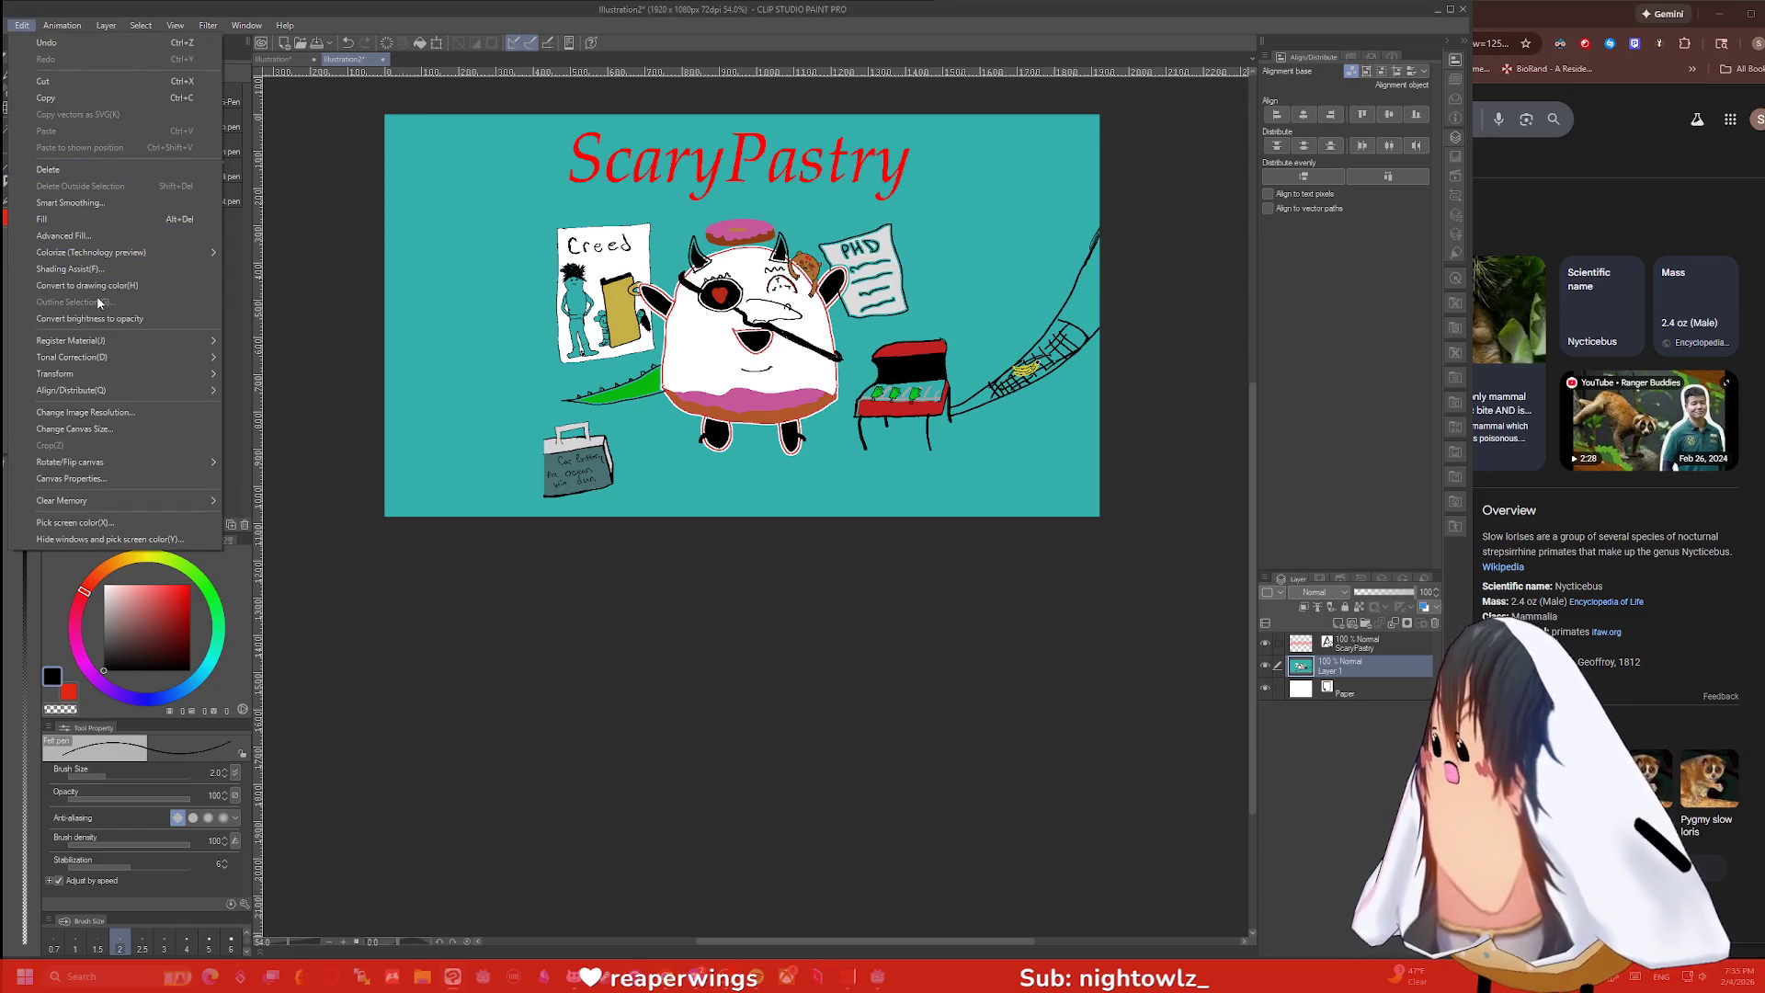
{"action": "left_click", "coordinate": [68, 98]}
{"action": "left_click", "coordinate": [20, 25]}
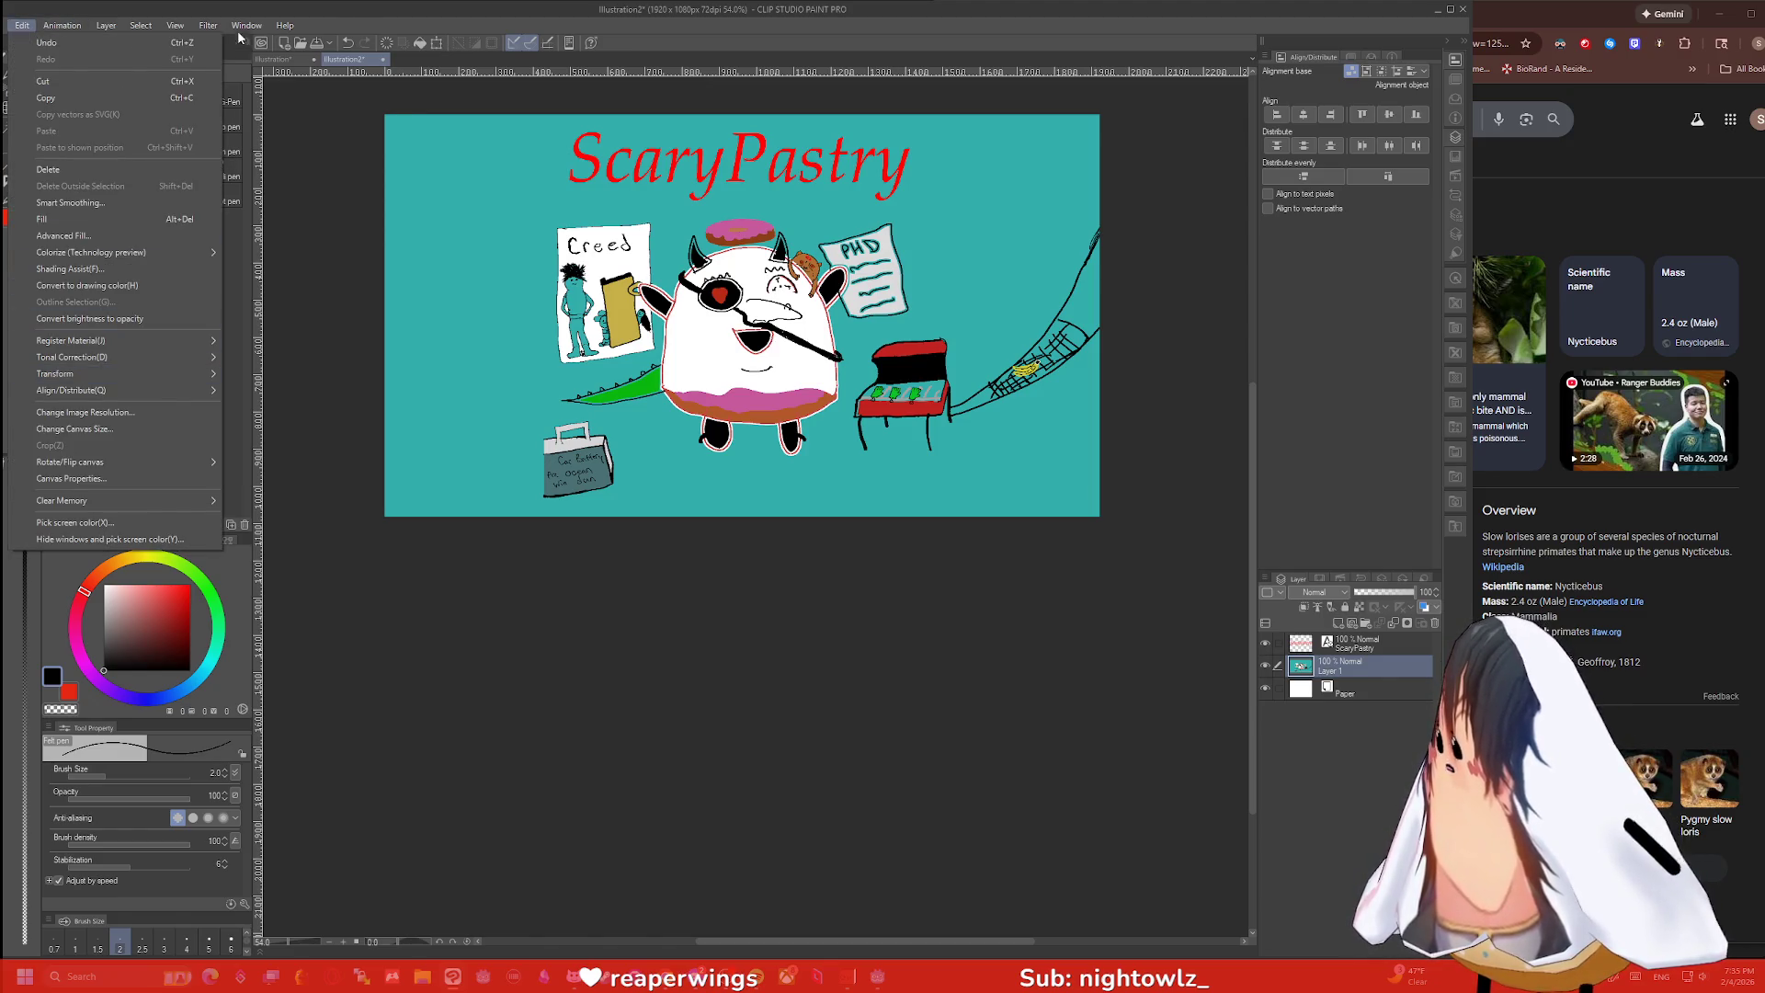
{"action": "left_click", "coordinate": [552, 20]}
{"action": "key", "text": "alt+Tab"}
{"action": "left_click_drag", "start_coordinate": [798, 9], "coordinate": [798, 54]}
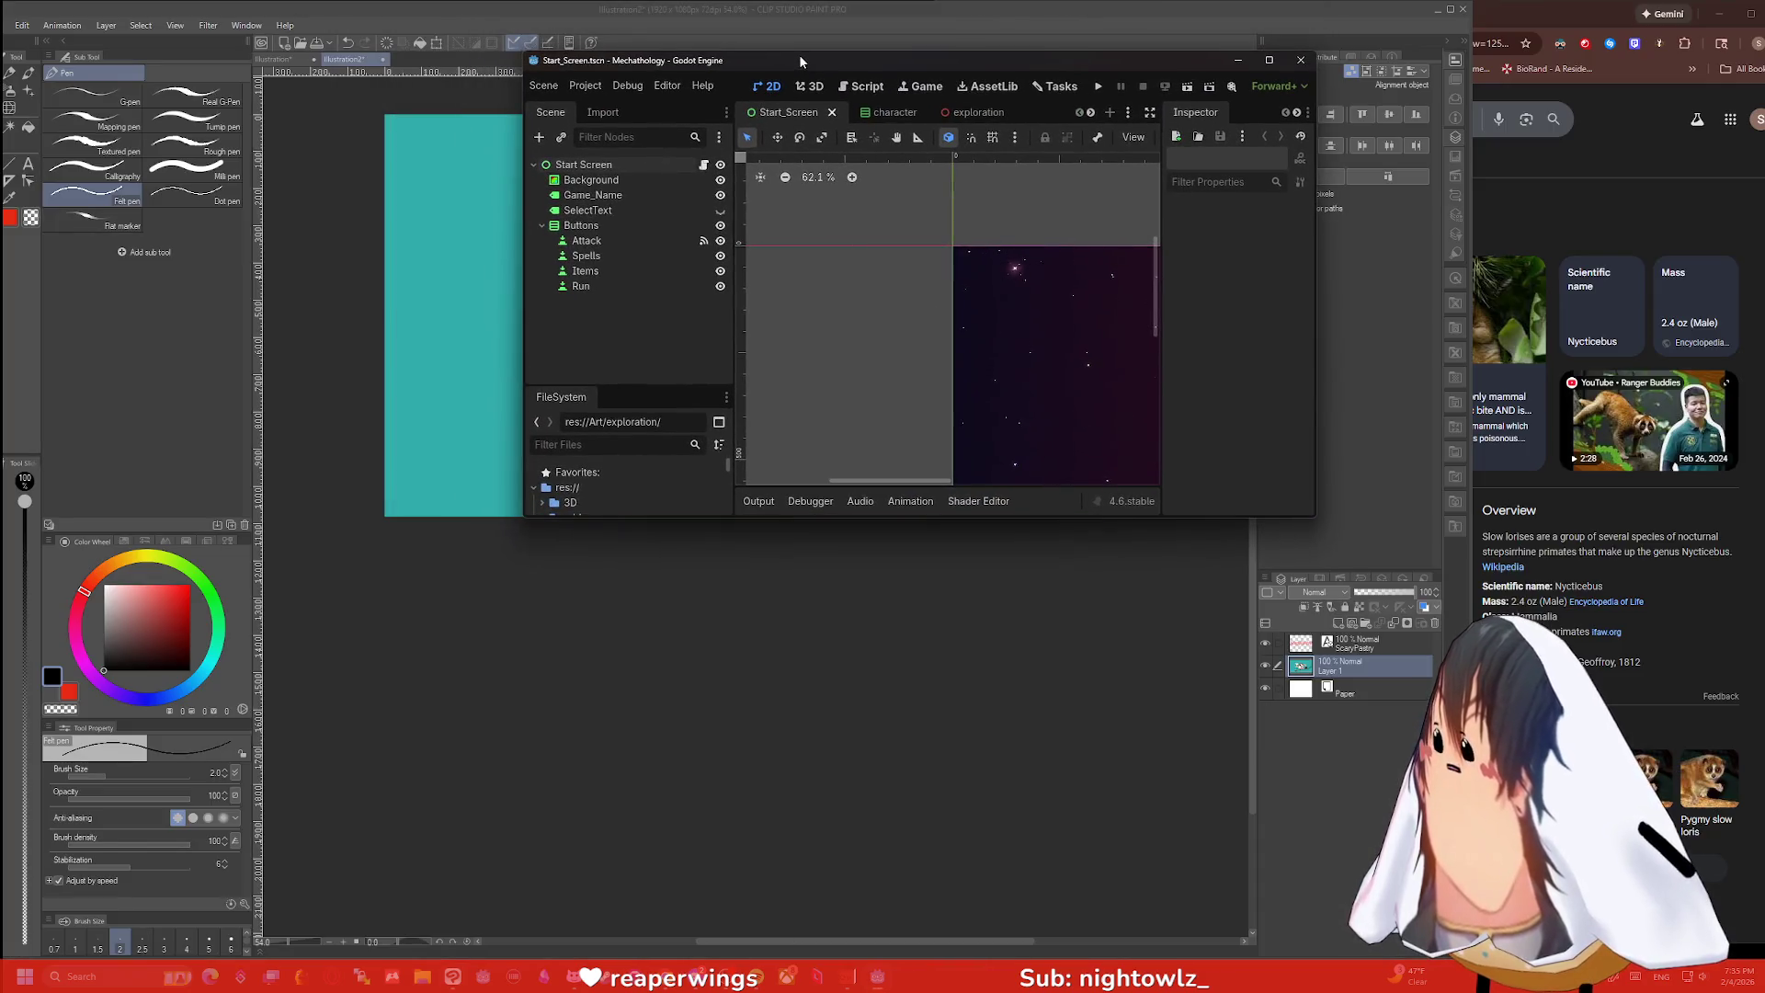
{"action": "left_click", "coordinate": [1270, 60]}
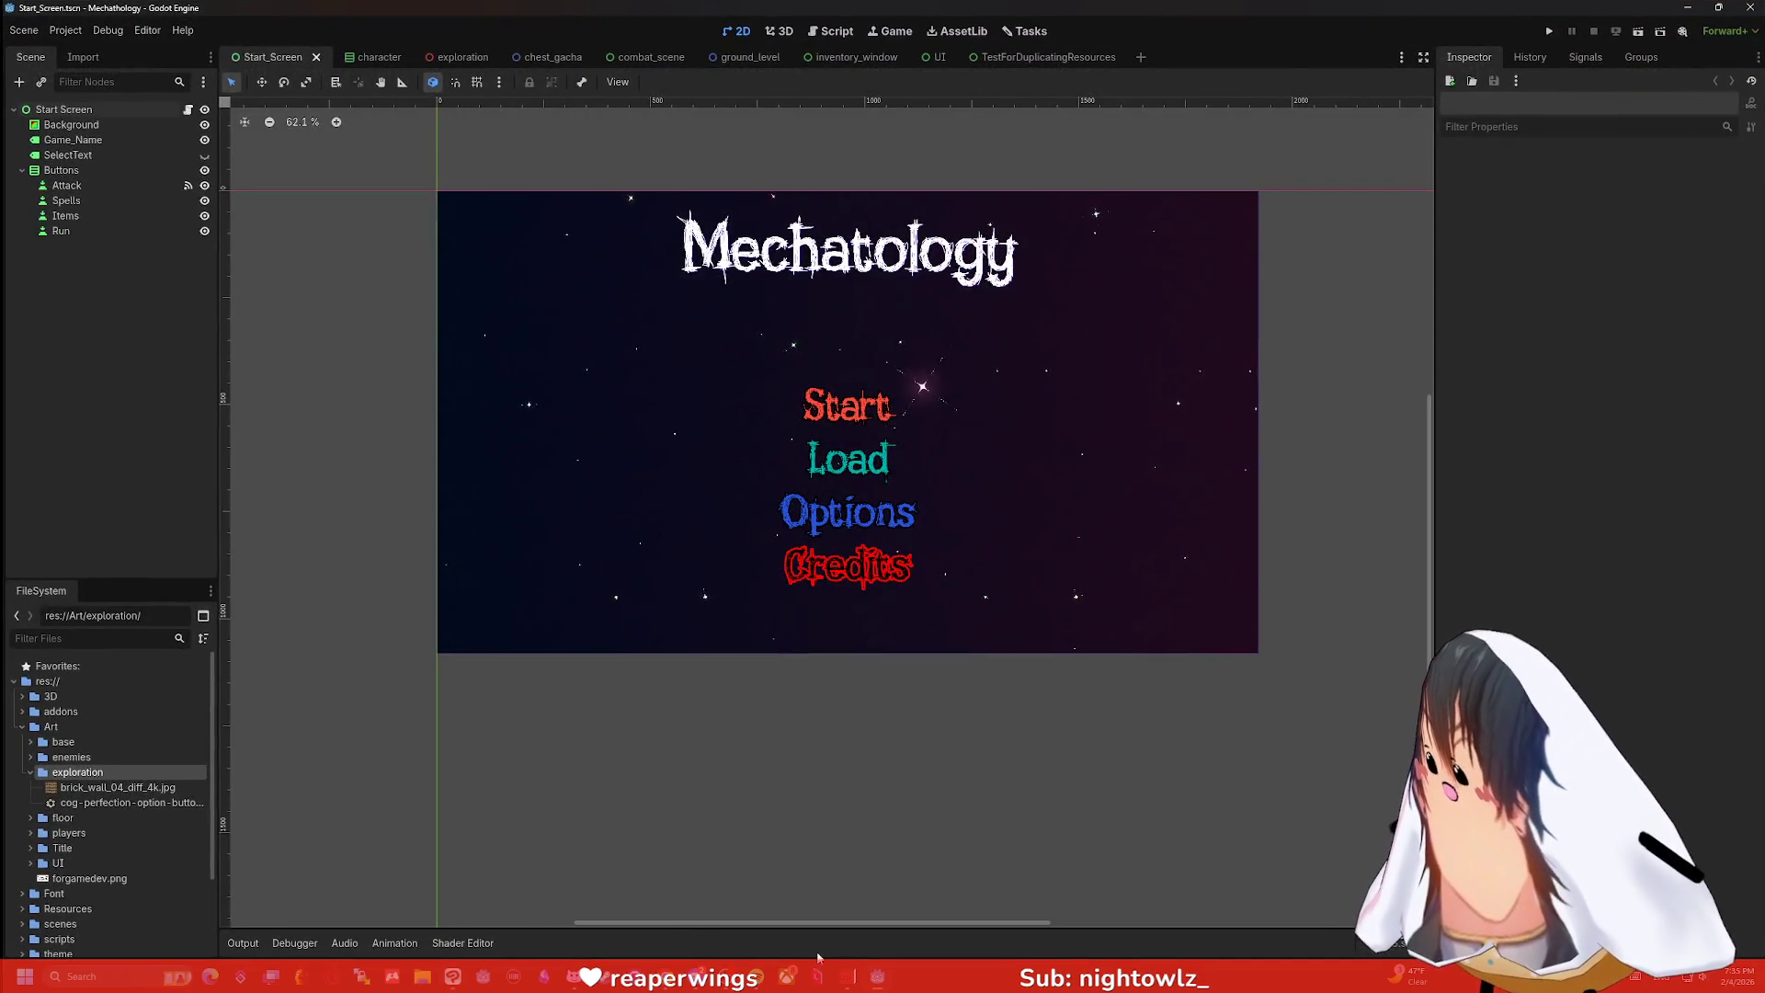
{"action": "left_click", "coordinate": [464, 984]}
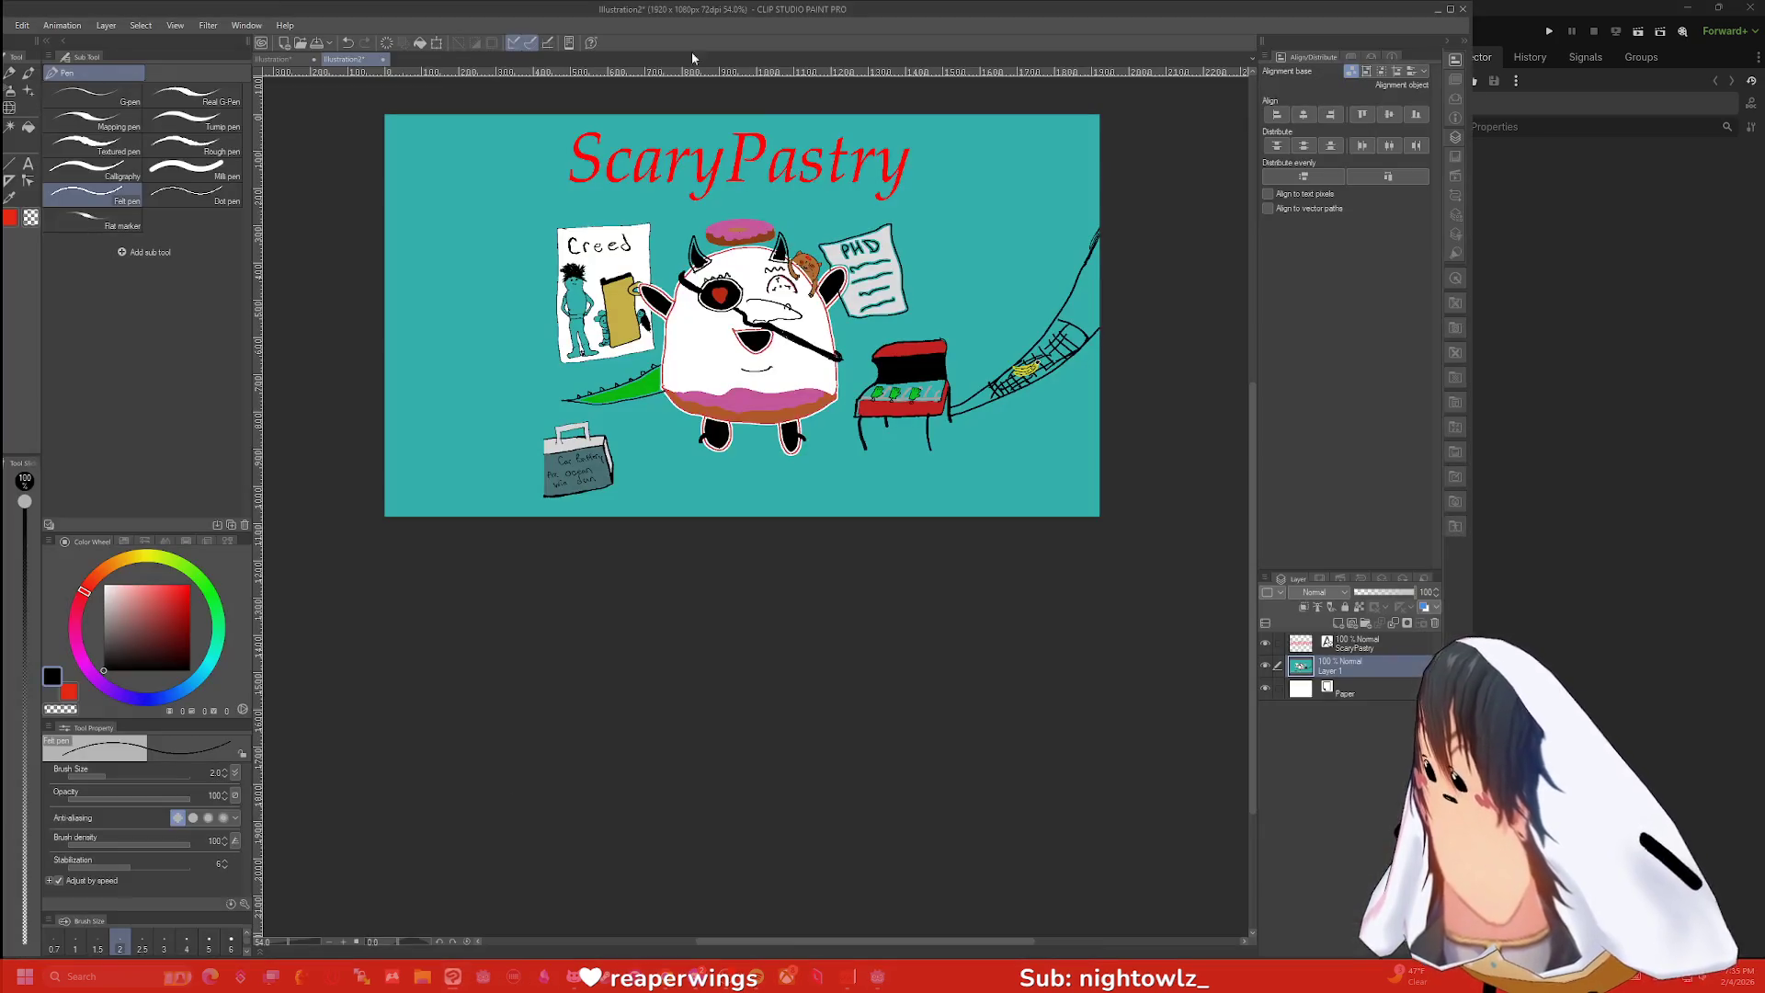
{"action": "double_click", "coordinate": [858, 30]}
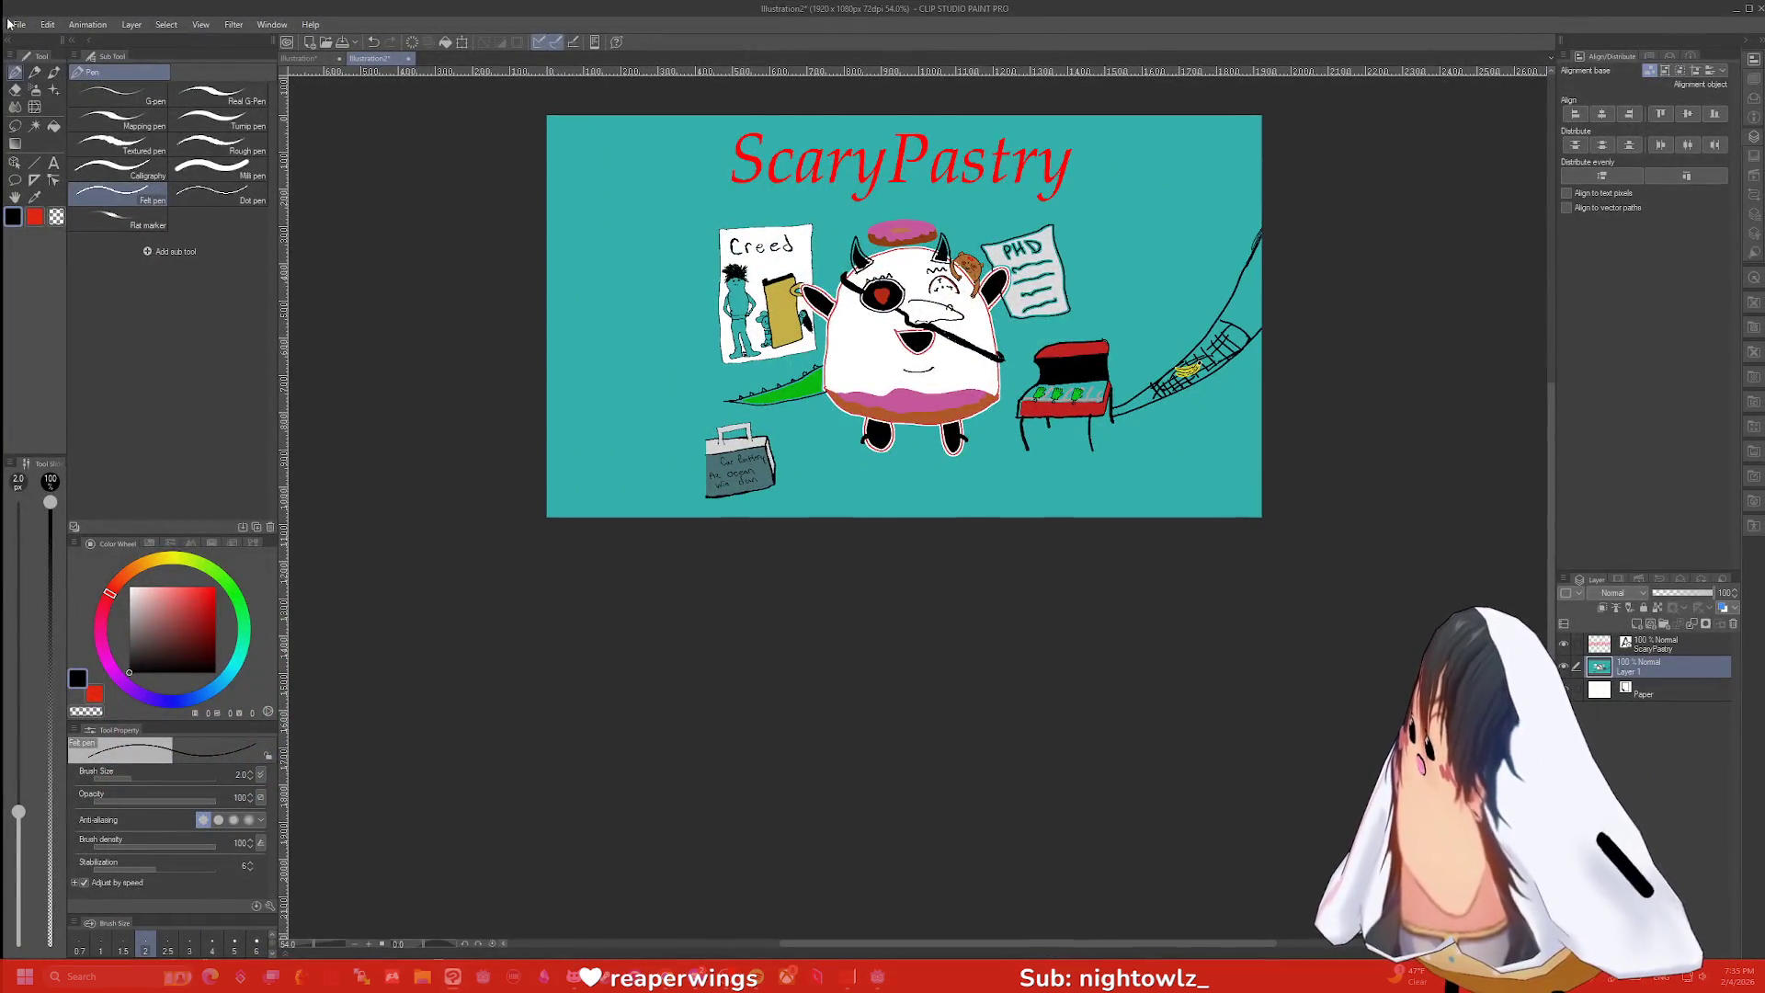
Start Save As, go up to Scary - Personal and create a new folder named BackgroundCheck
{"action": "left_click", "coordinate": [18, 24]}
{"action": "left_click", "coordinate": [42, 158]}
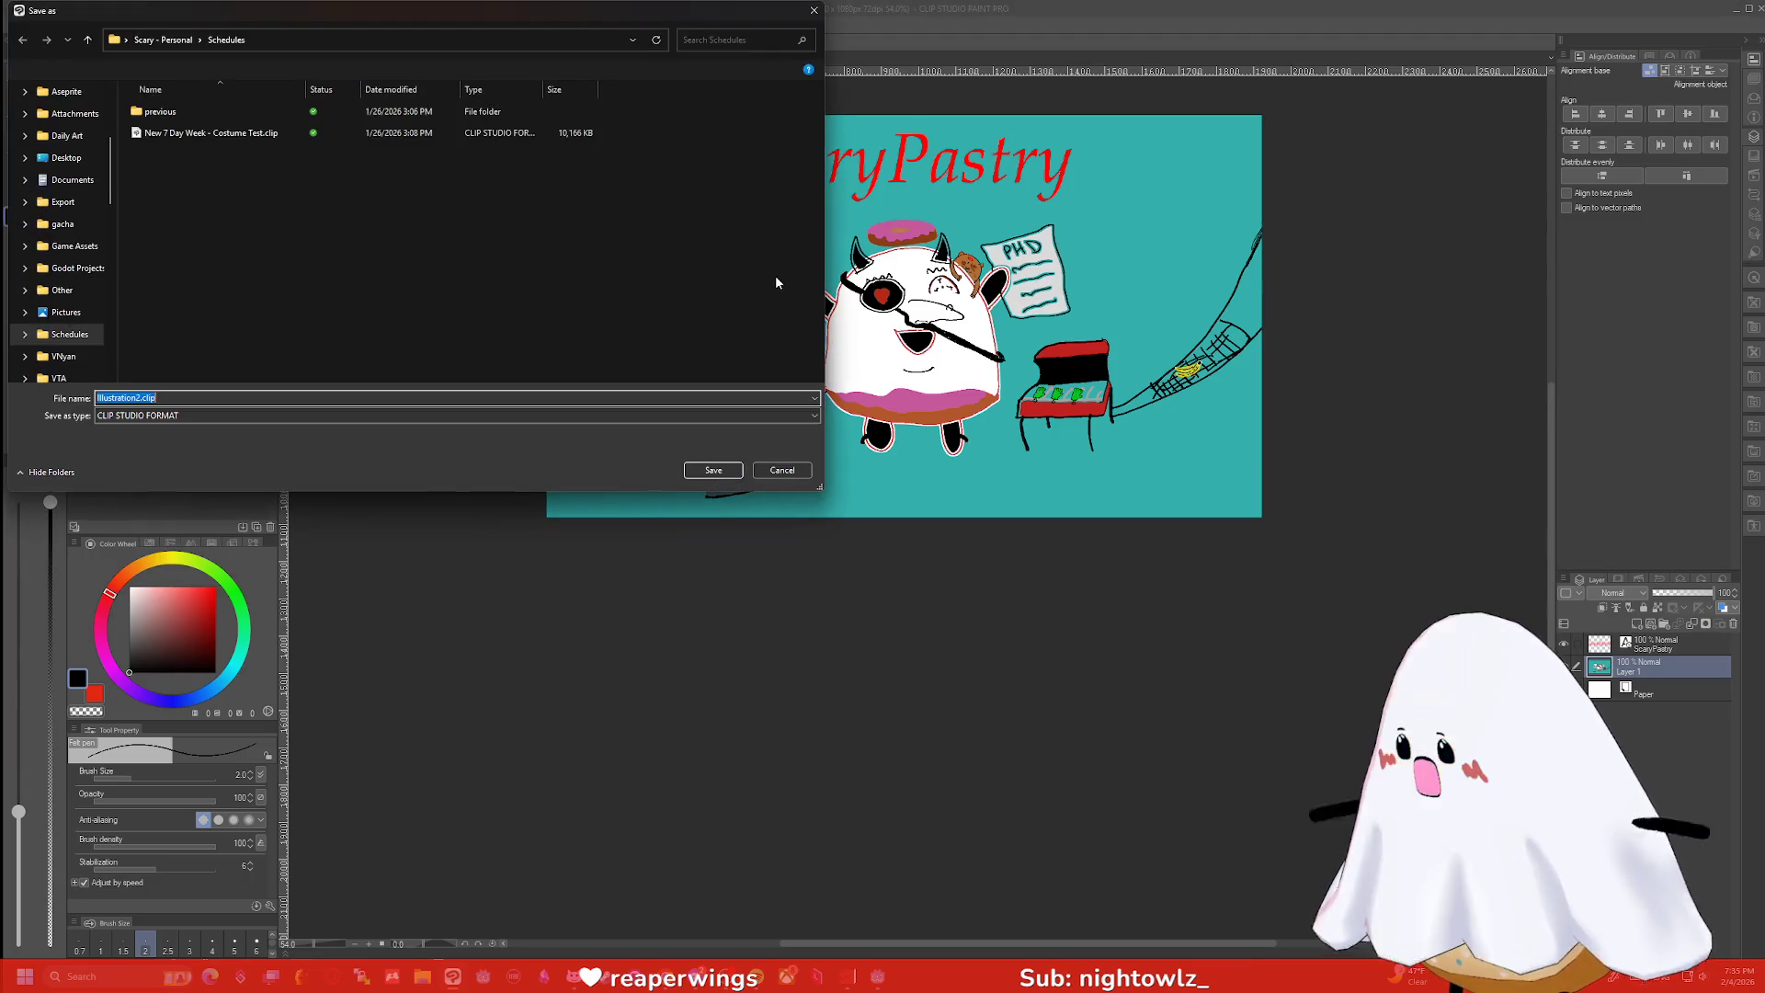
{"action": "left_click", "coordinate": [162, 39]}
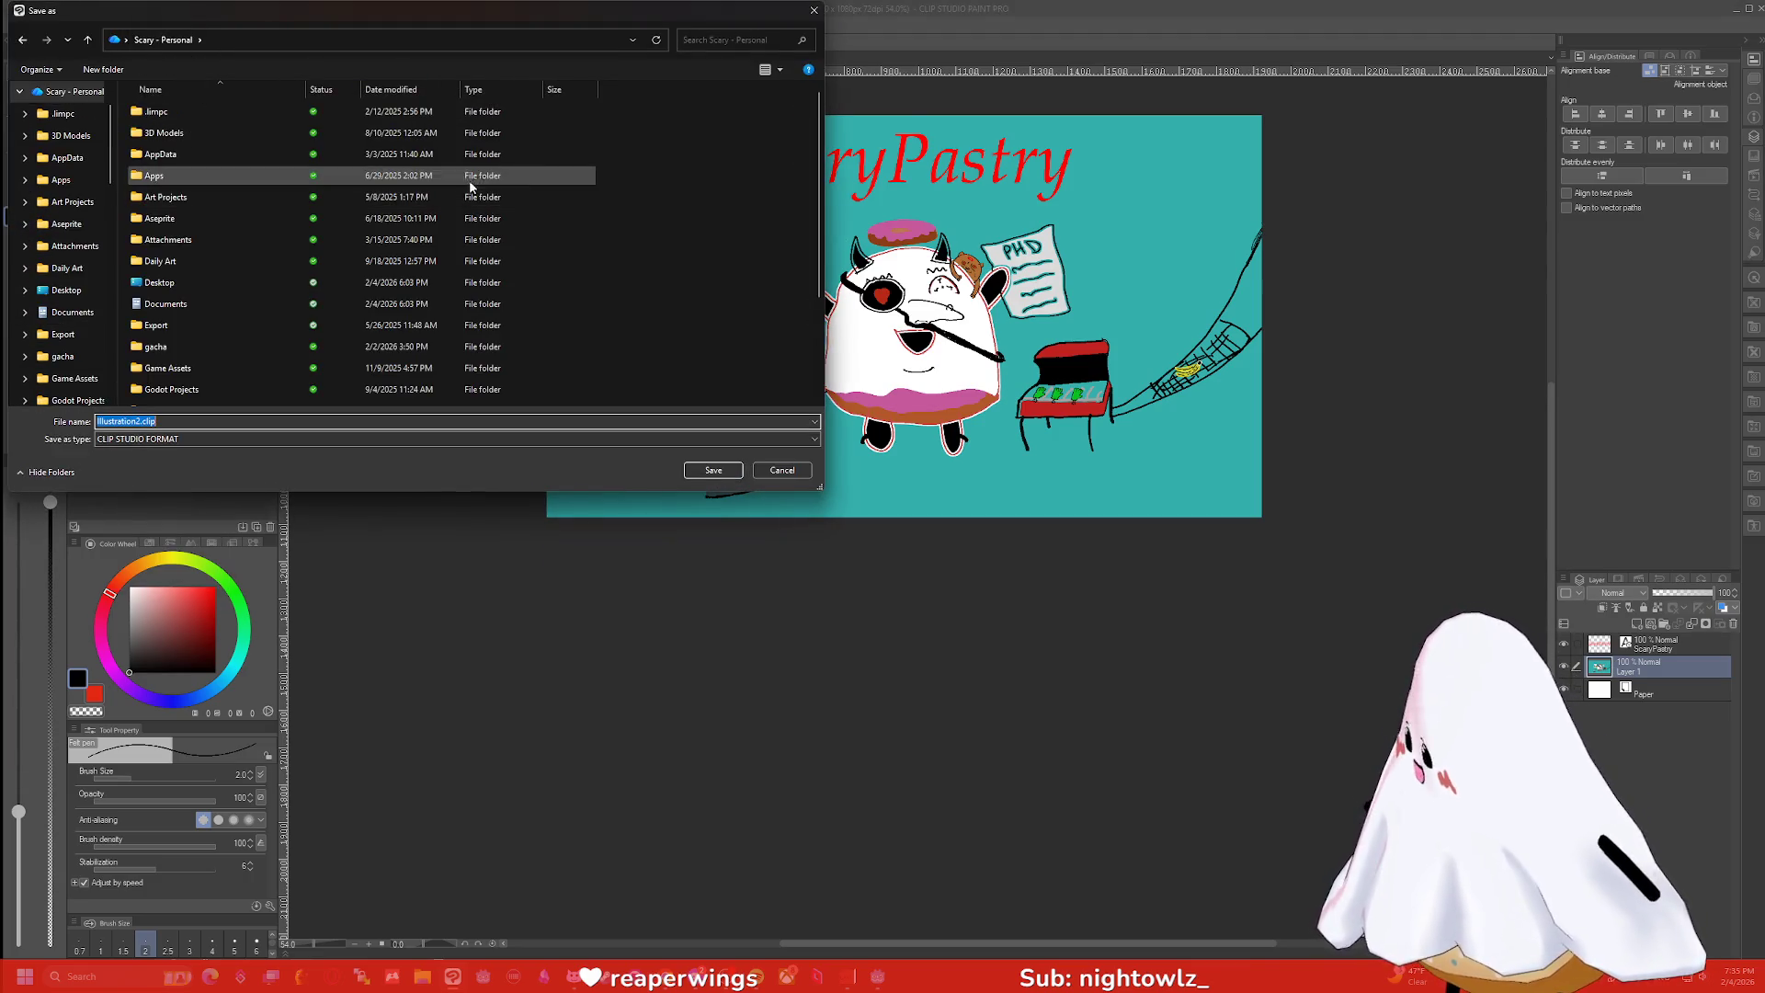
{"action": "right_click", "coordinate": [632, 173]}
{"action": "mouse_move", "coordinate": [755, 533]}
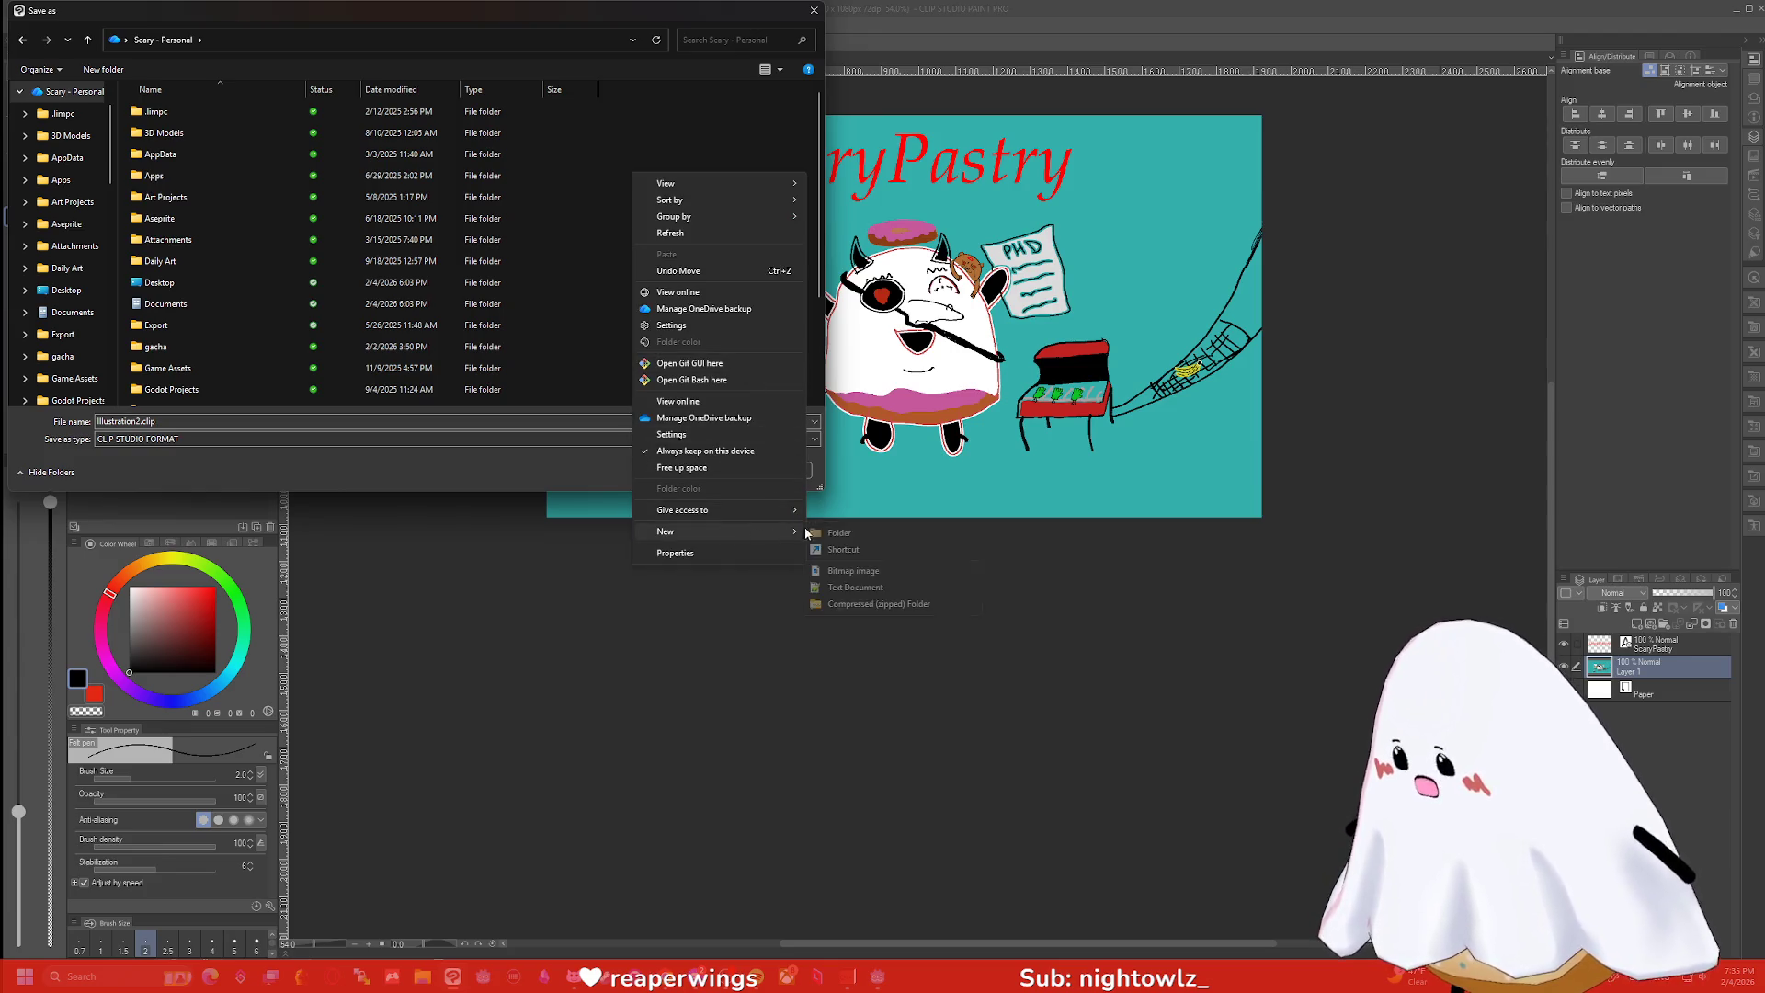
{"action": "left_click", "coordinate": [841, 533]}
{"action": "type", "text": "Ba"}
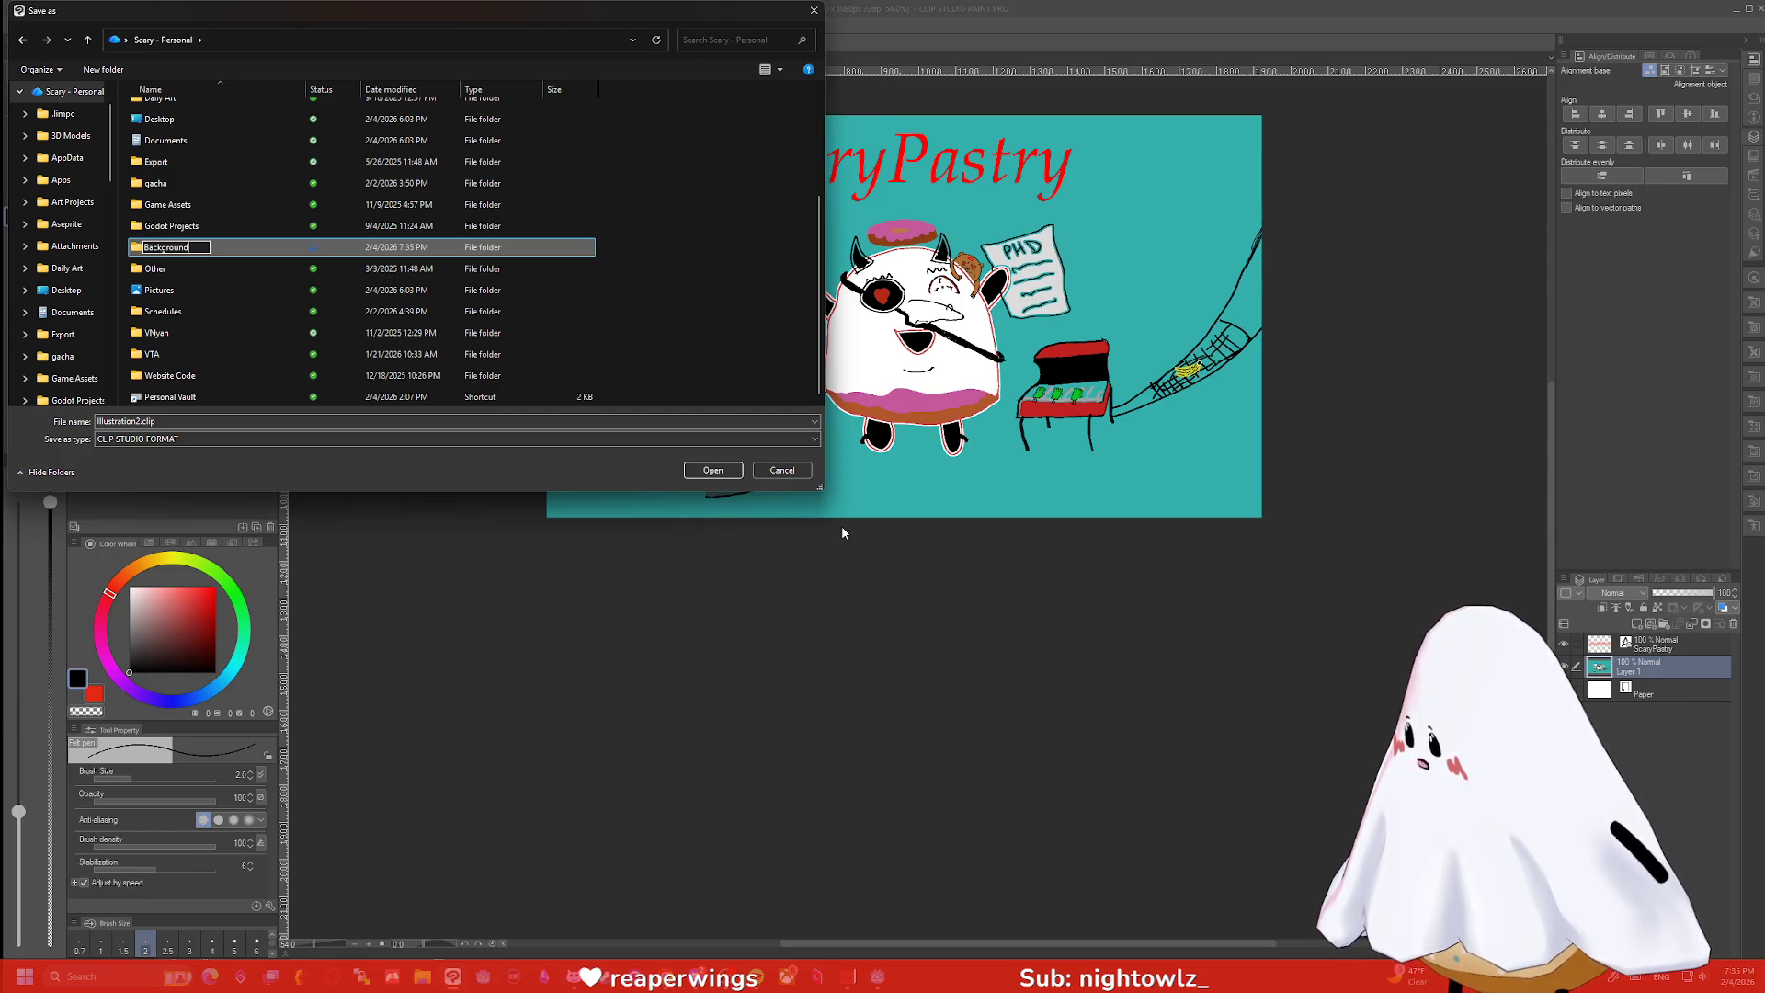
{"action": "type", "text": "ck"}
{"action": "key", "text": "Return"}
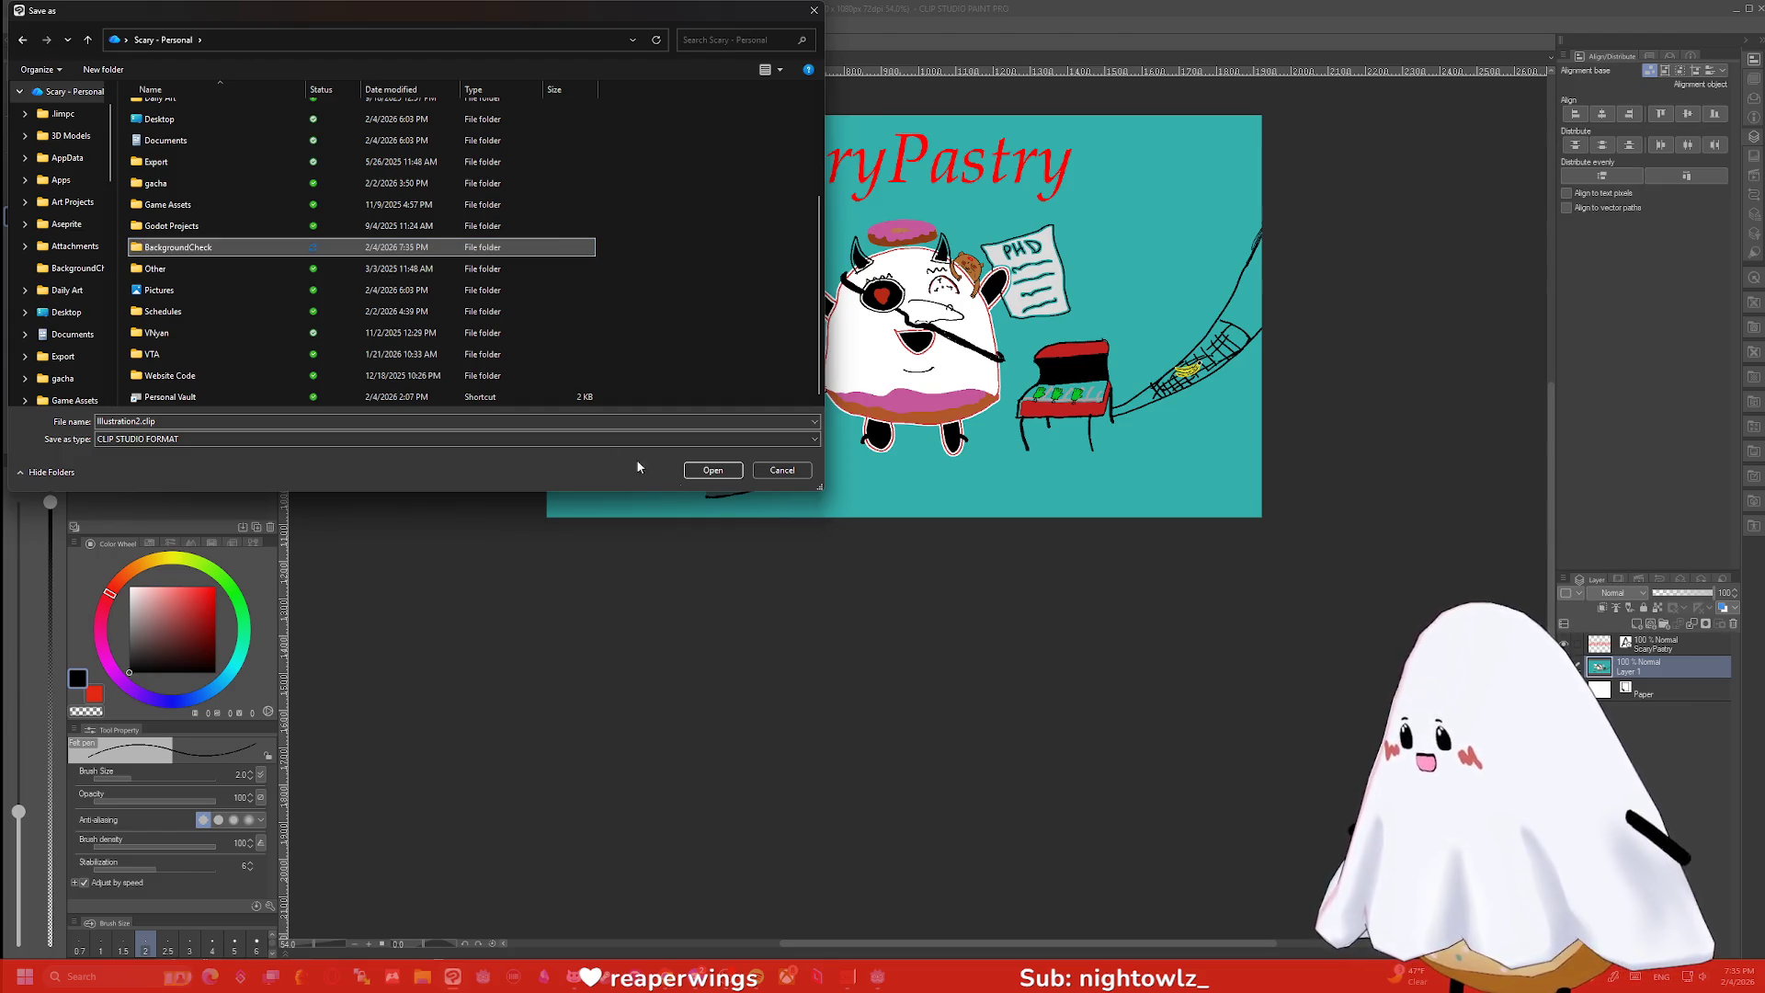
Open the BackgroundCheck folder and save the drawing there as BackgroundForTwitch
{"action": "double_click", "coordinate": [203, 245]}
{"action": "left_click", "coordinate": [277, 420]}
{"action": "type", "text": "BackgroundForTwitch"}
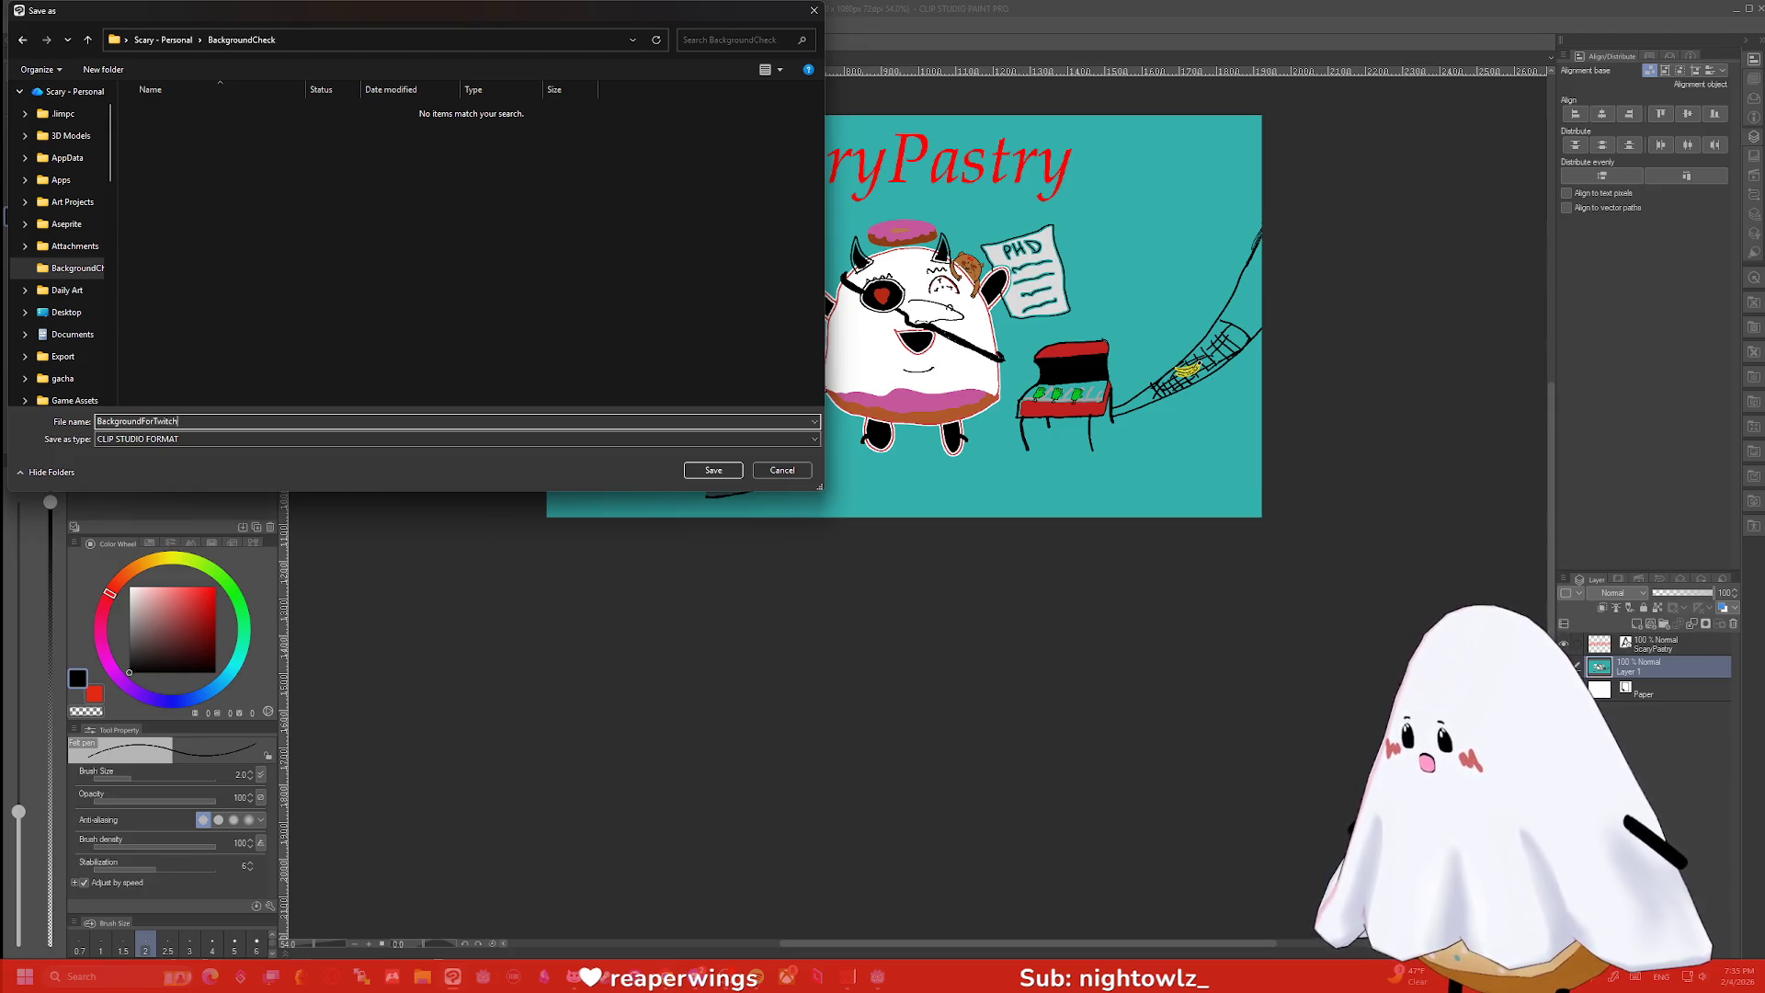
{"action": "key", "text": "Return"}
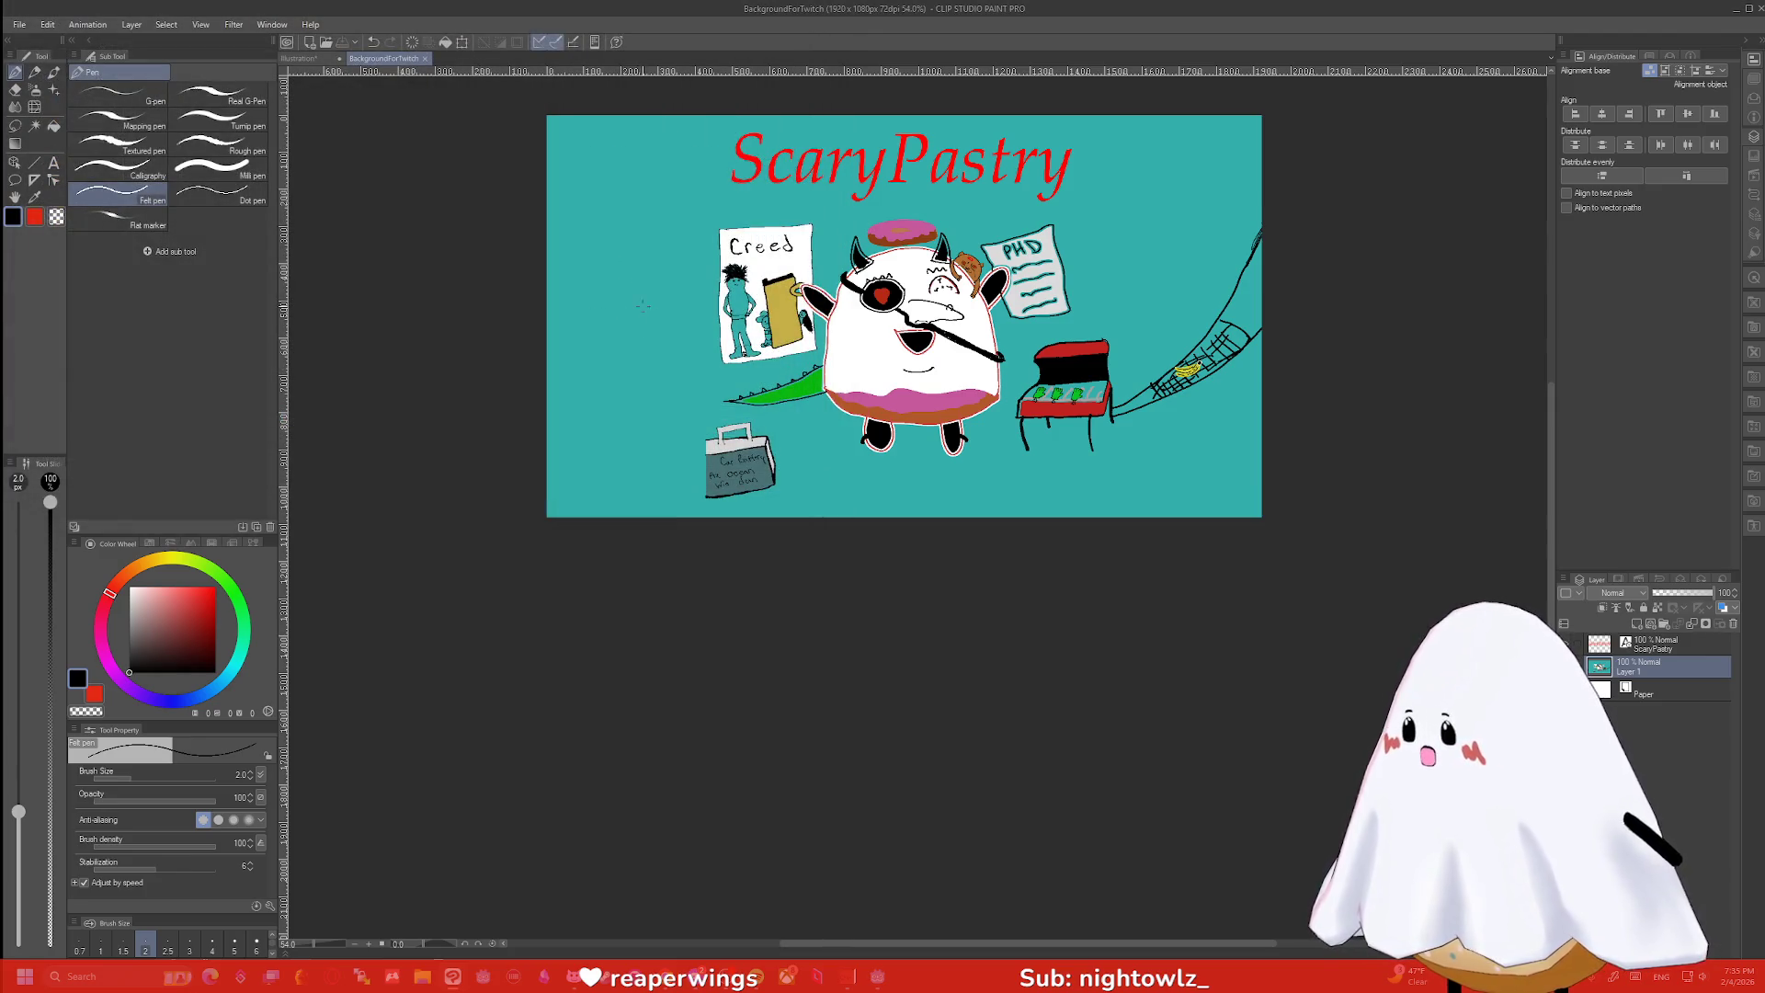
{"action": "left_click", "coordinate": [20, 24]}
Save a PNG copy, BackgroundForTwitch.png, accepting the warning about losing layer information
{"action": "left_click", "coordinate": [41, 162]}
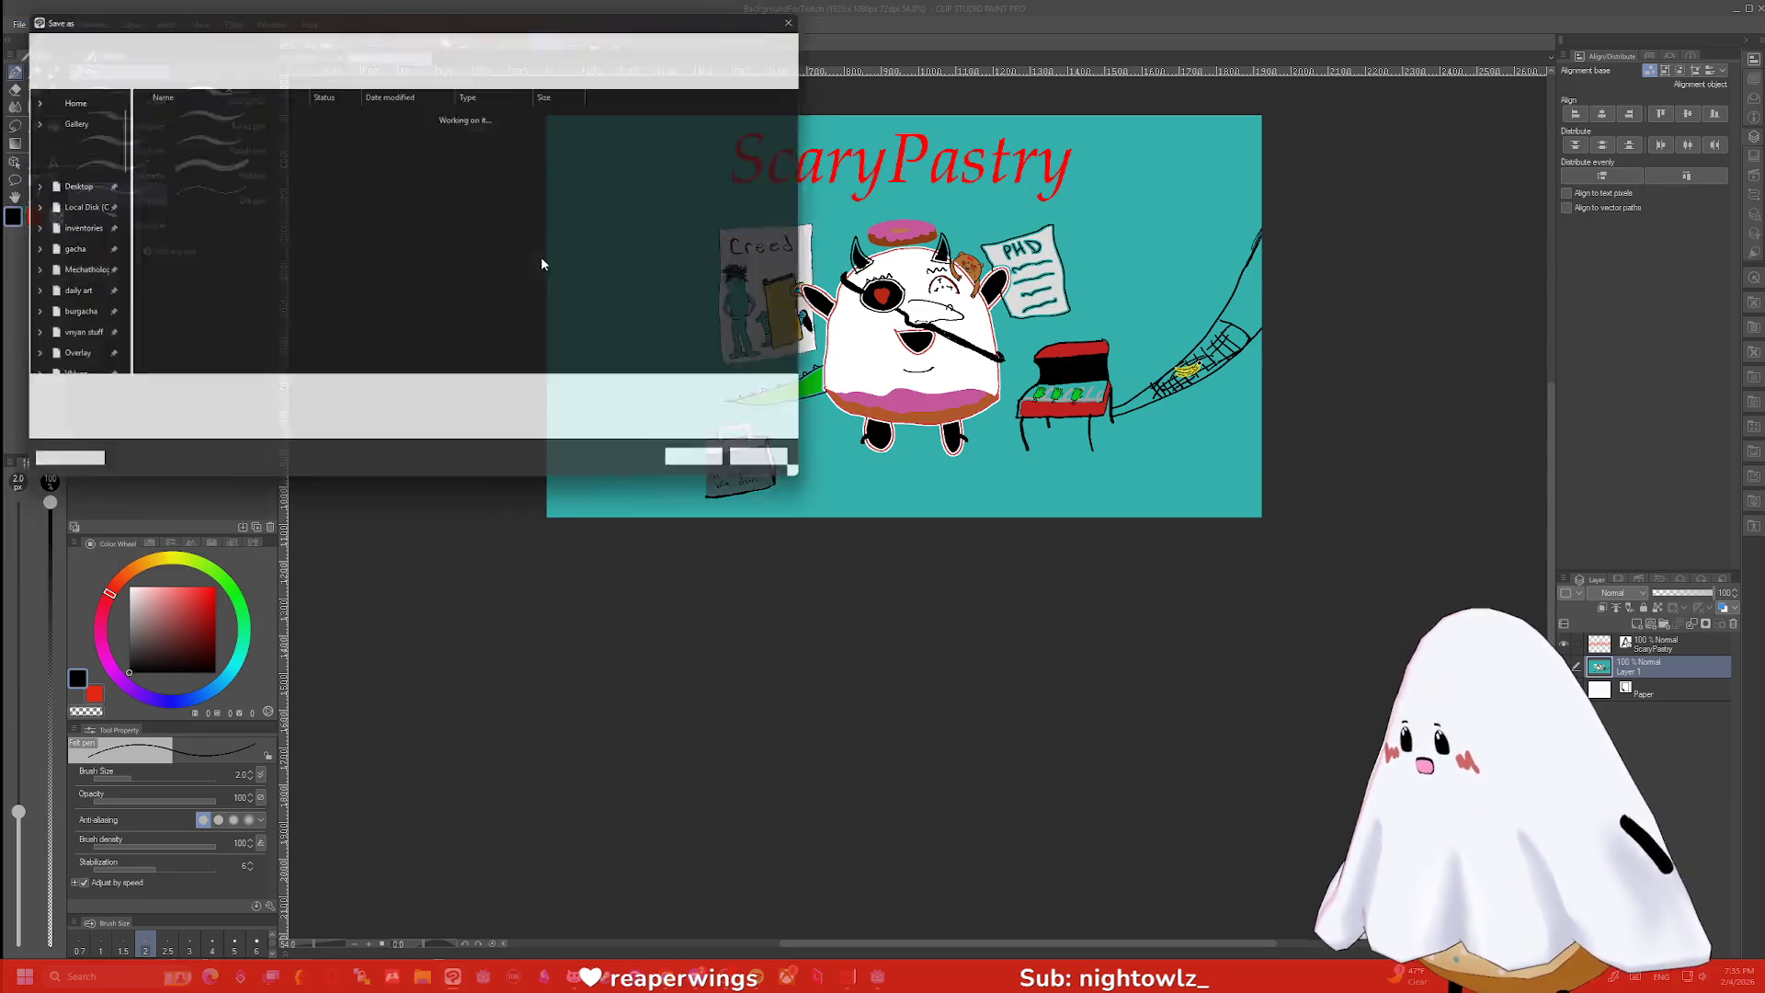
{"action": "left_click", "coordinate": [138, 415]}
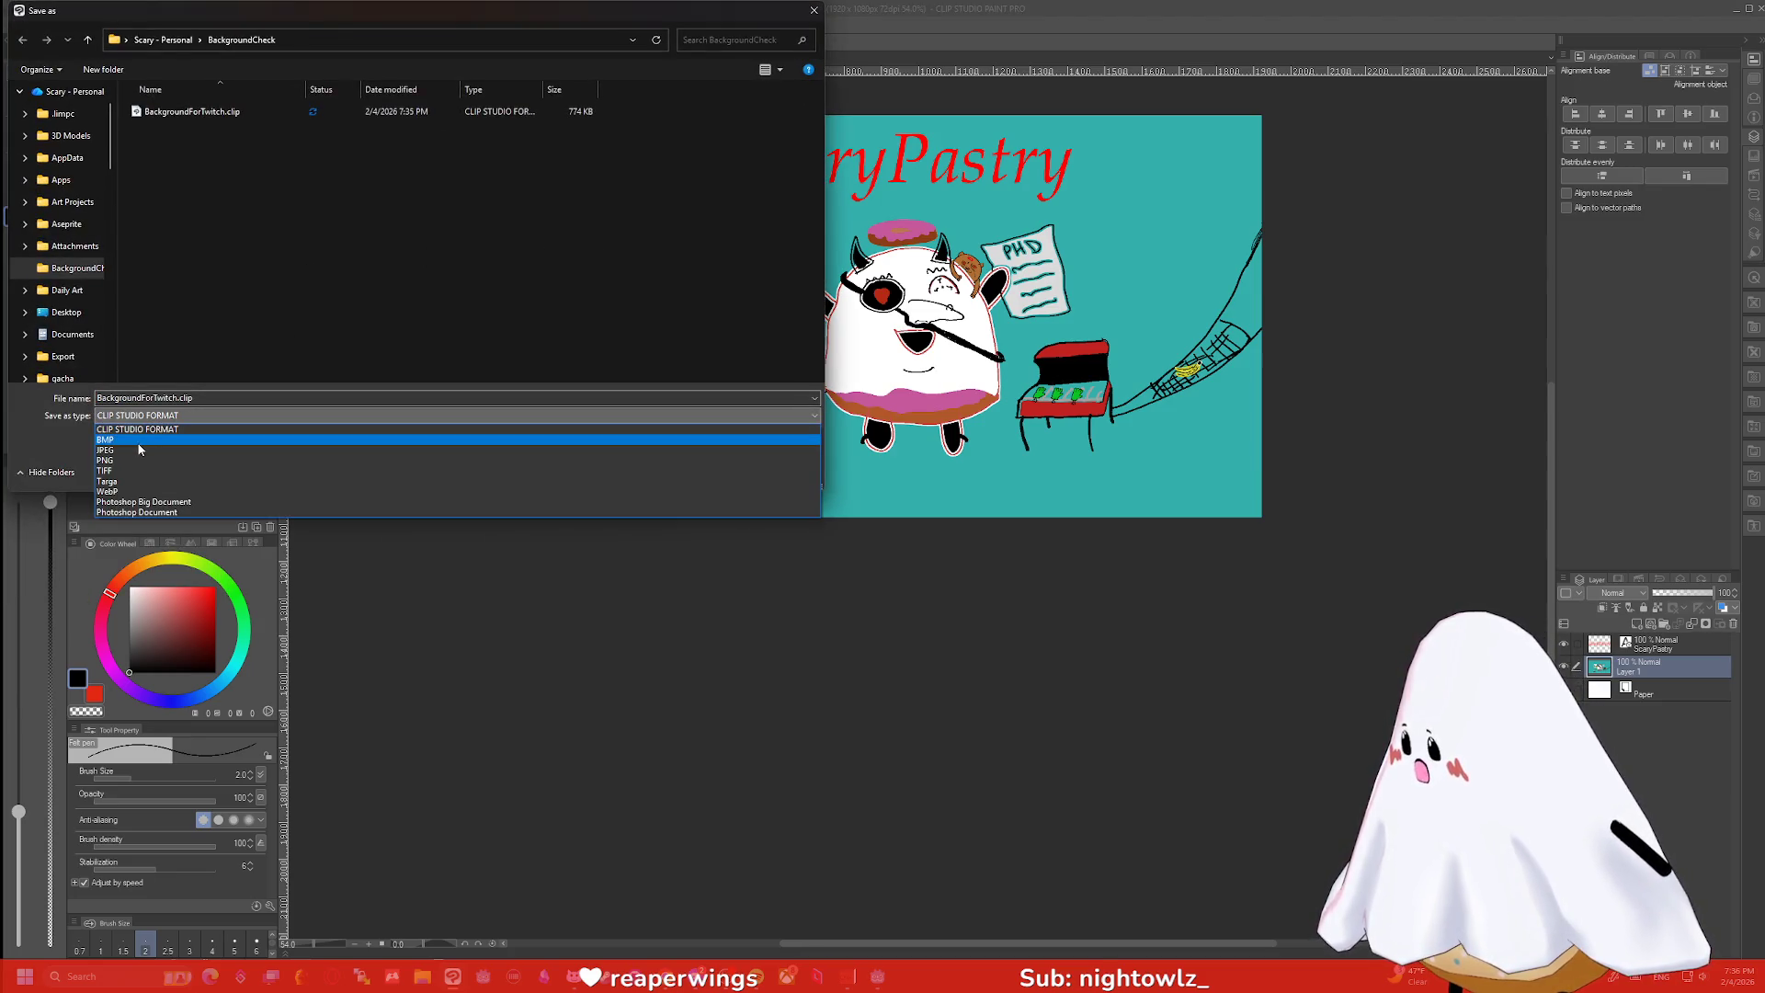
{"action": "left_click", "coordinate": [120, 460]}
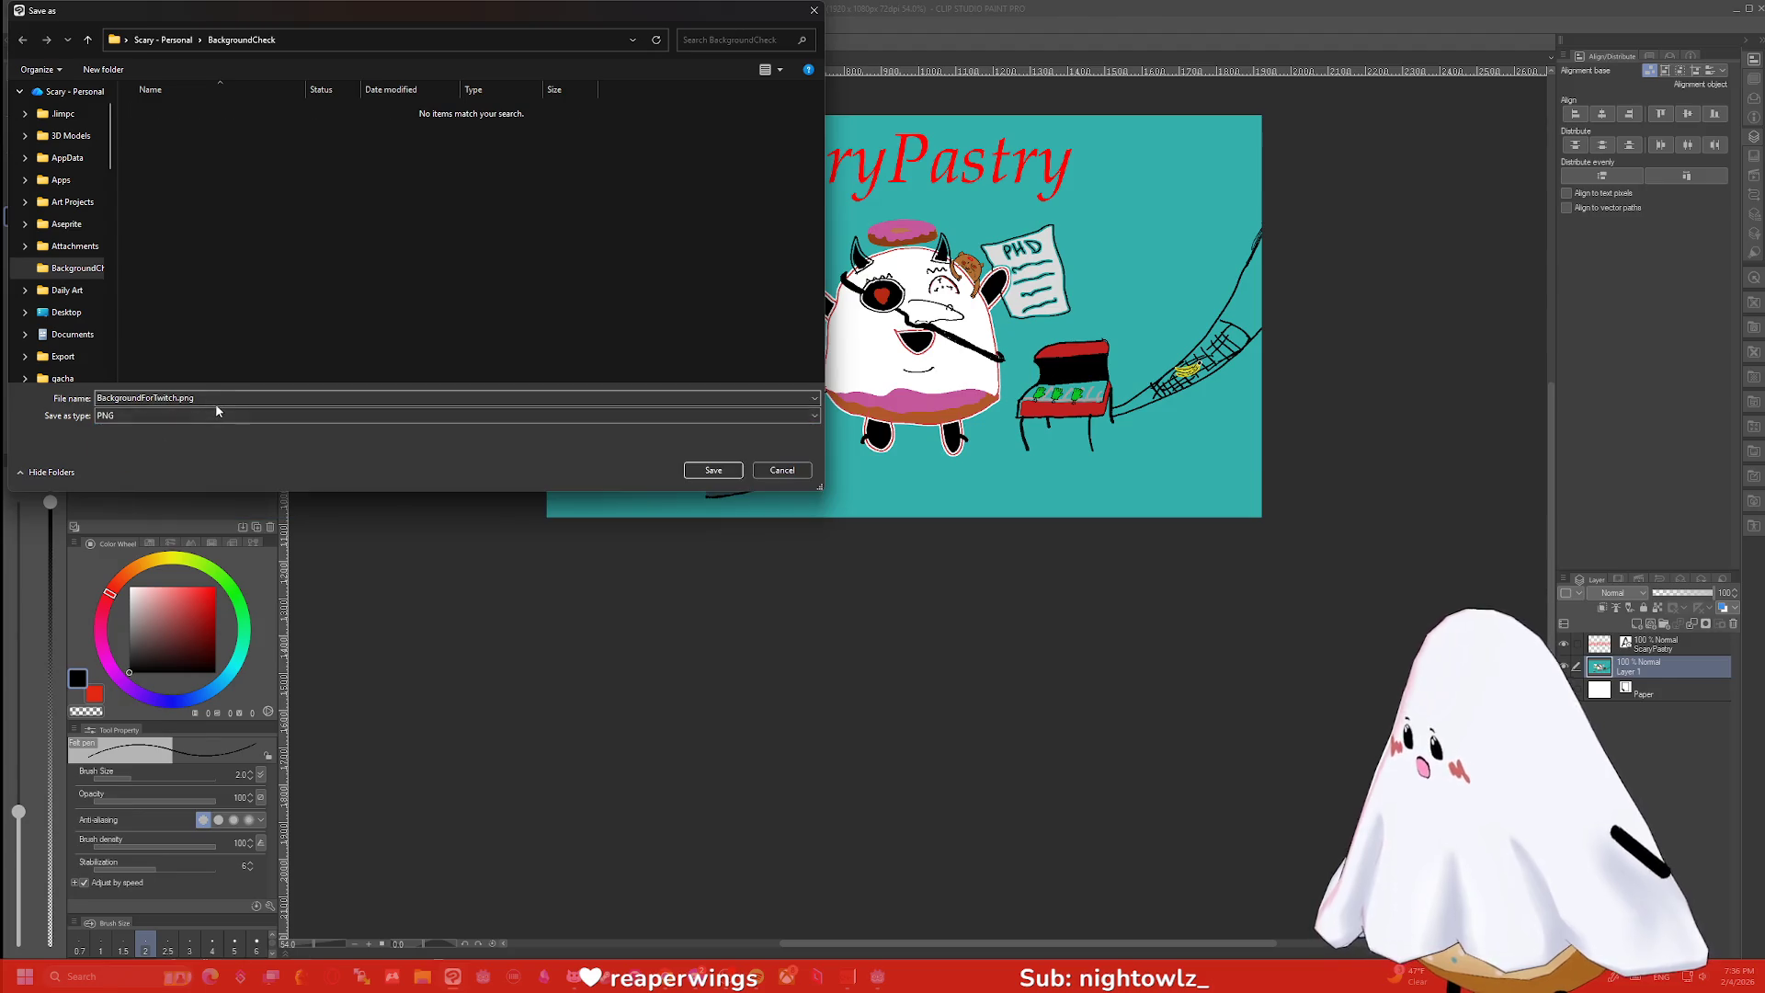
{"action": "left_click", "coordinate": [713, 469]}
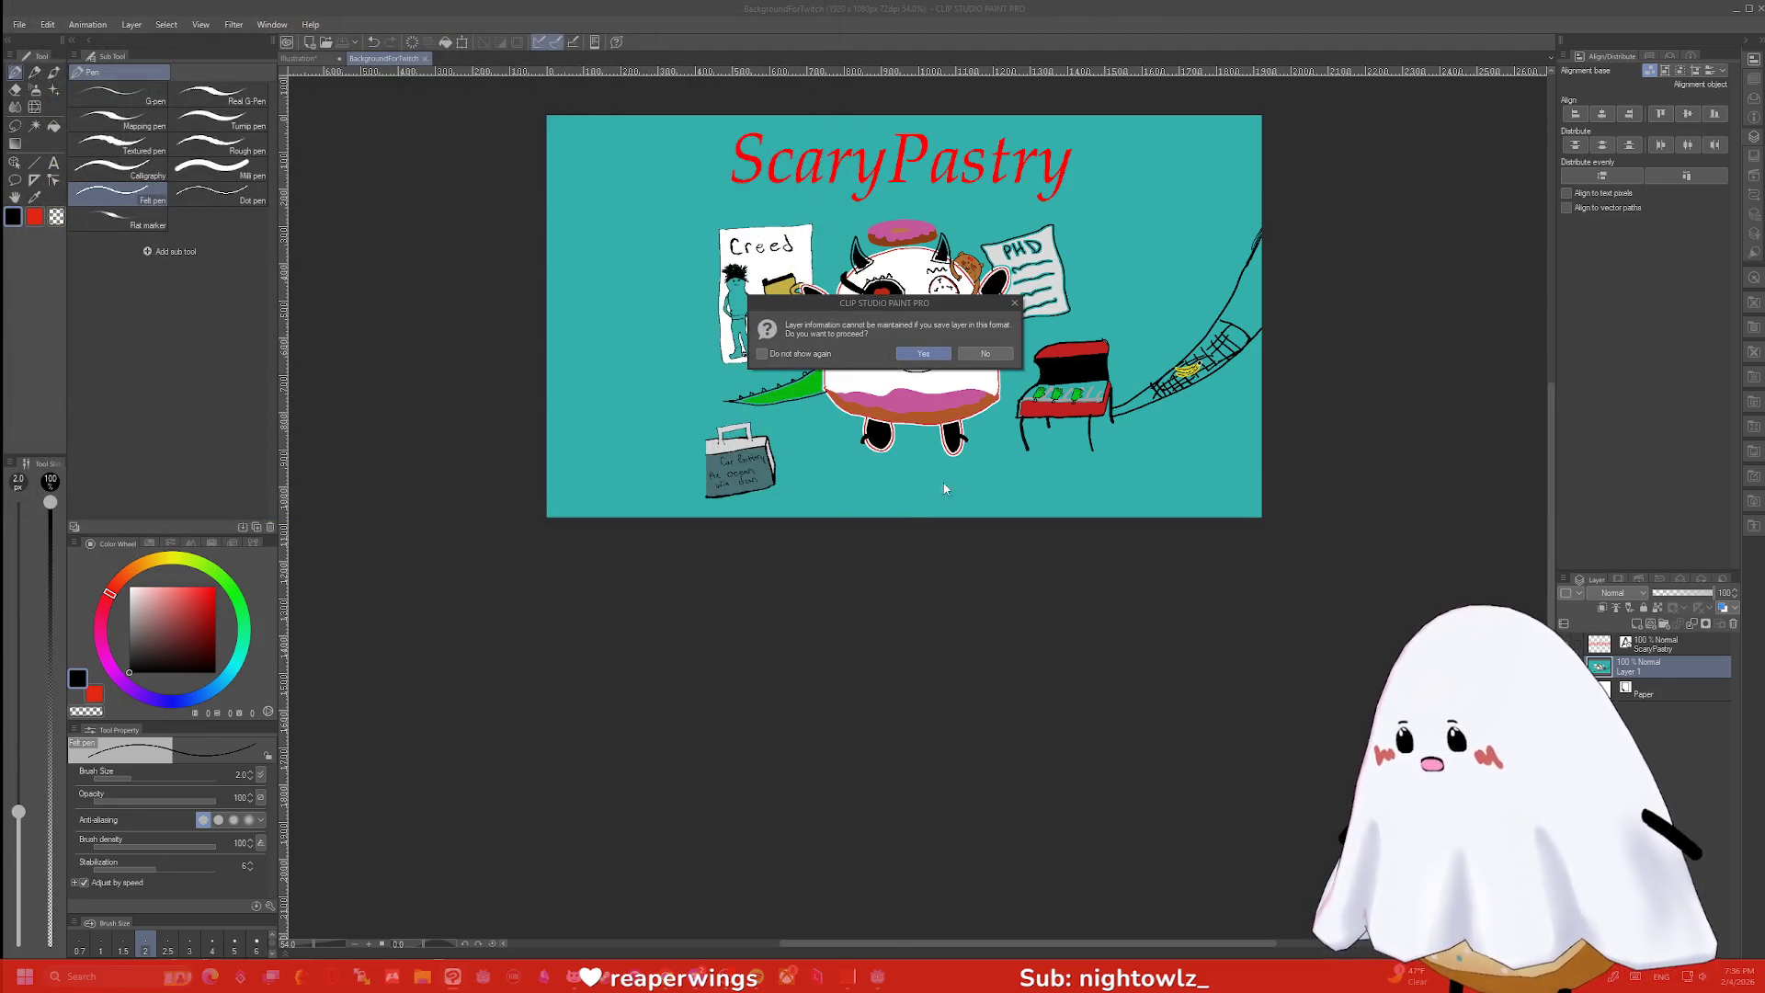
{"action": "left_click", "coordinate": [925, 355]}
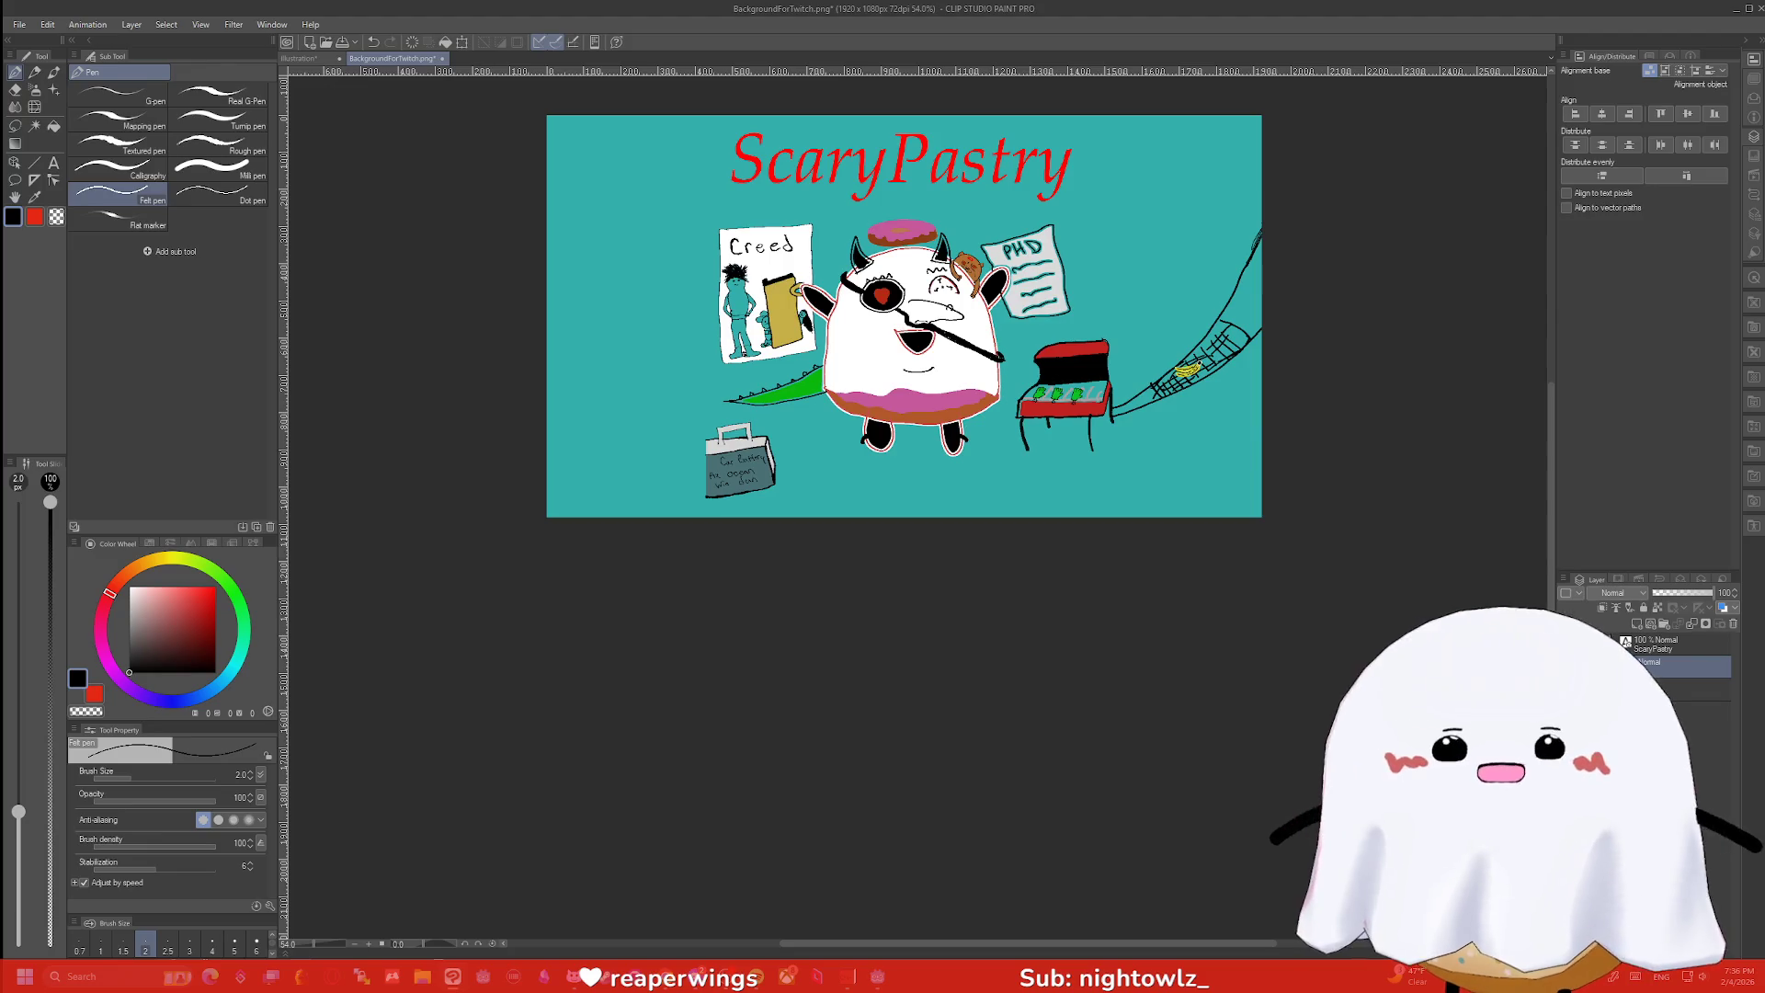
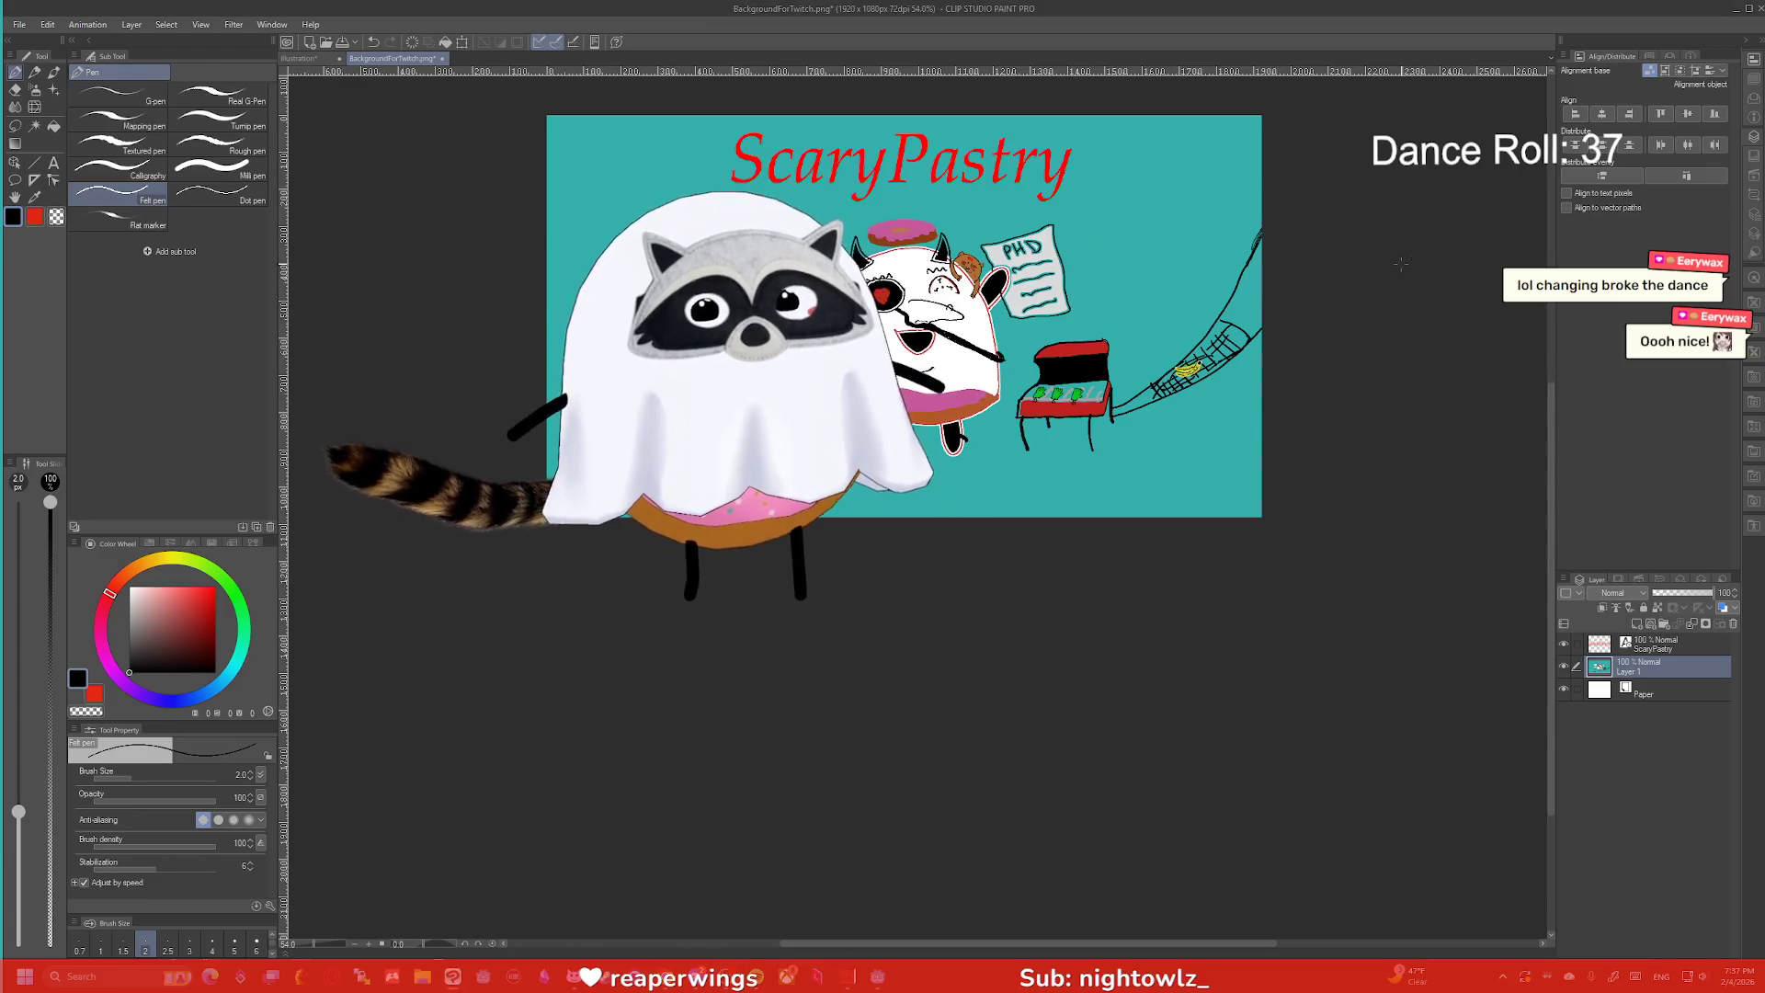
Switch to the Fill tool and sample the battery box's dark slate-teal as the current colour
{"action": "scroll", "coordinate": [696, 466], "scroll_direction": "up", "scroll_amount": 3}
{"action": "scroll", "coordinate": [759, 486], "scroll_direction": "up", "scroll_amount": 3}
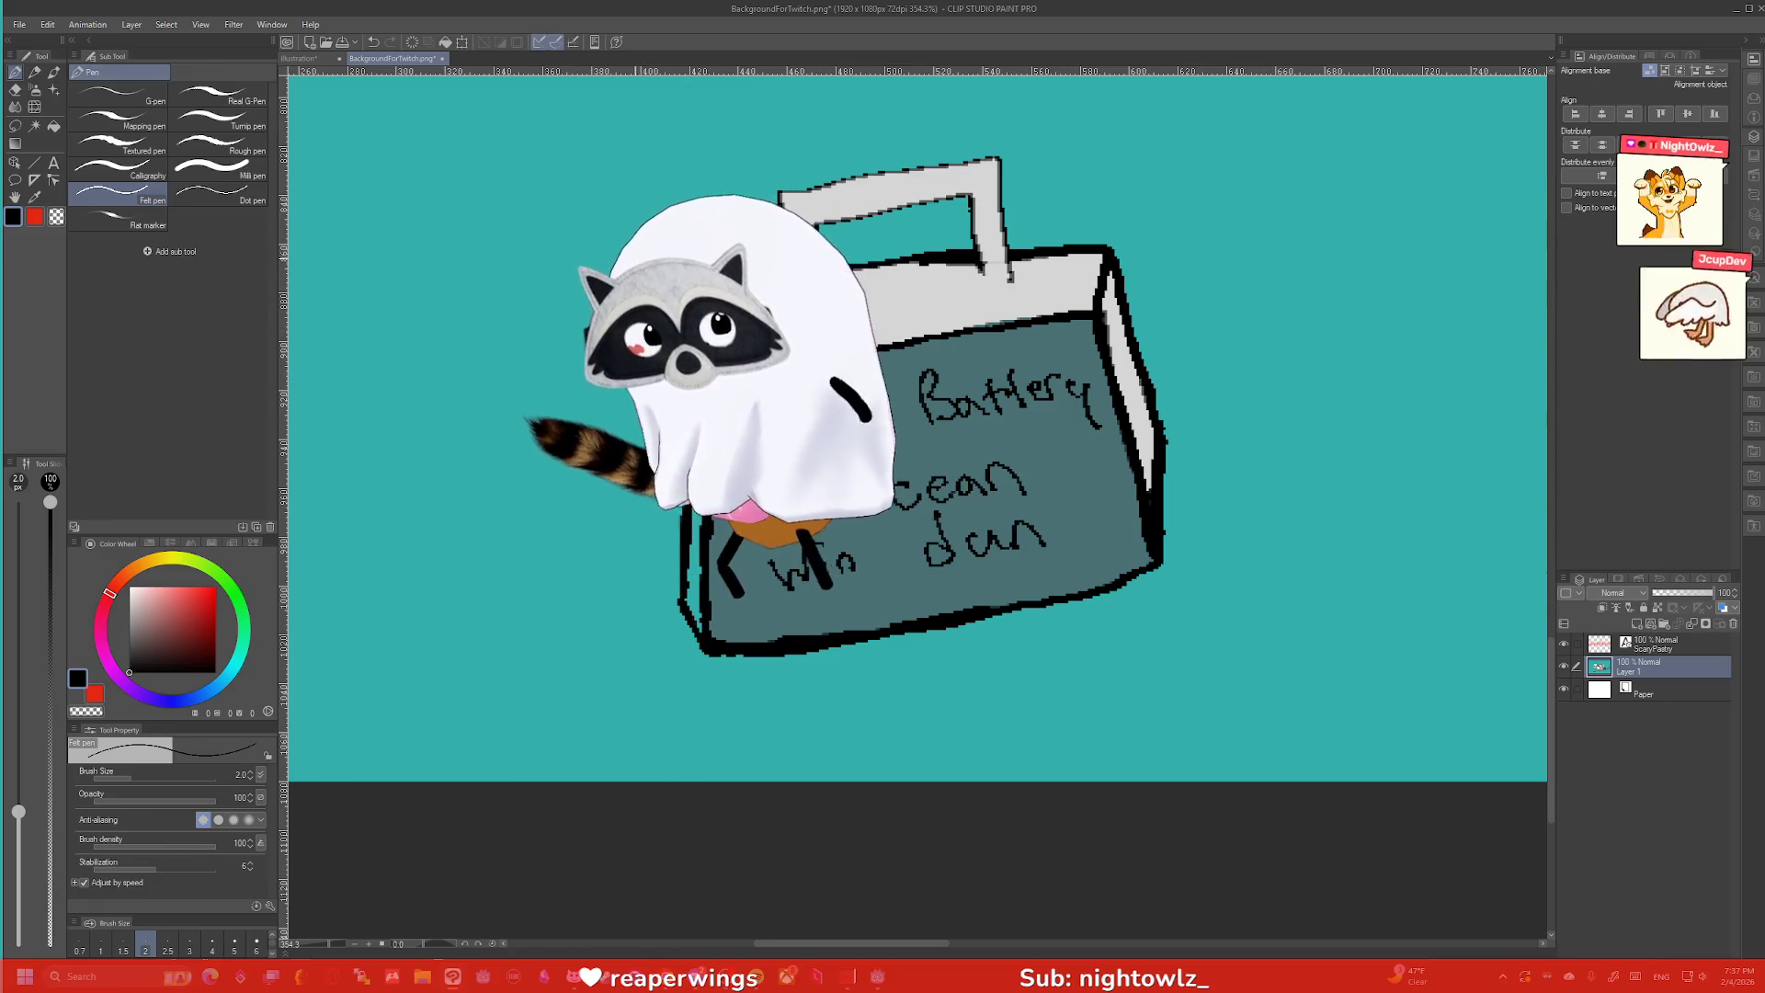
{"action": "key", "text": "g"}
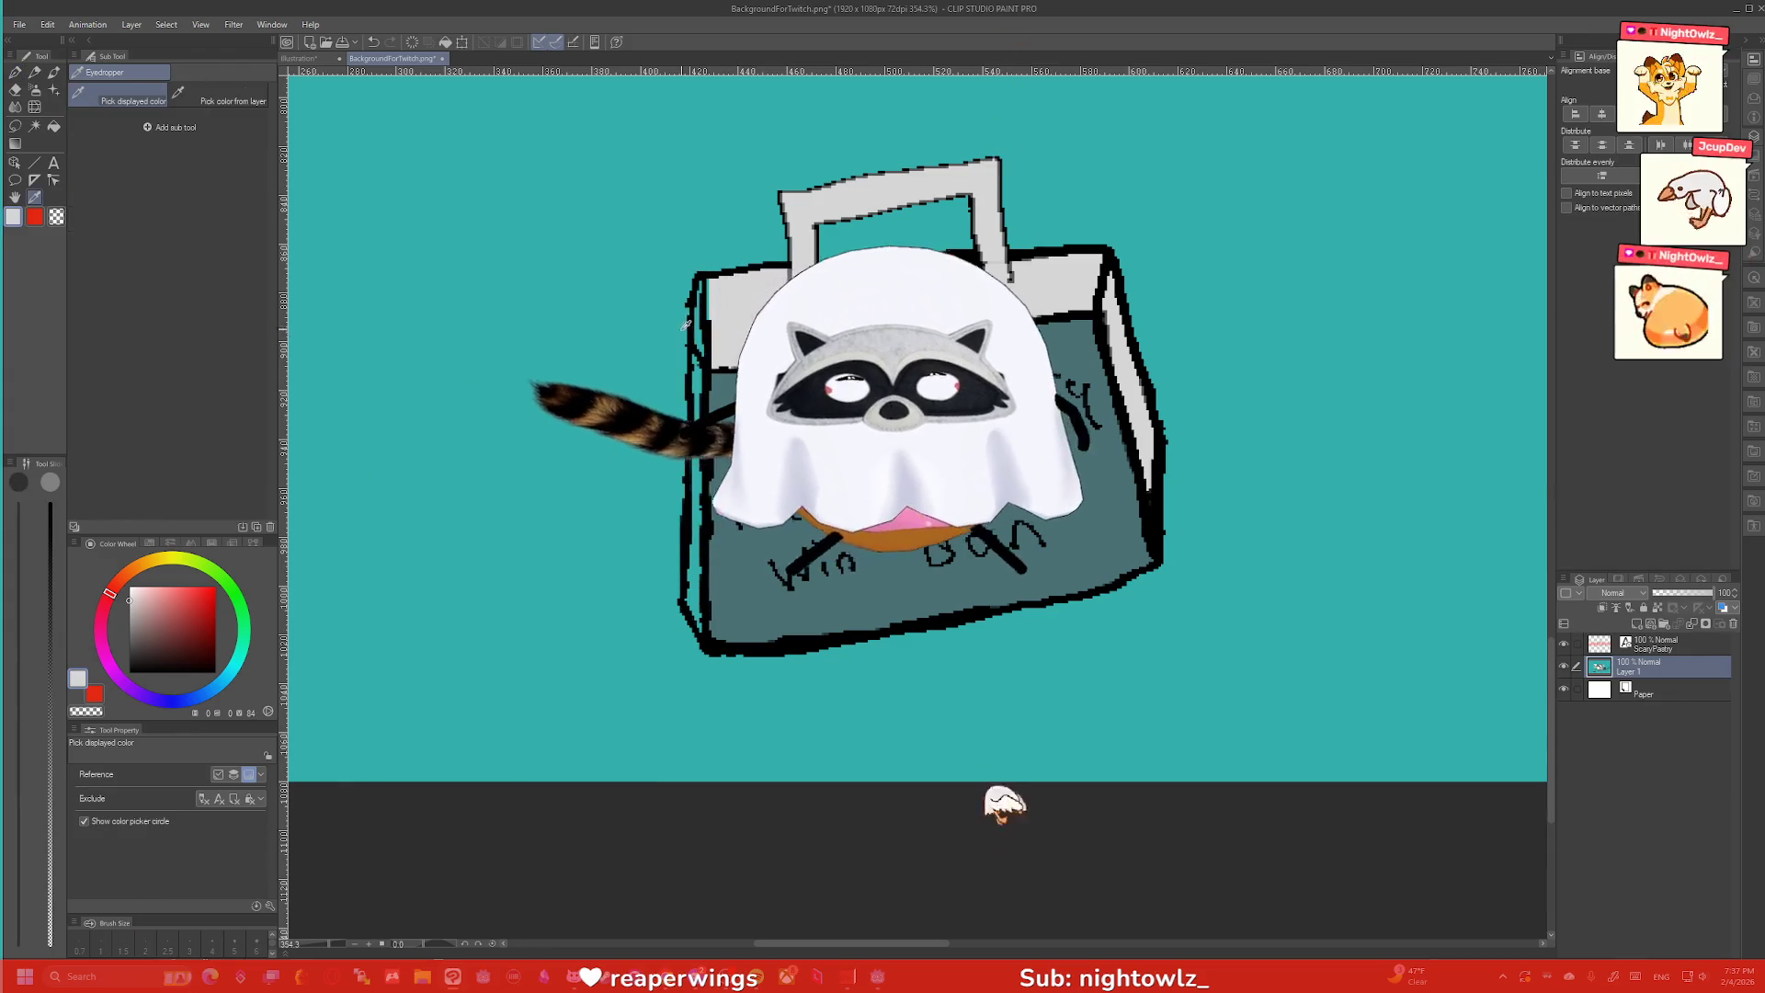
{"action": "left_click", "coordinate": [796, 597], "text": "alt"}
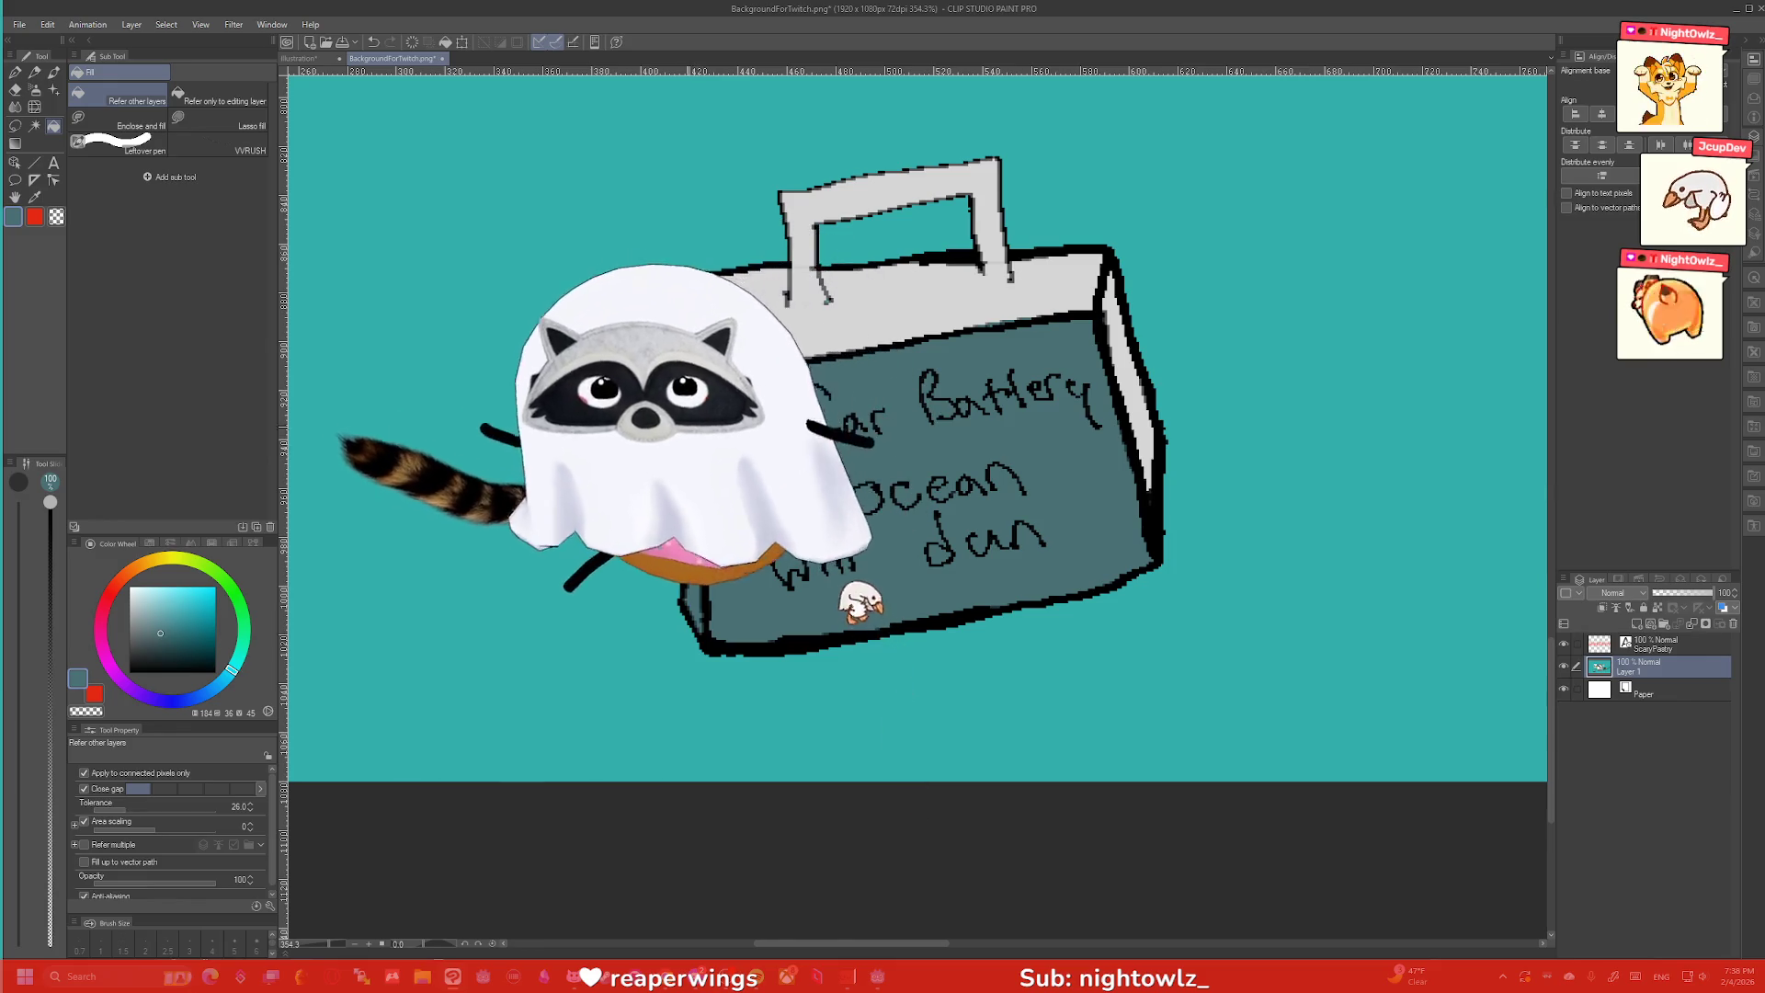
{"action": "scroll", "coordinate": [916, 422], "scroll_direction": "down", "scroll_amount": 5}
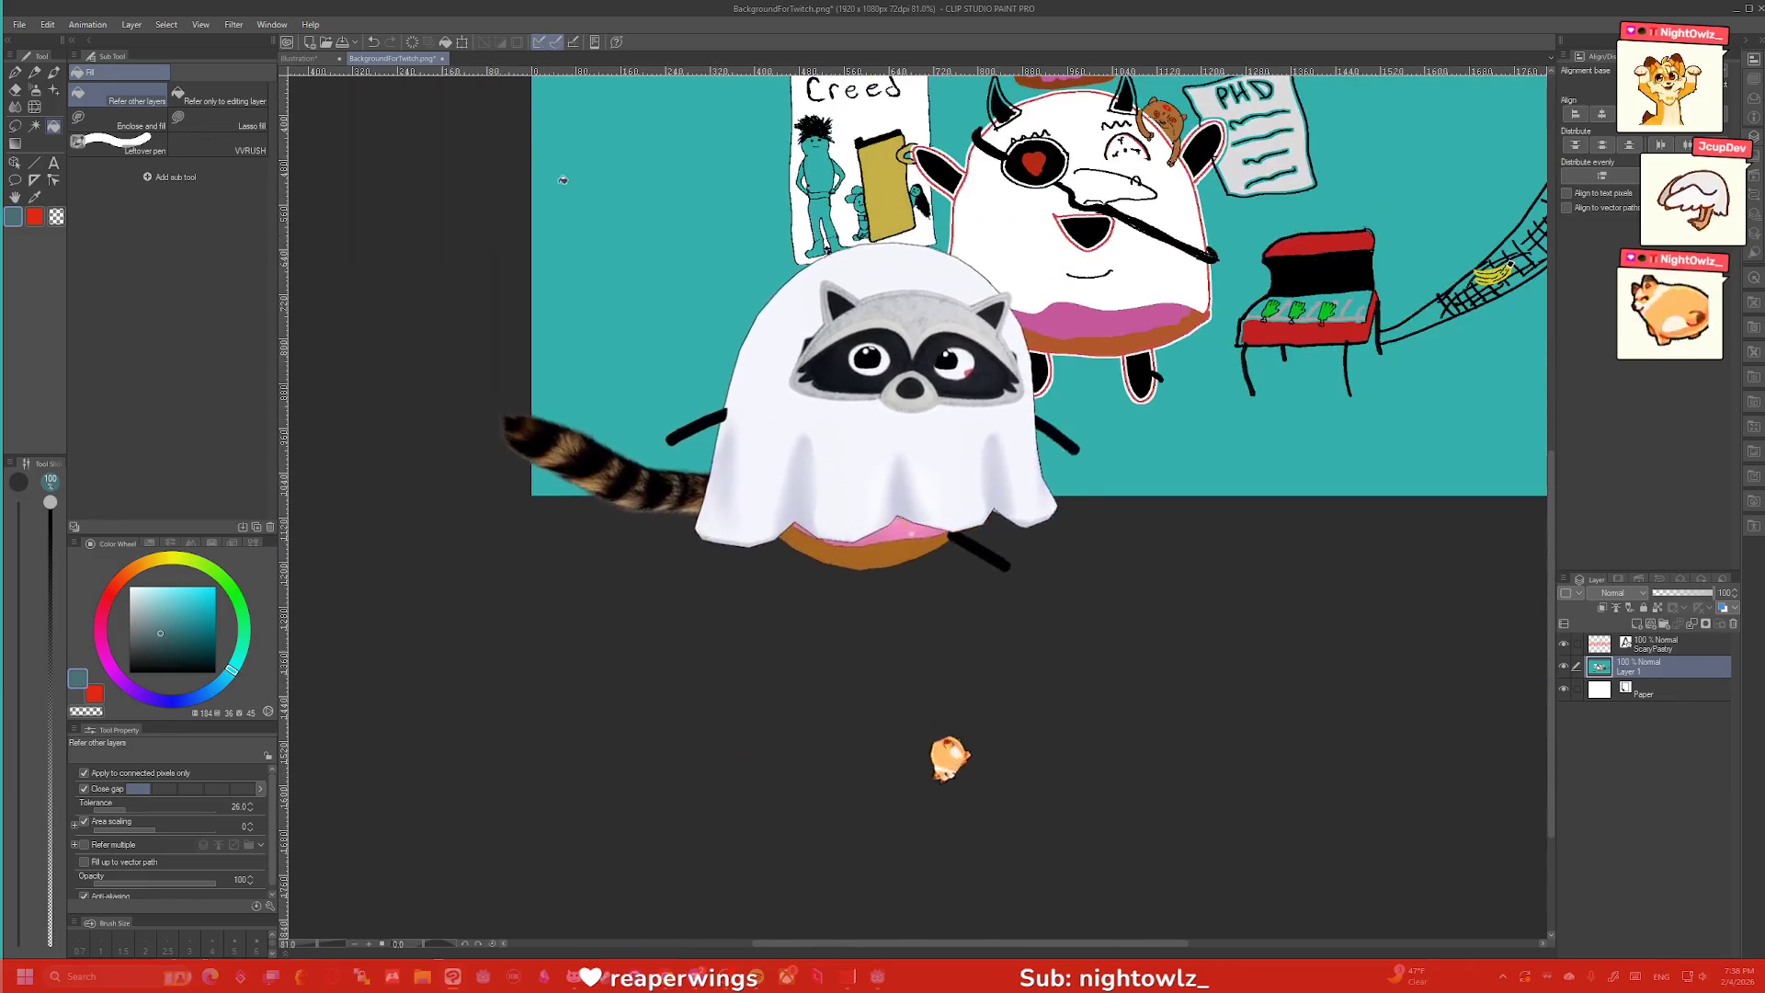
{"action": "left_click", "coordinate": [31, 23]}
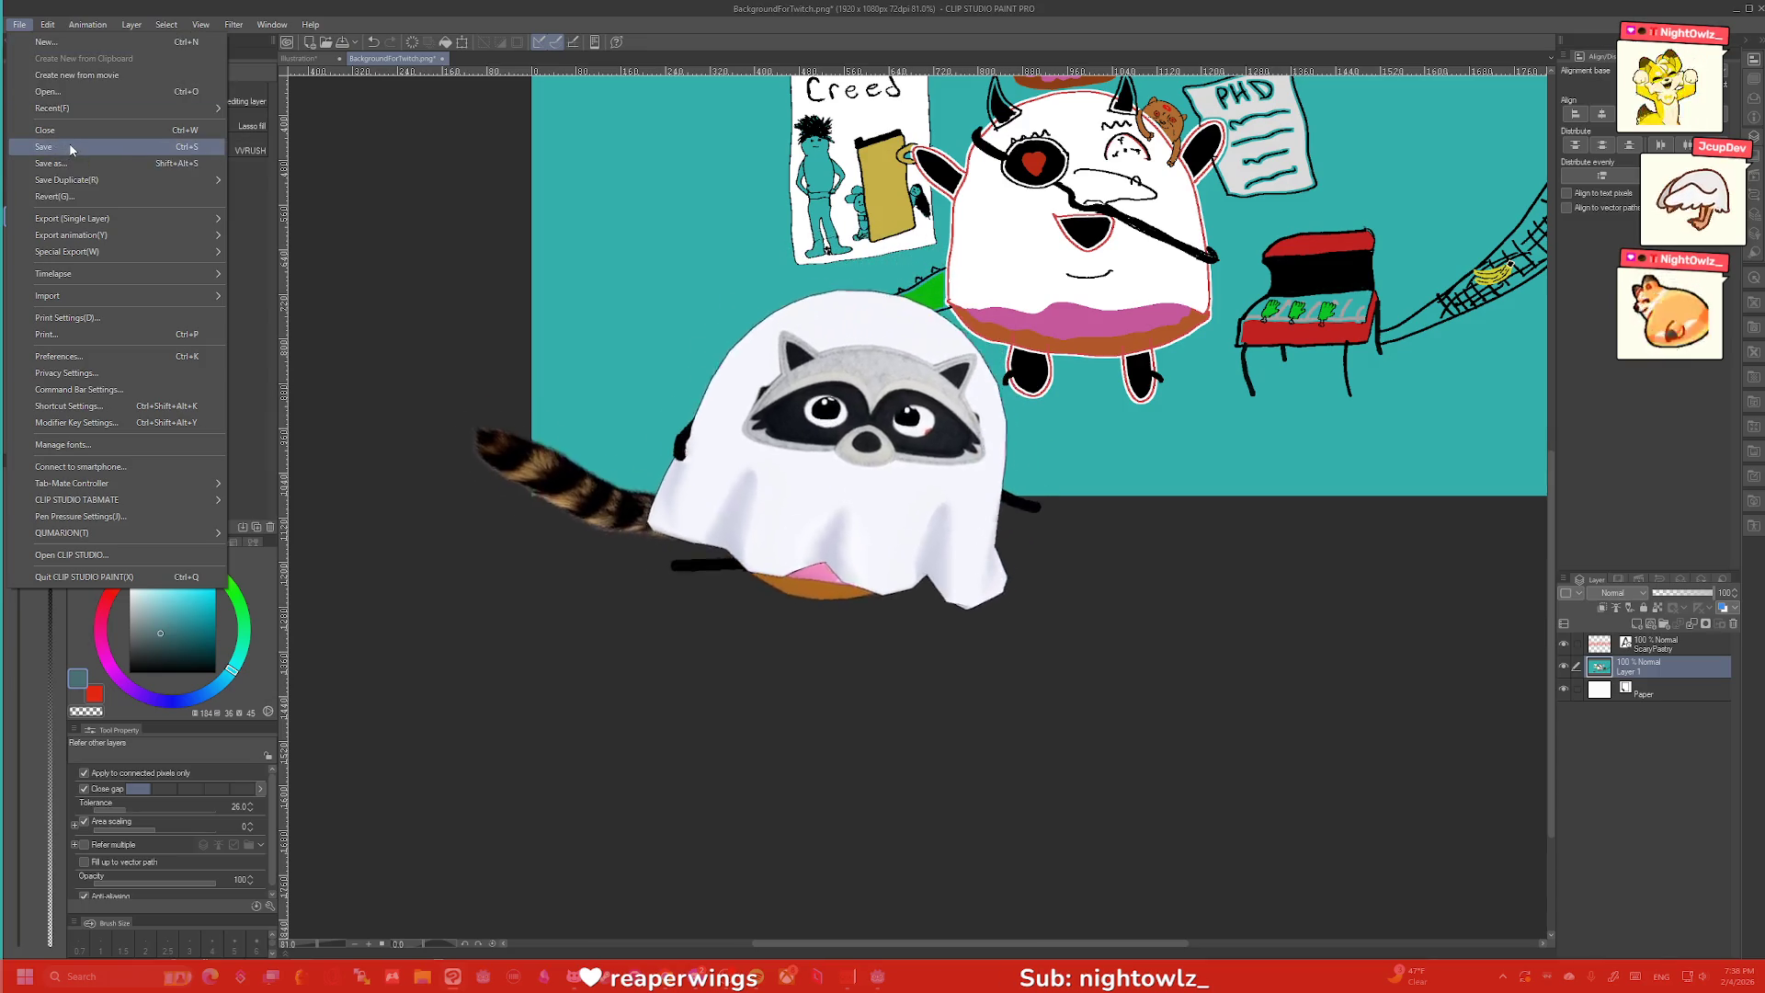
Save the artwork as BackgroundForTwitch.png, replacing the existing file
{"action": "left_click", "coordinate": [107, 146]}
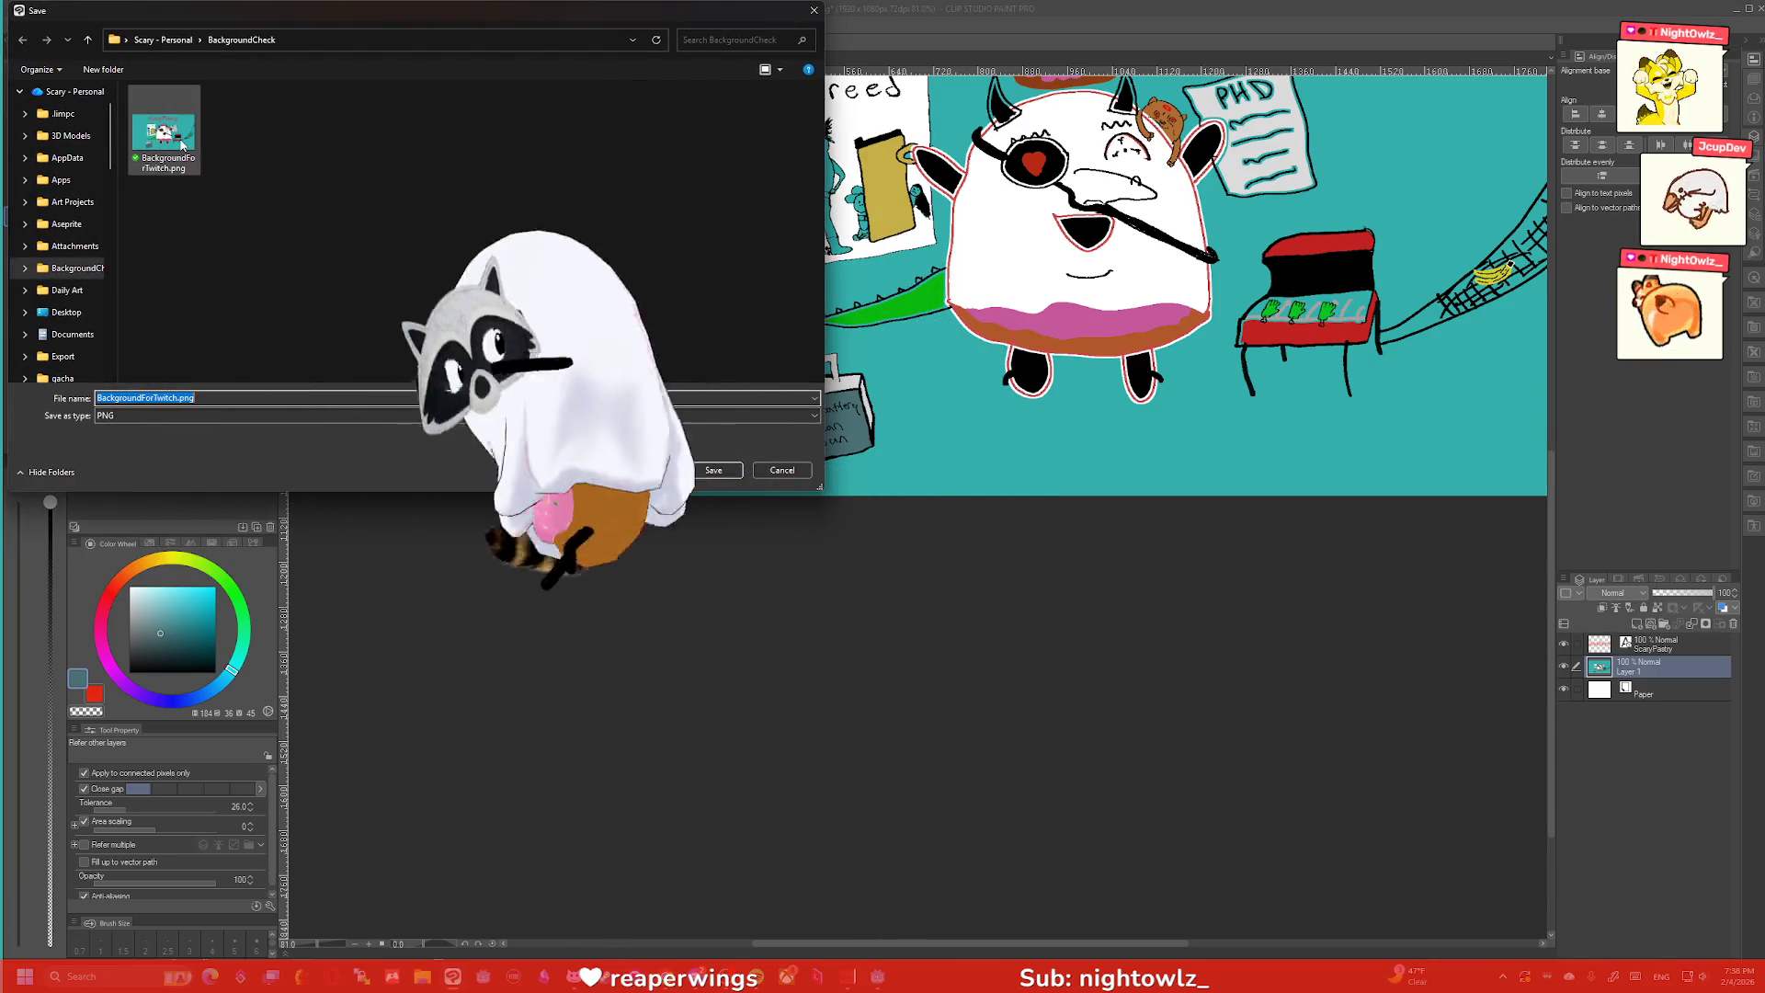
{"action": "key", "text": "Return"}
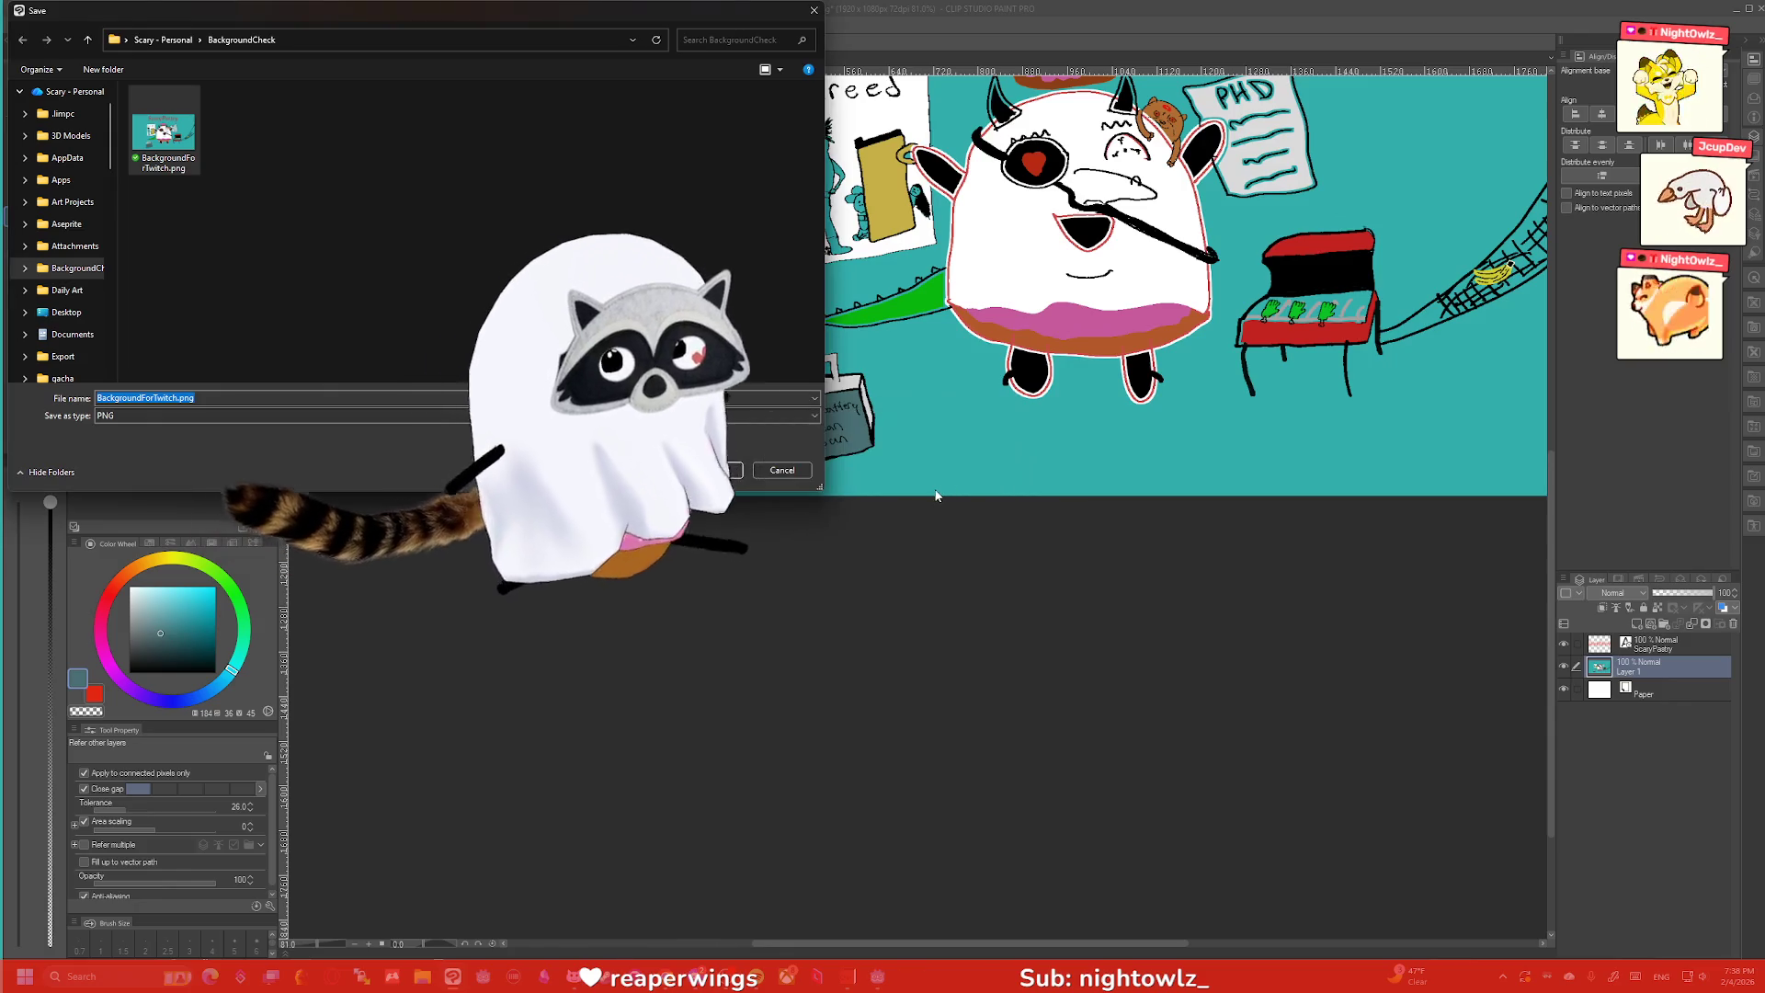
{"action": "key", "text": "y"}
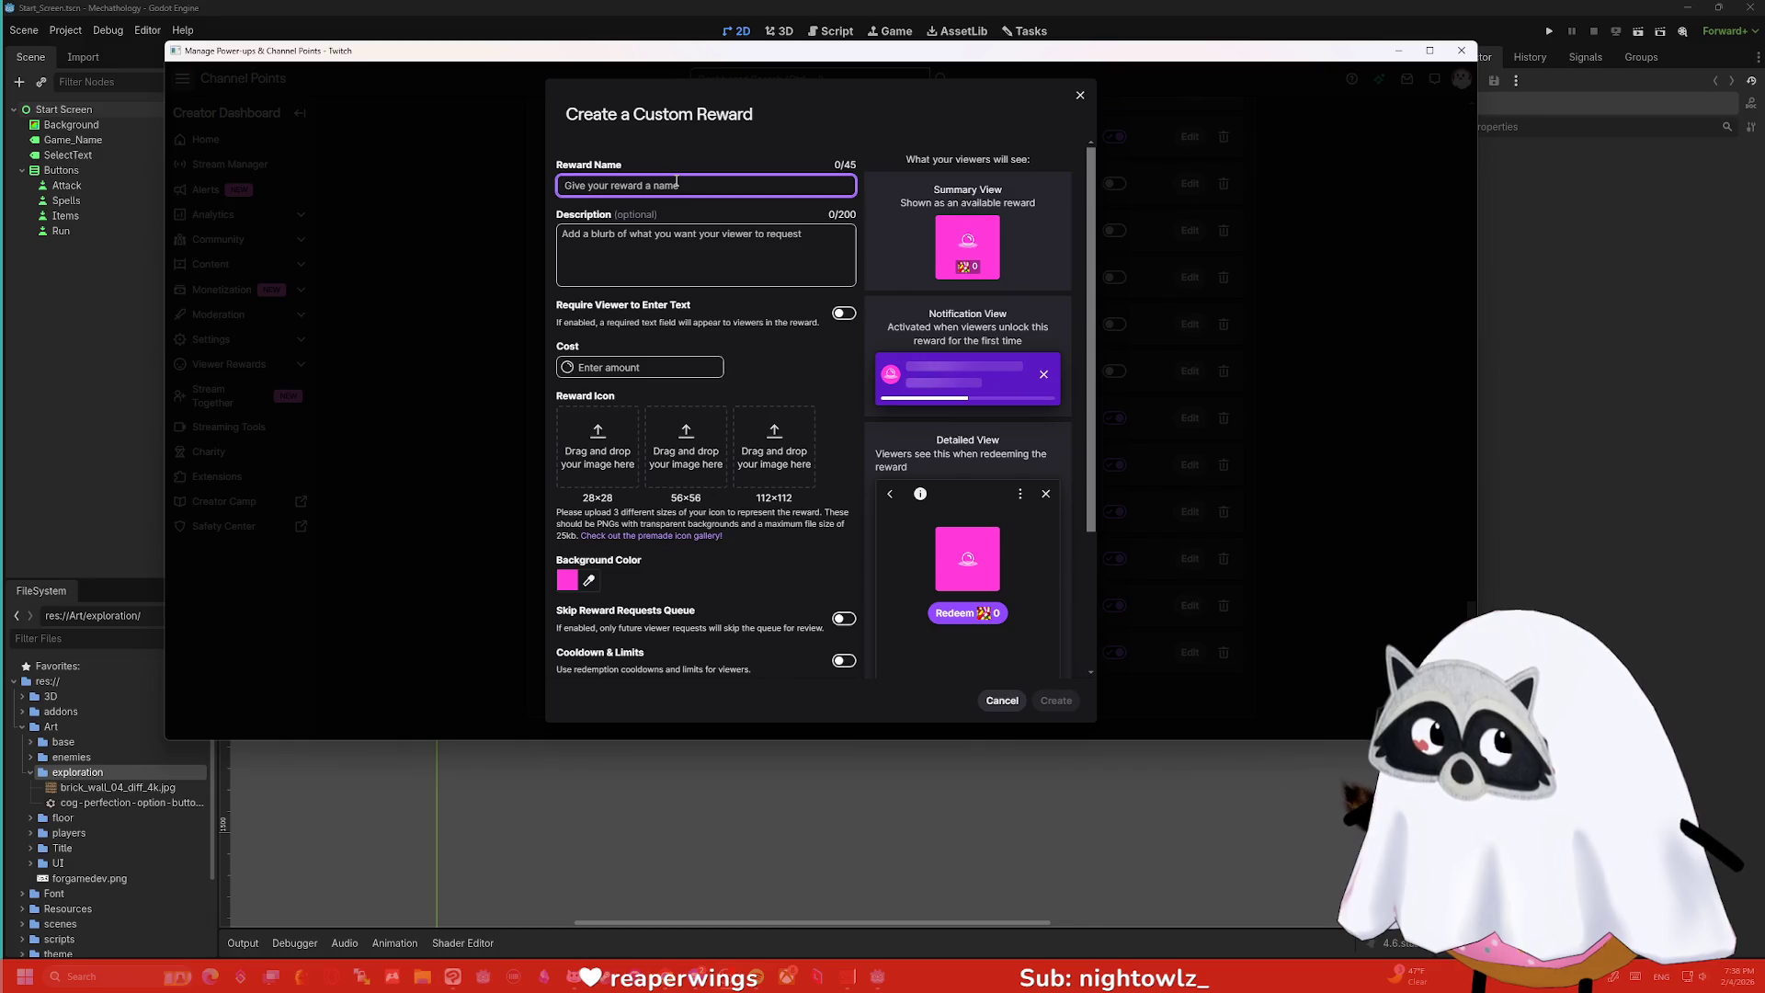
{"action": "type", "text": "Add Some"}
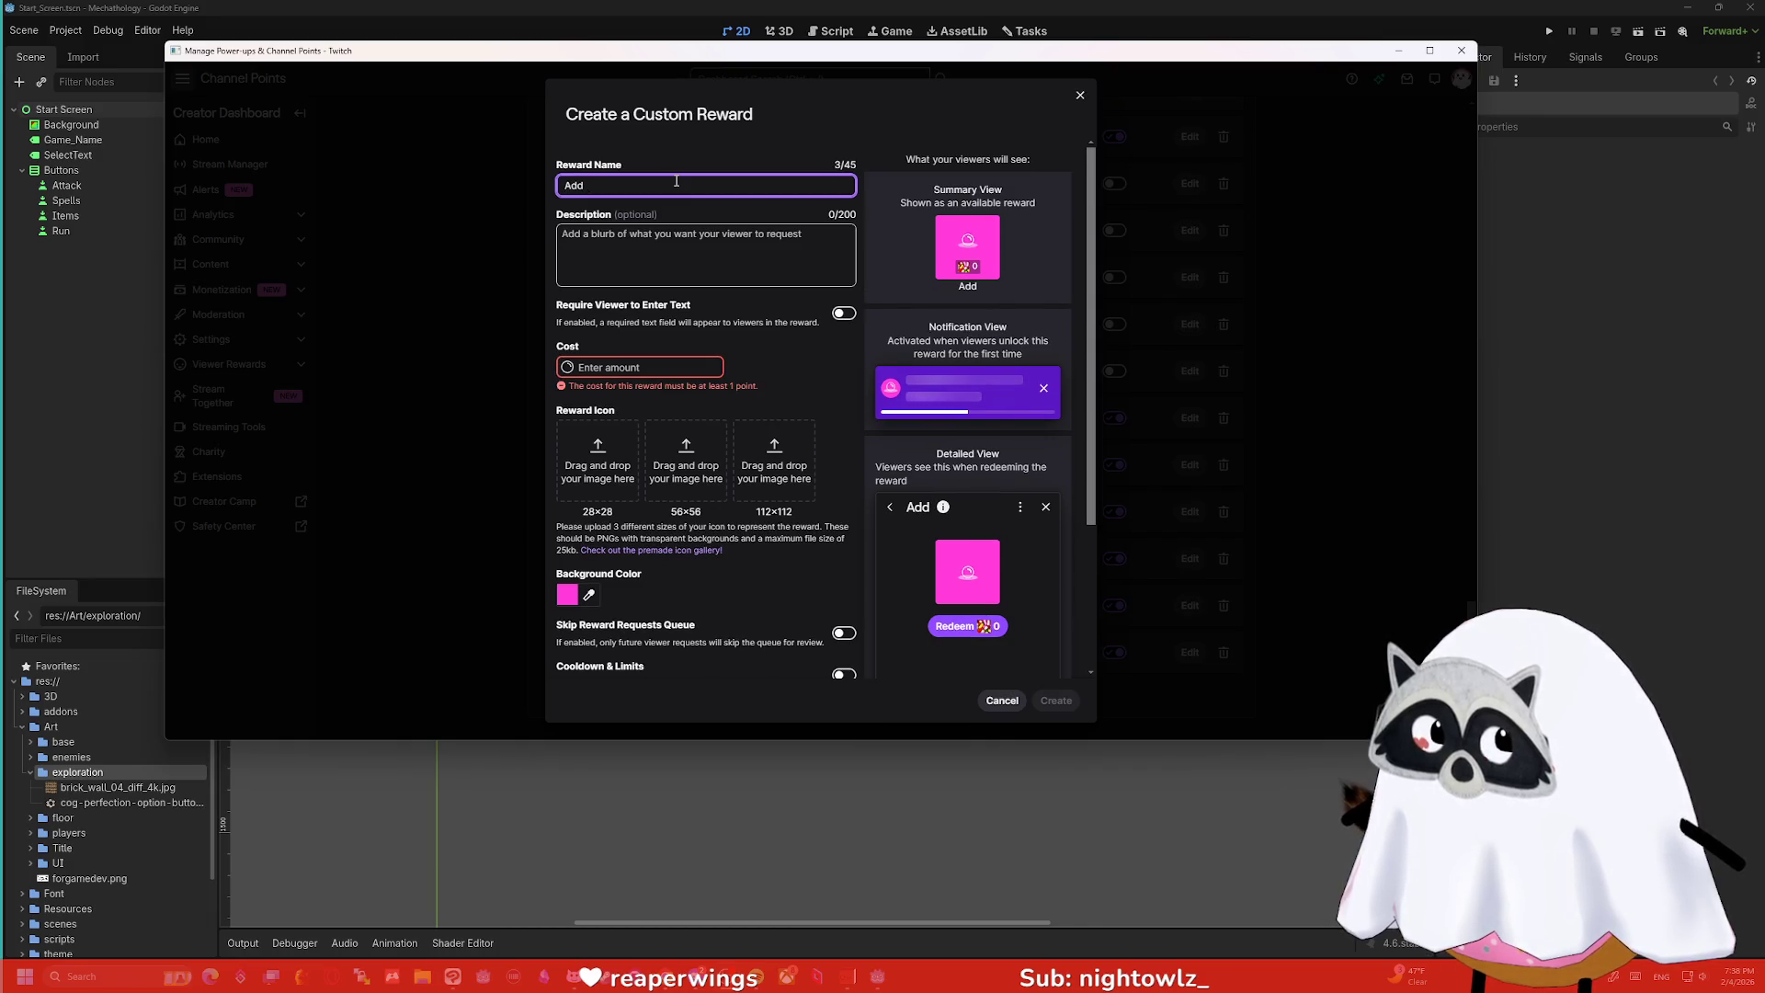
{"action": "type", "text": "thing to Backgro"}
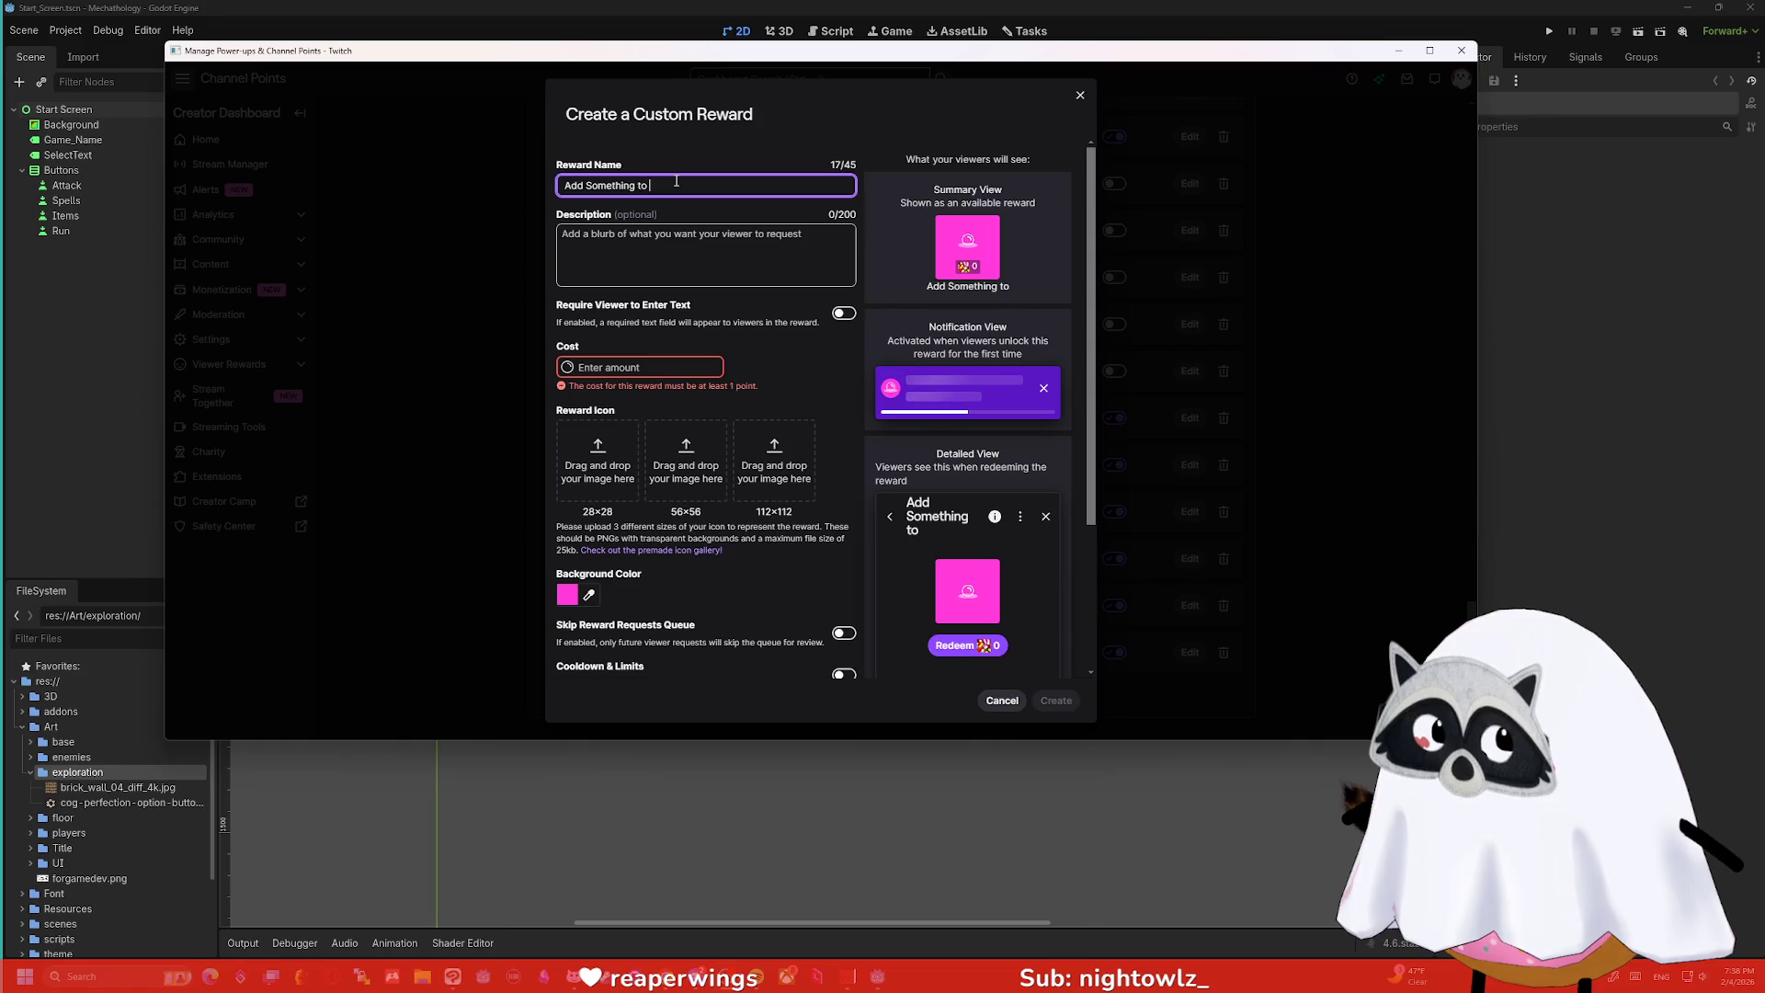
{"action": "type", "text": "und"}
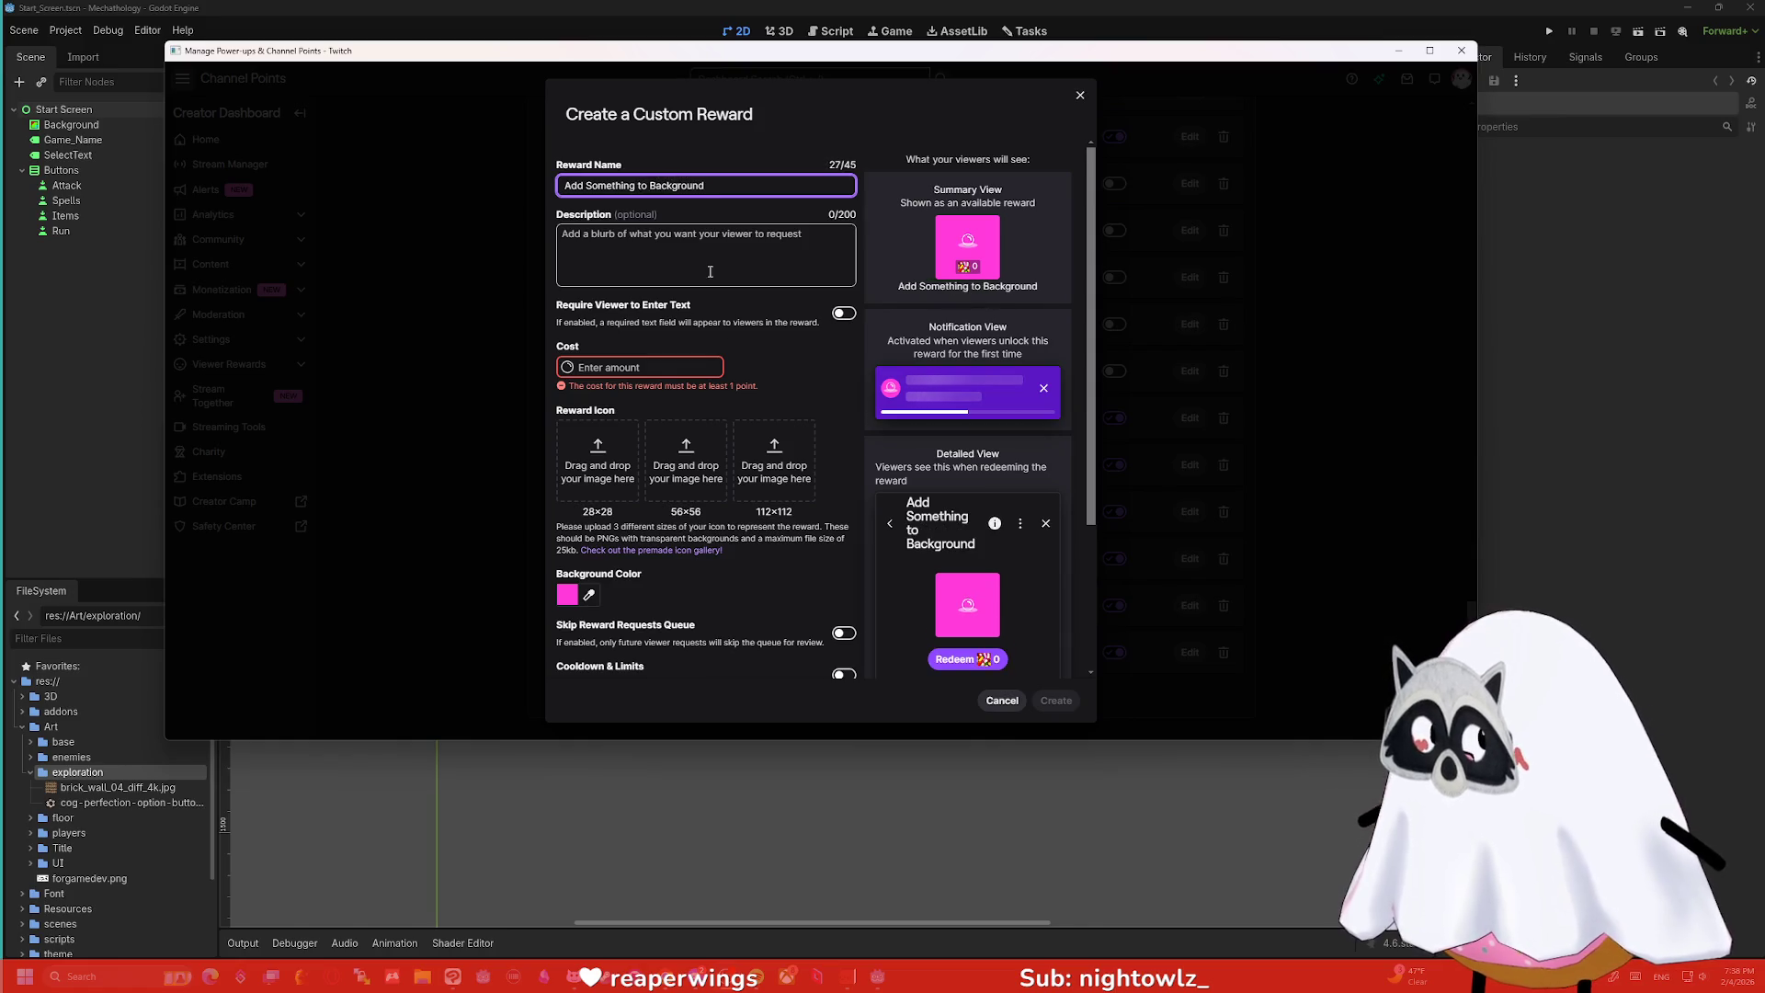
{"action": "left_click", "coordinate": [626, 370]}
{"action": "type", "text": "199999999999999"}
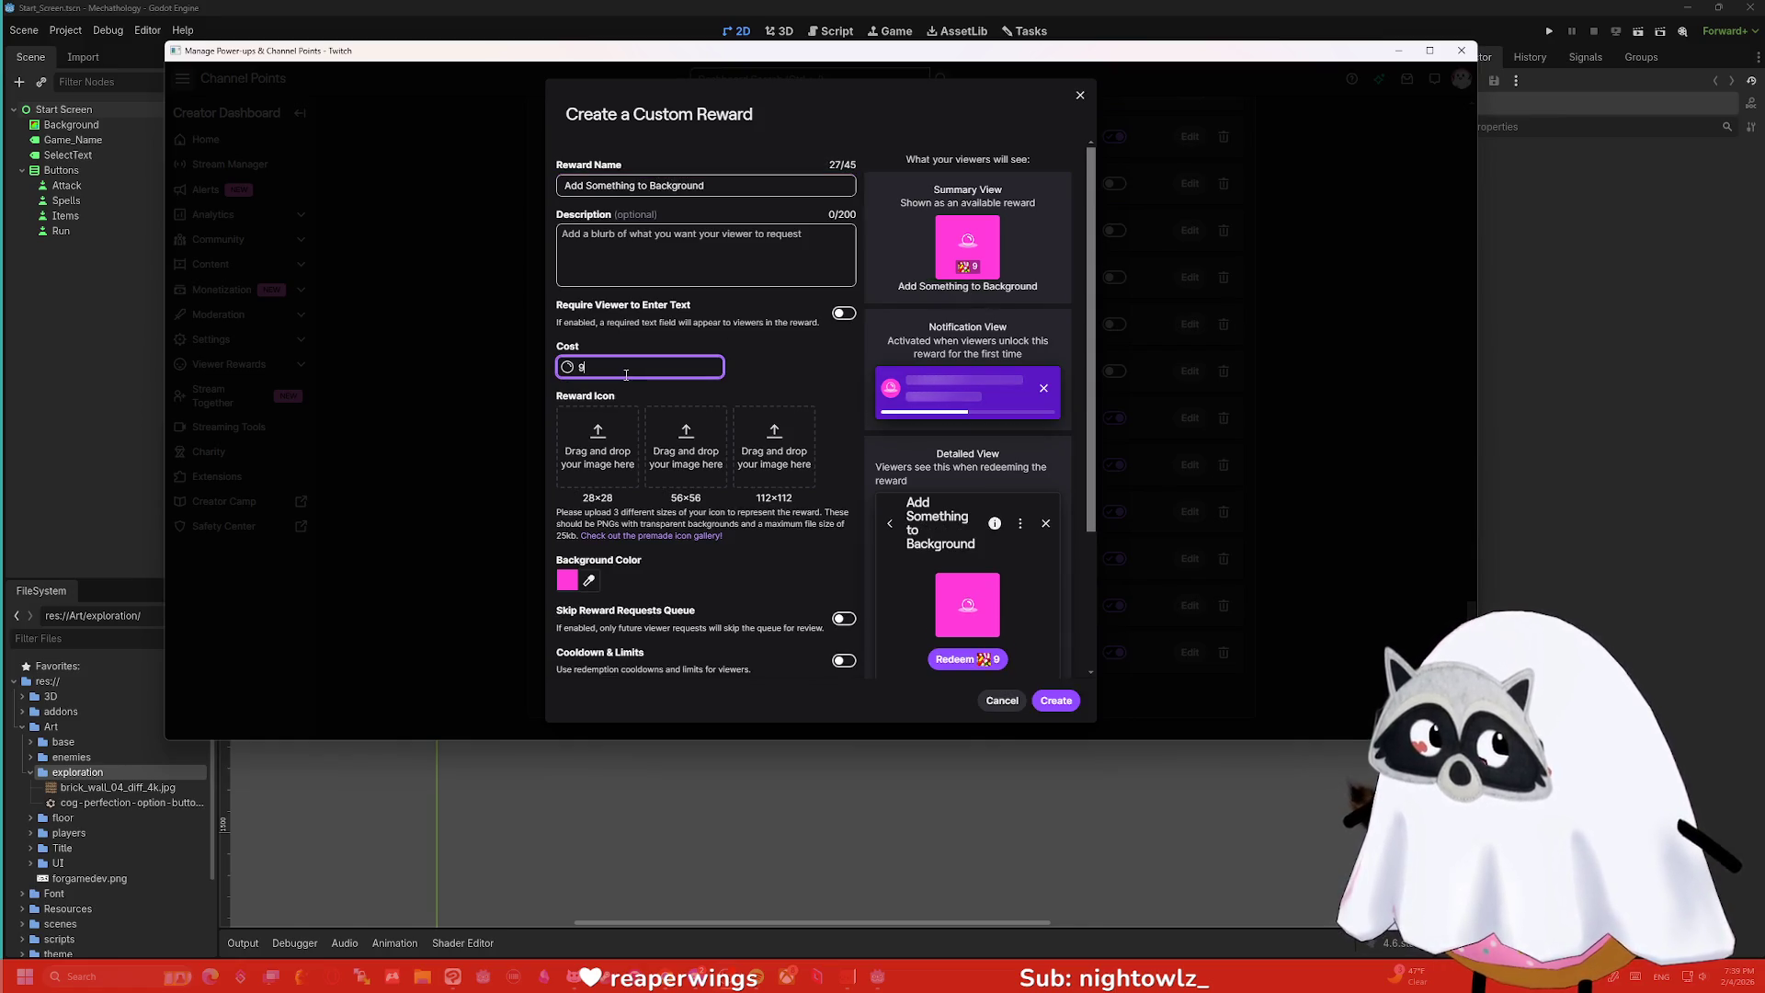
{"action": "key", "text": "ctrl+a"}
{"action": "type", "text": "300000000000000000"}
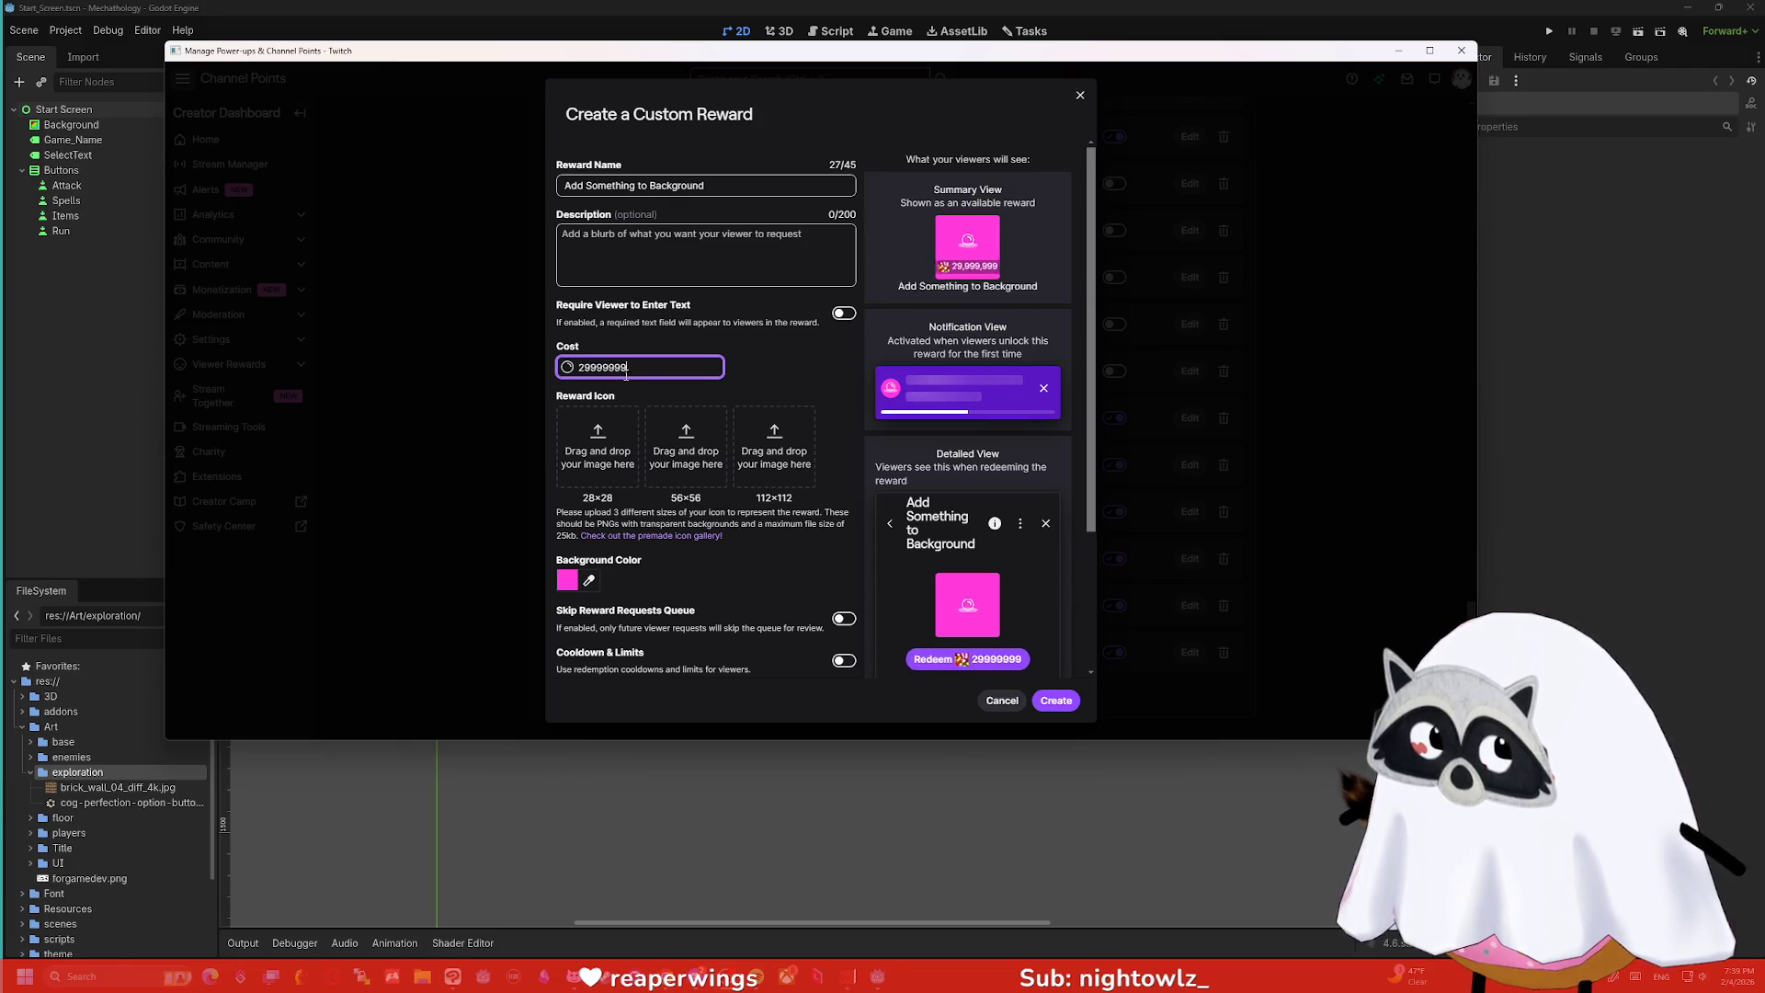
{"action": "type", "text": "00"}
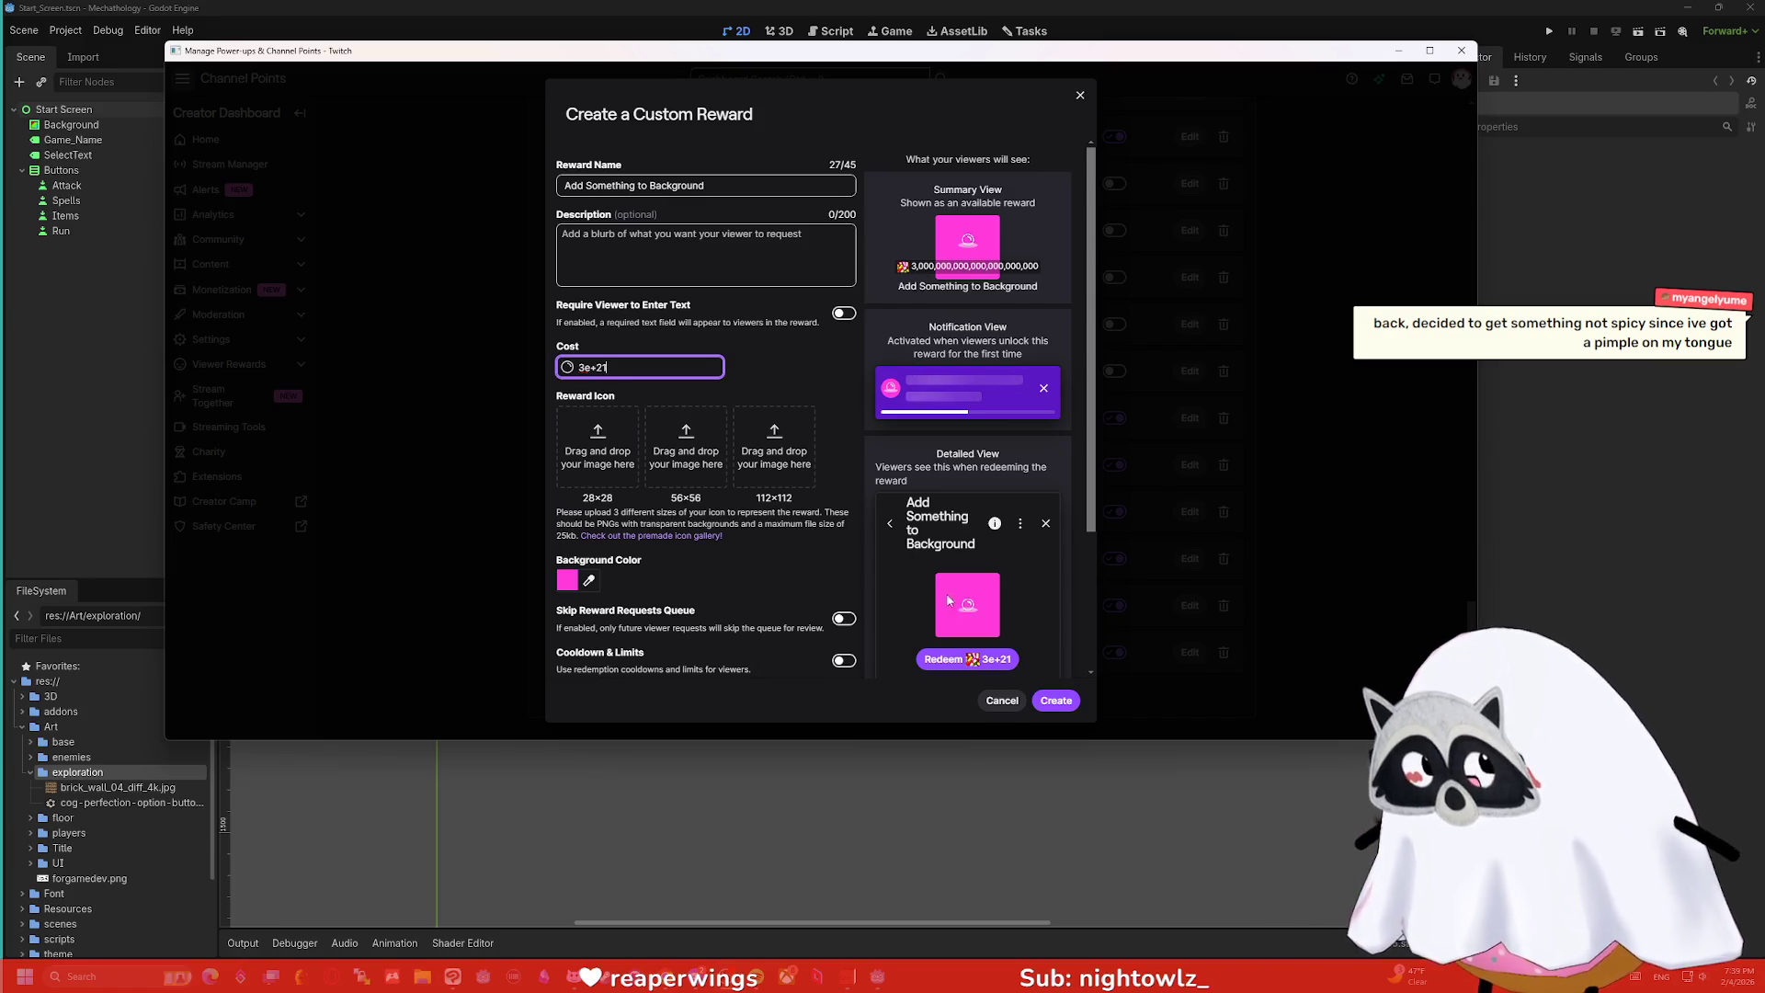
{"action": "left_click", "coordinate": [1057, 700]}
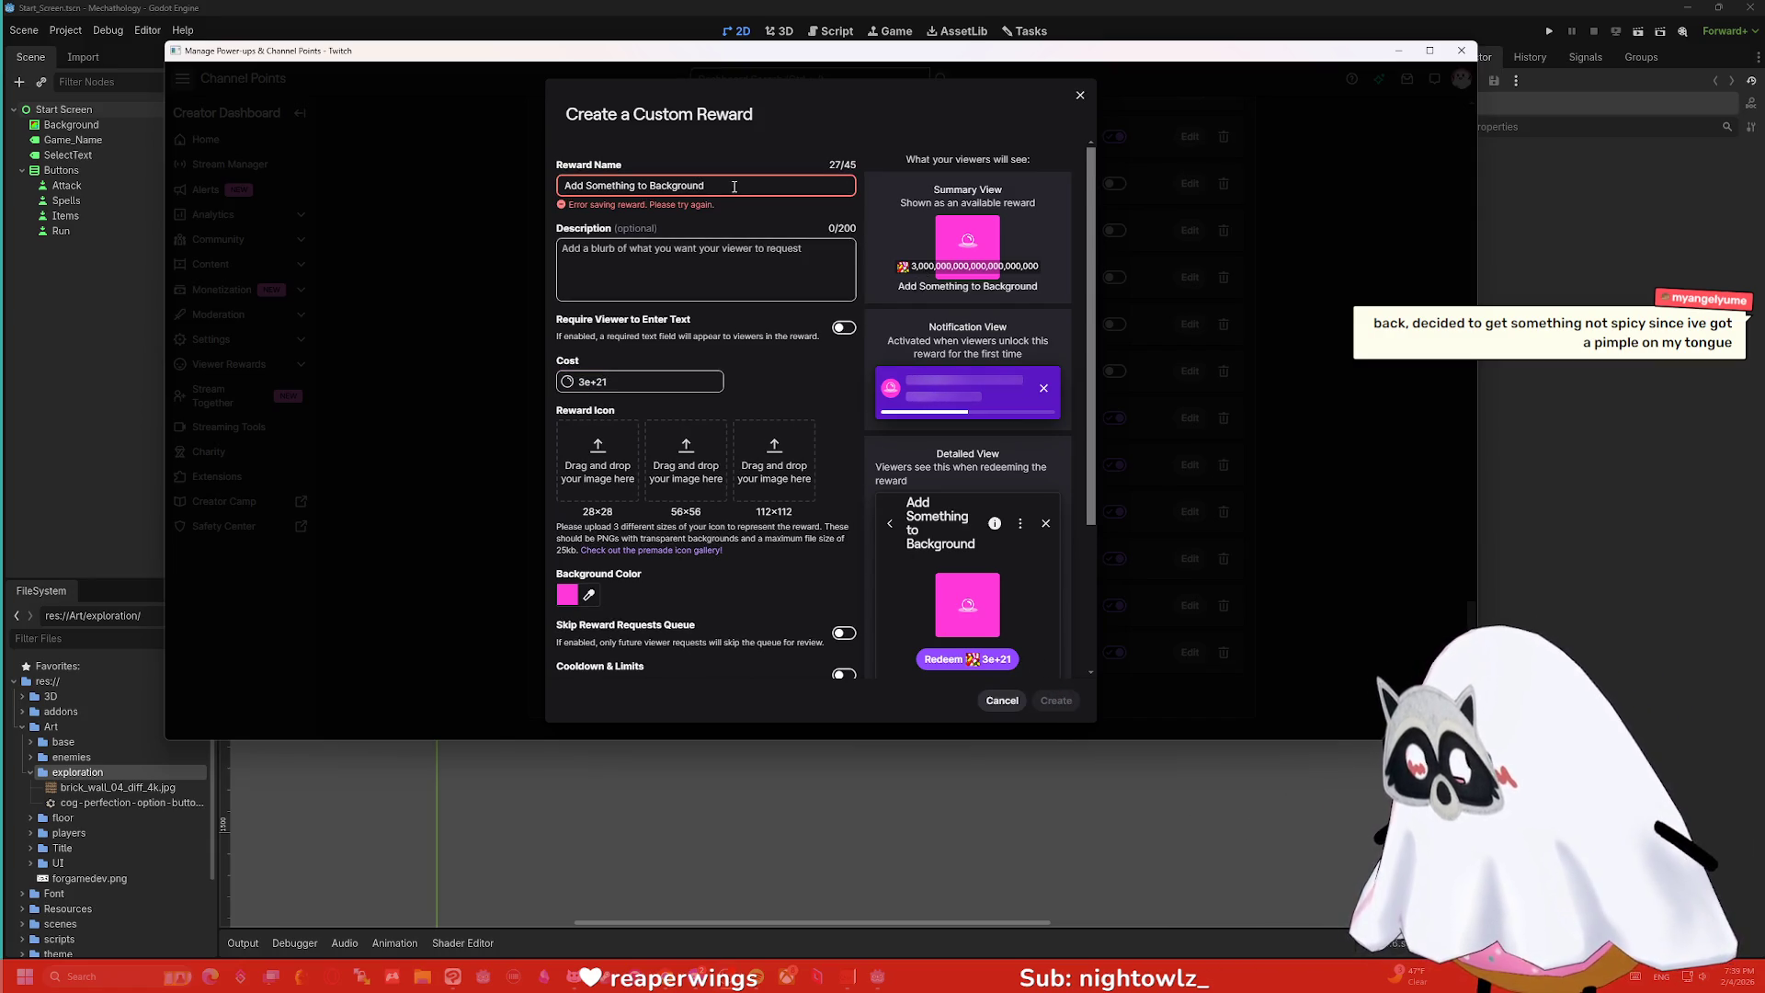
Change the reward cost to 500 and create the reward
{"action": "left_click_drag", "start_coordinate": [734, 186], "coordinate": [544, 188]}
{"action": "left_click", "coordinate": [699, 274]}
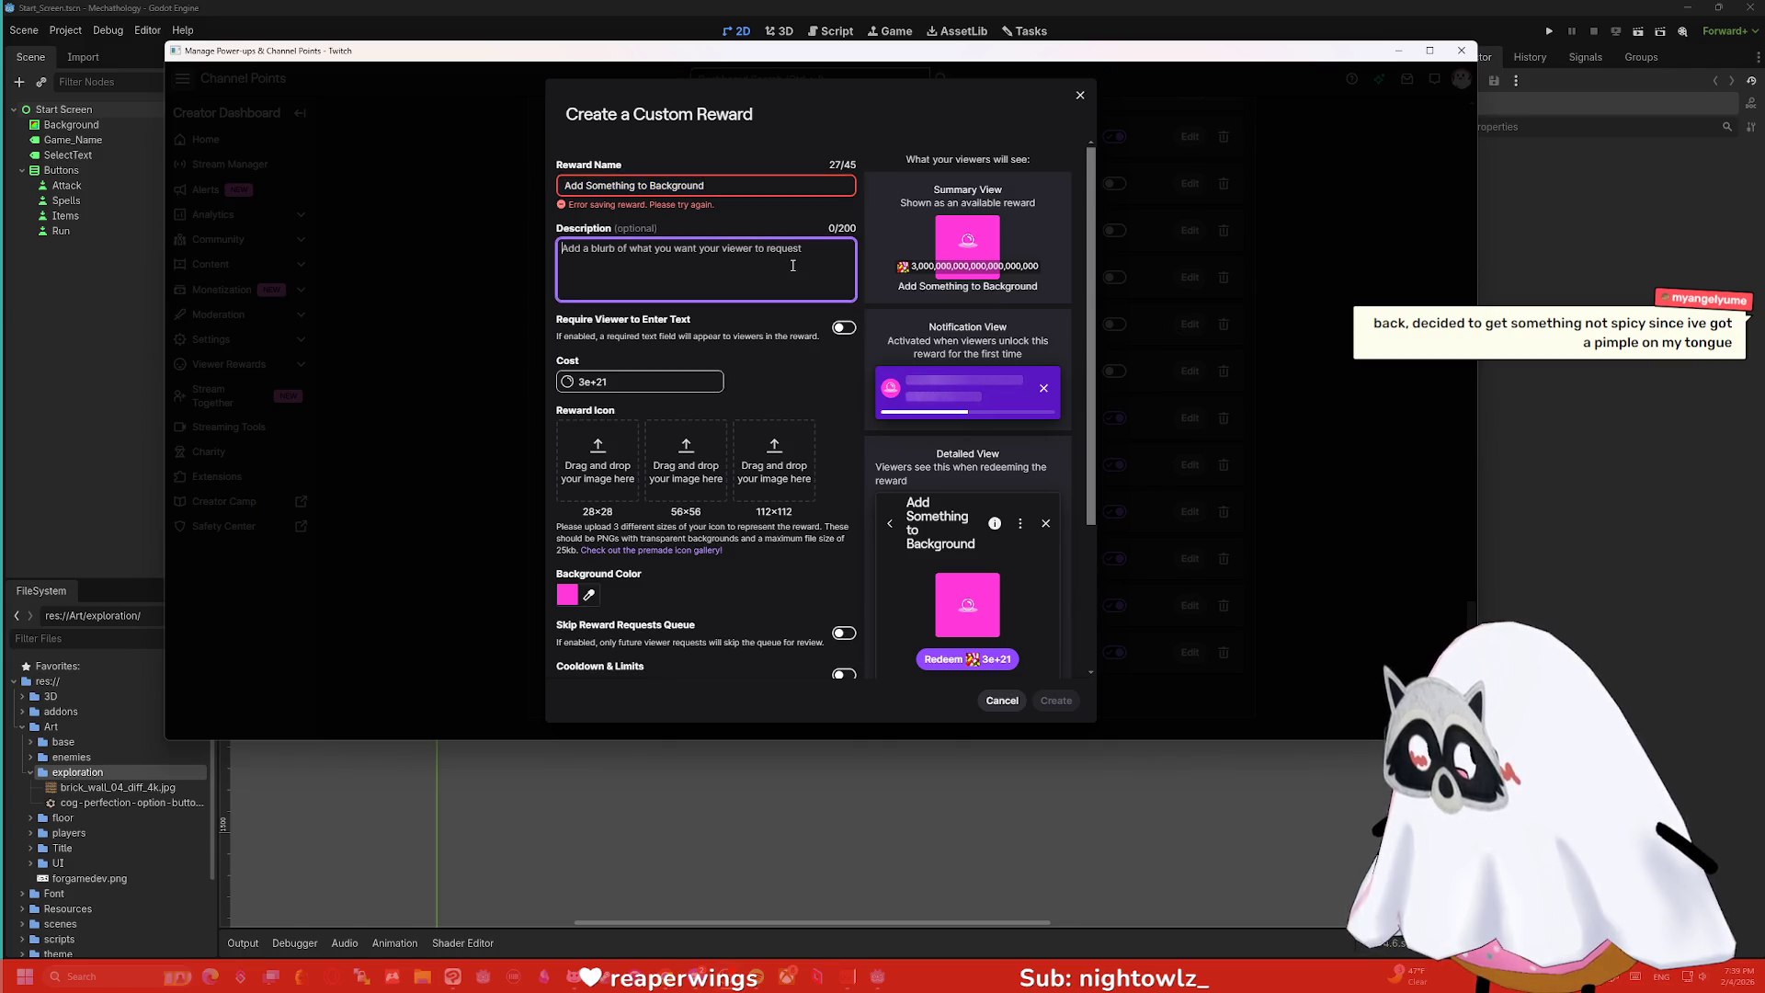
{"action": "scroll", "coordinate": [698, 275], "scroll_direction": "down", "scroll_amount": 1}
{"action": "scroll", "coordinate": [698, 275], "scroll_direction": "up", "scroll_amount": 1}
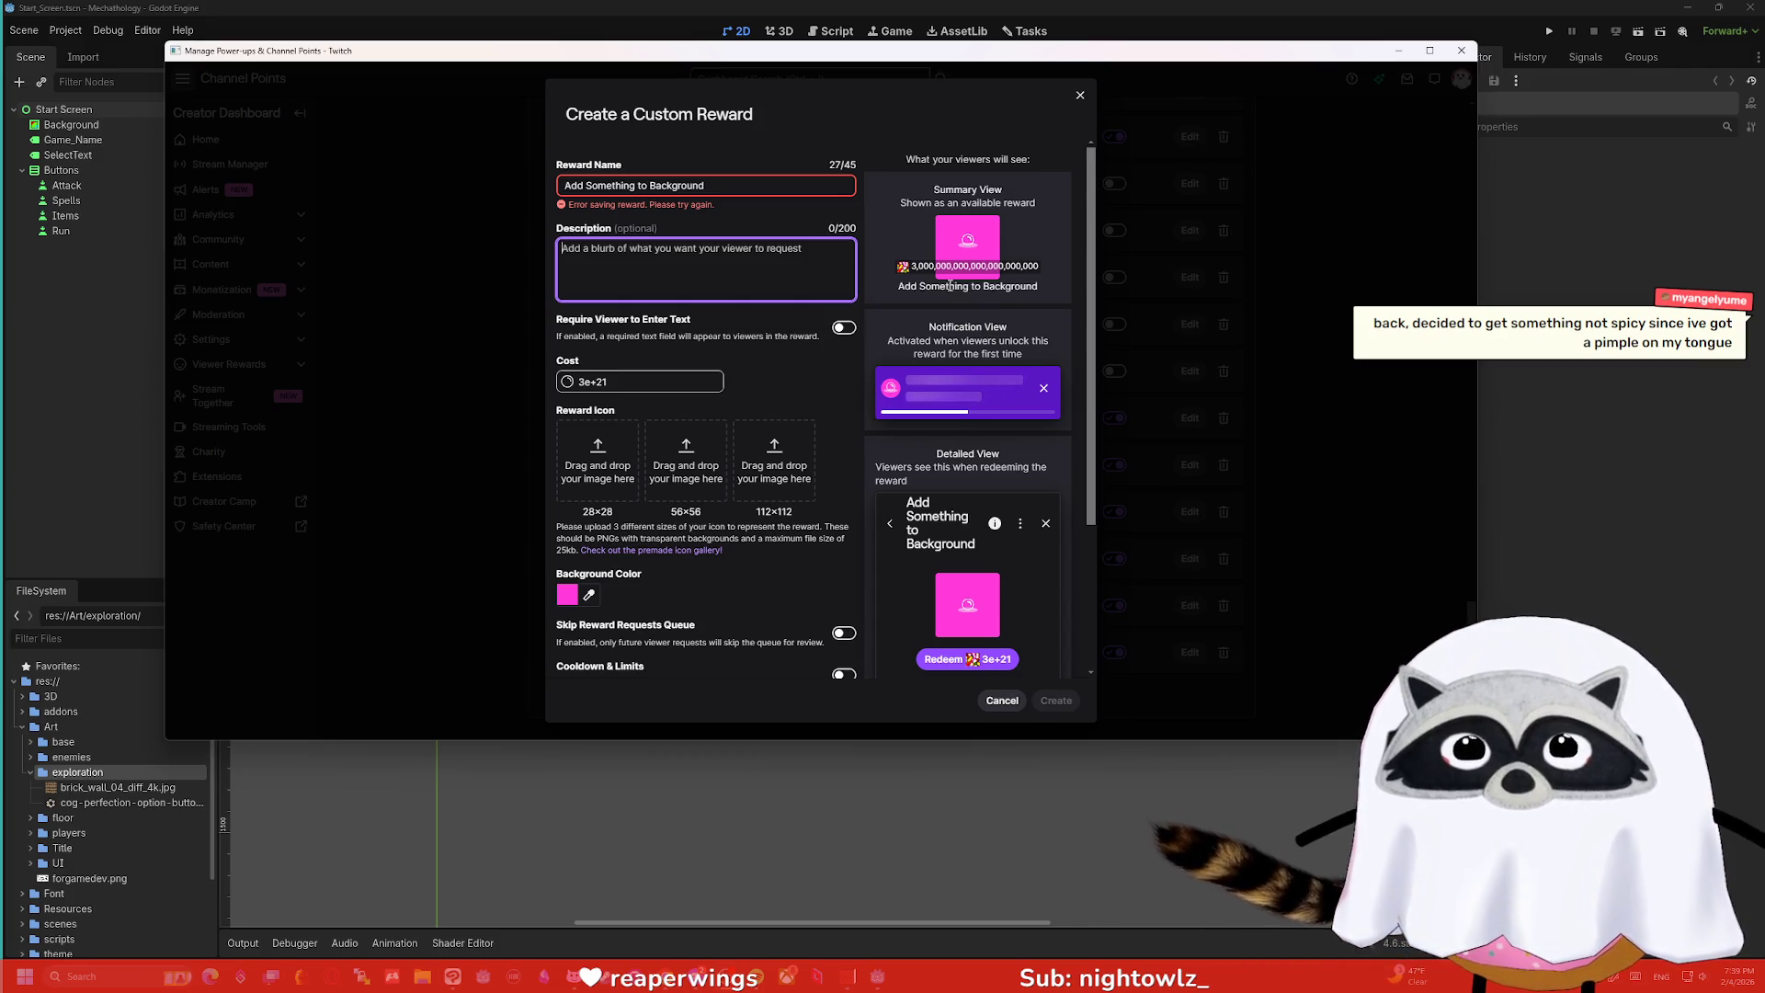
{"action": "left_click", "coordinate": [636, 379]}
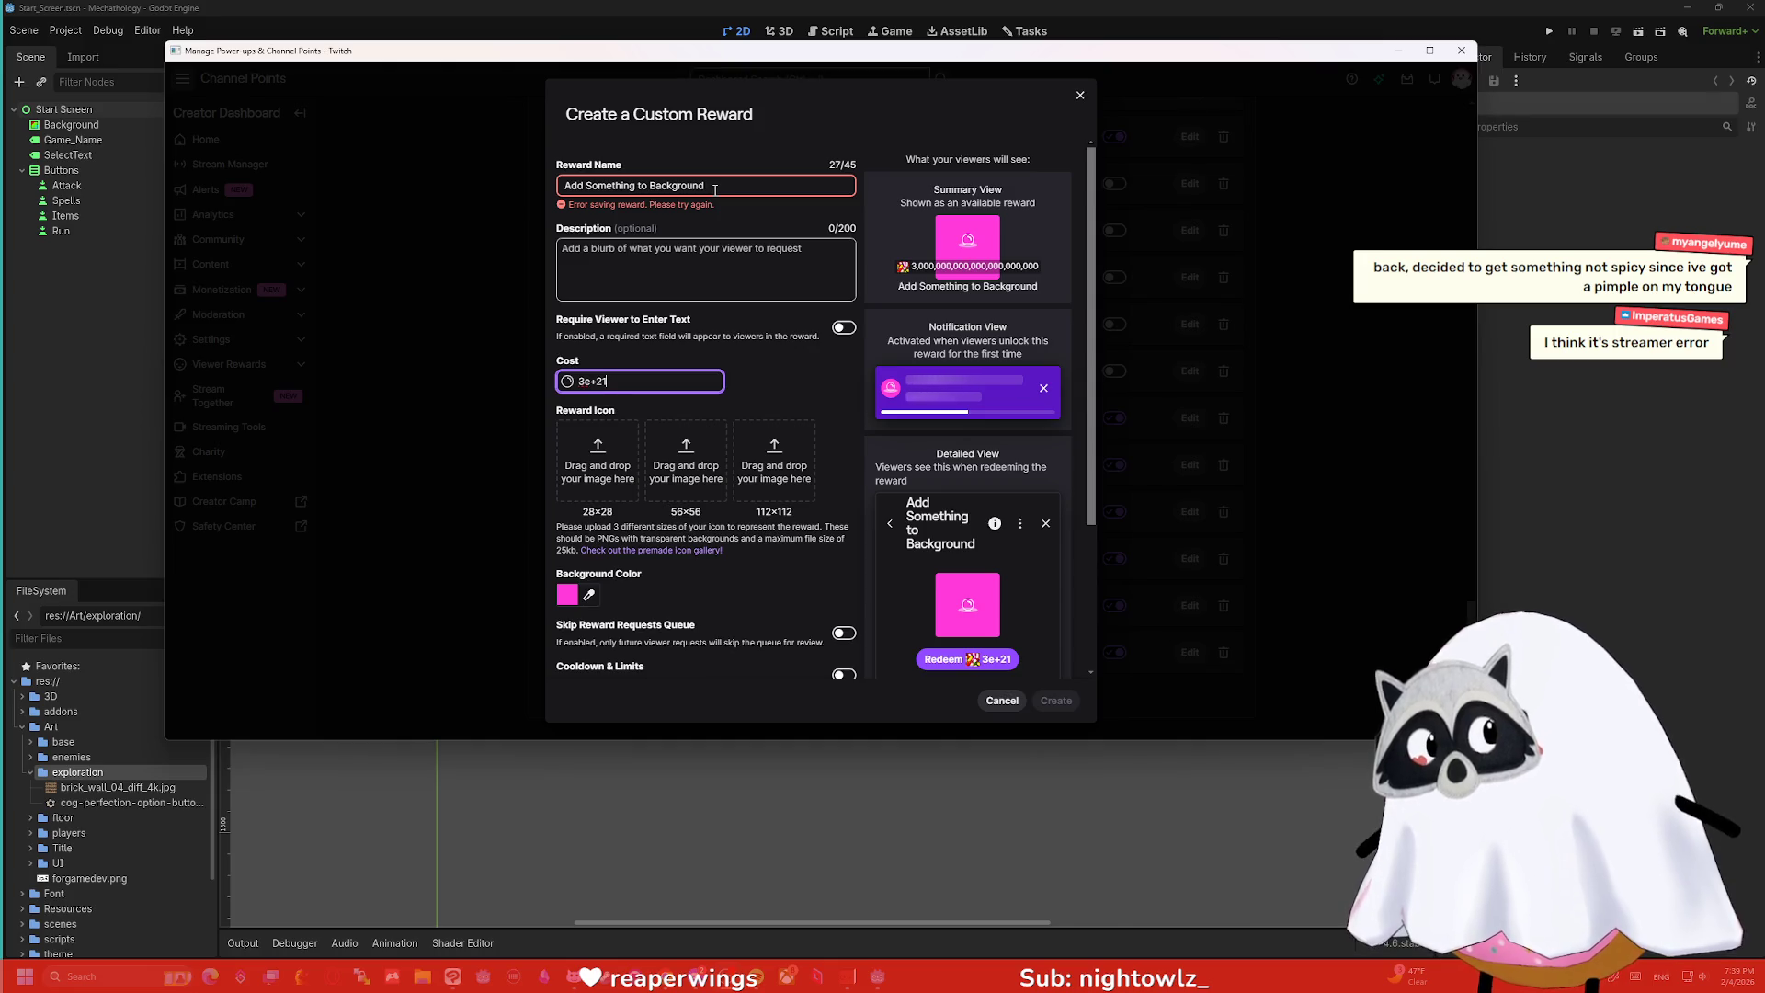
{"action": "type", "text": "500"}
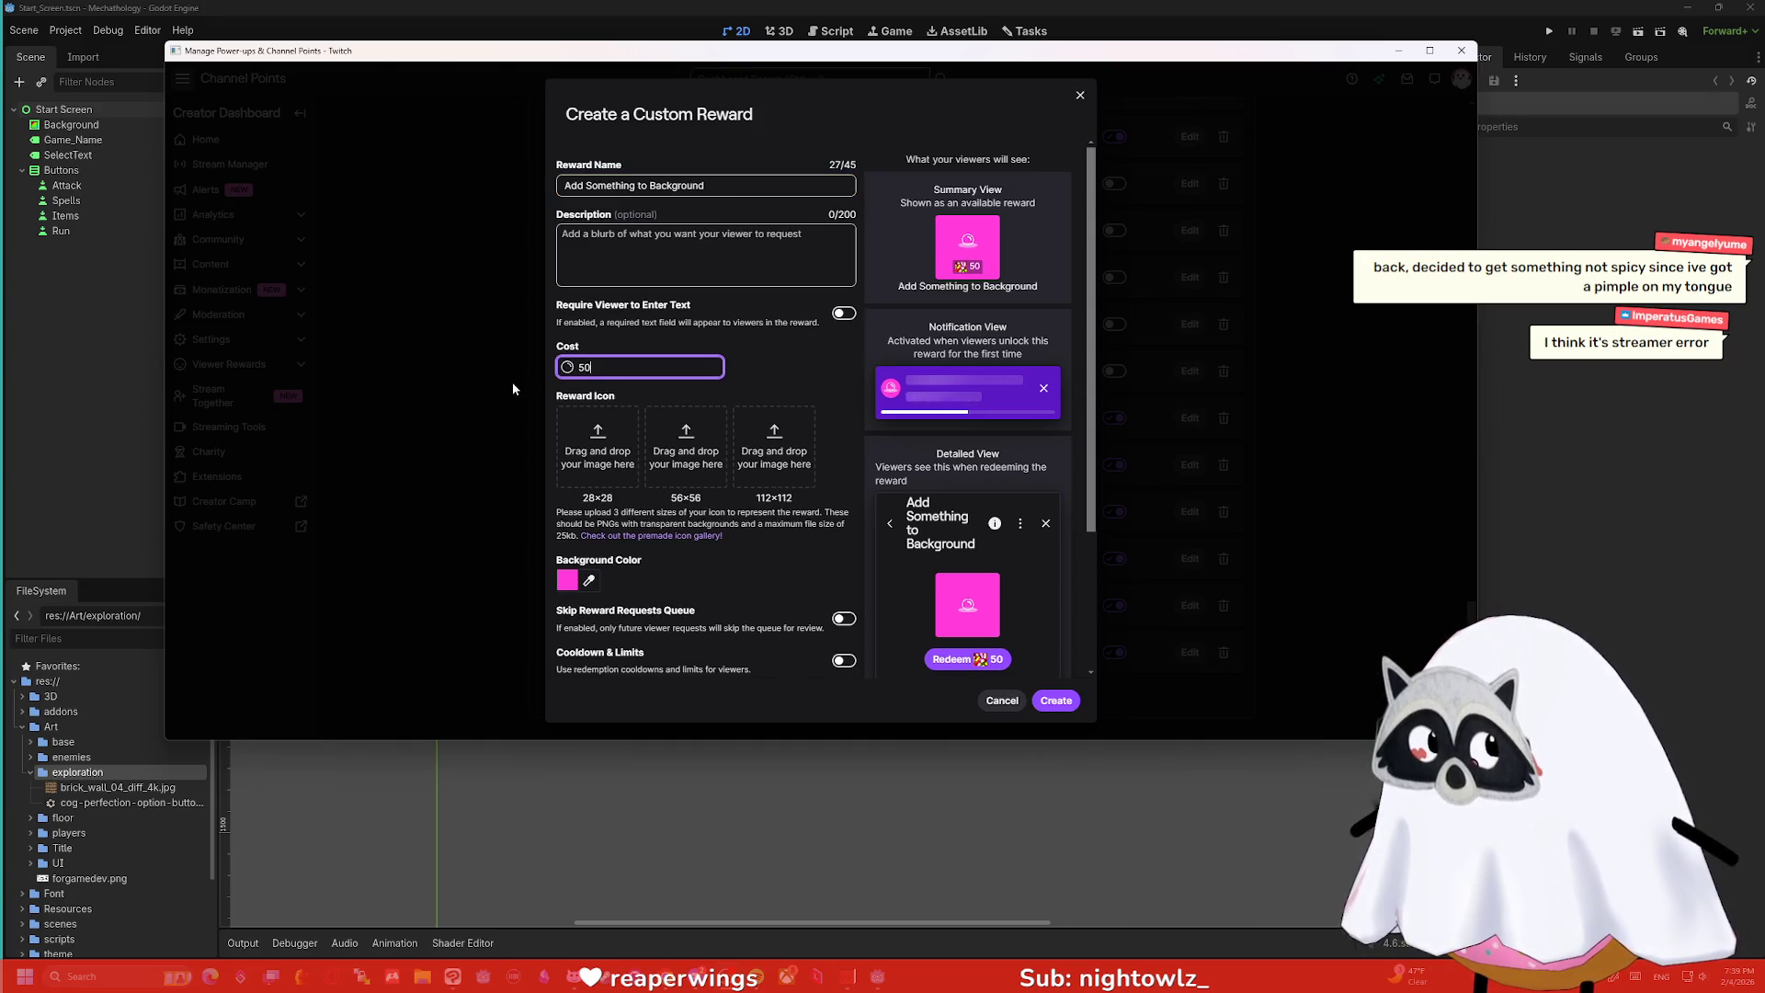
{"action": "left_click", "coordinate": [1050, 699]}
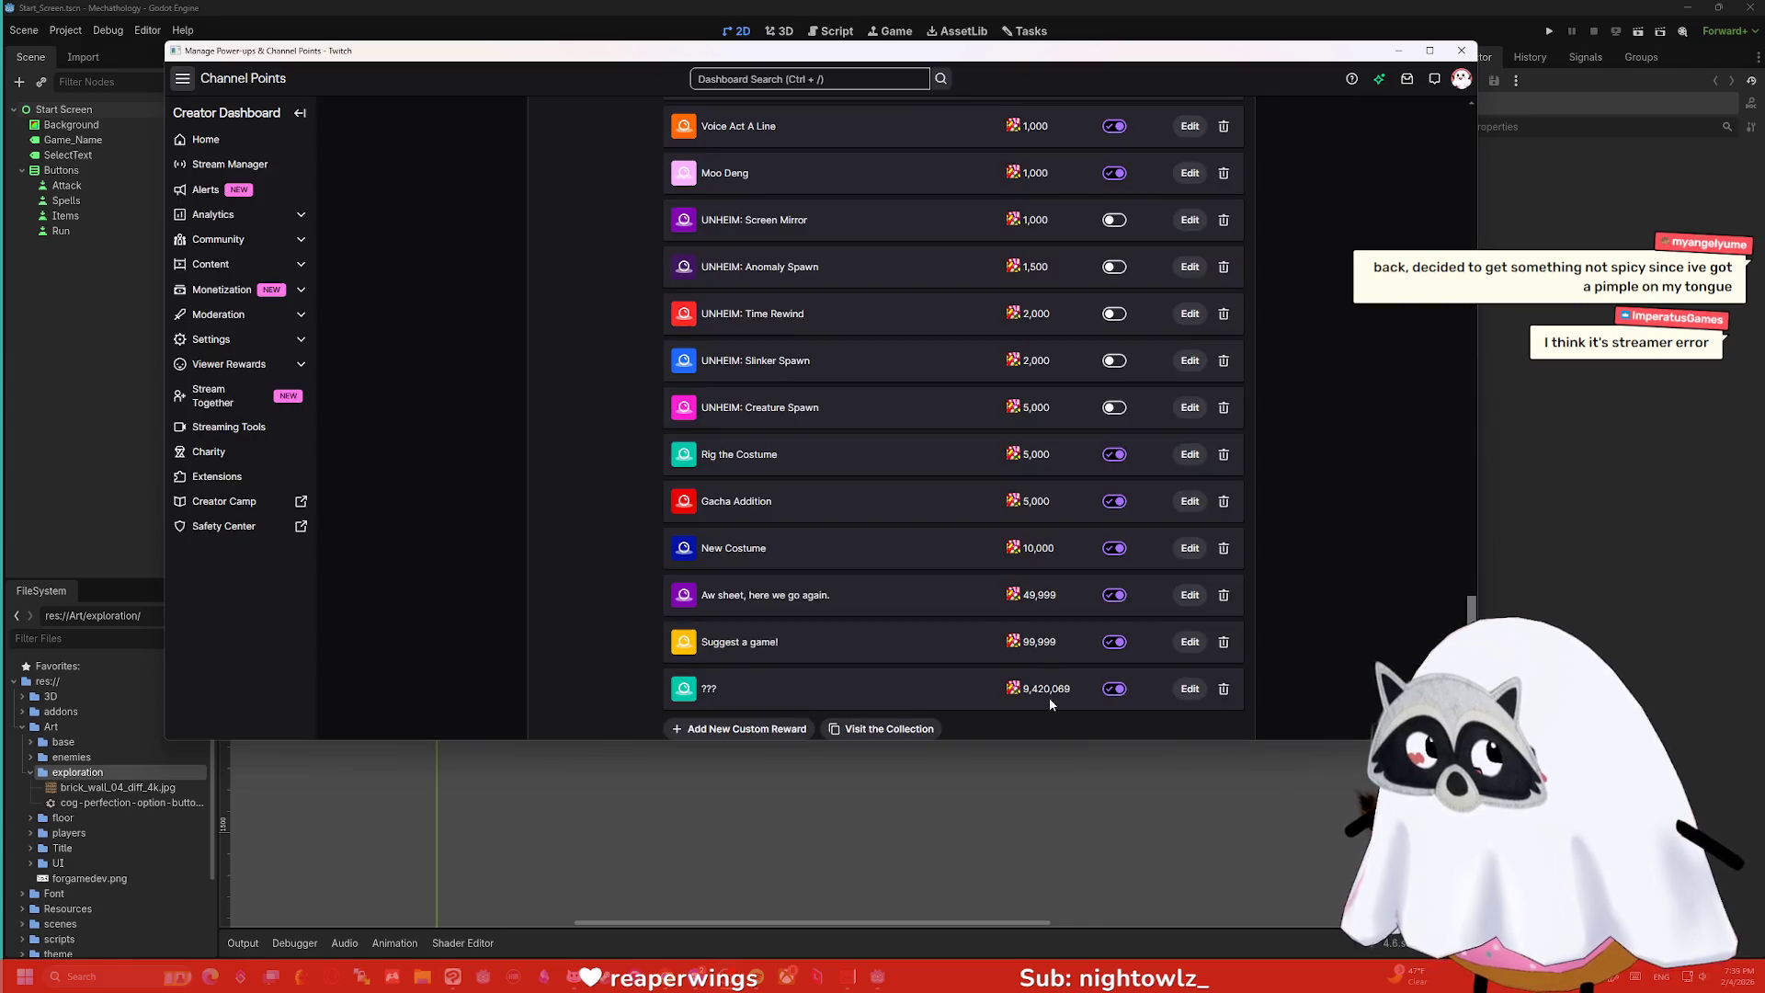
Enable Cooldown & Limits on the reward with a 1-hour cooldown and save it
{"action": "scroll", "coordinate": [853, 435], "scroll_direction": "up", "scroll_amount": 15}
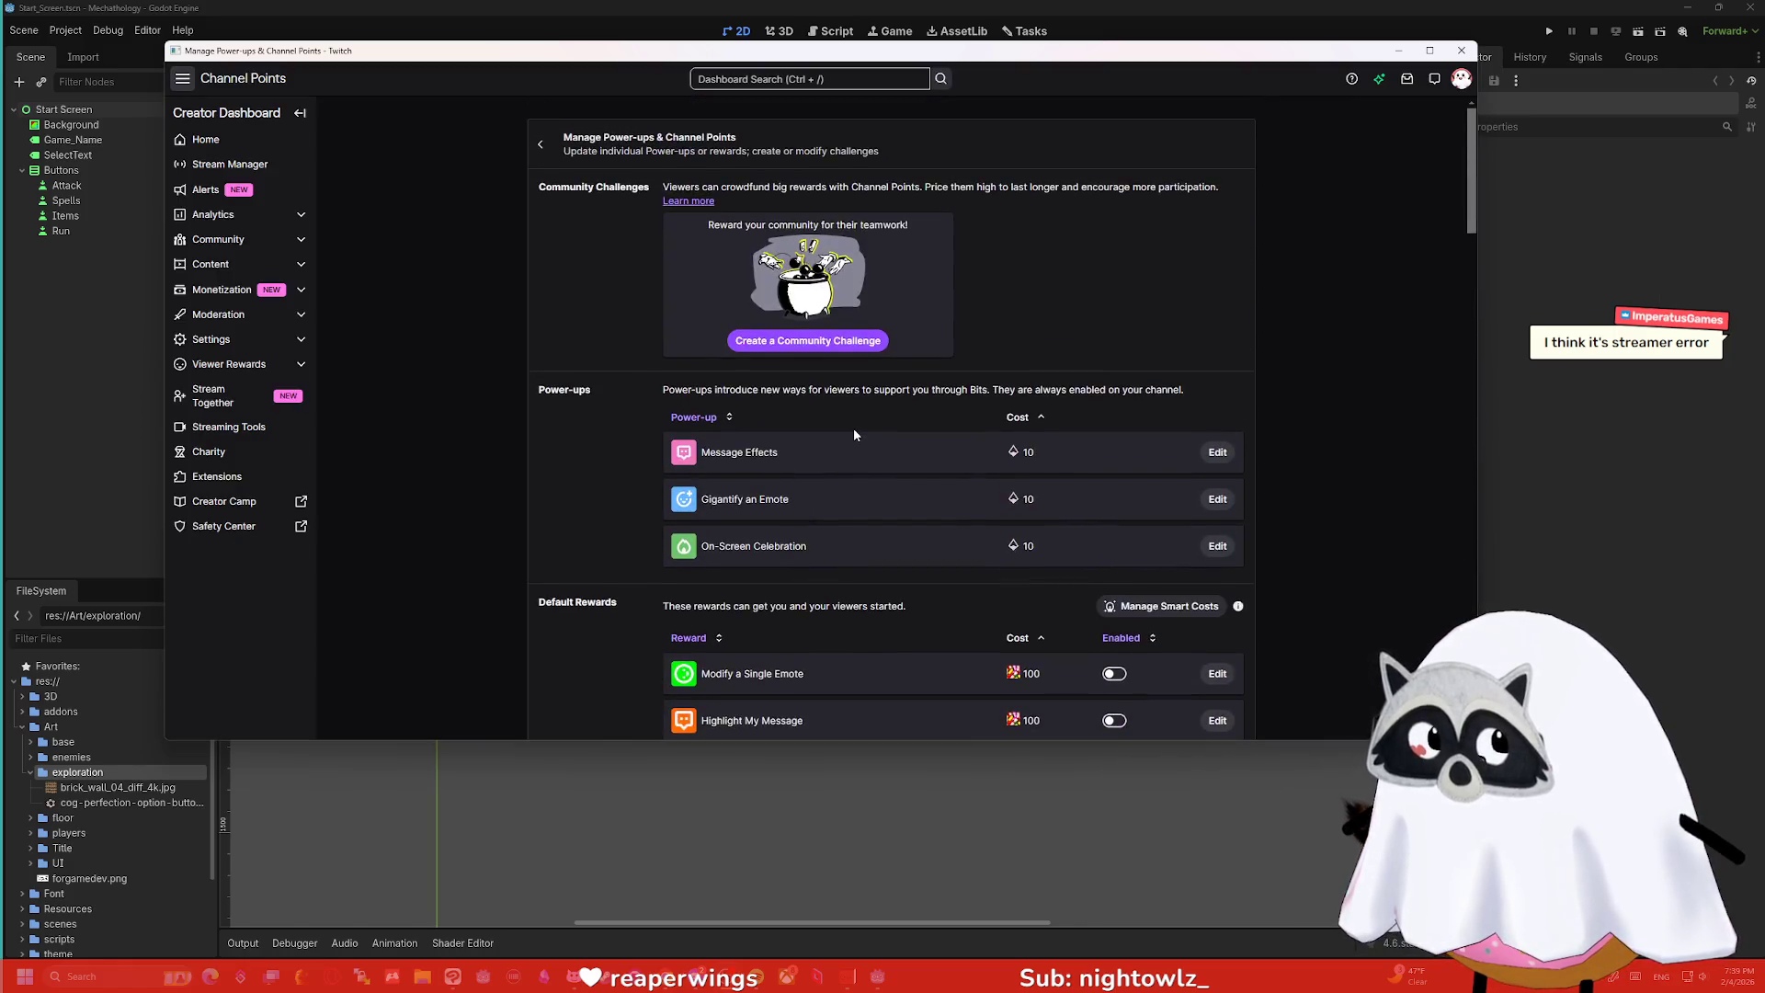
{"action": "scroll", "coordinate": [852, 435], "scroll_direction": "down", "scroll_amount": 5}
{"action": "scroll", "coordinate": [855, 429], "scroll_direction": "down", "scroll_amount": 5}
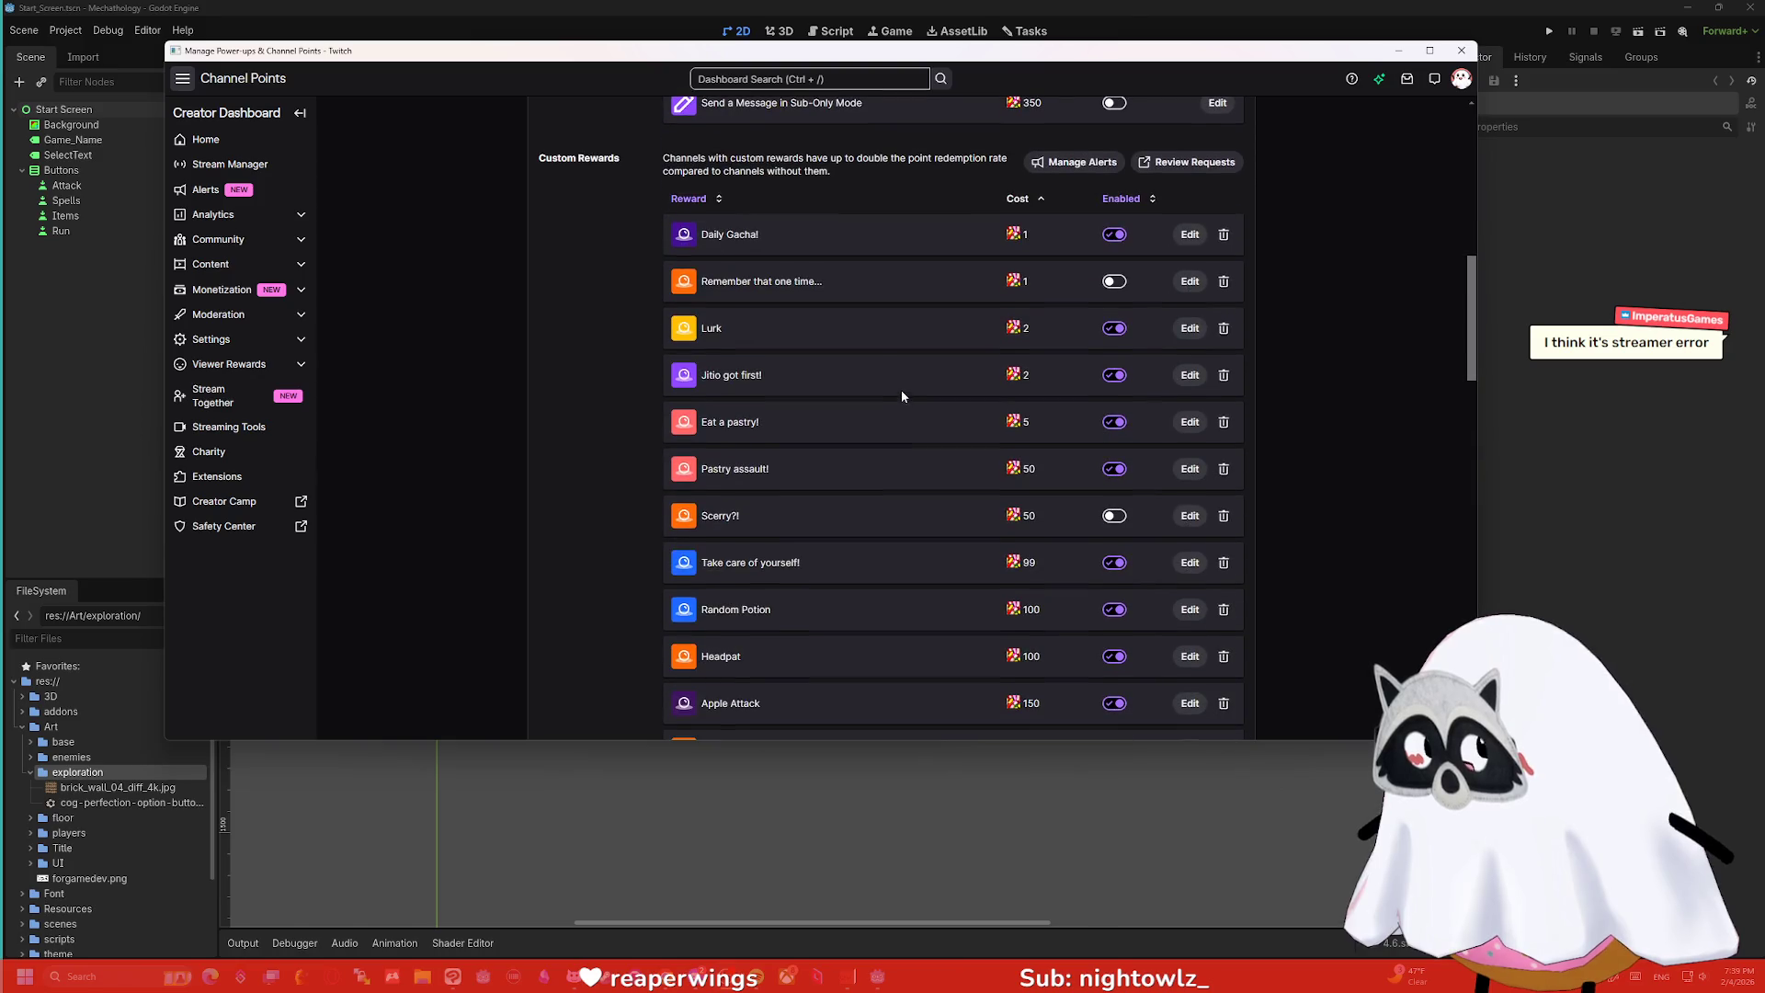
{"action": "scroll", "coordinate": [918, 418], "scroll_direction": "down", "scroll_amount": 5}
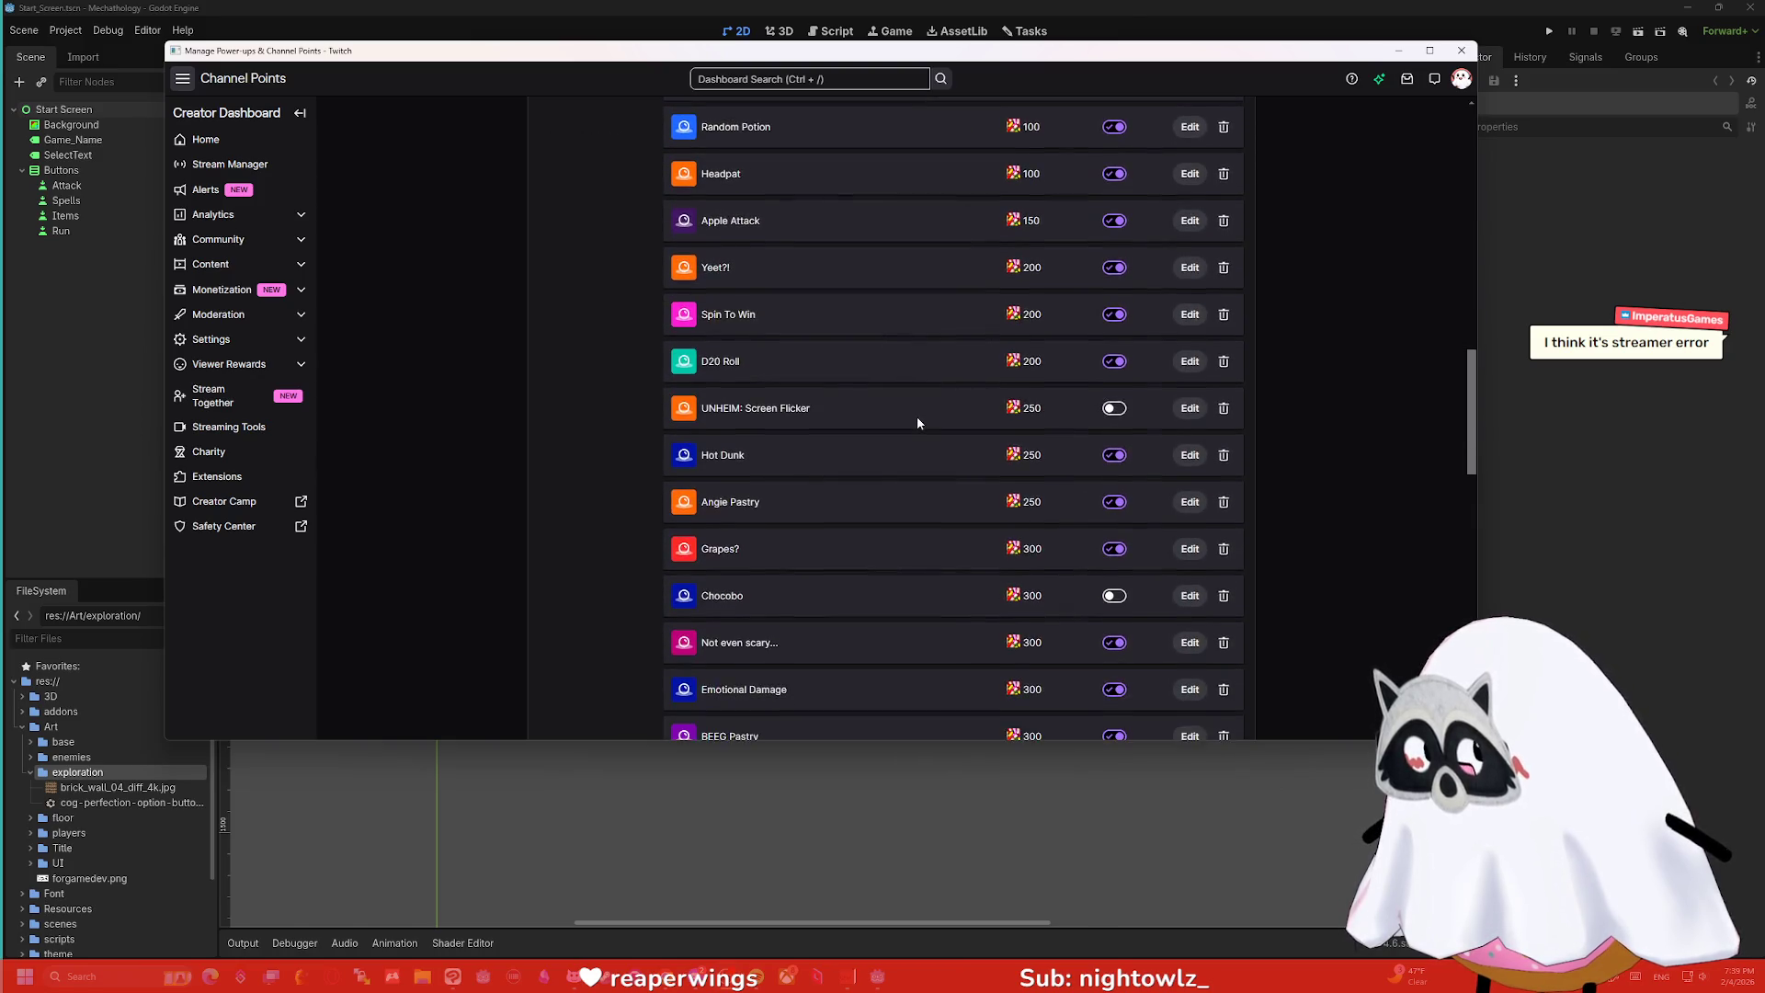
{"action": "scroll", "coordinate": [917, 423], "scroll_direction": "down", "scroll_amount": 1}
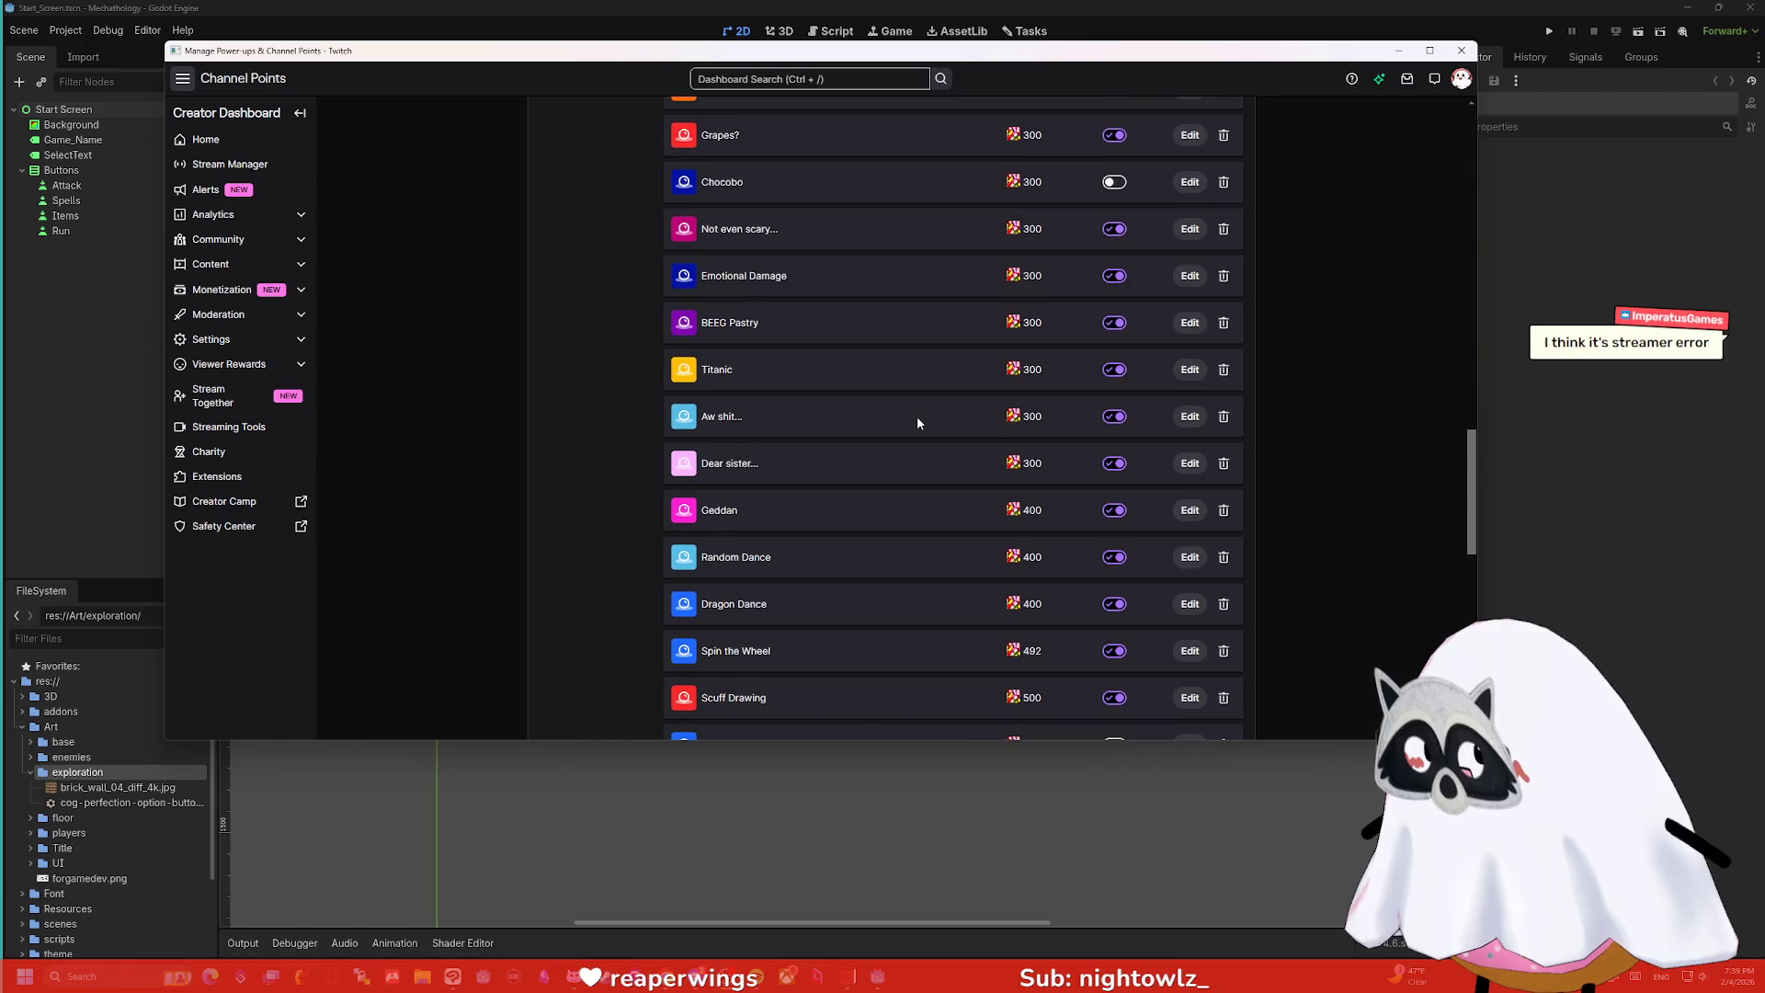
{"action": "scroll", "coordinate": [917, 423], "scroll_direction": "up", "scroll_amount": 5}
{"action": "scroll", "coordinate": [917, 423], "scroll_direction": "up", "scroll_amount": 4}
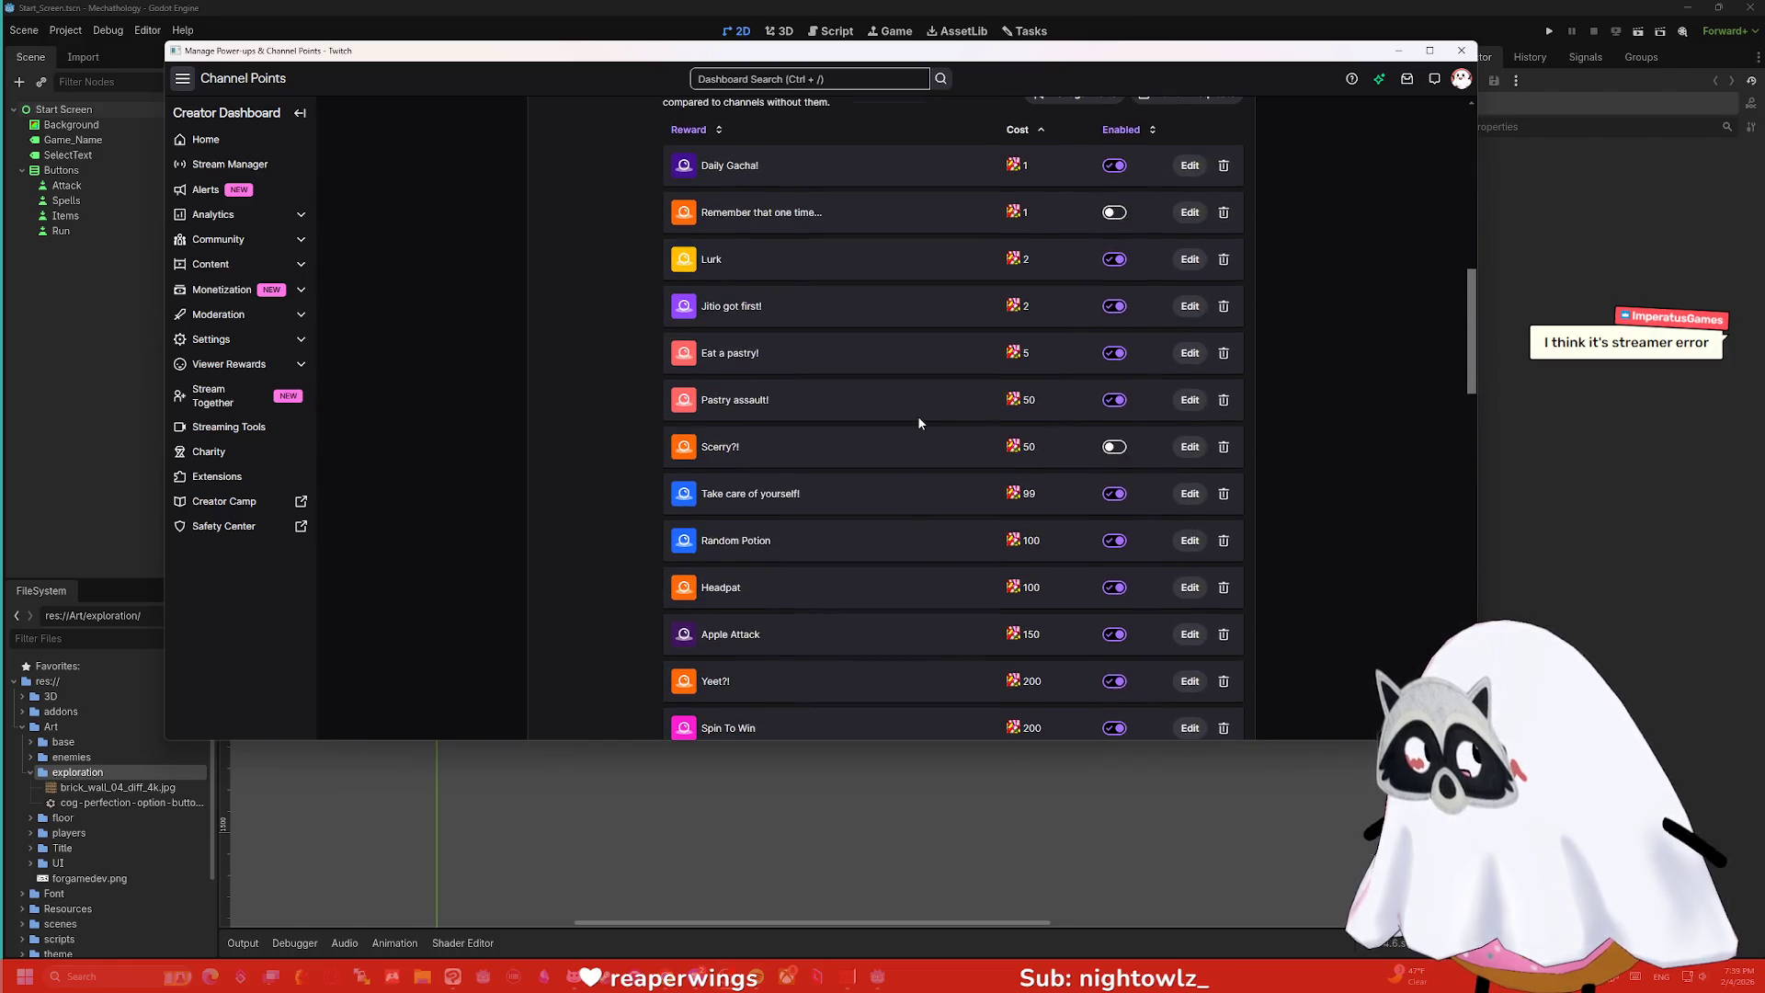
{"action": "scroll", "coordinate": [951, 397], "scroll_direction": "down", "scroll_amount": 8}
{"action": "scroll", "coordinate": [952, 403], "scroll_direction": "down", "scroll_amount": 3}
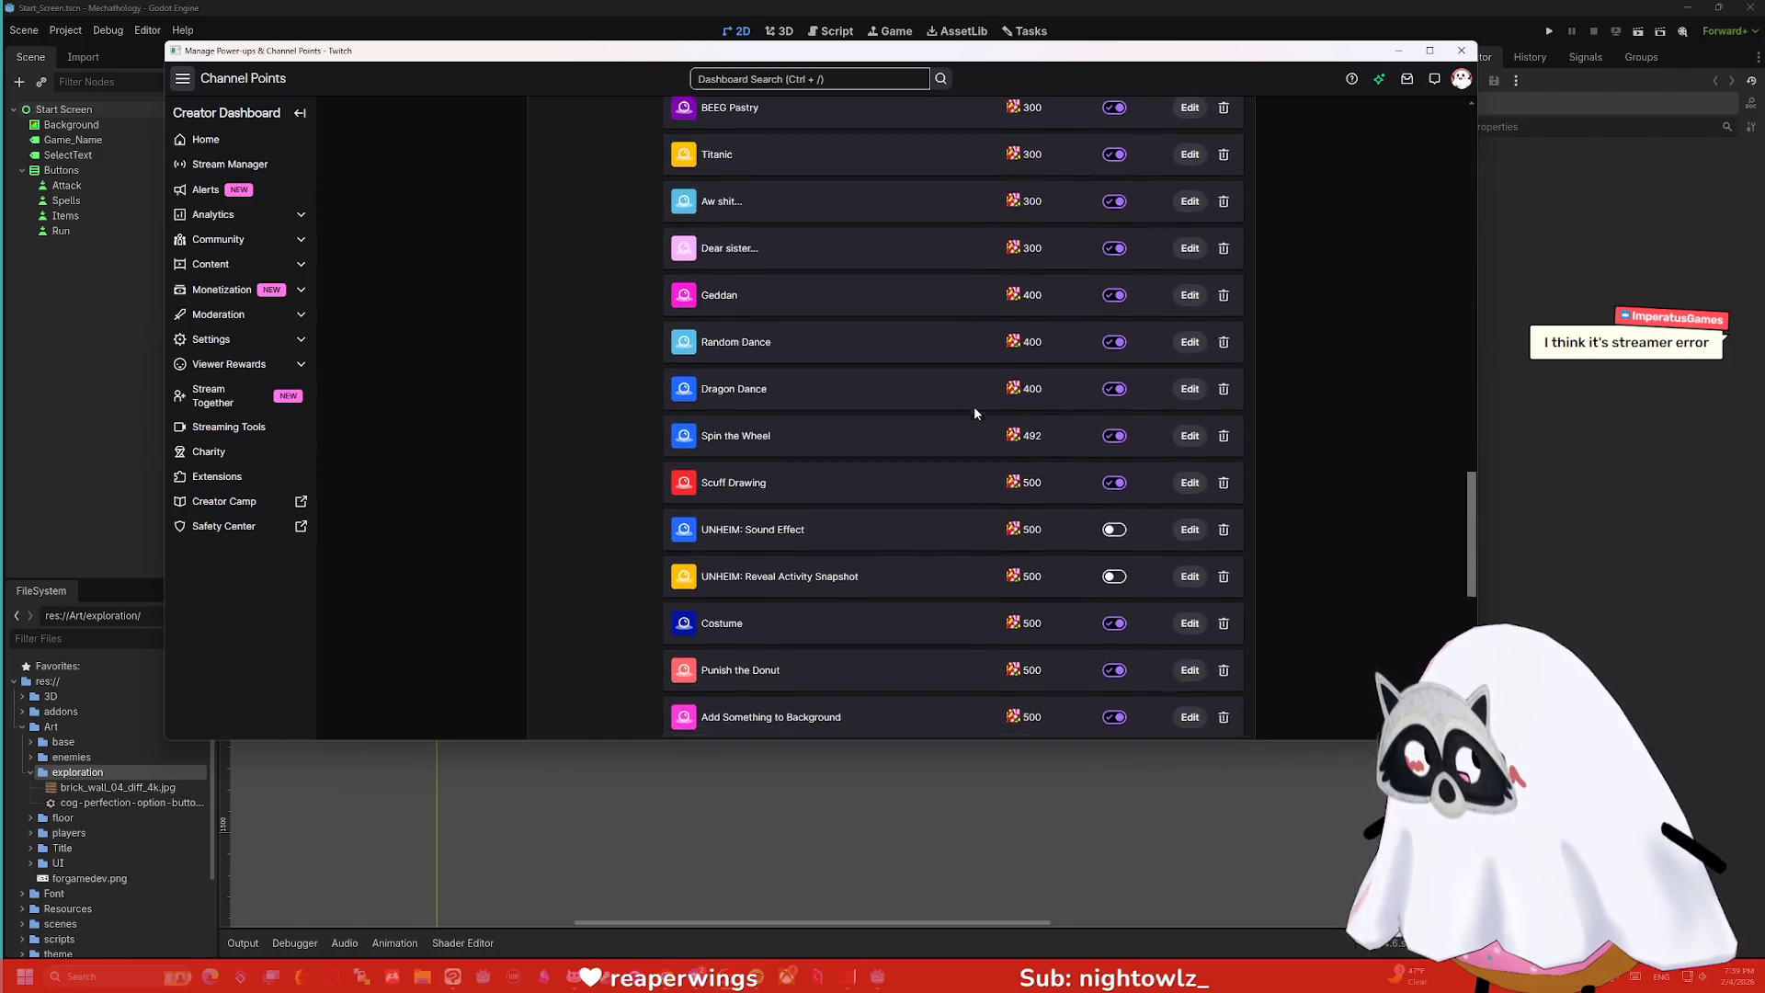
{"action": "scroll", "coordinate": [970, 459], "scroll_direction": "down", "scroll_amount": 1}
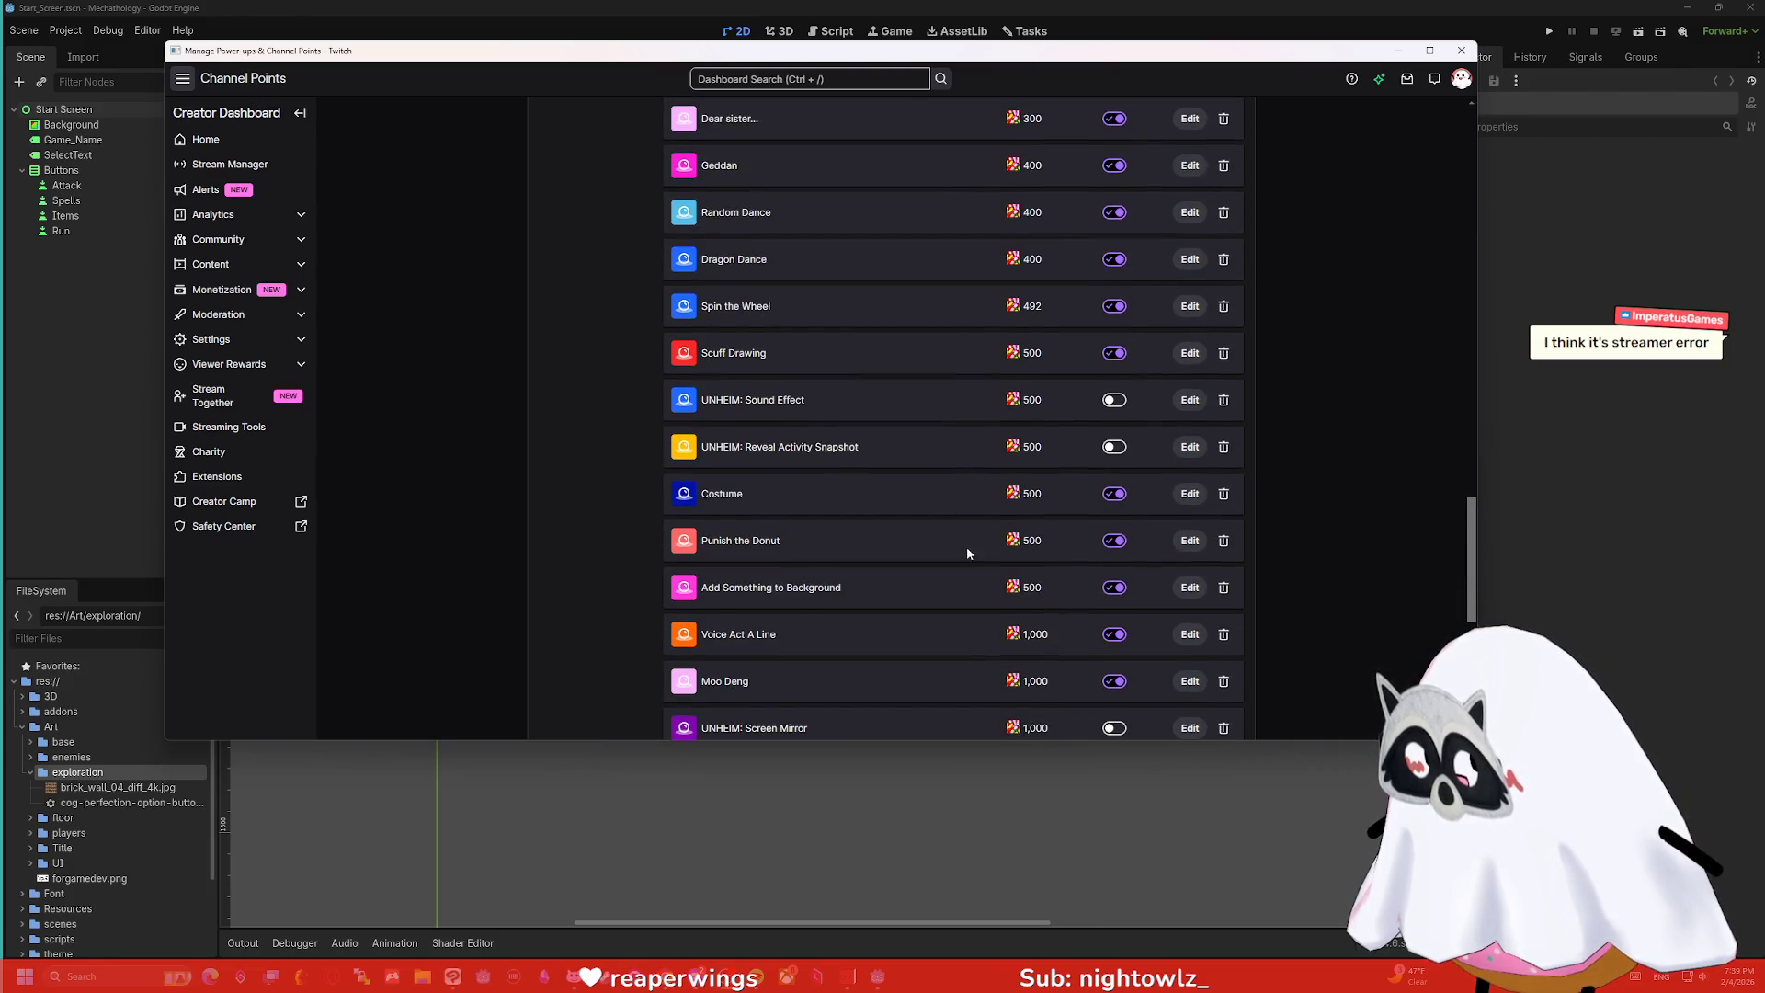
{"action": "left_click", "coordinate": [1188, 587]}
{"action": "scroll", "coordinate": [813, 575], "scroll_direction": "down", "scroll_amount": 3}
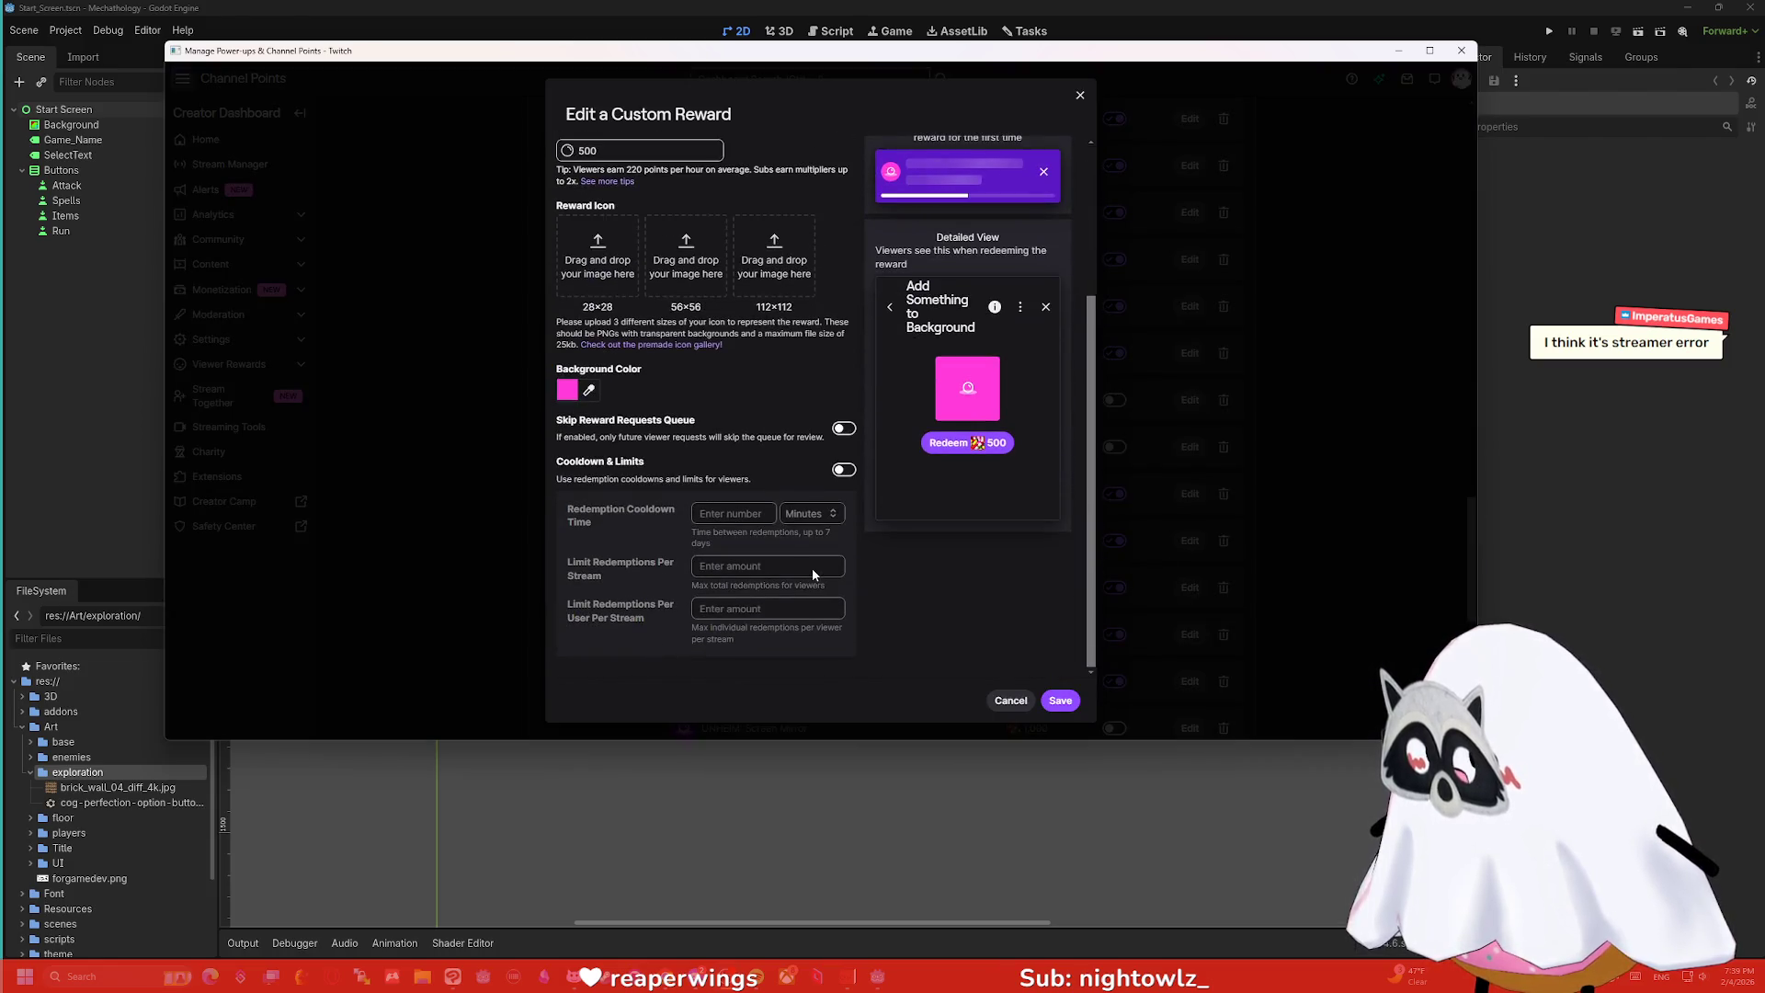
{"action": "left_click", "coordinate": [852, 470]}
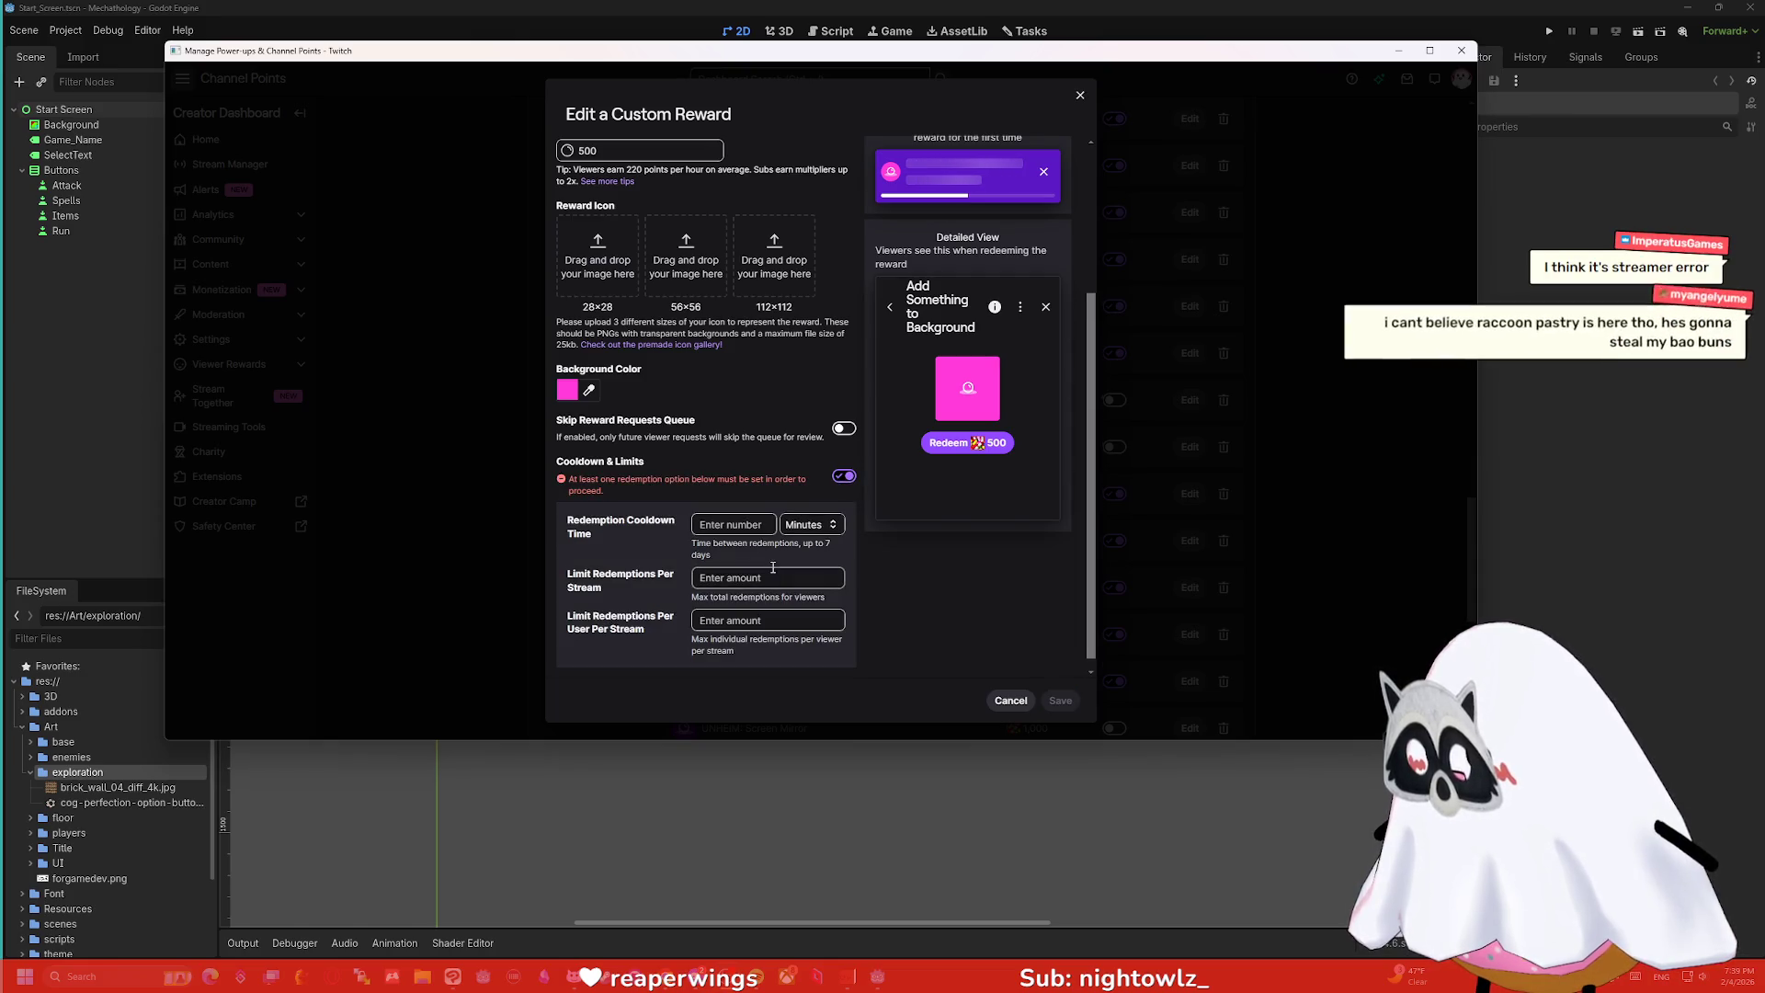
{"action": "left_click", "coordinate": [808, 526]}
{"action": "left_click", "coordinate": [809, 524]}
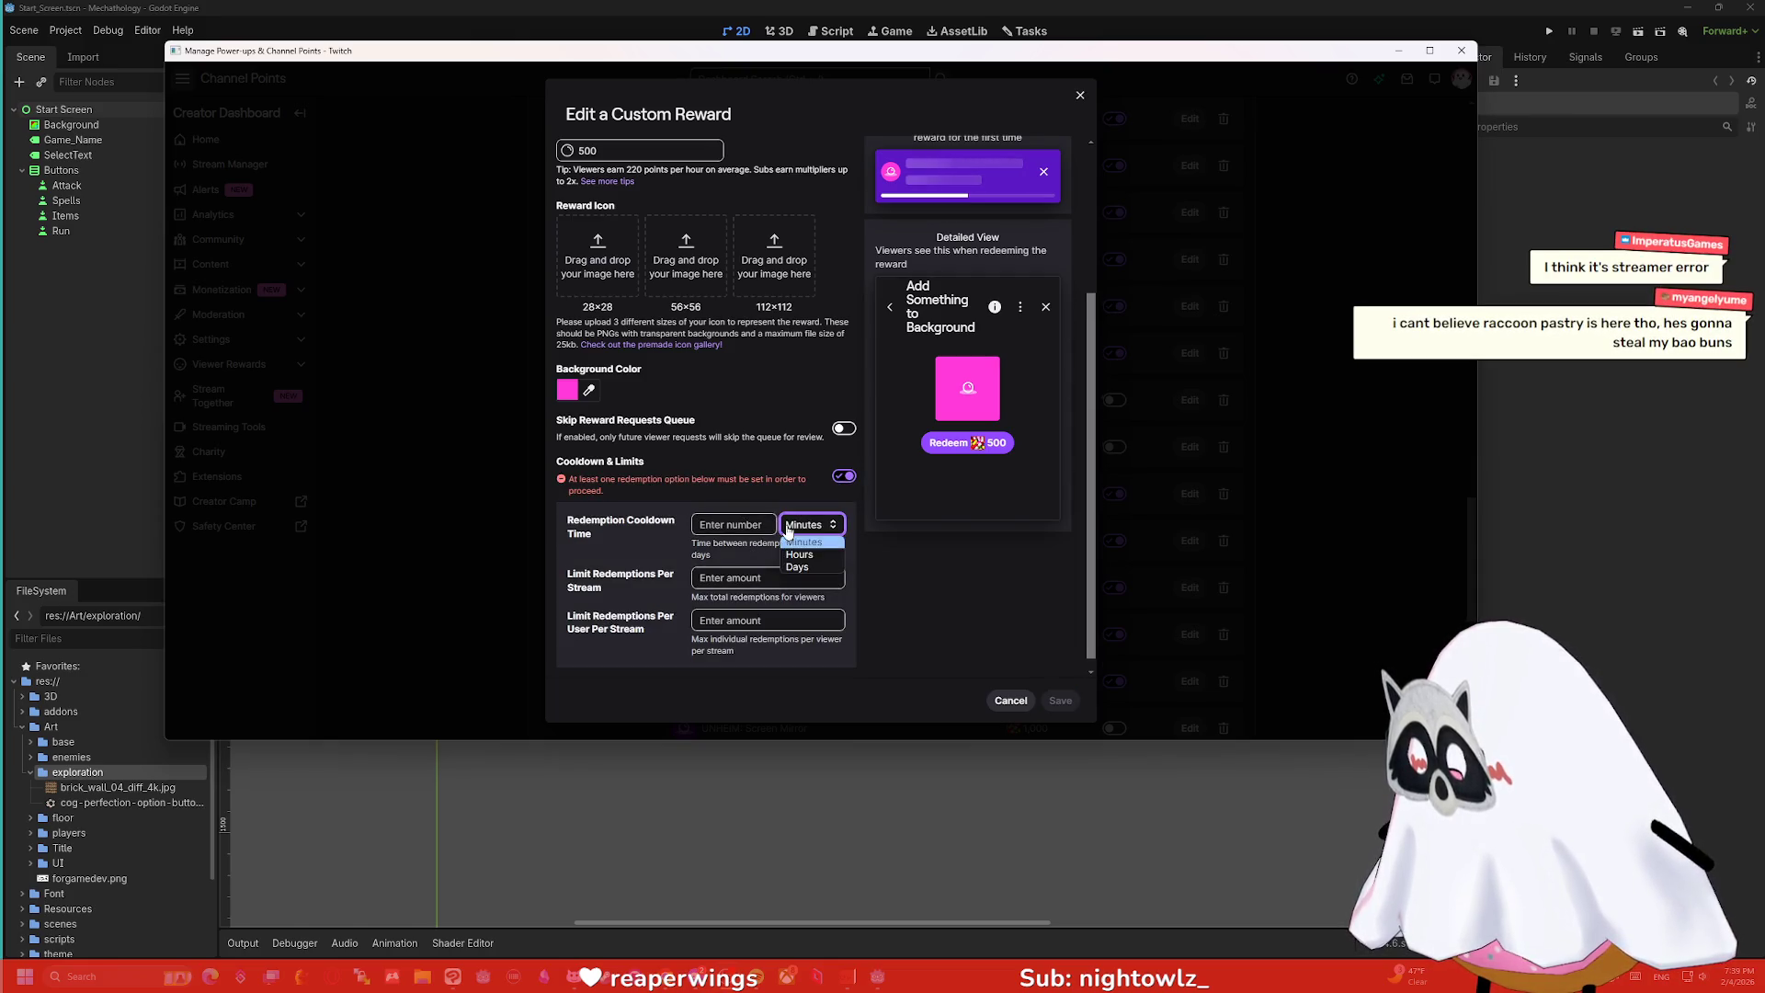
{"action": "left_click", "coordinate": [809, 551]}
{"action": "left_click", "coordinate": [732, 524]}
{"action": "type", "text": "1"}
{"action": "left_click", "coordinate": [1061, 700]}
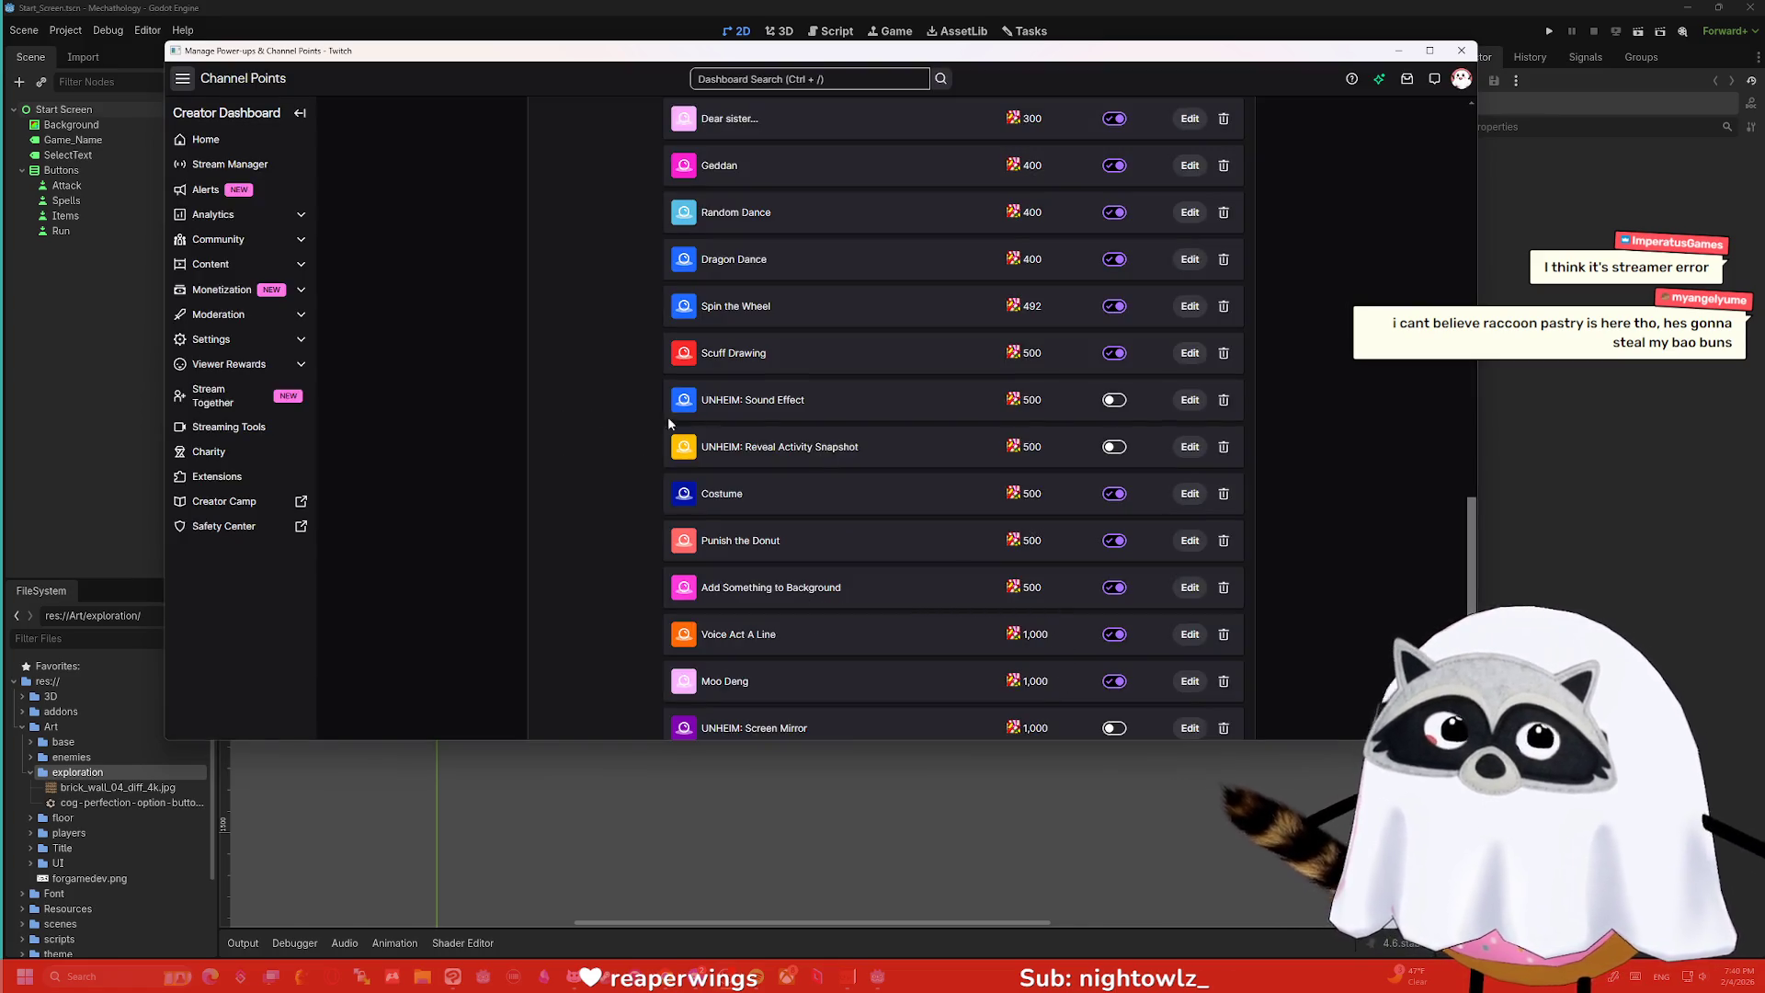
Make the reward require viewers to enter text, save it, and close the dashboard window
{"action": "left_click", "coordinate": [1192, 586]}
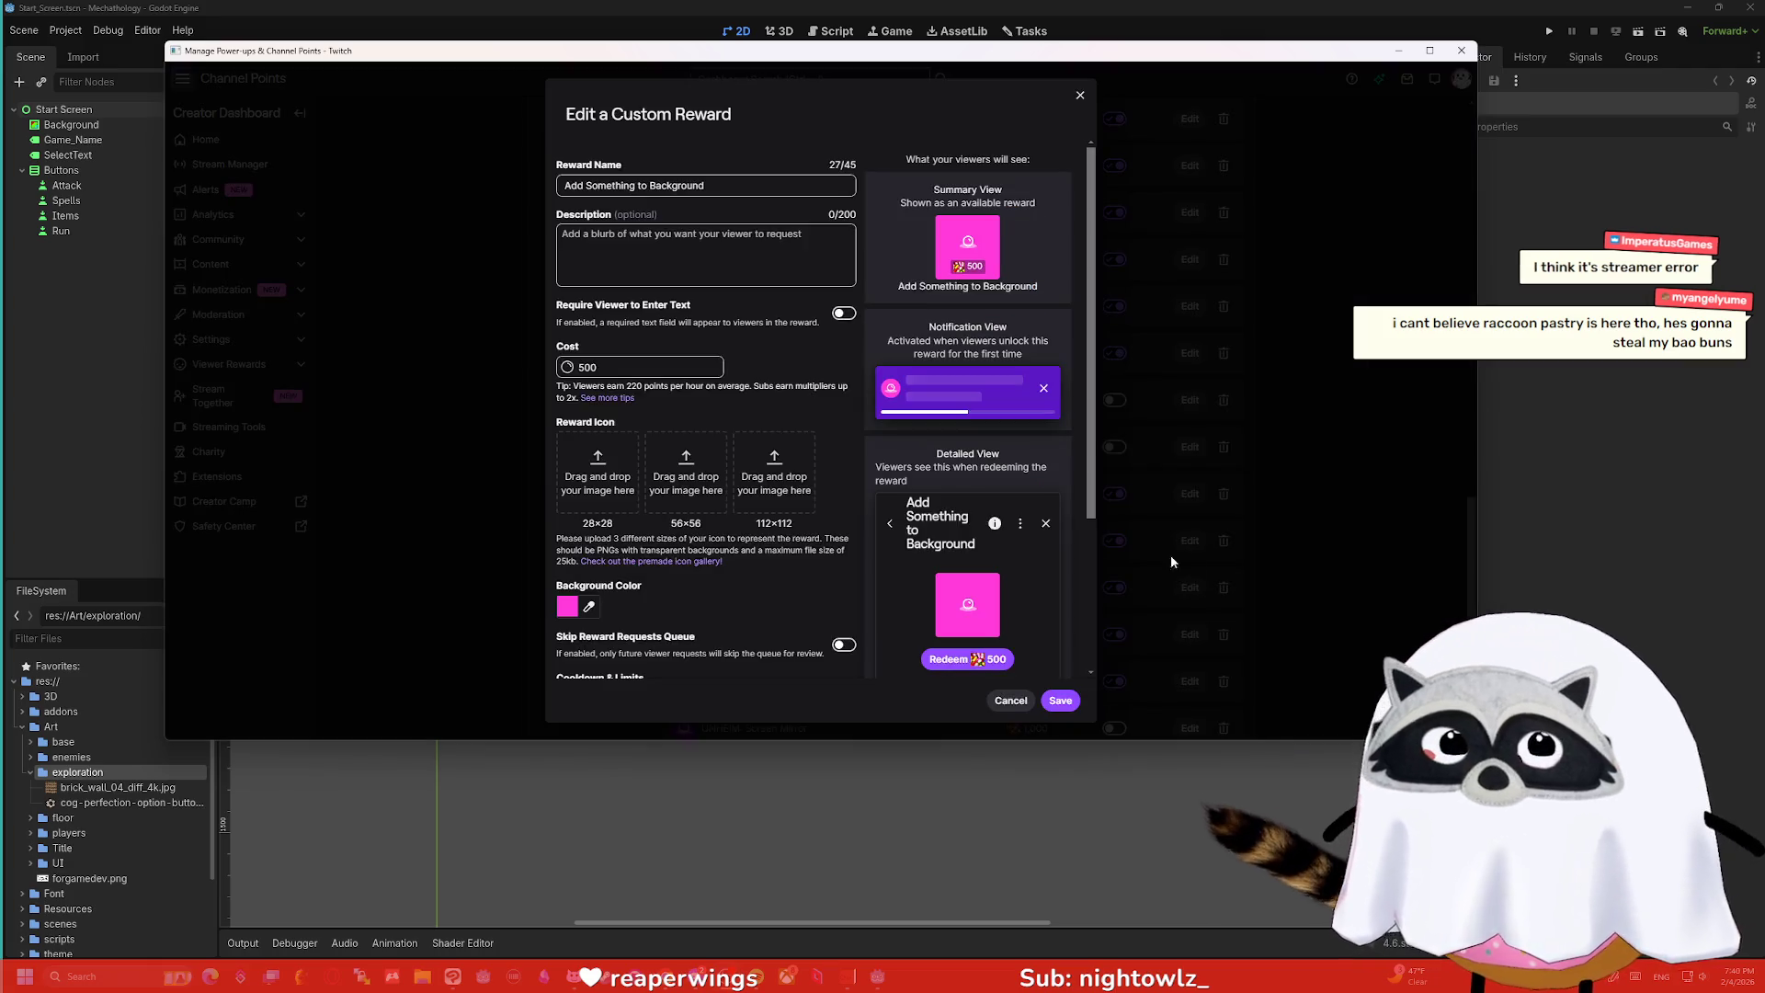
{"action": "left_click", "coordinate": [842, 316]}
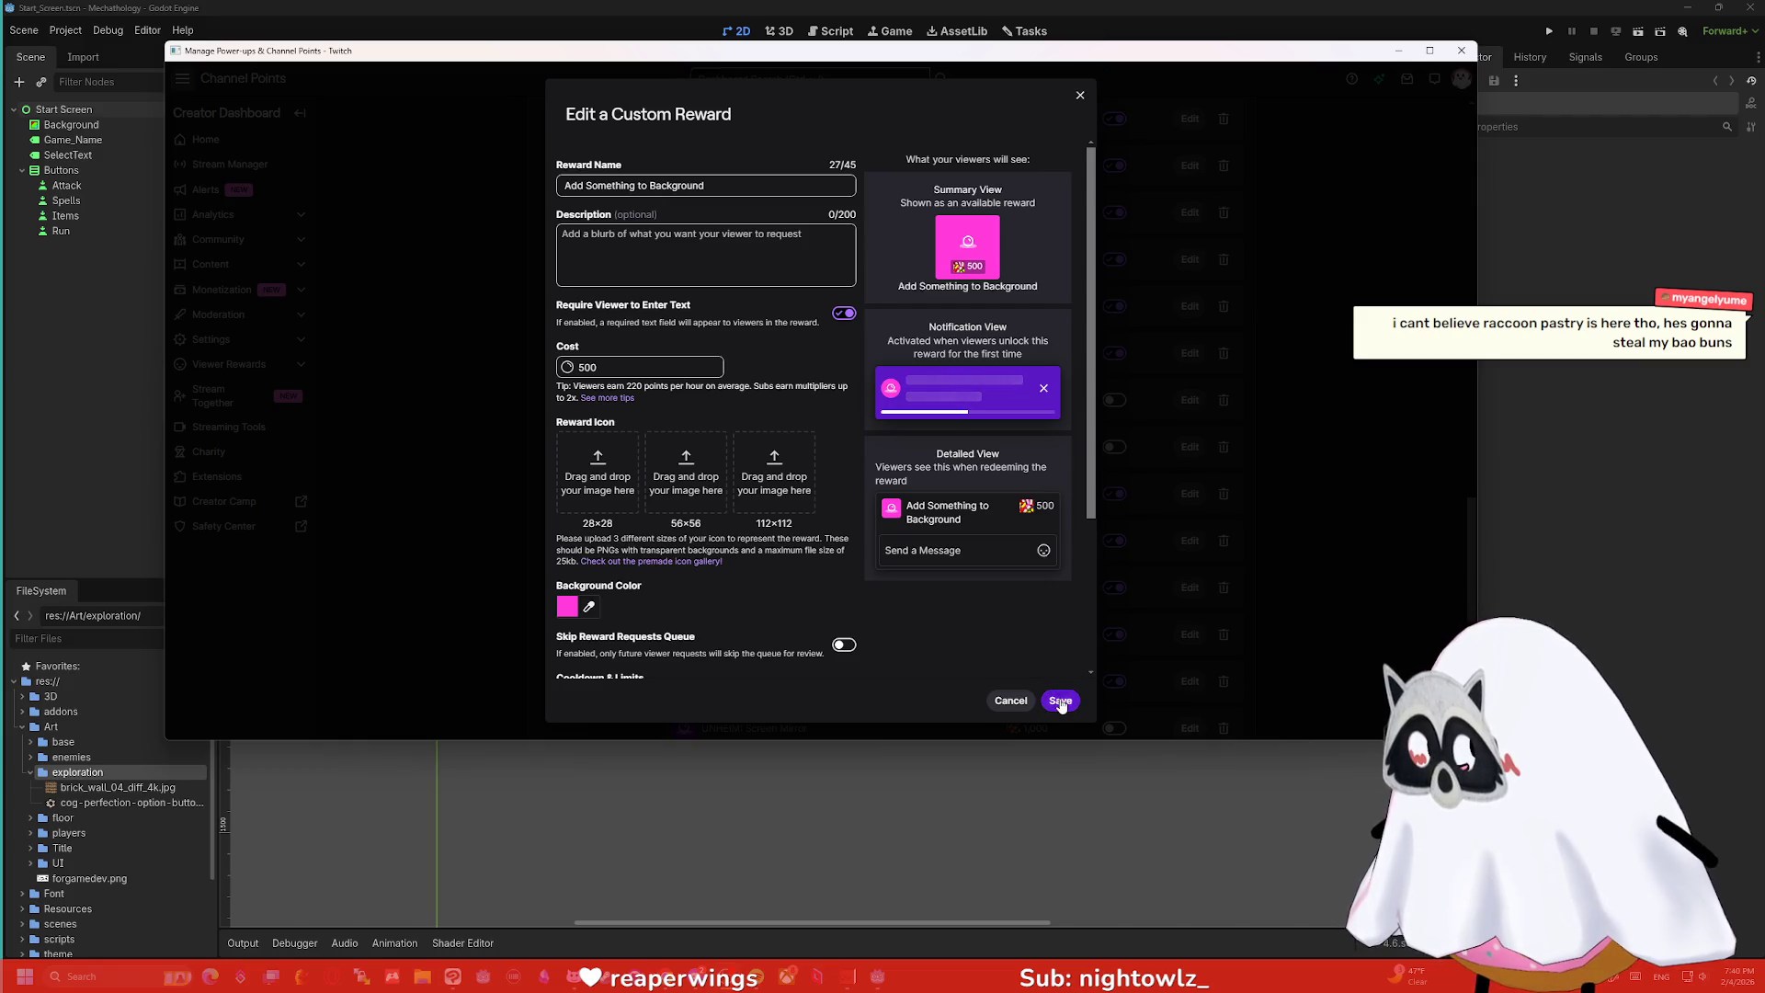
{"action": "left_click", "coordinate": [1061, 701]}
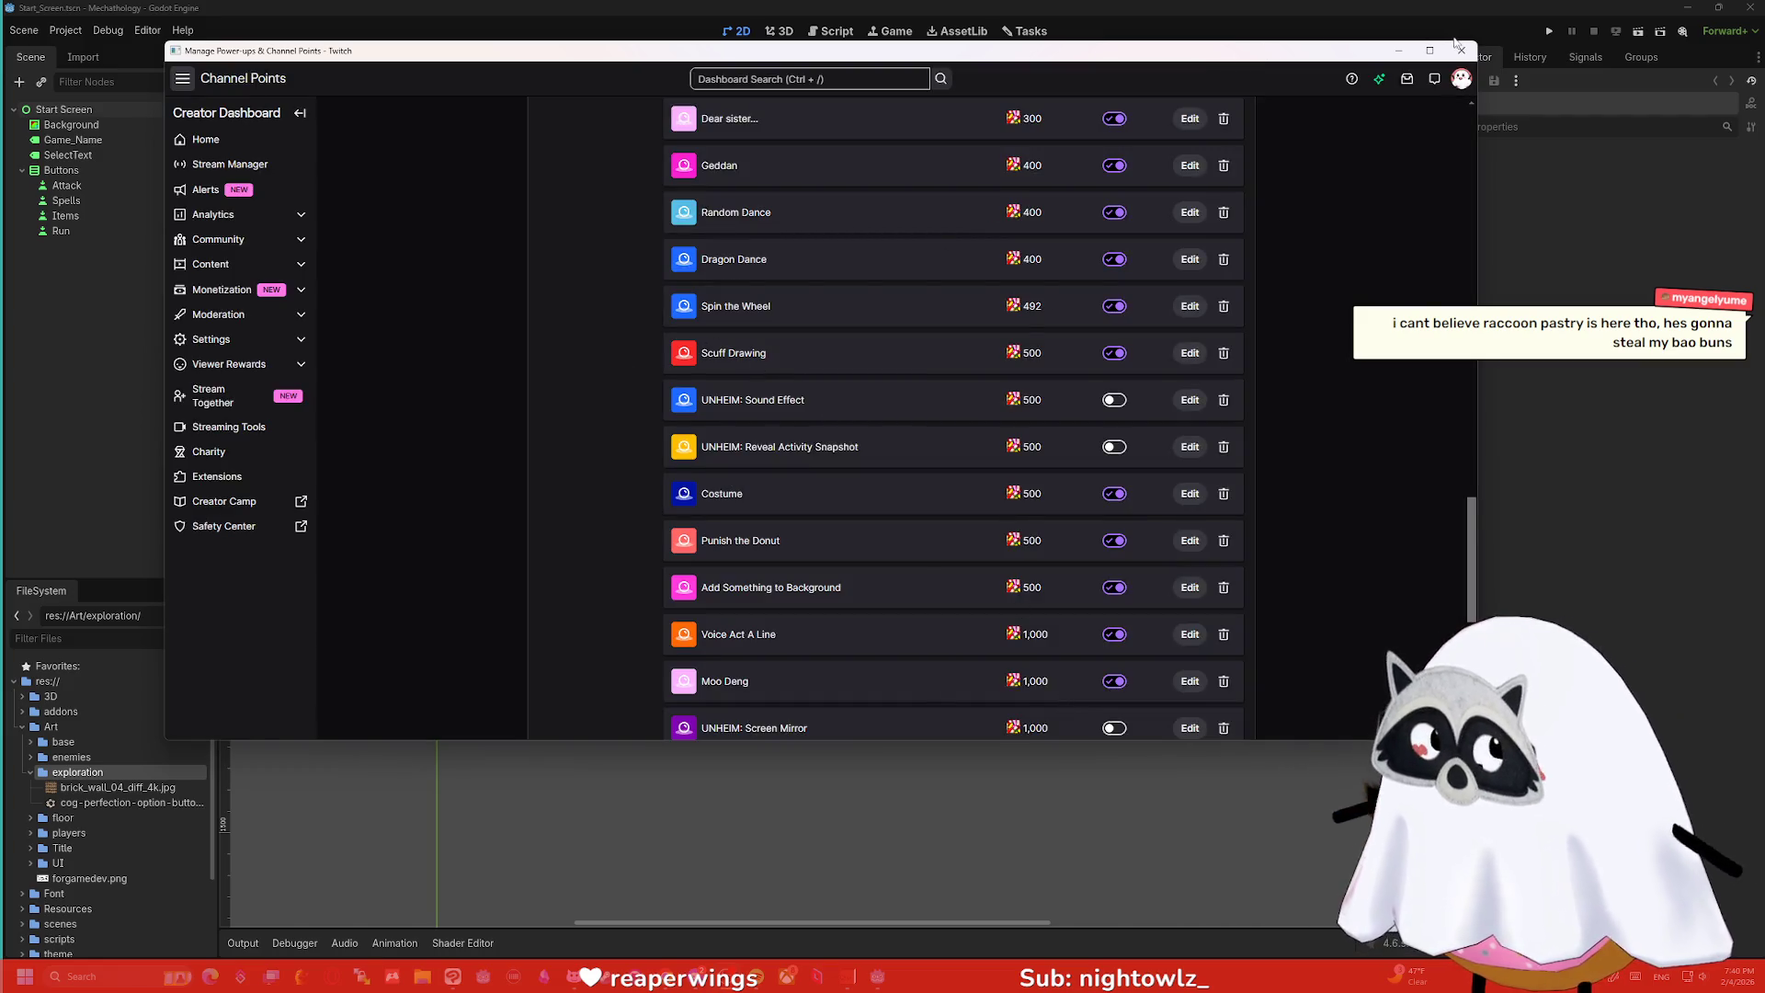
{"action": "left_click", "coordinate": [1461, 50]}
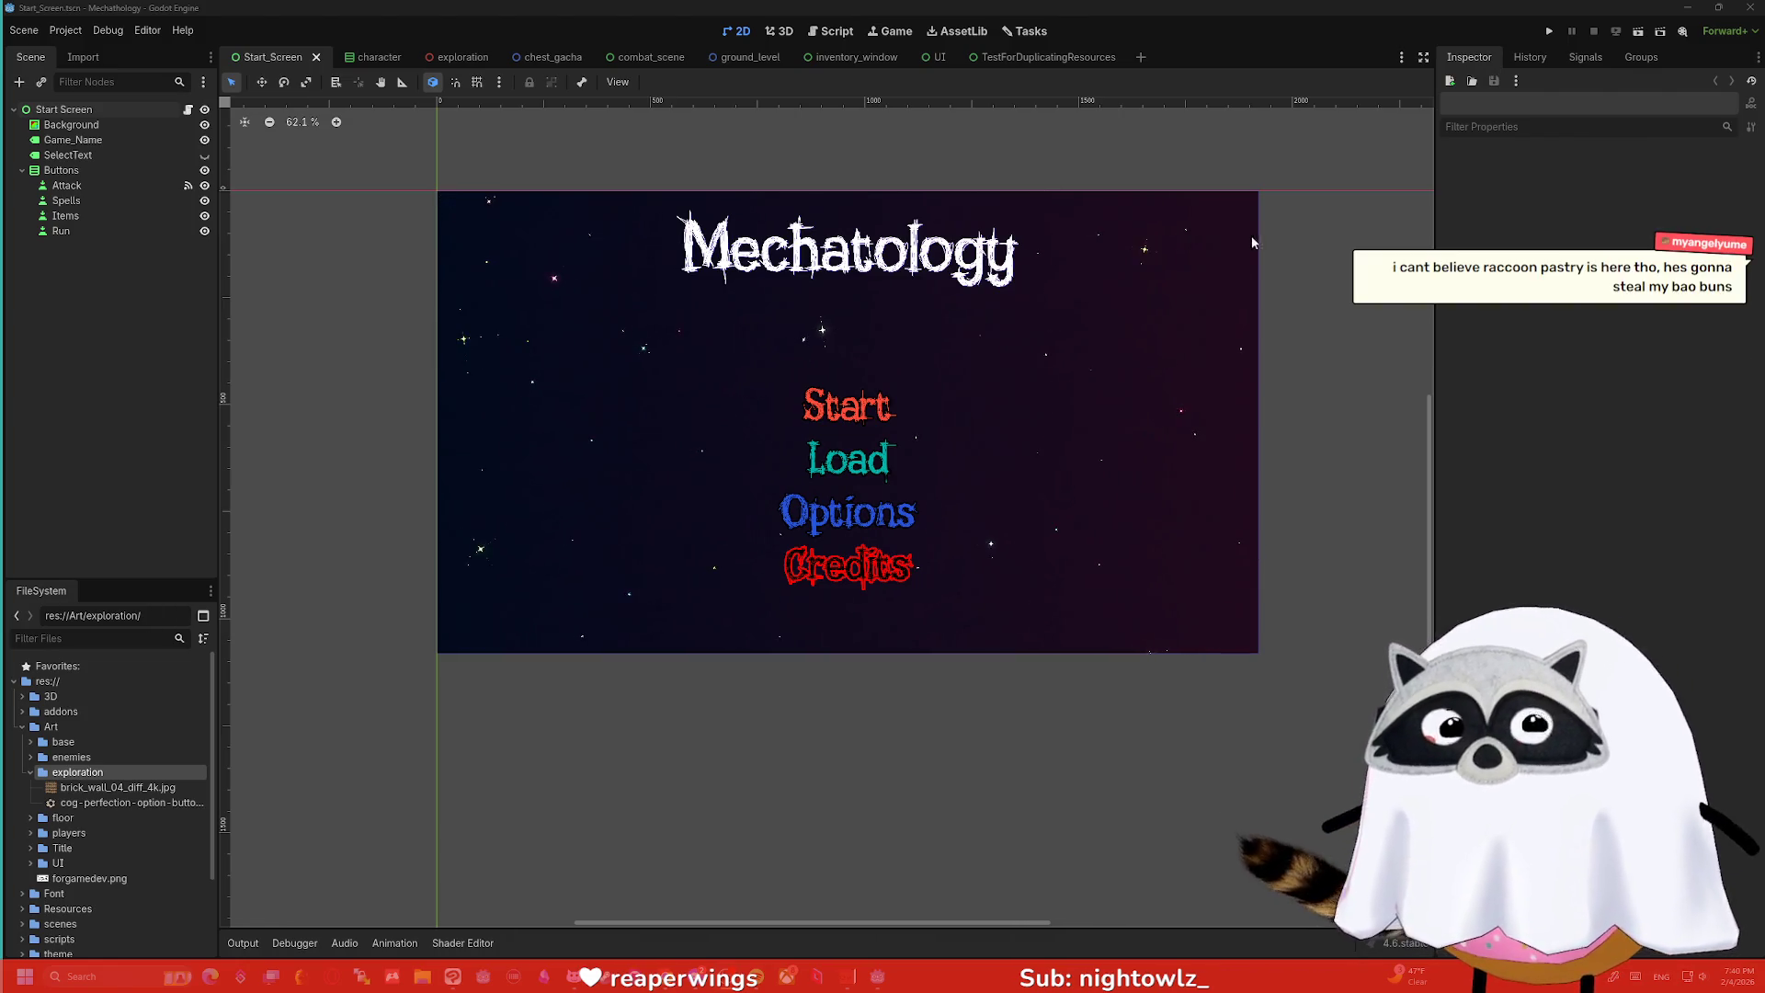
Switch from Godot to the BackgroundForTwitch.png artwork in Clip Studio Paint
{"action": "scroll", "coordinate": [1303, 291], "scroll_direction": "up", "scroll_amount": 1}
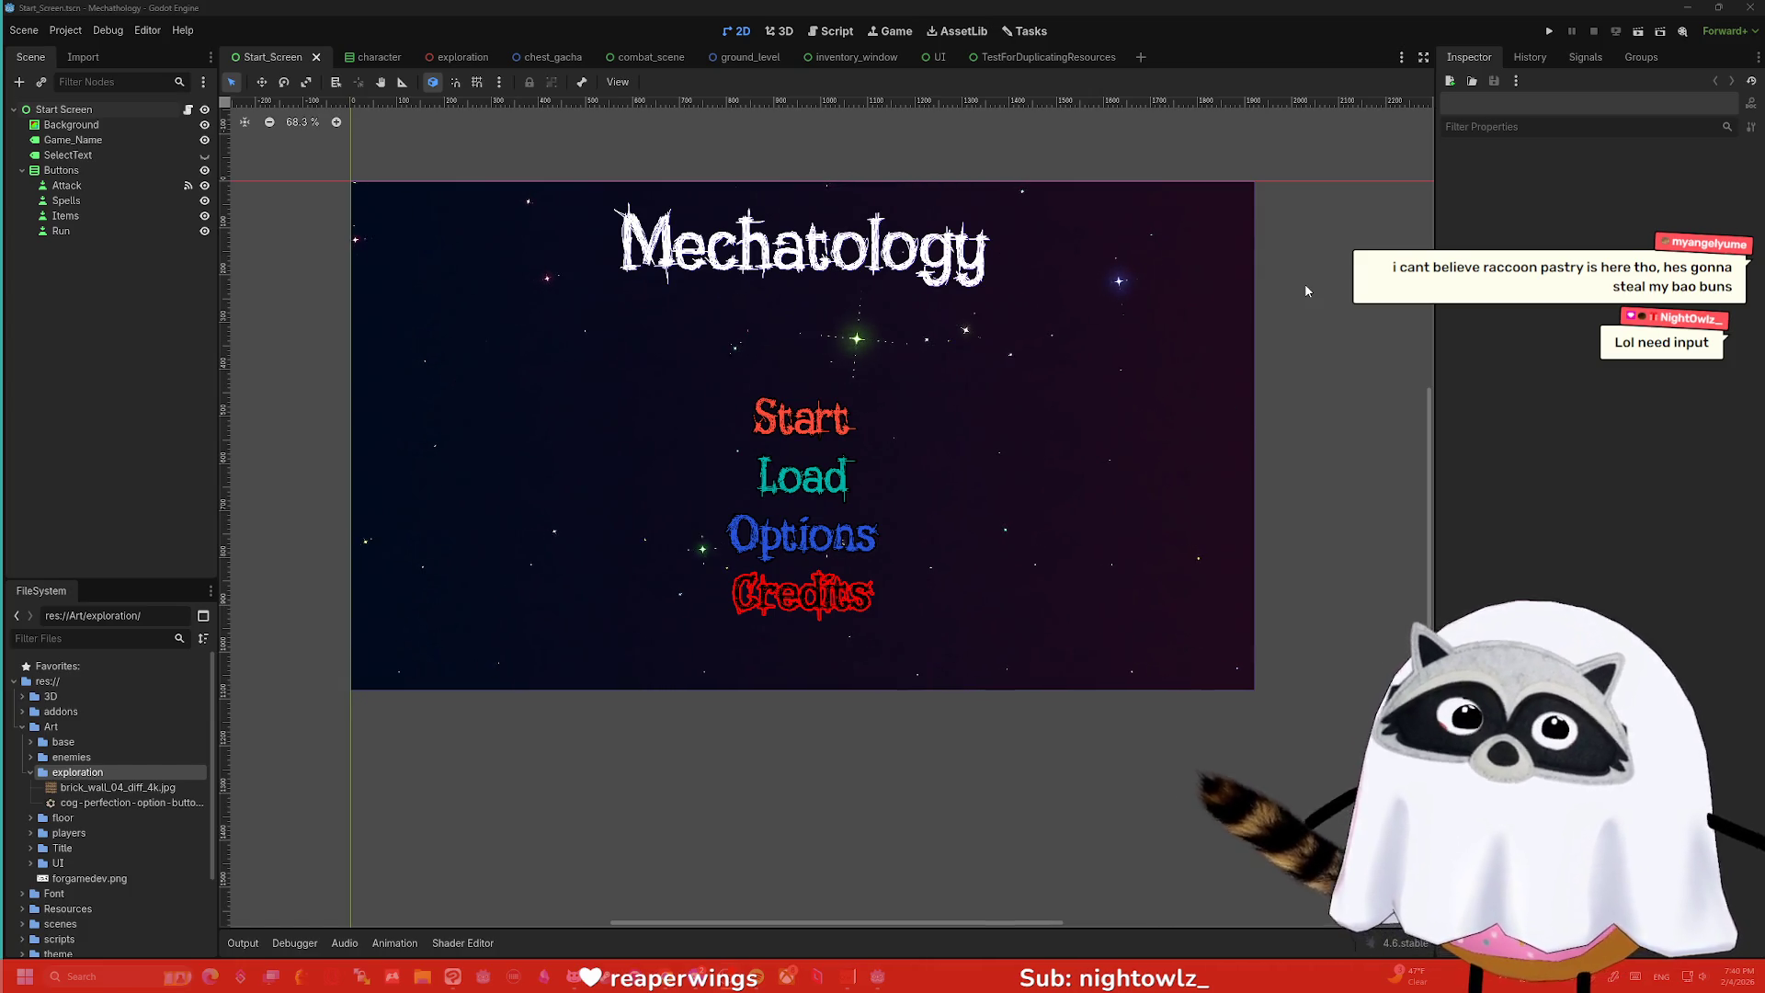
{"action": "left_click", "coordinate": [452, 983]}
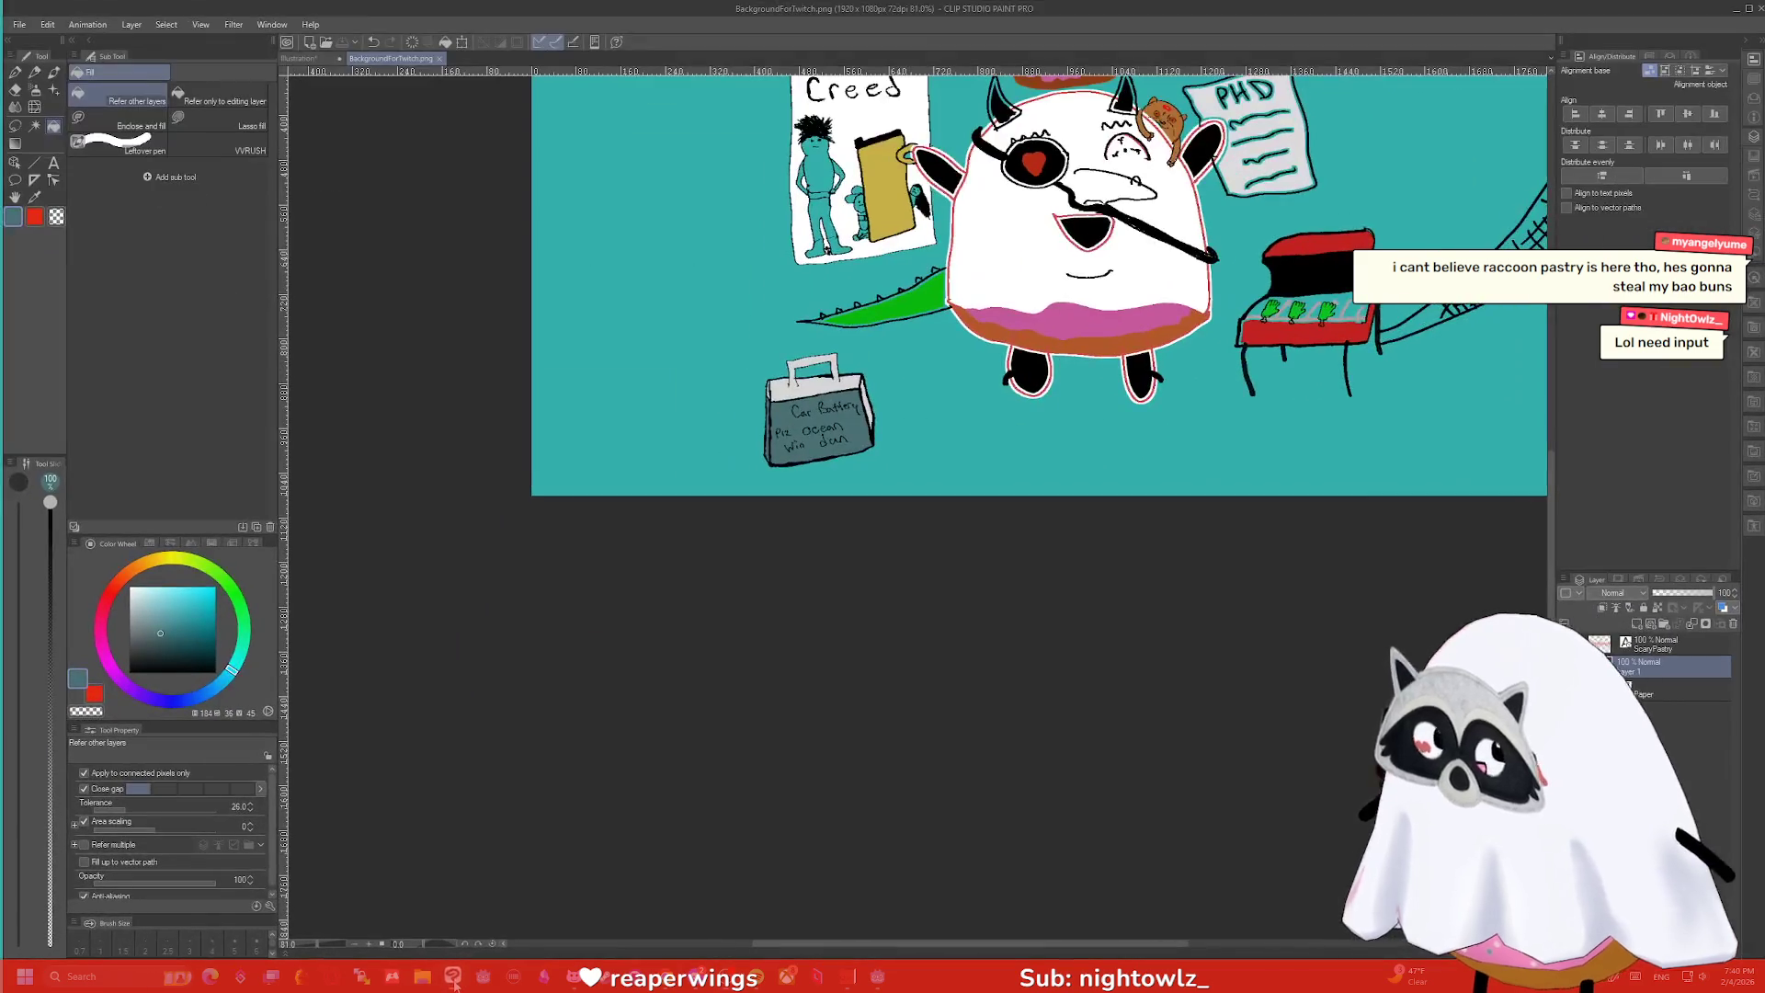
Draw a small figure with a pitchfork on the bag using the Felt pen, adding black eyes and outline
{"action": "scroll", "coordinate": [1208, 346], "scroll_direction": "down", "scroll_amount": 3}
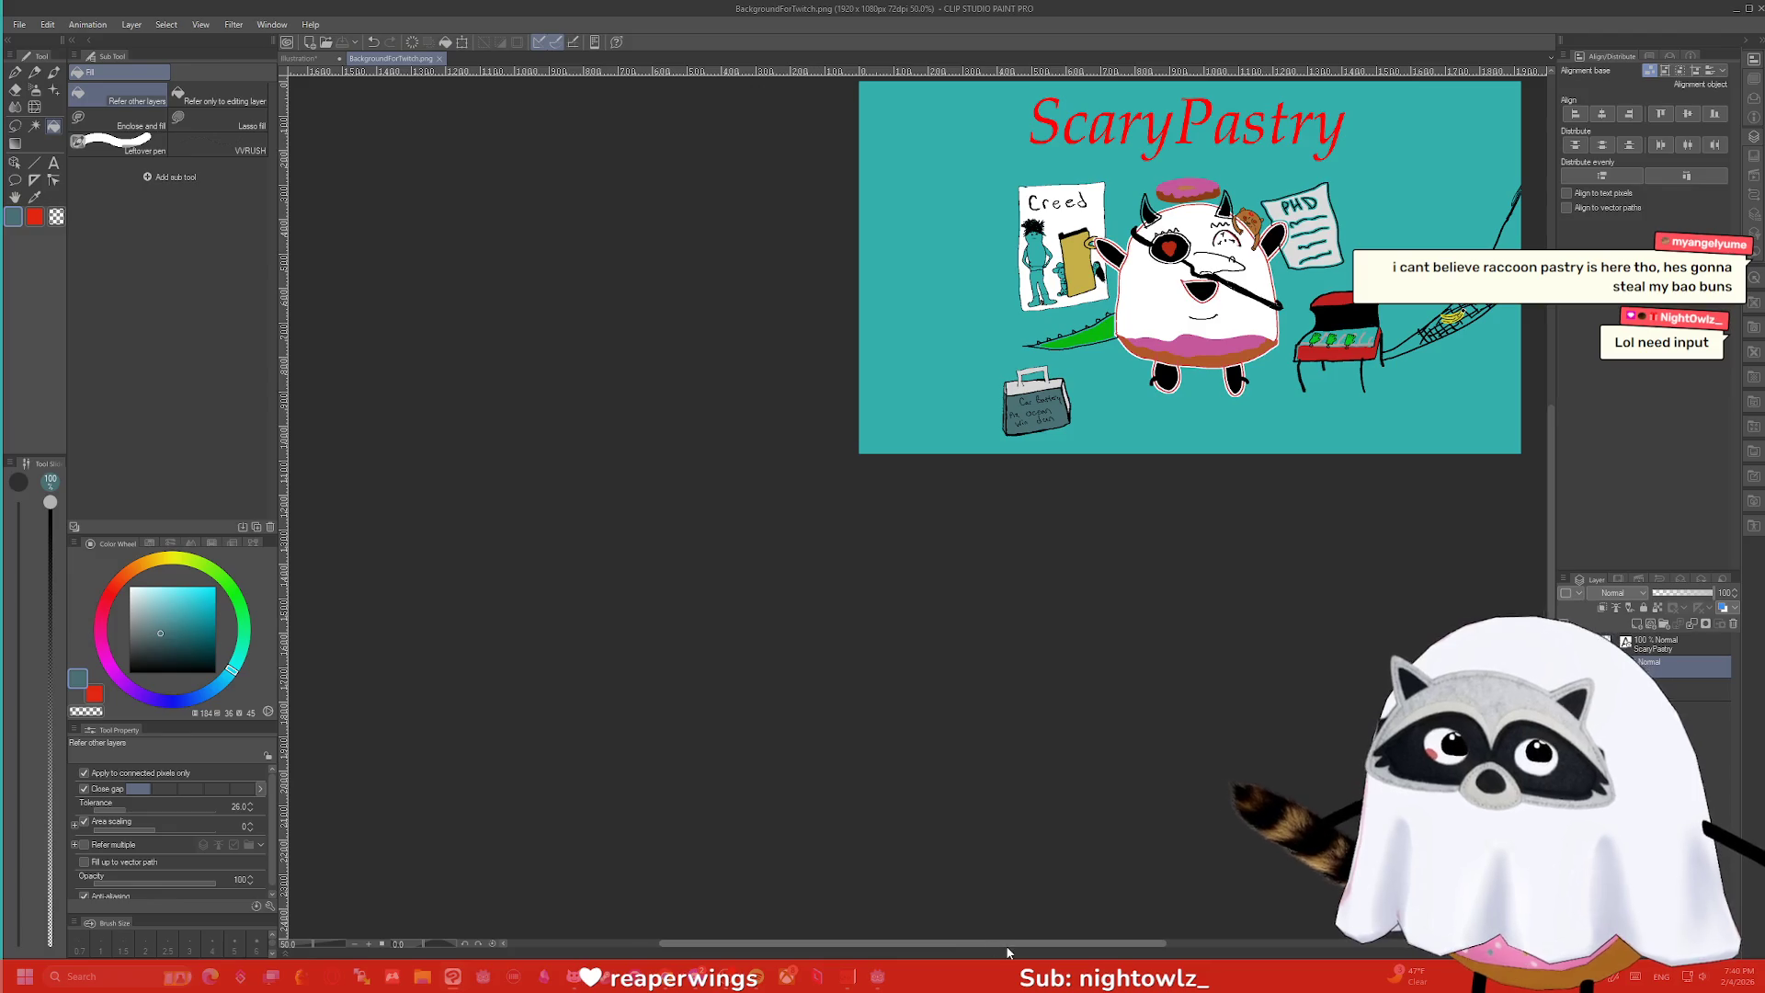
{"action": "left_click_drag", "start_coordinate": [1082, 938], "coordinate": [1124, 957]}
{"action": "scroll", "coordinate": [1061, 130], "scroll_direction": "up", "scroll_amount": 2}
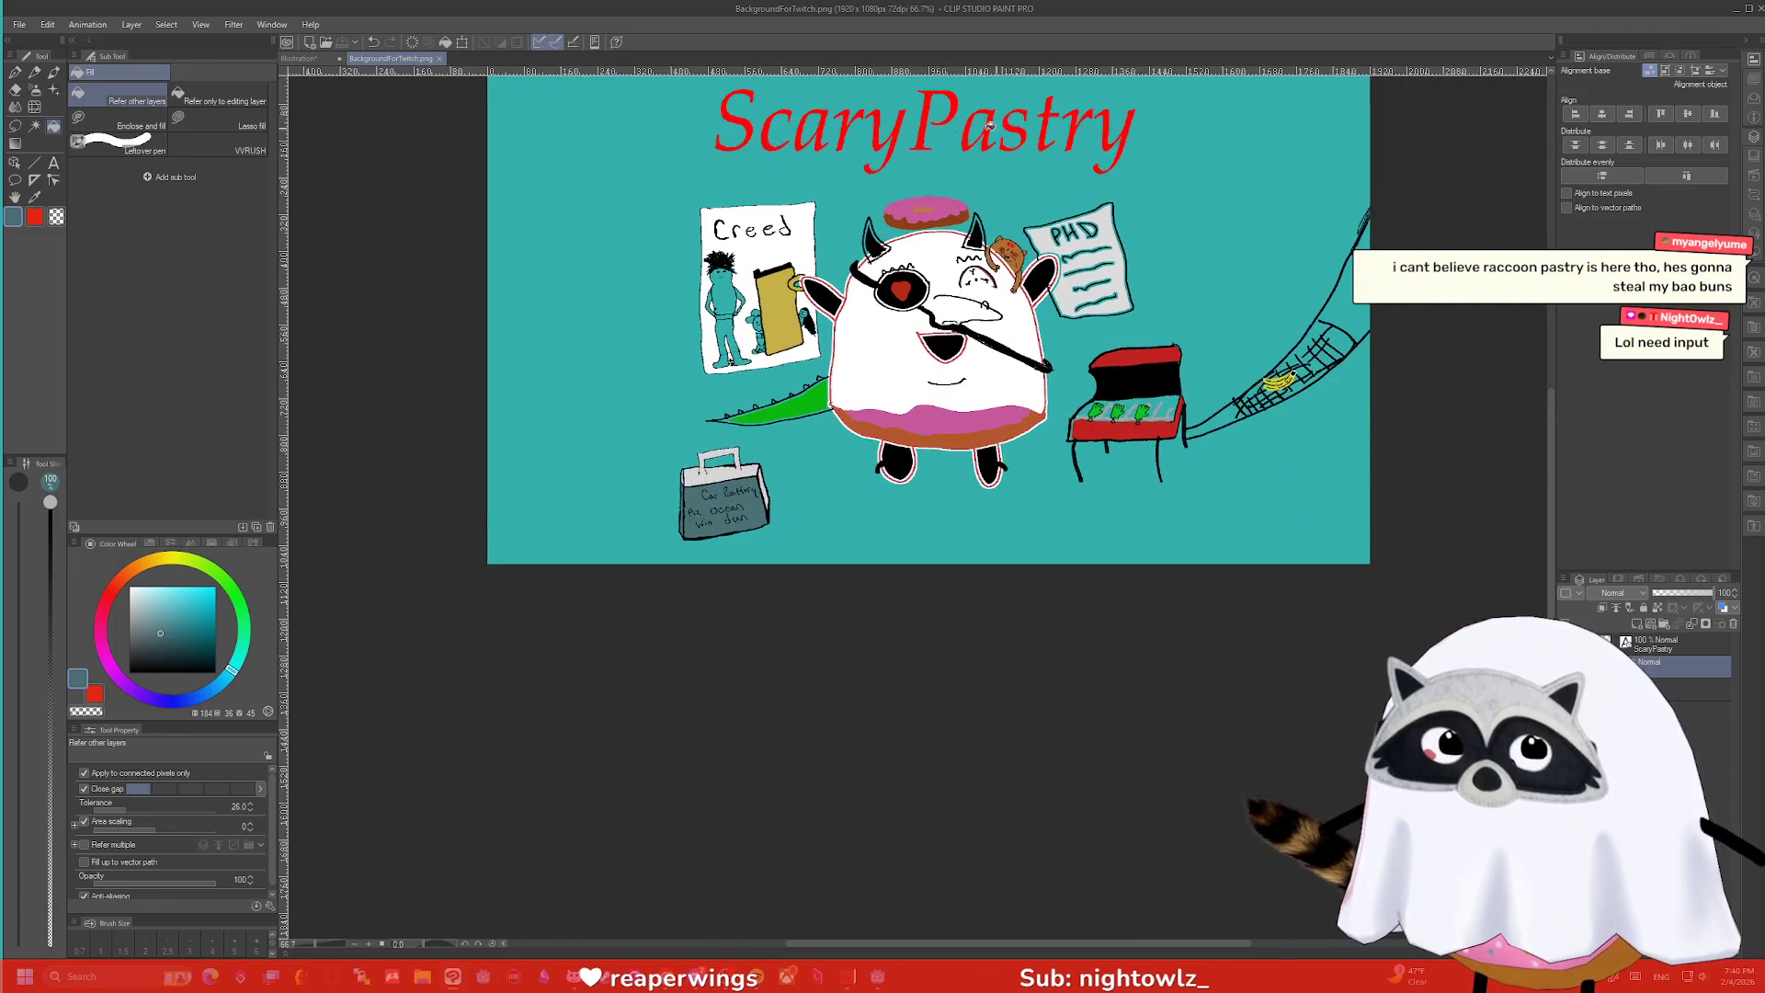
{"action": "scroll", "coordinate": [919, 138], "scroll_direction": "up", "scroll_amount": 2}
{"action": "scroll", "coordinate": [888, 141], "scroll_direction": "down", "scroll_amount": 1}
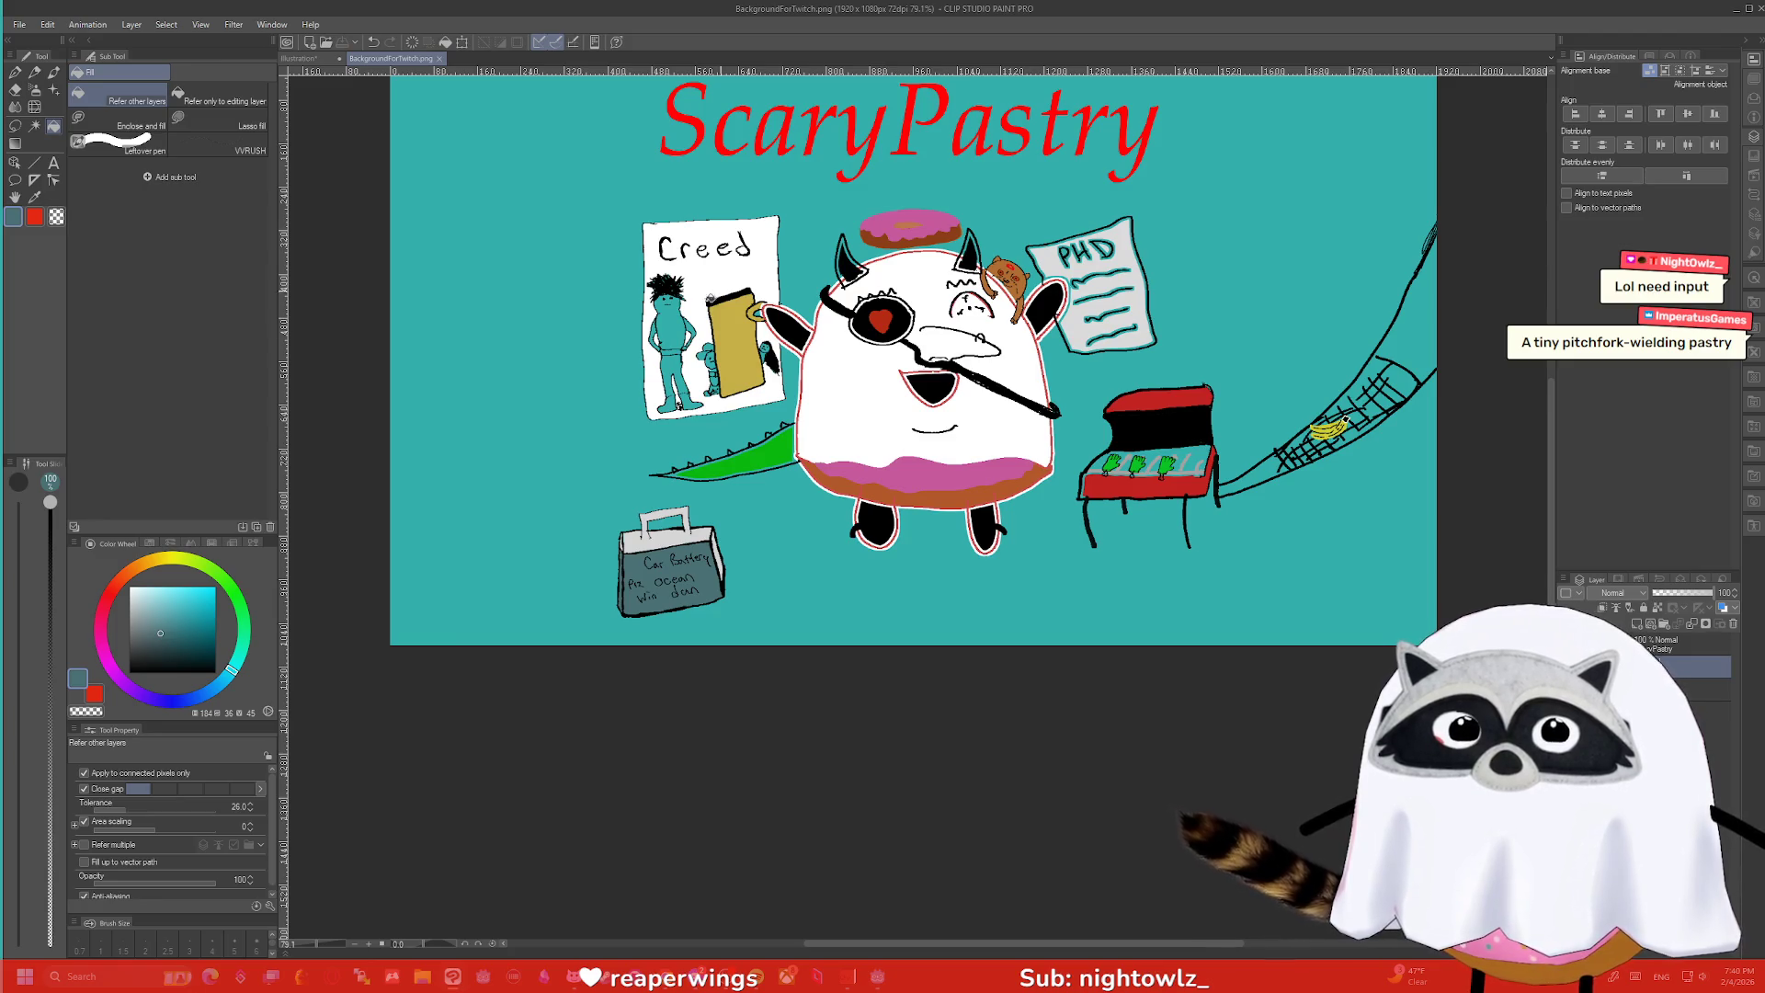
{"action": "scroll", "coordinate": [614, 549], "scroll_direction": "up", "scroll_amount": 10}
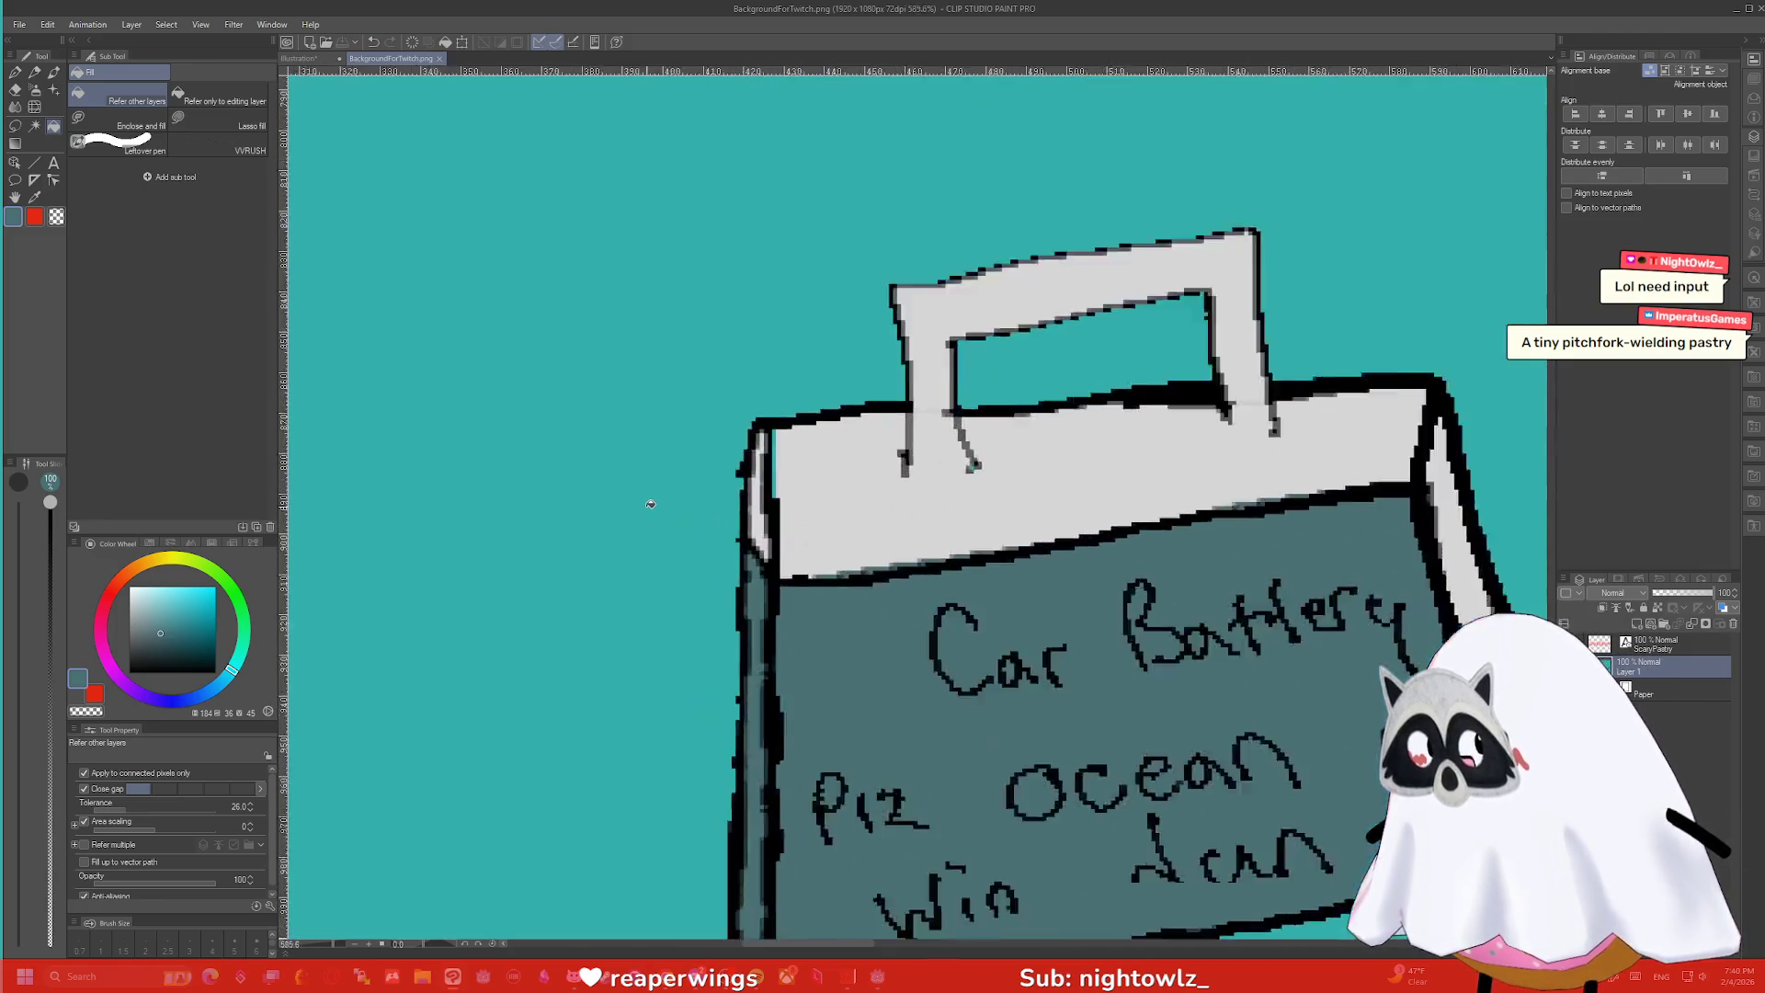
{"action": "key", "text": "p"}
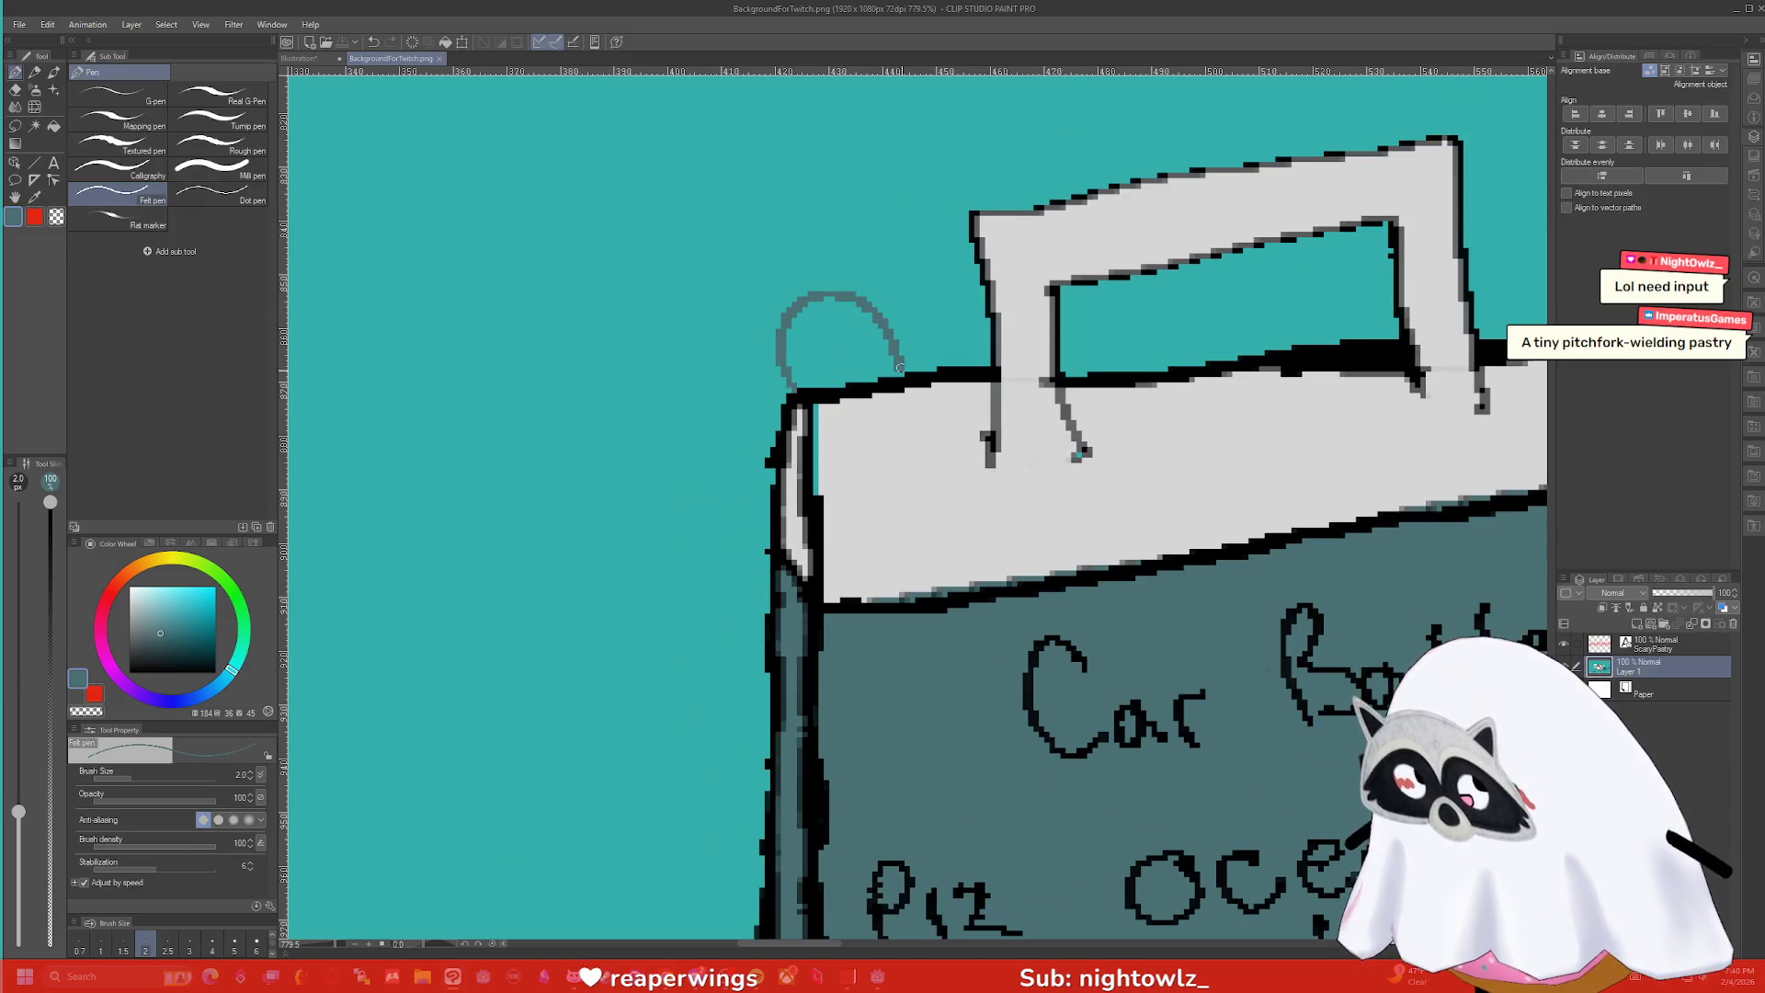
{"action": "left_click_drag", "start_coordinate": [900, 367], "coordinate": [907, 371]}
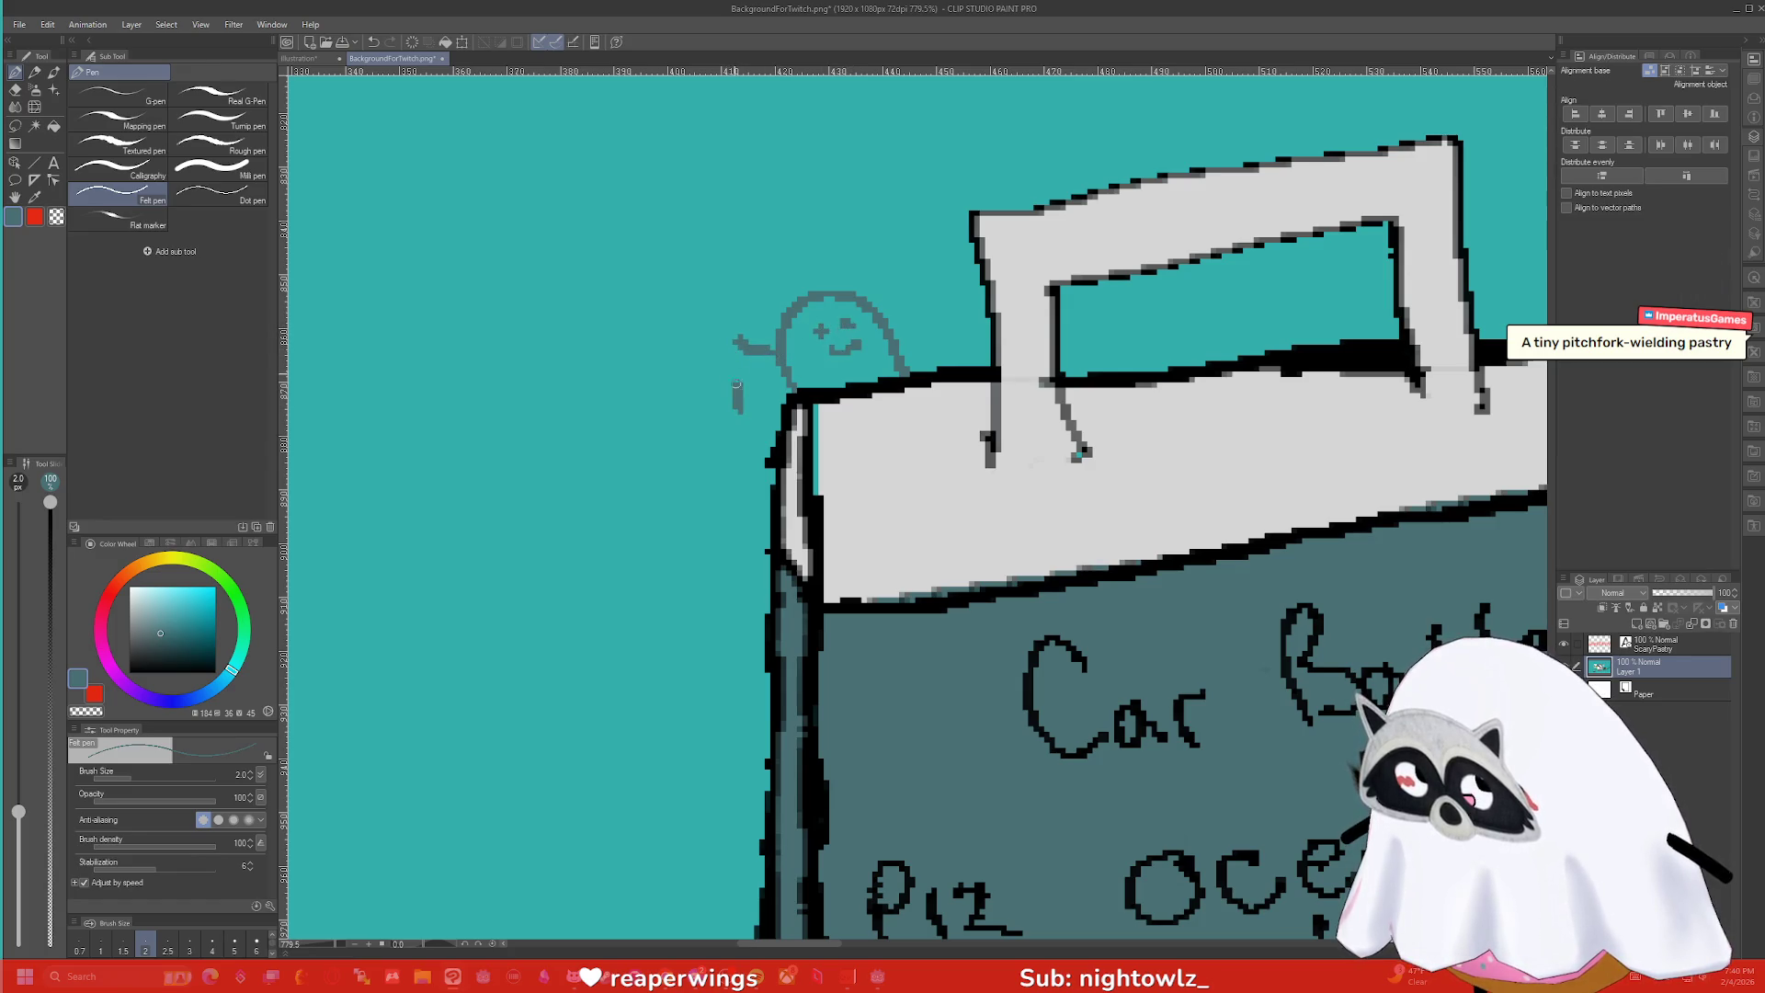
{"action": "mouse_move", "coordinate": [738, 412]}
{"action": "left_mouse_down"}
{"action": "mouse_move", "coordinate": [736, 271]}
{"action": "mouse_move", "coordinate": [793, 241]}
{"action": "left_mouse_up"}
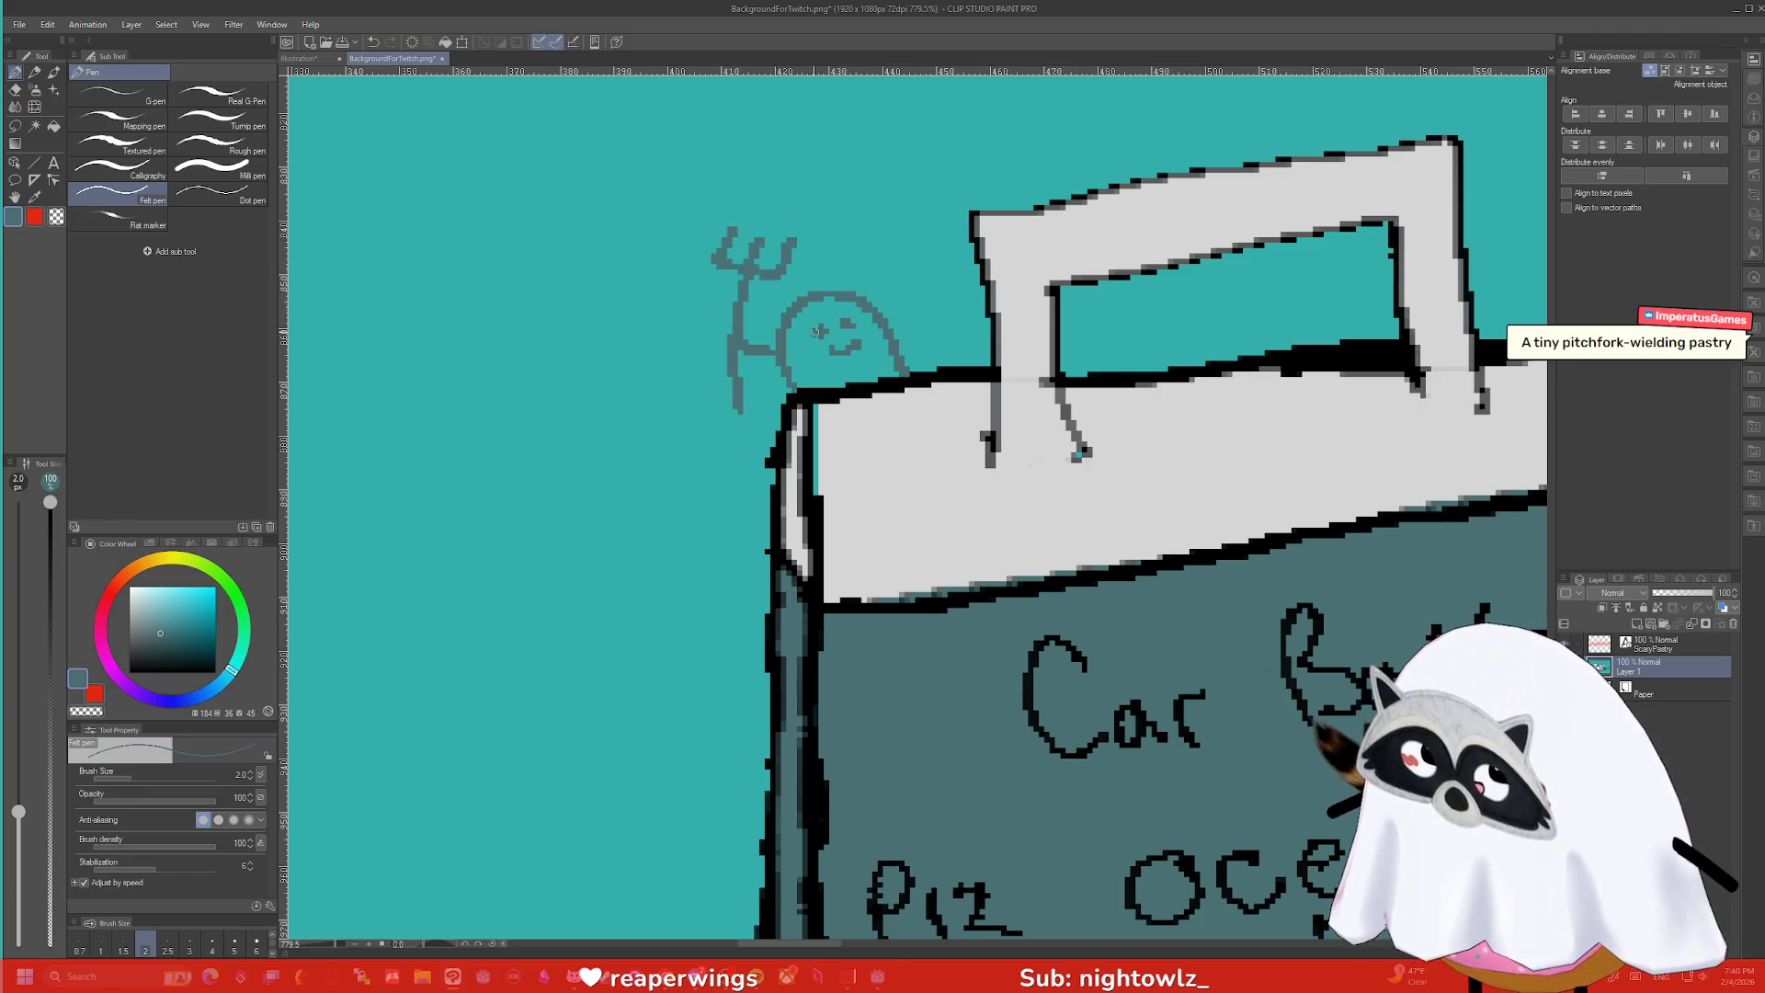
{"action": "left_click", "coordinate": [215, 668]}
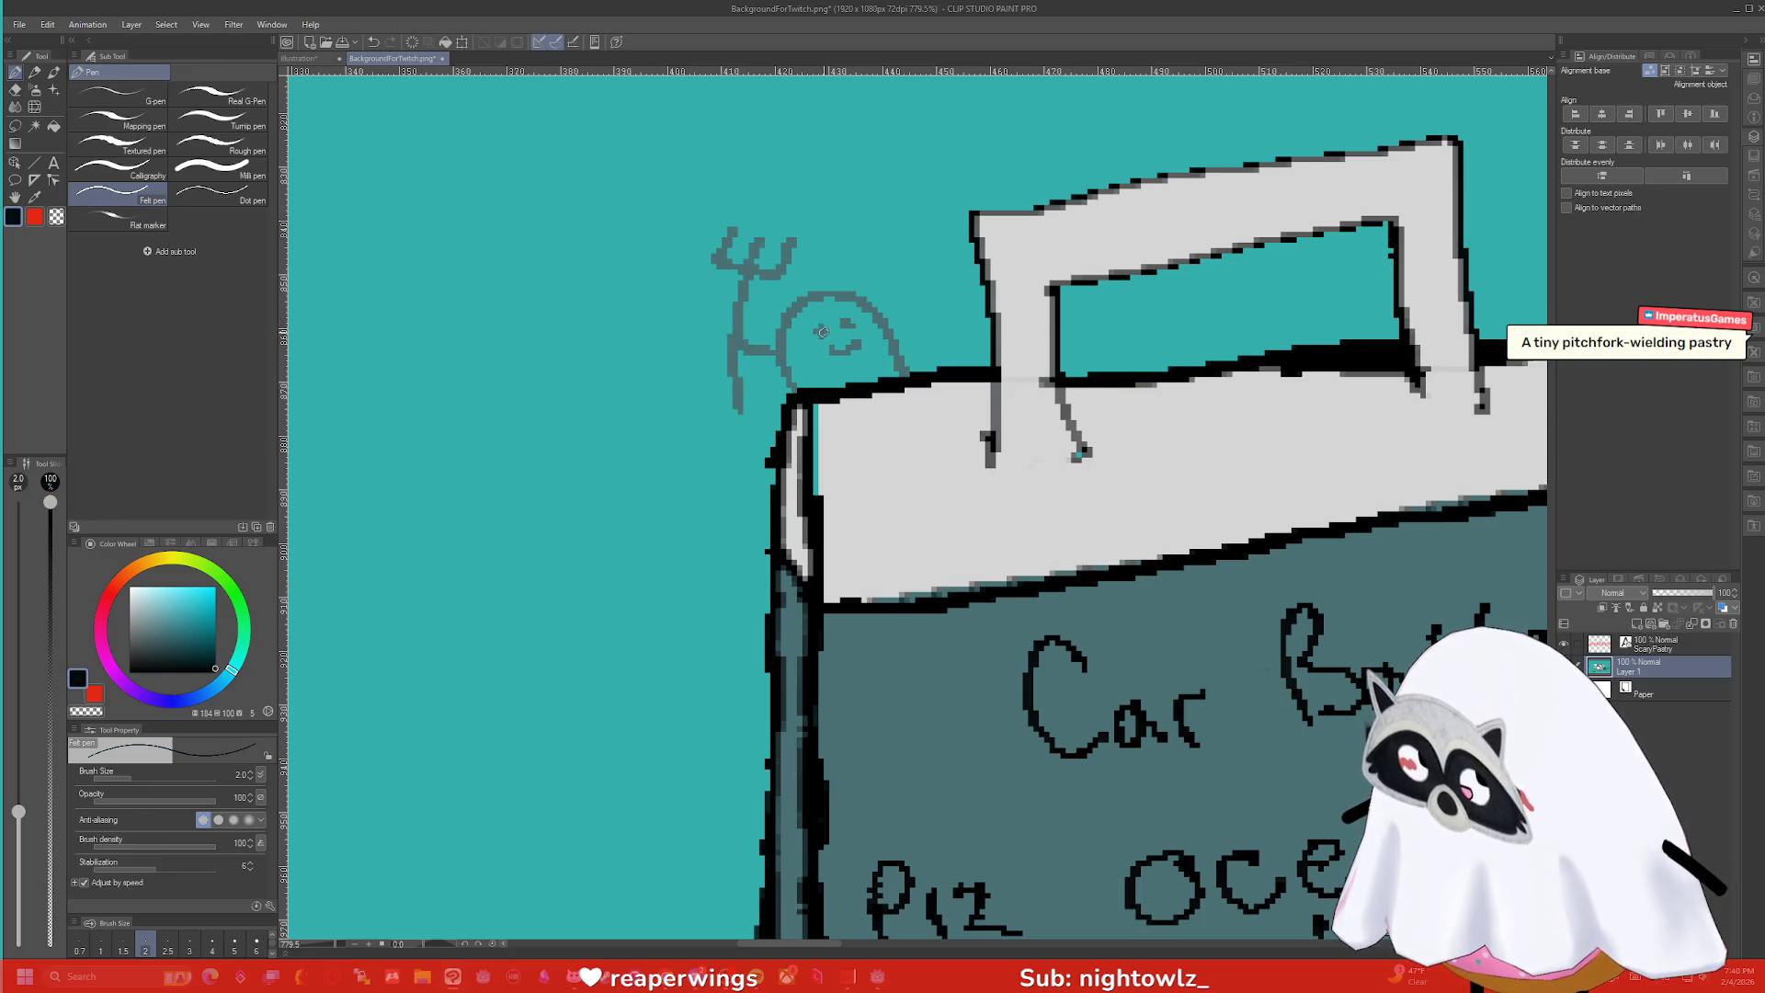
{"action": "left_click_drag", "start_coordinate": [815, 326], "coordinate": [851, 324]}
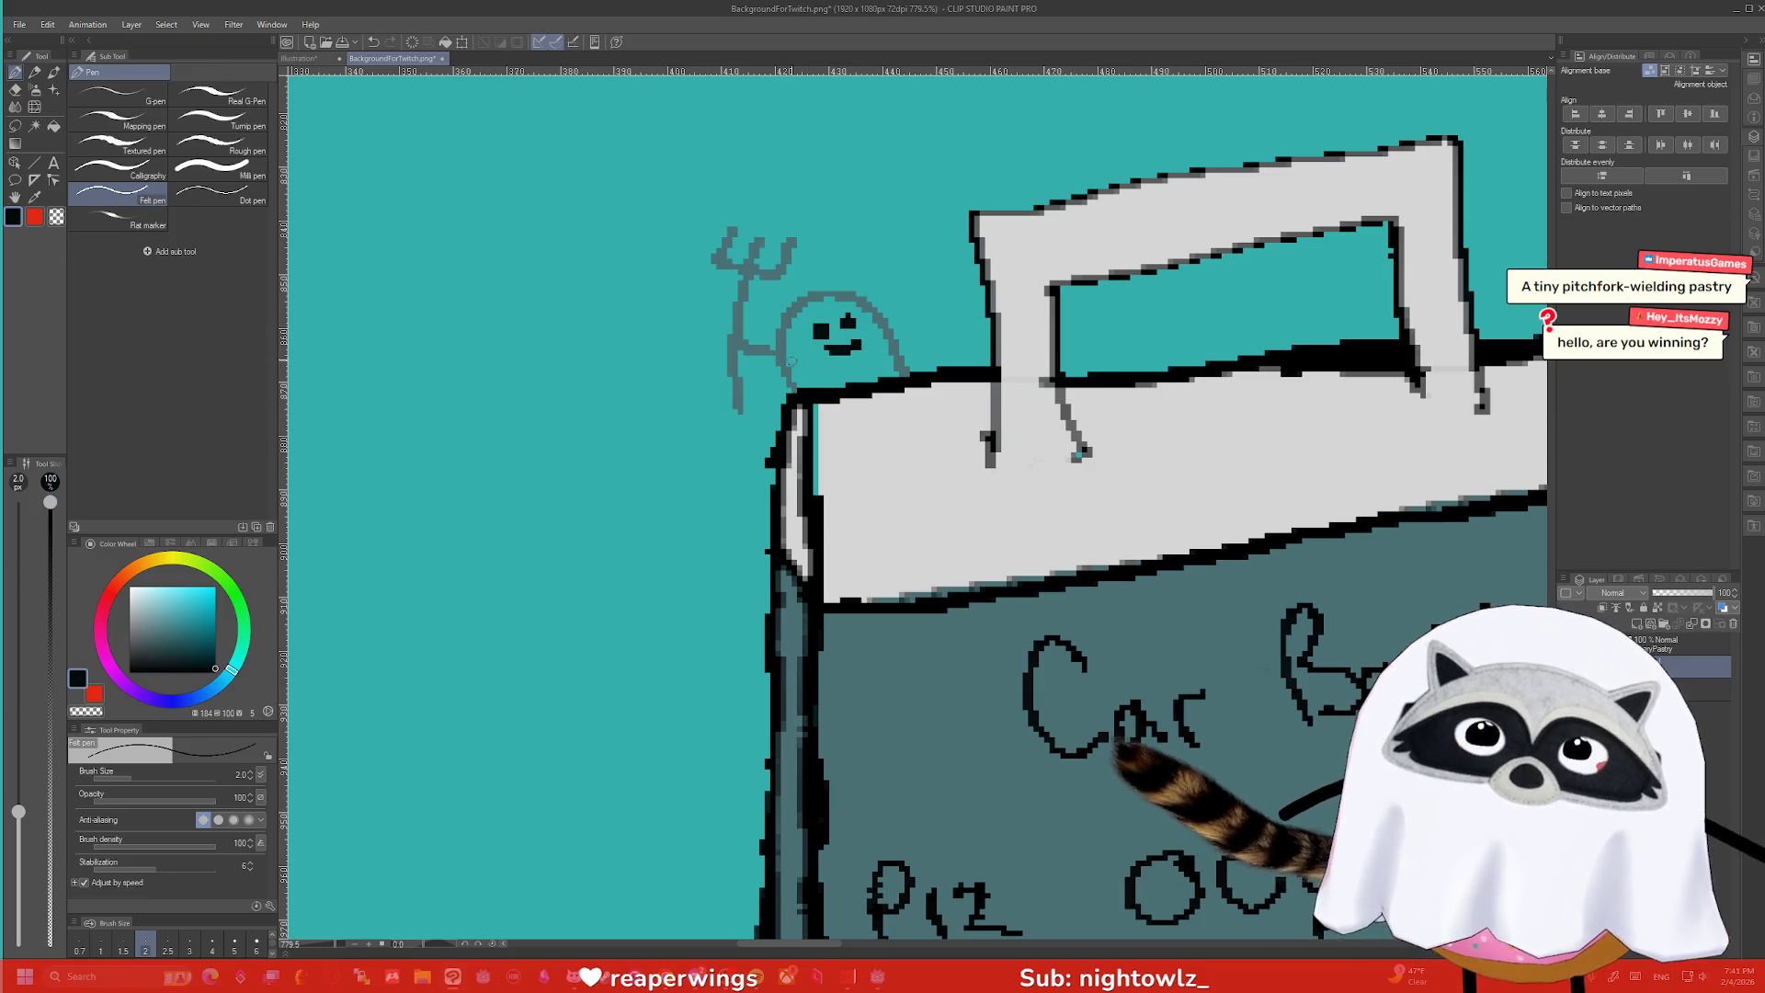
{"action": "left_click_drag", "start_coordinate": [785, 363], "coordinate": [905, 367]}
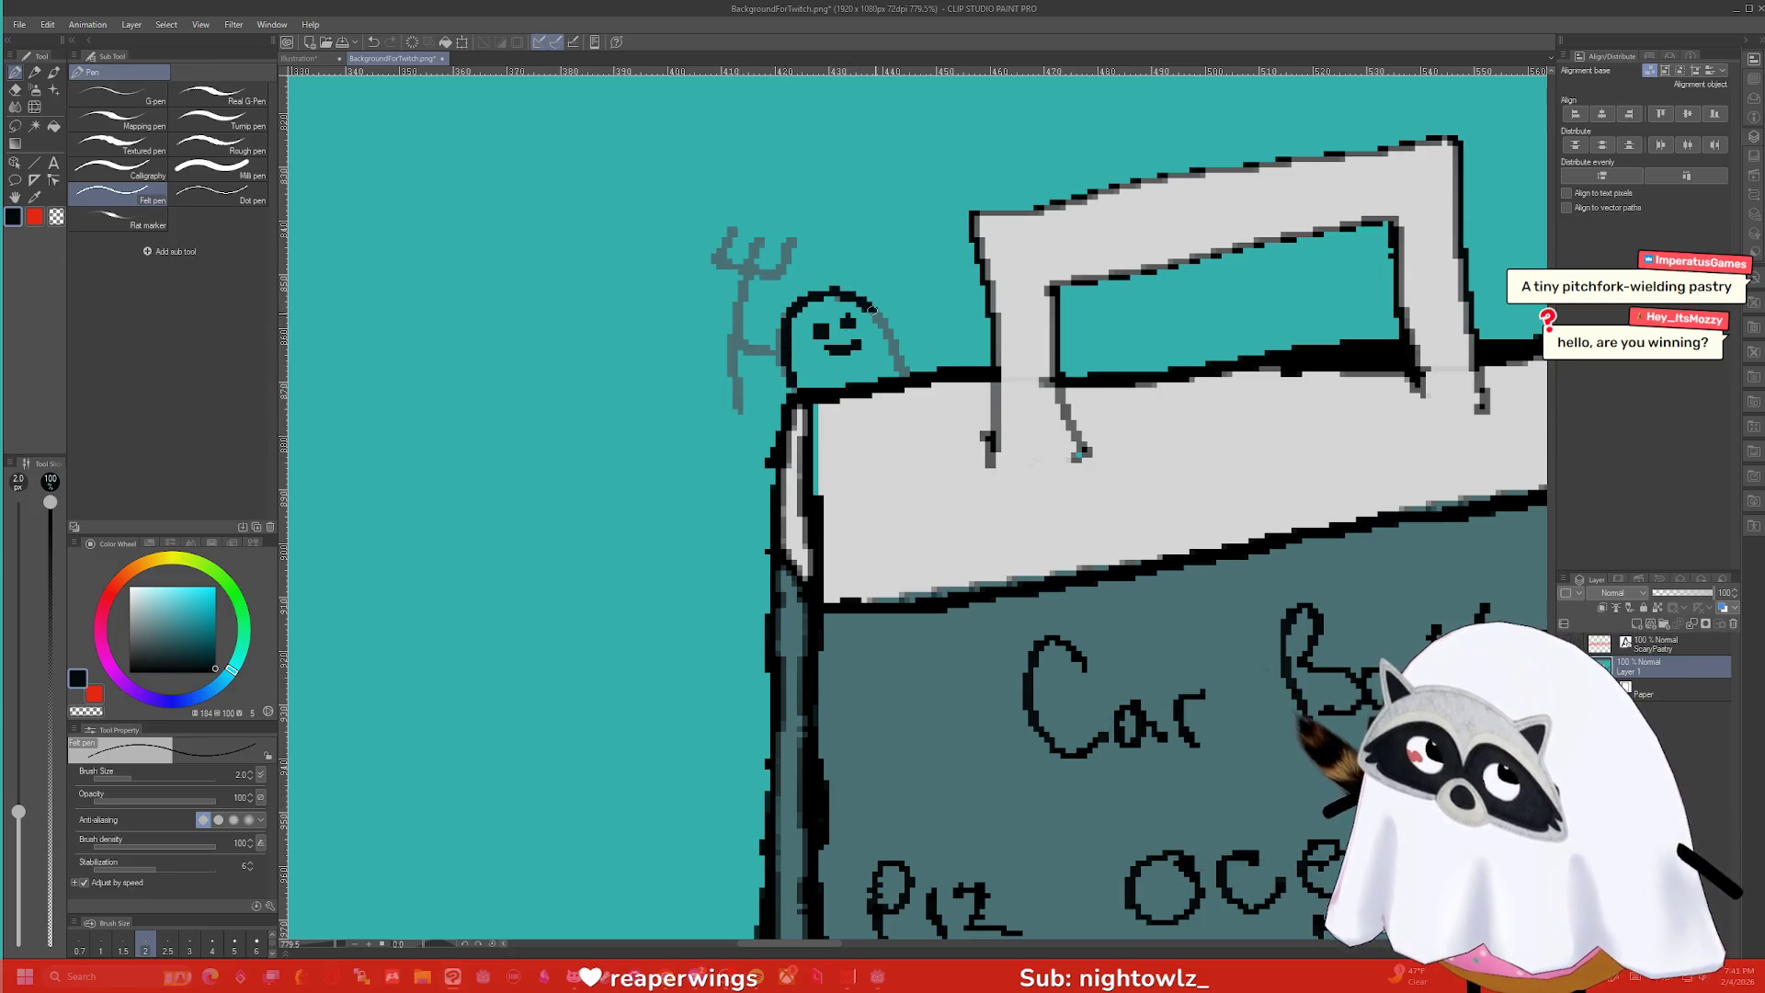
{"action": "left_click_drag", "start_coordinate": [735, 346], "coordinate": [779, 352]}
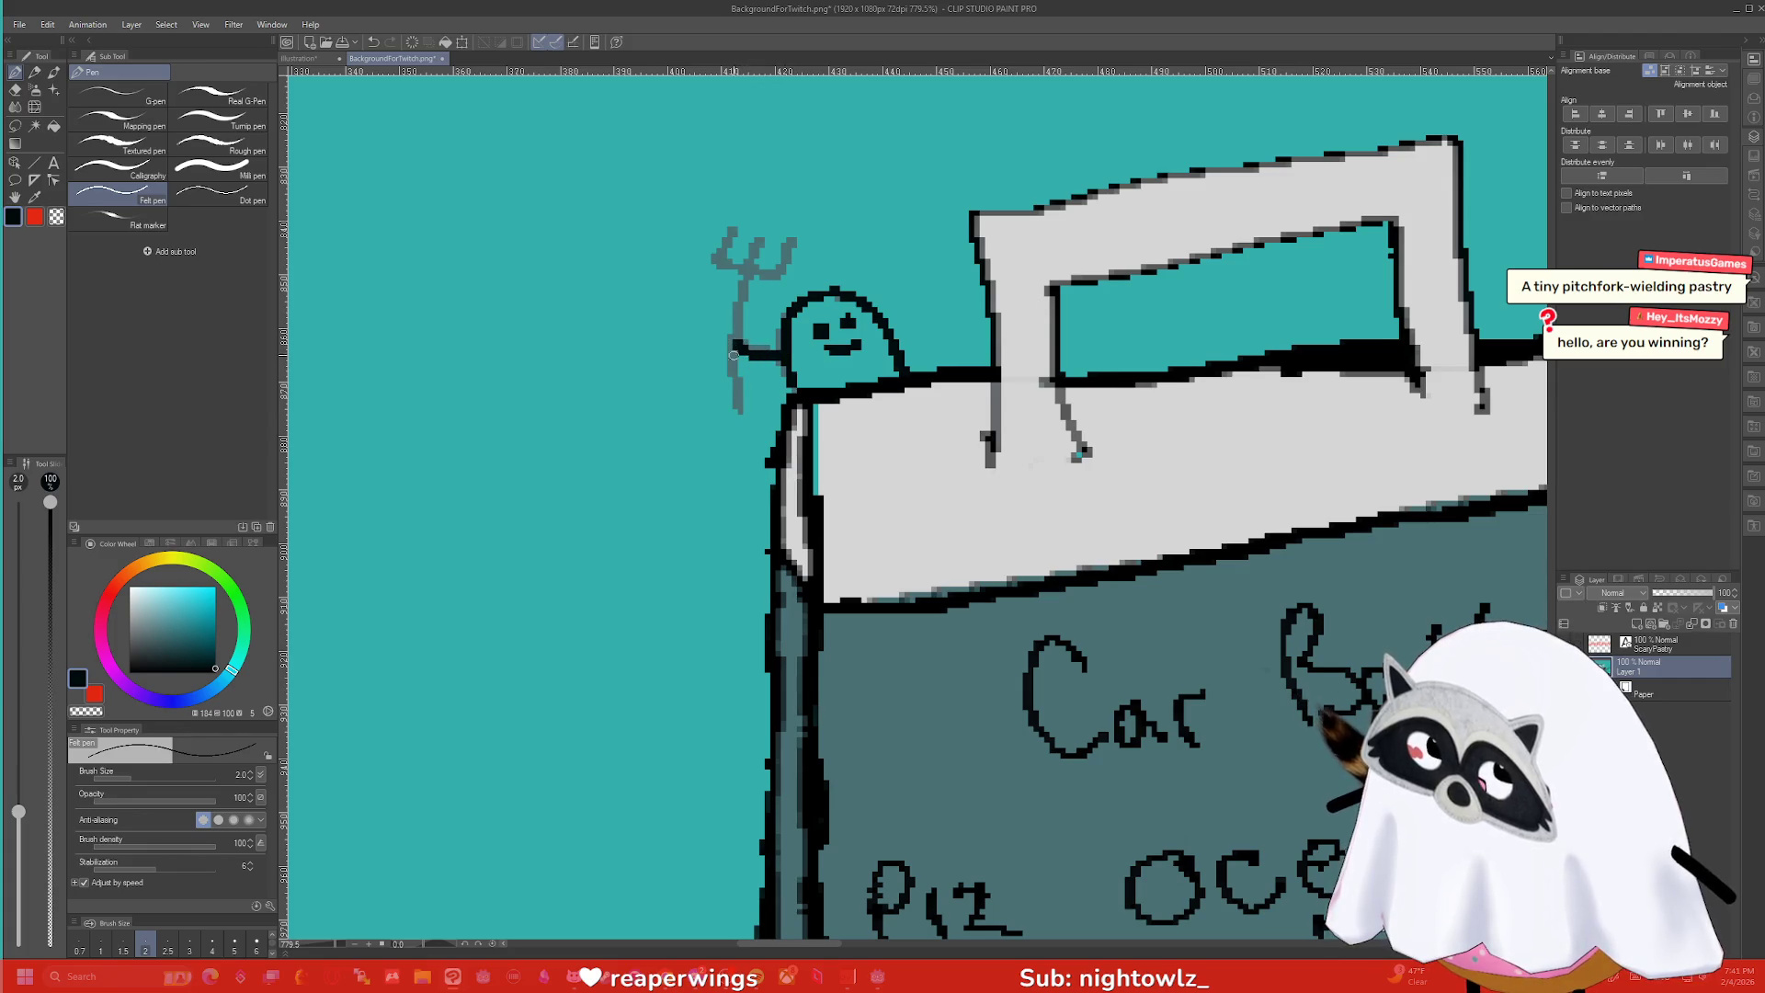
Retrace the pitchfork handle and prongs in bright red
{"action": "left_click", "coordinate": [109, 595]}
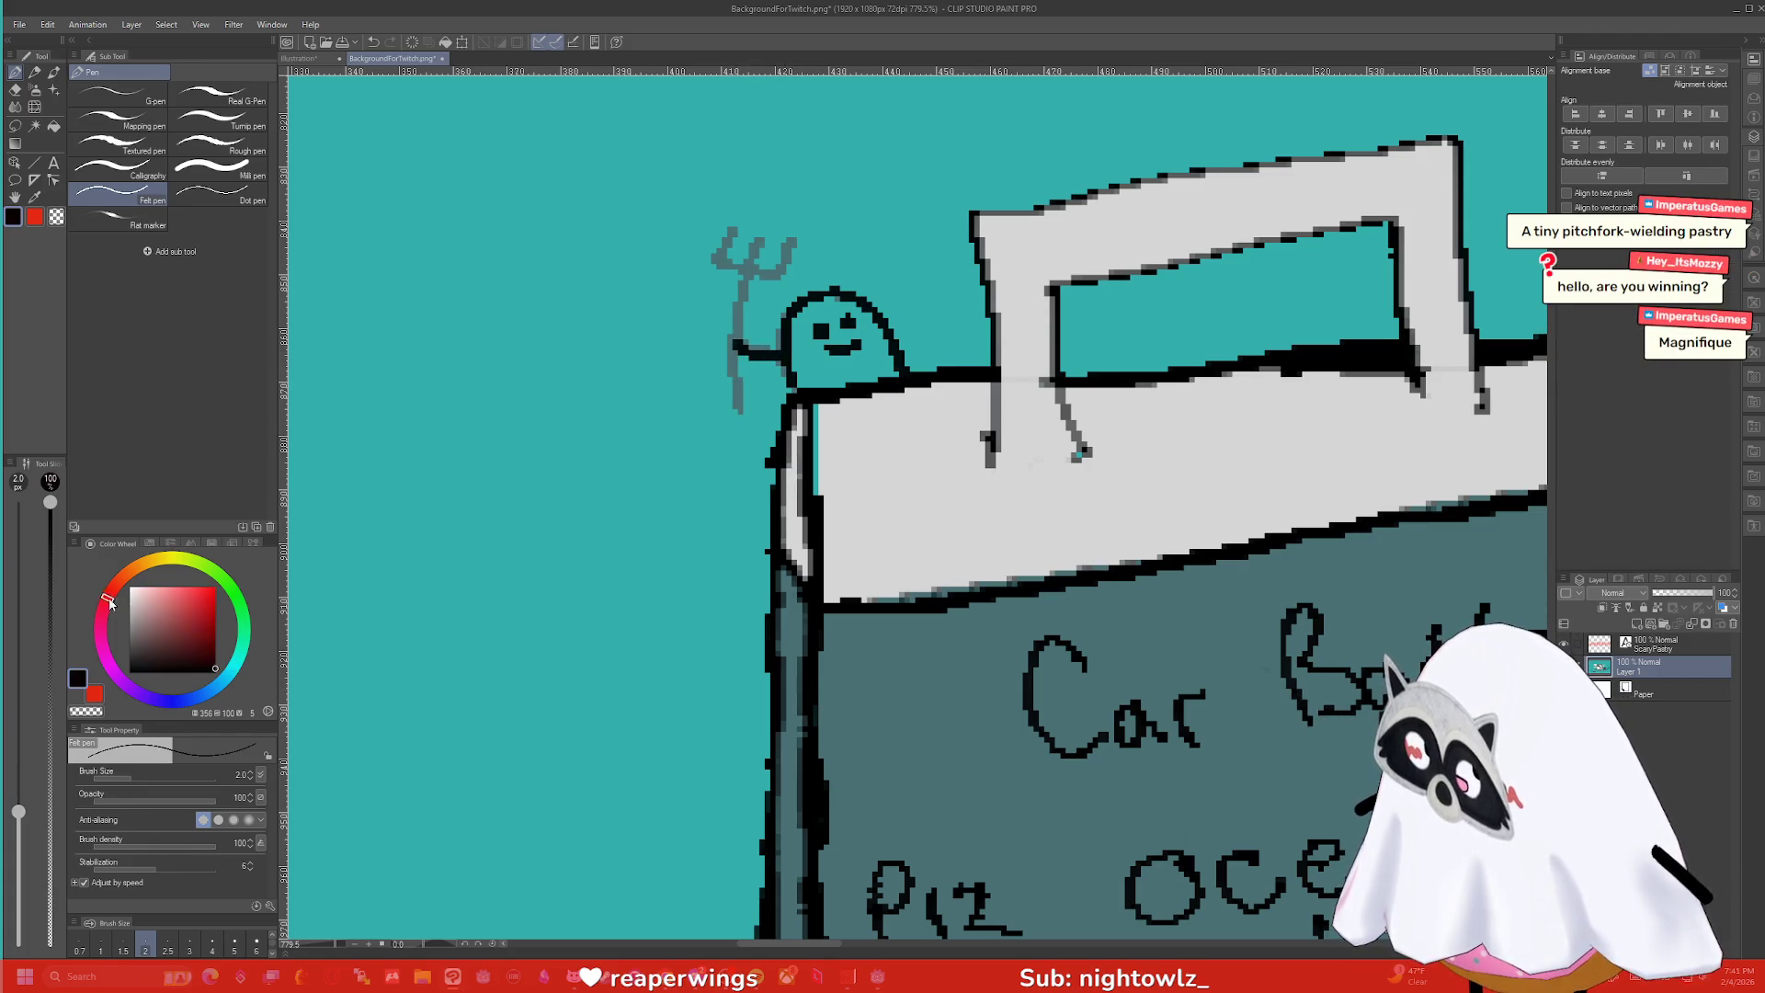
{"action": "left_click", "coordinate": [204, 587]}
{"action": "left_click", "coordinate": [740, 404]}
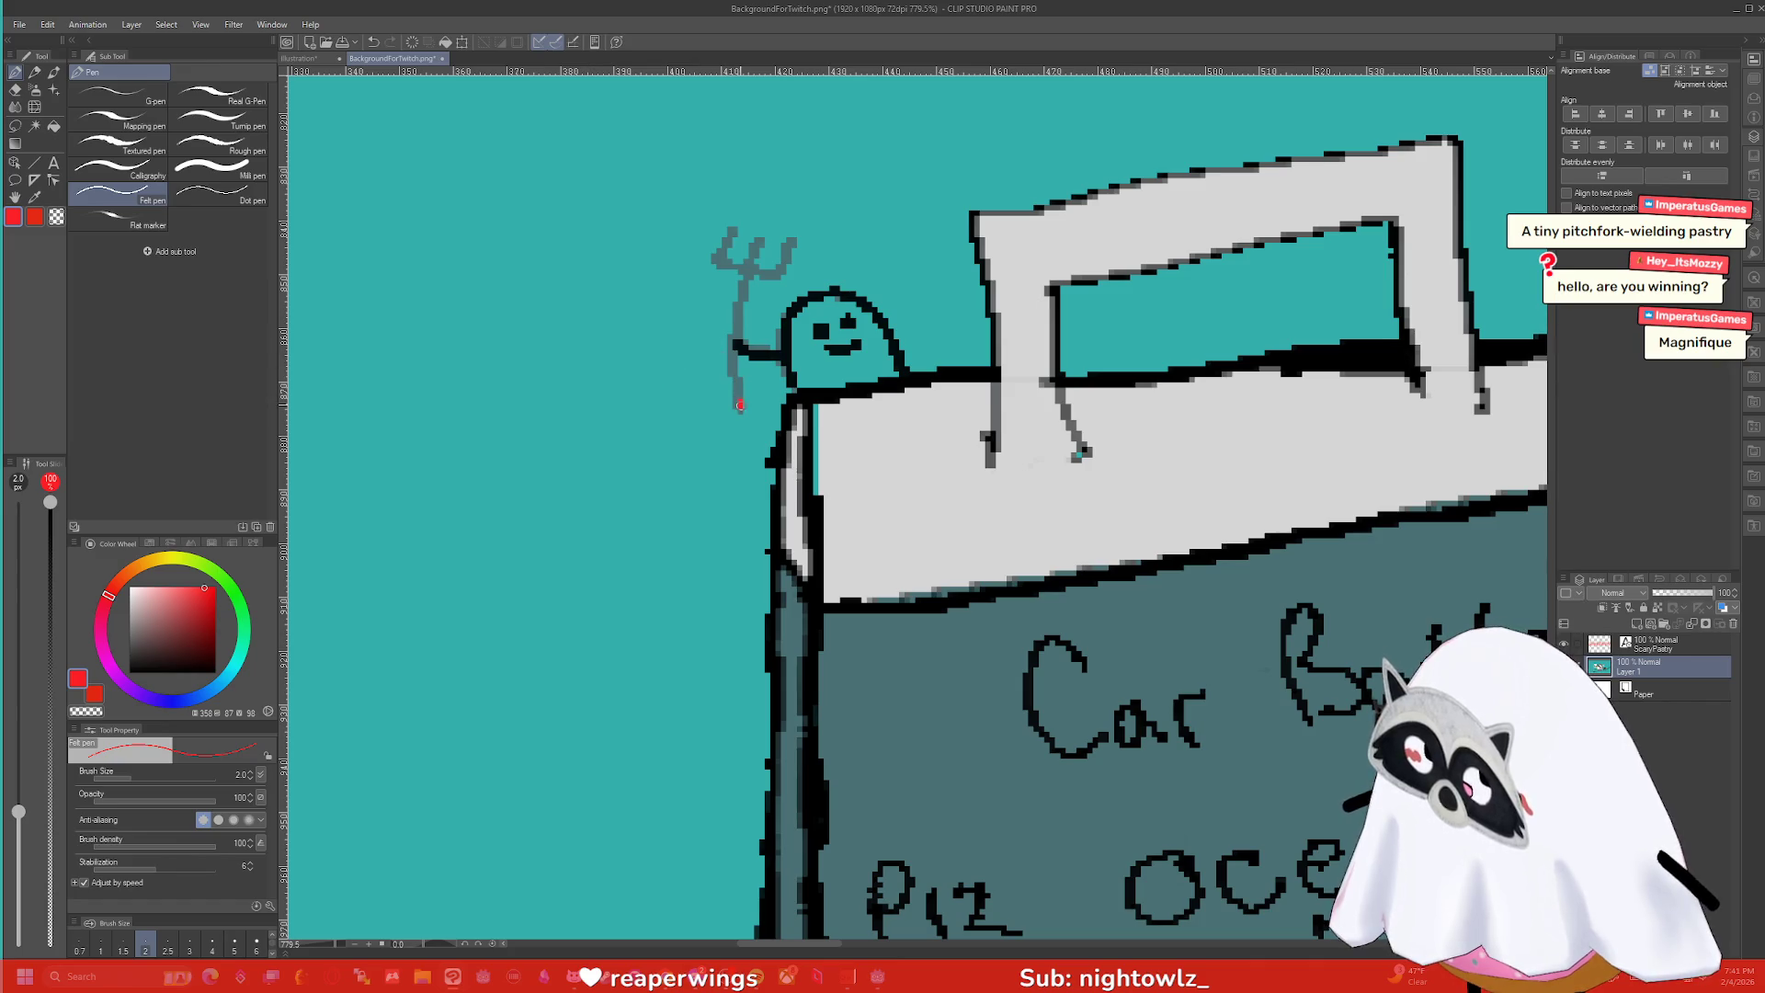
{"action": "left_click_drag", "start_coordinate": [736, 348], "coordinate": [793, 241]}
{"action": "left_click_drag", "start_coordinate": [731, 228], "coordinate": [740, 267]}
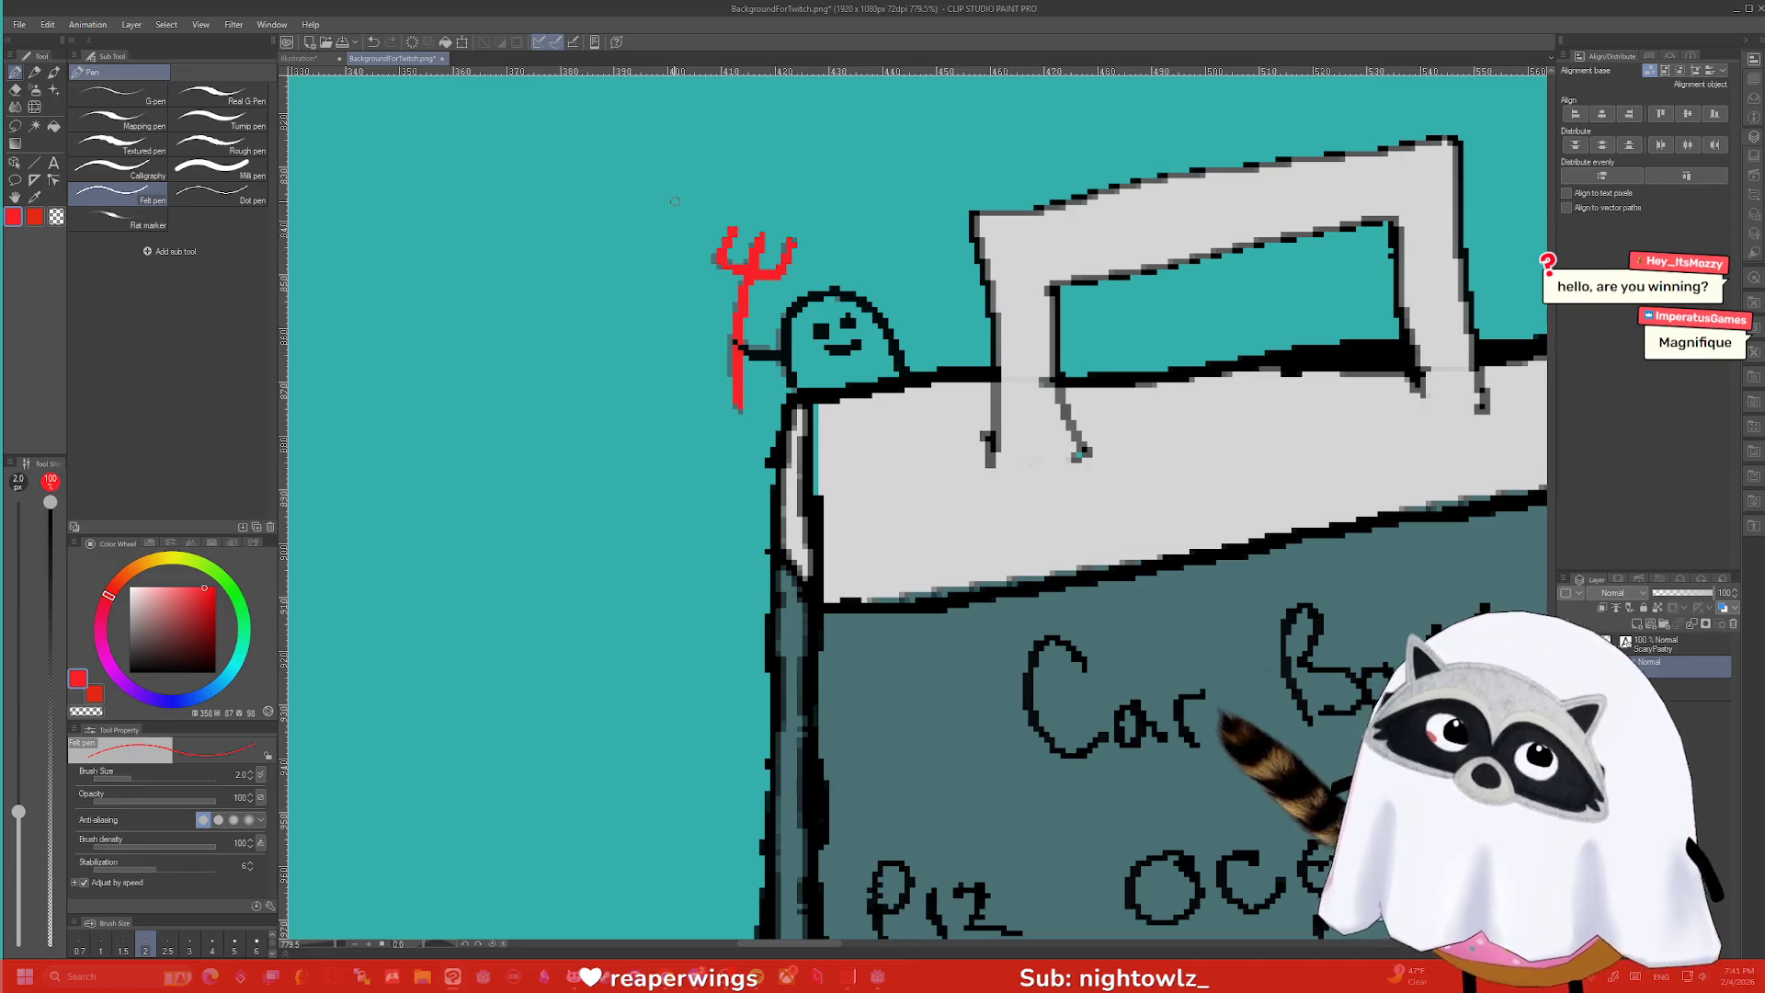
Fill the little figure's head with white
{"action": "scroll", "coordinate": [675, 200], "scroll_direction": "down", "scroll_amount": 10}
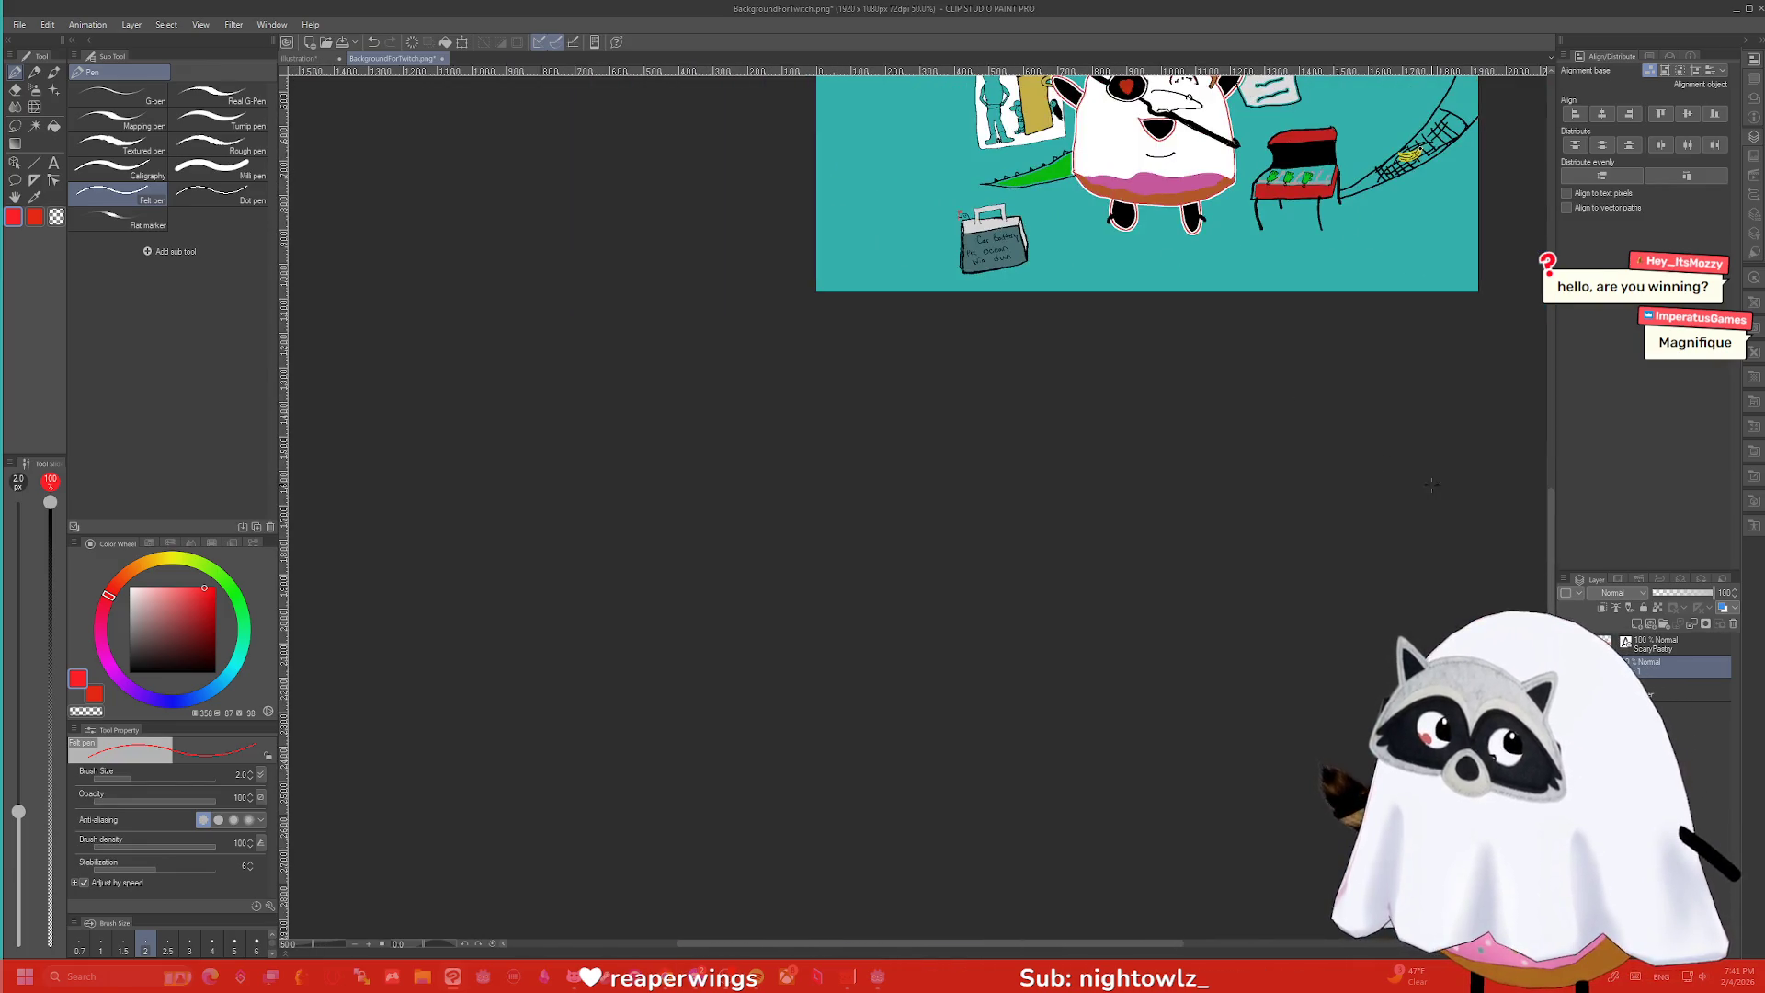
{"action": "left_click_drag", "start_coordinate": [1011, 276], "coordinate": [1011, 726]}
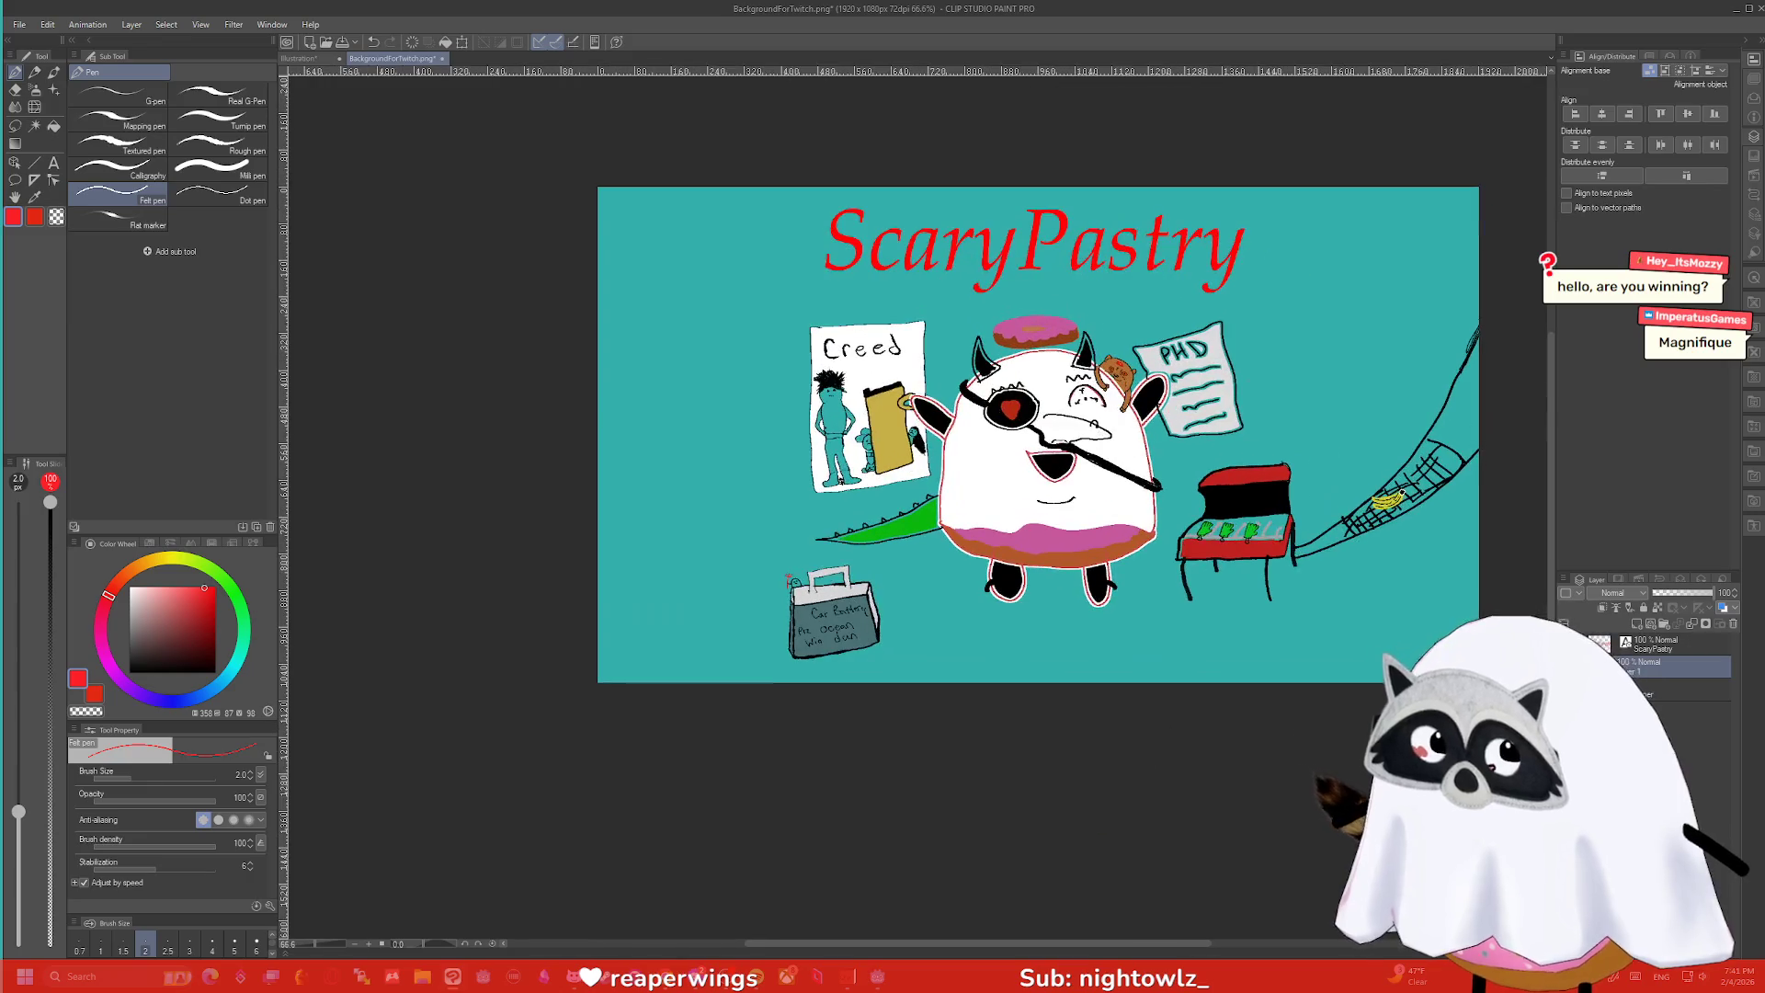
{"action": "scroll", "coordinate": [596, 570], "scroll_direction": "up", "scroll_amount": 1}
{"action": "scroll", "coordinate": [792, 581], "scroll_direction": "up", "scroll_amount": 10}
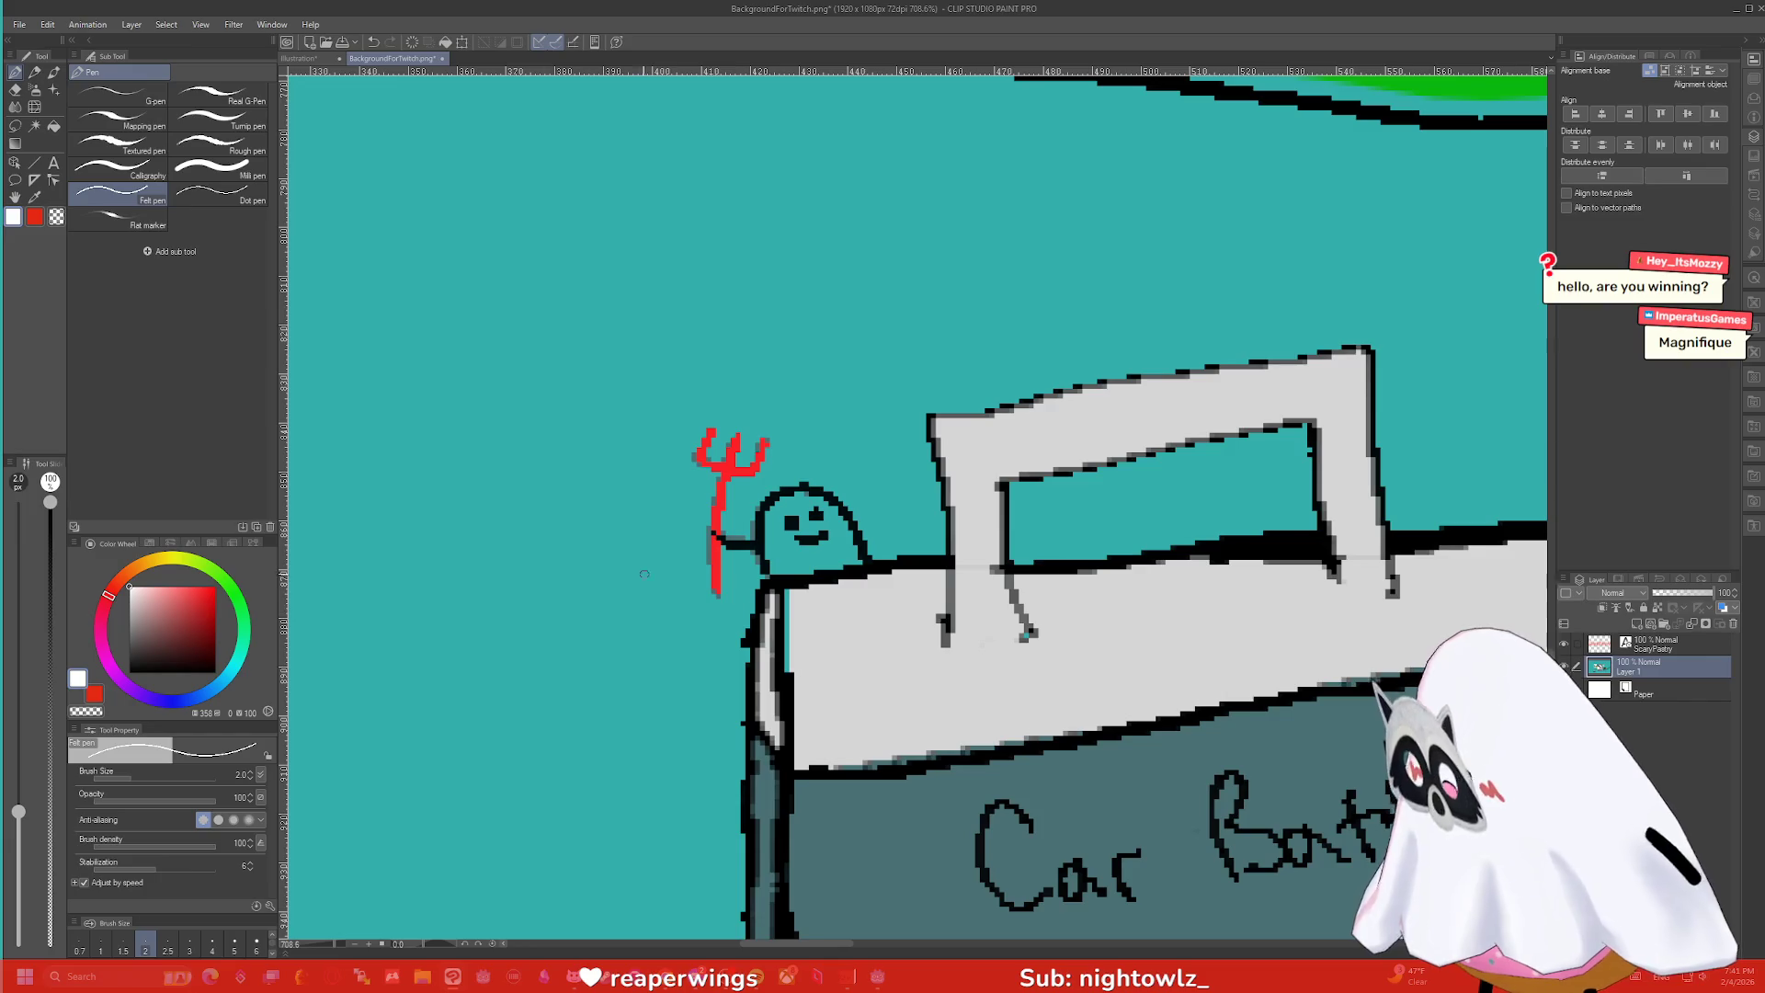
{"action": "key", "text": "g"}
{"action": "left_click", "coordinate": [788, 549]}
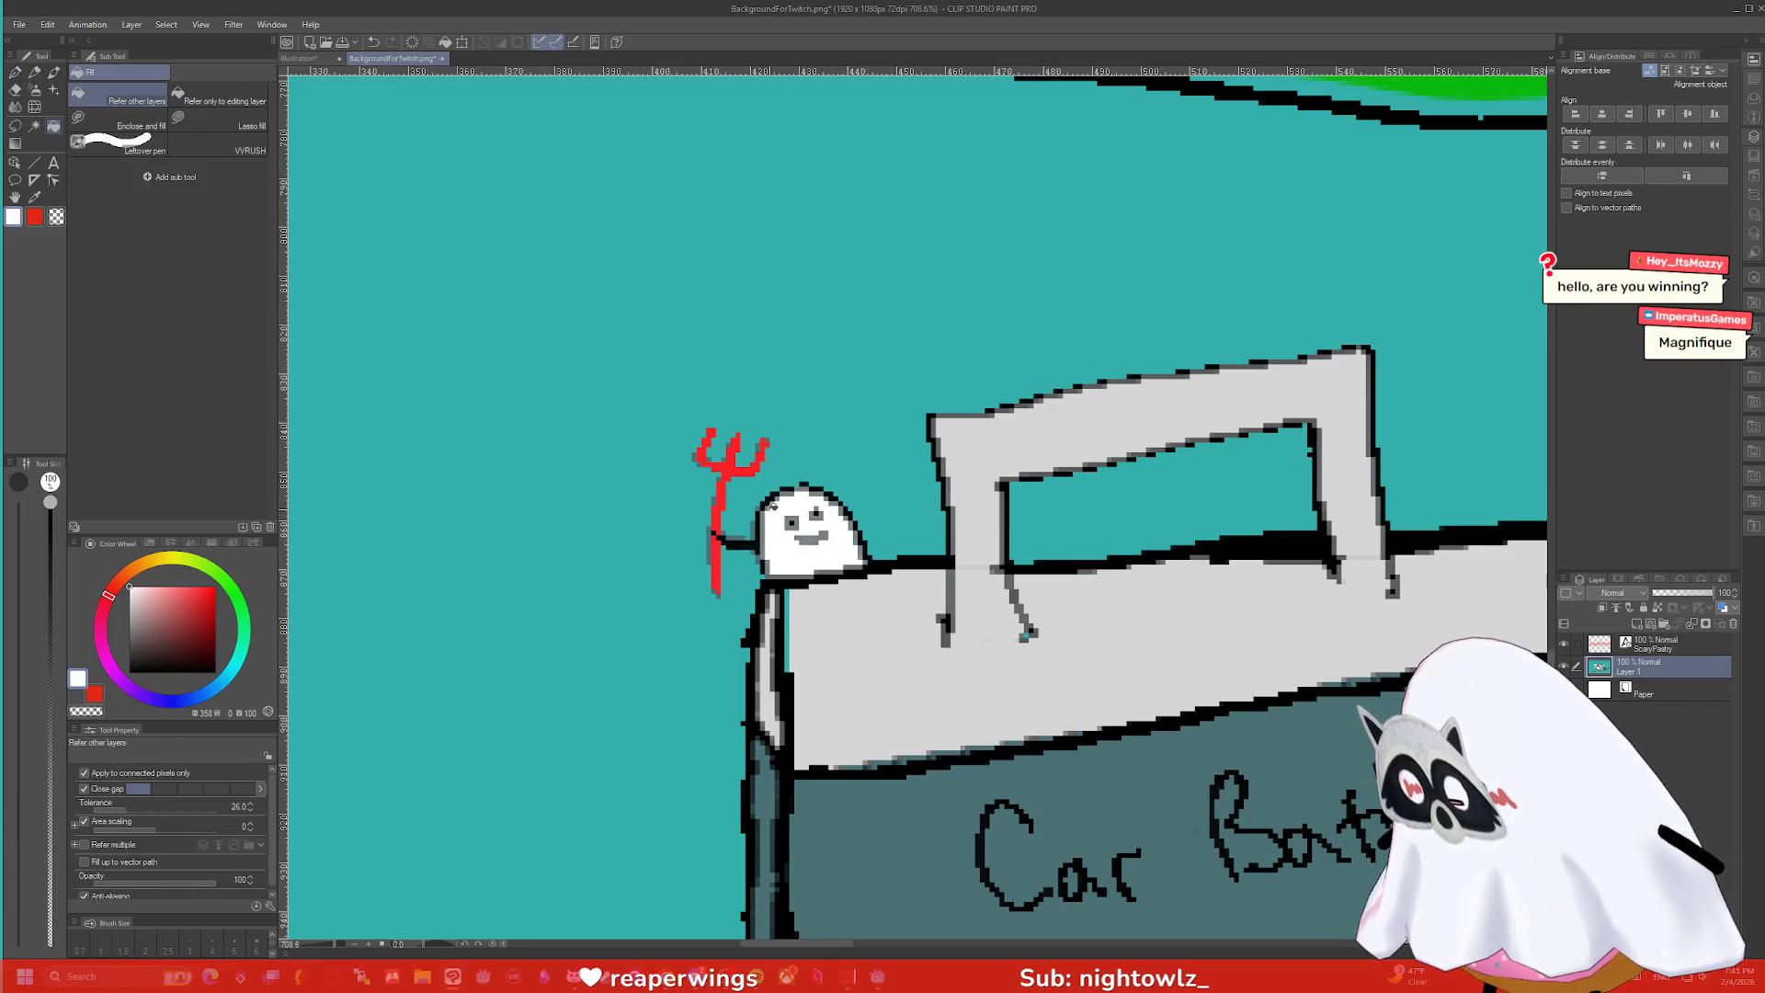
{"action": "scroll", "coordinate": [759, 494], "scroll_direction": "down", "scroll_amount": 12}
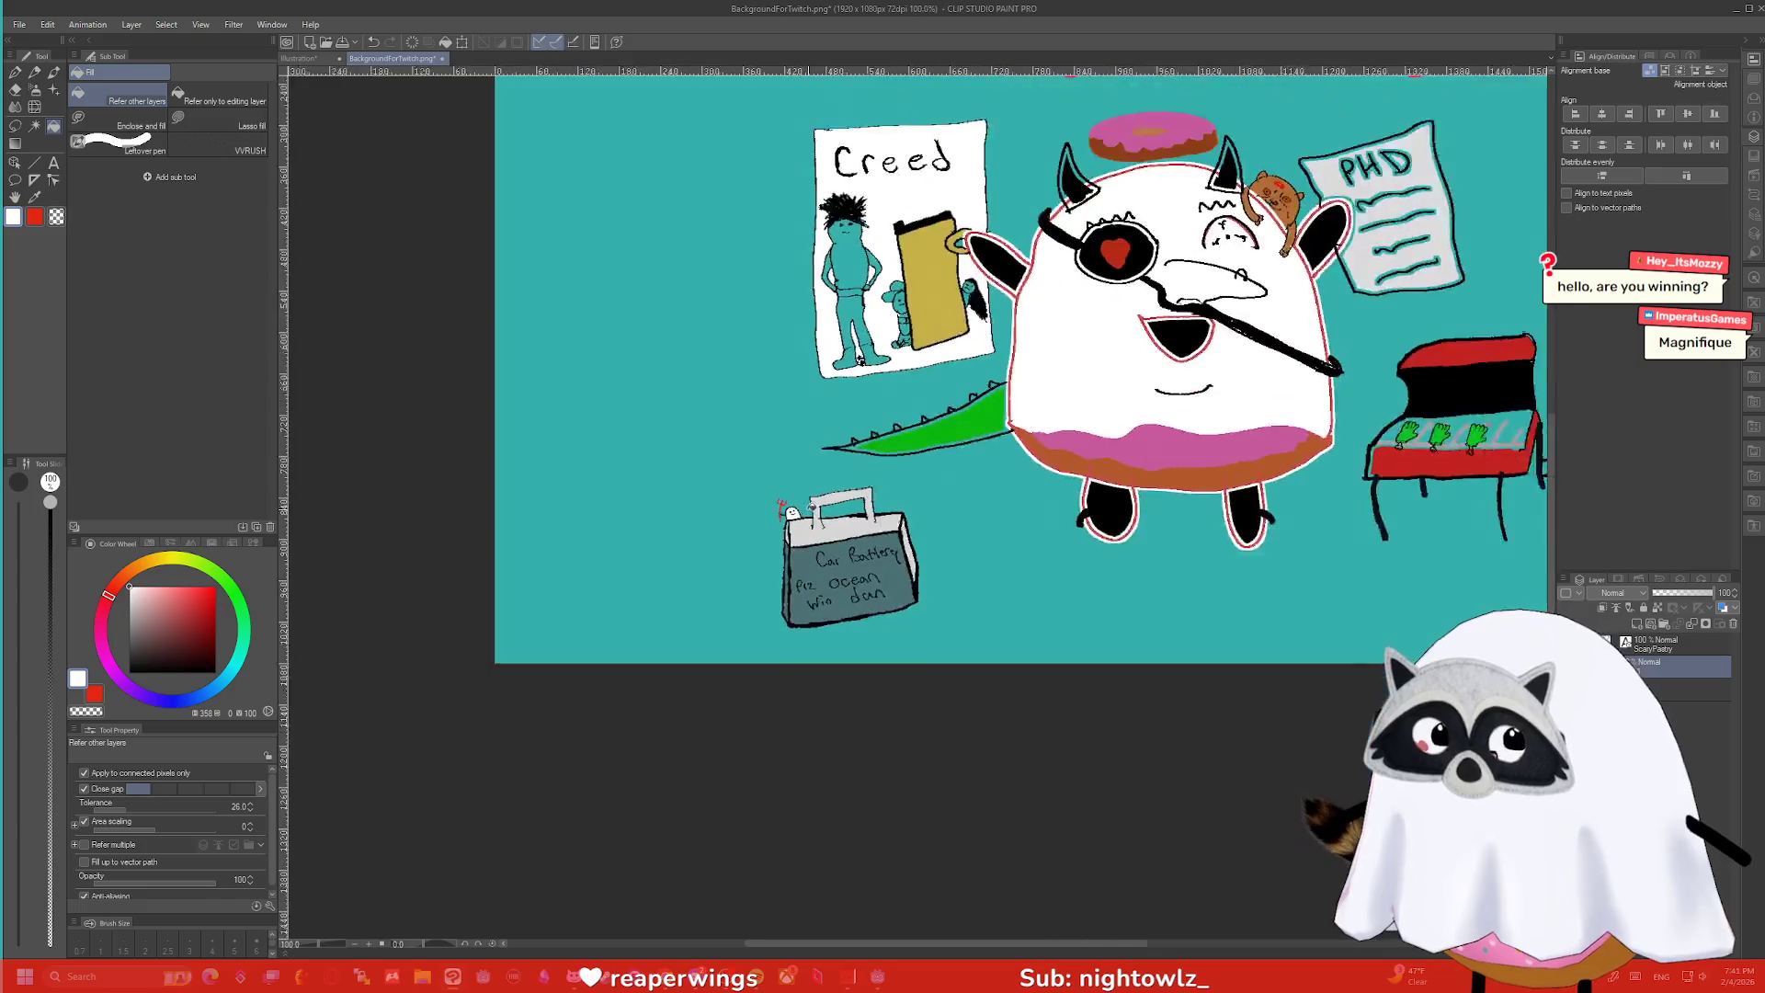
Save as BackgroundForTwitch.png, confirming the overwrite and accepting loss of layer information
{"action": "left_click", "coordinate": [16, 27]}
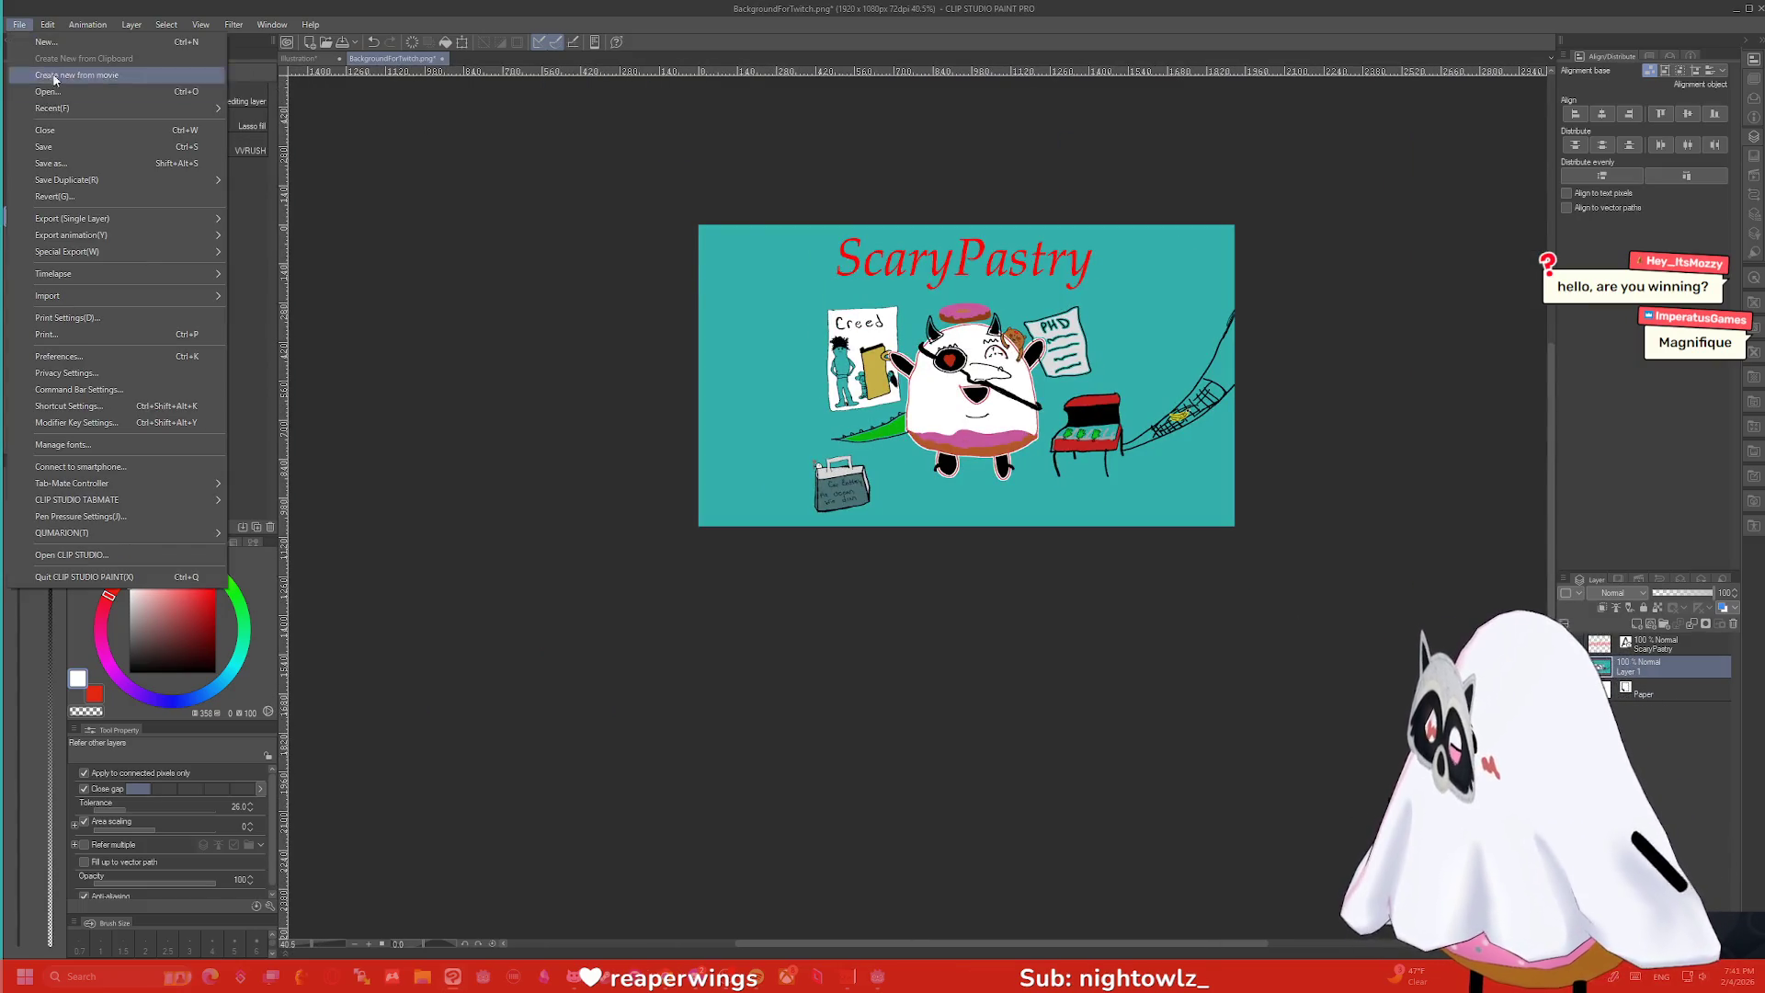
{"action": "left_click", "coordinate": [56, 142]}
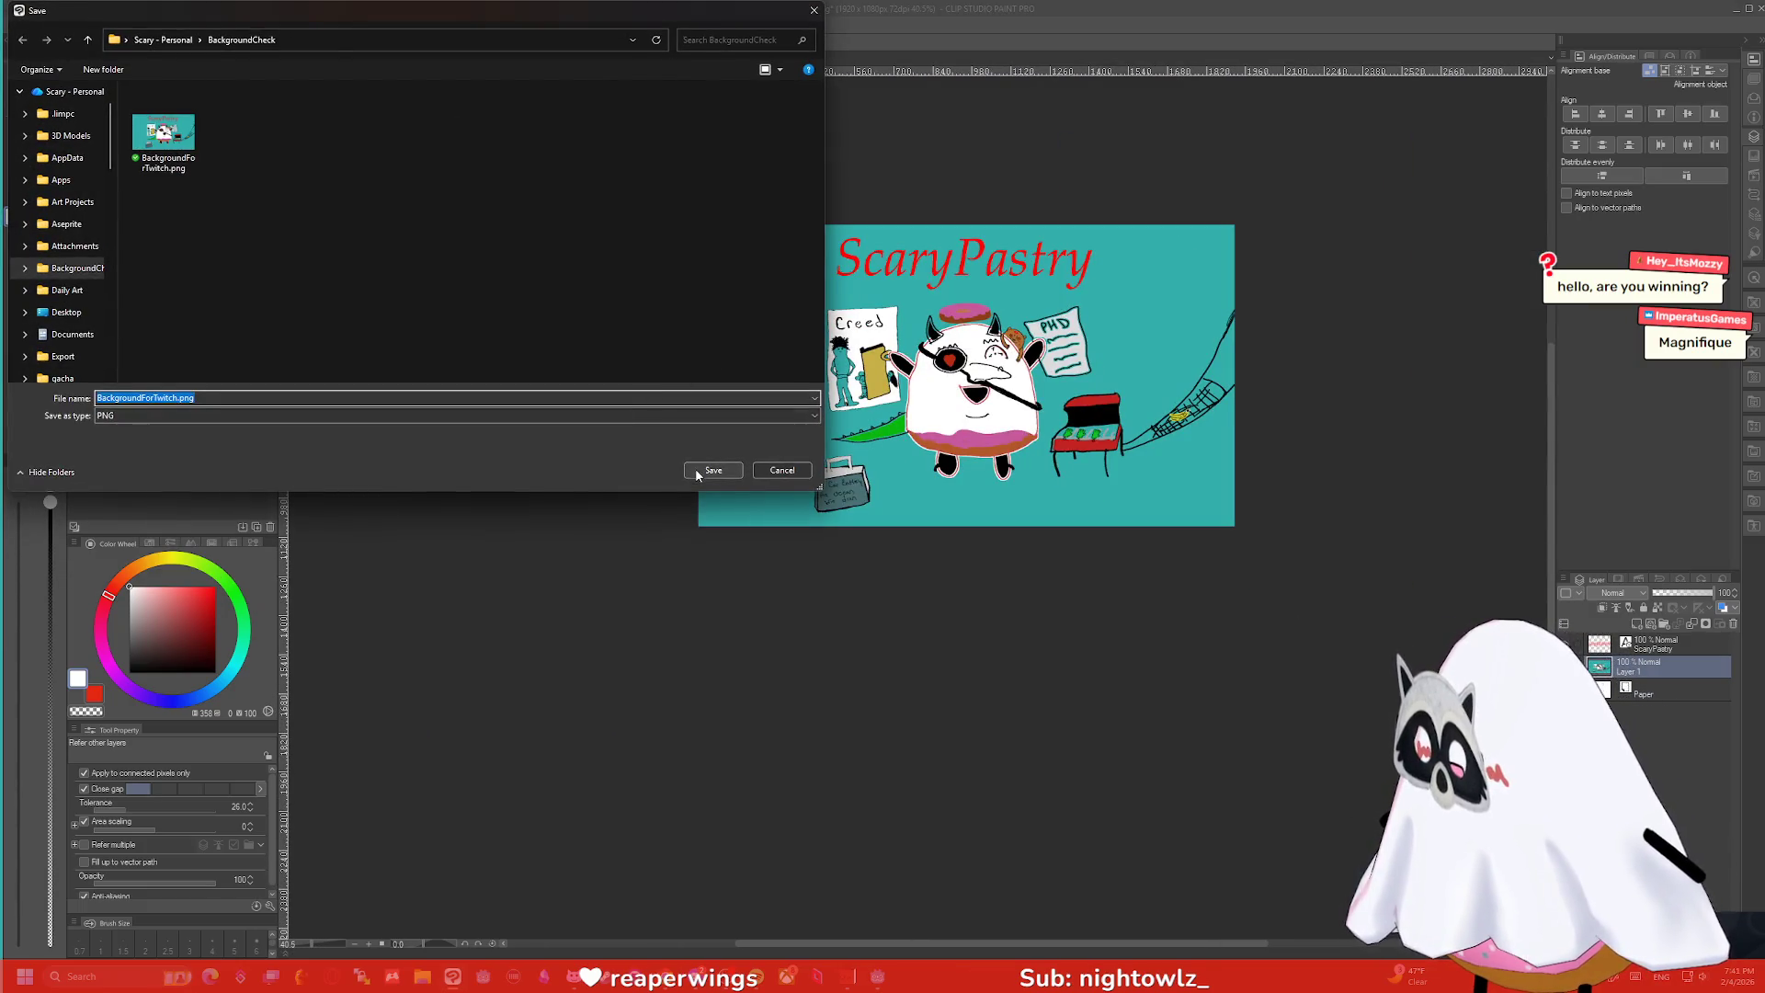
{"action": "left_click", "coordinate": [712, 470]}
{"action": "left_click", "coordinate": [919, 490]}
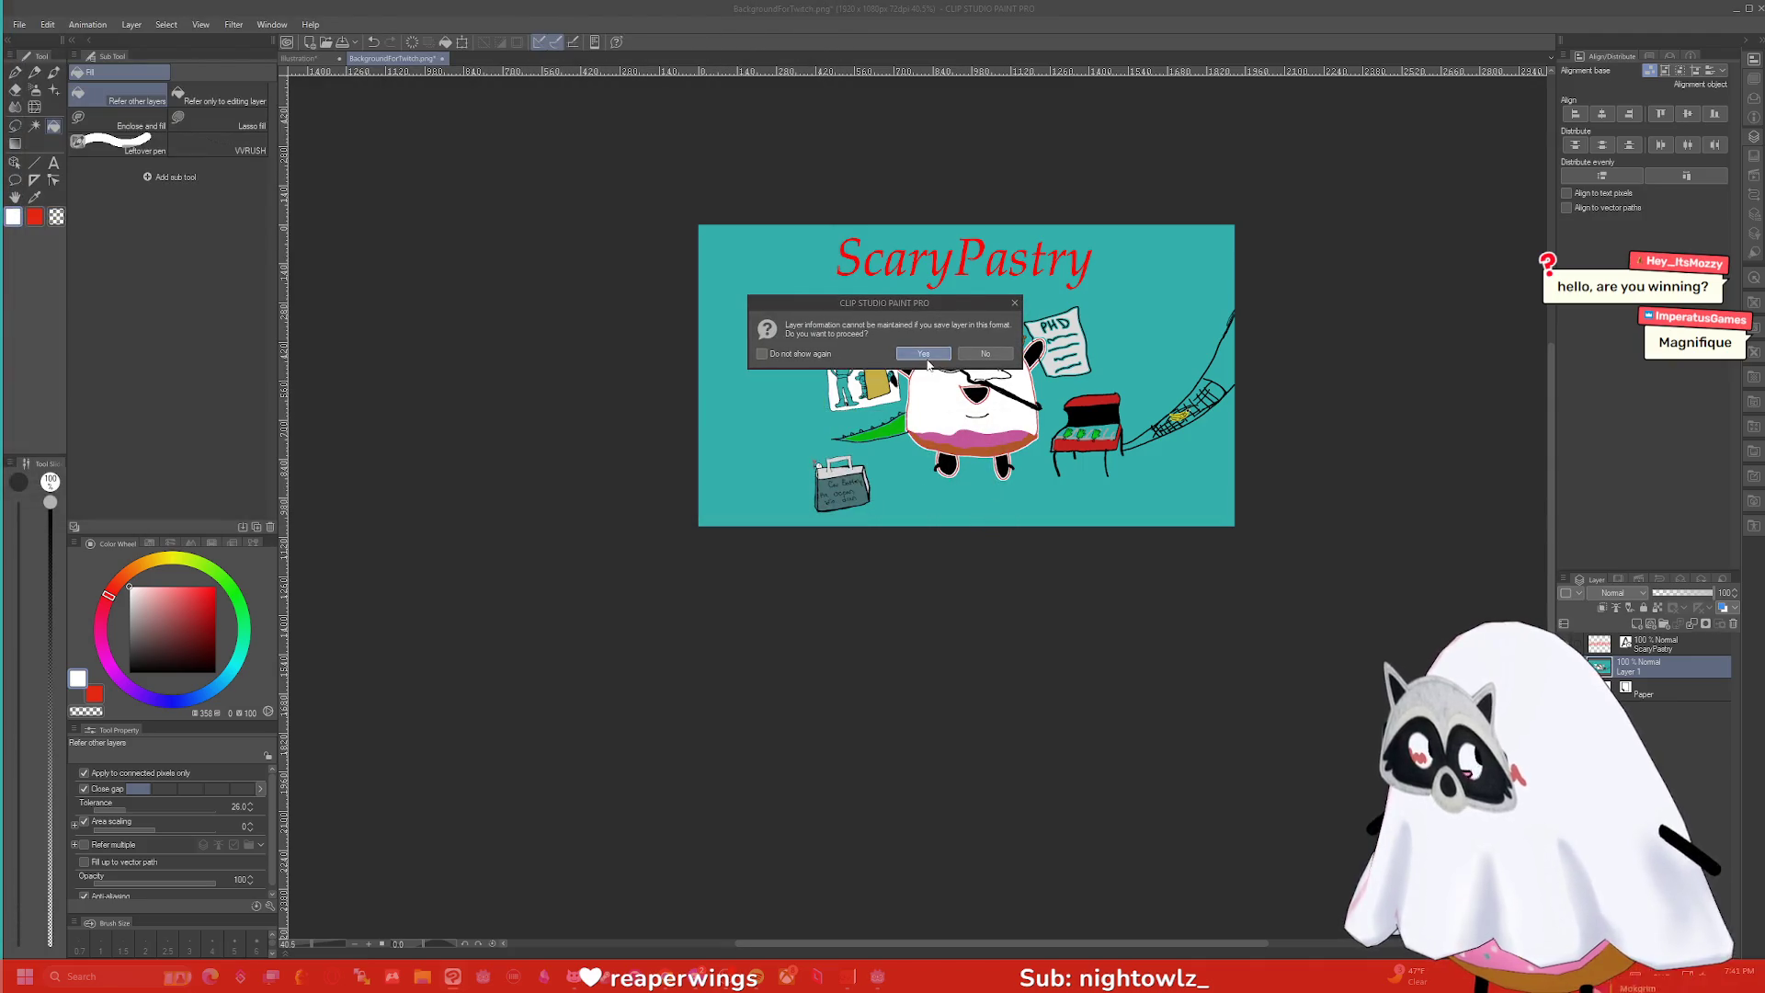
{"action": "left_click", "coordinate": [923, 354]}
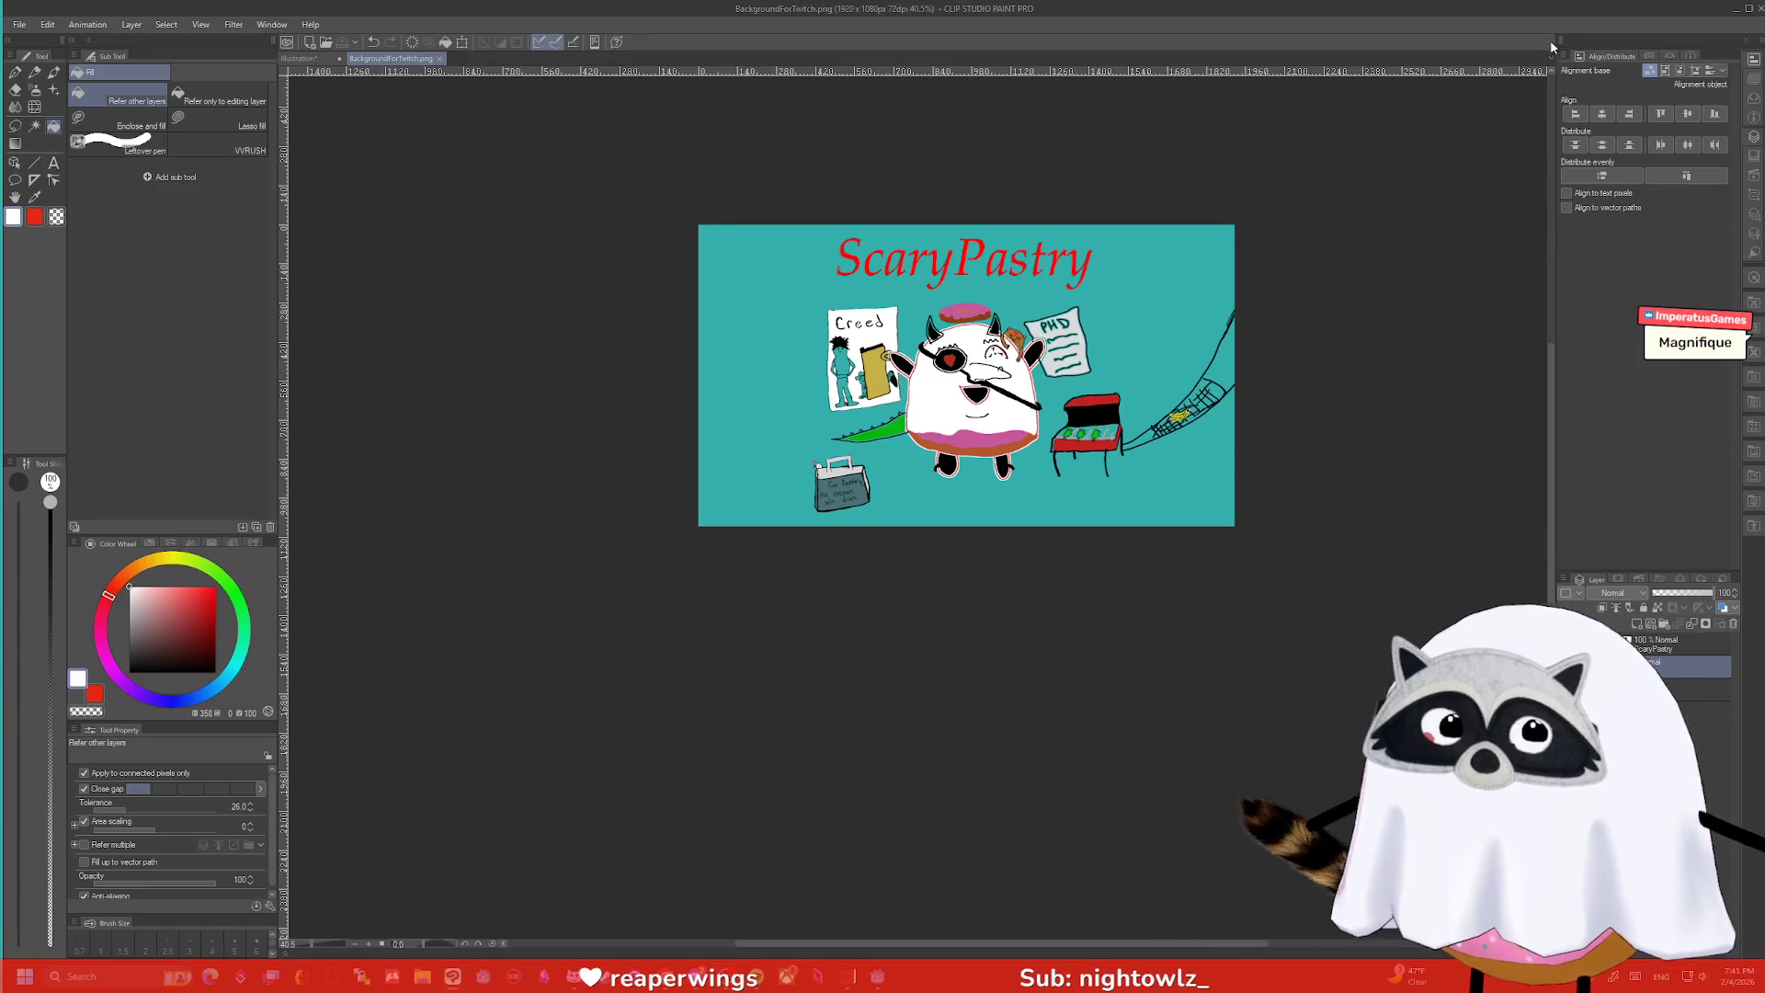
Switch to the Godot editor and adjust the zoom on the Start_Screen scene
{"action": "key", "text": "alt+Tab"}
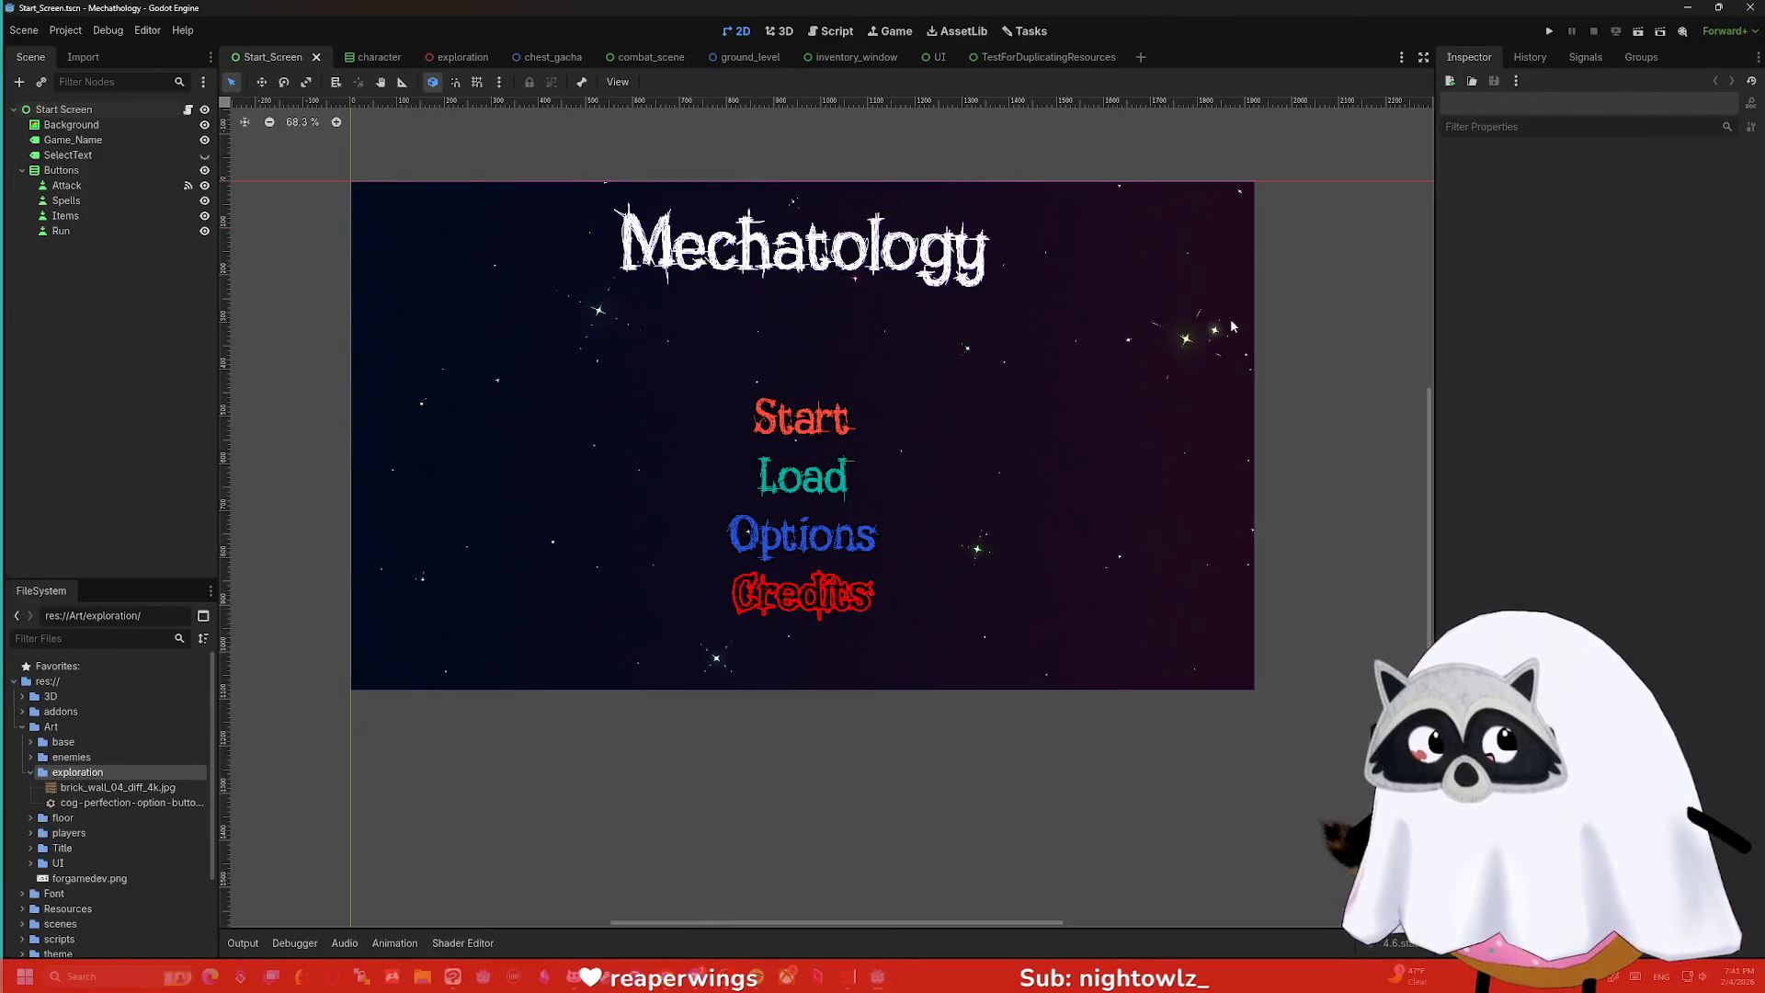
{"action": "scroll", "coordinate": [823, 357], "scroll_direction": "down", "scroll_amount": 1}
{"action": "scroll", "coordinate": [840, 368], "scroll_direction": "up", "scroll_amount": 1}
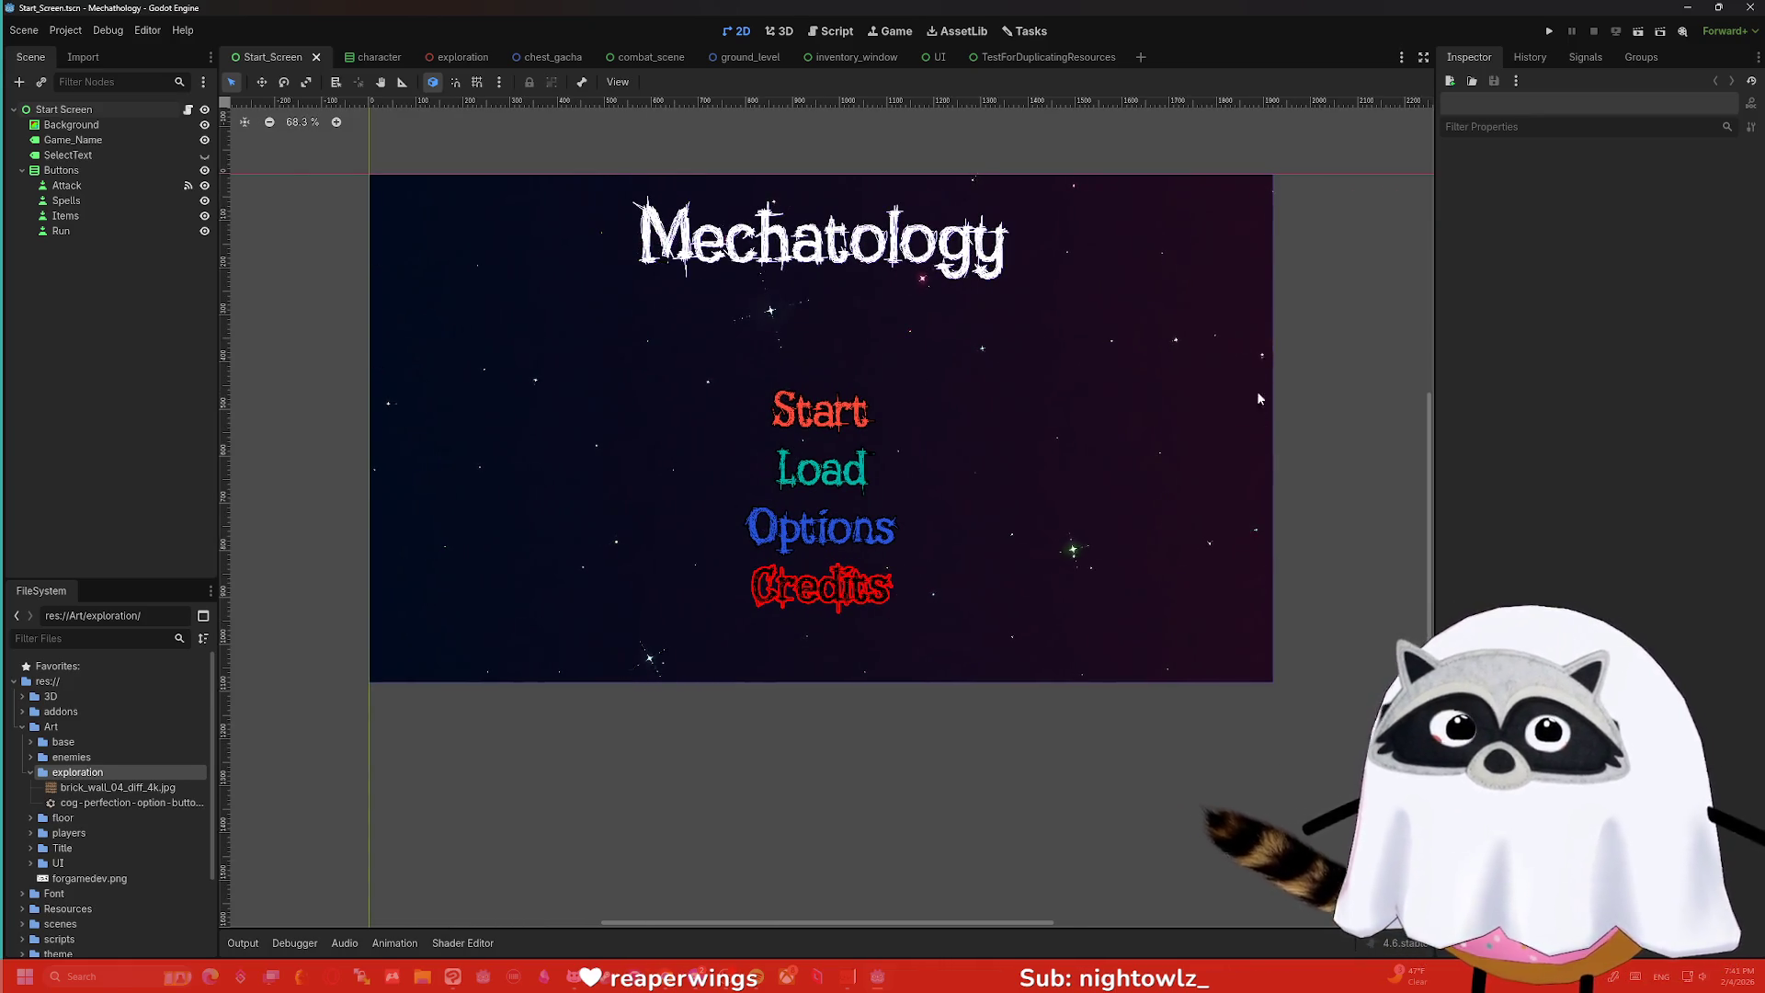
{"action": "scroll", "coordinate": [1237, 225], "scroll_direction": "down", "scroll_amount": 1}
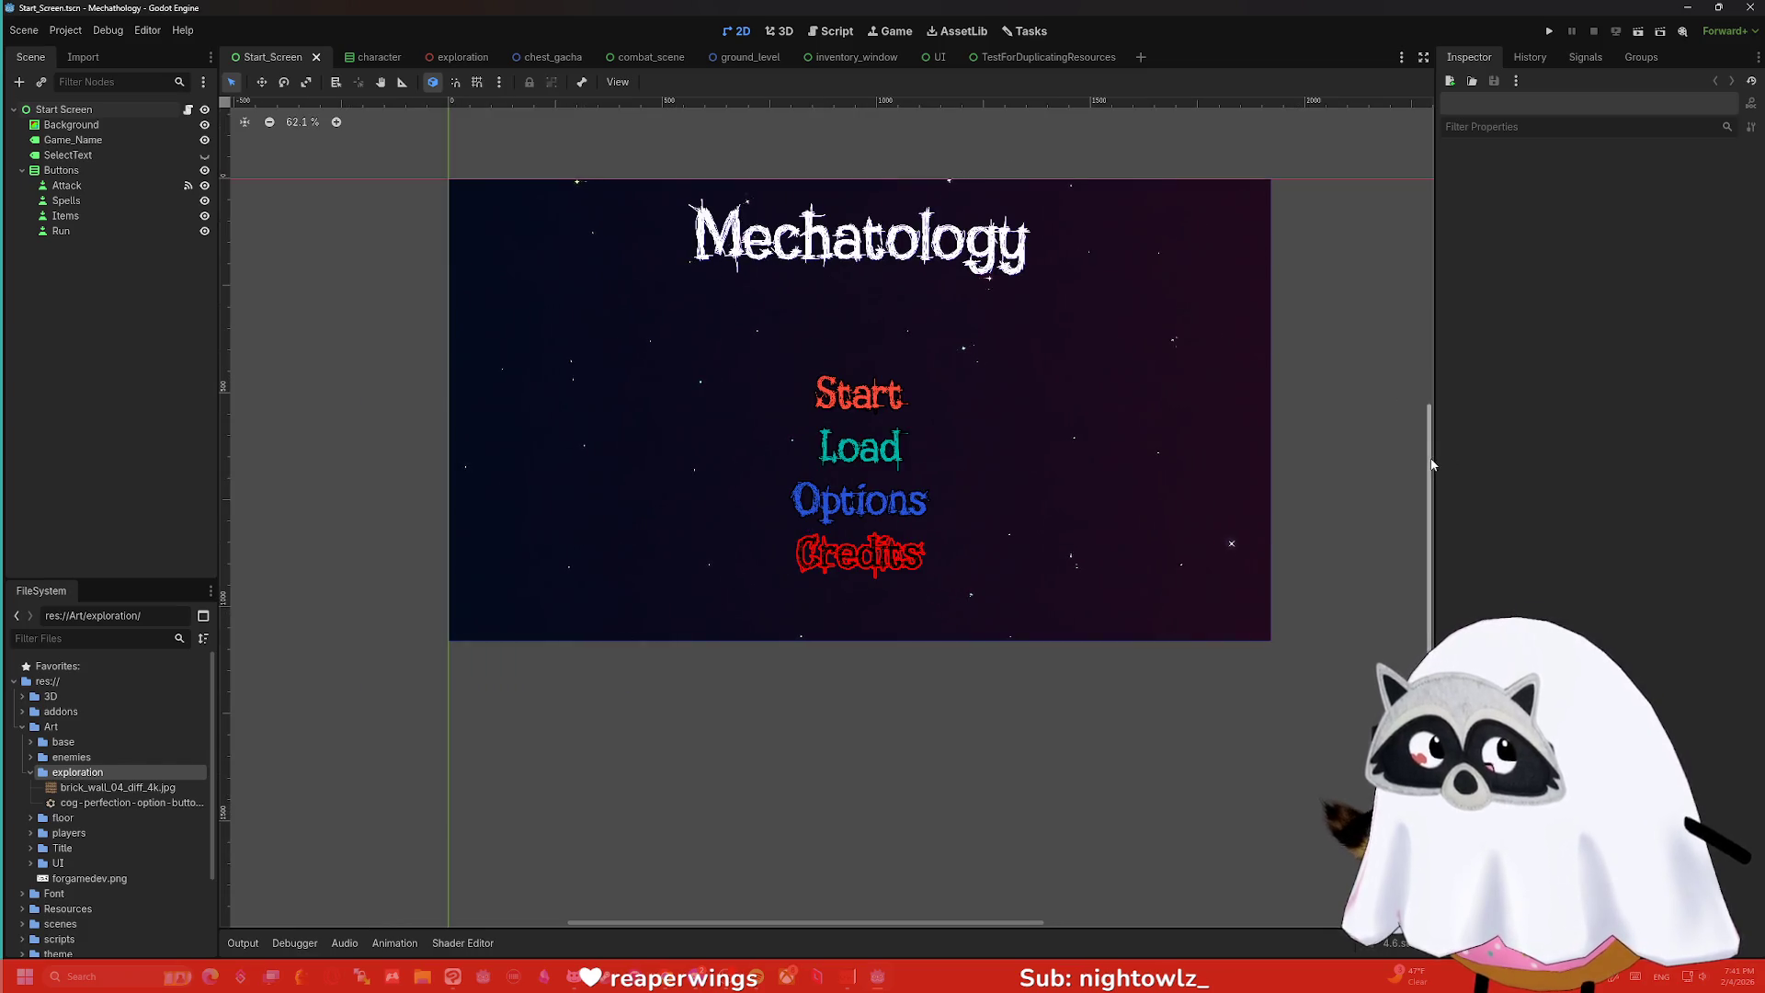
{"action": "scroll", "coordinate": [985, 448], "scroll_direction": "down", "scroll_amount": 1}
{"action": "scroll", "coordinate": [986, 447], "scroll_direction": "up", "scroll_amount": 2}
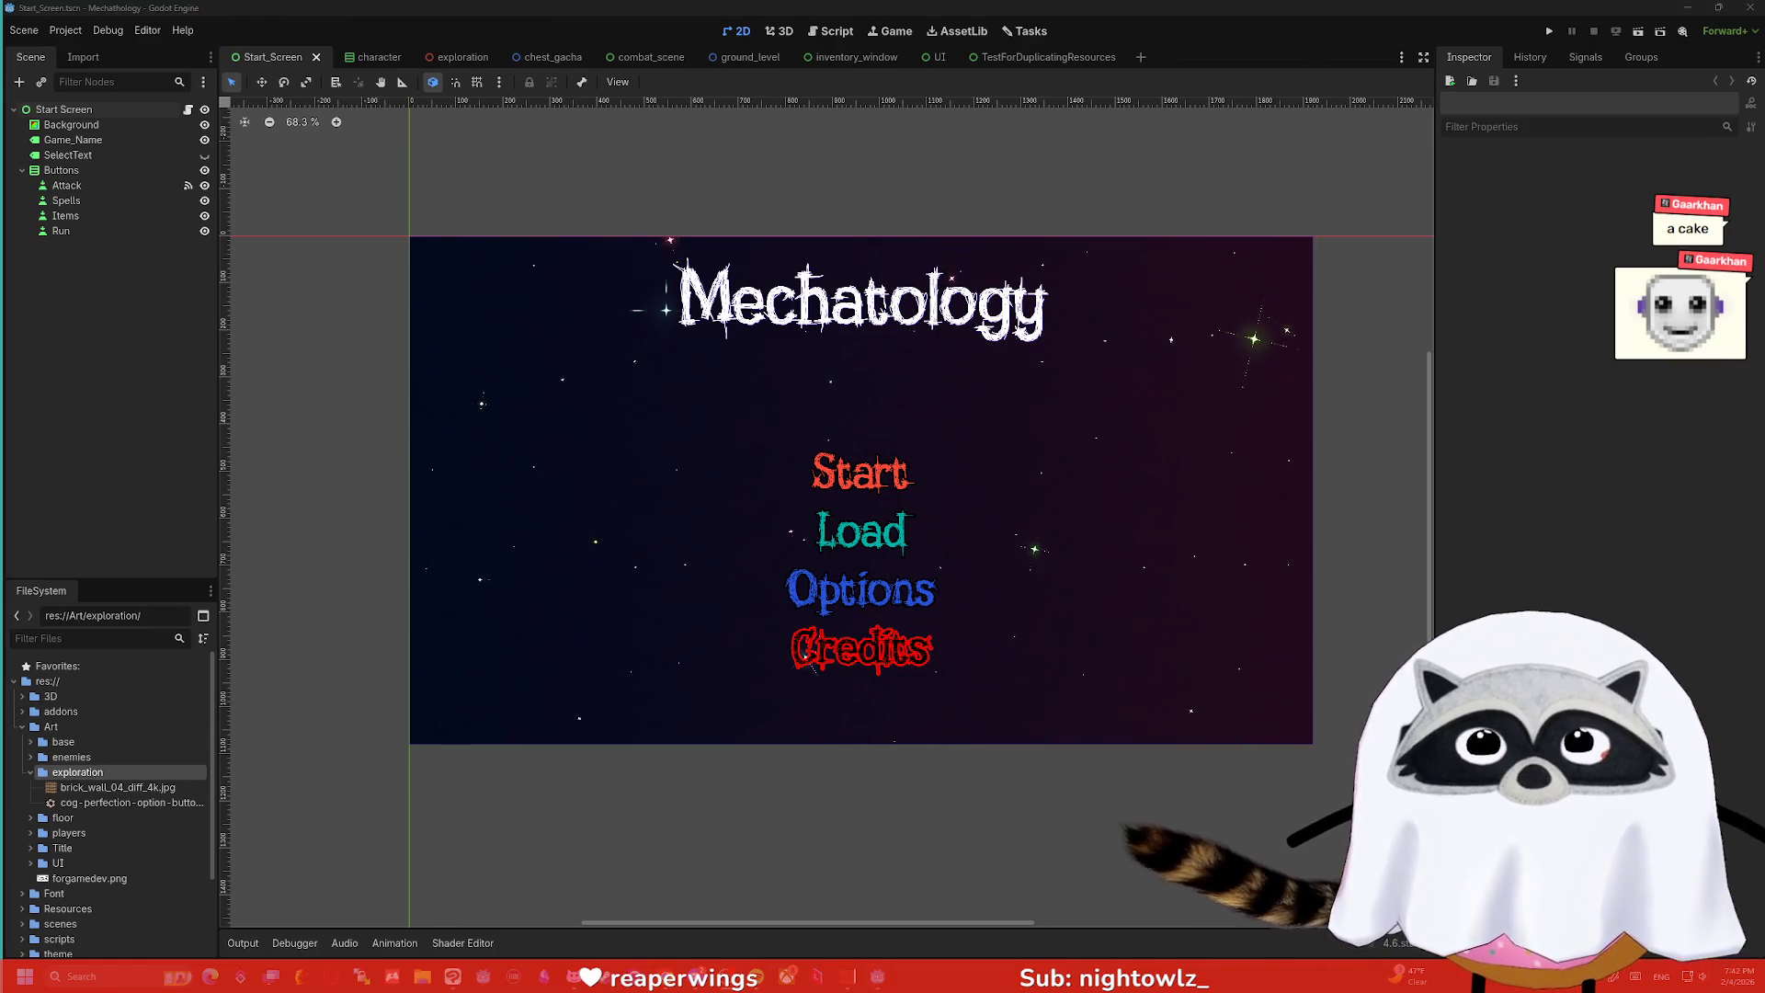
{"action": "key", "text": "alt+Tab"}
{"action": "left_click", "coordinate": [1044, 294]}
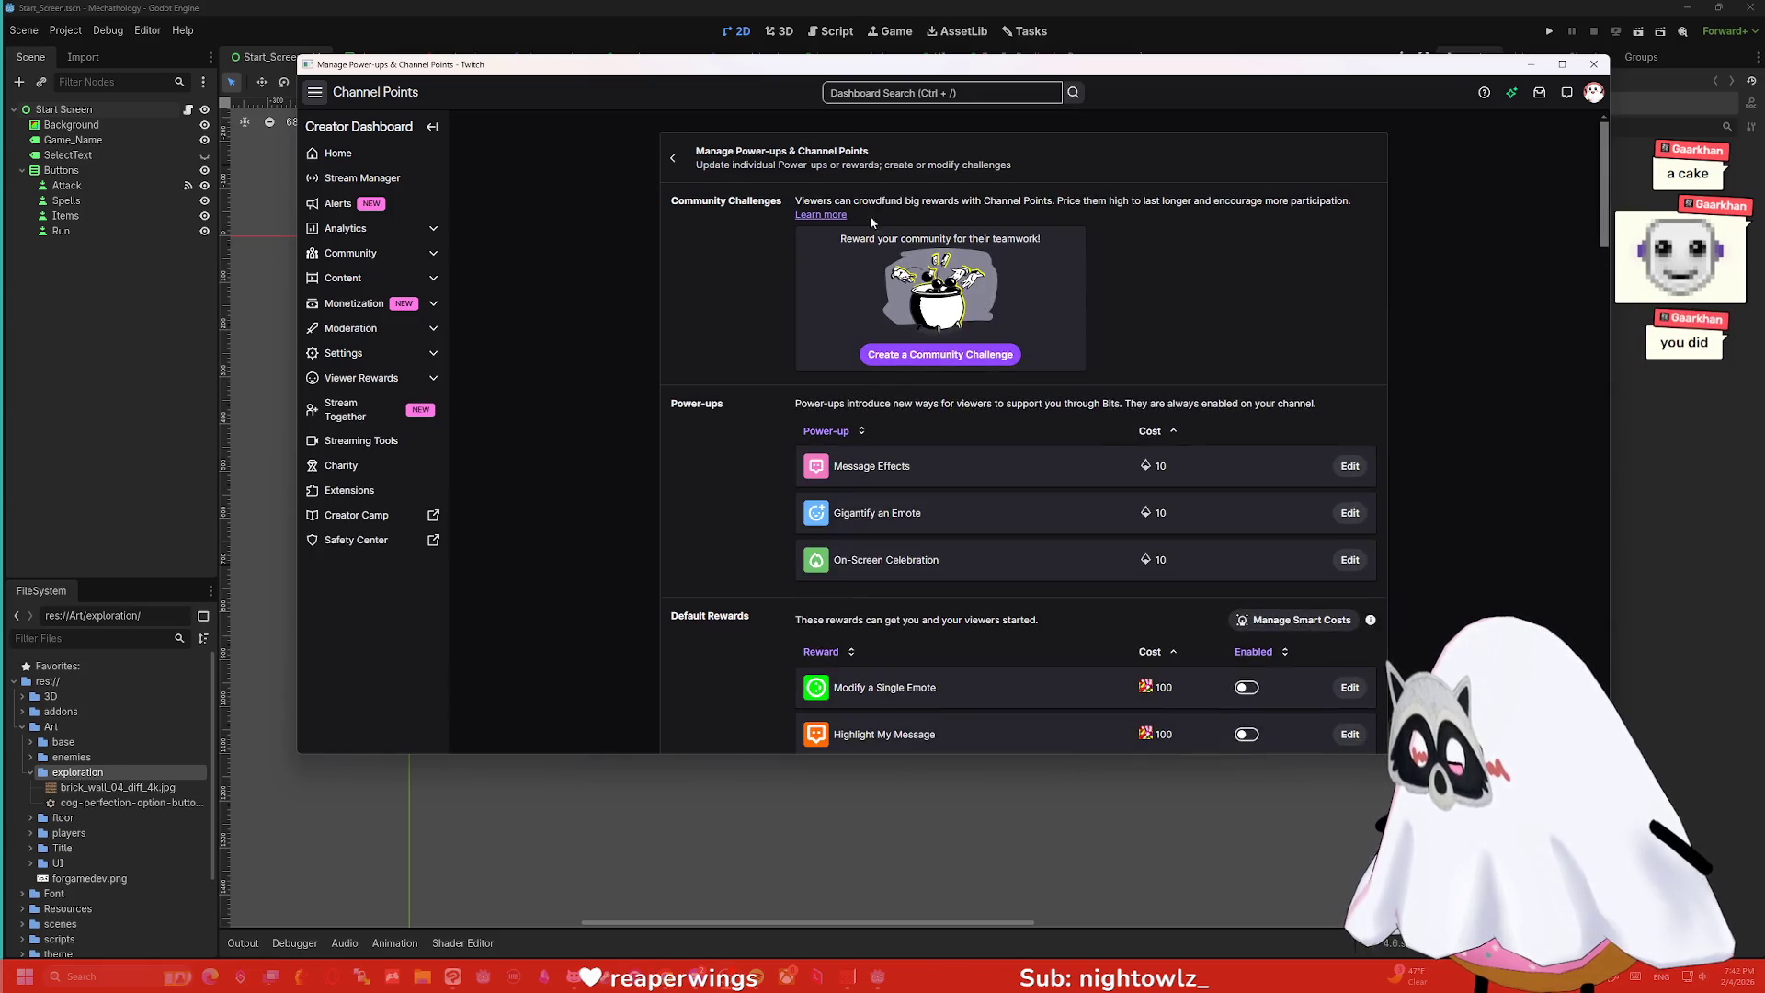
{"action": "scroll", "coordinate": [1097, 384], "scroll_direction": "down", "scroll_amount": 15}
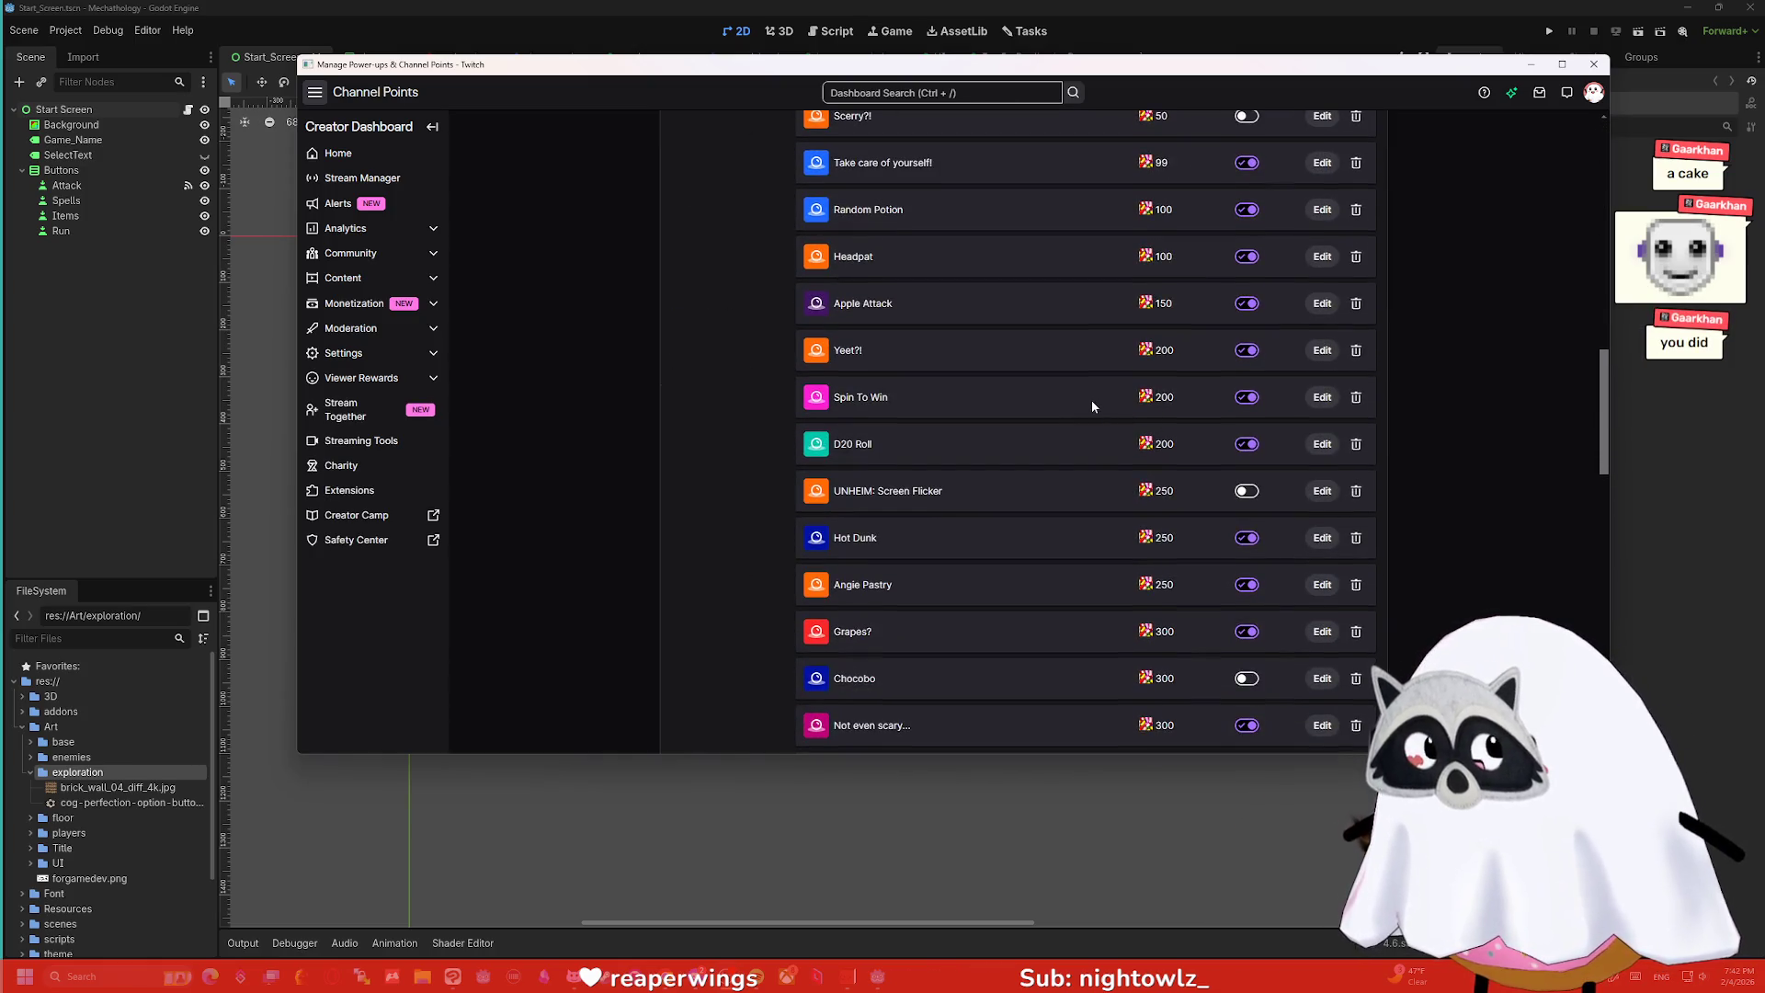
{"action": "left_click", "coordinate": [1593, 64]}
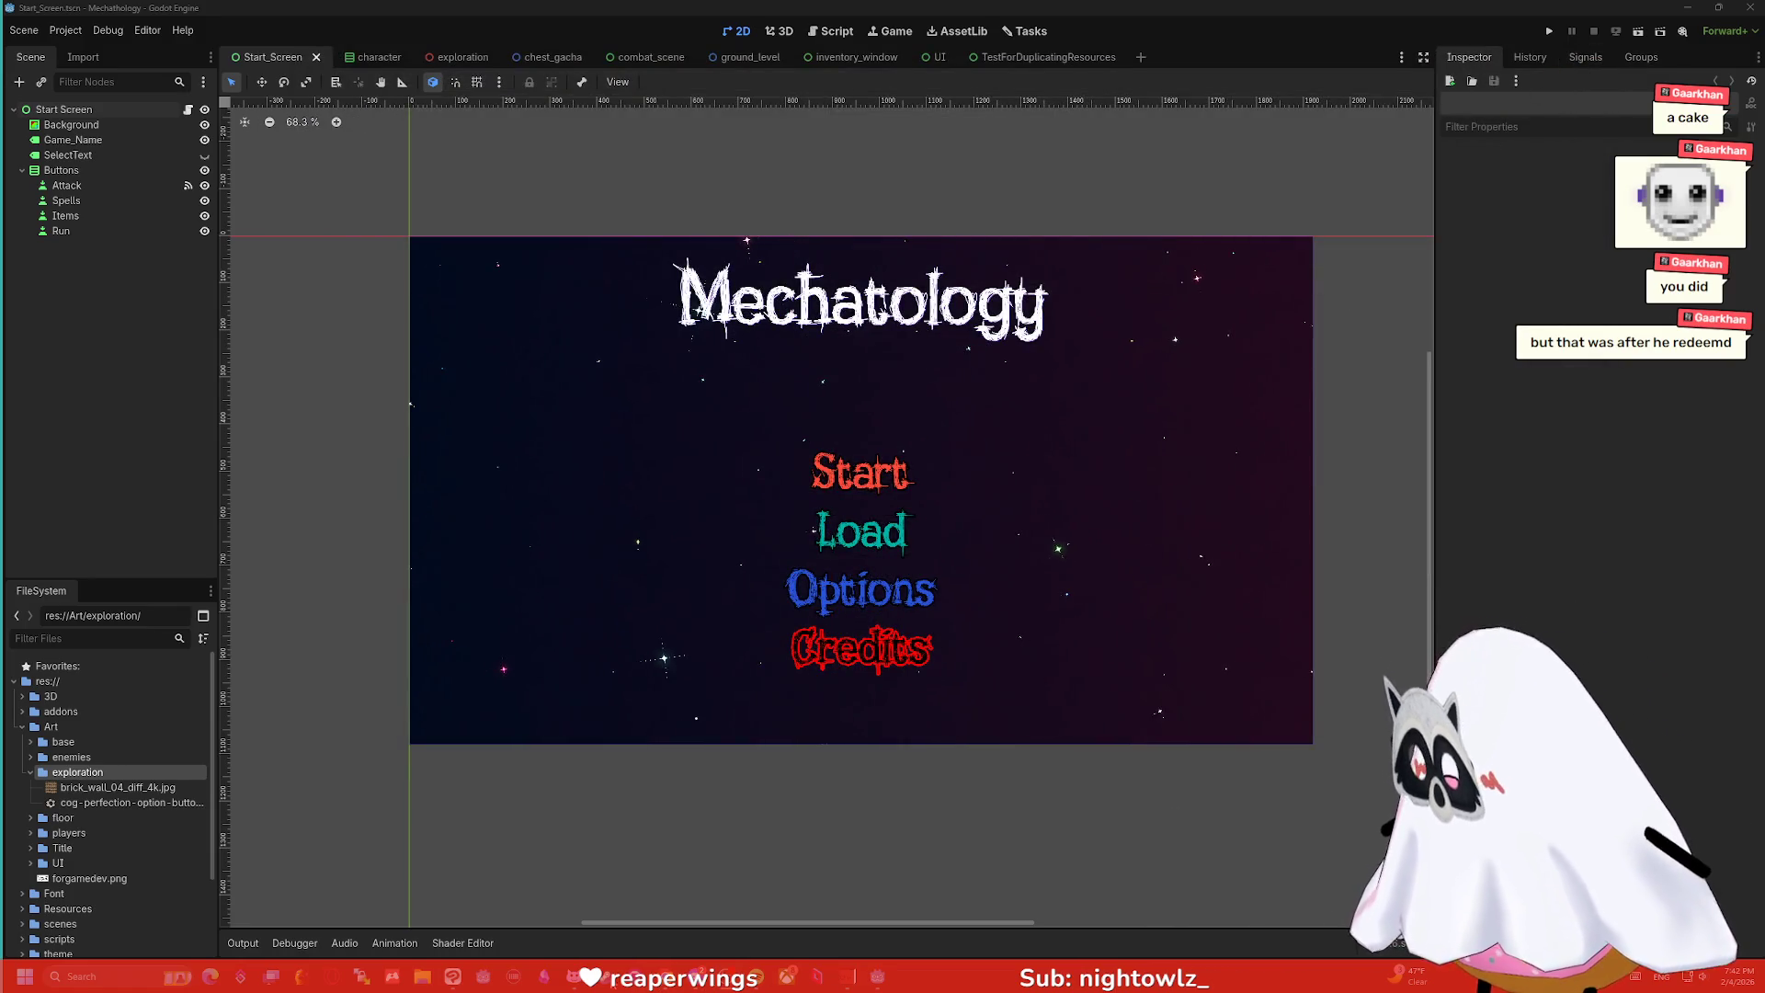
Draw a cake outline with three candles using the black Felt pen
{"action": "key", "text": "alt+Tab"}
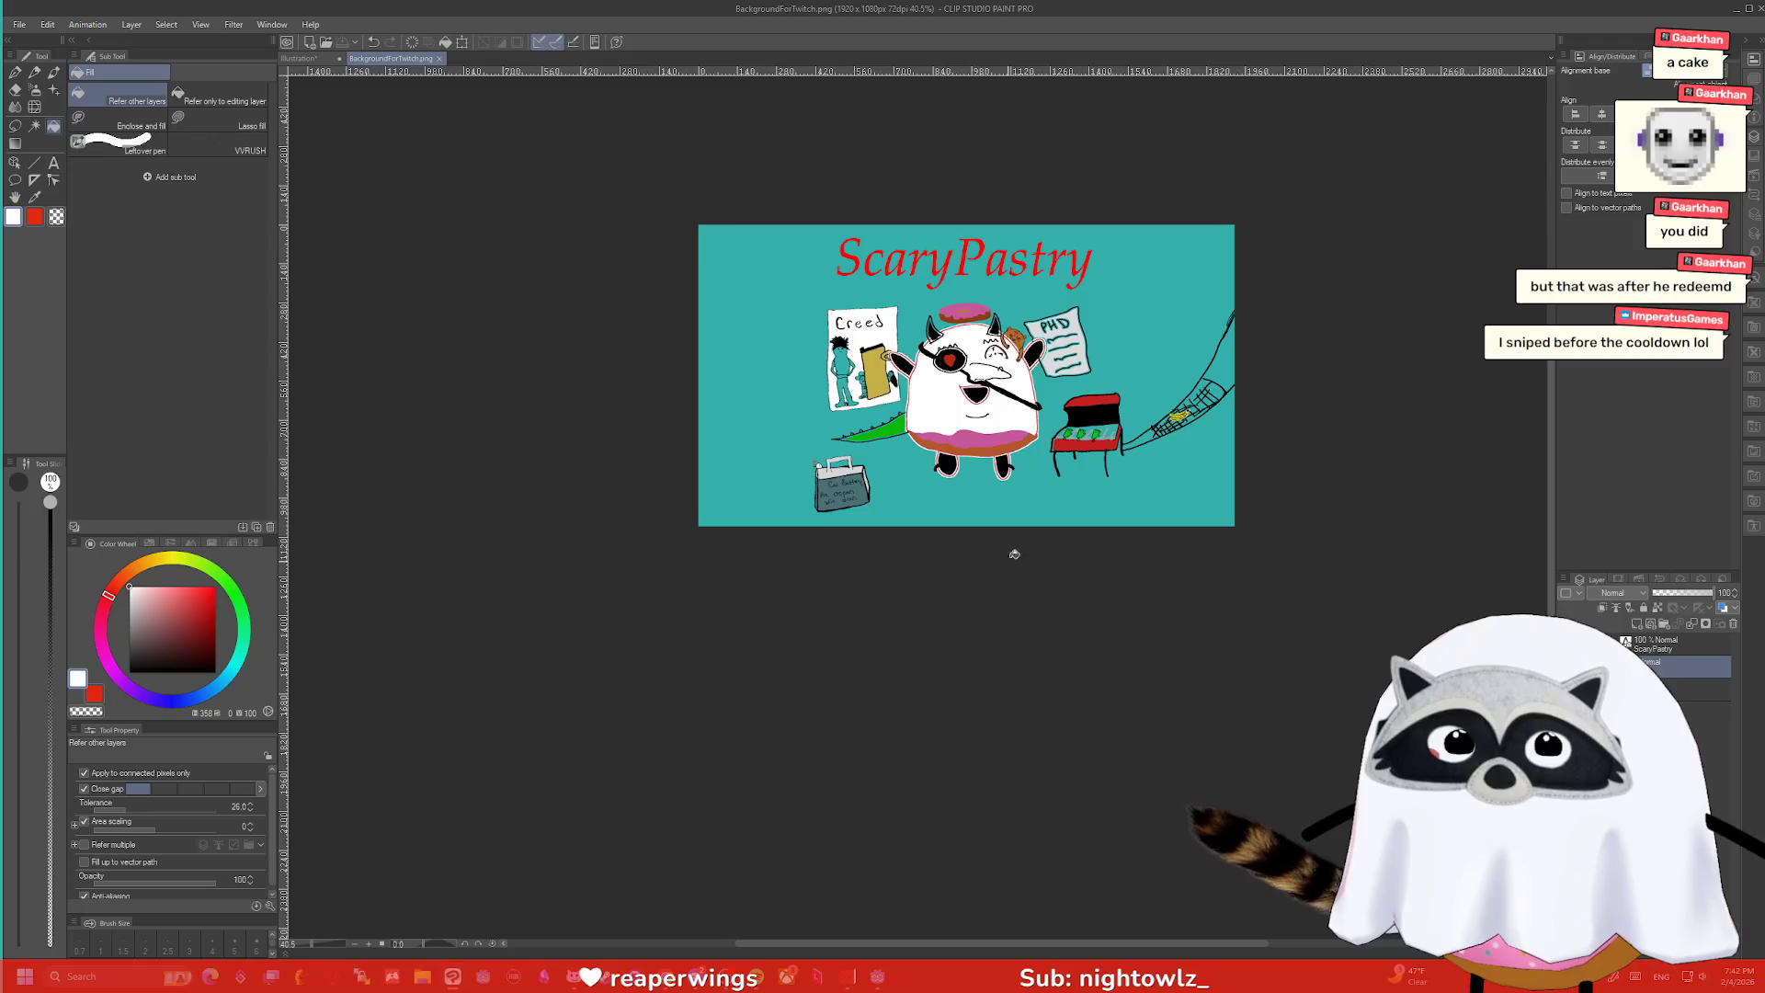
{"action": "scroll", "coordinate": [1014, 553], "scroll_direction": "up", "scroll_amount": 2}
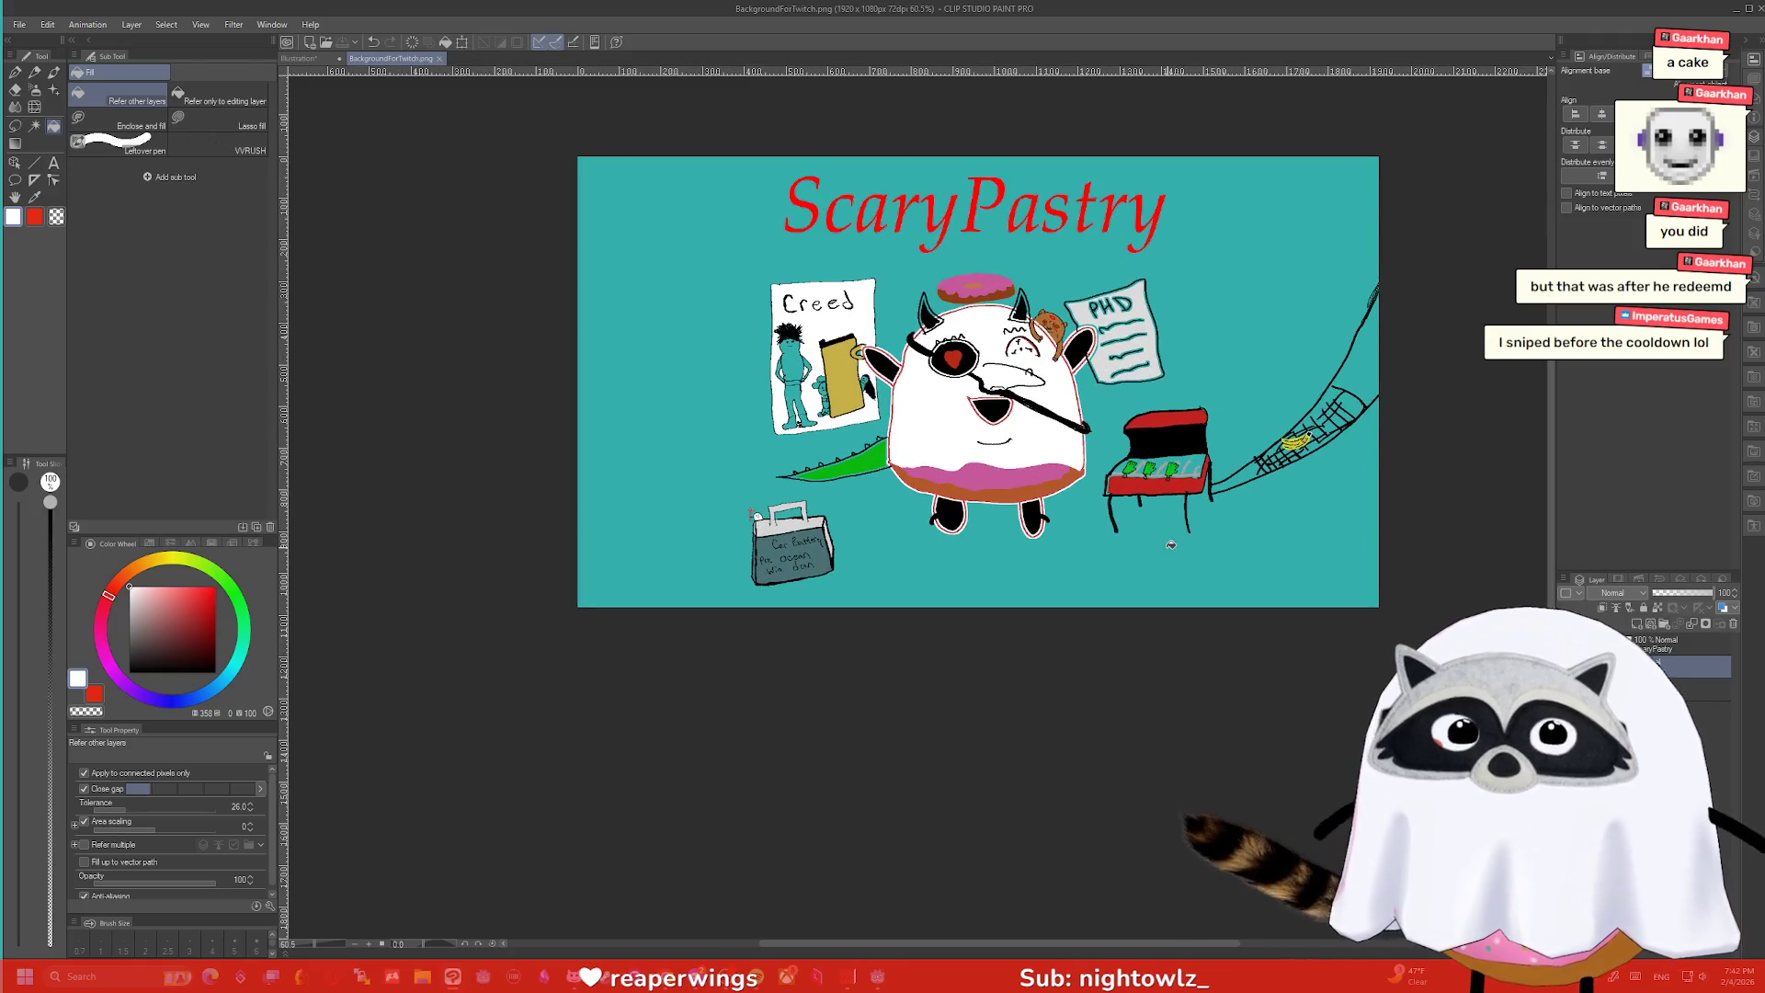
{"action": "scroll", "coordinate": [1190, 544], "scroll_direction": "up", "scroll_amount": 1}
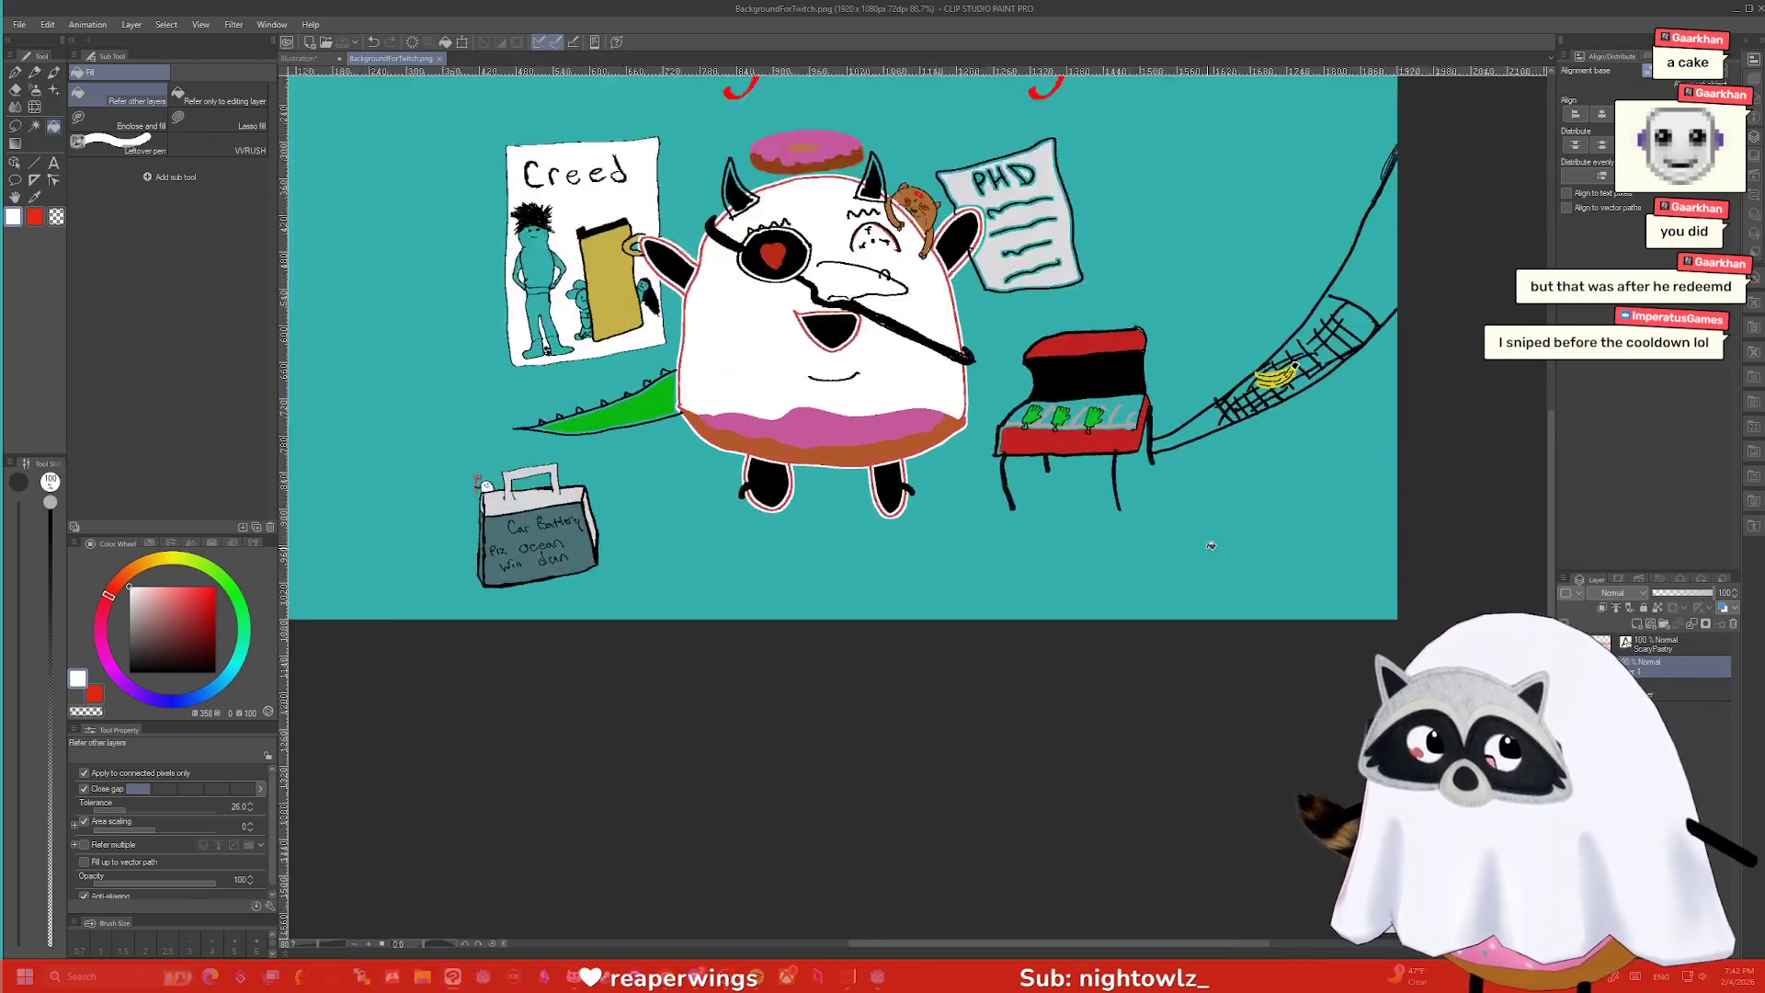
{"action": "scroll", "coordinate": [1210, 545], "scroll_direction": "up", "scroll_amount": 1}
{"action": "scroll", "coordinate": [747, 364], "scroll_direction": "down", "scroll_amount": 2}
{"action": "scroll", "coordinate": [959, 374], "scroll_direction": "down", "scroll_amount": 1}
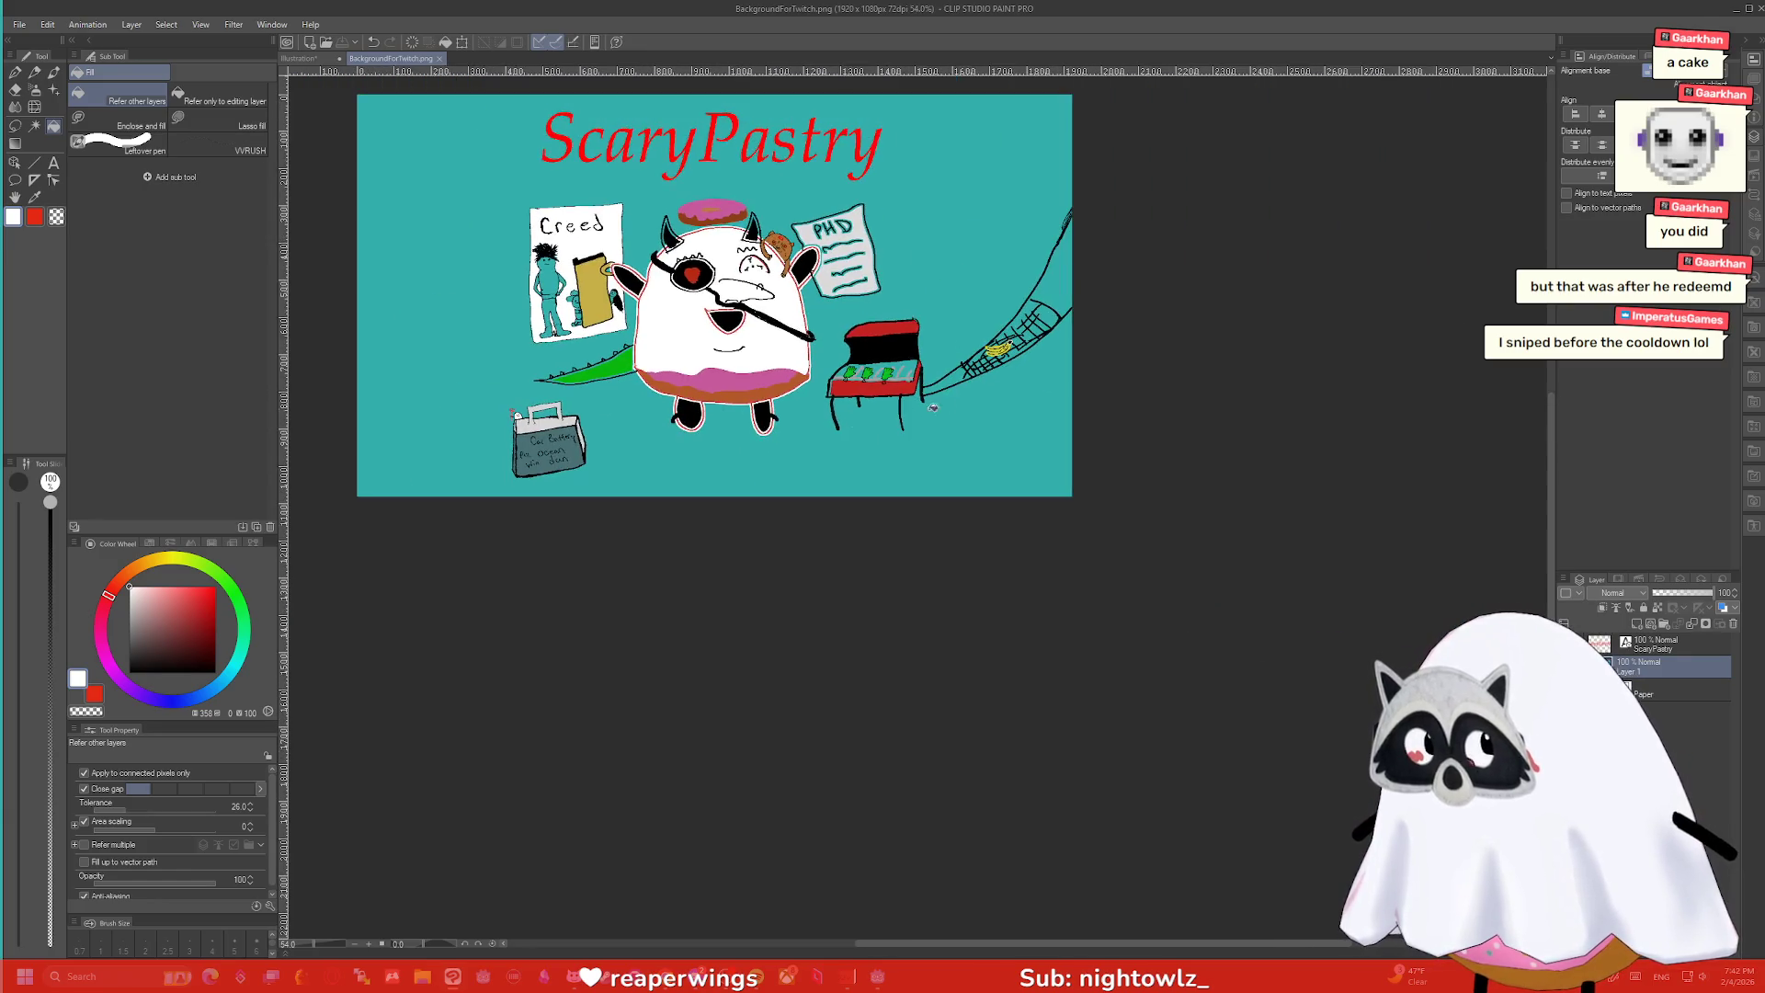
{"action": "scroll", "coordinate": [958, 374], "scroll_direction": "up", "scroll_amount": 2}
{"action": "scroll", "coordinate": [959, 374], "scroll_direction": "down", "scroll_amount": 2}
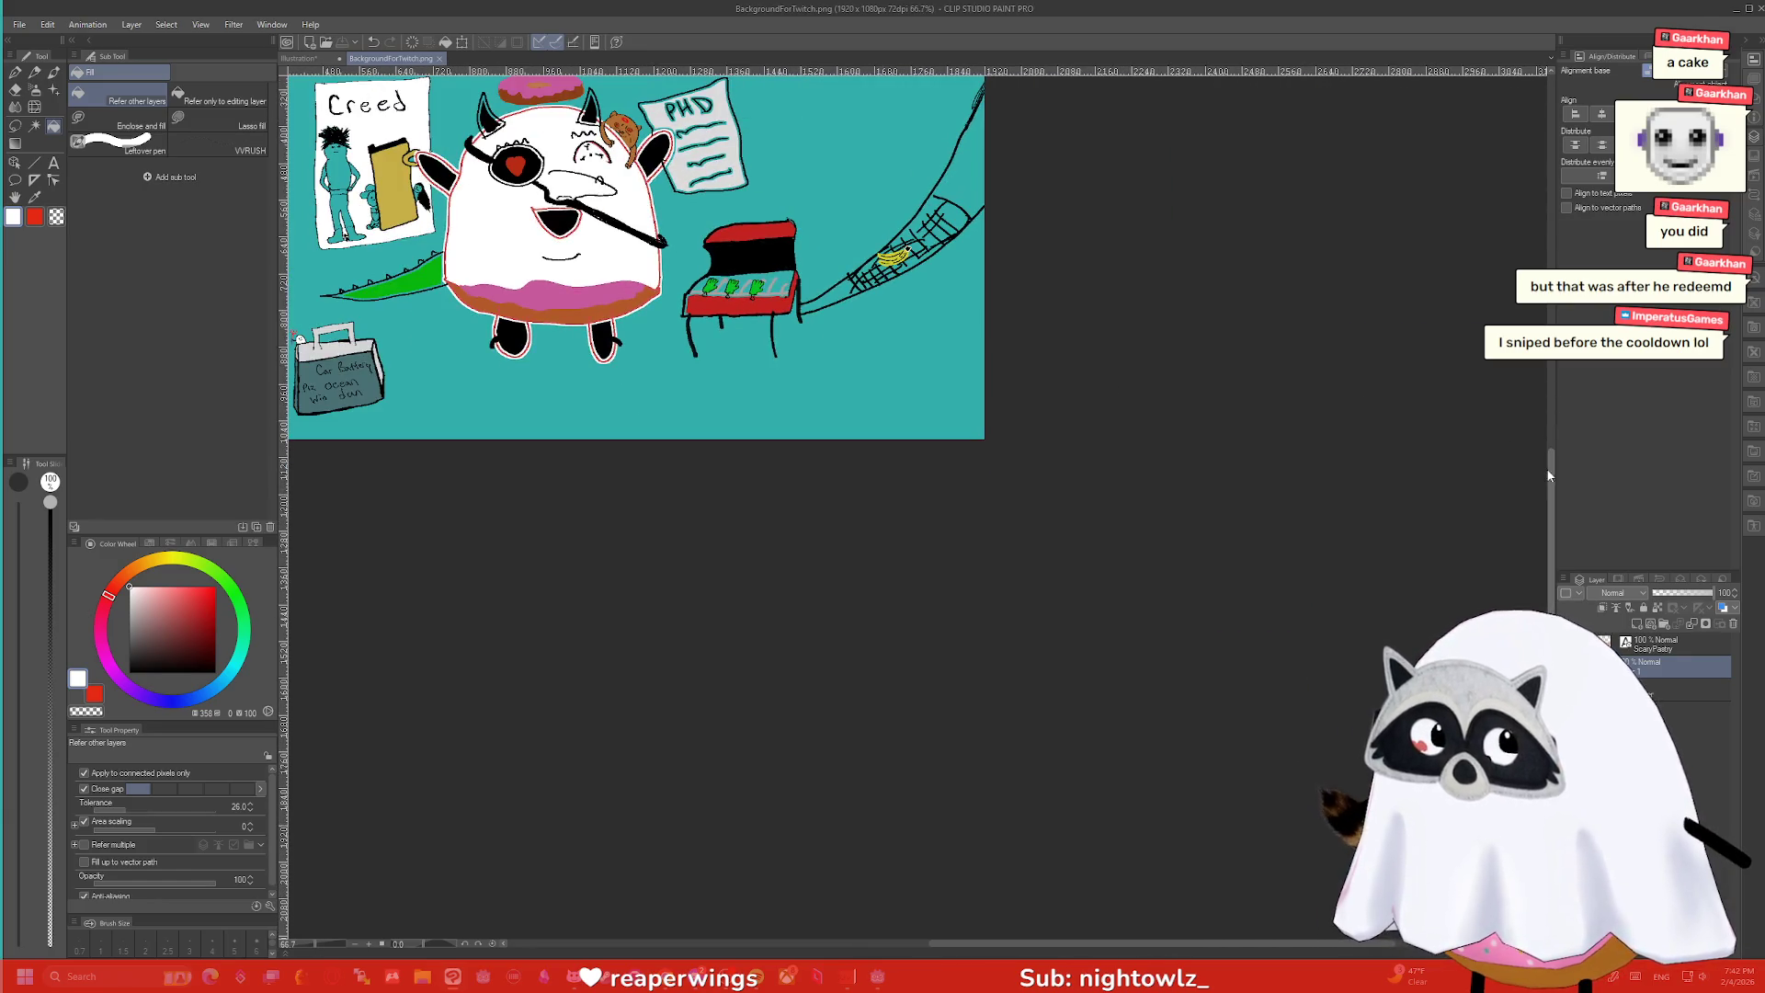
{"action": "scroll", "coordinate": [934, 460], "scroll_direction": "up", "scroll_amount": 3}
{"action": "scroll", "coordinate": [910, 439], "scroll_direction": "up", "scroll_amount": 1}
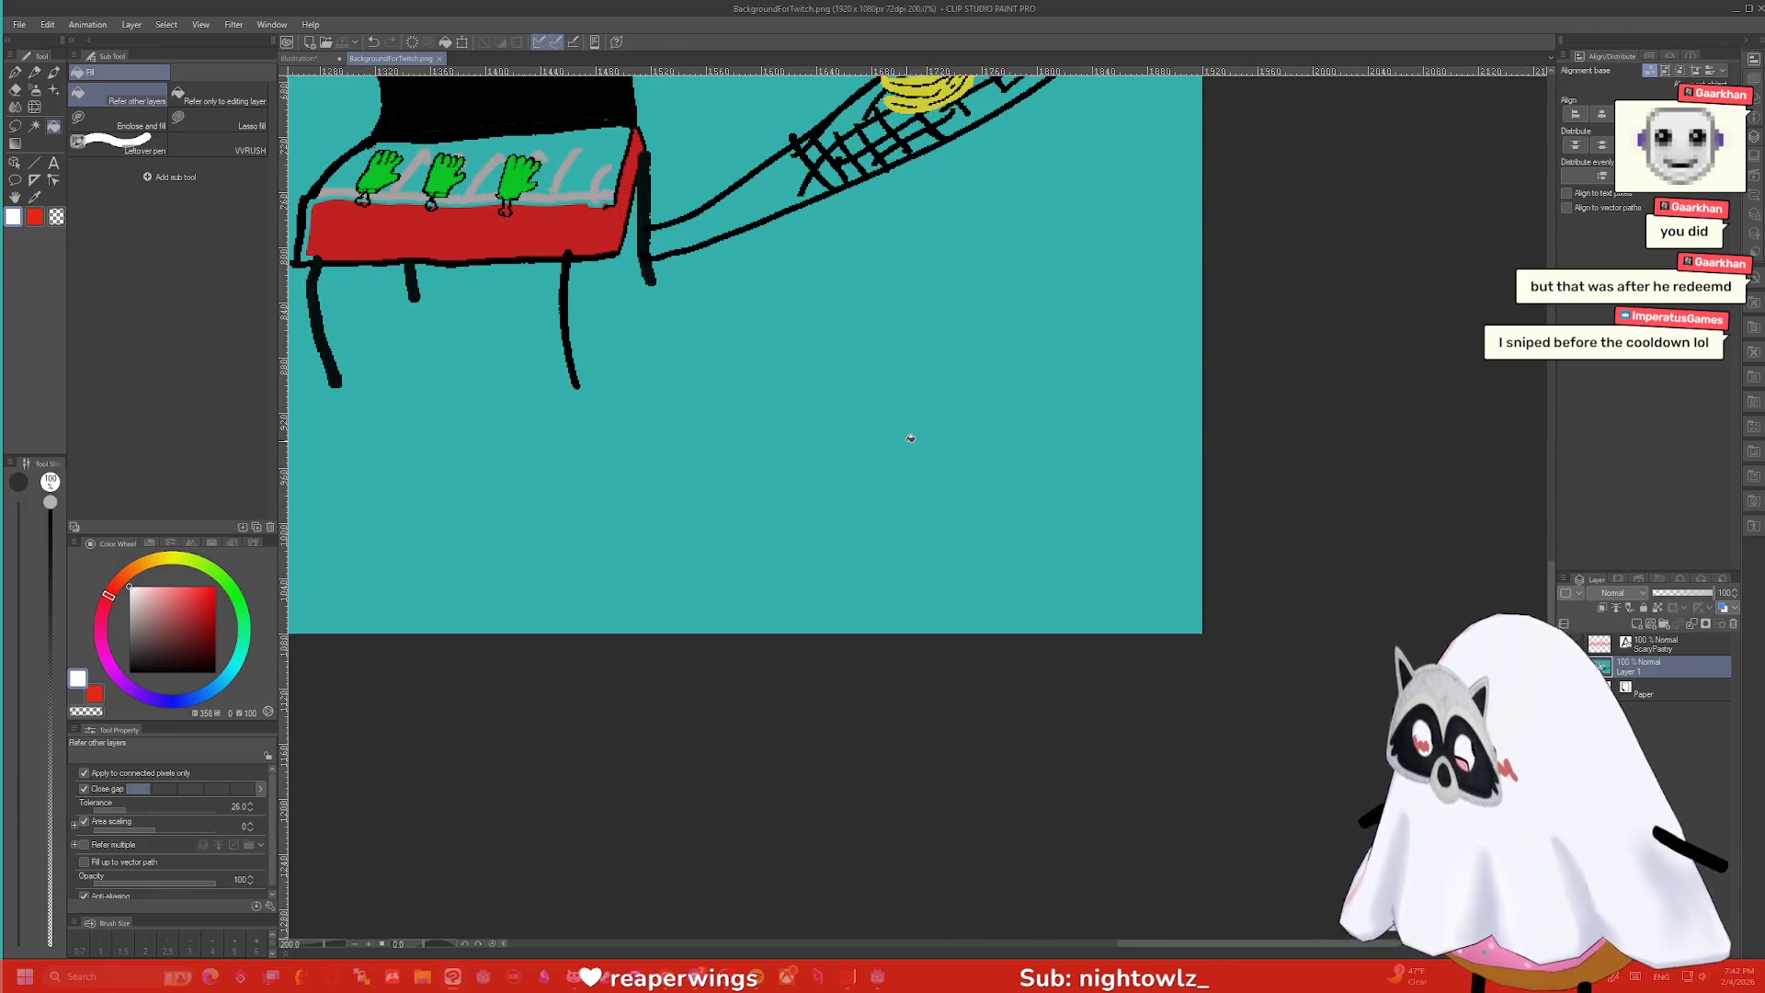
{"action": "key", "text": "p"}
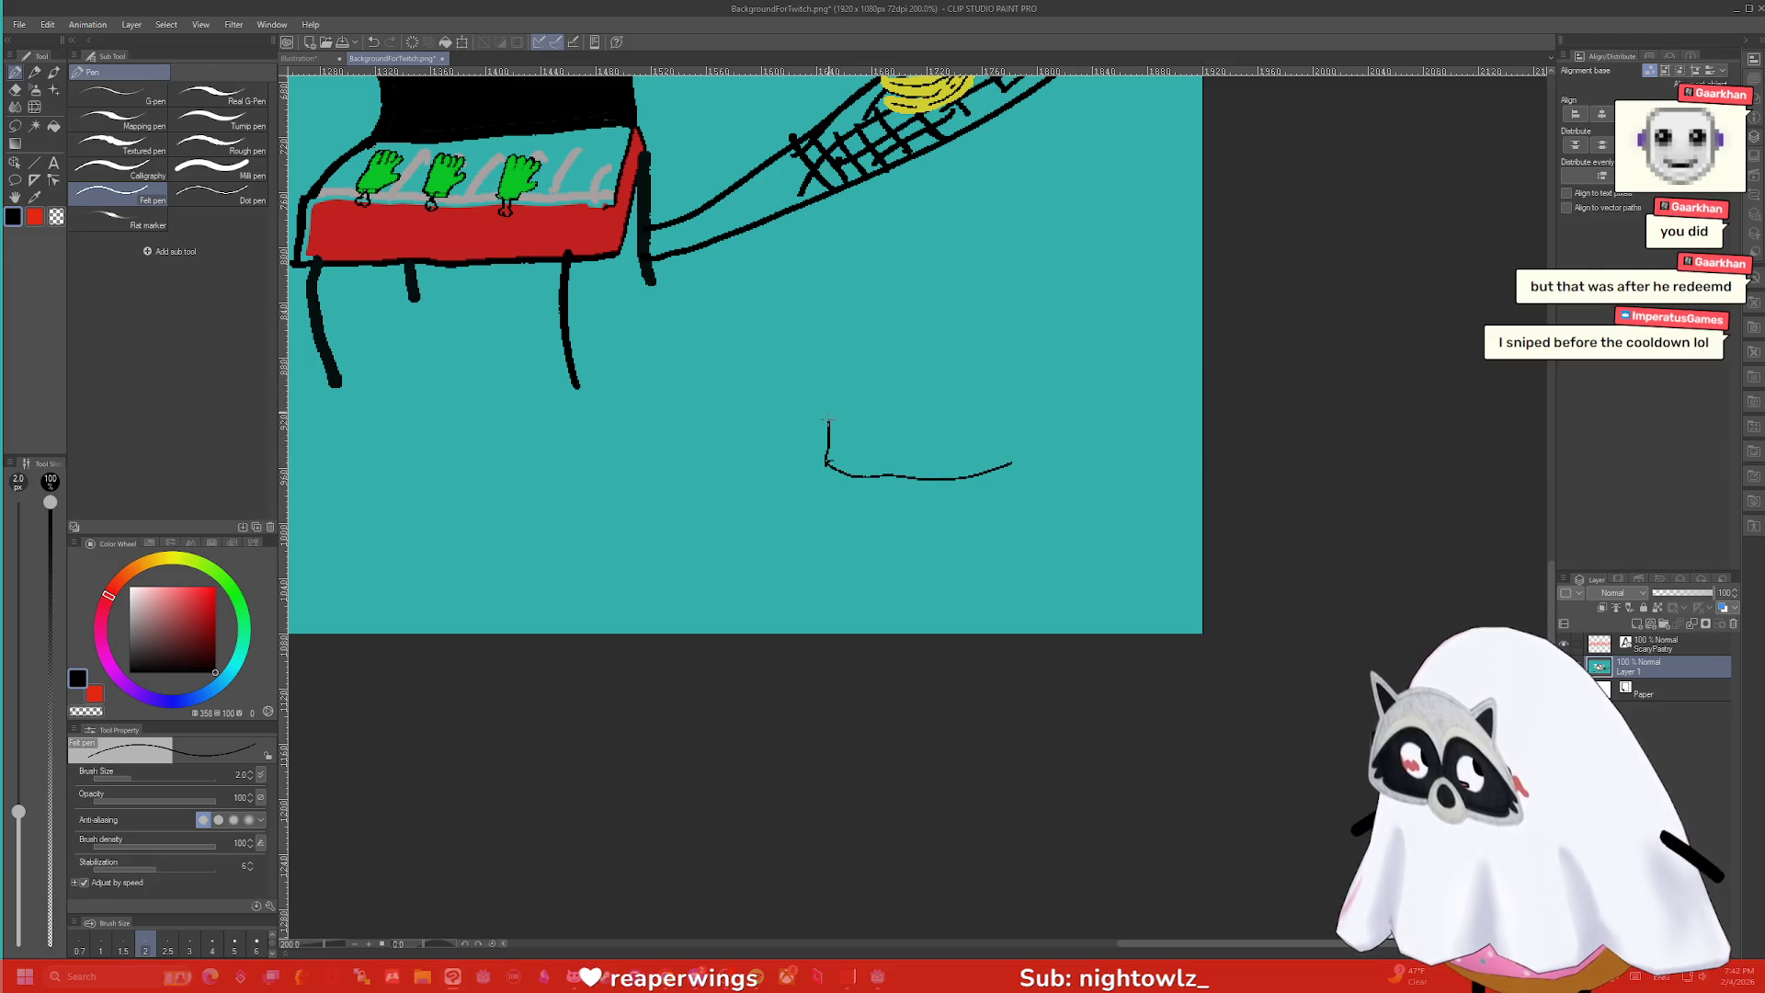
{"action": "left_click_drag", "start_coordinate": [828, 391], "coordinate": [958, 396]}
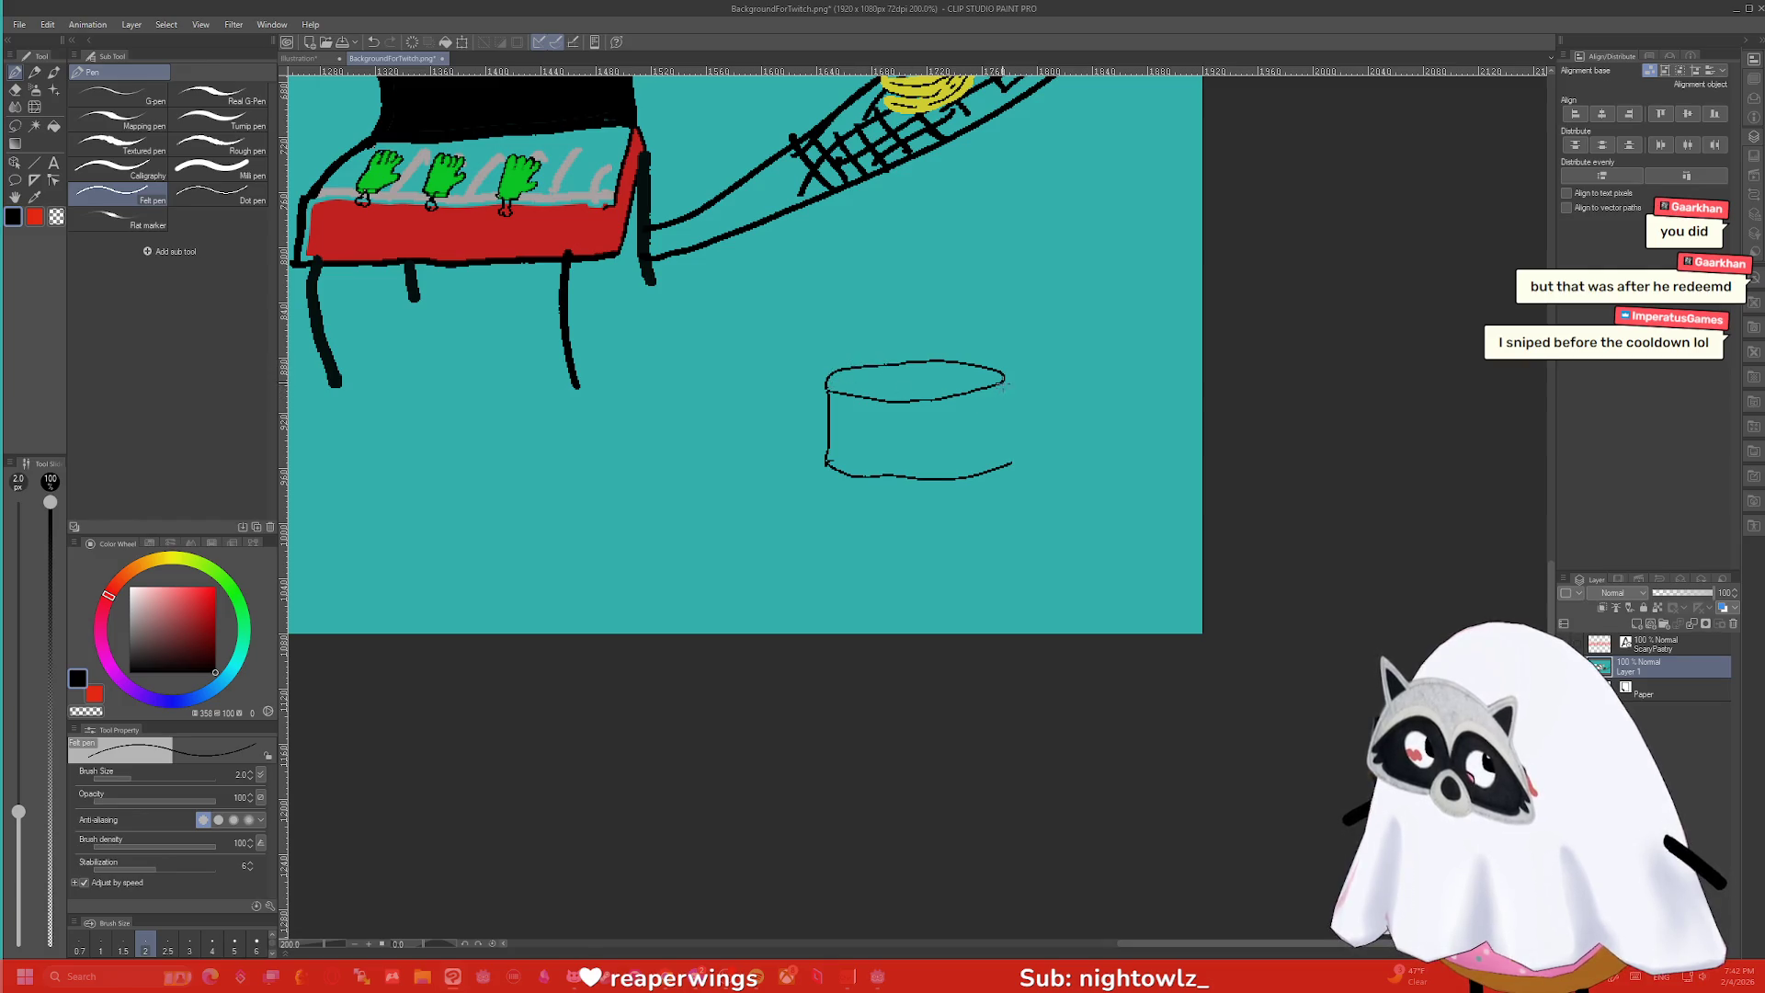
{"action": "left_click_drag", "start_coordinate": [1004, 377], "coordinate": [1011, 464]}
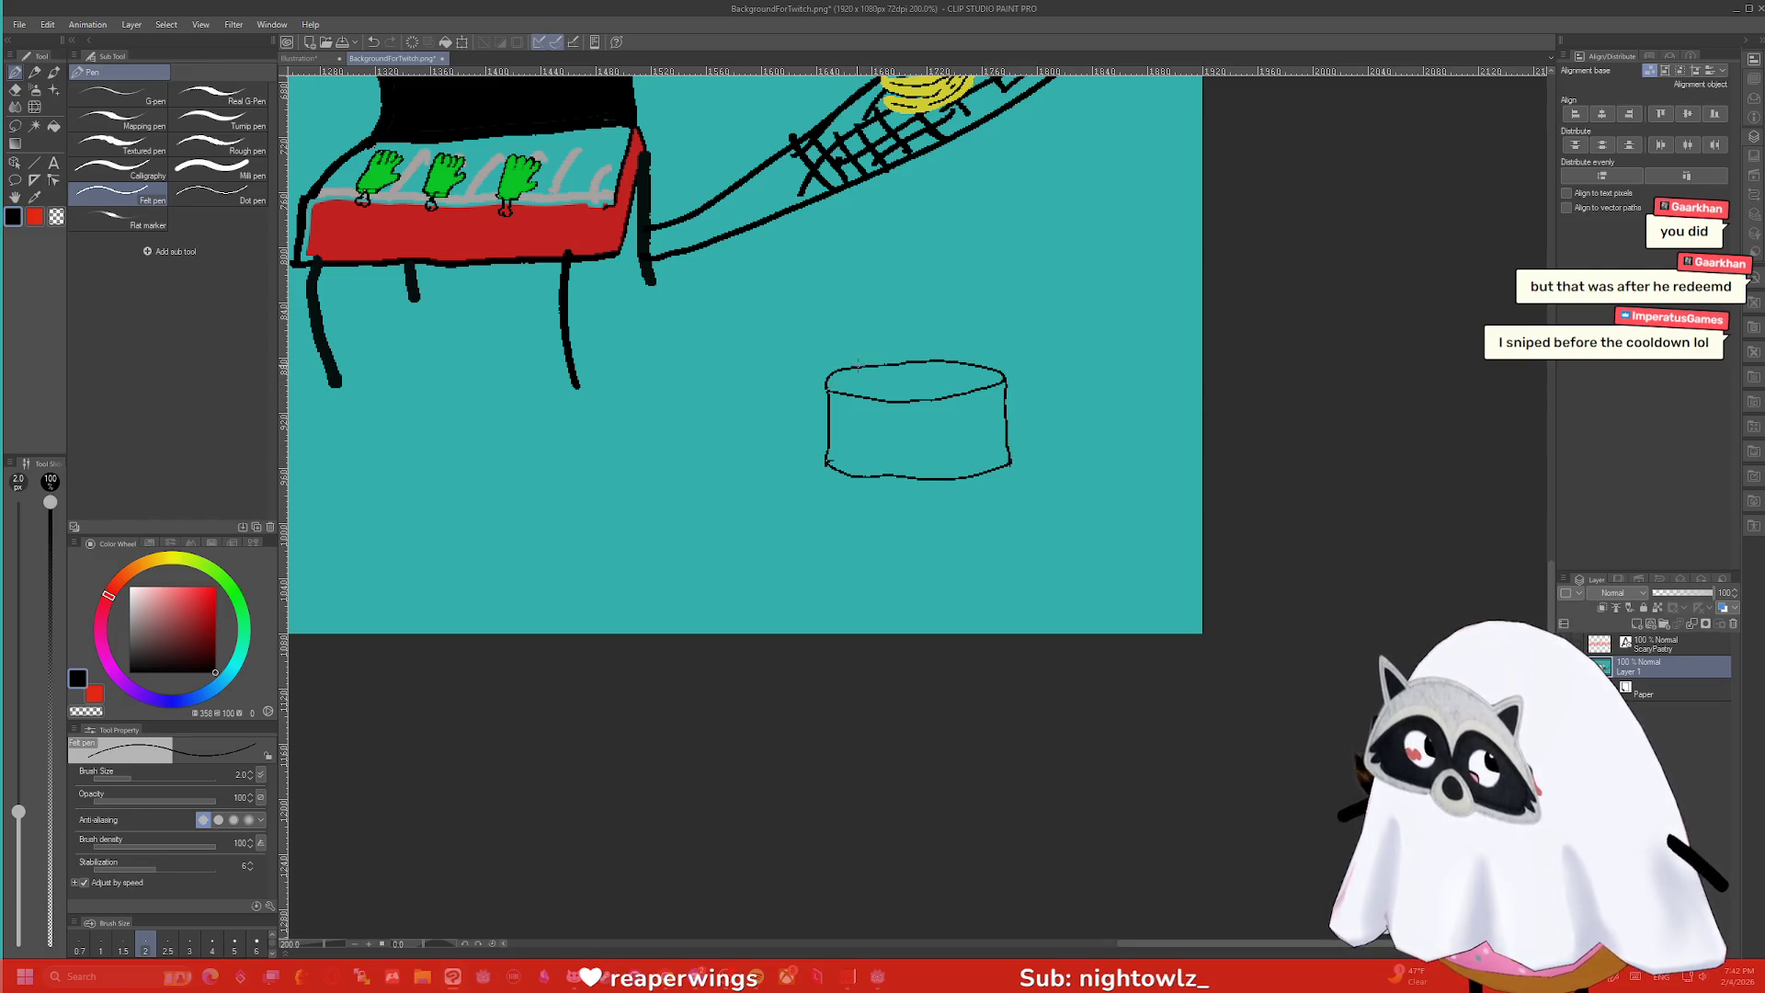
{"action": "left_click_drag", "start_coordinate": [851, 376], "coordinate": [854, 316]}
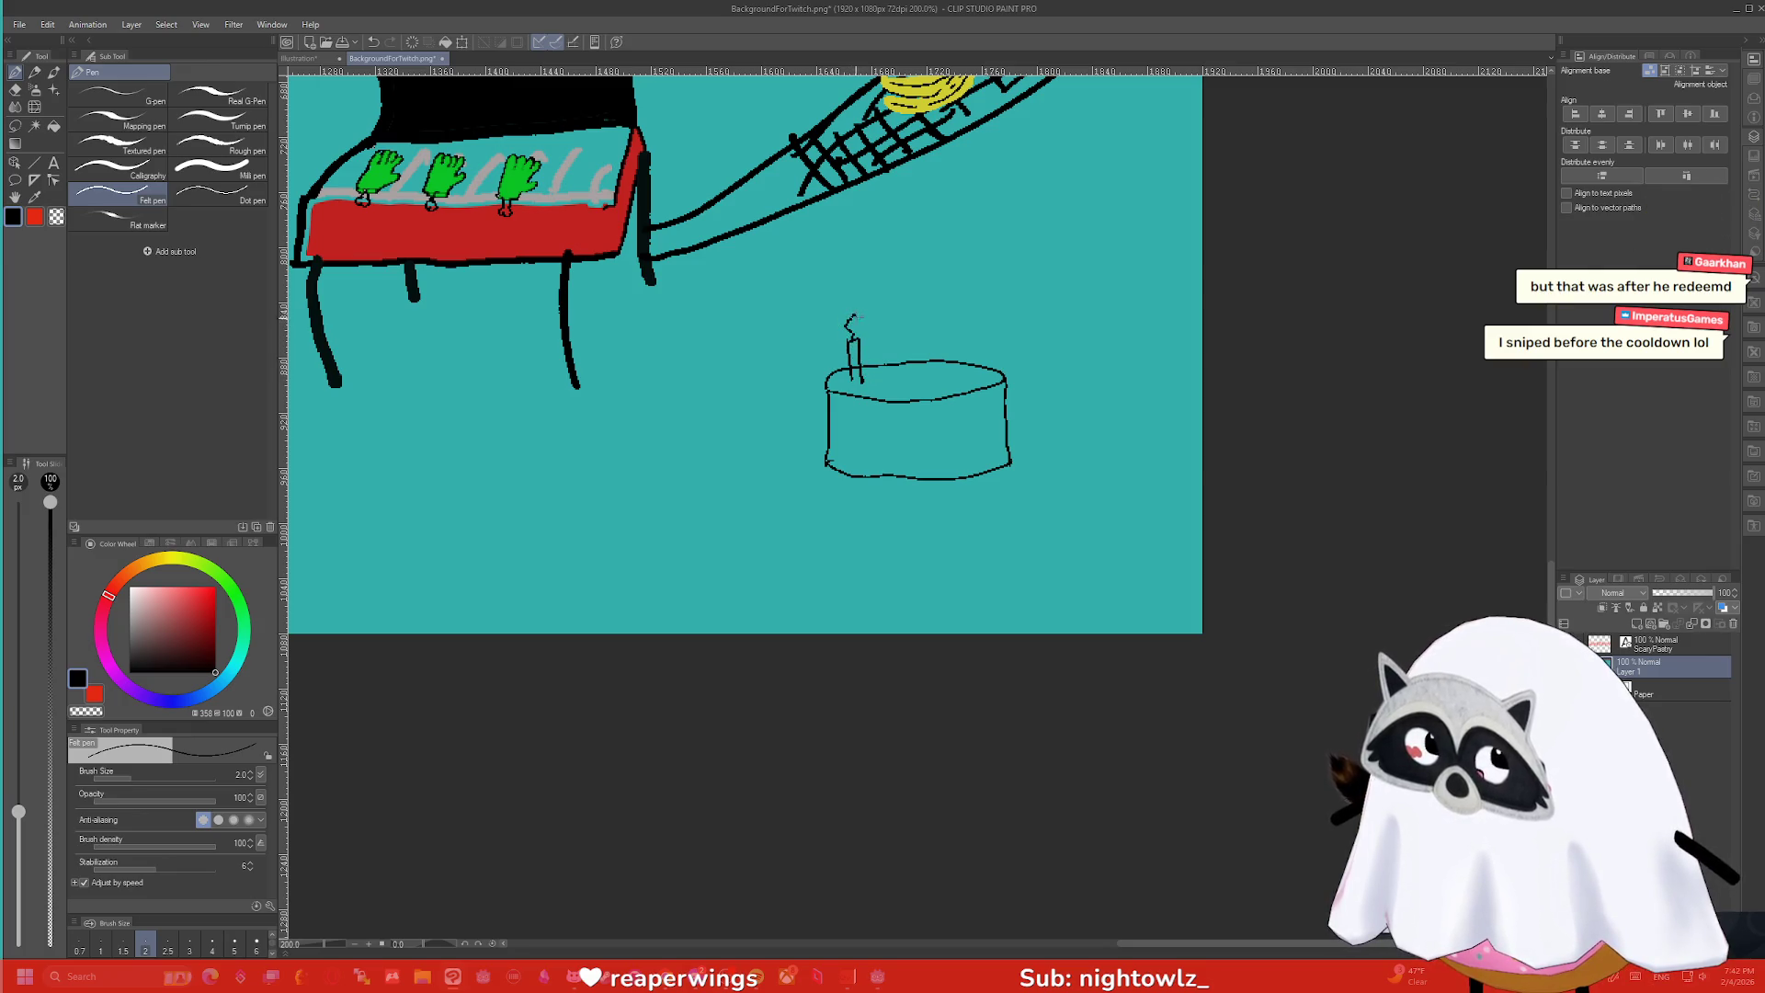
{"action": "left_click_drag", "start_coordinate": [907, 384], "coordinate": [917, 319]}
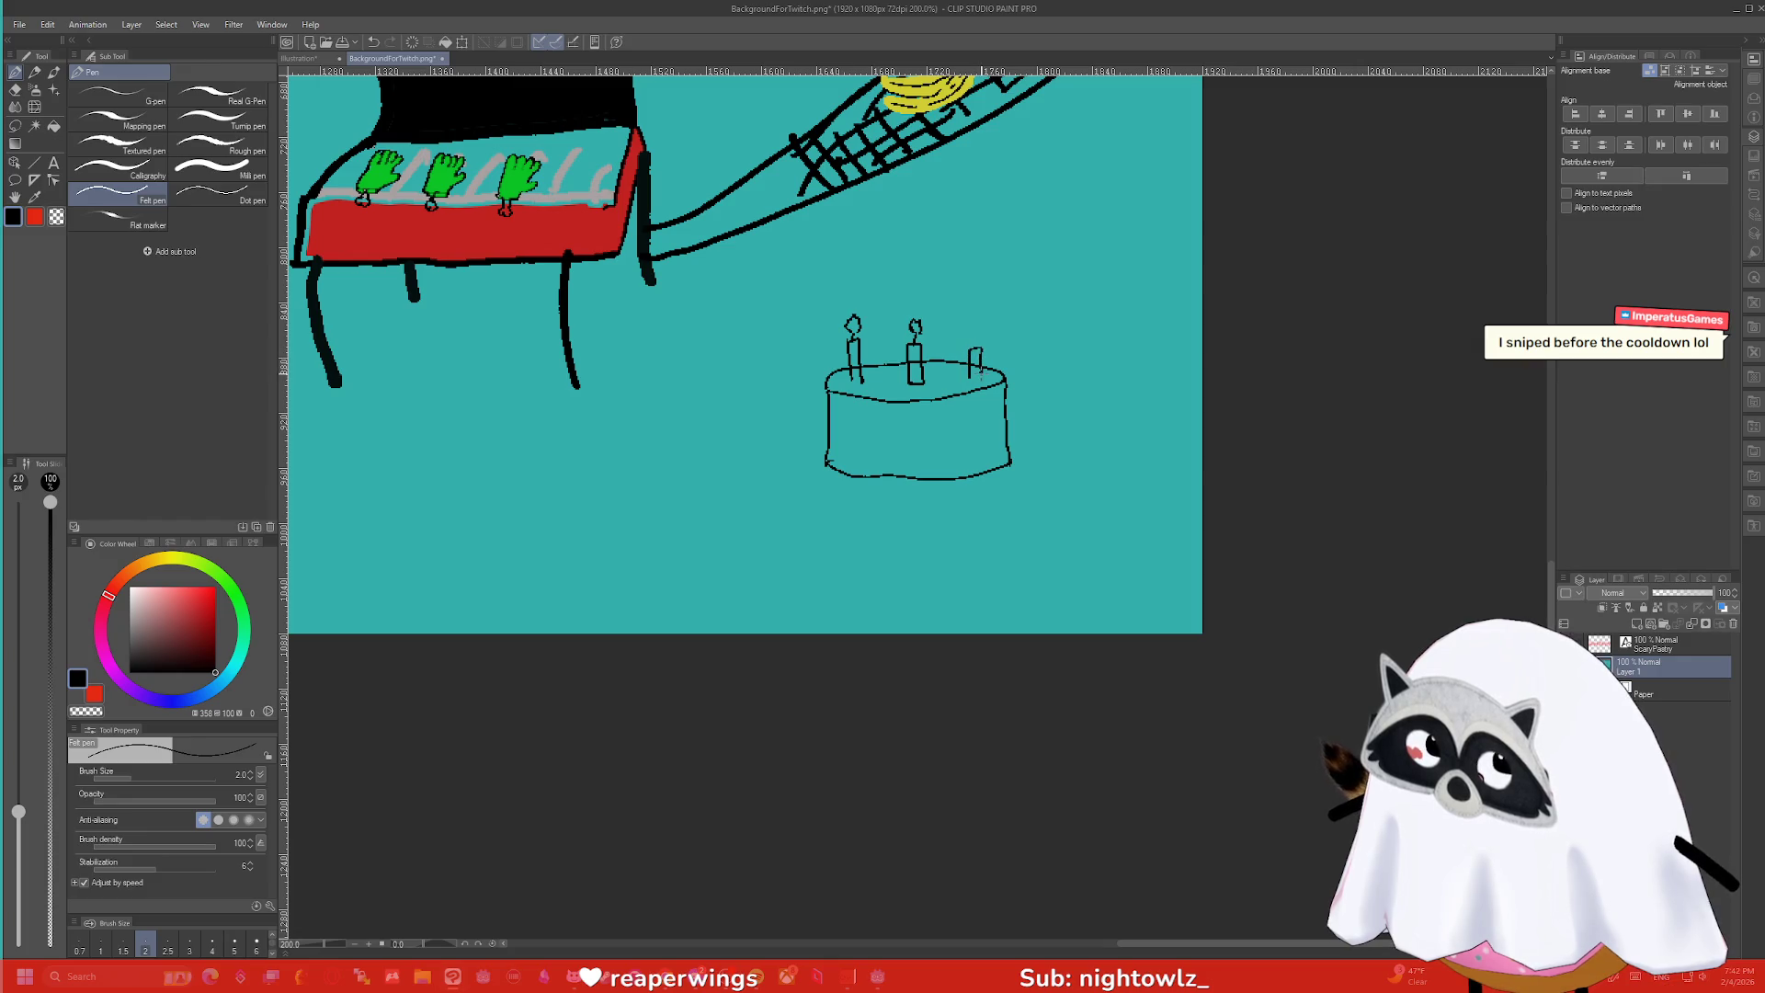
{"action": "left_click_drag", "start_coordinate": [970, 377], "coordinate": [976, 326]}
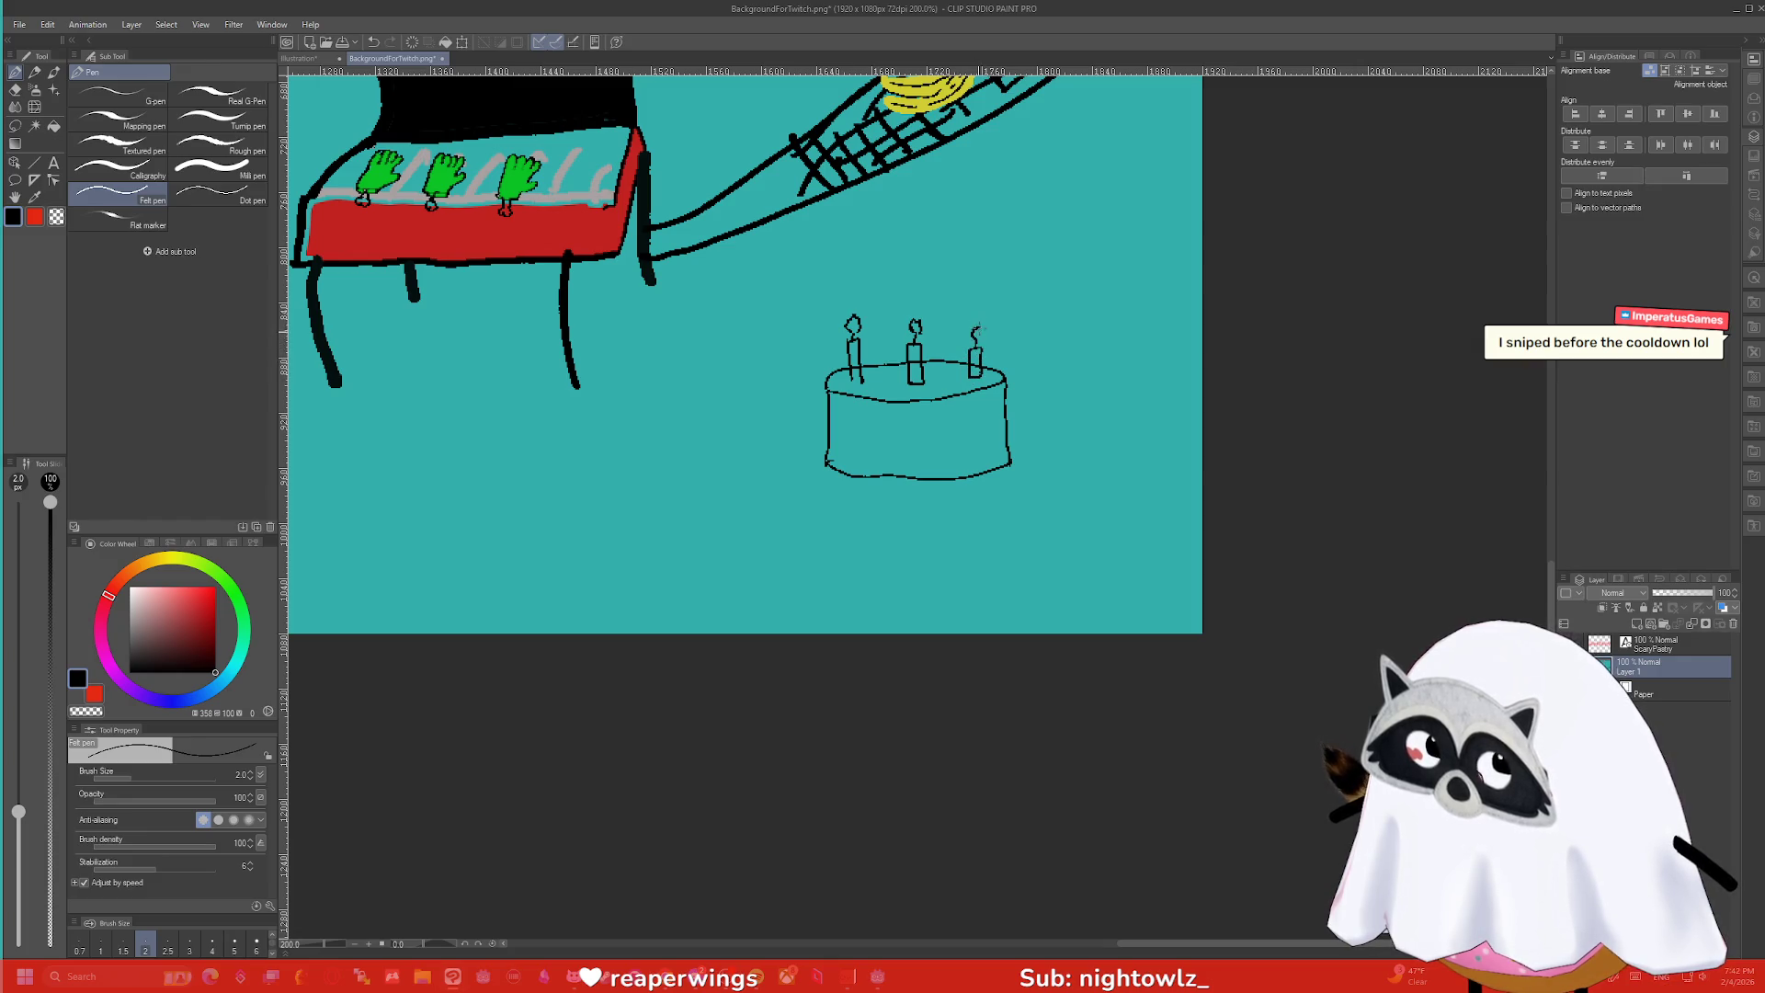
Fill the cake top with orange and the cake body with dark brown, undoing a trial blue fill
{"action": "scroll", "coordinate": [422, 528], "scroll_direction": "up", "scroll_amount": 3}
{"action": "left_click", "coordinate": [186, 612]}
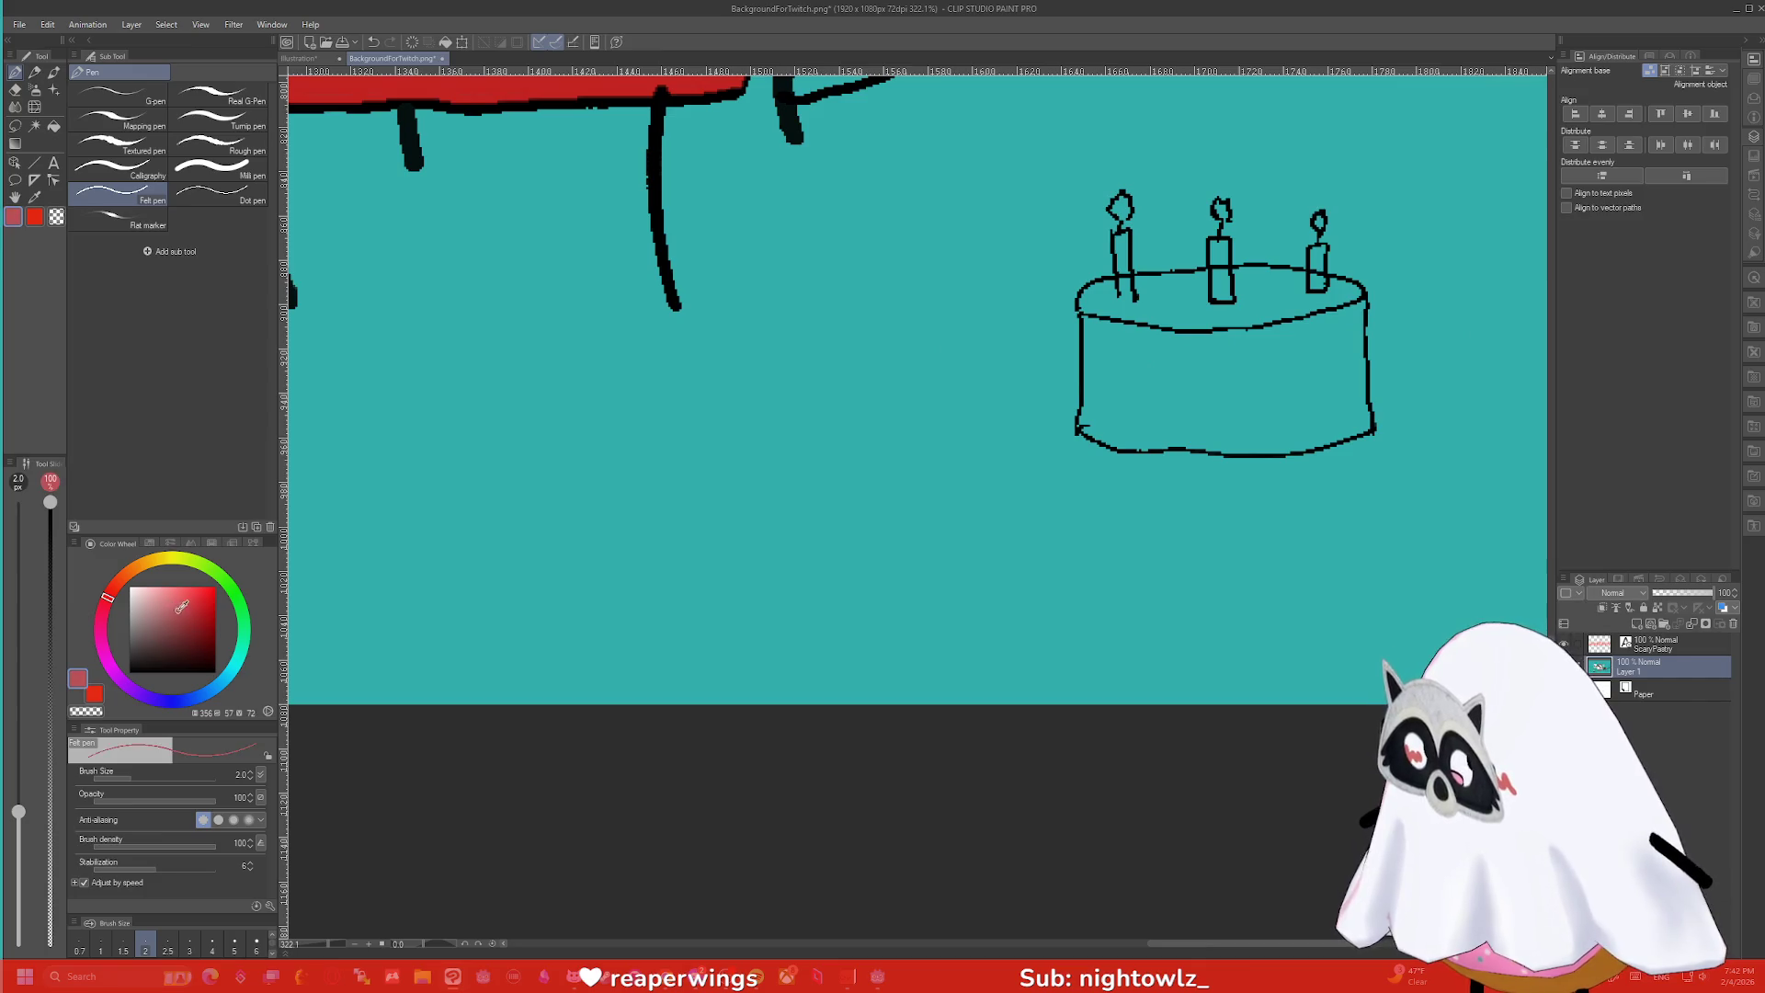
{"action": "left_click", "coordinate": [220, 682]}
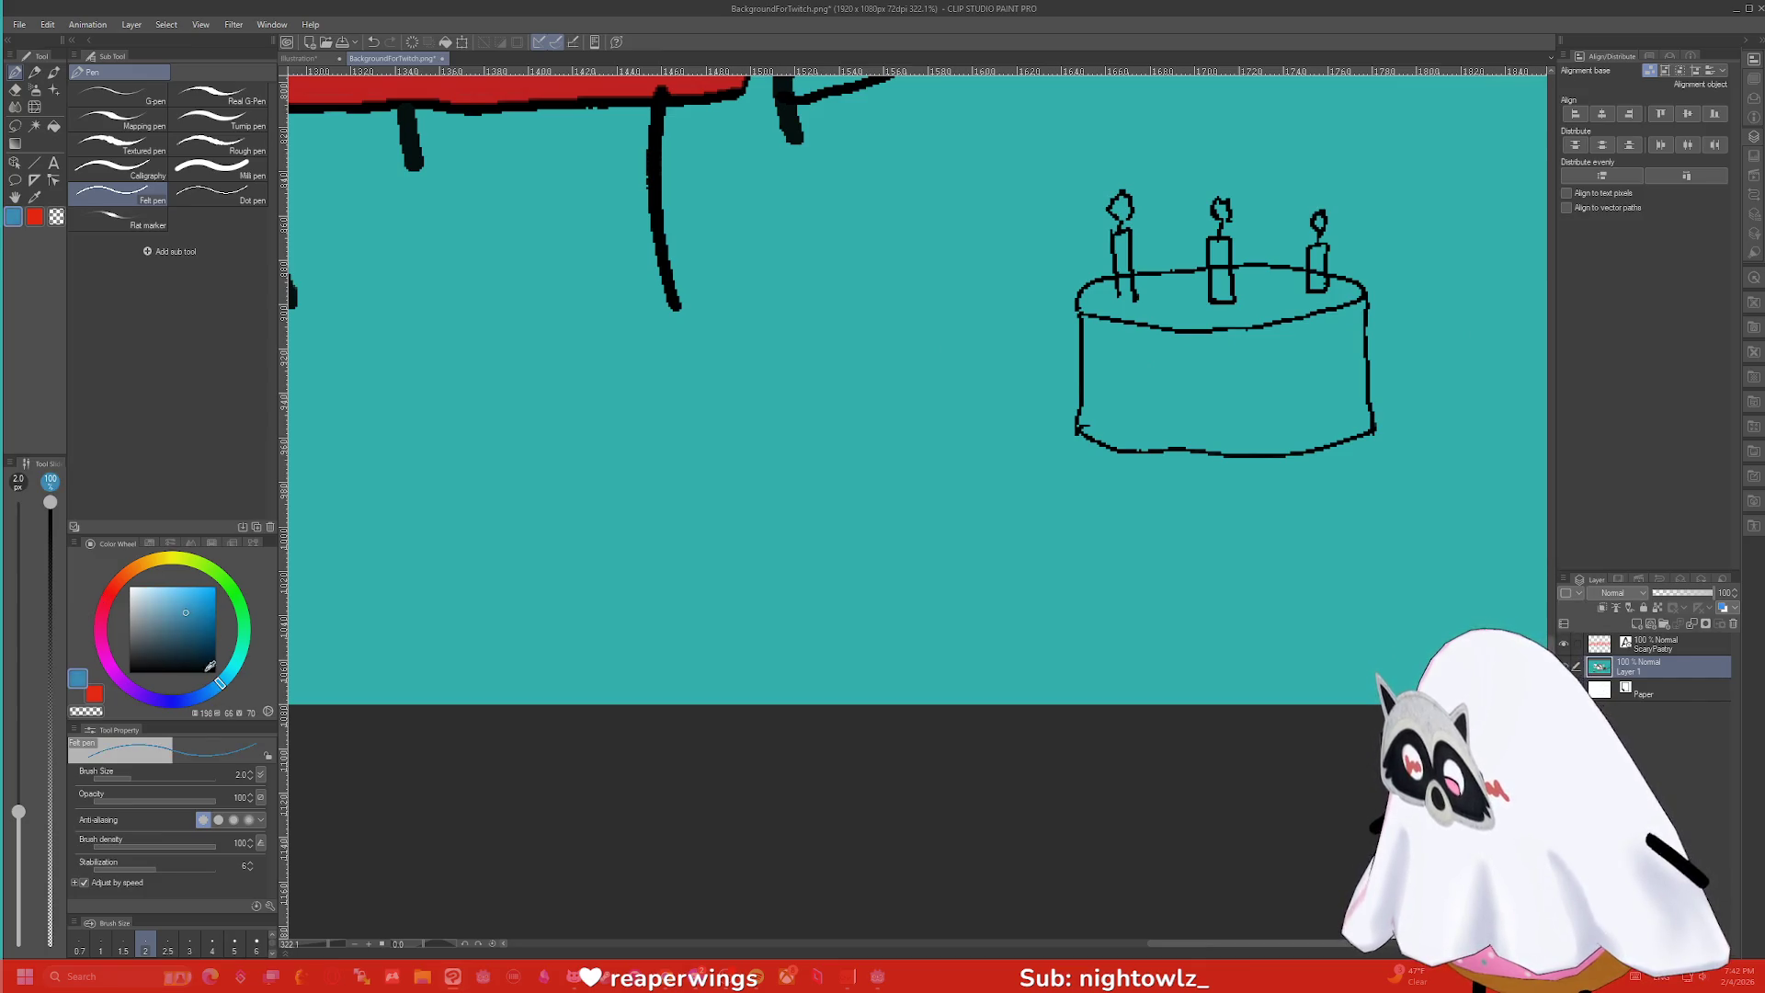
{"action": "key", "text": "g"}
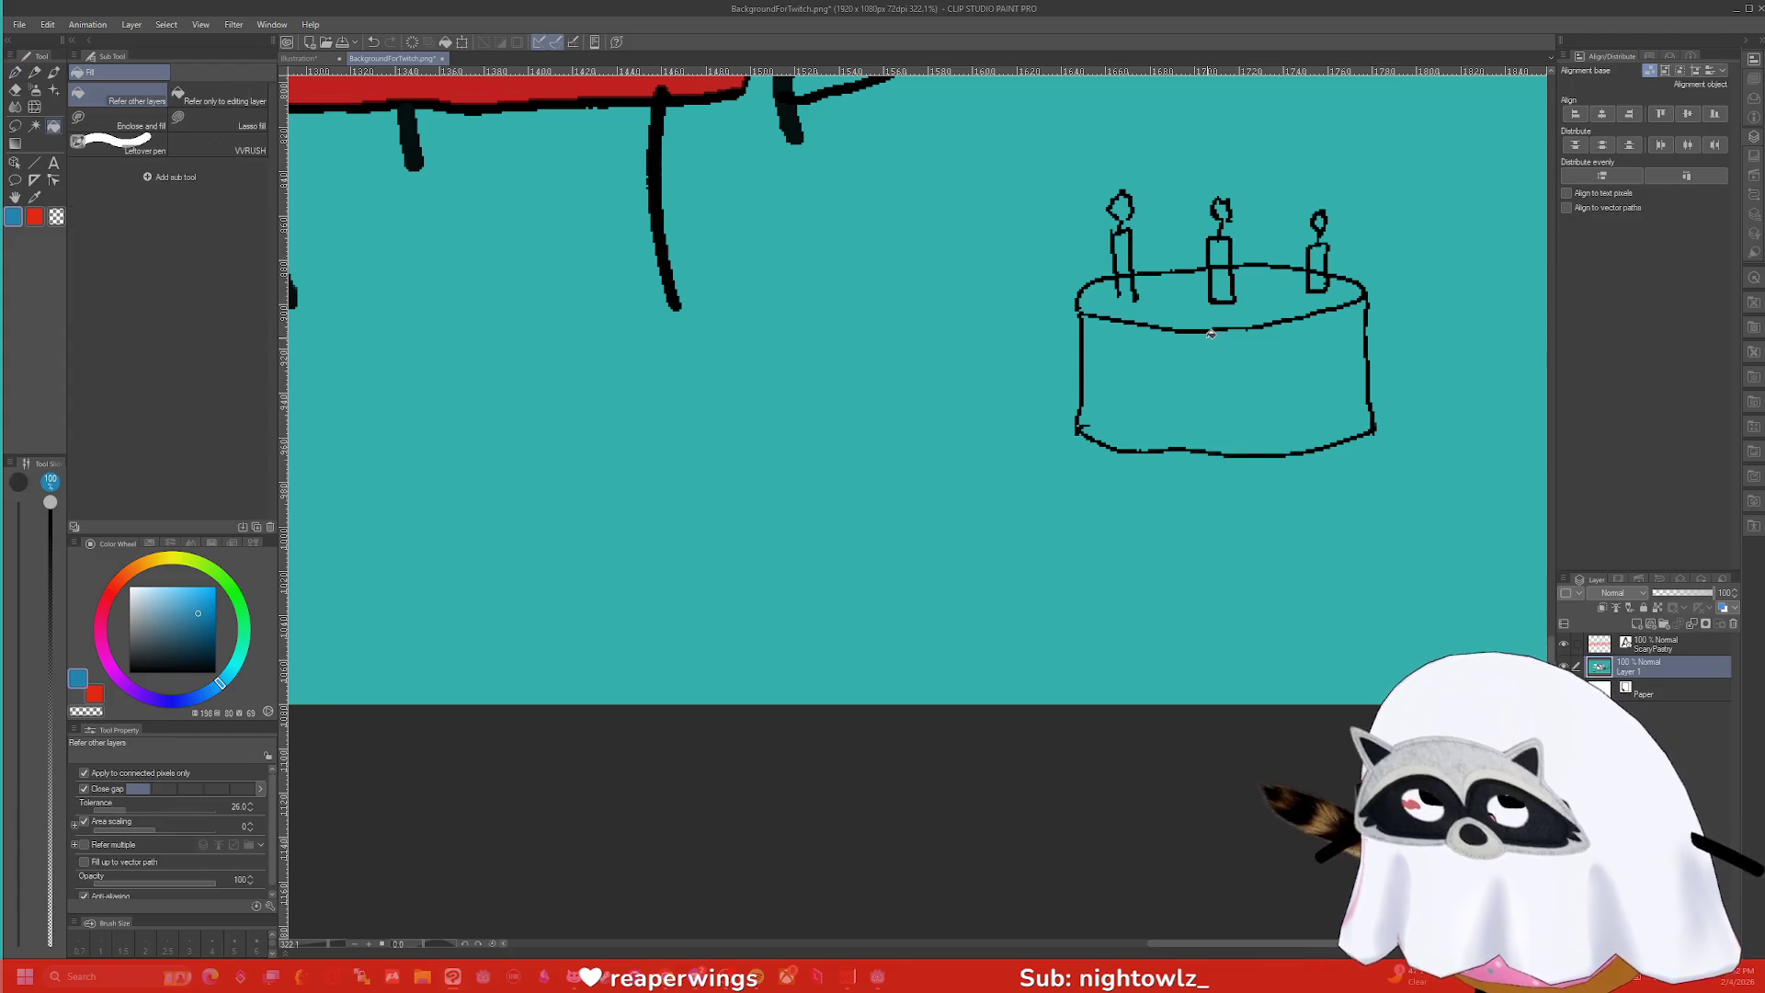
{"action": "left_click", "coordinate": [1196, 308]}
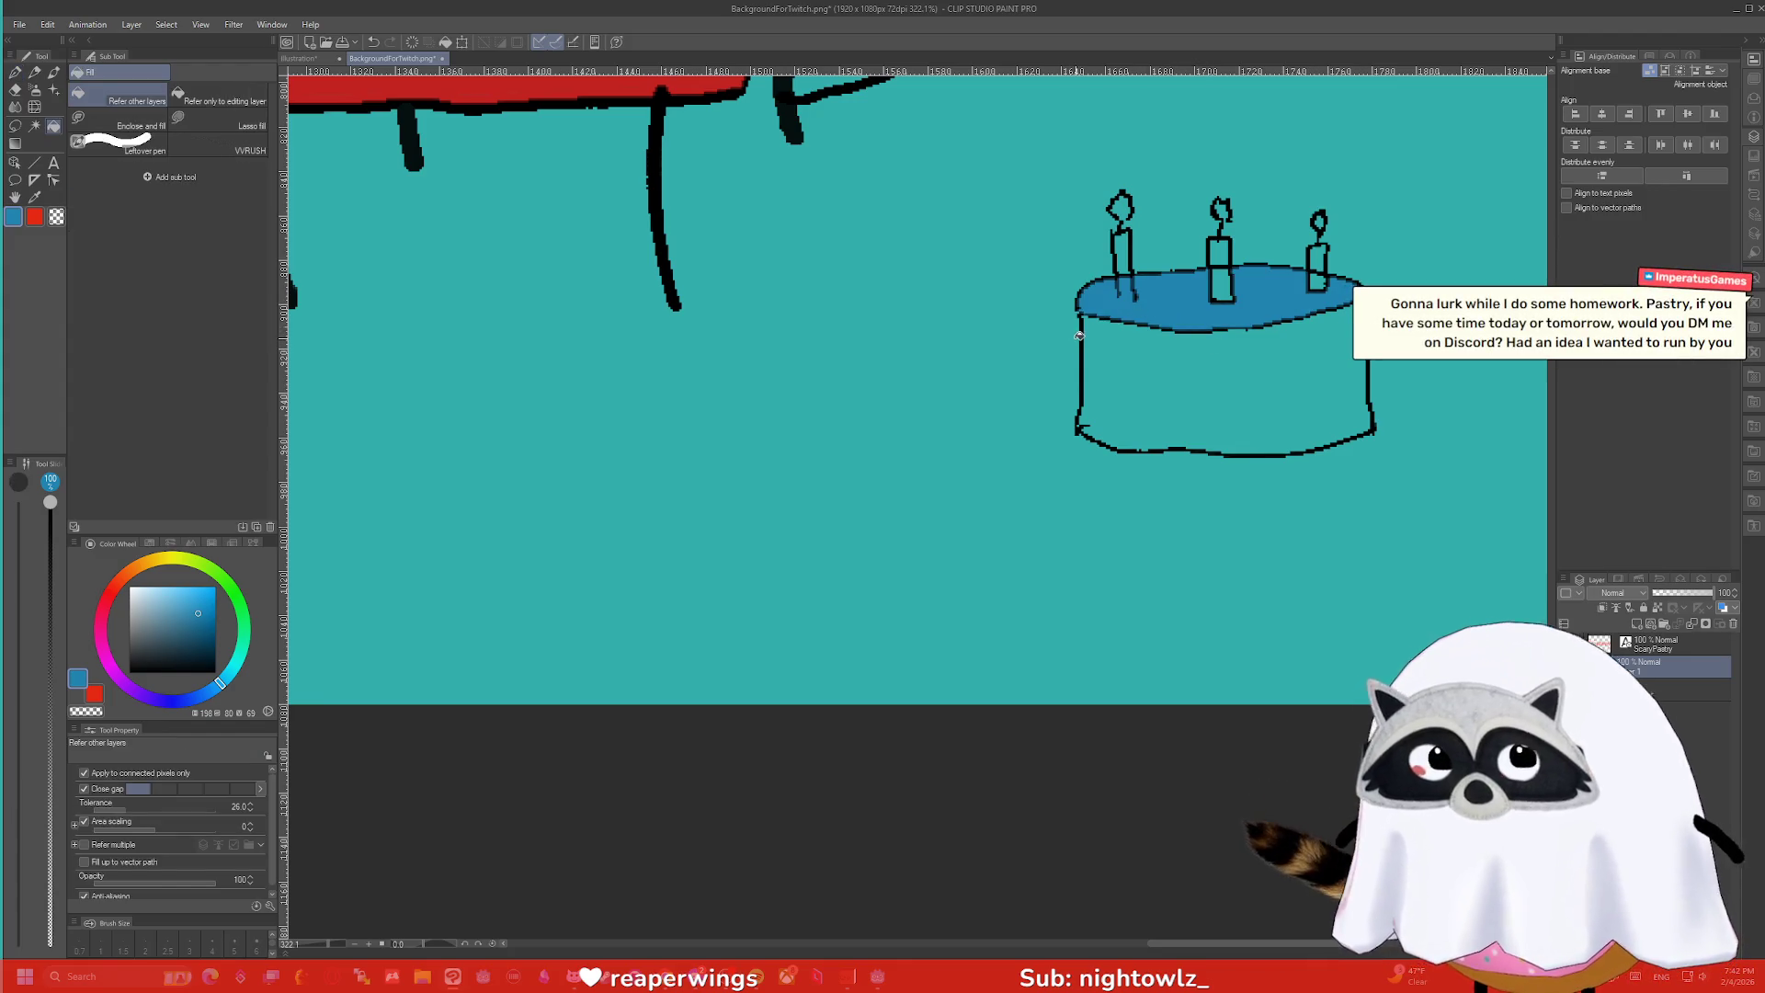
{"action": "key", "text": "ctrl+z"}
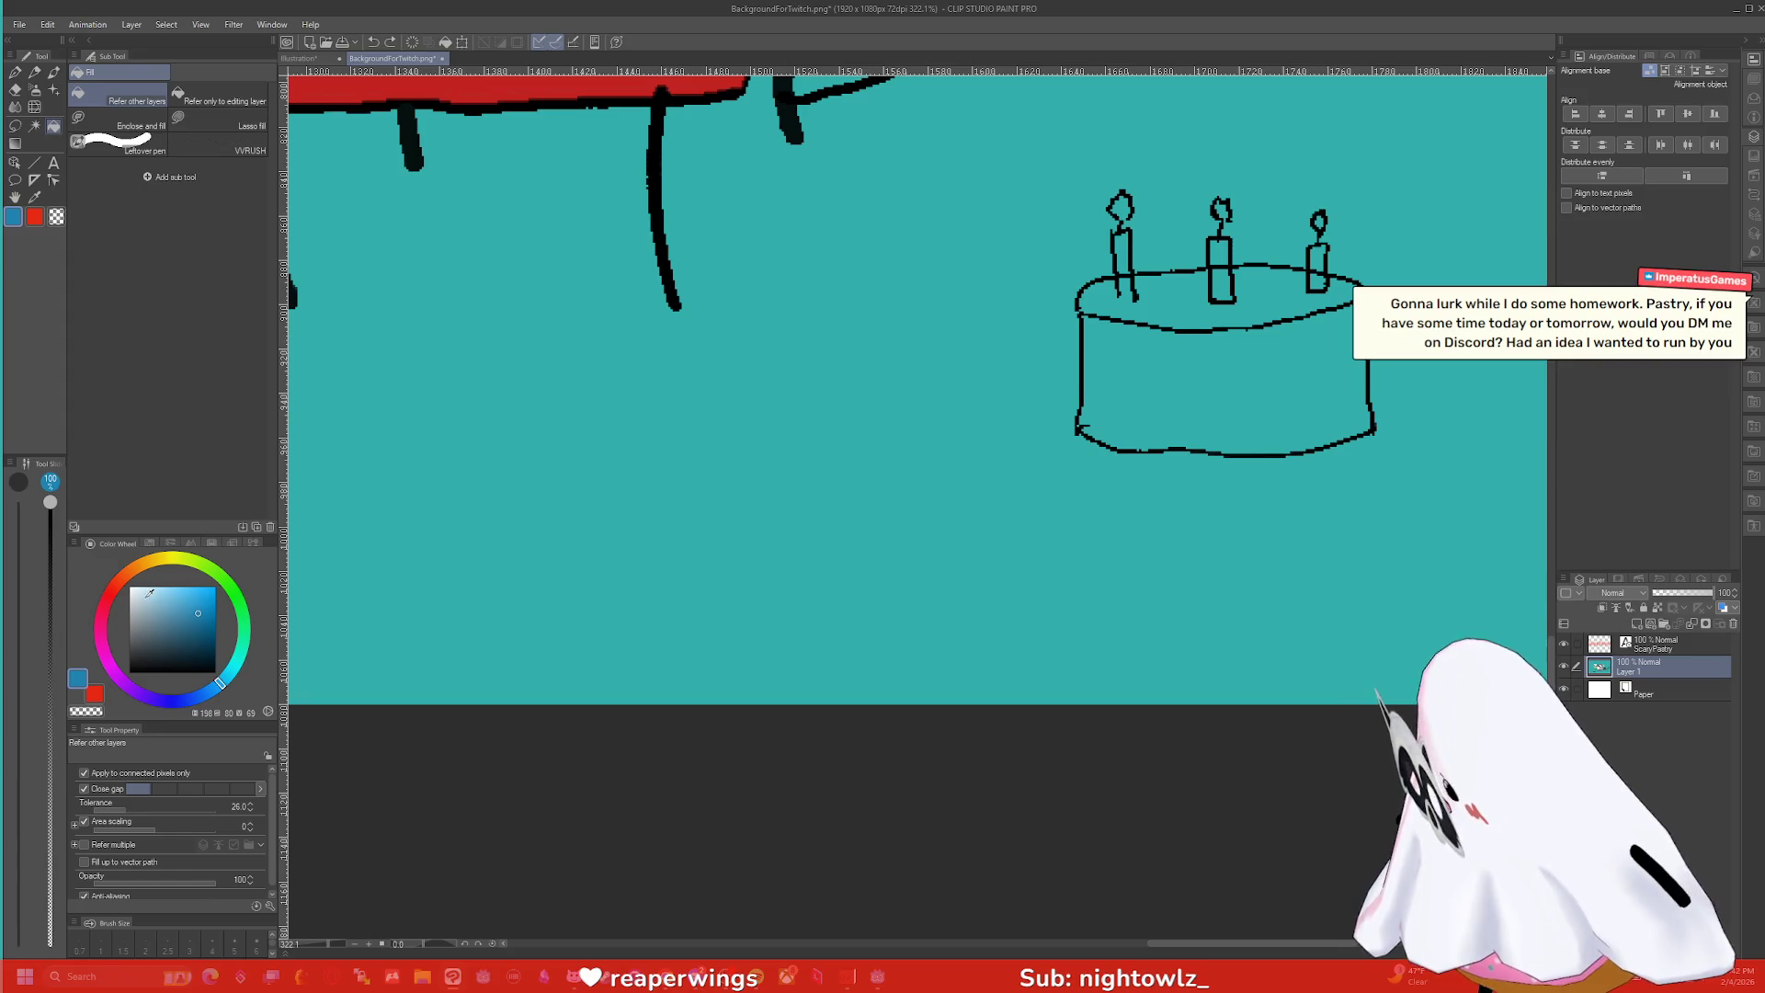
{"action": "left_click", "coordinate": [145, 598]}
{"action": "left_click", "coordinate": [137, 567]}
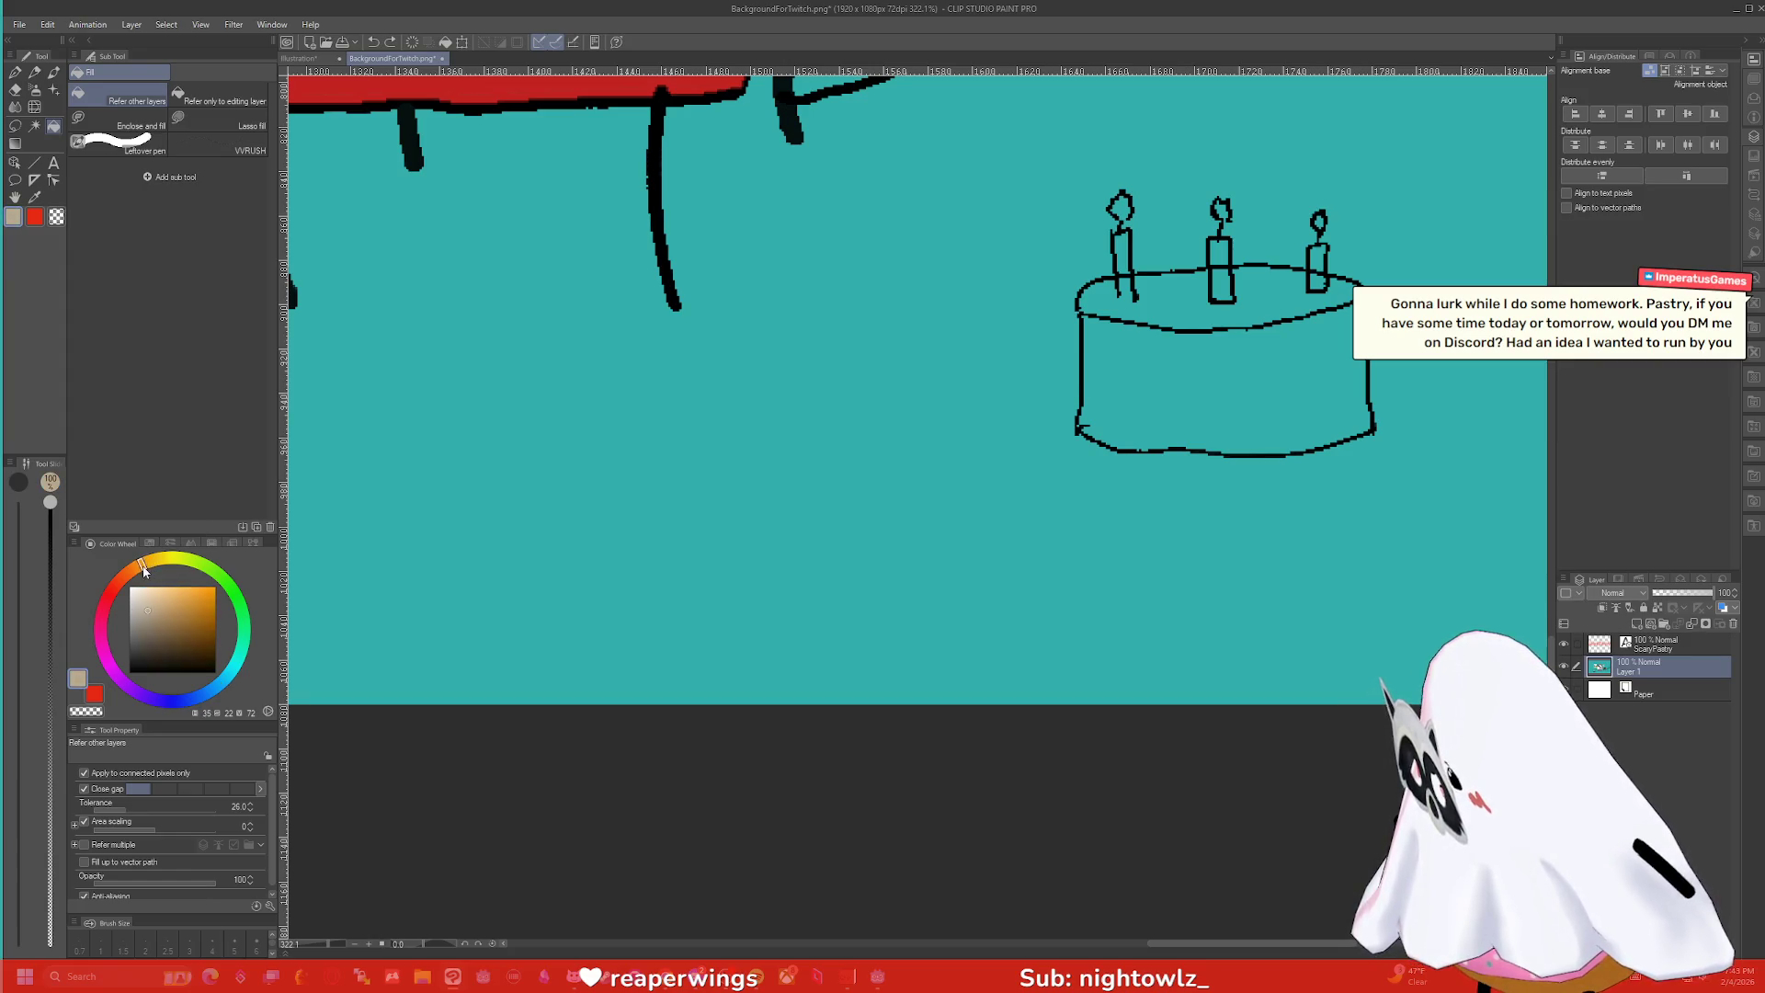
{"action": "left_click", "coordinate": [186, 611]}
{"action": "left_click", "coordinate": [196, 621]}
{"action": "left_click", "coordinate": [1219, 311]}
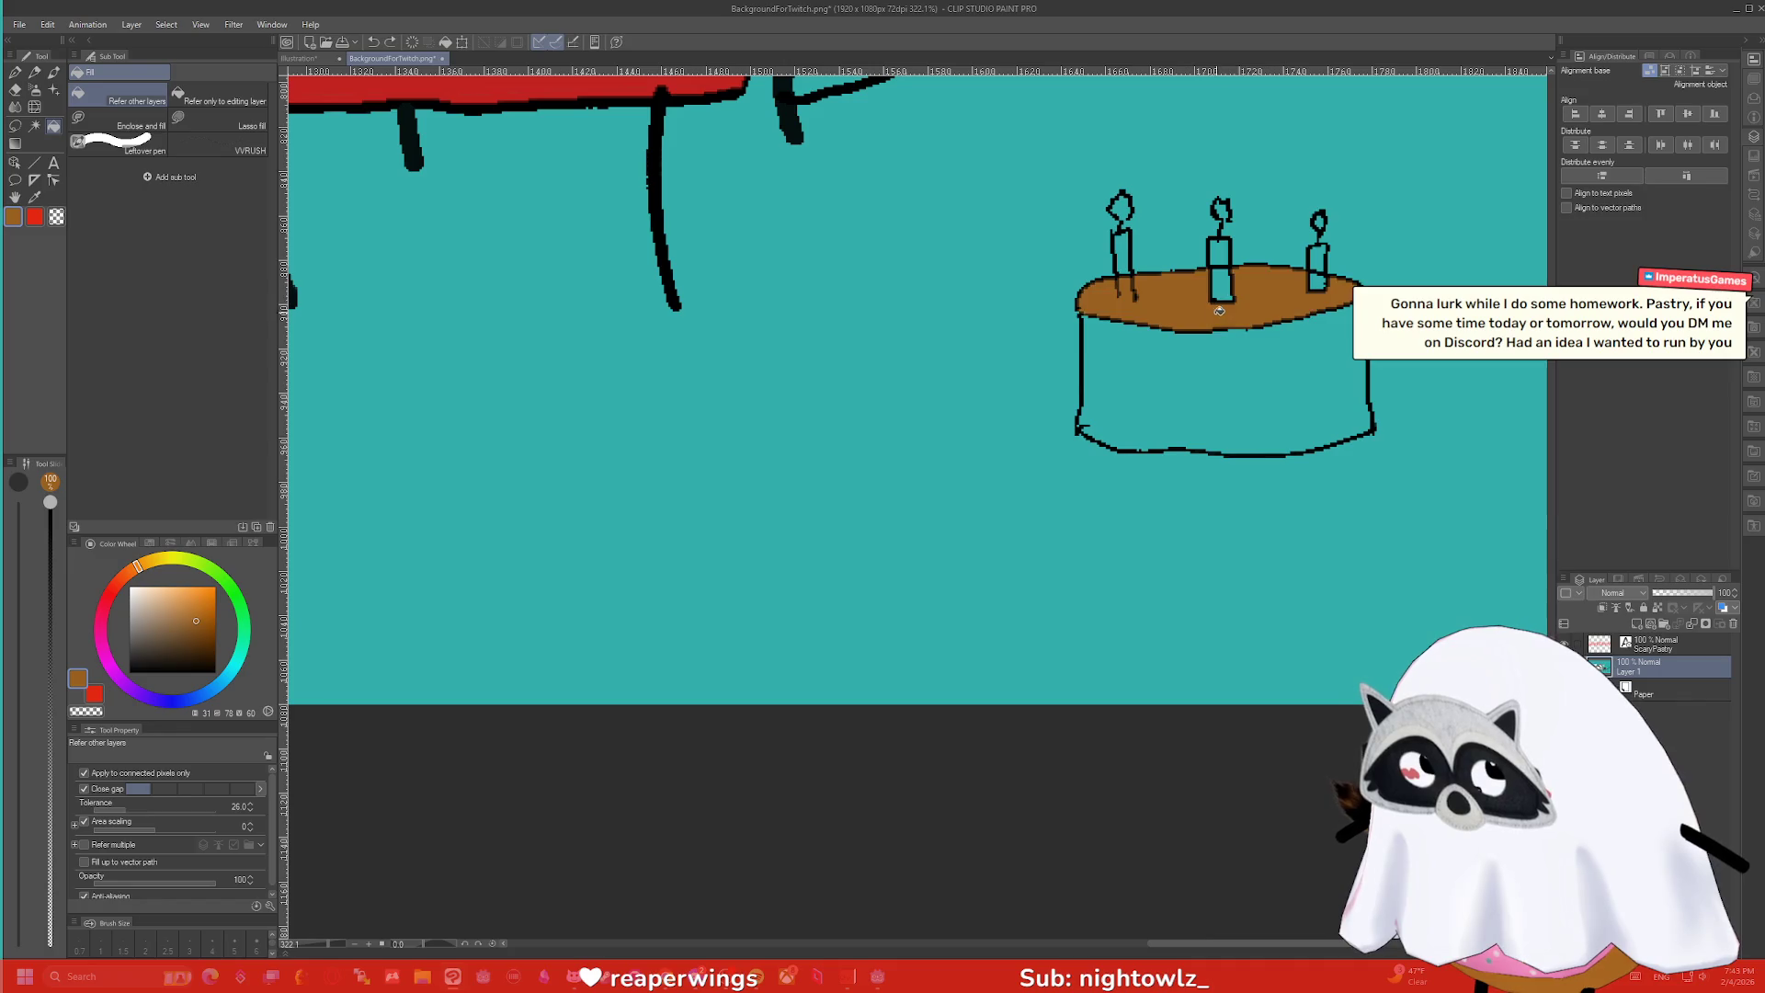
{"action": "left_click", "coordinate": [206, 634]}
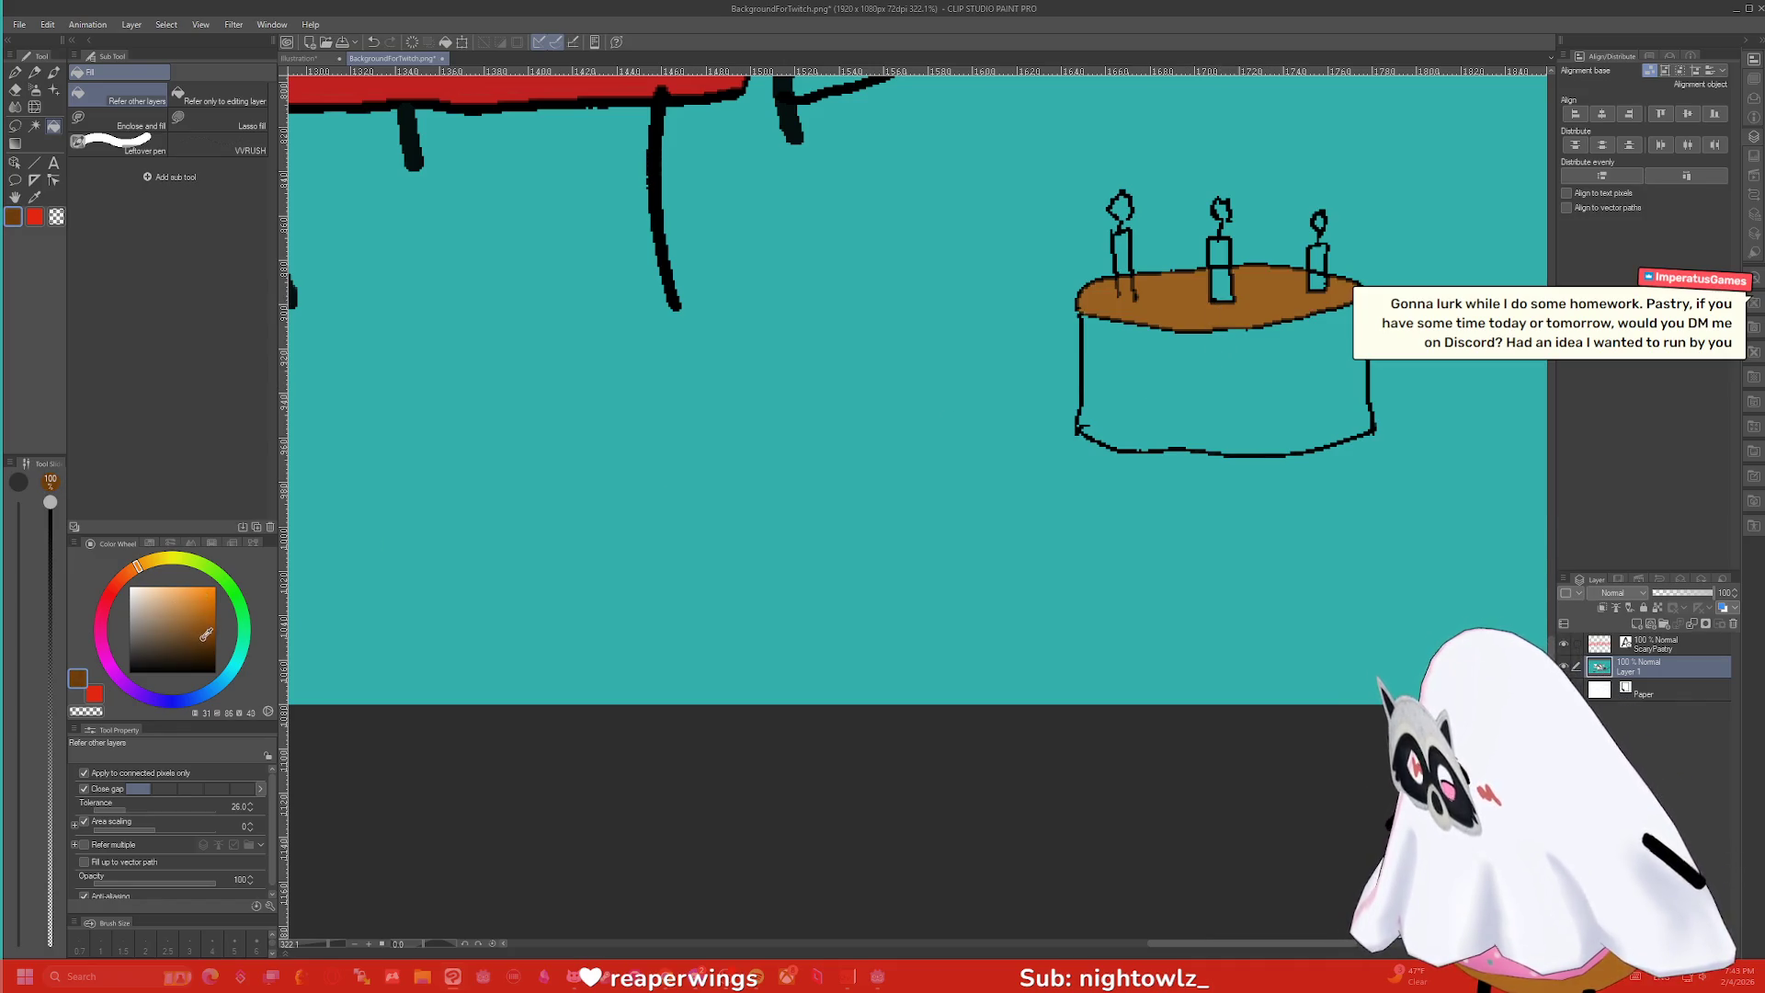
{"action": "left_click", "coordinate": [1143, 348]}
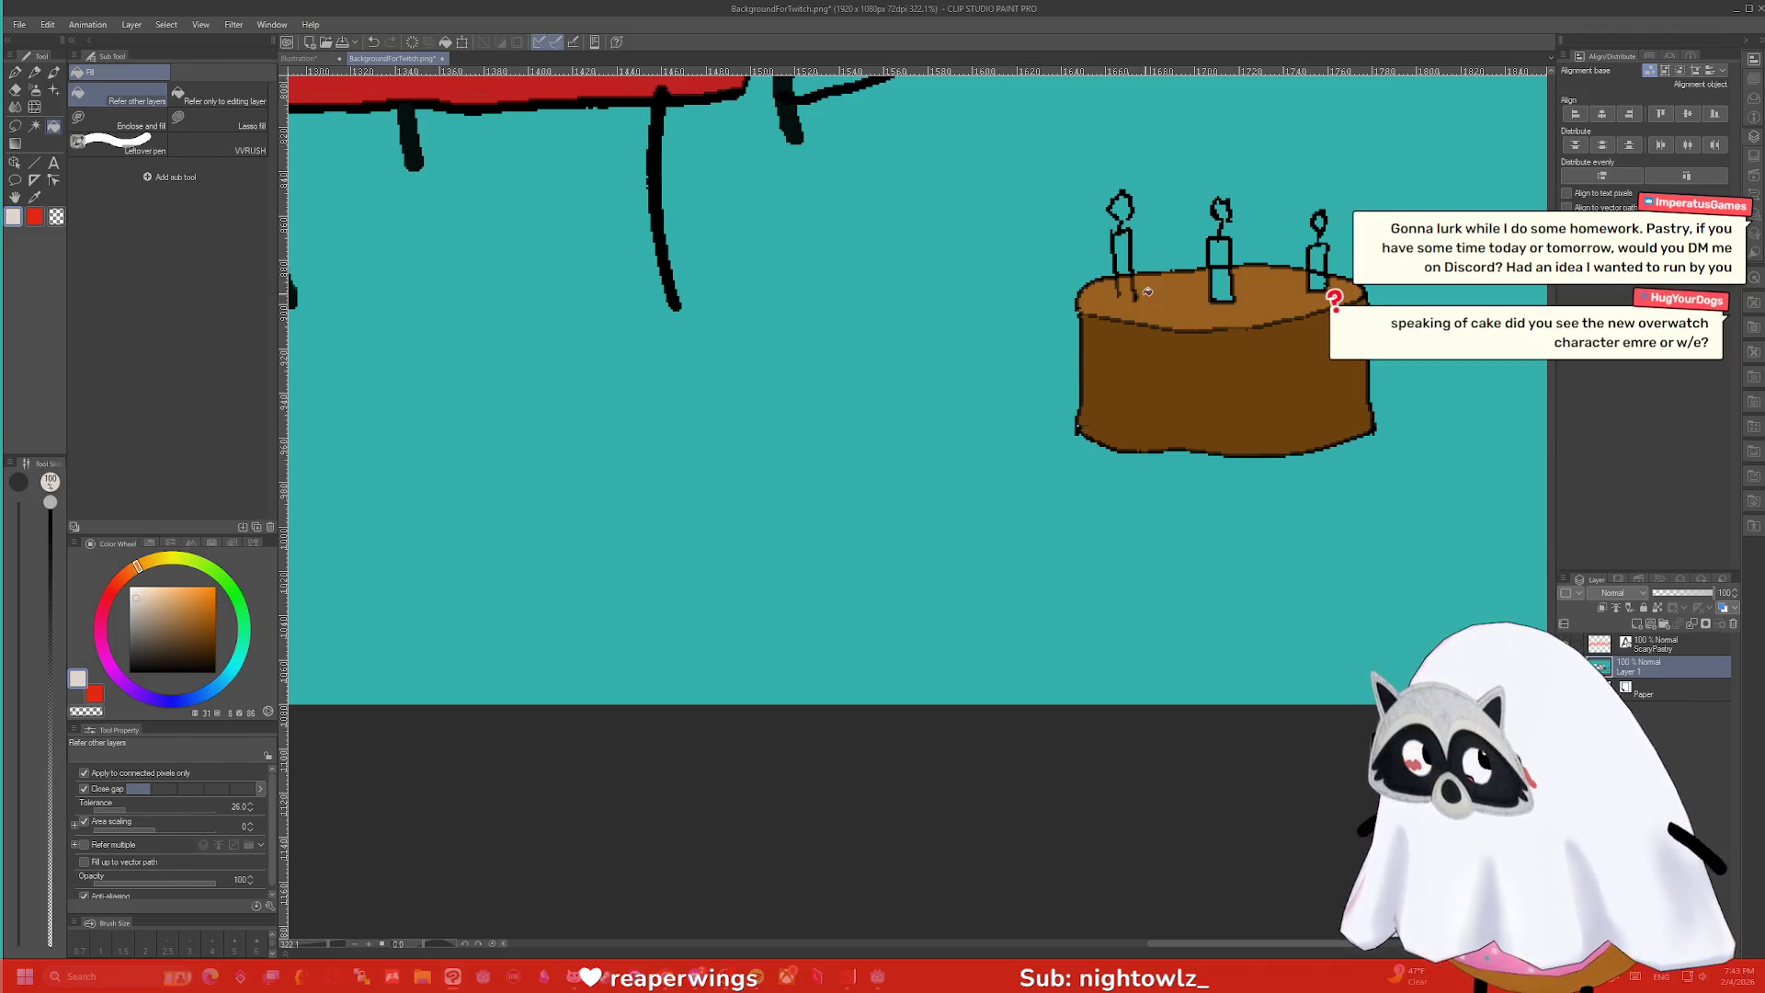
Colour the three candles white and start painting the left flame salmon red
{"action": "key", "text": "p"}
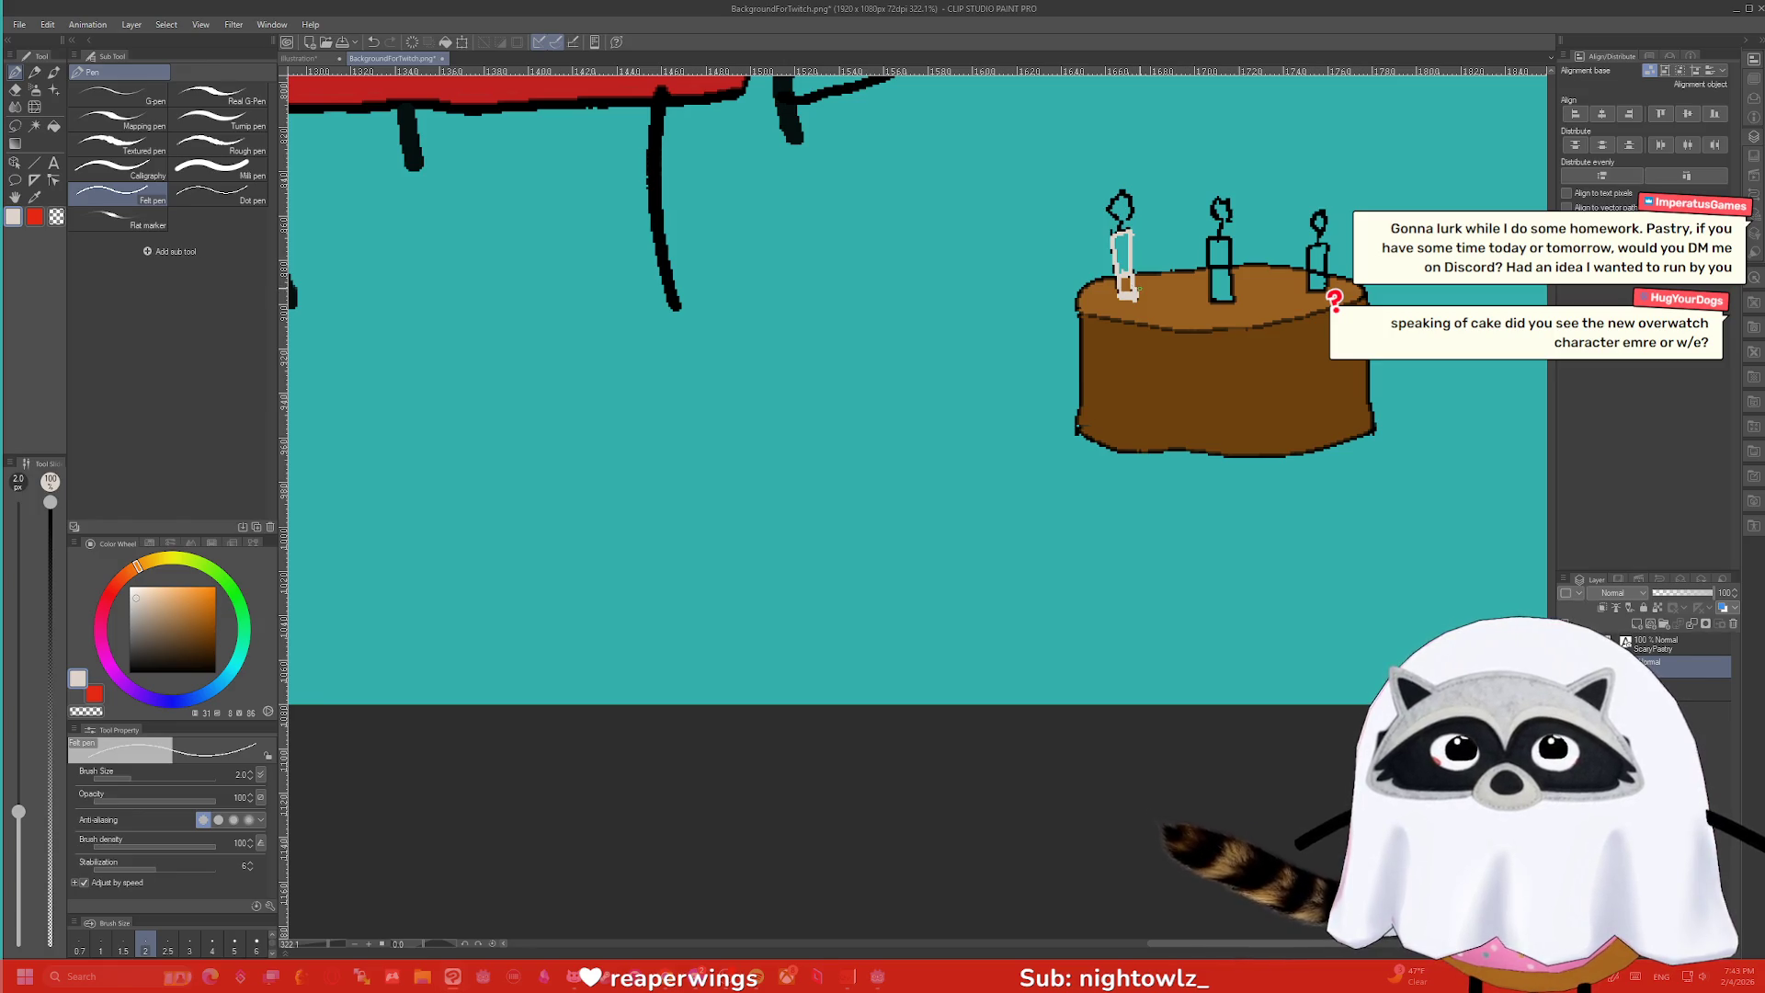
{"action": "key", "text": "g"}
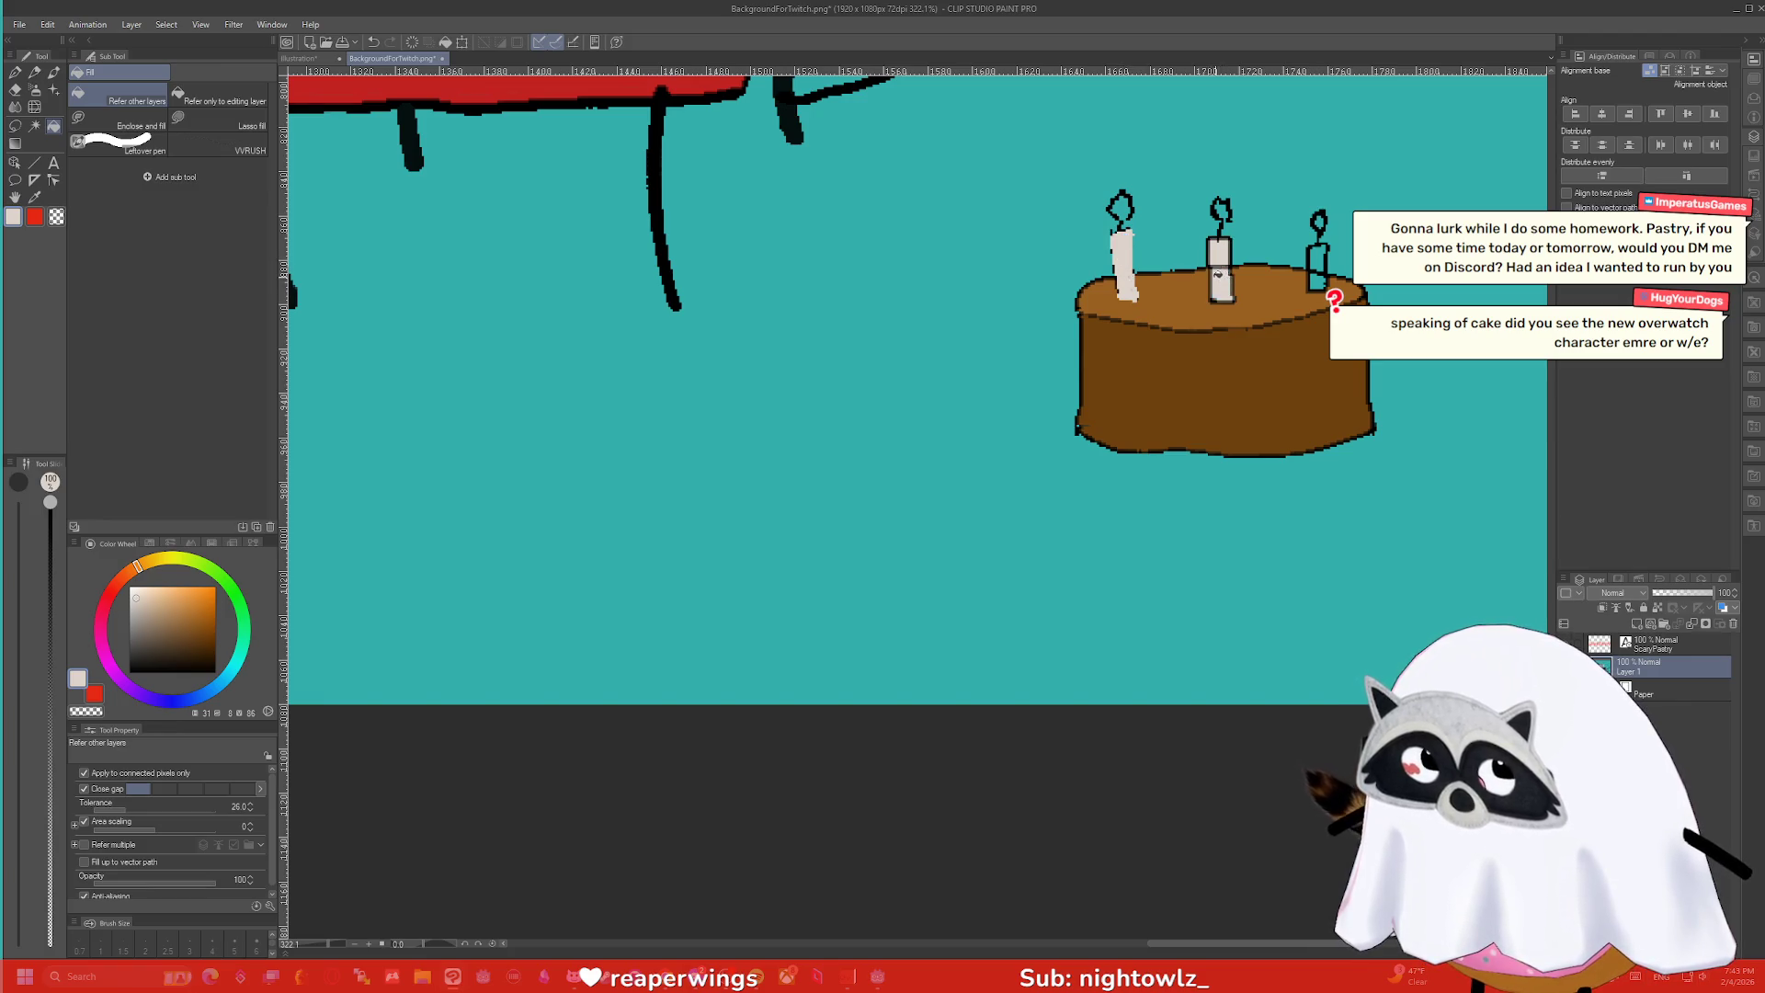
{"action": "key", "text": "p"}
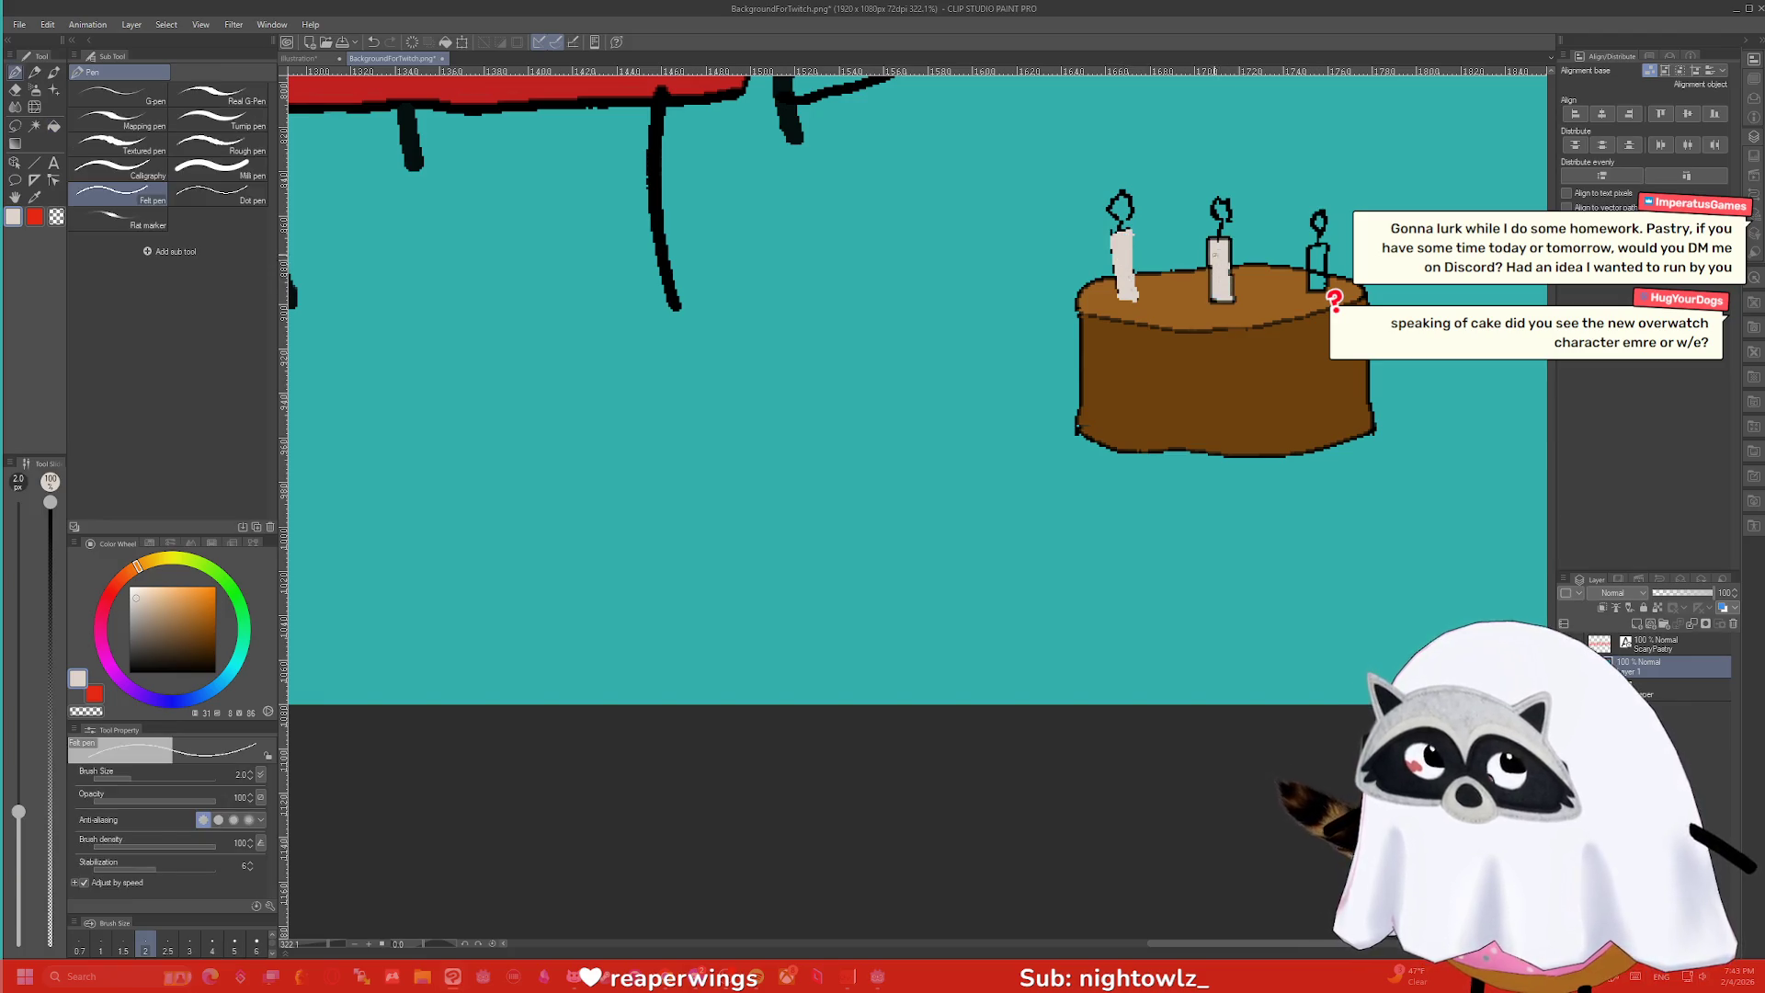
{"action": "key", "text": "g"}
{"action": "key", "text": "p"}
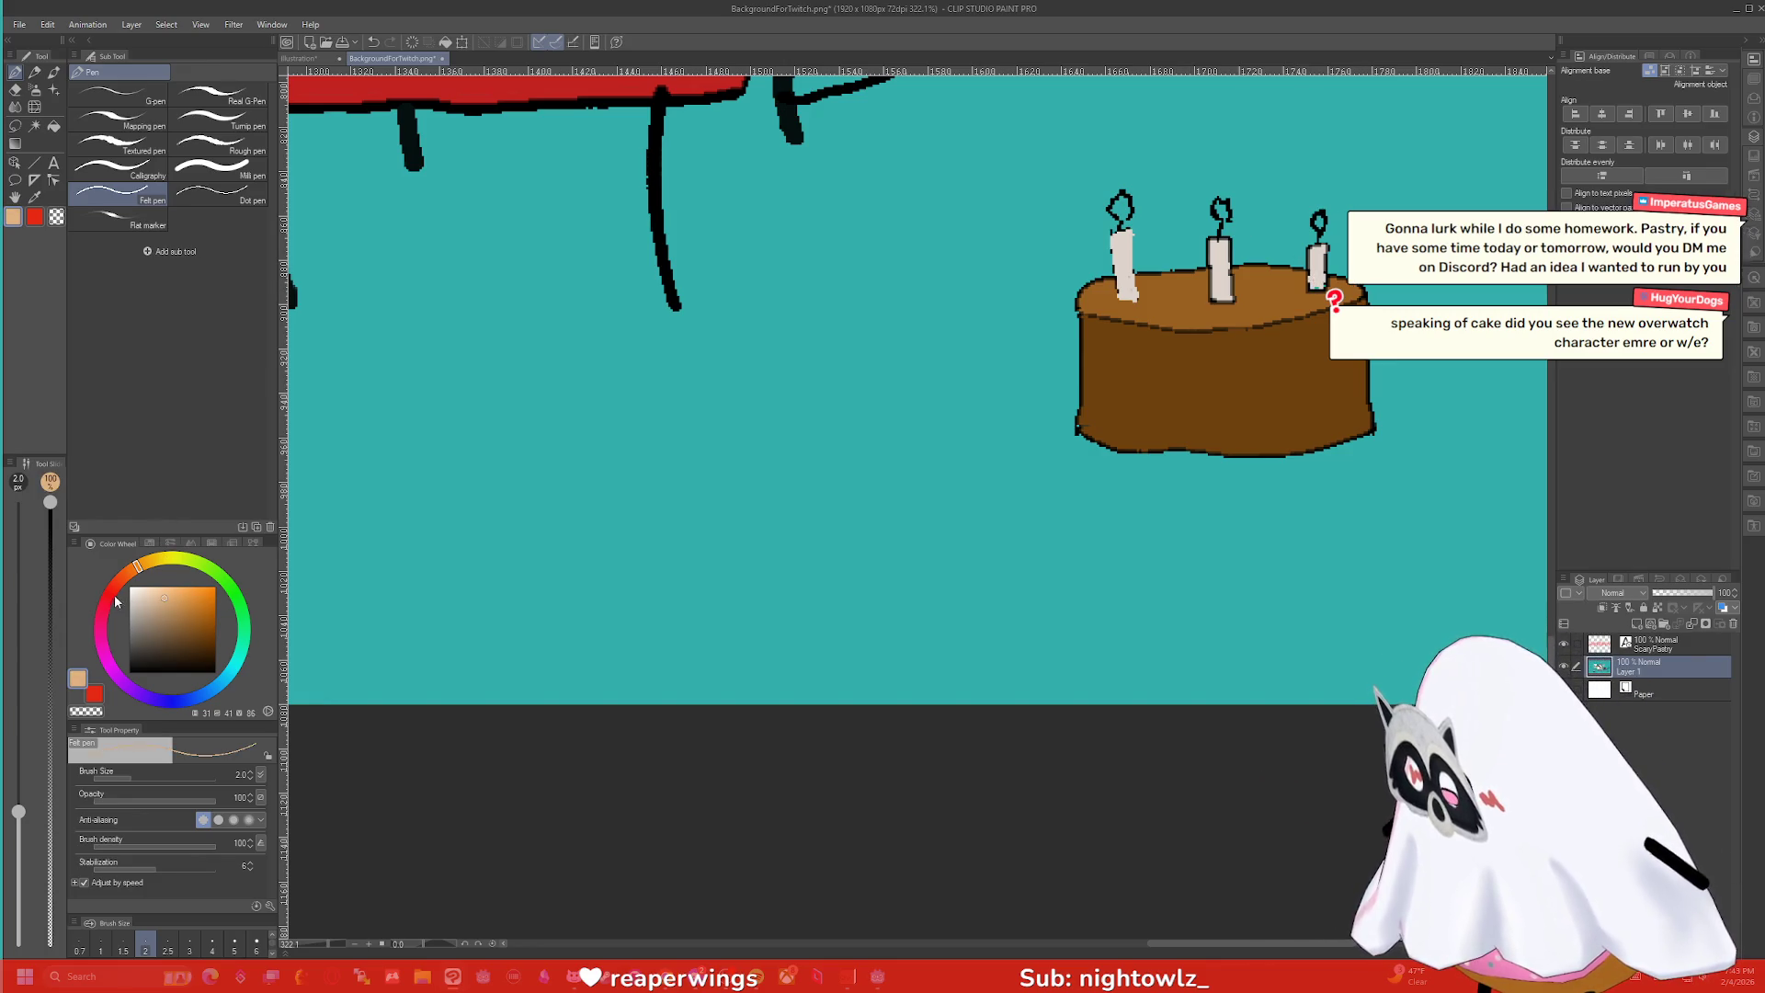
{"action": "left_click_drag", "start_coordinate": [137, 565], "coordinate": [134, 589]}
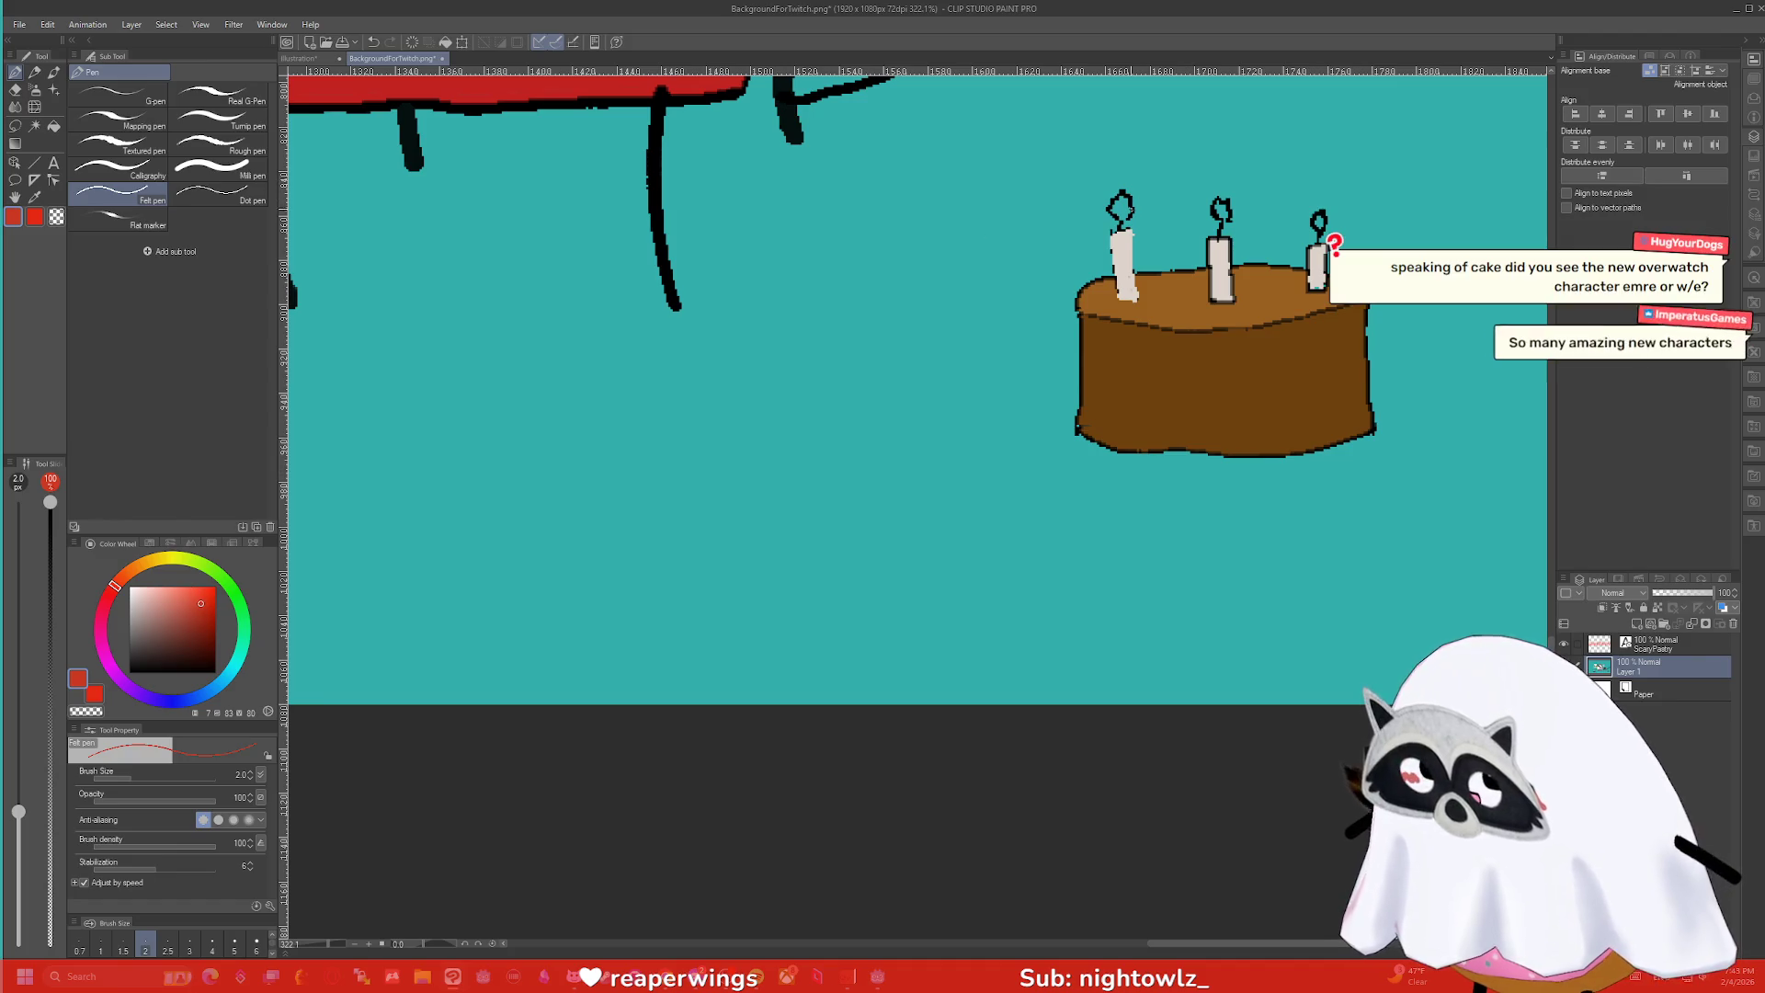
{"action": "left_click_drag", "start_coordinate": [1113, 207], "coordinate": [1117, 210]}
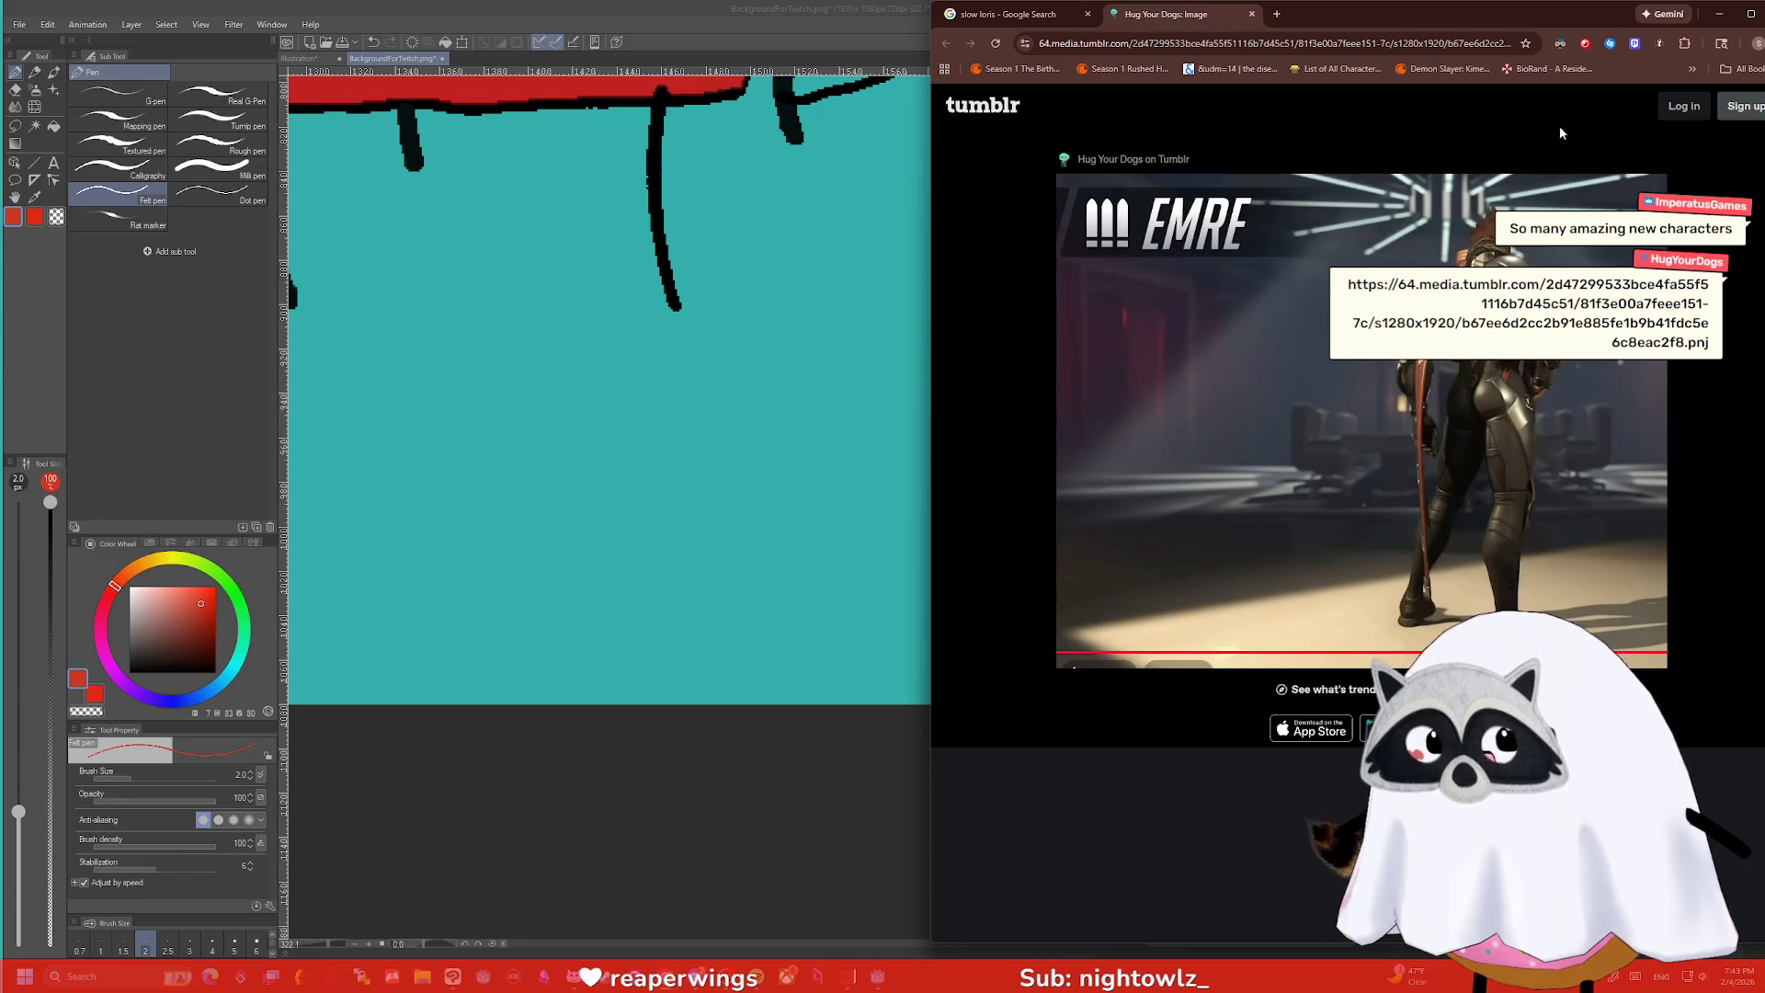
Move the Chrome window left to view the Tumblr character image, then close it
{"action": "left_click_drag", "start_coordinate": [1480, 14], "coordinate": [1330, 35]}
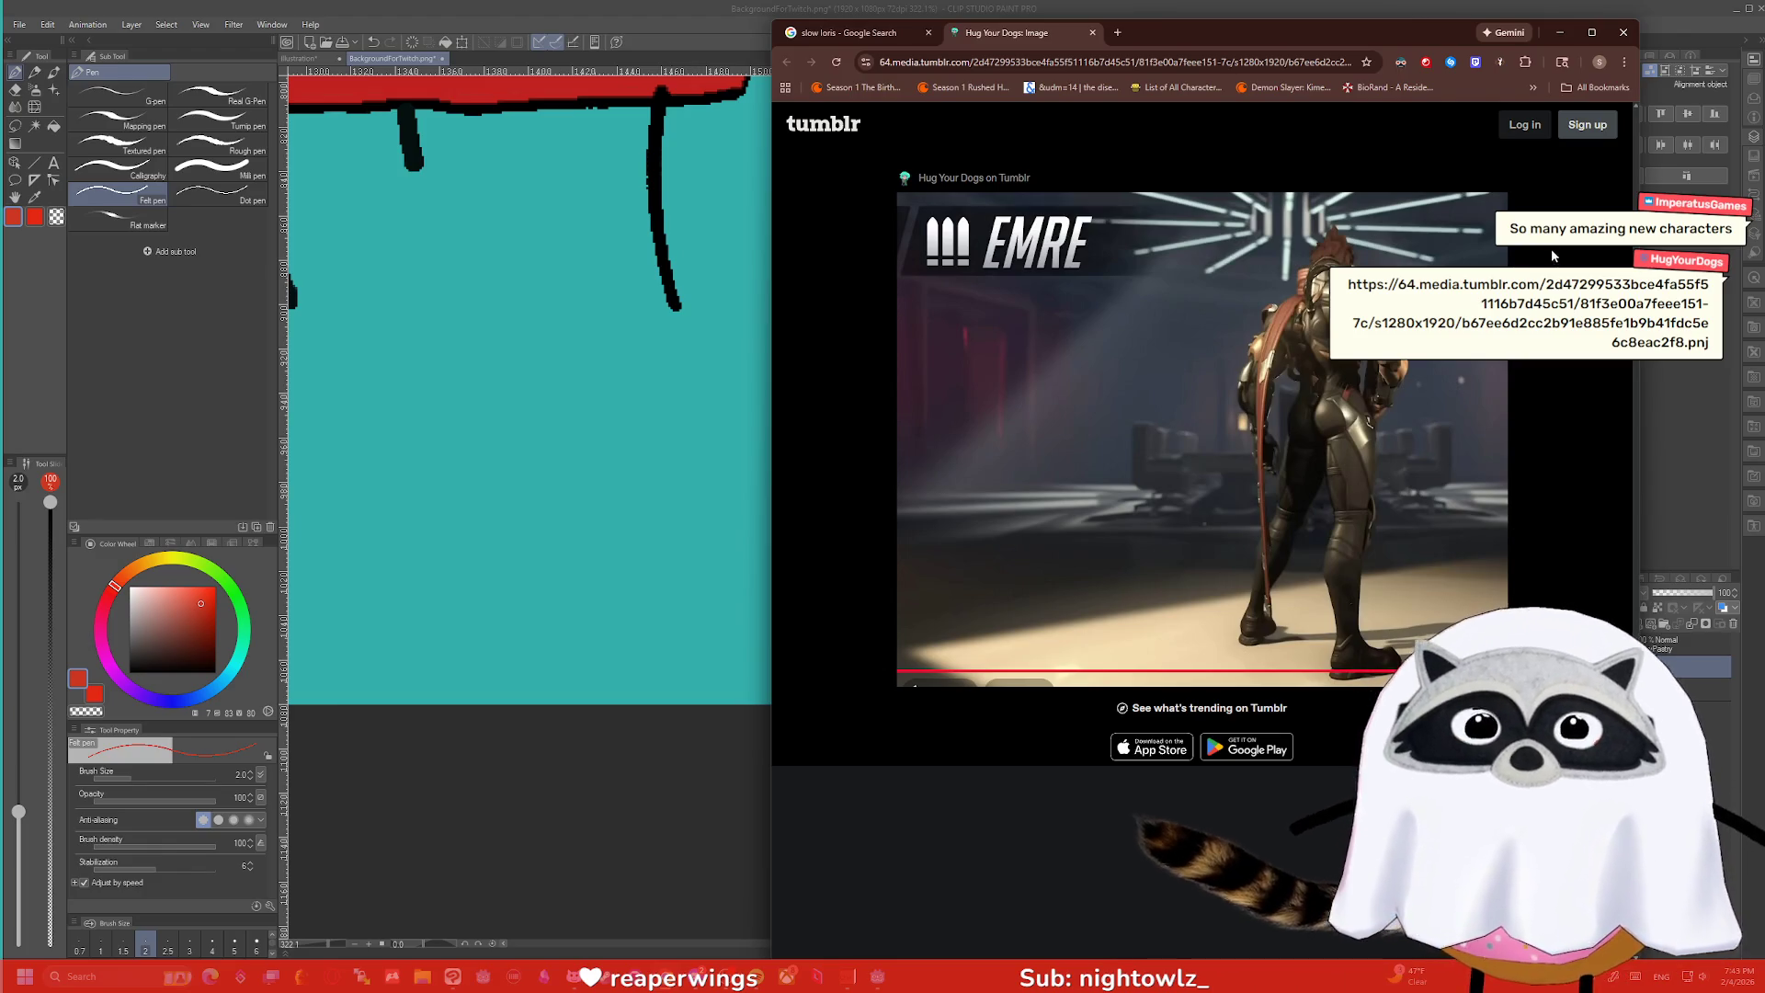
{"action": "mouse_move", "coordinate": [1292, 32]}
{"action": "left_mouse_down"}
{"action": "mouse_move", "coordinate": [906, 20]}
{"action": "mouse_move", "coordinate": [934, 24]}
{"action": "left_mouse_up"}
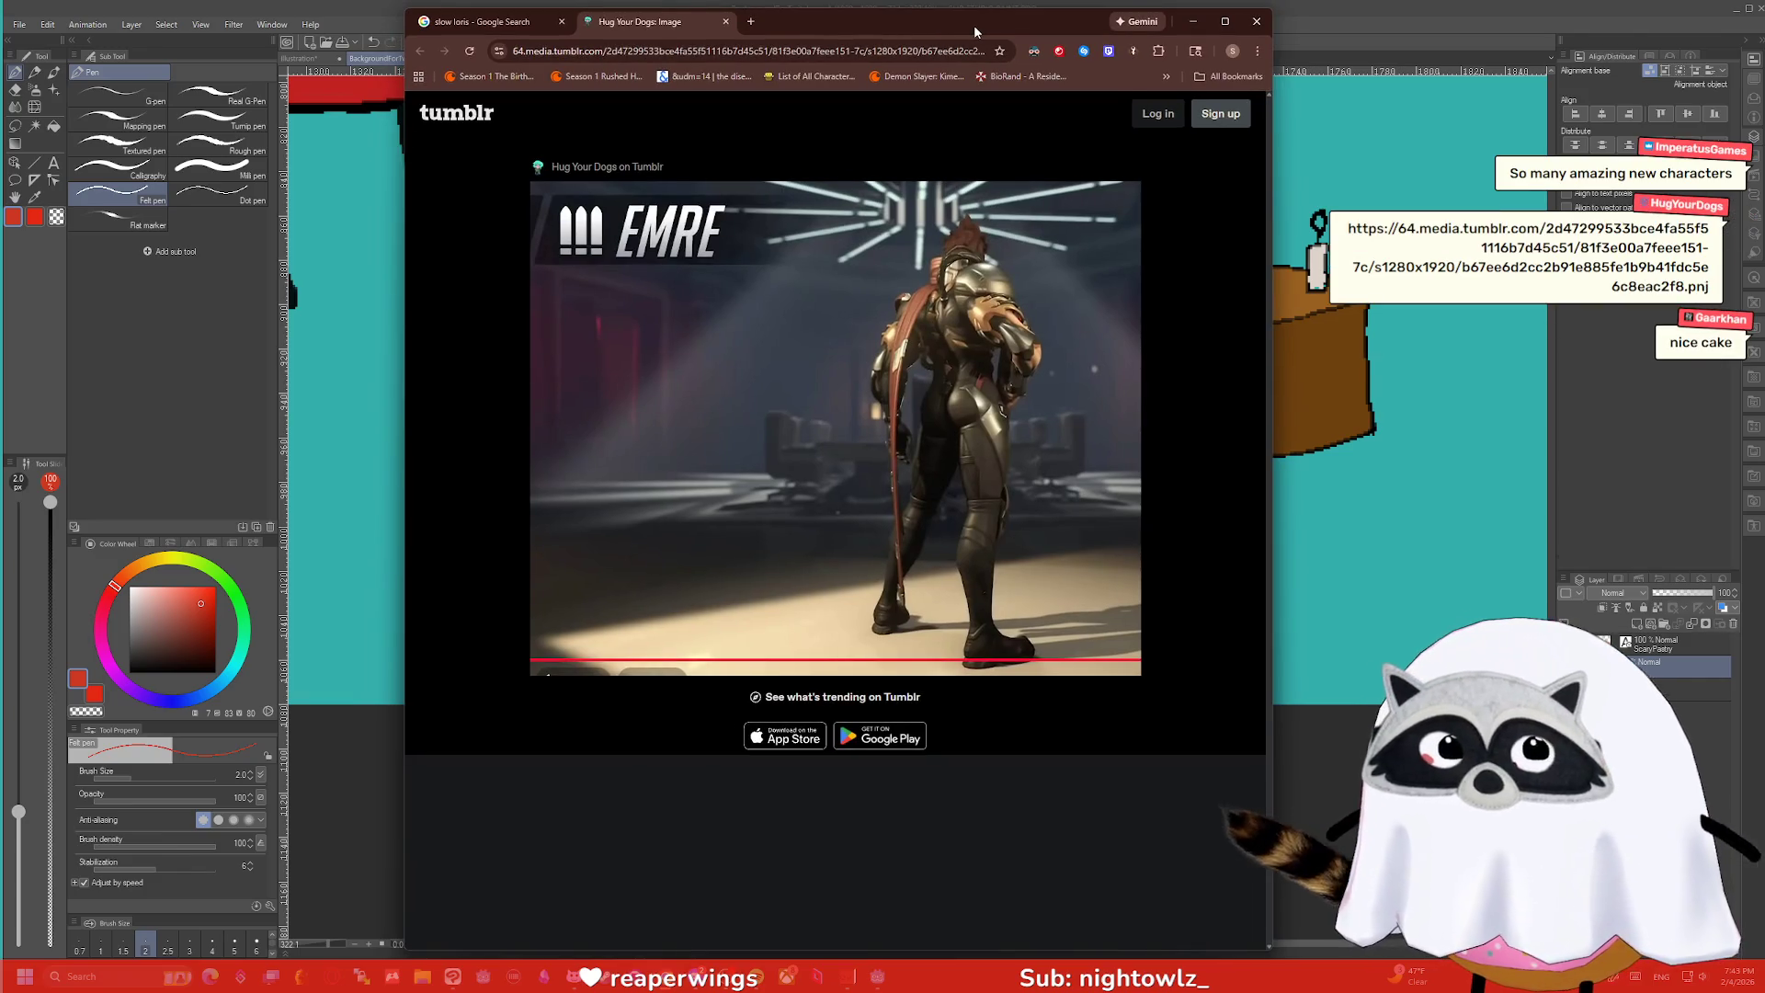
{"action": "left_click", "coordinate": [1256, 20]}
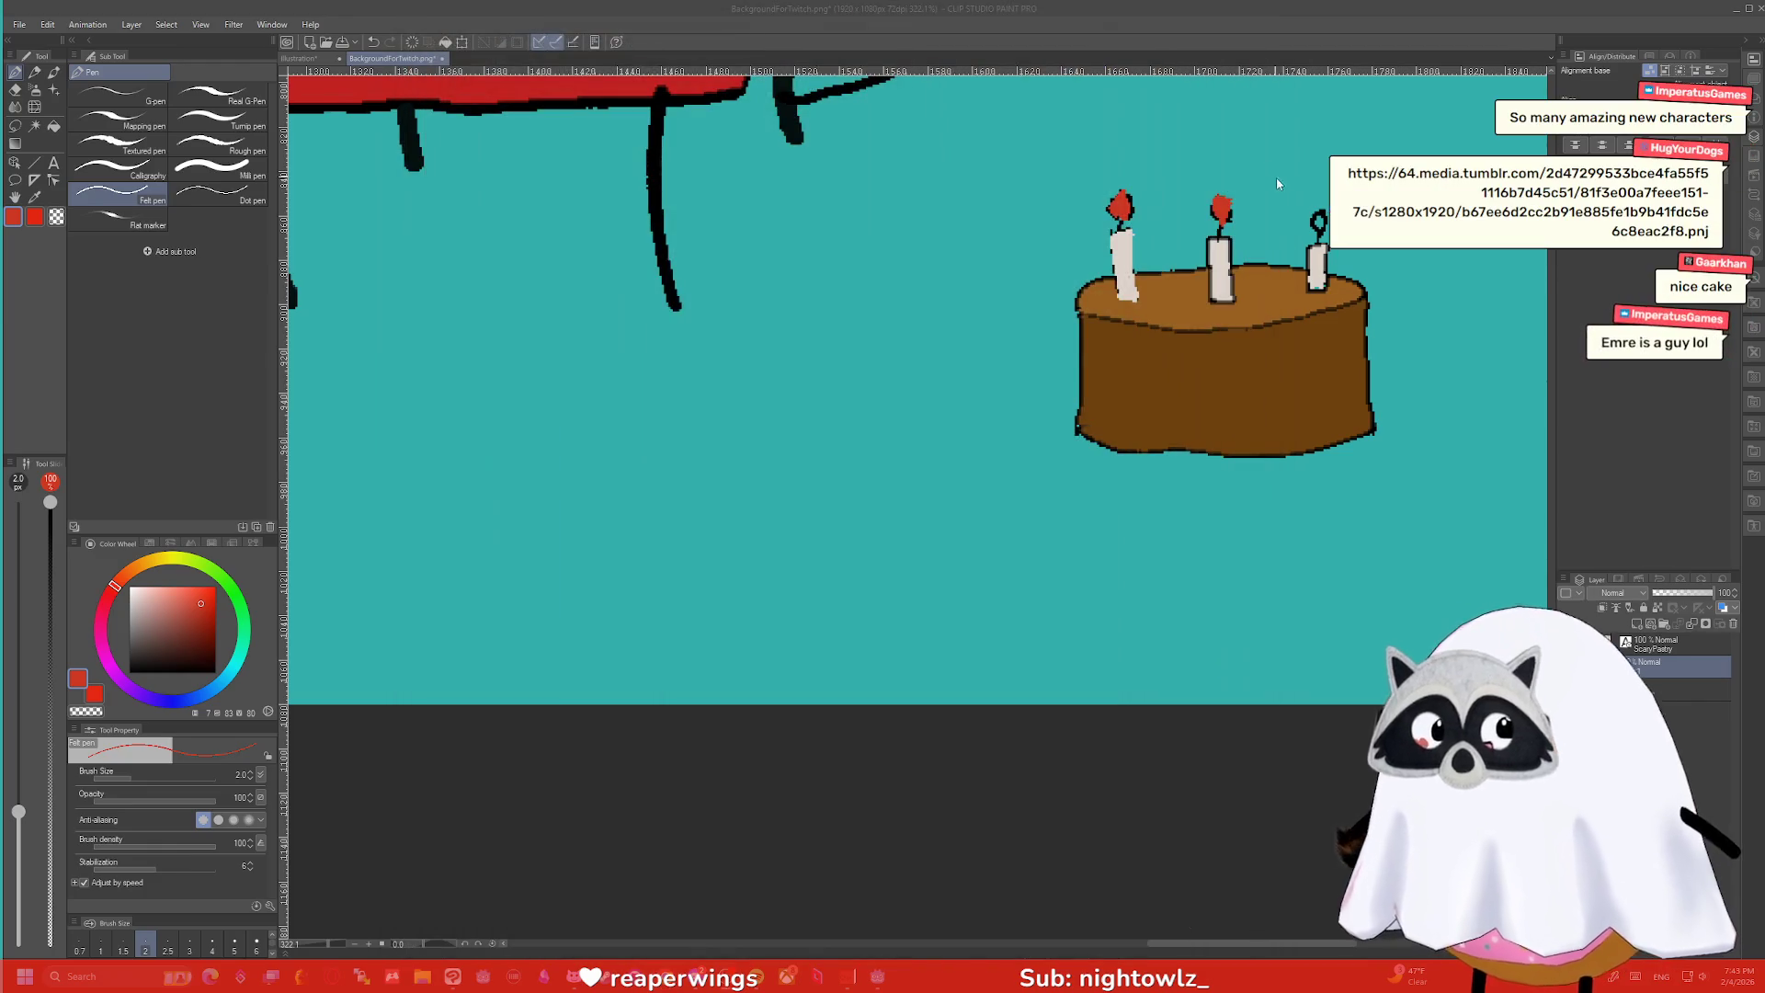
Colour the remaining candle flames red and dot light pink sprinkles across the cake top
{"action": "left_click", "coordinate": [1317, 223]}
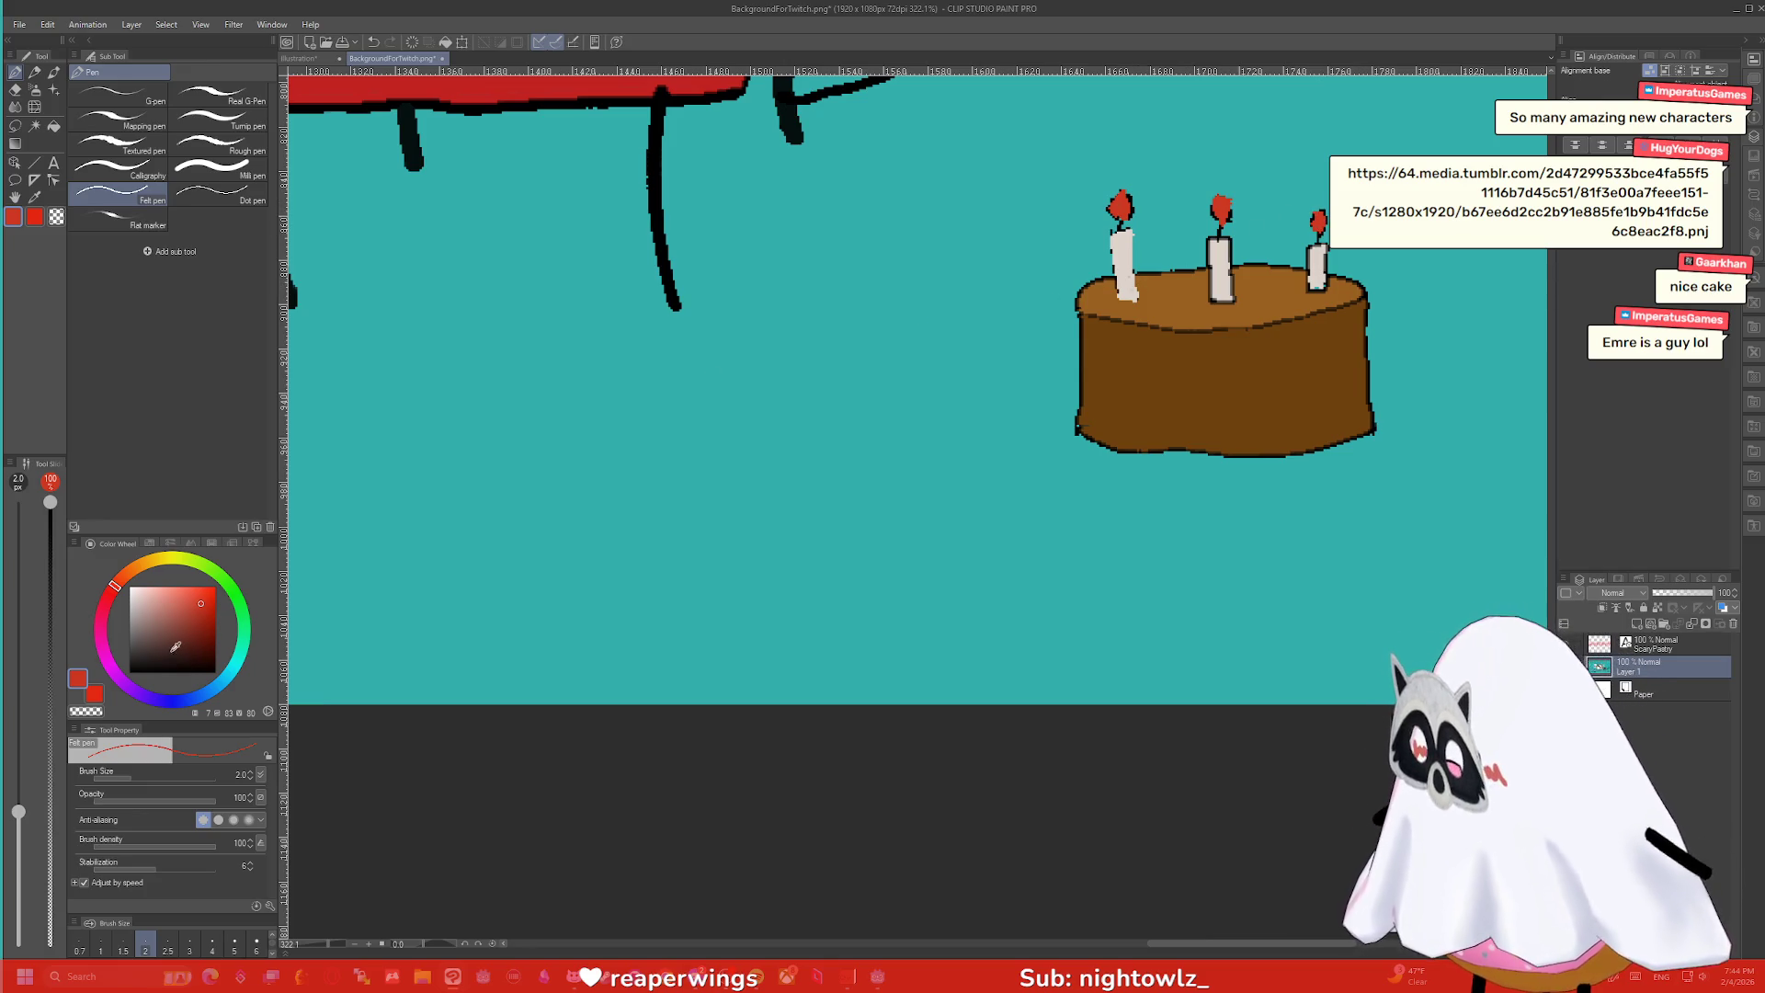
{"action": "left_click", "coordinate": [183, 633]}
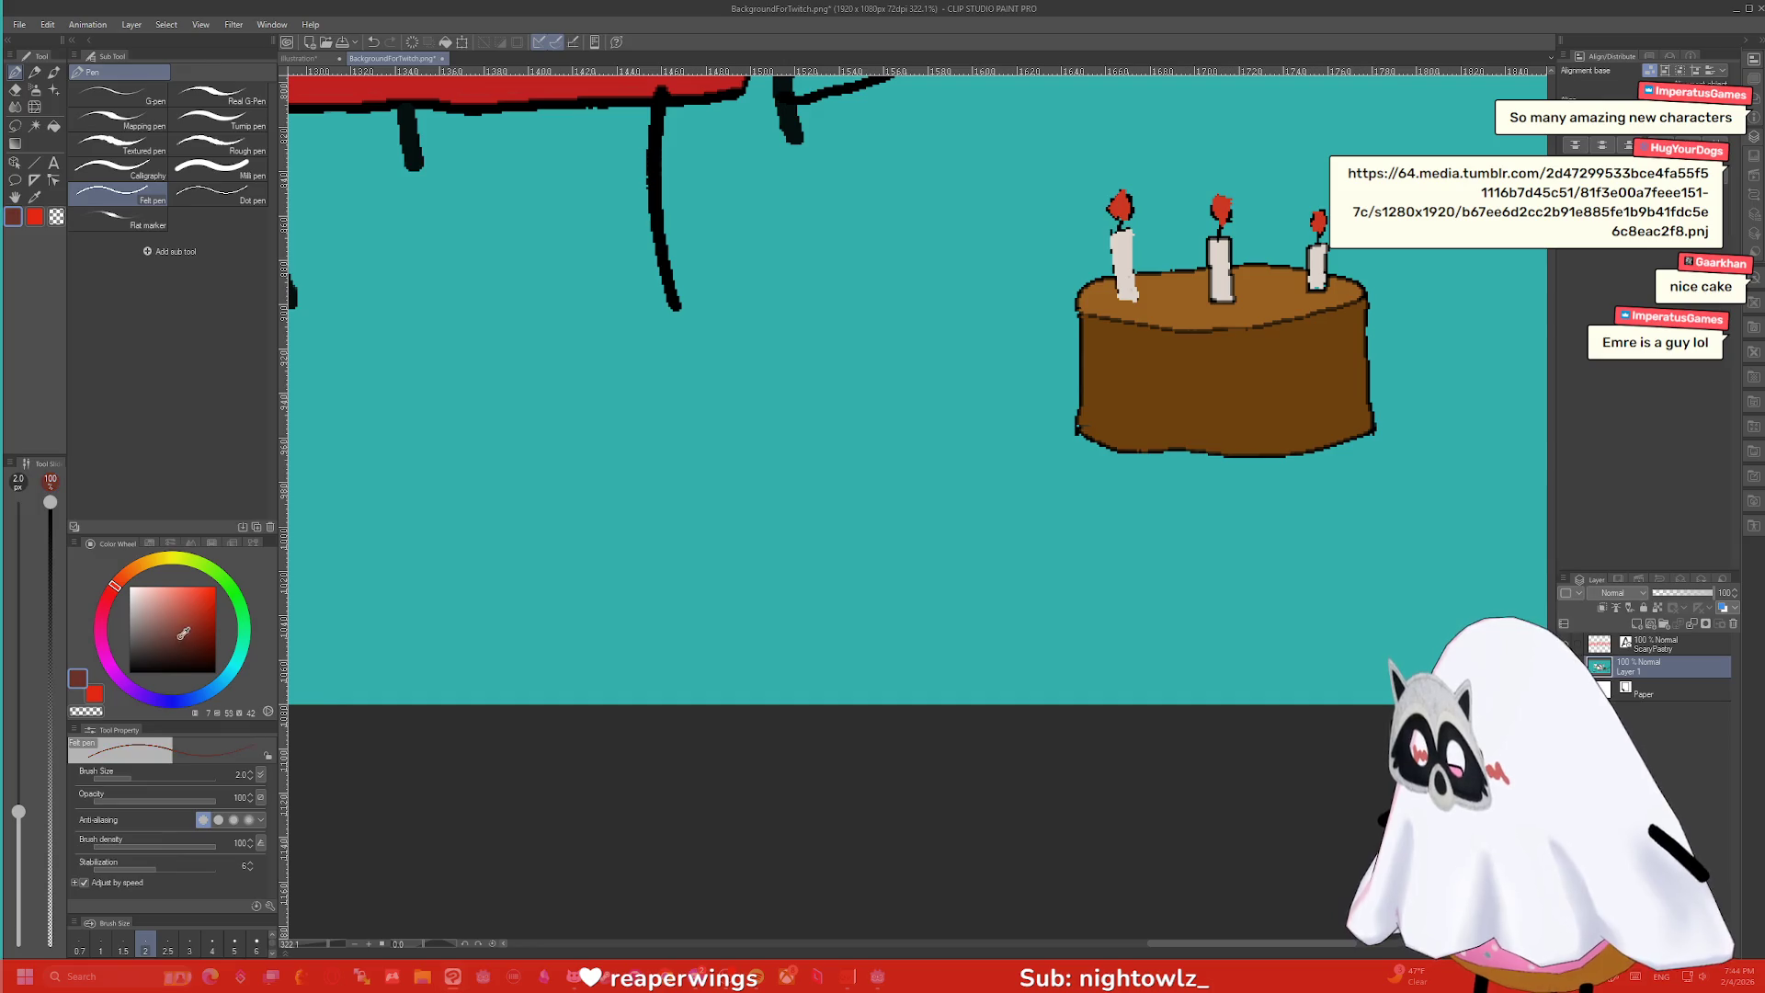
{"action": "left_click", "coordinate": [145, 604]}
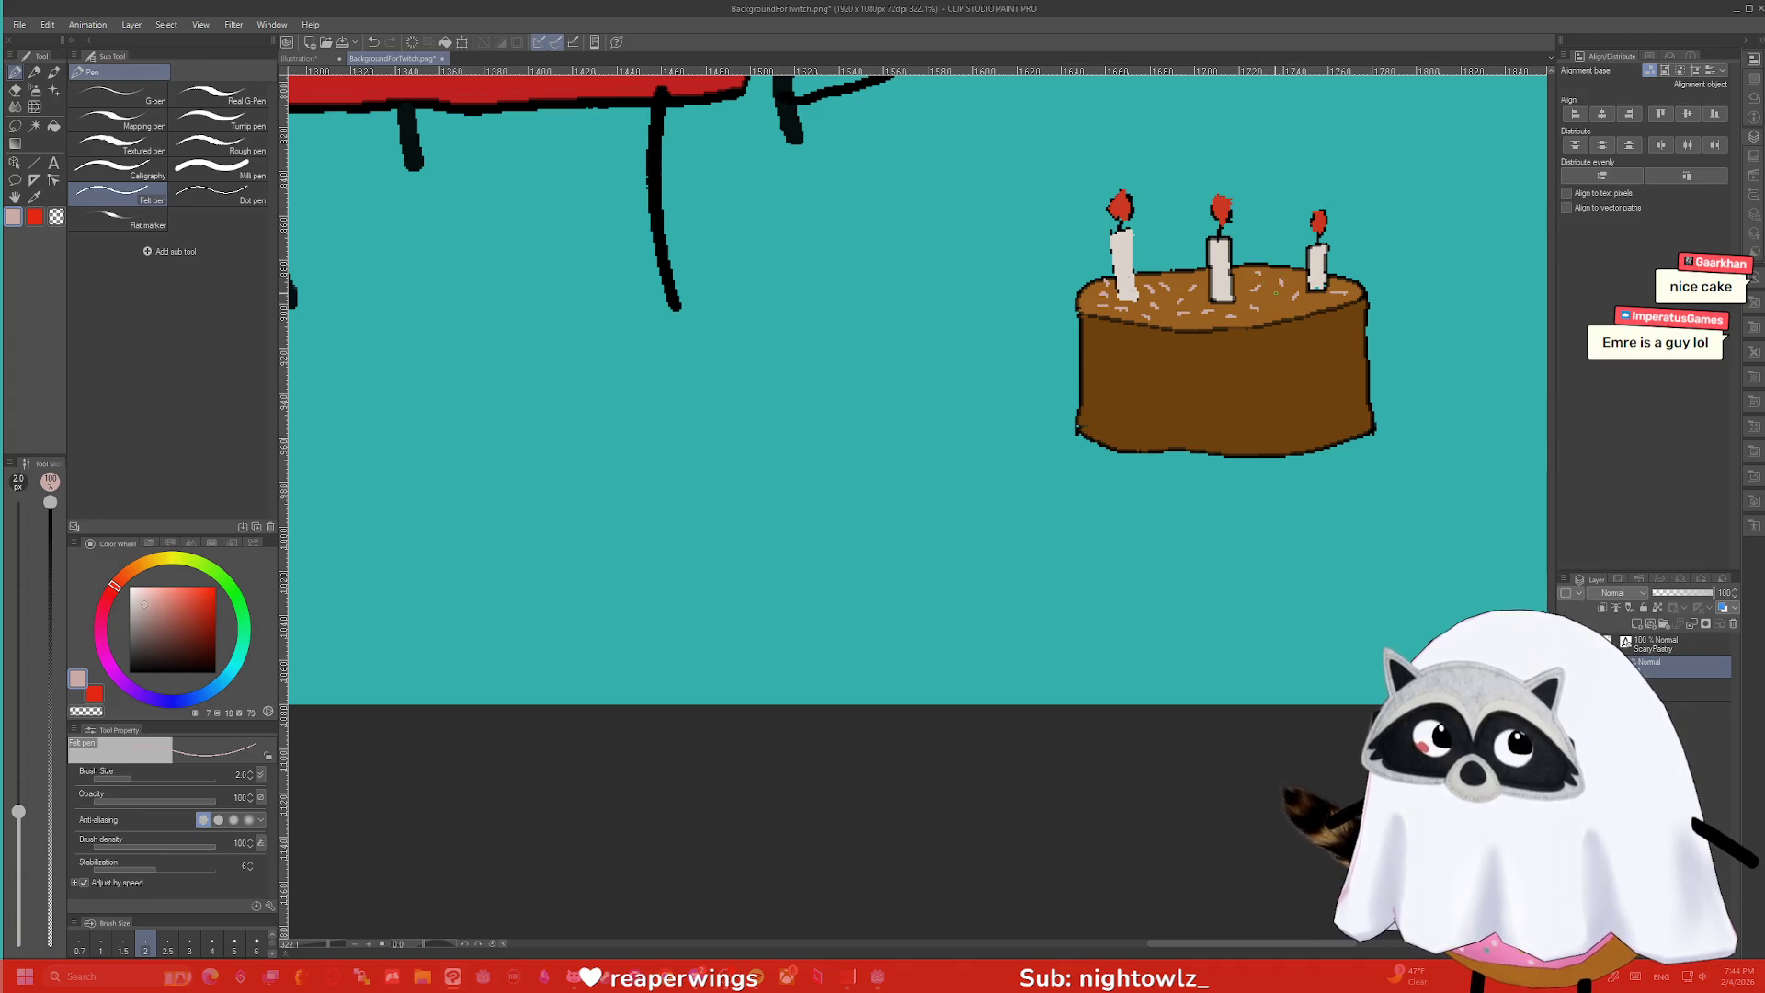
{"action": "scroll", "coordinate": [1232, 225], "scroll_direction": "down", "scroll_amount": 1}
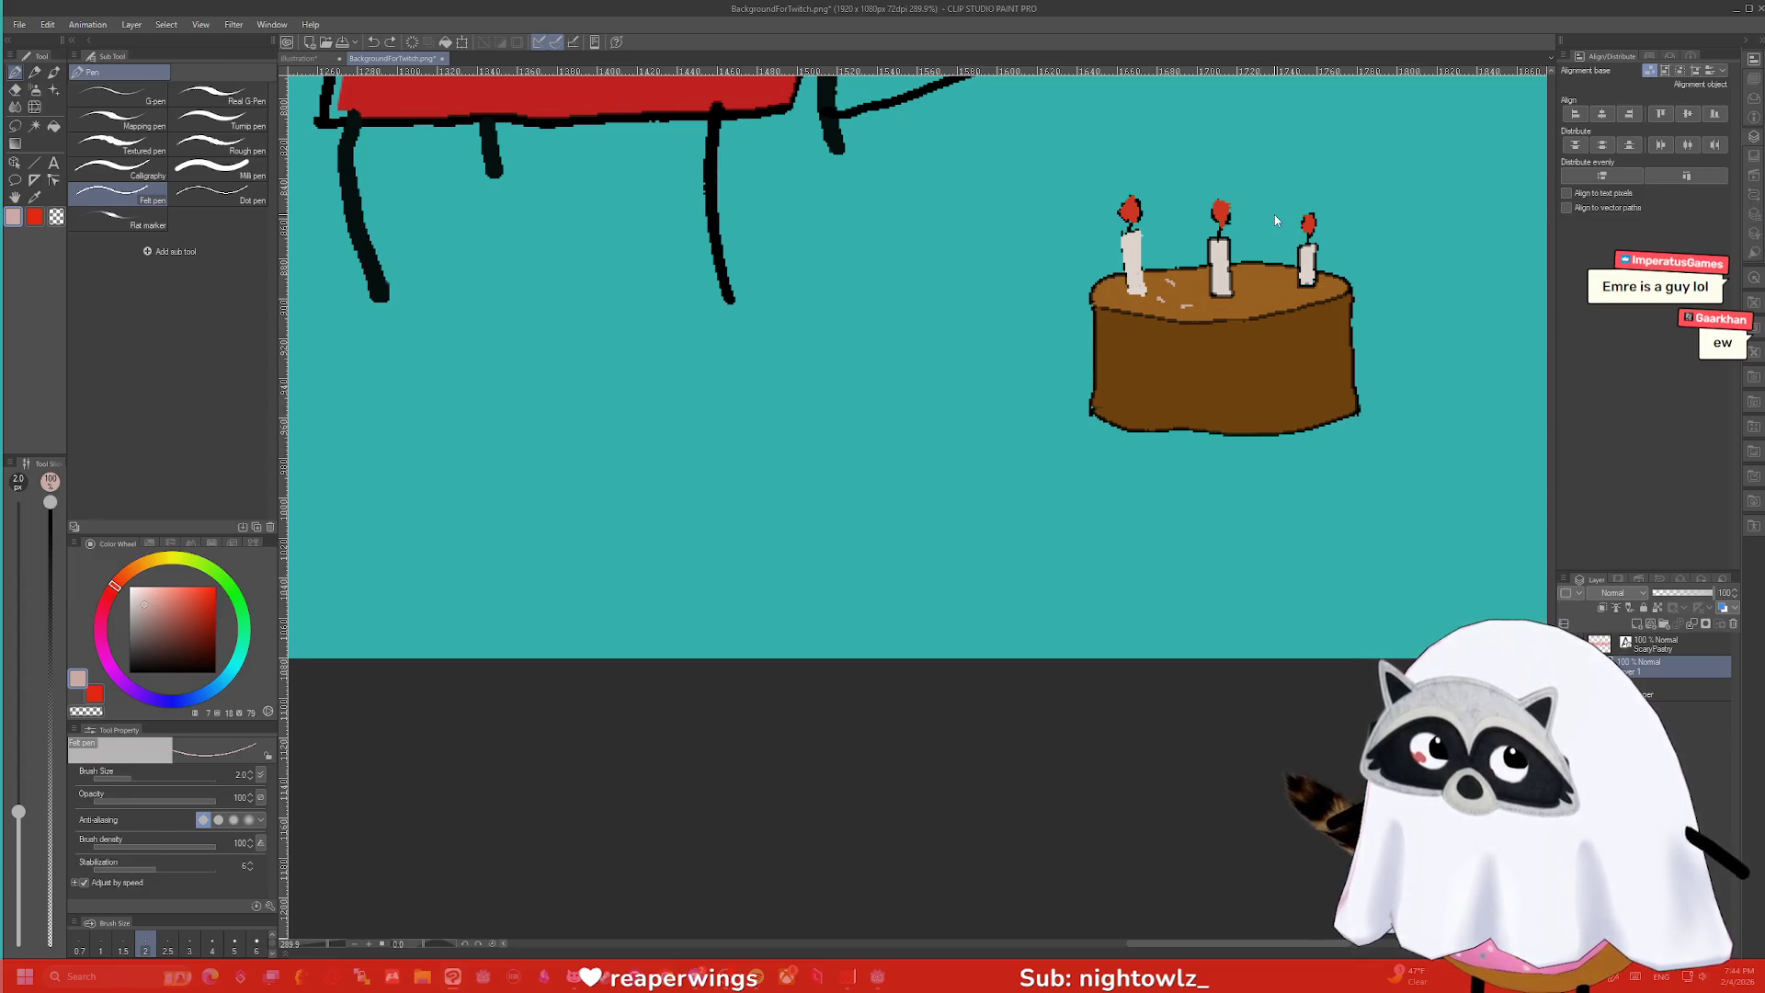
{"action": "scroll", "coordinate": [1274, 219], "scroll_direction": "down", "scroll_amount": 6}
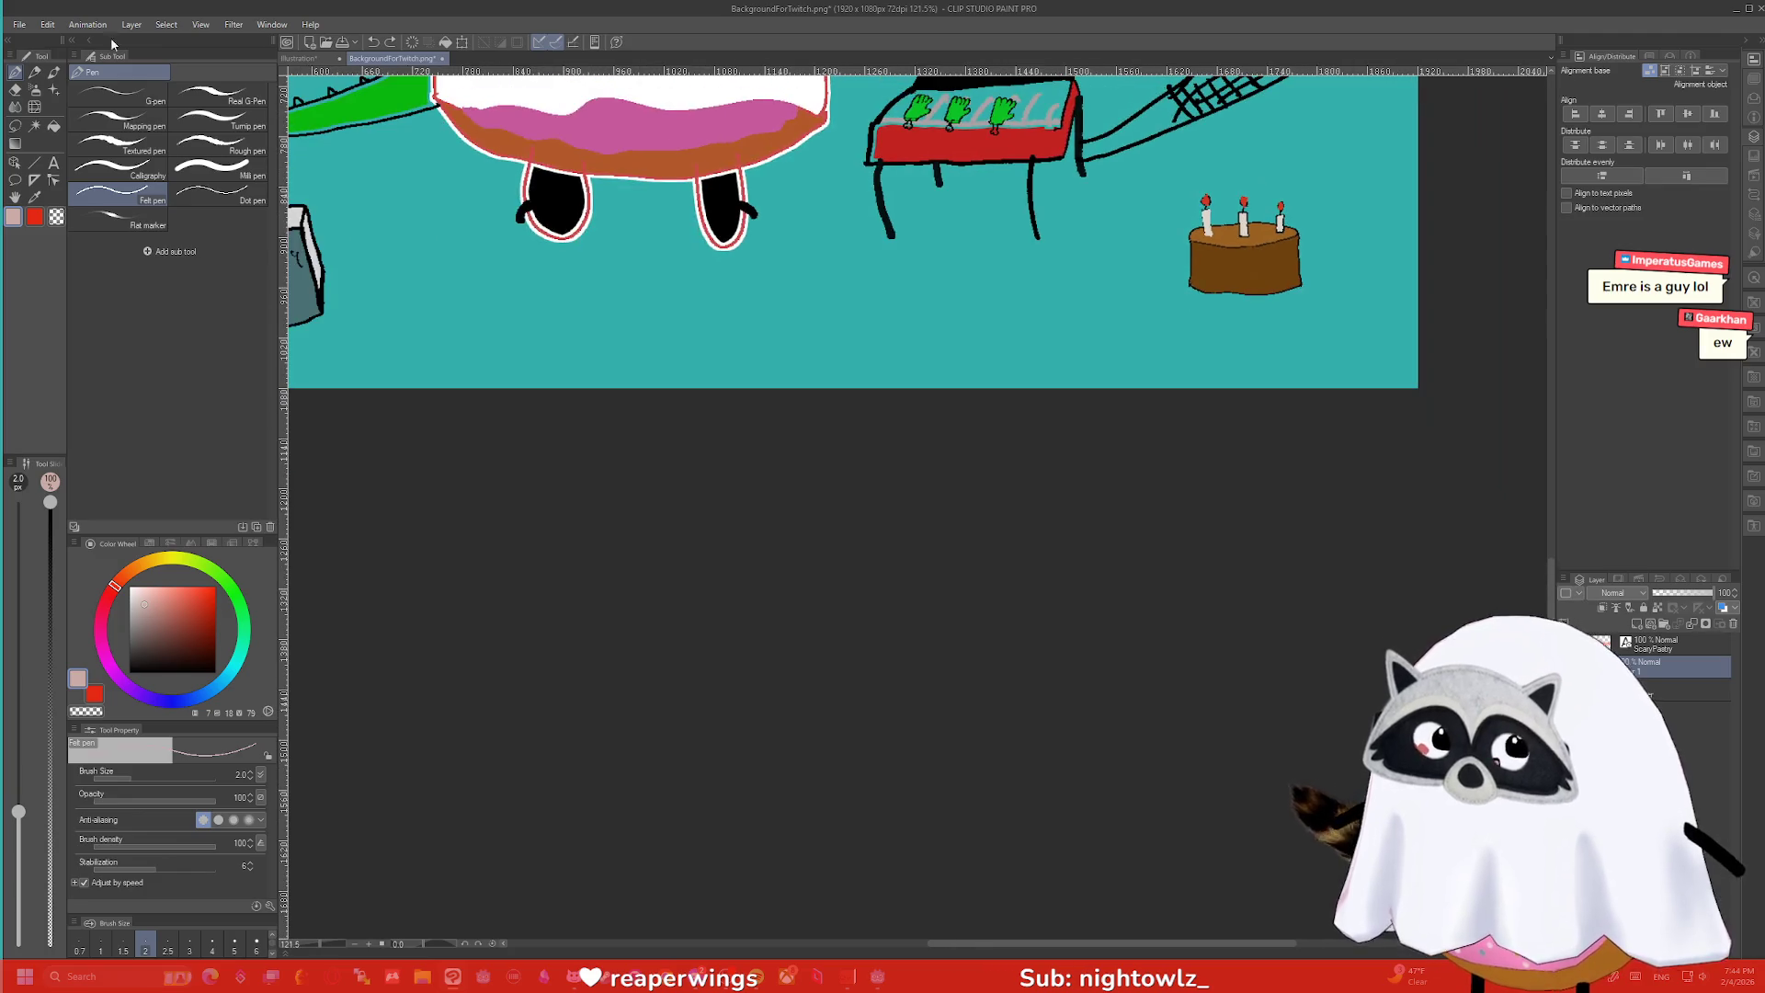
Save the drawing as BackgroundForTwitch.png, replacing the existing file
{"action": "left_click", "coordinate": [25, 27]}
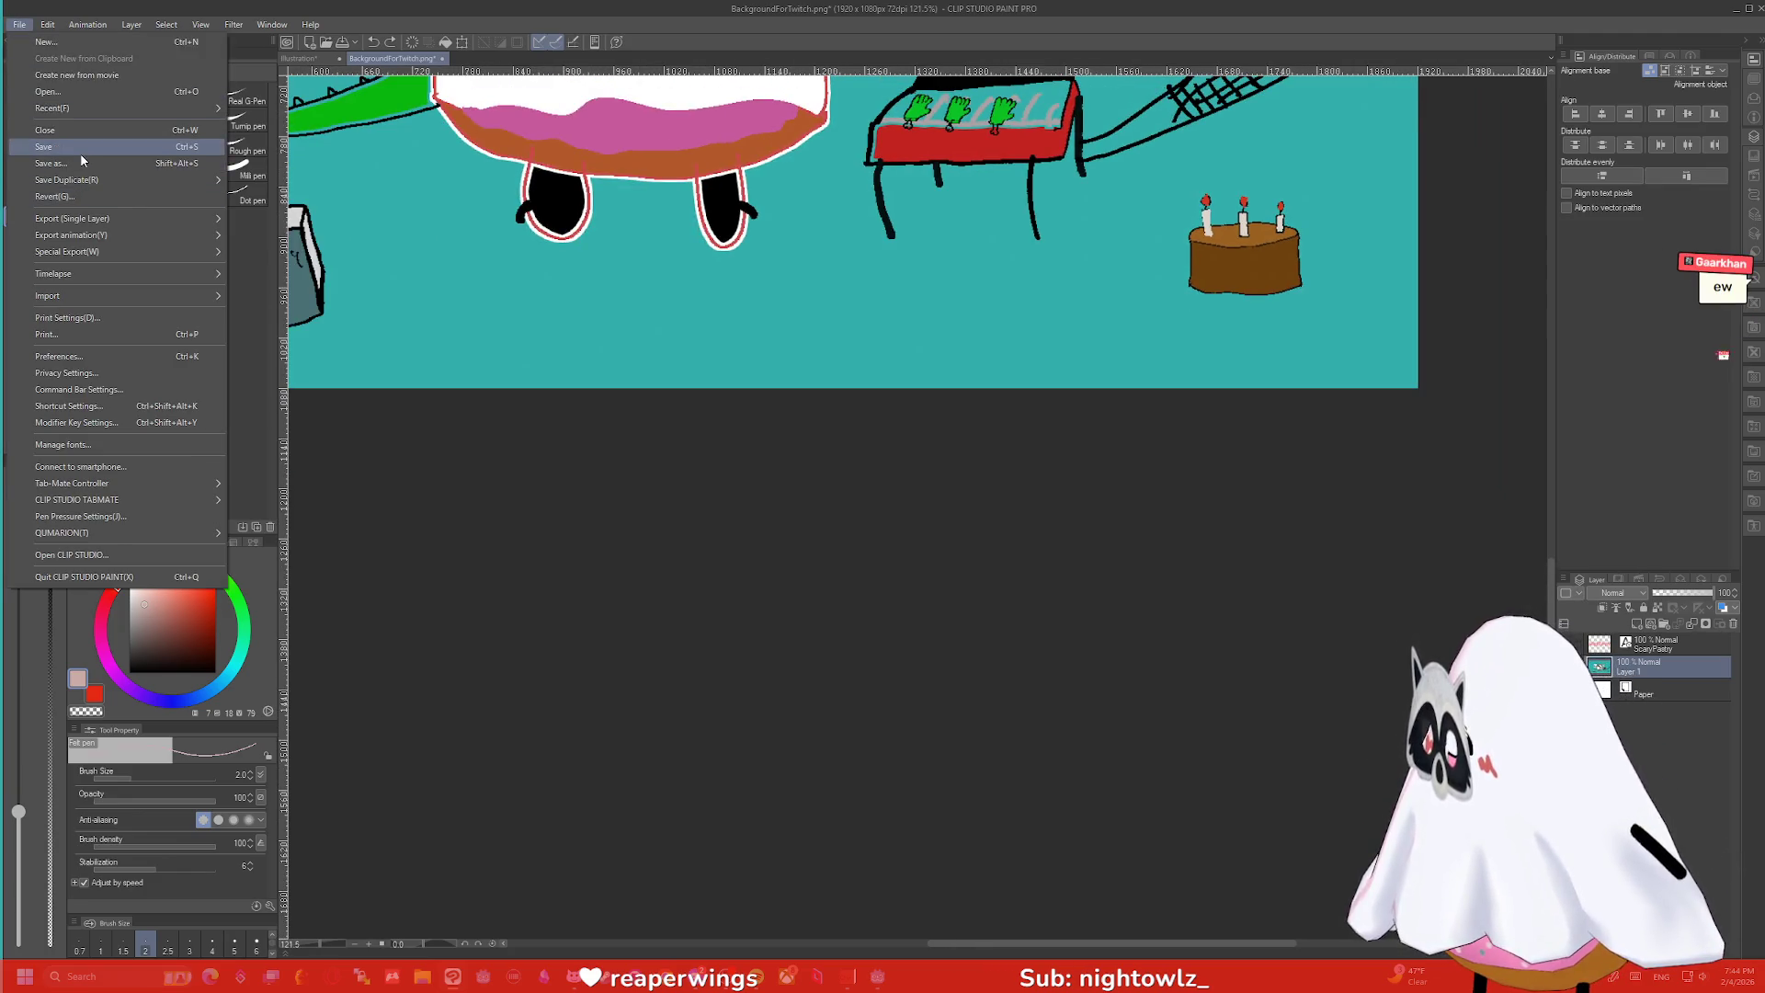
{"action": "left_click", "coordinate": [74, 147]}
{"action": "left_click", "coordinate": [713, 470]}
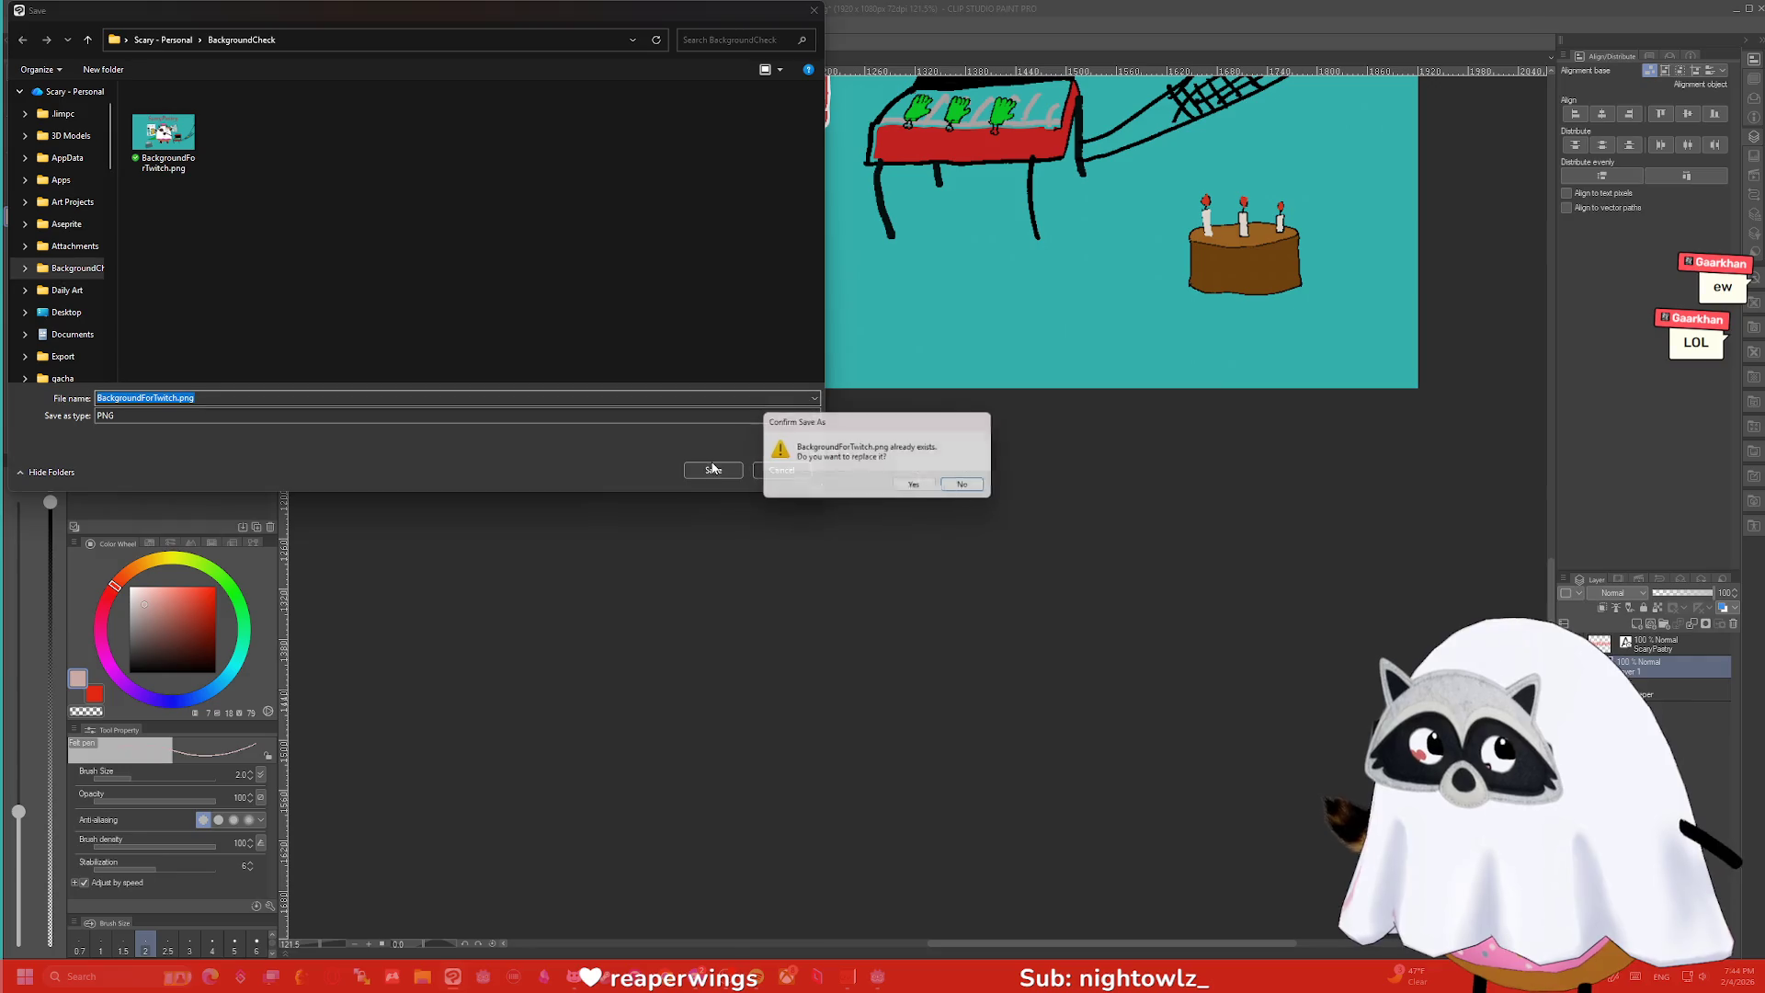
{"action": "left_click", "coordinate": [920, 490]}
{"action": "left_click", "coordinate": [935, 353]}
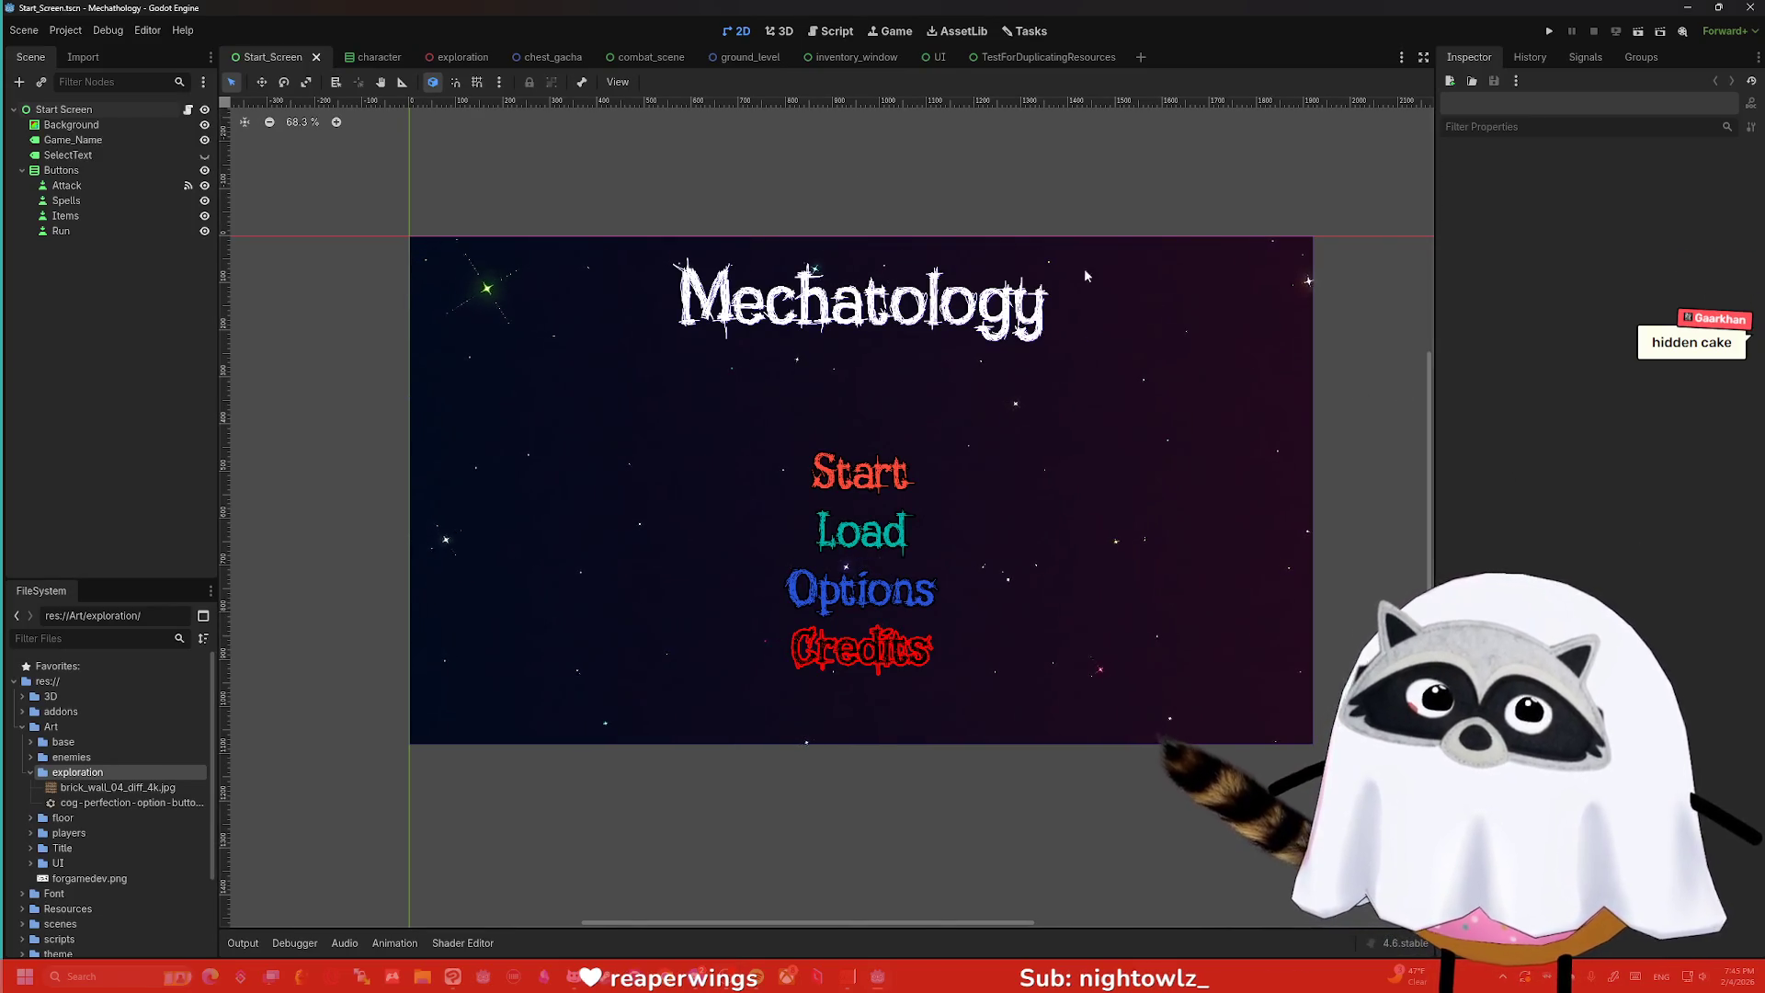
Switch to the ground_level scene and make the Gate node visible
{"action": "left_click", "coordinate": [374, 63]}
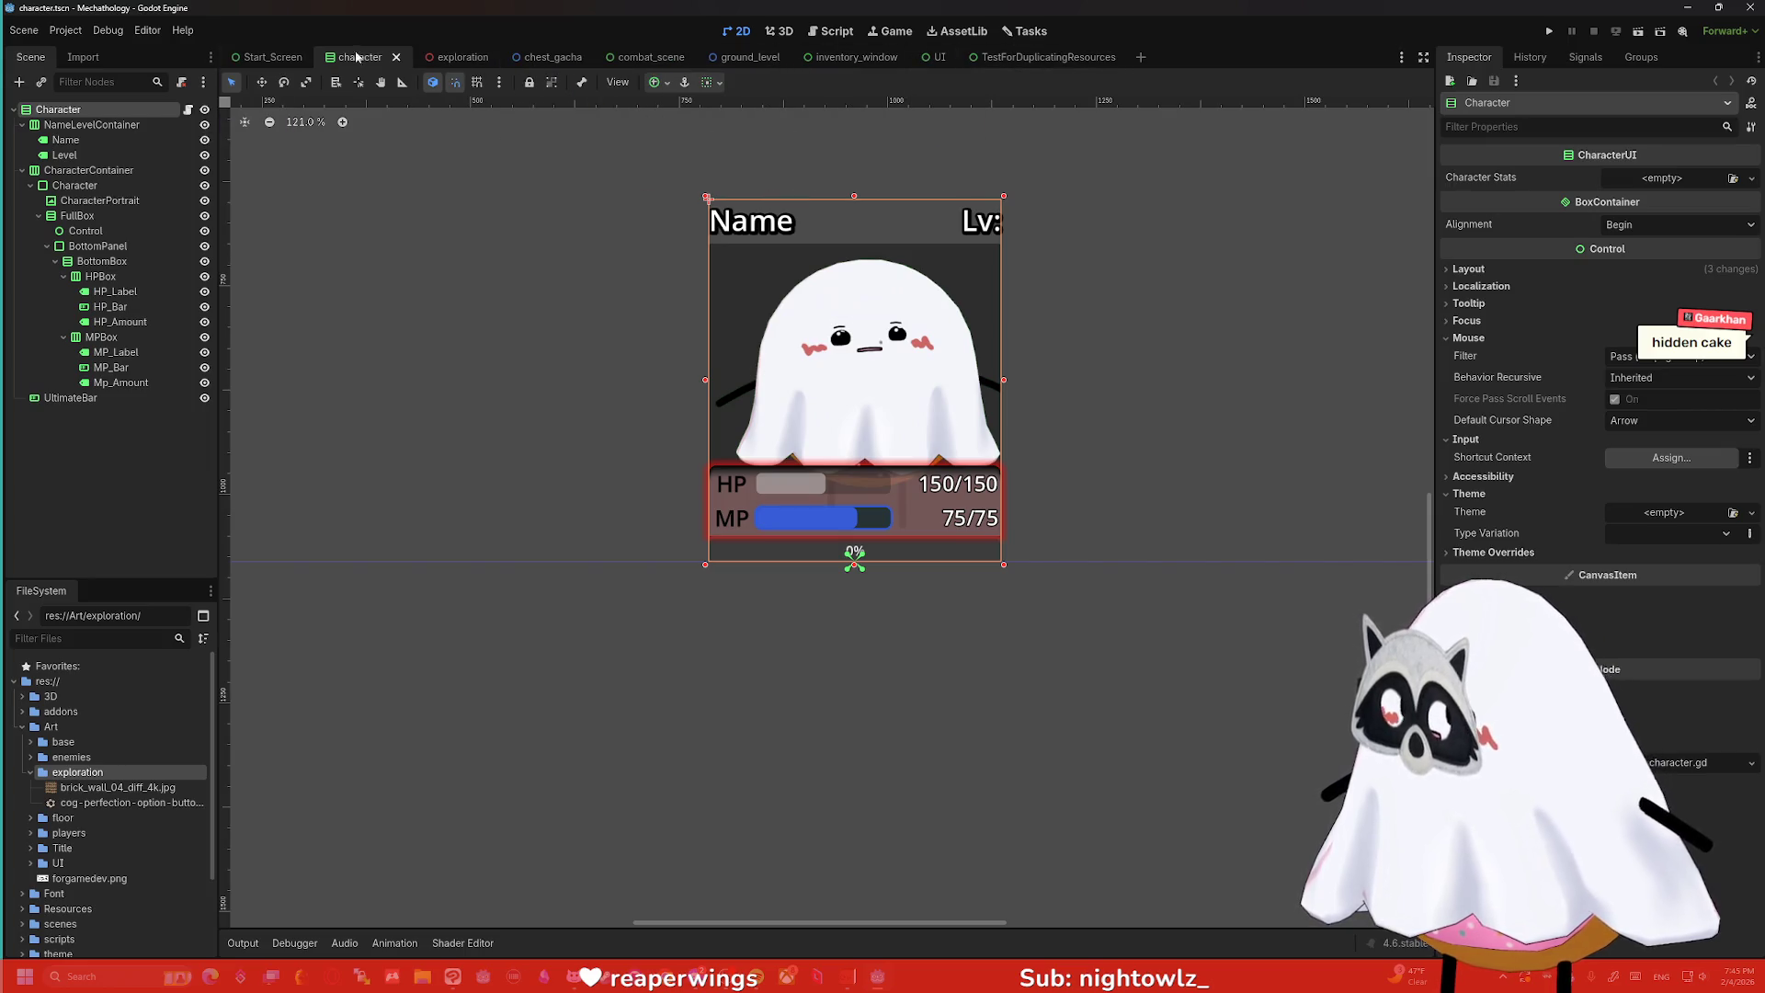
{"action": "left_click", "coordinate": [744, 58]}
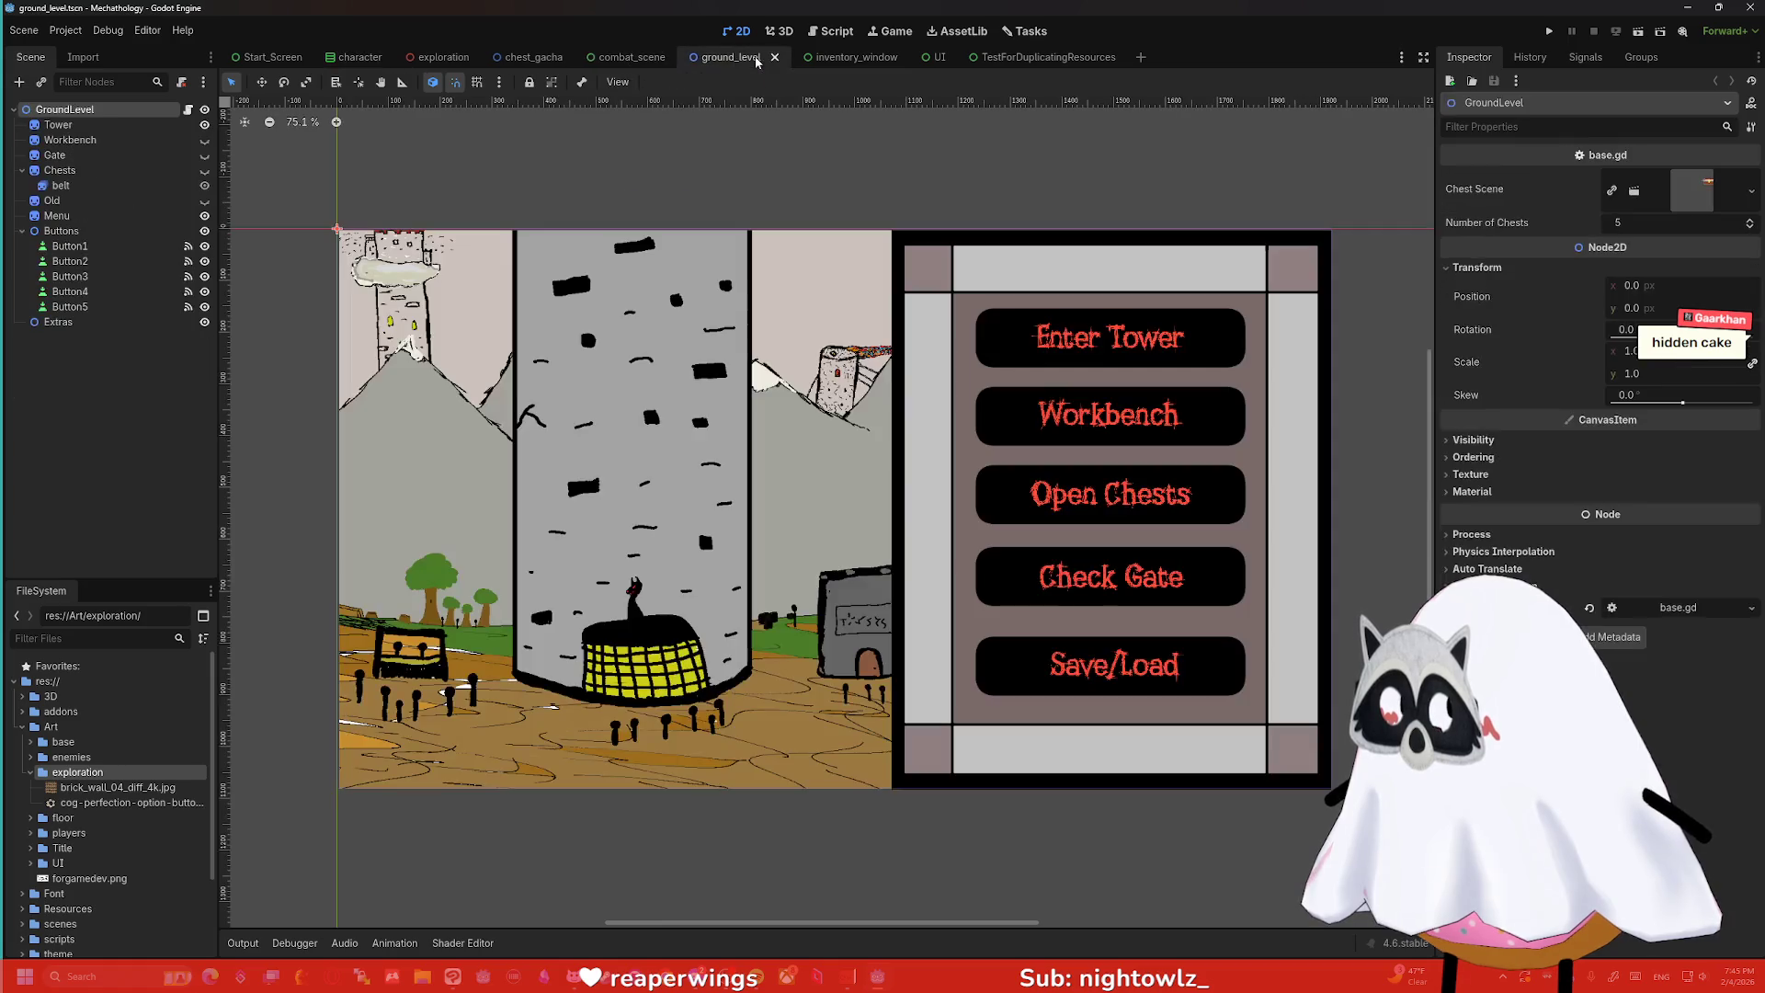
{"action": "scroll", "coordinate": [1032, 293], "scroll_direction": "down", "scroll_amount": 1}
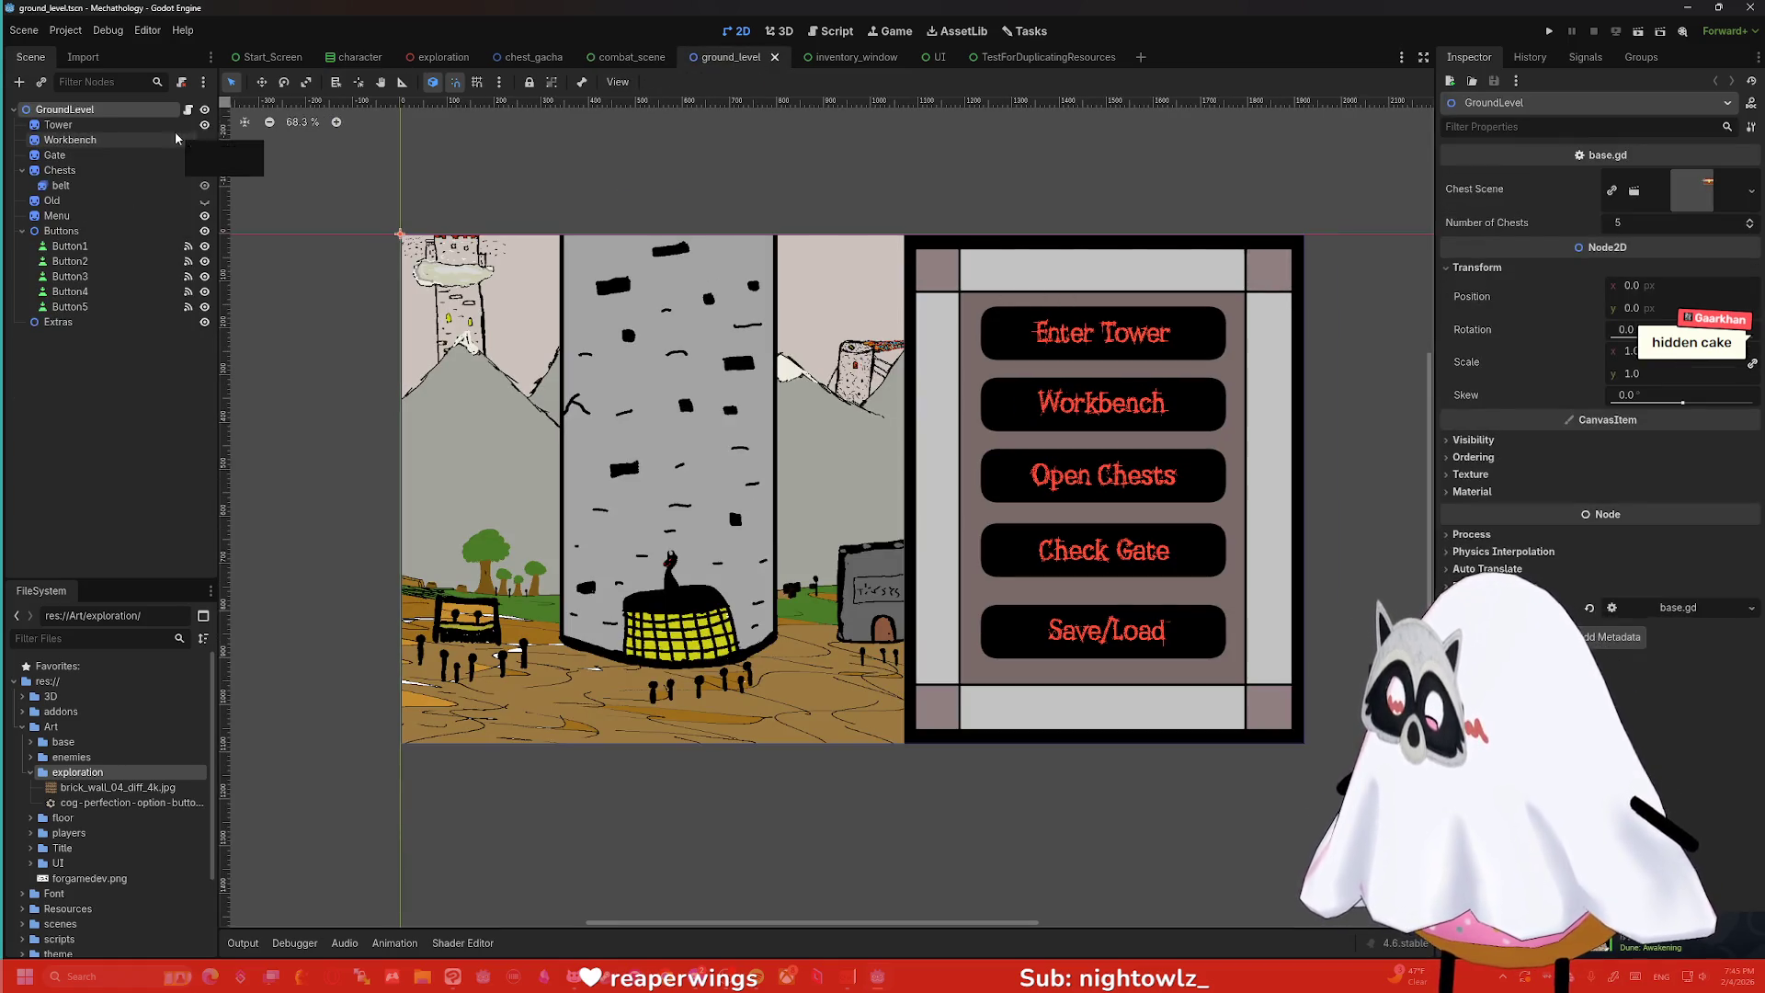
{"action": "left_click", "coordinate": [160, 155]}
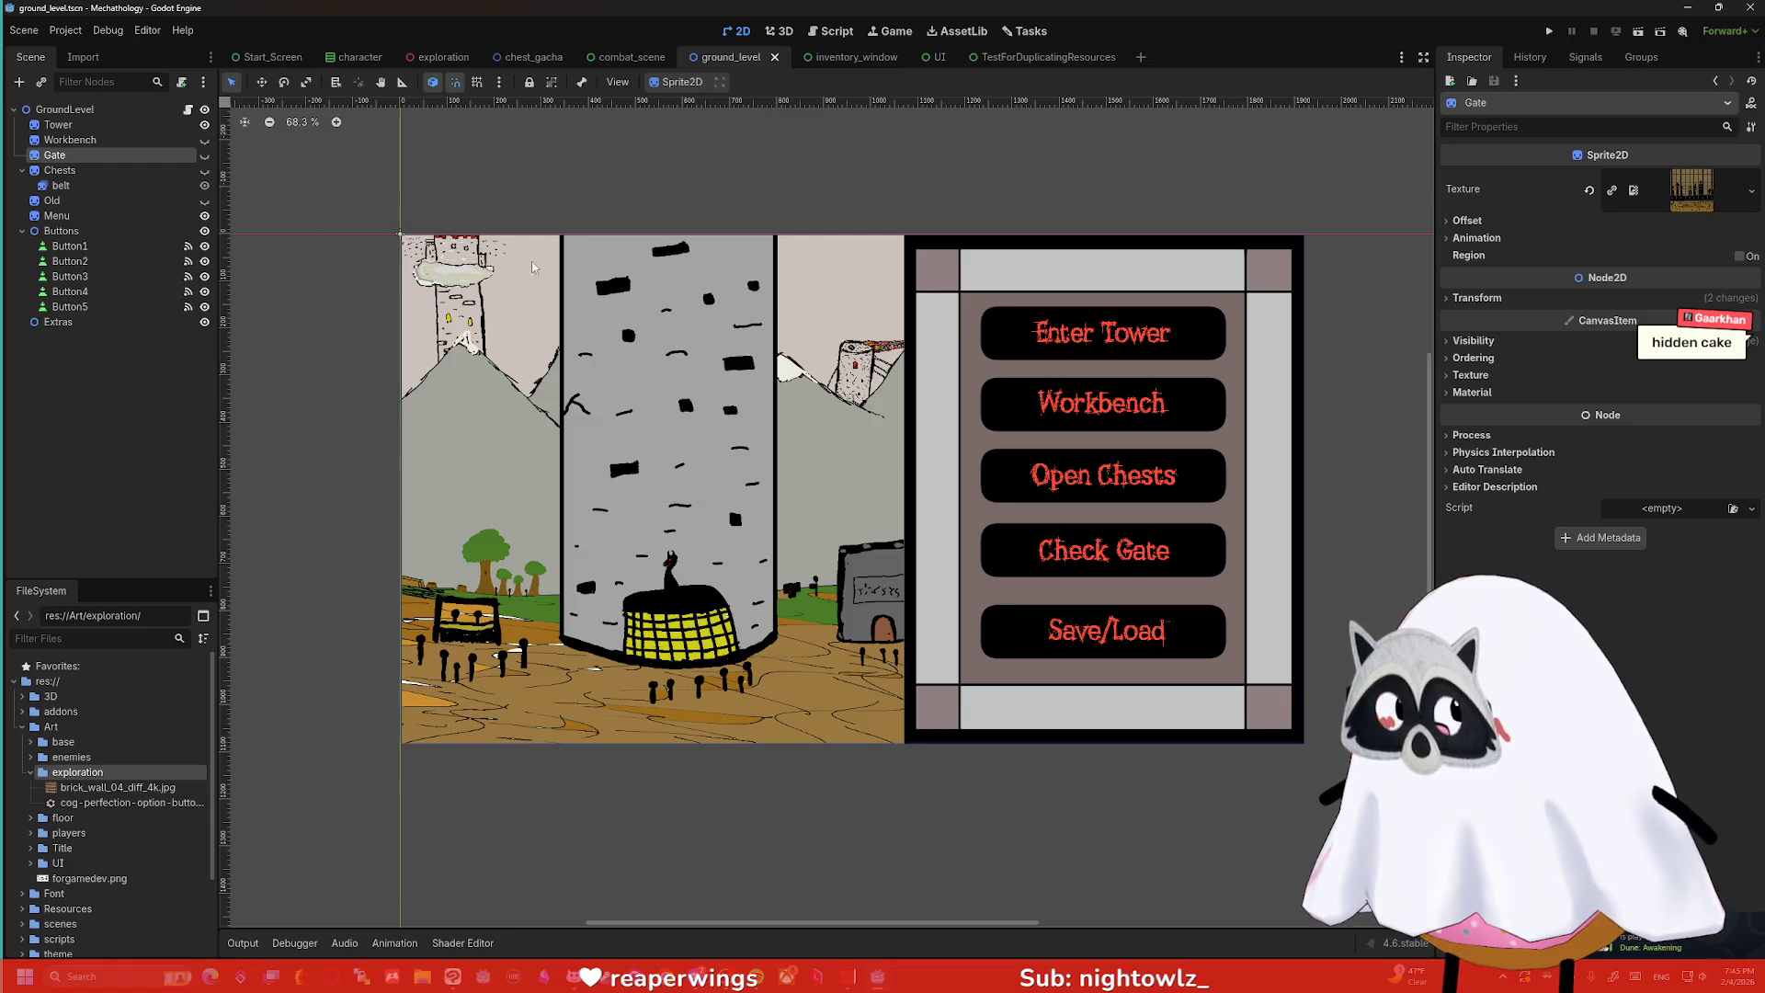
{"action": "left_click", "coordinate": [205, 155]}
Scroll and pan around the level to inspect the gated dungeon backdrop
{"action": "scroll", "coordinate": [664, 540], "scroll_direction": "up", "scroll_amount": 7}
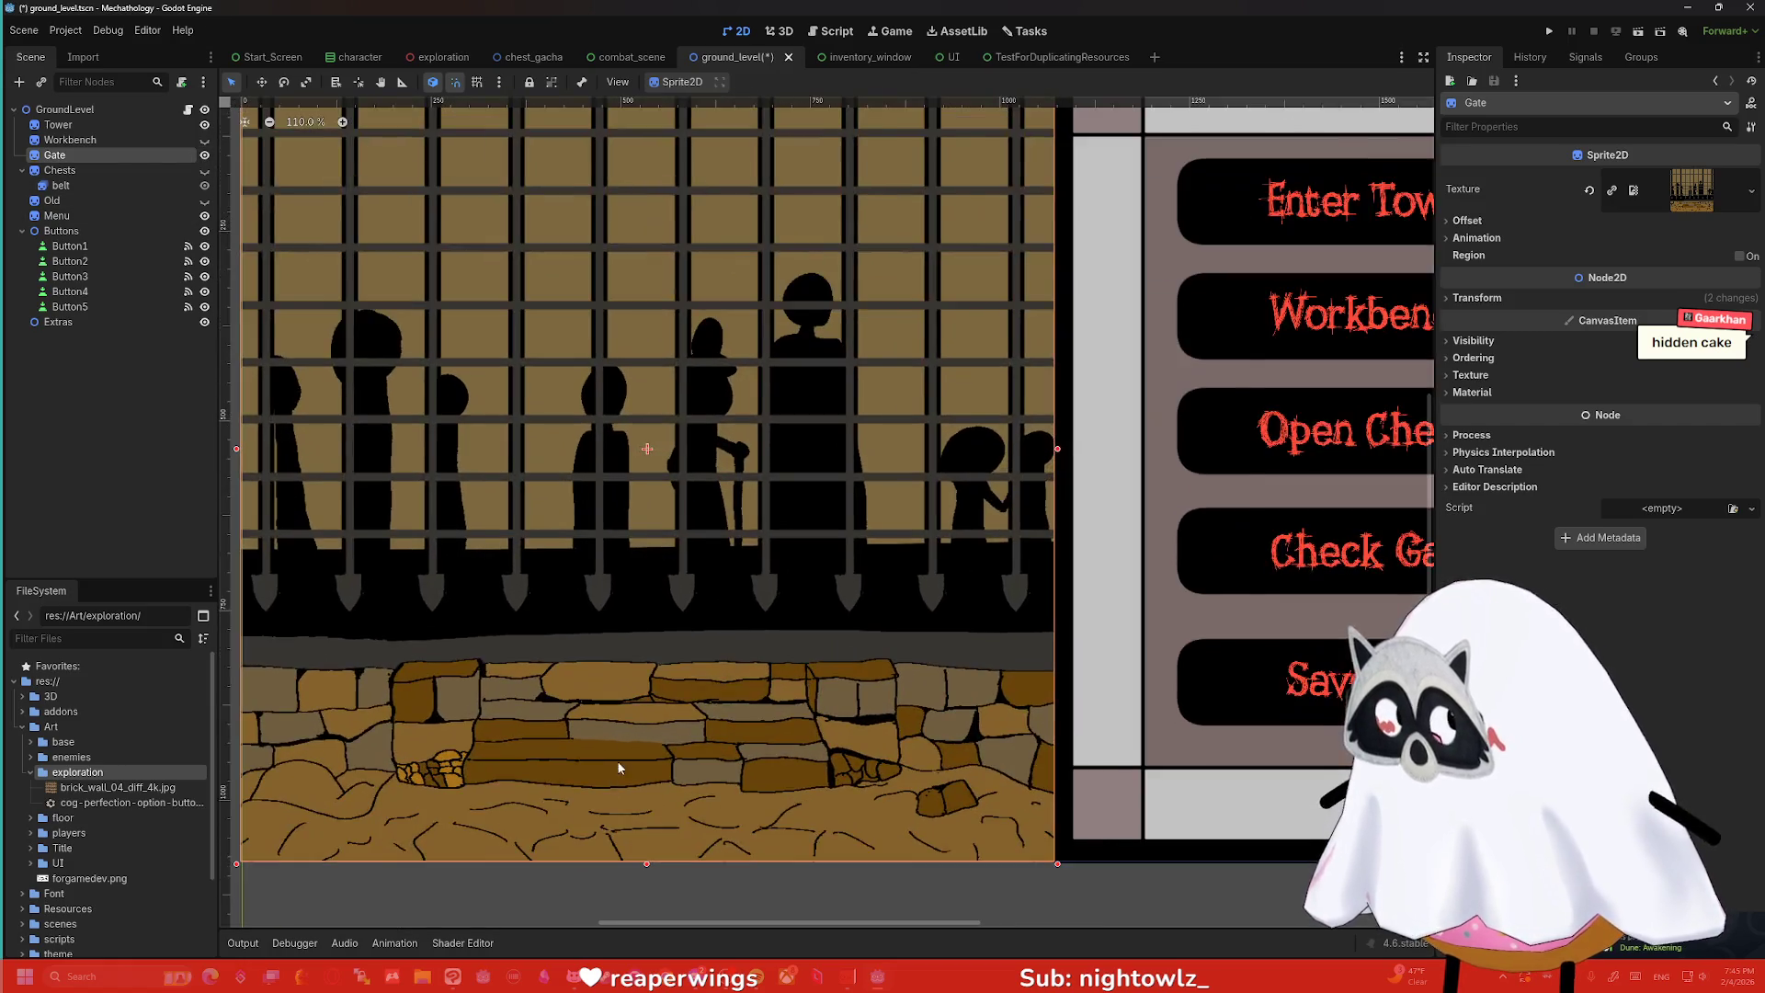
{"action": "scroll", "coordinate": [642, 747], "scroll_direction": "down", "scroll_amount": 2}
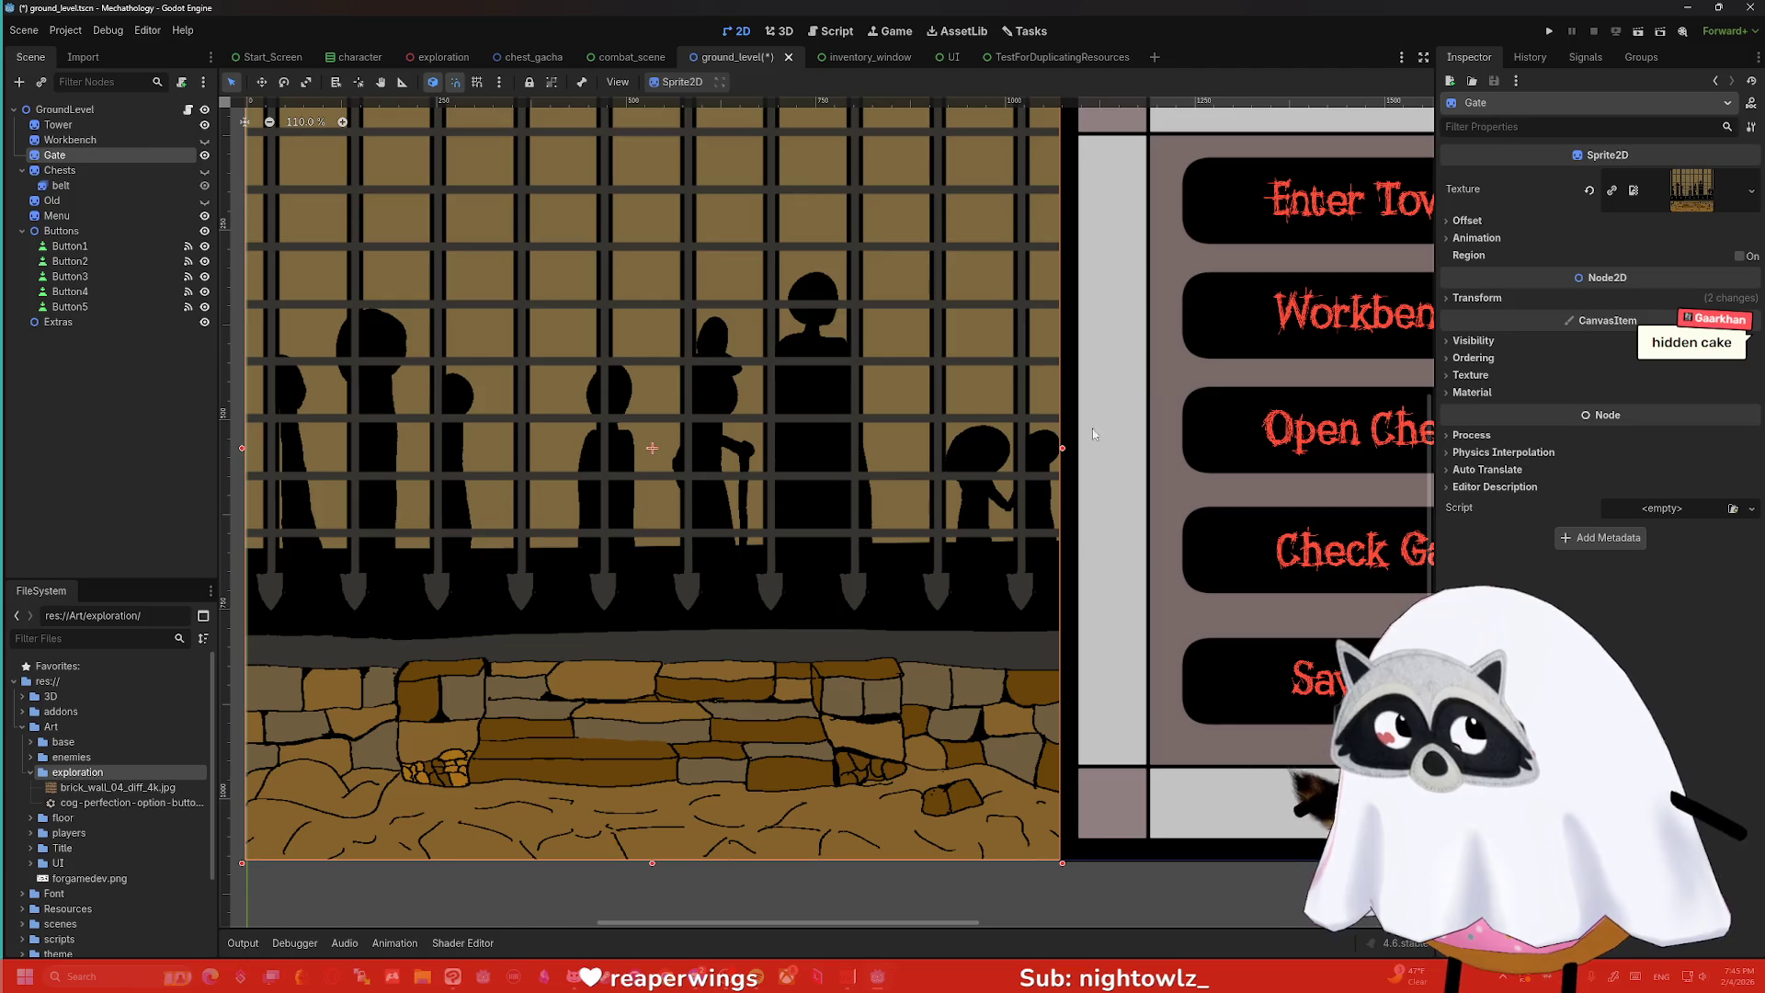
{"action": "left_click_drag", "start_coordinate": [1436, 431], "coordinate": [1436, 496]}
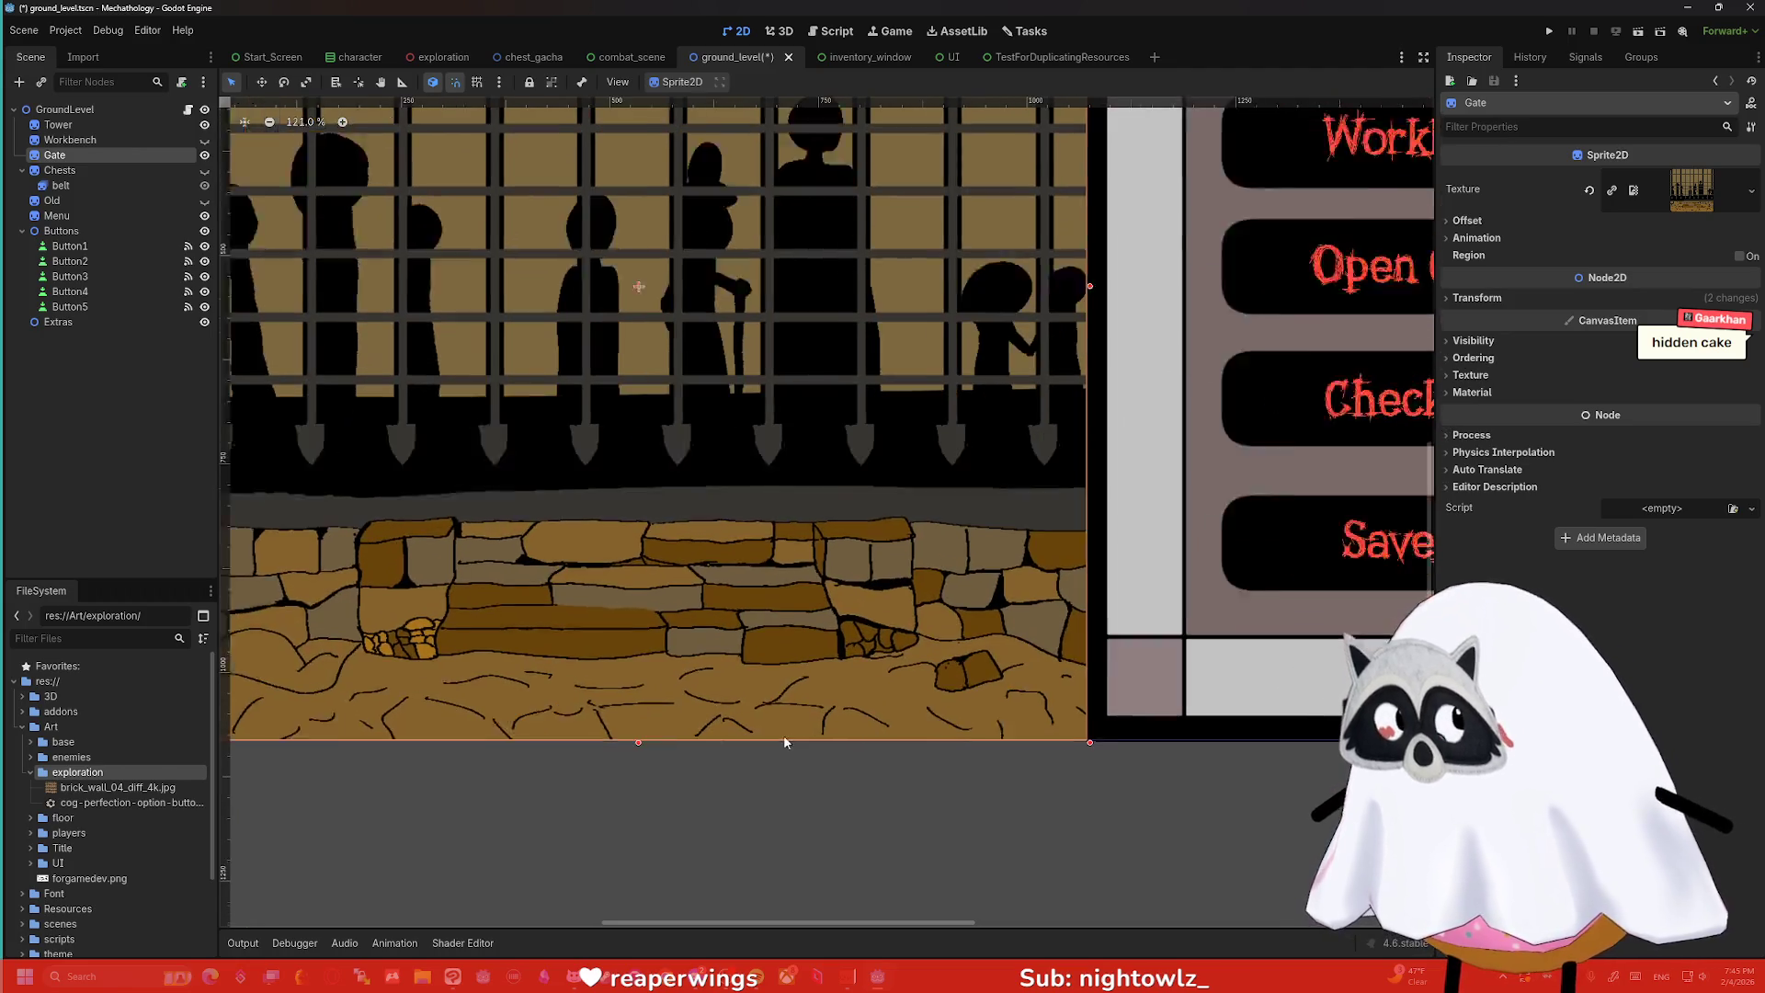
{"action": "scroll", "coordinate": [722, 919], "scroll_direction": "up", "scroll_amount": 2}
{"action": "left_click_drag", "start_coordinate": [722, 927], "coordinate": [739, 922]}
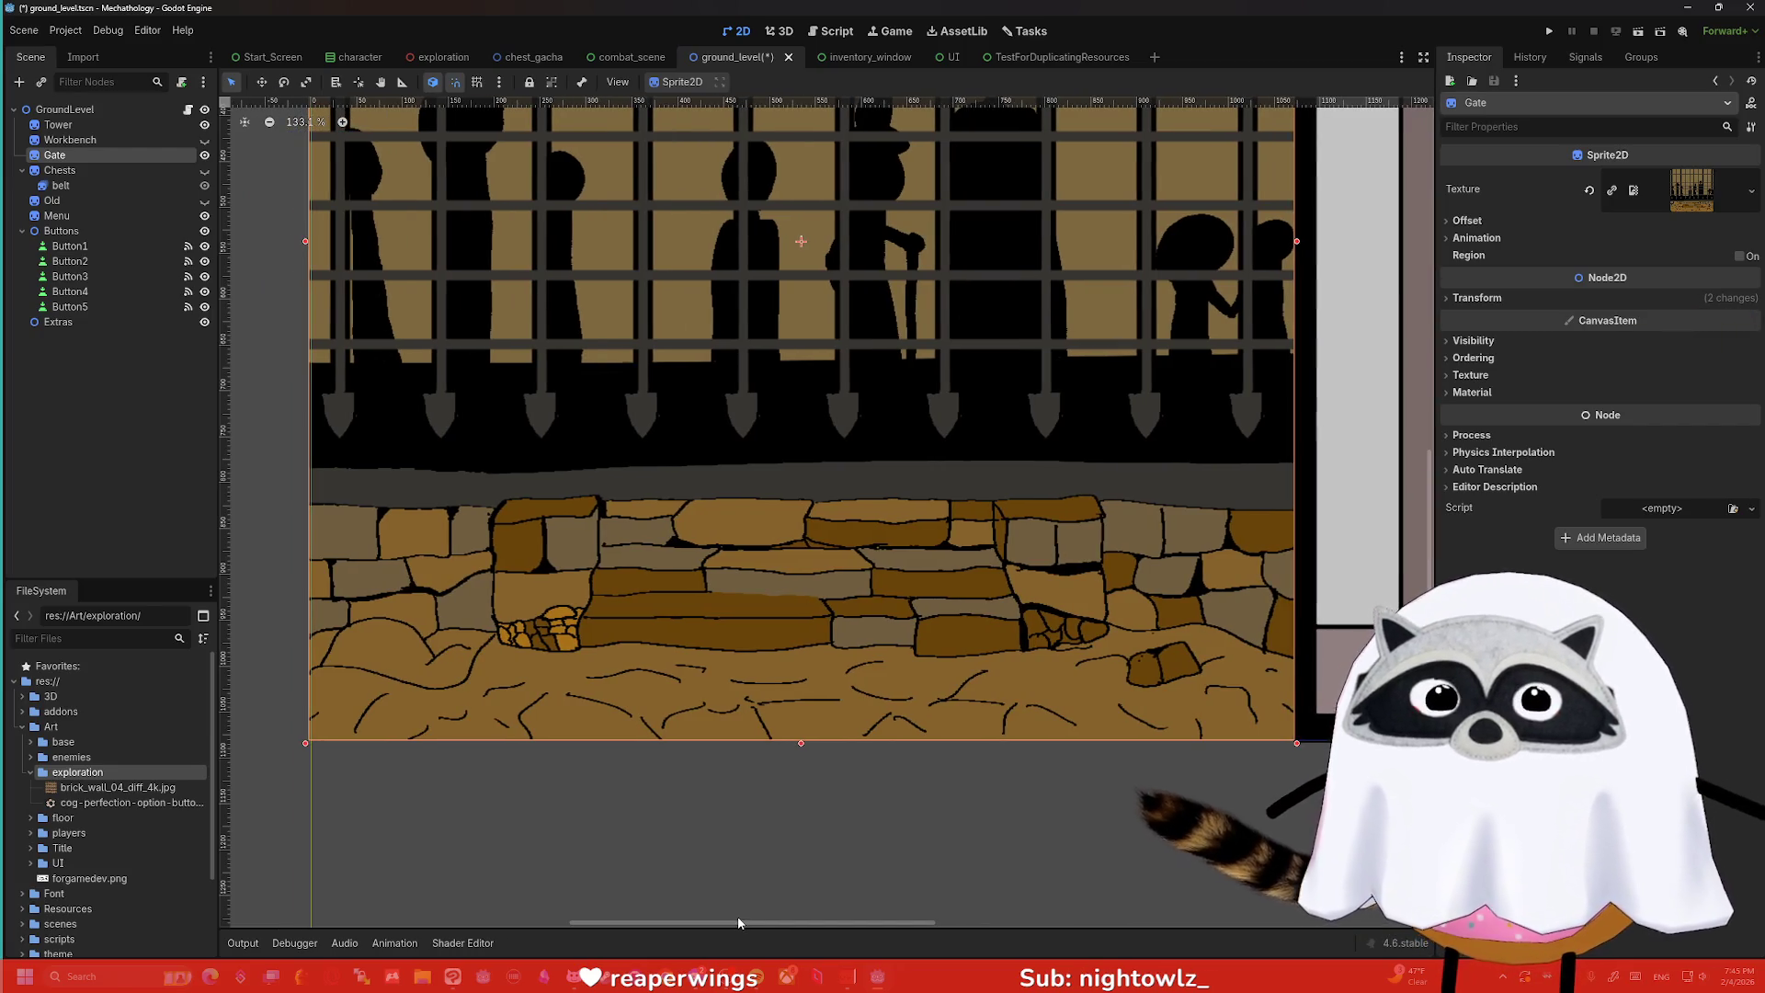
{"action": "scroll", "coordinate": [1076, 571], "scroll_direction": "down", "scroll_amount": 8}
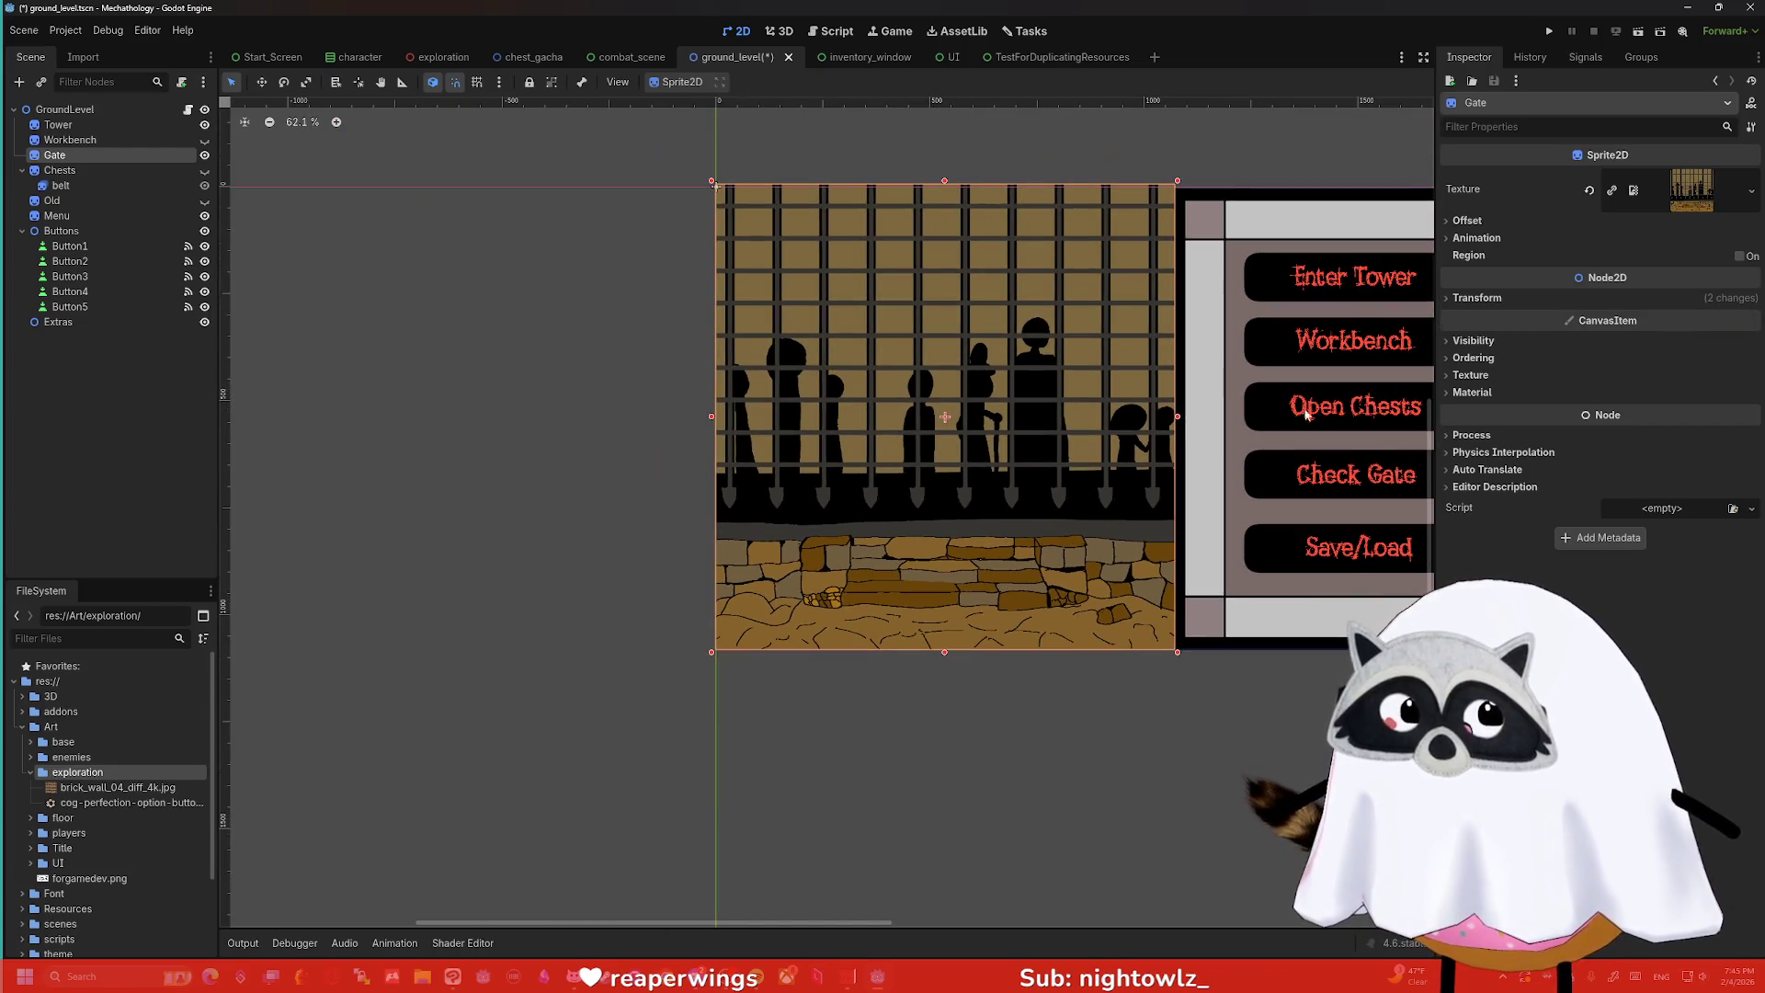
{"action": "left_click_drag", "start_coordinate": [878, 923], "coordinate": [976, 910]}
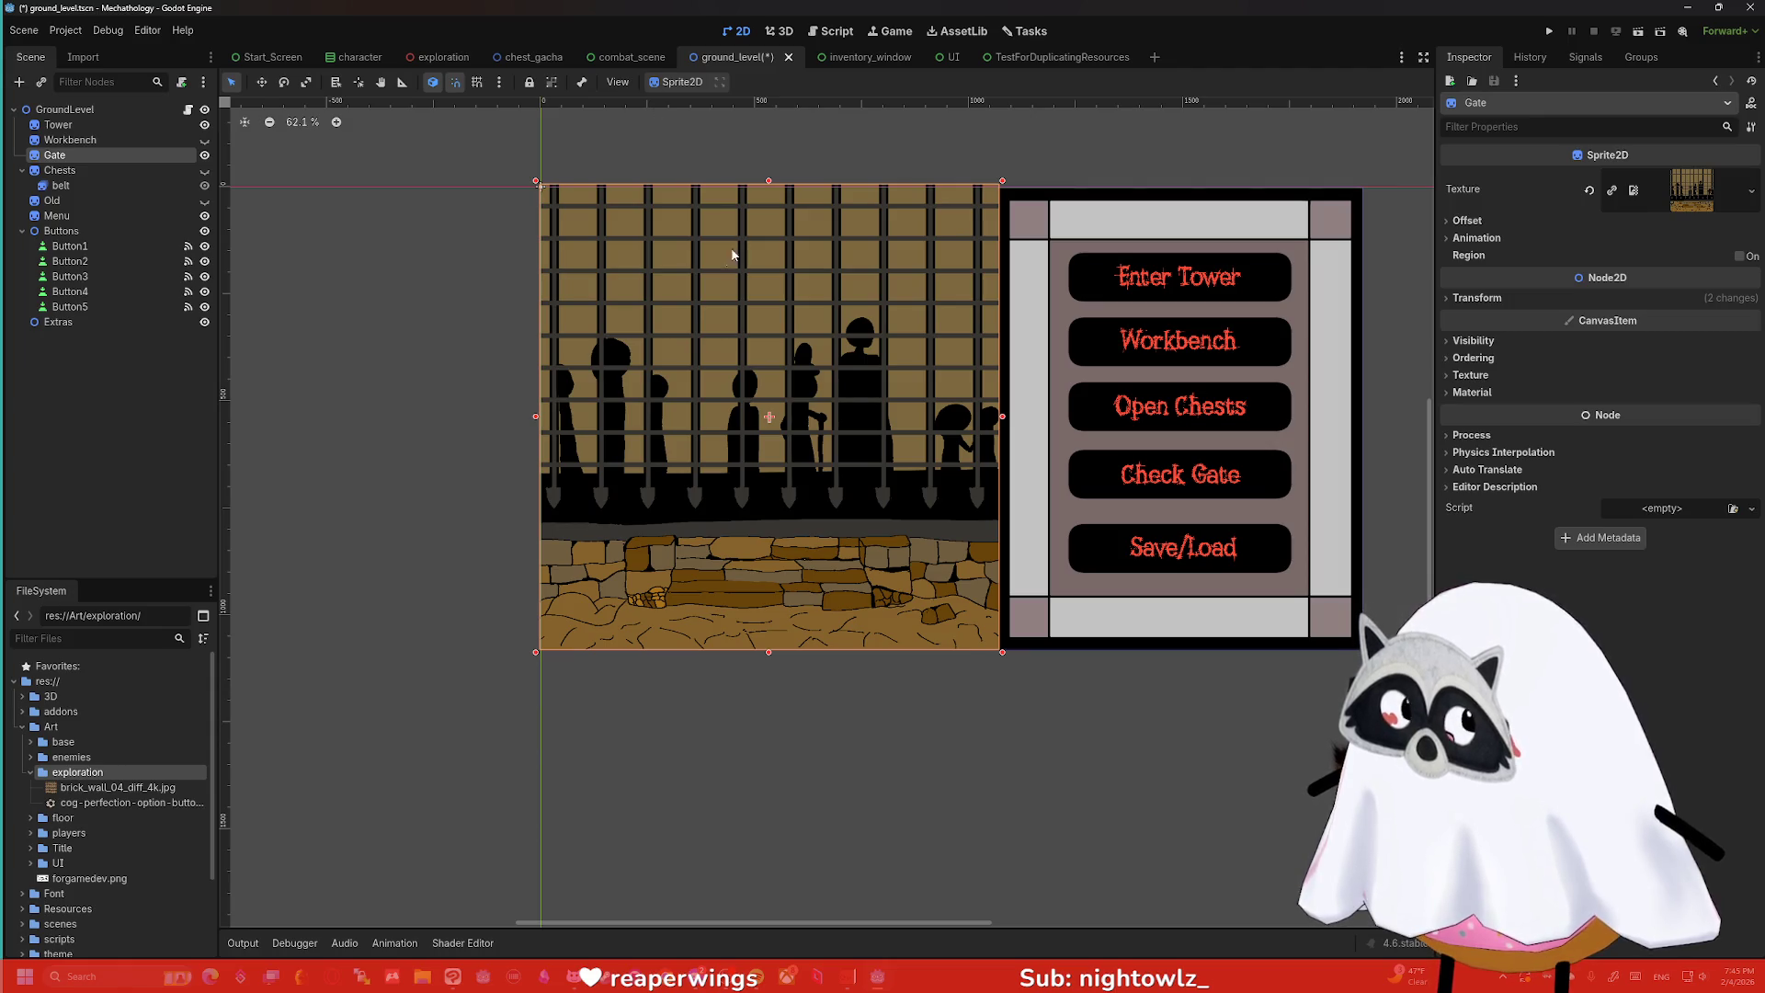
{"action": "scroll", "coordinate": [372, 248], "scroll_direction": "up", "scroll_amount": 2}
Add a Panel under GroundLevel and size it over the stone floor
{"action": "left_click", "coordinate": [120, 109]}
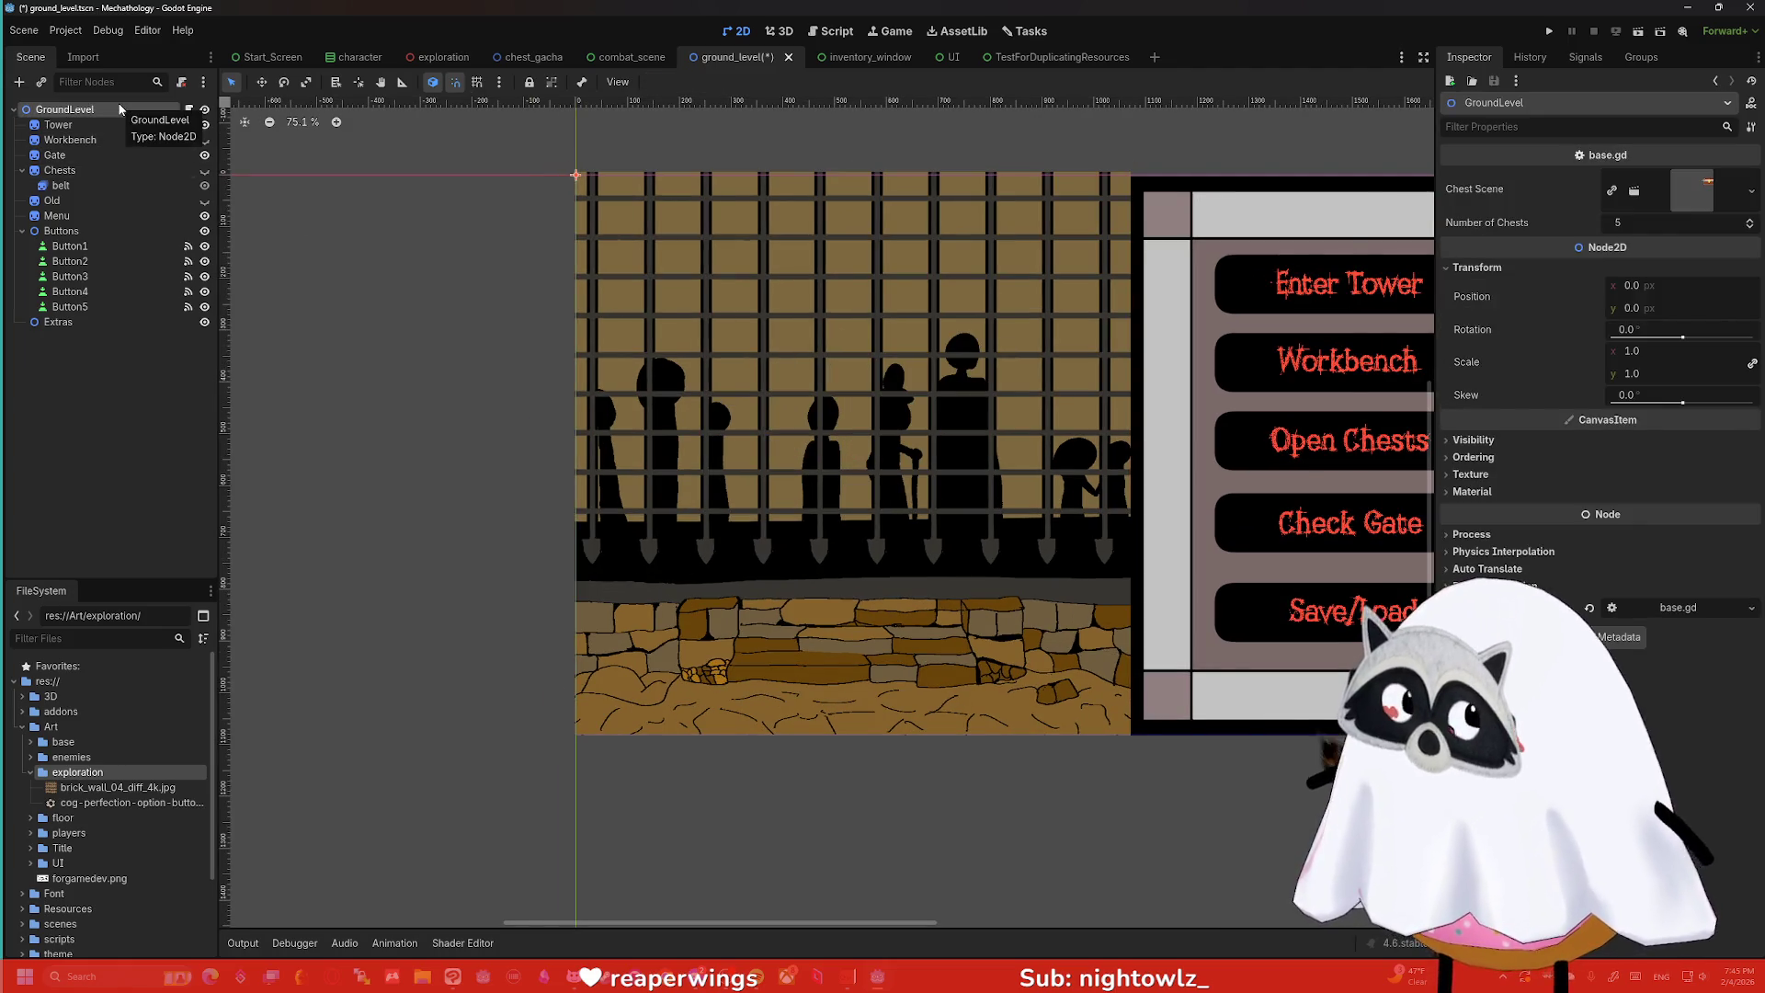
{"action": "key", "text": "ctrl+a"}
{"action": "type", "text": "panel"}
{"action": "key", "text": "Return"}
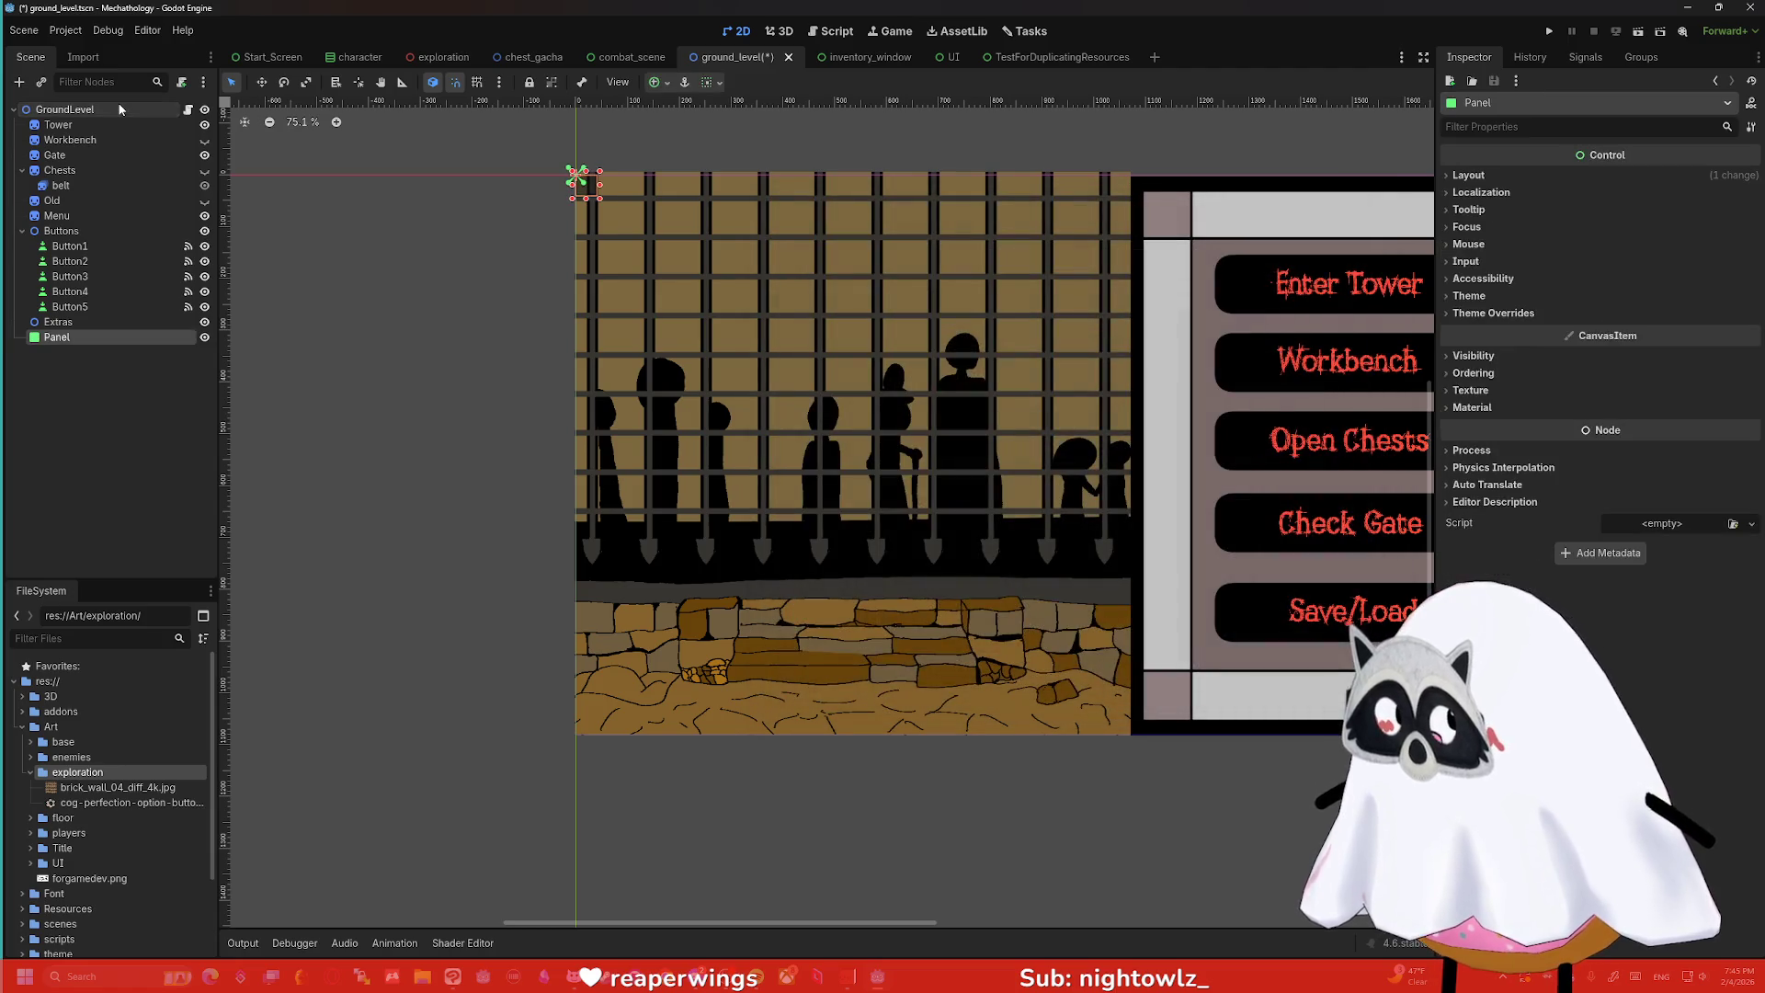
{"action": "mouse_move", "coordinate": [602, 198]}
{"action": "left_mouse_down"}
{"action": "mouse_move", "coordinate": [924, 353]}
{"action": "mouse_move", "coordinate": [897, 286]}
{"action": "left_mouse_up"}
{"action": "mouse_move", "coordinate": [766, 207]}
{"action": "left_mouse_down"}
{"action": "mouse_move", "coordinate": [918, 607]}
{"action": "mouse_move", "coordinate": [855, 638]}
{"action": "mouse_move", "coordinate": [801, 633]}
{"action": "left_mouse_up"}
{"action": "mouse_move", "coordinate": [917, 708]}
{"action": "left_mouse_down"}
{"action": "mouse_move", "coordinate": [1080, 729]}
{"action": "mouse_move", "coordinate": [1009, 698]}
{"action": "left_mouse_up"}
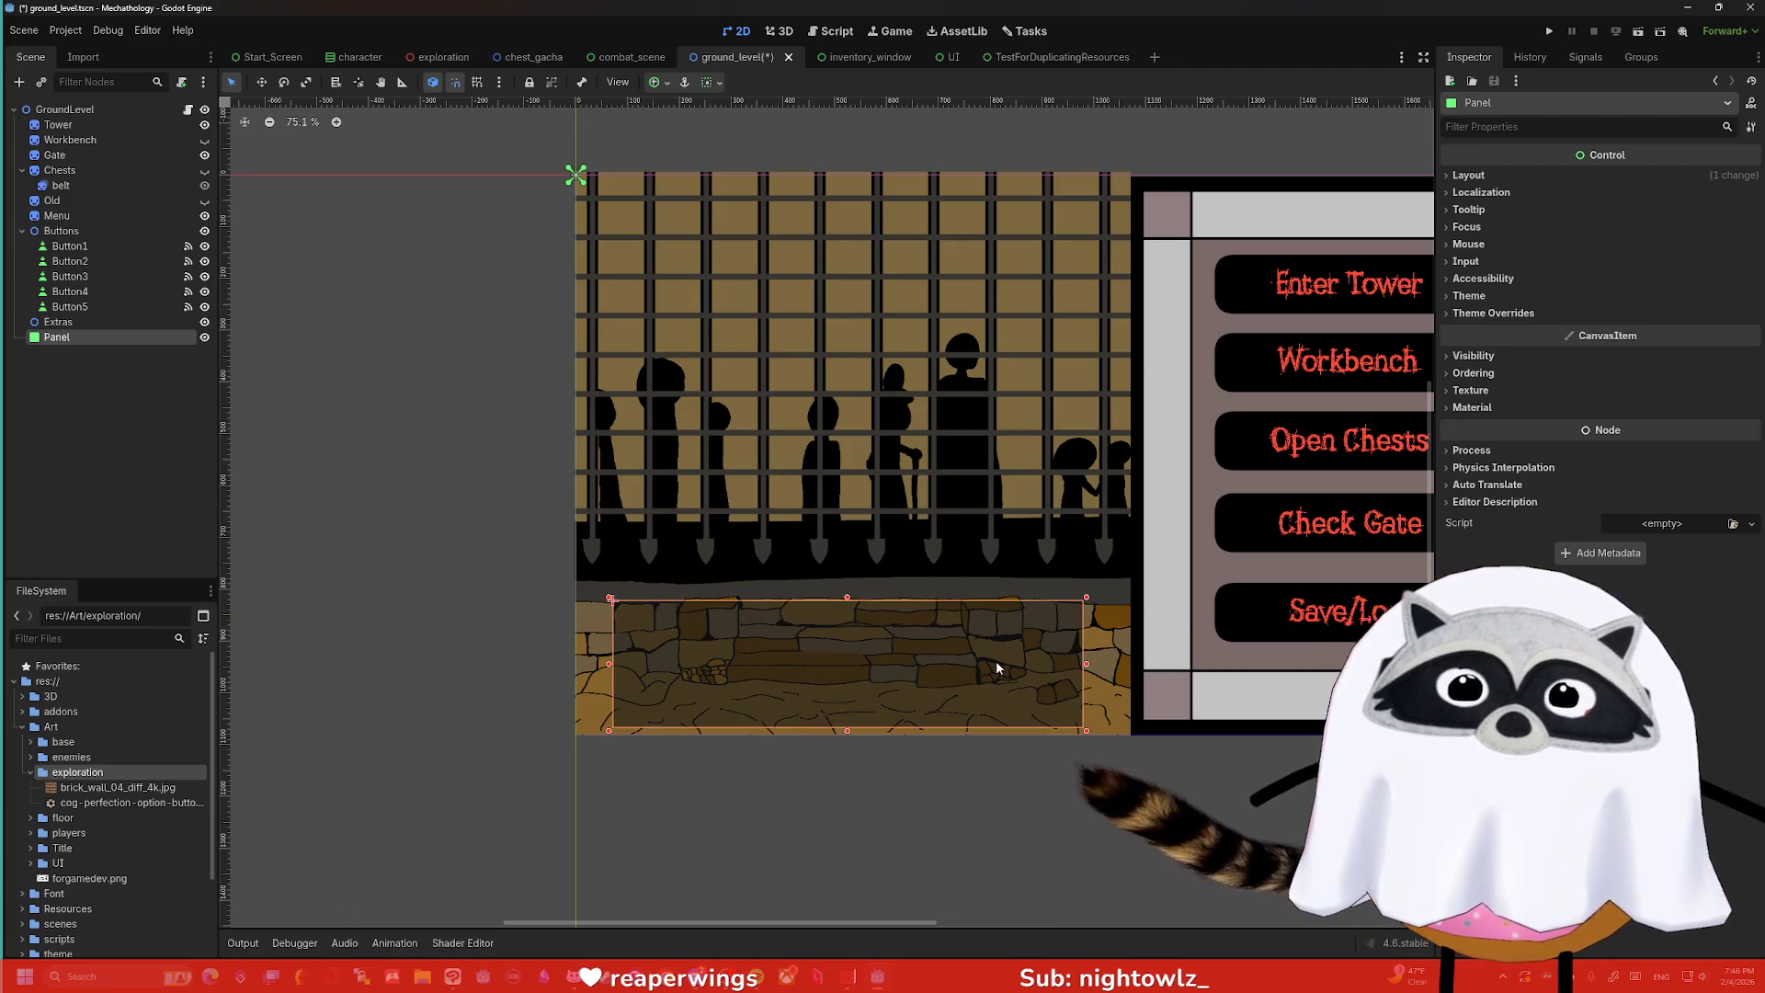
Try a new CanvasItem material on the panel, then remove it again
{"action": "left_click", "coordinate": [1482, 409]}
{"action": "left_click", "coordinate": [1725, 428]}
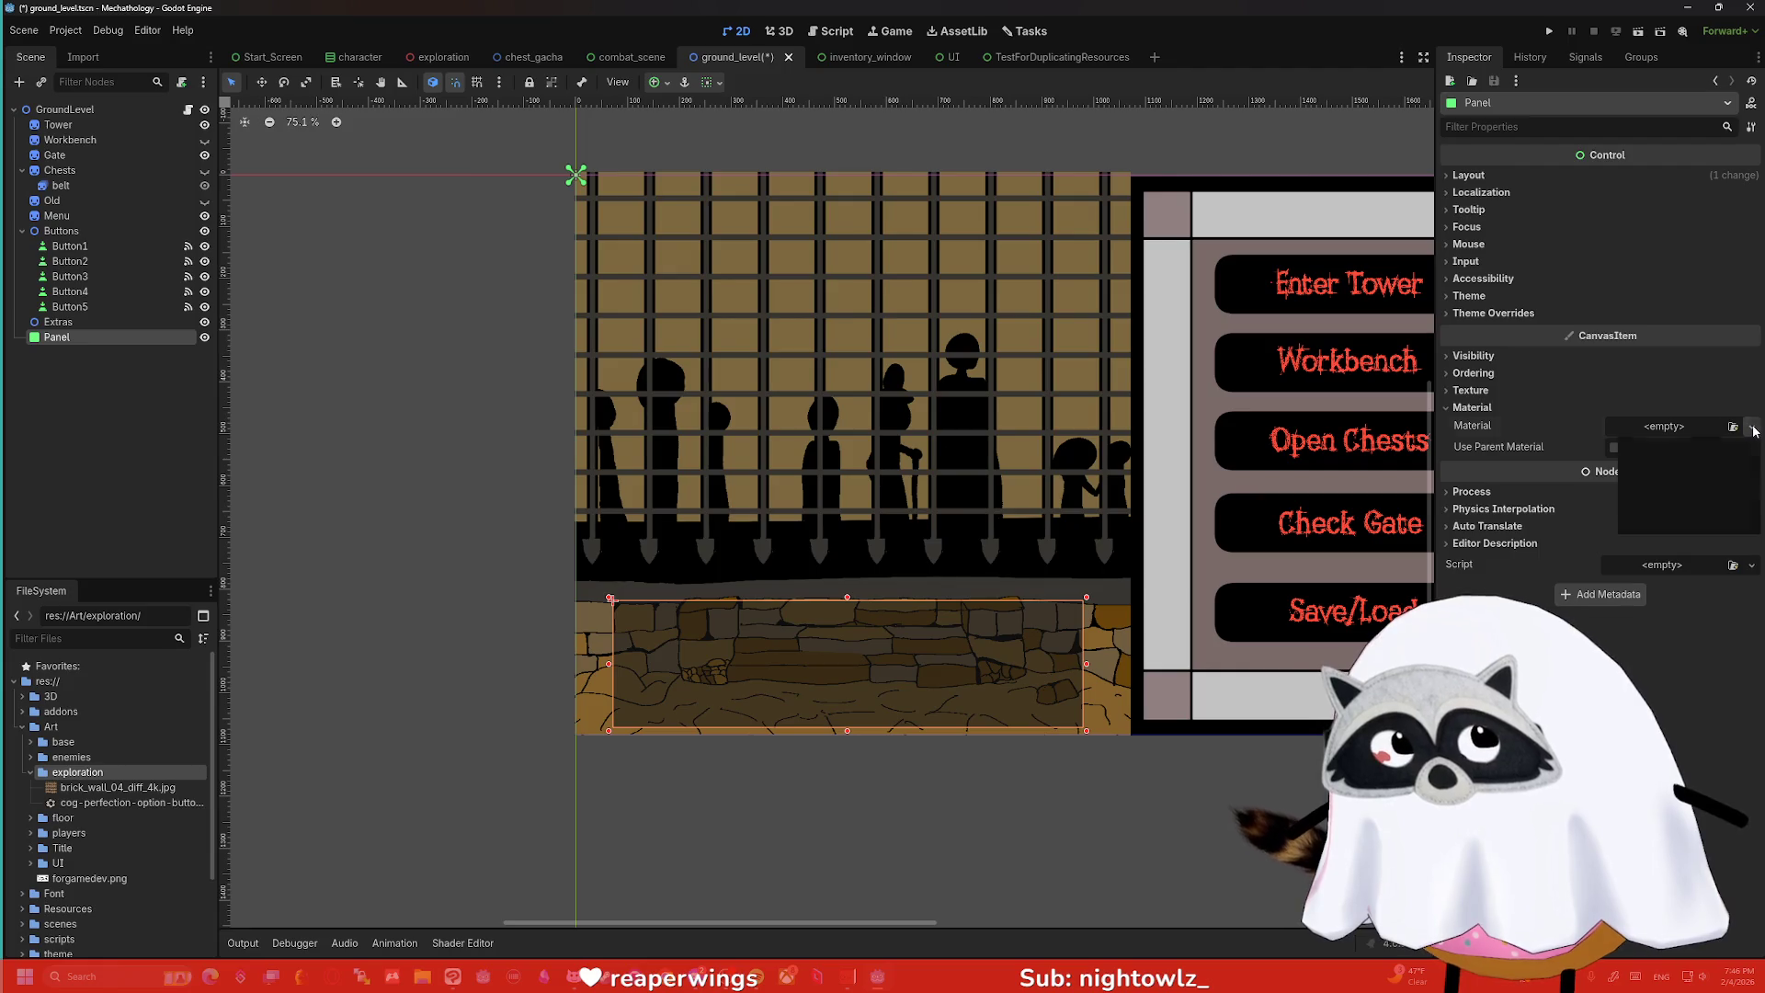
{"action": "left_click", "coordinate": [1721, 470]}
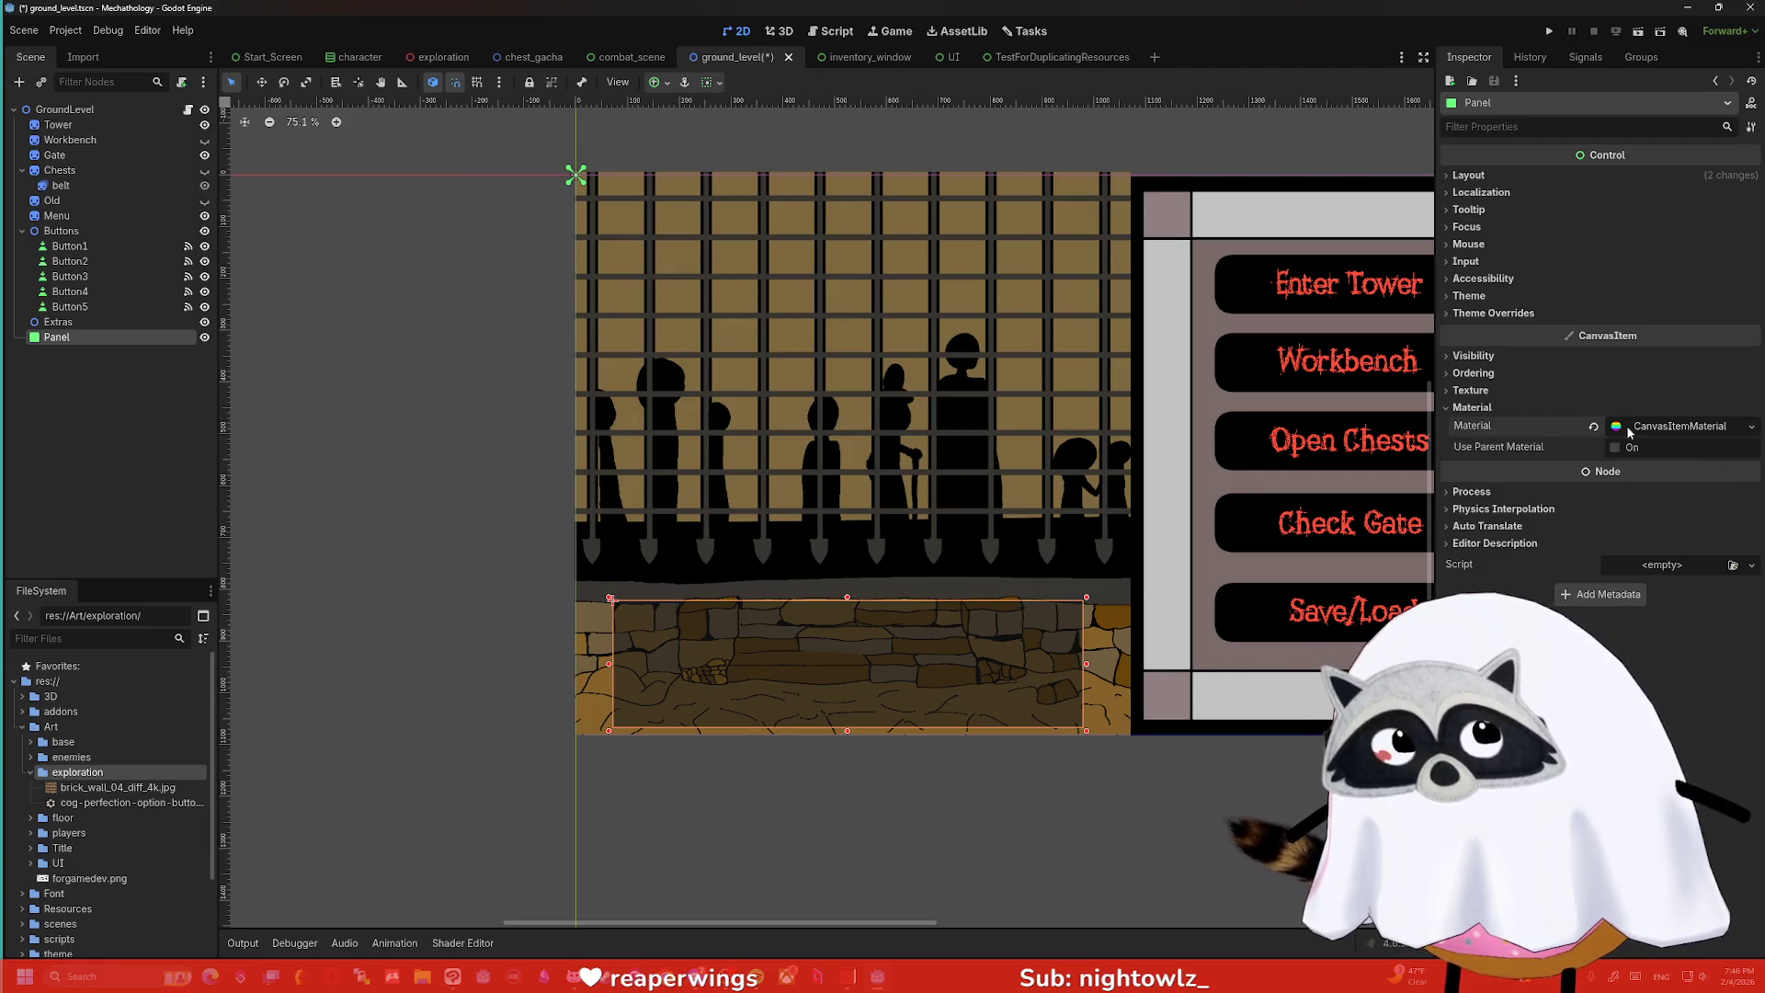
{"action": "left_click", "coordinate": [1615, 429]}
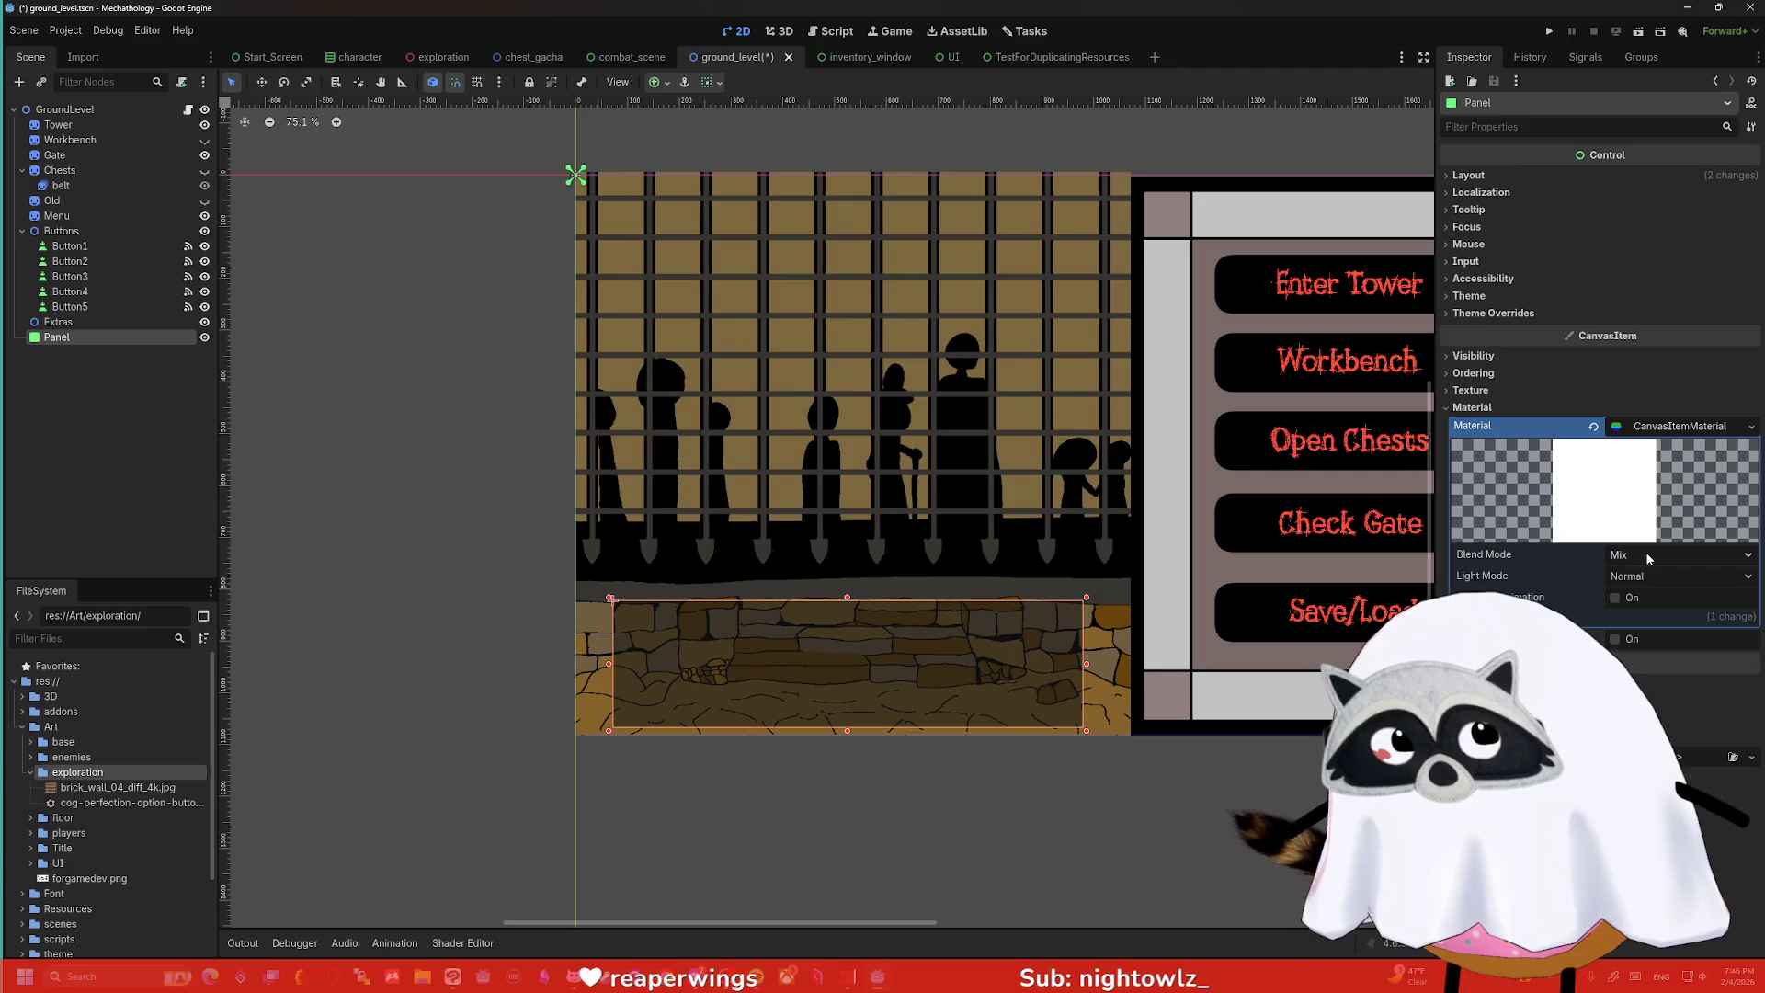
{"action": "left_click", "coordinate": [1471, 390]}
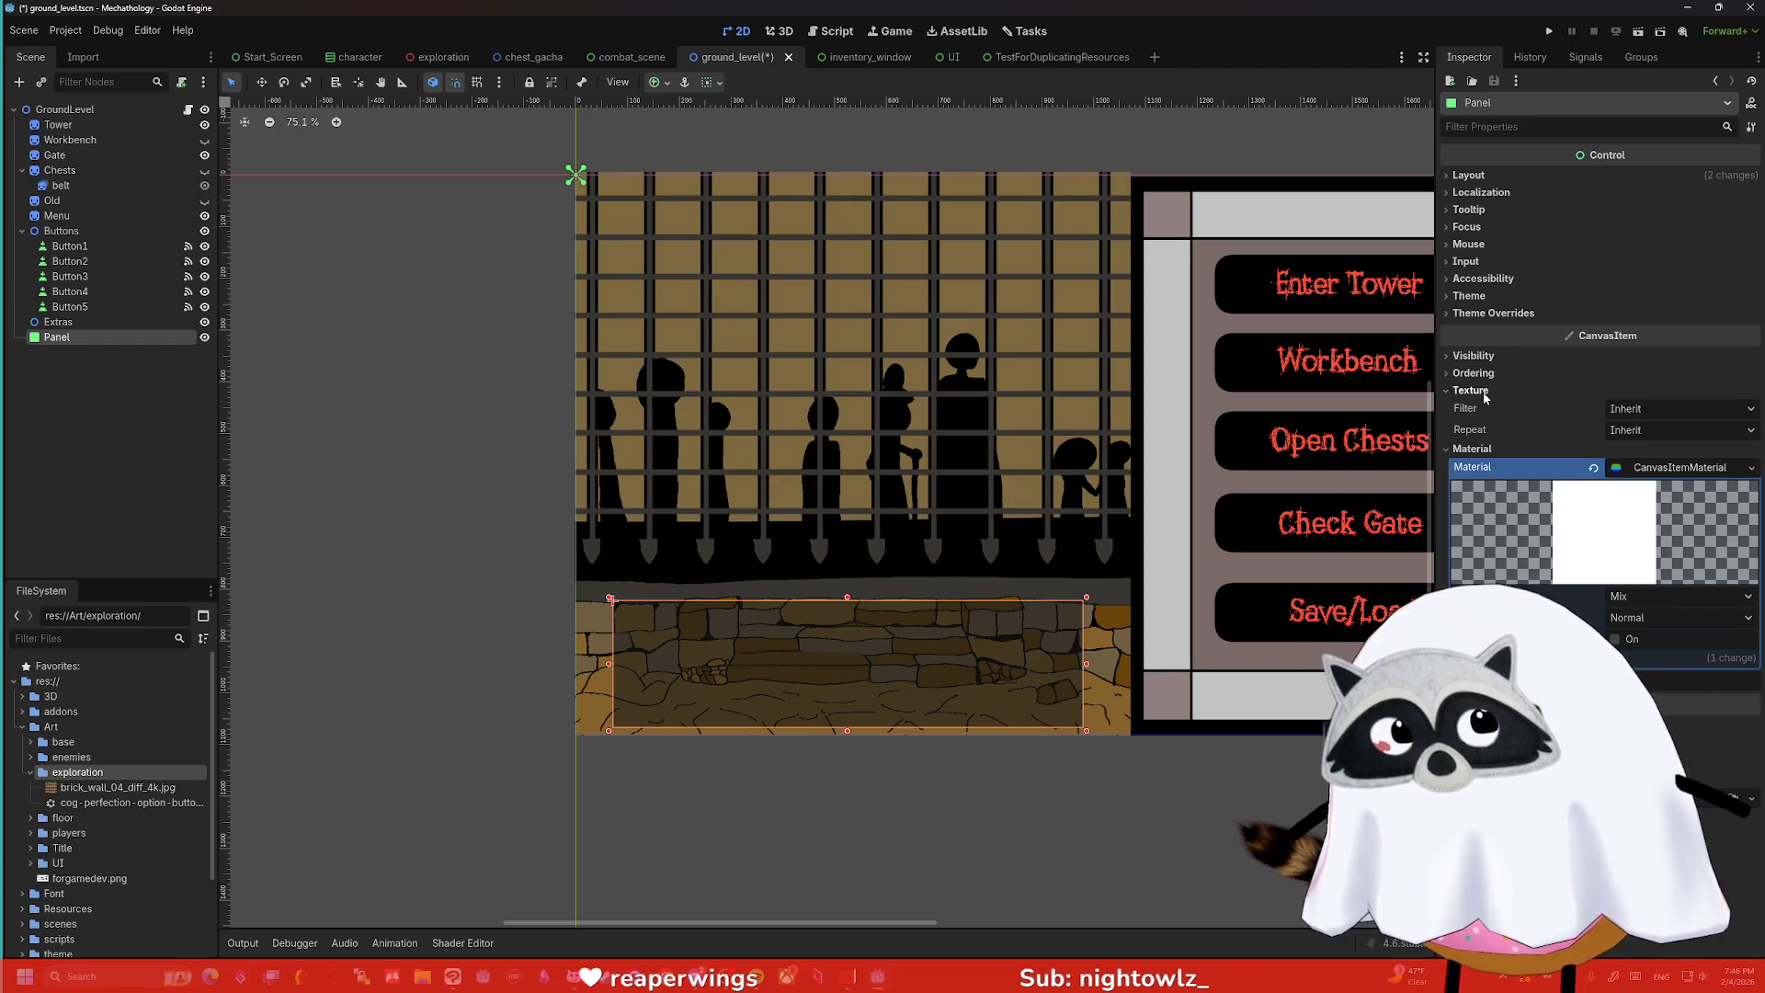
{"action": "left_click", "coordinate": [1470, 391]}
{"action": "left_click", "coordinate": [1473, 373]}
{"action": "left_click", "coordinate": [1473, 373]}
{"action": "left_click", "coordinate": [1480, 357]}
{"action": "left_click", "coordinate": [1480, 359]}
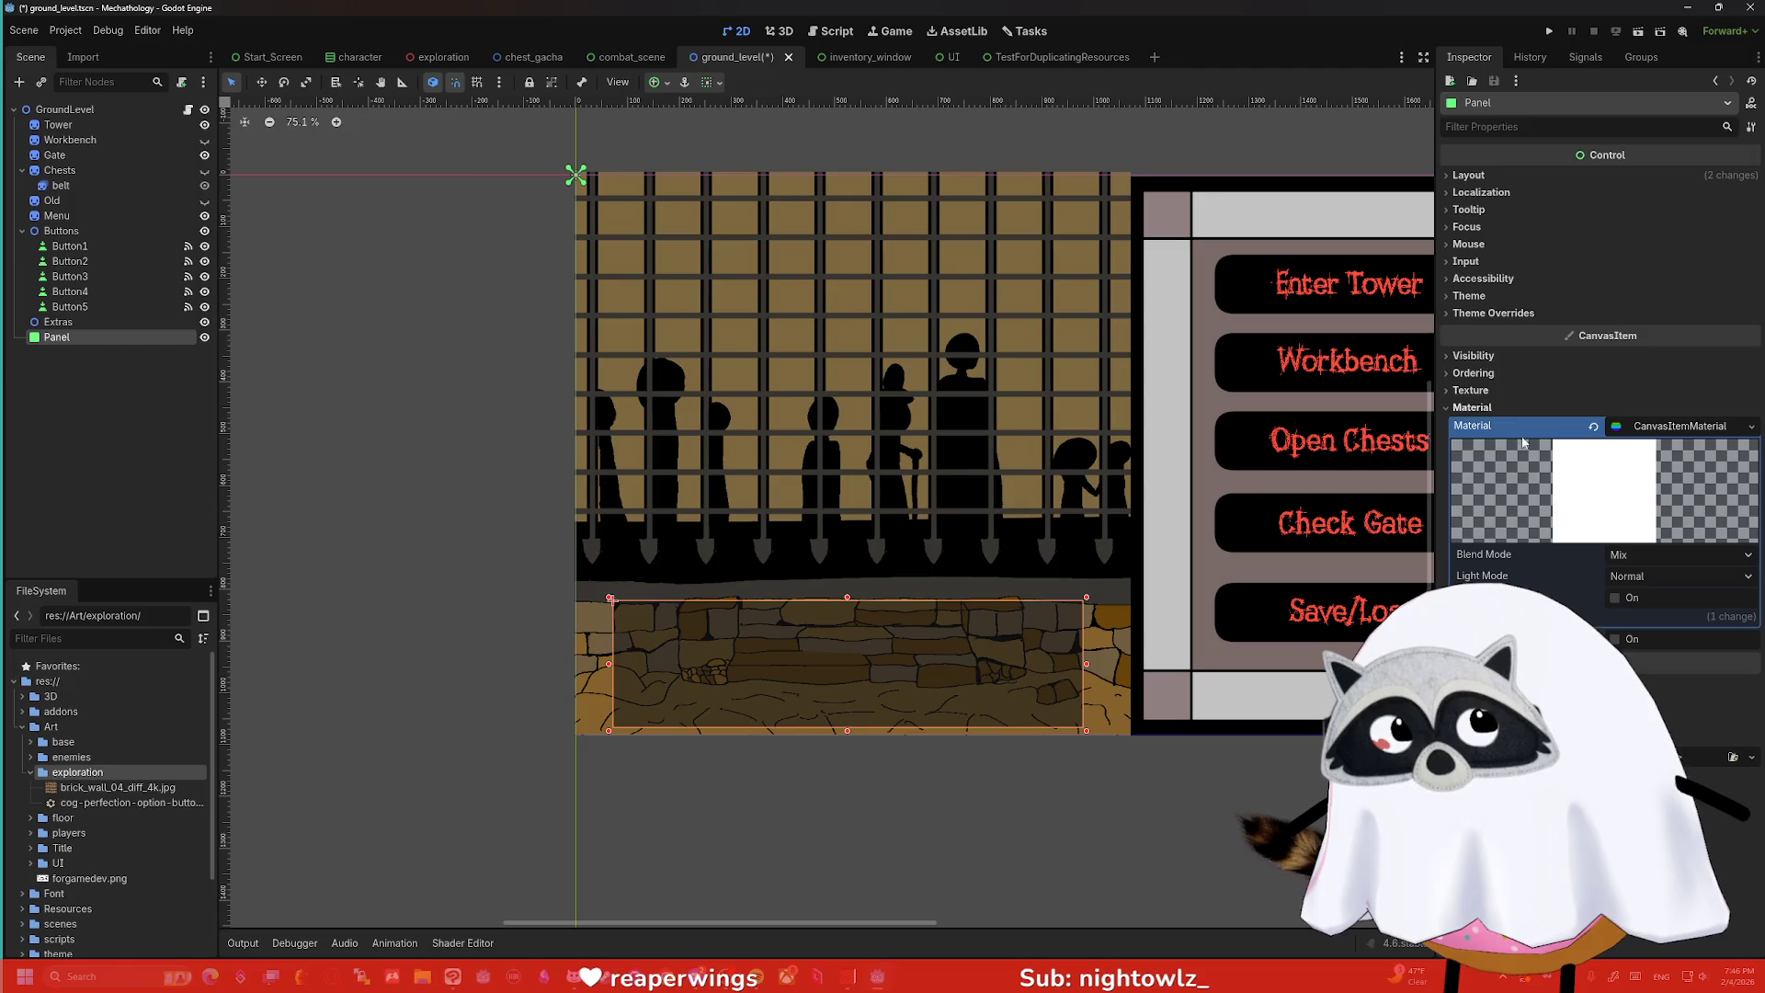
{"action": "left_click", "coordinate": [1485, 312]}
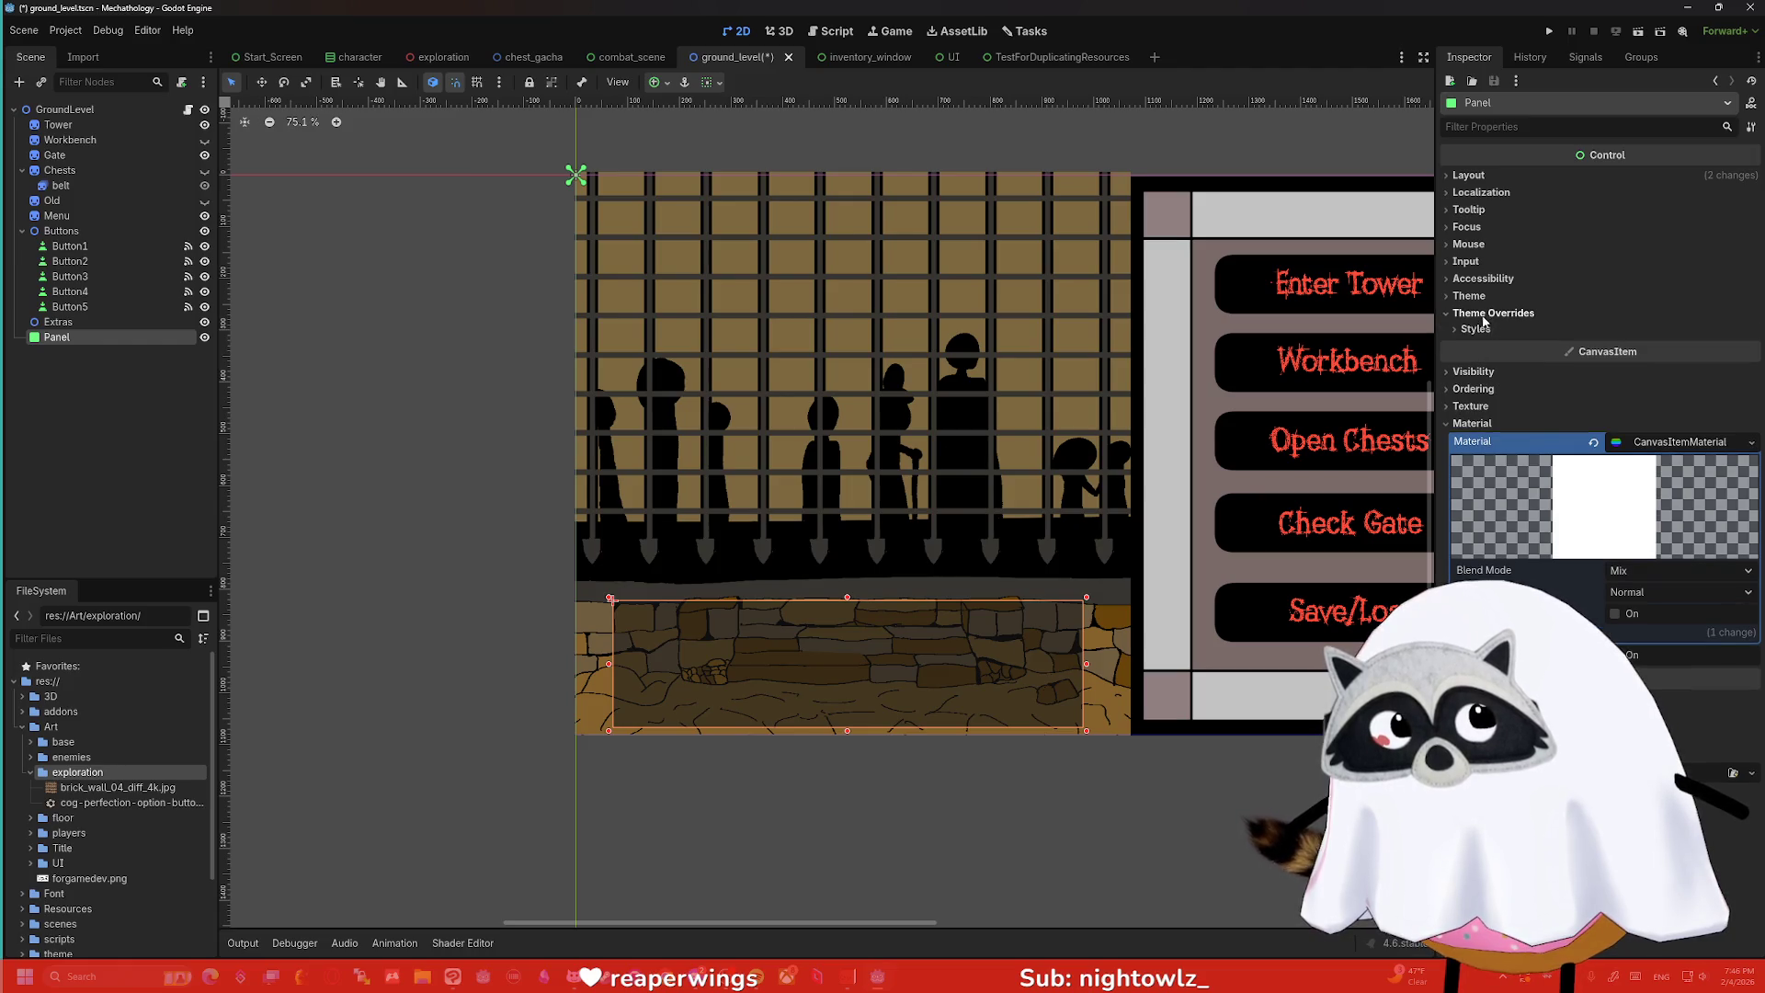
{"action": "left_click", "coordinate": [1470, 329]}
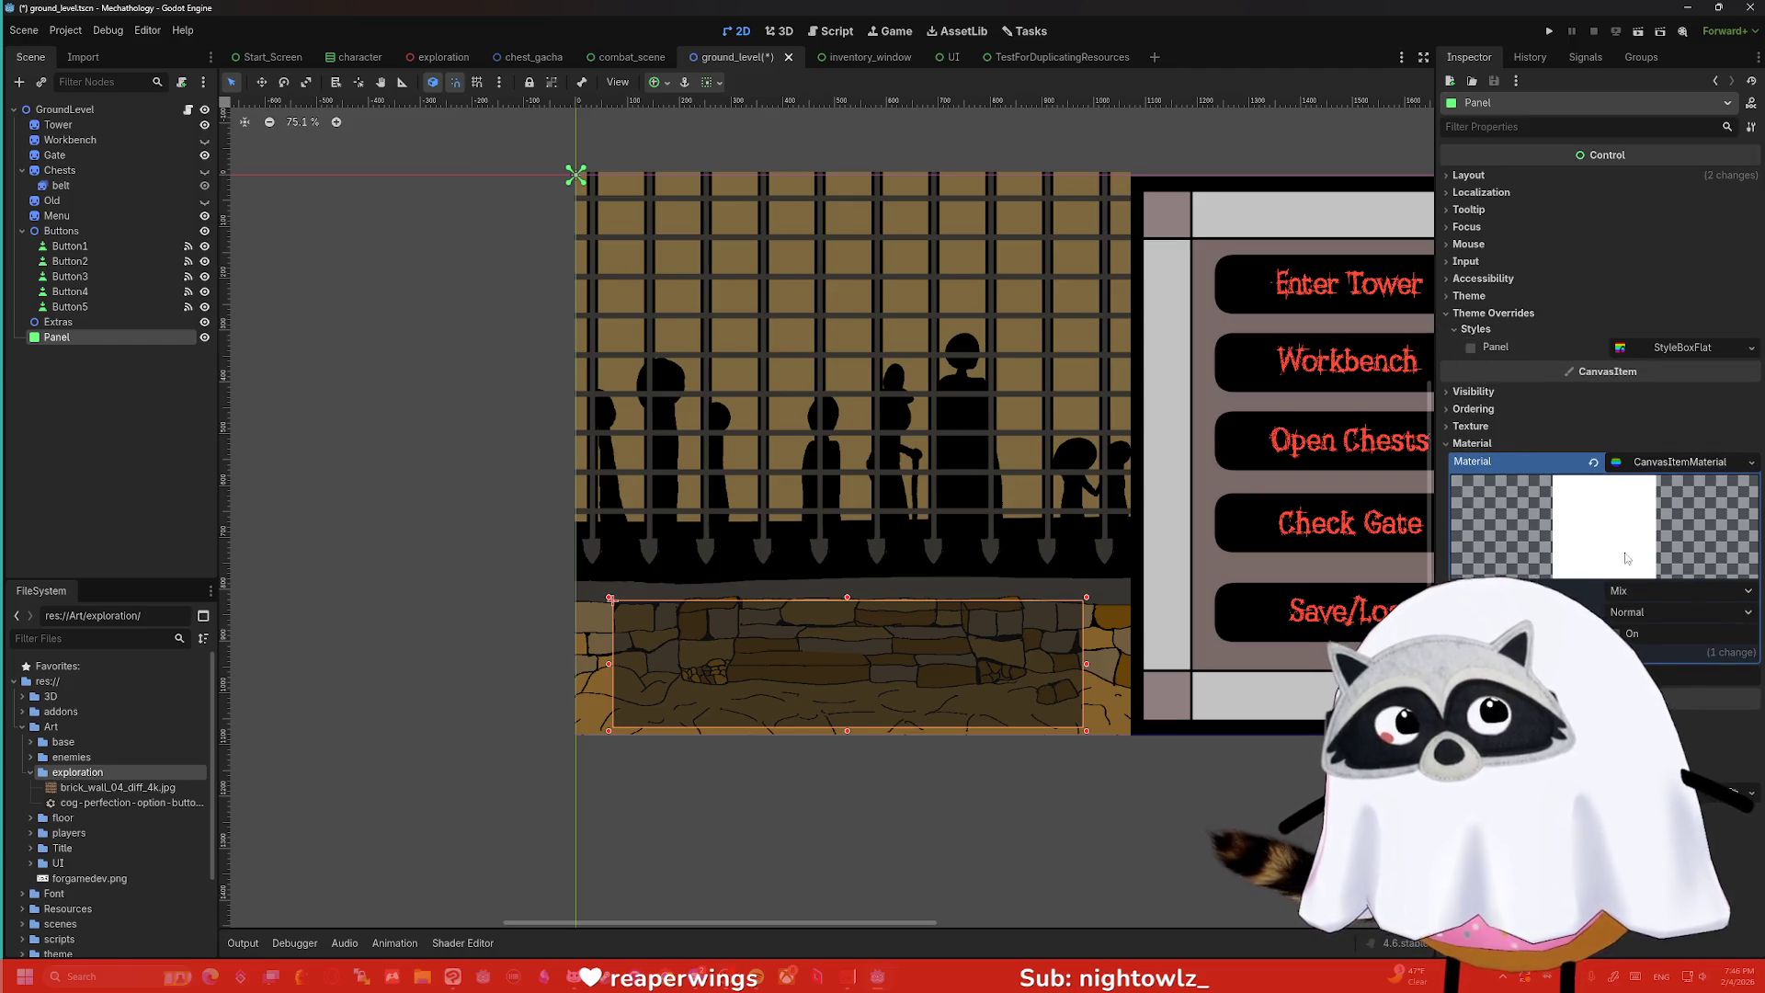
{"action": "left_click", "coordinate": [1594, 460]}
Give the Panel style a new StyleBoxFlat with a translucent black background
{"action": "left_click", "coordinate": [1724, 352]}
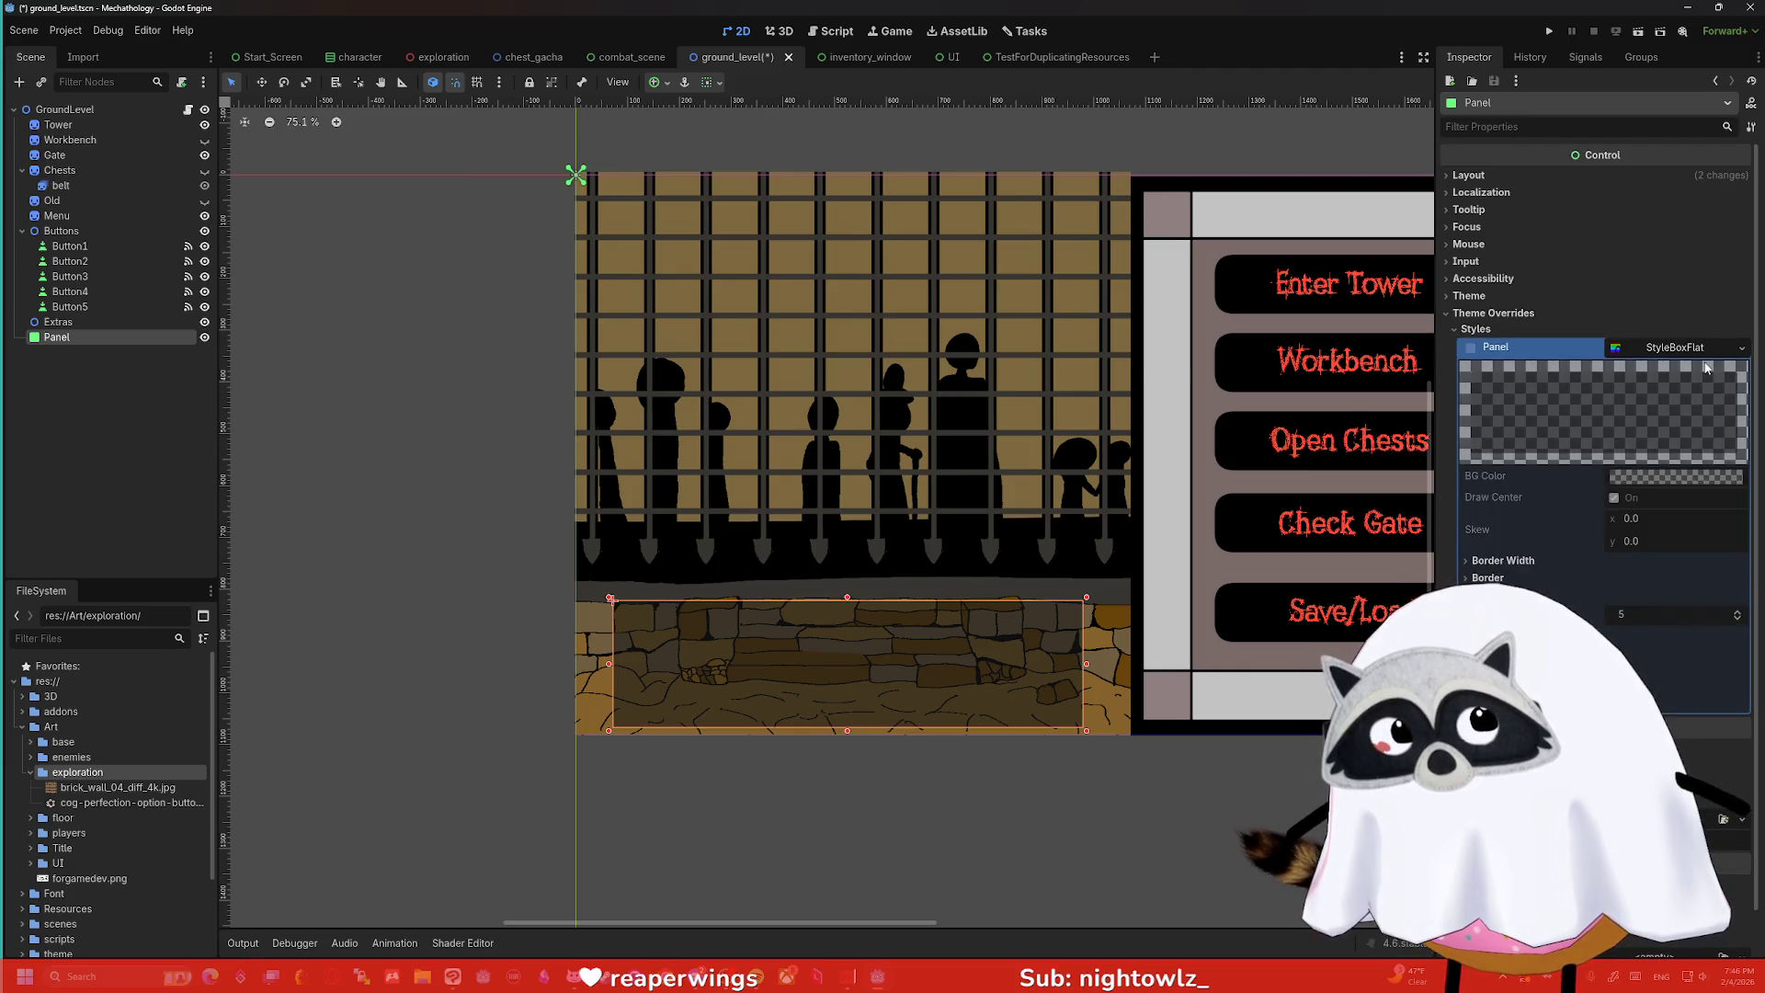
{"action": "left_click", "coordinate": [1740, 347]}
{"action": "left_click", "coordinate": [1694, 389]}
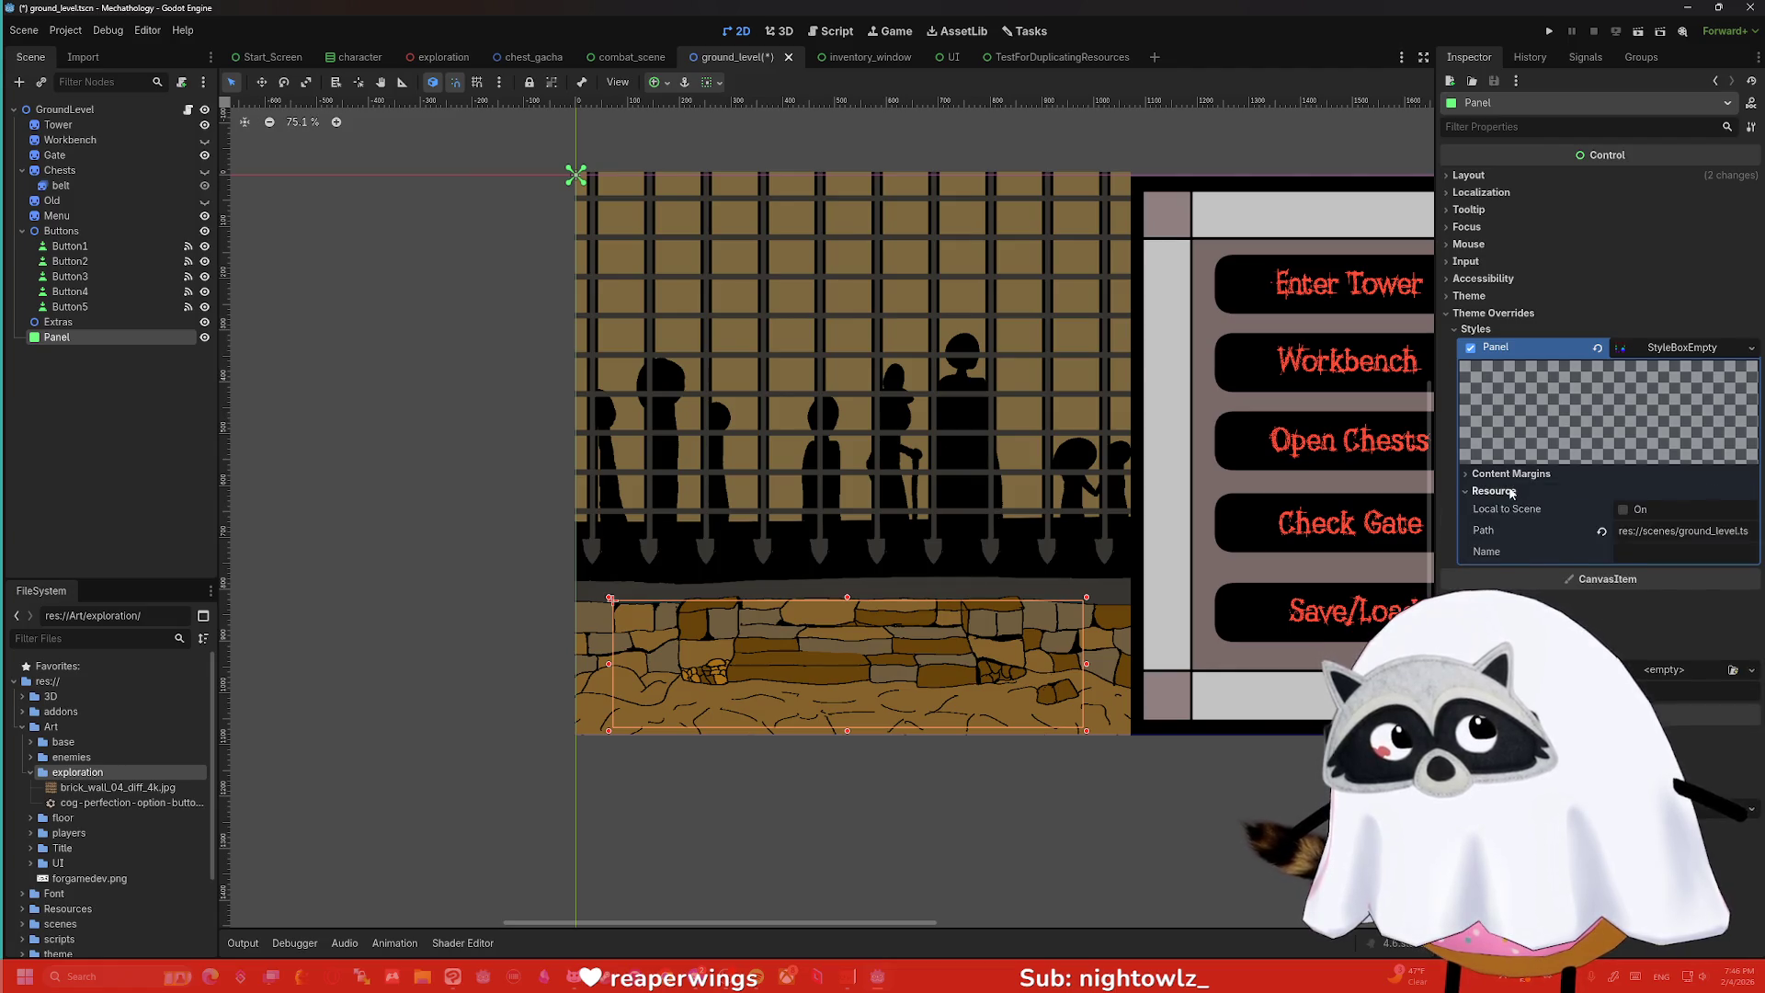
{"action": "left_click", "coordinate": [1744, 349]}
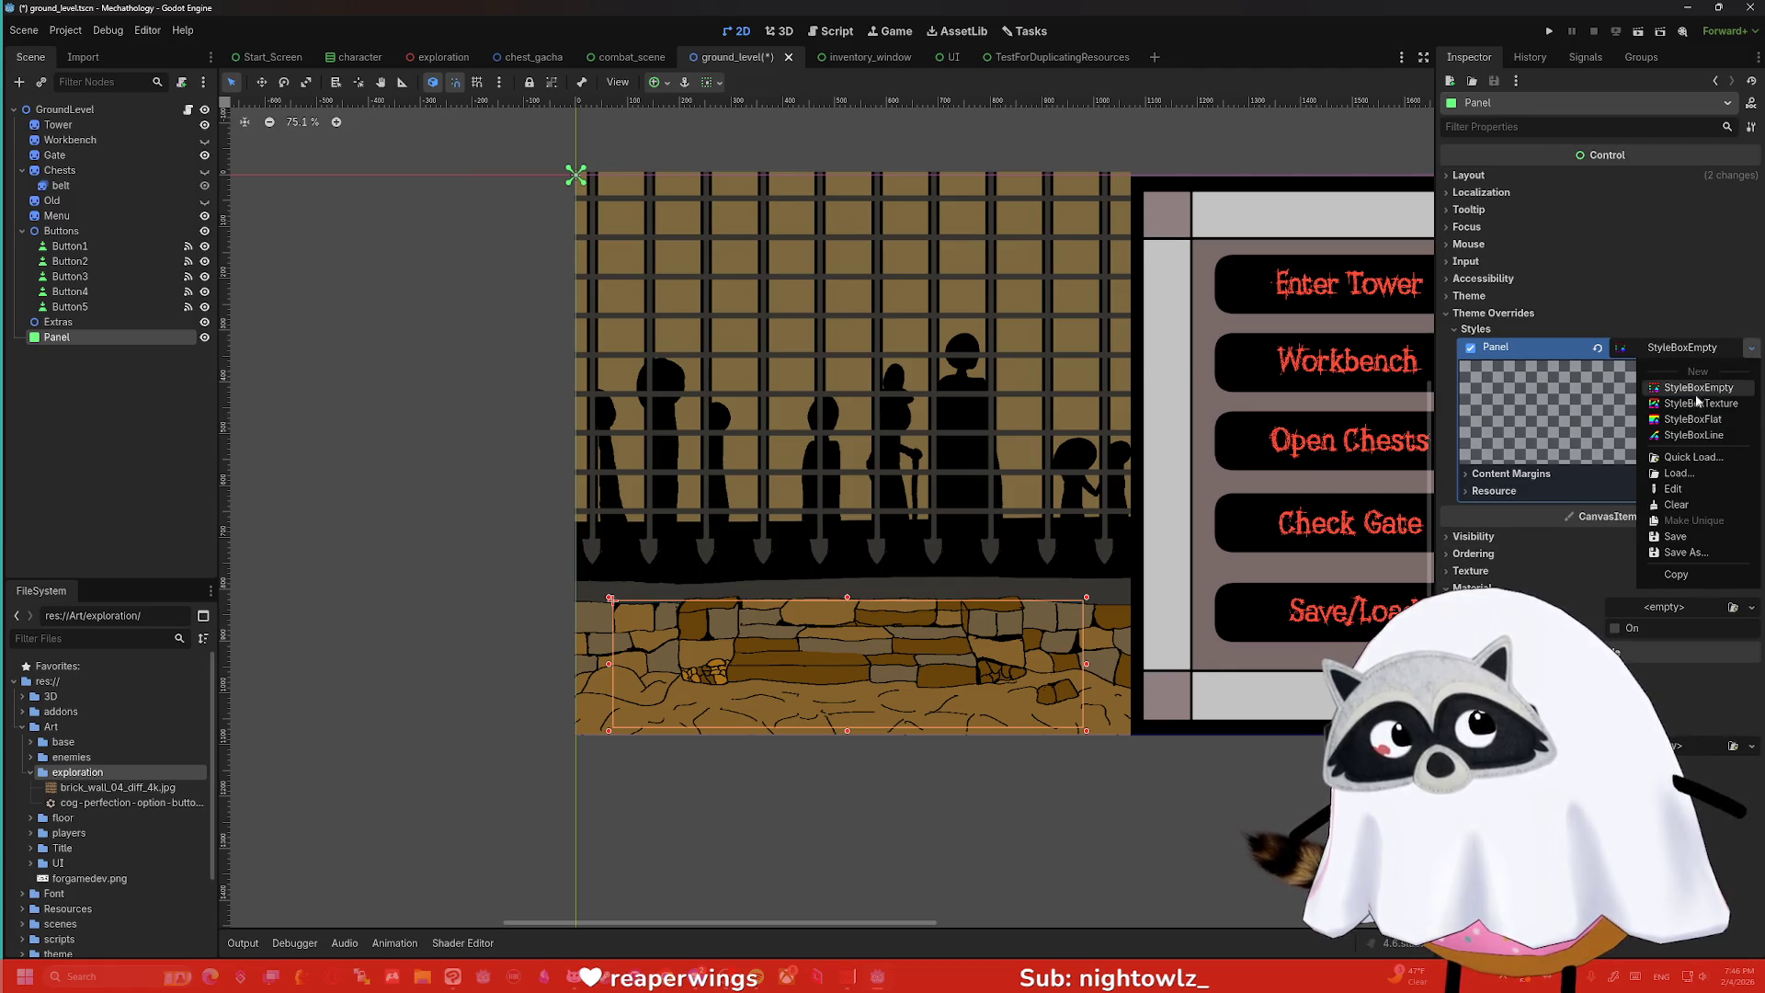
{"action": "left_click", "coordinate": [1689, 424]}
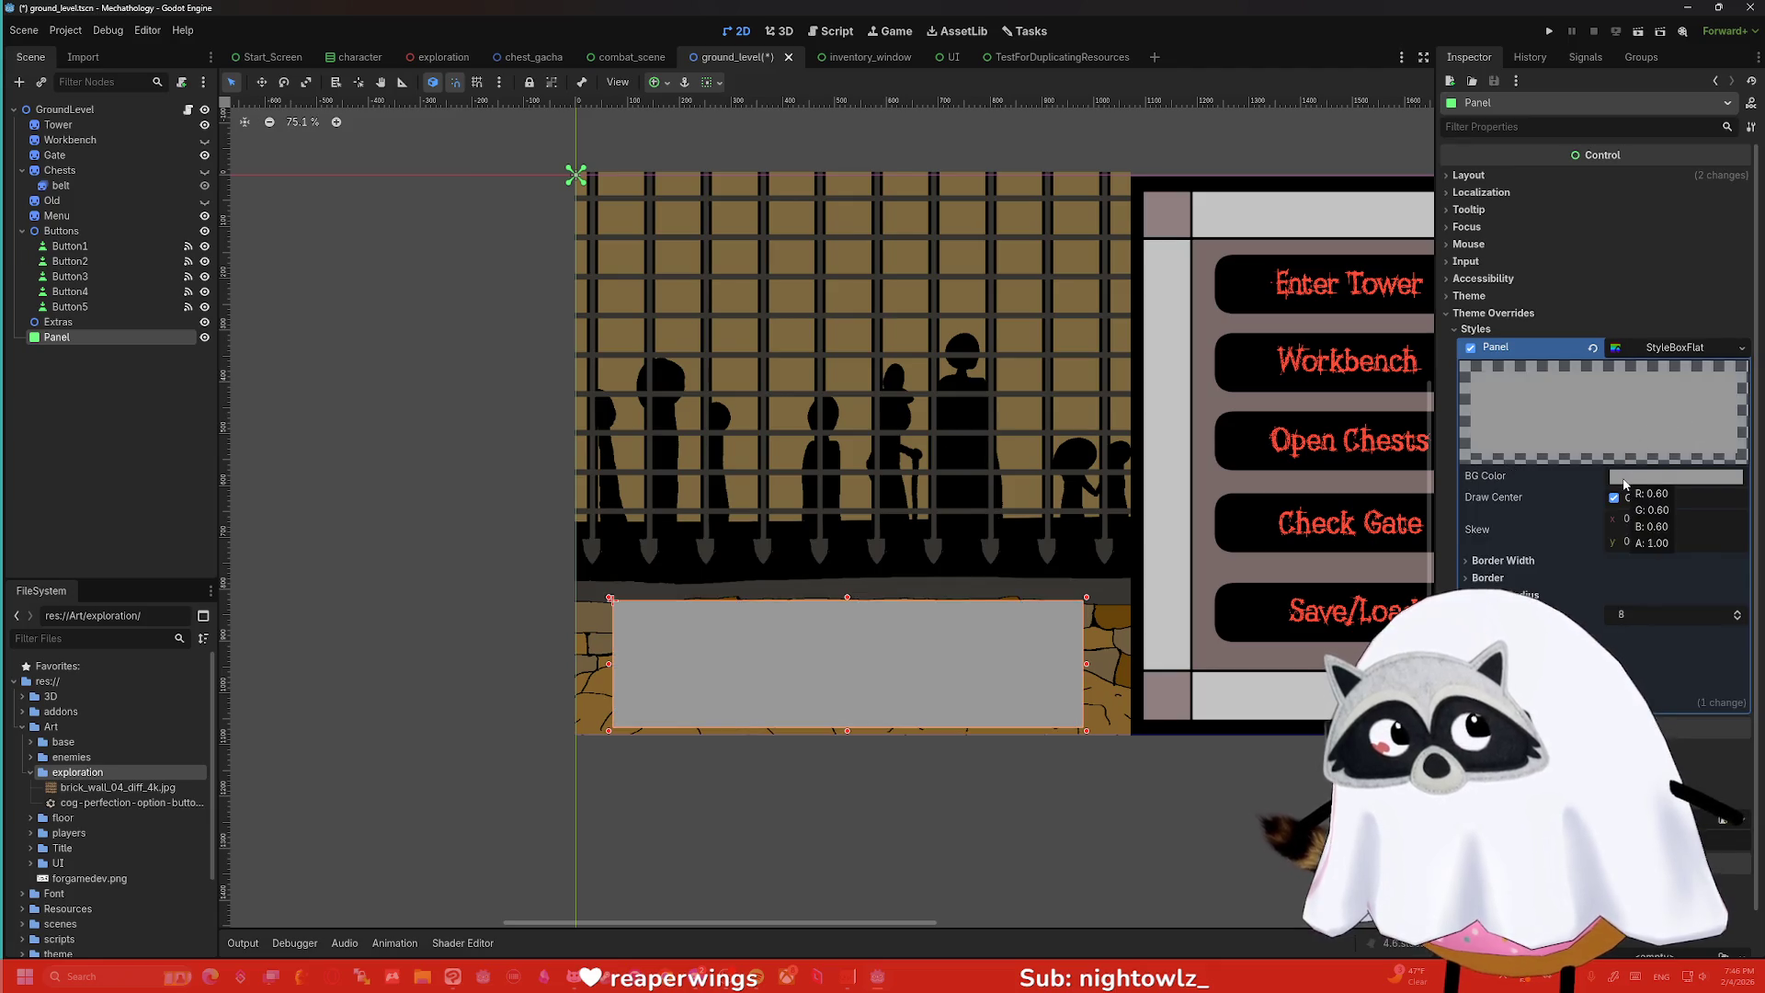
{"action": "left_click", "coordinate": [1624, 478]}
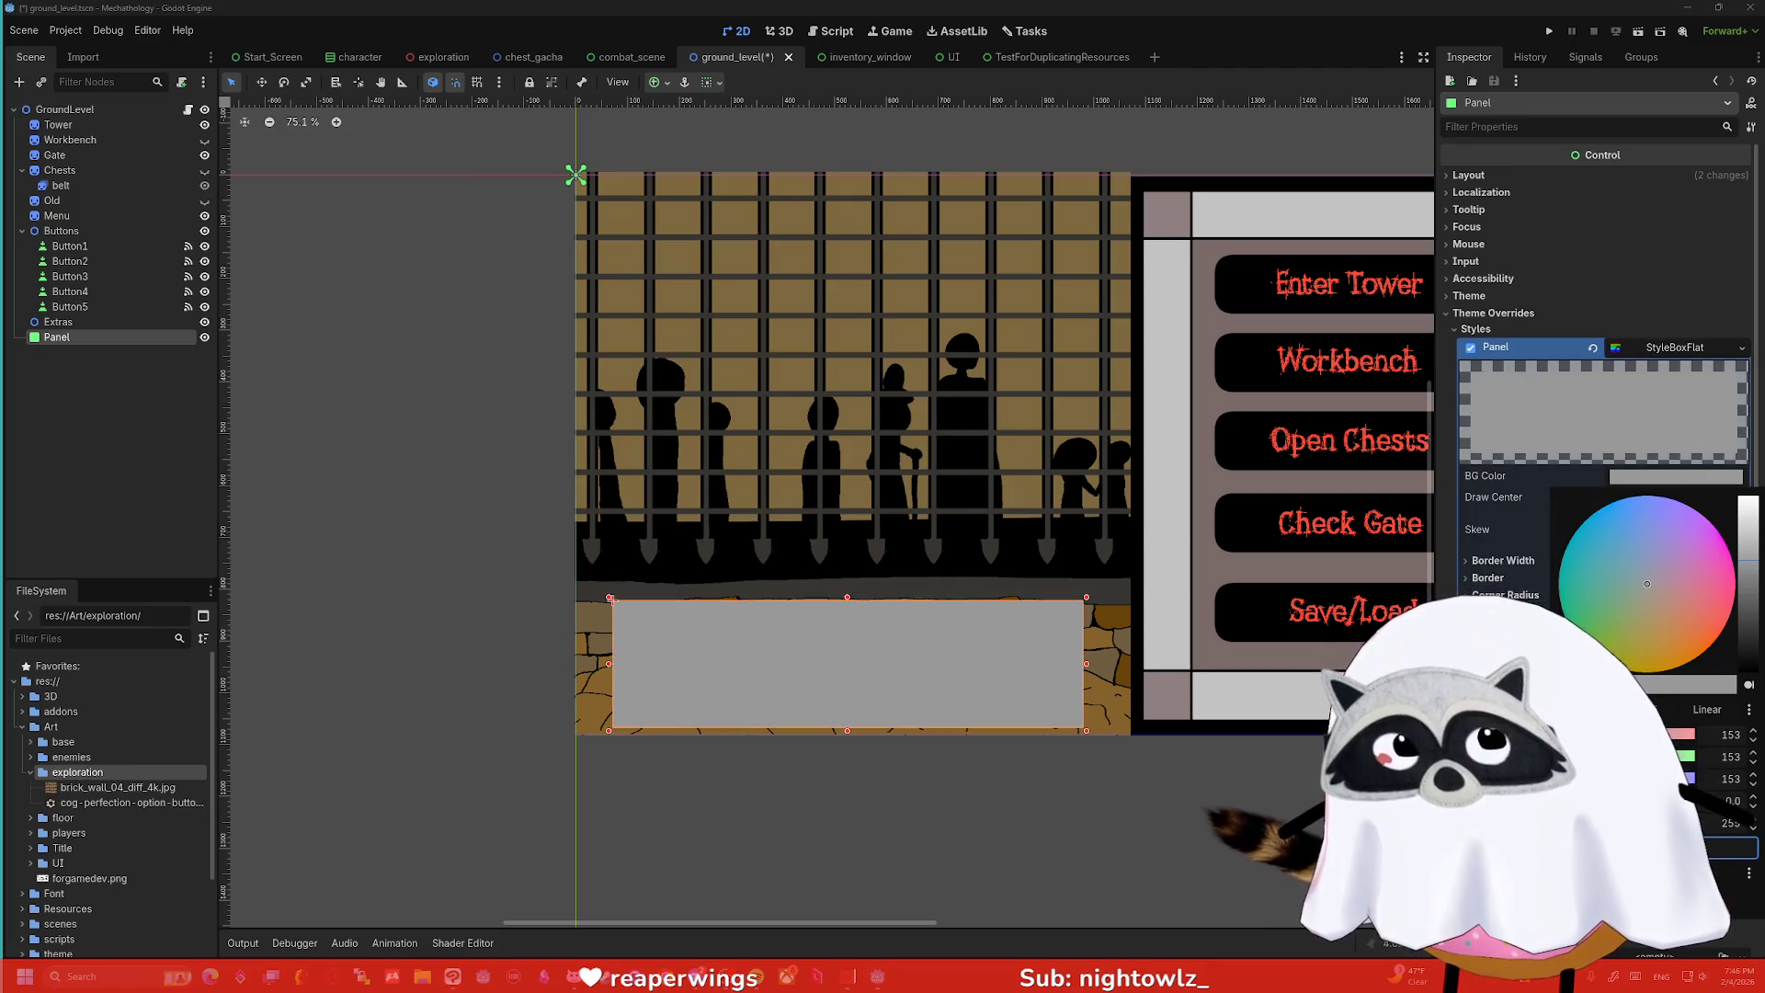
{"action": "left_click_drag", "start_coordinate": [1728, 822], "coordinate": [1600, 822]}
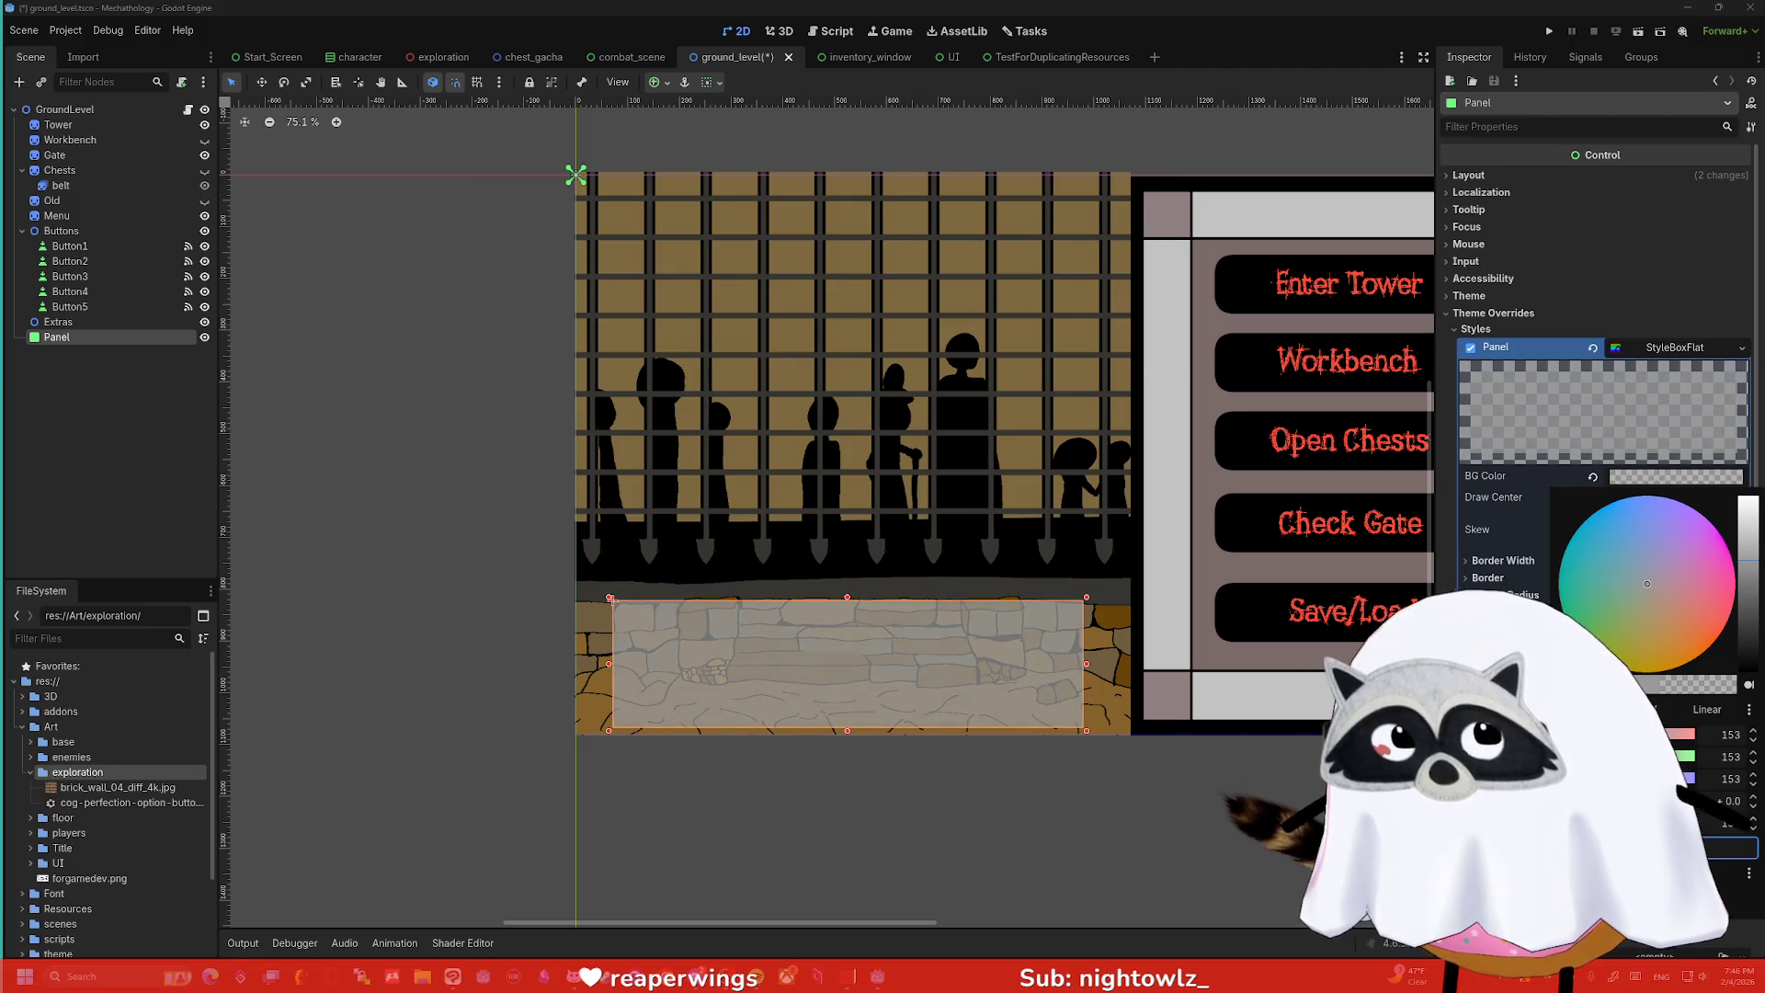
{"action": "left_click_drag", "start_coordinate": [1753, 574], "coordinate": [1752, 720]}
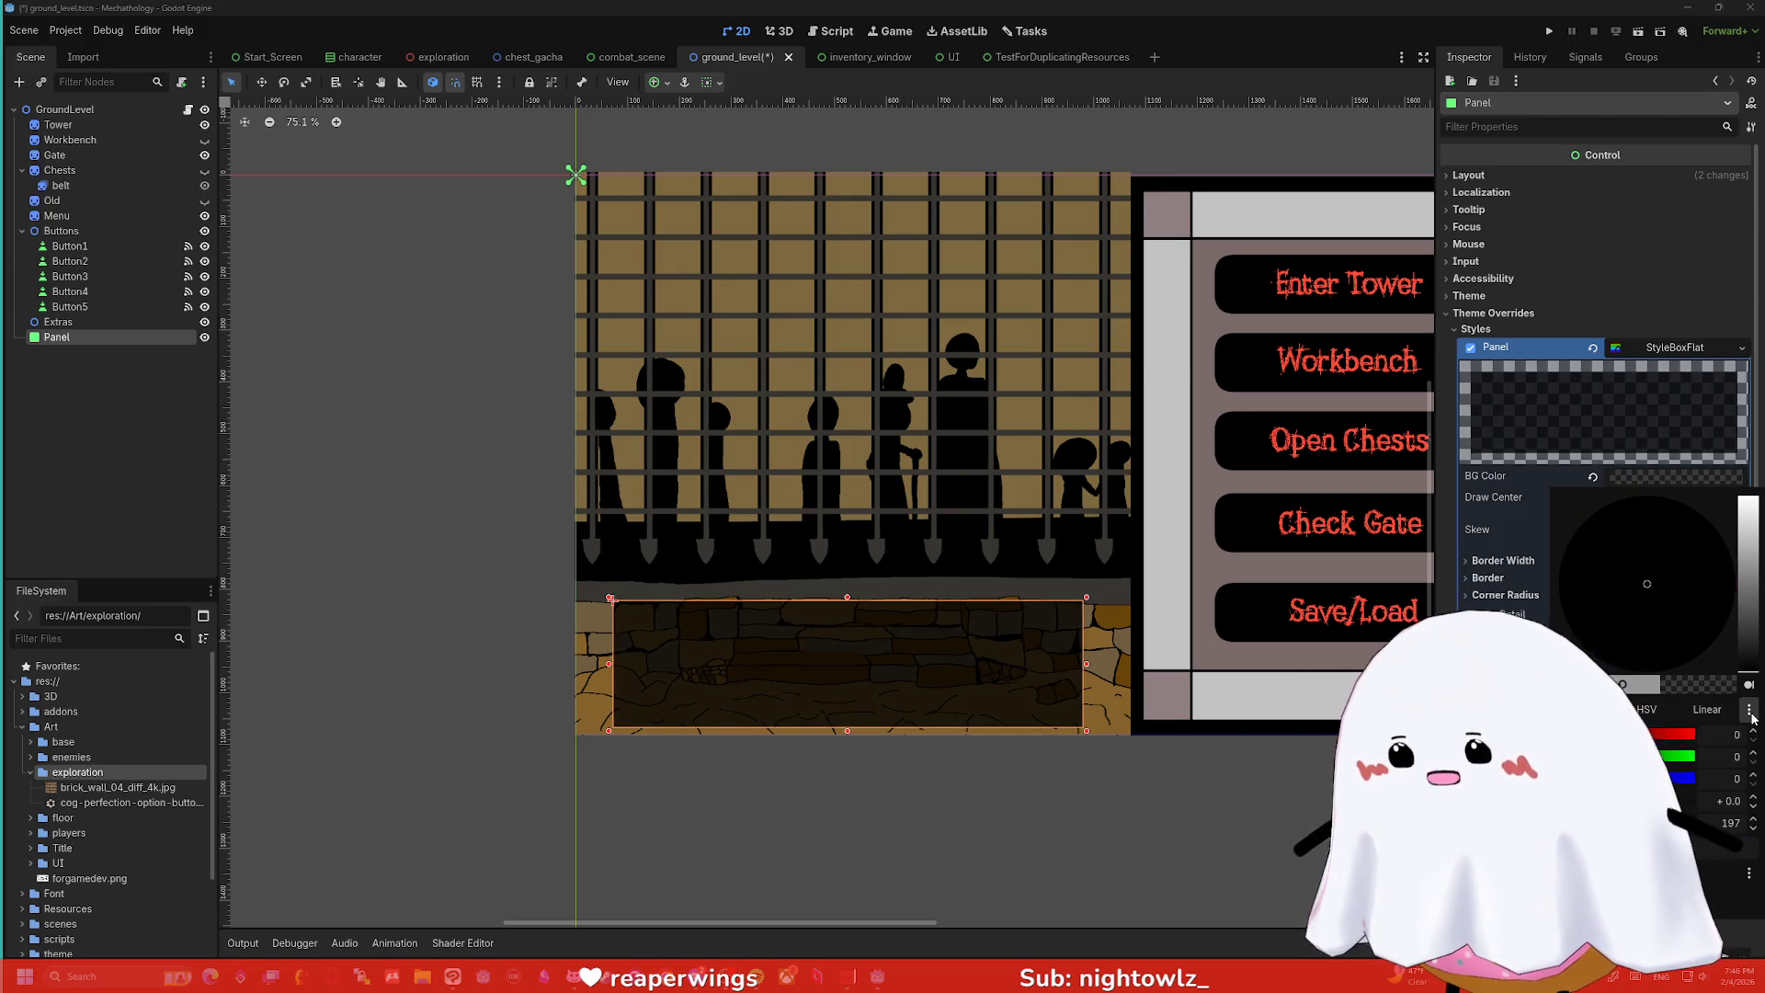
{"action": "left_click", "coordinate": [1051, 616]}
{"action": "mouse_move", "coordinate": [974, 650]}
{"action": "left_mouse_down"}
{"action": "mouse_move", "coordinate": [950, 653]}
{"action": "mouse_move", "coordinate": [970, 651]}
{"action": "left_mouse_up"}
Set the flat style's corner detail to 15
{"action": "left_click", "coordinate": [1567, 130]}
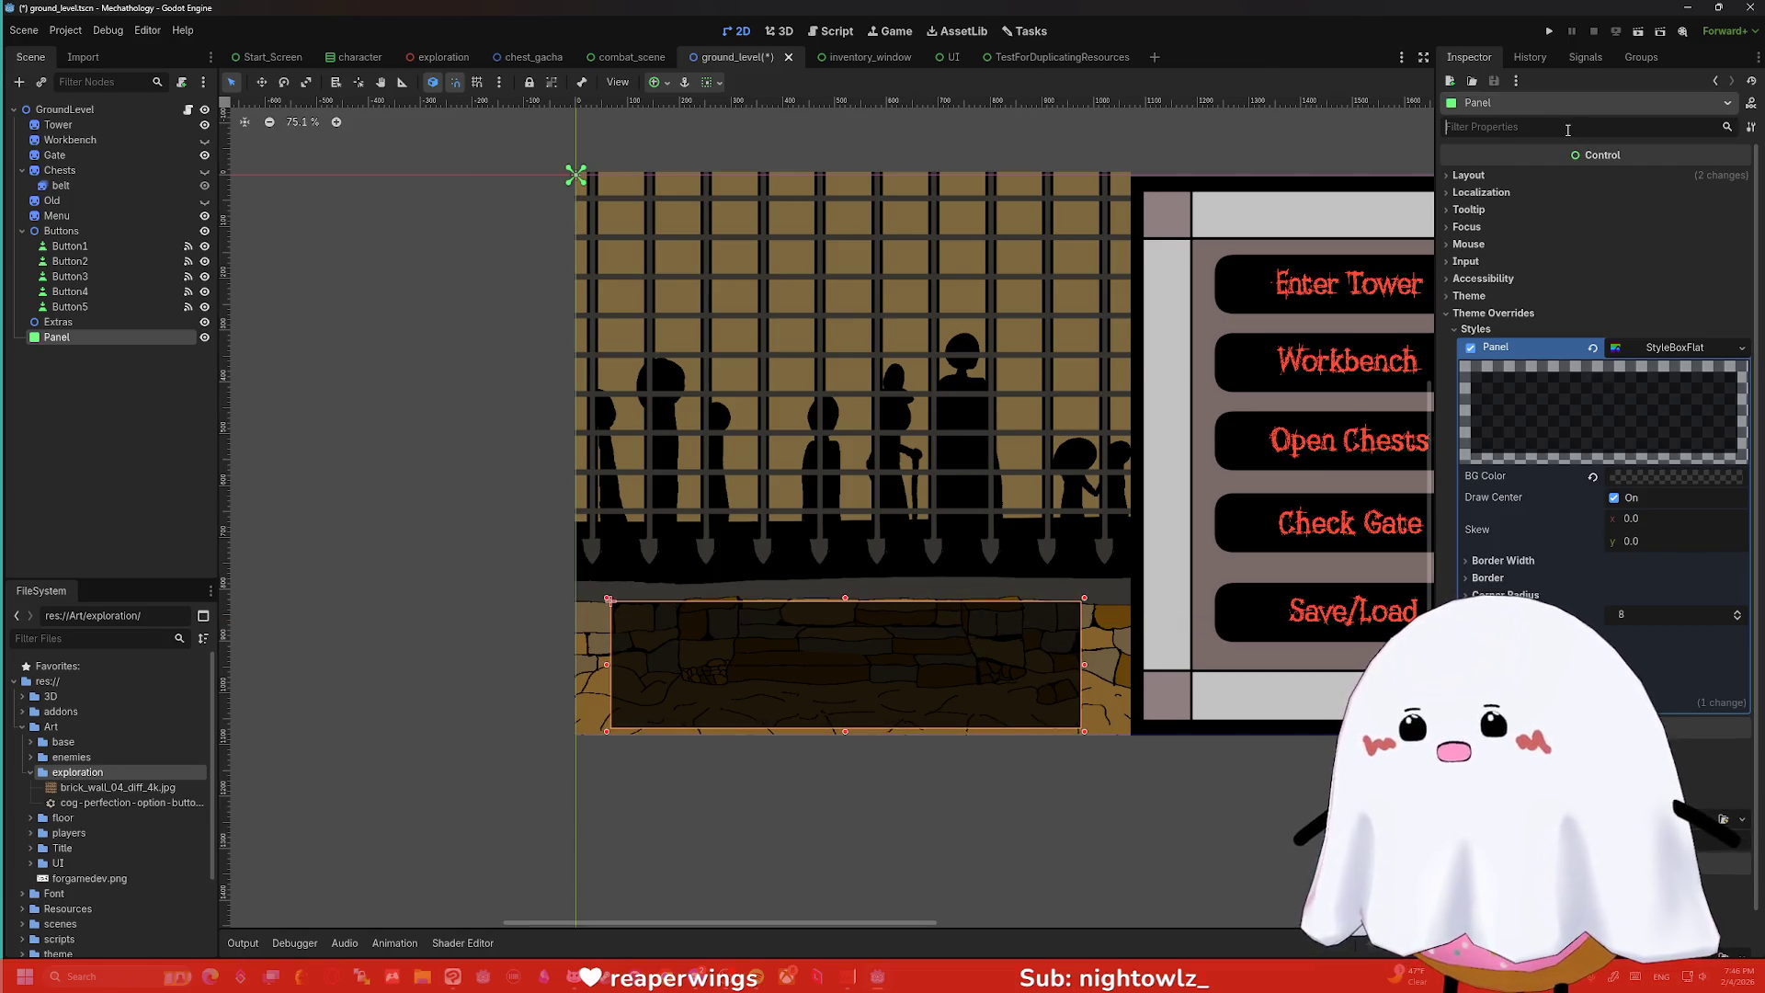
{"action": "type", "text": "corner"}
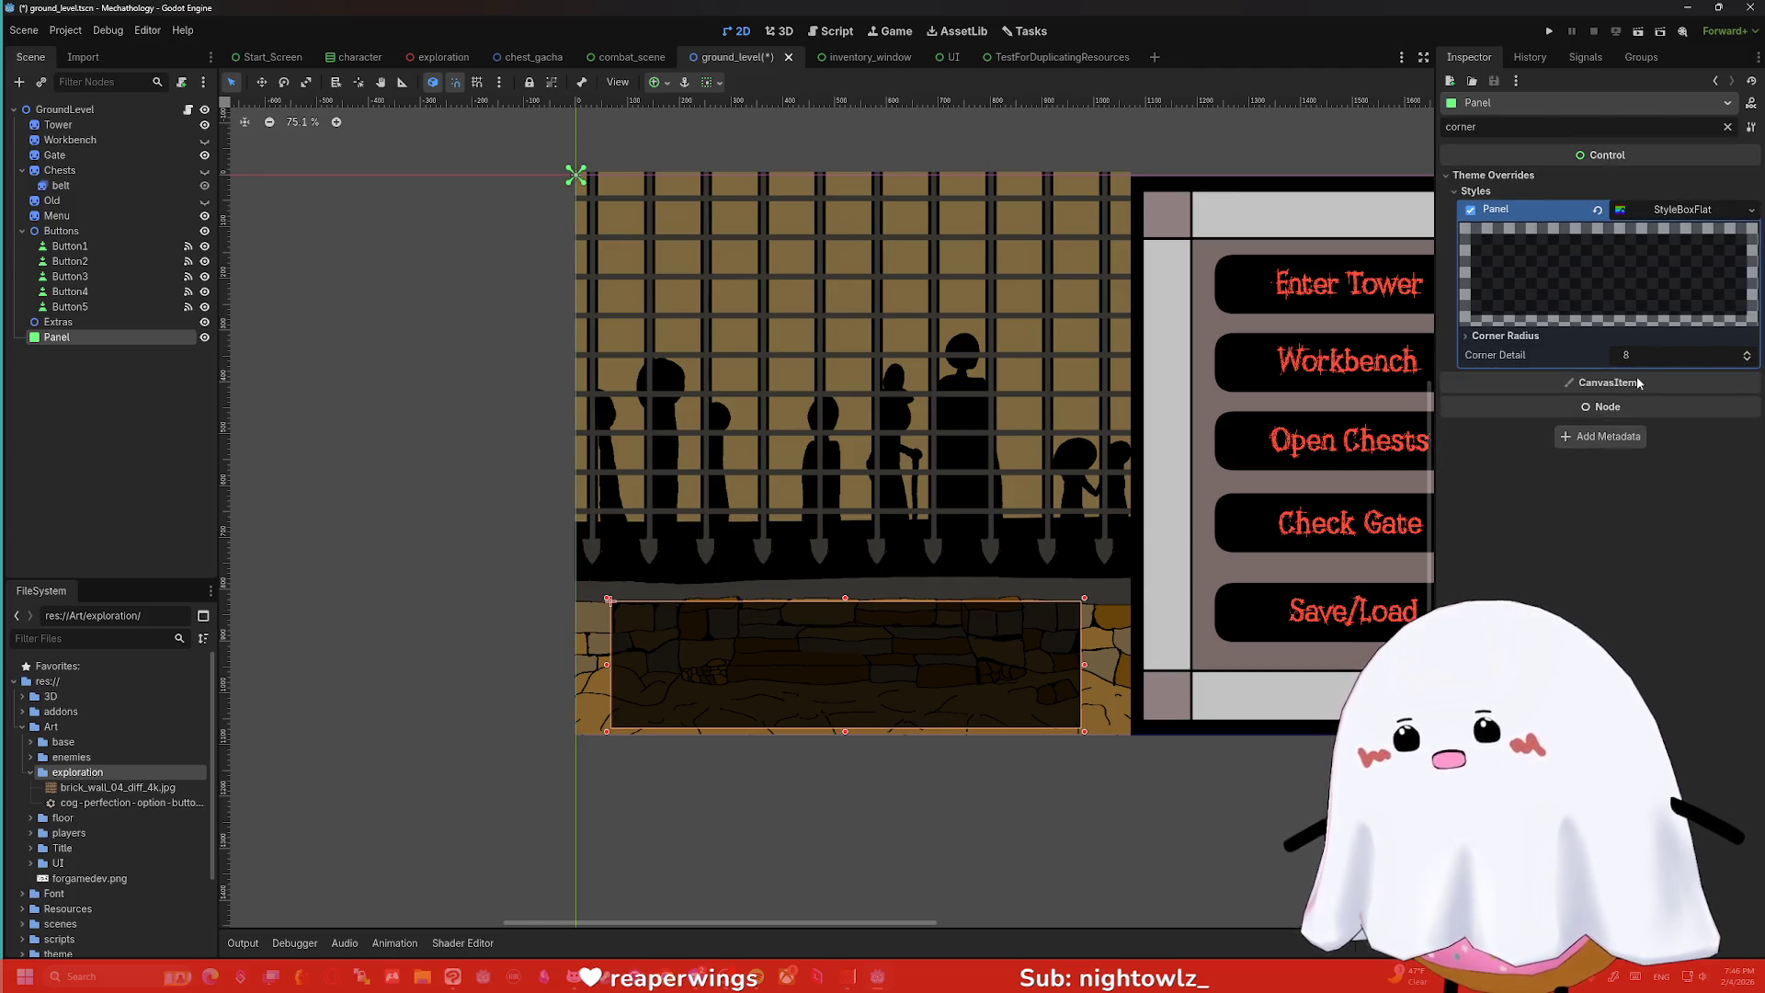
{"action": "left_click", "coordinate": [1655, 355]}
{"action": "type", "text": "15"}
{"action": "key", "text": "Return"}
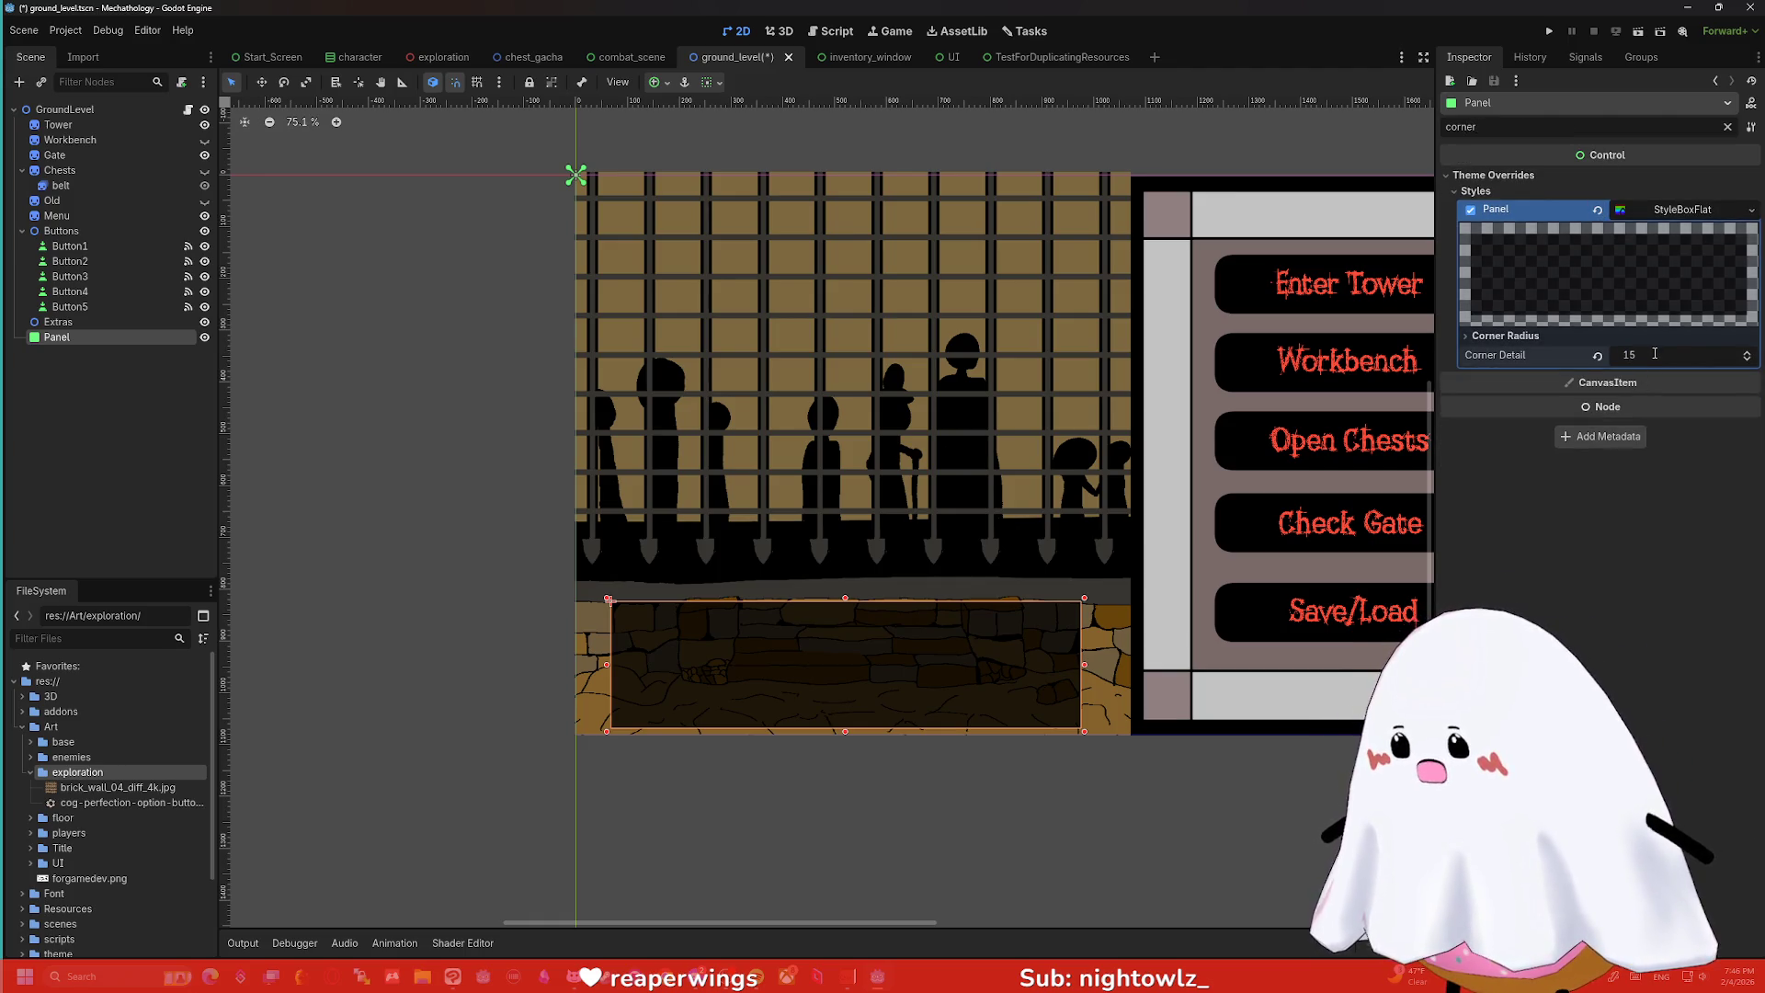
{"action": "left_click", "coordinate": [1066, 665]}
{"action": "scroll", "coordinate": [1055, 659], "scroll_direction": "up", "scroll_amount": 5}
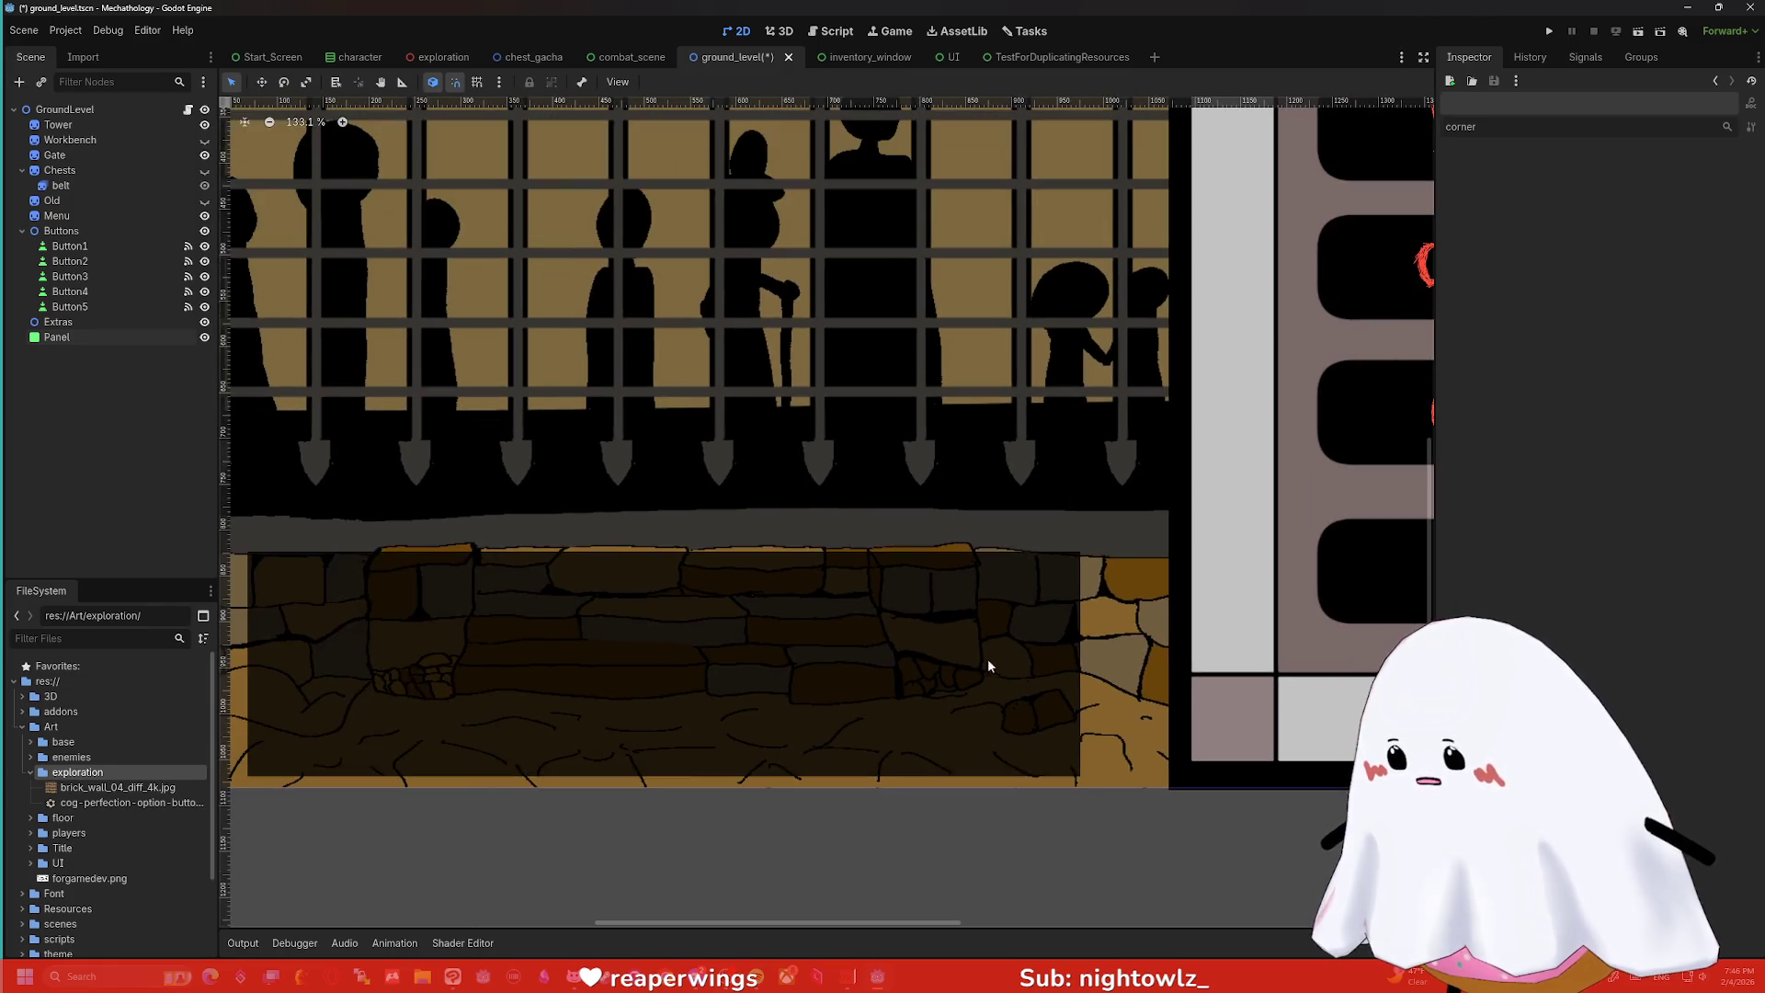
{"action": "left_click", "coordinate": [921, 665]}
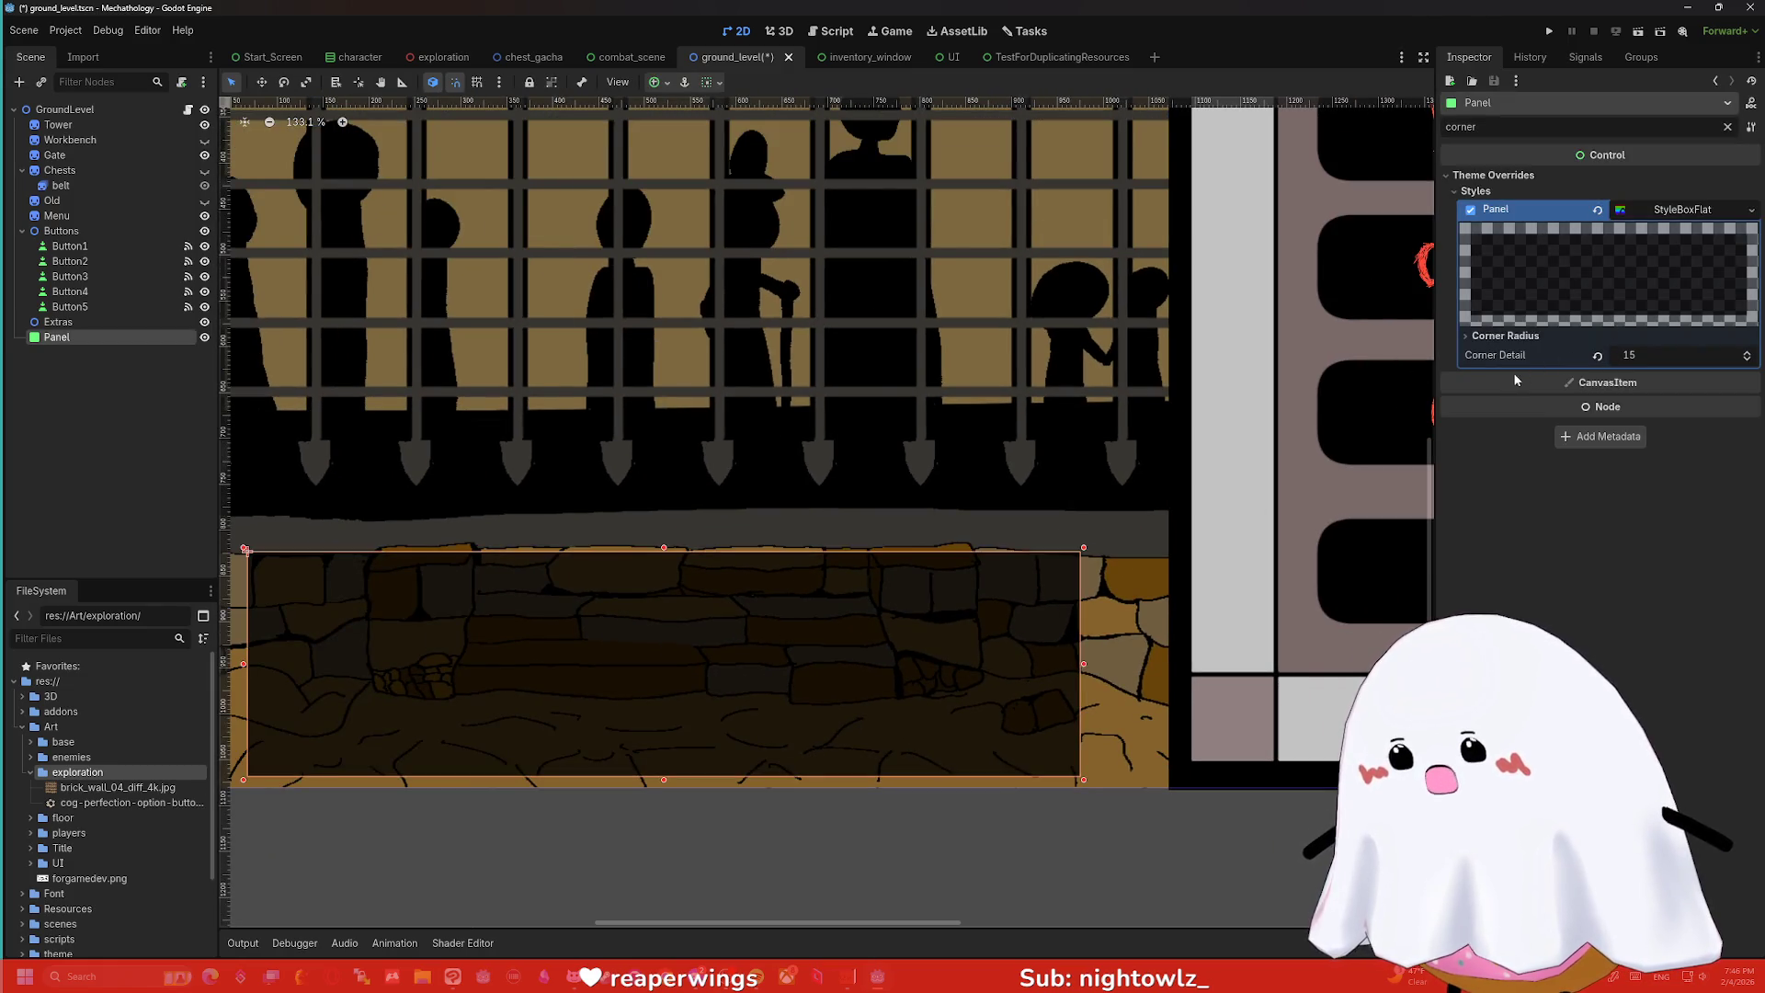
Set the panel's corner radius values and check the rounded corners
{"action": "left_click", "coordinate": [1498, 335]}
{"action": "left_click", "coordinate": [1656, 397]}
{"action": "type", "text": "1"}
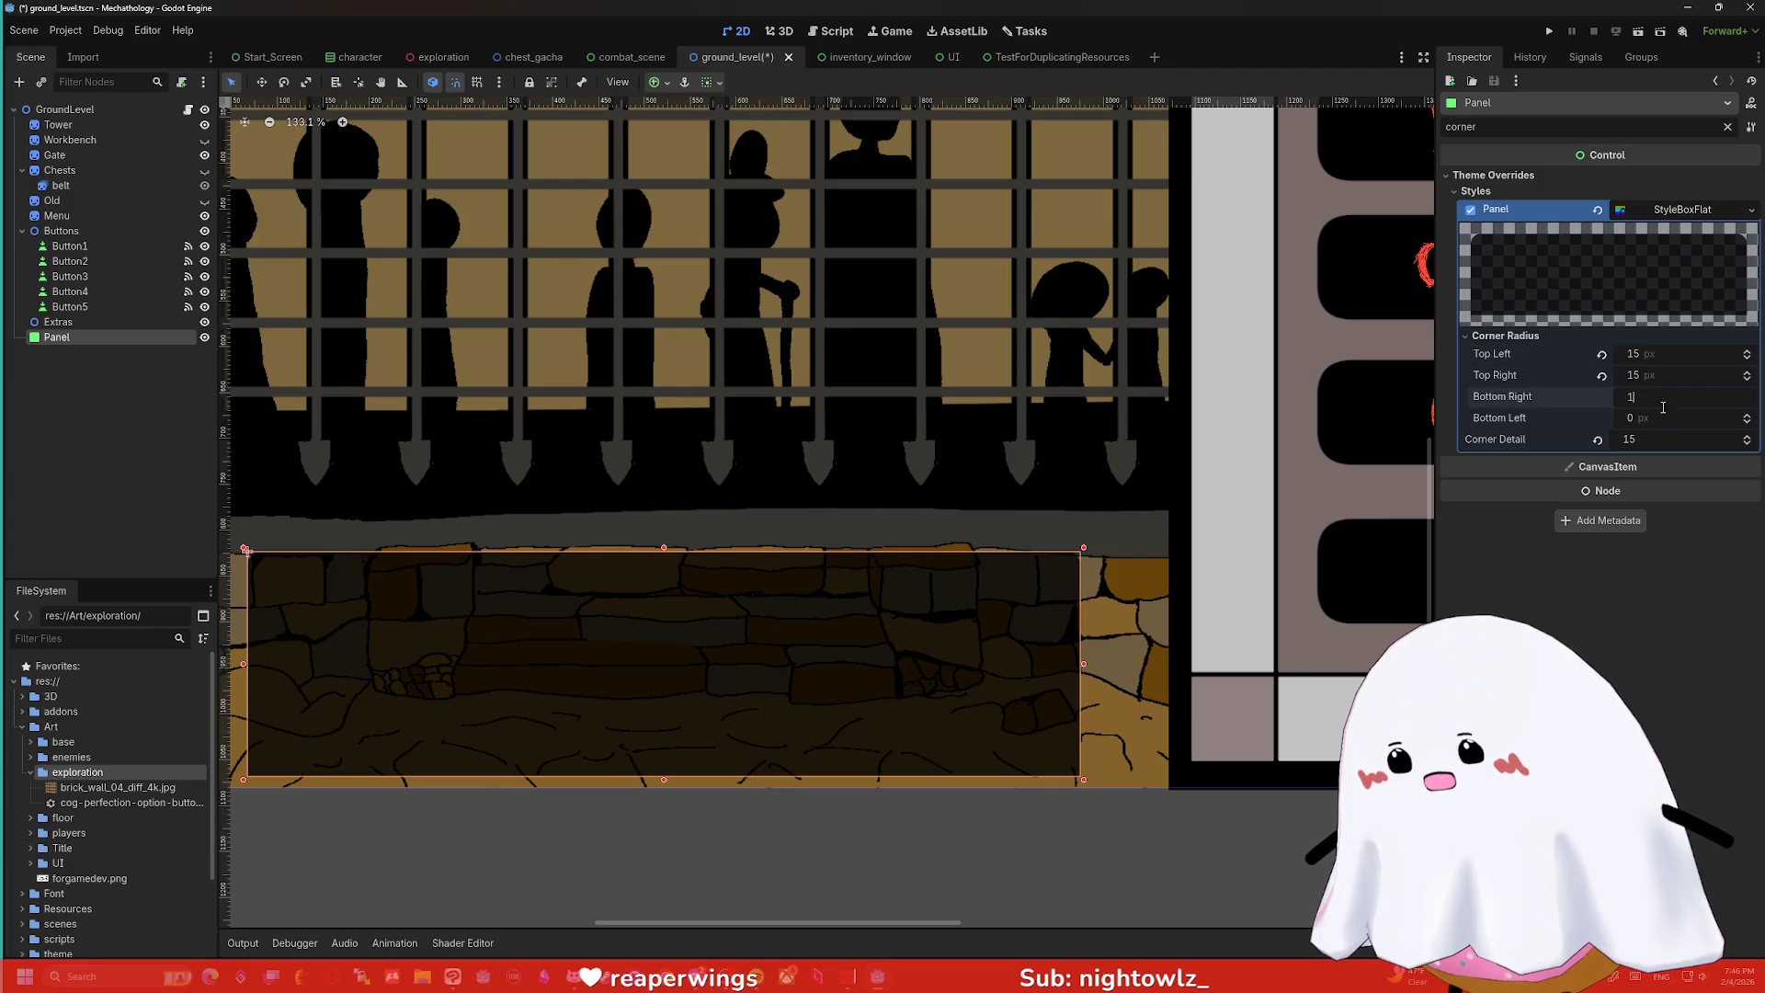
{"action": "key", "text": "Return"}
{"action": "left_click", "coordinate": [1097, 825]}
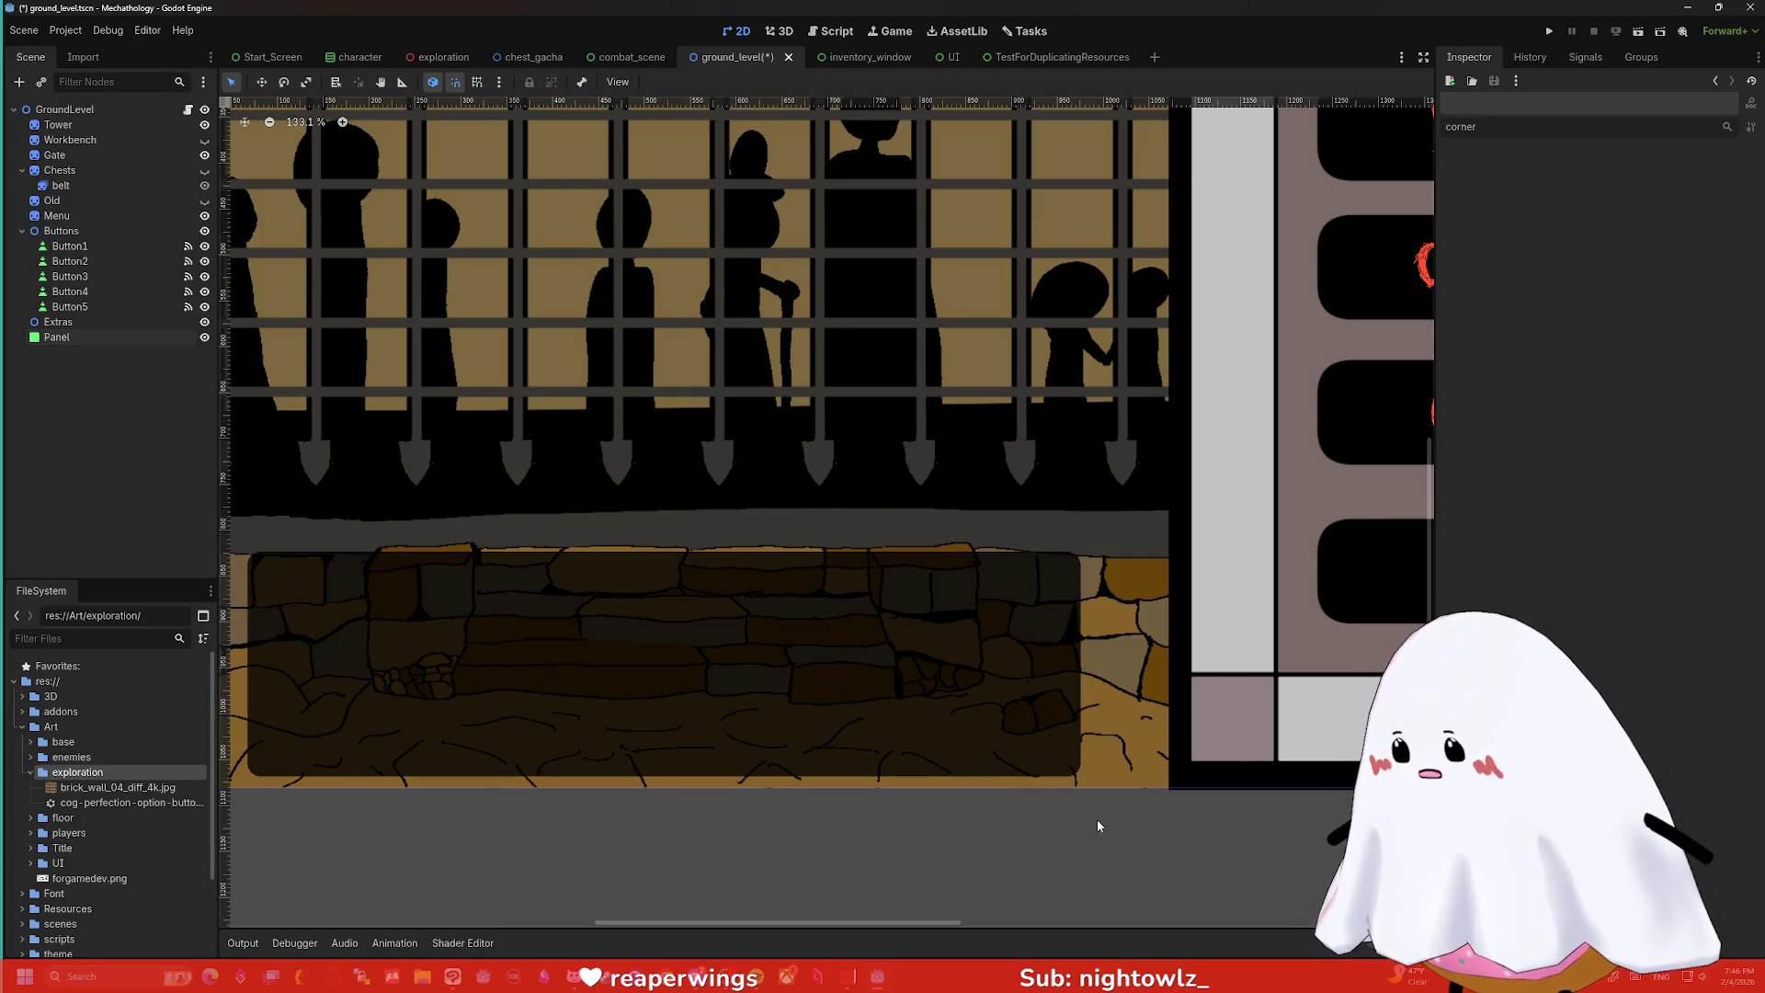
{"action": "scroll", "coordinate": [974, 768], "scroll_direction": "down", "scroll_amount": 3}
{"action": "left_click", "coordinate": [587, 702]}
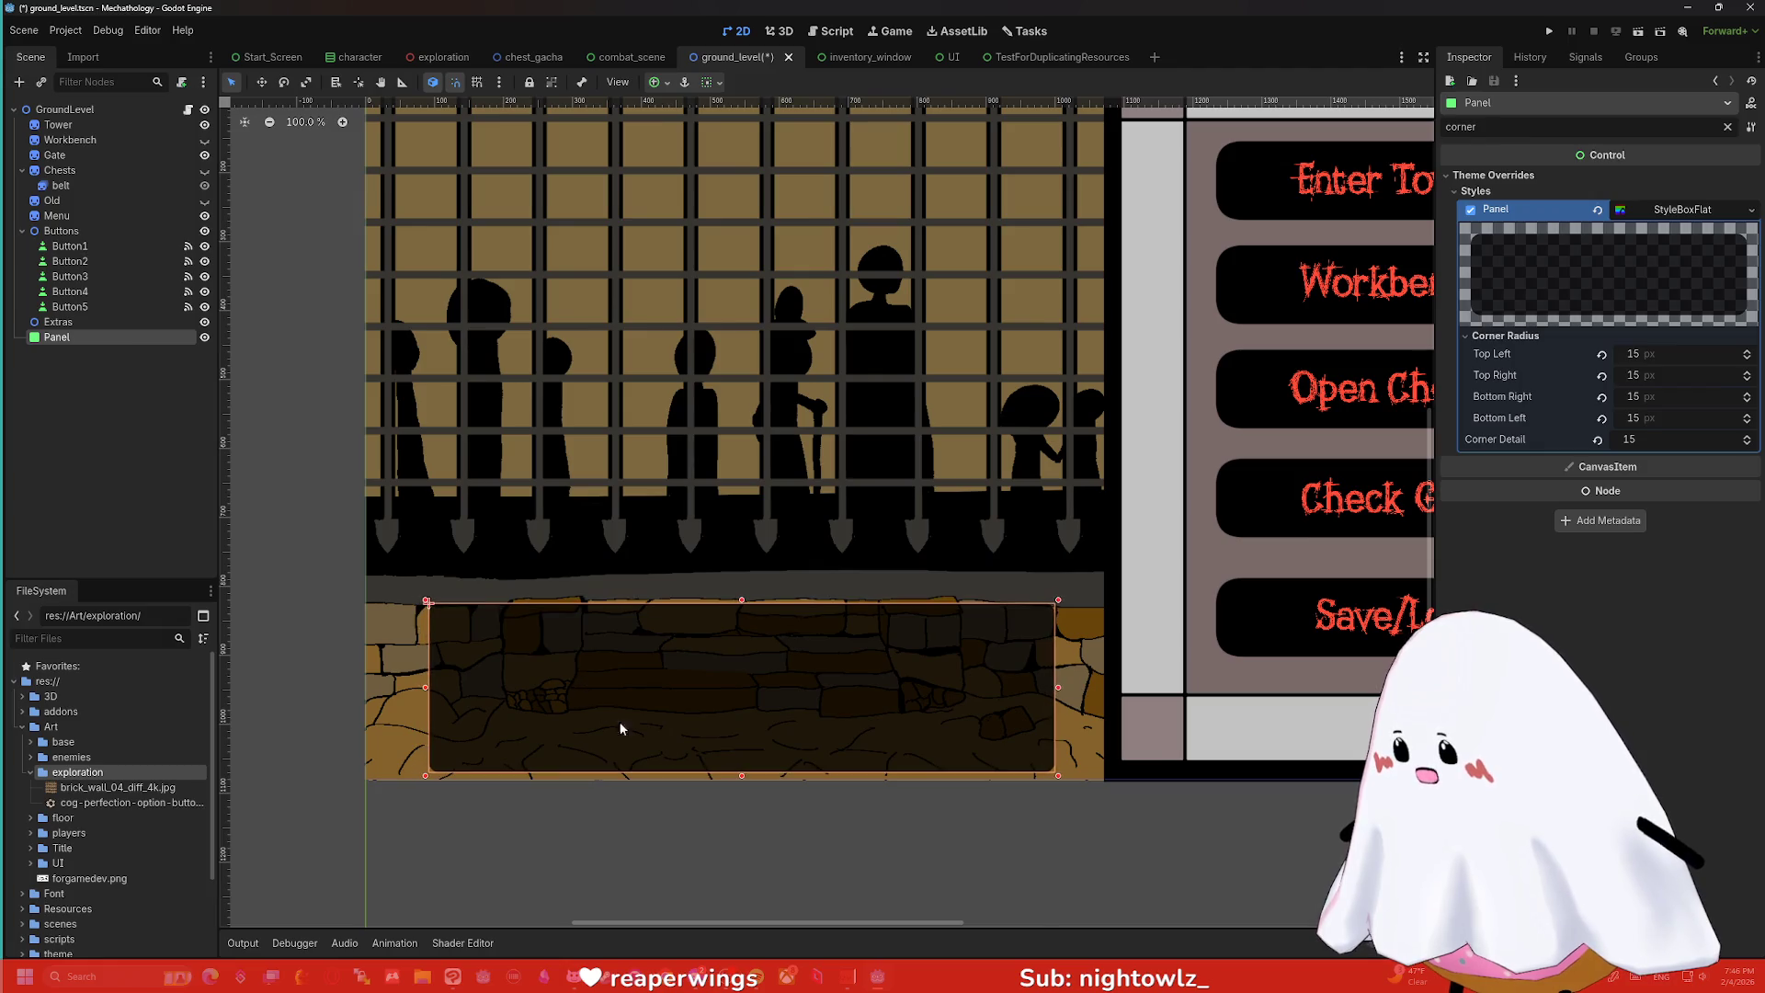
{"action": "left_click", "coordinate": [650, 874]}
{"action": "scroll", "coordinate": [633, 840], "scroll_direction": "up", "scroll_amount": 3}
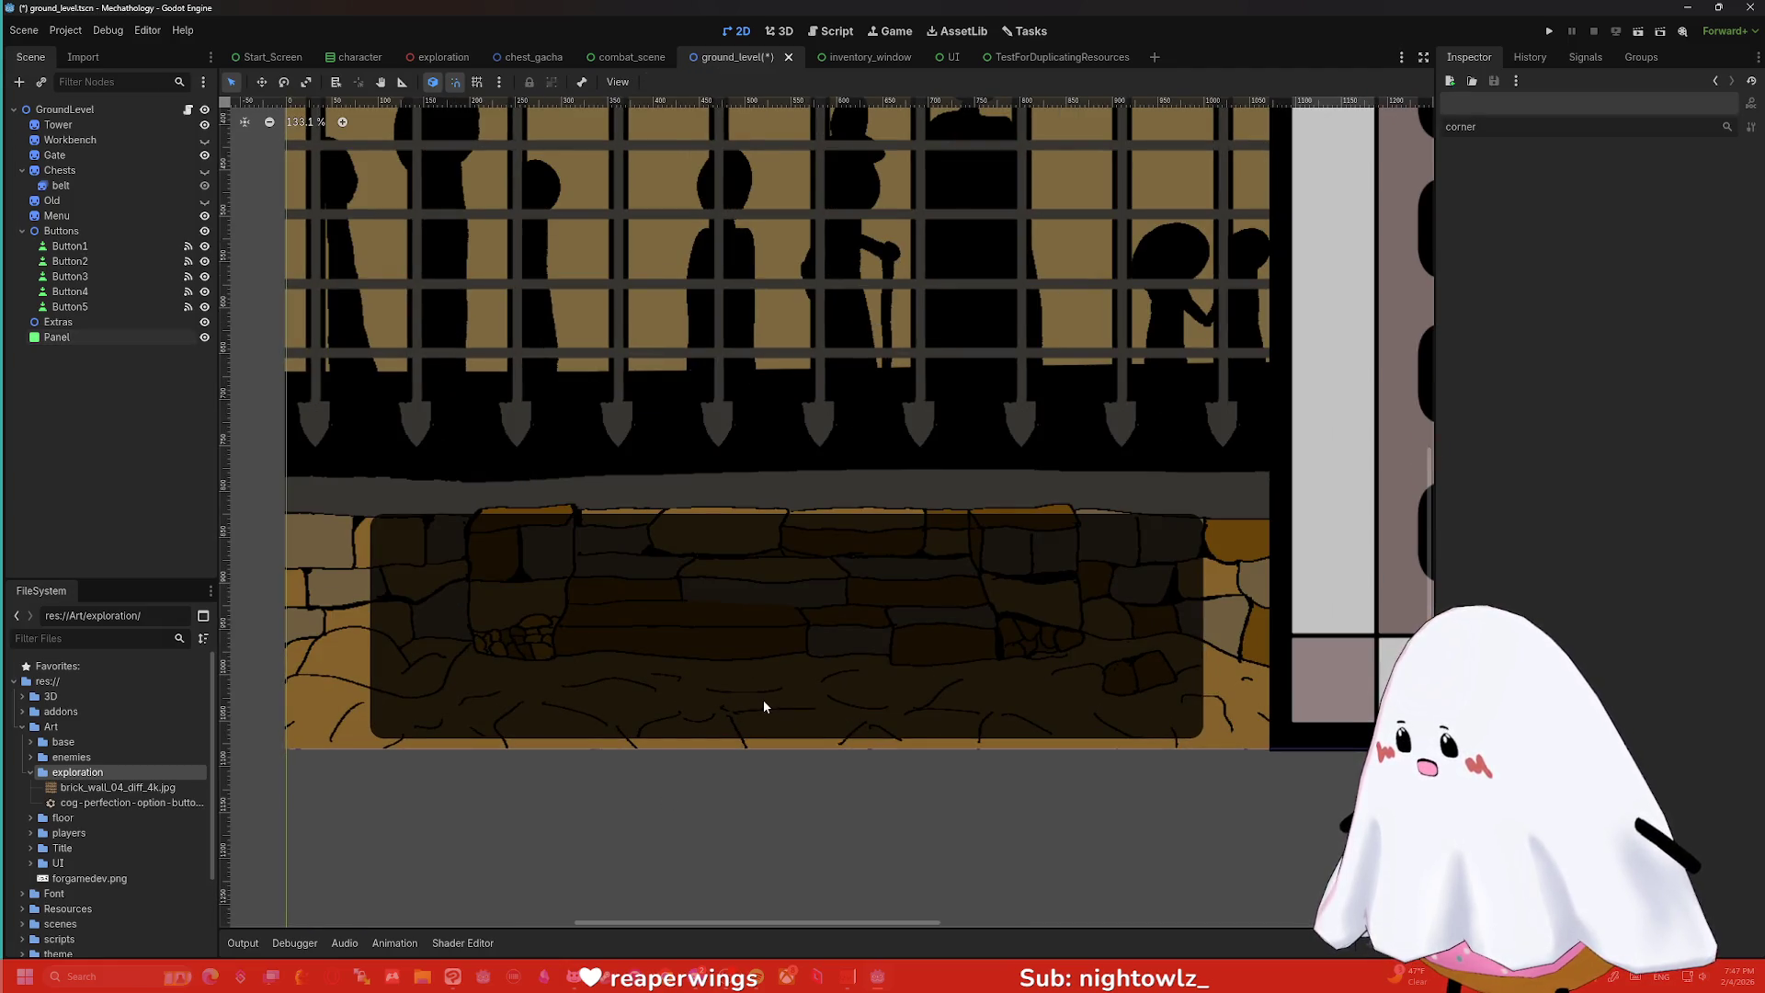
Reposition and enlarge the panel to cover more of the stone floor
{"action": "mouse_move", "coordinate": [763, 706]}
{"action": "left_mouse_down"}
{"action": "mouse_move", "coordinate": [748, 642]}
{"action": "mouse_move", "coordinate": [727, 647]}
{"action": "left_mouse_up"}
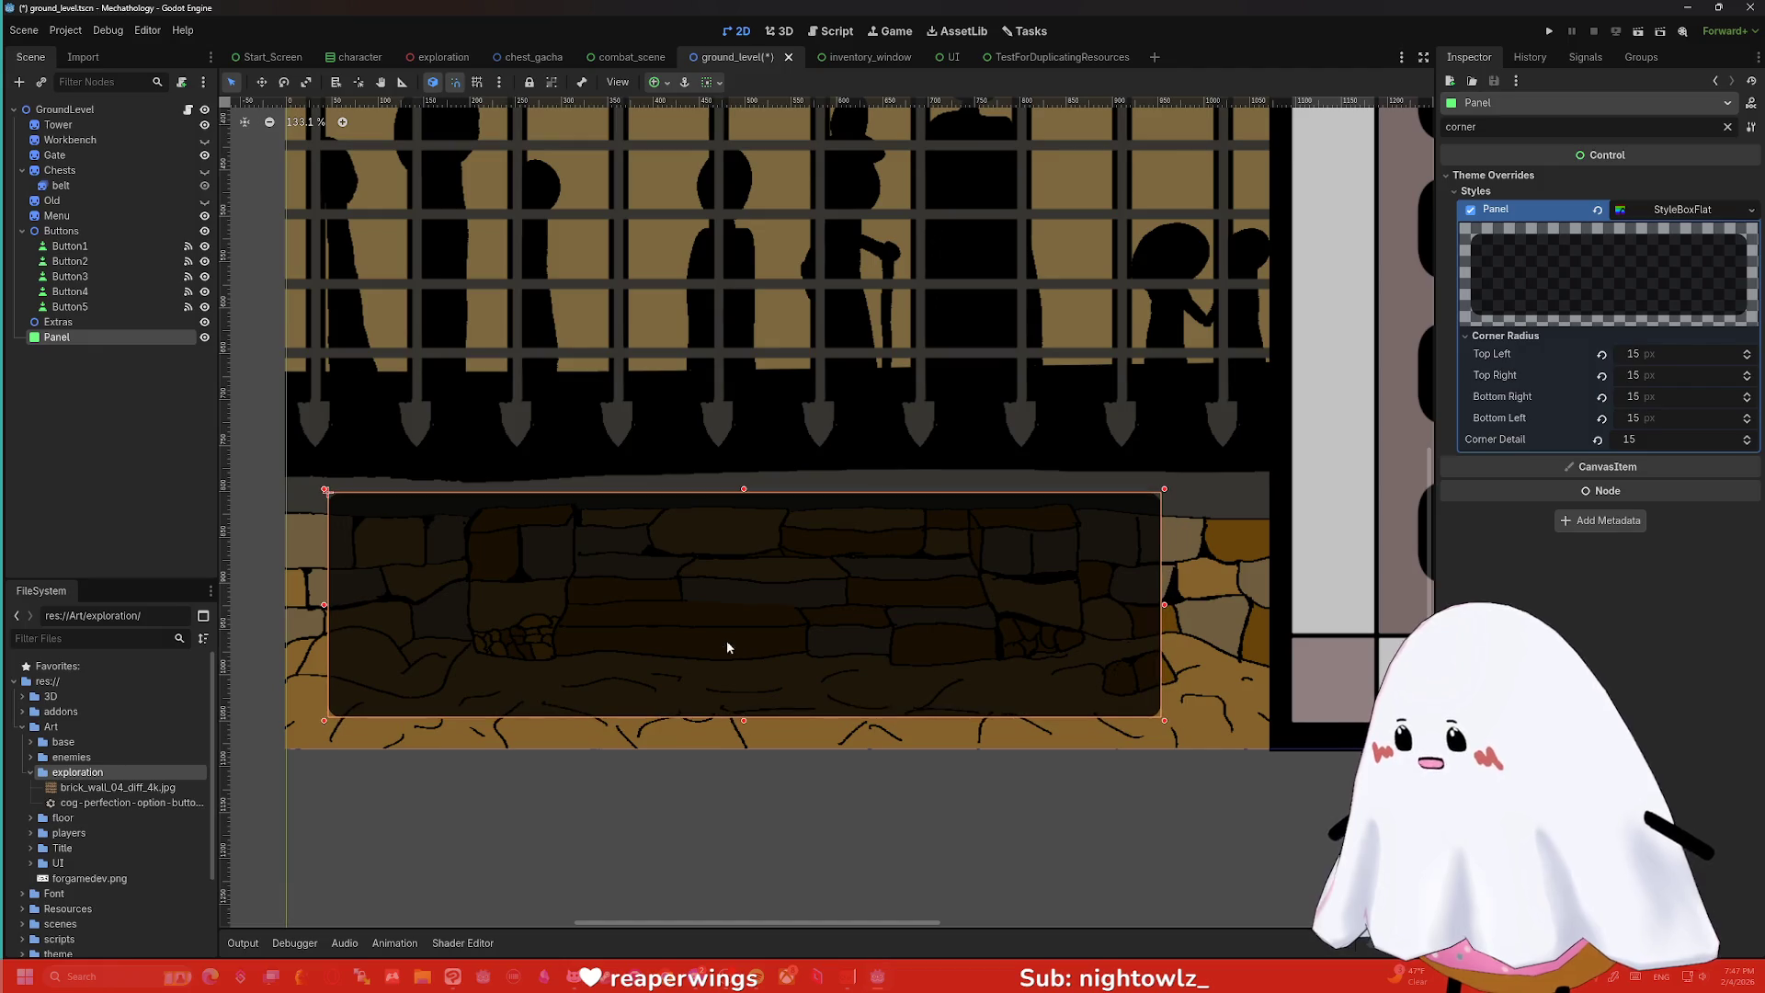
{"action": "left_click_drag", "start_coordinate": [1163, 718], "coordinate": [1236, 741]}
{"action": "left_click_drag", "start_coordinate": [1092, 685], "coordinate": [1082, 672]}
{"action": "left_click_drag", "start_coordinate": [1228, 729], "coordinate": [1256, 738]}
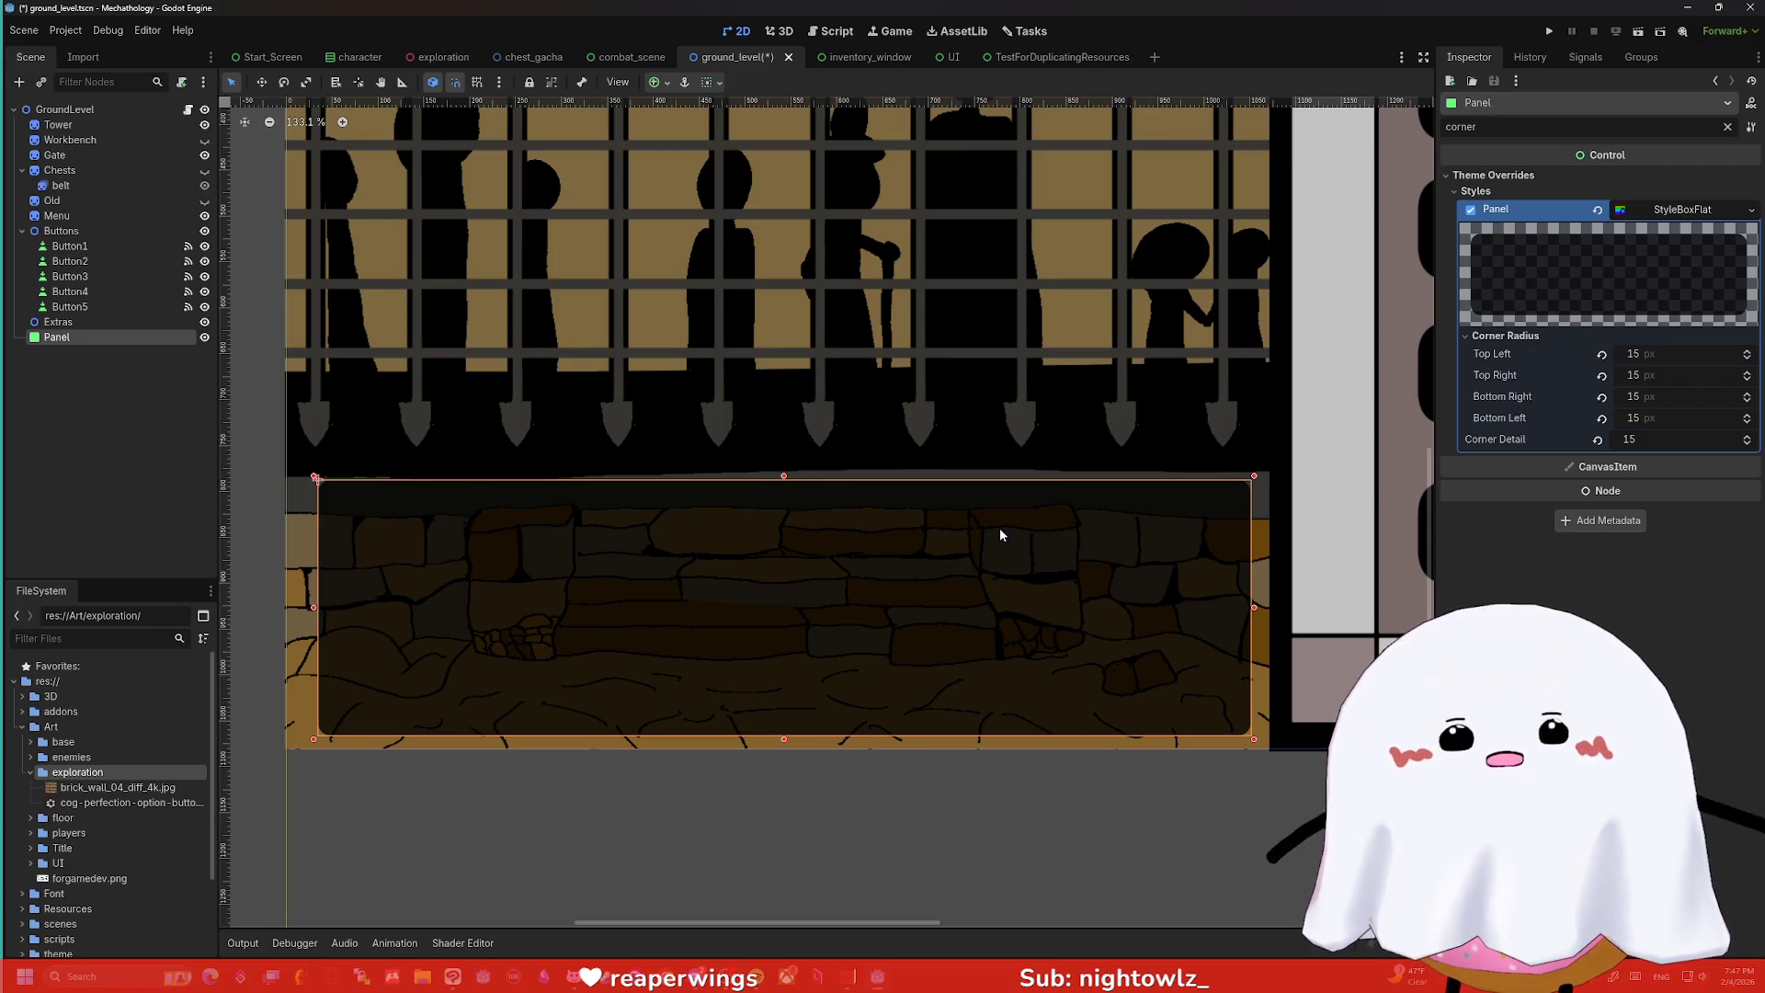
{"action": "scroll", "coordinate": [974, 531], "scroll_direction": "down", "scroll_amount": 4}
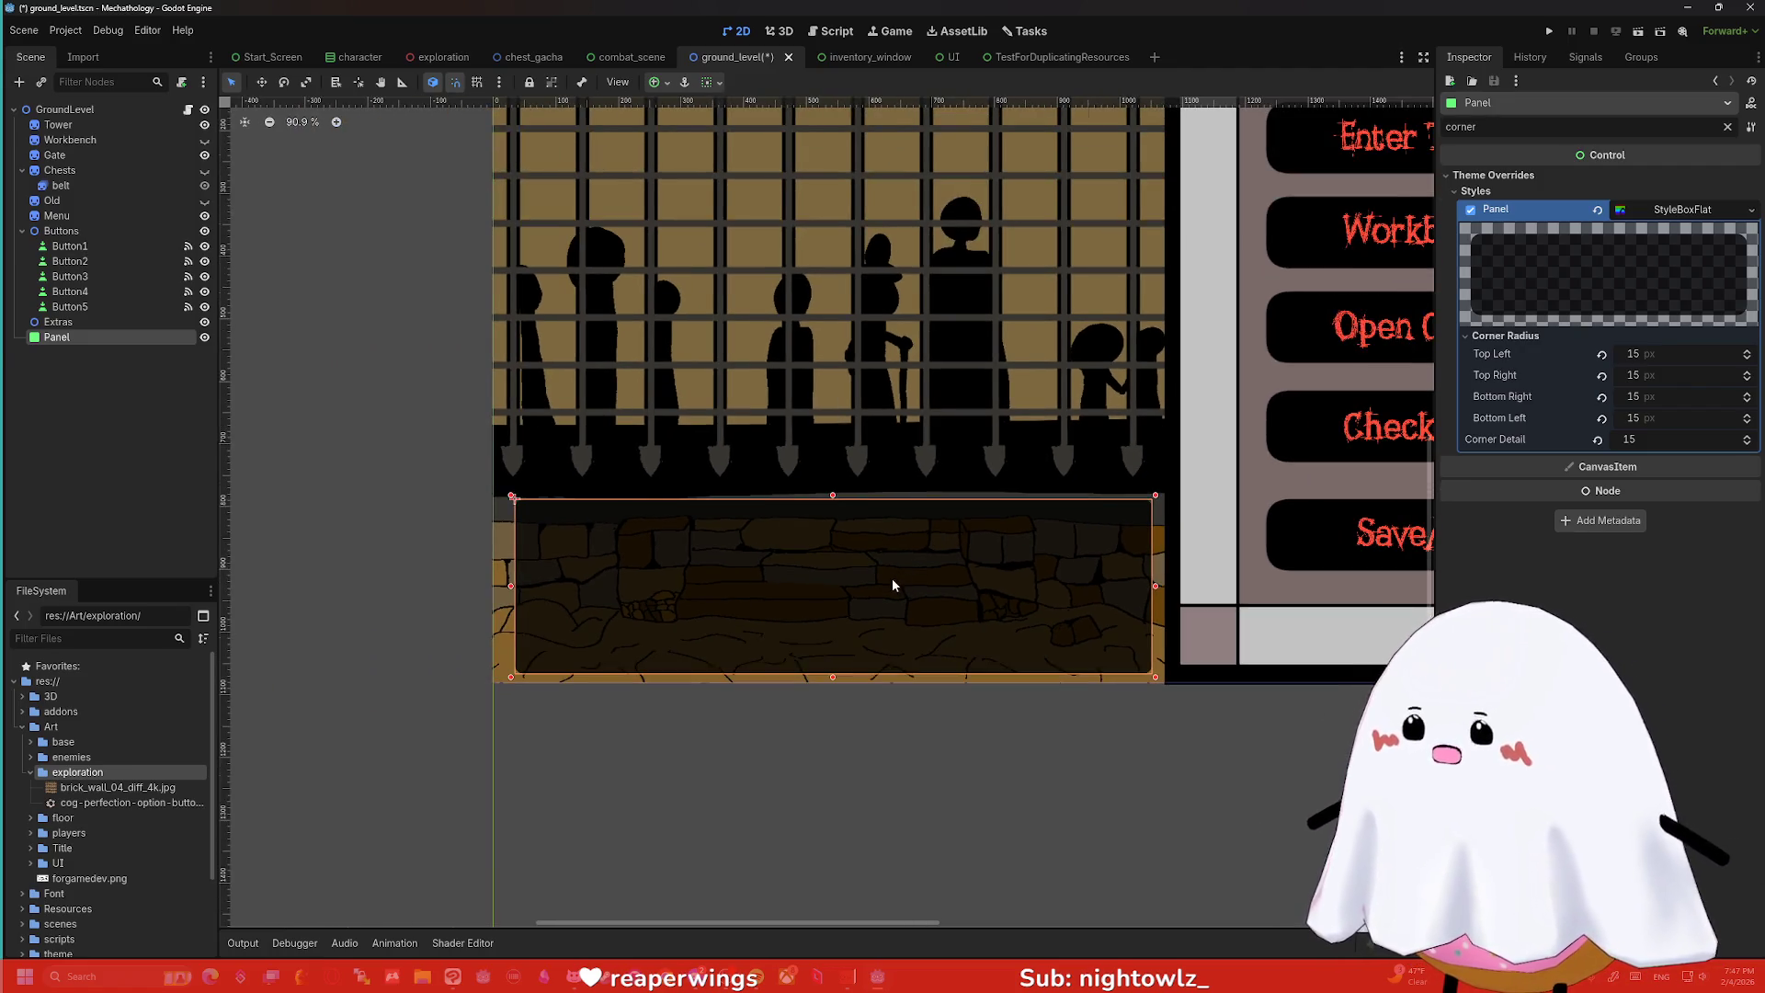
{"action": "scroll", "coordinate": [896, 579], "scroll_direction": "up", "scroll_amount": 2}
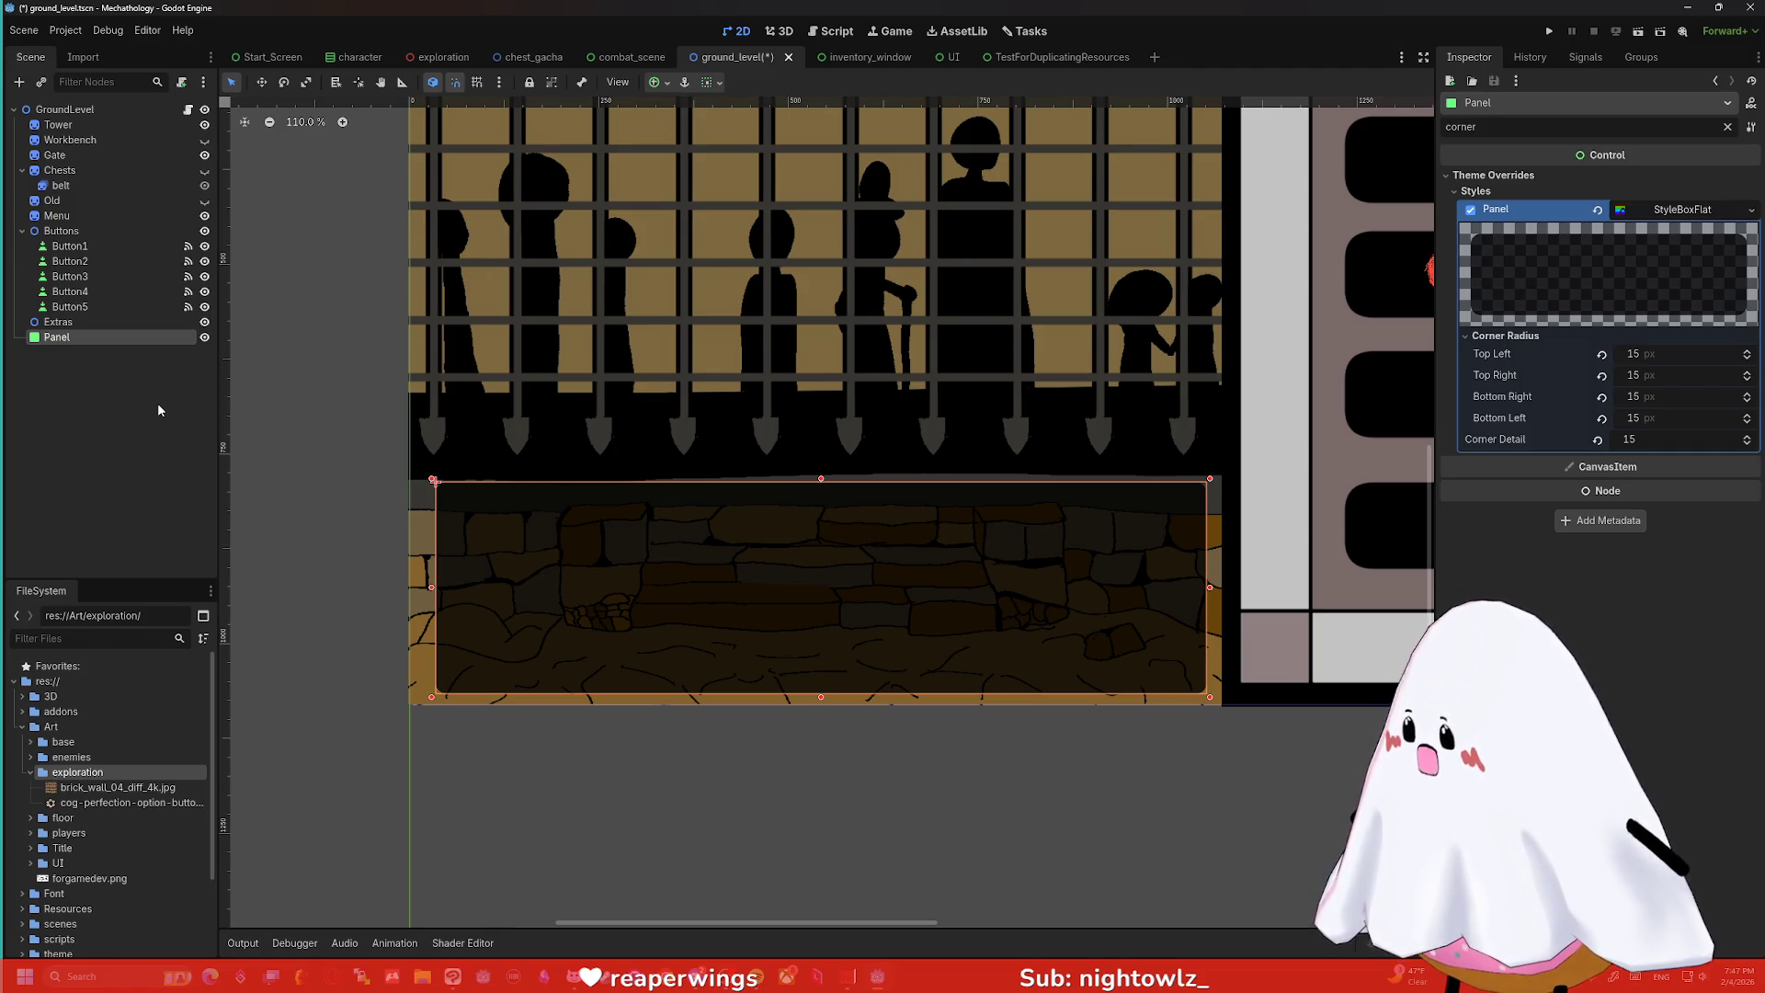
Add a VBoxContainer under the Panel and stretch it across the whole panel
{"action": "key", "text": "ctrl+a"}
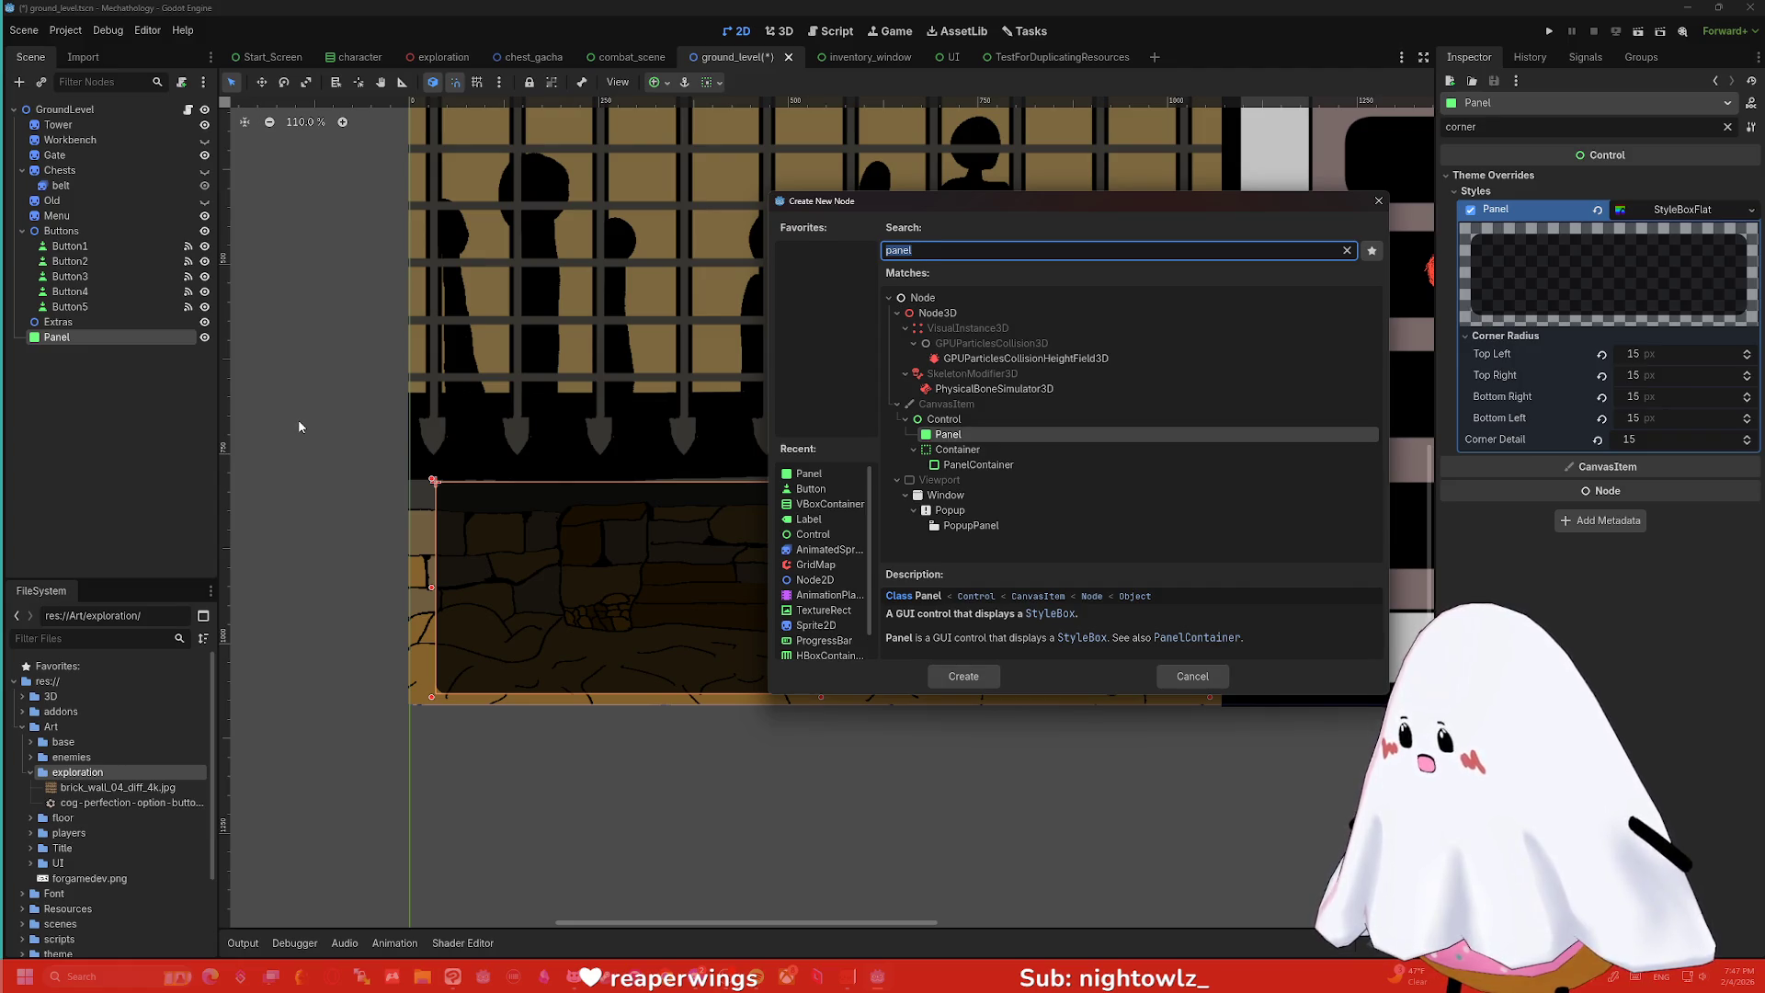
{"action": "type", "text": "vboxc"}
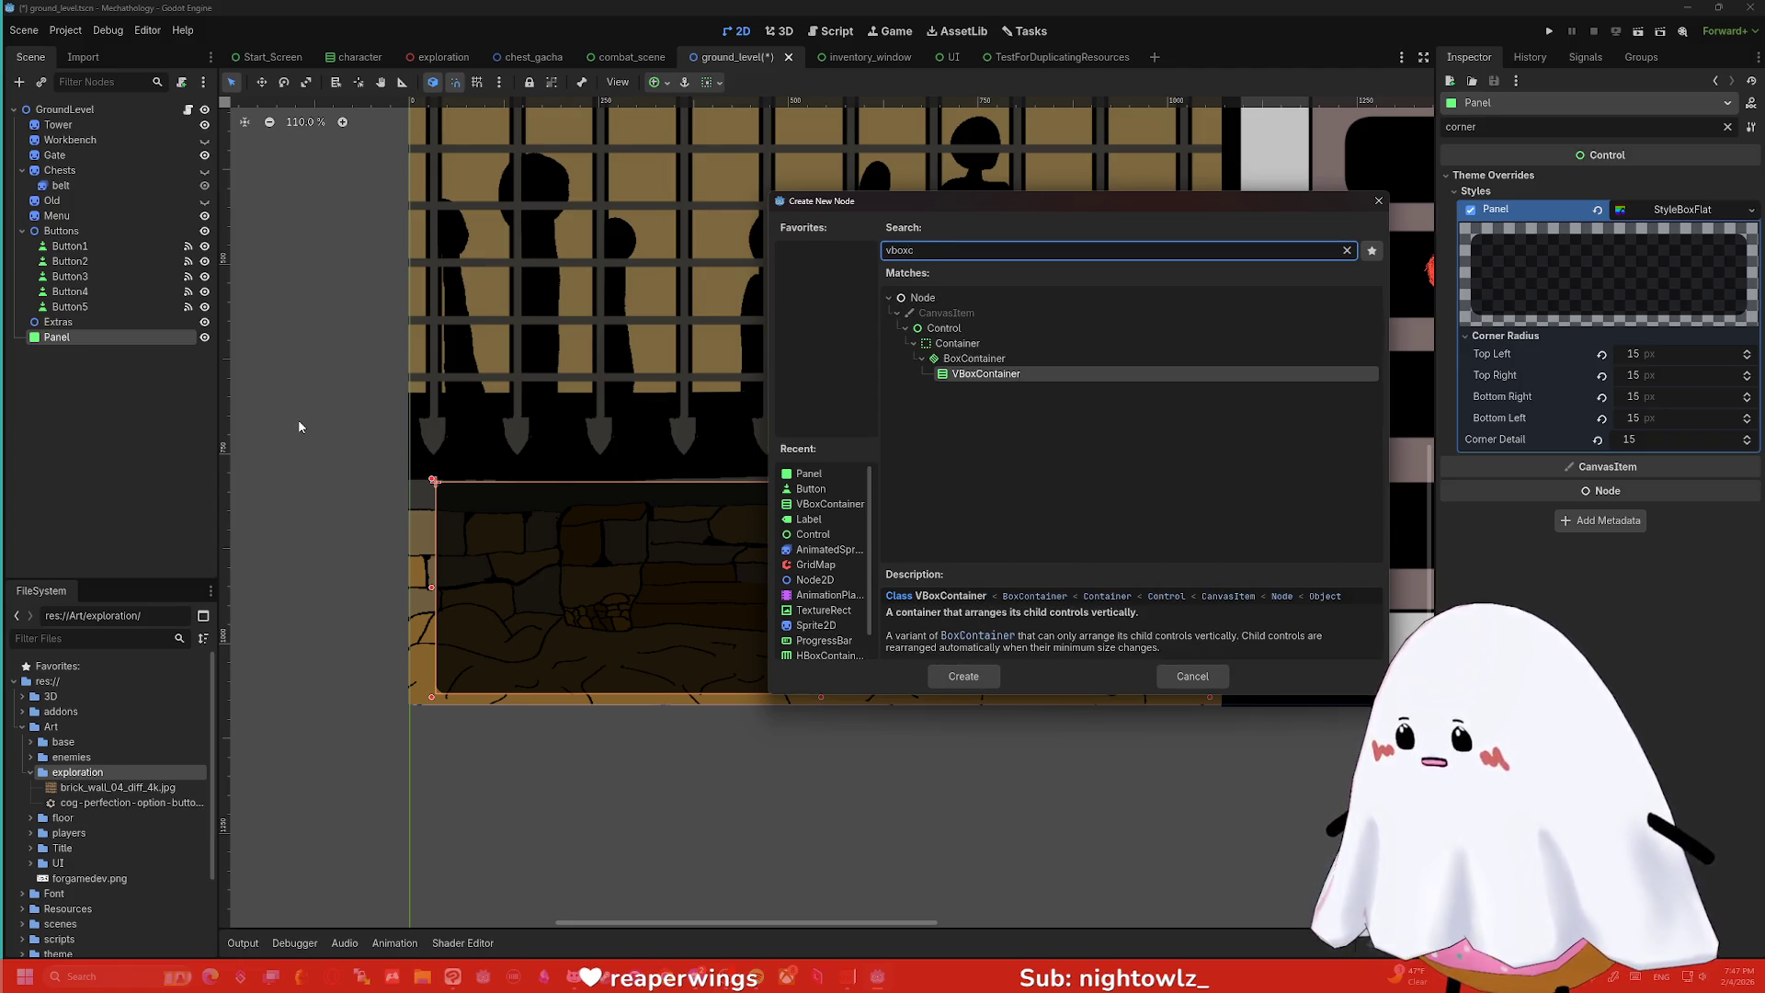
{"action": "key", "text": "Return"}
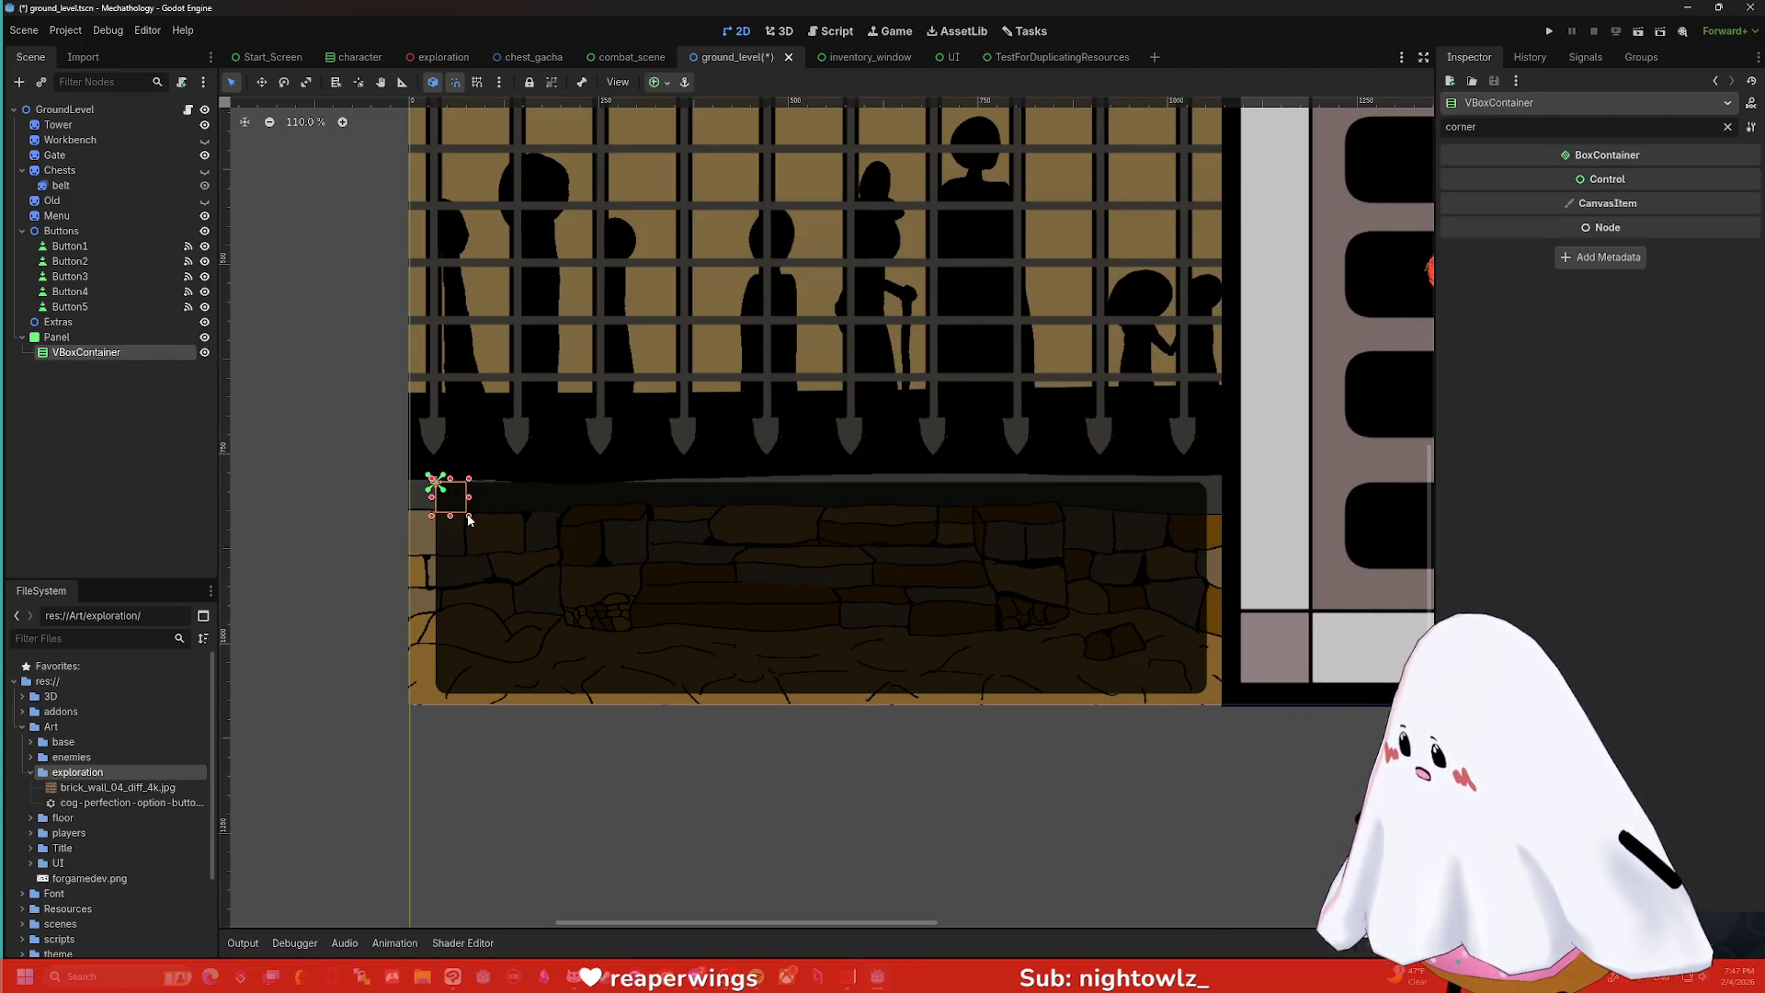
{"action": "left_click_drag", "start_coordinate": [469, 518], "coordinate": [1207, 696]}
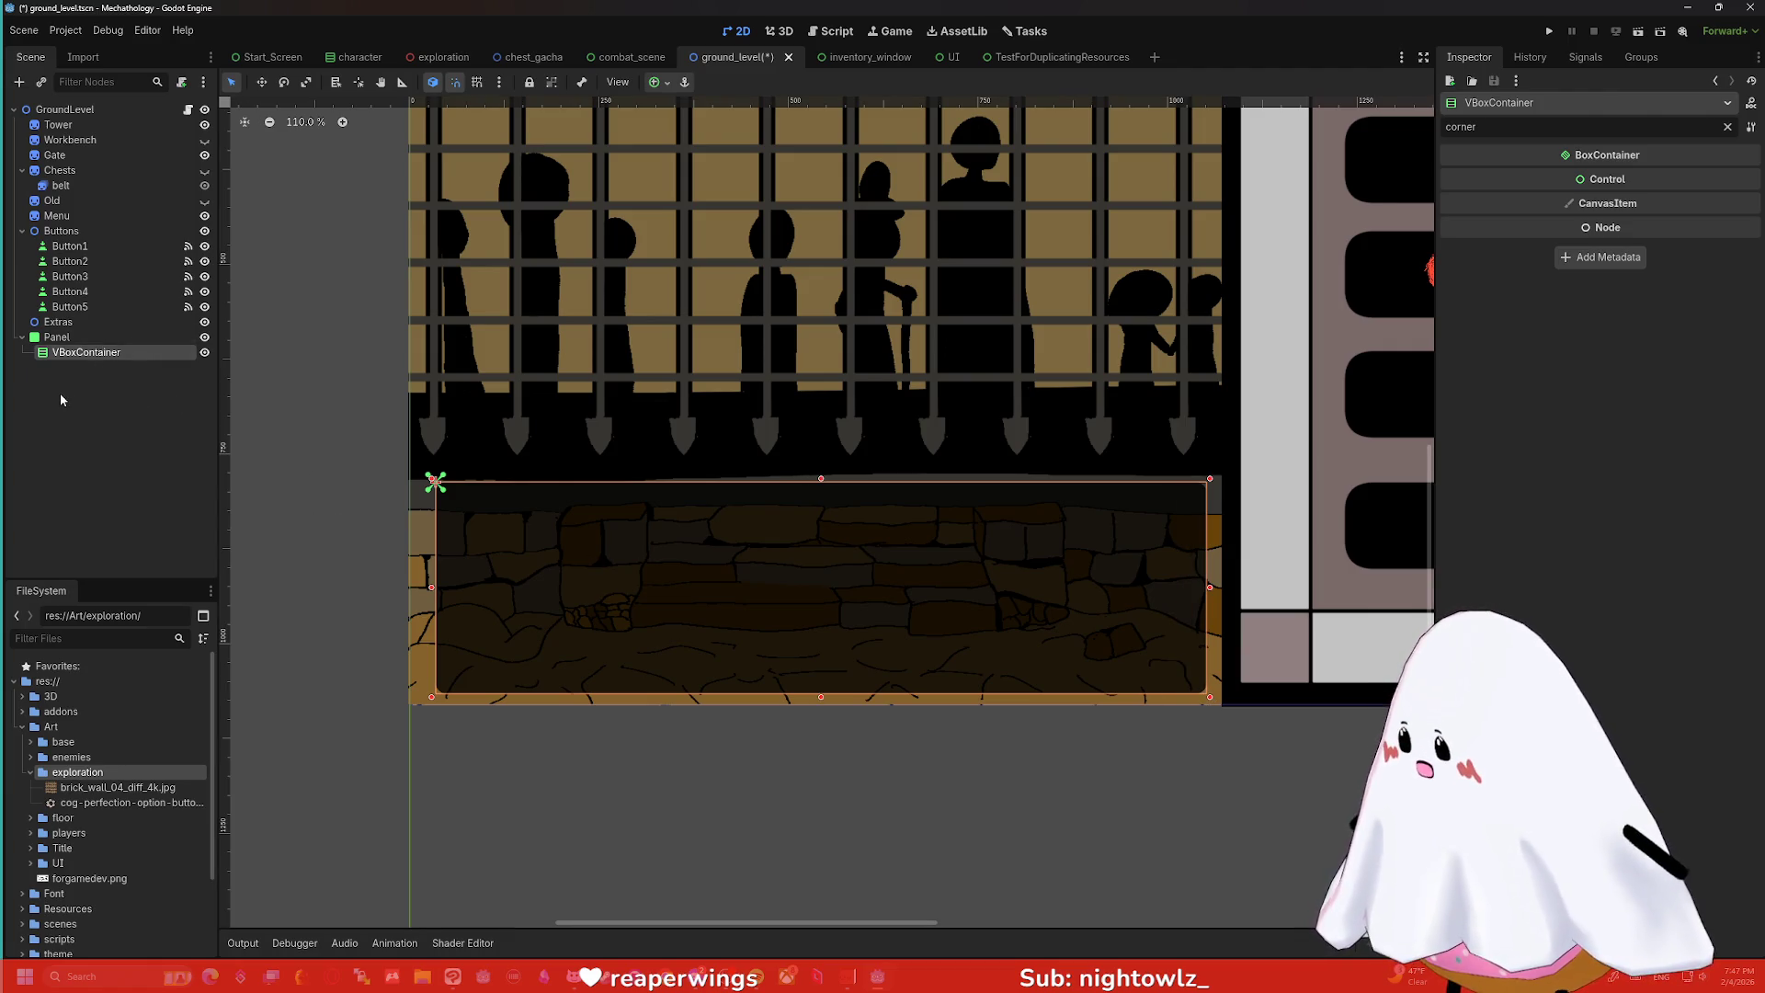
Add a Label as a child of the VBoxContainer
{"action": "key", "text": "ctrl+a"}
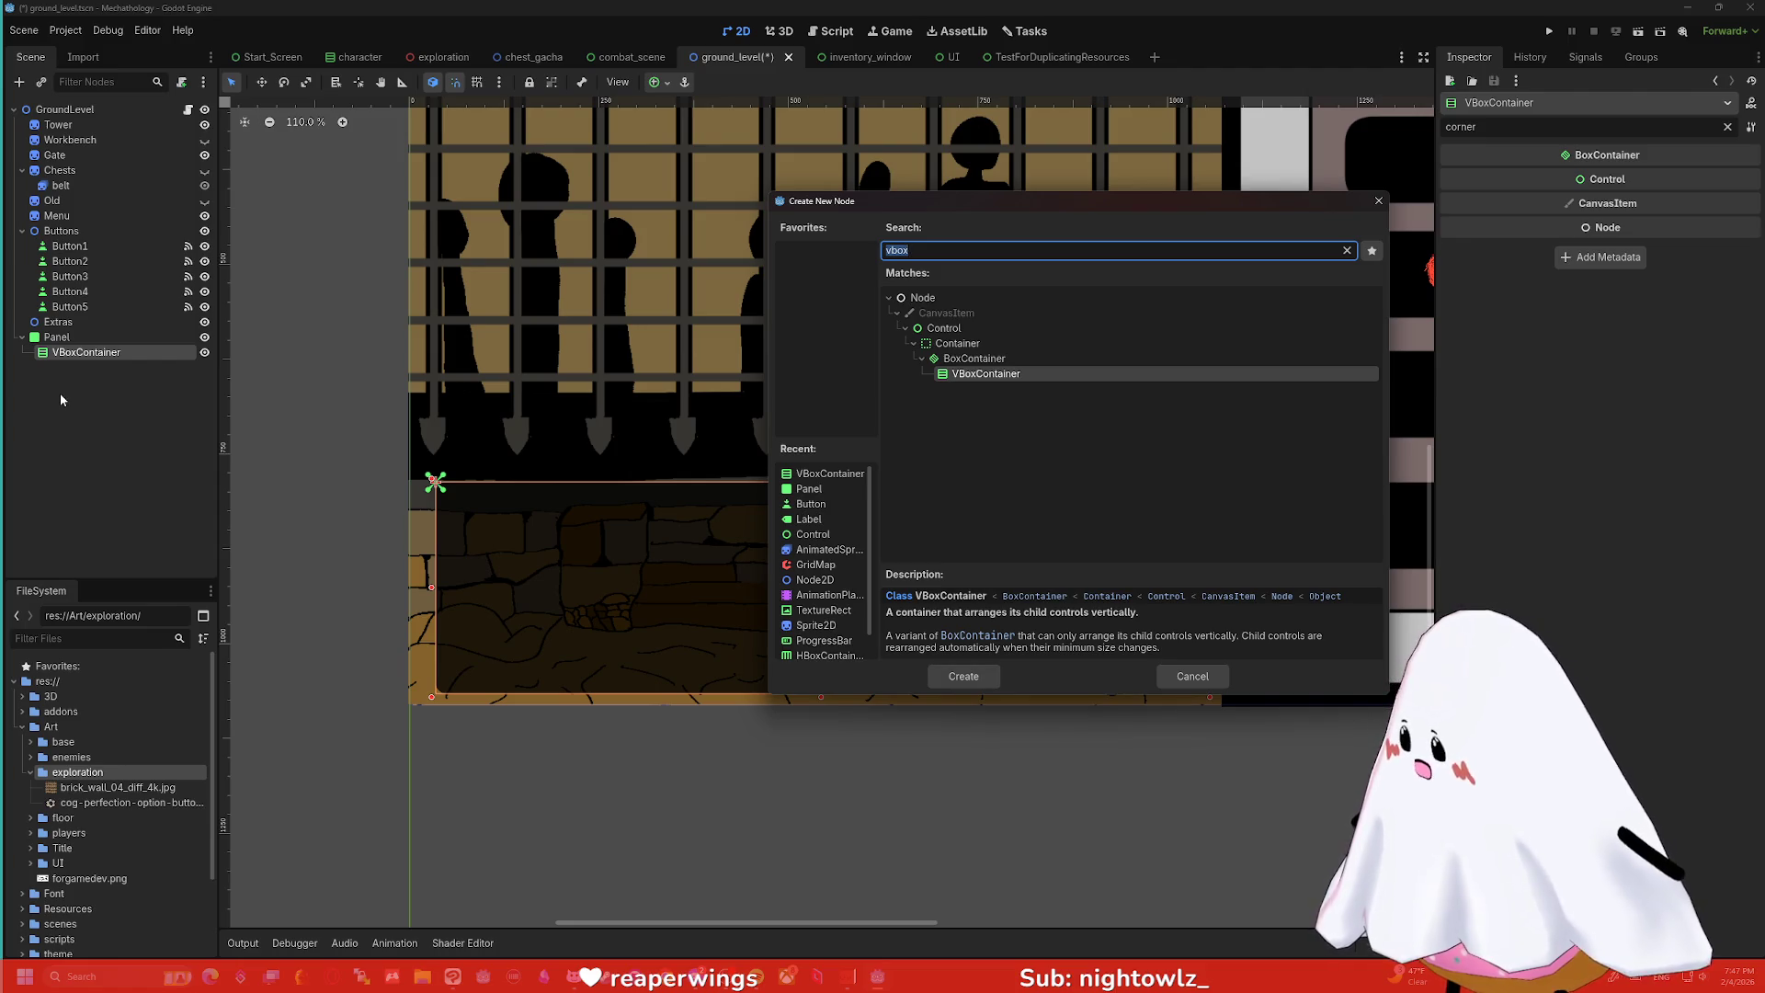
{"action": "type", "text": "label"}
{"action": "key", "text": "Return"}
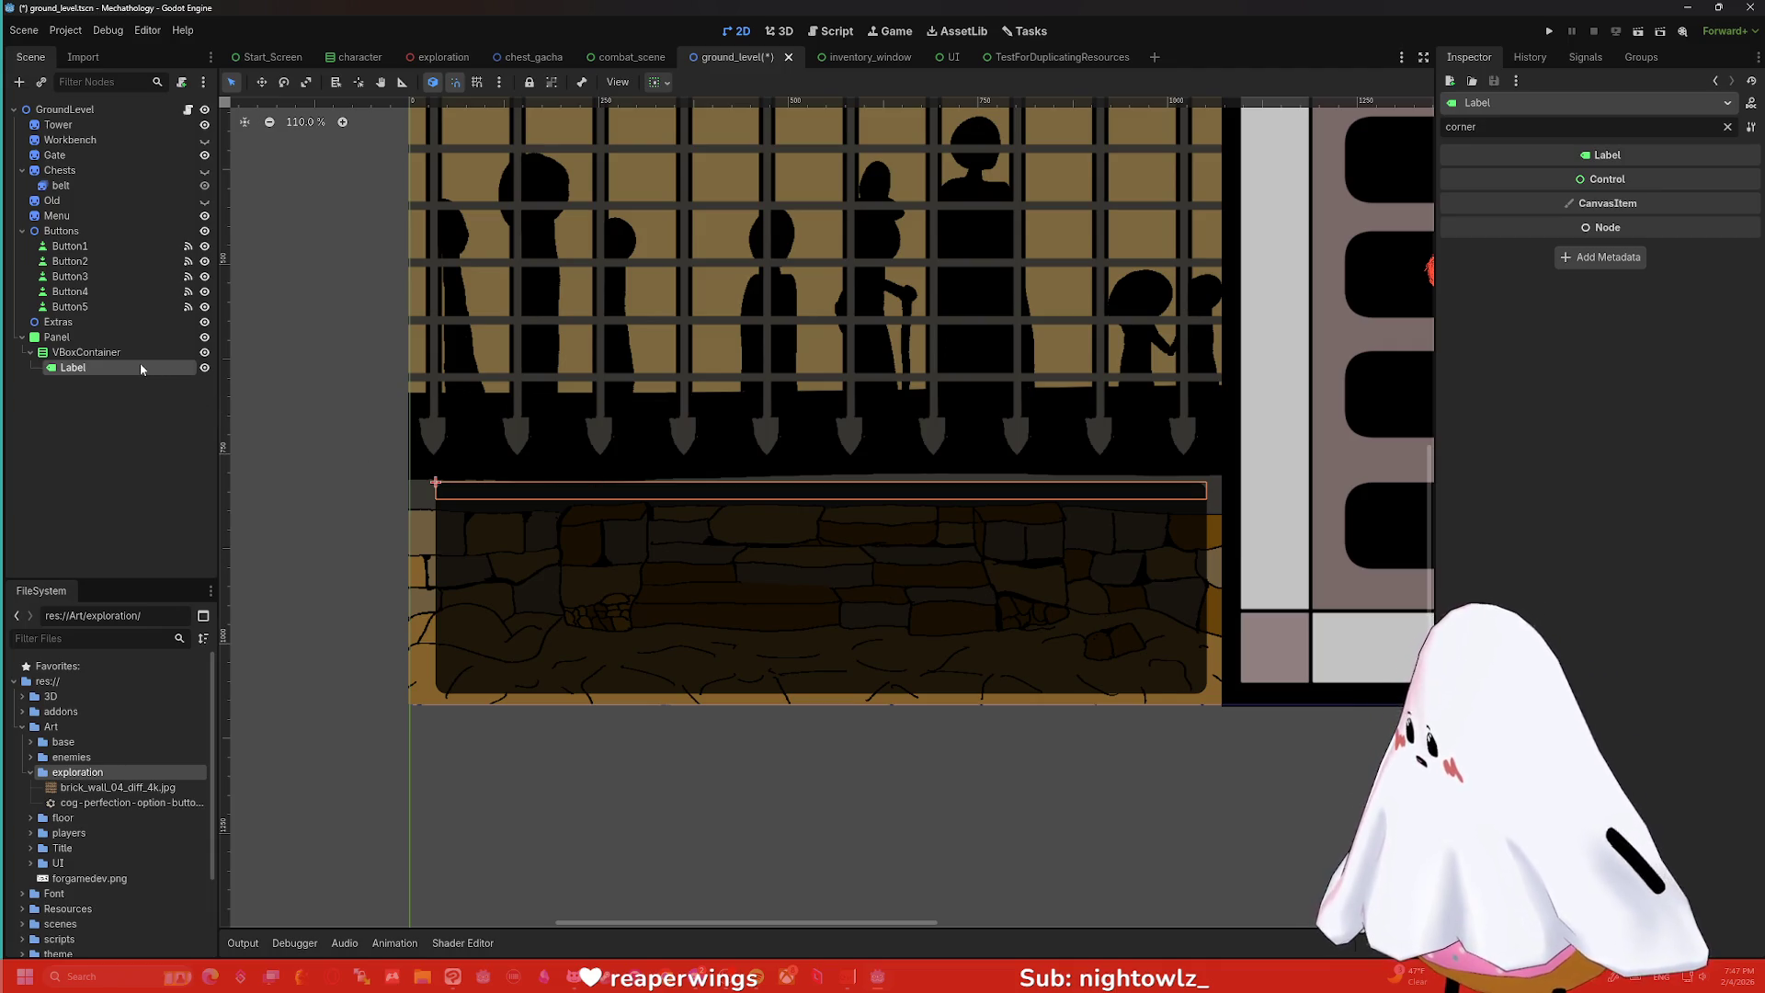
Set the Label's Custom Minimum Size height to 60, after trying 100 and 75
{"action": "type", "text": "m"}
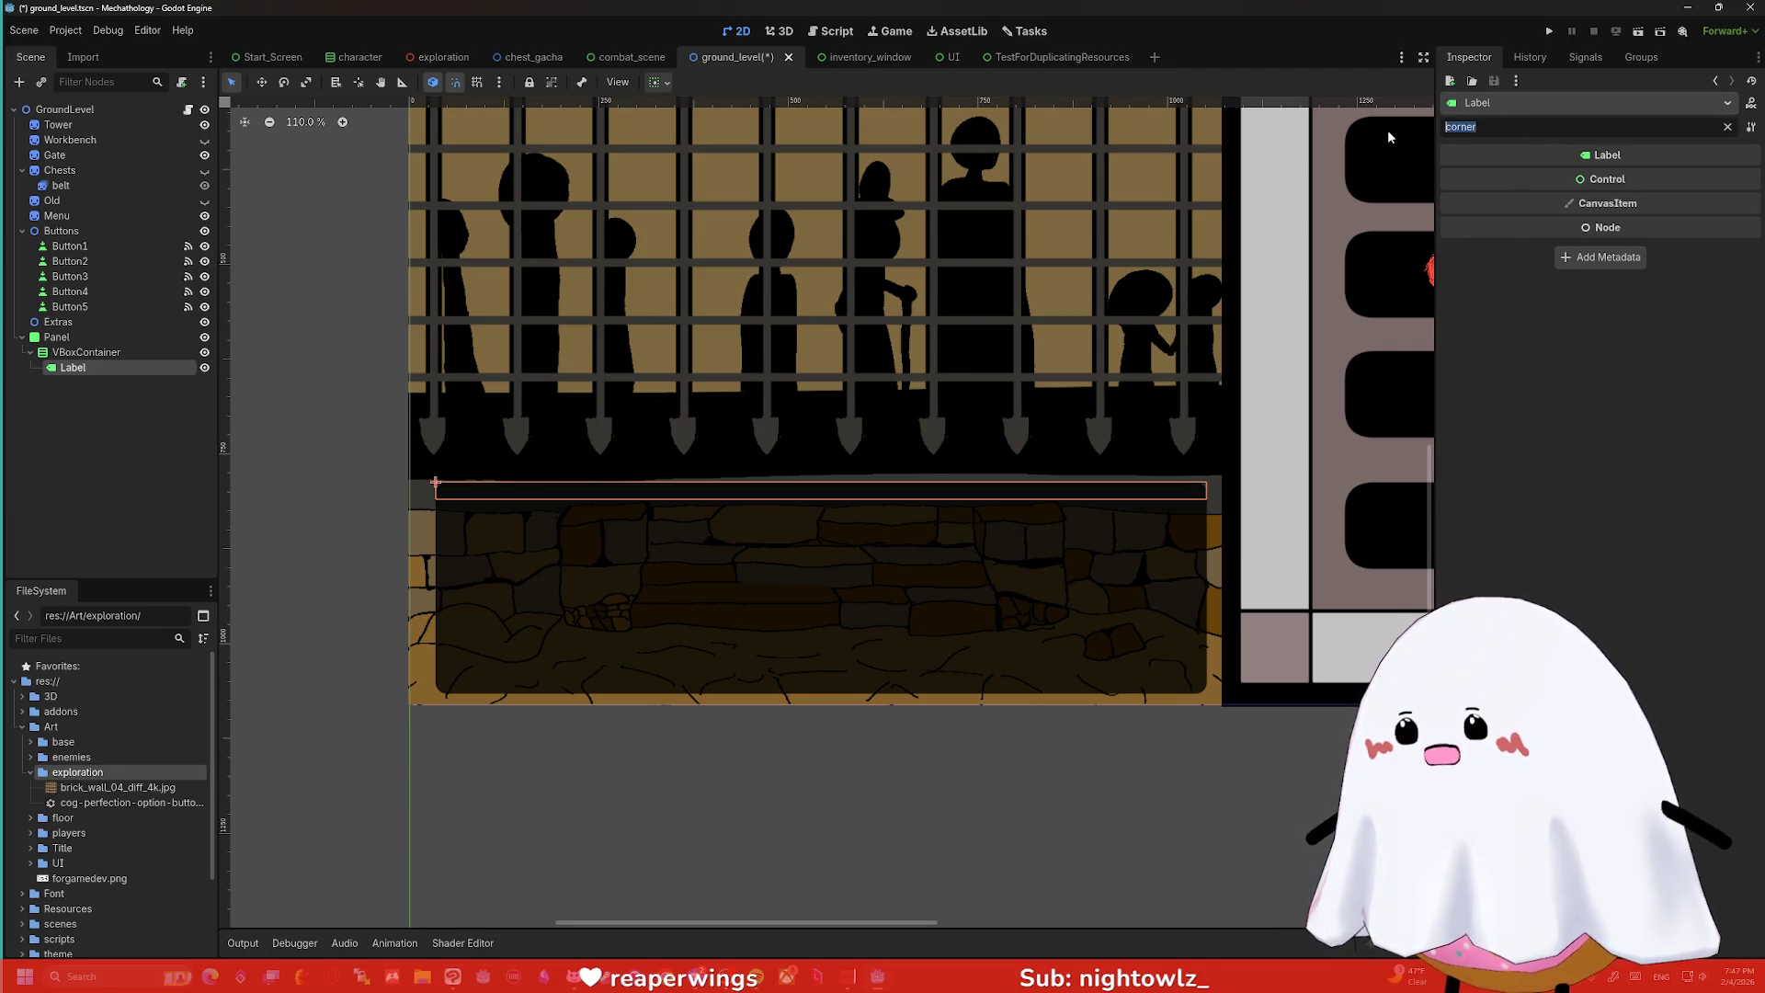
{"action": "type", "text": "in"}
{"action": "left_click", "coordinate": [1468, 218]}
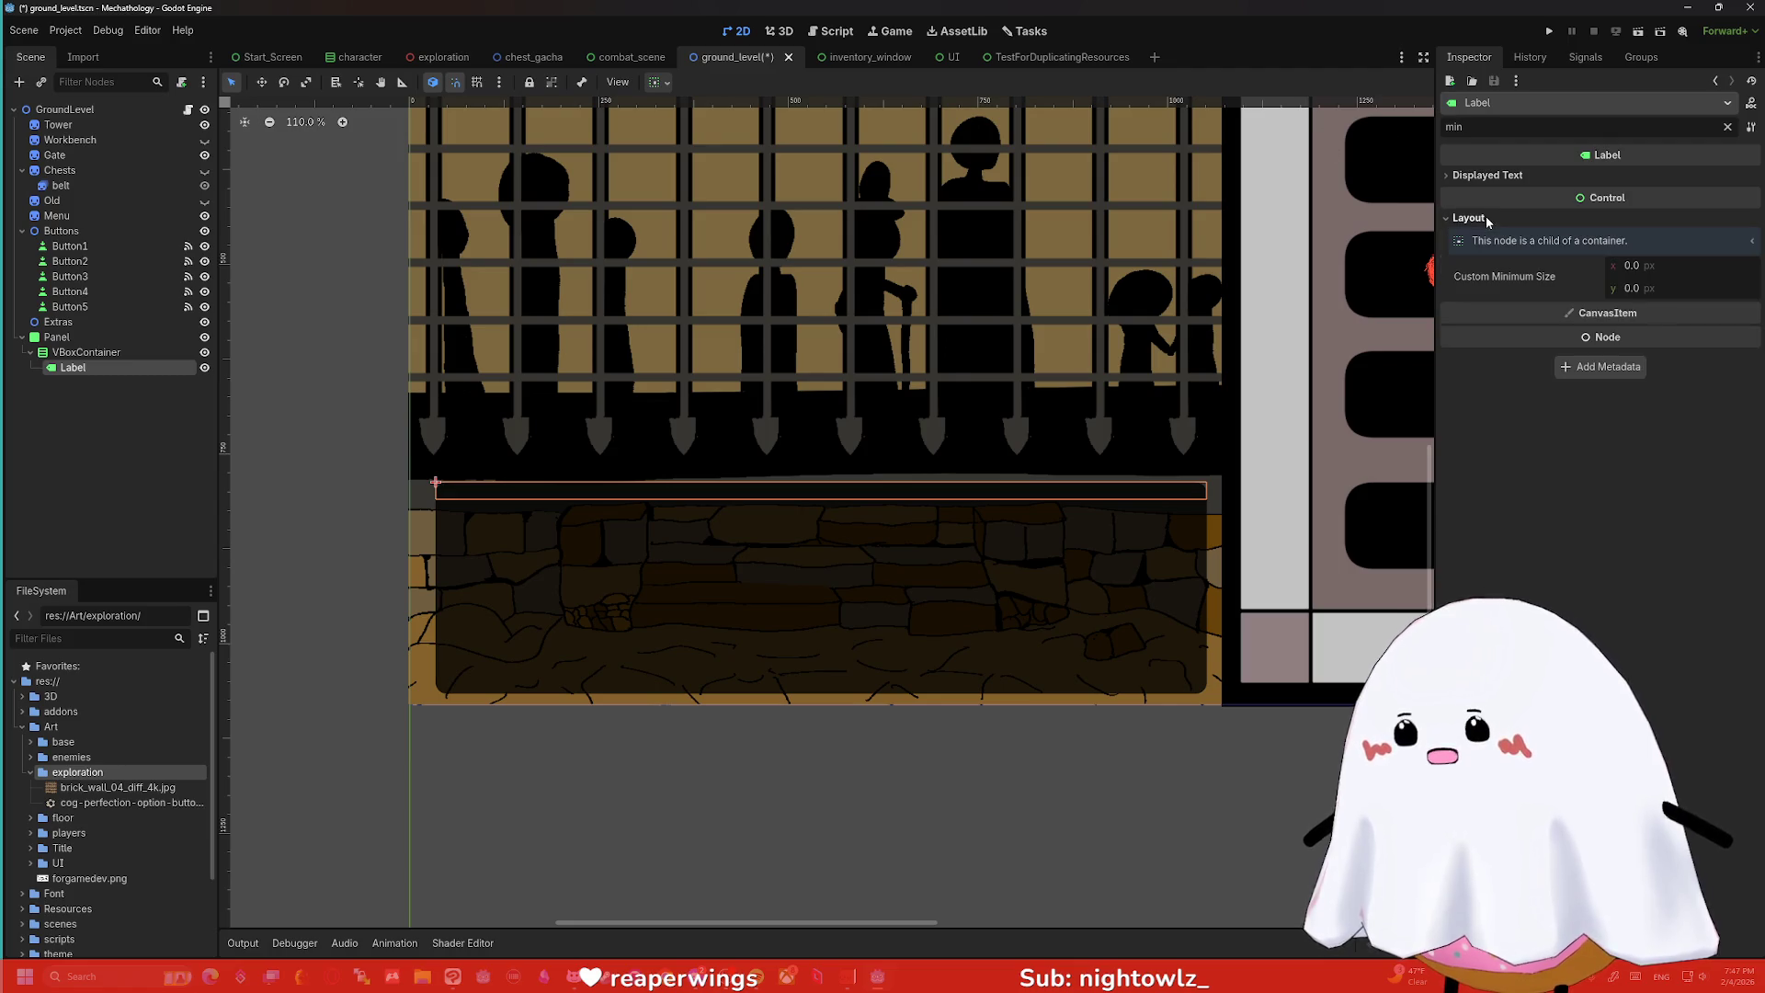
{"action": "left_click", "coordinate": [1642, 266]}
{"action": "type", "text": "100"}
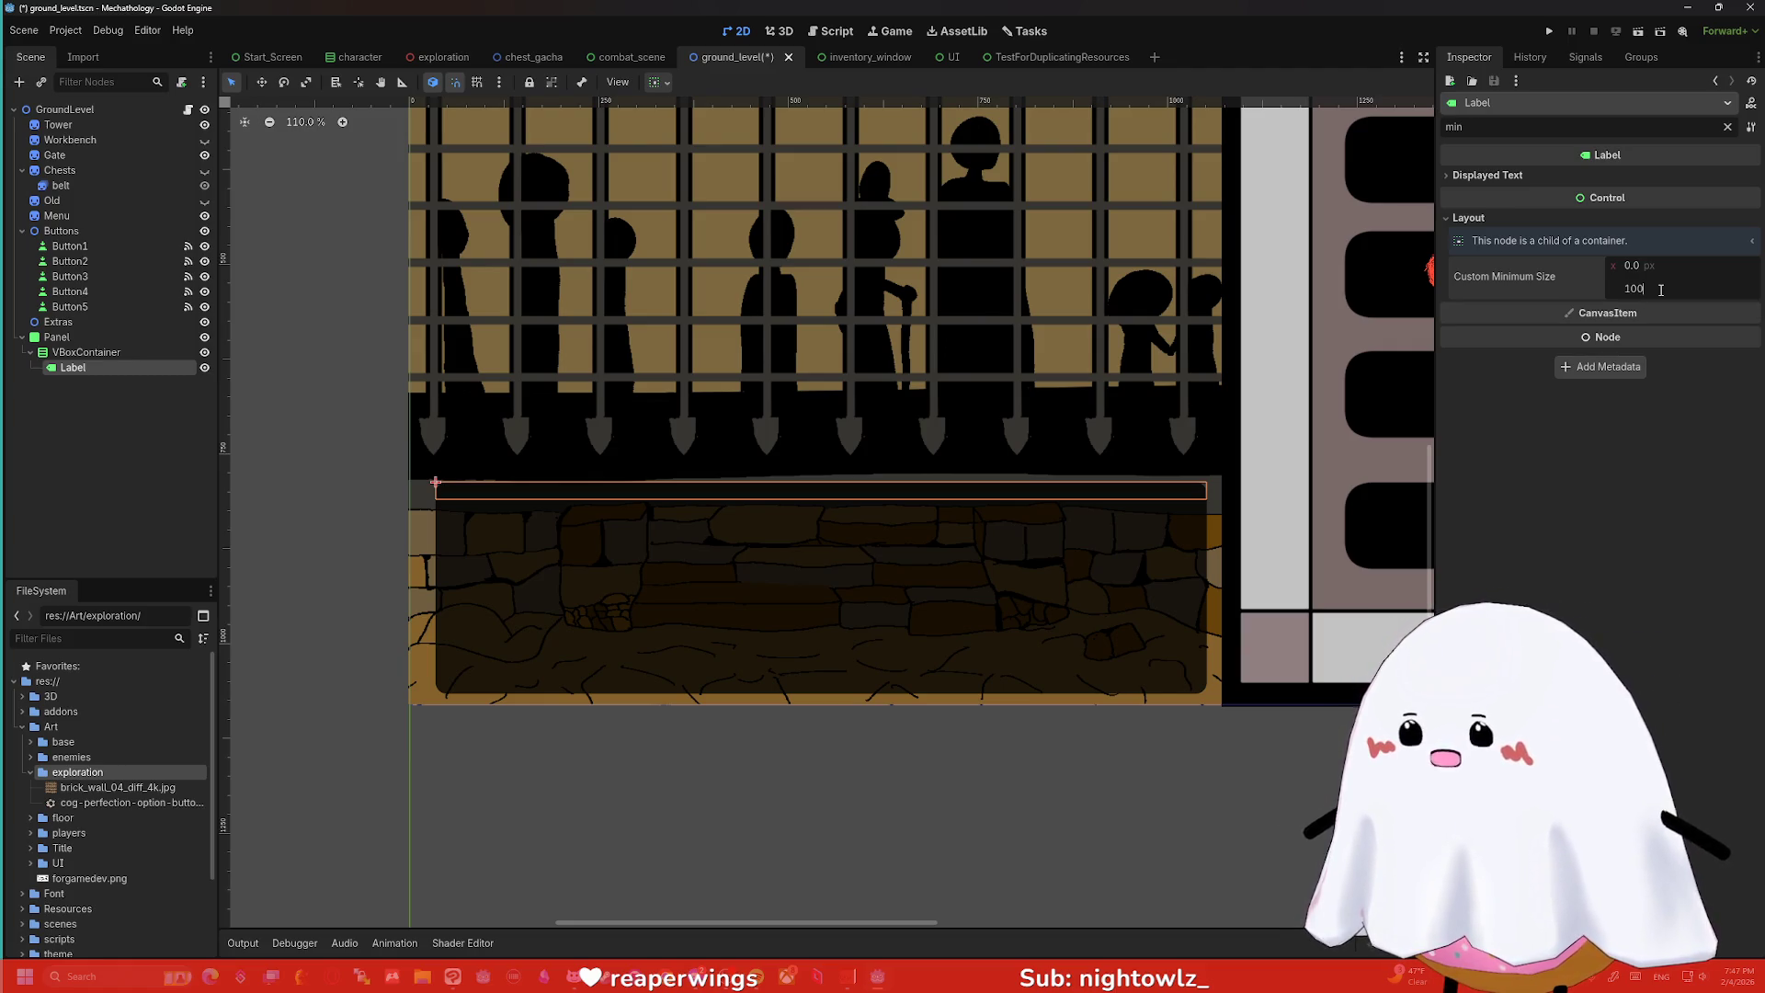
{"action": "key", "text": "Return"}
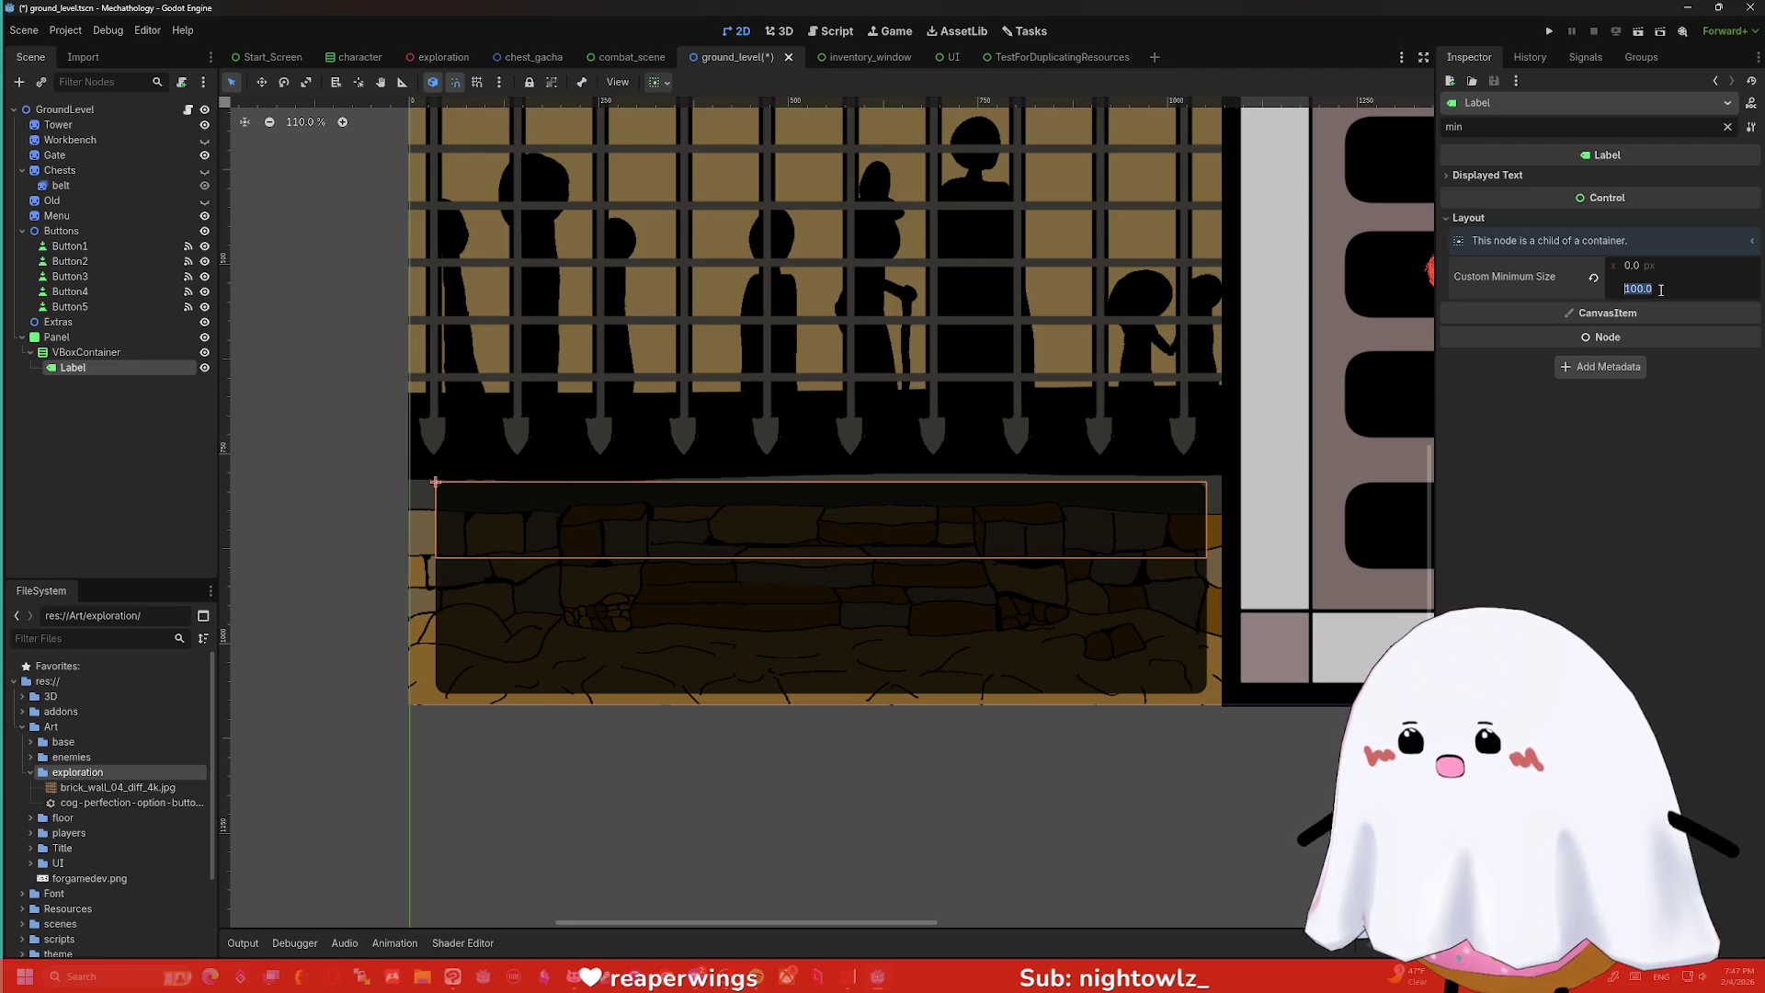
{"action": "type", "text": "75"}
{"action": "key", "text": "Return"}
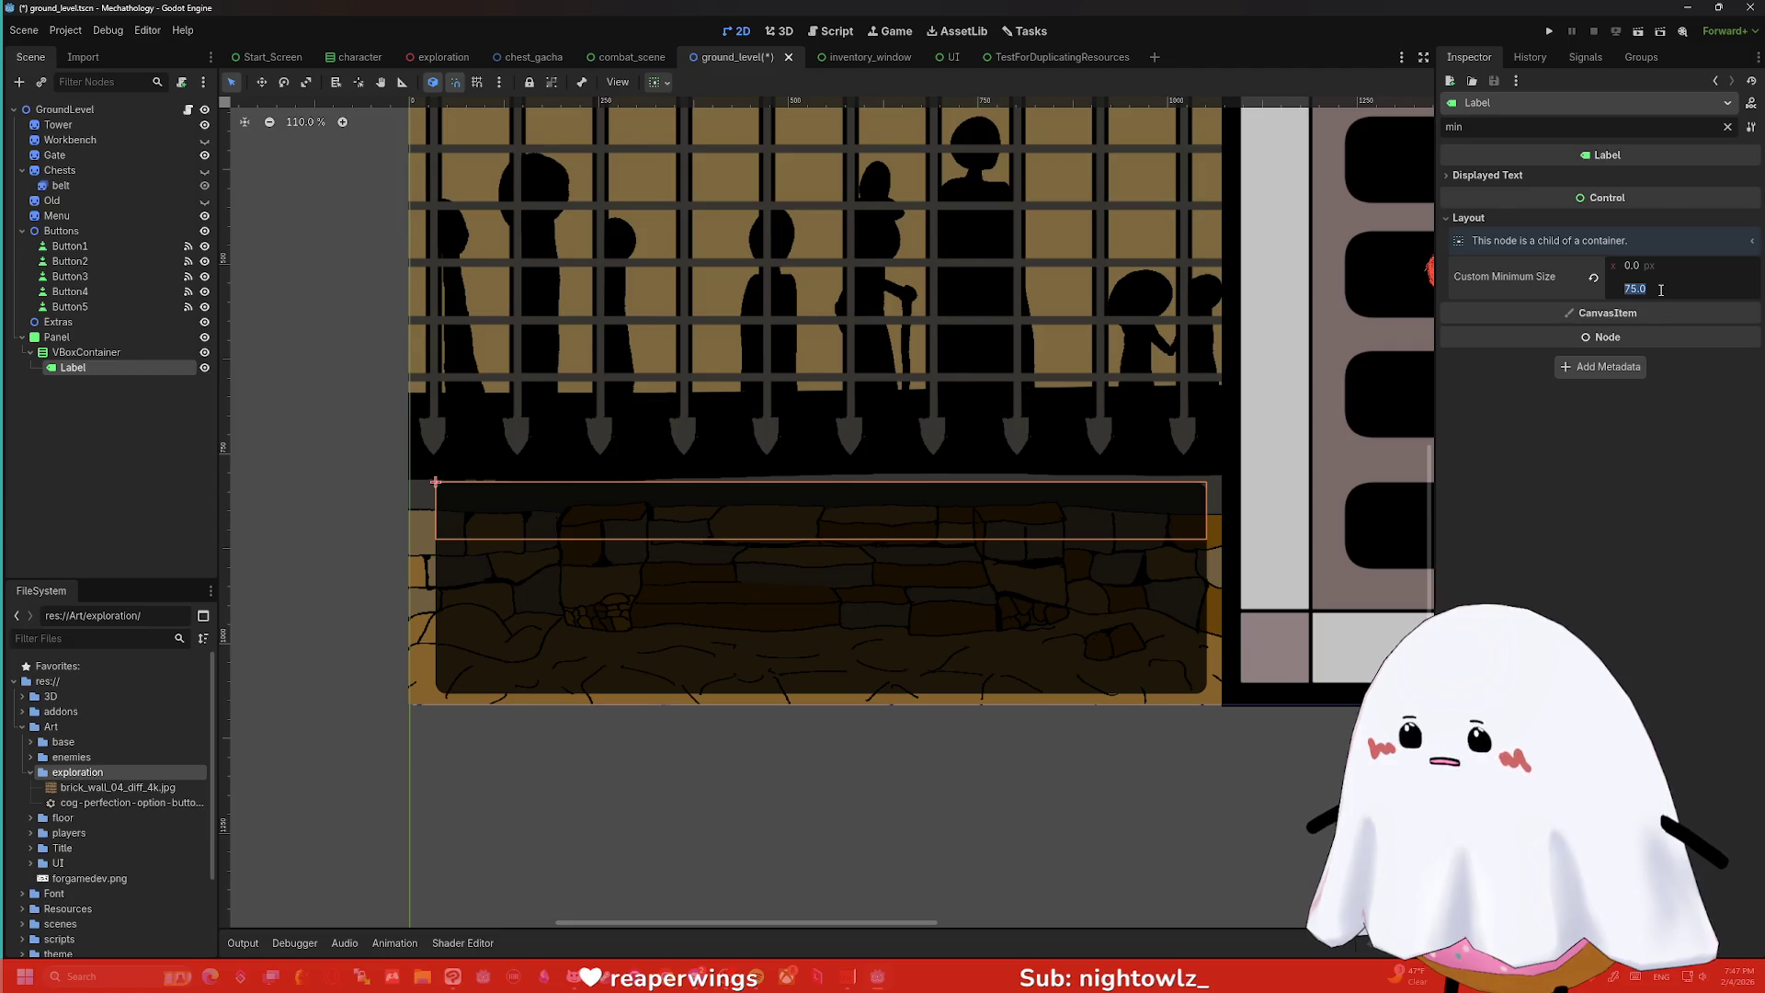
{"action": "type", "text": "60"}
{"action": "key", "text": "Return"}
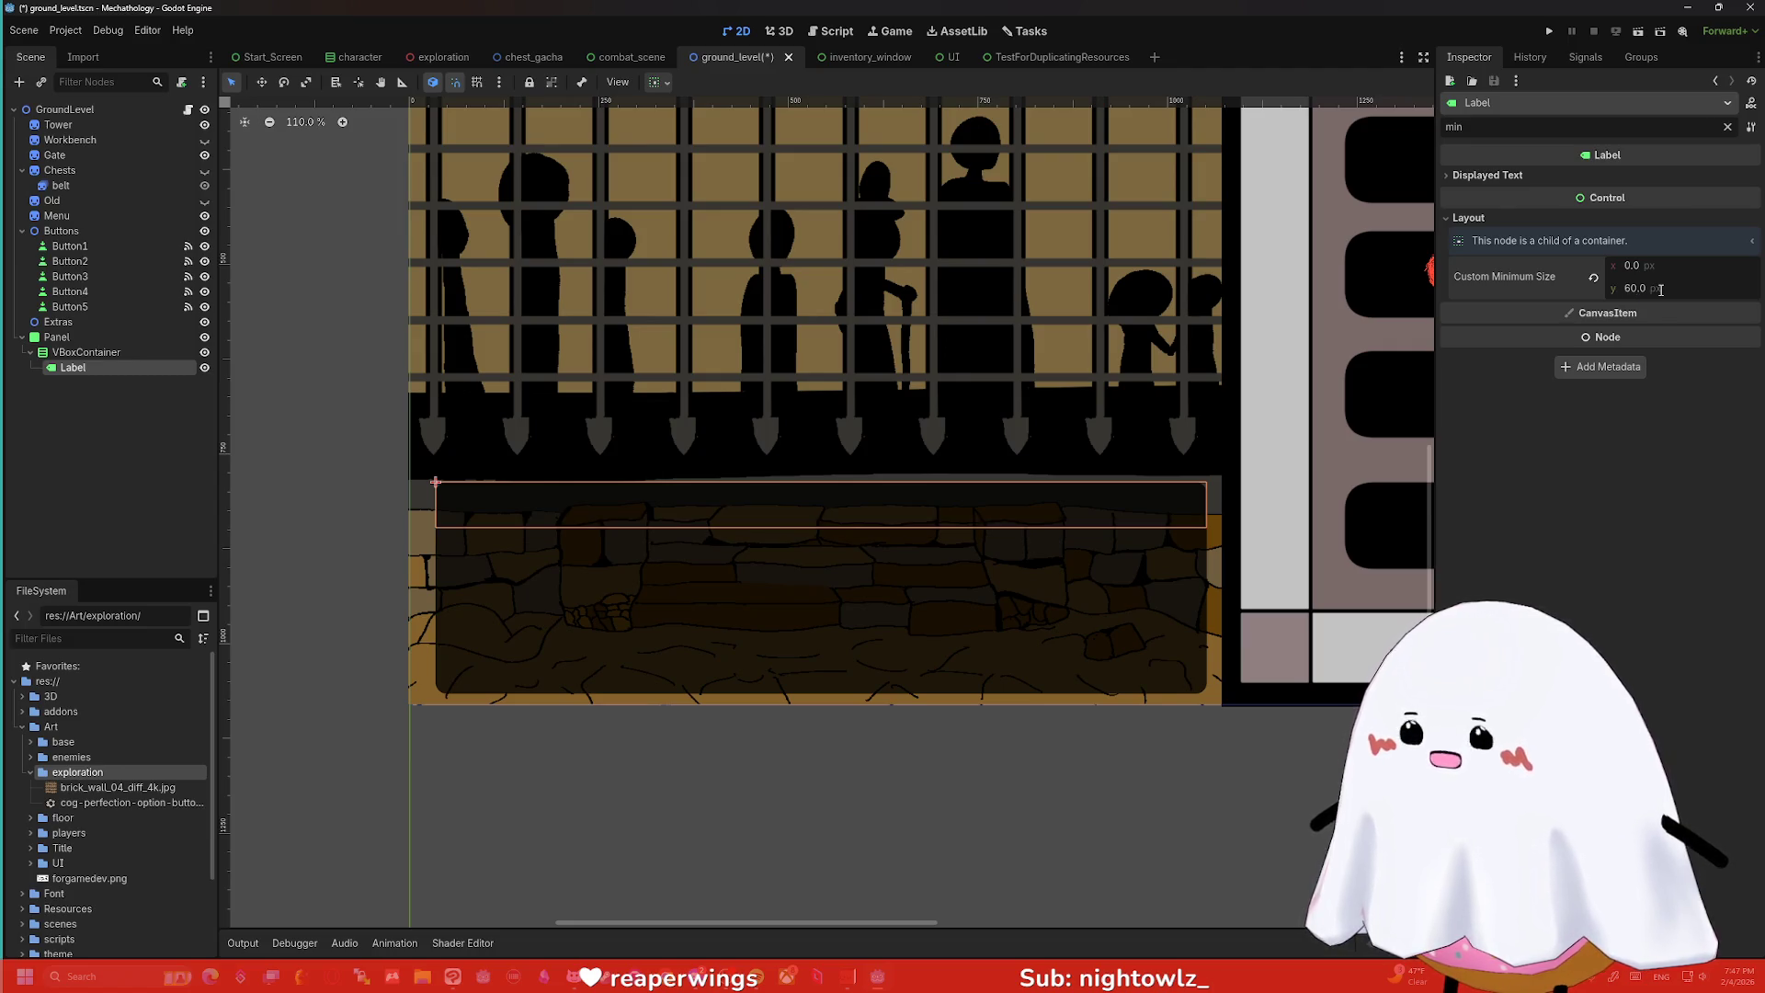
Clear the Inspector filter and start entering the Label's name text
{"action": "left_click", "coordinate": [1474, 179]}
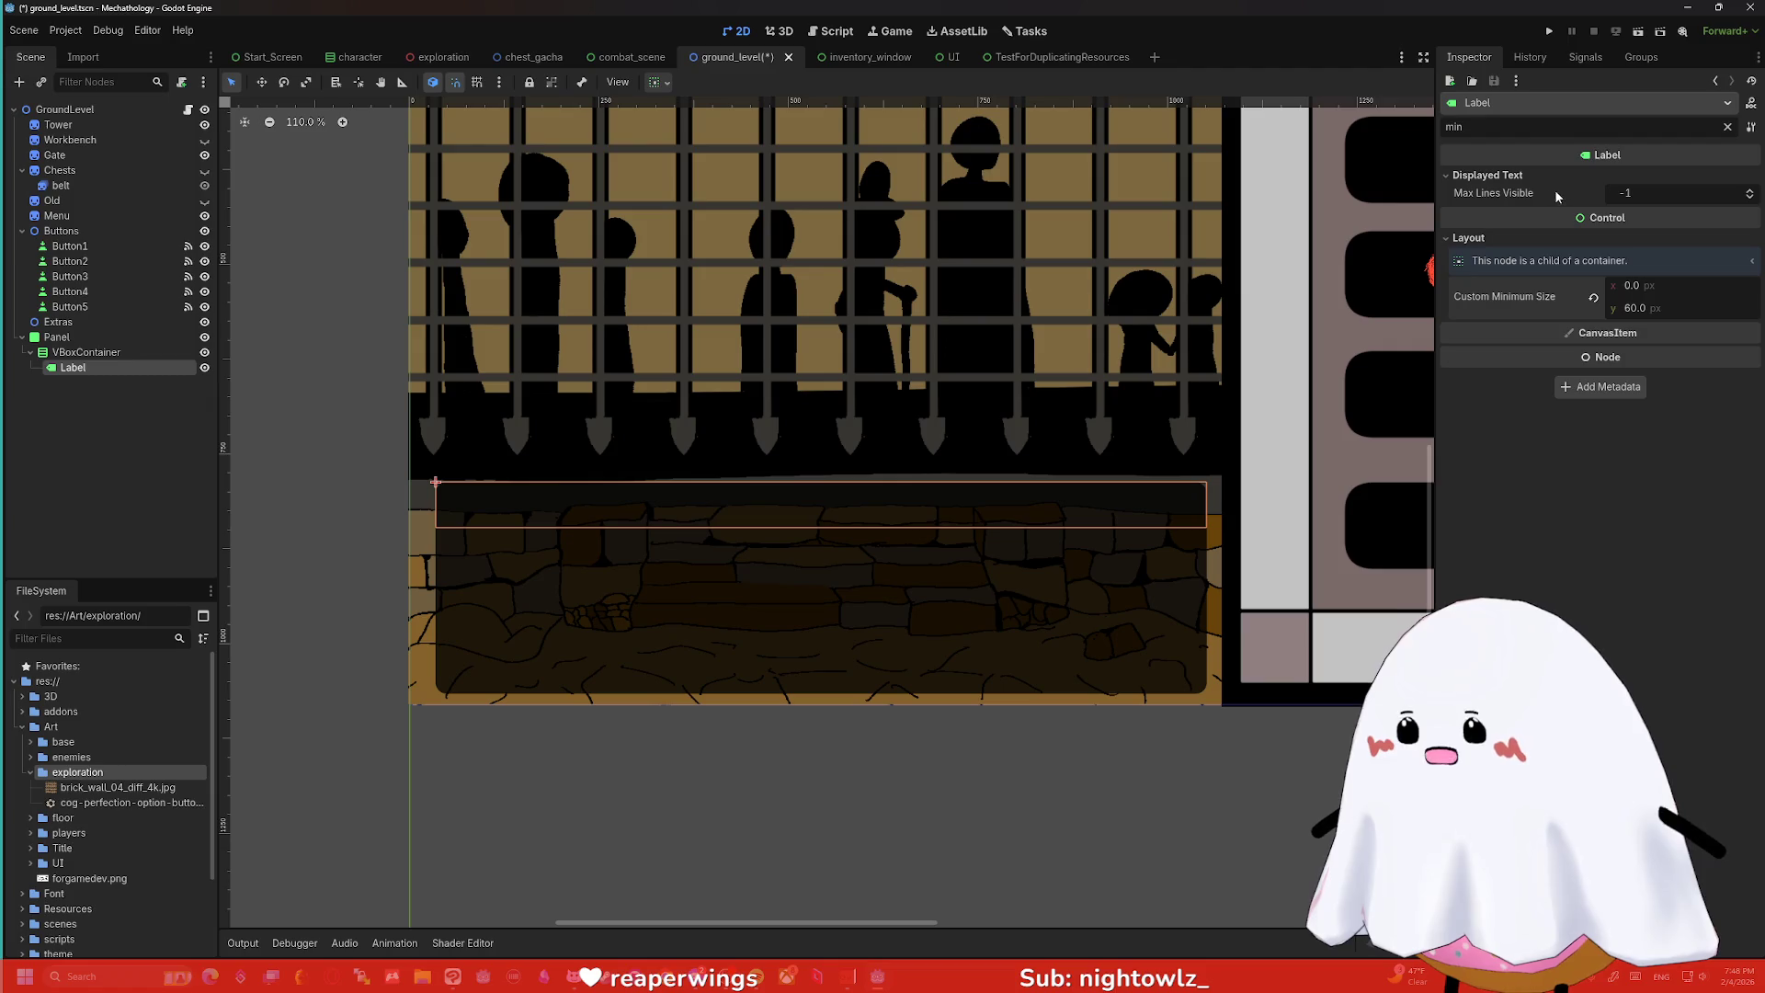
{"action": "key", "text": "ctrl+a"}
{"action": "key", "text": "BackSpace"}
{"action": "left_click", "coordinate": [1563, 200]}
{"action": "type", "text": "N"}
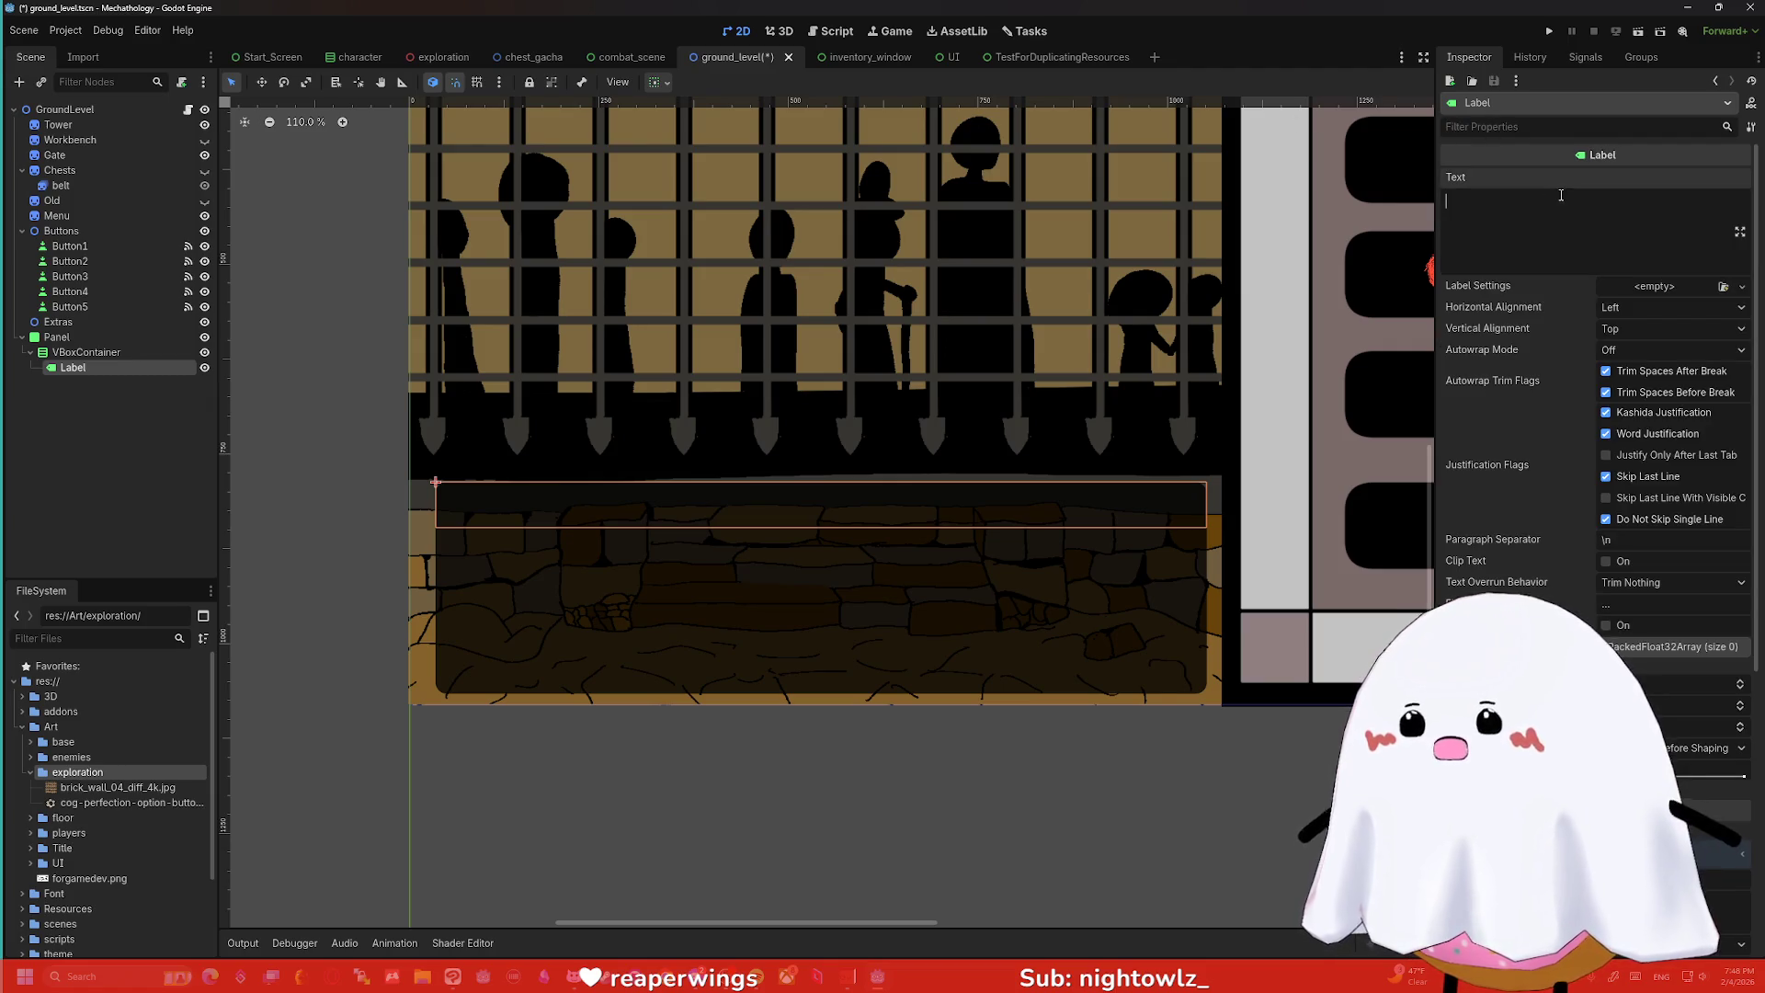
{"action": "type", "text": "har"}
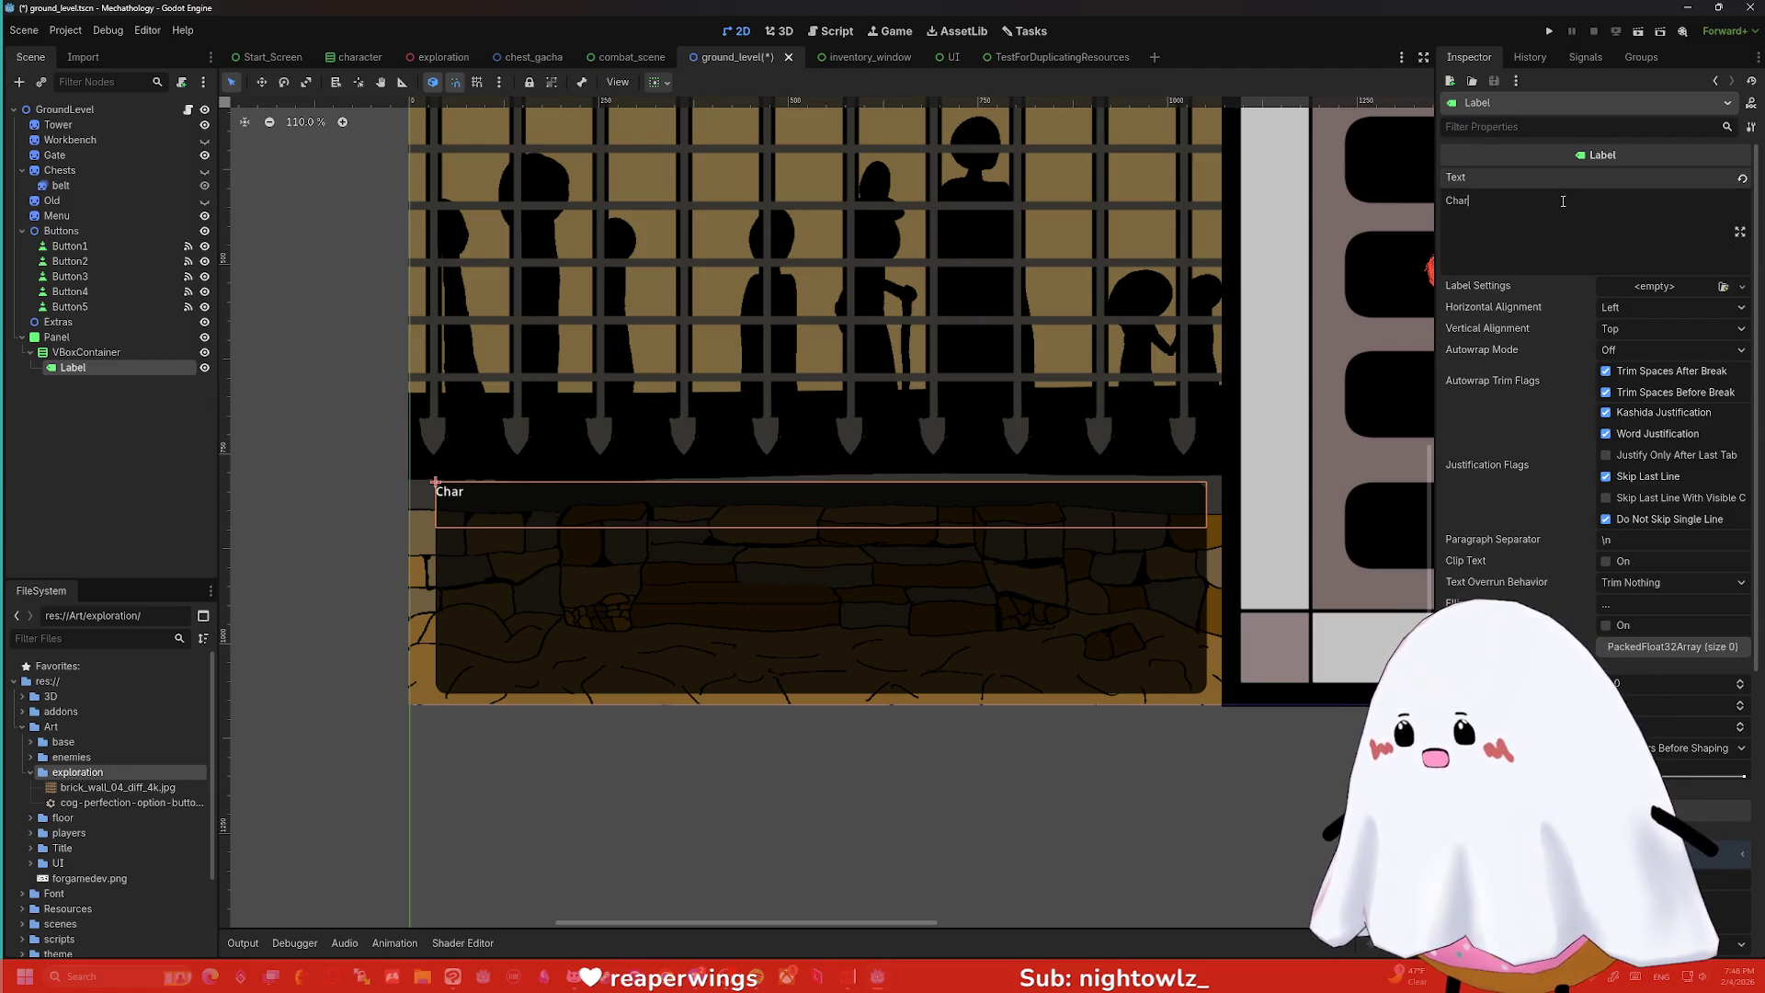
{"action": "type", "text": "ame"}
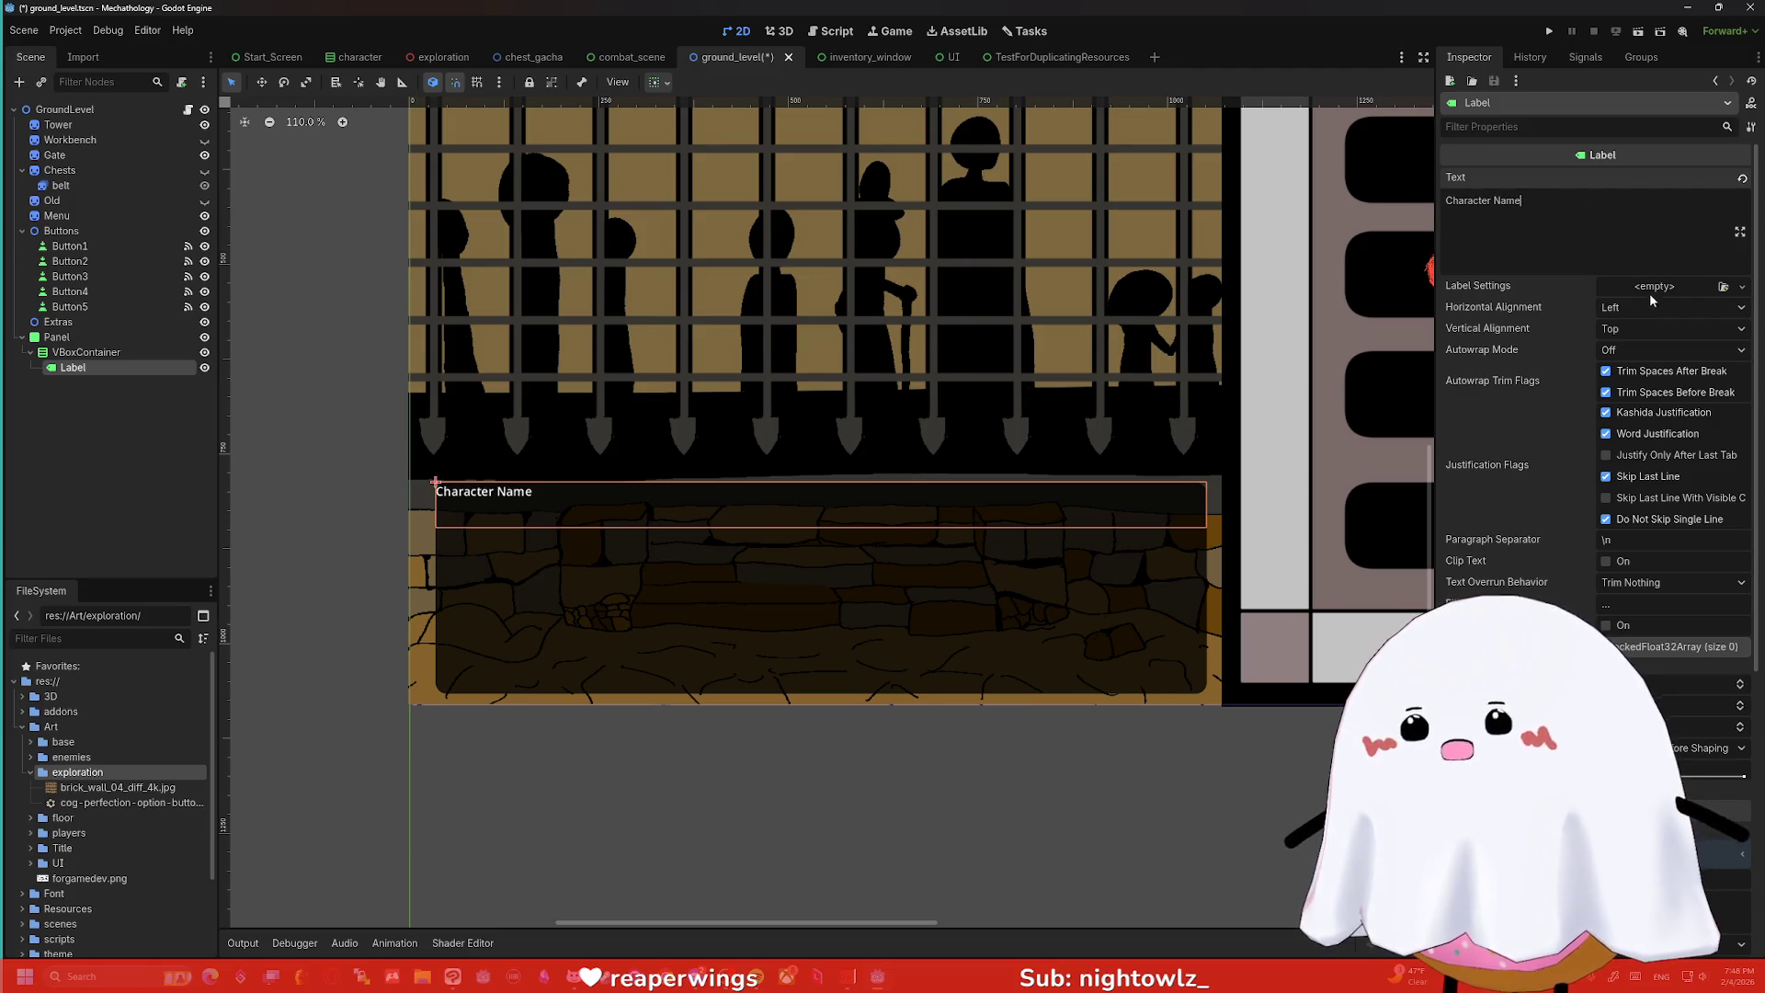
Set the Label's horizontal and vertical alignment to Center and preview the panel
{"action": "left_click", "coordinate": [1650, 307]}
{"action": "left_click", "coordinate": [1641, 348]}
{"action": "left_click", "coordinate": [1642, 328]}
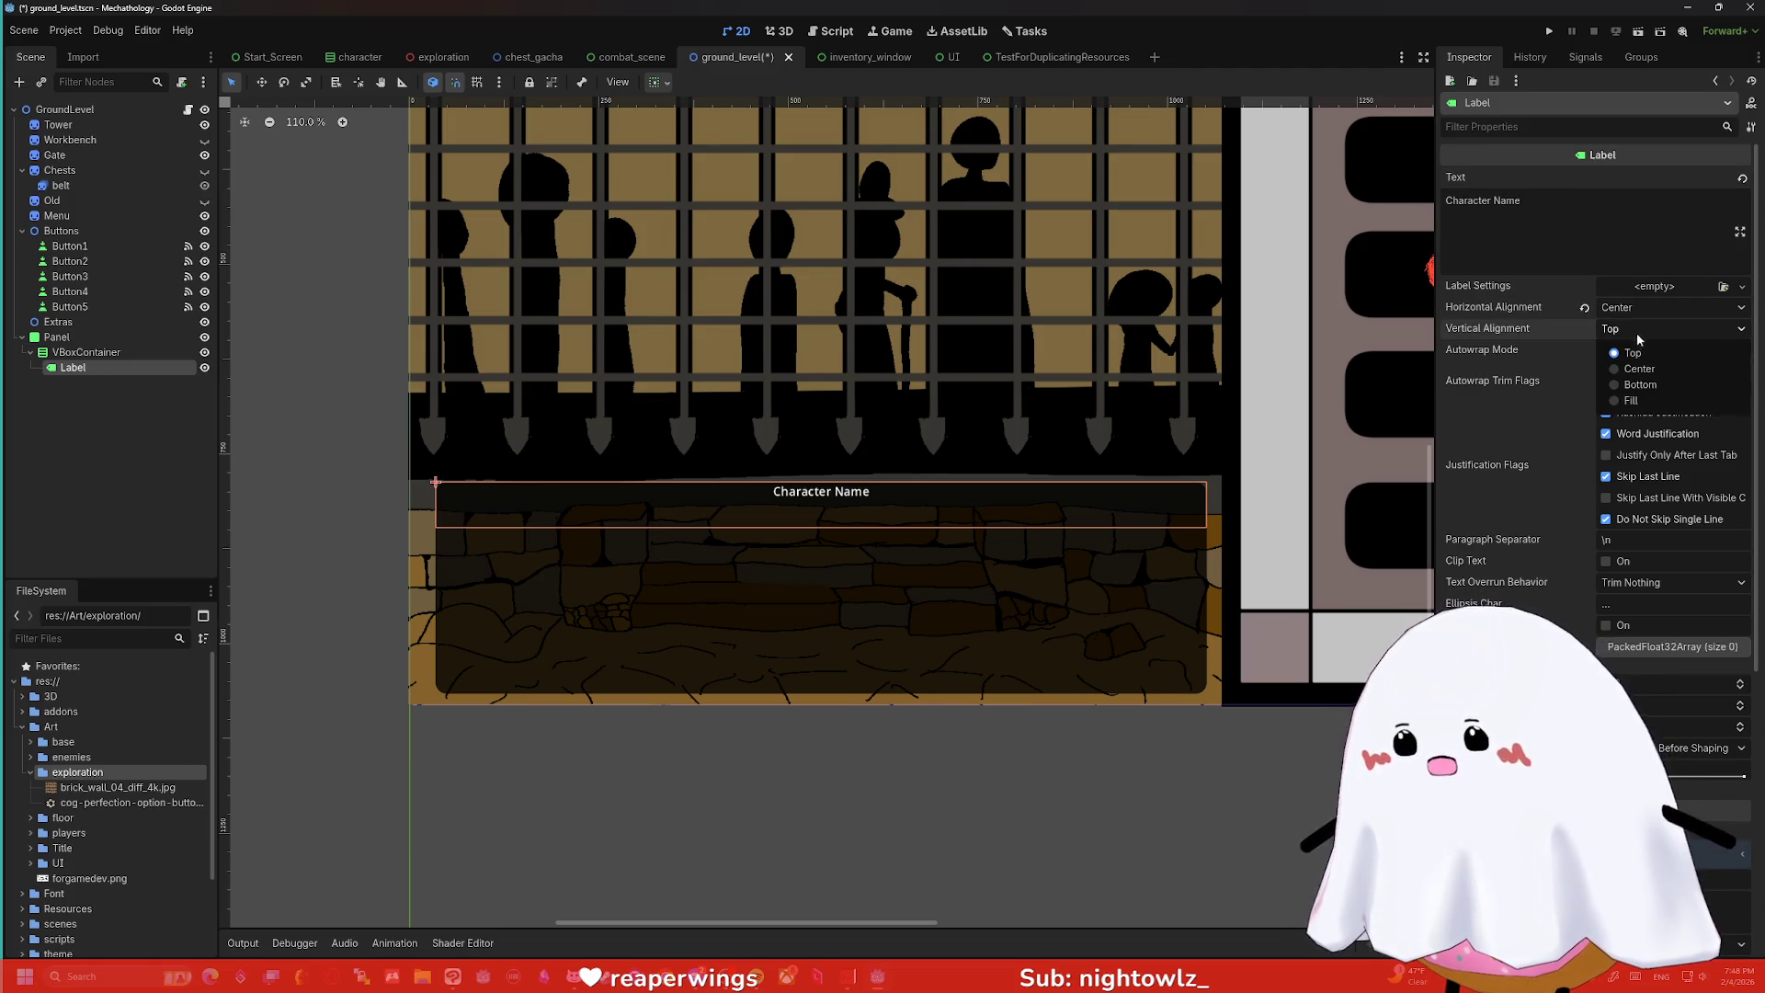
{"action": "left_click", "coordinate": [1608, 368]}
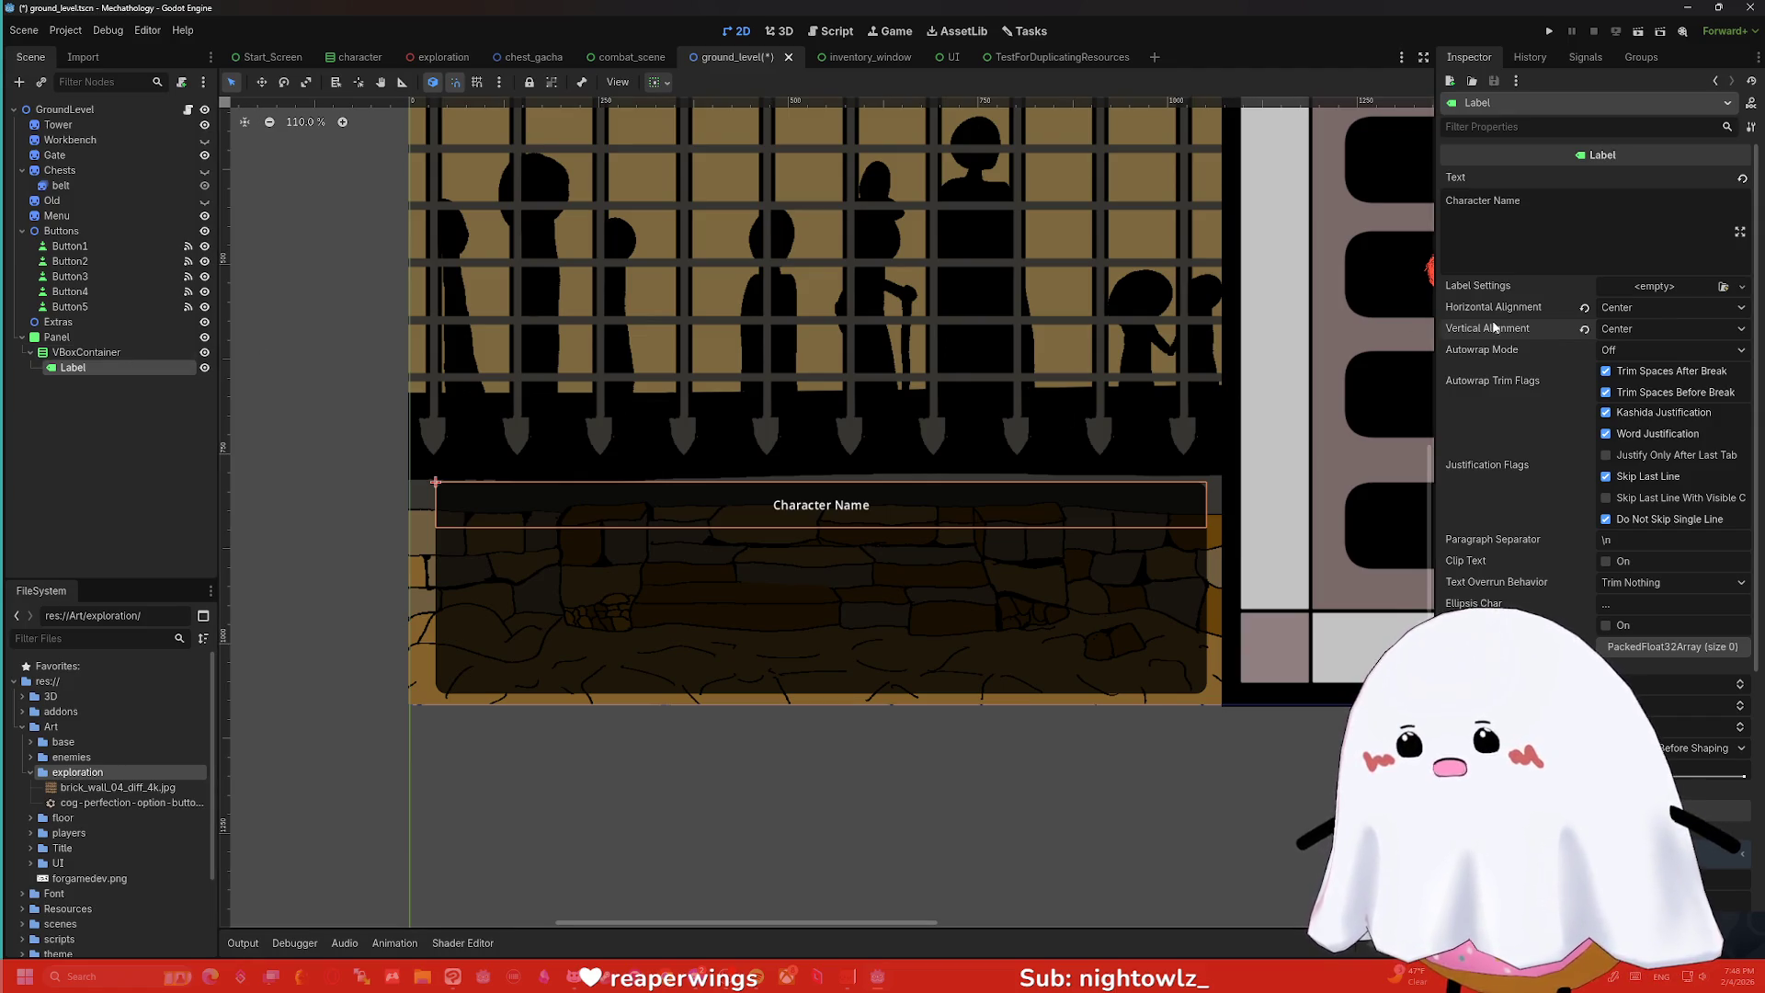
{"action": "scroll", "coordinate": [1553, 382], "scroll_direction": "down", "scroll_amount": 5}
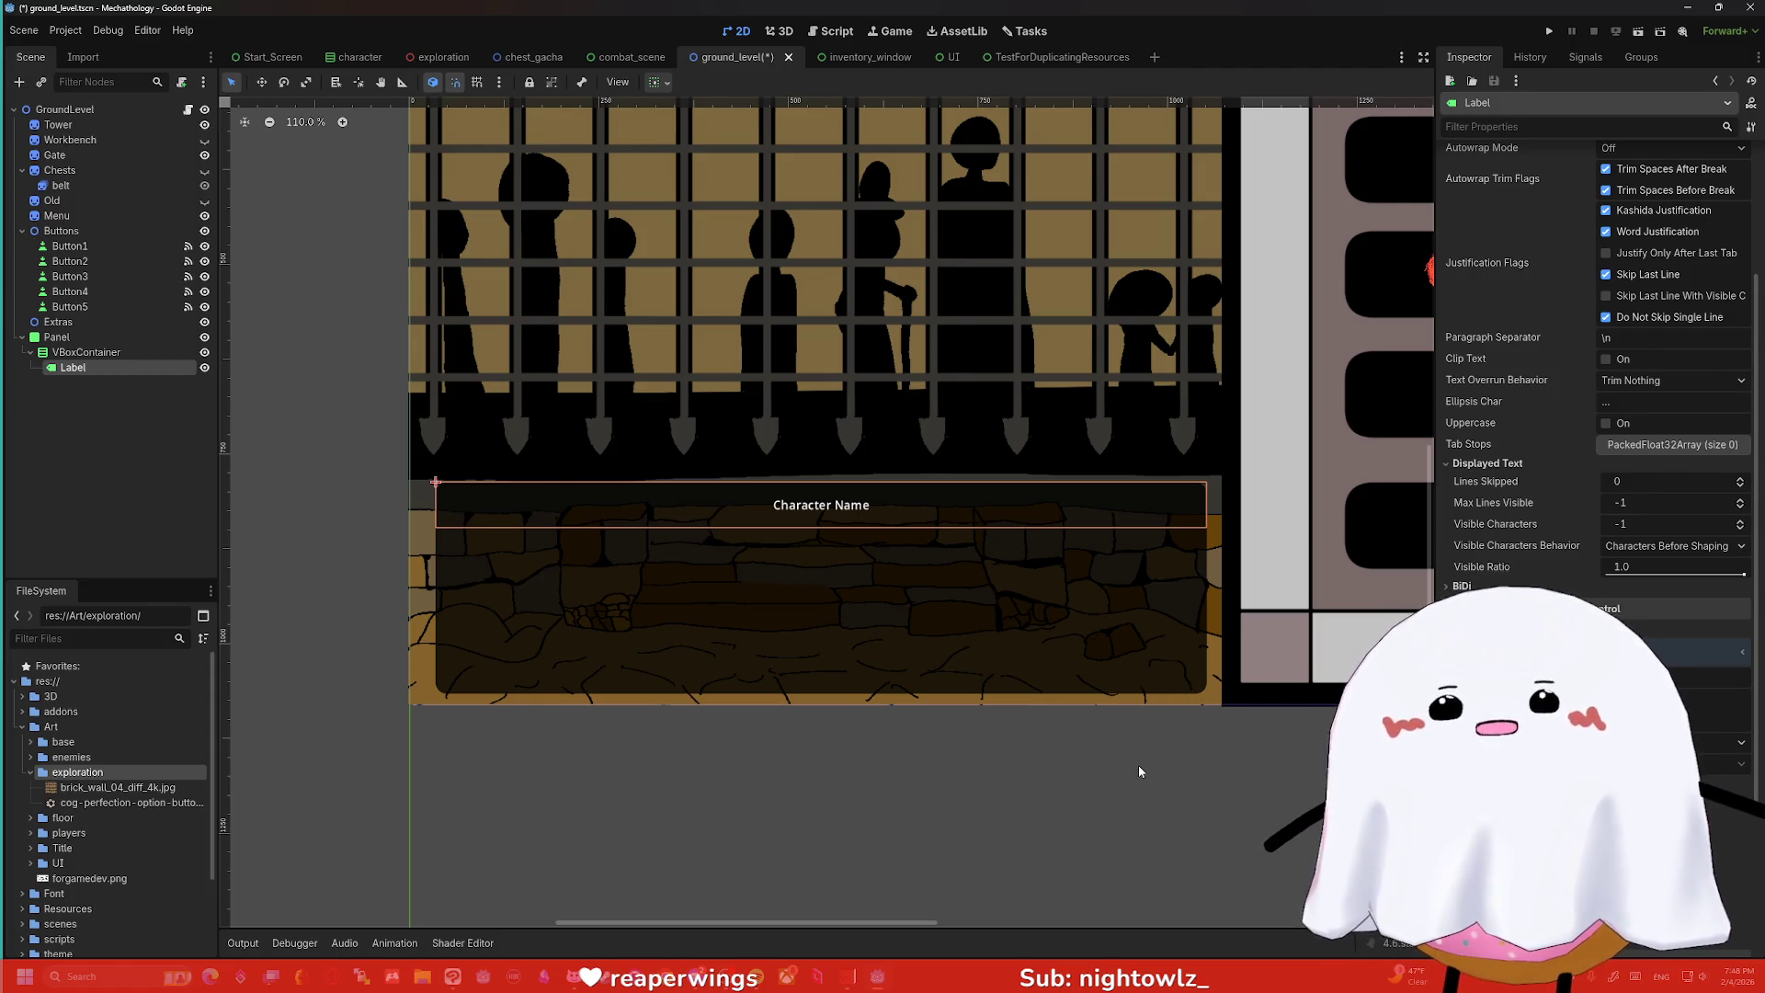
{"action": "left_click", "coordinate": [979, 746]}
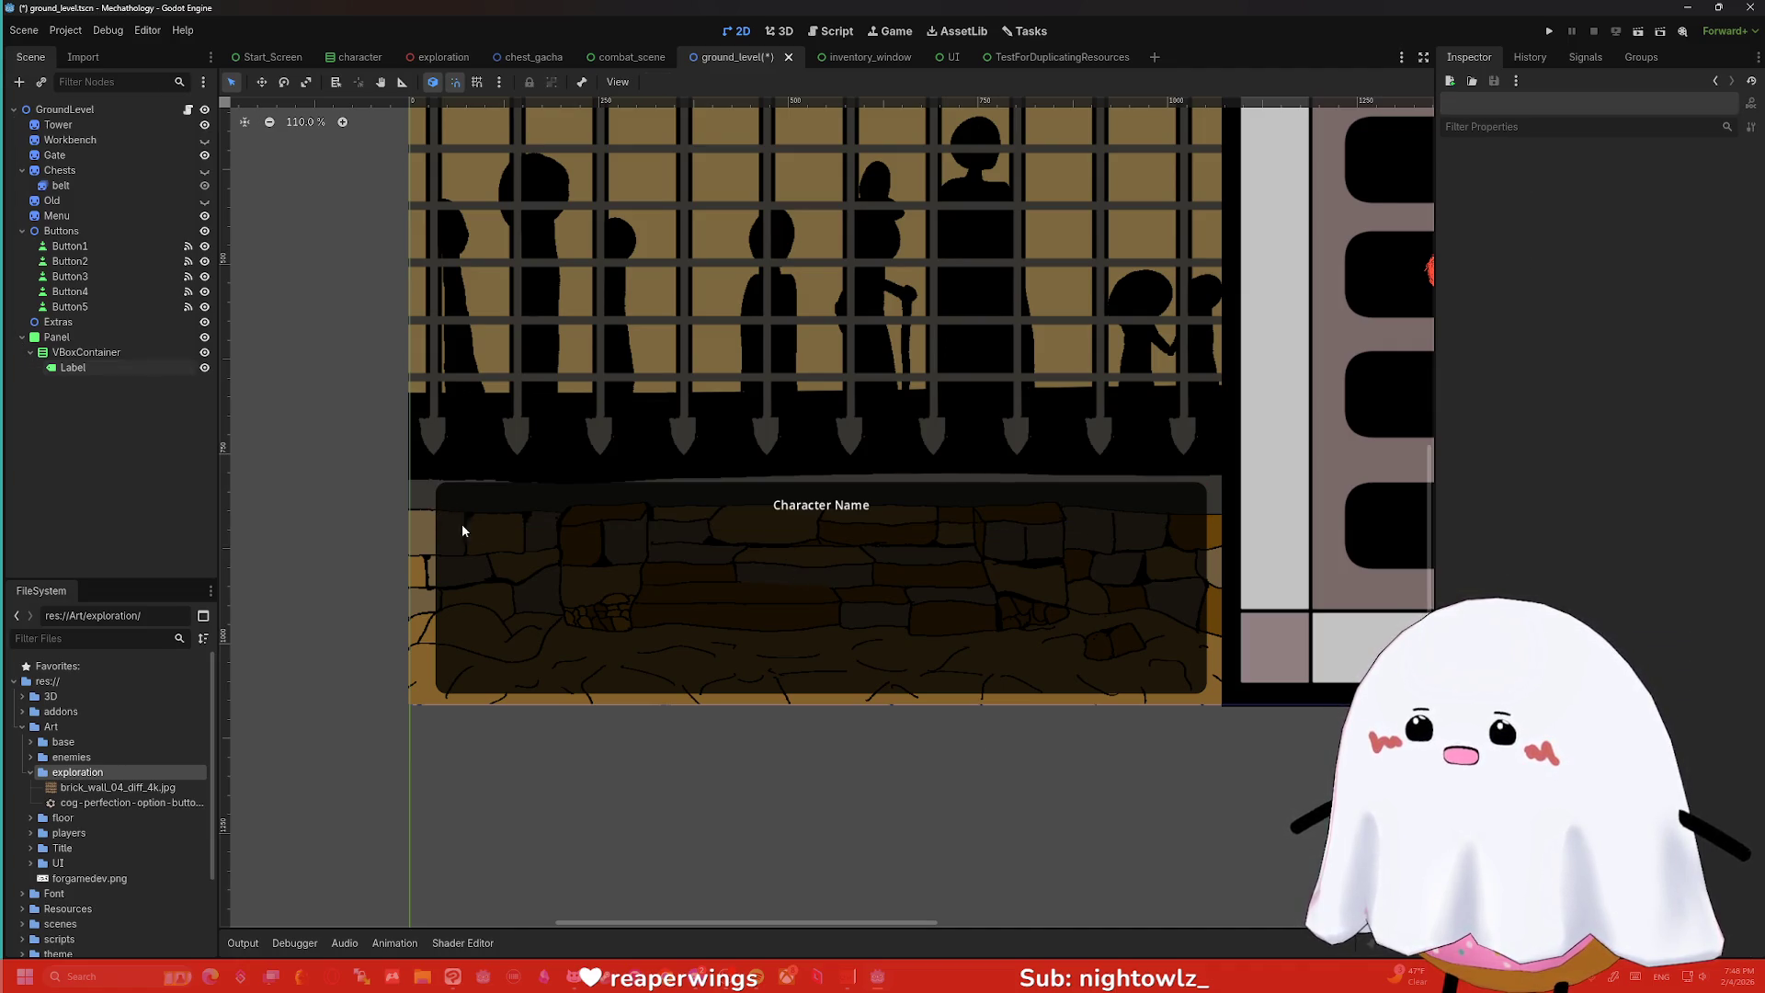
{"action": "left_click", "coordinate": [829, 512]}
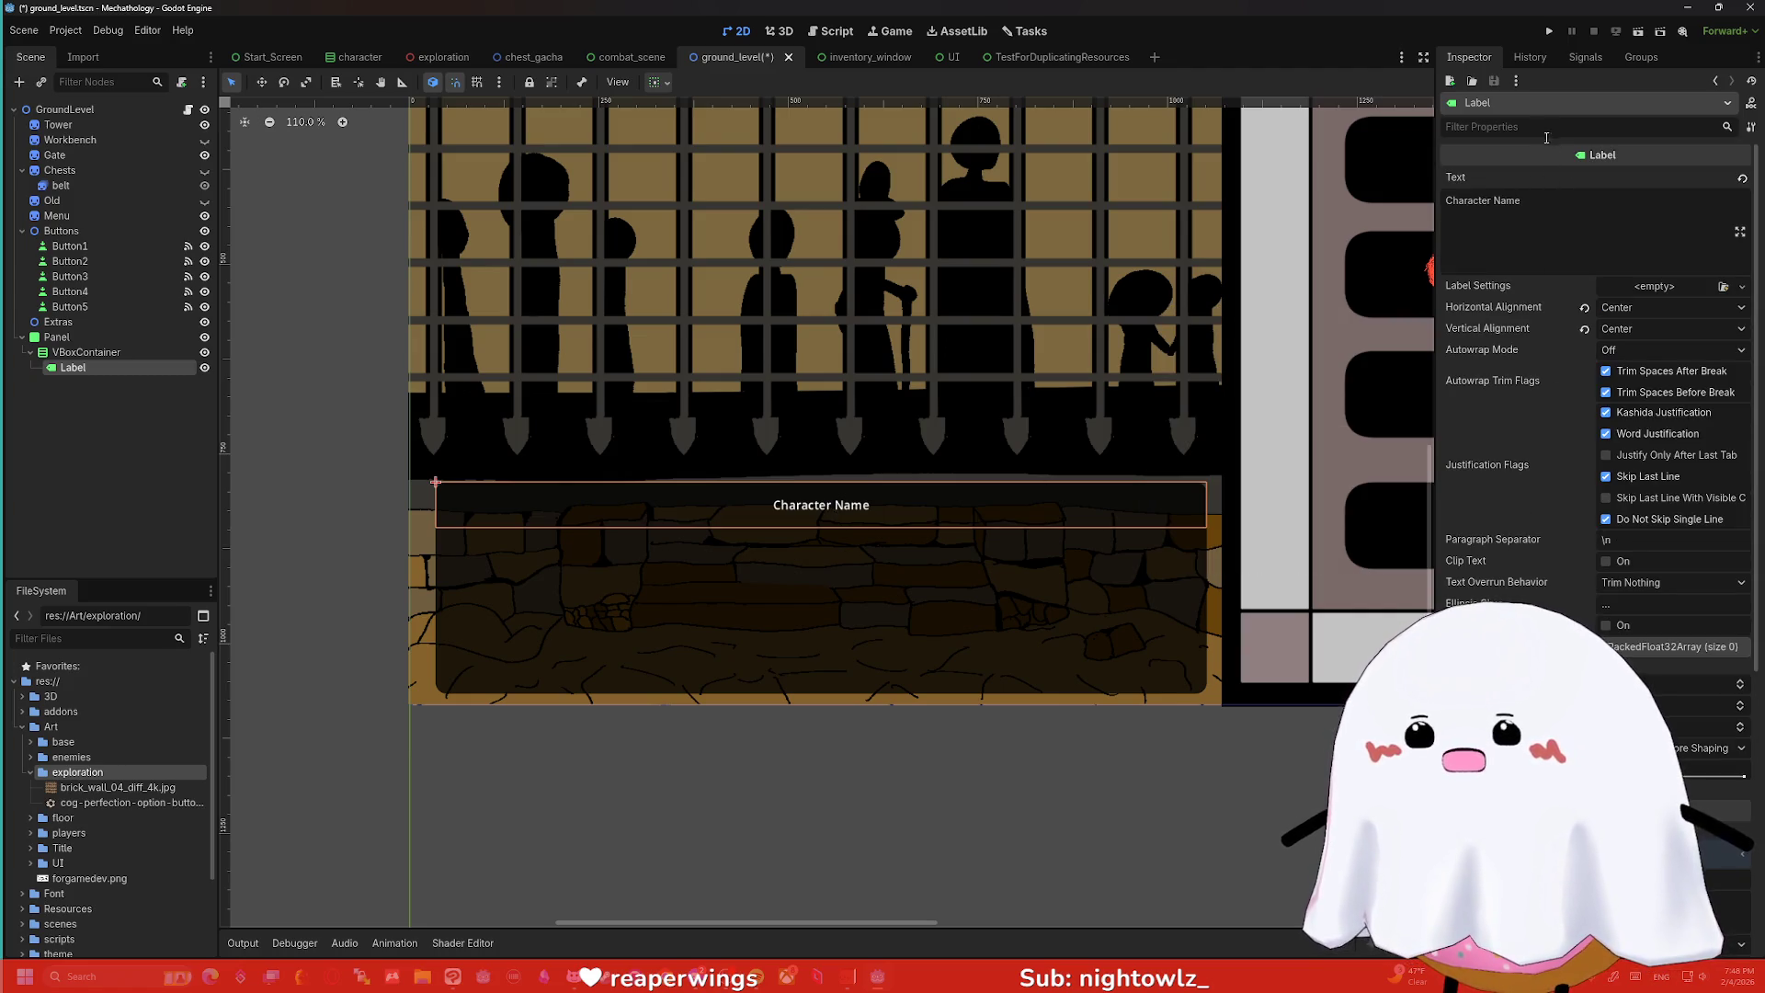
{"action": "scroll", "coordinate": [1512, 570], "scroll_direction": "down", "scroll_amount": 4}
Look through the Label's Transform and Container Sizing groups and expand its Theme settings
{"action": "left_click", "coordinate": [1504, 547]}
{"action": "left_click", "coordinate": [1504, 546]}
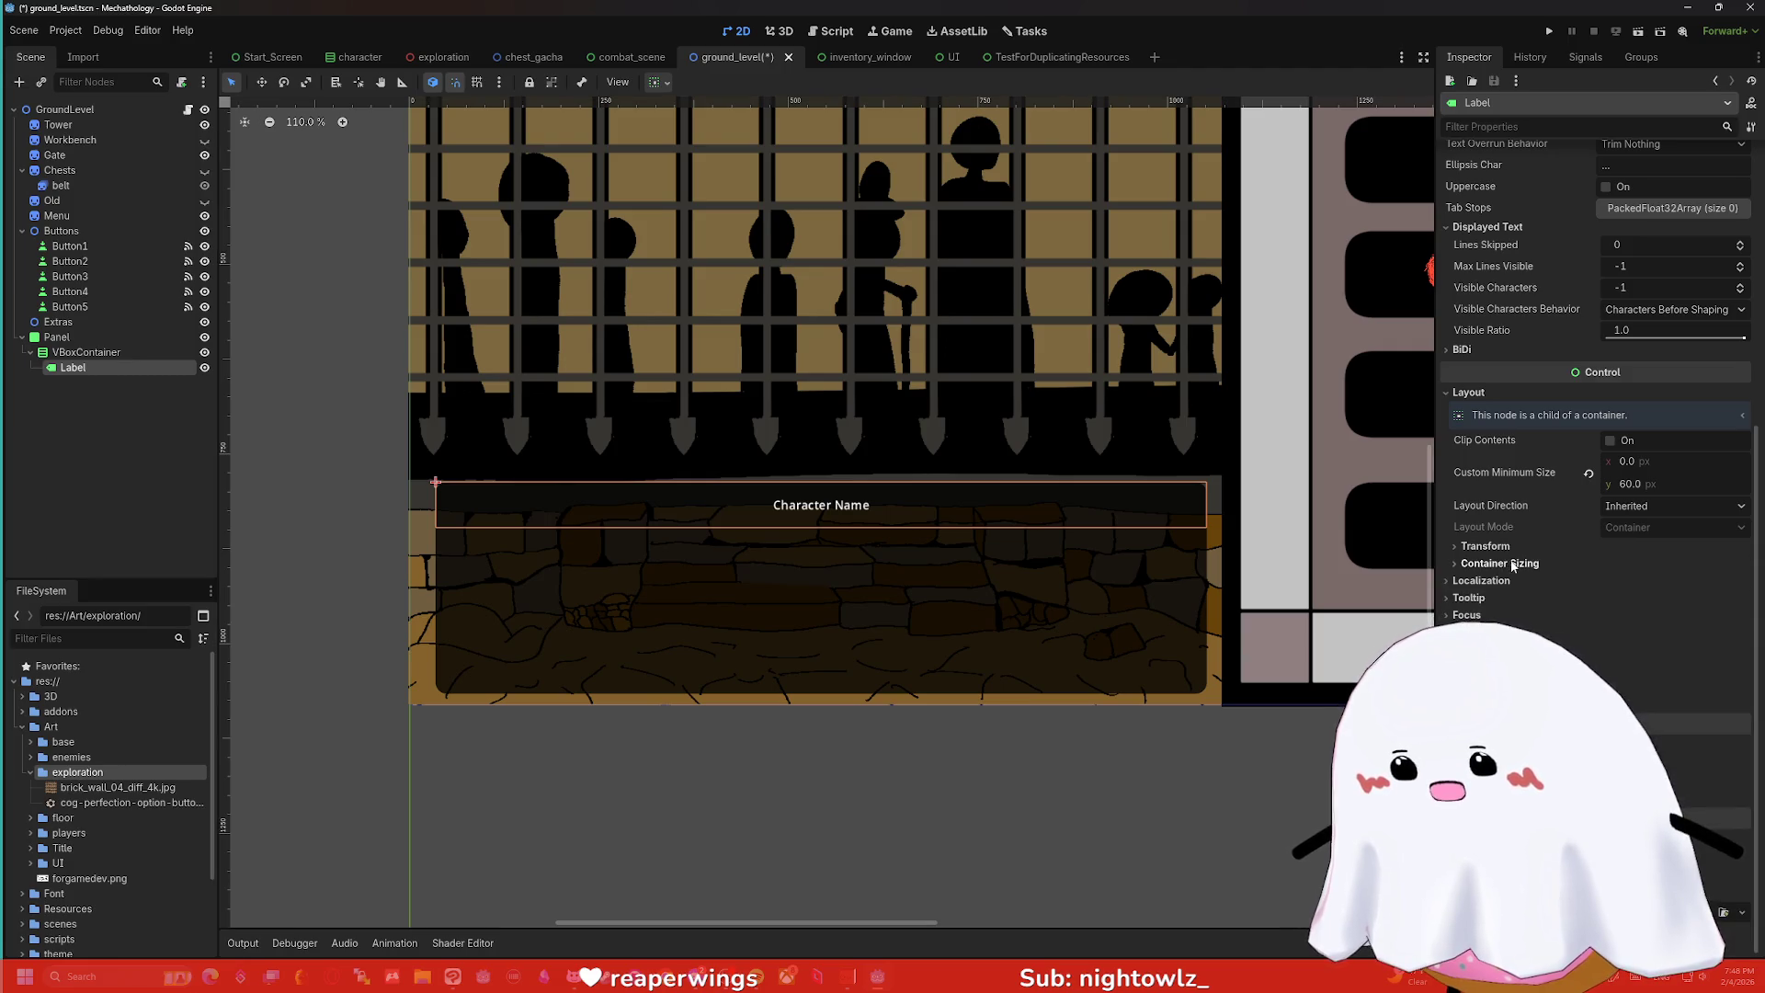
{"action": "left_click", "coordinate": [1508, 563]}
{"action": "left_click", "coordinate": [1508, 563]}
{"action": "left_click", "coordinate": [1654, 684]}
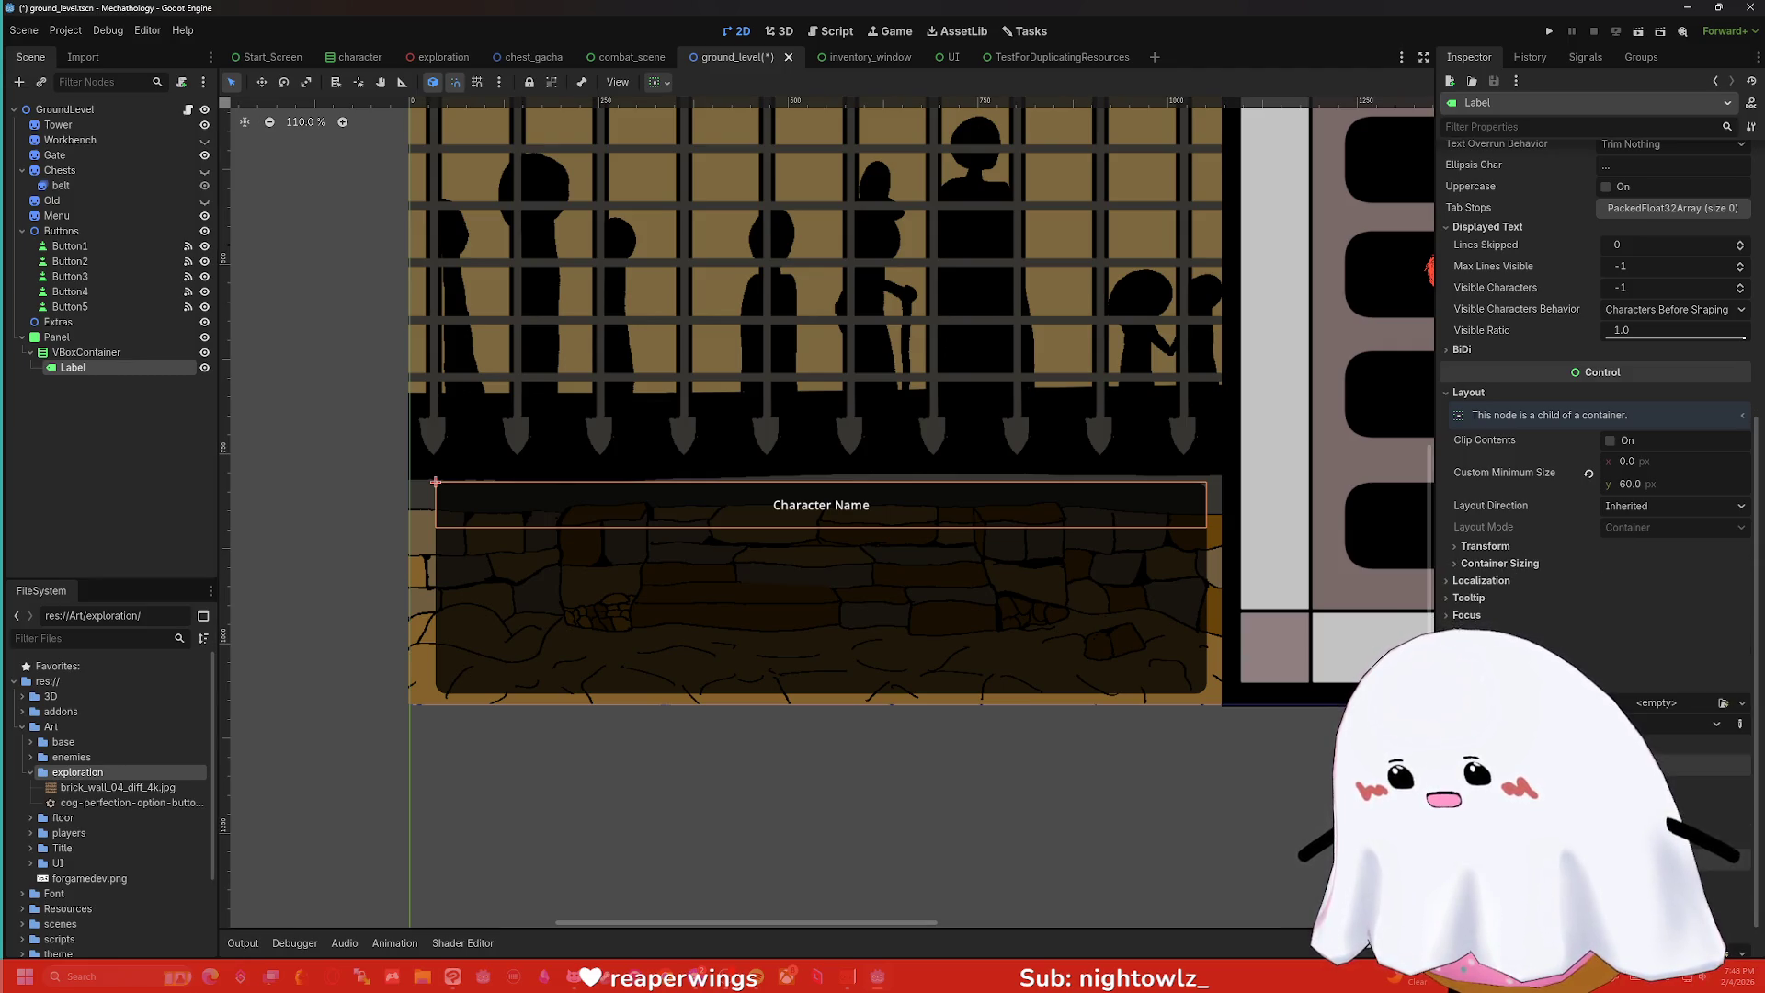
{"action": "left_click", "coordinate": [1739, 703]}
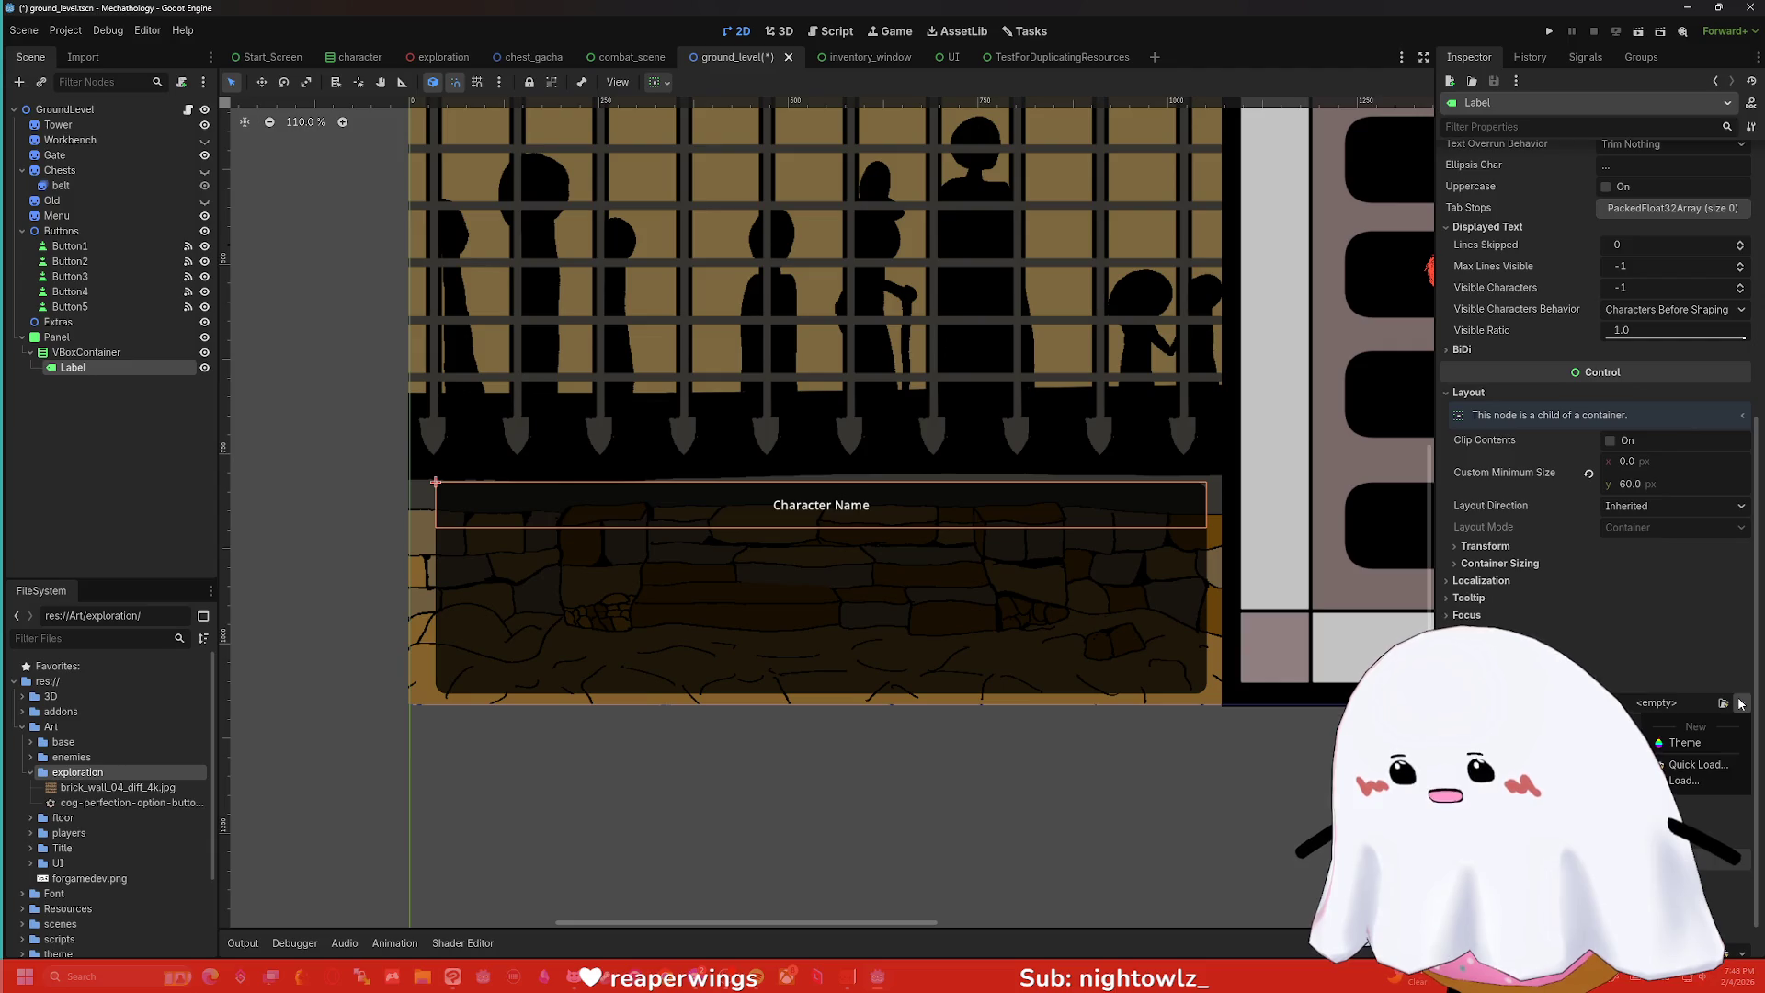
Create a New Theme on the Label and look through its type variation list
{"action": "left_click", "coordinate": [1712, 735]}
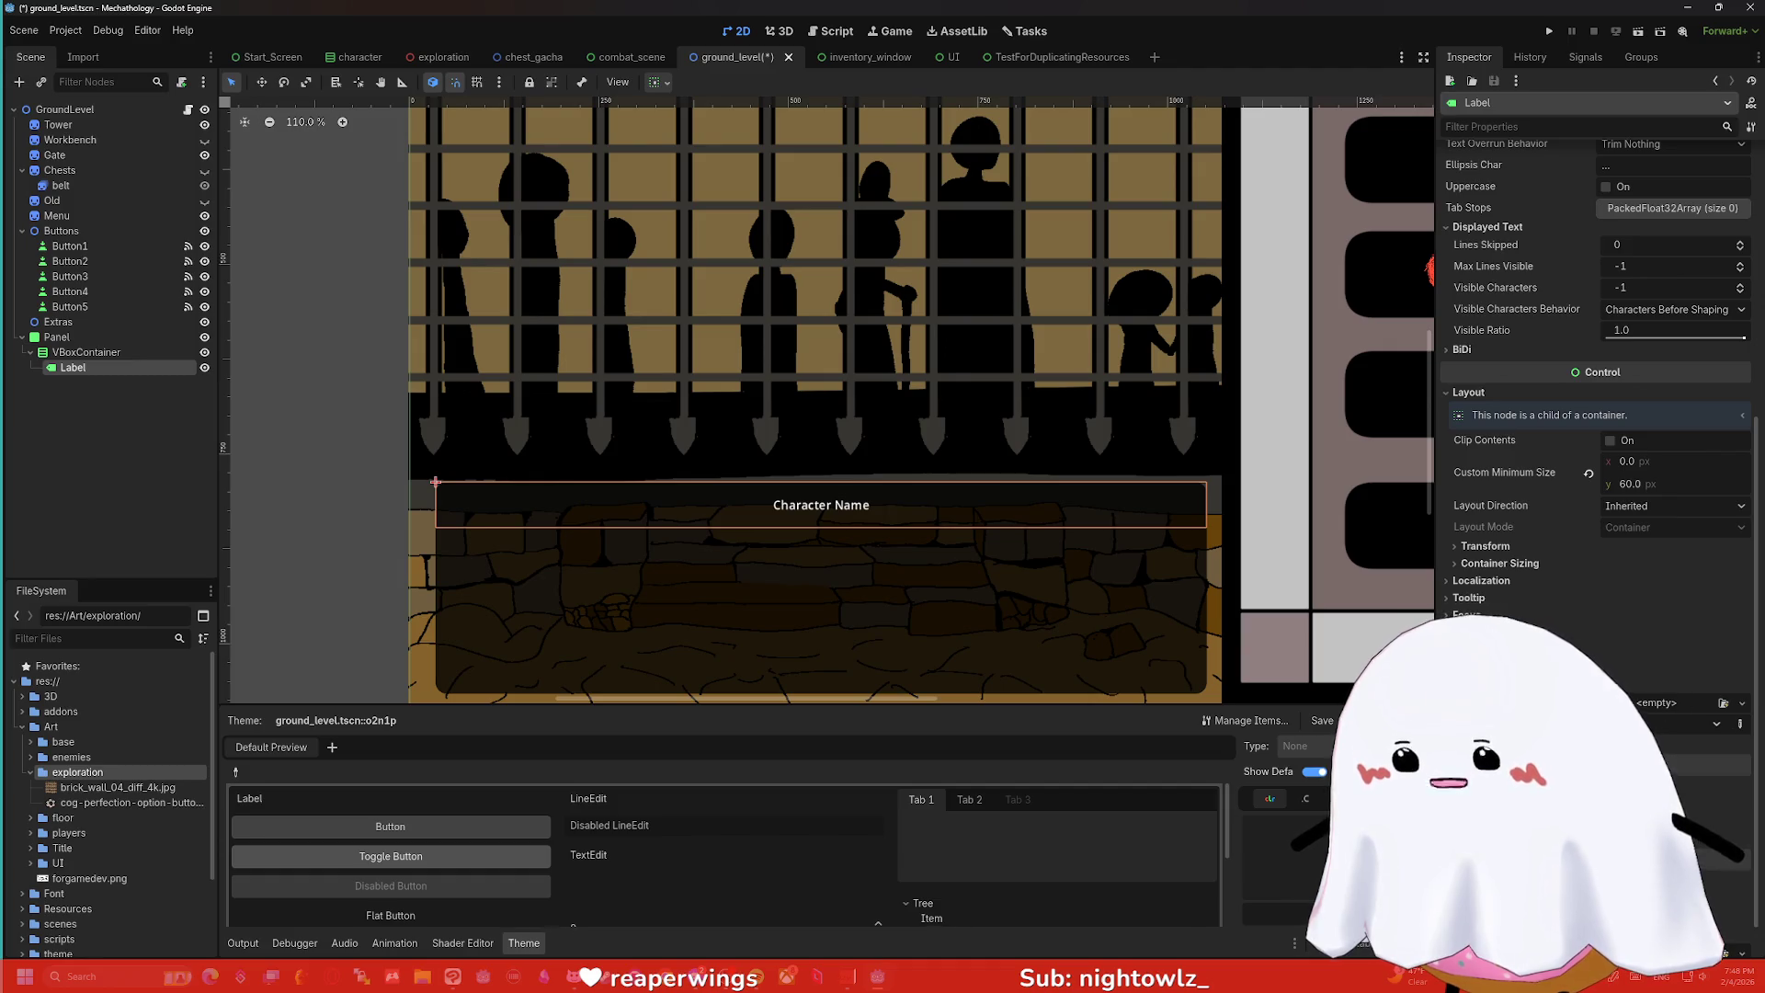
{"action": "left_click", "coordinate": [1716, 723]}
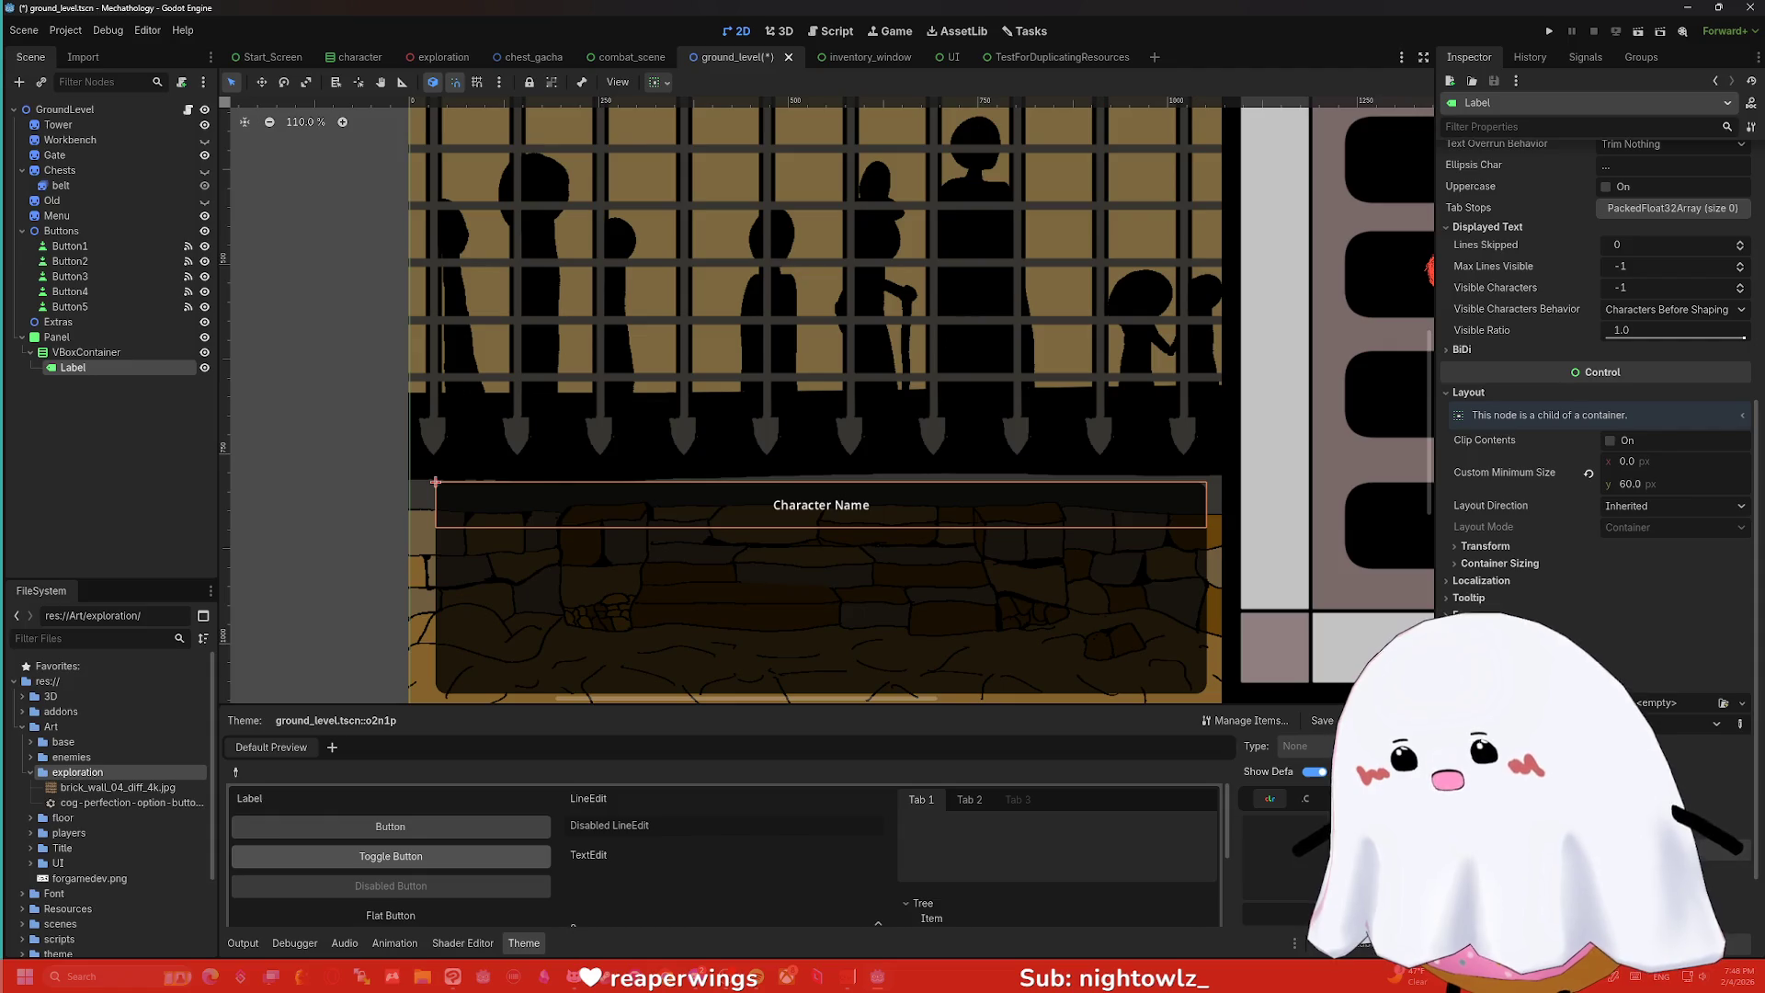
{"action": "scroll", "coordinate": [1595, 414], "scroll_direction": "down", "scroll_amount": 3}
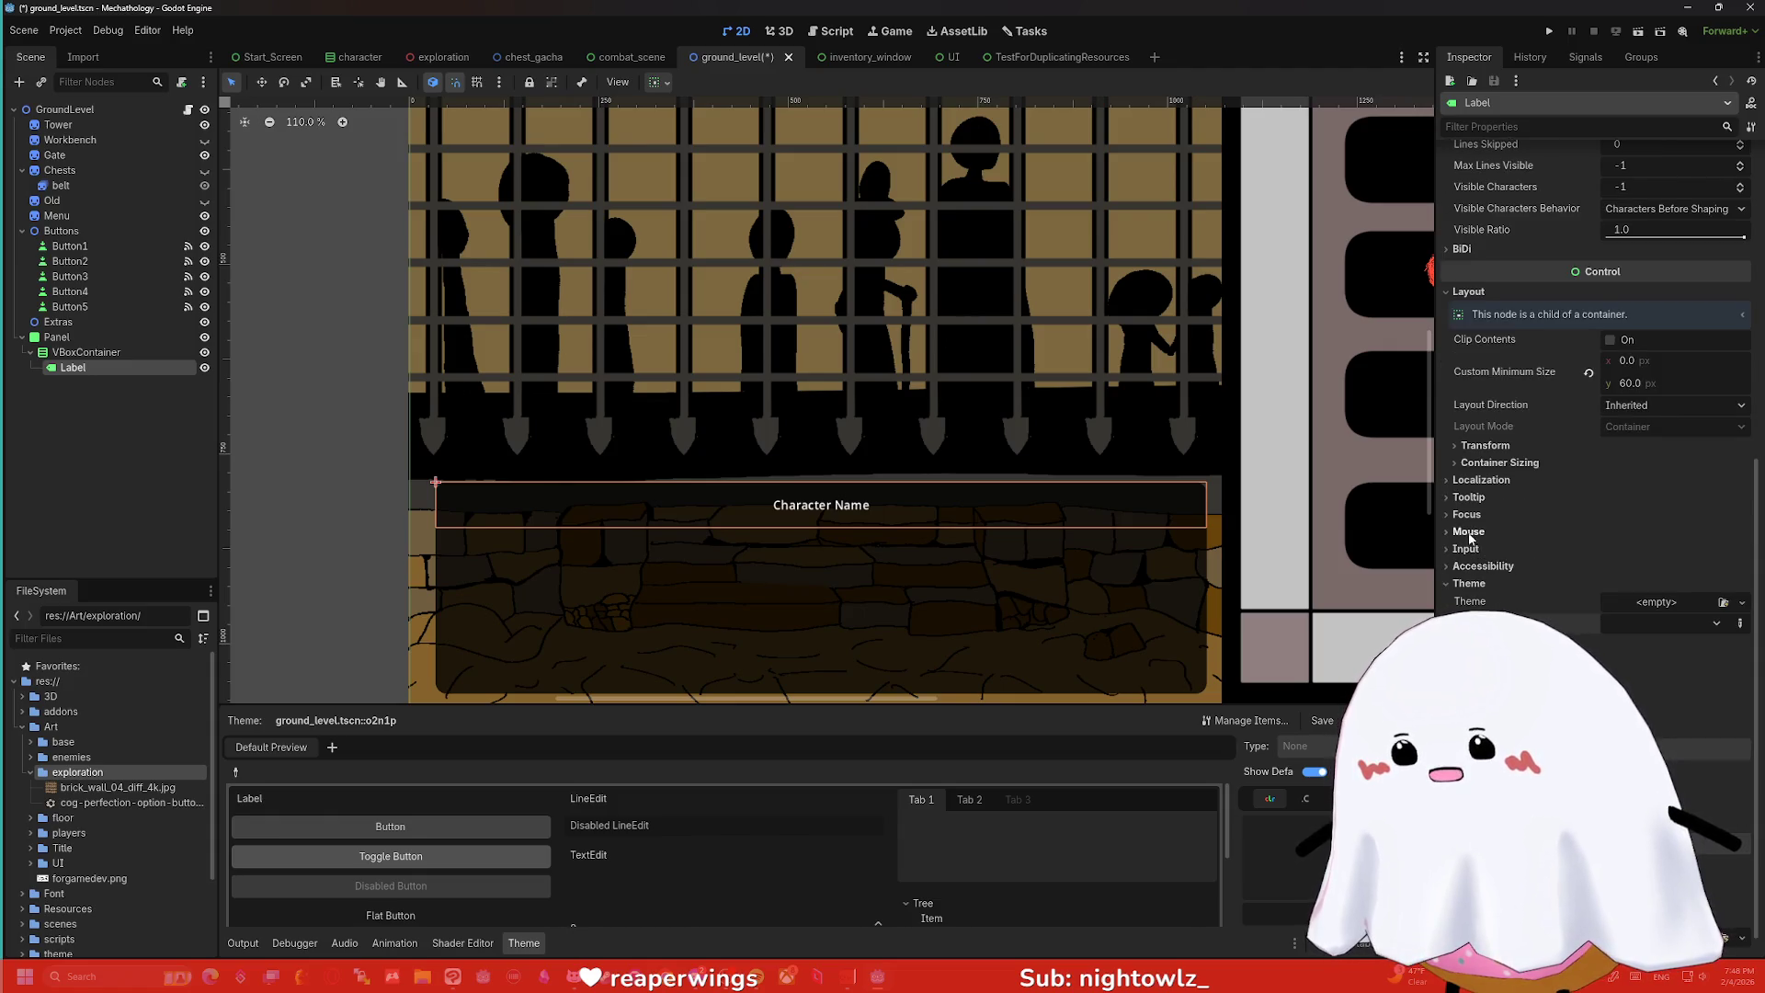
{"action": "left_click", "coordinate": [1471, 481]}
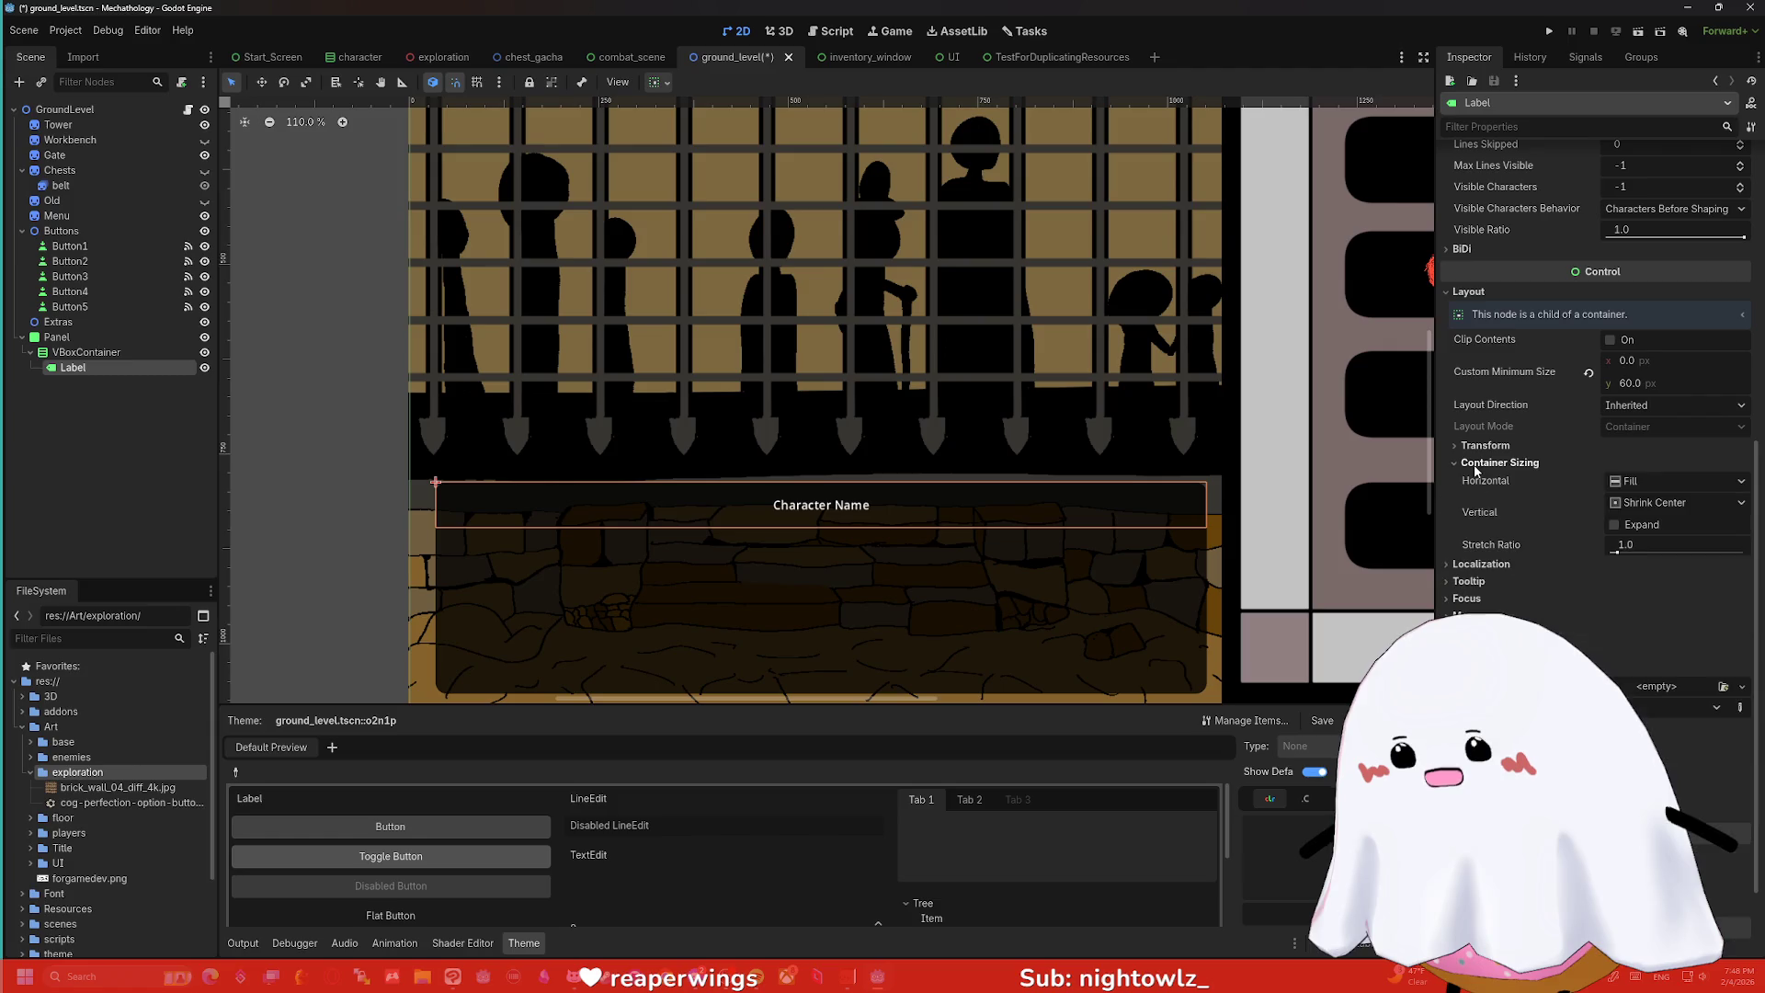
{"action": "left_click", "coordinate": [1473, 480]}
{"action": "left_click", "coordinate": [1477, 446]}
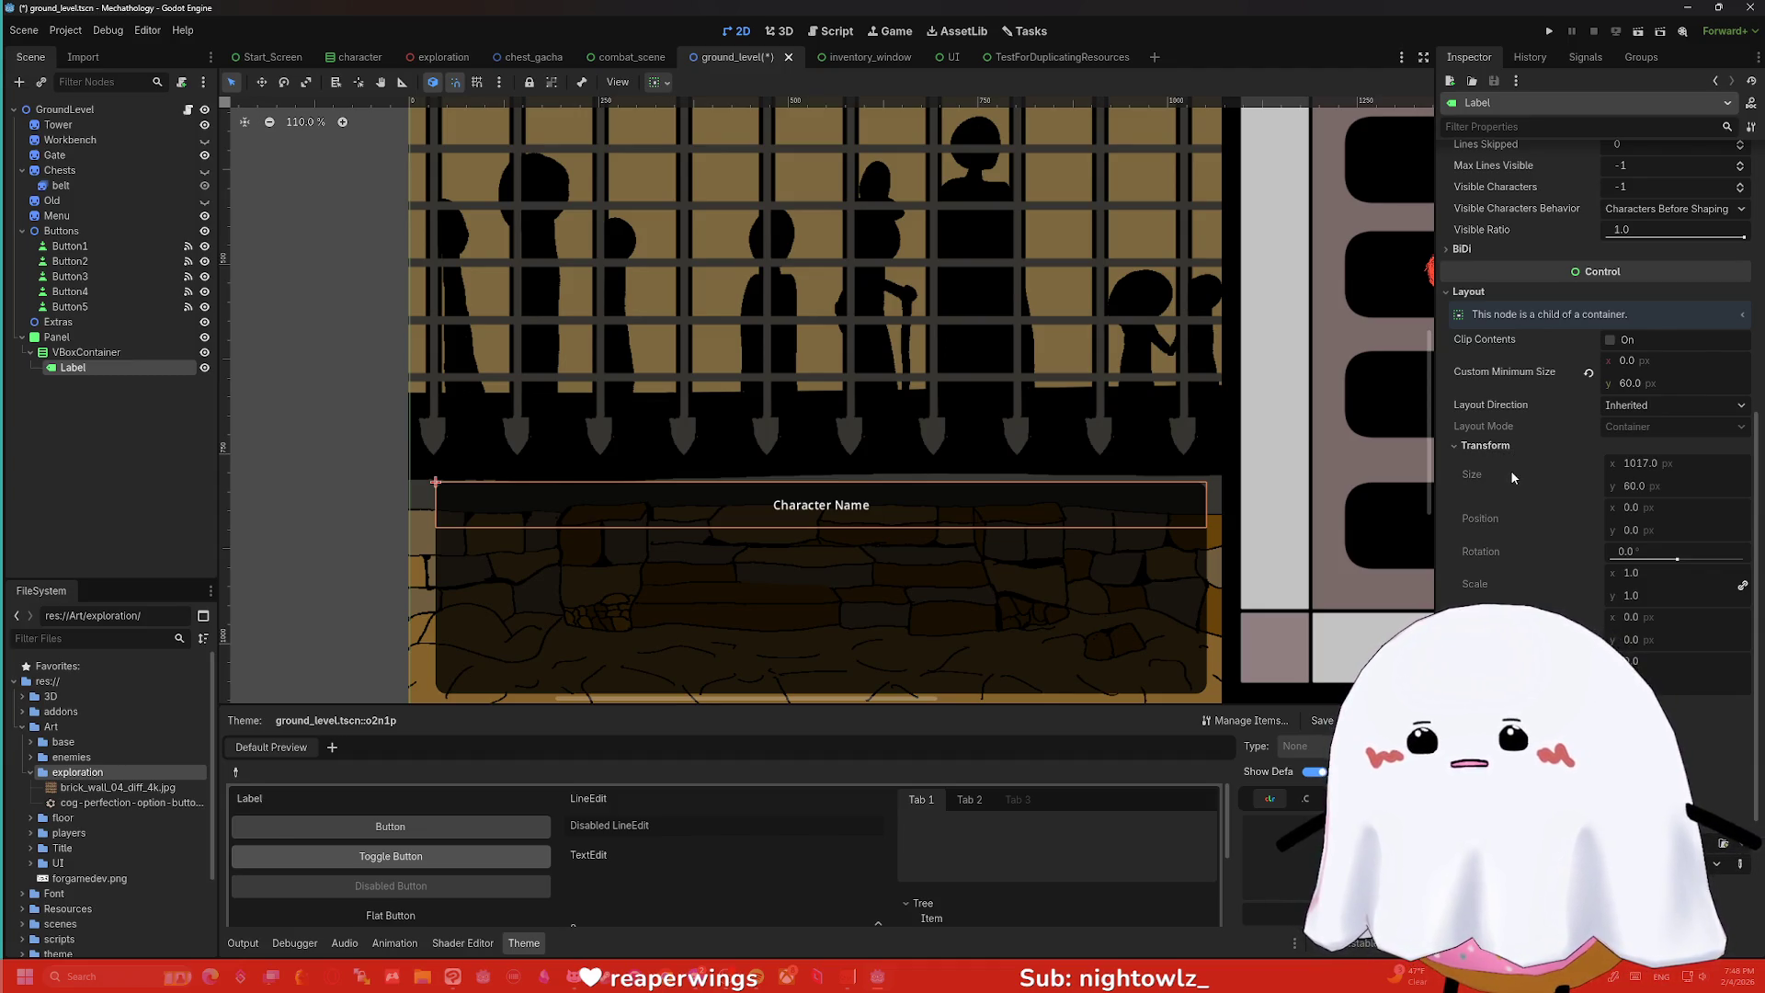
{"action": "scroll", "coordinate": [1515, 455], "scroll_direction": "up", "scroll_amount": 5}
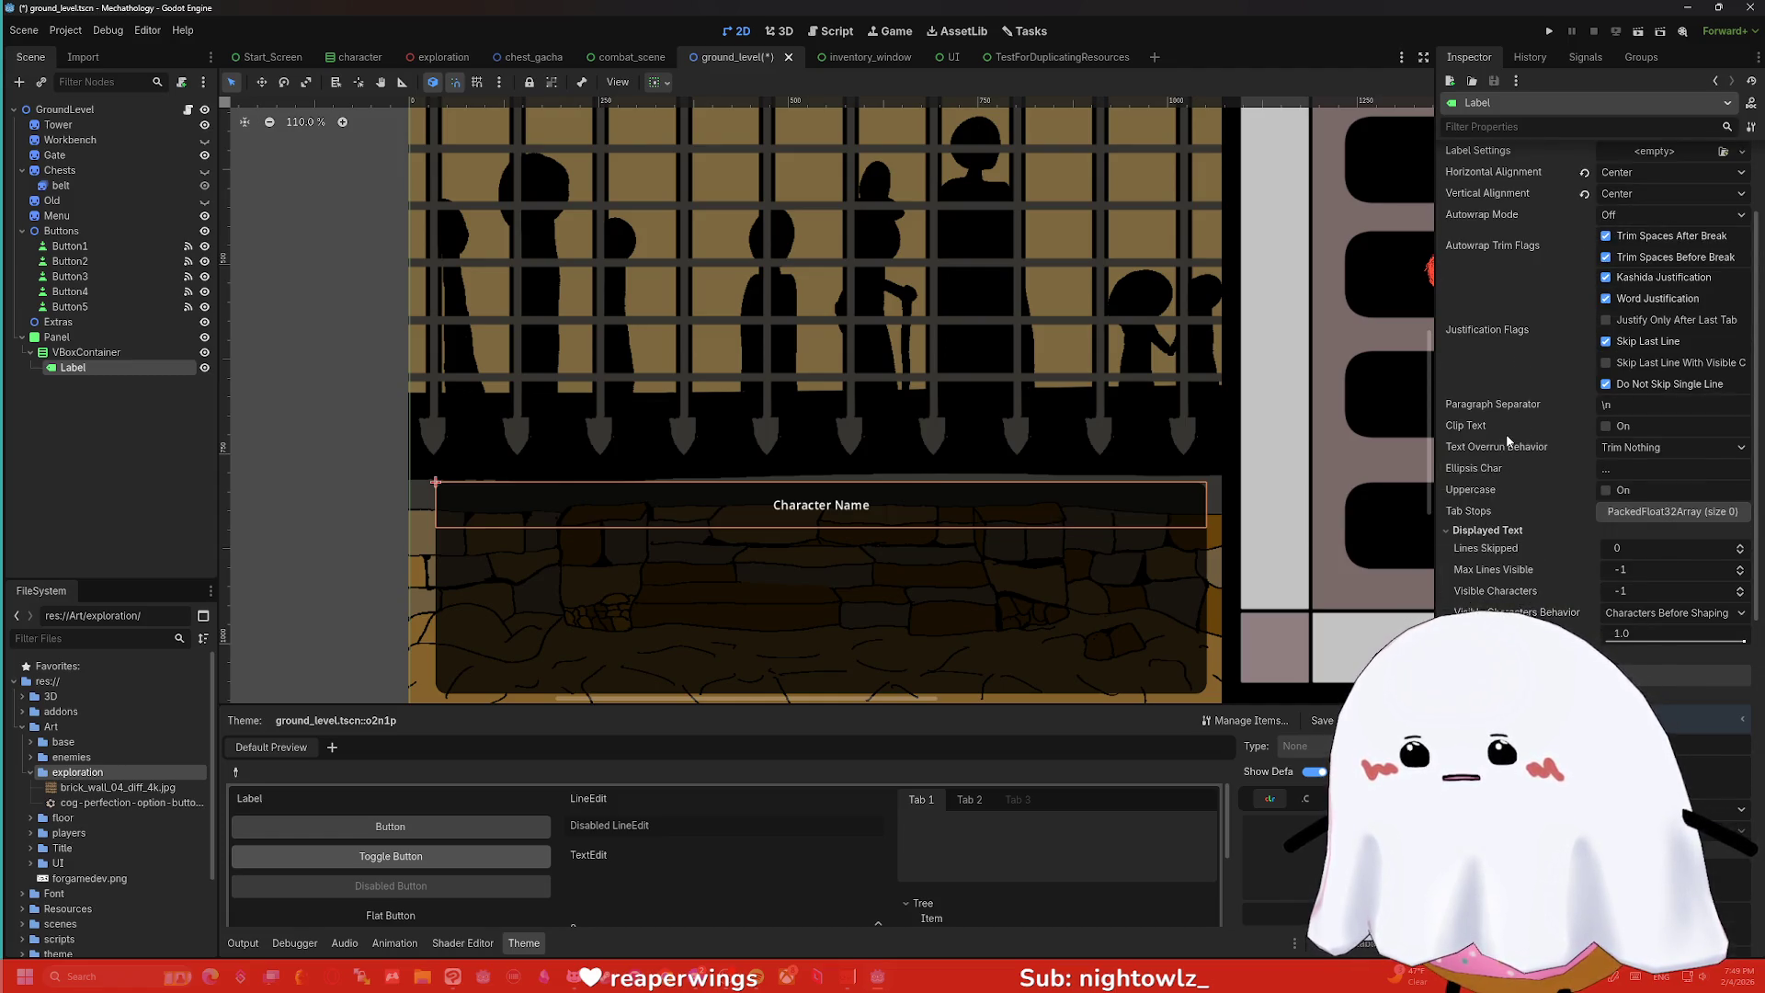
{"action": "scroll", "coordinate": [1506, 433], "scroll_direction": "up", "scroll_amount": 2}
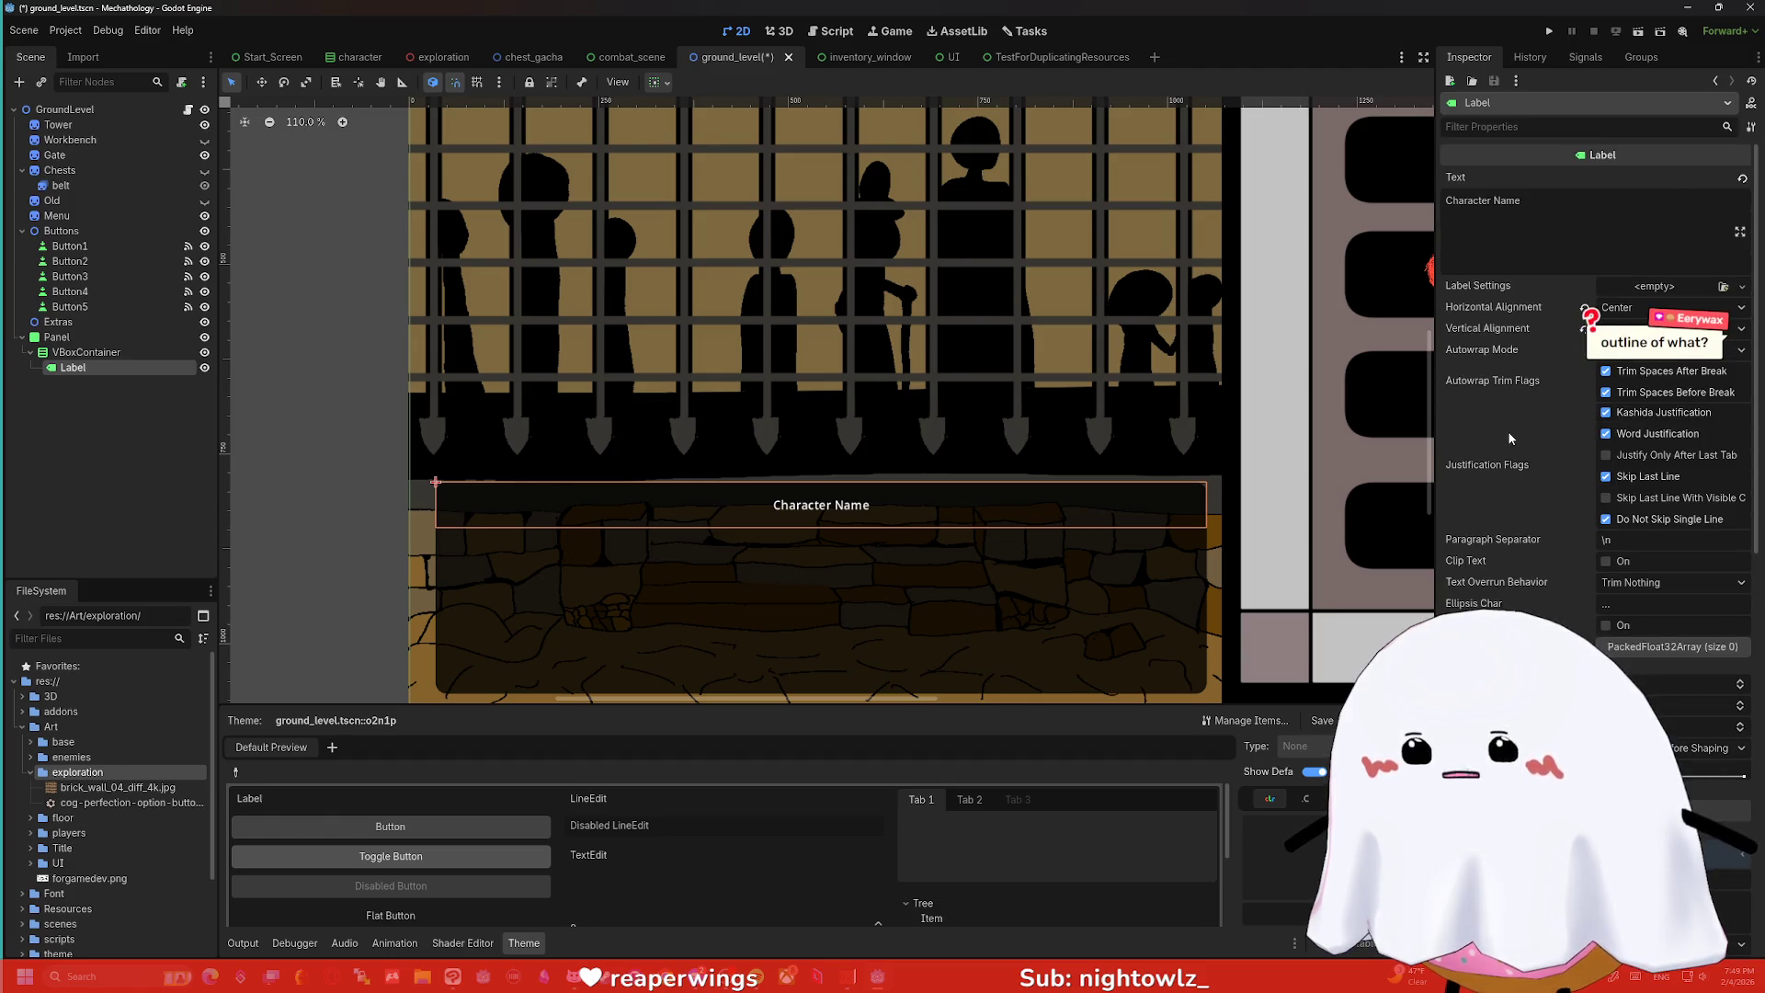
{"action": "scroll", "coordinate": [1508, 434], "scroll_direction": "down", "scroll_amount": 6}
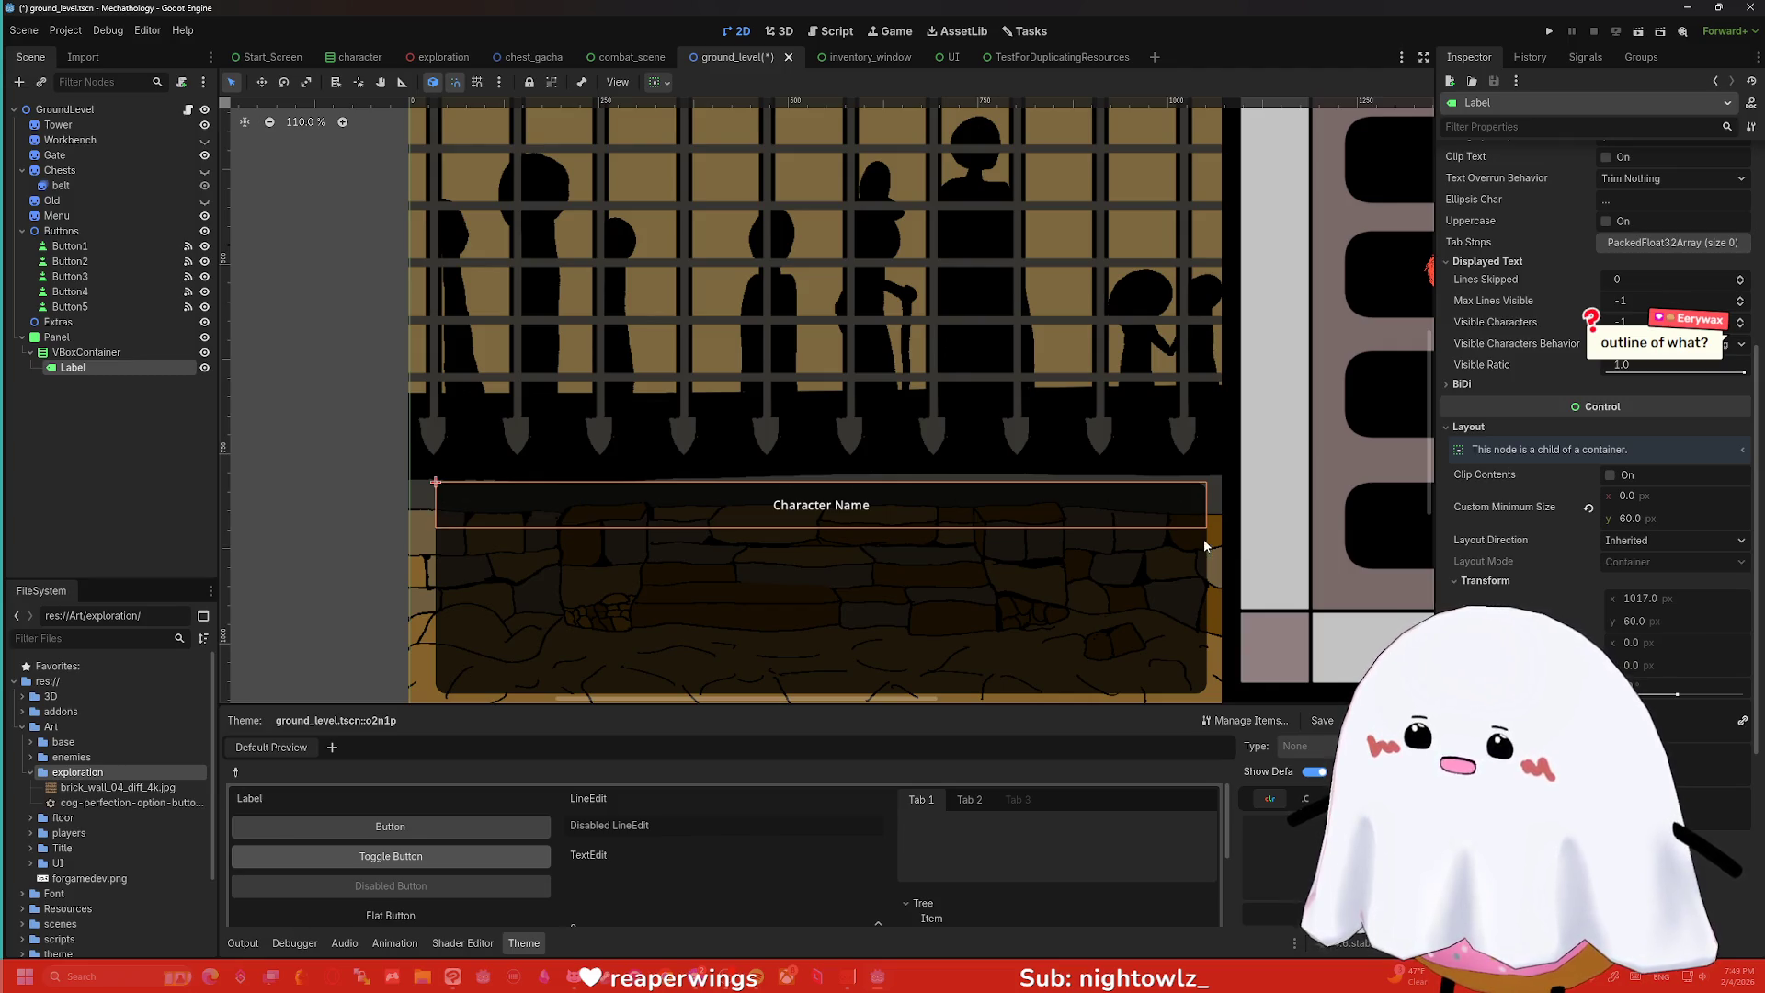
{"action": "scroll", "coordinate": [1570, 559], "scroll_direction": "down", "scroll_amount": 6}
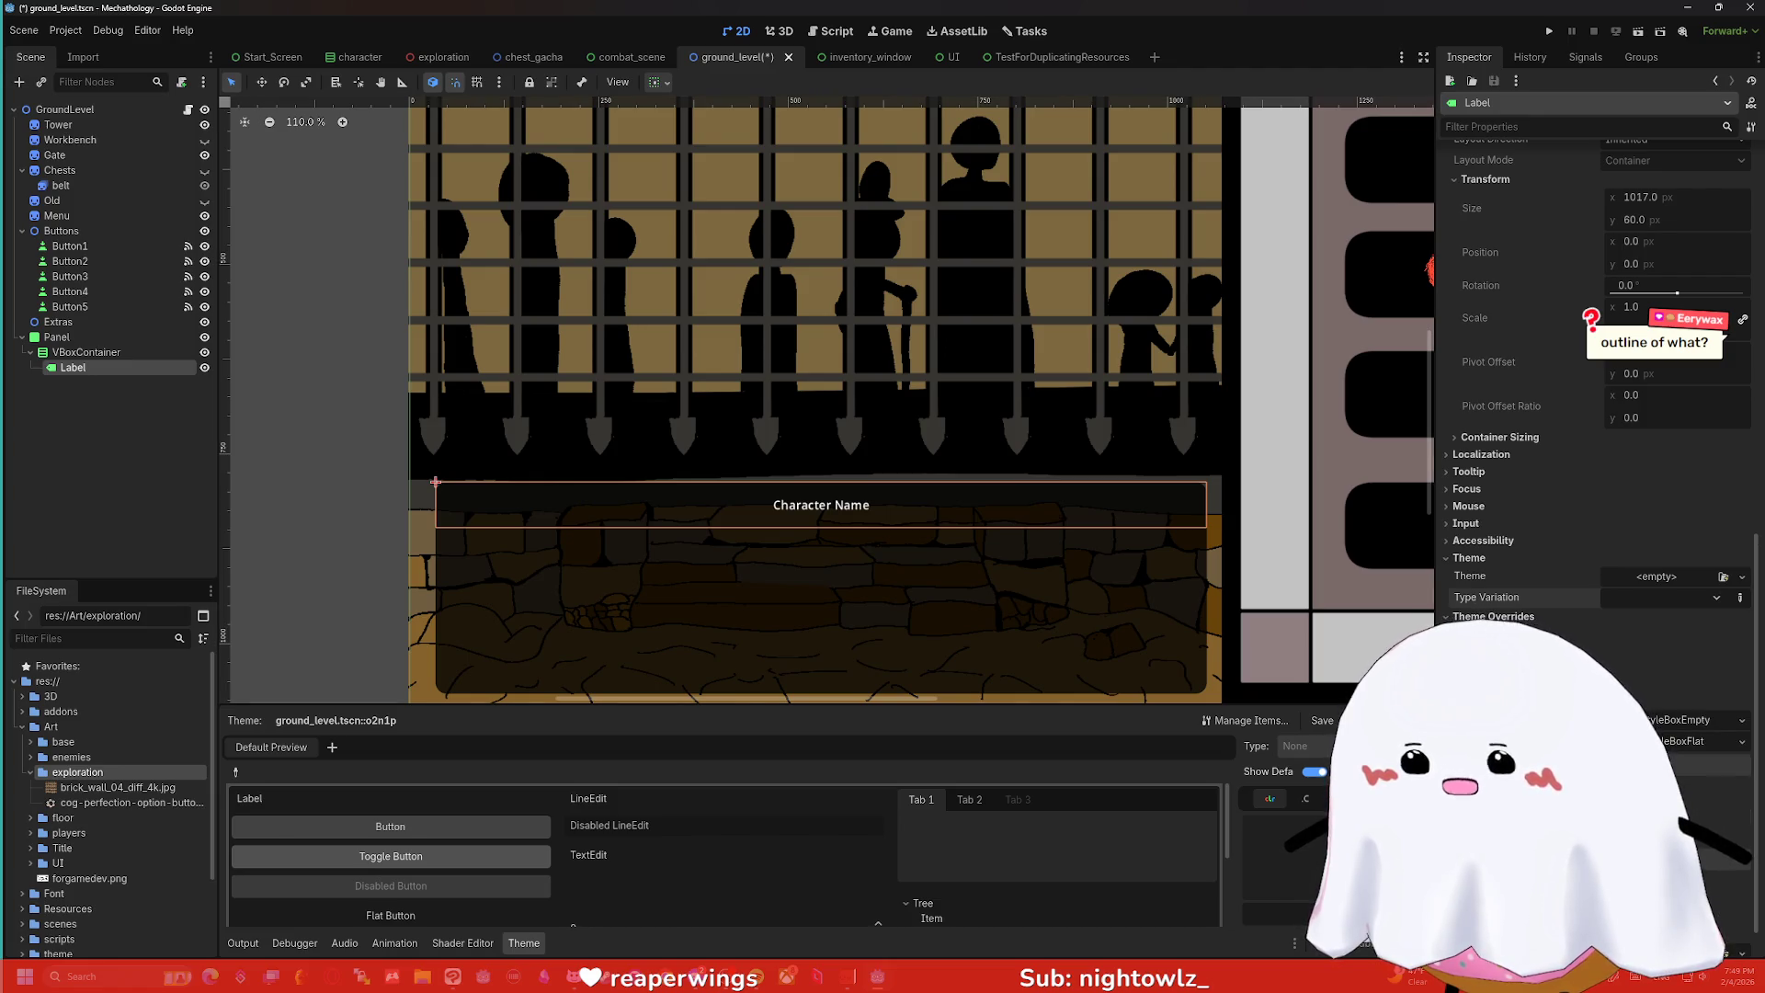
Set the Label's Normal style override to a StyleBoxLine with 15 px thickness
{"action": "left_click", "coordinate": [1454, 741]}
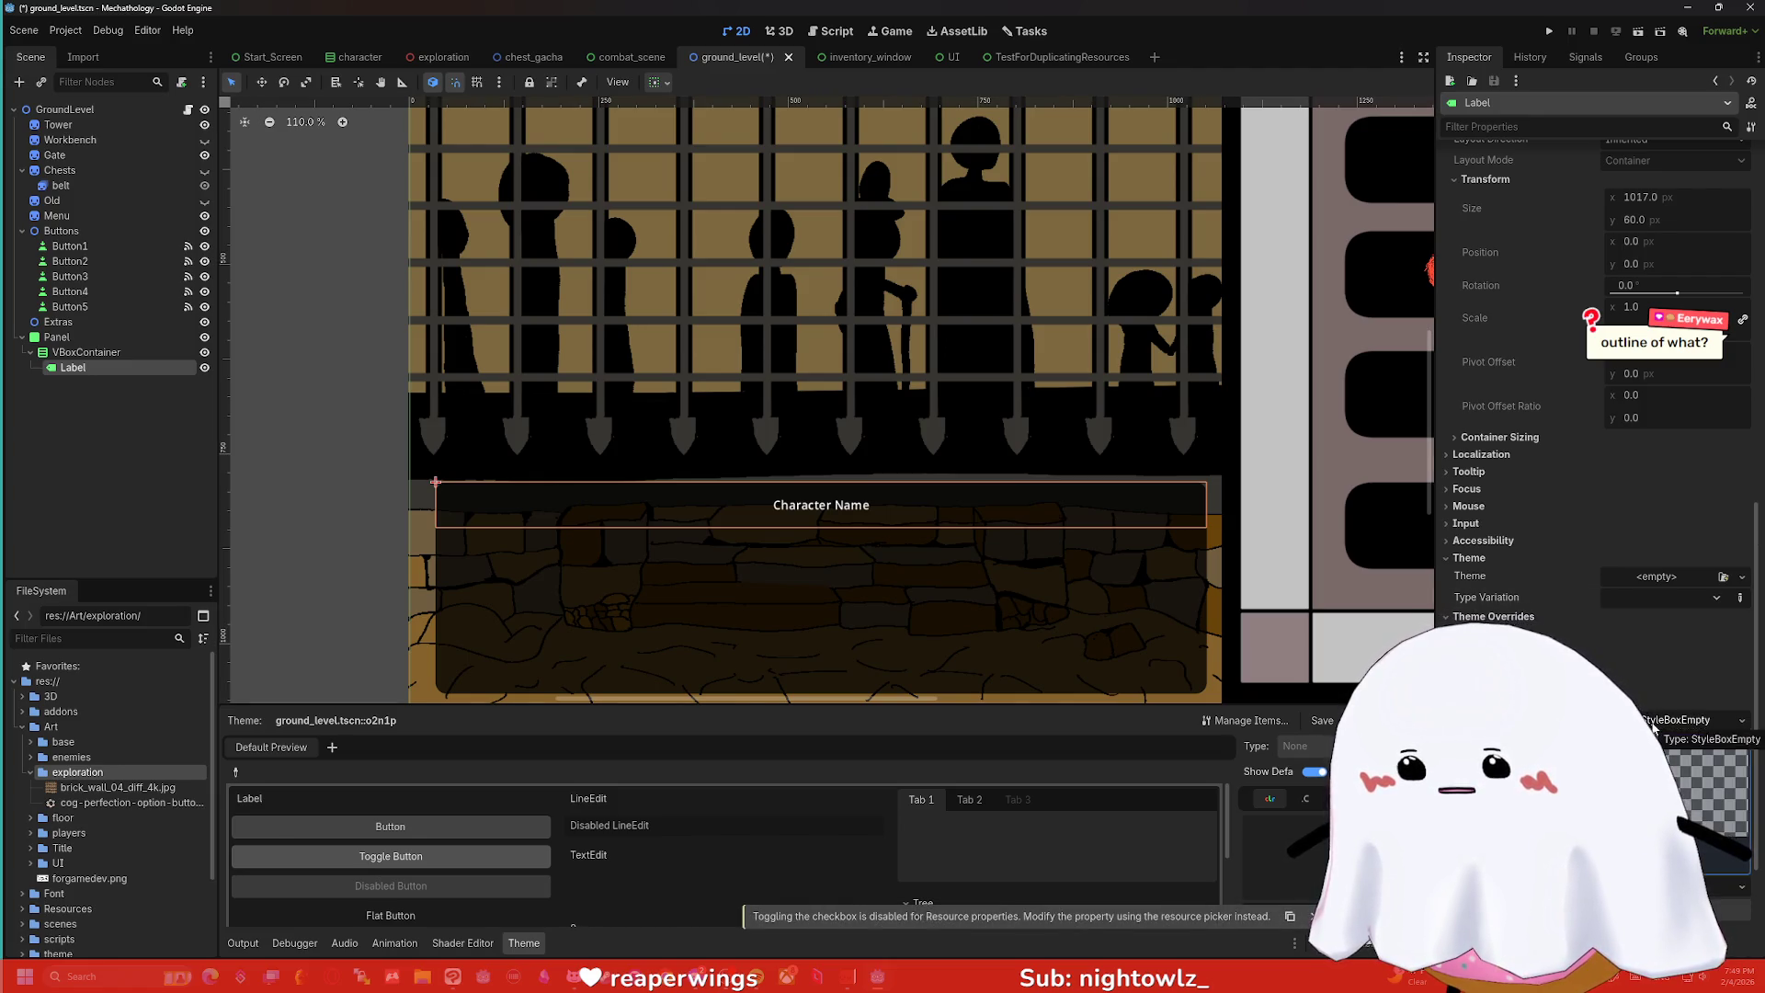
{"action": "left_click", "coordinate": [1738, 722]}
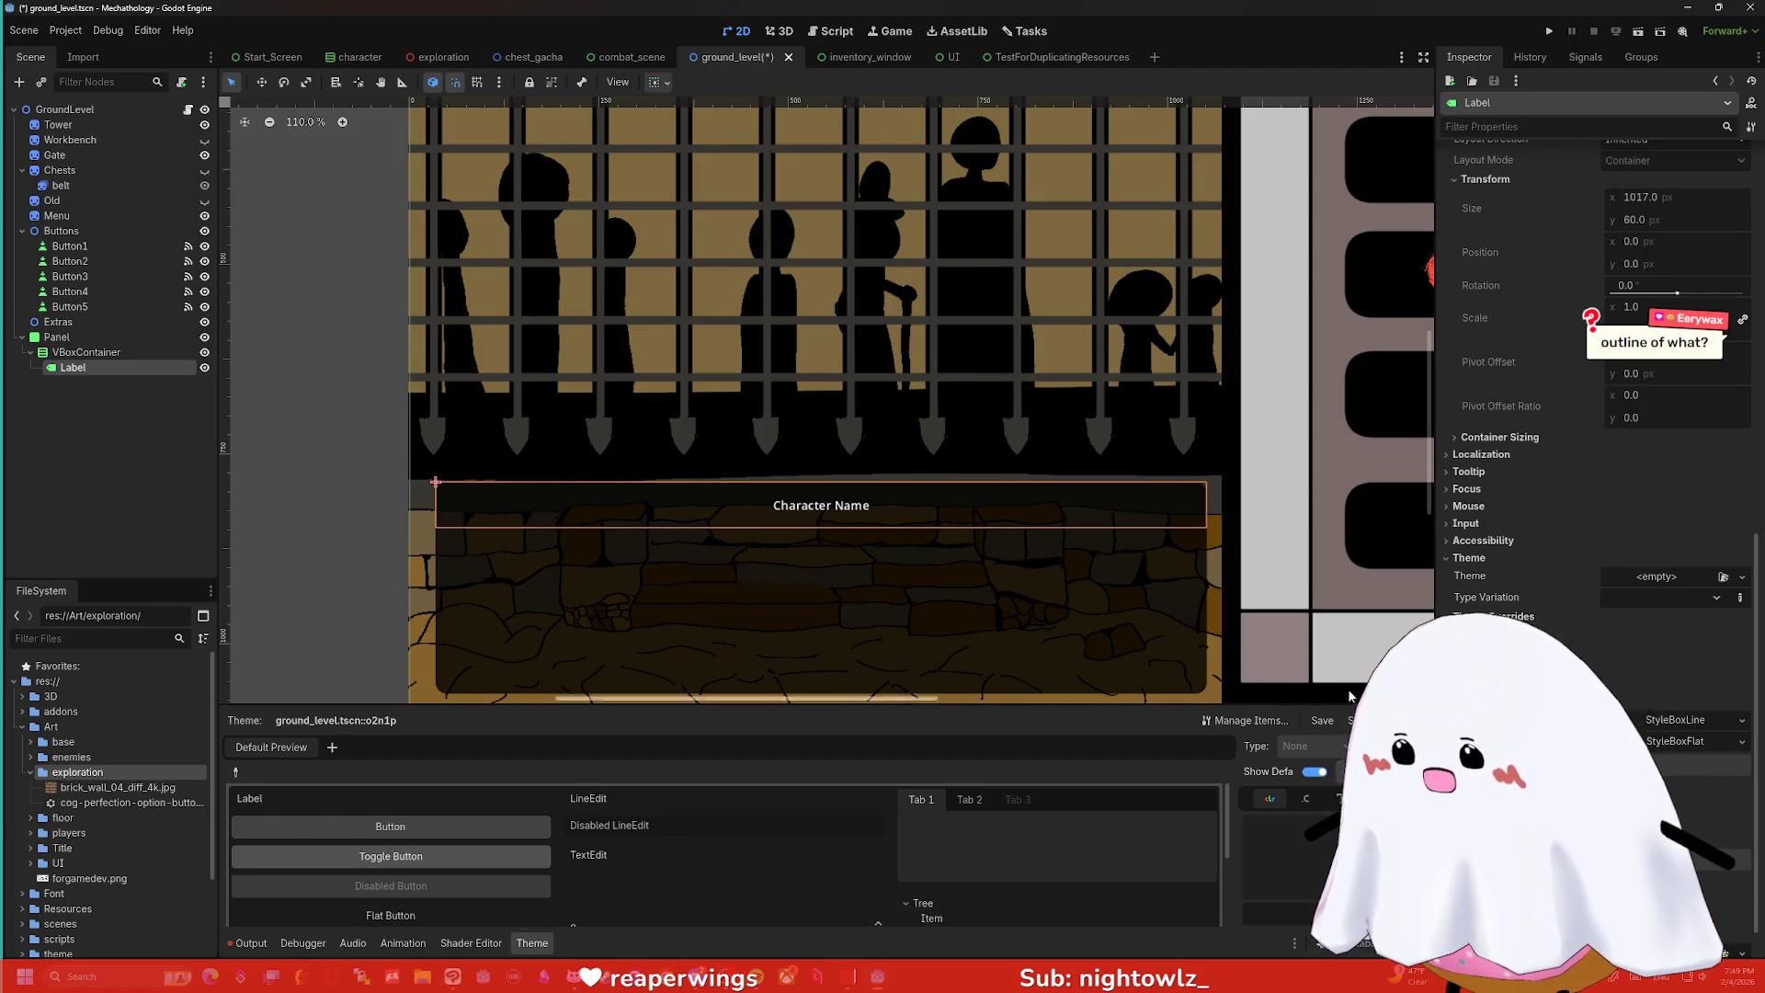
{"action": "left_click", "coordinate": [1226, 573]}
{"action": "left_click", "coordinate": [1101, 511]}
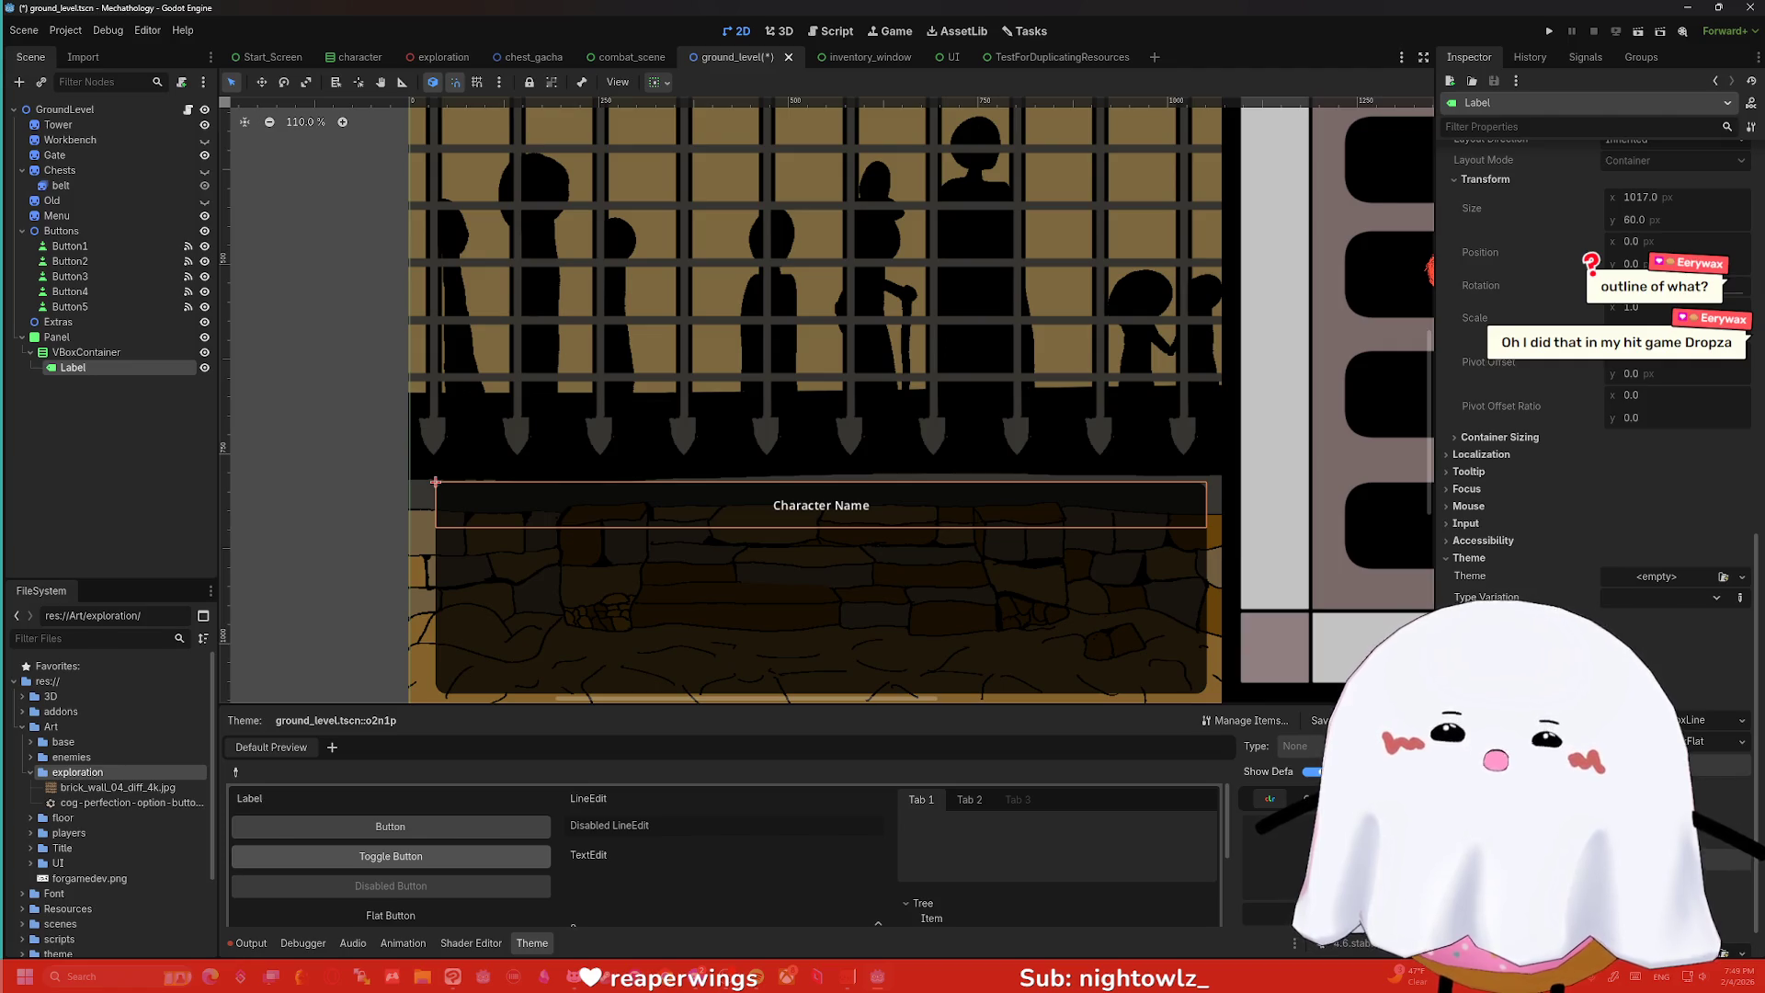
{"action": "scroll", "coordinate": [1616, 634], "scroll_direction": "down", "scroll_amount": 1}
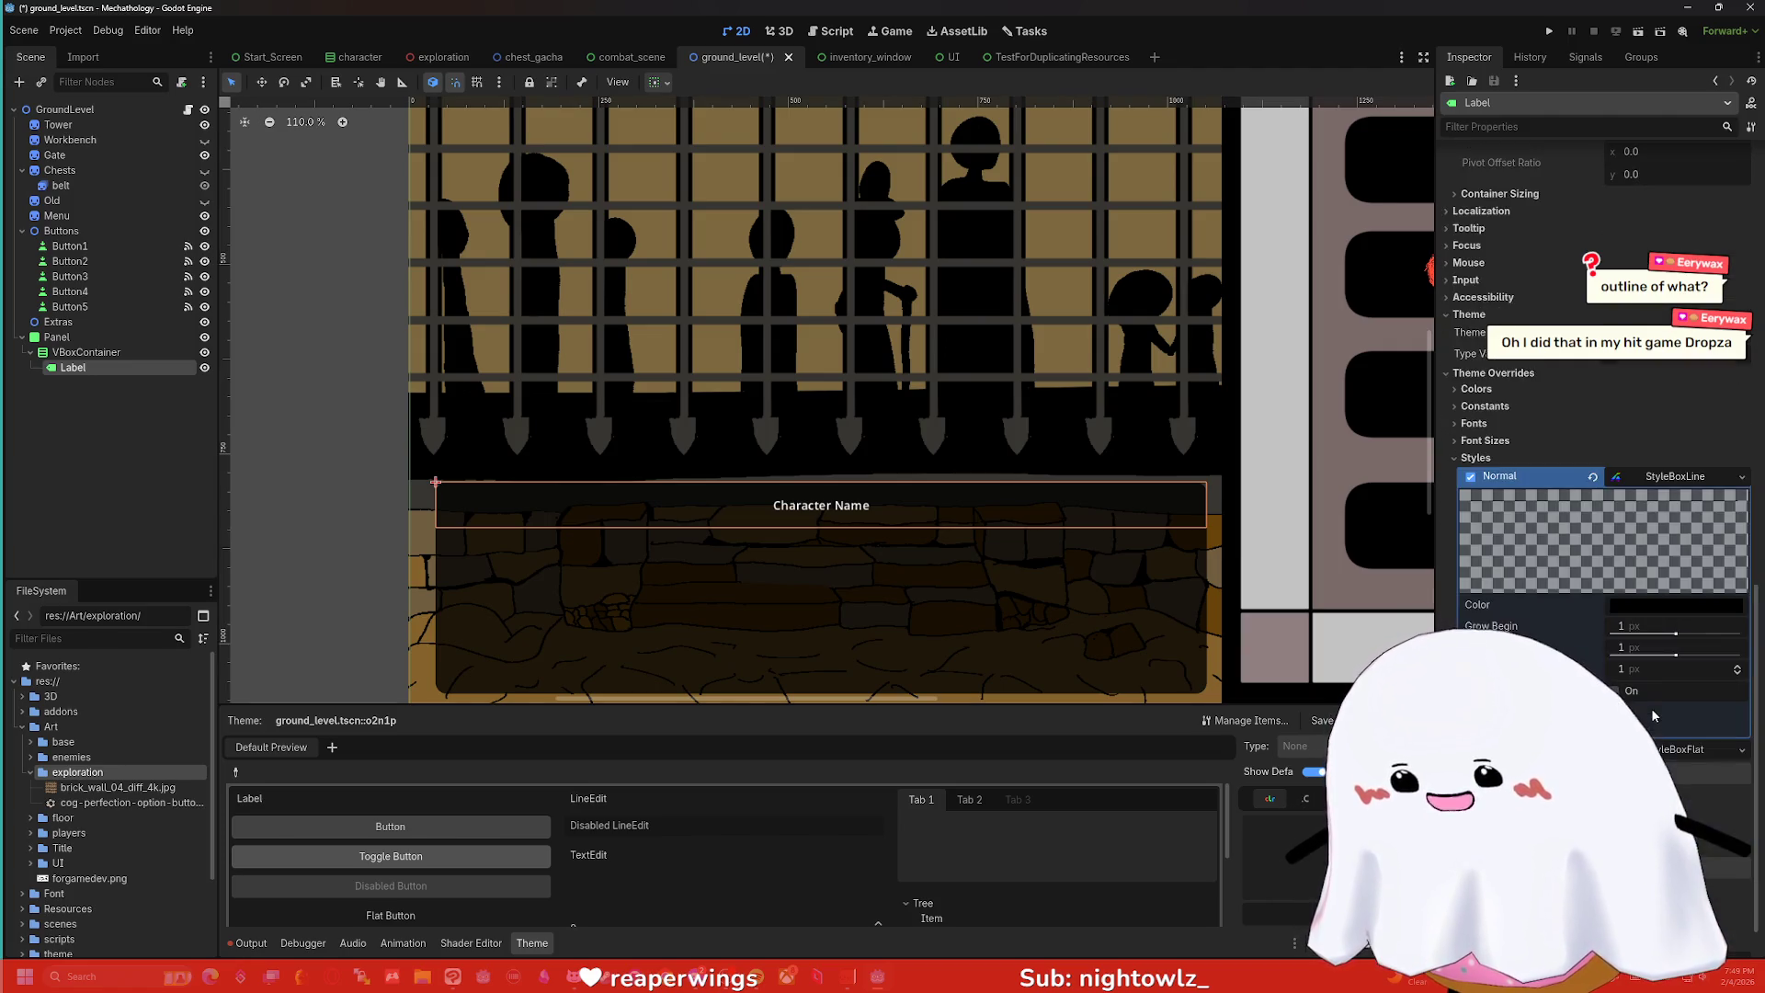
{"action": "left_click", "coordinate": [1633, 678]}
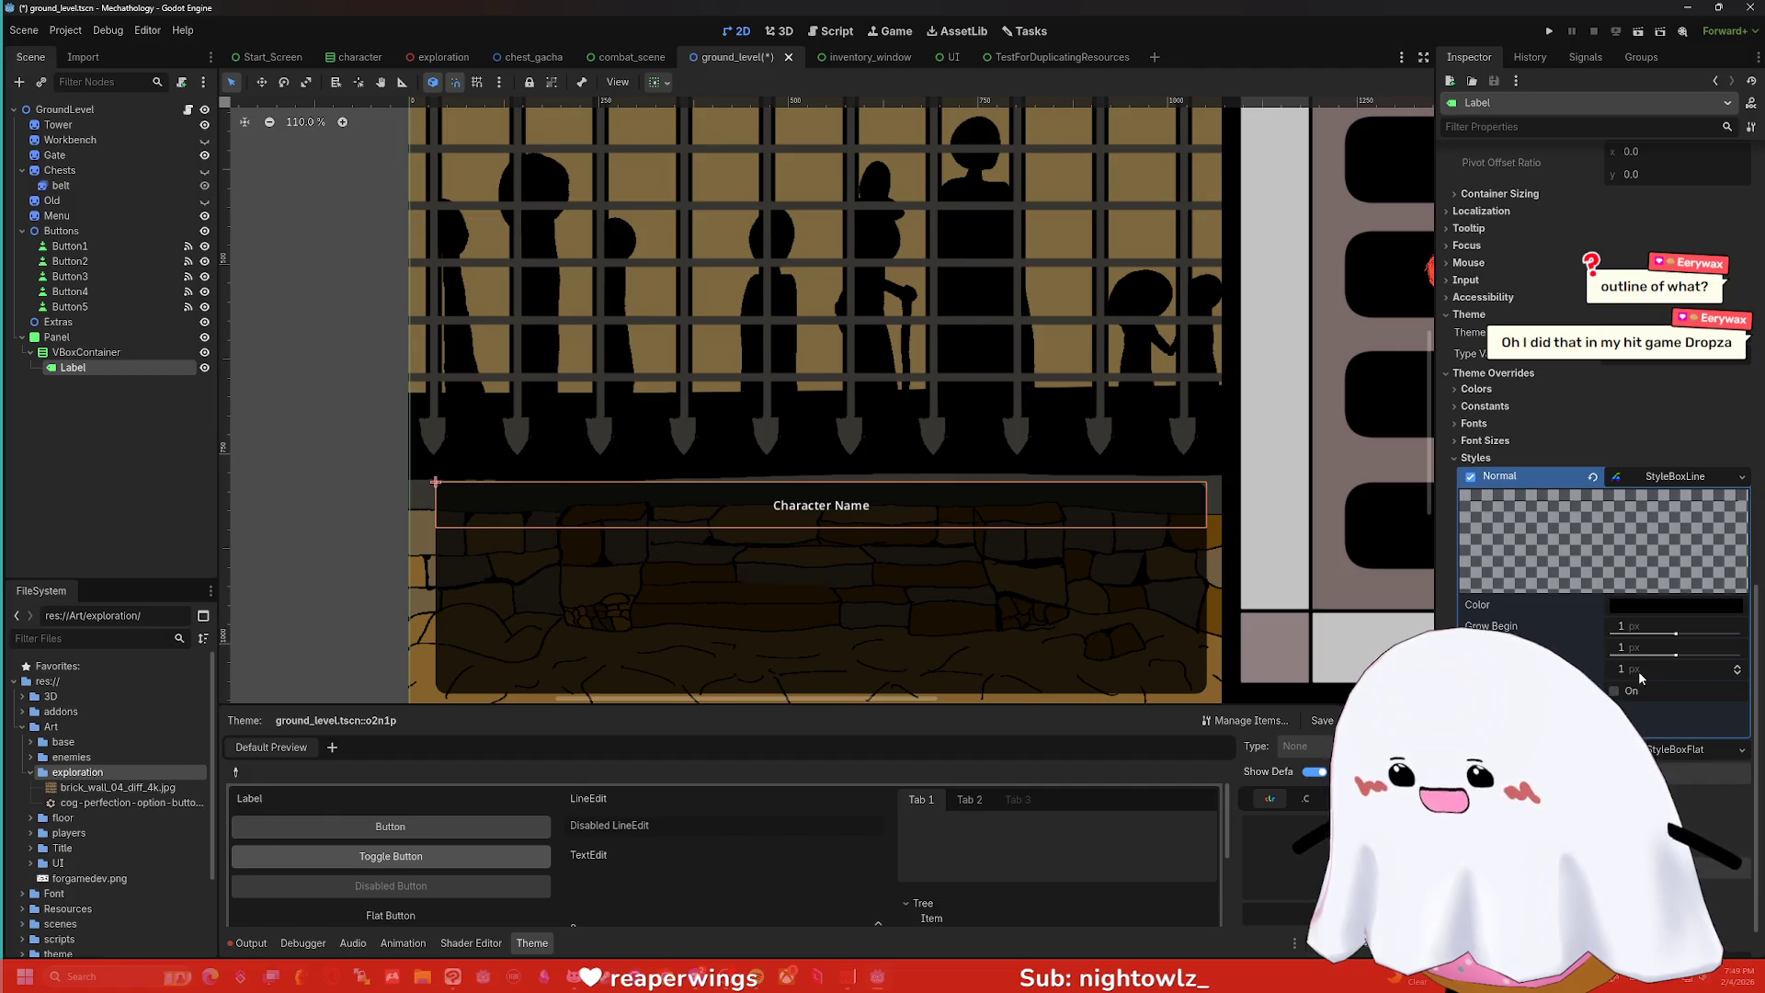
{"action": "type", "text": "15"}
{"action": "key", "text": "Return"}
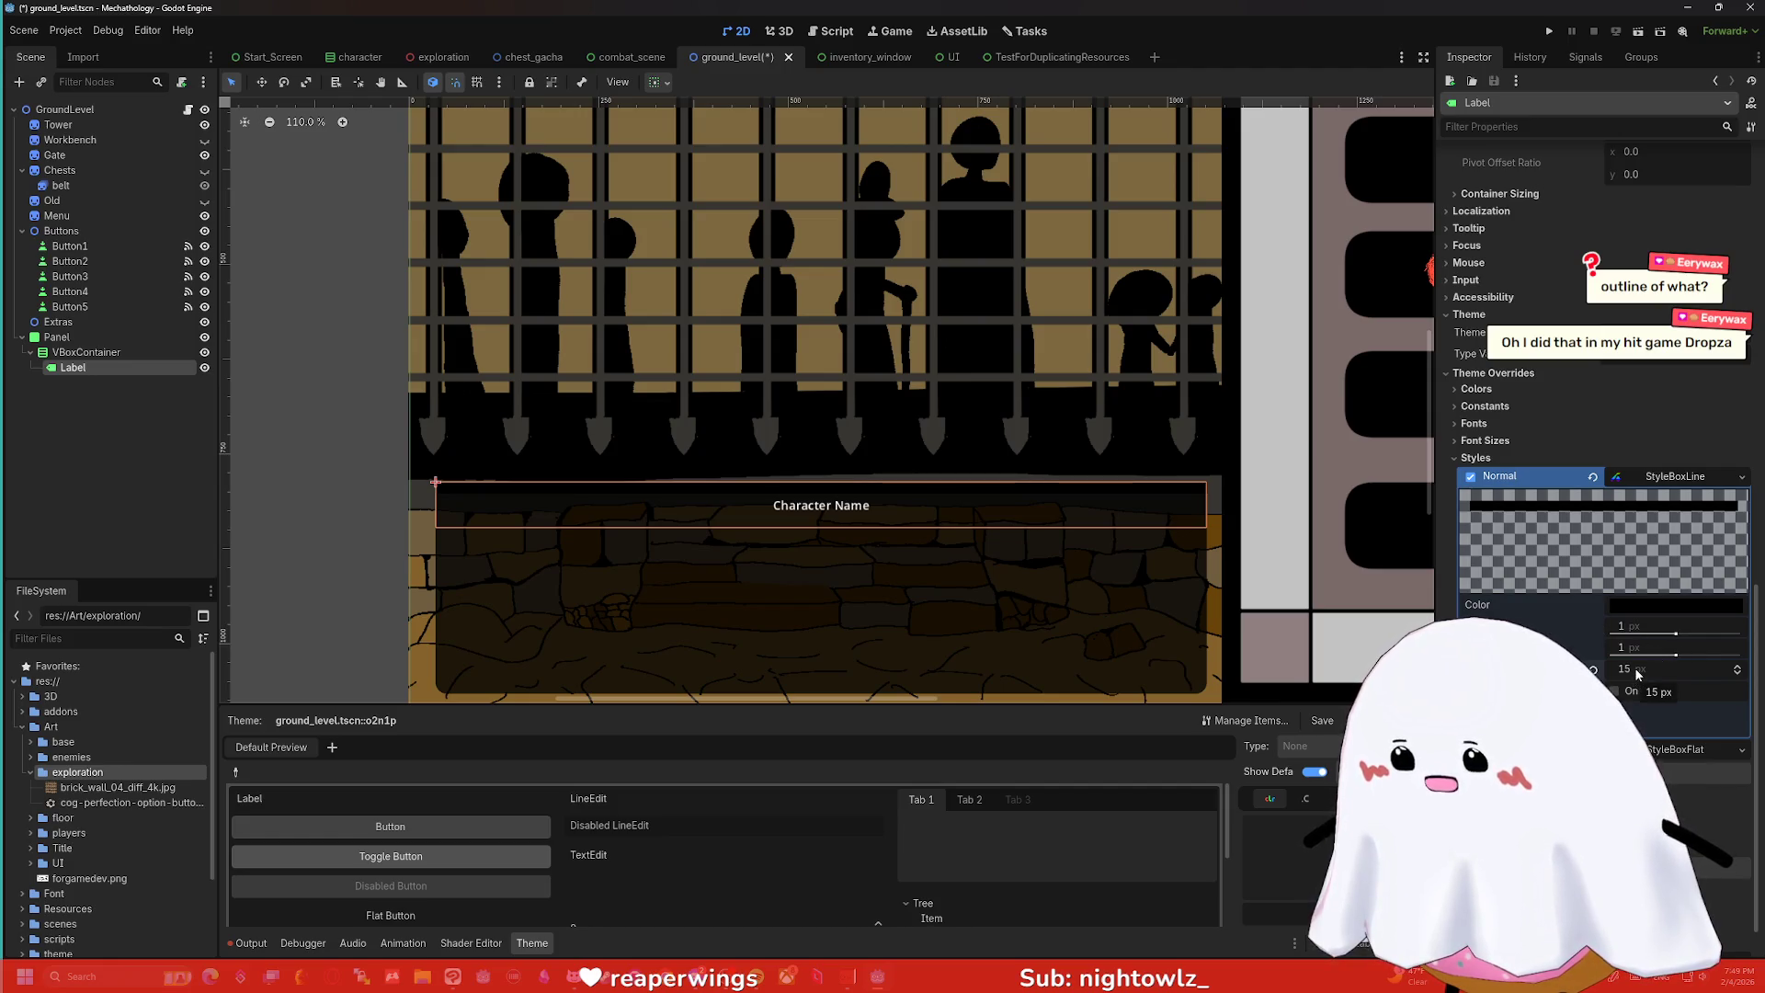
Test Grow Begin and Vertical on the line, then restore full width and horizontal
{"action": "left_click_drag", "start_coordinate": [1639, 628], "coordinate": [1558, 634]}
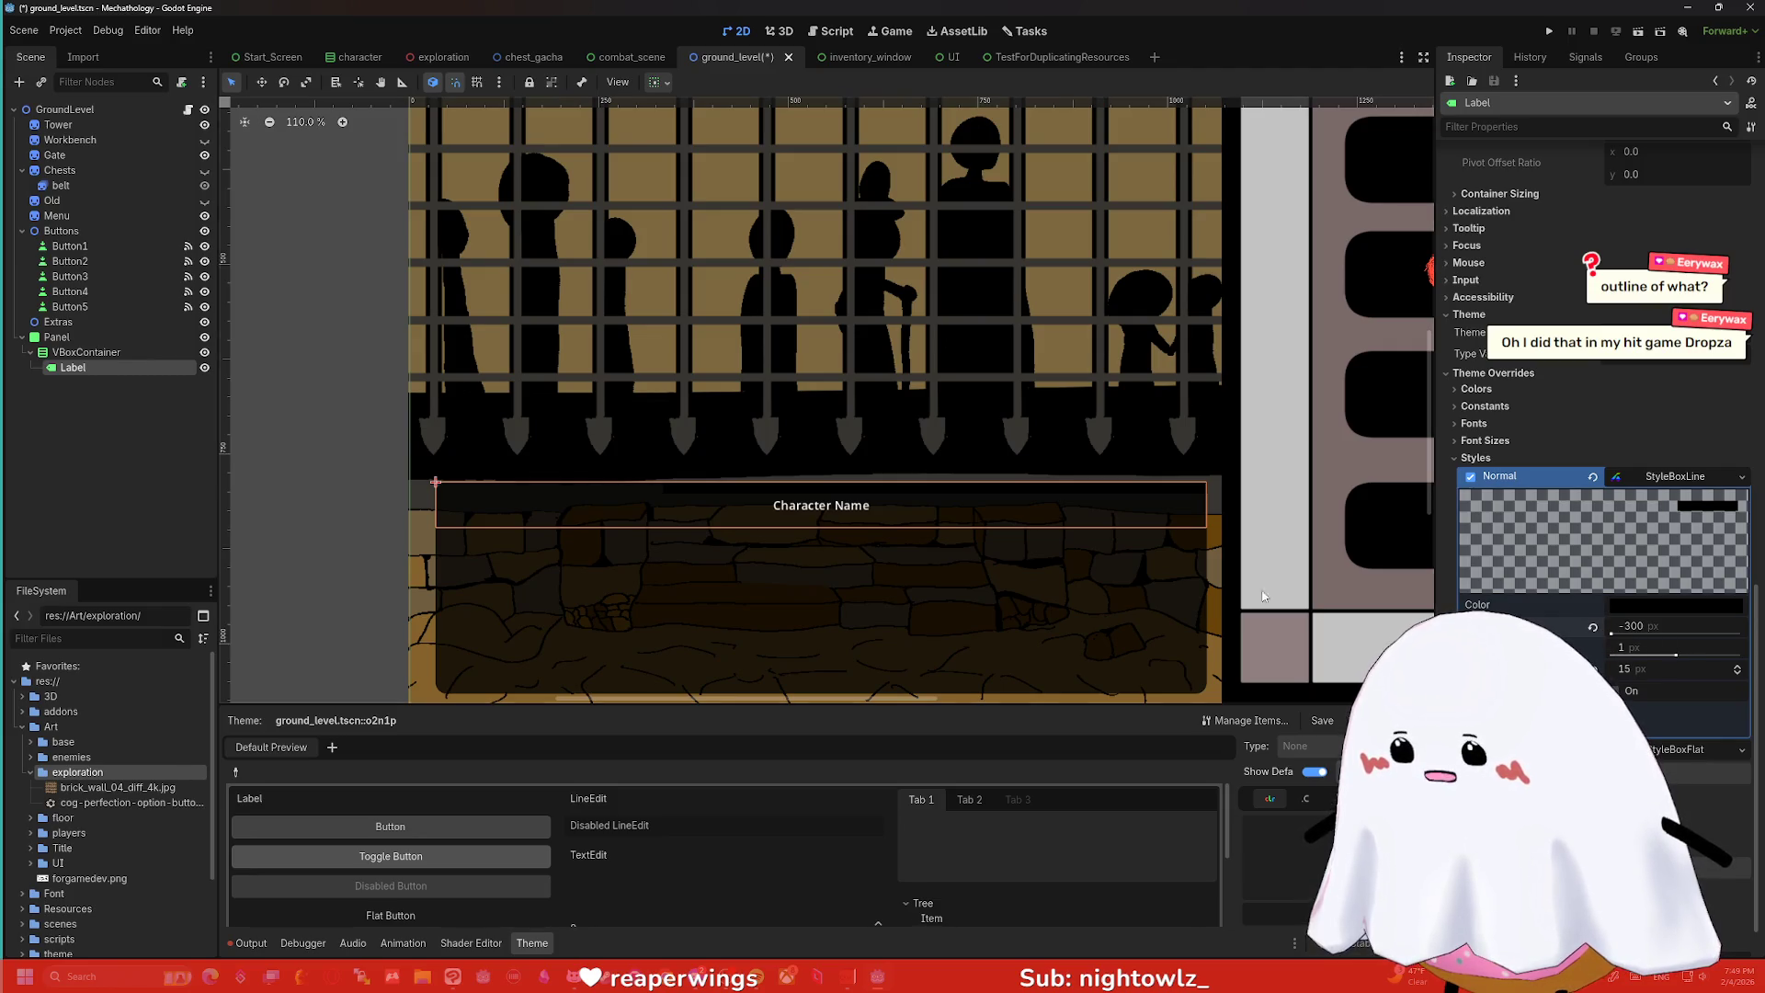
{"action": "left_click", "coordinate": [1121, 544]}
{"action": "left_click", "coordinate": [1106, 511]}
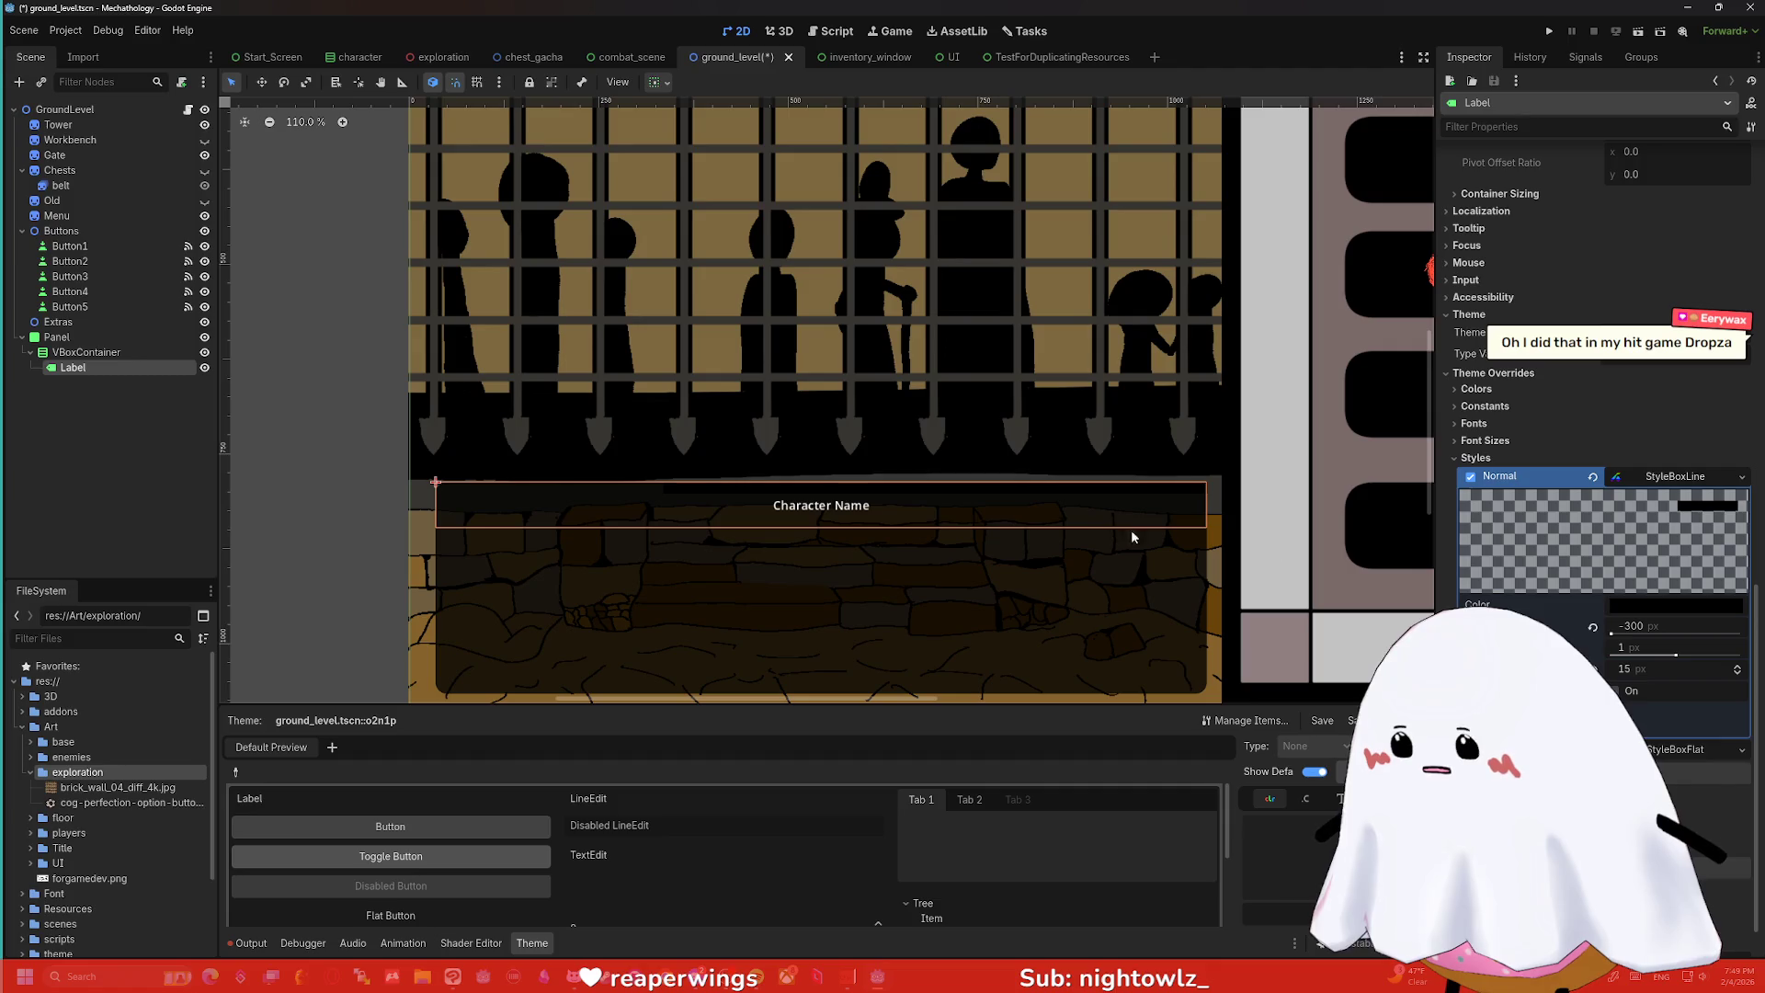
{"action": "left_click_drag", "start_coordinate": [1620, 636], "coordinate": [1689, 628]}
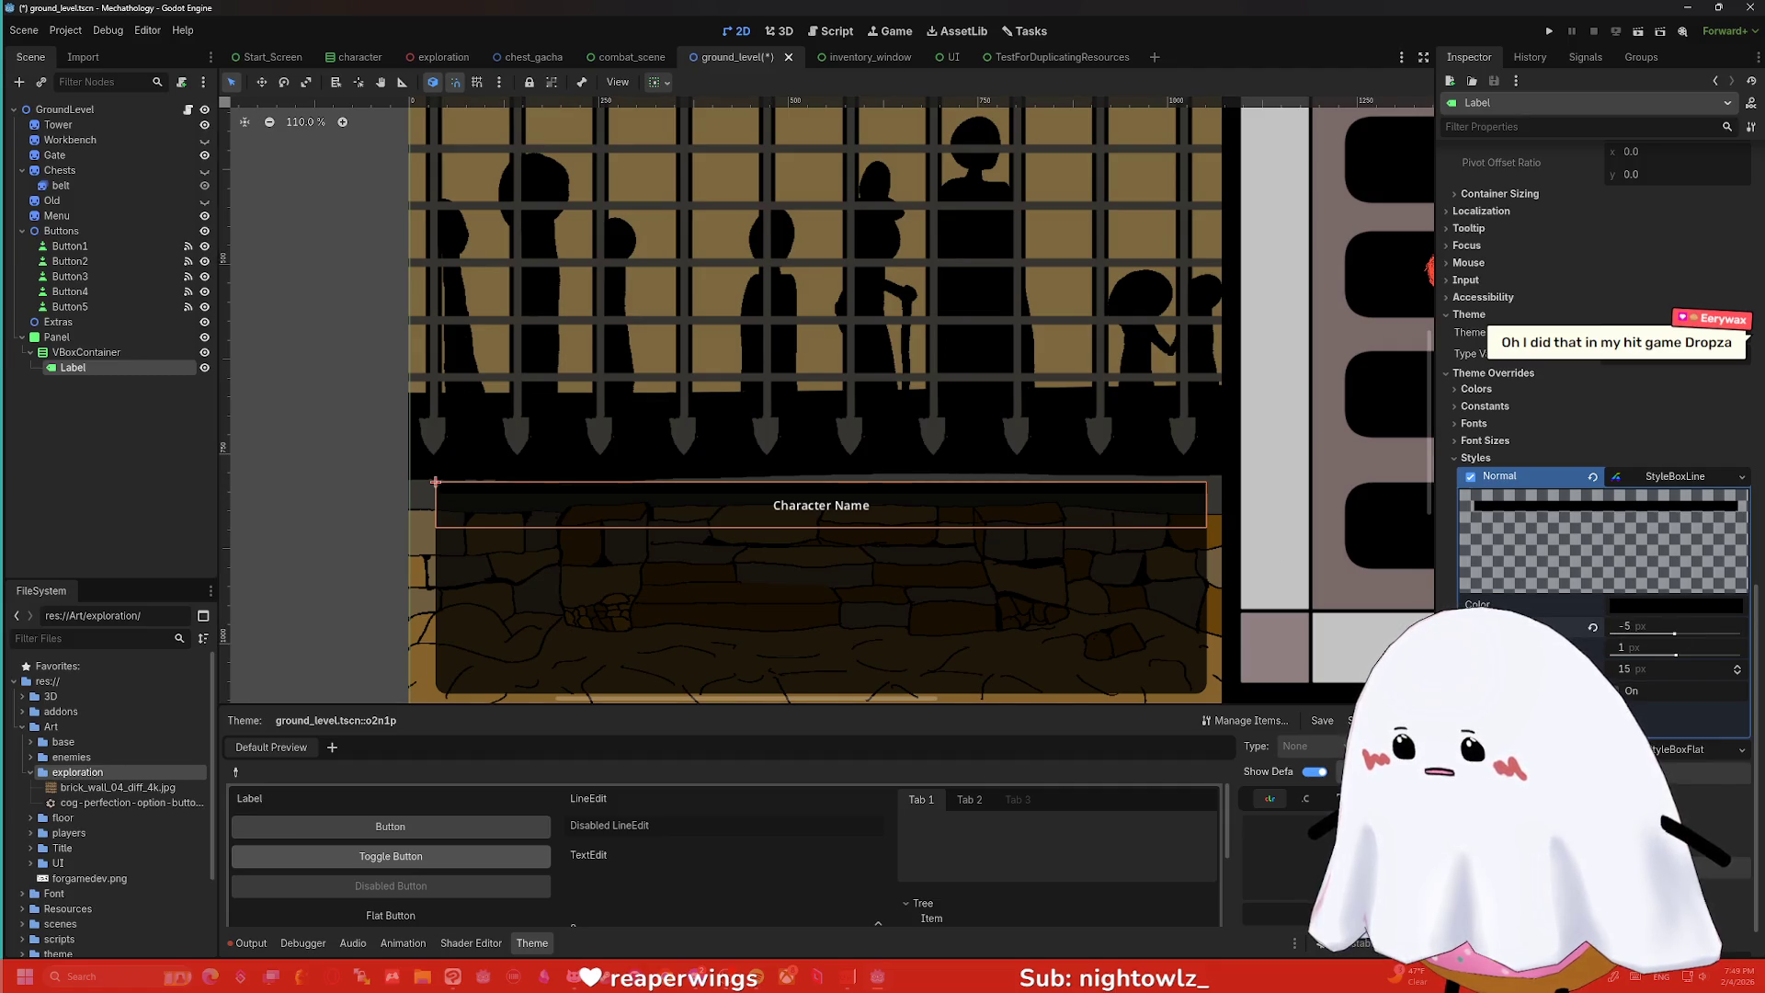
{"action": "left_click", "coordinate": [1689, 628]}
{"action": "key", "text": "Return"}
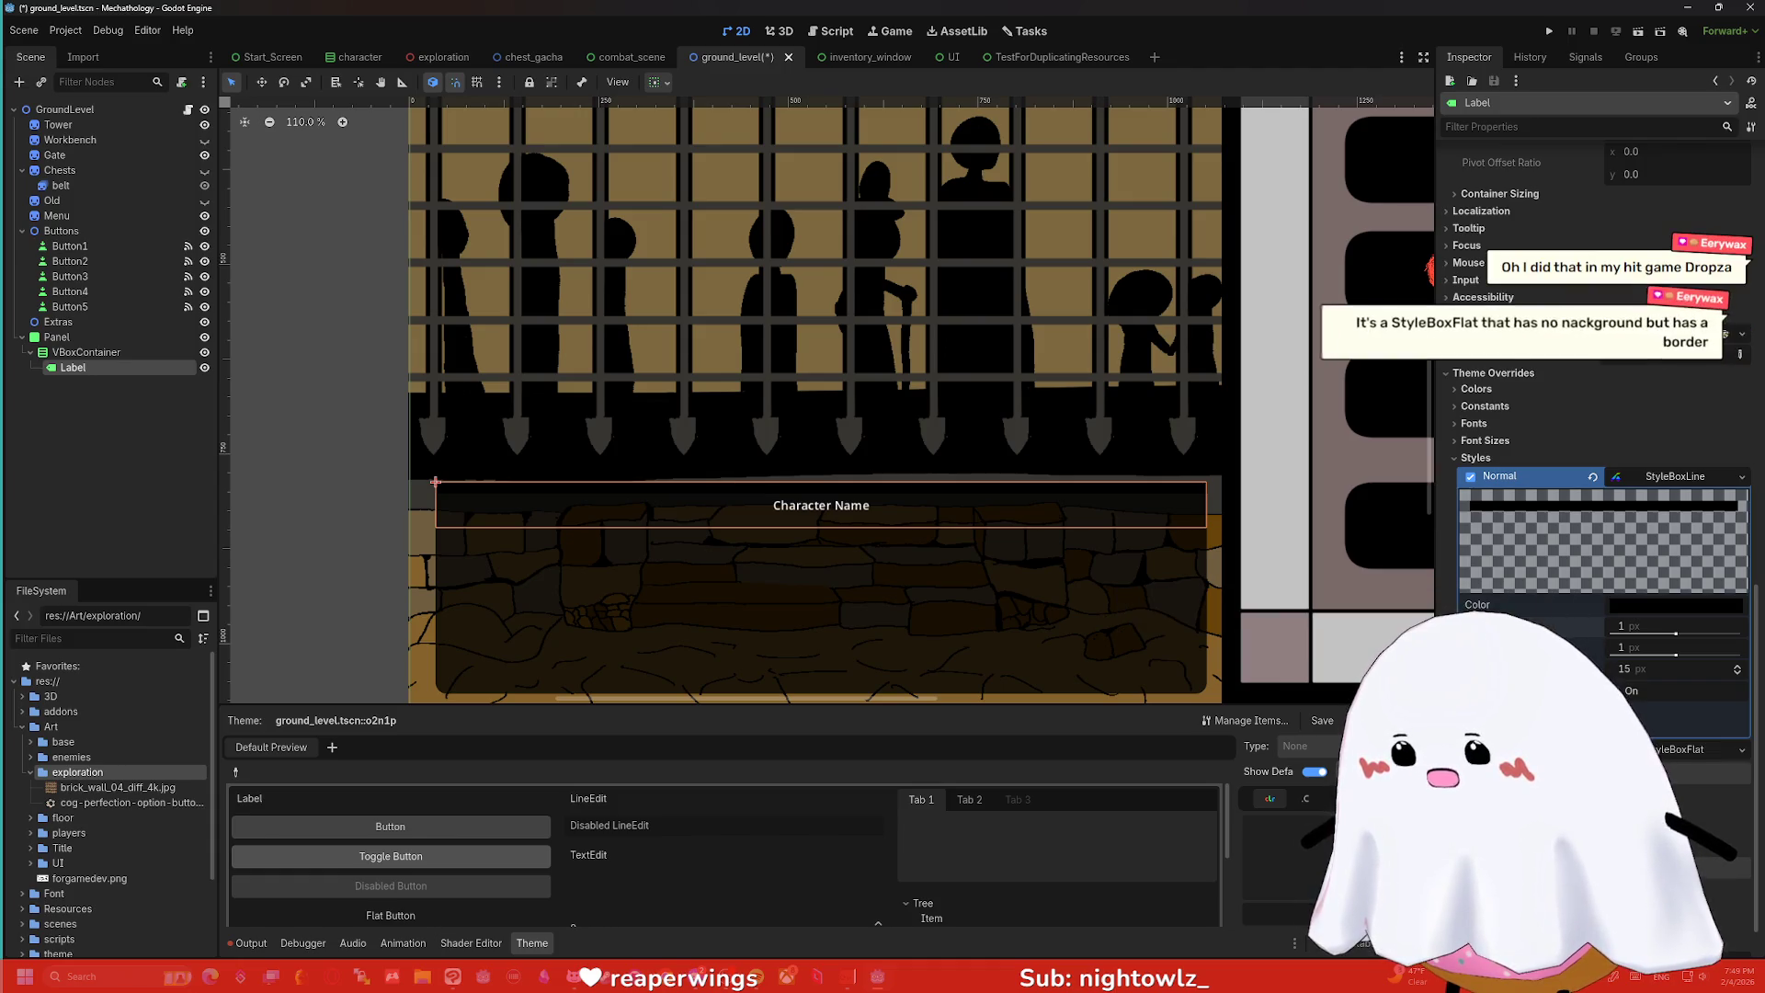
{"action": "left_click", "coordinate": [1614, 690]}
{"action": "left_click", "coordinate": [1614, 690]}
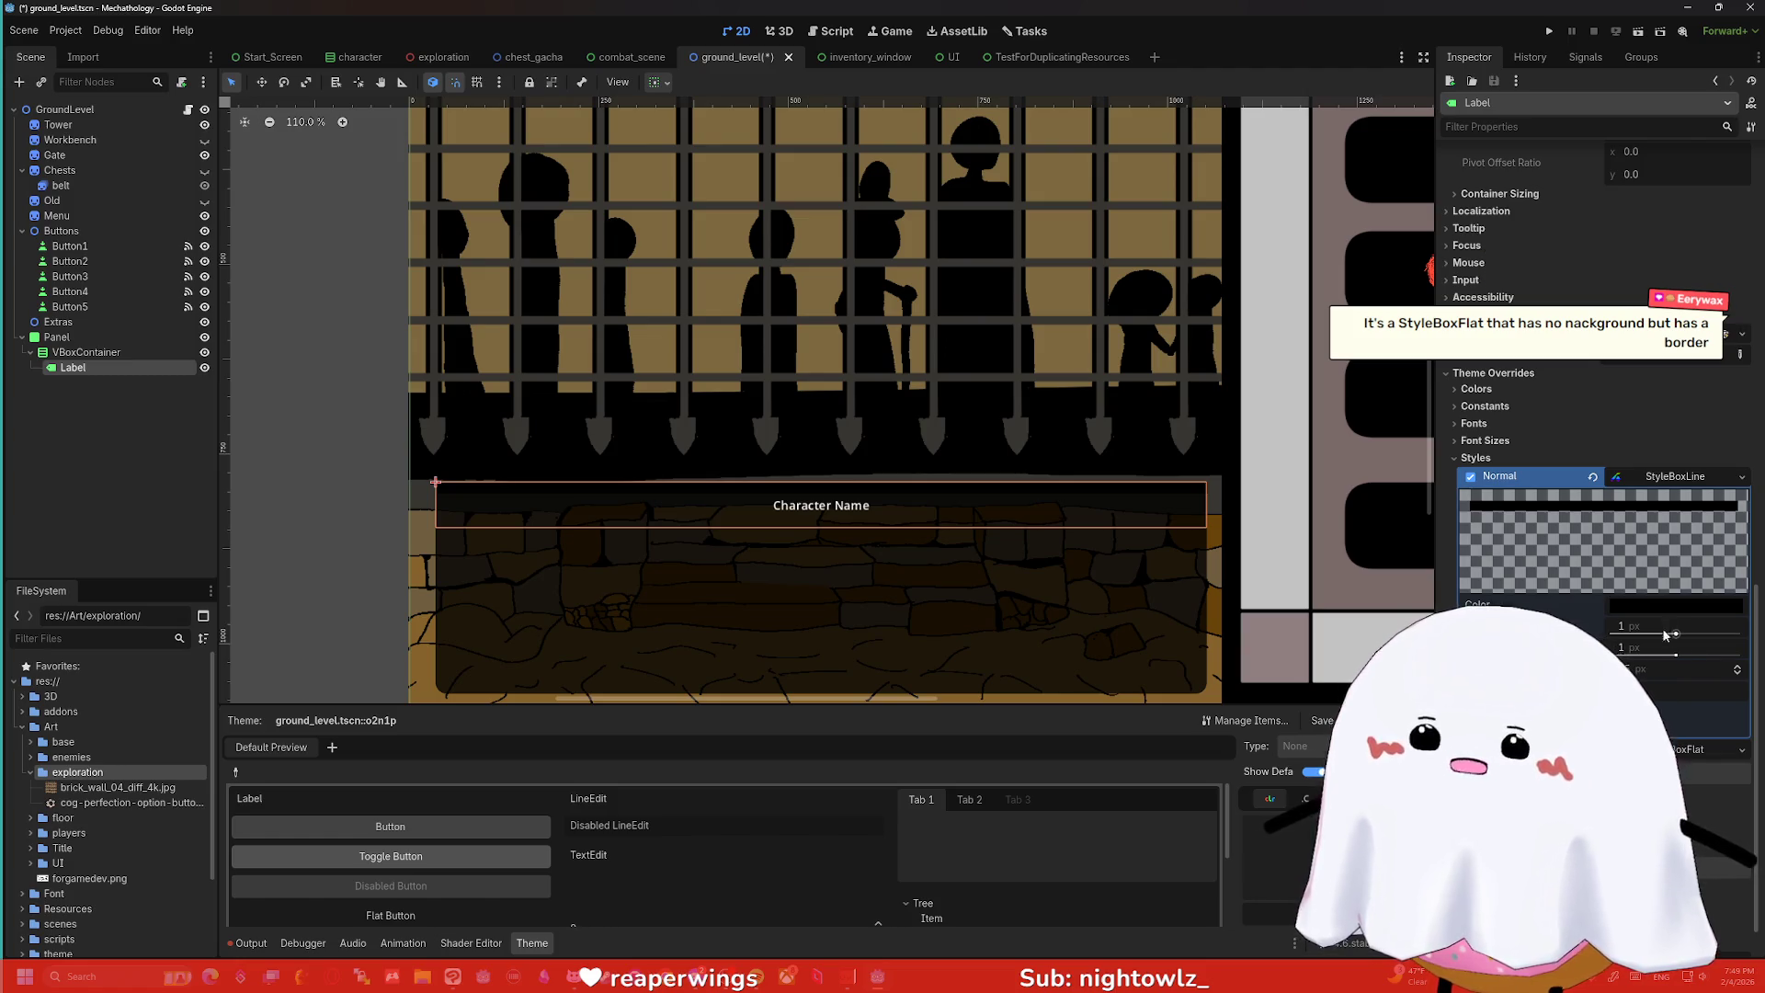
Replace the Character Name label's Normal style with a New StyleBoxFlat
{"action": "left_click", "coordinate": [1741, 480]}
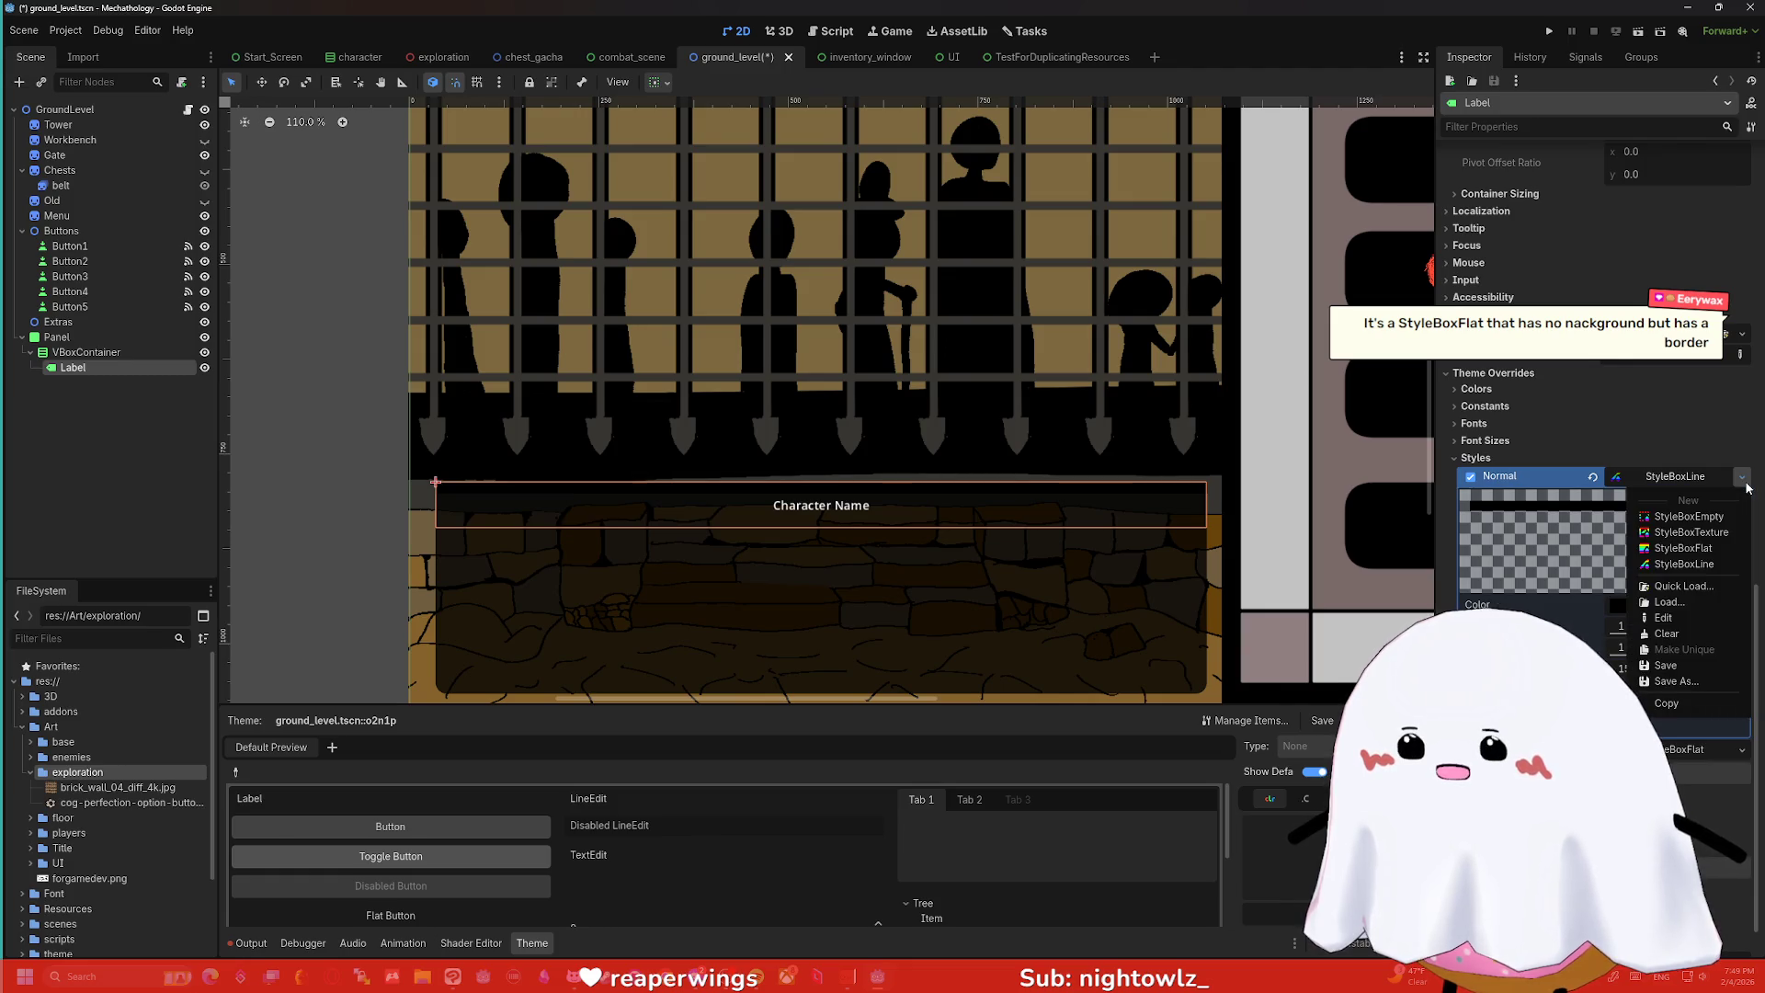
{"action": "left_click", "coordinate": [1705, 550]}
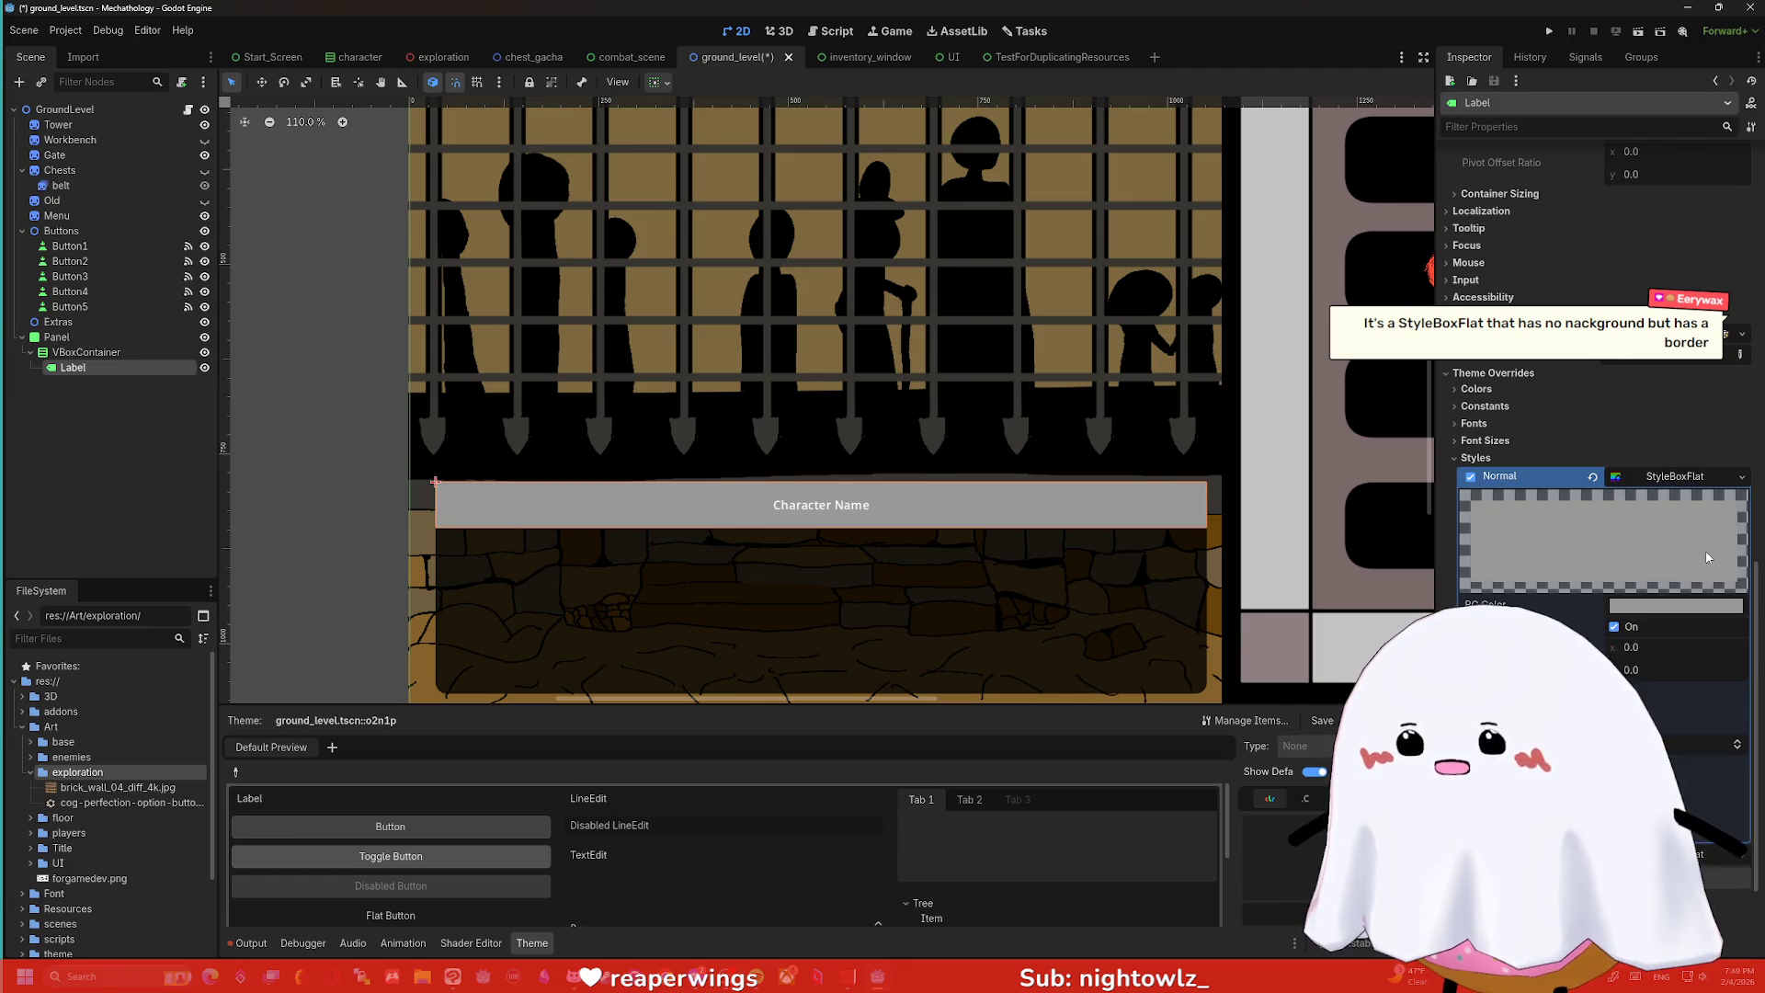
{"action": "left_click", "coordinate": [1739, 477]}
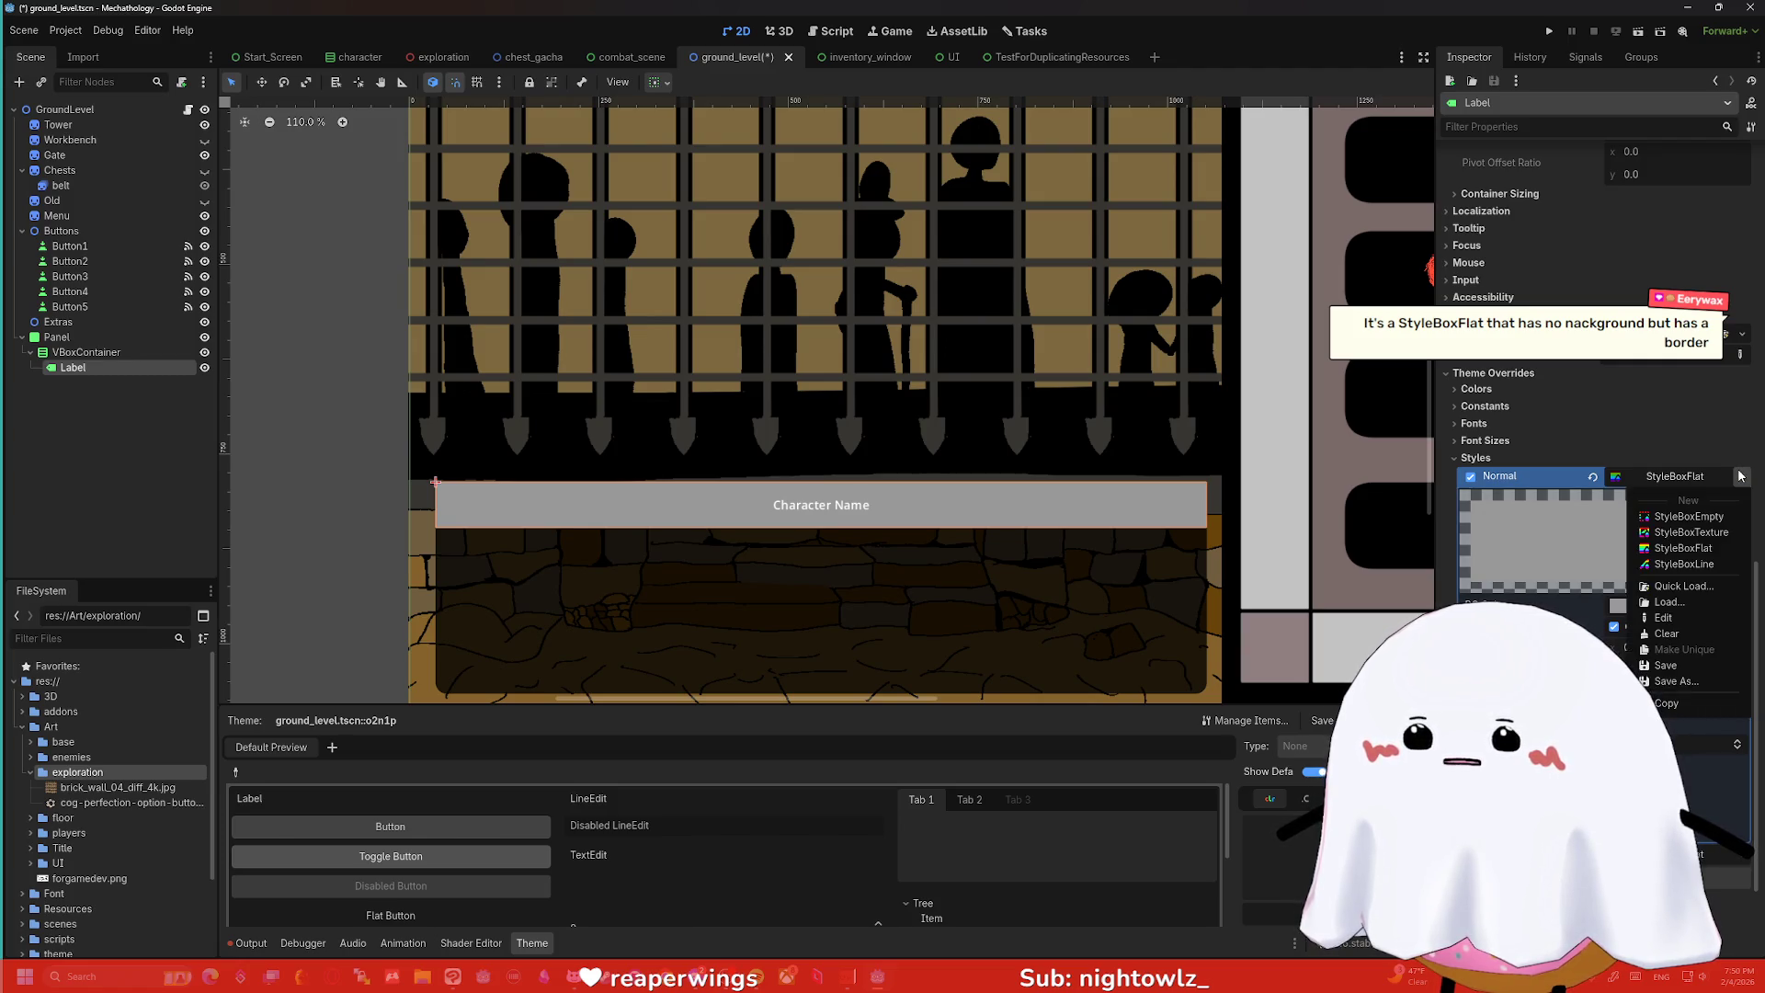
{"action": "left_click", "coordinate": [1739, 477]}
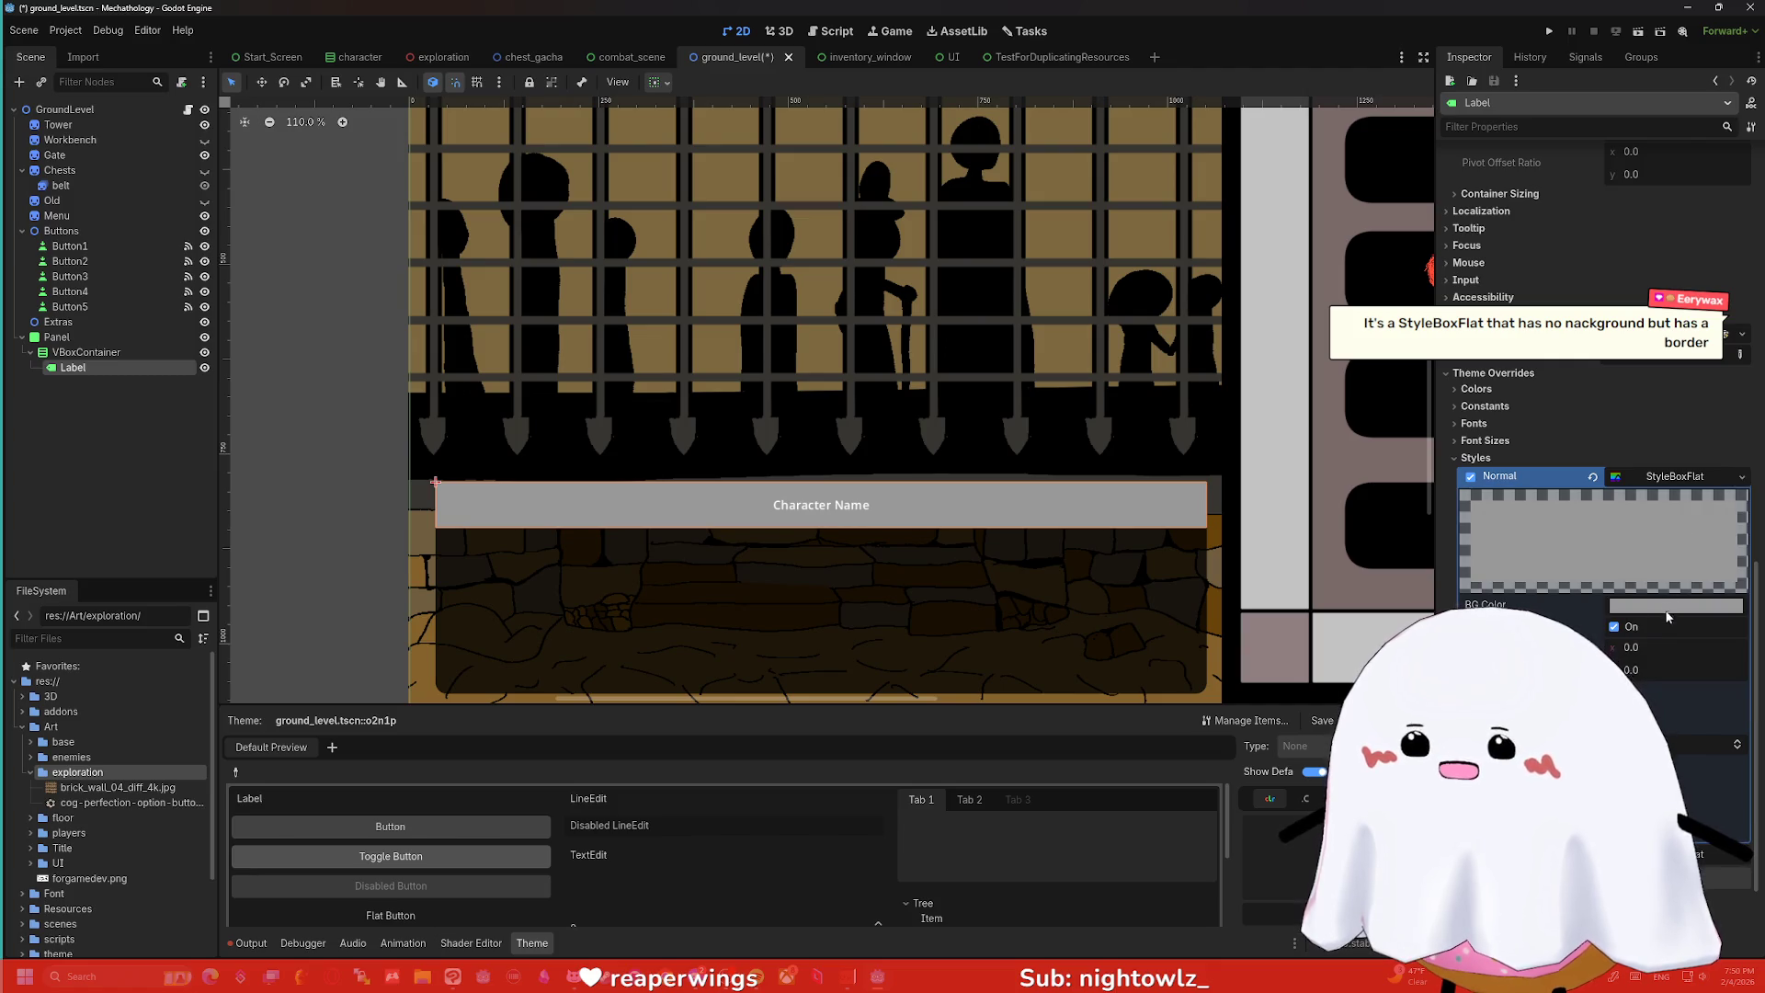
Make the style box background transparent with hex colour 99999900
{"action": "left_click", "coordinate": [1668, 607]}
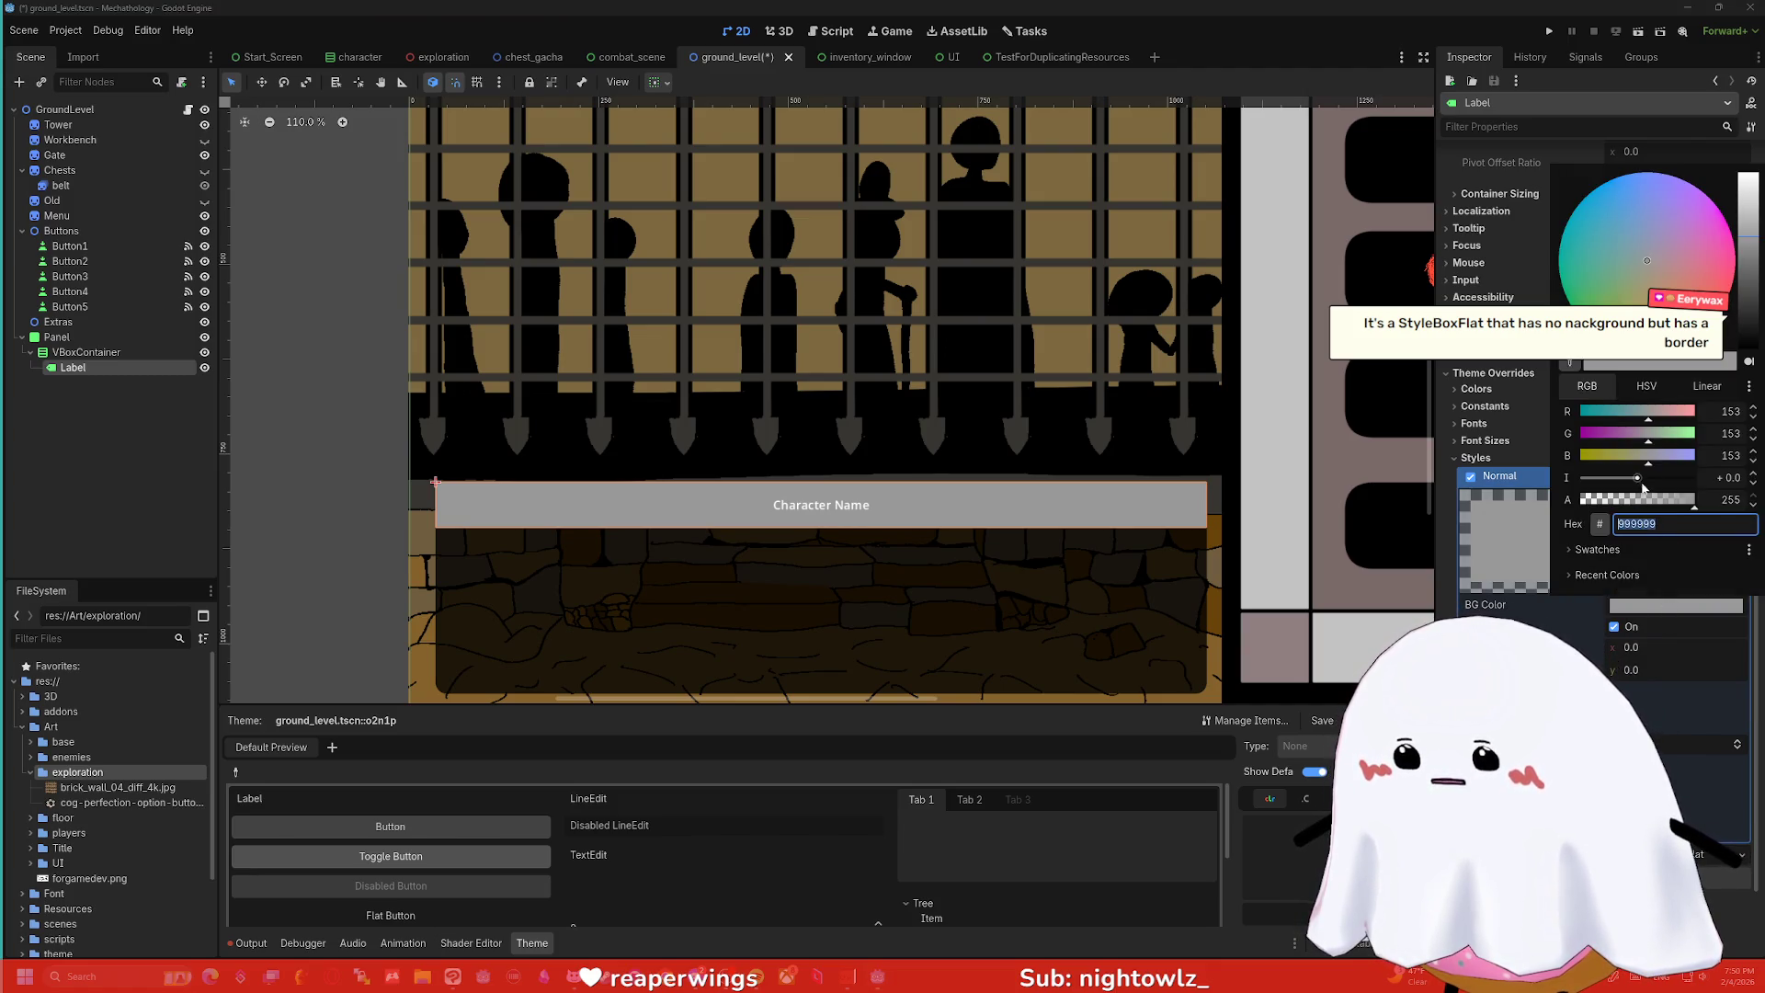
{"action": "left_click", "coordinate": [1642, 720]}
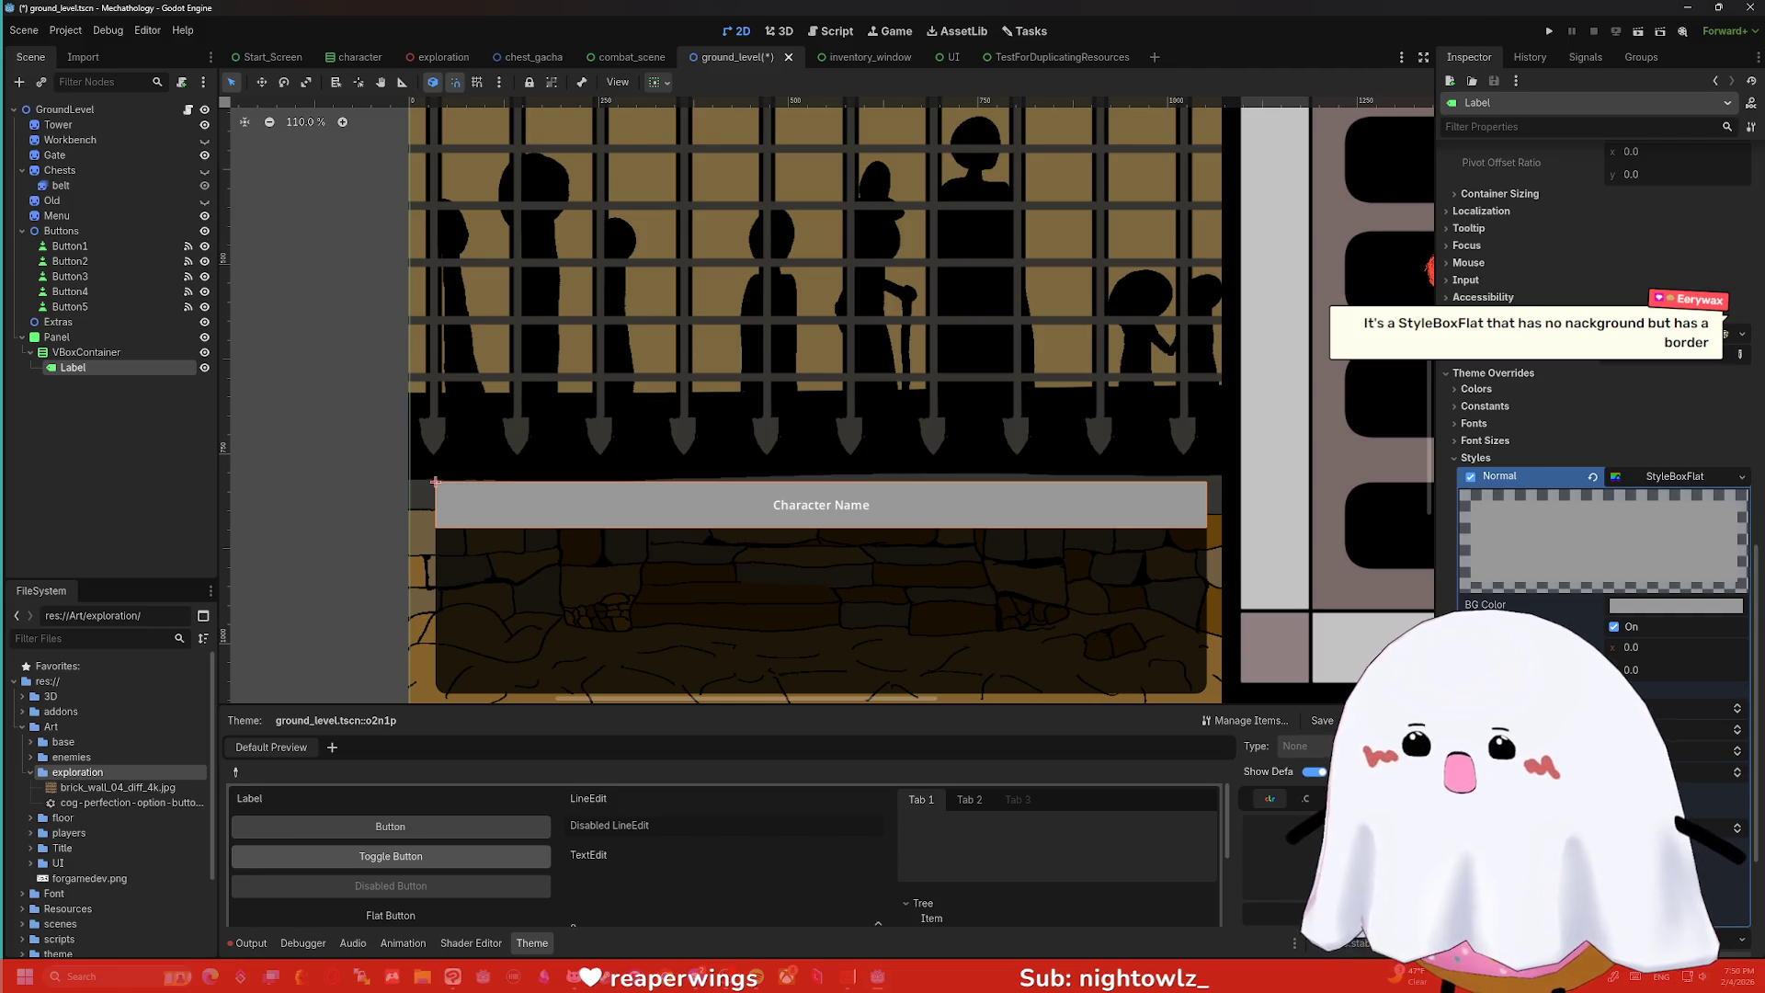
{"action": "left_click", "coordinate": [1645, 605]}
{"action": "type", "text": "99999900"}
{"action": "key", "text": "Return"}
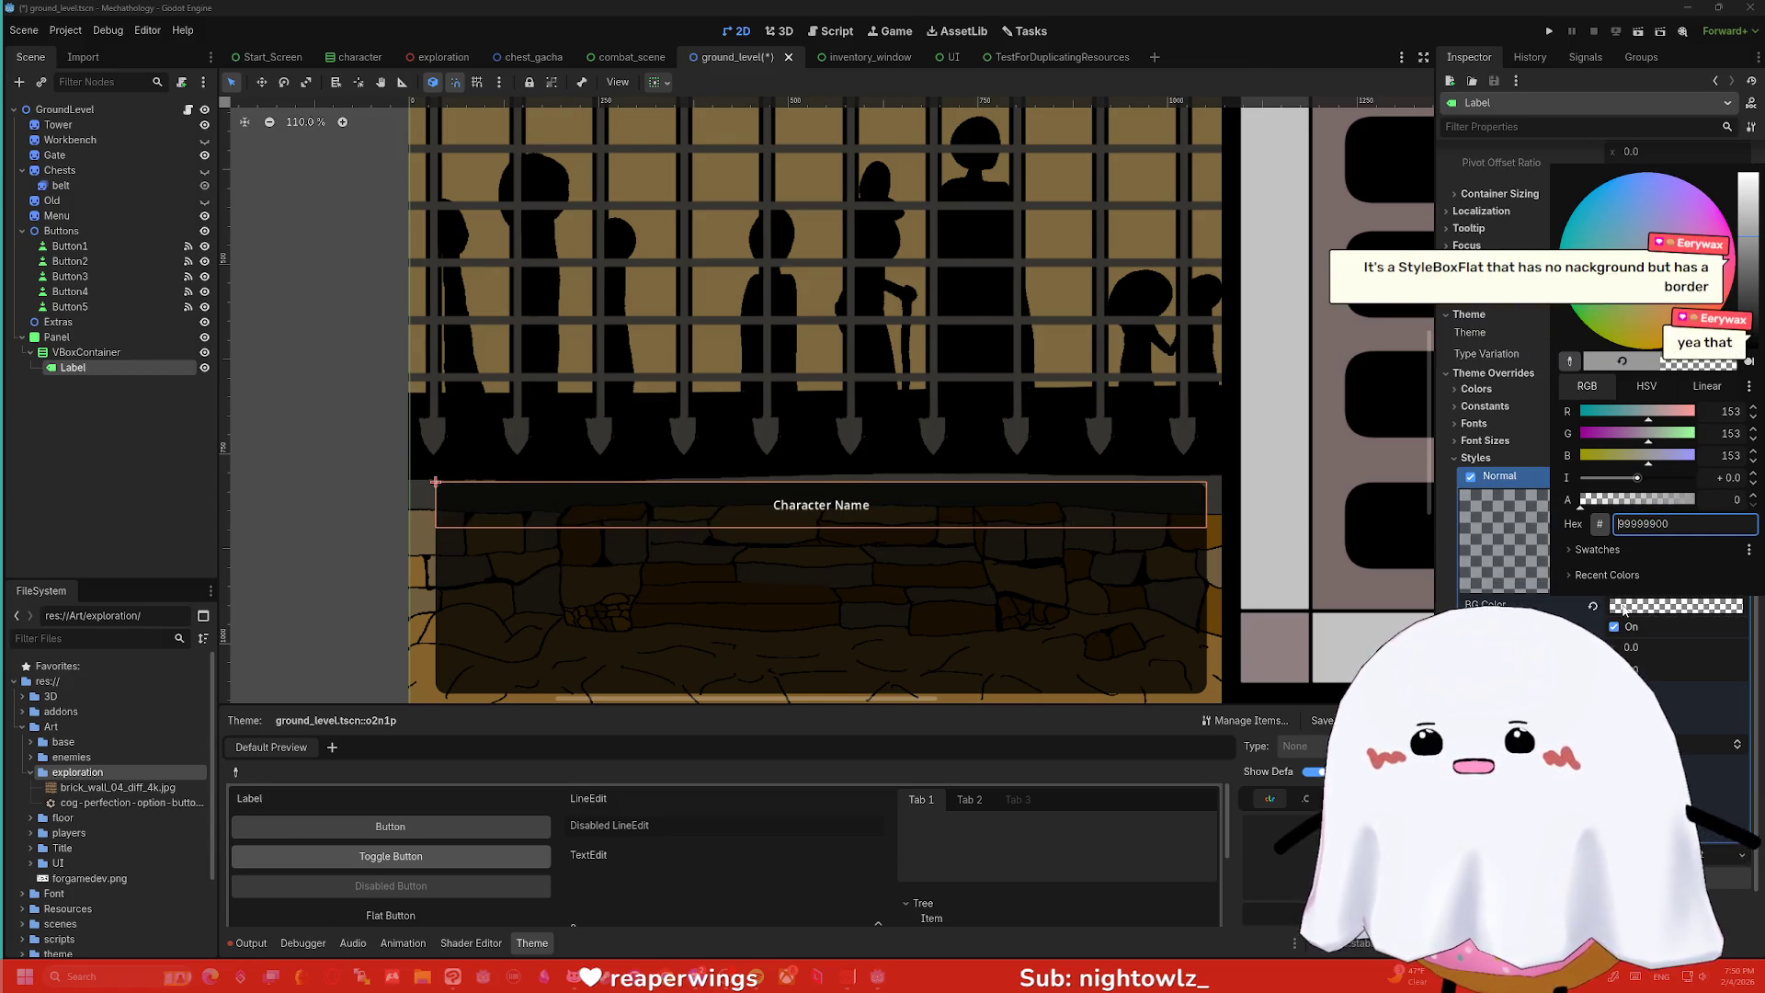
{"action": "left_click", "coordinate": [1657, 523]}
{"action": "key", "text": "BackSpace"}
{"action": "type", "text": "6"}
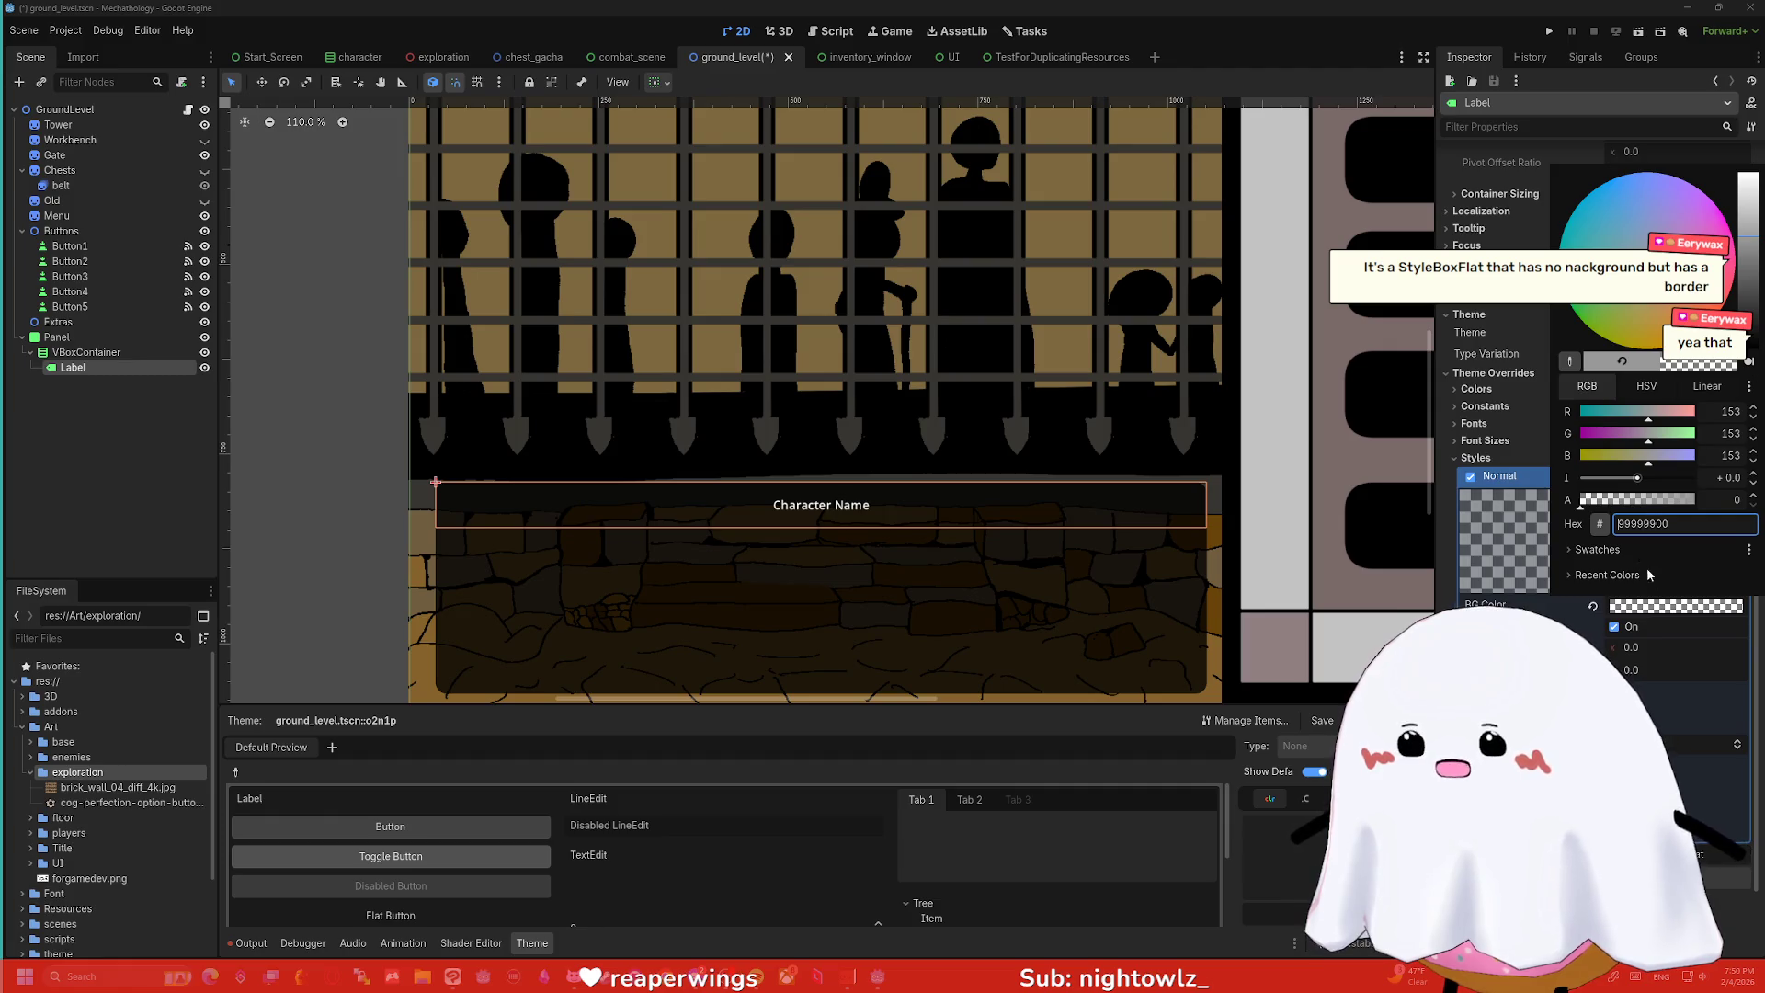
{"action": "left_click", "coordinate": [1662, 713]}
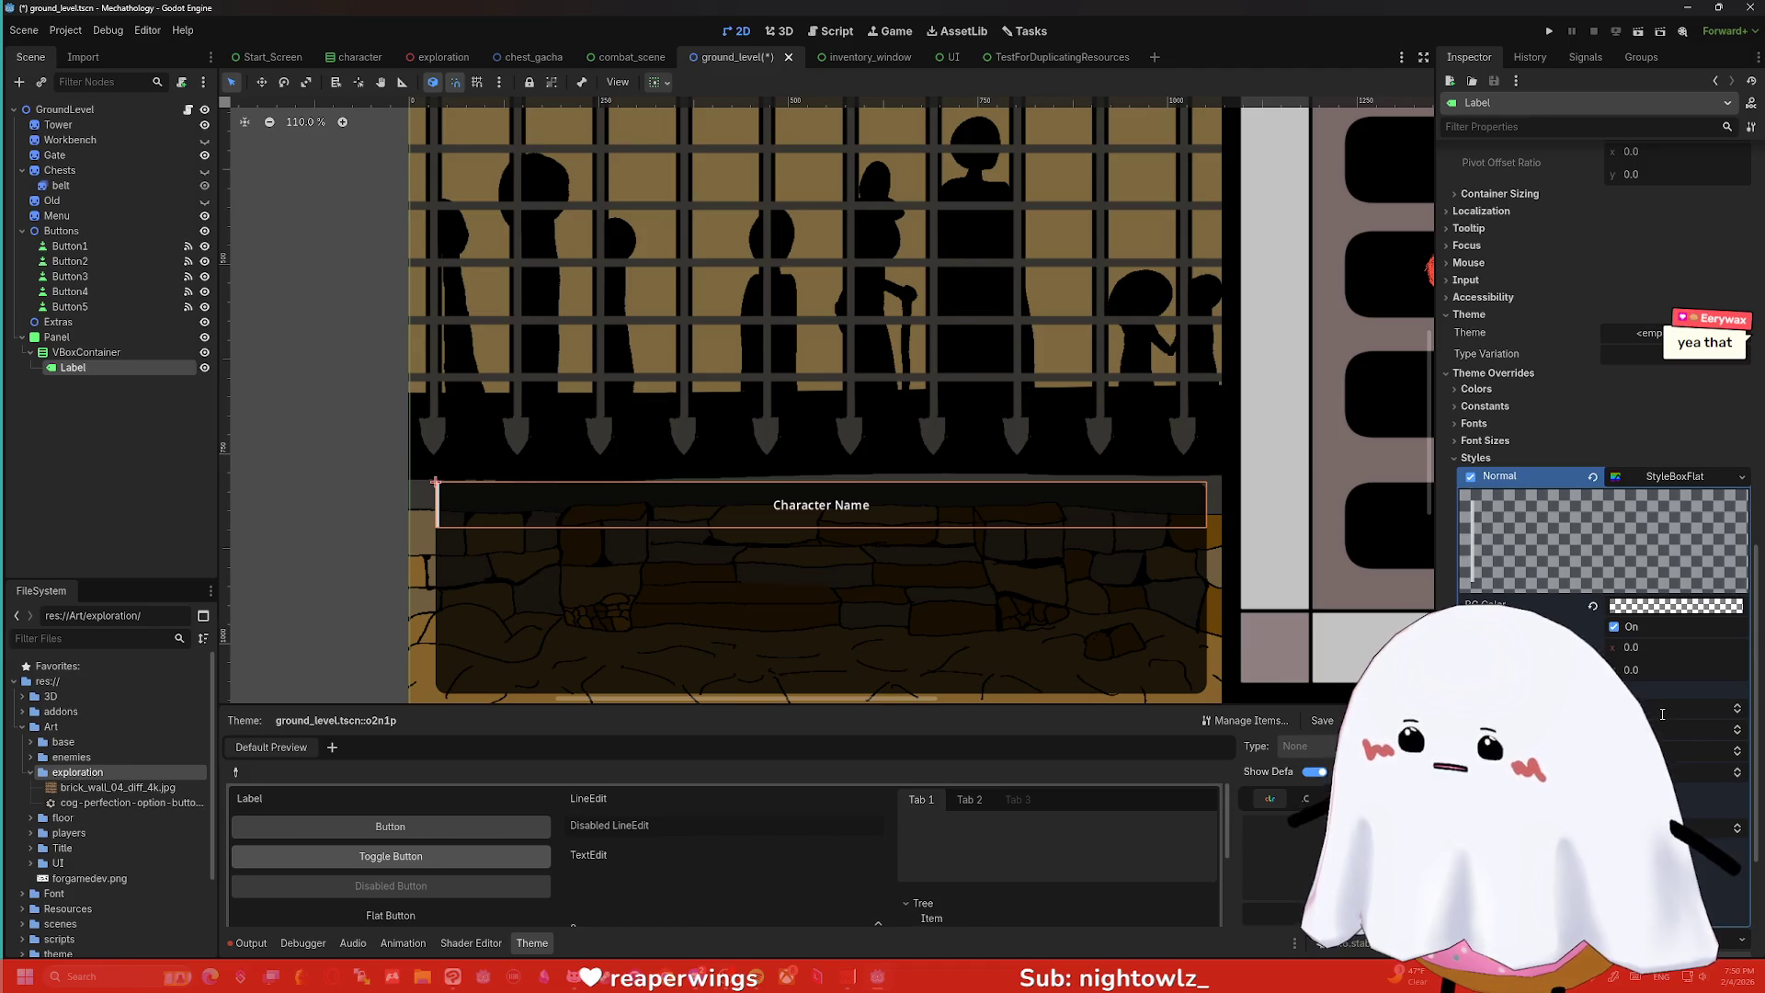
Set the style box's border width to 5 px and reselect the Character Name label
{"action": "left_click_drag", "start_coordinate": [1677, 734], "coordinate": [1691, 734]}
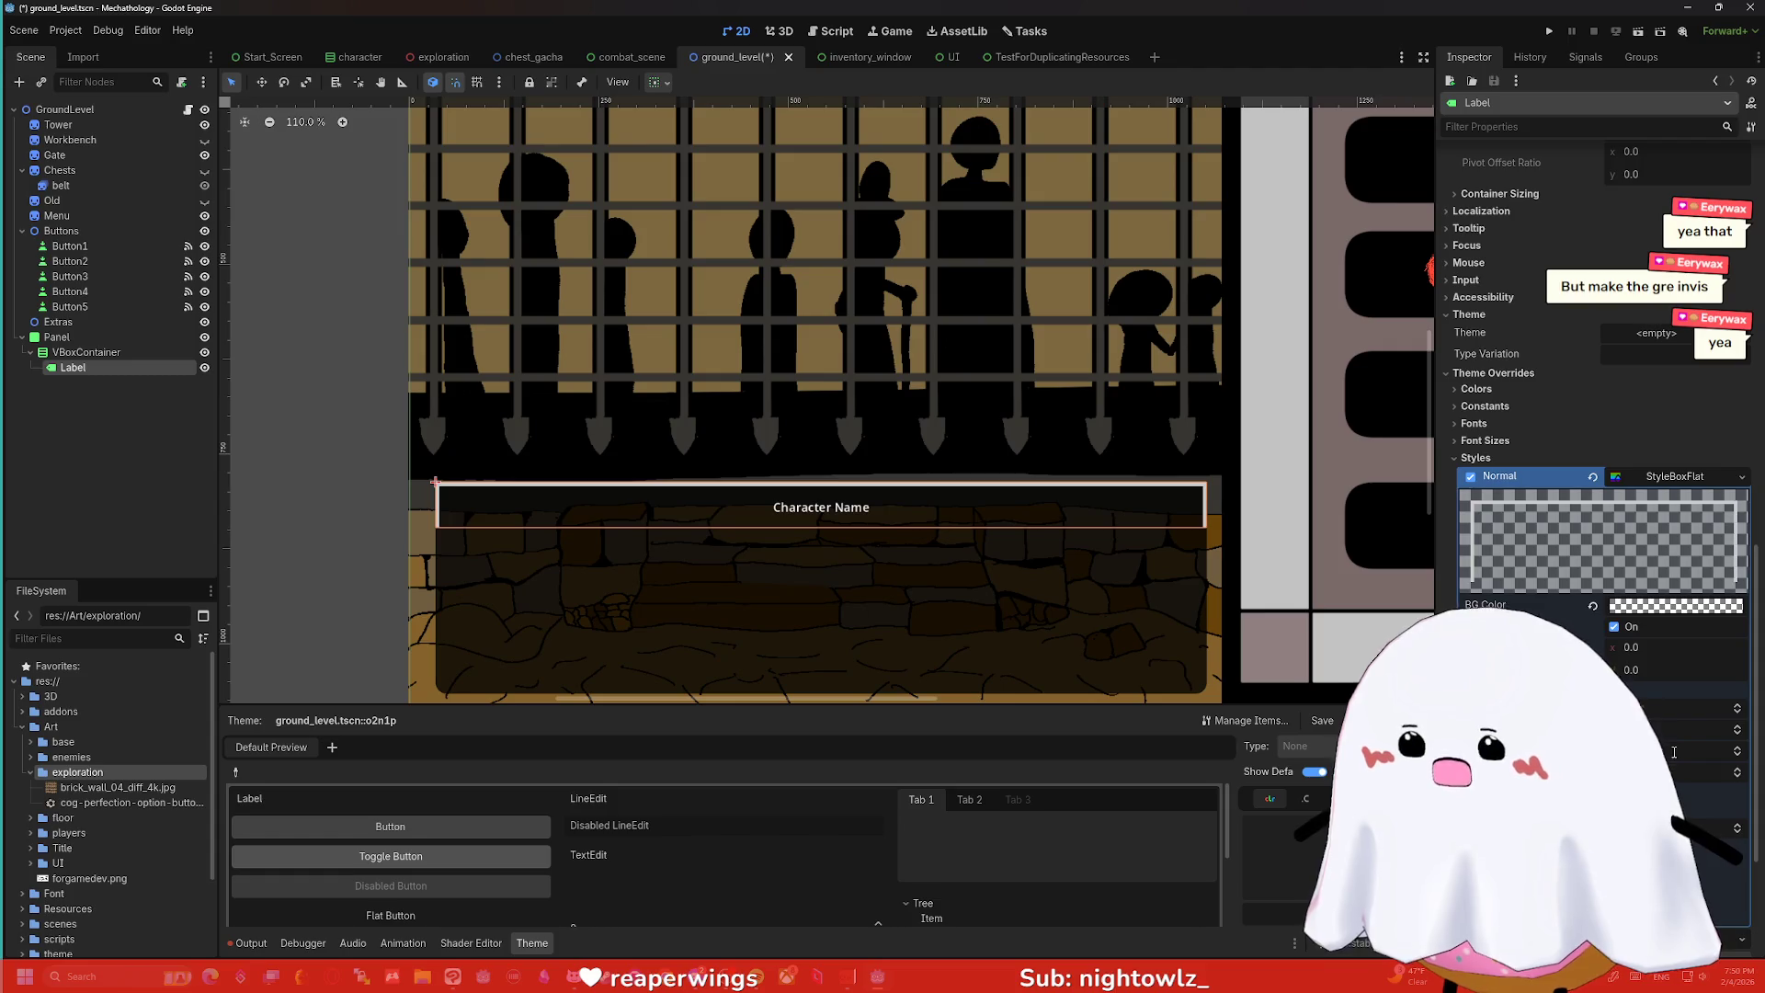
{"action": "left_click_drag", "start_coordinate": [1676, 734], "coordinate": [1669, 734]}
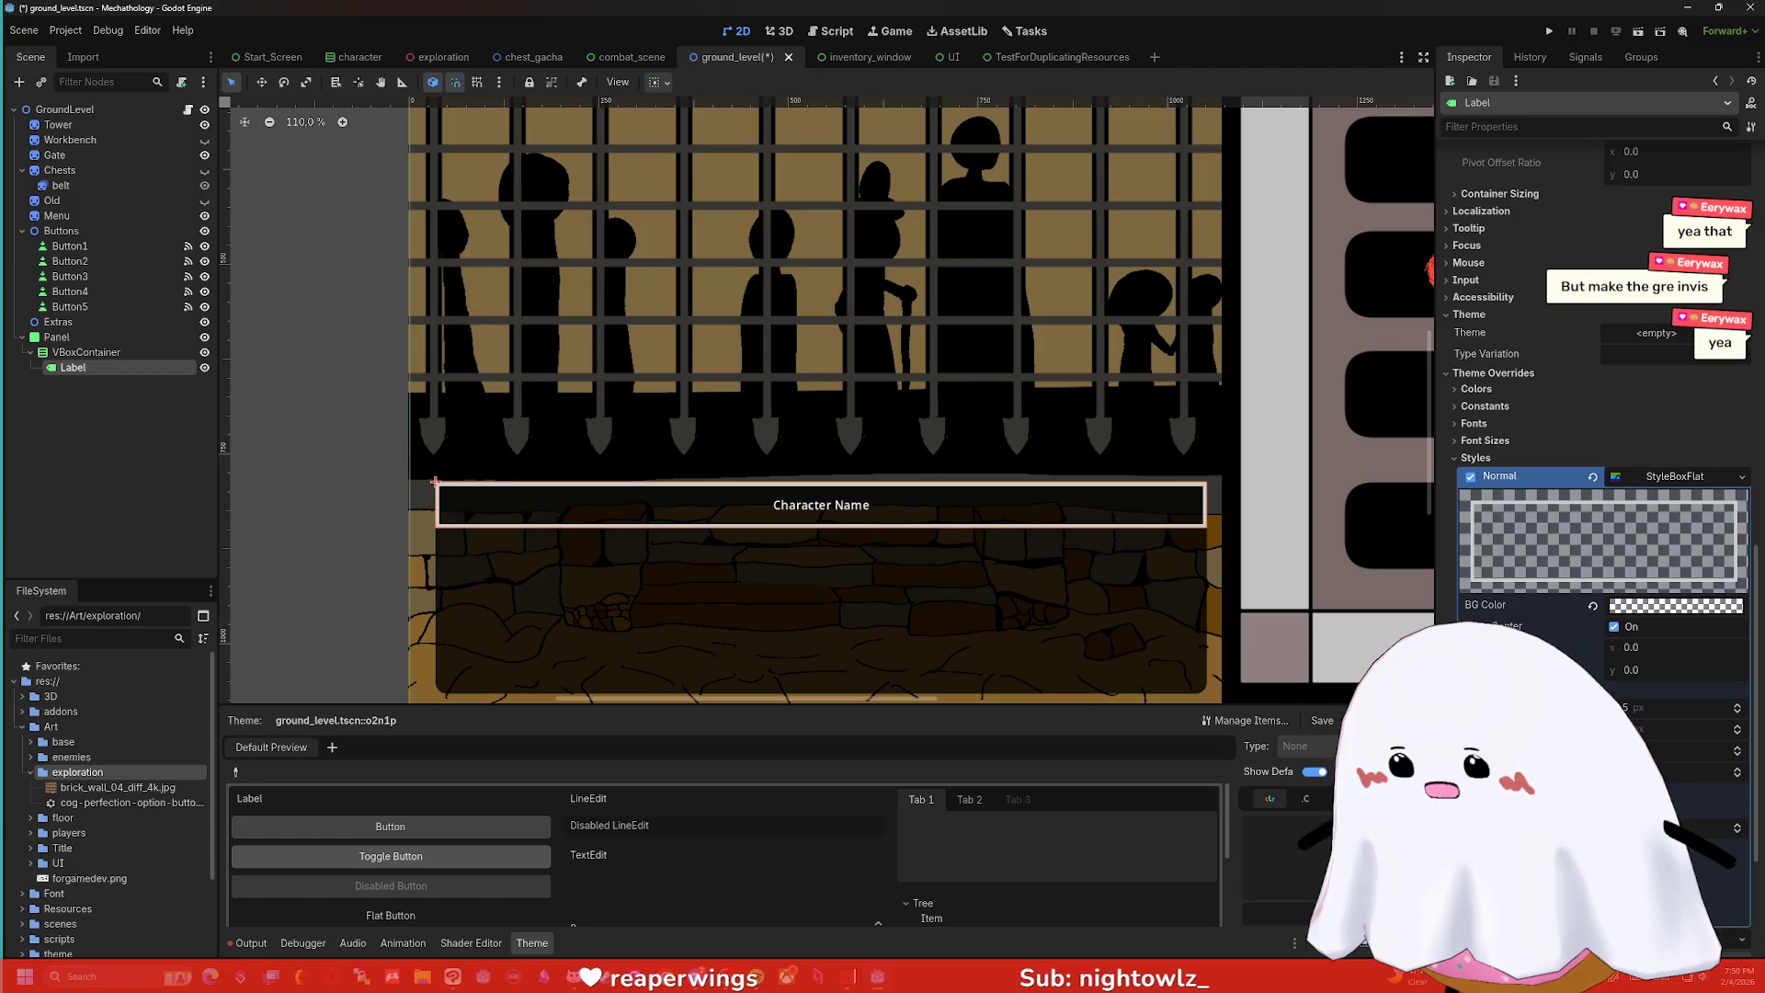
{"action": "scroll", "coordinate": [1682, 751], "scroll_direction": "up", "scroll_amount": 2}
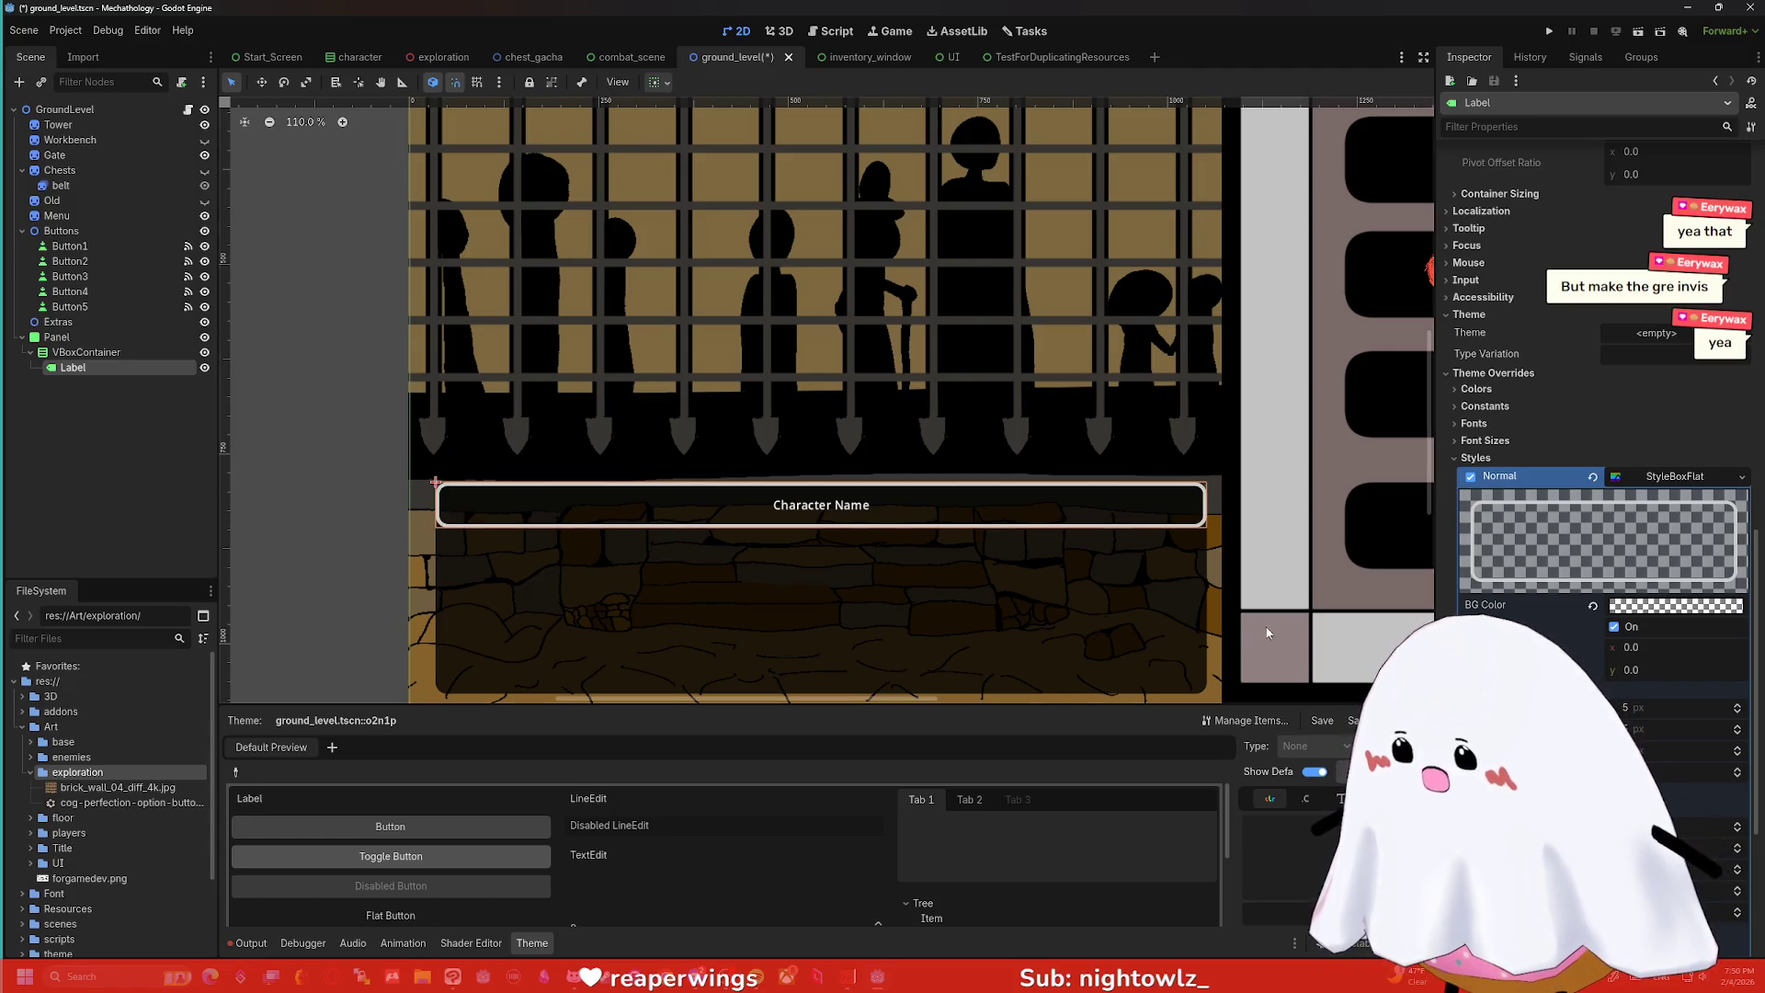
{"action": "left_click", "coordinate": [1226, 595]}
{"action": "left_click", "coordinate": [1064, 520]}
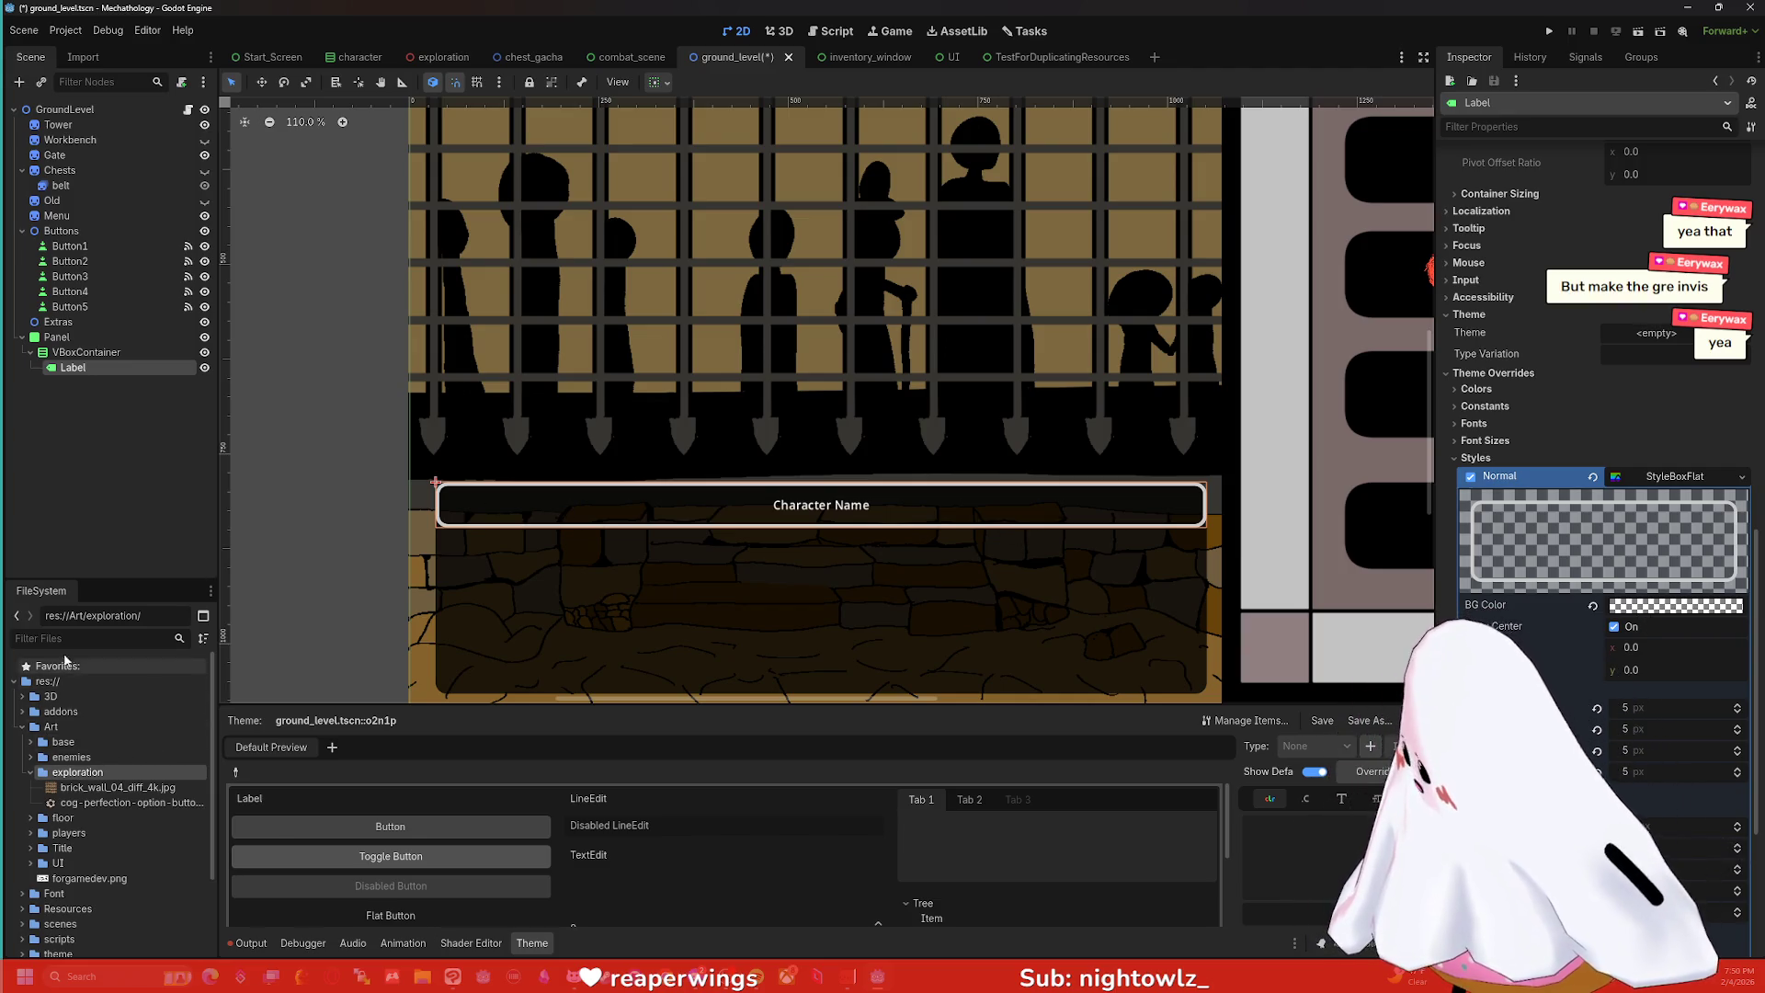
Locate SuperRugged-4nBy9.ttf inside the project's res://Font folder
{"action": "left_click", "coordinate": [82, 638]}
{"action": "type", "text": "font"}
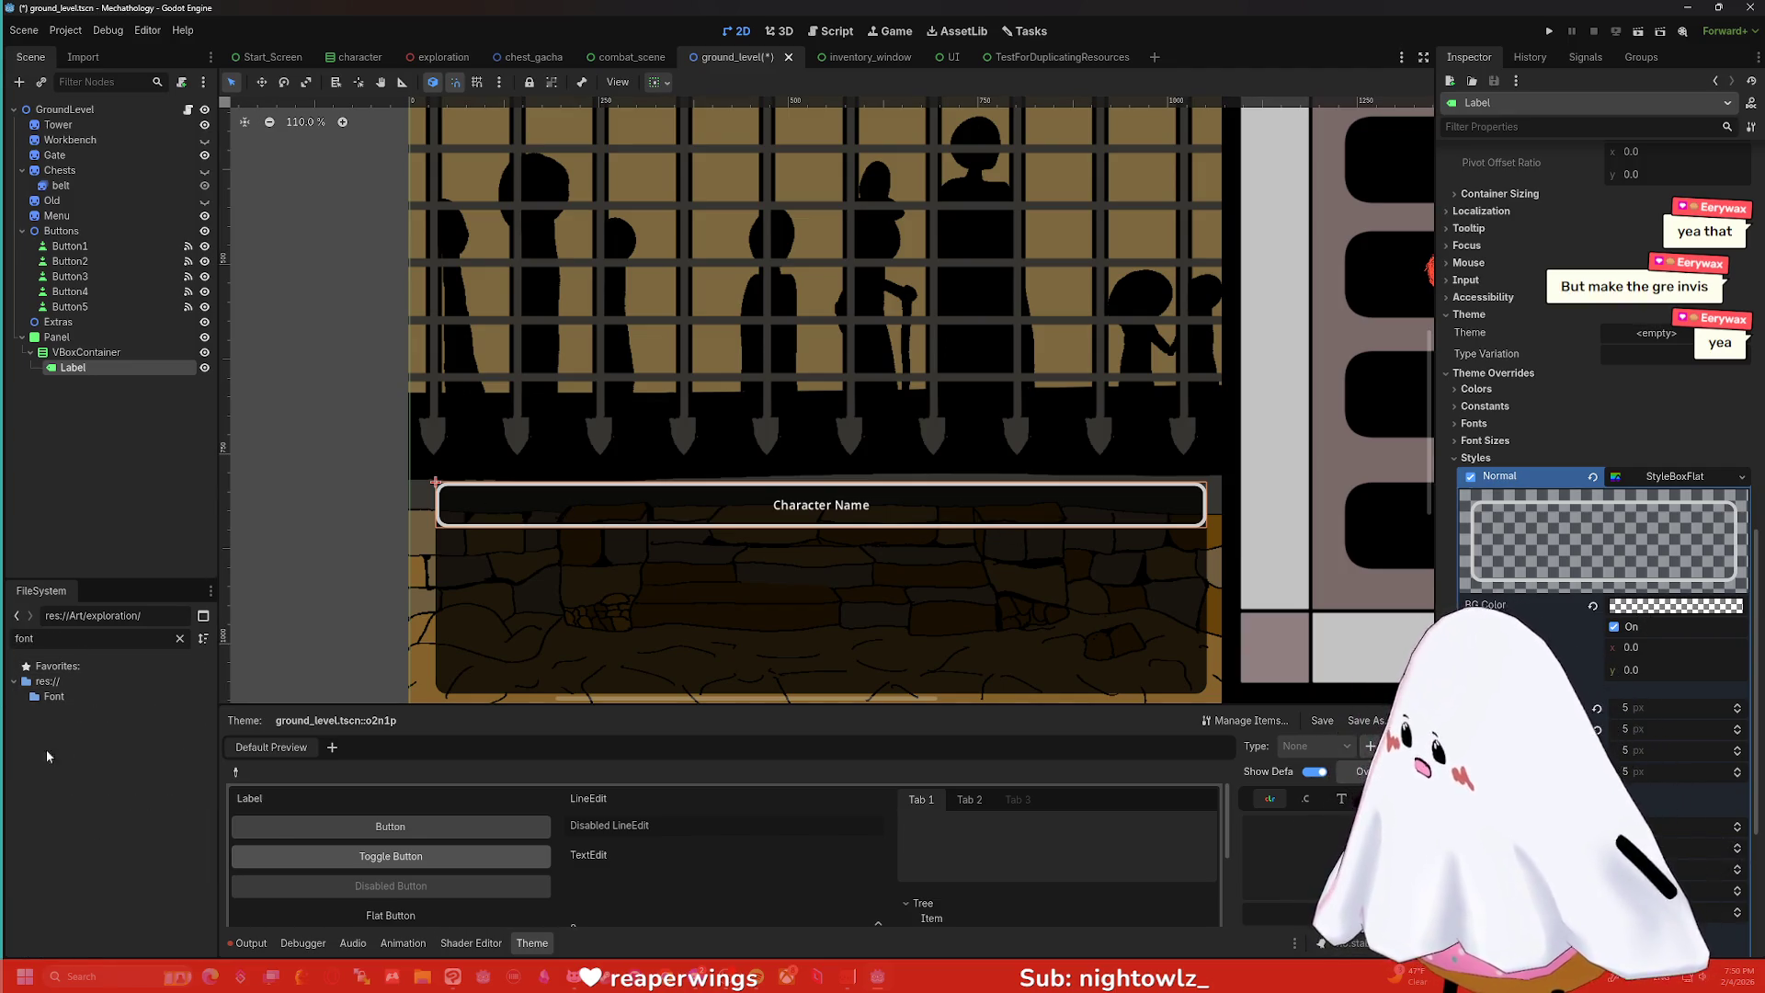
{"action": "left_click", "coordinate": [48, 703]}
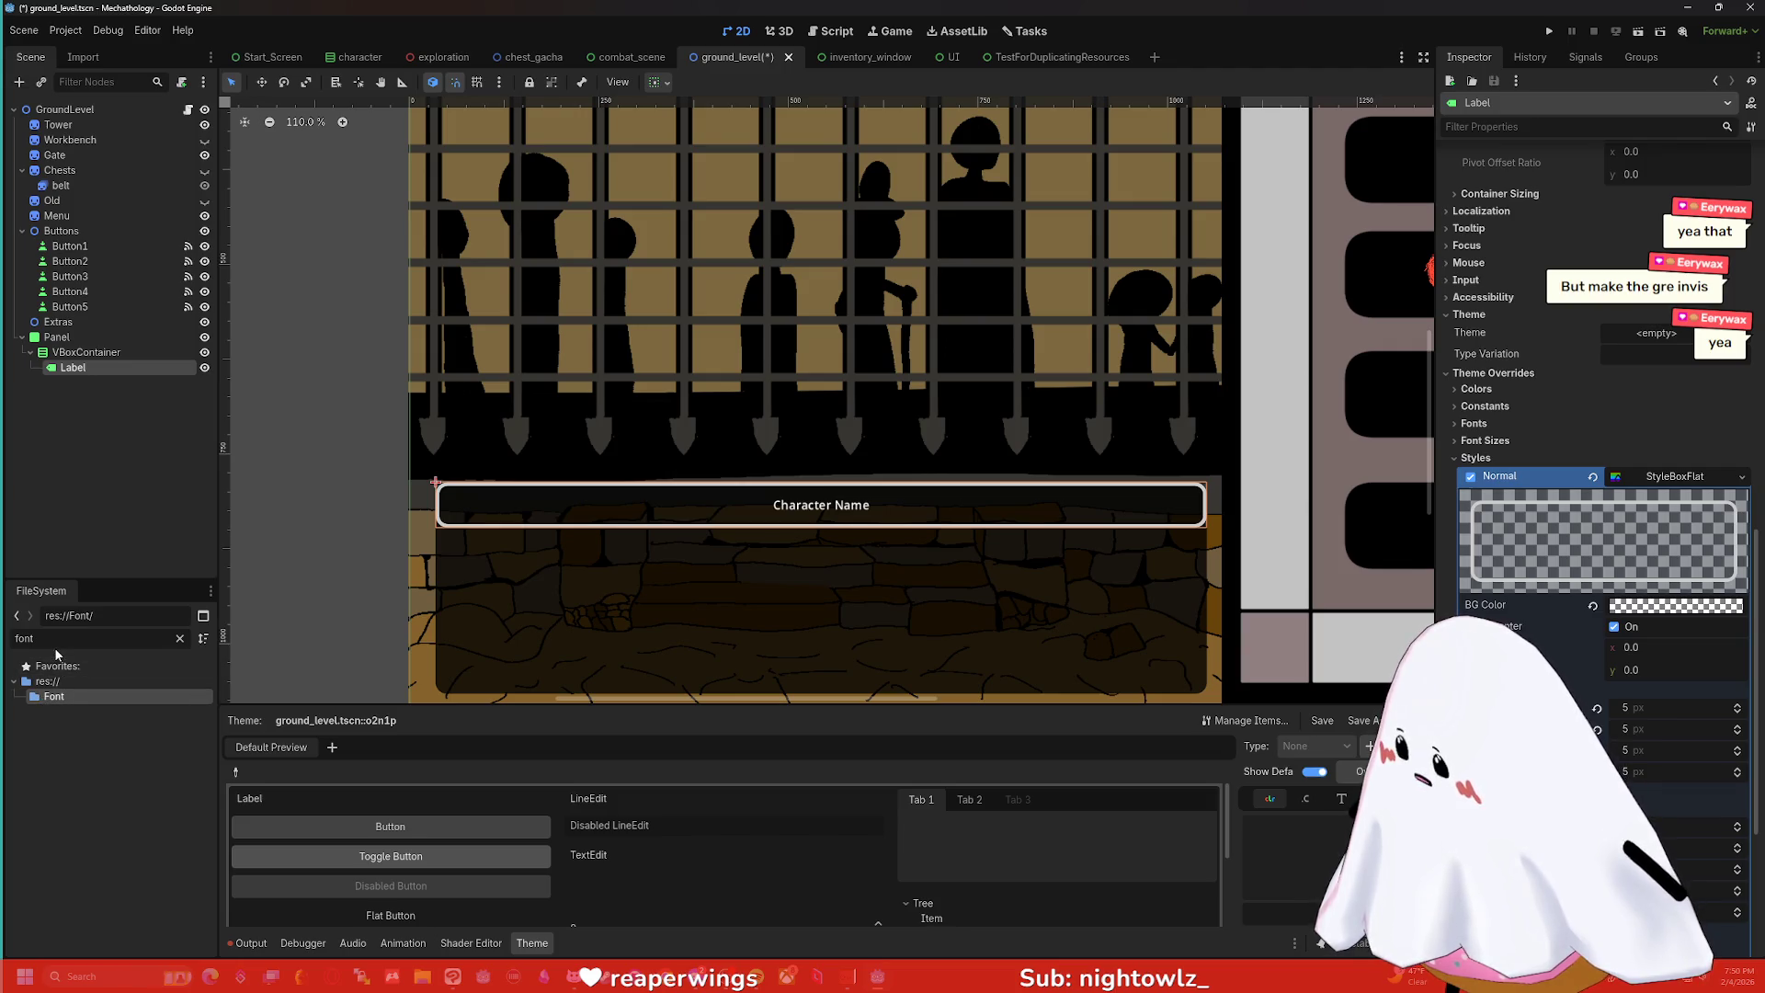
{"action": "key", "text": "ctrl+a"}
{"action": "key", "text": "BackSpace"}
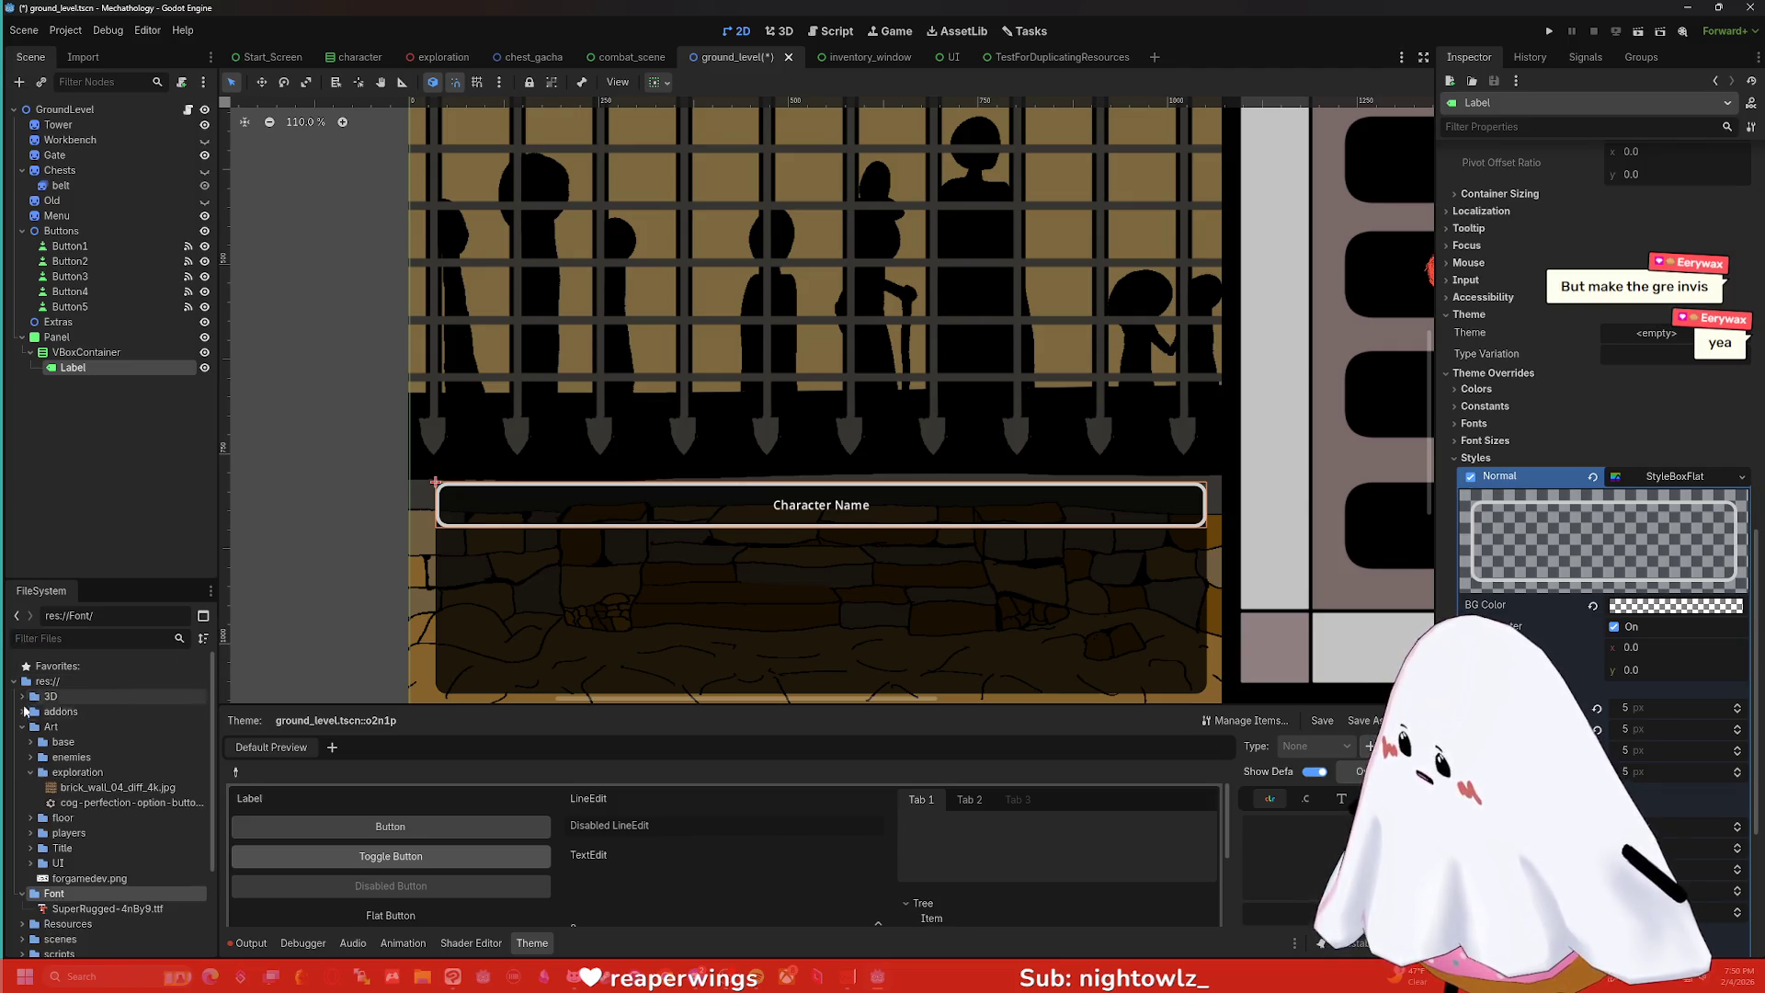
{"action": "left_click", "coordinate": [23, 741]}
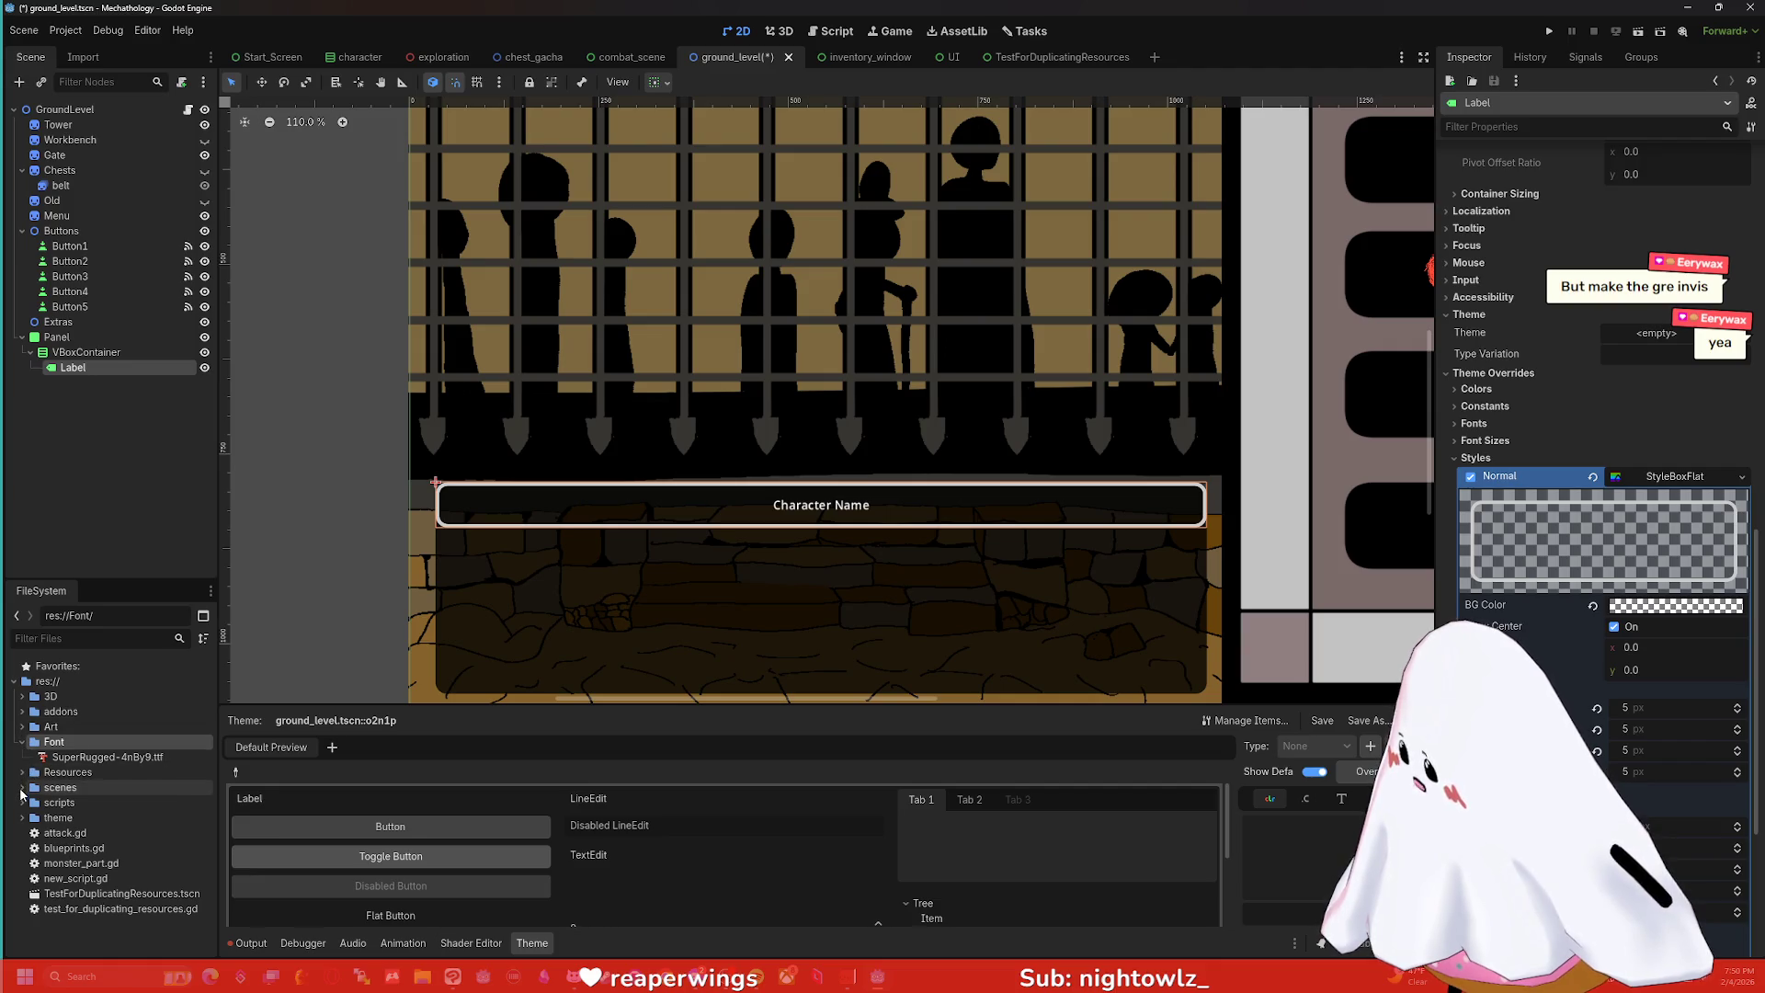
{"action": "left_click", "coordinate": [78, 756]}
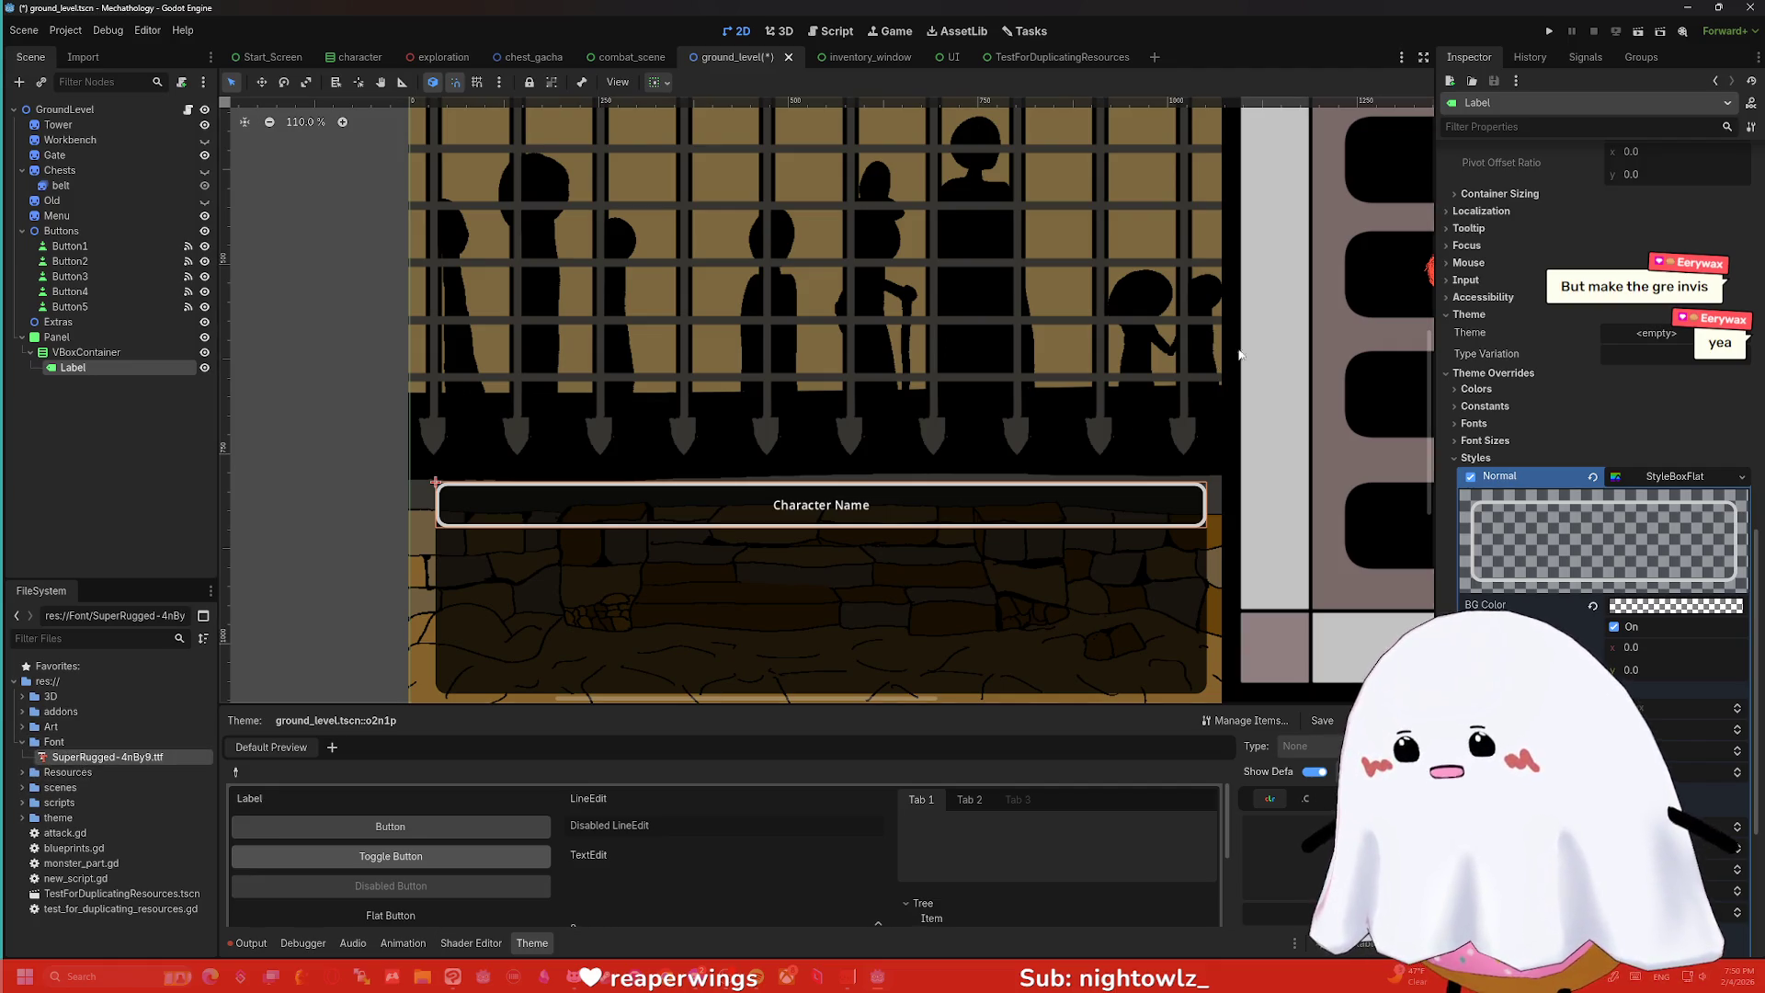
Apply SuperRugged-4nBy9.ttf as the label's Theme Overrides > Fonts > Font
{"action": "left_click", "coordinate": [1505, 128]}
{"action": "type", "text": "font"}
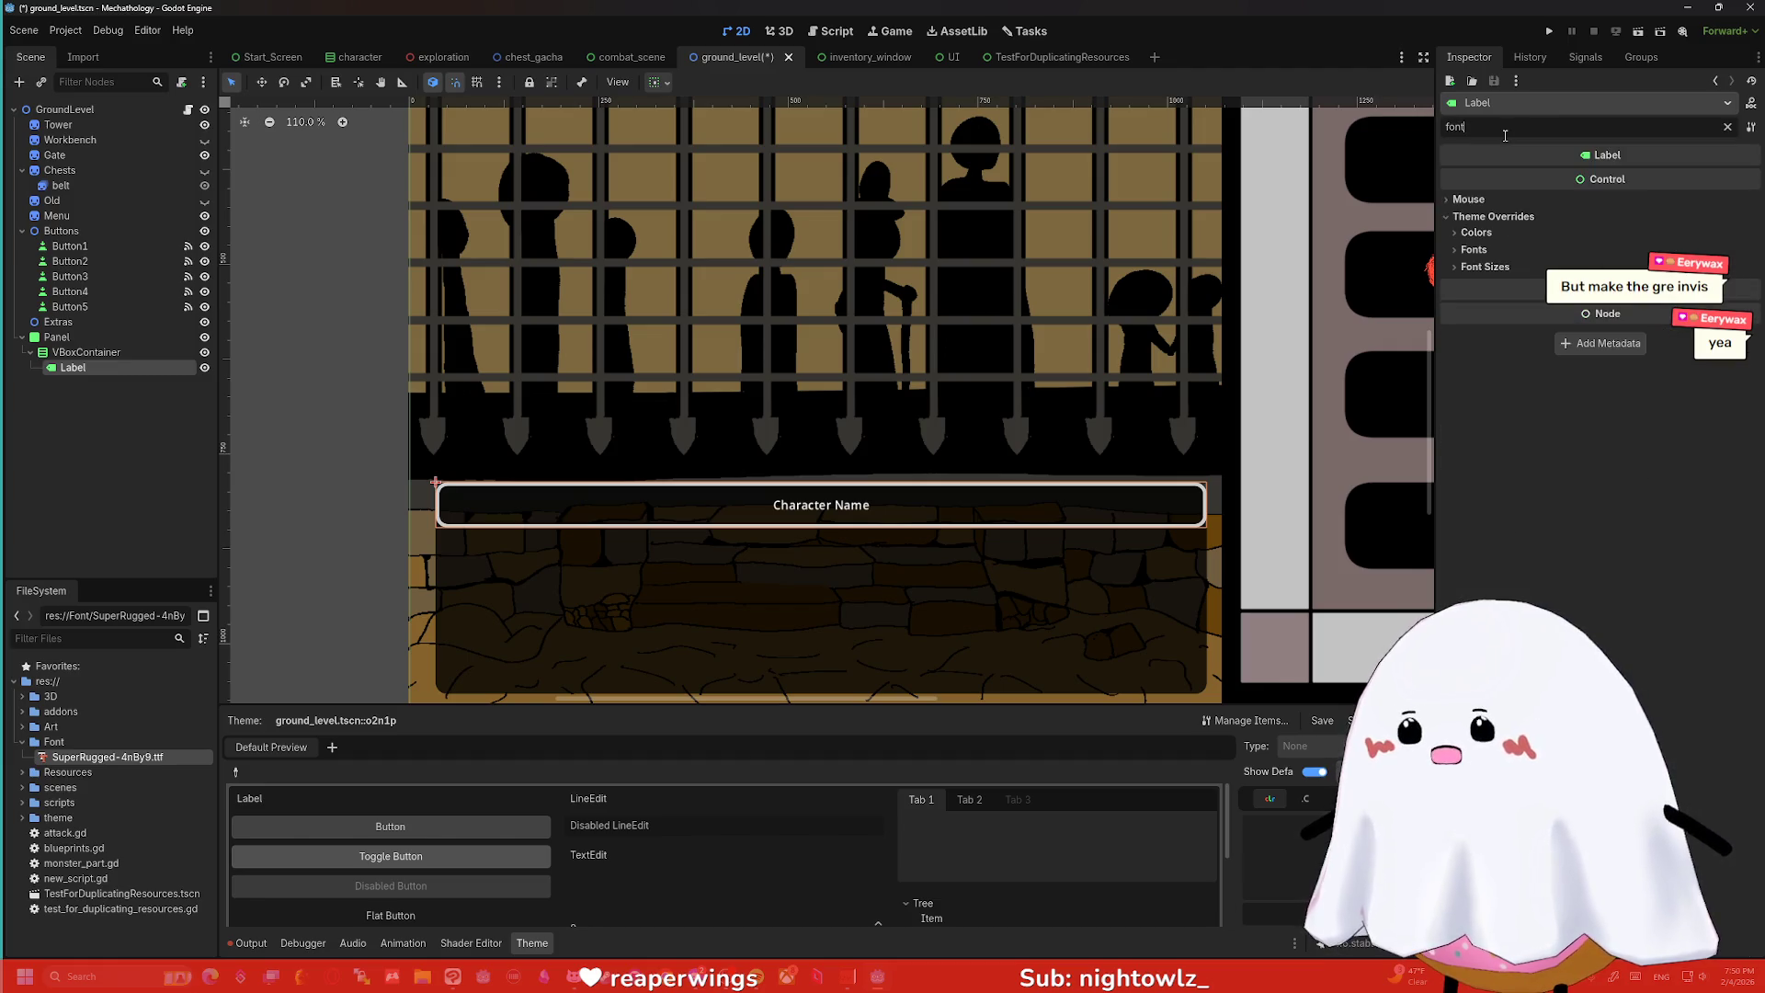
{"action": "left_click", "coordinate": [1477, 252]}
{"action": "left_click", "coordinate": [1470, 267]}
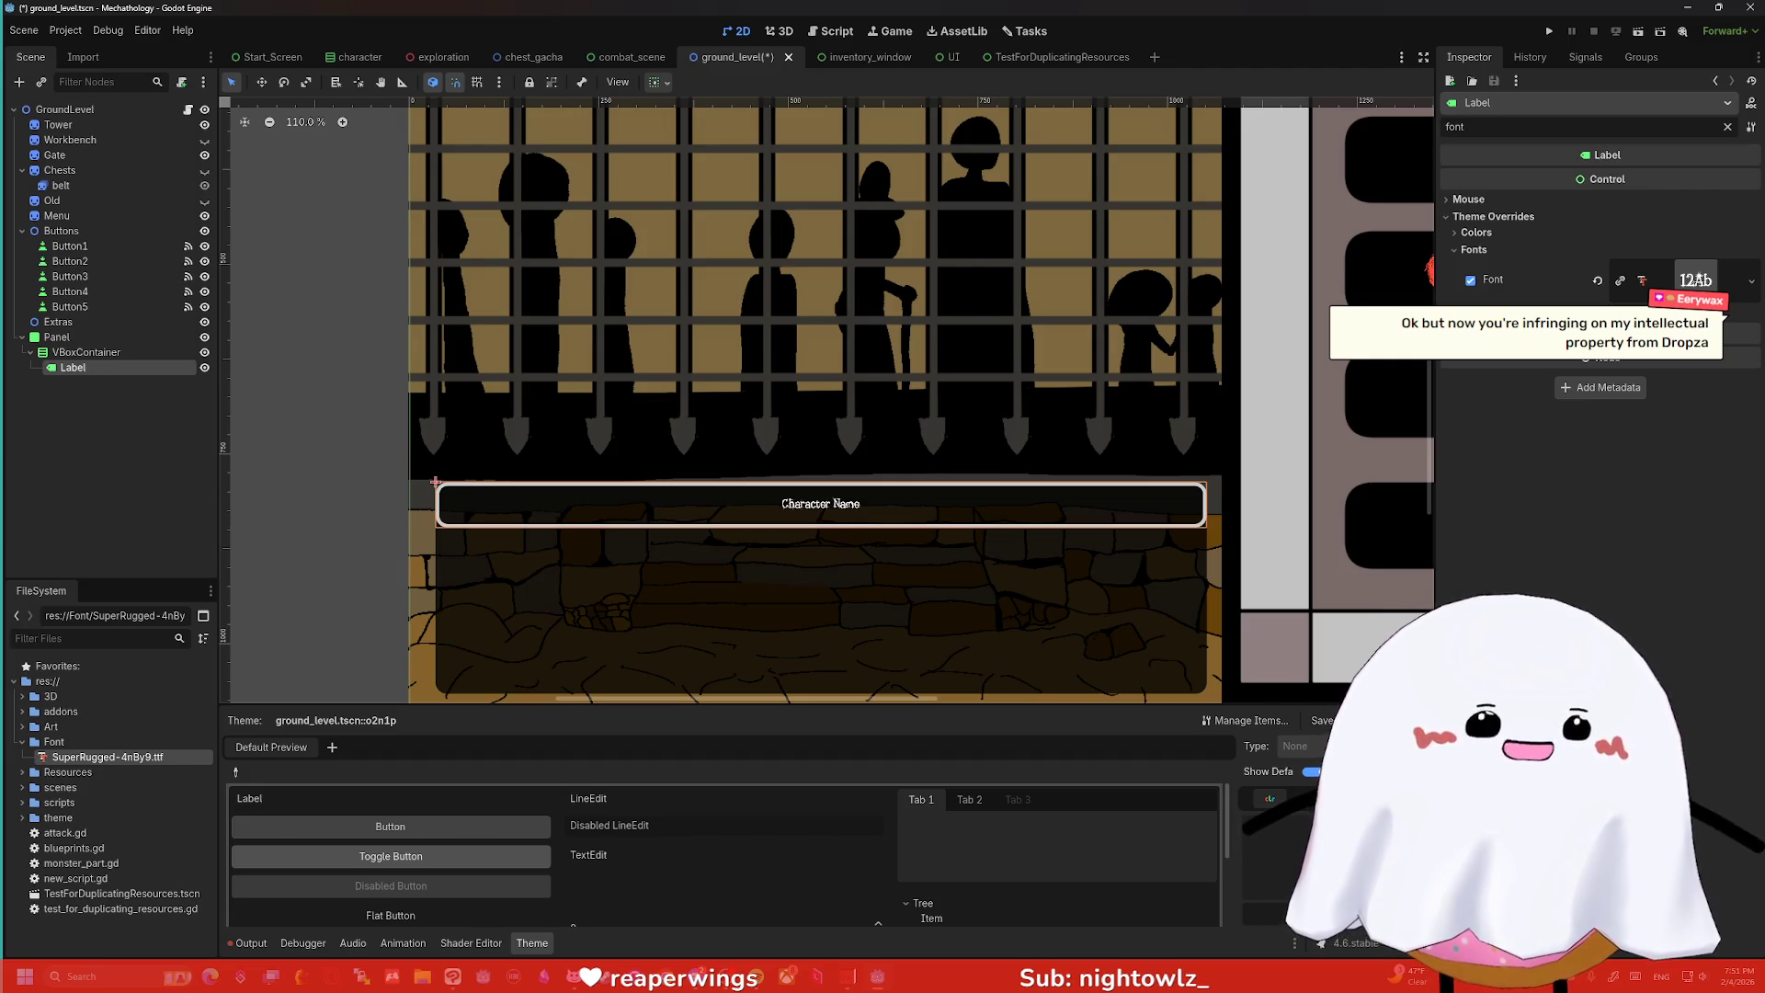
{"action": "mouse_move", "coordinate": [1599, 348]}
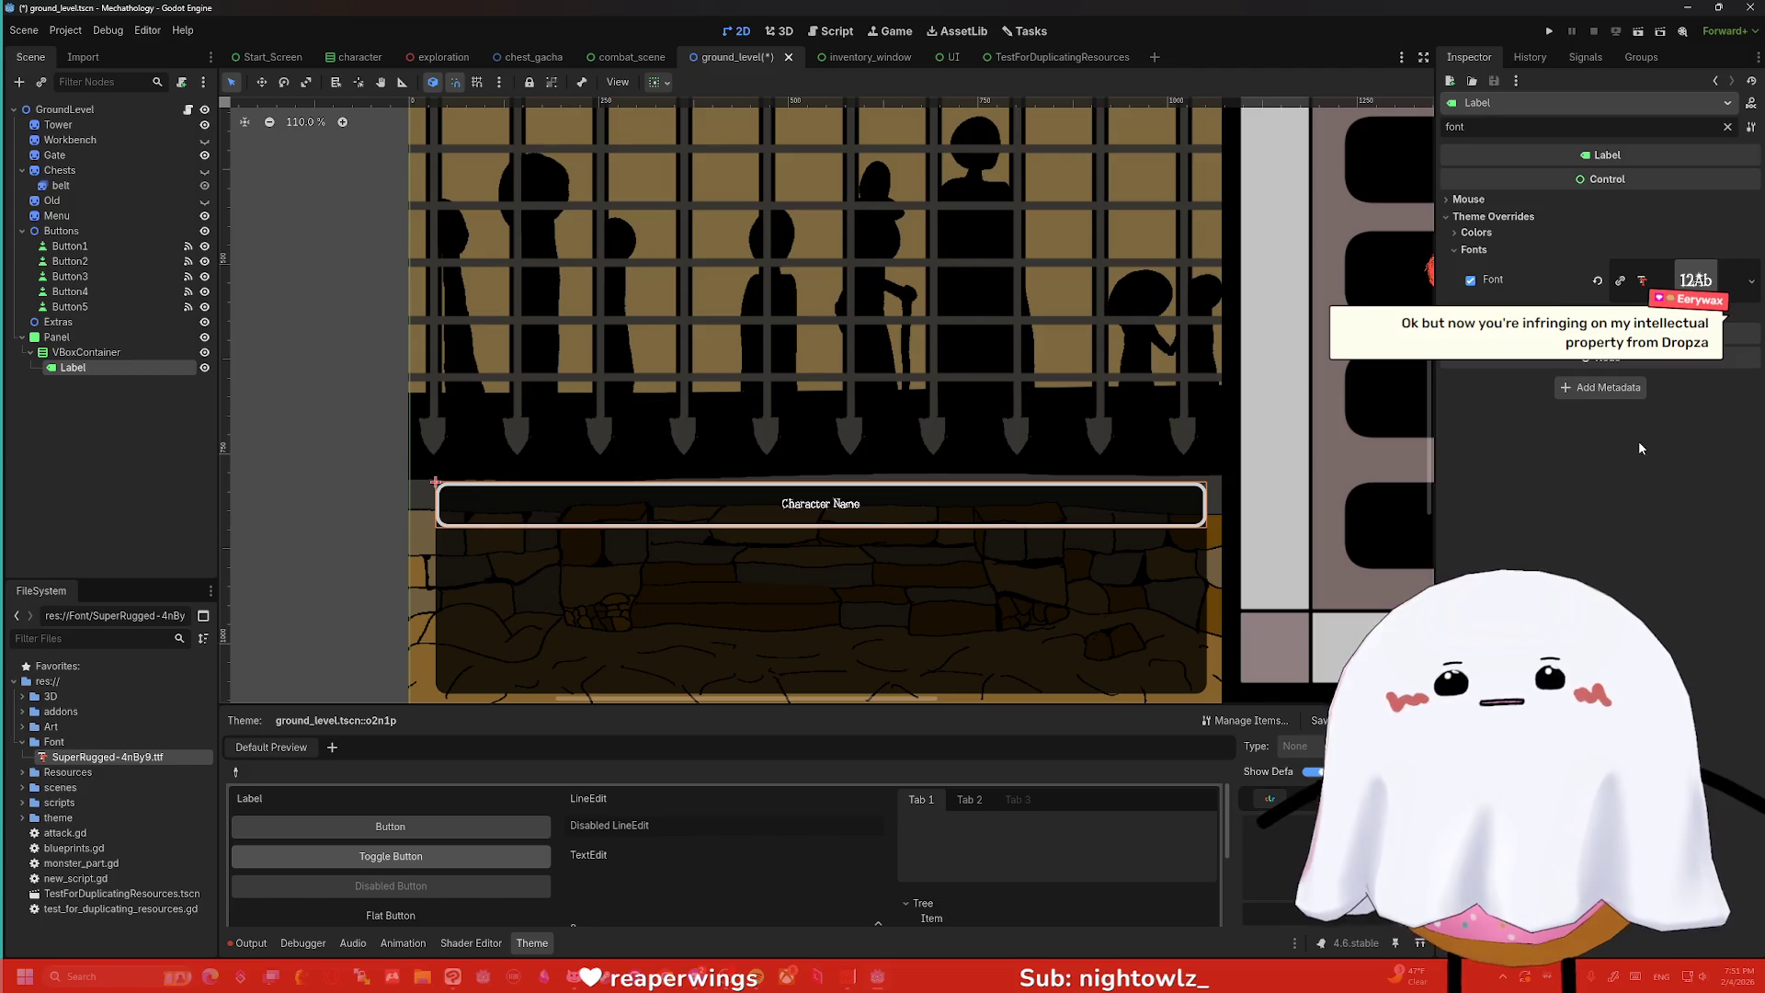
{"action": "double_click", "coordinate": [1454, 126]}
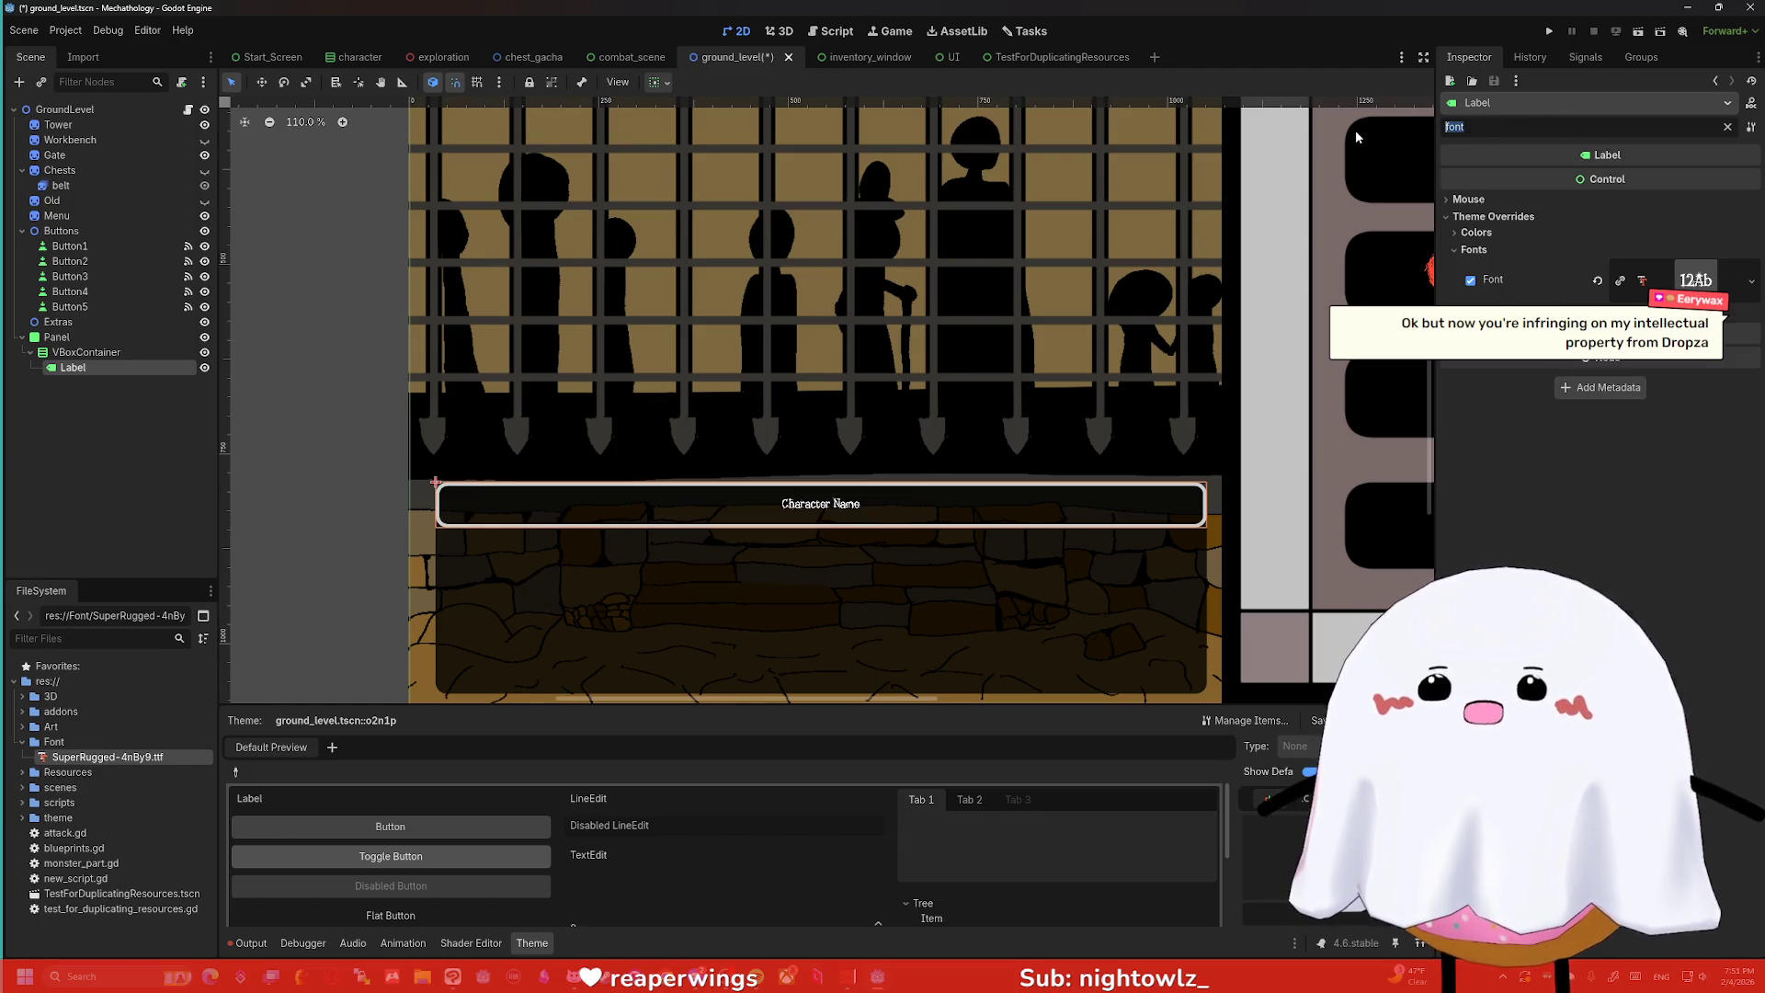
Override the label's Font Size to 25 px, then clear the Inspector filter
{"action": "key", "text": "BackSpace"}
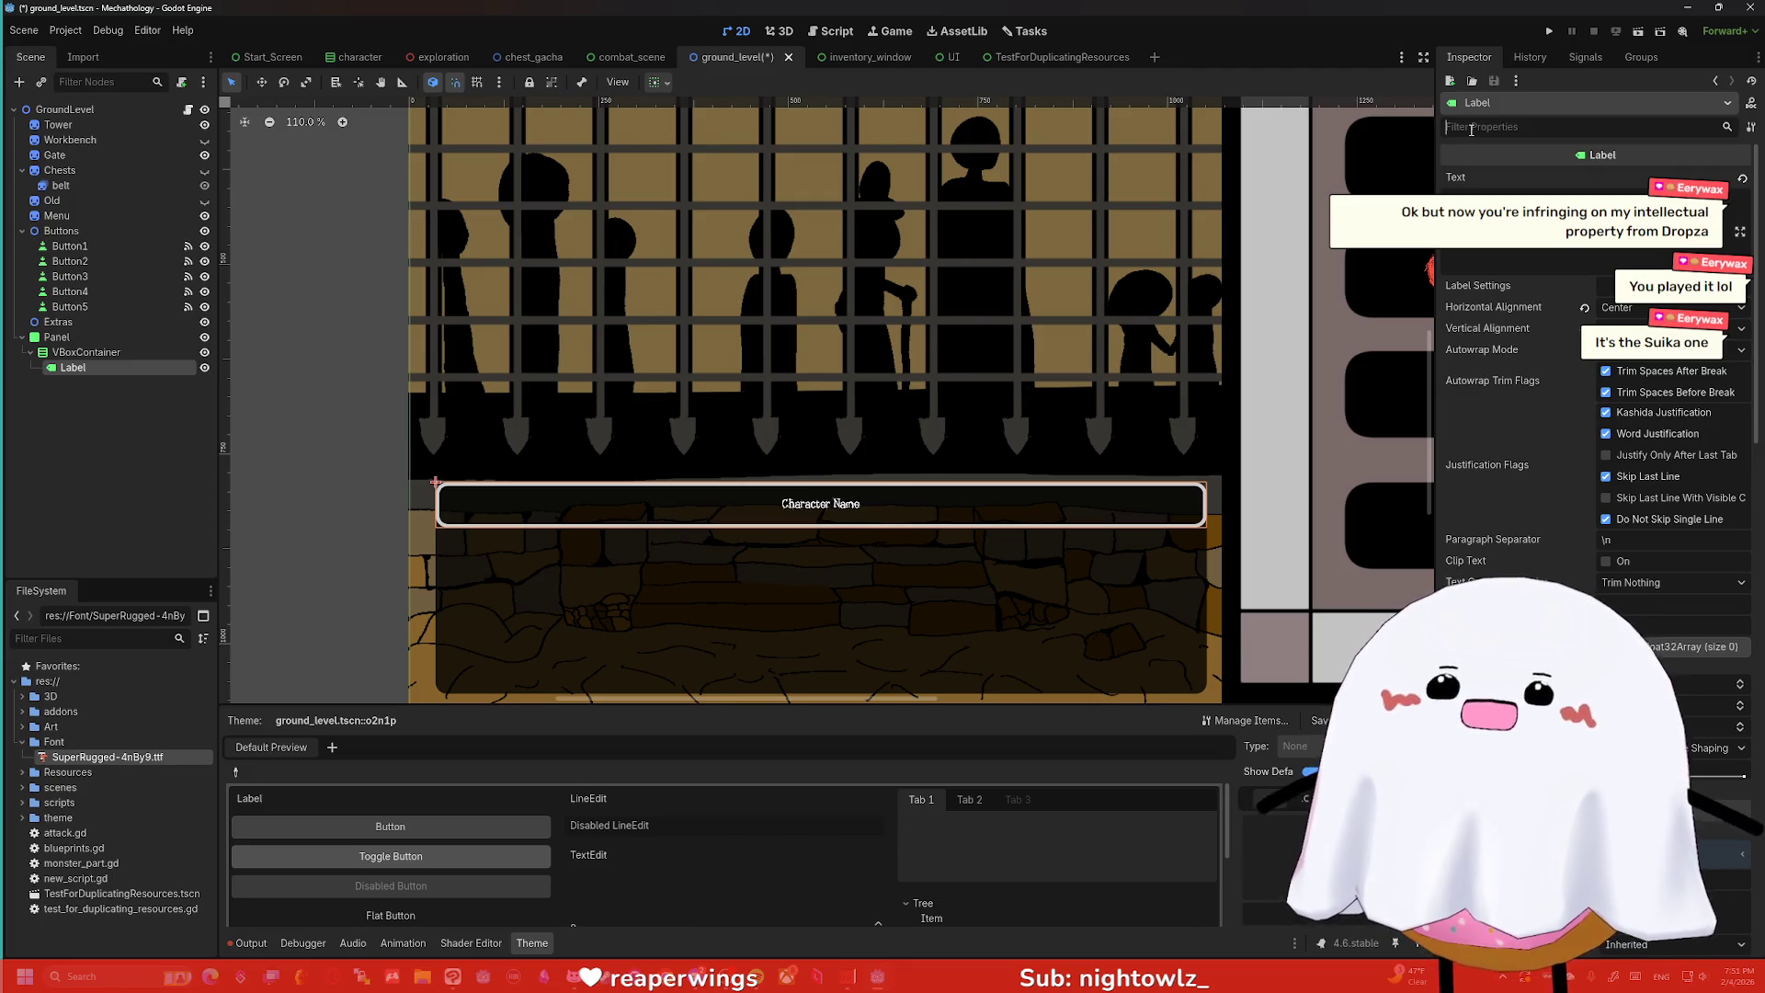
{"action": "type", "text": "font siz"}
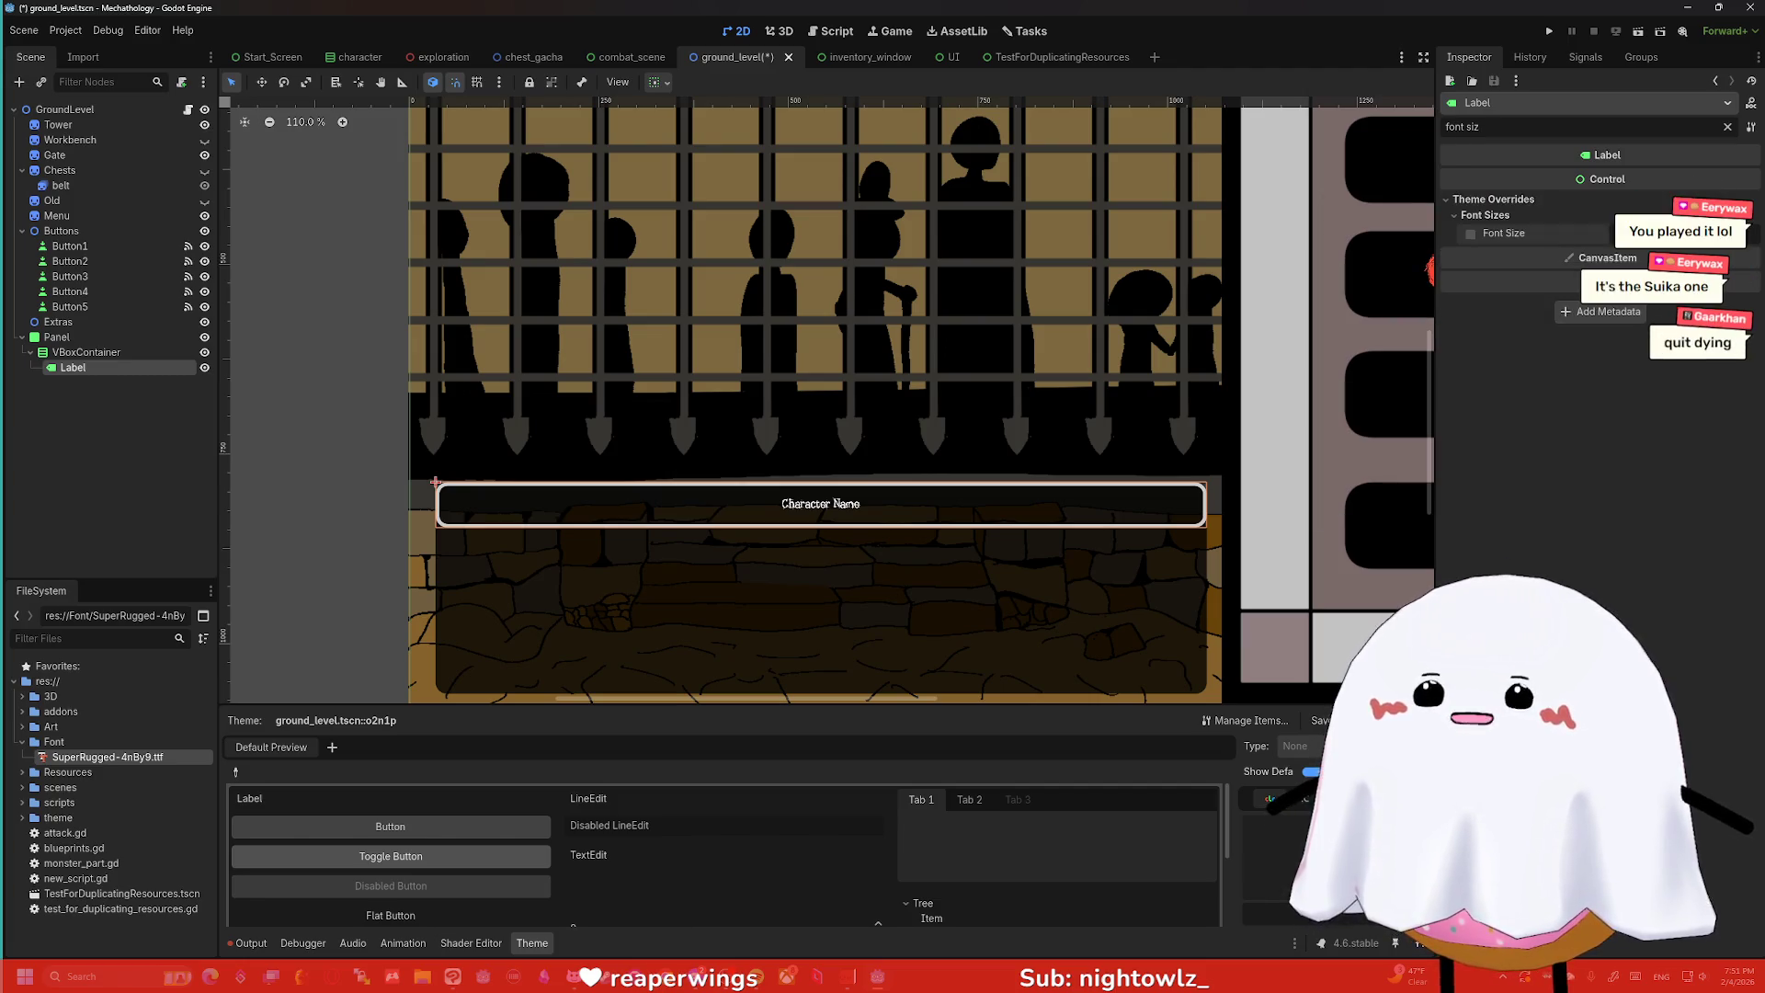
{"action": "left_click", "coordinate": [1470, 234]}
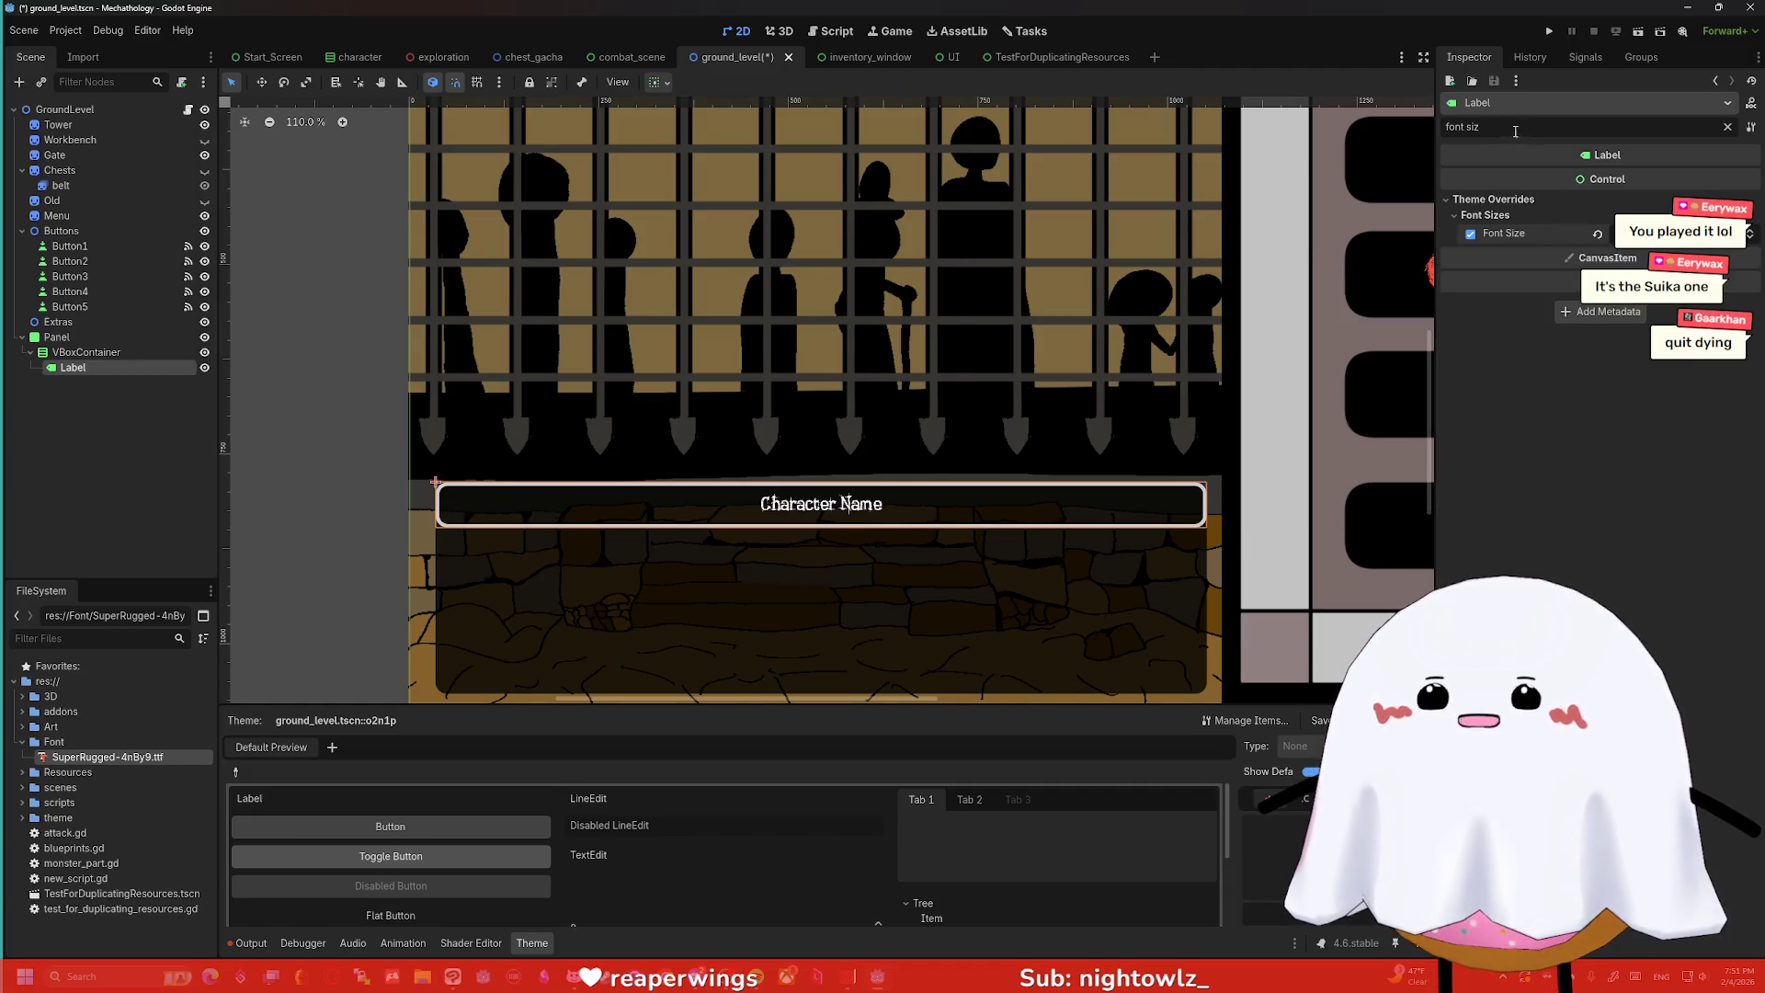
{"action": "key", "text": "ctrl+a"}
{"action": "key", "text": "BackSpace"}
Select the VBoxContainer and start adding a child node with Ctrl+A
{"action": "scroll", "coordinate": [1561, 368], "scroll_direction": "down", "scroll_amount": 5}
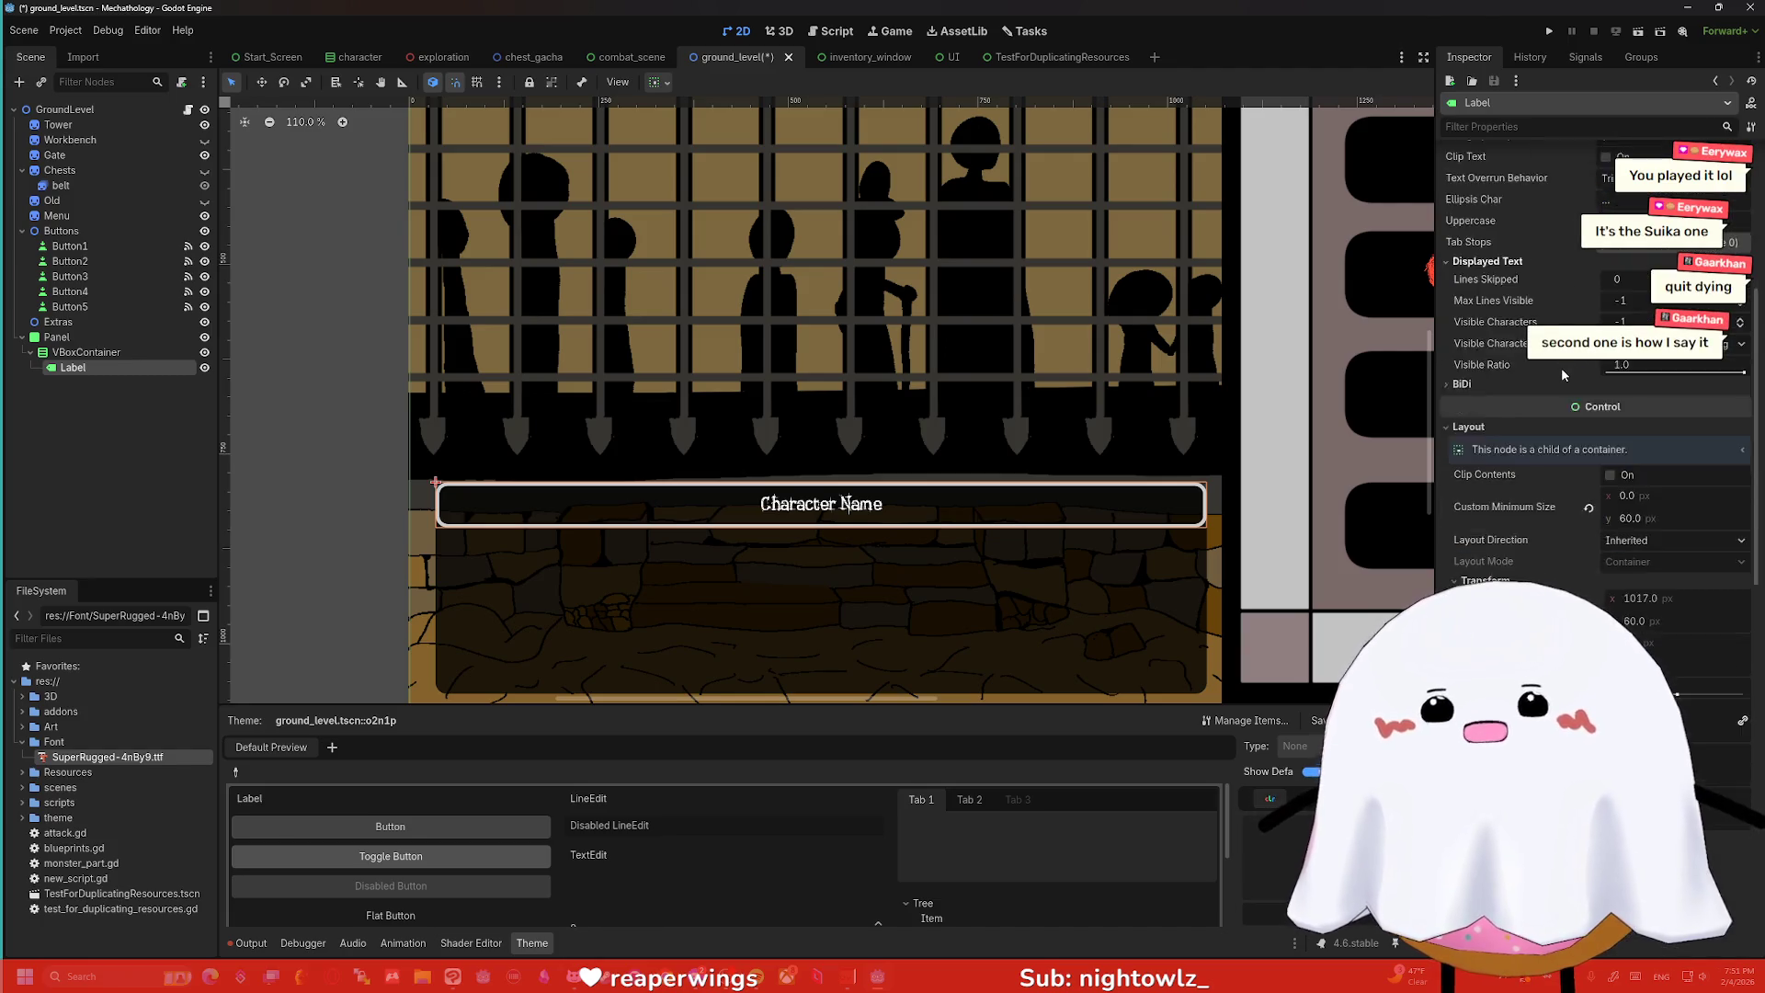
{"action": "scroll", "coordinate": [1561, 367], "scroll_direction": "down", "scroll_amount": 2}
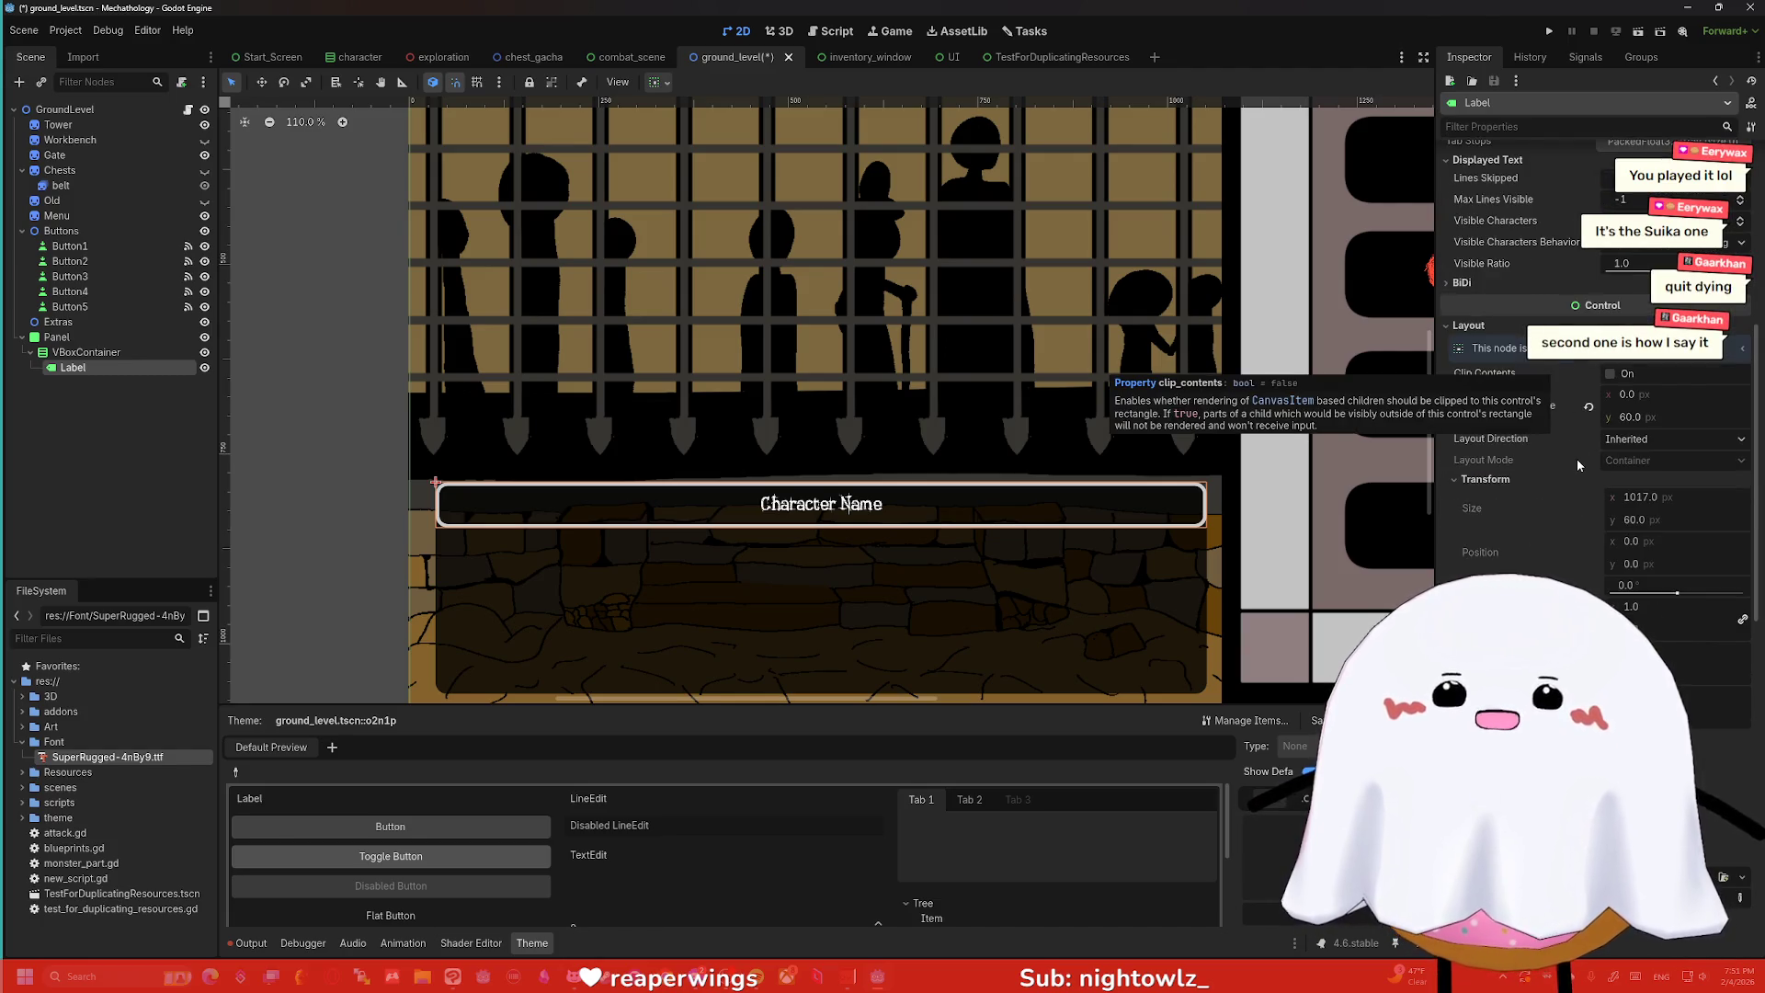
{"action": "scroll", "coordinate": [1575, 459], "scroll_direction": "down", "scroll_amount": 6}
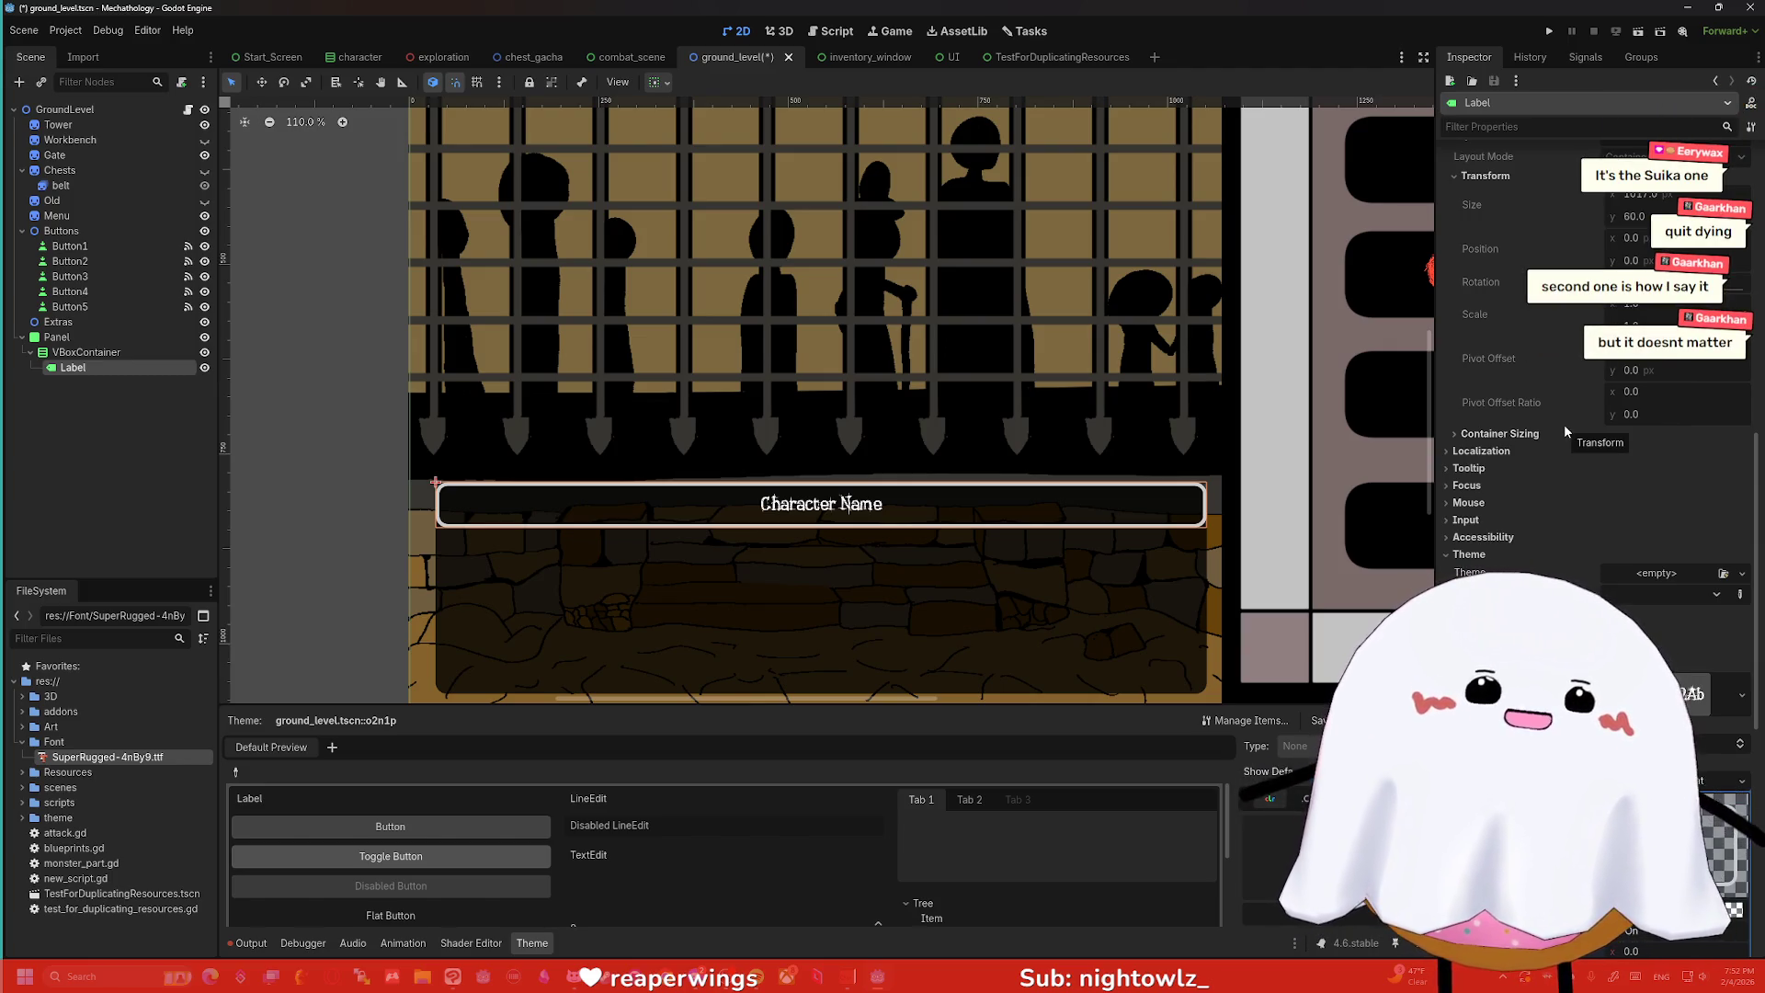
{"action": "scroll", "coordinate": [1564, 449], "scroll_direction": "down", "scroll_amount": 2}
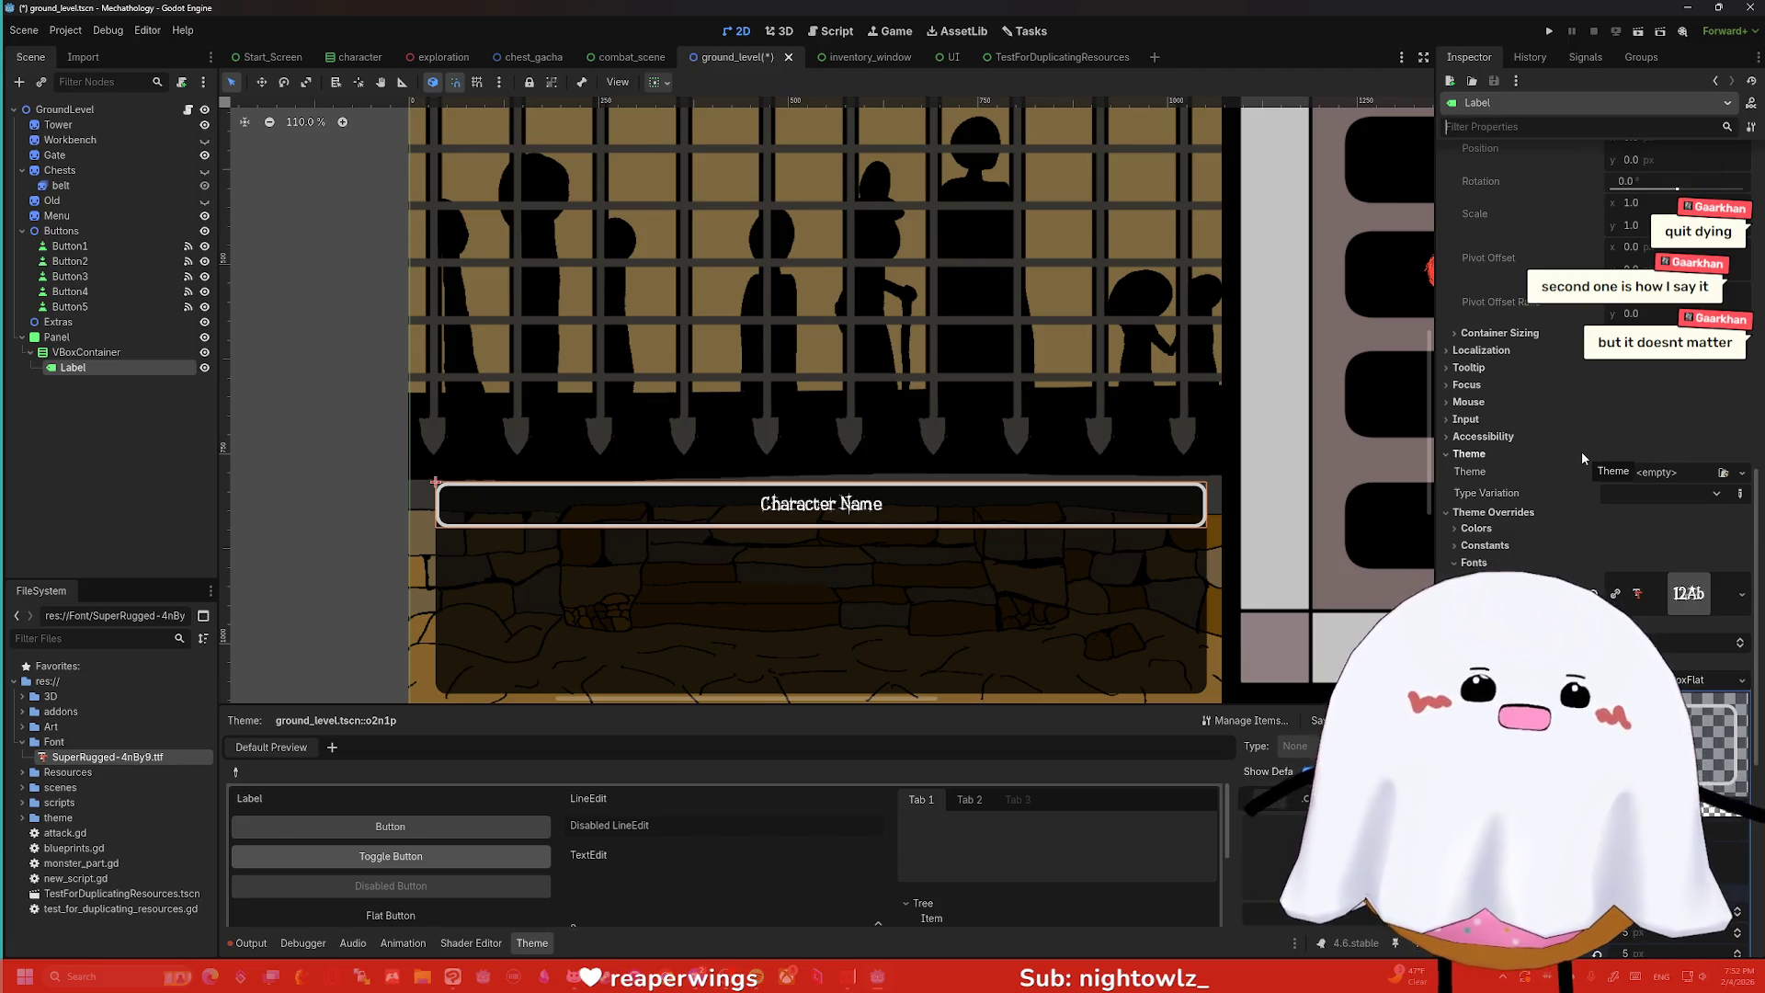
{"action": "scroll", "coordinate": [1582, 453], "scroll_direction": "down", "scroll_amount": 8}
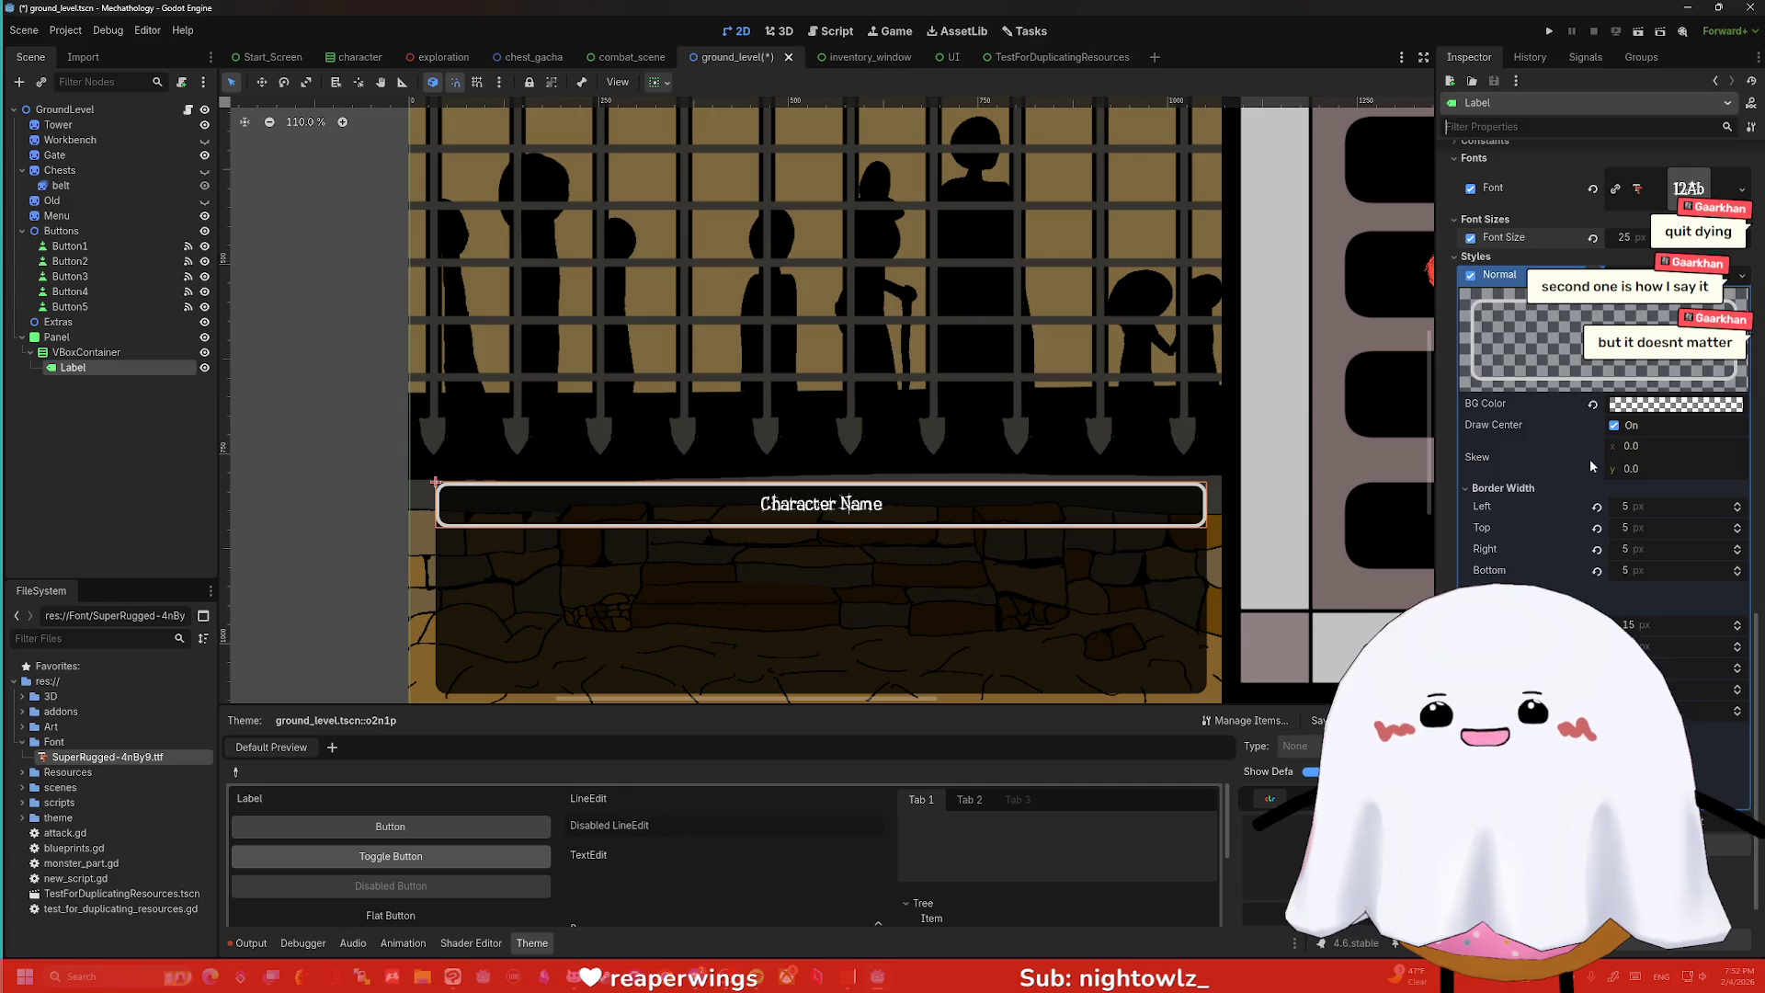
{"action": "scroll", "coordinate": [1572, 469], "scroll_direction": "down", "scroll_amount": 2}
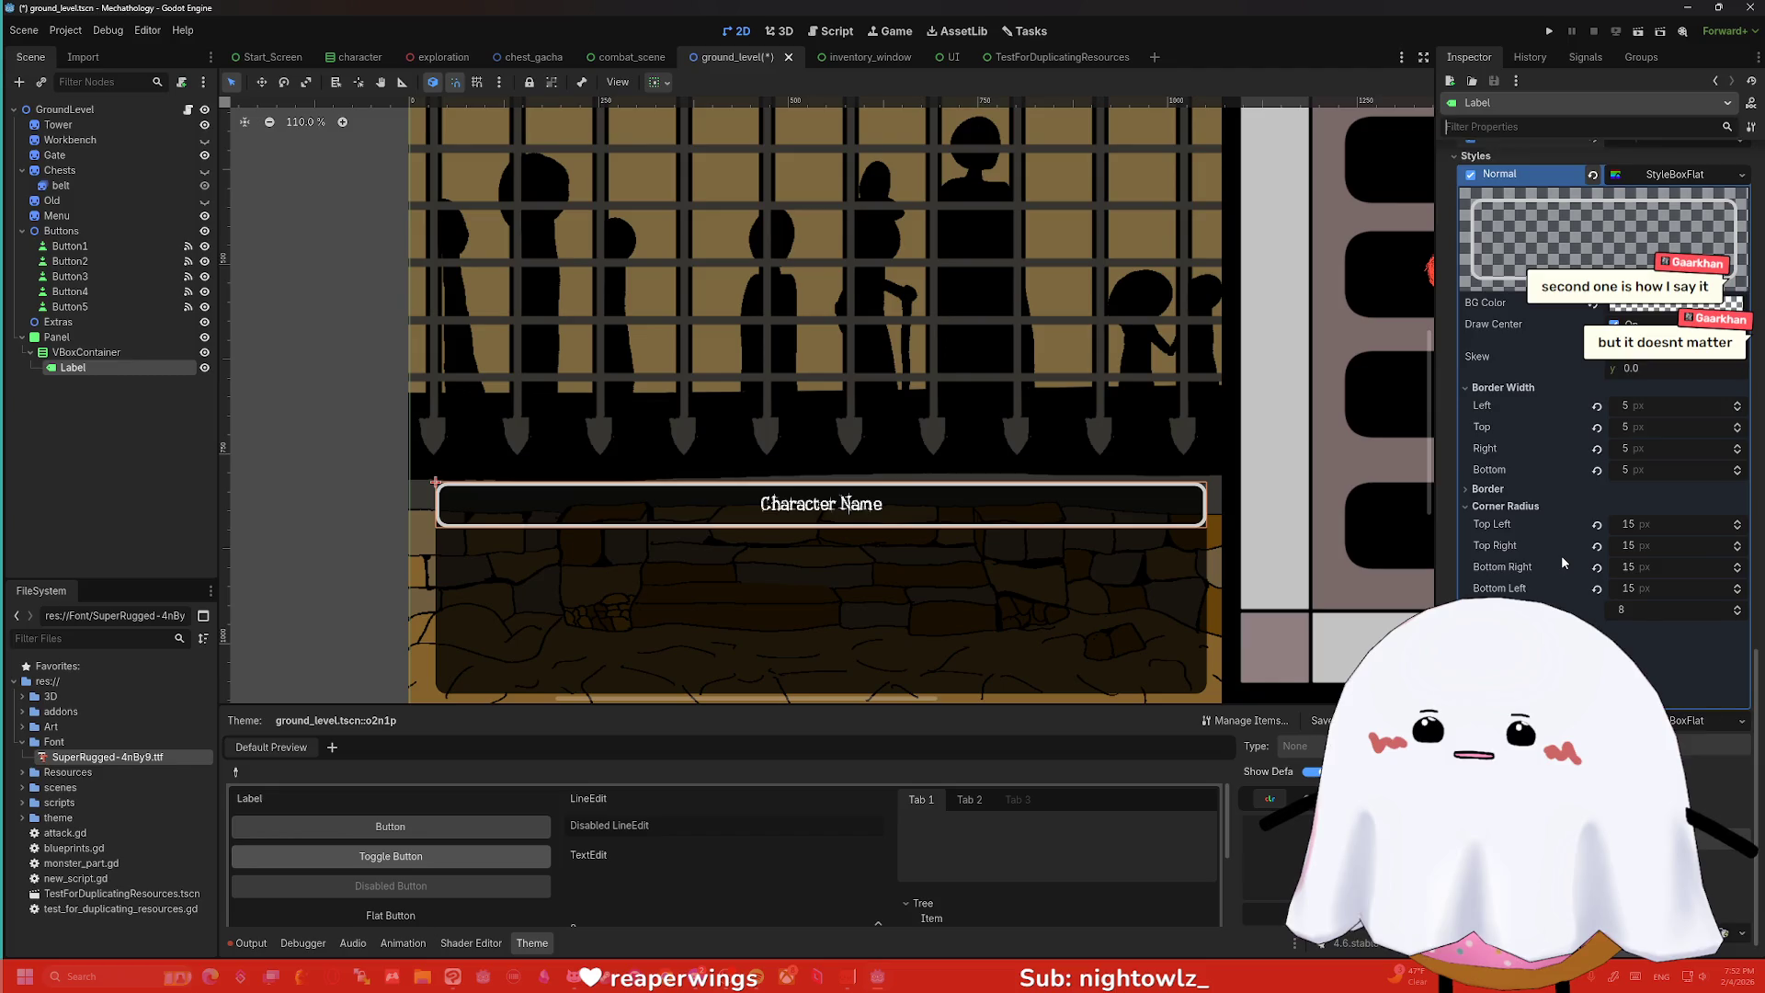
{"action": "scroll", "coordinate": [1560, 555], "scroll_direction": "up", "scroll_amount": 10}
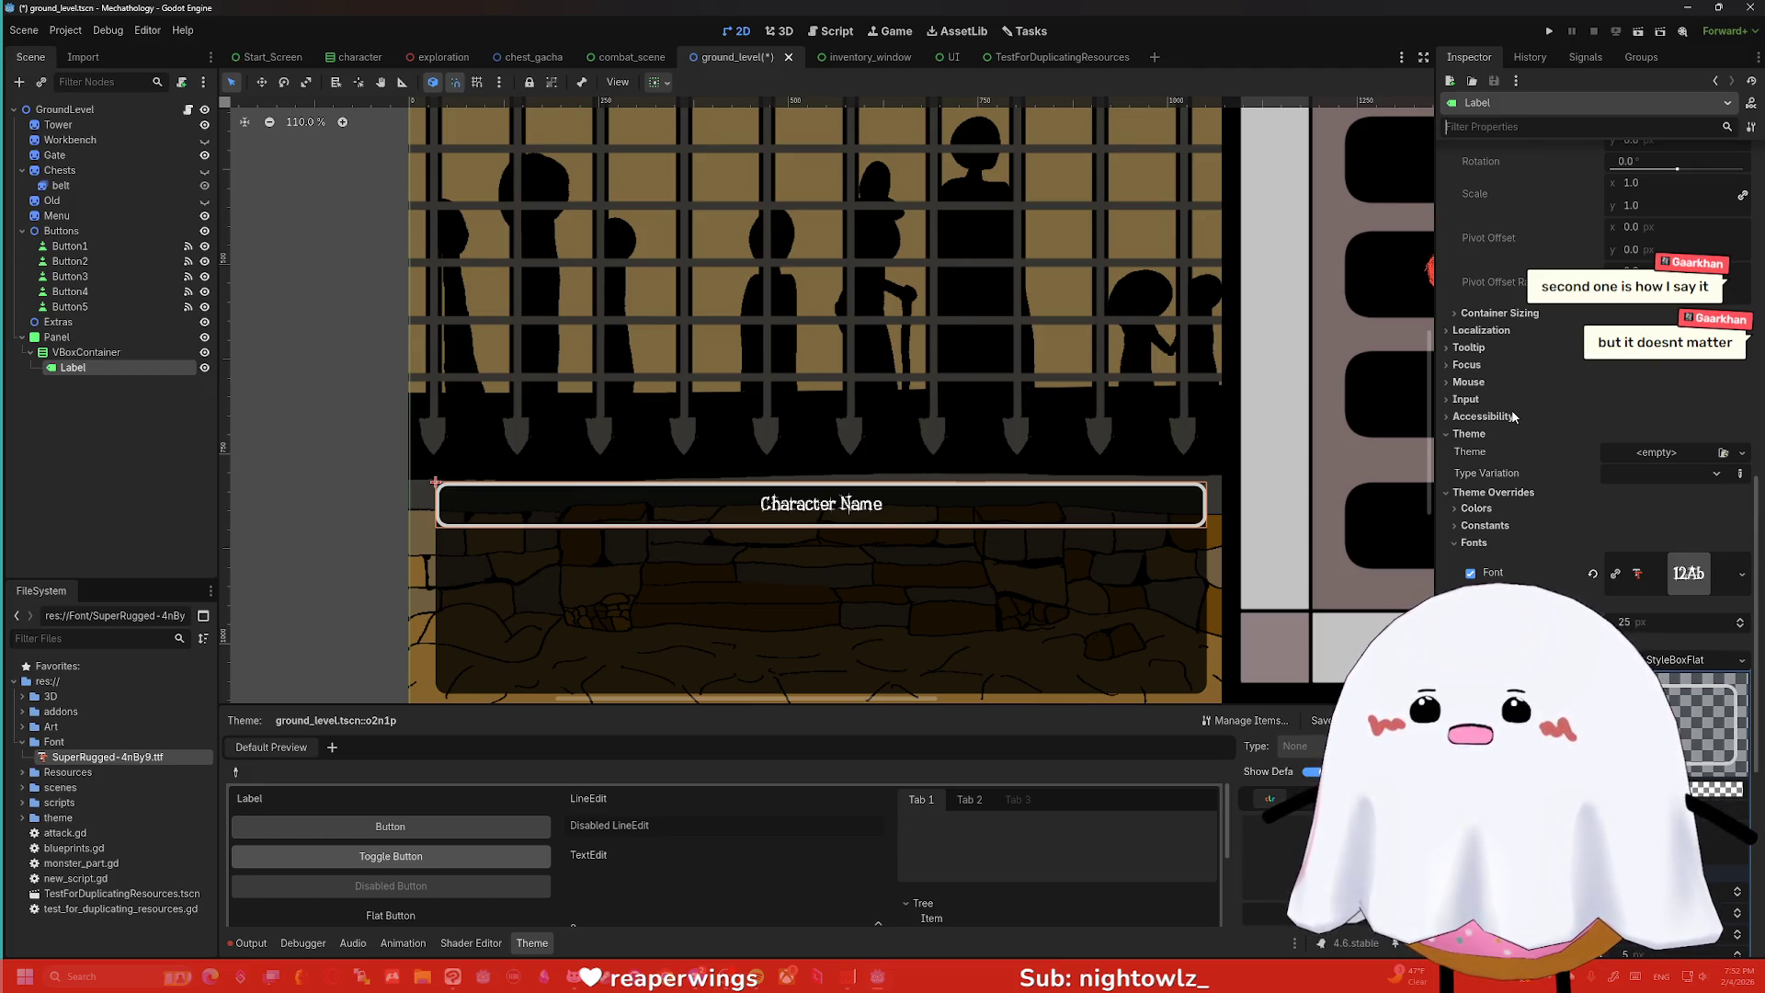
{"action": "left_click", "coordinate": [95, 355]}
{"action": "key", "text": "ctrl+a"}
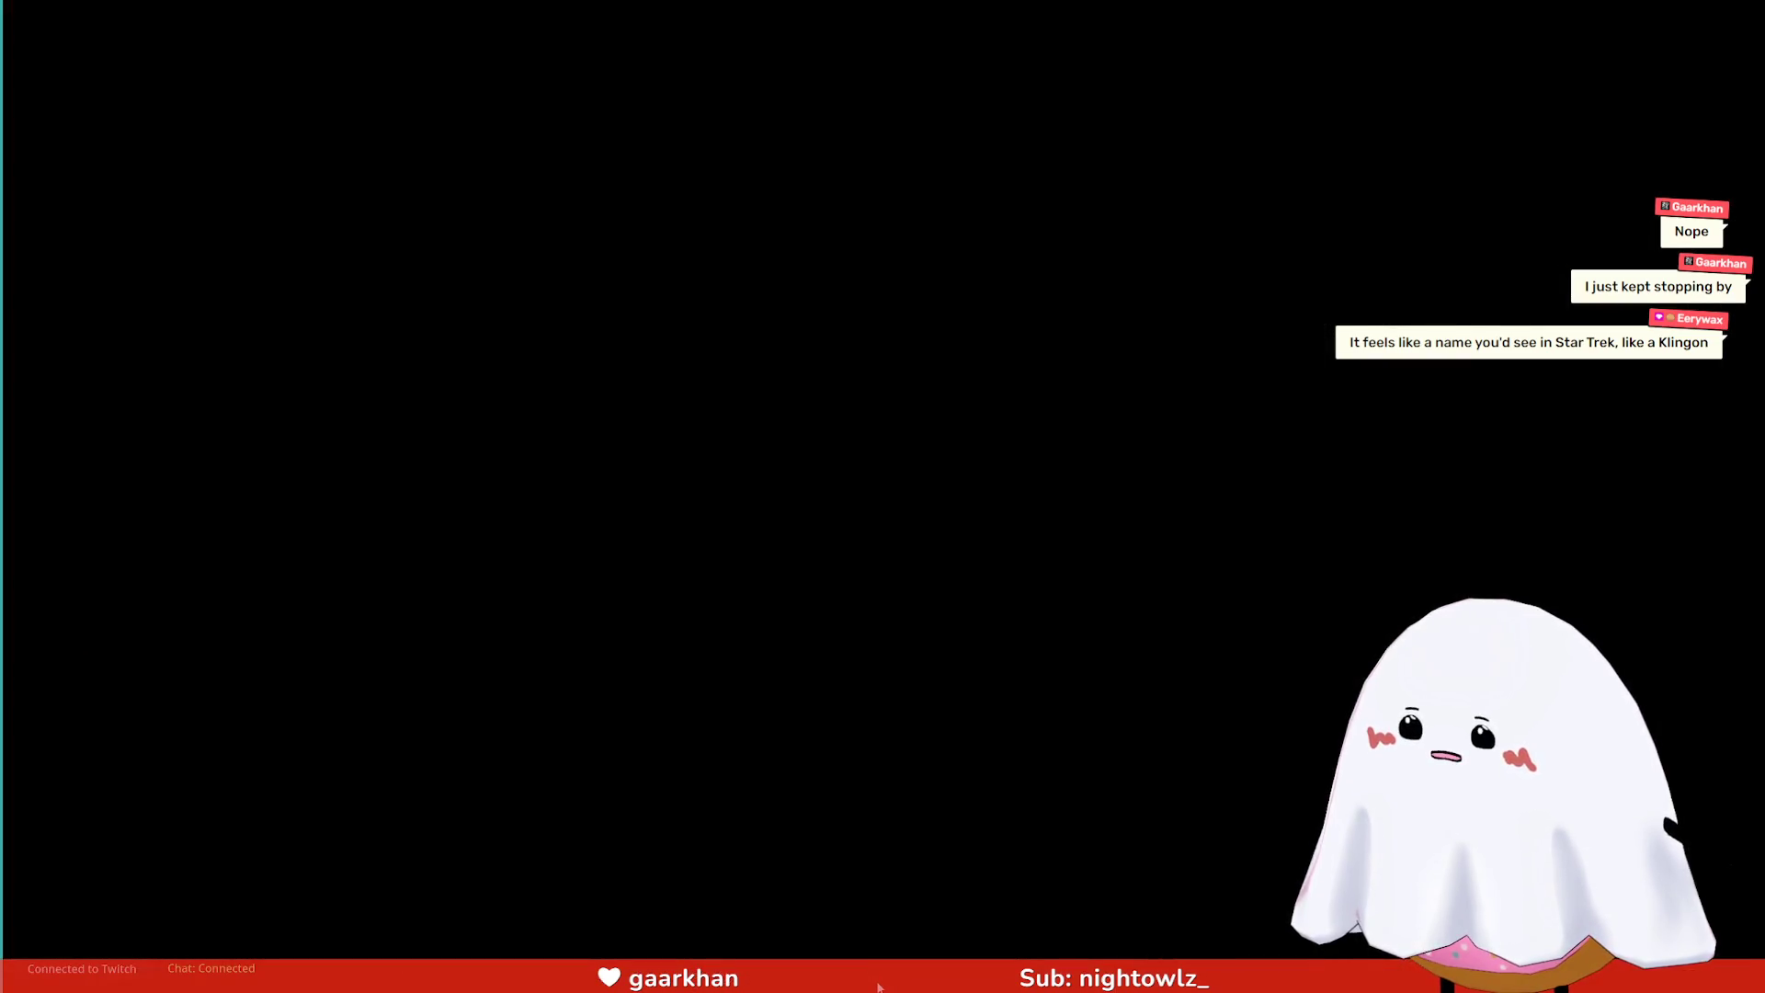
Open the Create New Node dialog for the VBoxContainer with Ctrl+A
{"action": "key", "text": "ctrl+a"}
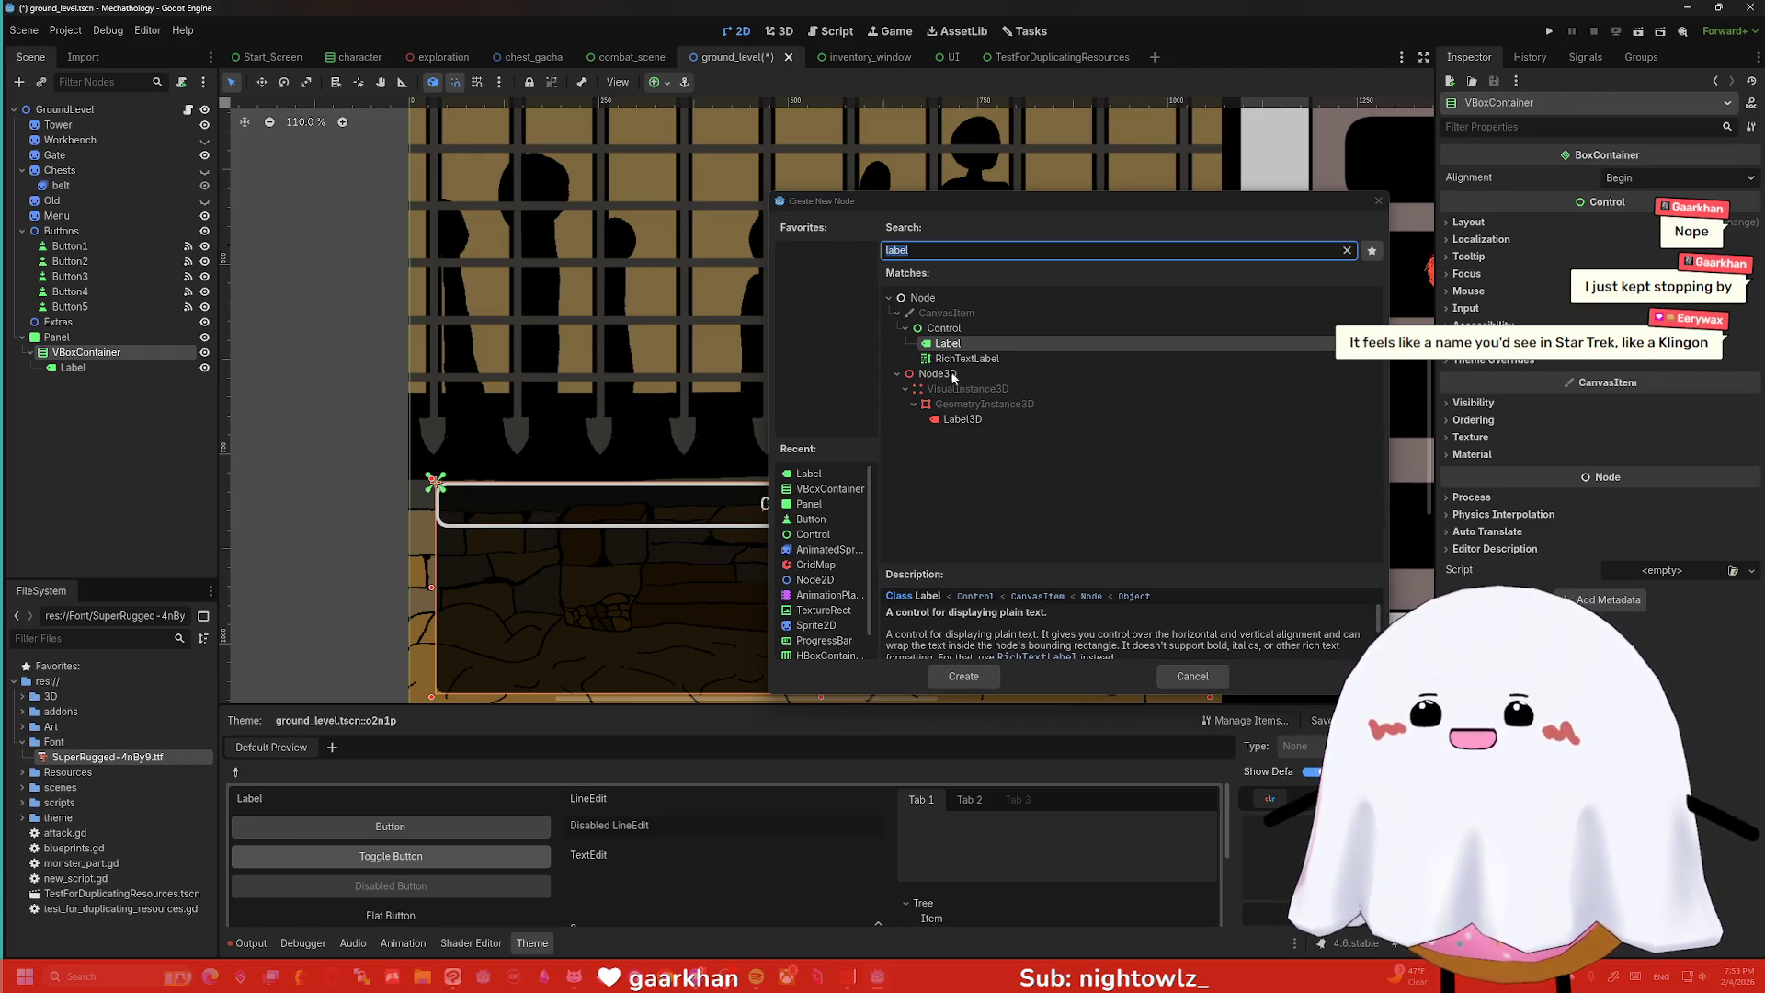
Add a RichTextLabel under the VBoxContainer and name it Dialog
{"action": "left_click", "coordinate": [940, 359]}
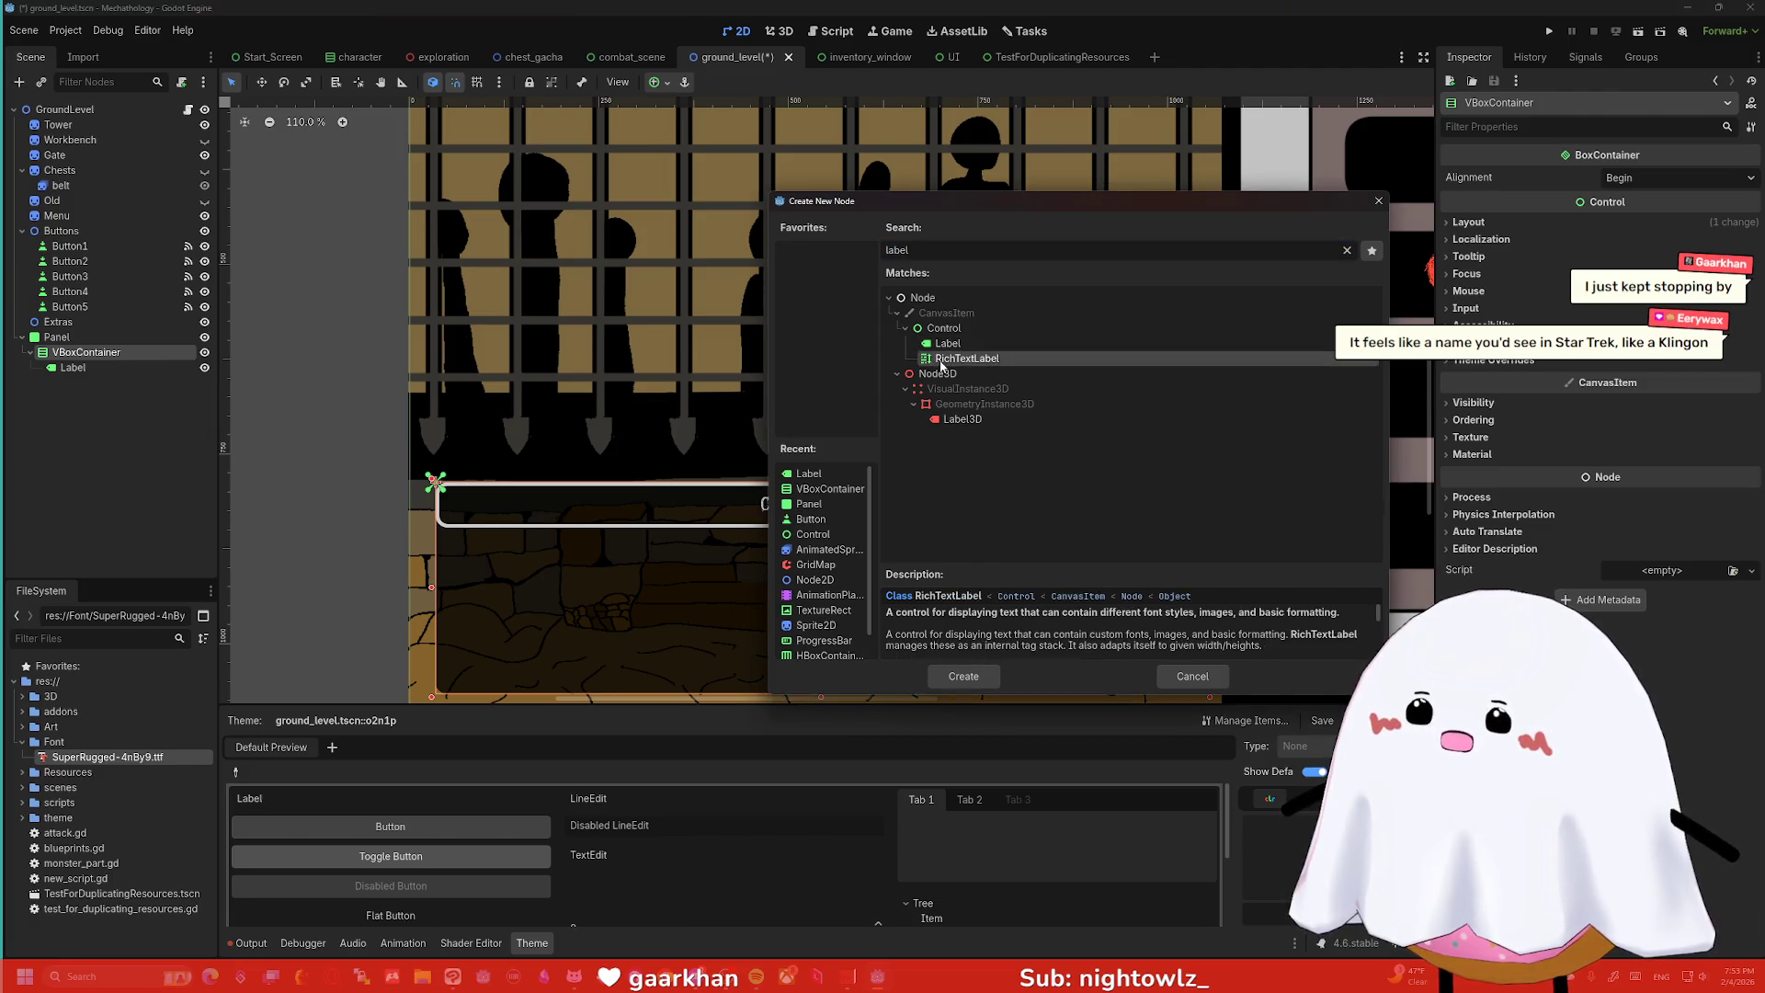
{"action": "left_click", "coordinate": [963, 677]}
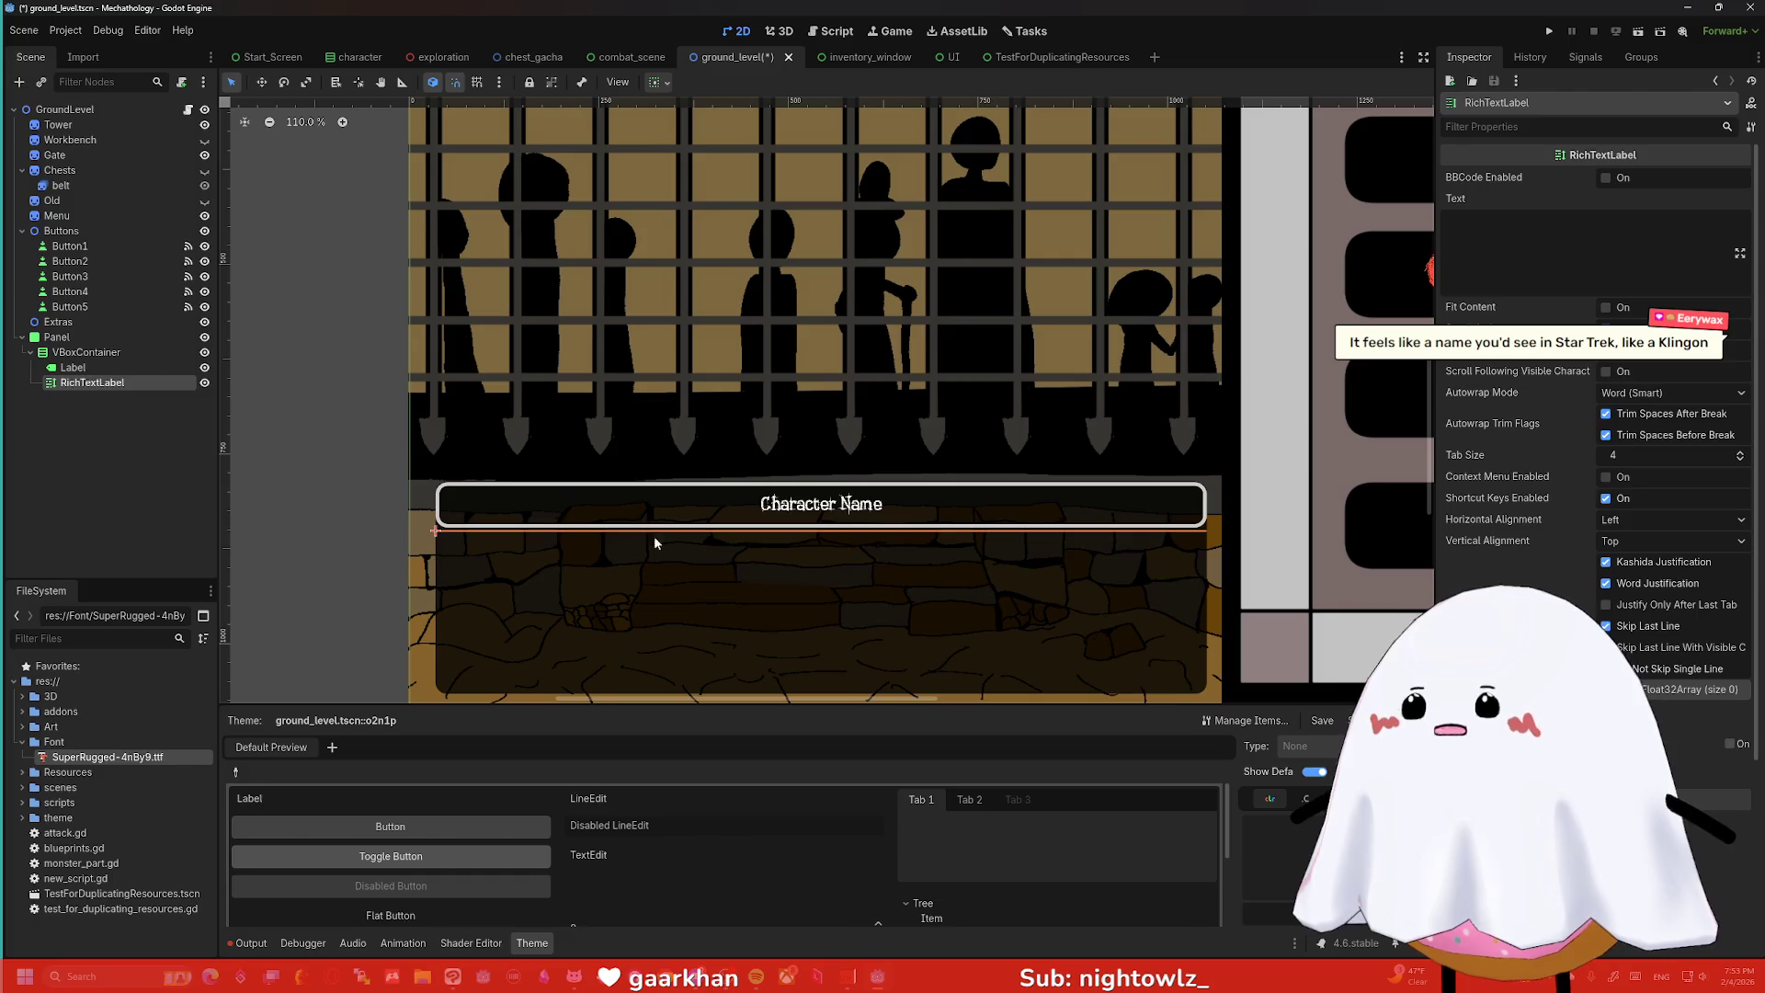
{"action": "double_click", "coordinate": [107, 388]}
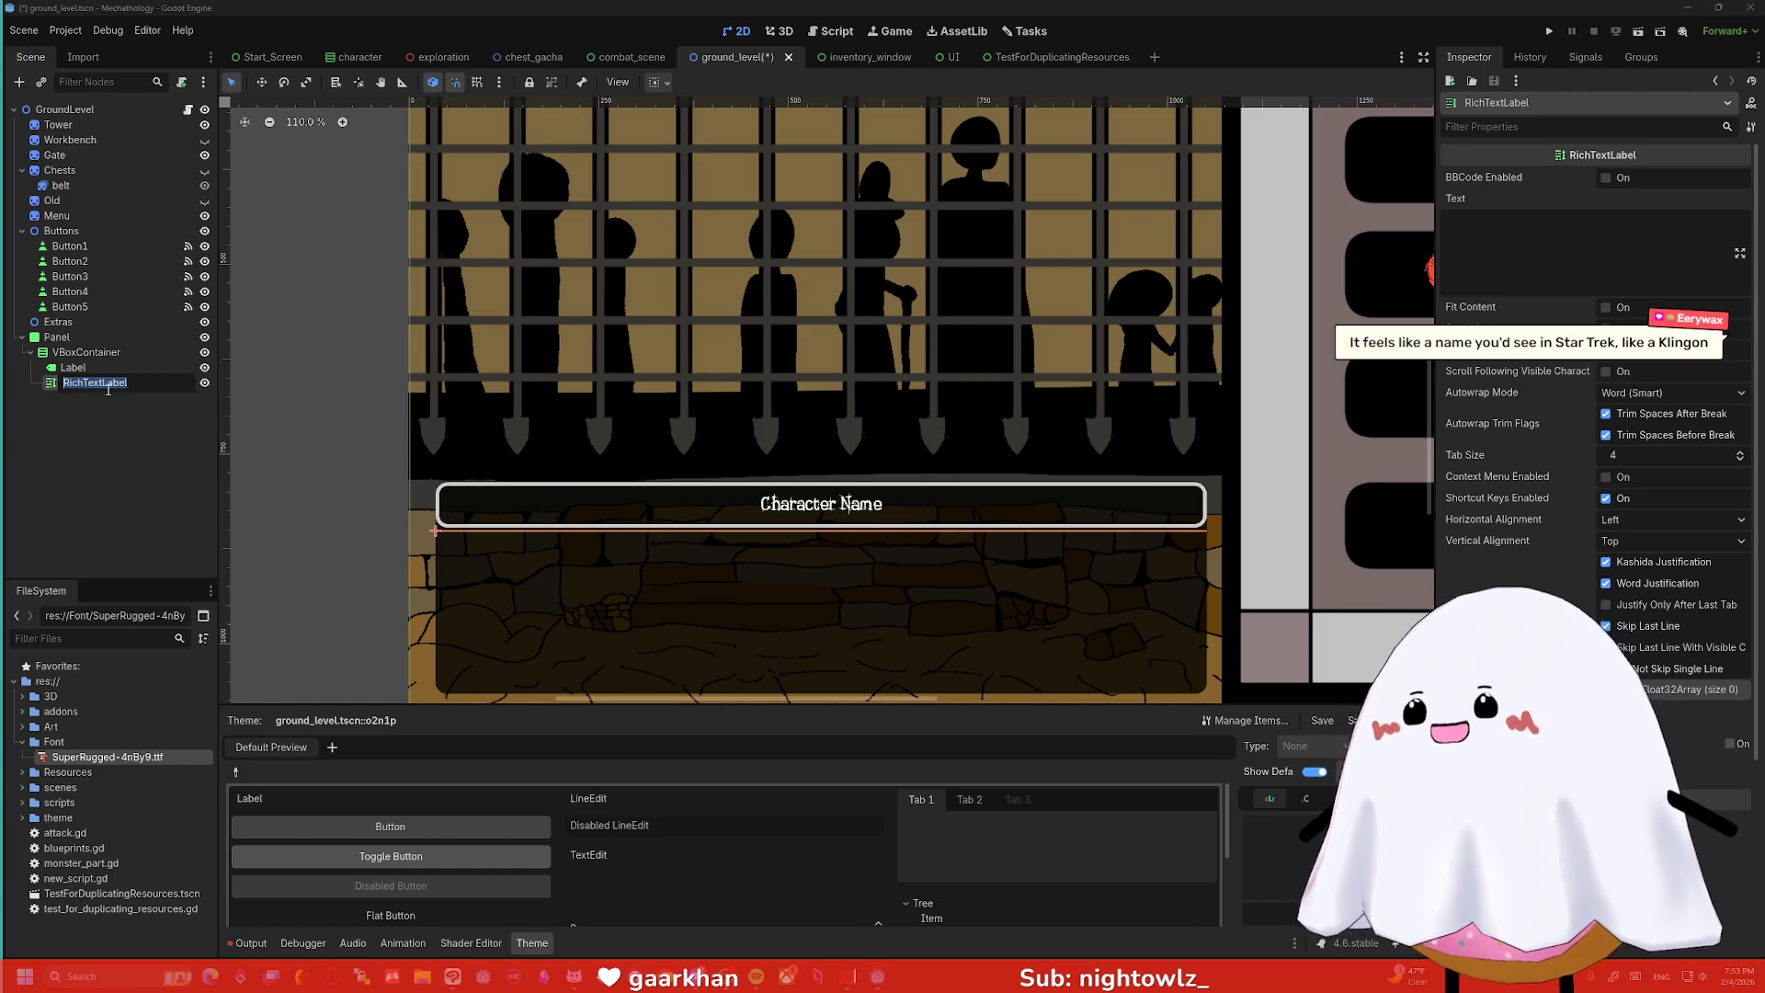
{"action": "type", "text": "Dialog"}
{"action": "key", "text": "Return"}
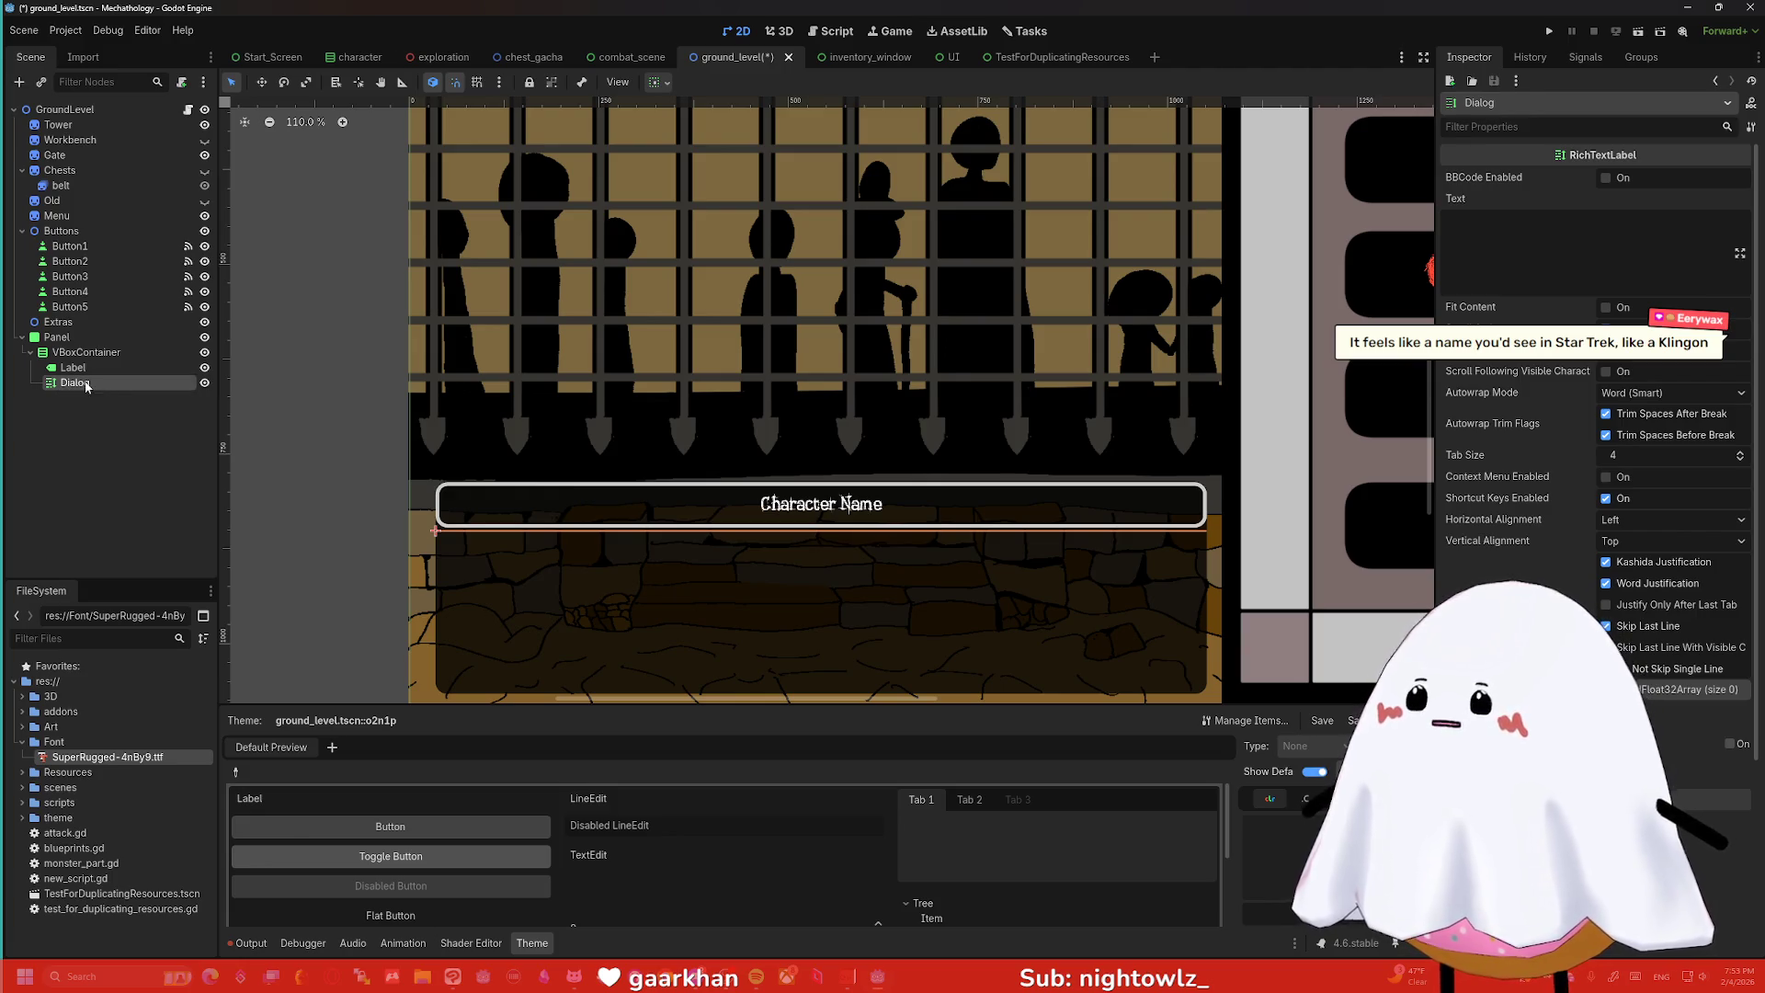
Rename the Label to Name, VBoxContainer to DialogContainer, and Panel to DialogBackground
{"action": "double_click", "coordinate": [96, 369]}
{"action": "type", "text": "Na"}
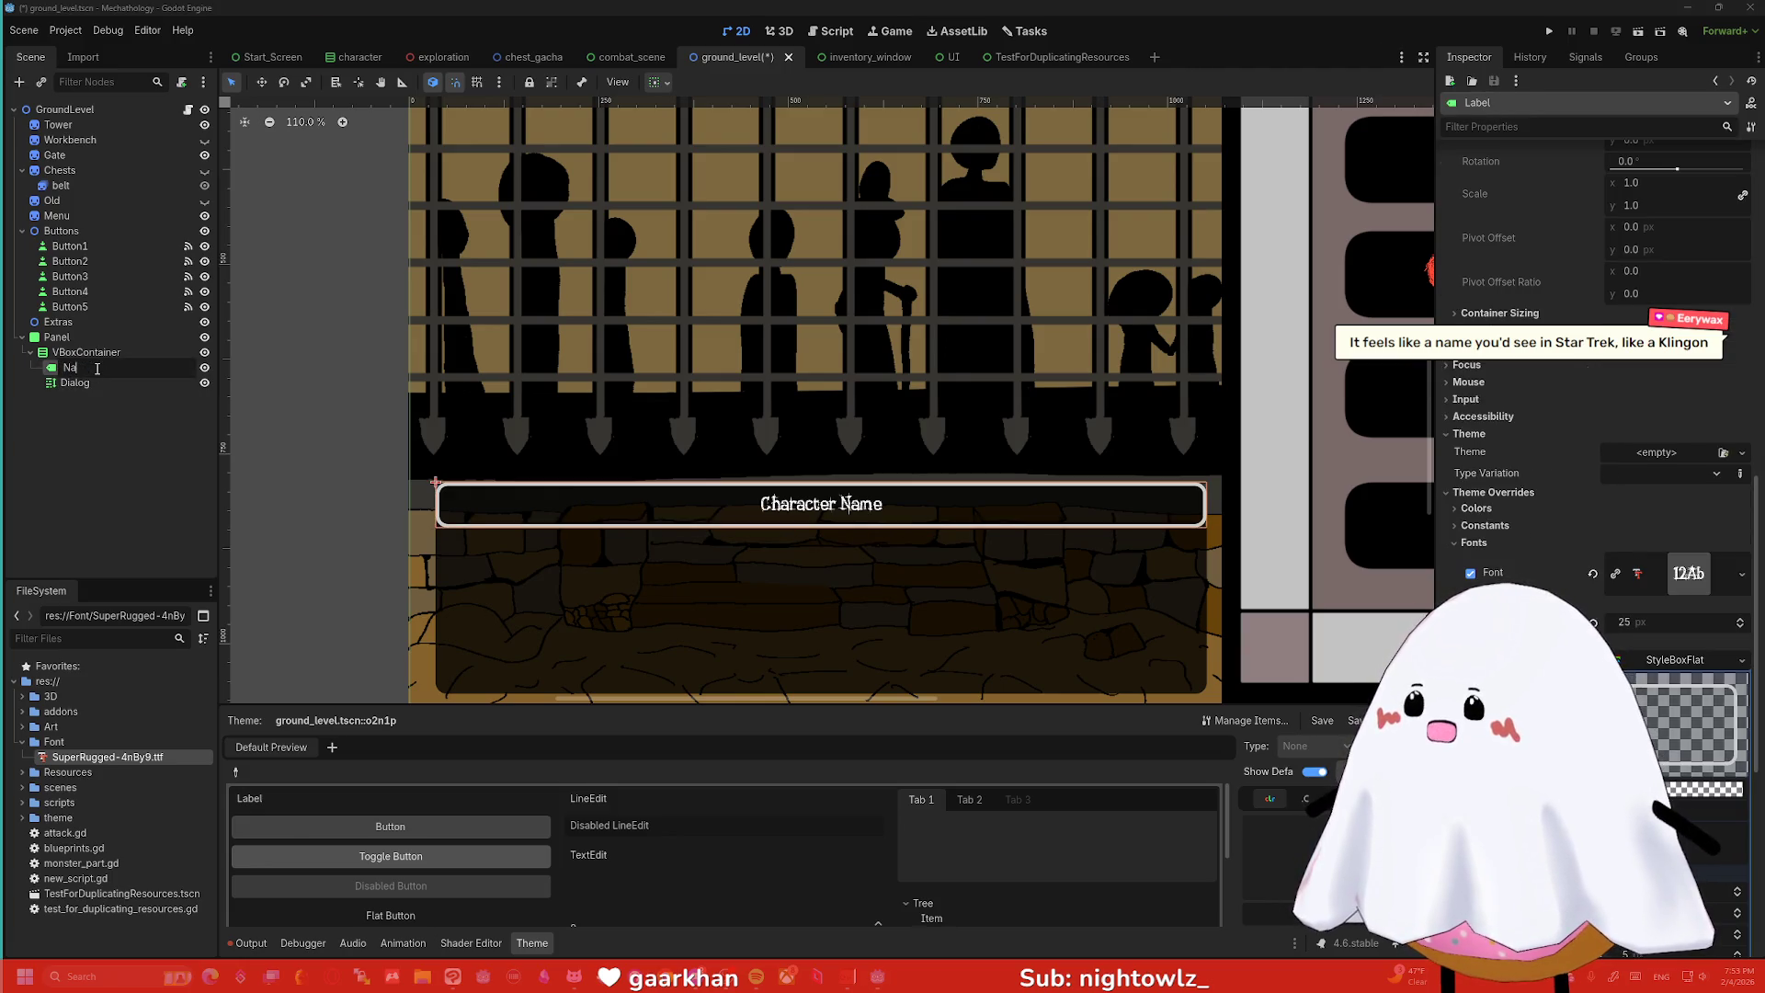
{"action": "type", "text": "me"}
{"action": "key", "text": "Return"}
{"action": "double_click", "coordinate": [131, 355]}
{"action": "type", "text": "D"}
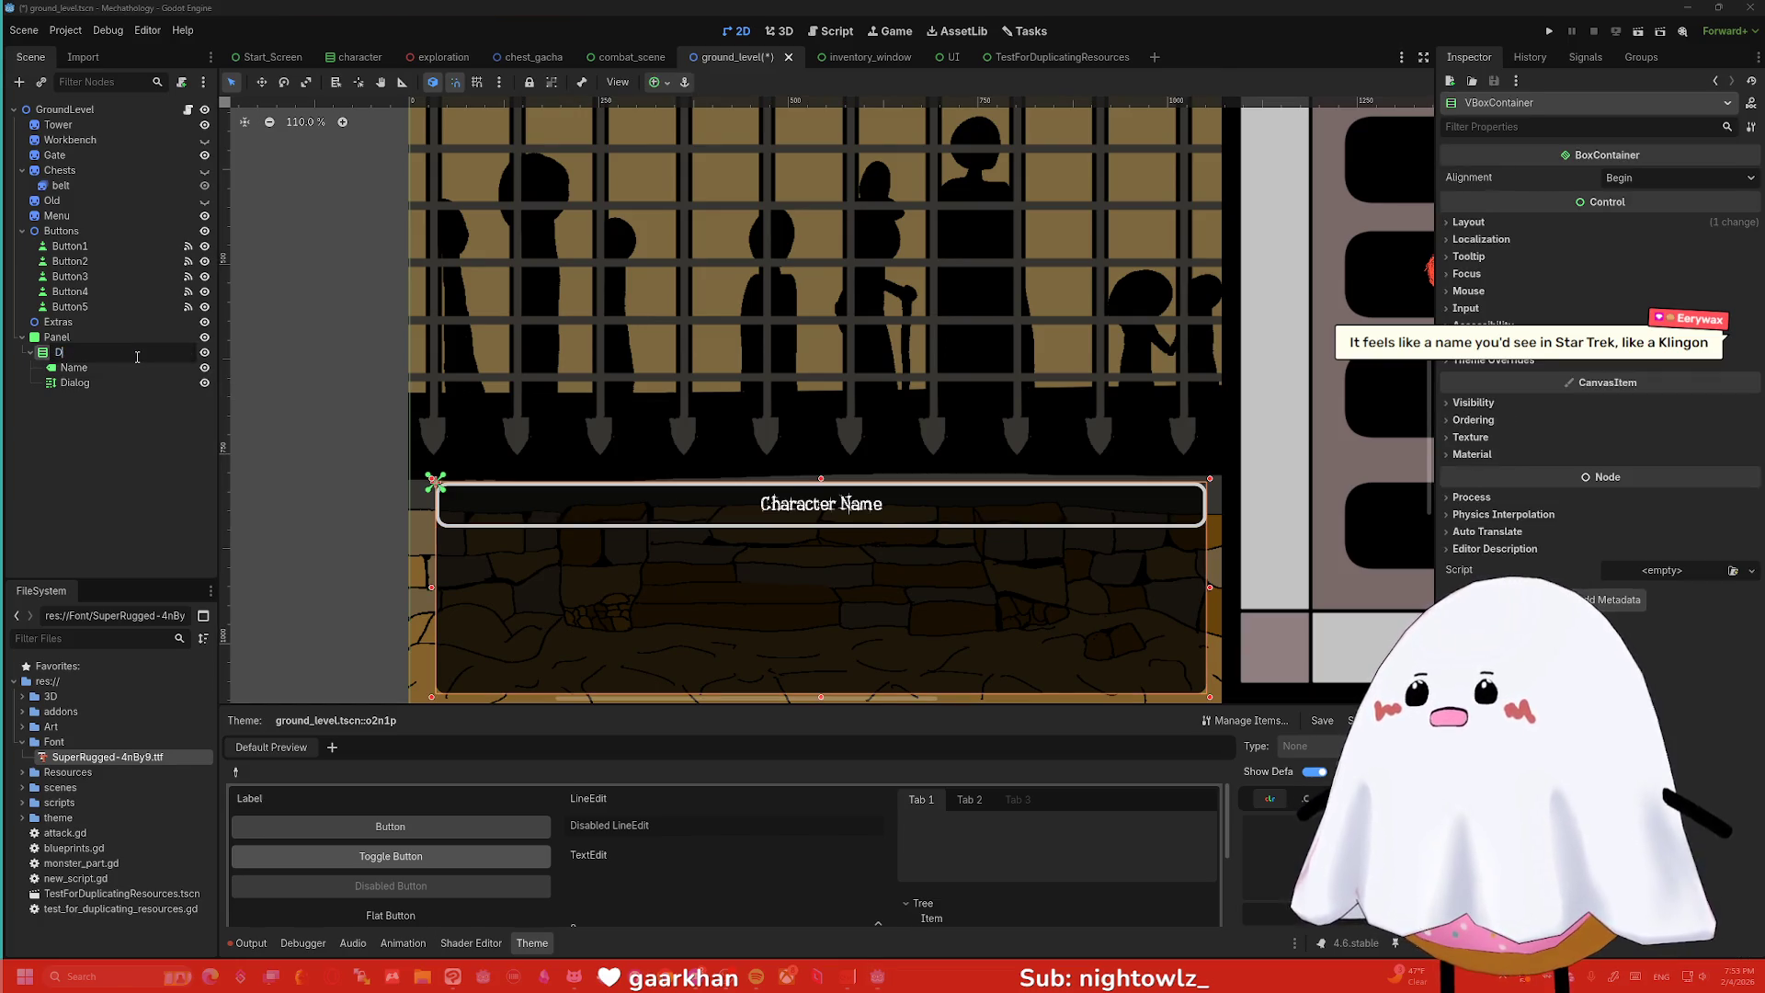
{"action": "type", "text": "ialogCon"}
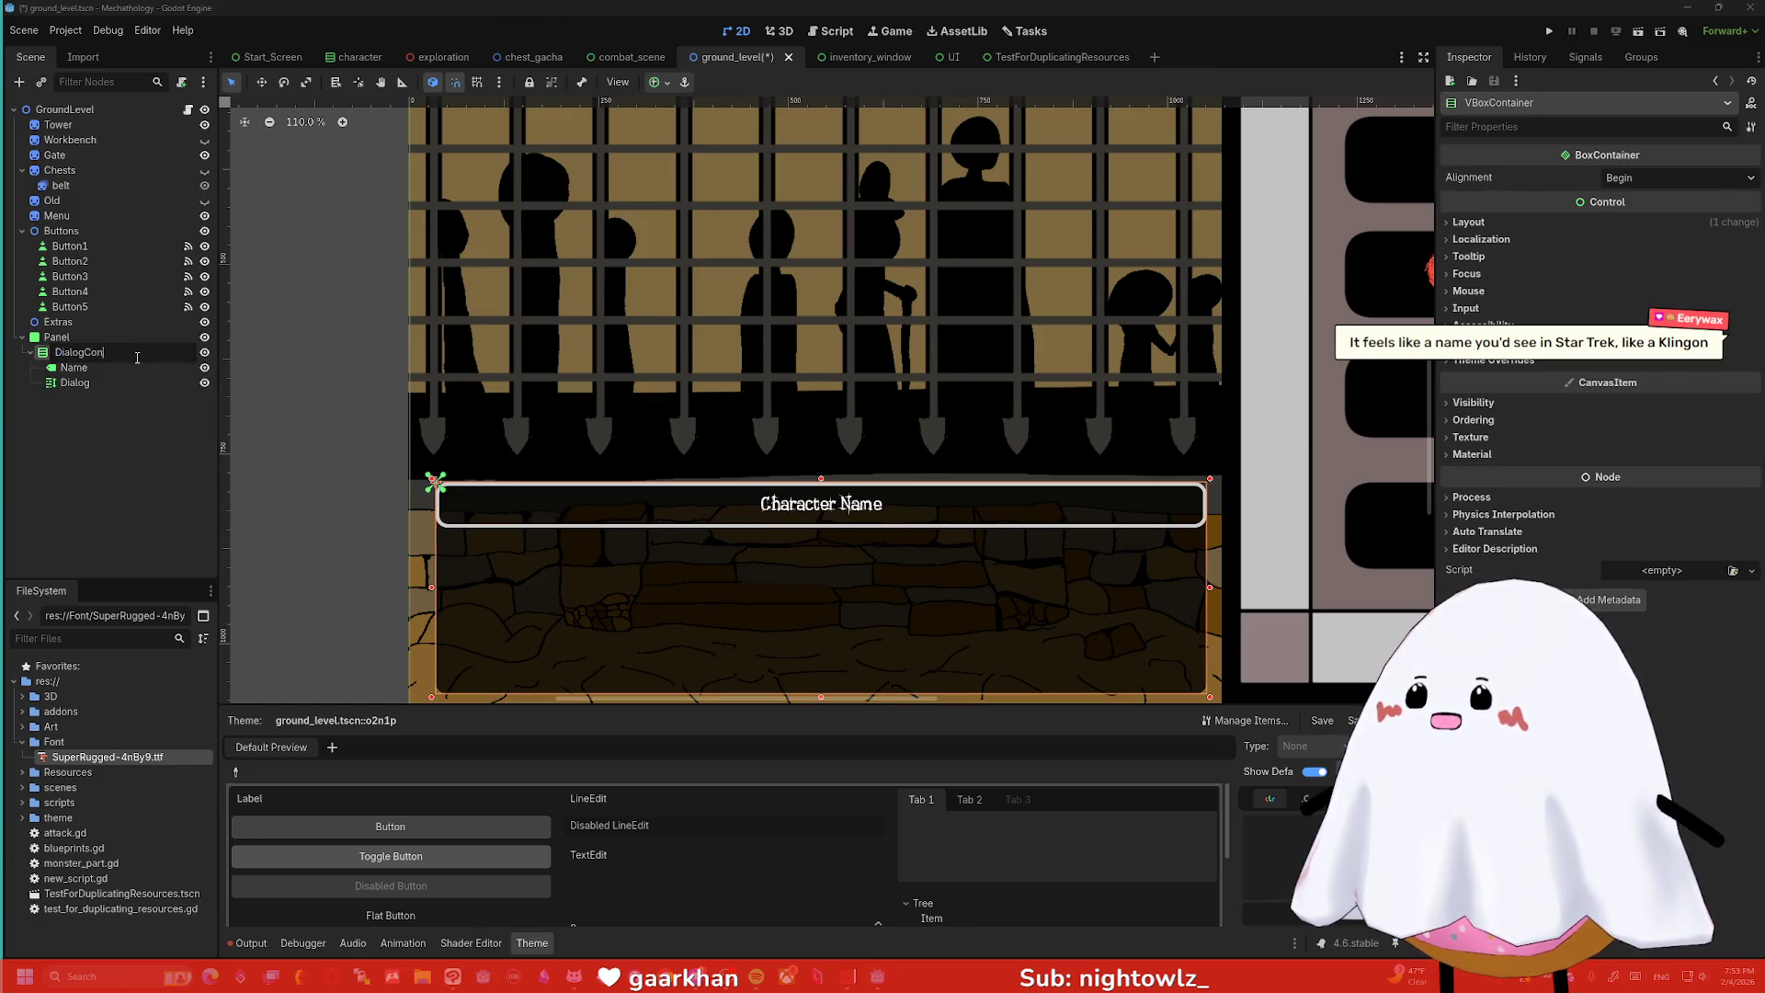
{"action": "type", "text": "r"}
{"action": "key", "text": "Return"}
{"action": "double_click", "coordinate": [117, 338]}
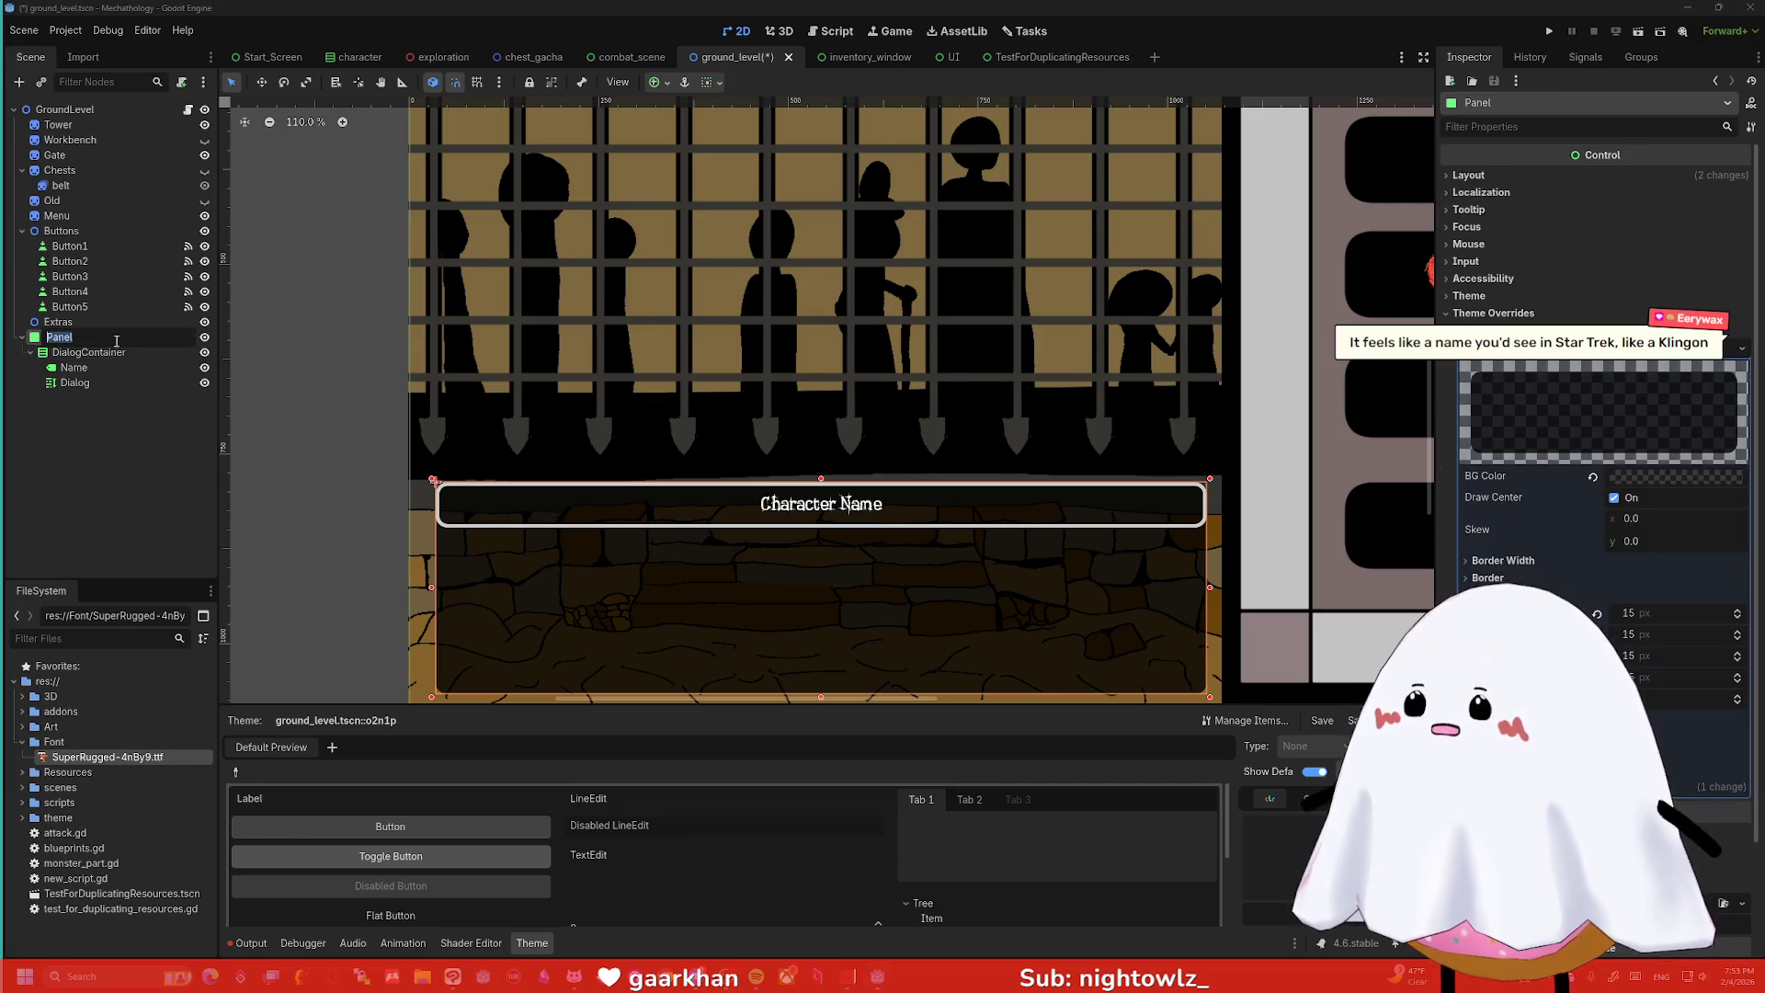
{"action": "type", "text": "Dialog"}
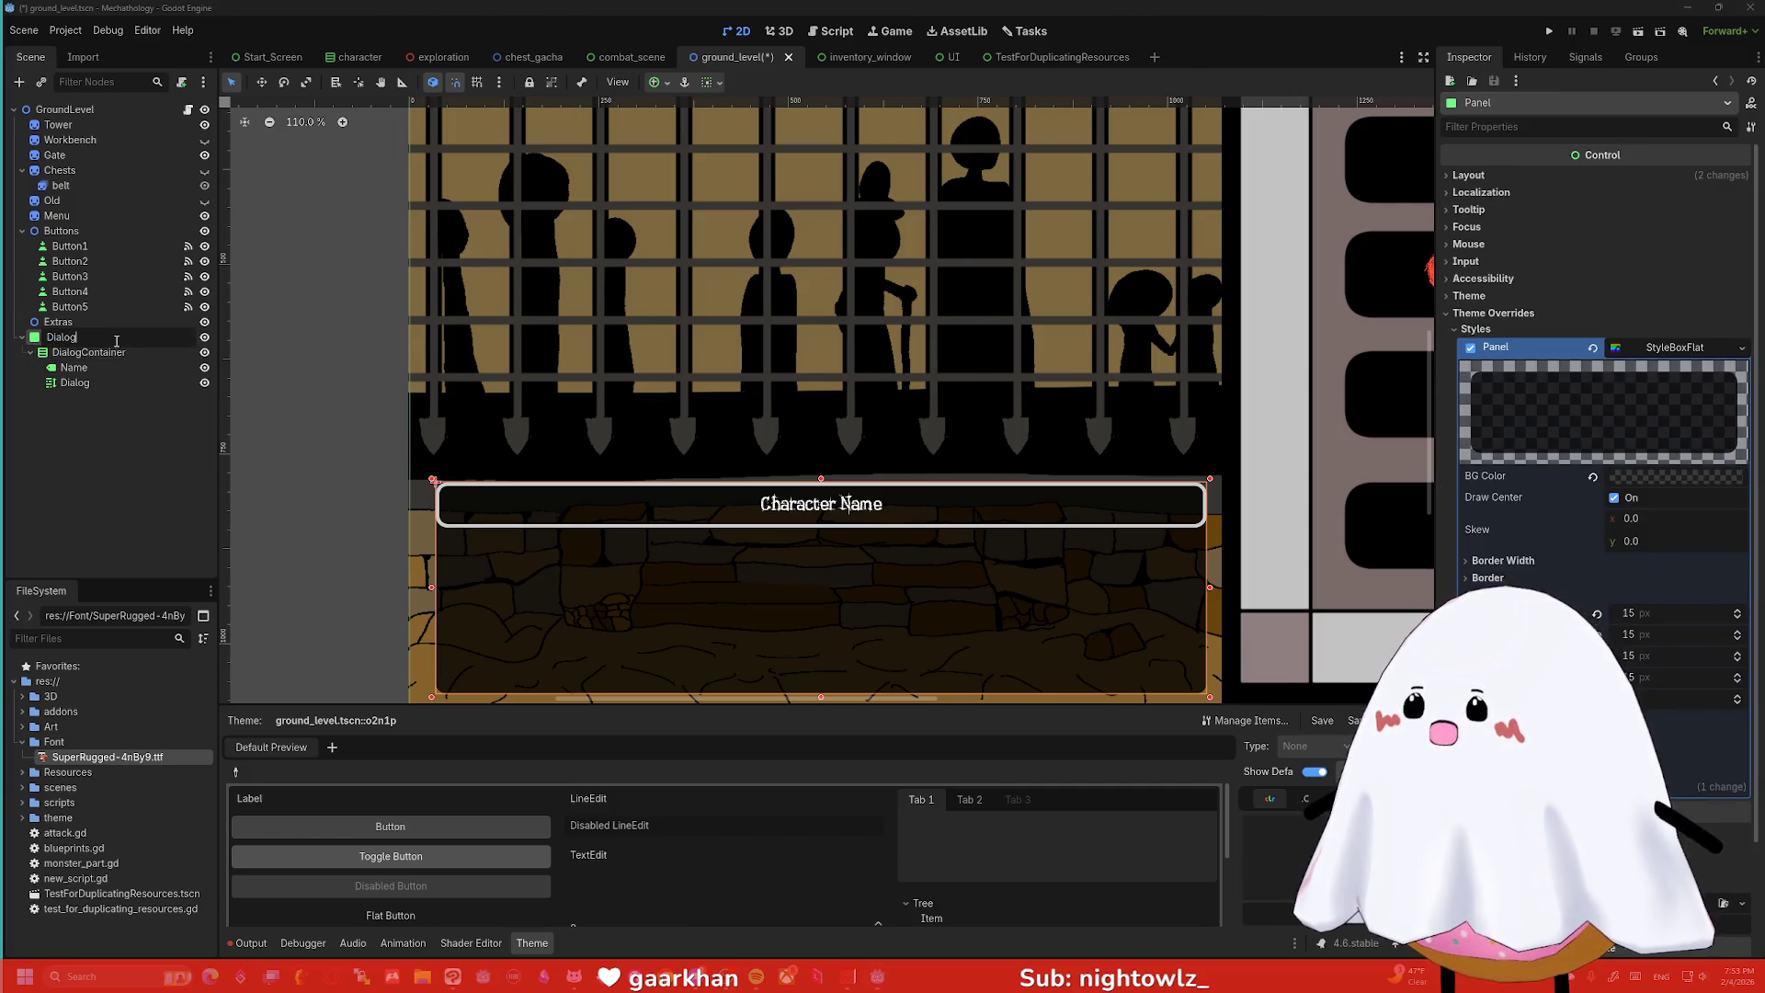
{"action": "type", "text": "nd"}
{"action": "key", "text": "Return"}
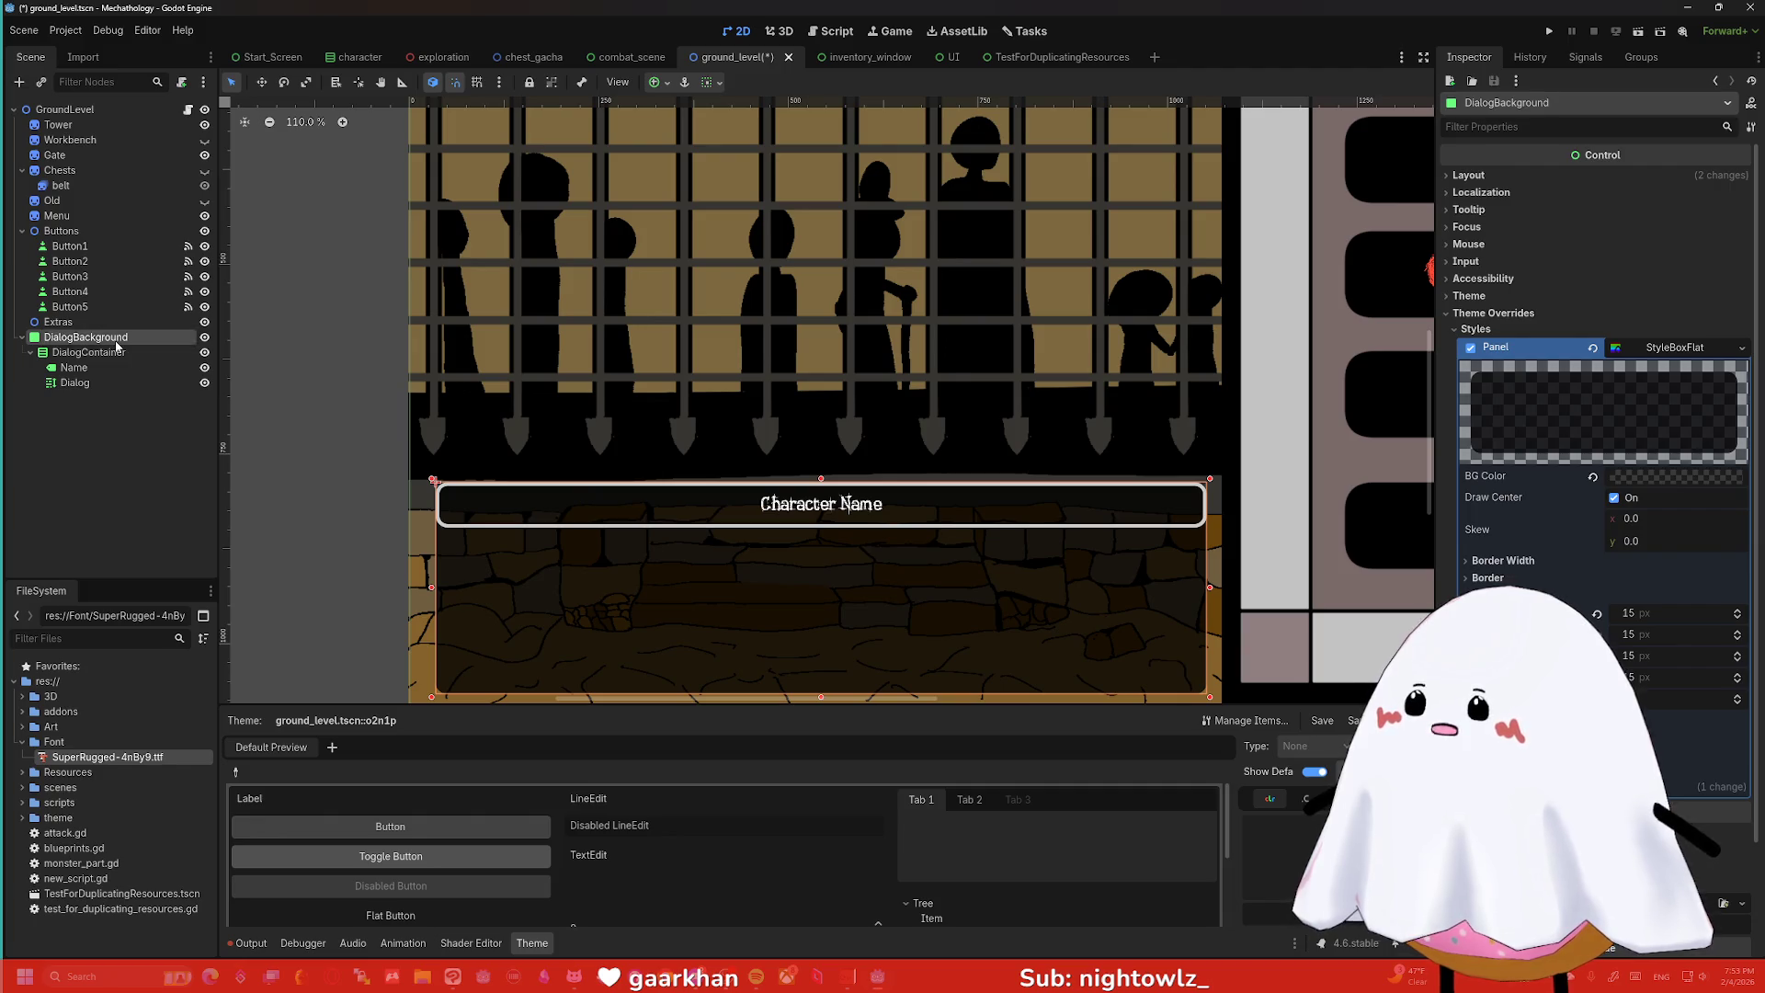
{"action": "left_click", "coordinate": [118, 383]}
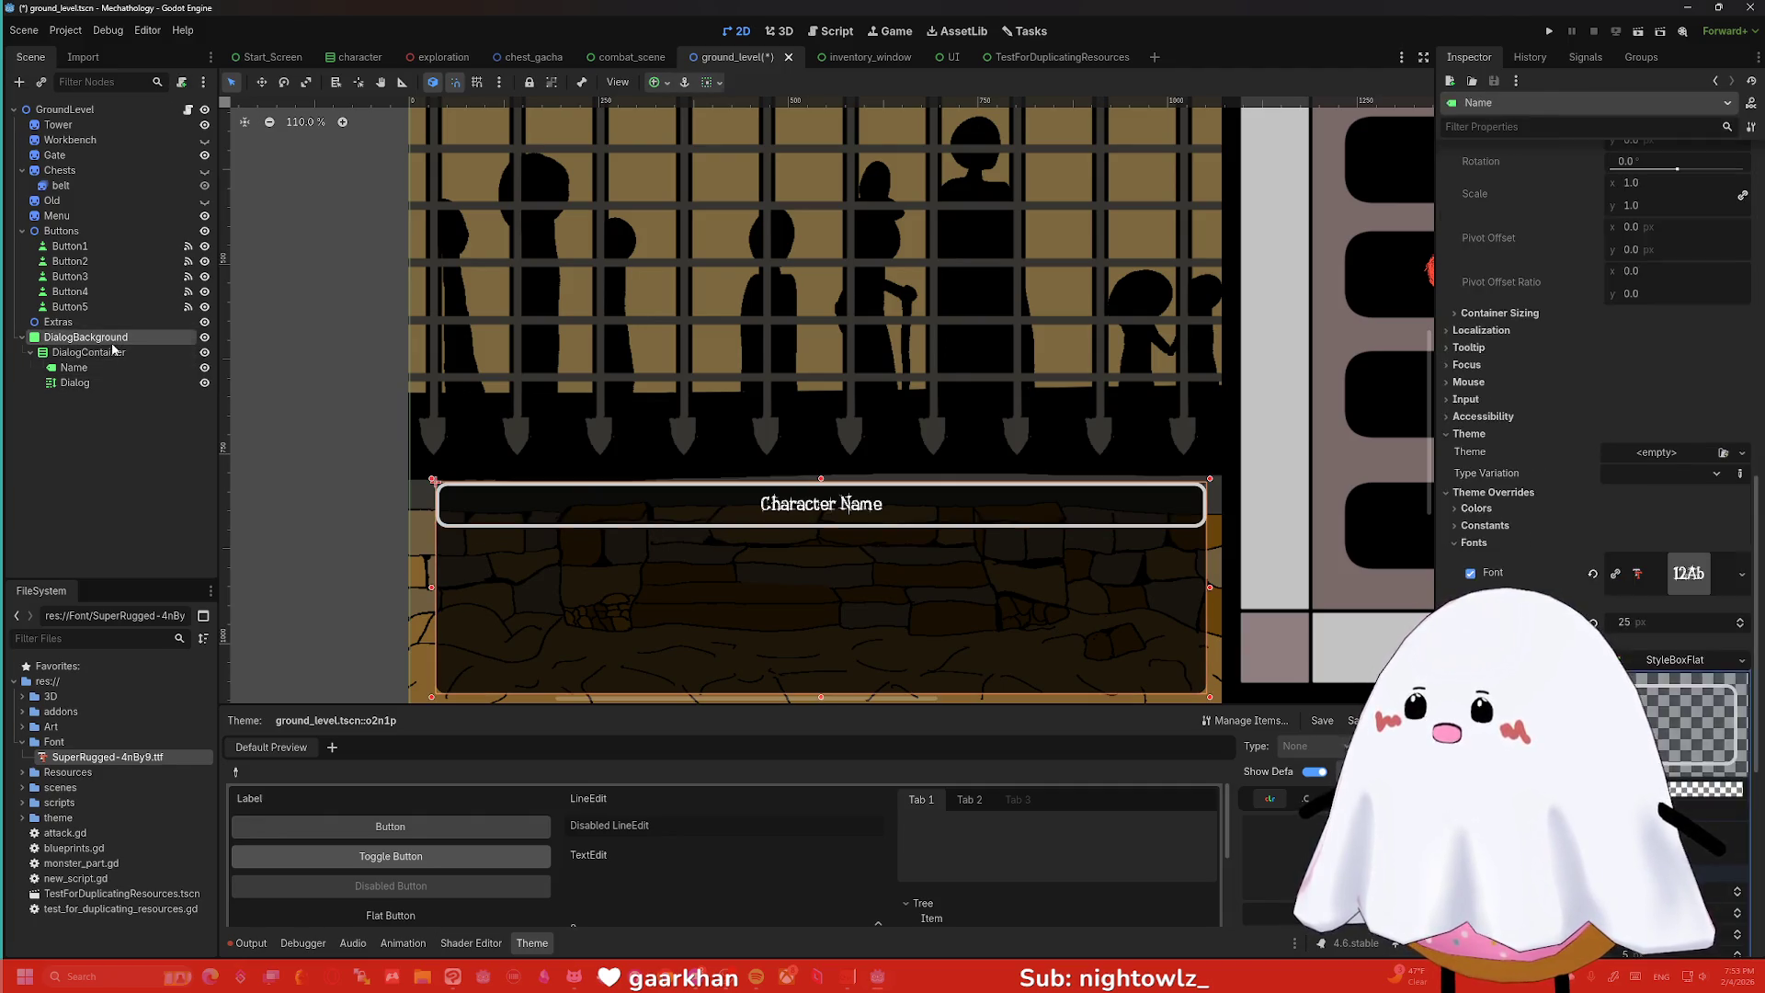
Enlarge DialogBackground toward the bottom right and widen its left edge outward
{"action": "left_click", "coordinate": [156, 337]}
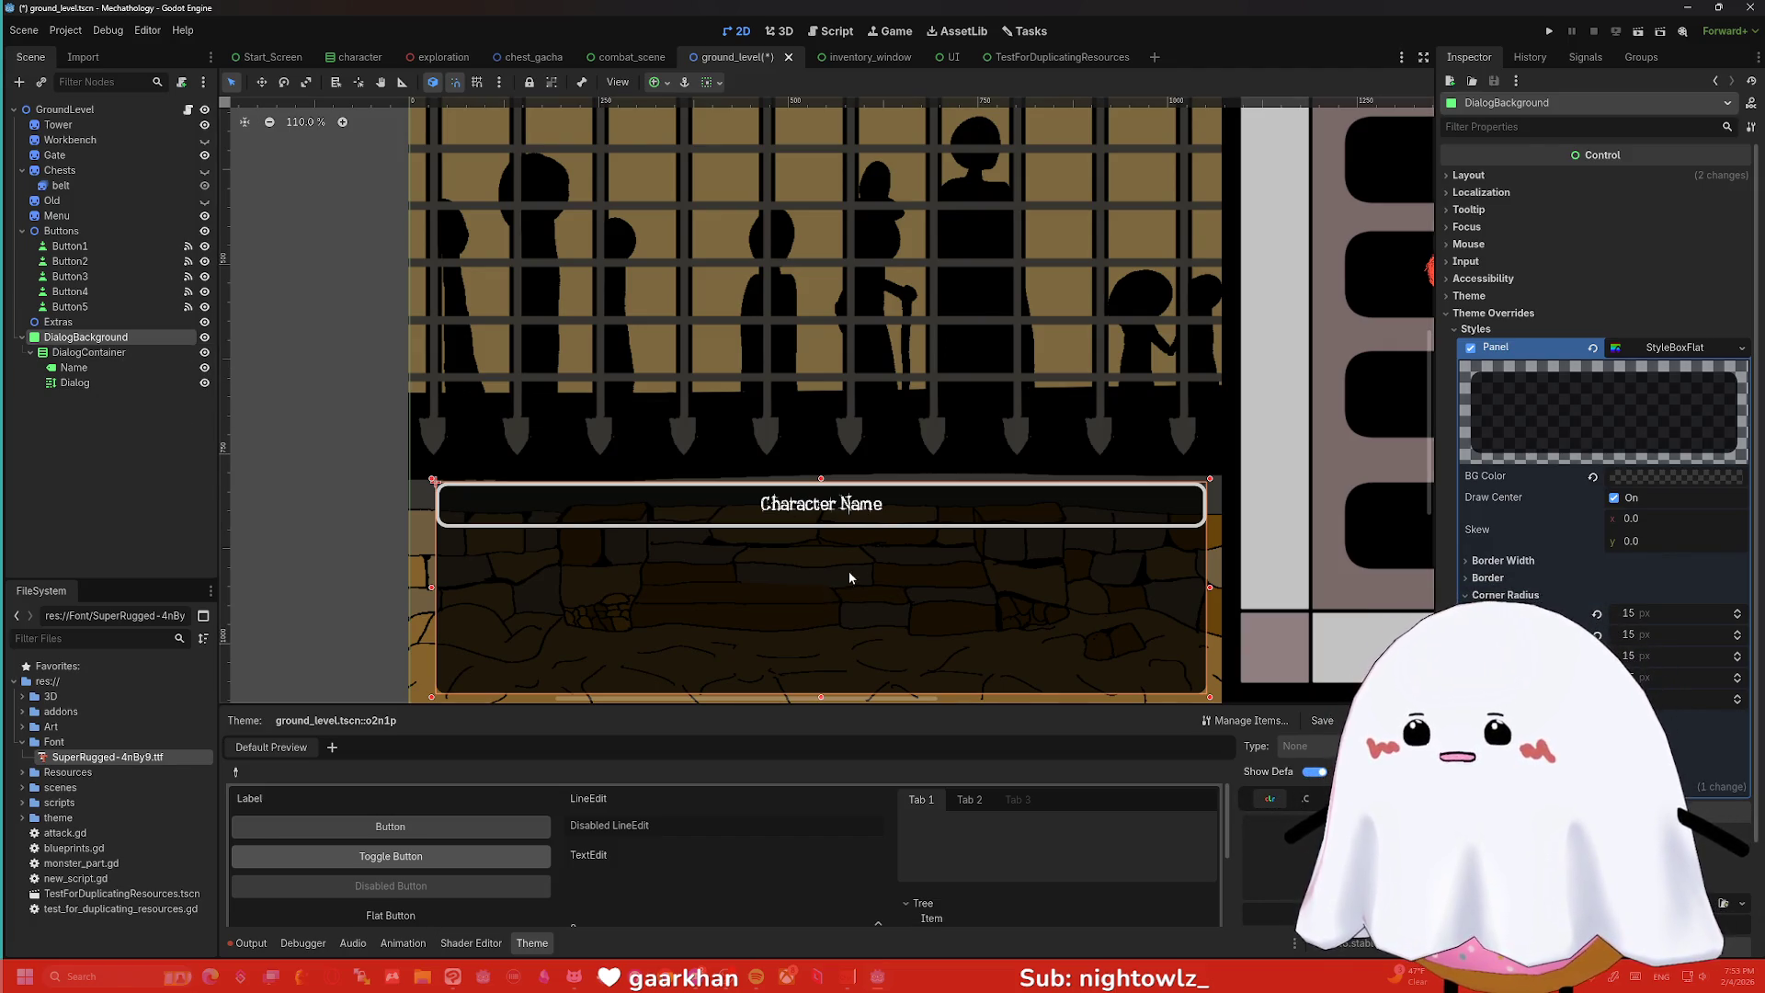
{"action": "scroll", "coordinate": [869, 566], "scroll_direction": "up", "scroll_amount": 2}
{"action": "scroll", "coordinate": [814, 574], "scroll_direction": "down", "scroll_amount": 2}
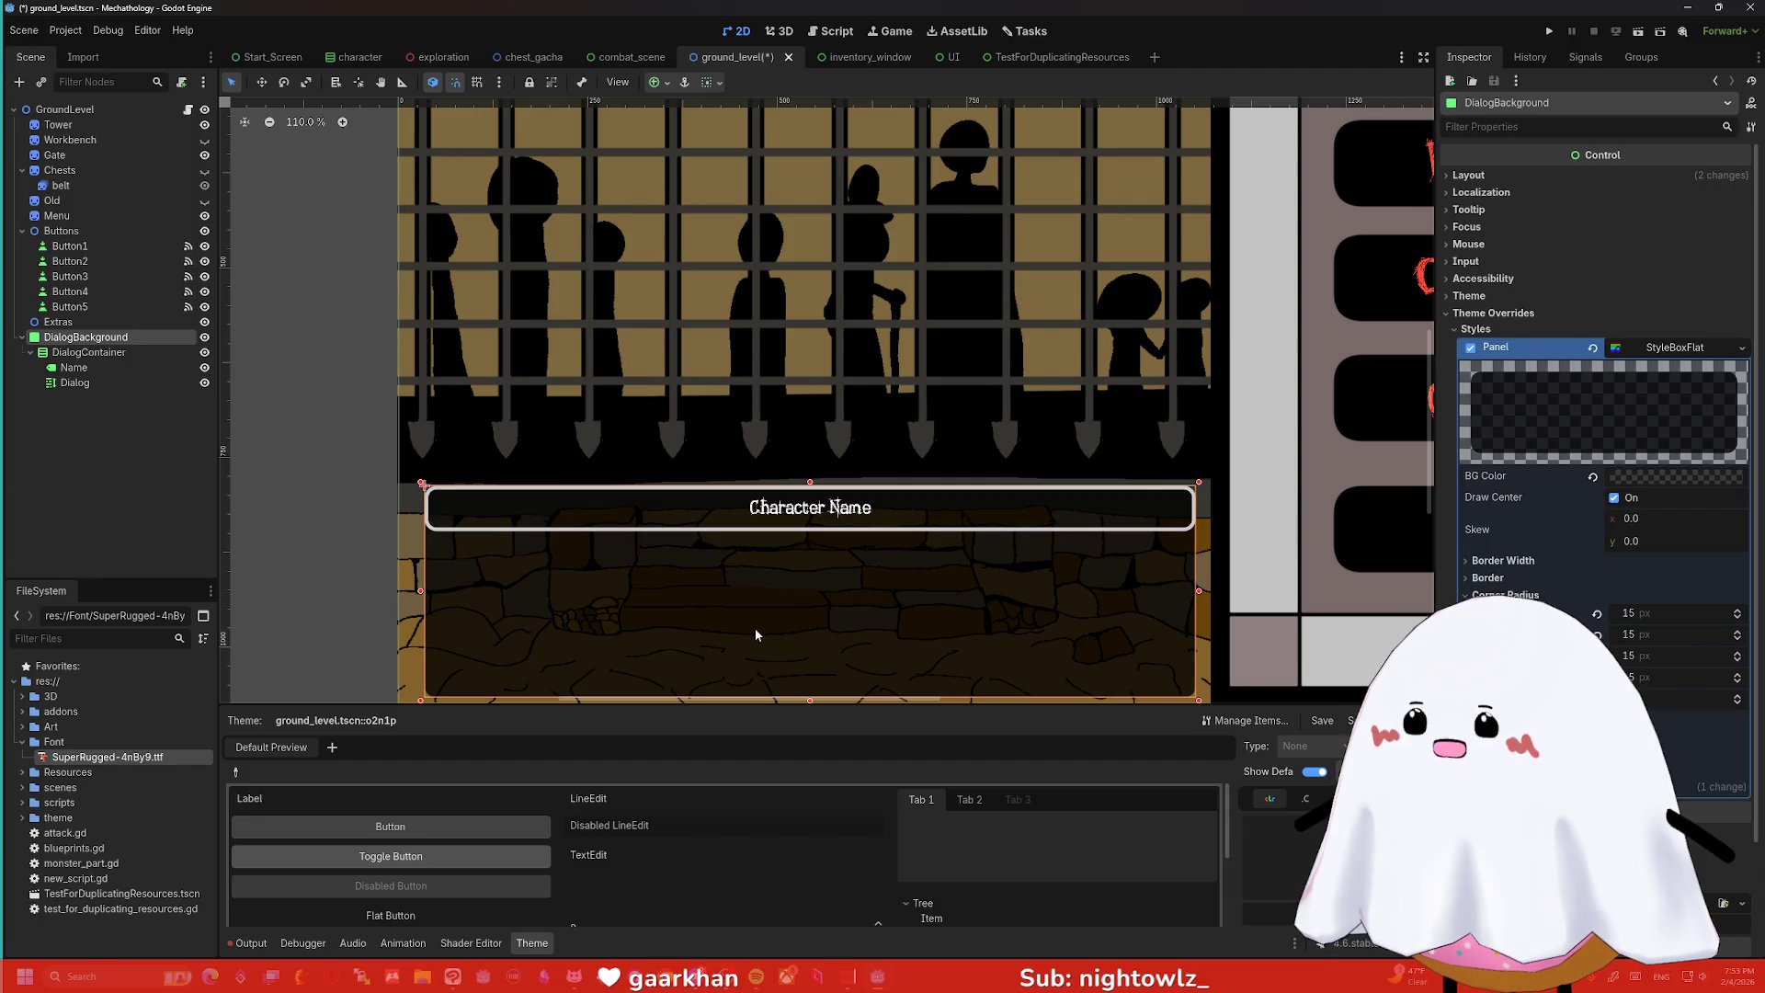
{"action": "scroll", "coordinate": [754, 627], "scroll_direction": "up", "scroll_amount": 1}
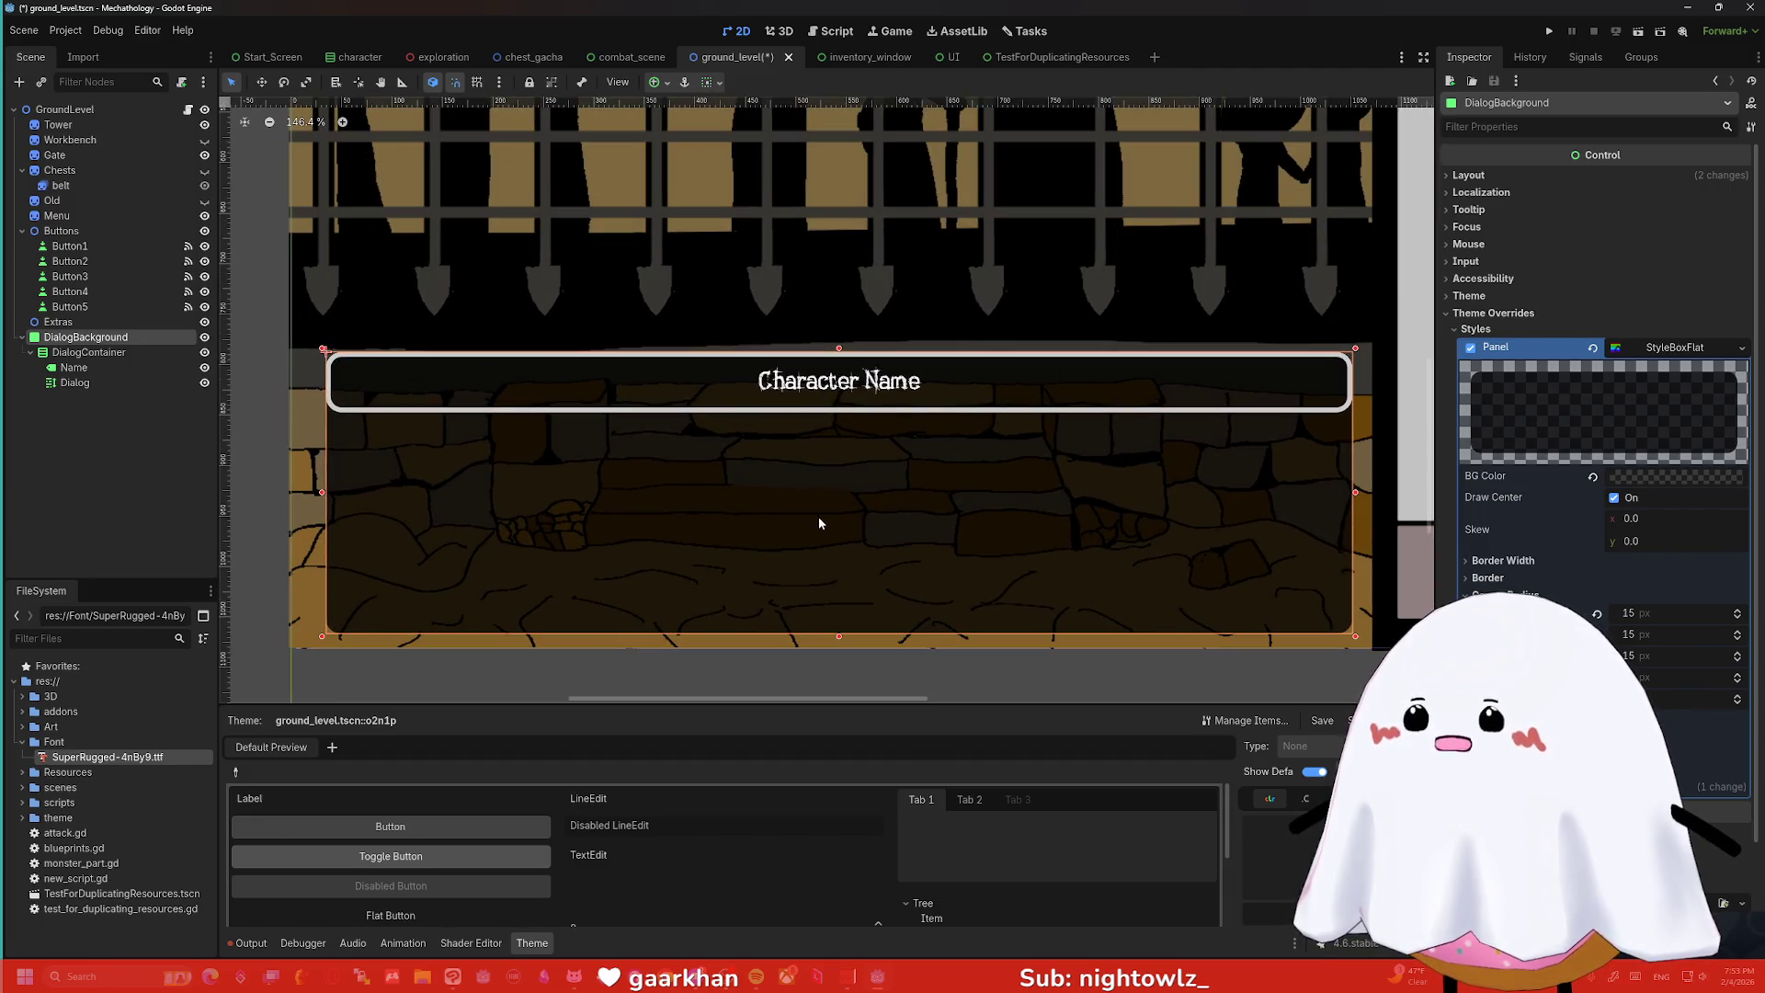
{"action": "scroll", "coordinate": [820, 515], "scroll_direction": "up", "scroll_amount": 1}
{"action": "left_click_drag", "start_coordinate": [1310, 628], "coordinate": [1322, 635]}
{"action": "left_click_drag", "start_coordinate": [366, 500], "coordinate": [340, 498]}
Pull DialogContainer's left edge about 20 px left to align with the panel
{"action": "left_click", "coordinate": [342, 498]}
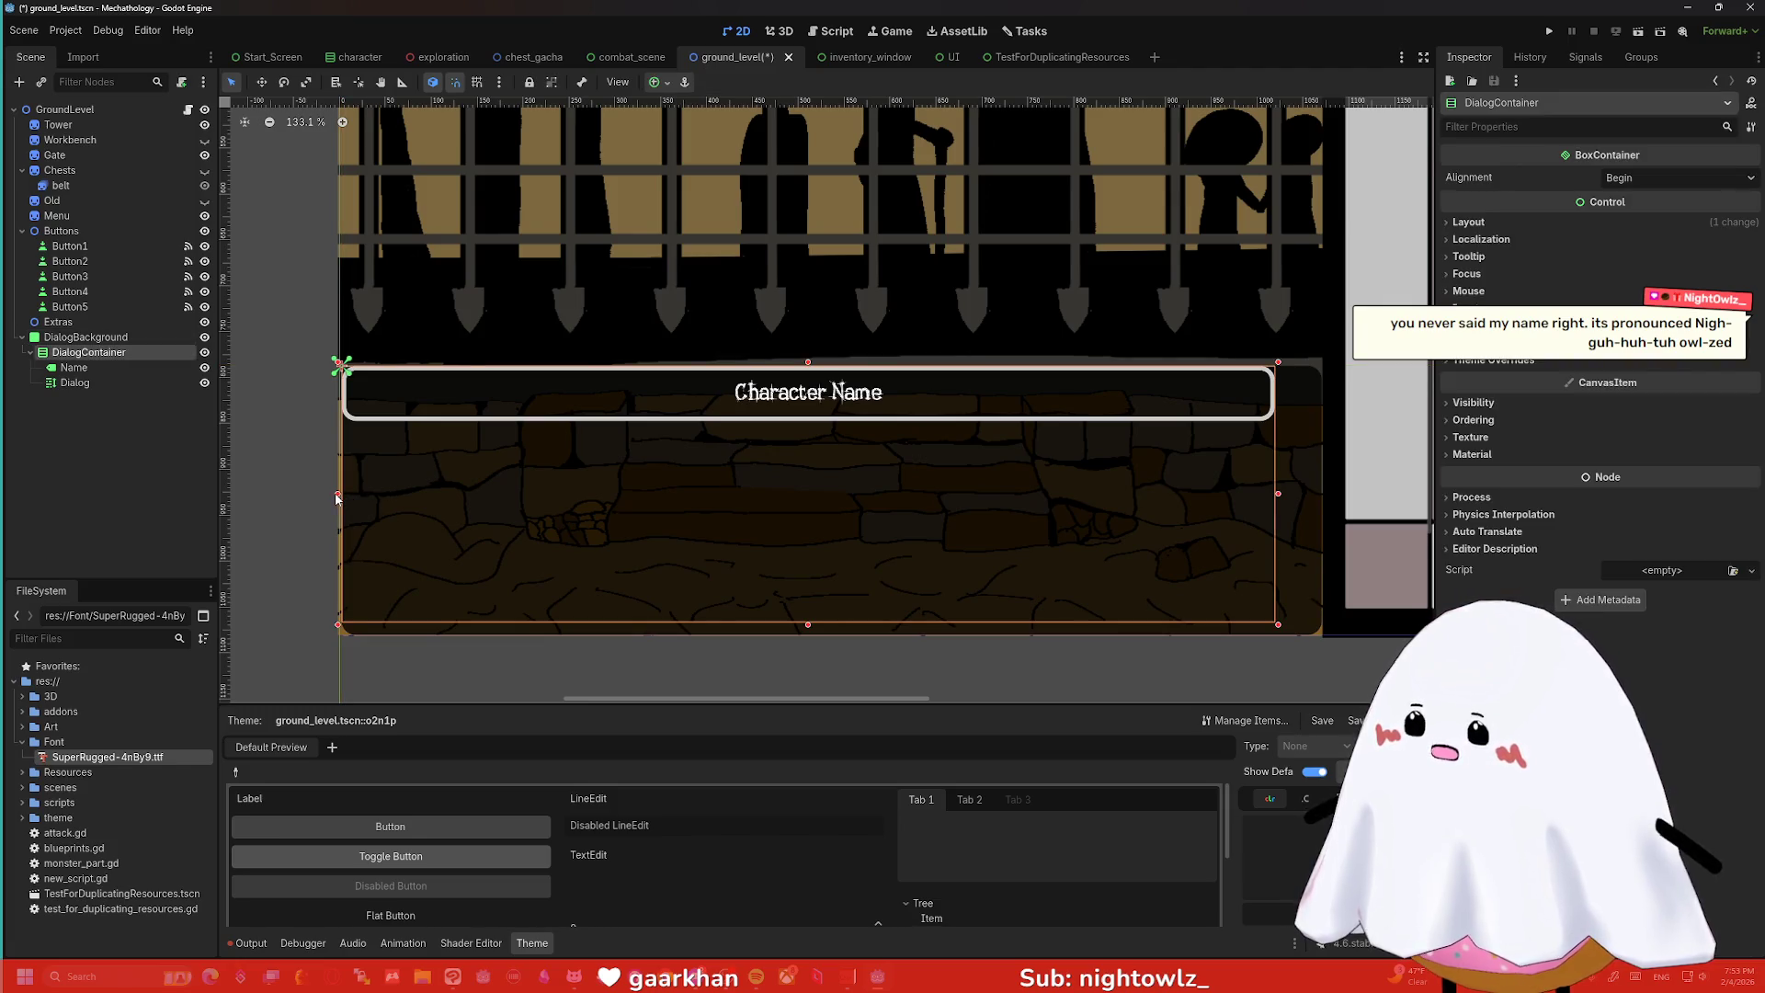
{"action": "scroll", "coordinate": [291, 493], "scroll_direction": "up", "scroll_amount": 8}
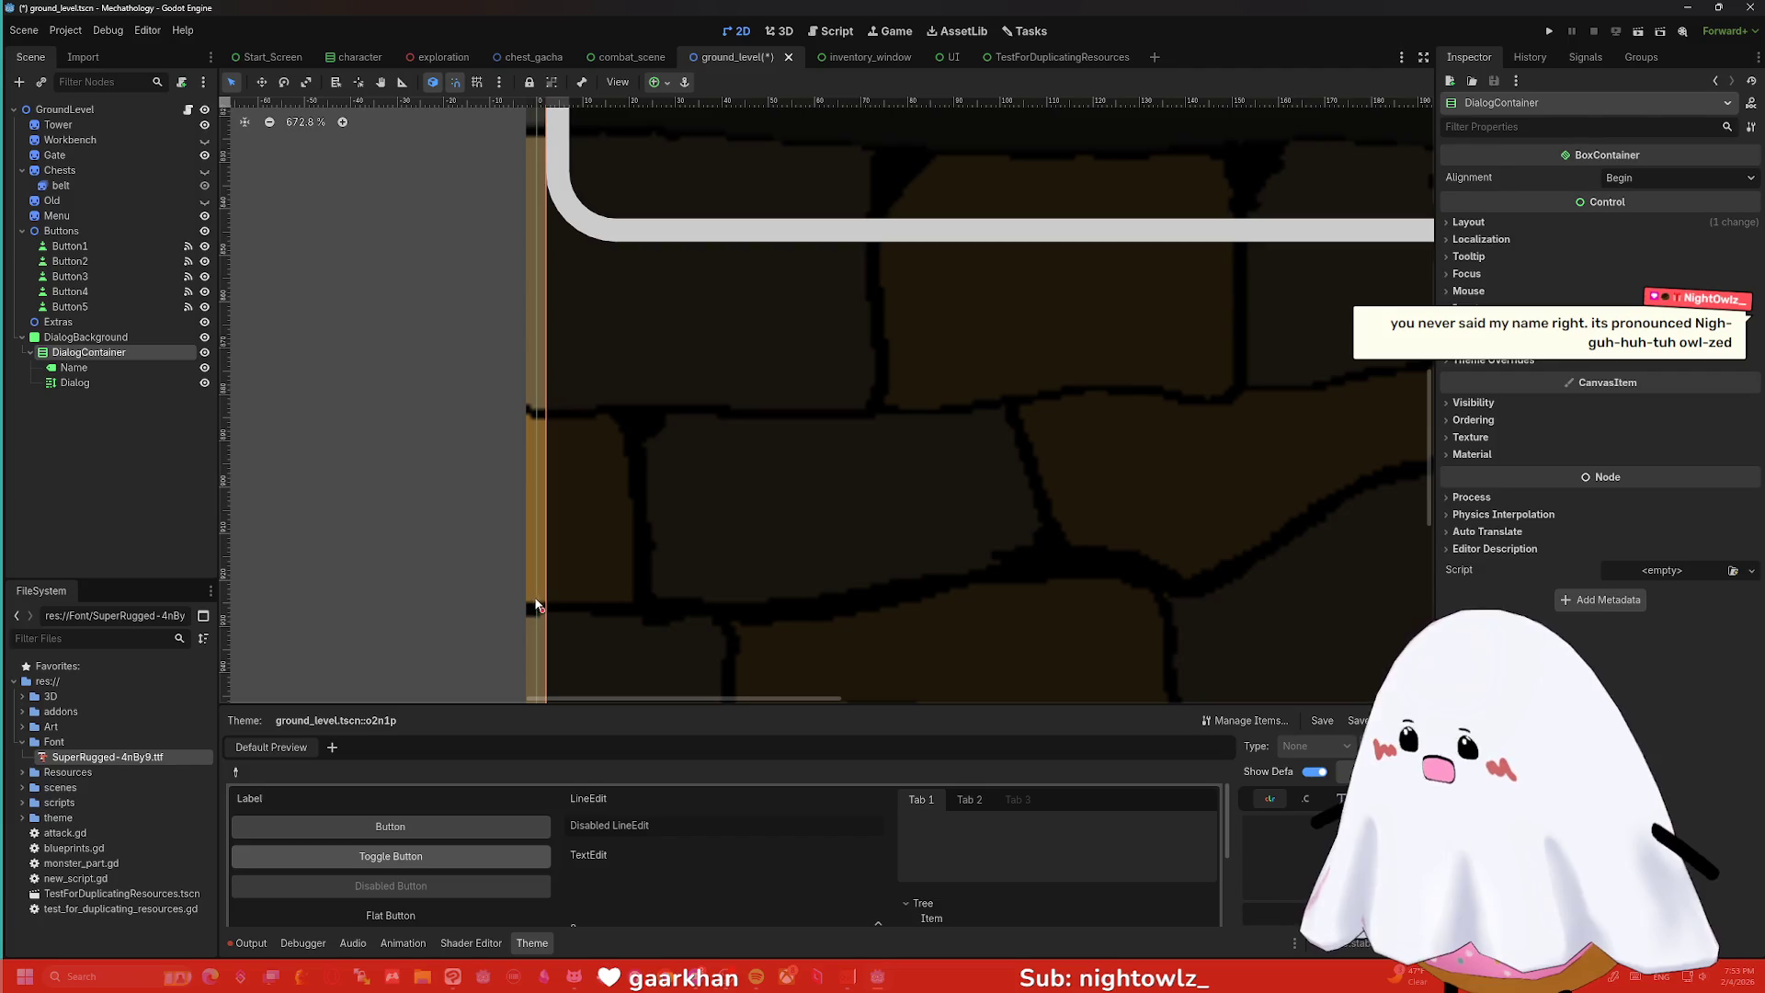
{"action": "left_click_drag", "start_coordinate": [537, 608], "coordinate": [522, 608]}
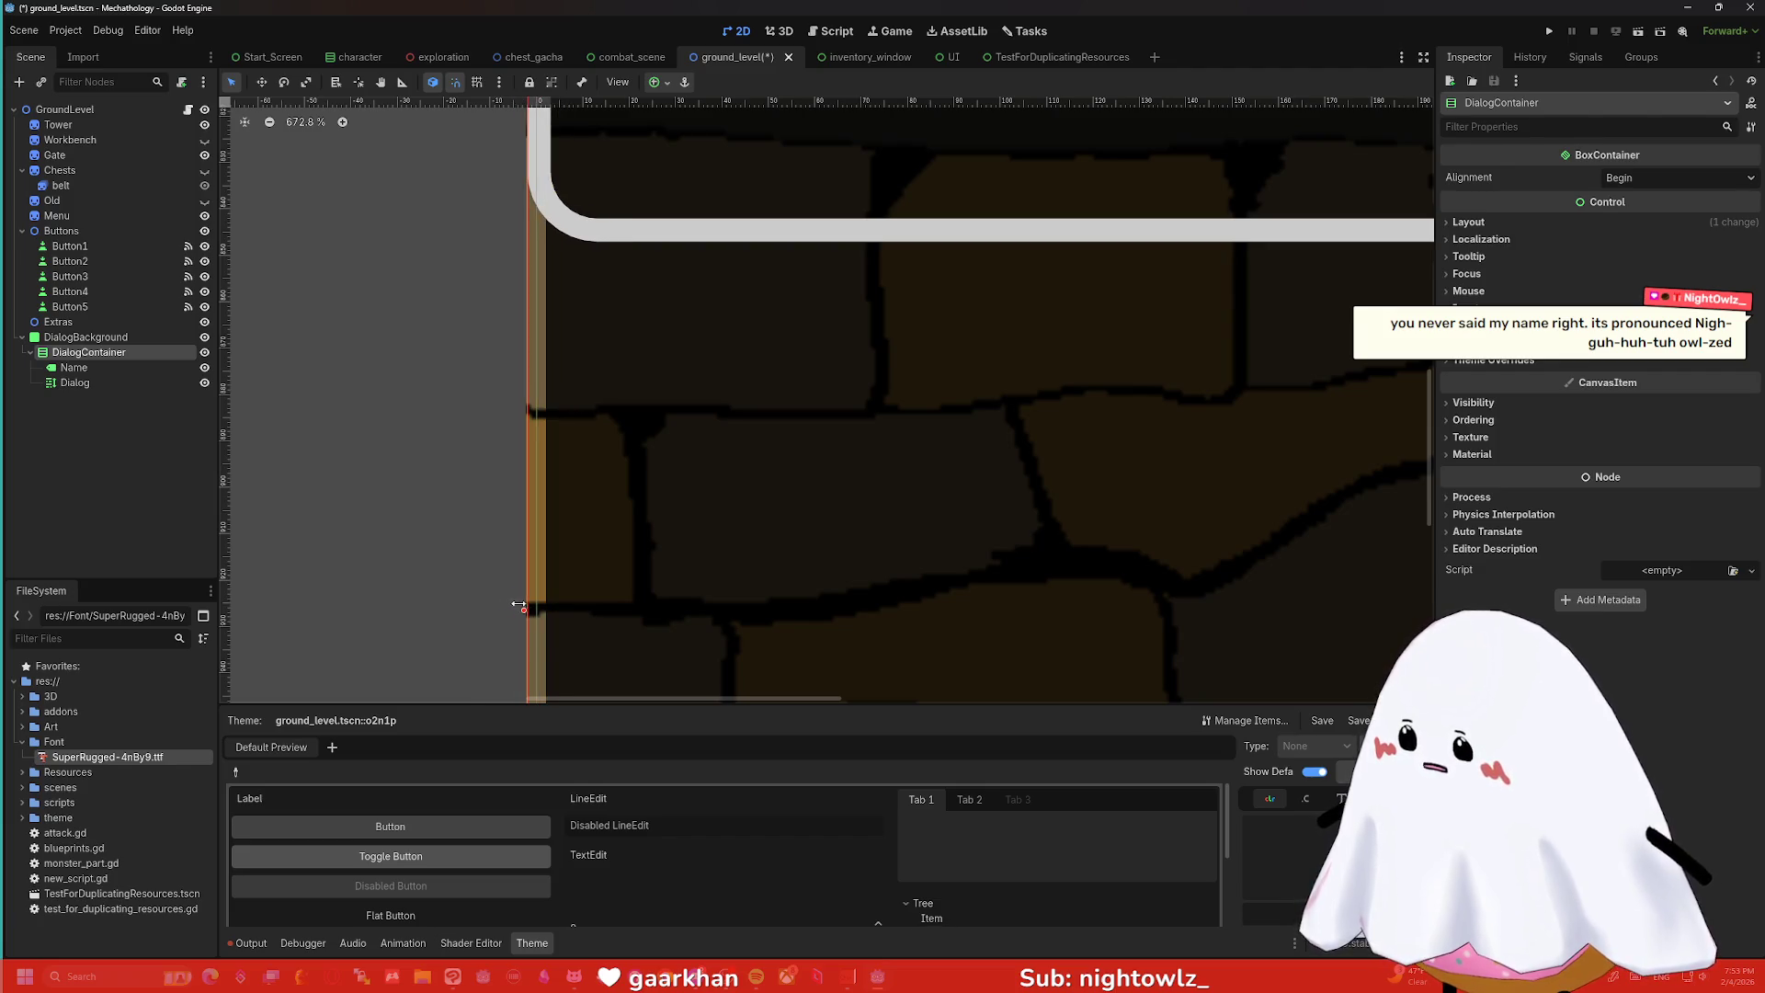
{"action": "scroll", "coordinate": [552, 570], "scroll_direction": "down", "scroll_amount": 3}
{"action": "left_click", "coordinate": [86, 337]}
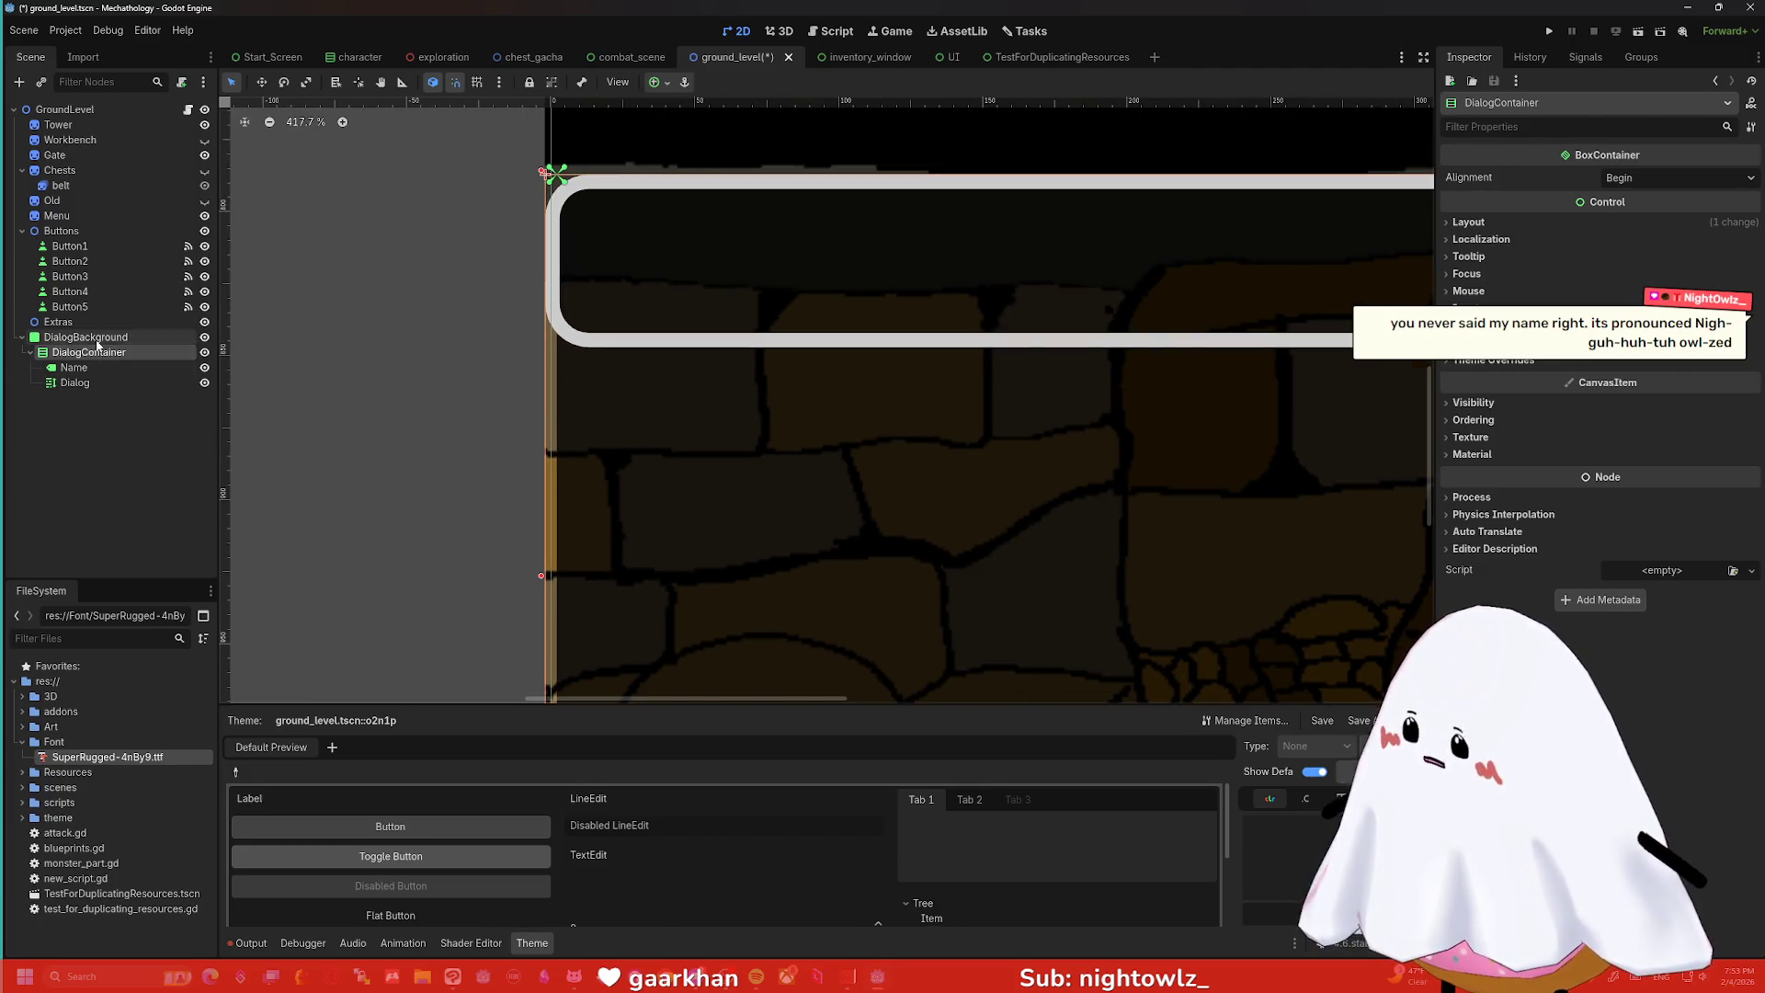
{"action": "scroll", "coordinate": [614, 513], "scroll_direction": "down", "scroll_amount": 2}
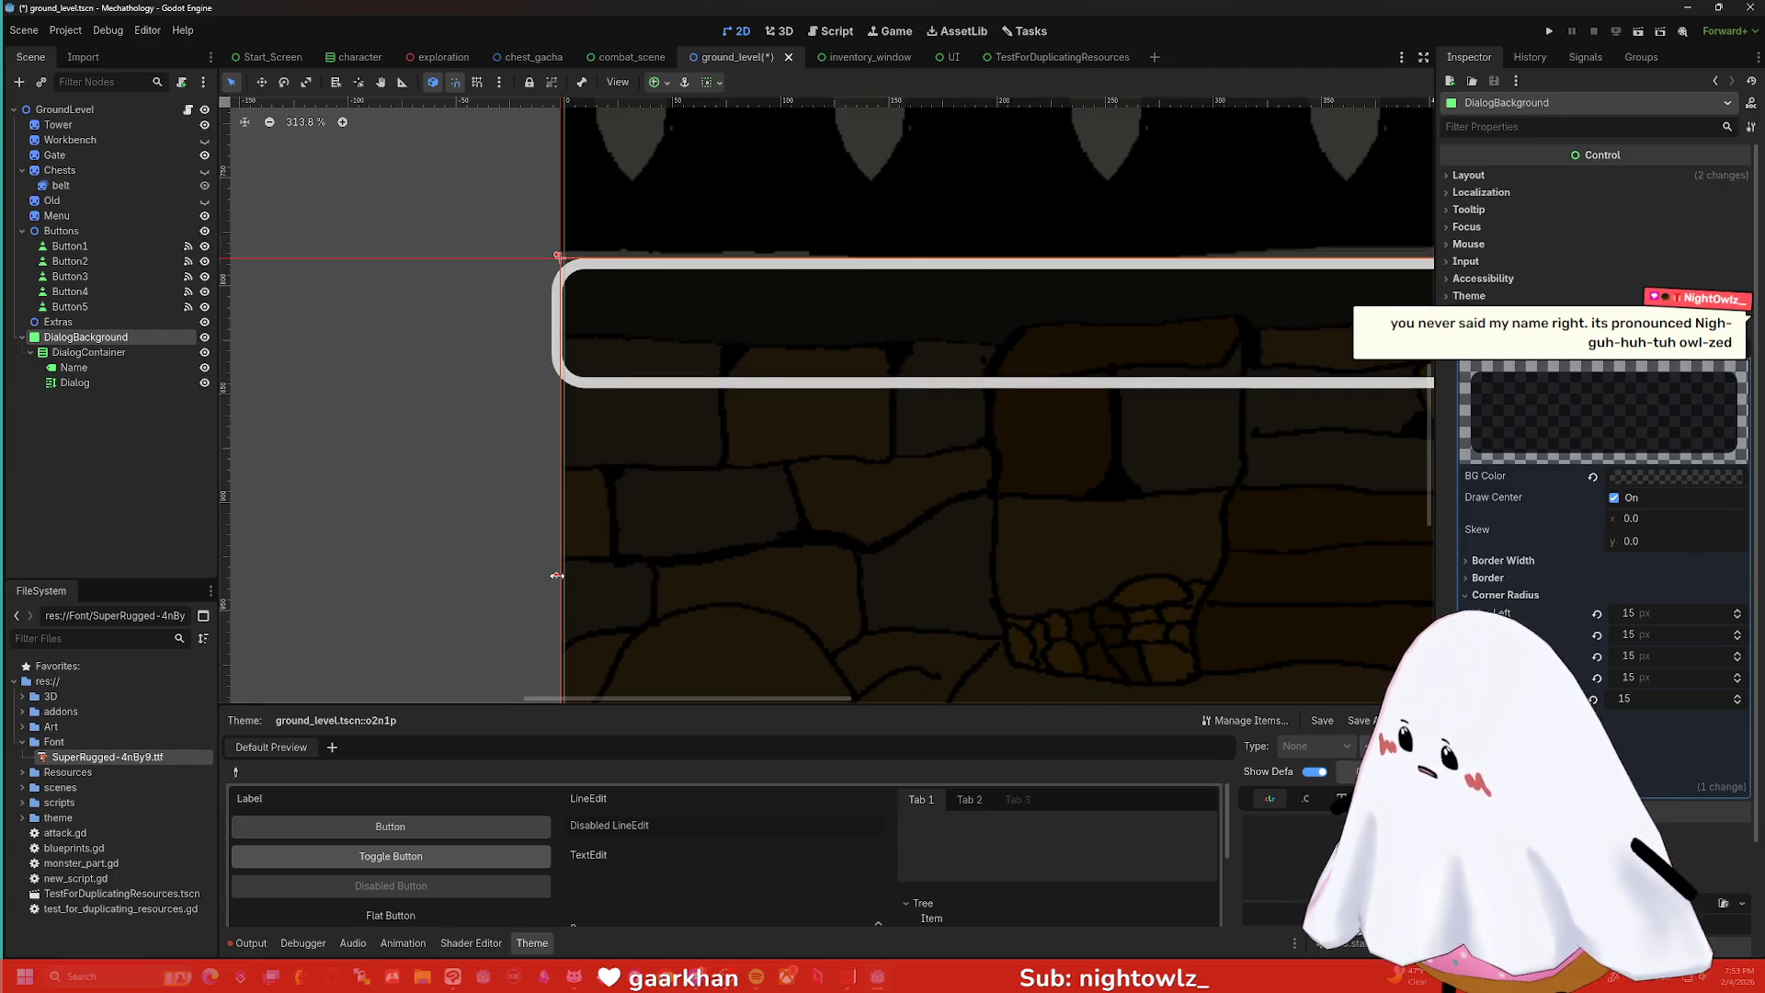
{"action": "scroll", "coordinate": [542, 495], "scroll_direction": "down", "scroll_amount": 3}
Select the Name label and switch the canvas to Move mode (W) to reposition it
{"action": "left_click", "coordinate": [583, 454]}
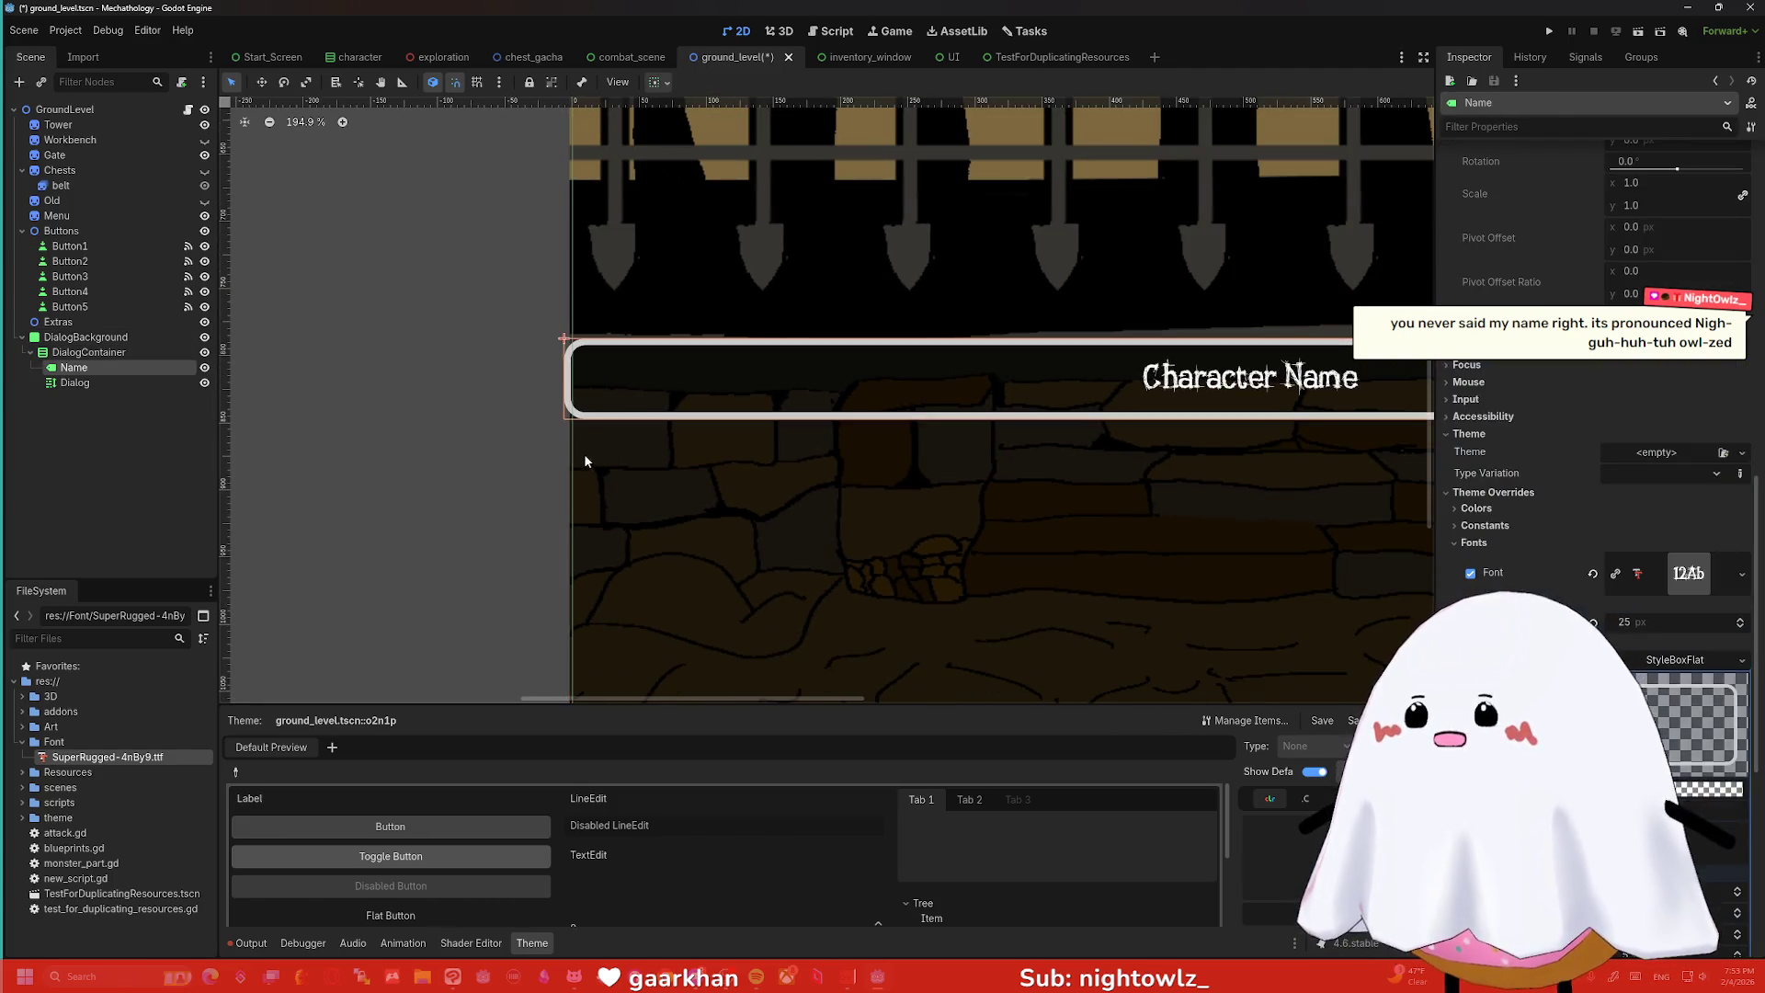
{"action": "scroll", "coordinate": [555, 455], "scroll_direction": "up", "scroll_amount": 1}
{"action": "scroll", "coordinate": [551, 441], "scroll_direction": "down", "scroll_amount": 2}
{"action": "scroll", "coordinate": [547, 414], "scroll_direction": "up", "scroll_amount": 2}
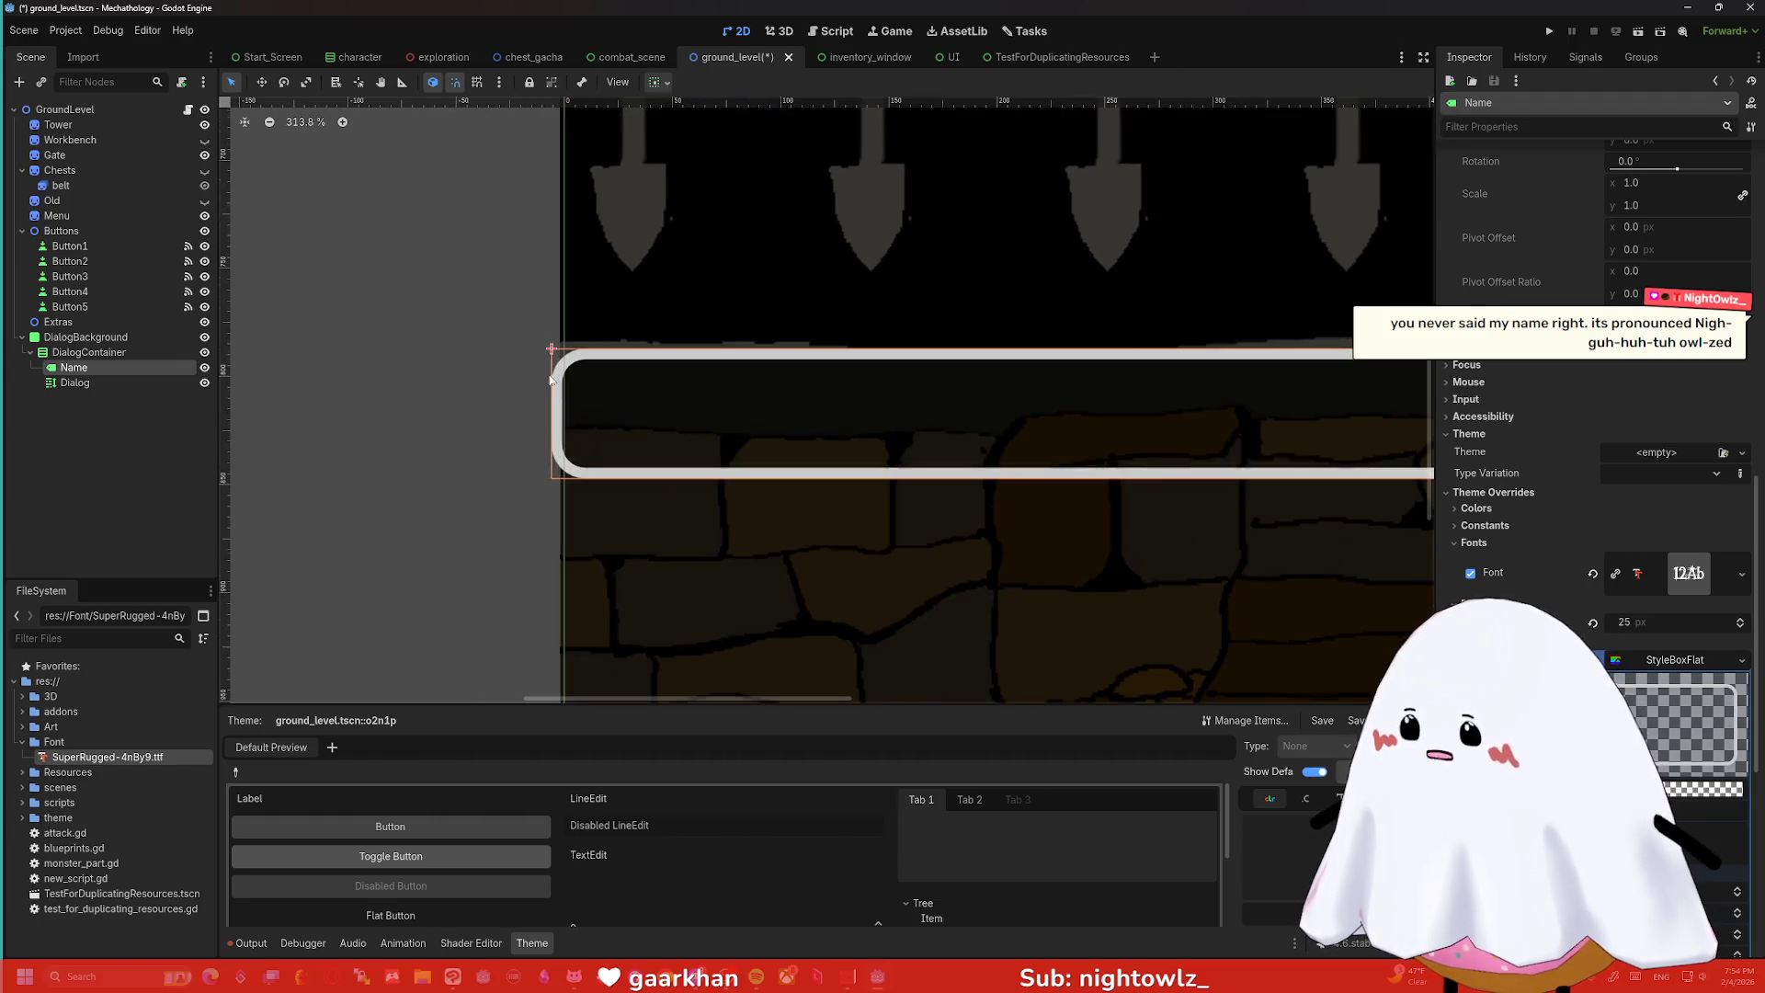
{"action": "mouse_move", "coordinate": [537, 328]}
{"action": "left_mouse_down"}
{"action": "mouse_move", "coordinate": [532, 190]}
{"action": "mouse_move", "coordinate": [561, 311]}
{"action": "left_mouse_up"}
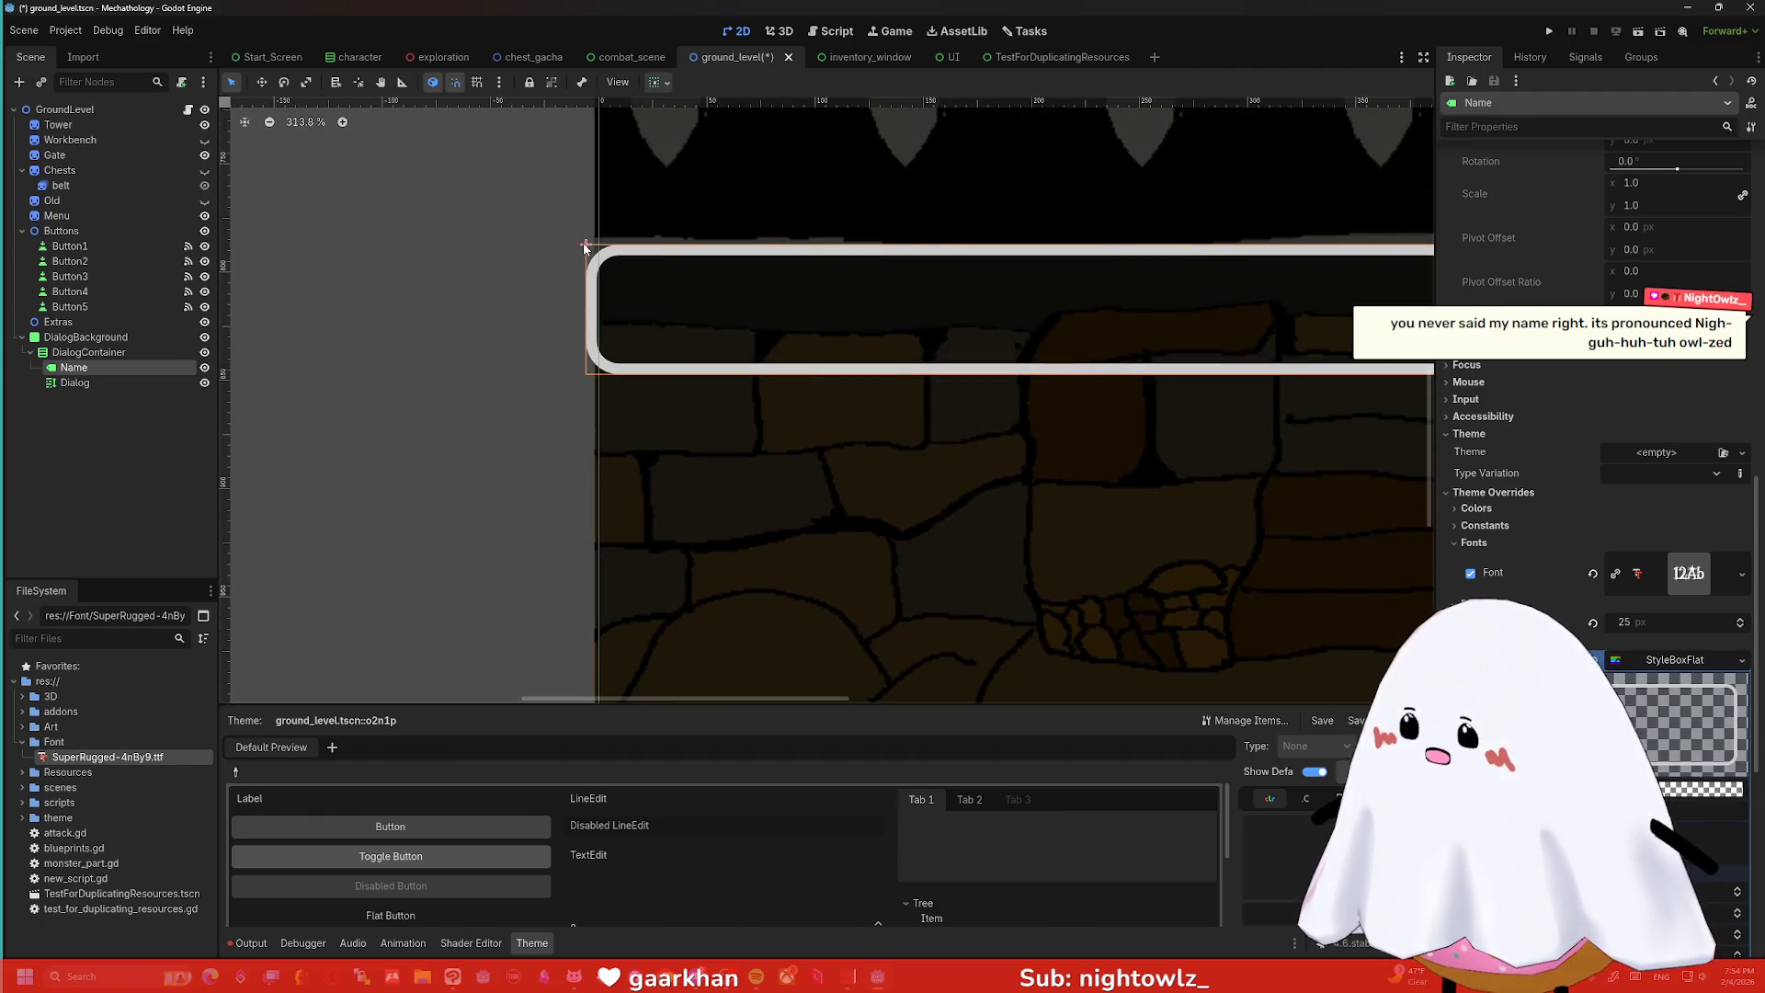
{"action": "scroll", "coordinate": [461, 258], "scroll_direction": "down", "scroll_amount": 1}
{"action": "key", "text": "w"}
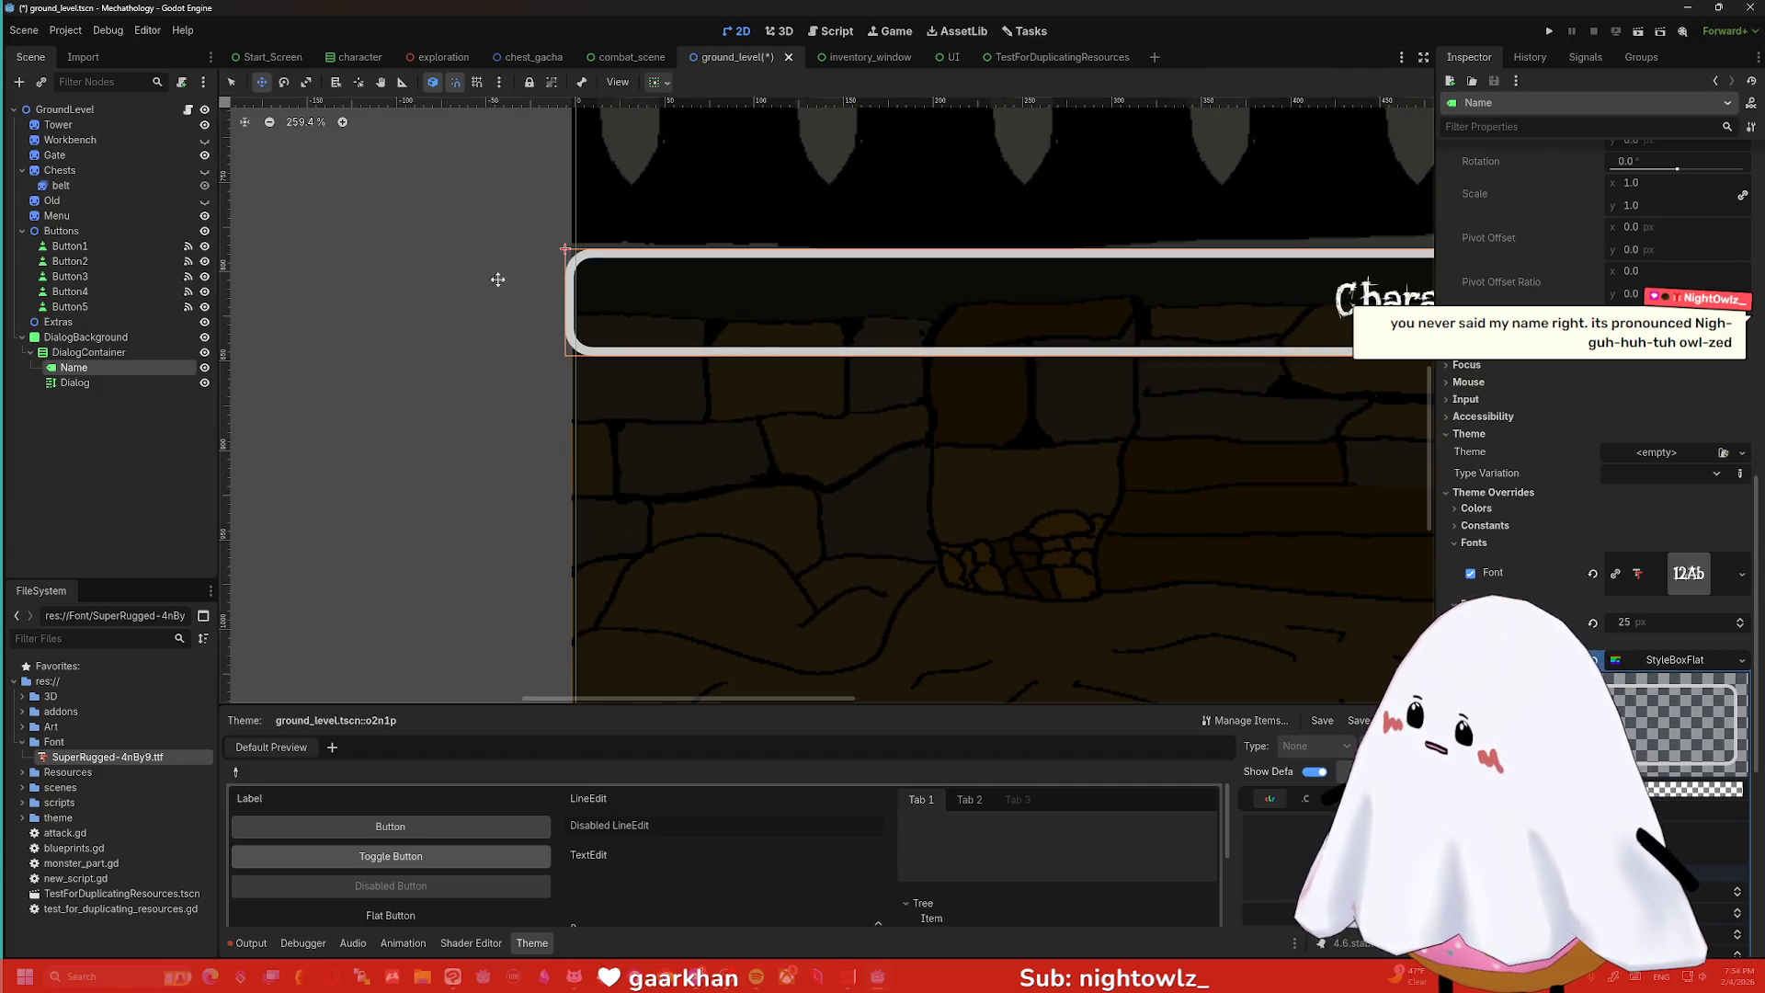
{"action": "left_click", "coordinate": [111, 379]}
{"action": "left_click", "coordinate": [106, 368]}
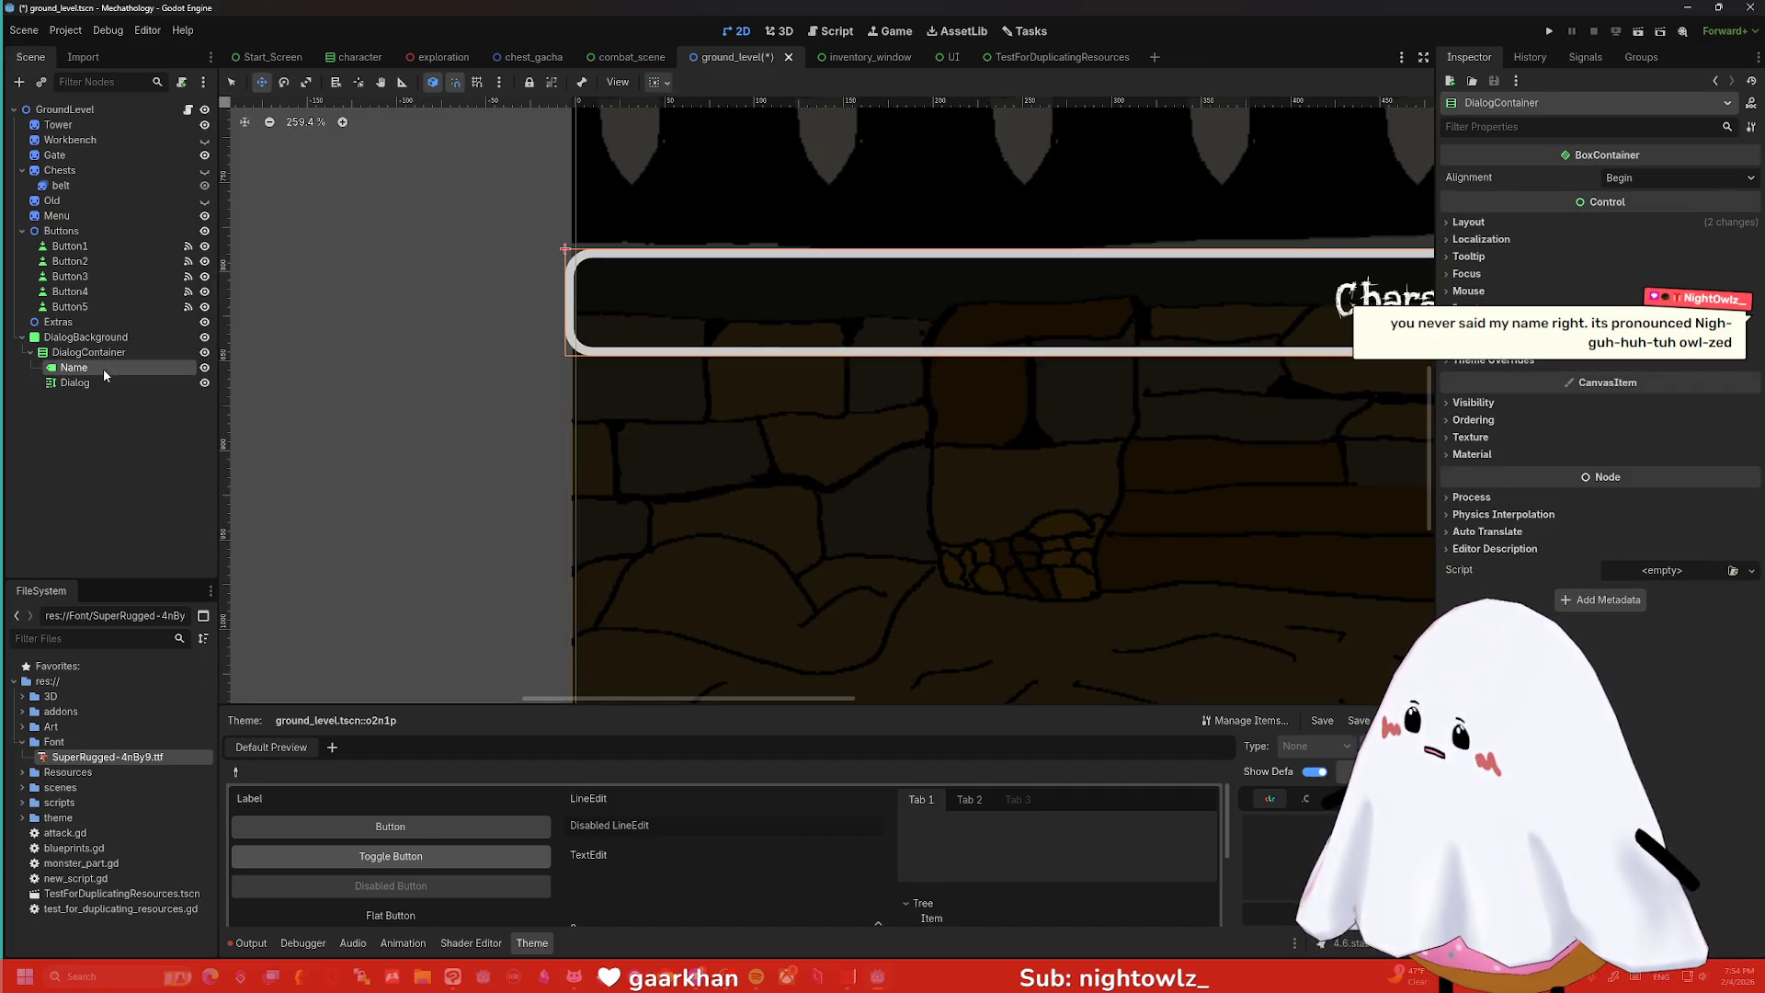
{"action": "scroll", "coordinate": [681, 372], "scroll_direction": "down", "scroll_amount": 2}
{"action": "scroll", "coordinate": [781, 360], "scroll_direction": "down", "scroll_amount": 2}
{"action": "left_click", "coordinate": [993, 353]}
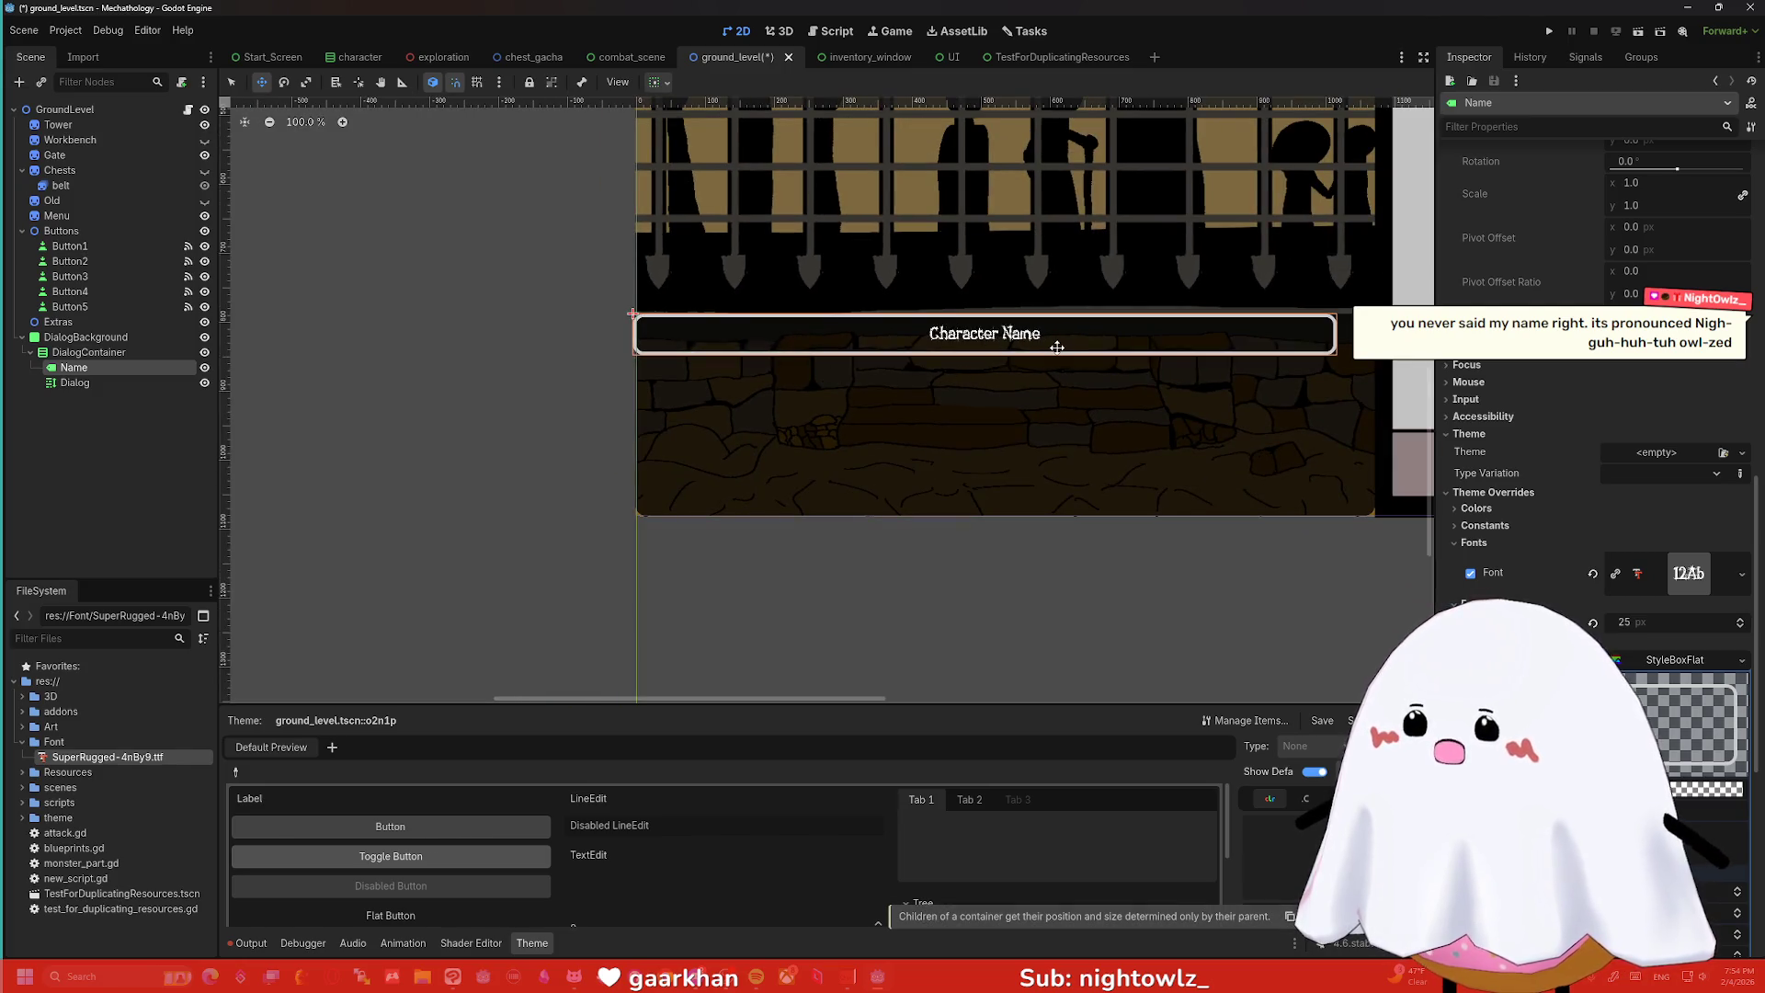
Stretch DialogContainer's bottom-right handle to the DialogBackground panel's corner in Select mode (Q)
{"action": "left_click", "coordinate": [1029, 347]}
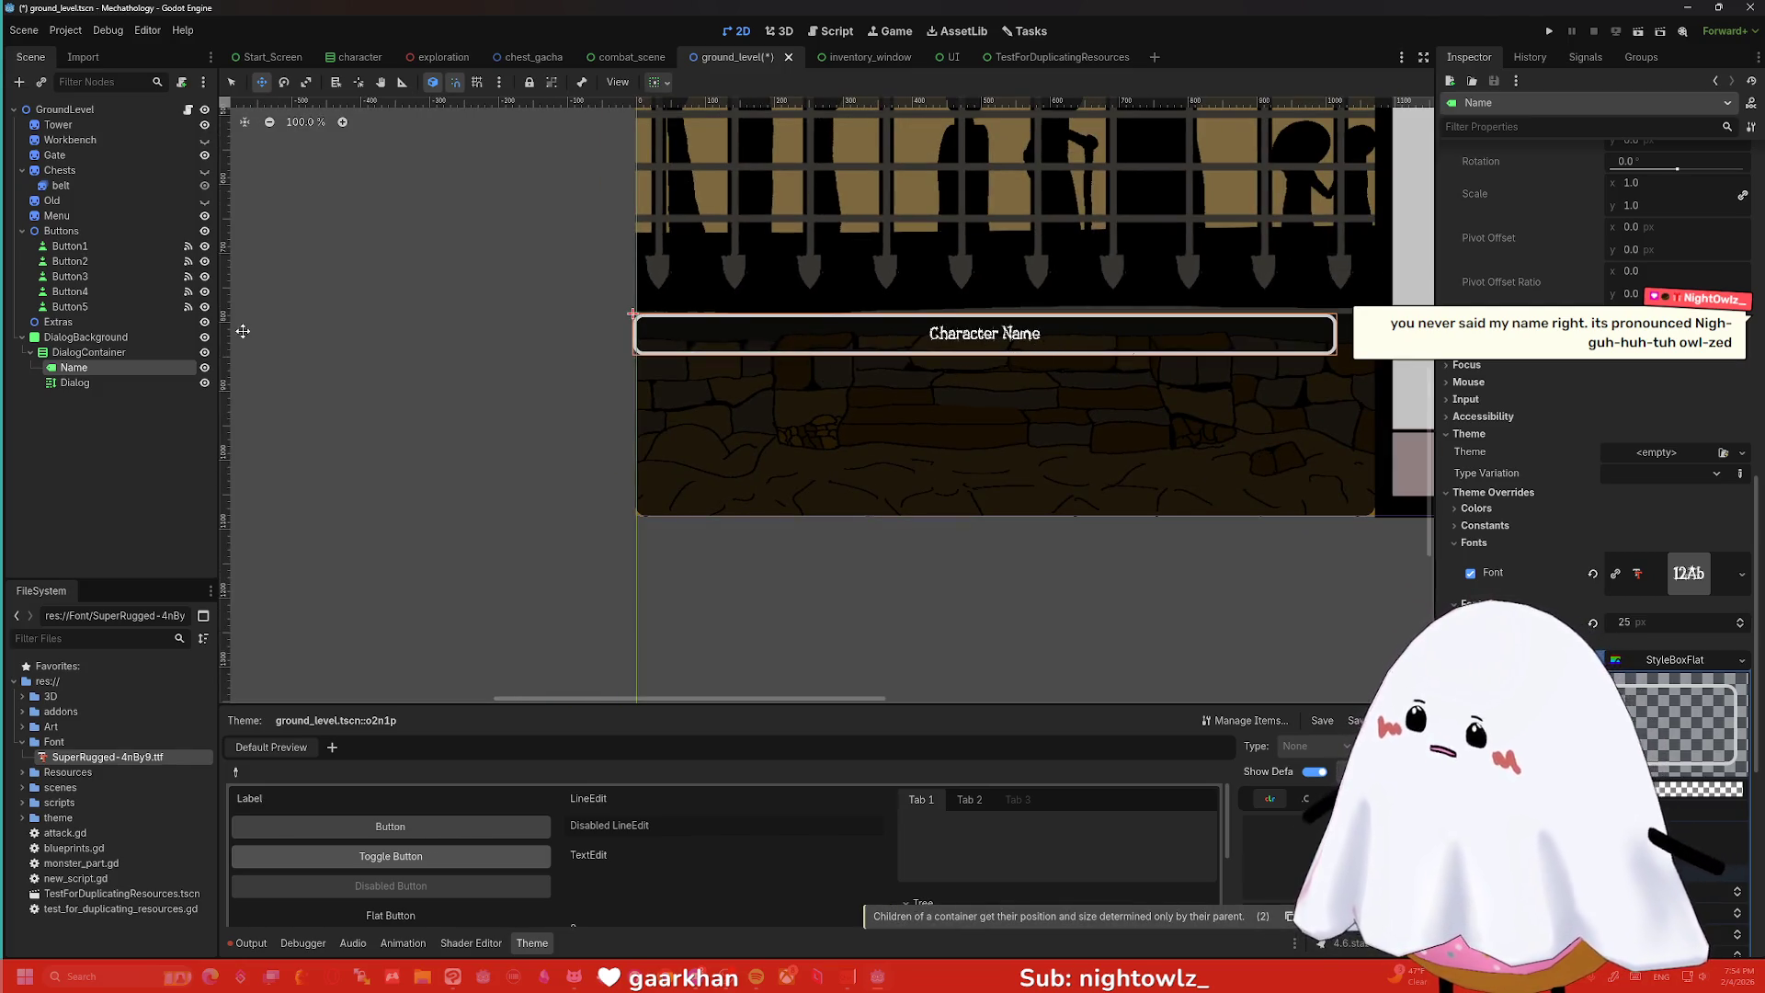
{"action": "left_click", "coordinate": [88, 352]}
{"action": "mouse_move", "coordinate": [777, 396]}
{"action": "left_mouse_down"}
{"action": "mouse_move", "coordinate": [812, 404]}
{"action": "mouse_move", "coordinate": [787, 395]}
{"action": "left_mouse_up"}
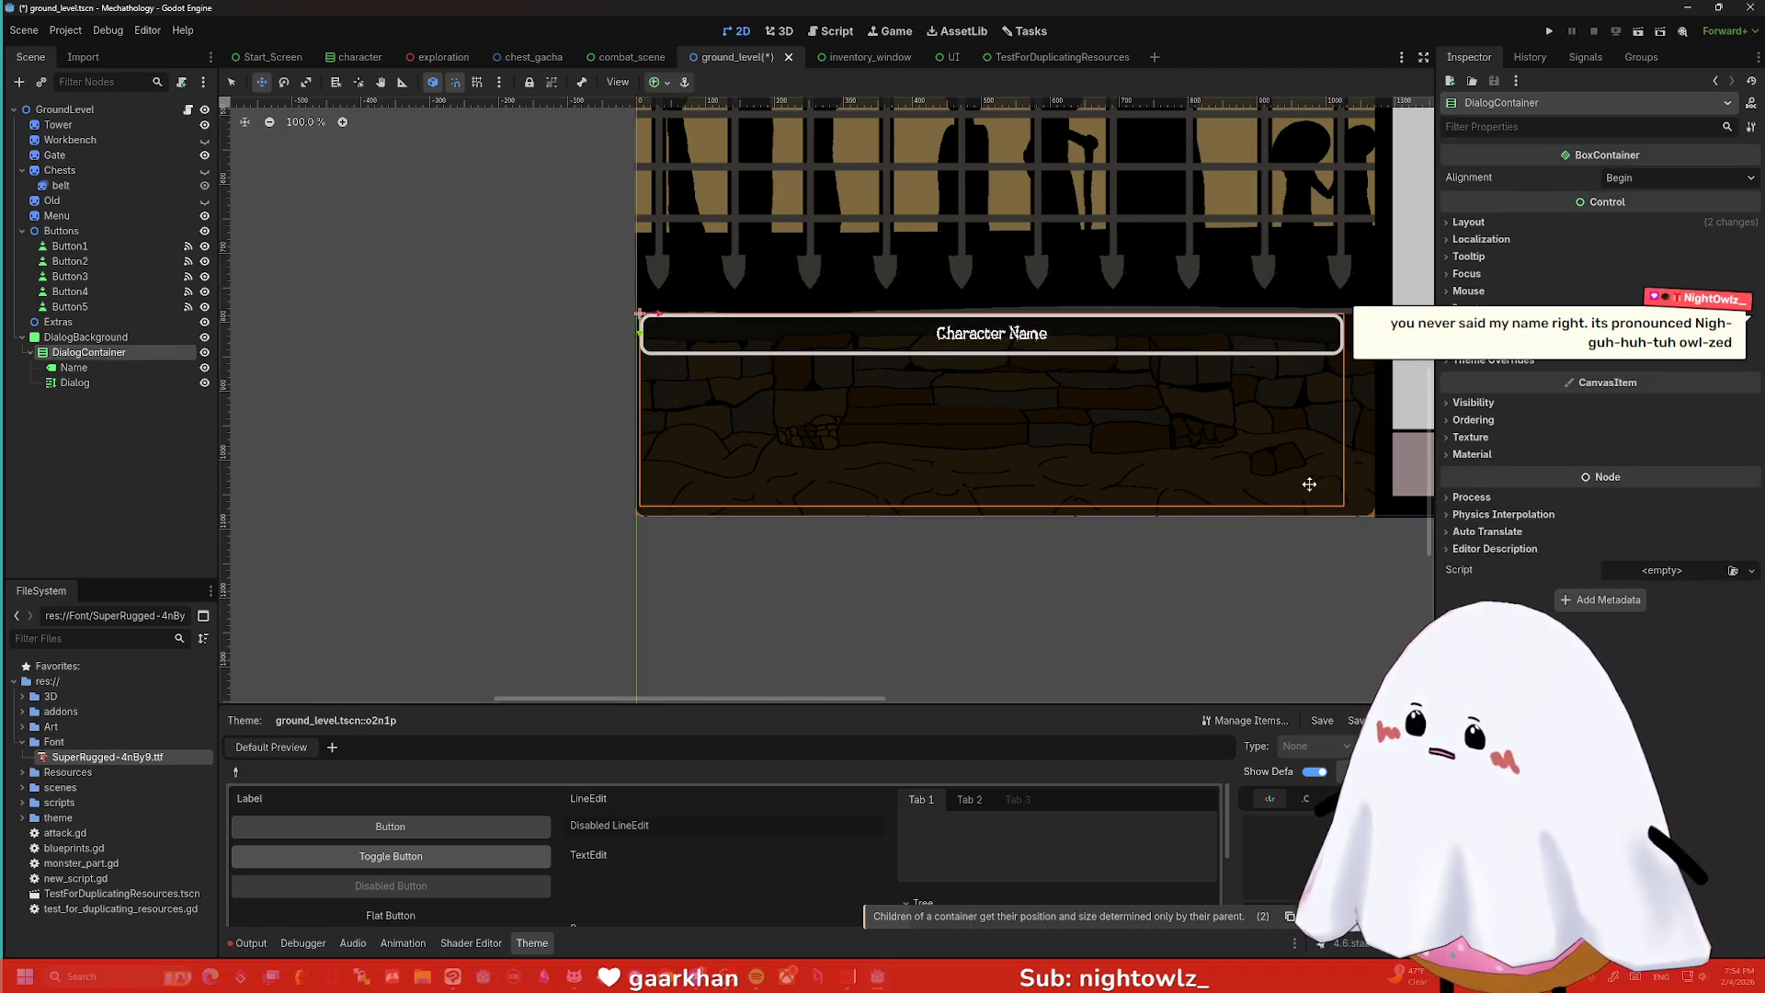
{"action": "key", "text": "q"}
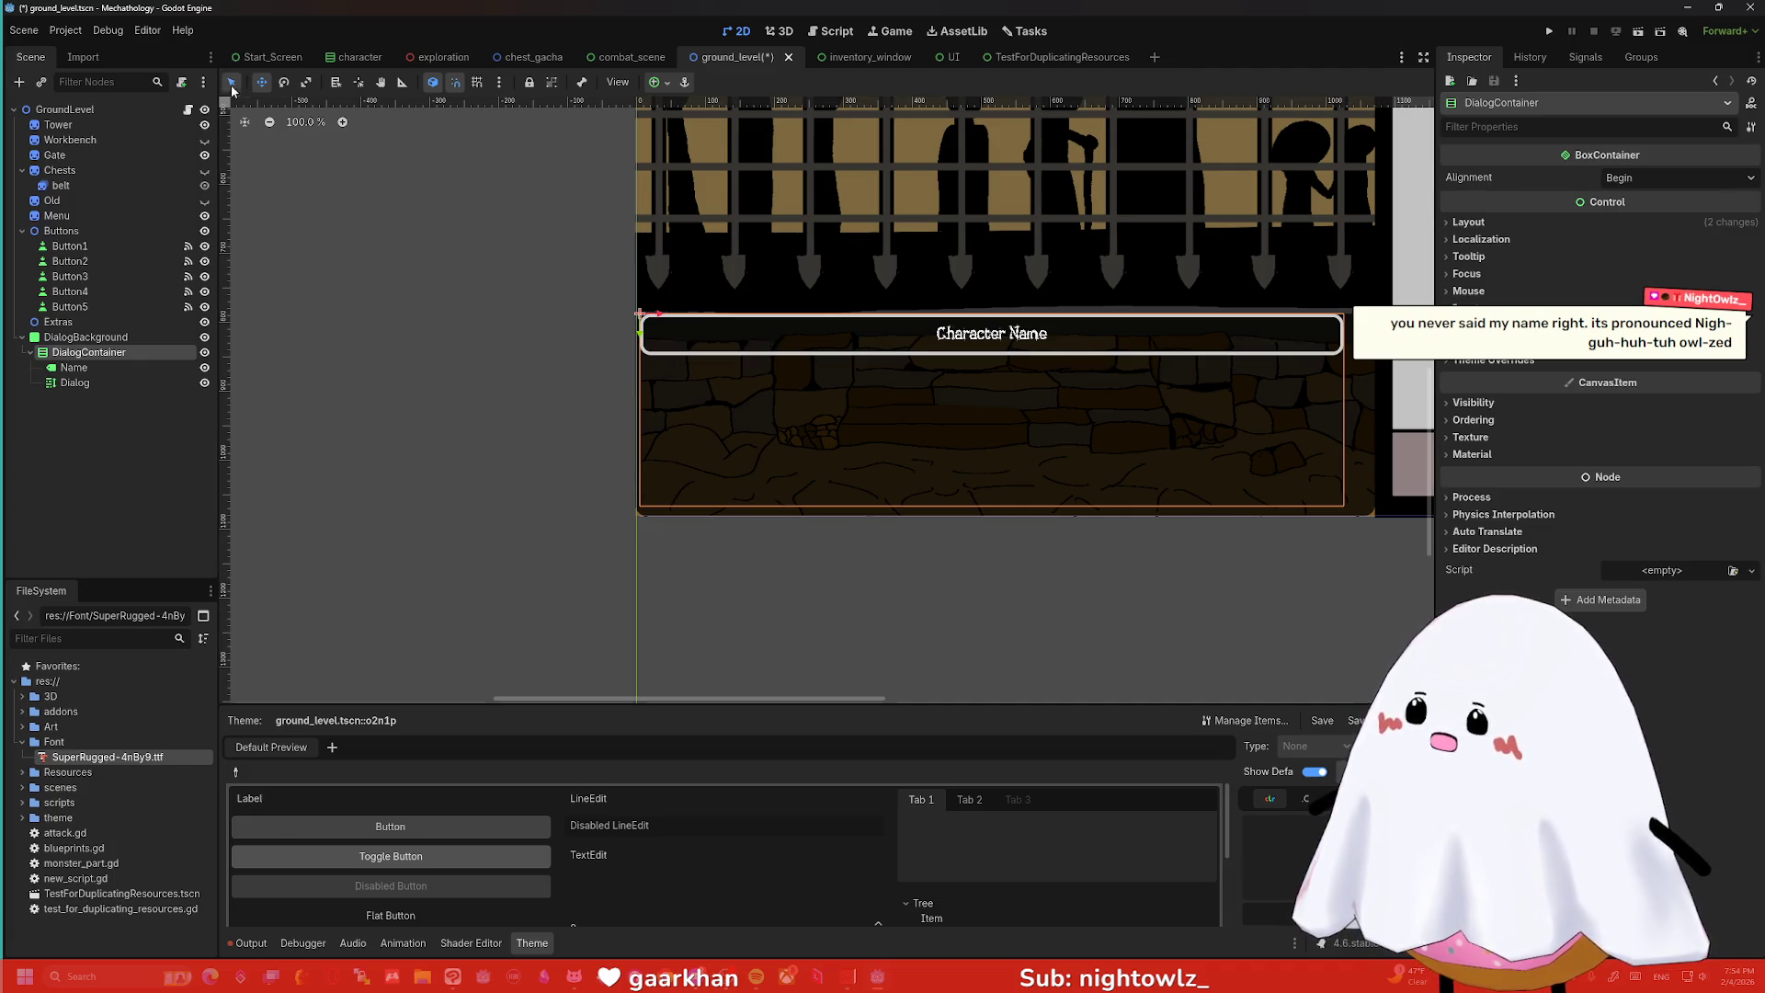
{"action": "left_click_drag", "start_coordinate": [1347, 508], "coordinate": [1377, 519]}
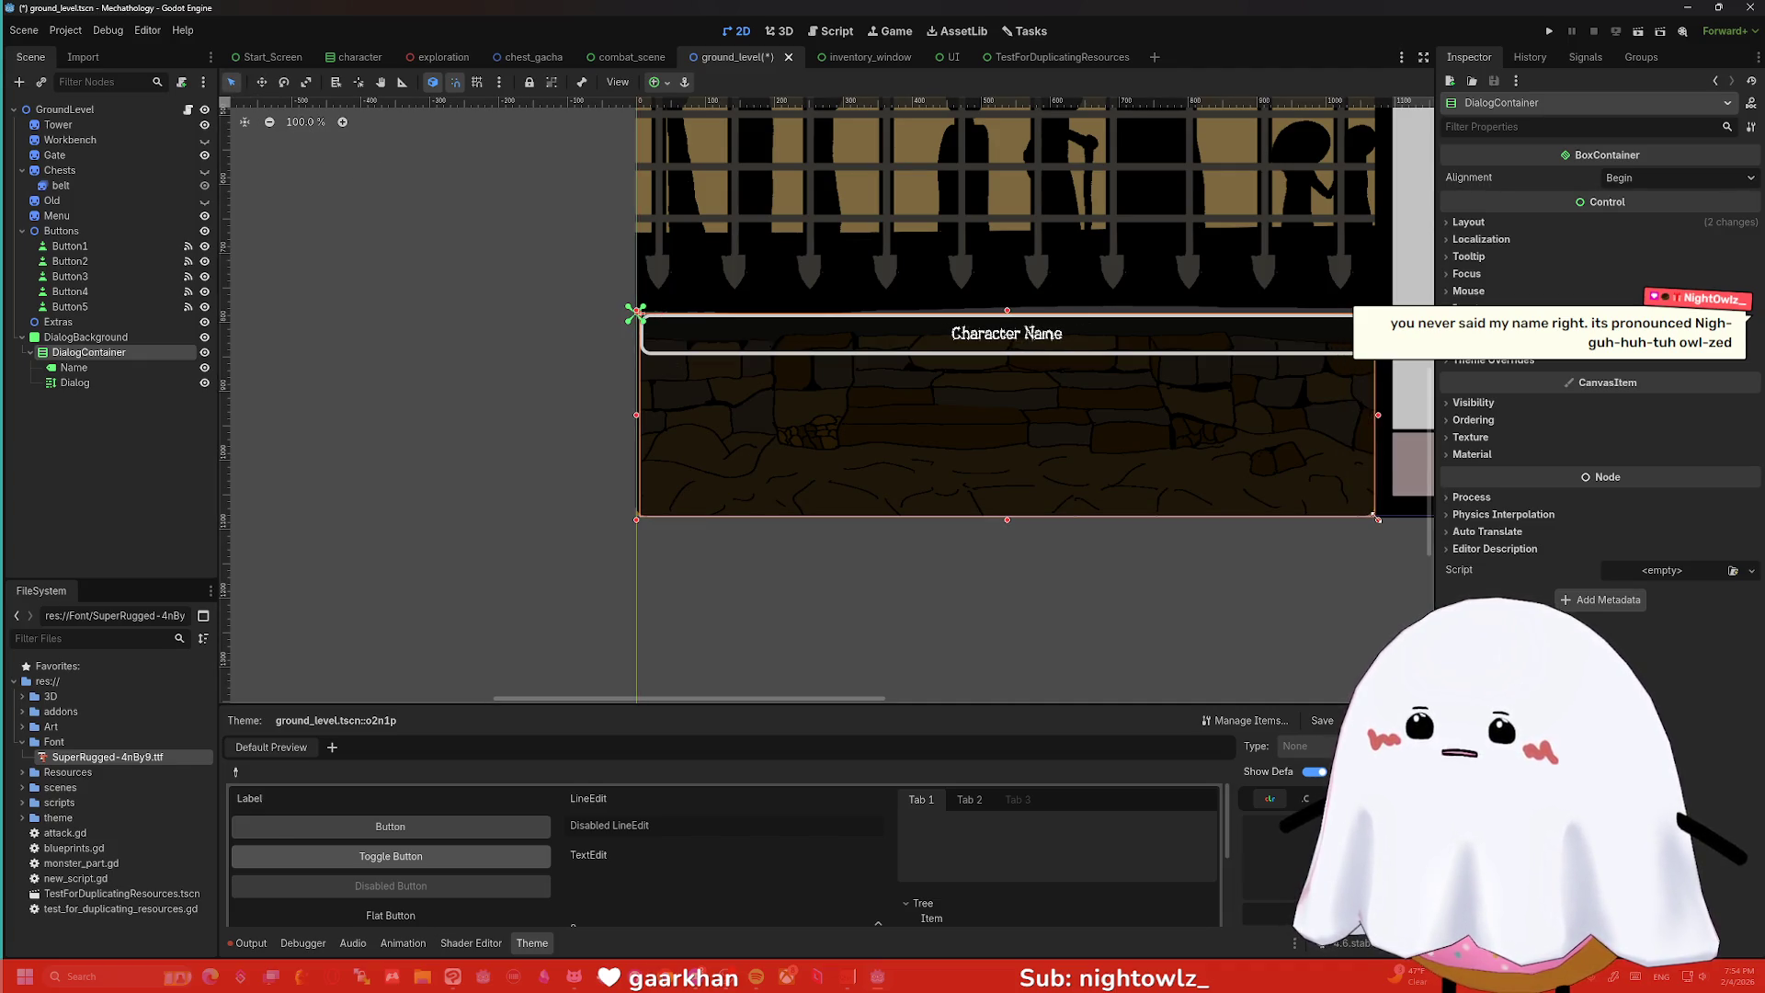
Check that DialogContainer's bounds now reach the panel's right edge
{"action": "left_click", "coordinate": [1320, 576]}
{"action": "scroll", "coordinate": [1355, 500], "scroll_direction": "up", "scroll_amount": 5}
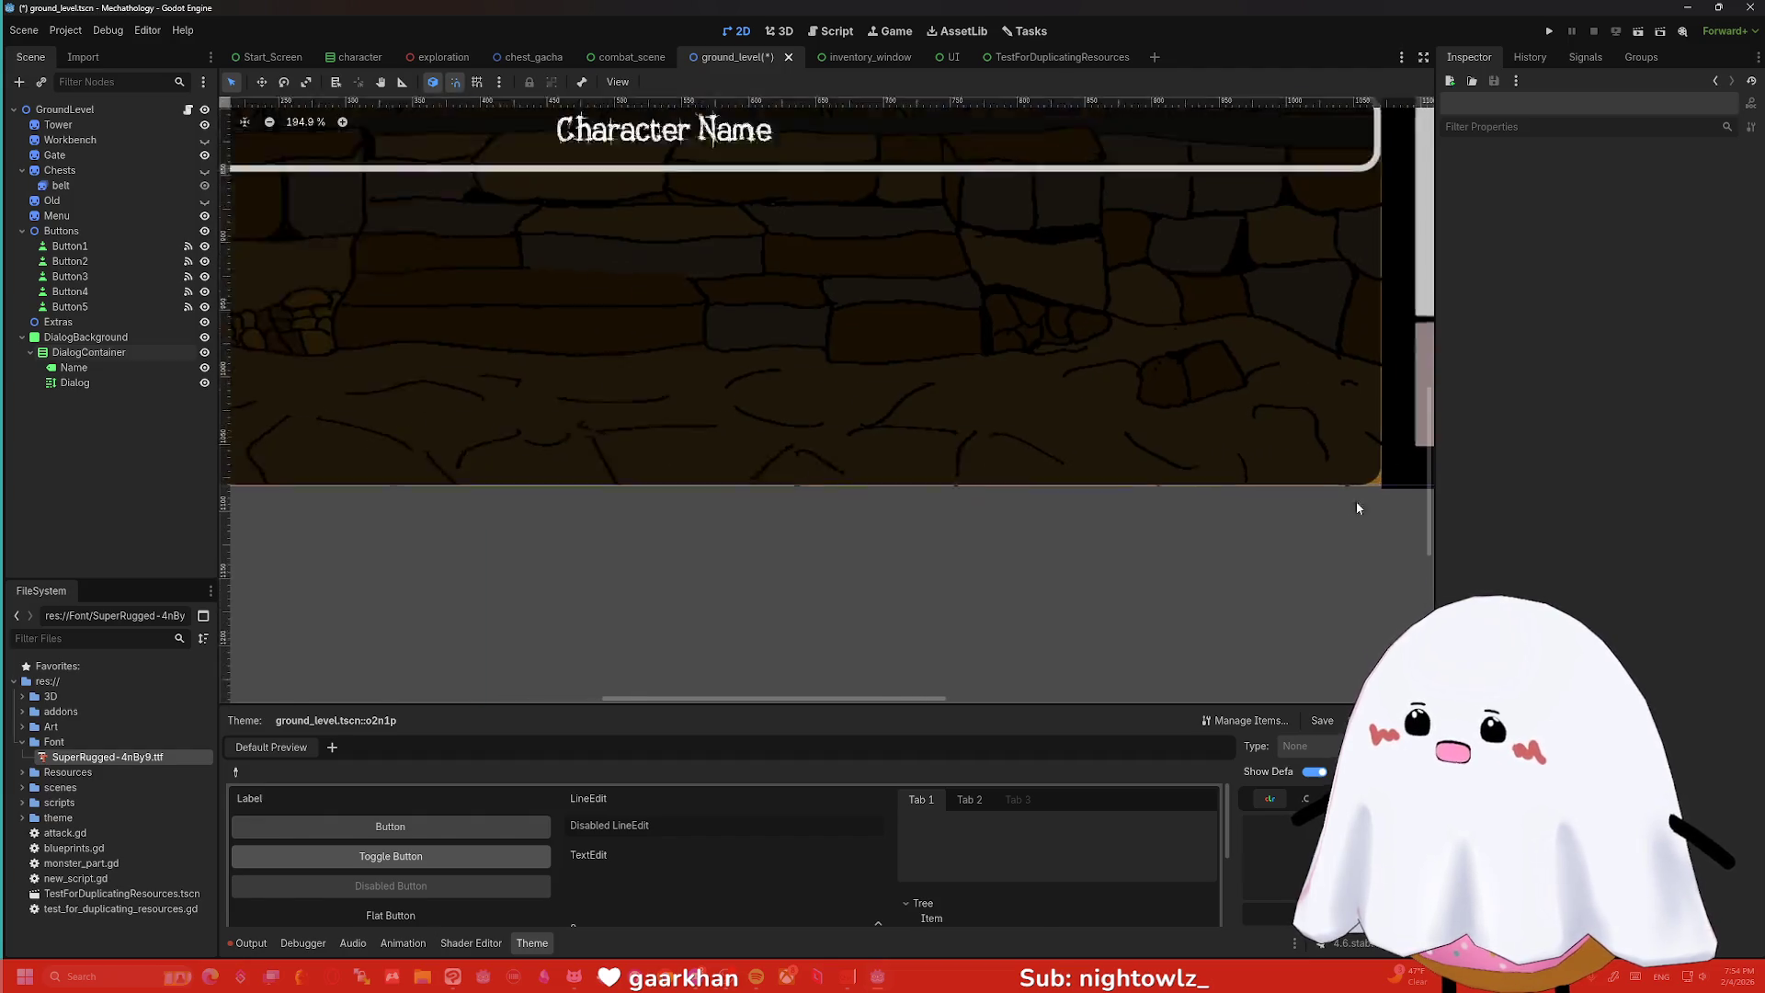
{"action": "scroll", "coordinate": [1381, 504], "scroll_direction": "down", "scroll_amount": 10}
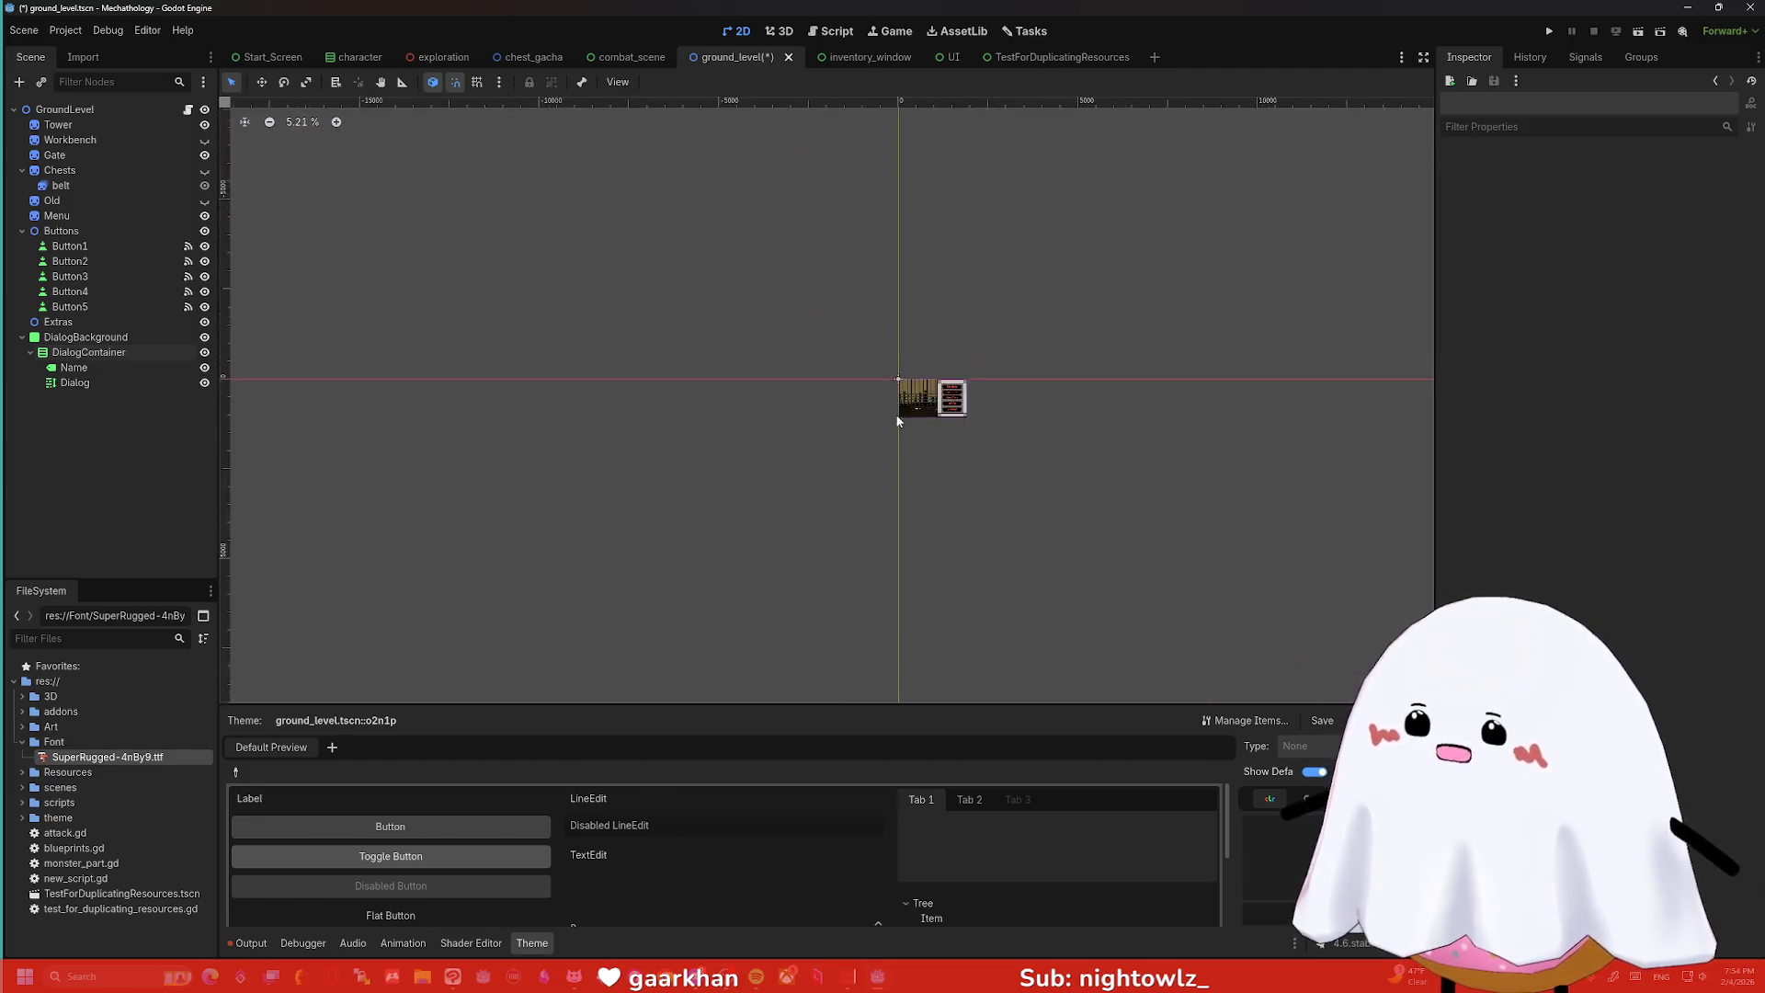
{"action": "scroll", "coordinate": [914, 329], "scroll_direction": "up", "scroll_amount": 11}
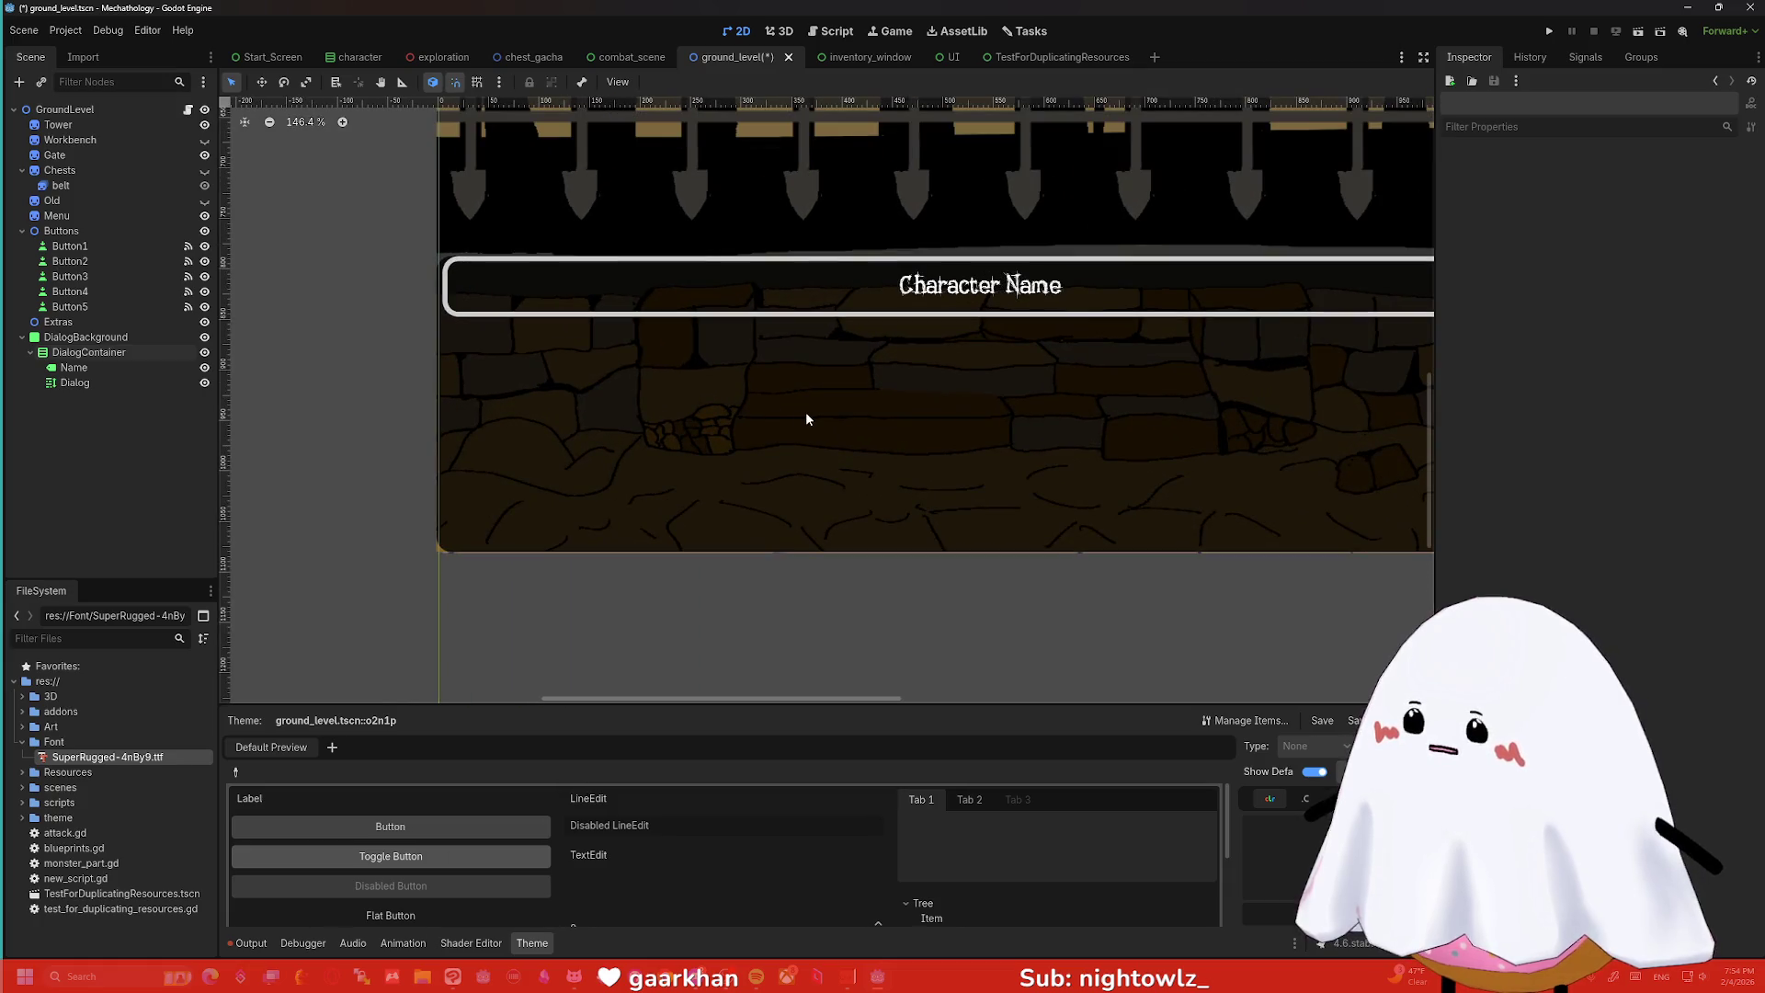
{"action": "left_click_drag", "start_coordinate": [818, 697], "coordinate": [910, 698]}
{"action": "left_click", "coordinate": [956, 460]}
{"action": "scroll", "coordinate": [1020, 417], "scroll_direction": "up", "scroll_amount": 3}
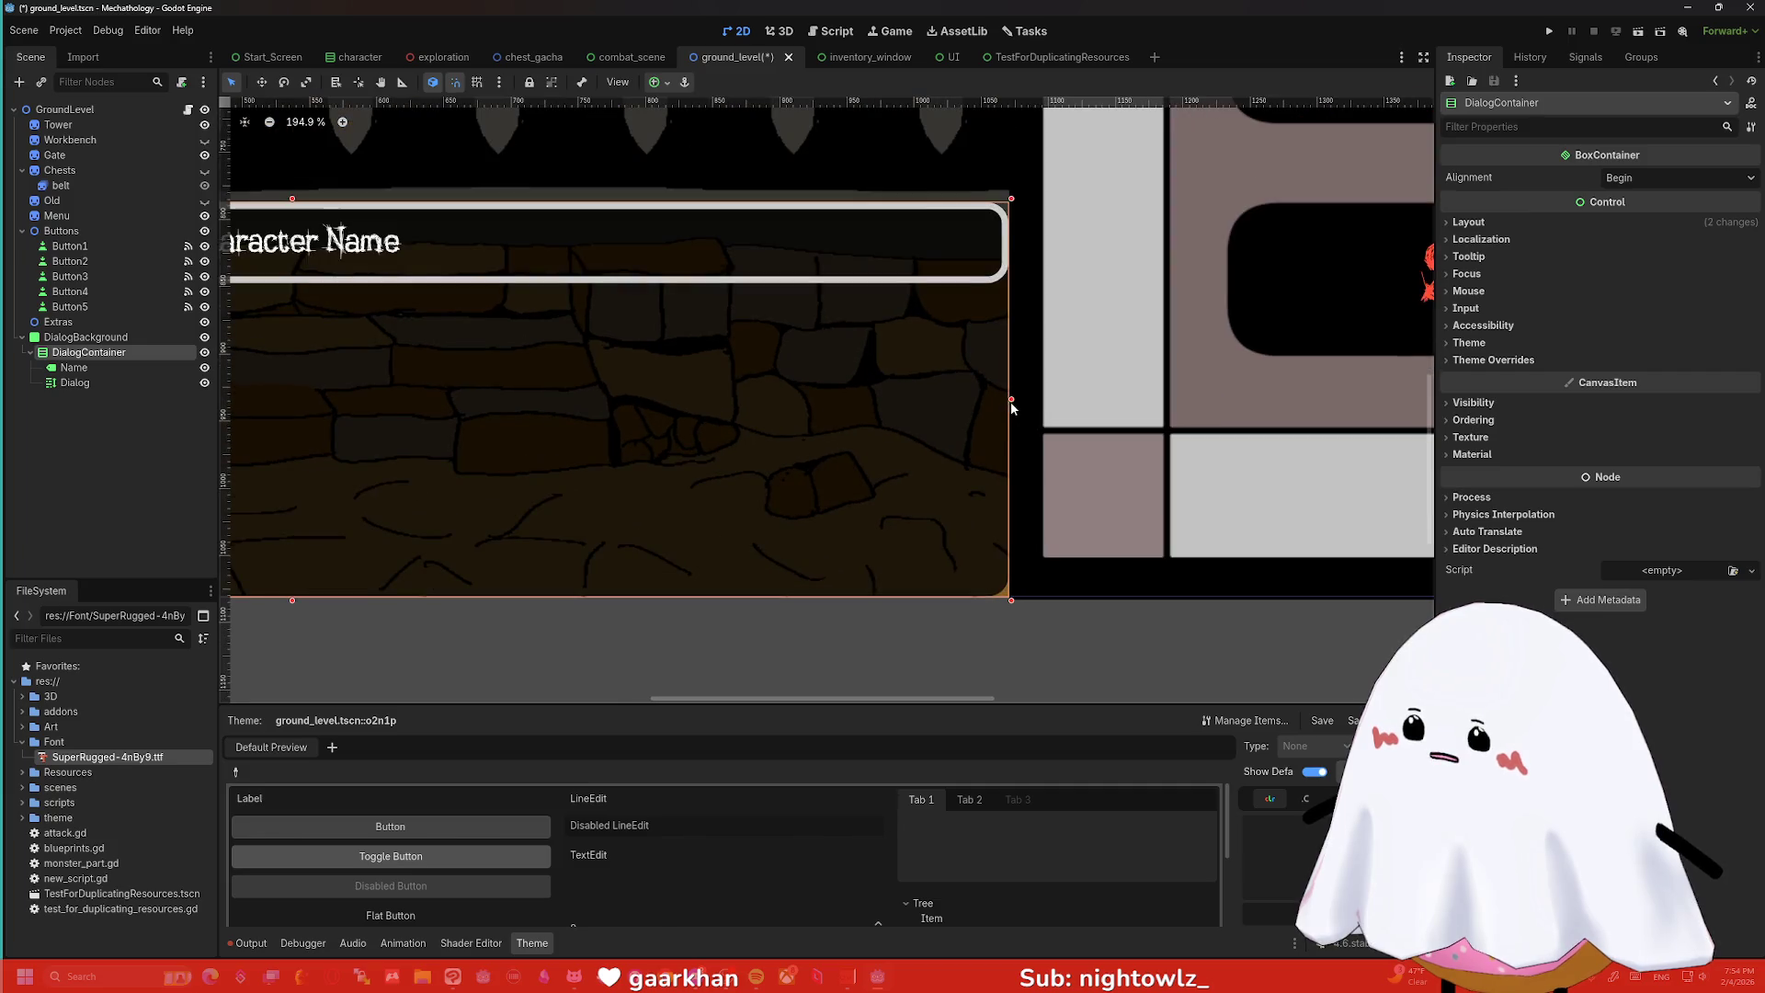
{"action": "left_click", "coordinate": [985, 665]}
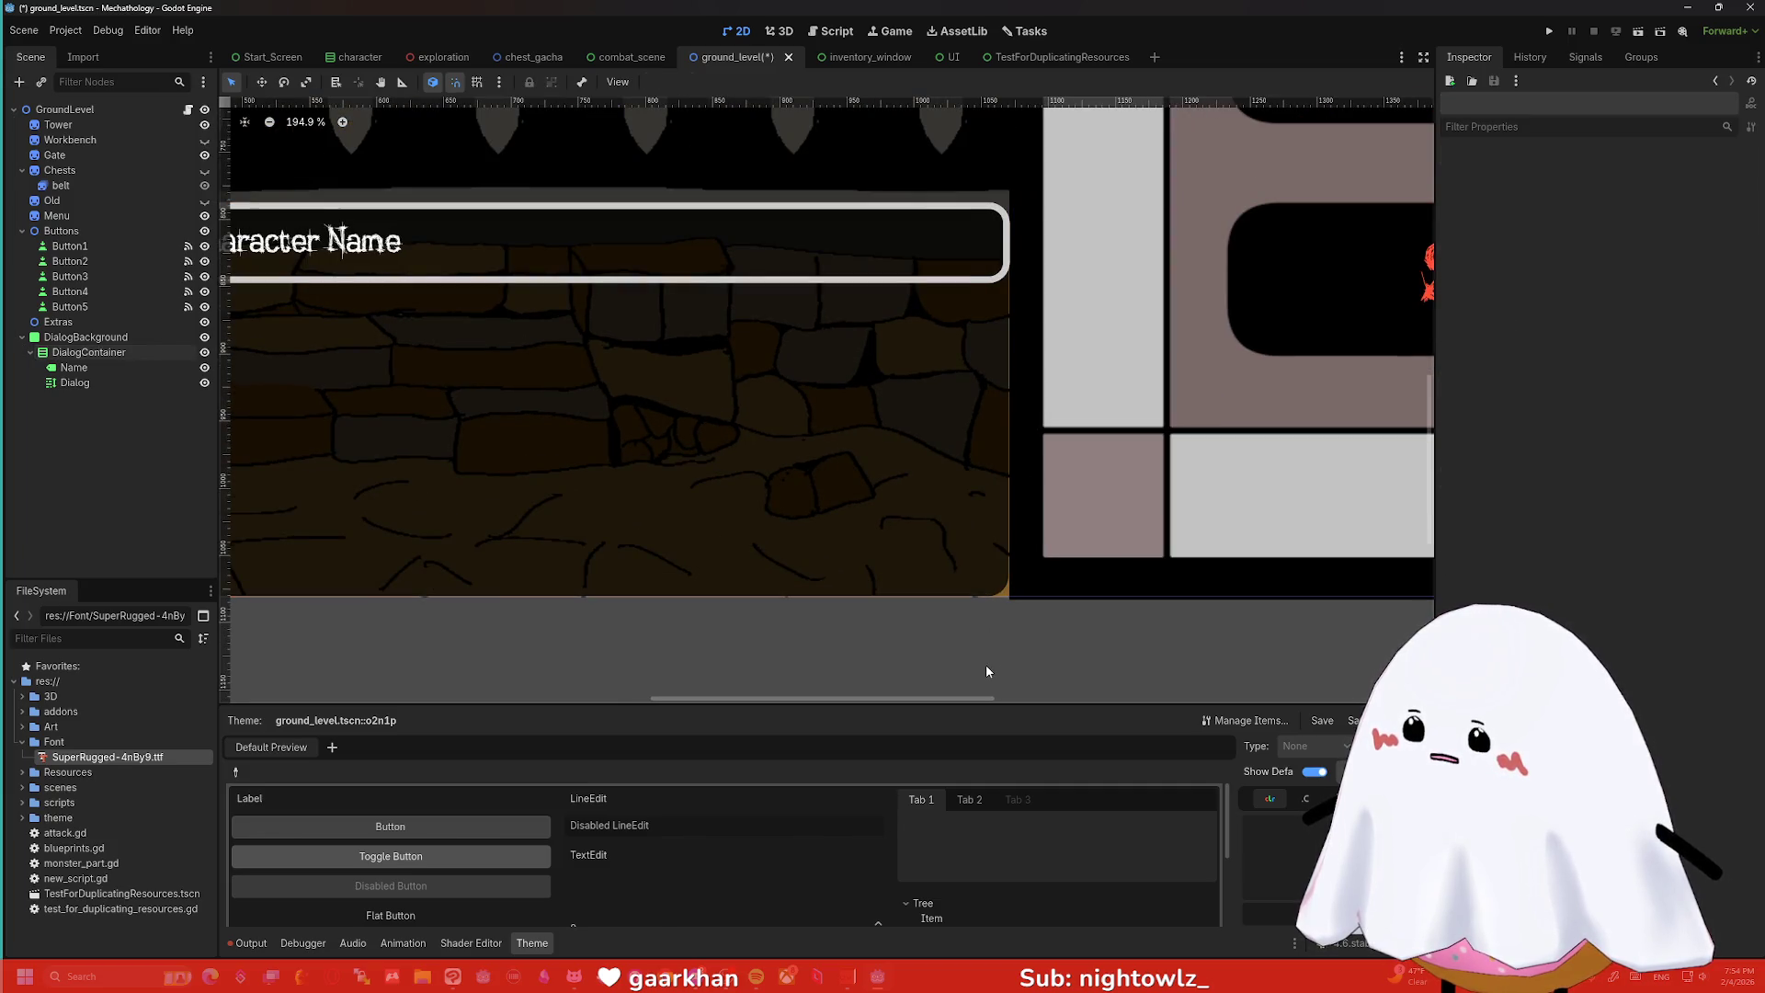
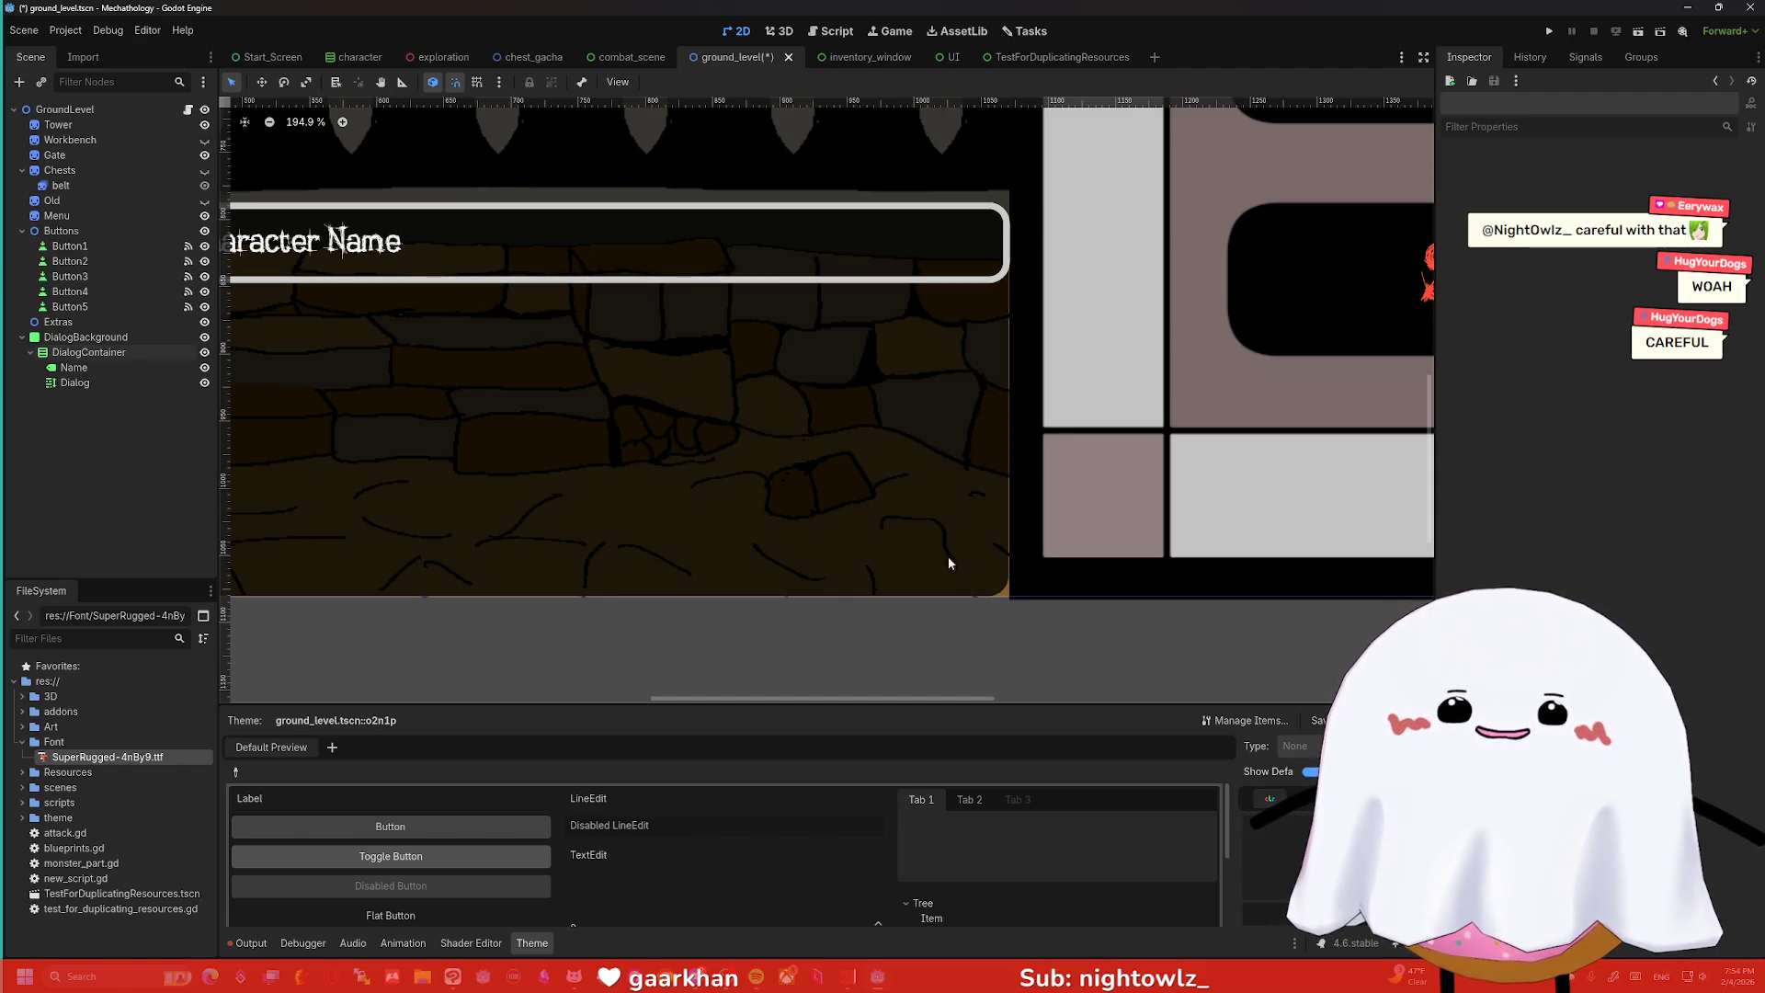
Select the DialogContainer inside the dialog box and reposition the canvas view
{"action": "scroll", "coordinate": [950, 504], "scroll_direction": "down", "scroll_amount": 1}
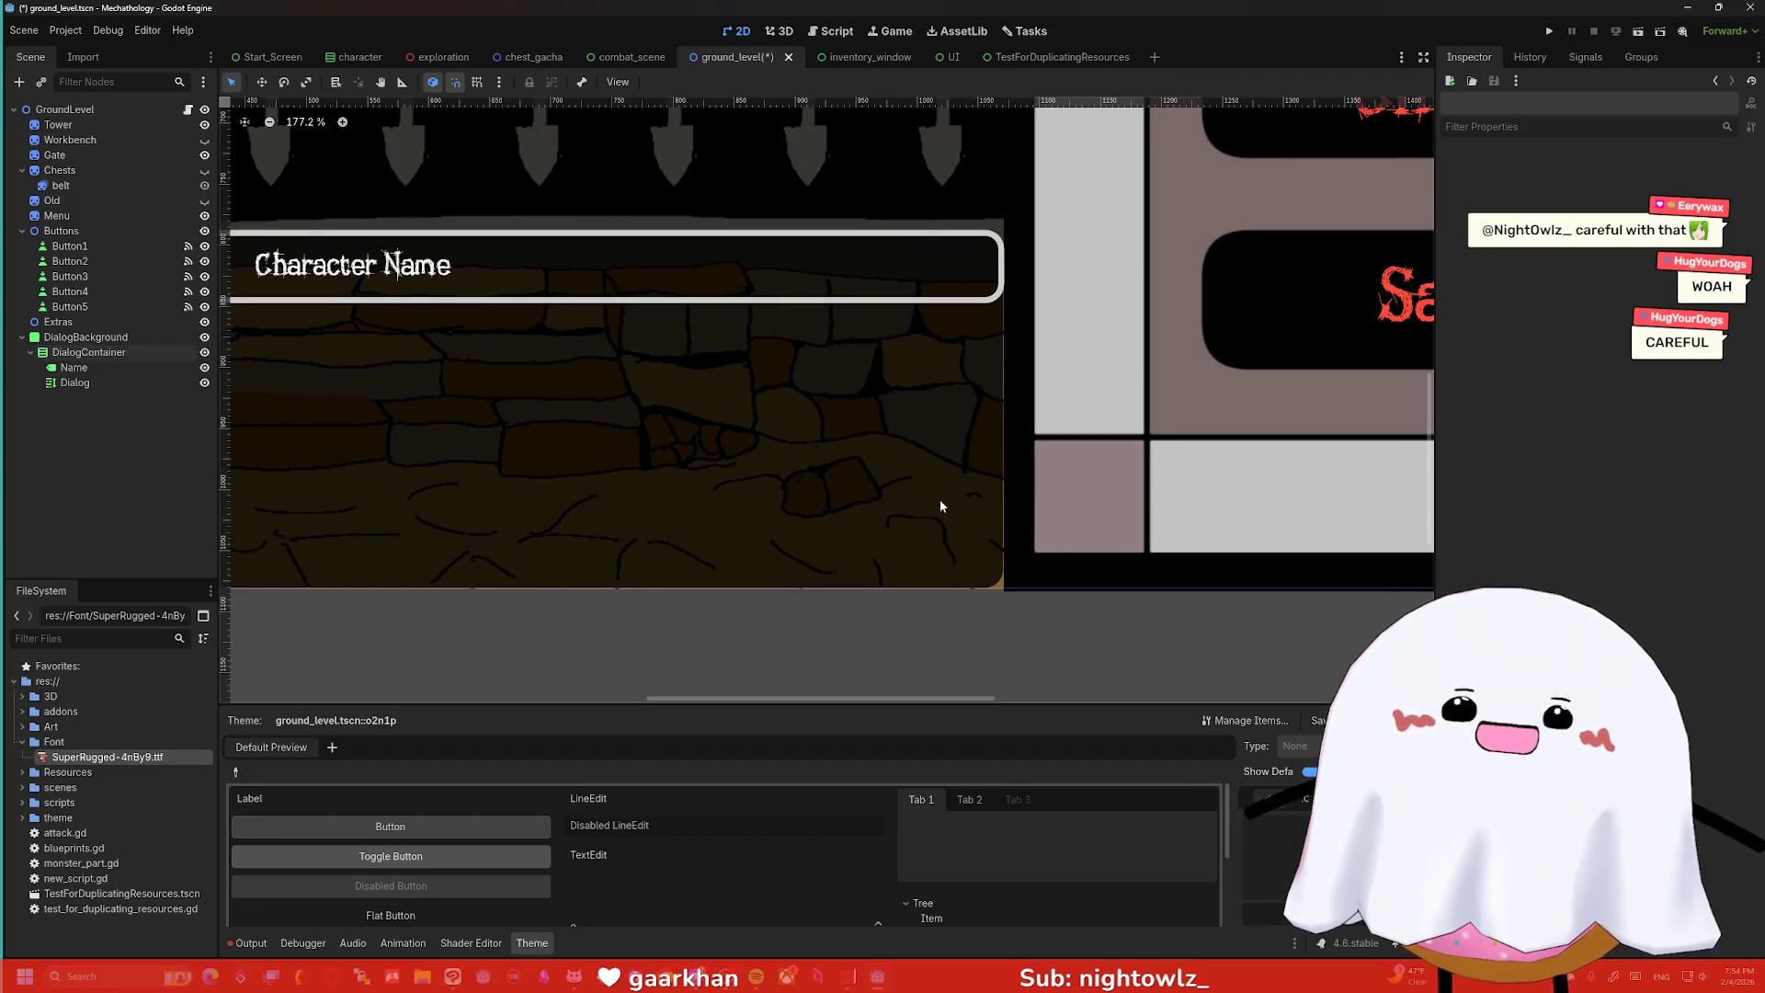
{"action": "scroll", "coordinate": [940, 505], "scroll_direction": "down", "scroll_amount": 2}
{"action": "scroll", "coordinate": [829, 593], "scroll_direction": "up", "scroll_amount": 4}
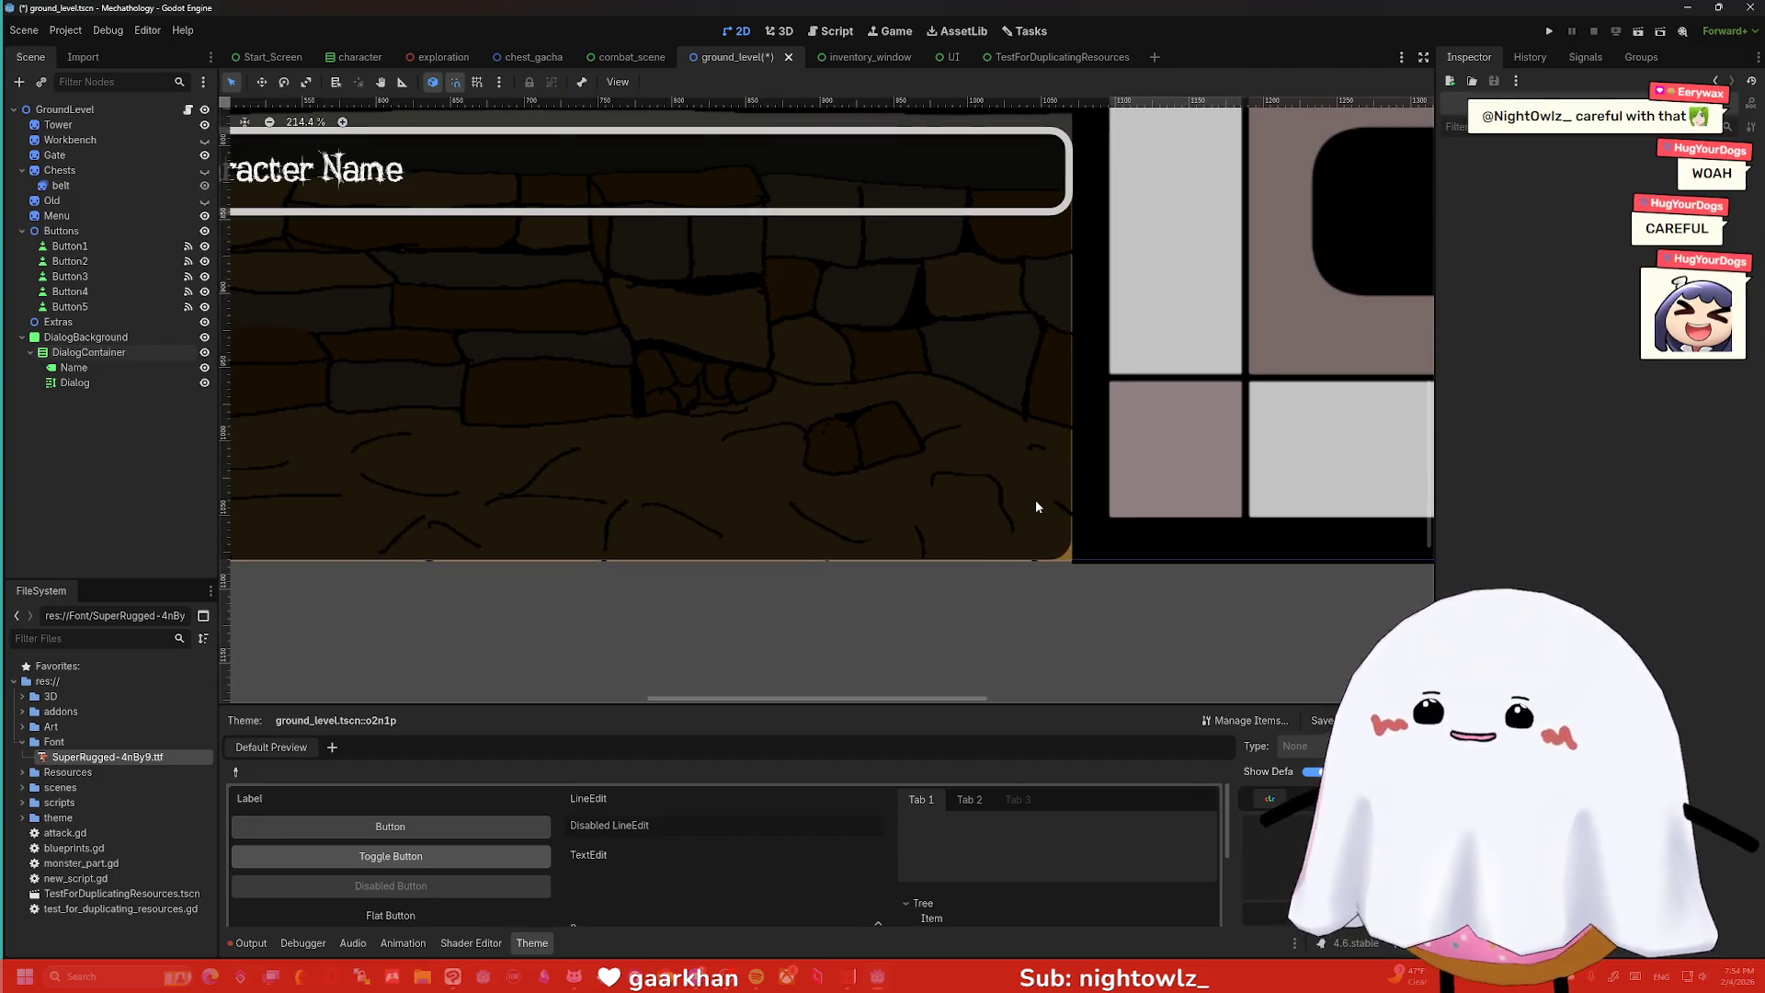
{"action": "scroll", "coordinate": [1035, 500], "scroll_direction": "up", "scroll_amount": 1}
{"action": "left_click", "coordinate": [1035, 500]}
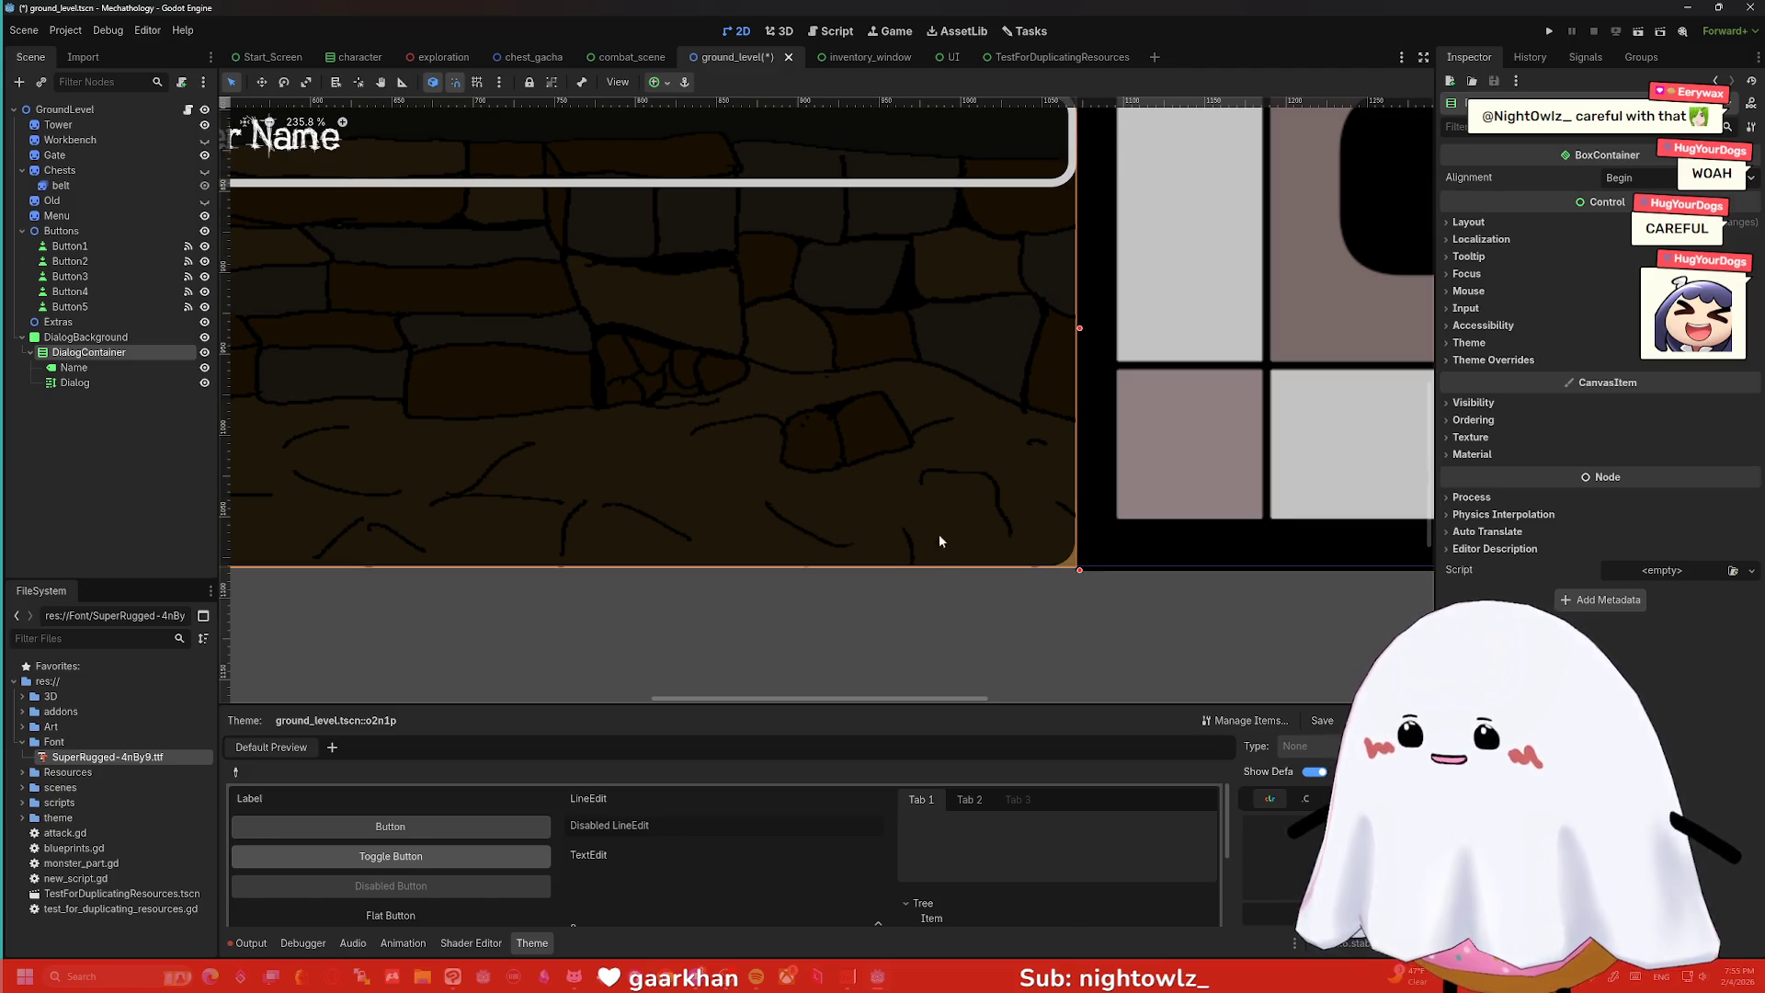
{"action": "scroll", "coordinate": [939, 533], "scroll_direction": "down", "scroll_amount": 2}
{"action": "scroll", "coordinate": [691, 555], "scroll_direction": "down", "scroll_amount": 1}
{"action": "left_click_drag", "start_coordinate": [856, 701], "coordinate": [701, 654]}
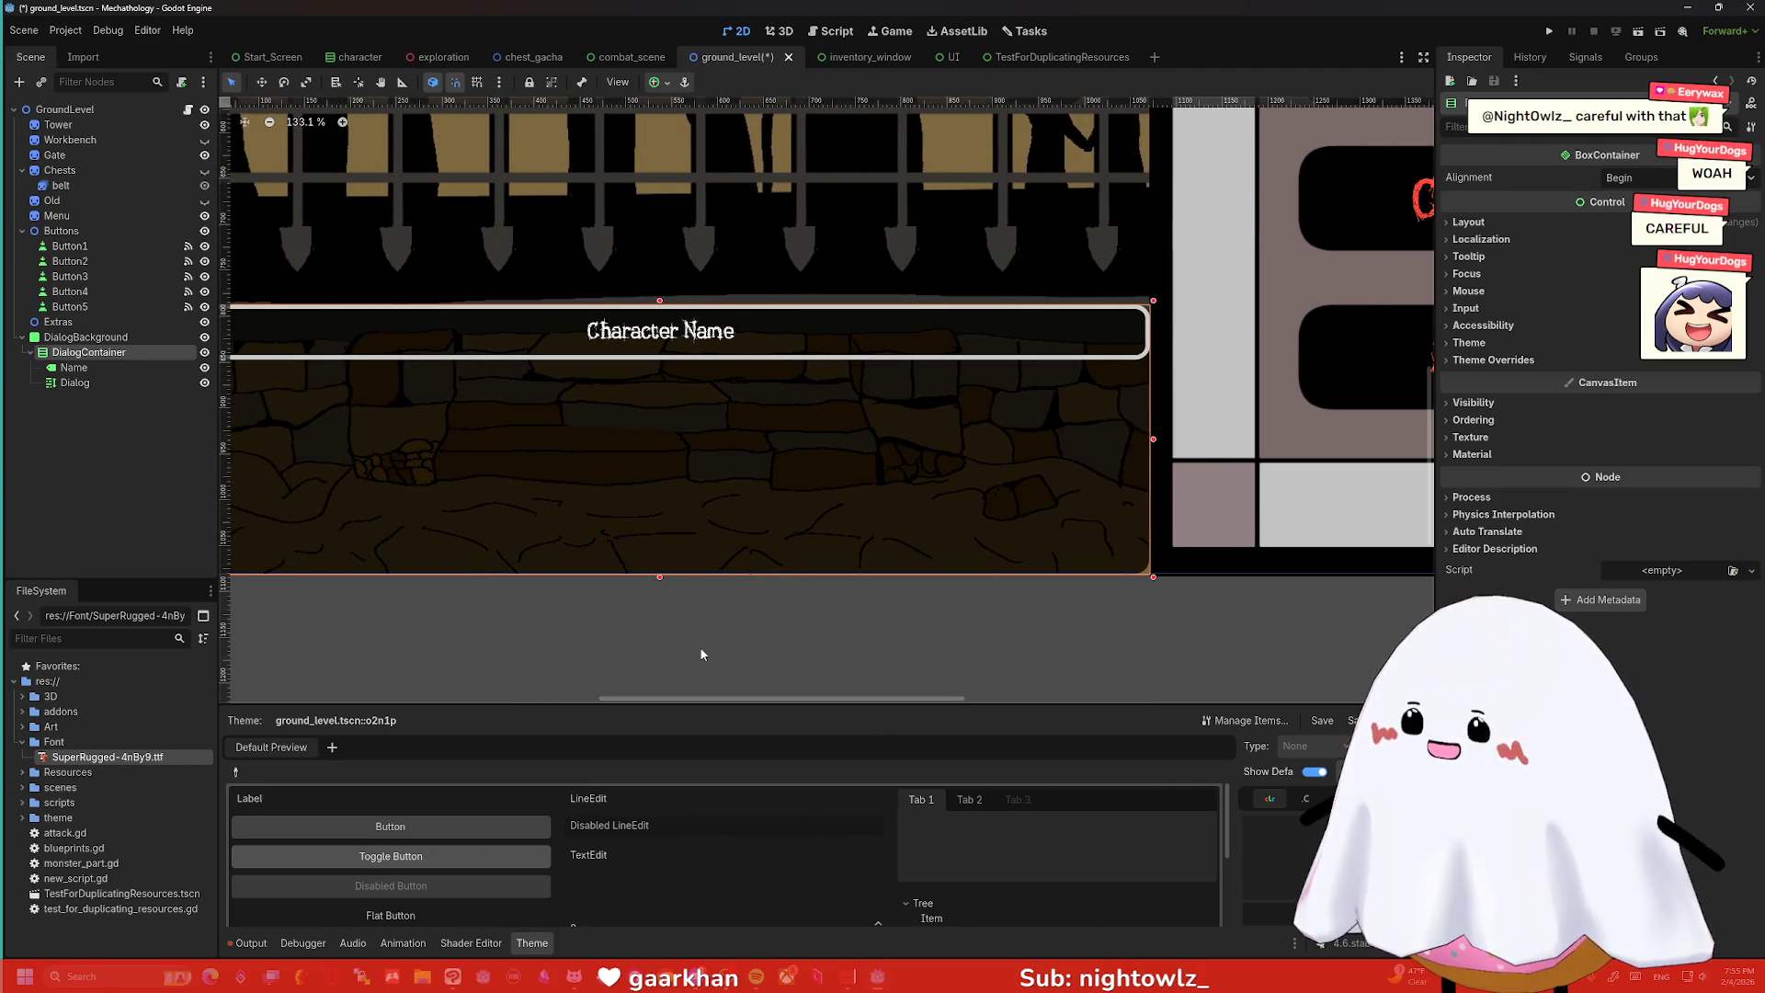
Adjust the DialogBackground panel's right edge and set its Panel Corner Radius to 0 px
{"action": "left_click", "coordinate": [87, 336]}
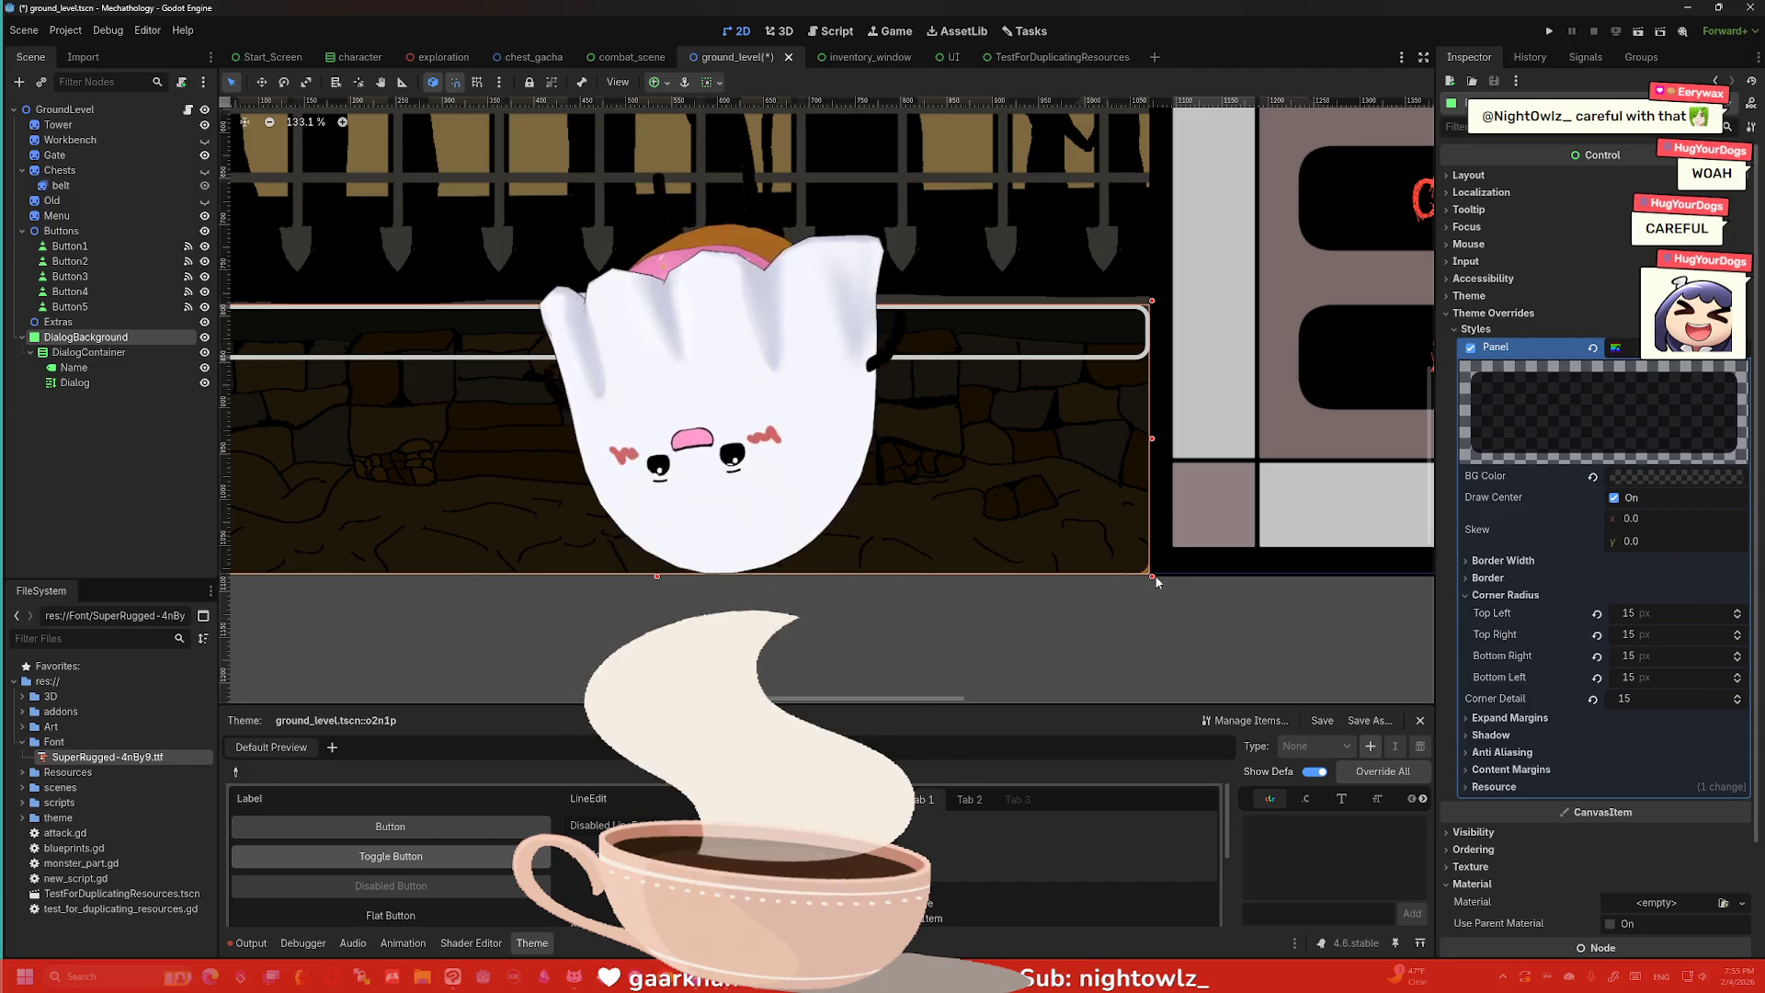
{"action": "left_click_drag", "start_coordinate": [1161, 579], "coordinate": [1163, 583]}
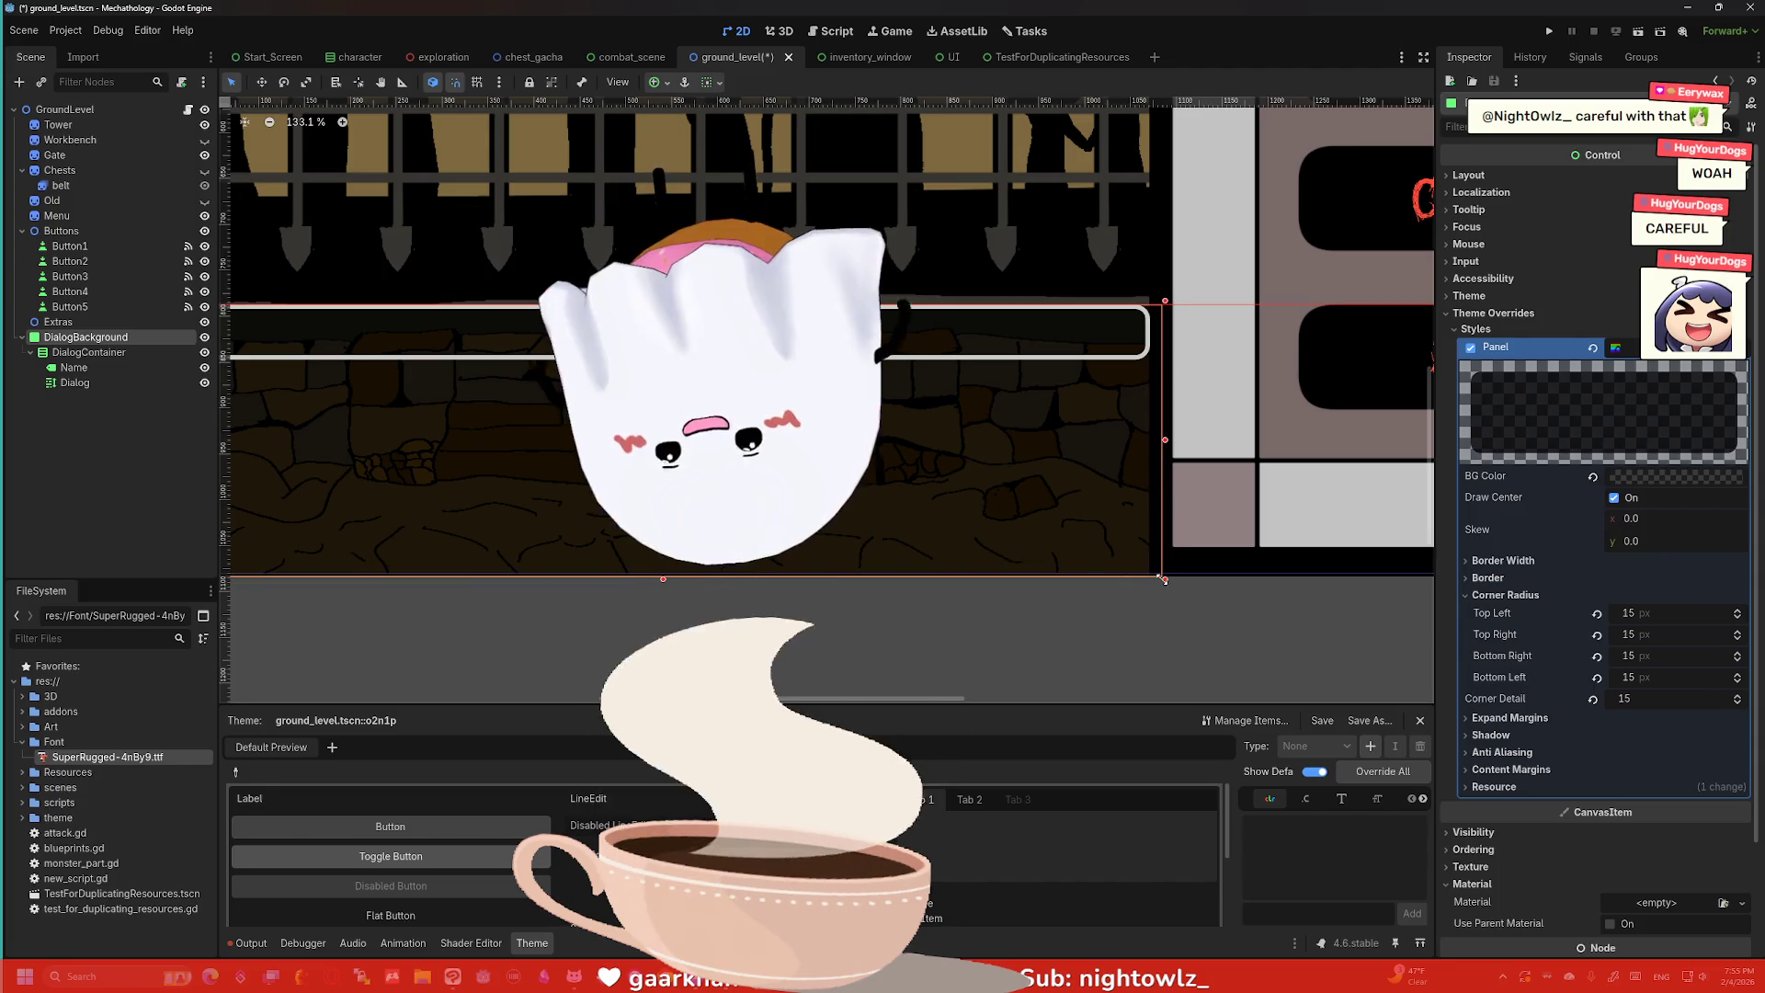
{"action": "scroll", "coordinate": [1116, 612], "scroll_direction": "down", "scroll_amount": 2}
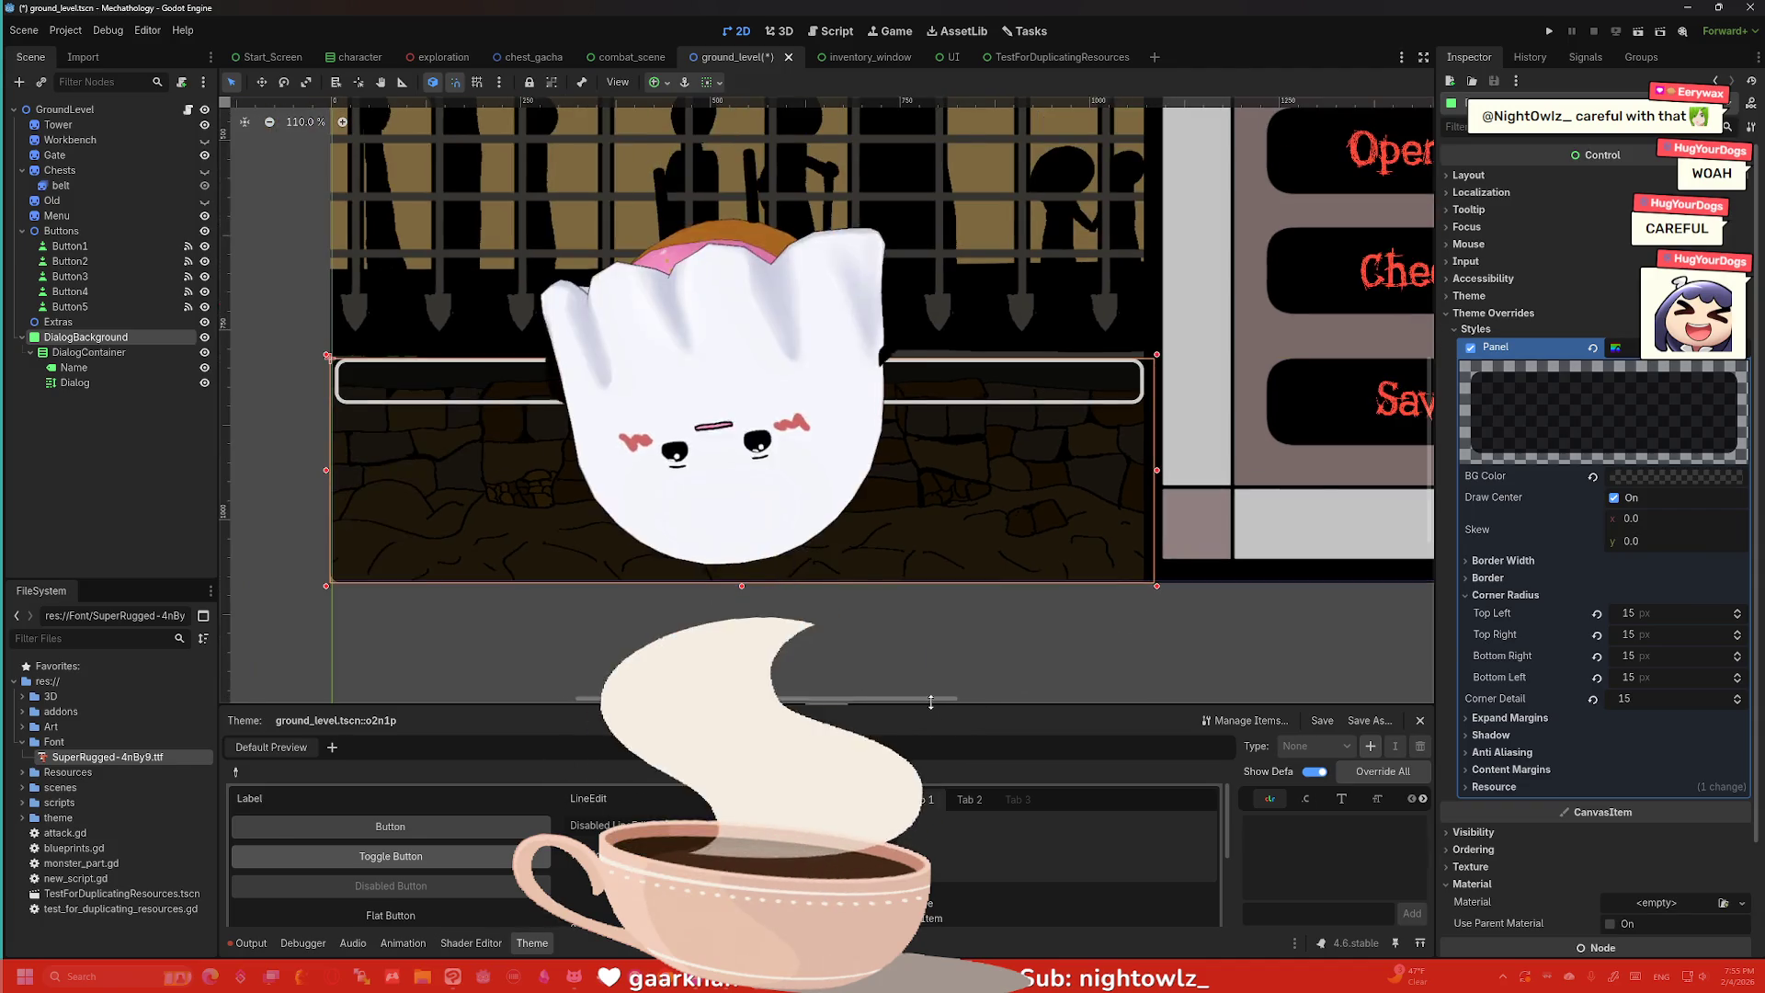
{"action": "scroll", "coordinate": [908, 703], "scroll_direction": "left", "scroll_amount": 2}
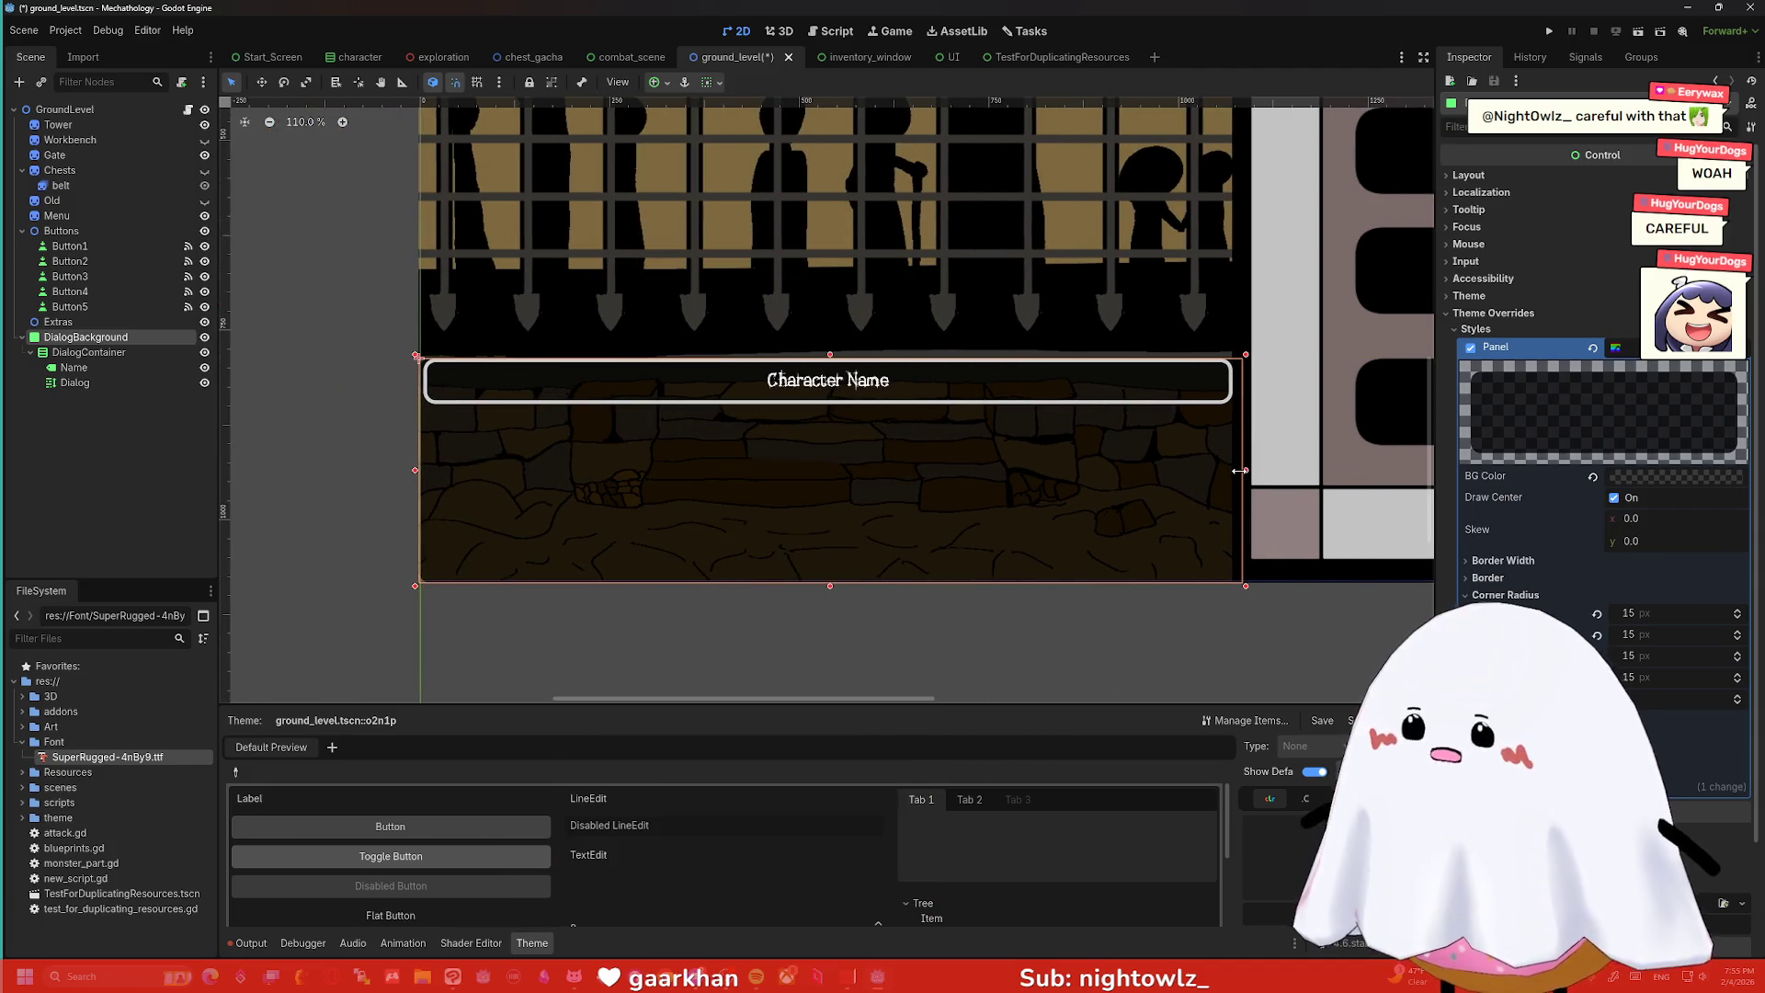
{"action": "left_click_drag", "start_coordinate": [1246, 471], "coordinate": [1232, 470]}
{"action": "scroll", "coordinate": [1165, 549], "scroll_direction": "up", "scroll_amount": 2}
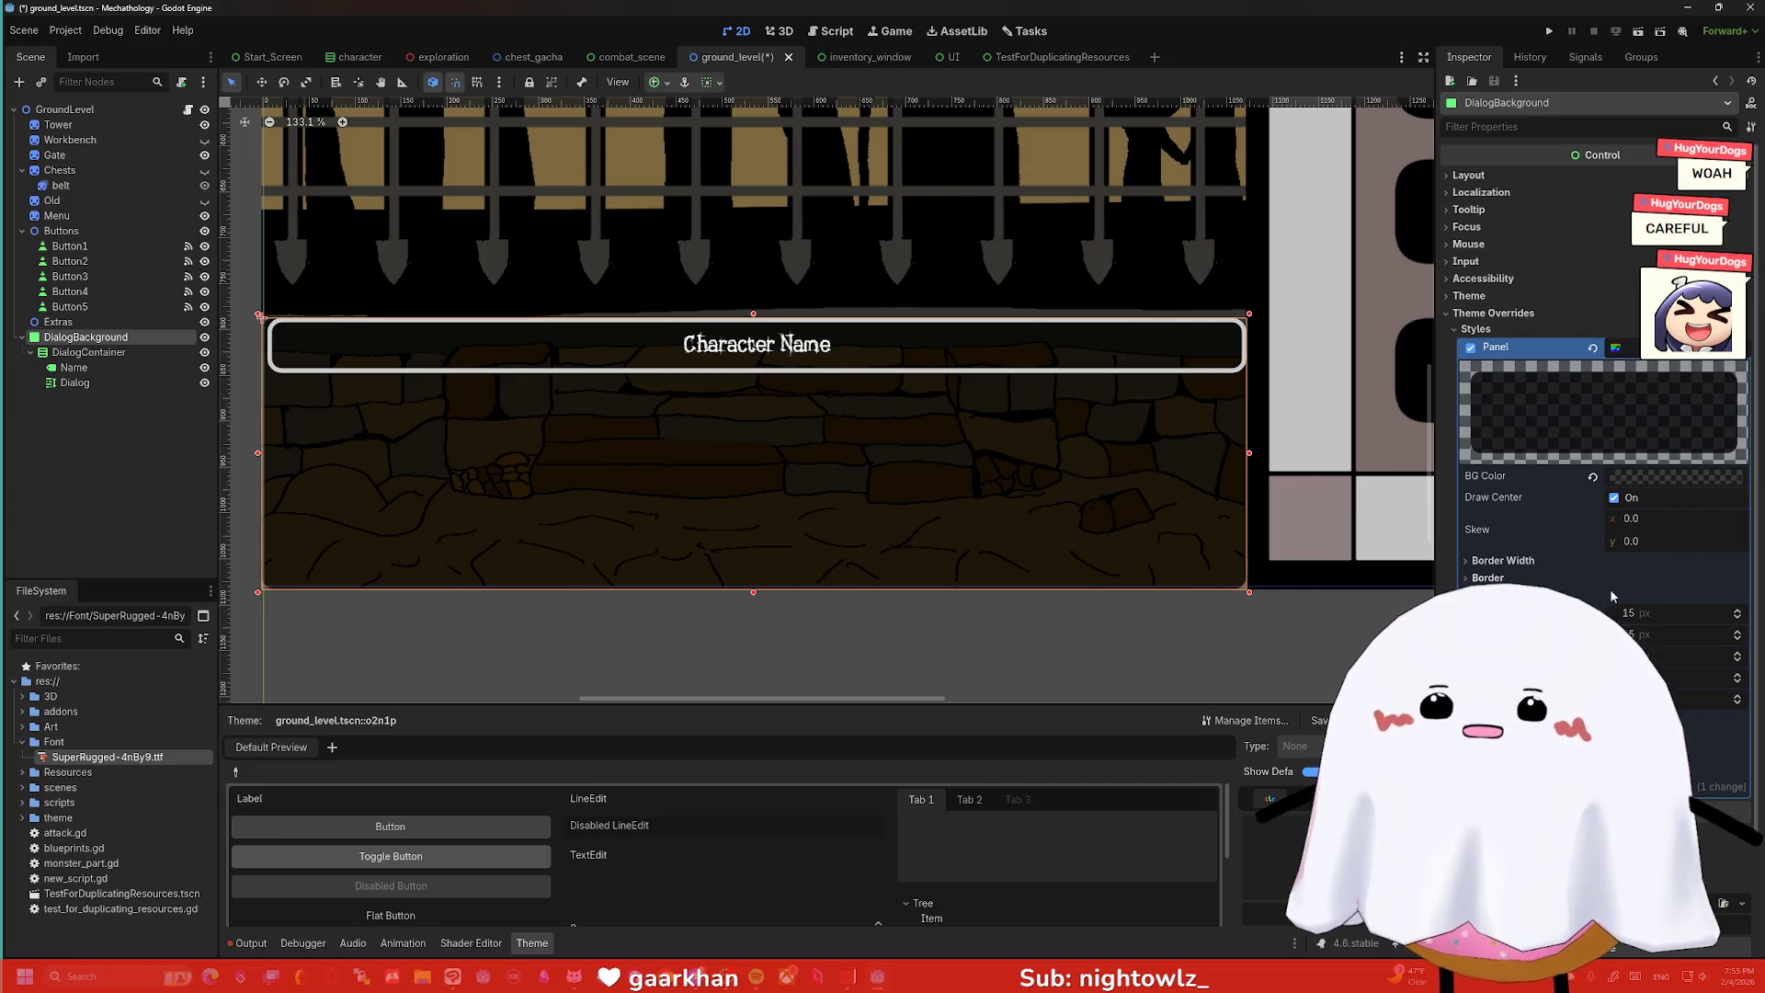
{"action": "left_click", "coordinate": [1596, 614]}
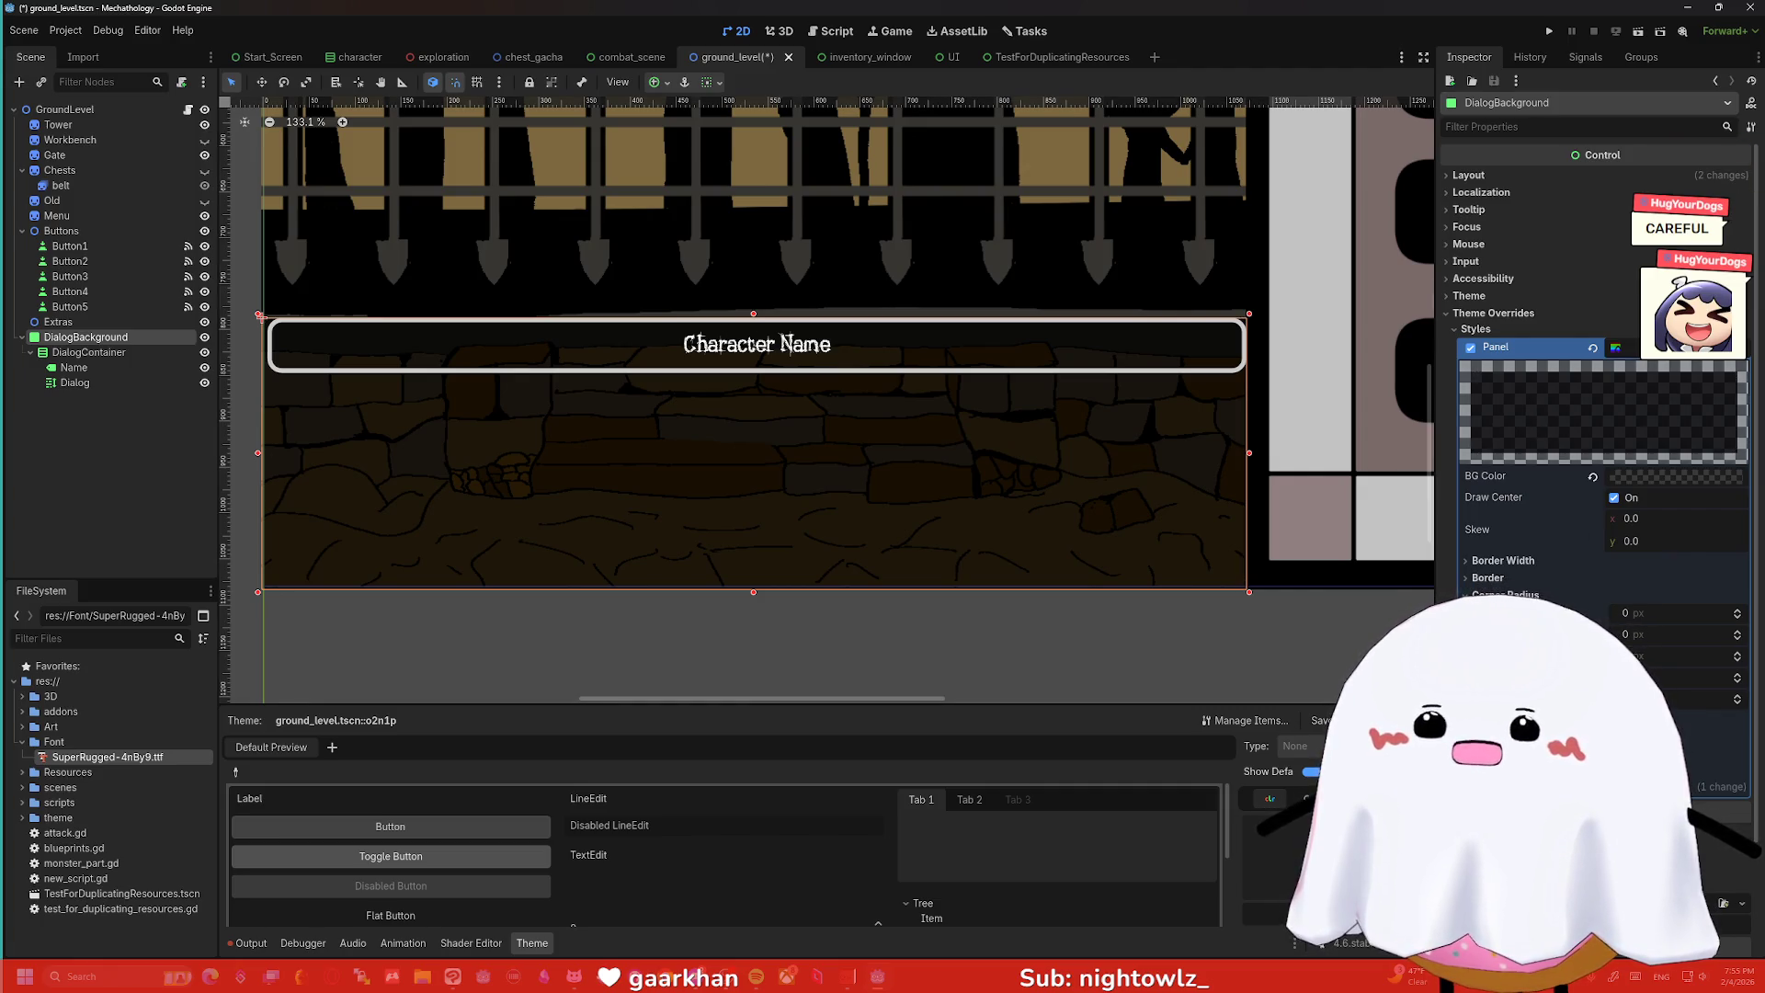
{"action": "left_click", "coordinate": [1180, 620]}
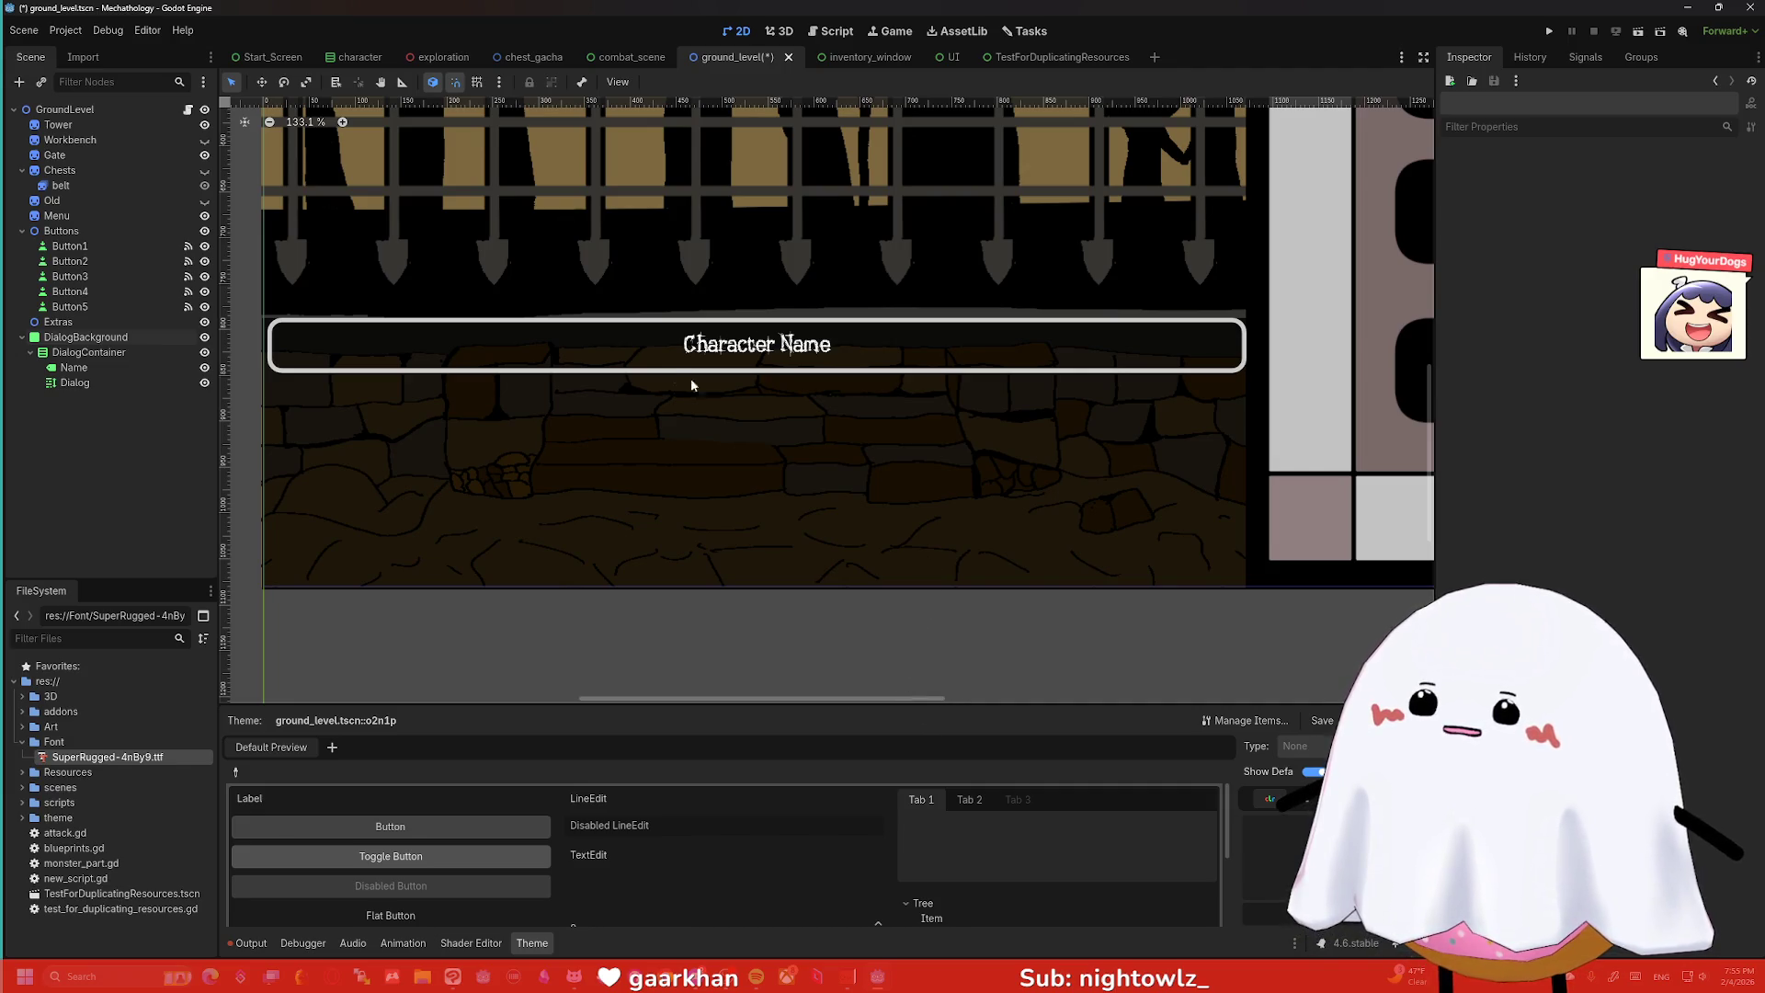
Select the Name label and switch to the Move tool on the canvas
{"action": "left_click", "coordinate": [499, 338]}
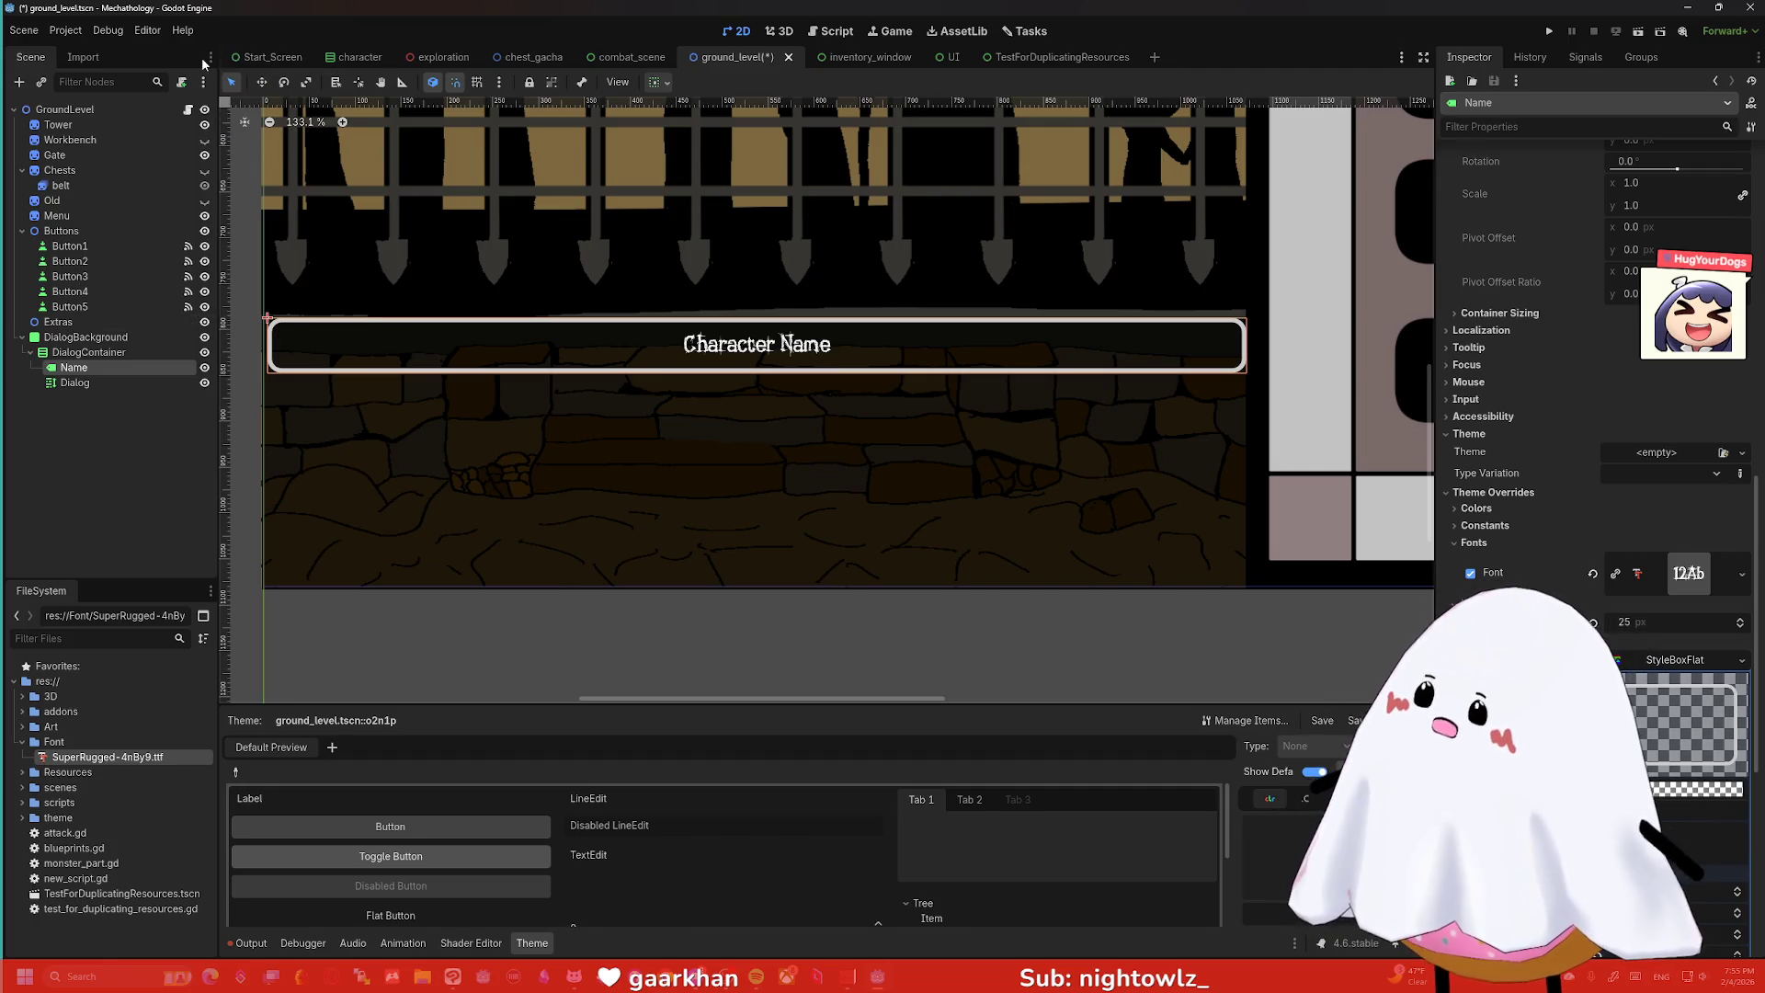
{"action": "left_click", "coordinate": [264, 84]}
{"action": "scroll", "coordinate": [273, 351], "scroll_direction": "up", "scroll_amount": 3}
{"action": "left_click", "coordinate": [396, 327]}
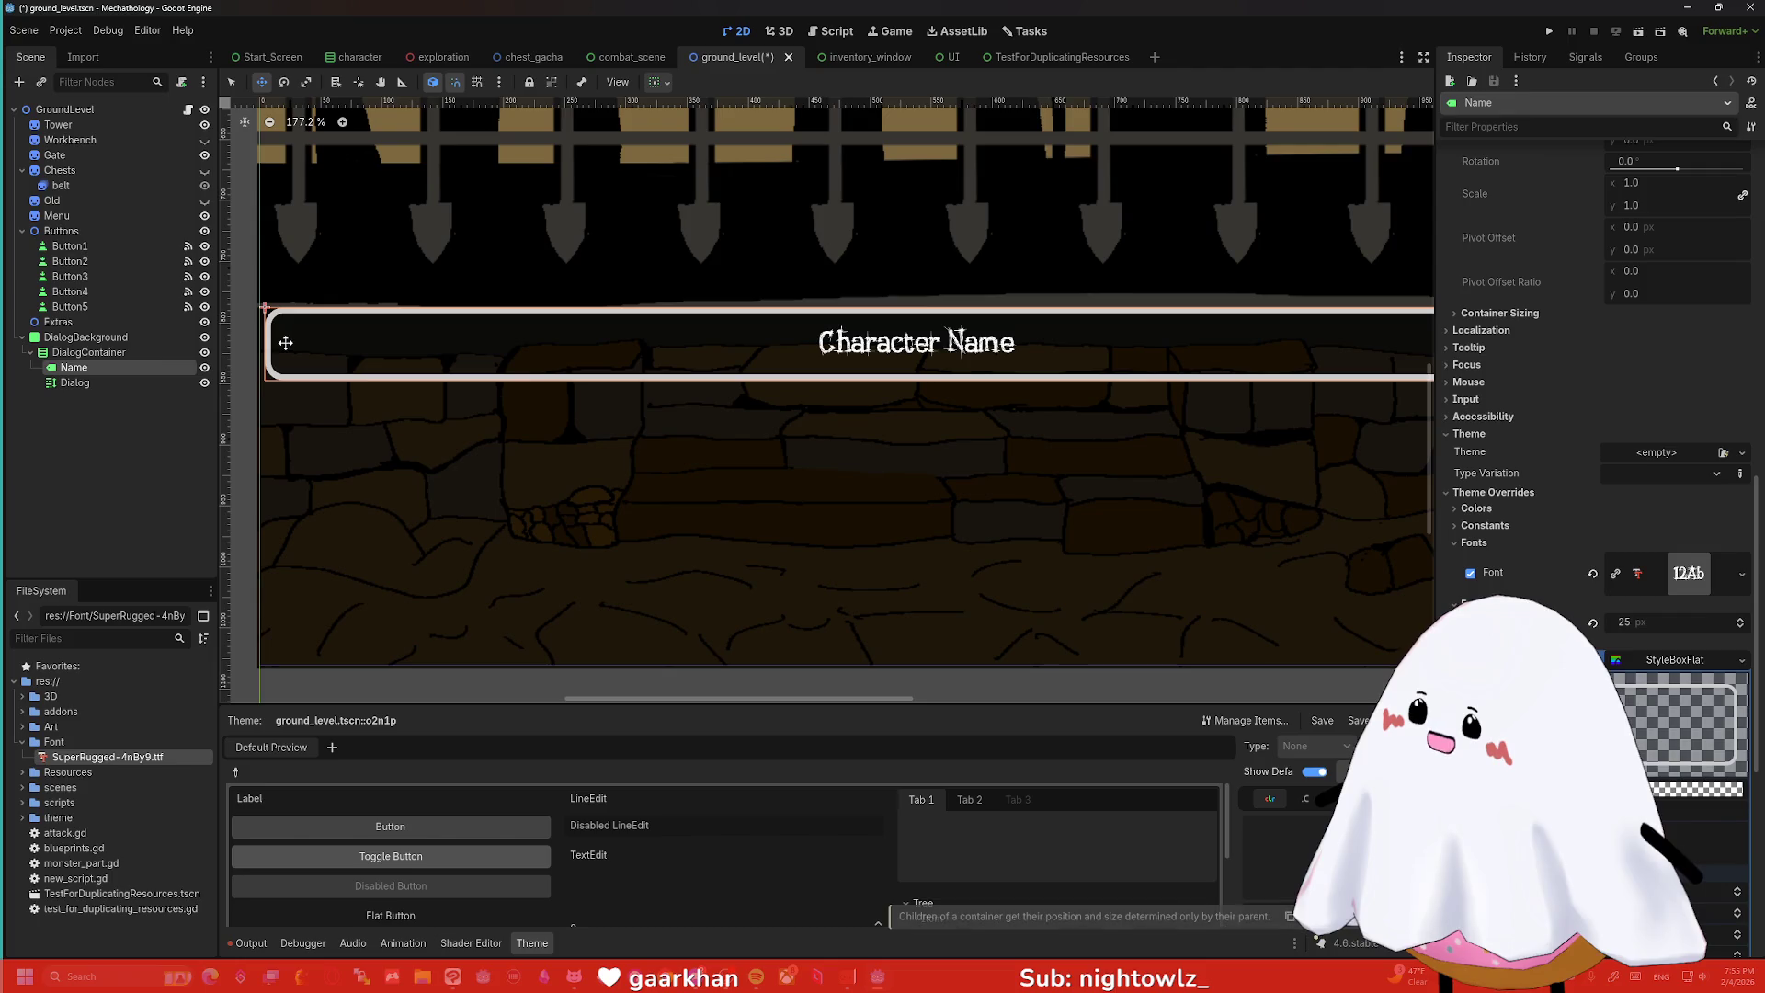
{"action": "scroll", "coordinate": [396, 327], "scroll_direction": "down", "scroll_amount": 4}
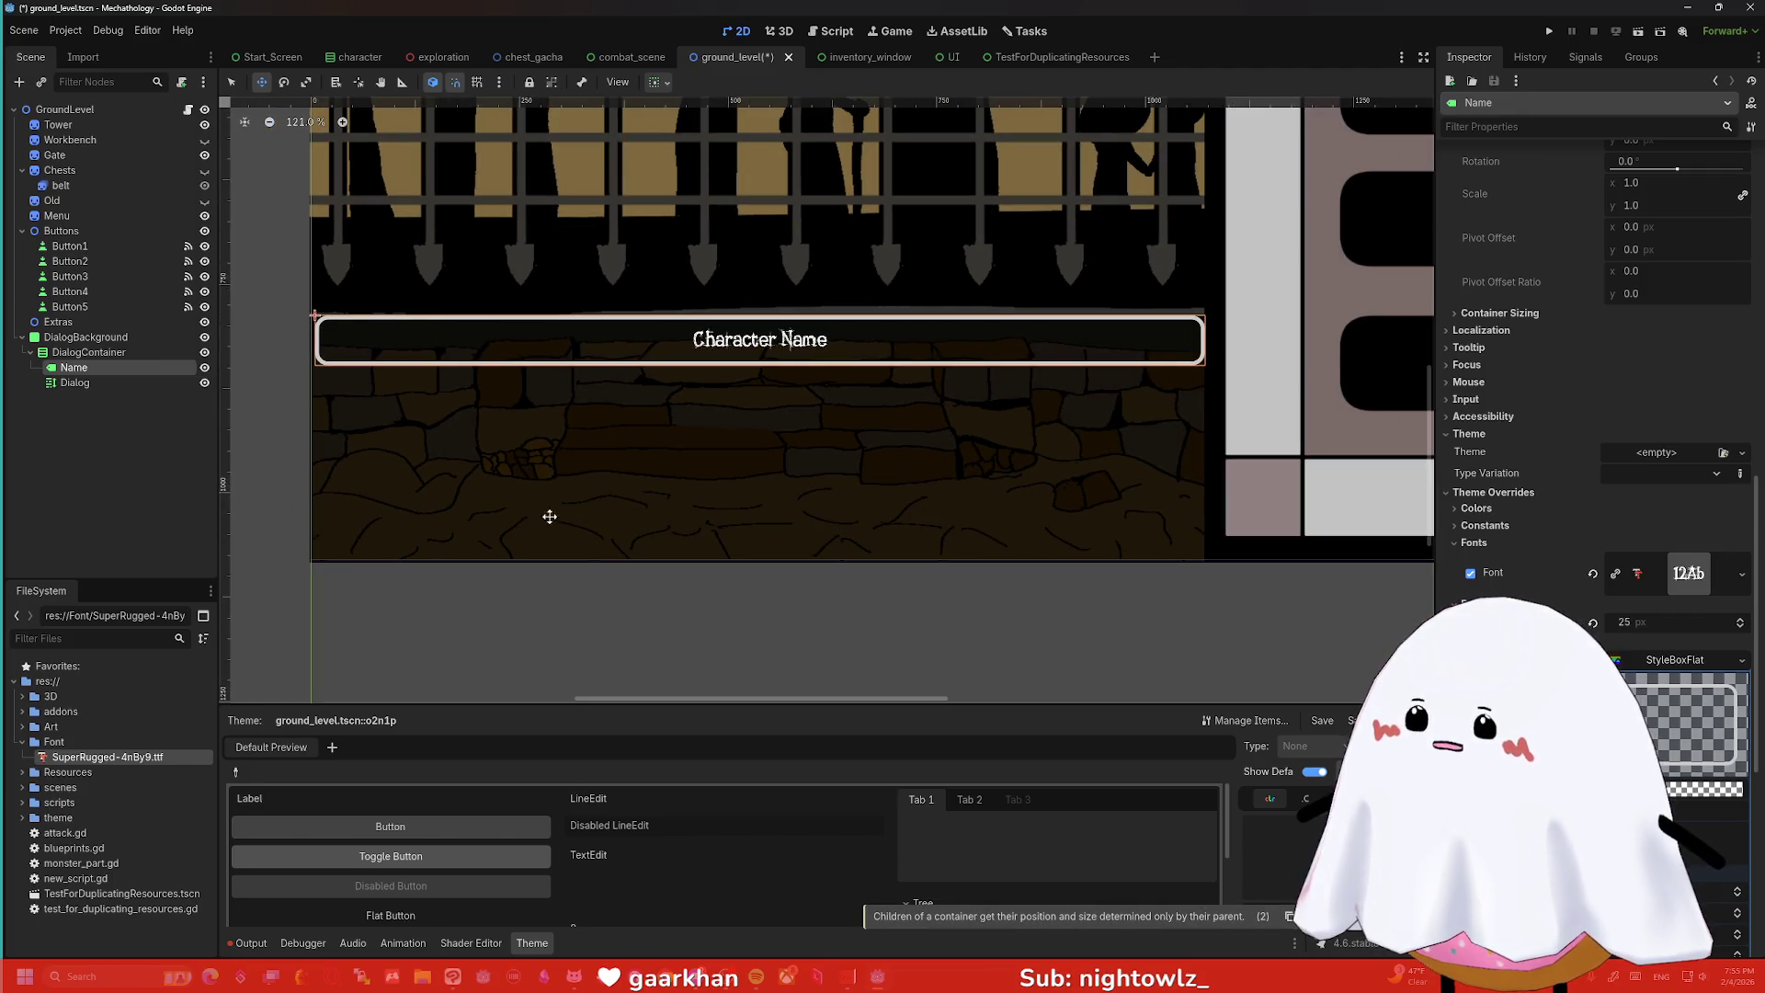
{"action": "left_click_drag", "start_coordinate": [692, 652], "coordinate": [856, 500]}
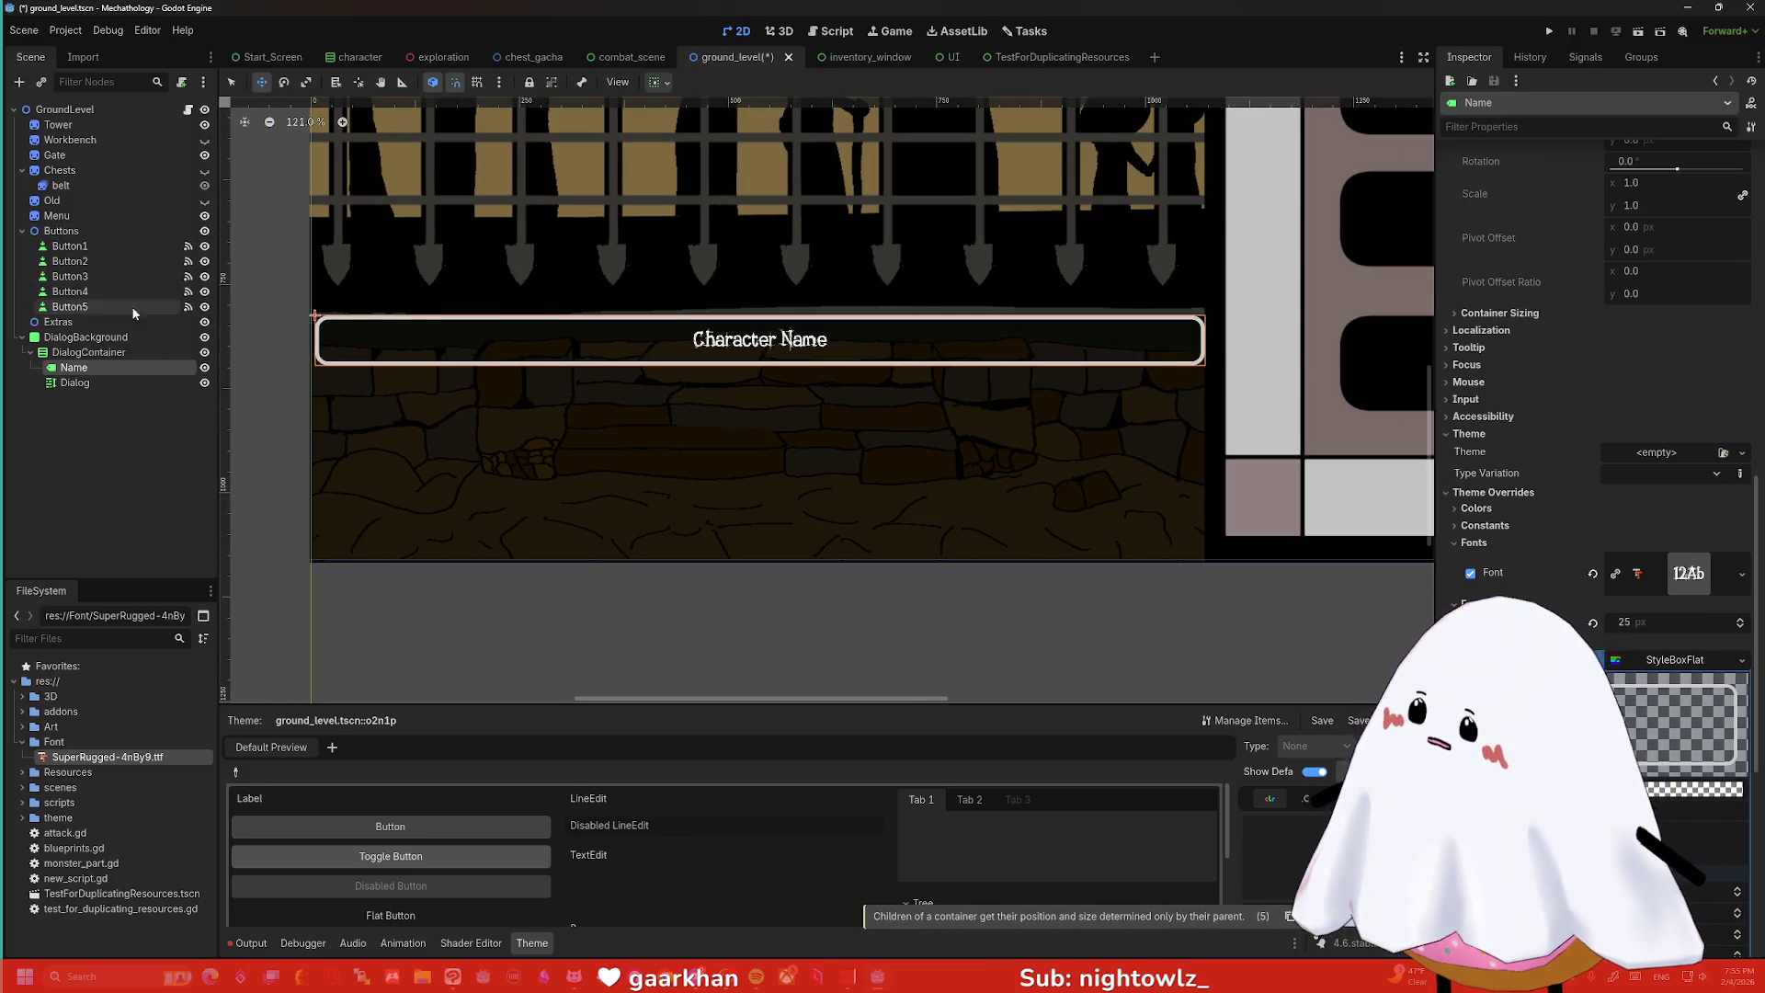
Select the Dialog RichTextLabel in the Scene tree, after DialogContainer and DialogBackground
{"action": "left_click", "coordinate": [101, 353]}
{"action": "left_click", "coordinate": [111, 338]}
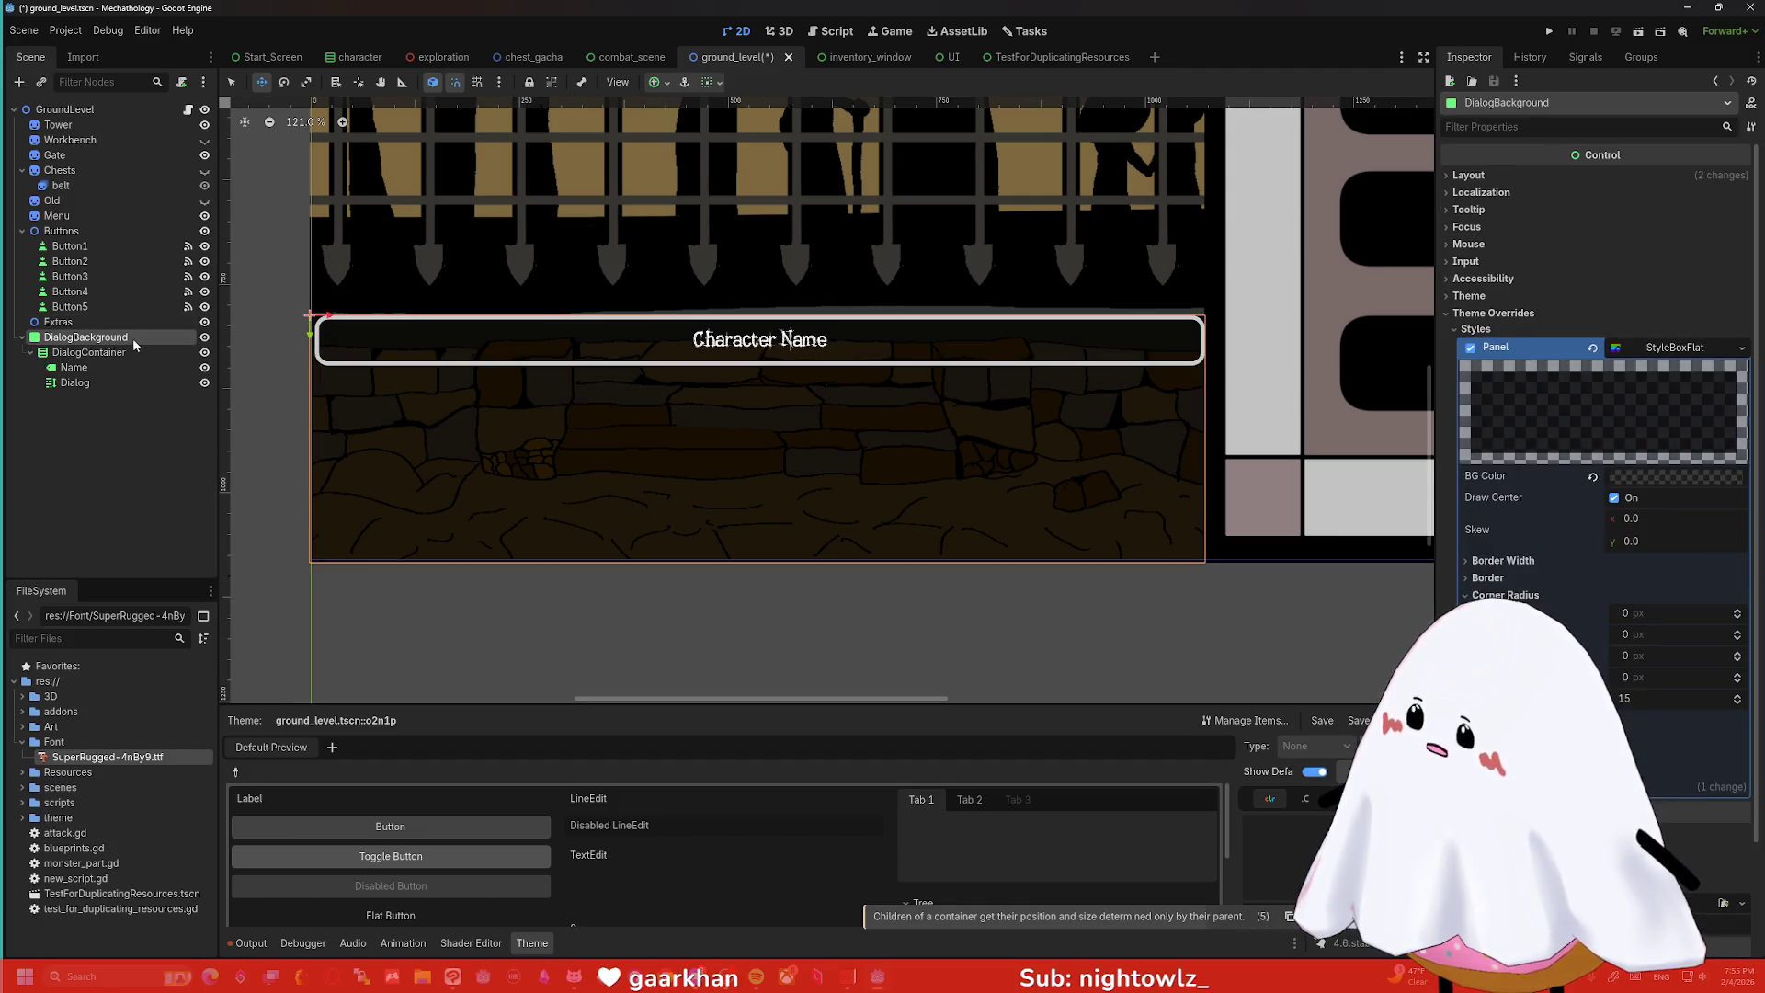
{"action": "left_click", "coordinate": [90, 384]}
{"action": "scroll", "coordinate": [804, 641], "scroll_direction": "down", "scroll_amount": 1}
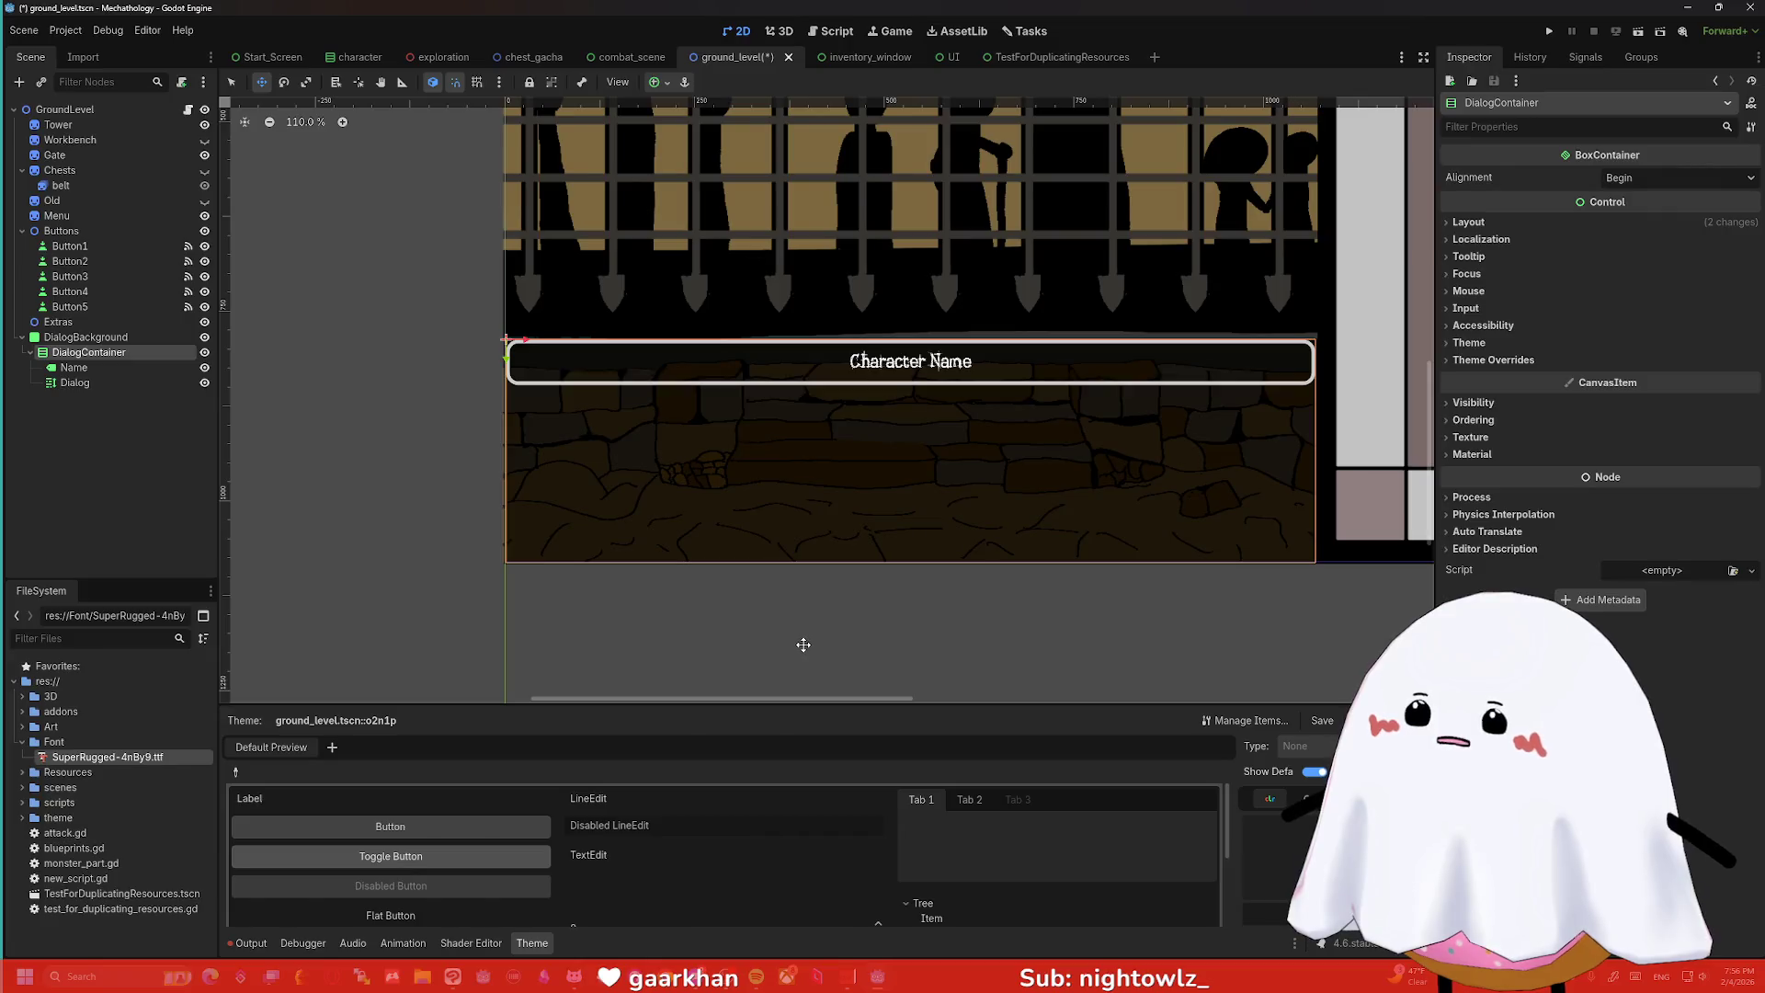
{"action": "left_click", "coordinate": [803, 645]}
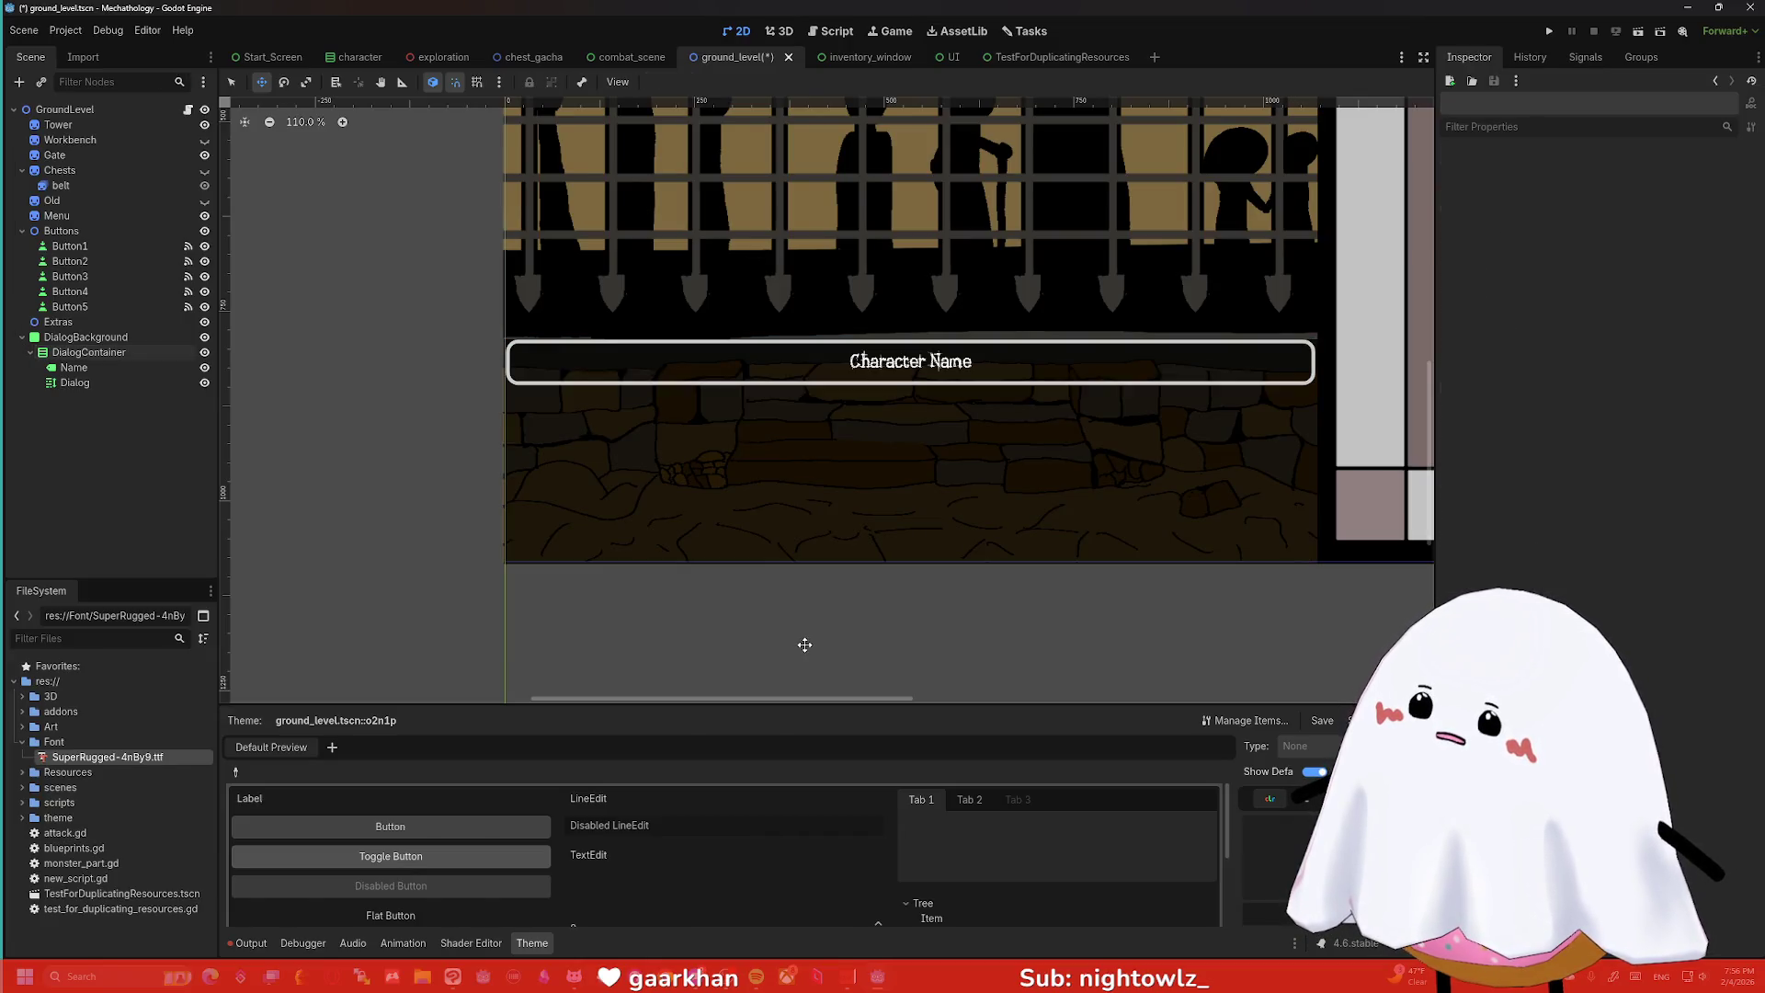
{"action": "scroll", "coordinate": [502, 441], "scroll_direction": "up", "scroll_amount": 15}
{"action": "scroll", "coordinate": [567, 434], "scroll_direction": "down", "scroll_amount": 17}
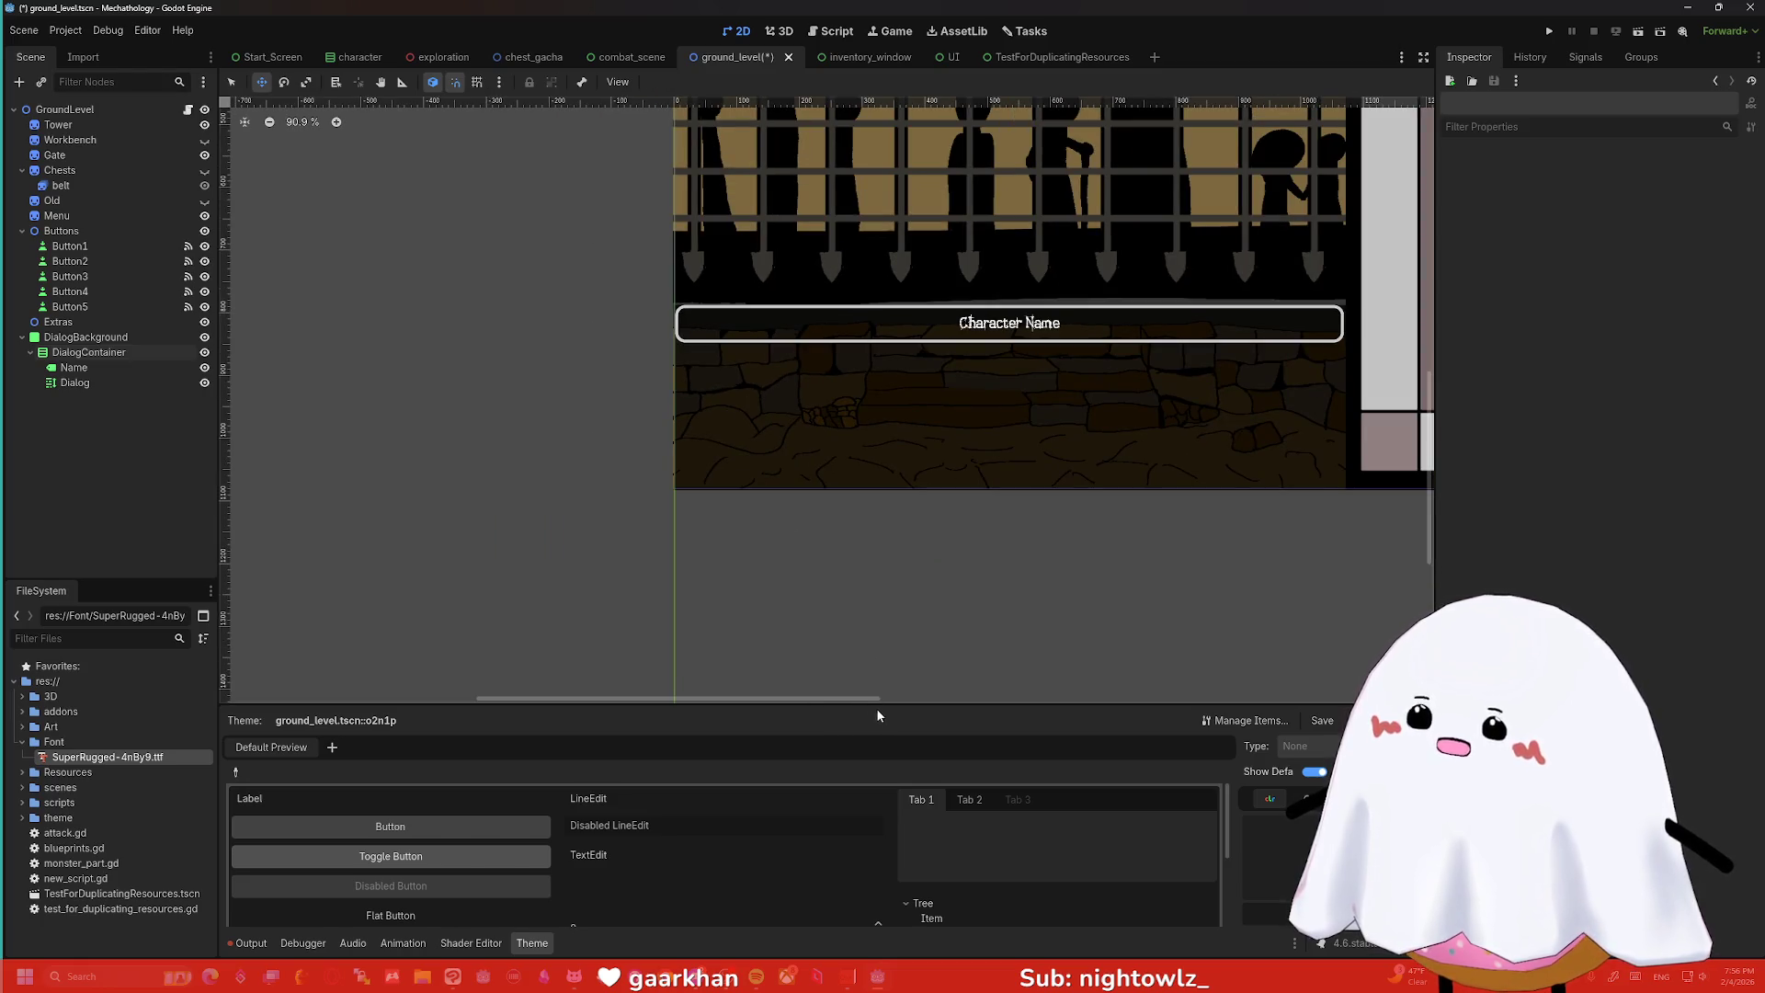
{"action": "scroll", "coordinate": [950, 618], "scroll_direction": "right", "scroll_amount": 2}
{"action": "scroll", "coordinate": [983, 561], "scroll_direction": "down", "scroll_amount": 3}
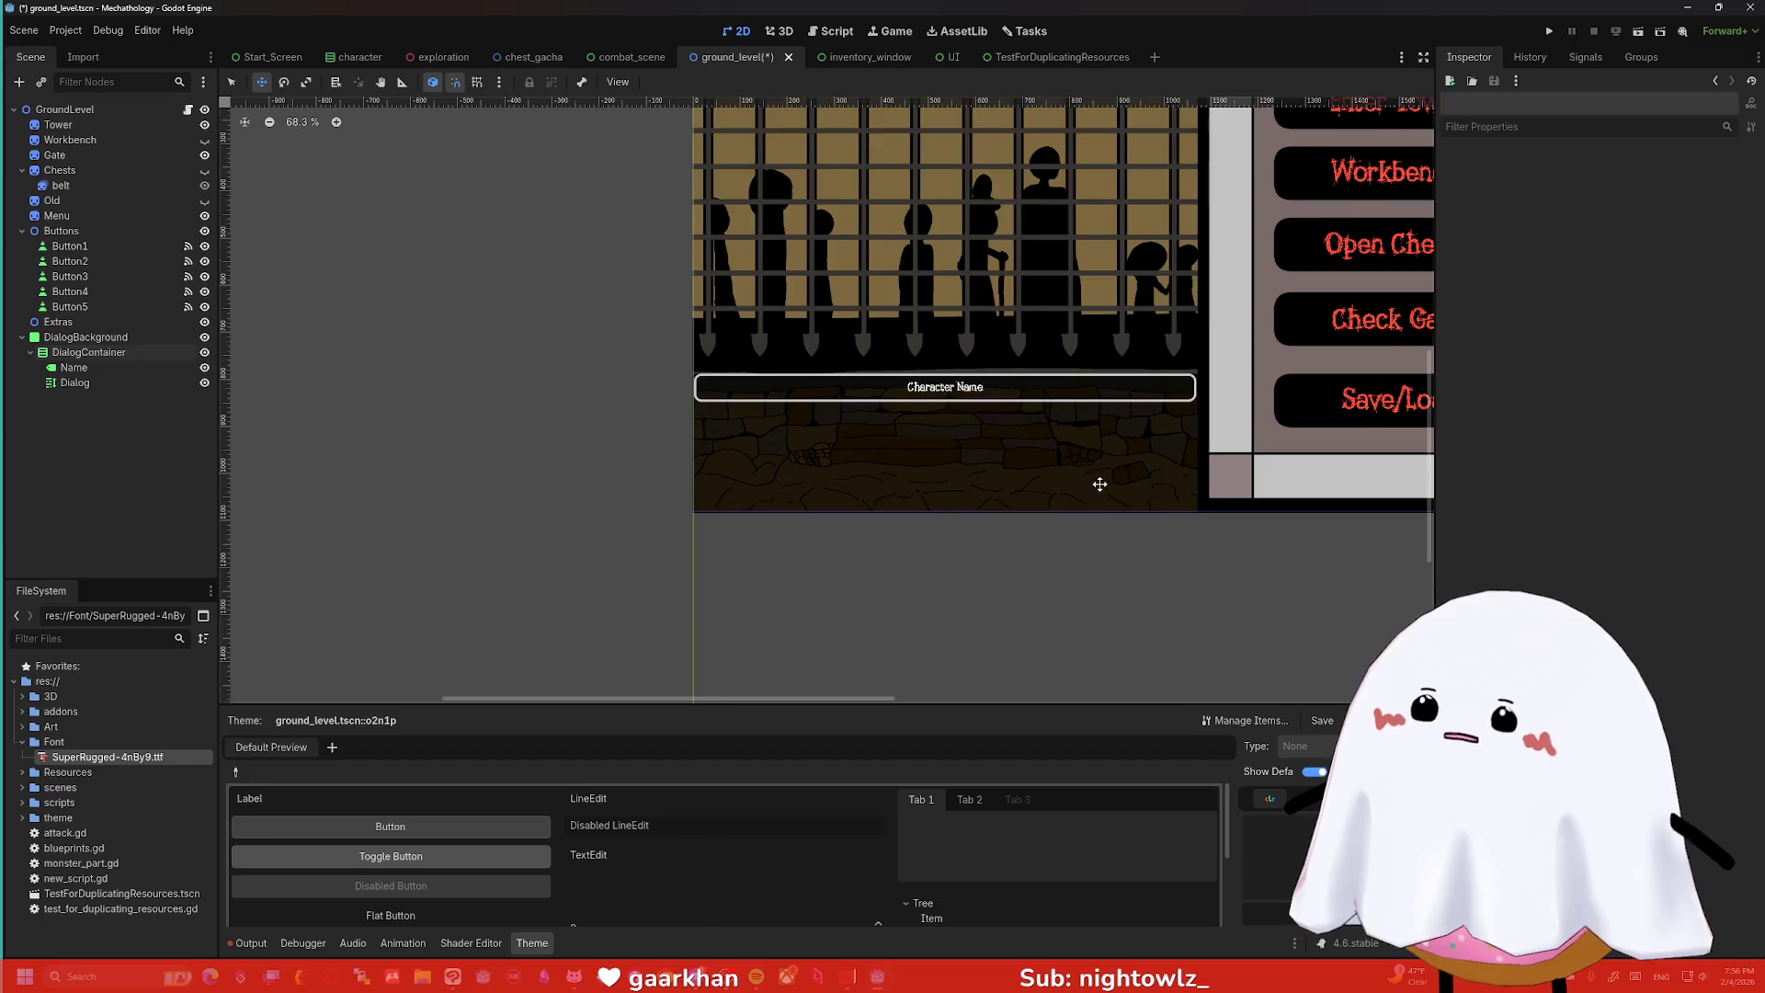
{"action": "scroll", "coordinate": [1112, 480], "scroll_direction": "down", "scroll_amount": 4}
{"action": "scroll", "coordinate": [1168, 459], "scroll_direction": "up", "scroll_amount": 10}
{"action": "left_click", "coordinate": [114, 384]}
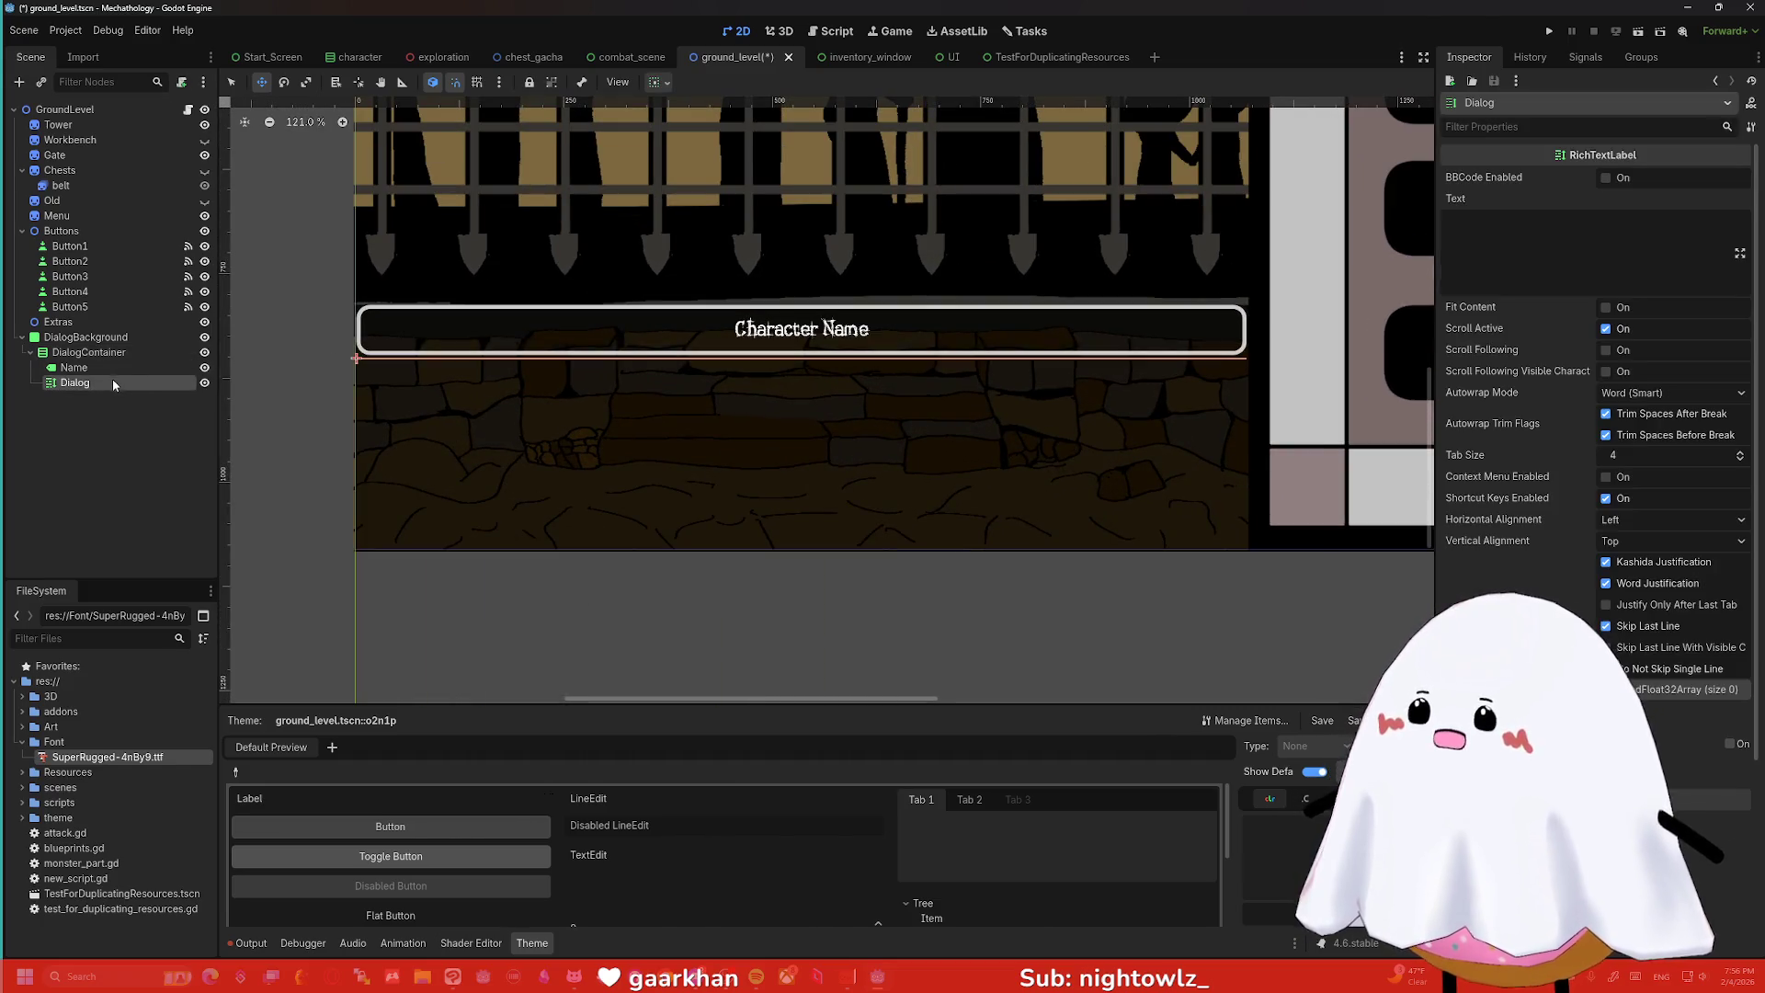
Filter the Inspector by 'font' and expand Theme Overrides down to the Normal Font Size
{"action": "left_click", "coordinate": [1487, 271]}
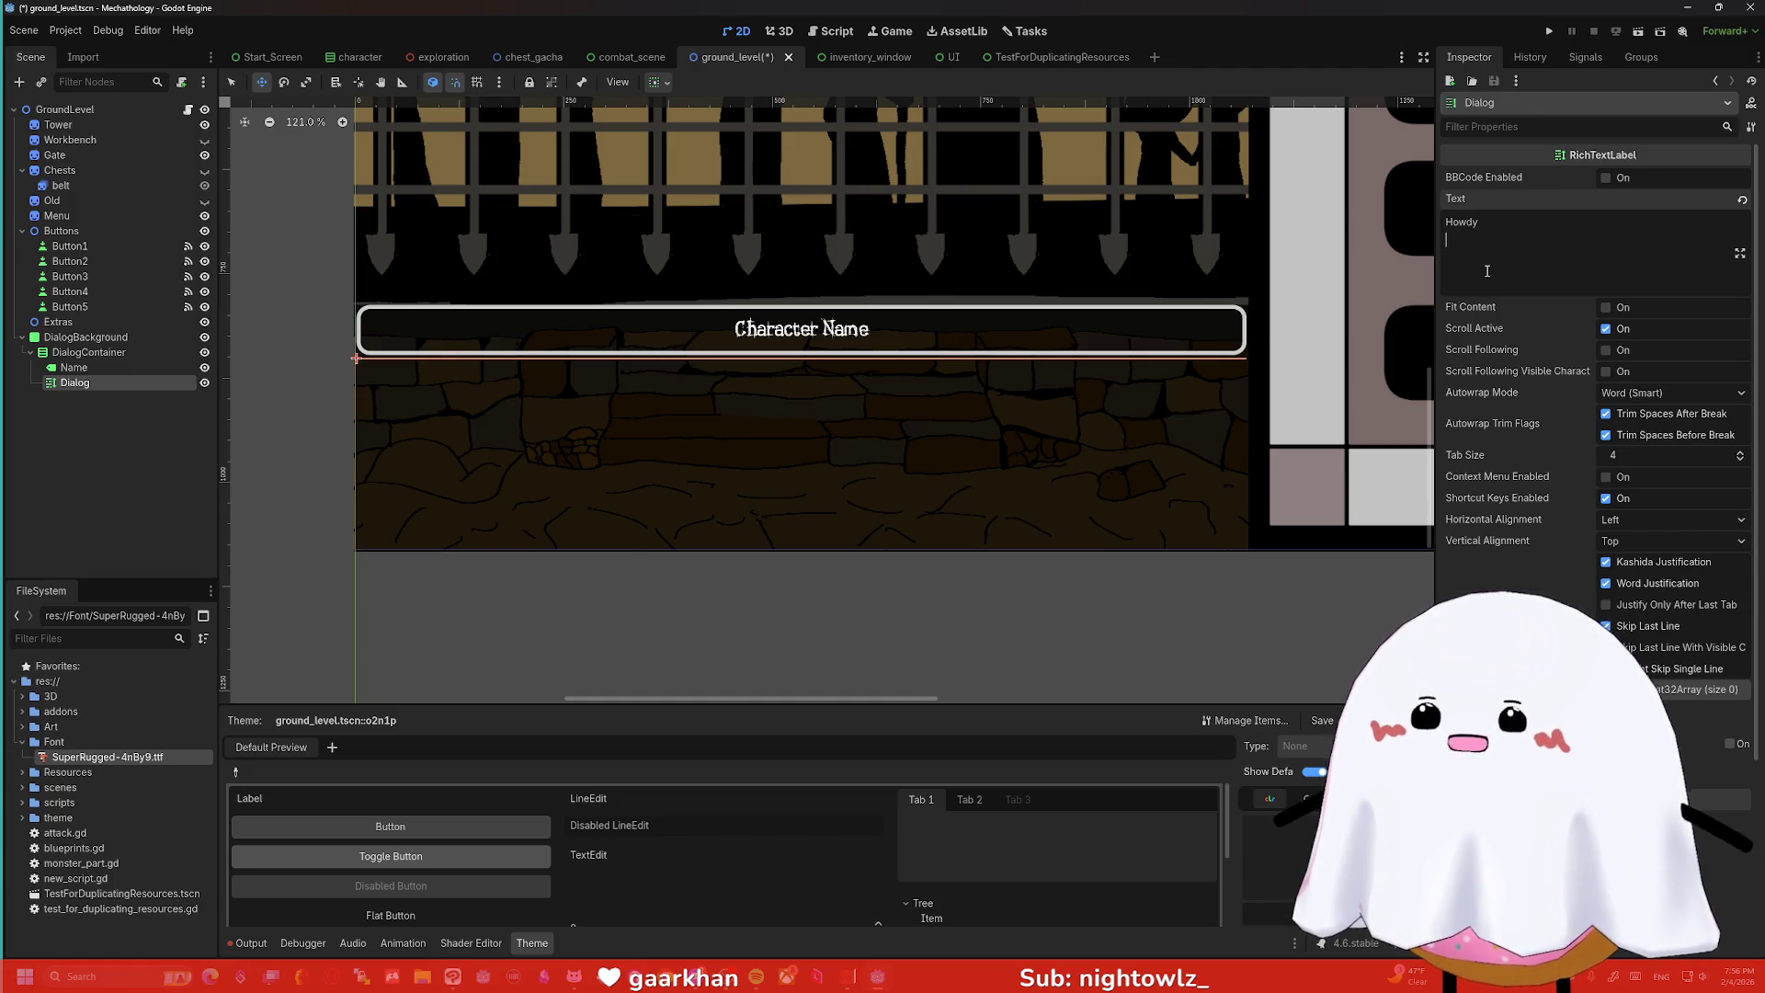
{"action": "scroll", "coordinate": [891, 500], "scroll_direction": "down", "scroll_amount": 10}
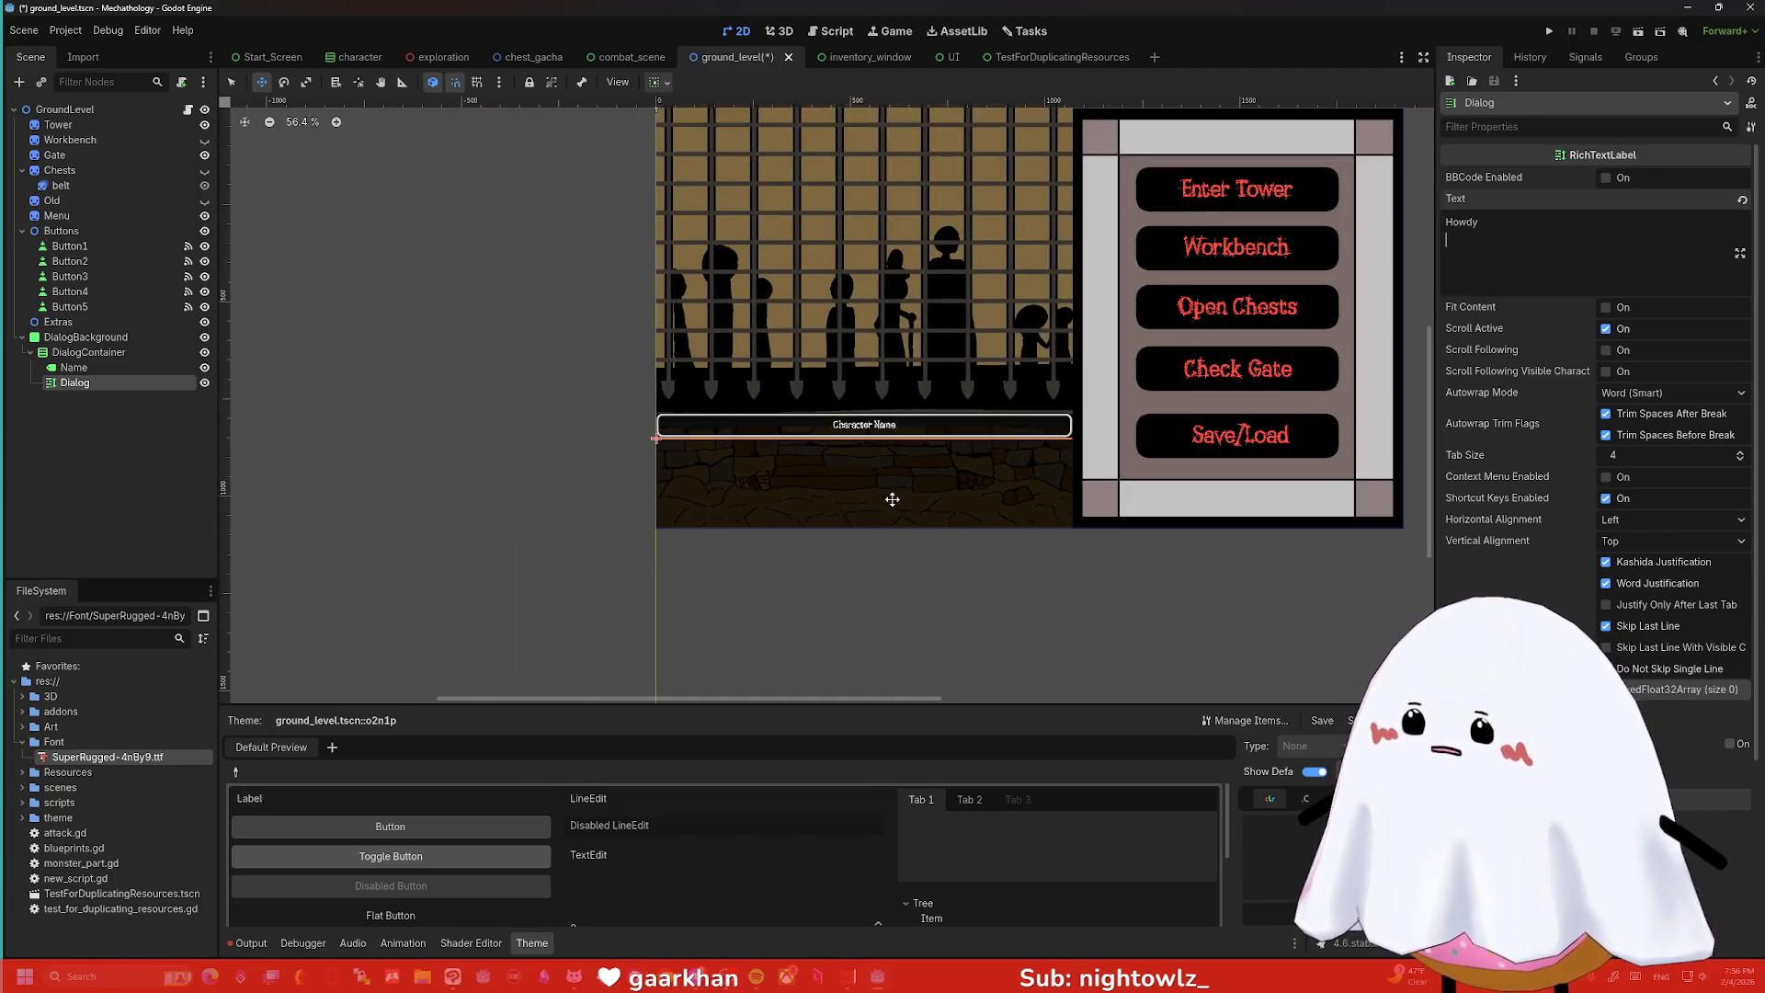
{"action": "scroll", "coordinate": [898, 516], "scroll_direction": "up", "scroll_amount": 8}
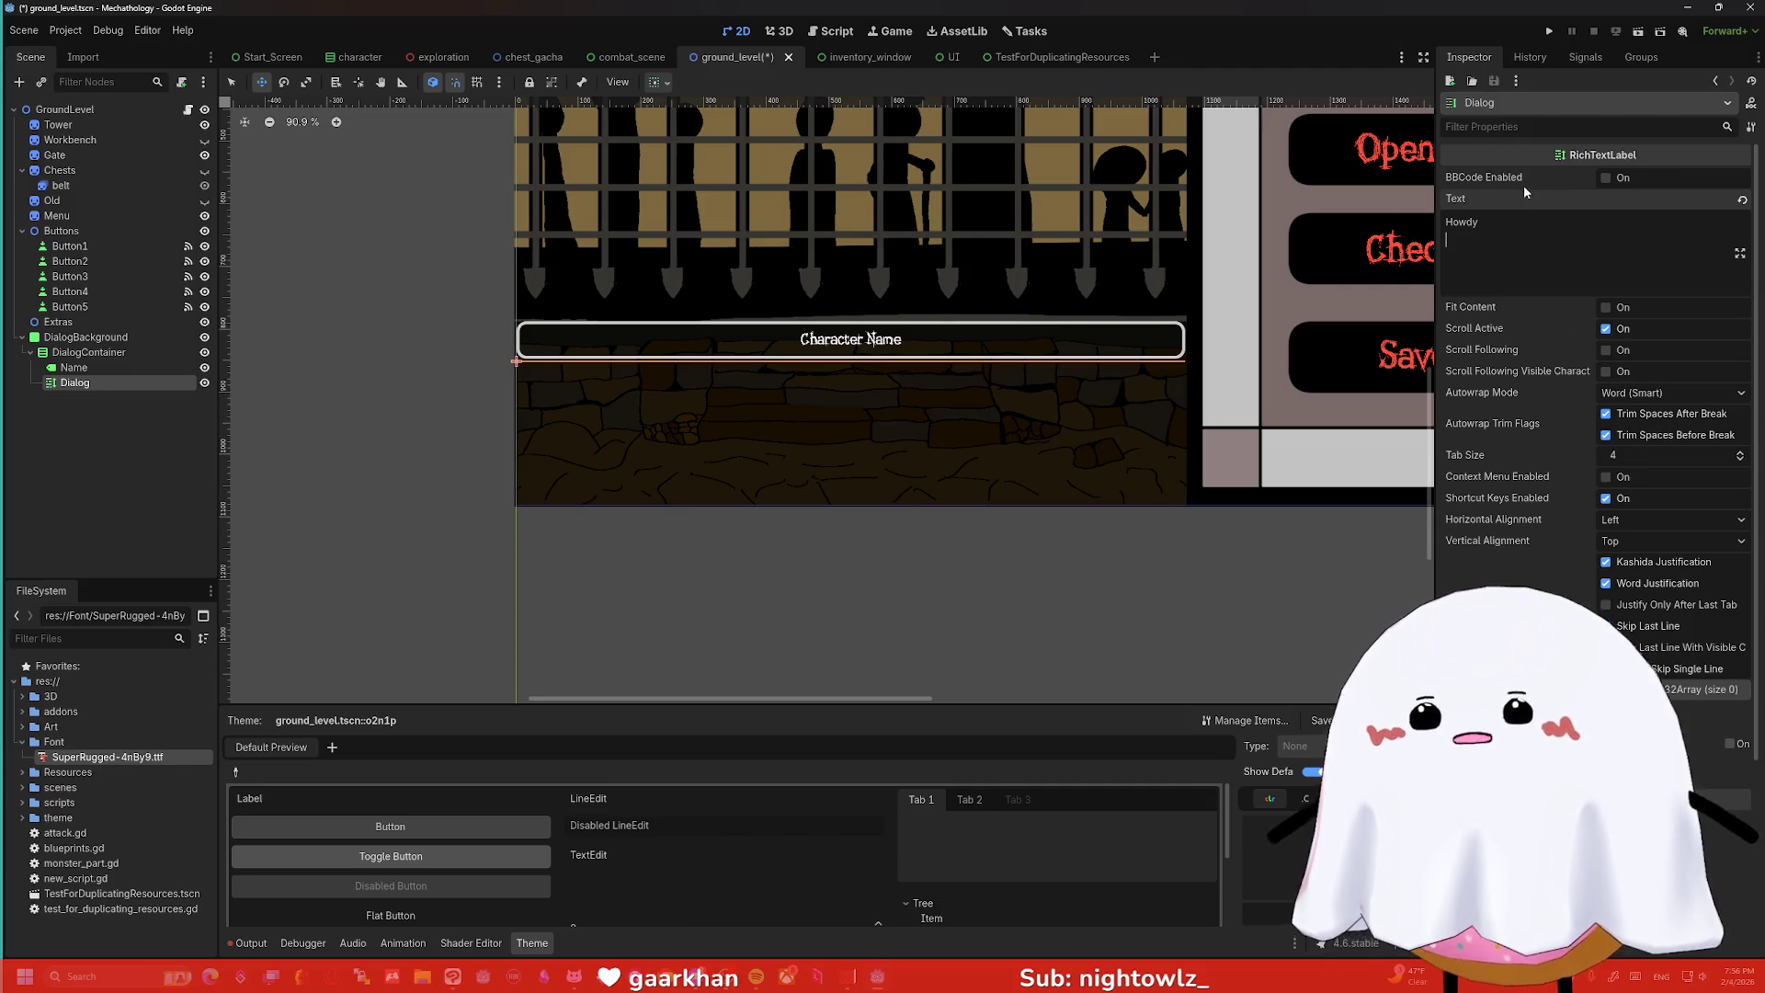
{"action": "type", "text": "font"}
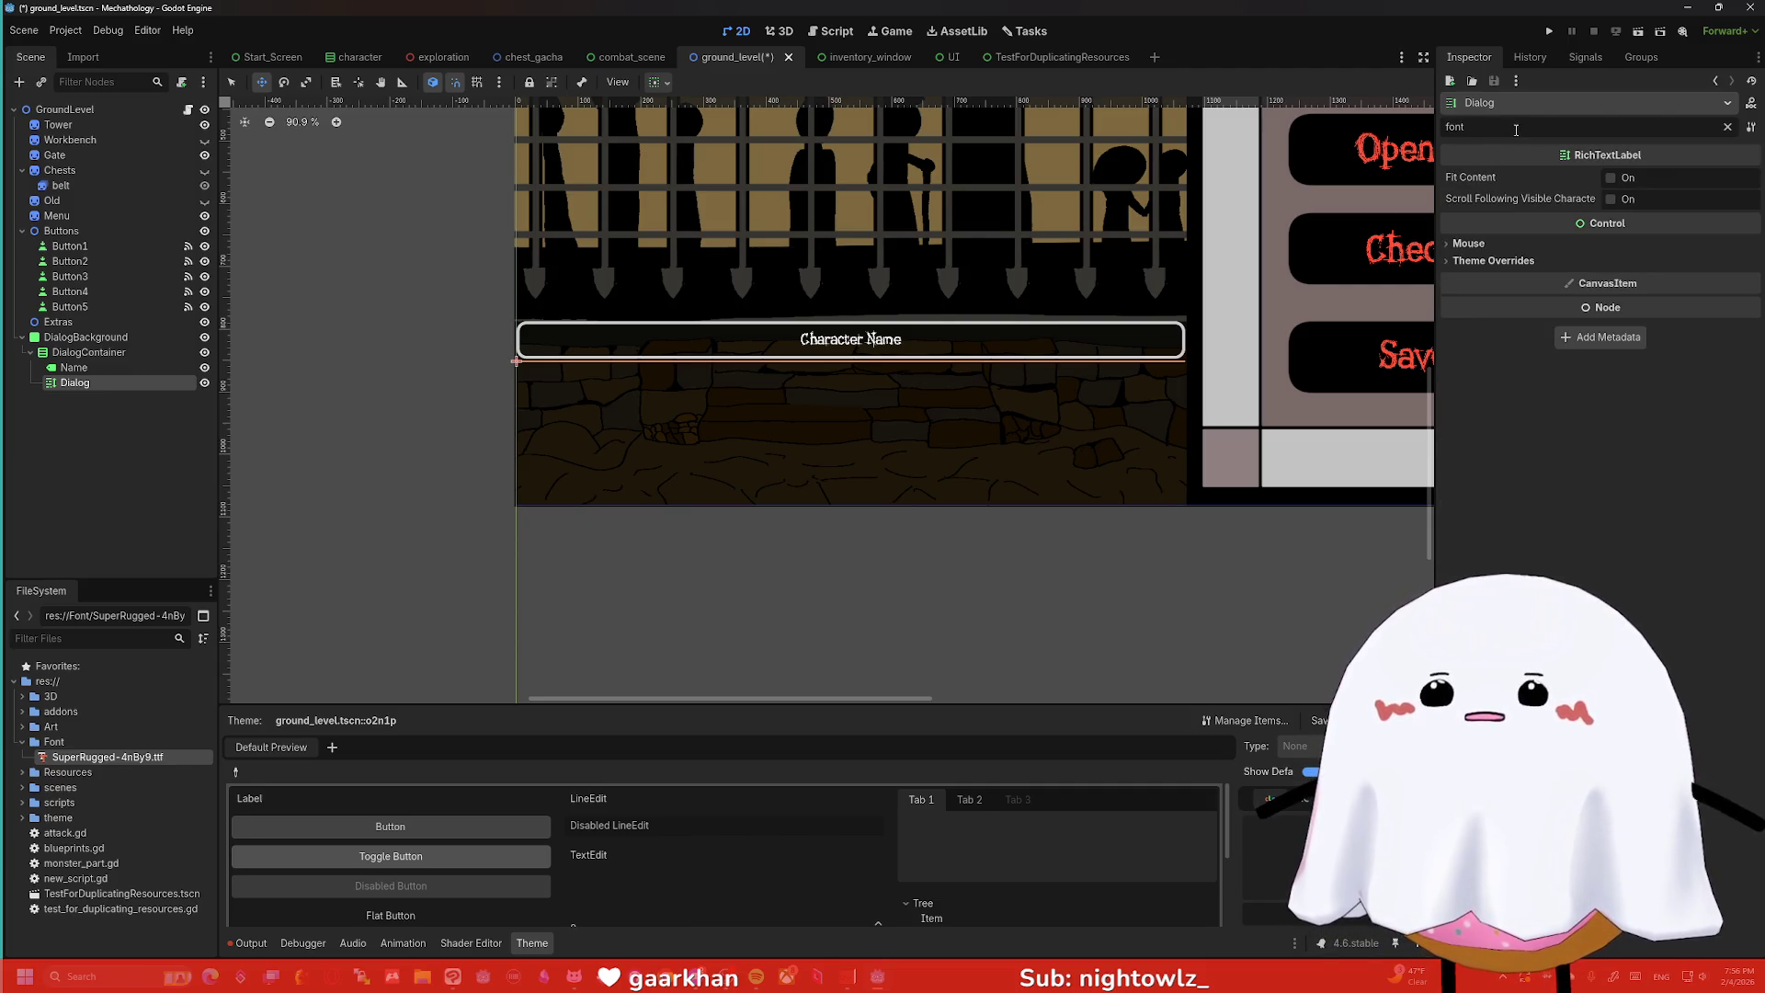
{"action": "left_click", "coordinate": [1493, 260]}
{"action": "left_click", "coordinate": [1490, 295]}
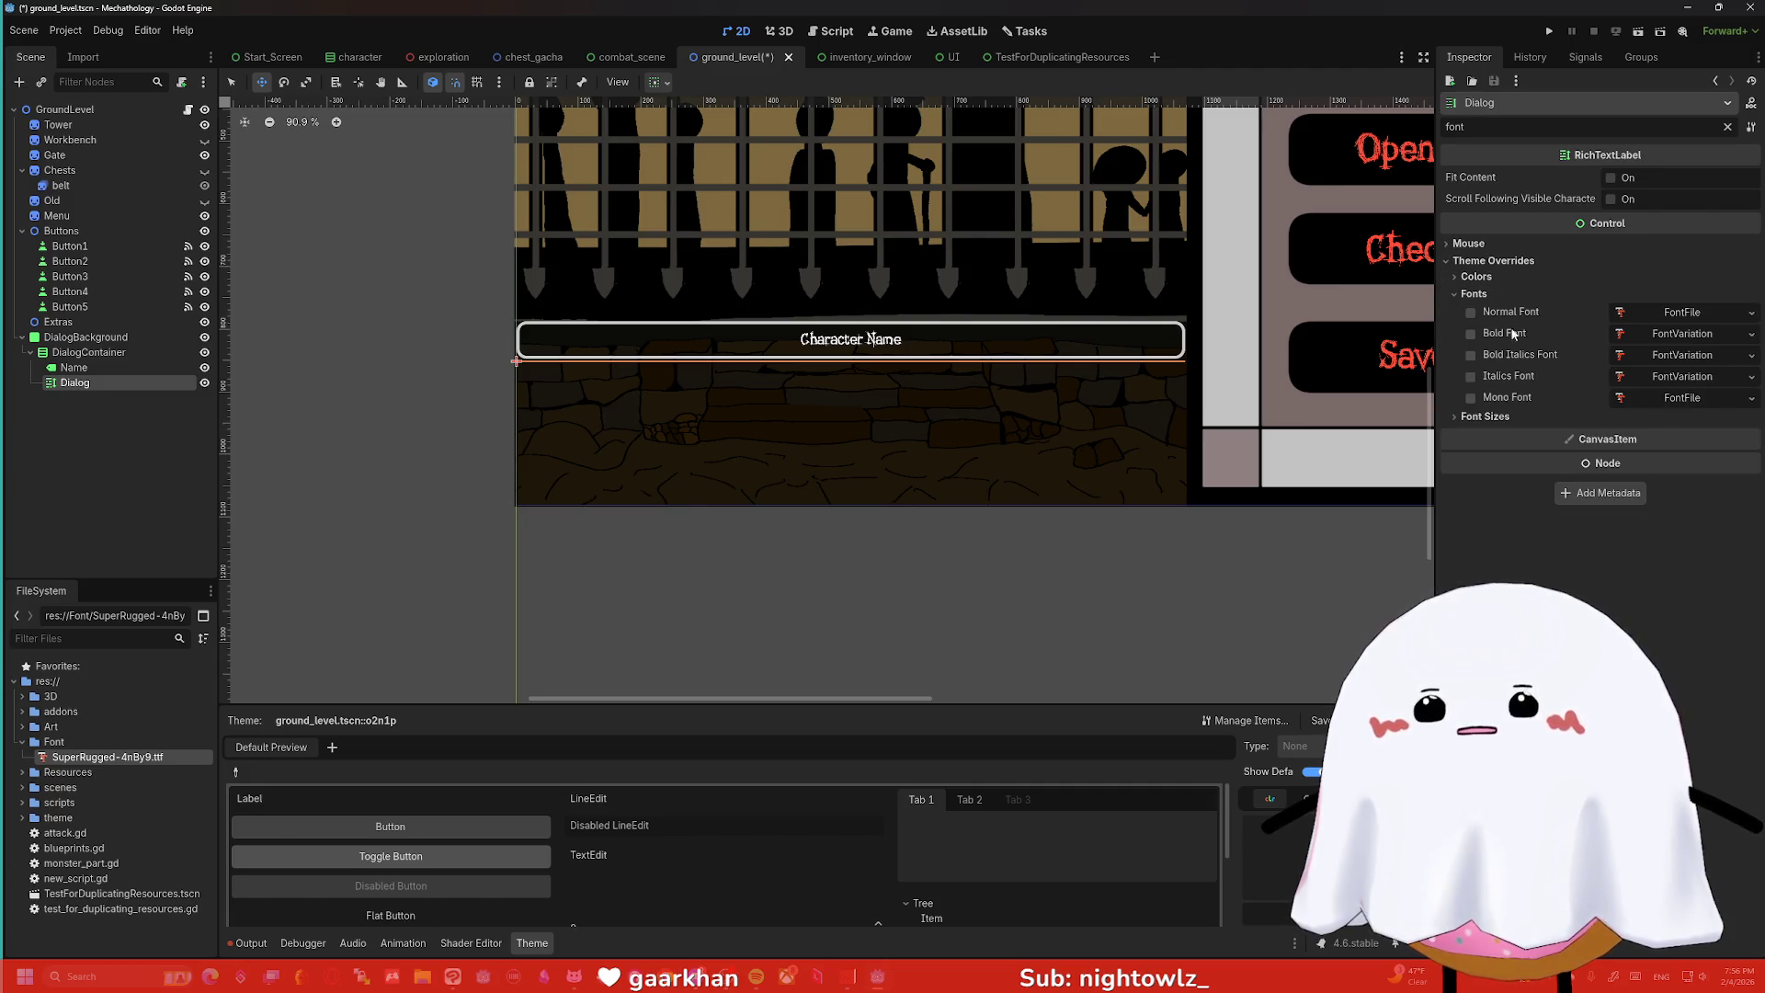
{"action": "left_click", "coordinate": [1482, 416]}
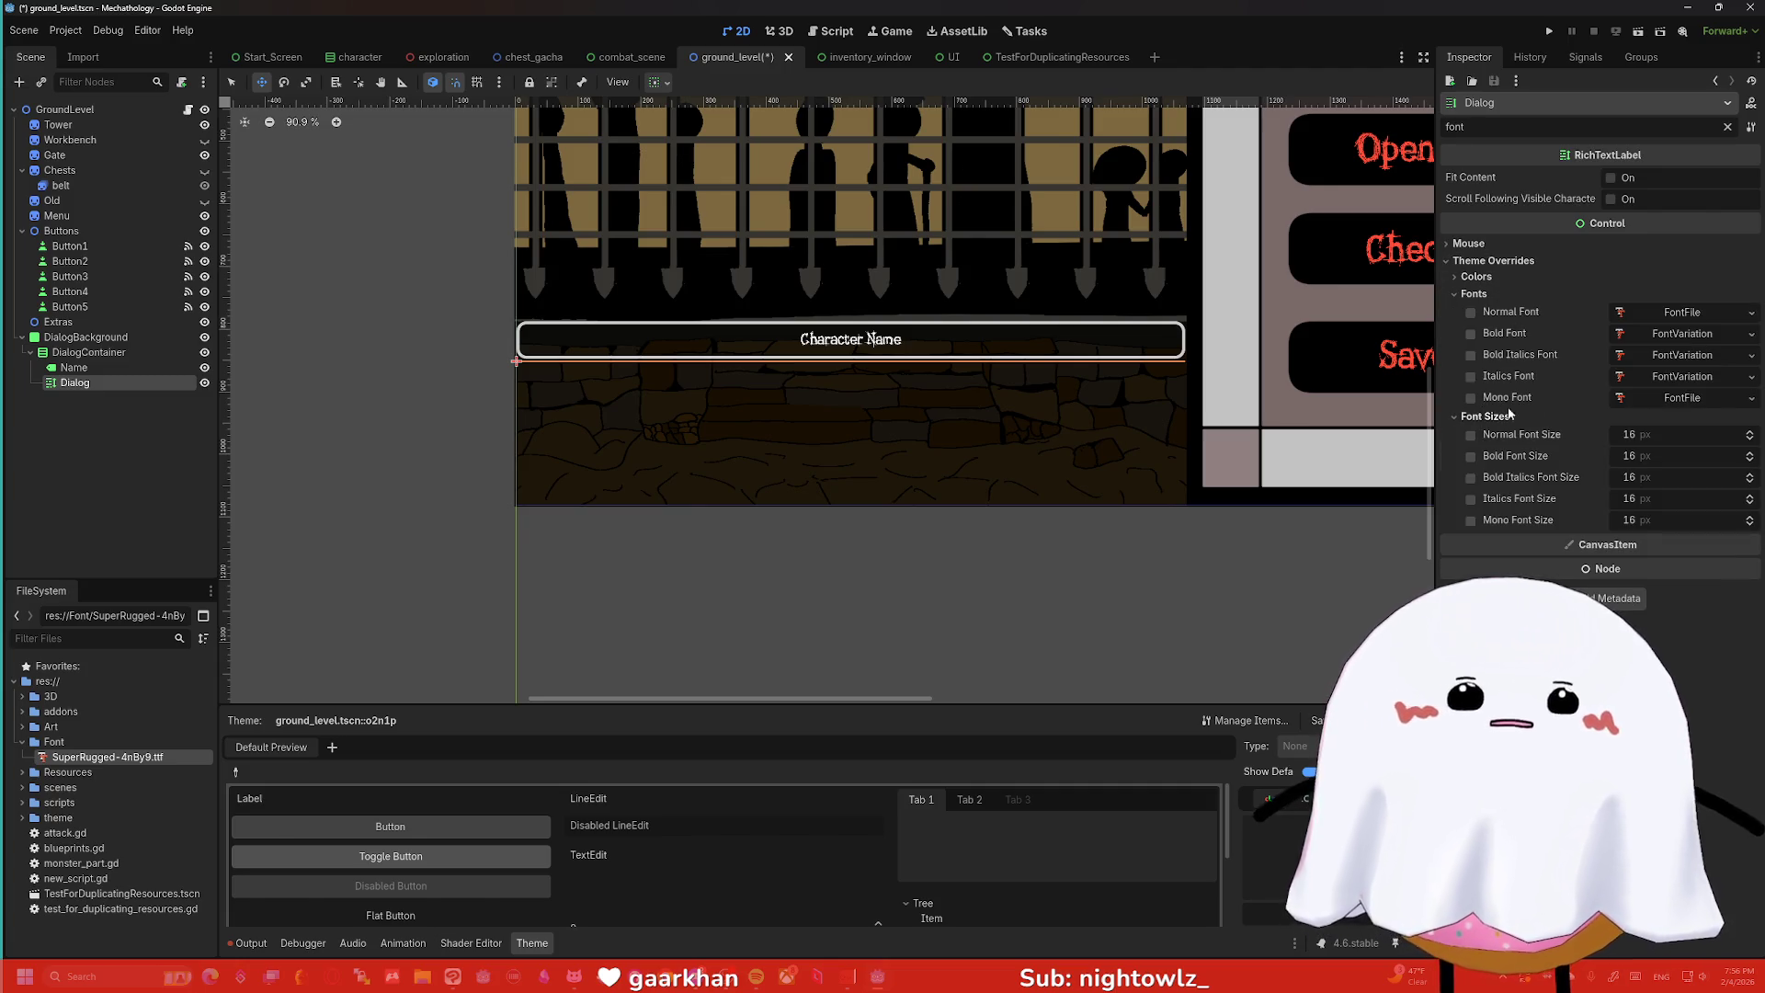
{"action": "left_click", "coordinate": [1655, 441]}
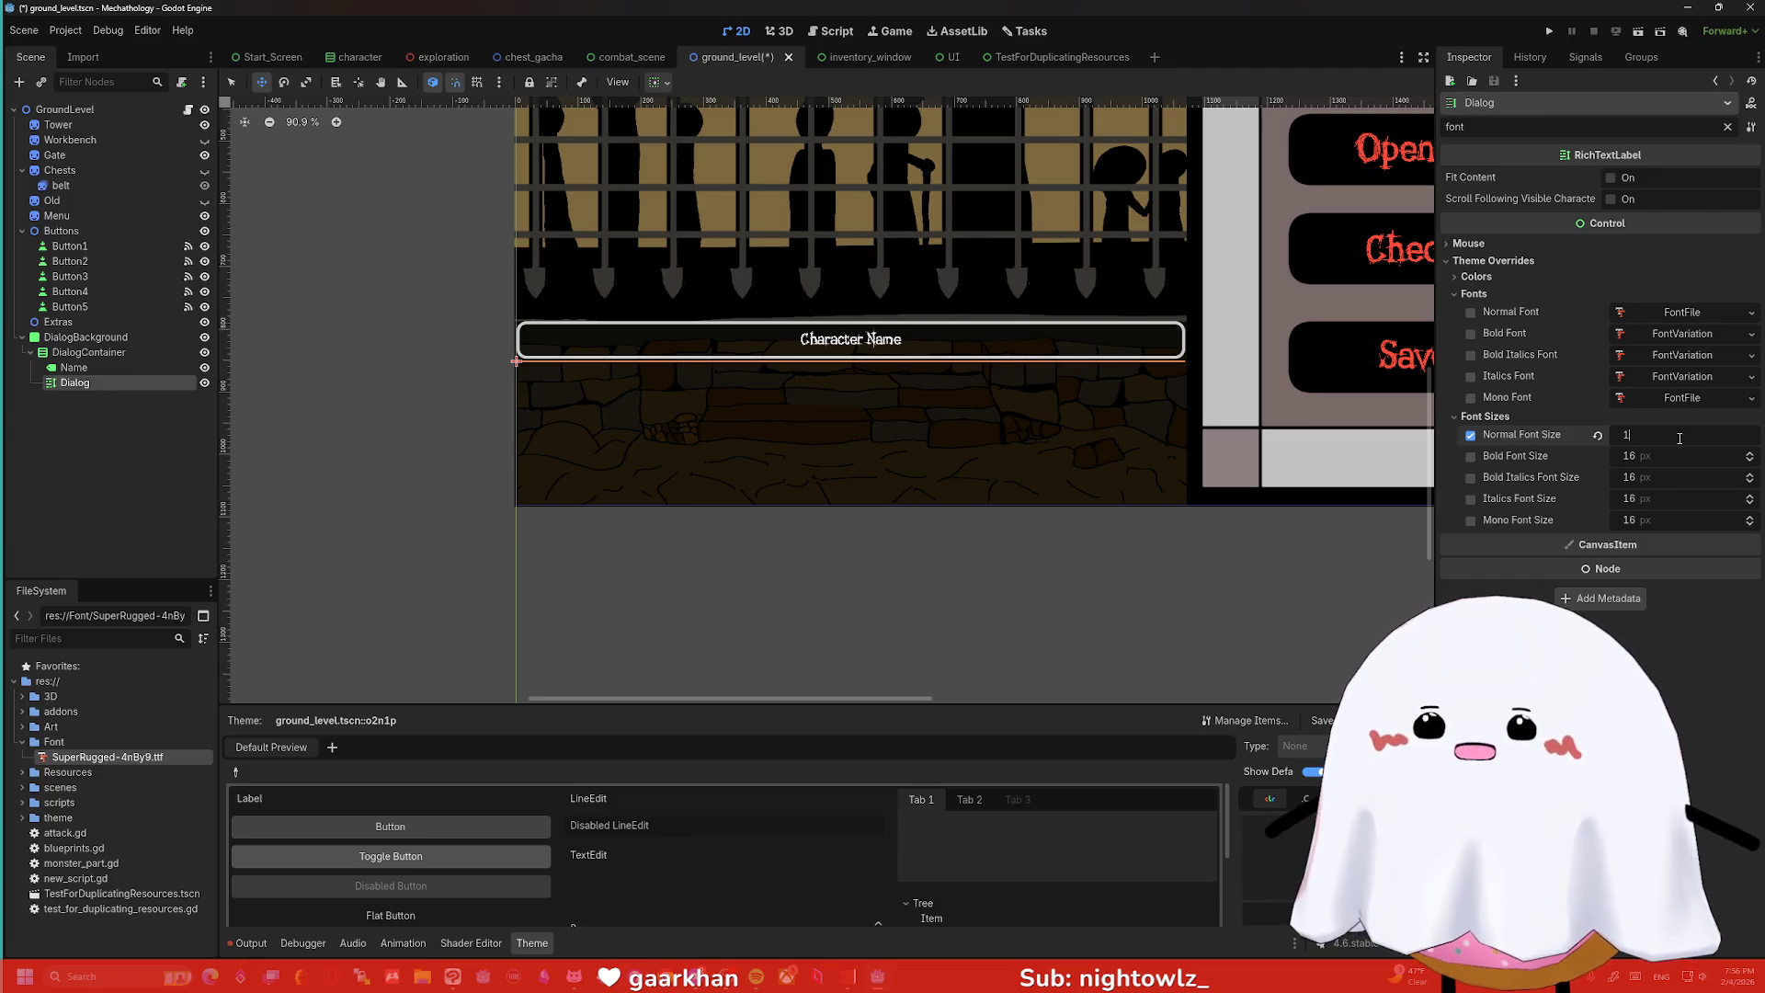
Filter by 'color' and enable the Dialog label's white Default Color override
{"action": "key", "text": "ctrl+a"}
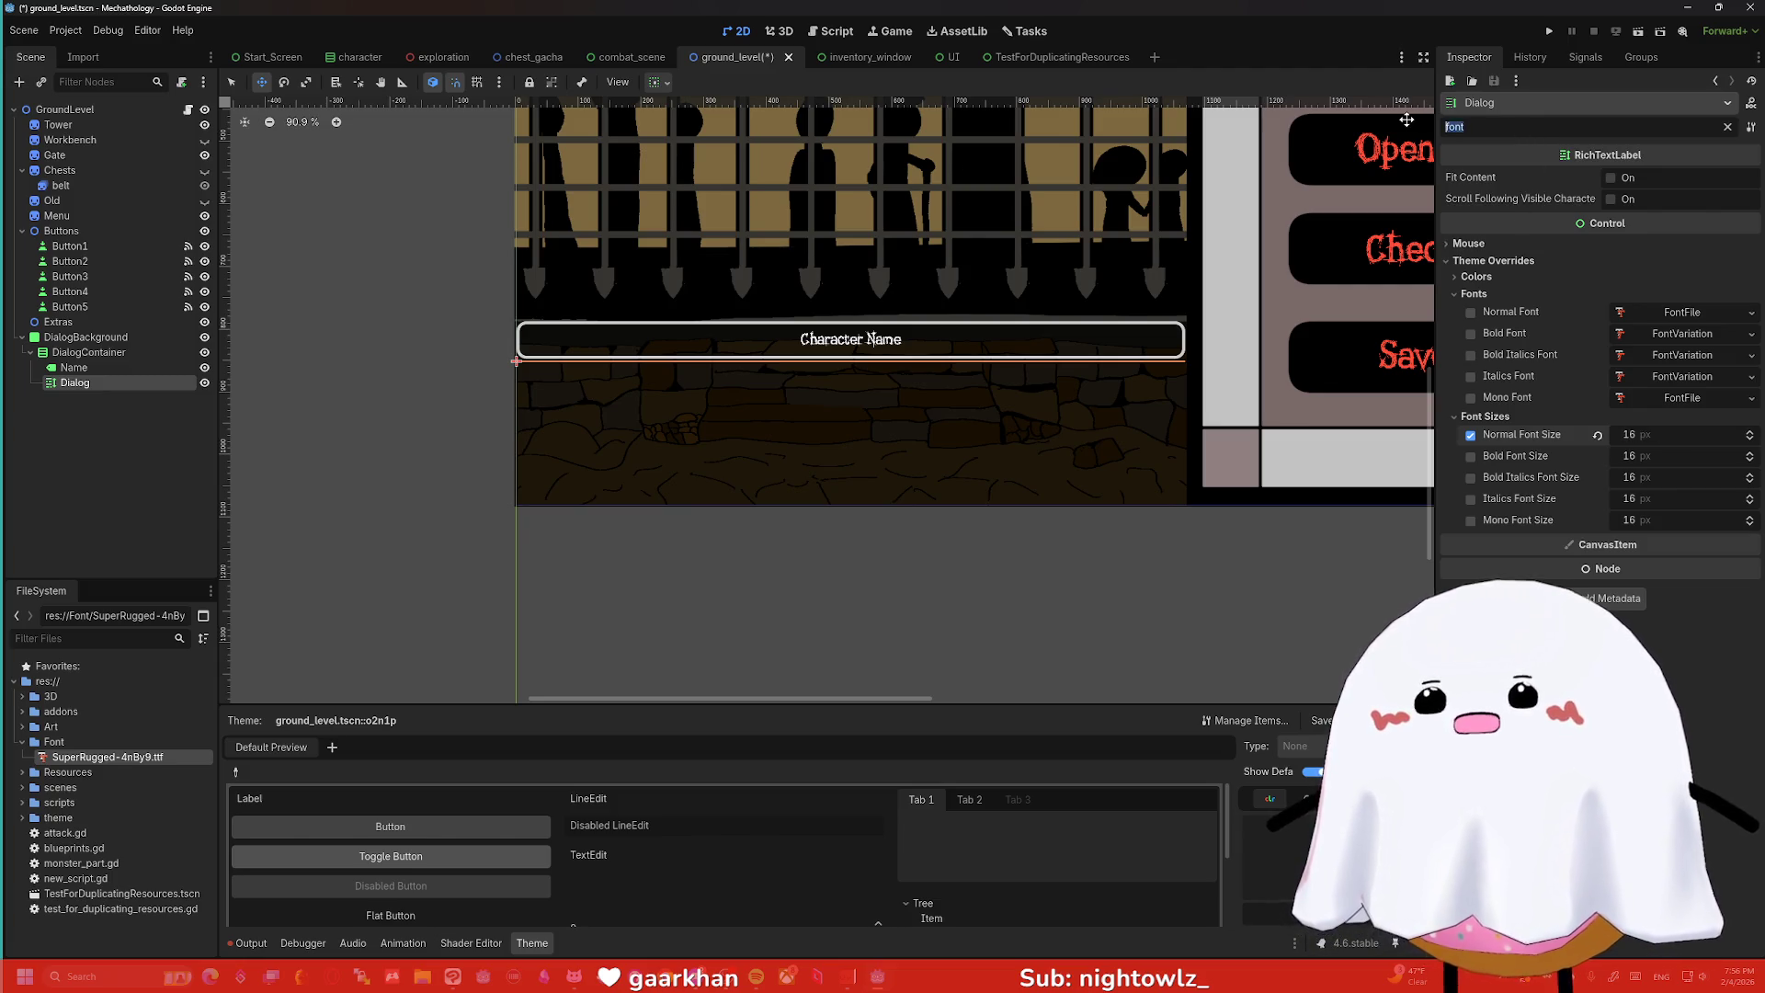
{"action": "type", "text": "color"}
{"action": "left_click", "coordinate": [1475, 237]}
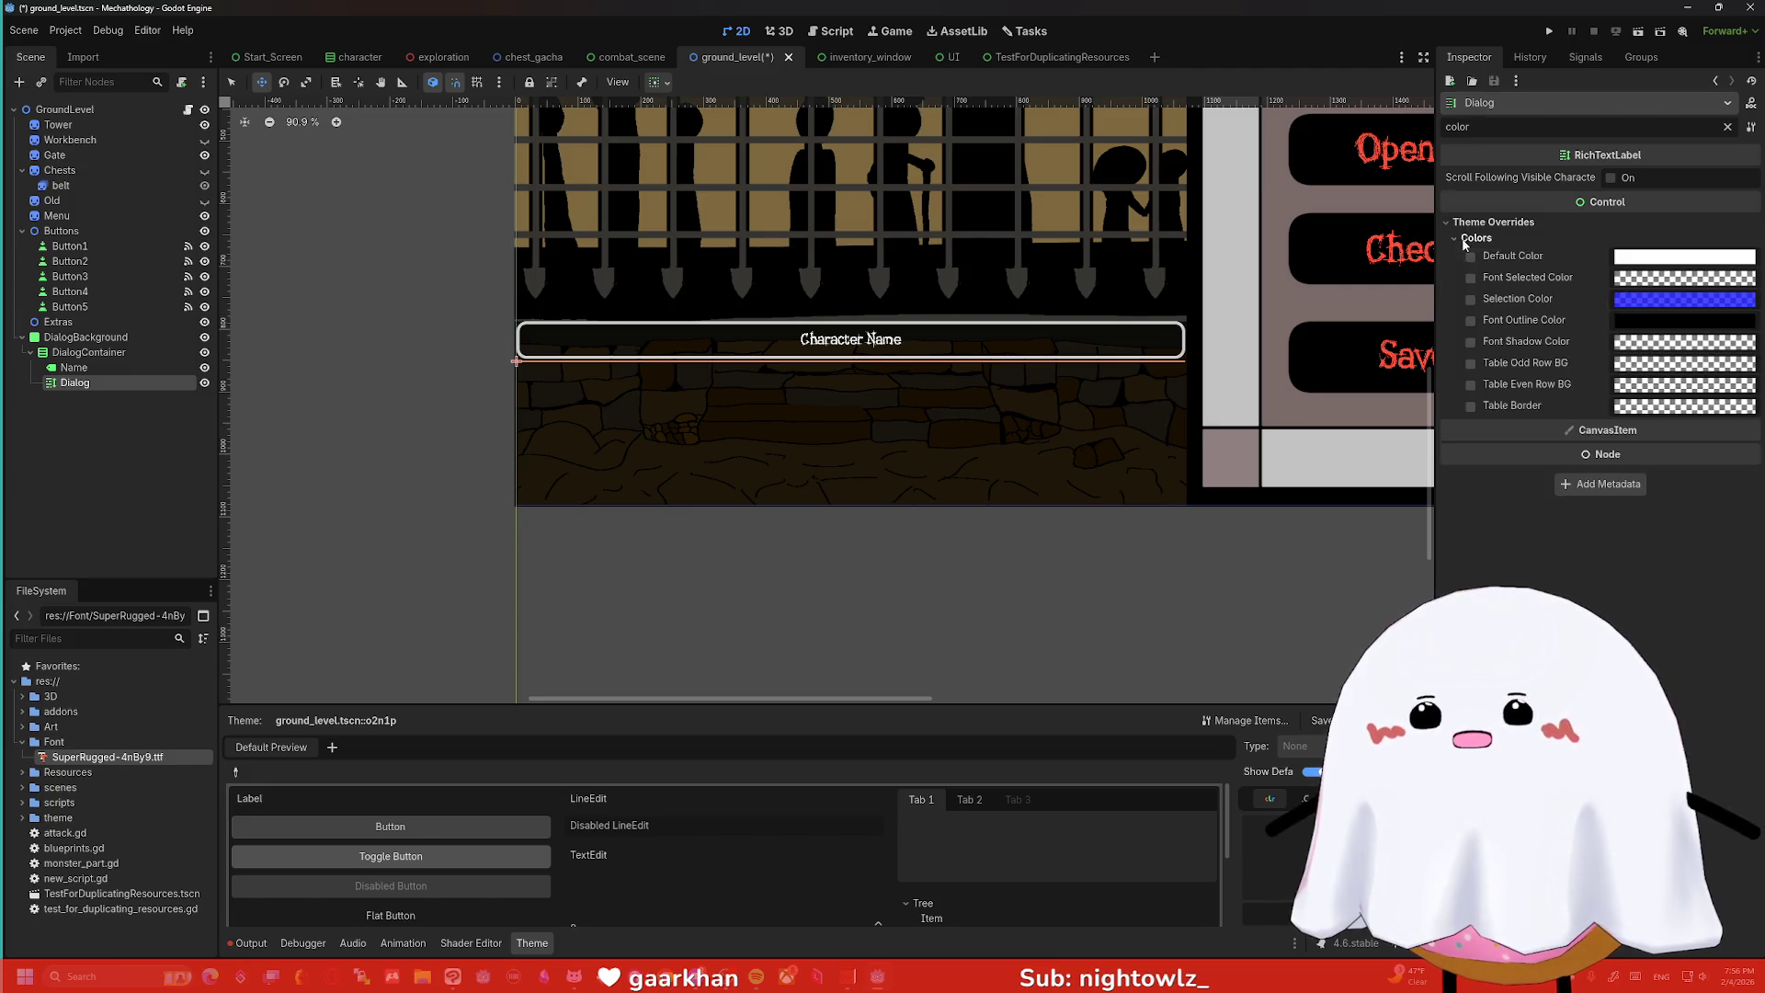
{"action": "left_click", "coordinate": [1470, 257]}
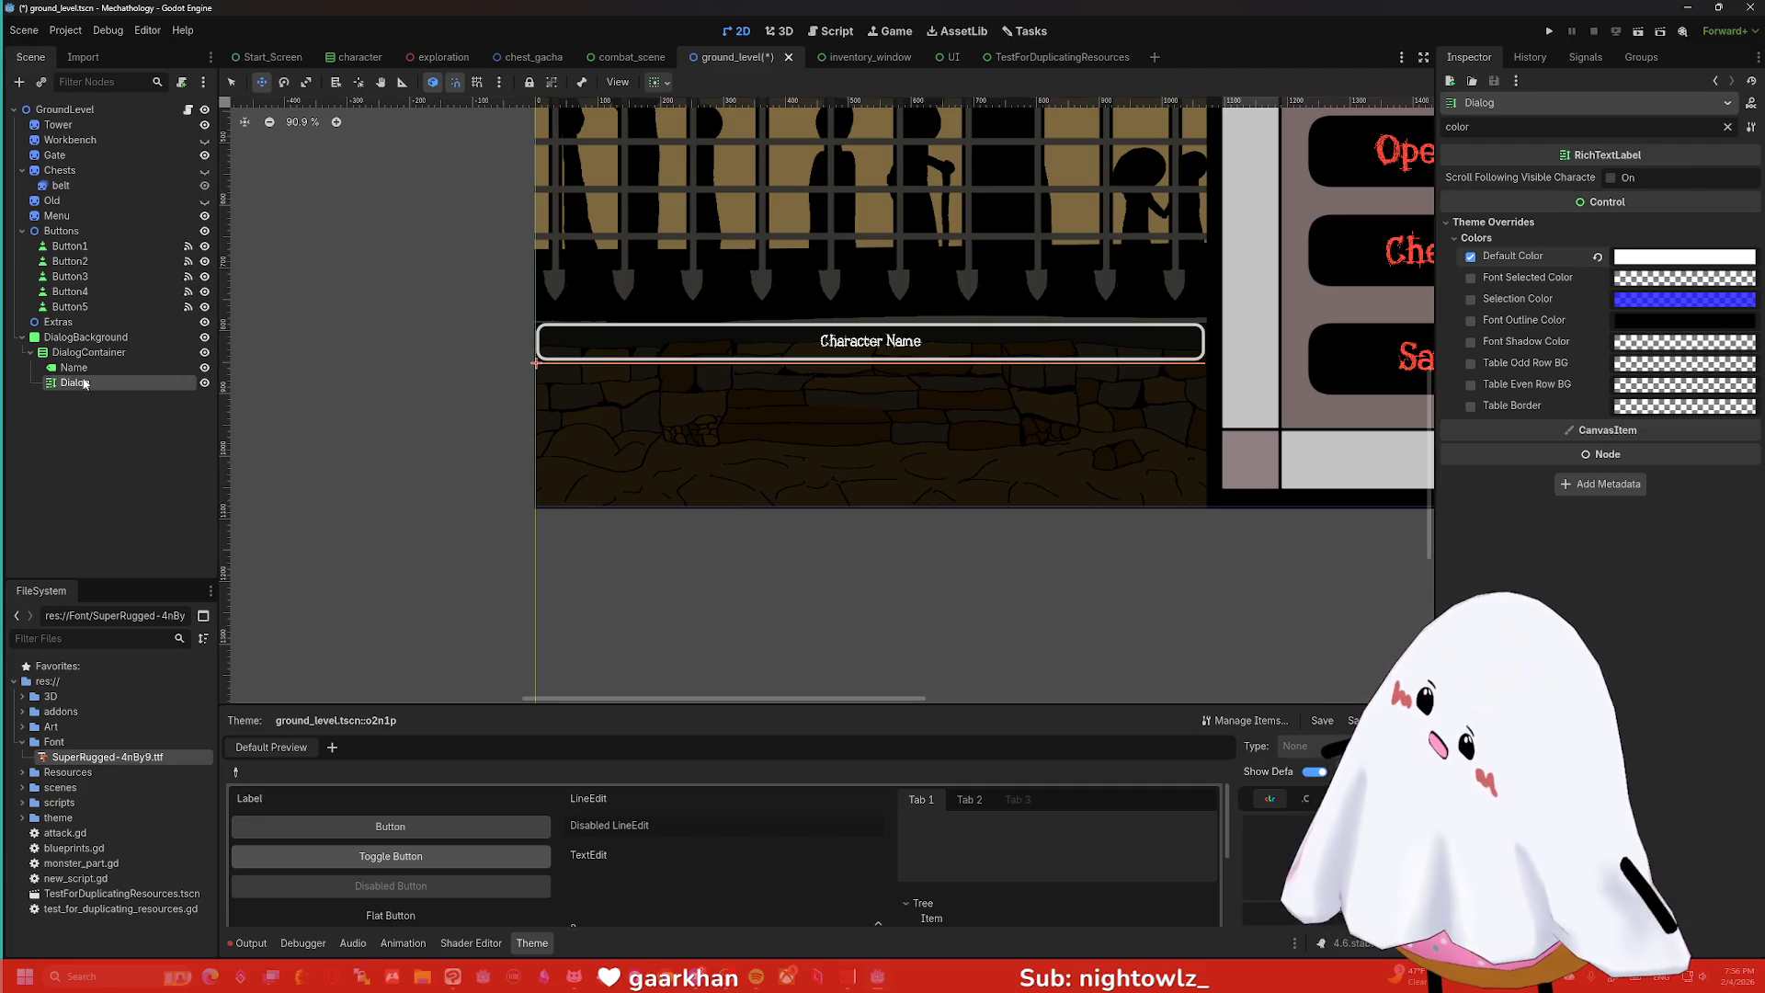
{"action": "scroll", "coordinate": [382, 386], "scroll_direction": "down", "scroll_amount": 3}
{"action": "scroll", "coordinate": [515, 405], "scroll_direction": "up", "scroll_amount": 4}
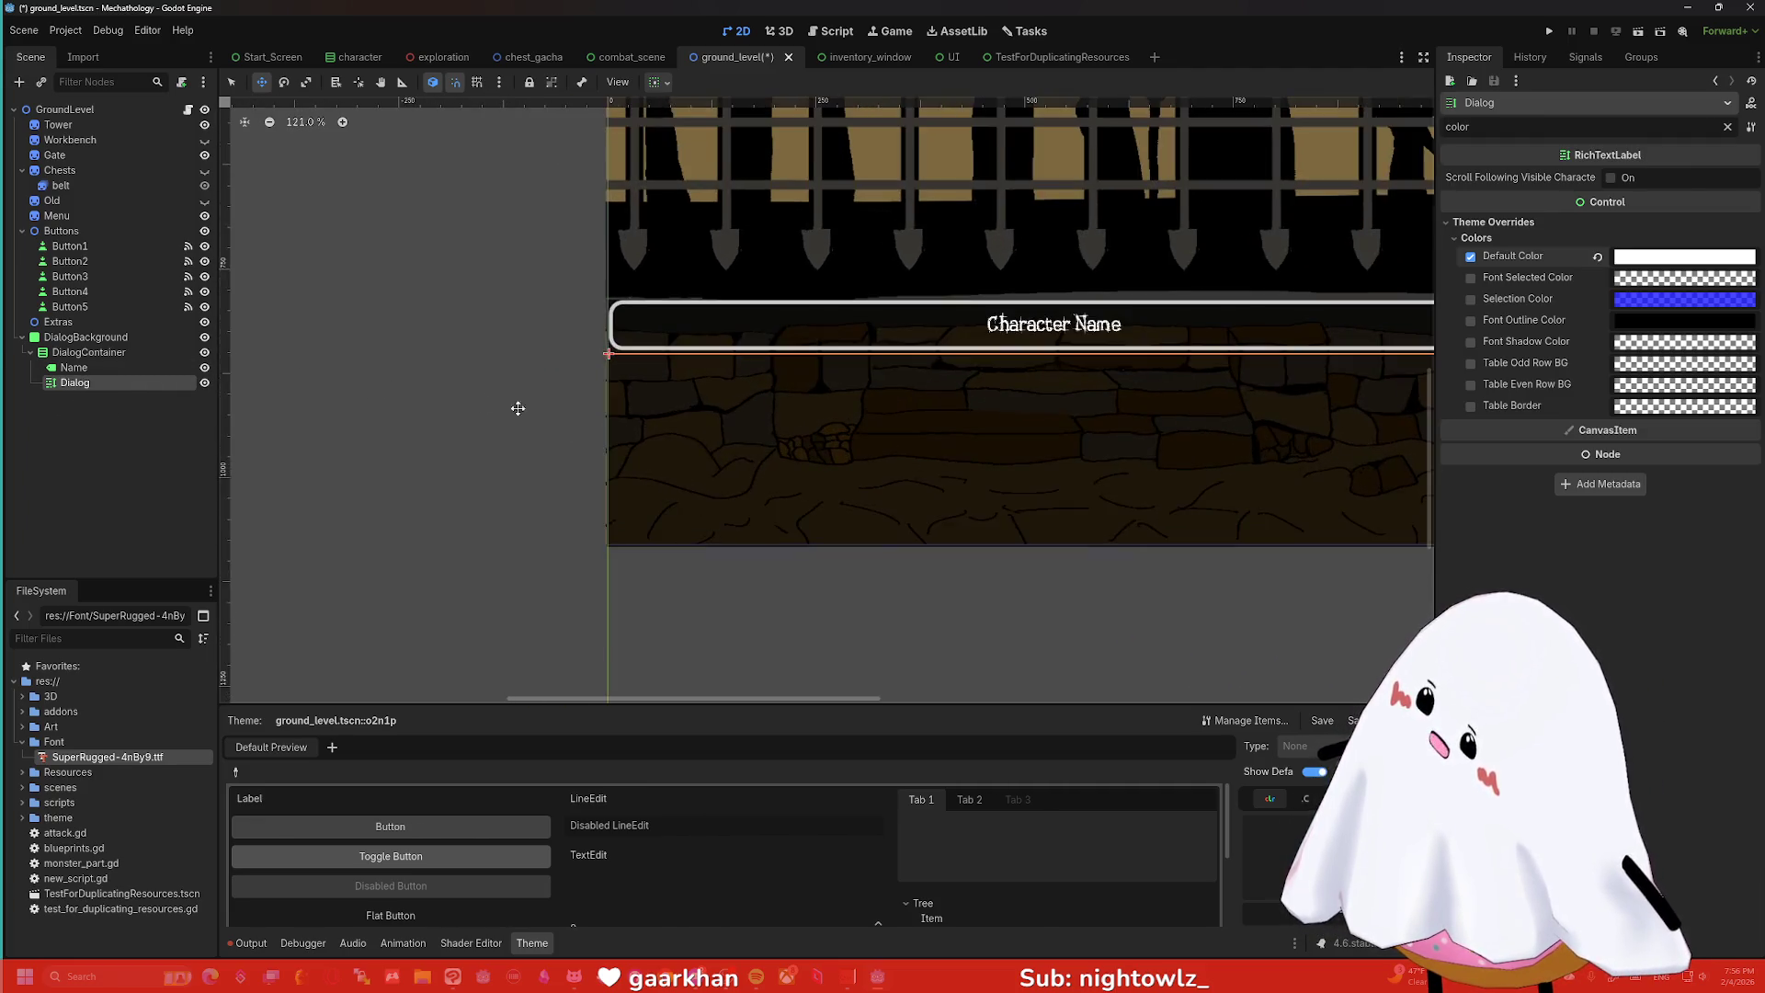
{"action": "scroll", "coordinate": [721, 465], "scroll_direction": "down", "scroll_amount": 12}
{"action": "scroll", "coordinate": [827, 560], "scroll_direction": "down", "scroll_amount": 2}
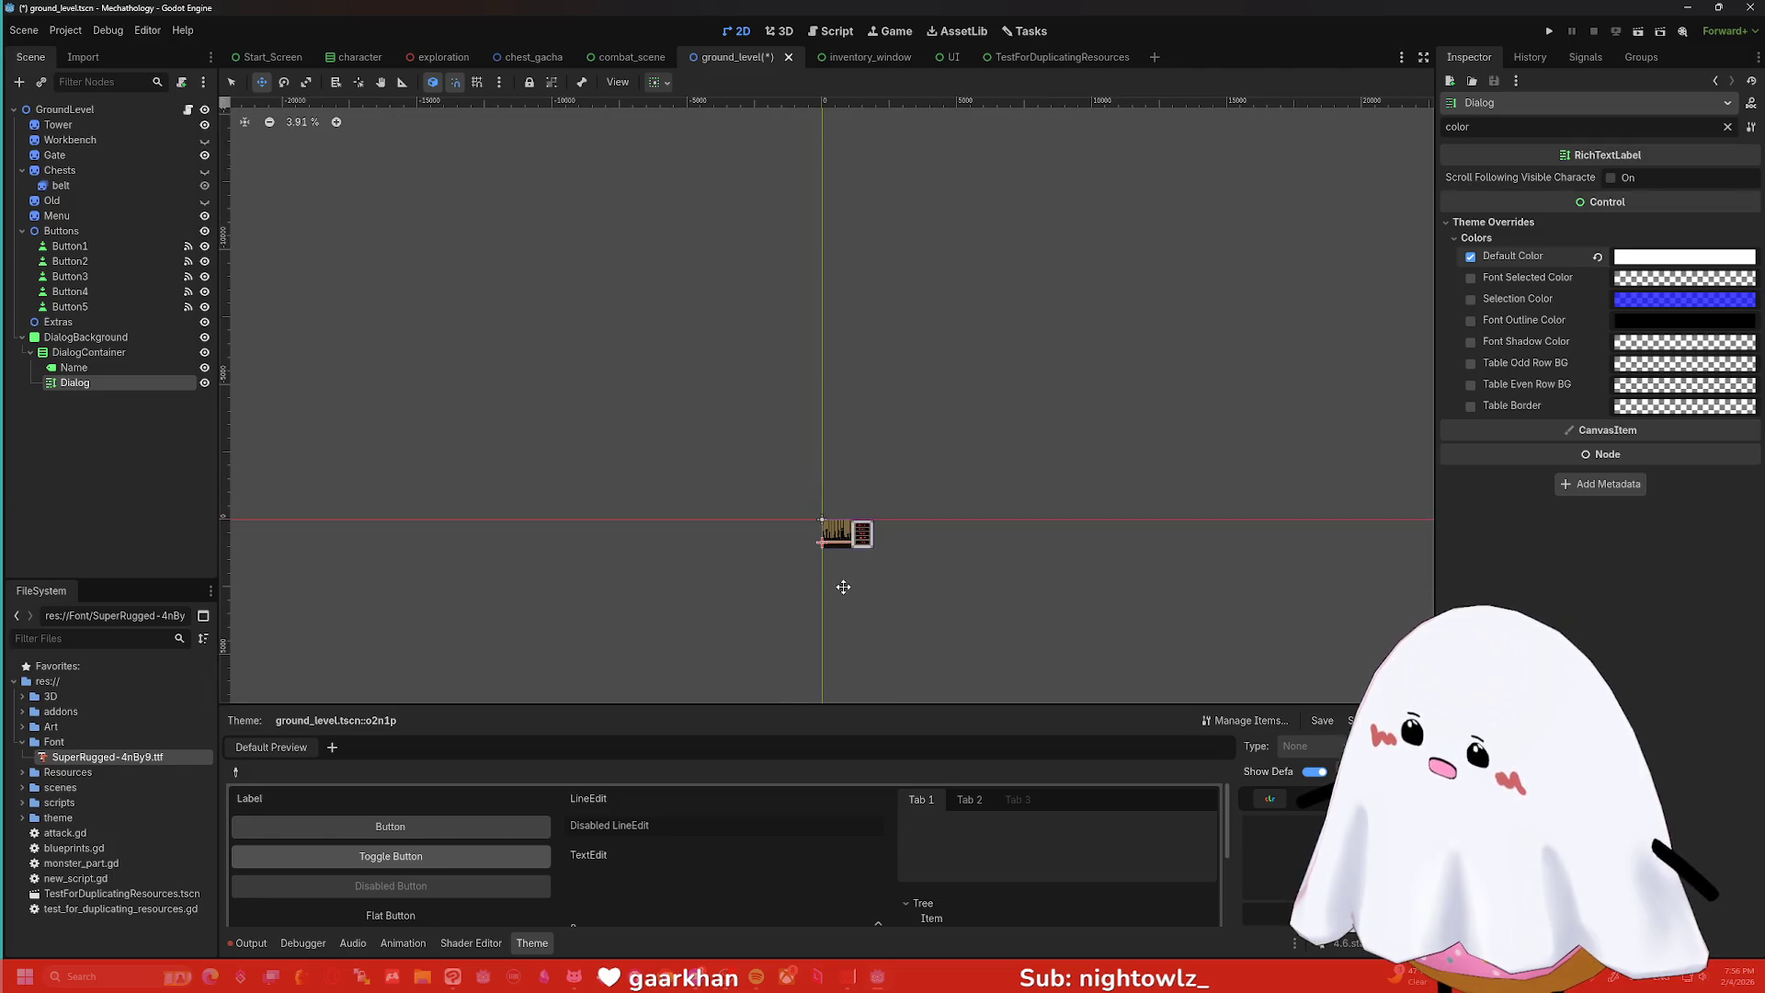
{"action": "scroll", "coordinate": [814, 565], "scroll_direction": "up", "scroll_amount": 2}
{"action": "scroll", "coordinate": [811, 565], "scroll_direction": "up", "scroll_amount": 7}
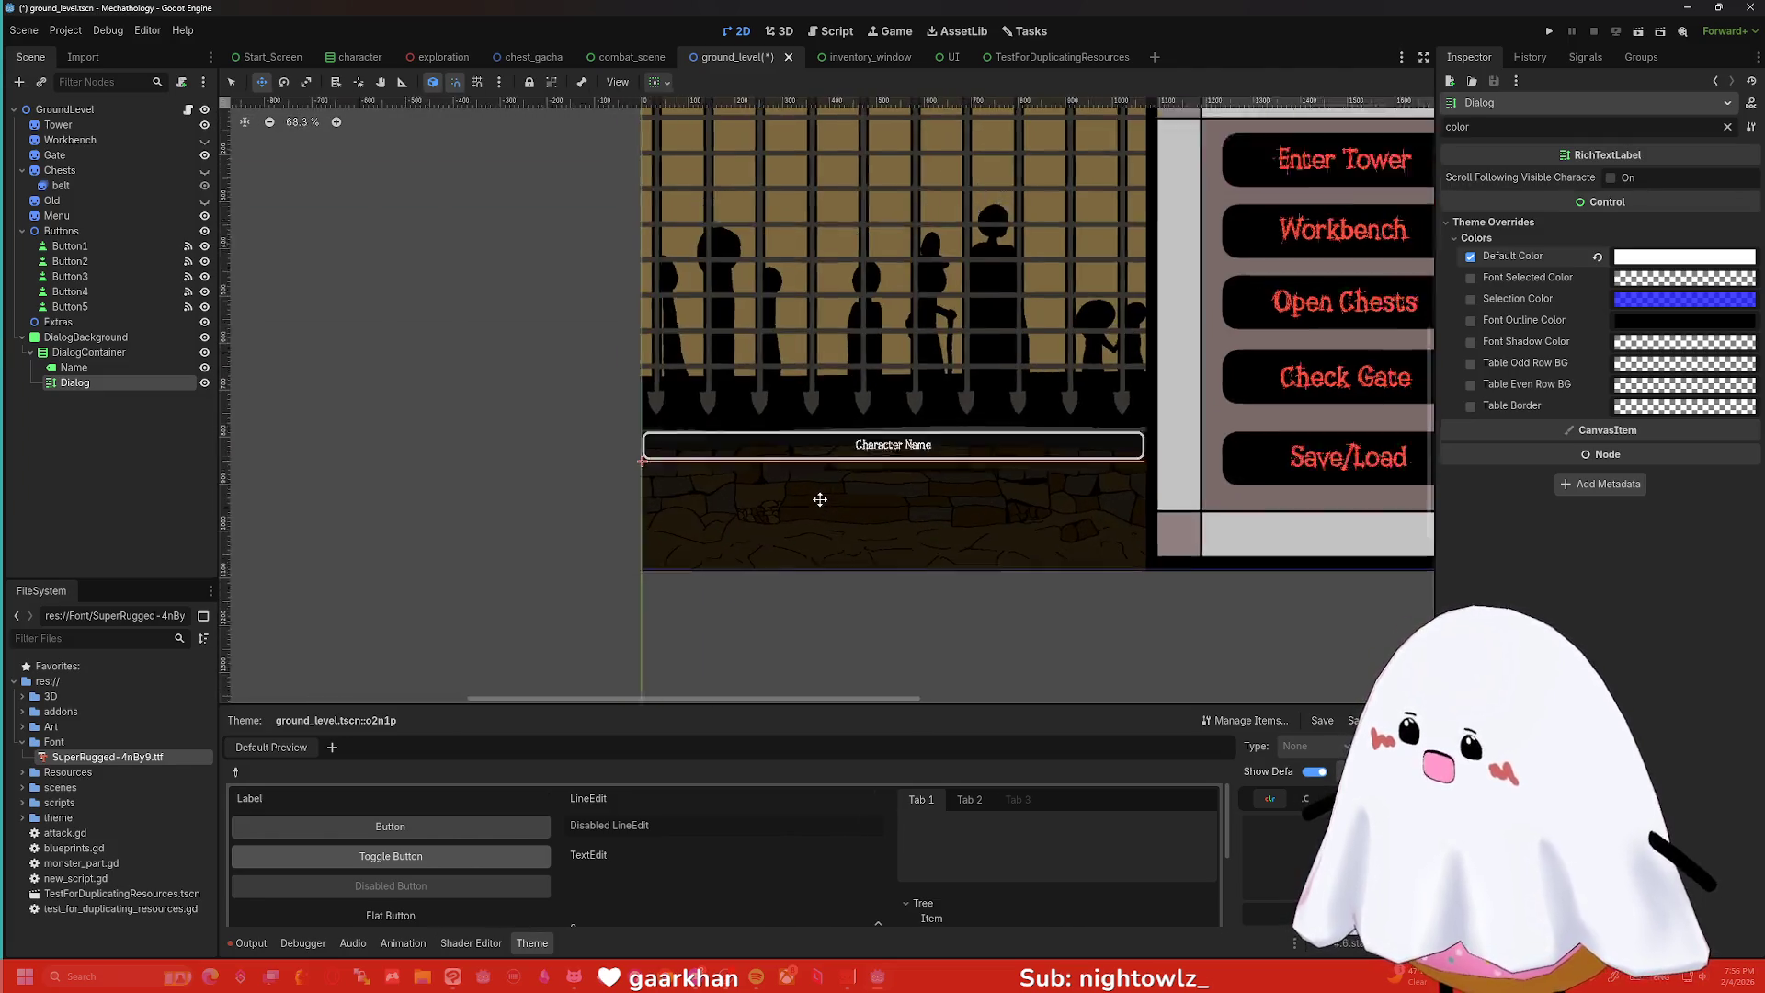
{"action": "scroll", "coordinate": [780, 438], "scroll_direction": "down", "scroll_amount": 2}
{"action": "scroll", "coordinate": [700, 200], "scroll_direction": "up", "scroll_amount": 3}
{"action": "scroll", "coordinate": [699, 201], "scroll_direction": "up", "scroll_amount": 1}
{"action": "scroll", "coordinate": [700, 201], "scroll_direction": "down", "scroll_amount": 3}
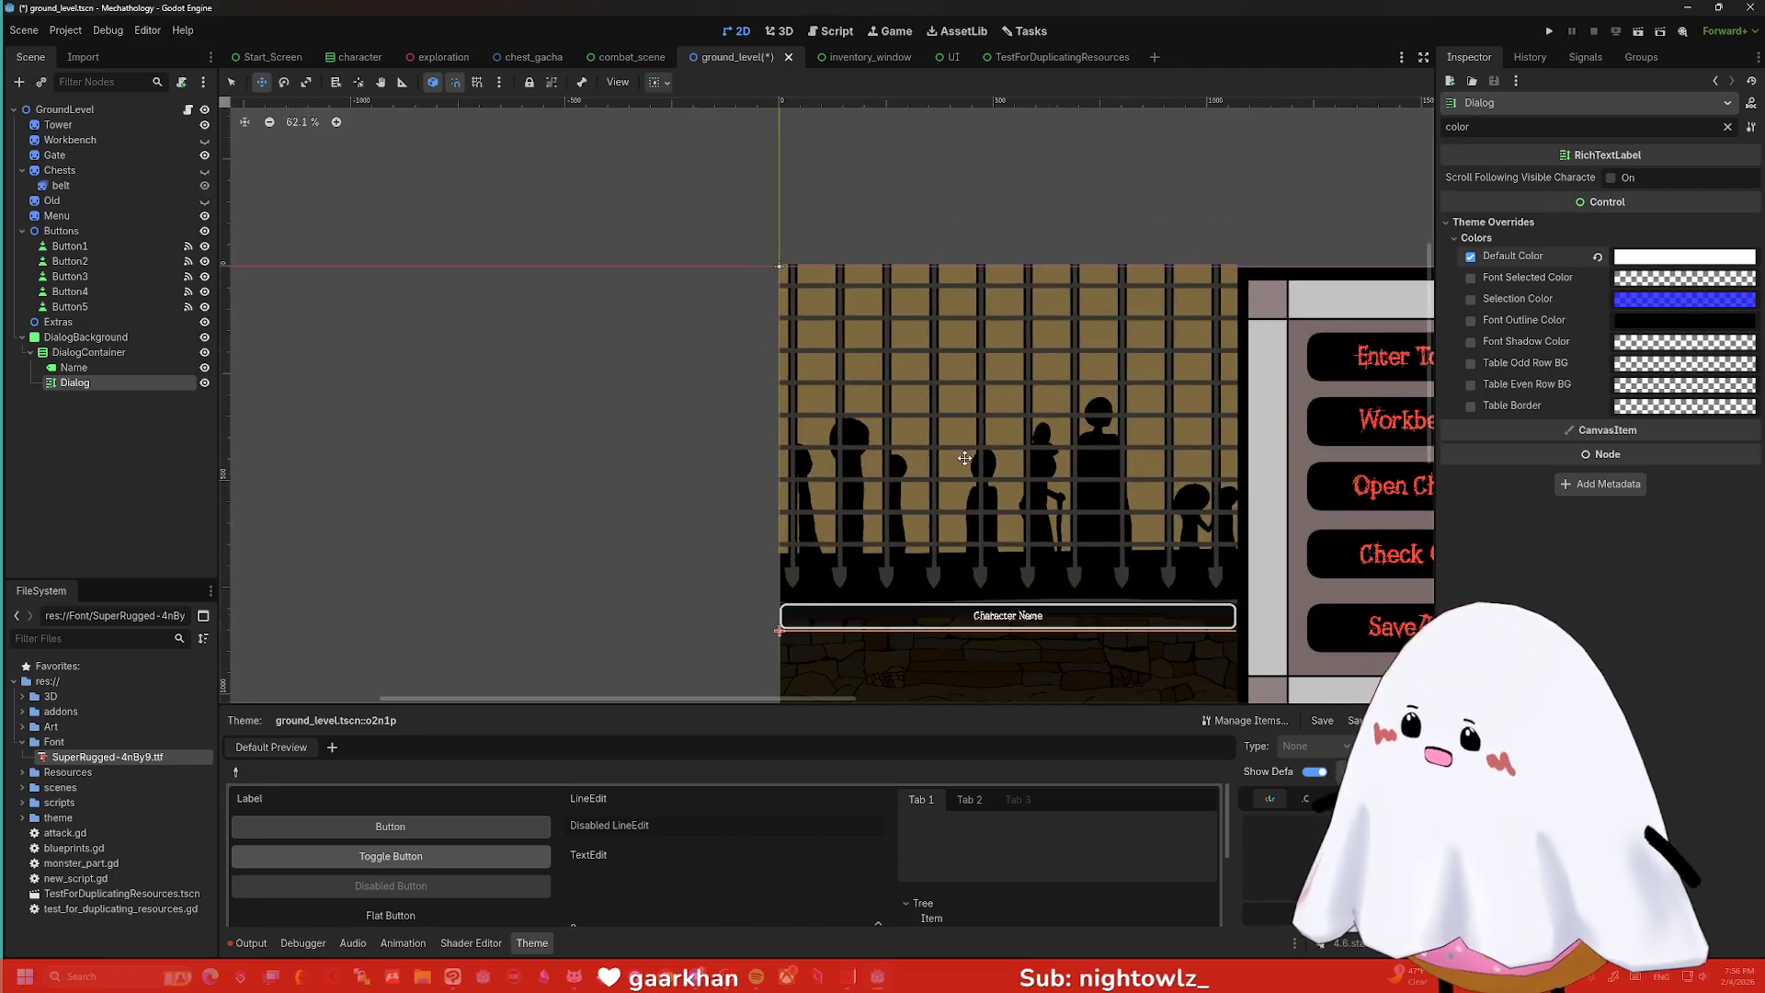
{"action": "scroll", "coordinate": [1015, 587], "scroll_direction": "up", "scroll_amount": 4}
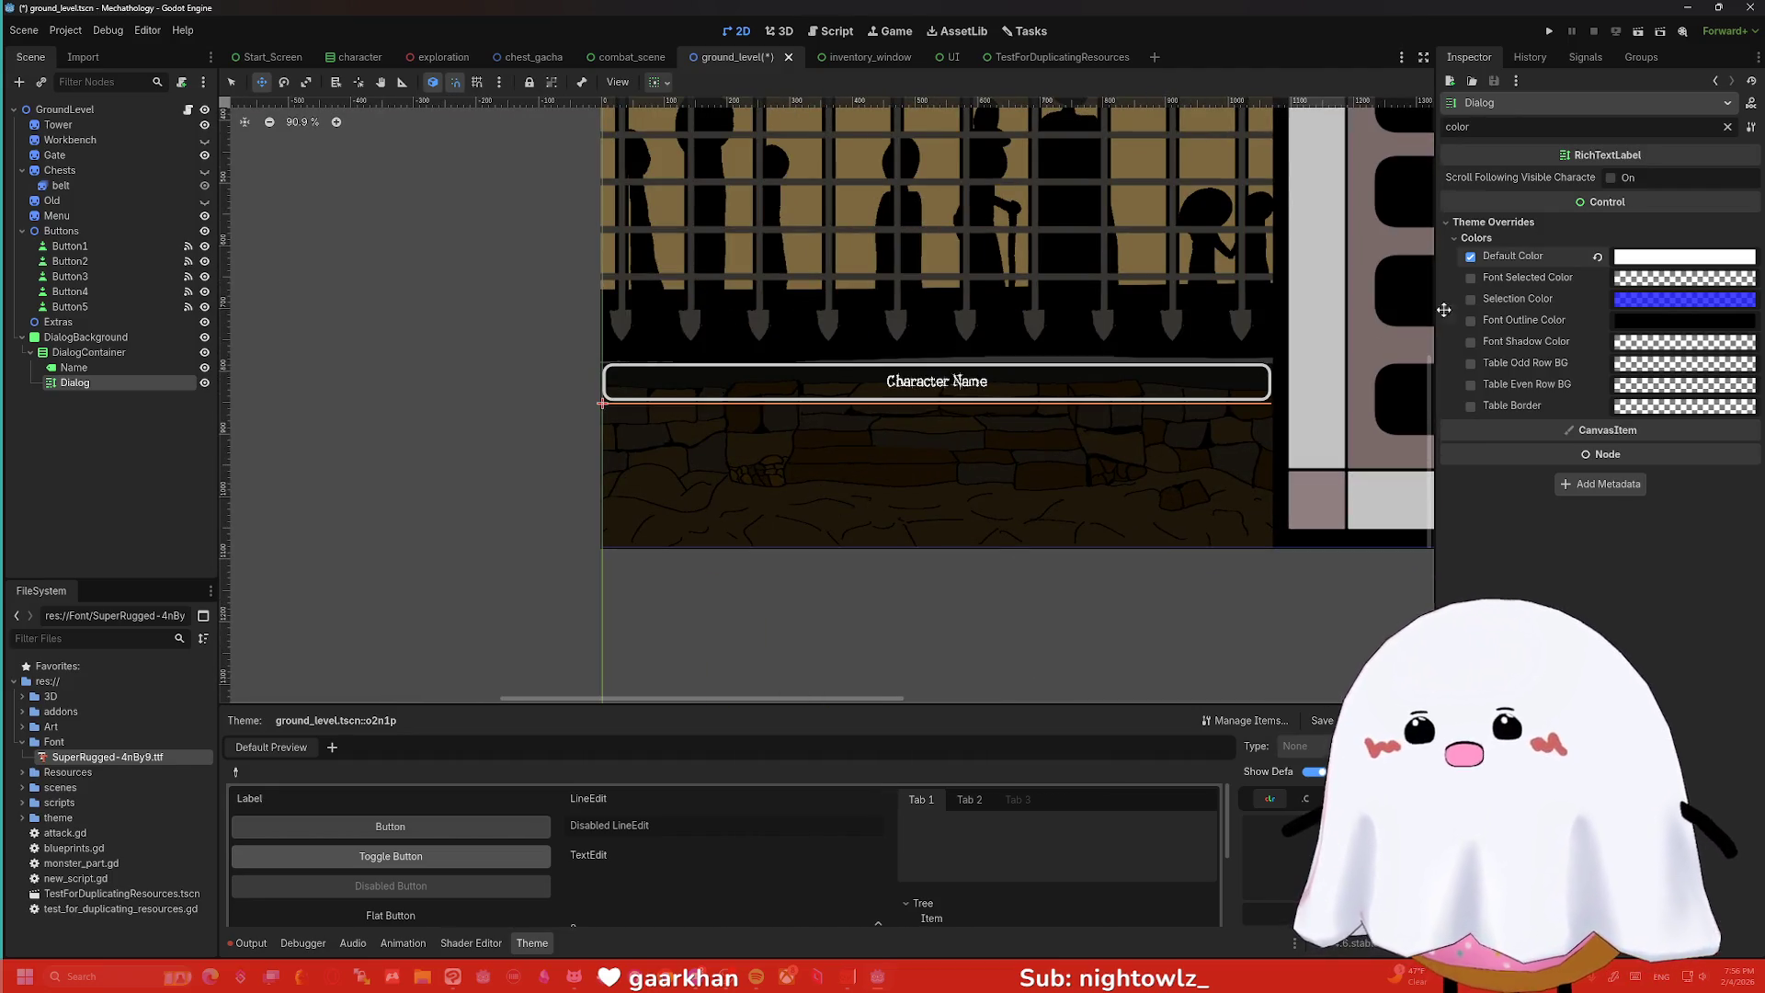
{"action": "double_click", "coordinate": [1457, 127]}
Clear the Inspector filter and test Fit Content on the label, leaving it off
{"action": "key", "text": "BackSpace"}
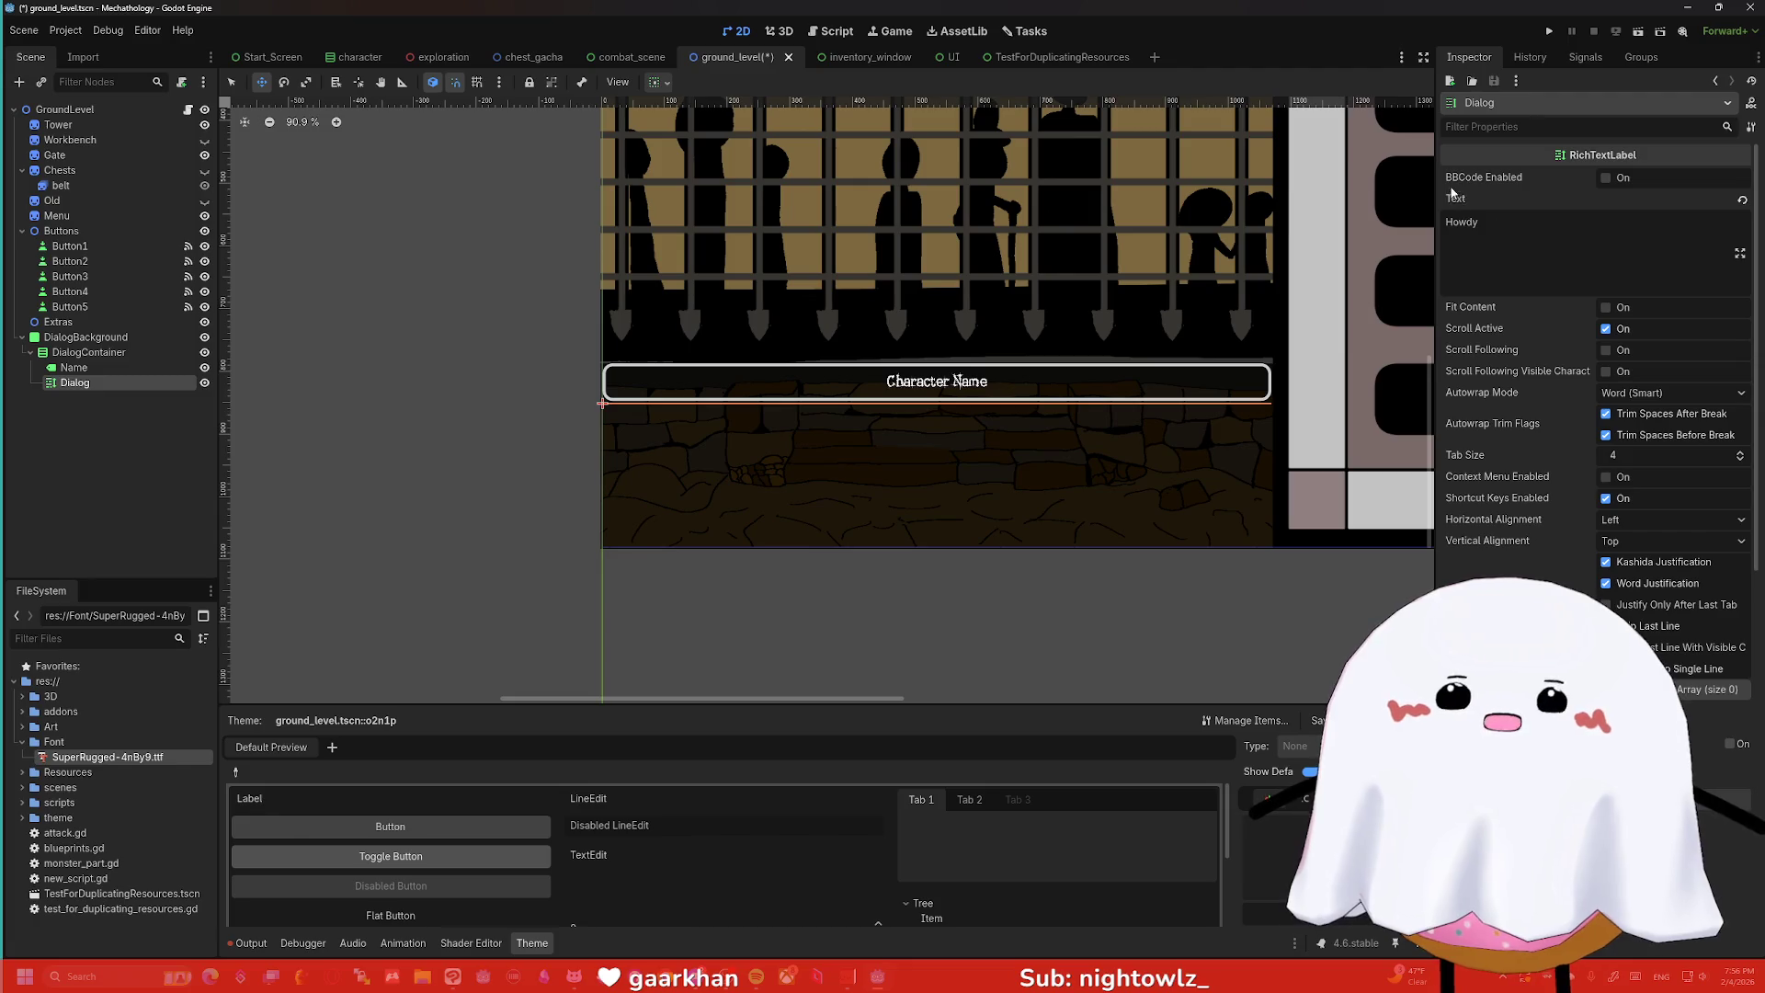
{"action": "left_click", "coordinate": [1532, 245]}
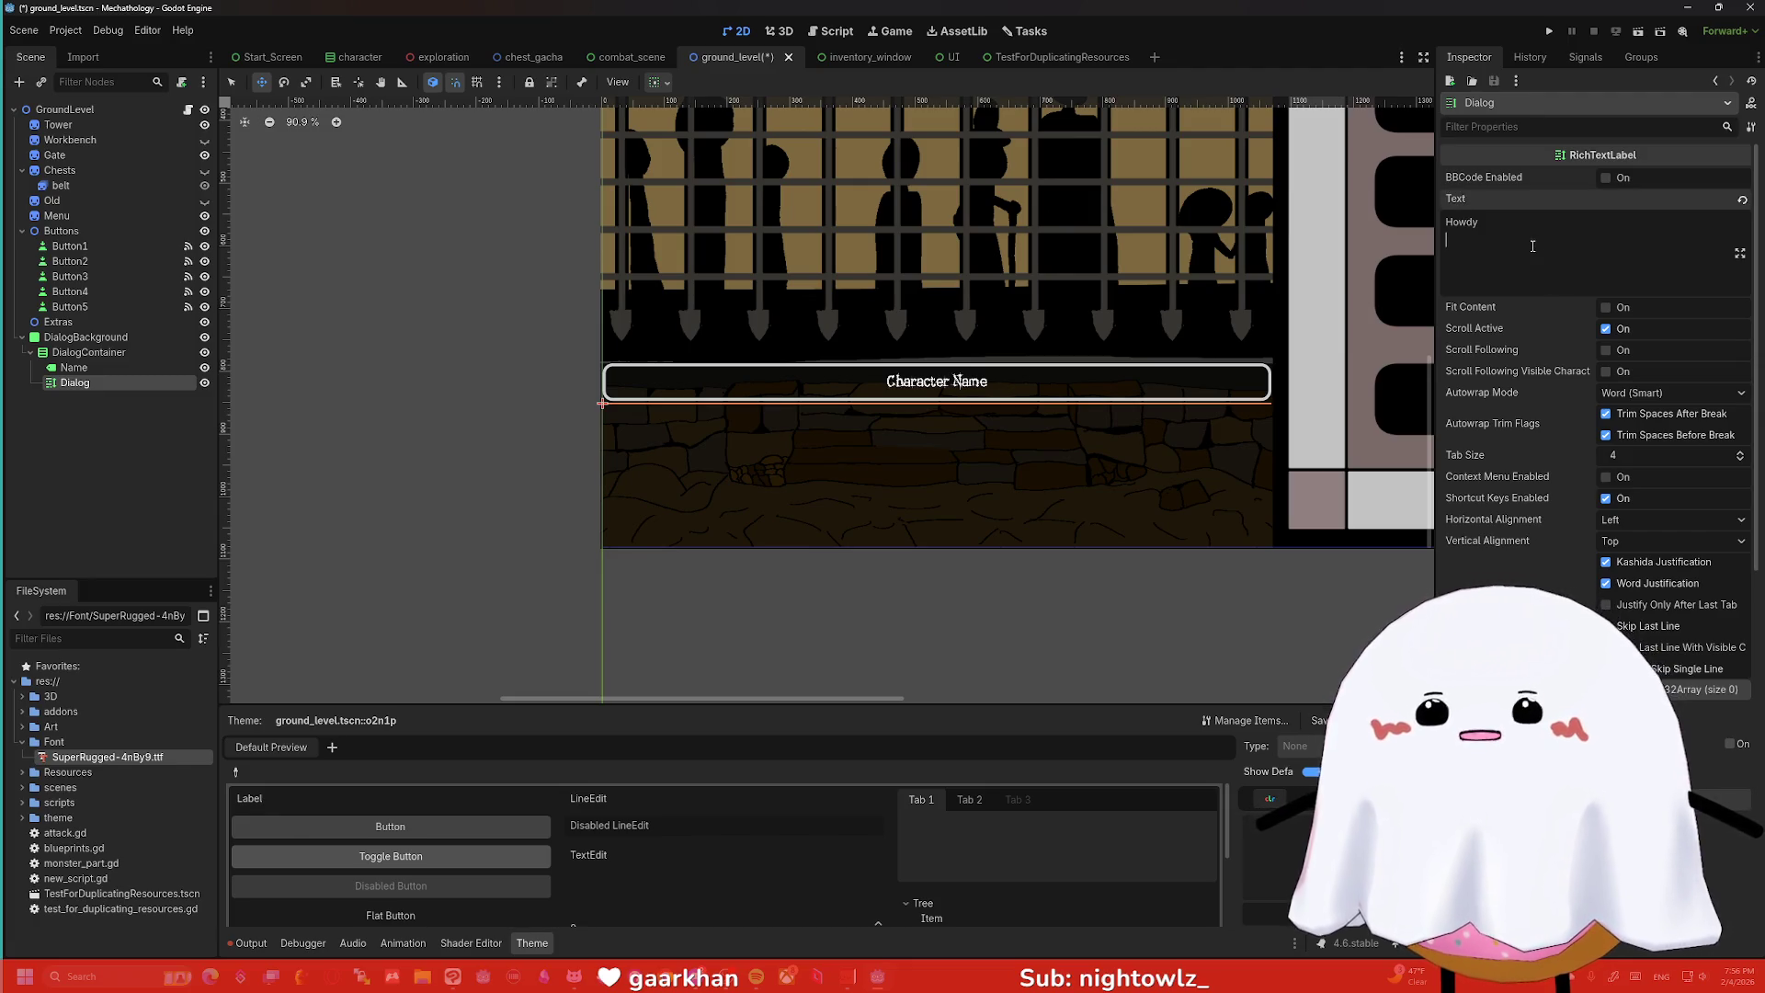
{"action": "left_click", "coordinate": [1606, 308]}
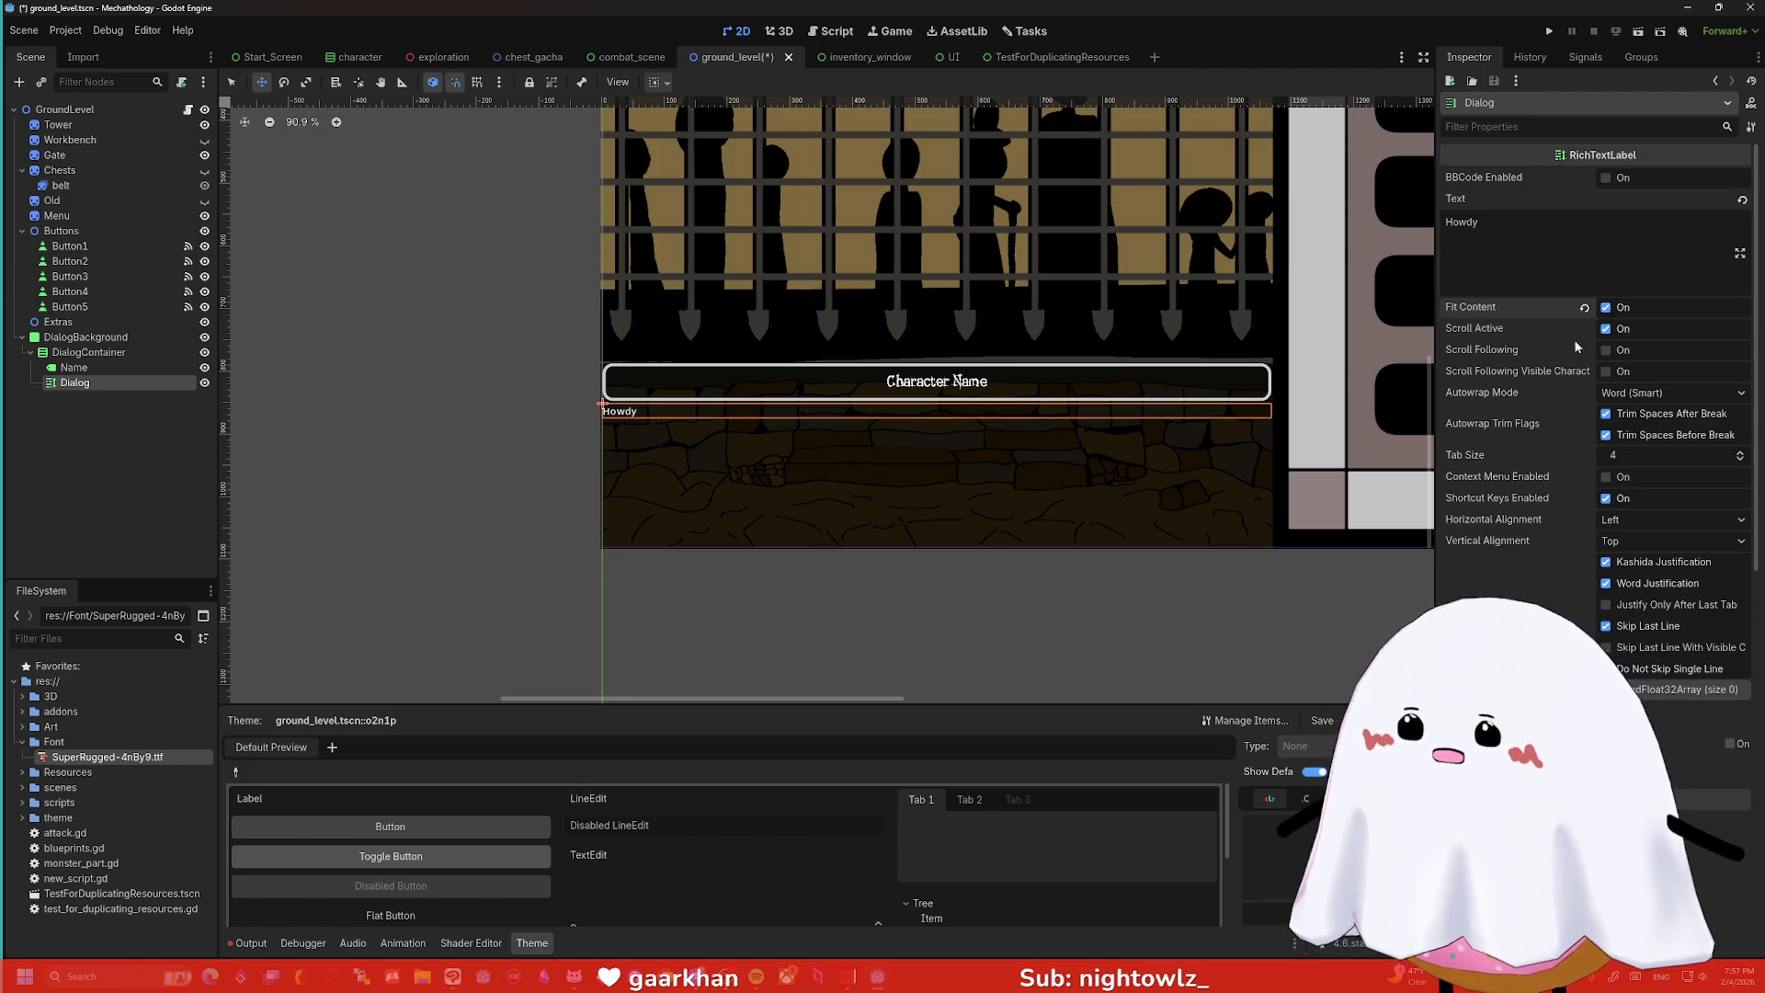
{"action": "left_click", "coordinate": [1607, 310]}
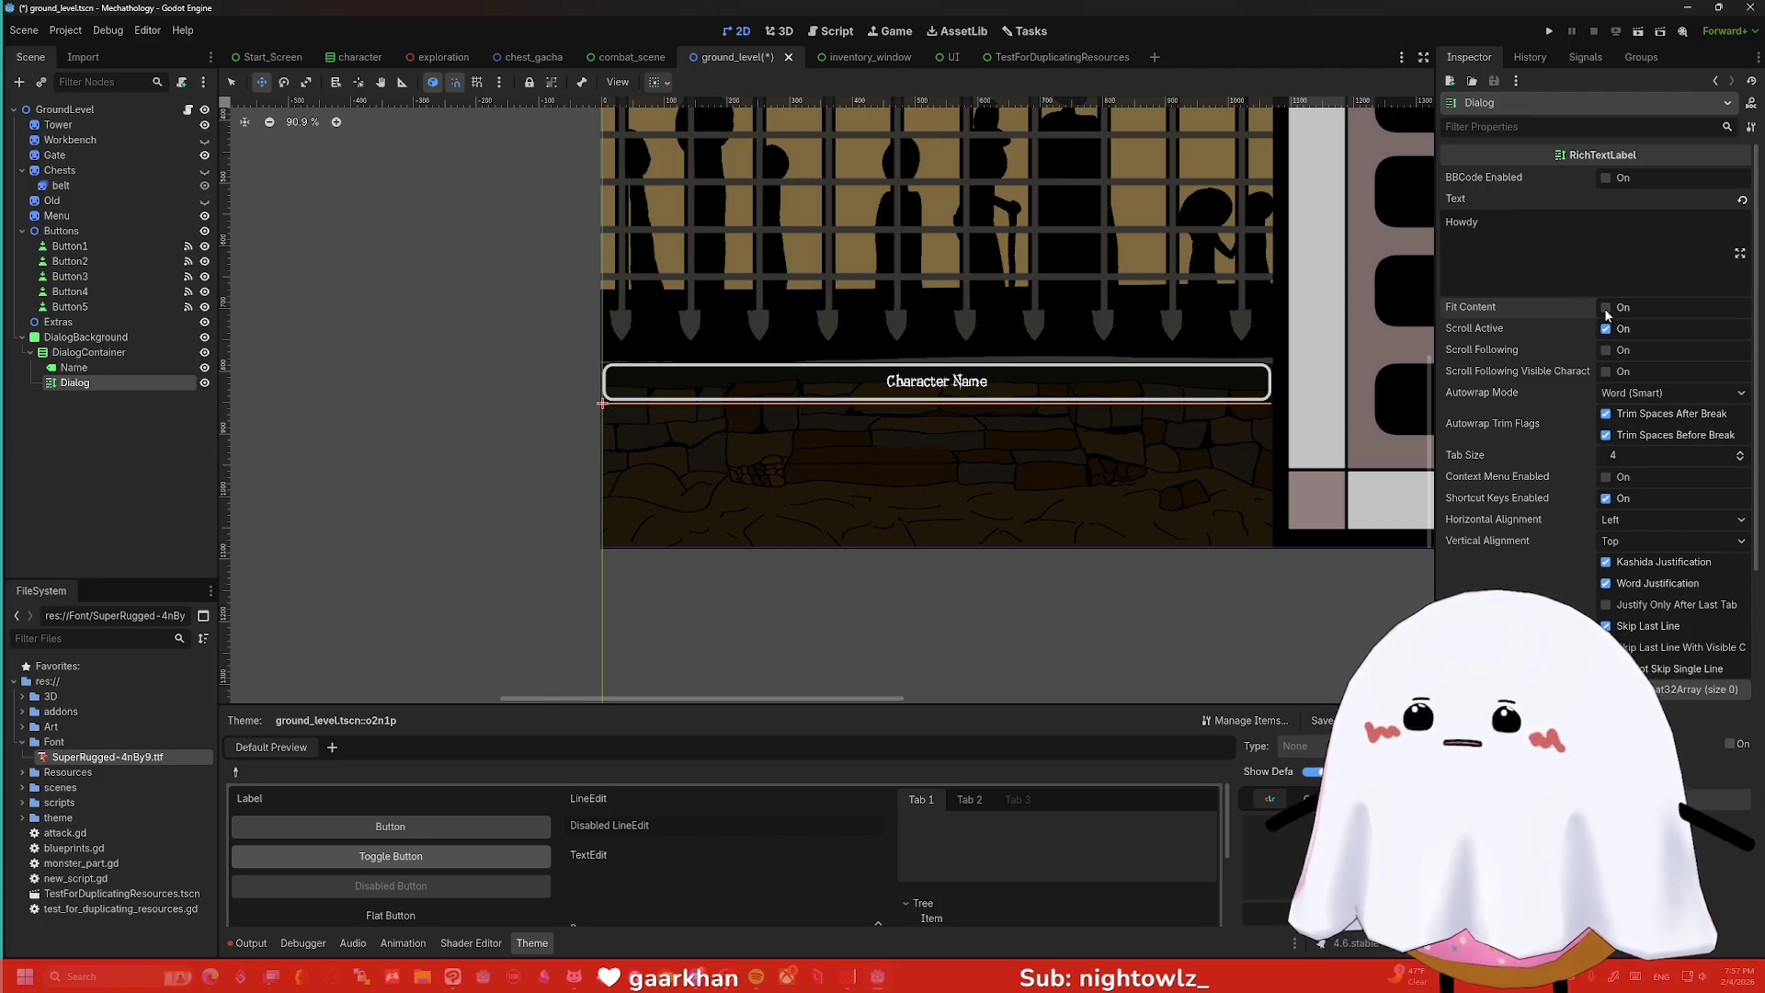
{"action": "left_click", "coordinate": [1607, 311]}
{"action": "left_click", "coordinate": [1606, 311]}
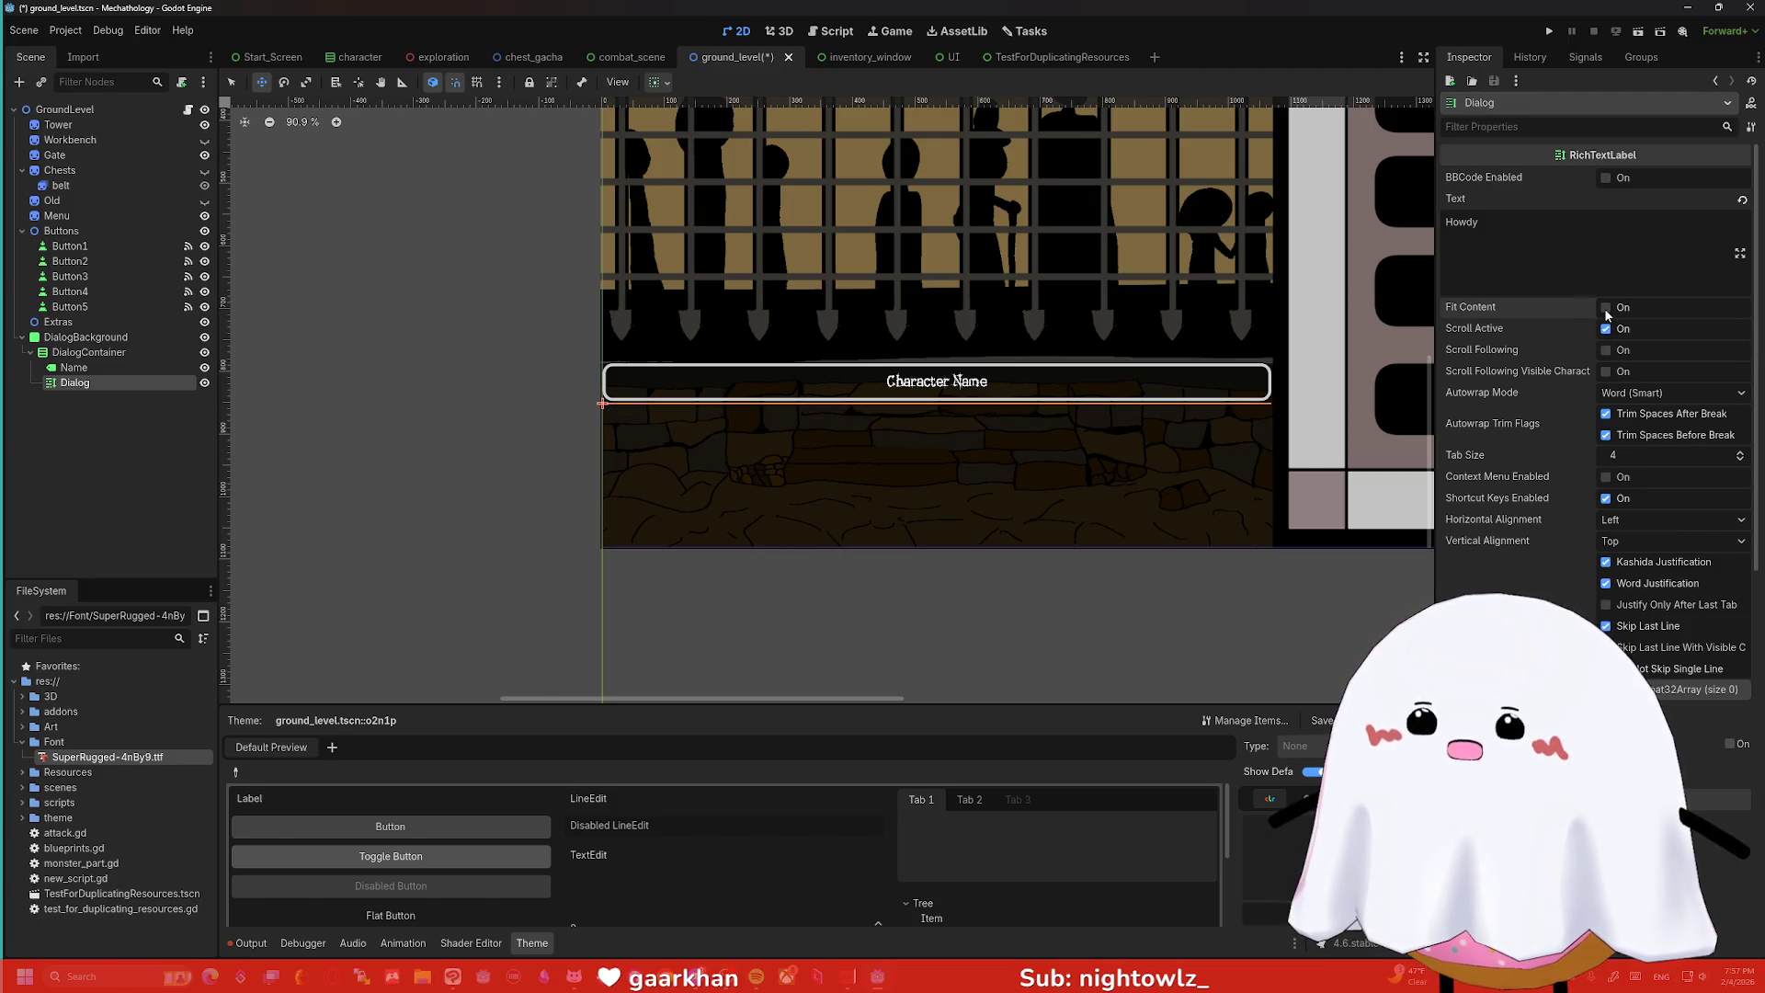
{"action": "left_click", "coordinate": [1606, 311]}
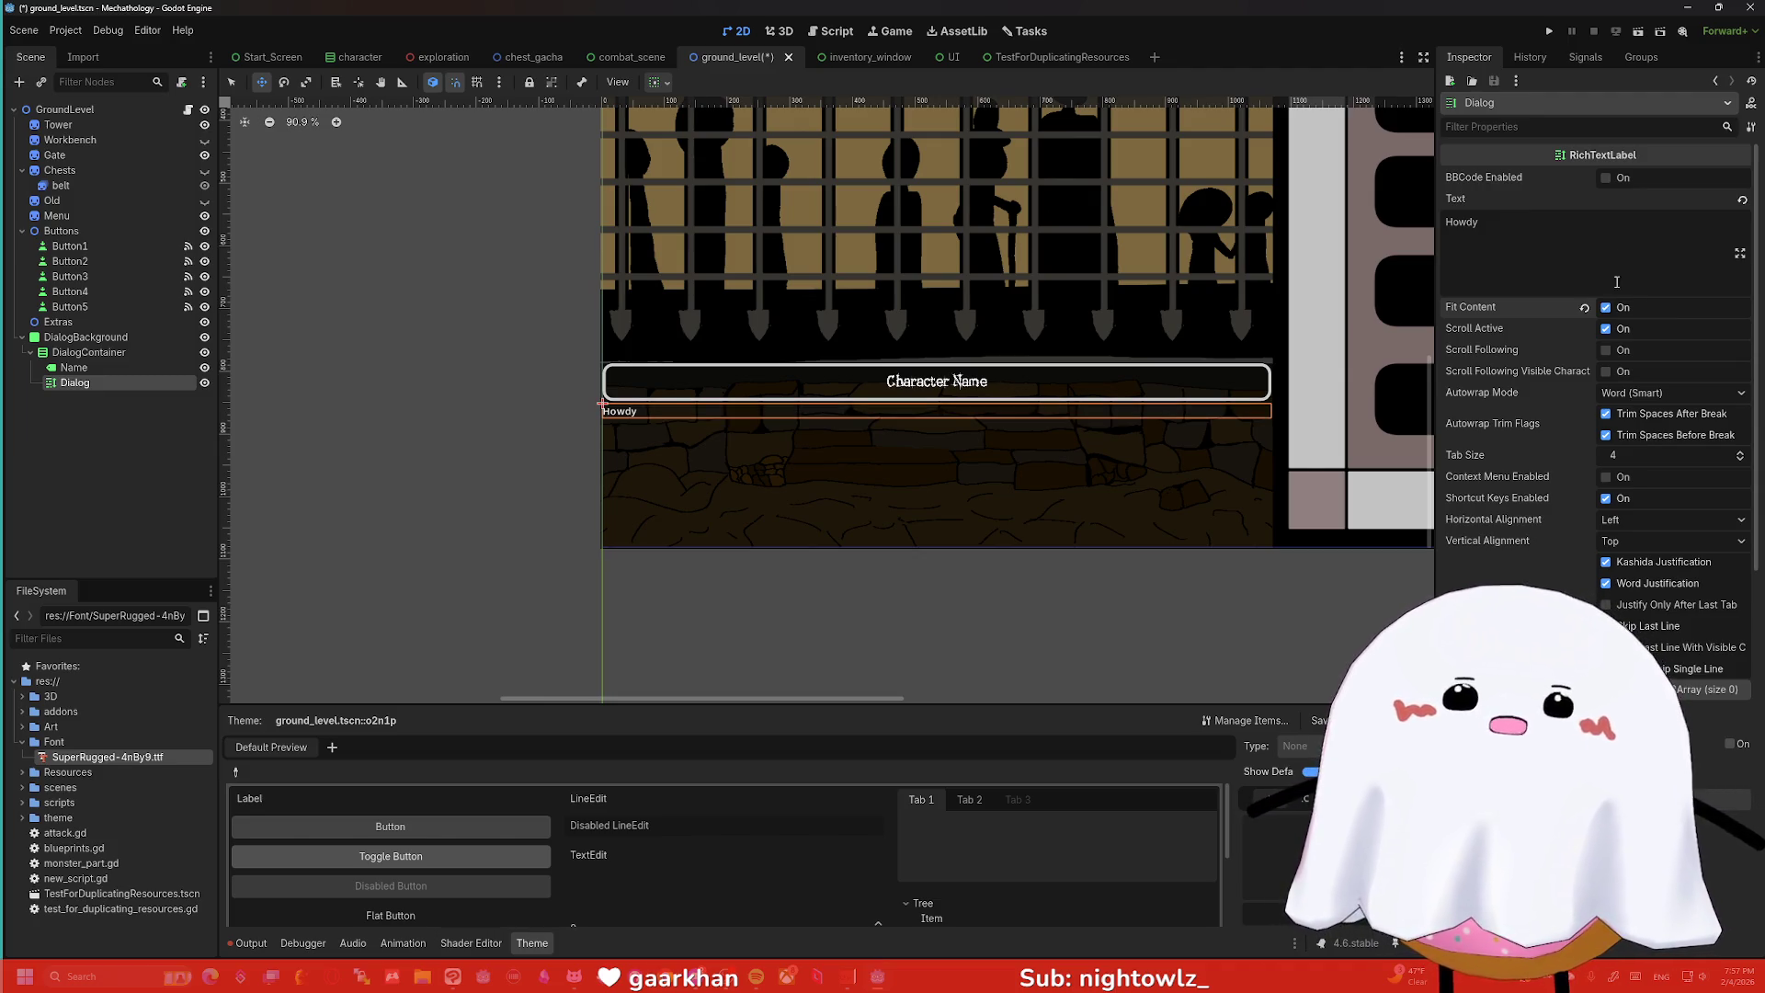
{"action": "left_click", "coordinate": [1605, 311]}
Filter the Inspector by 'min' and expand the Layout and Markup sections
{"action": "type", "text": "min"}
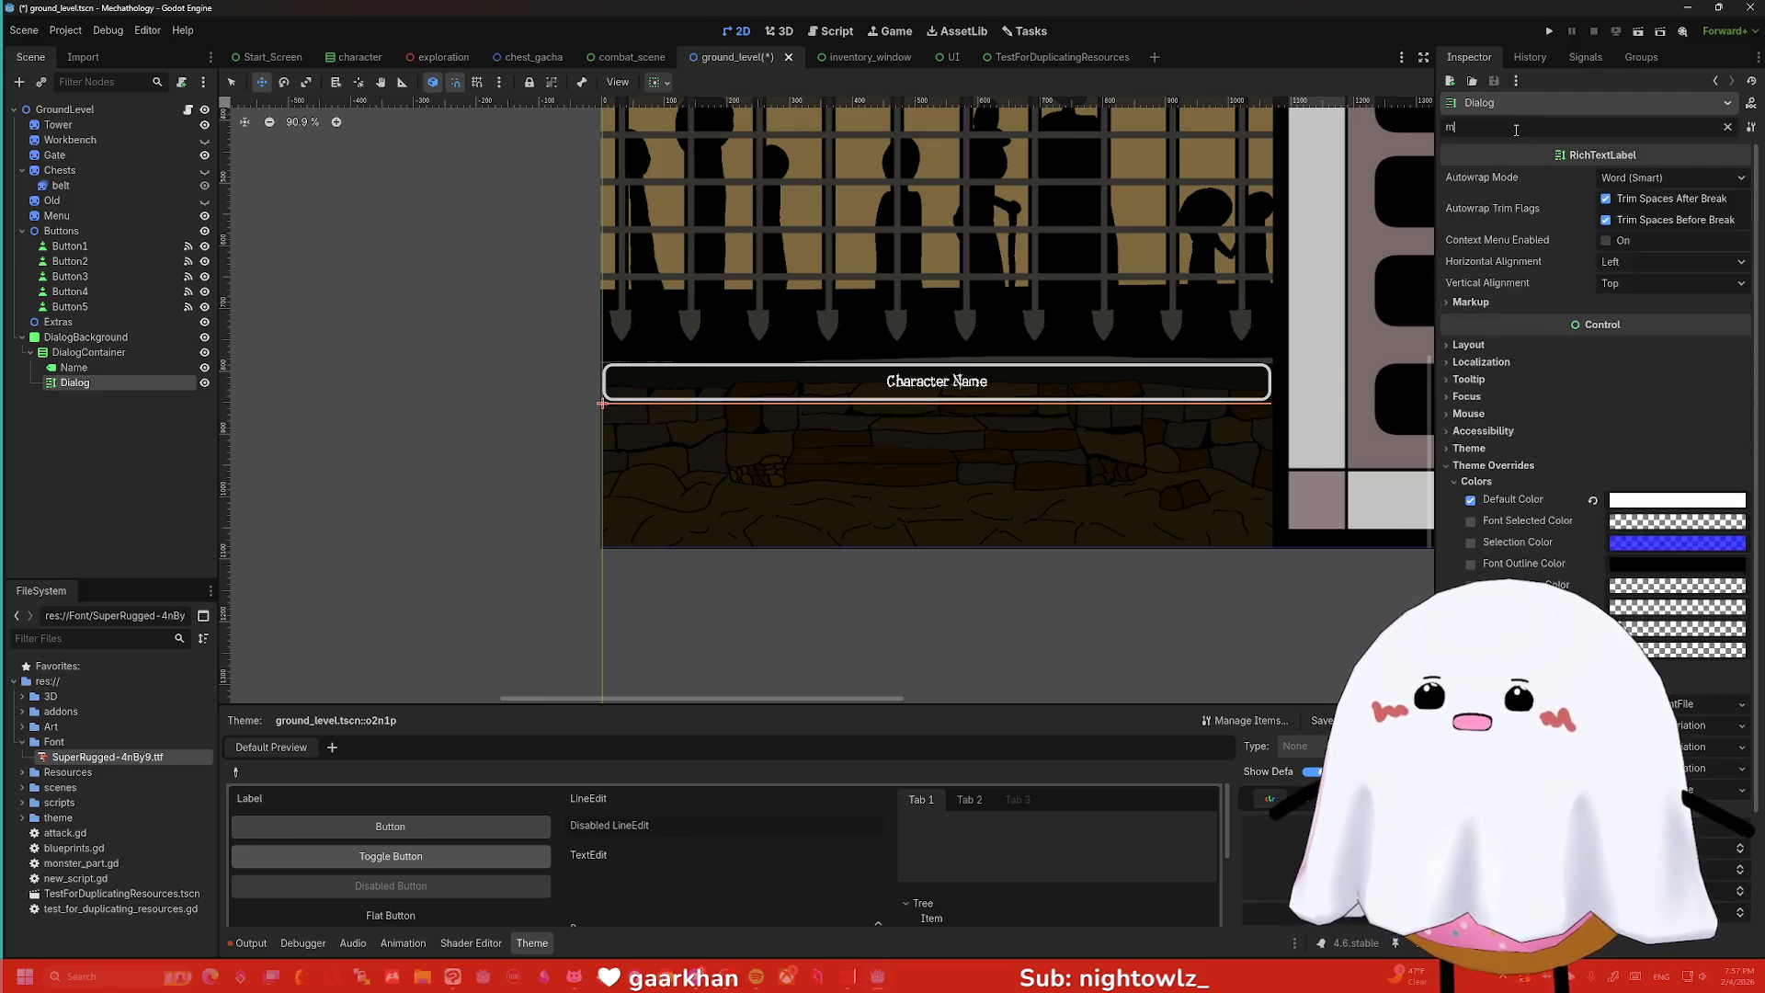
{"action": "left_click", "coordinate": [1469, 218]}
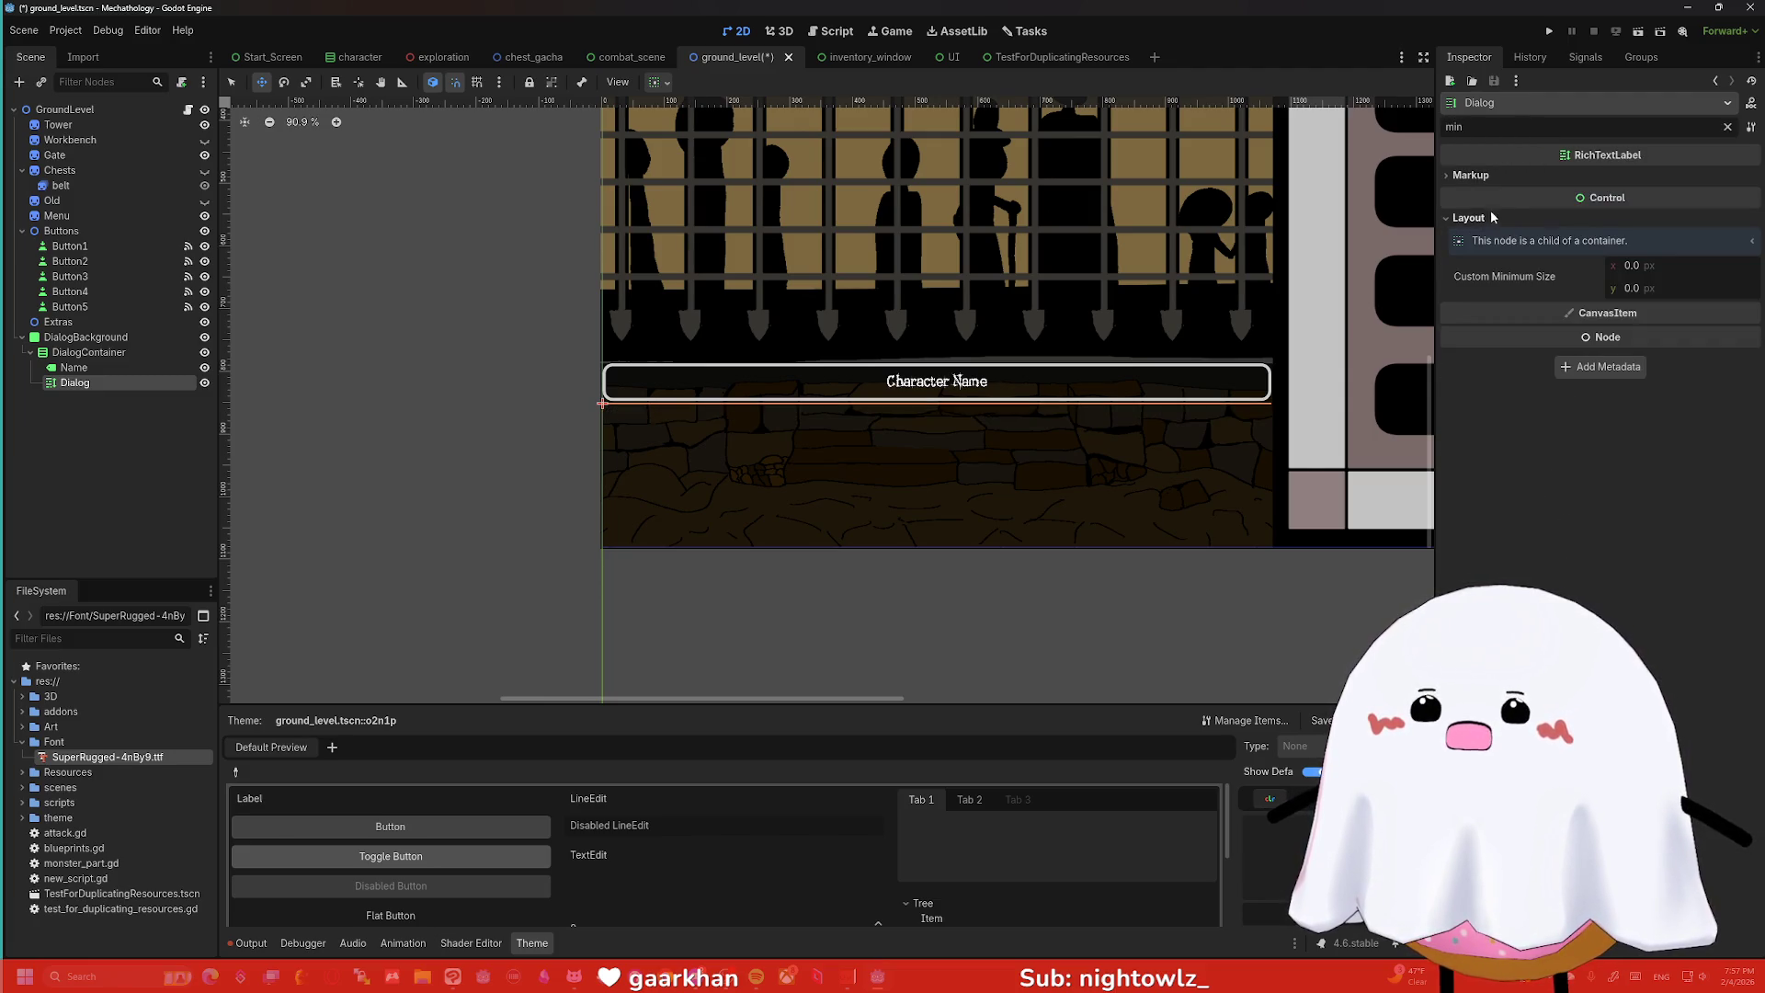
{"action": "left_click", "coordinate": [1471, 174]}
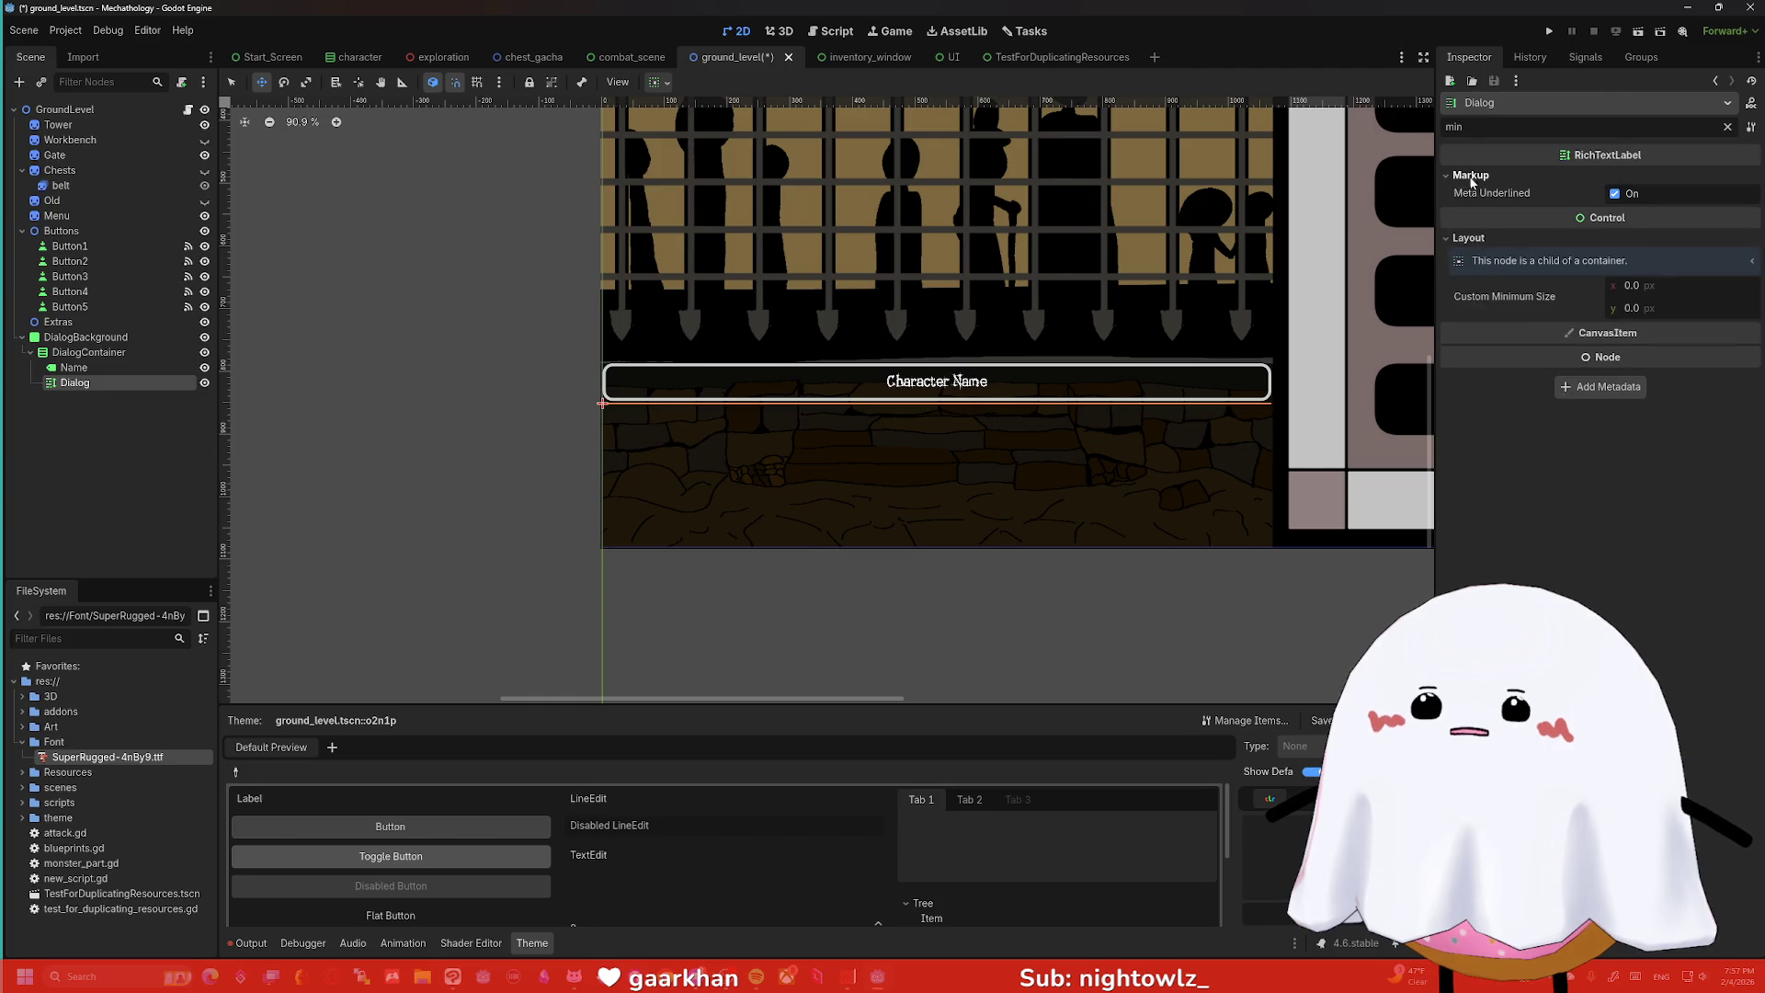
Enter Custom Minimum Size values, trying heights from 200 up to 230 px
{"action": "left_click", "coordinate": [1631, 287]}
{"action": "type", "text": "300"}
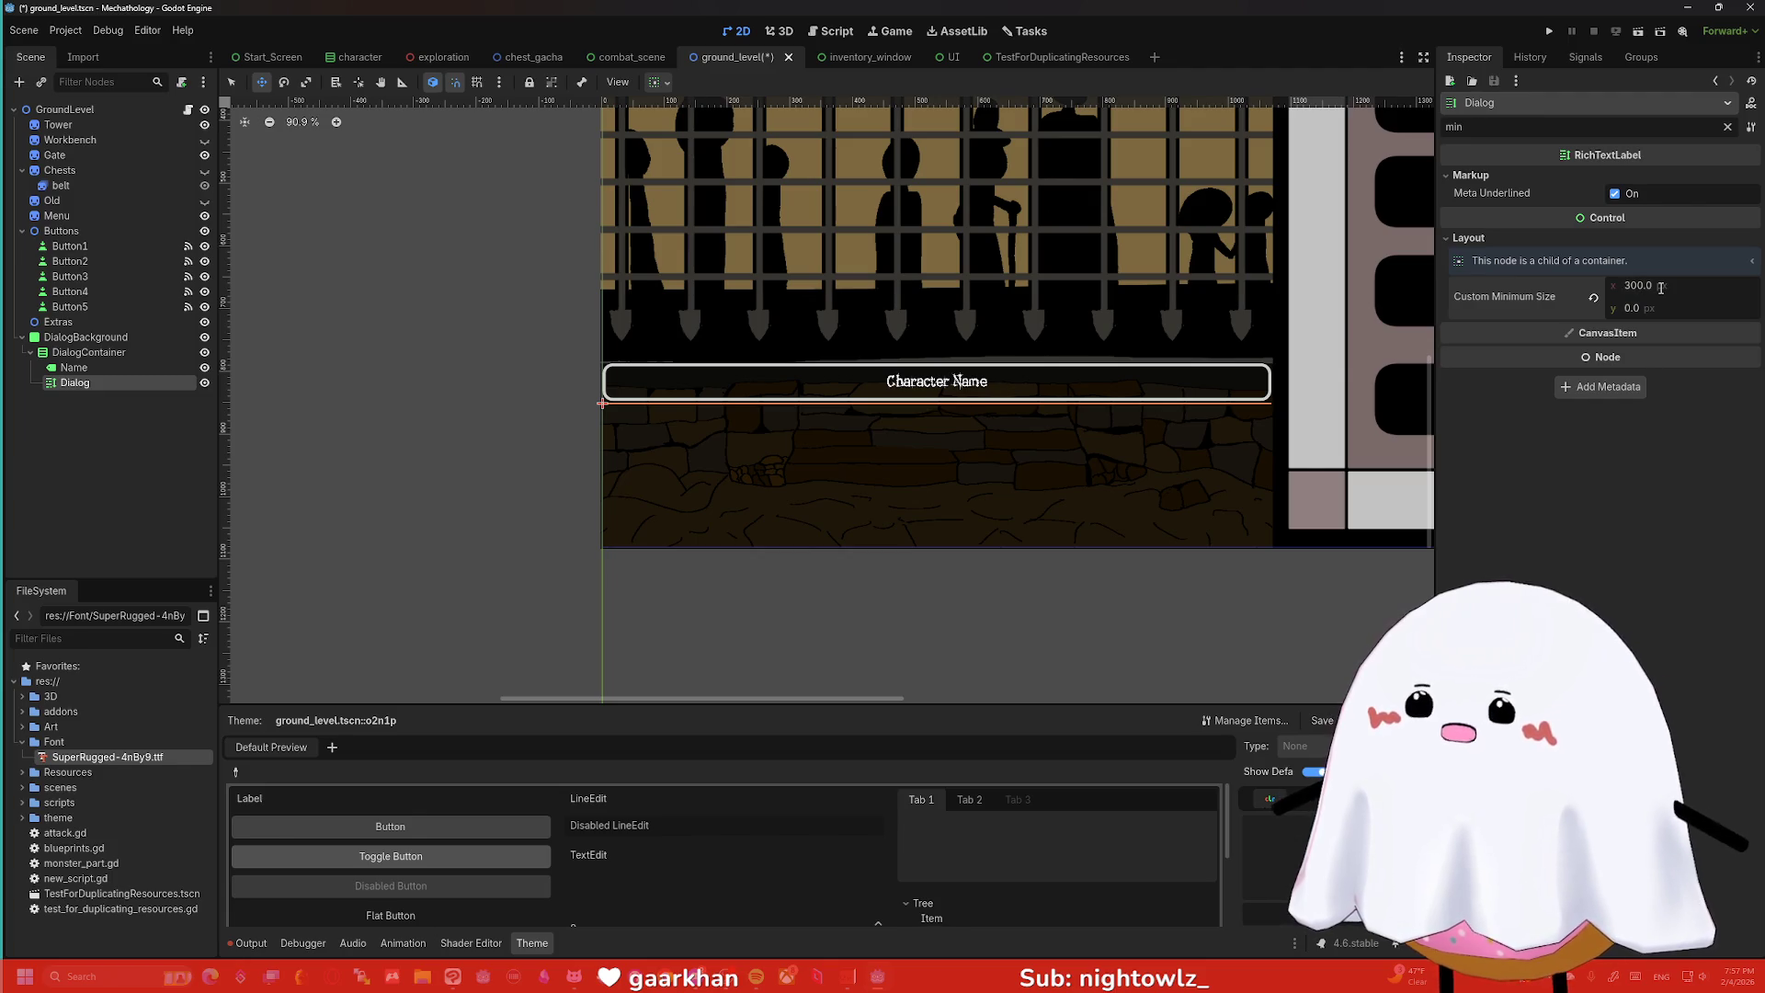
{"action": "left_click", "coordinate": [1668, 309]}
{"action": "type", "text": "3"}
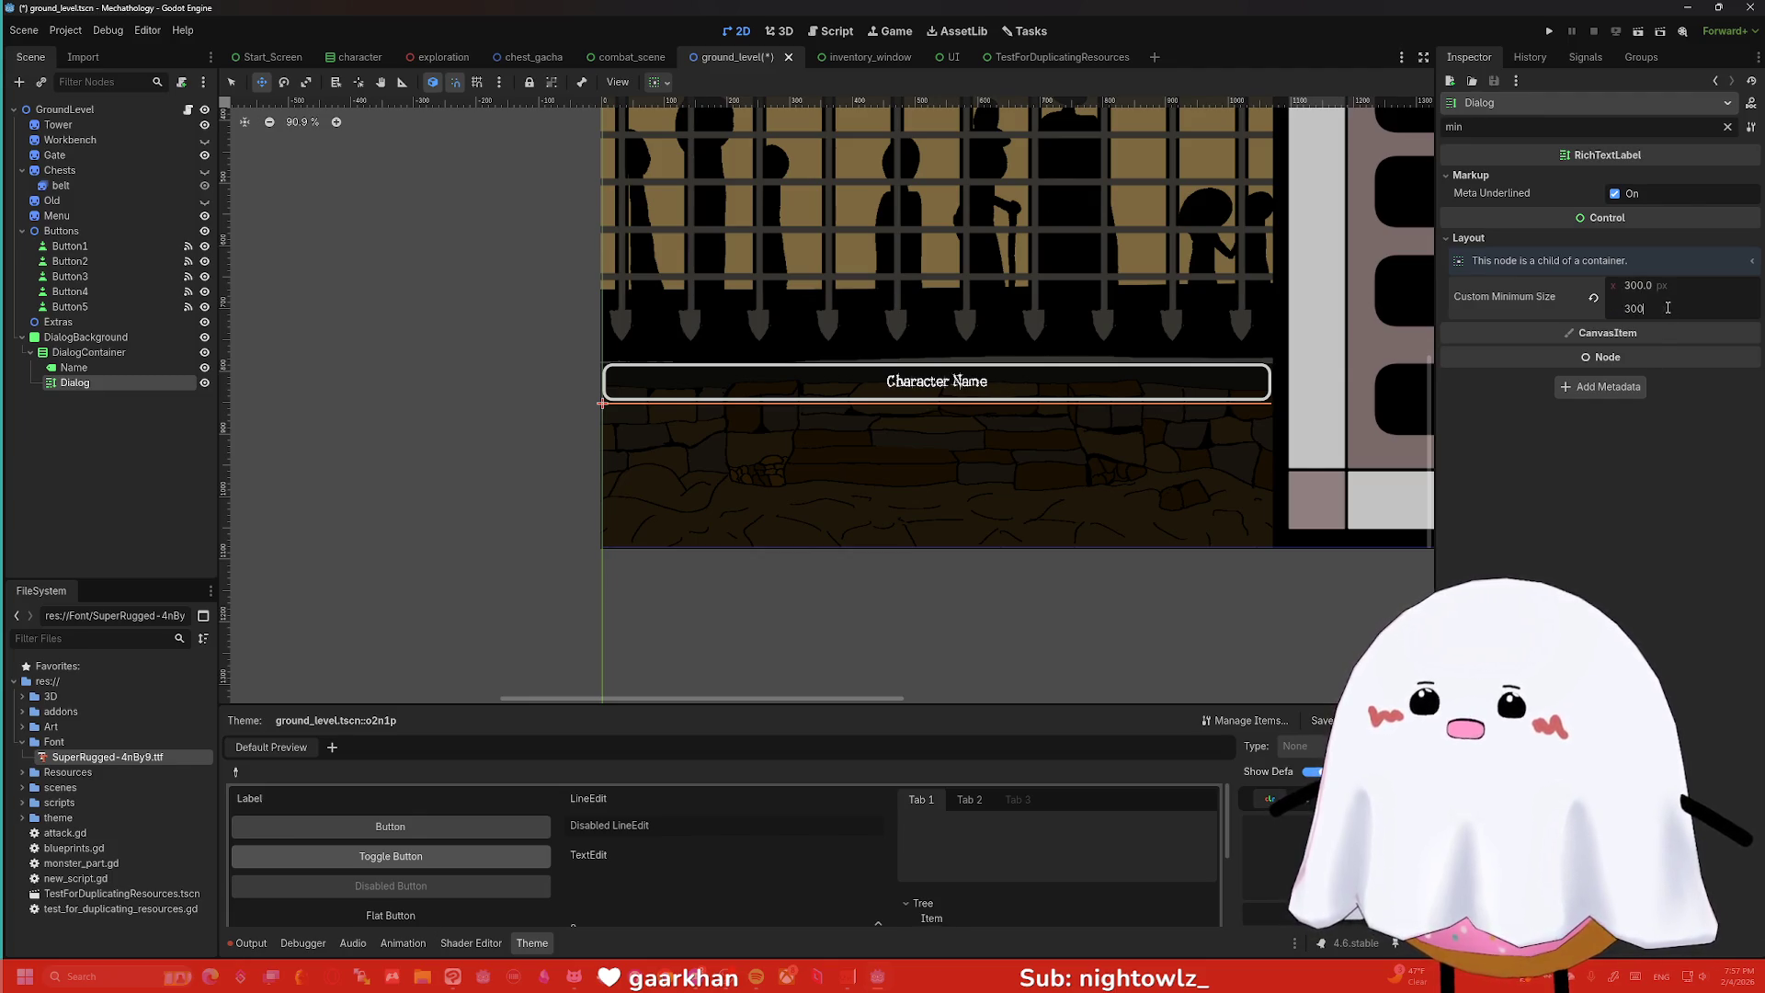
{"action": "key", "text": "Return"}
{"action": "left_click", "coordinate": [1669, 308]}
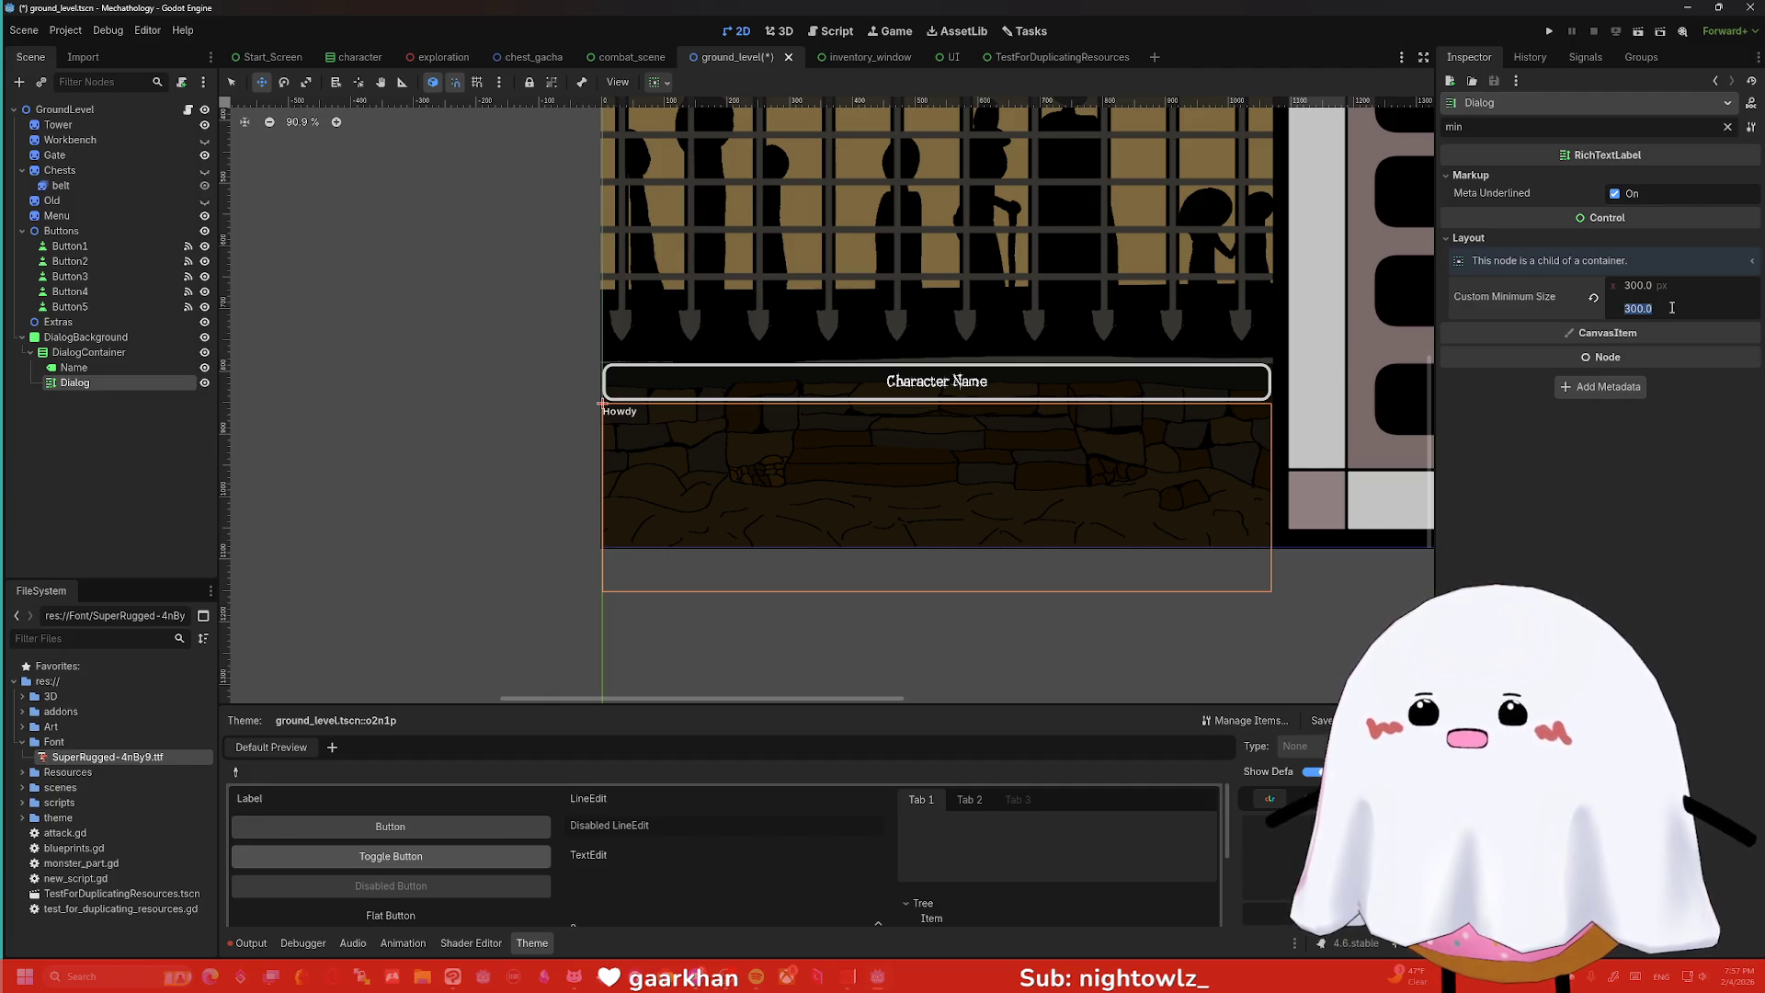
{"action": "type", "text": "0"}
{"action": "key", "text": "Return"}
{"action": "left_click", "coordinate": [1671, 307]}
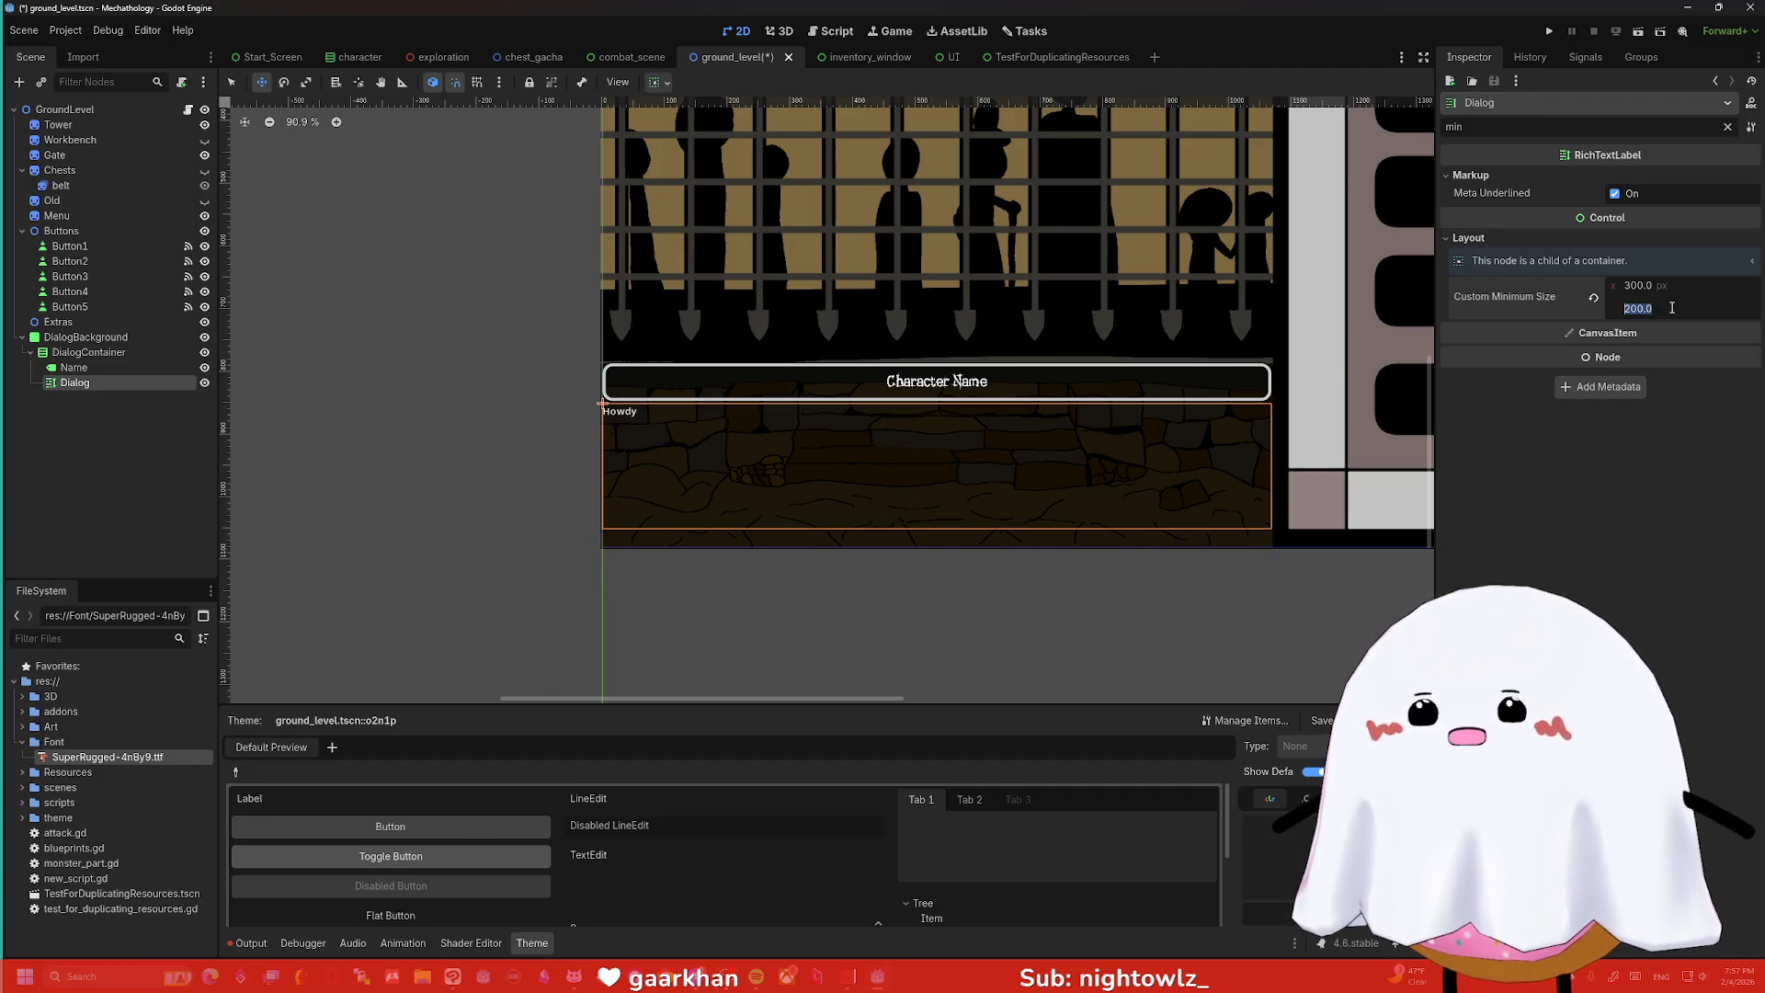
{"action": "type", "text": "0"}
{"action": "key", "text": "Return"}
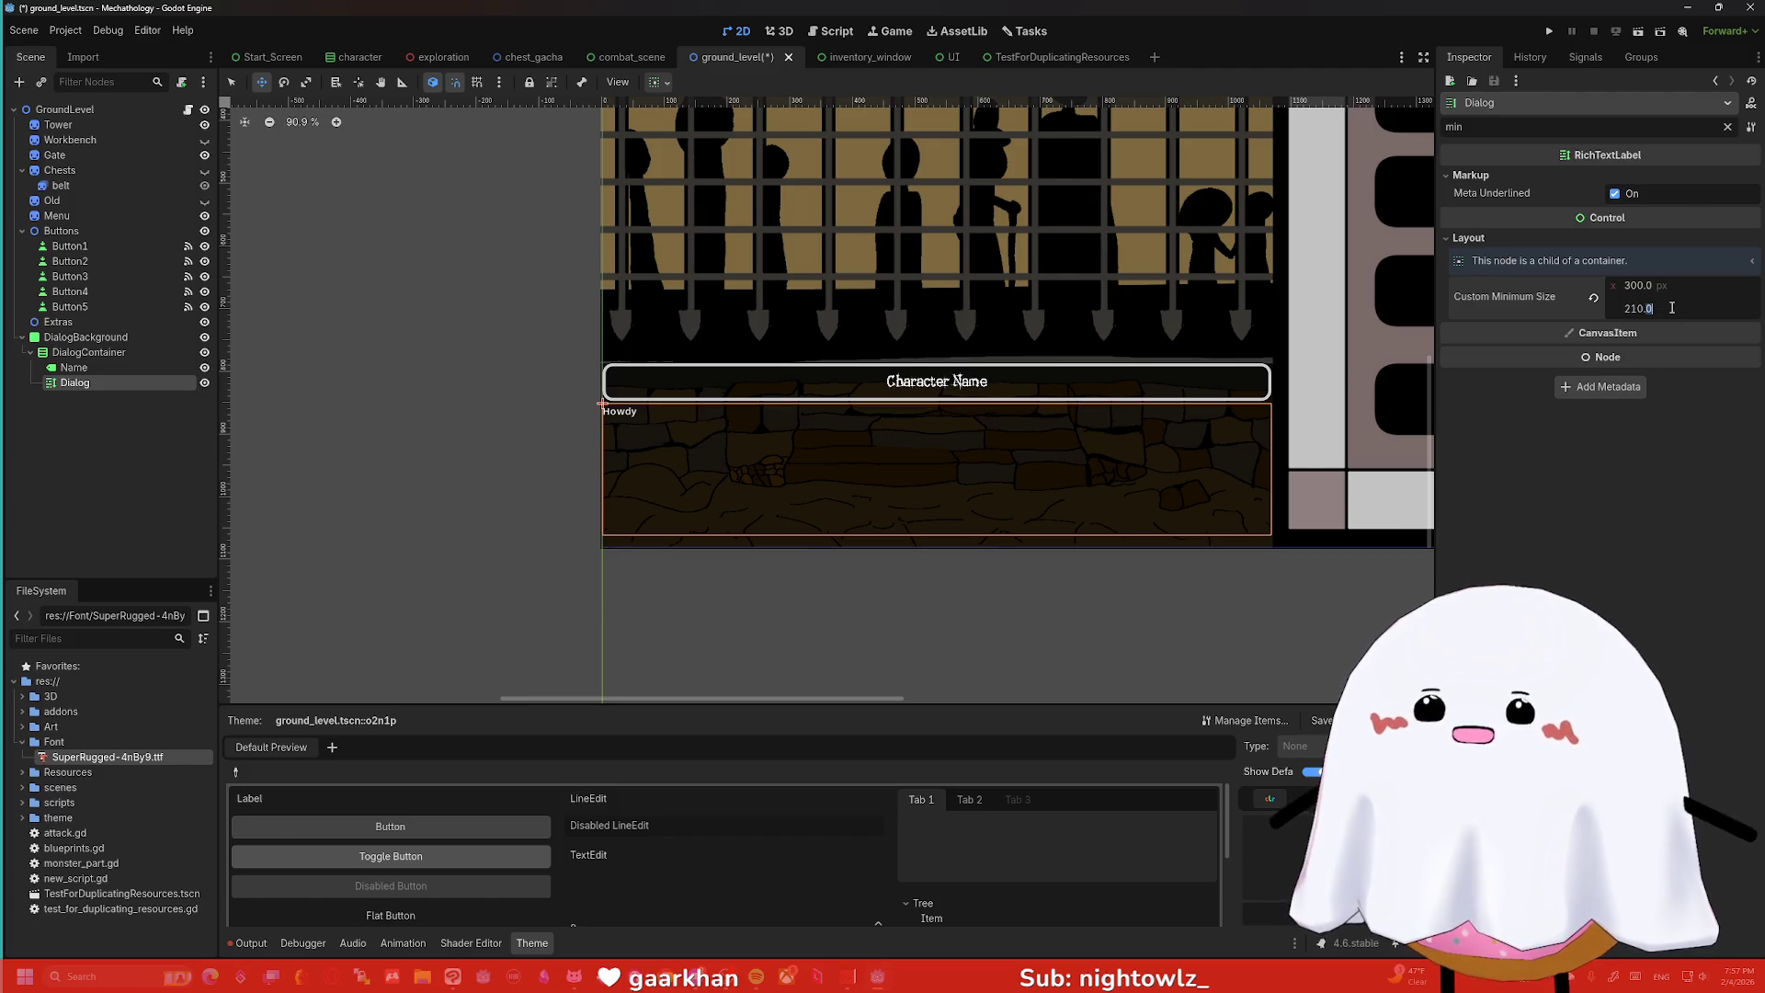
{"action": "key", "text": "Return"}
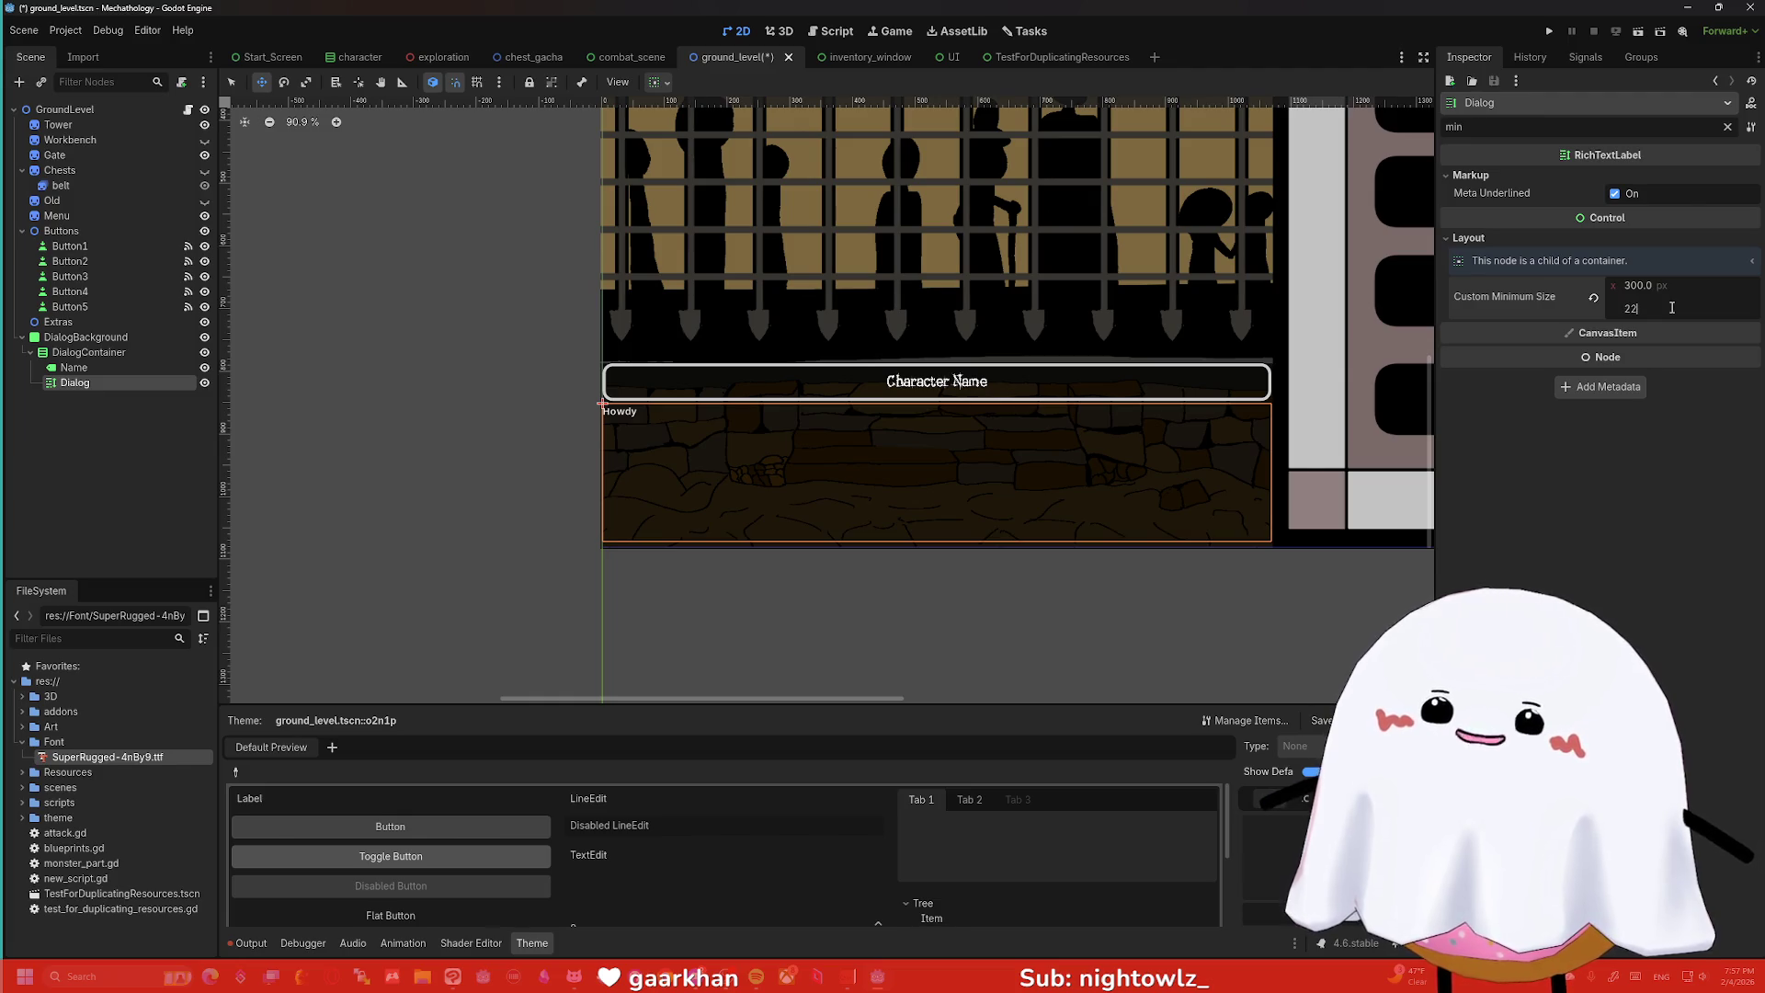
{"action": "type", "text": "5"}
{"action": "key", "text": "Return"}
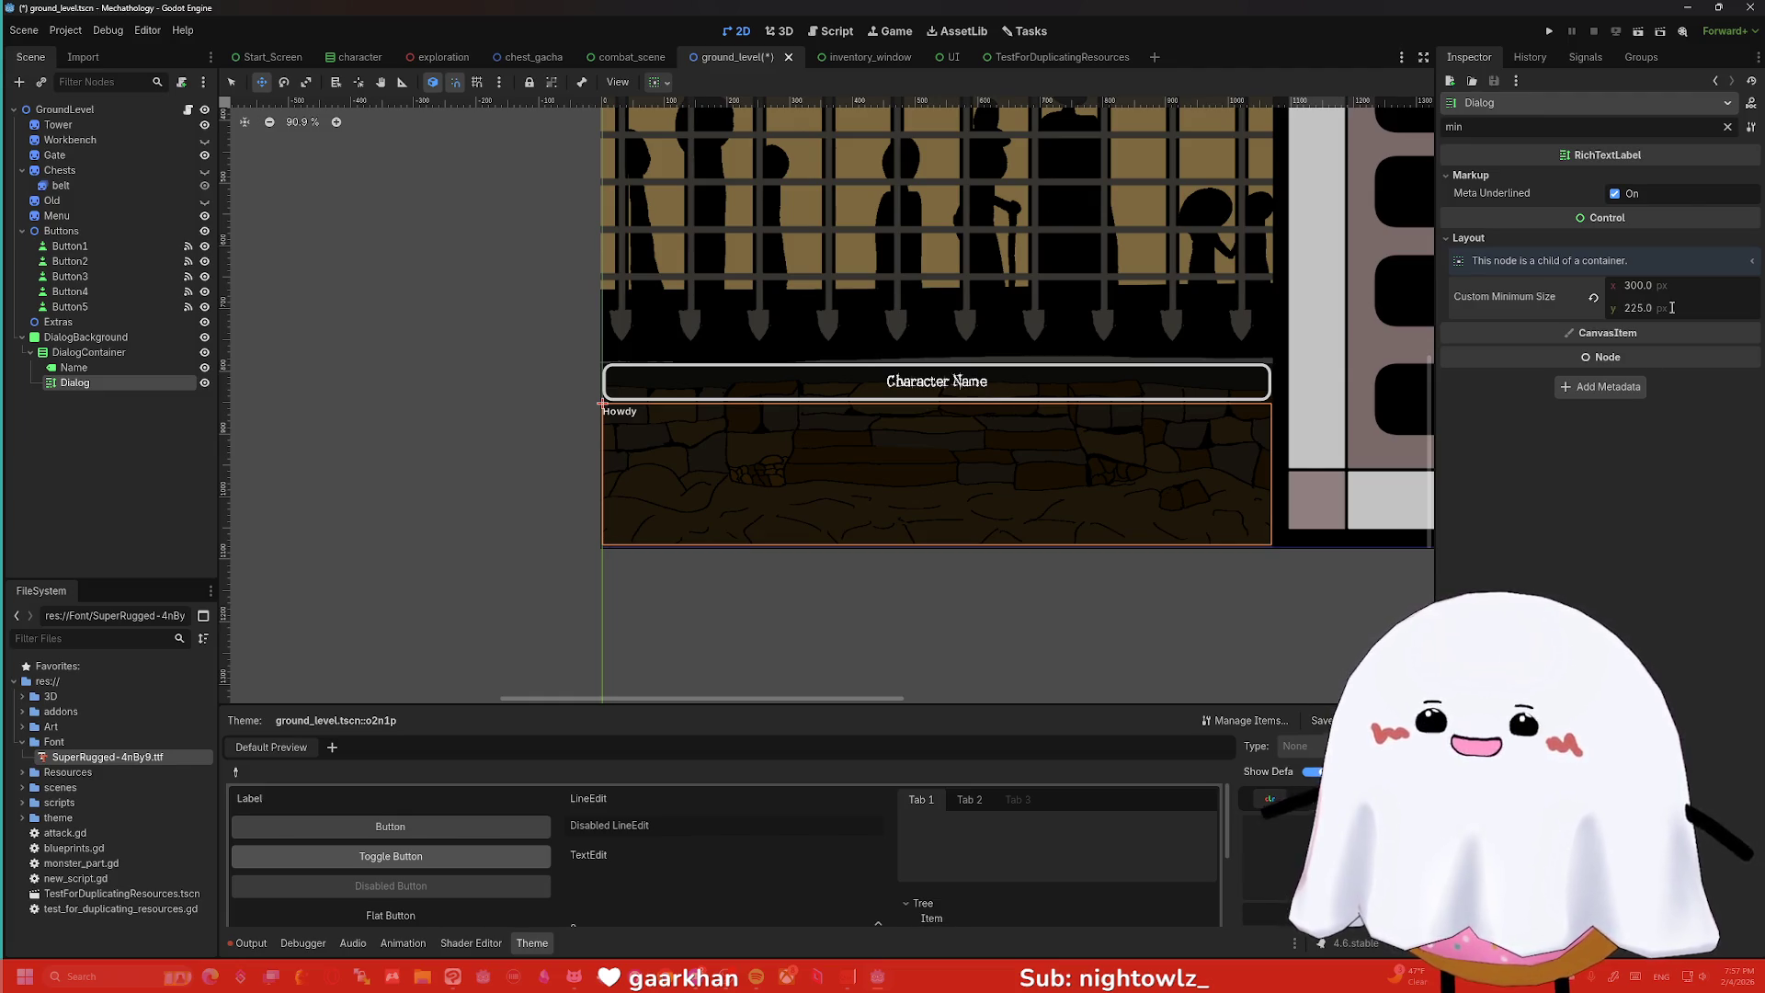
{"action": "key", "text": "BackSpace"}
{"action": "type", "text": "7"}
{"action": "key", "text": "Return"}
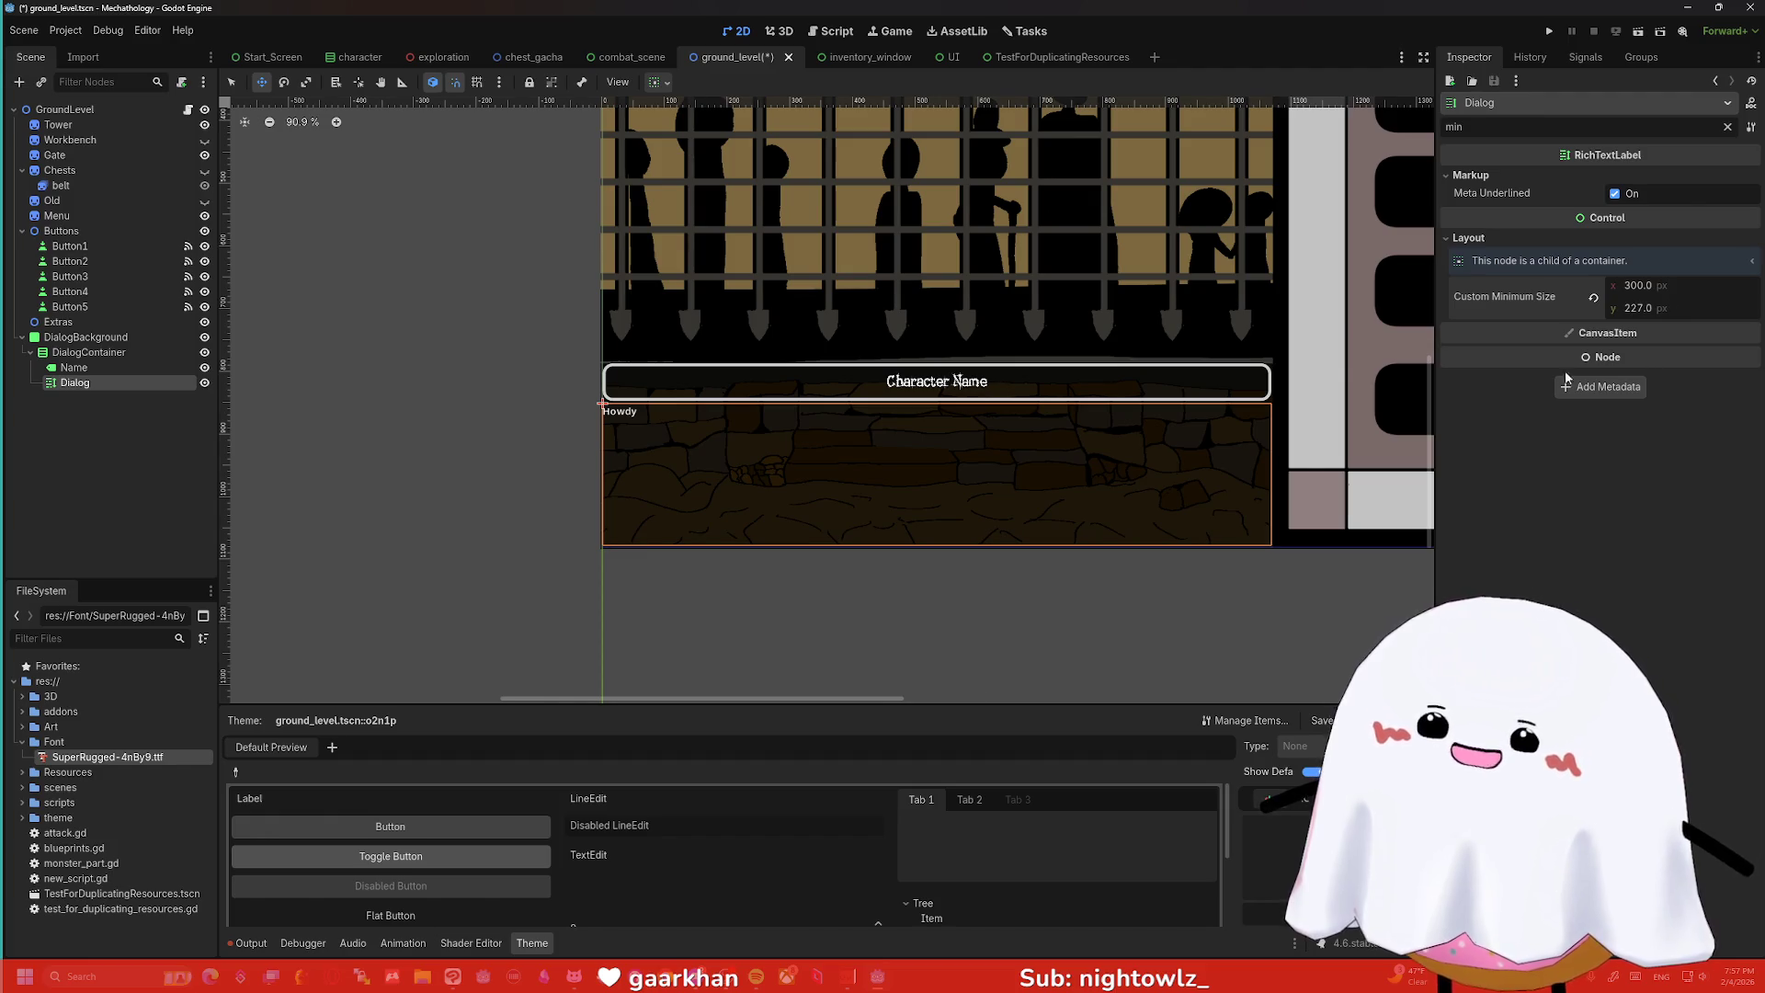
{"action": "scroll", "coordinate": [1309, 537], "scroll_direction": "up", "scroll_amount": 10}
{"action": "type", "text": "230"}
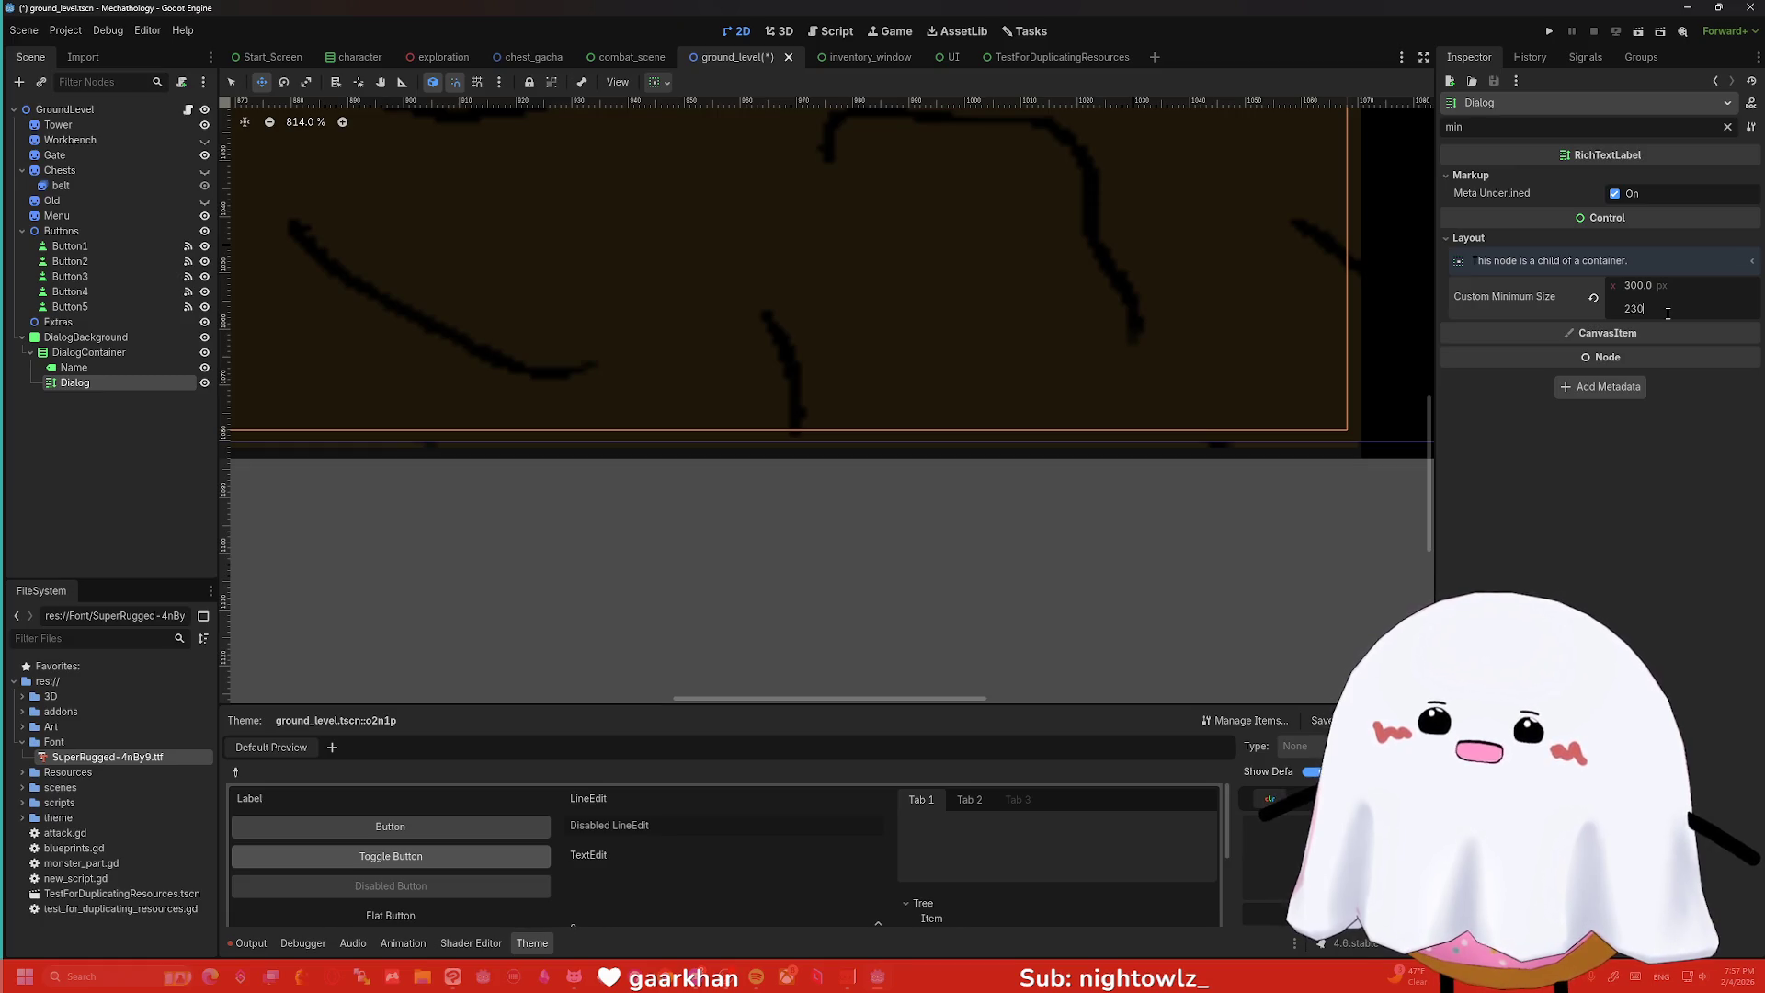
{"action": "key", "text": "Return"}
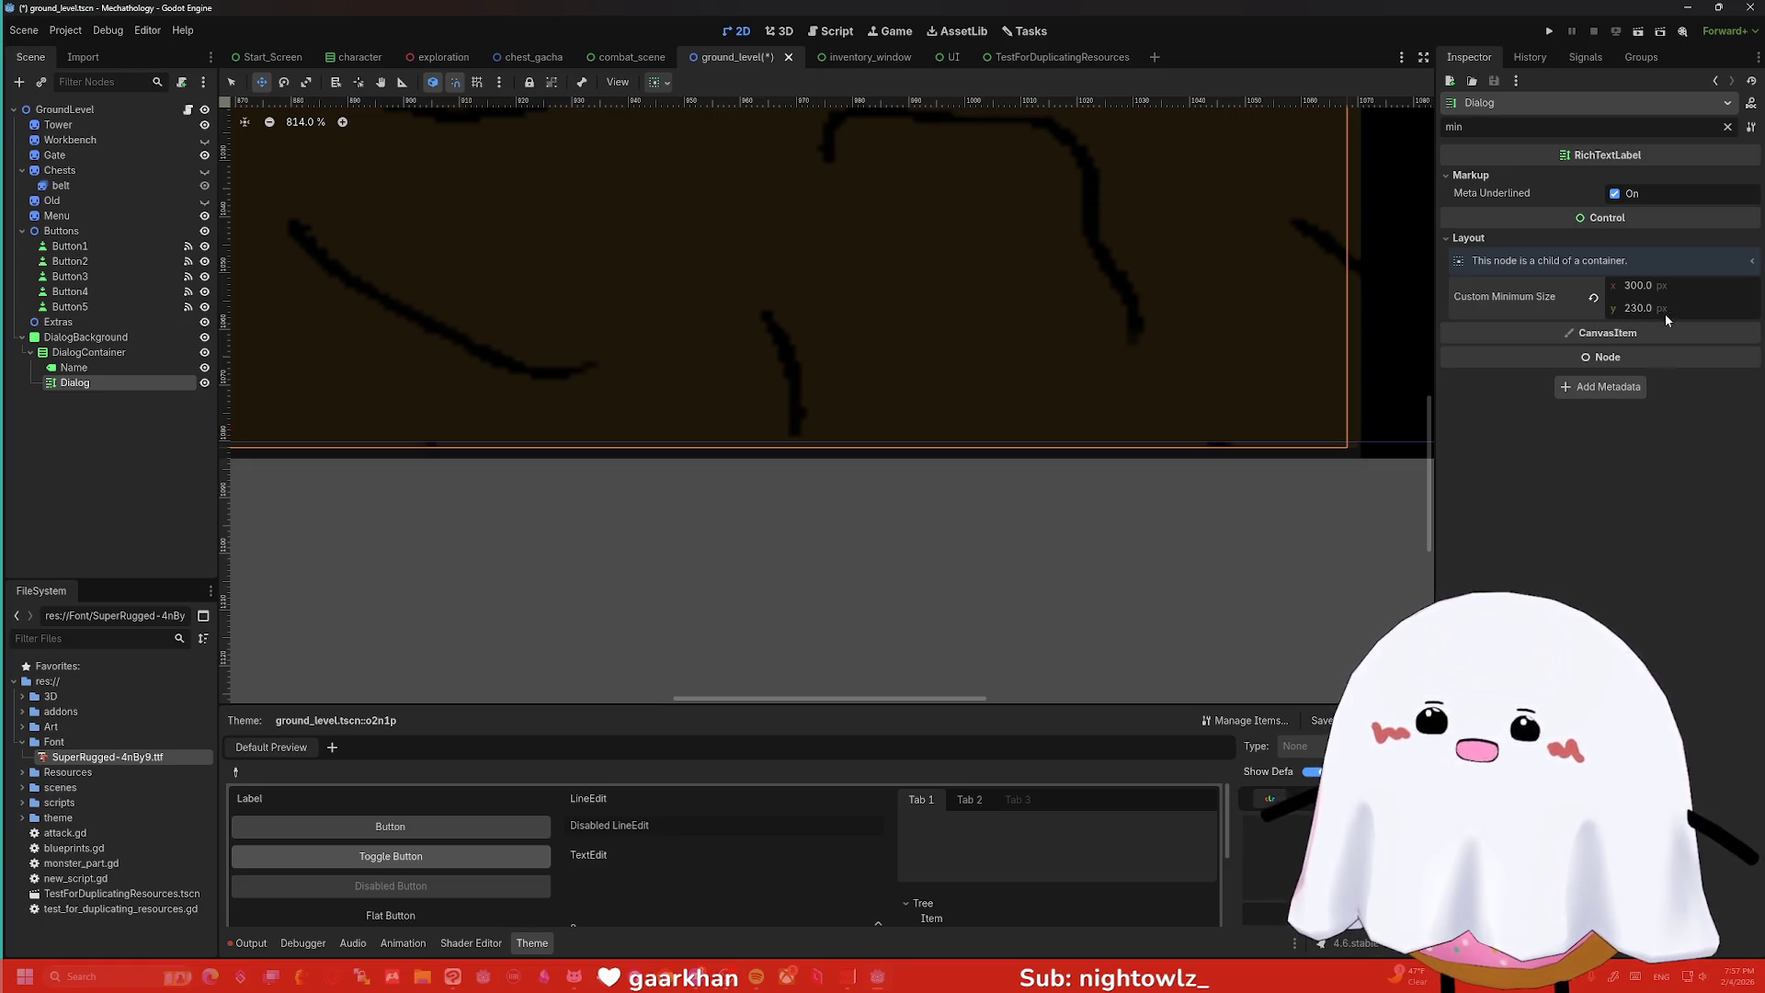
Finalize the Dialog label's Custom Minimum Size at 300 × 232 px
{"action": "left_click", "coordinate": [1670, 278]}
{"action": "type", "text": "303.07"}
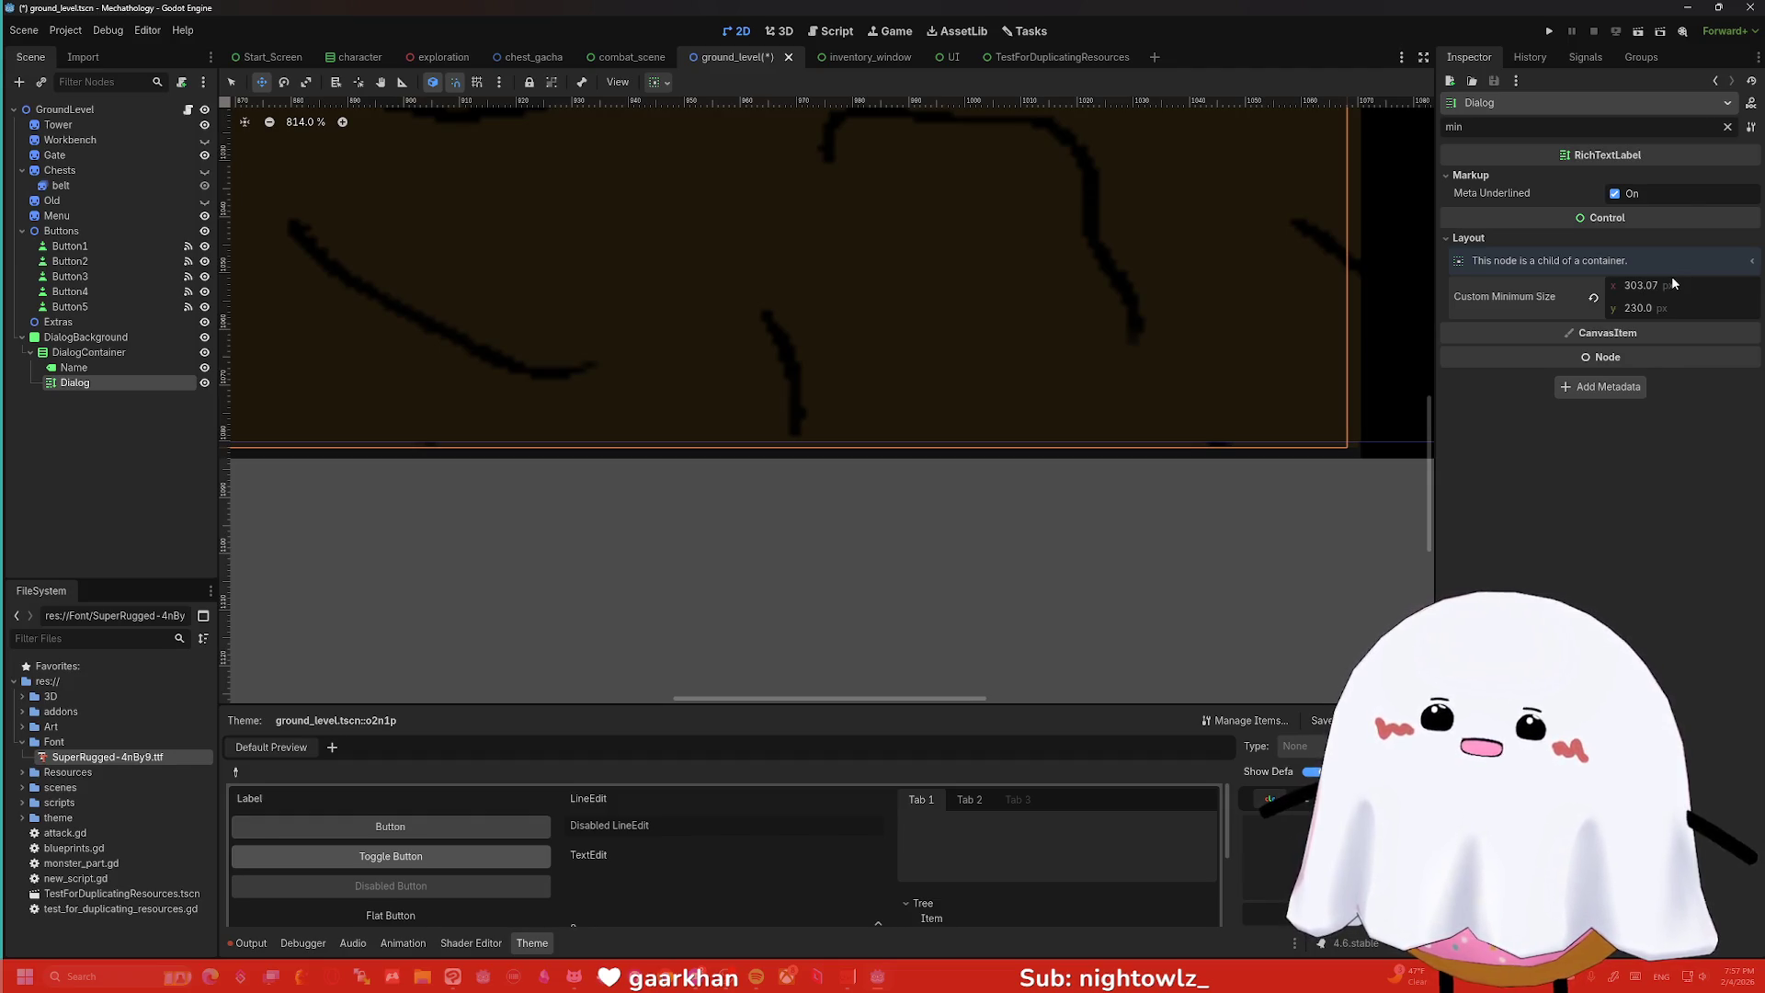
{"action": "scroll", "coordinate": [1299, 465], "scroll_direction": "down", "scroll_amount": 8}
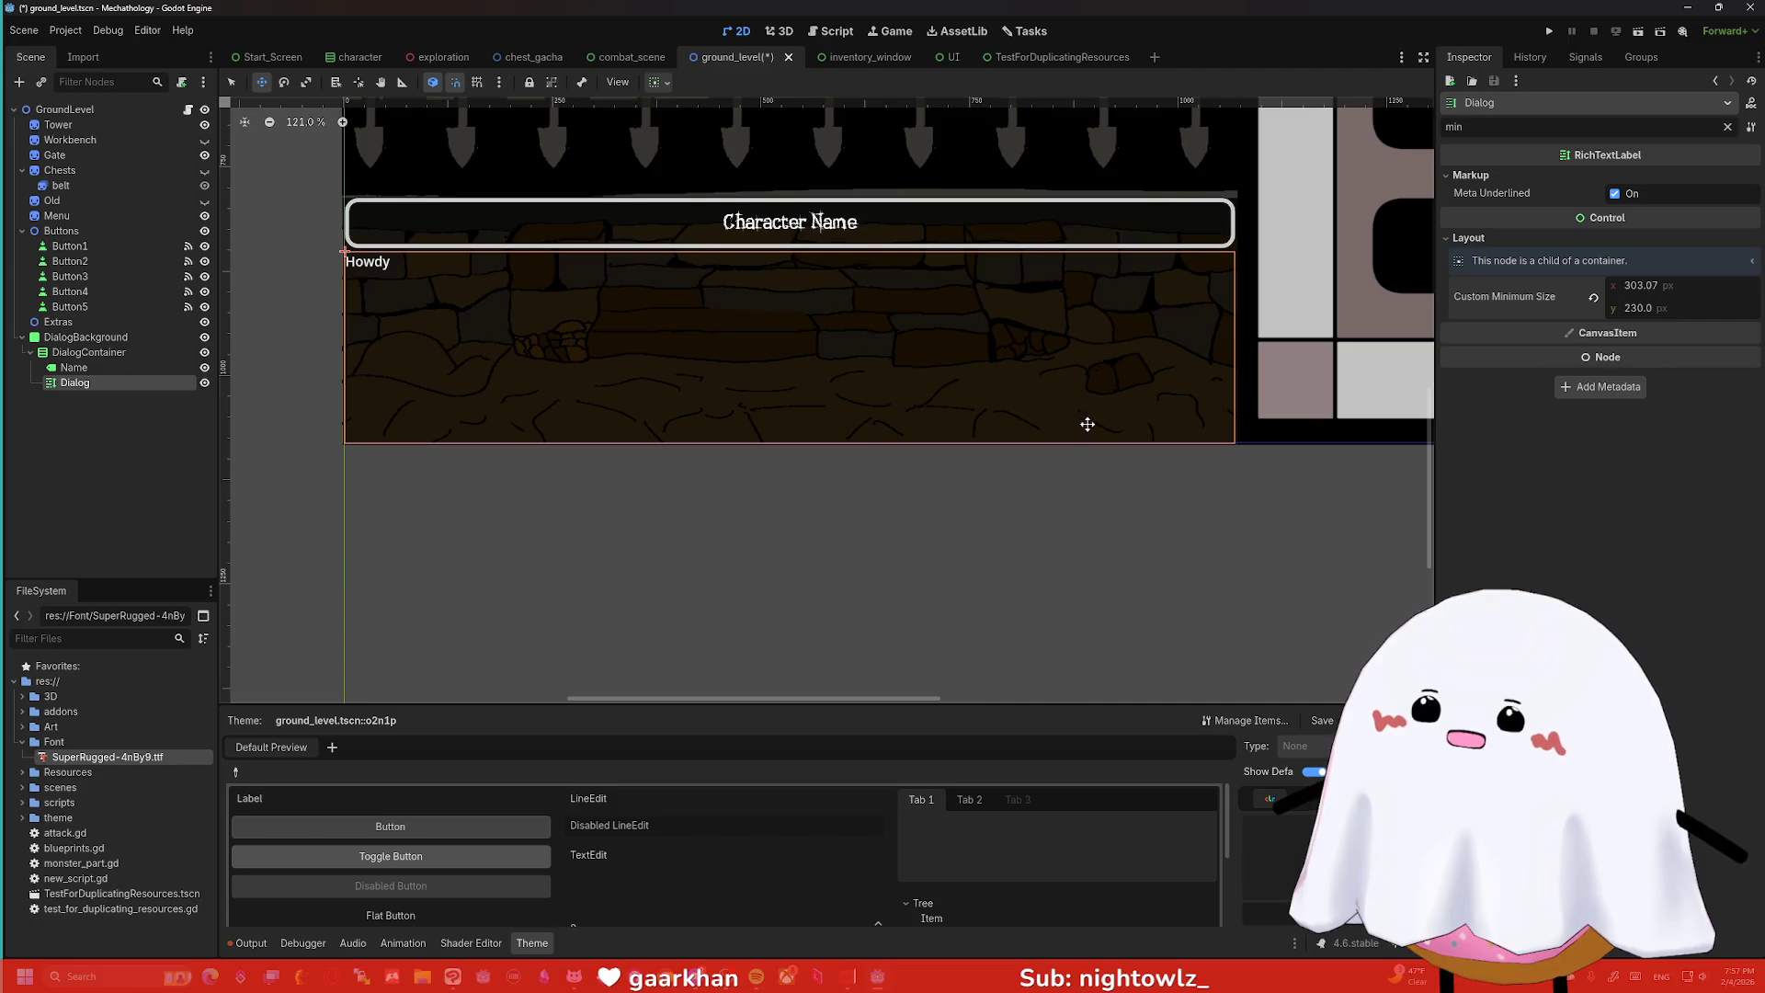
{"action": "left_click", "coordinate": [1645, 285]}
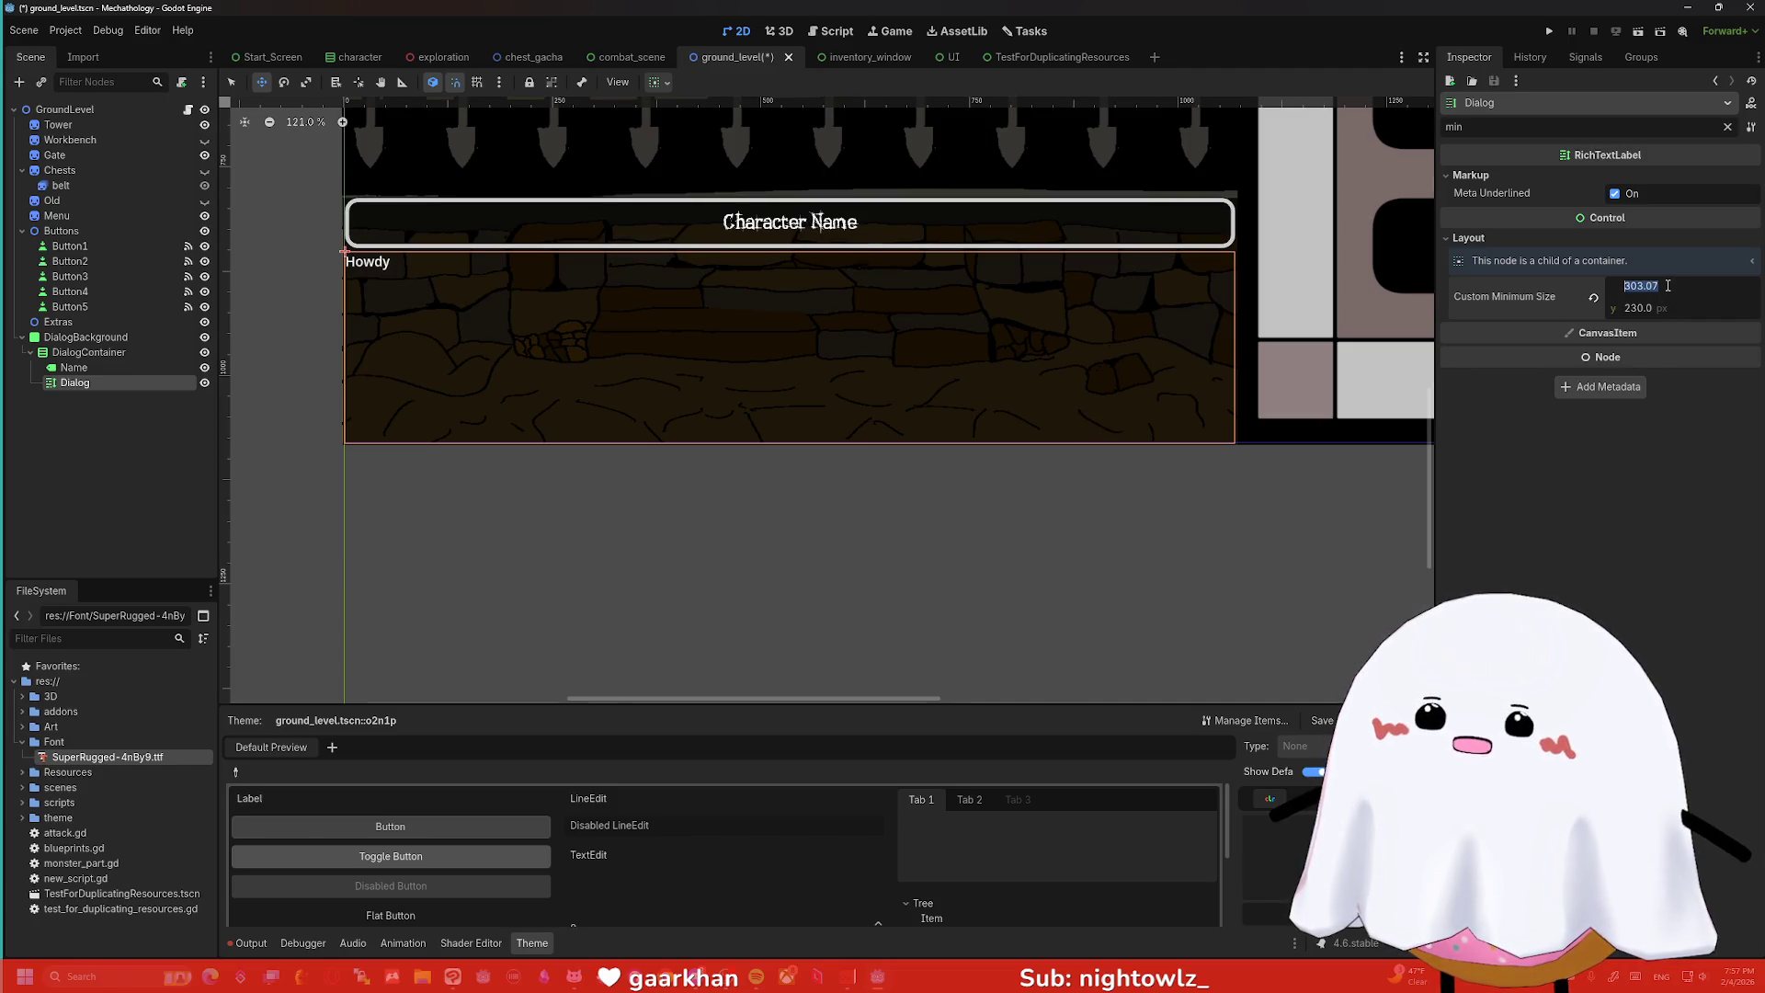
{"action": "scroll", "coordinate": [1312, 406], "scroll_direction": "up", "scroll_amount": 5}
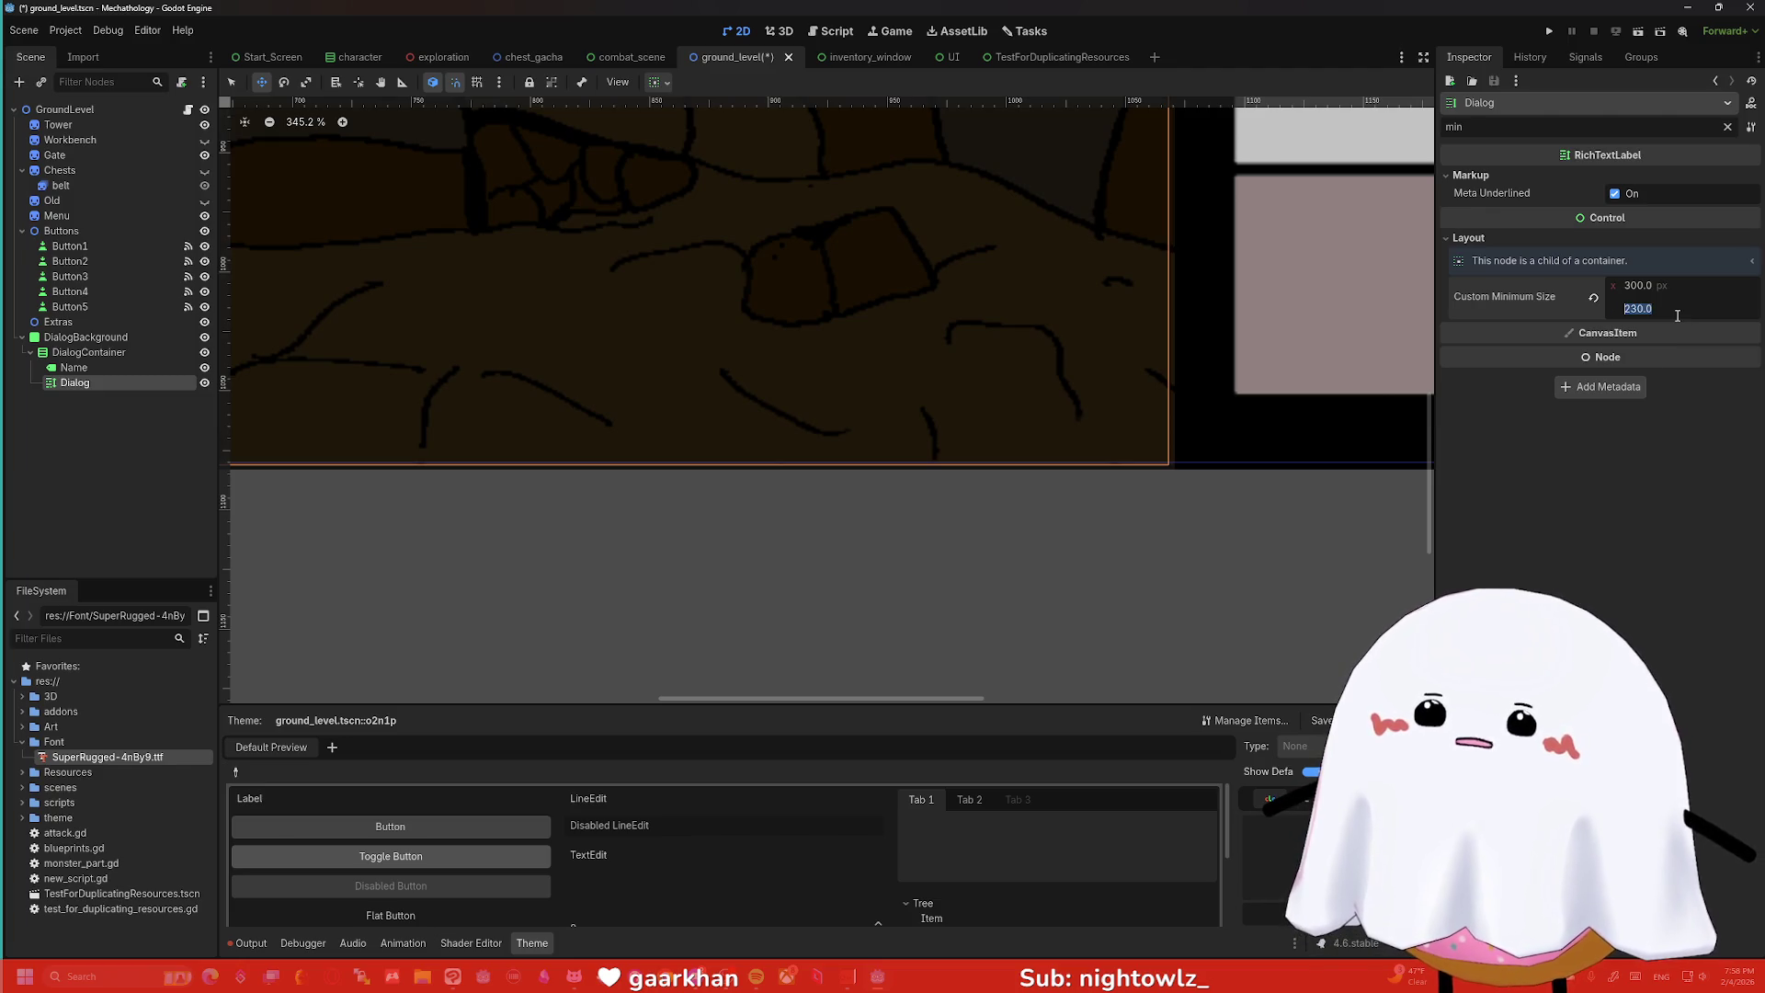
{"action": "left_click", "coordinate": [1679, 313]}
{"action": "type", "text": "232"}
{"action": "key", "text": "Return"}
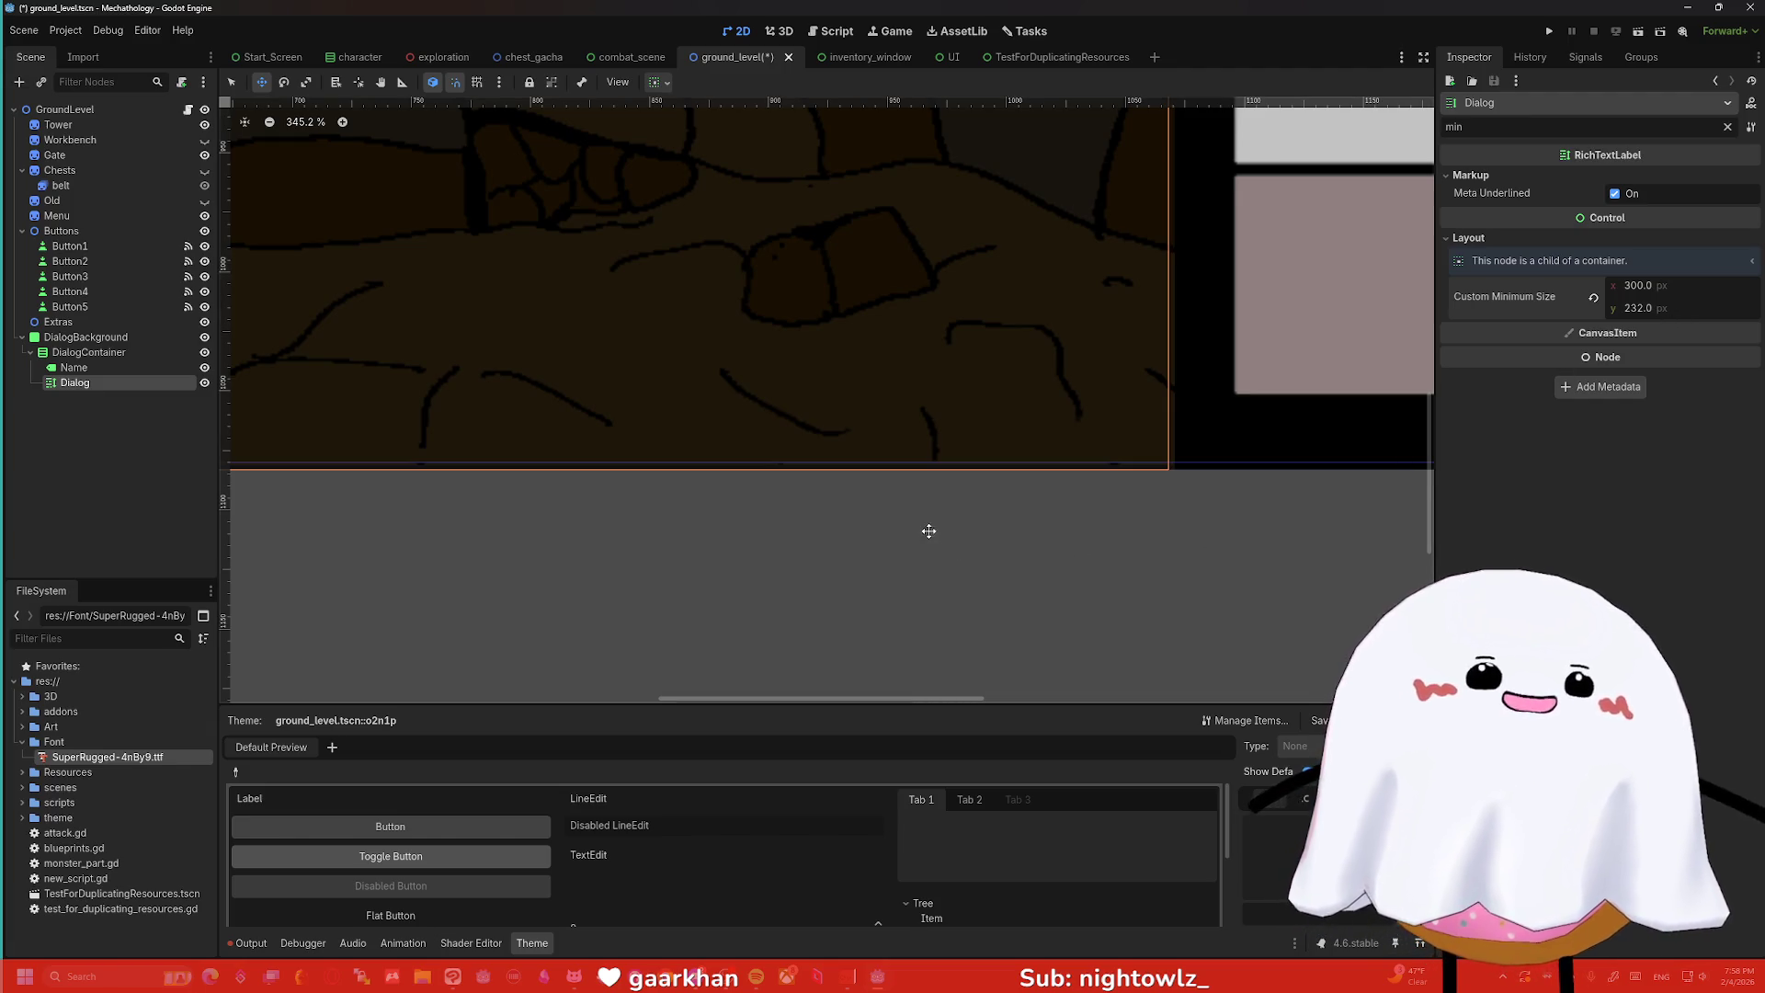
{"action": "scroll", "coordinate": [928, 531], "scroll_direction": "down", "scroll_amount": 5}
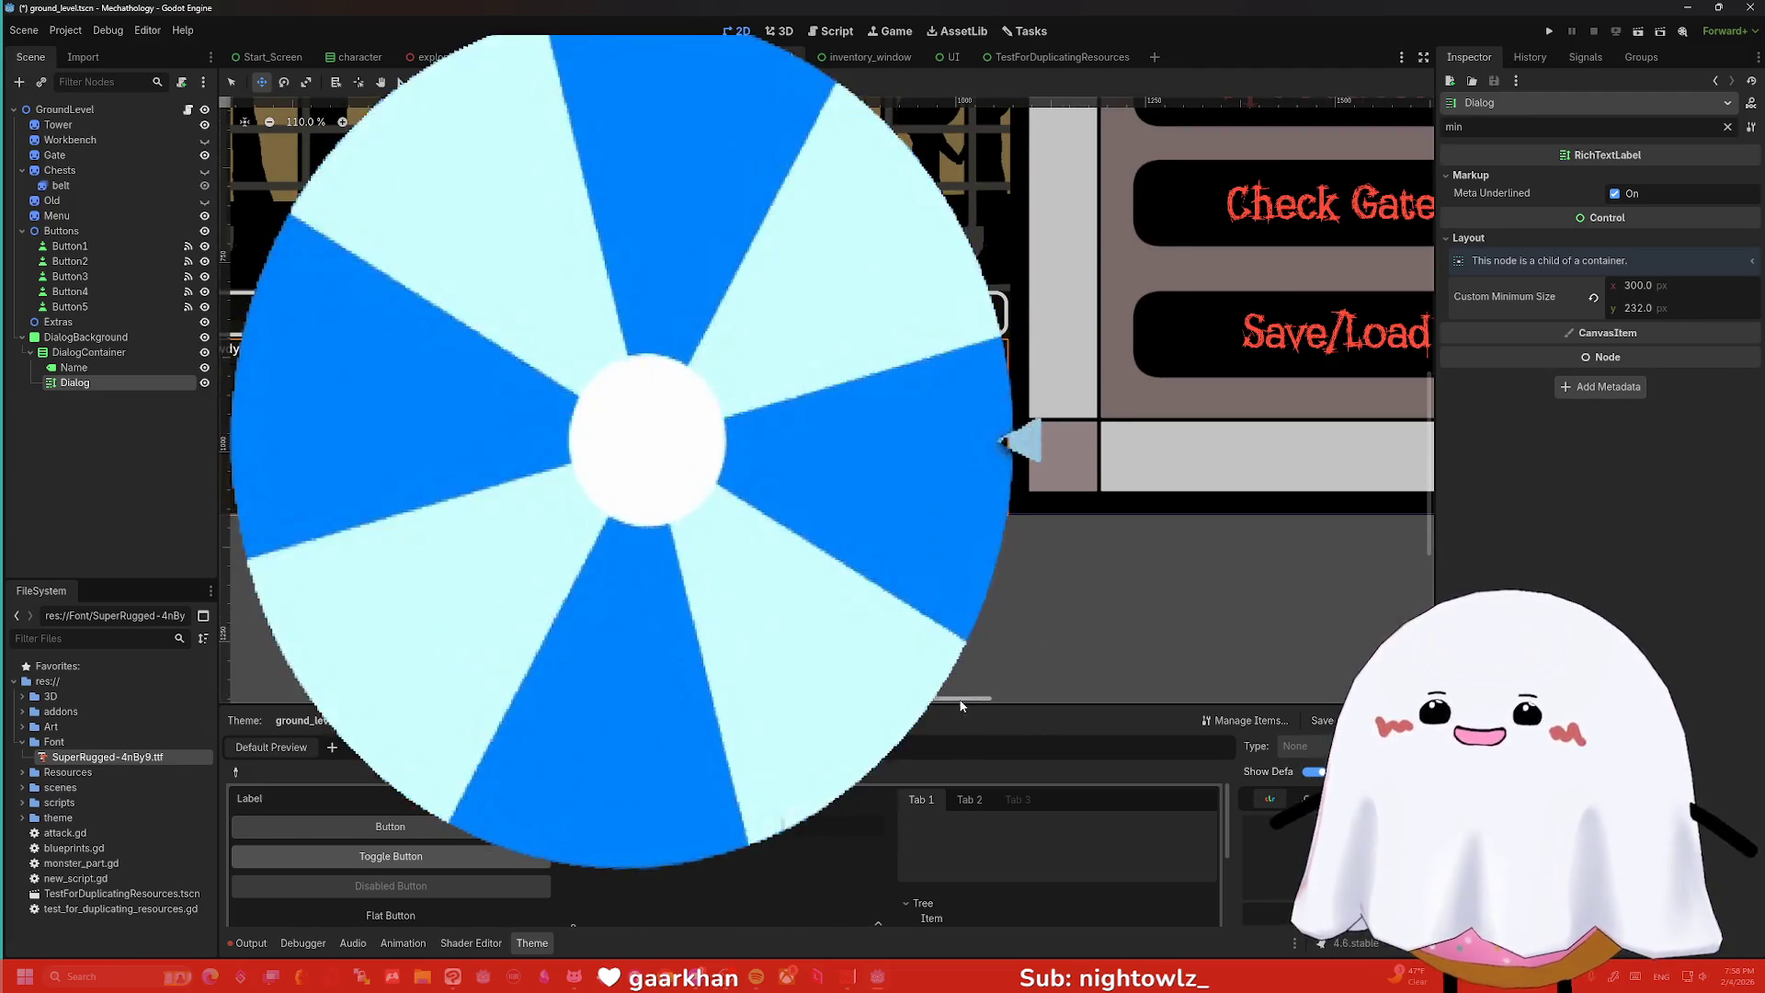
Filter by 'cent', set Vertical Alignment to Center and enable Fit Content
{"action": "scroll", "coordinate": [972, 680], "scroll_direction": "left", "scroll_amount": 3}
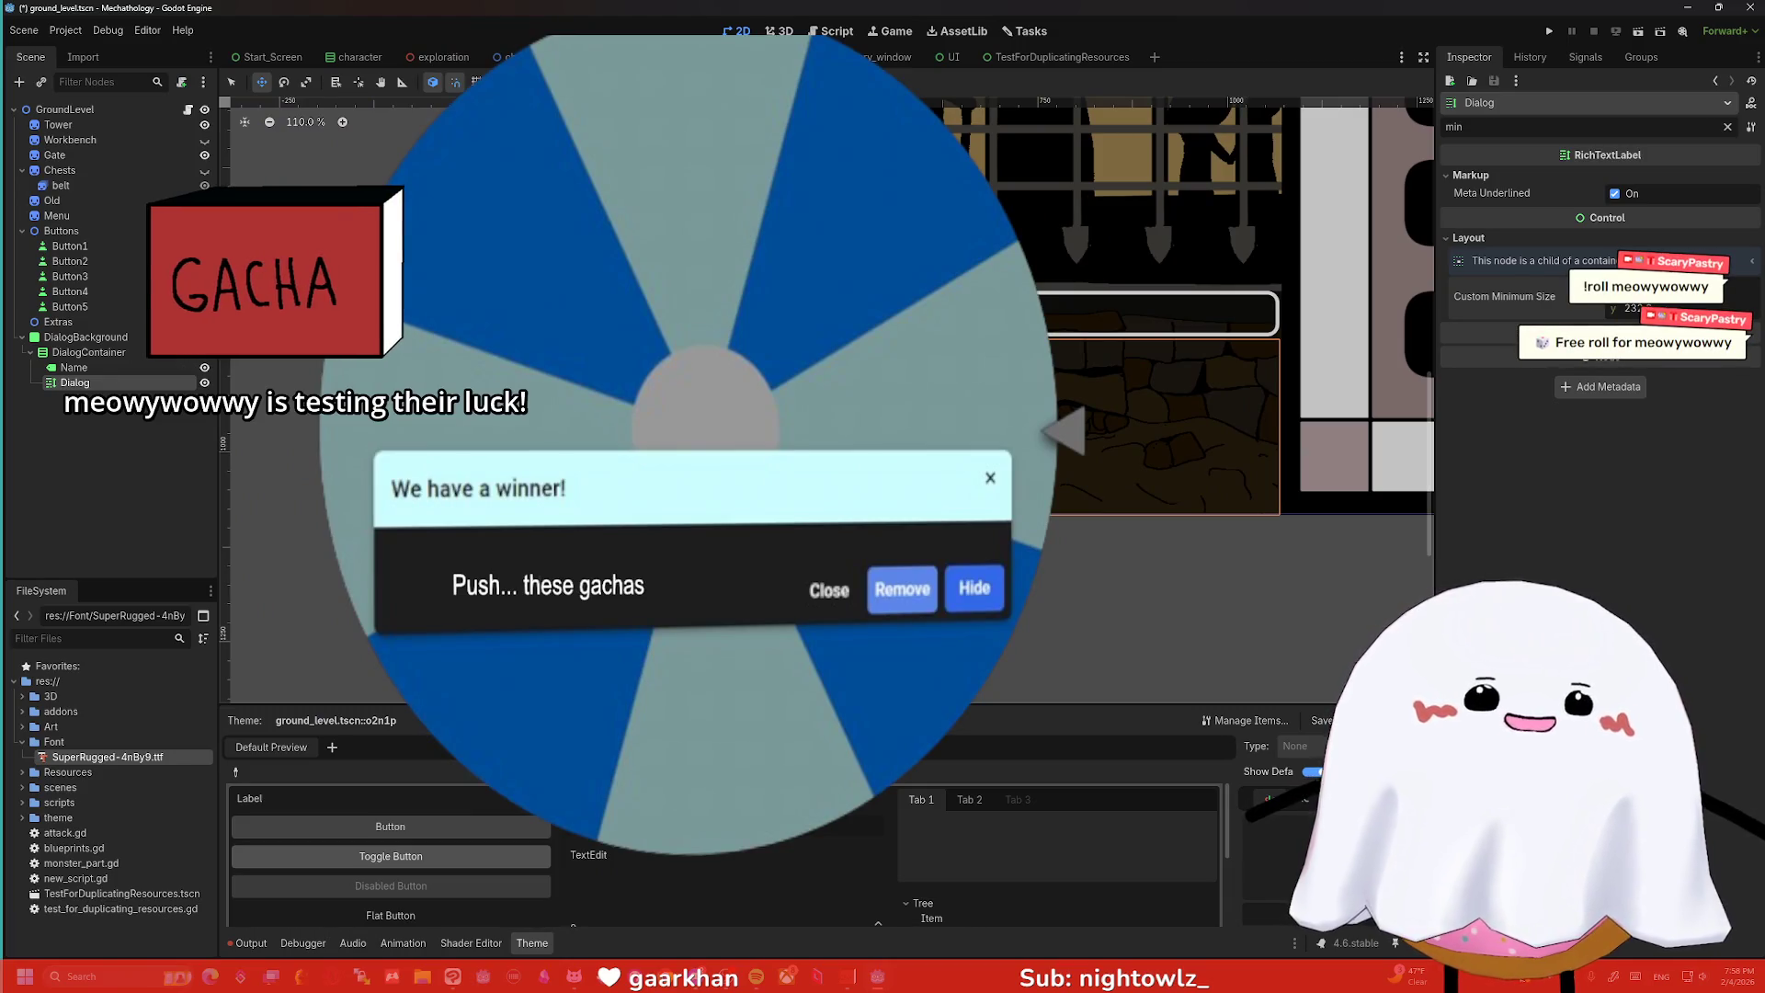
{"action": "scroll", "coordinate": [1287, 380], "scroll_direction": "up", "scroll_amount": 3}
{"action": "scroll", "coordinate": [1286, 379], "scroll_direction": "down", "scroll_amount": 2}
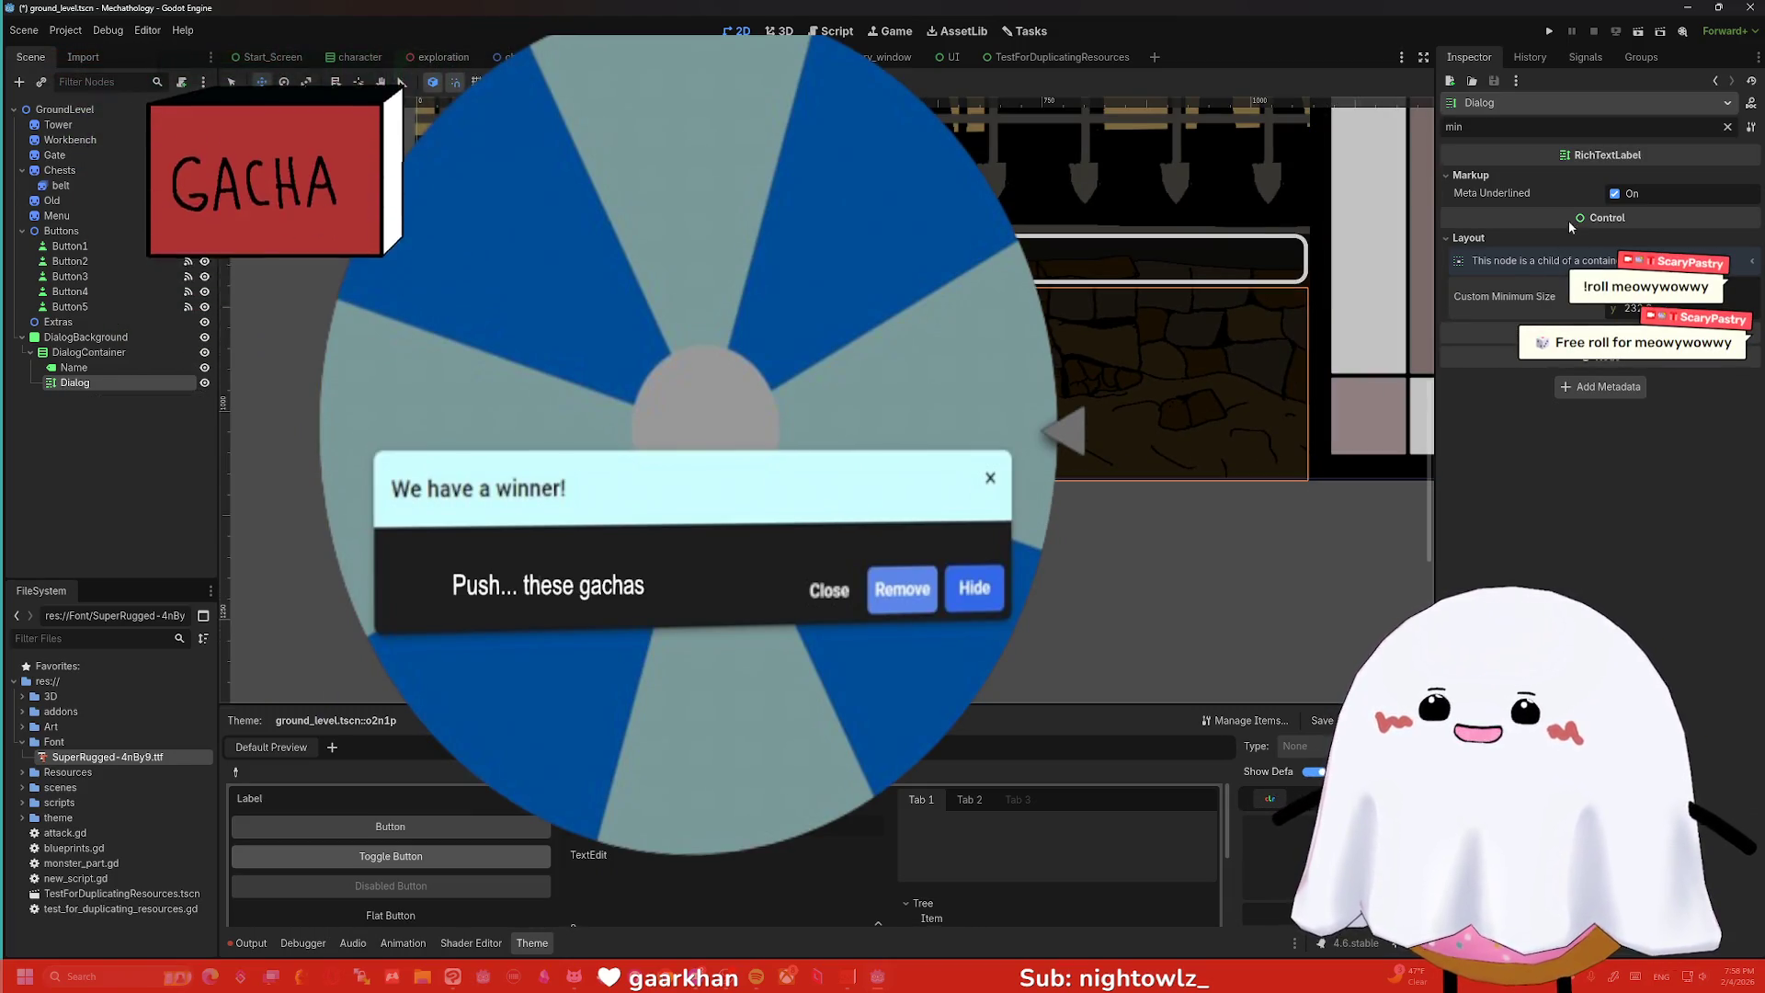
{"action": "left_click", "coordinate": [1727, 127]}
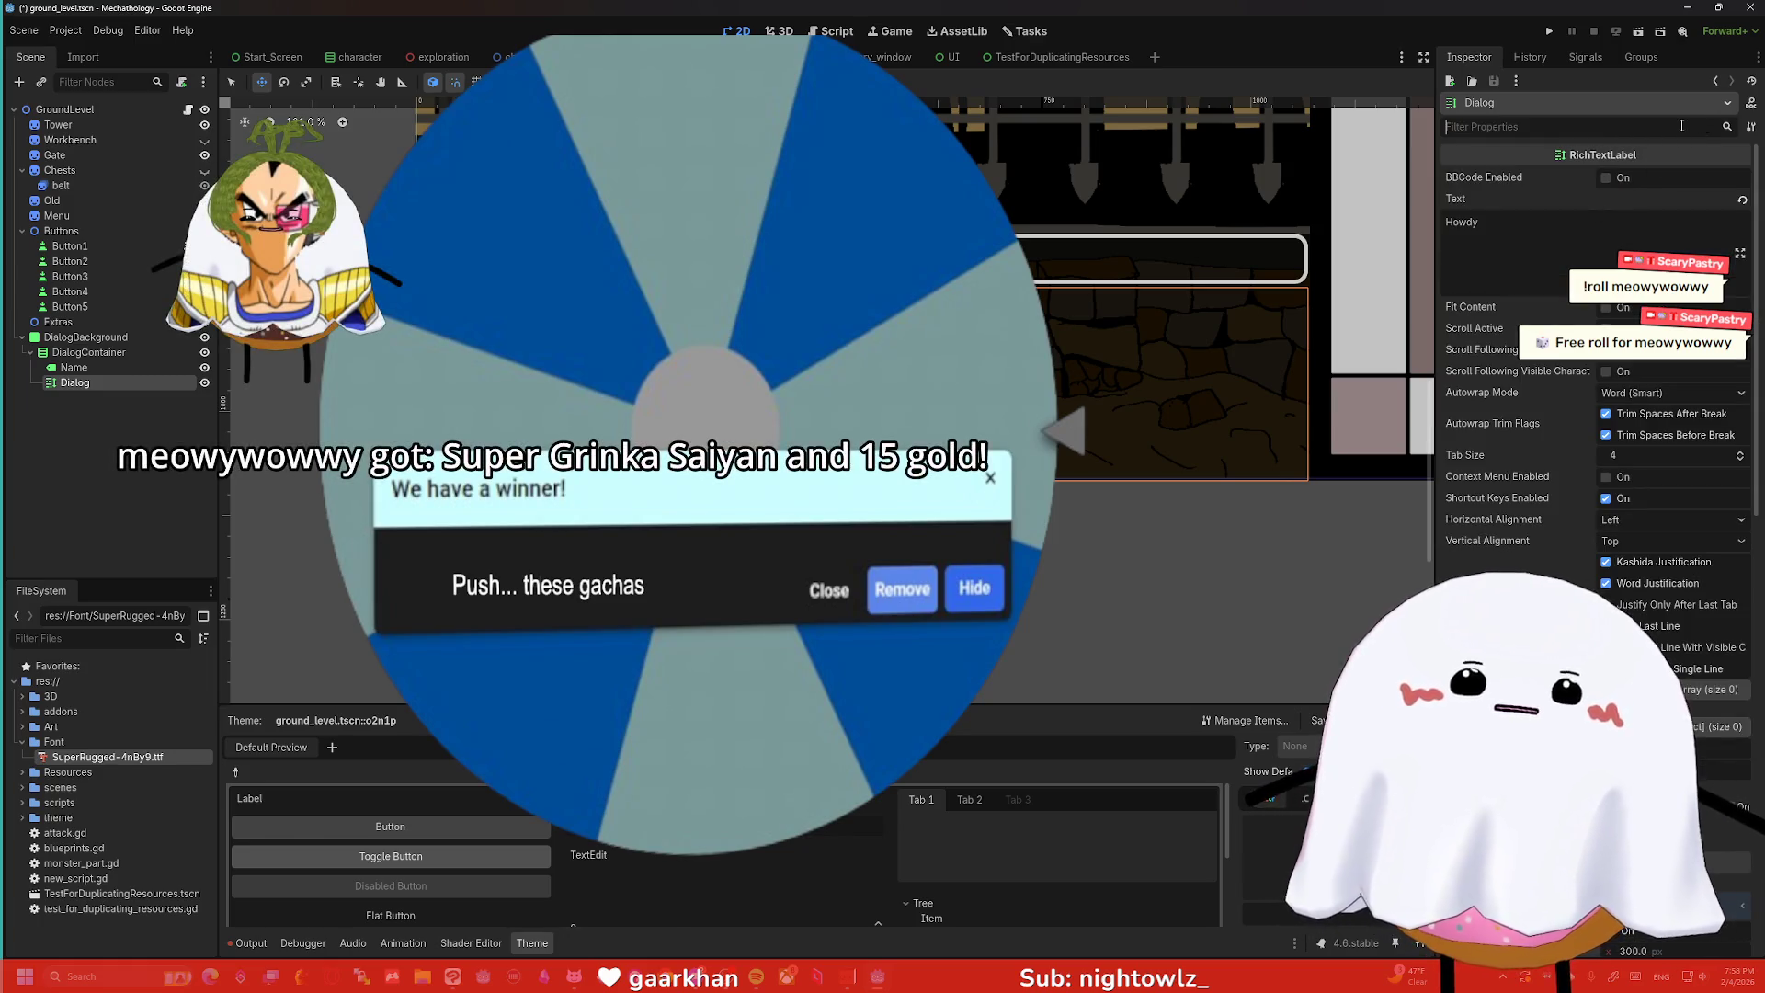
{"action": "left_click", "coordinate": [1581, 132]}
{"action": "type", "text": "cent"}
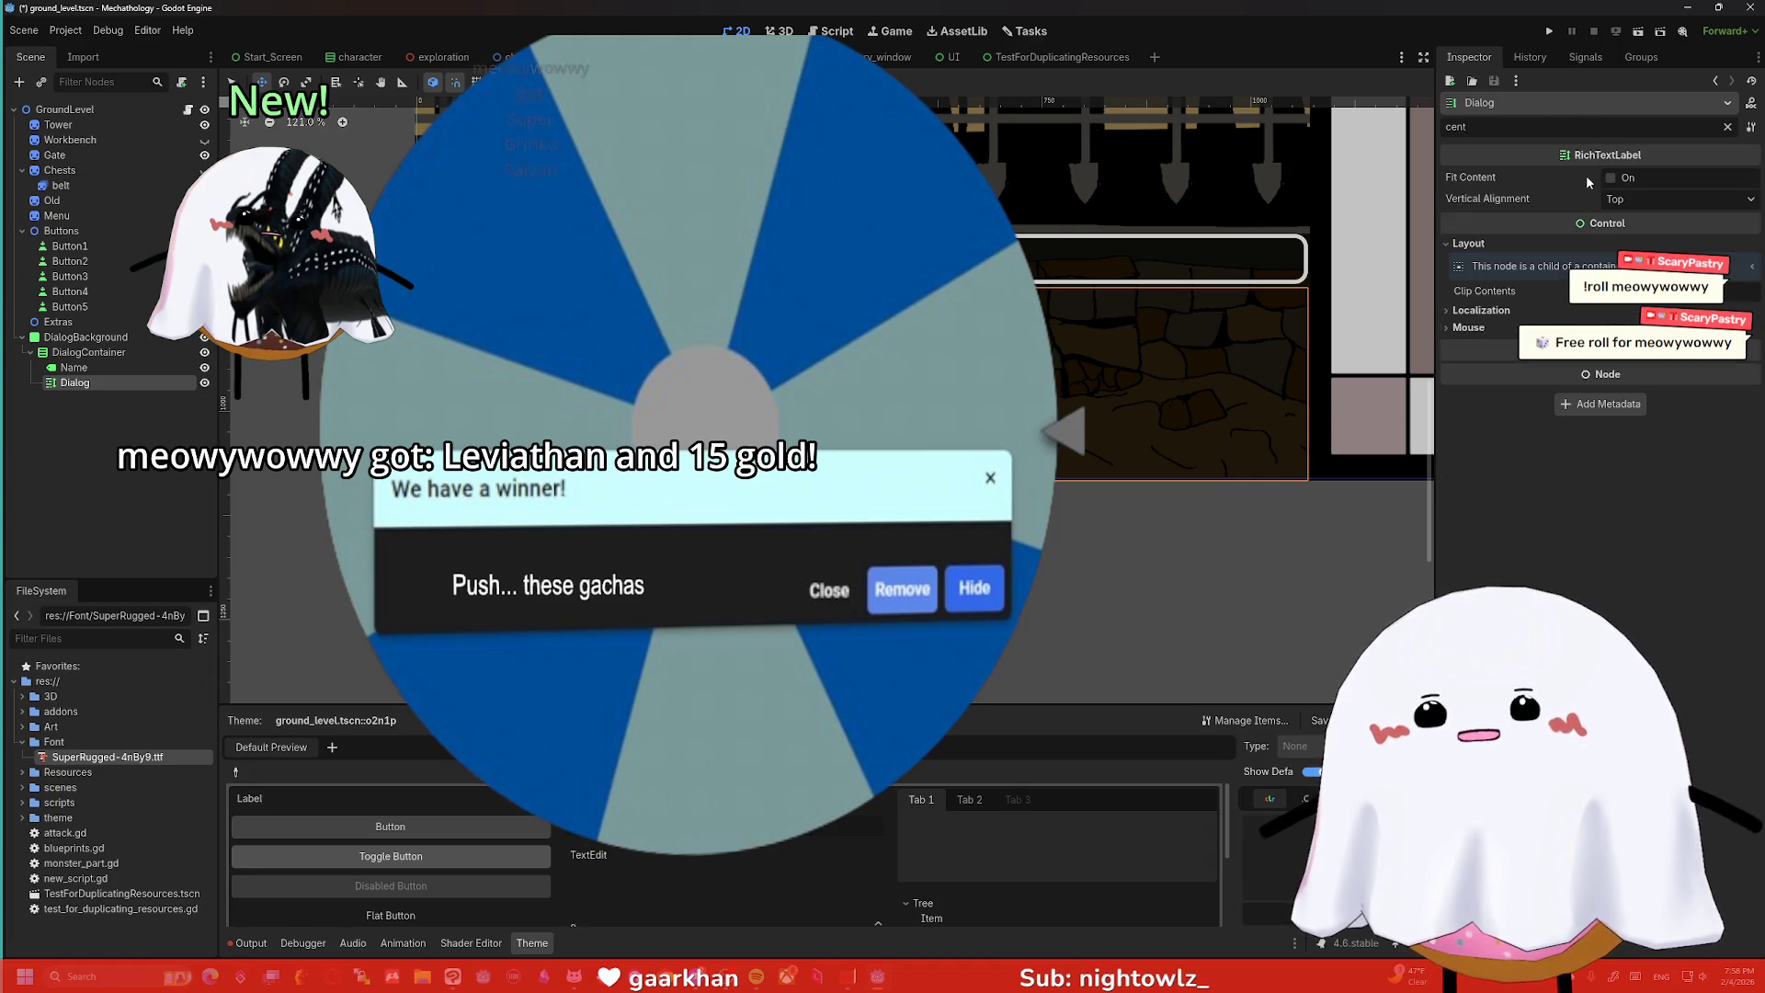
{"action": "left_click", "coordinate": [1642, 199]}
{"action": "left_click", "coordinate": [1652, 244]}
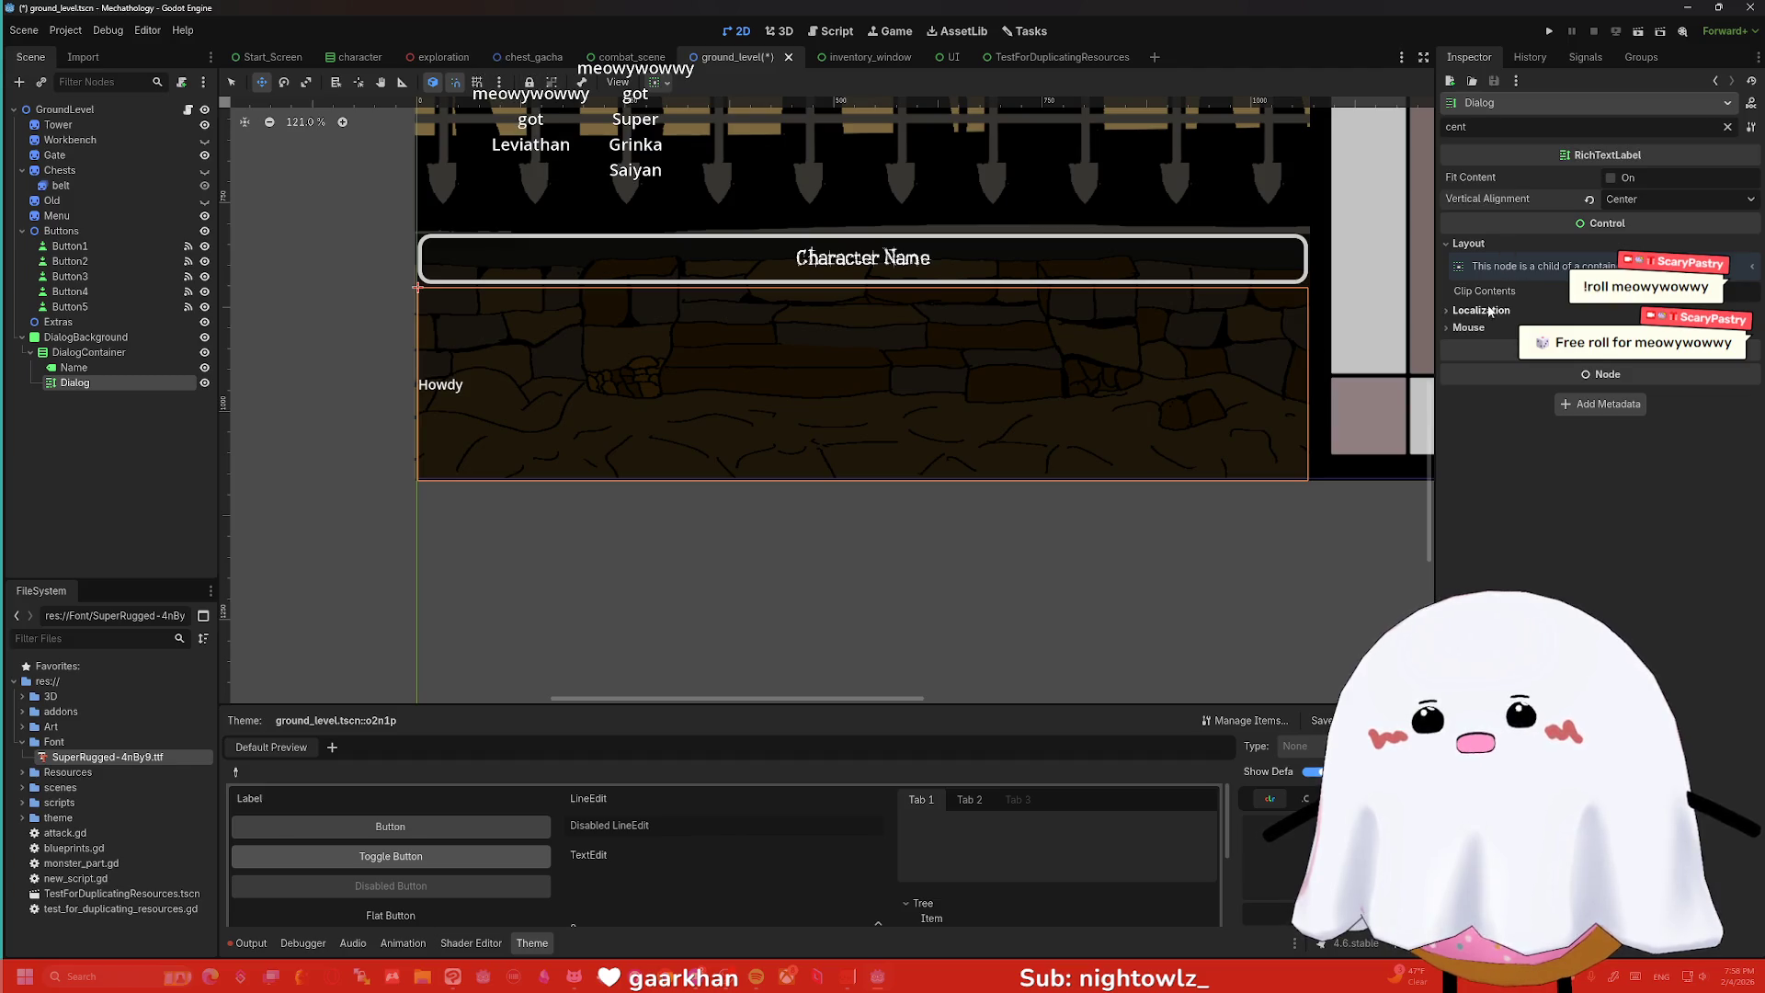
{"action": "left_click", "coordinate": [1609, 179]}
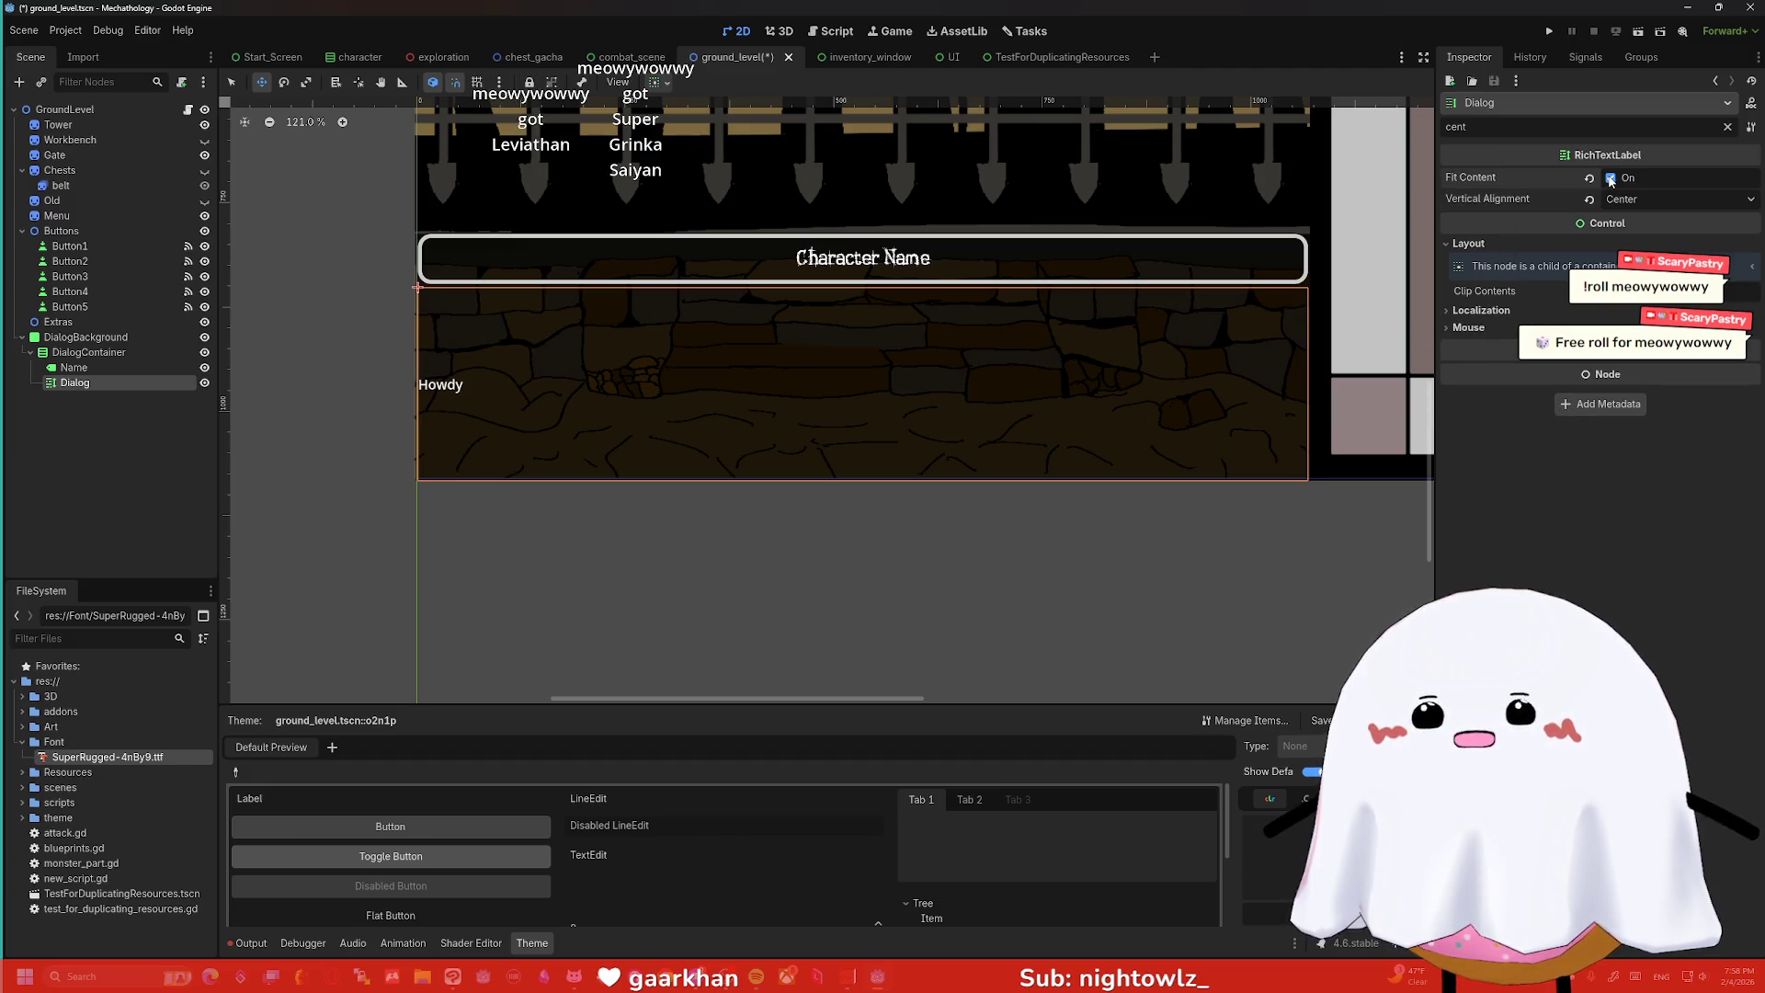
Filter by 'align' and set Horizontal Alignment to Center
{"action": "key", "text": "ctrl+a"}
{"action": "type", "text": "al"}
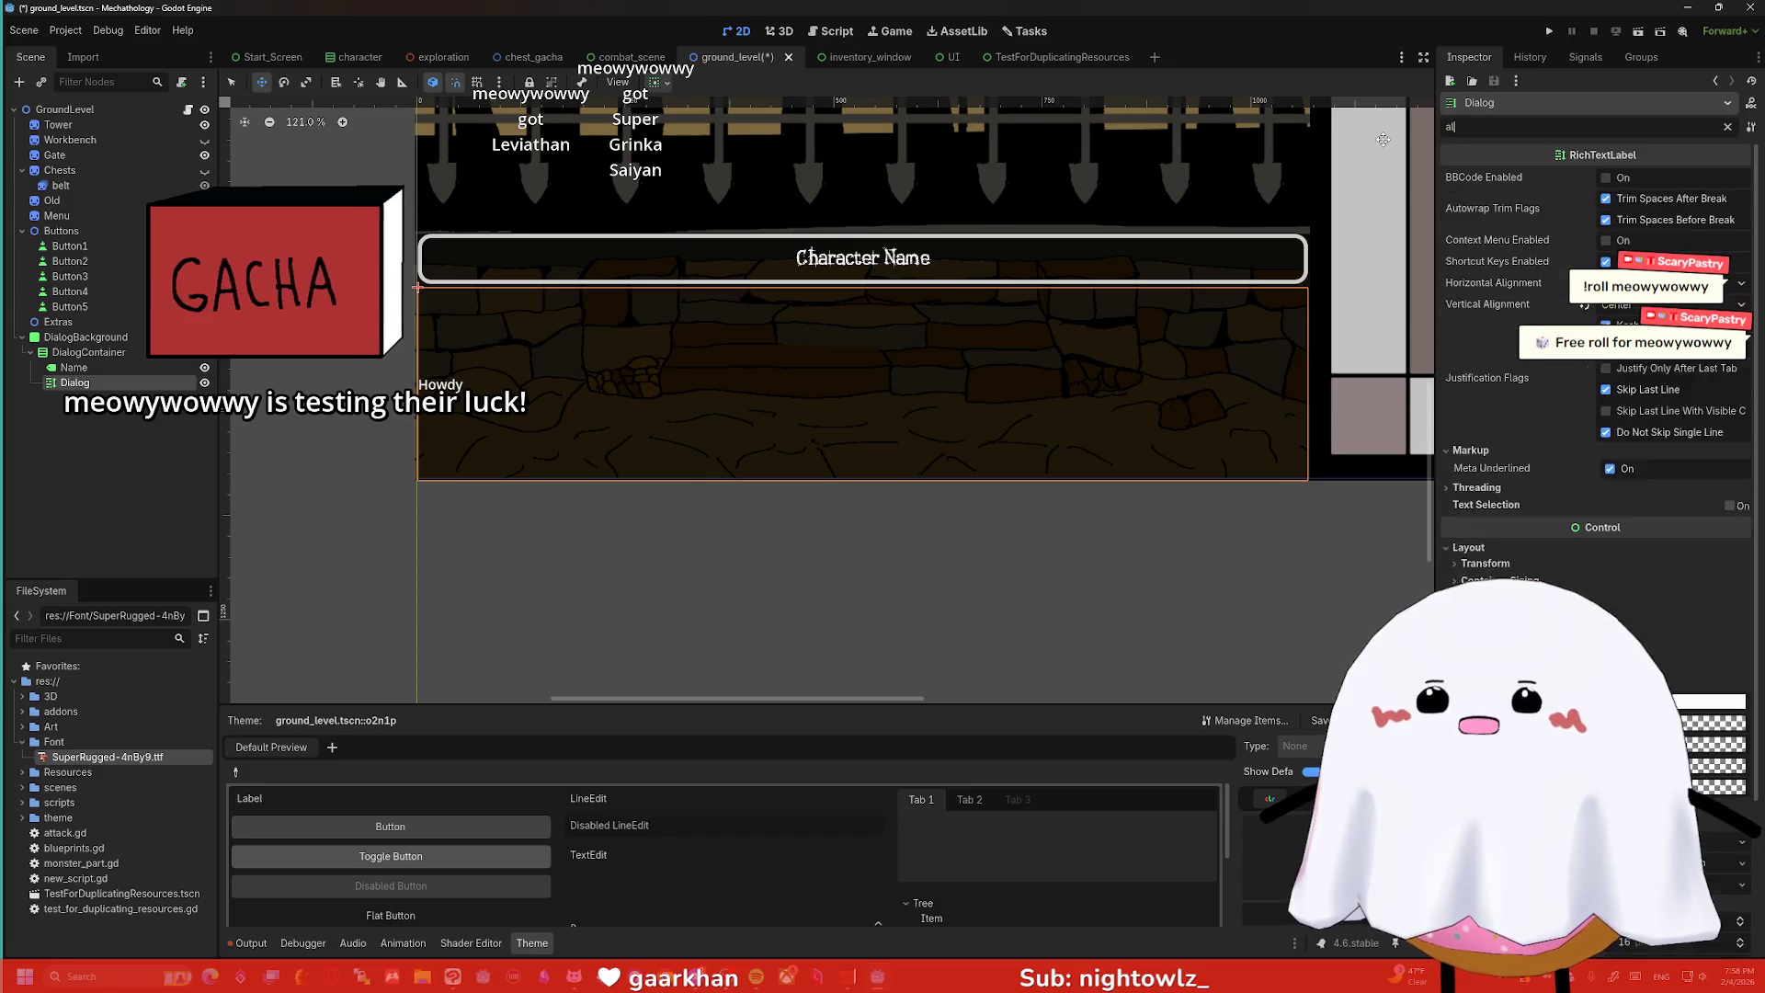
{"action": "type", "text": "ign"}
{"action": "left_click", "coordinate": [1654, 177]}
{"action": "left_click", "coordinate": [1648, 230]}
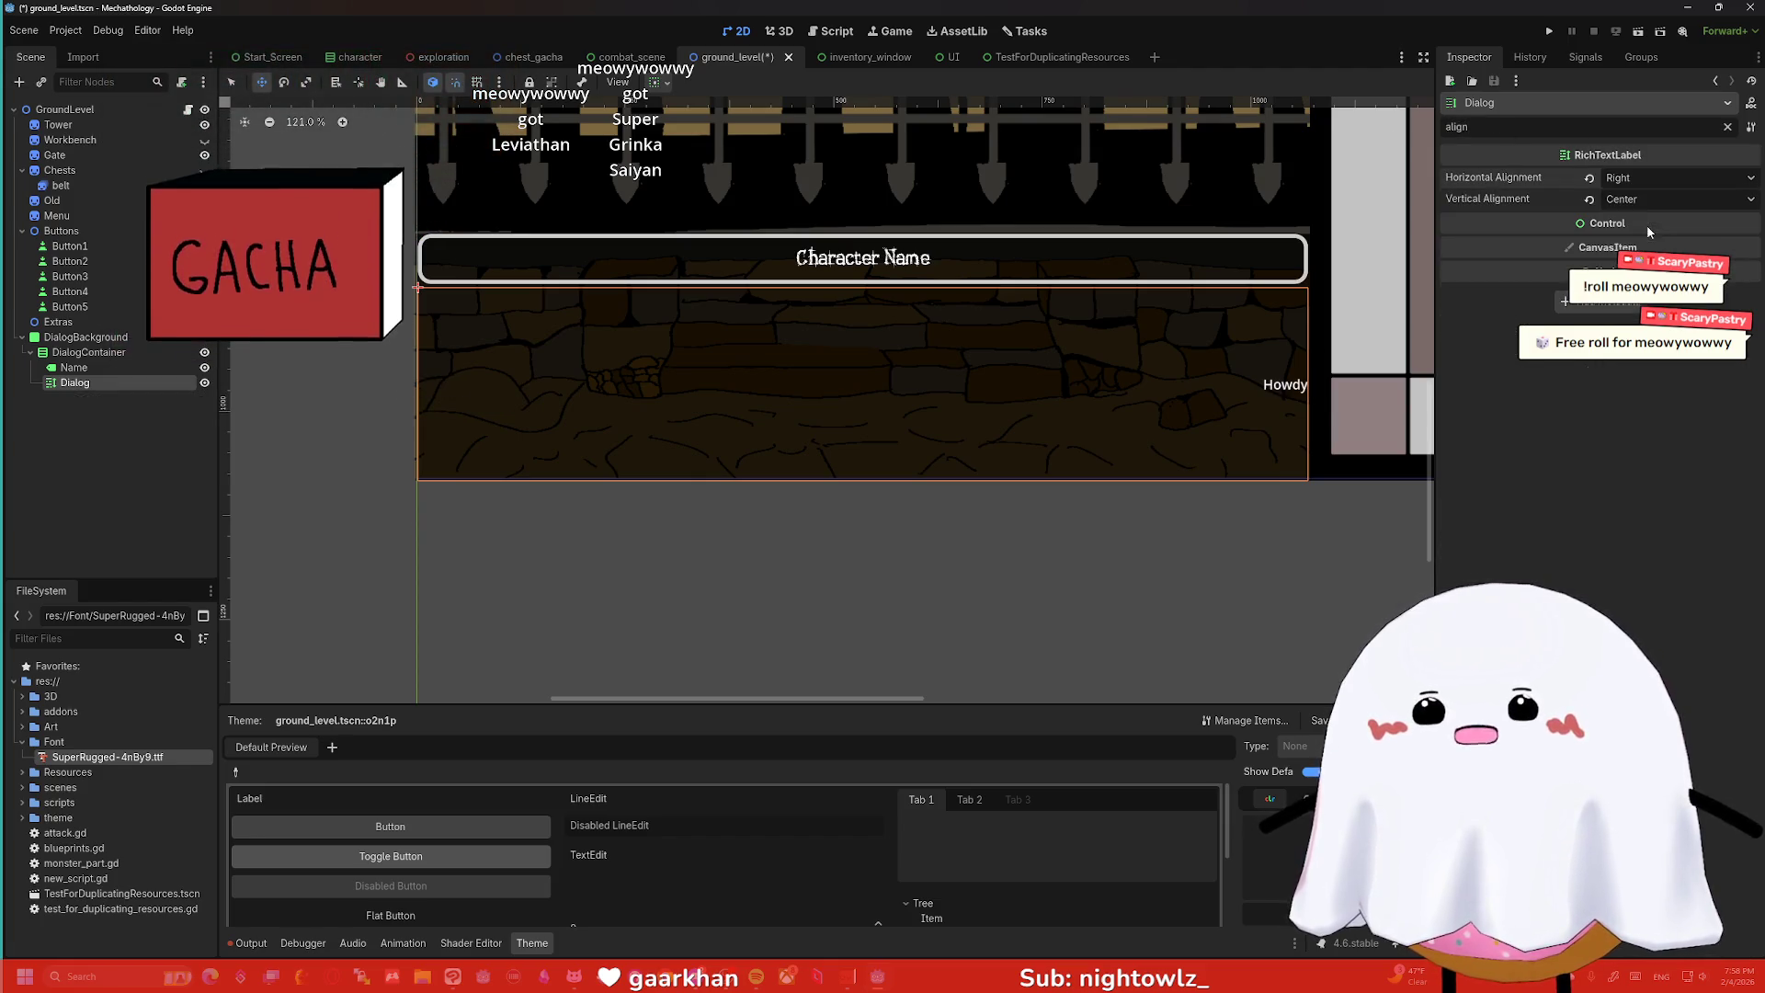
{"action": "left_click", "coordinate": [1645, 178]}
{"action": "left_click", "coordinate": [1643, 218]}
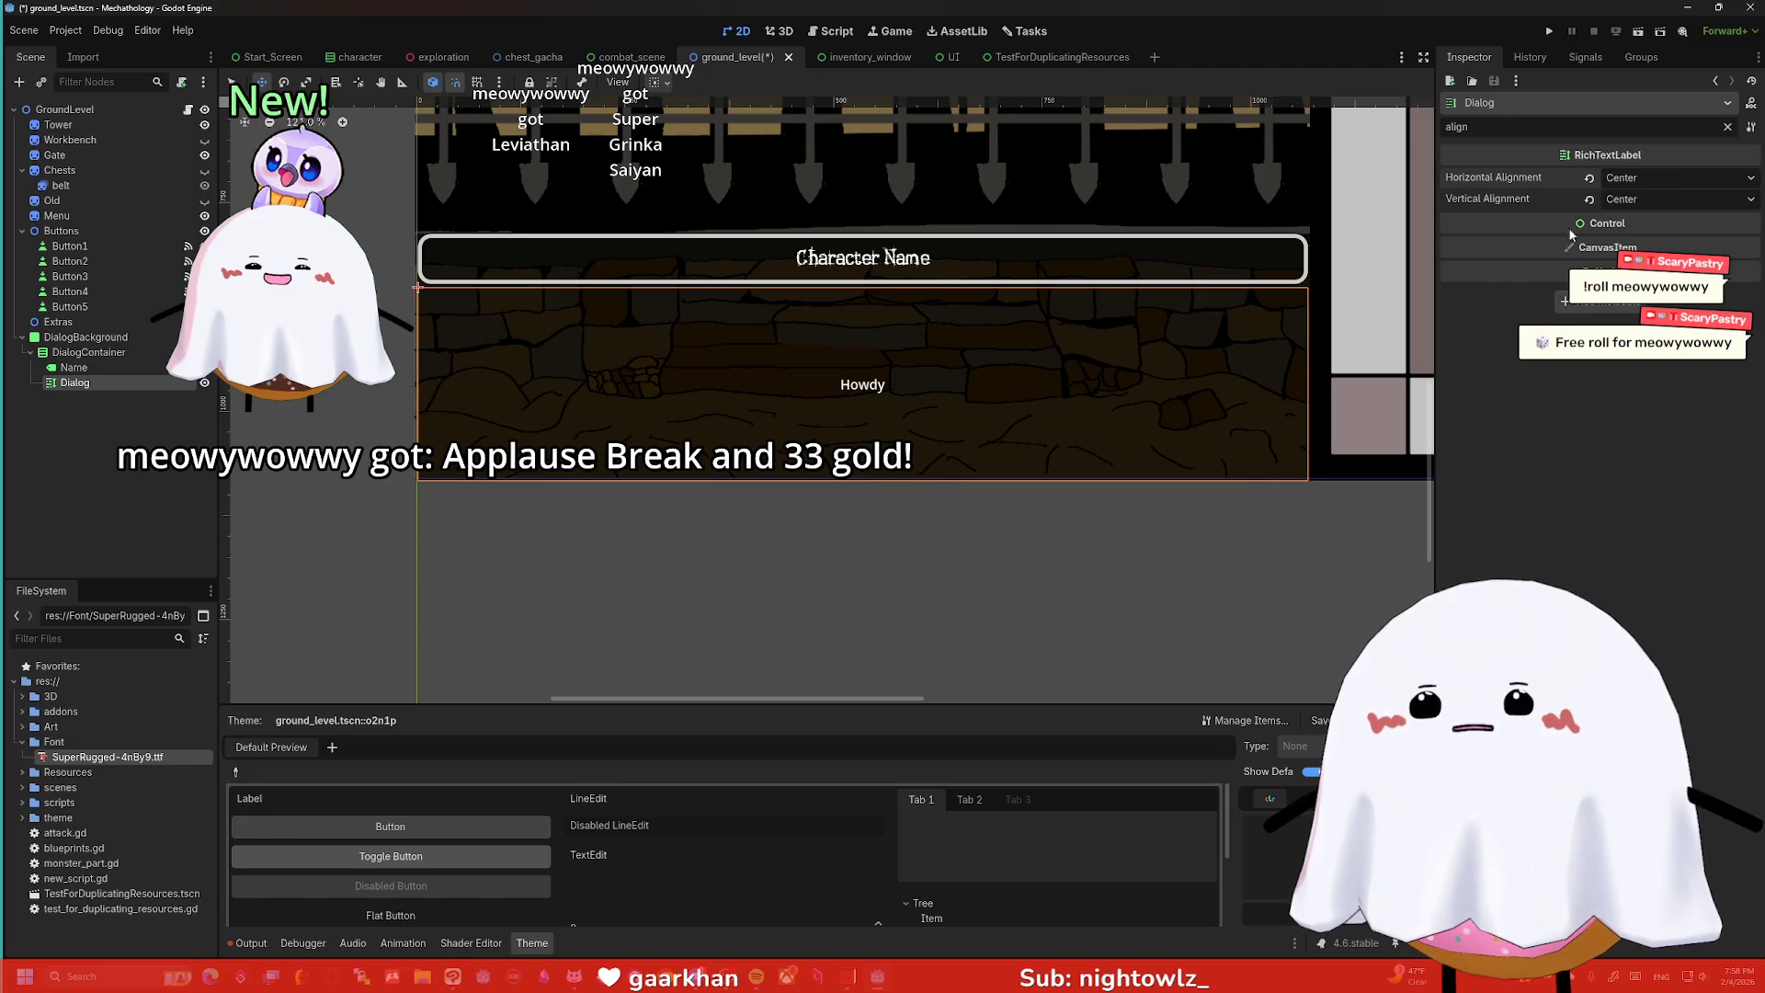
{"action": "scroll", "coordinate": [1116, 544], "scroll_direction": "down", "scroll_amount": 3}
{"action": "scroll", "coordinate": [1117, 544], "scroll_direction": "up", "scroll_amount": 5}
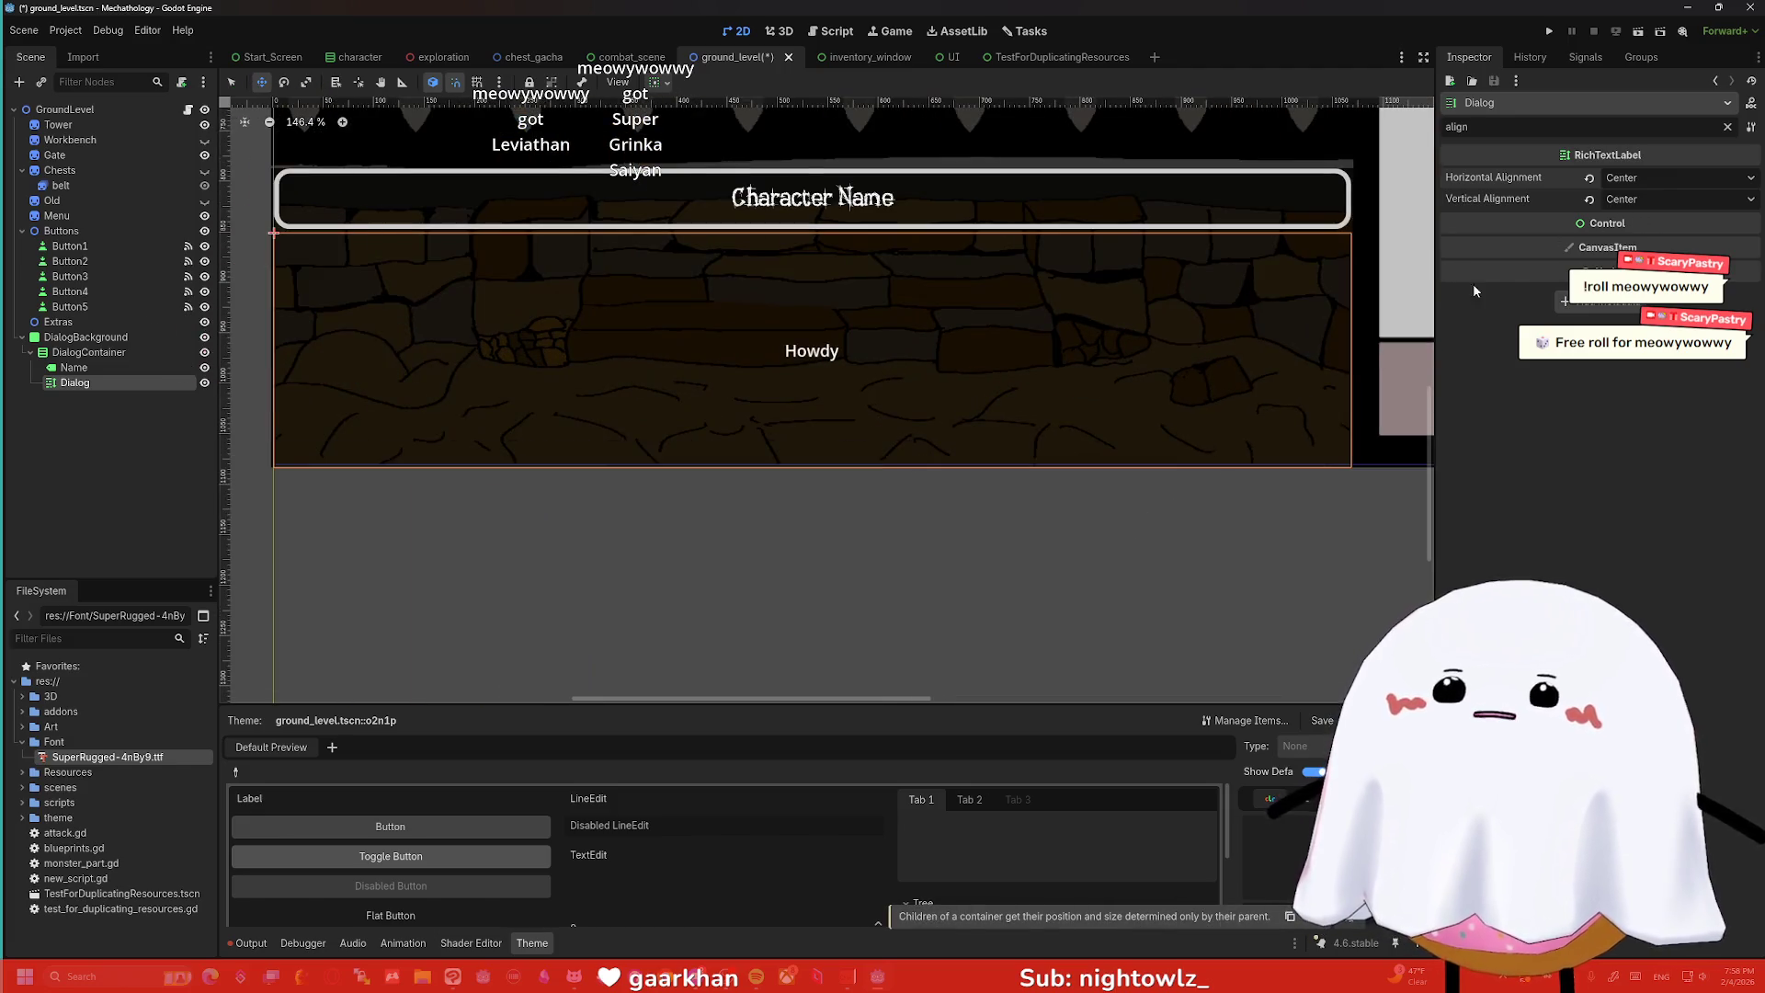
{"action": "double_click", "coordinate": [1571, 133]}
Replace 'Howdy' with 'Hey, have you heard of those crazy things that are falling form the sky? Well, here I say it again:'
{"action": "key", "text": "BackSpace"}
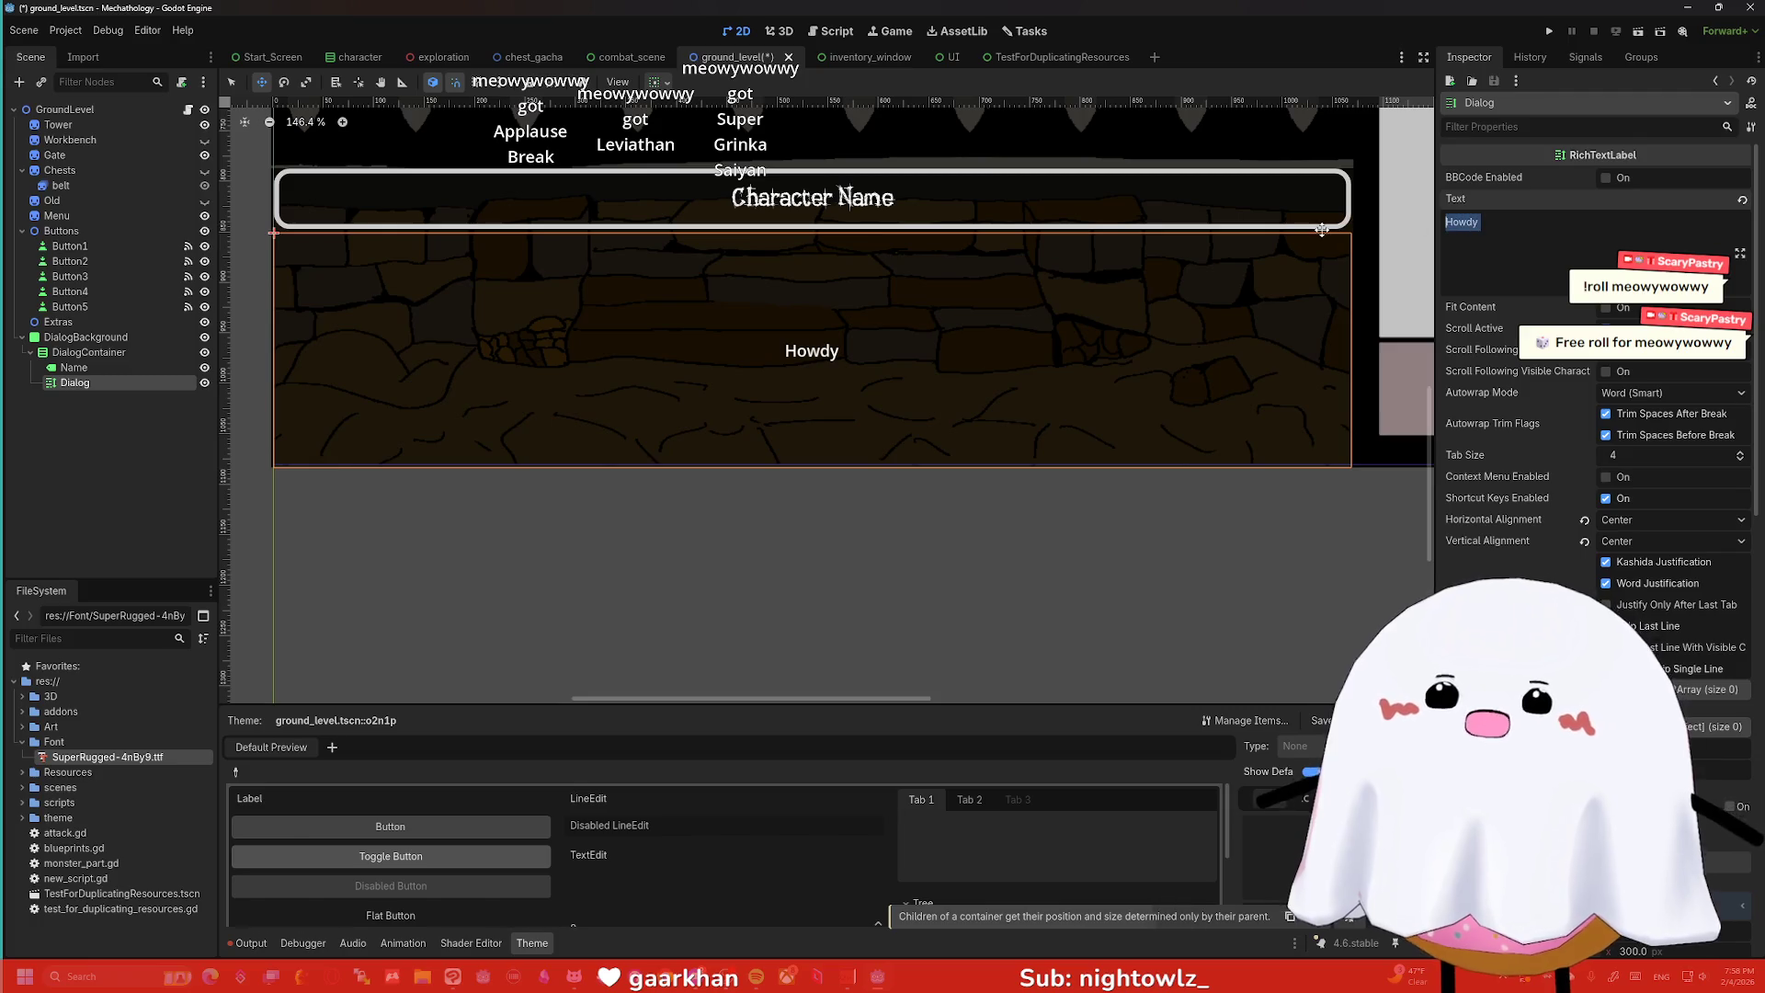
{"action": "type", "text": "Hey, have you hear"}
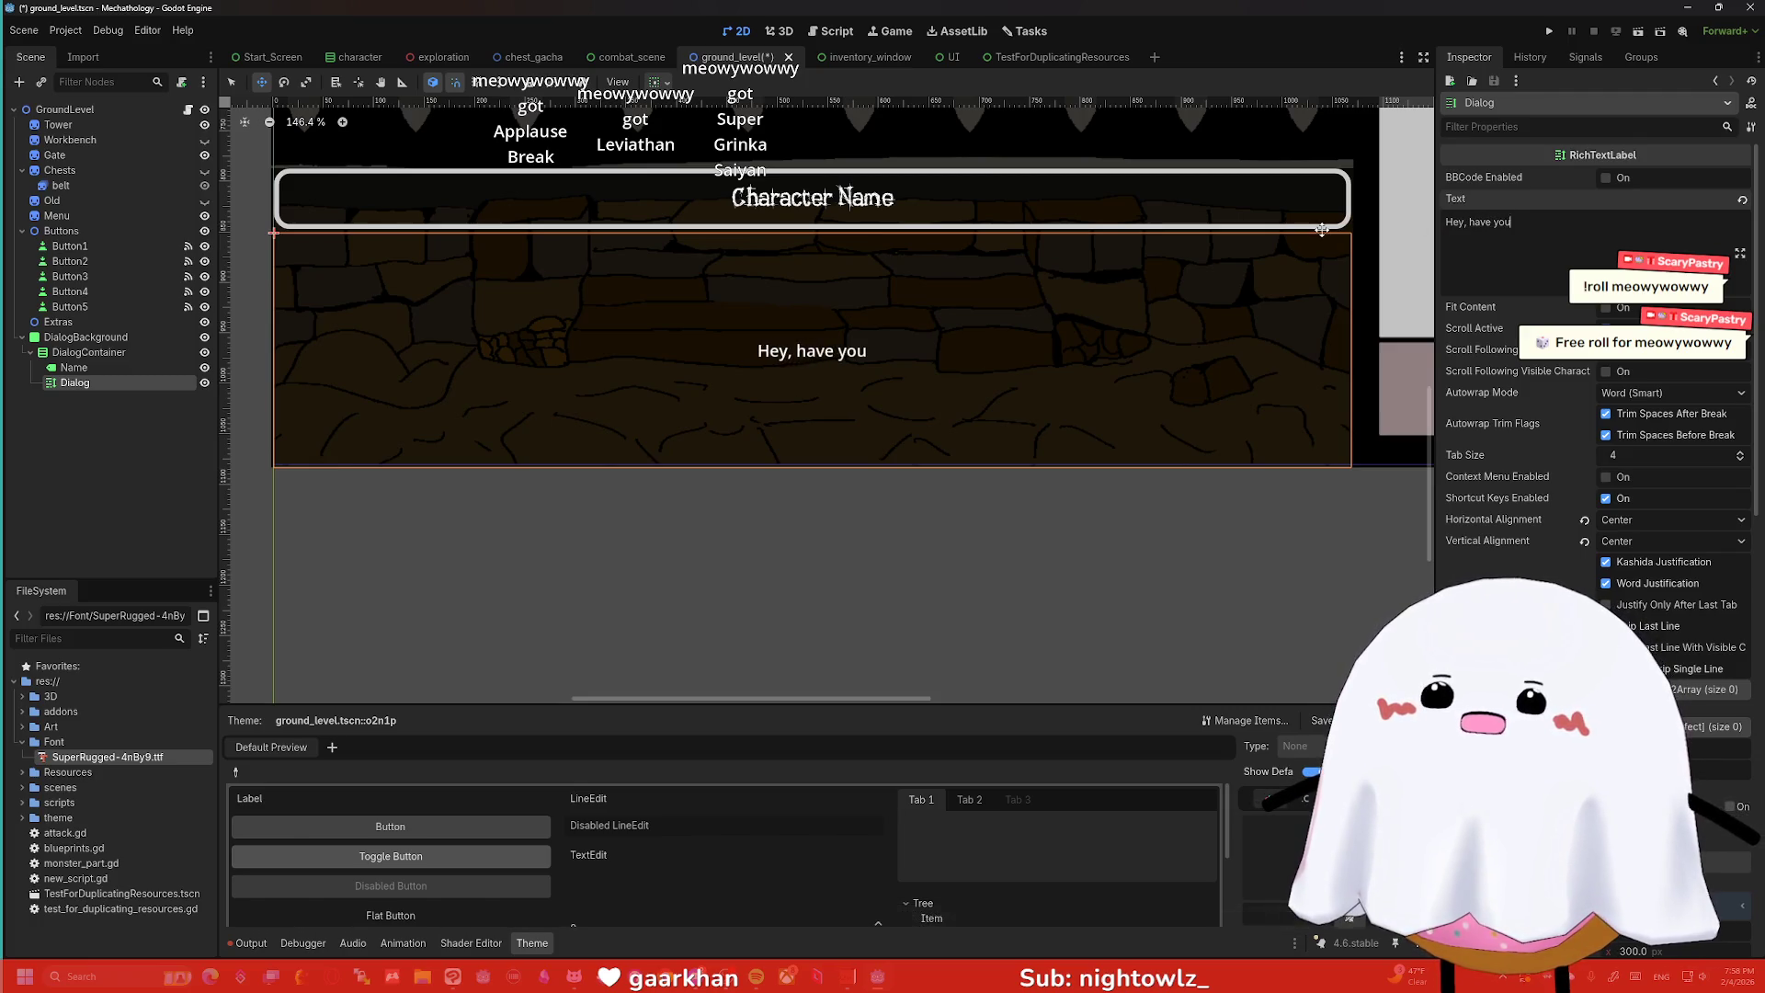
{"action": "type", "text": "d of those crazy thin"}
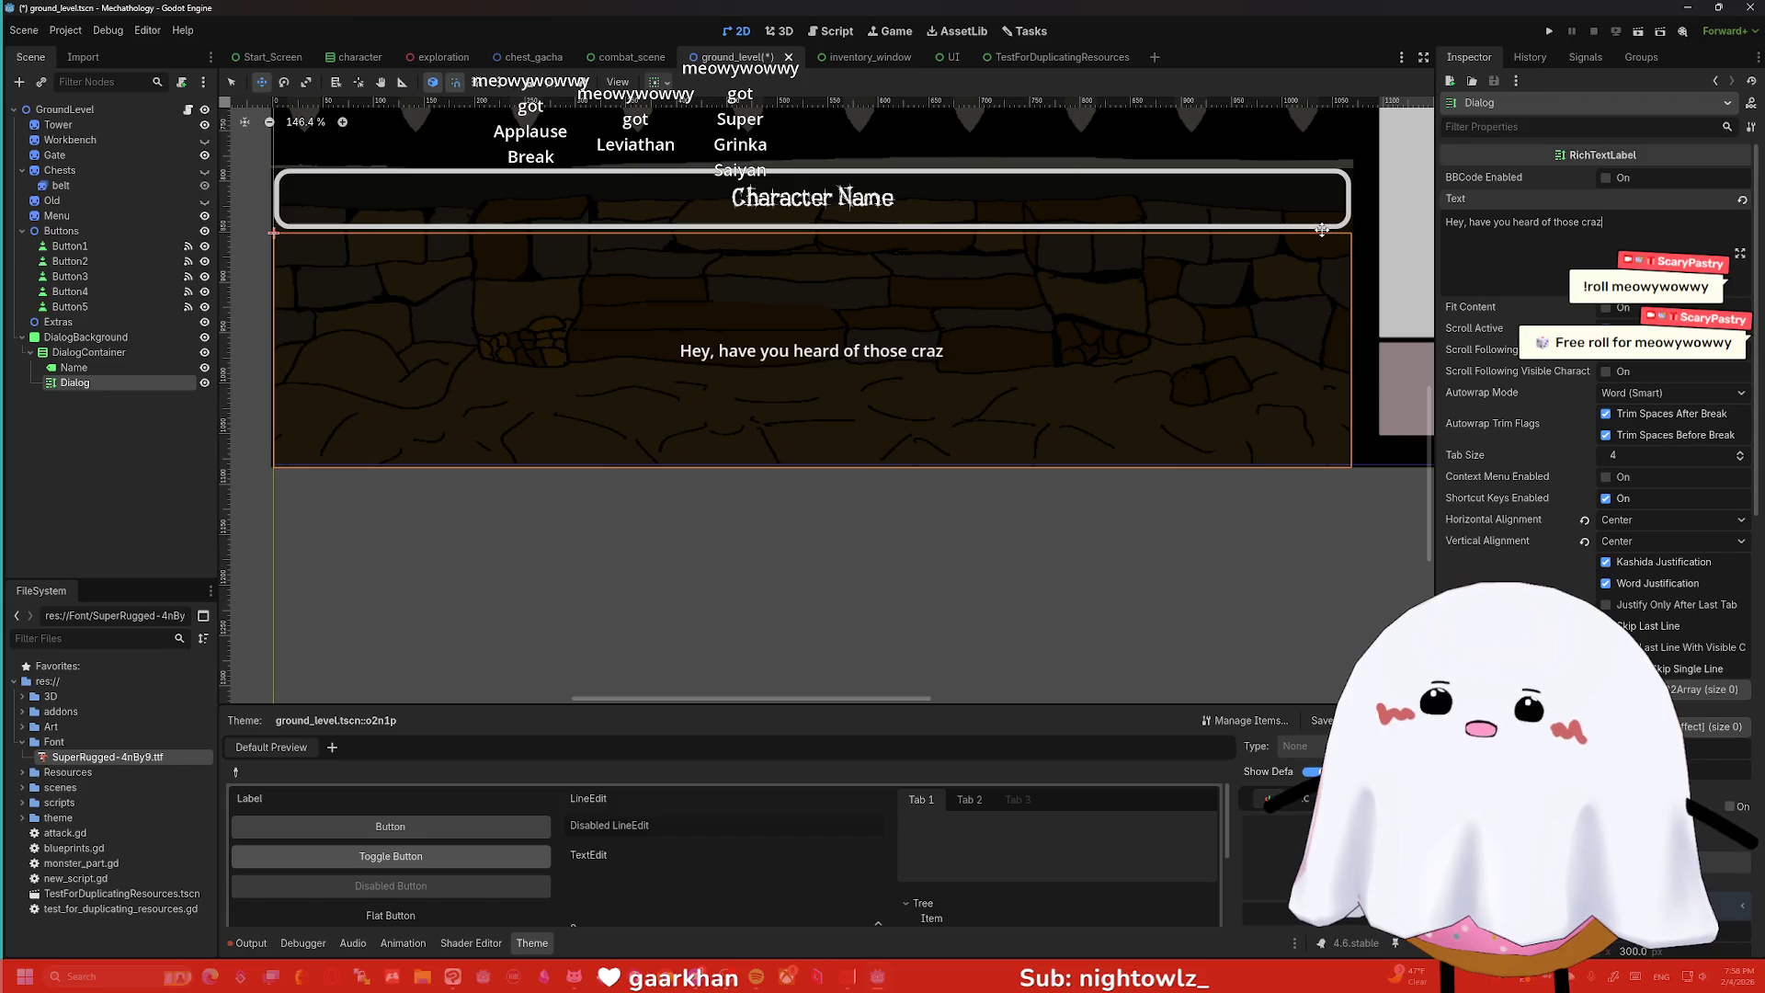
{"action": "type", "text": "gs that are fal"}
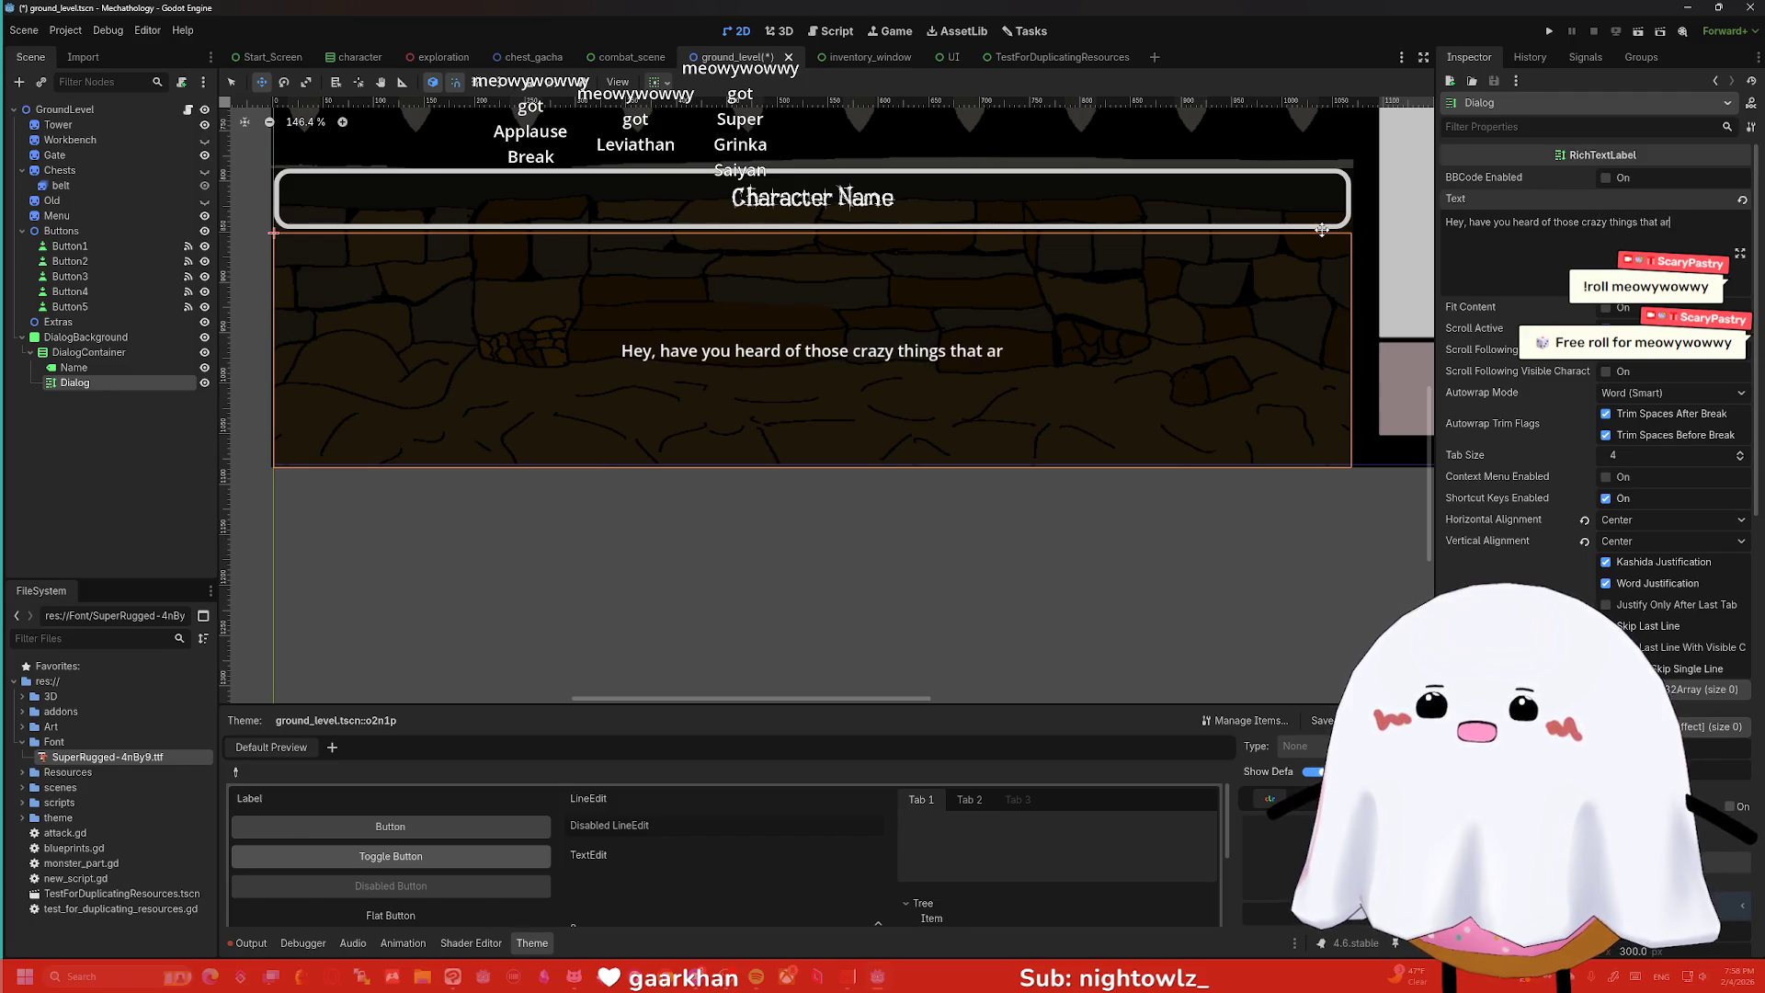
{"action": "type", "text": "ling form the"}
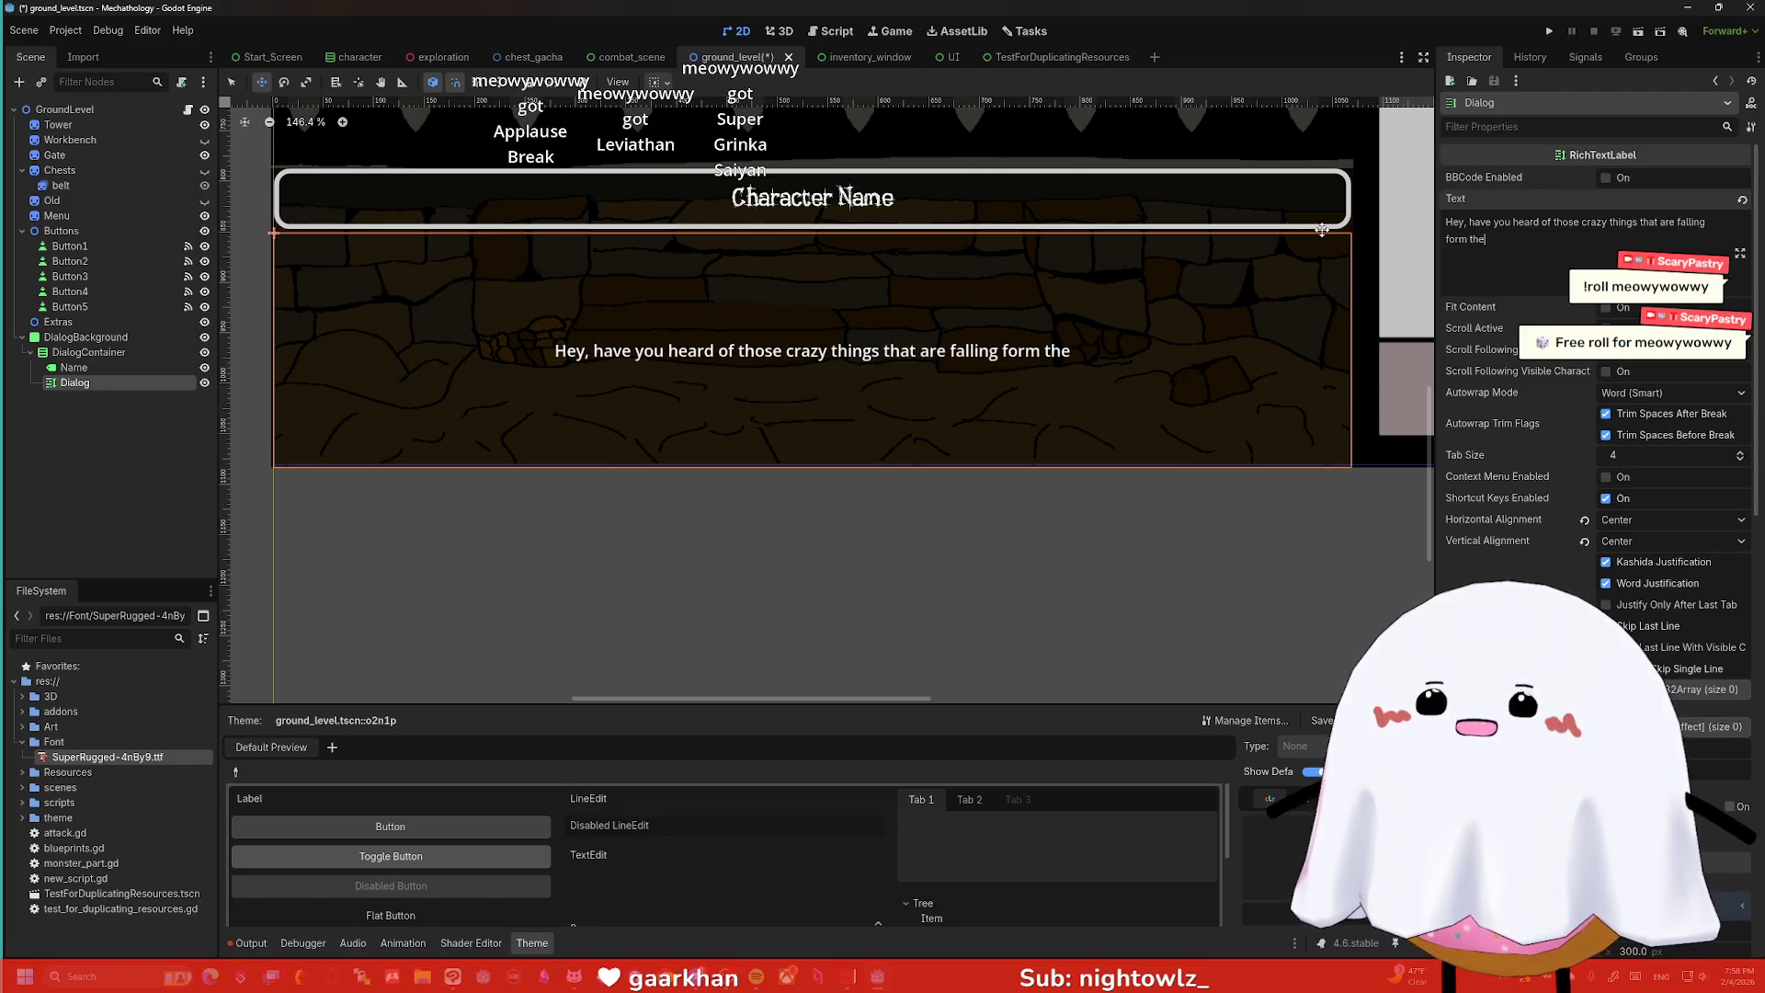
{"action": "key", "text": "BackSpace"}
{"action": "key", "text": "BackSpace"}
{"action": "key", "text": "BackSpace"}
{"action": "key", "text": "BackSpace"}
{"action": "key", "text": "BackSpace"}
{"action": "type", "text": "the sky? Well"}
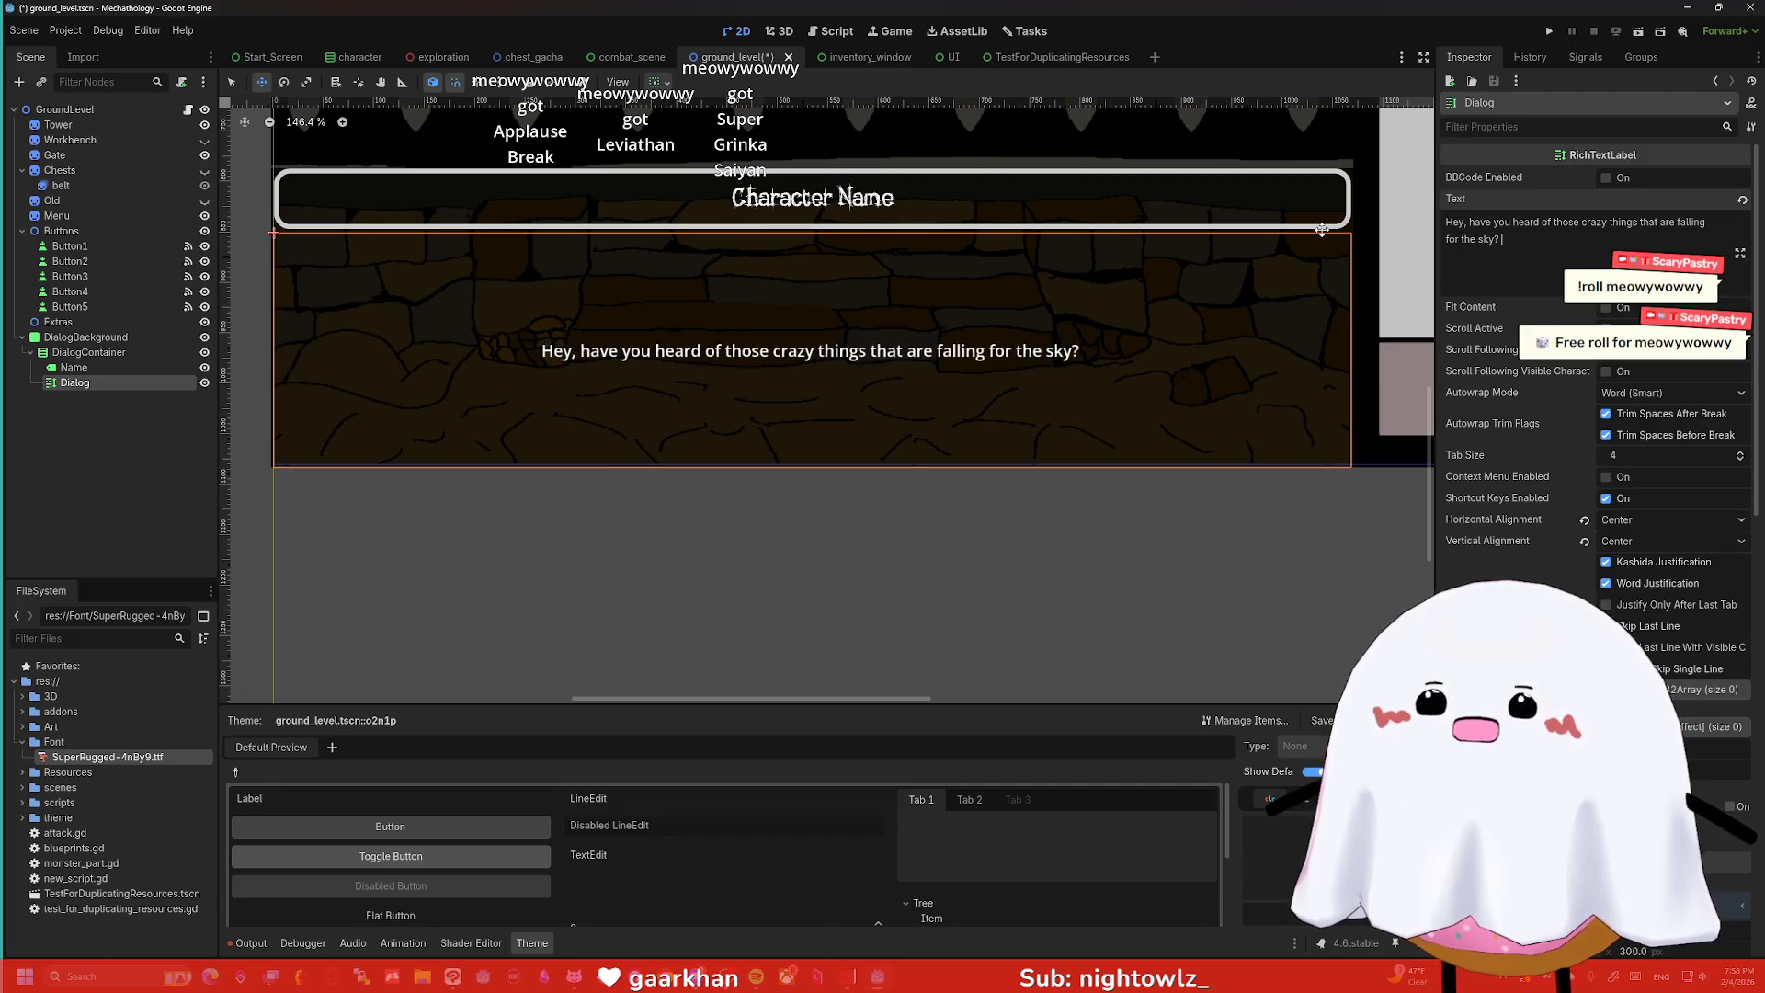
{"action": "type", "text": ", here "}
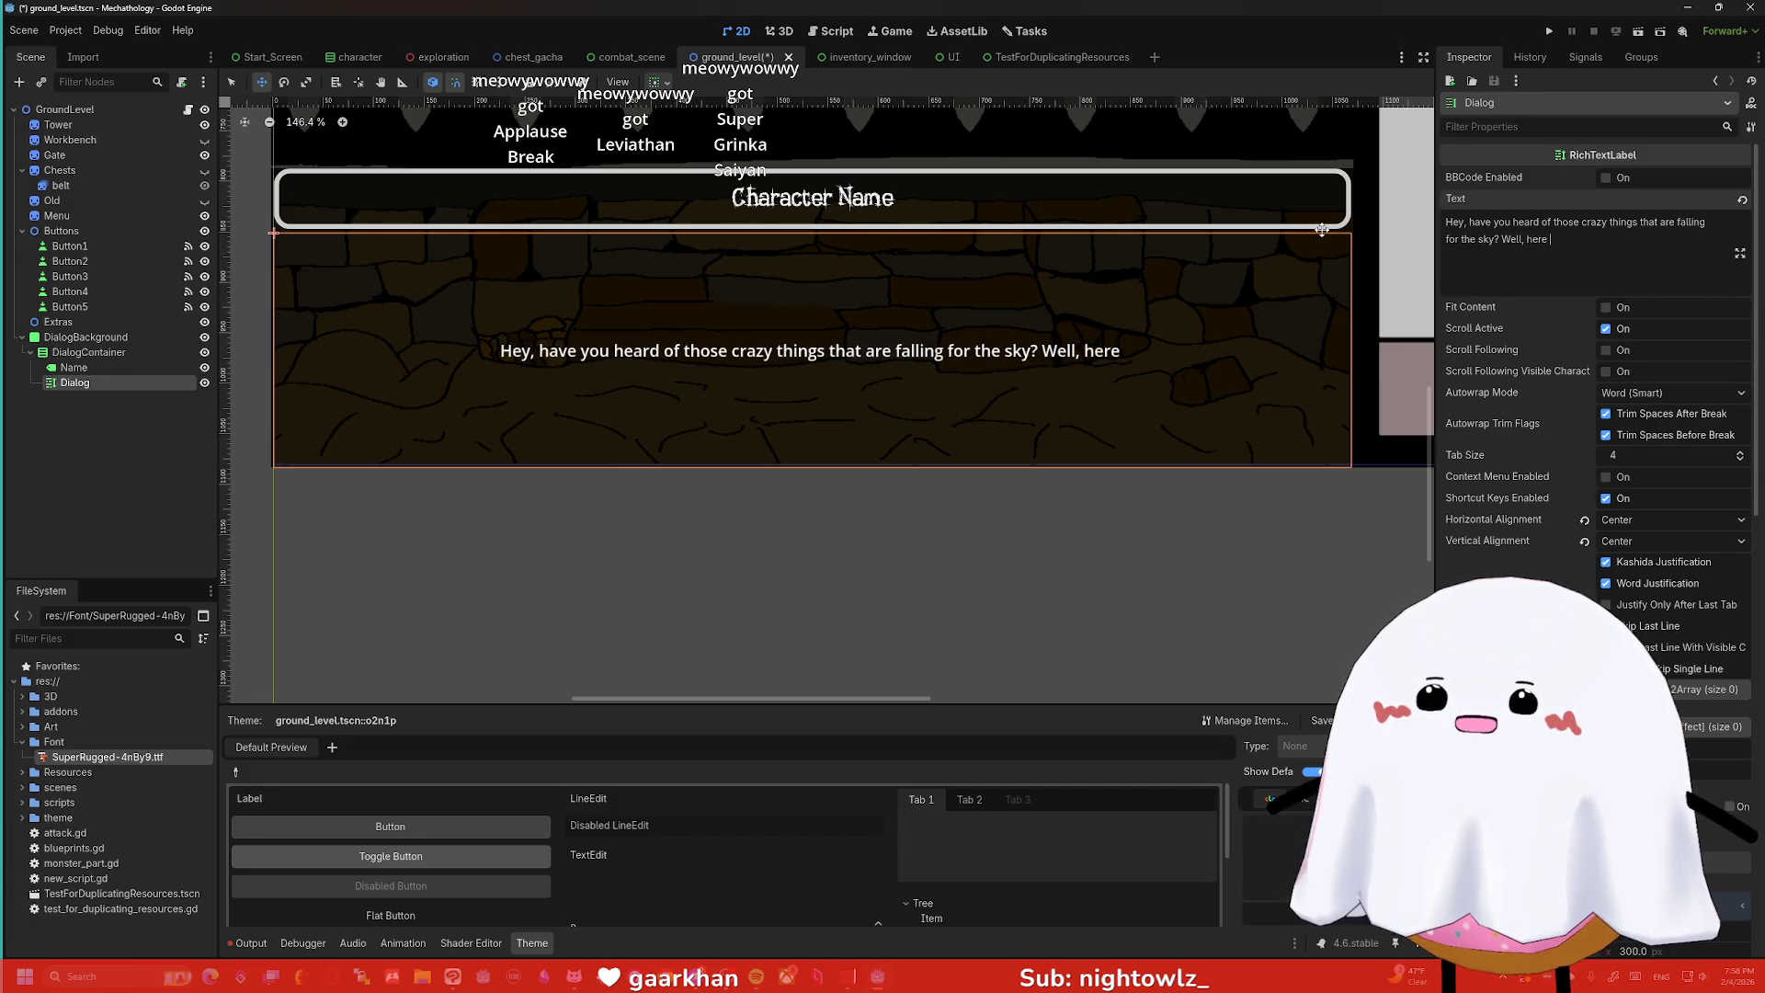
{"action": "type", "text": "I say it agai"}
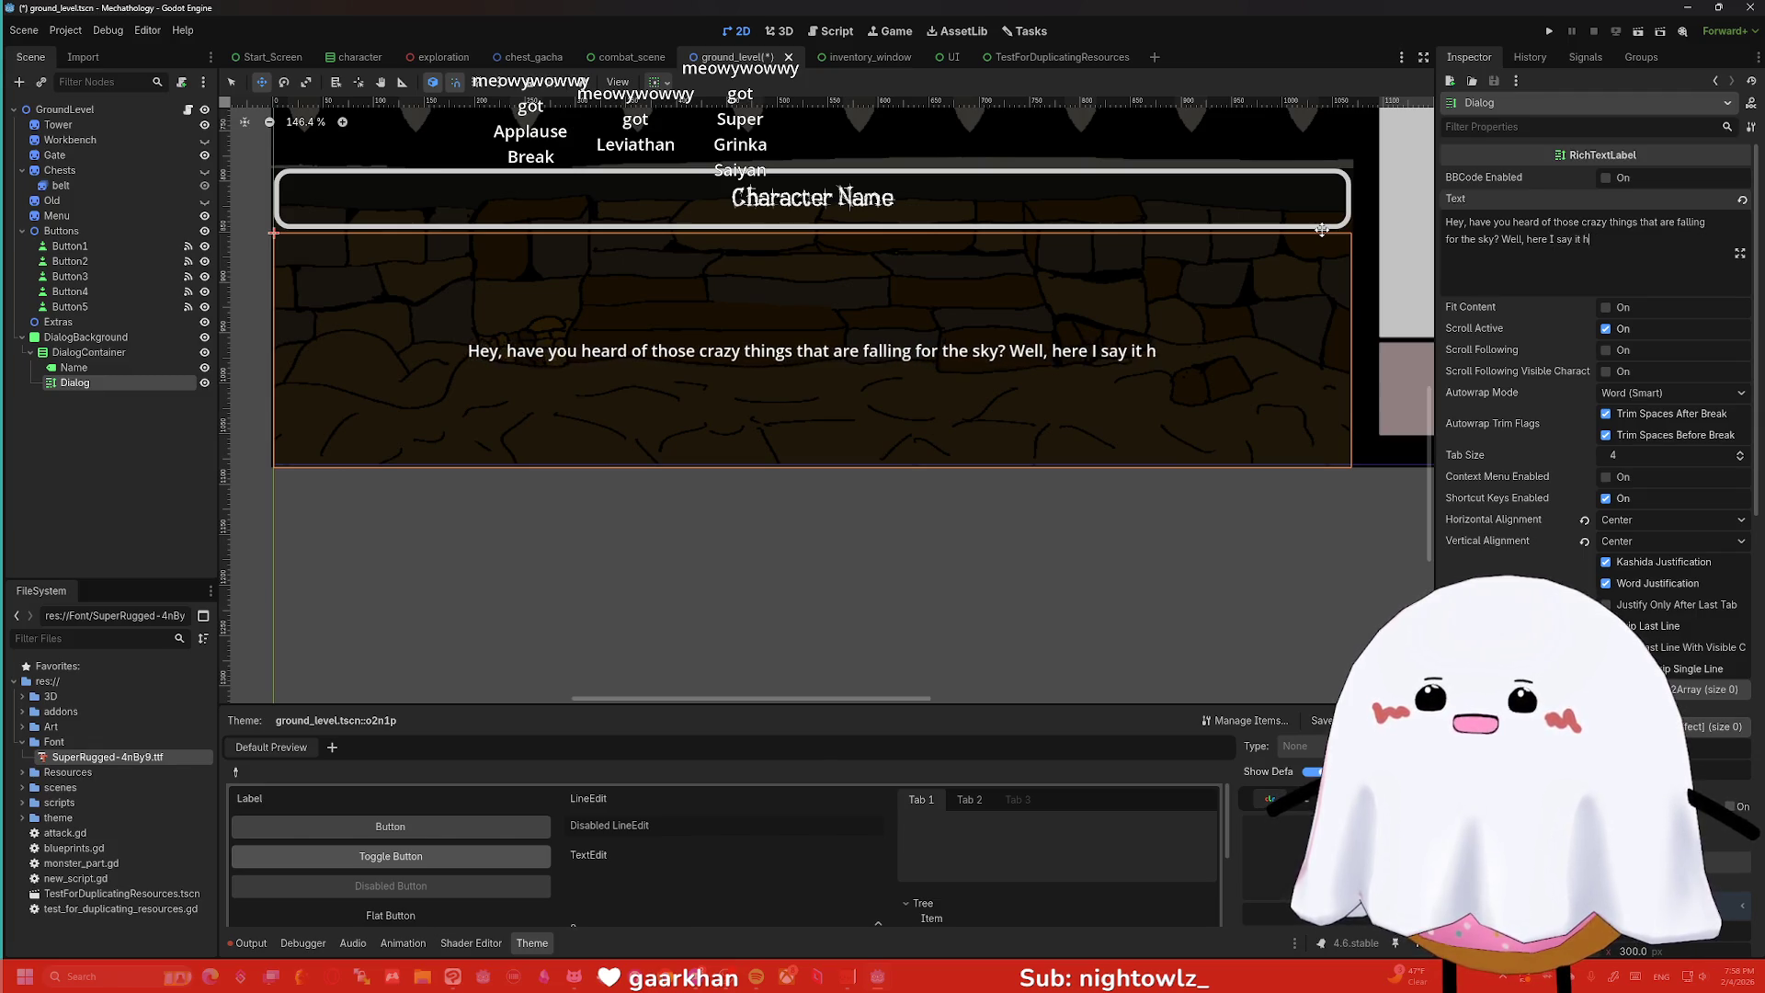
{"action": "type", "text": "n:"}
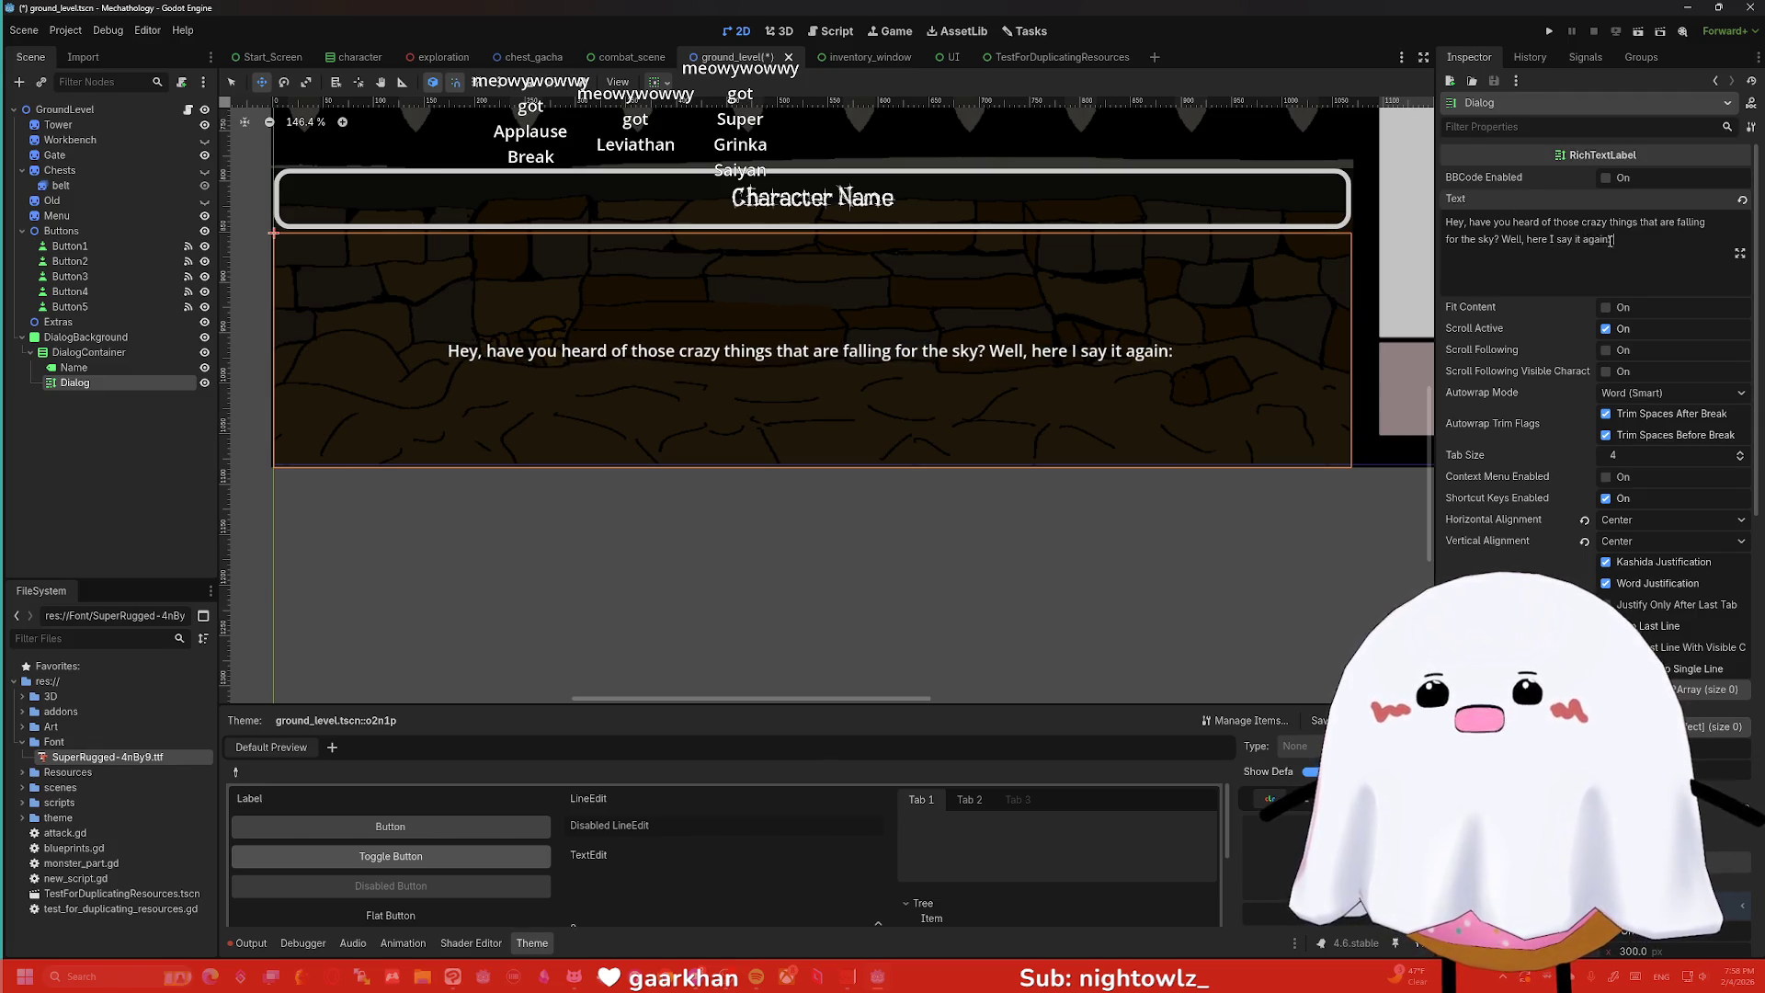
Copy the sample sentence and paste it repeatedly to fill the dialog box
{"action": "key", "text": "ctrl+a"}
{"action": "key", "text": "ctrl+c"}
{"action": "left_click", "coordinate": [1610, 240]}
{"action": "key", "text": "ctrl+v"}
{"action": "key", "text": "ctrl+v"}
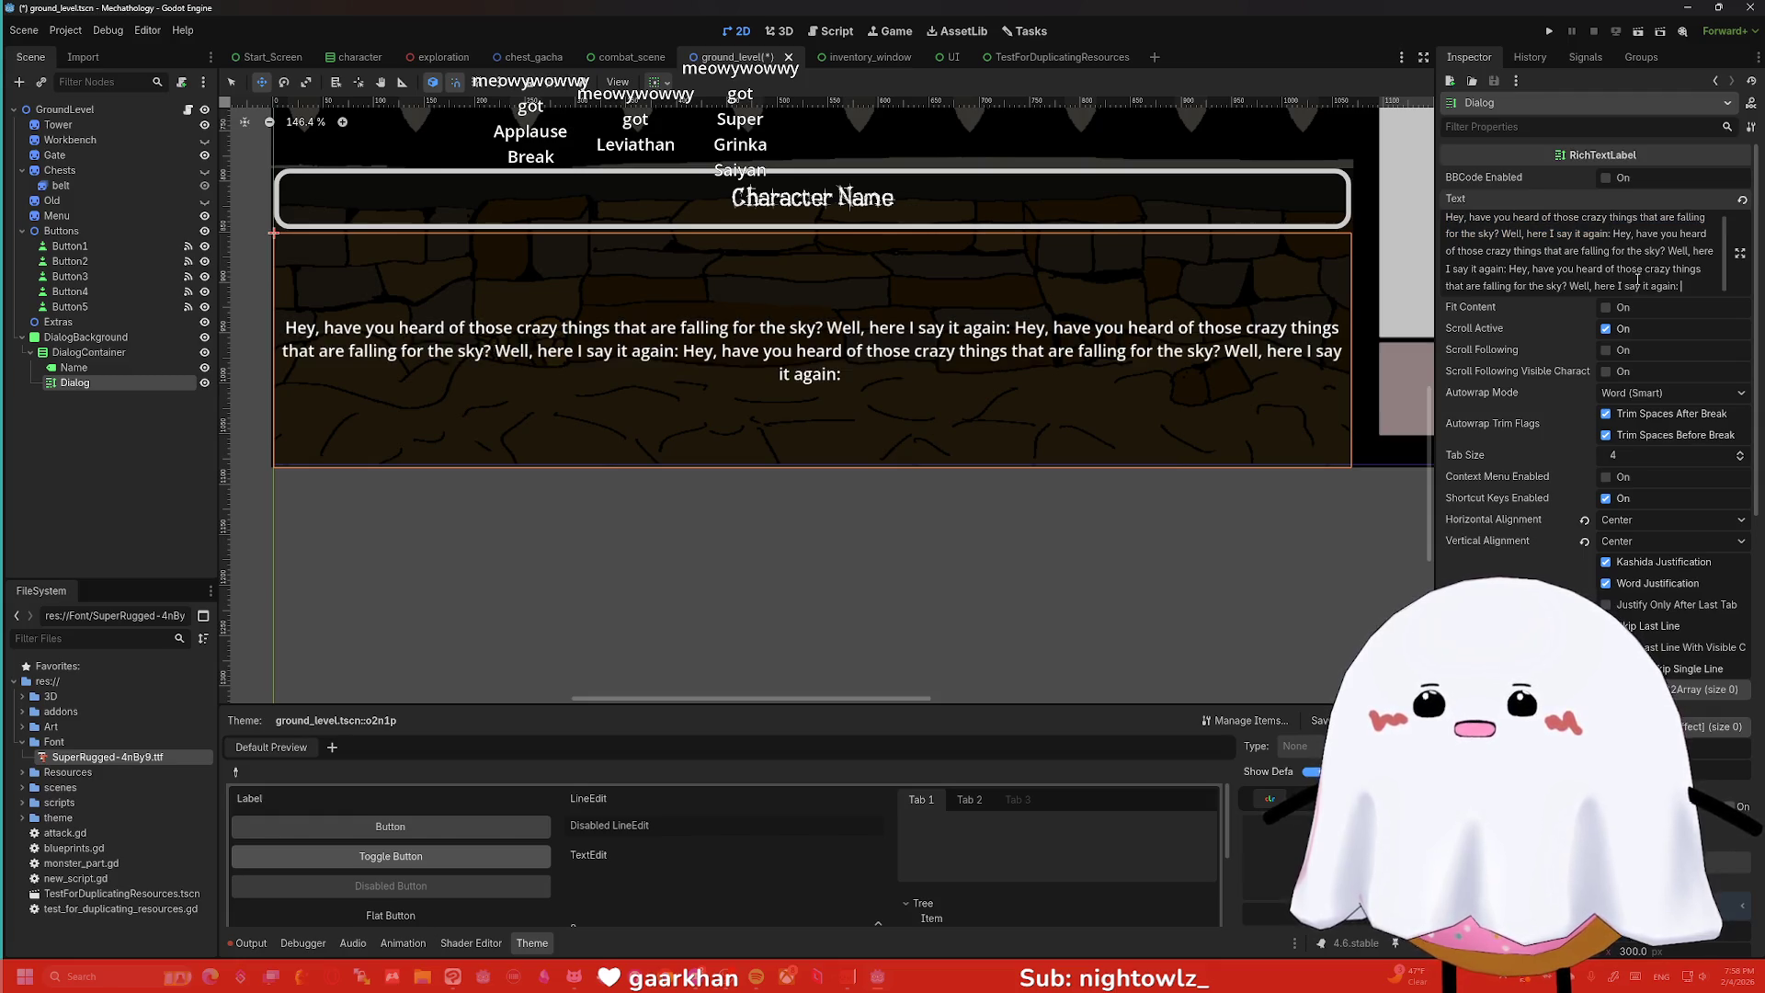
{"action": "key", "text": "ctrl+v"}
{"action": "key", "text": "ctrl+v"}
{"action": "key", "text": "ctrl+v"}
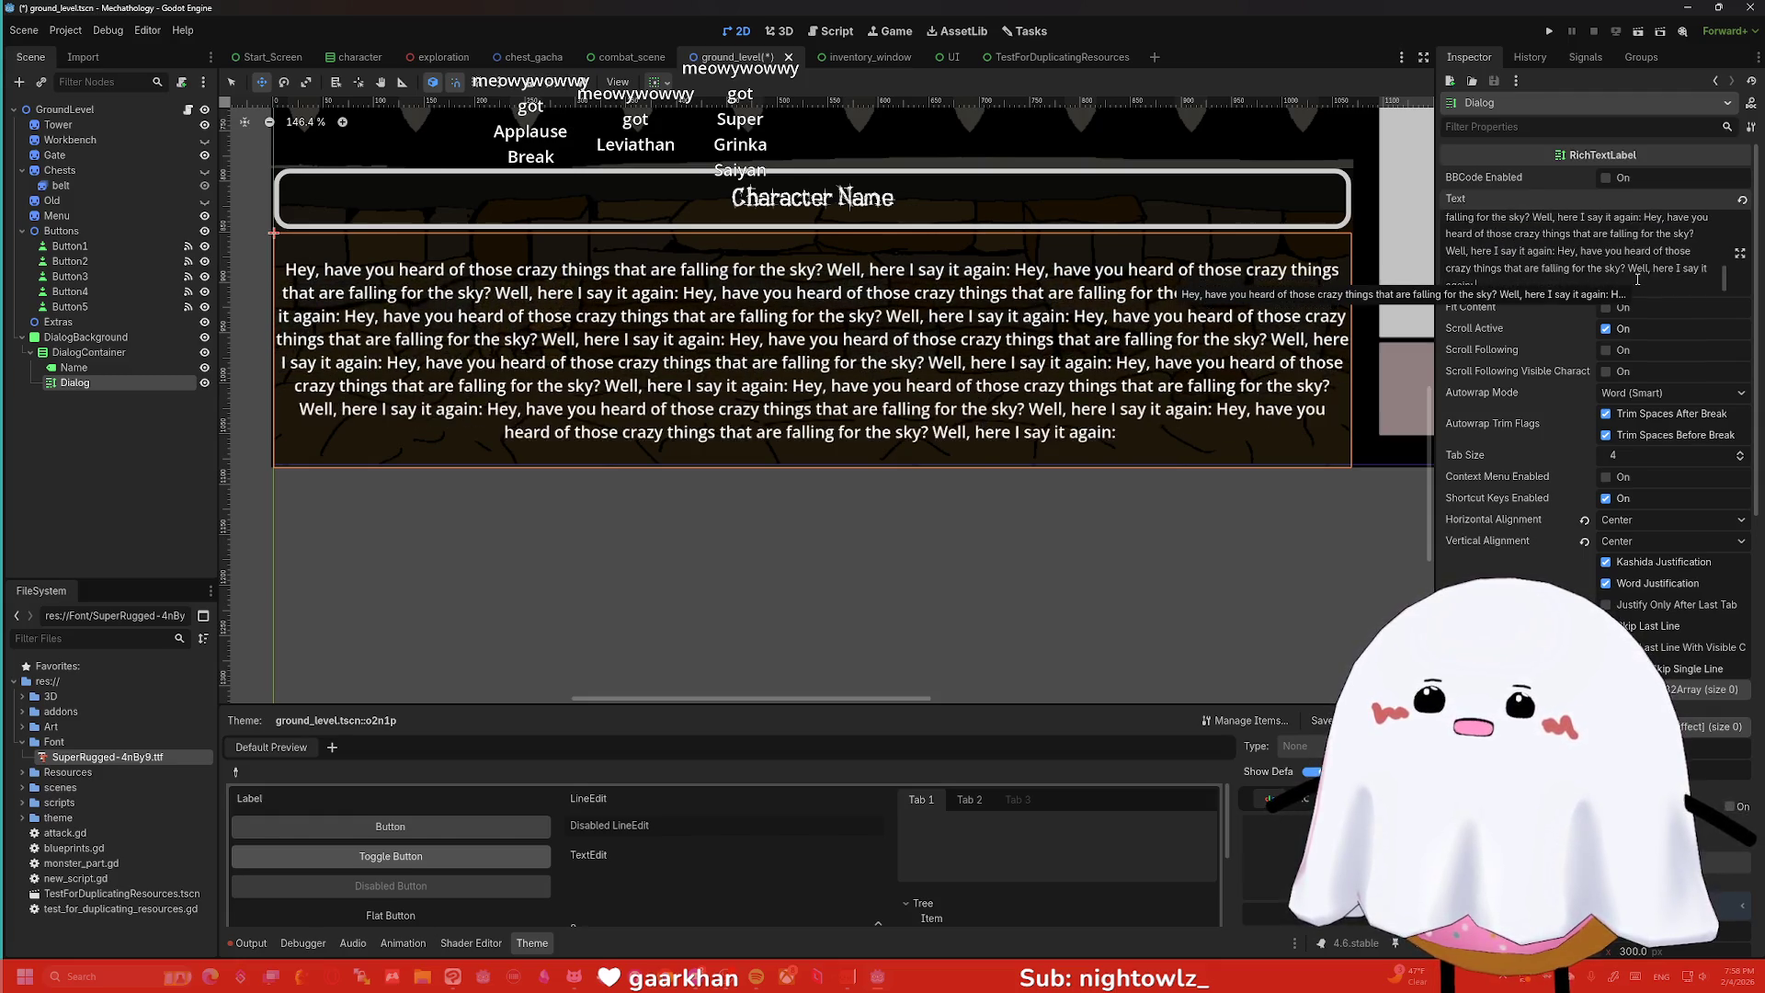
{"action": "key", "text": "ctrl+v"}
{"action": "key", "text": "ctrl+v"}
{"action": "scroll", "coordinate": [1287, 487], "scroll_direction": "down", "scroll_amount": 2}
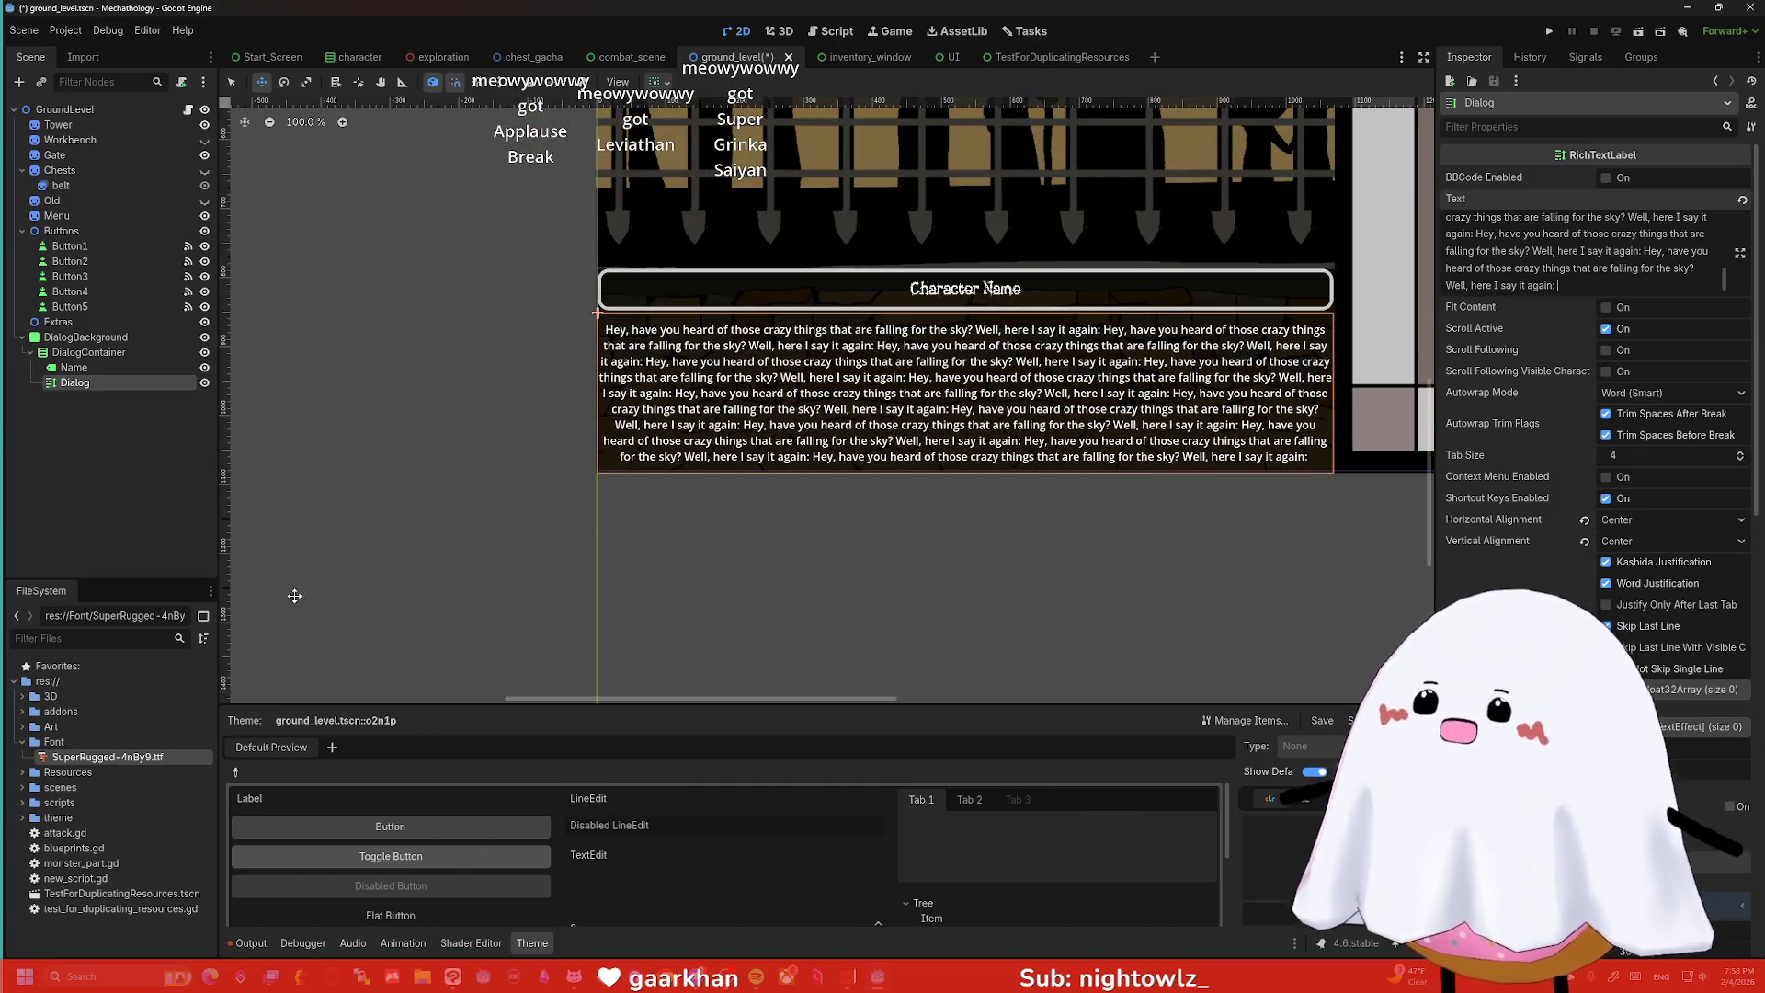
{"action": "type", "text": "f"}
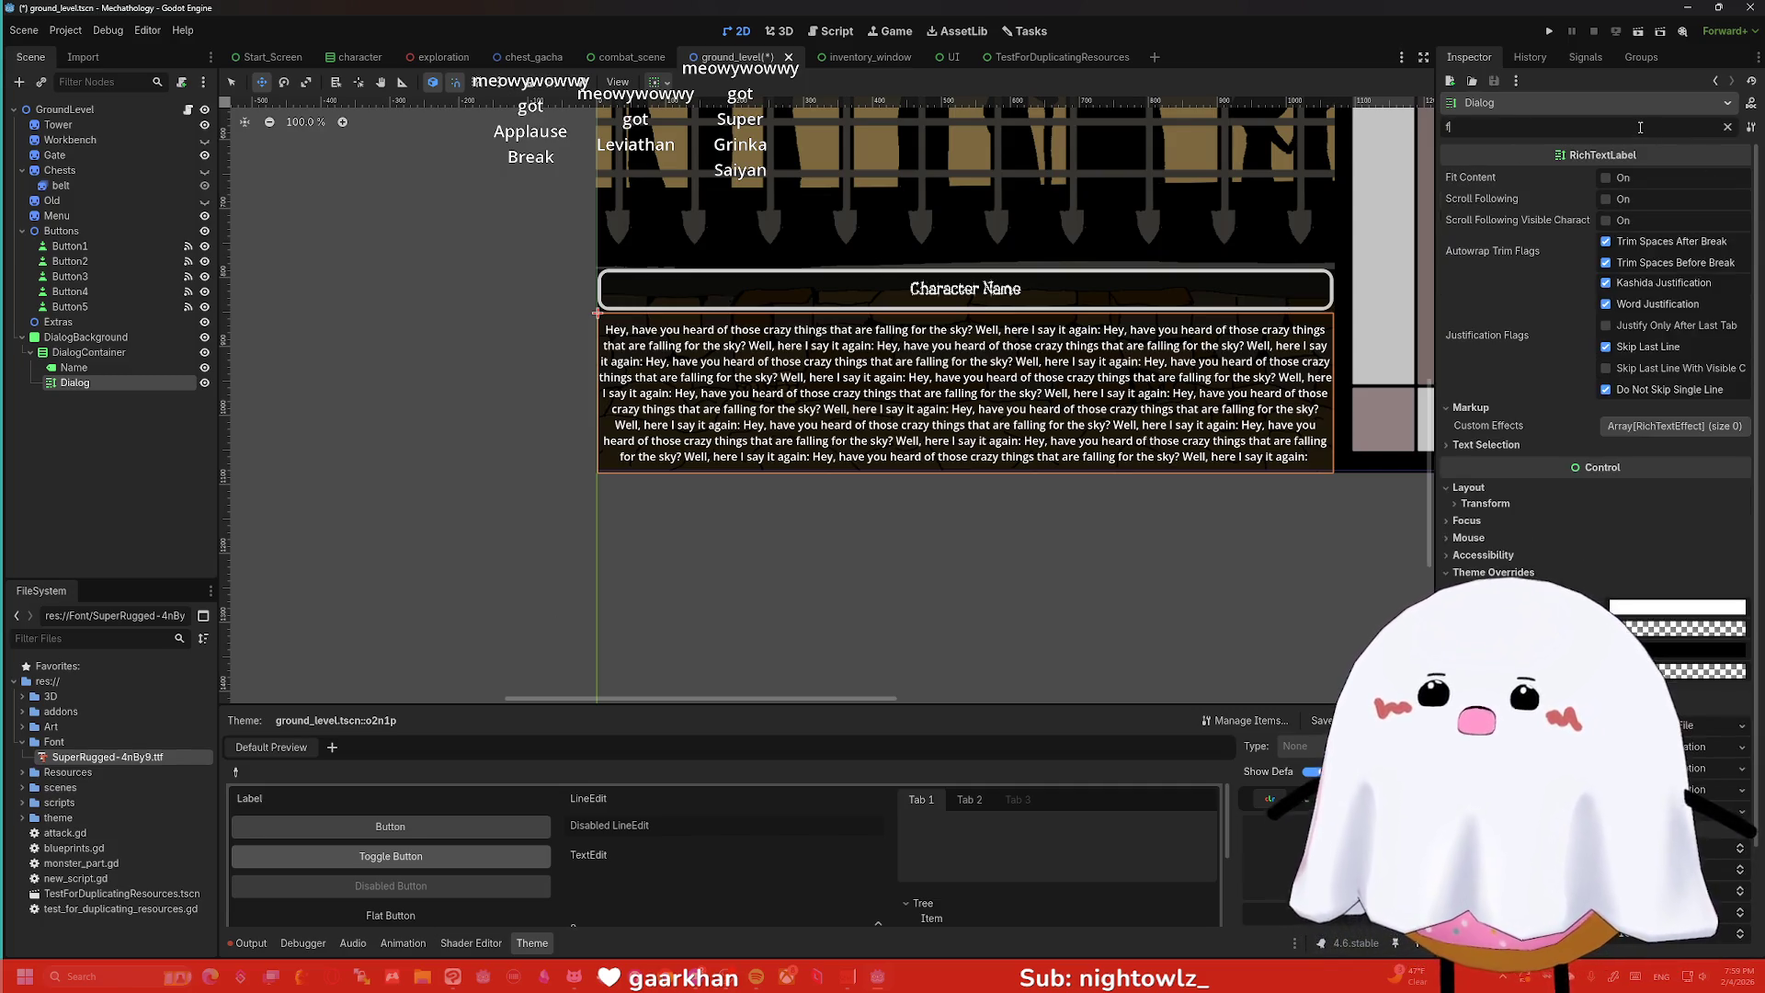
{"action": "type", "text": "ont"}
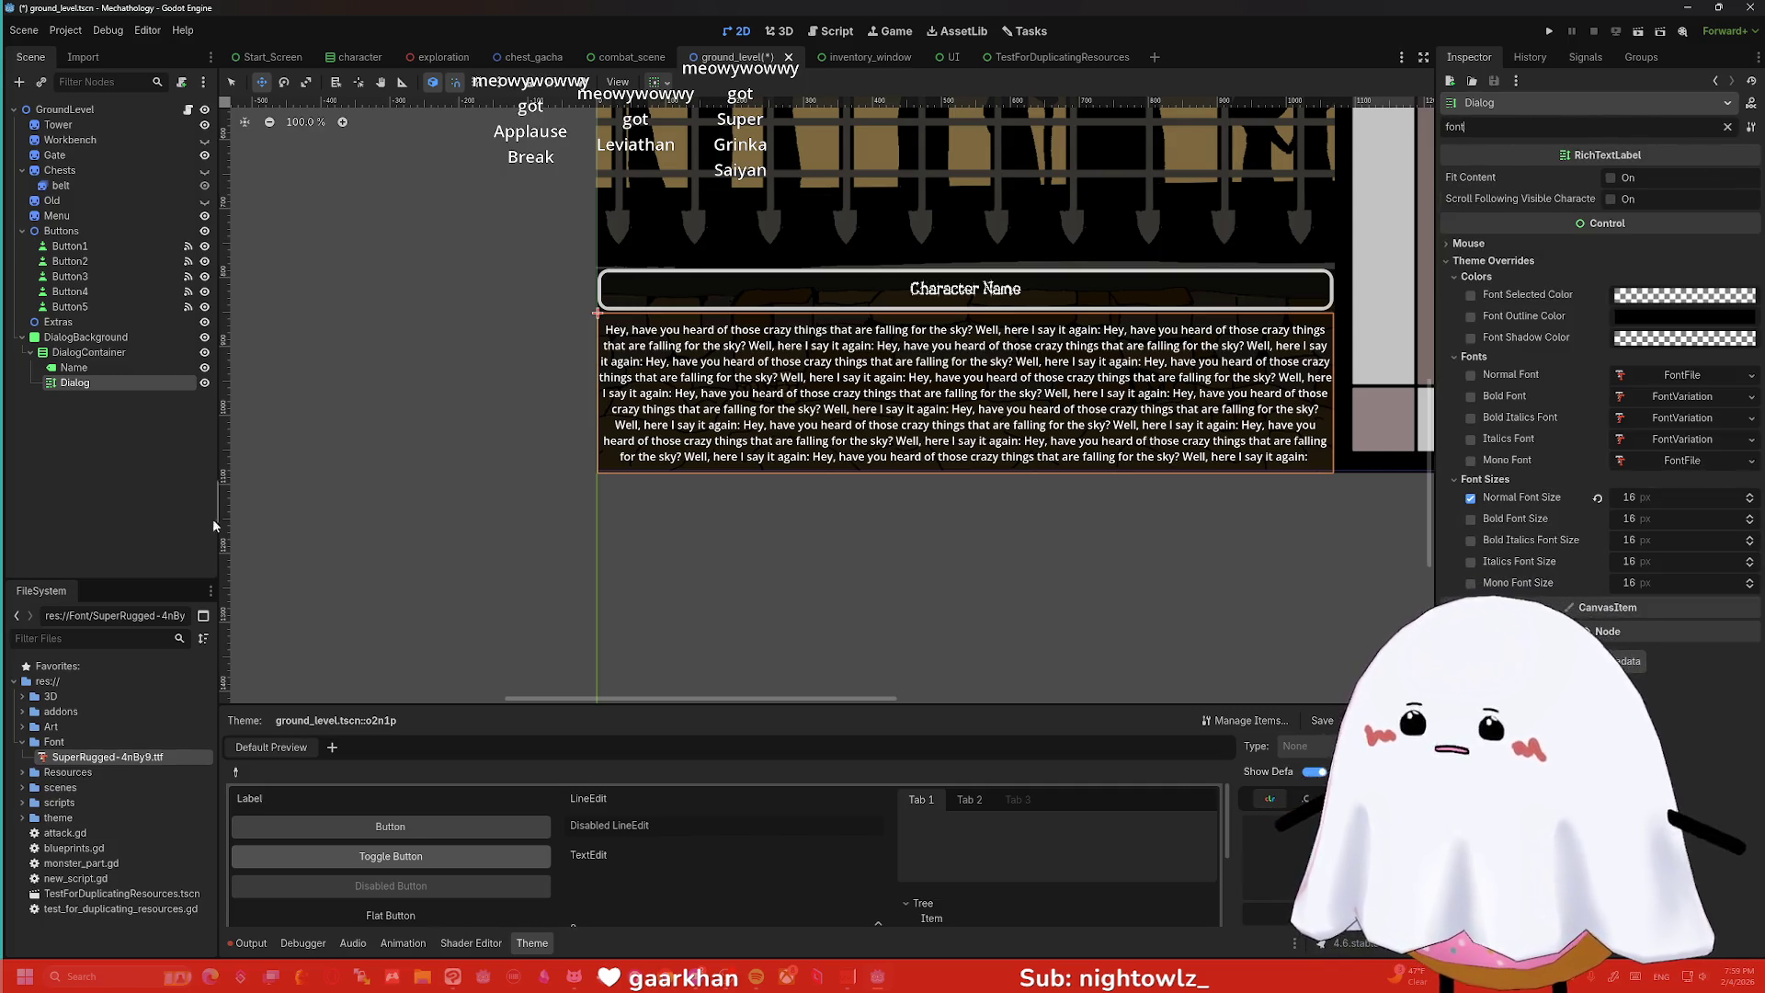
Make SuperRugged the Dialog label's normal font
{"action": "mouse_move", "coordinate": [88, 758]}
{"action": "left_mouse_down"}
{"action": "mouse_move", "coordinate": [1650, 450]}
{"action": "mouse_move", "coordinate": [1689, 378]}
{"action": "left_mouse_up"}
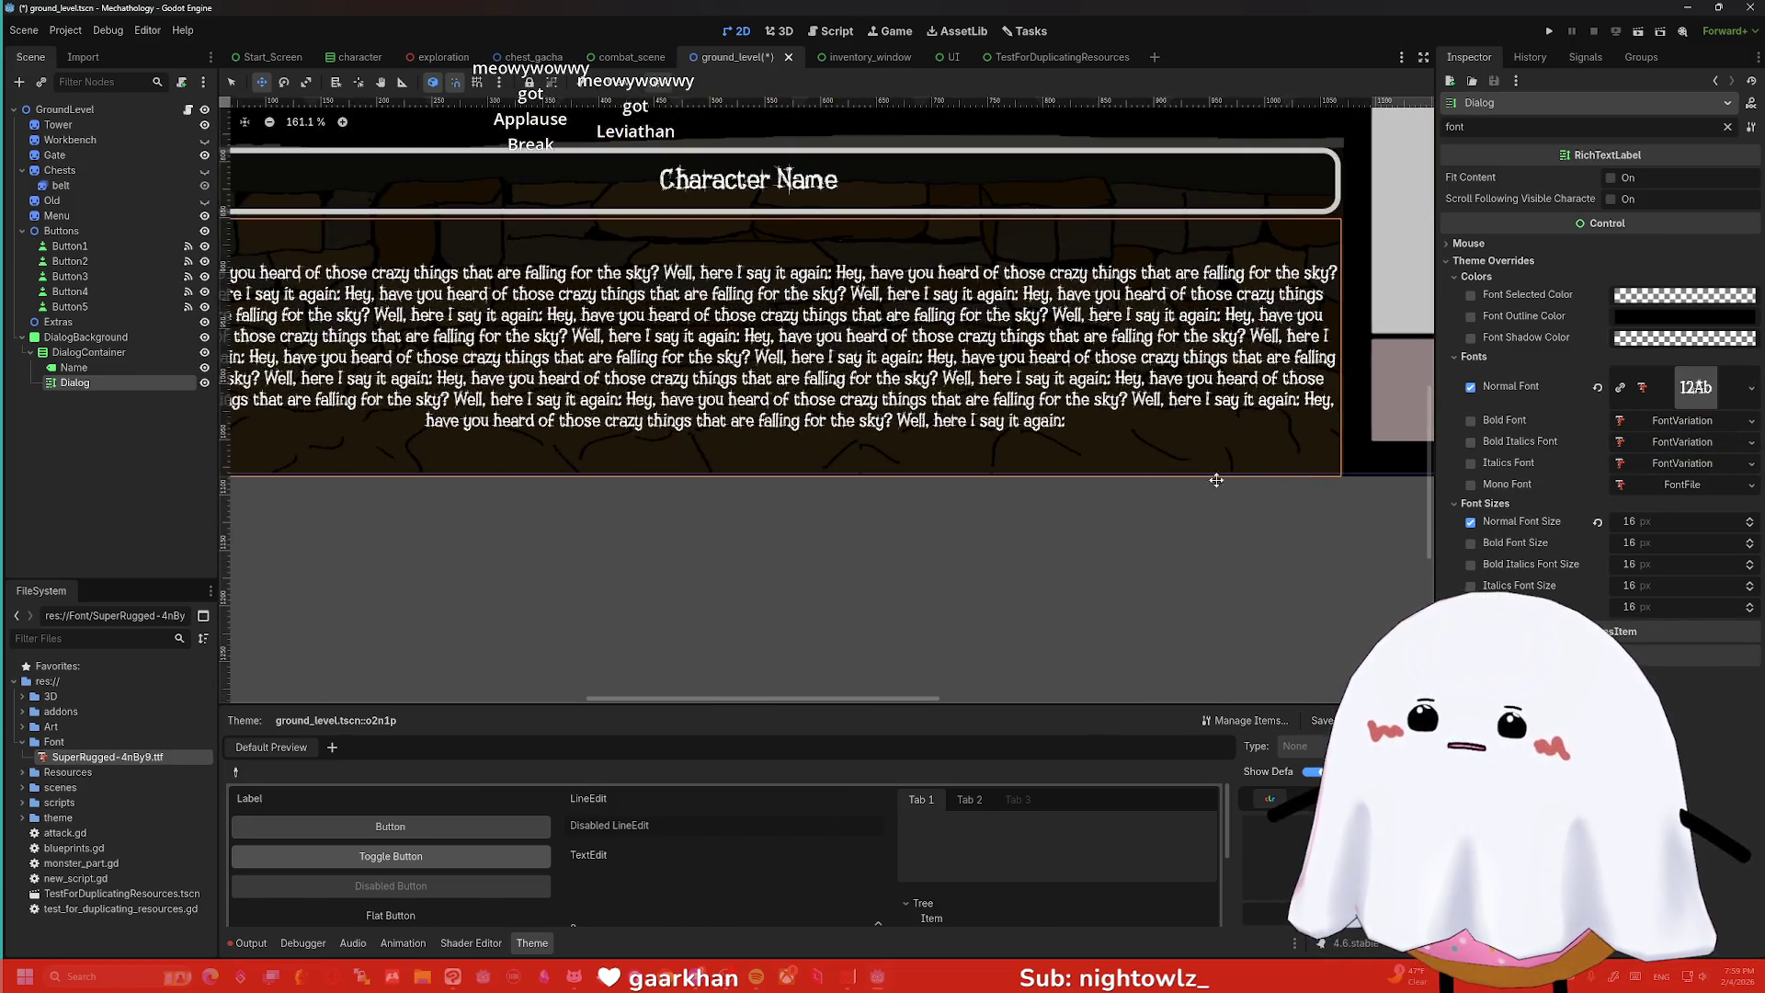
{"action": "scroll", "coordinate": [1276, 438], "scroll_direction": "up", "scroll_amount": 4}
{"action": "scroll", "coordinate": [670, 477], "scroll_direction": "down", "scroll_amount": 1}
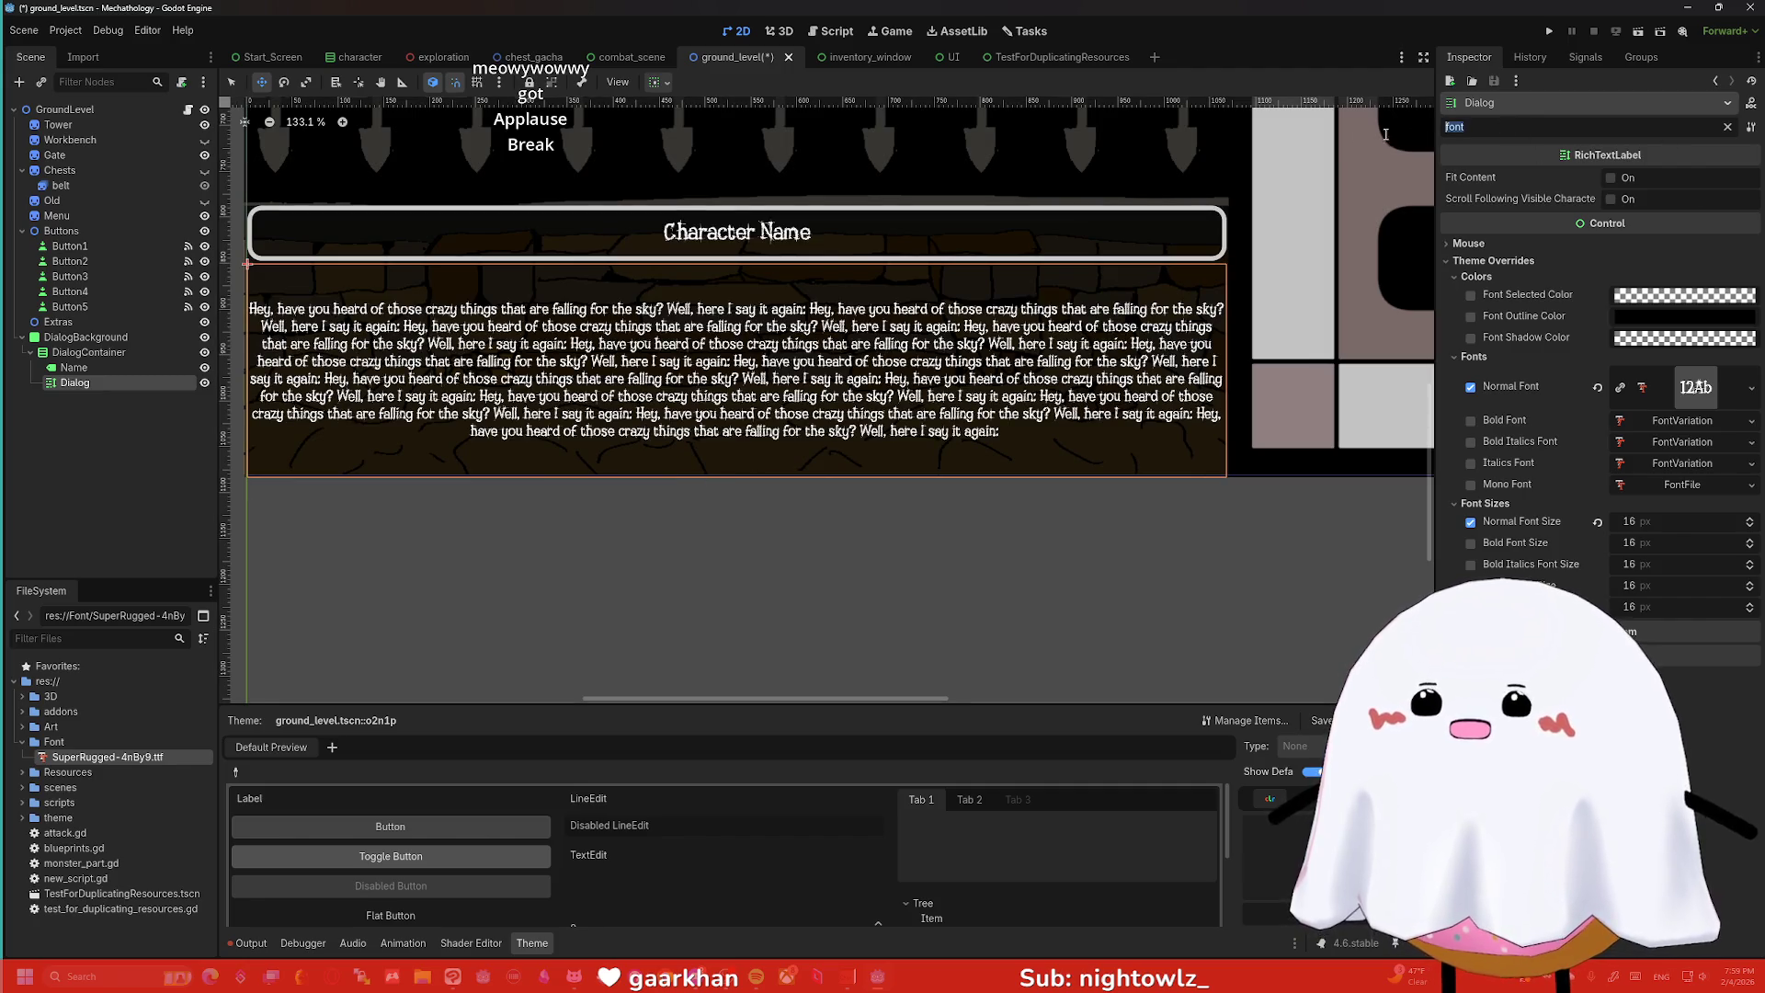
Filter by 'size' and set Normal Font Size to 25 px
{"action": "type", "text": "sizie"}
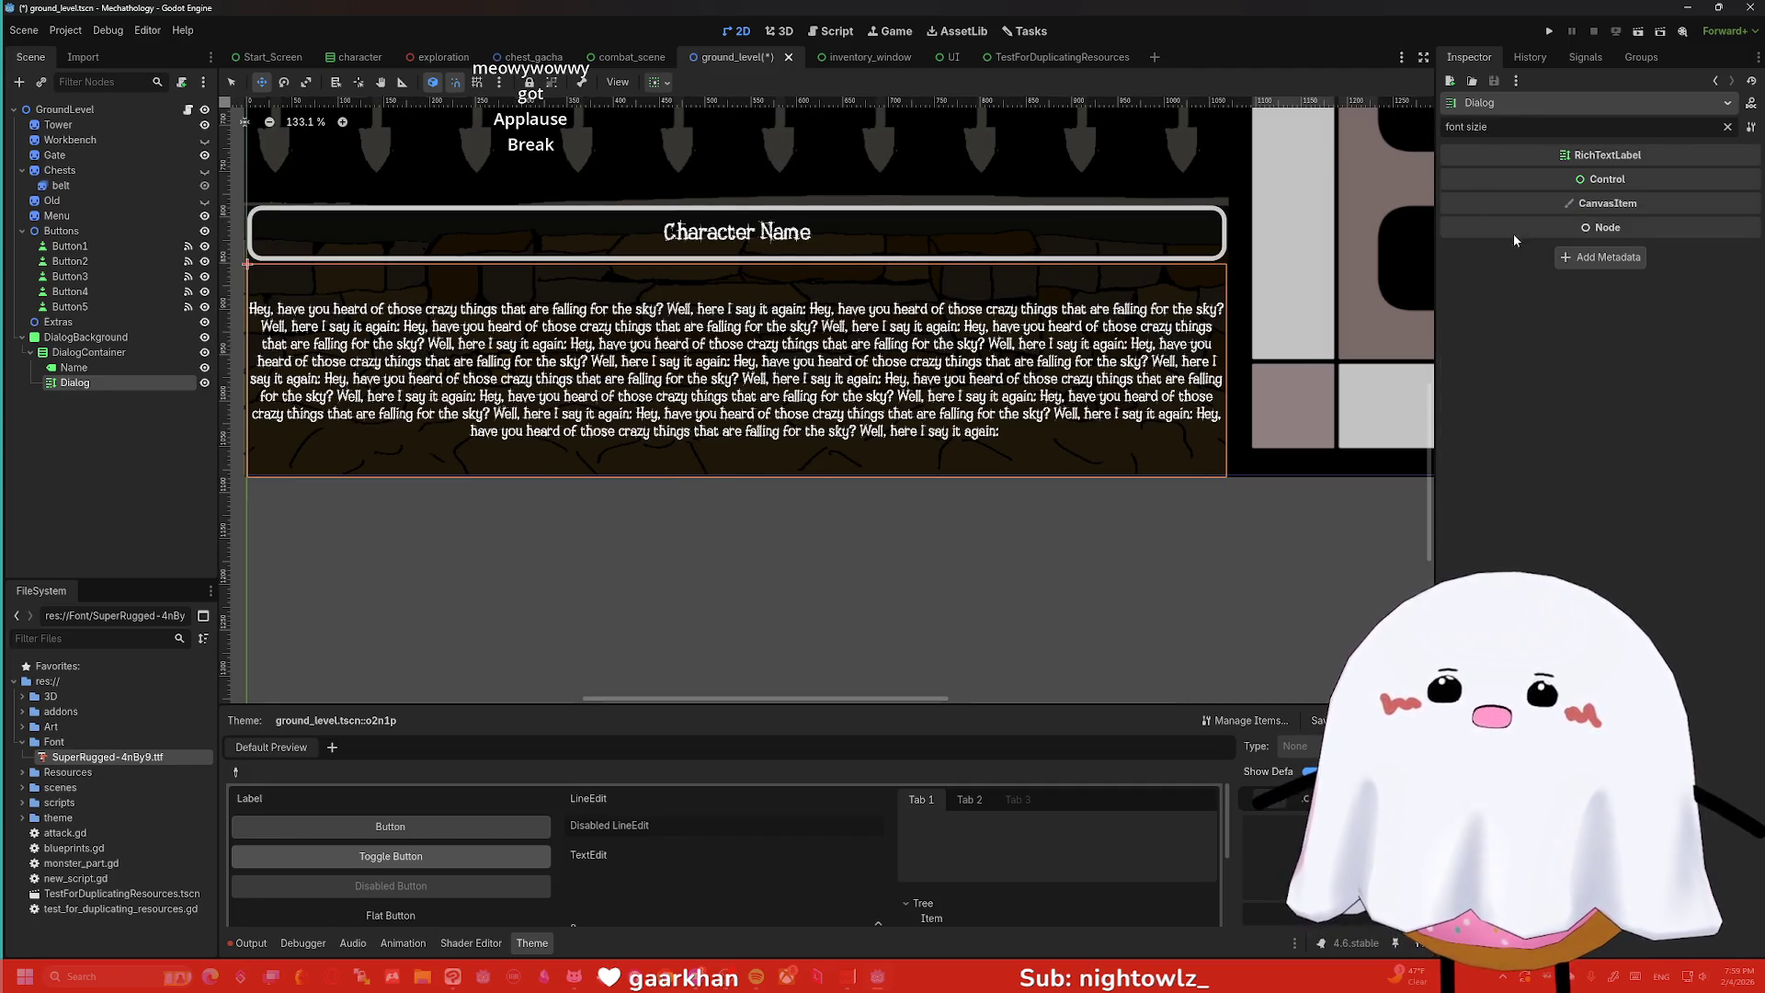
{"action": "key", "text": "ctrl+a"}
{"action": "type", "text": "size"}
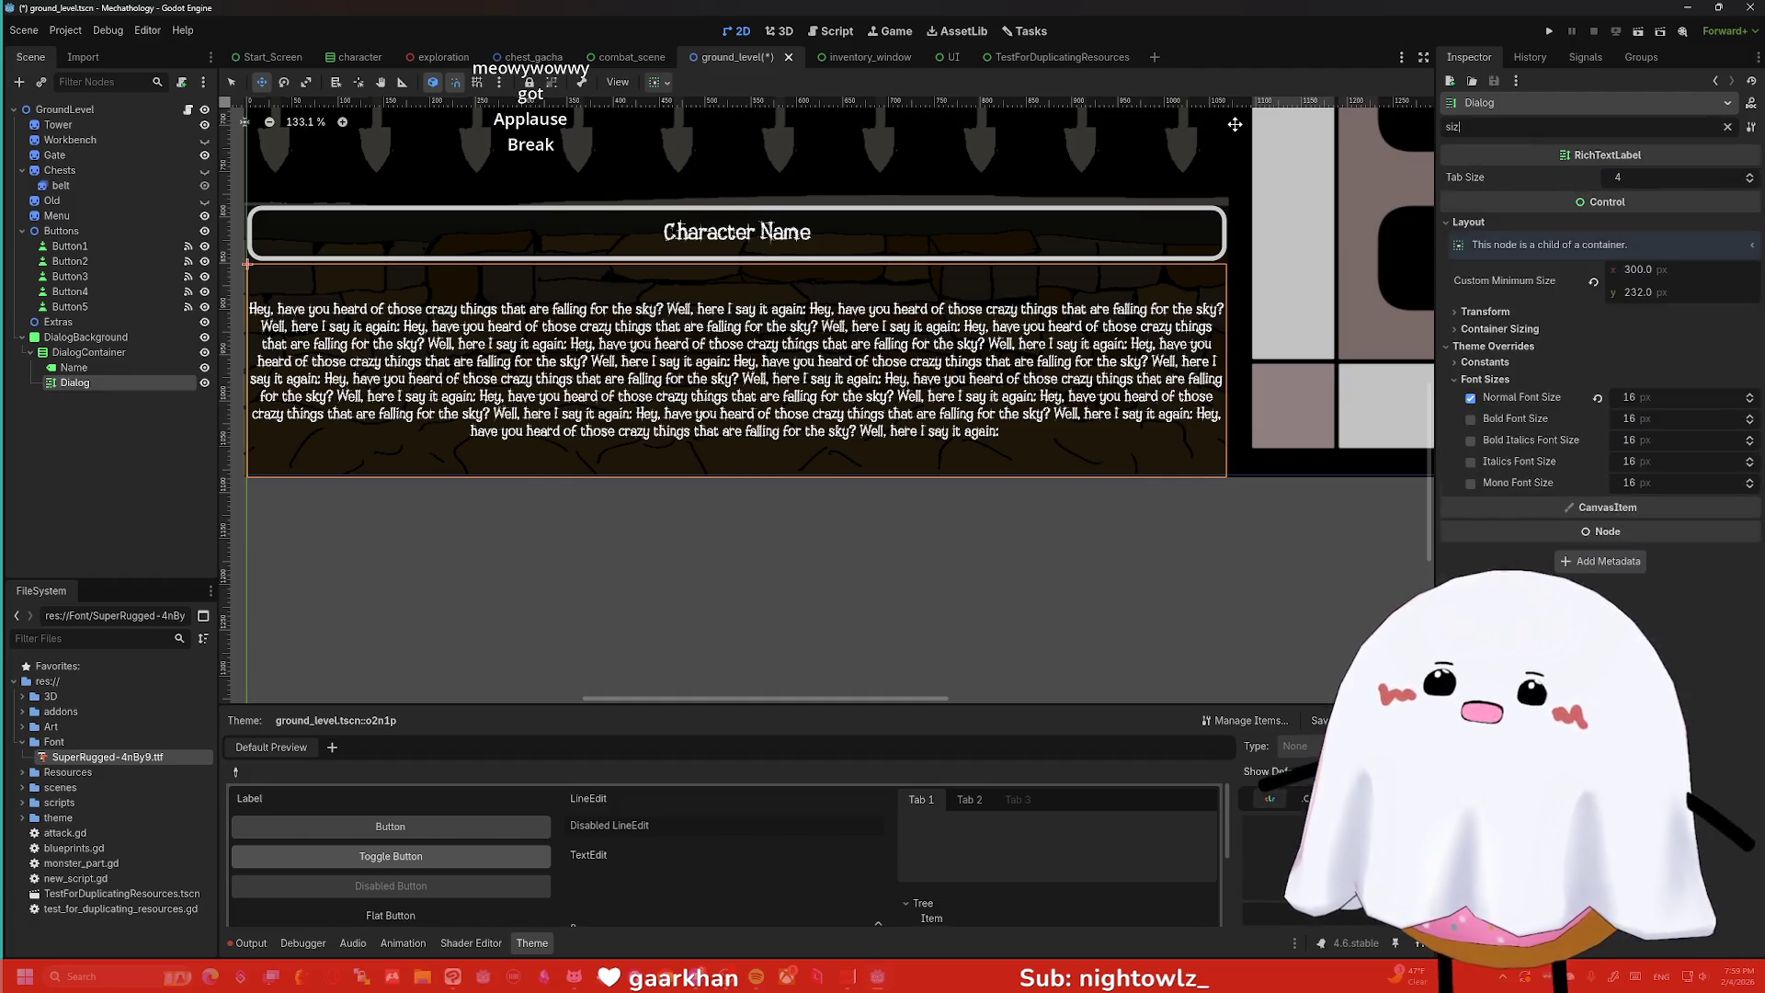
{"action": "left_click", "coordinate": [1667, 378]}
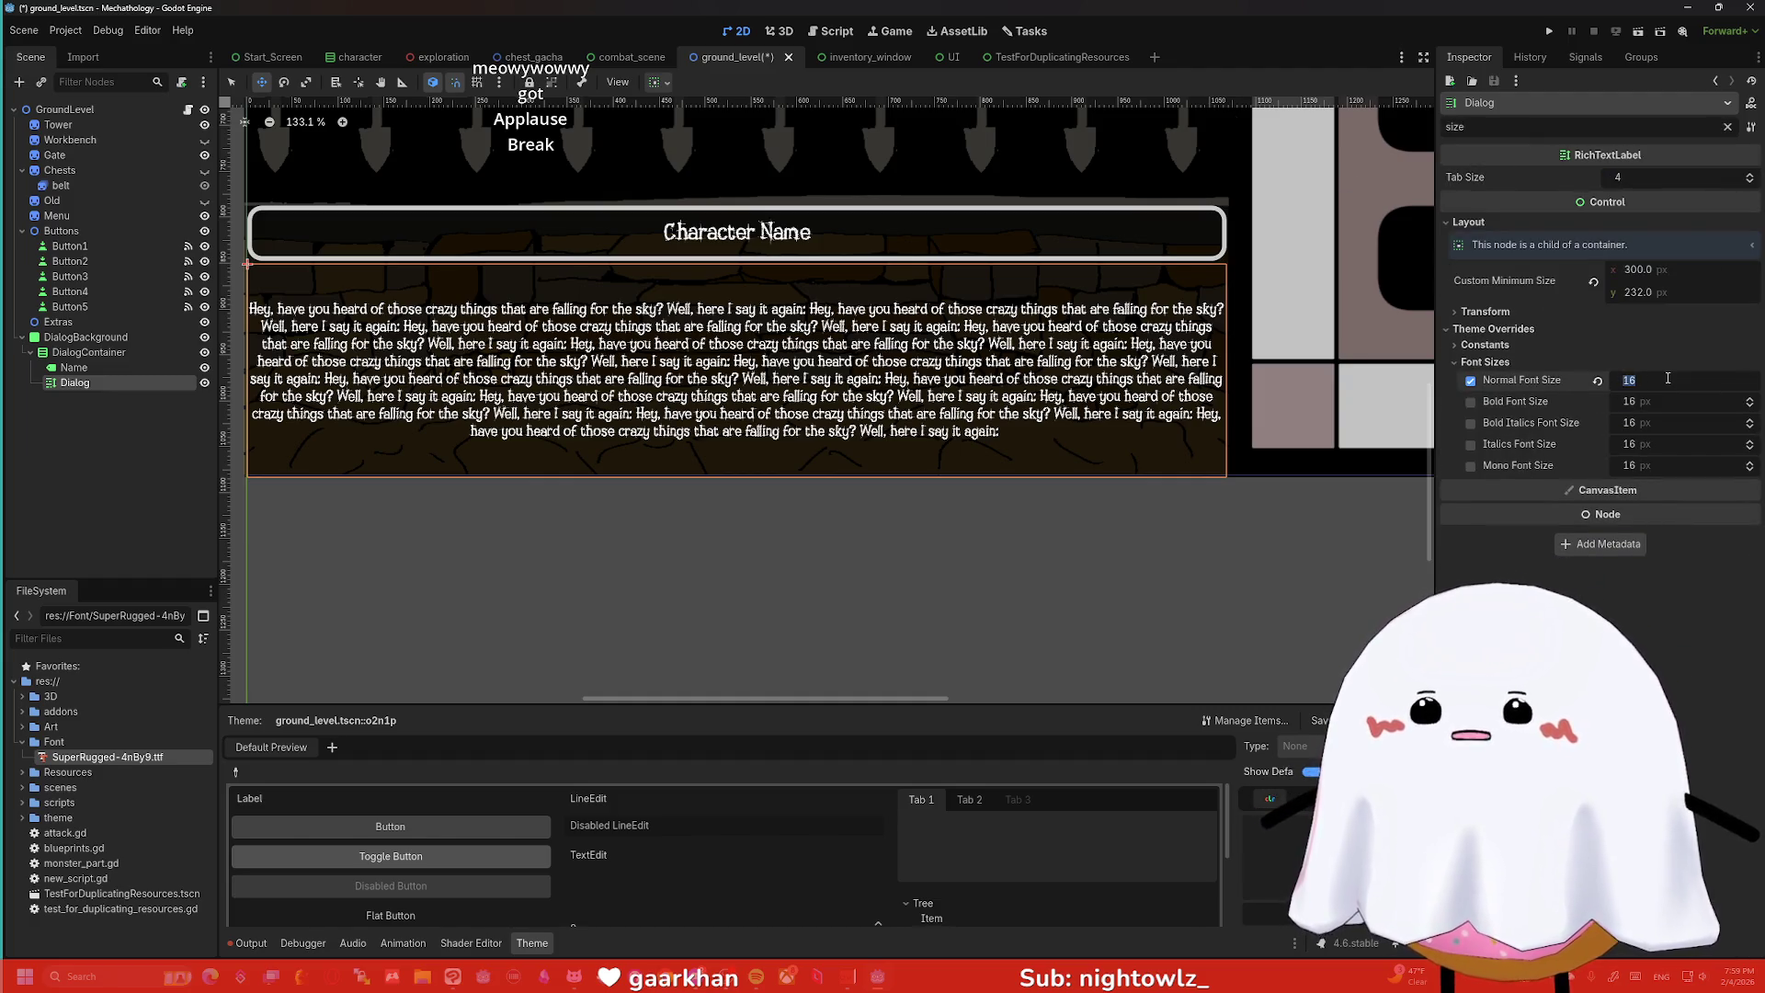
{"action": "type", "text": "25"}
{"action": "key", "text": "Return"}
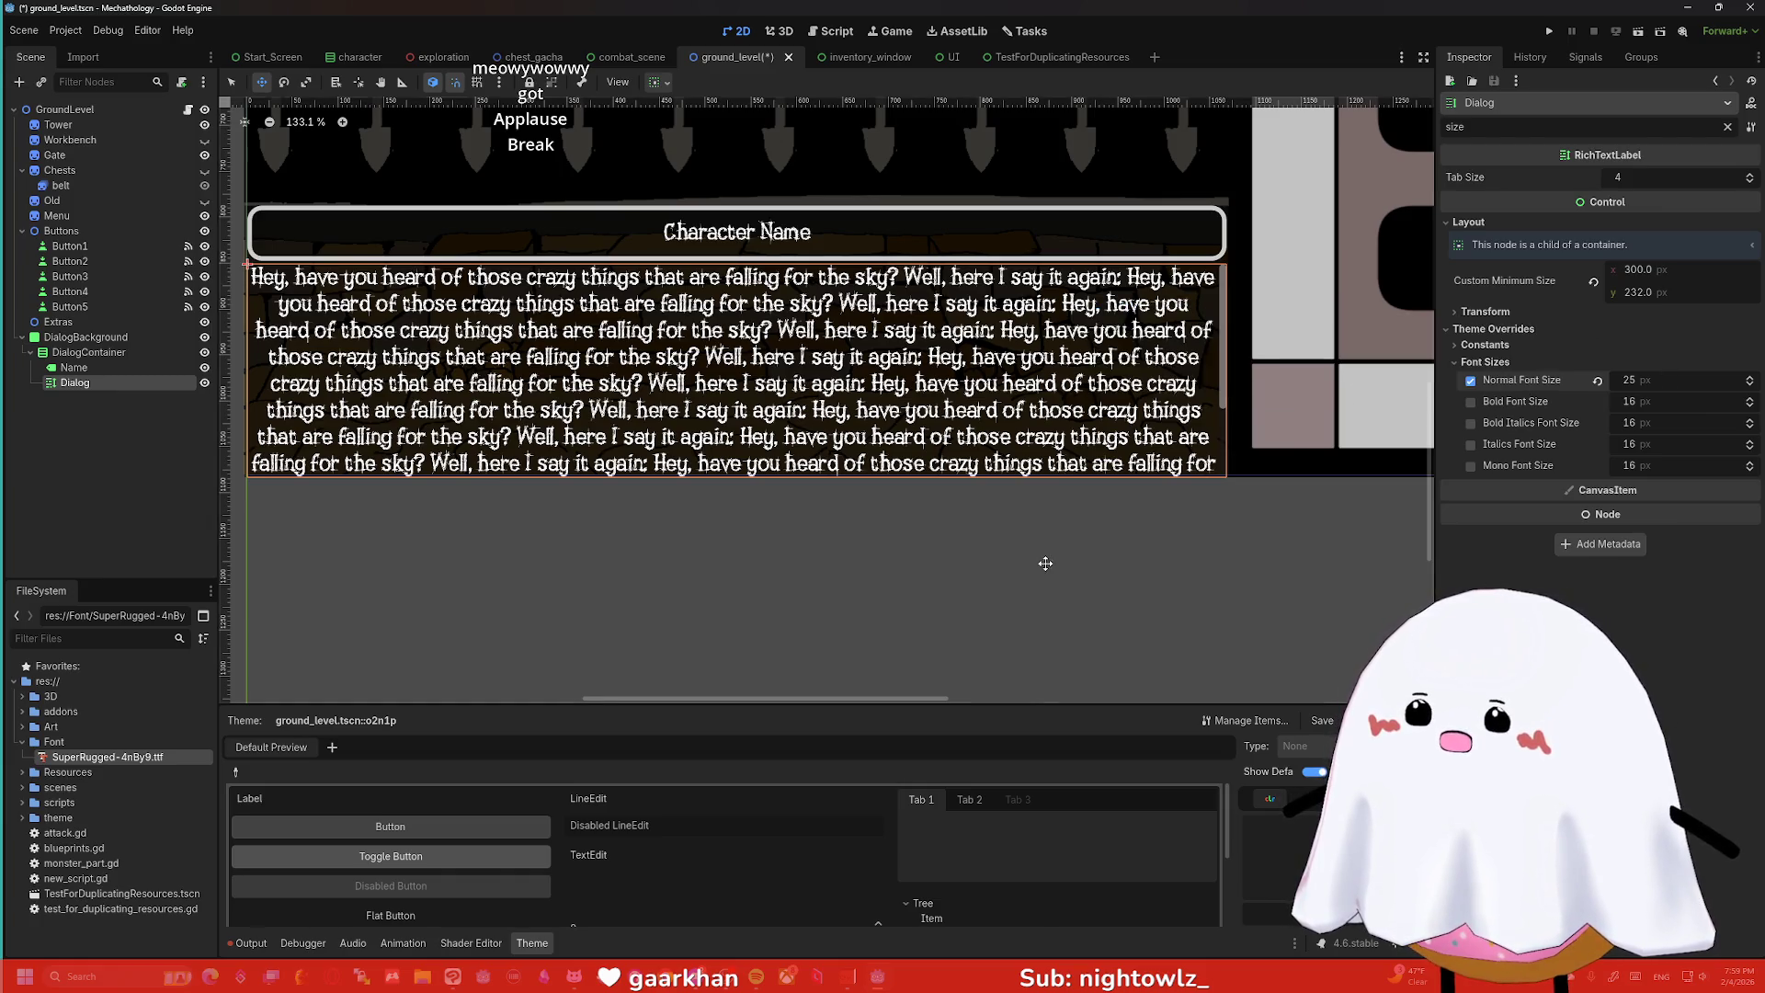
{"action": "scroll", "coordinate": [1000, 550], "scroll_direction": "down", "scroll_amount": 2}
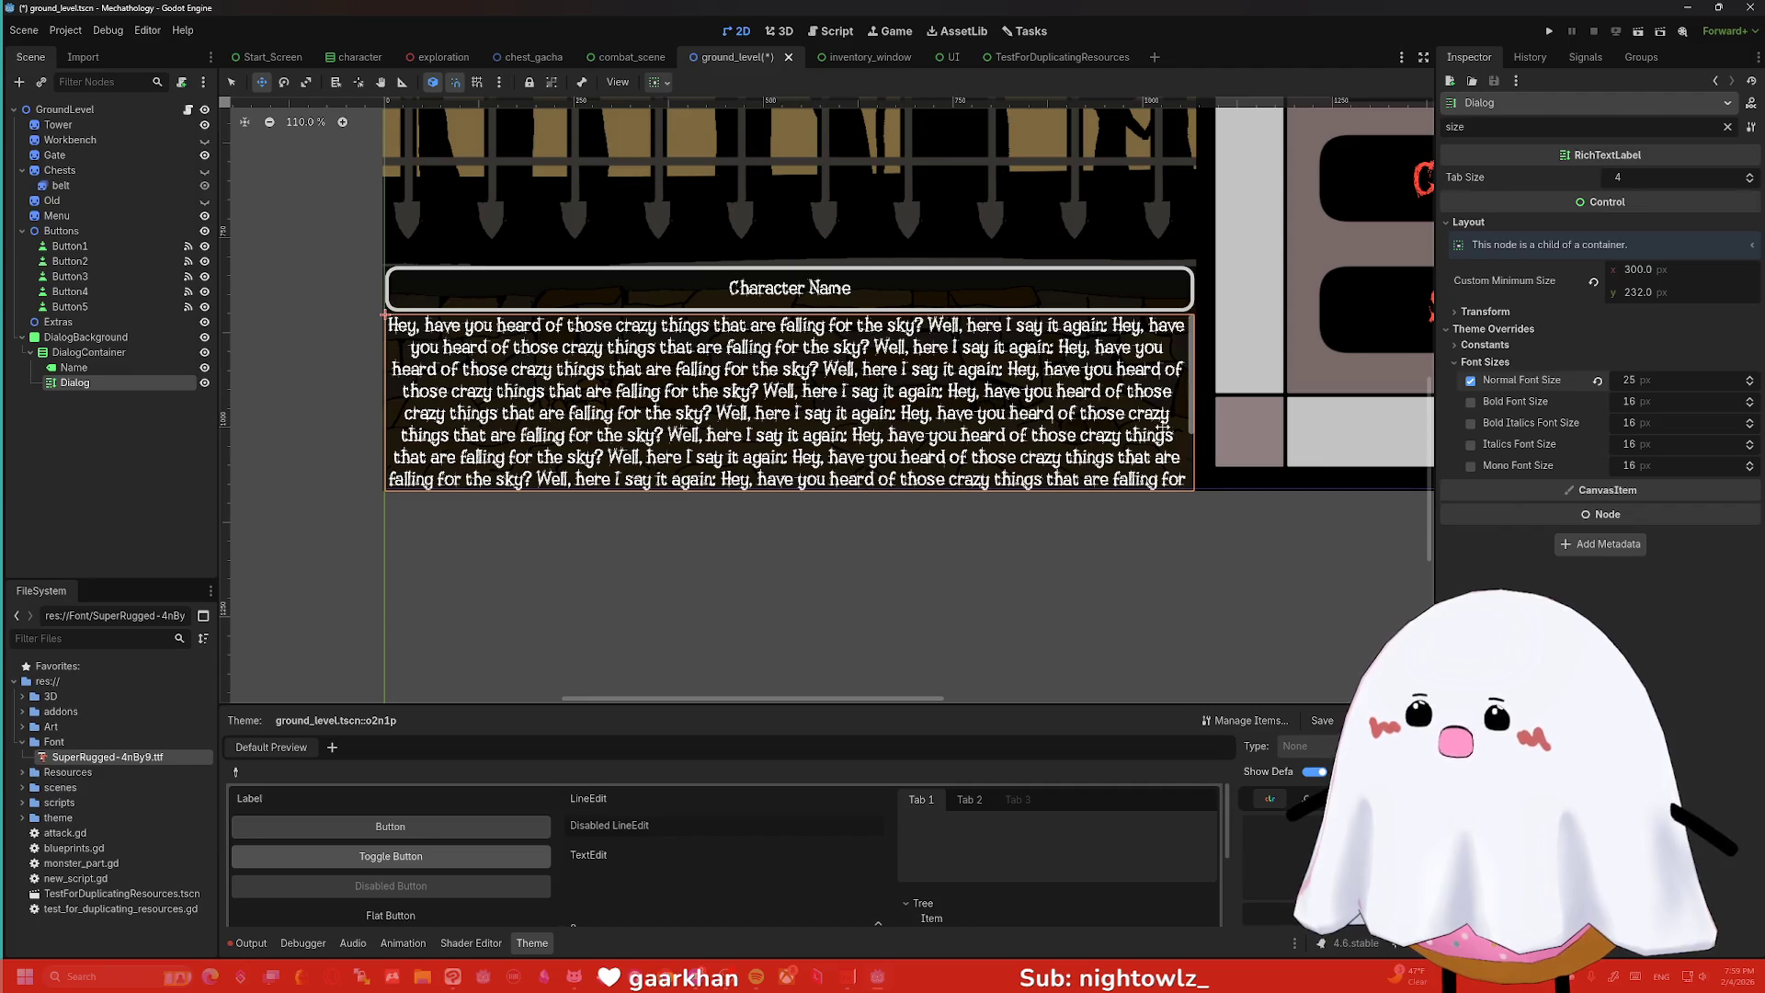
{"action": "left_click_drag", "start_coordinate": [1162, 432], "coordinate": [1089, 526]}
{"action": "left_click", "coordinate": [1189, 379]}
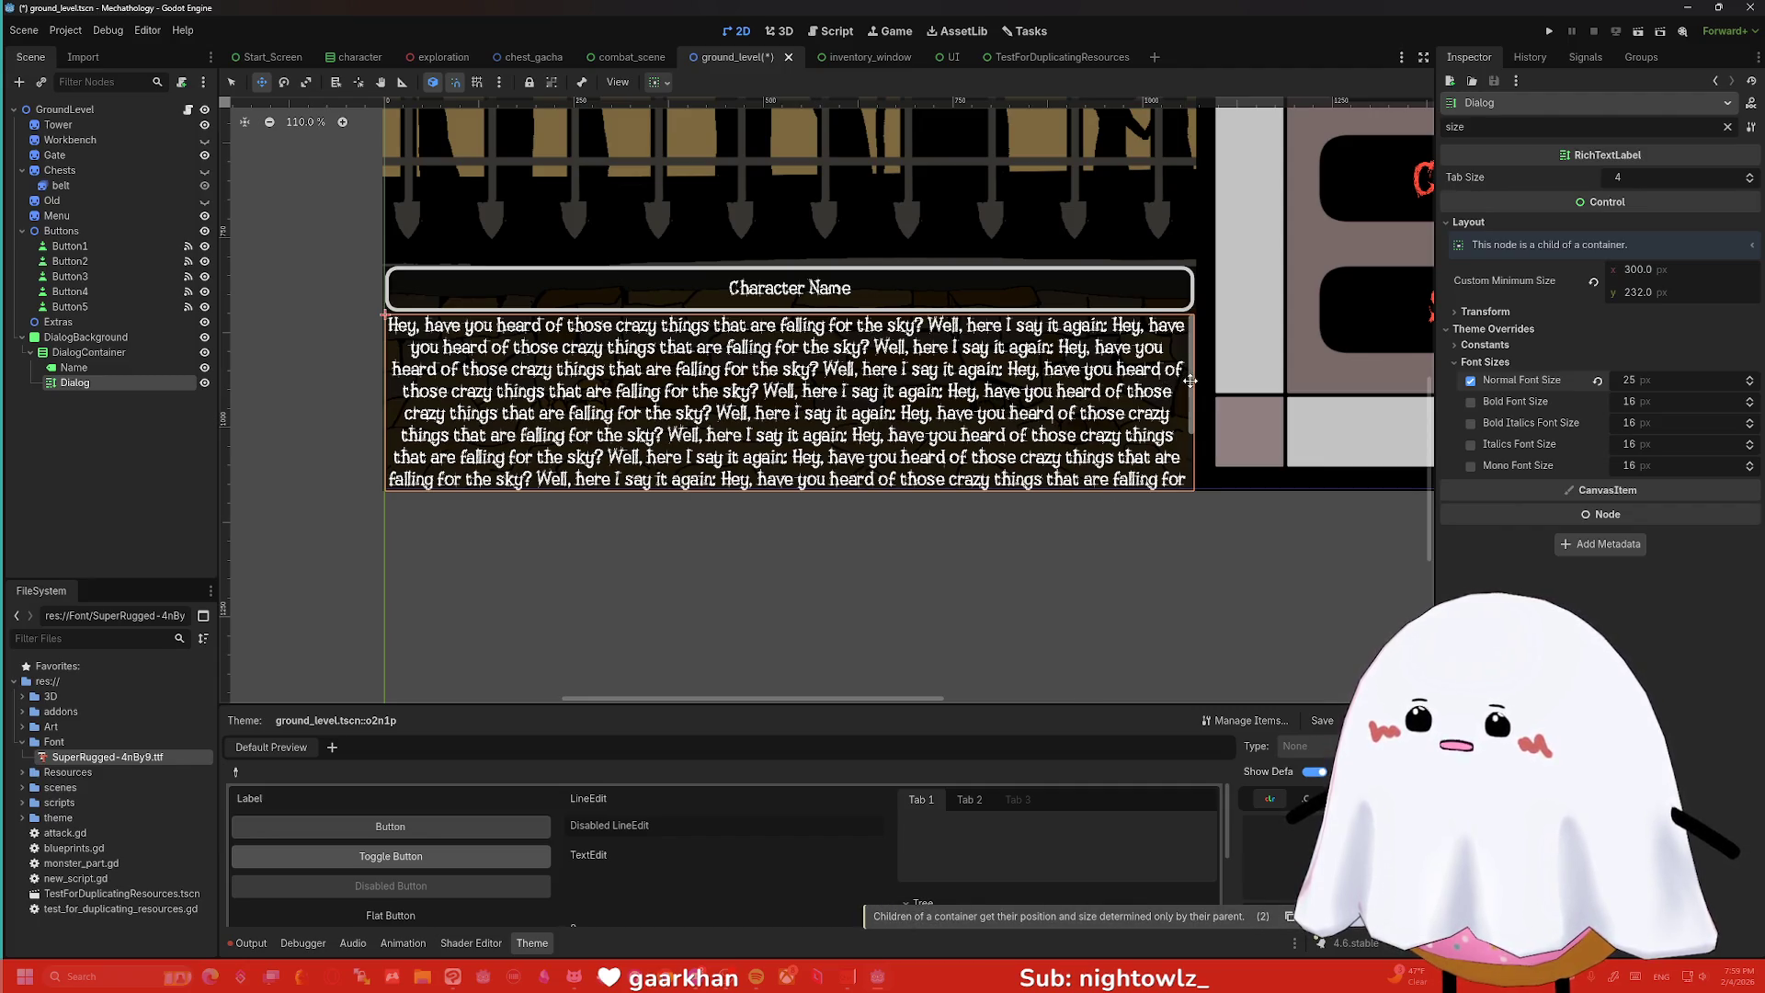
{"action": "left_click", "coordinate": [1637, 30]}
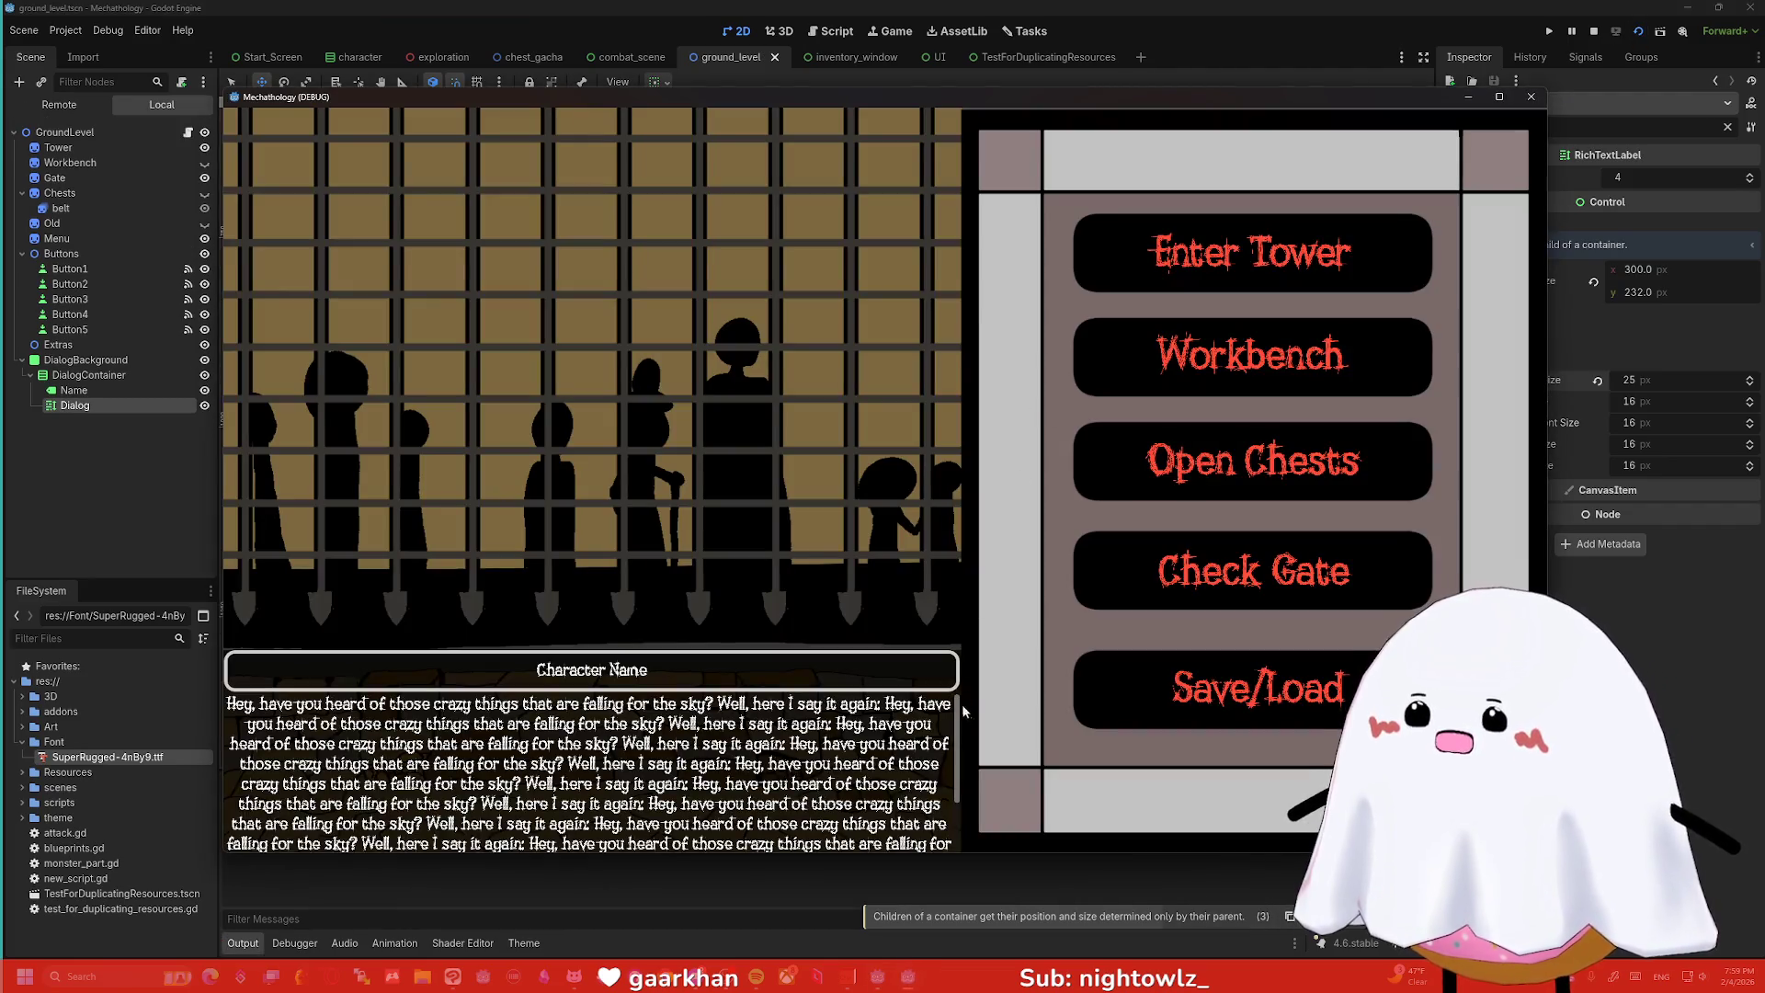
{"action": "scroll", "coordinate": [956, 791], "scroll_direction": "down", "scroll_amount": 3}
{"action": "mouse_move", "coordinate": [956, 792]}
{"action": "left_mouse_down"}
{"action": "mouse_move", "coordinate": [965, 710]}
{"action": "mouse_move", "coordinate": [972, 796]}
{"action": "mouse_move", "coordinate": [961, 682]}
{"action": "left_mouse_up"}
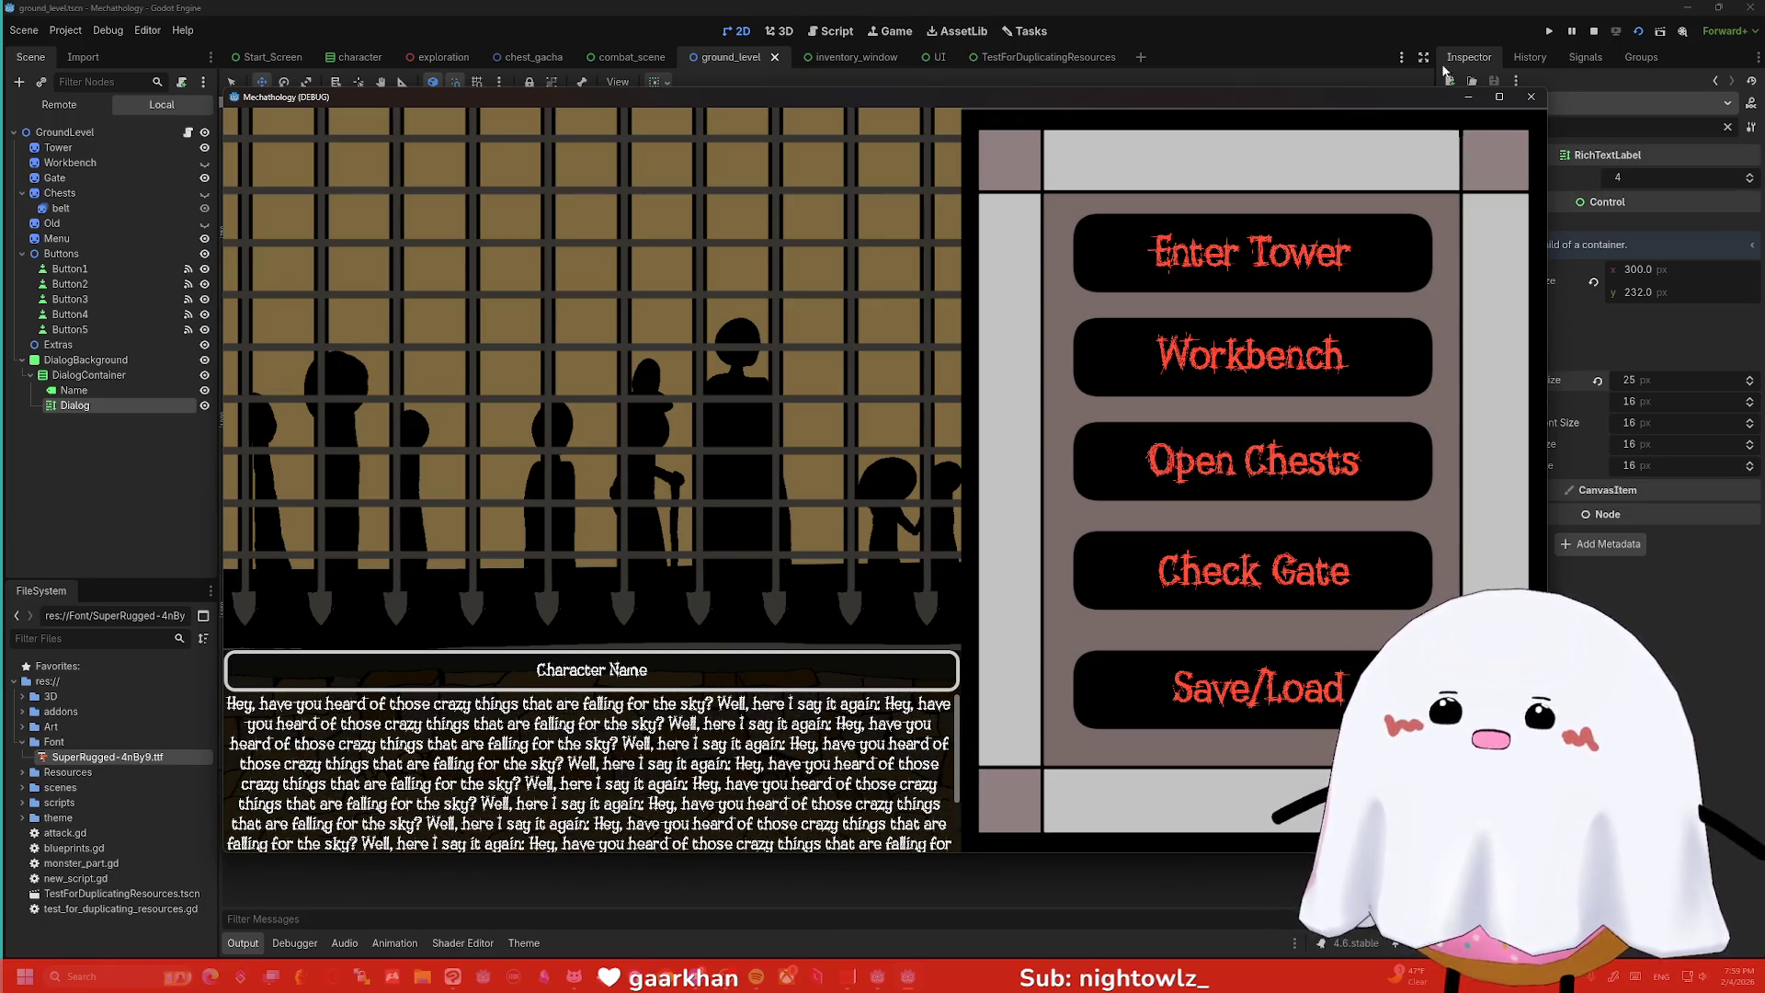
{"action": "left_click", "coordinate": [1530, 97]}
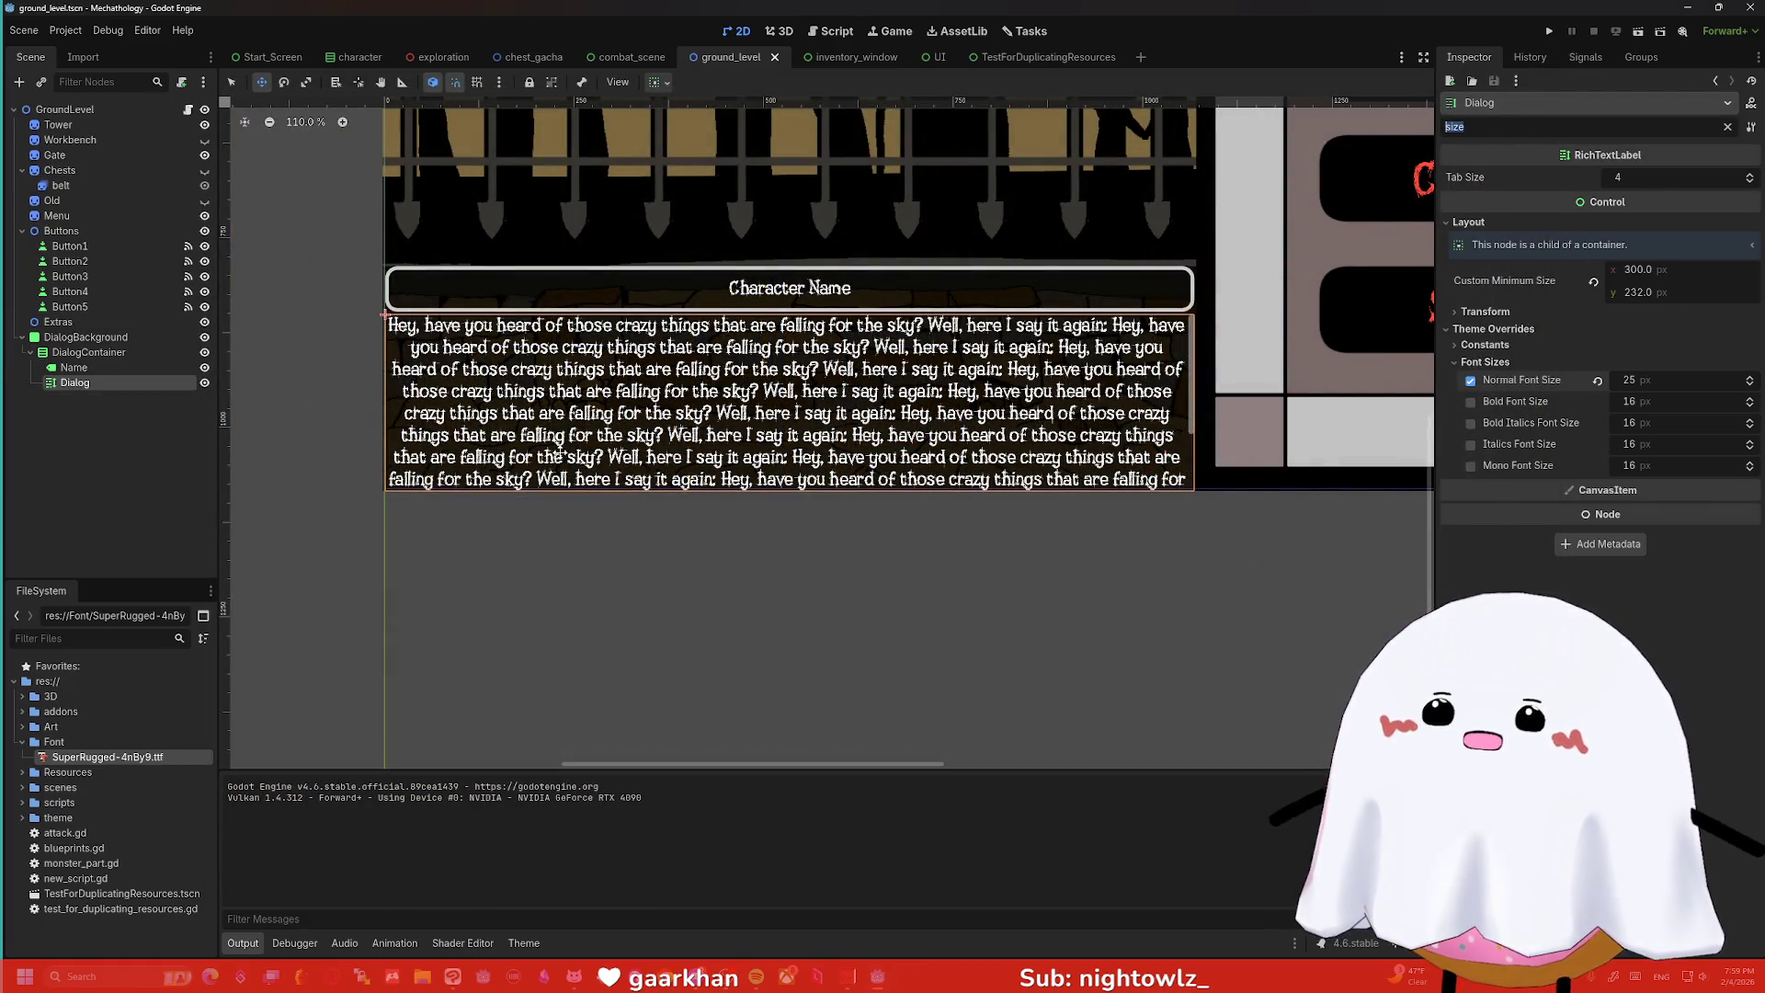
Select the Name label, filter the Inspector by 'color', and set its Font Color to orange ff7c3a
{"action": "left_click", "coordinate": [126, 371]}
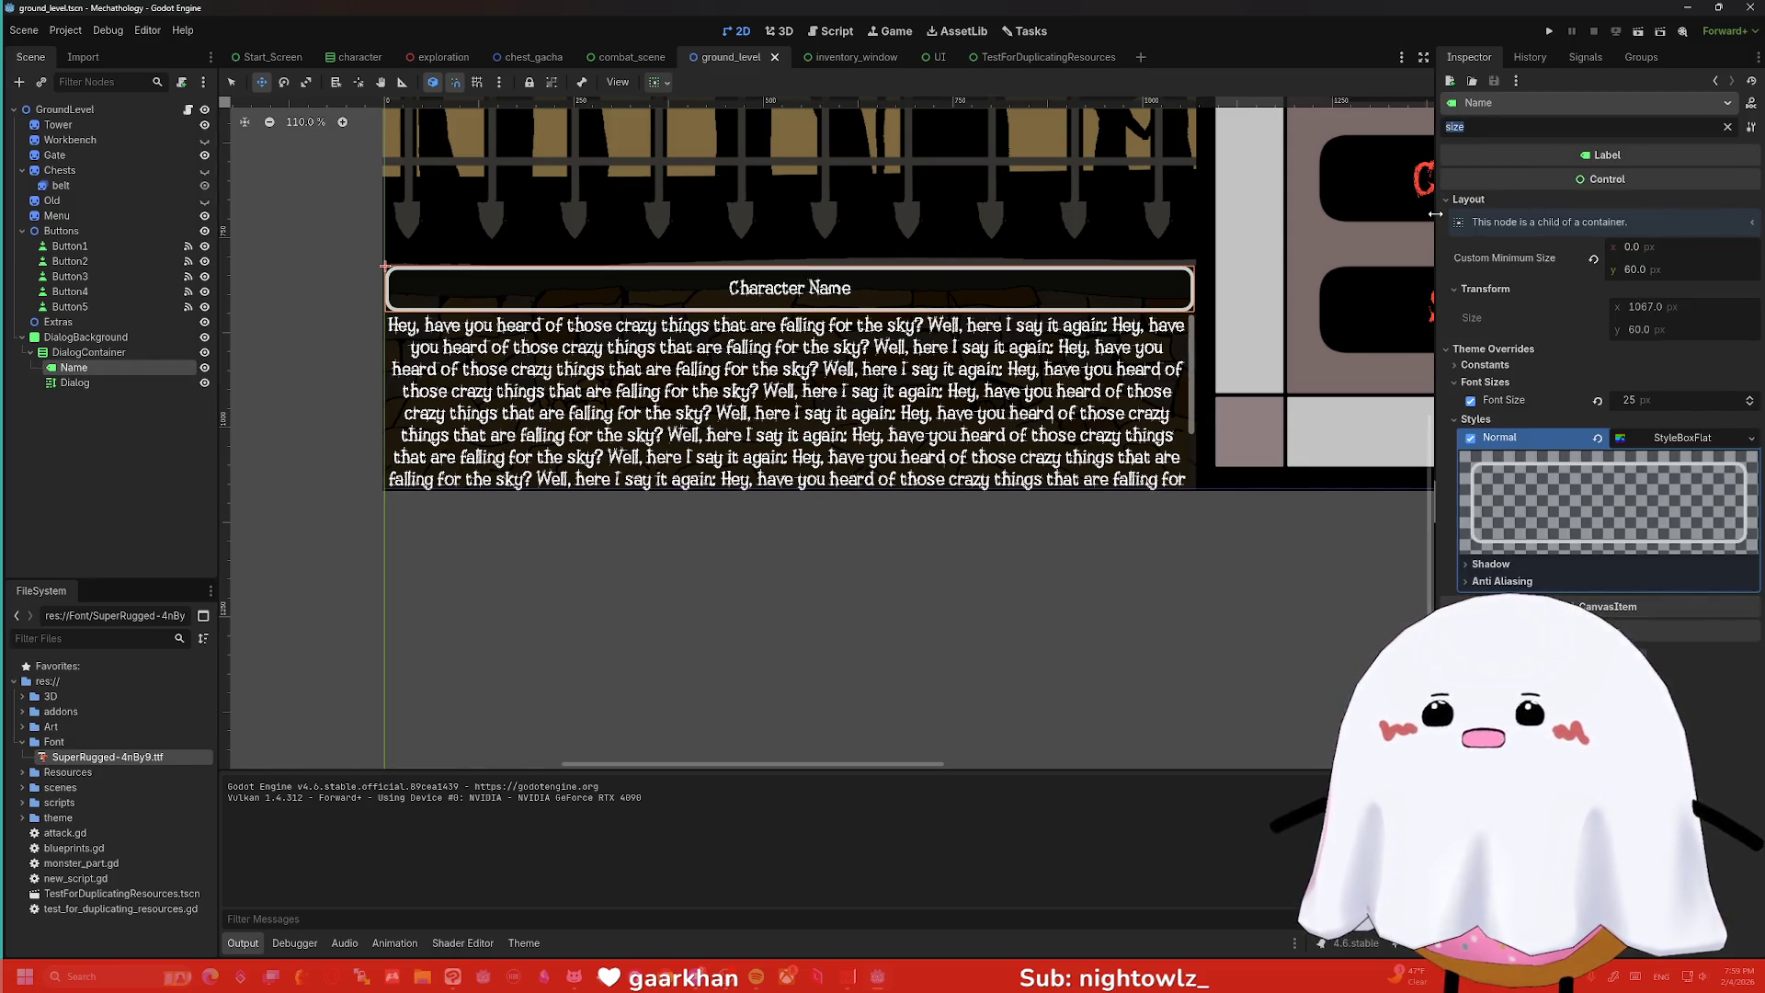
{"action": "key", "text": "BackSpace"}
{"action": "scroll", "coordinate": [1553, 515], "scroll_direction": "down", "scroll_amount": 5}
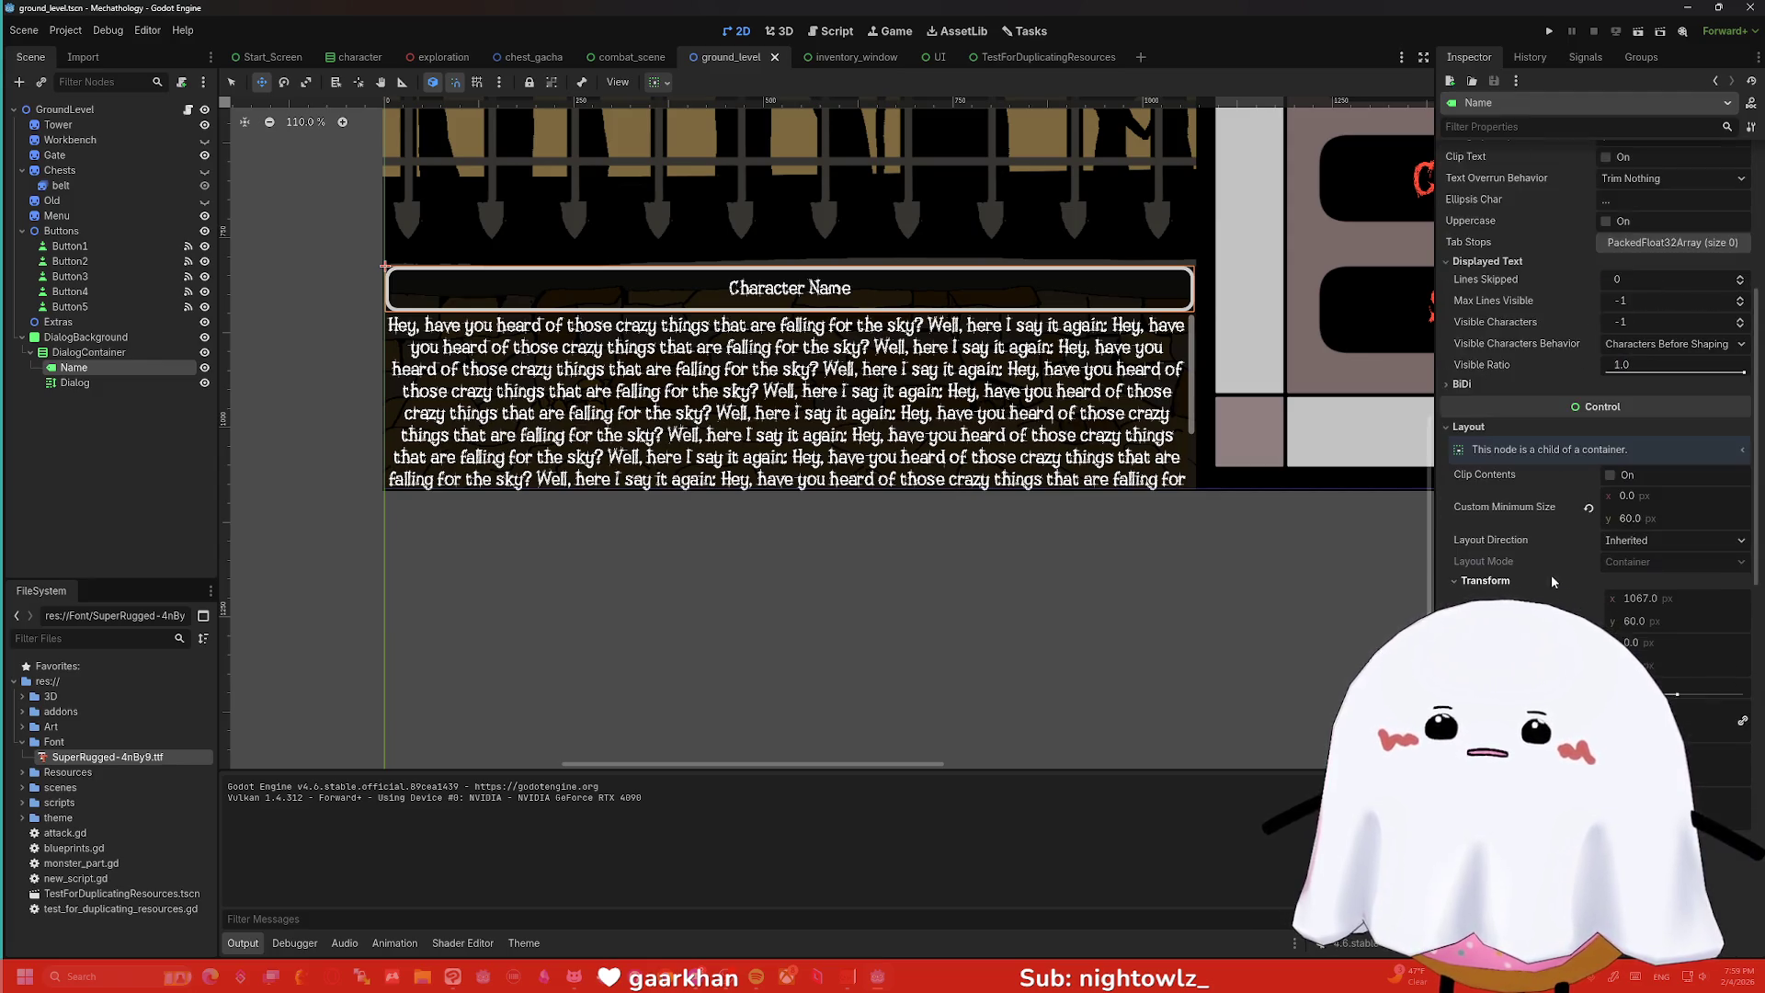
{"action": "type", "text": "color"}
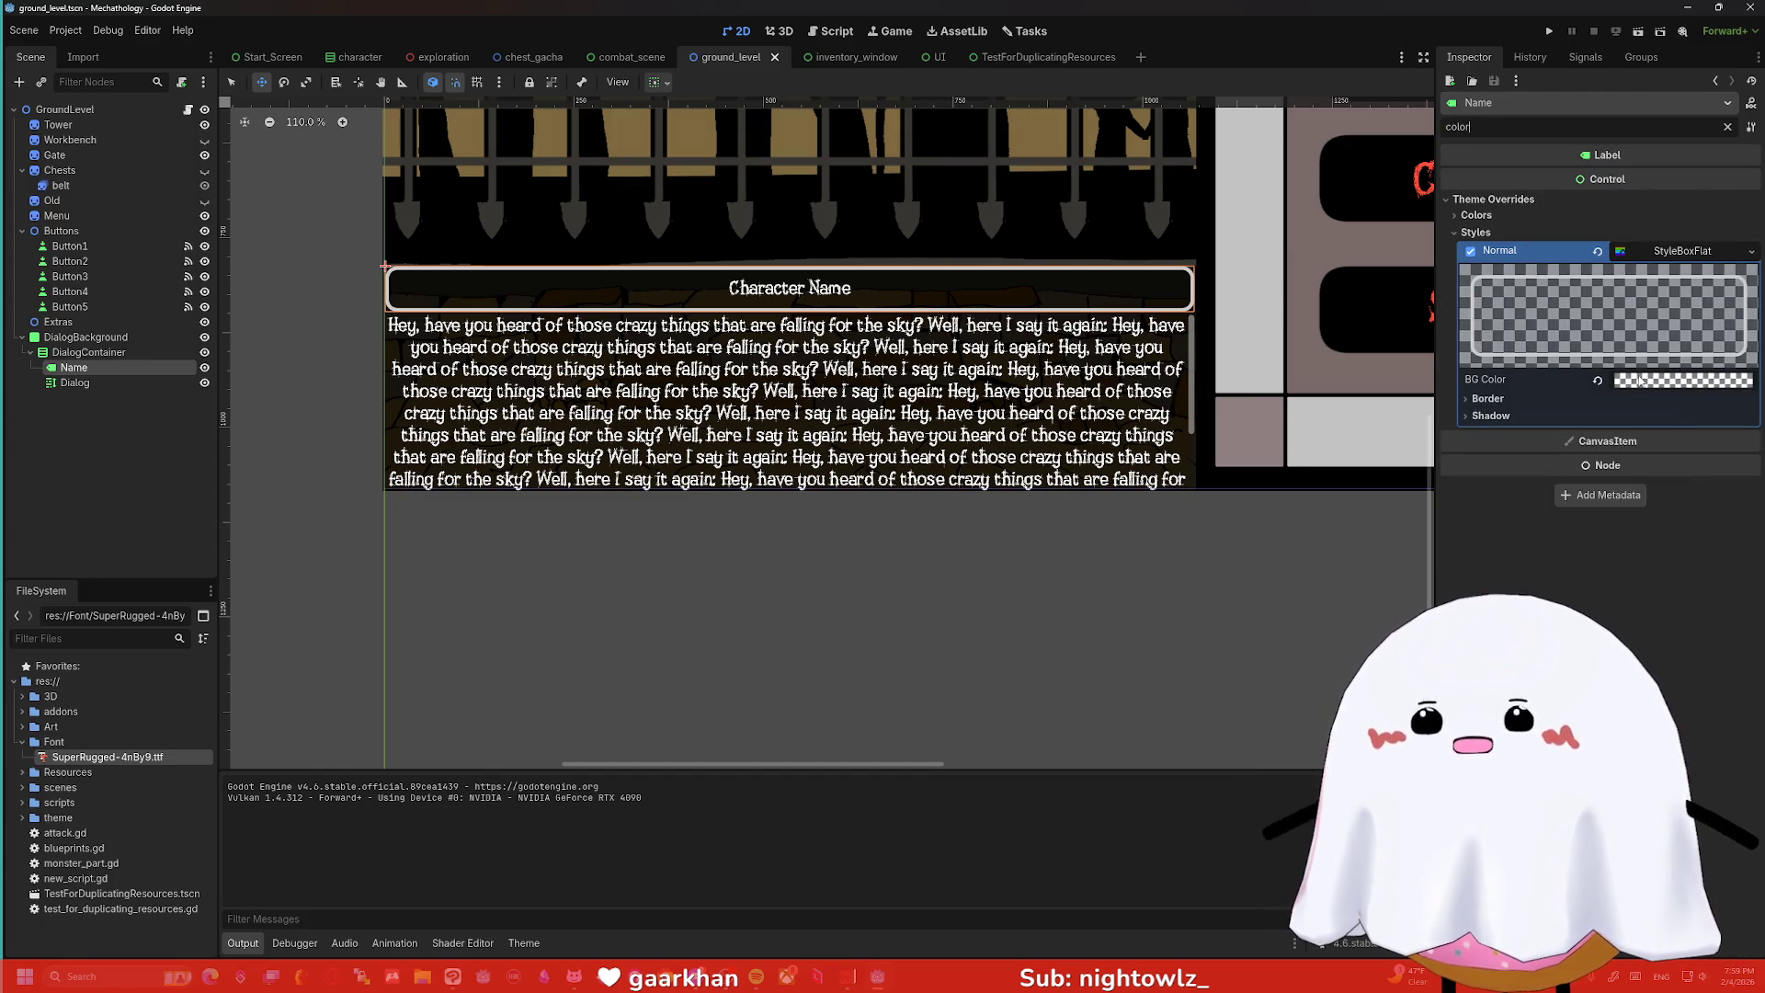
{"action": "left_click", "coordinate": [1475, 214]}
{"action": "left_click", "coordinate": [1630, 234]}
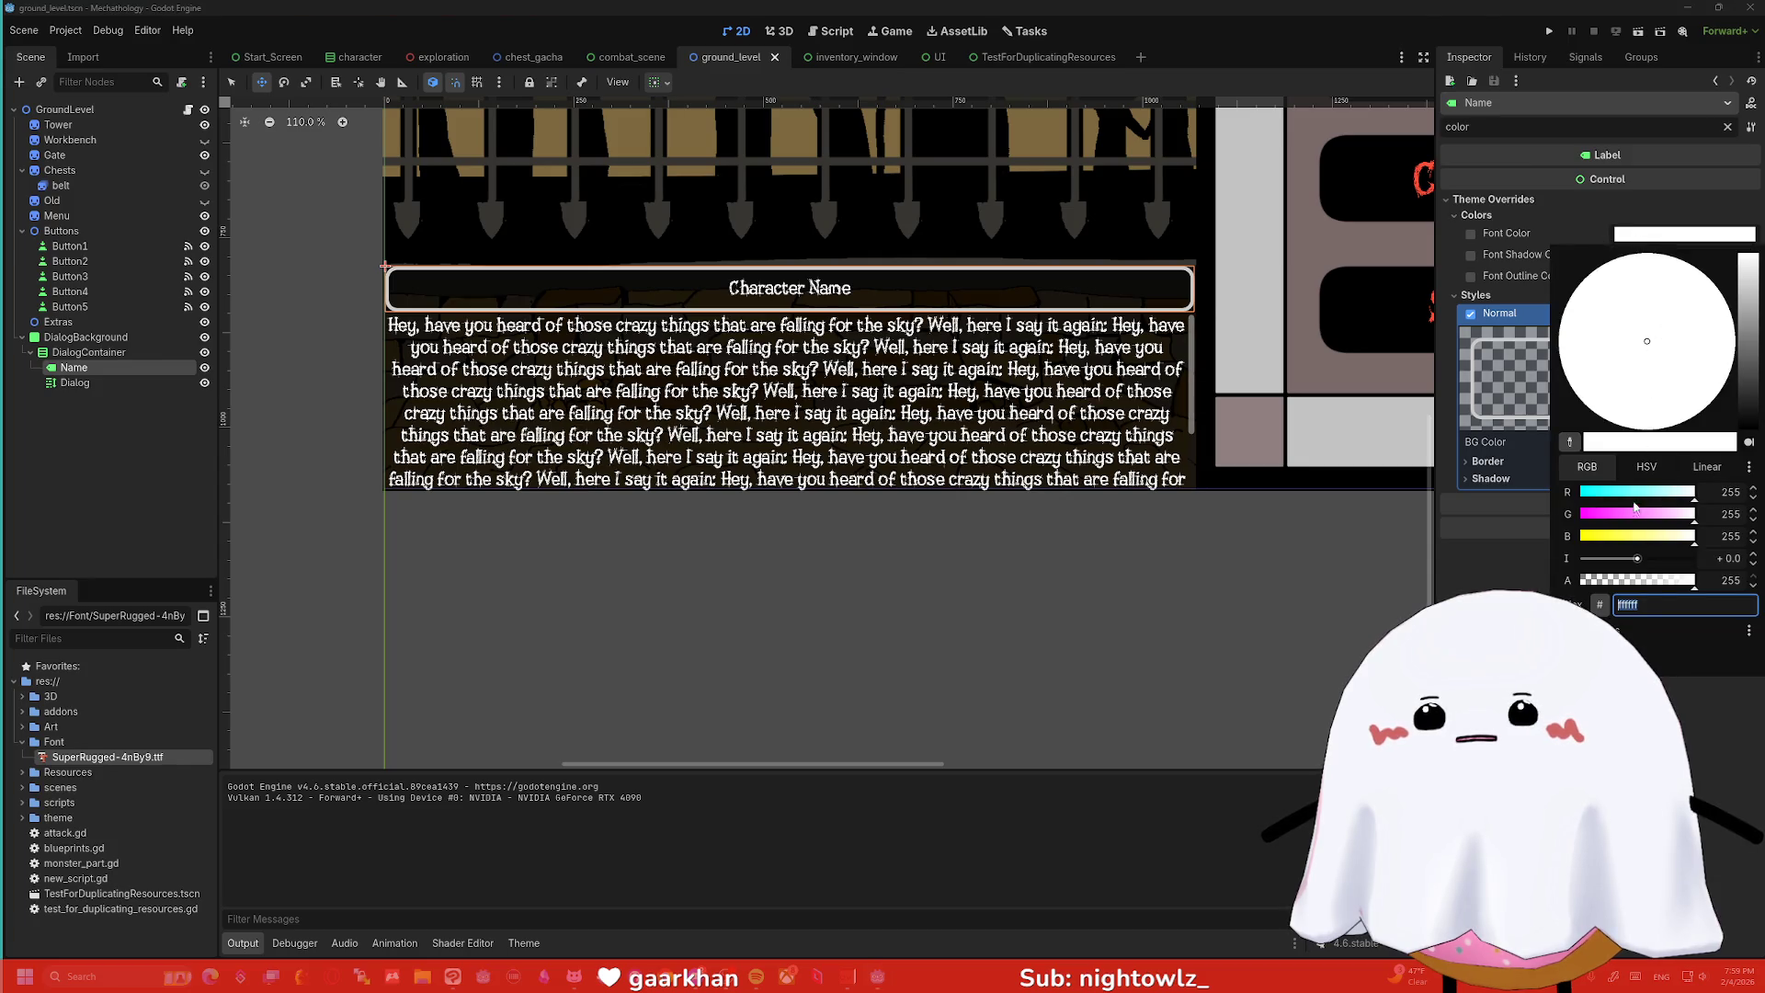
{"action": "left_click", "coordinate": [1635, 513]}
{"action": "left_click", "coordinate": [1609, 536]}
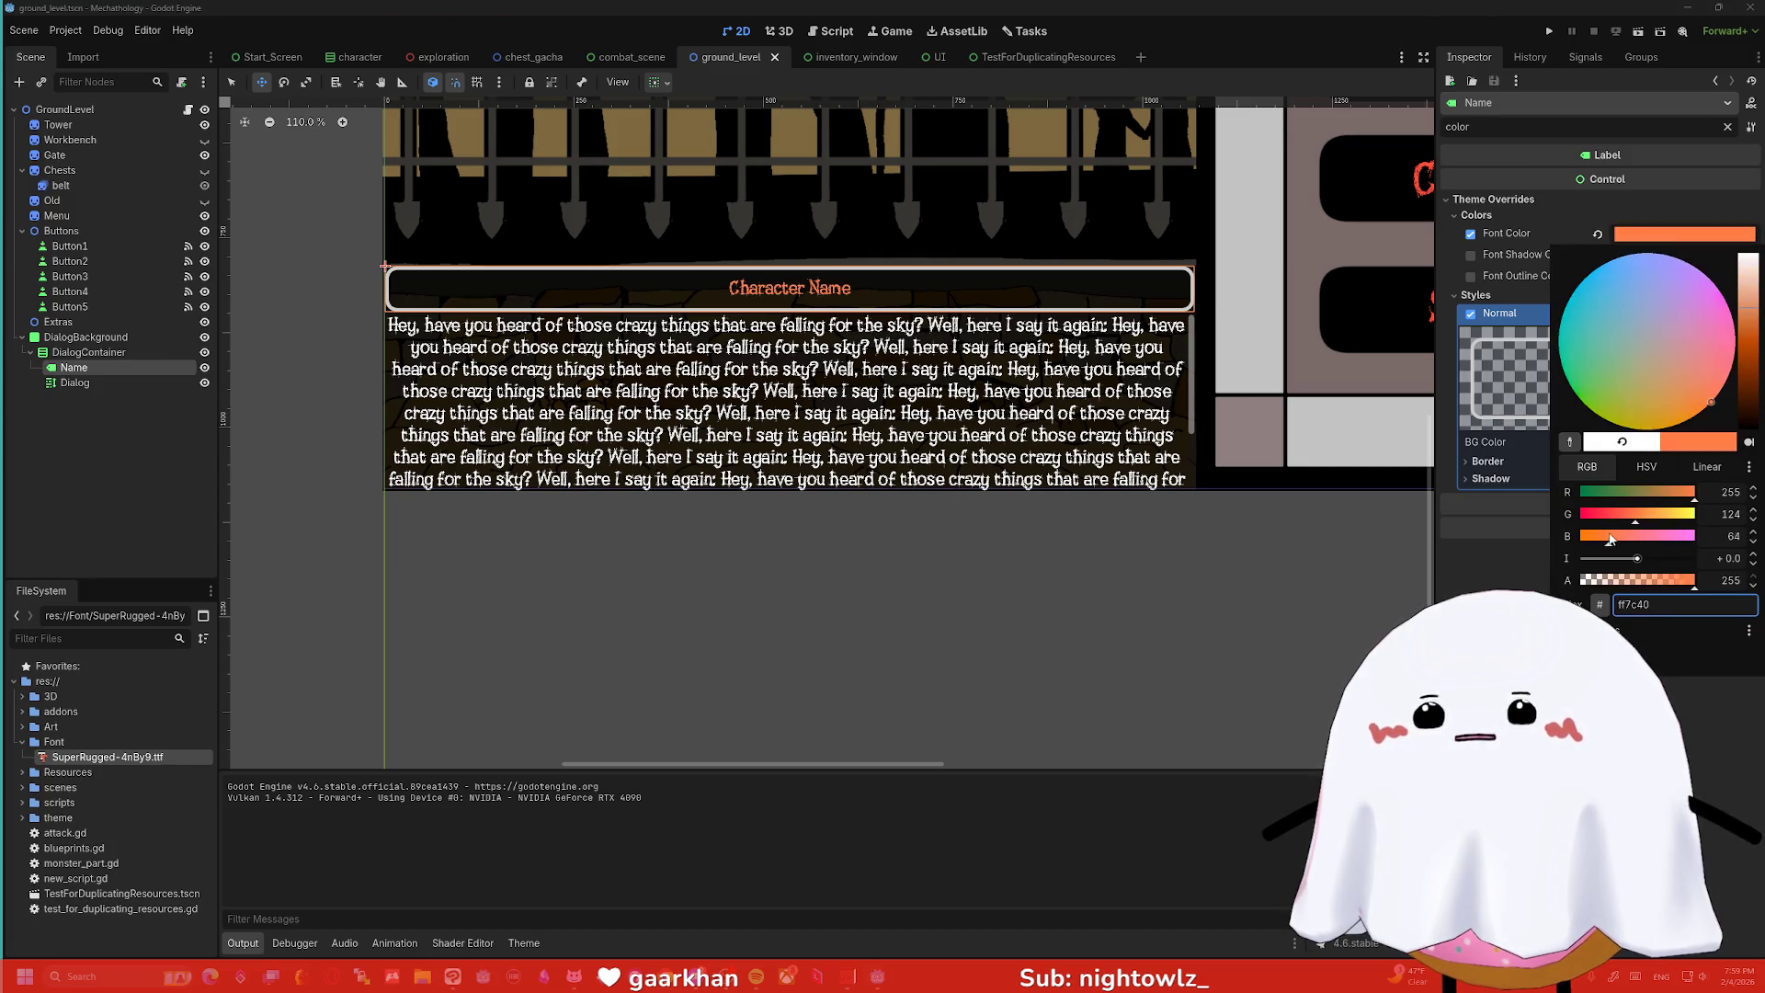
{"action": "left_click", "coordinate": [1606, 536]}
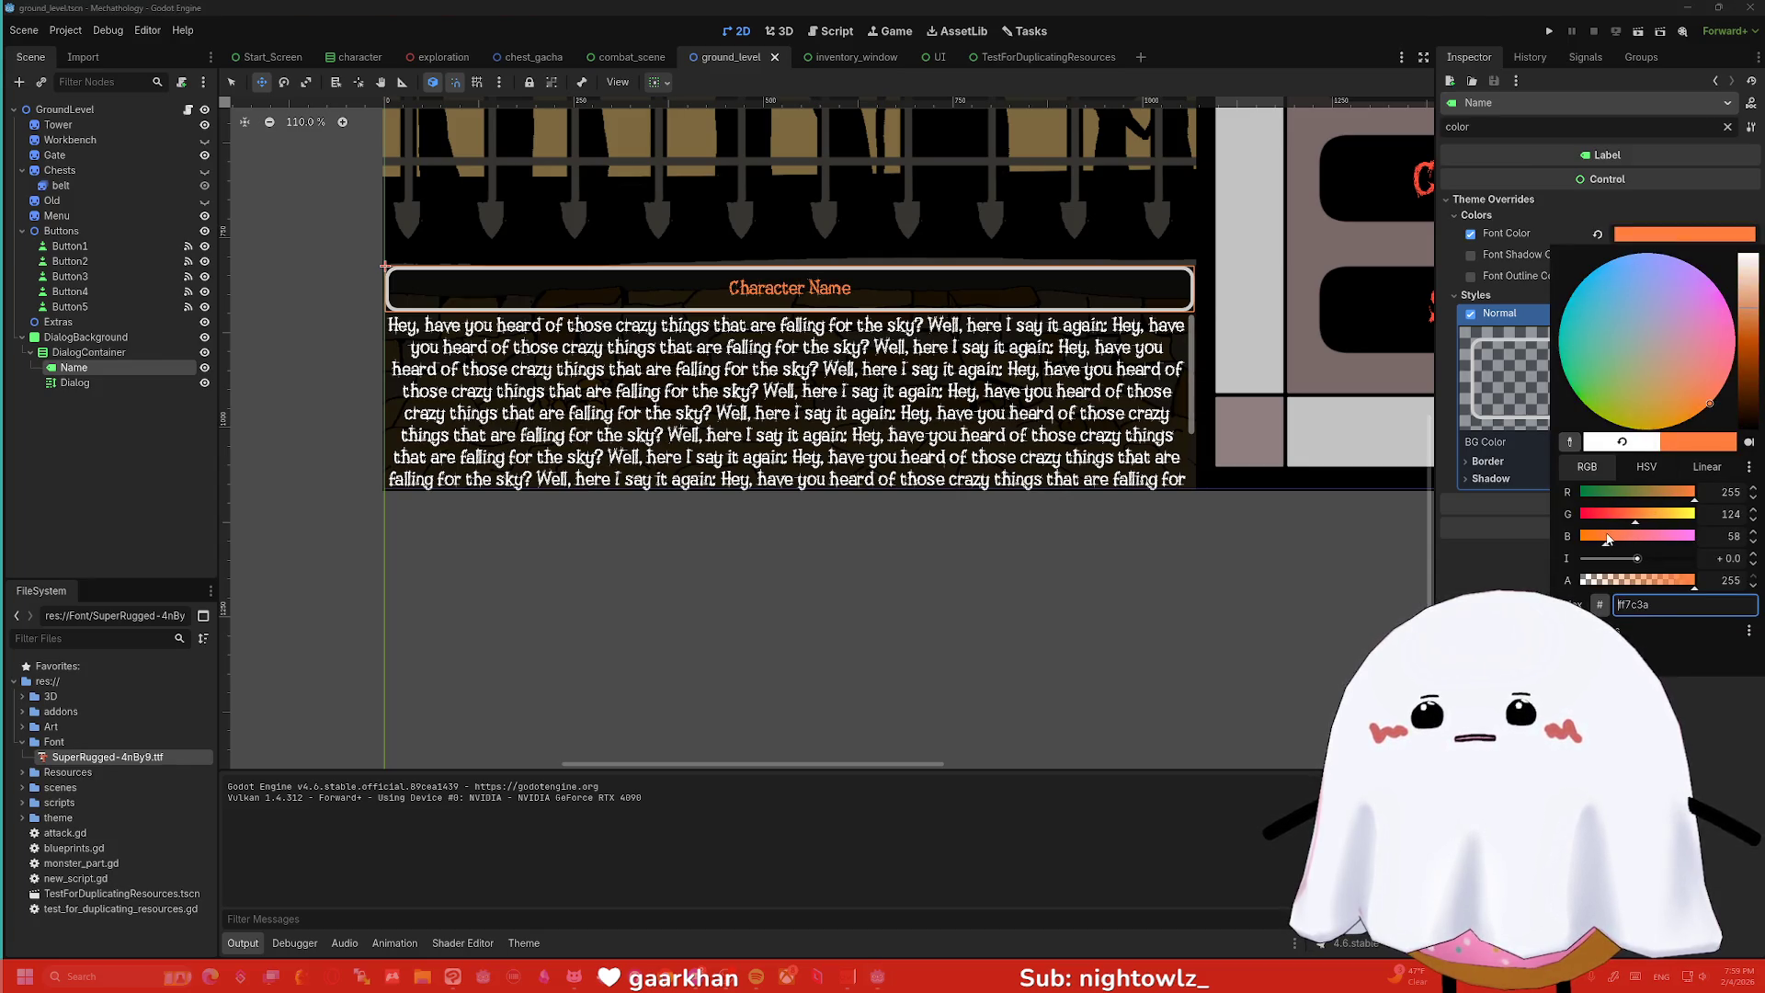
{"action": "left_click", "coordinate": [1520, 130]}
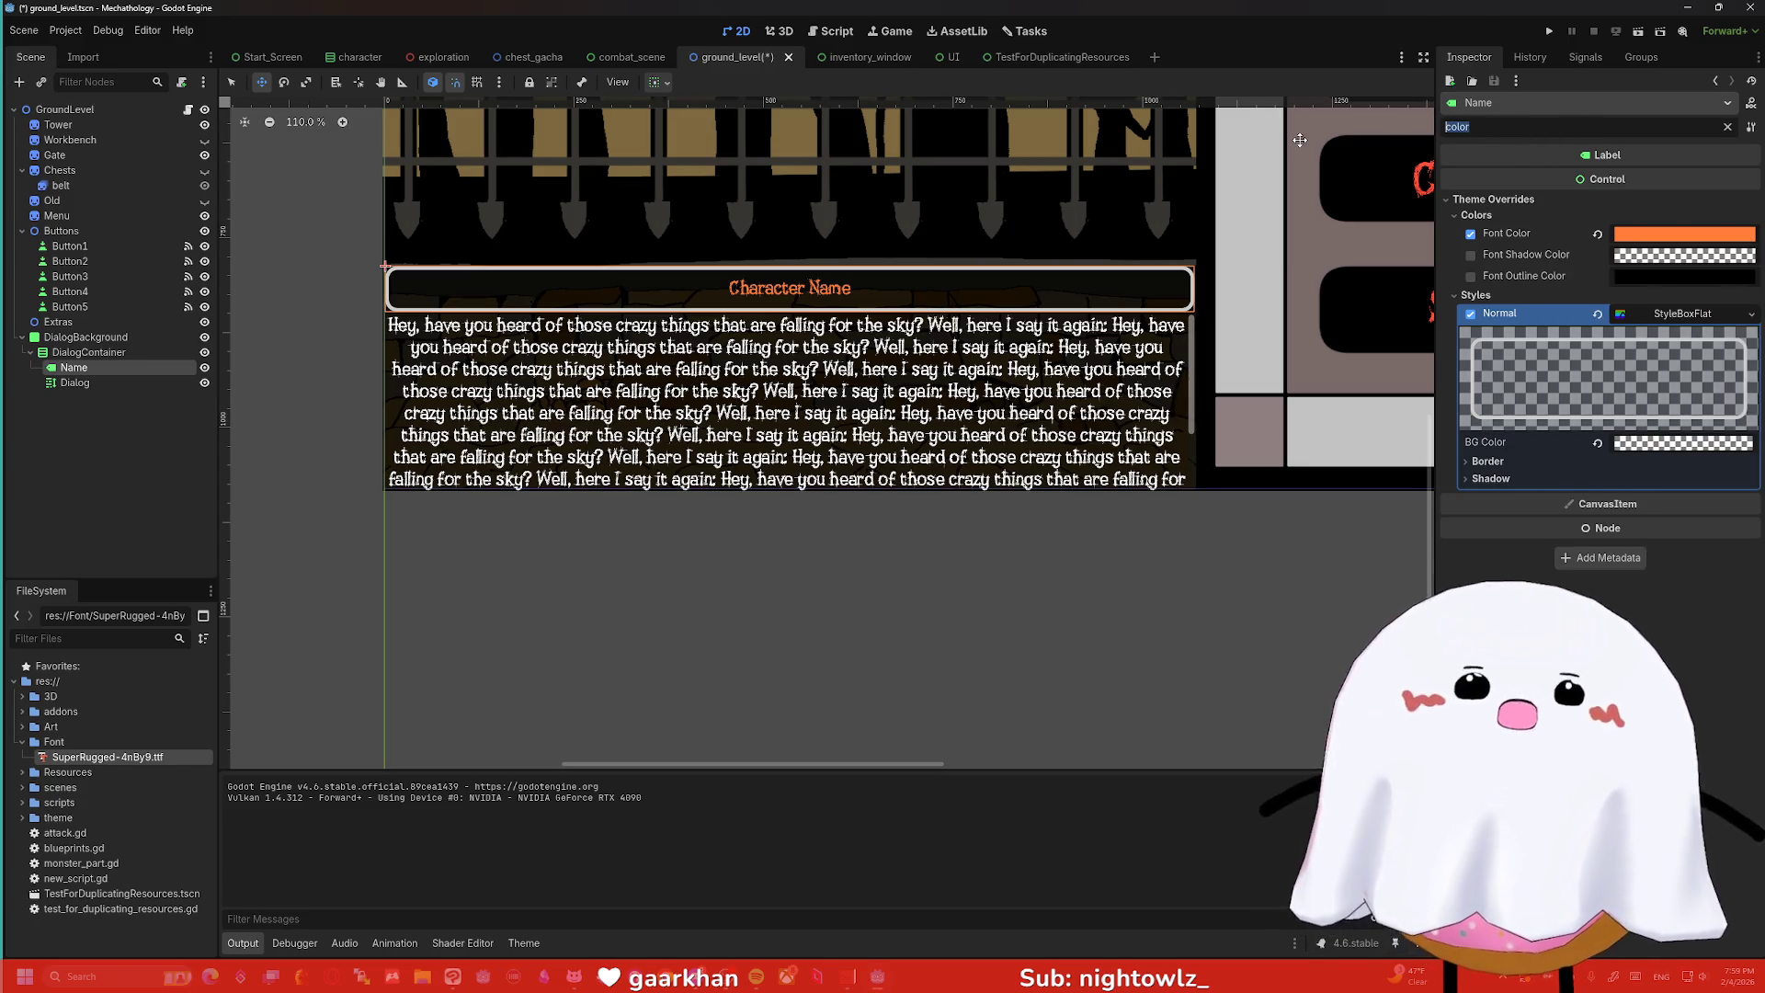
Filter the Inspector by 'shadow' and enable the Font Shadow Color and Shadow Outline Size overrides
{"action": "type", "text": "shadow"}
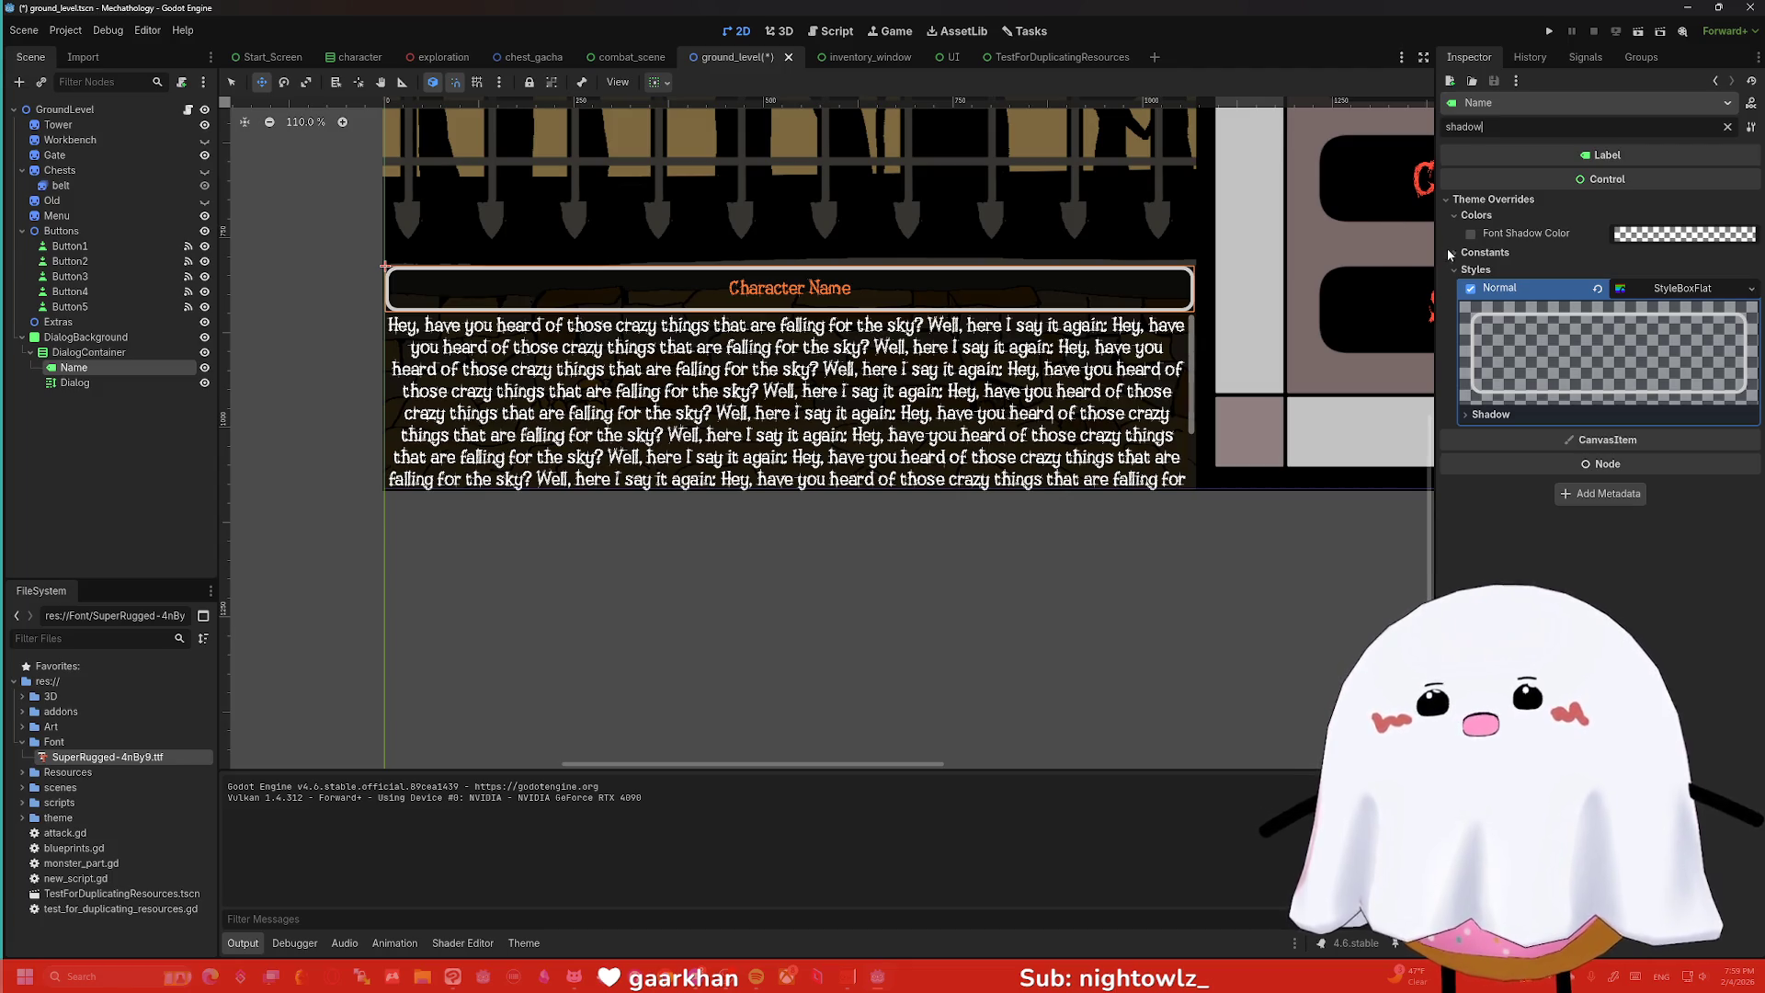
{"action": "left_click", "coordinate": [1470, 233]}
{"action": "left_click", "coordinate": [1683, 233]}
{"action": "left_click", "coordinate": [1742, 332]}
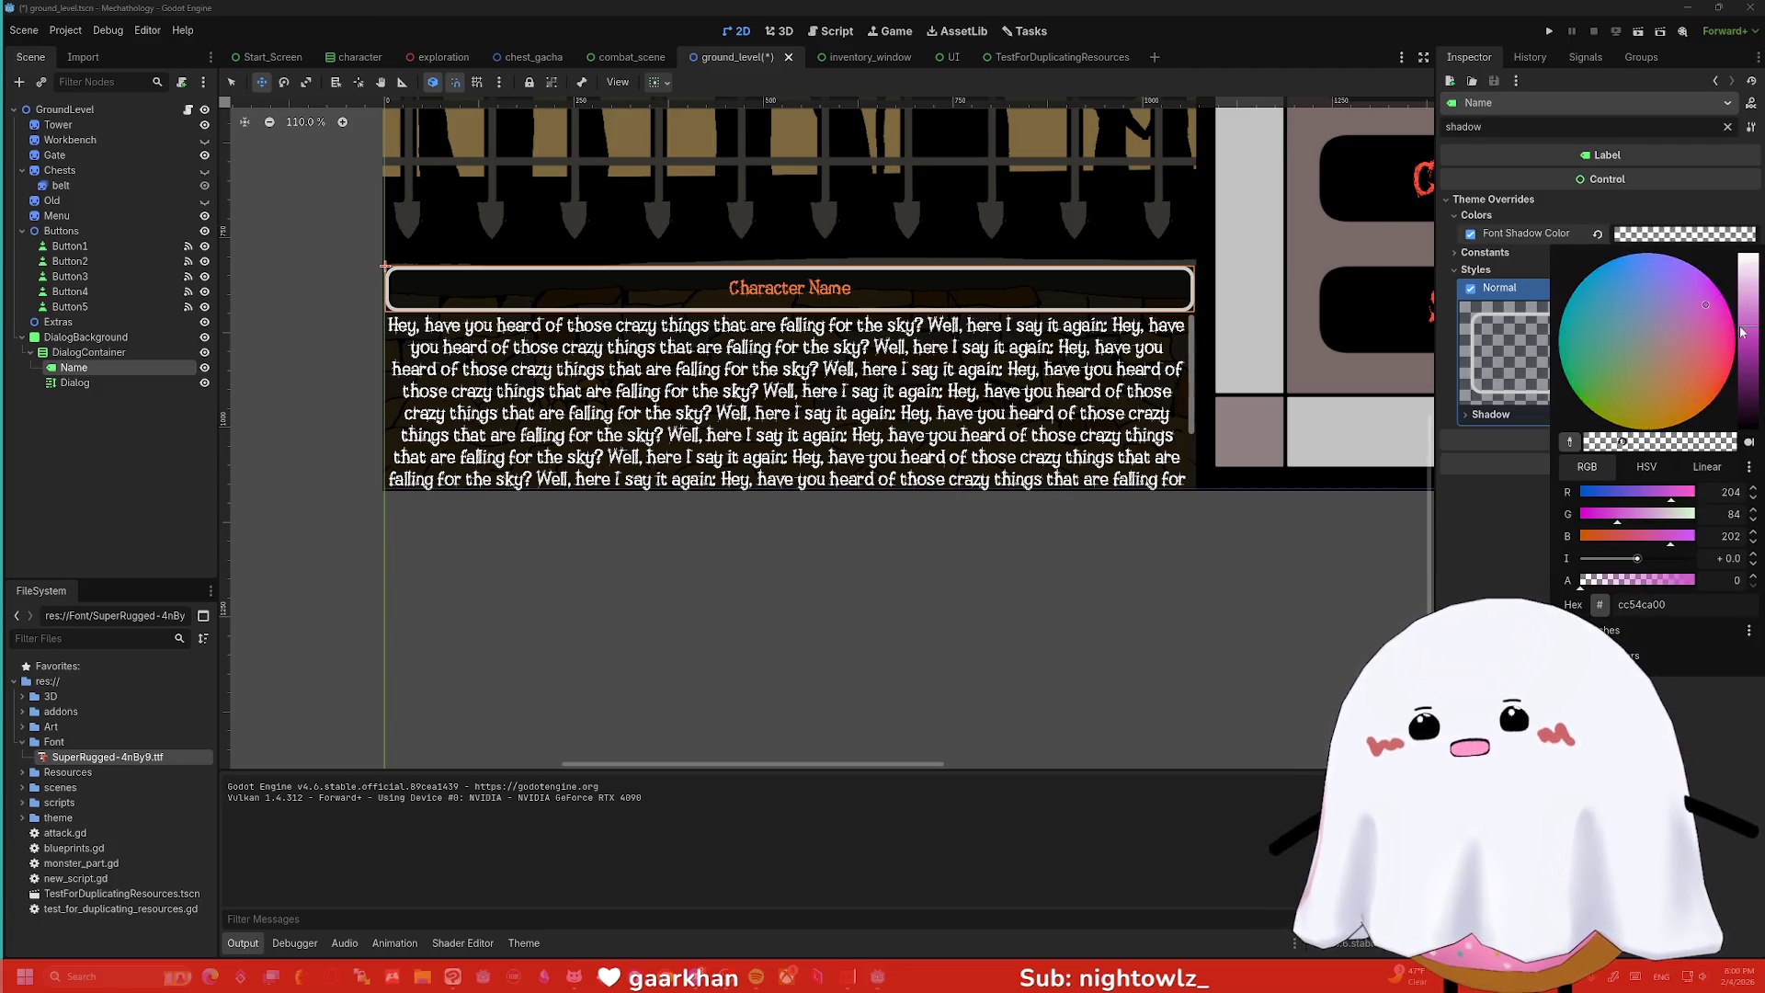
{"action": "left_click_drag", "start_coordinate": [1741, 332], "coordinate": [1744, 432]}
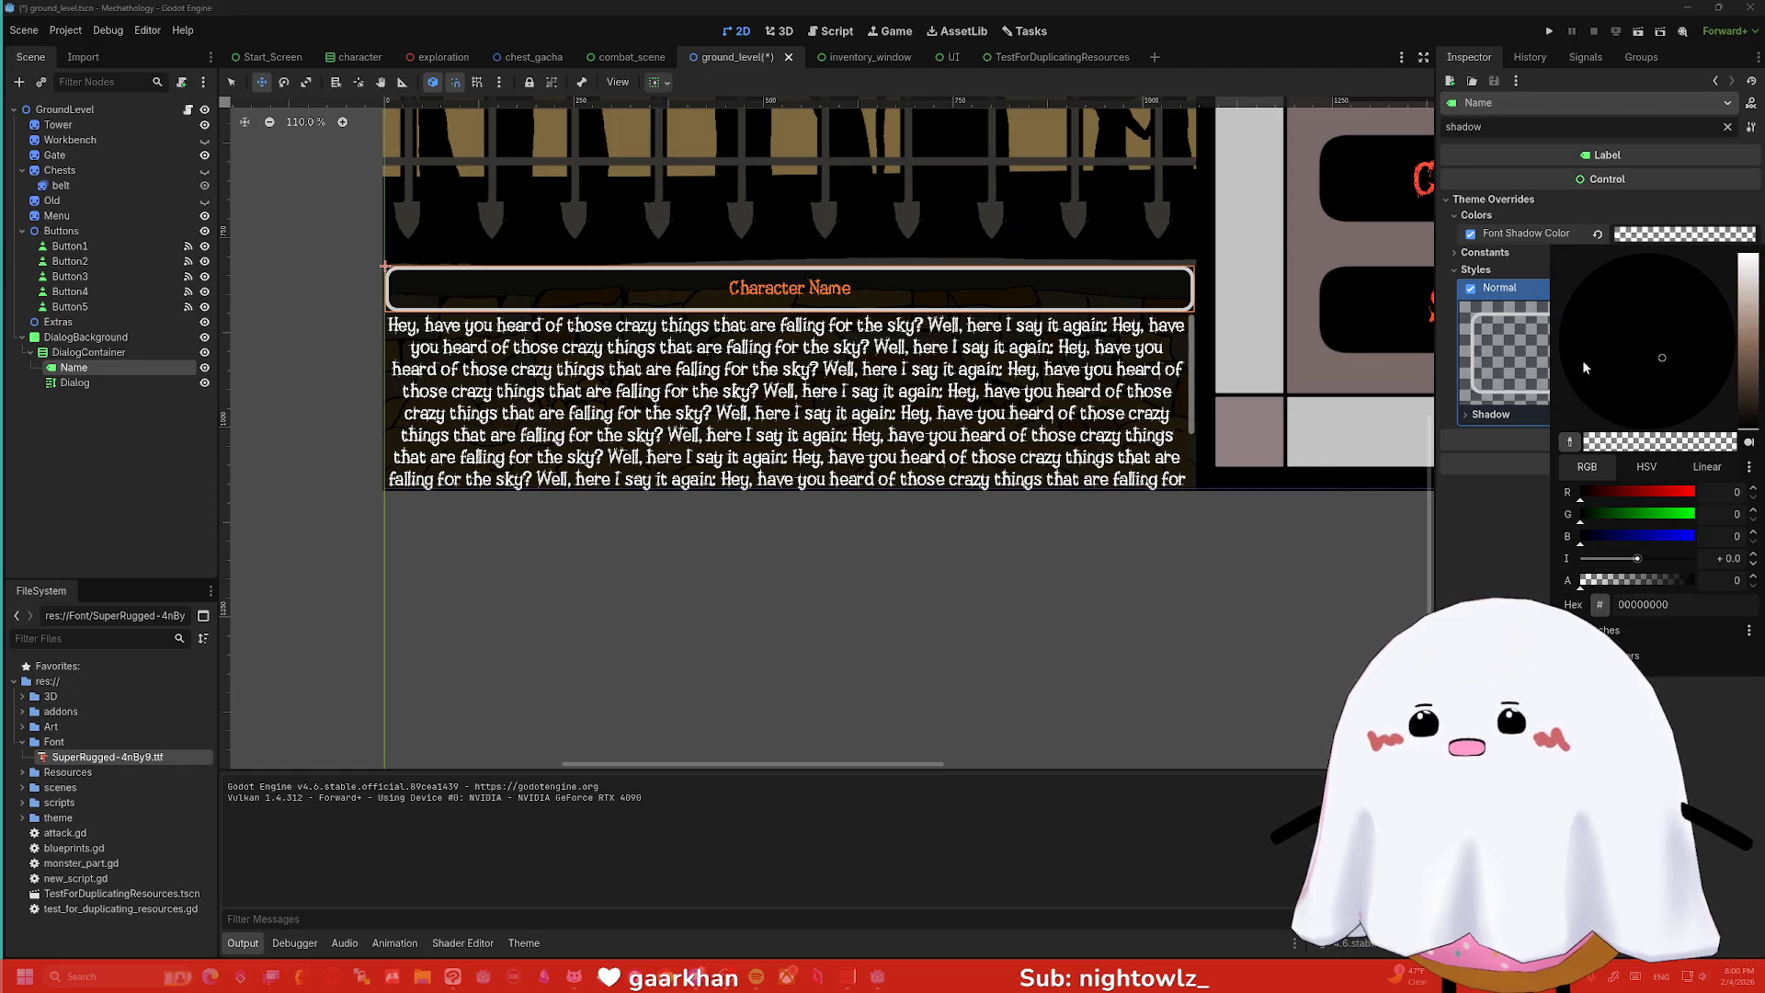
{"action": "left_click", "coordinate": [1464, 254]}
{"action": "left_click", "coordinate": [1464, 254]}
{"action": "left_click", "coordinate": [1471, 314]}
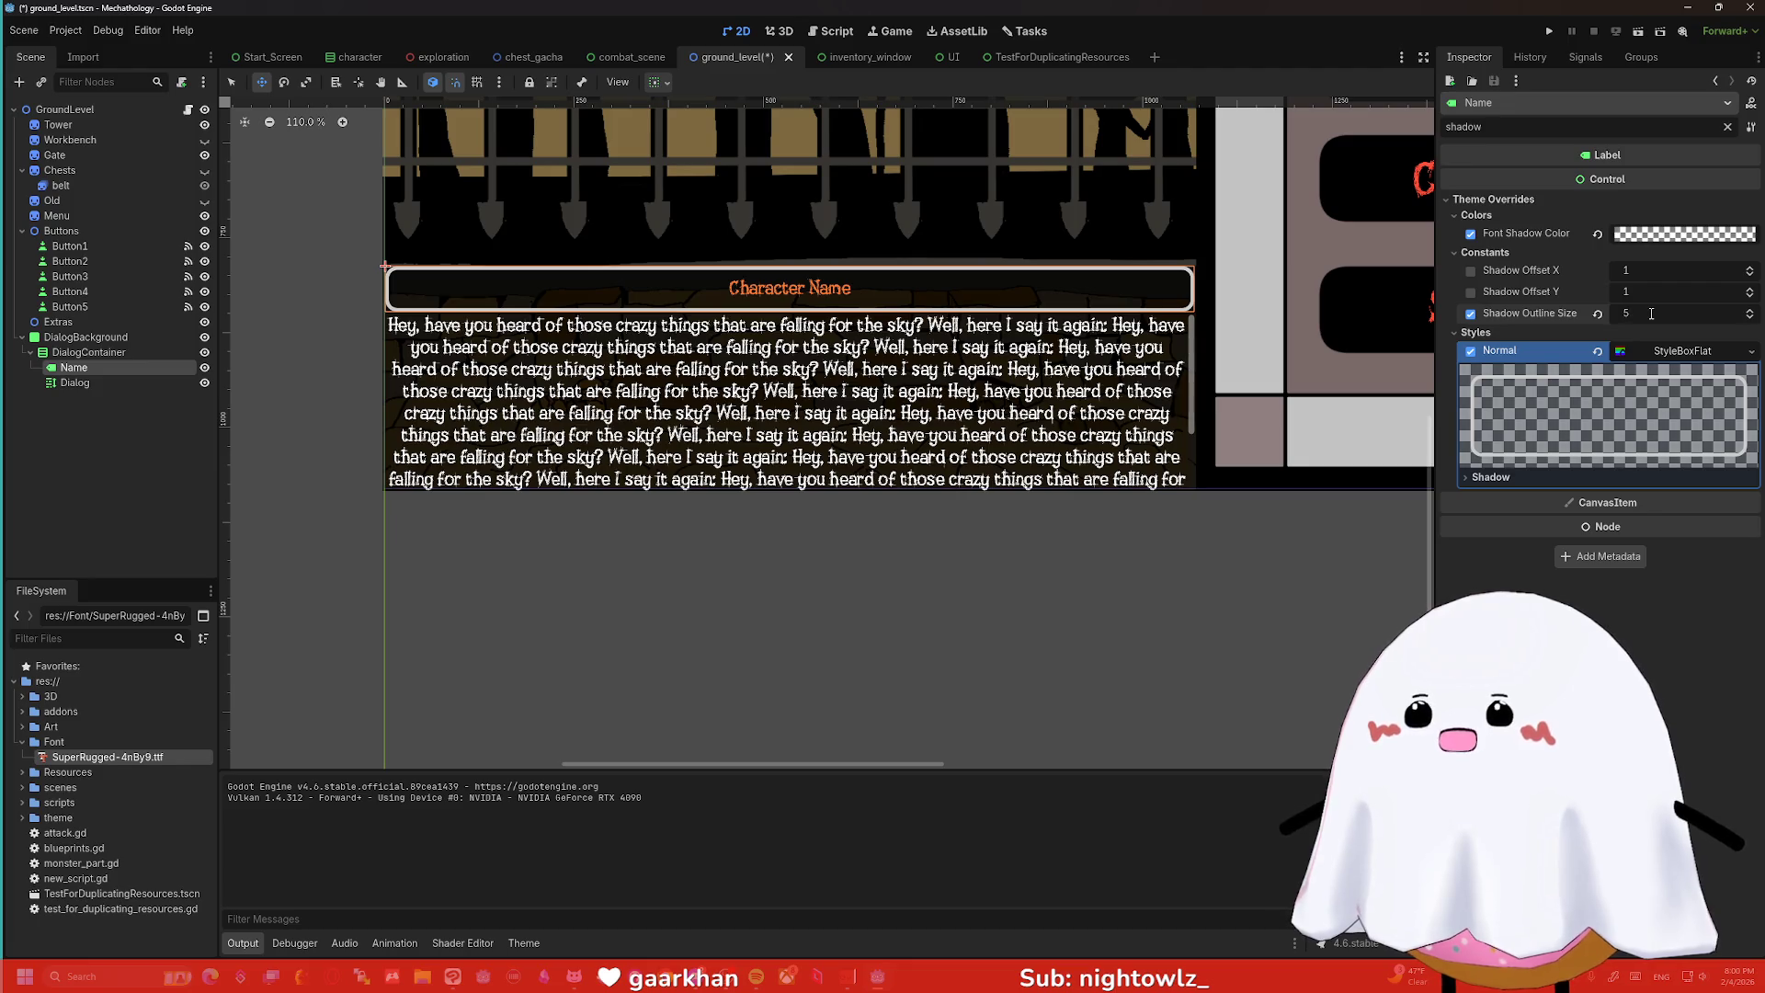
Try a fully opaque white shadow colour and set Shadow Outline Size to 1
{"action": "scroll", "coordinate": [816, 326], "scroll_direction": "up", "scroll_amount": 10}
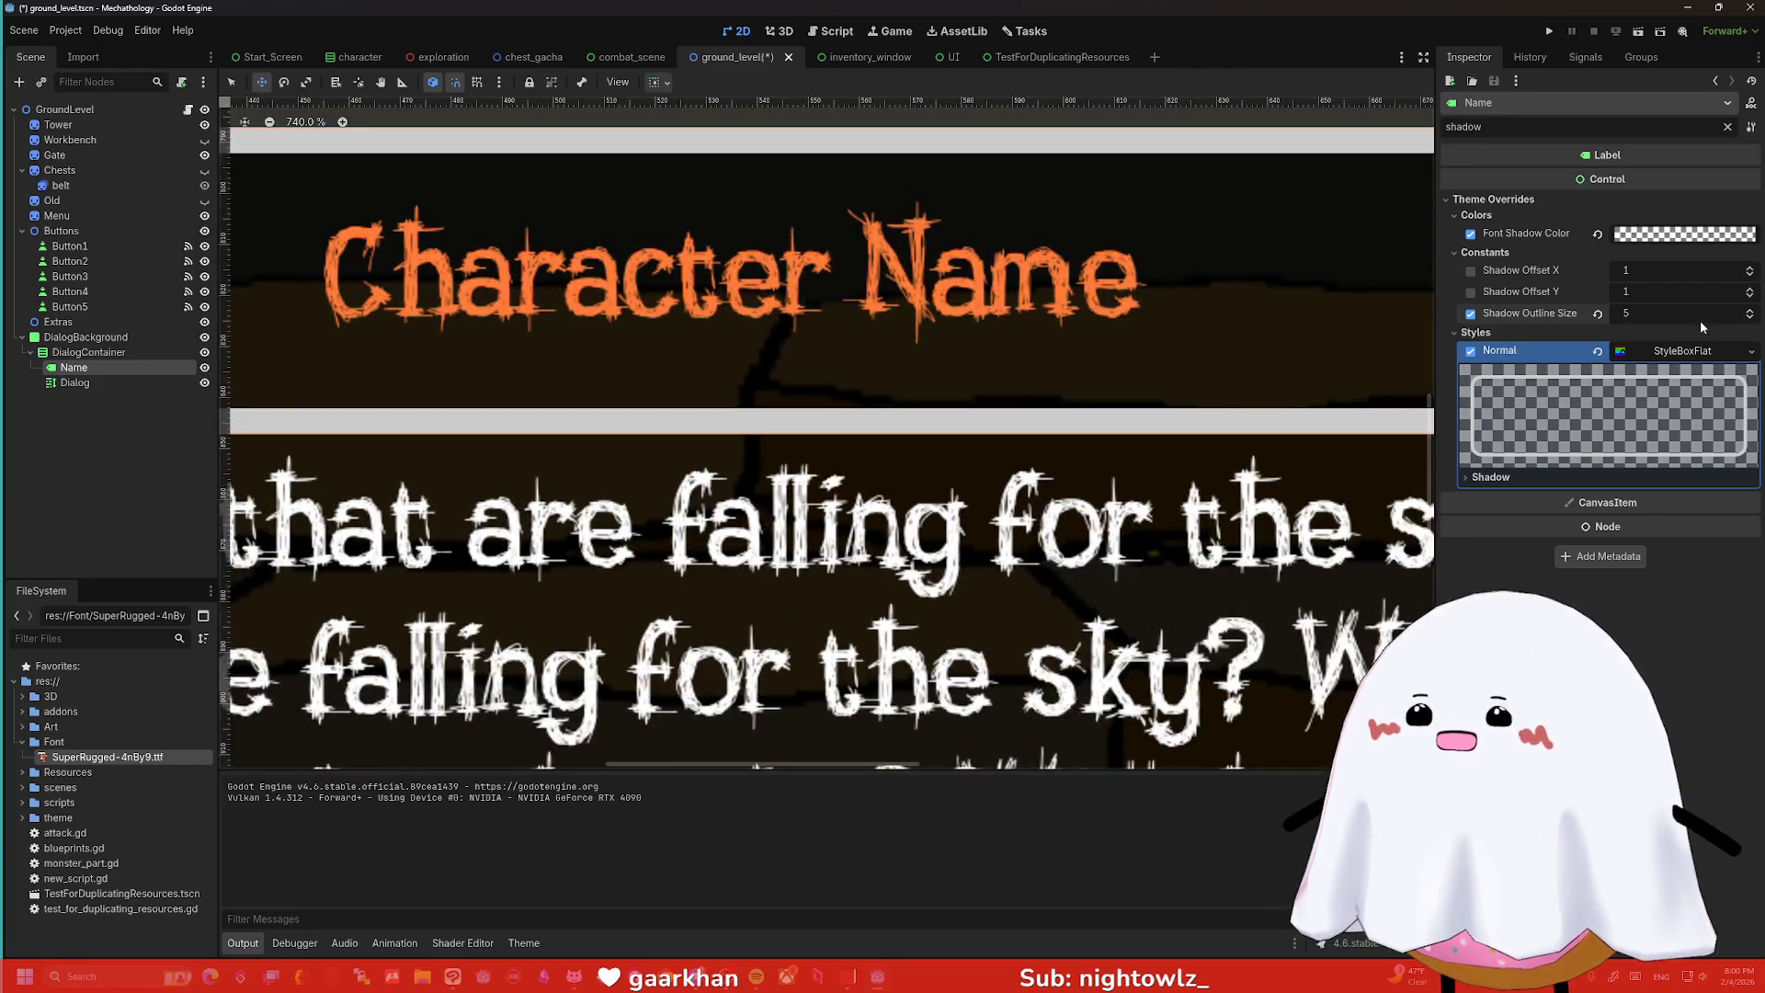
{"action": "left_click", "coordinate": [1664, 234]}
{"action": "left_click_drag", "start_coordinate": [1746, 428], "coordinate": [1746, 254]}
{"action": "left_click", "coordinate": [1571, 327]}
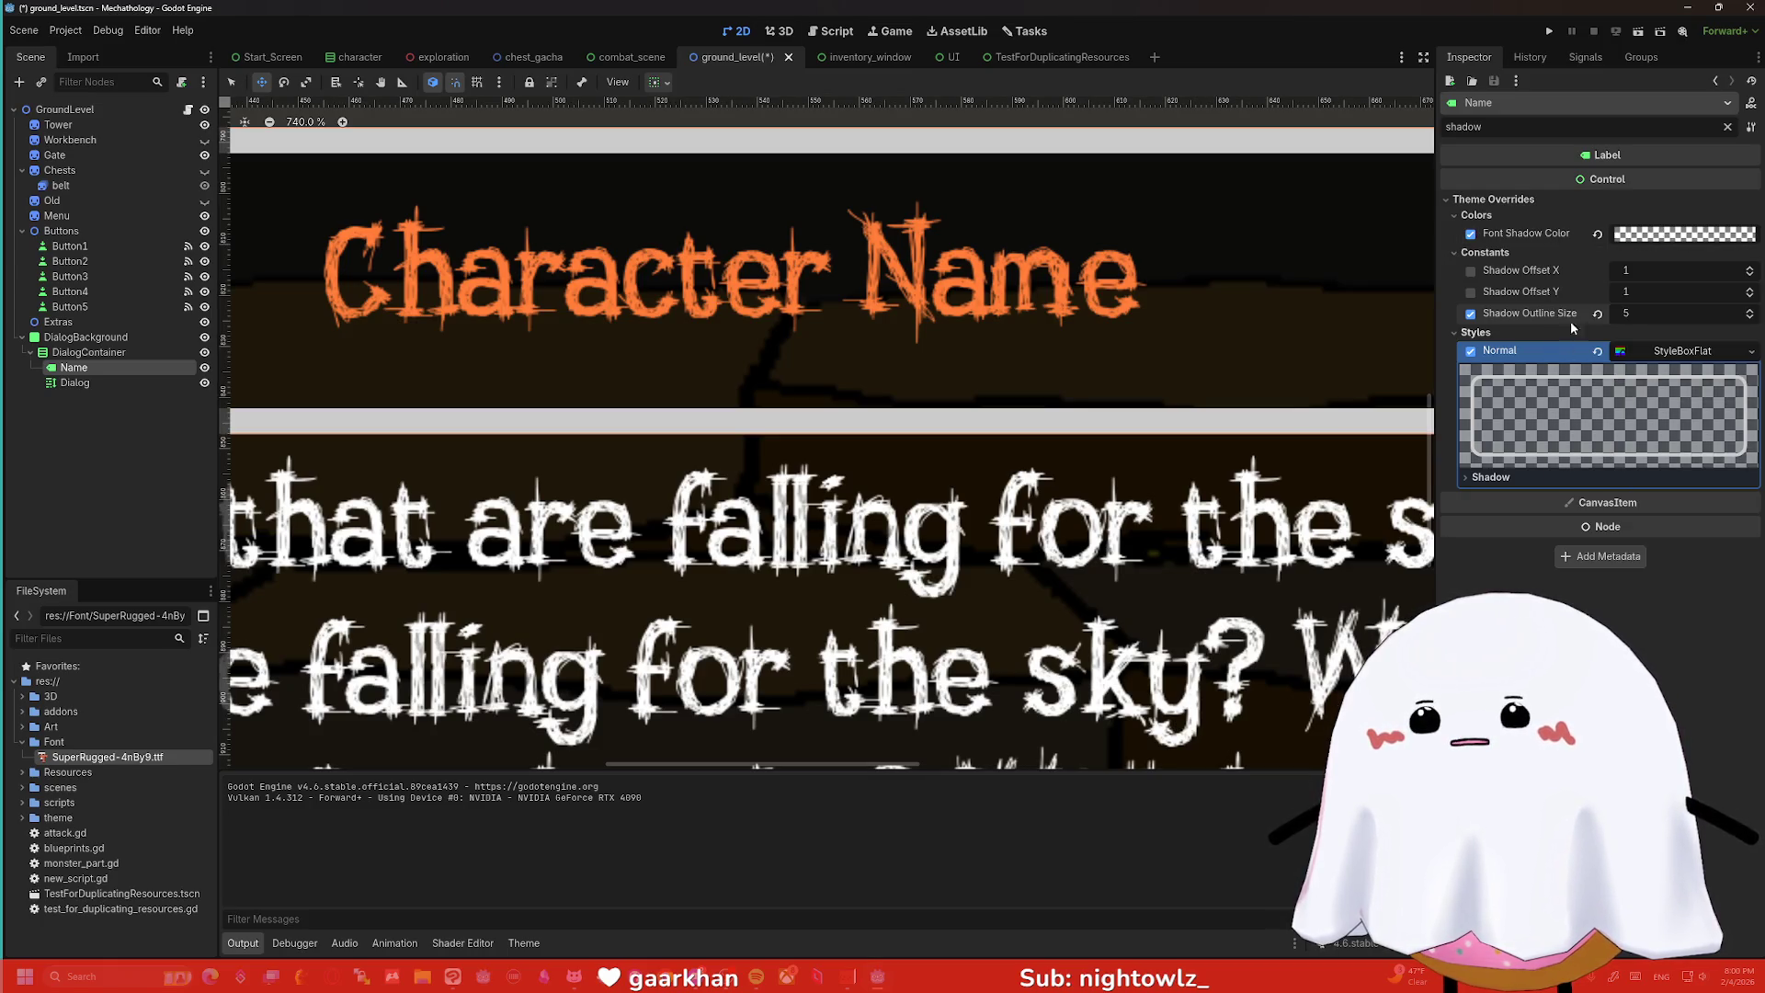
{"action": "left_click", "coordinate": [1635, 235]}
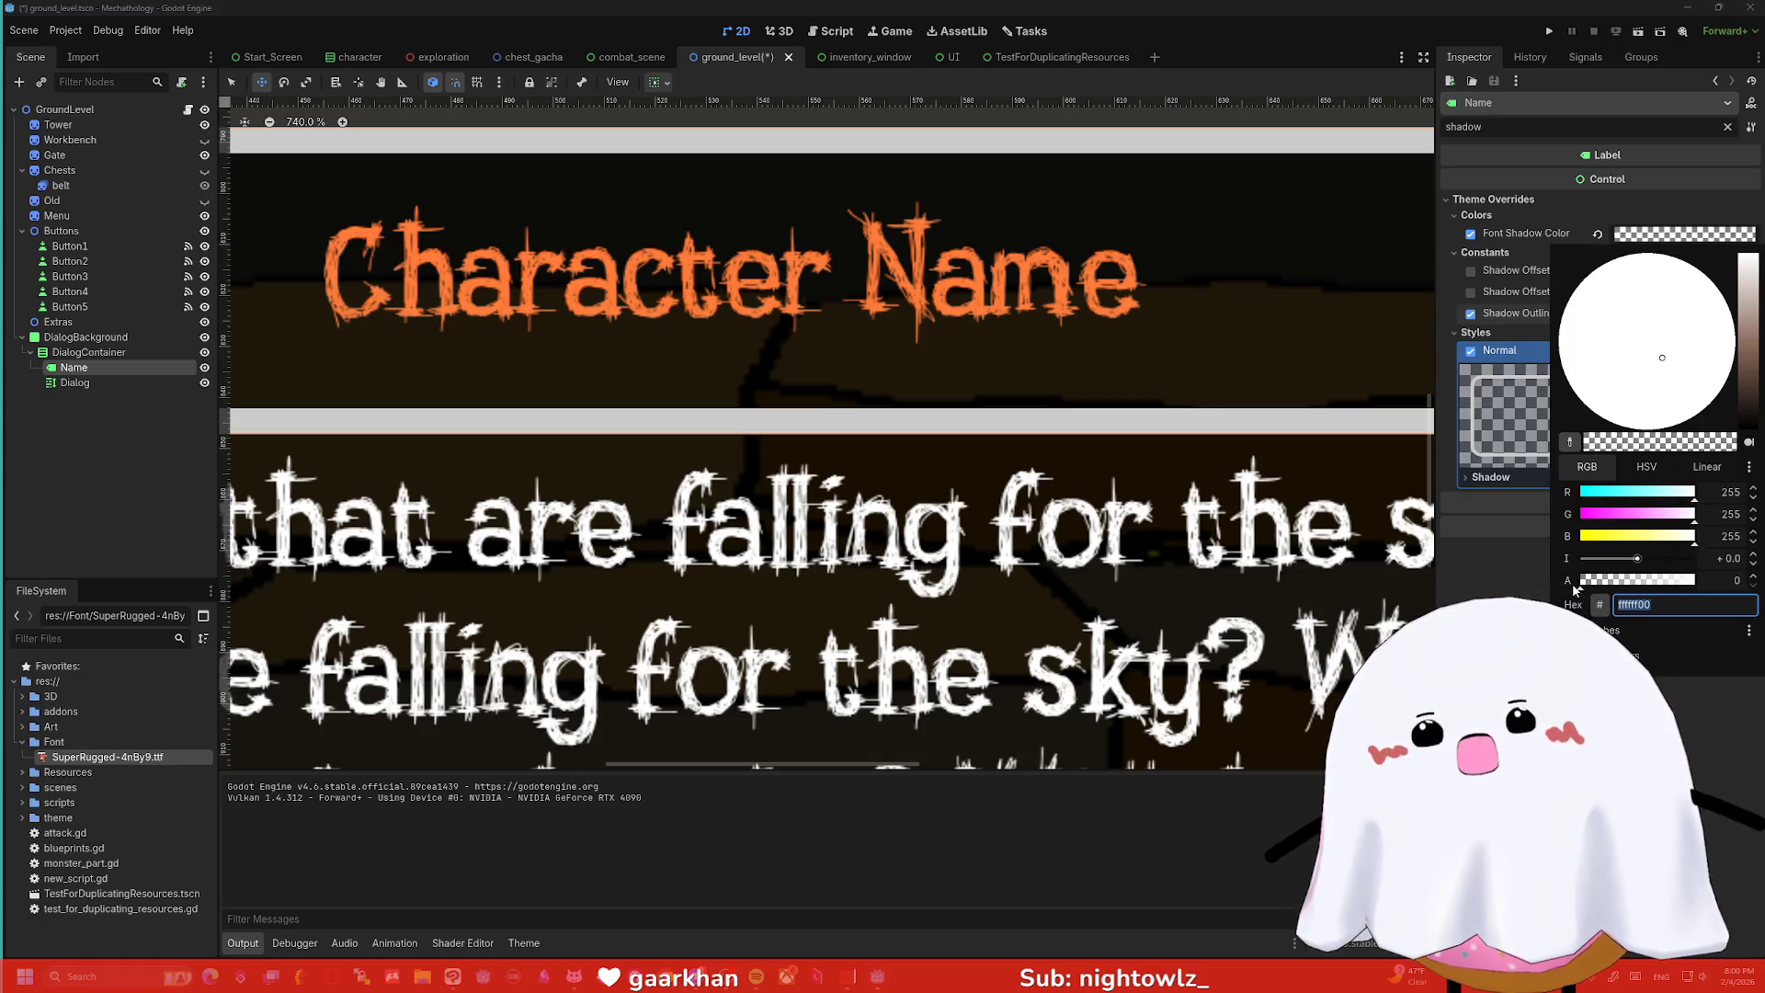
{"action": "left_click_drag", "start_coordinate": [1574, 585], "coordinate": [1720, 577]}
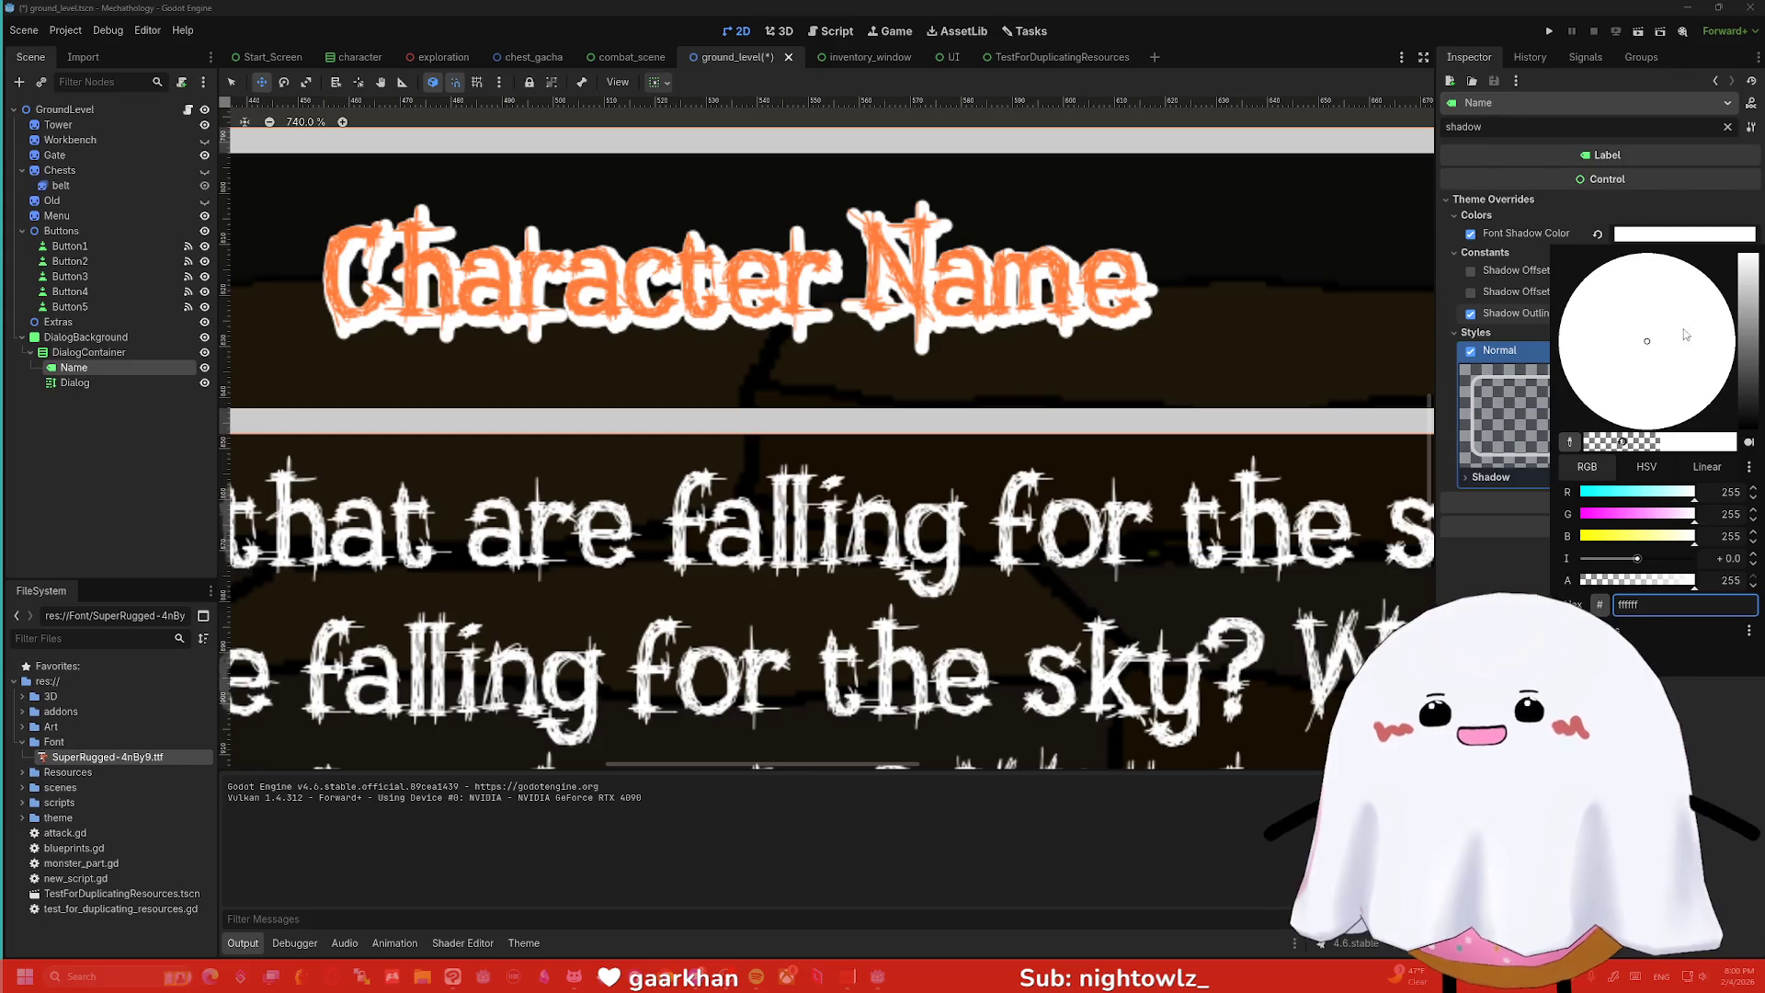
{"action": "left_click", "coordinate": [1500, 567]}
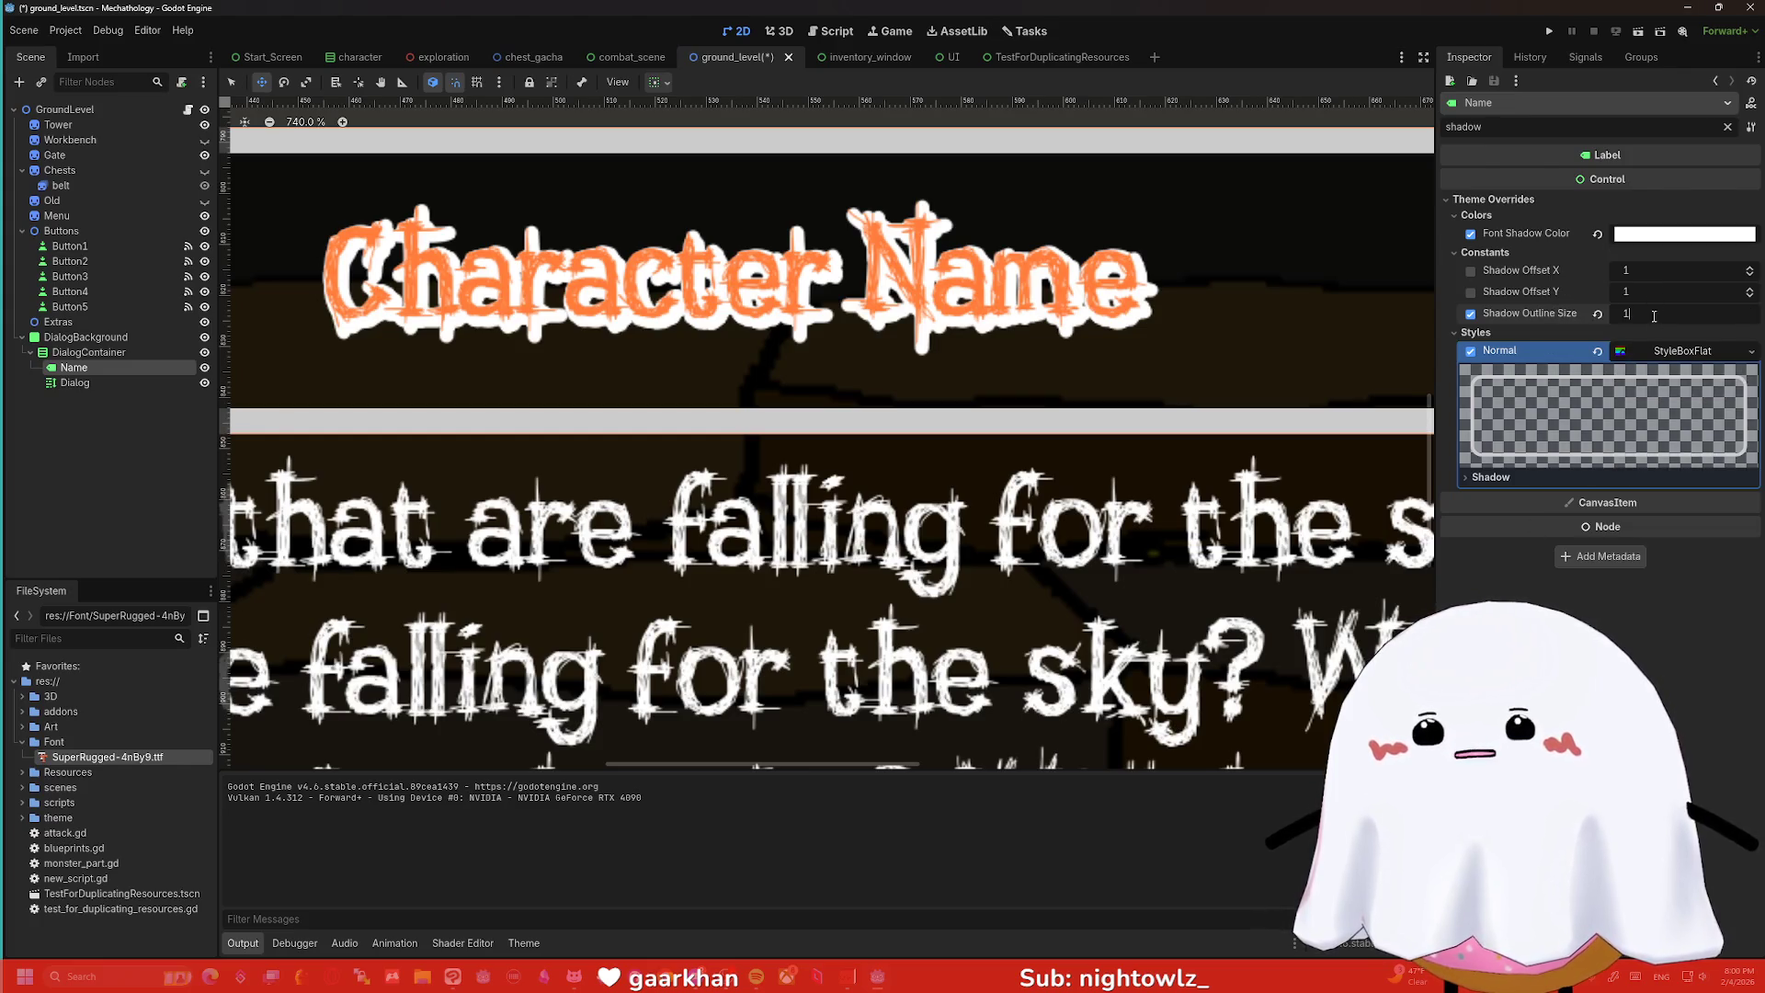
{"action": "key", "text": "Return"}
Change the Name label's shadow colour to pure blue 005cff
{"action": "scroll", "coordinate": [409, 730], "scroll_direction": "down", "scroll_amount": 8}
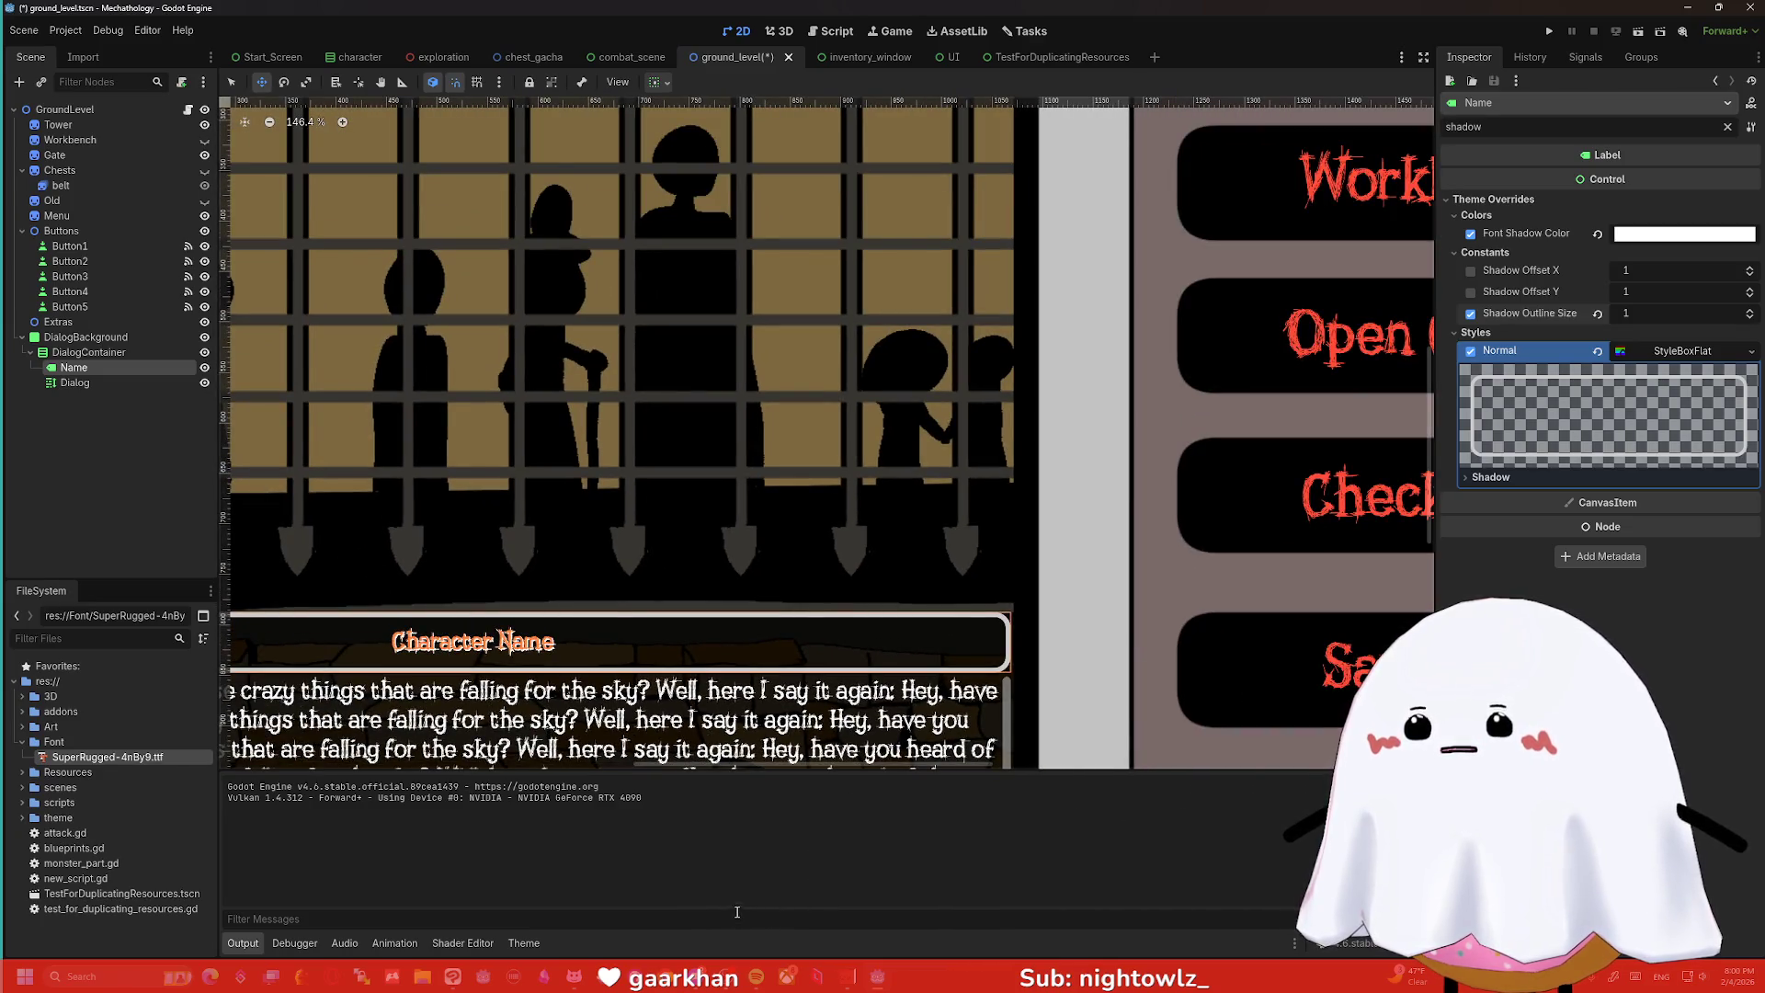
{"action": "scroll", "coordinate": [571, 622], "scroll_direction": "up", "scroll_amount": 7}
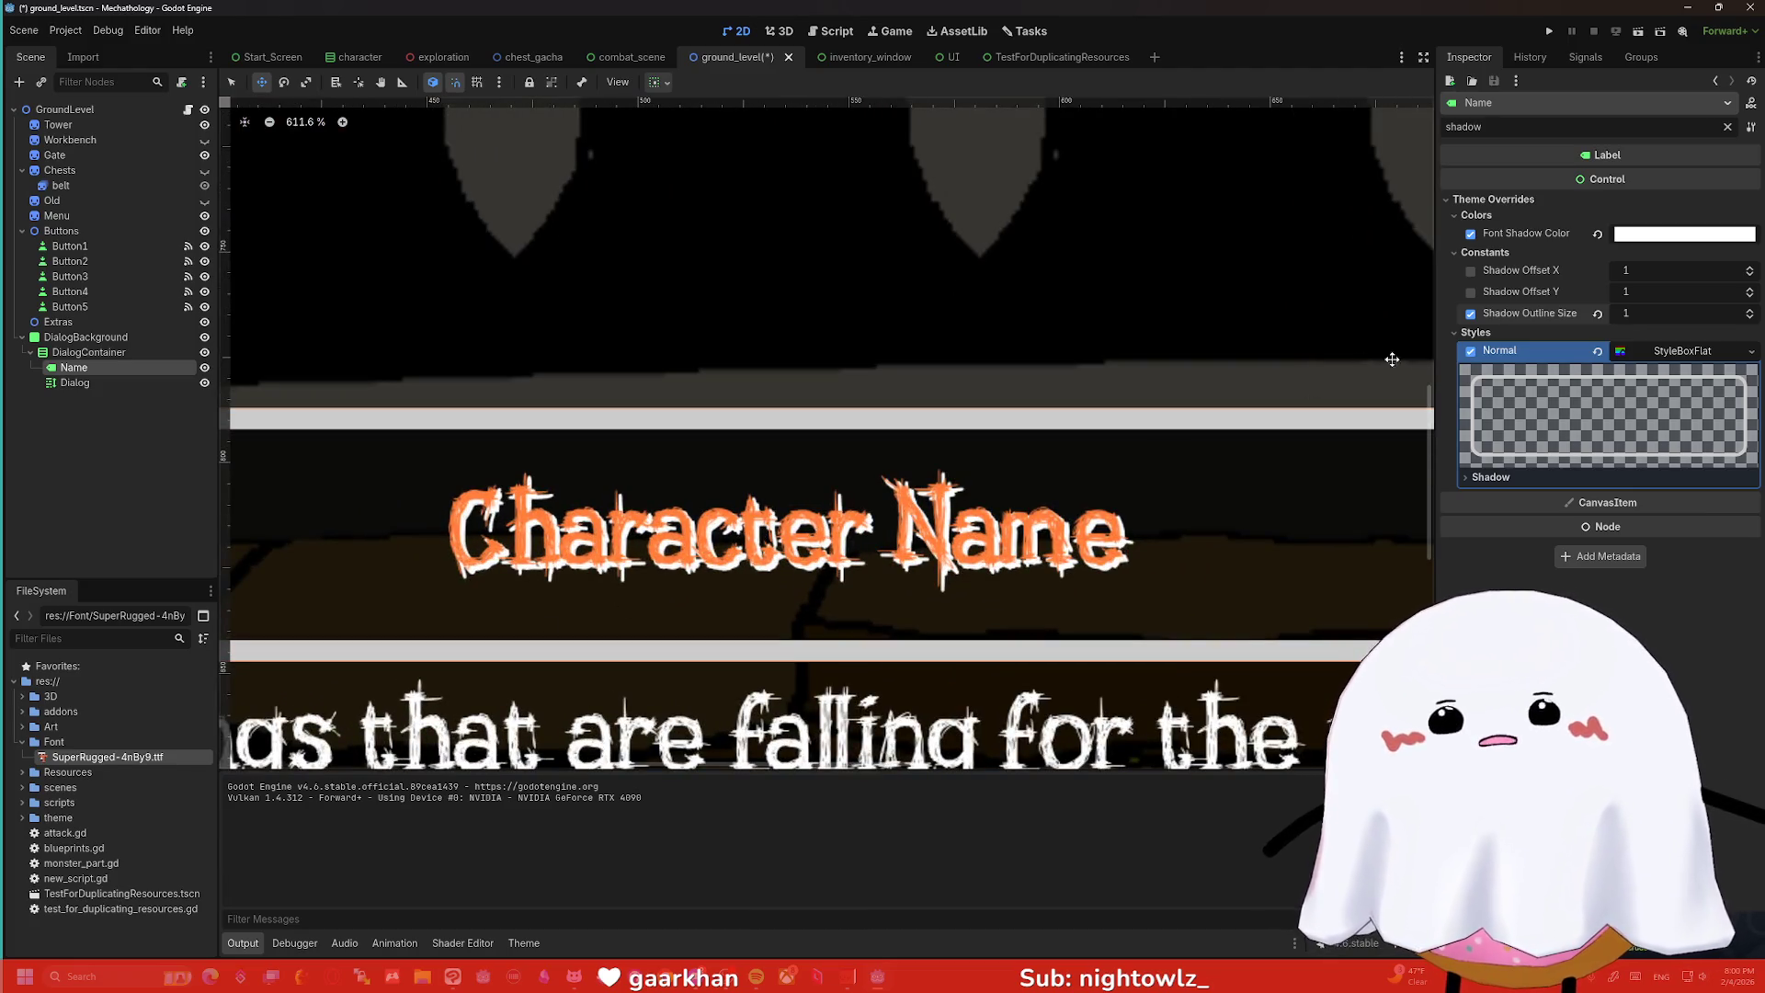
{"action": "left_click", "coordinate": [1714, 237]}
{"action": "left_click", "coordinate": [1623, 516]}
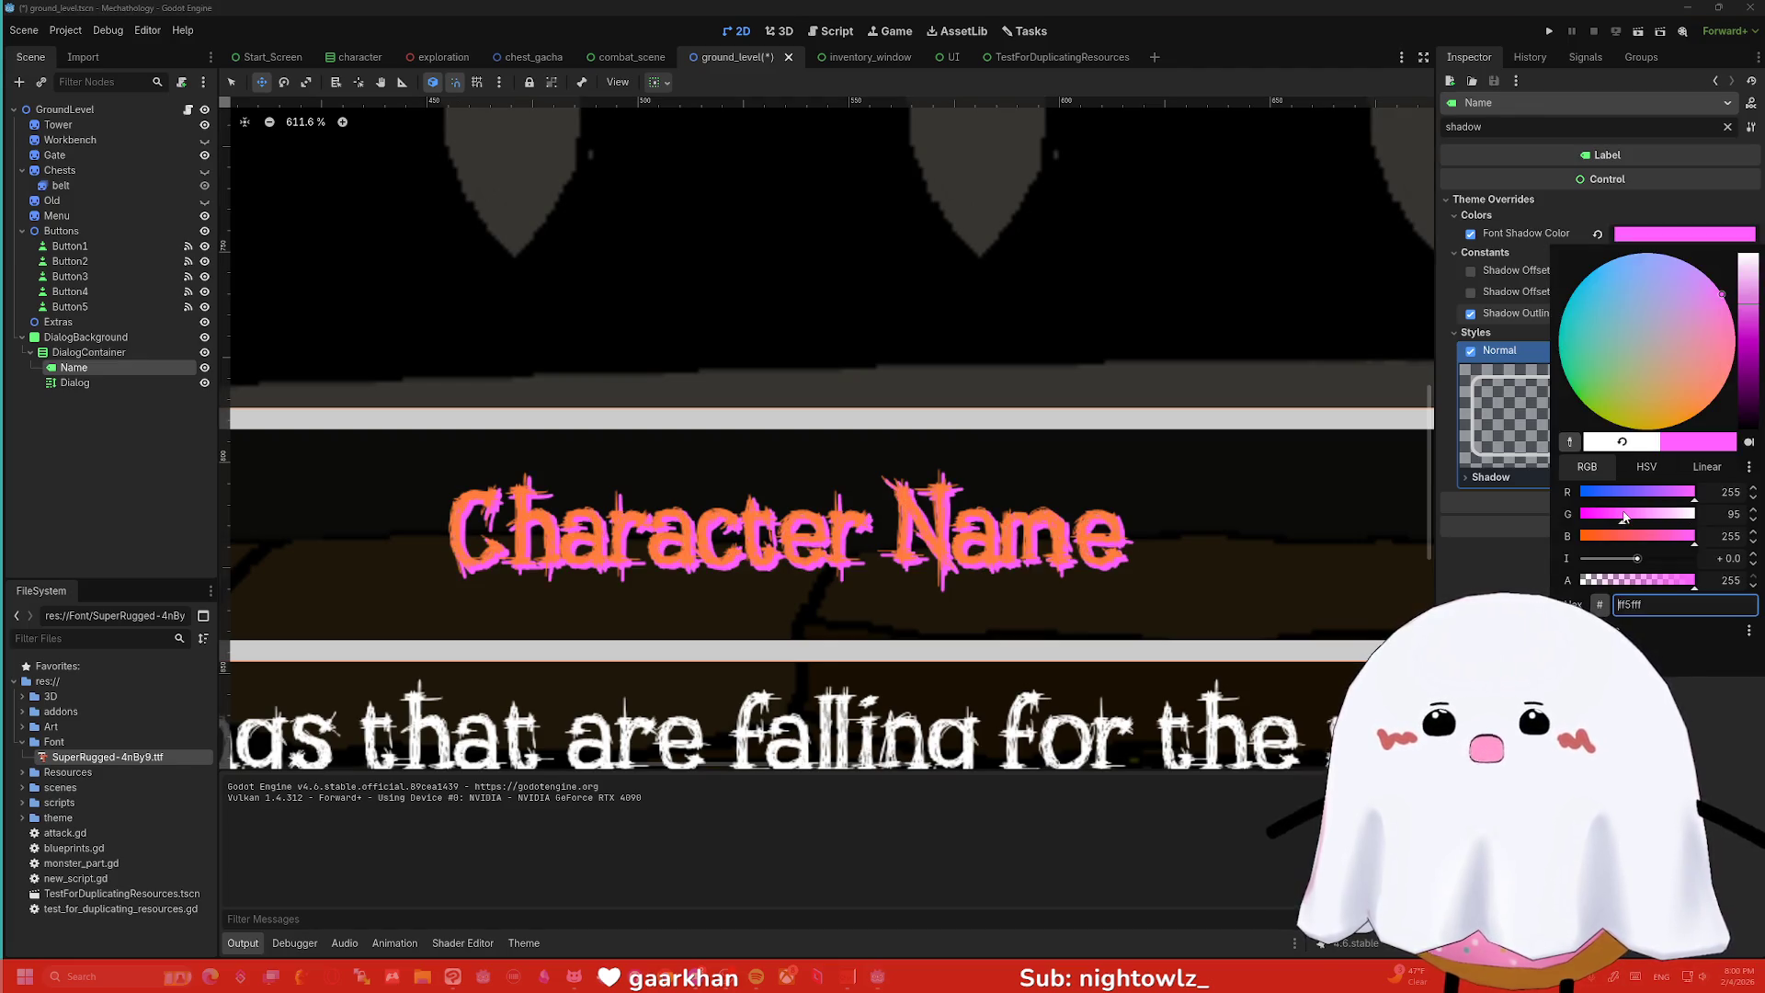
{"action": "left_click", "coordinate": [1625, 495]}
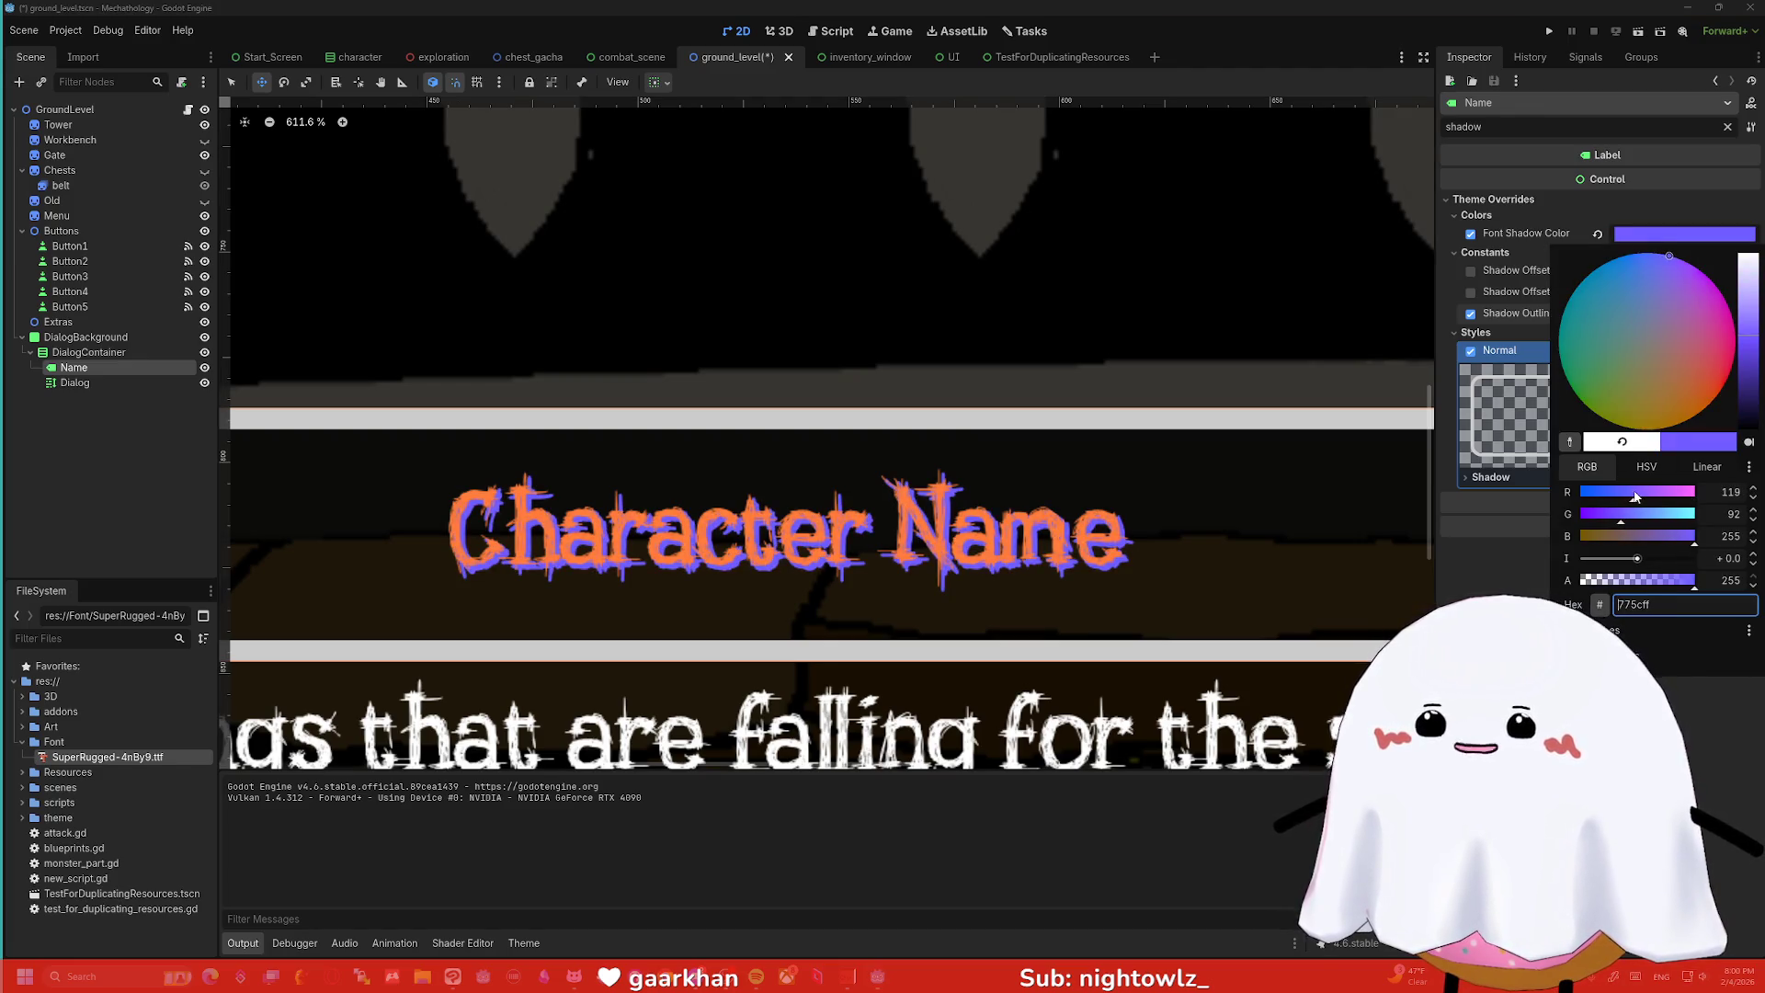
{"action": "left_click_drag", "start_coordinate": [1636, 496], "coordinate": [1576, 496]}
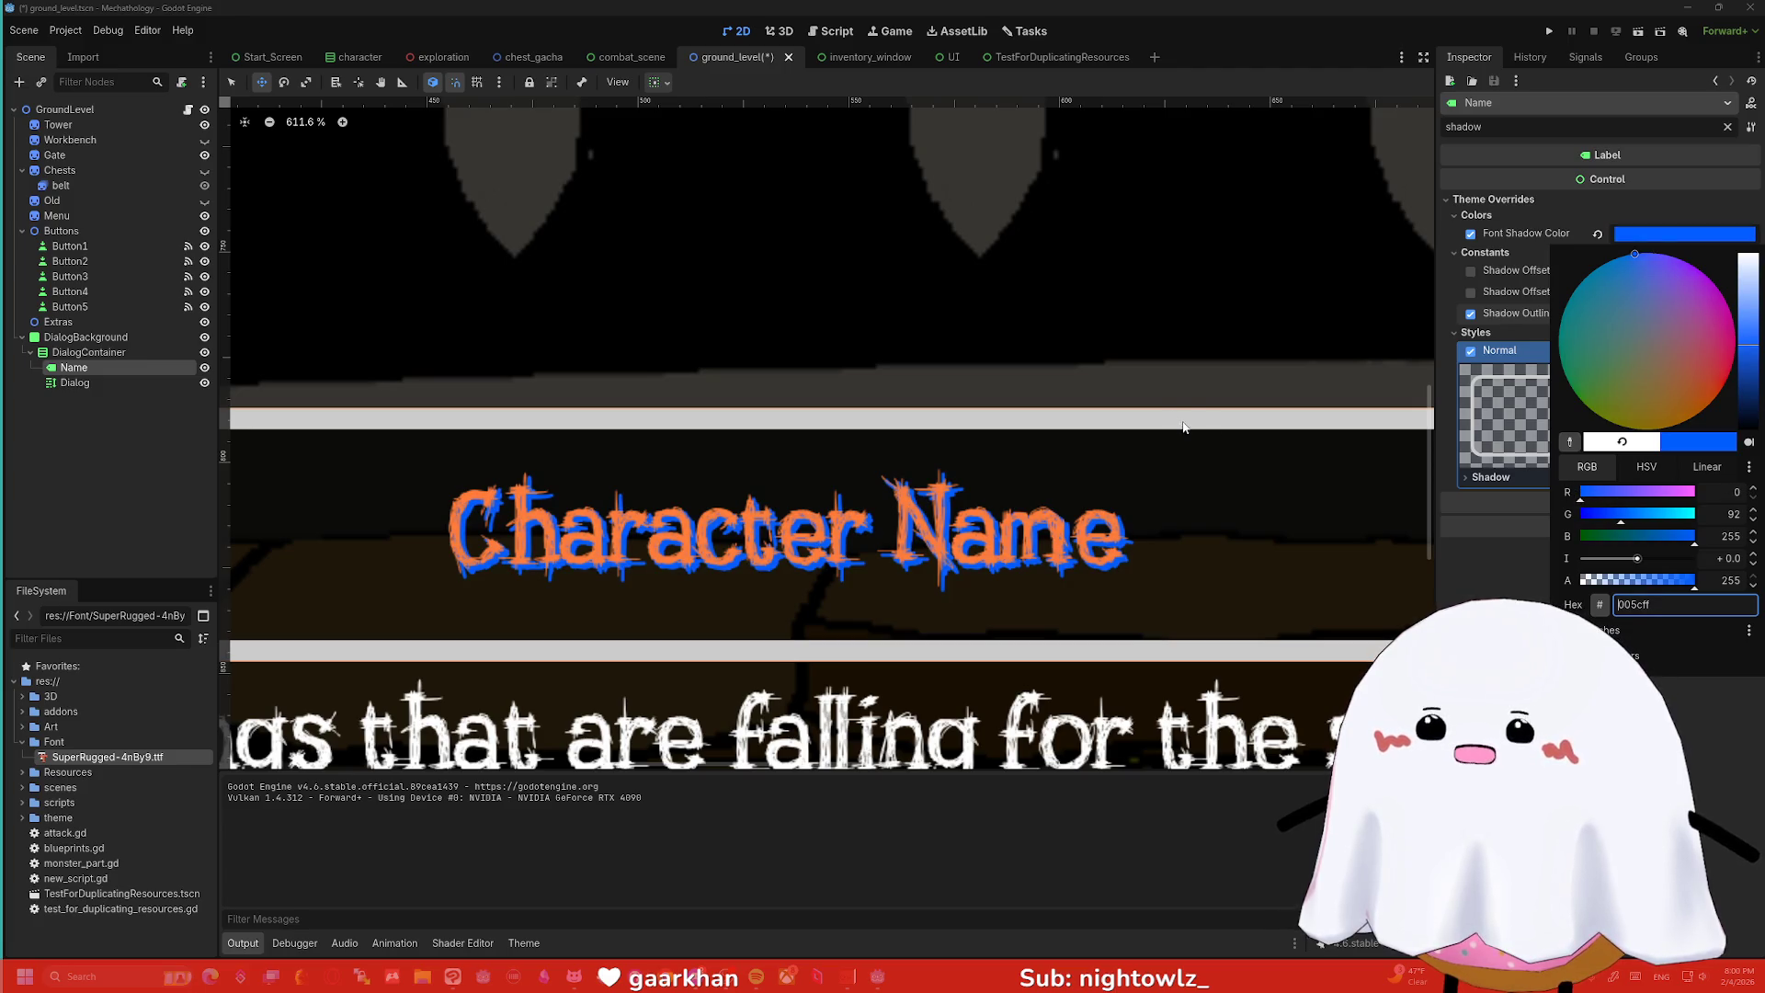
{"action": "left_click", "coordinate": [1480, 430]}
Filter the Inspector back to 'color' to edit the name's Font Color
{"action": "double_click", "coordinate": [1464, 127]}
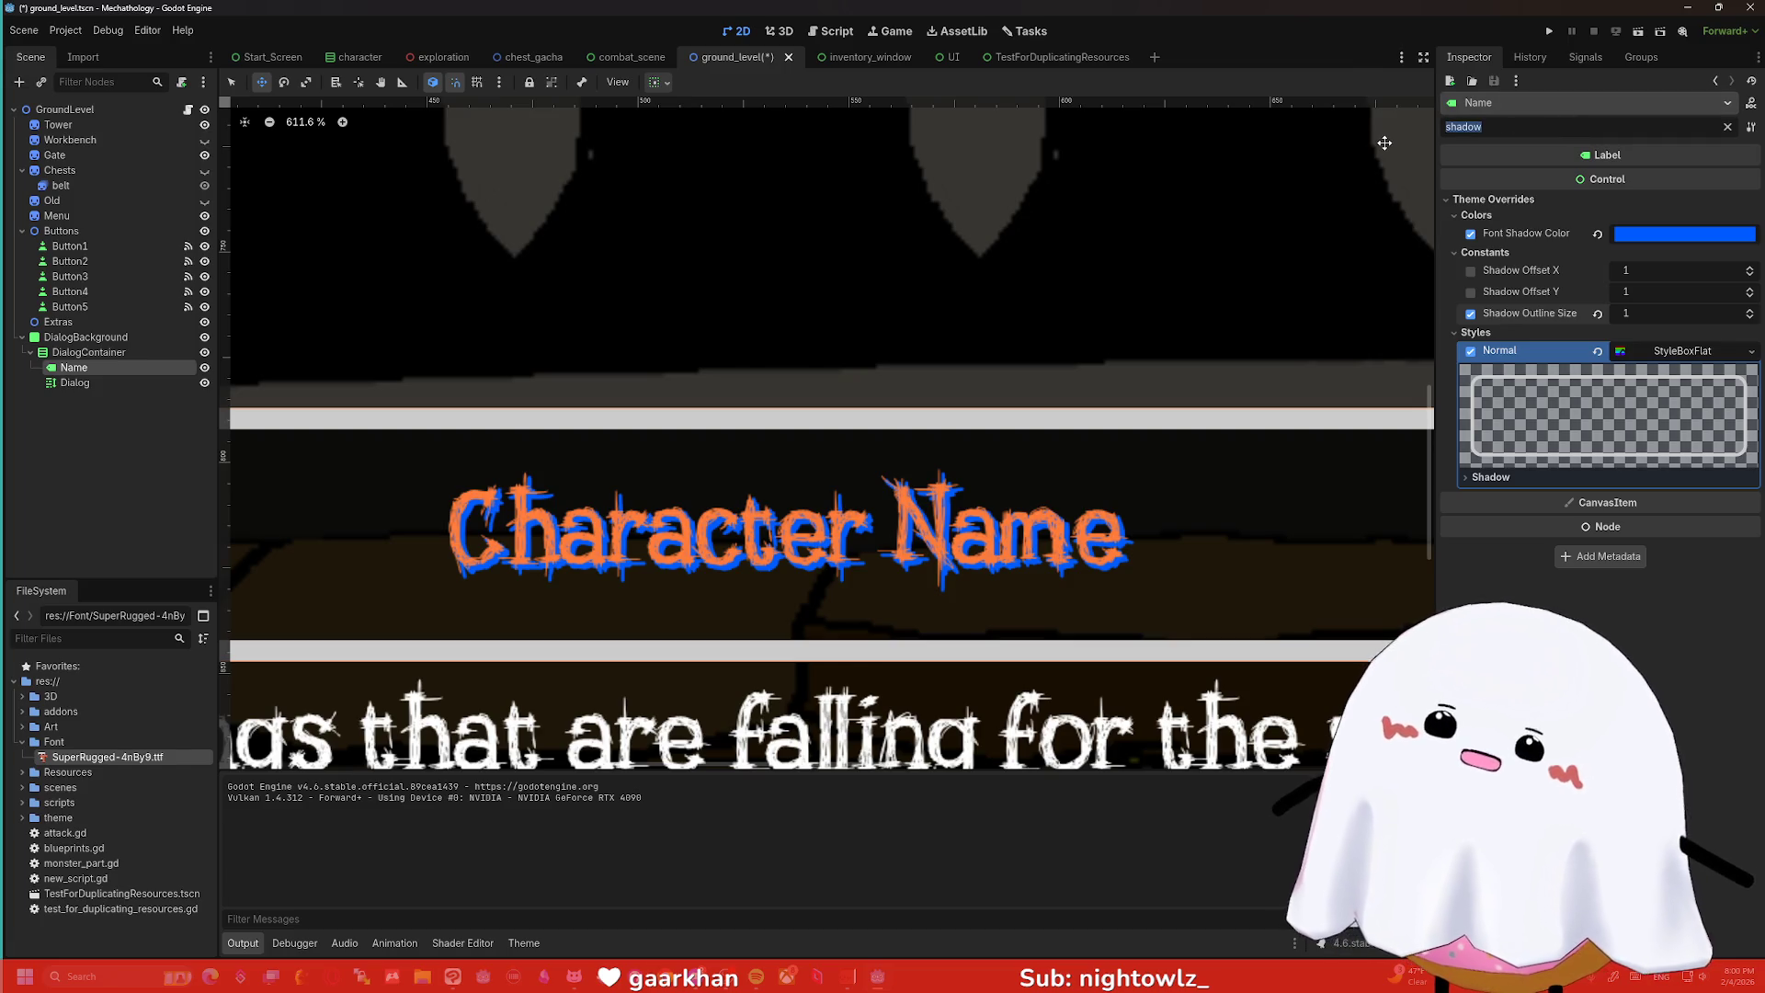
{"action": "type", "text": "color"}
{"action": "left_click", "coordinate": [1654, 233]}
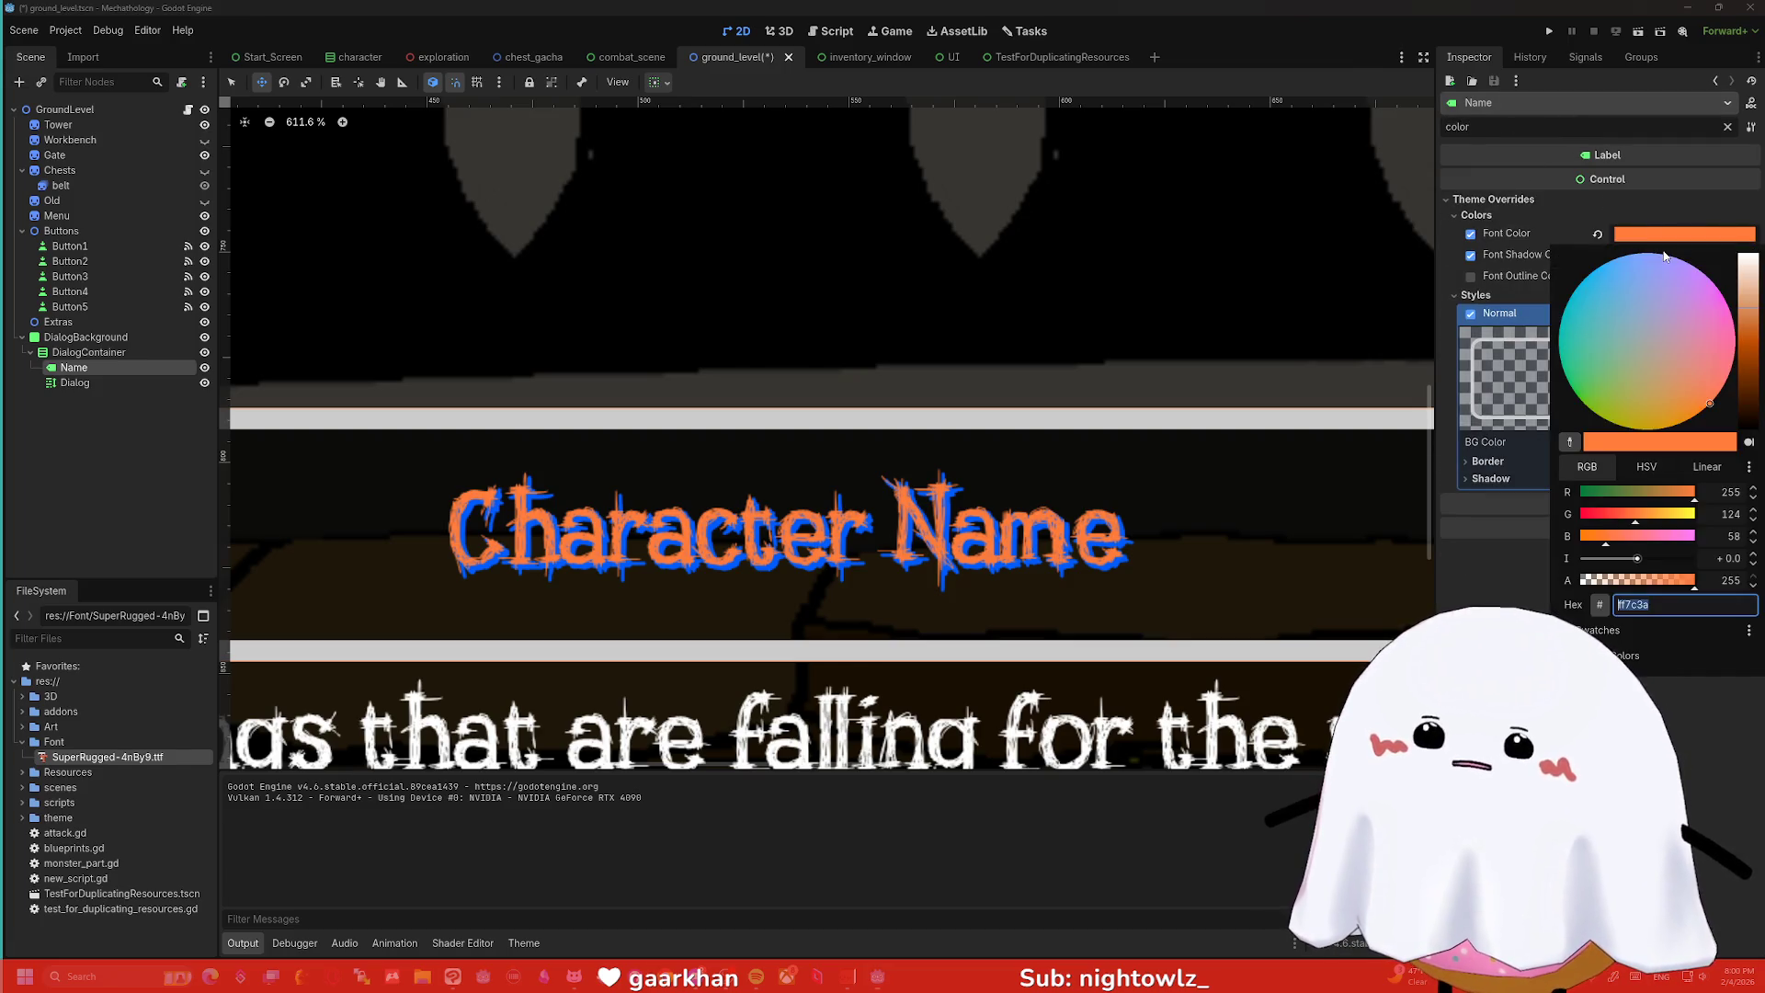
Try a salmon Font Color, then darken the Name label's shadow colour to navy
{"action": "left_click_drag", "start_coordinate": [1694, 380], "coordinate": [1560, 312]}
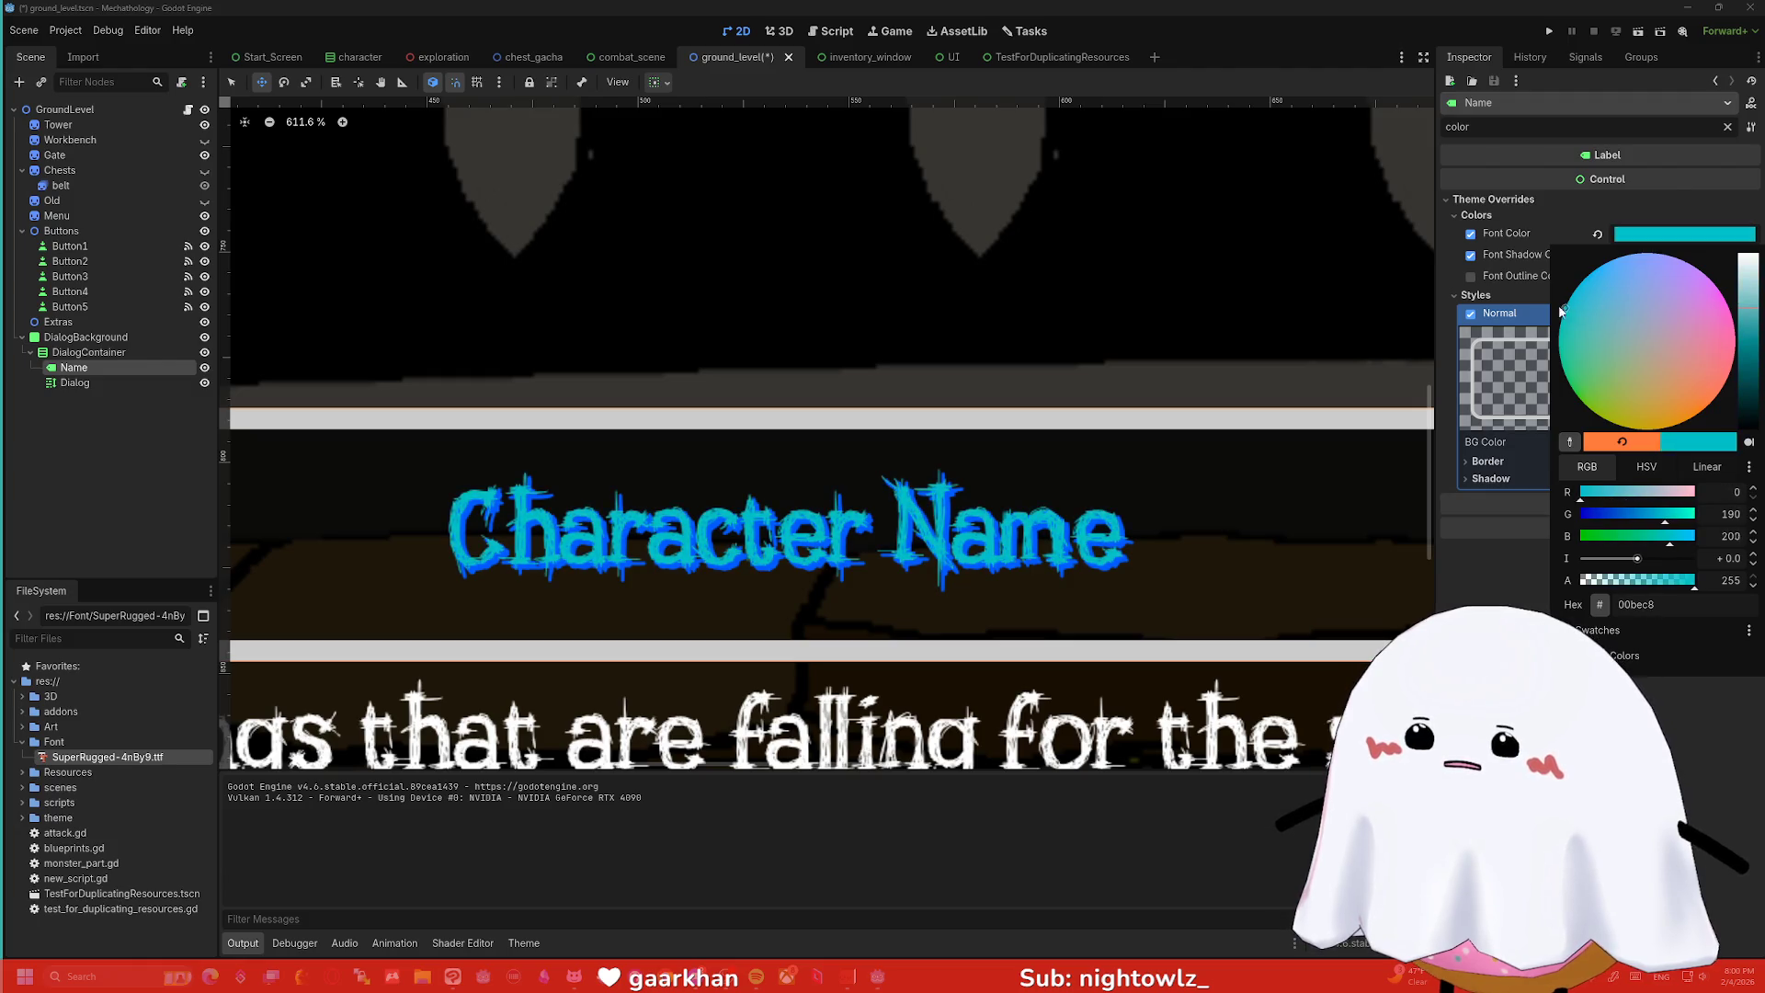
{"action": "left_click", "coordinate": [1186, 373]}
{"action": "scroll", "coordinate": [1187, 373], "scroll_direction": "down", "scroll_amount": 7}
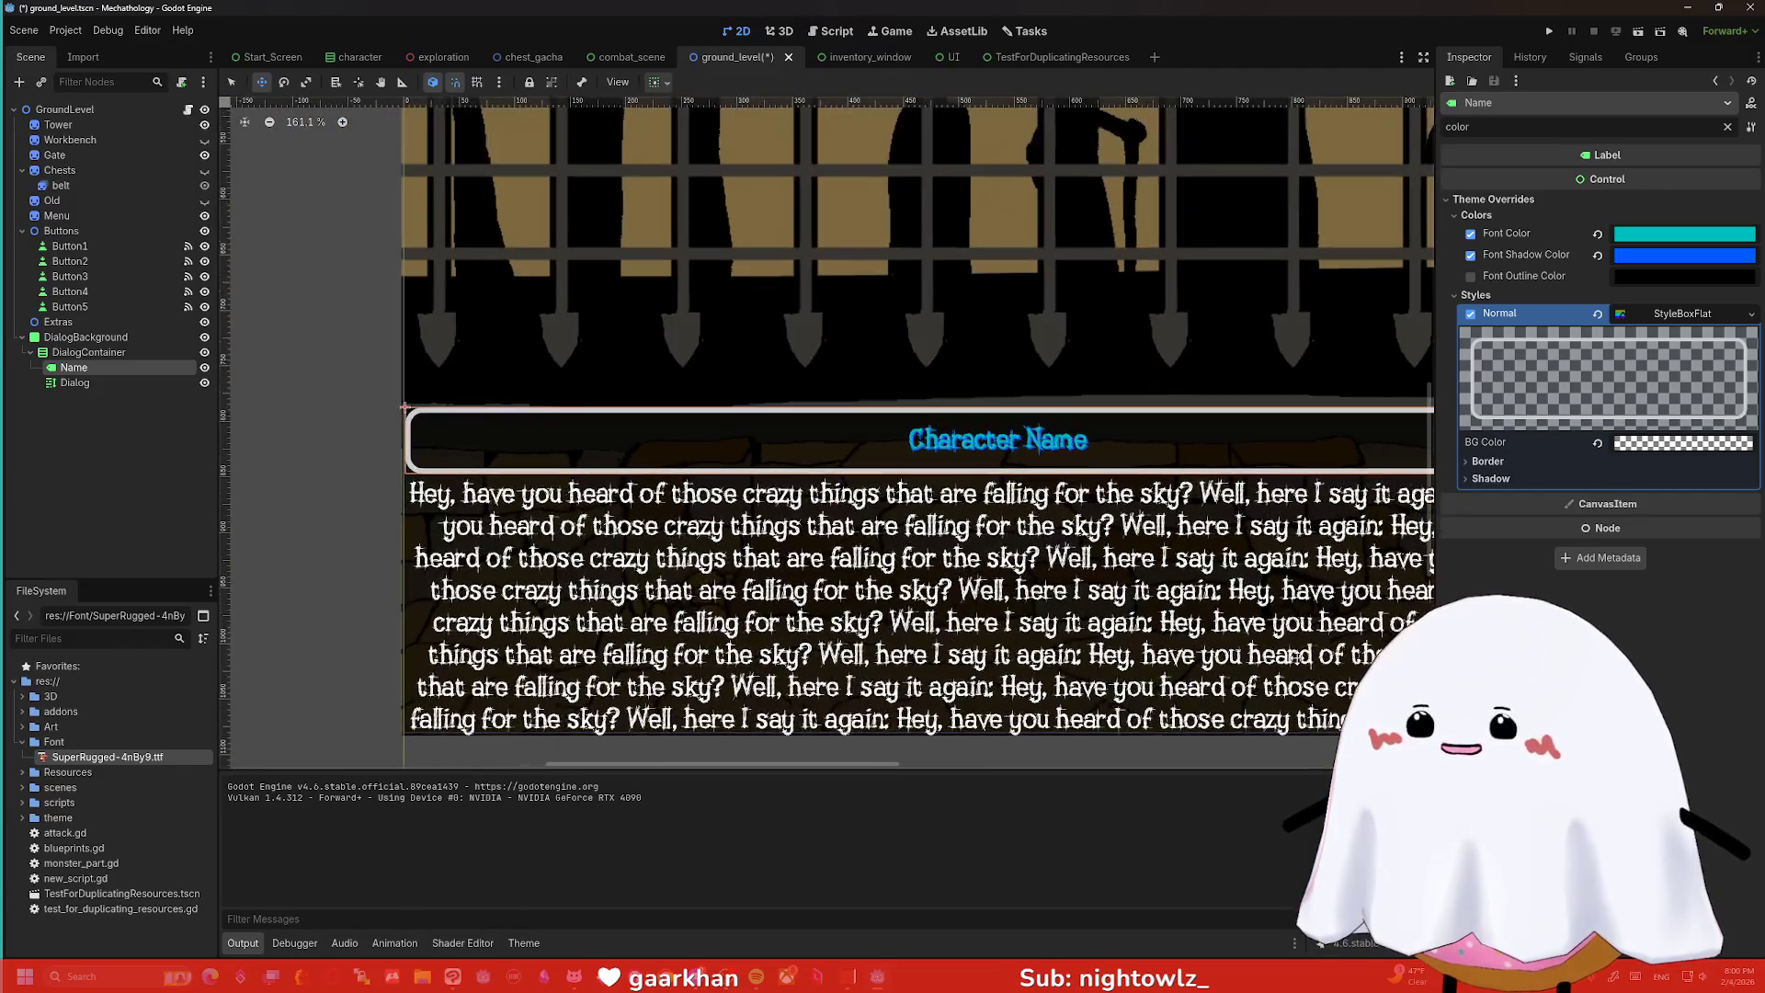
{"action": "scroll", "coordinate": [1317, 639], "scroll_direction": "up", "scroll_amount": 1}
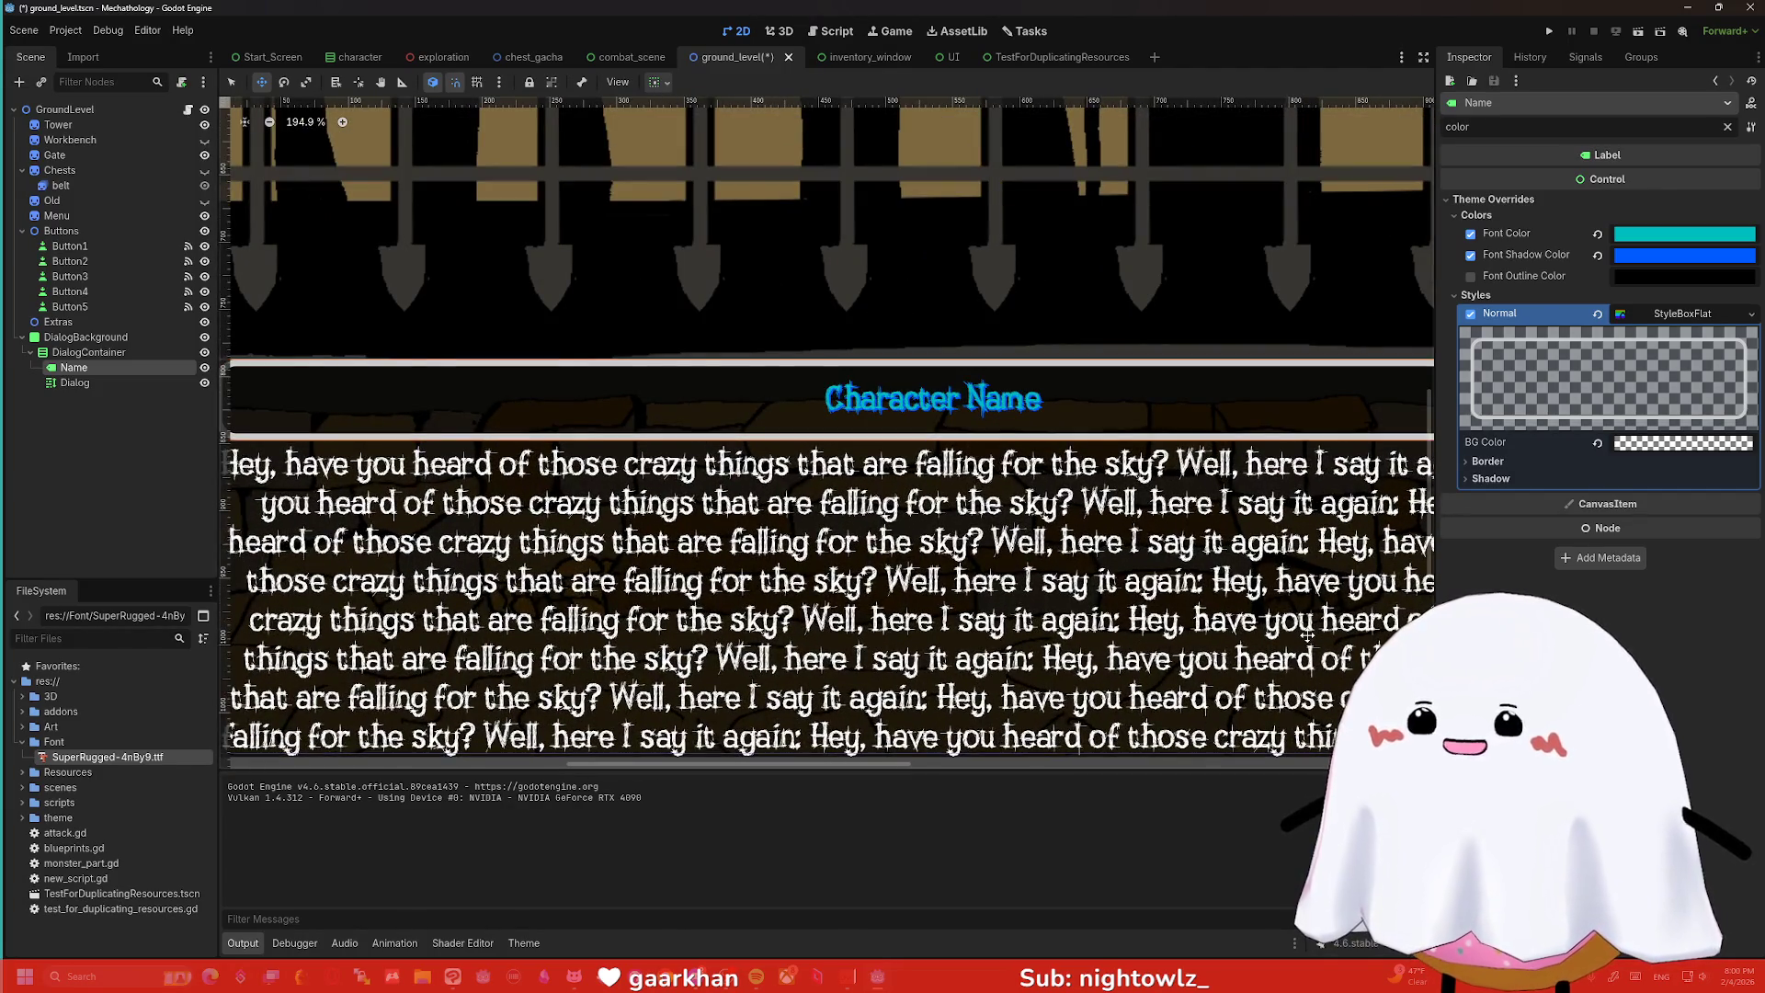
{"action": "scroll", "coordinate": [1275, 555], "scroll_direction": "up", "scroll_amount": 1}
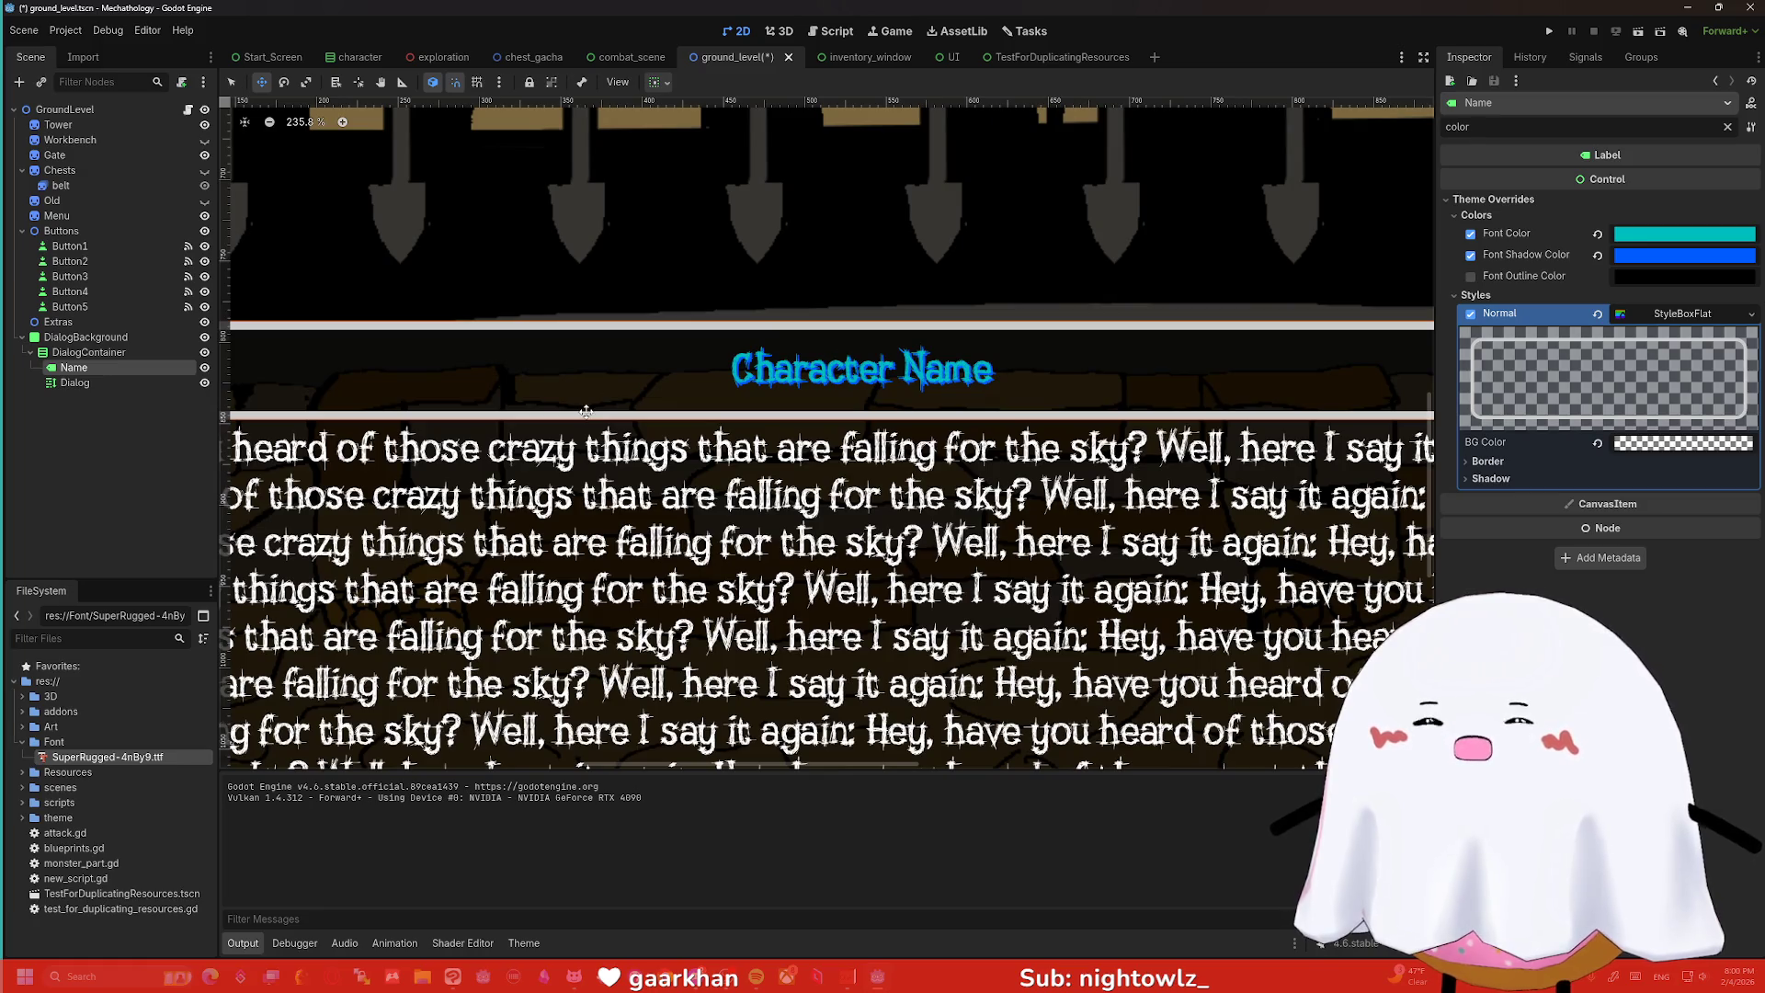
{"action": "left_click", "coordinate": [1660, 257]}
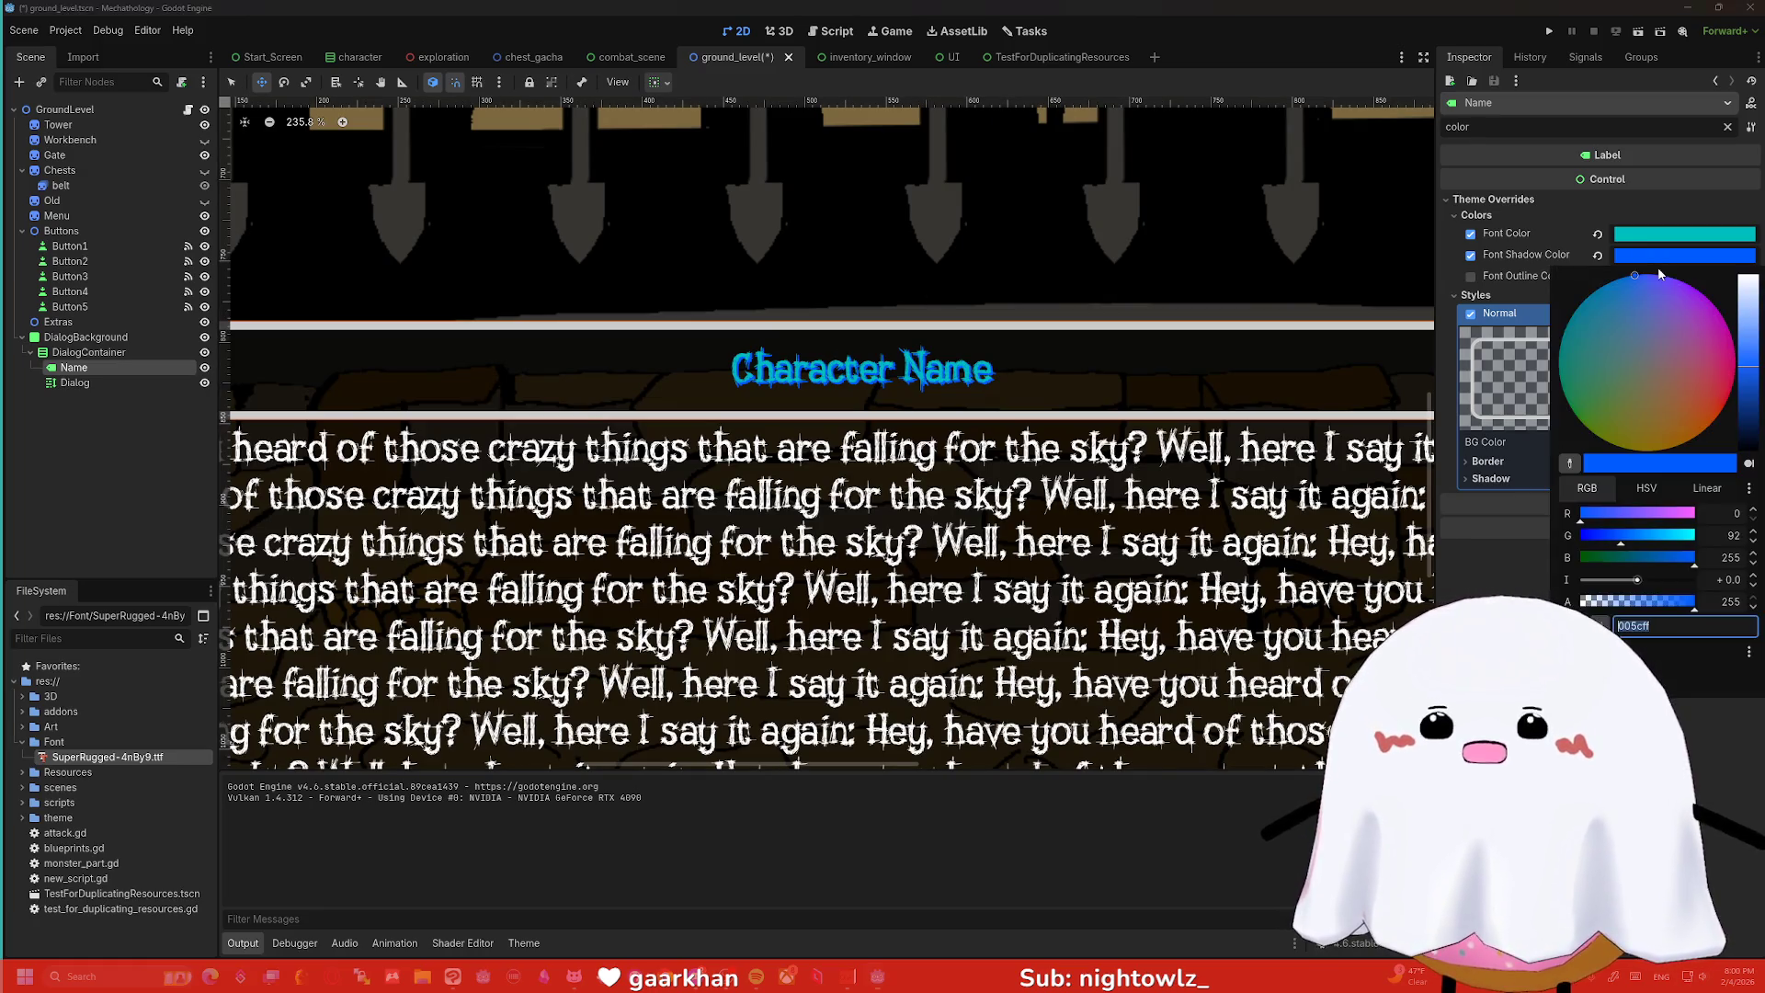
{"action": "mouse_move", "coordinate": [1746, 322]}
{"action": "left_mouse_down"}
{"action": "mouse_move", "coordinate": [1745, 276]}
{"action": "mouse_move", "coordinate": [1745, 450]}
{"action": "mouse_move", "coordinate": [1760, 420]}
{"action": "left_mouse_up"}
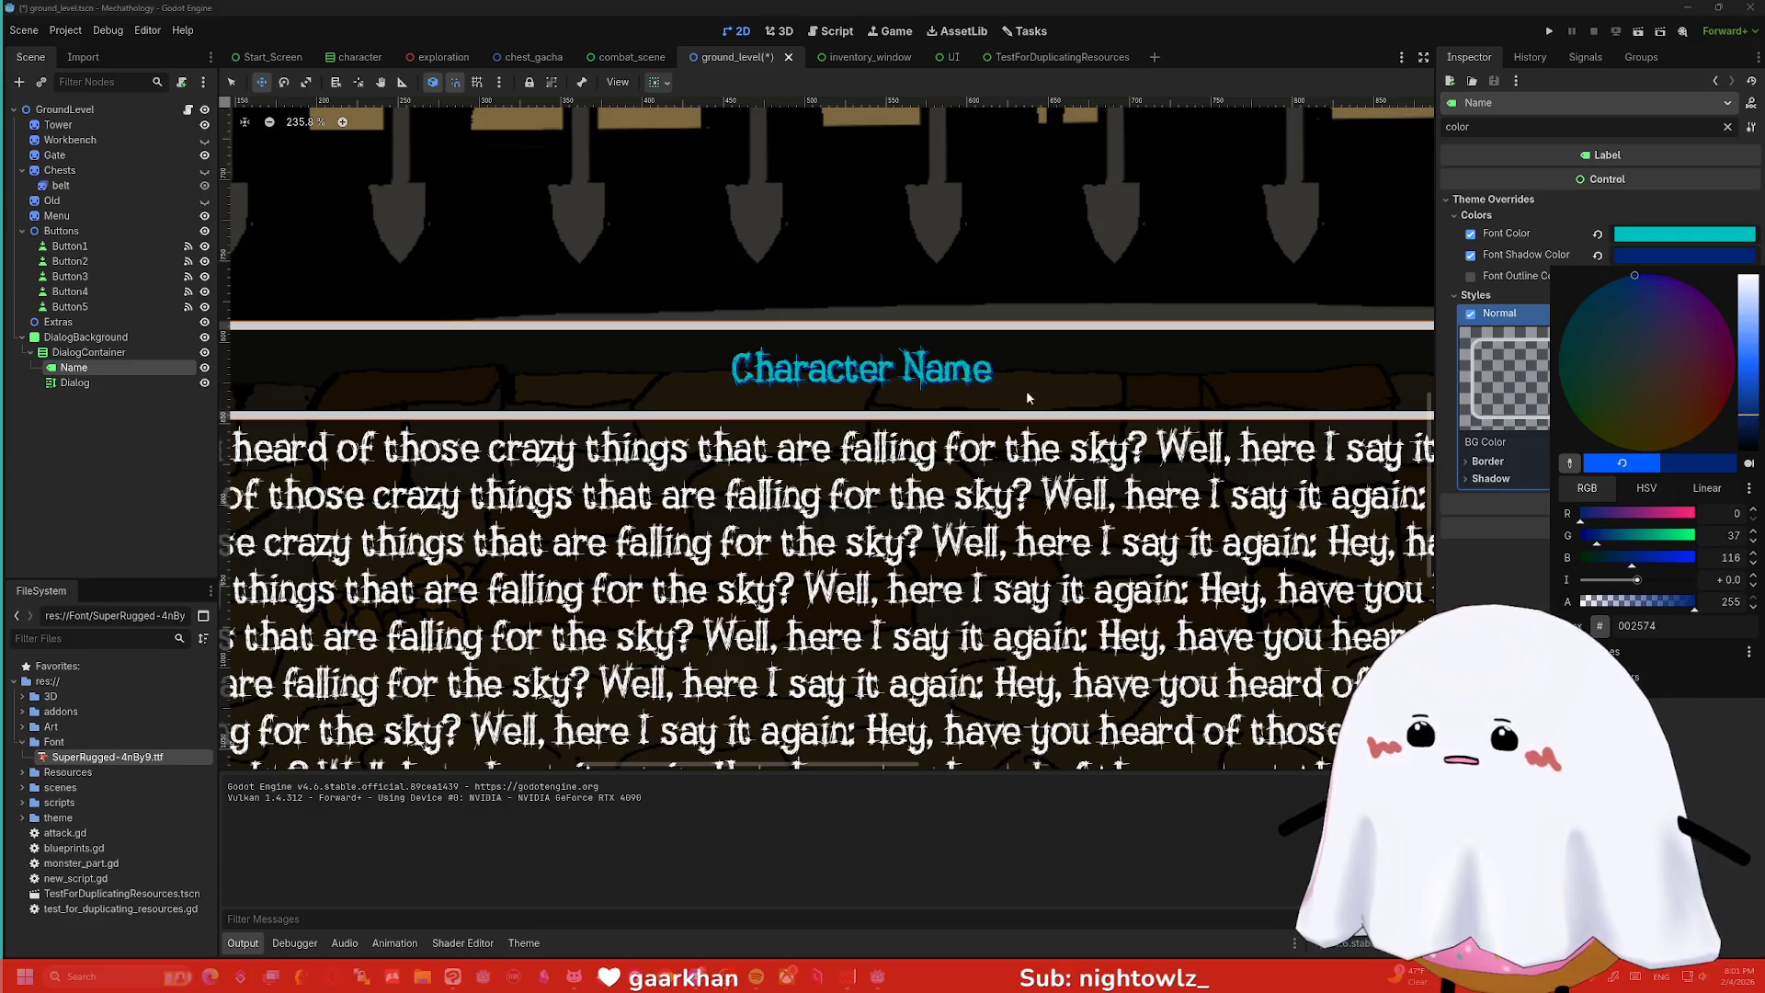
Set the Name label's Font Color to bright orange ff7e00 and turn off its drop shadow
{"action": "left_click", "coordinate": [1683, 233]}
{"action": "left_click", "coordinate": [1684, 234]}
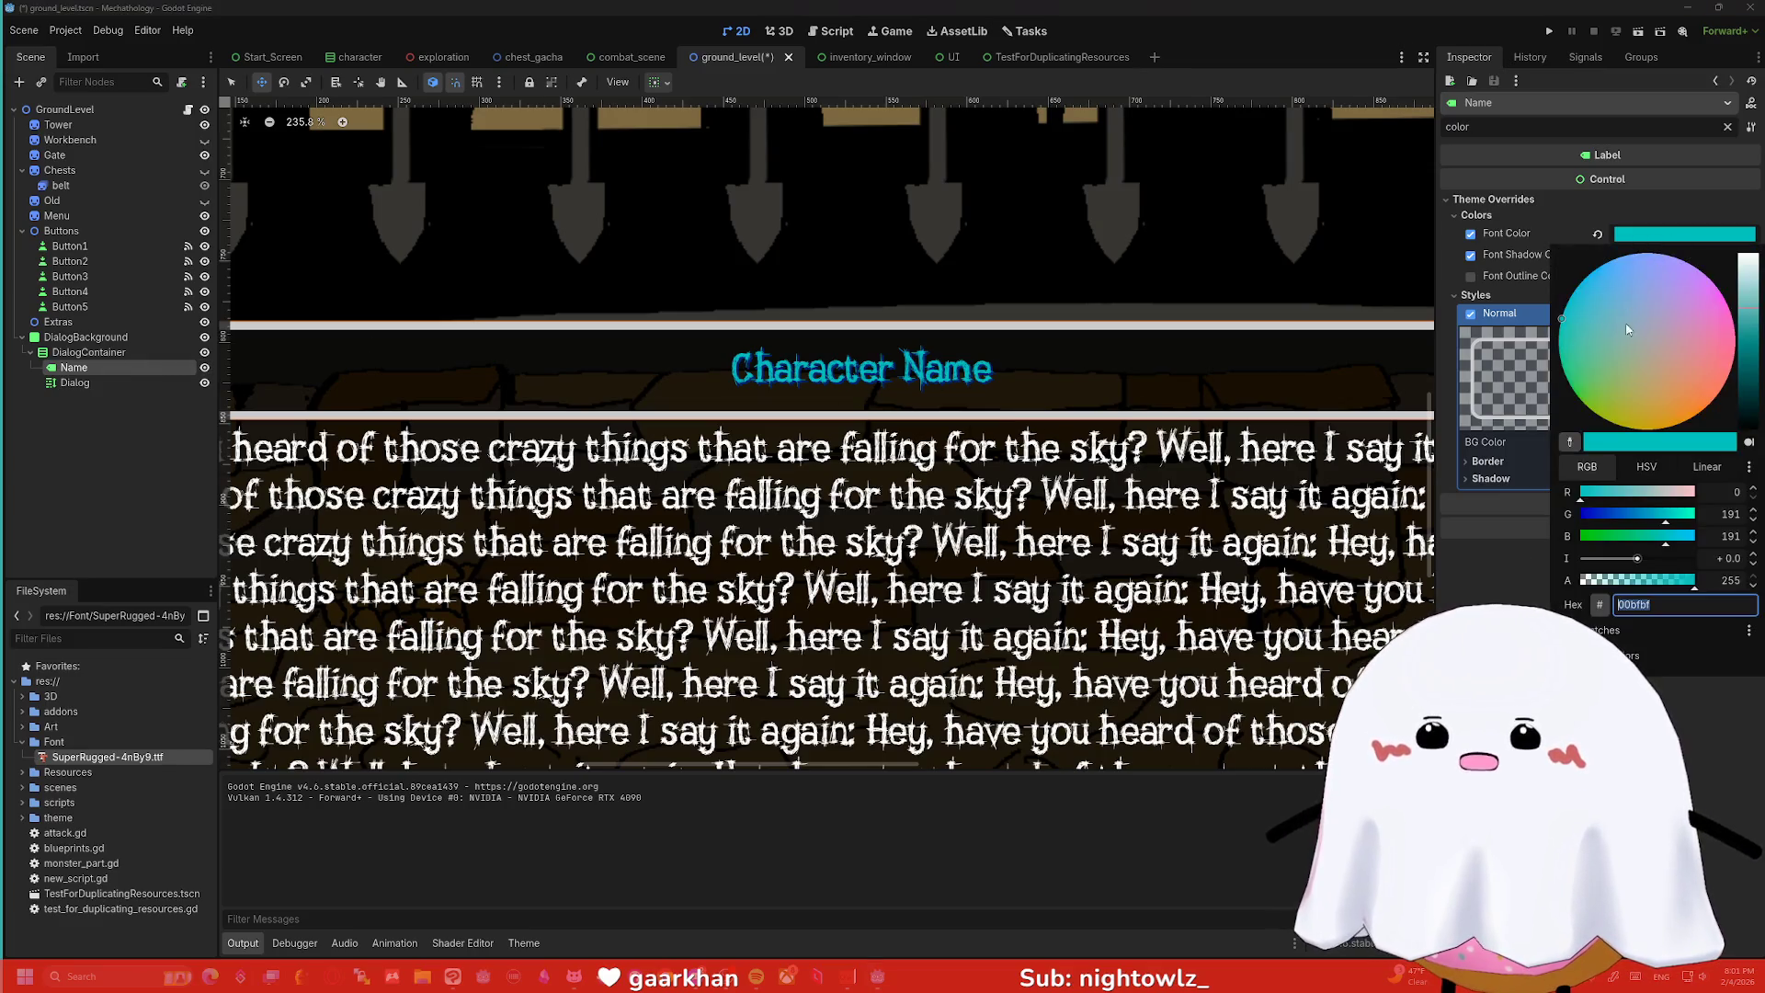
{"action": "mouse_move", "coordinate": [1625, 329]}
{"action": "left_mouse_down"}
{"action": "mouse_move", "coordinate": [1671, 280]}
{"action": "mouse_move", "coordinate": [1711, 414]}
{"action": "left_mouse_up"}
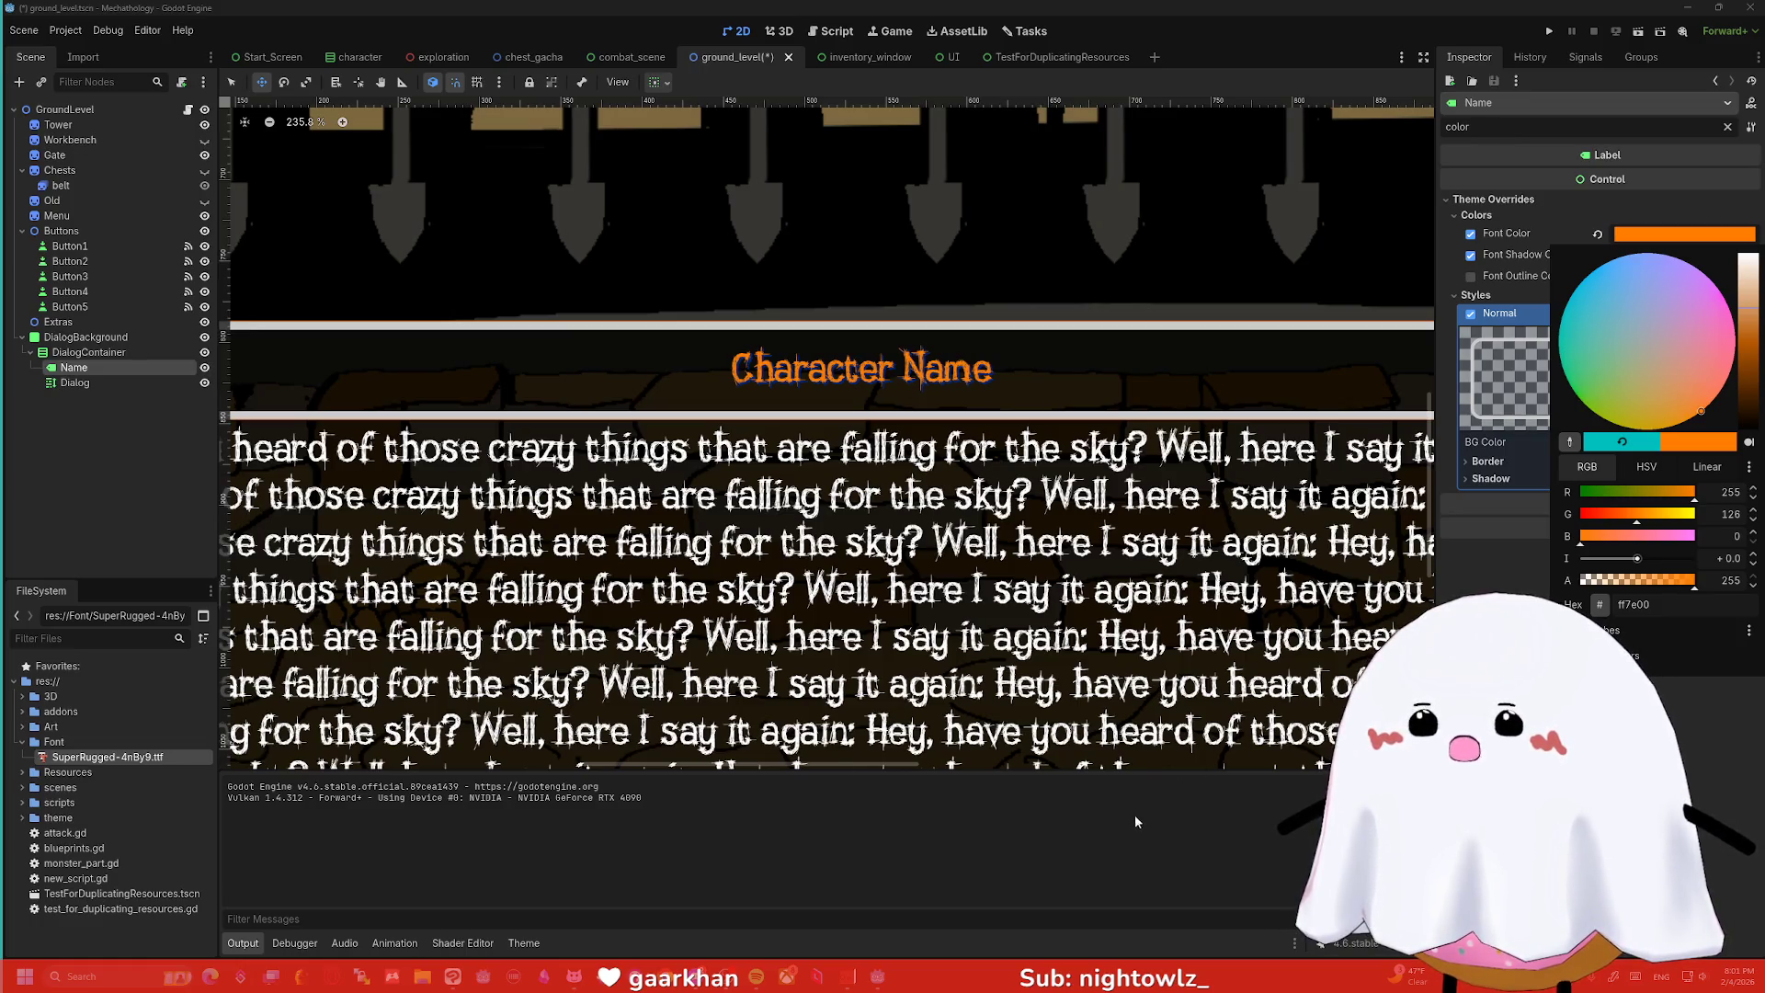
{"action": "left_click", "coordinate": [1474, 329]}
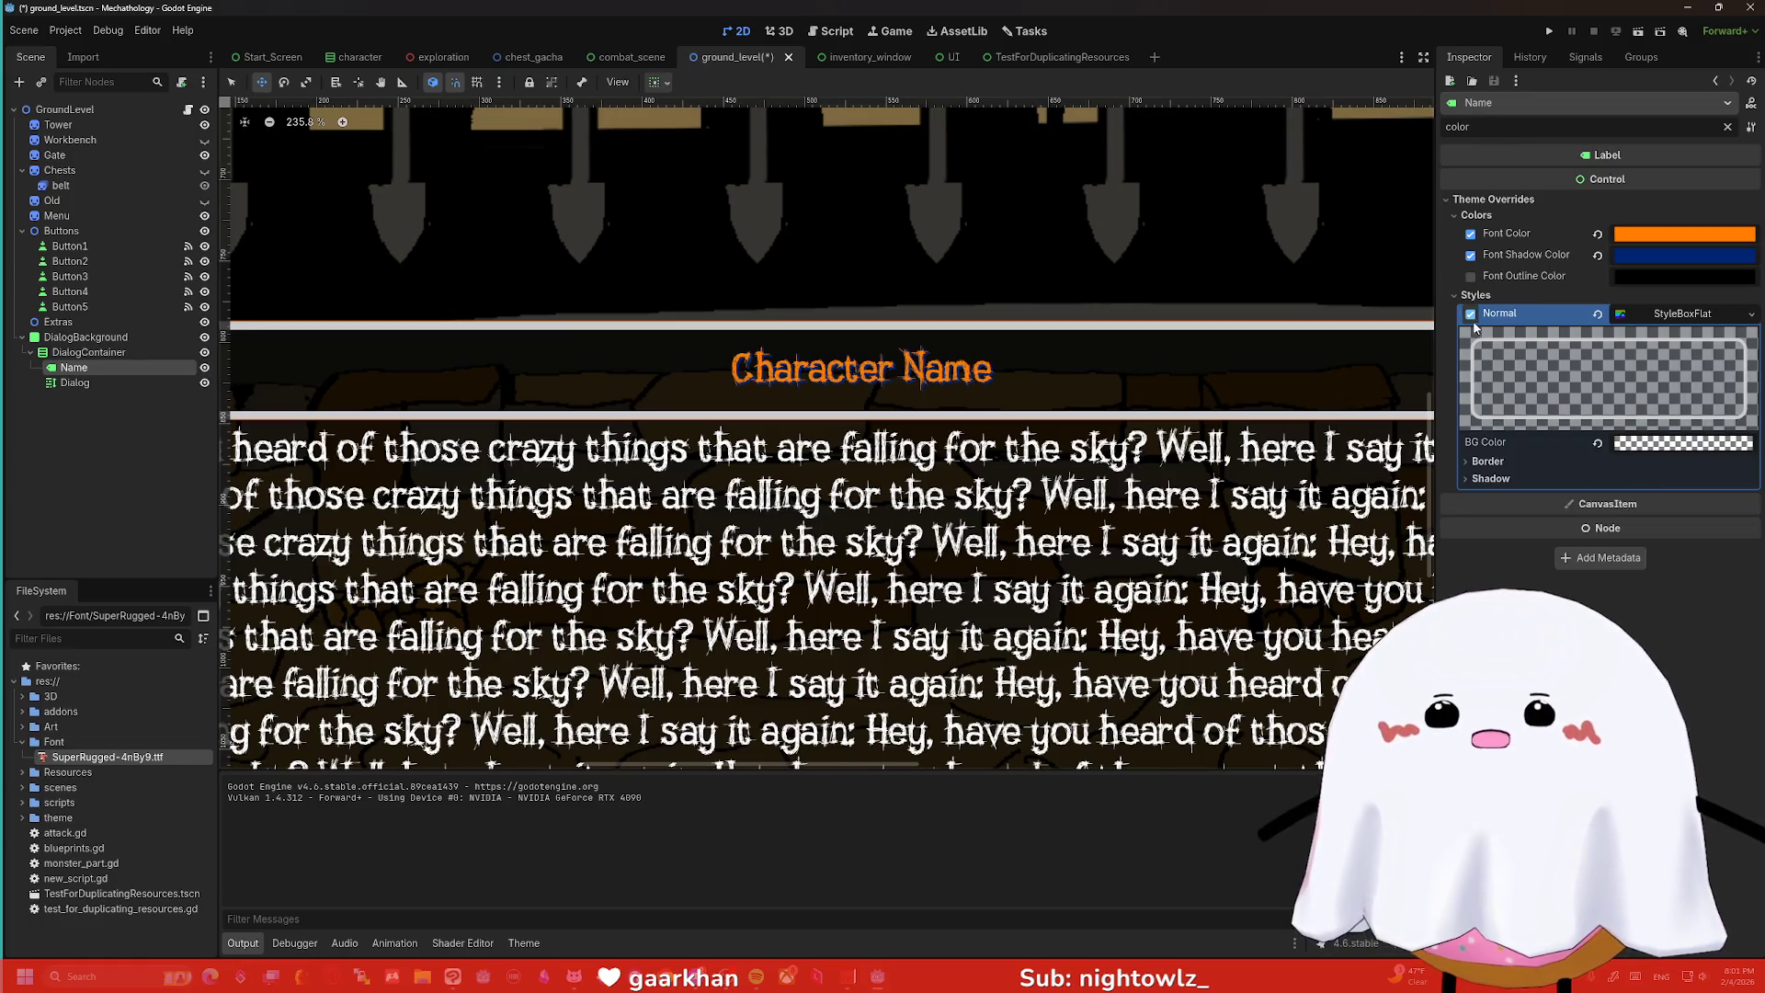
{"action": "left_click", "coordinate": [1470, 254]}
{"action": "left_click_drag", "start_coordinate": [1493, 126], "coordinate": [1365, 129]}
Filter by 'outl' and give the Name label a white Font Outline Color (f9f9f9) with Outline Size 2
{"action": "type", "text": "outl"}
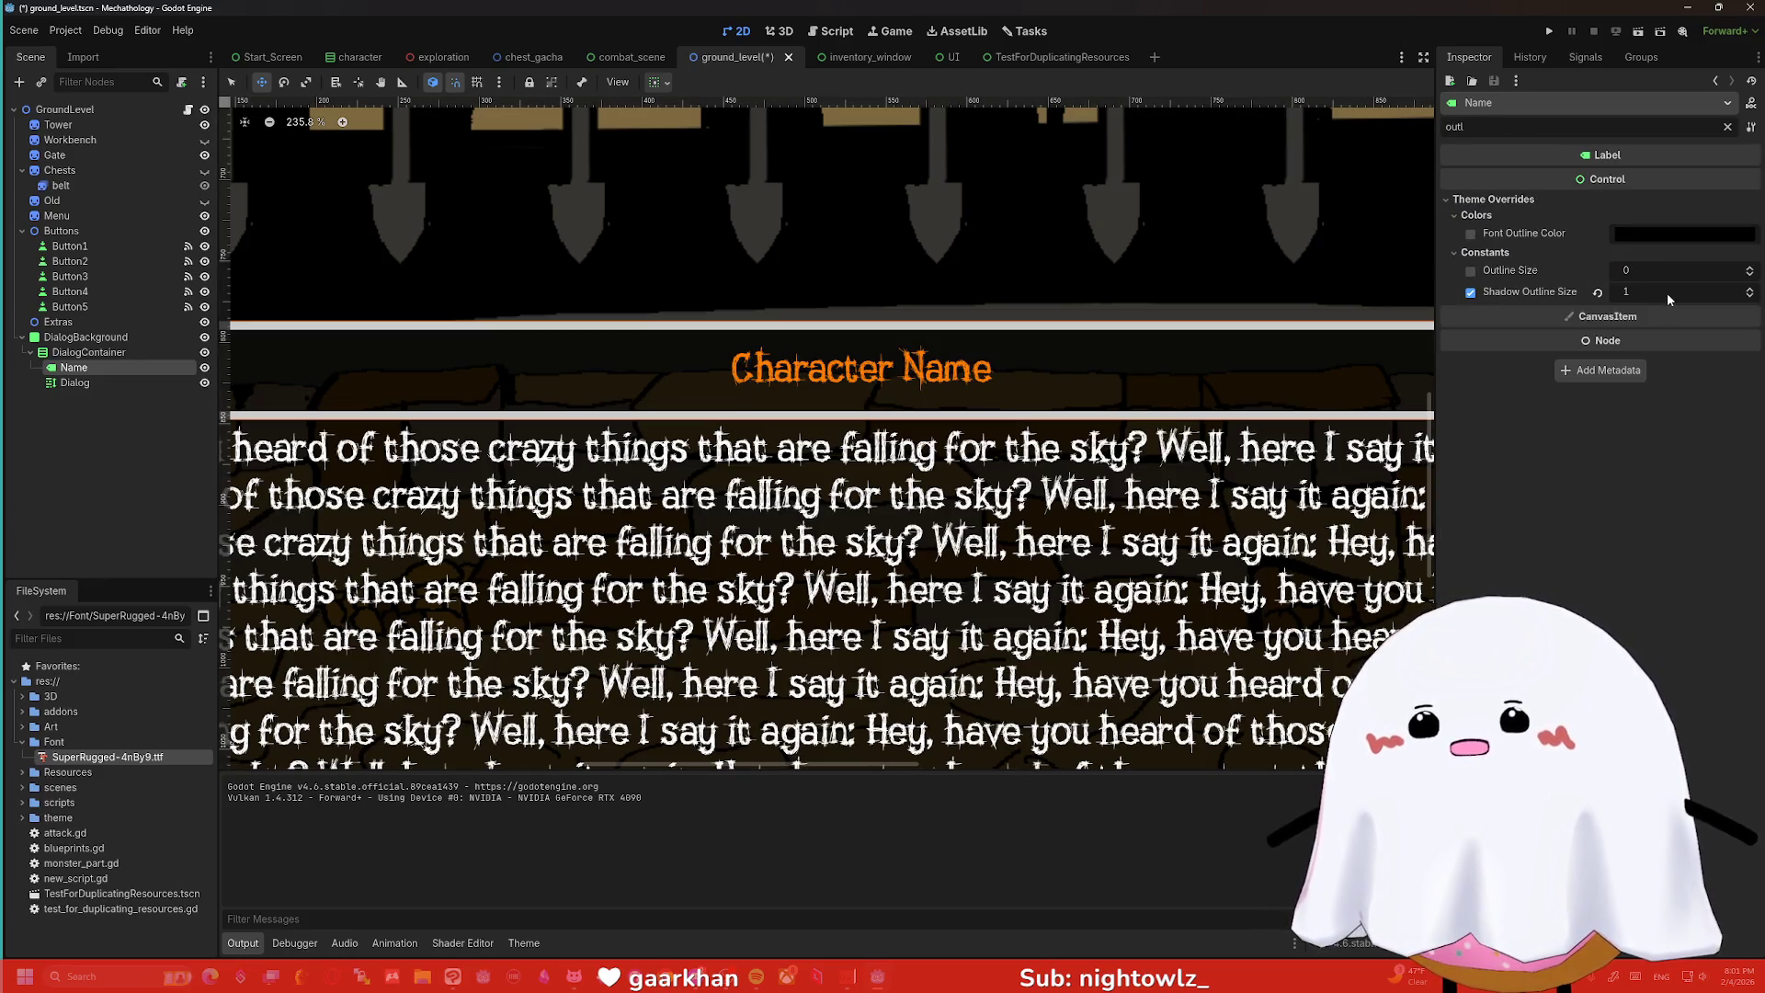
{"action": "left_click", "coordinate": [1470, 235]}
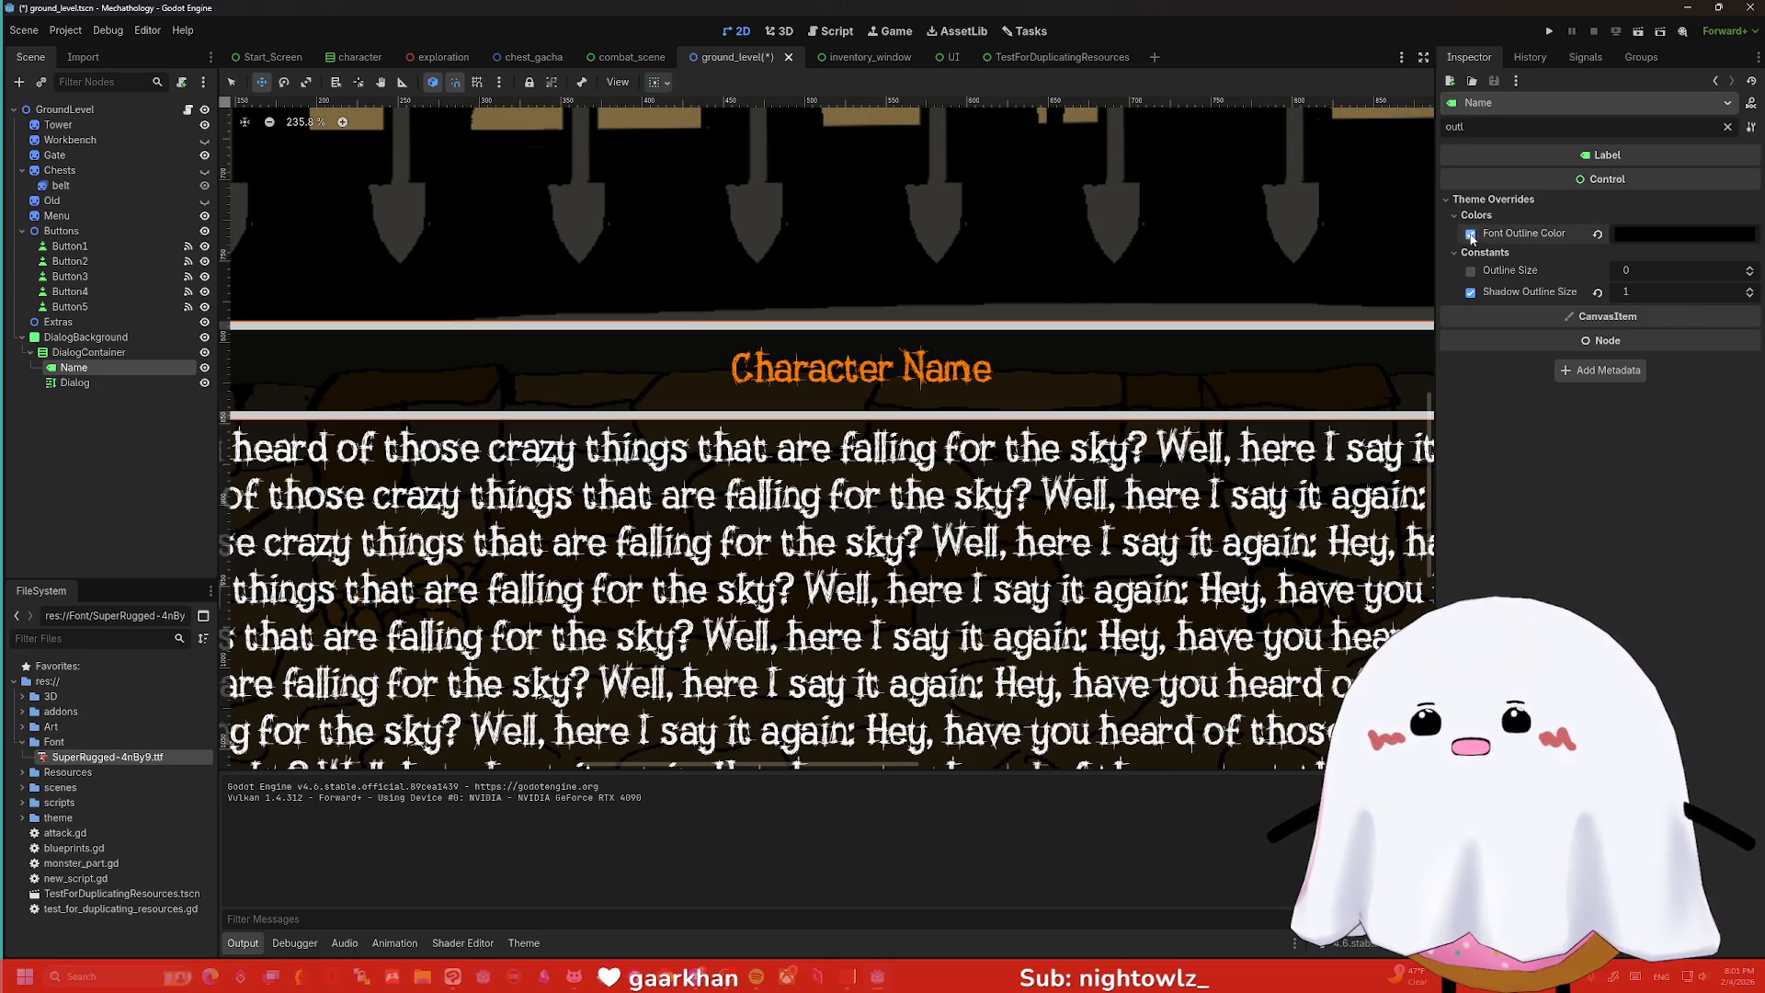
{"action": "left_click", "coordinate": [1657, 242]}
{"action": "left_click_drag", "start_coordinate": [1742, 423], "coordinate": [1740, 256]}
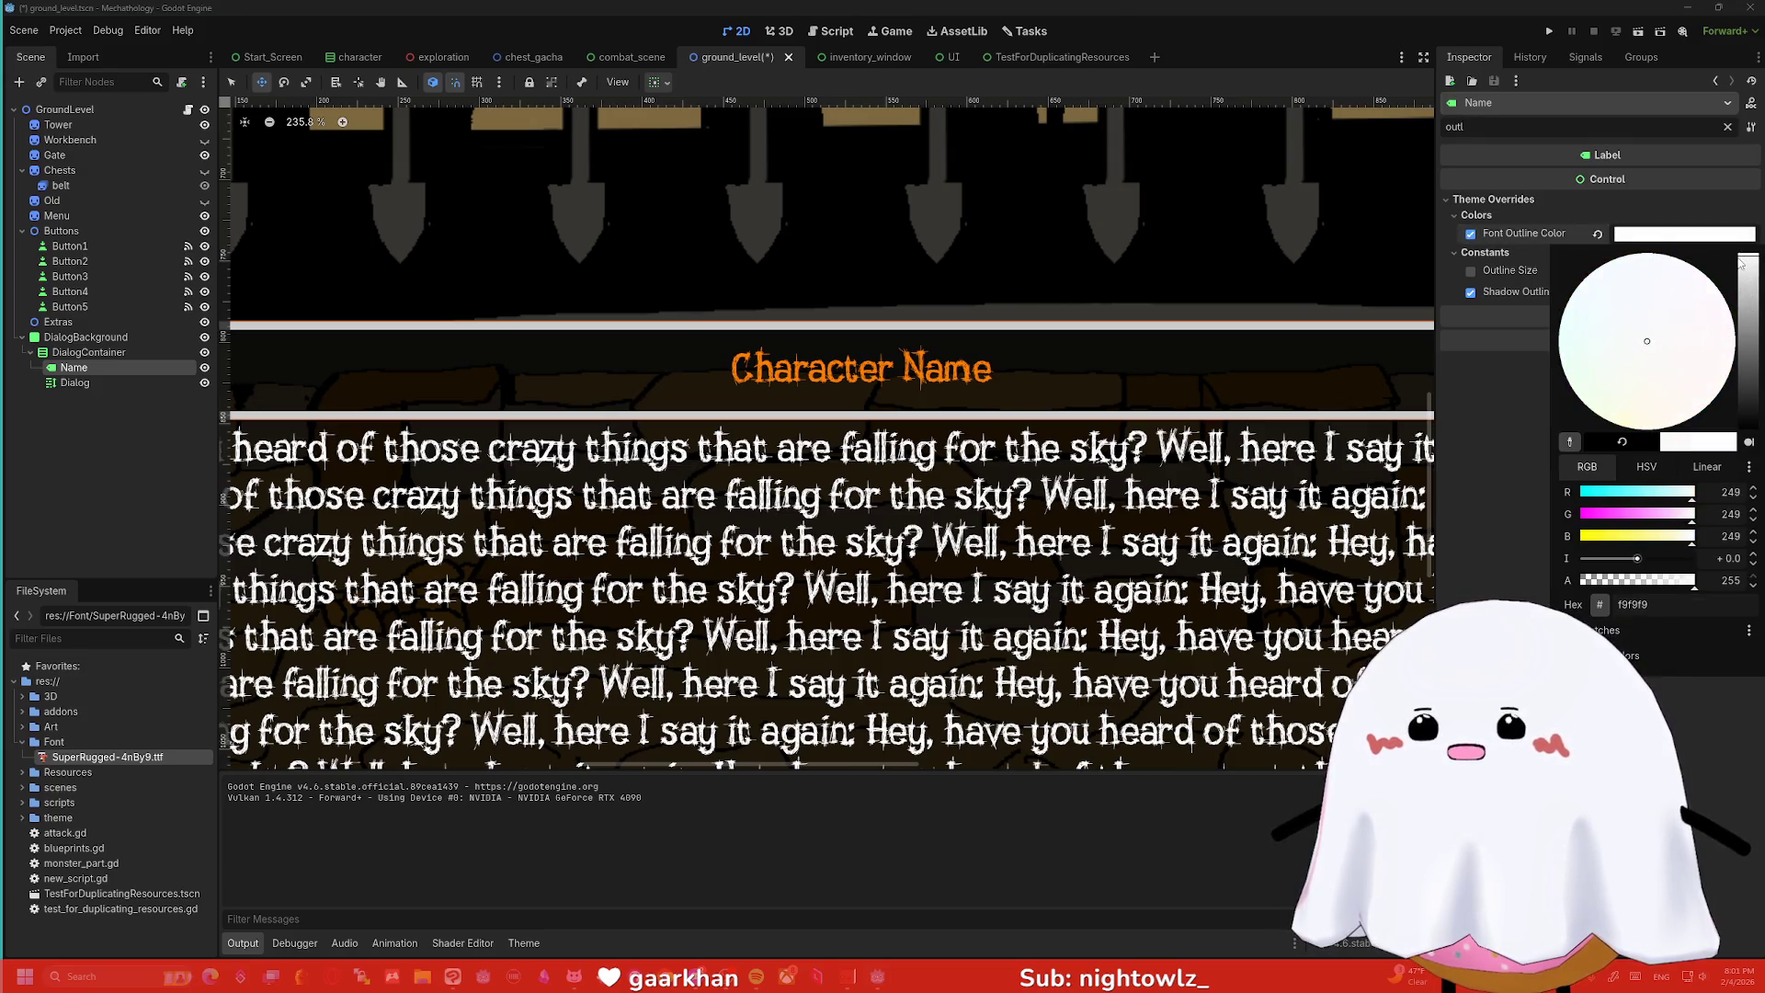
{"action": "left_click", "coordinate": [1489, 454]}
{"action": "type", "text": "1"}
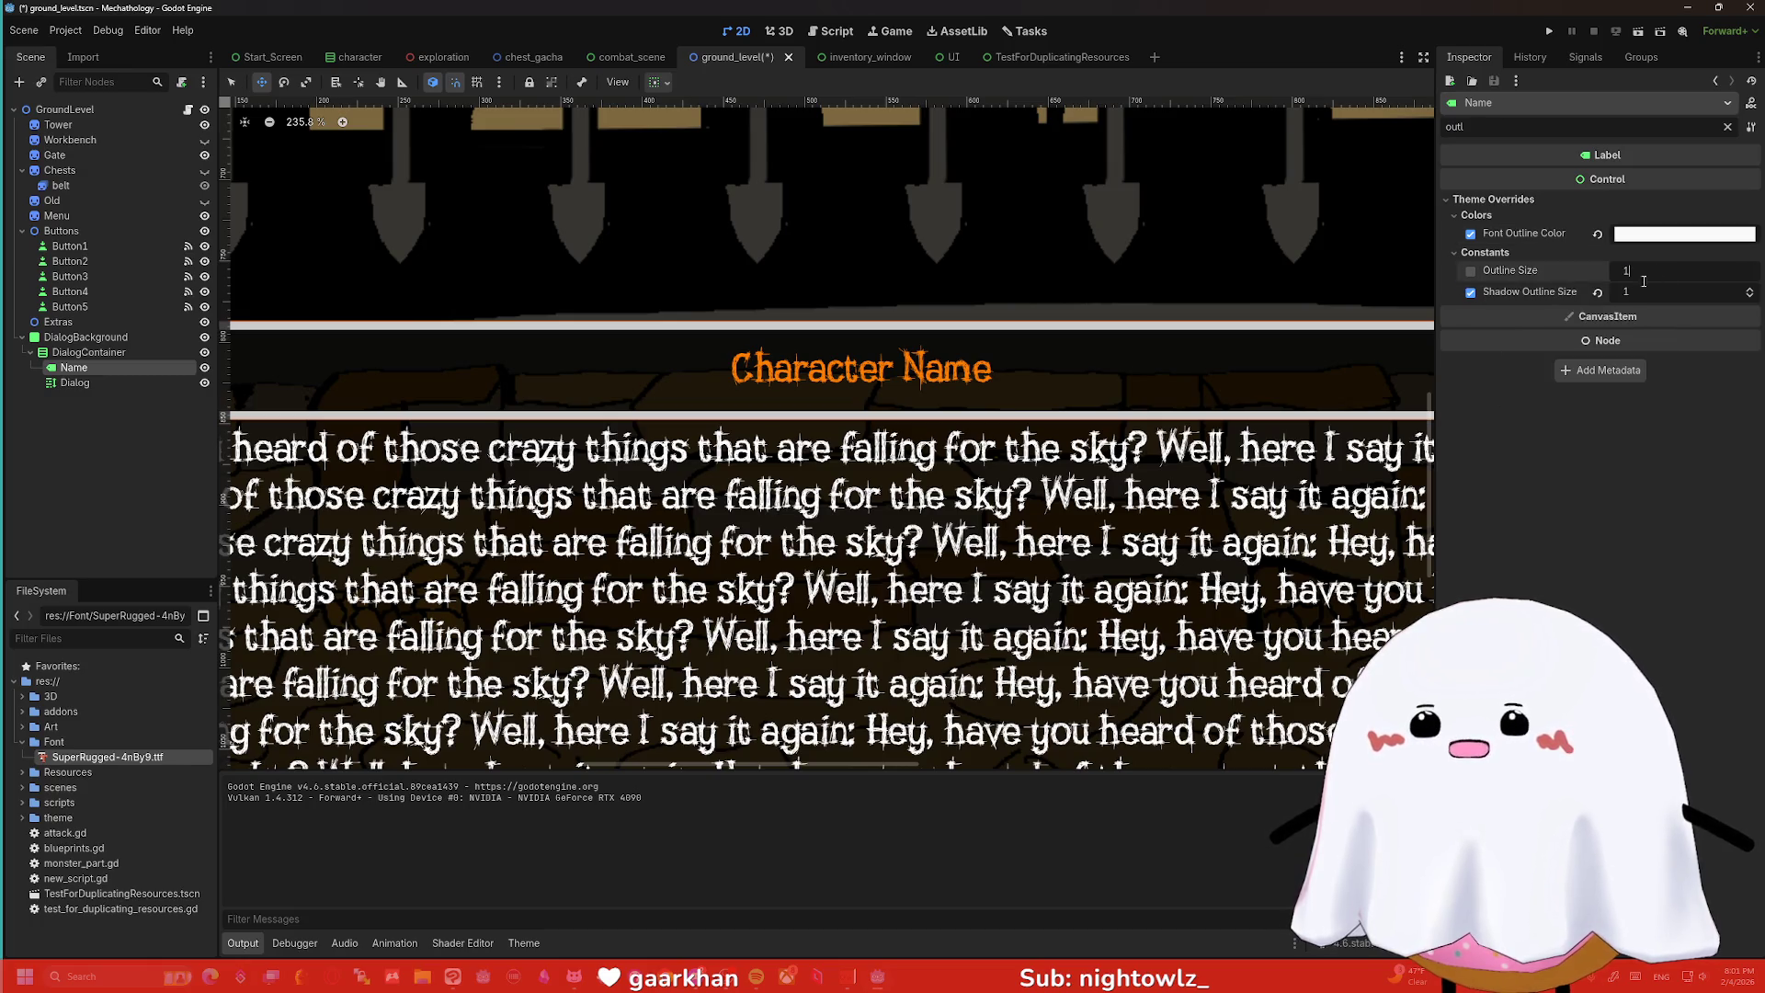
{"action": "key", "text": "Return"}
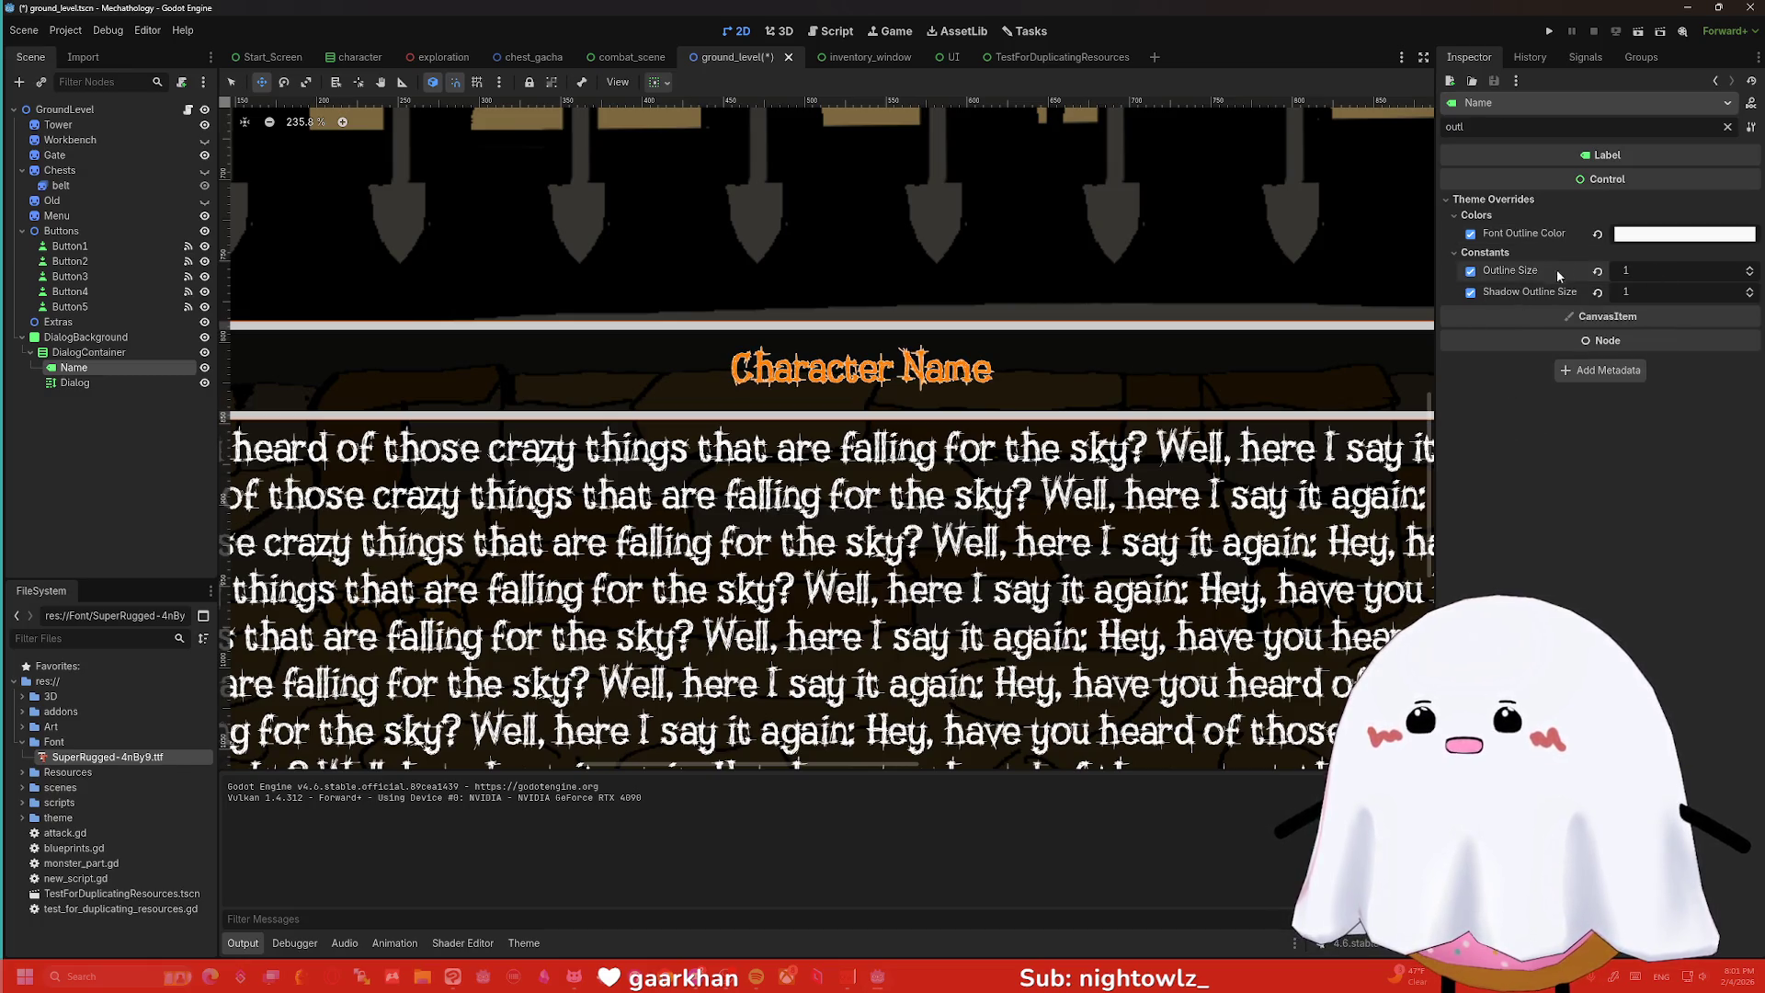
{"action": "type", "text": "2"}
{"action": "key", "text": "Return"}
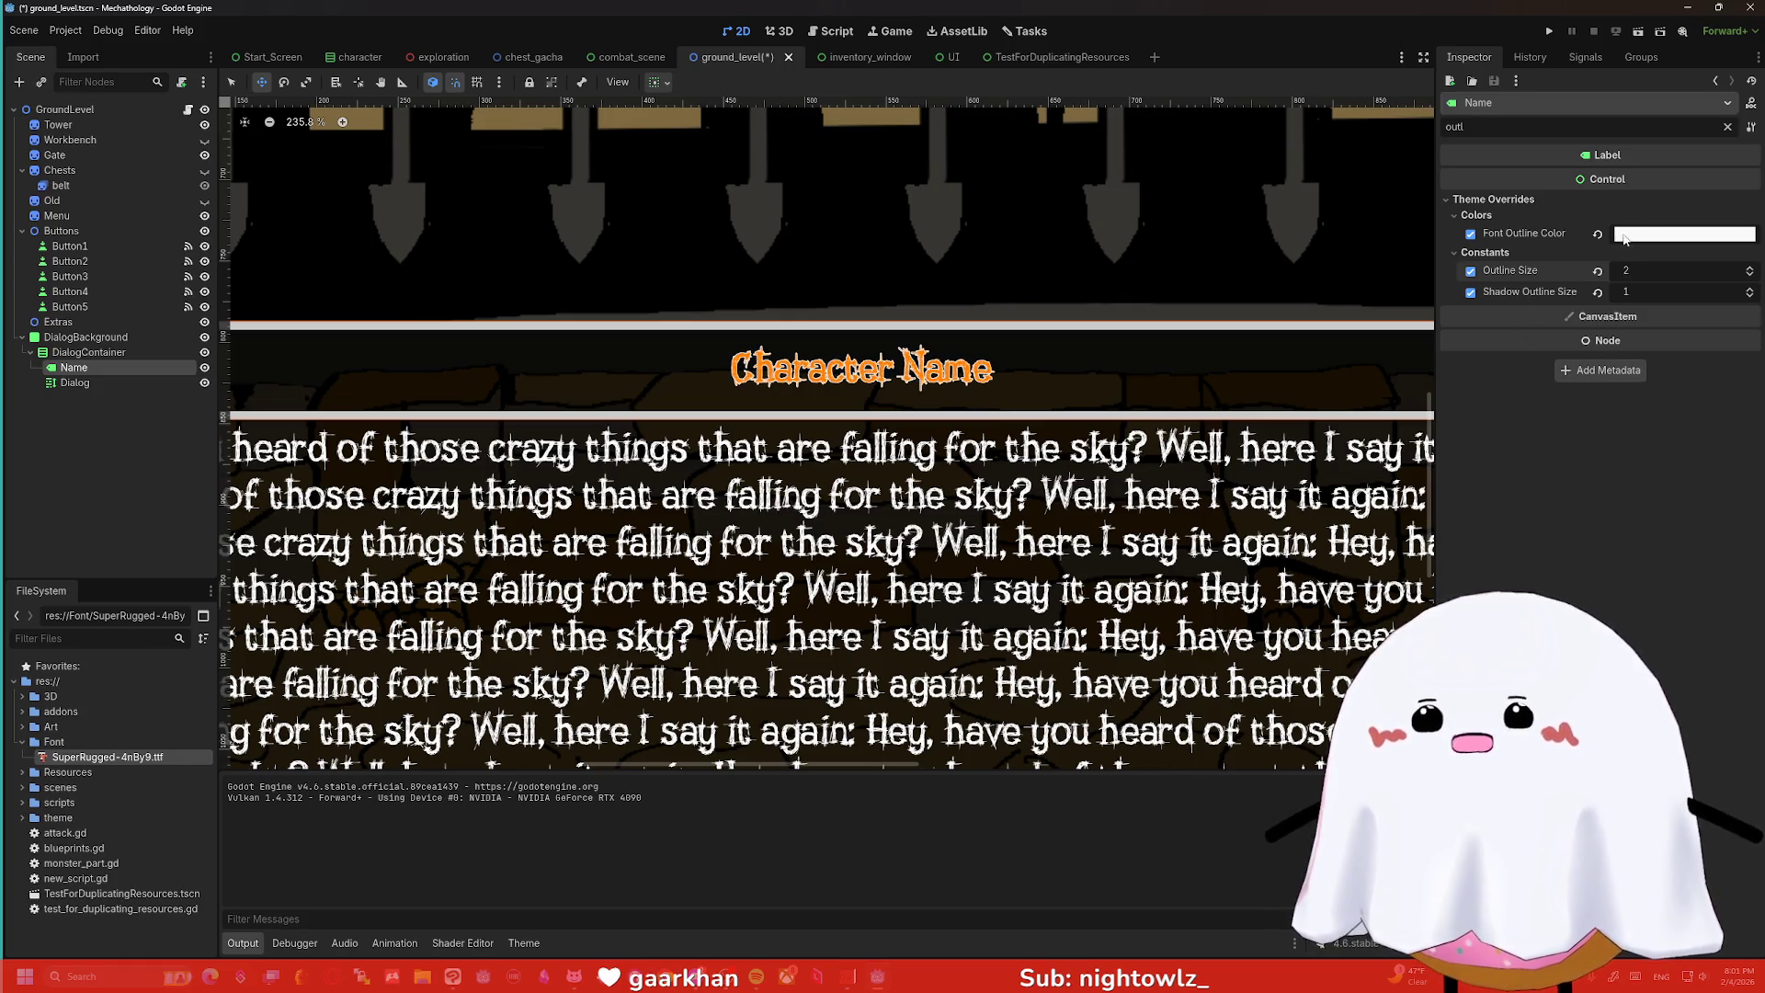
{"action": "type", "text": "color"}
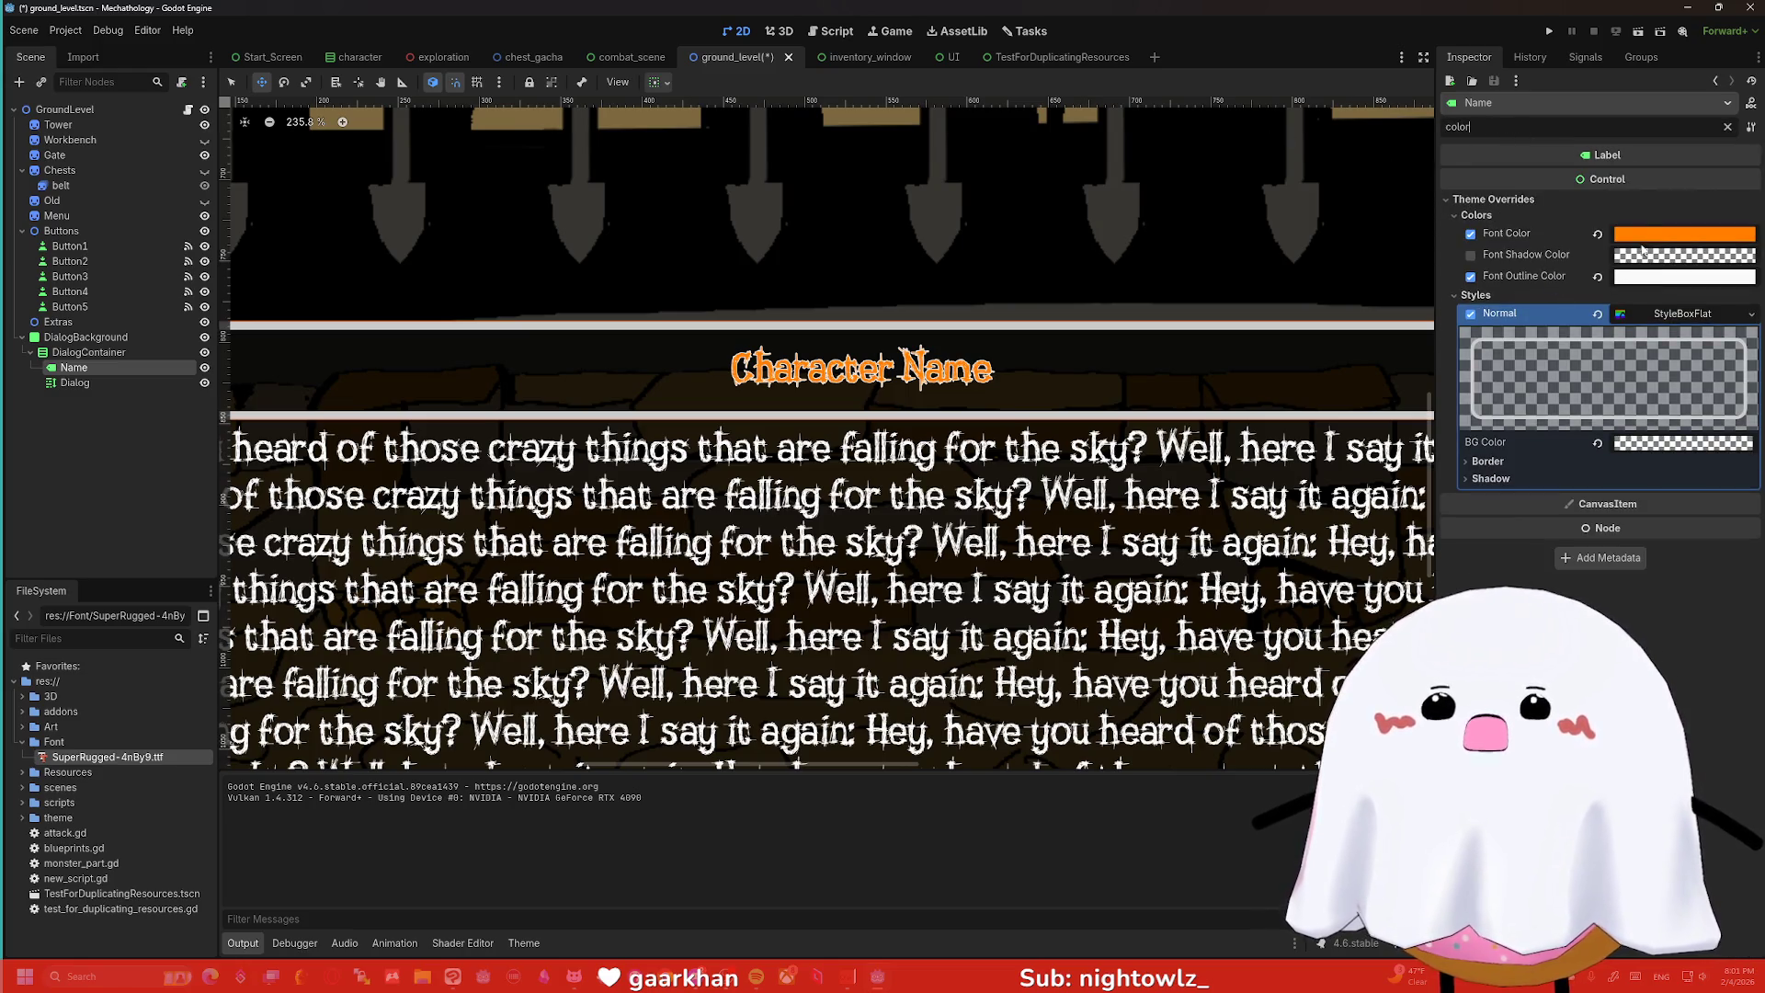
Change the Name label's Font Color to a deep red-orange
{"action": "left_click", "coordinate": [1652, 241]}
{"action": "left_click_drag", "start_coordinate": [1554, 327], "coordinate": [1550, 343]}
{"action": "left_click", "coordinate": [1689, 280]}
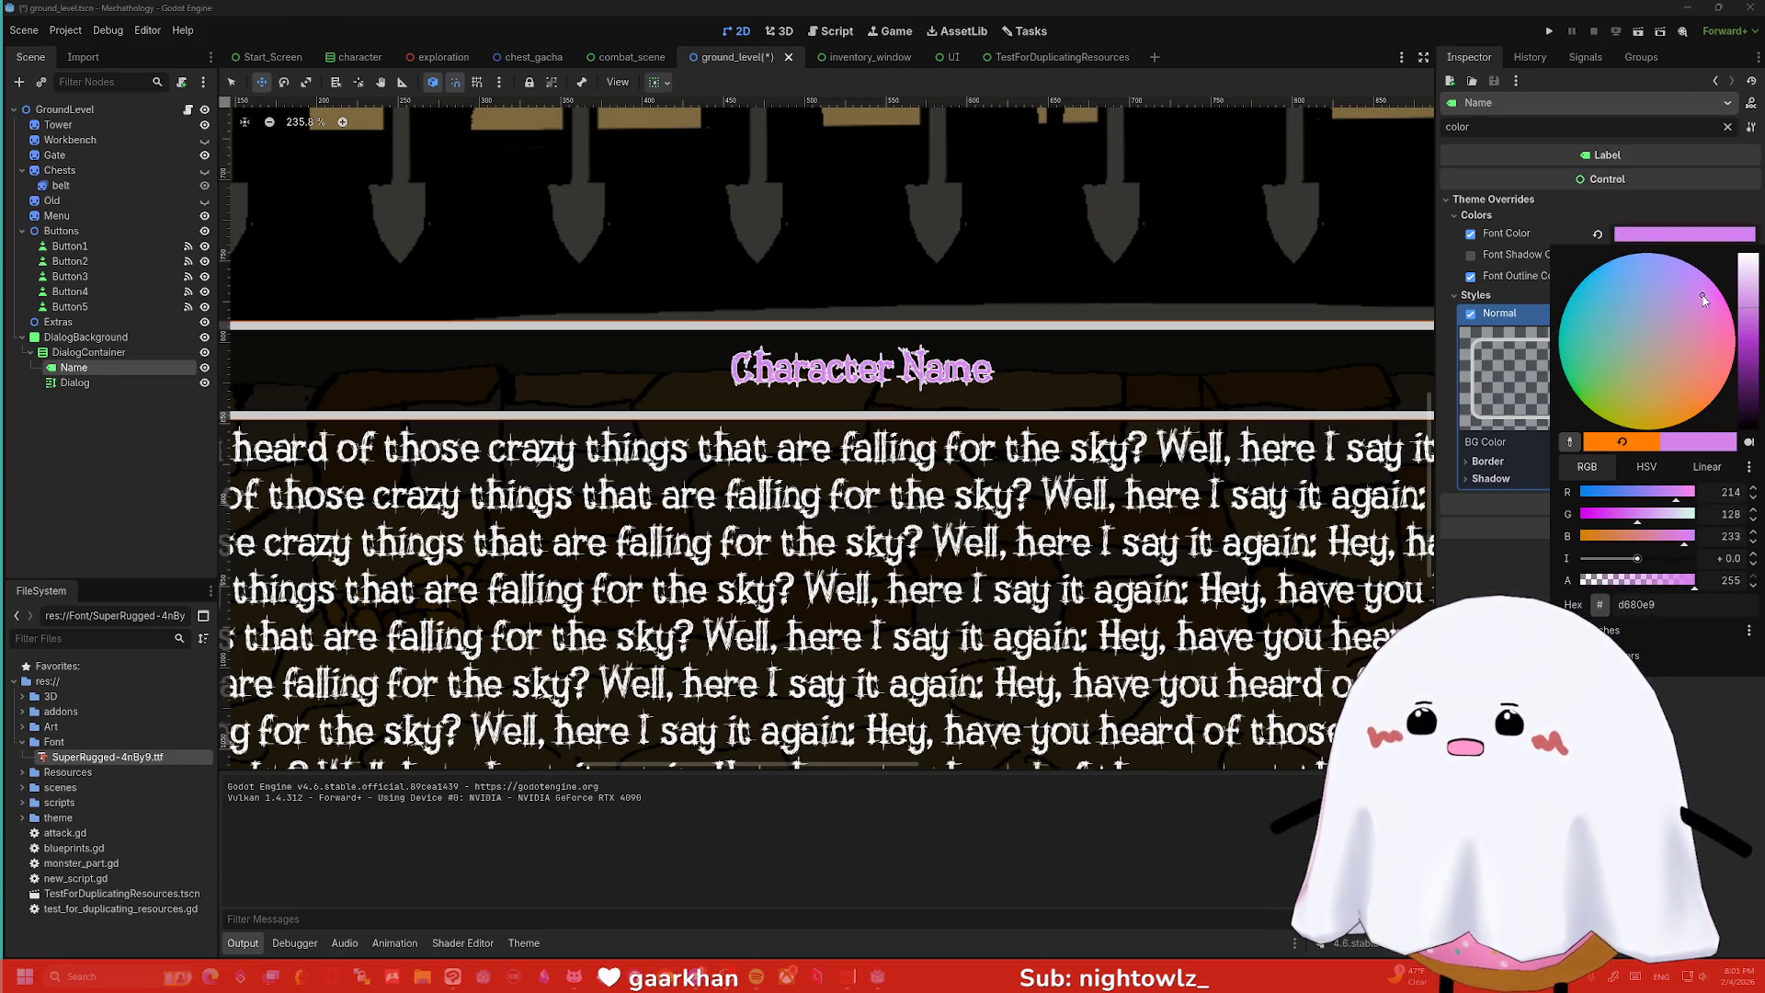
{"action": "mouse_move", "coordinate": [1704, 301]}
{"action": "left_mouse_down"}
{"action": "mouse_move", "coordinate": [1751, 420]}
{"action": "mouse_move", "coordinate": [1675, 384]}
{"action": "mouse_move", "coordinate": [1718, 376]}
{"action": "left_mouse_up"}
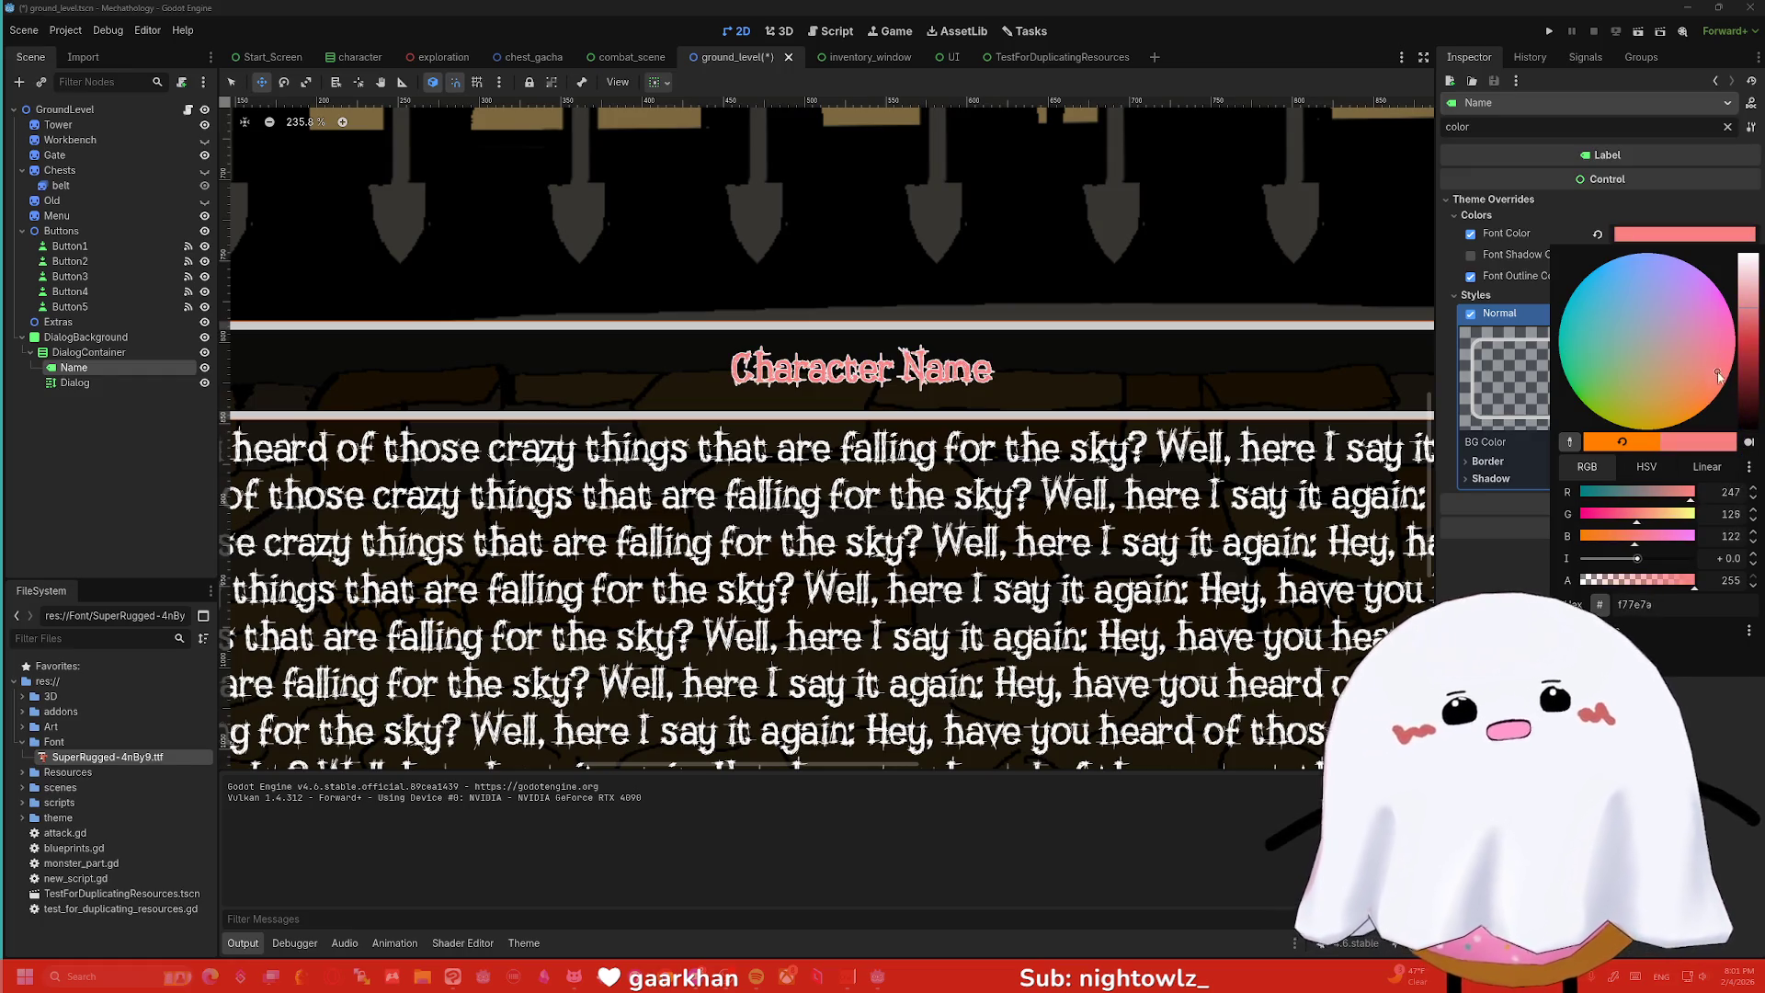
{"action": "mouse_move", "coordinate": [1747, 313]}
{"action": "left_mouse_down"}
{"action": "mouse_move", "coordinate": [1749, 377]}
{"action": "mouse_move", "coordinate": [1750, 329]}
{"action": "left_mouse_up"}
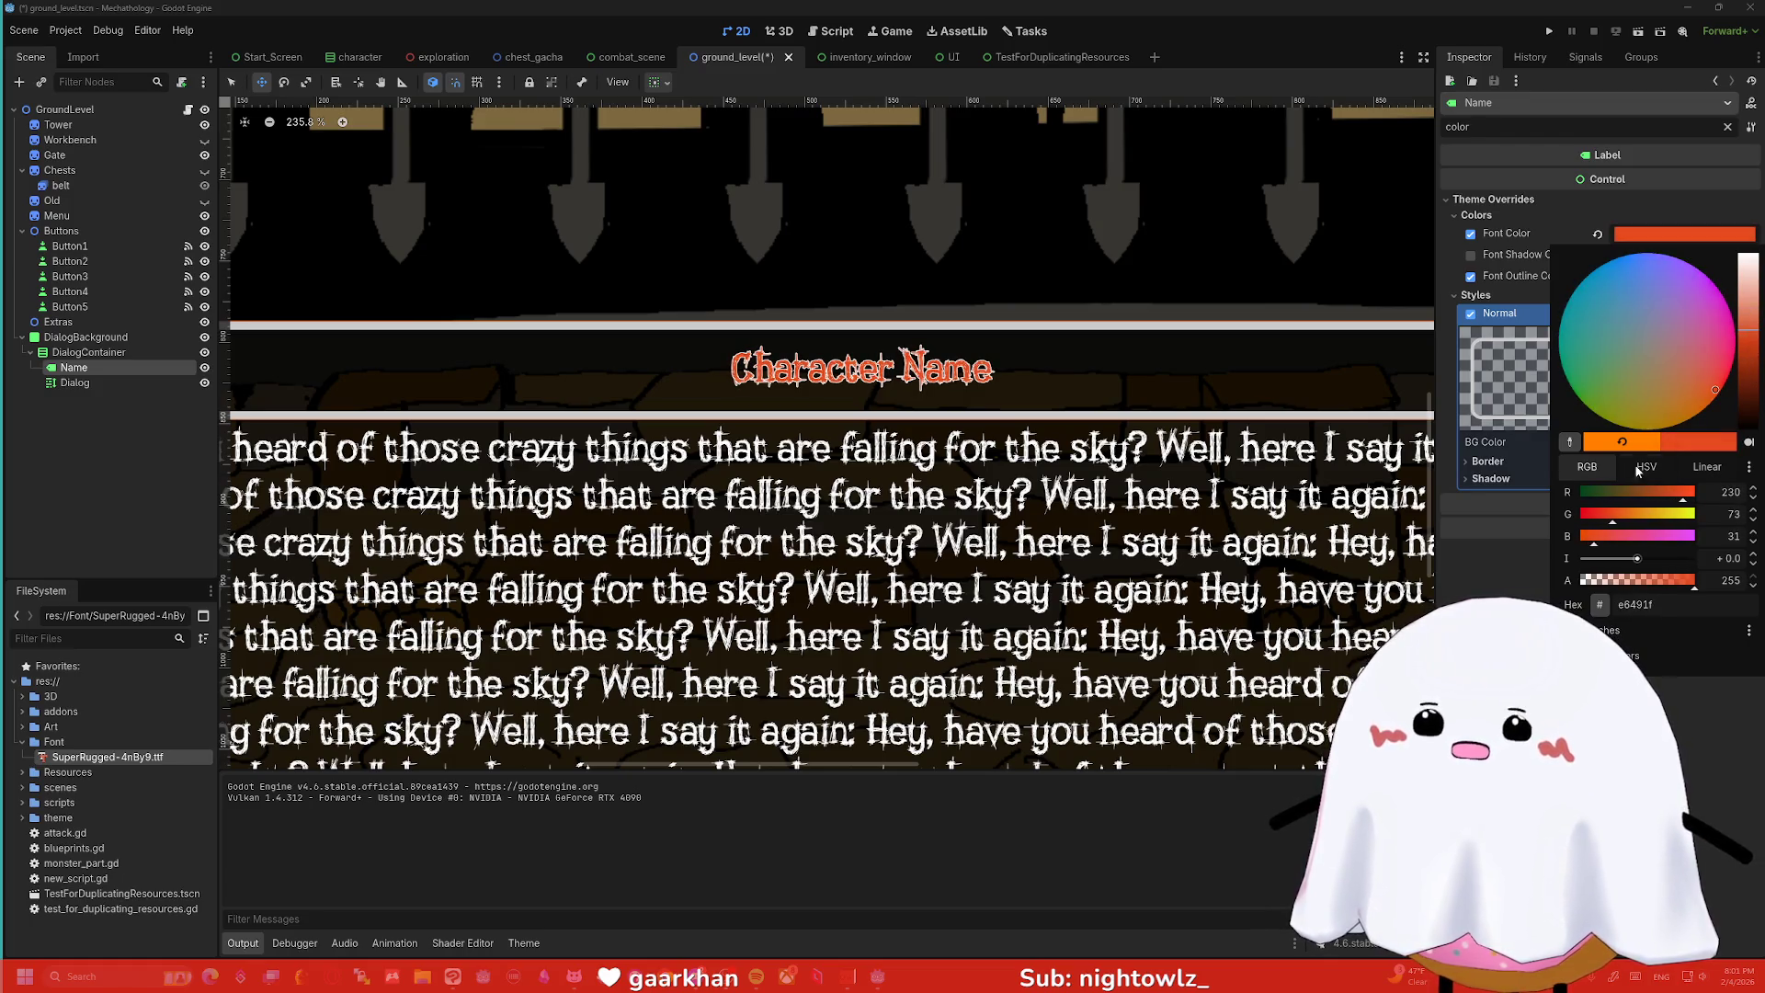
Darken the Name label's Font Outline Color to deep purple
{"action": "left_click", "coordinate": [1298, 839]}
{"action": "left_click", "coordinate": [1684, 276]}
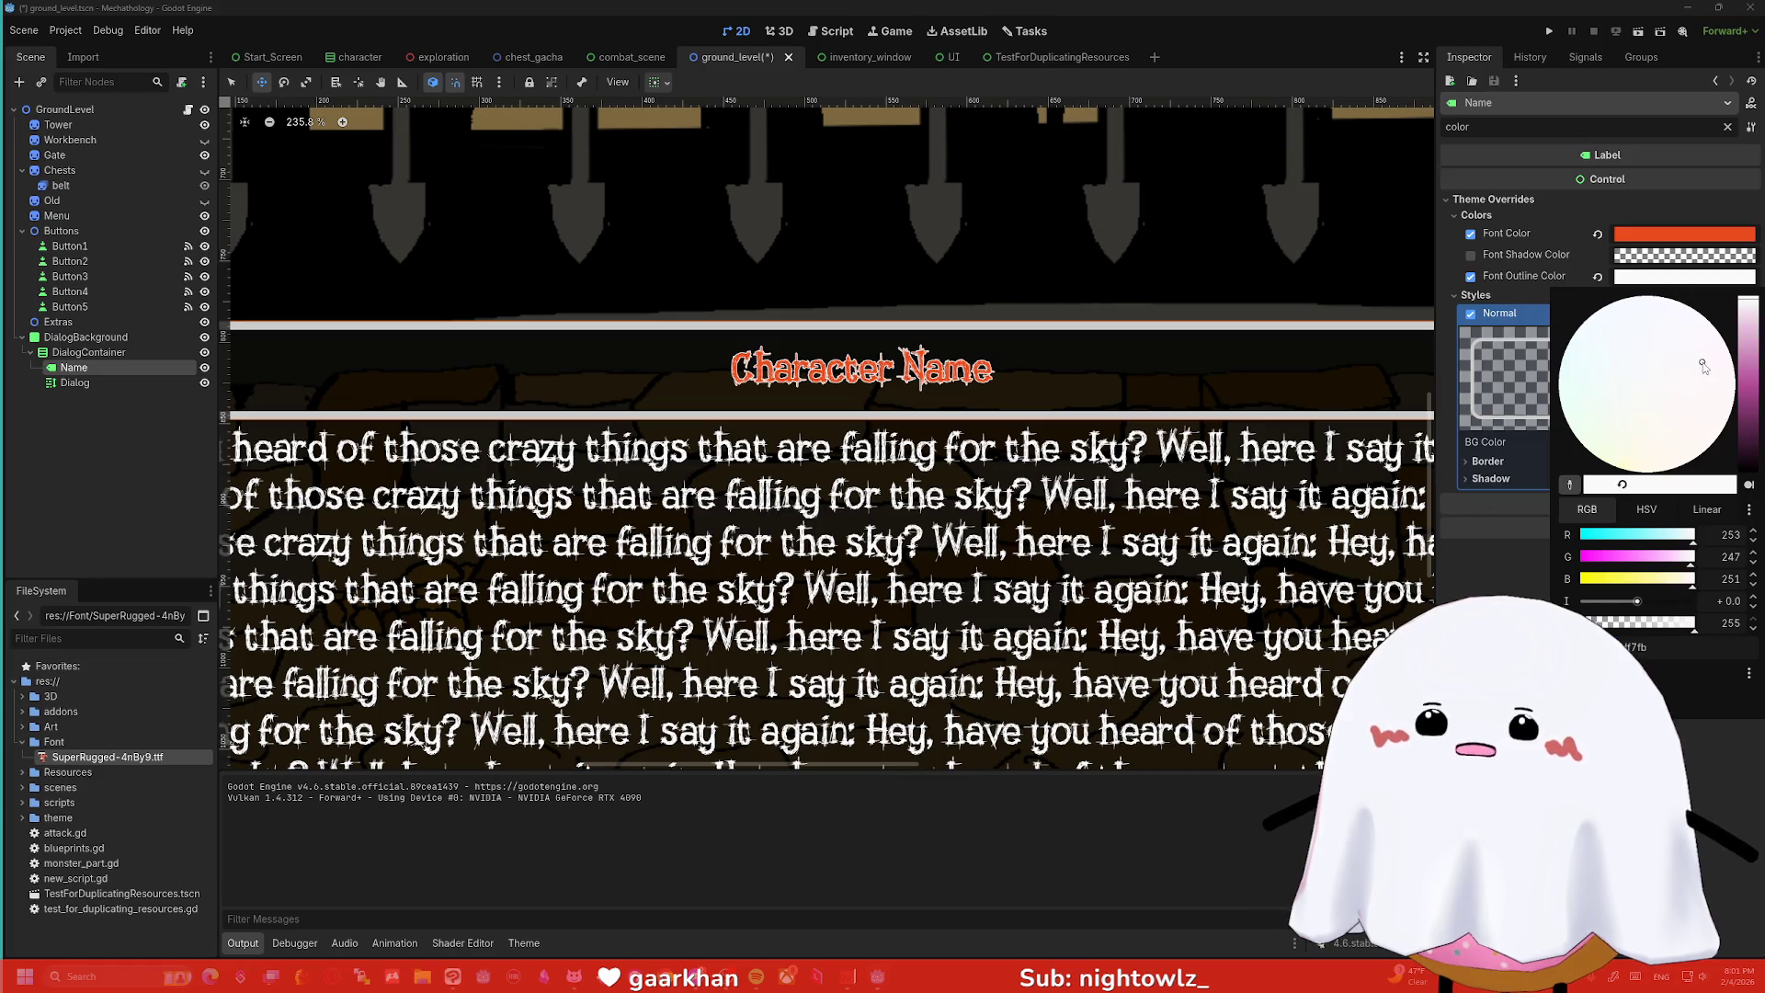
{"action": "mouse_move", "coordinate": [1748, 388]}
{"action": "left_mouse_down"}
{"action": "mouse_move", "coordinate": [1745, 347]}
{"action": "mouse_move", "coordinate": [1756, 452]}
{"action": "left_mouse_up"}
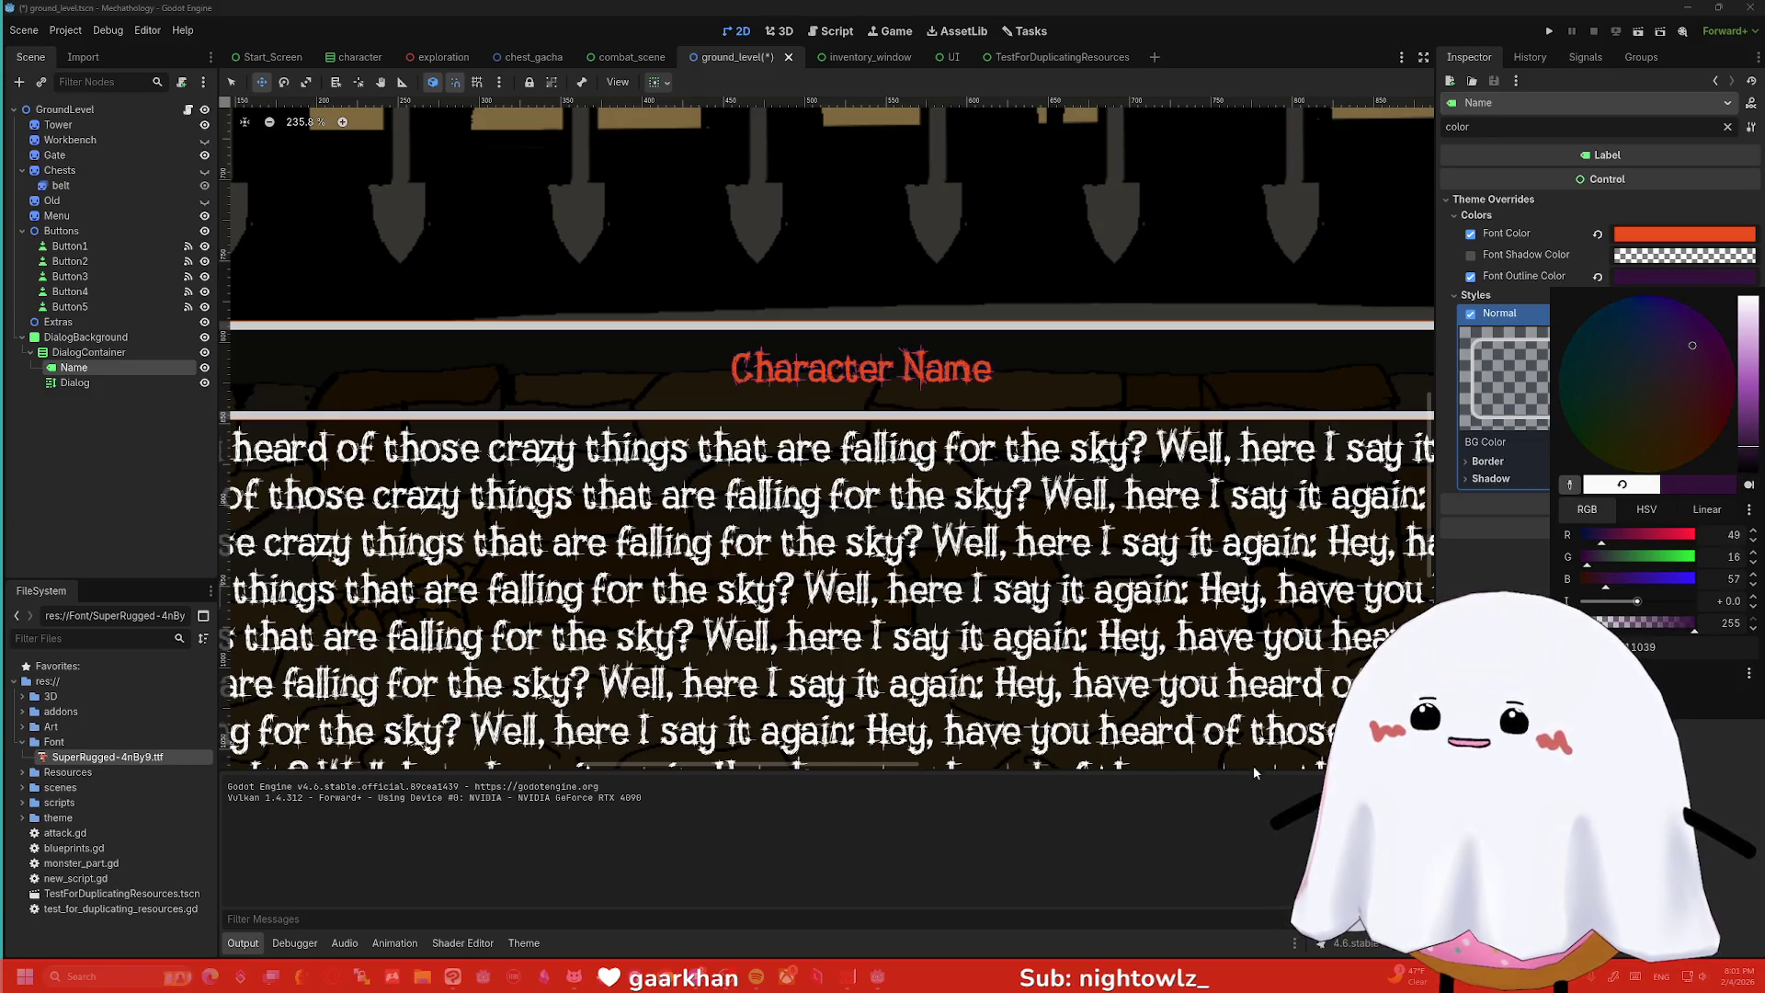
{"action": "left_click", "coordinate": [1175, 811]}
Filter the Inspector by 'font', set the Name label's Font Size to 35, and run the game
{"action": "scroll", "coordinate": [1059, 647], "scroll_direction": "down", "scroll_amount": 6}
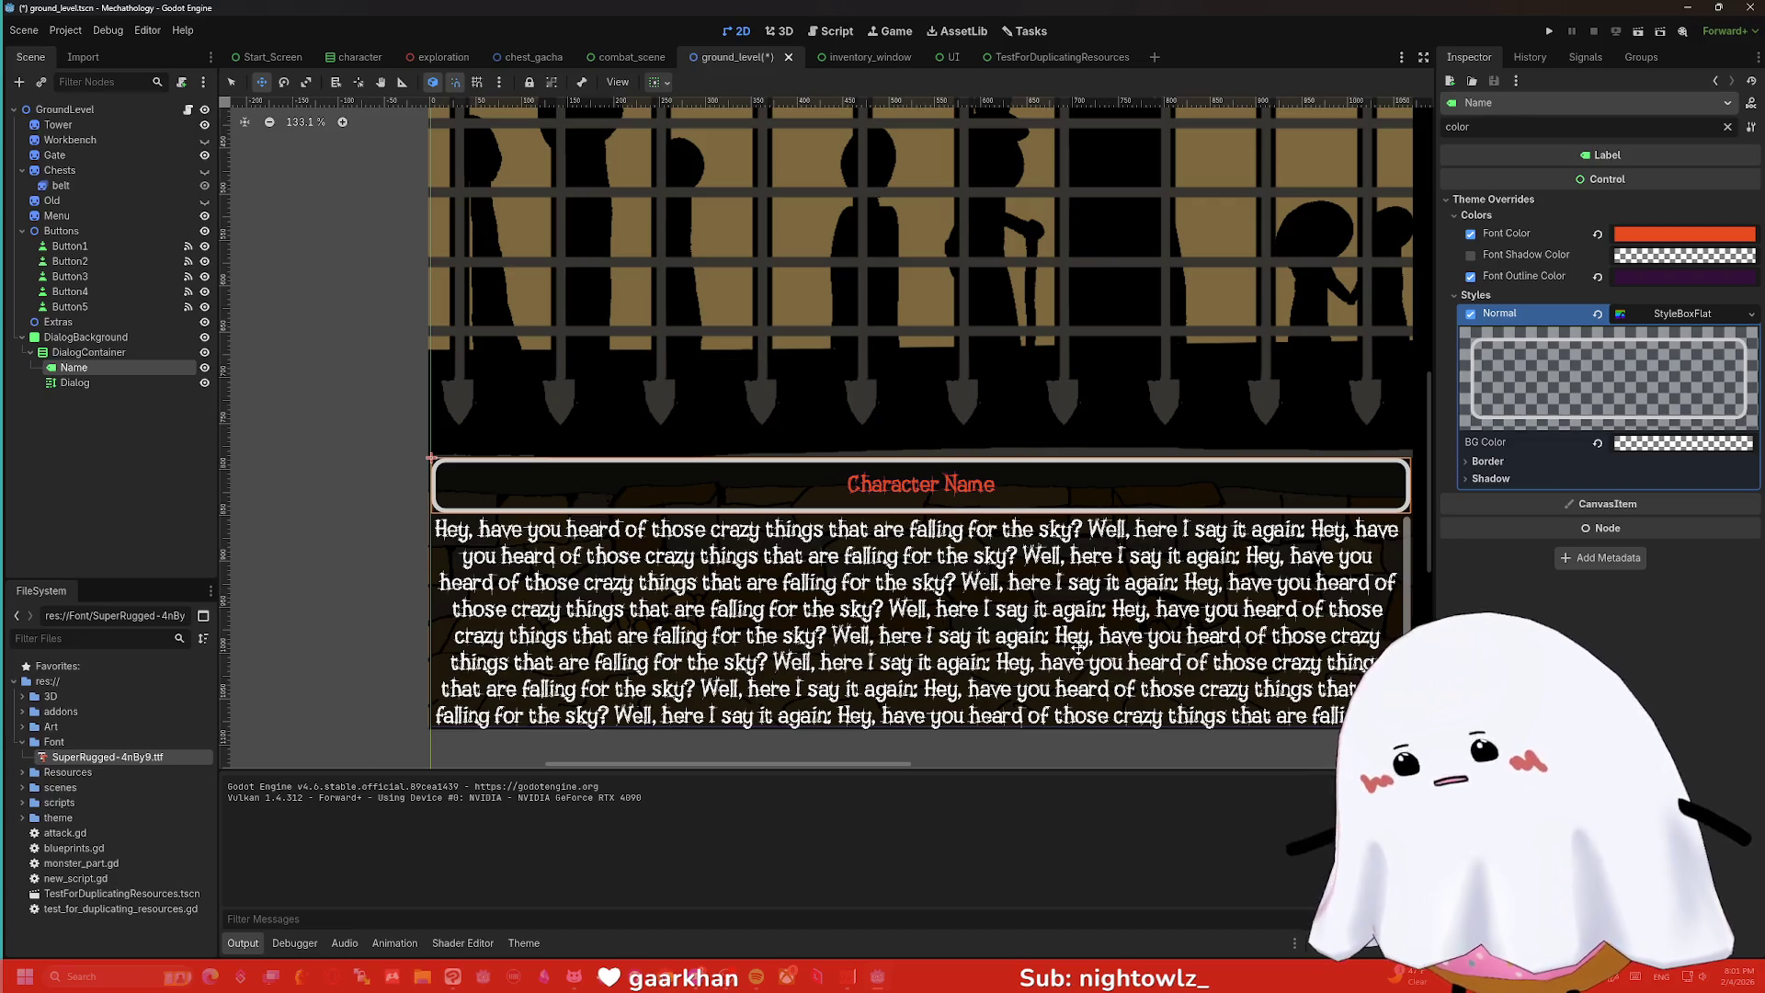
{"action": "double_click", "coordinate": [1462, 126]}
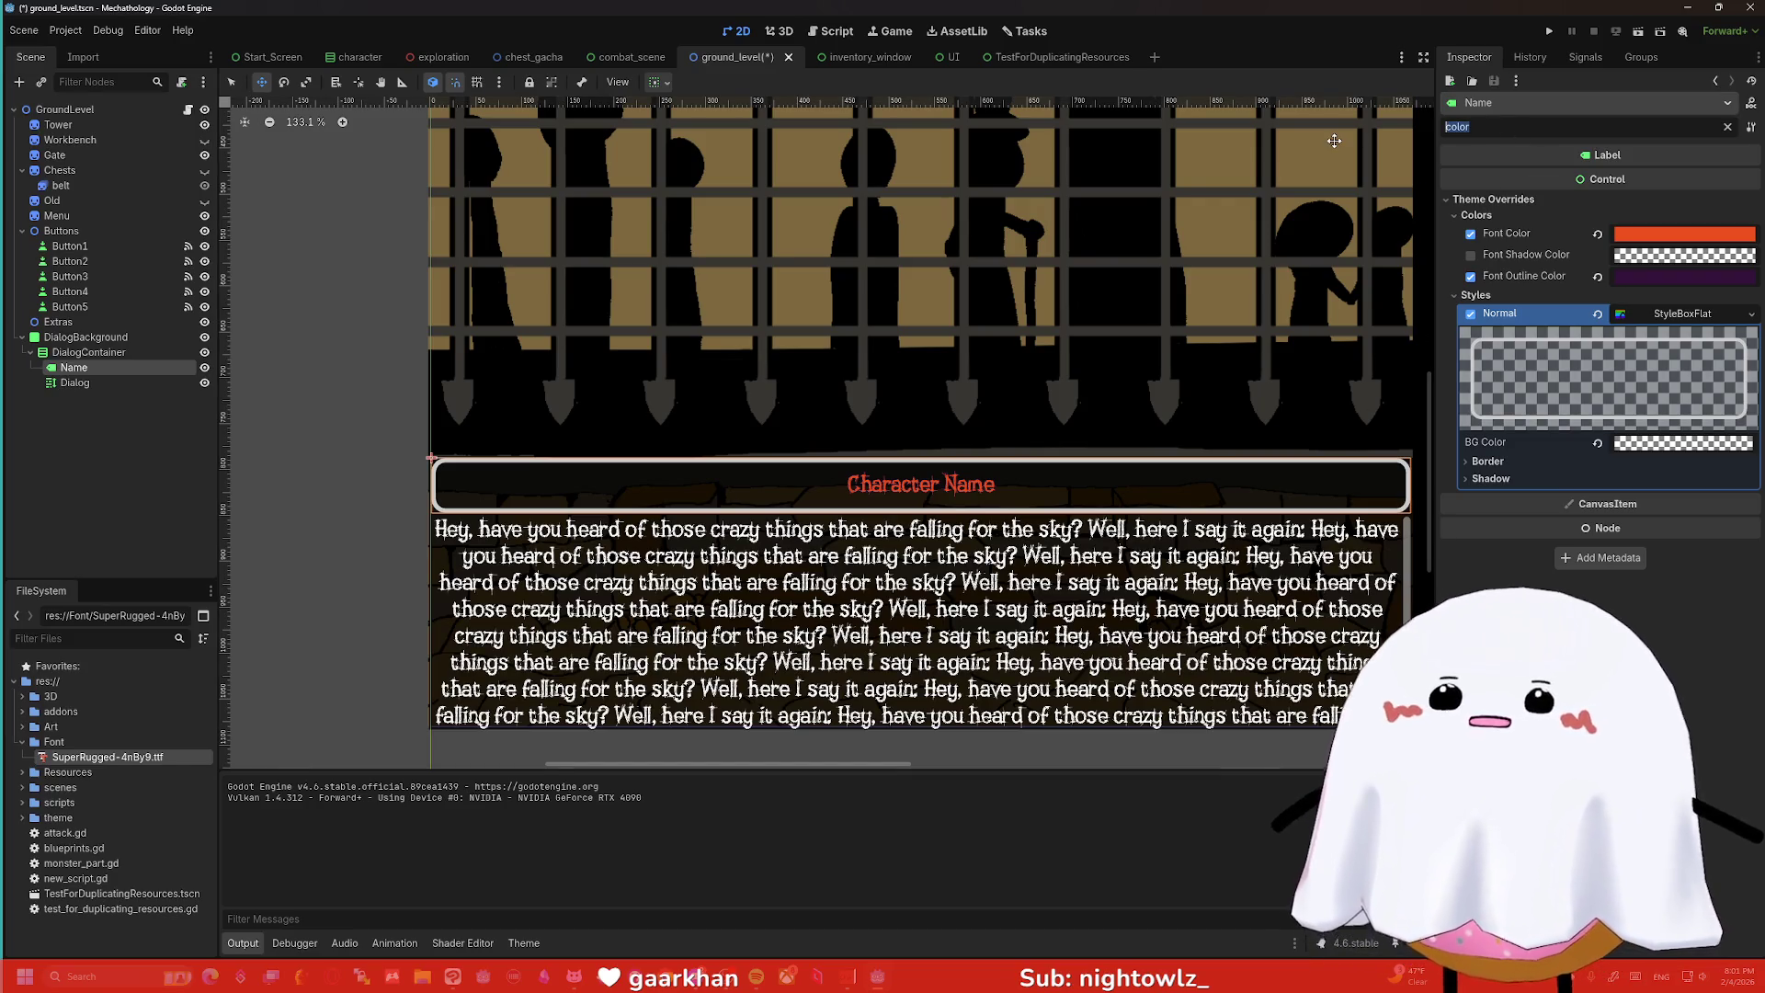
{"action": "type", "text": "font"}
{"action": "left_click", "coordinate": [1650, 399]}
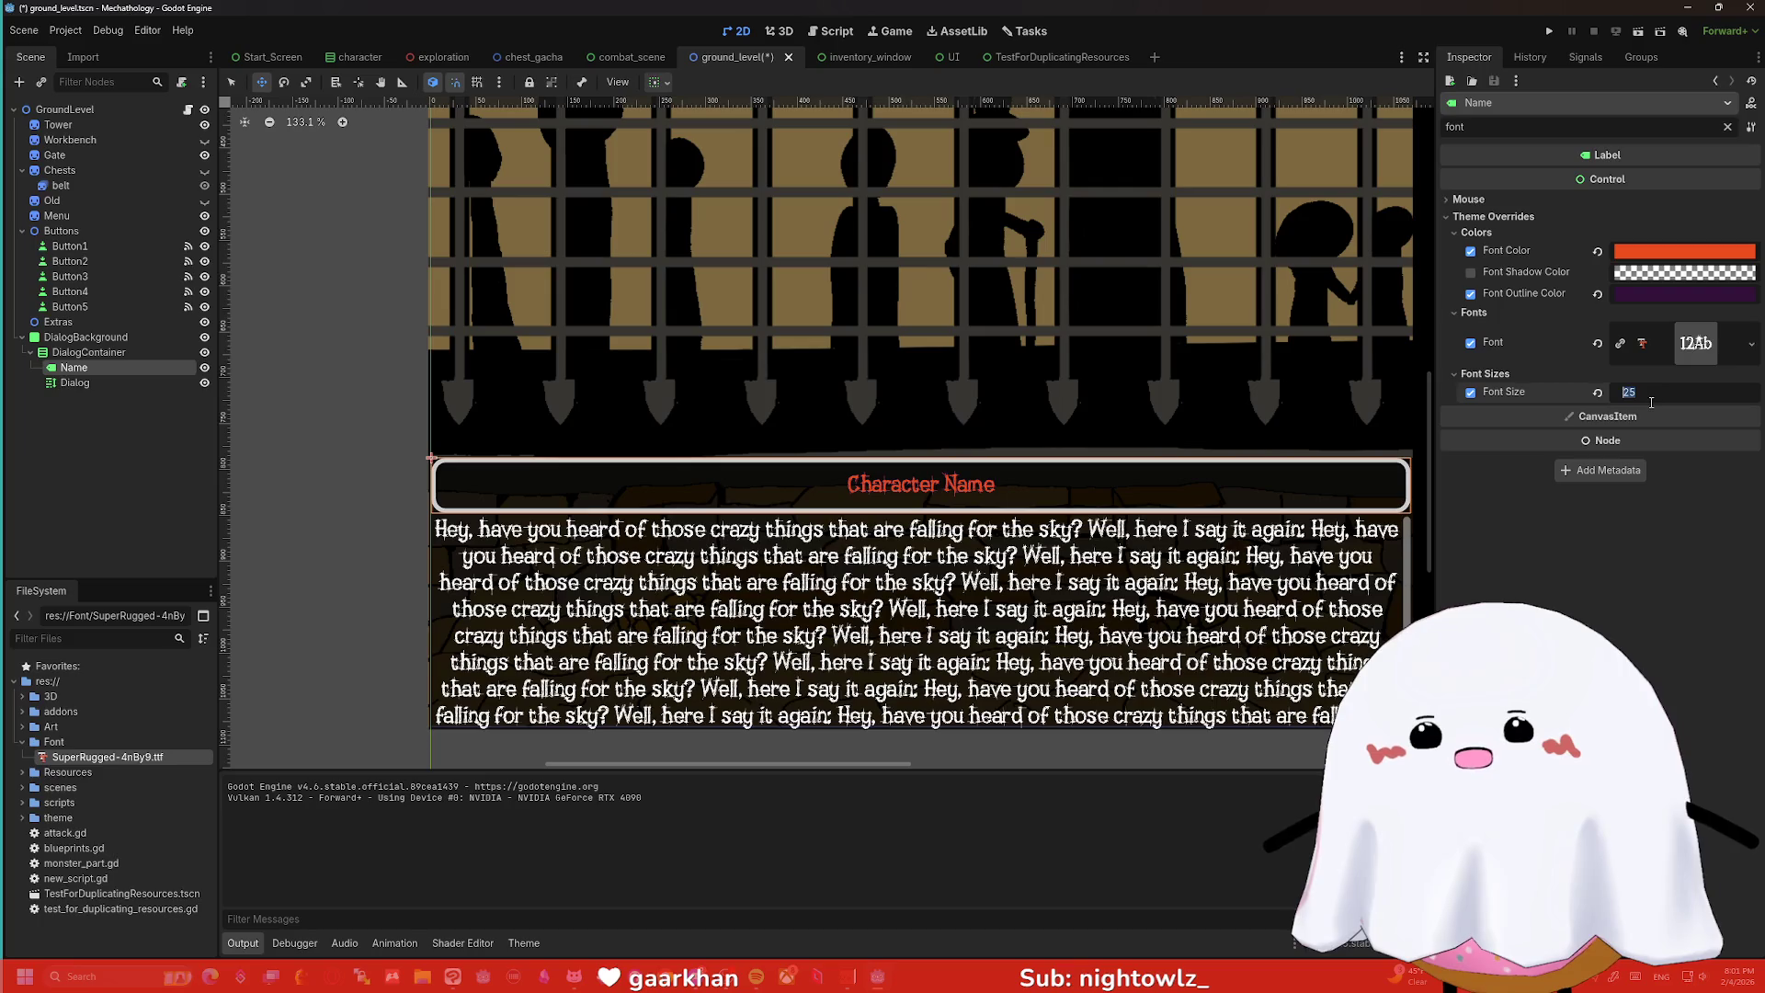
{"action": "key", "text": "Return"}
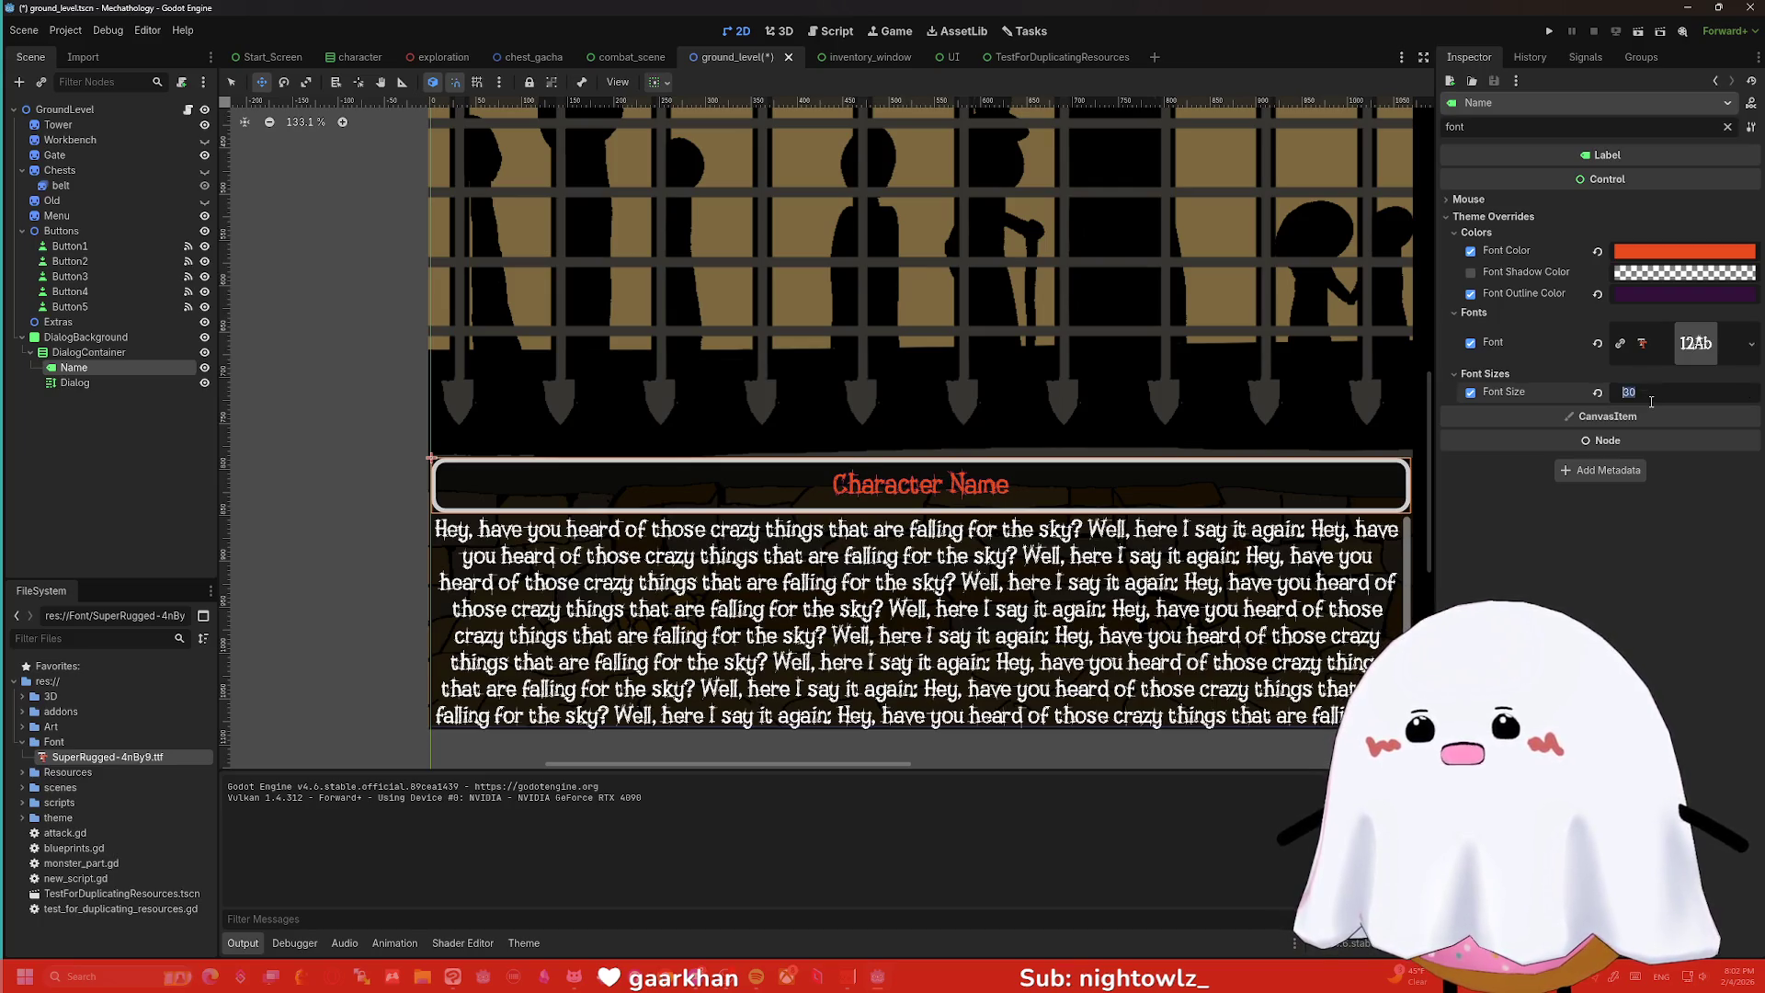
{"action": "type", "text": "5"}
{"action": "key", "text": "Return"}
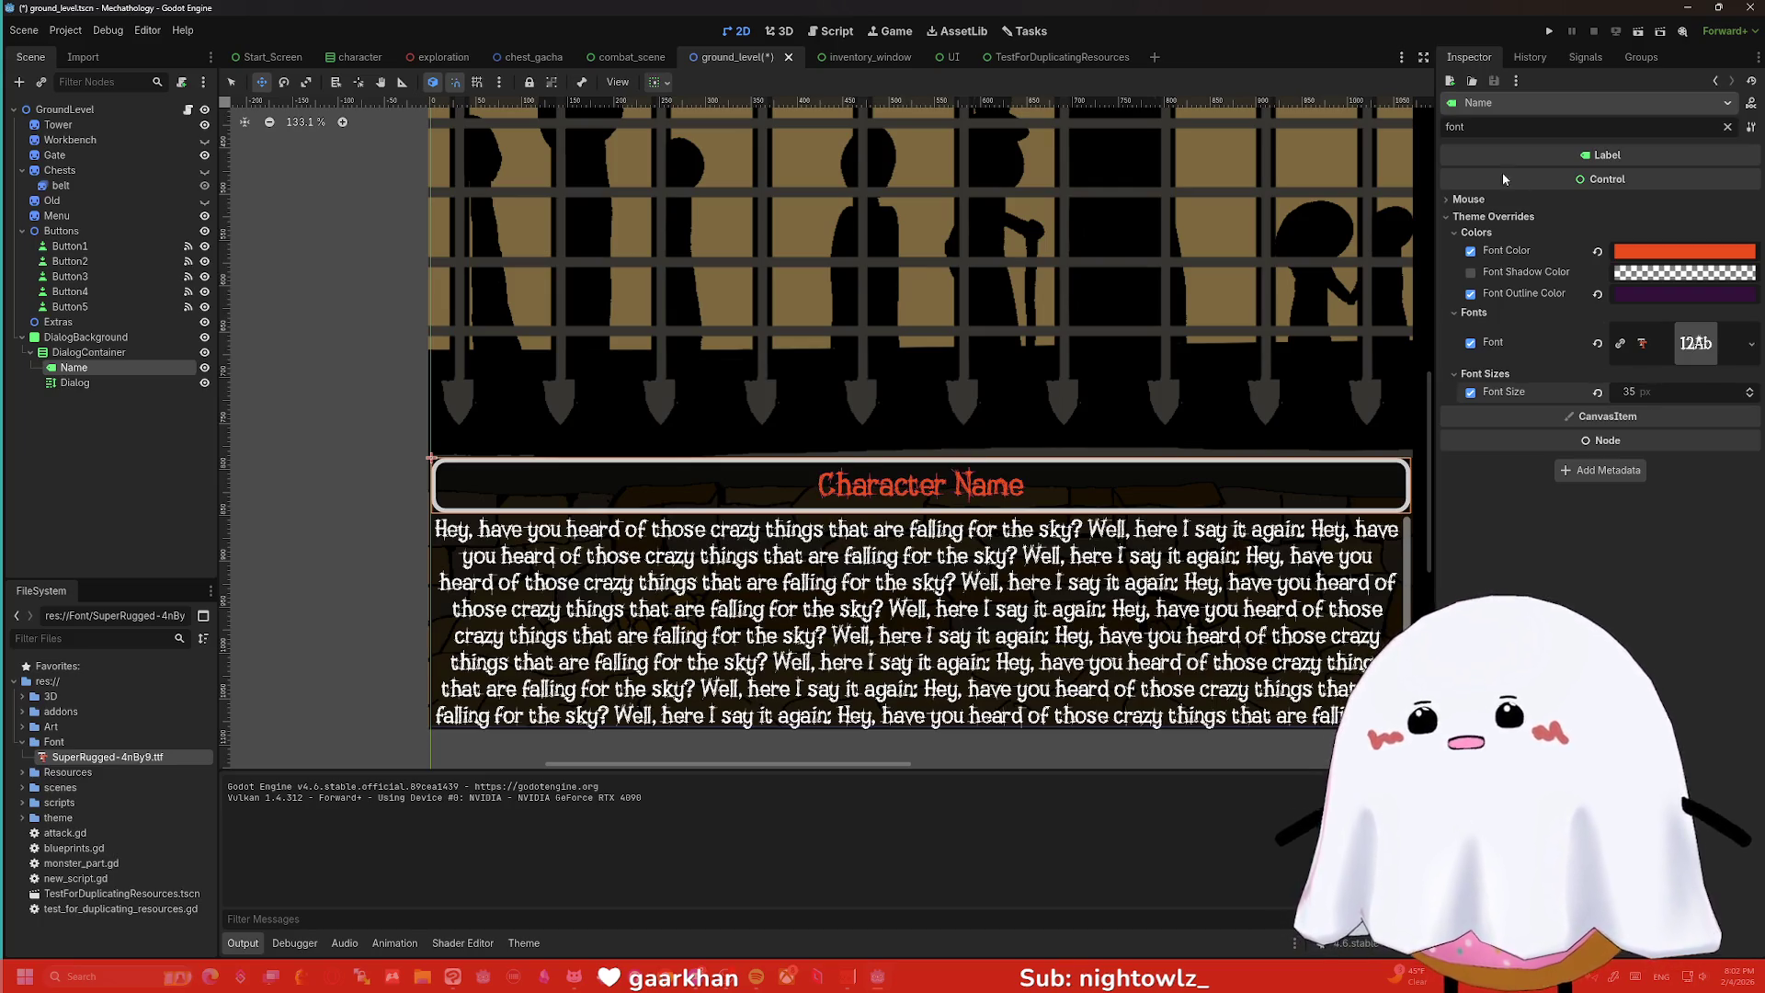
{"action": "scroll", "coordinate": [1147, 593], "scroll_direction": "down", "scroll_amount": 4}
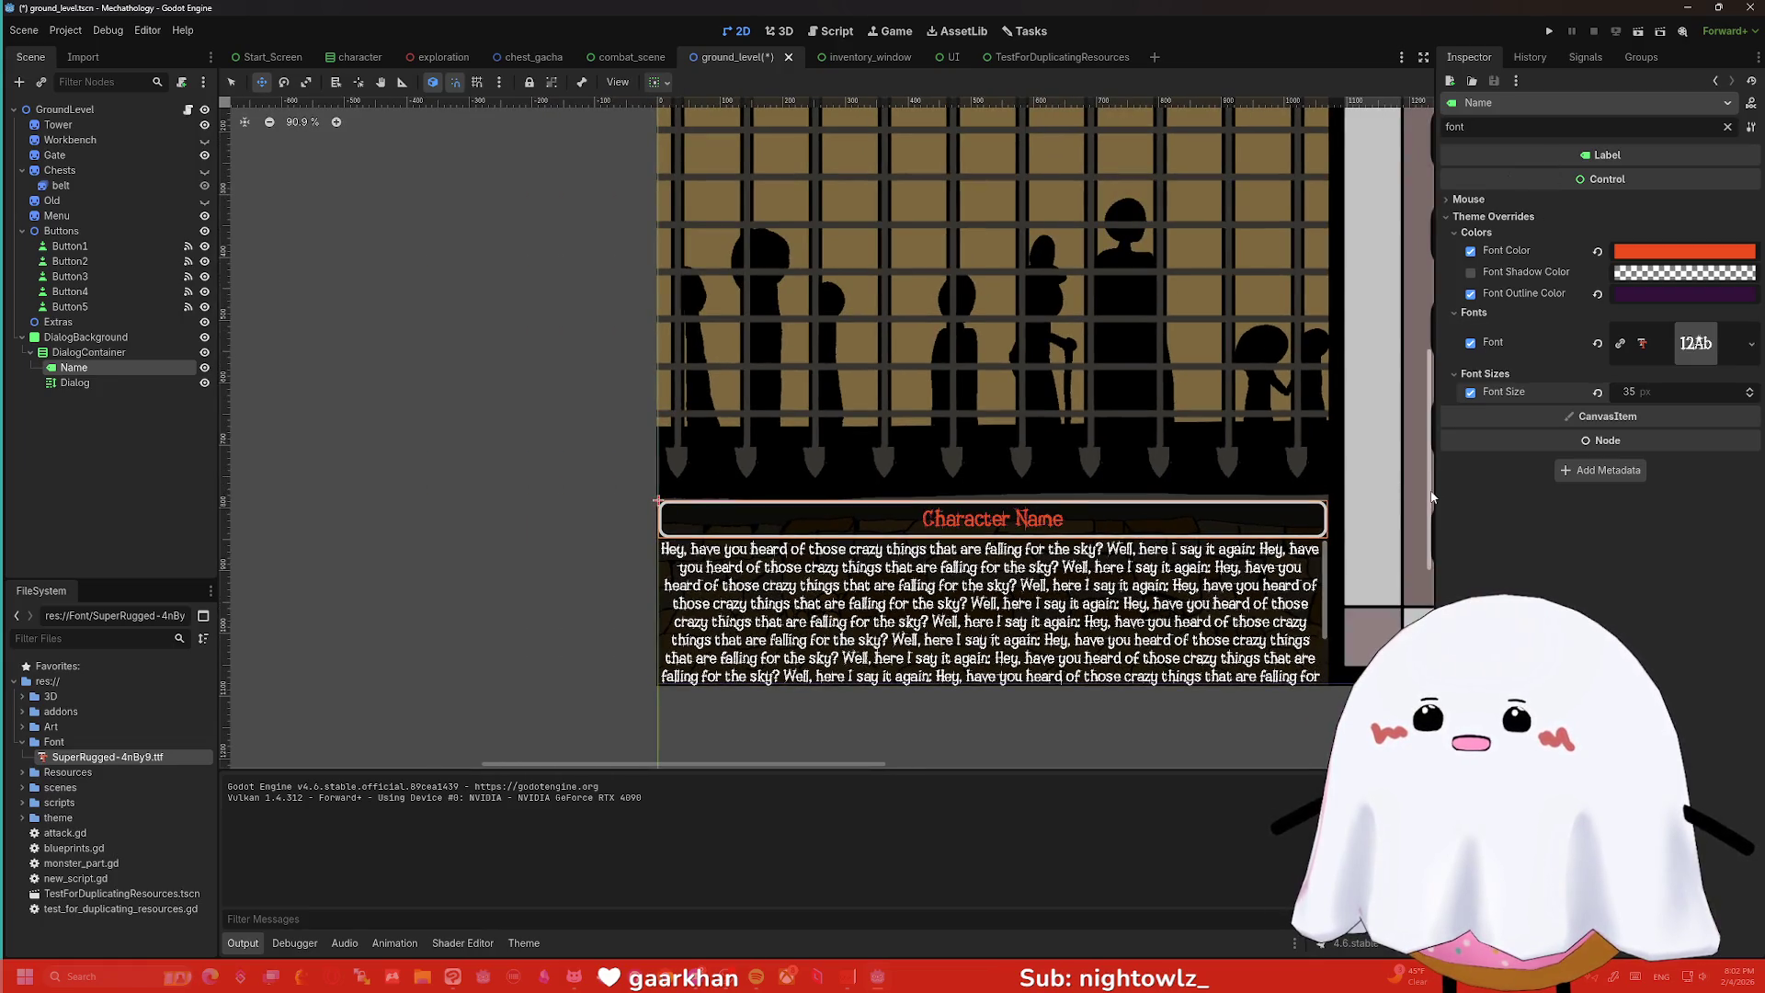
{"action": "left_click", "coordinate": [1644, 33]}
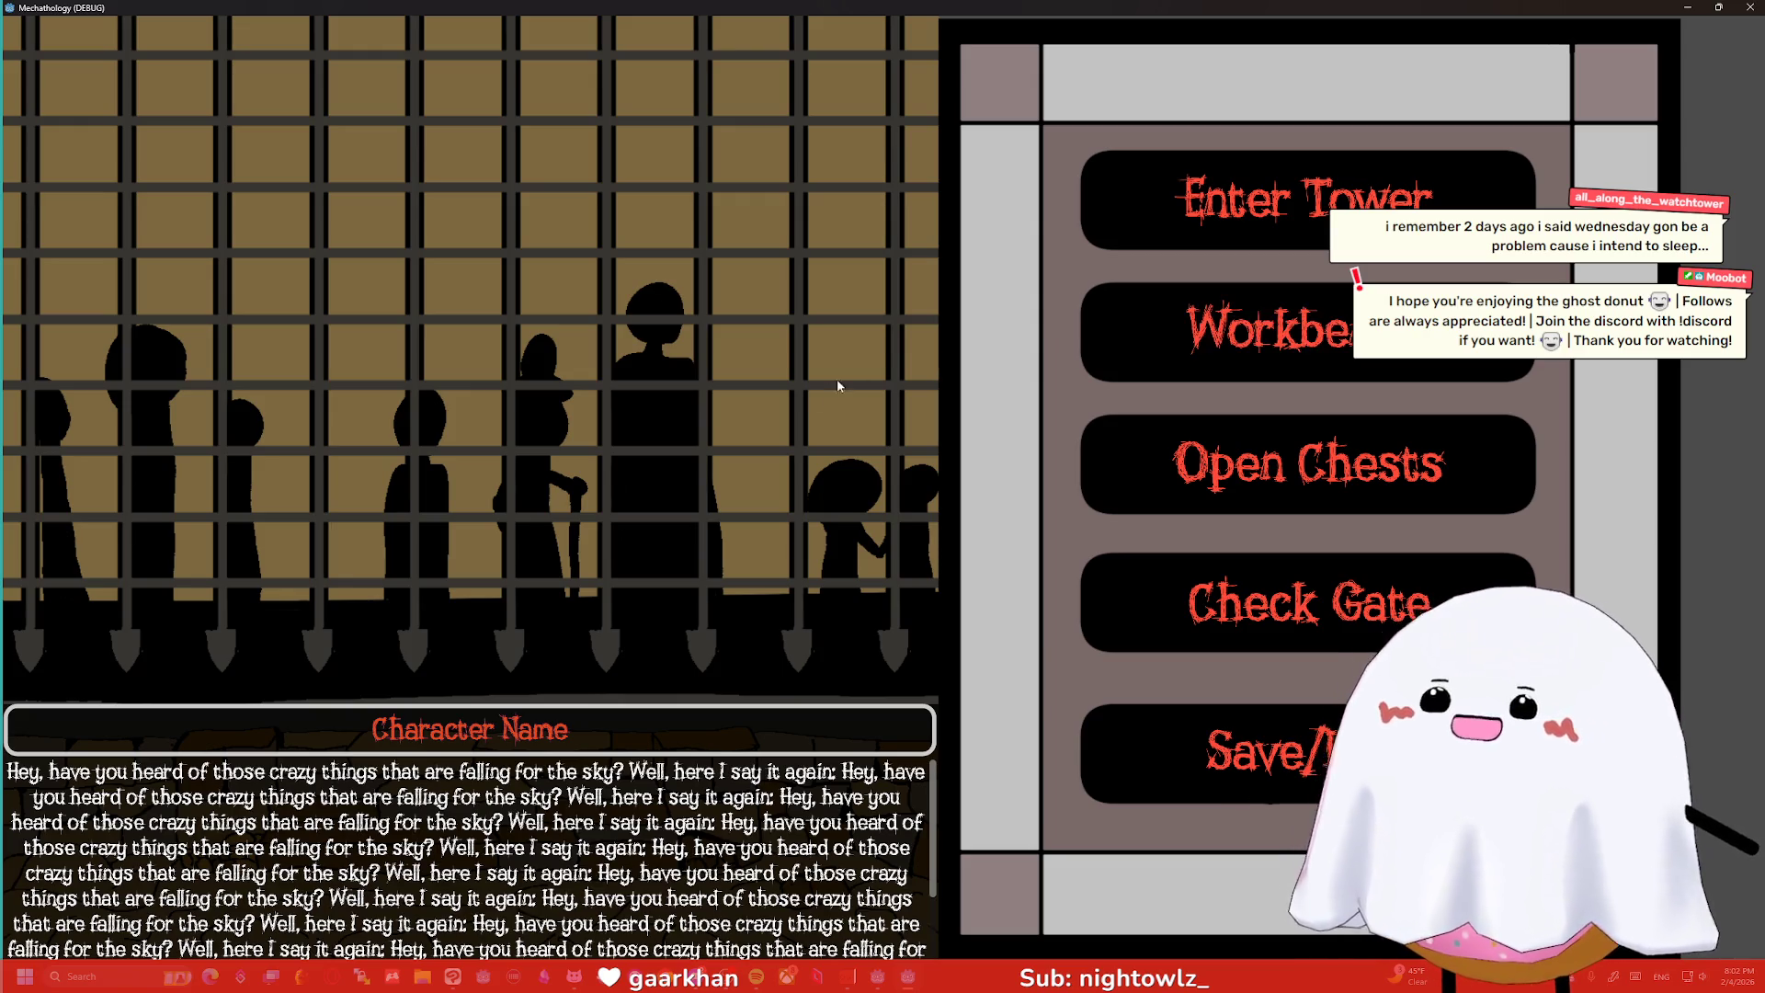
Inspect the dialog box by restoring and re-maximizing the game window, then close it
{"action": "left_click", "coordinate": [1716, 11]}
{"action": "left_click", "coordinate": [1502, 99]}
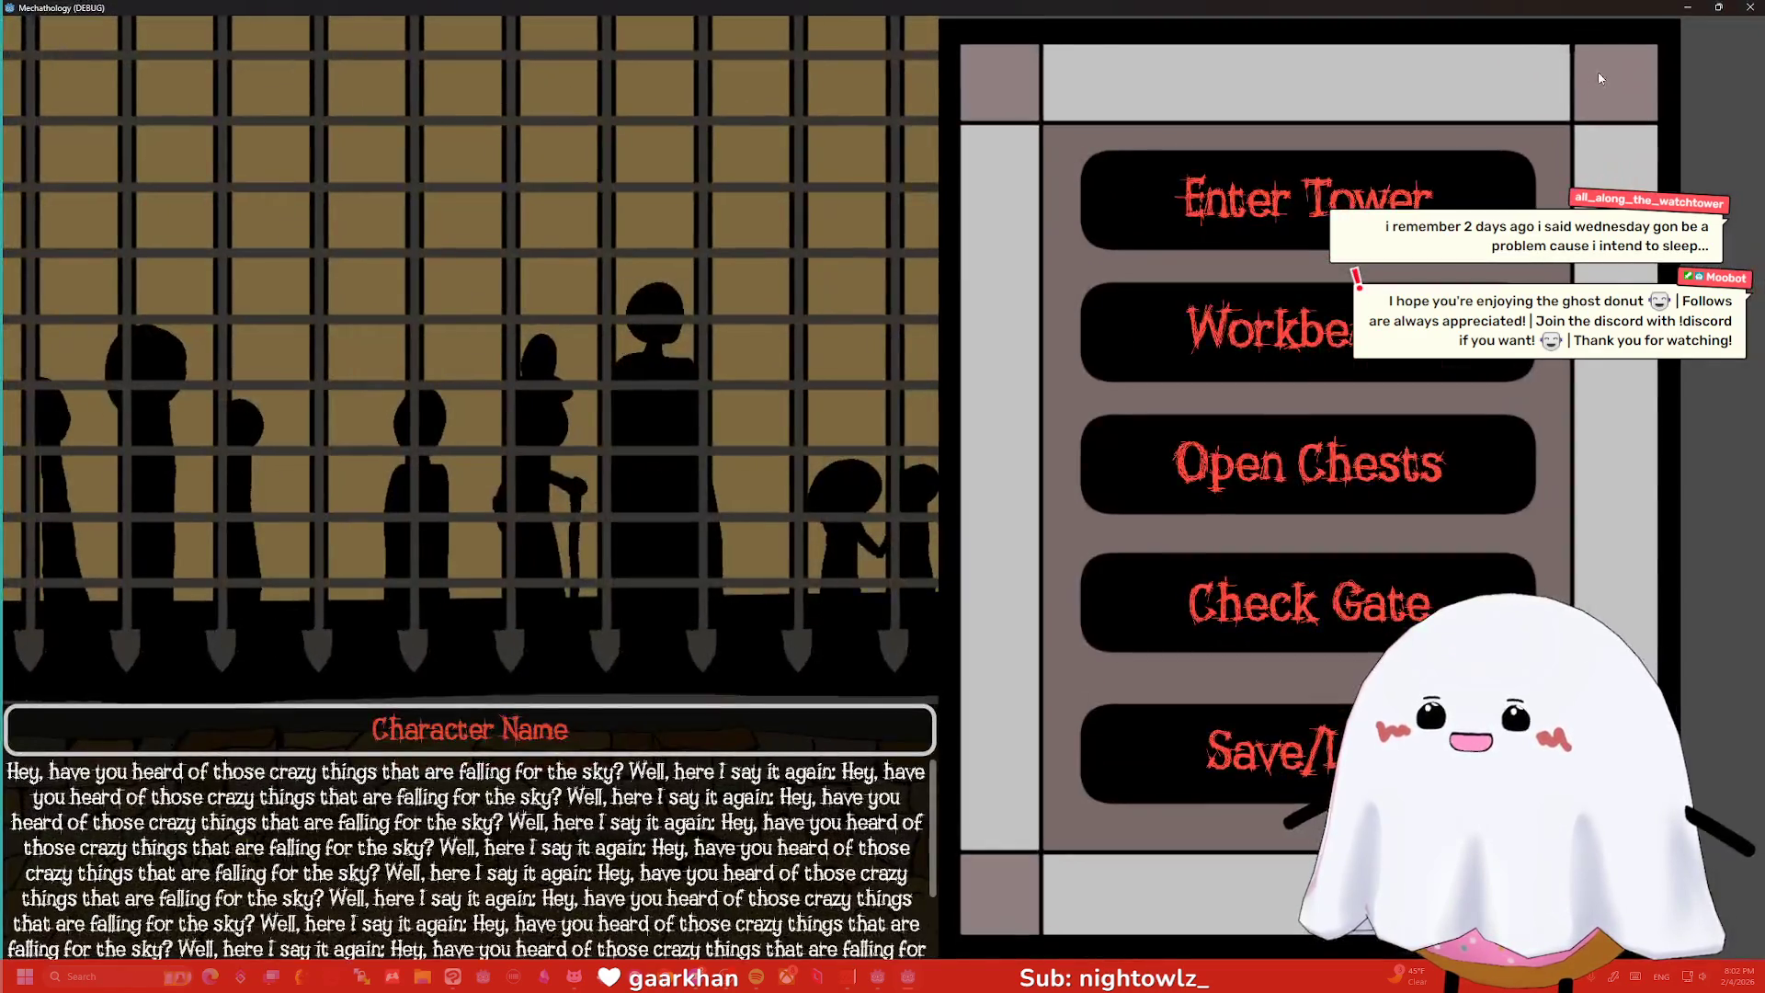
{"action": "mouse_move", "coordinate": [1325, 9]}
{"action": "left_mouse_down"}
{"action": "mouse_move", "coordinate": [1447, 37]}
{"action": "mouse_move", "coordinate": [1201, 72]}
{"action": "left_mouse_up"}
{"action": "double_click", "coordinate": [1200, 72]}
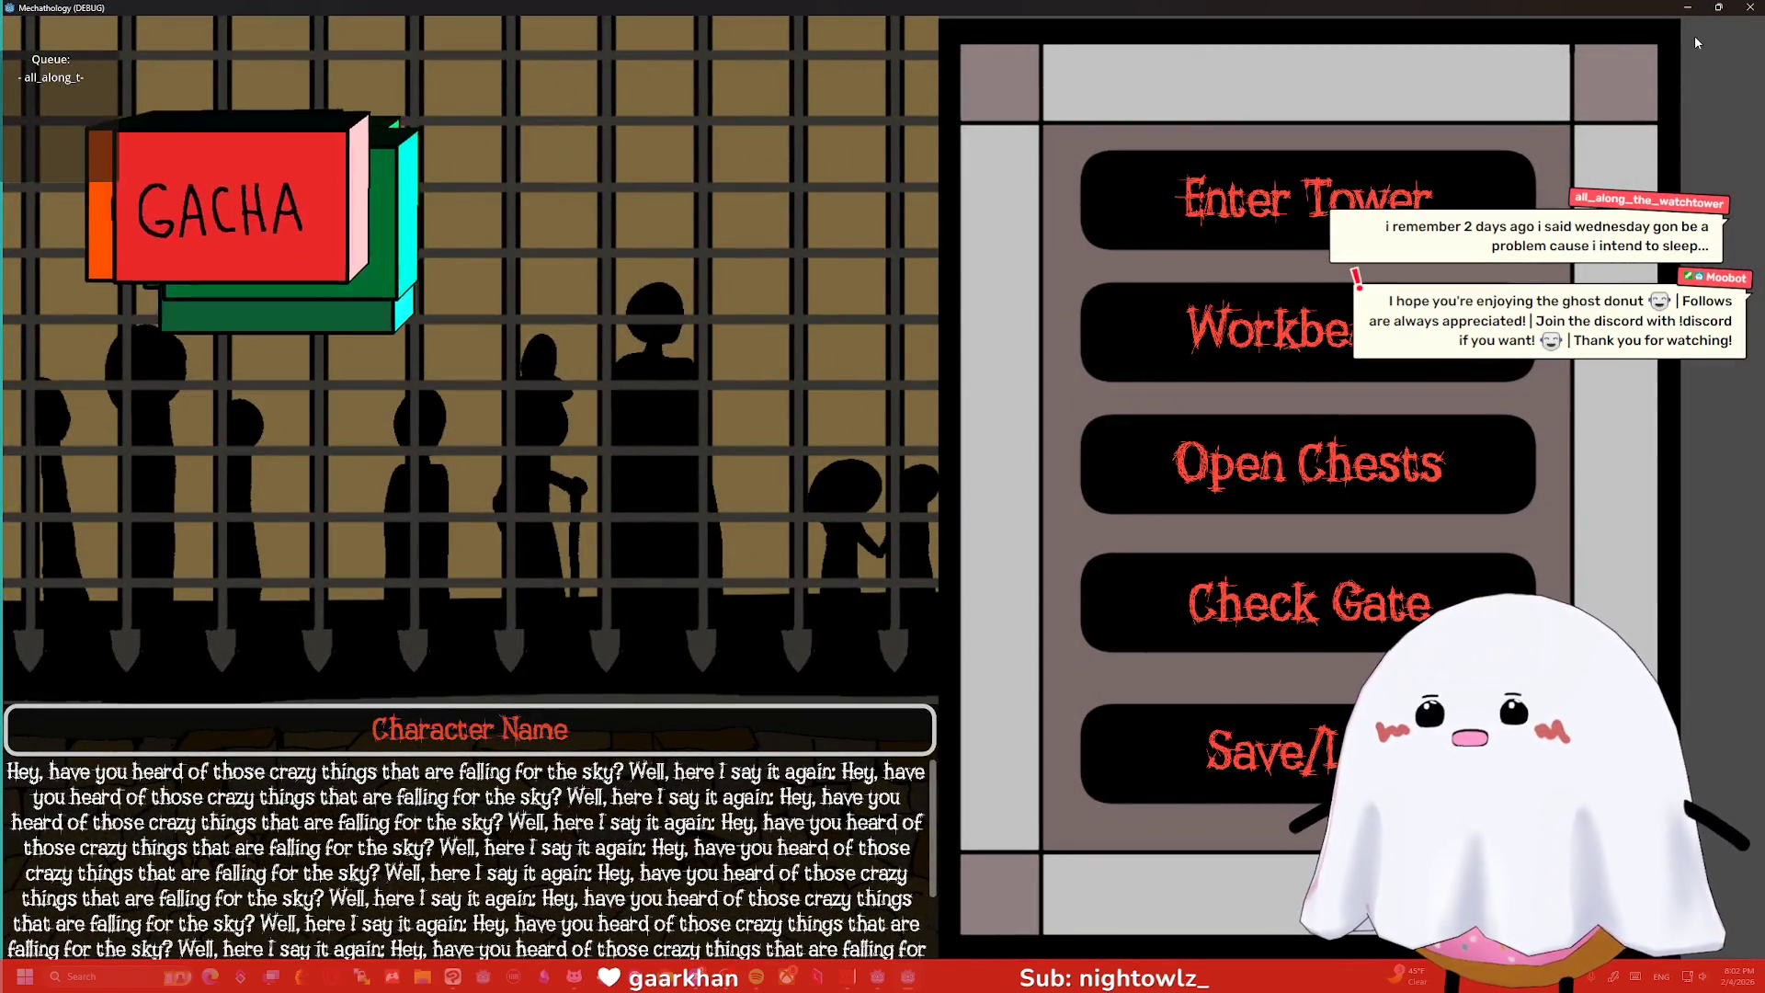
{"action": "left_click", "coordinate": [1717, 8]}
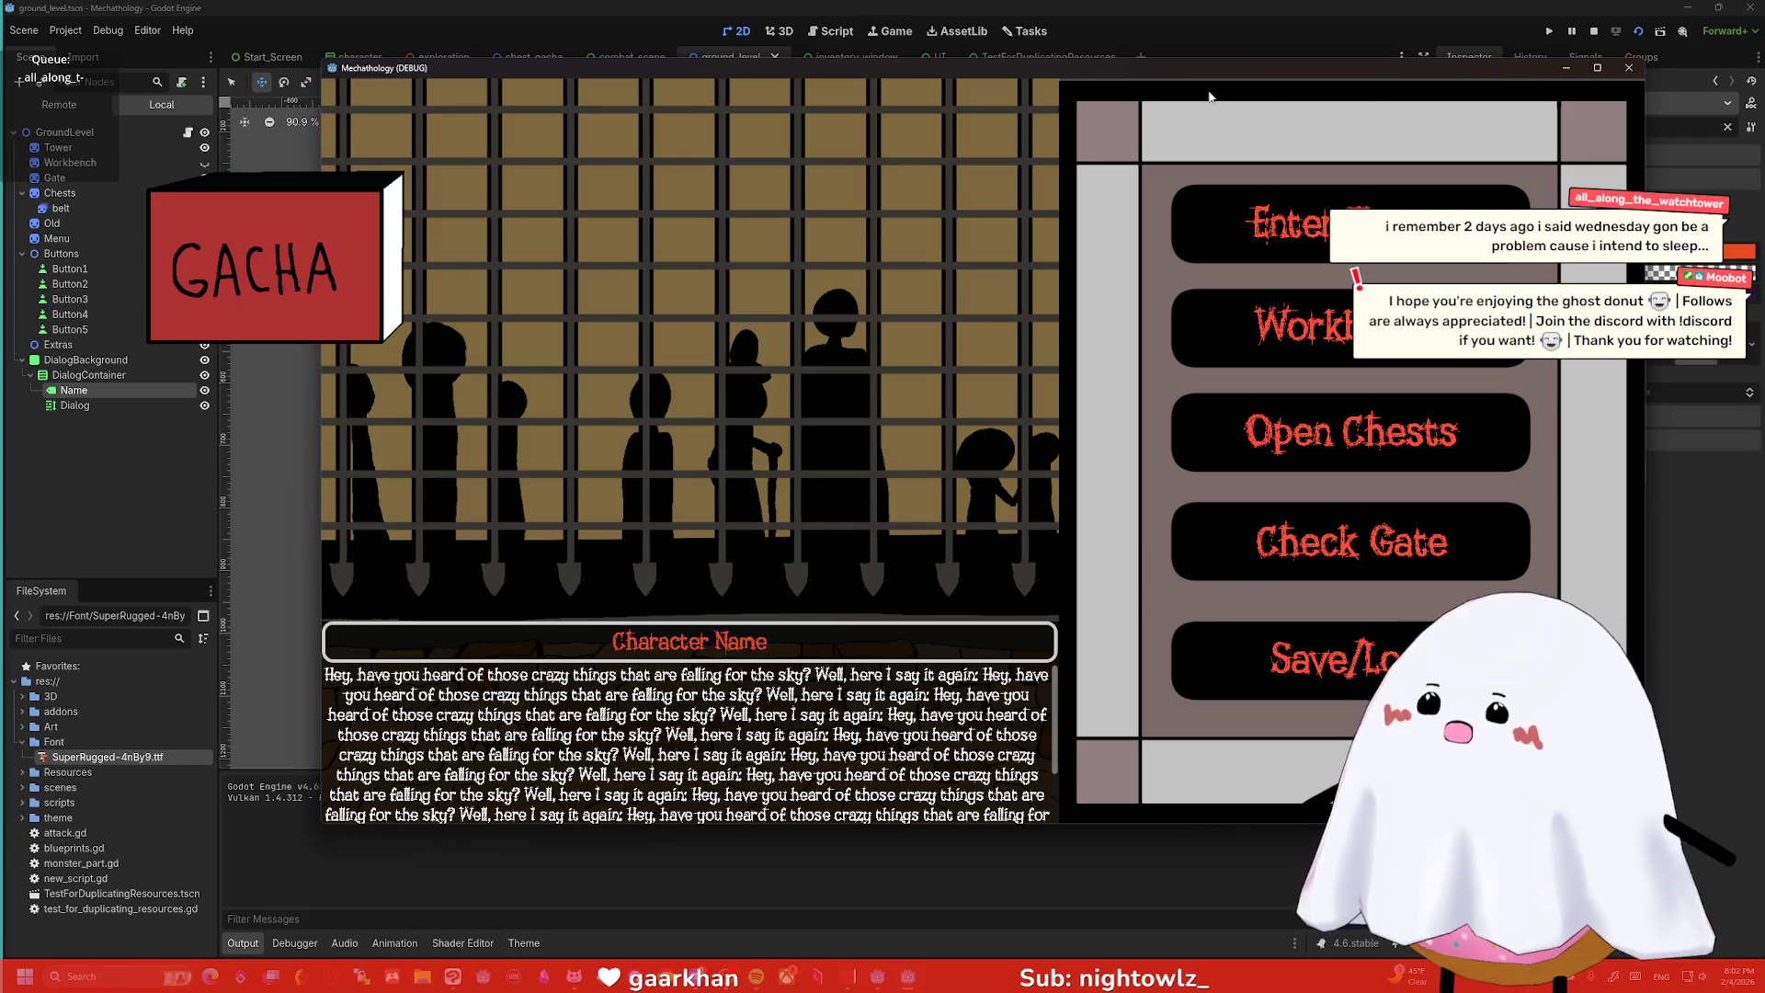
{"action": "left_click", "coordinate": [1629, 68]}
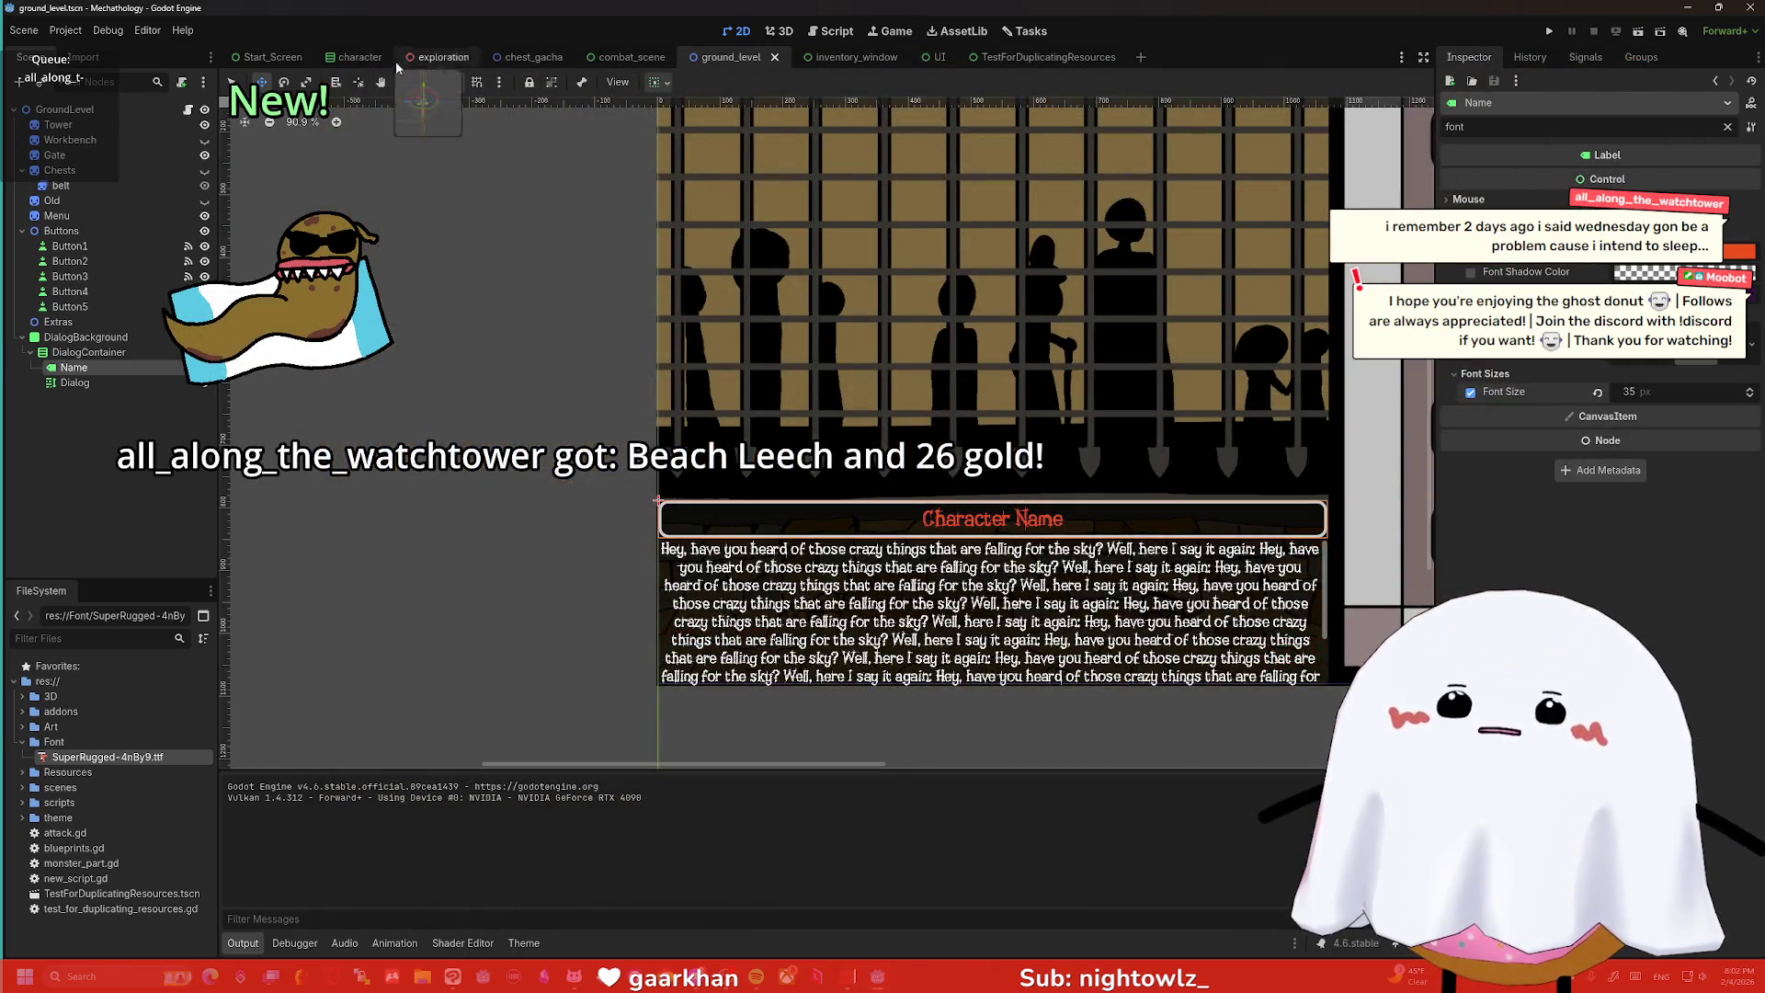
Open Project Settings and browse the Accessibility and Audio sections
{"action": "left_click", "coordinate": [27, 31]}
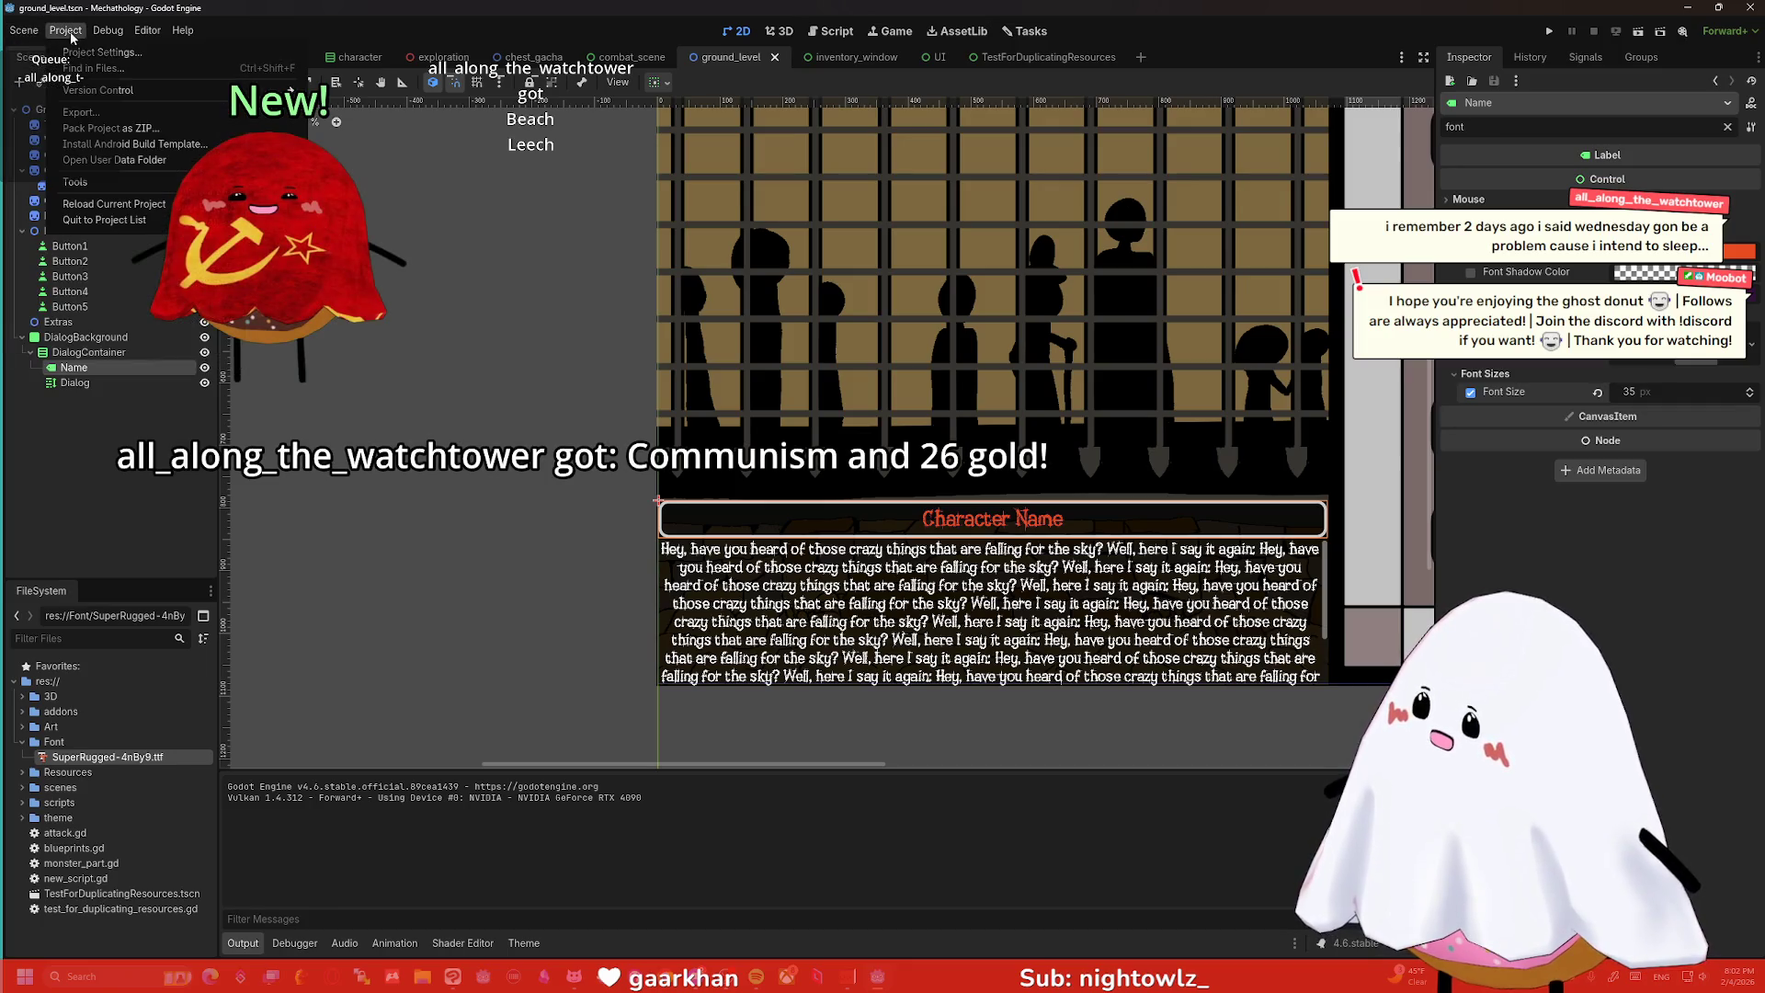
{"action": "left_click", "coordinate": [65, 30]}
{"action": "left_click", "coordinate": [101, 52]}
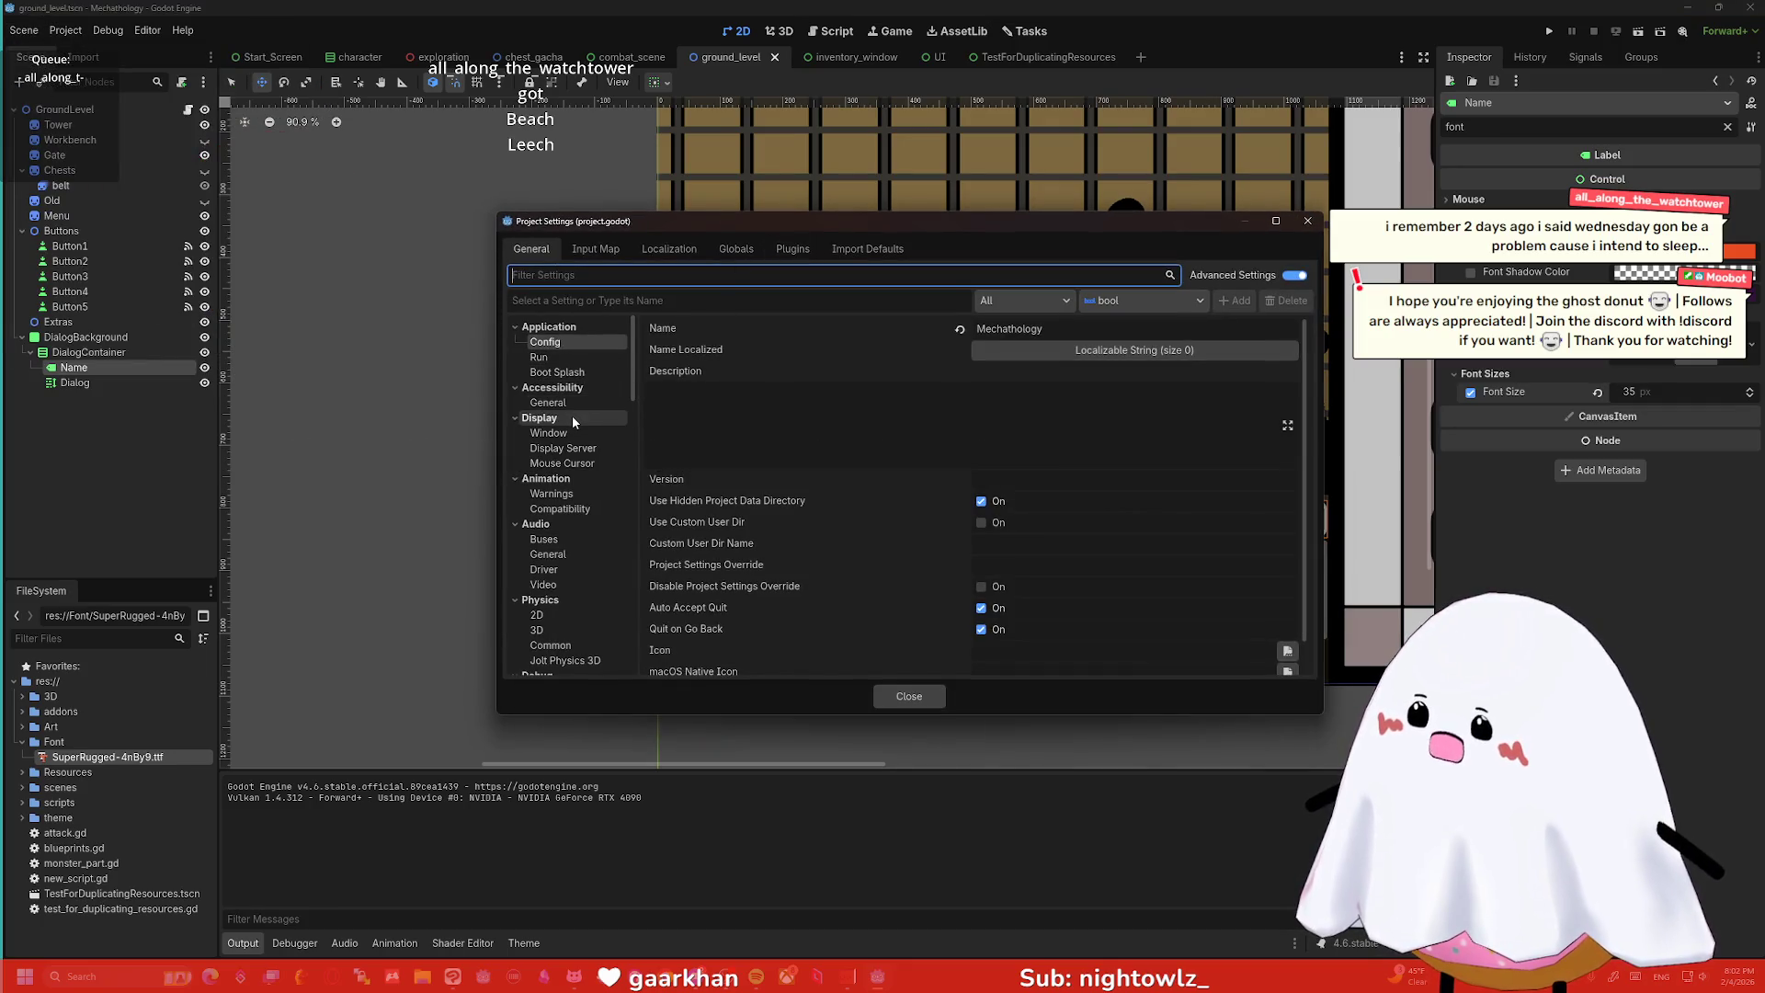
{"action": "left_click", "coordinate": [548, 403]}
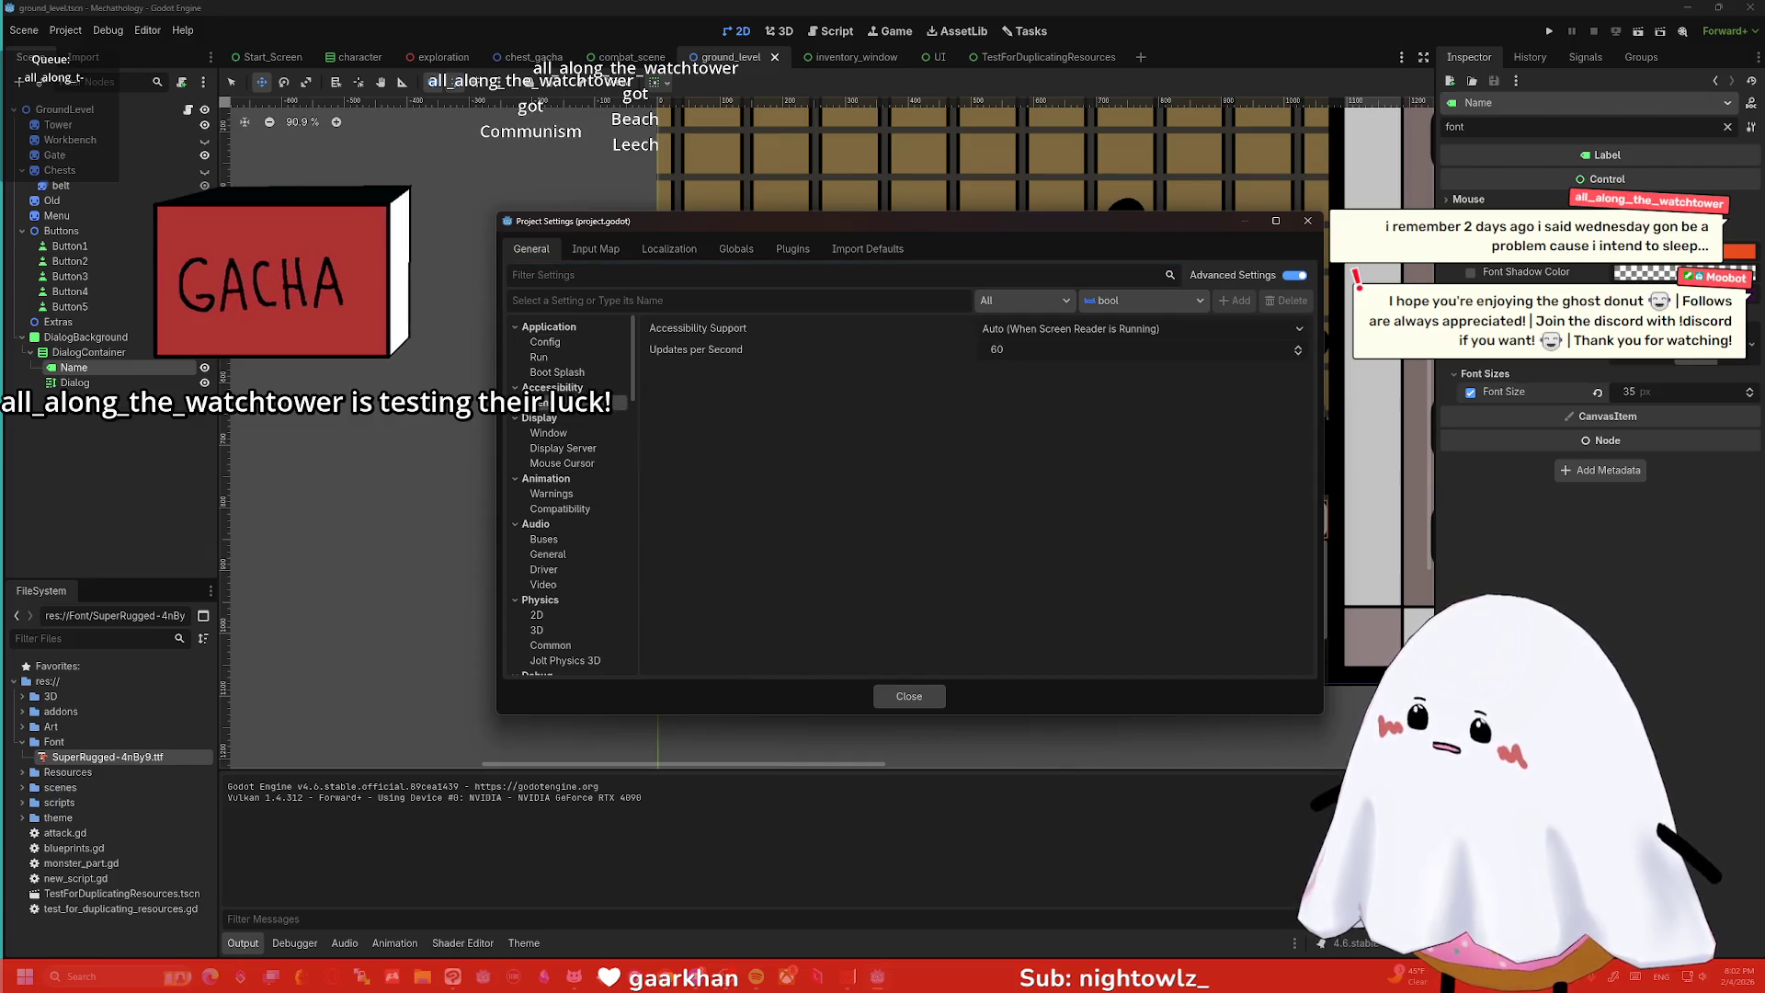
{"action": "left_click", "coordinate": [556, 540]}
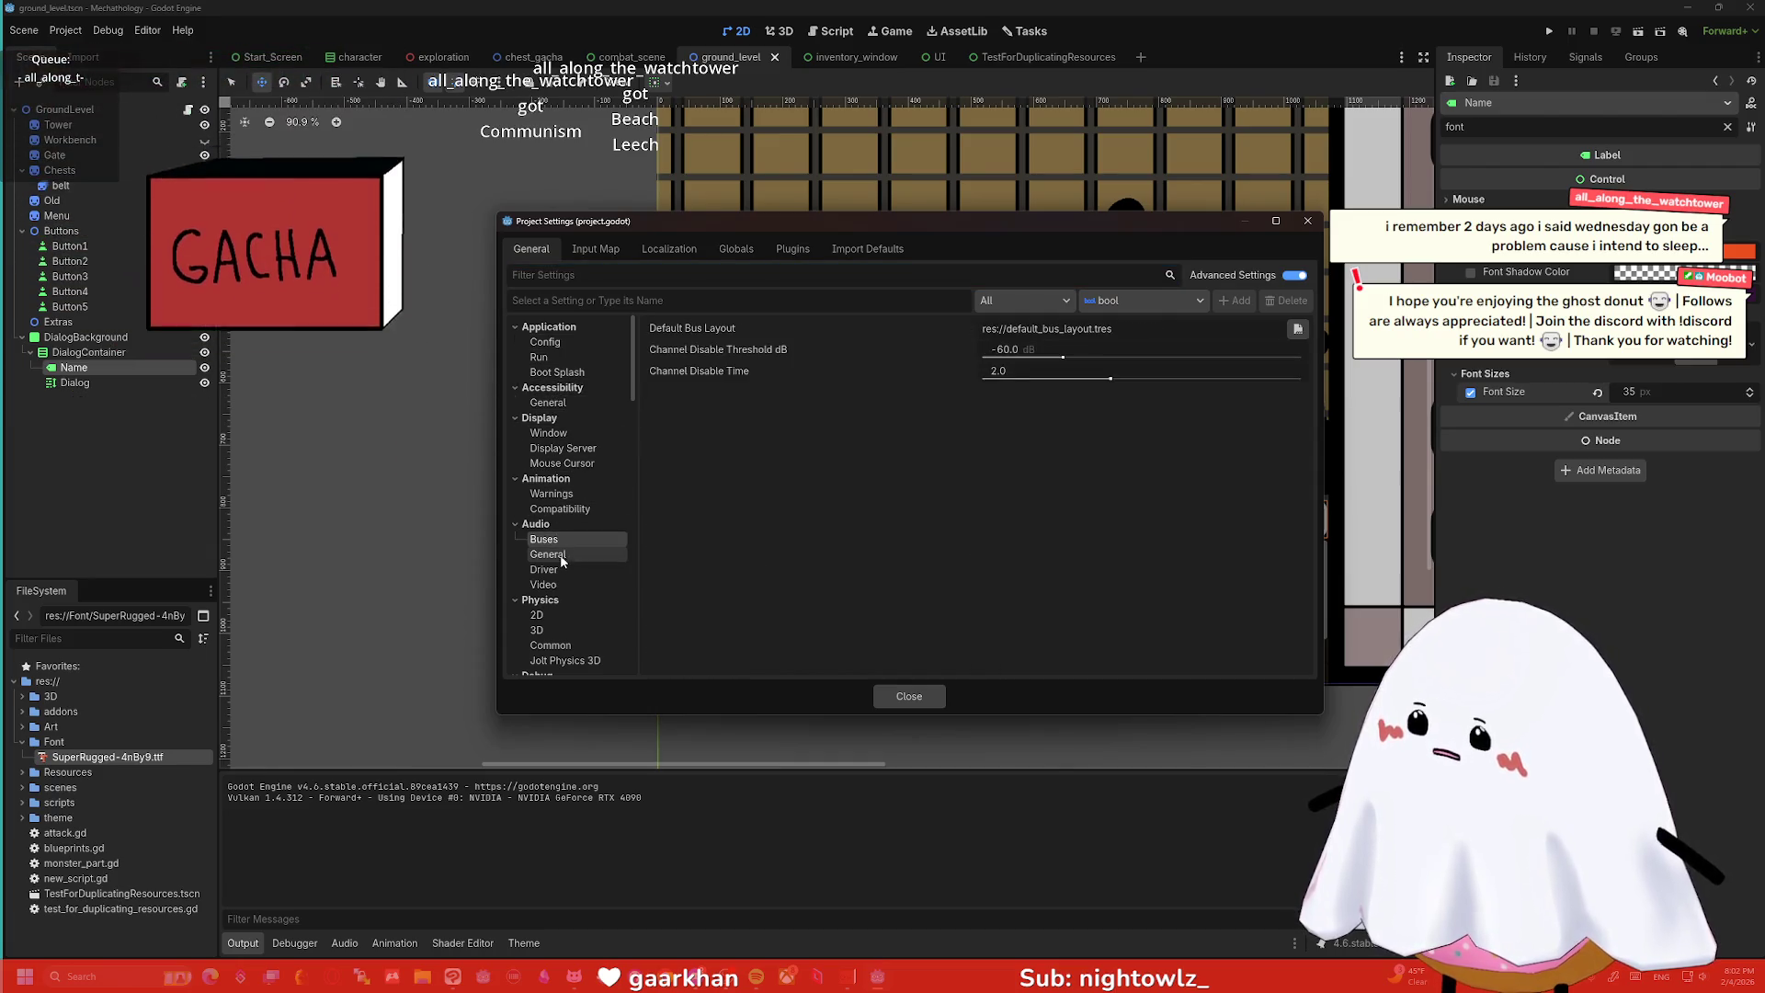
{"action": "left_click", "coordinate": [562, 553]}
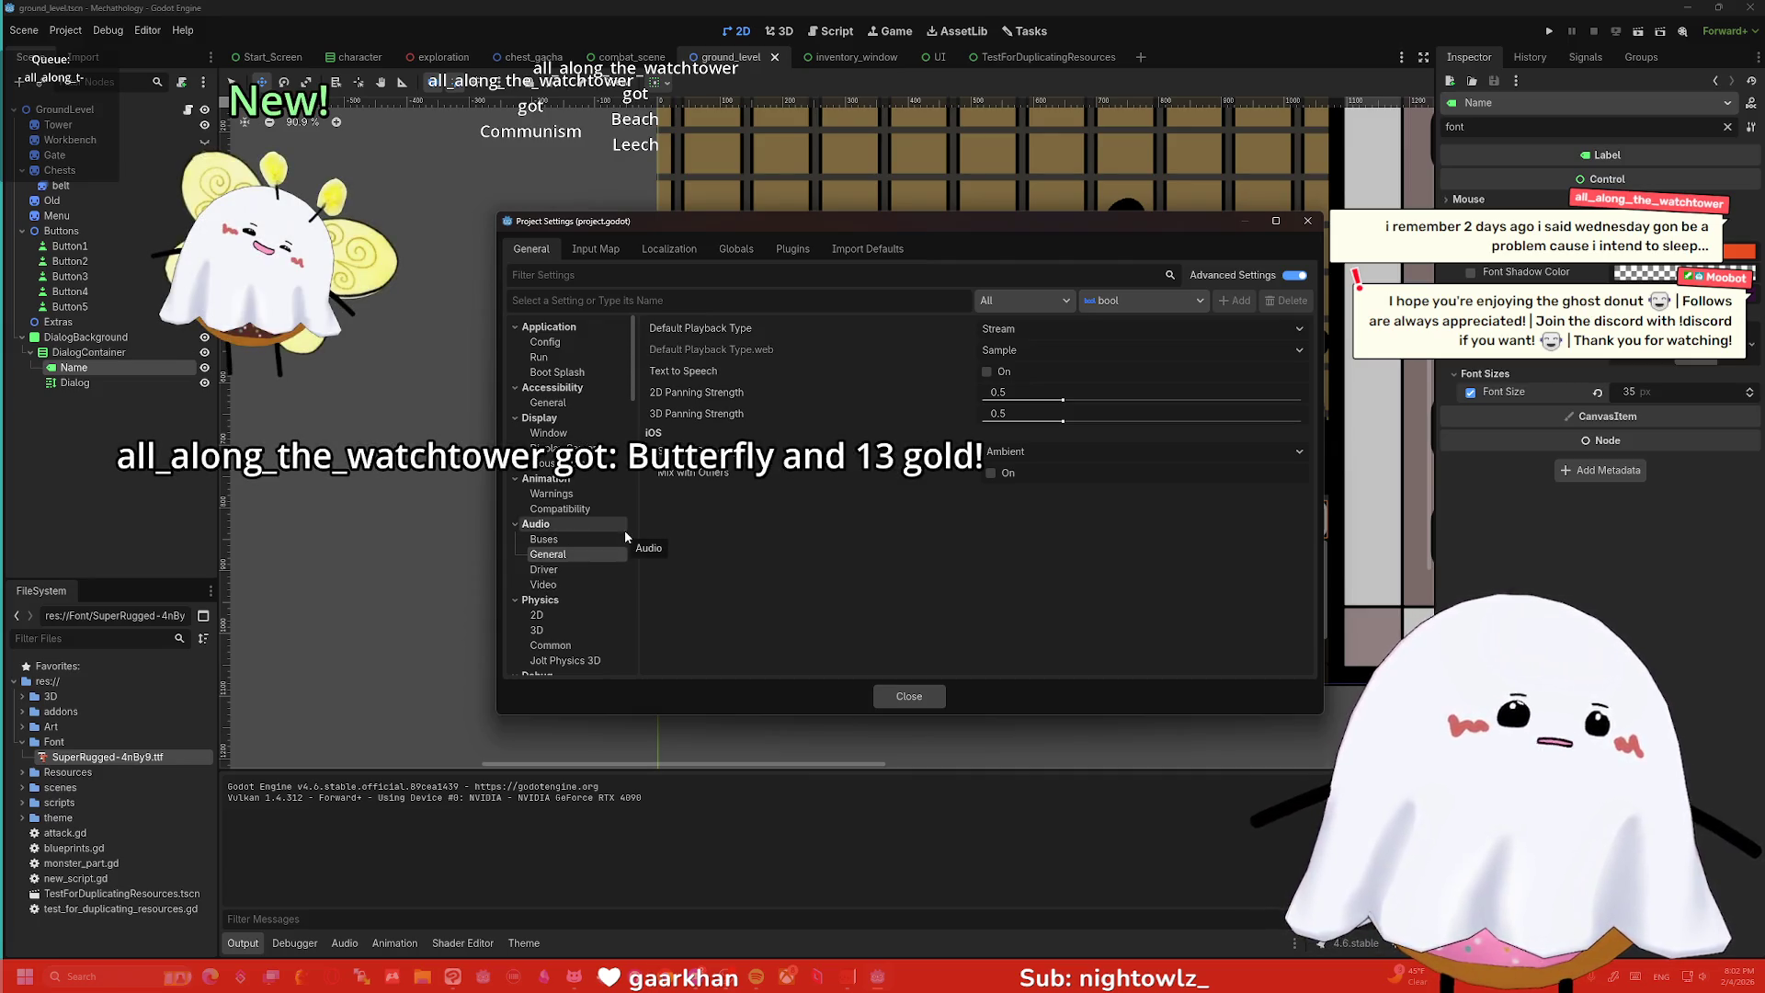
{"action": "scroll", "coordinate": [592, 538], "scroll_direction": "down", "scroll_amount": 2}
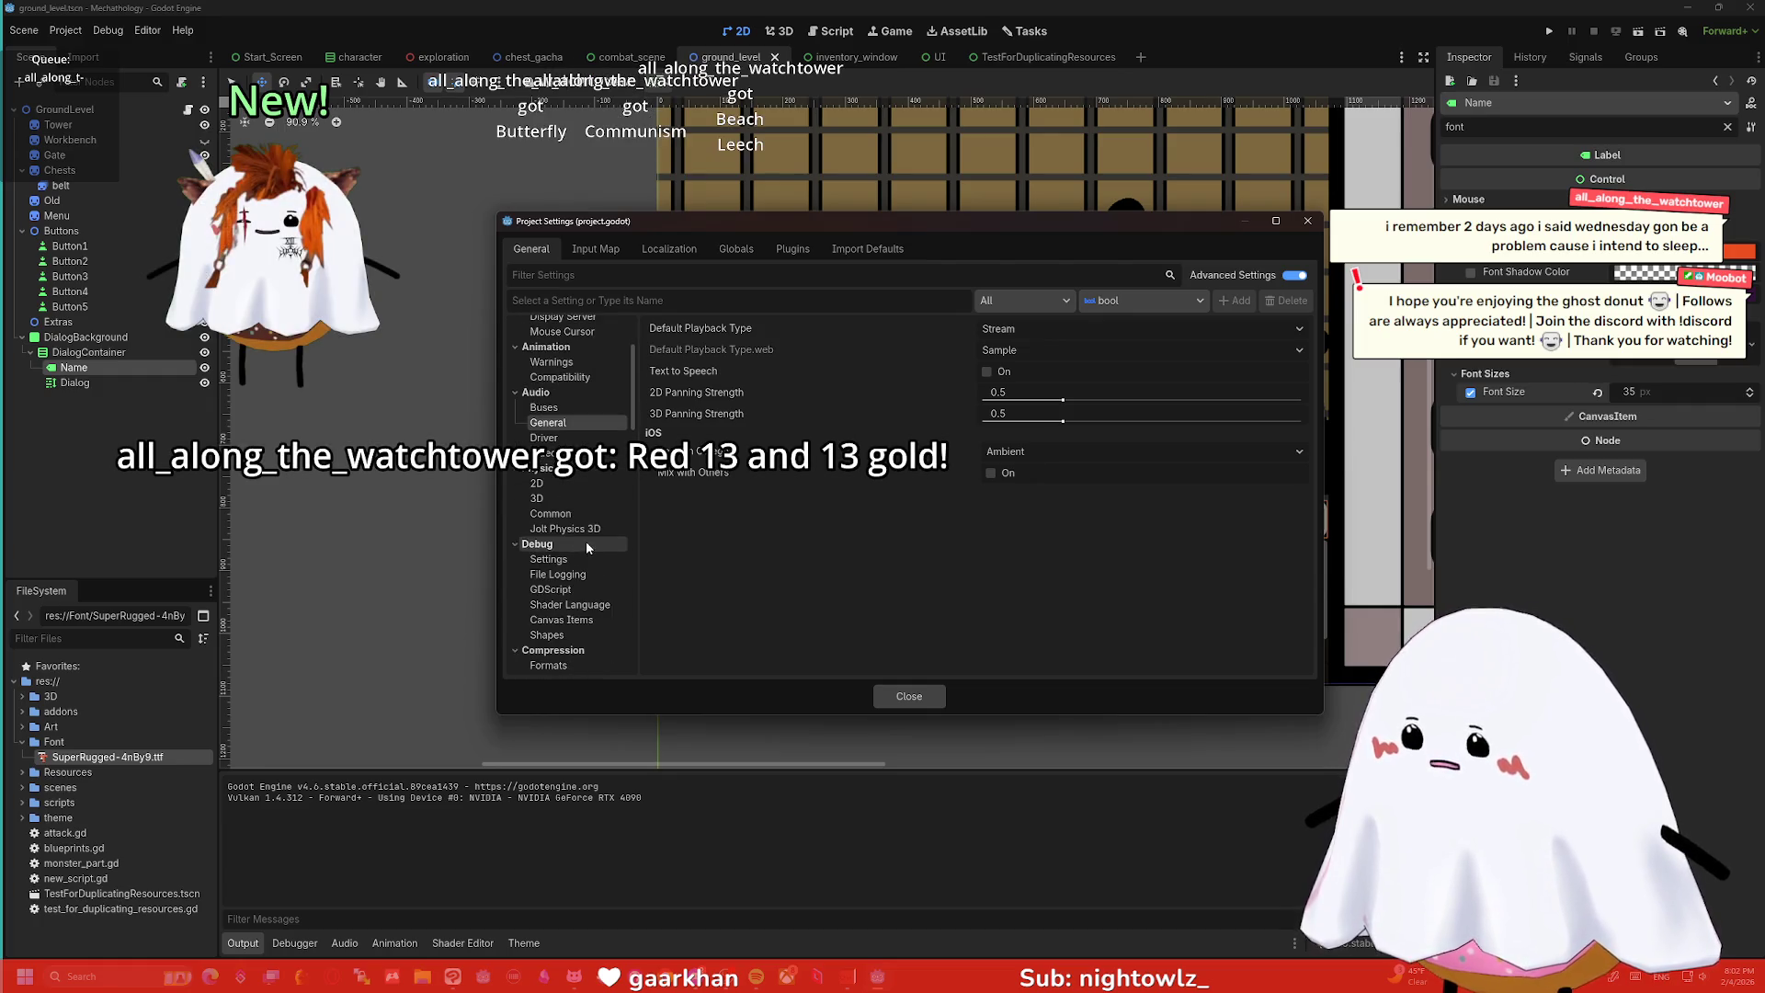
{"action": "scroll", "coordinate": [584, 441], "scroll_direction": "up", "scroll_amount": 2}
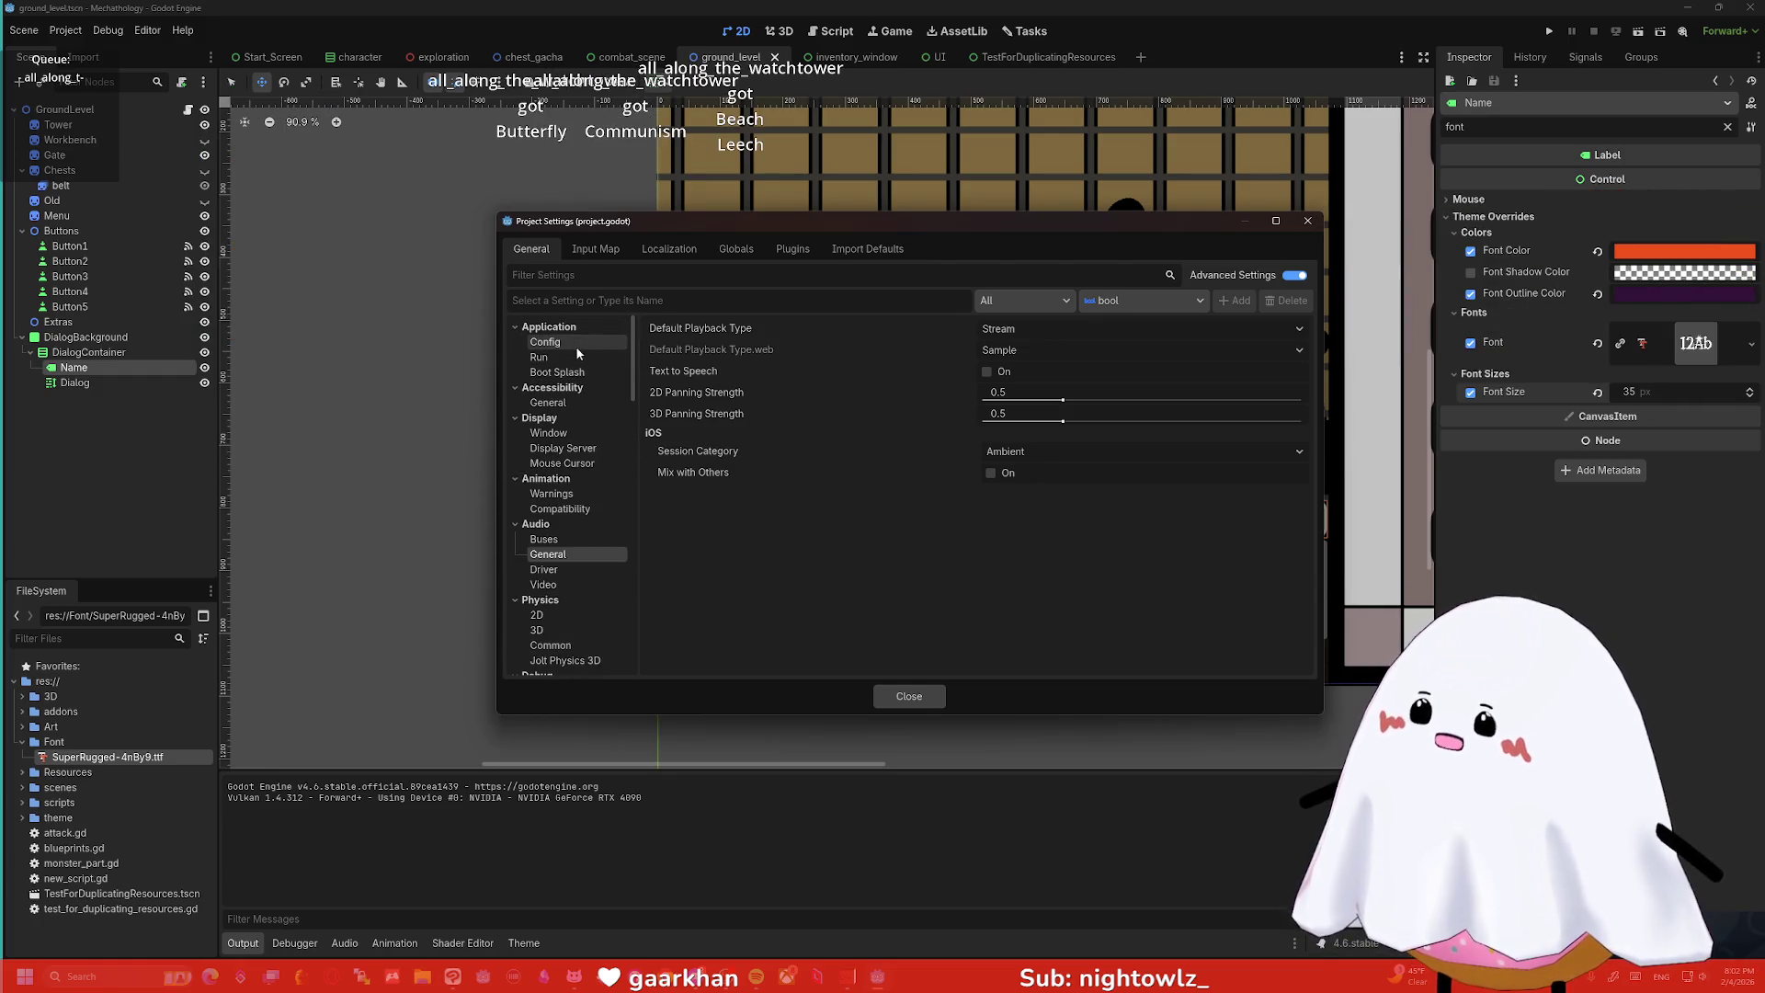
Browse the Display > Window size and Display Server driver settings
{"action": "left_click", "coordinate": [570, 404]}
{"action": "left_click", "coordinate": [568, 434]}
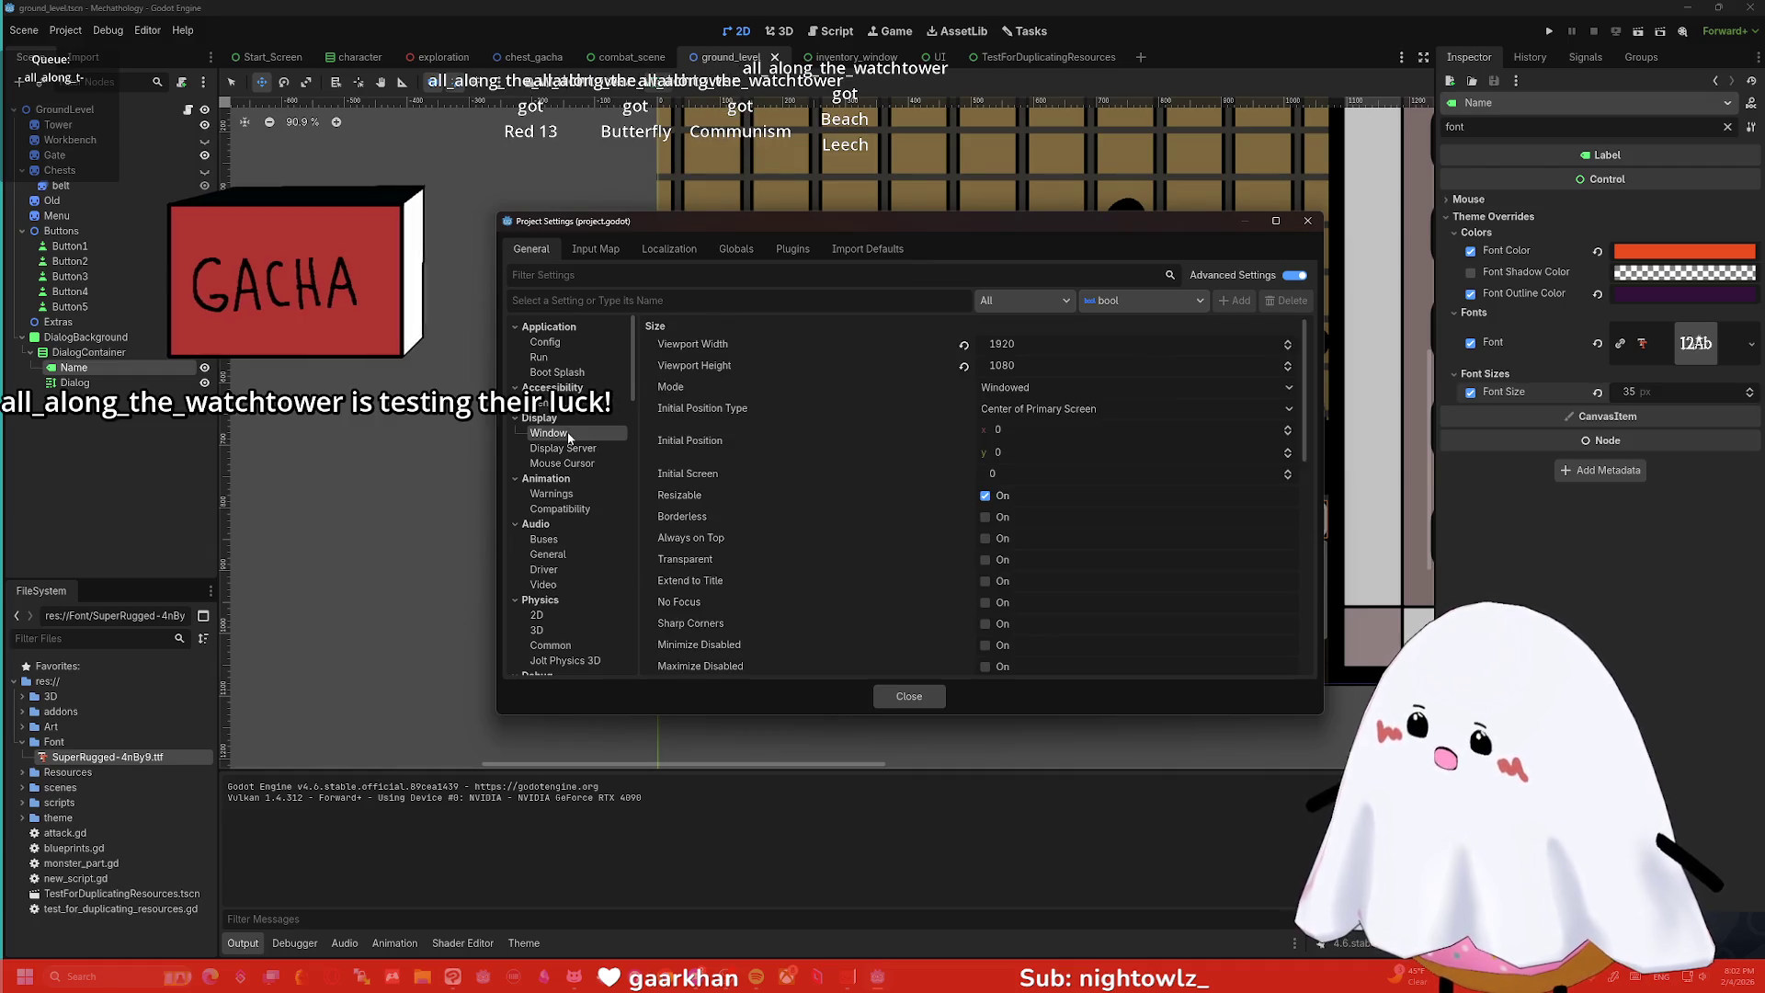
{"action": "scroll", "coordinate": [1033, 432], "scroll_direction": "down", "scroll_amount": 2}
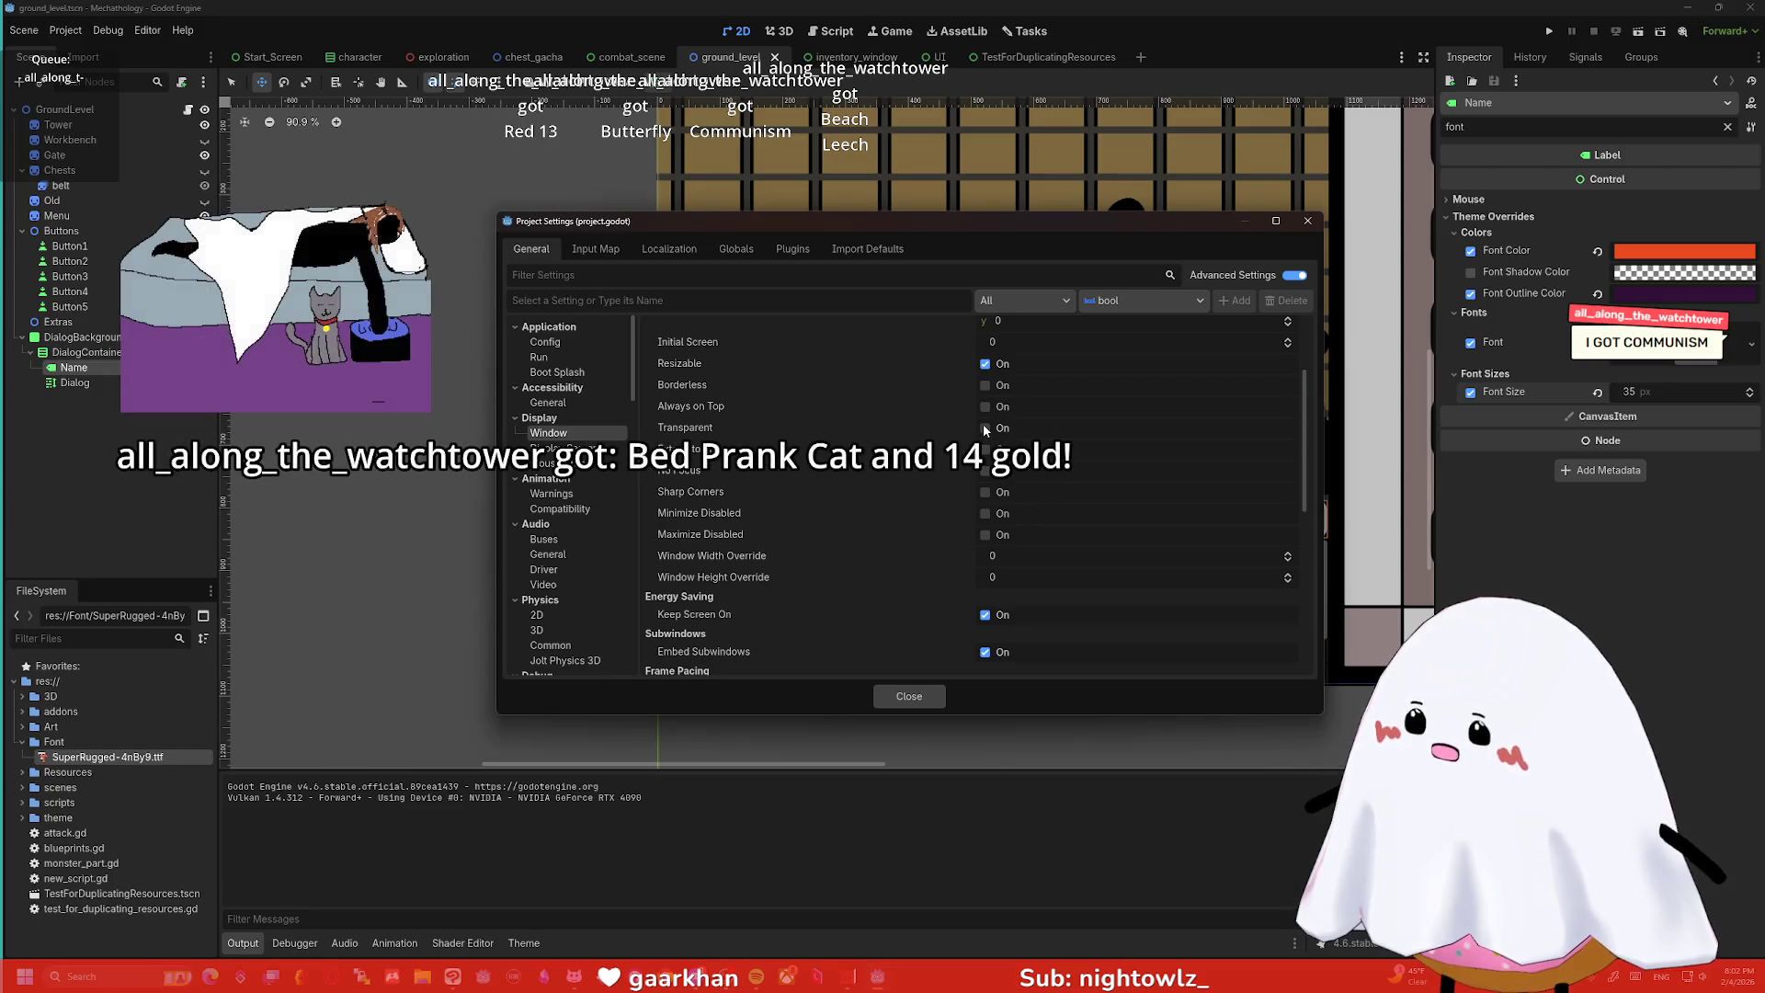
{"action": "scroll", "coordinate": [984, 423], "scroll_direction": "down", "scroll_amount": 1}
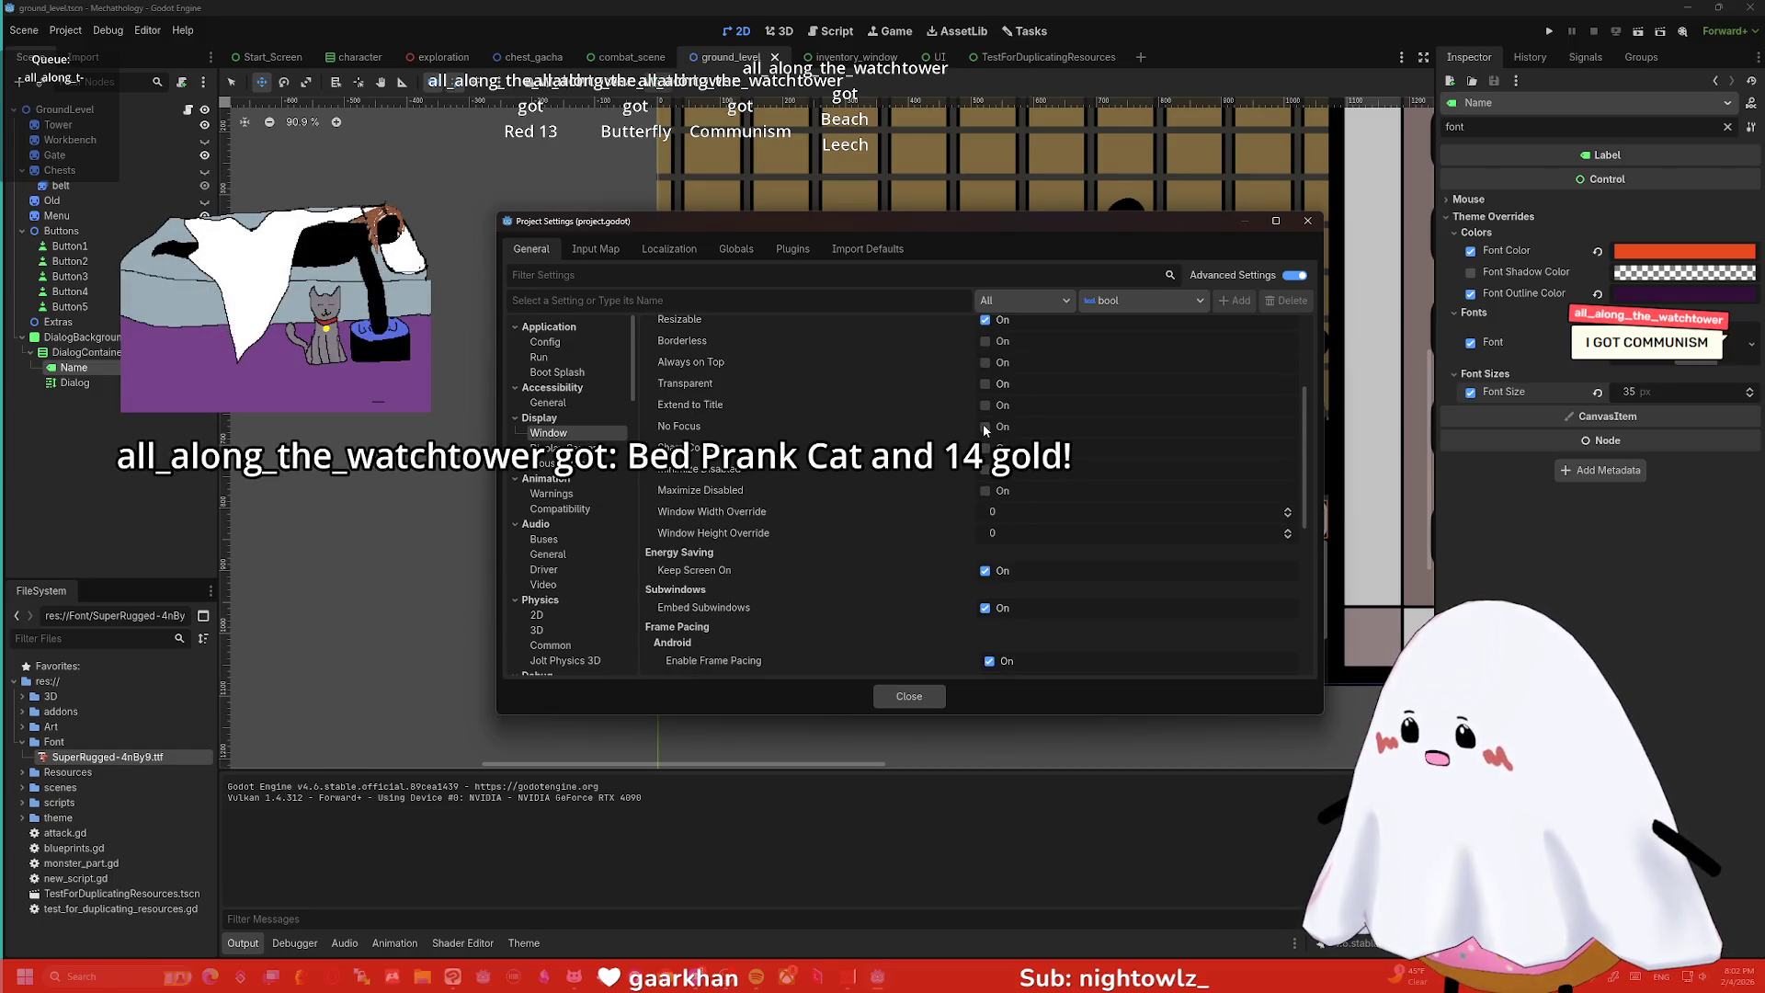
{"action": "scroll", "coordinate": [984, 423], "scroll_direction": "up", "scroll_amount": 4}
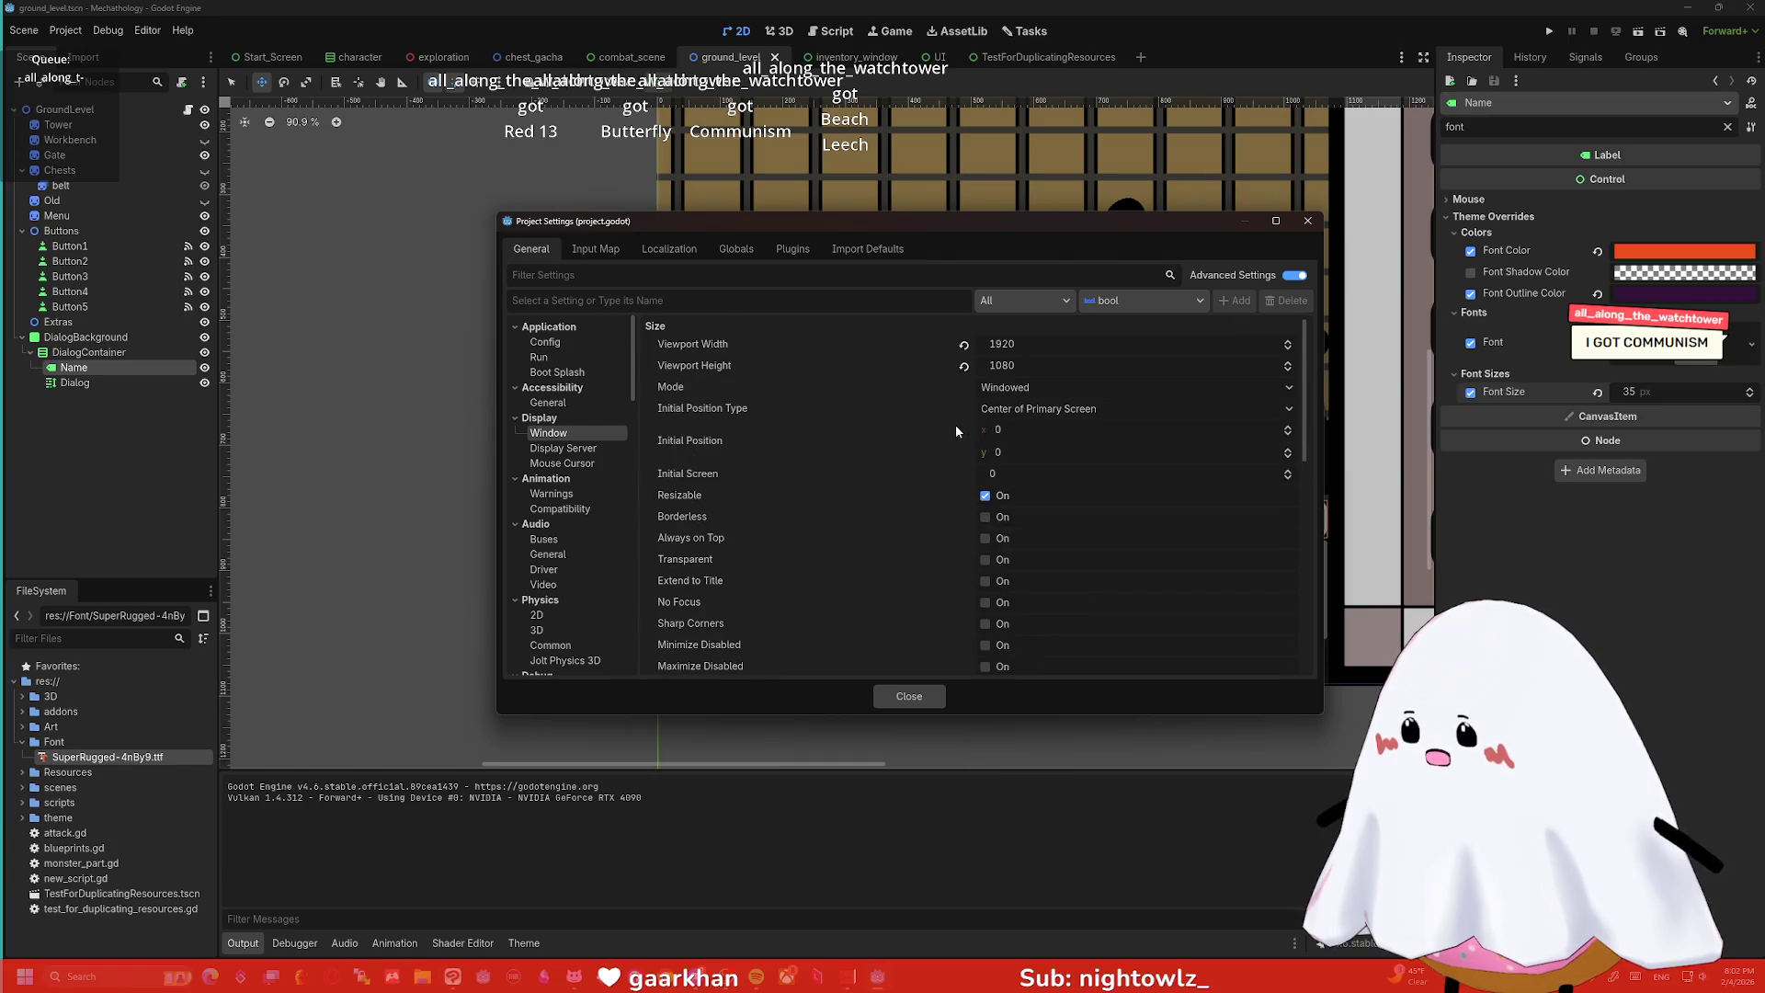
{"action": "left_click", "coordinate": [561, 403]}
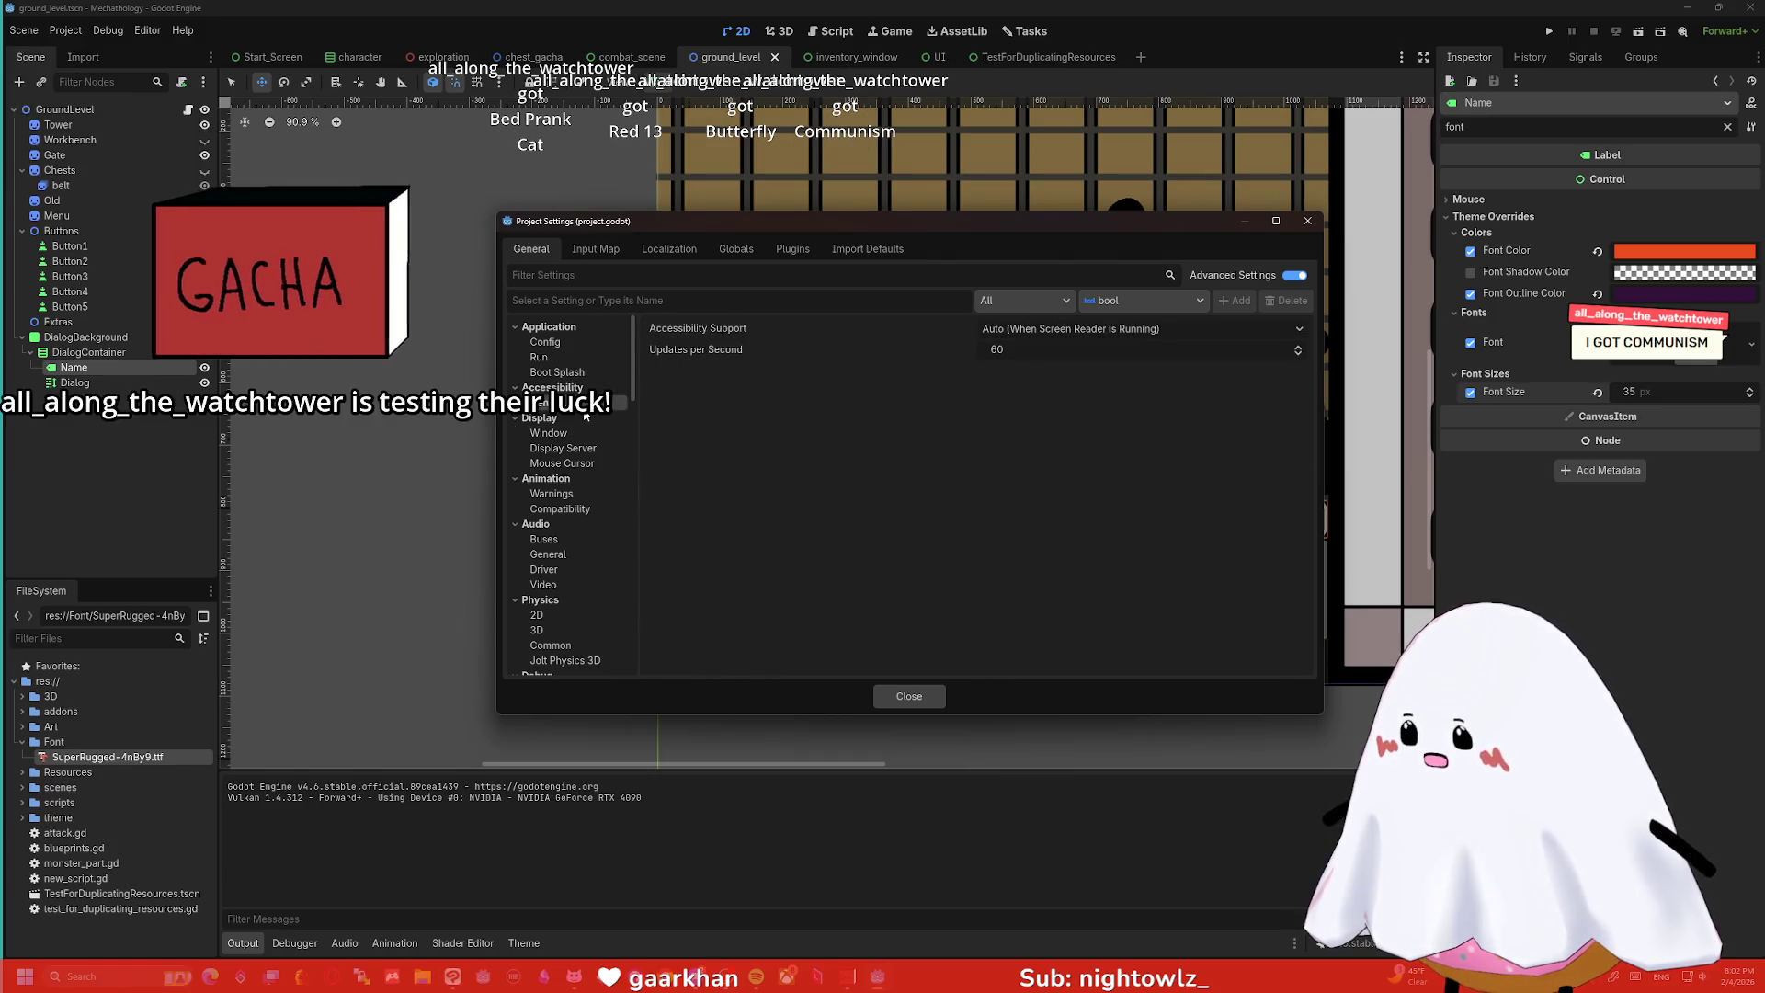
{"action": "left_click", "coordinate": [568, 450]}
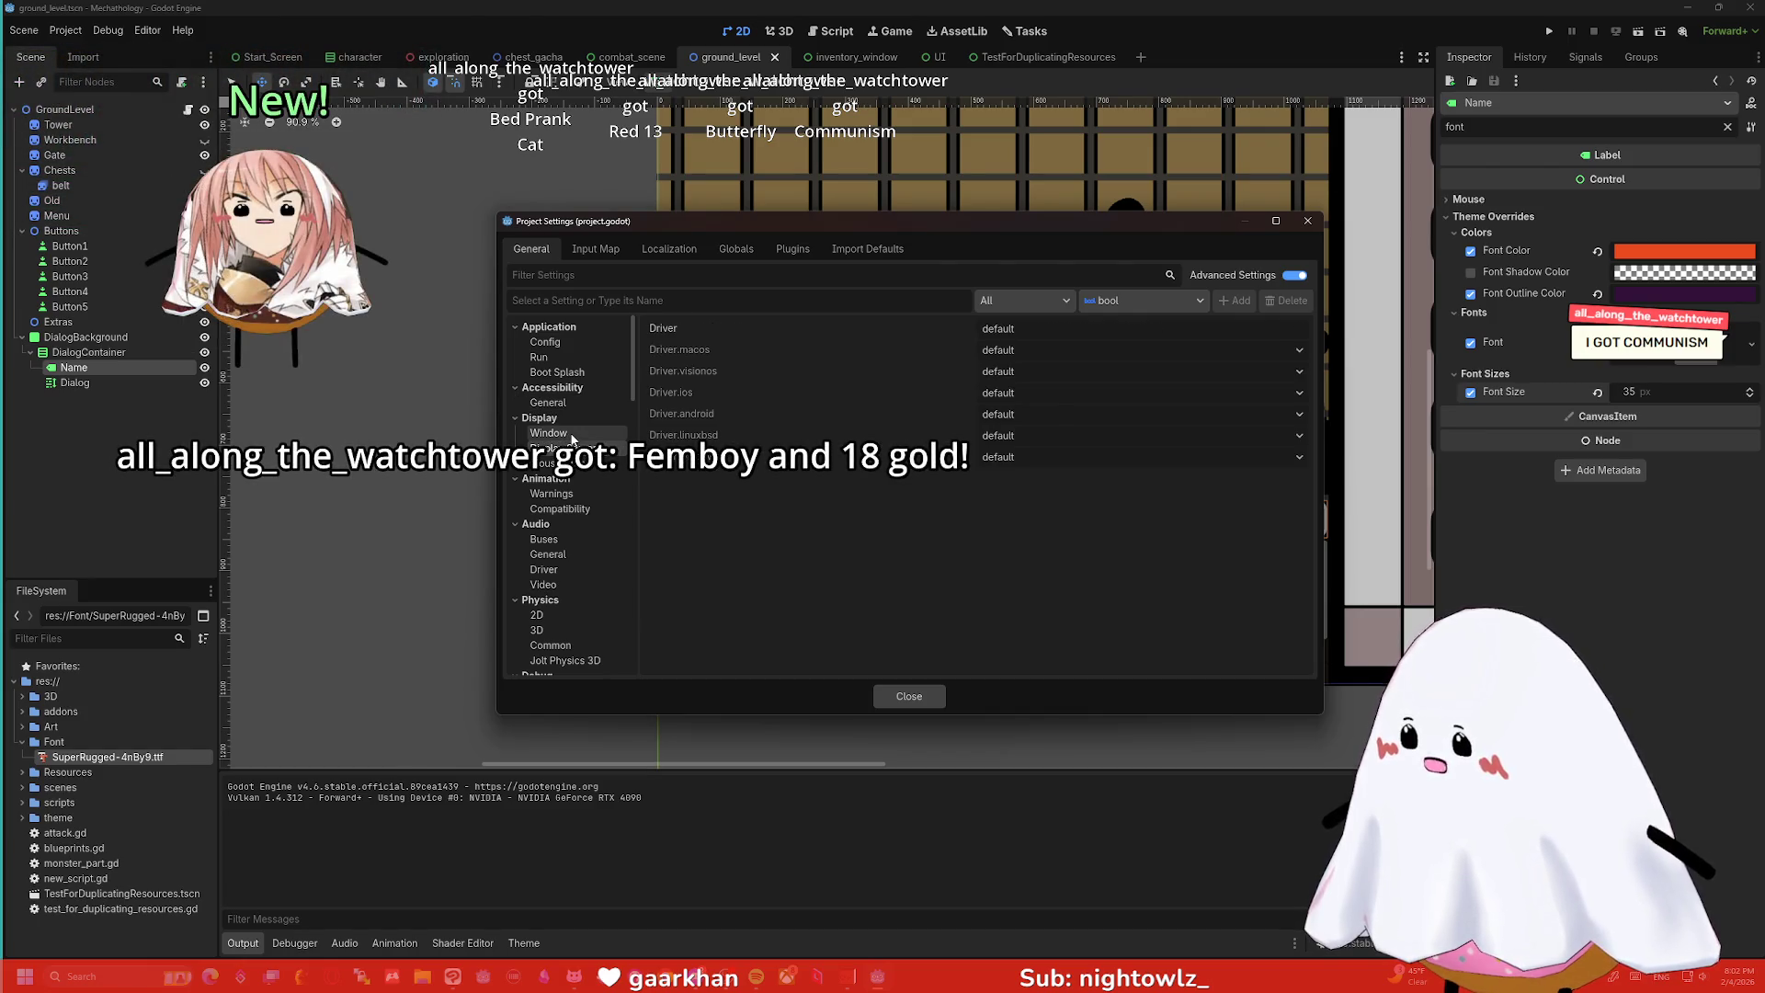
{"action": "left_click", "coordinate": [571, 436]}
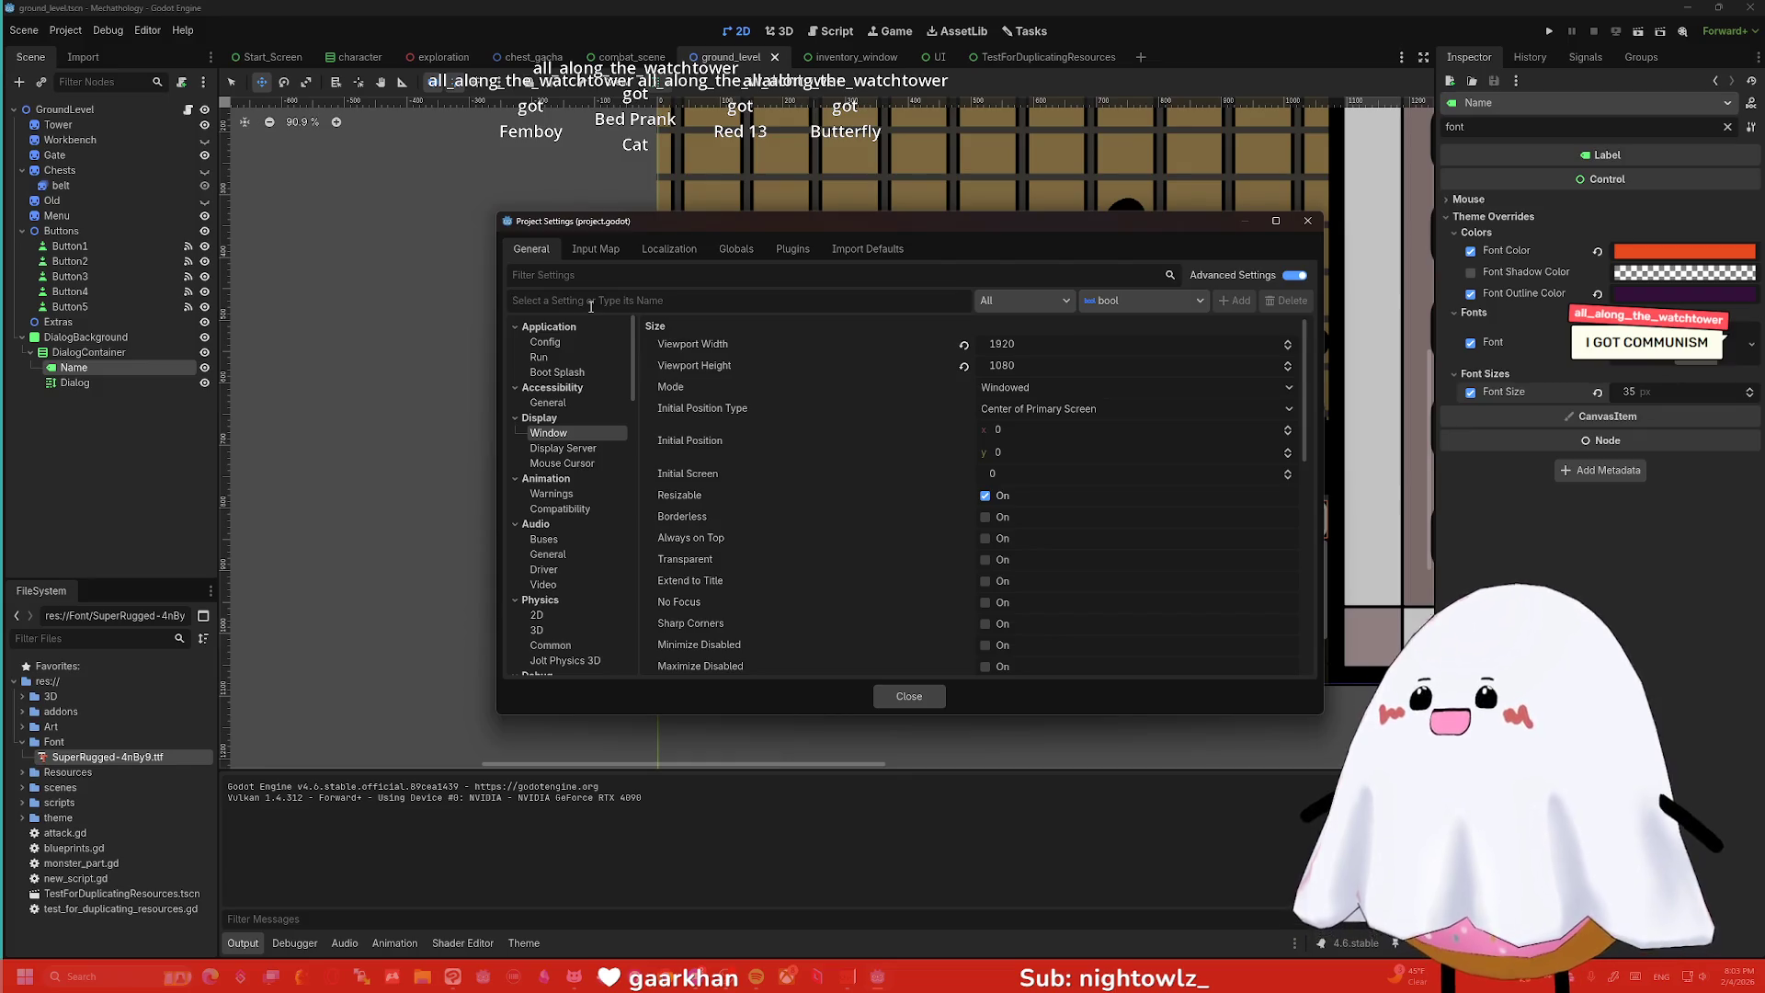
Set Application > Boot Splash Stretch Mode to Keep Width and close Project Settings
{"action": "type", "text": "aspect"}
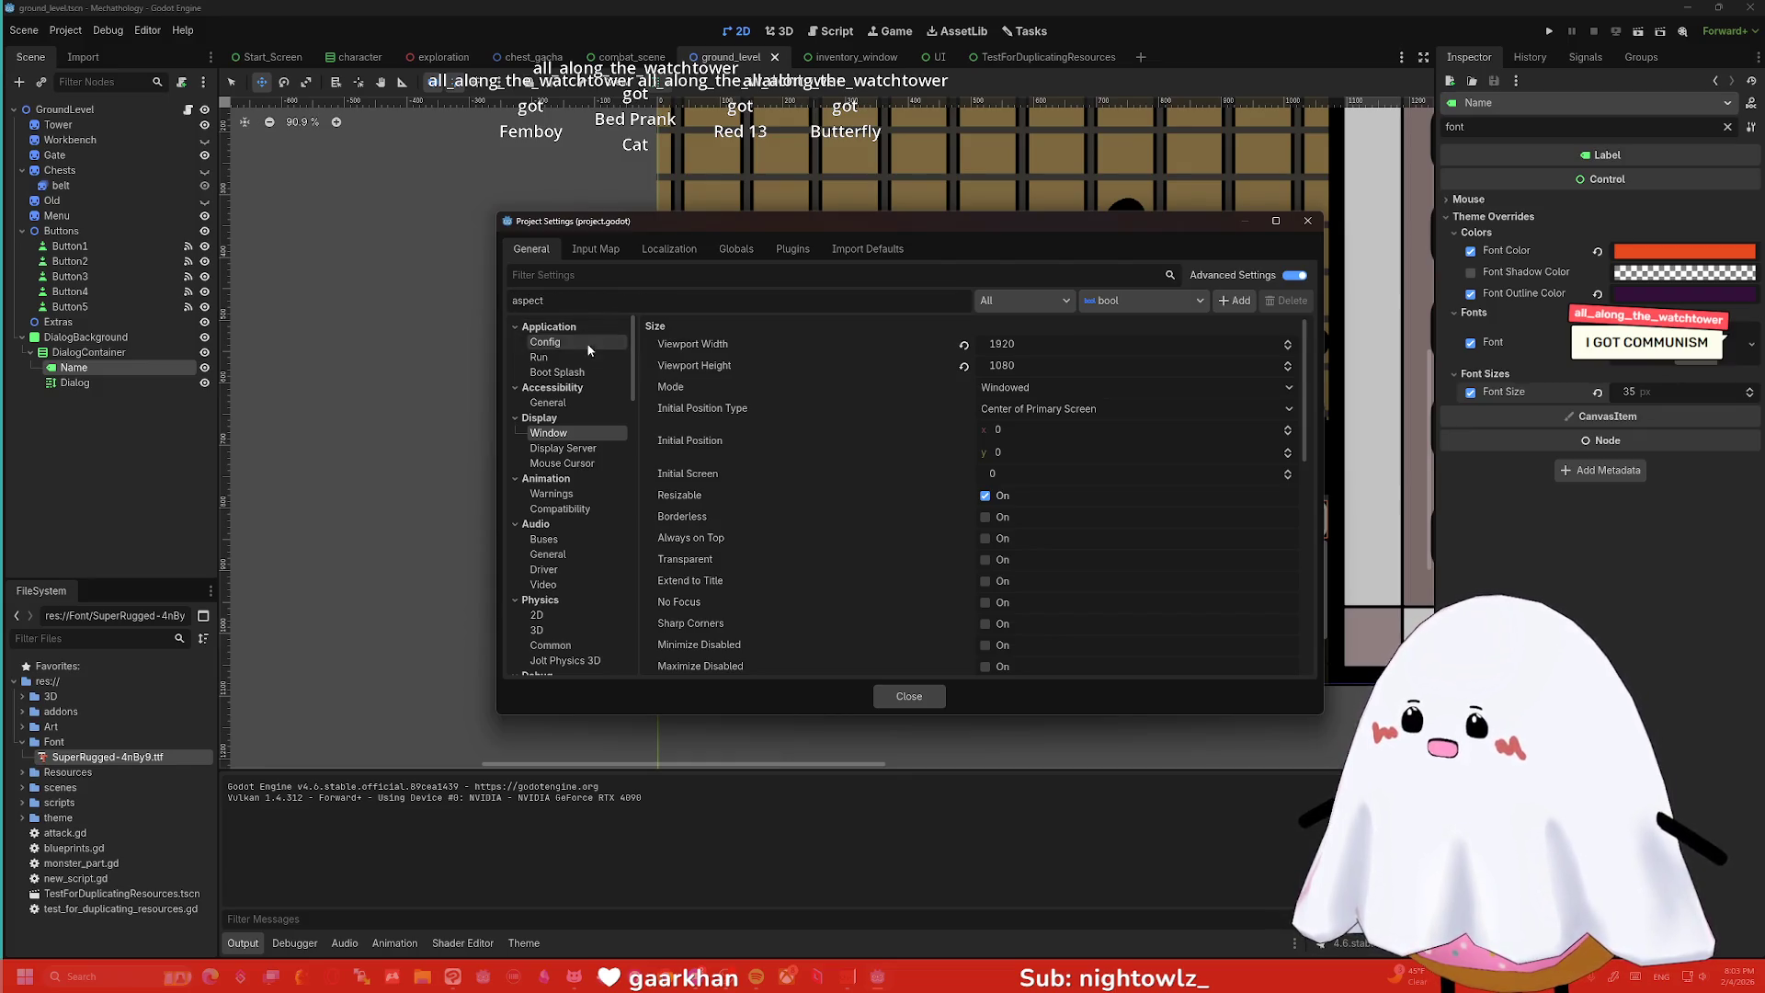
{"action": "left_click", "coordinate": [570, 348]}
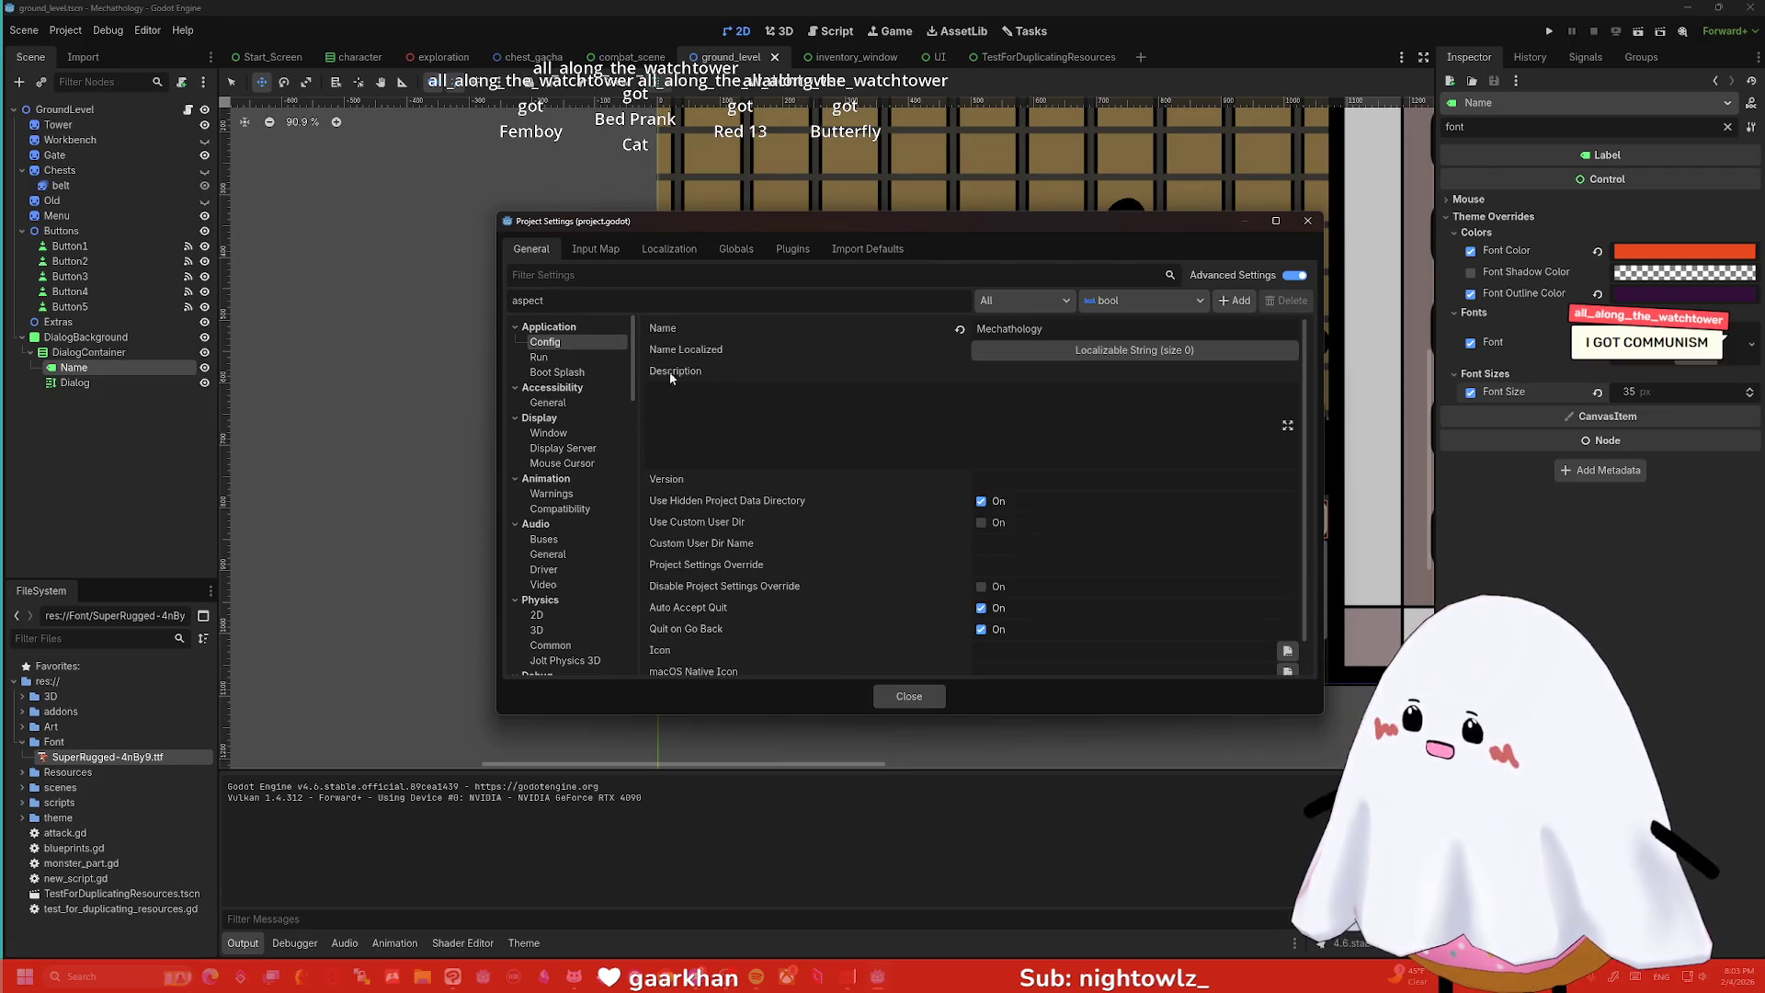
{"action": "left_click", "coordinate": [559, 360]}
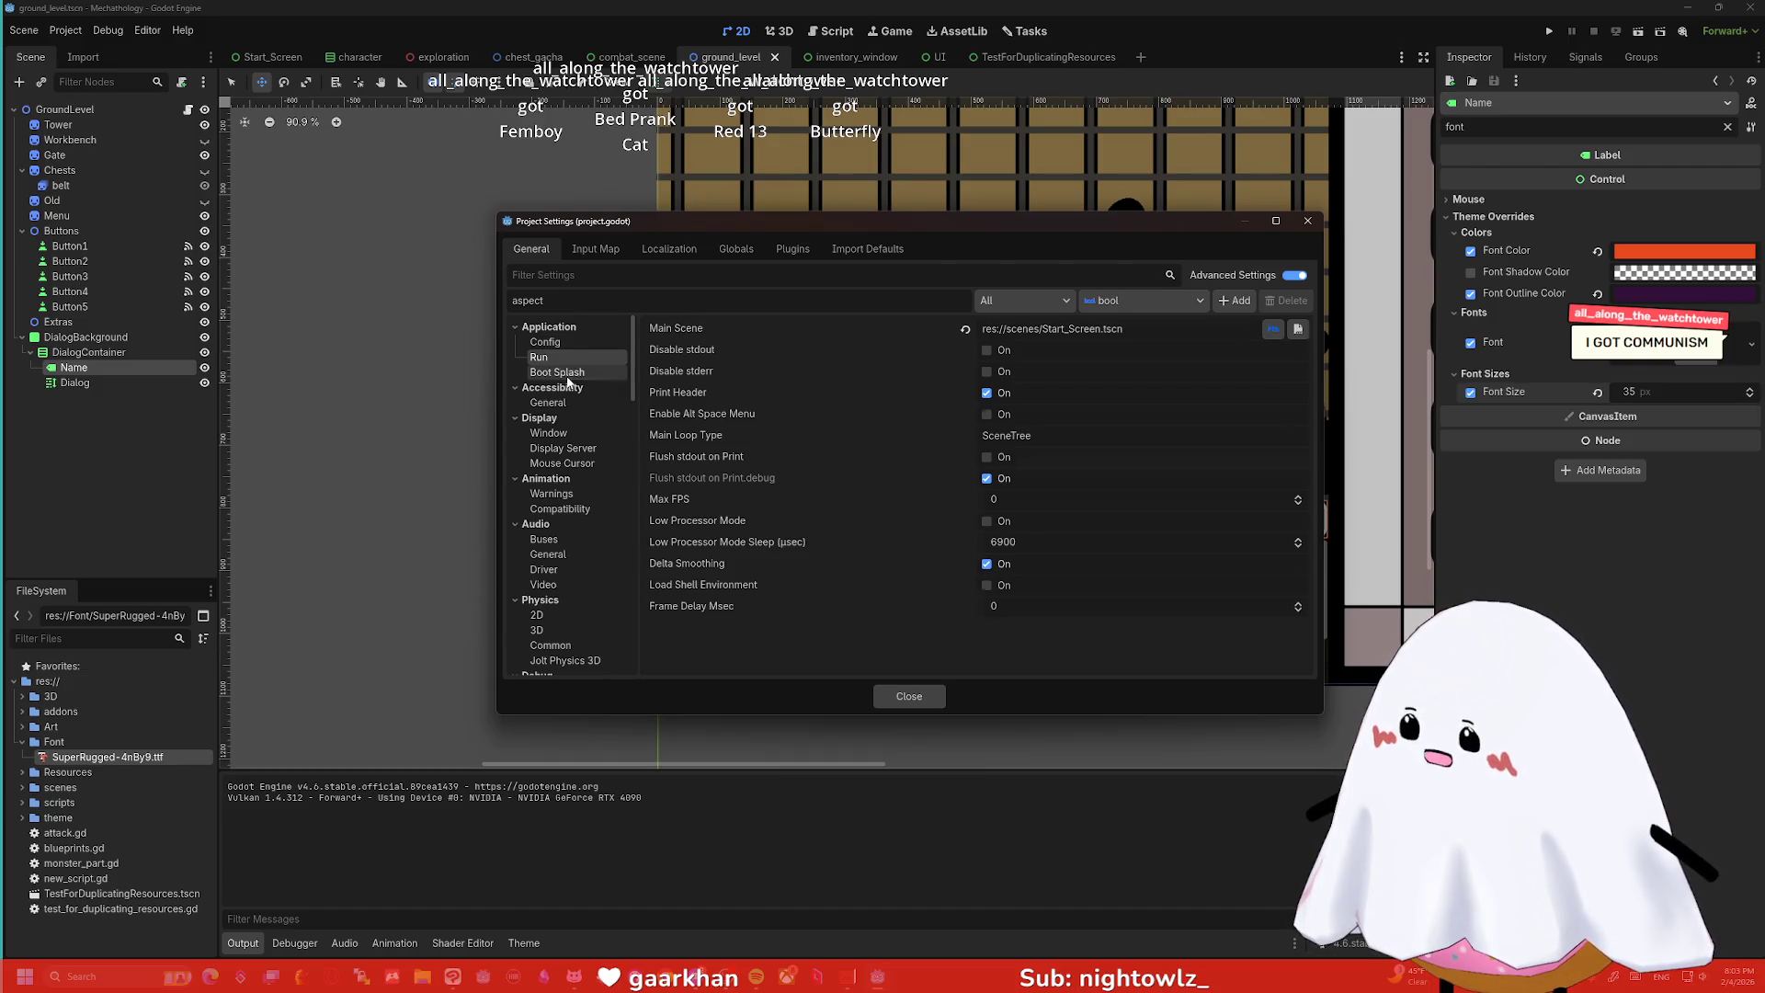
{"action": "left_click", "coordinate": [563, 372]}
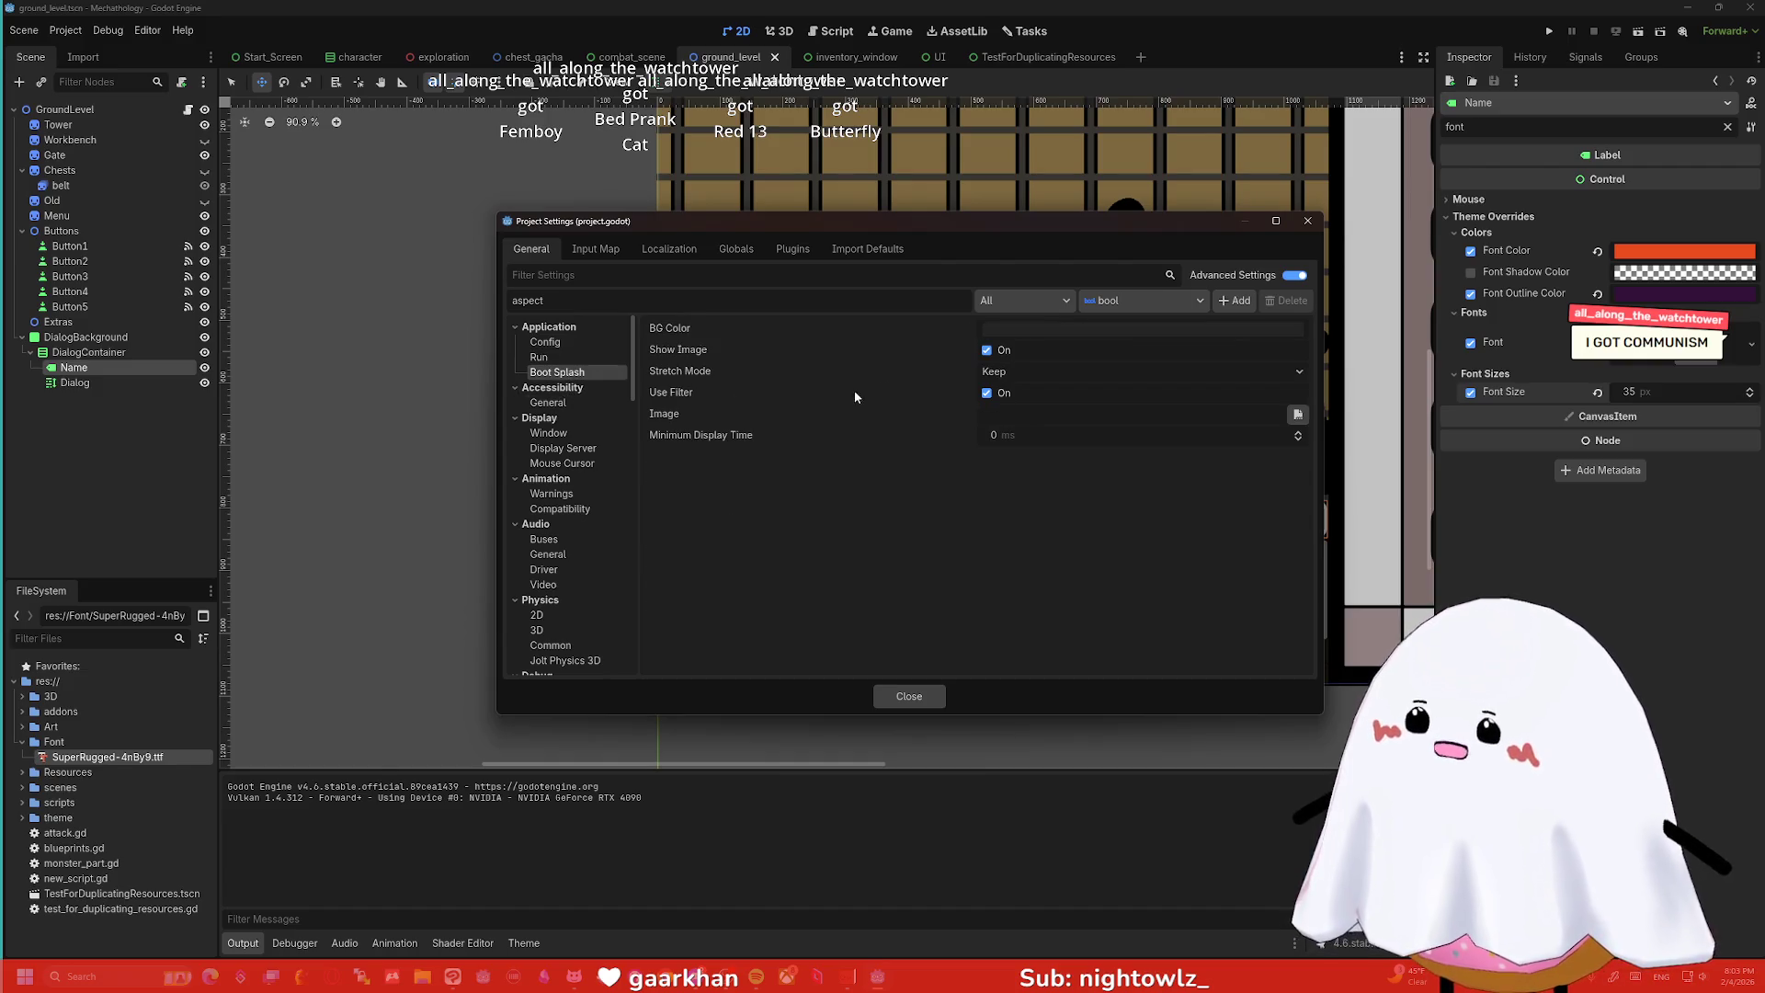
{"action": "left_click", "coordinate": [993, 372]}
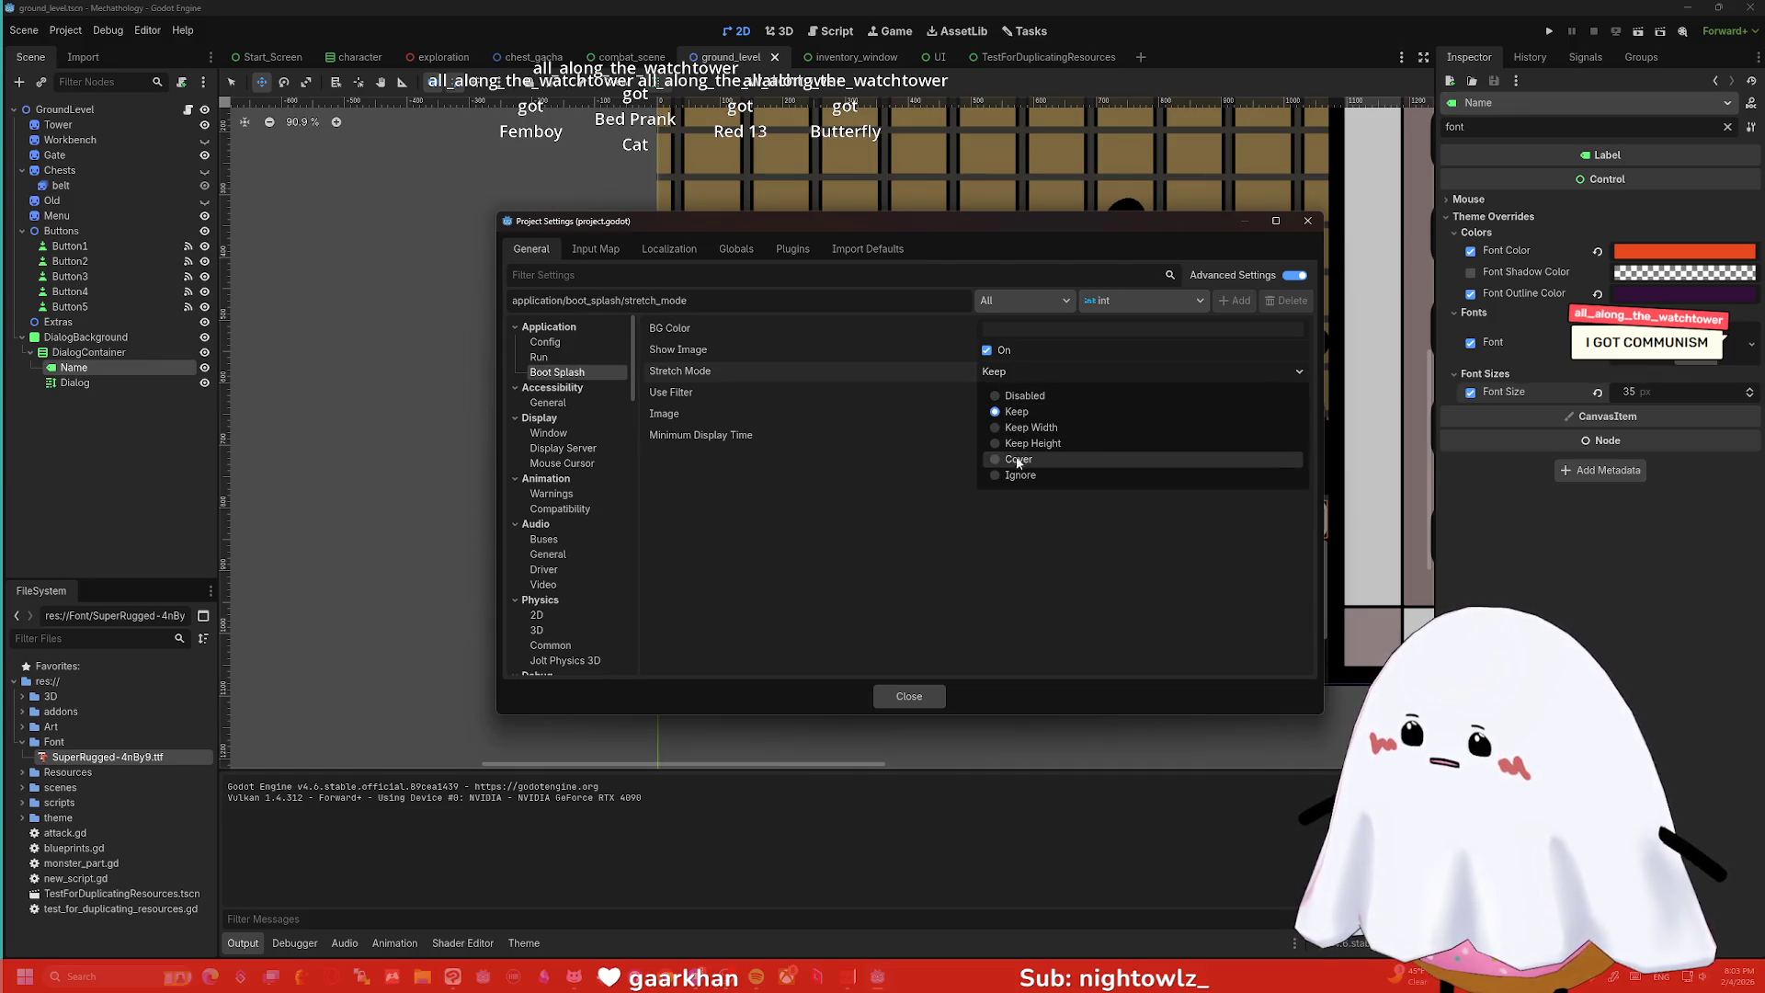
{"action": "left_click", "coordinate": [1013, 411]}
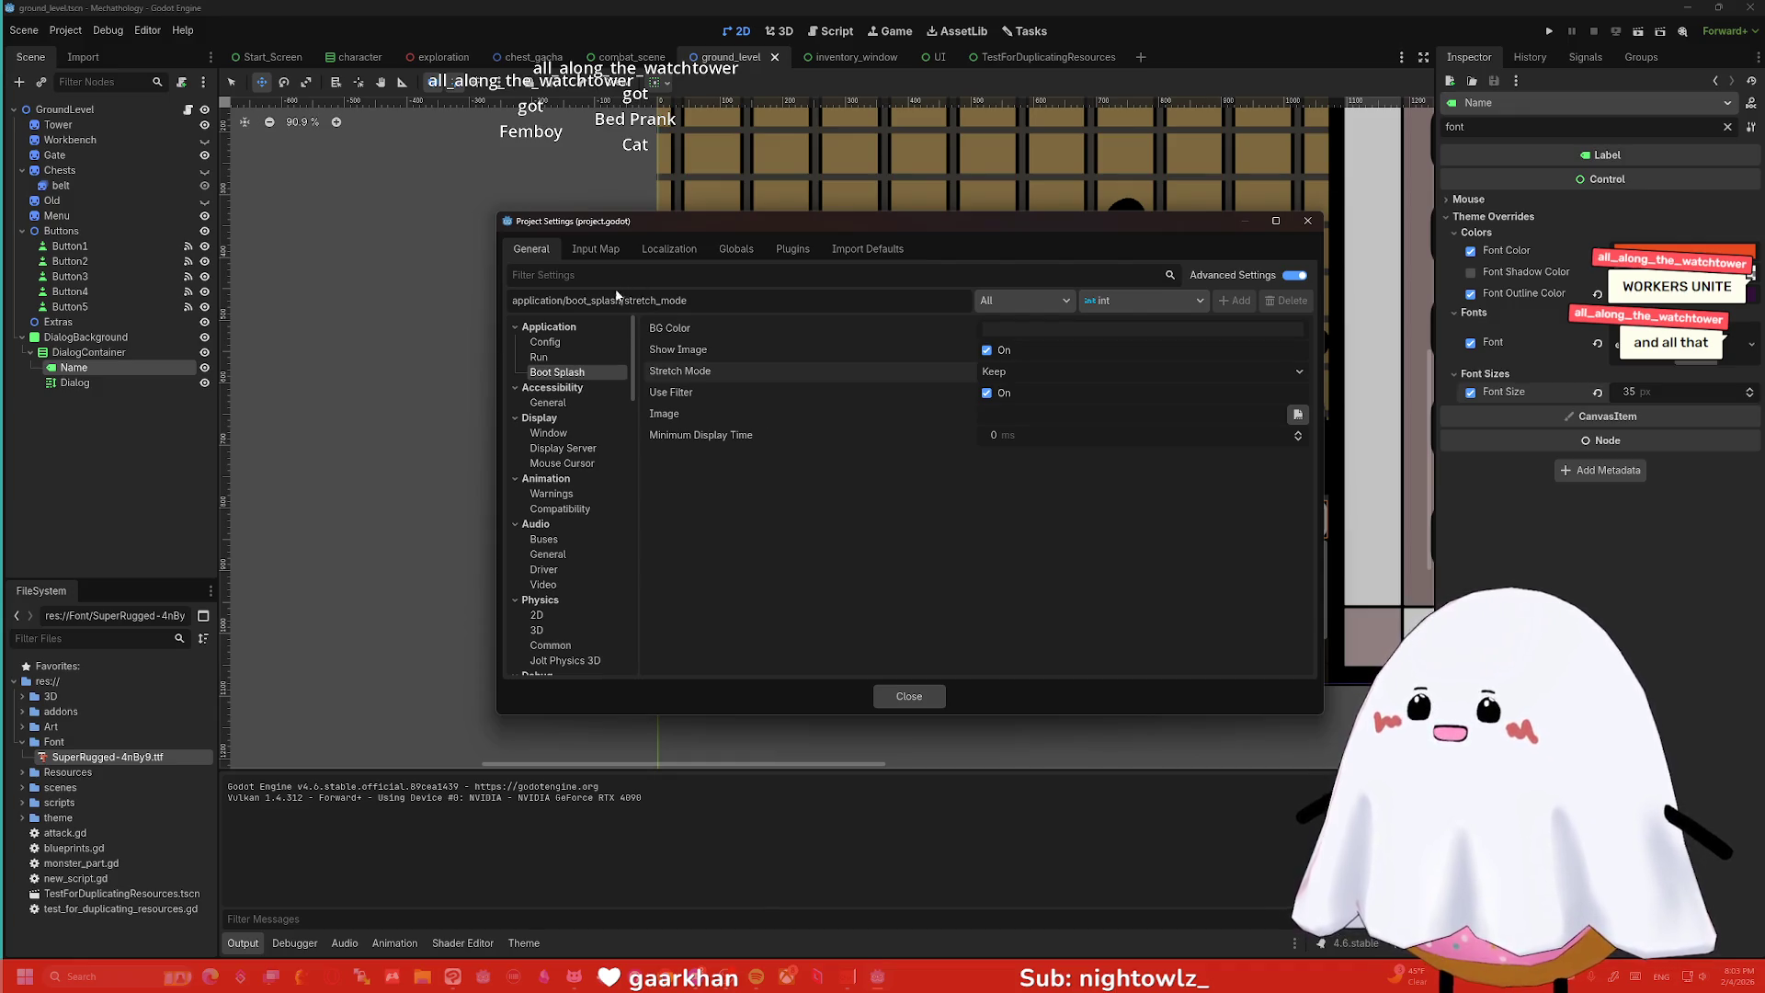
{"action": "left_click", "coordinate": [1015, 371]}
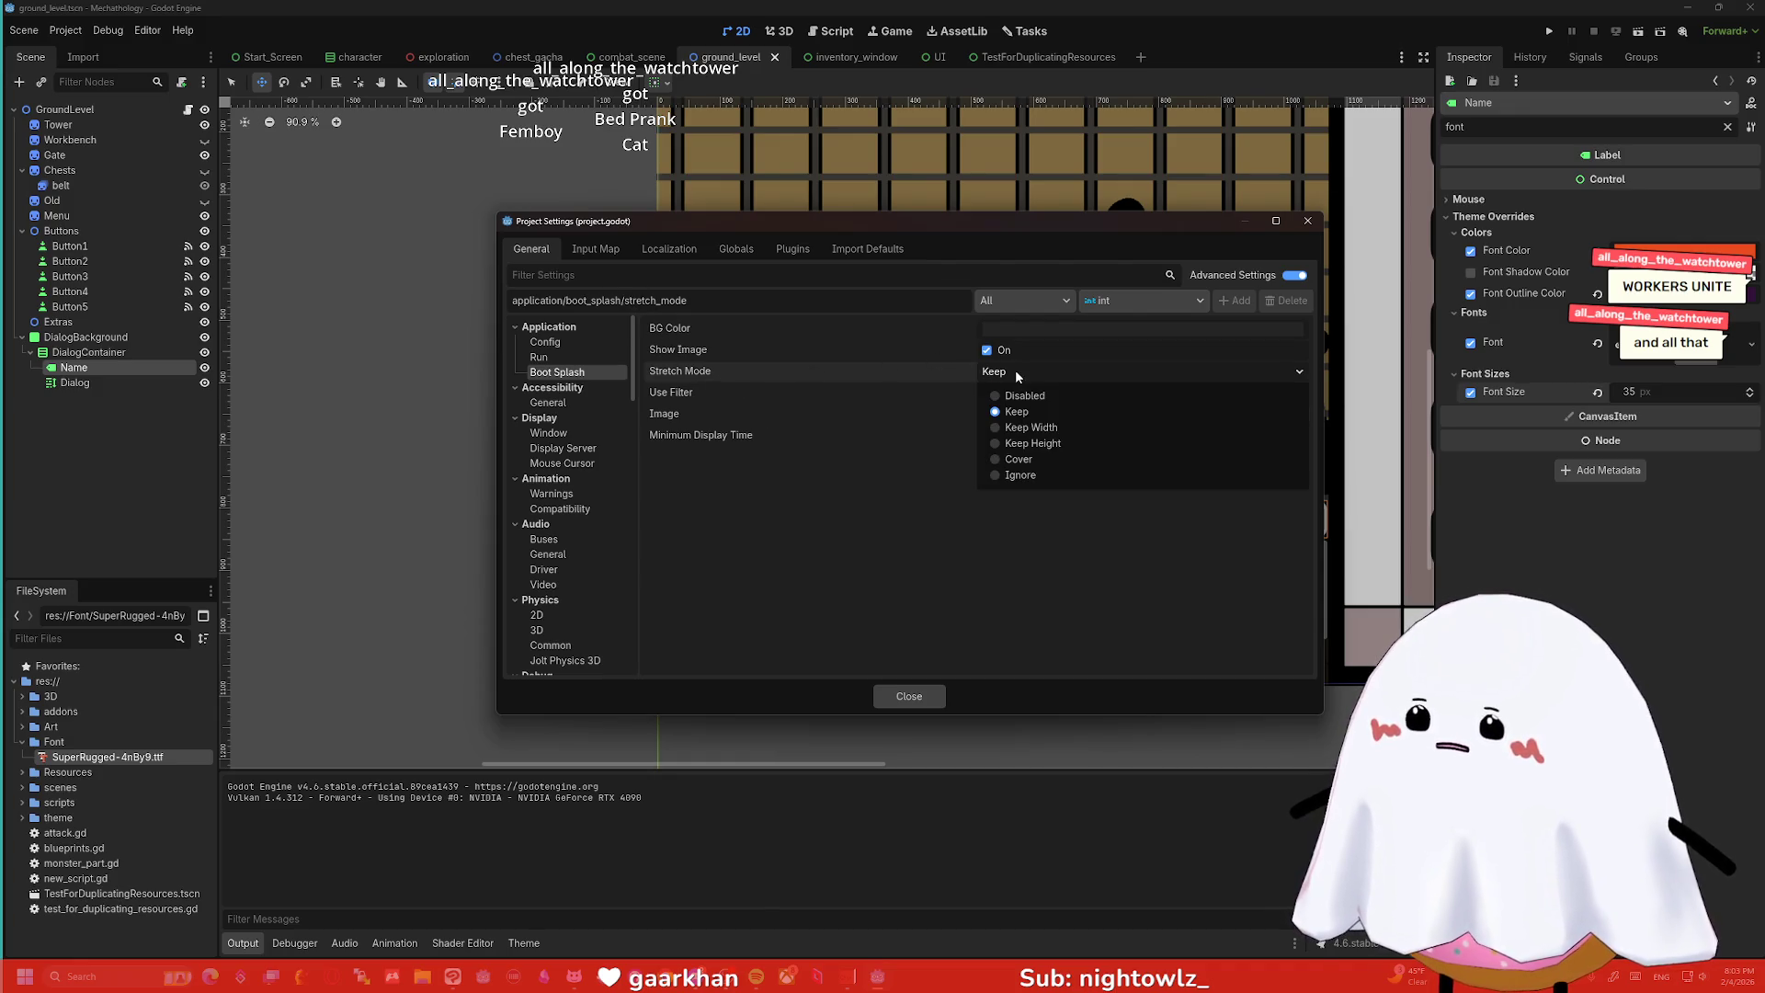
{"action": "left_click", "coordinate": [1025, 428]}
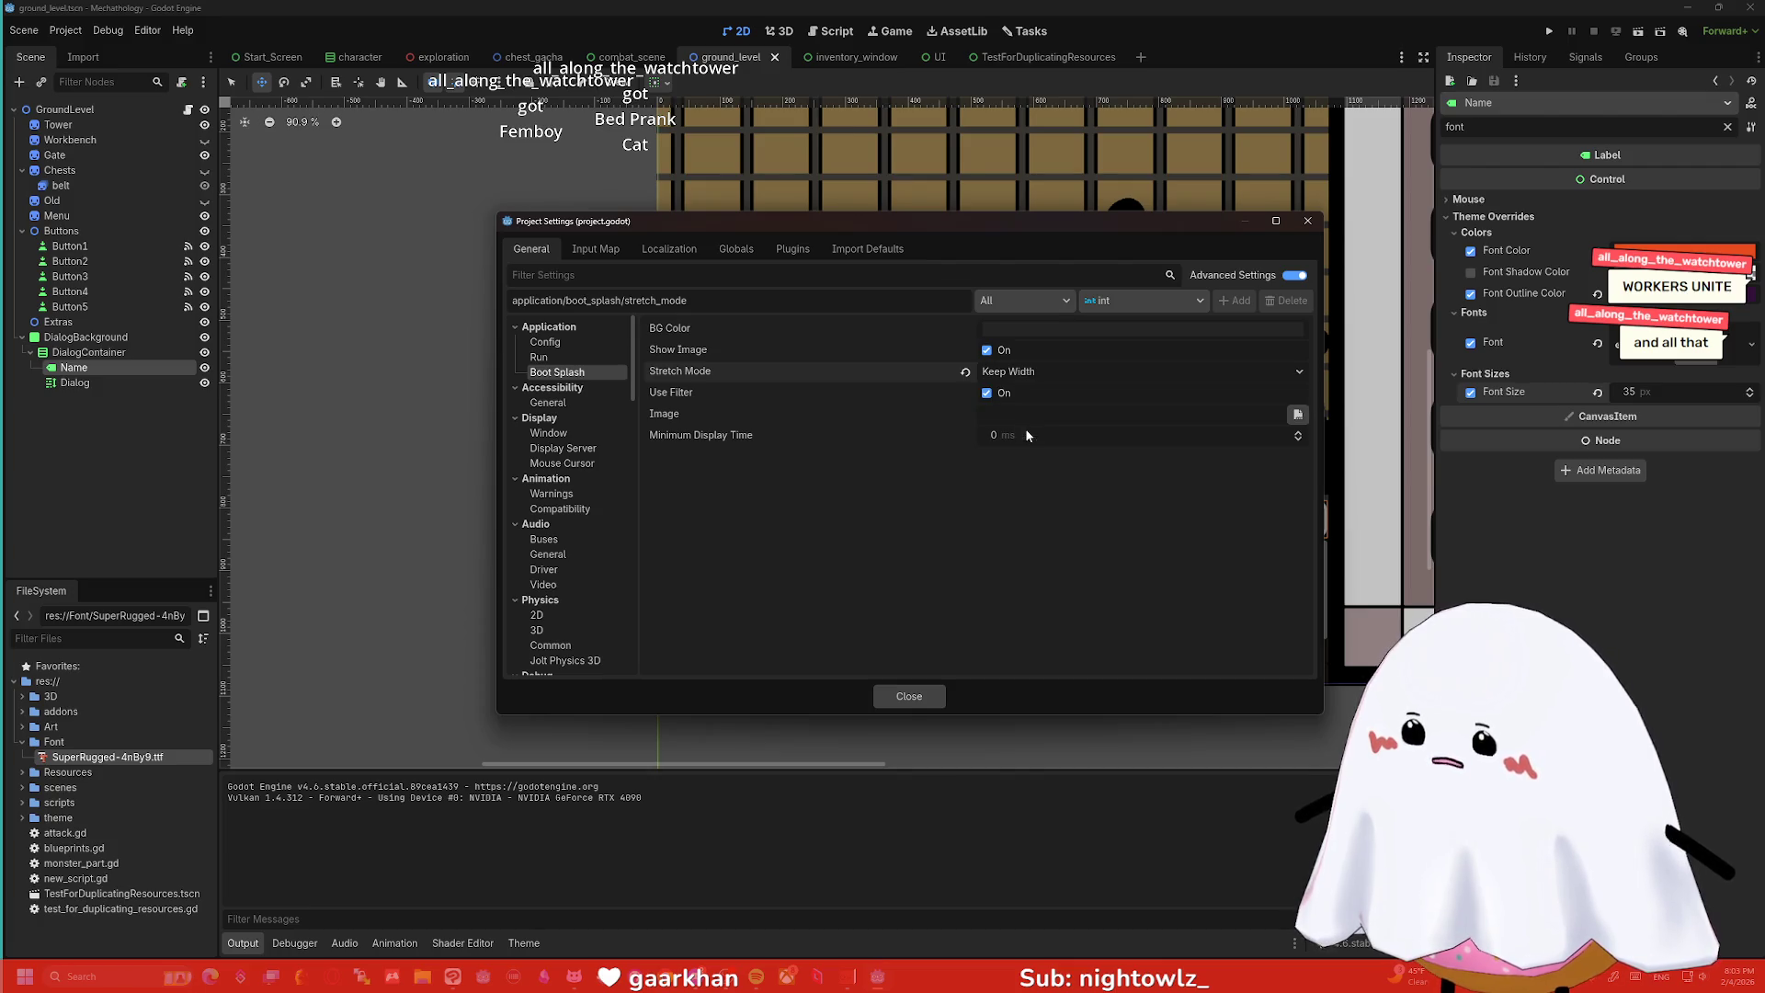
{"action": "left_click", "coordinate": [920, 696]}
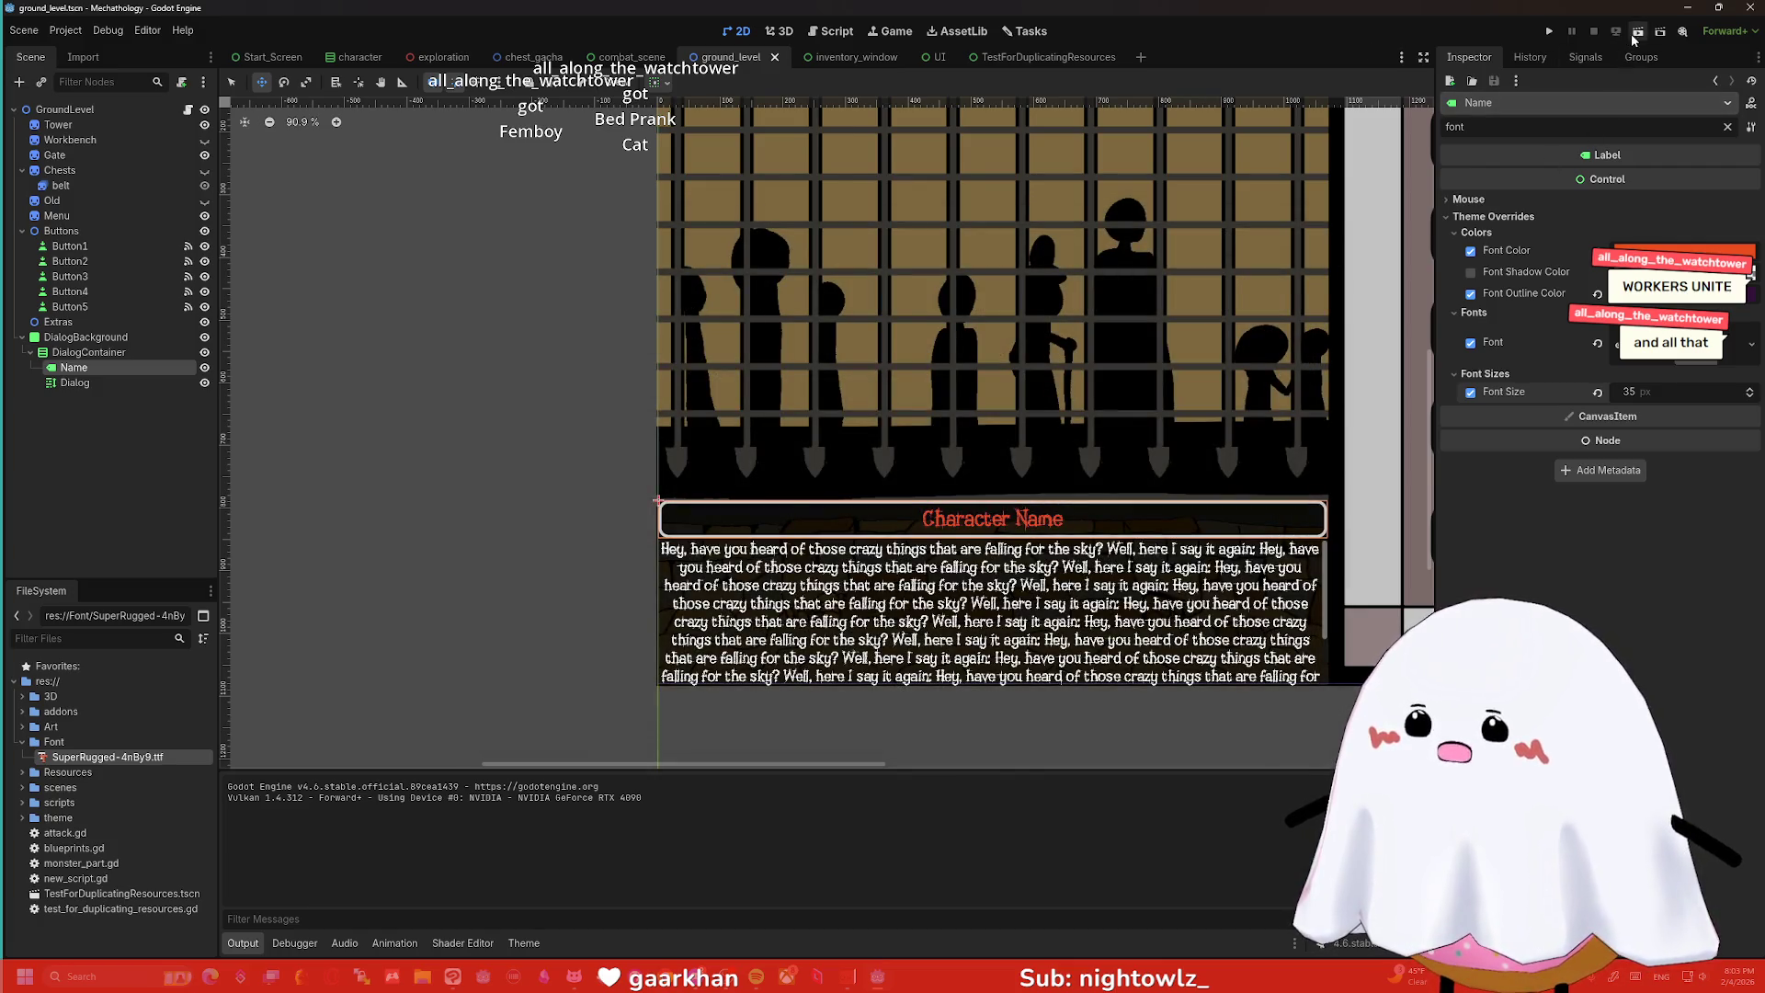
Test-run the whole project and the ground level scene, then reopen Project Settings
{"action": "left_click", "coordinate": [1548, 33]}
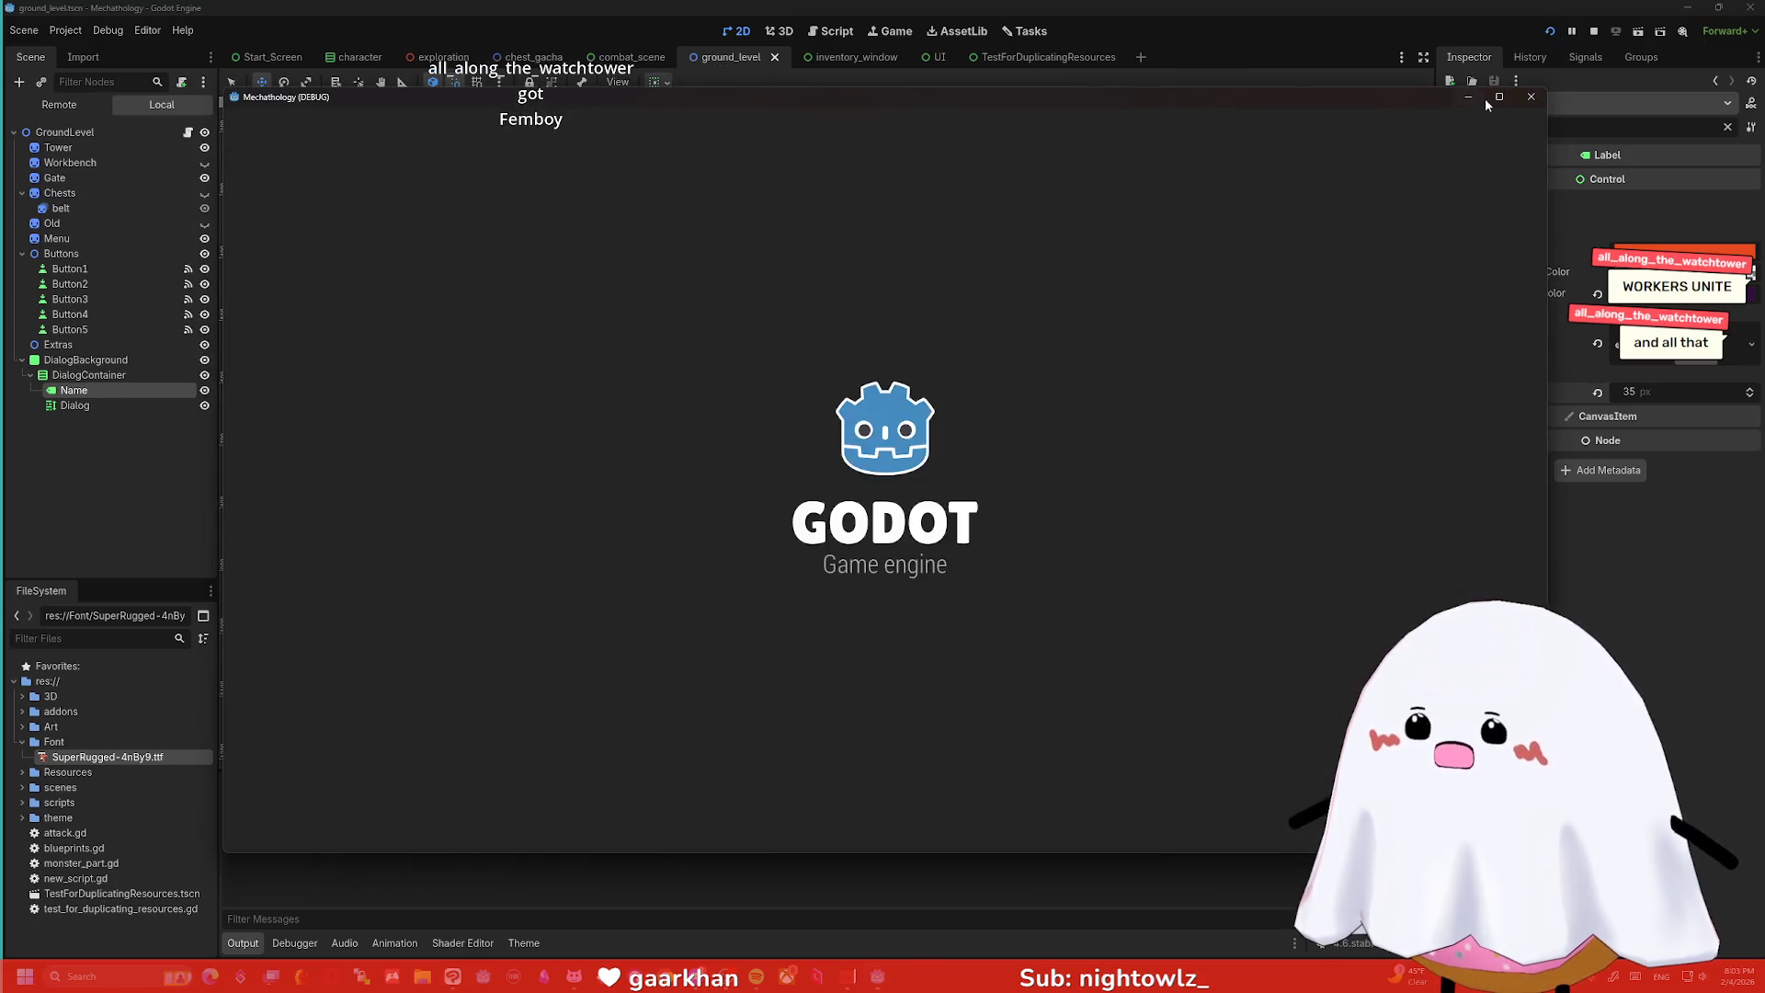
{"action": "key", "text": "F8"}
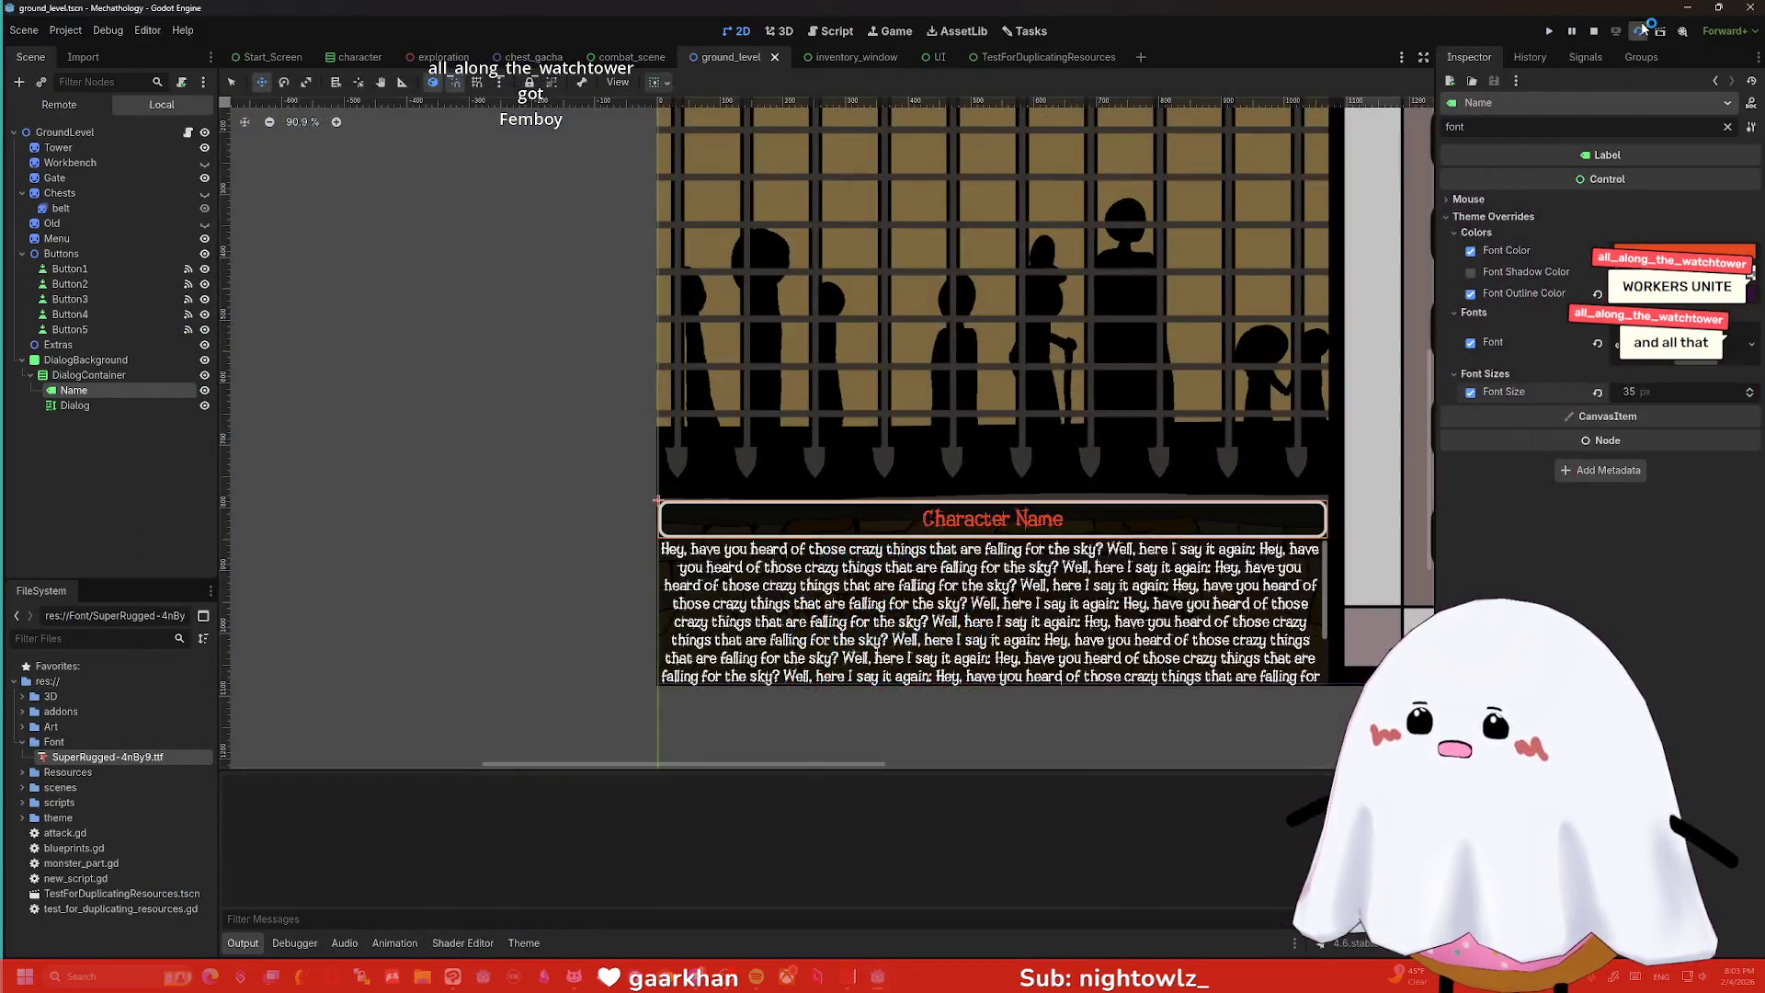
{"action": "left_click", "coordinate": [1641, 30]}
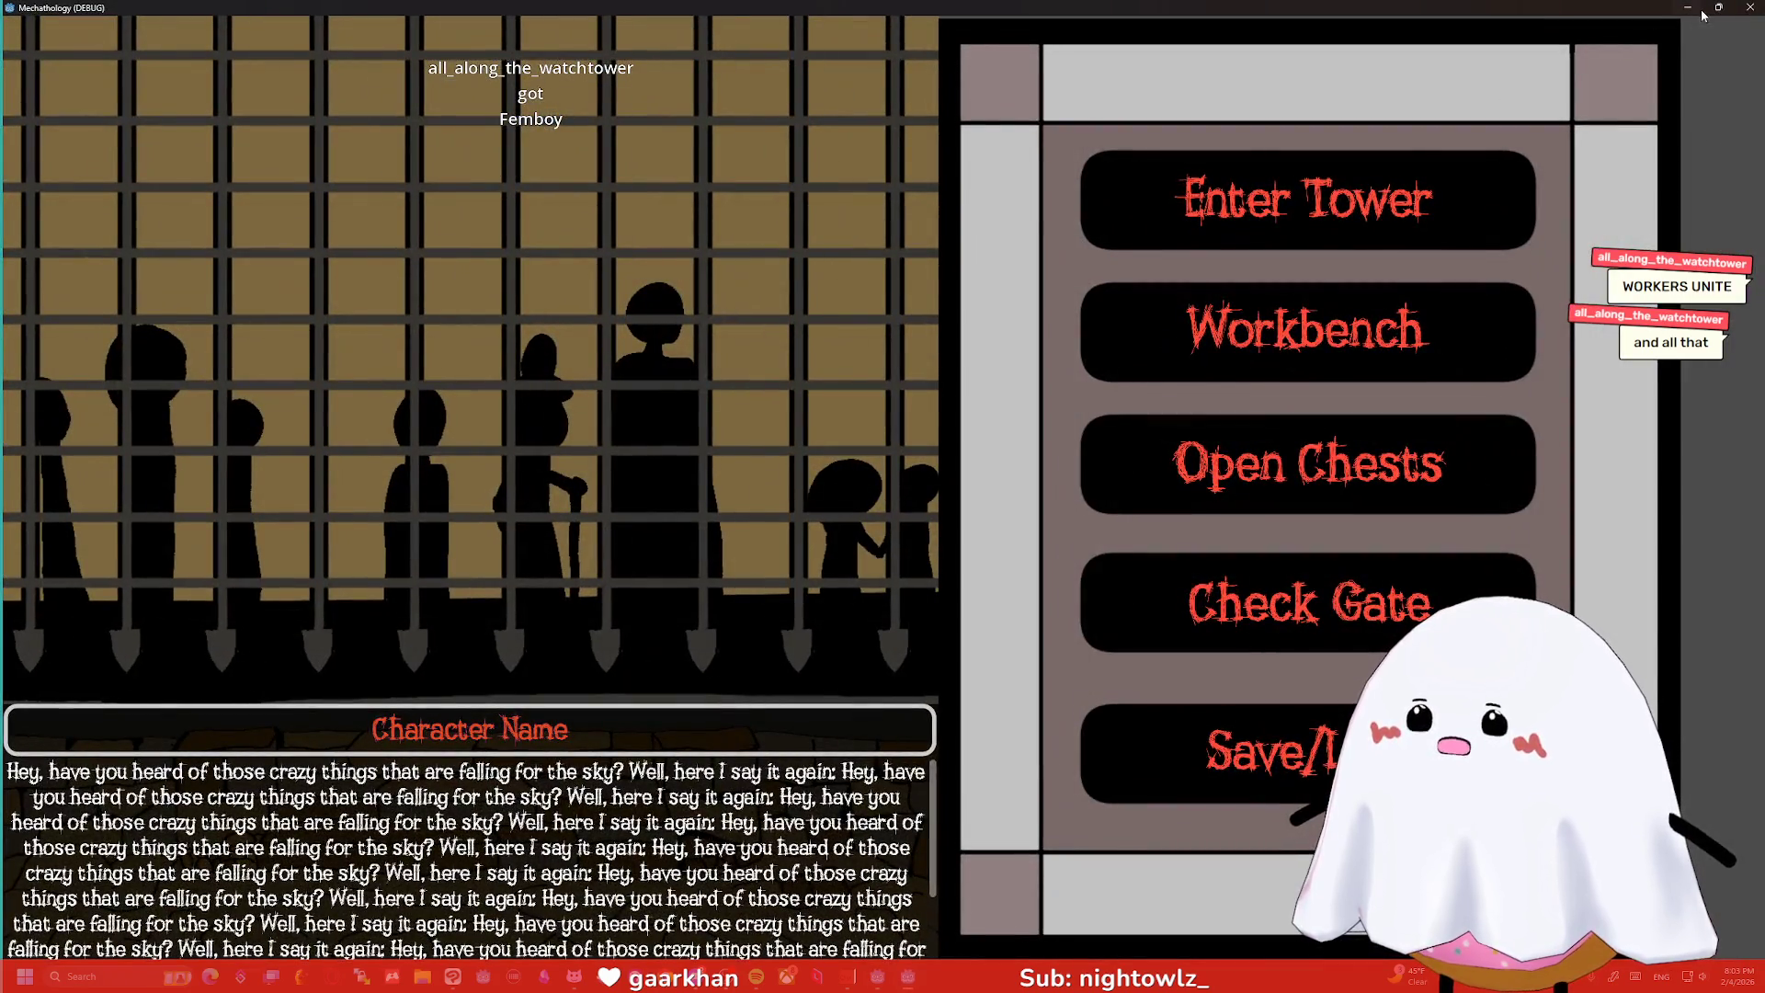
{"action": "left_click", "coordinate": [1749, 7]}
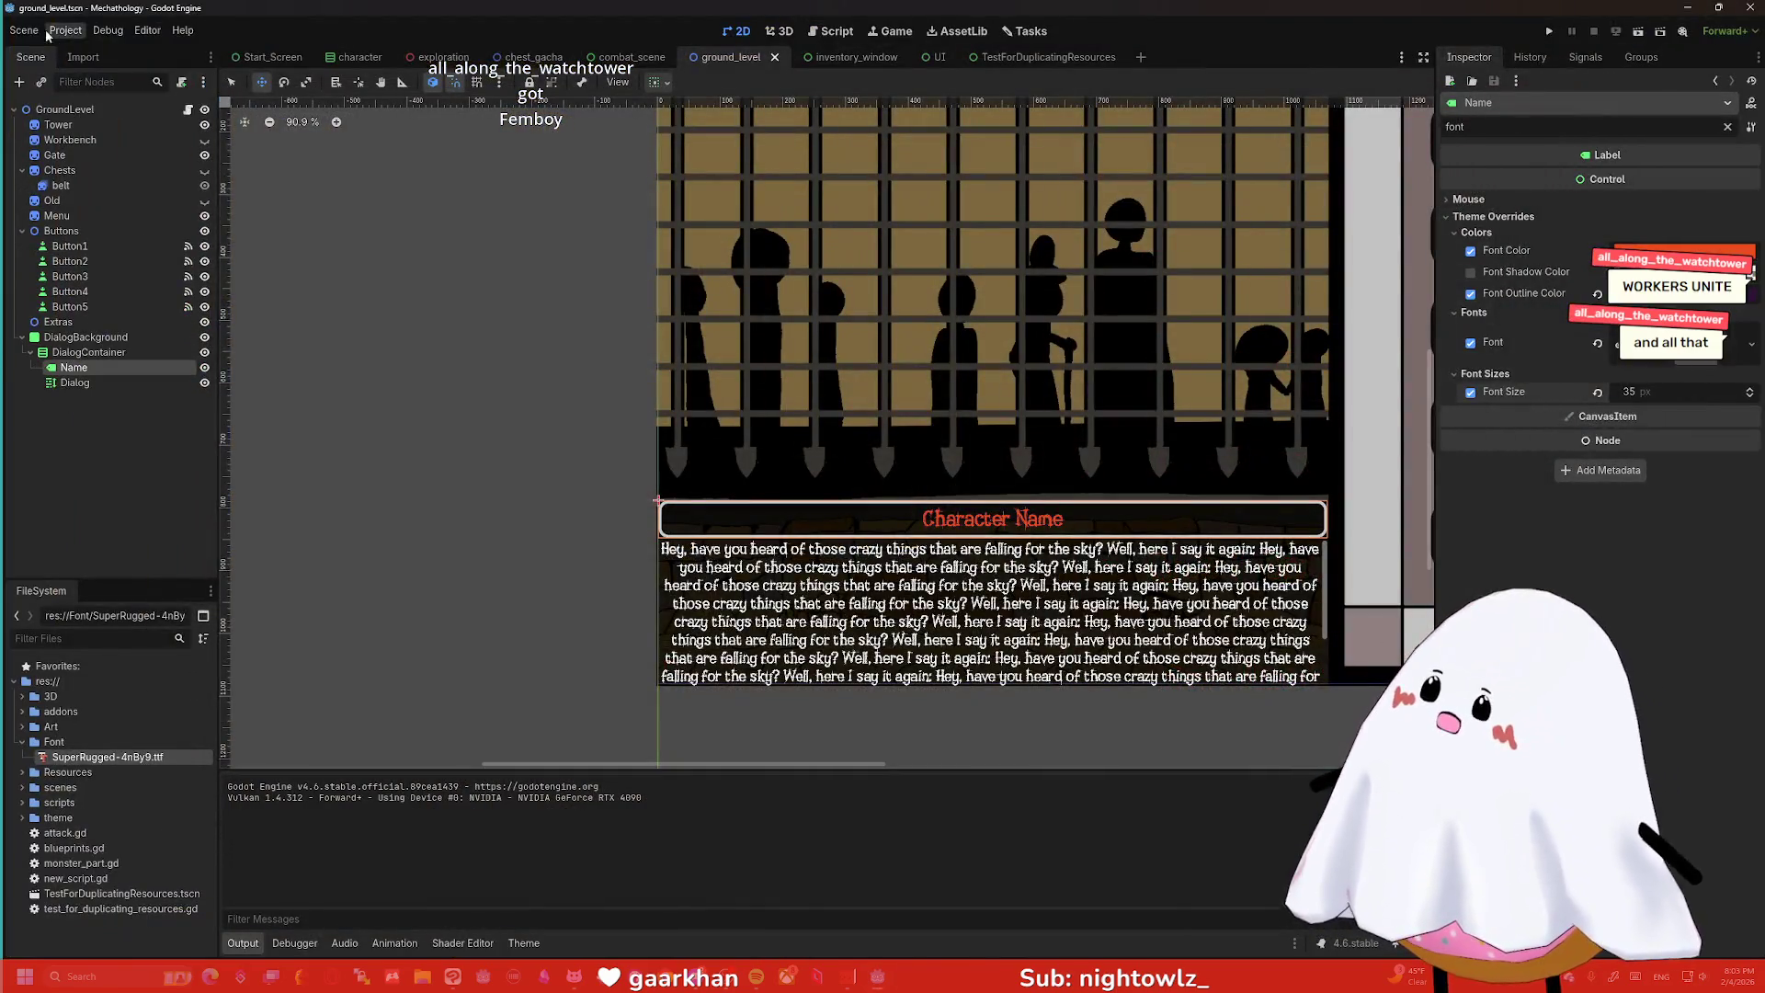
{"action": "left_click", "coordinate": [24, 30]}
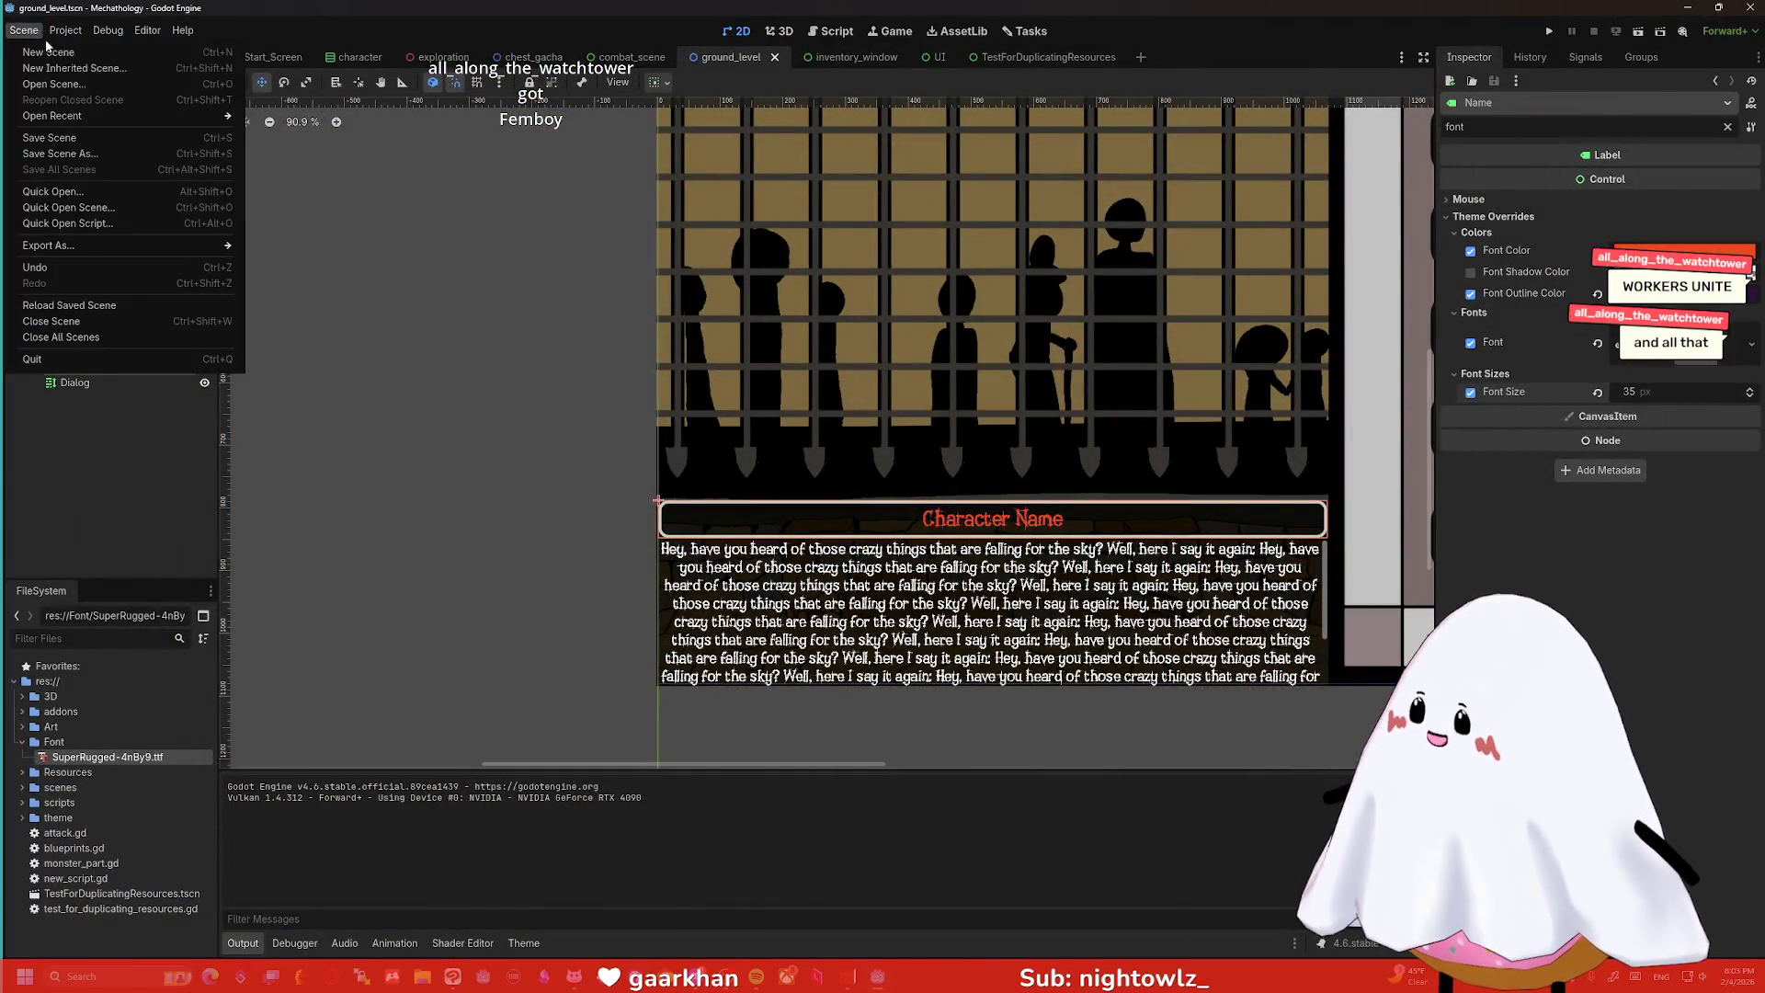
{"action": "left_click", "coordinate": [82, 53]}
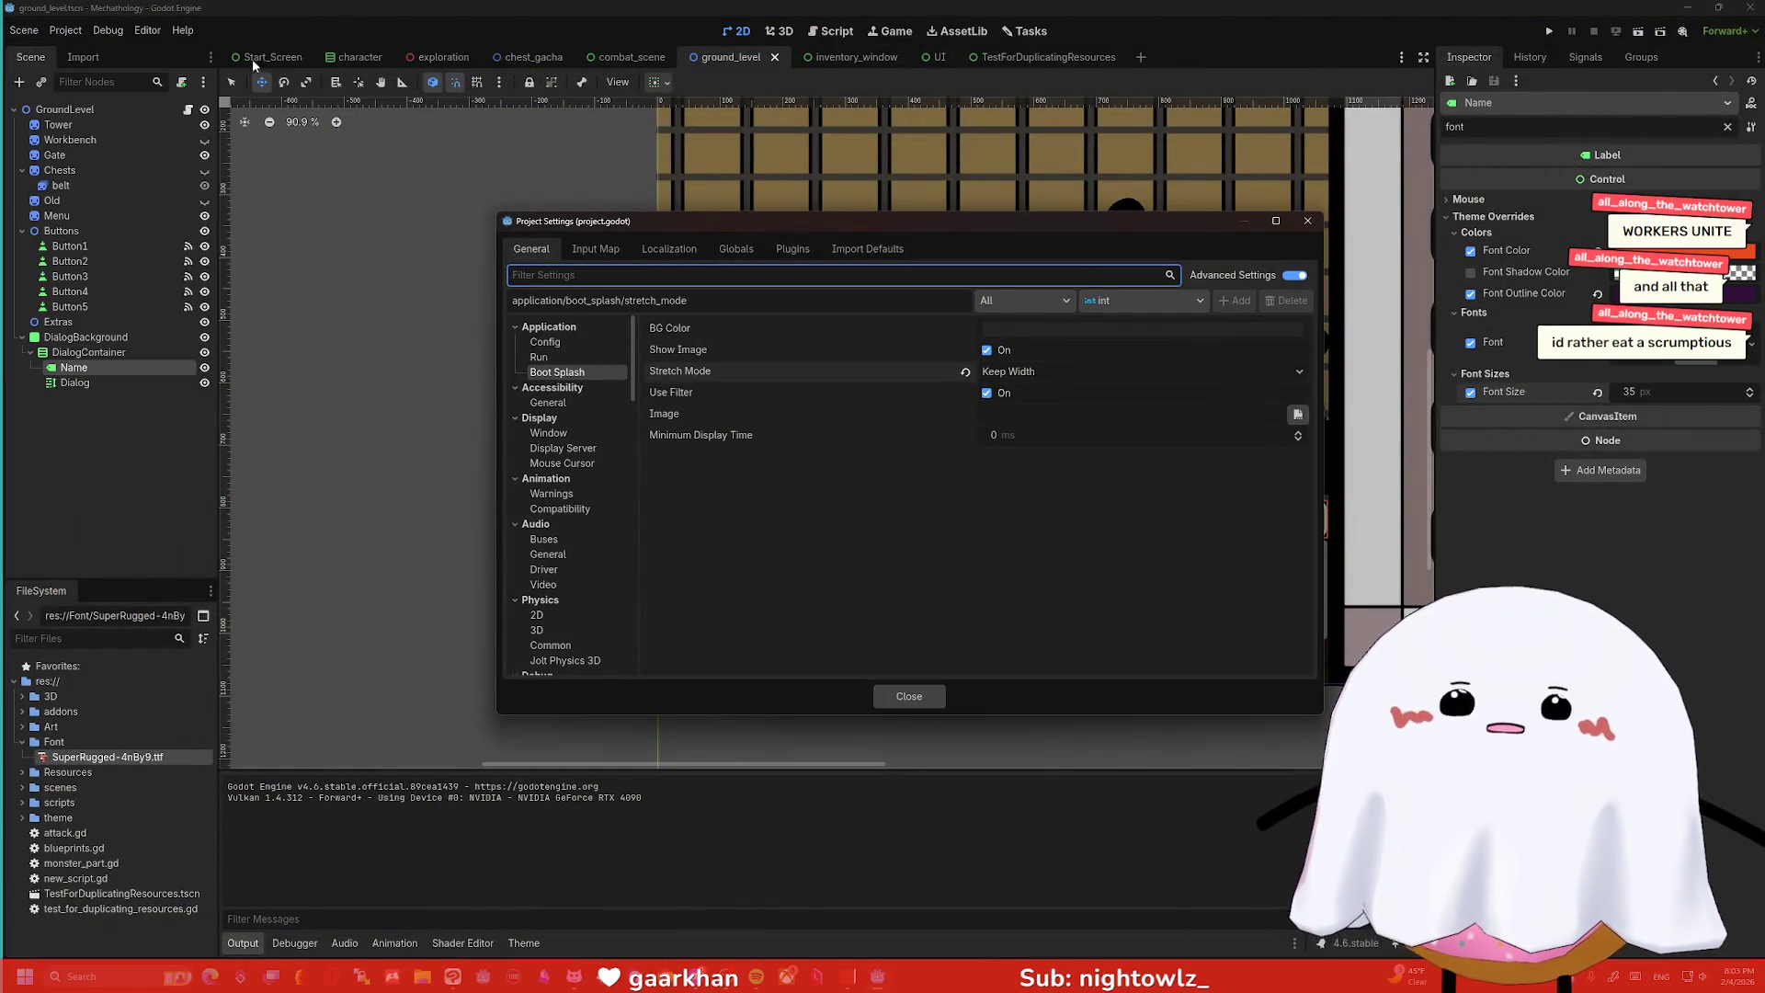
Scroll through the Display > Window Stretch, DPI and V-Sync options, then close Project Settings
{"action": "left_click", "coordinate": [548, 432]}
{"action": "scroll", "coordinate": [923, 483], "scroll_direction": "down", "scroll_amount": 4}
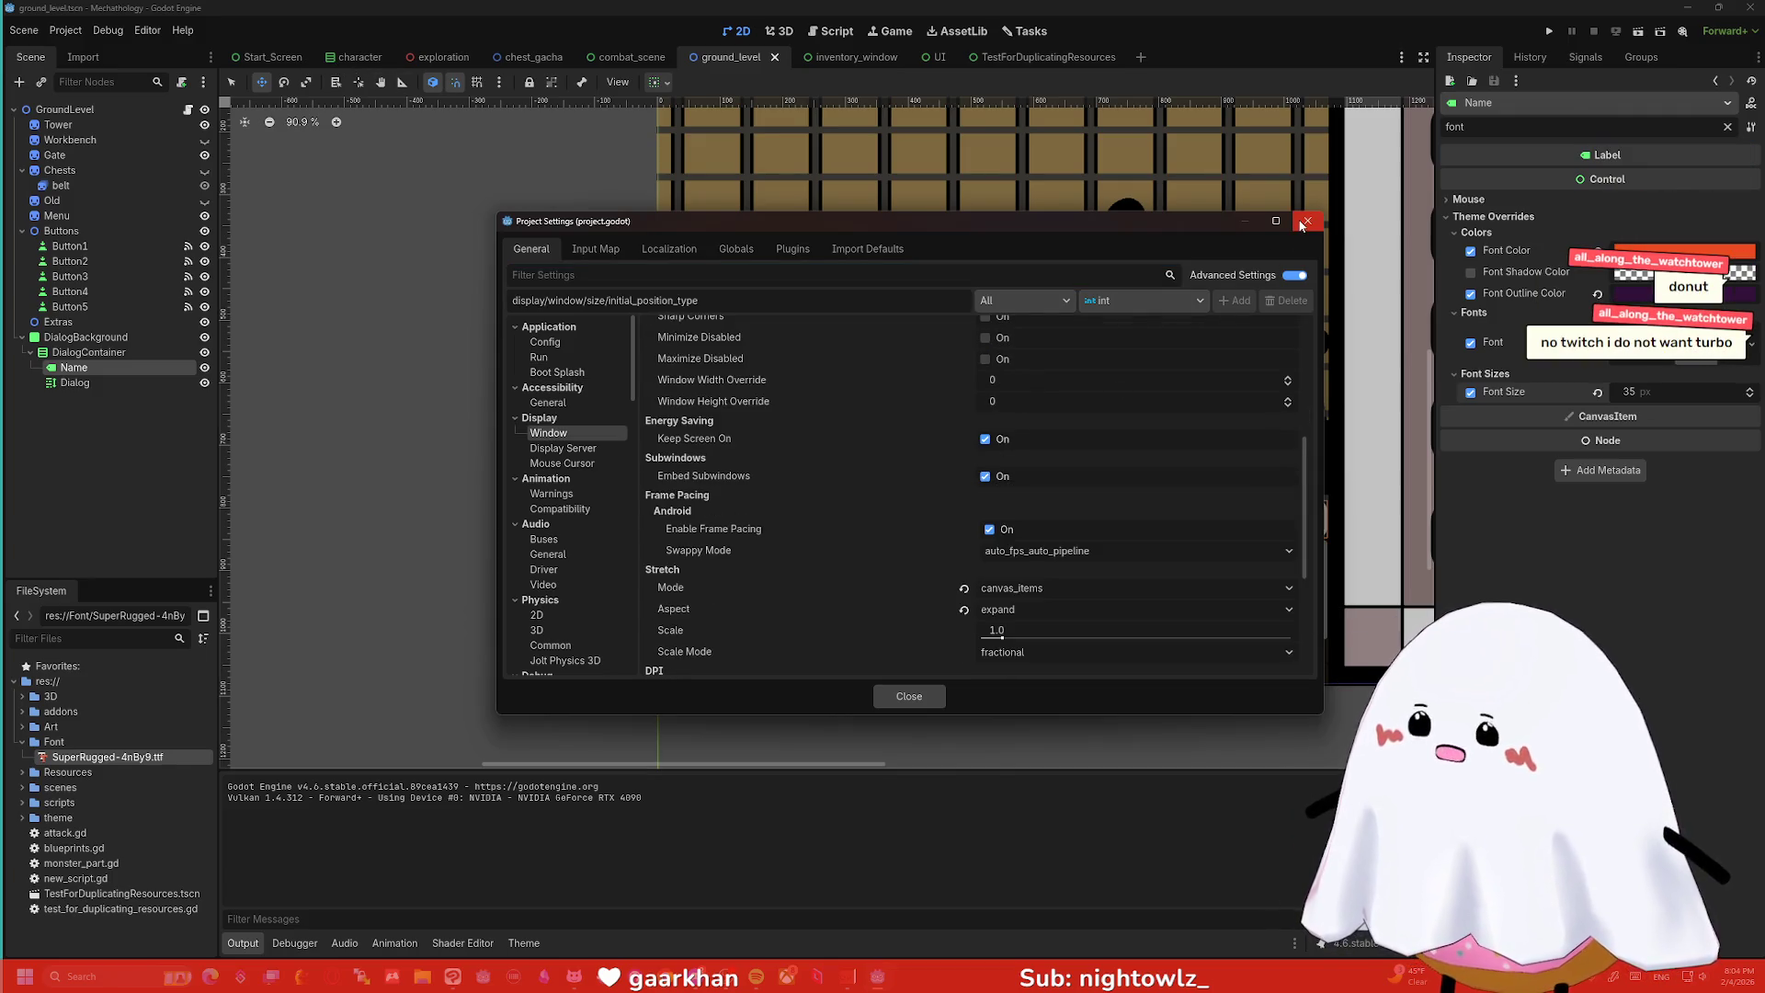
{"action": "scroll", "coordinate": [977, 436], "scroll_direction": "down", "scroll_amount": 2}
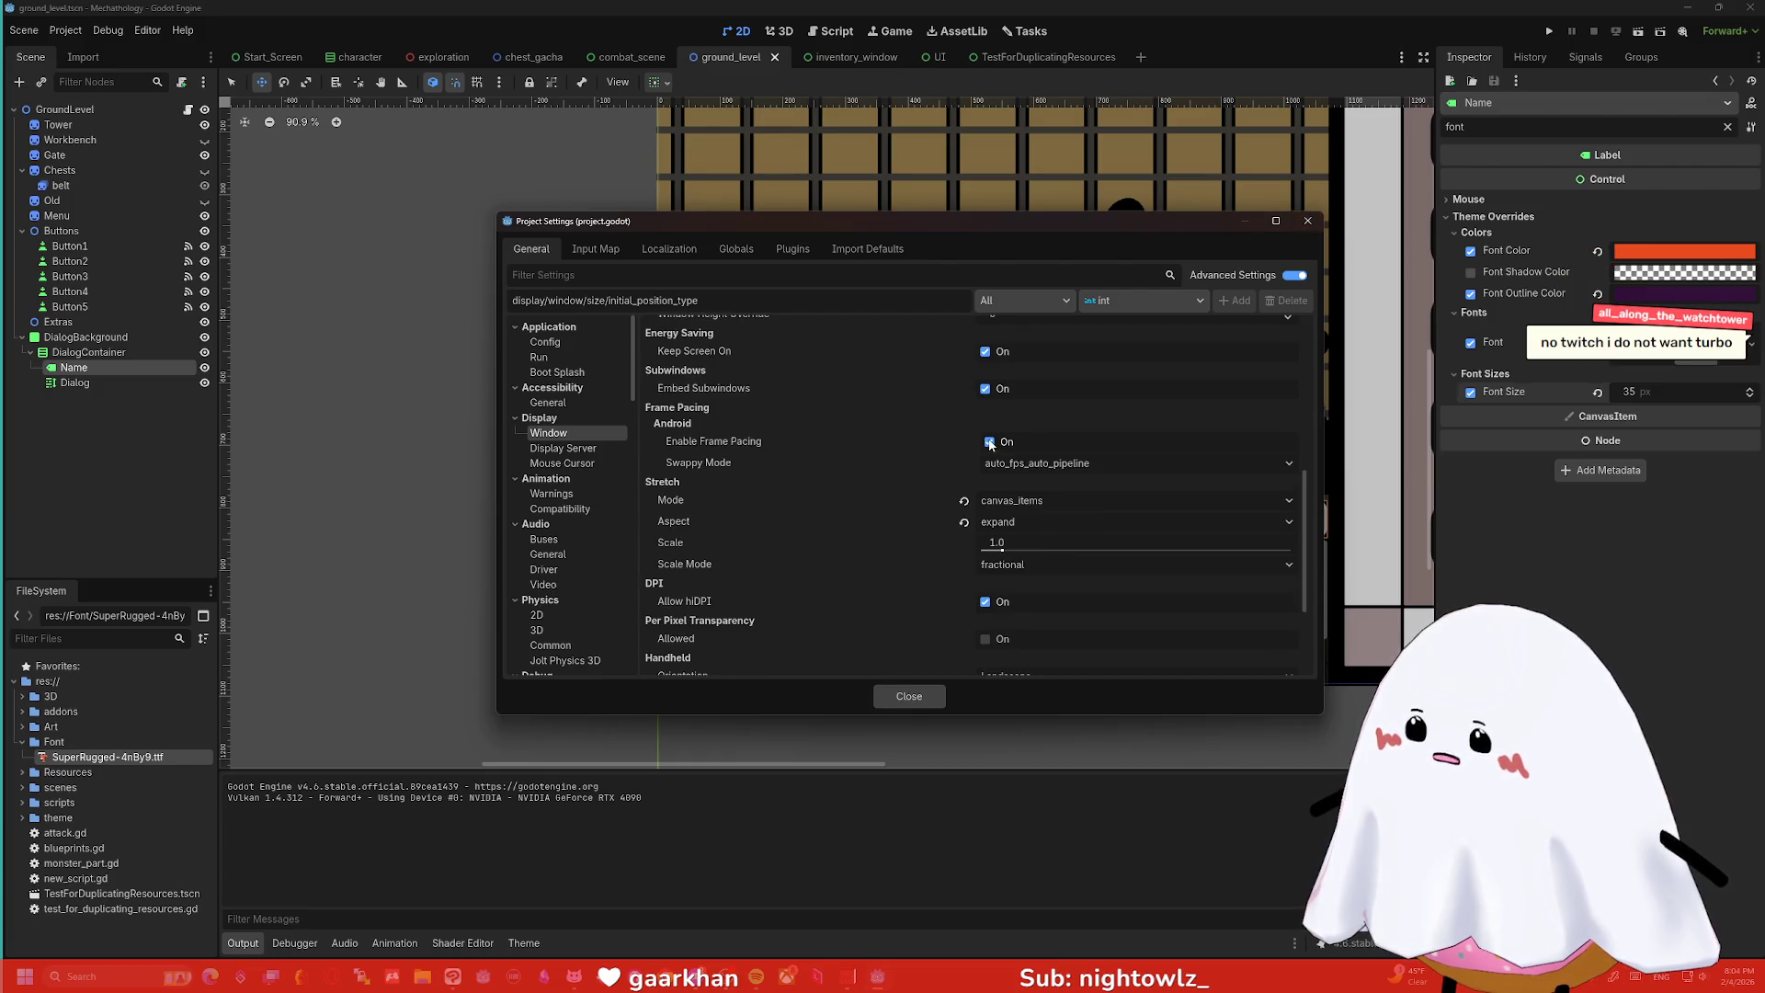
{"action": "scroll", "coordinate": [977, 436], "scroll_direction": "down", "scroll_amount": 2}
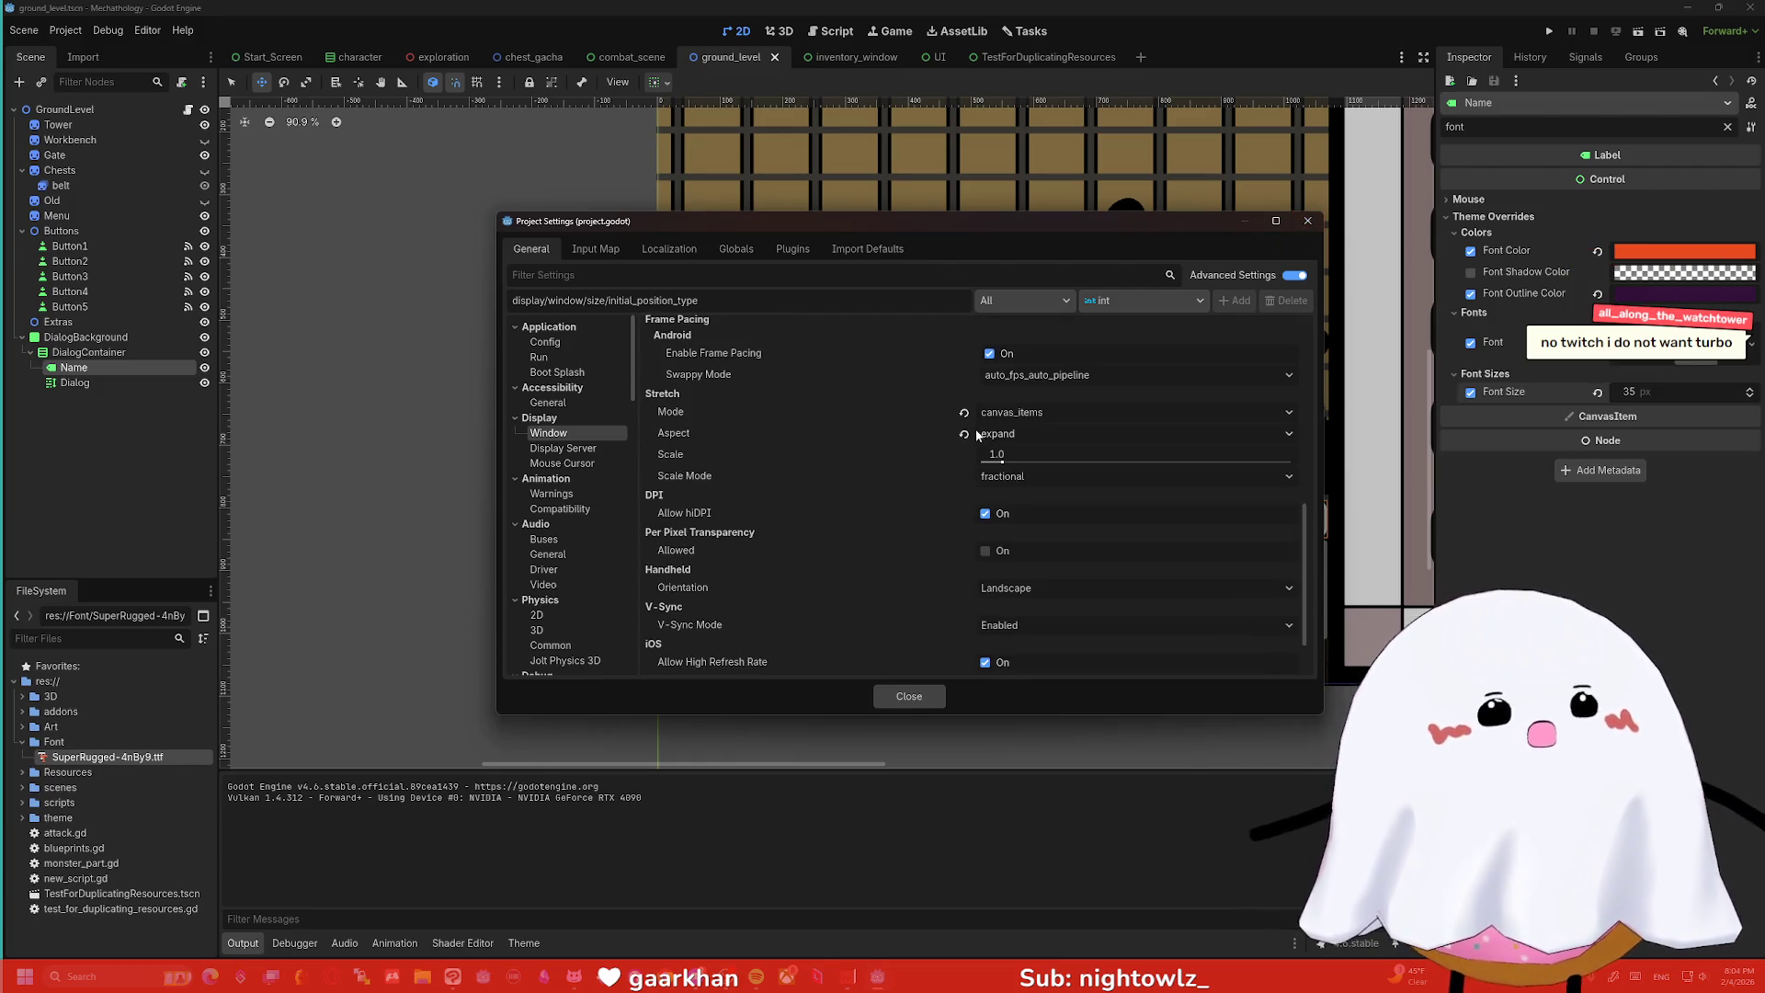
{"action": "scroll", "coordinate": [909, 449], "scroll_direction": "down", "scroll_amount": 2}
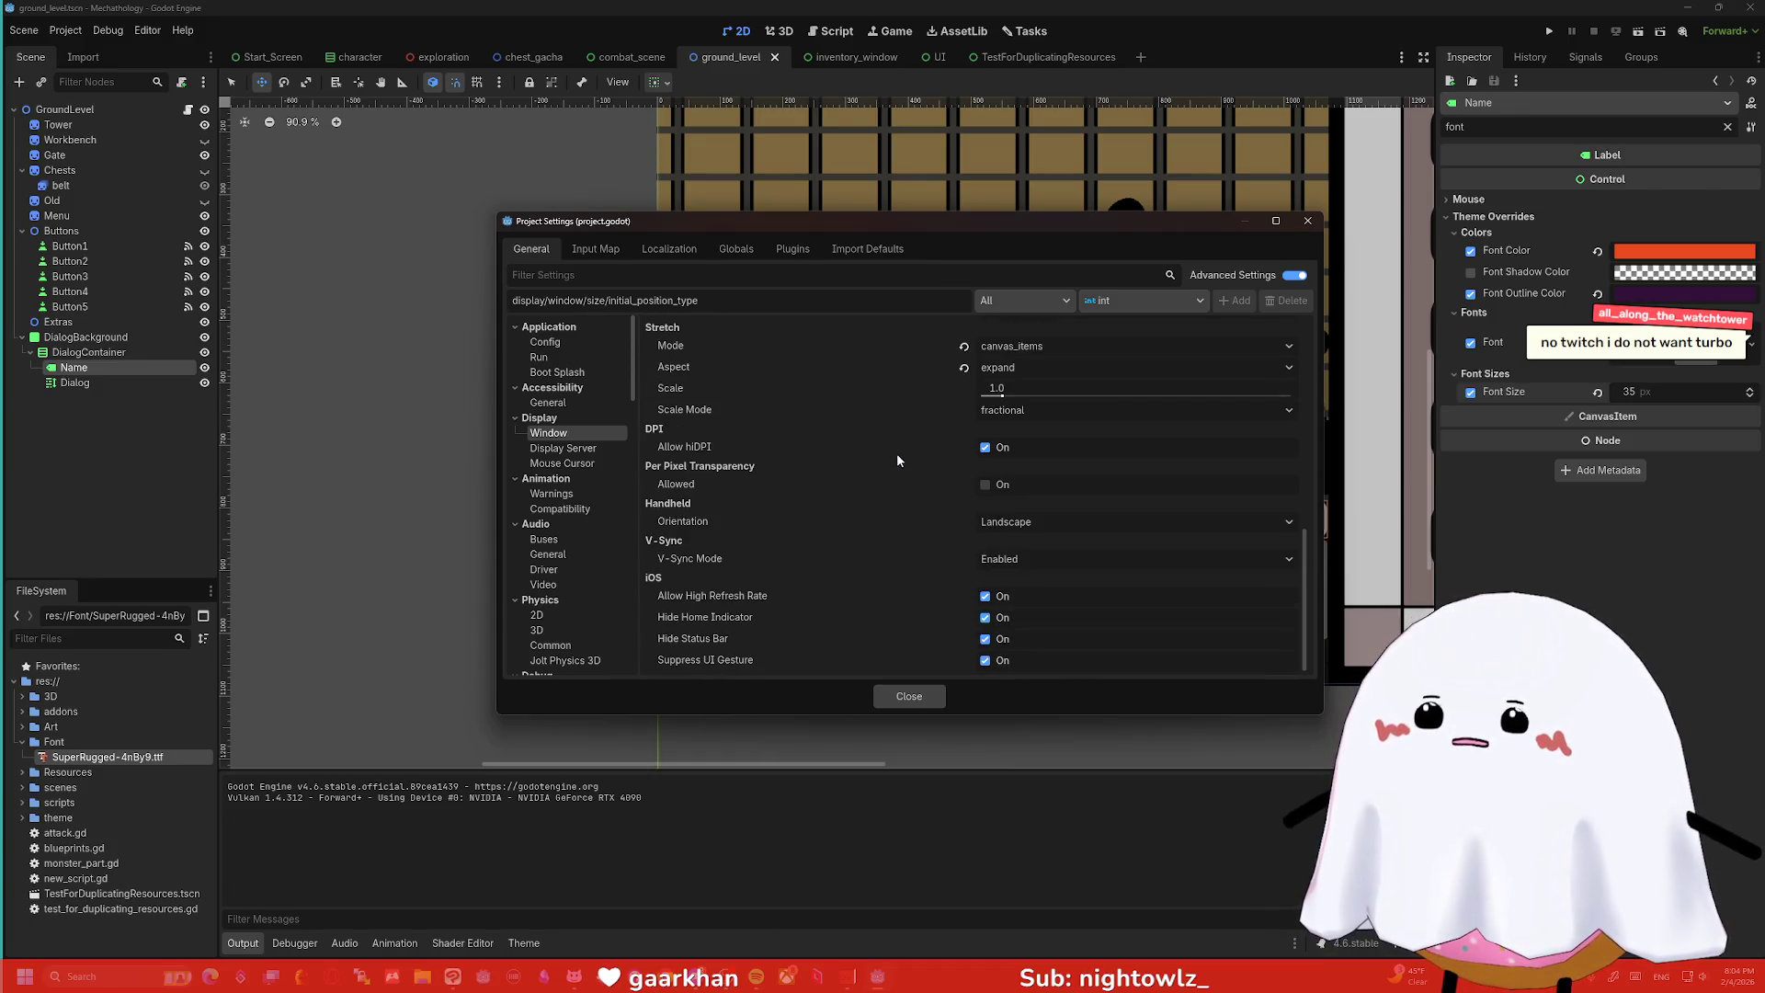
{"action": "left_click", "coordinate": [1305, 225]}
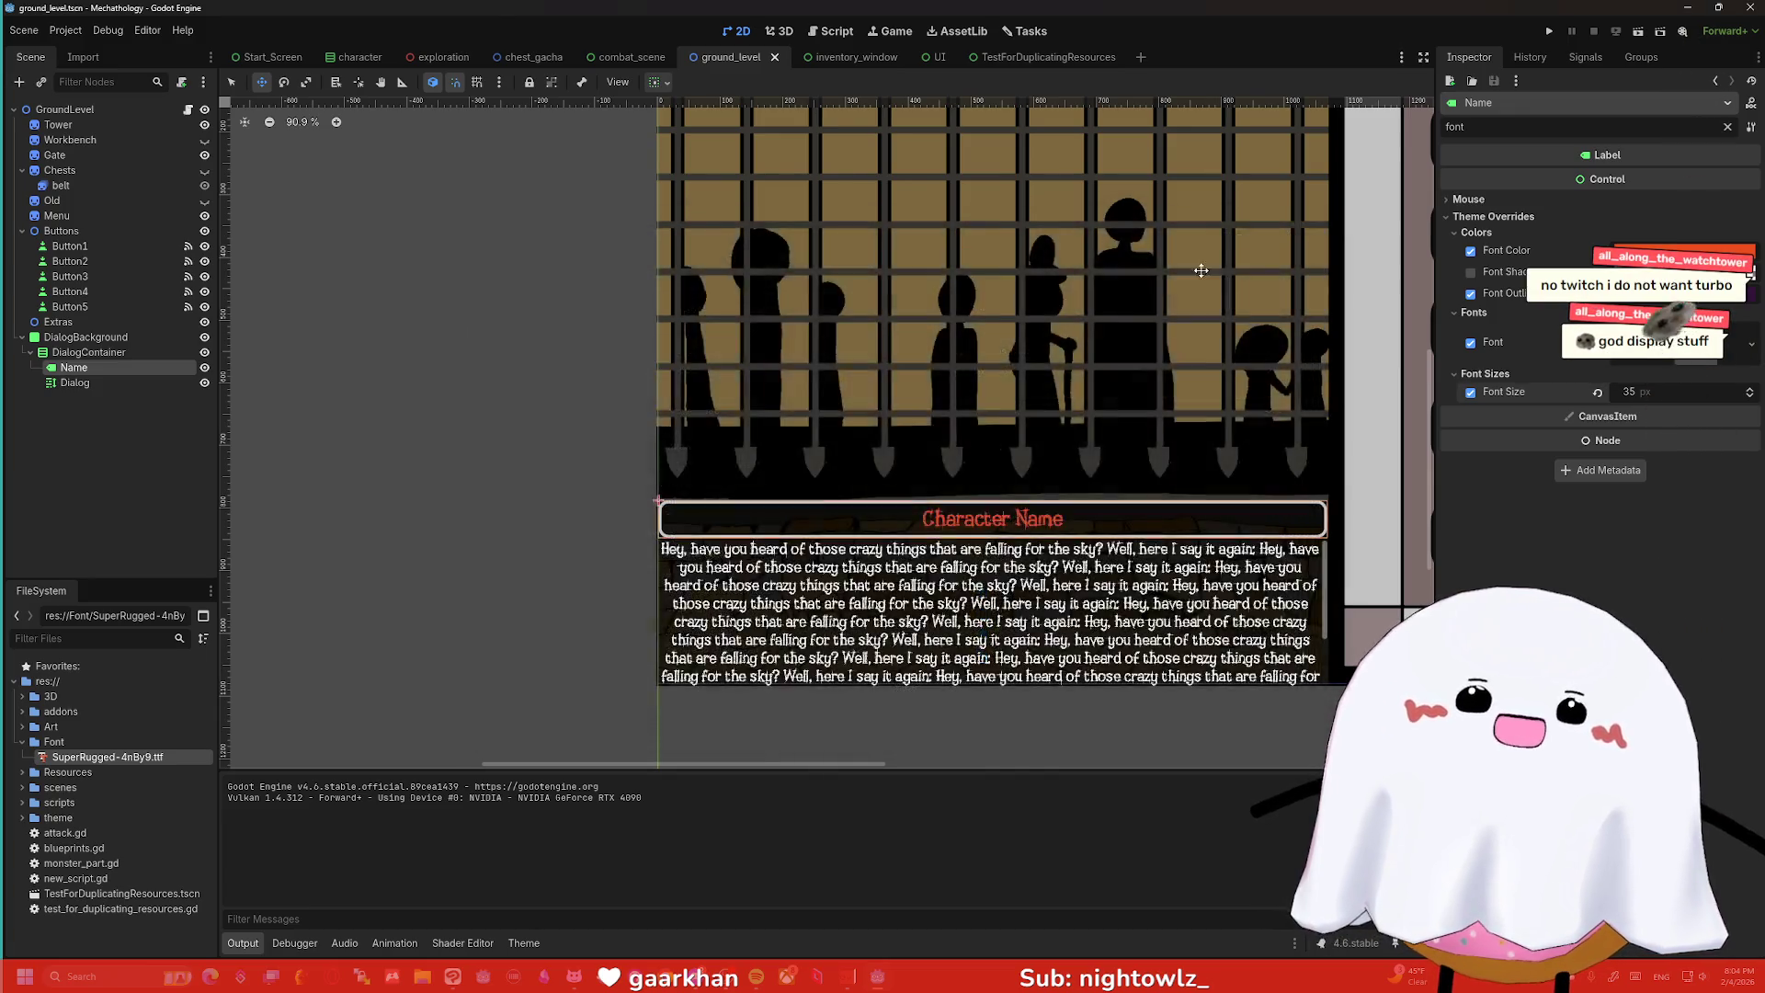
Test-run the game, then restore and close its window
{"action": "scroll", "coordinate": [909, 680], "scroll_direction": "down", "scroll_amount": 6}
{"action": "scroll", "coordinate": [886, 650], "scroll_direction": "down", "scroll_amount": 1}
{"action": "scroll", "coordinate": [886, 630], "scroll_direction": "up", "scroll_amount": 3}
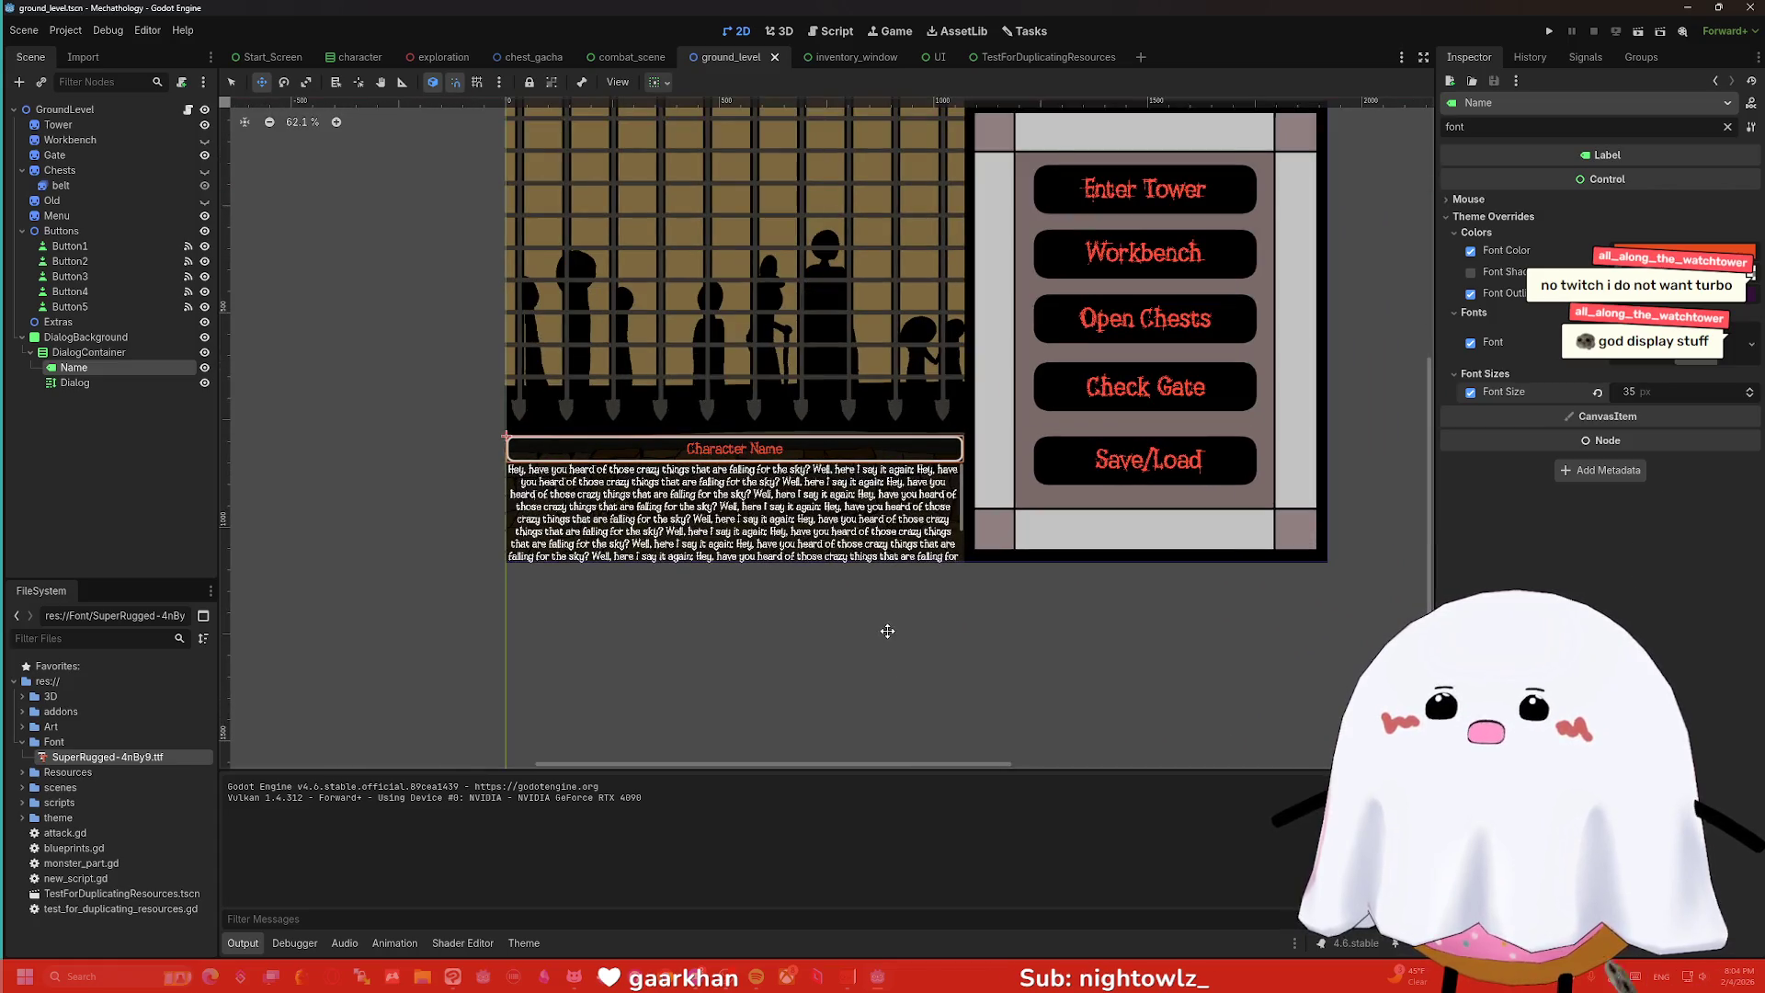
{"action": "left_click", "coordinate": [1644, 32]}
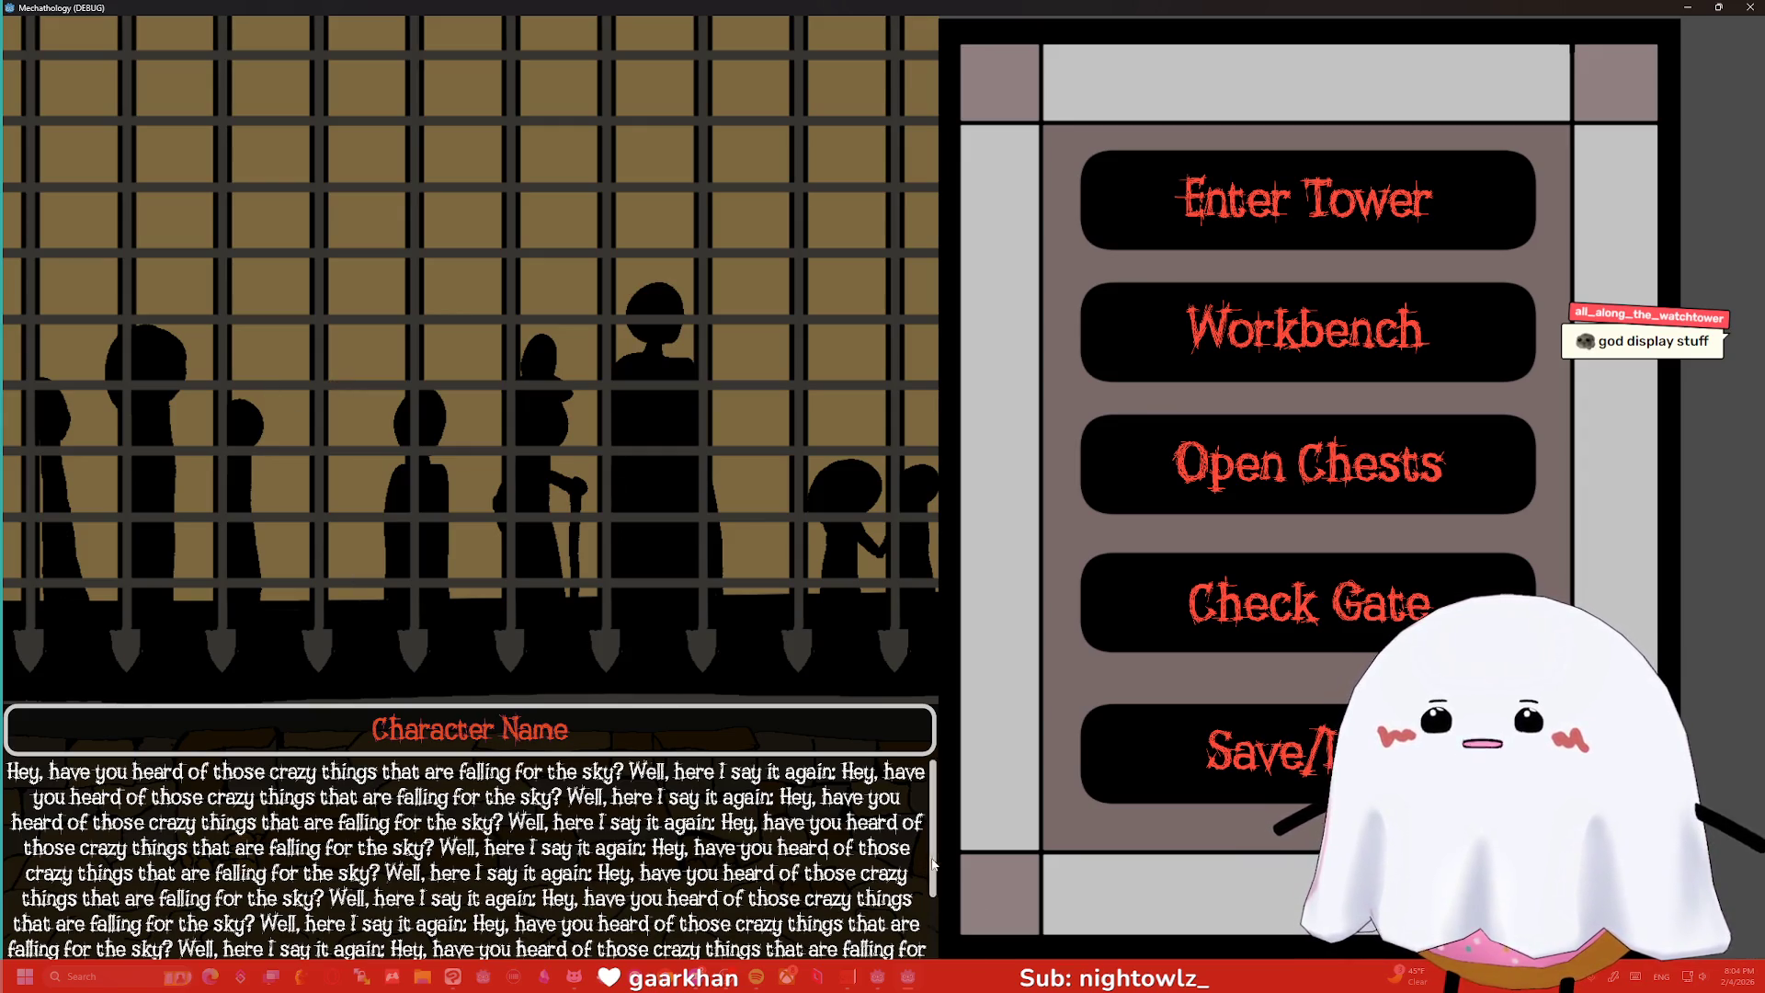
{"action": "scroll", "coordinate": [928, 858], "scroll_direction": "down", "scroll_amount": 3}
{"action": "scroll", "coordinate": [928, 857], "scroll_direction": "up", "scroll_amount": 3}
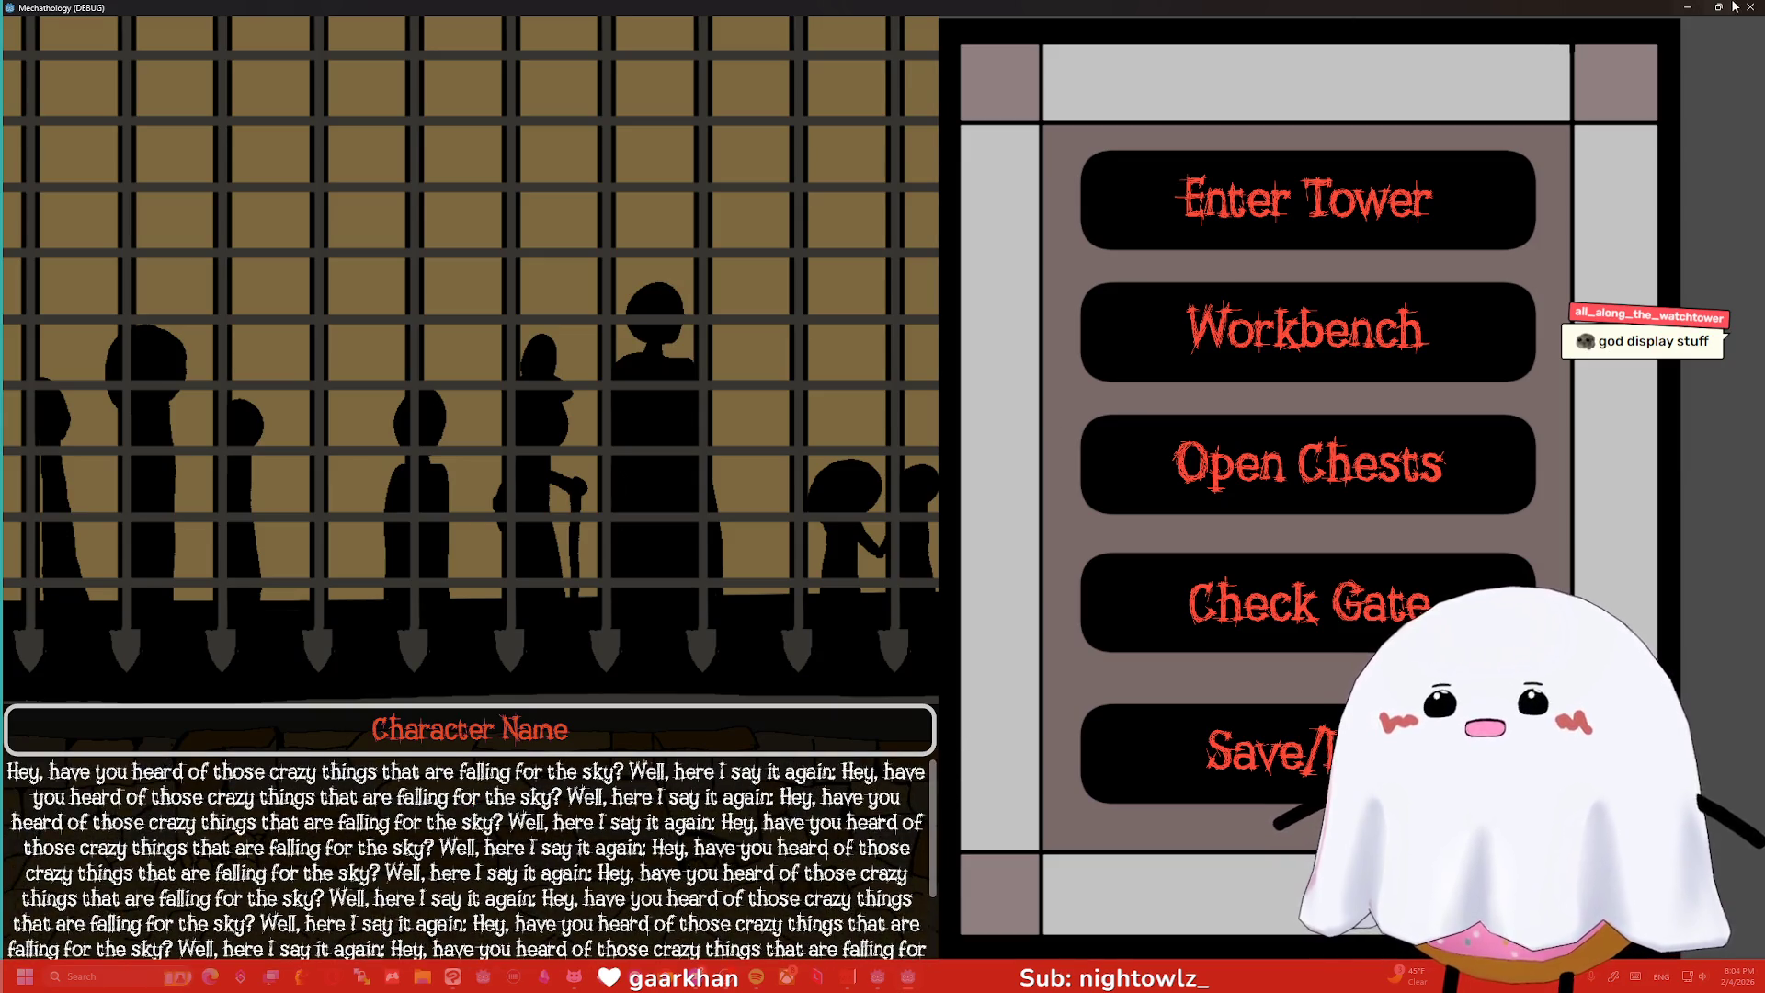
{"action": "left_click", "coordinate": [1718, 7]}
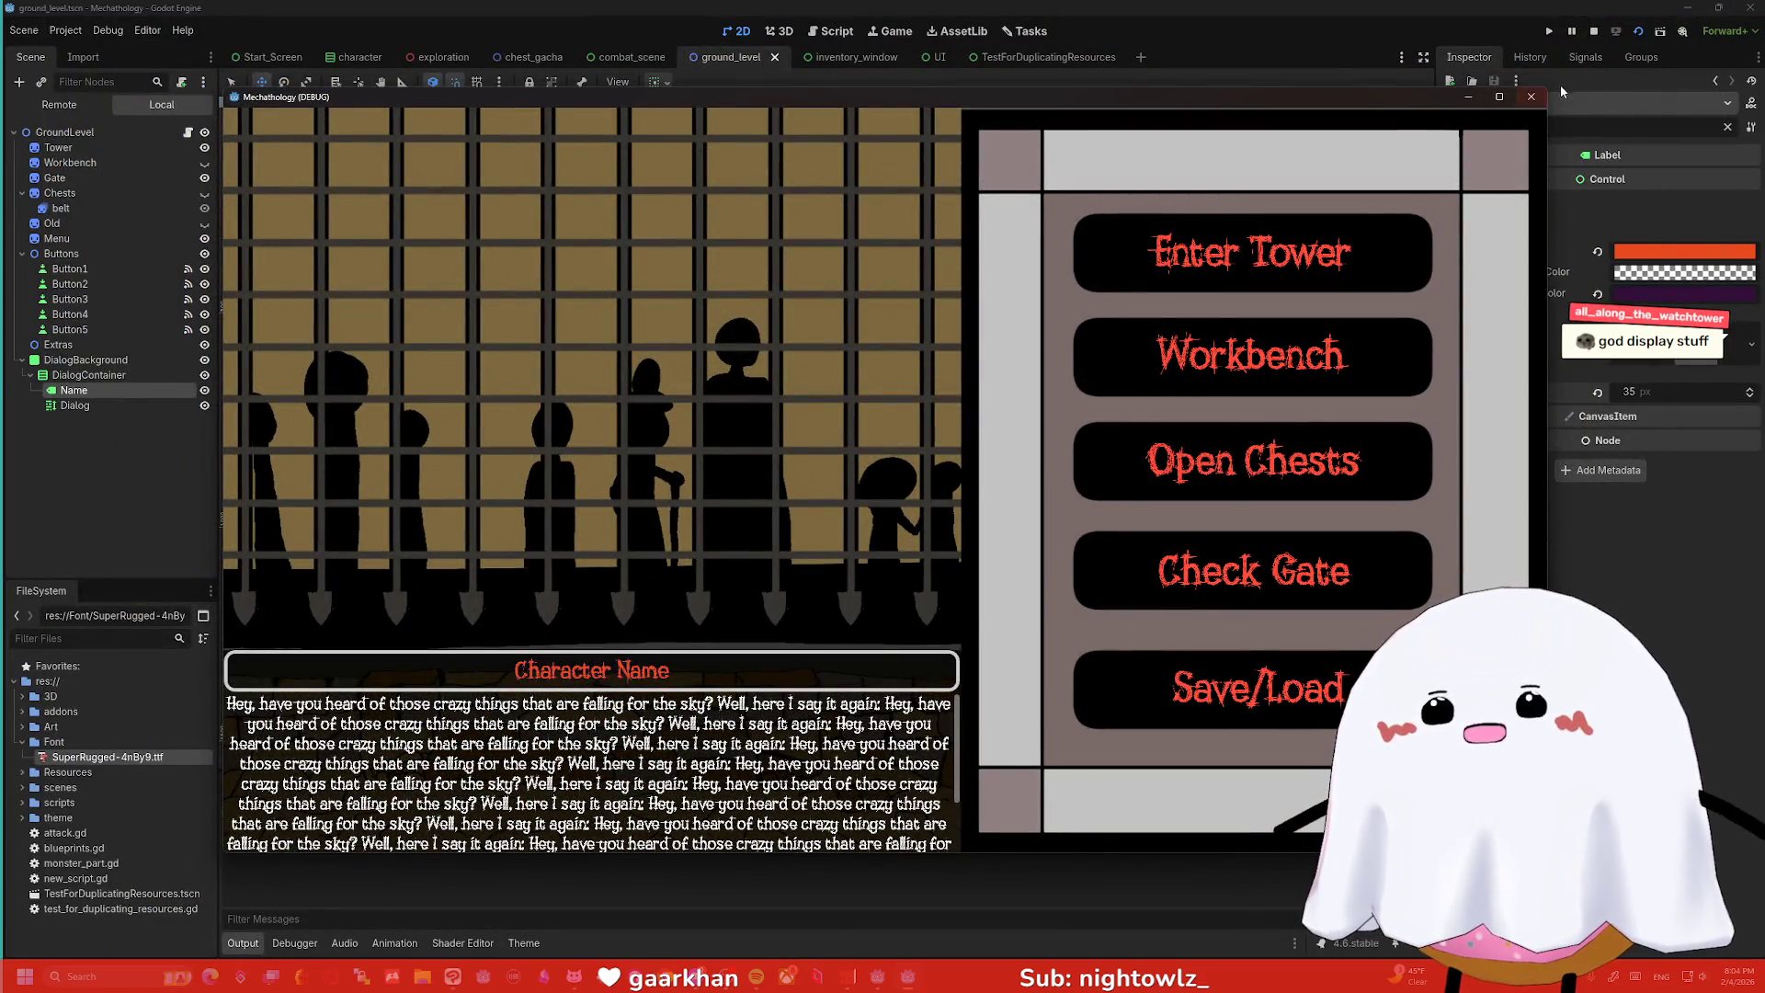
{"action": "left_click", "coordinate": [1530, 97]}
Move the DialogBackground panel up about 134 px so the stone floor shows beneath it
{"action": "scroll", "coordinate": [831, 422], "scroll_direction": "down", "scroll_amount": 1}
{"action": "scroll", "coordinate": [831, 422], "scroll_direction": "up", "scroll_amount": 3}
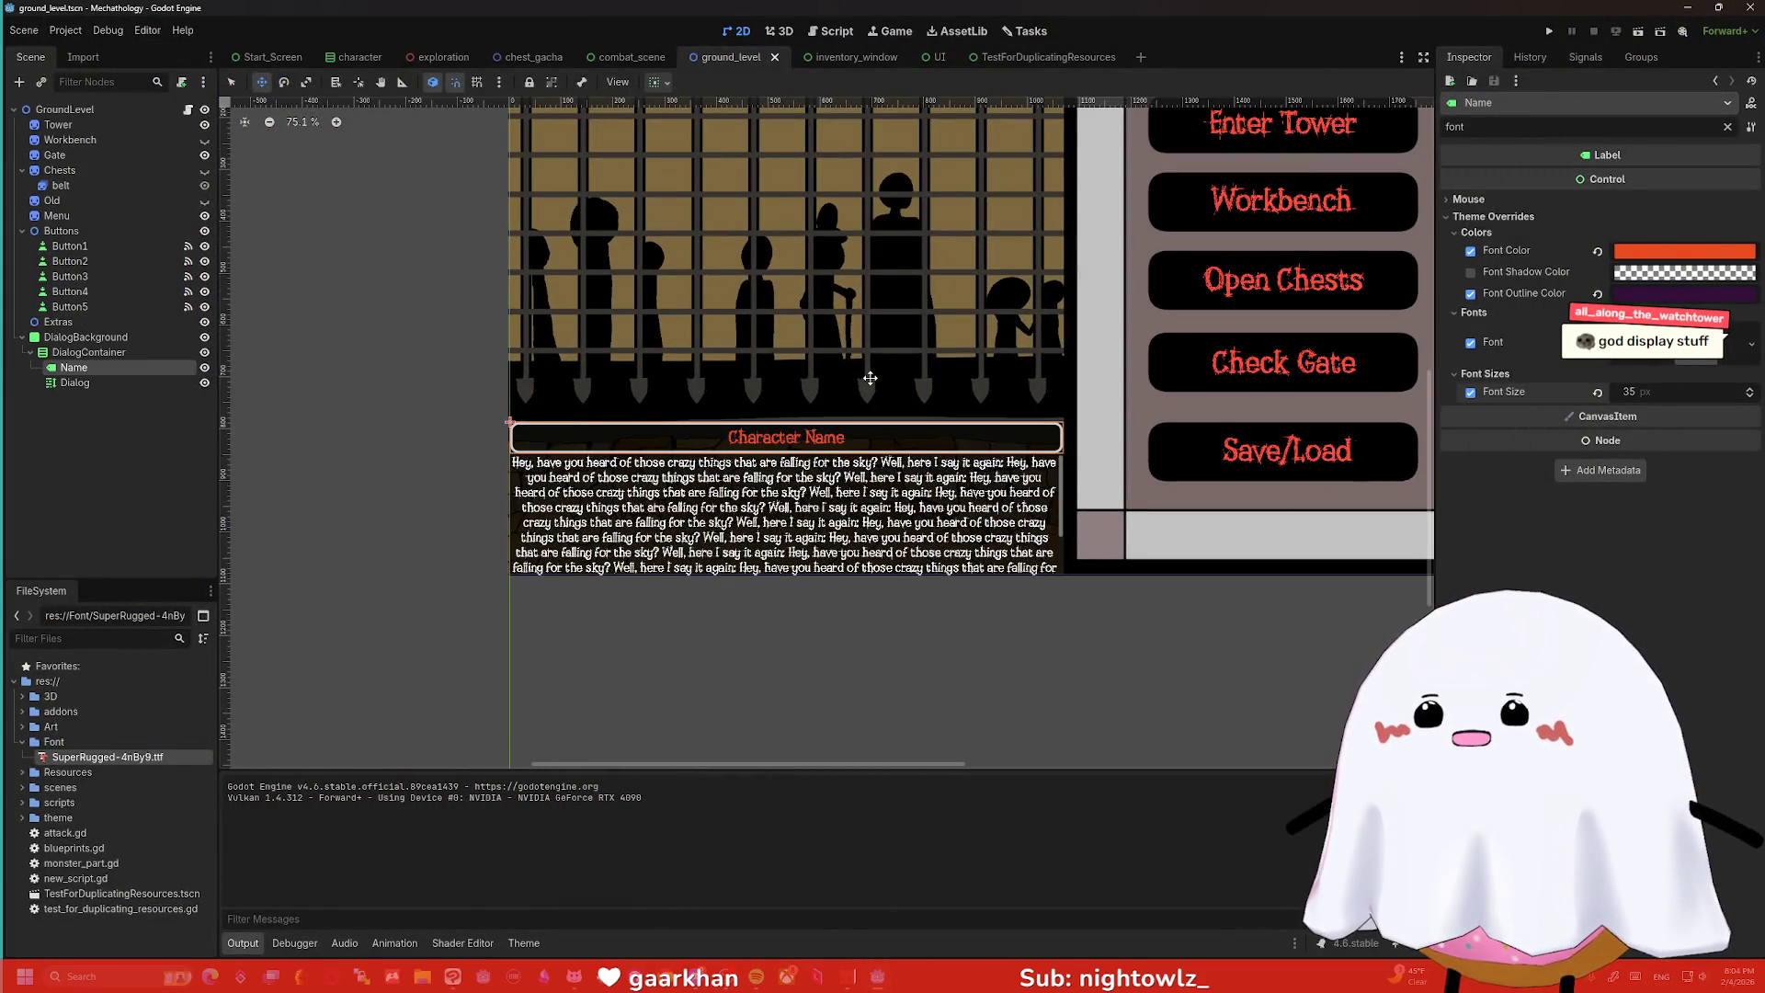
{"action": "scroll", "coordinate": [873, 377], "scroll_direction": "up", "scroll_amount": 2}
{"action": "scroll", "coordinate": [877, 375], "scroll_direction": "up", "scroll_amount": 2}
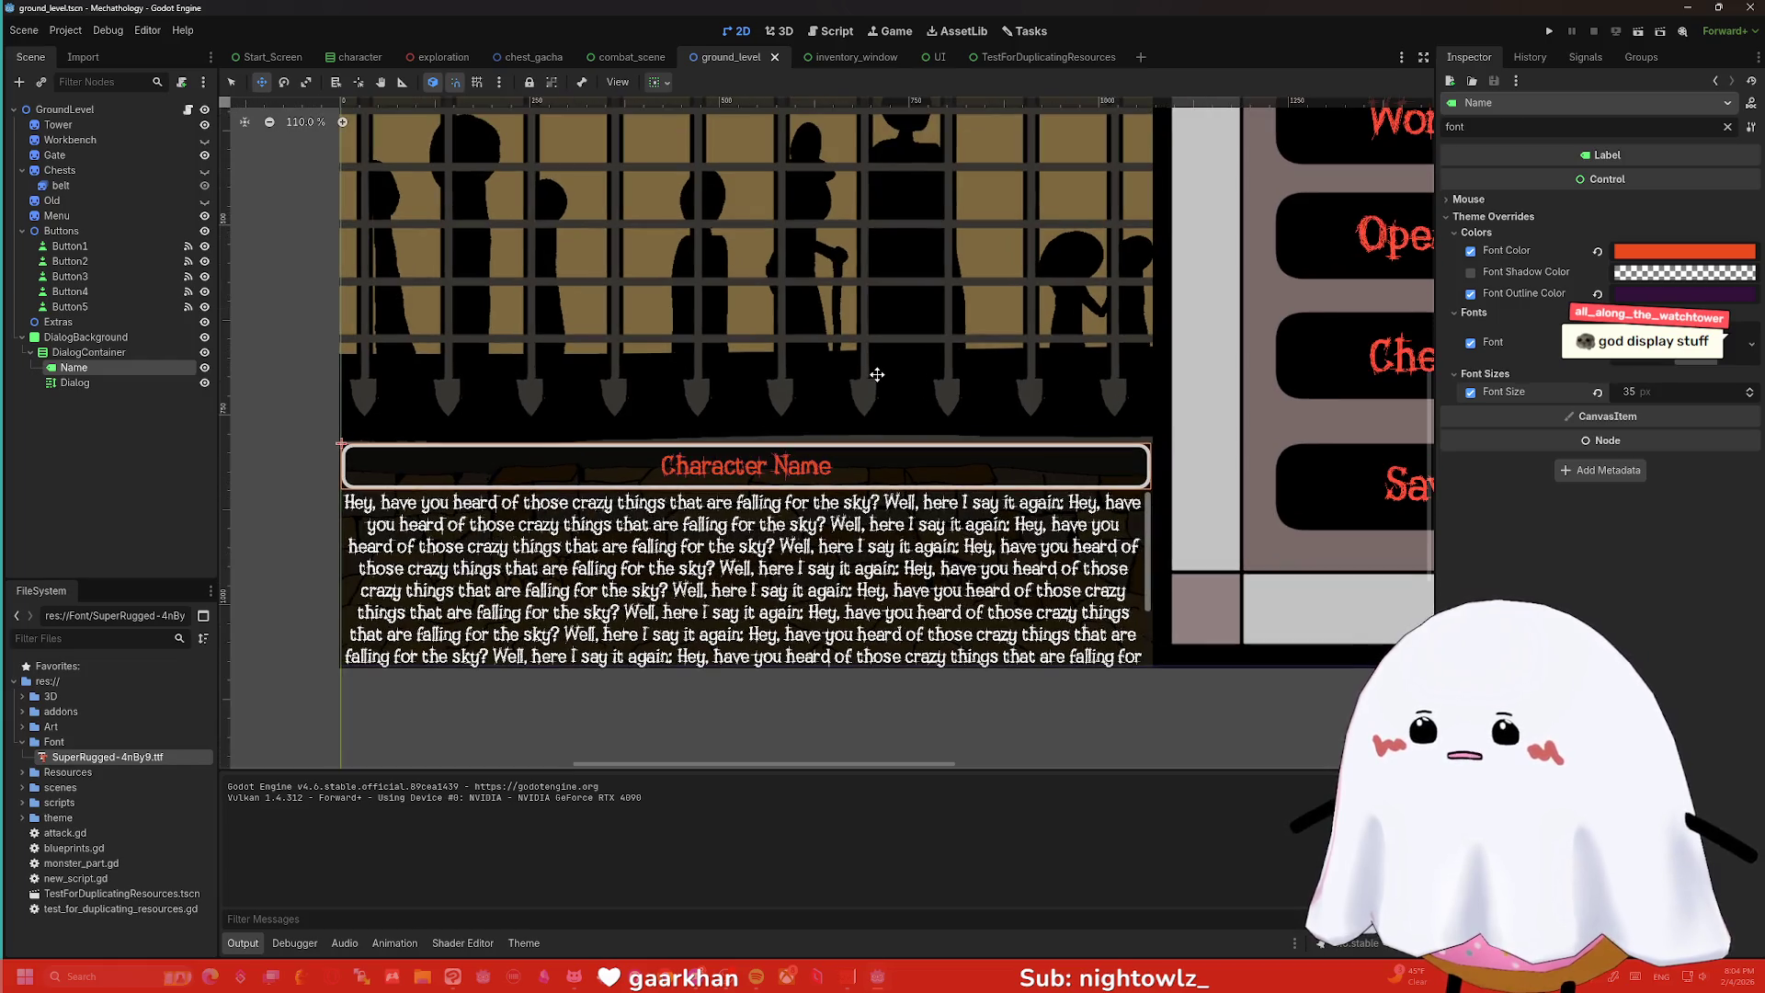
{"action": "left_click", "coordinate": [86, 336]}
{"action": "left_click_drag", "start_coordinate": [726, 479], "coordinate": [738, 381]}
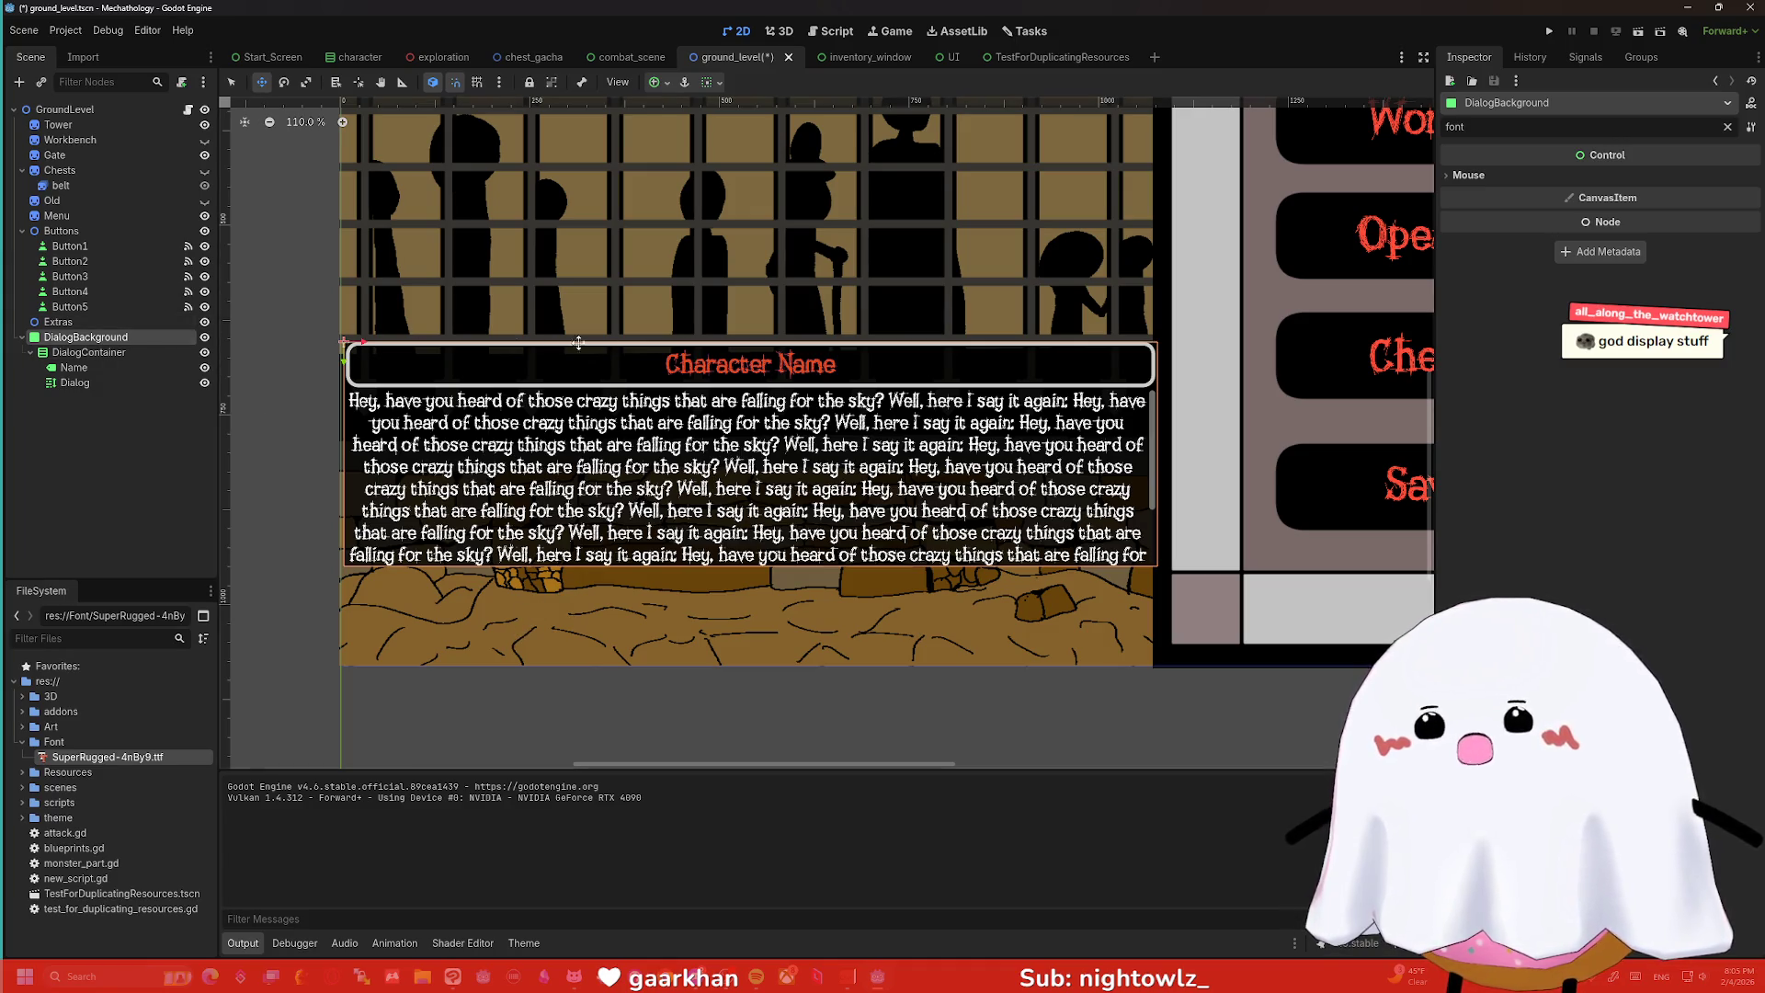
Run the ground level scene to test it, then close the game
{"action": "left_click", "coordinate": [1549, 32]}
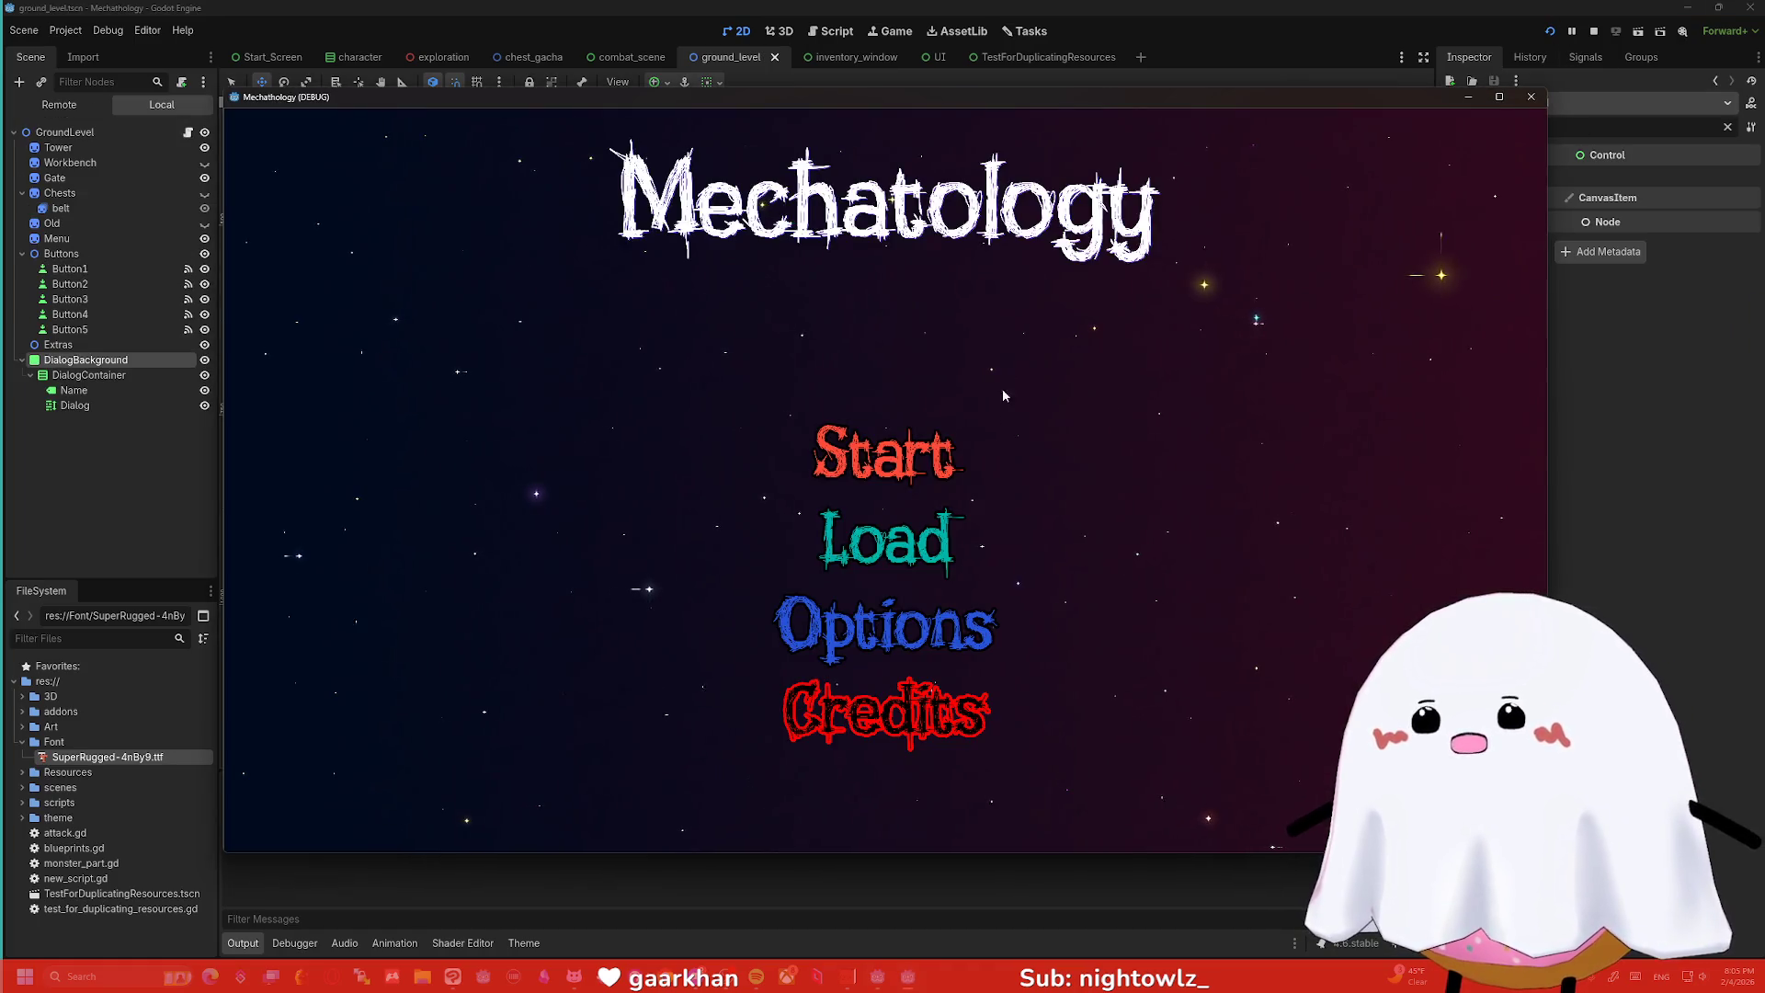
{"action": "left_click", "coordinate": [1638, 32]}
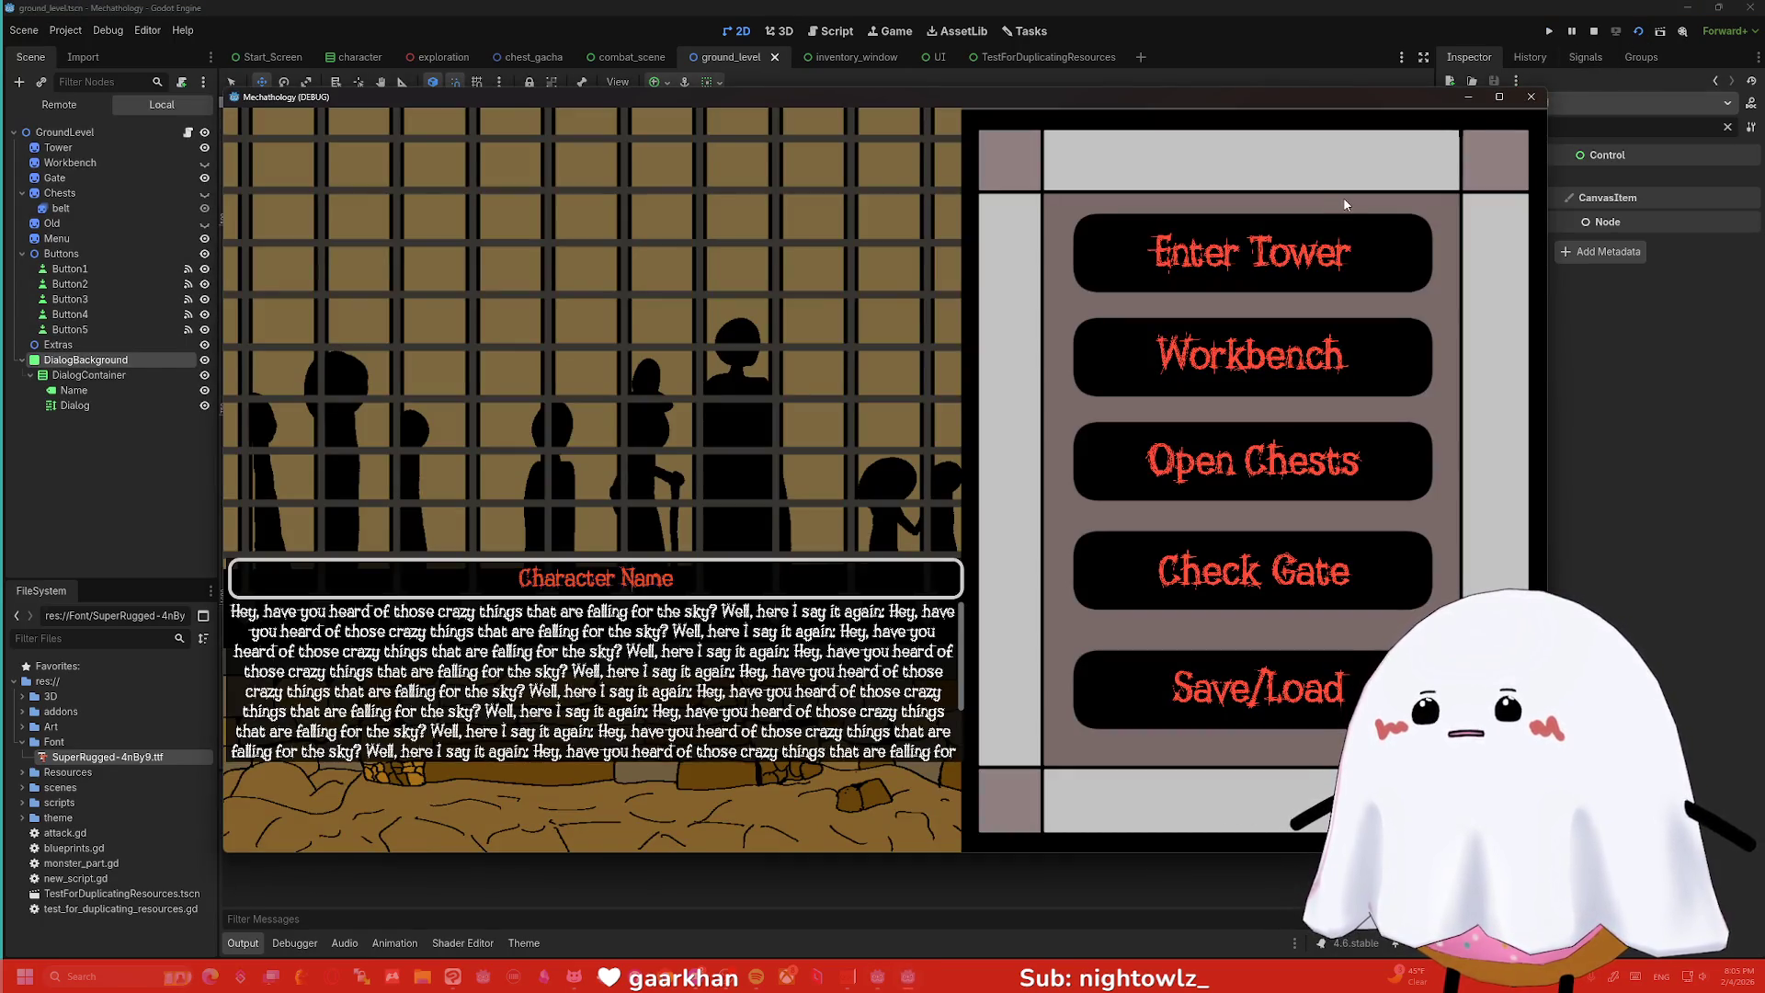
{"action": "key", "text": "F8"}
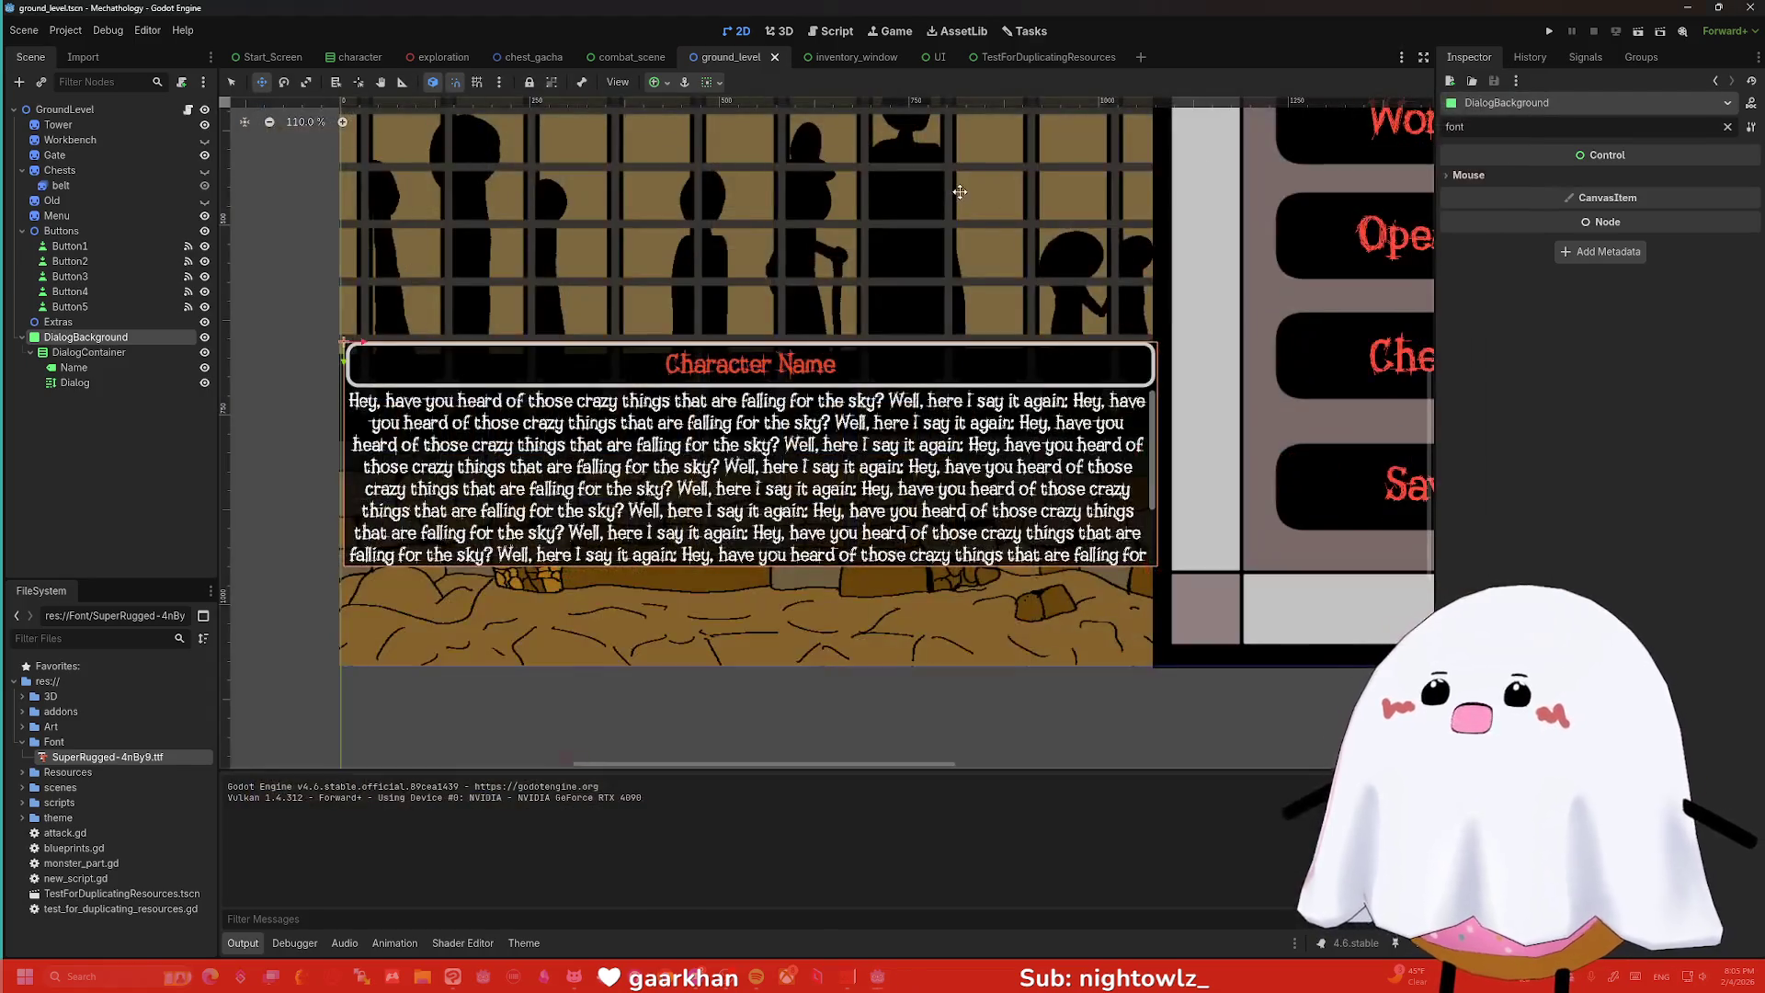
Drag DialogBackground down about 125 px to sit just below the gate's spikes
{"action": "left_click", "coordinate": [1727, 127]}
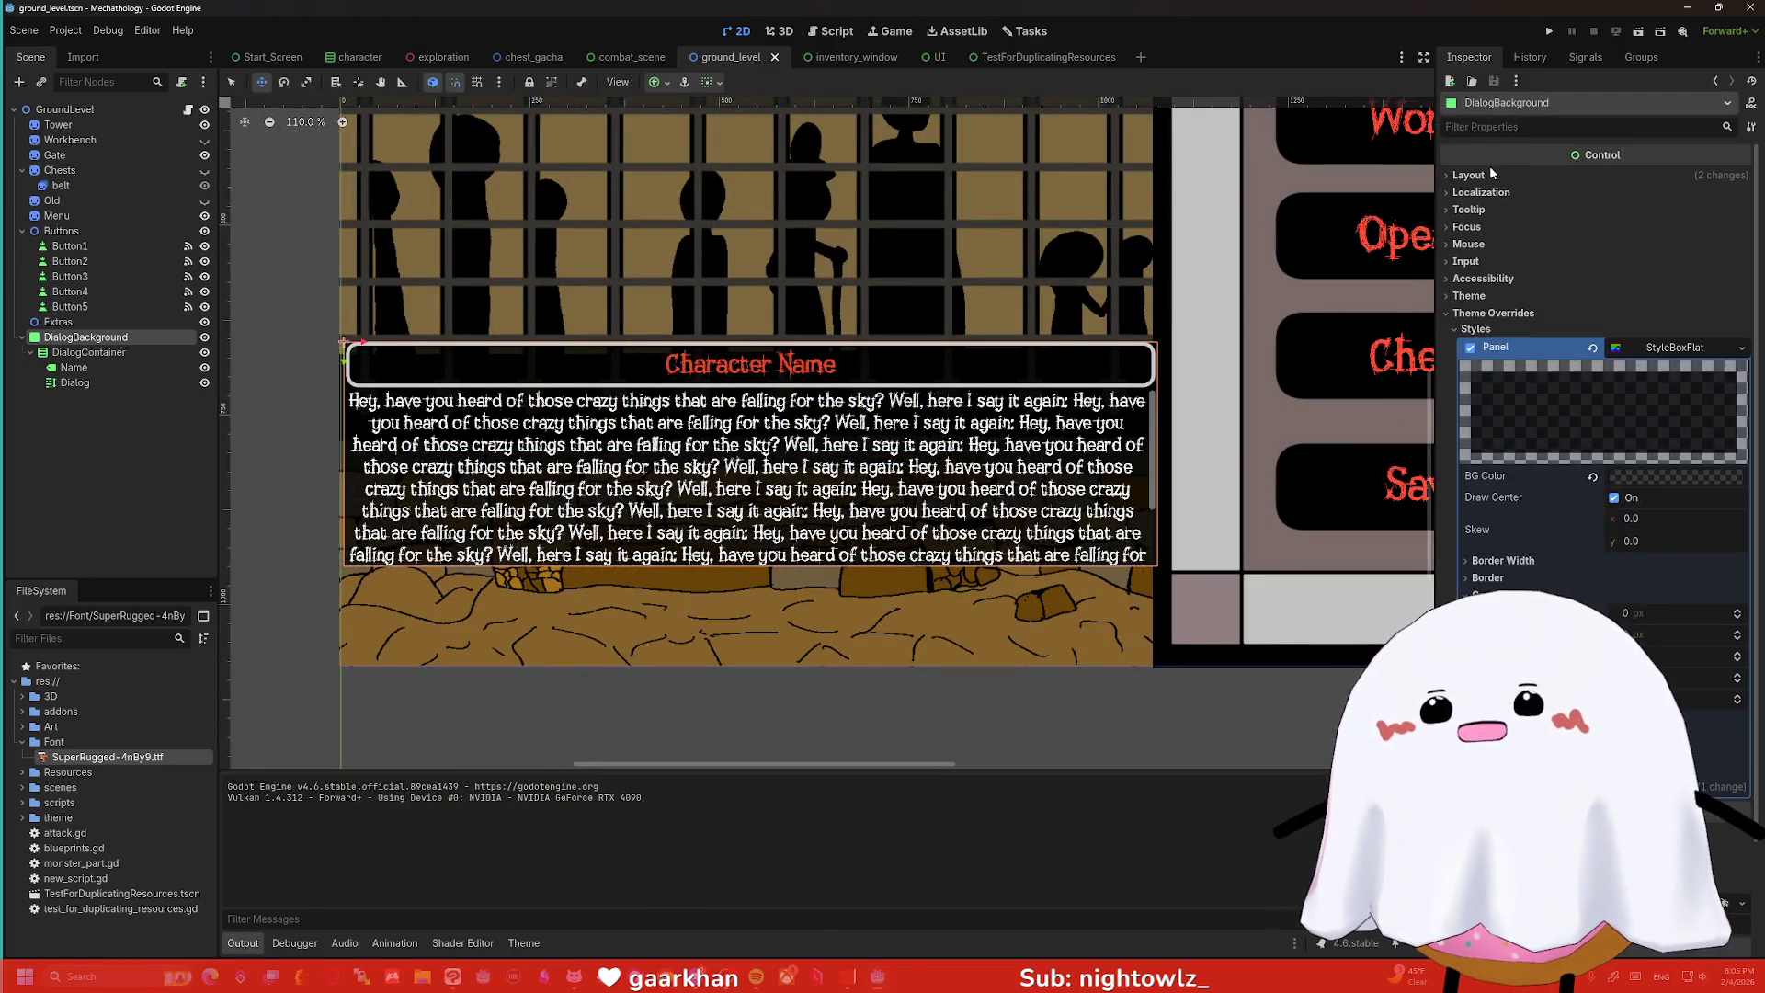
{"action": "left_click_drag", "start_coordinate": [1009, 415], "coordinate": [1005, 516]}
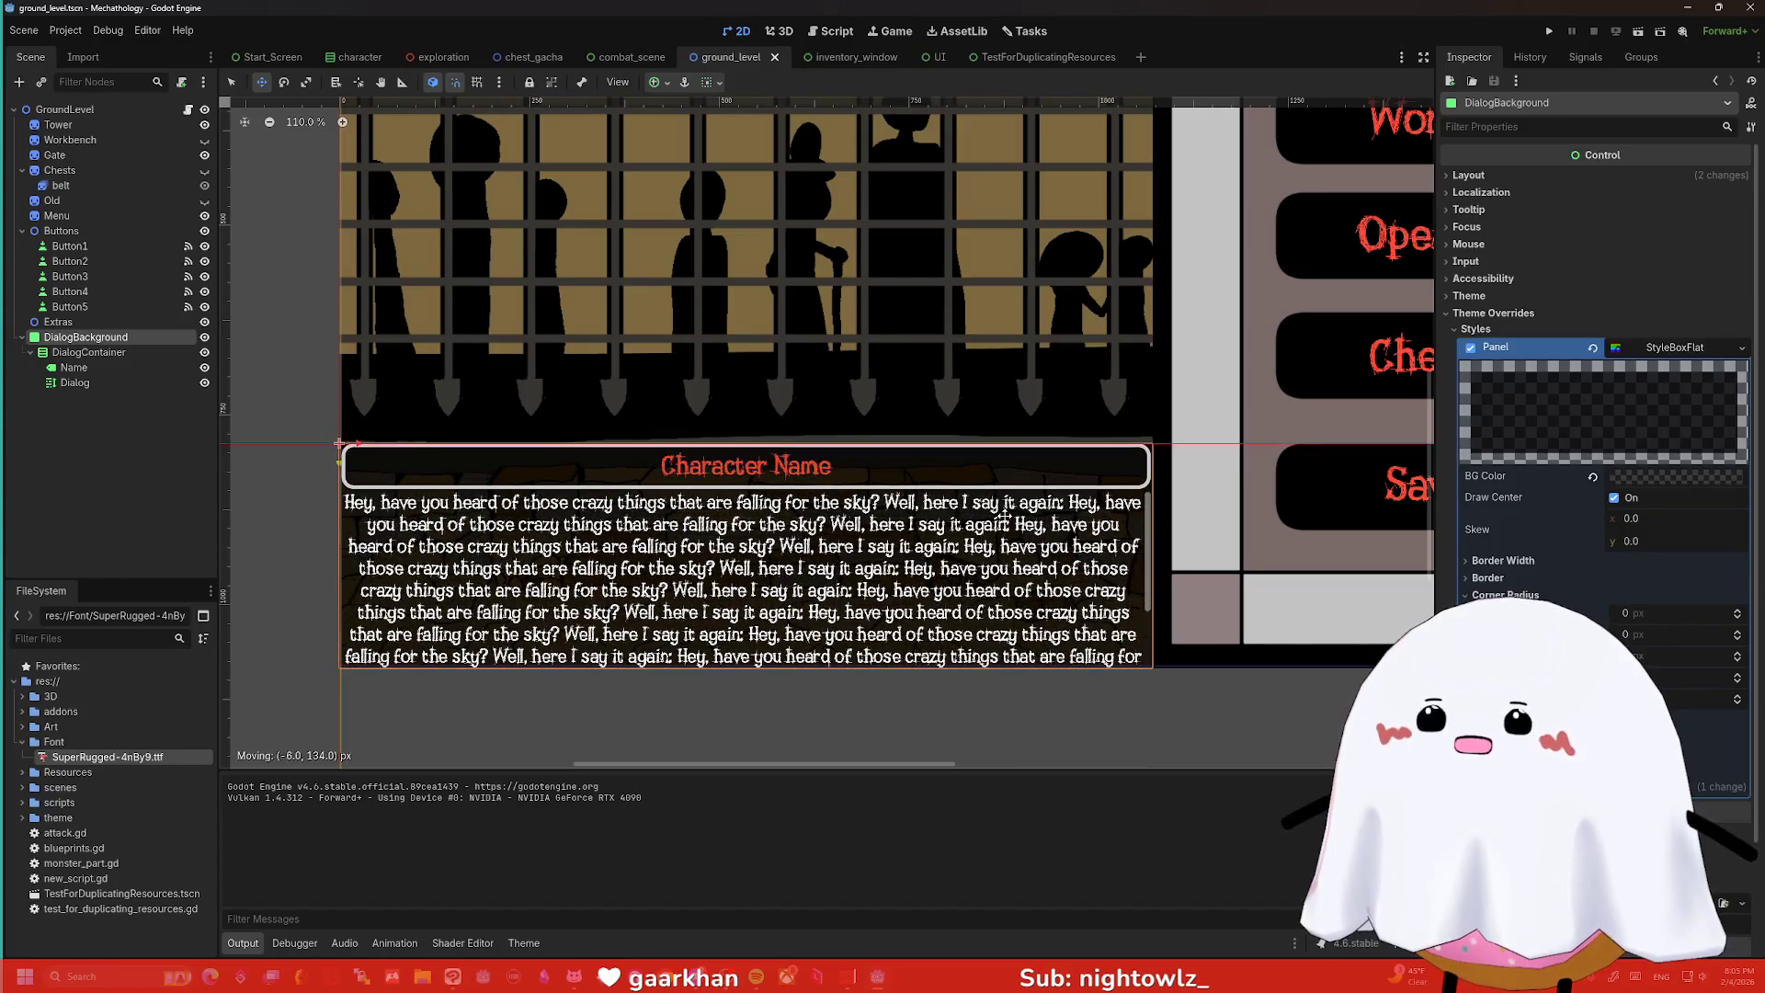
{"action": "left_click", "coordinate": [1468, 175]}
{"action": "left_click", "coordinate": [1469, 175]}
{"action": "left_click", "coordinate": [74, 382]}
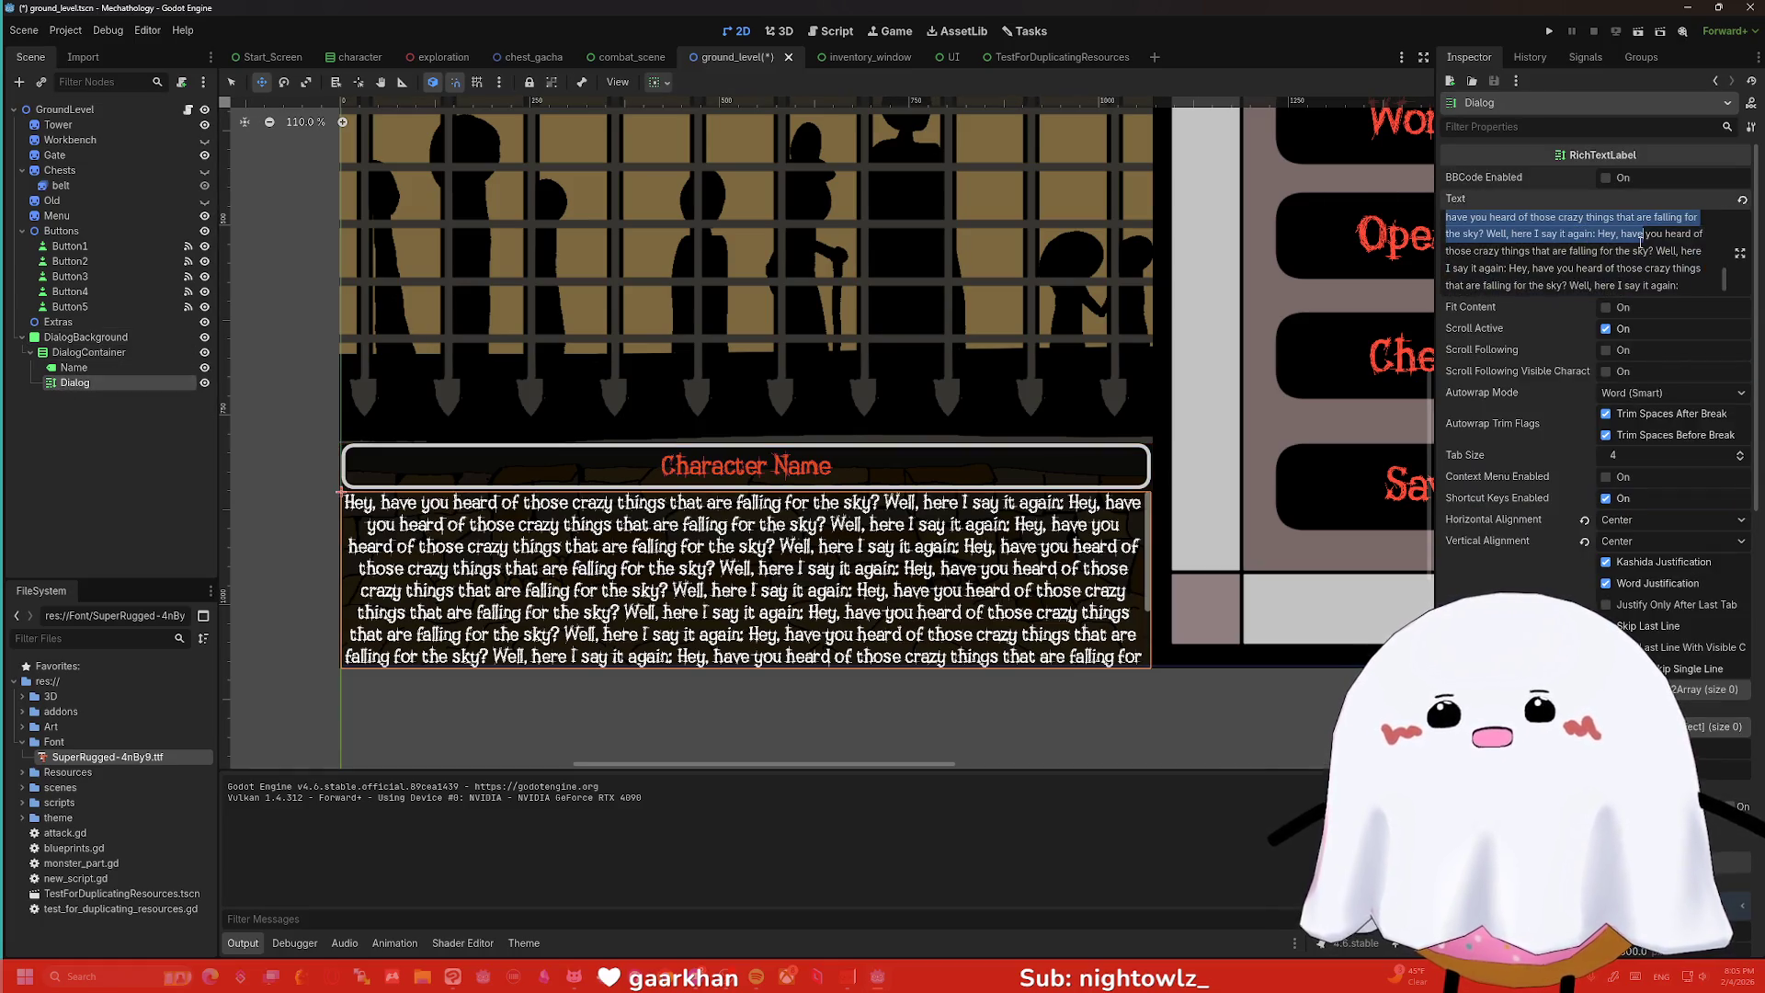
Replace the dialog's filler text with 'Hey you, finally awake are you?'
{"action": "triple_click", "coordinate": [1640, 242]}
{"action": "key", "text": "BackSpace"}
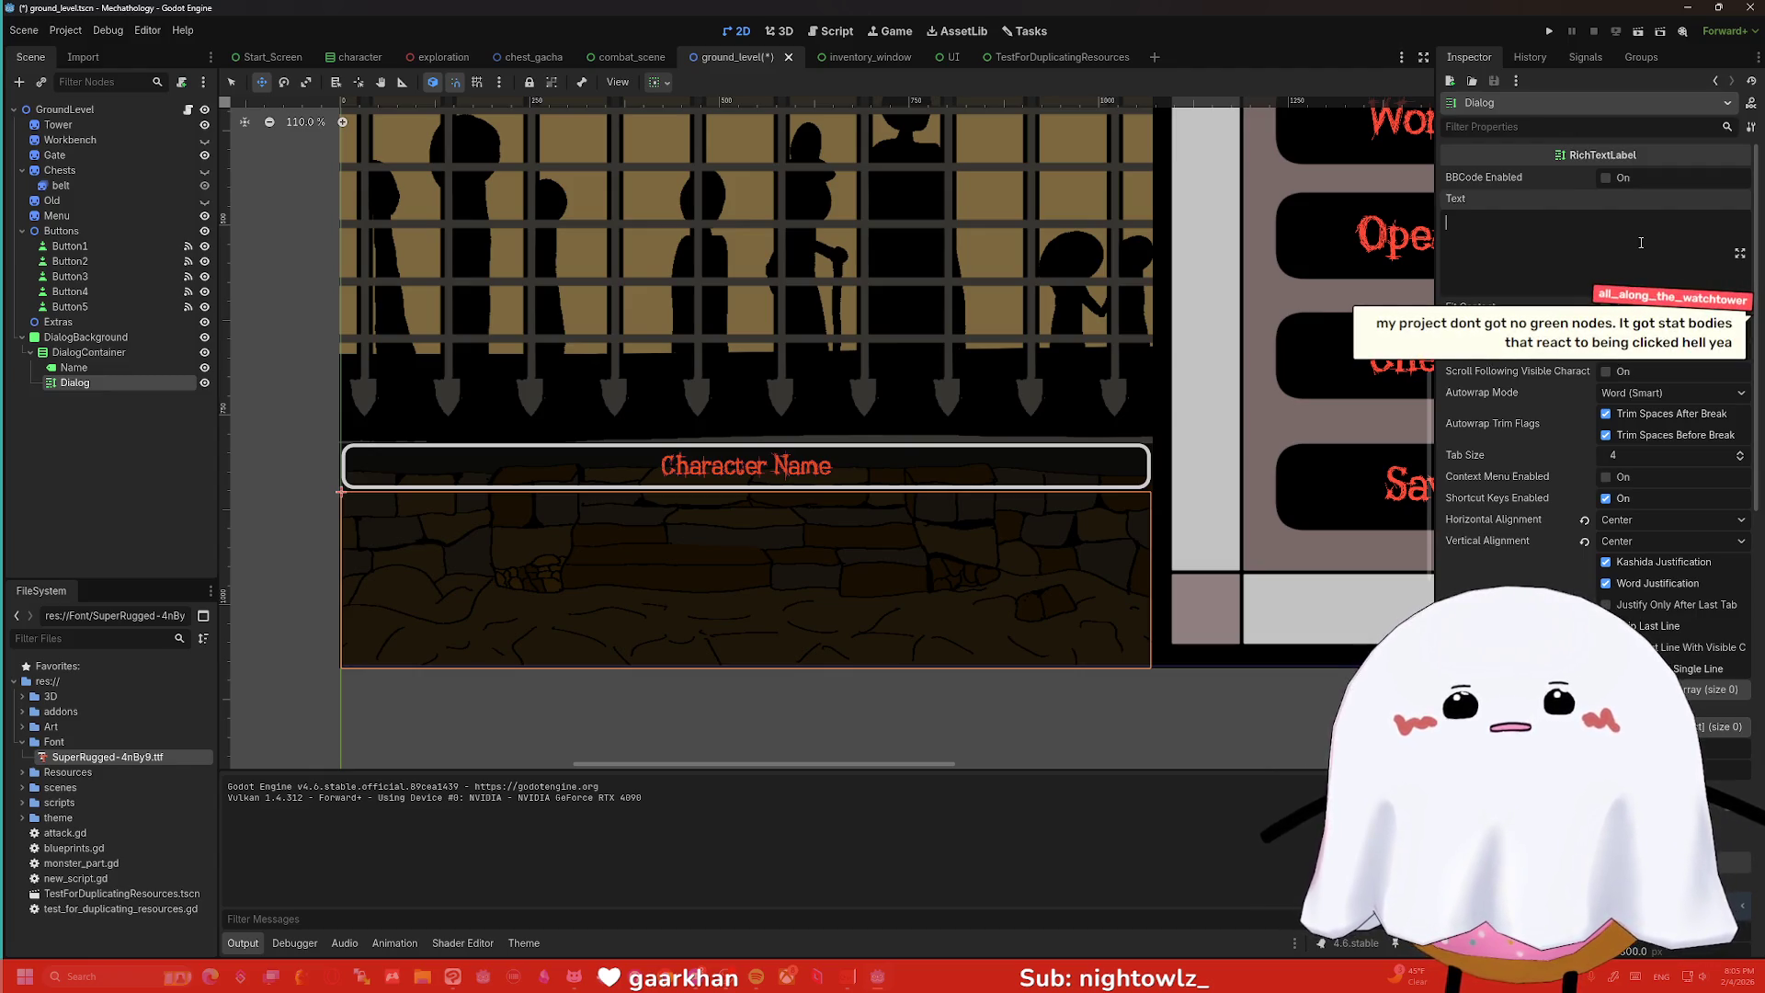
{"action": "type", "text": "Hey, "}
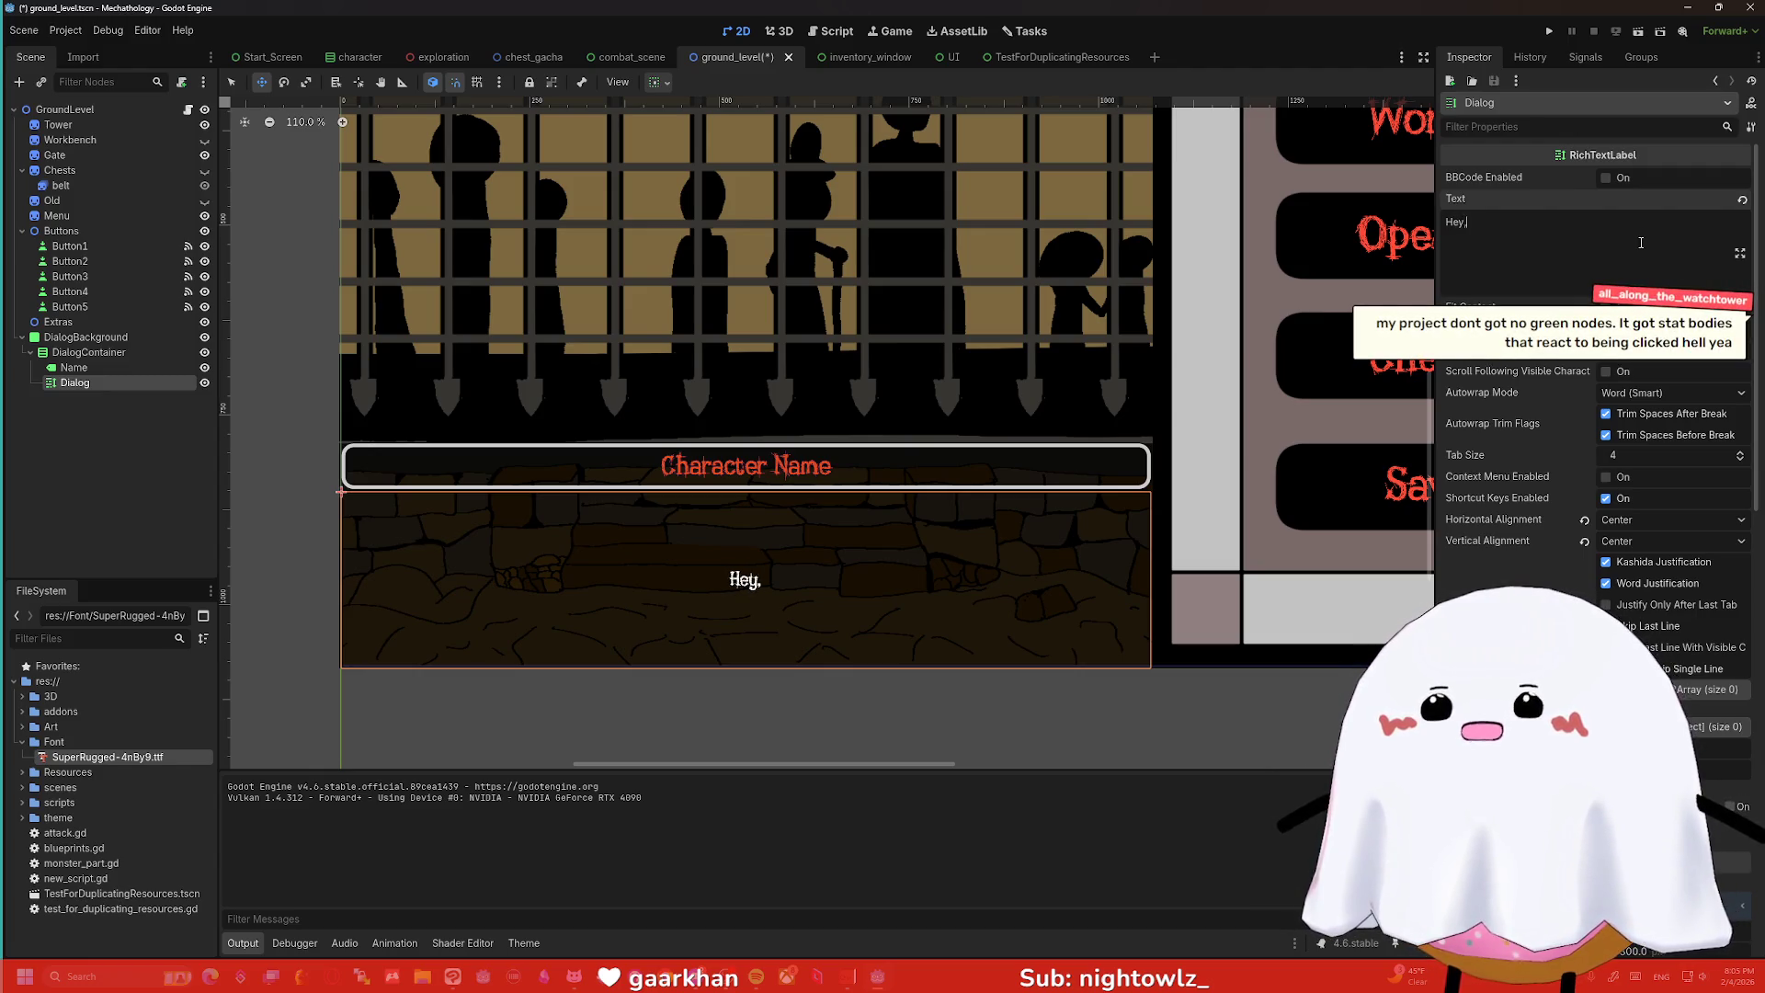
{"action": "type", "text": "did you just wake u"}
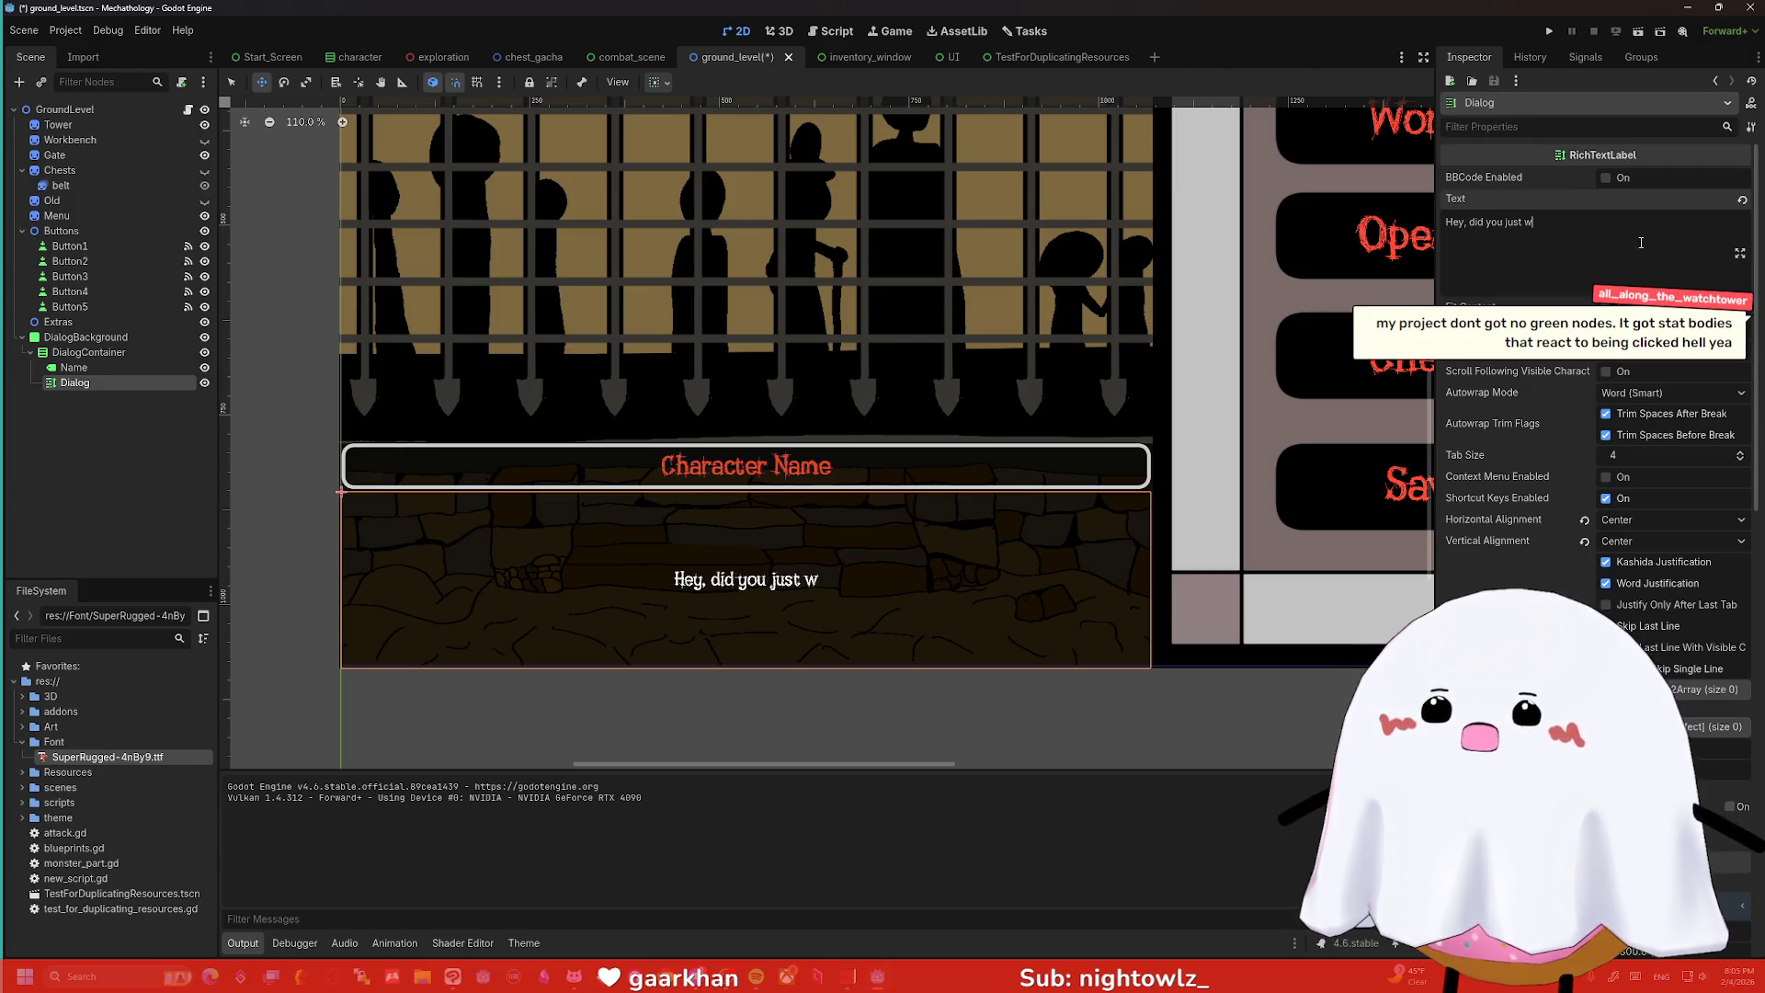
{"action": "type", "text": "p? Well,"}
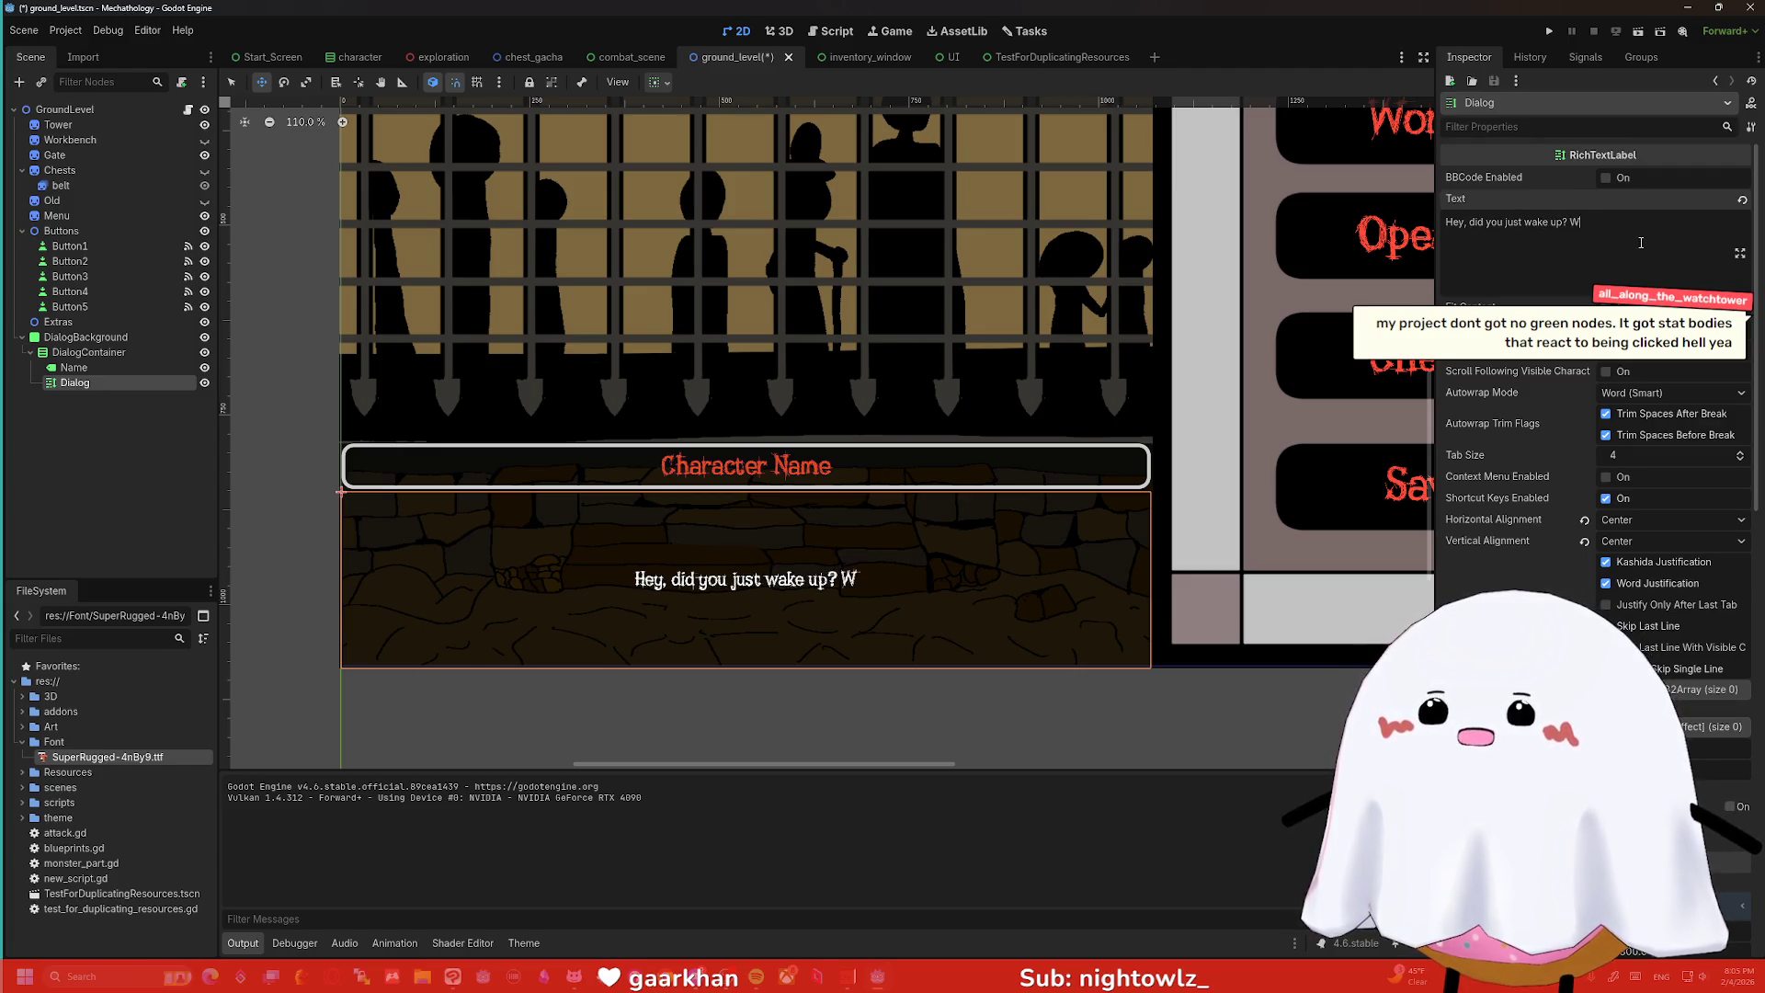
{"action": "key", "text": "BackSpace"}
{"action": "key", "text": "BackSpace"}
{"action": "key", "text": "BackSpace"}
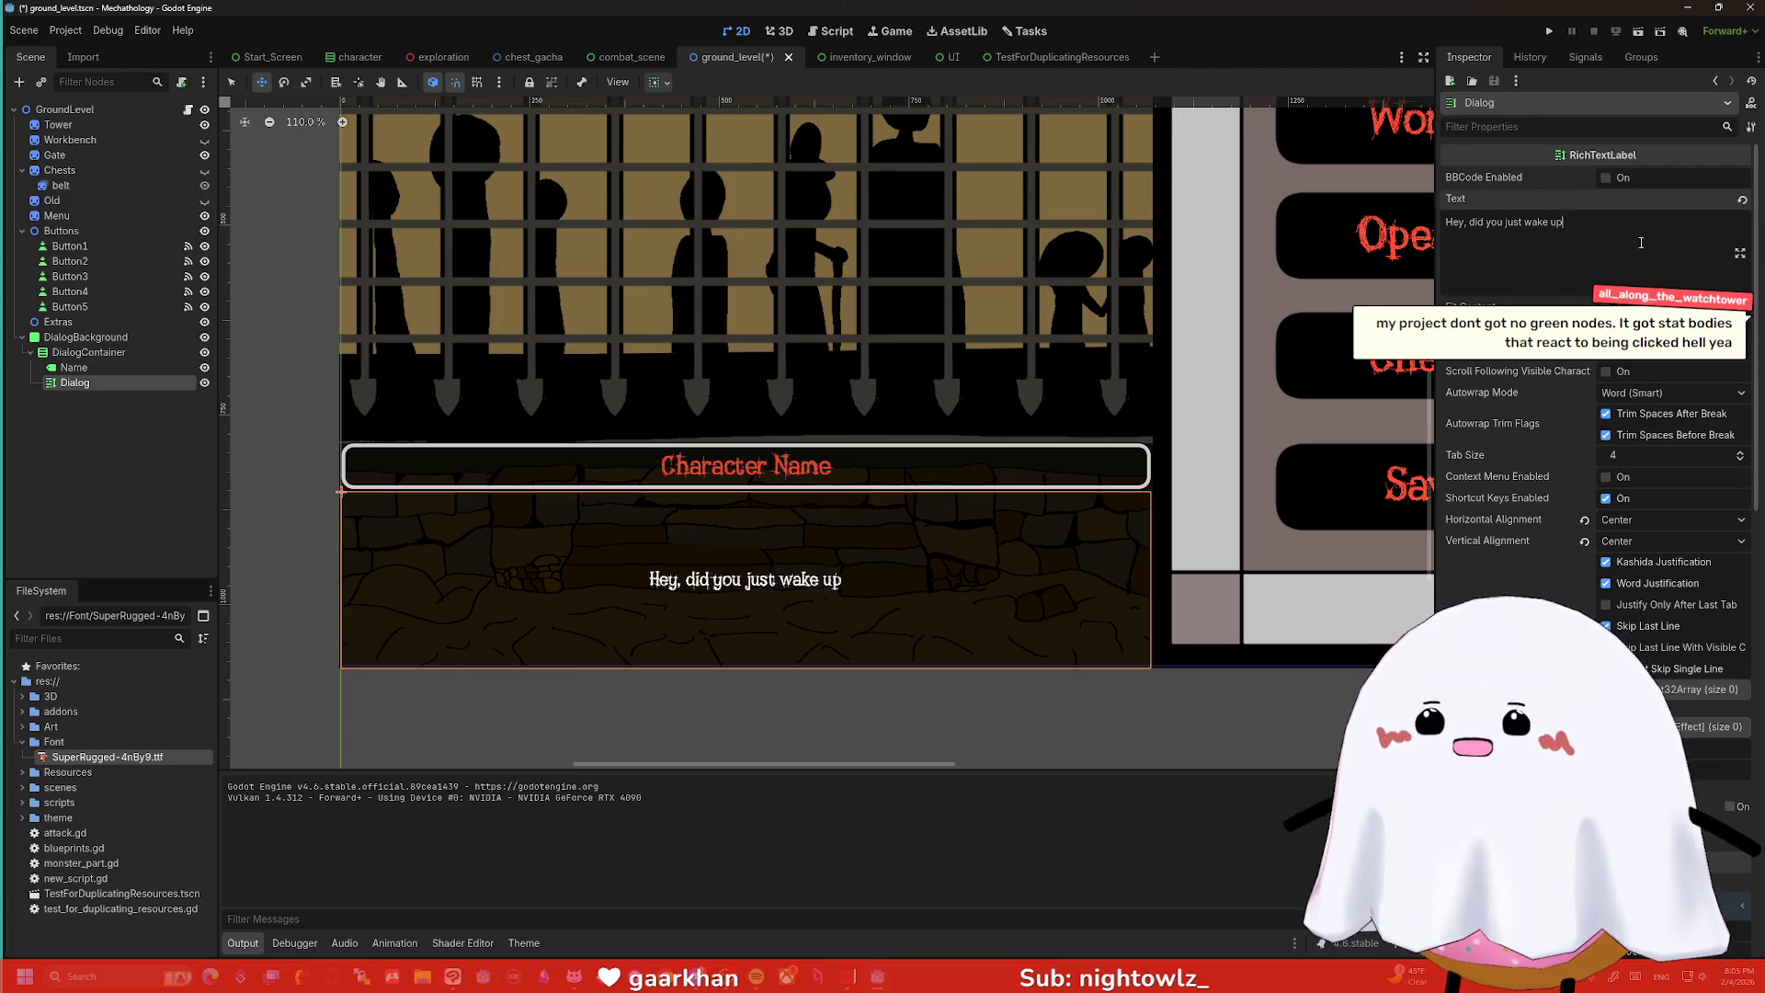
{"action": "type", "text": "Hey you, "}
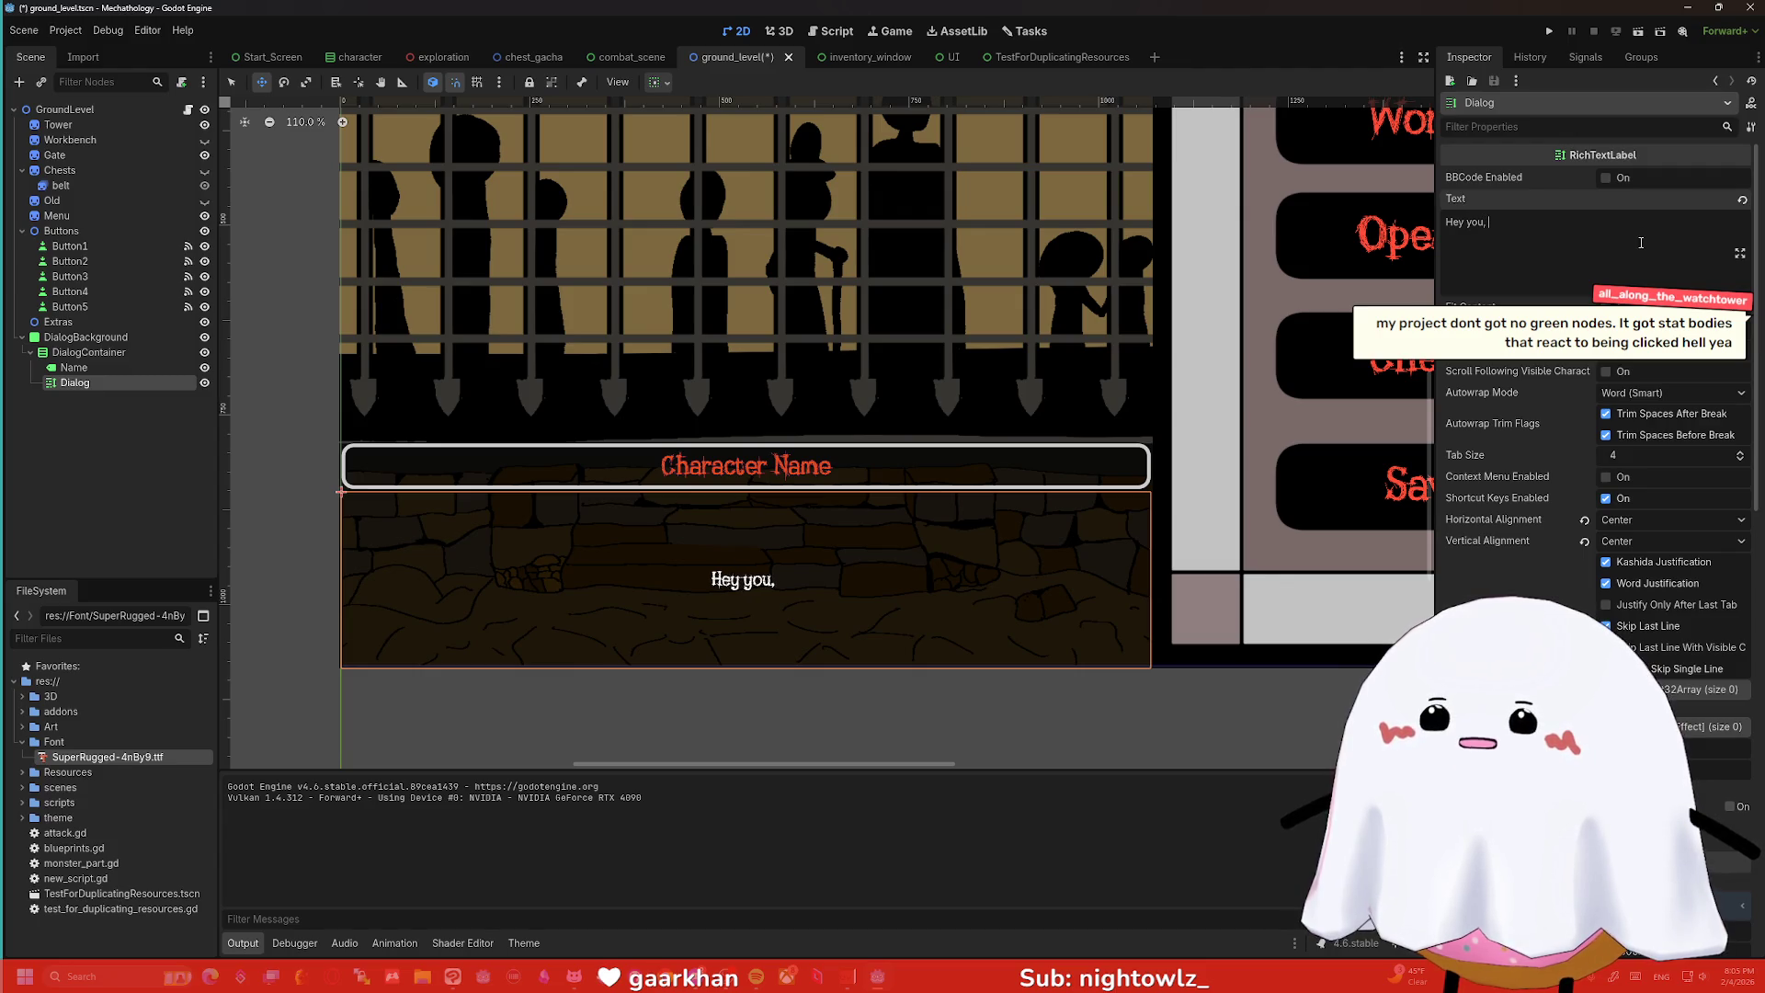
{"action": "type", "text": "finally awake are"}
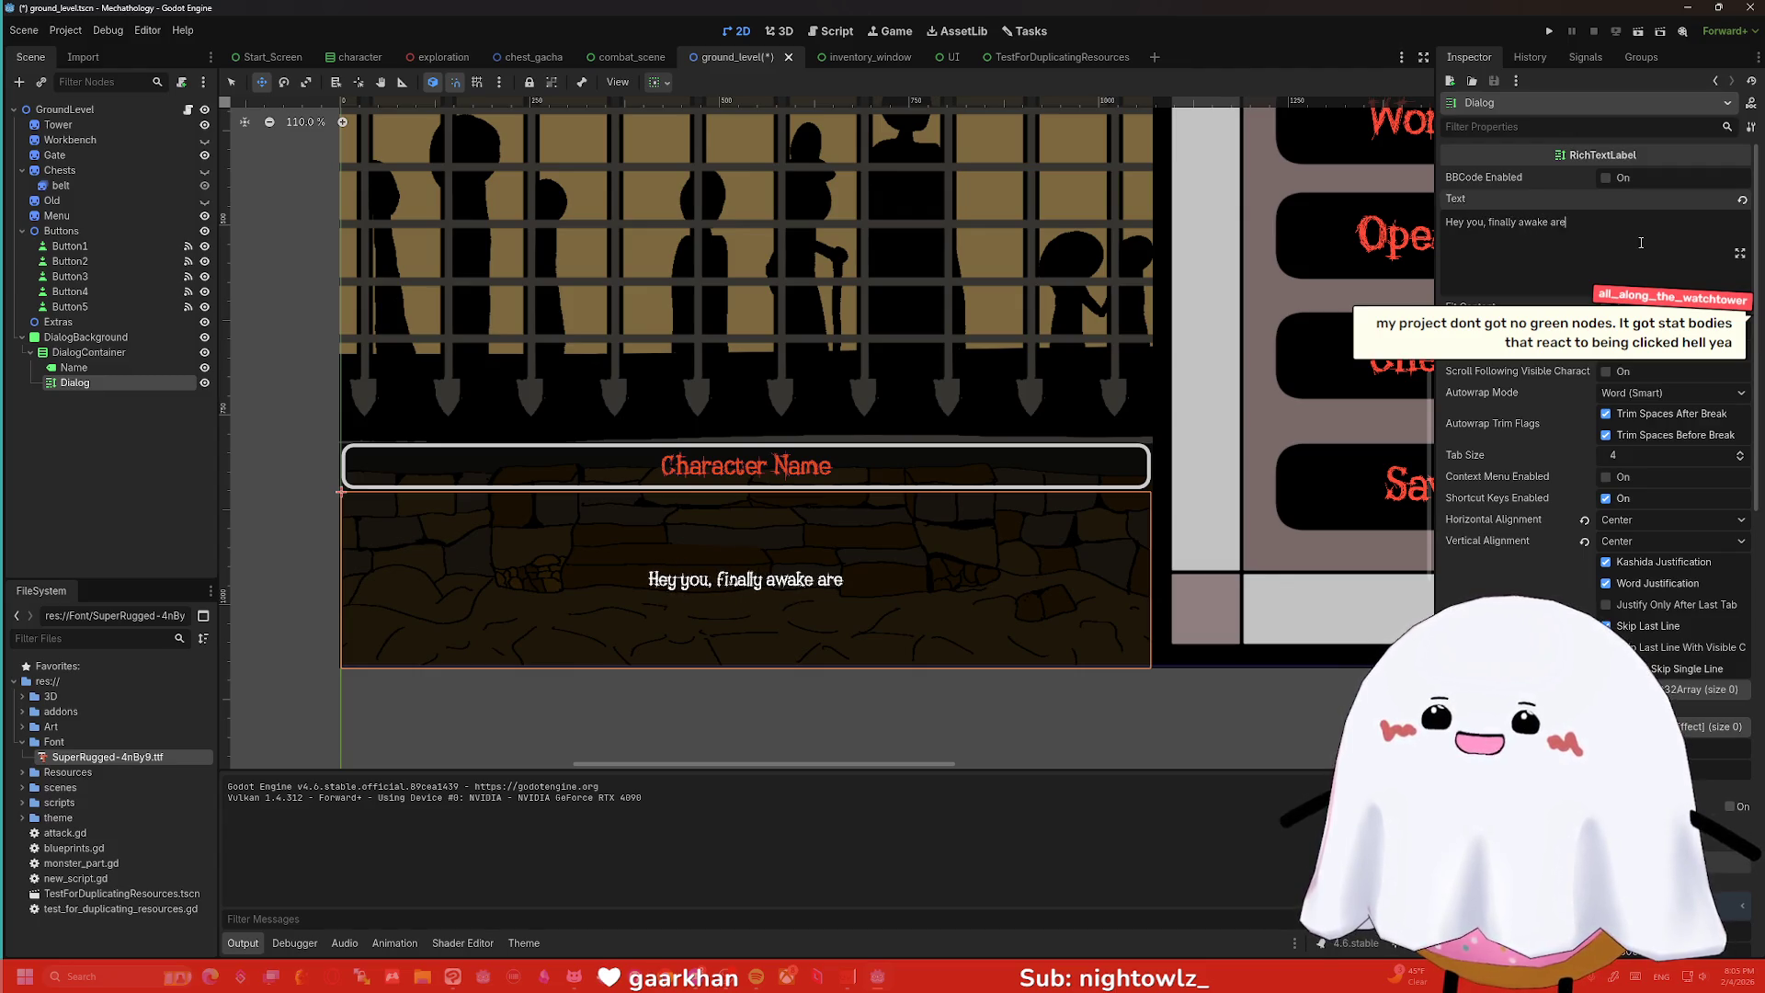
{"action": "type", "text": " you?"}
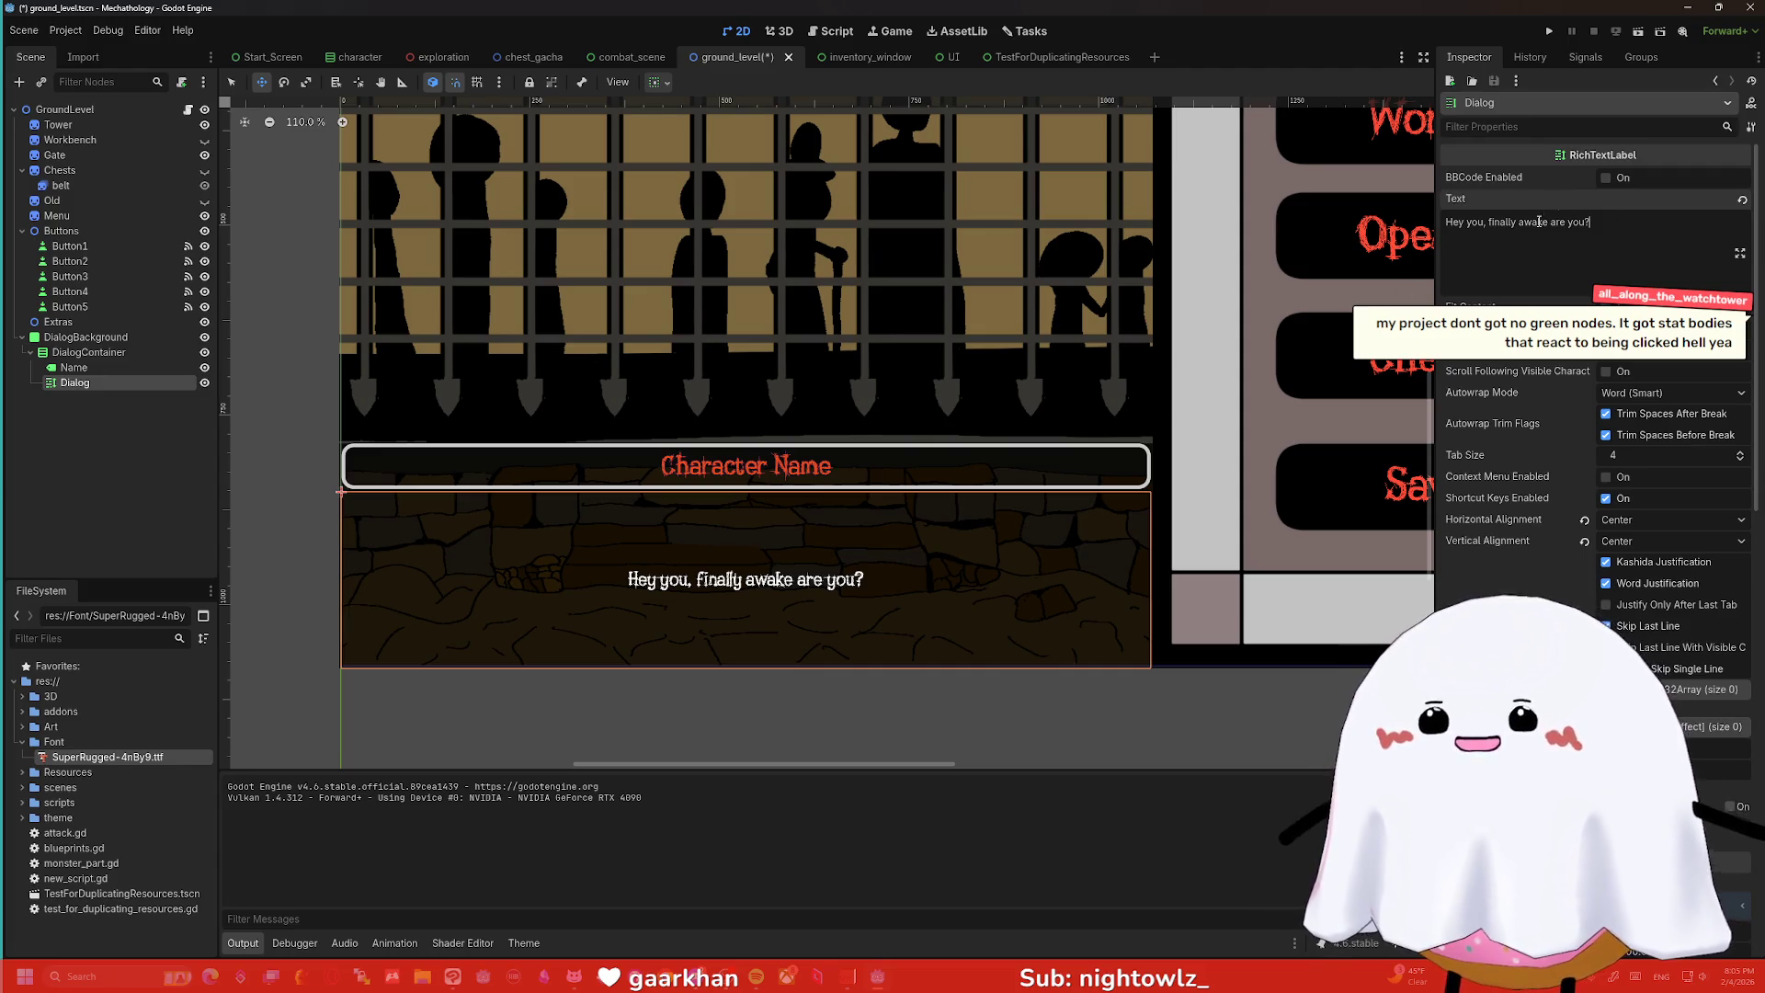
{"action": "type", "text": "font siz"}
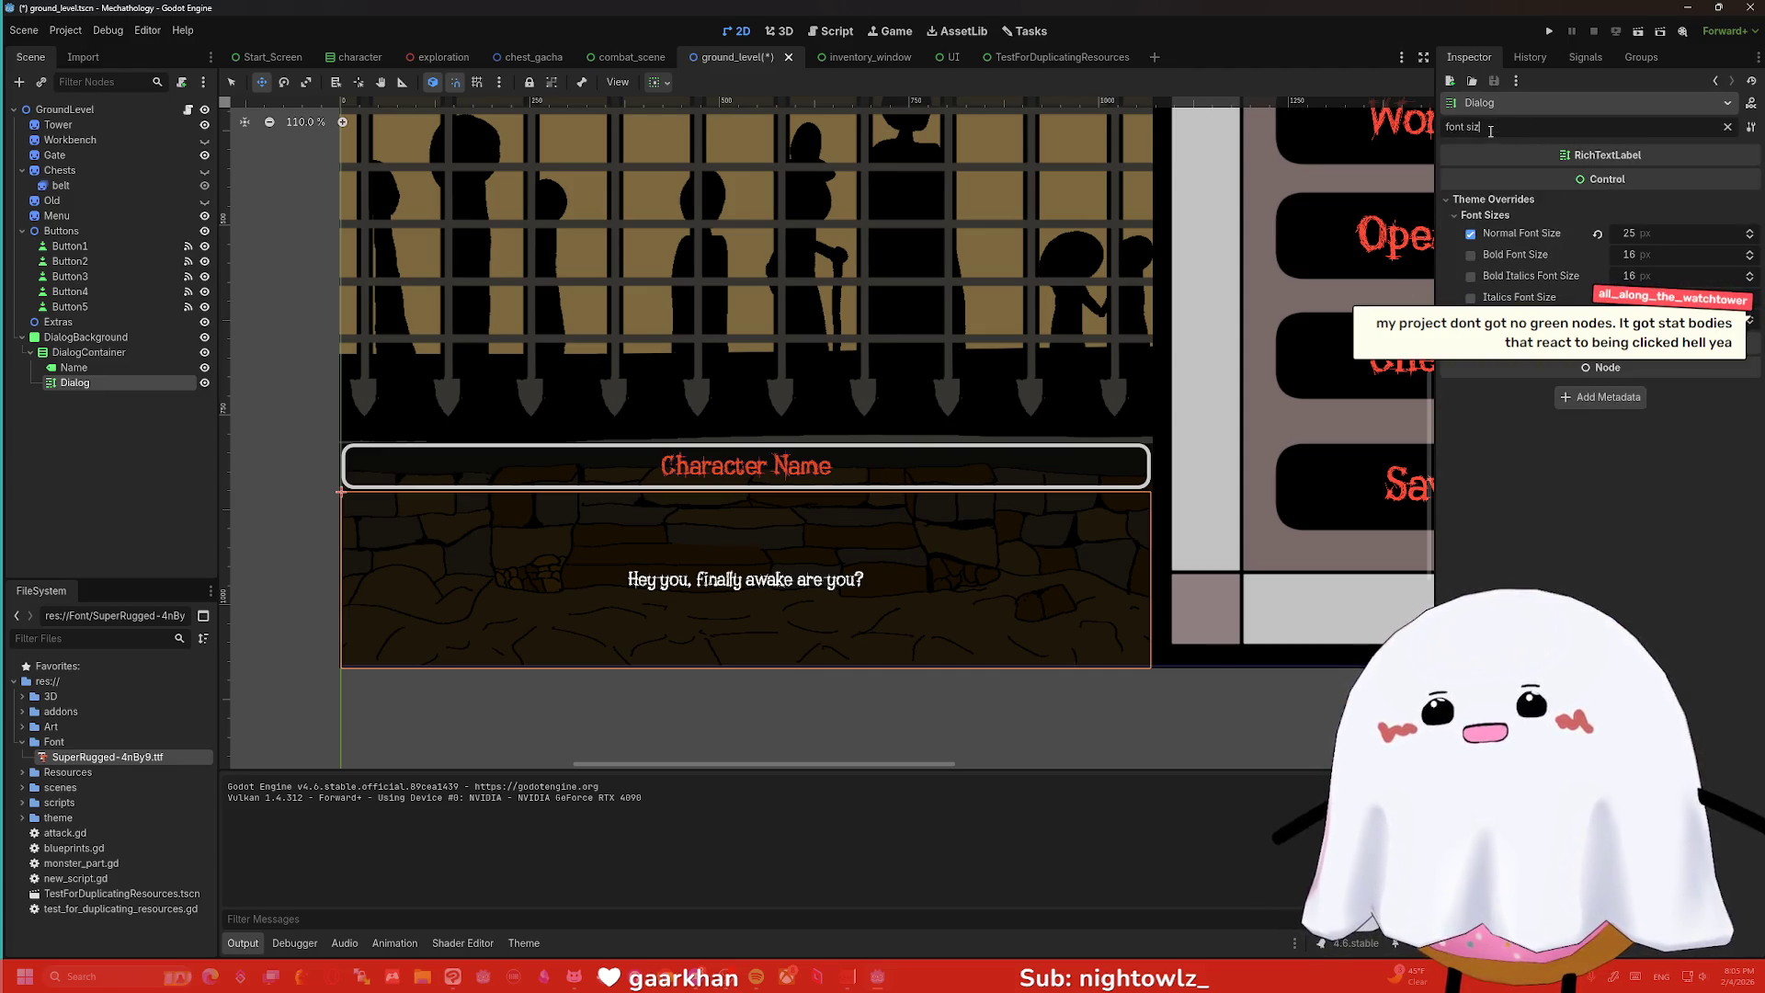
Set the dialog's Normal Font Size to 40 px and run the project to check it
{"action": "left_click_drag", "start_coordinate": [1645, 233], "coordinate": [1660, 233]}
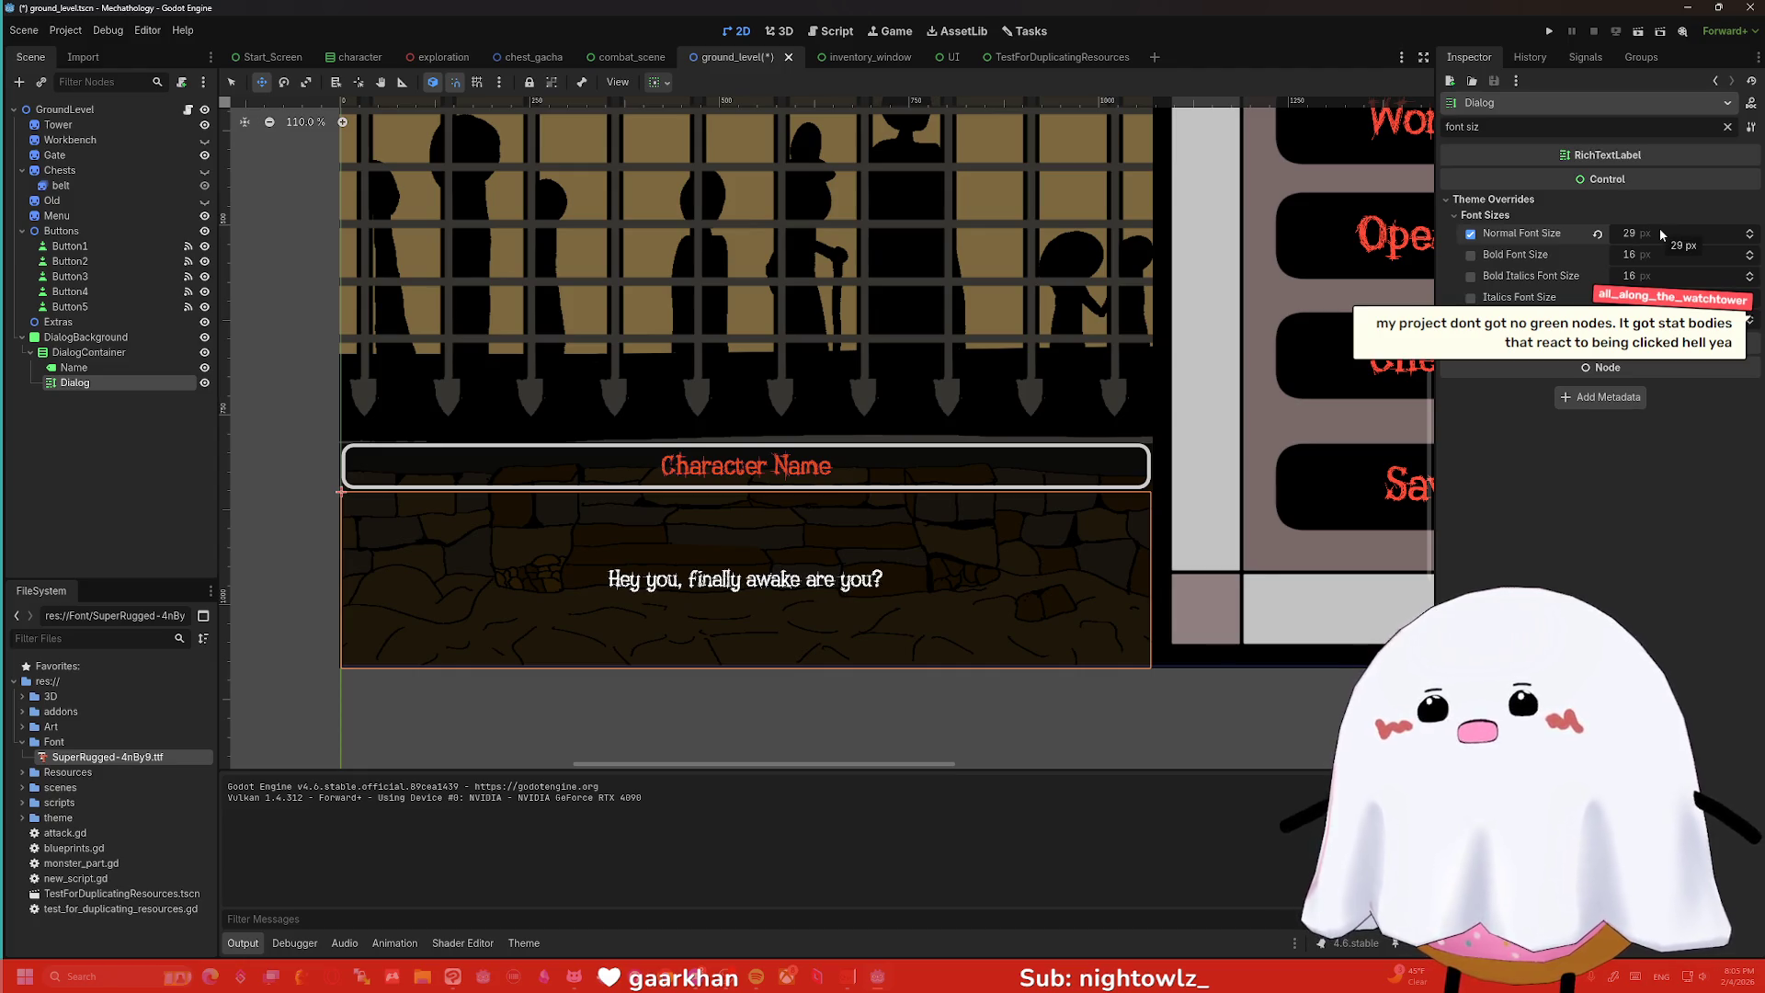
{"action": "left_click", "coordinate": [1658, 227]}
{"action": "type", "text": "40"}
{"action": "key", "text": "Return"}
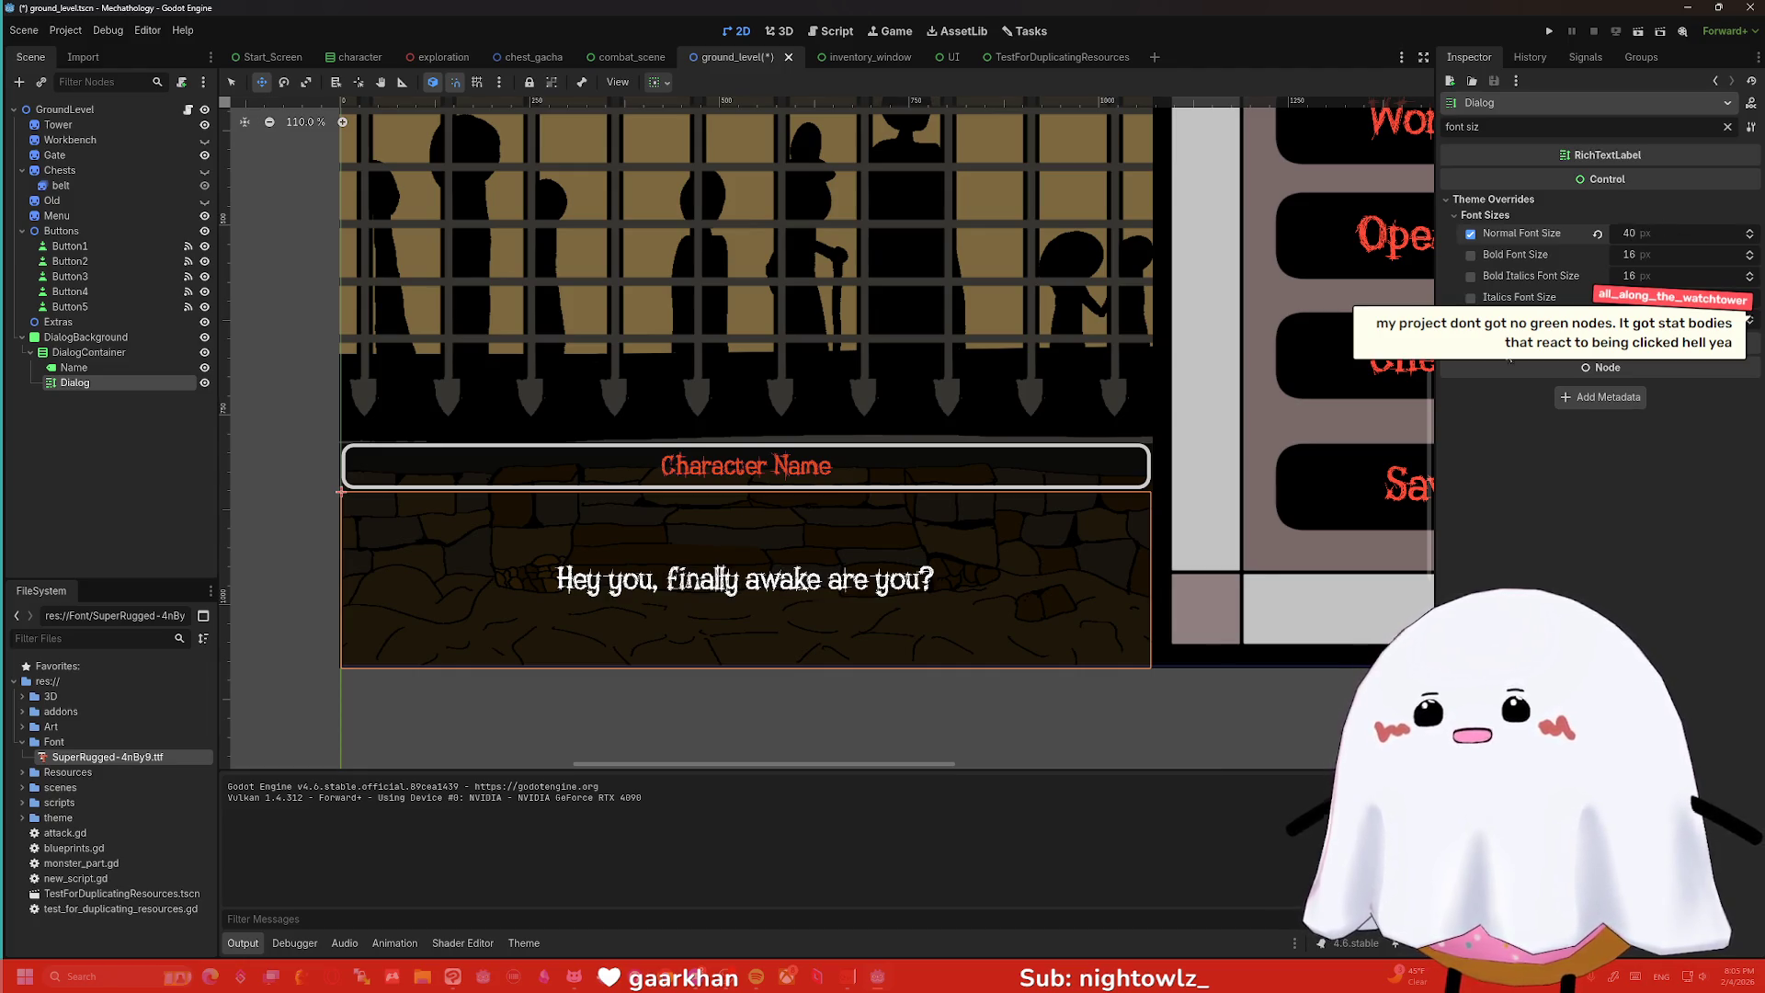
{"action": "left_click", "coordinate": [1549, 32]}
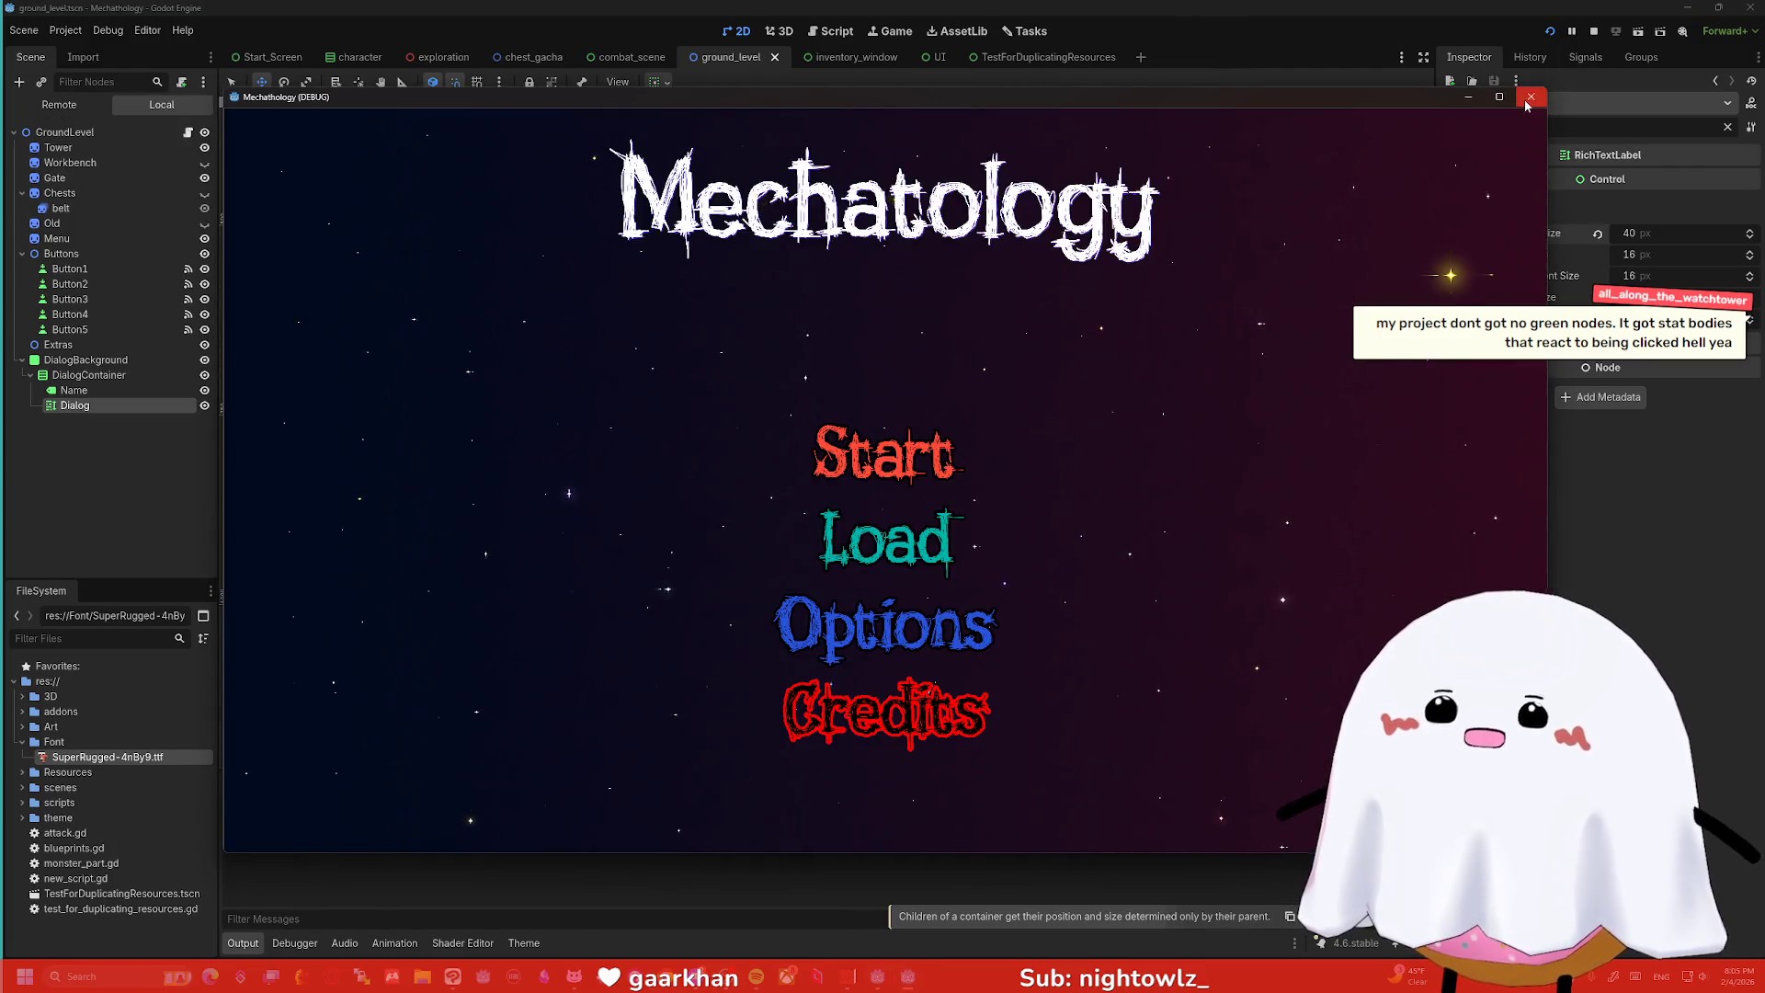
Run the ground_level scene to preview the new dialog line, then close the game window
{"action": "left_click", "coordinate": [1638, 32]}
{"action": "left_click", "coordinate": [1638, 32]}
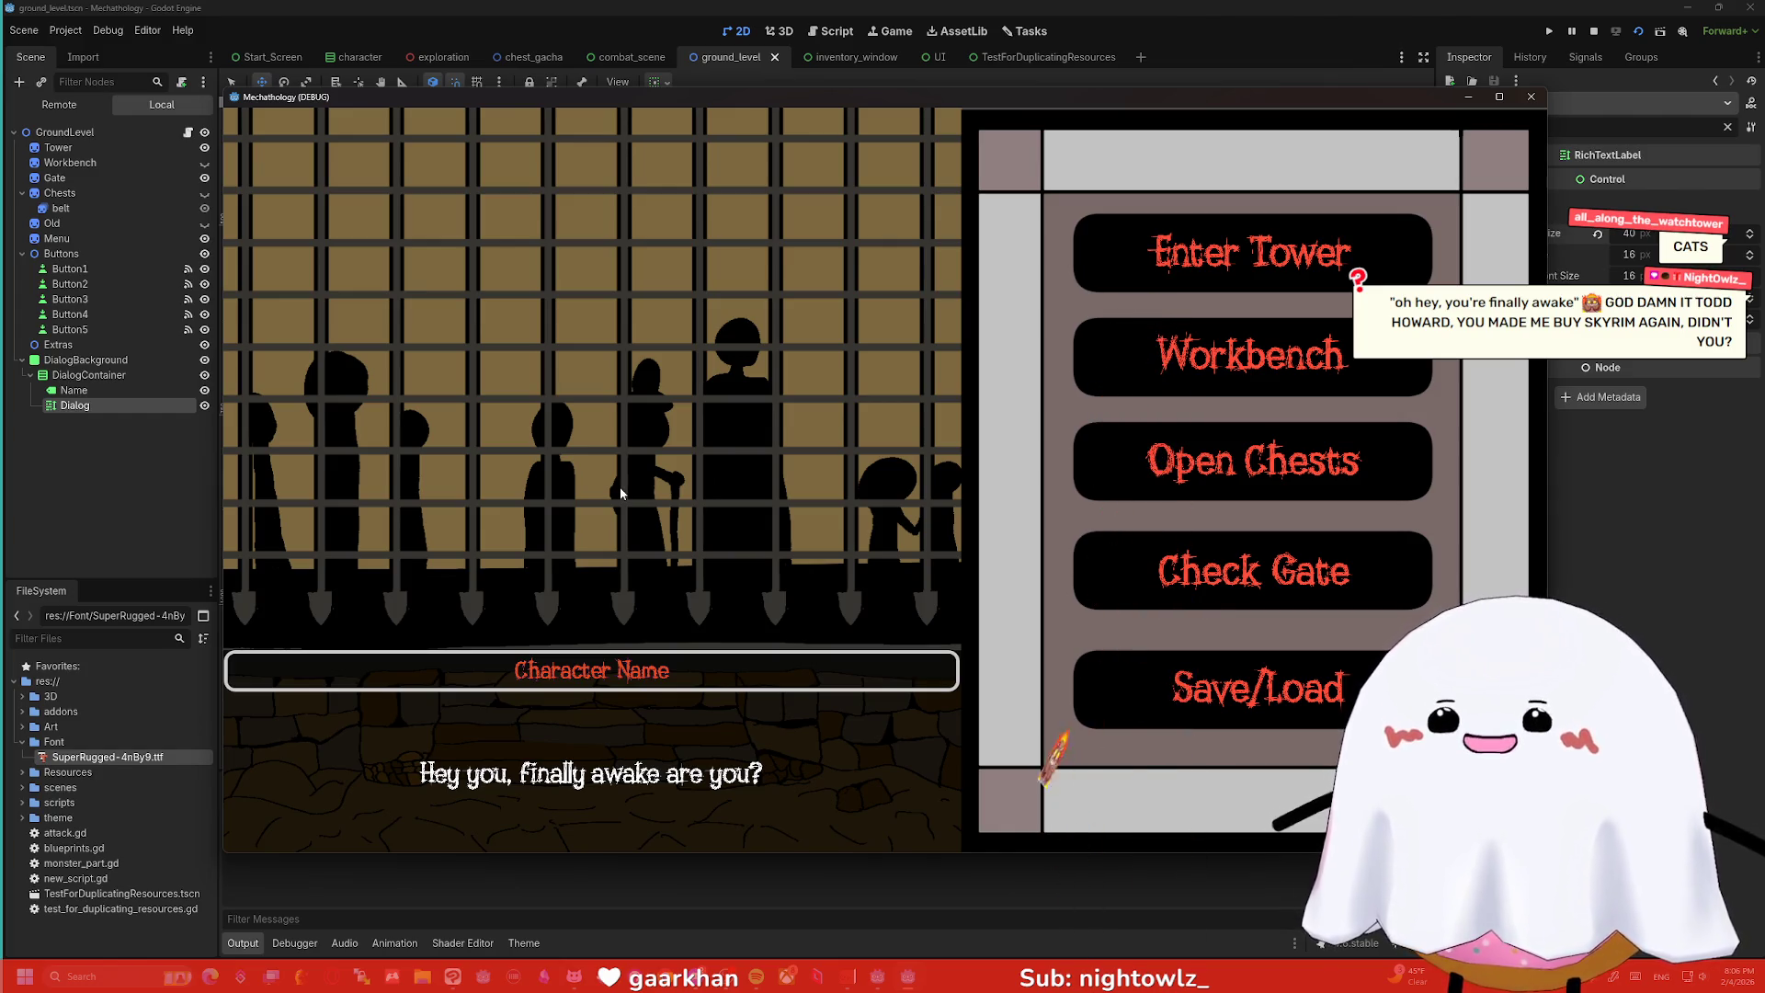
{"action": "left_click", "coordinate": [1530, 97]}
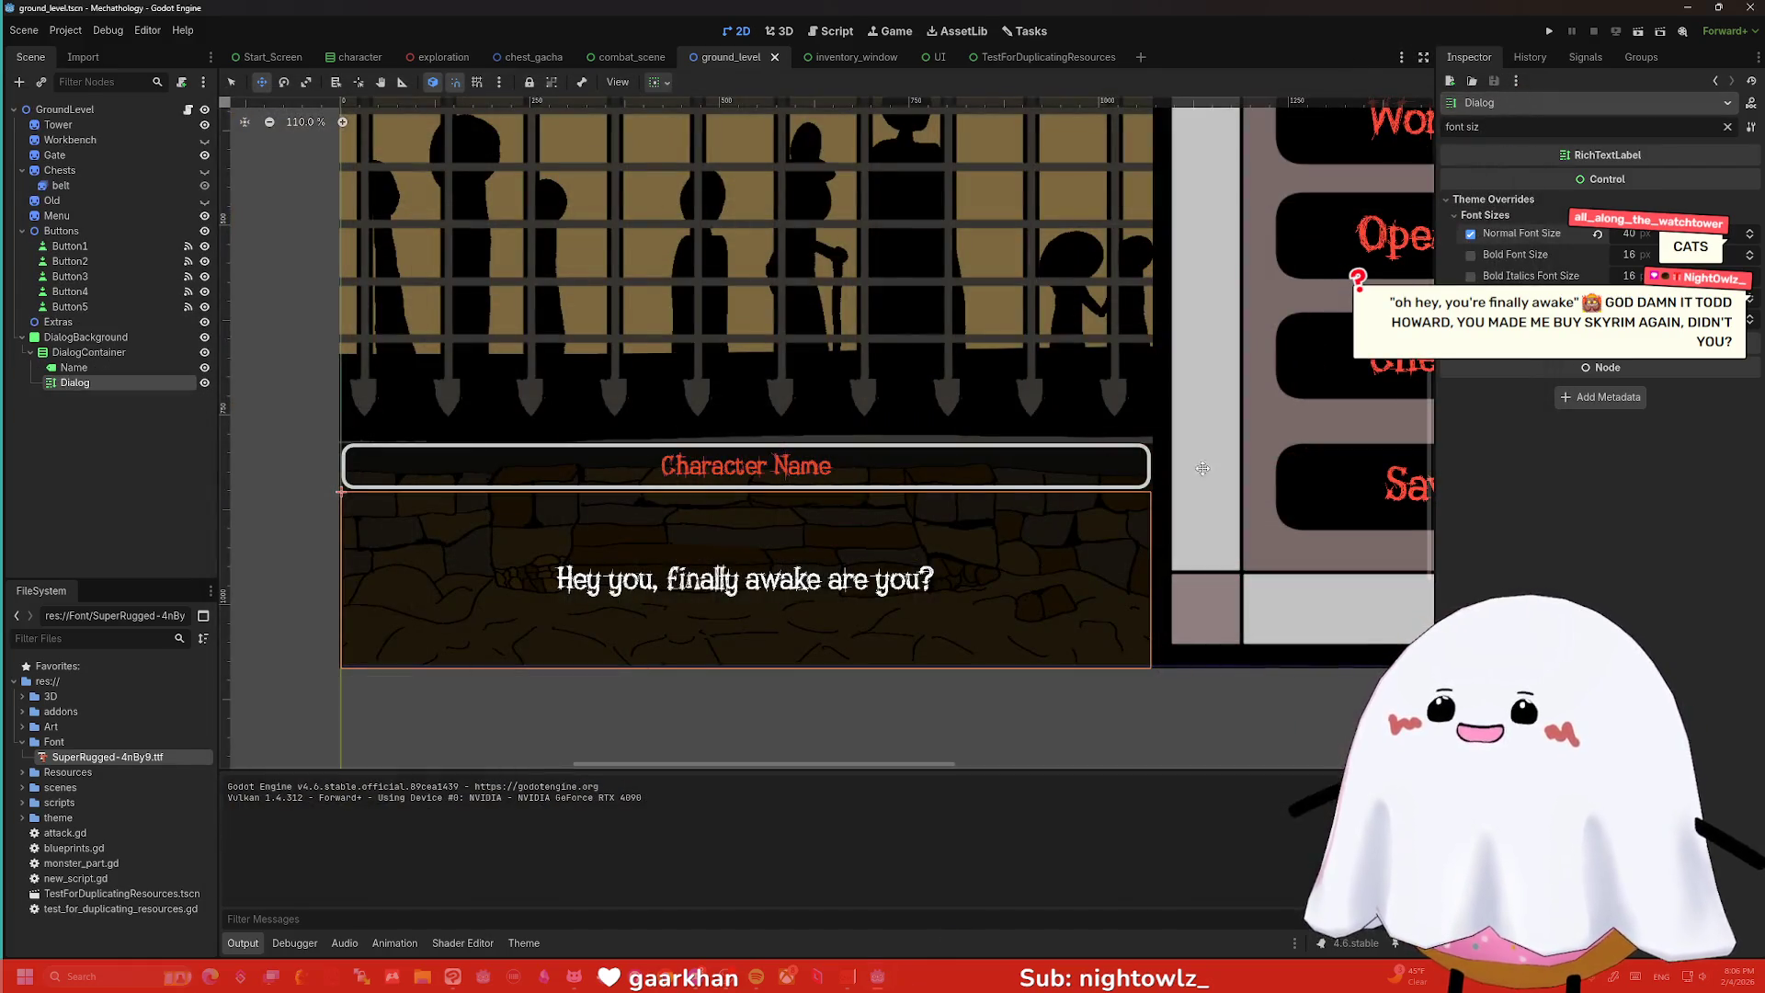
Append 'Skyrim Special Extra Edition is only $59.99 on the appstore.' to the Dialog text
{"action": "scroll", "coordinate": [1291, 357], "scroll_direction": "down", "scroll_amount": 4}
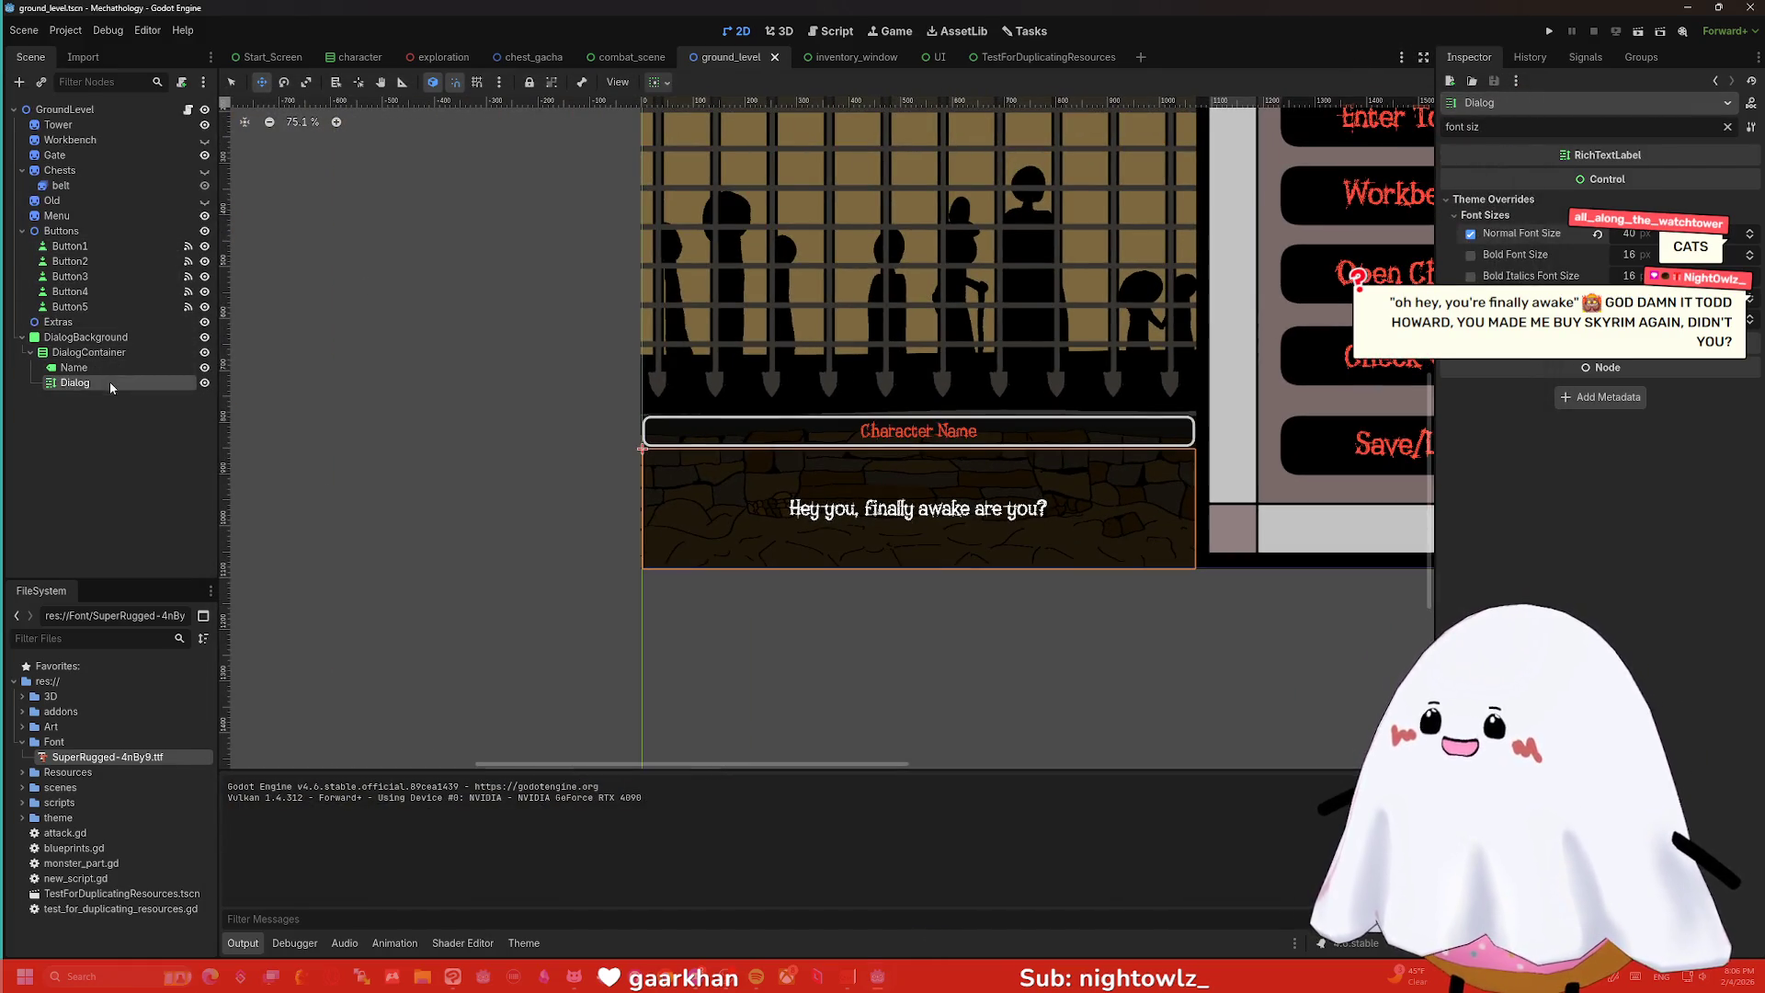
{"action": "key", "text": "ctrl+f"}
{"action": "key", "text": "BackSpace"}
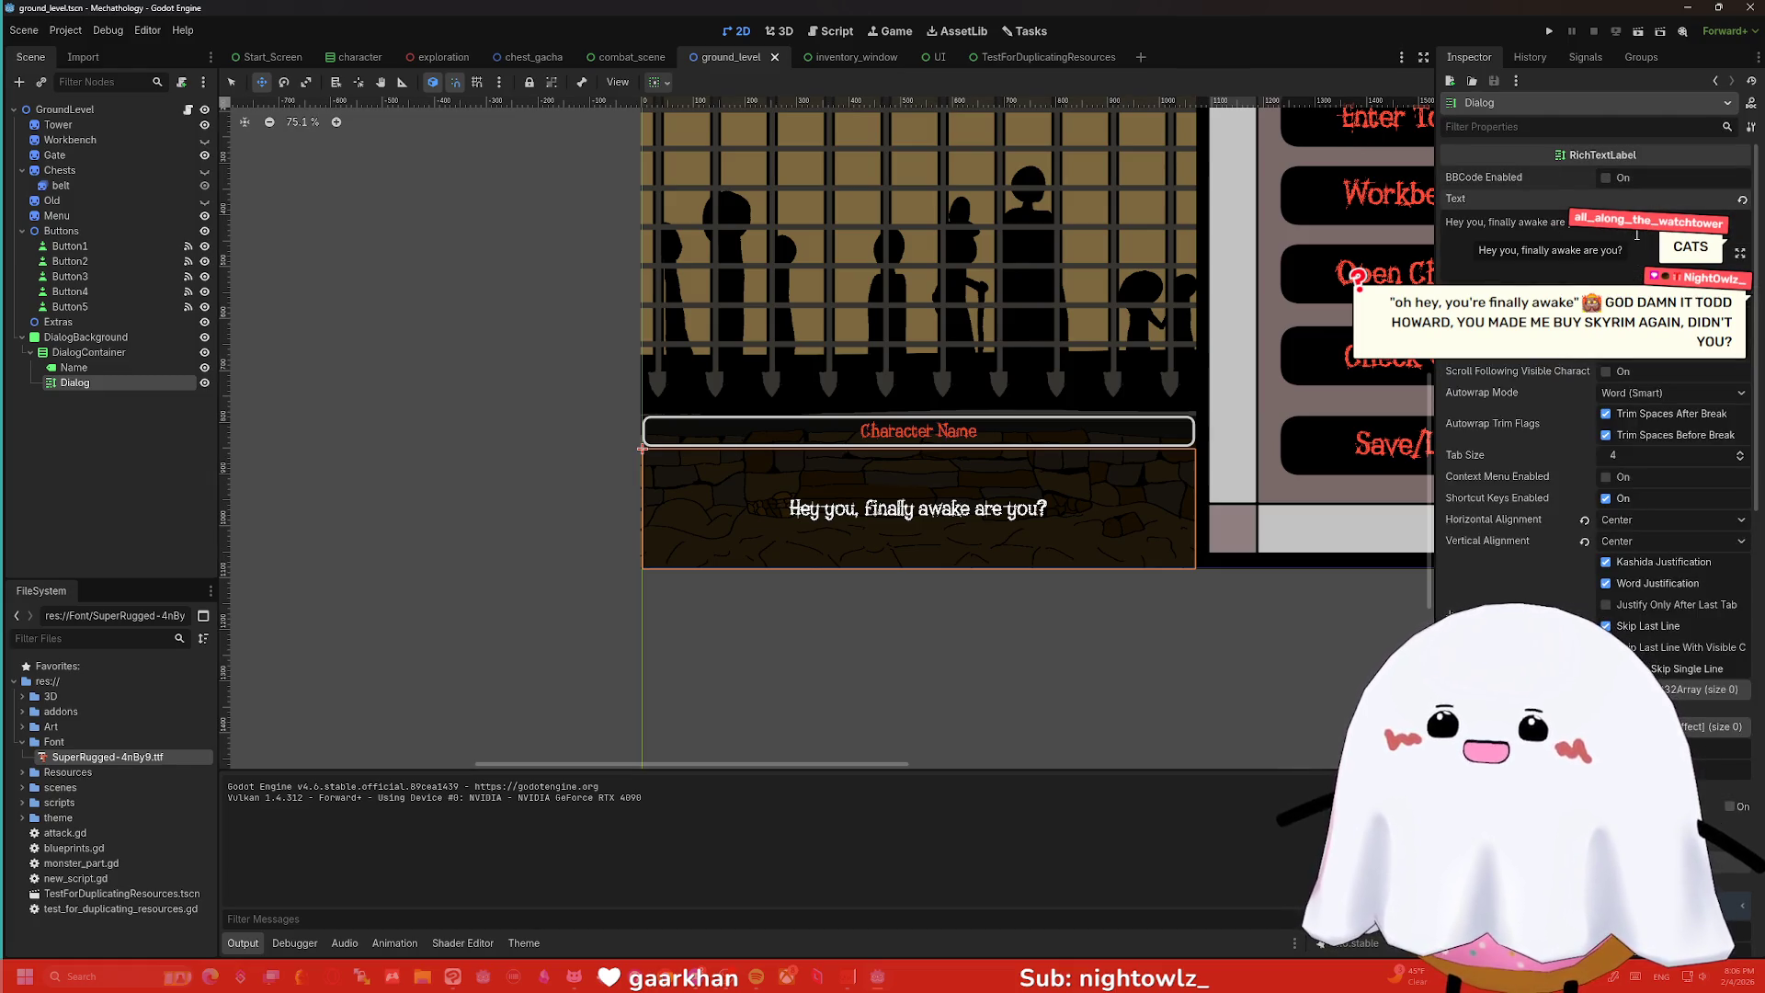
{"action": "type", "text": "T"}
{"action": "key", "text": "BackSpace"}
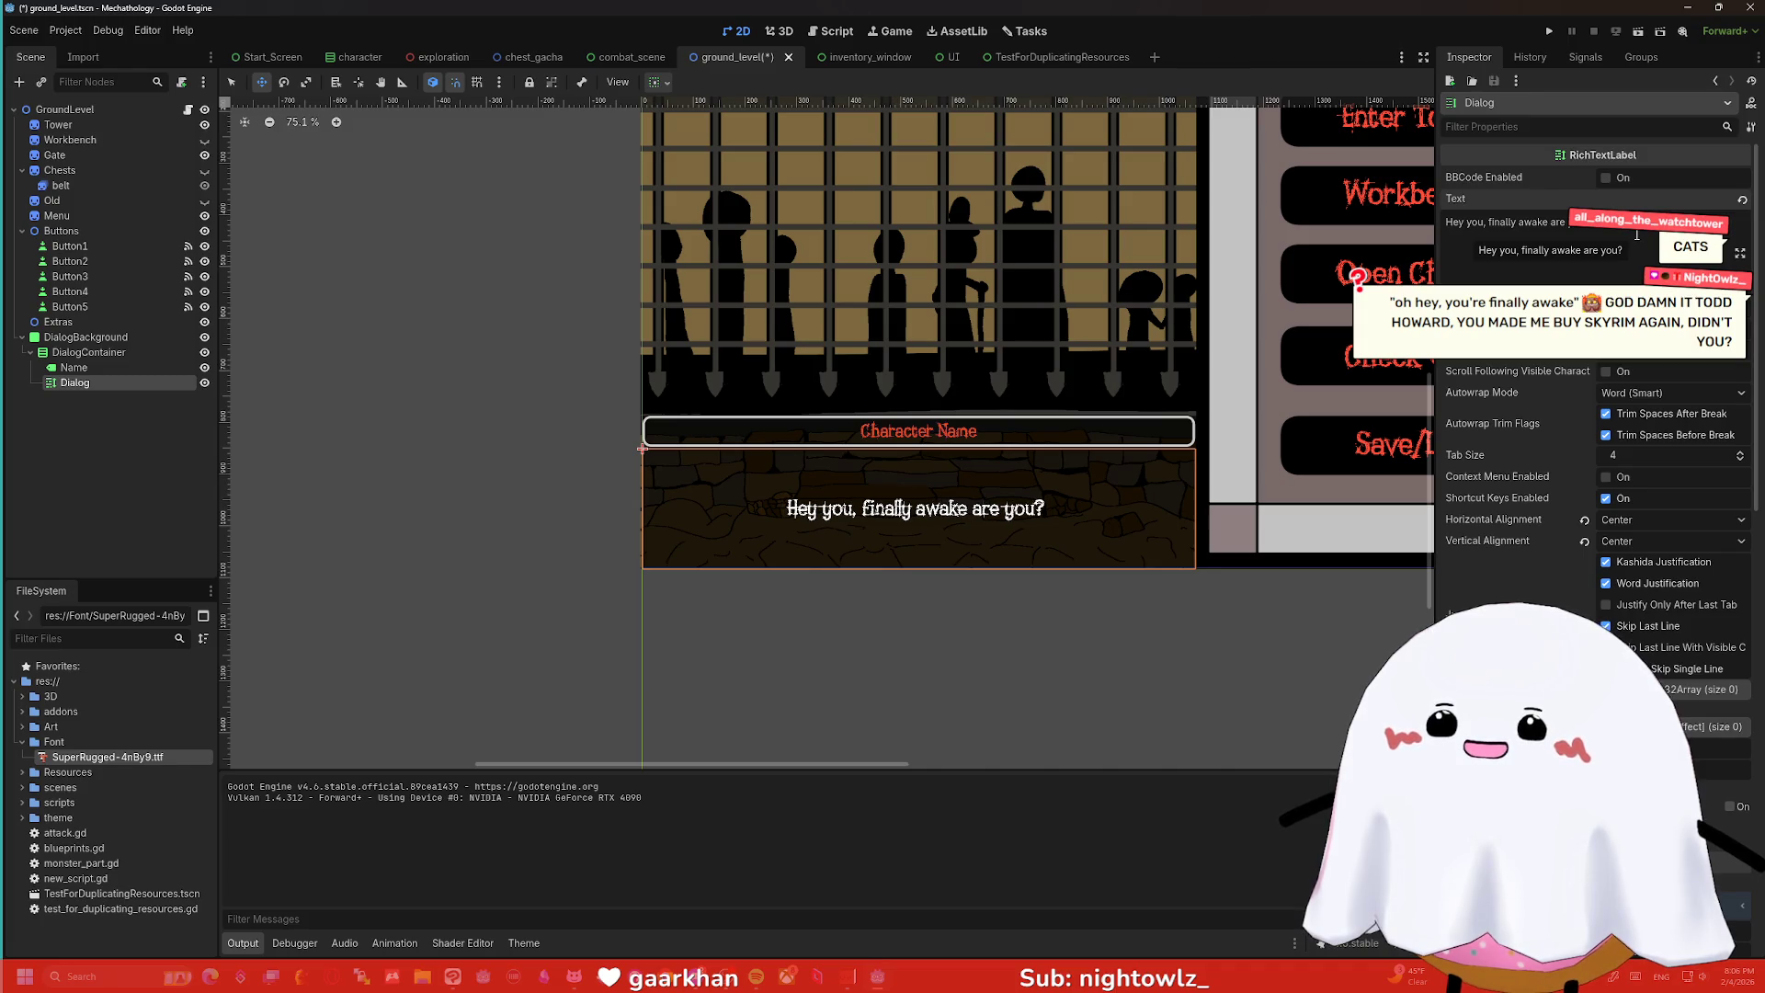
{"action": "type", "text": "Skyrim Special"}
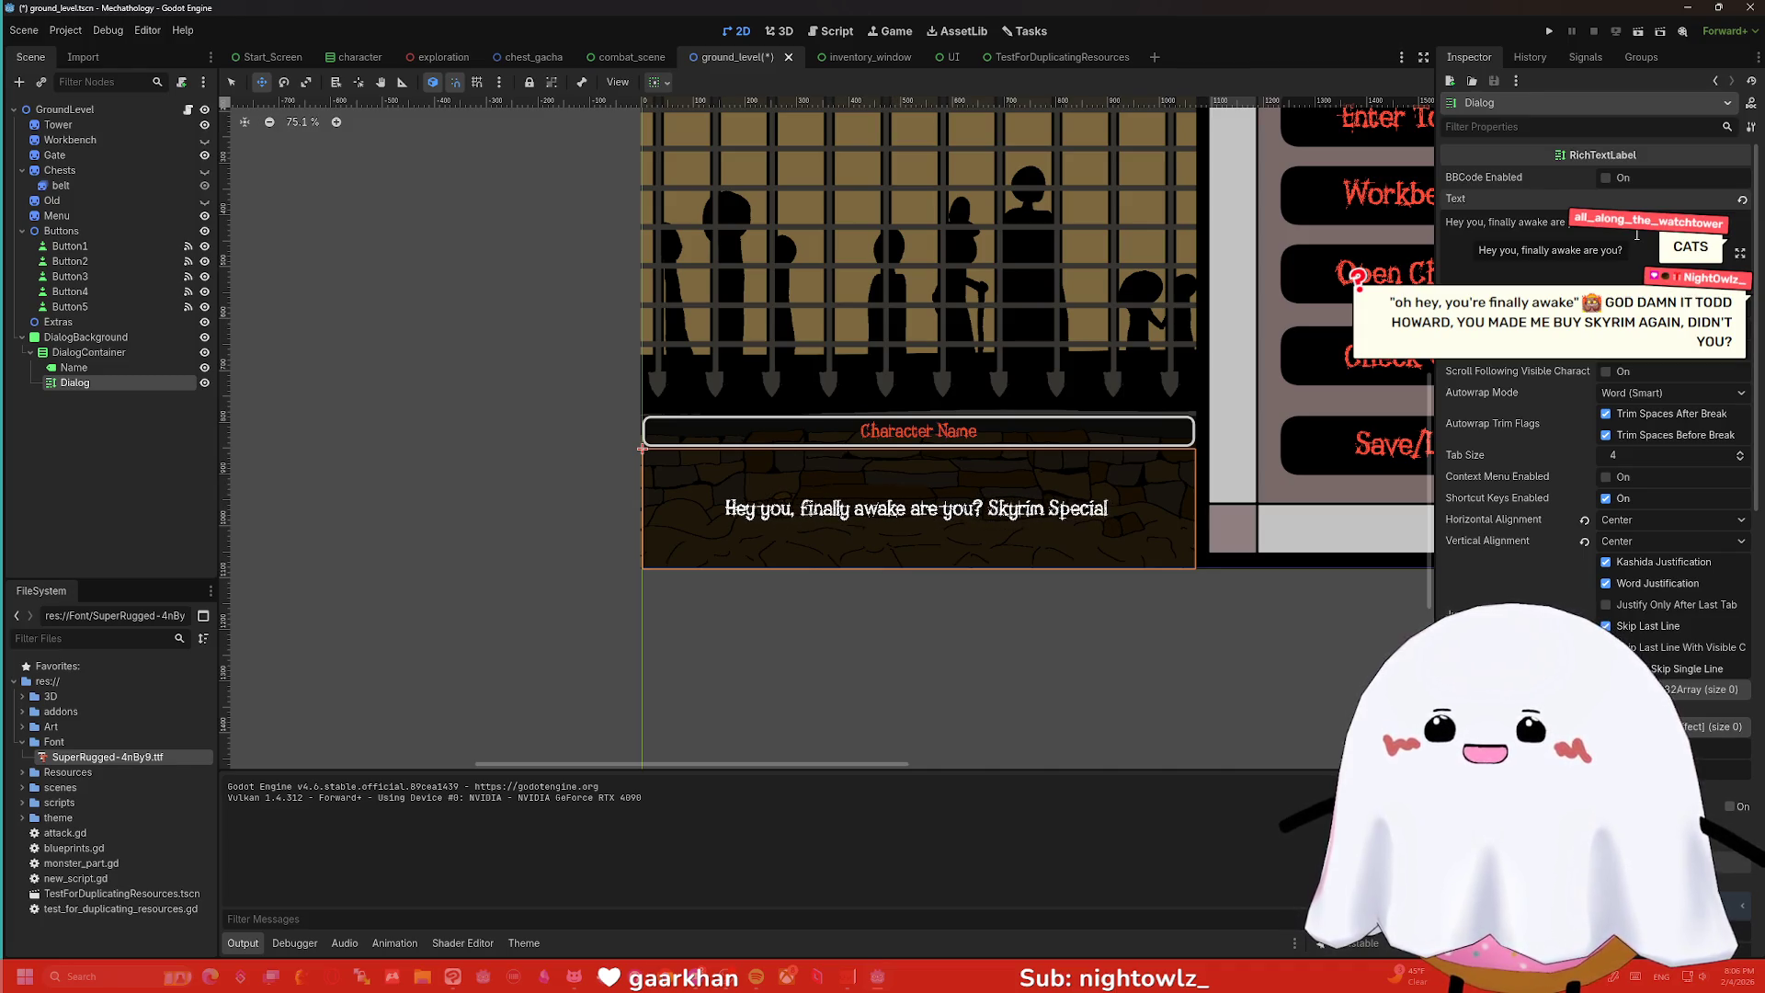
{"action": "type", "text": " Extra Edition"}
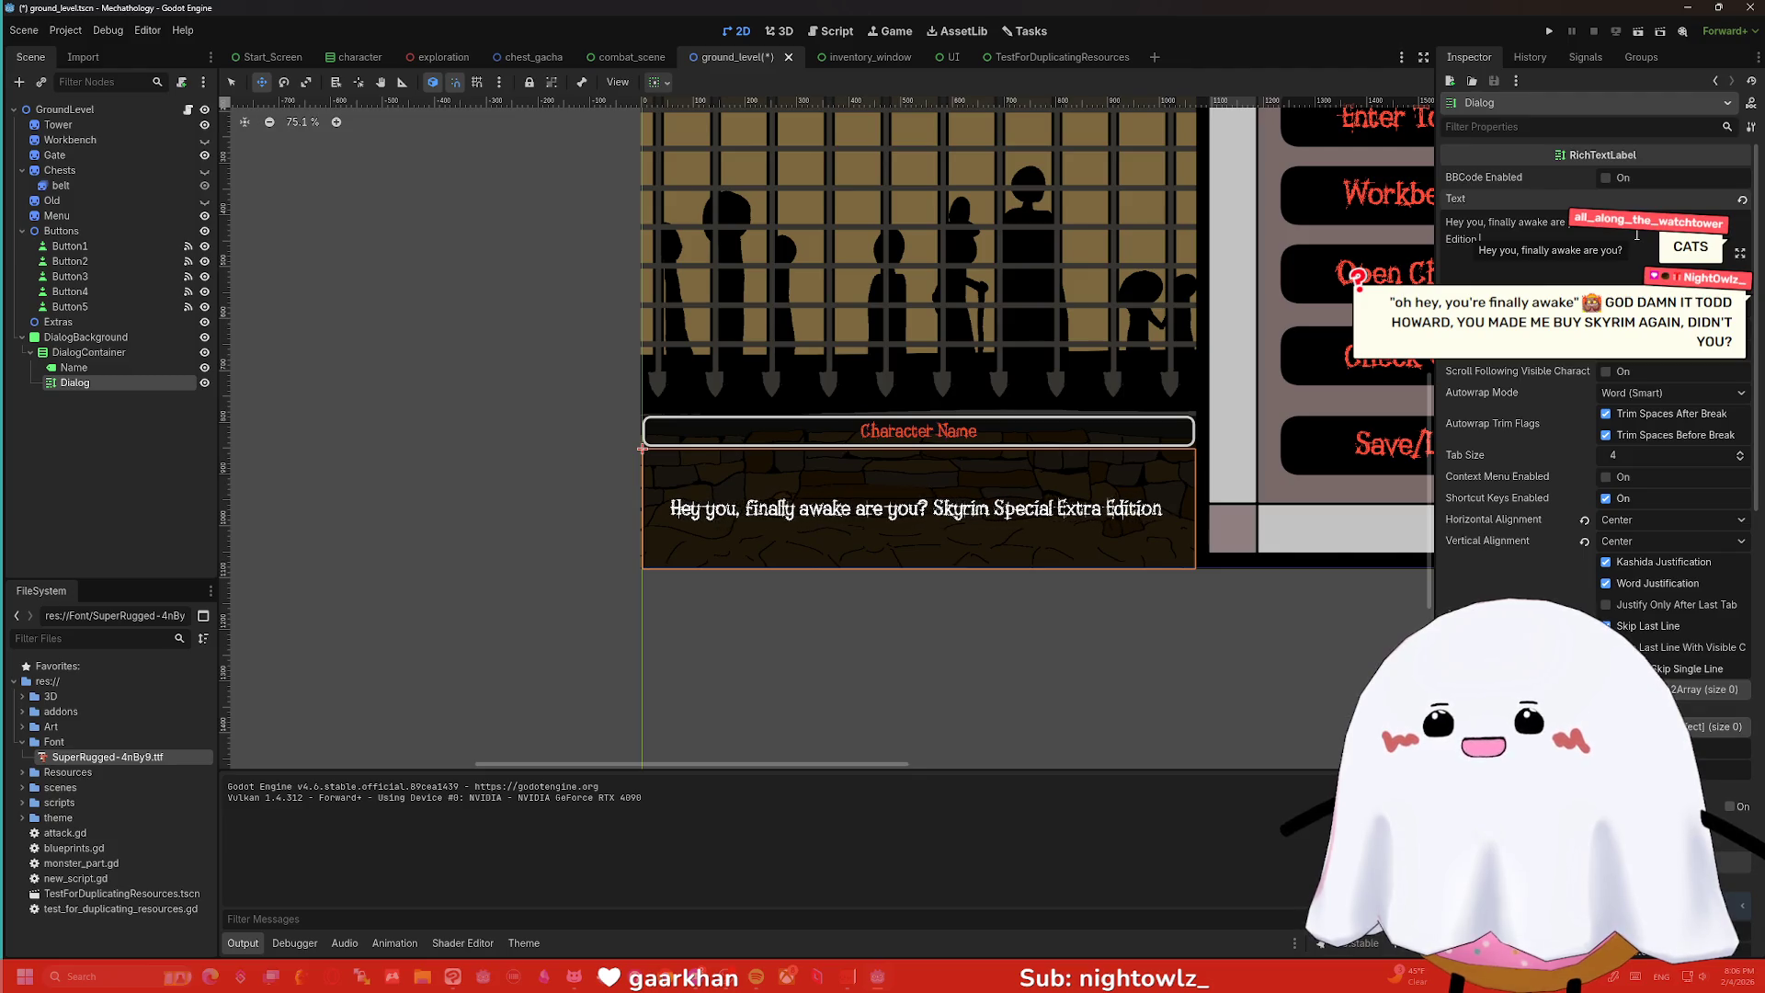
{"action": "type", "text": " is only $5"}
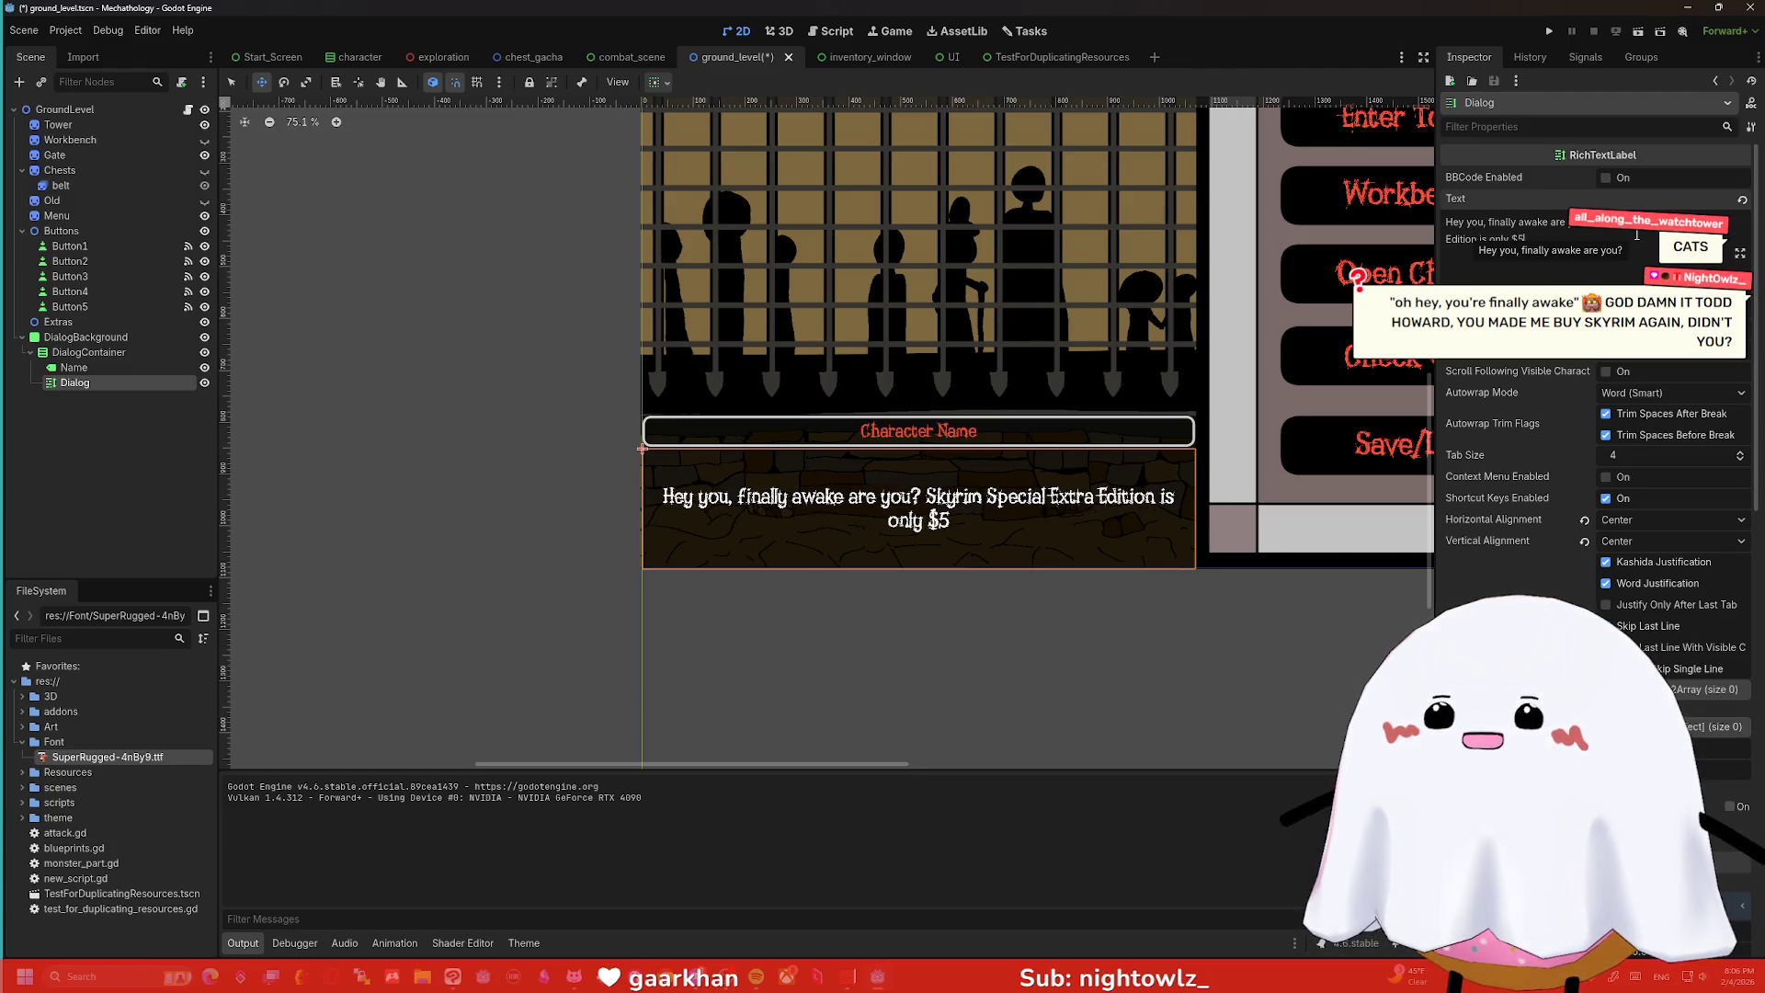
{"action": "type", "text": "9.99"}
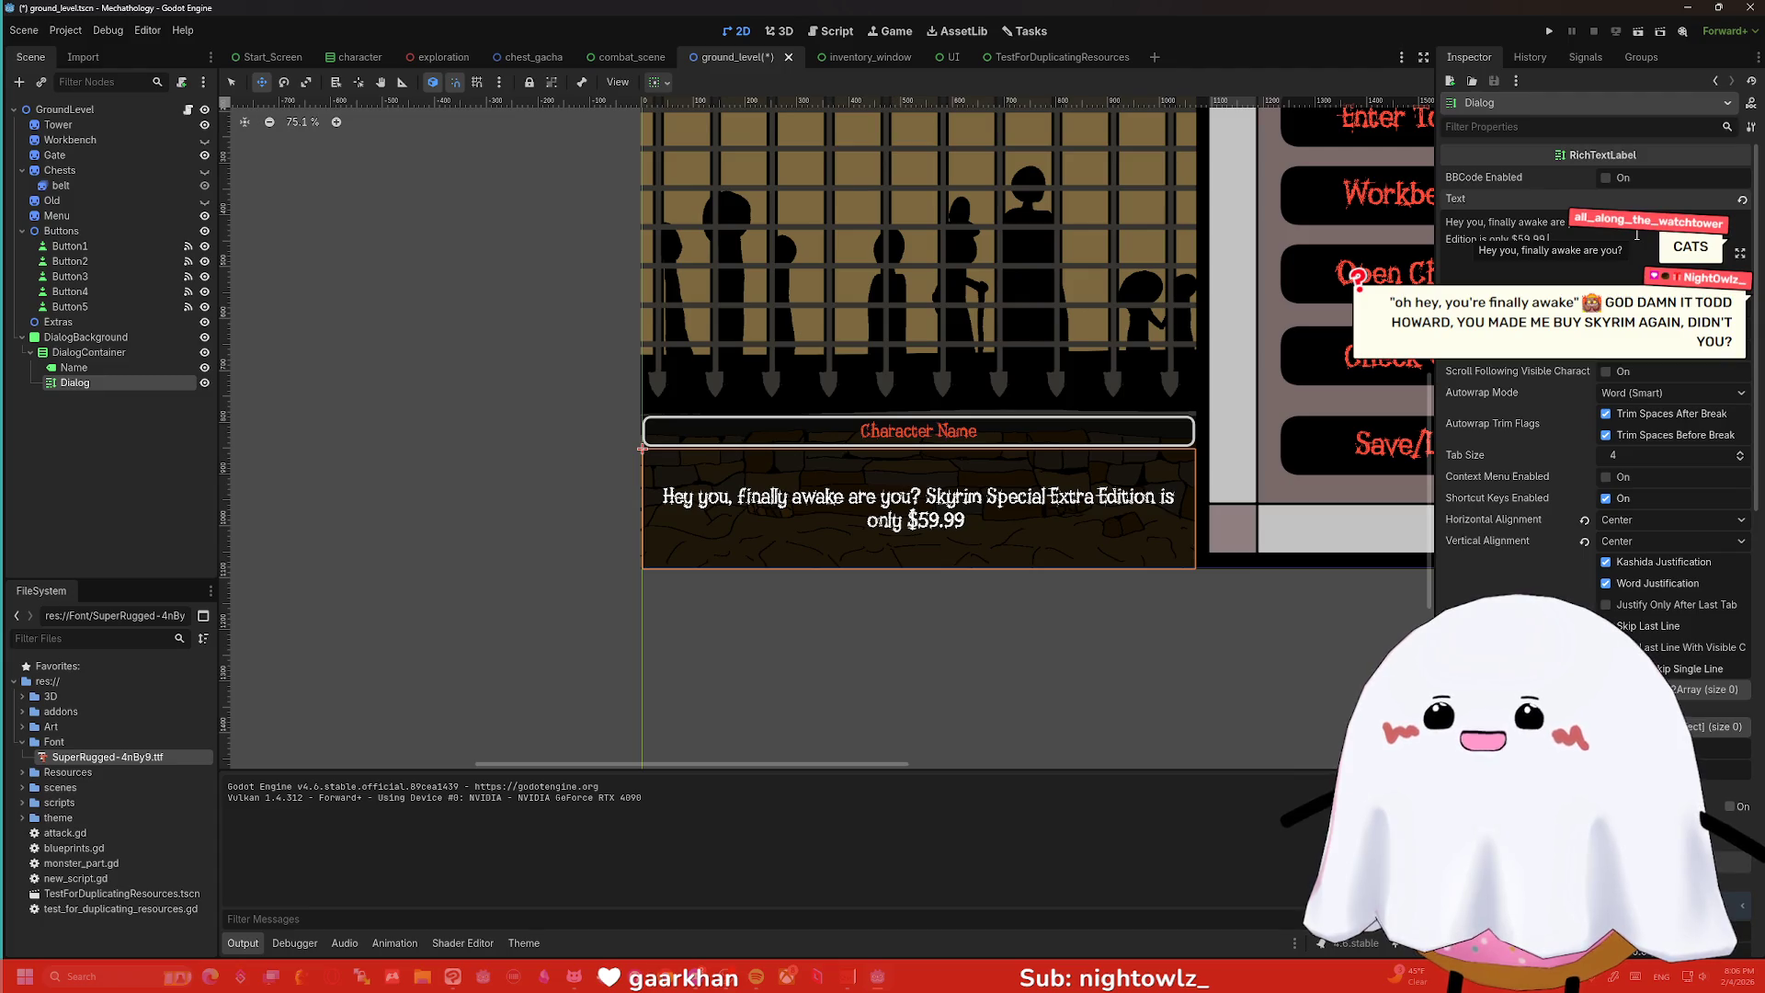
{"action": "type", "text": " o"}
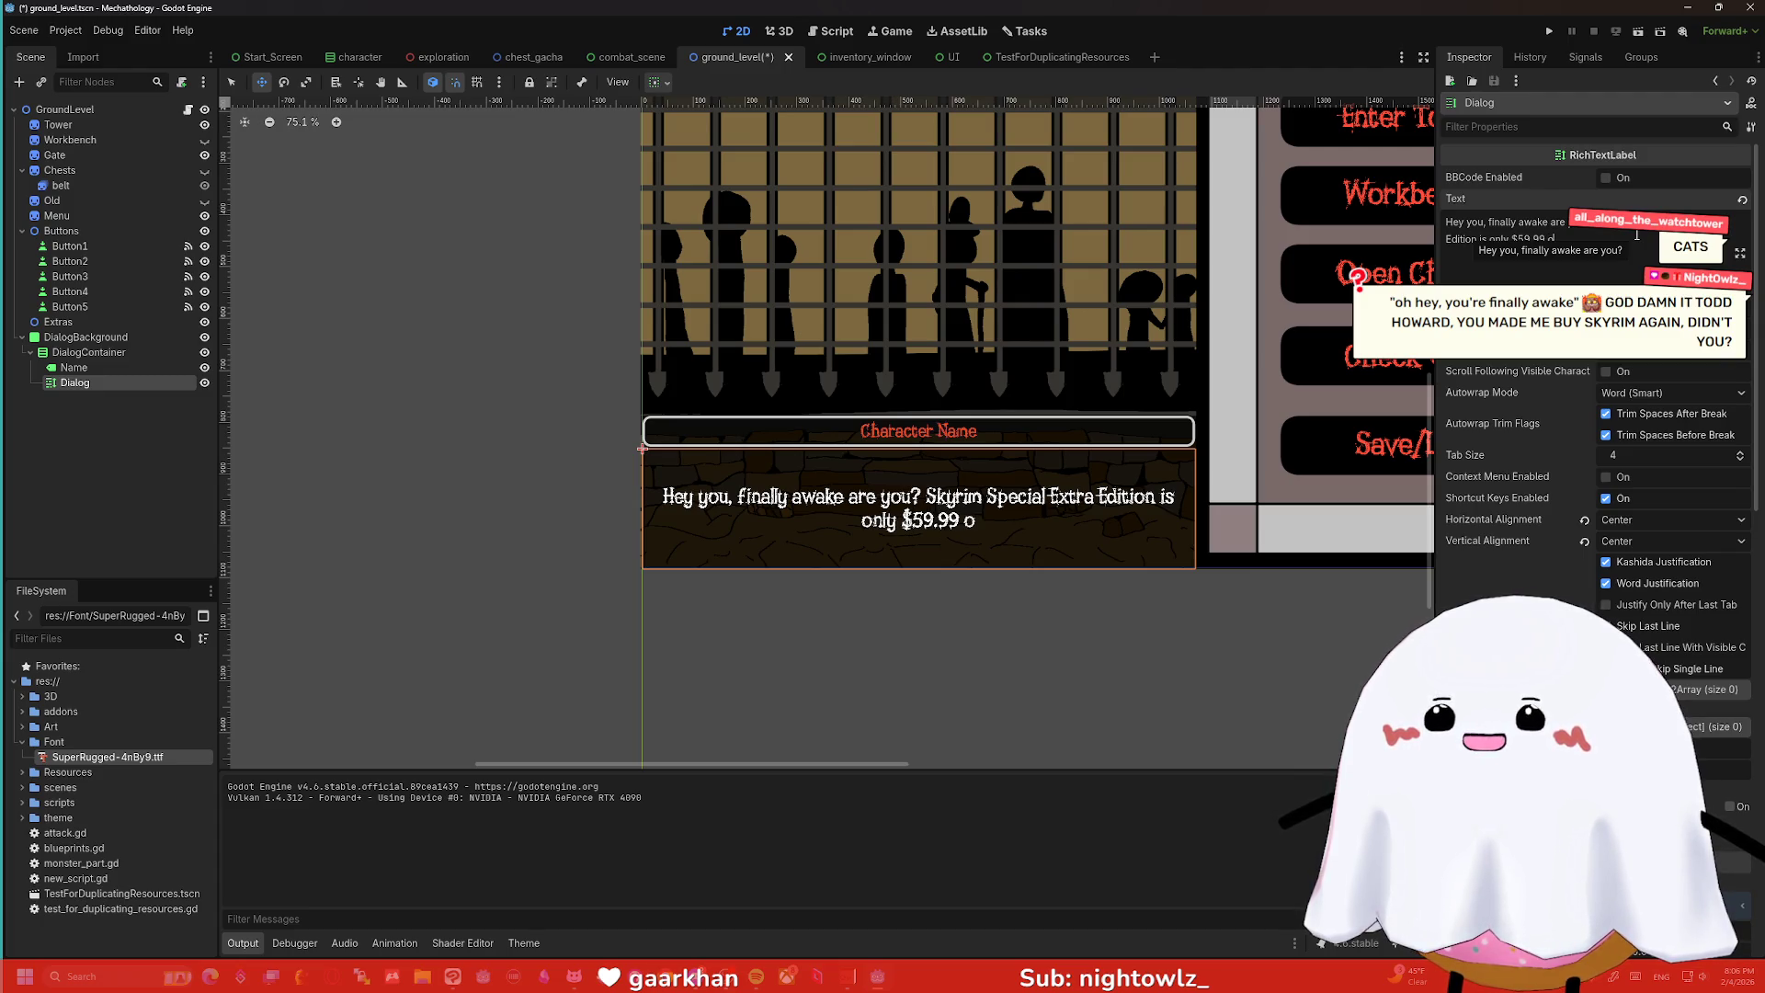
{"action": "type", "text": "n the appsto"}
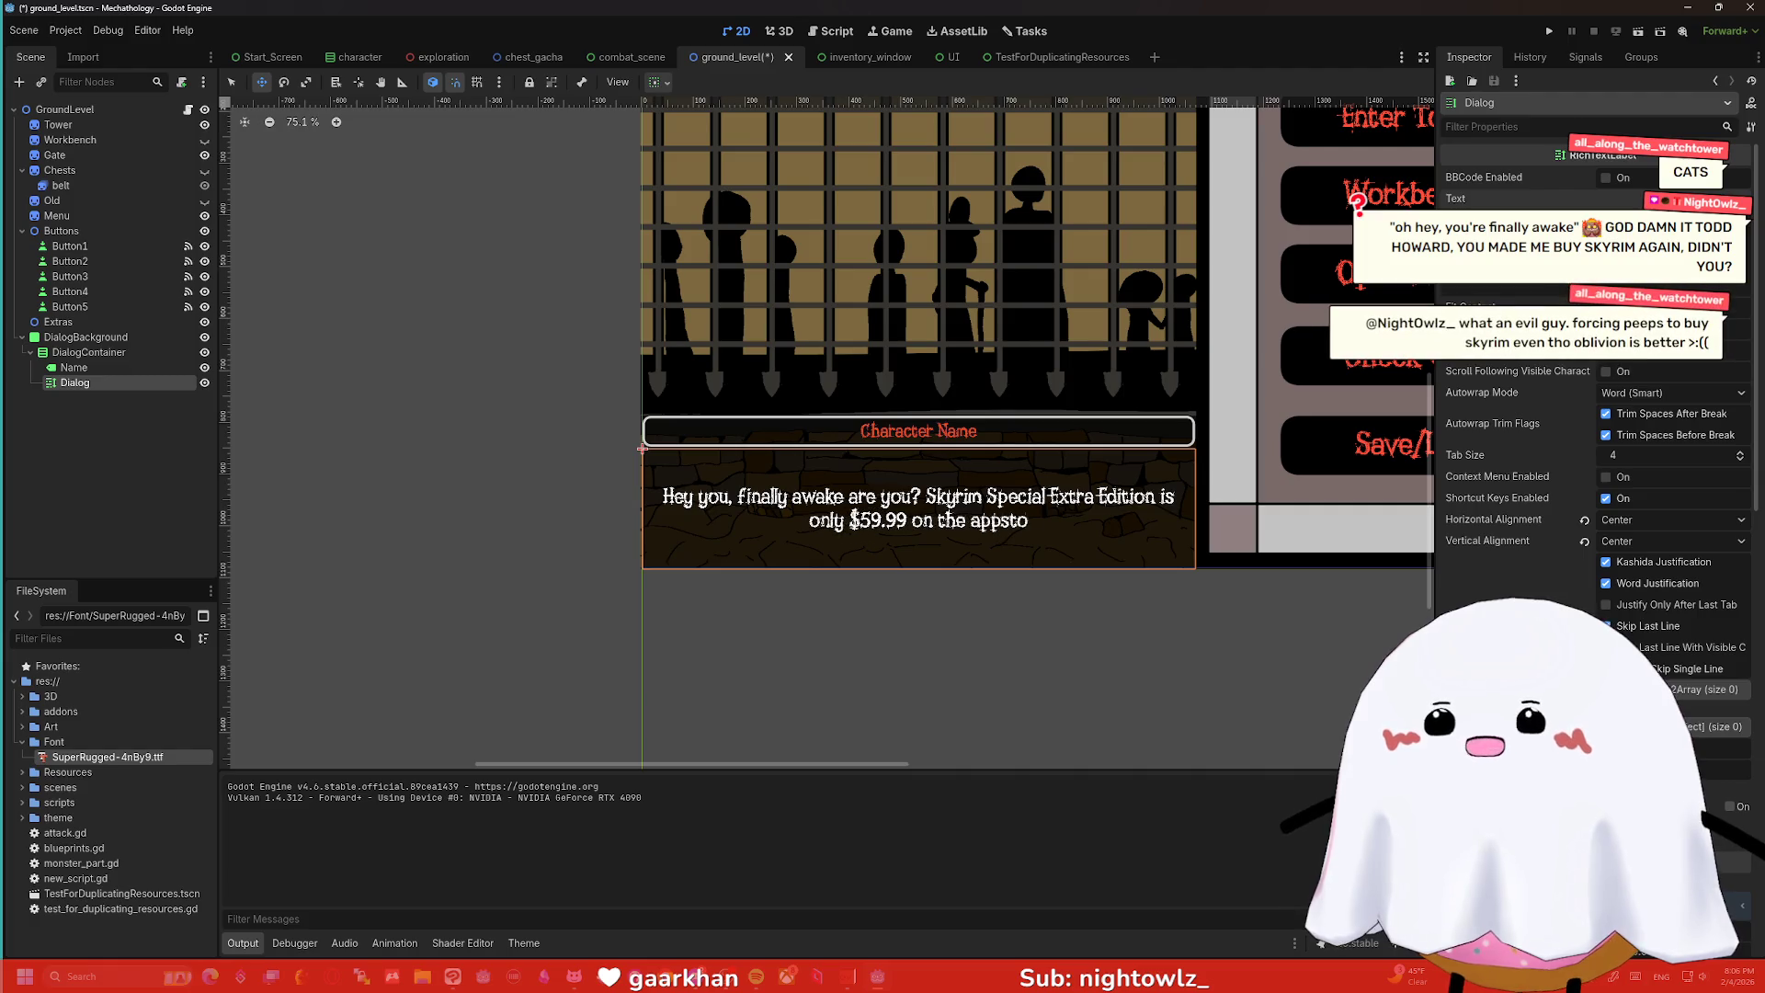
{"action": "type", "text": "re."}
{"action": "left_click", "coordinate": [1222, 688]}
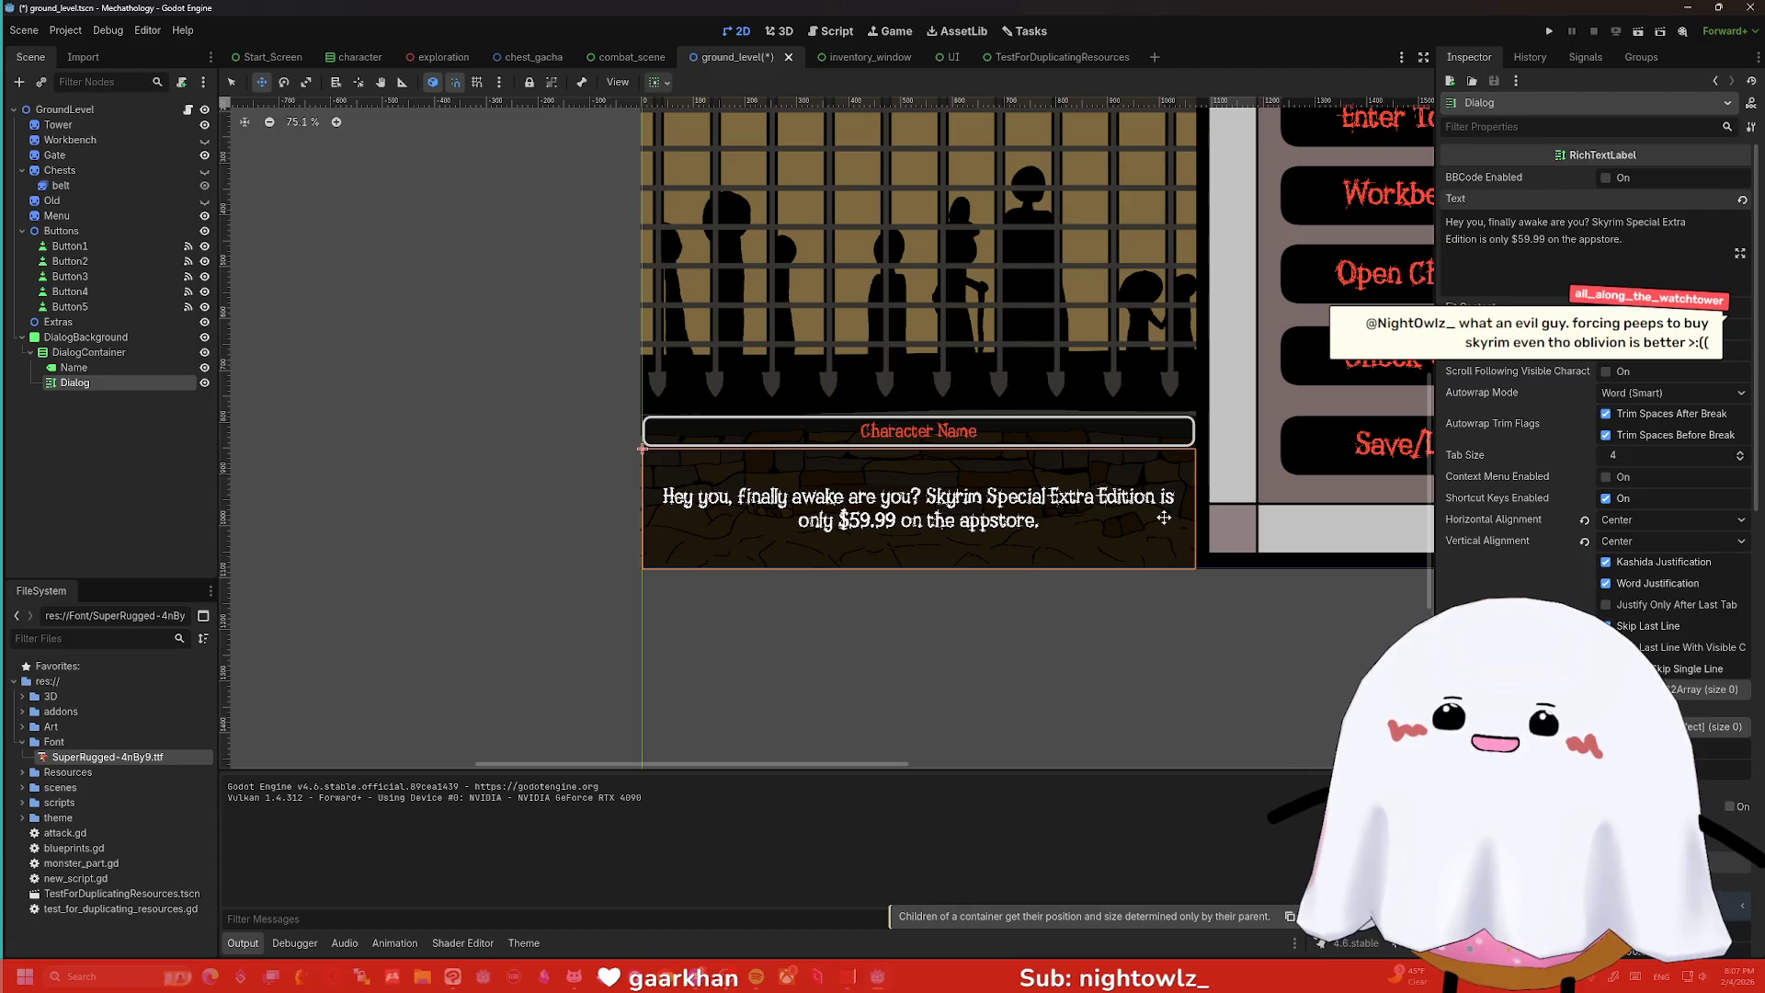
{"action": "left_click", "coordinate": [1592, 222]}
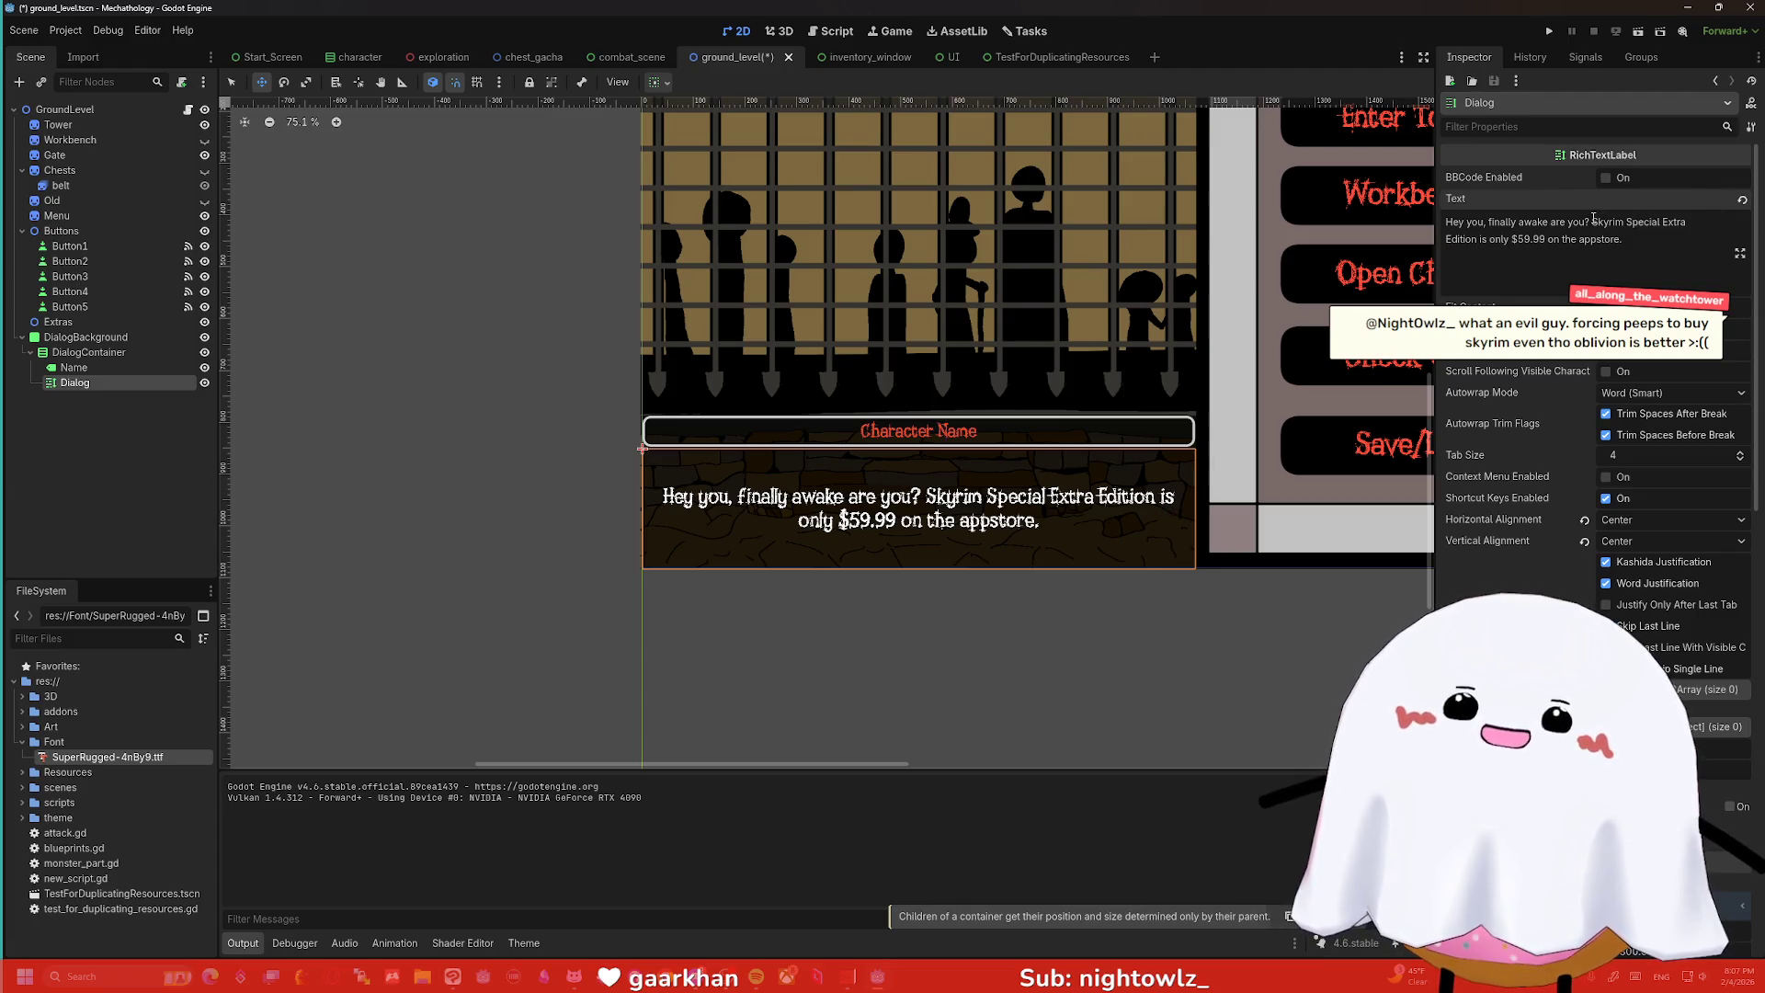
Insert a line break before 'Skyrim' so that sentence sits on a second centered line
{"action": "key", "text": "Return"}
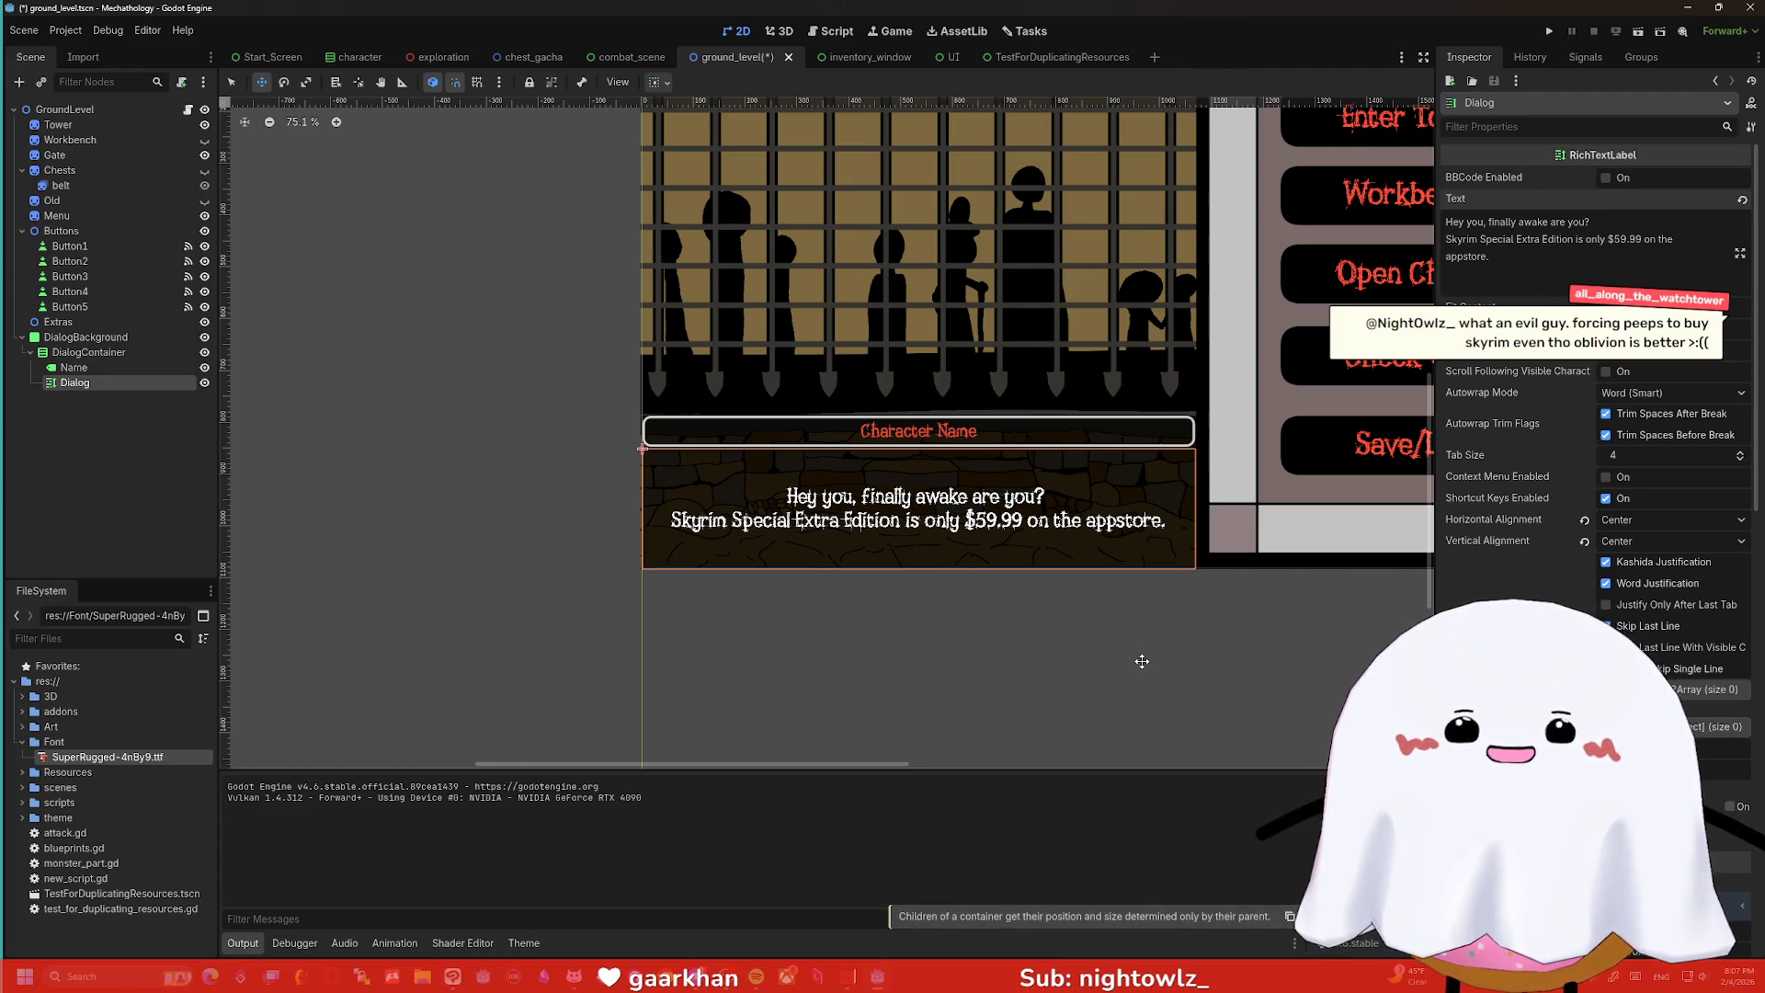
{"action": "scroll", "coordinate": [1138, 647], "scroll_direction": "down", "scroll_amount": 1}
{"action": "scroll", "coordinate": [1152, 576], "scroll_direction": "up", "scroll_amount": 2}
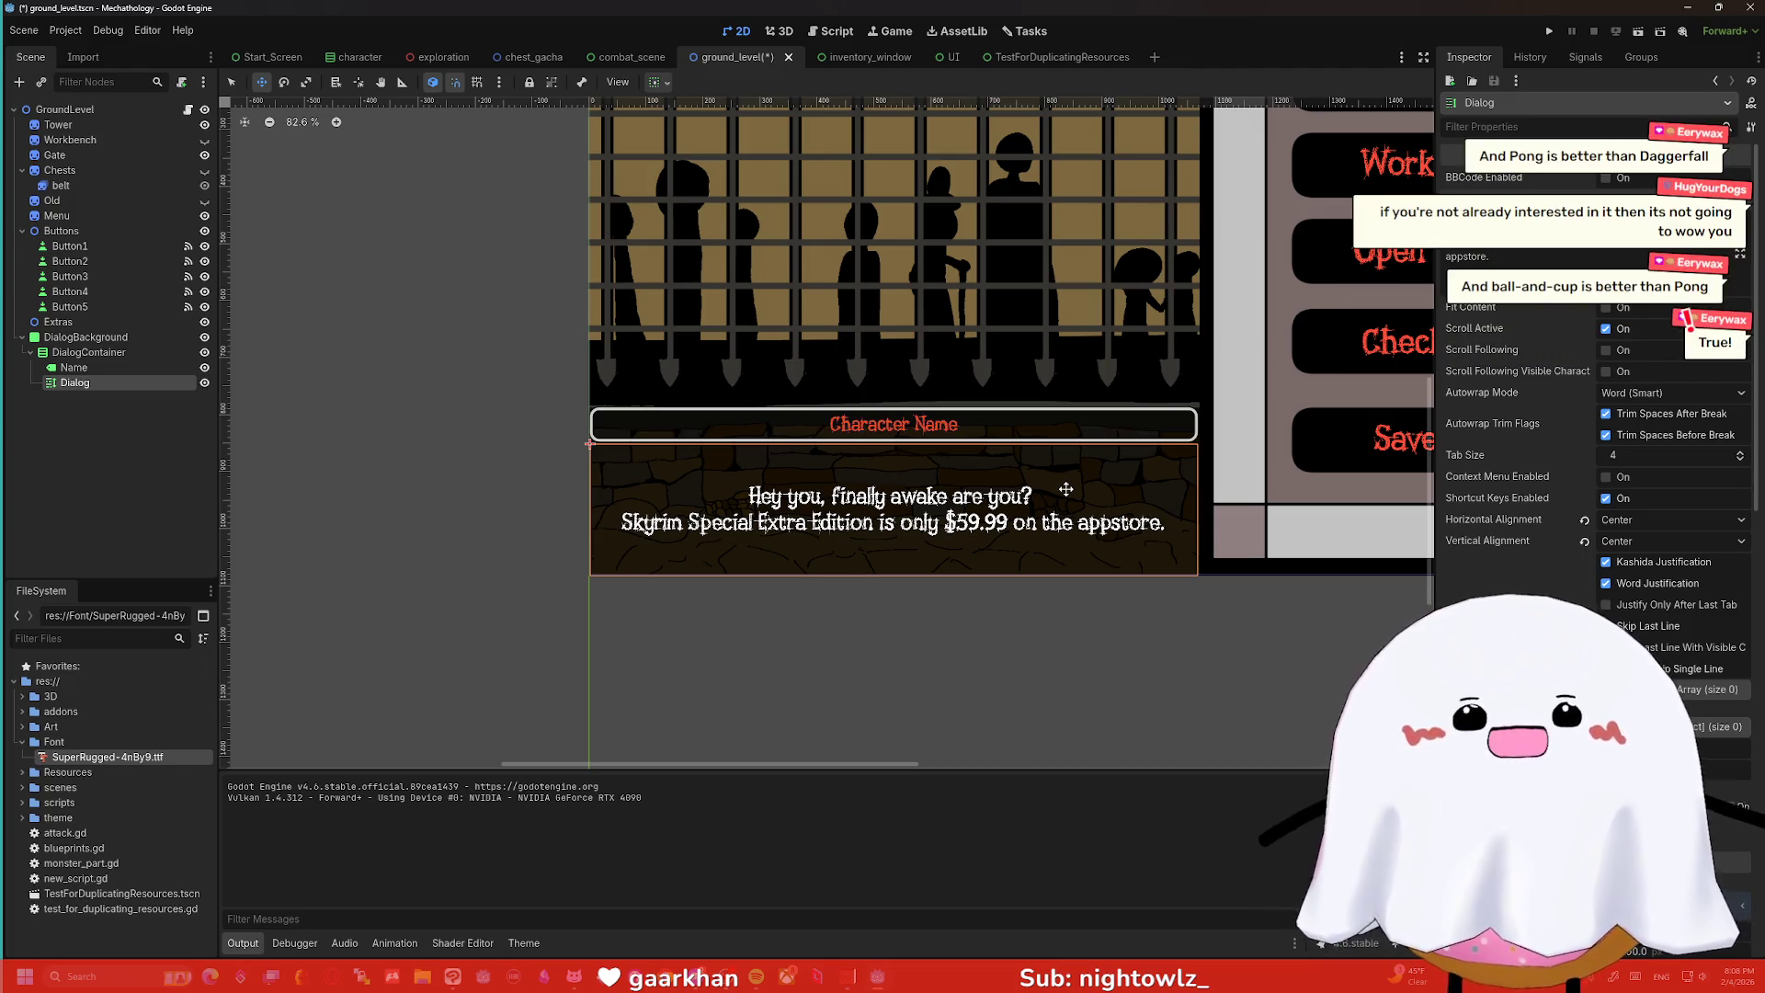
{"action": "scroll", "coordinate": [1110, 620], "scroll_direction": "down", "scroll_amount": 1}
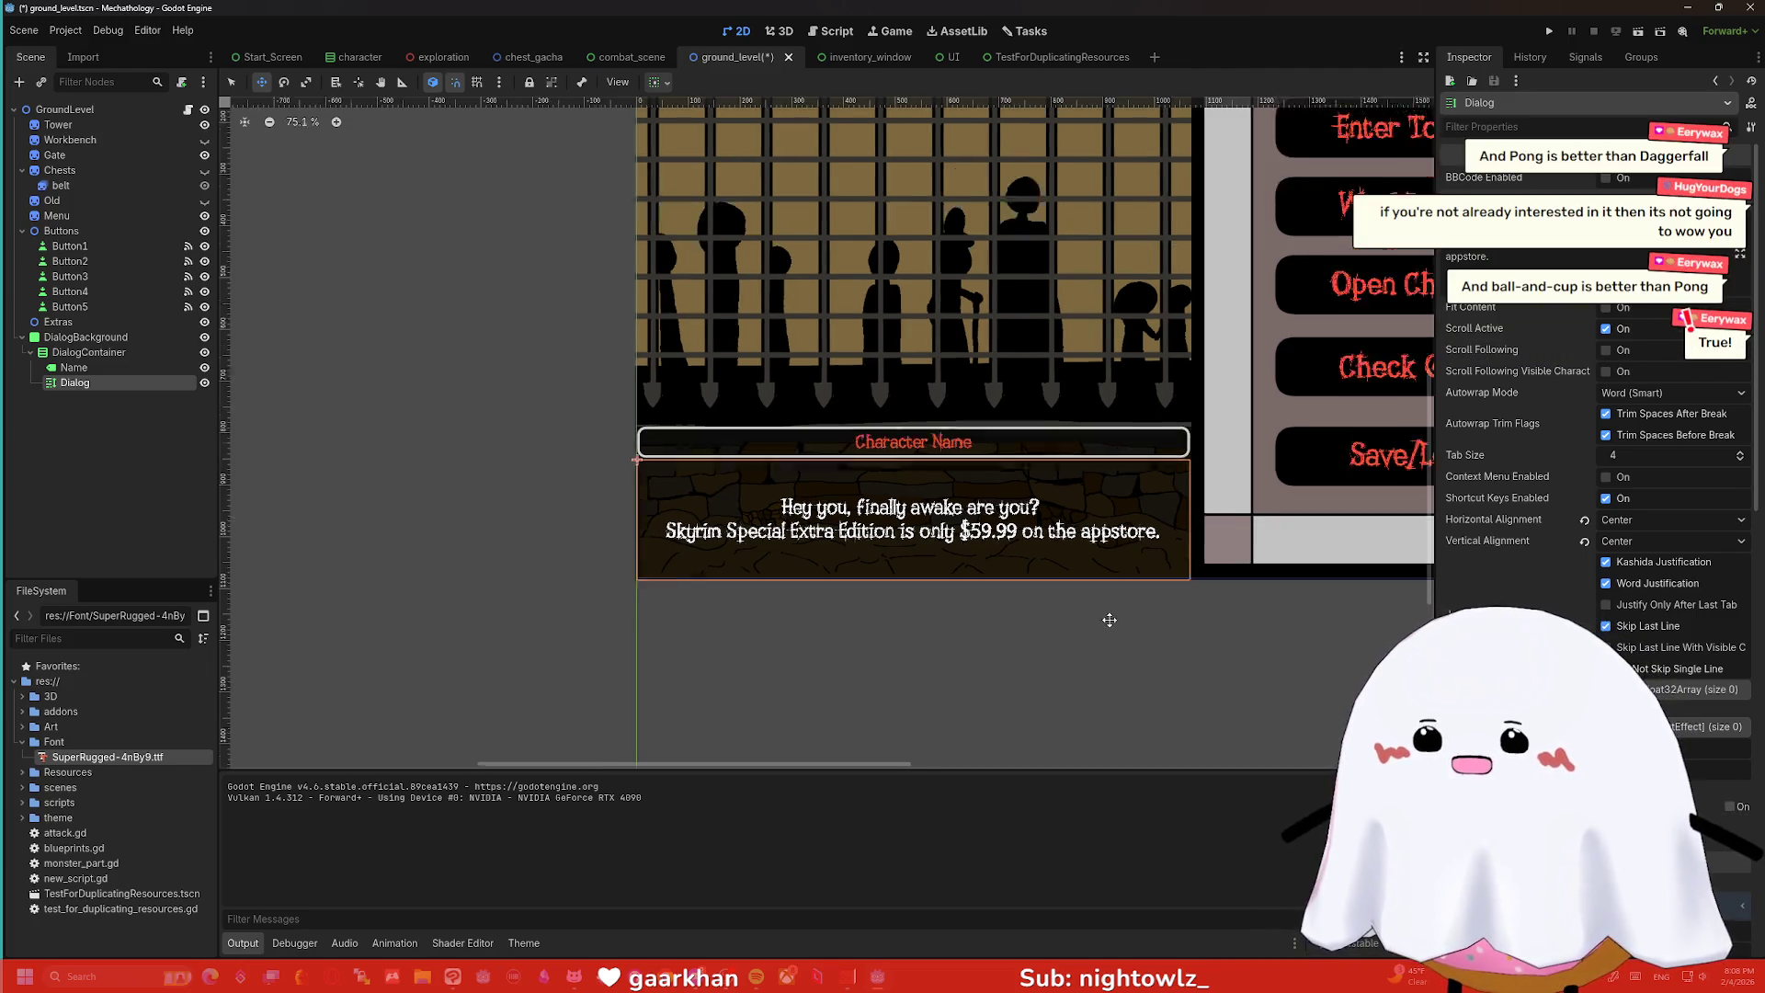
{"action": "scroll", "coordinate": [1112, 615], "scroll_direction": "up", "scroll_amount": 1}
{"action": "scroll", "coordinate": [1112, 613], "scroll_direction": "down", "scroll_amount": 1}
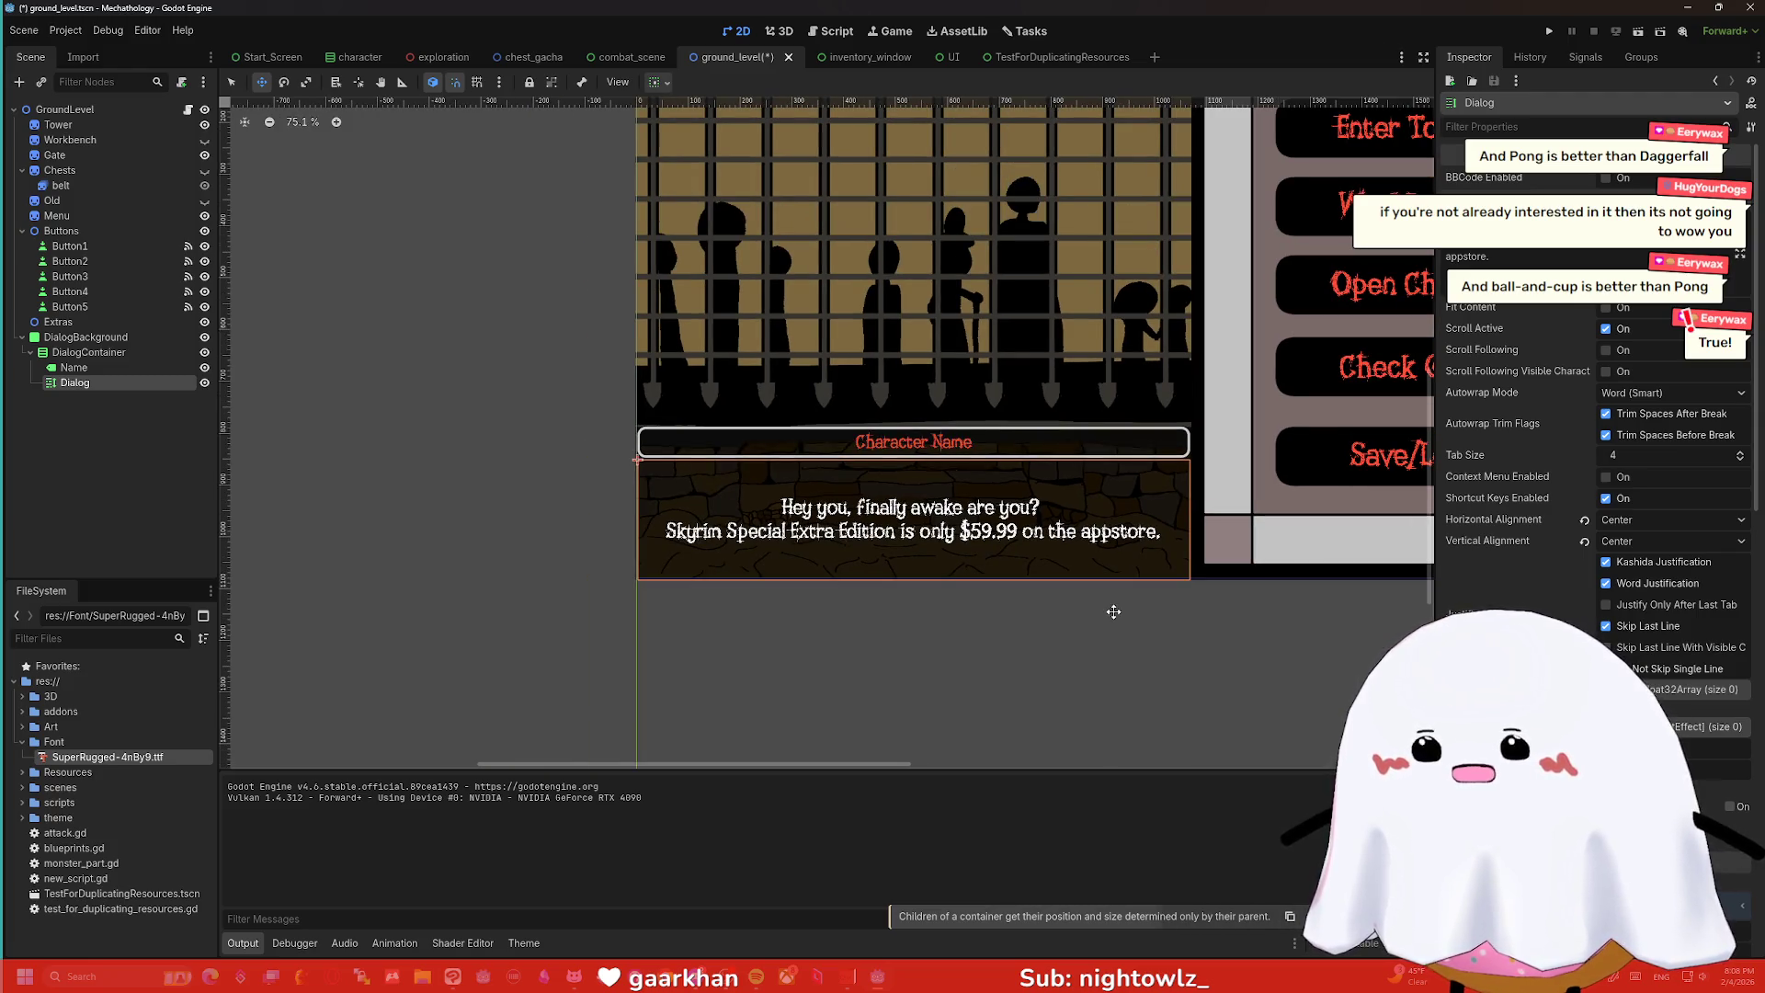
{"action": "left_click_drag", "start_coordinate": [1139, 607], "coordinate": [1163, 602]}
{"action": "scroll", "coordinate": [1162, 602], "scroll_direction": "up", "scroll_amount": 3}
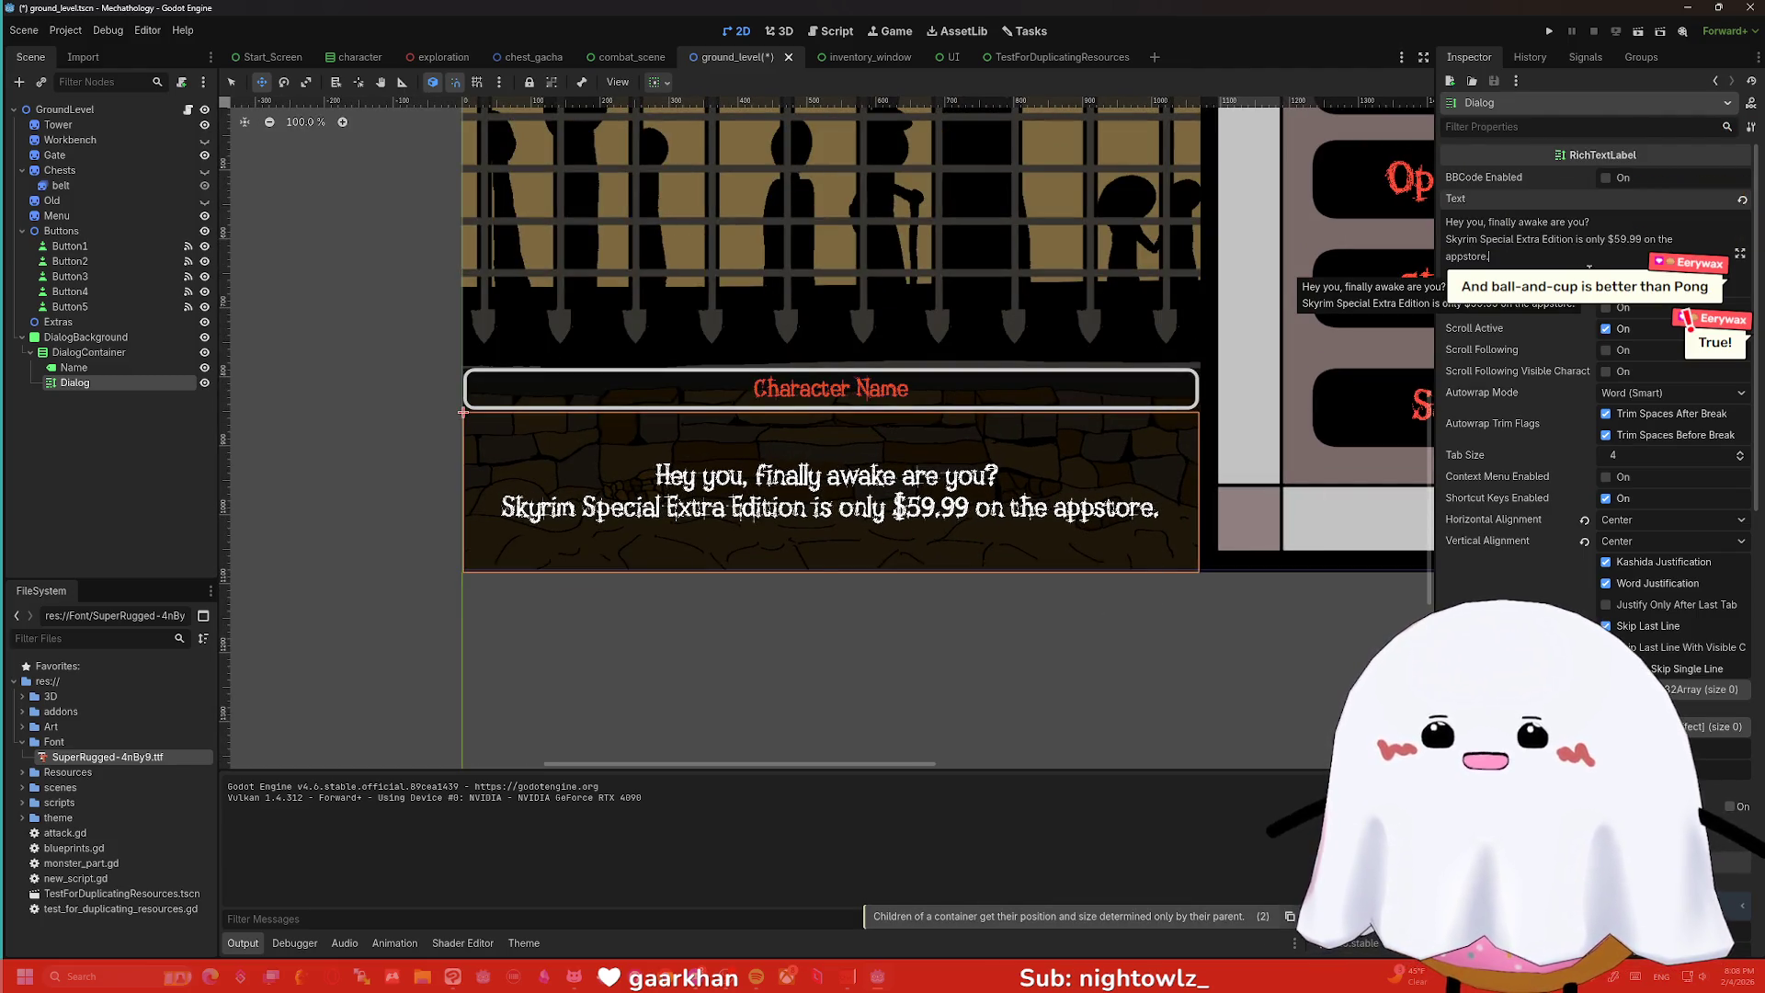
Add a blank line, then 'press any key to continue' as the dialog's third line
{"action": "key", "text": "Return"}
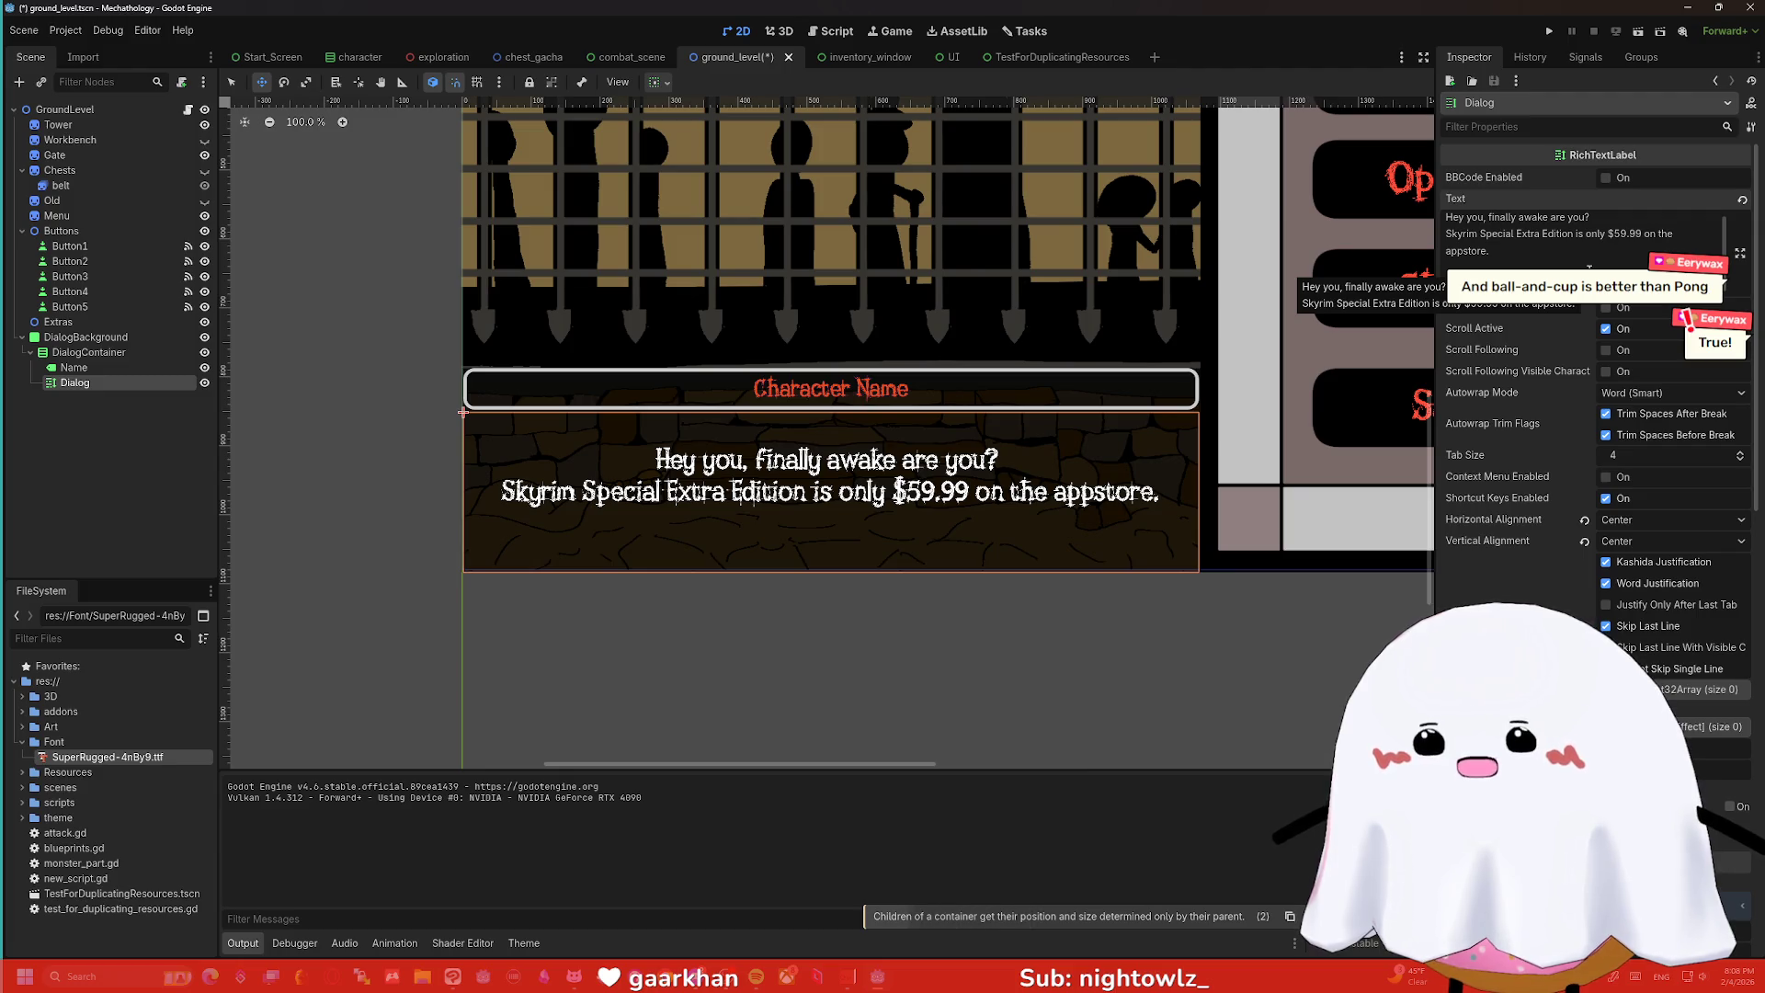
{"action": "key", "text": "Return"}
{"action": "type", "text": "press any ek"}
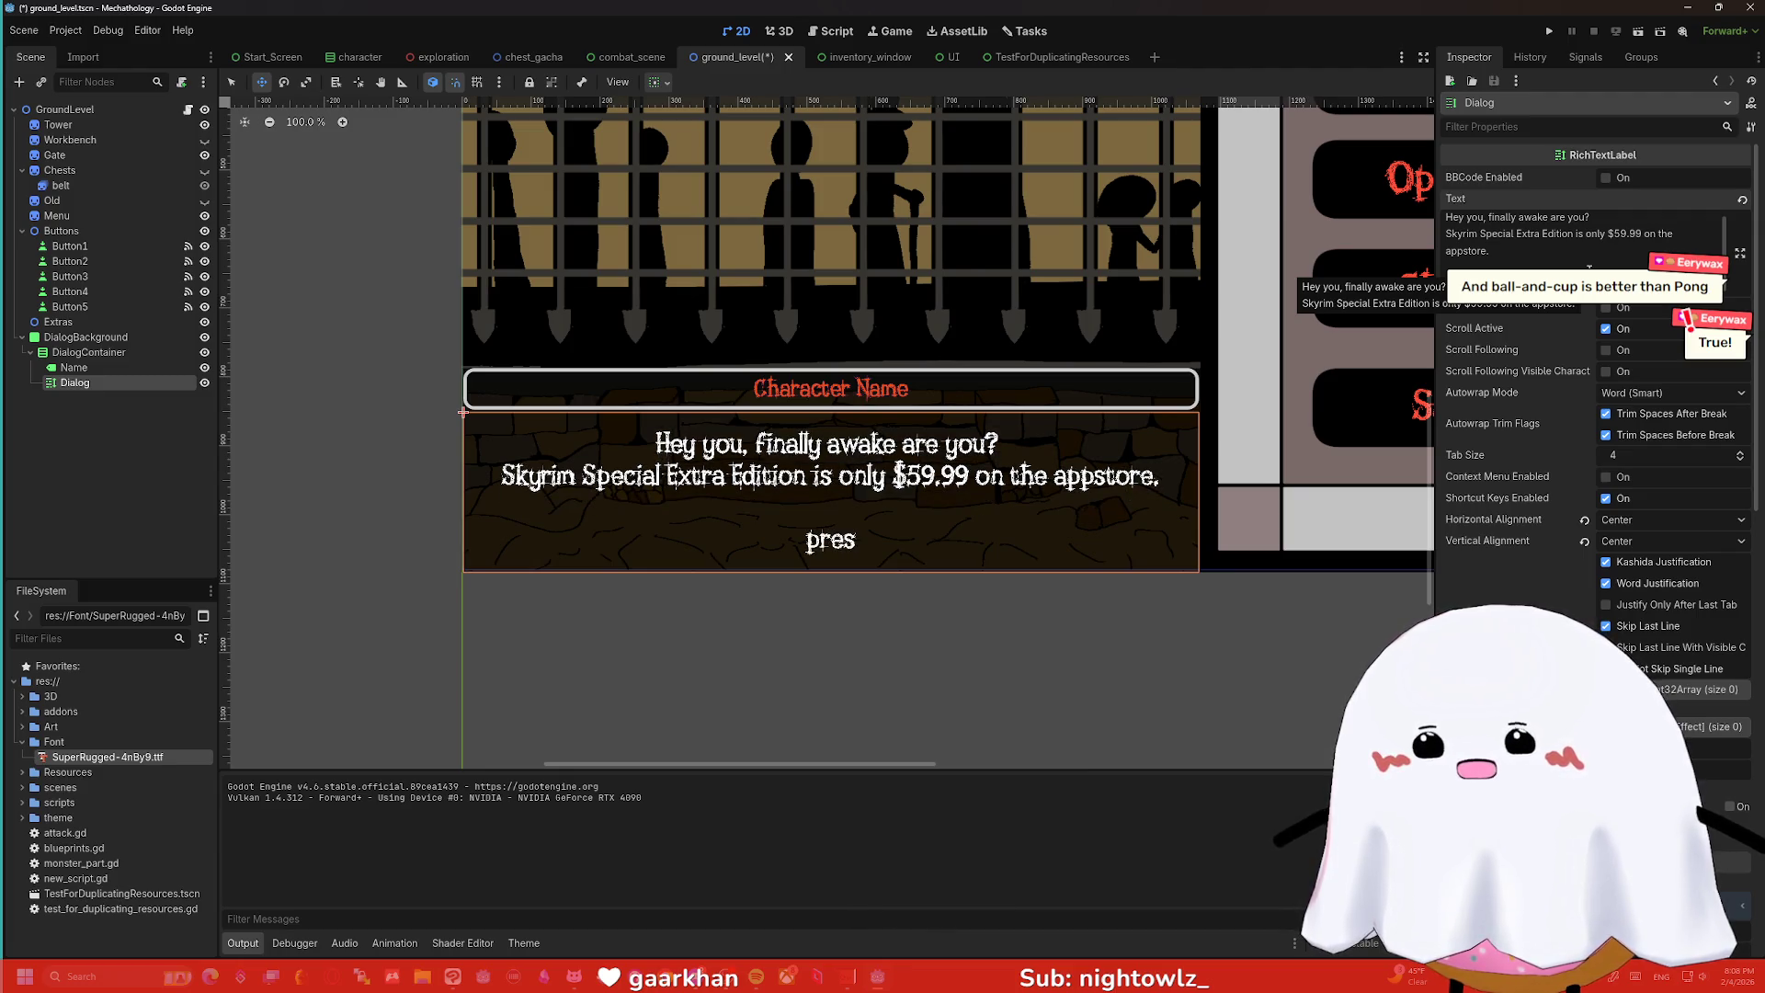
{"action": "key", "text": "BackSpace"}
{"action": "key", "text": "BackSpace"}
{"action": "type", "text": "key to continue"}
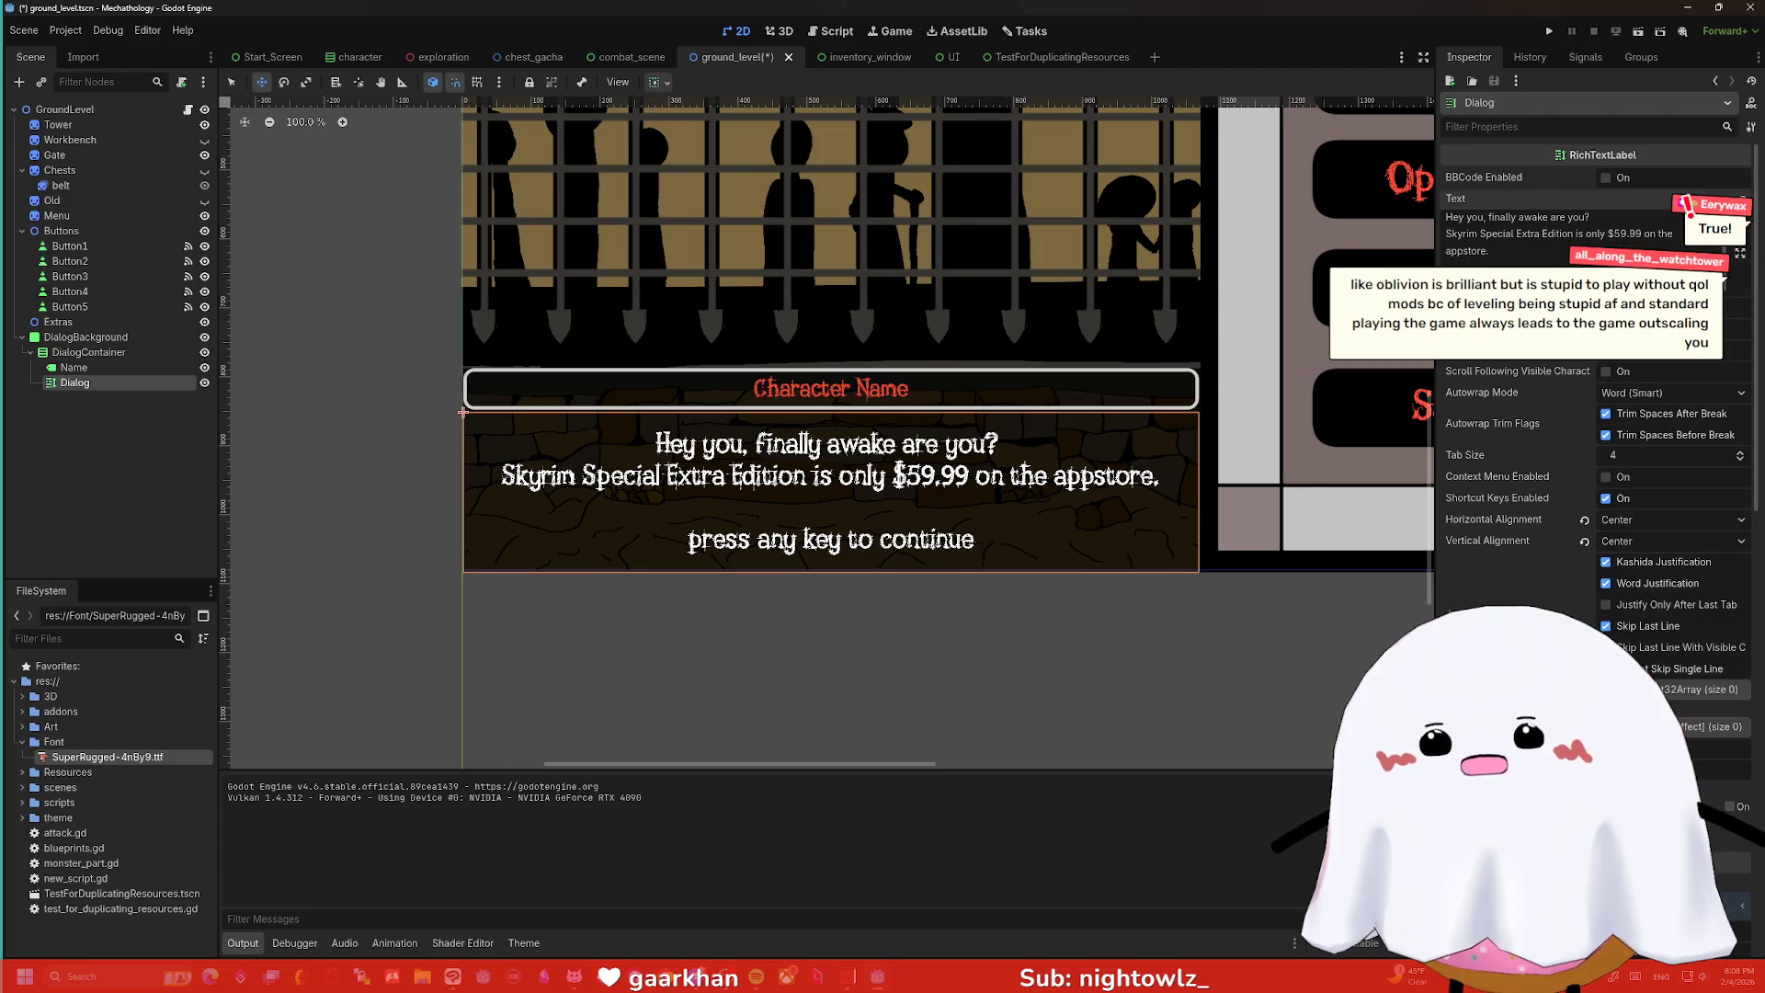
Wrap the prompt line in [b]…[/b] bold tags
{"action": "key", "text": "Home"}
{"action": "type", "text": "[b]"}
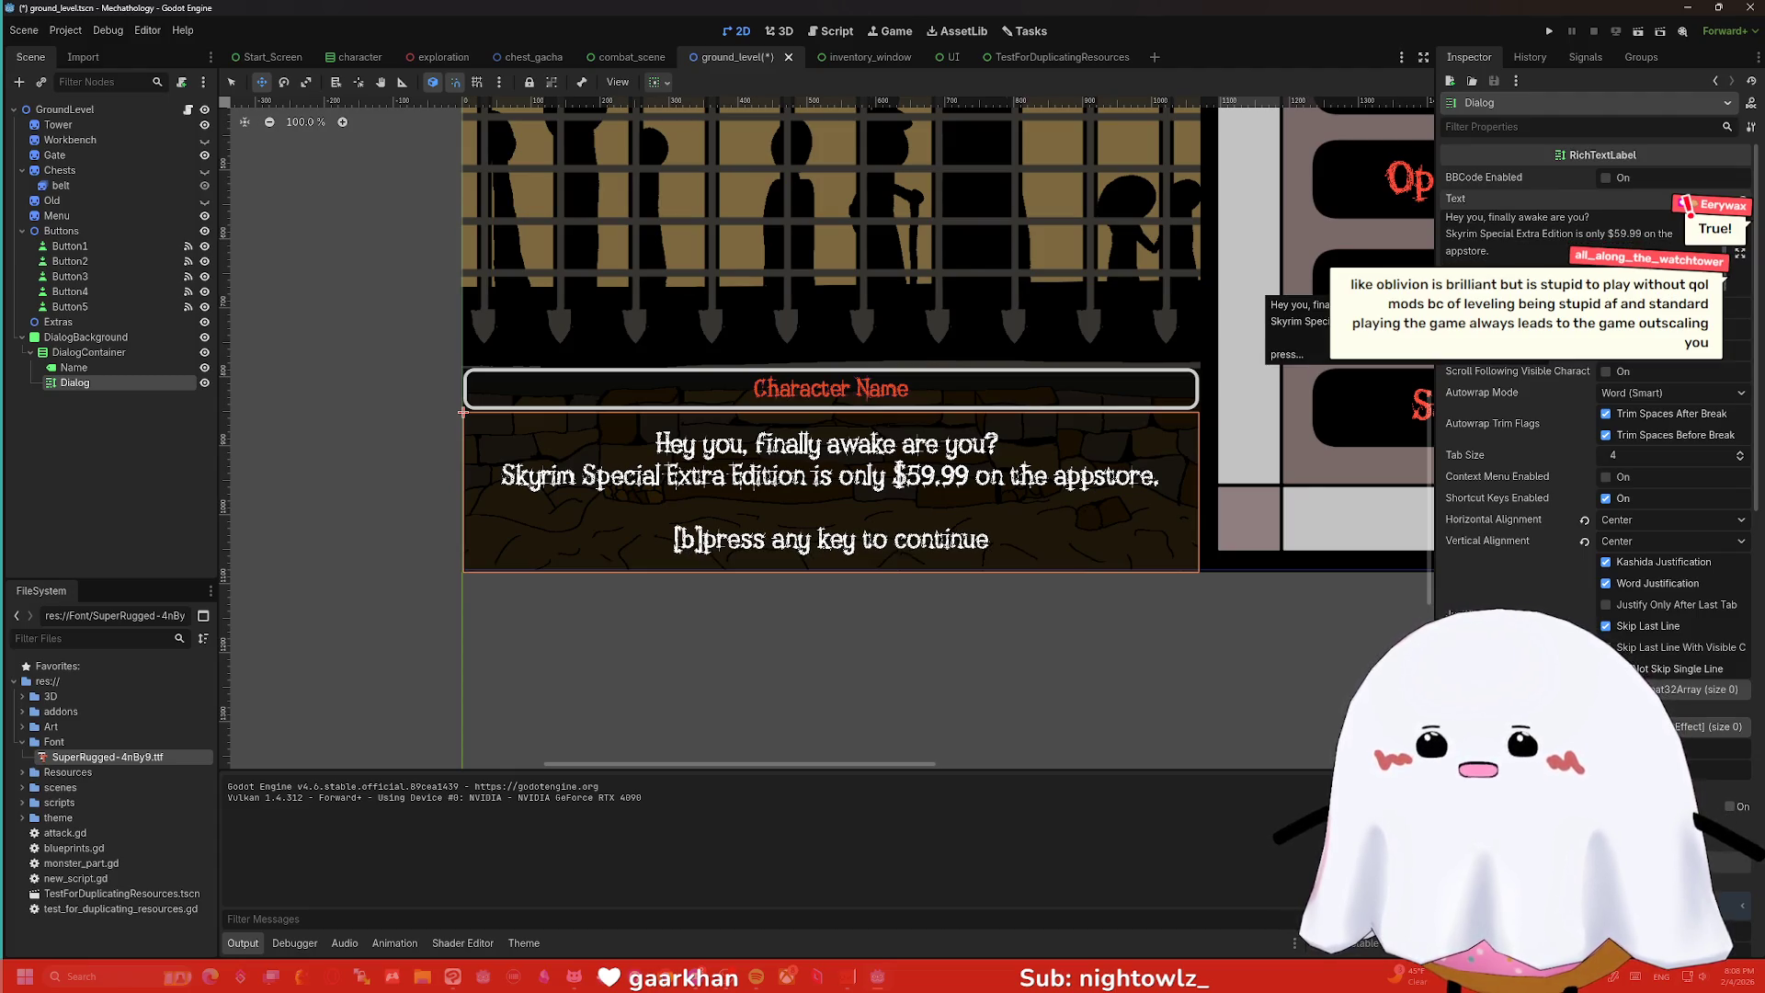
{"action": "key", "text": "End"}
{"action": "type", "text": "[b/]"}
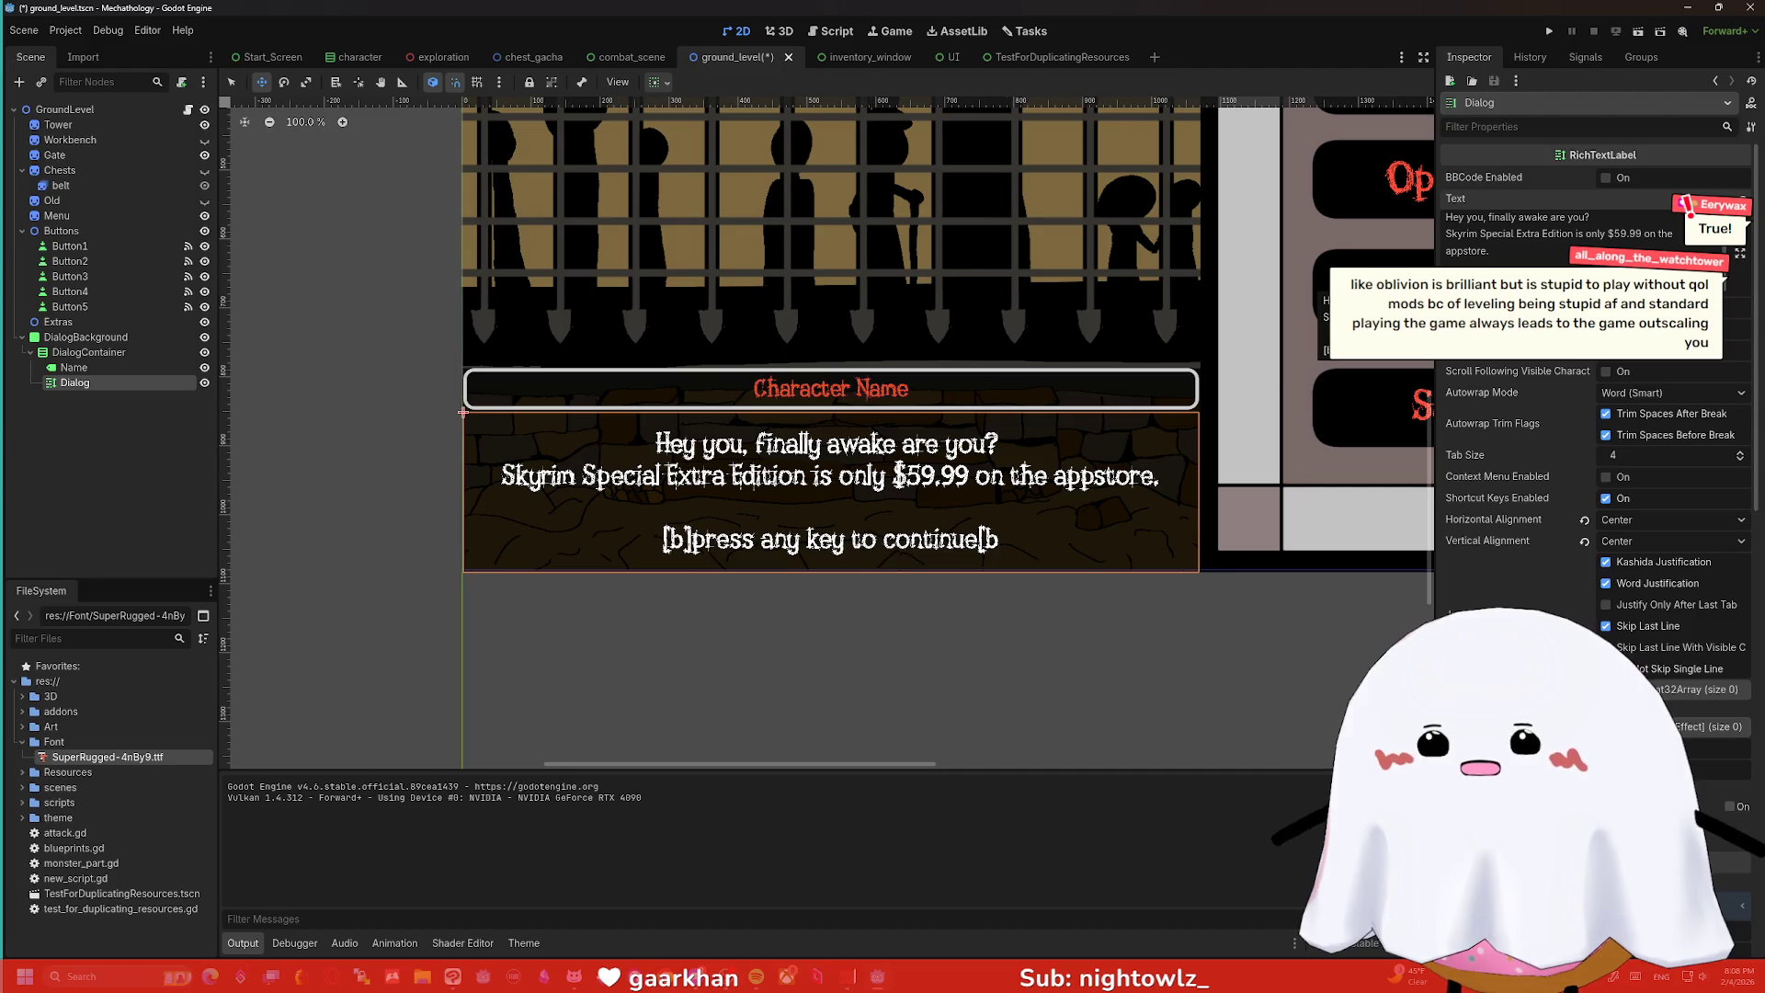
{"action": "key", "text": "BackSpace"}
{"action": "key", "text": "BackSpace"}
{"action": "key", "text": "BackSpace"}
{"action": "type", "text": "/b]"}
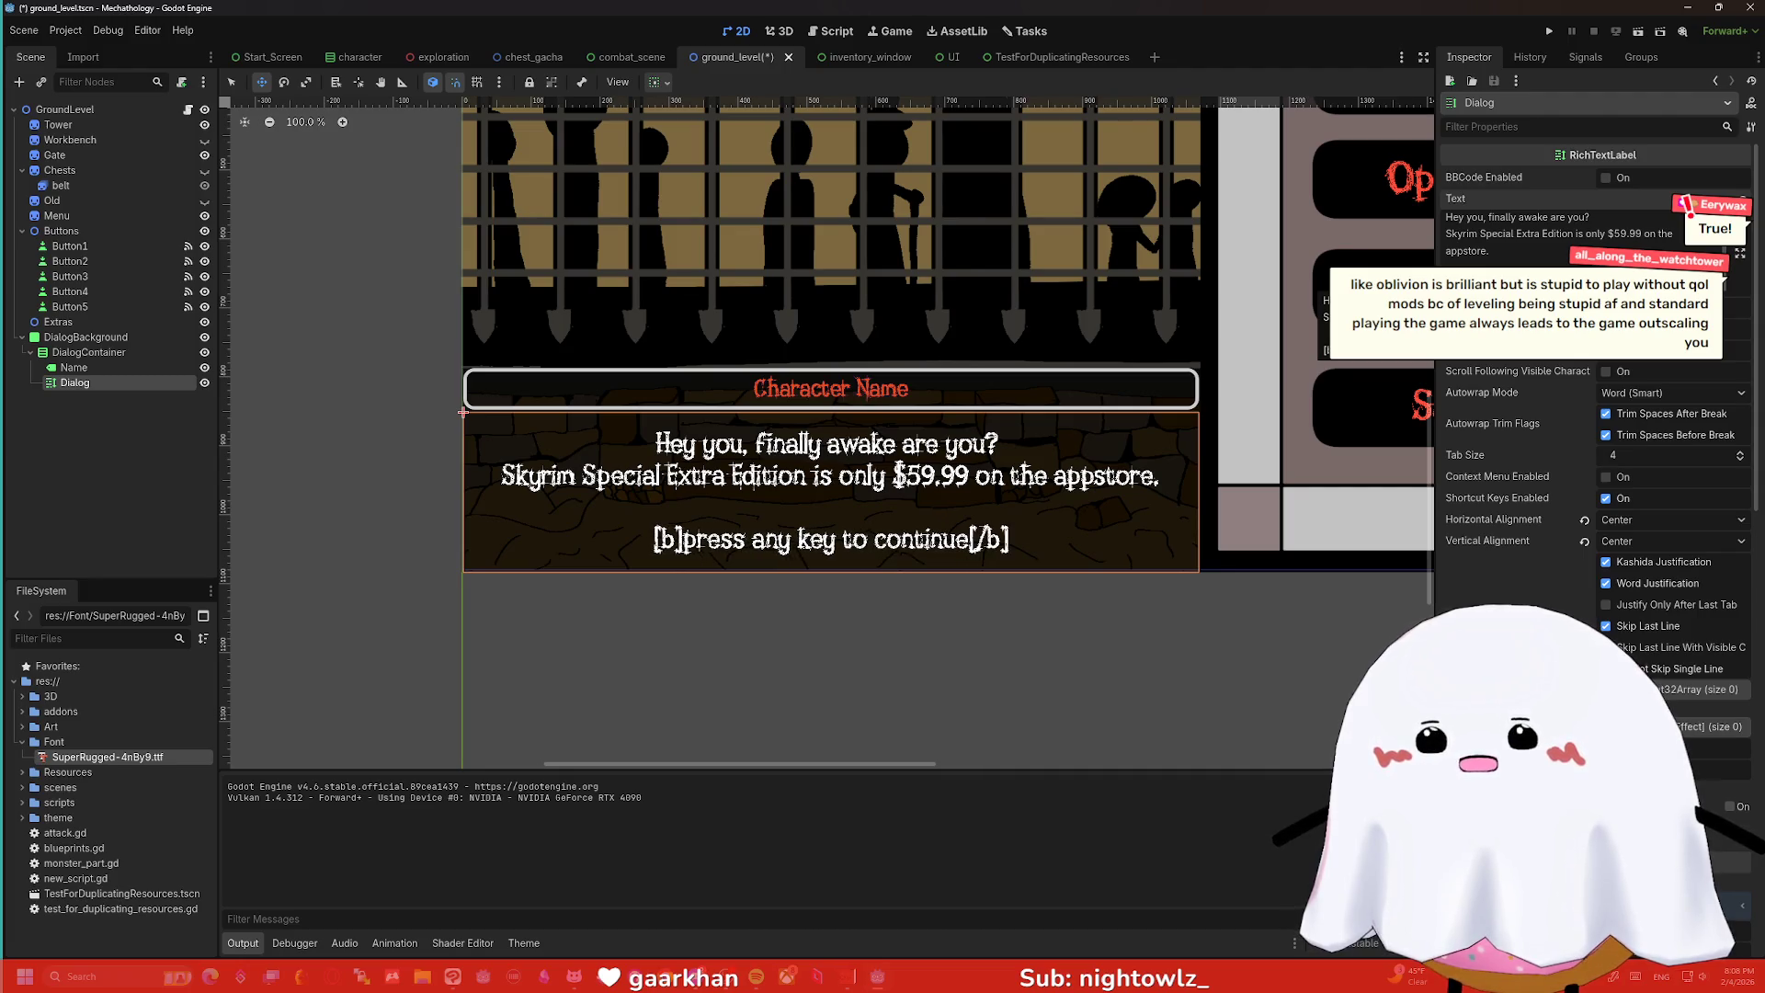
Test-run the scene to check the bold text, then remove the bold tags
{"action": "left_click", "coordinate": [1638, 30]}
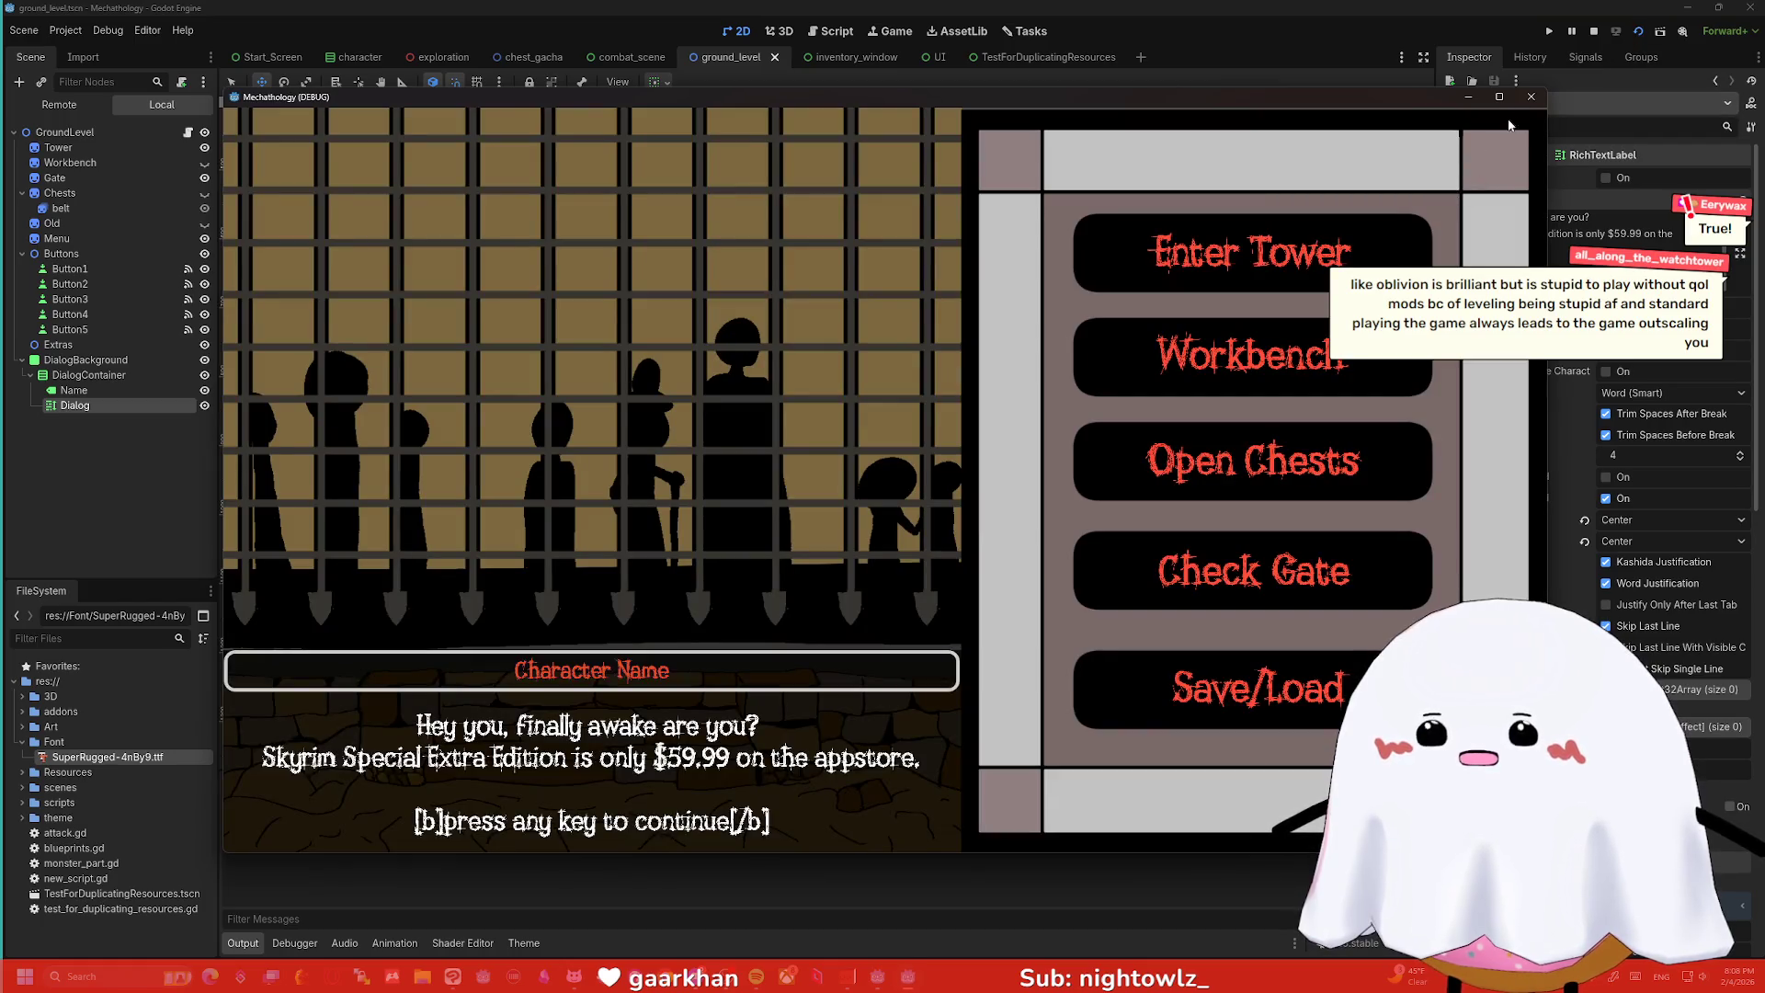
{"action": "left_click", "coordinate": [1530, 96]}
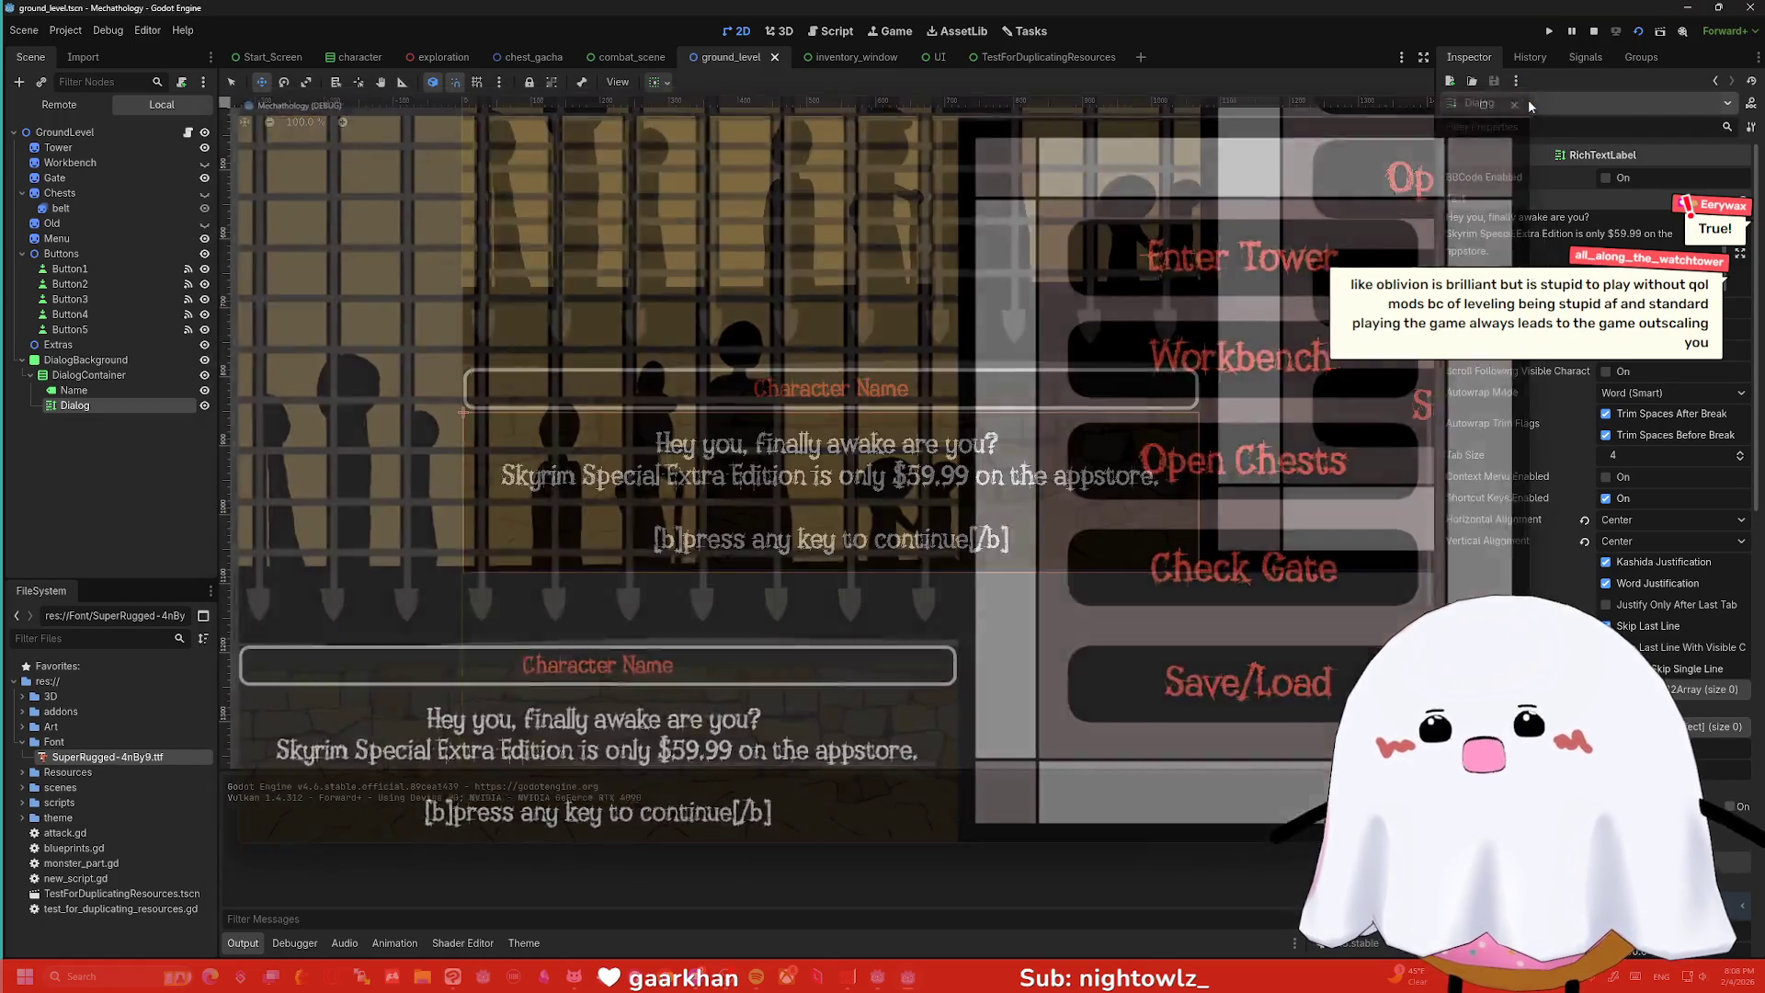
{"action": "key", "text": "BackSpace"}
{"action": "key", "text": "BackSpace"}
{"action": "key", "text": "BackSpace"}
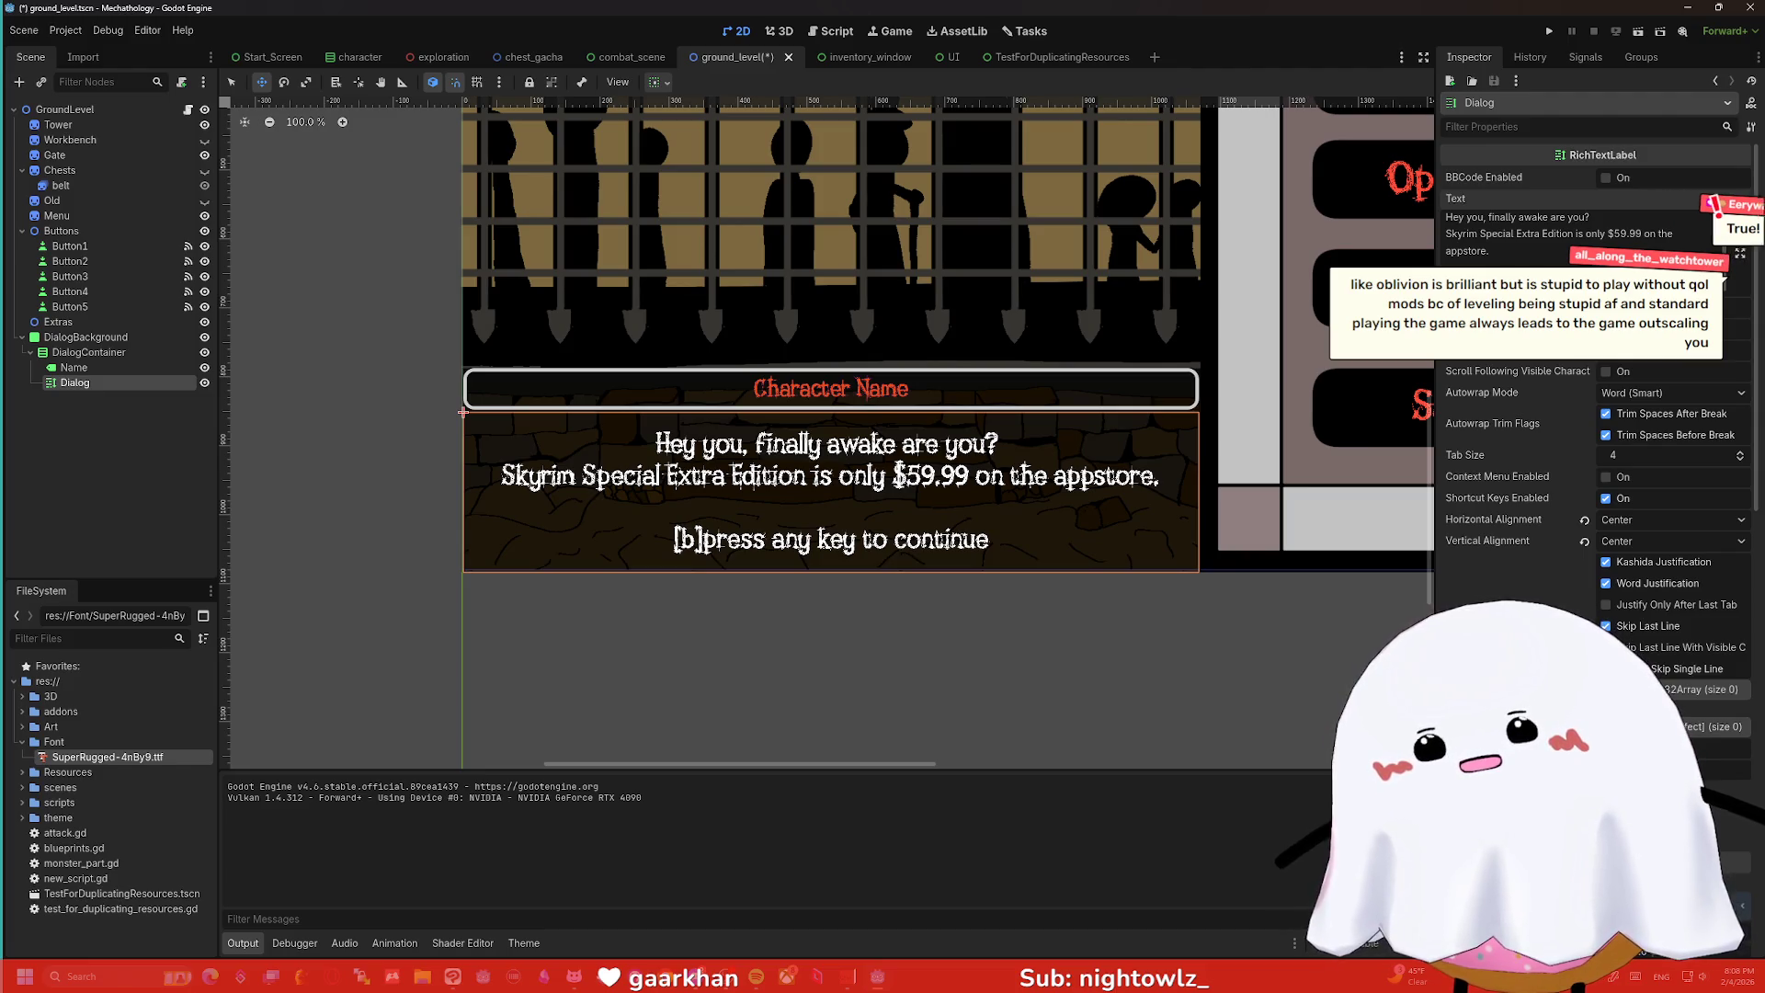
{"action": "key", "text": "BackSpace"}
{"action": "key", "text": "BackSpace"}
{"action": "key", "text": "BackSpace"}
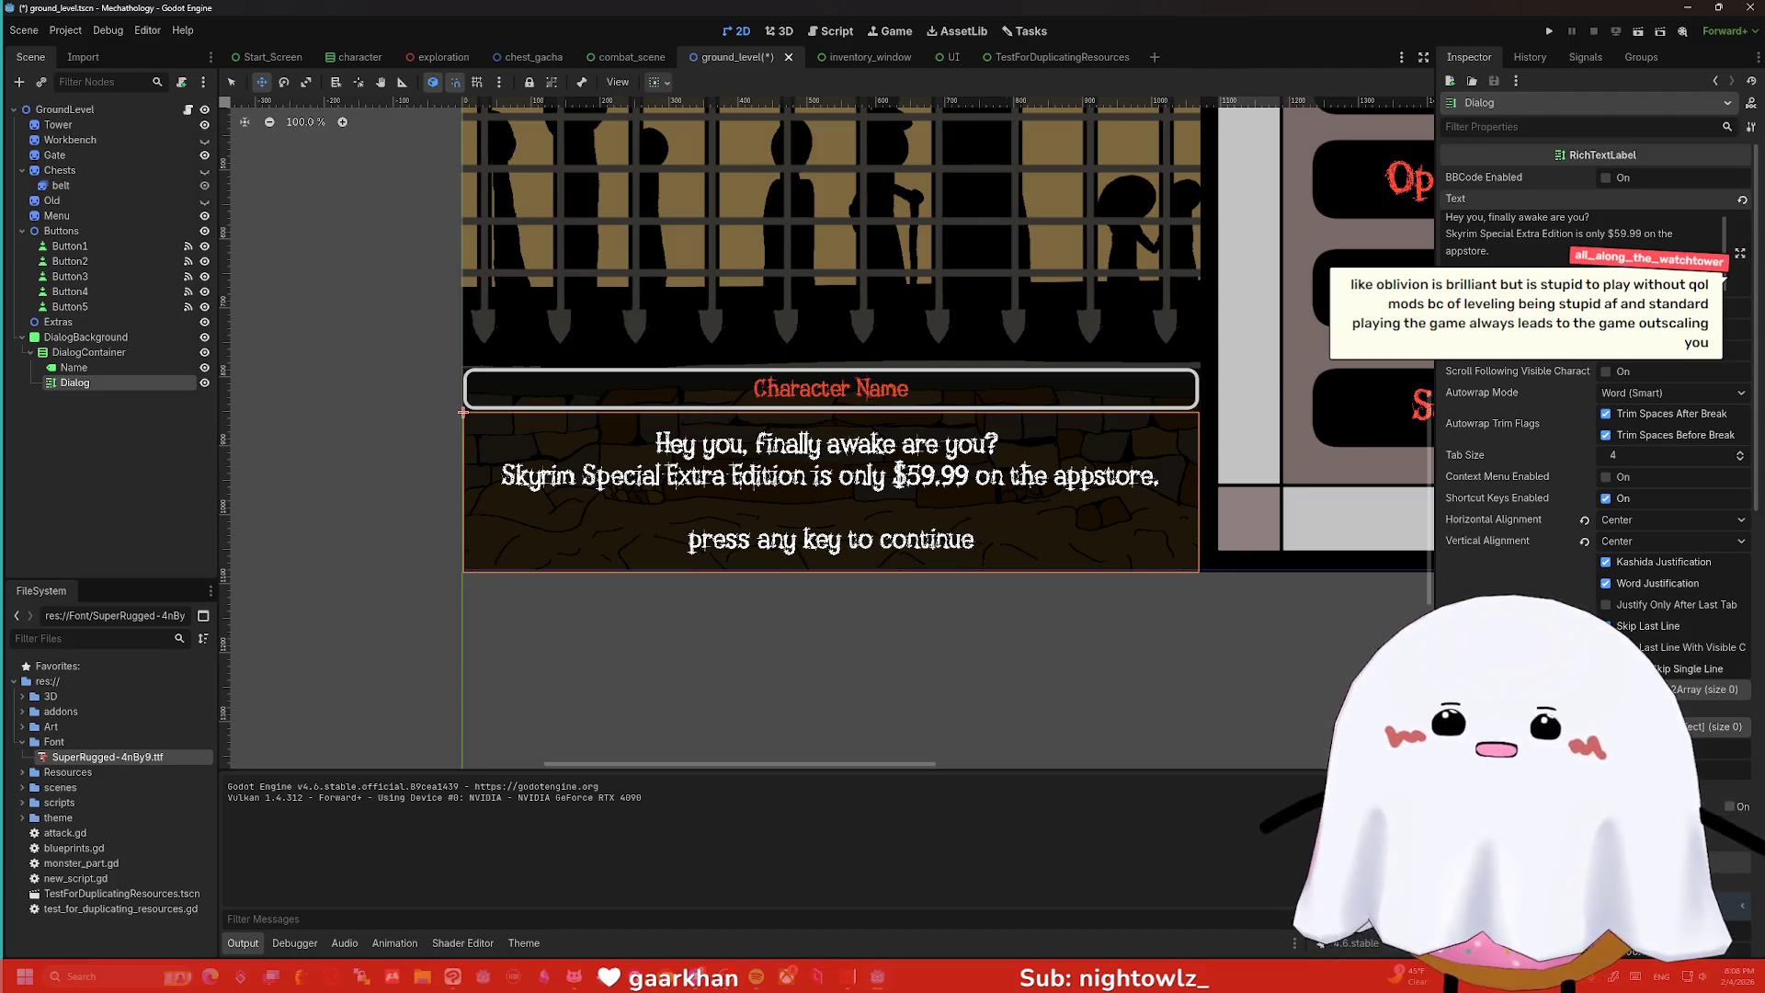
Open the RichTextLabel documentation from the Text property's options
{"action": "right_click", "coordinate": [1464, 199]}
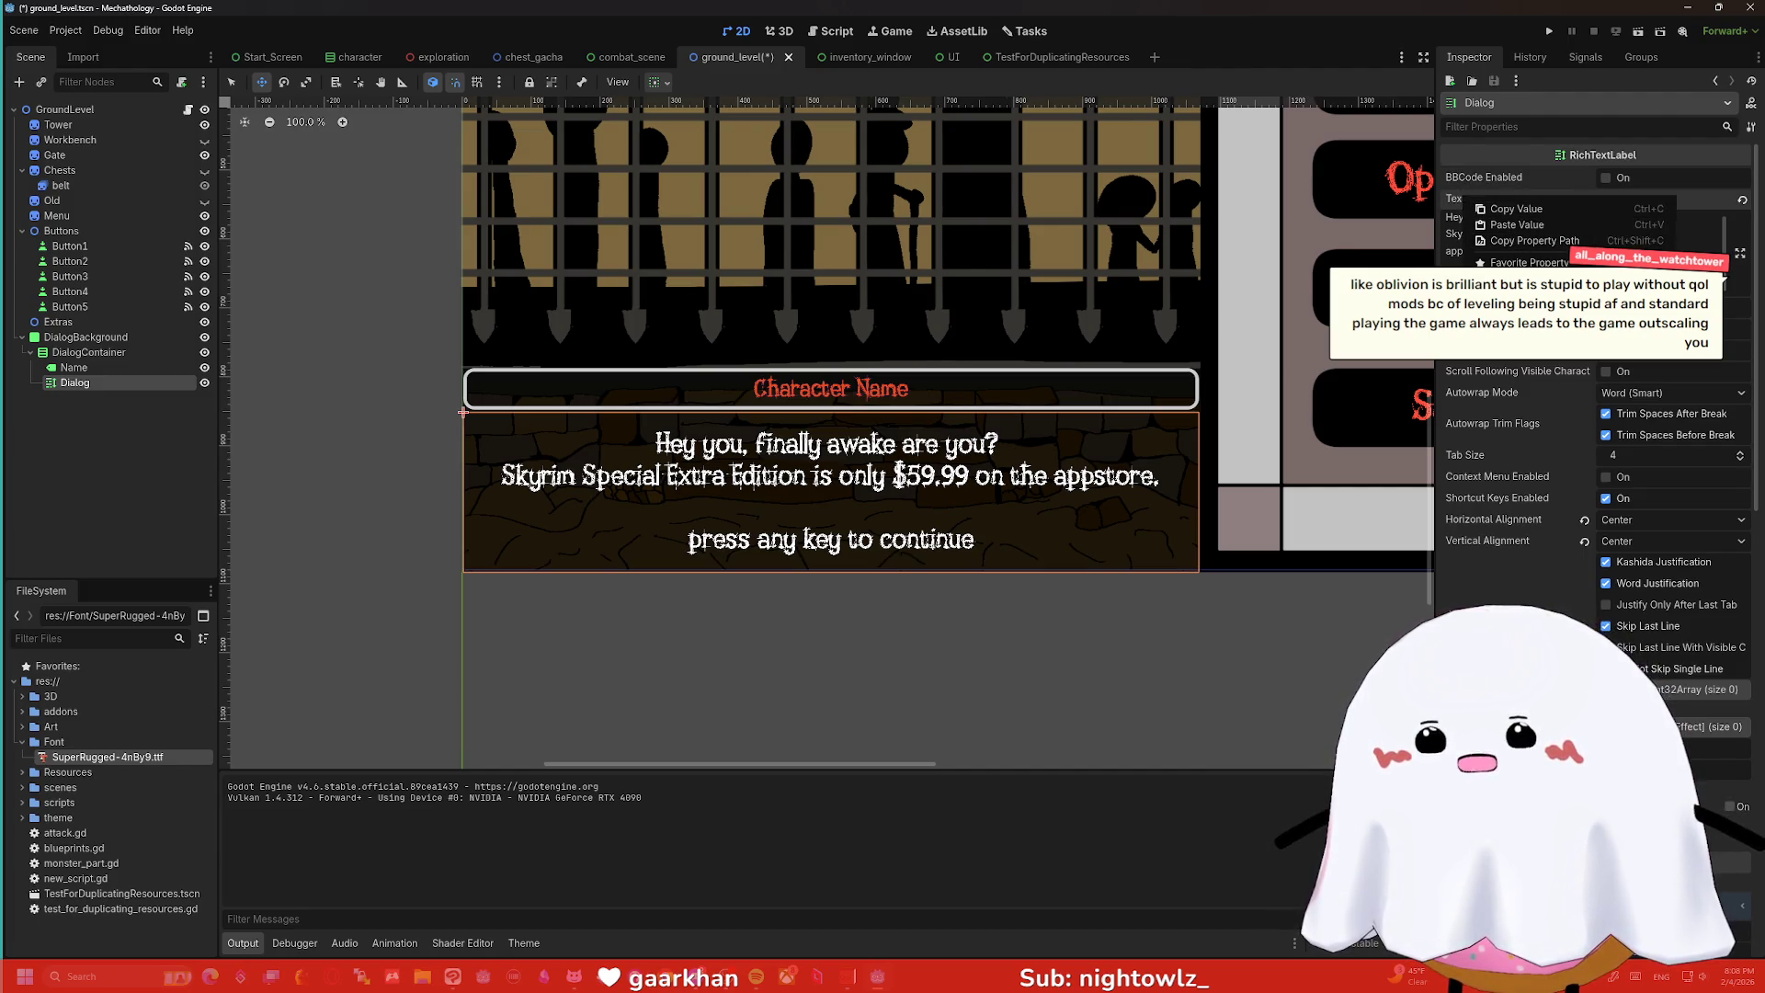
{"action": "left_click", "coordinate": [1526, 278]}
{"action": "scroll", "coordinate": [1024, 366], "scroll_direction": "down", "scroll_amount": 10}
{"action": "scroll", "coordinate": [1023, 366], "scroll_direction": "up", "scroll_amount": 10}
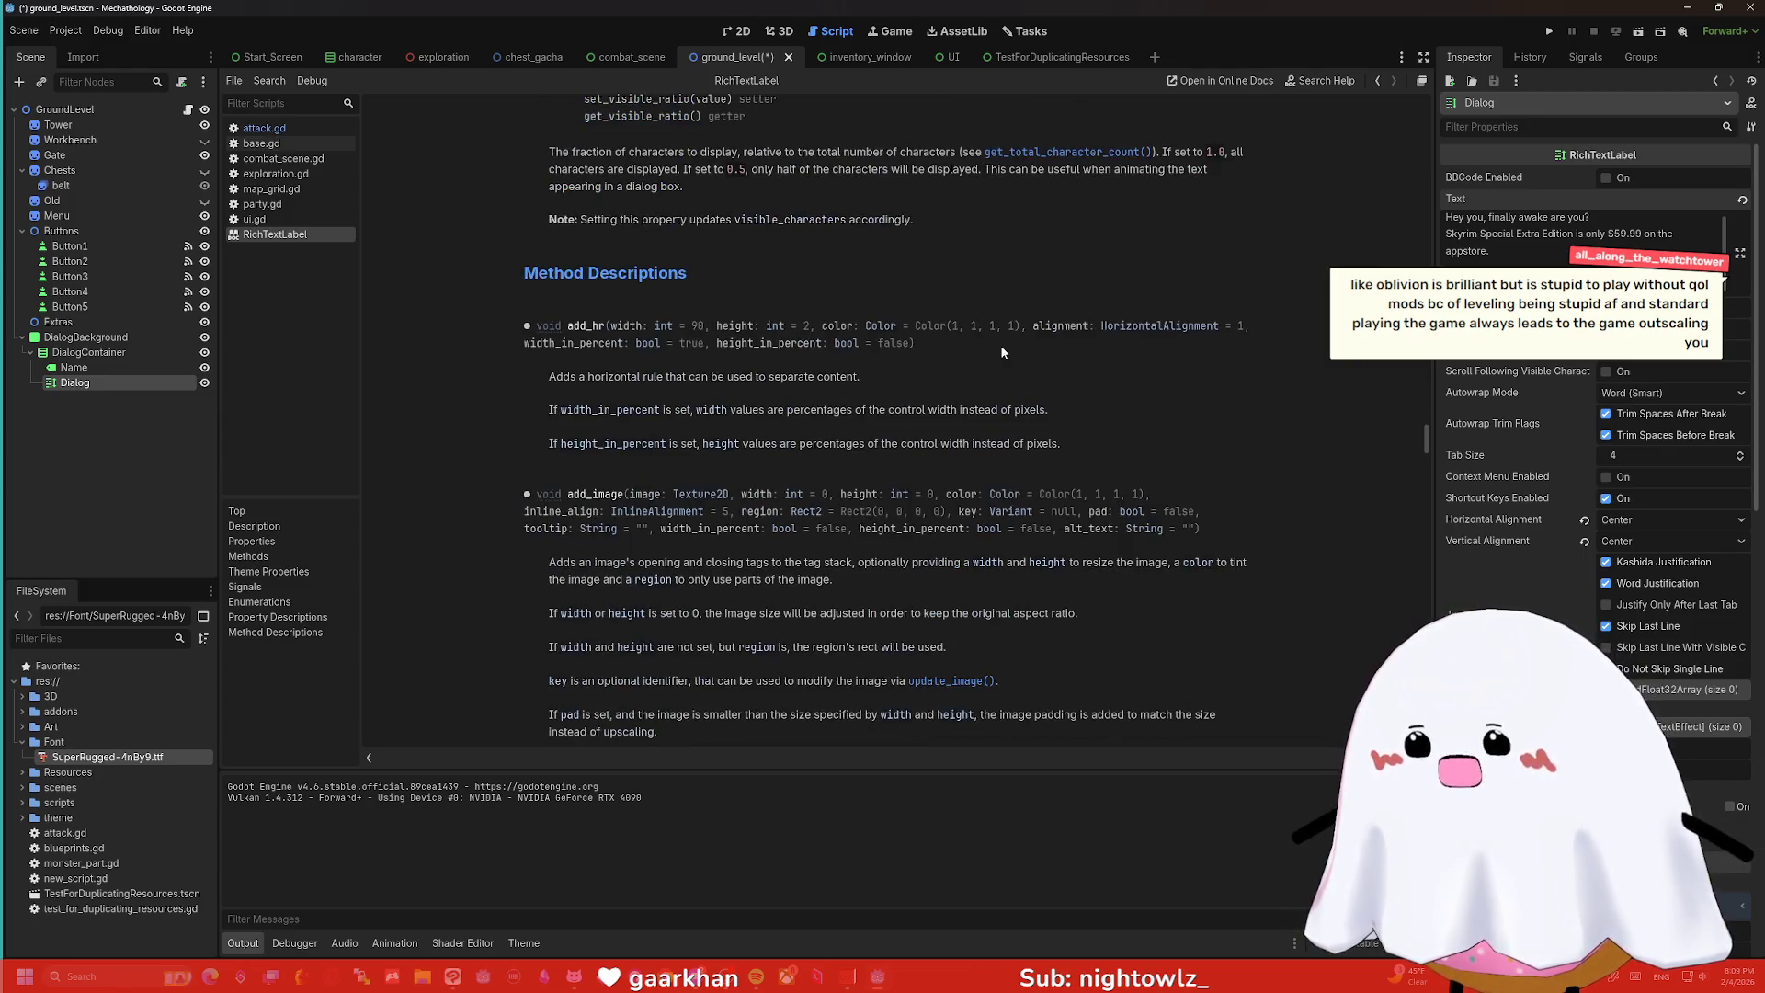
{"action": "scroll", "coordinate": [1057, 334], "scroll_direction": "up", "scroll_amount": 3}
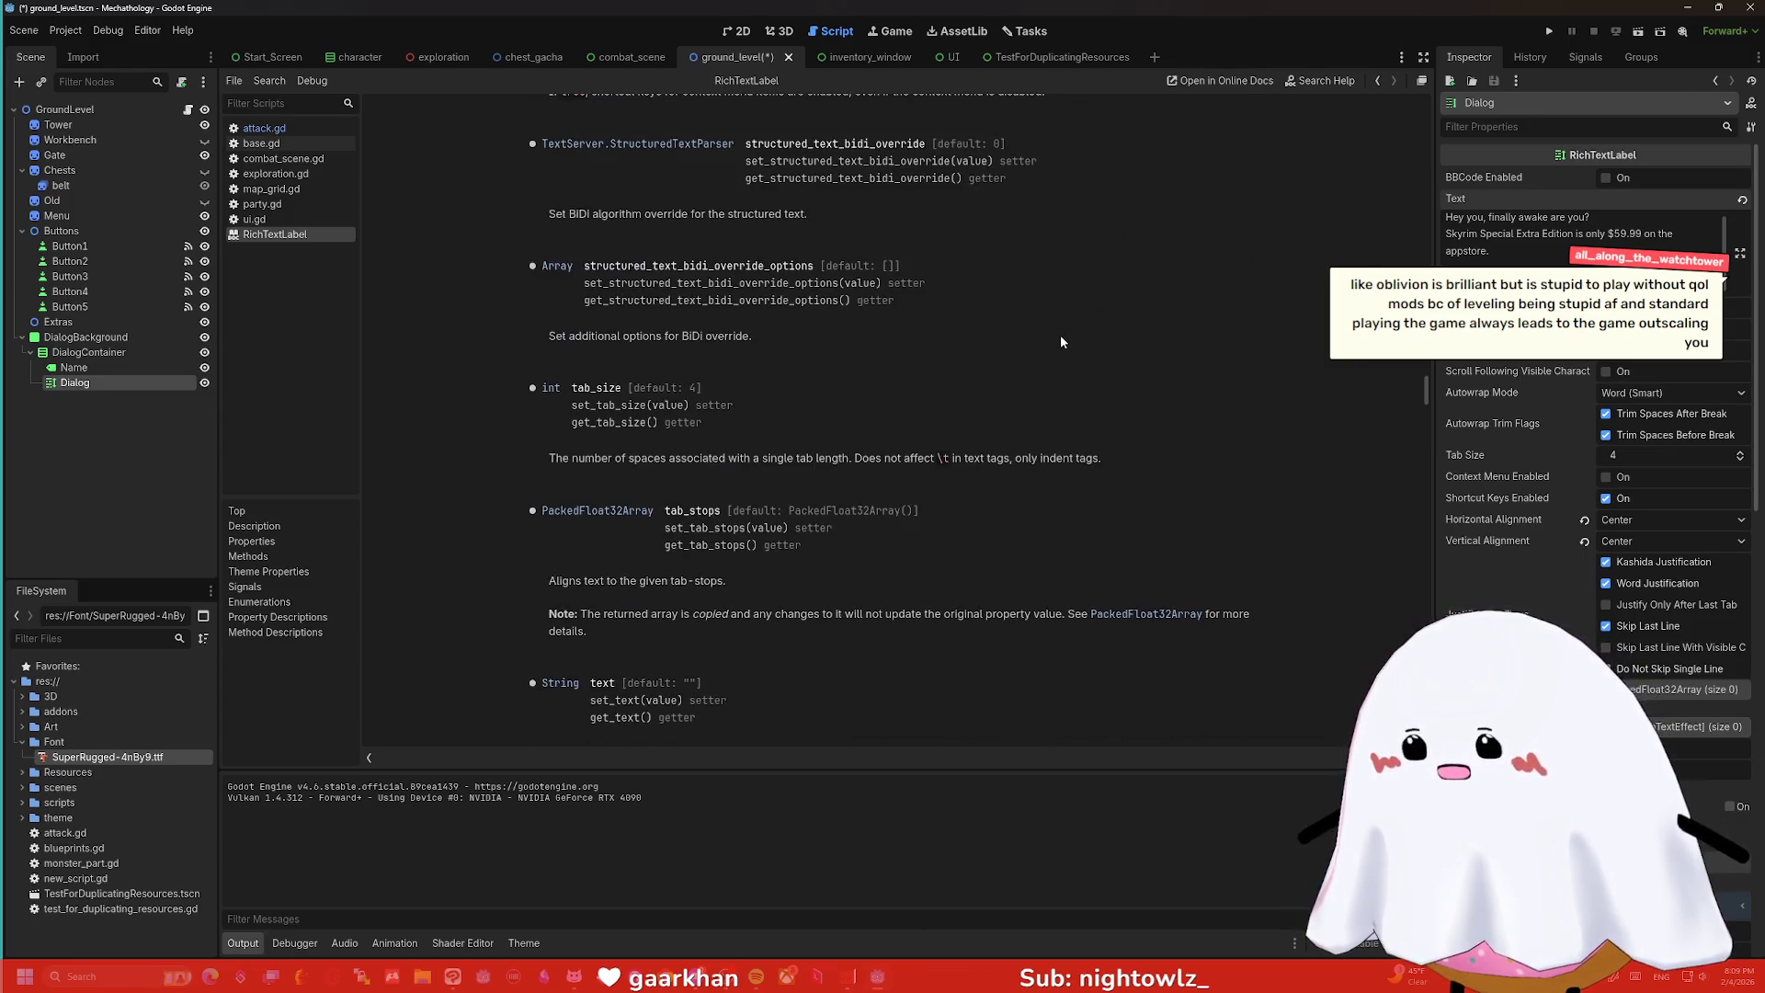
Search the docs for 'rainb', then return to the 2D scene view
{"action": "key", "text": "ctrl+f"}
{"action": "type", "text": "rainb"}
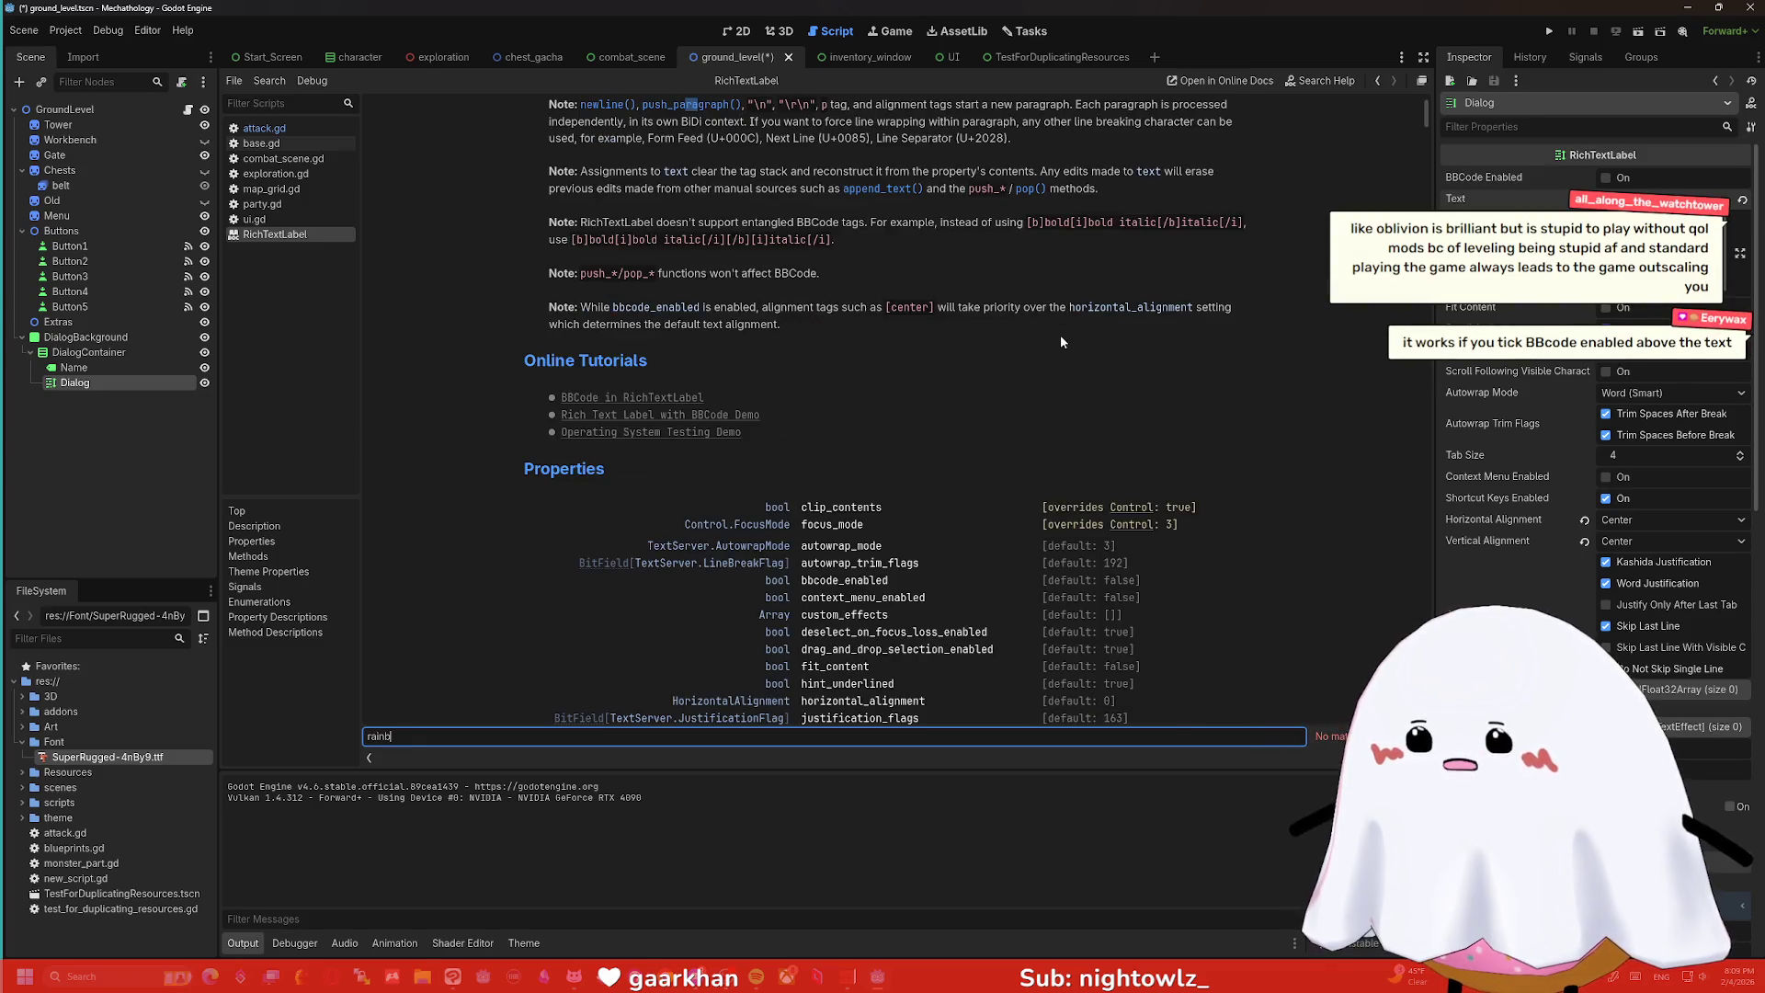
{"action": "scroll", "coordinate": [1039, 324], "scroll_direction": "down", "scroll_amount": 15}
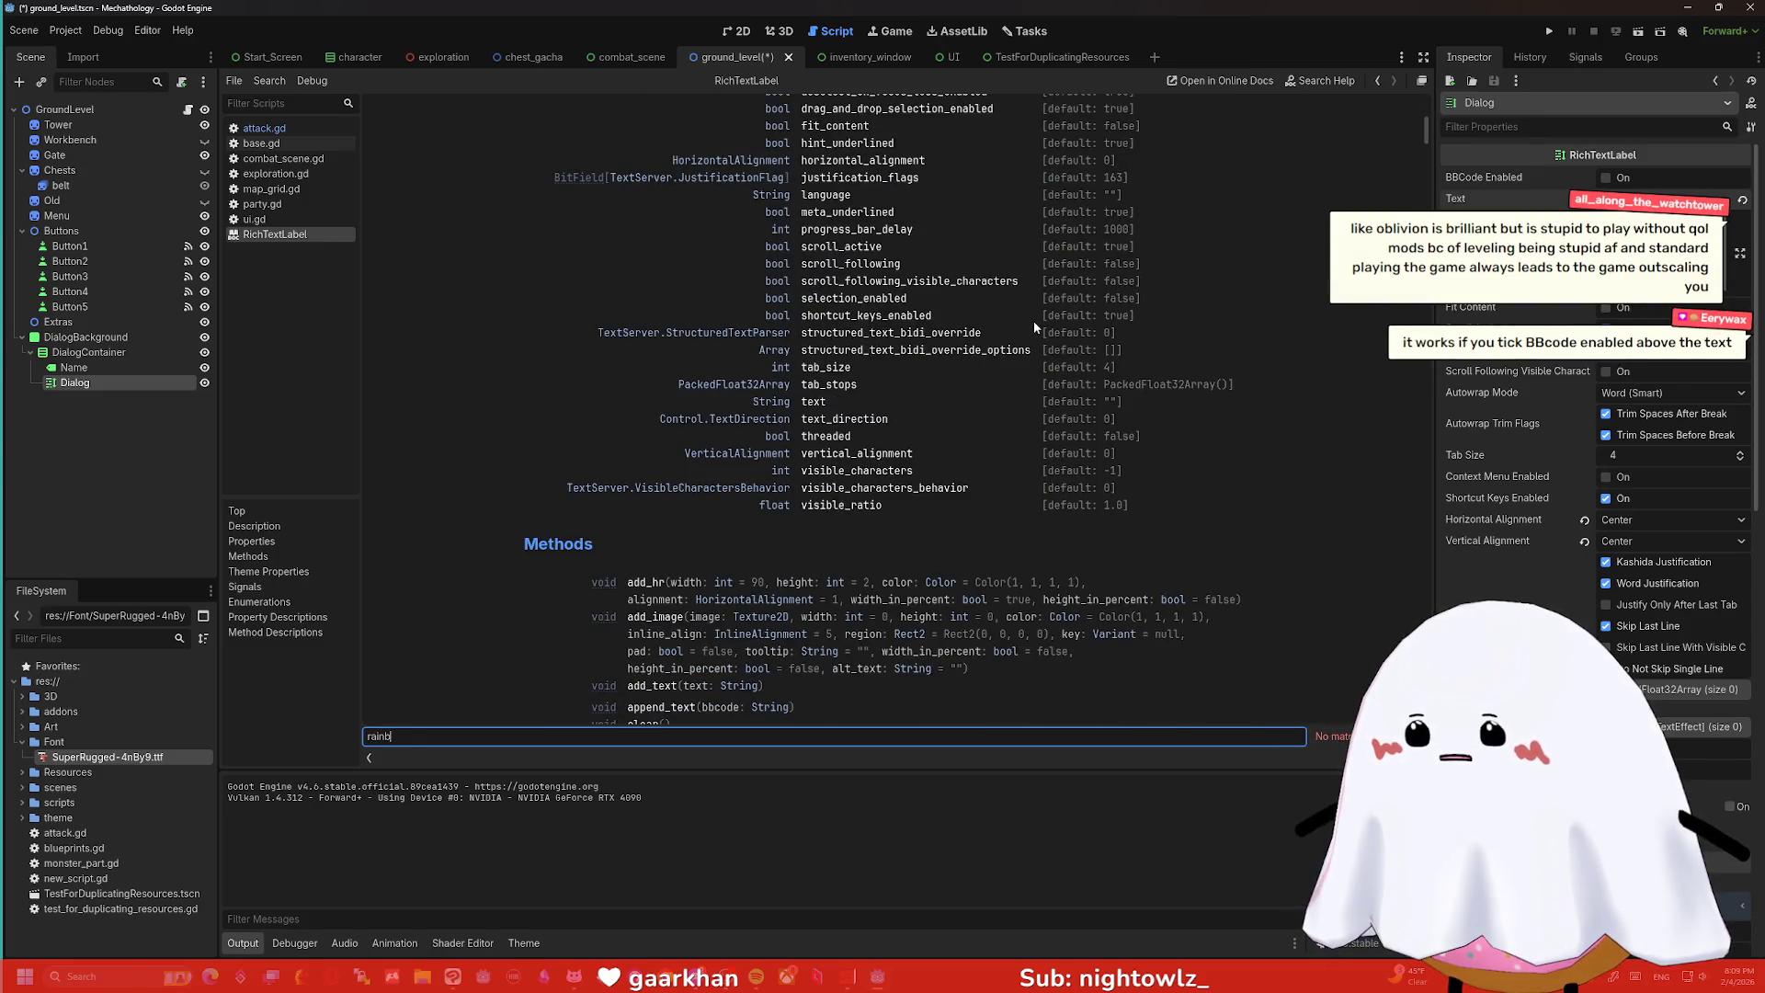
{"action": "scroll", "coordinate": [1038, 329], "scroll_direction": "down", "scroll_amount": 15}
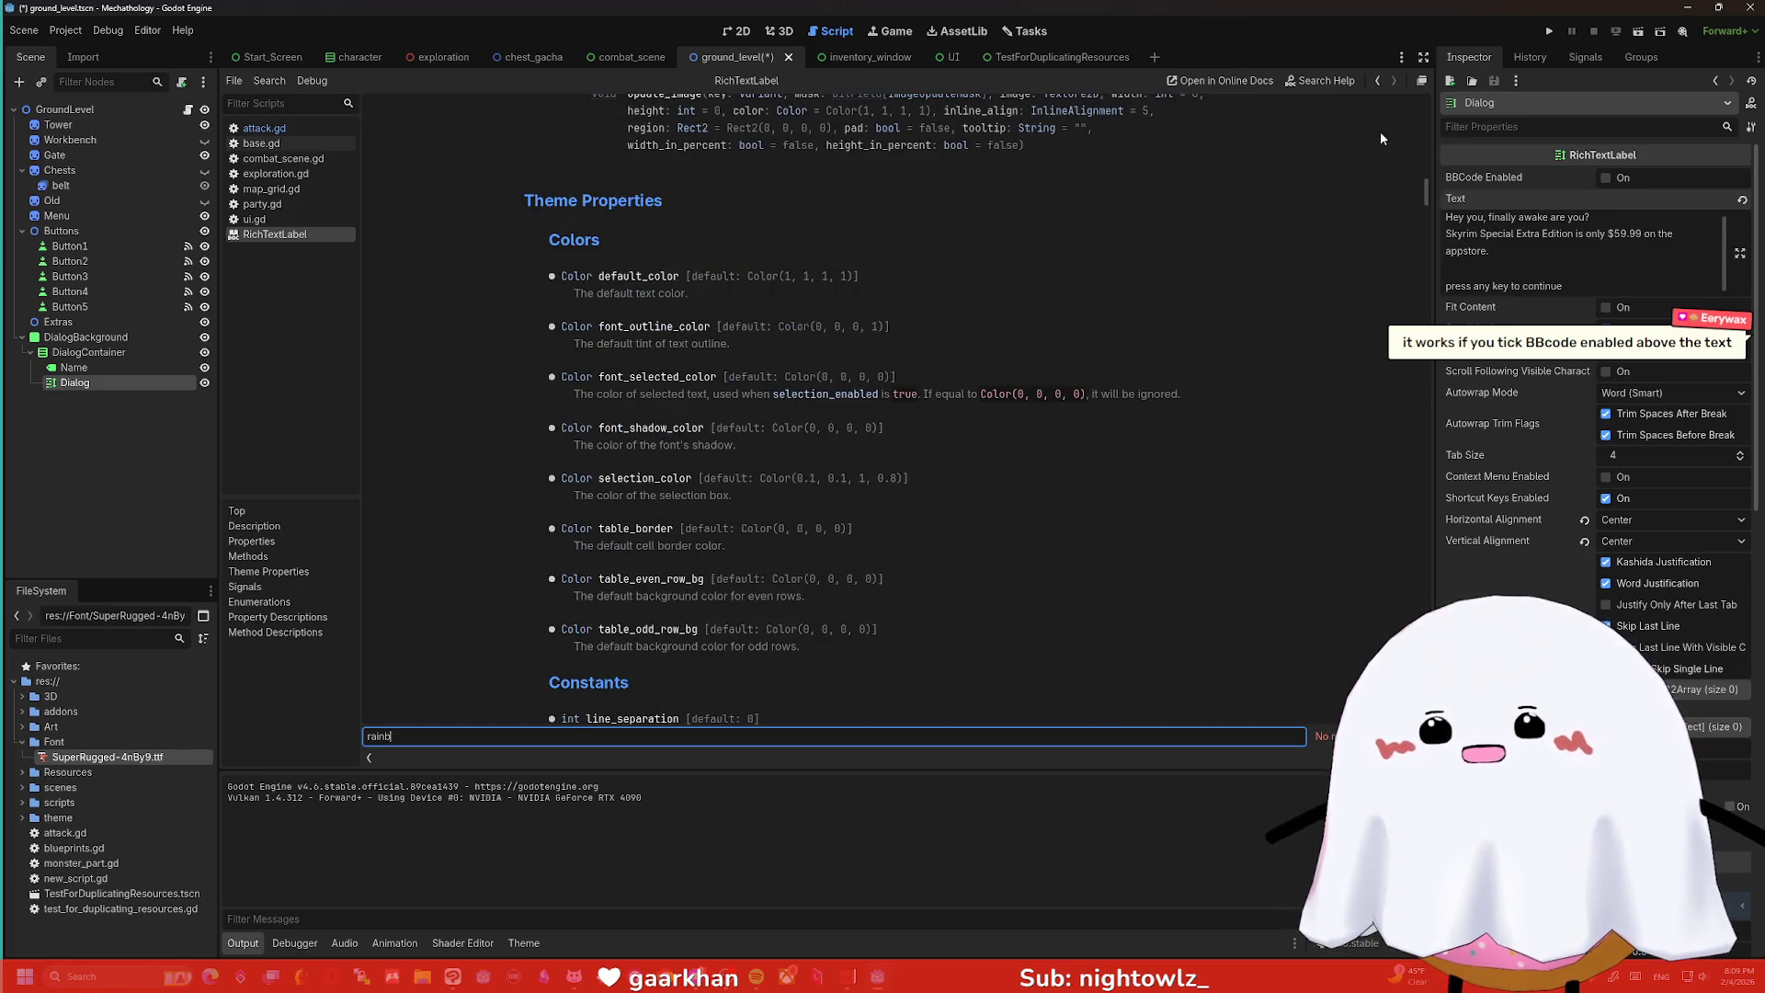
{"action": "left_click", "coordinate": [1518, 229]}
{"action": "scroll", "coordinate": [1518, 230], "scroll_direction": "down", "scroll_amount": 5}
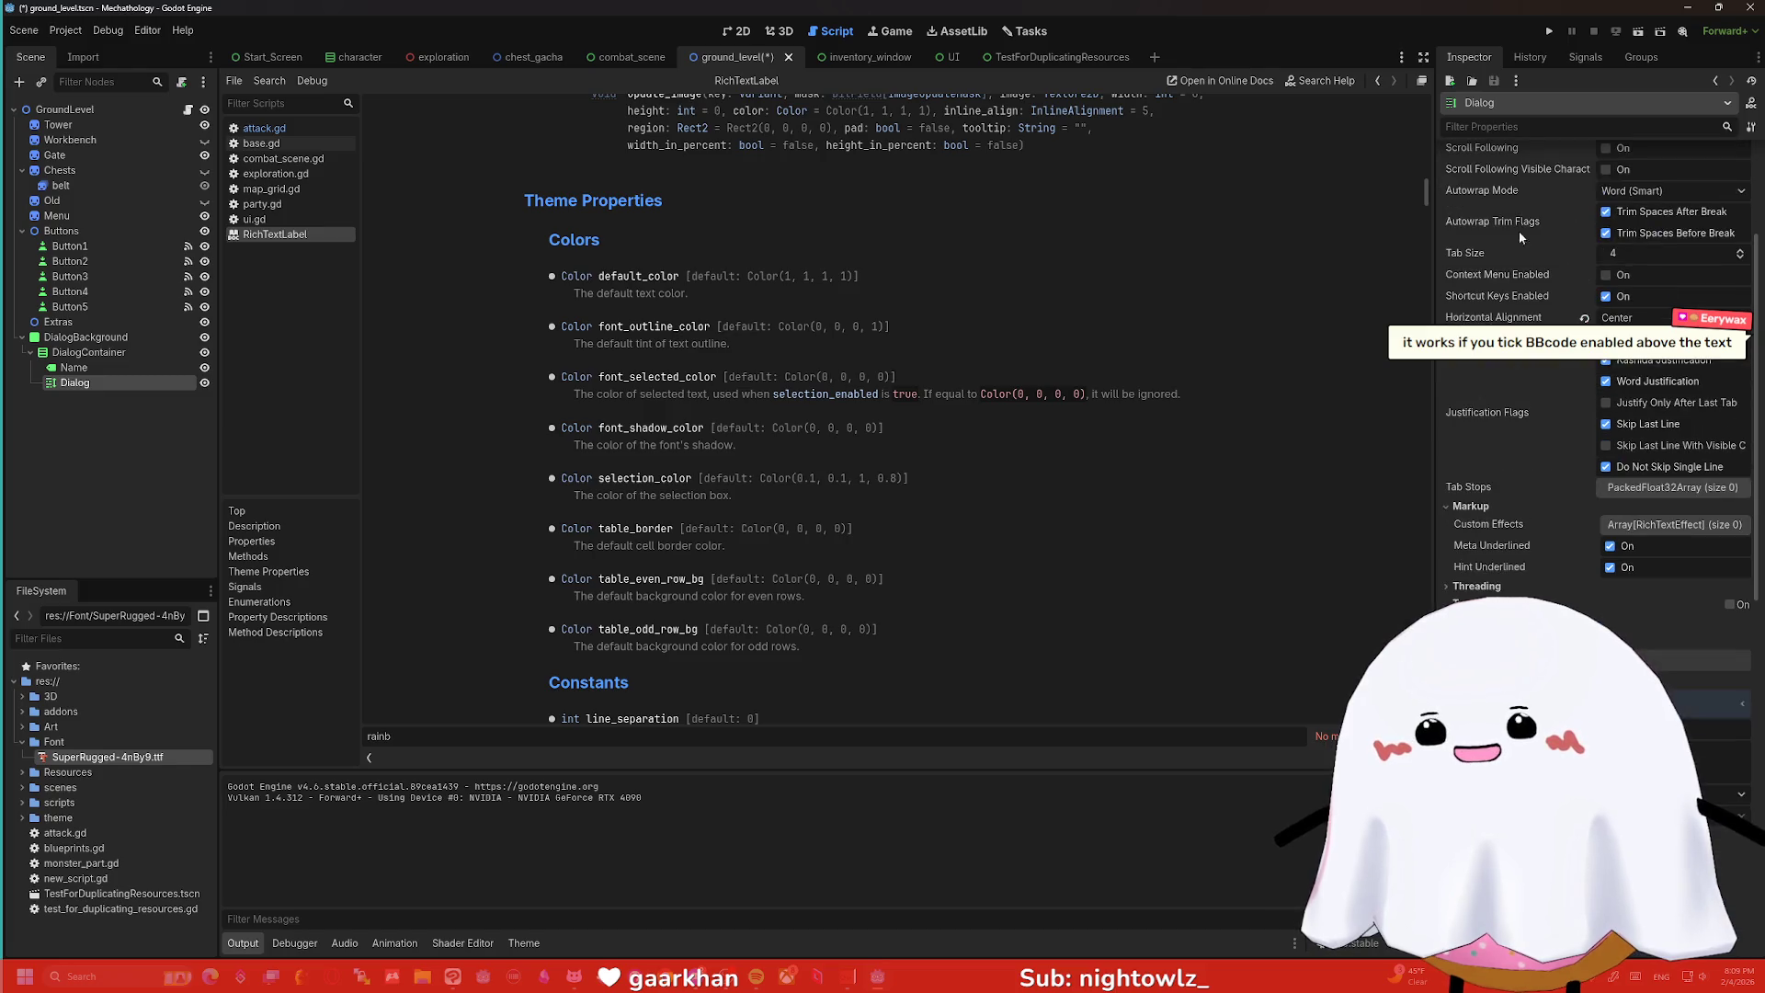
{"action": "scroll", "coordinate": [1357, 181], "scroll_direction": "up", "scroll_amount": 3}
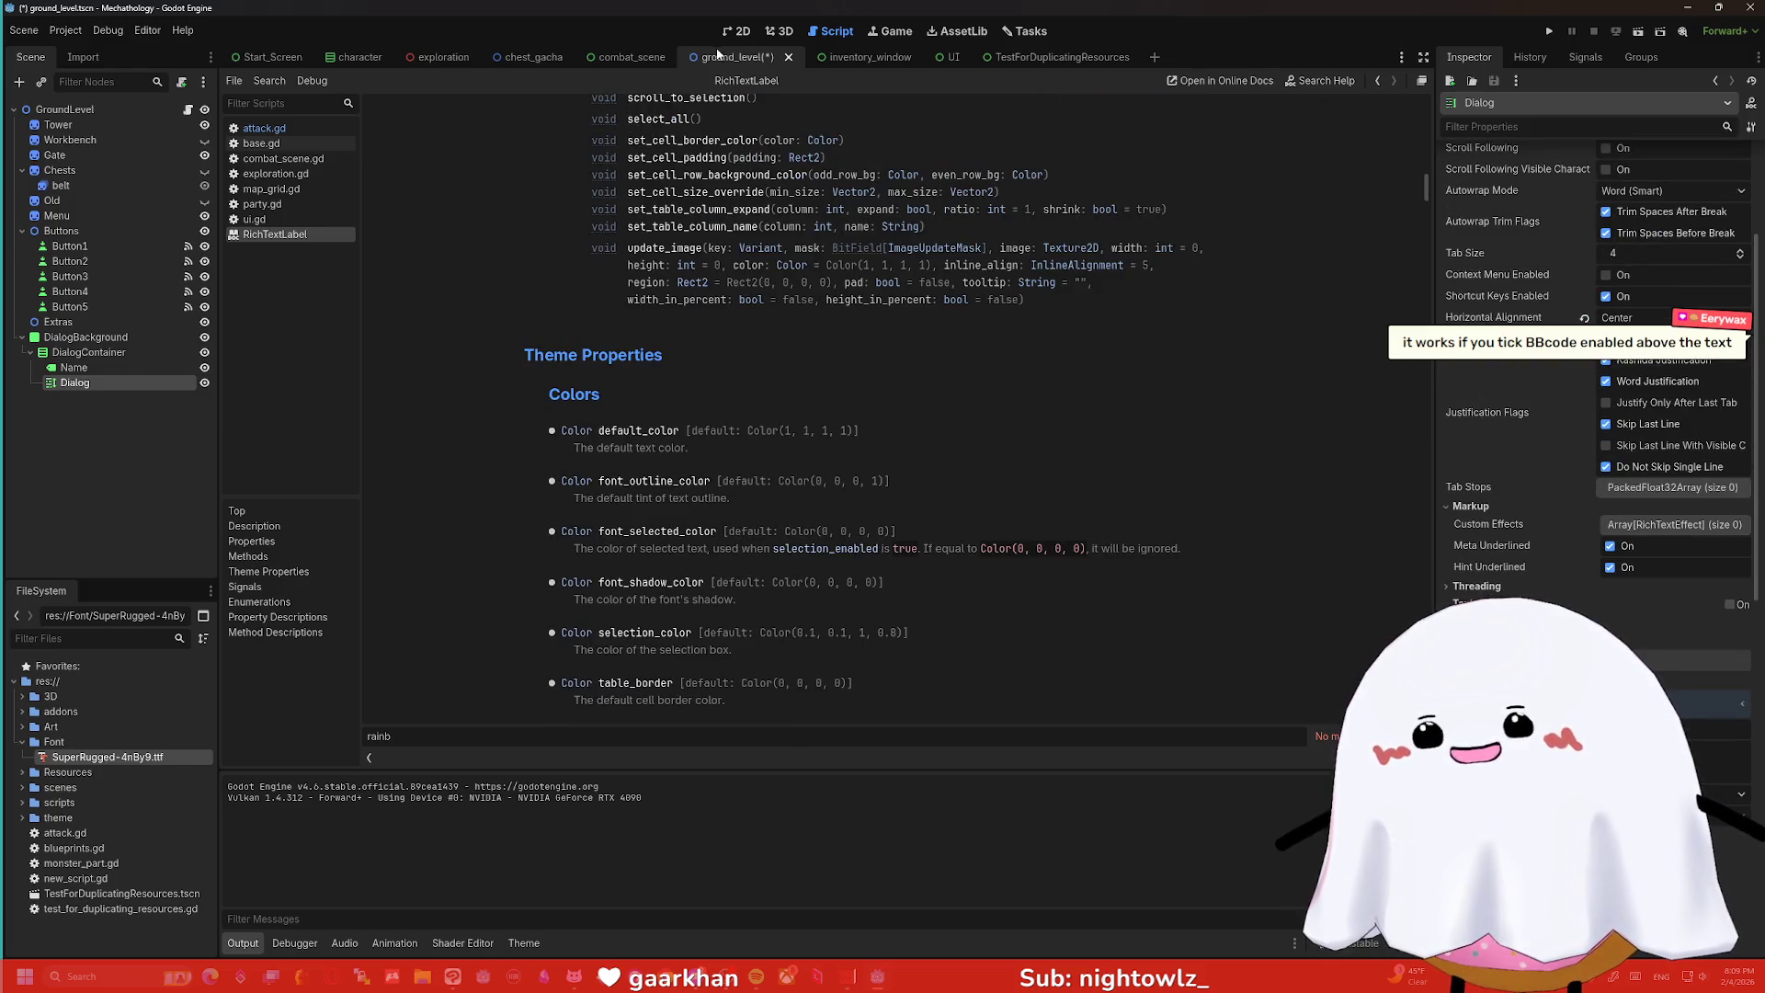
{"action": "left_click", "coordinate": [738, 31]}
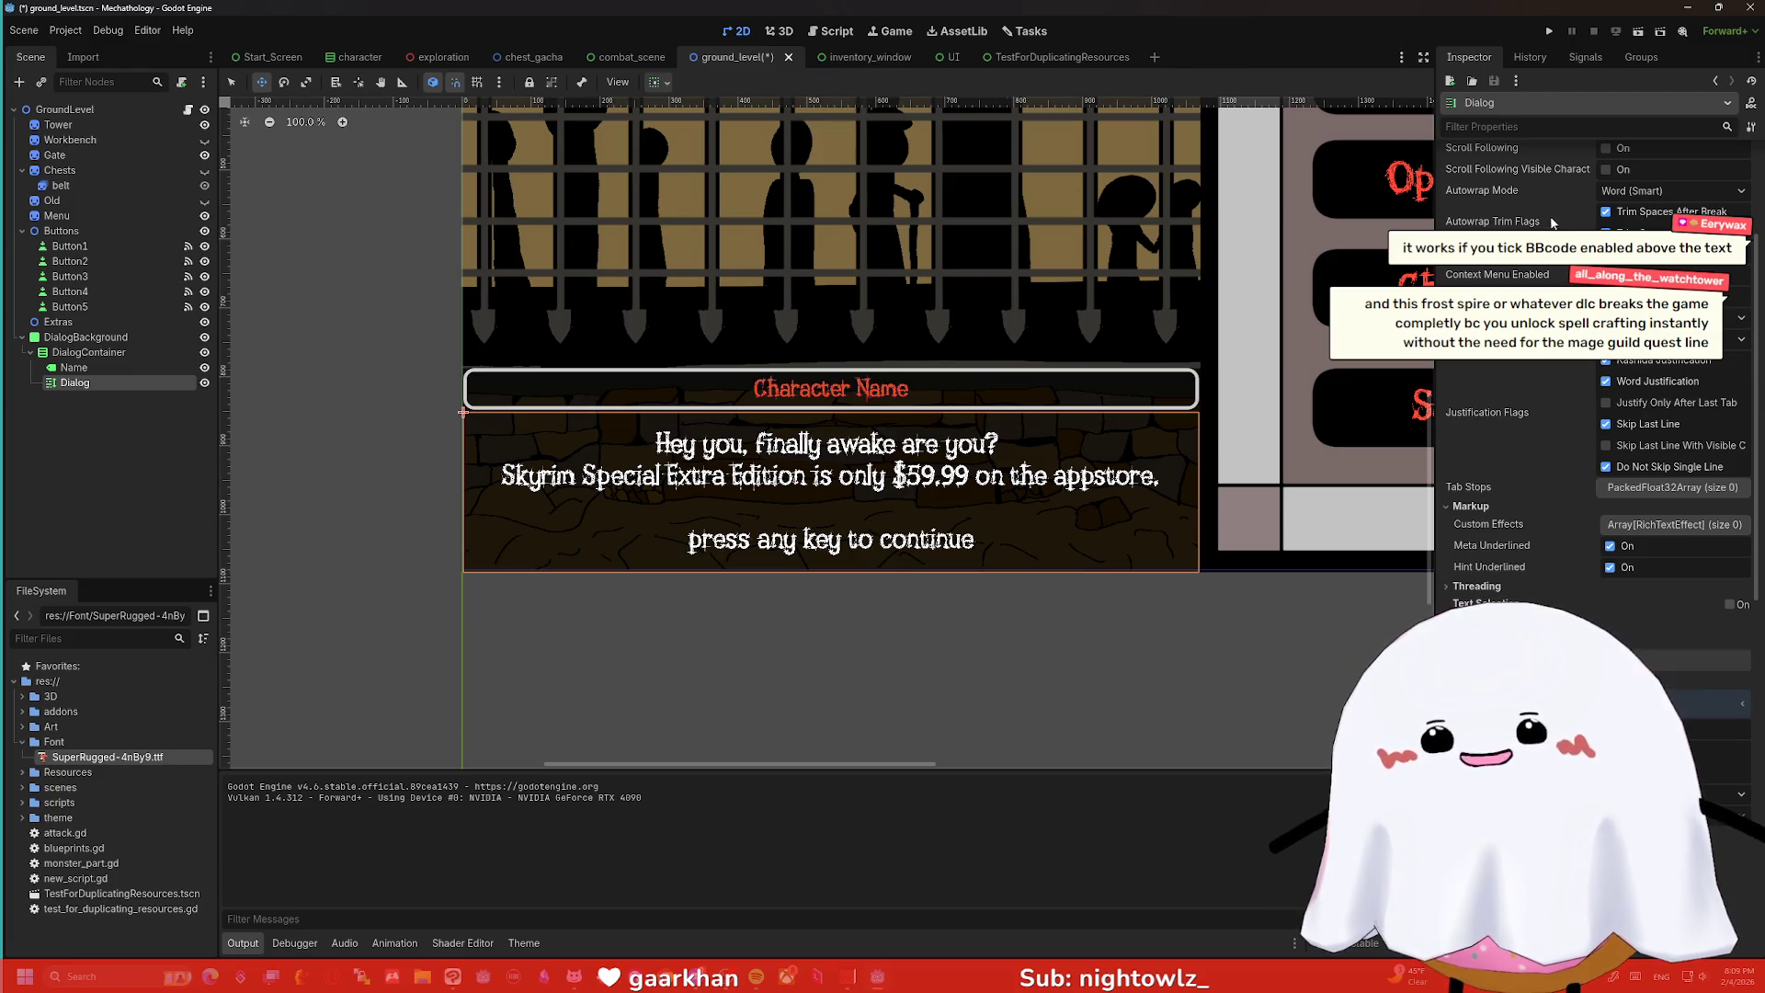
Enable BBCode on the Dialog label and wrap the prompt in [b][color="red"]…[/color][/b] tags
{"action": "scroll", "coordinate": [1551, 224], "scroll_direction": "up", "scroll_amount": 4}
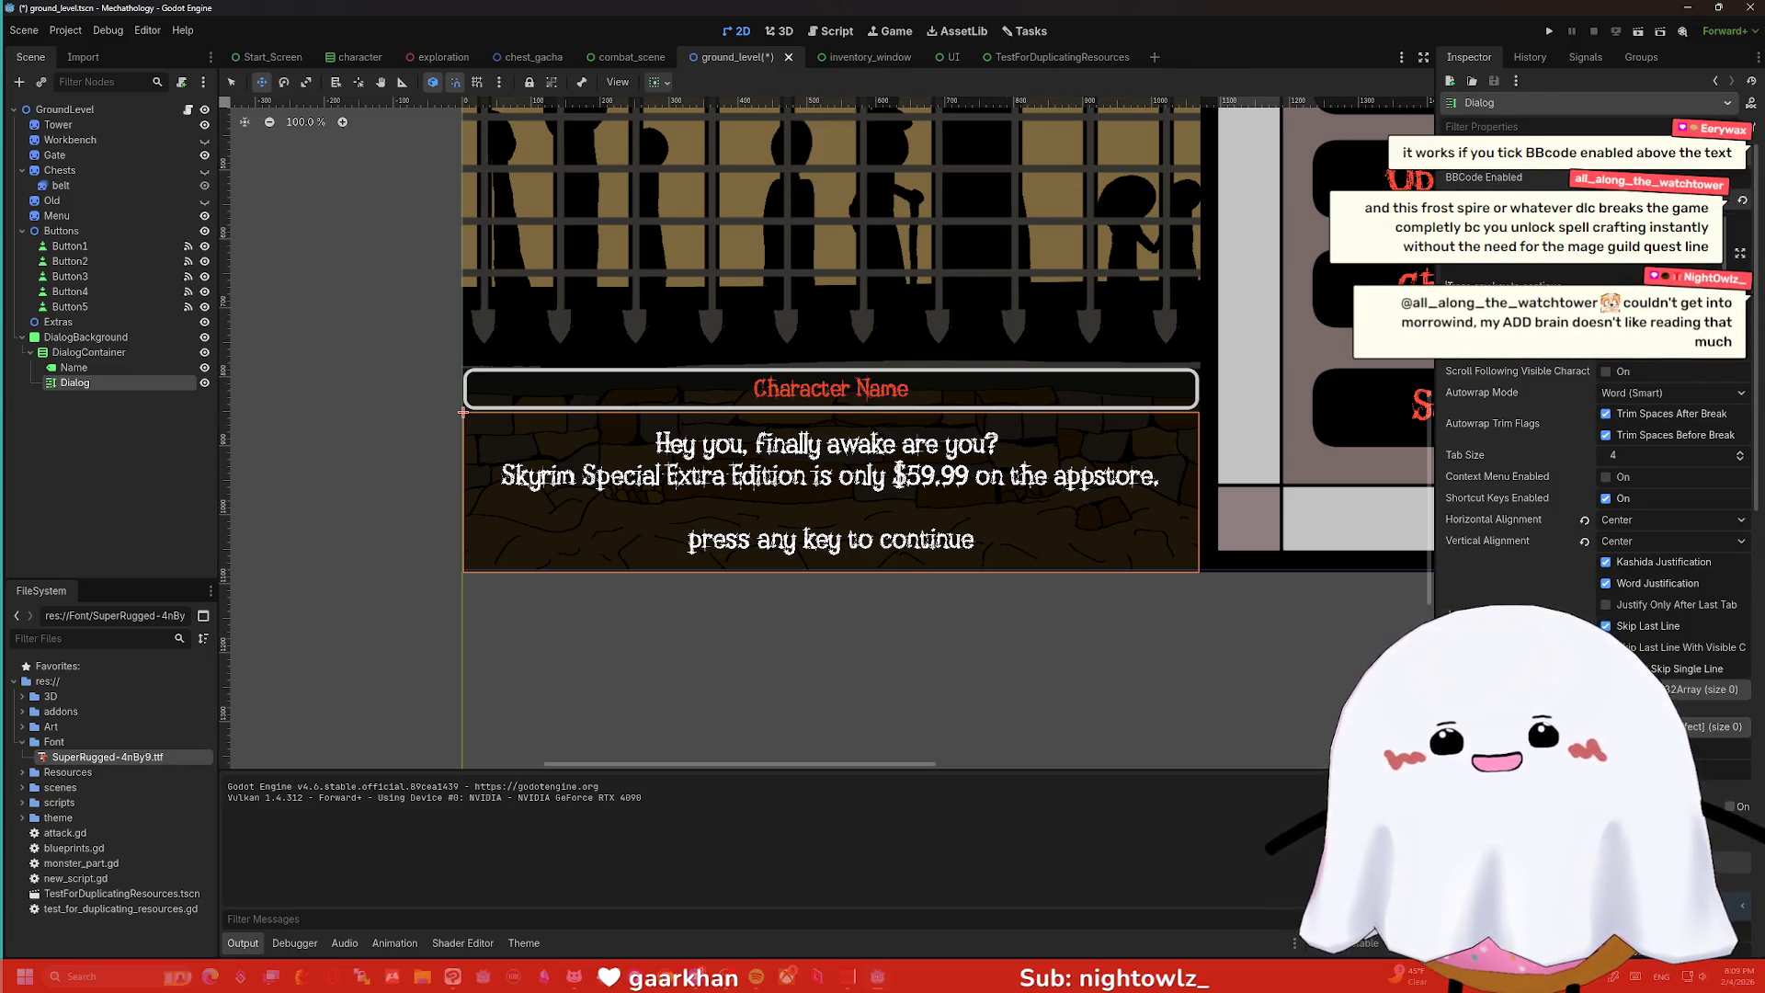
{"action": "left_click", "coordinate": [1605, 178]}
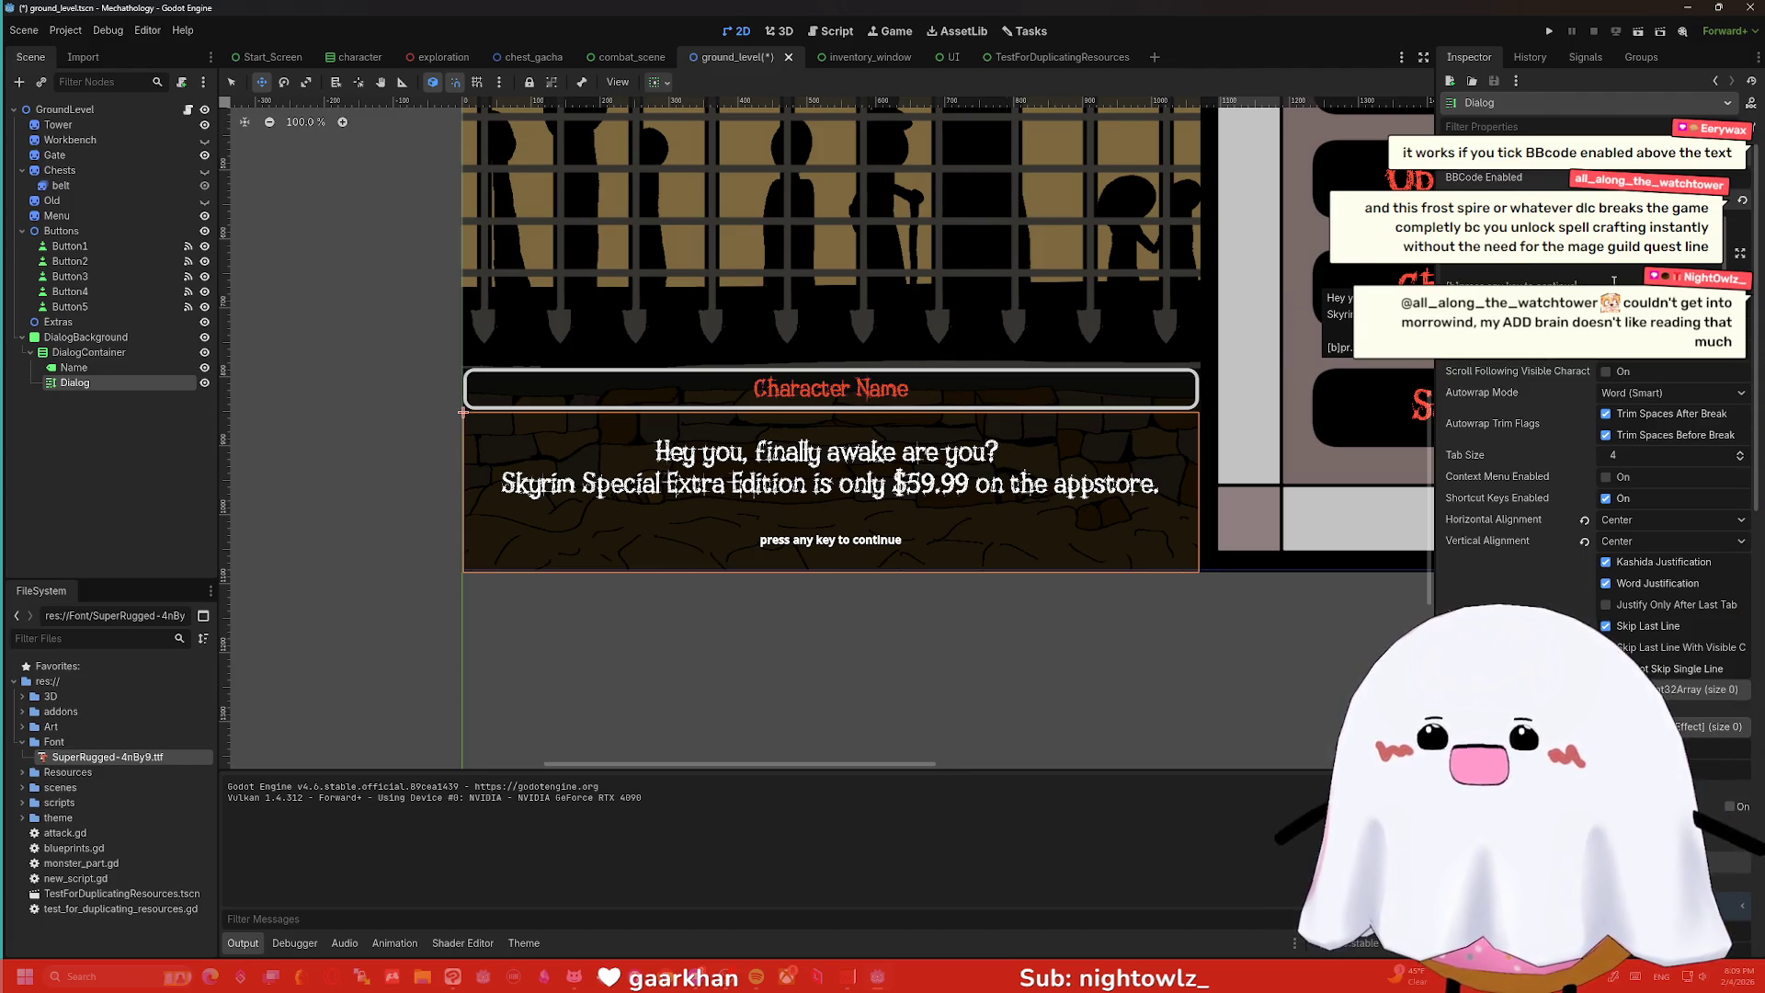
{"action": "type", "text": "[/b["}
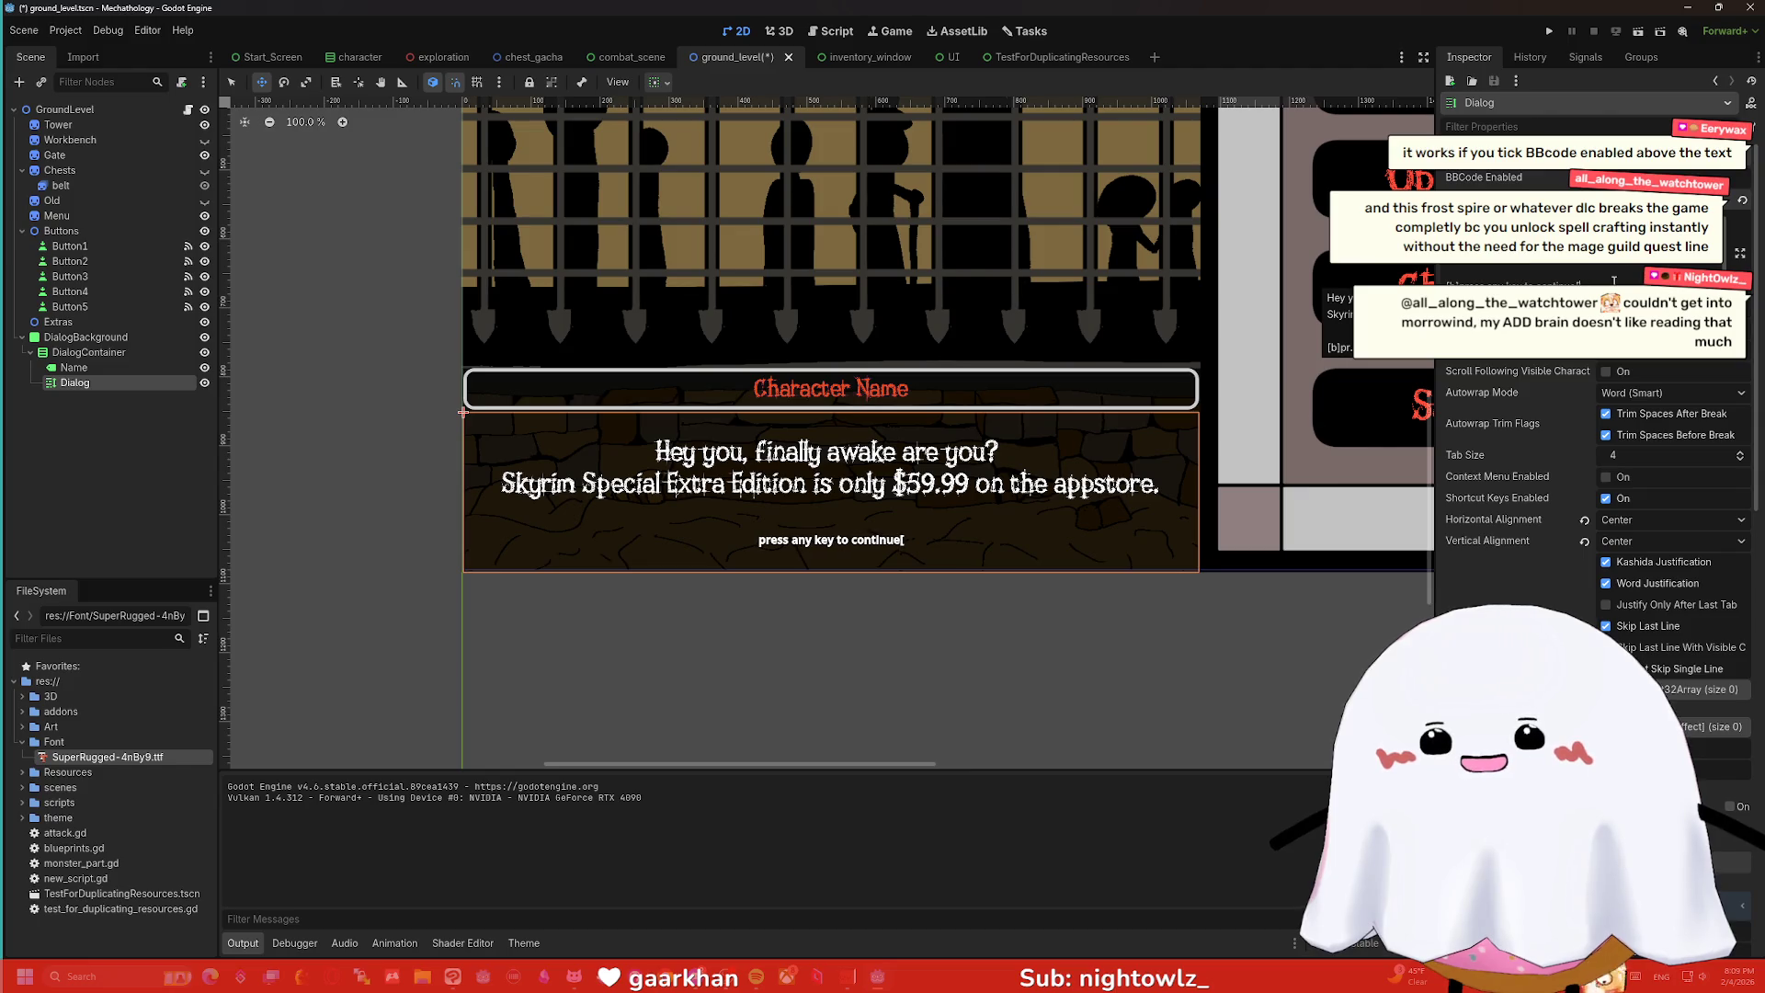
{"action": "key", "text": "BackSpace"}
{"action": "type", "text": "]"}
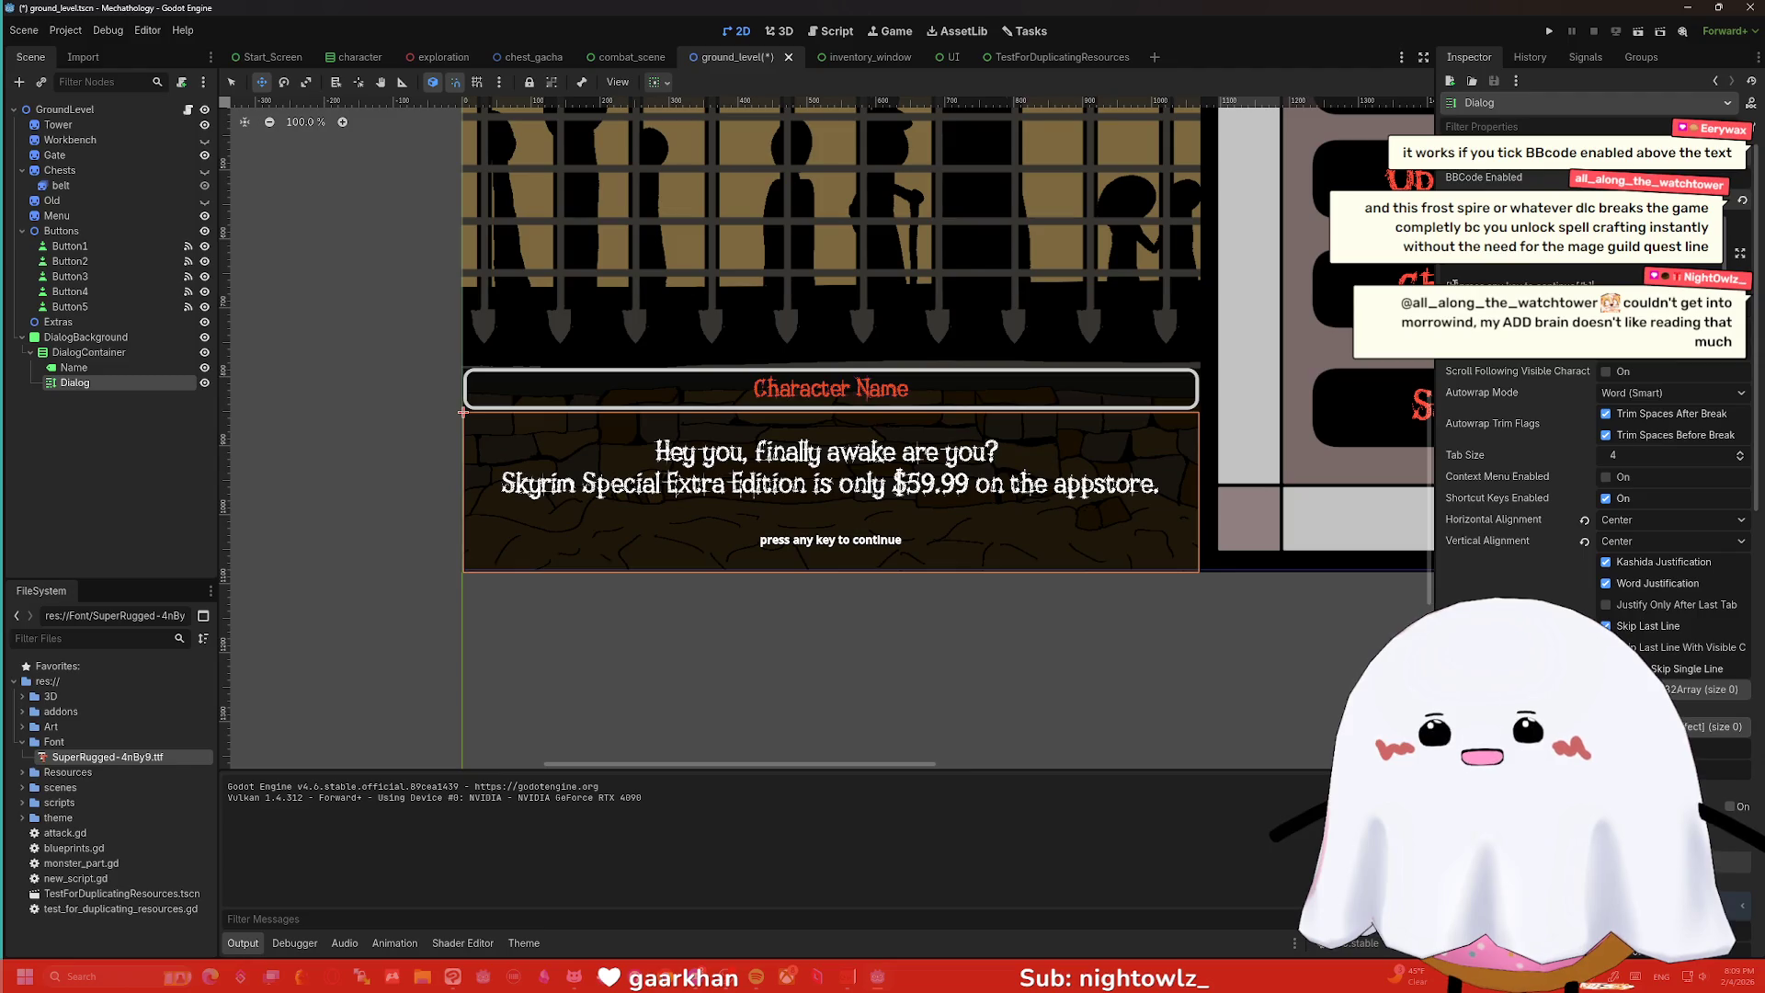
{"action": "type", "text": " col"}
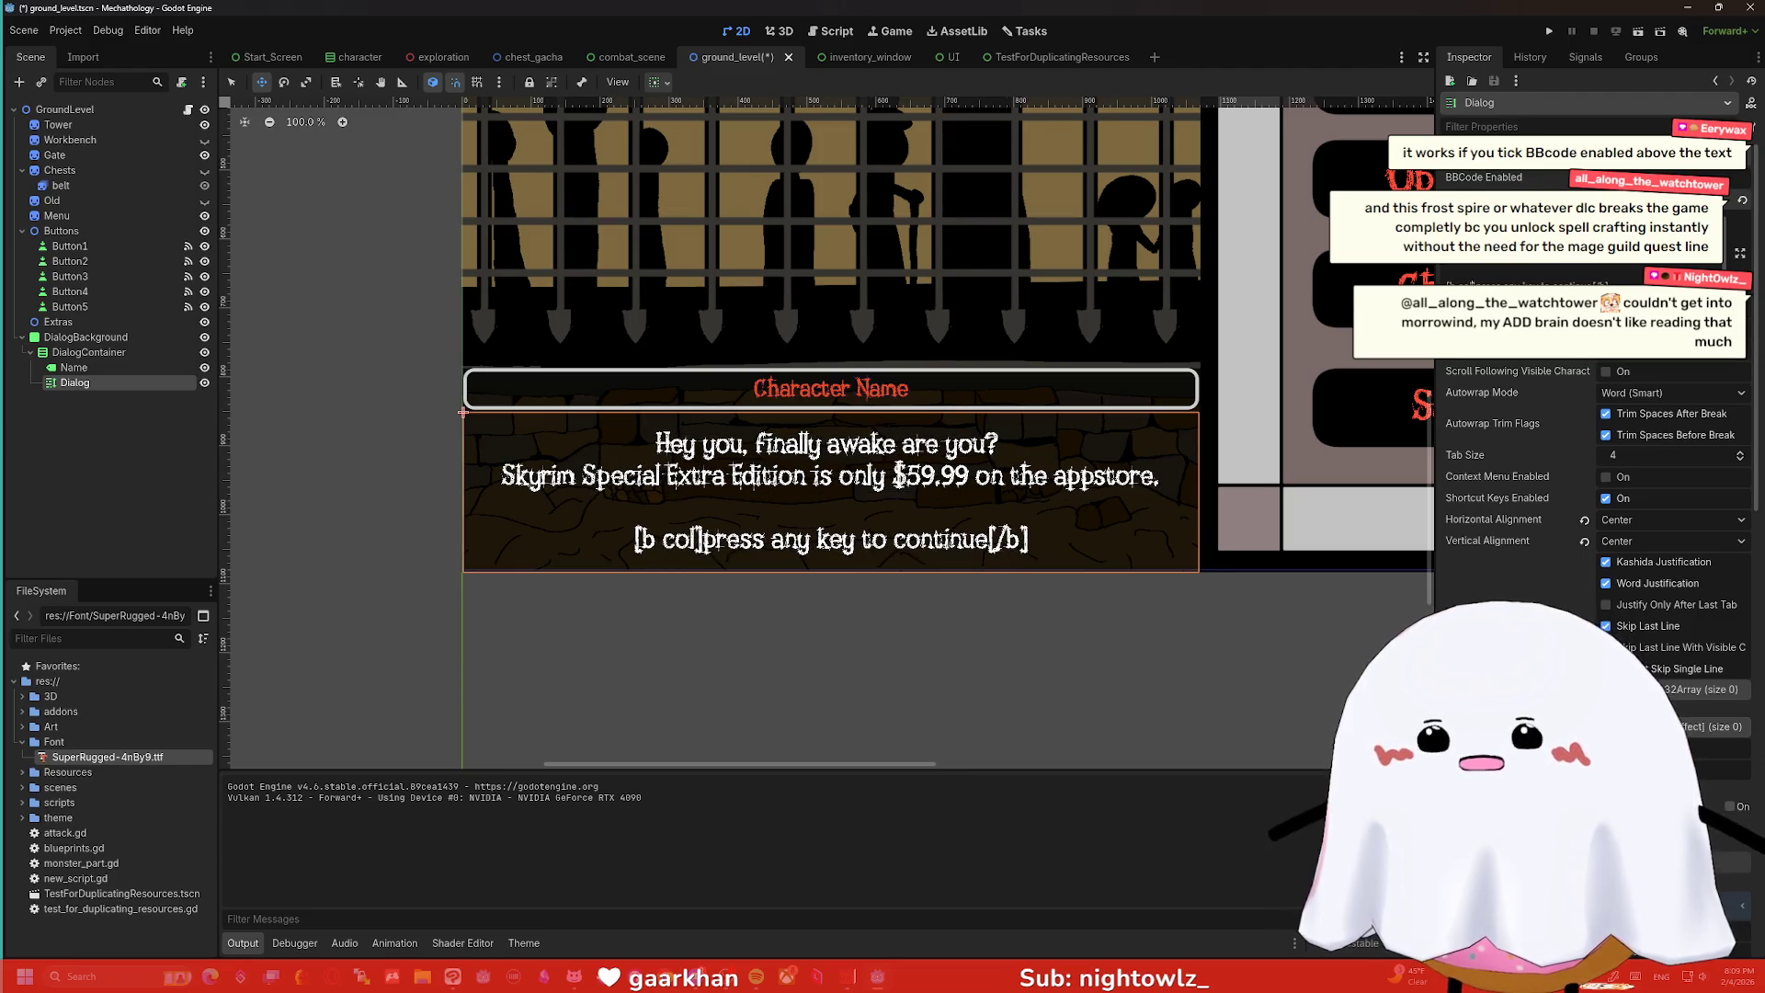
{"action": "type", "text": "or=\"red\""}
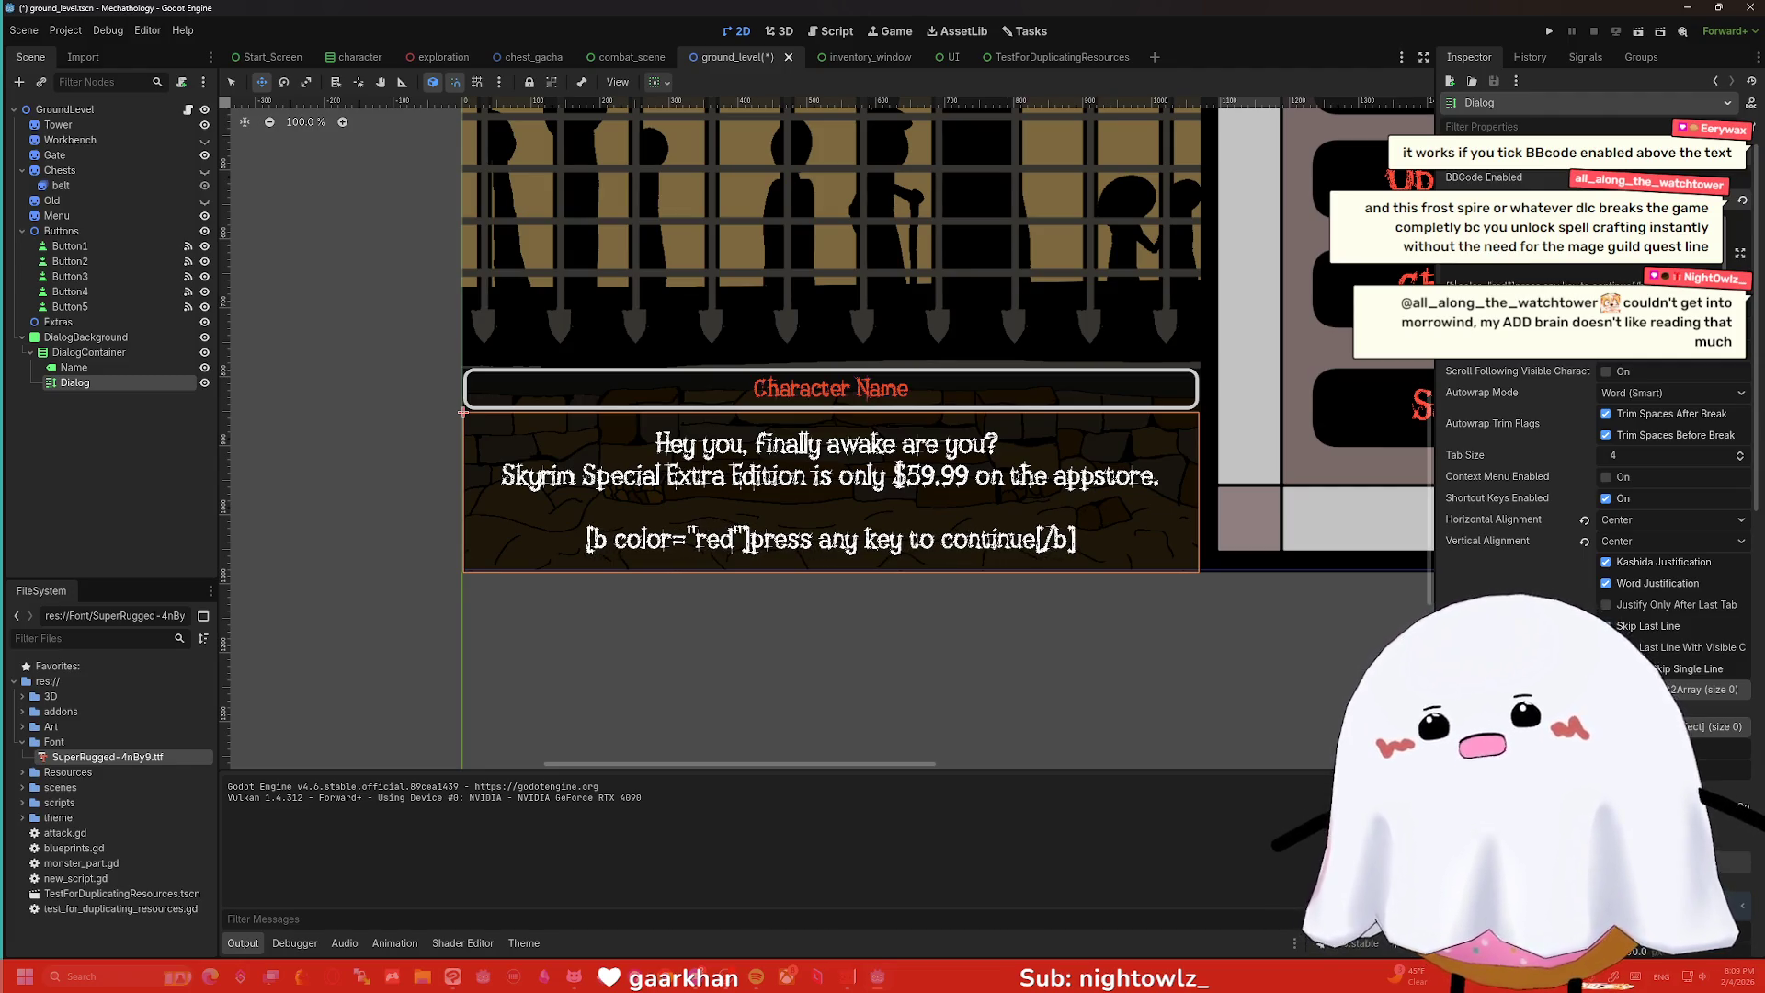
{"action": "left_click", "coordinate": [1606, 178]}
{"action": "key", "text": "BackSpace"}
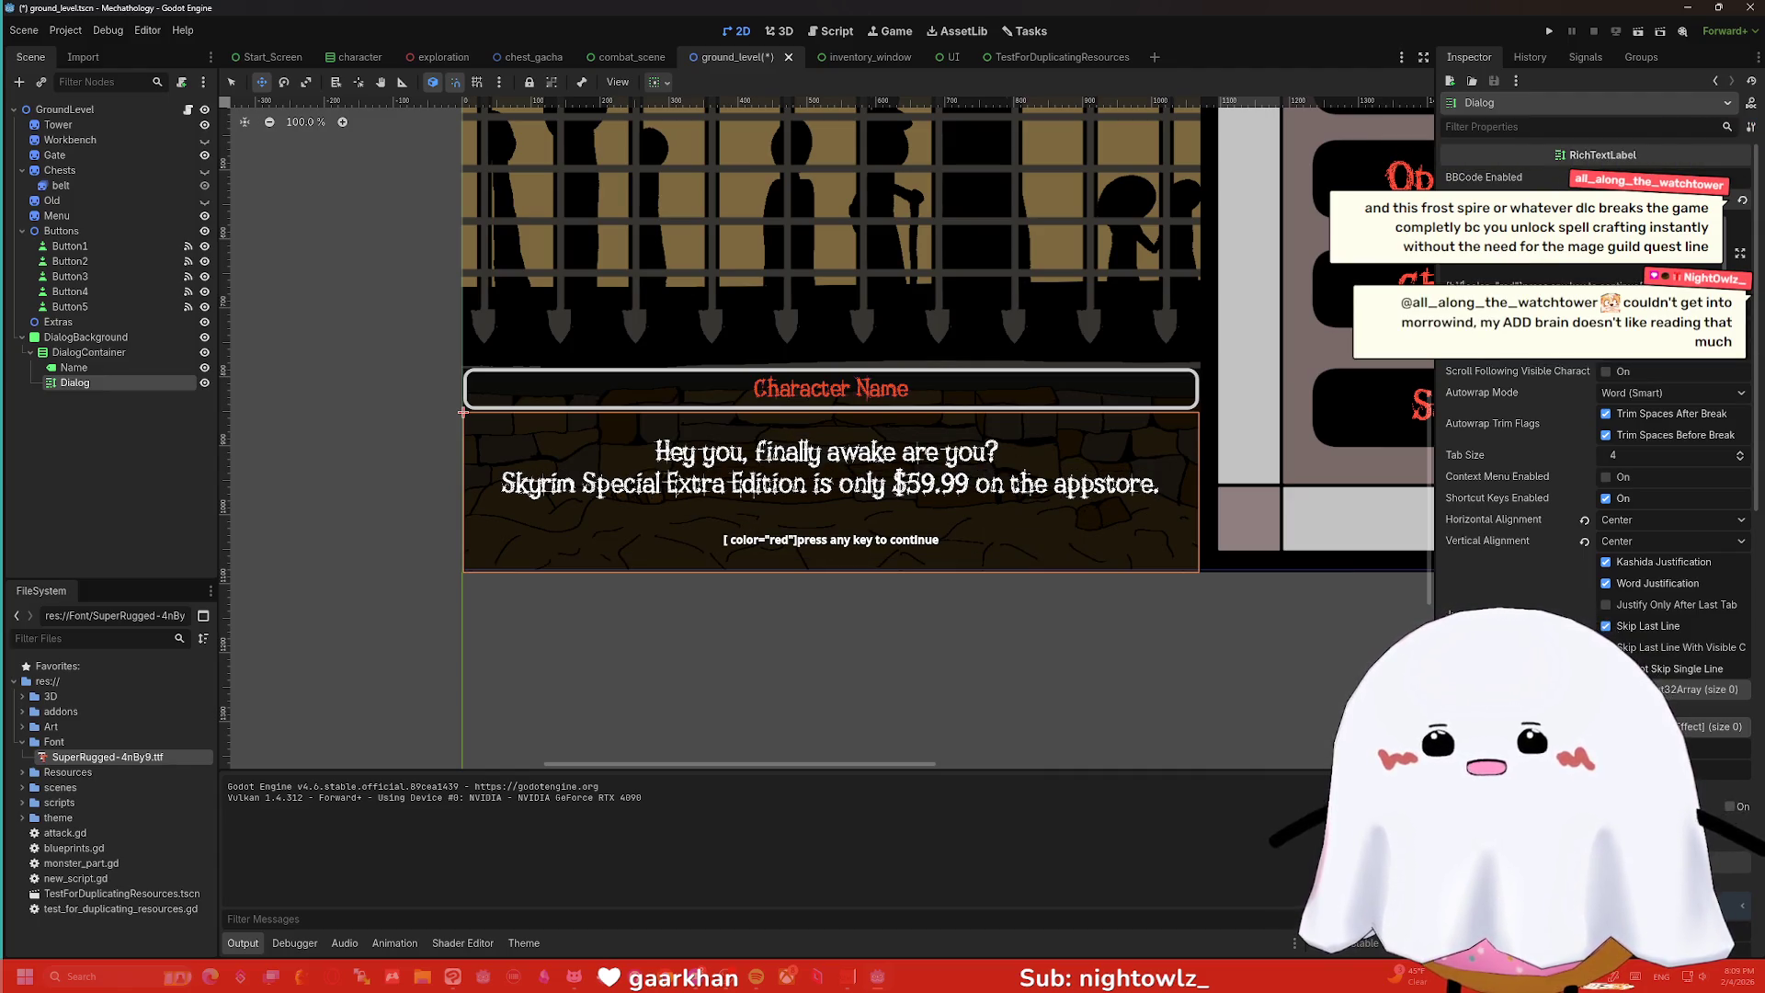
{"action": "key", "text": "Delete"}
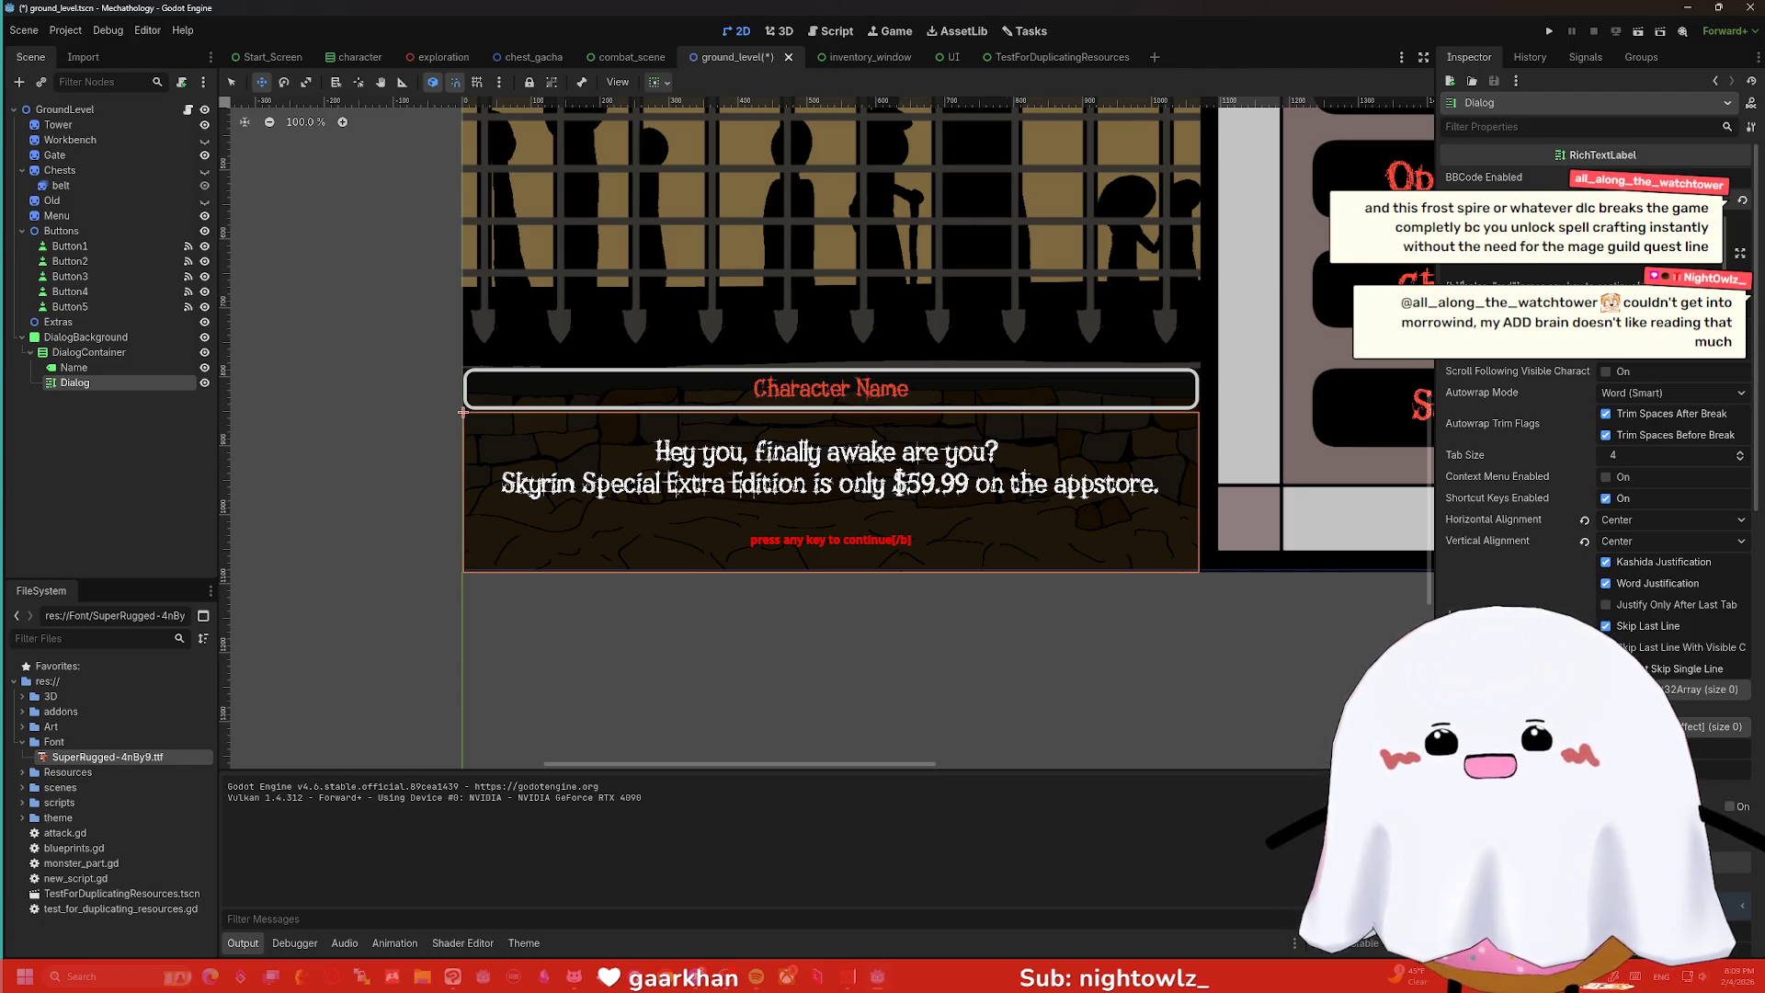
{"action": "type", "text": "/col"}
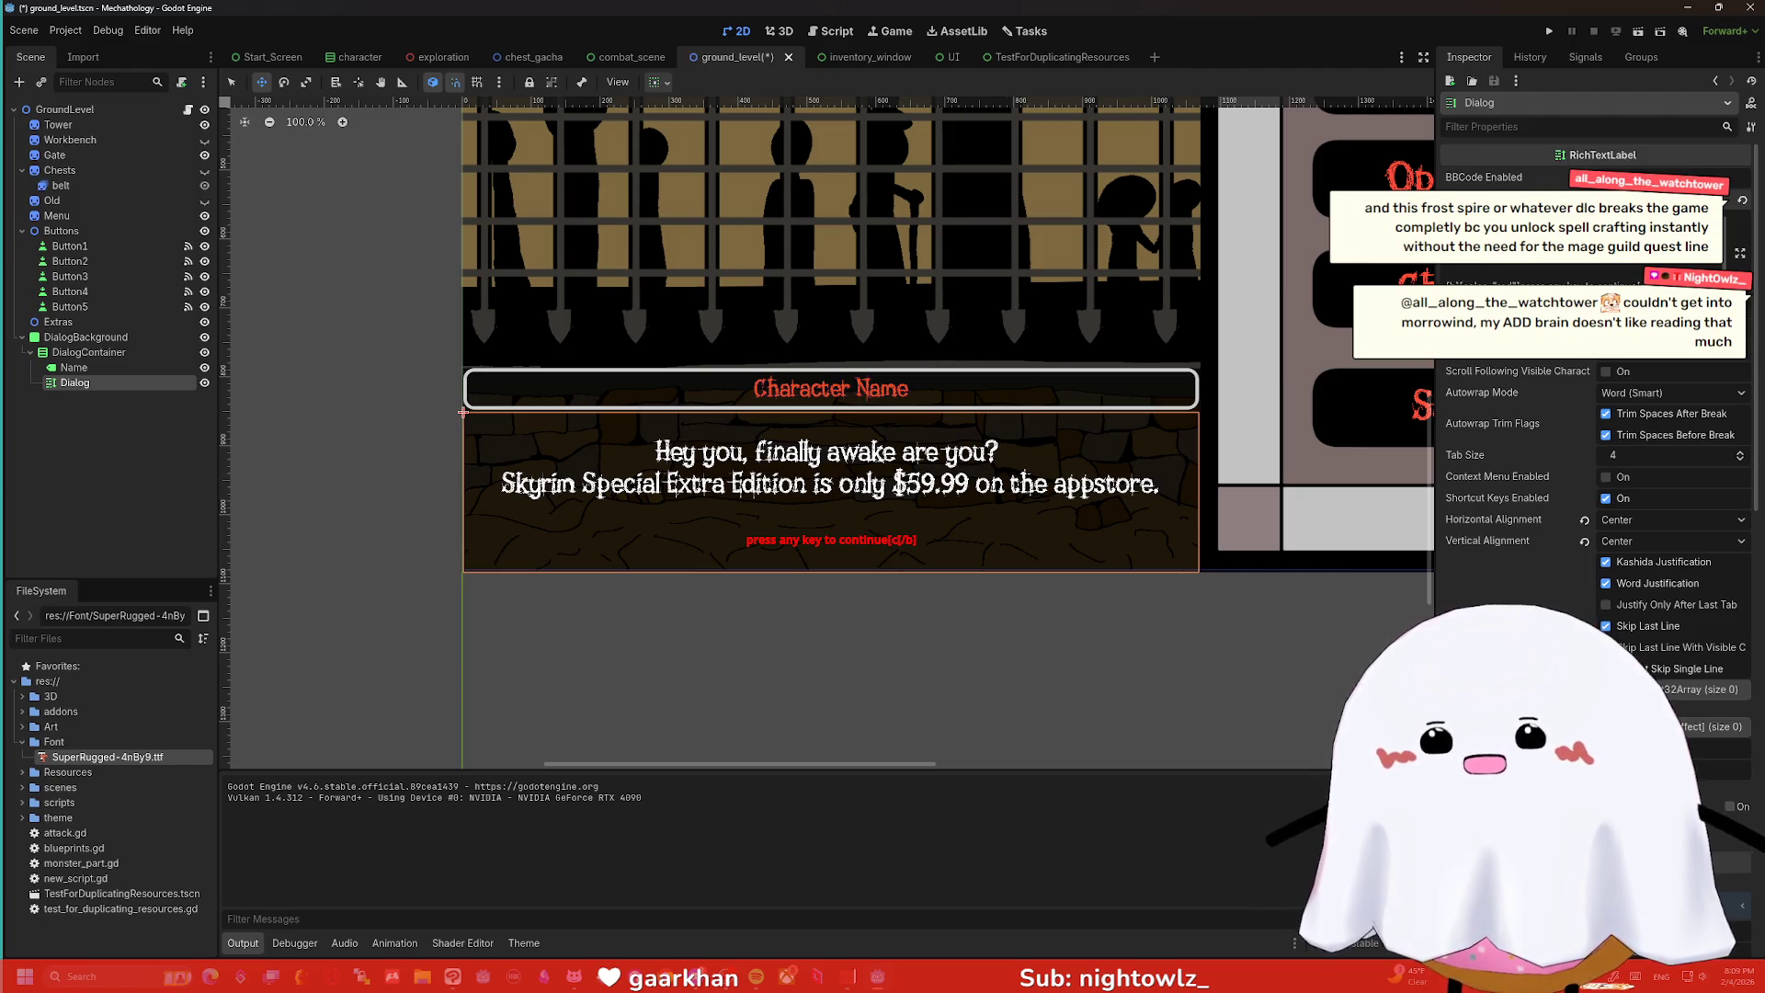
{"action": "type", "text": "or]["}
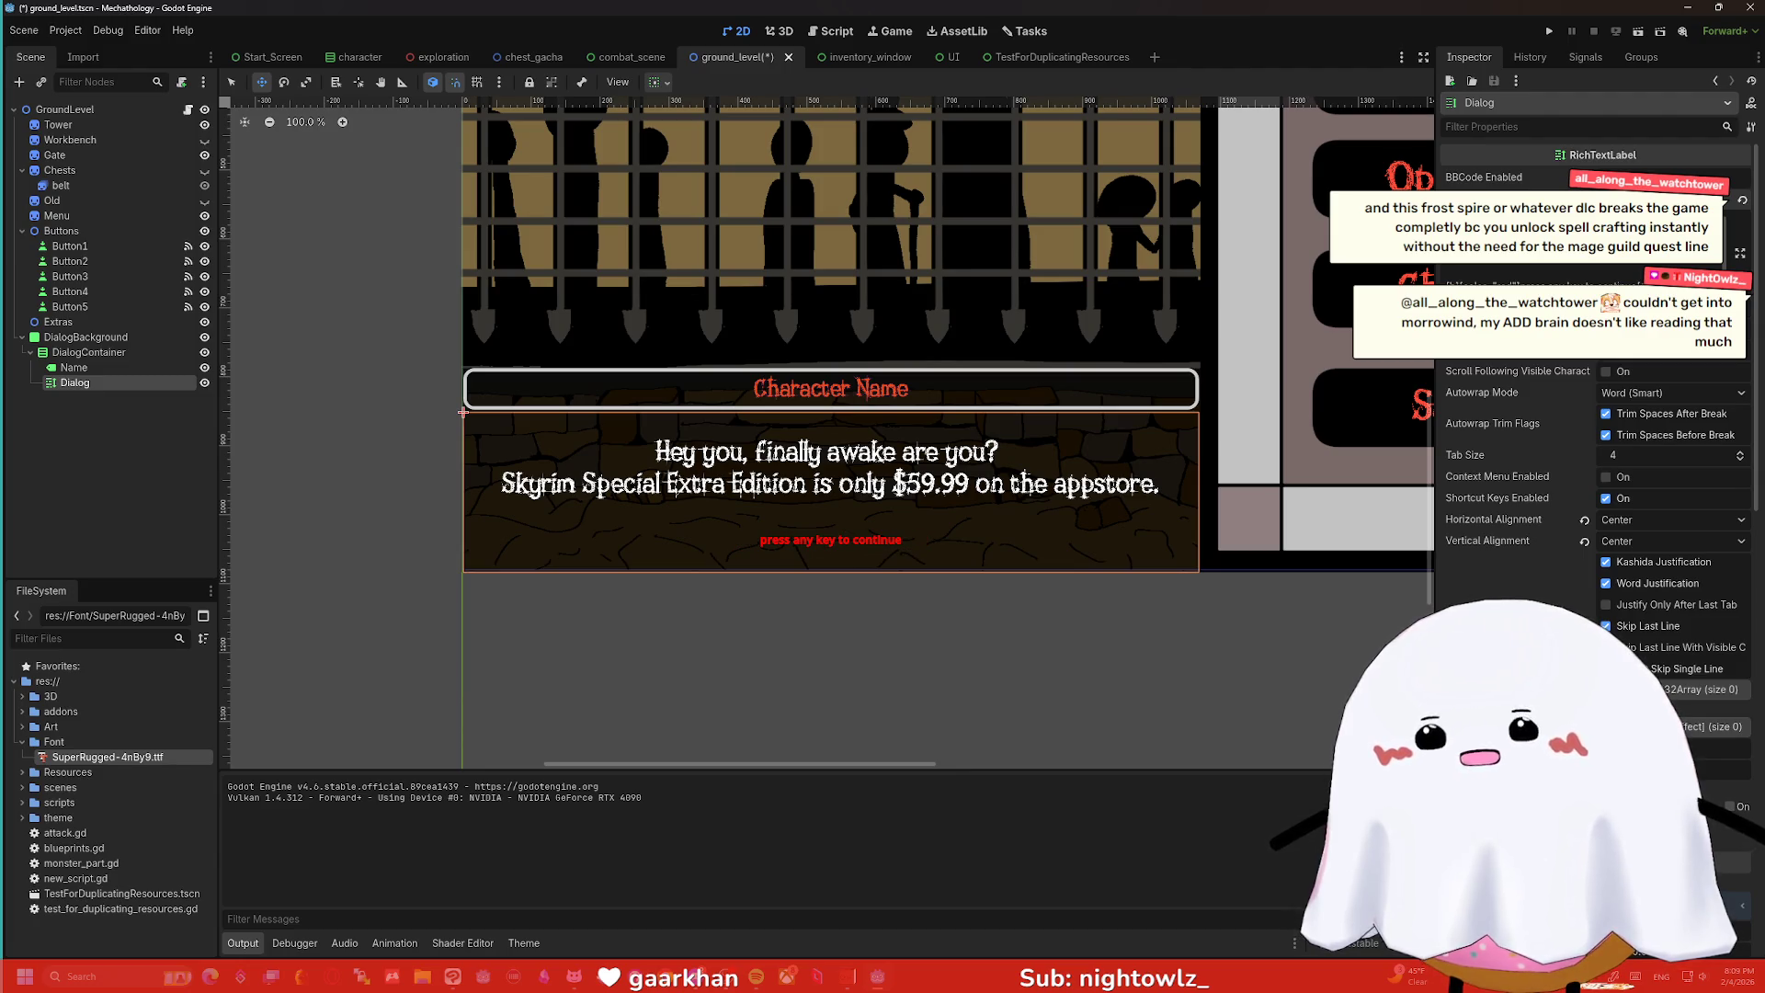
{"action": "left_click", "coordinate": [1098, 625]}
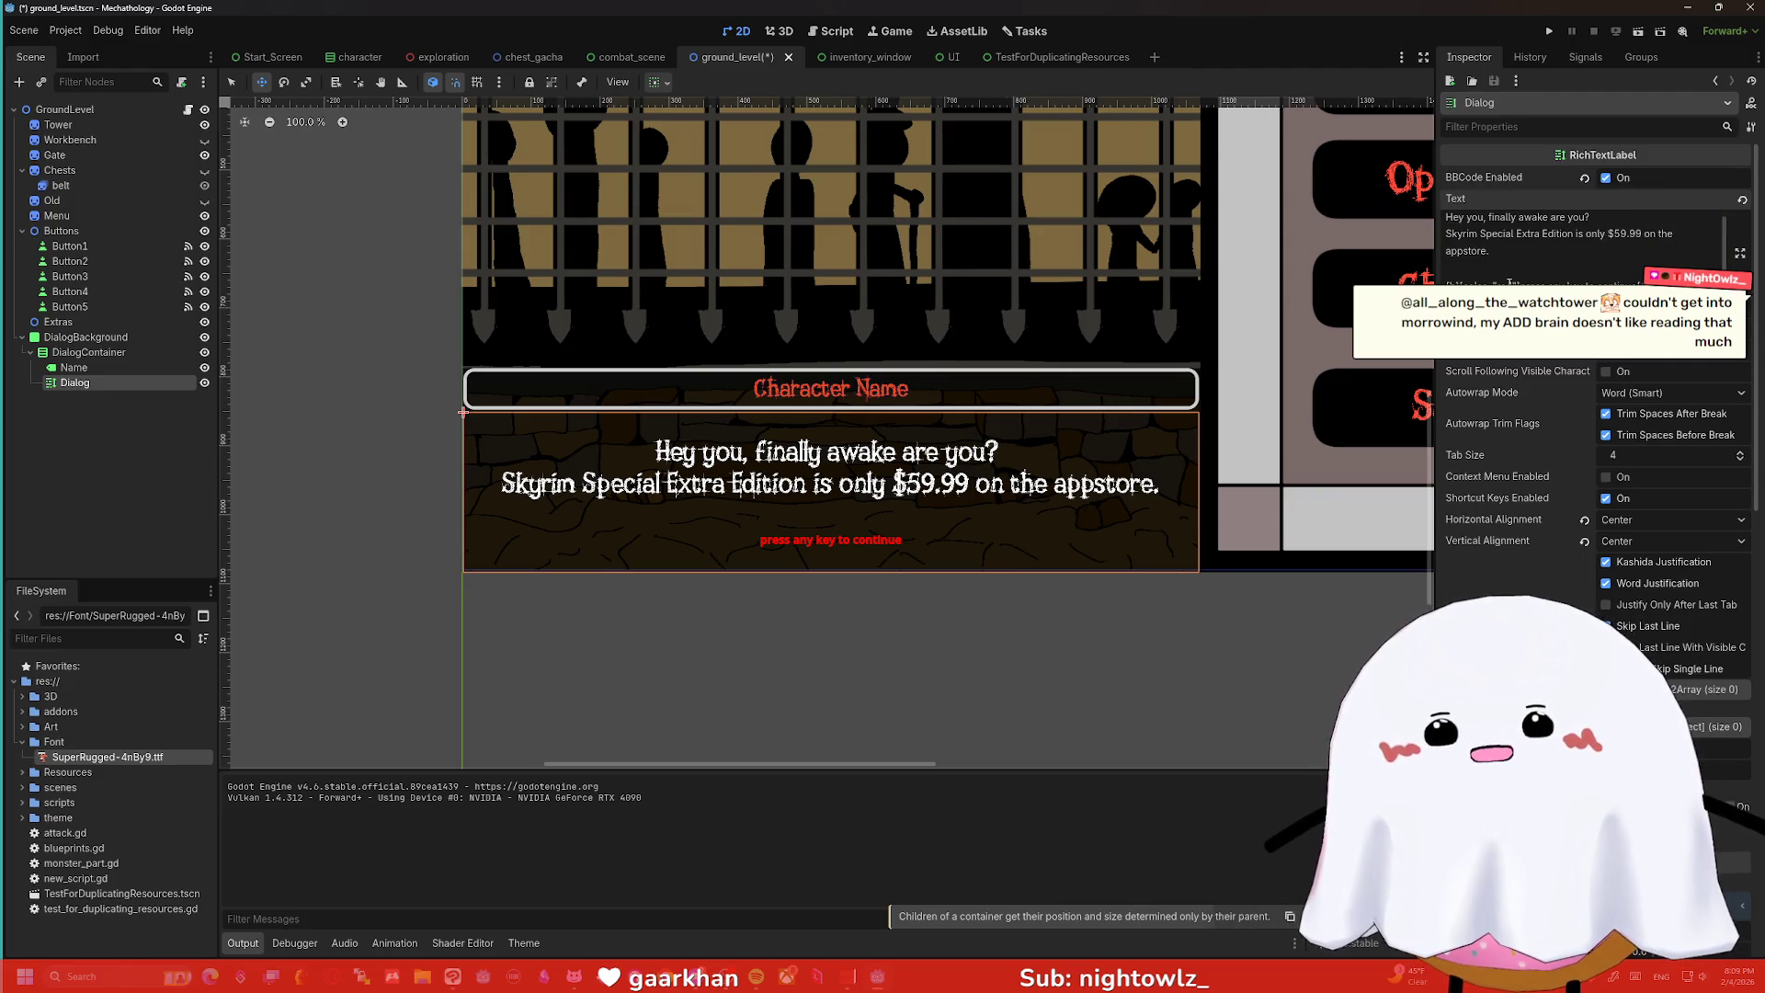
Change the prompt's colour tag from red to lightblue and commit the edit
{"action": "key", "text": "BackSpace"}
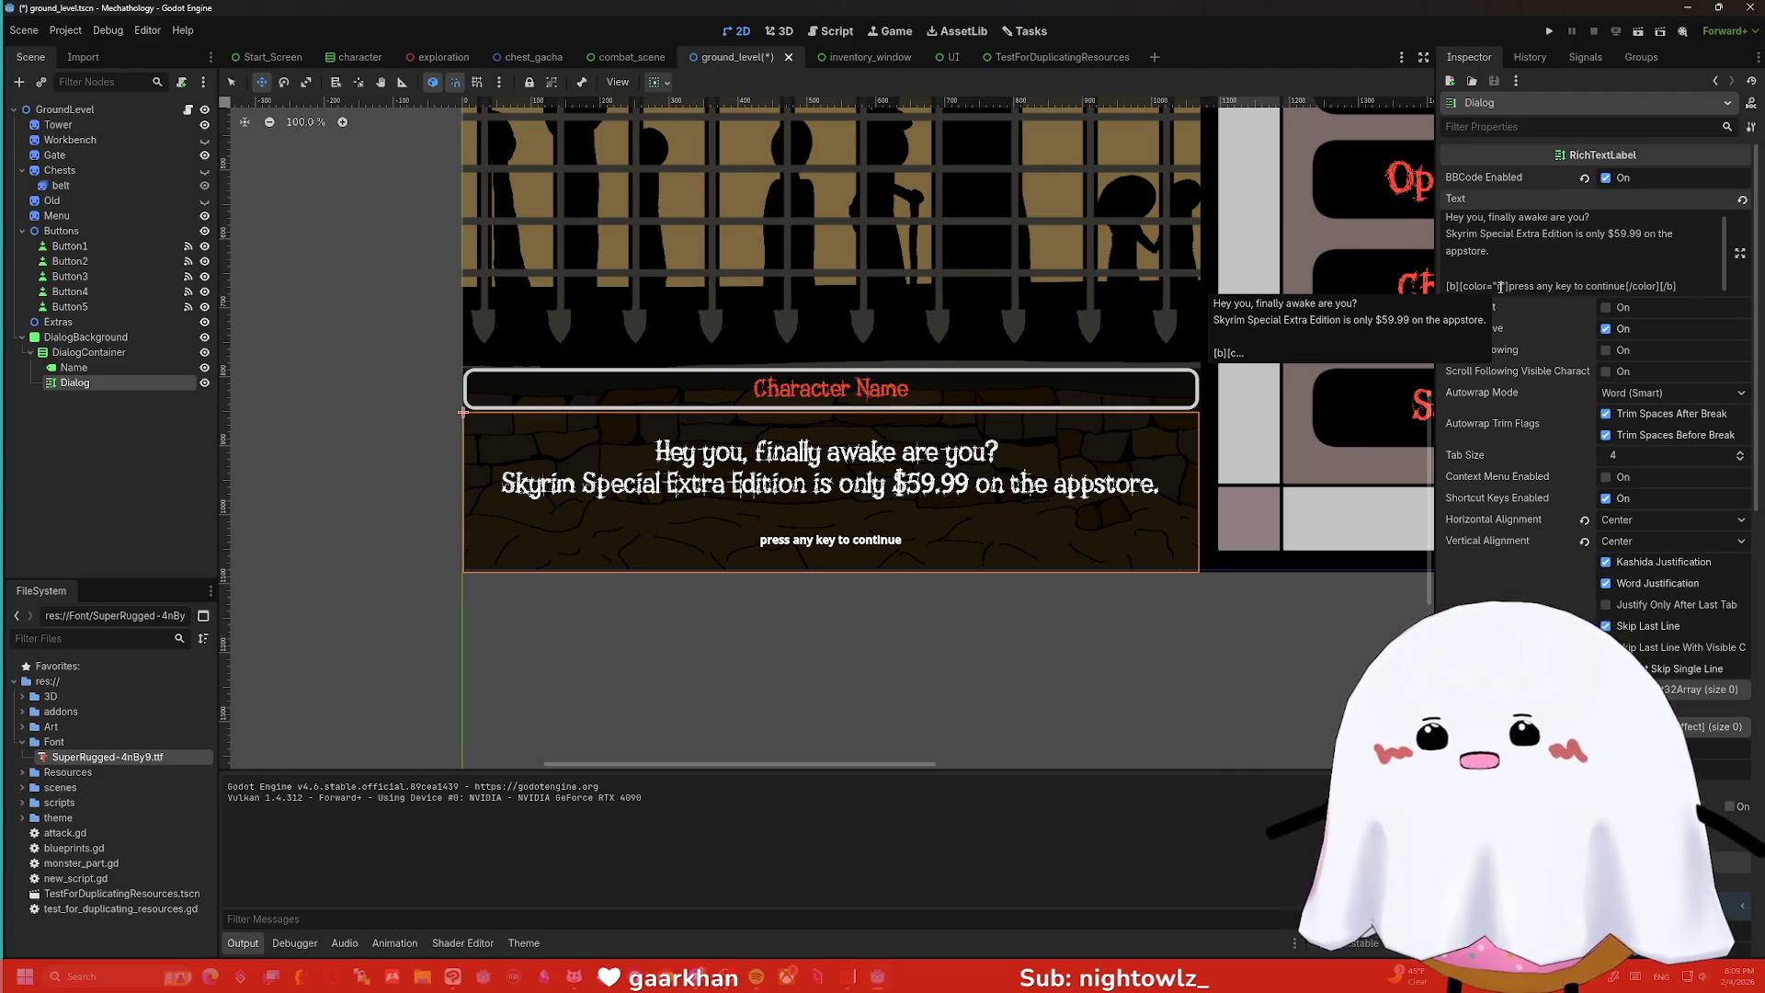
{"action": "type", "text": "blue"}
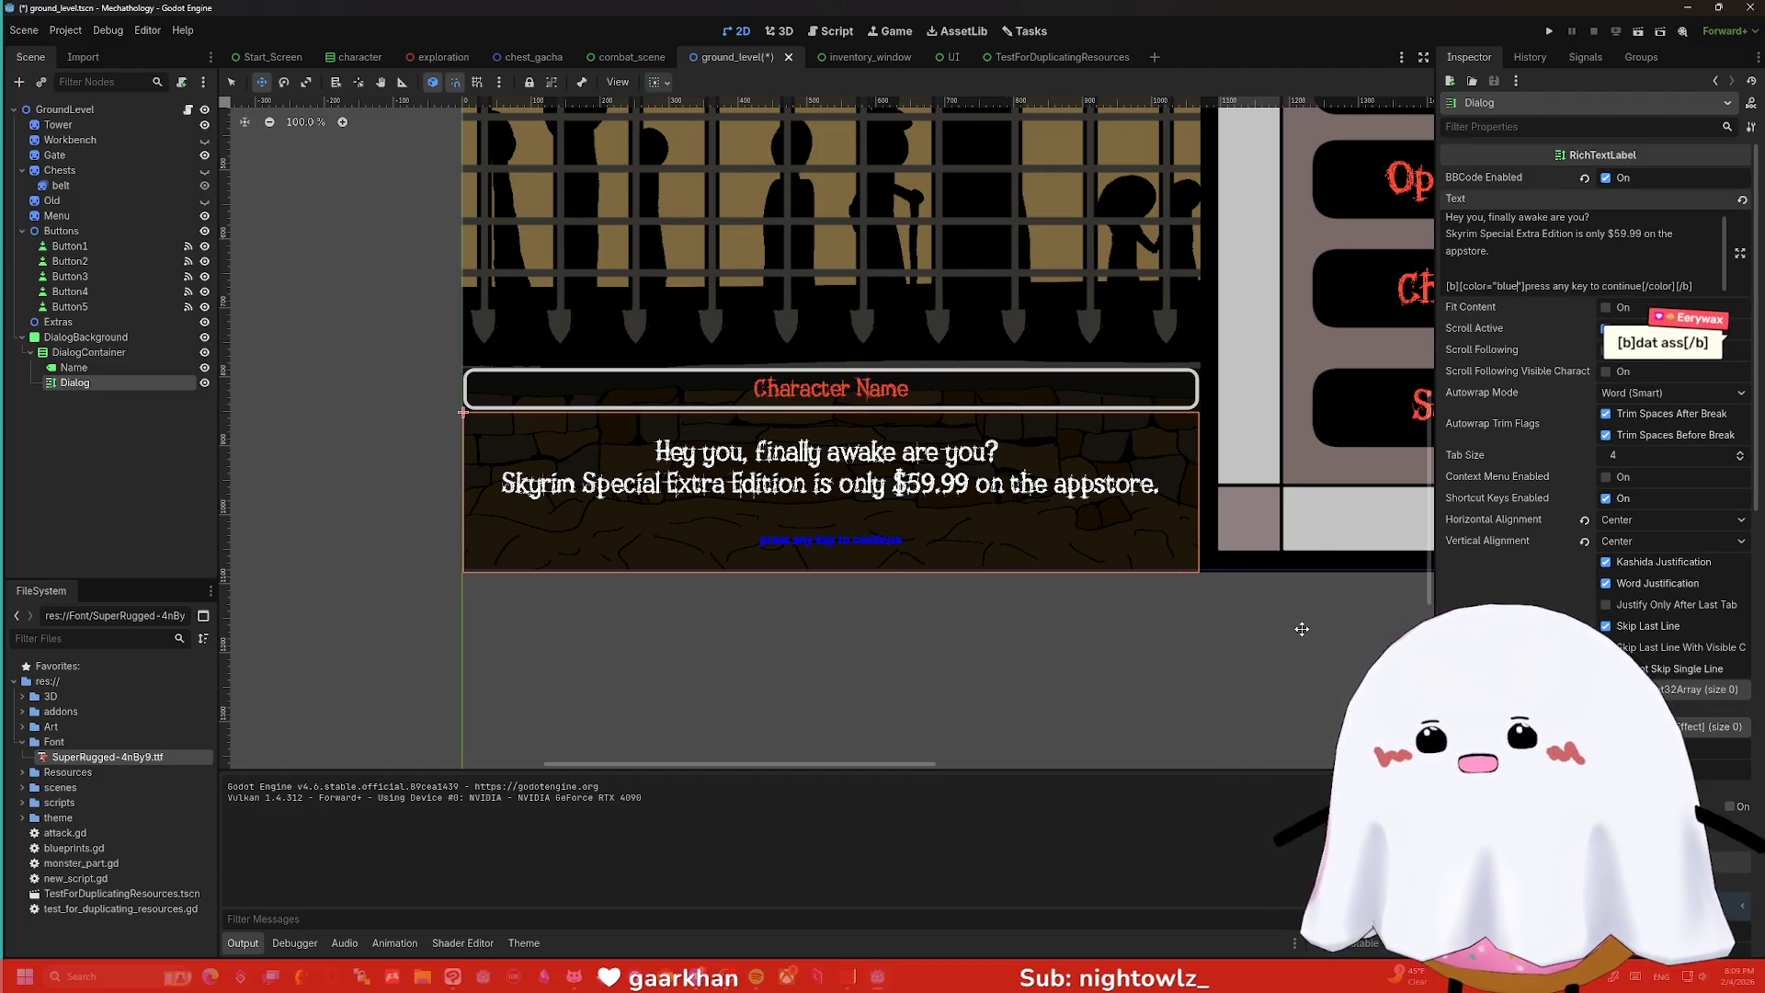
{"action": "key", "text": "BackSpace"}
{"action": "key", "text": "BackSpace"}
{"action": "key", "text": "BackSpace"}
{"action": "type", "text": "lightblue"}
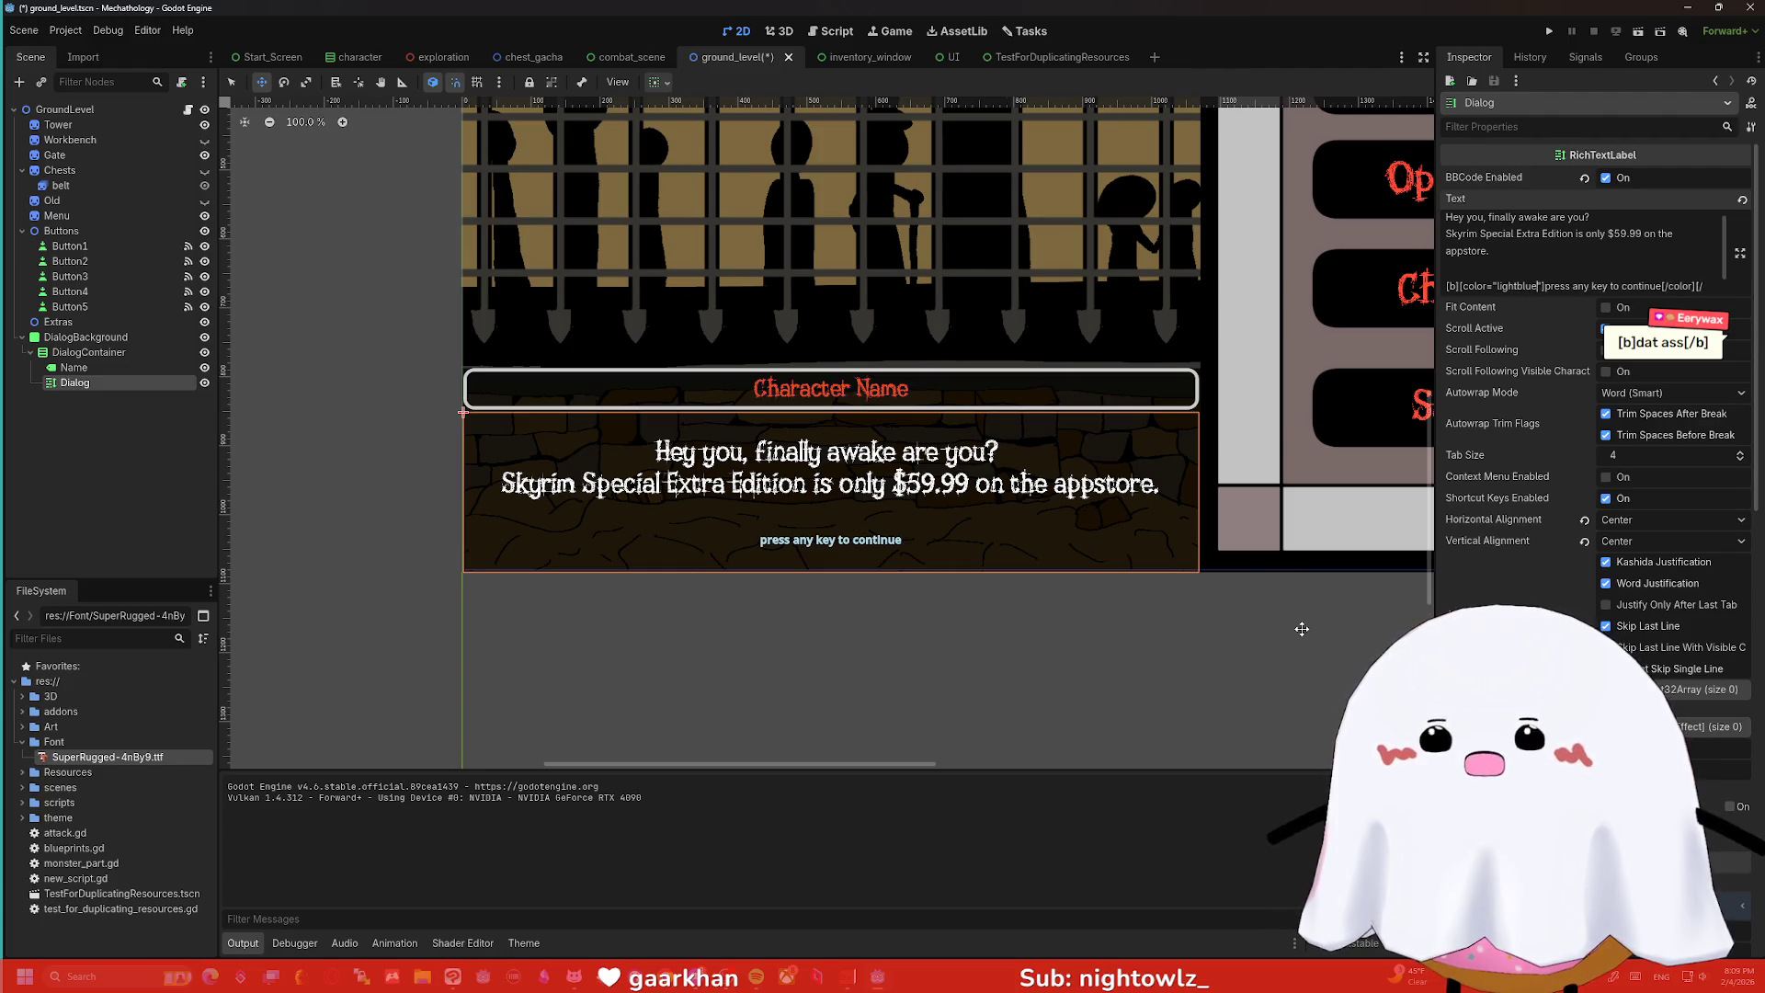
{"action": "left_click", "coordinate": [1058, 686]}
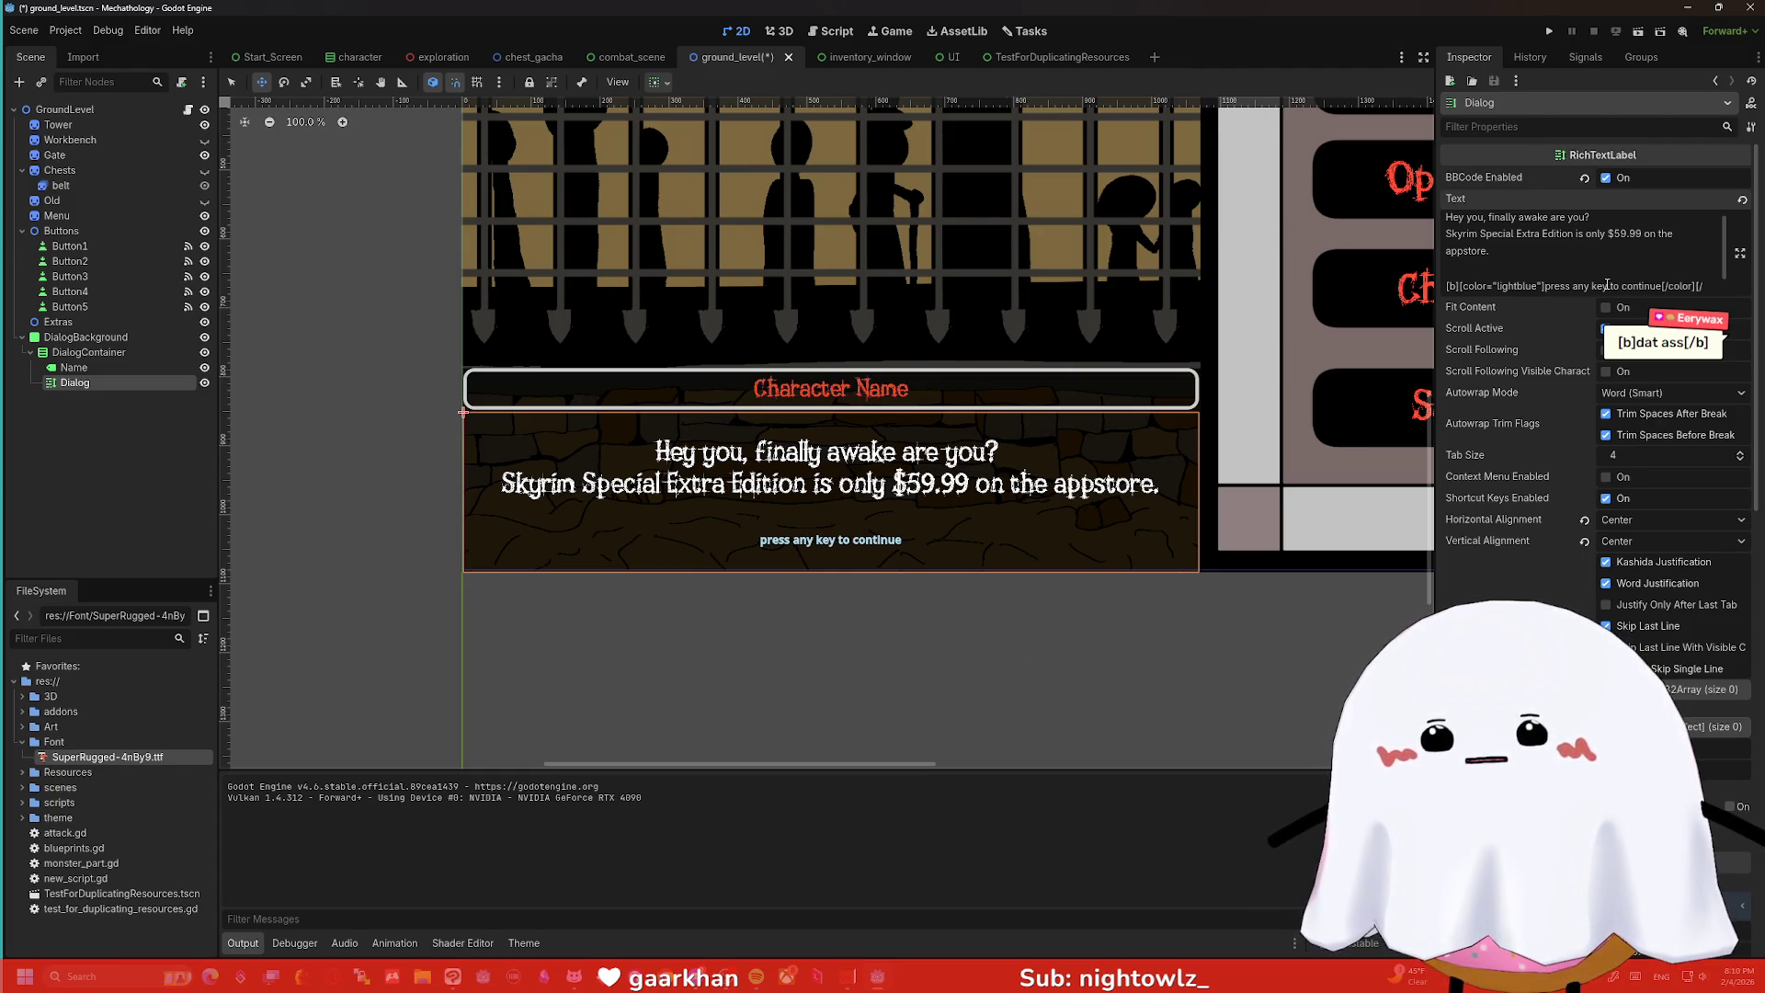
{"action": "left_click", "coordinate": [1075, 692]}
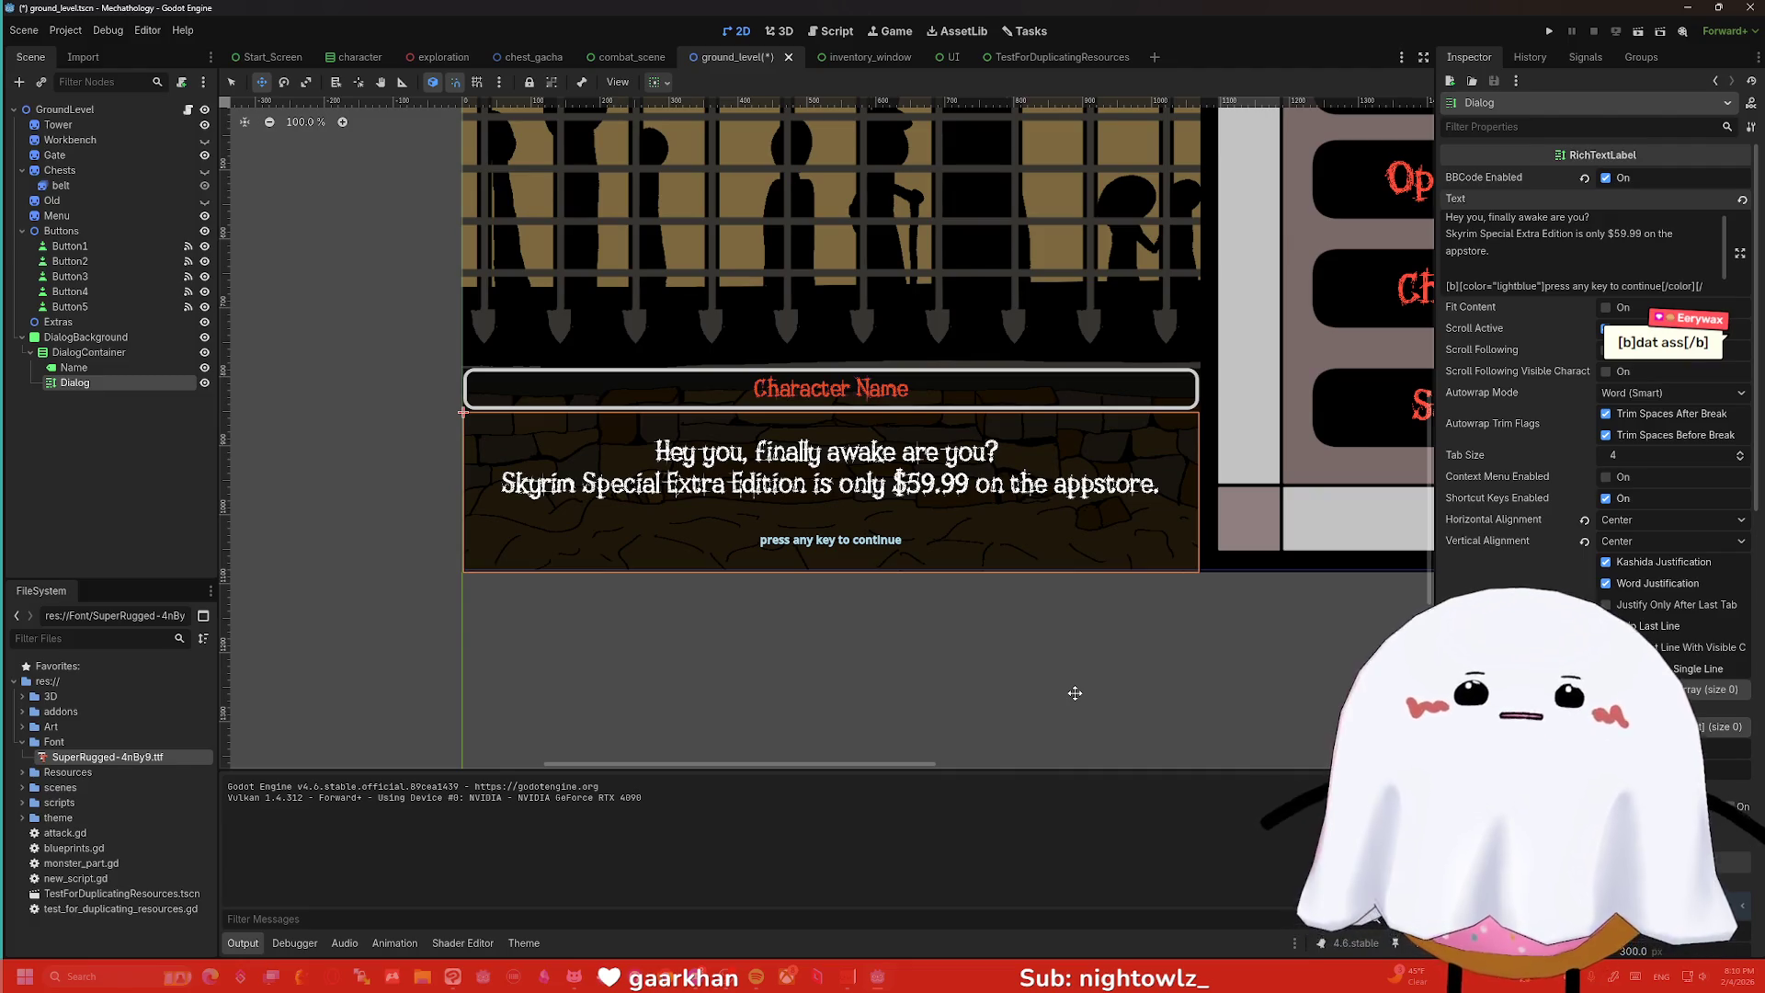
{"action": "scroll", "coordinate": [1199, 397], "scroll_direction": "down", "scroll_amount": 1}
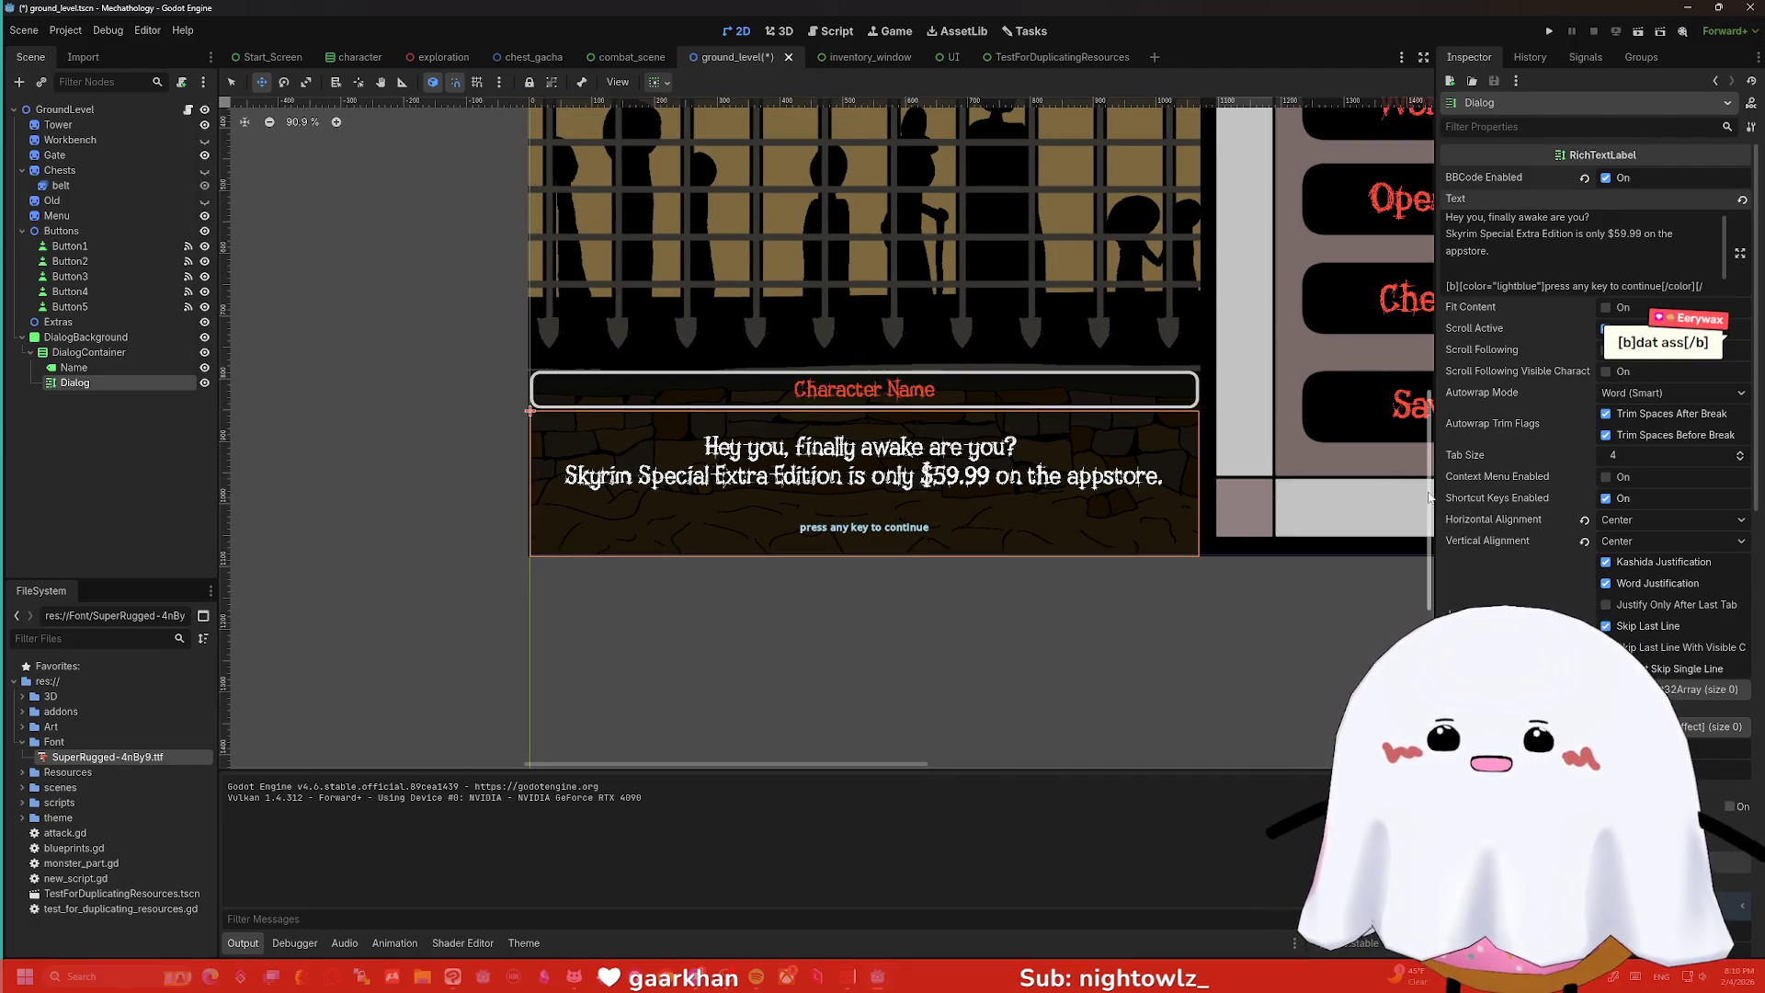
{"action": "mouse_move", "coordinate": [1430, 496]}
{"action": "left_mouse_down"}
{"action": "mouse_move", "coordinate": [1439, 432]}
{"action": "mouse_move", "coordinate": [1432, 478]}
{"action": "left_mouse_up"}
{"action": "scroll", "coordinate": [1431, 450], "scroll_direction": "up", "scroll_amount": 2}
{"action": "left_click", "coordinate": [1480, 274]}
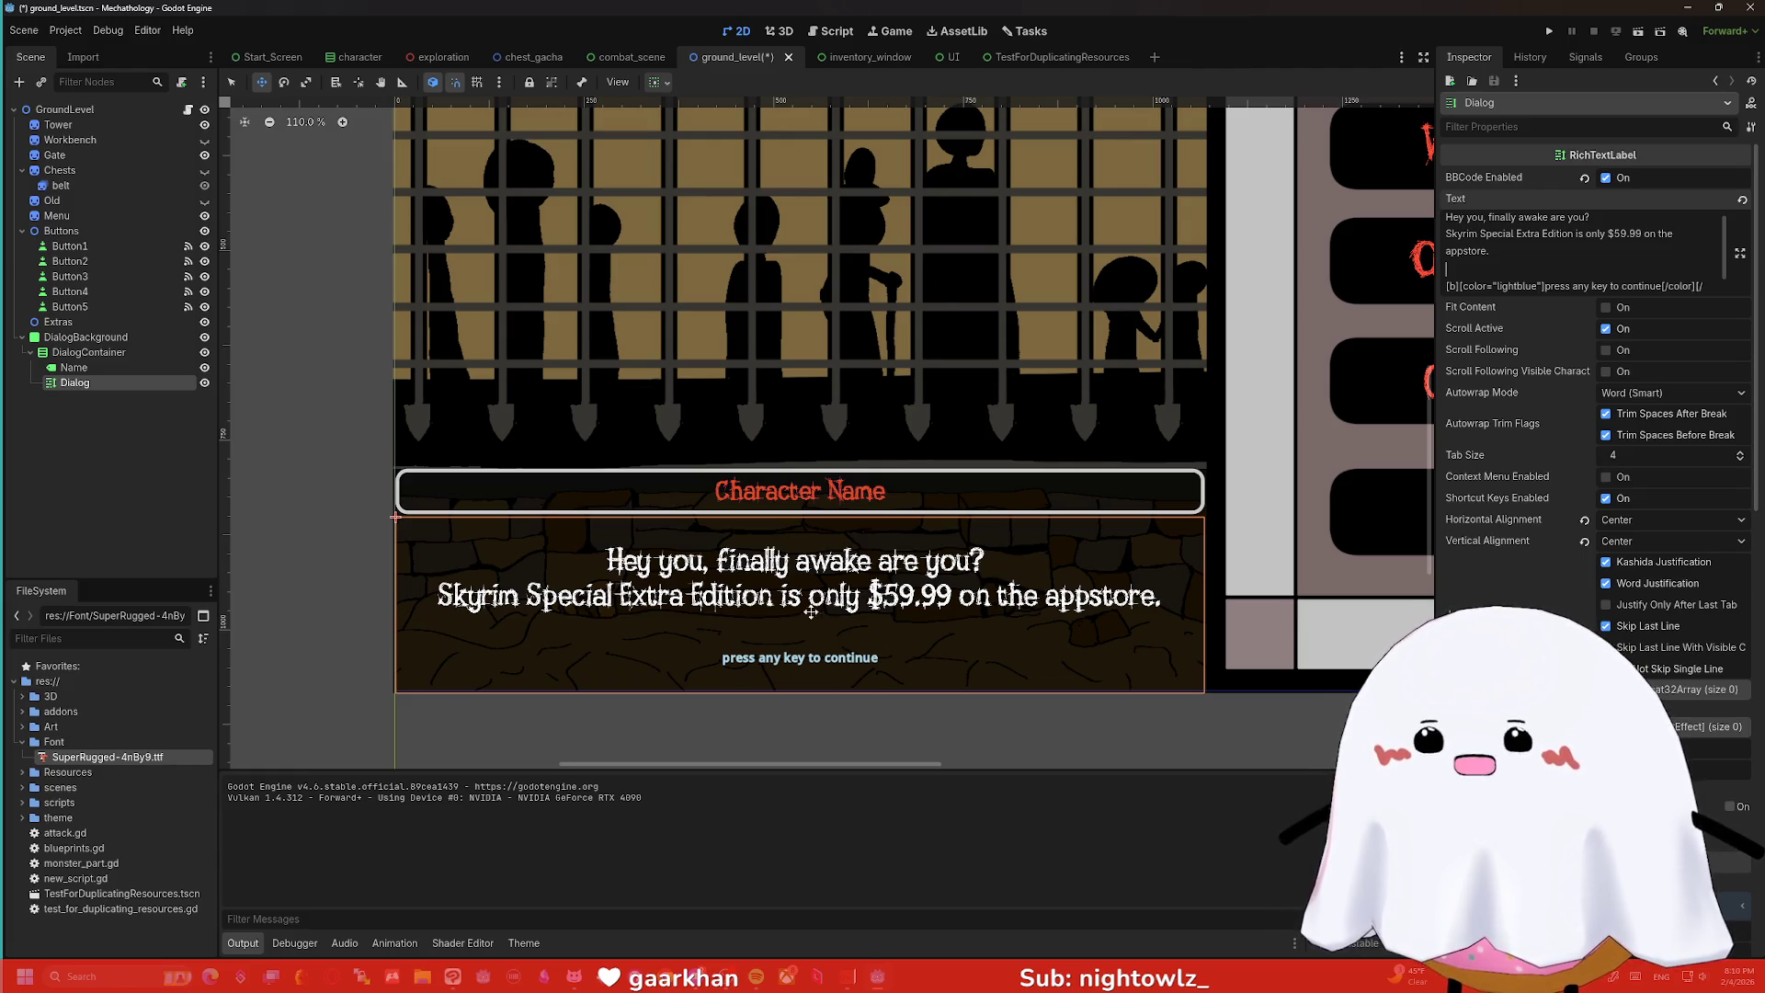
{"action": "scroll", "coordinate": [864, 584], "scroll_direction": "down", "scroll_amount": 1}
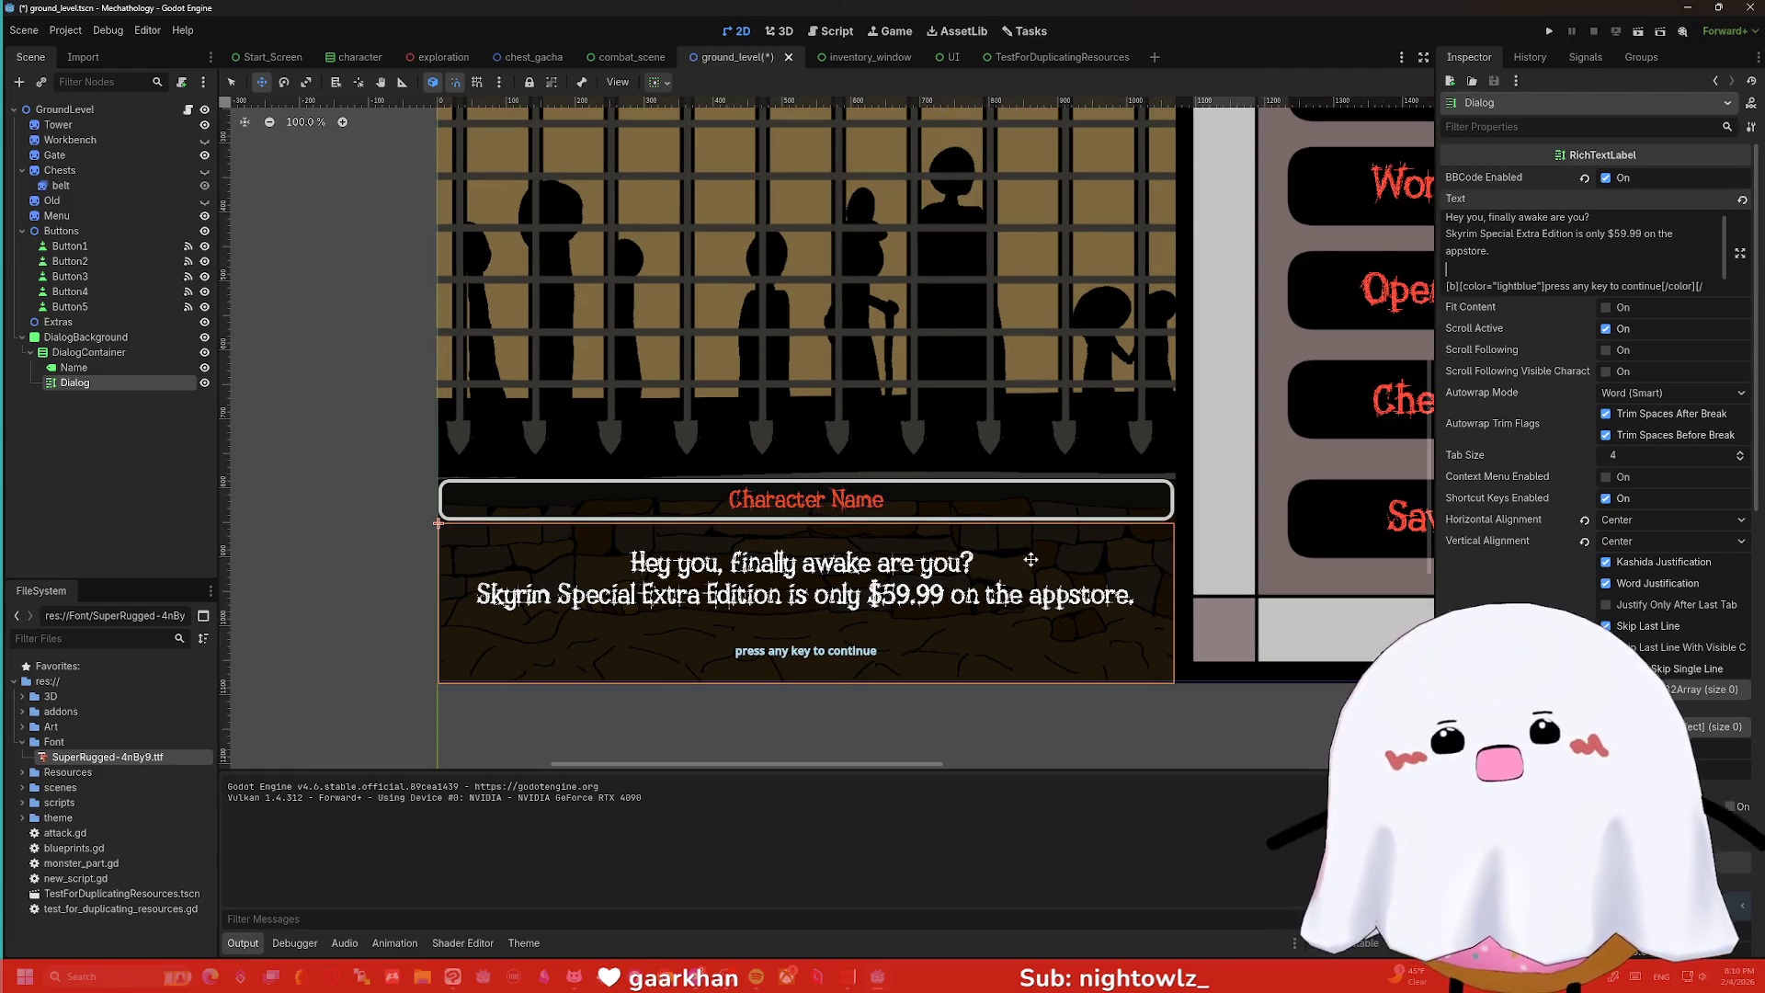
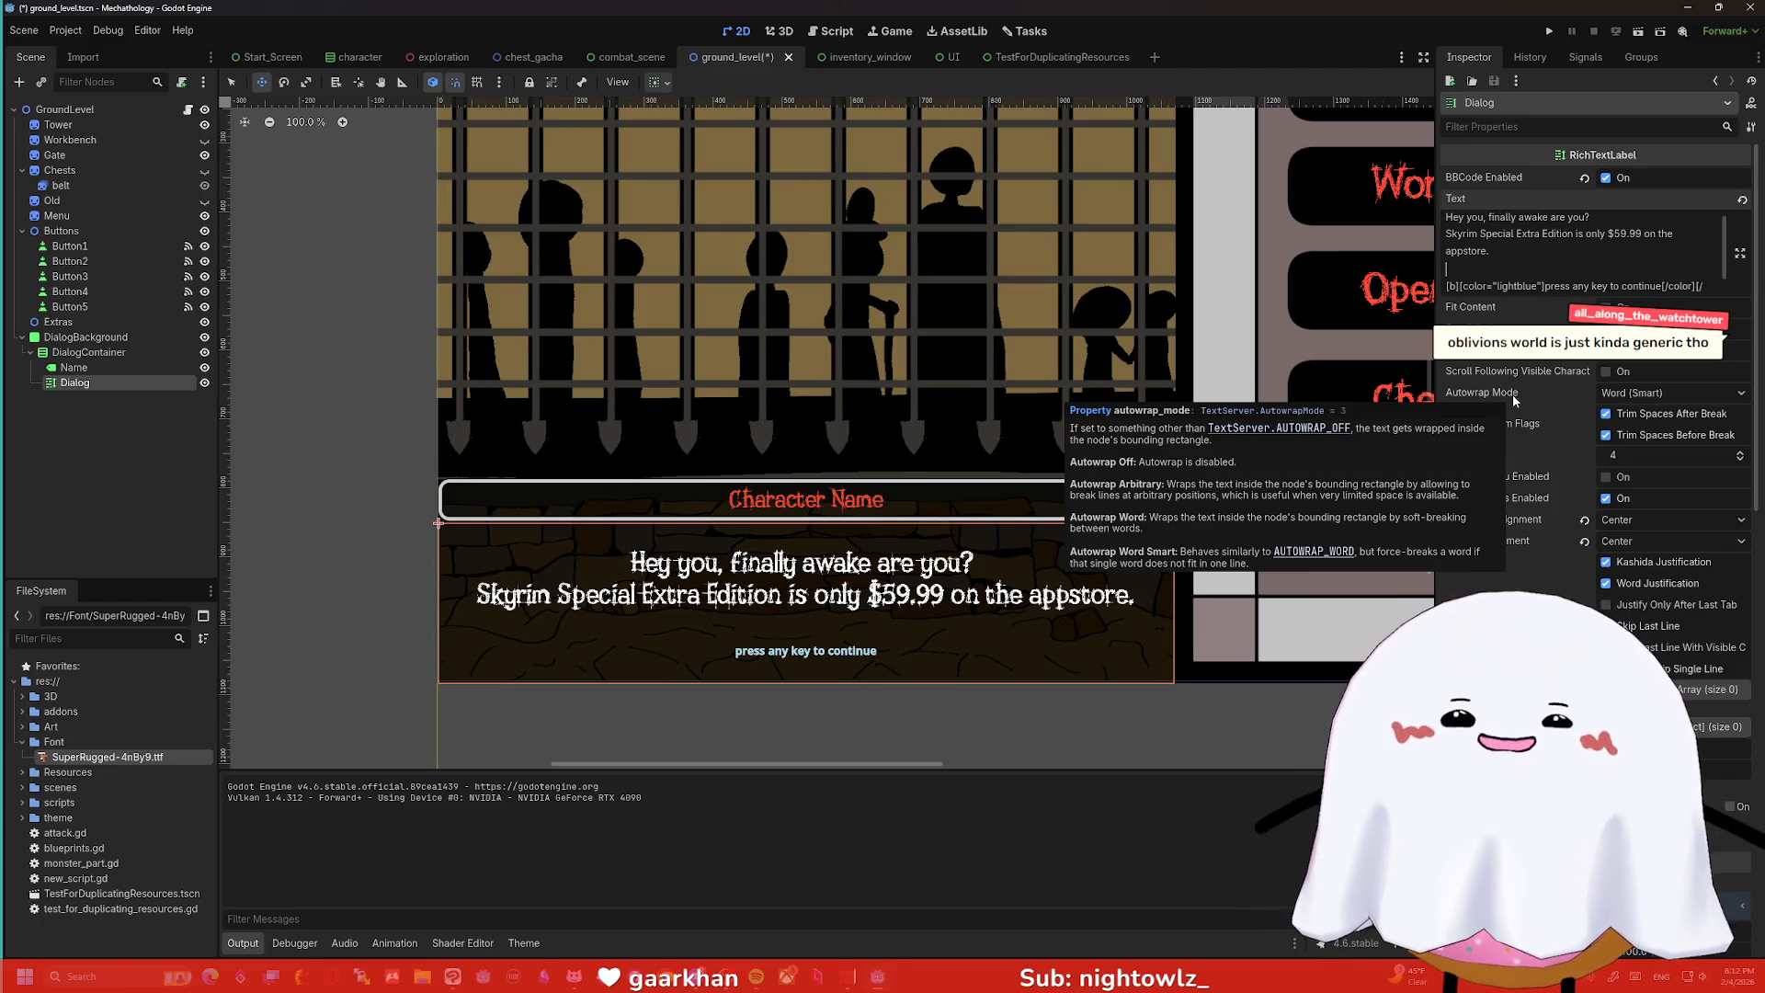
Save the DialogBackground branch as a new scene named dialog_box
{"action": "scroll", "coordinate": [1105, 462], "scroll_direction": "down", "scroll_amount": 2}
{"action": "scroll", "coordinate": [1106, 463], "scroll_direction": "up", "scroll_amount": 3}
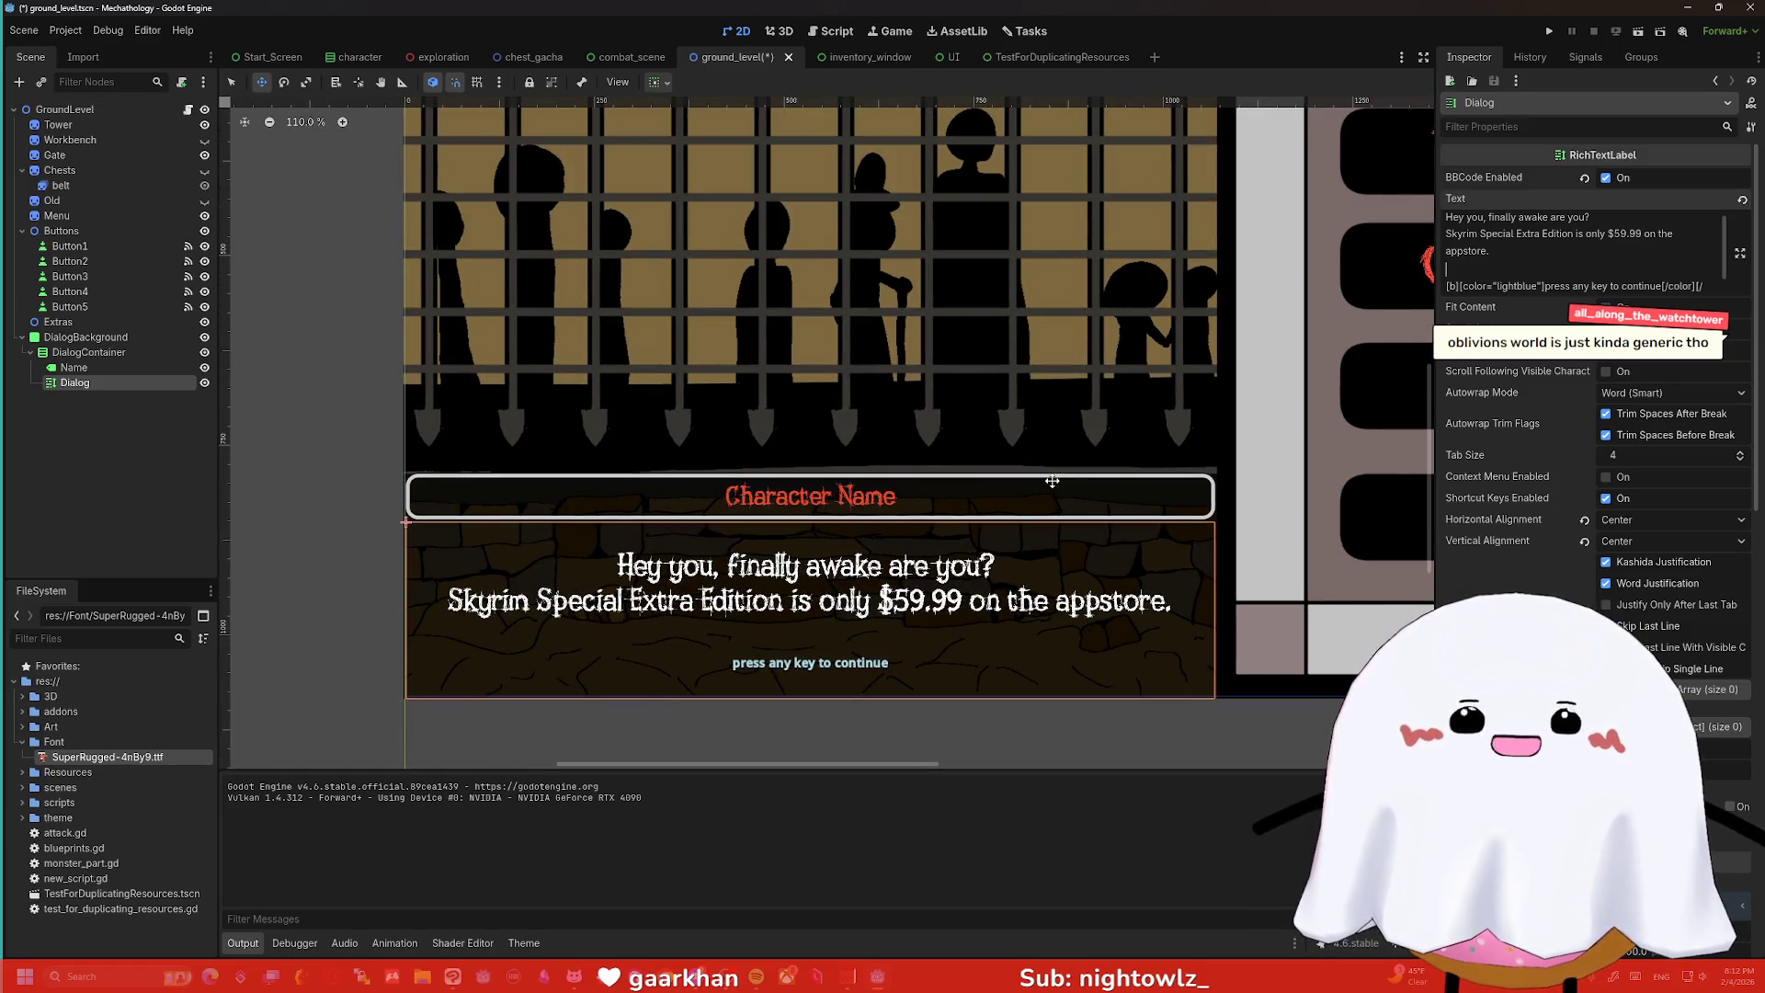
{"action": "scroll", "coordinate": [1054, 553], "scroll_direction": "up", "scroll_amount": 1}
{"action": "scroll", "coordinate": [1054, 554], "scroll_direction": "down", "scroll_amount": 1}
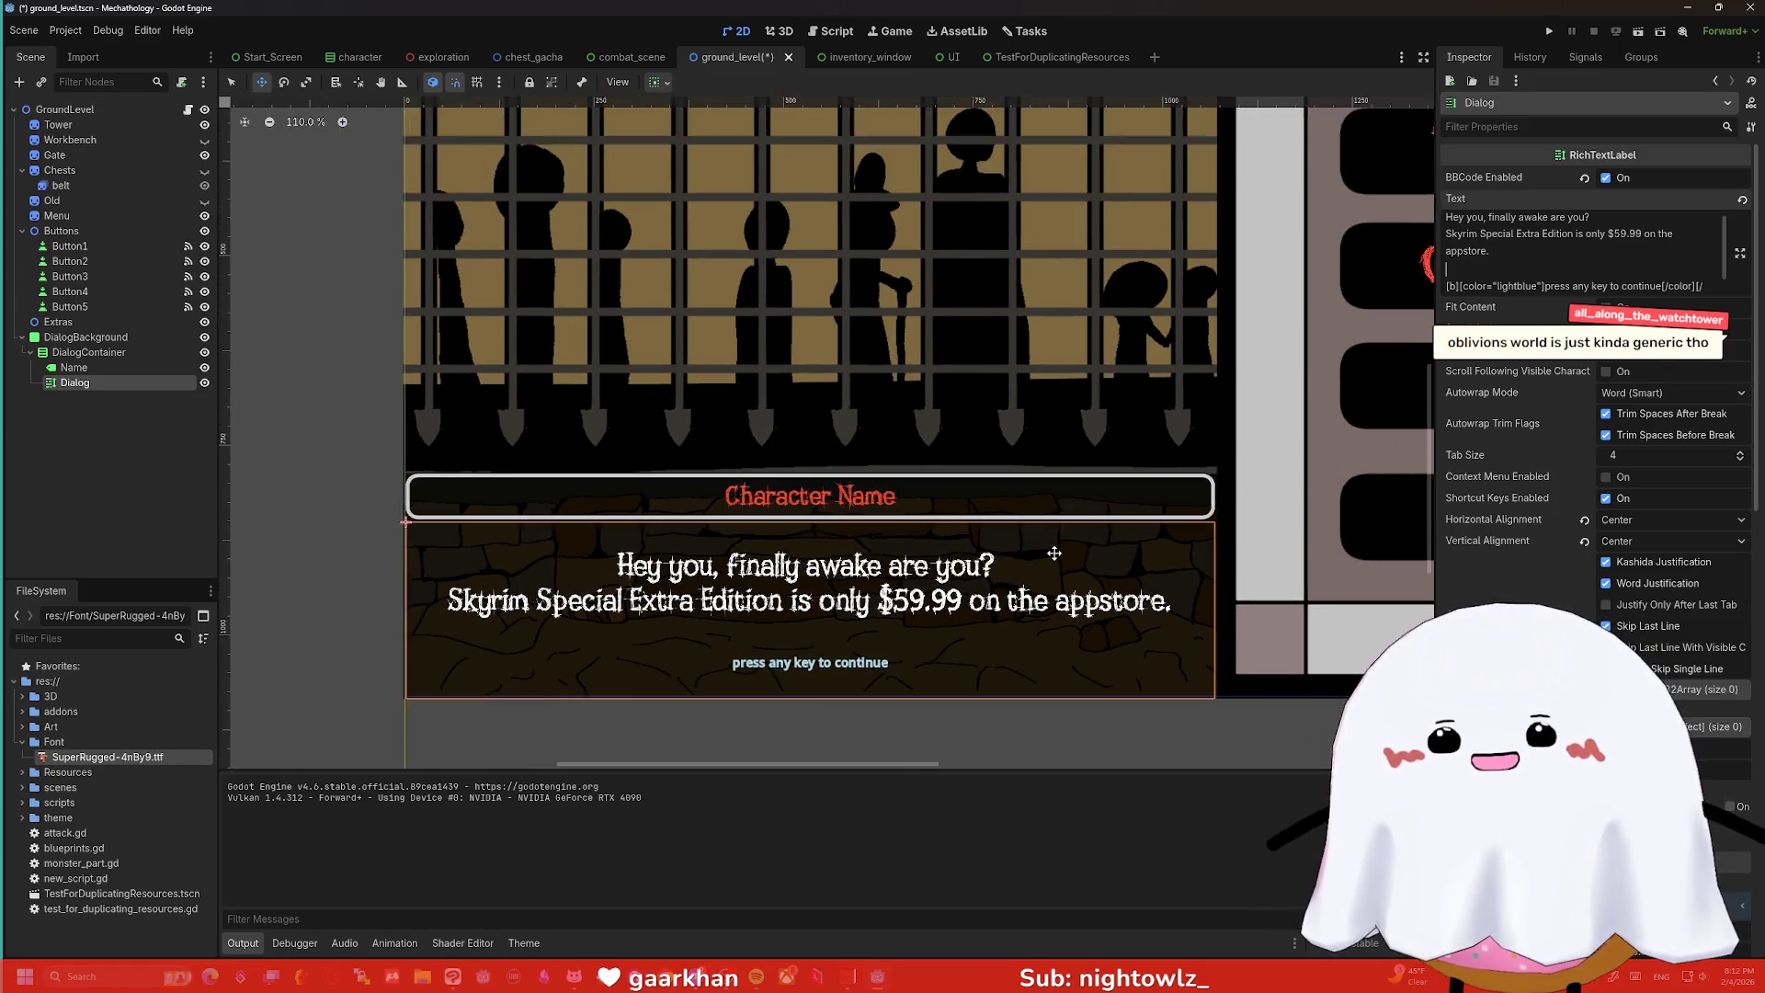
{"action": "scroll", "coordinate": [1055, 553], "scroll_direction": "down", "scroll_amount": 1}
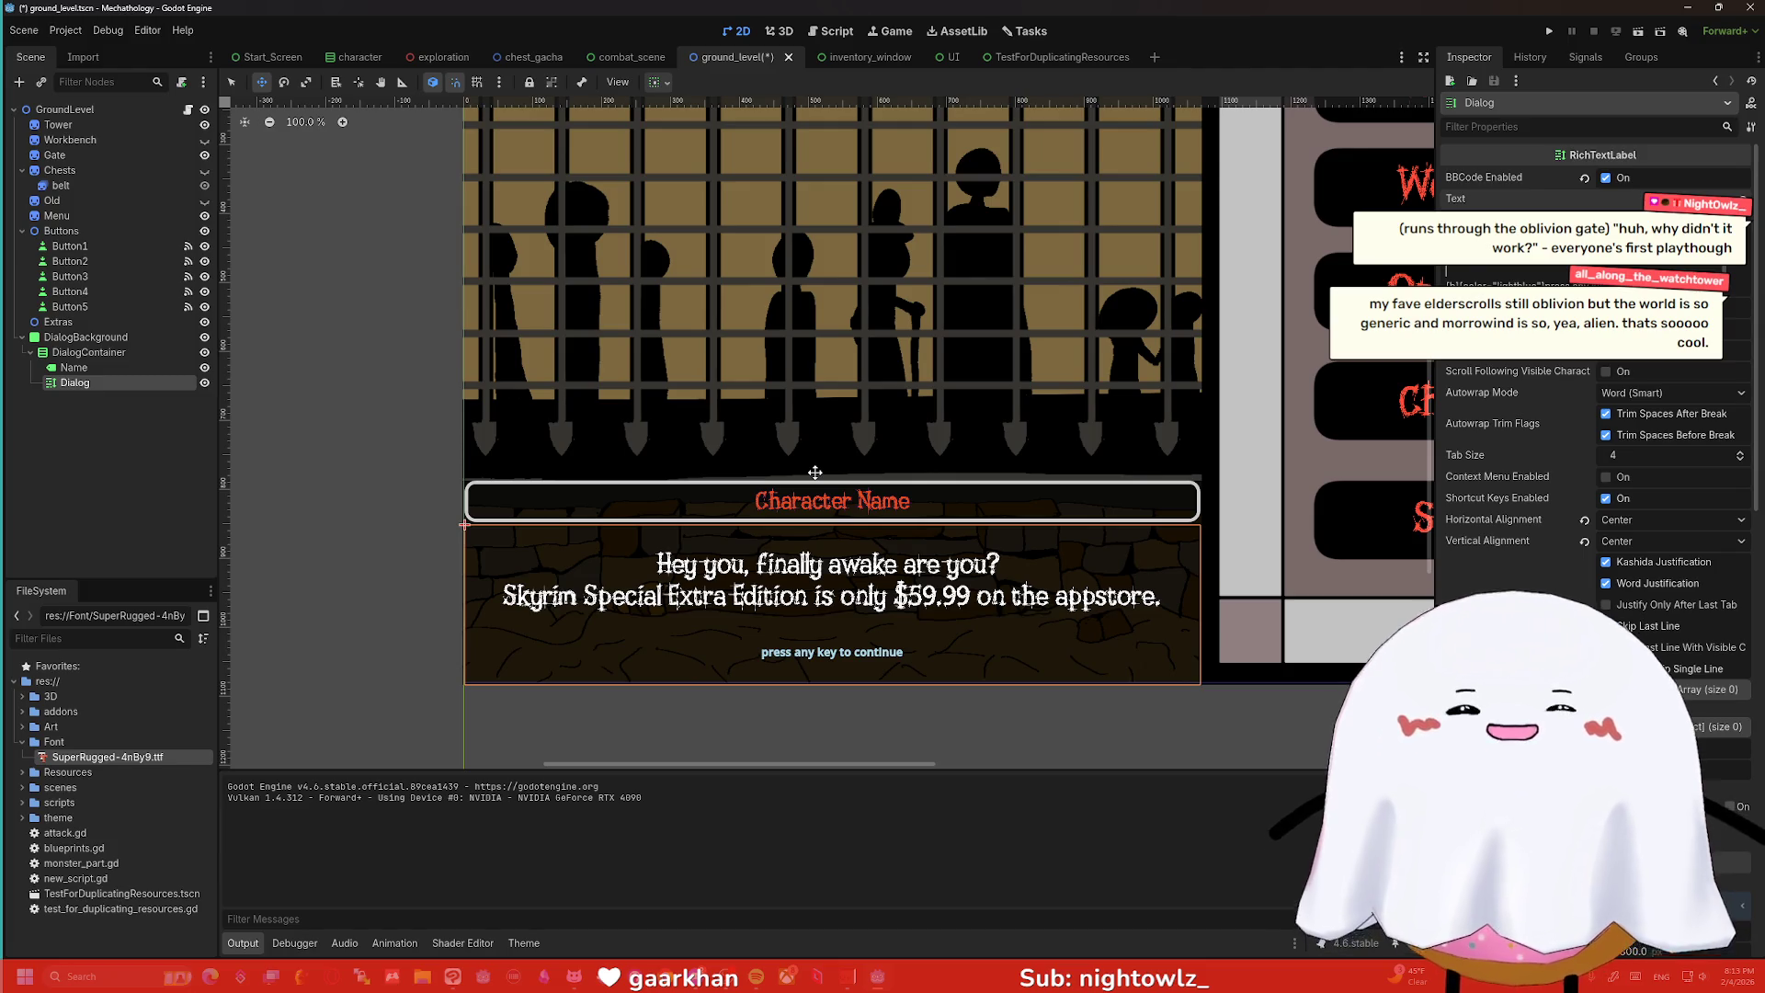
{"action": "scroll", "coordinate": [814, 472], "scroll_direction": "right", "scroll_amount": 2}
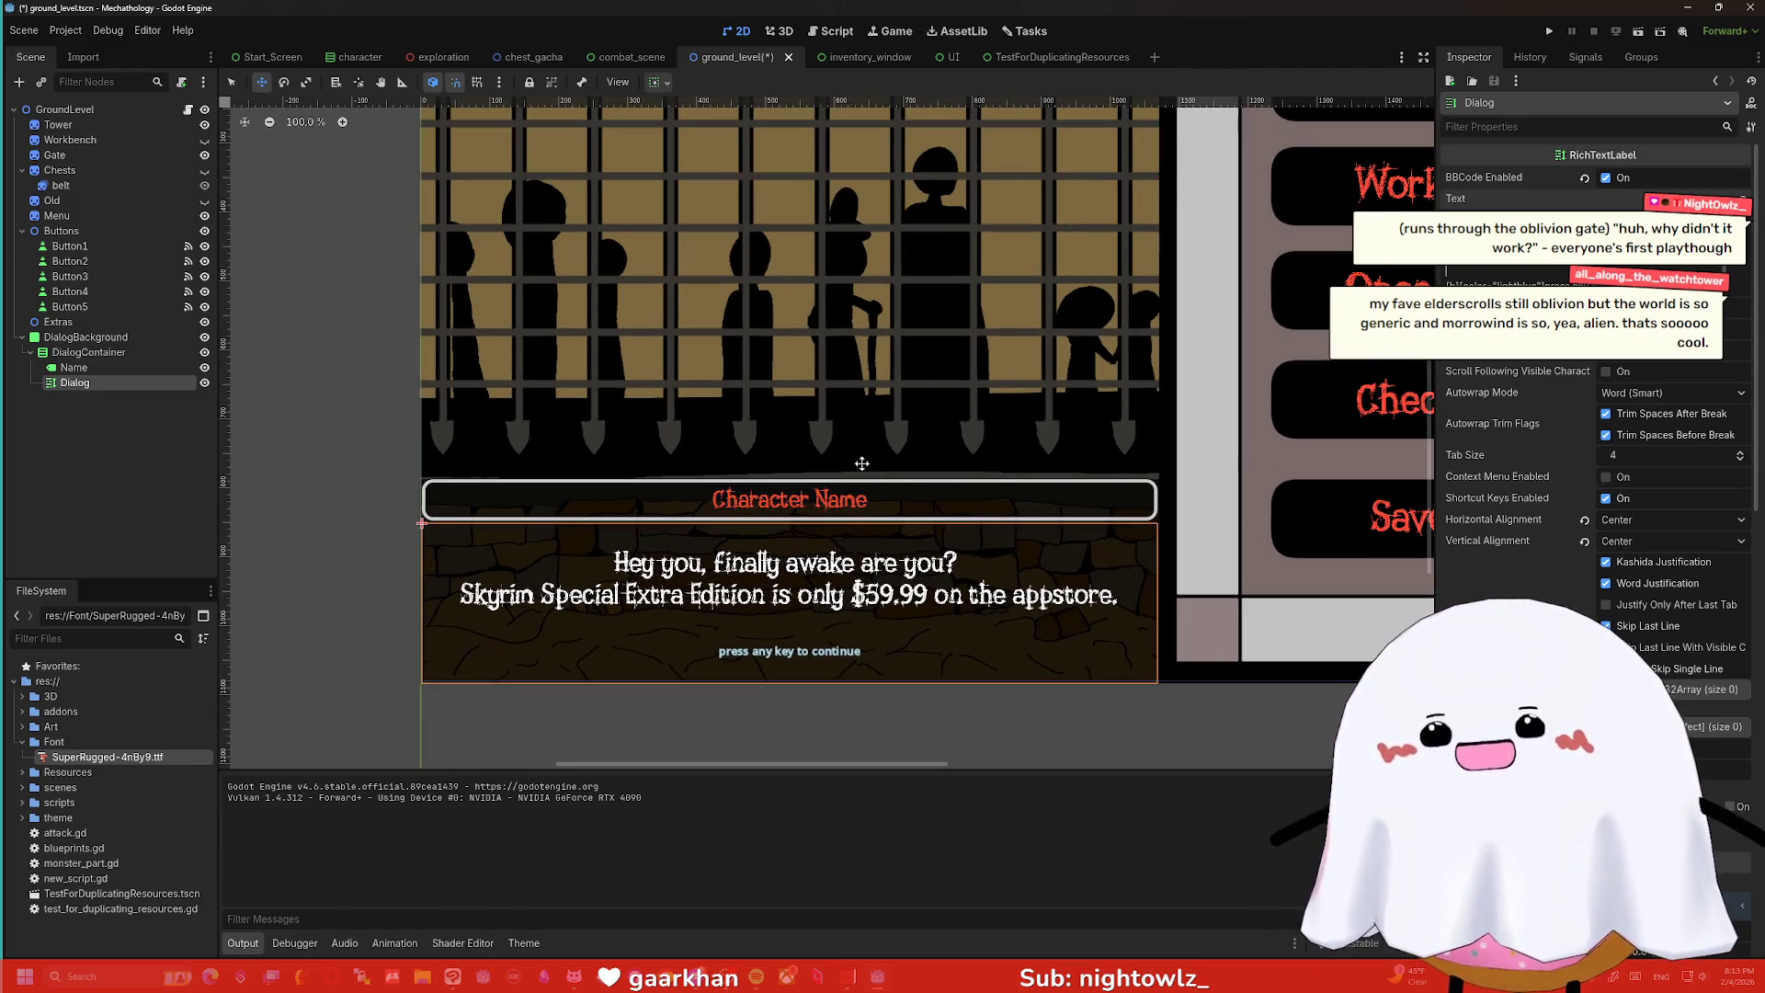
{"action": "left_click", "coordinate": [130, 340]}
{"action": "right_click", "coordinate": [130, 342]}
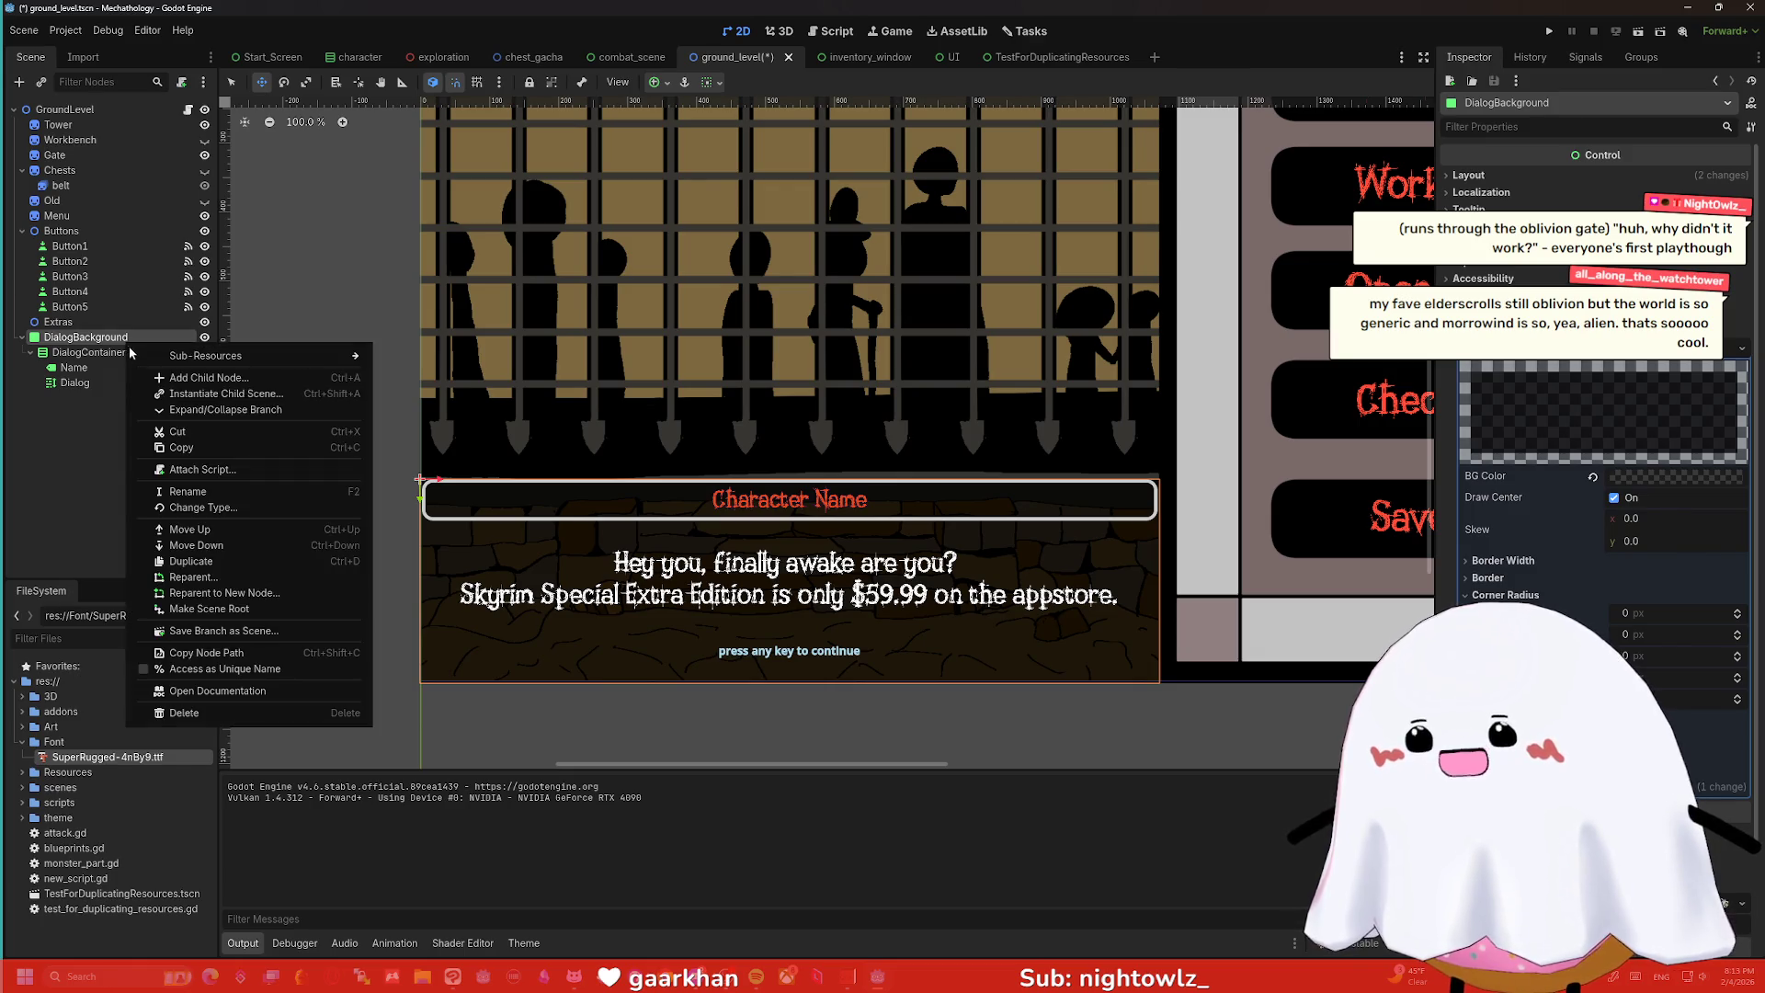
{"action": "left_click", "coordinate": [223, 630]}
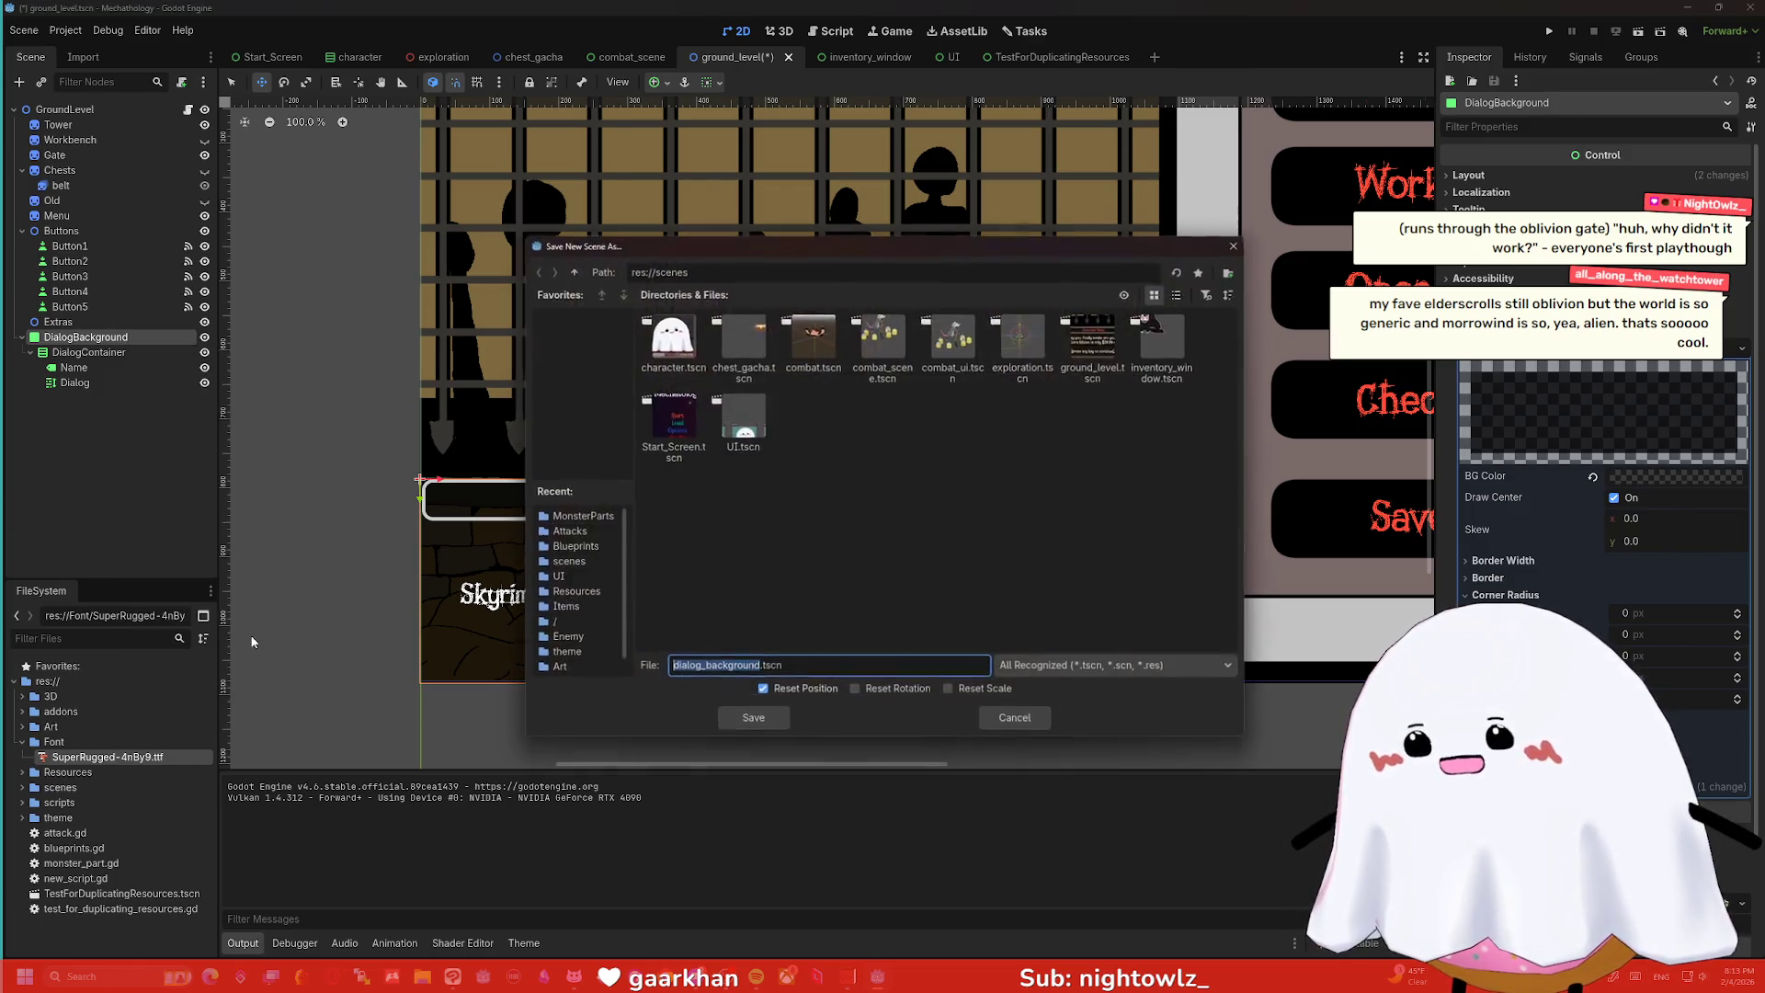
{"action": "type", "text": "dialog_box"}
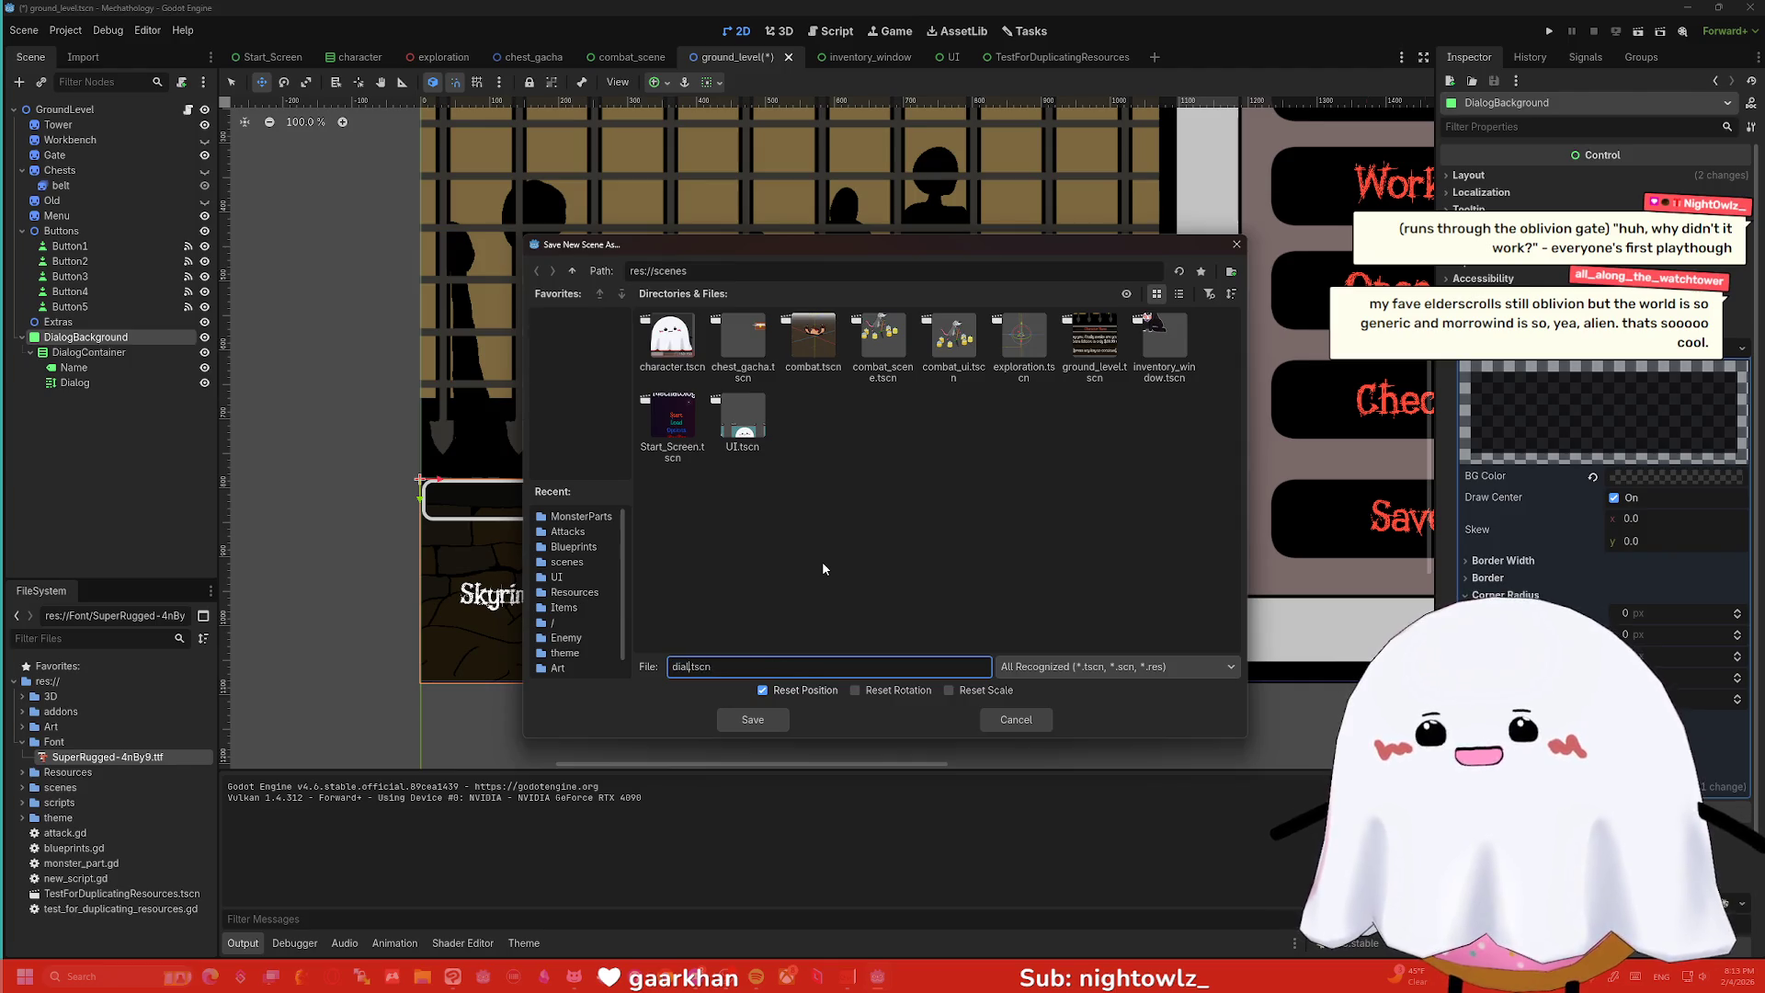
{"action": "key", "text": "Return"}
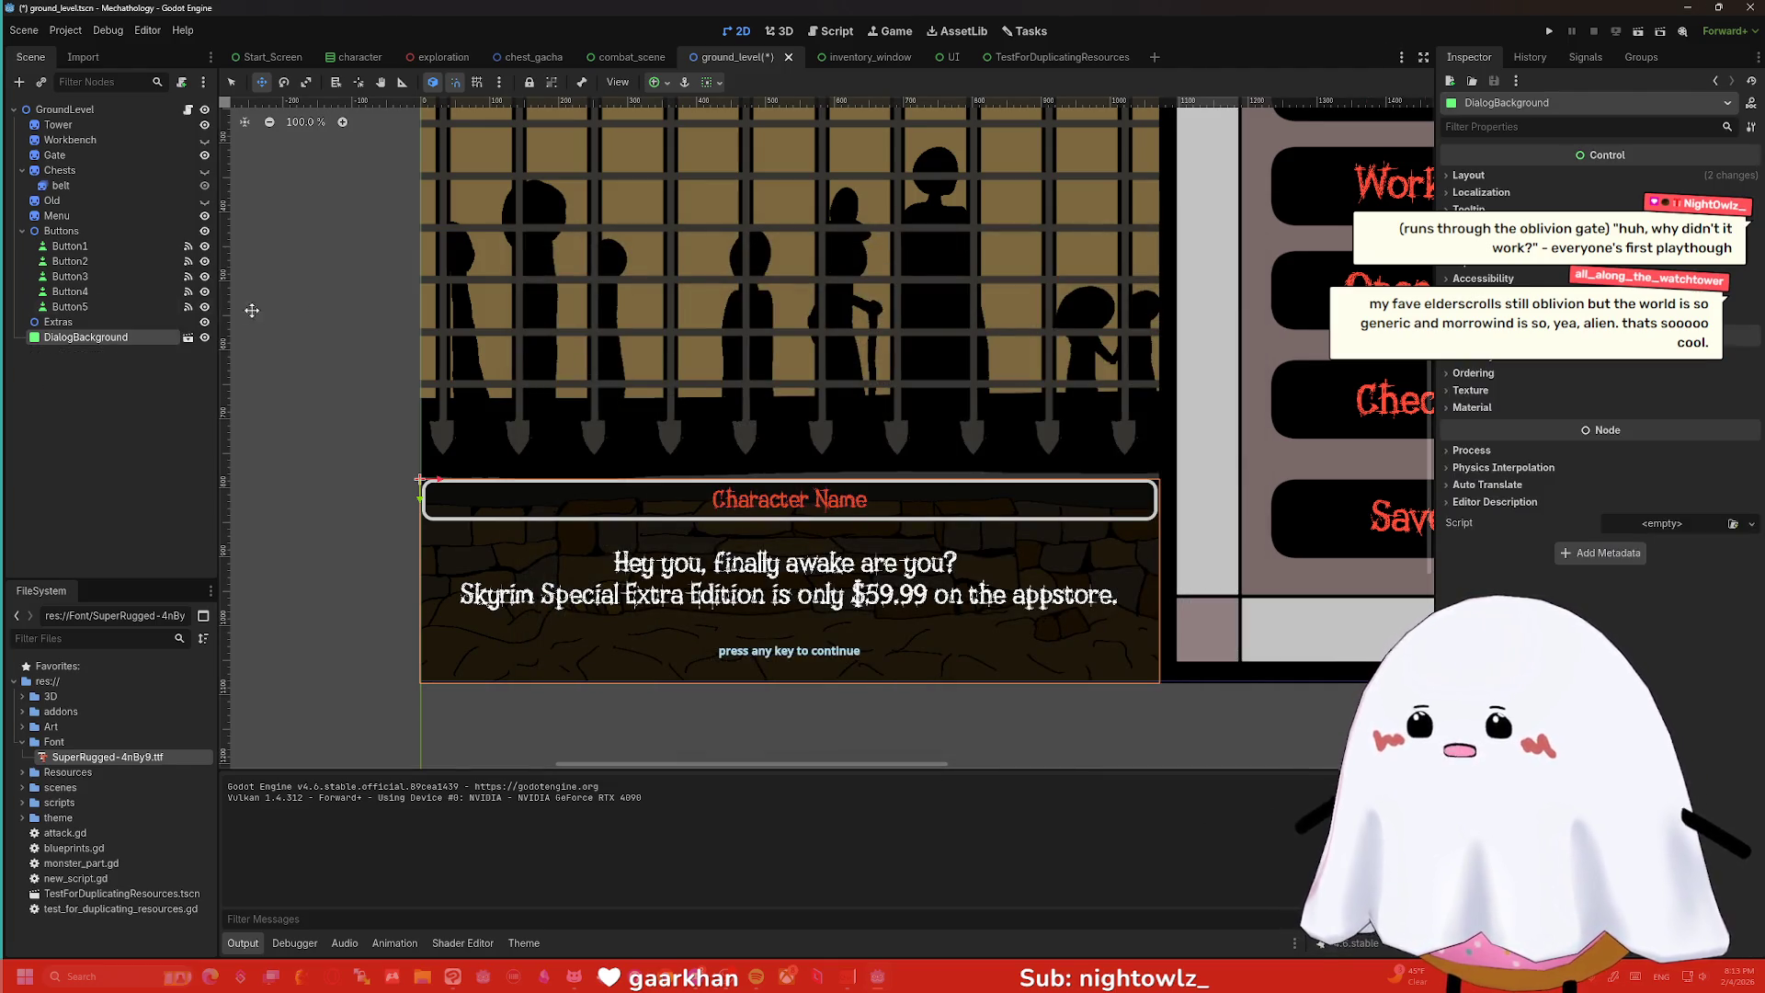
Move the dialog box under the Gate node and open its scene for editing
{"action": "mouse_move", "coordinate": [128, 337]}
{"action": "left_mouse_down"}
{"action": "mouse_move", "coordinate": [124, 241]}
{"action": "mouse_move", "coordinate": [79, 163]}
{"action": "left_mouse_up"}
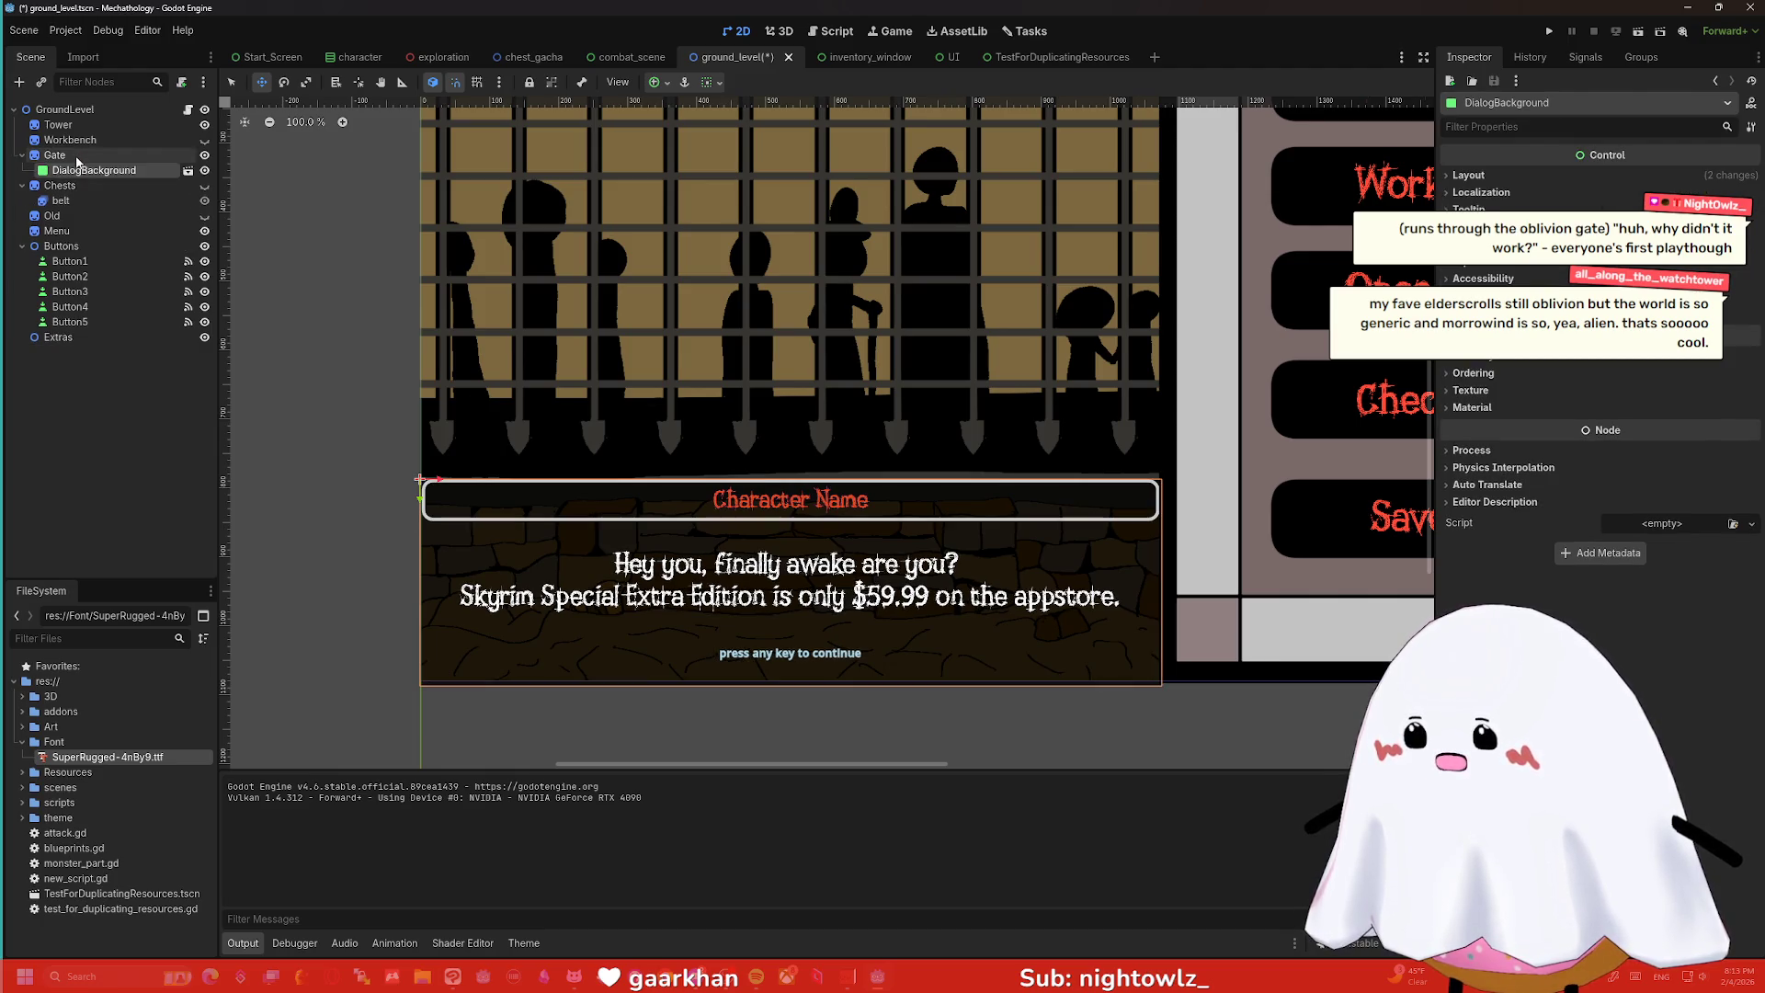
{"action": "left_click", "coordinate": [205, 156]}
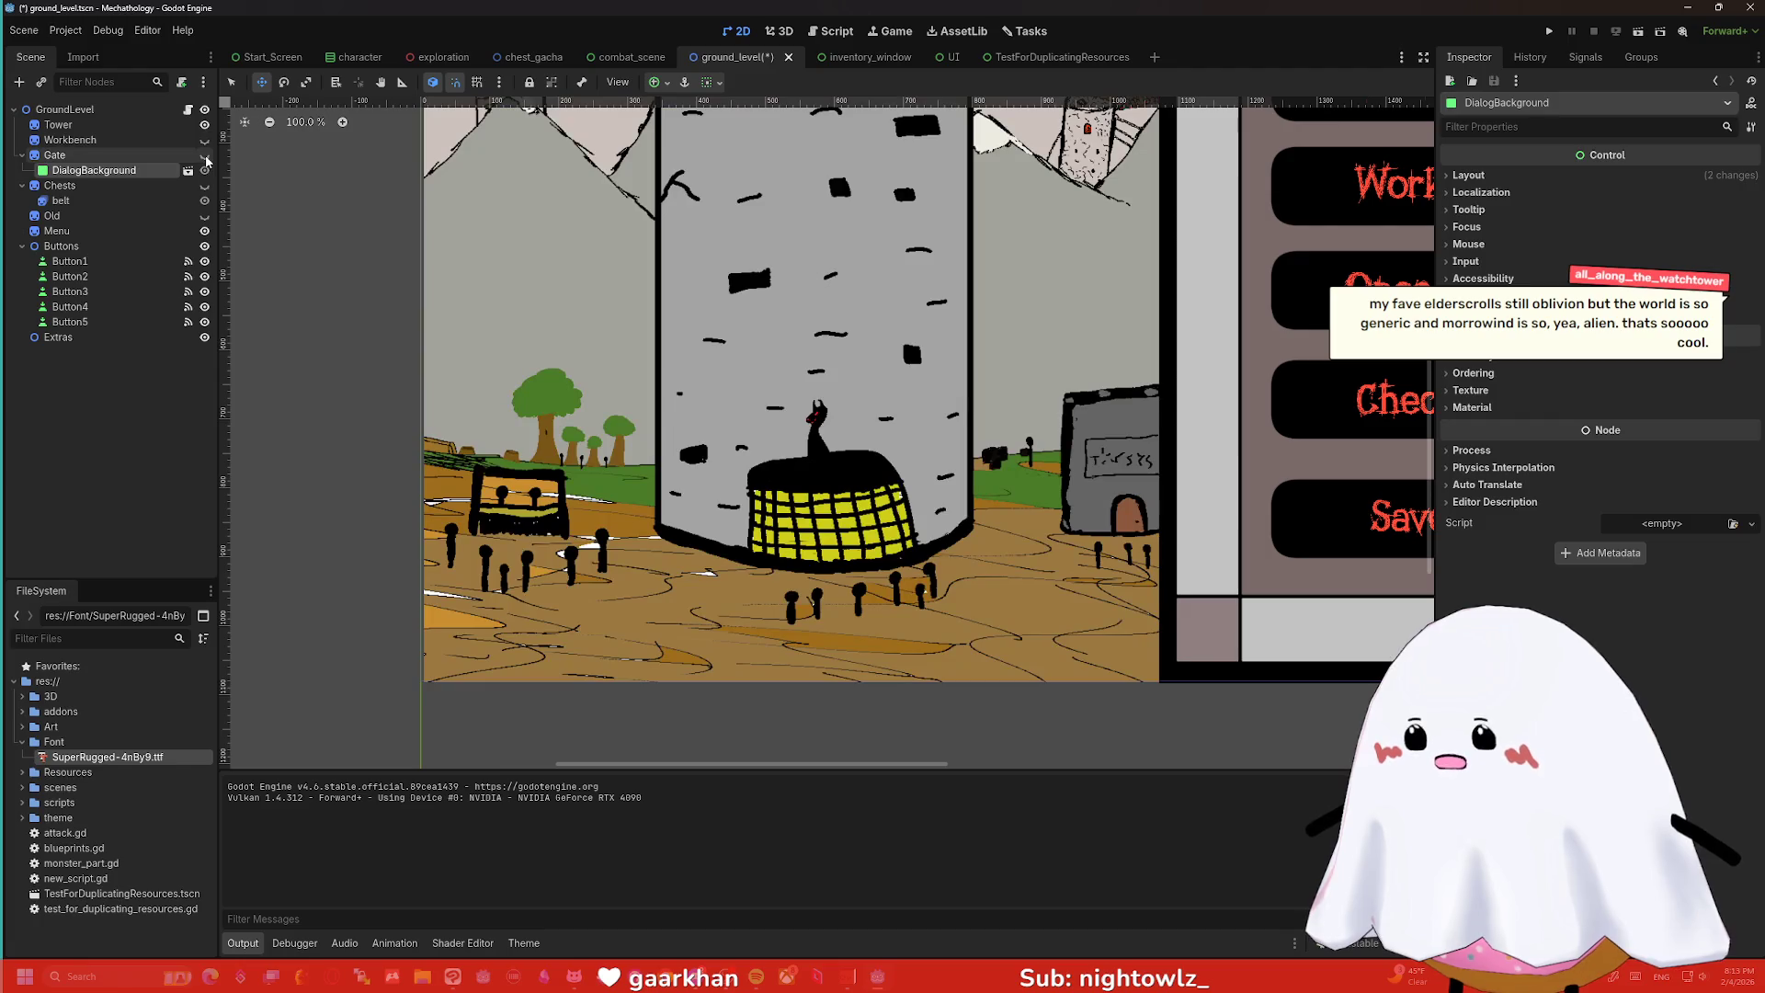
{"action": "left_click", "coordinate": [205, 155]}
{"action": "scroll", "coordinate": [363, 395], "scroll_direction": "down", "scroll_amount": 3}
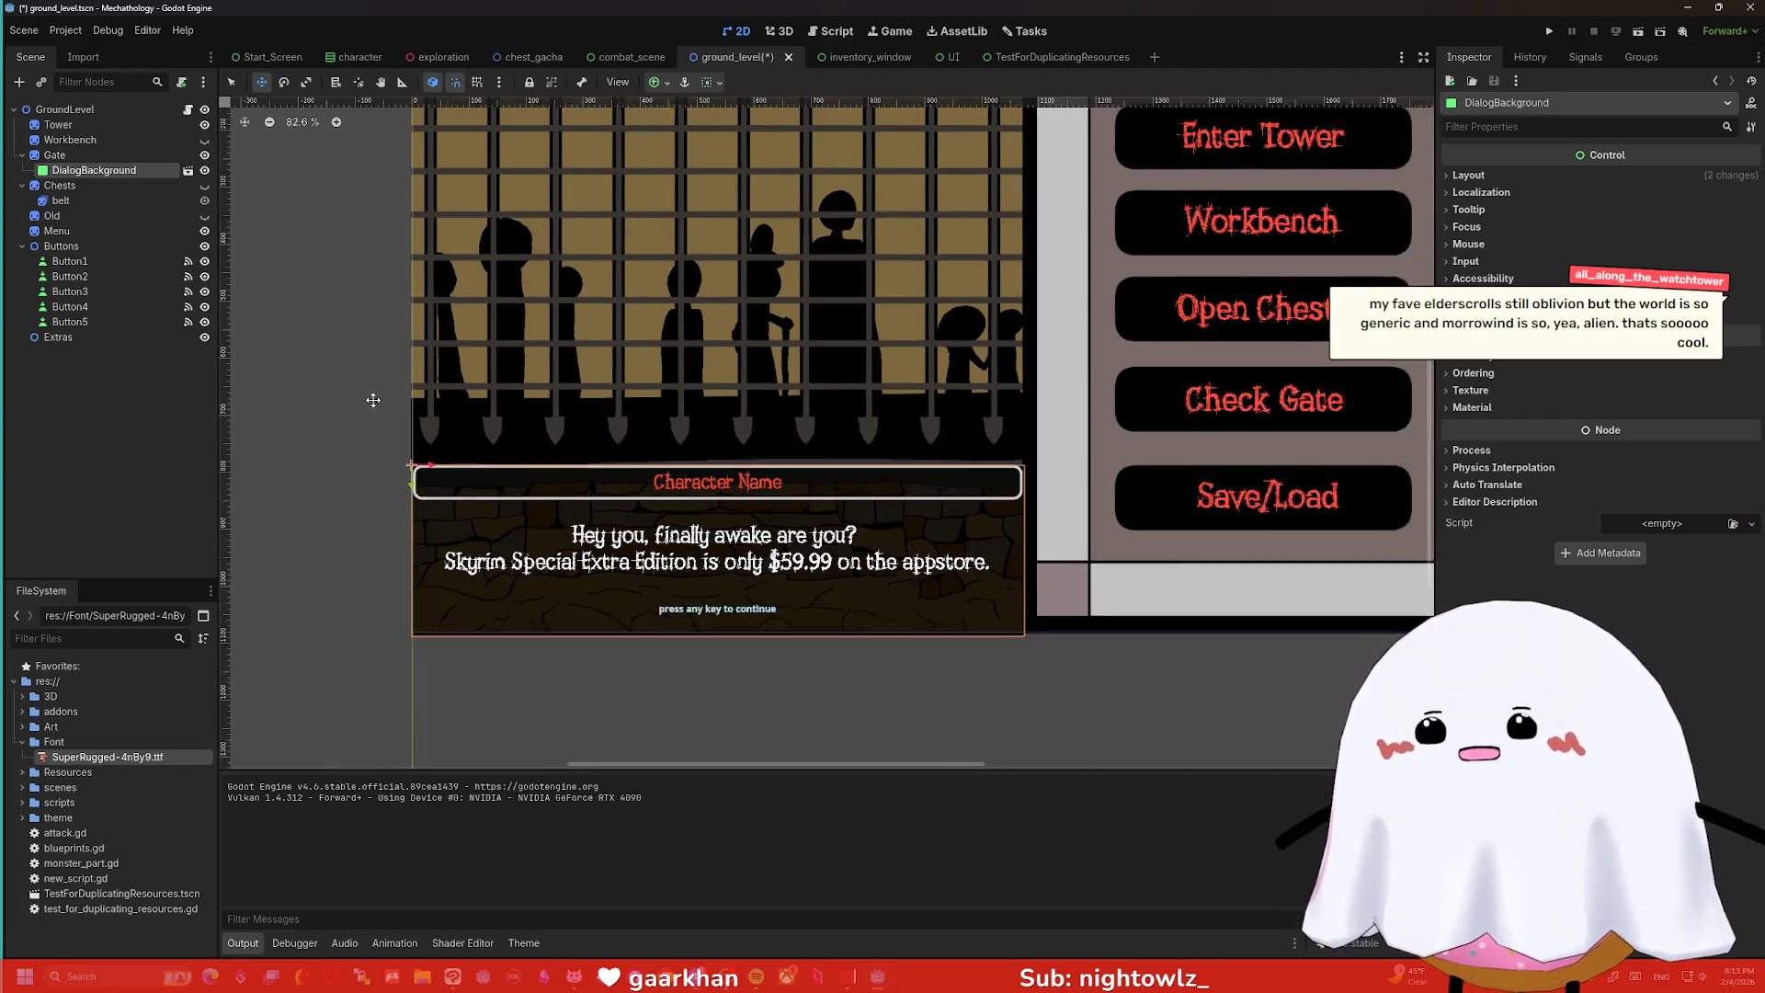
{"action": "left_click_drag", "start_coordinate": [364, 391], "coordinate": [361, 435]}
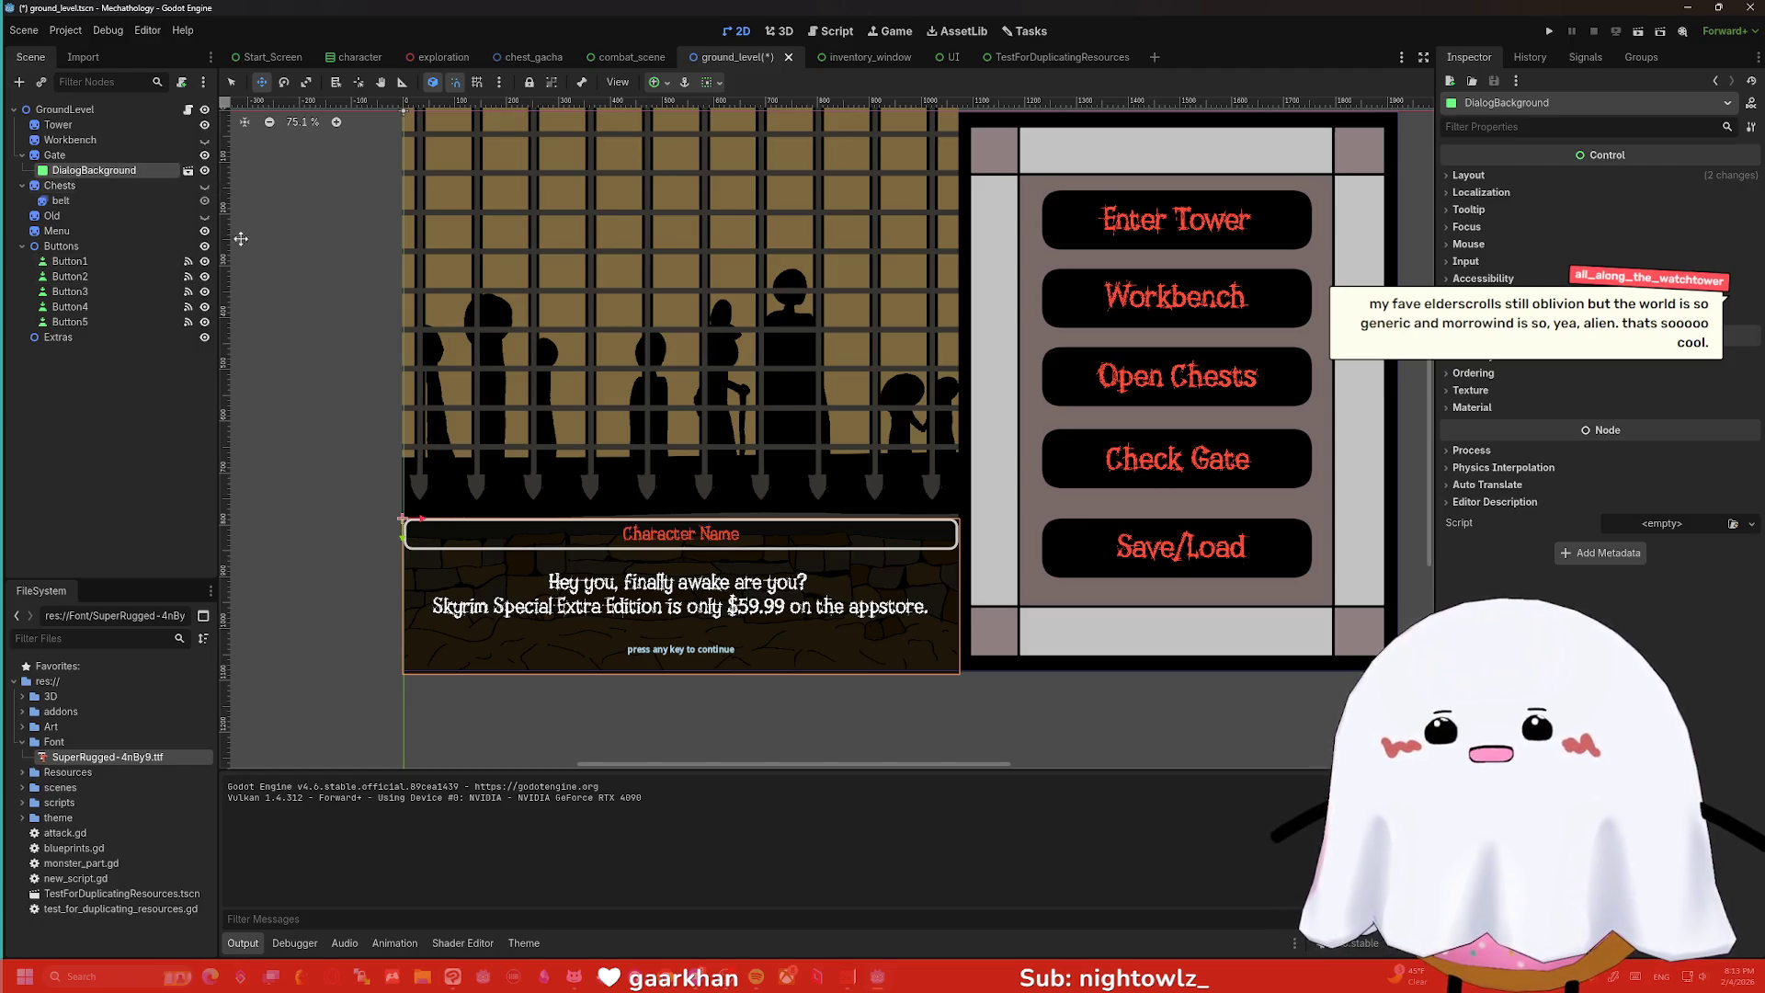
{"action": "scroll", "coordinate": [408, 427], "scroll_direction": "down", "scroll_amount": 3}
{"action": "left_click_drag", "start_coordinate": [351, 420], "coordinate": [389, 469]}
{"action": "scroll", "coordinate": [690, 407], "scroll_direction": "up", "scroll_amount": 4}
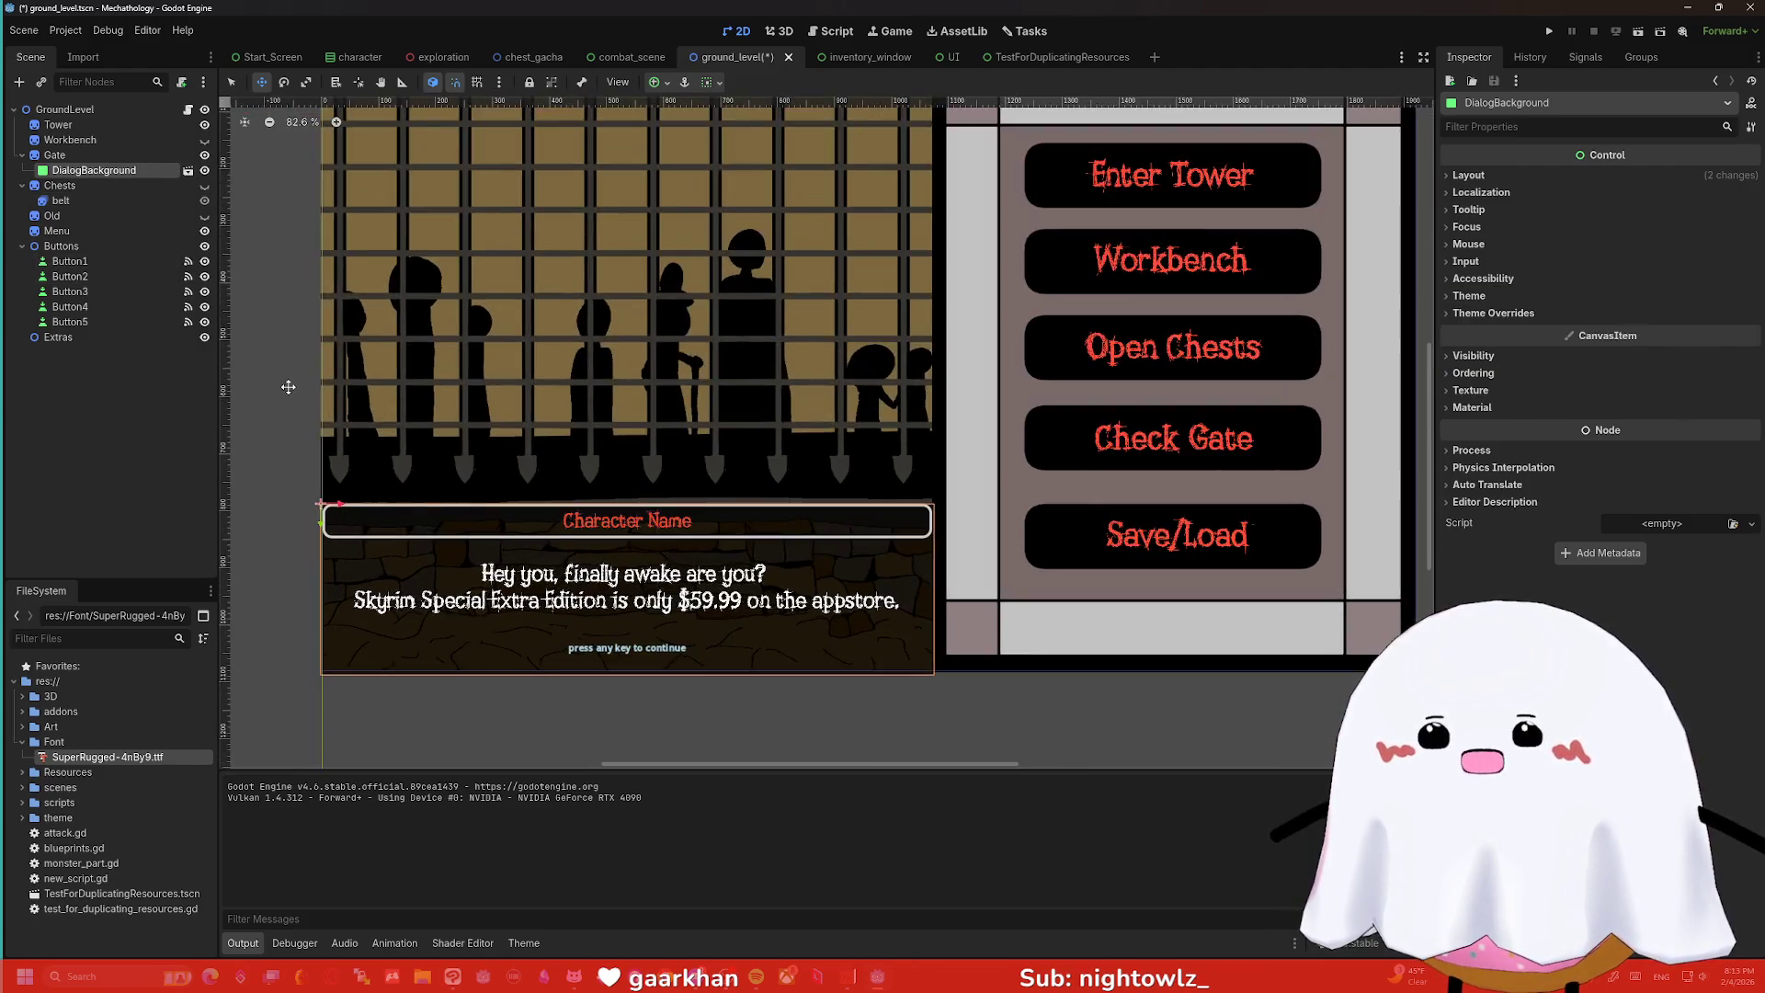
{"action": "mouse_move", "coordinate": [689, 406]}
{"action": "left_mouse_down"}
{"action": "mouse_move", "coordinate": [726, 551]}
{"action": "mouse_move", "coordinate": [742, 493]}
{"action": "left_mouse_up"}
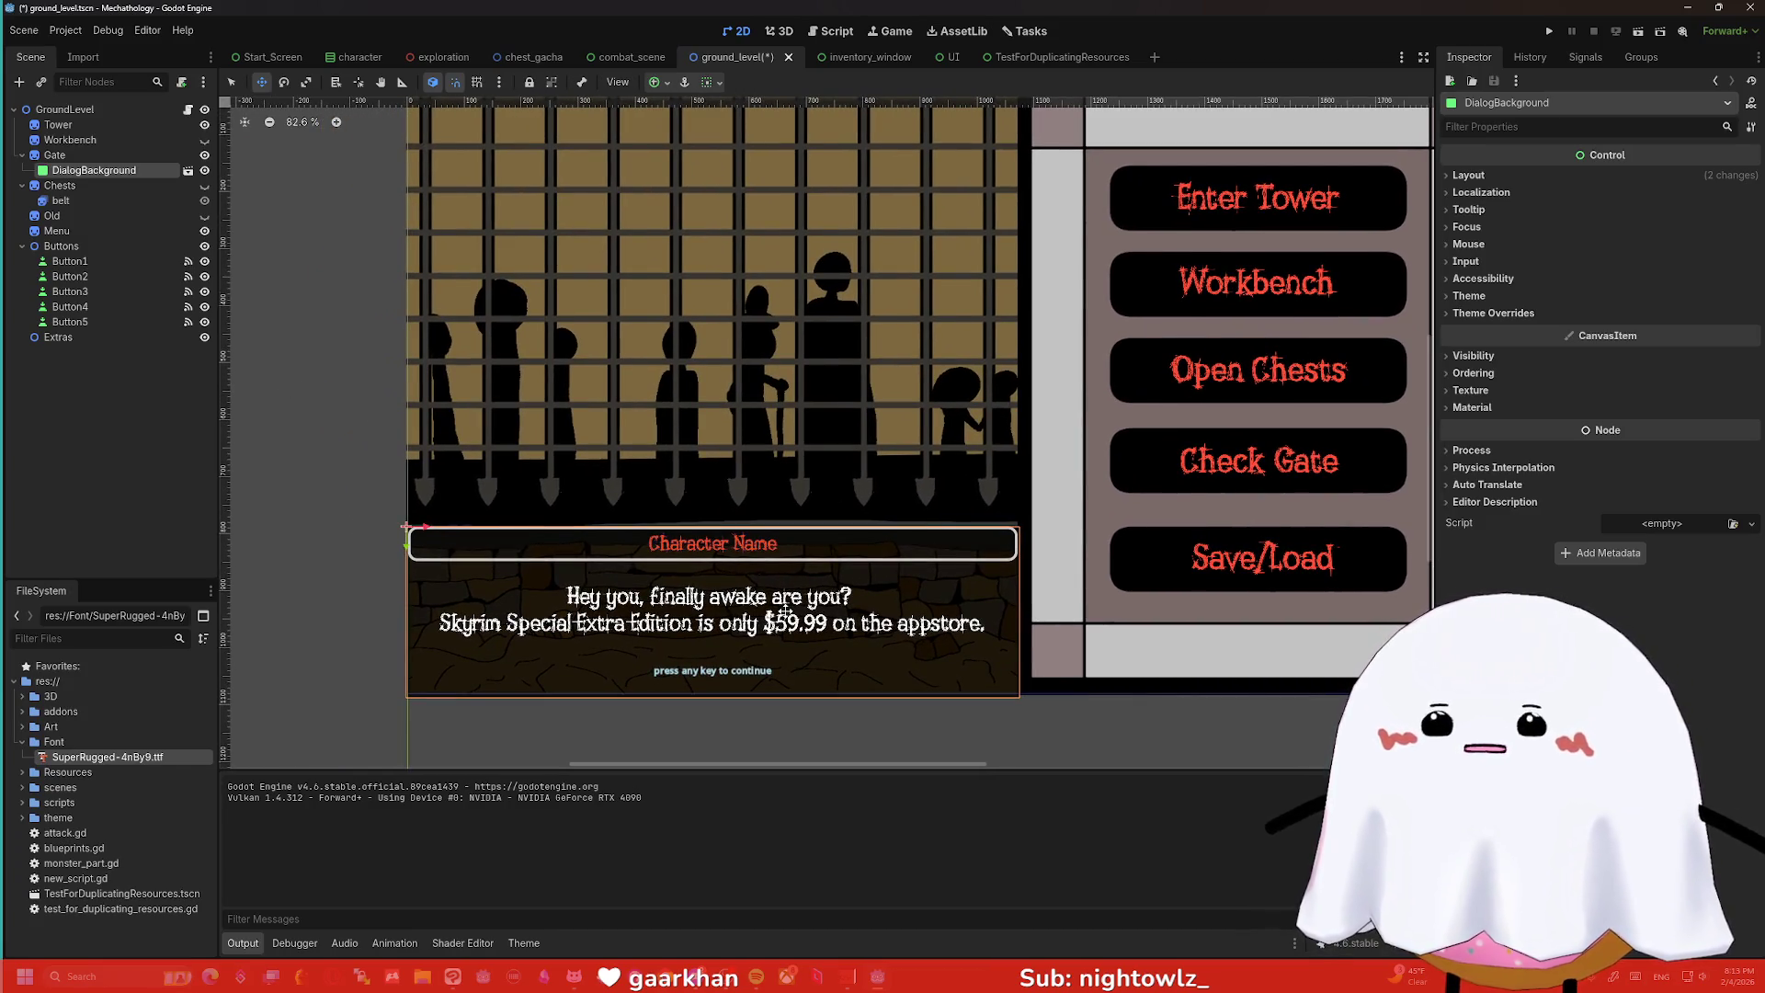
{"action": "left_click", "coordinate": [187, 170]}
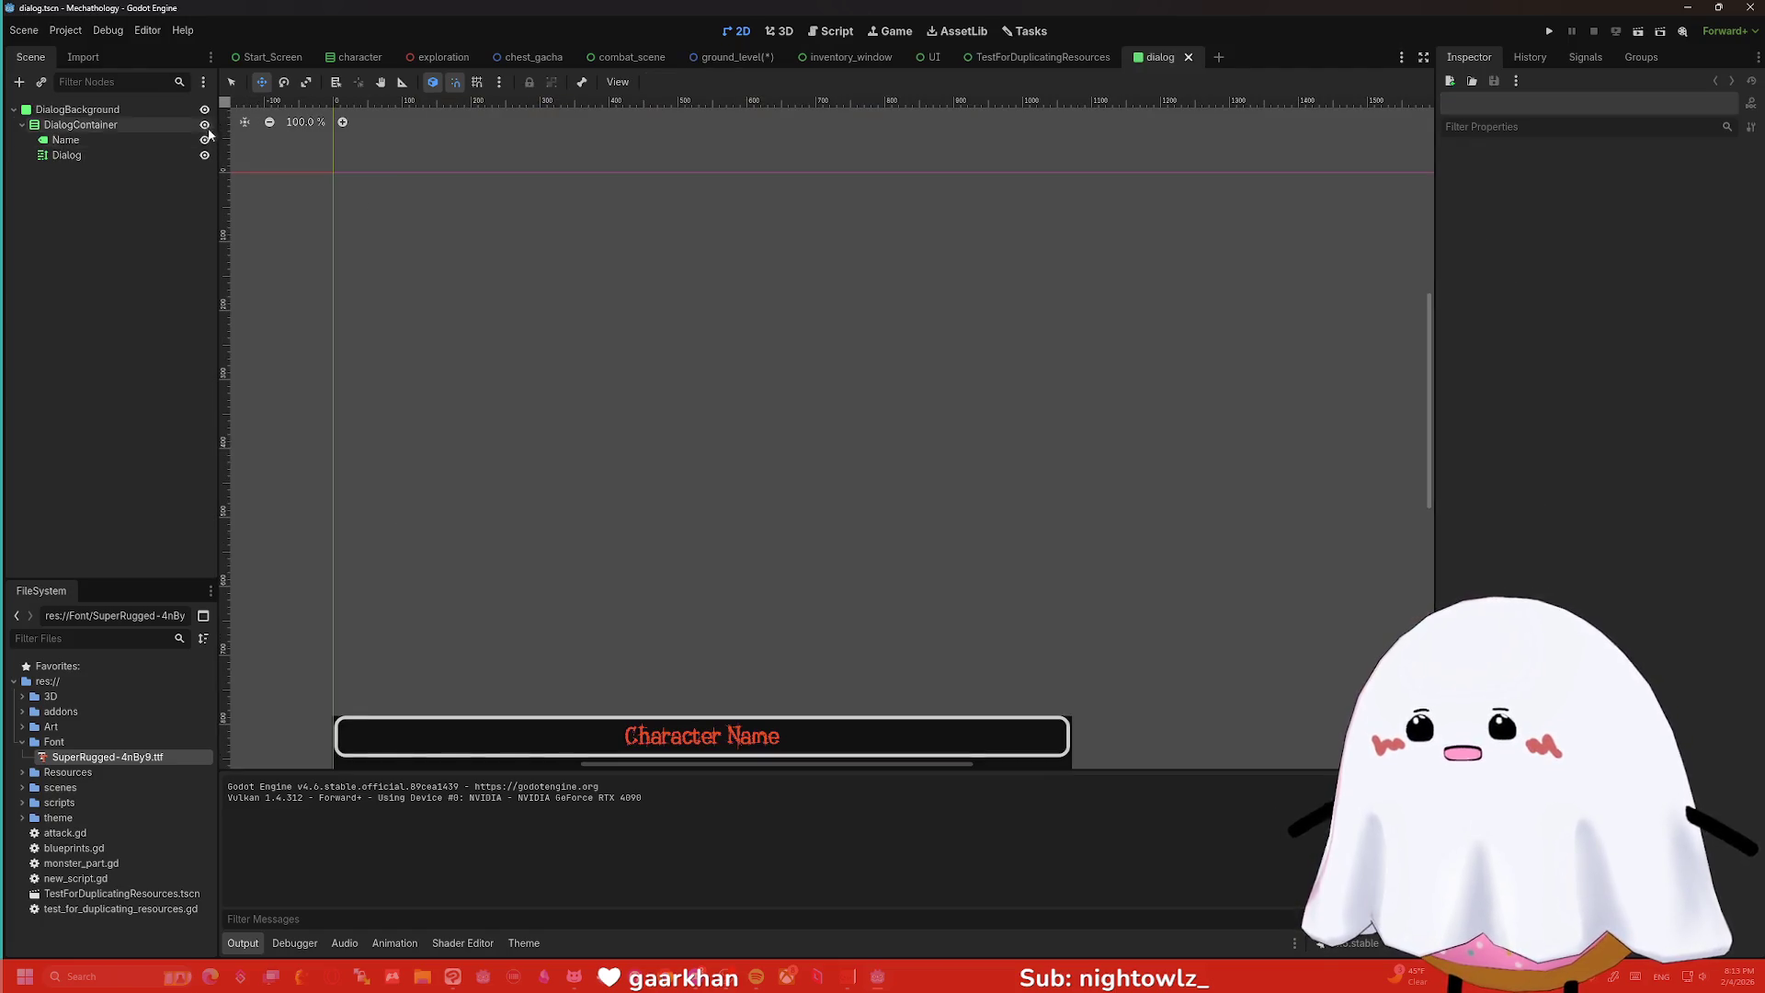
Attach a new GDScript at res://scenes/dialog.gd to the DialogBackground root node
{"action": "left_click", "coordinate": [154, 109]}
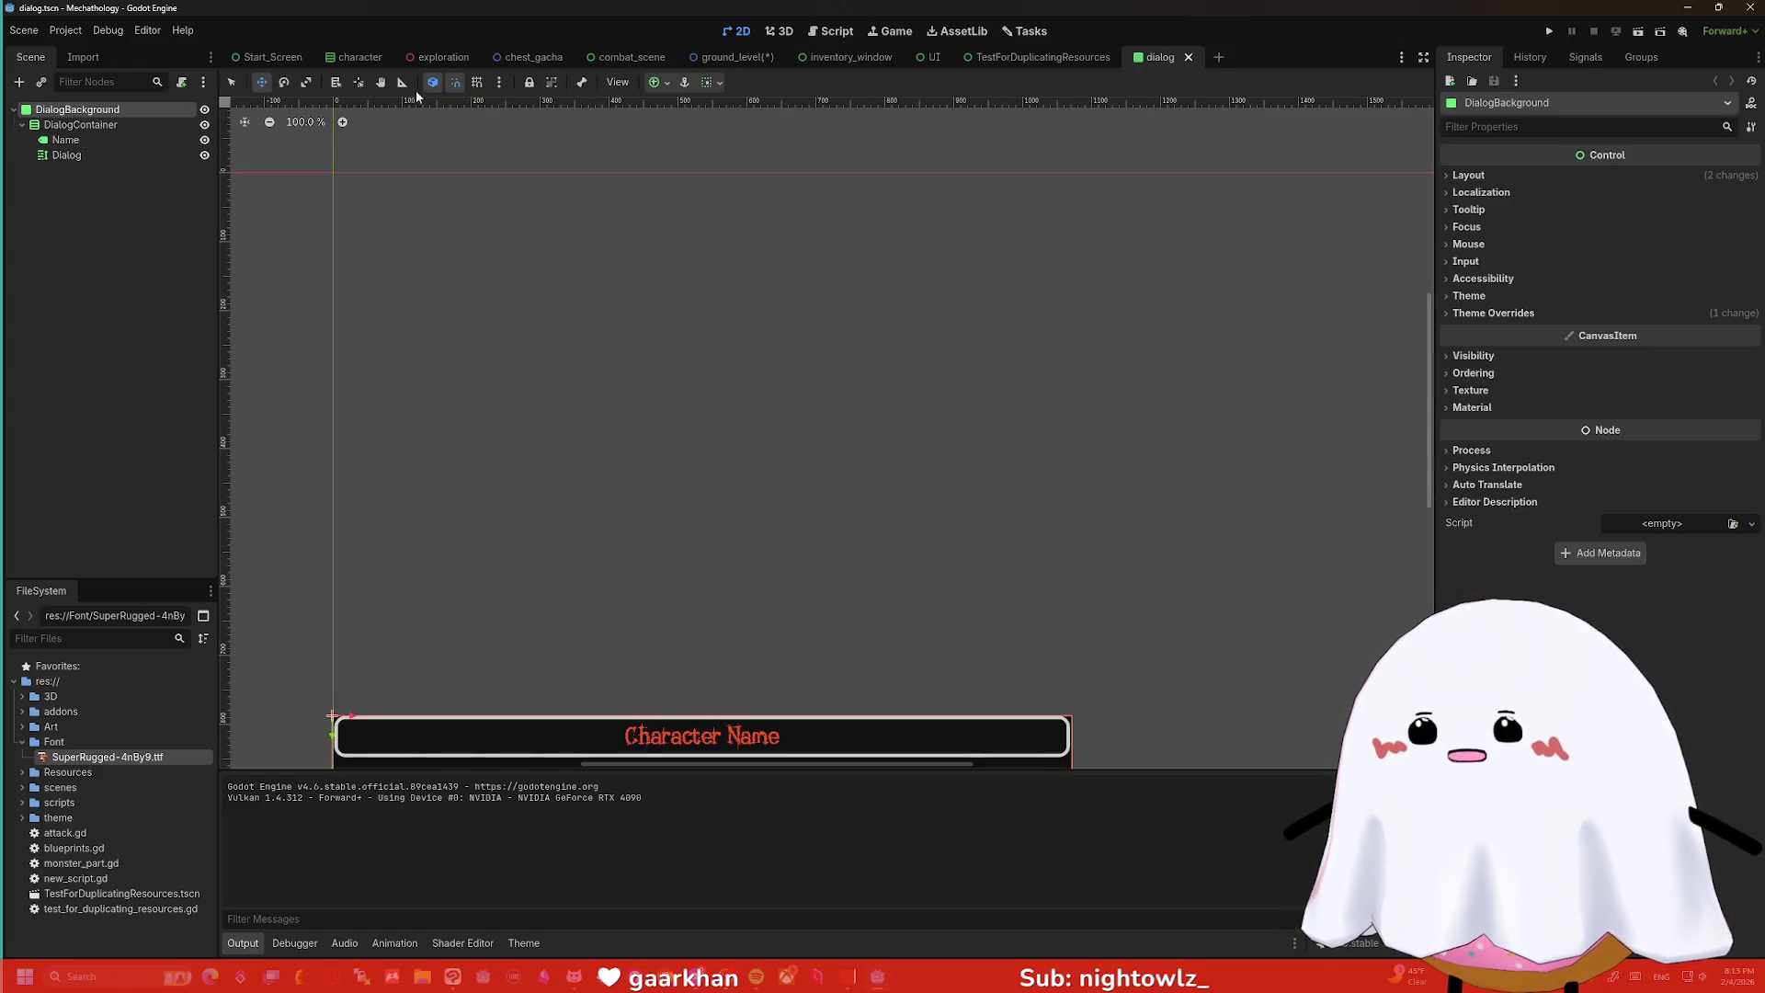
{"action": "left_click", "coordinate": [181, 82]}
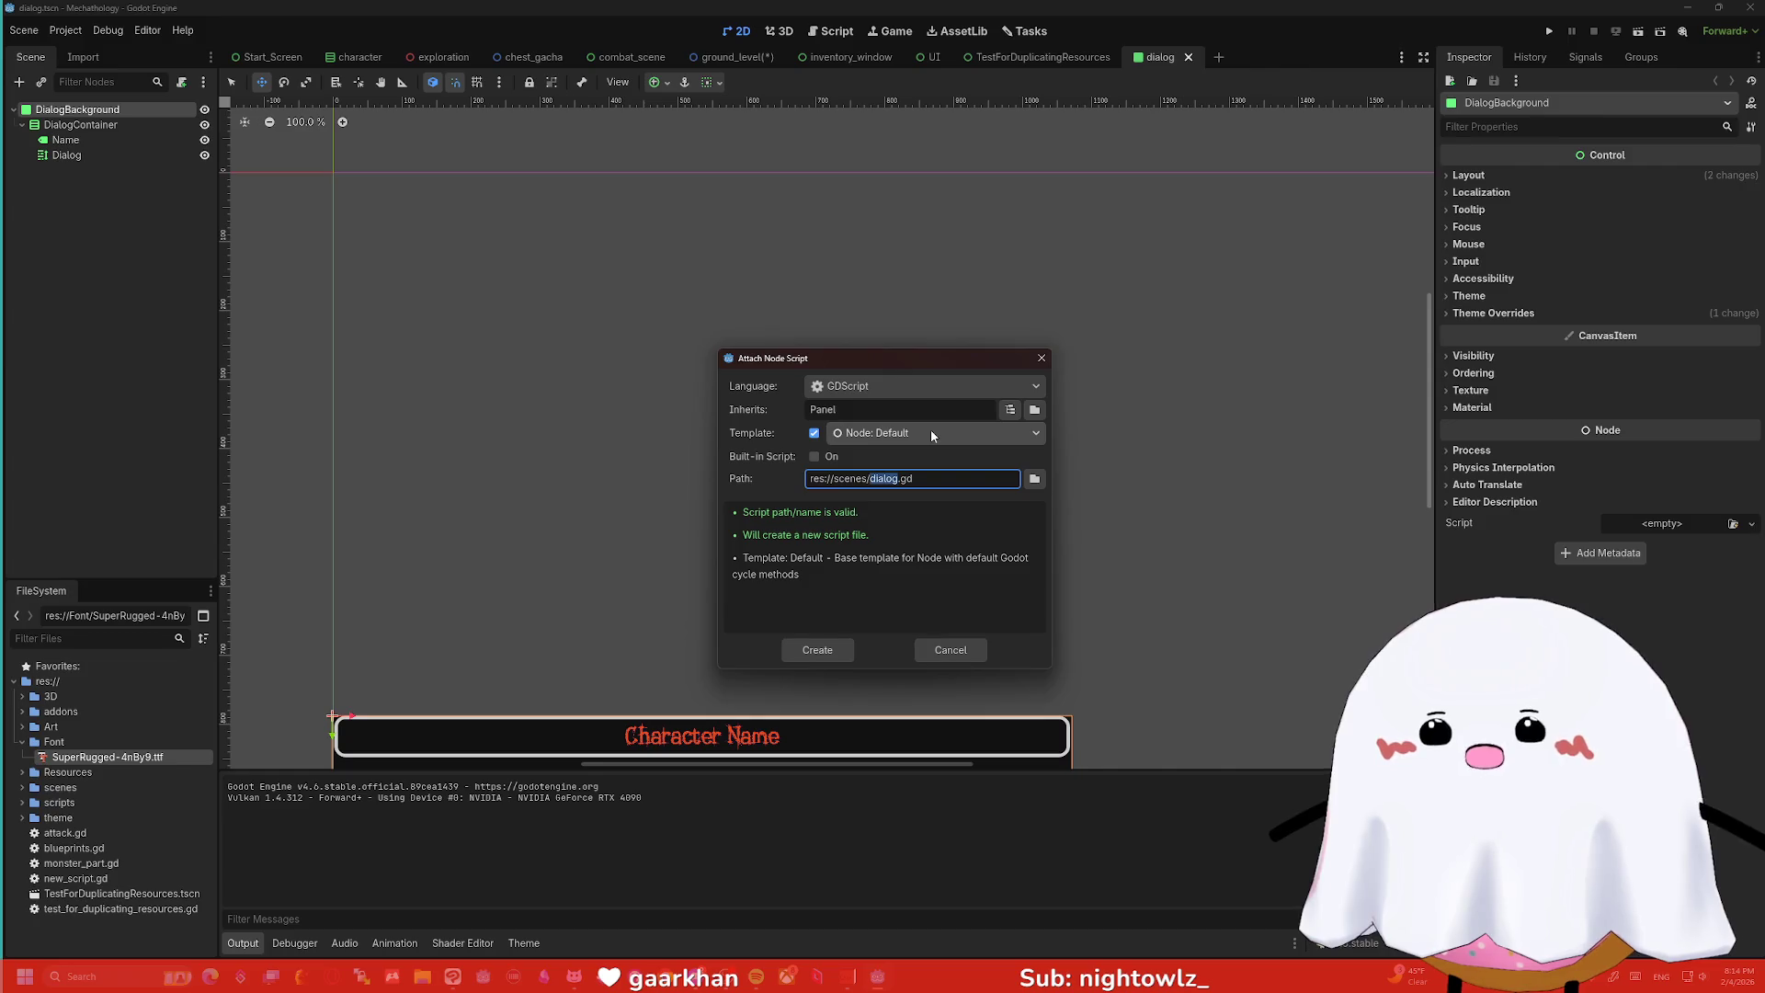
{"action": "key", "text": "Return"}
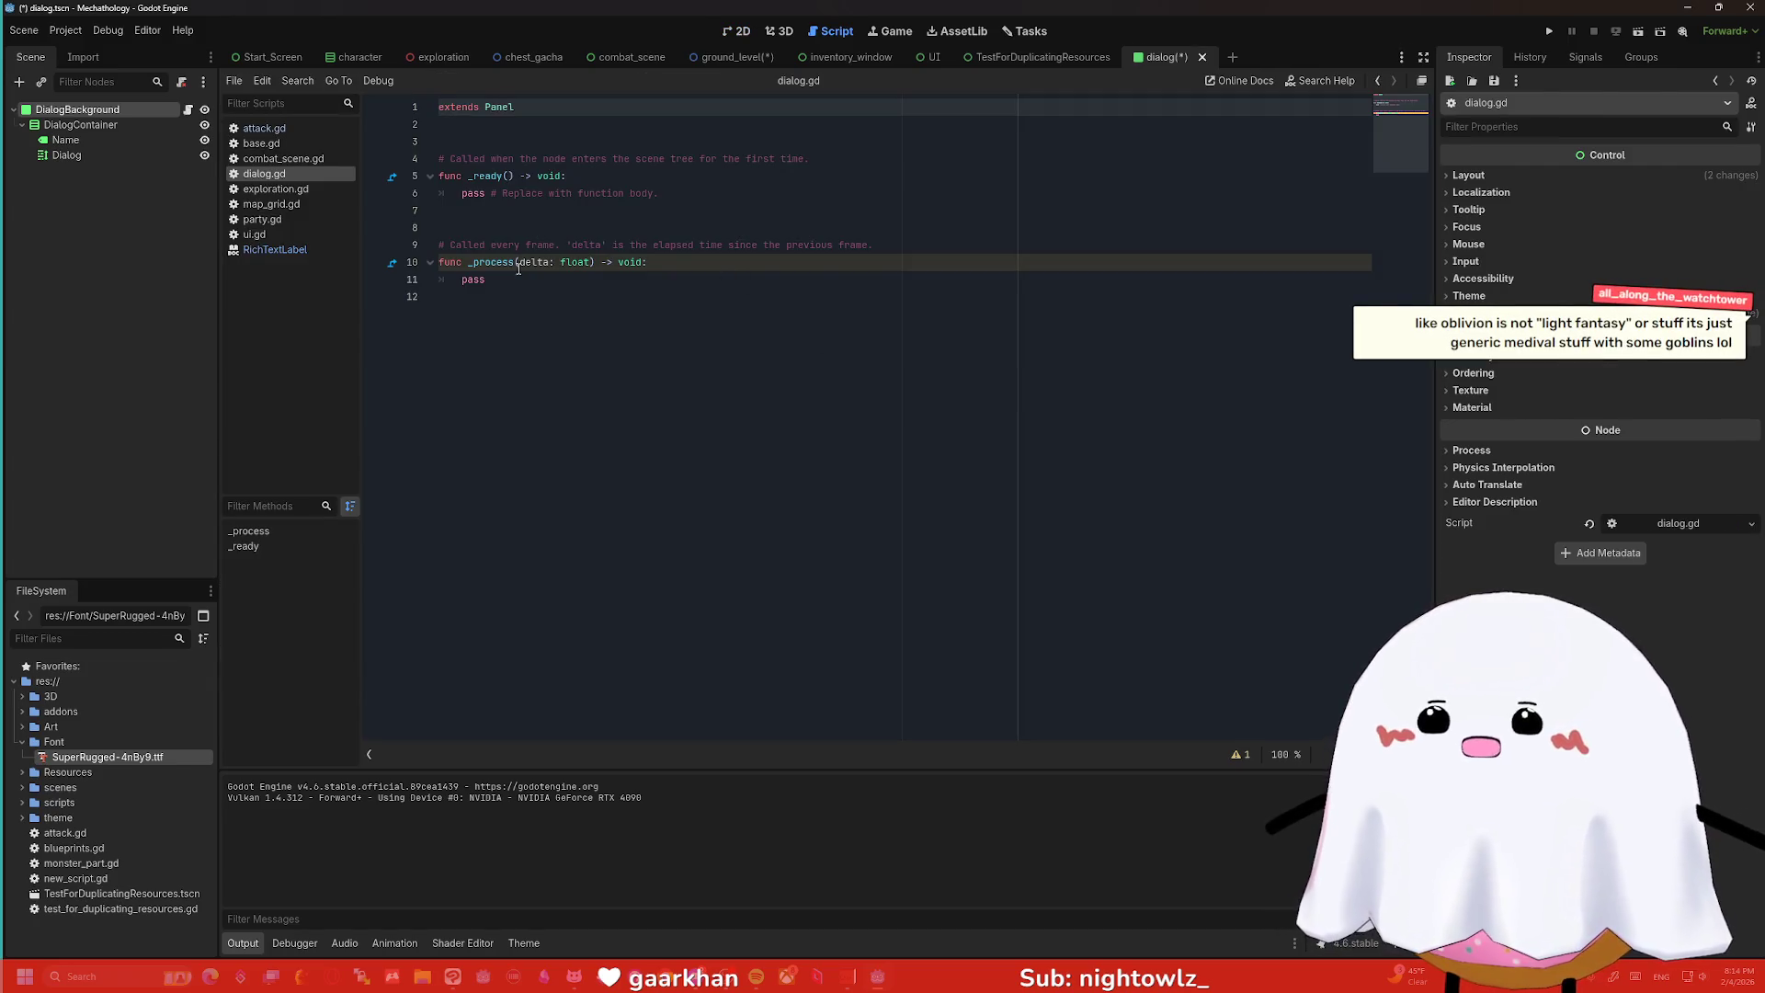
Delete the template code and add script references to the Name and Dialog nodes
{"action": "mouse_move", "coordinate": [519, 278]}
{"action": "left_mouse_down"}
{"action": "mouse_move", "coordinate": [443, 209]}
{"action": "mouse_move", "coordinate": [508, 195]}
{"action": "mouse_move", "coordinate": [487, 195]}
{"action": "left_mouse_up"}
{"action": "key", "text": "BackSpace"}
{"action": "left_click_drag", "start_coordinate": [809, 159], "coordinate": [438, 159]}
{"action": "key", "text": "BackSpace"}
{"action": "left_click_drag", "start_coordinate": [65, 140], "coordinate": [386, 139]}
{"action": "left_click_drag", "start_coordinate": [66, 155], "coordinate": [493, 159]}
Rename the conflicting name variable to char_name and save the script
{"action": "left_click", "coordinate": [106, 129]}
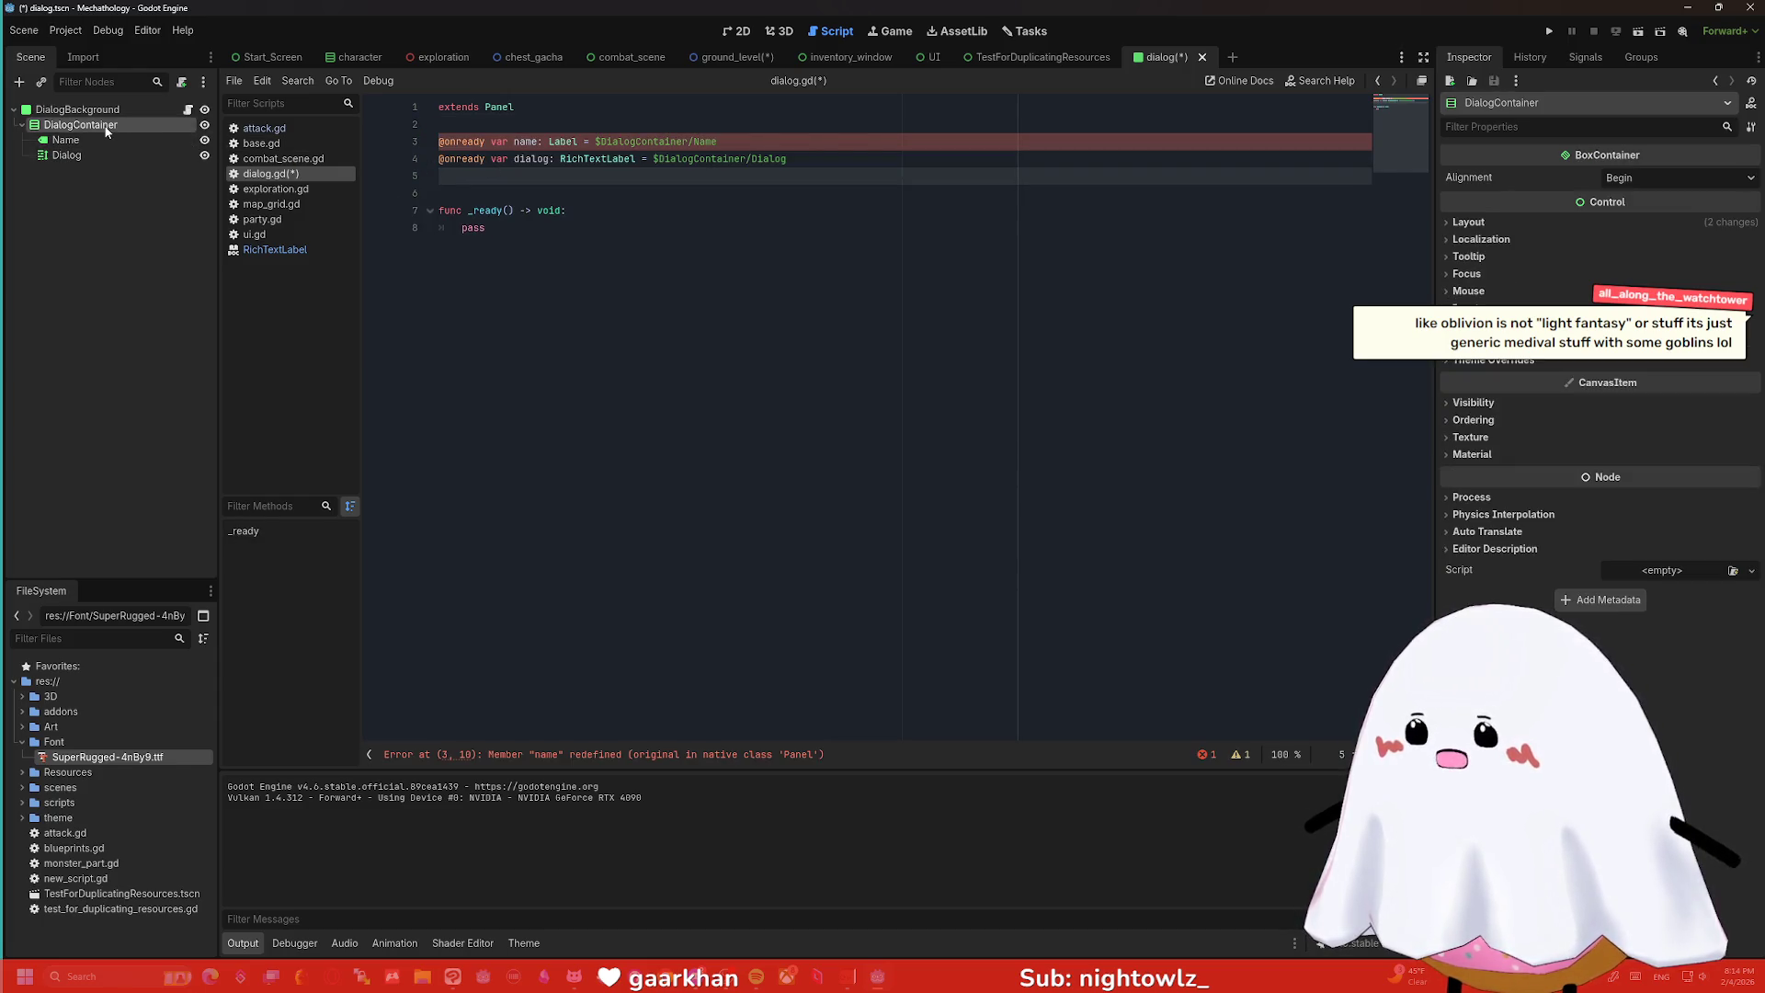
{"action": "left_click", "coordinate": [175, 155]}
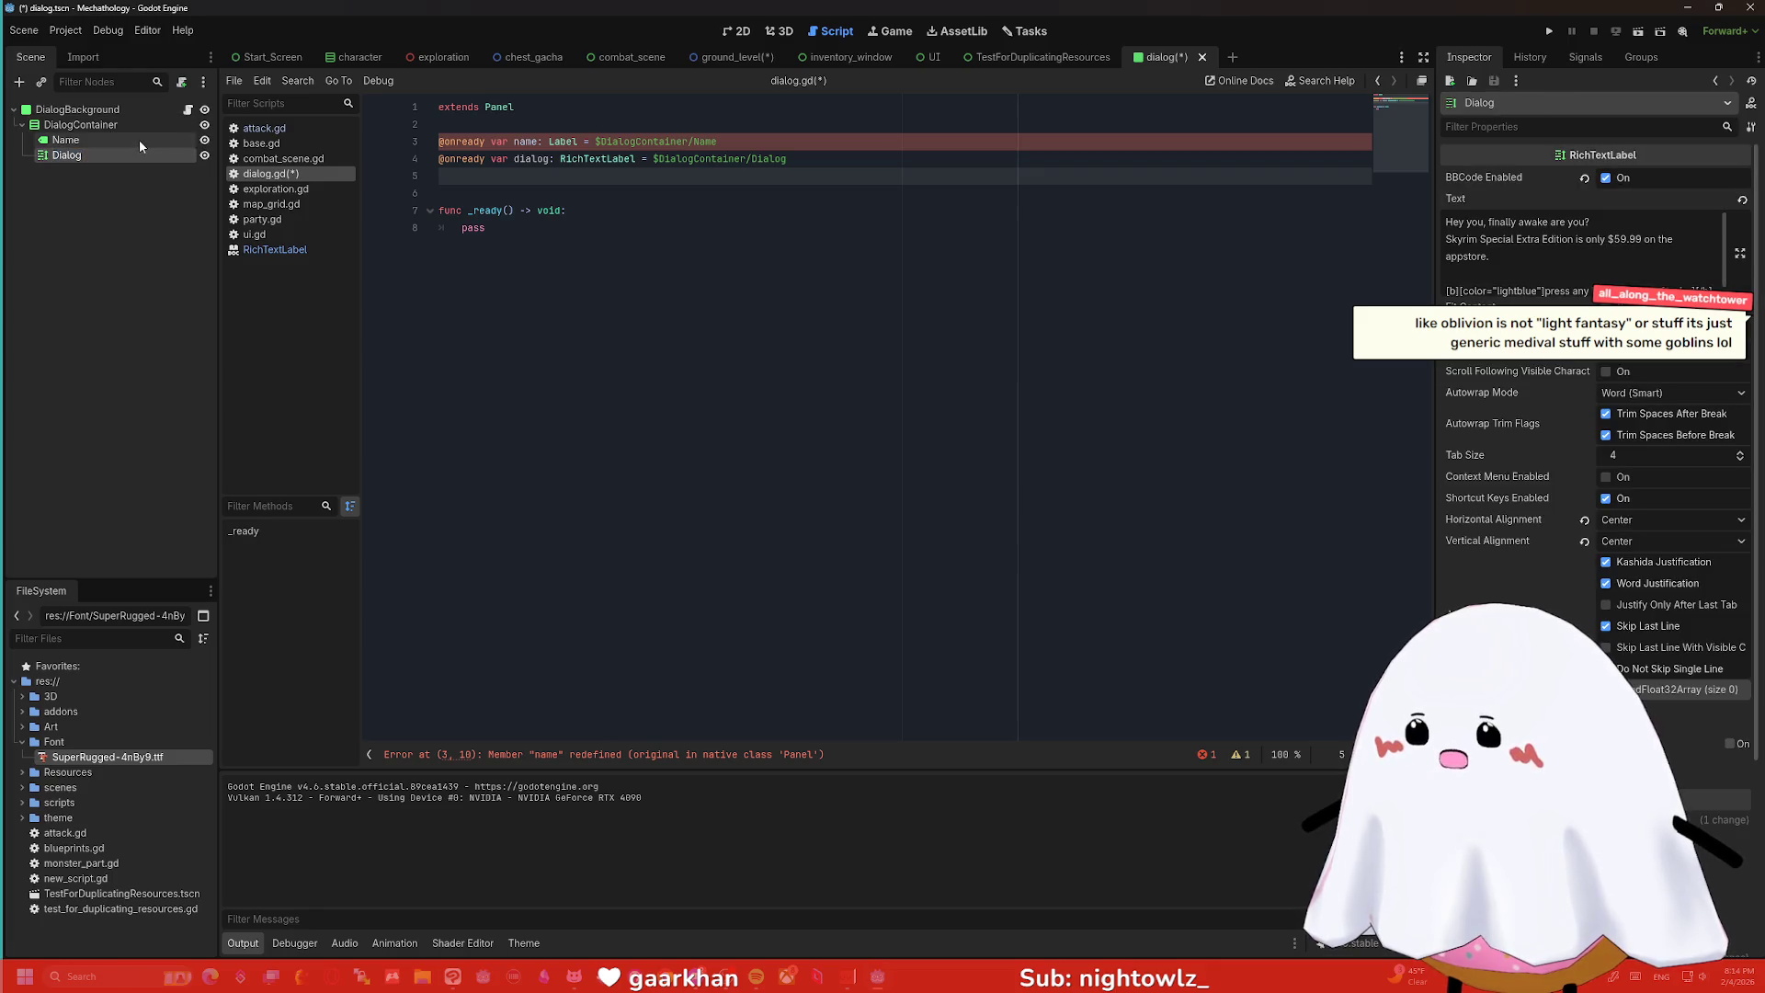
{"action": "mouse_move", "coordinate": [140, 140]}
{"action": "left_mouse_down"}
{"action": "mouse_move", "coordinate": [191, 164]}
{"action": "mouse_move", "coordinate": [191, 192]}
{"action": "mouse_move", "coordinate": [565, 187]}
{"action": "left_mouse_up"}
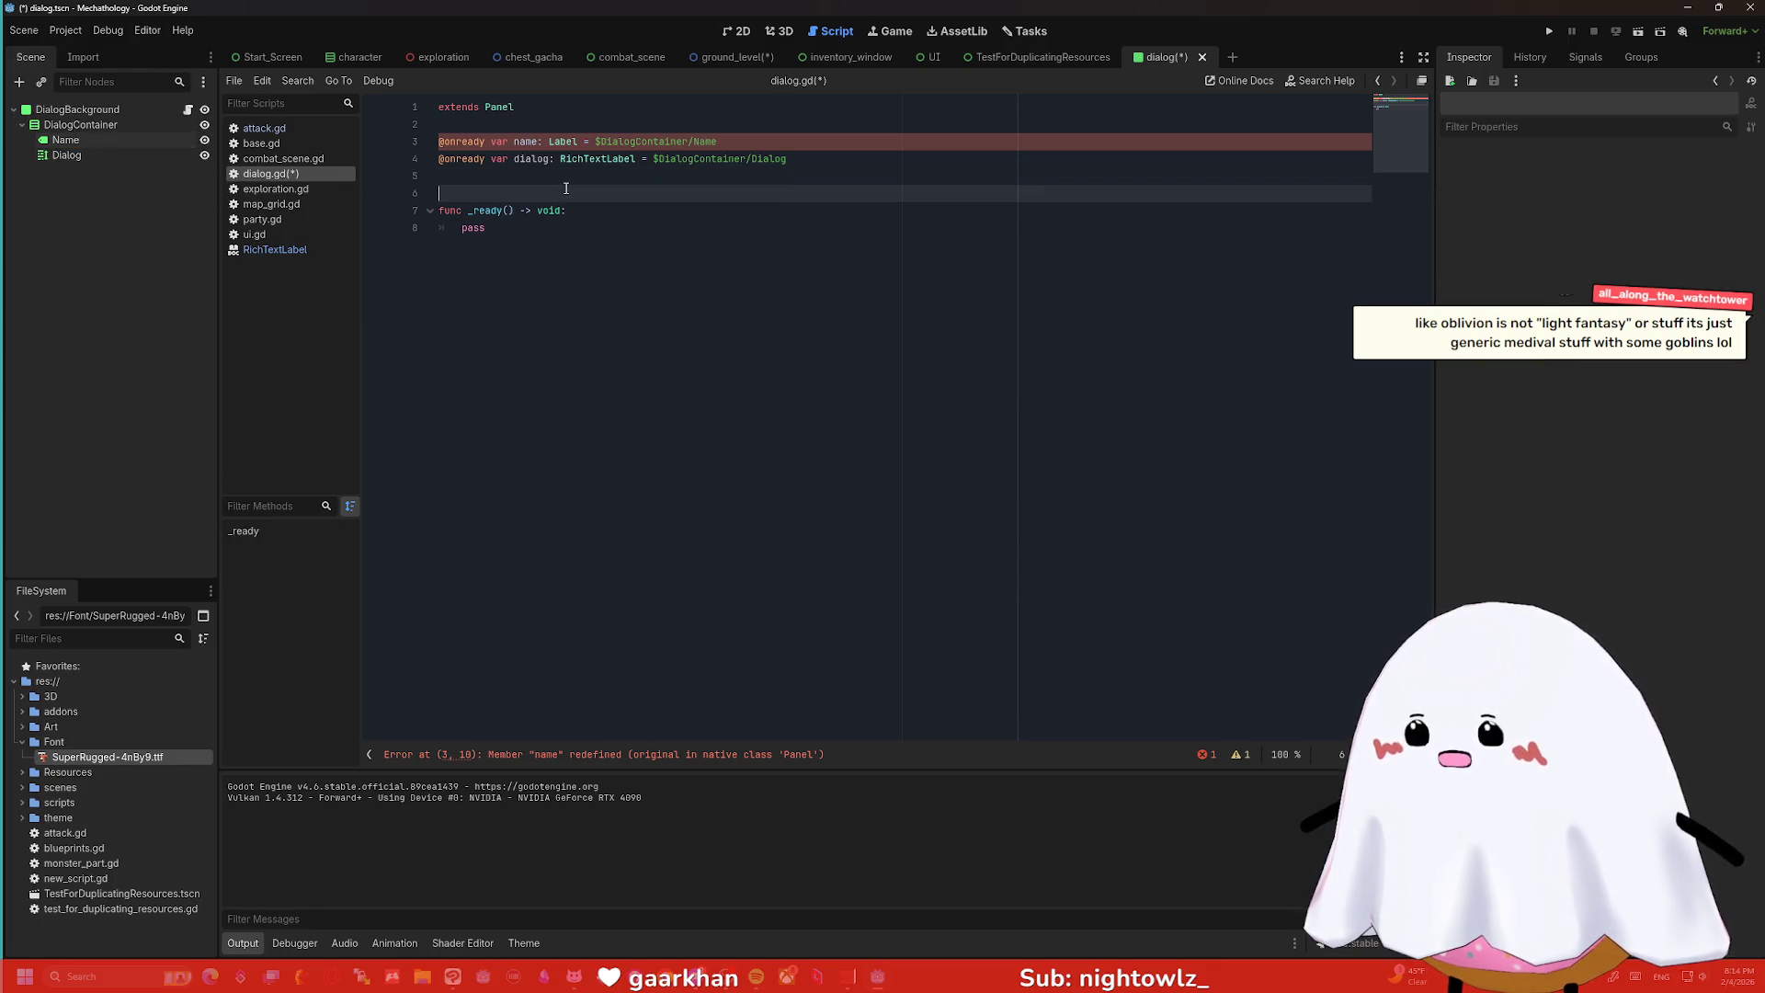
{"action": "left_click", "coordinate": [540, 142]}
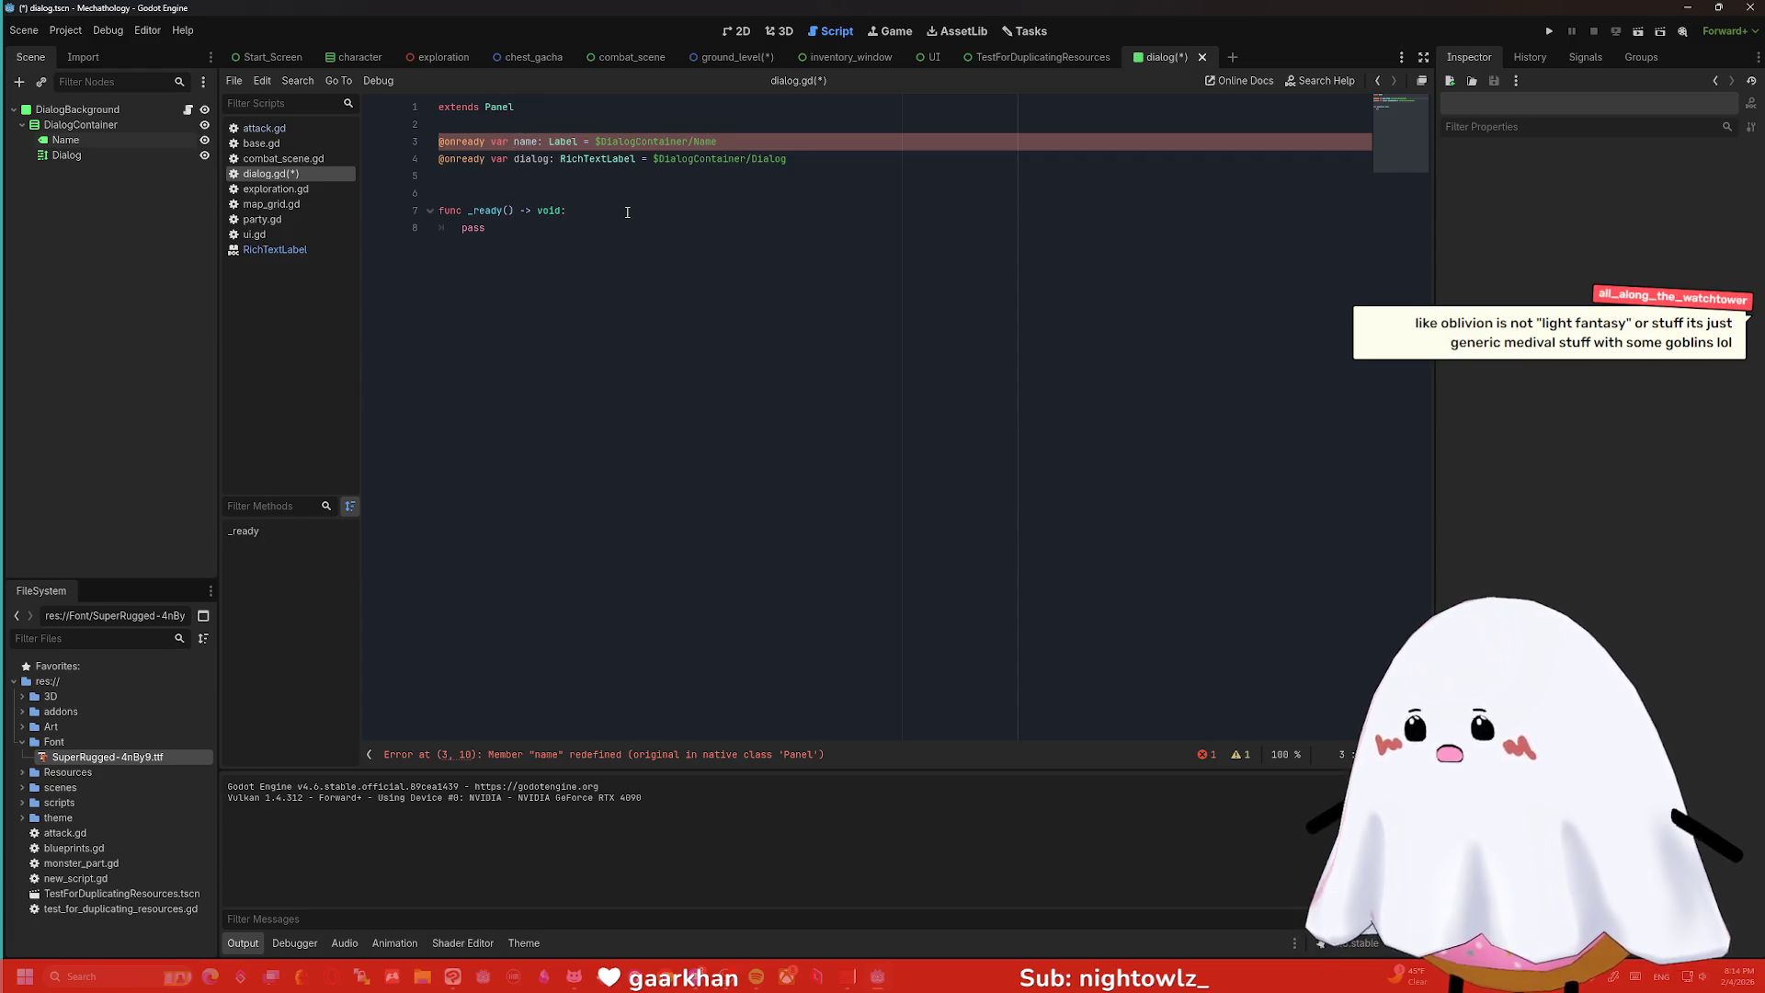
{"action": "key", "text": "BackSpace"}
{"action": "key", "text": "BackSpace"}
{"action": "key", "text": "BackSpace"}
{"action": "type", "text": "char_name"}
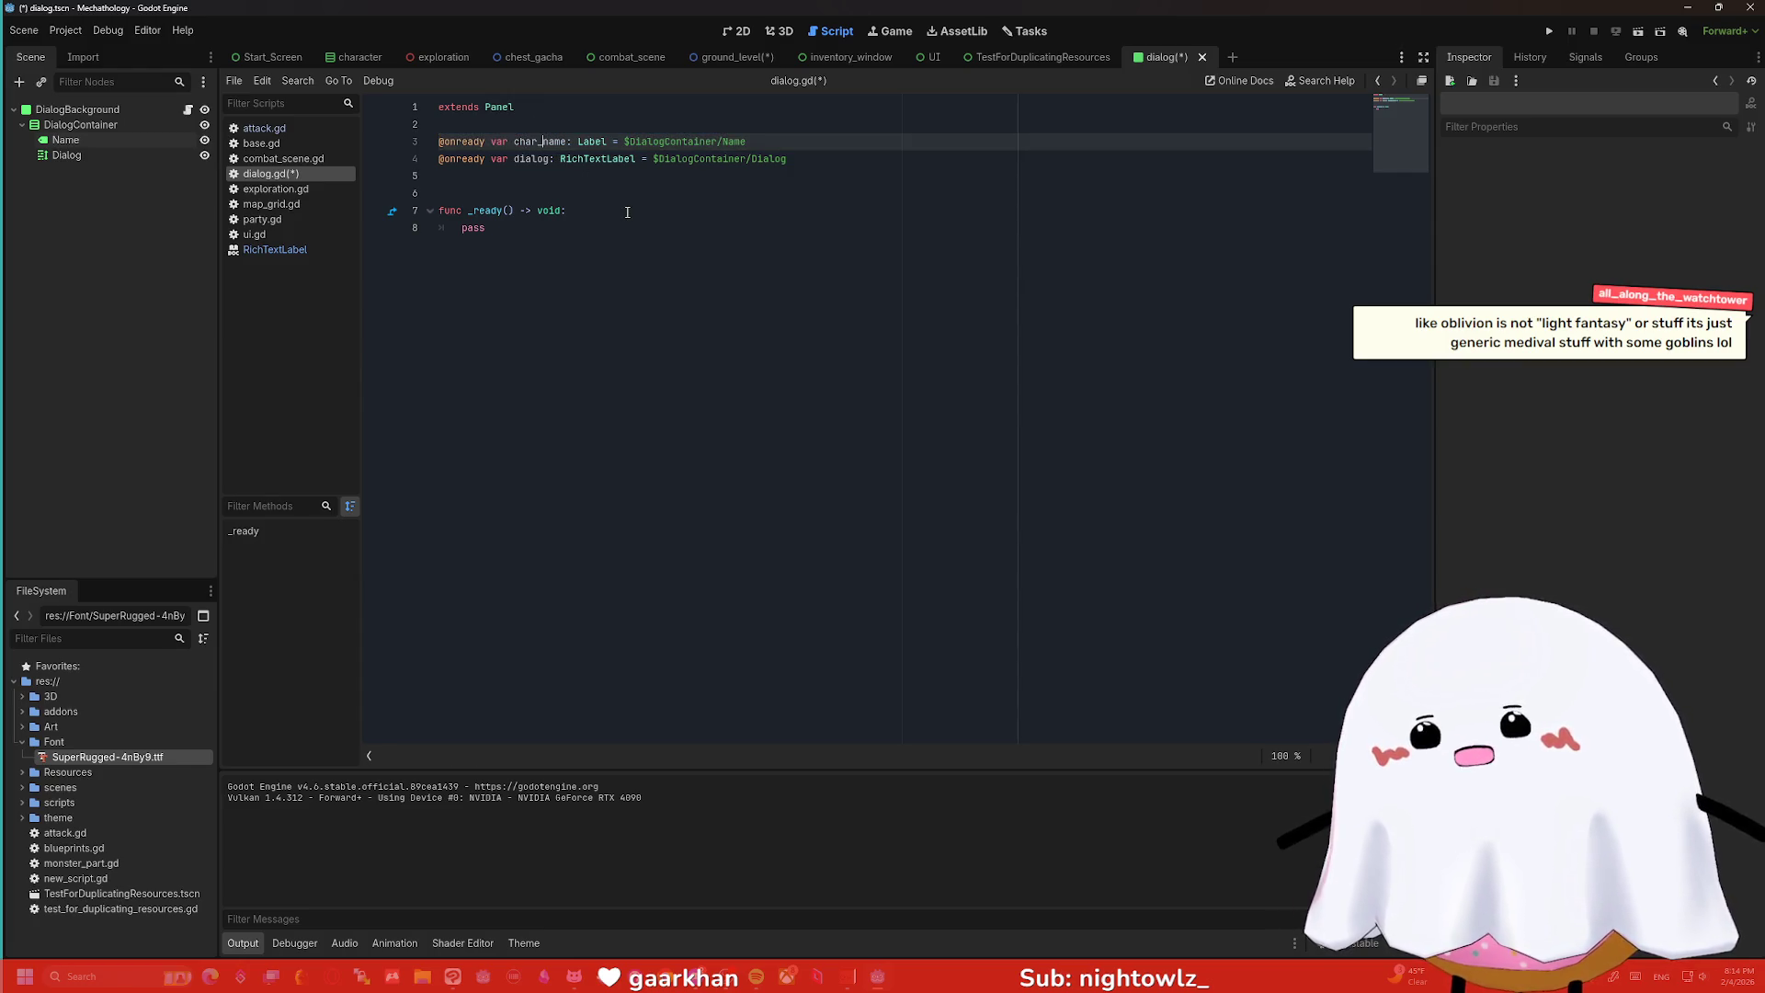
{"action": "left_click", "coordinate": [602, 177]}
{"action": "left_click", "coordinate": [605, 186]}
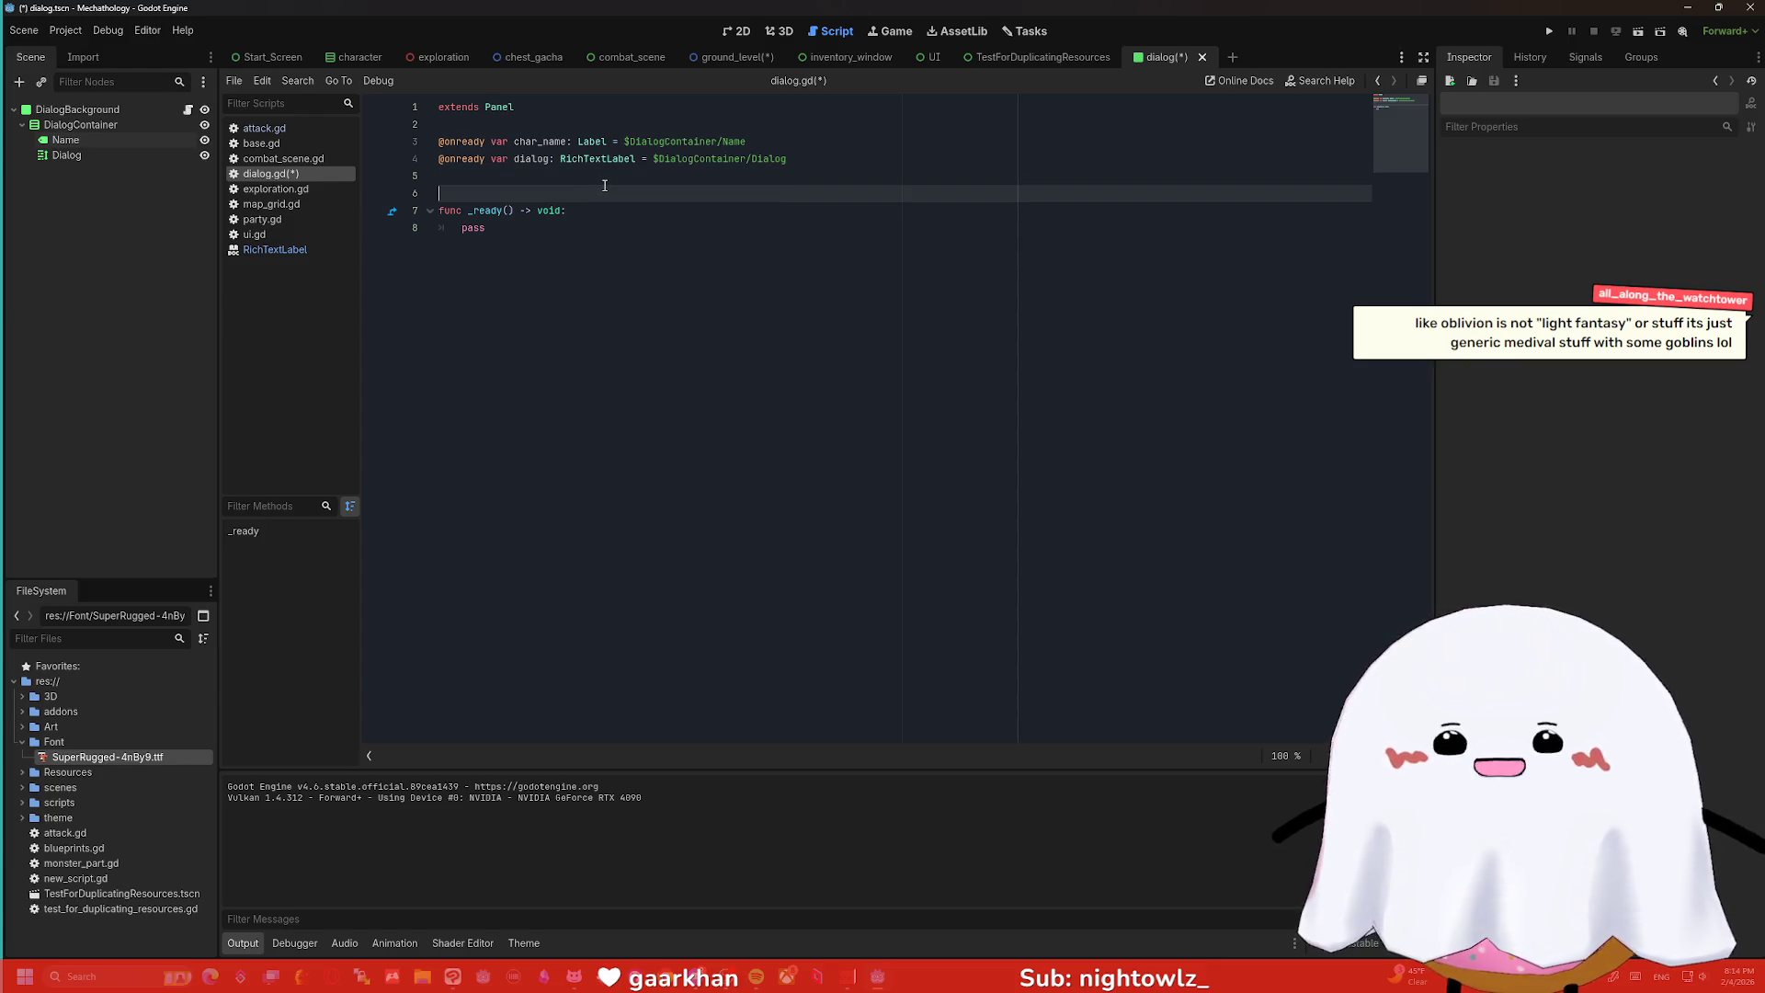
{"action": "key", "text": "ctrl+s"}
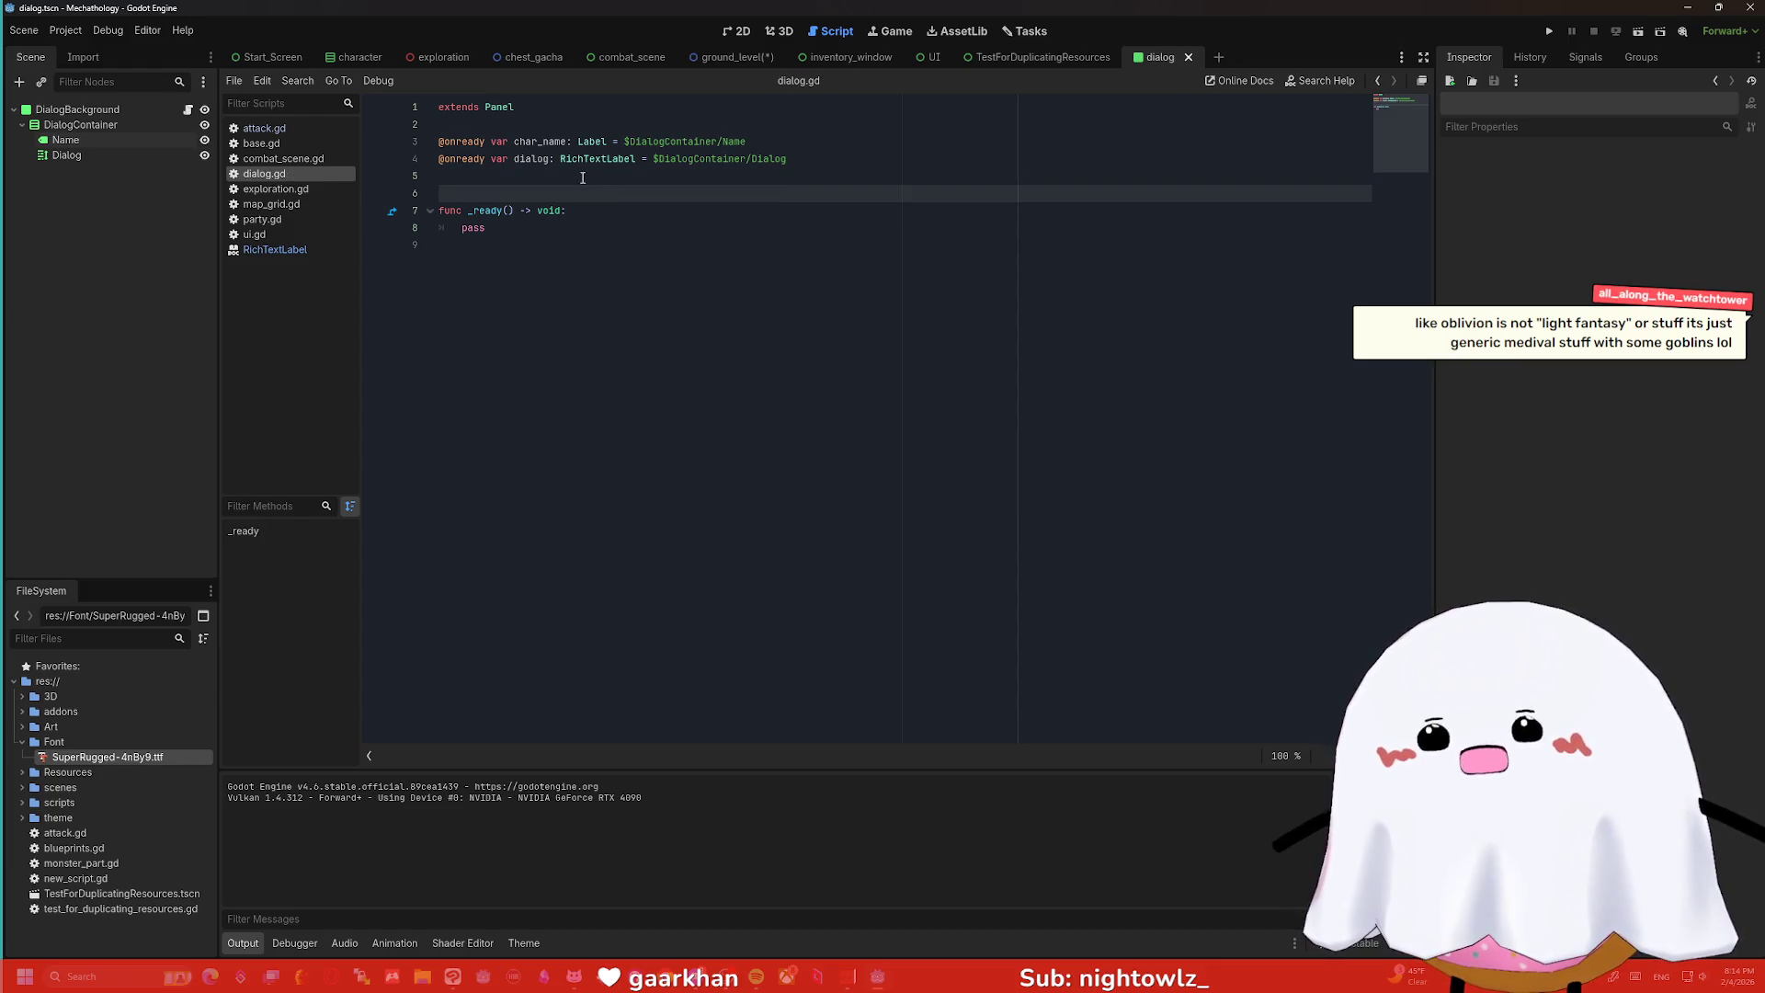
Replace pass in _ready() with char_name.text = 'Bob'
{"action": "mouse_move", "coordinate": [514, 229]}
{"action": "left_mouse_down"}
{"action": "mouse_move", "coordinate": [449, 232]}
{"action": "mouse_move", "coordinate": [462, 236]}
{"action": "left_mouse_up"}
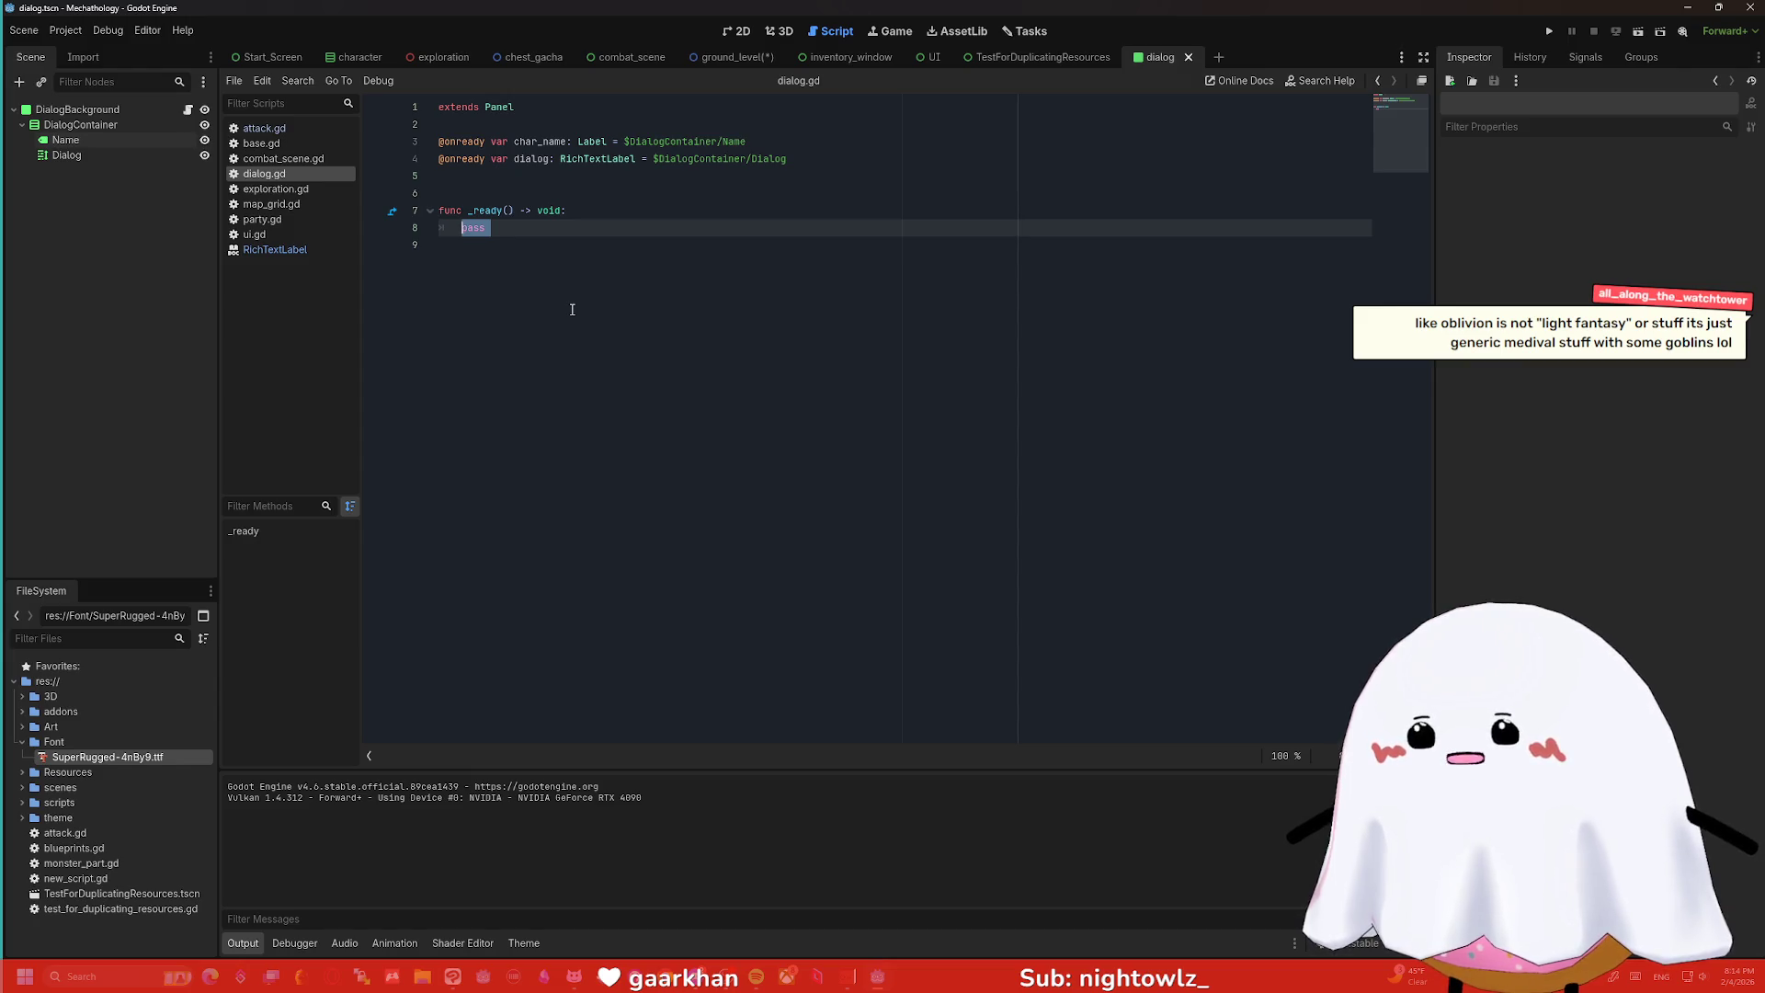
{"action": "type", "text": "char"}
{"action": "key", "text": "Return"}
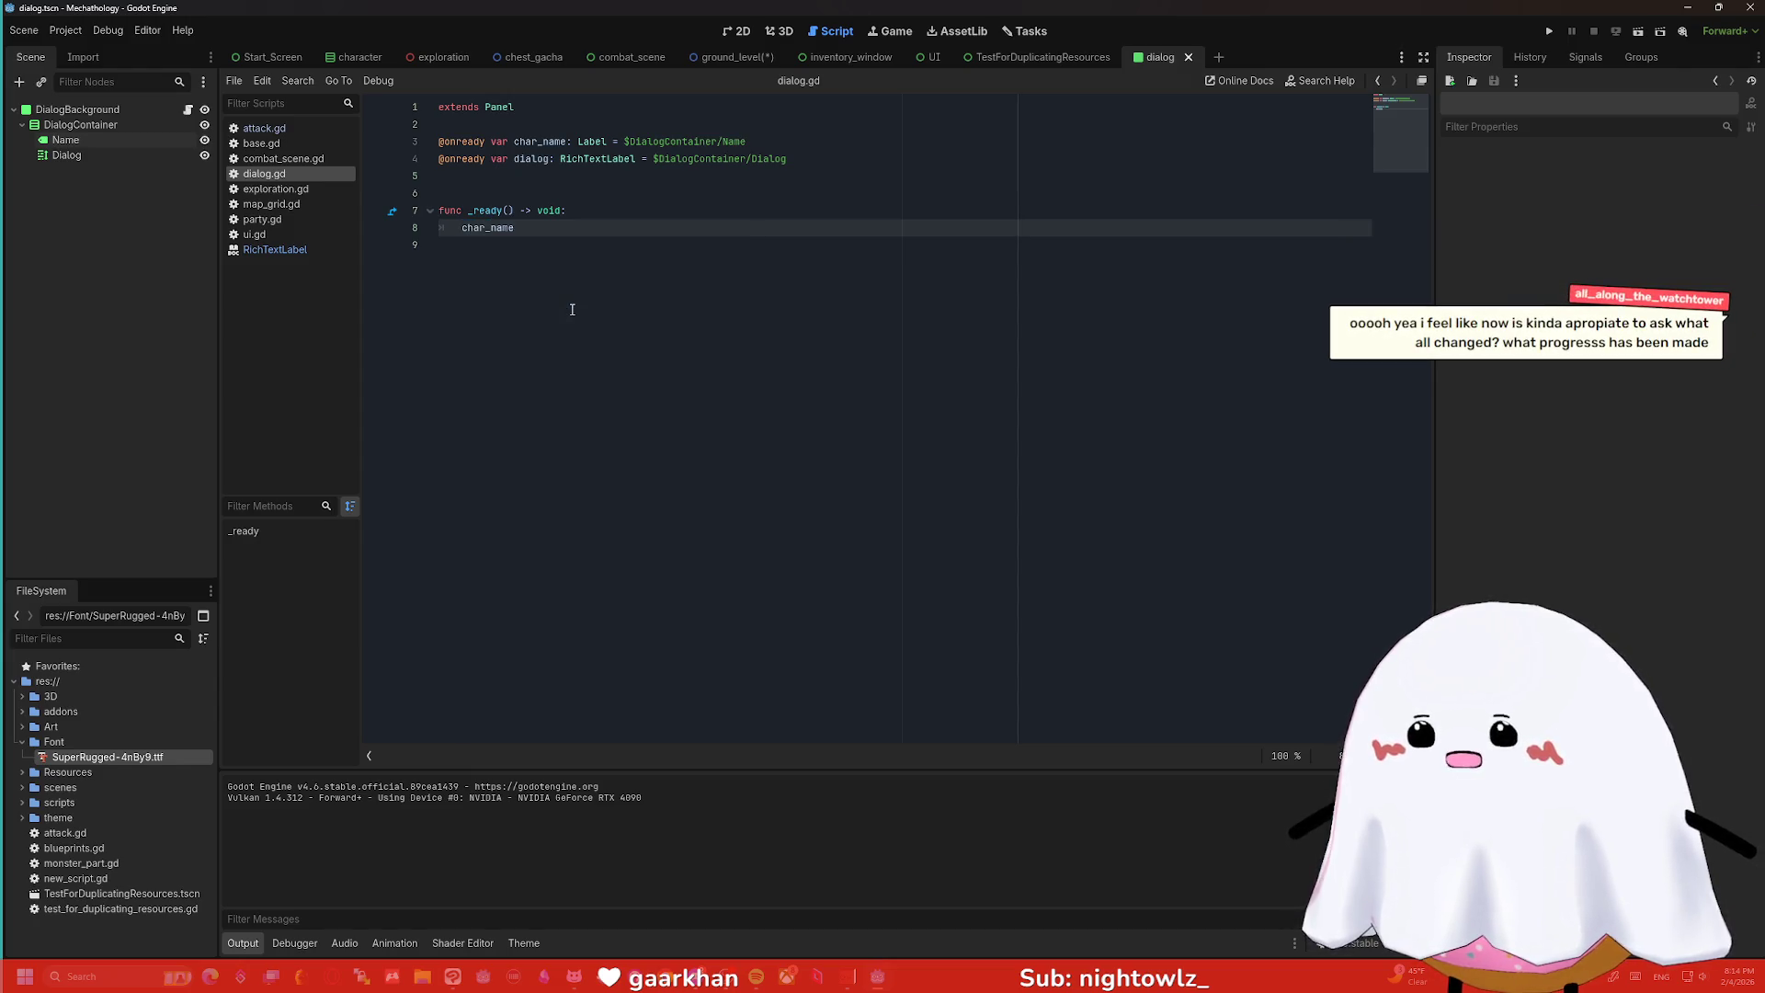
{"action": "type", "text": "'Bob"}
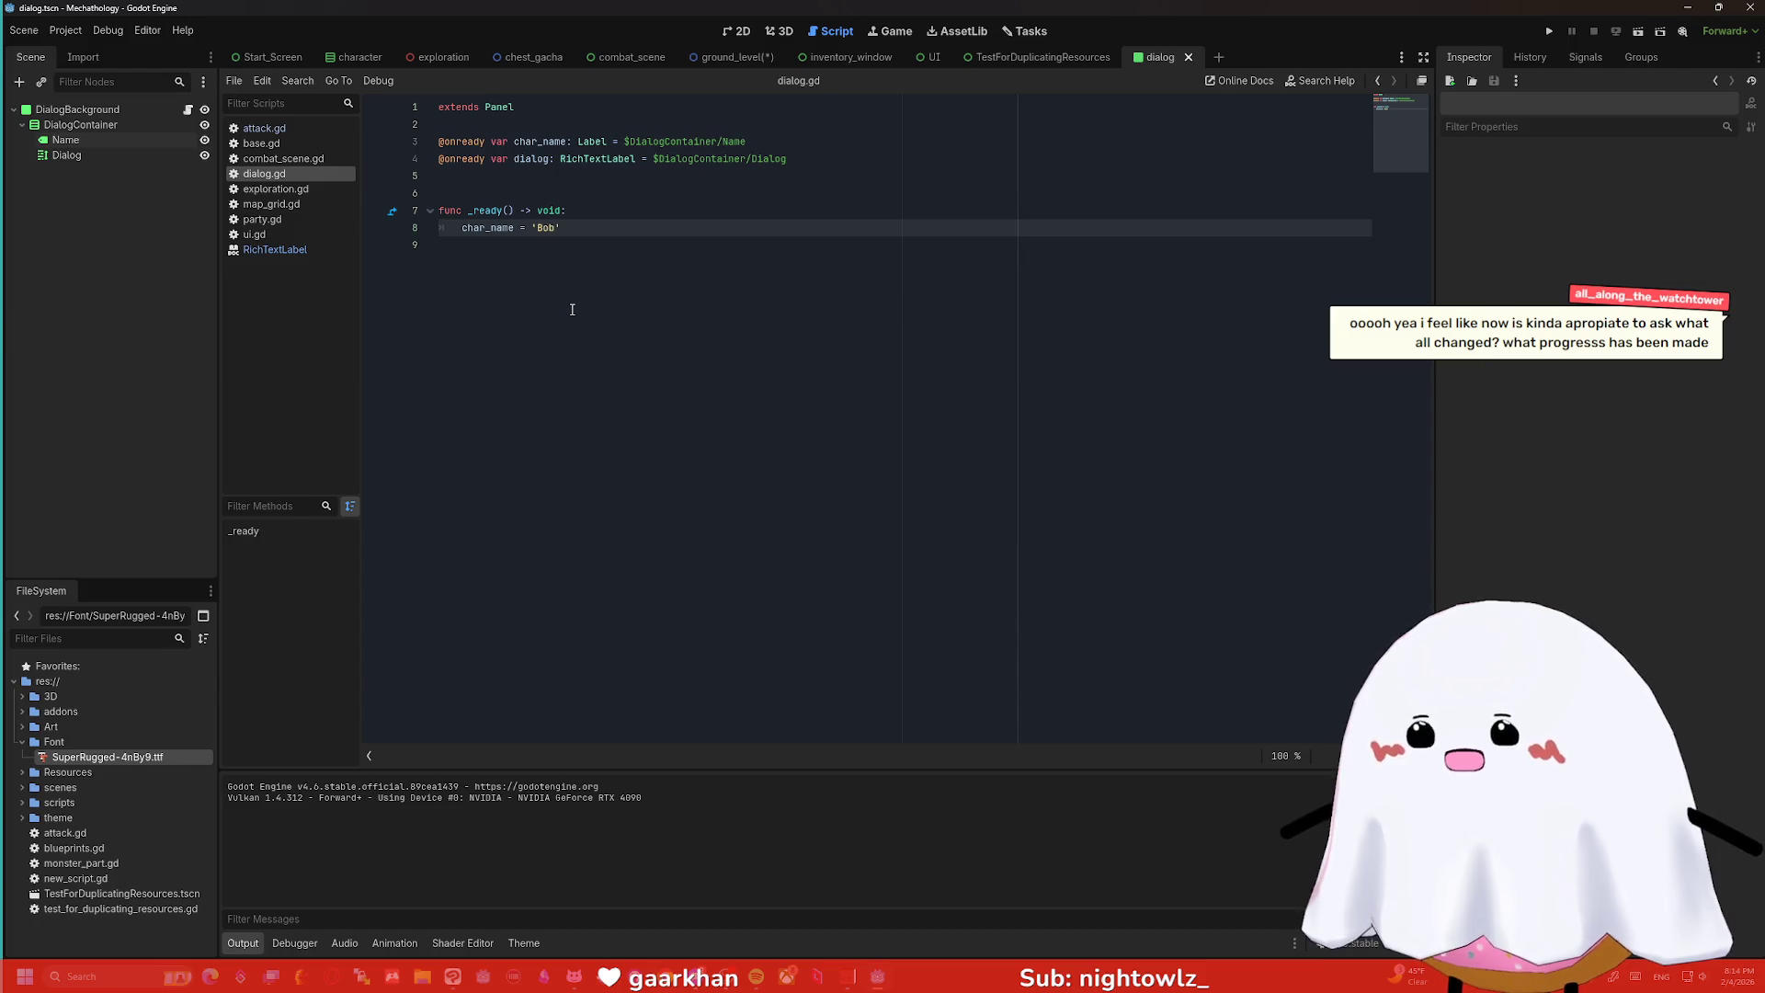
{"action": "key", "text": "Return"}
{"action": "type", "text": "dialog"}
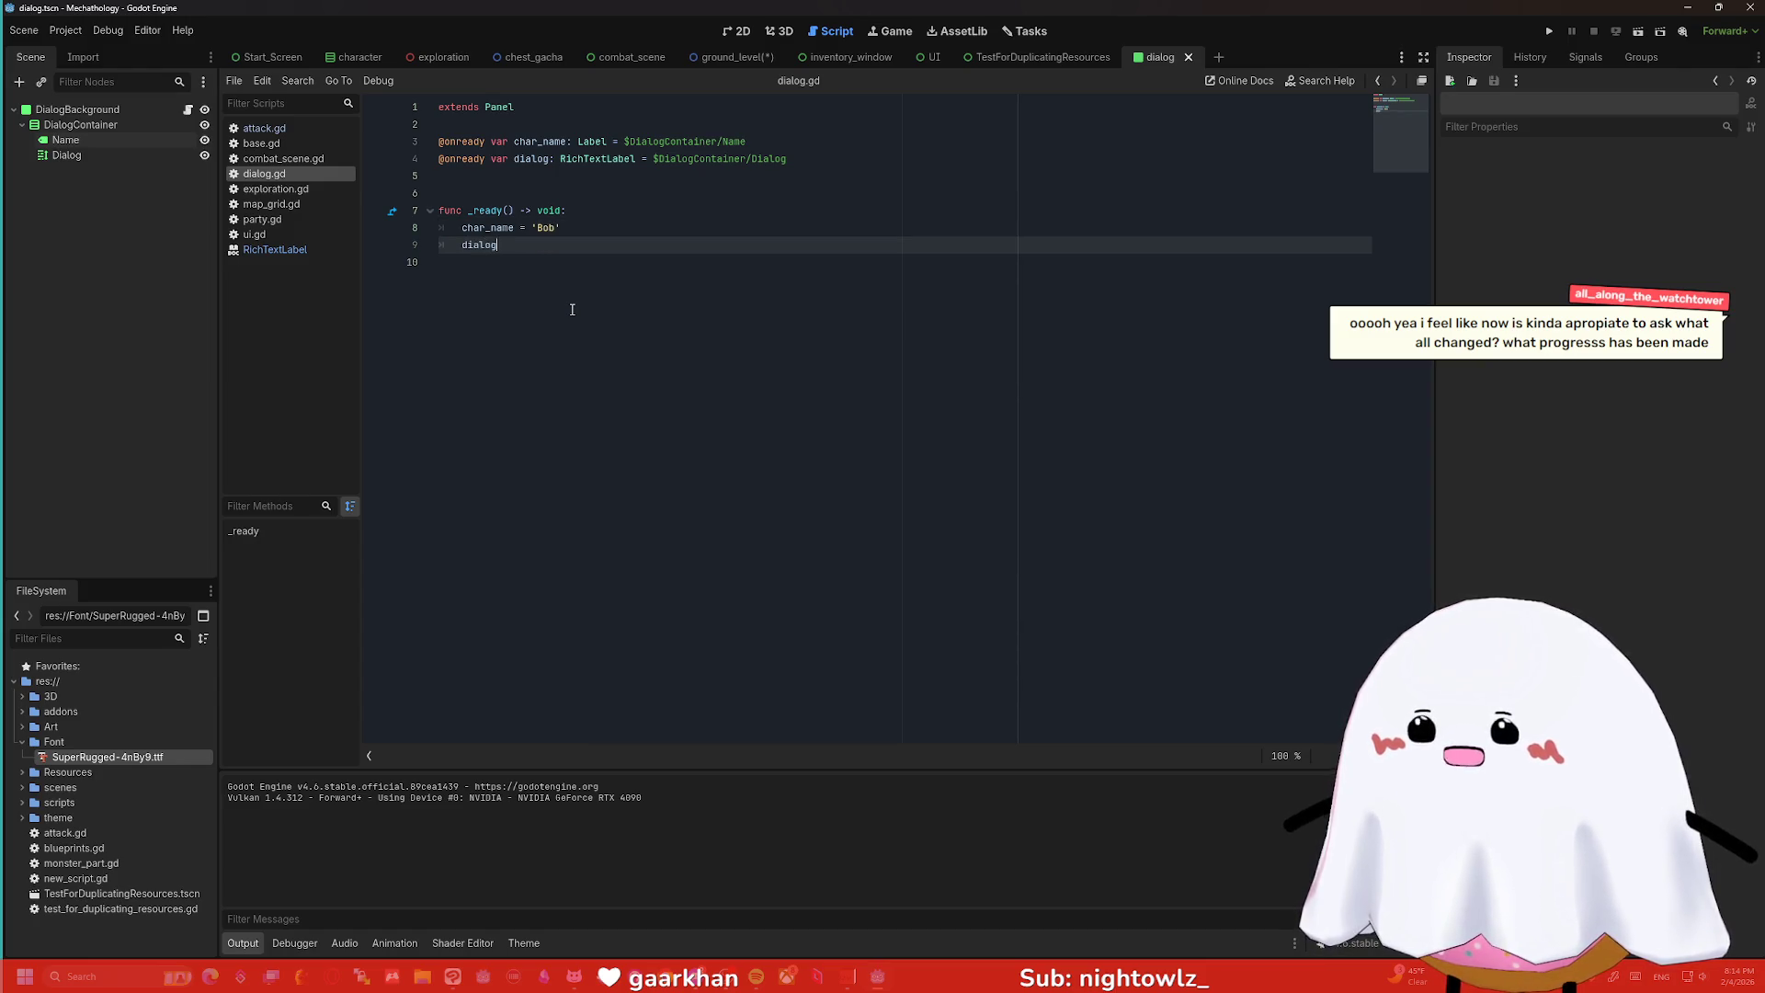
{"action": "key", "text": "BackSpace"}
{"action": "key", "text": "BackSpace"}
{"action": "key", "text": "BackSpace"}
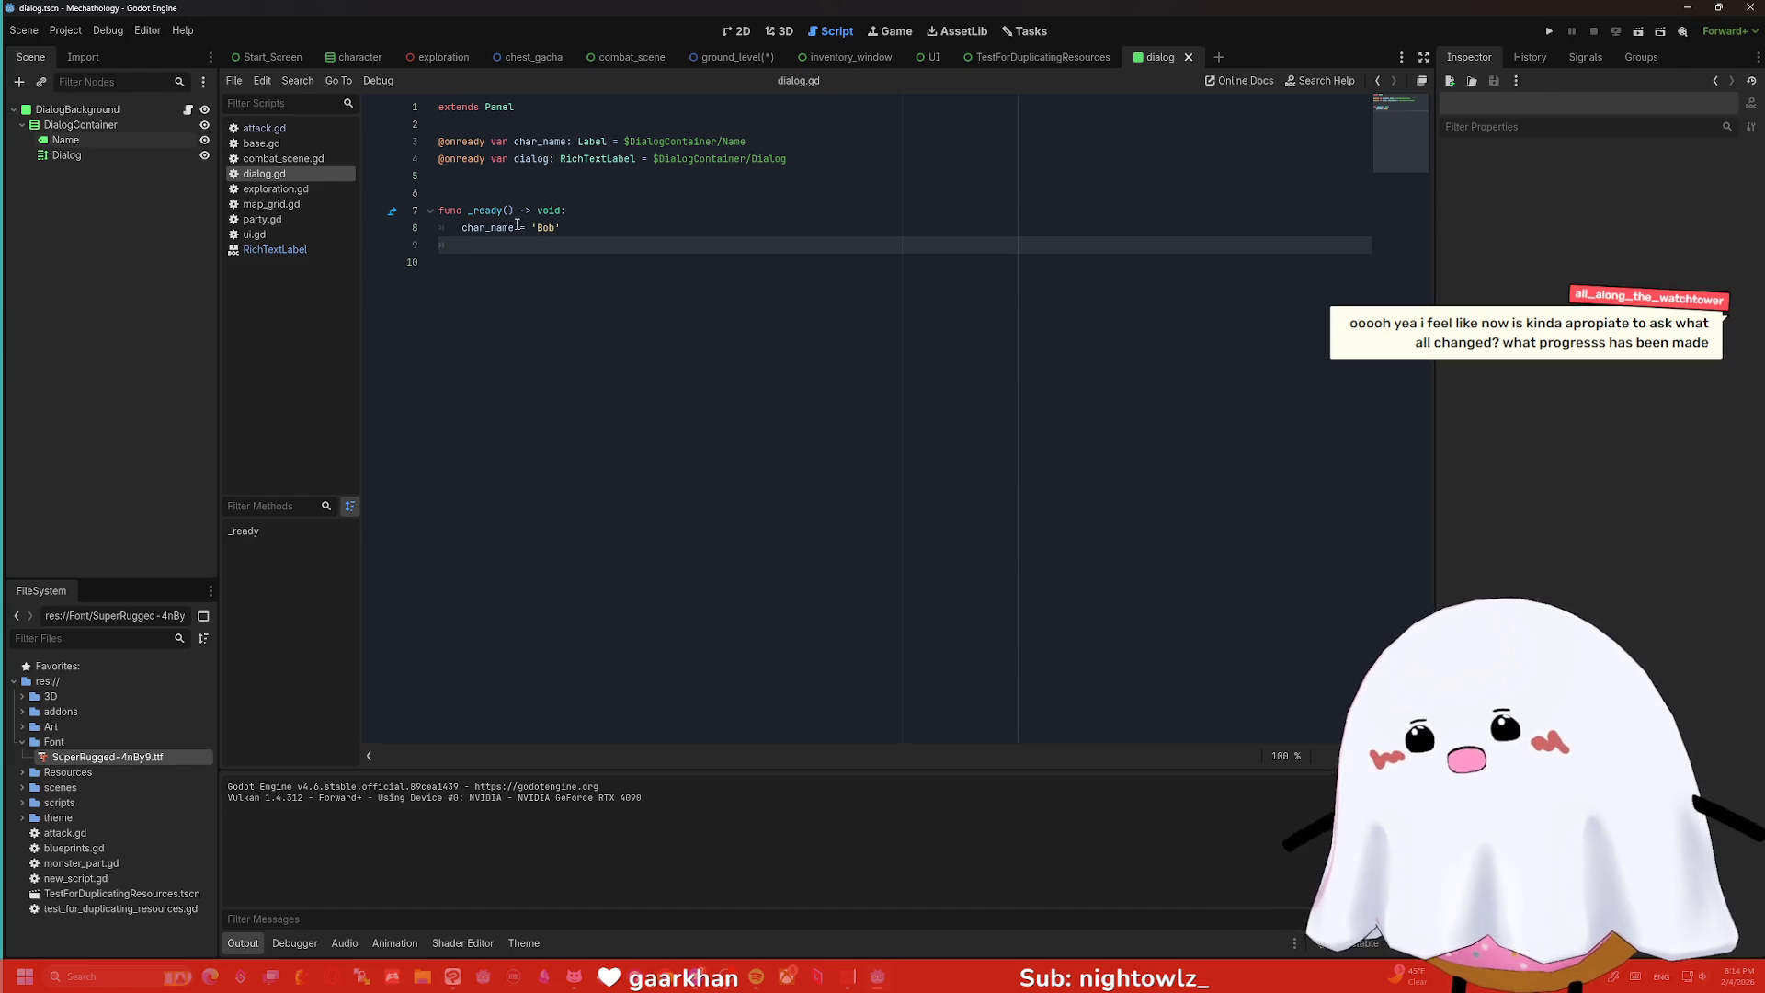
{"action": "left_click", "coordinate": [518, 225]}
{"action": "type", "text": "ext"}
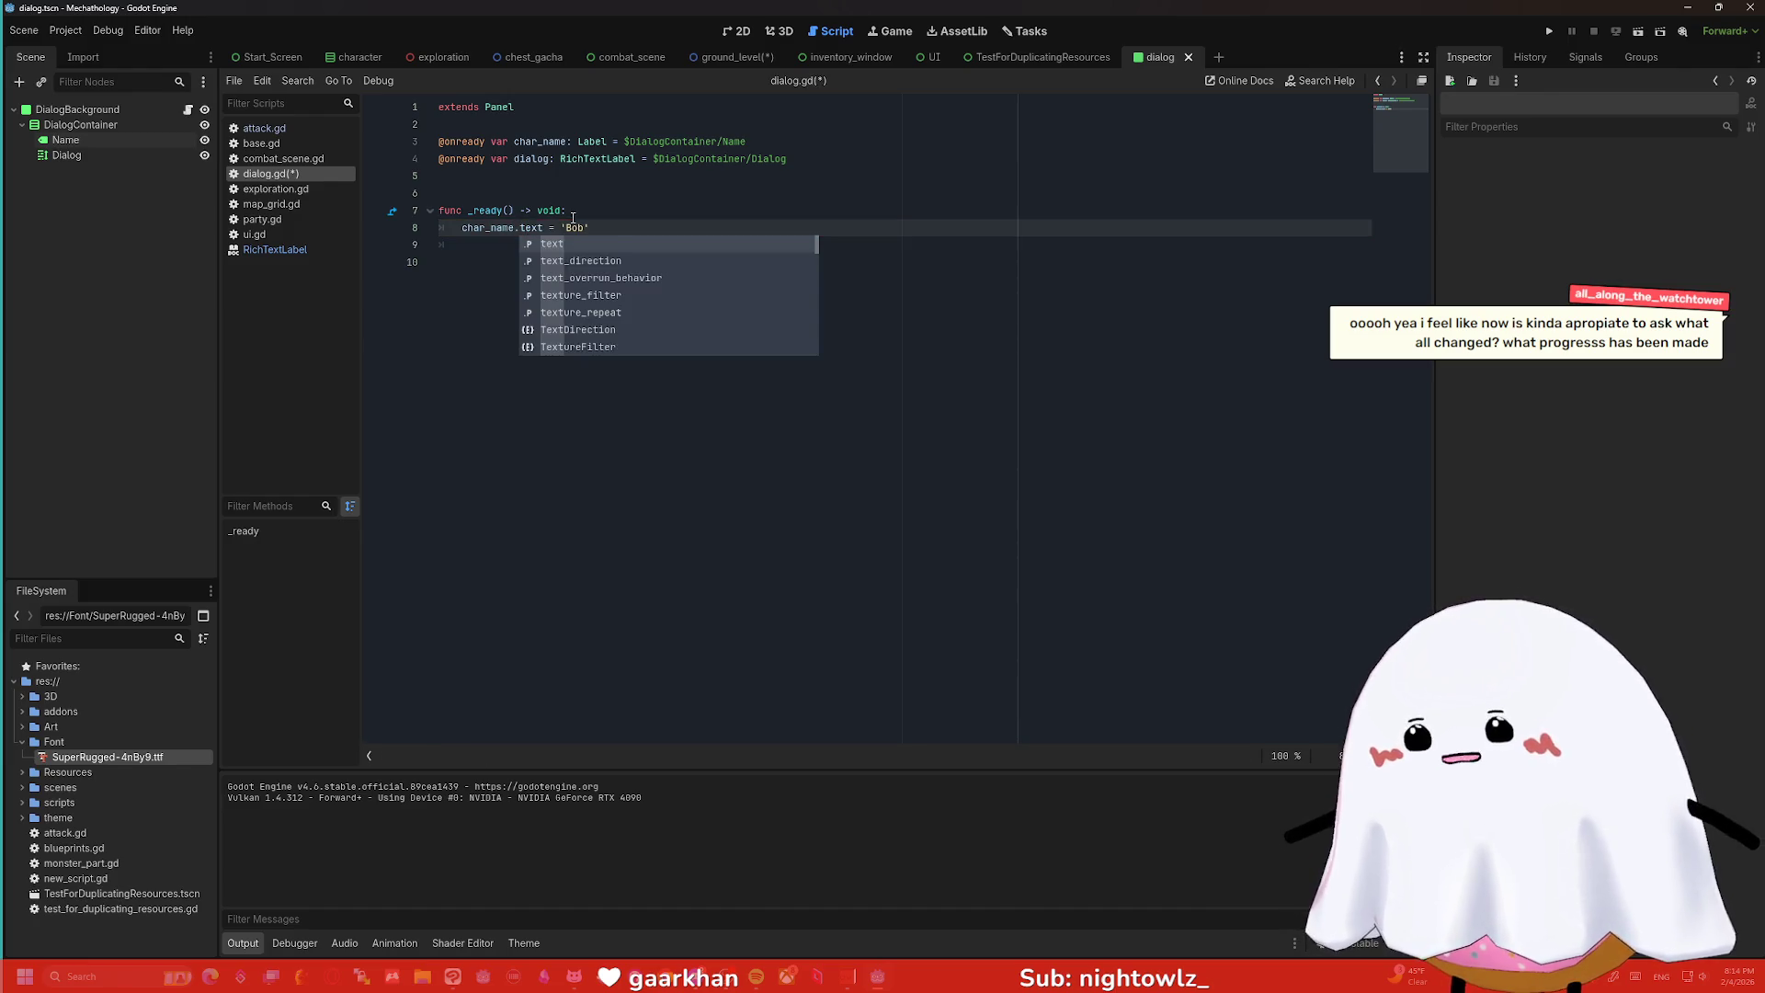
{"action": "left_click", "coordinate": [540, 225]}
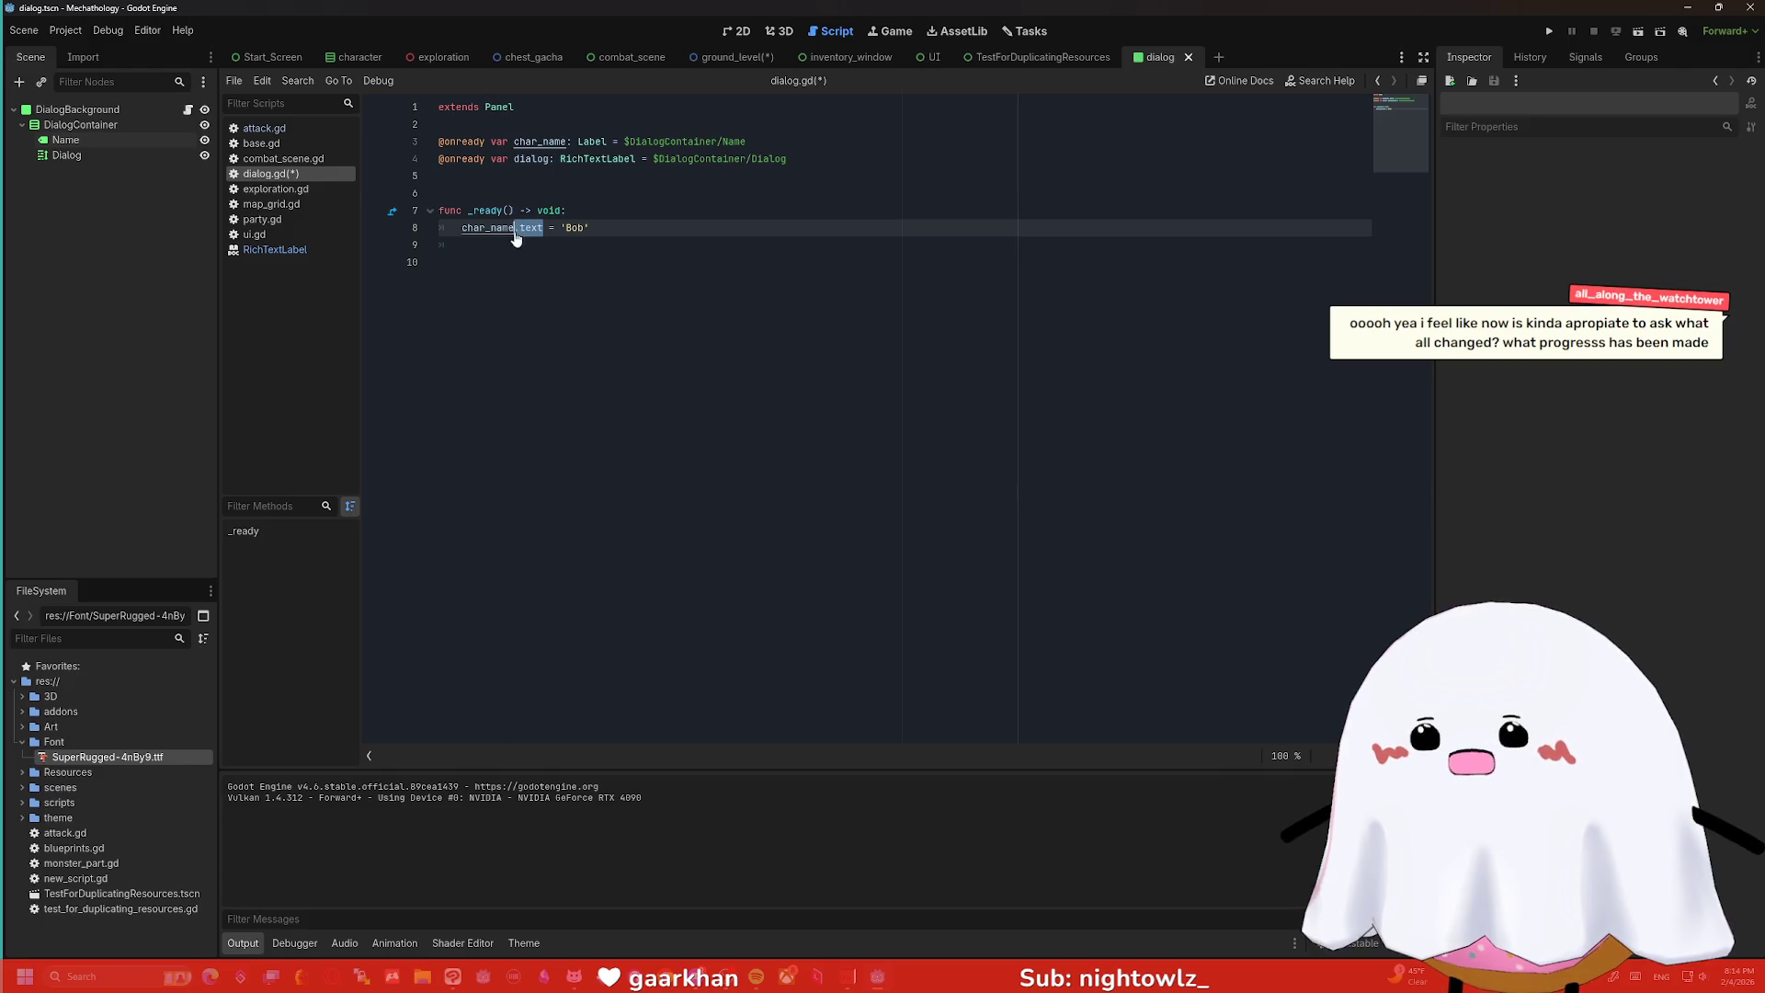
Add dialog.text = 'I like turtles.' below it and save dialog.gd
{"action": "left_click", "coordinate": [526, 253]}
{"action": "type", "text": "log..text ="}
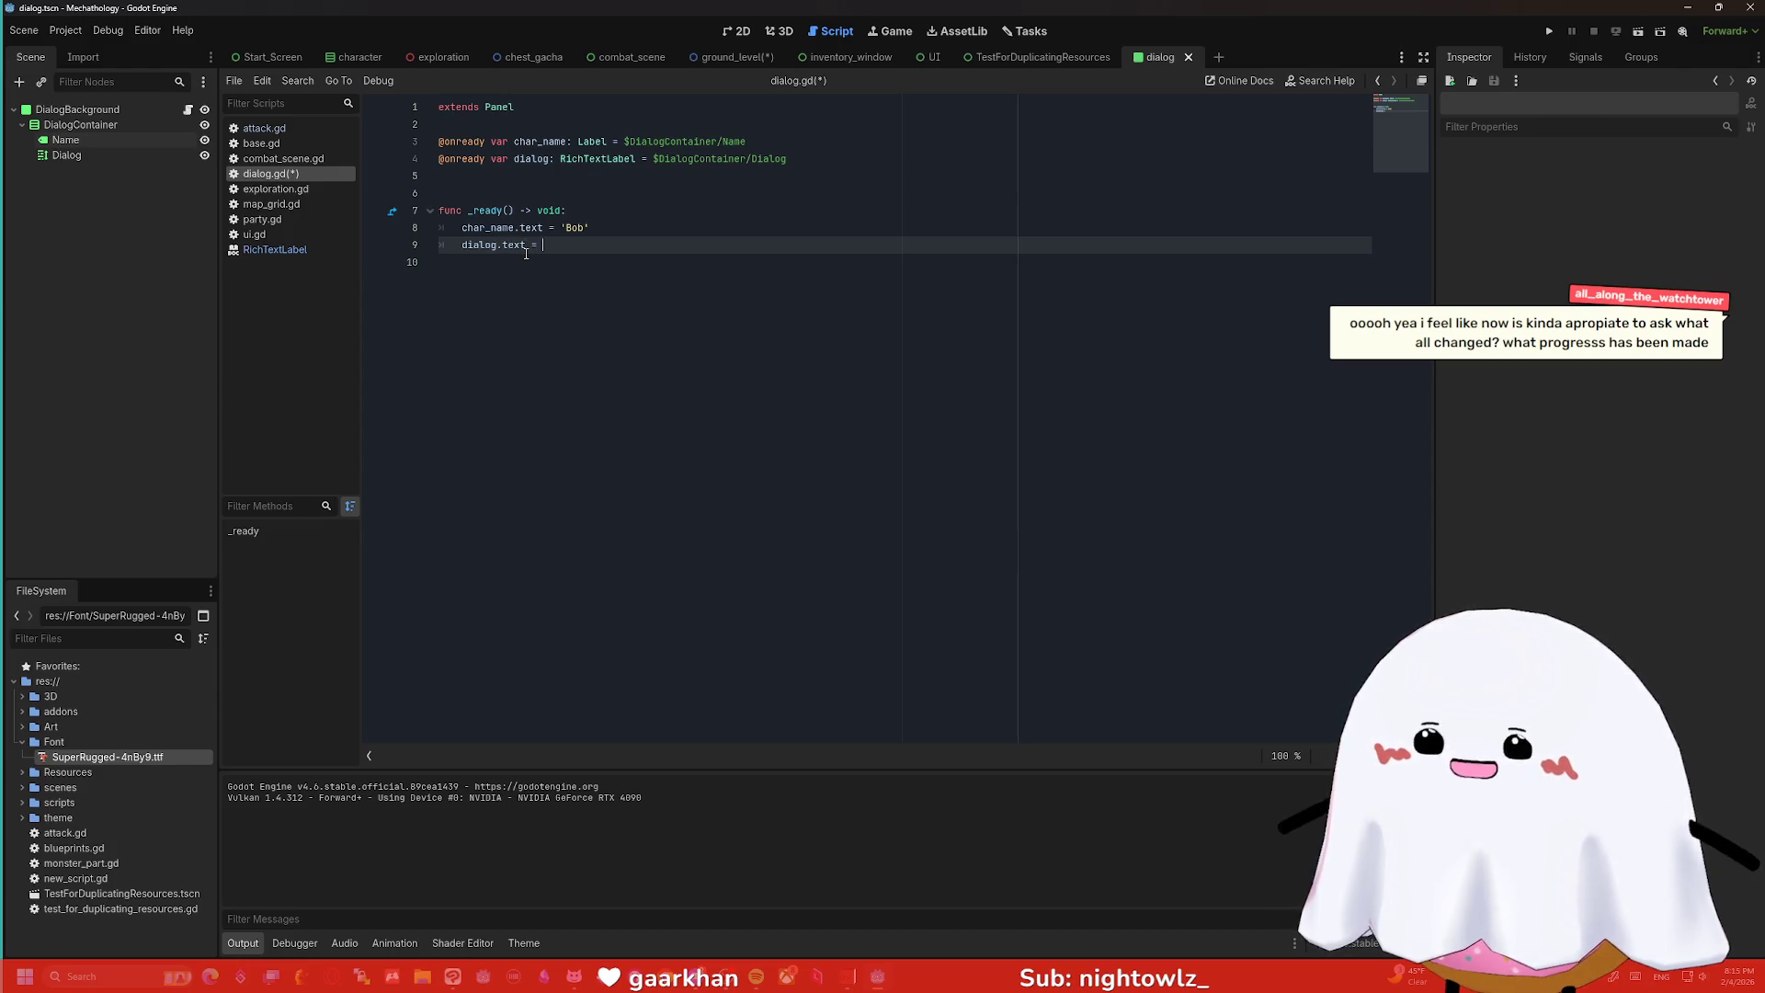
{"action": "type", "text": "'I like turtles."}
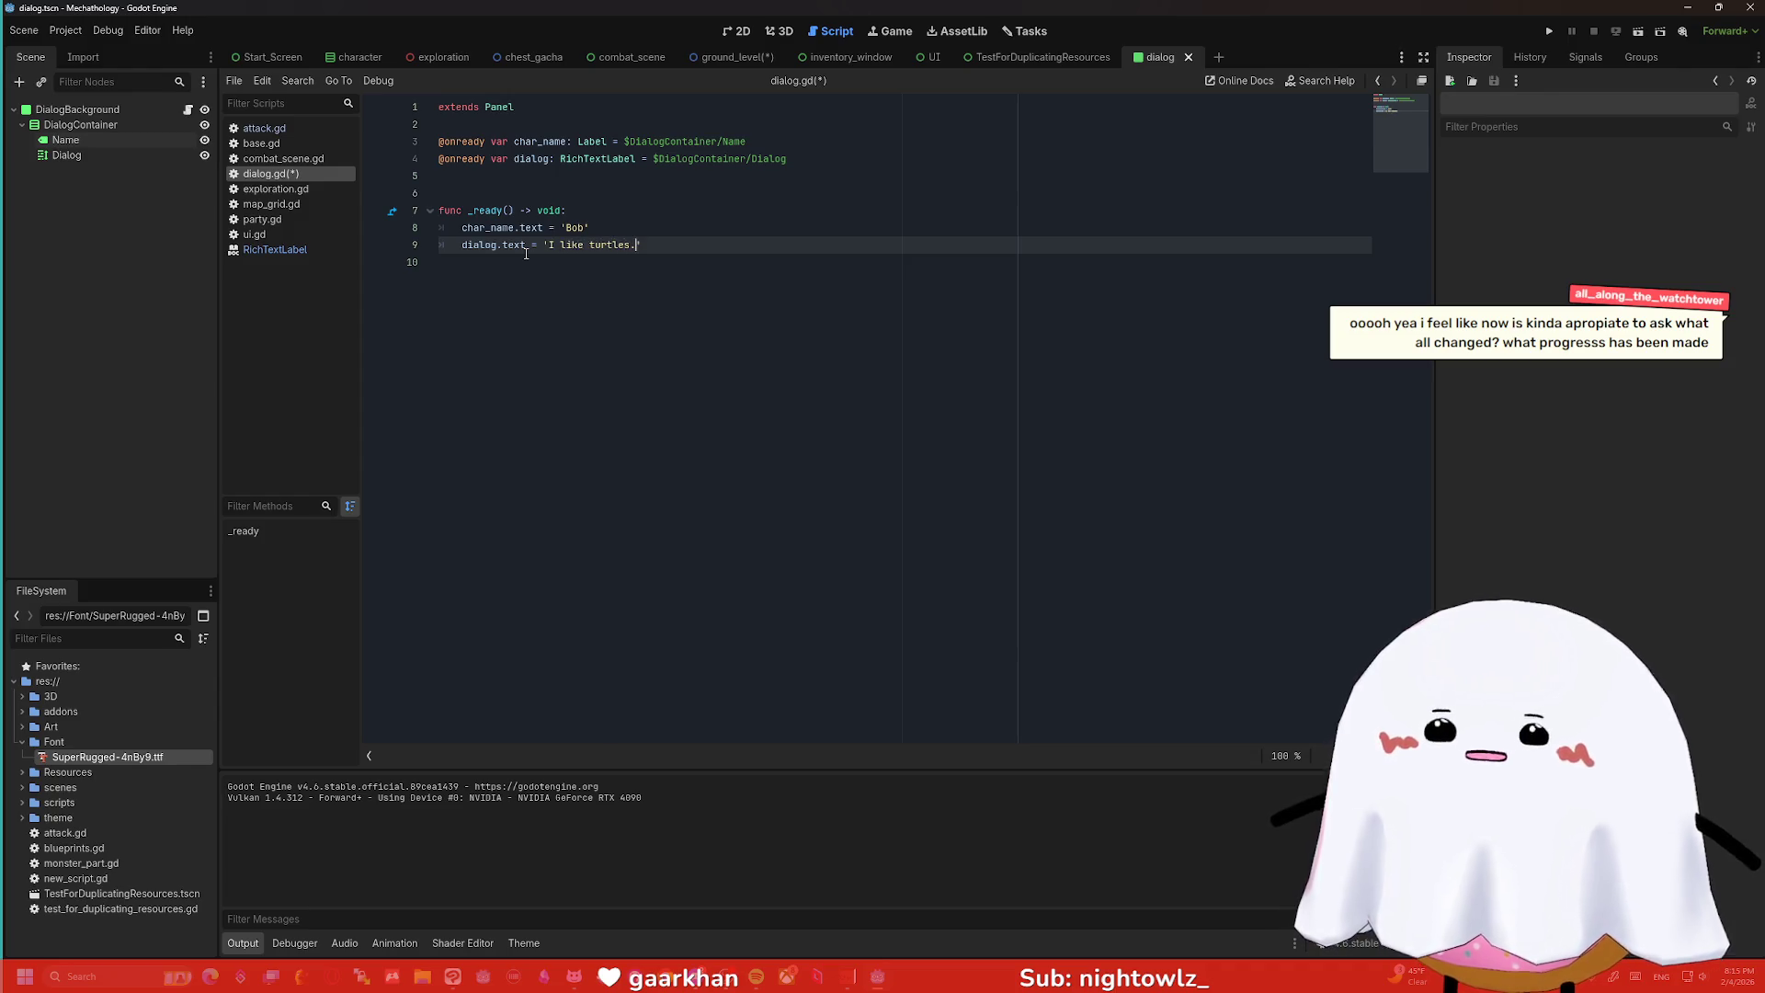
{"action": "key", "text": "ctrl+s"}
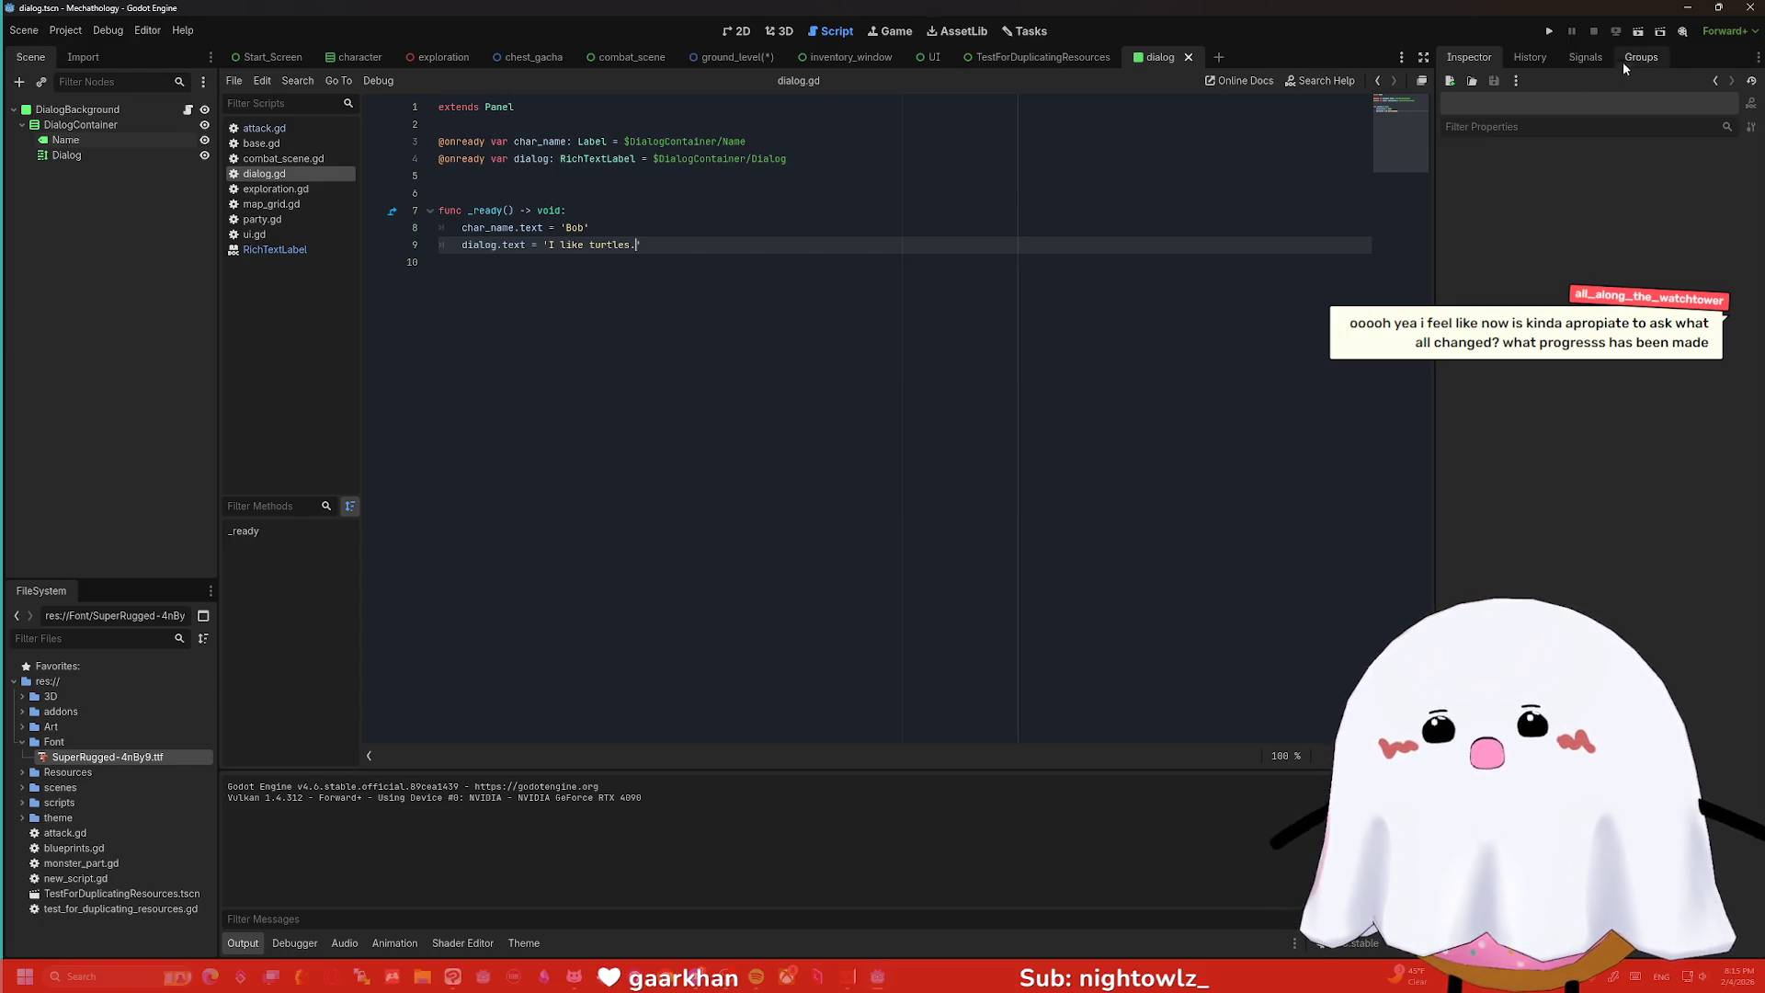
{"action": "left_click", "coordinate": [1633, 35]}
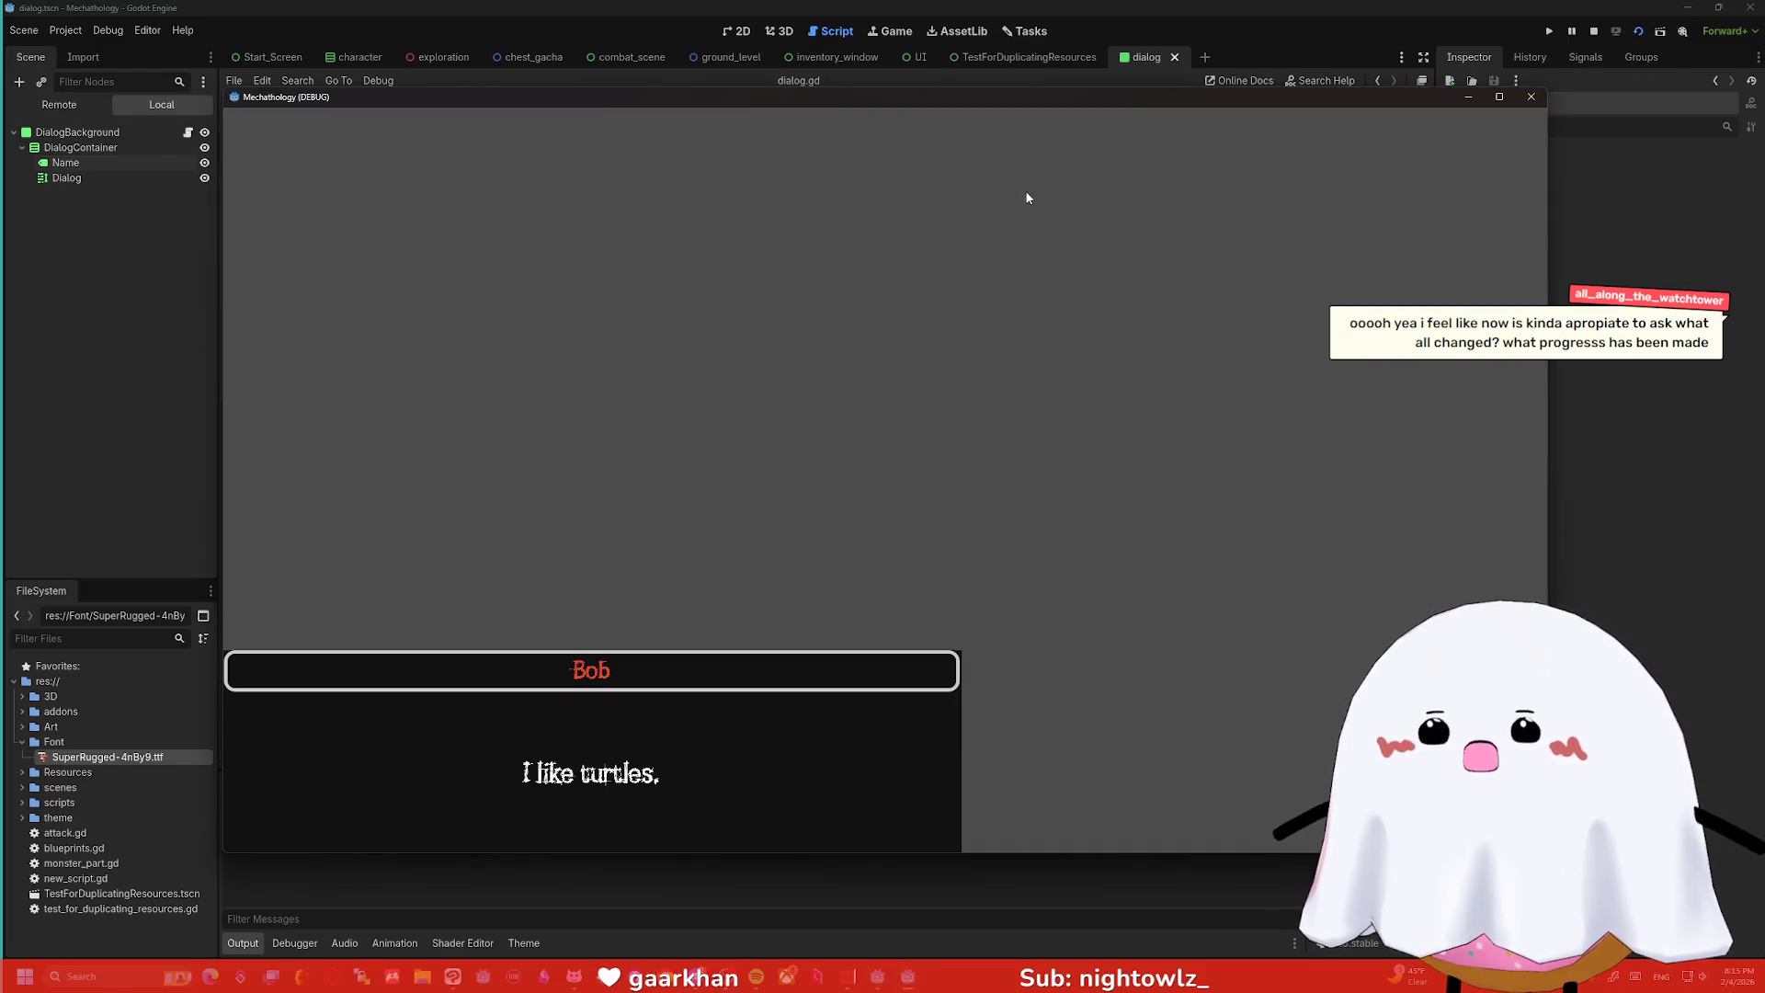
Close the dialog scene test run, review the Bob line, and launch the full project
{"action": "left_click", "coordinate": [1531, 96]}
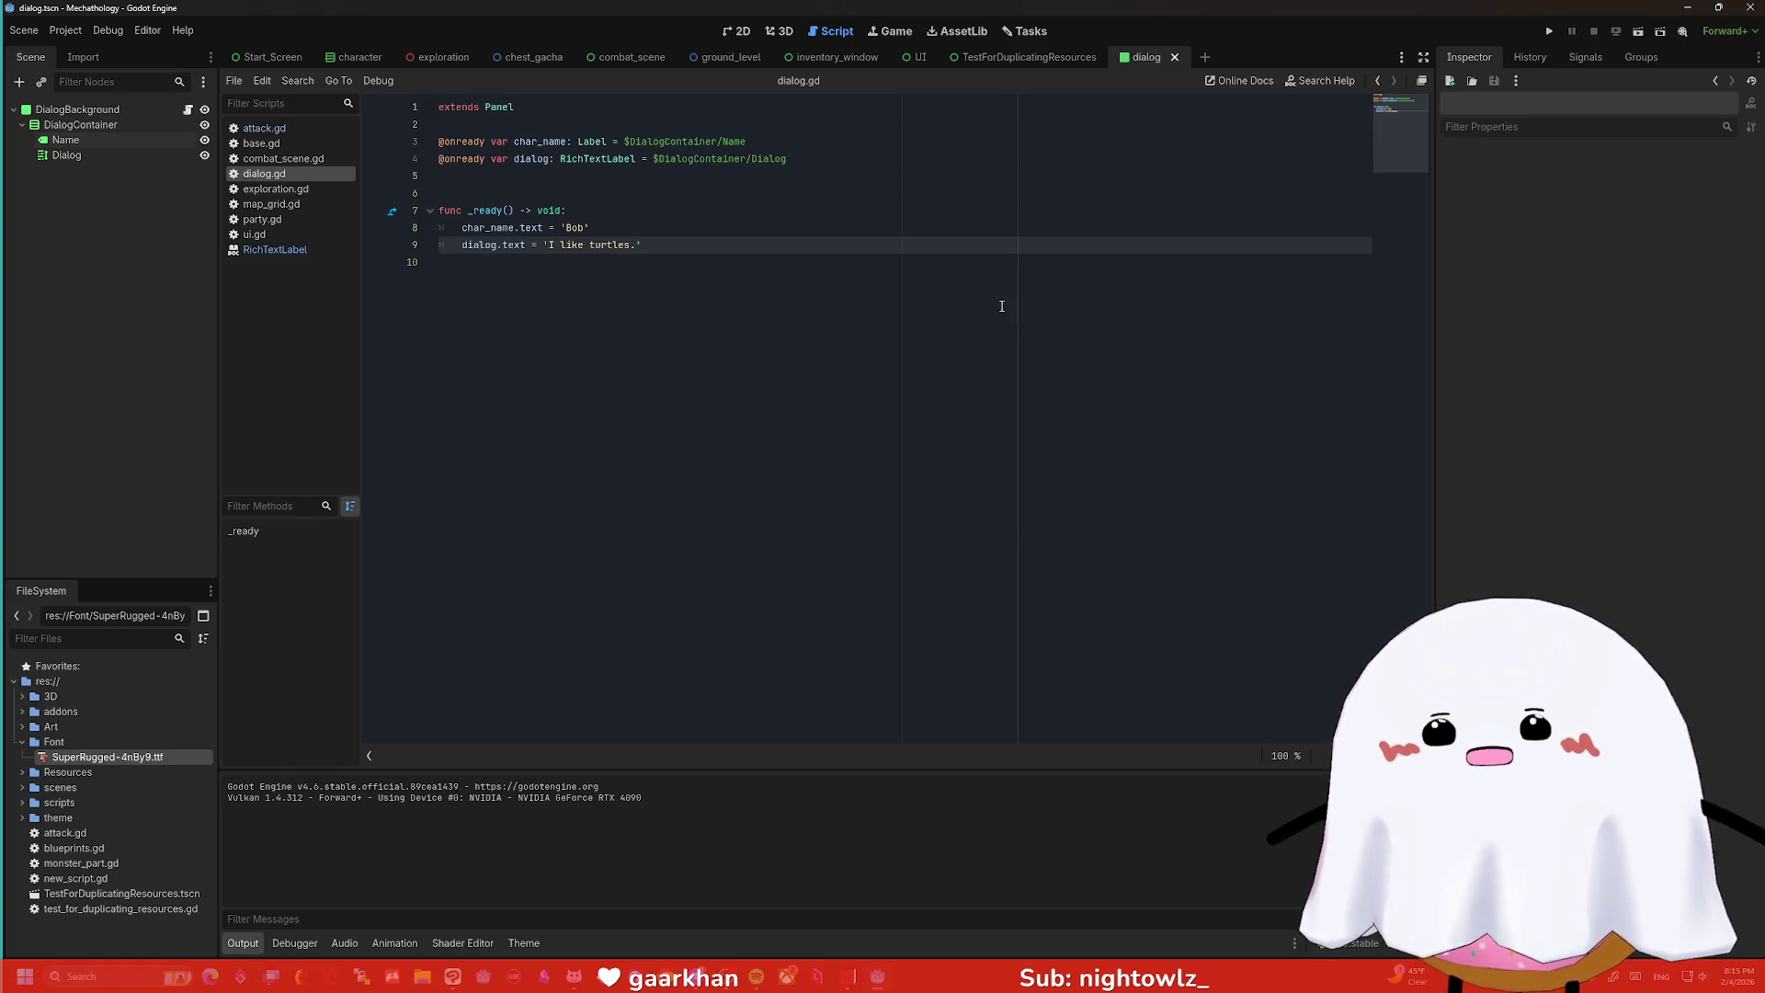
{"action": "left_click", "coordinate": [657, 234]}
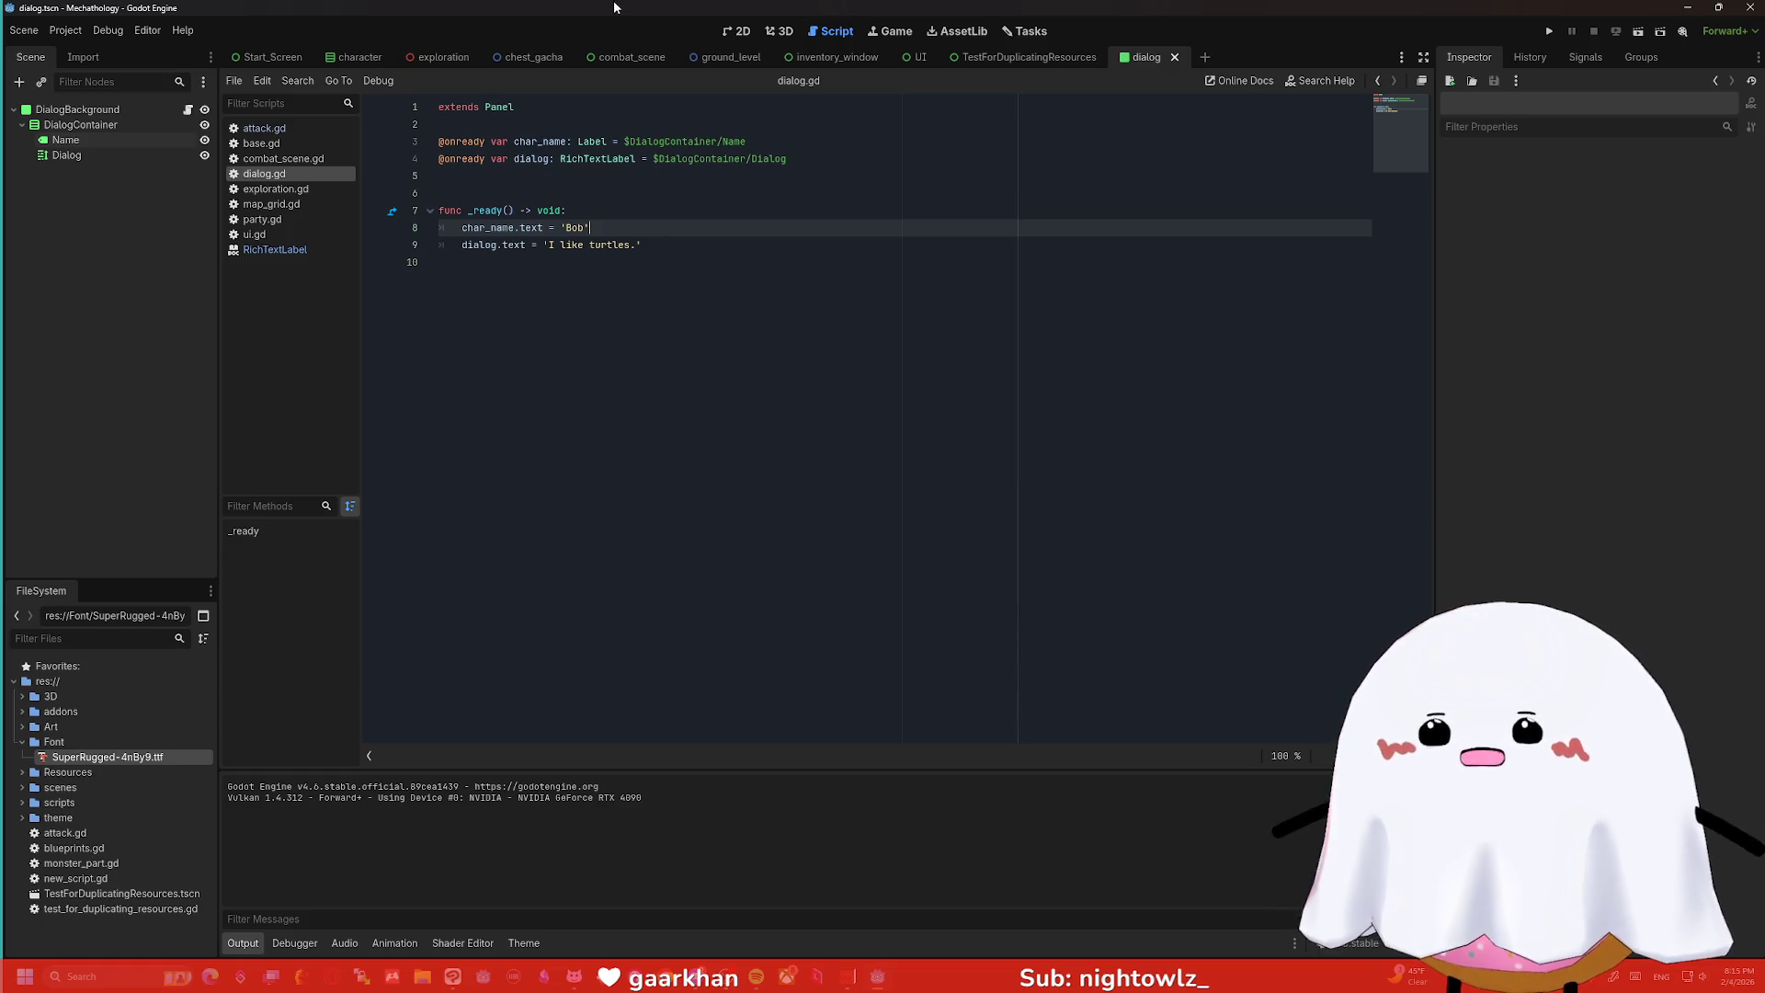
{"action": "left_click", "coordinate": [1549, 31]}
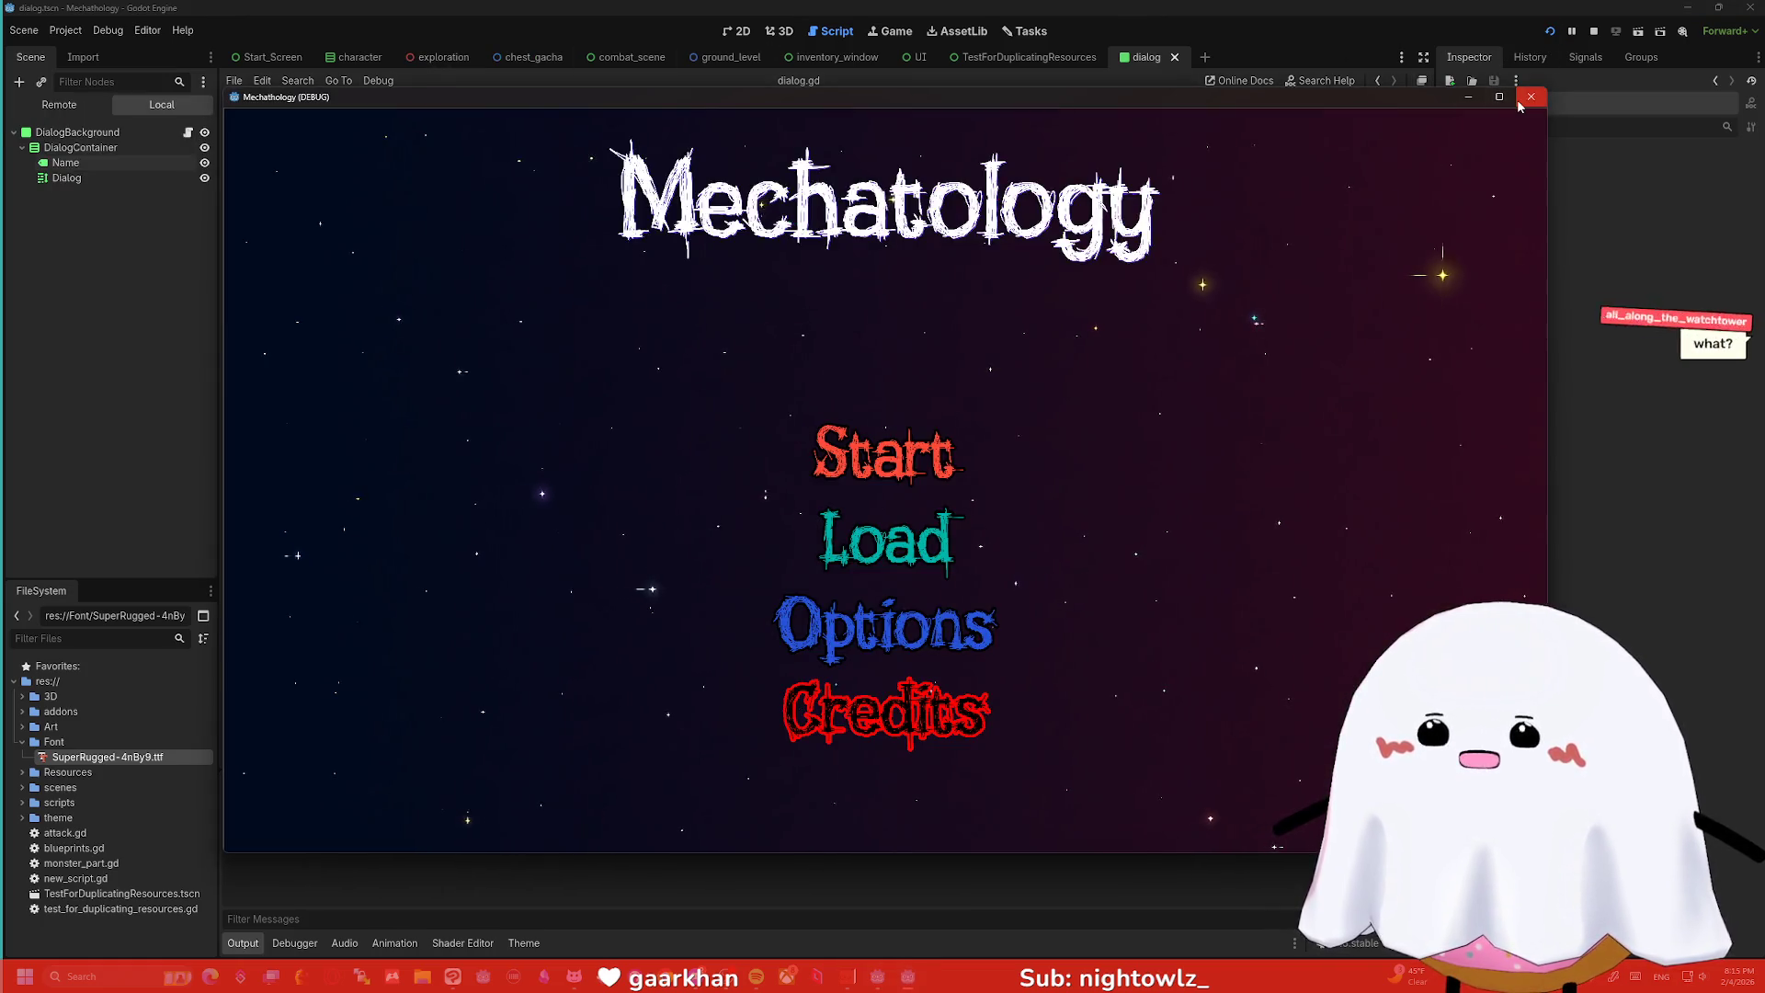
Relaunch the game and start it from the title screen
{"action": "left_click", "coordinate": [1530, 97]}
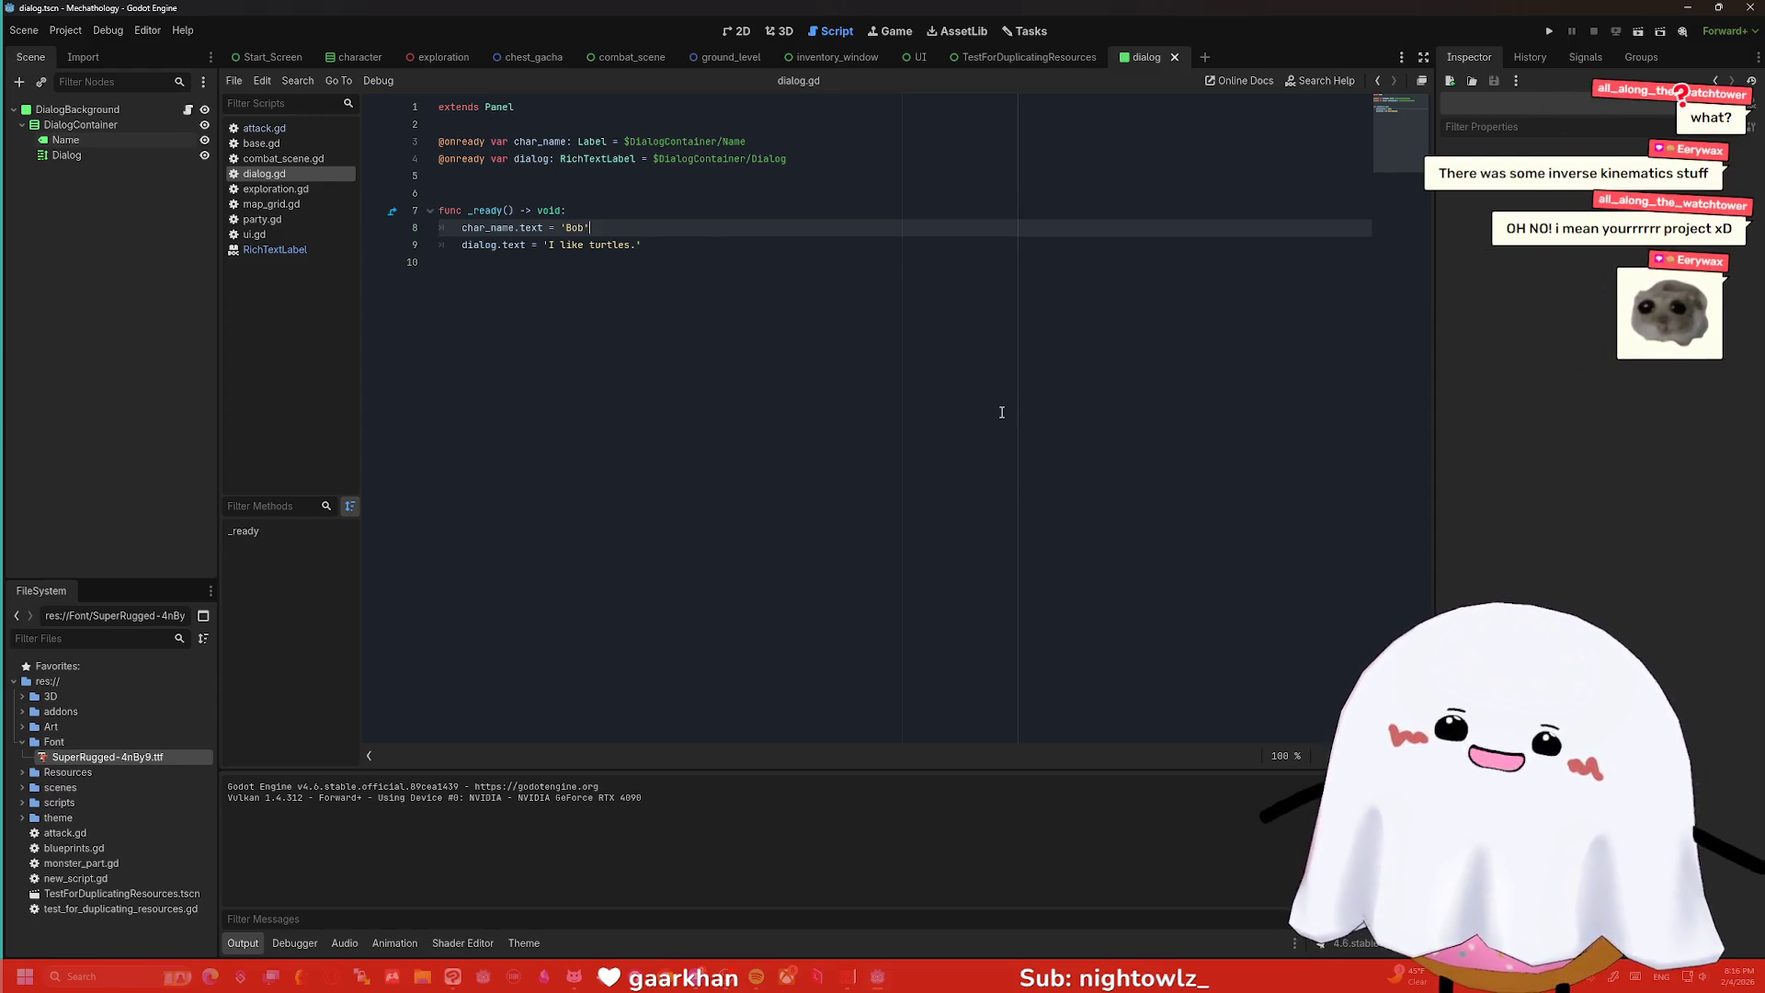
{"action": "left_click", "coordinate": [1549, 35]}
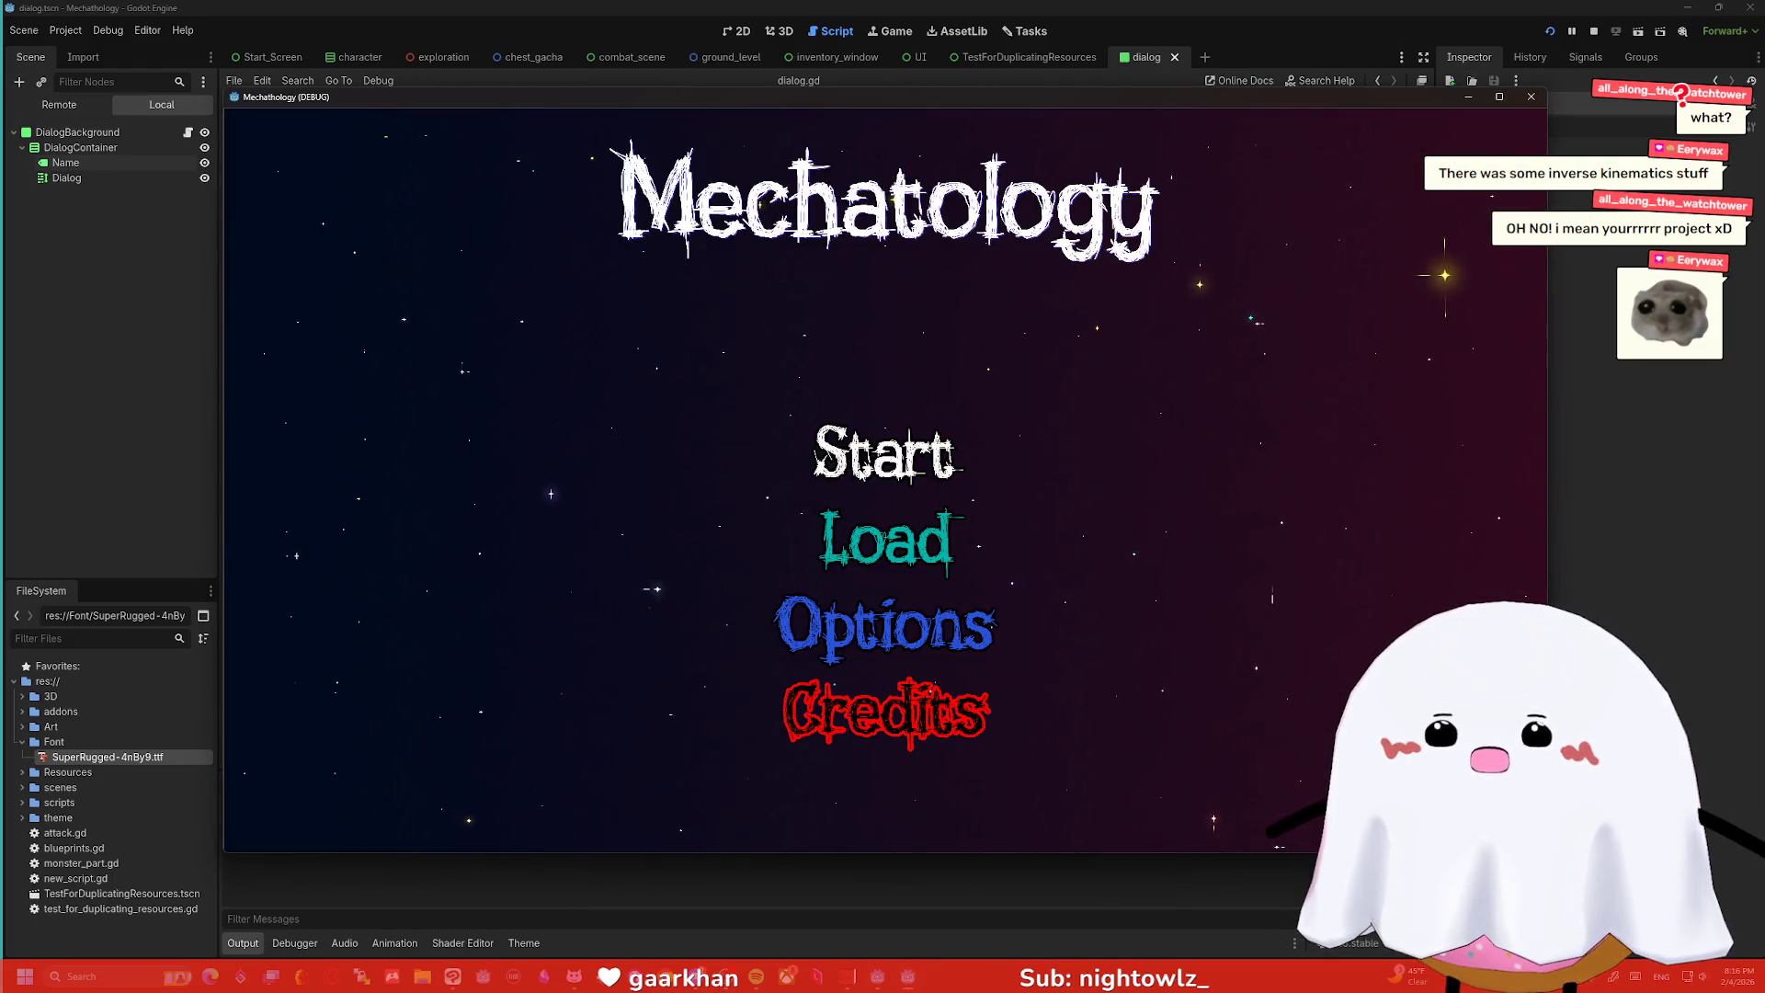
{"action": "left_click", "coordinate": [883, 453]}
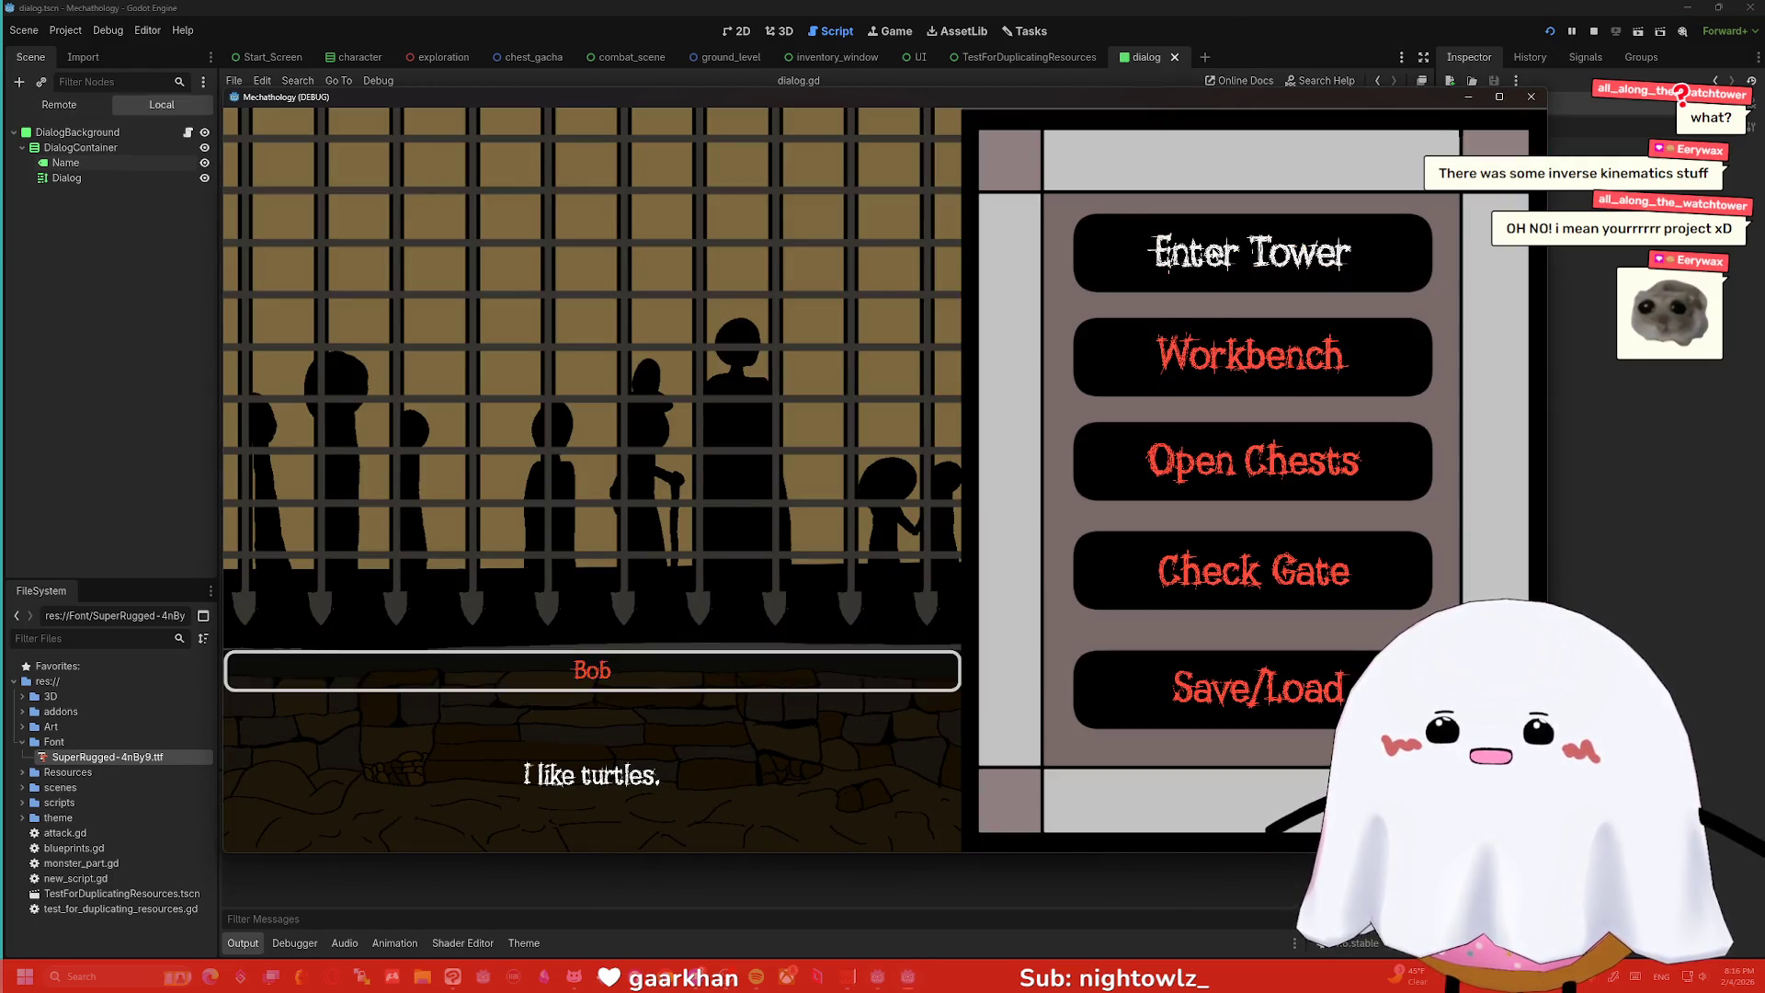
{"action": "left_click", "coordinate": [1209, 250]}
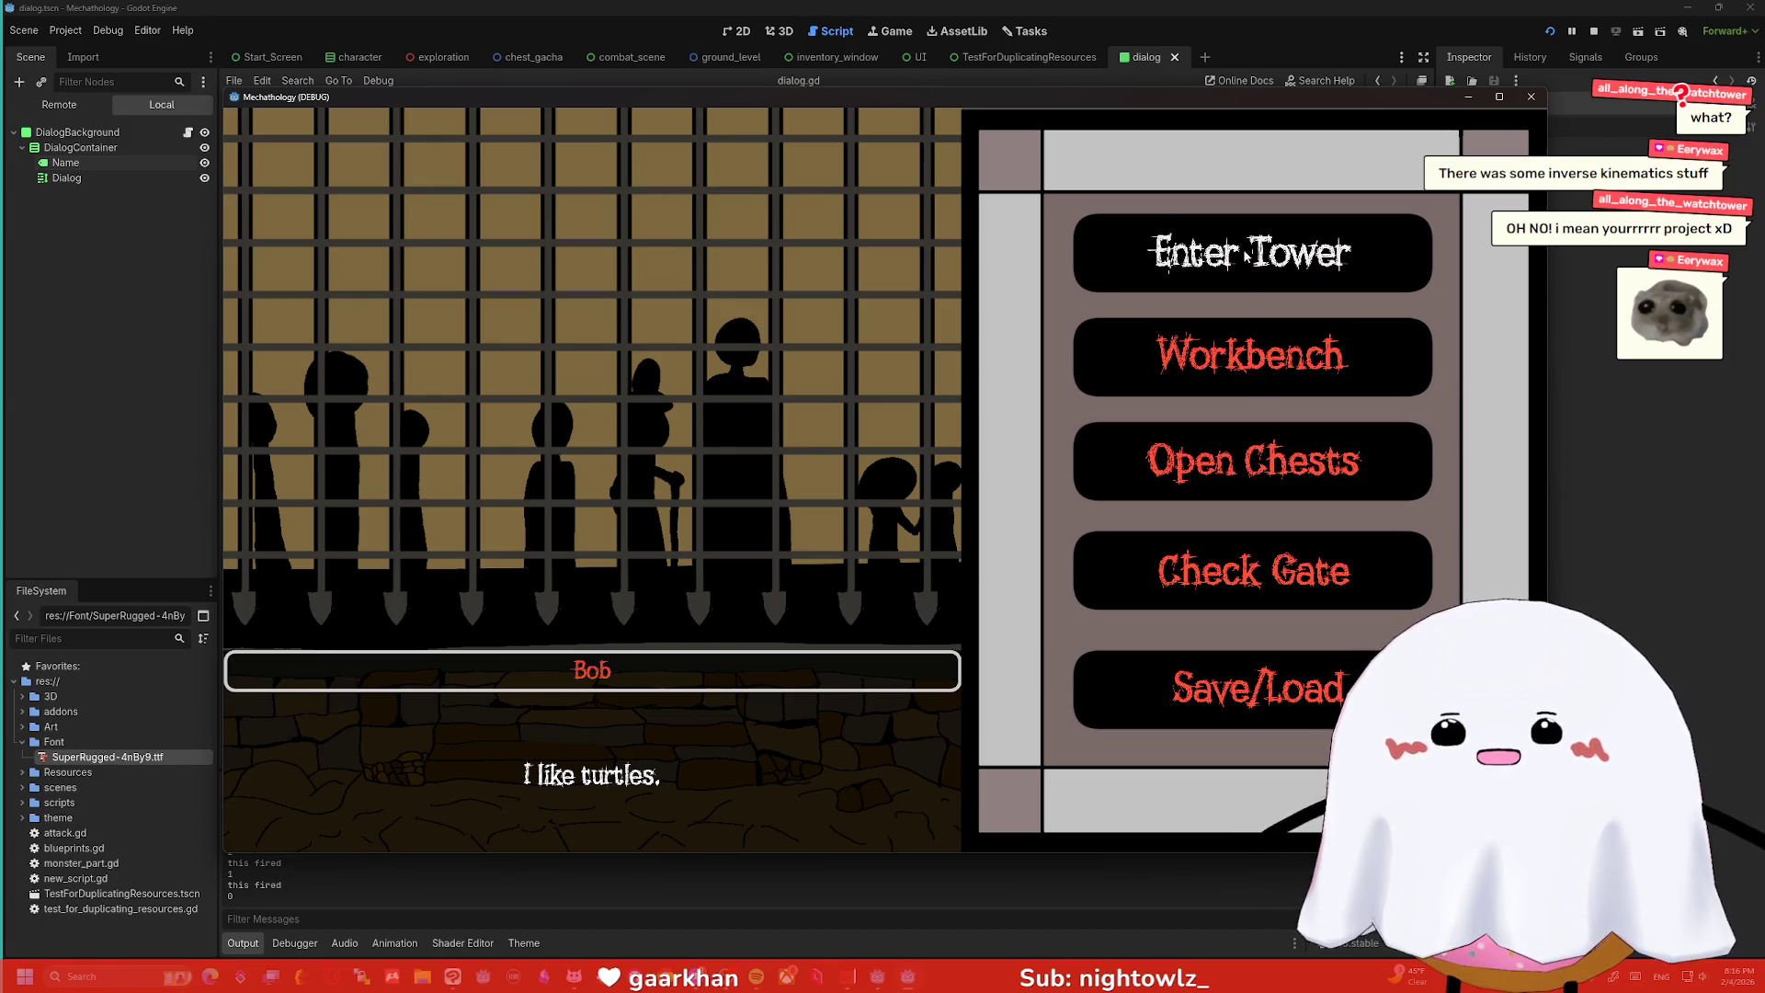
Enter the Workbench menu, cycle through its options, then leave back to the main menu
{"action": "key", "text": "Down"}
{"action": "key", "text": "Return"}
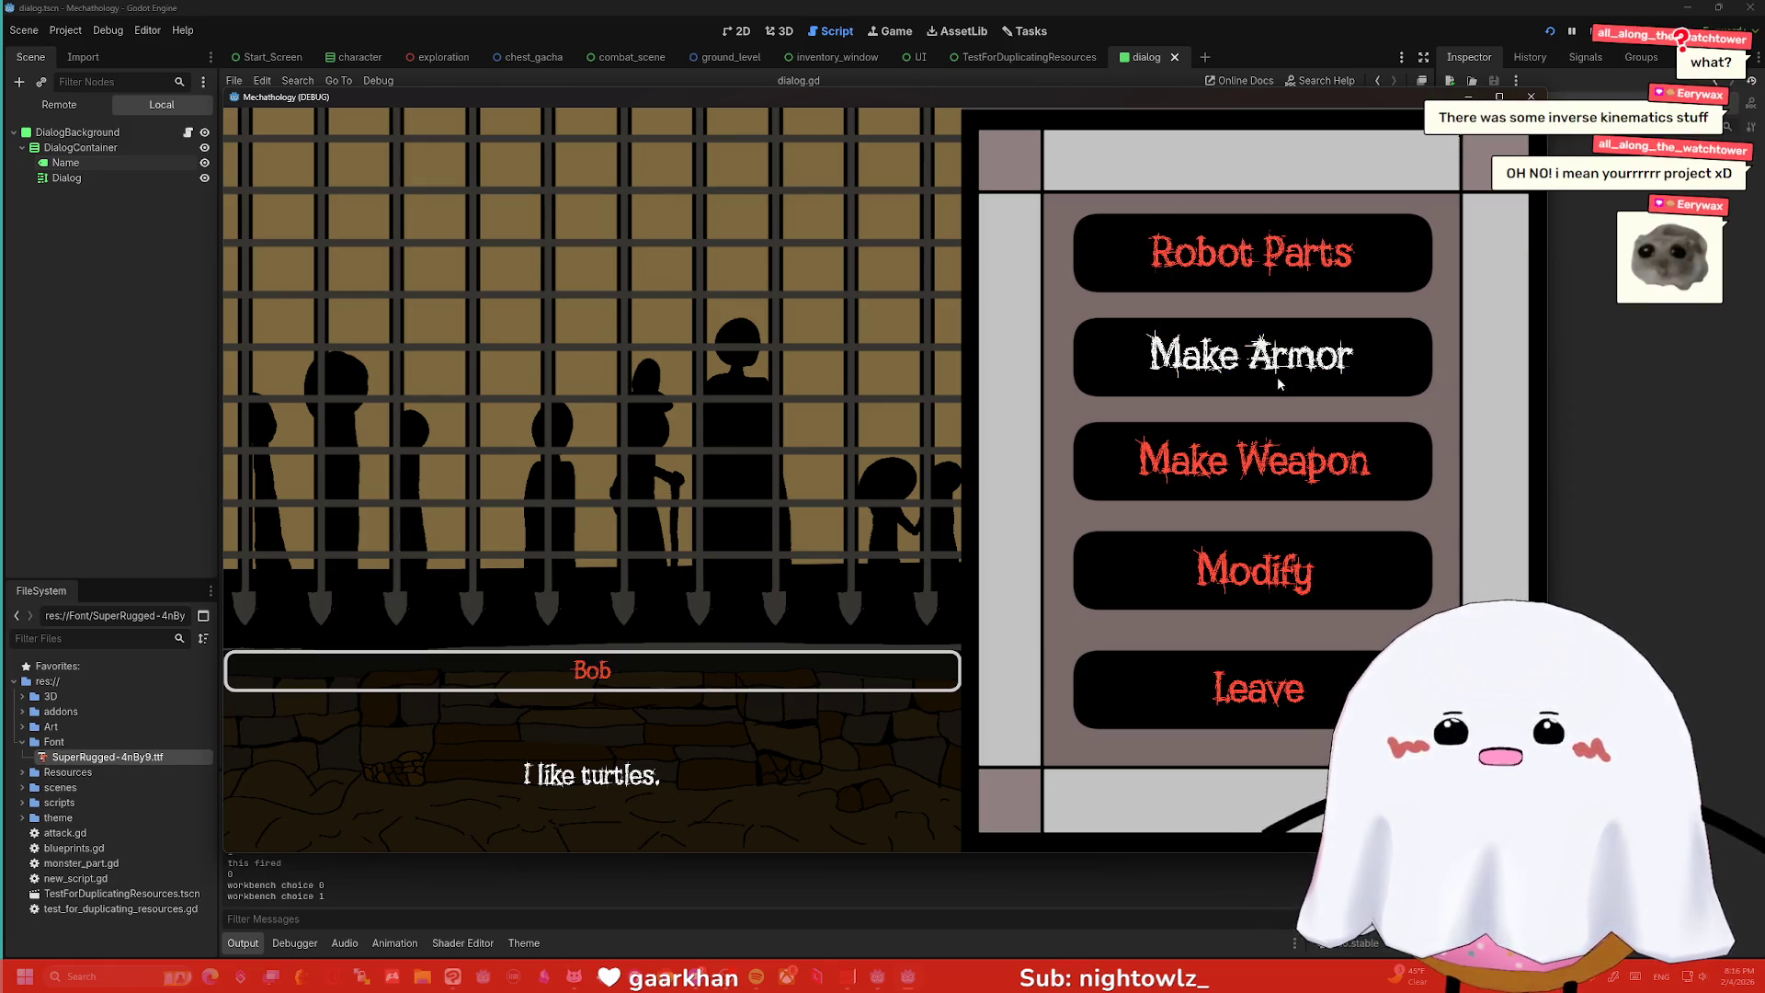
{"action": "key", "text": "Down"}
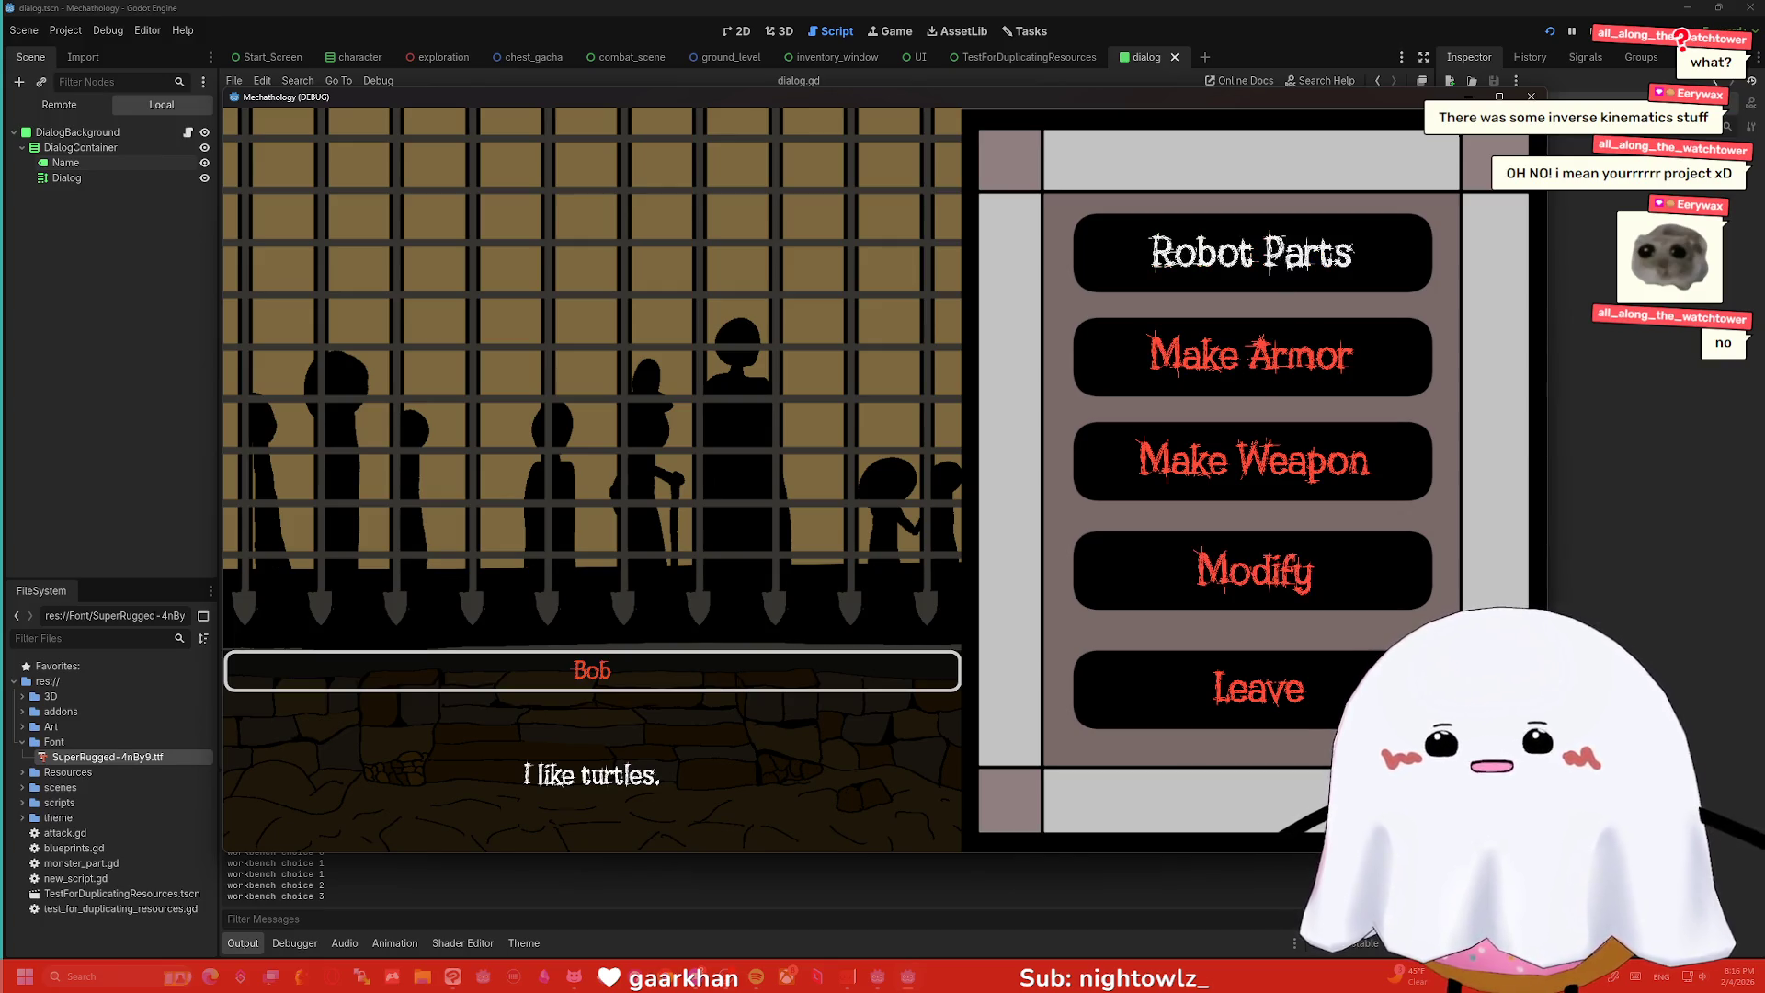
{"action": "key", "text": "Up"}
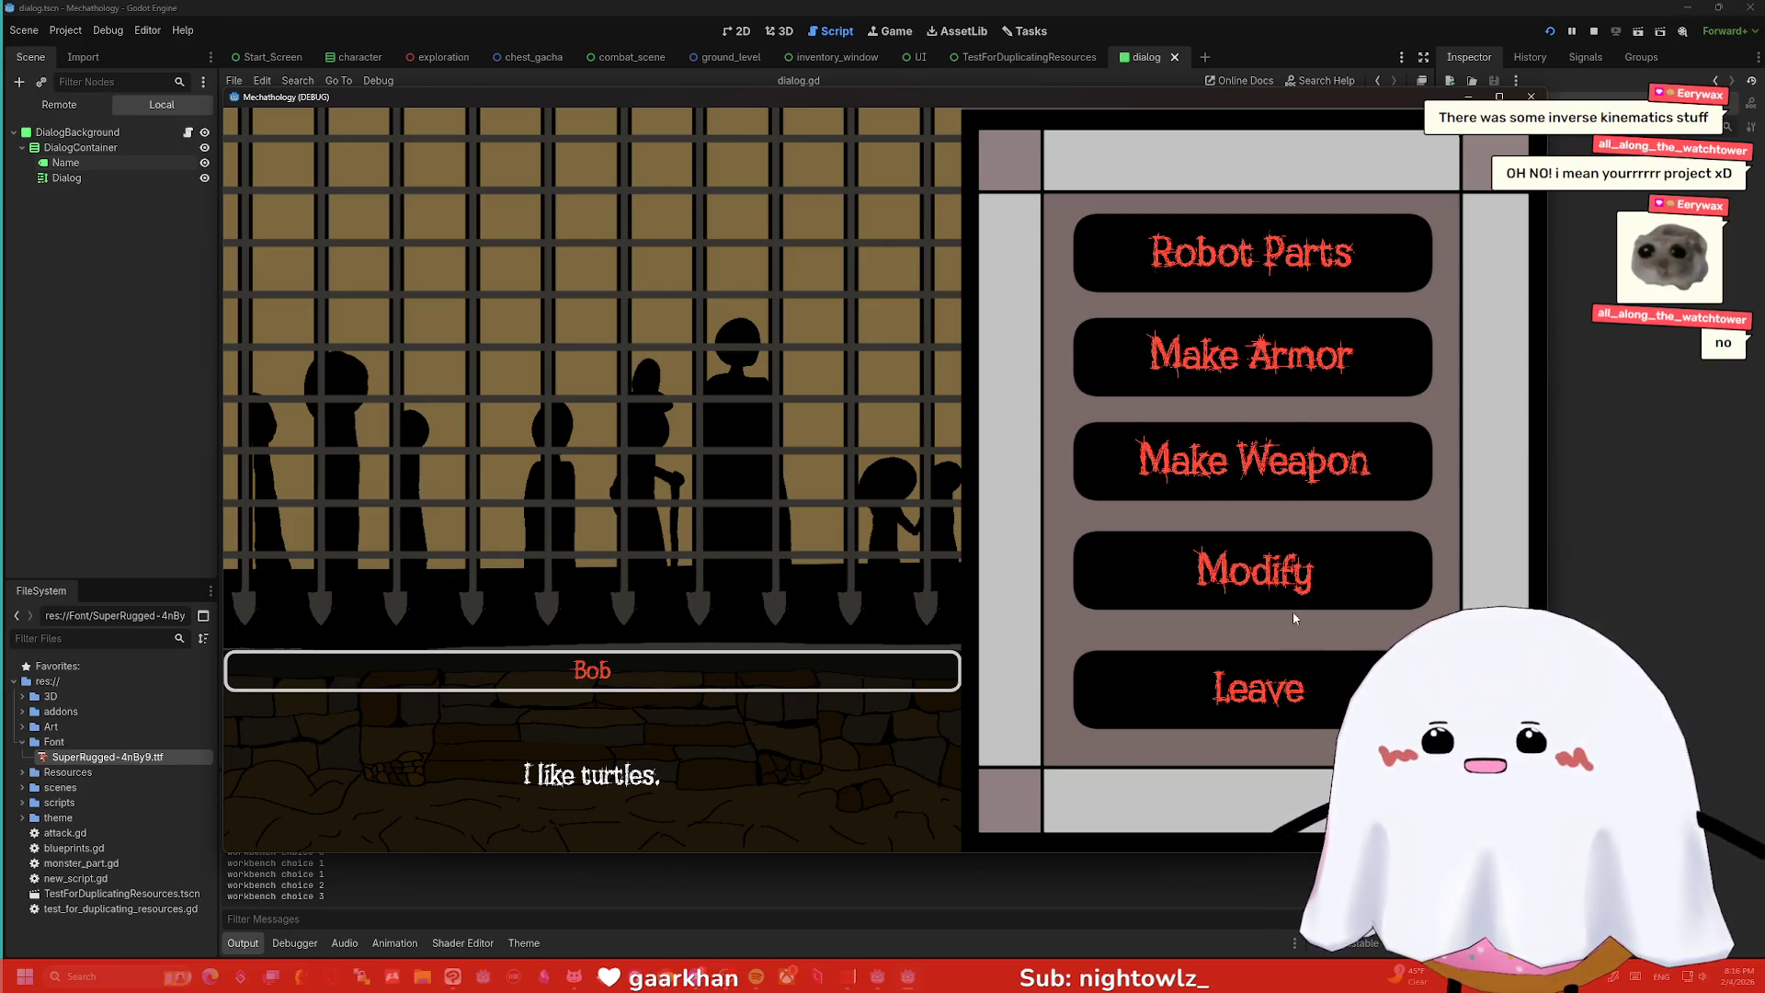
{"action": "left_click", "coordinate": [1213, 694]}
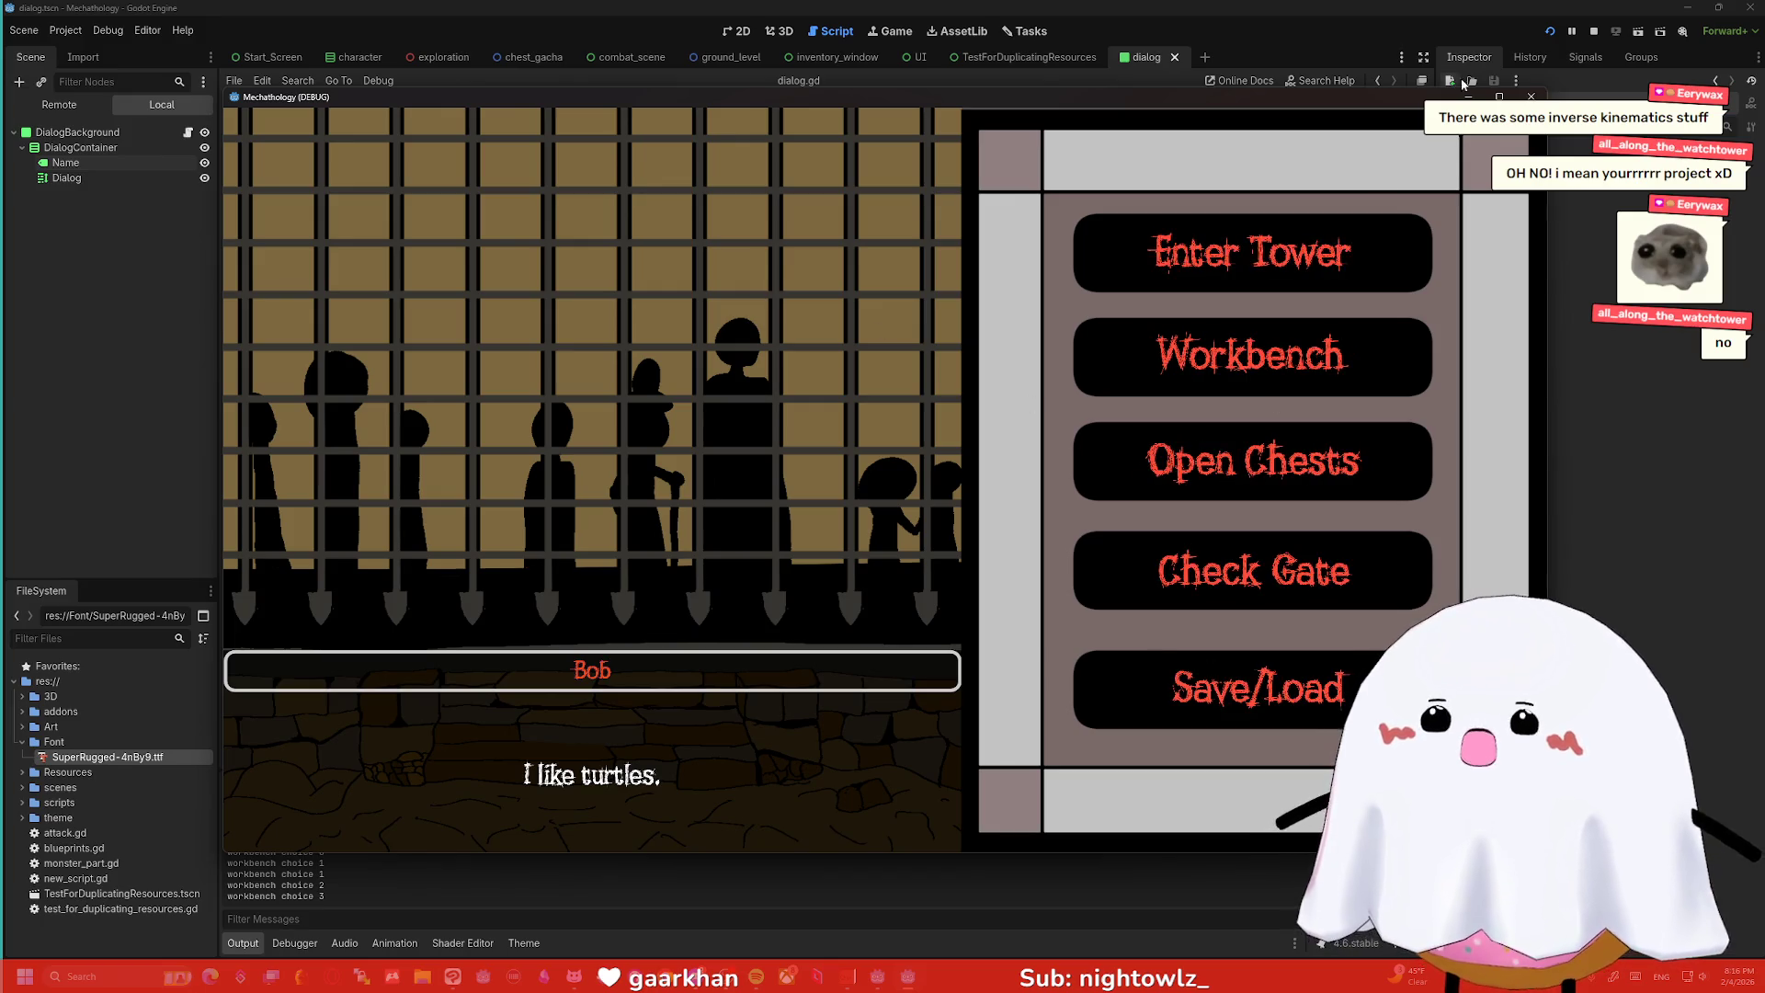
Stop the game, hide DialogBackground in the ground_level scene, and run the project again
{"action": "key", "text": "F8"}
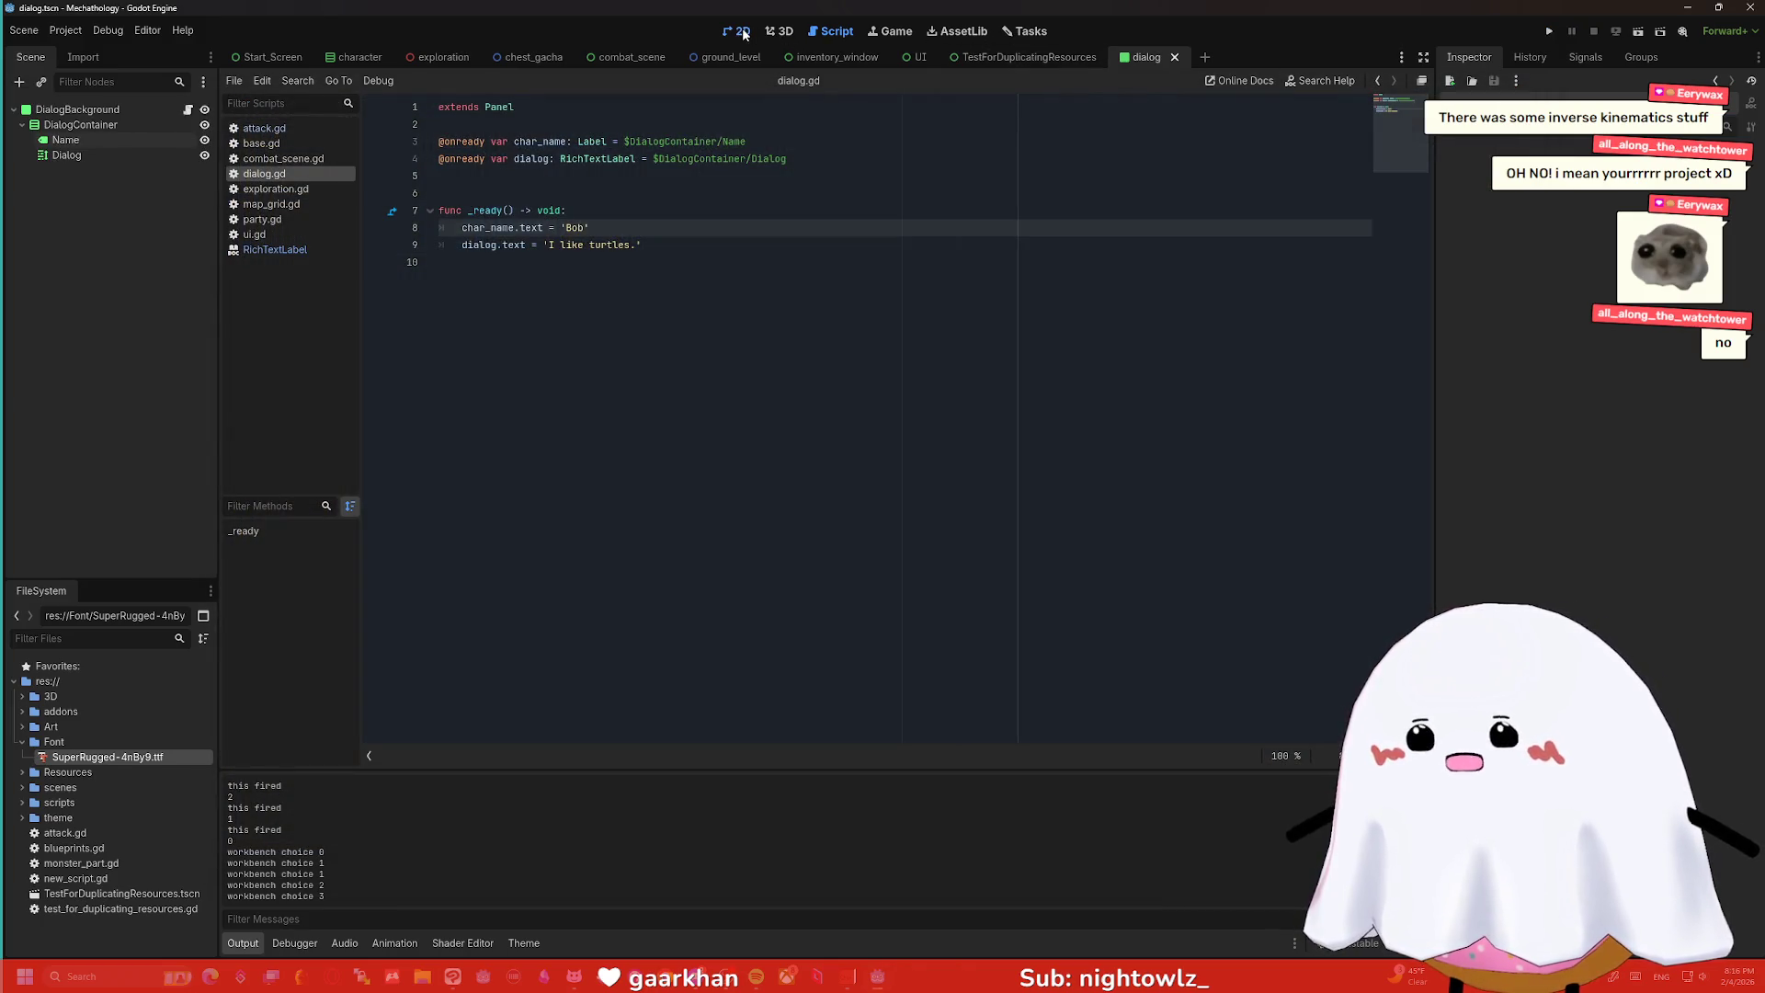
{"action": "left_click", "coordinate": [736, 31]}
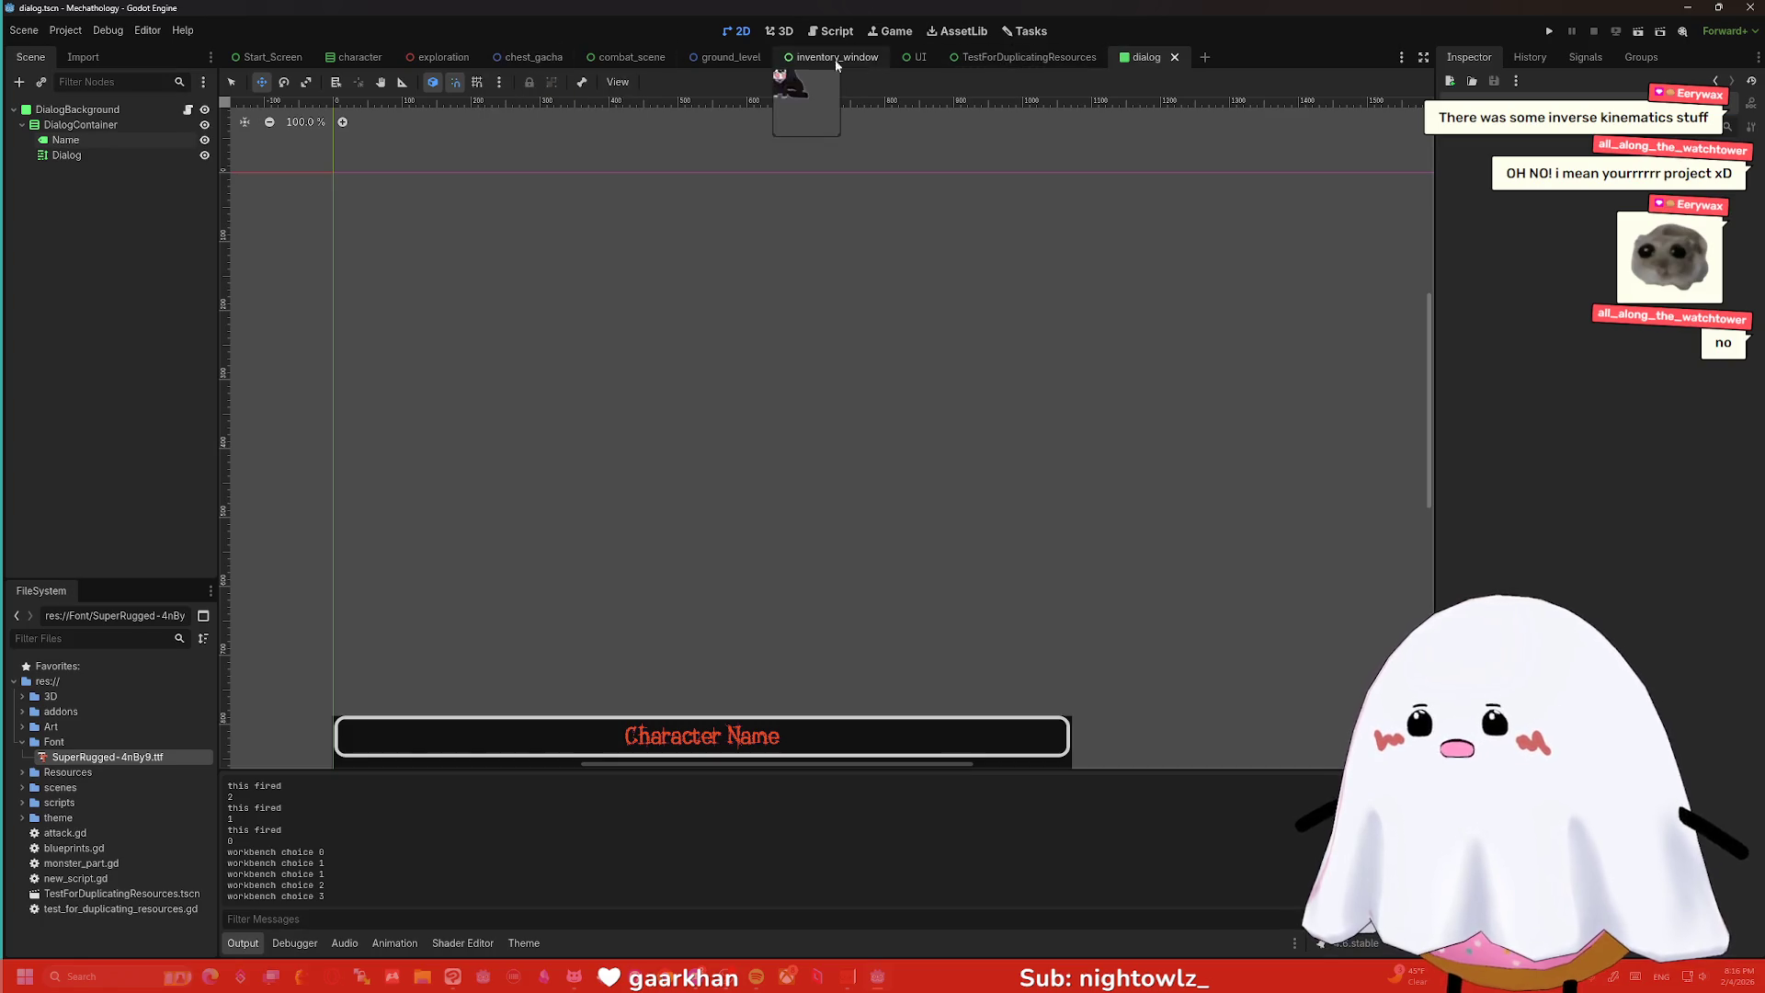
{"action": "left_click", "coordinate": [716, 59]}
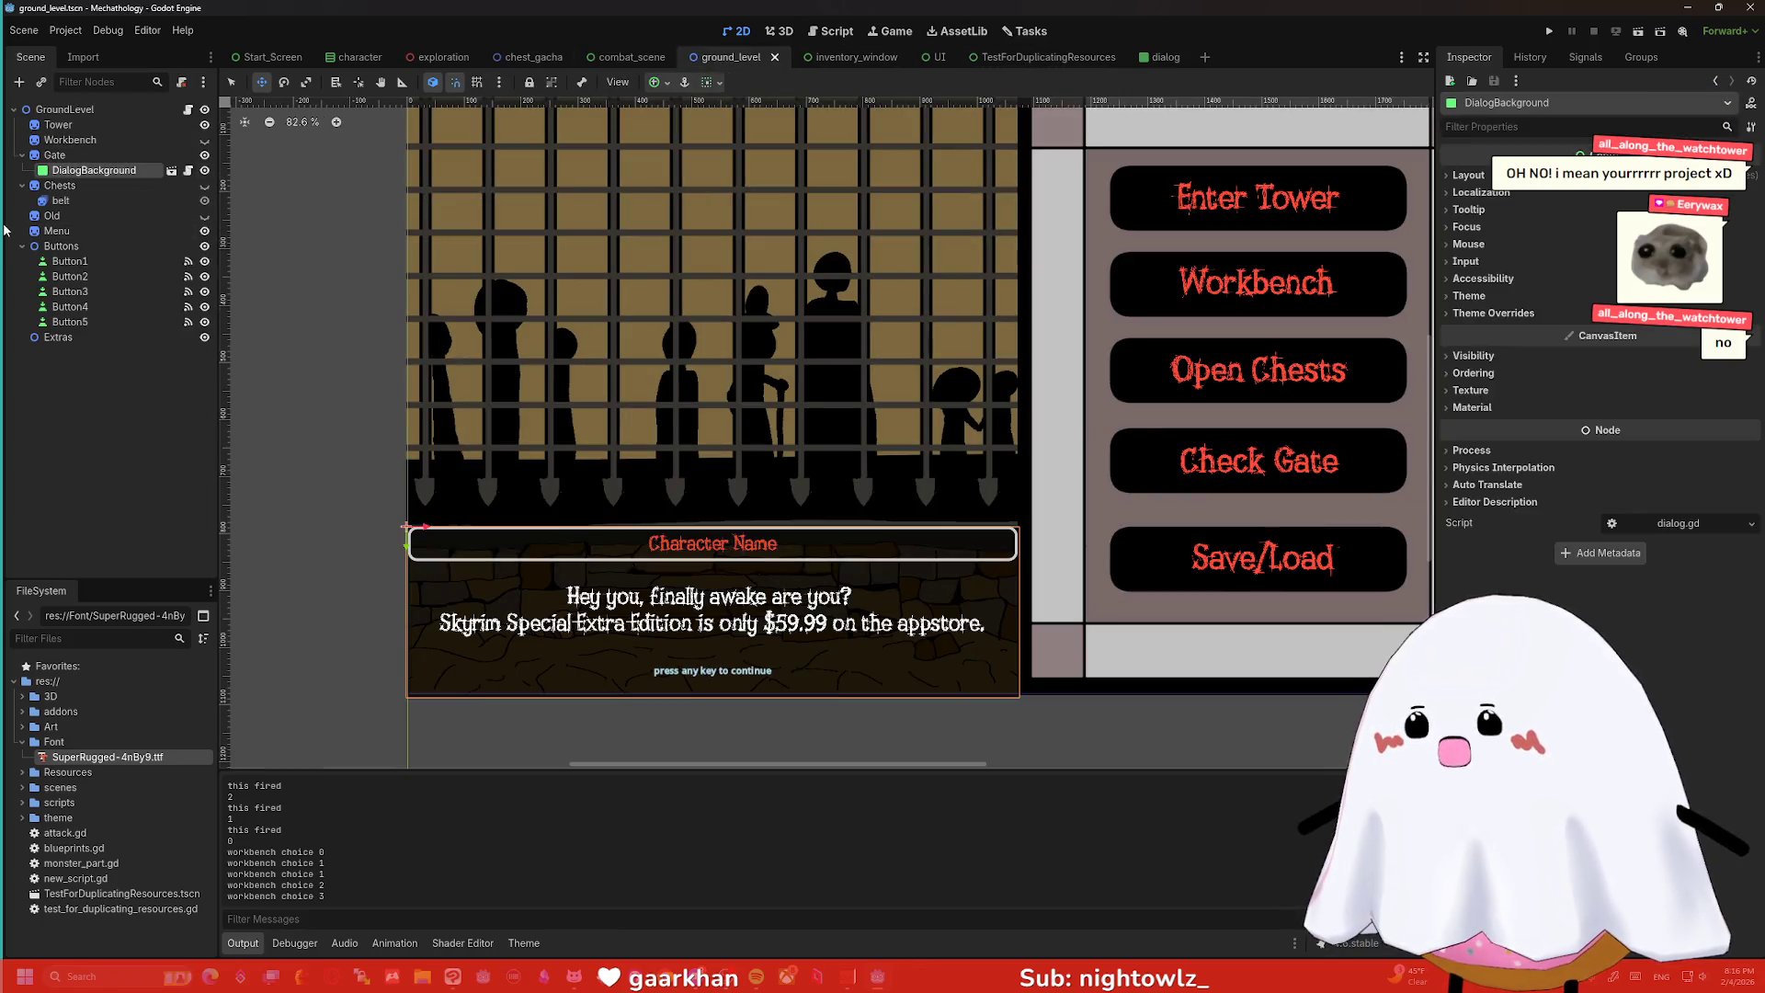
{"action": "left_click", "coordinate": [206, 172]}
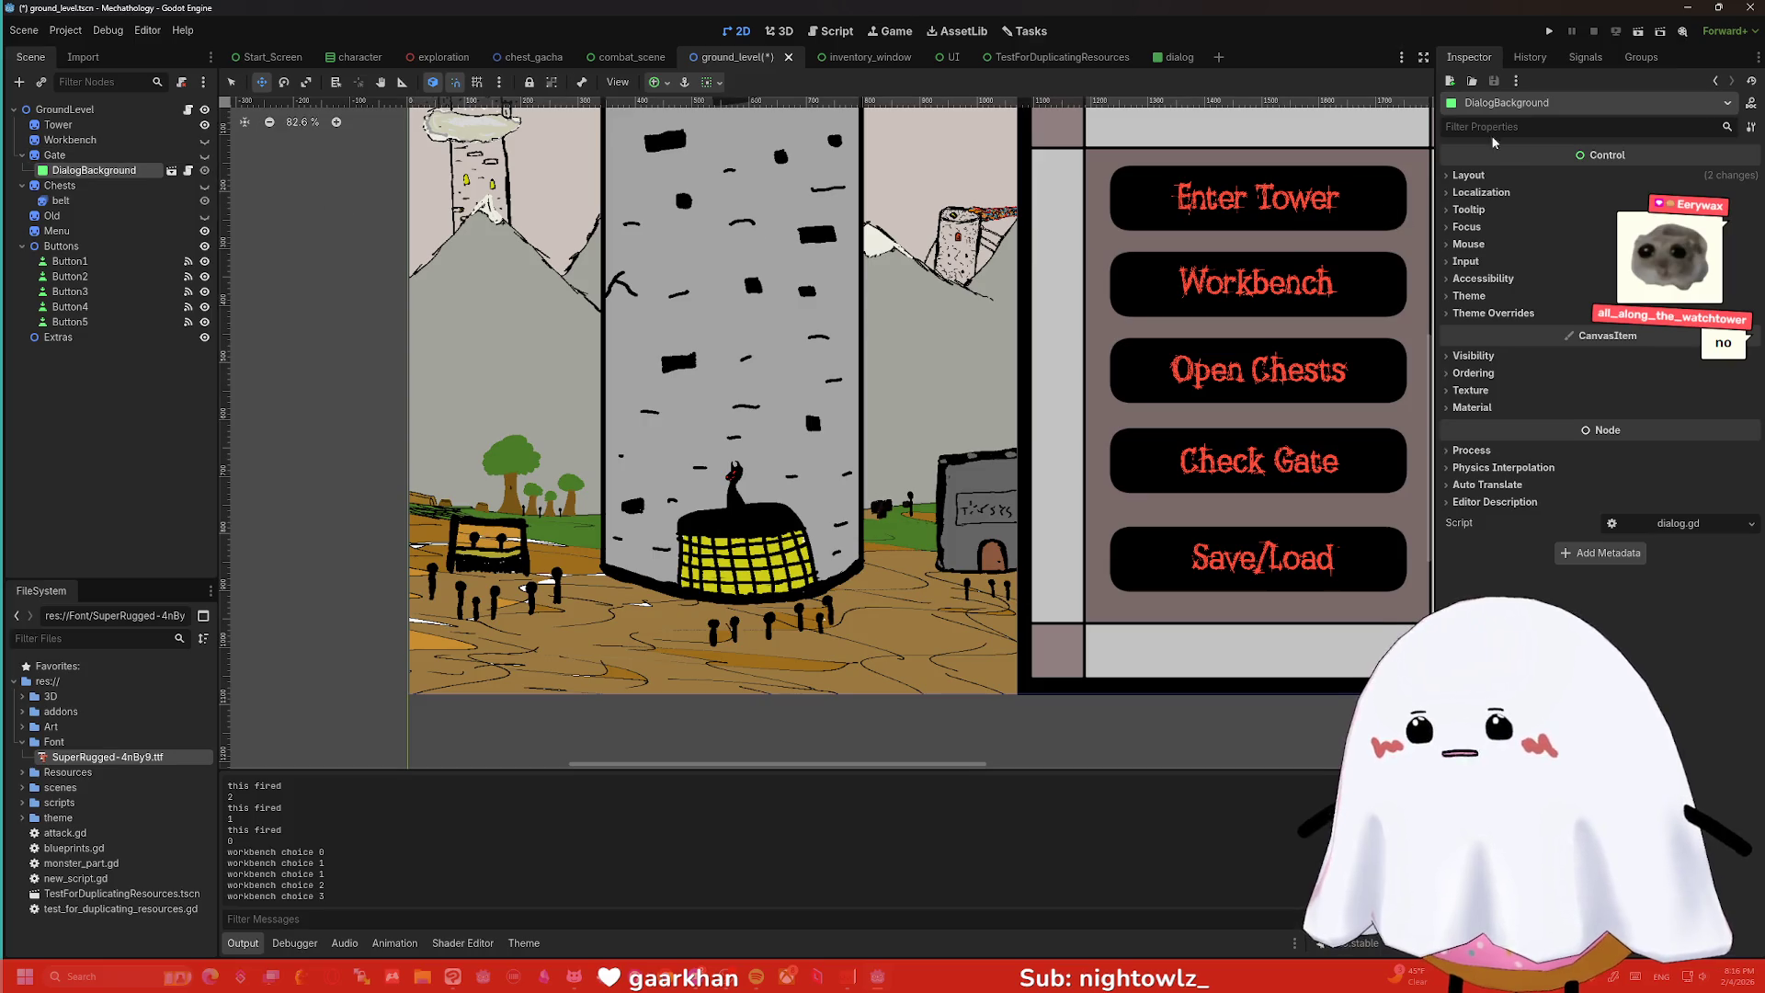
{"action": "left_click", "coordinate": [1633, 31]}
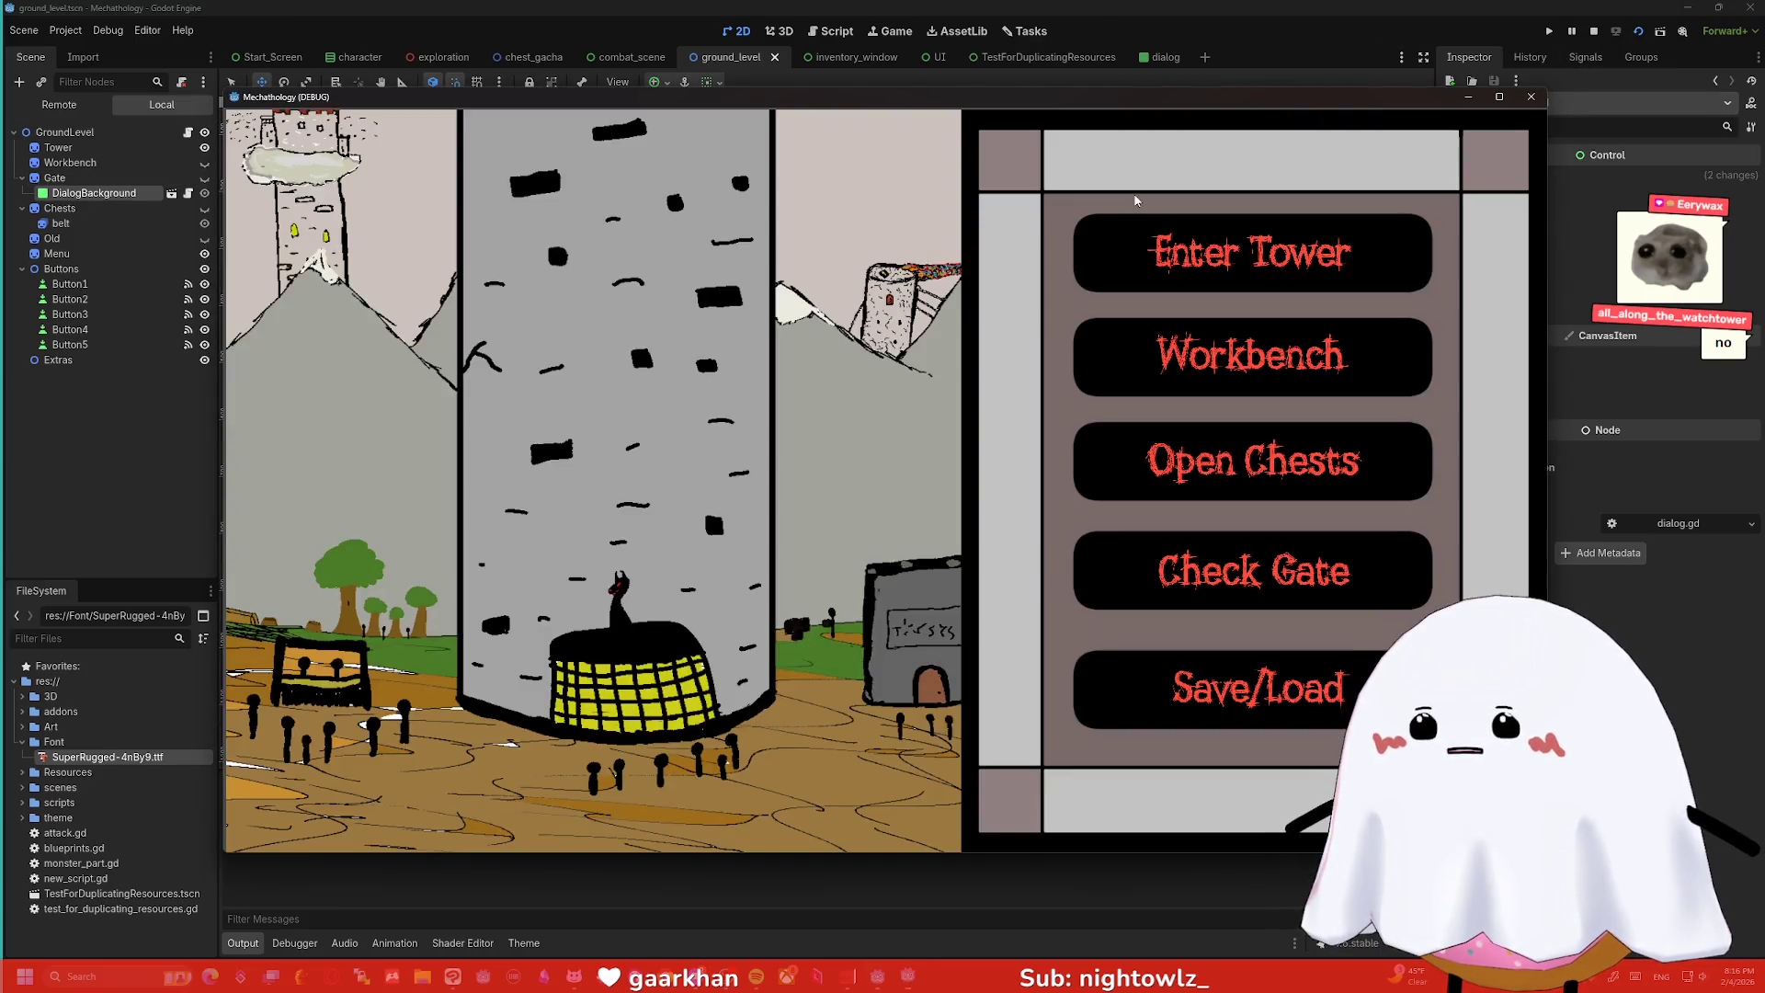
Navigate the running game through the Workbench and chests screens, triggering the chest-opening option
{"action": "key", "text": "Down"}
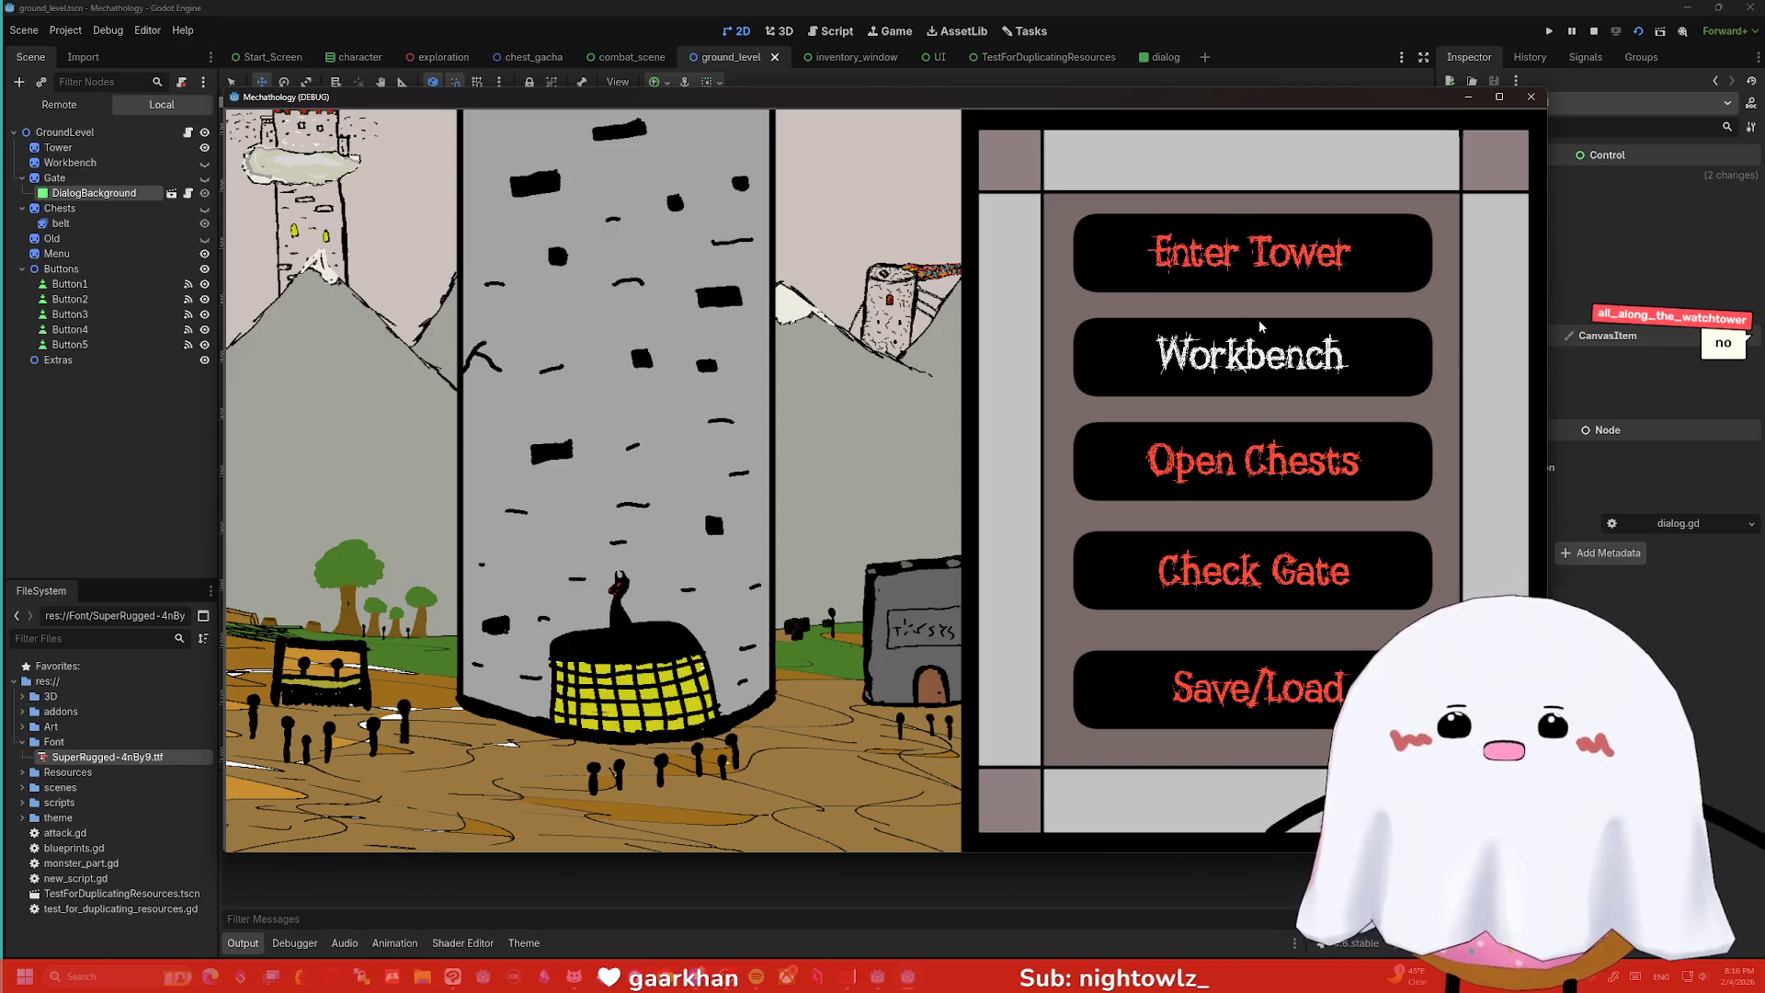
{"action": "key", "text": "Return"}
{"action": "key", "text": "Down"}
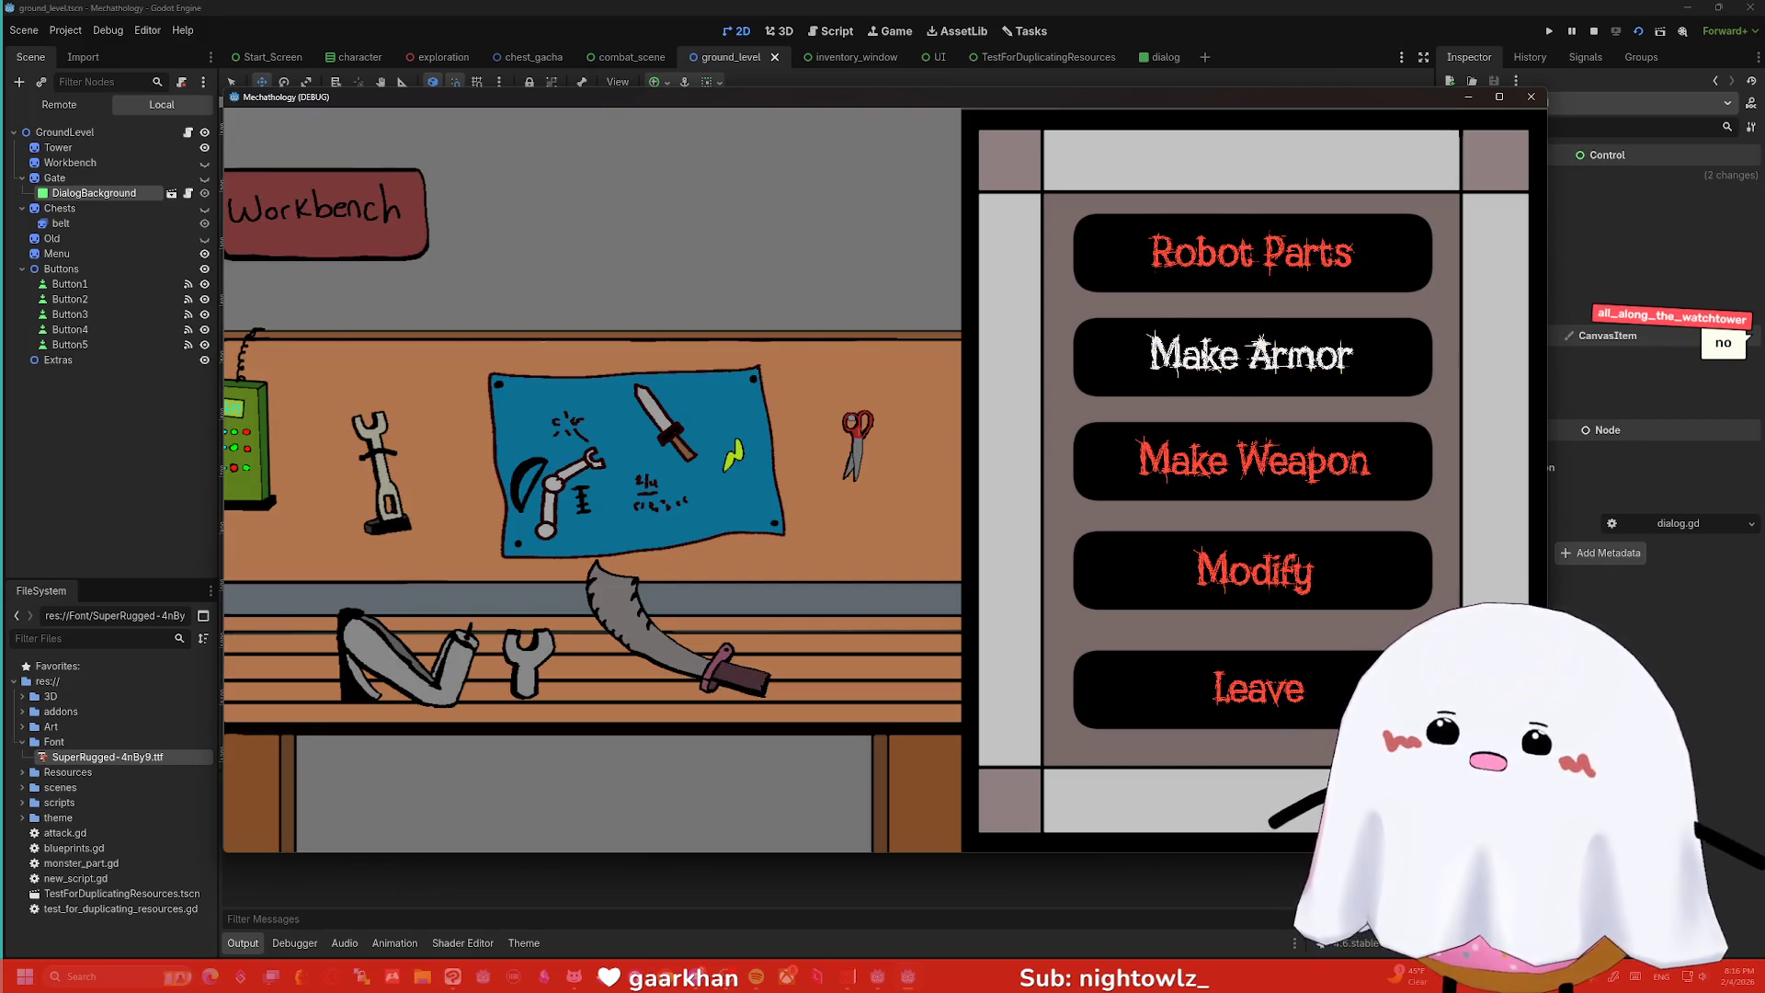
{"action": "key", "text": "Up"}
{"action": "key", "text": "Down"}
{"action": "key", "text": "Down"}
{"action": "key", "text": "Down"}
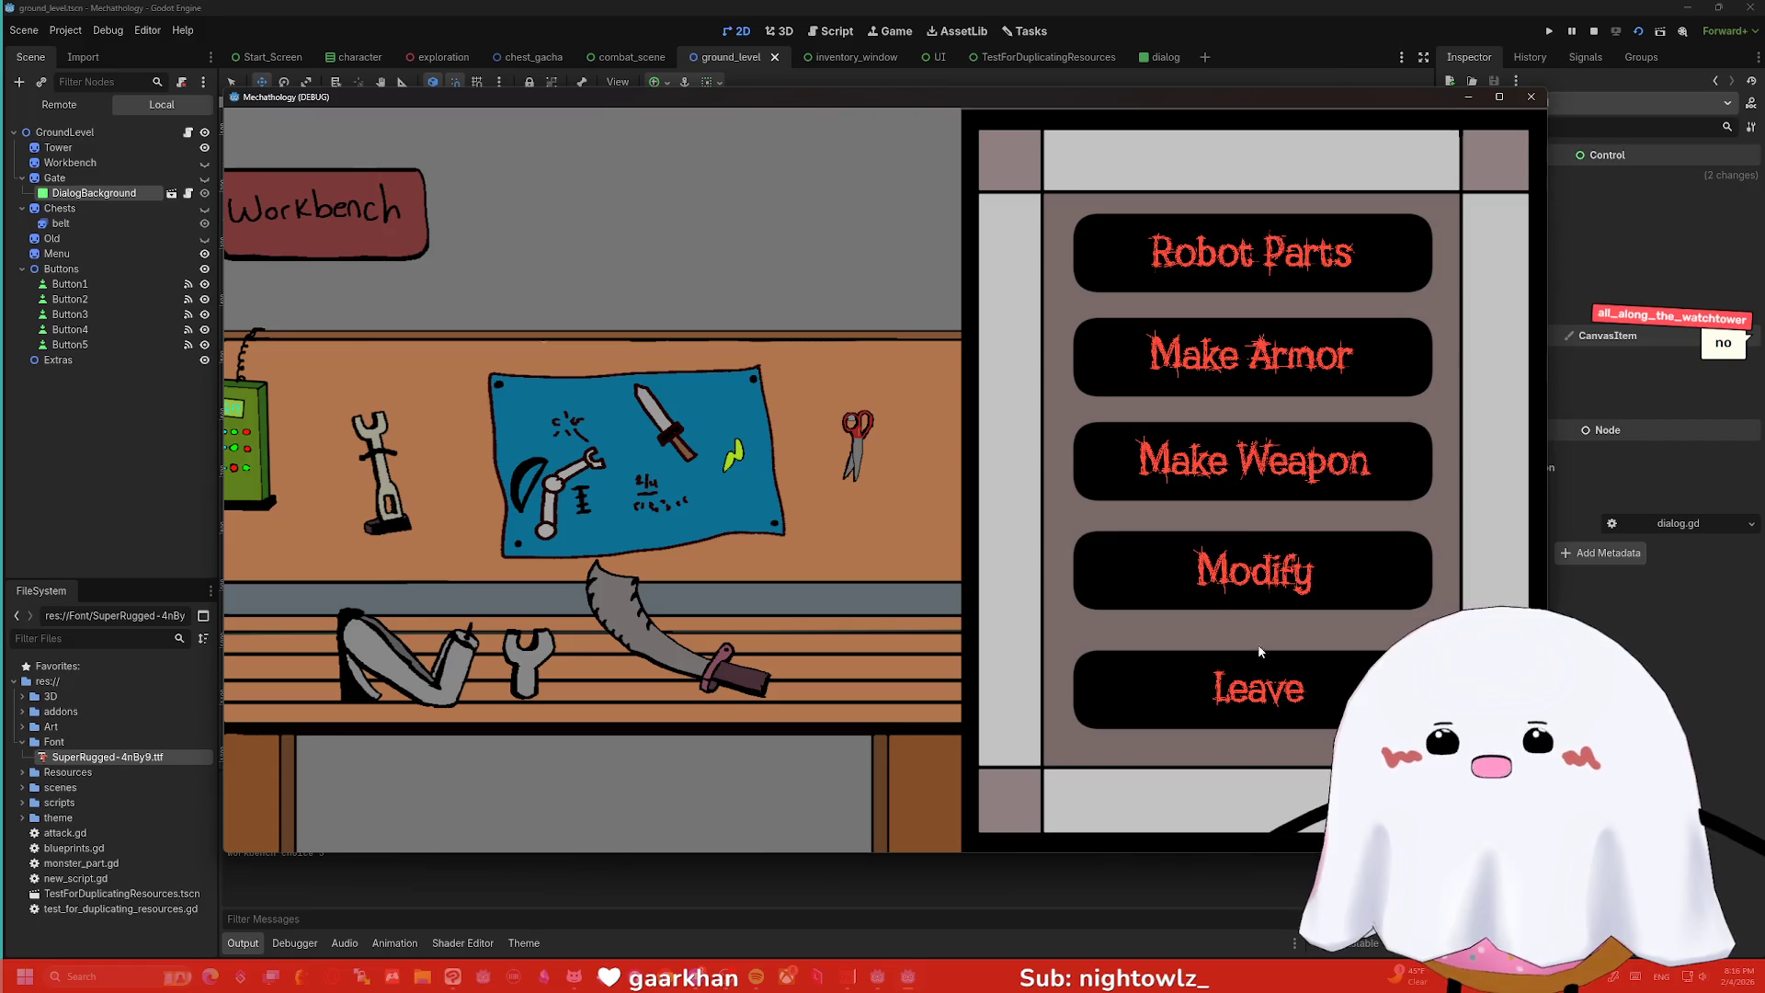
{"action": "key", "text": "Return"}
{"action": "key", "text": "Up"}
{"action": "key", "text": "Up"}
{"action": "key", "text": "Return"}
{"action": "key", "text": "Up"}
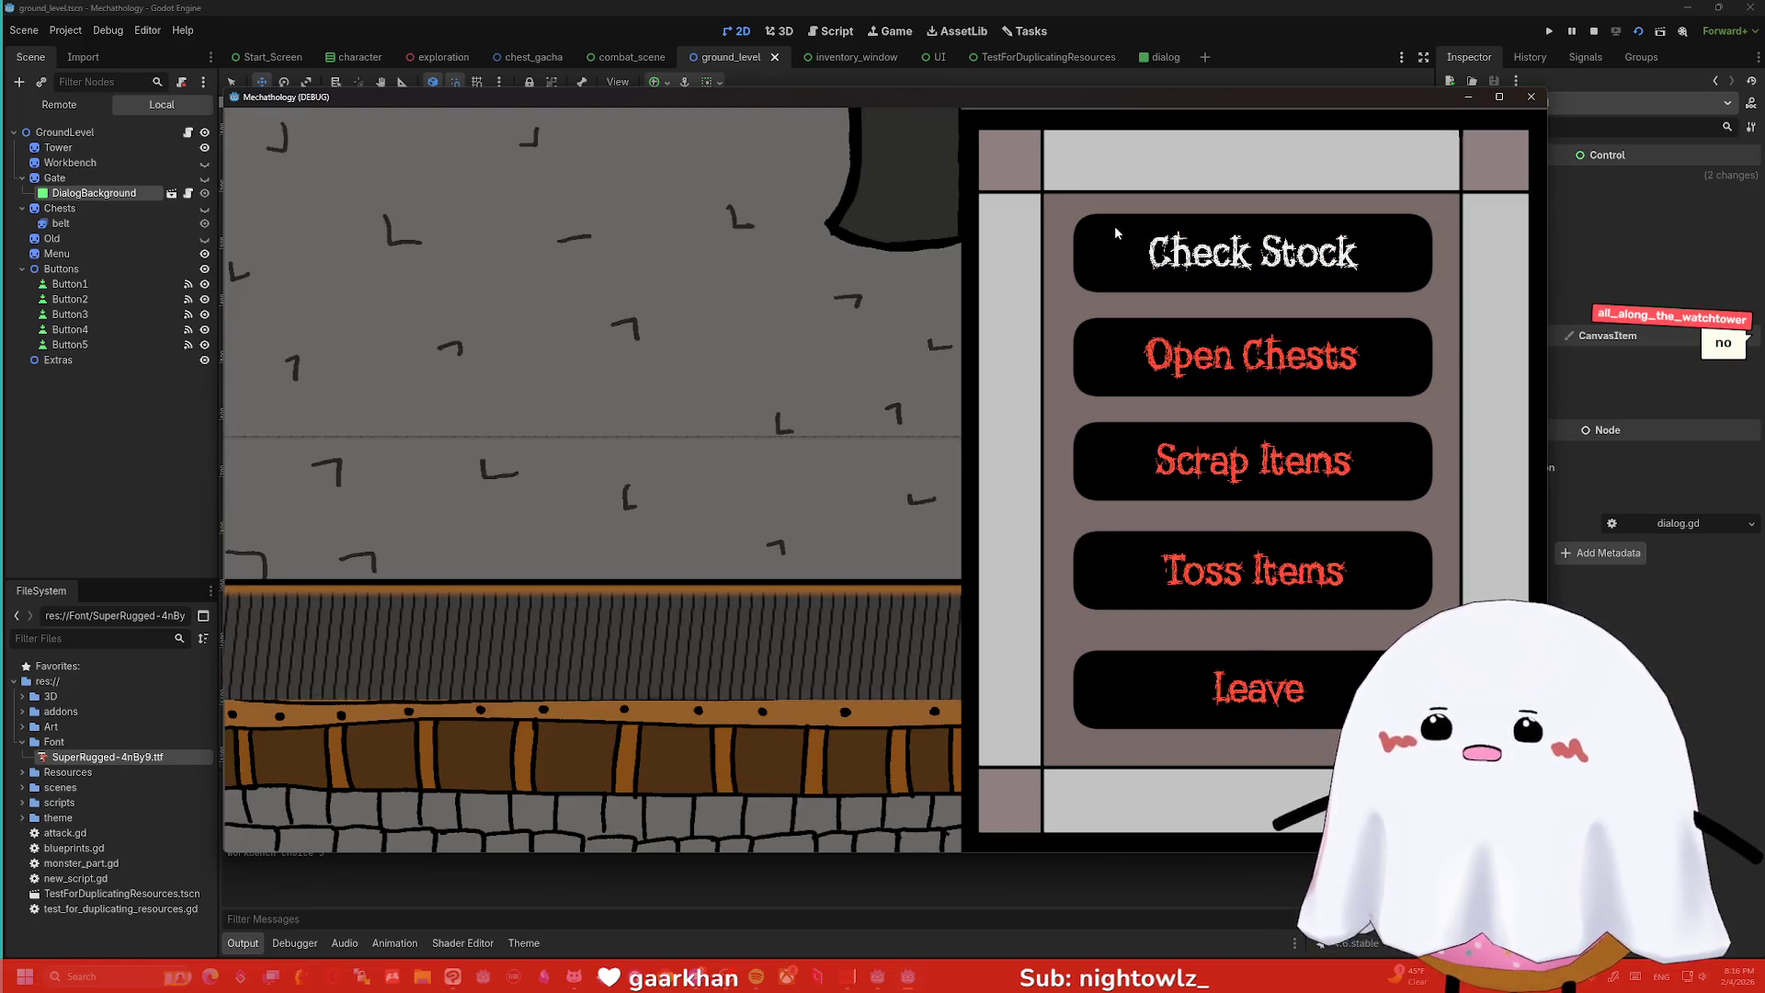
{"action": "key", "text": "Down"}
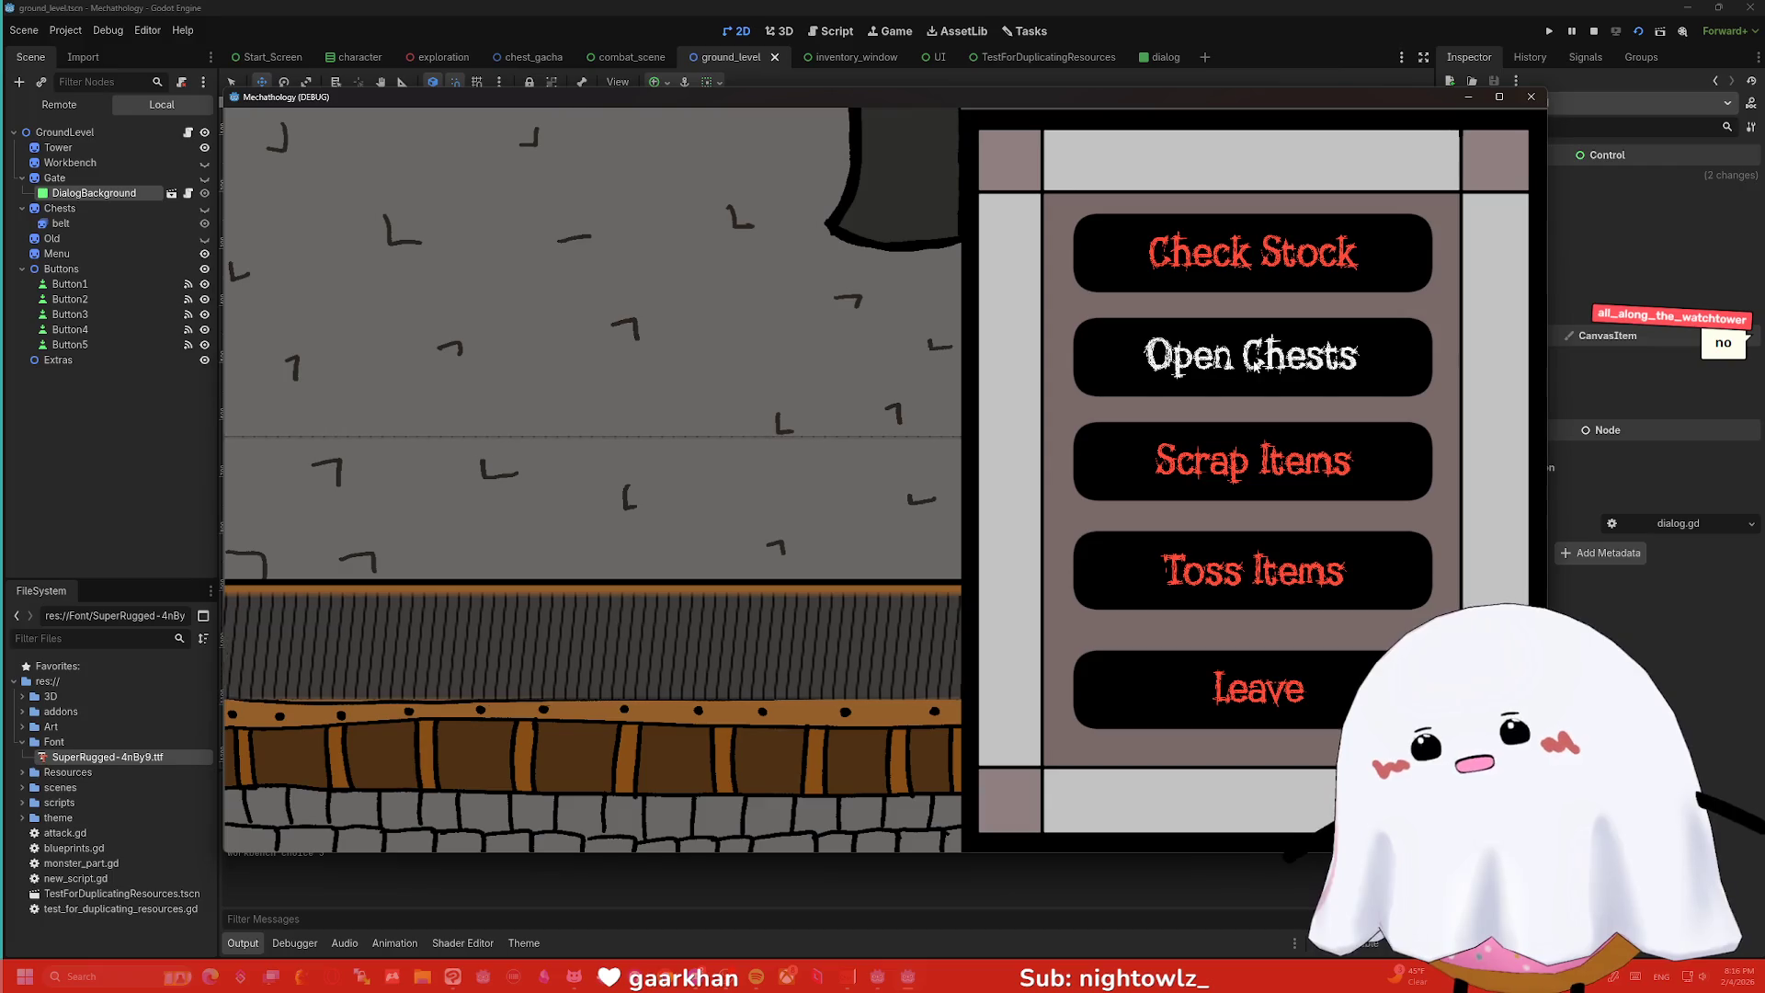
{"action": "key", "text": "Return"}
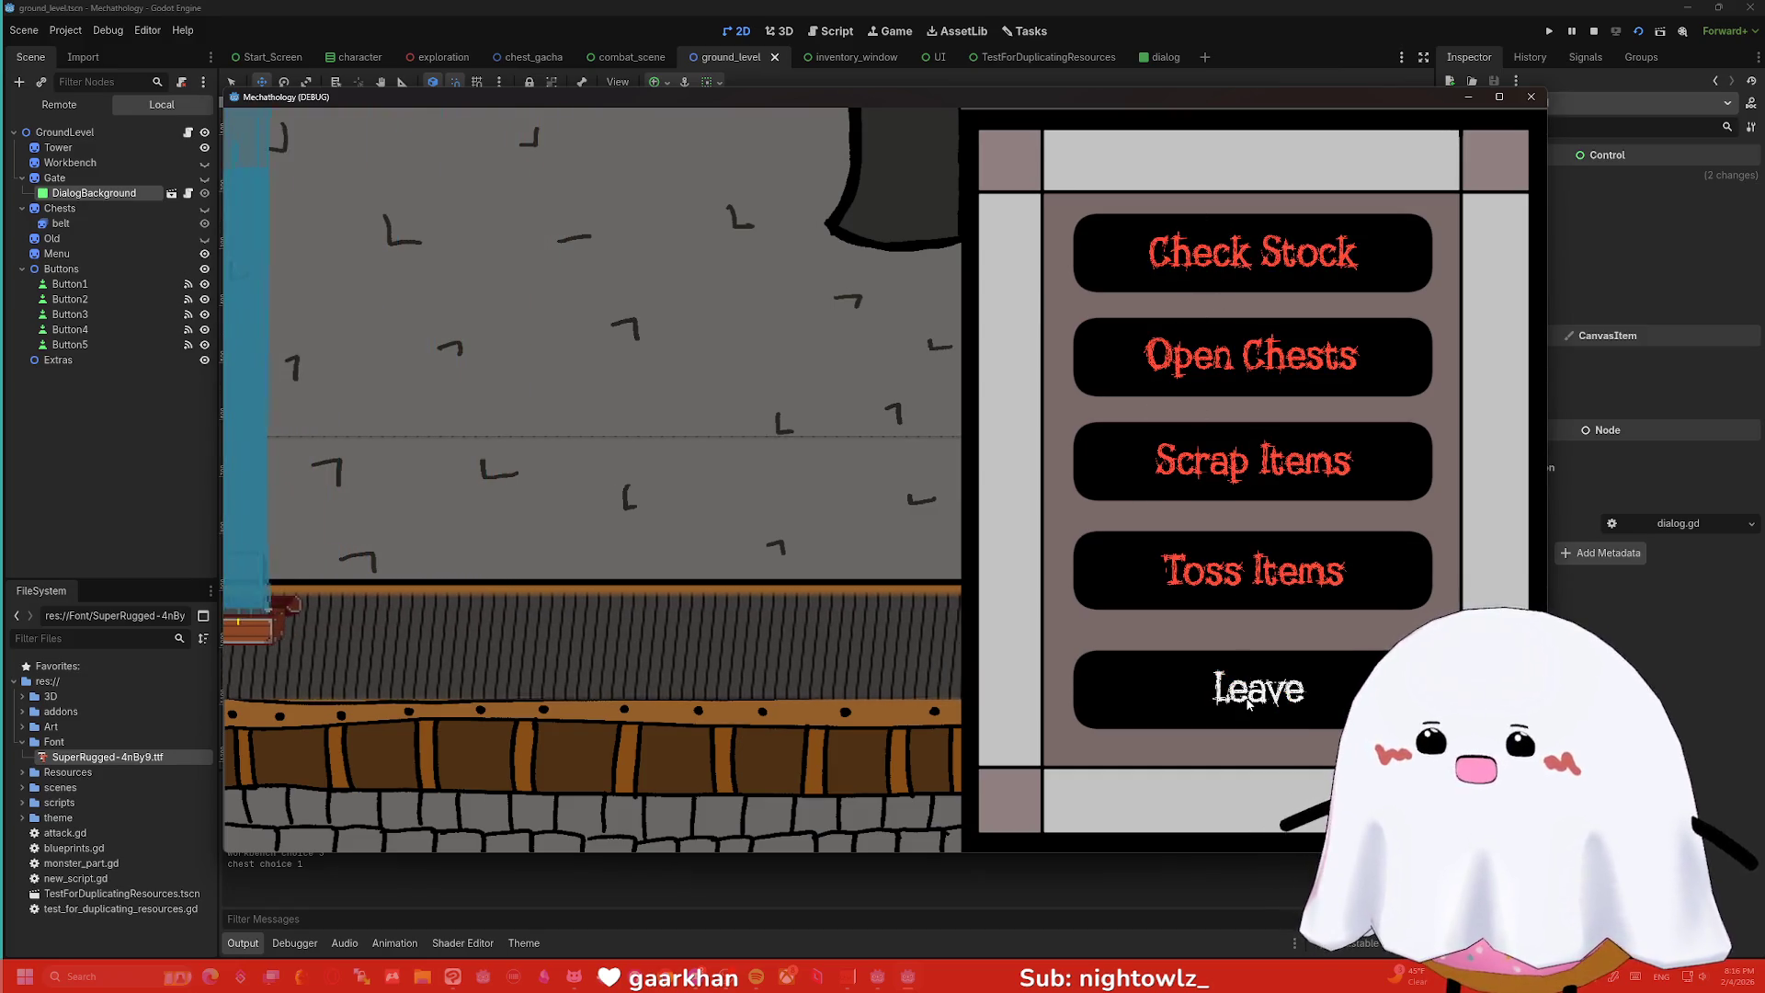
Visit the gate and tower combat screens, then restart the game with F5
{"action": "left_click", "coordinate": [1250, 700]}
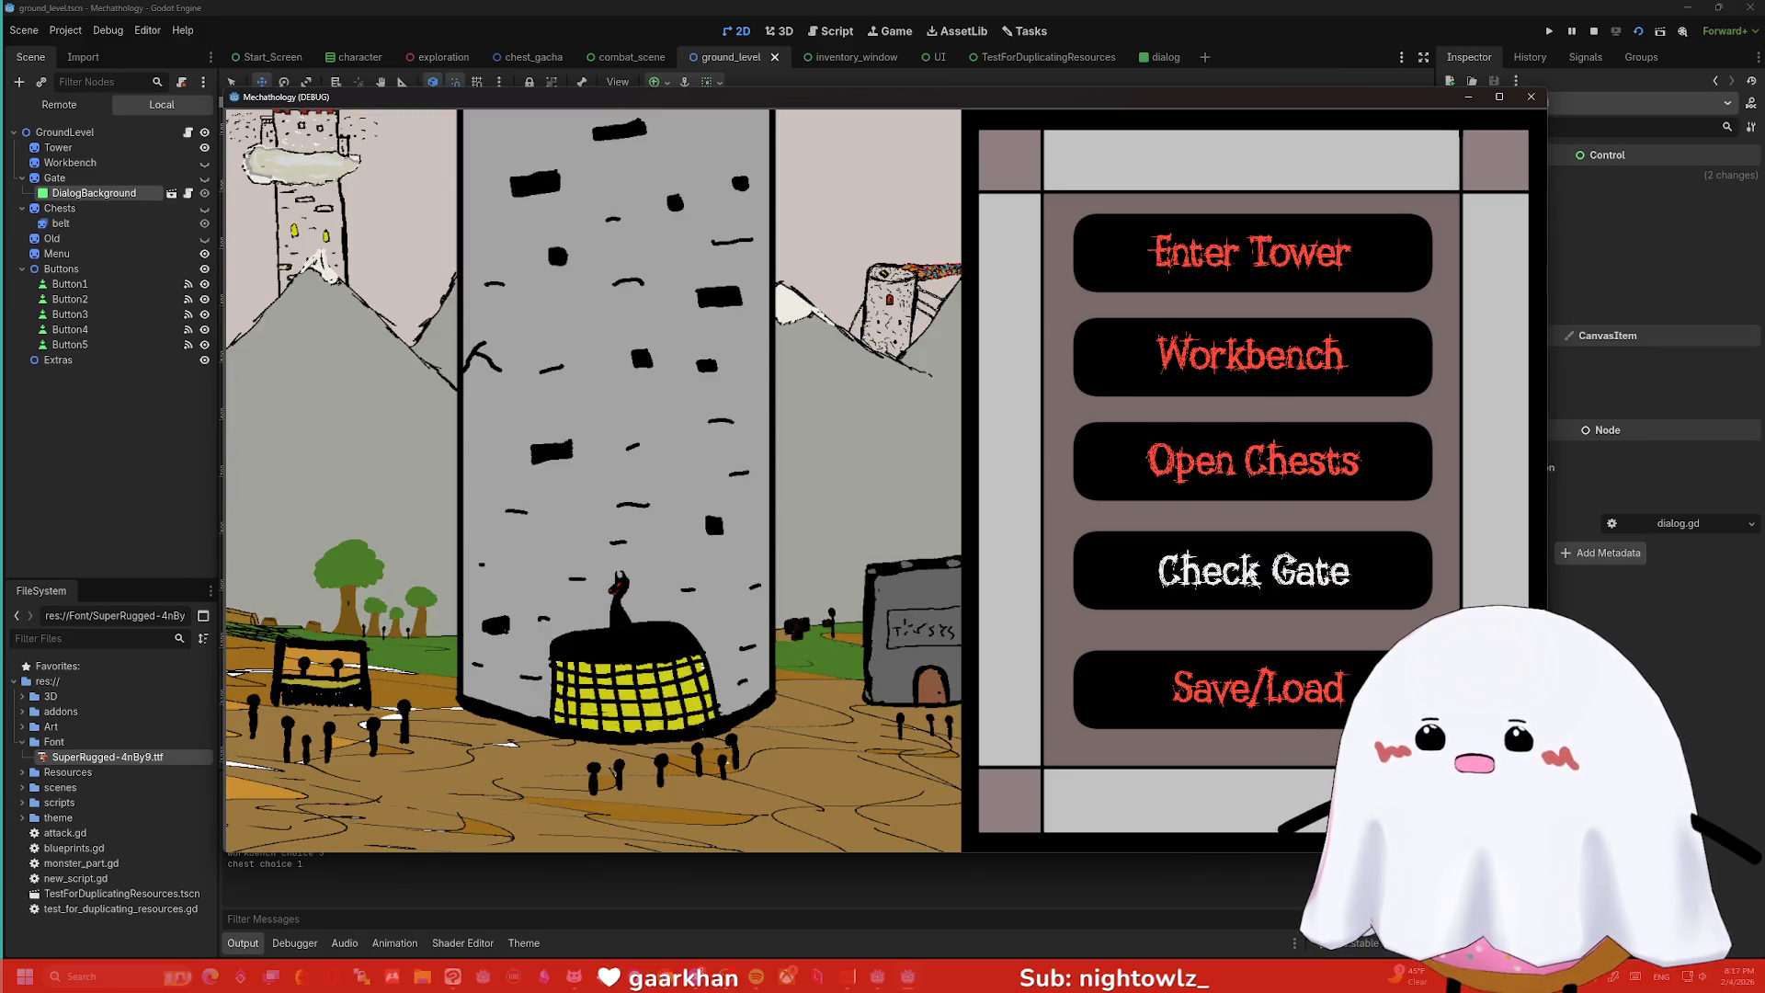
{"action": "left_click", "coordinate": [1253, 570]}
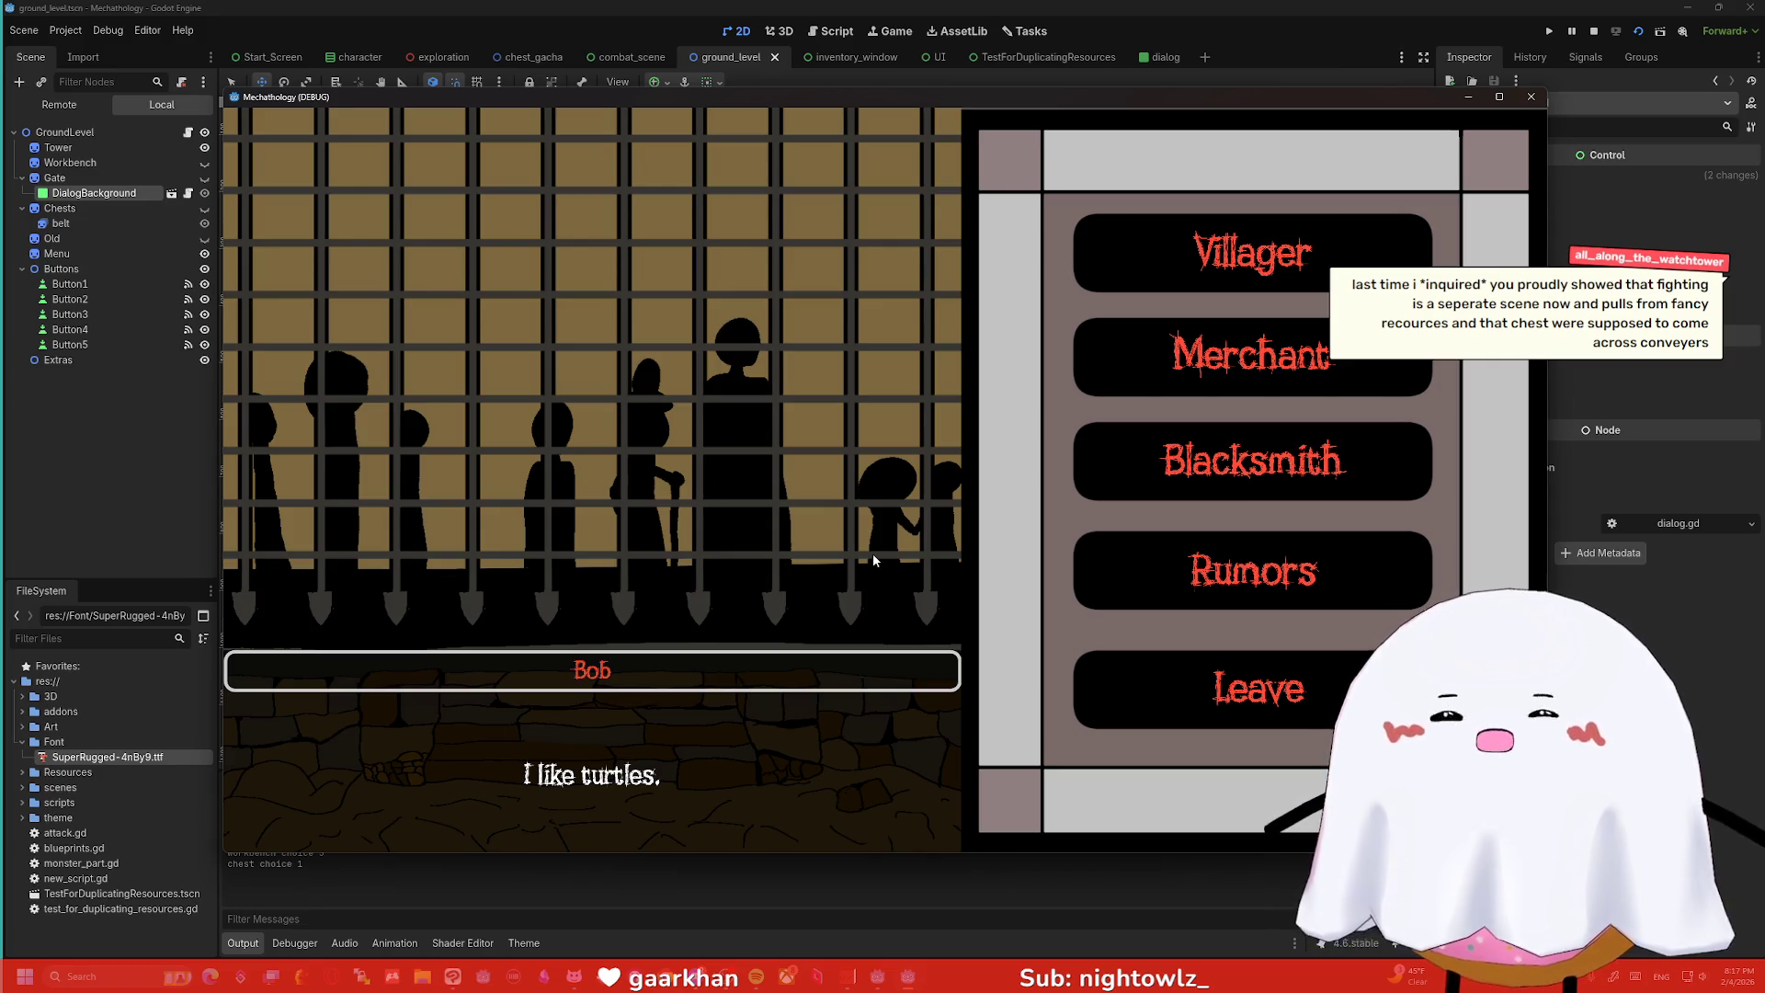
{"action": "left_click", "coordinate": [1268, 708]}
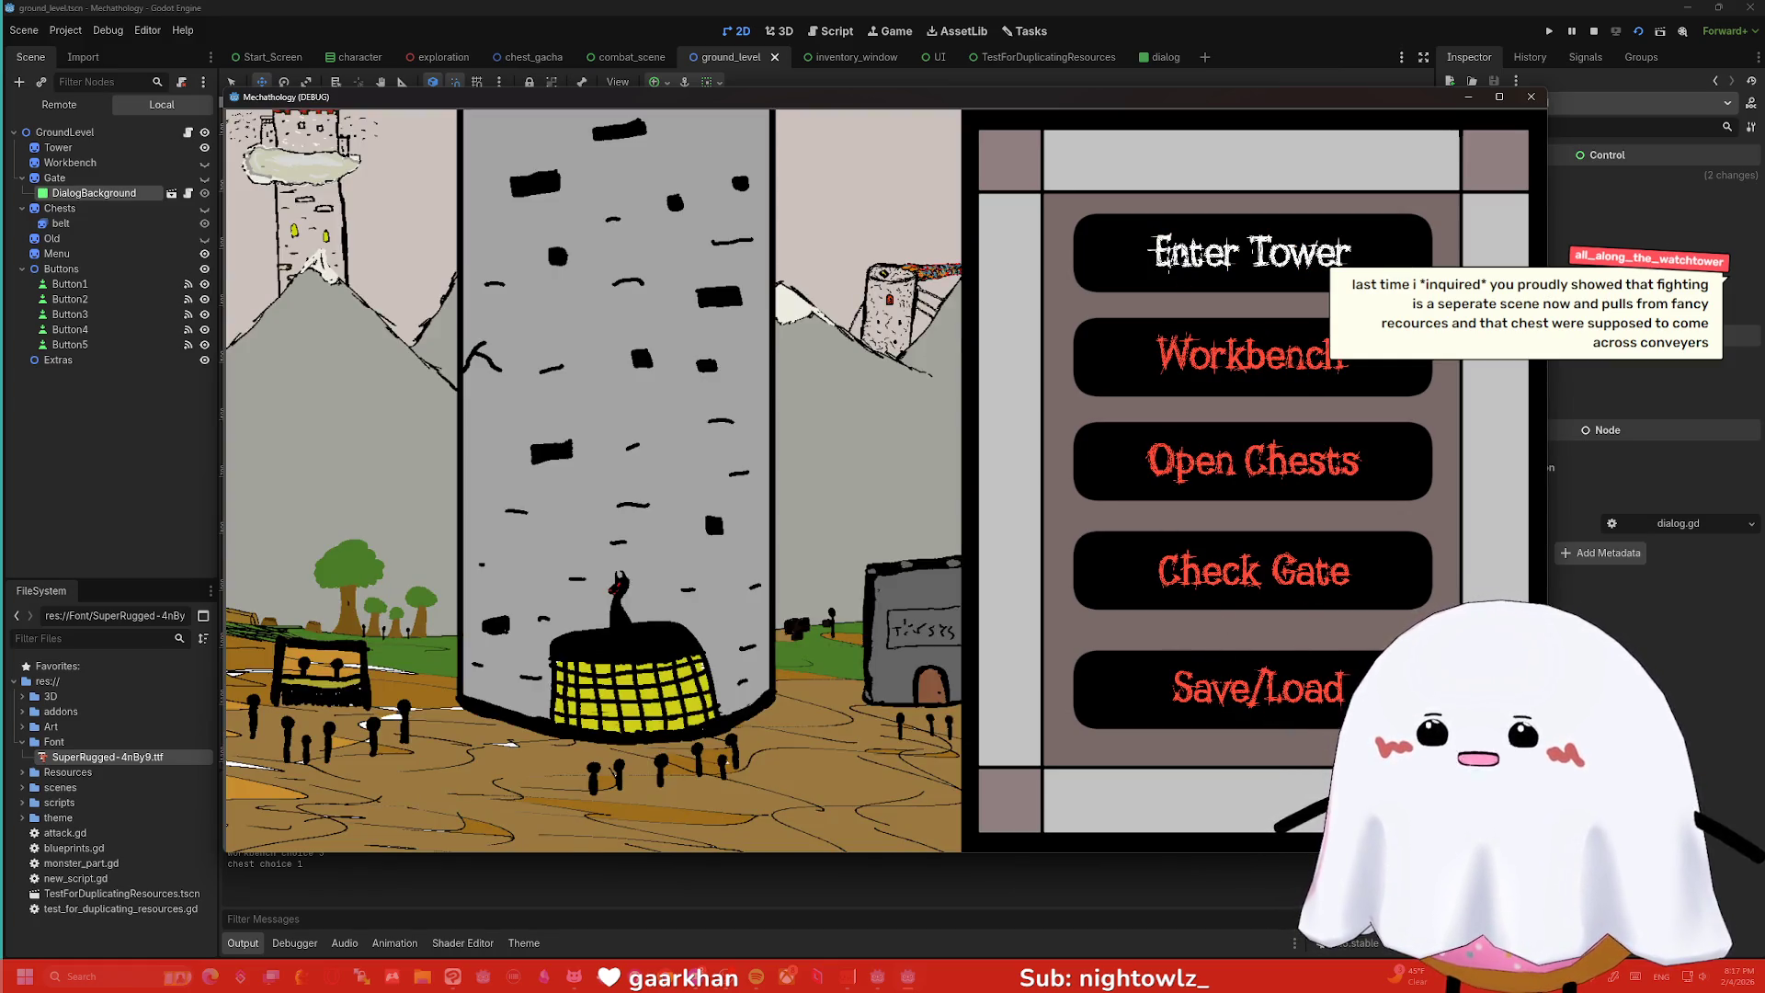
{"action": "left_click", "coordinate": [1186, 264]}
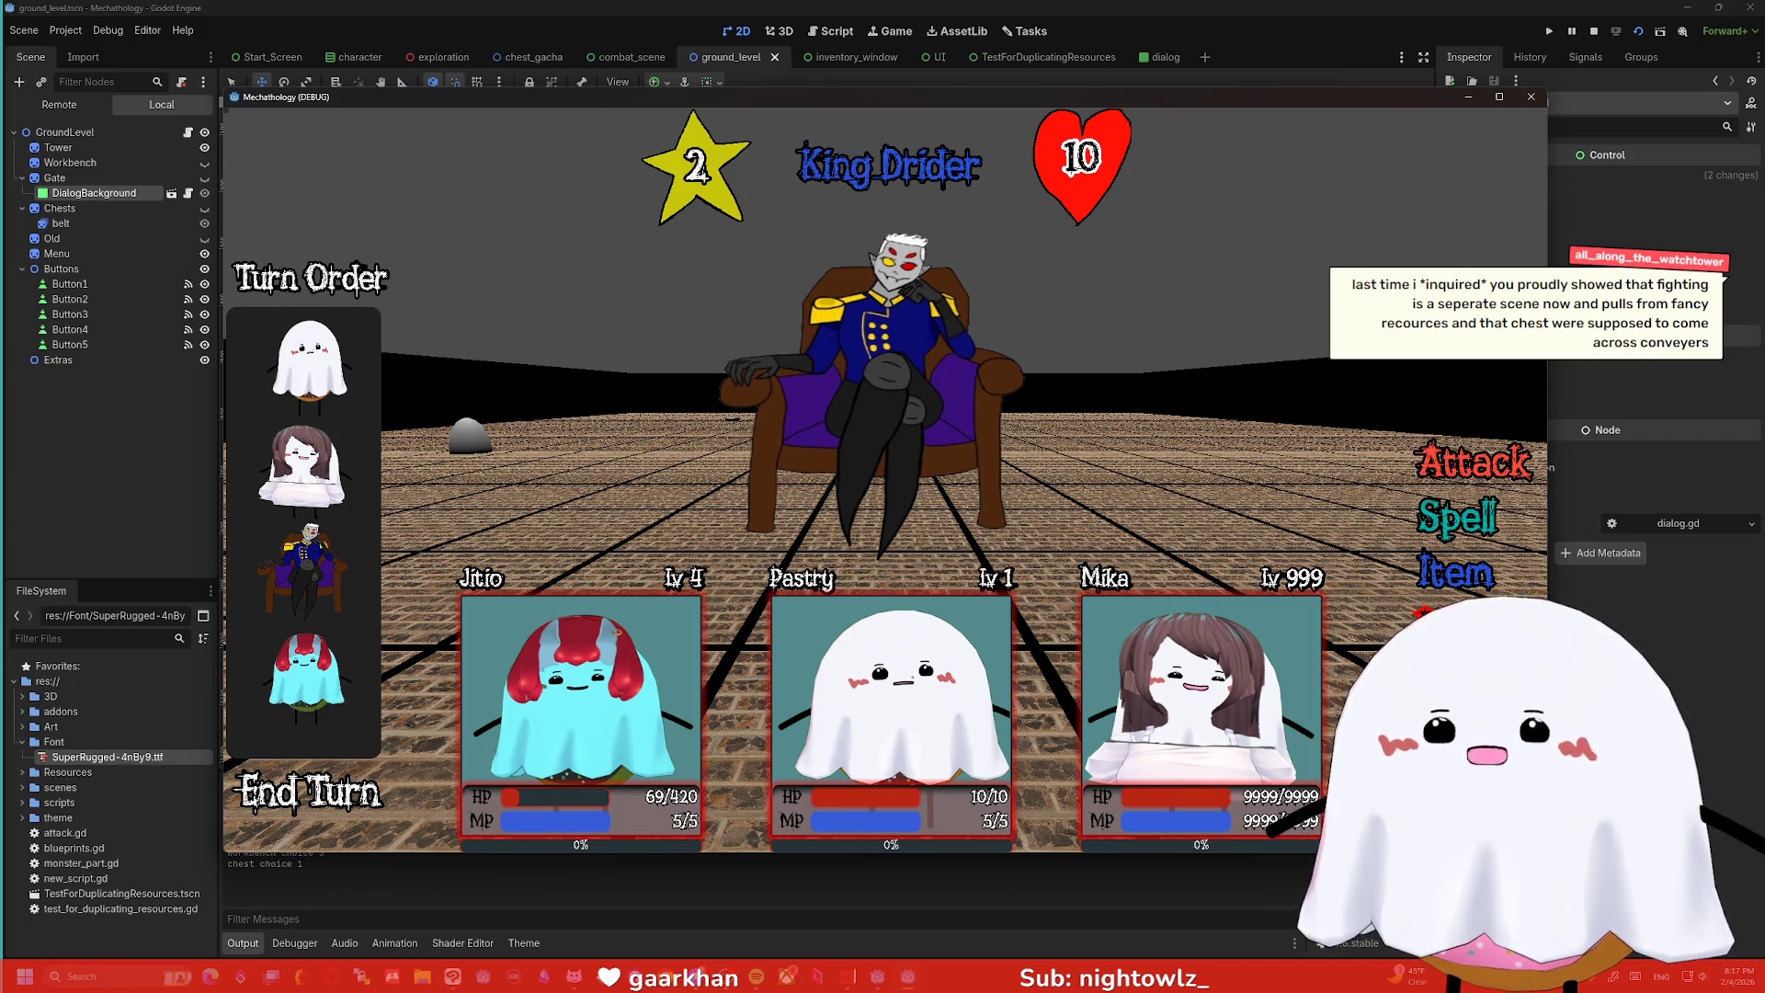
{"action": "left_click", "coordinate": [1420, 611]}
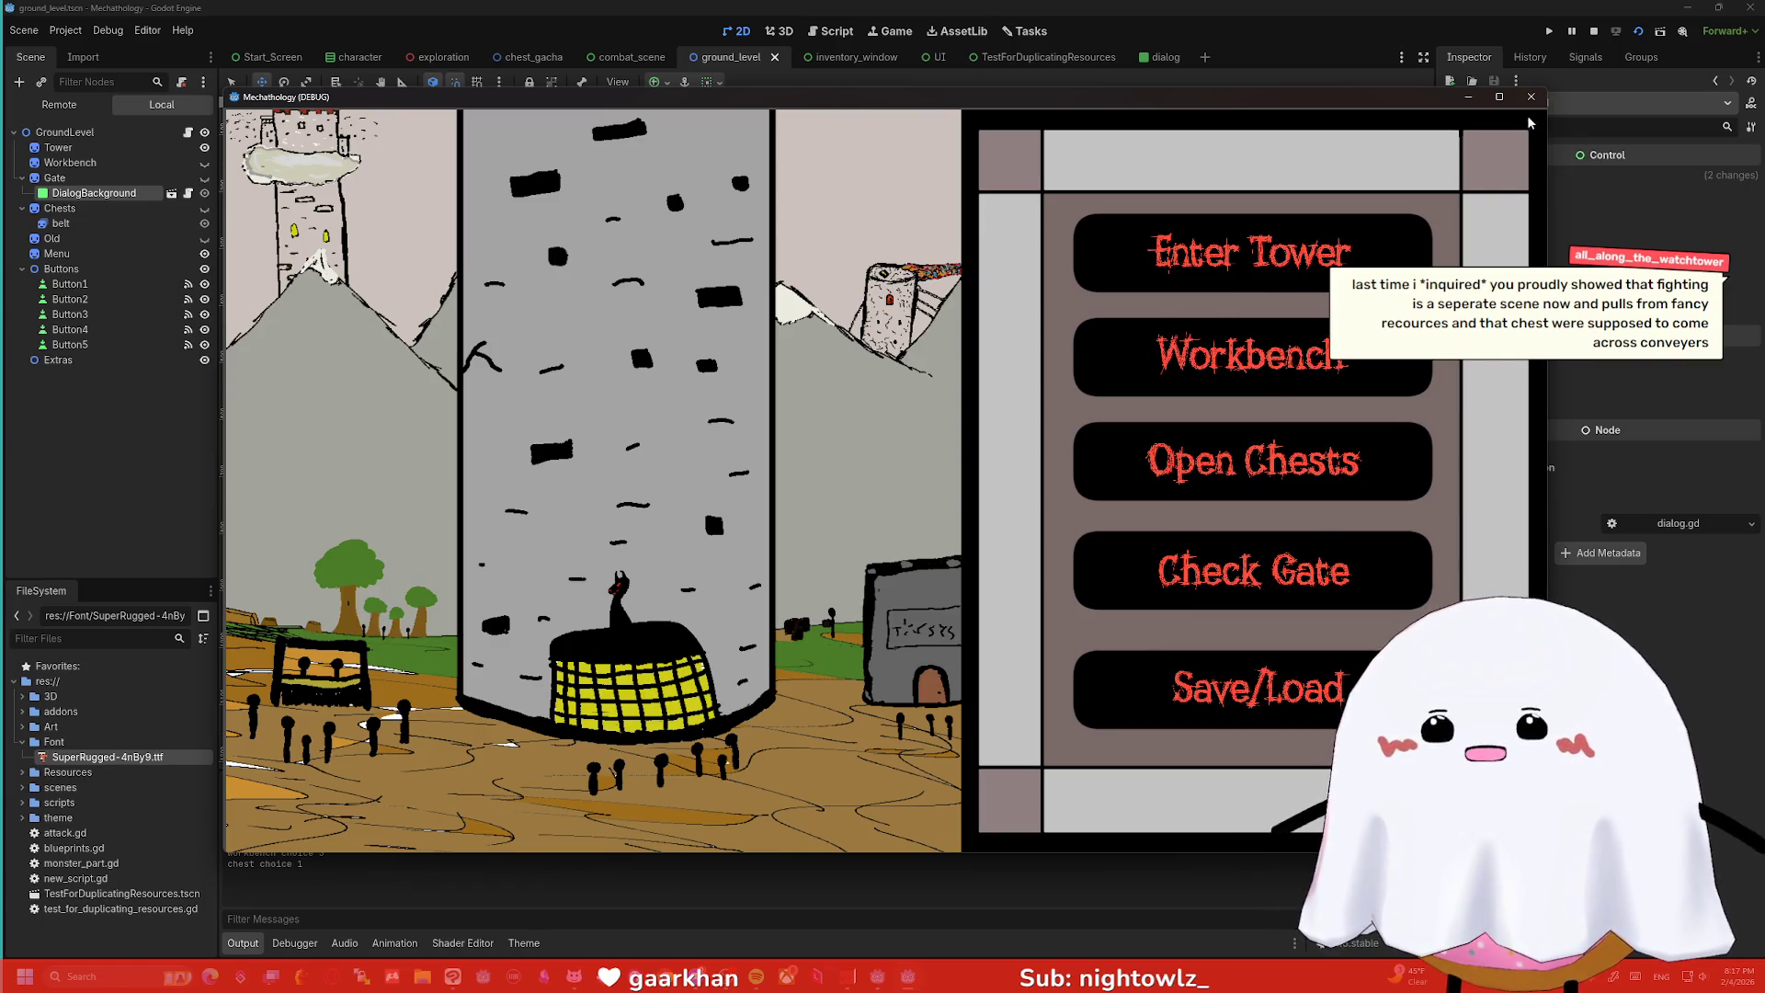
{"action": "key", "text": "F5"}
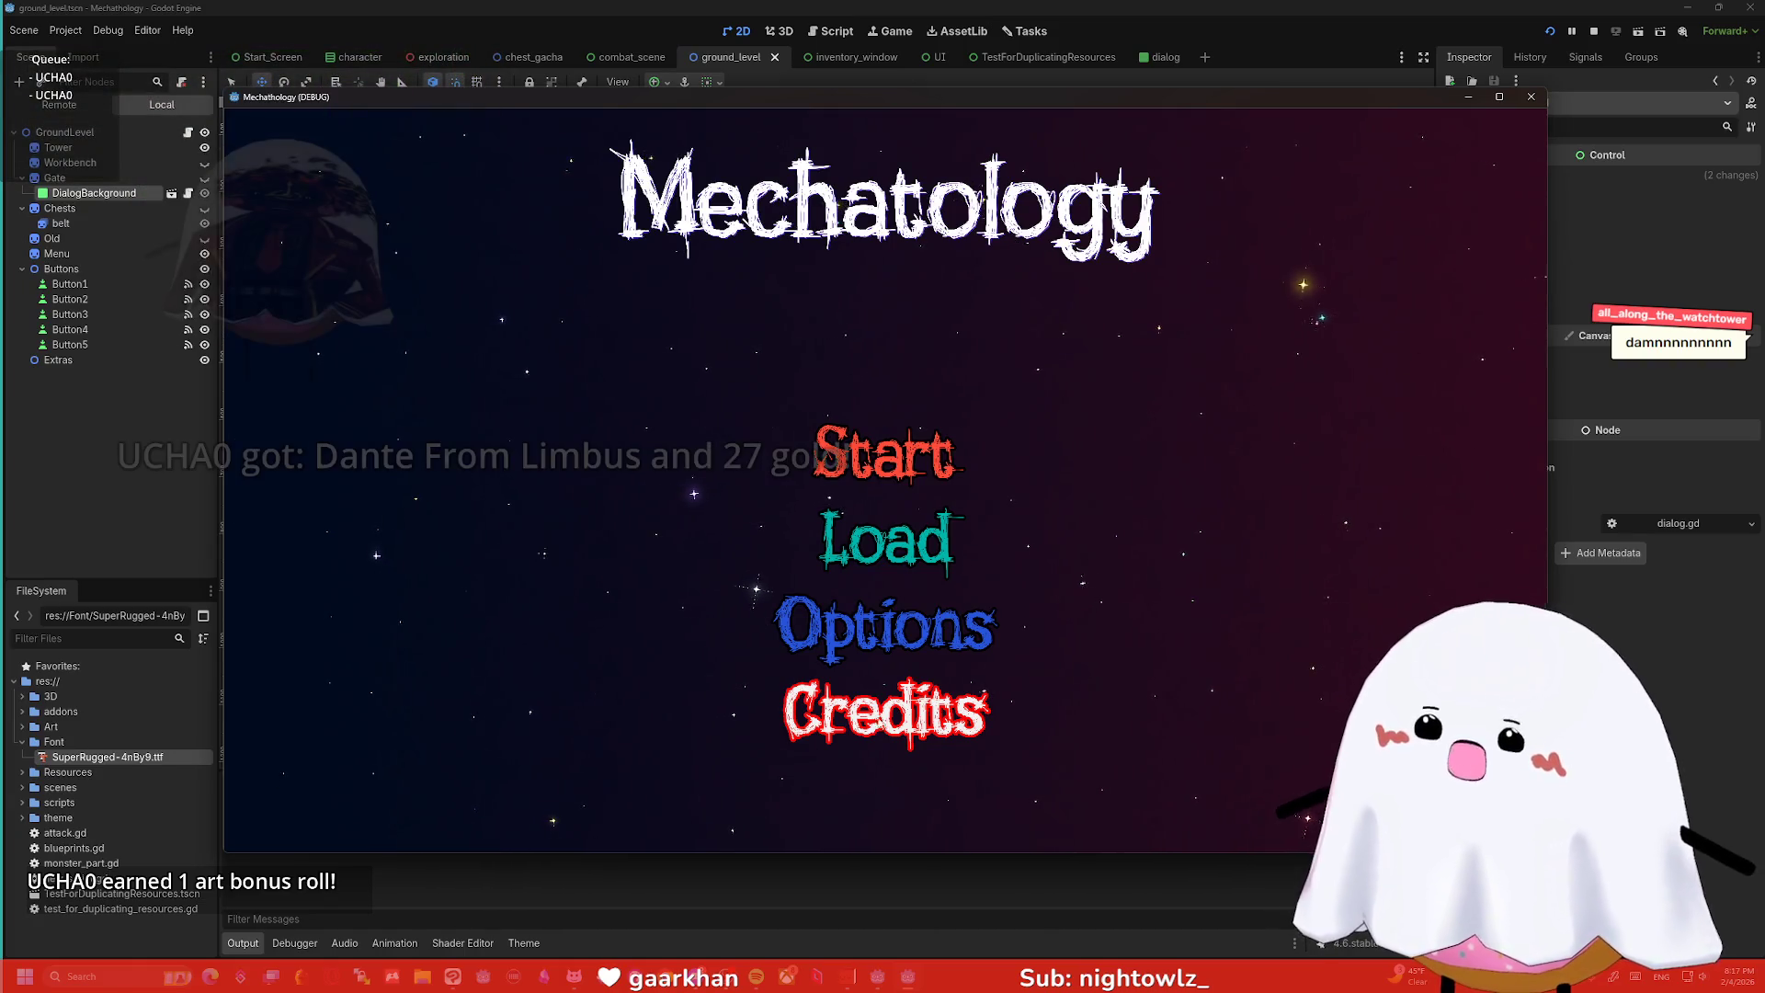
Switch to Clip Studio Paint and create a new blank canvas
{"action": "left_click", "coordinate": [453, 976]}
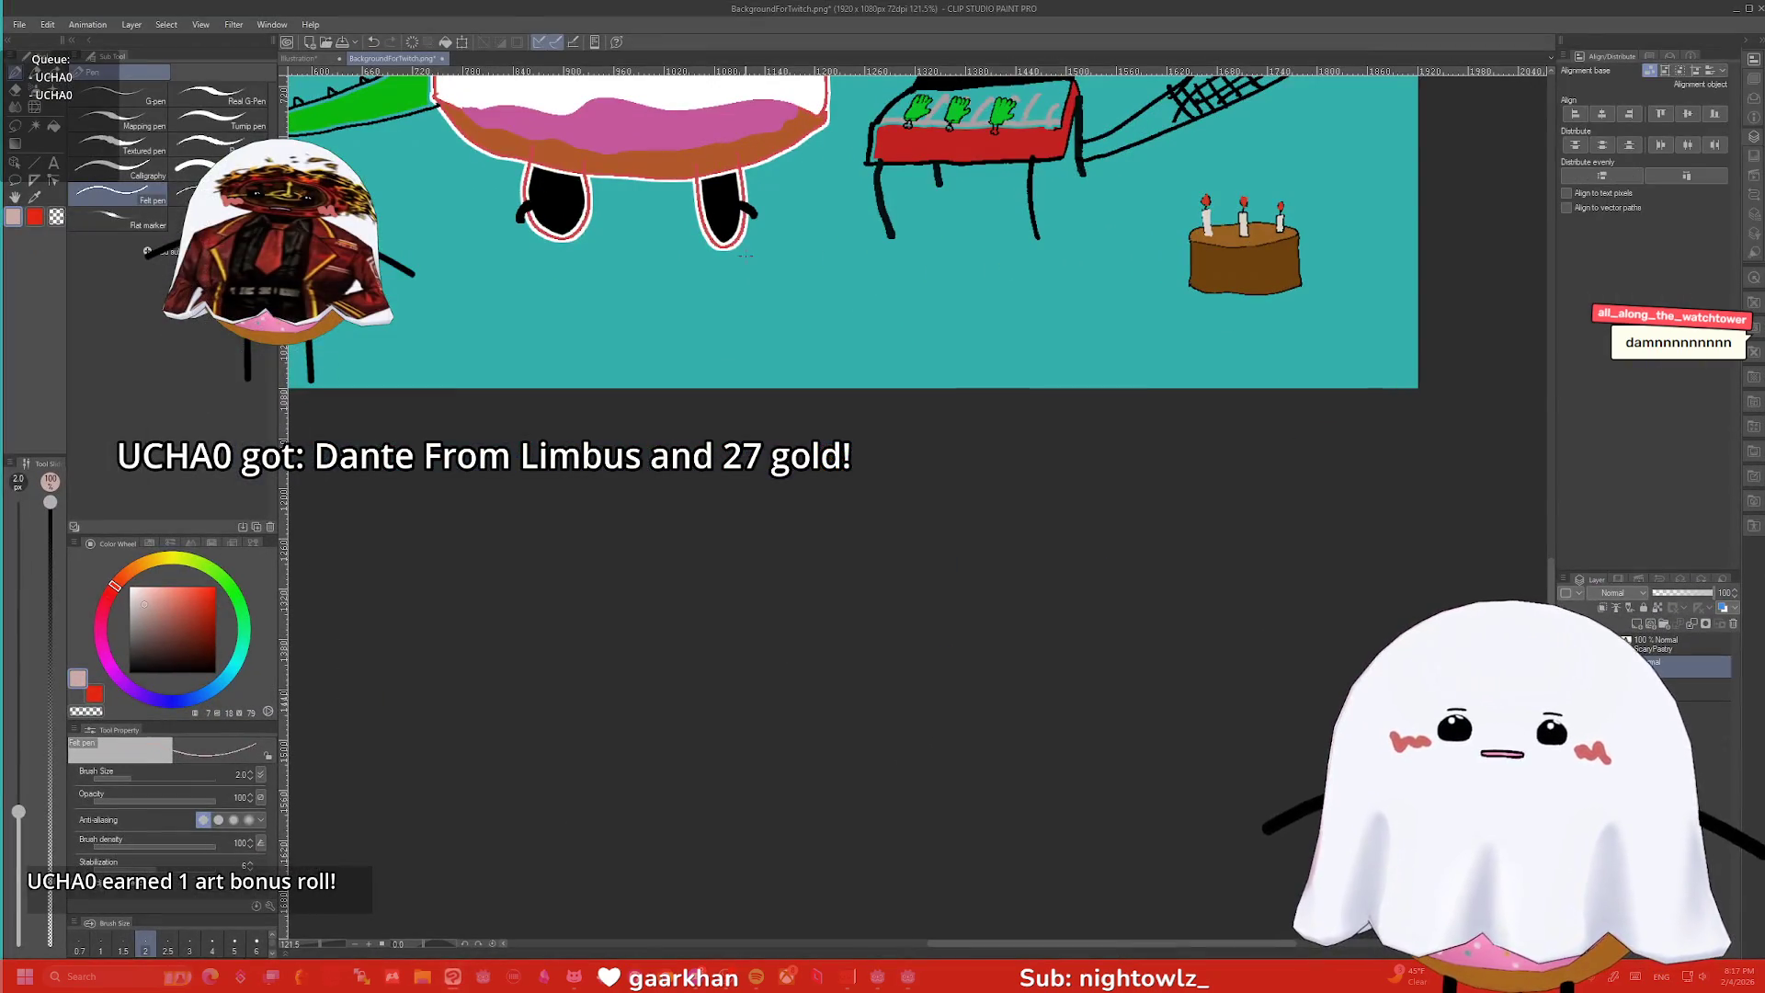
{"action": "key", "text": "ctrl+n"}
{"action": "left_click", "coordinate": [959, 328]}
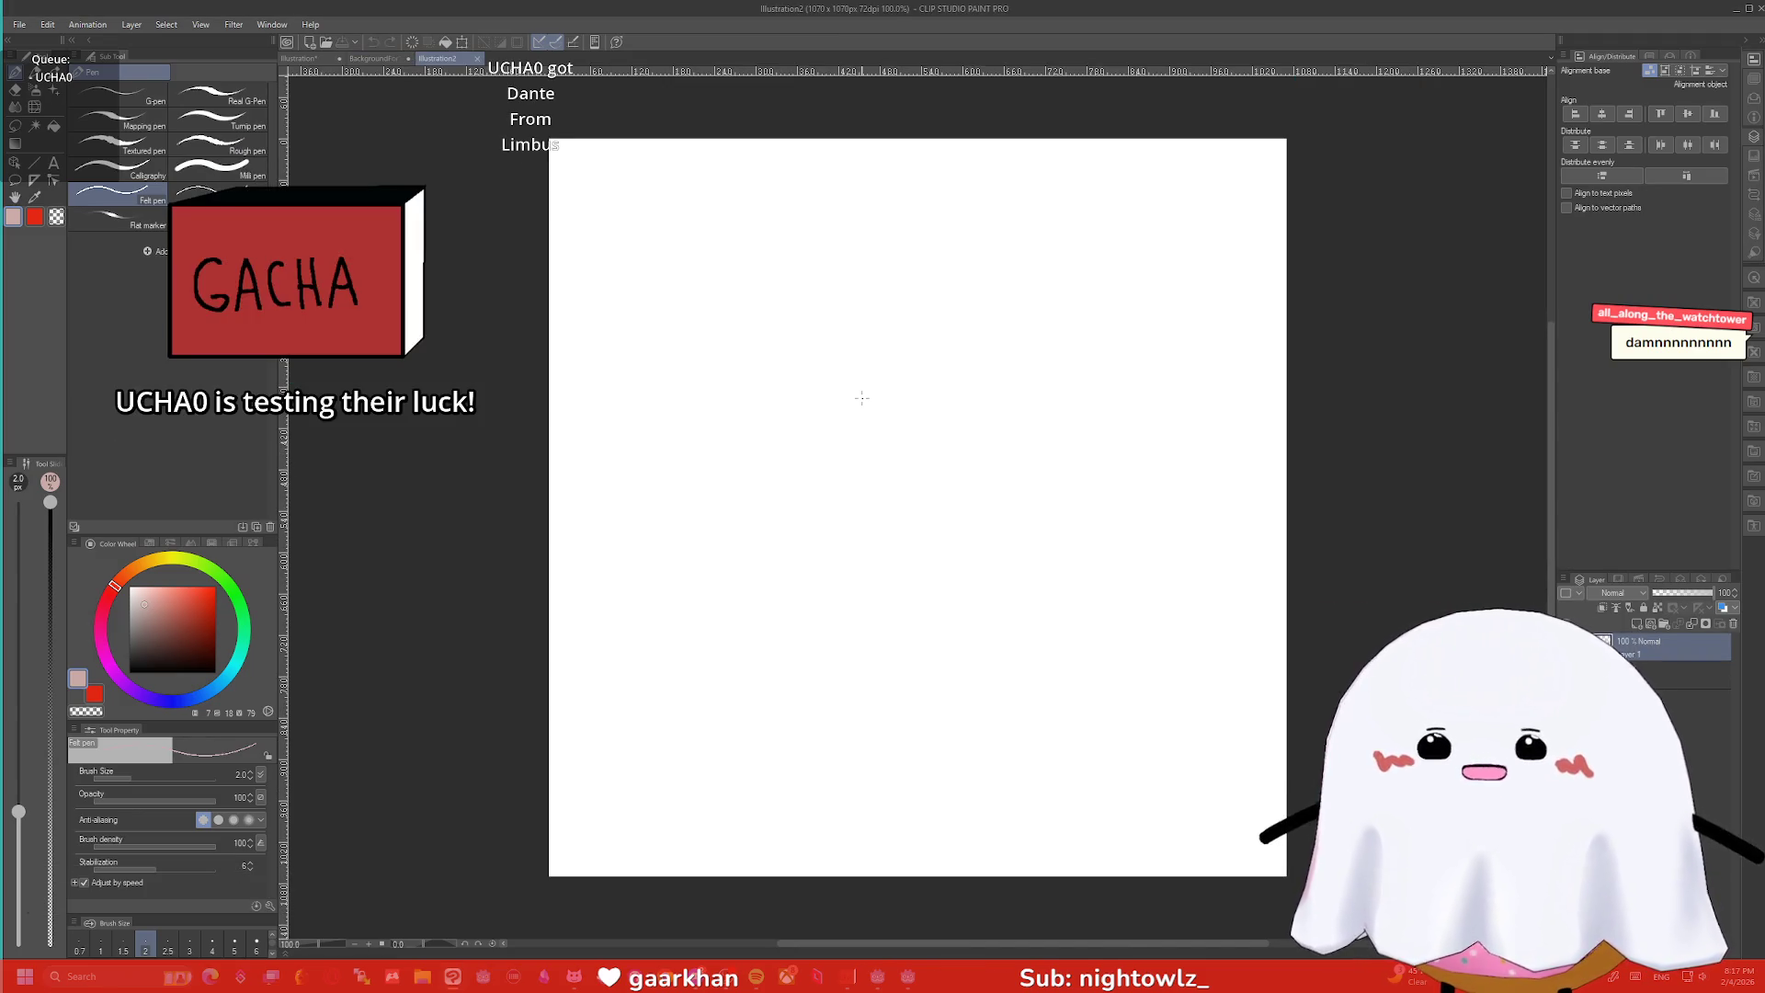
Sketch a framed ghost figure with an artist label and name bar beside it
{"action": "mouse_move", "coordinate": [610, 218]}
{"action": "left_mouse_down"}
{"action": "mouse_move", "coordinate": [610, 311]}
{"action": "mouse_move", "coordinate": [763, 276]}
{"action": "mouse_move", "coordinate": [680, 195]}
{"action": "mouse_move", "coordinate": [599, 207]}
{"action": "left_mouse_up"}
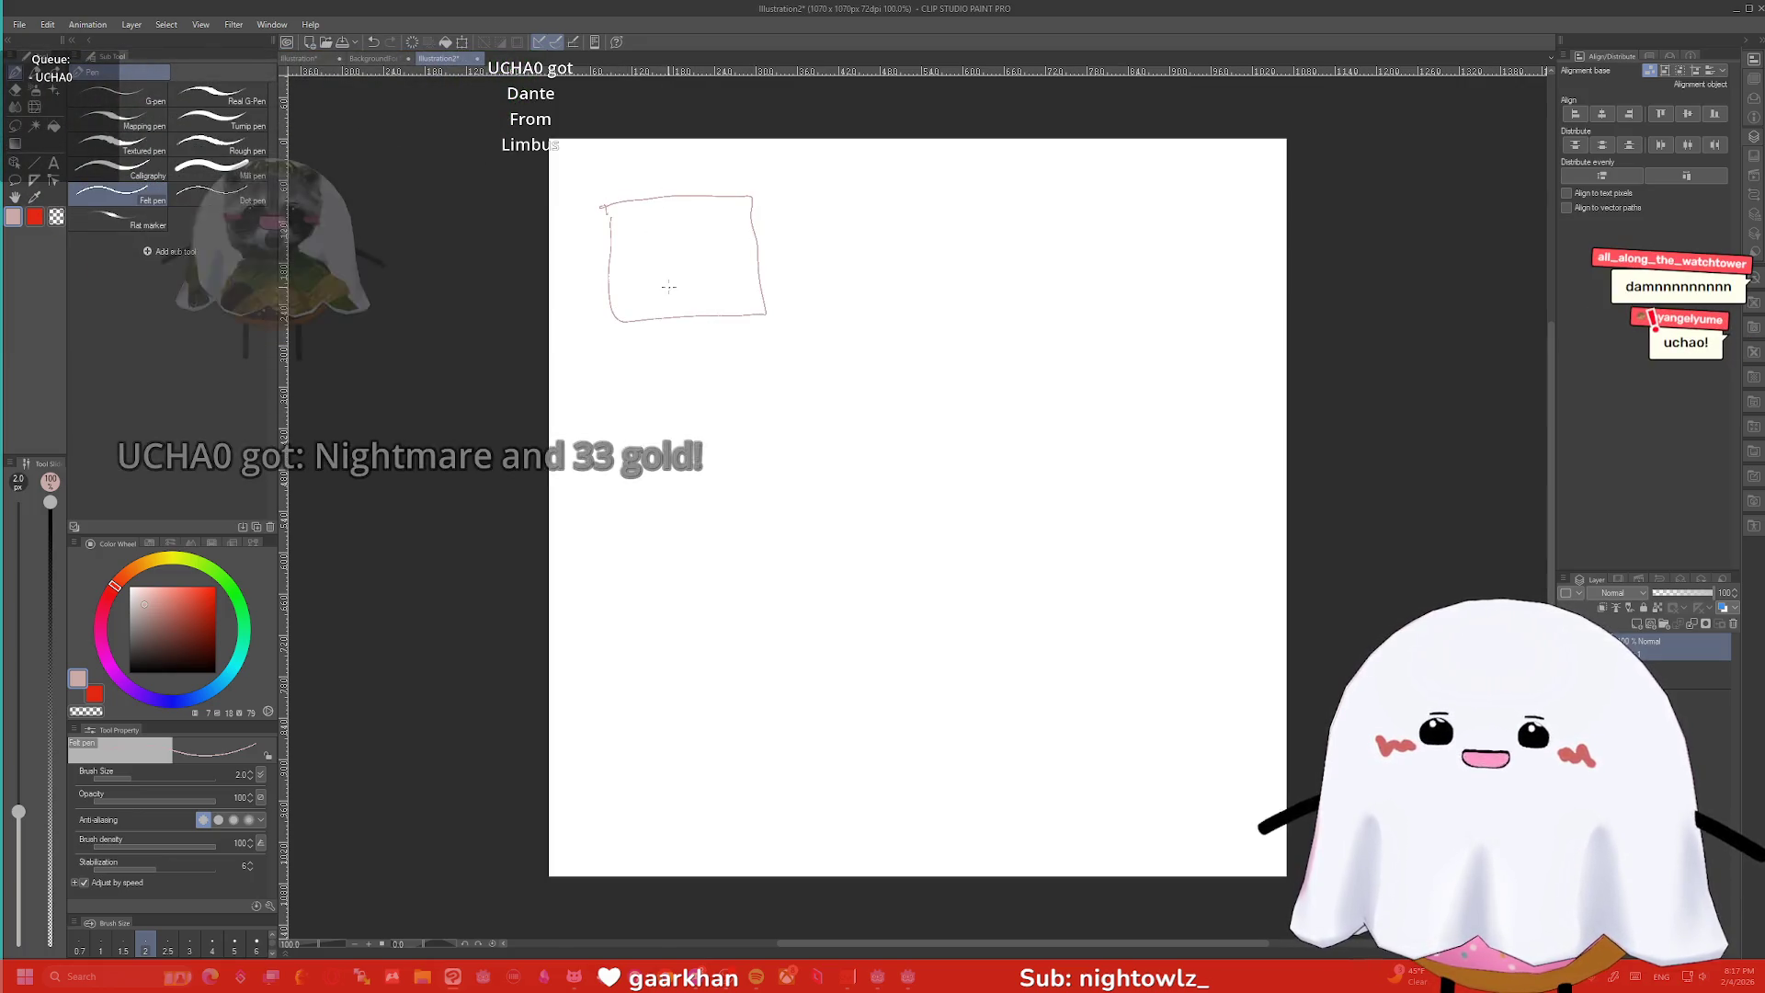
{"action": "mouse_move", "coordinate": [664, 290]}
{"action": "left_mouse_down"}
{"action": "mouse_move", "coordinate": [667, 208]}
{"action": "mouse_move", "coordinate": [698, 290]}
{"action": "mouse_move", "coordinate": [684, 245]}
{"action": "left_mouse_up"}
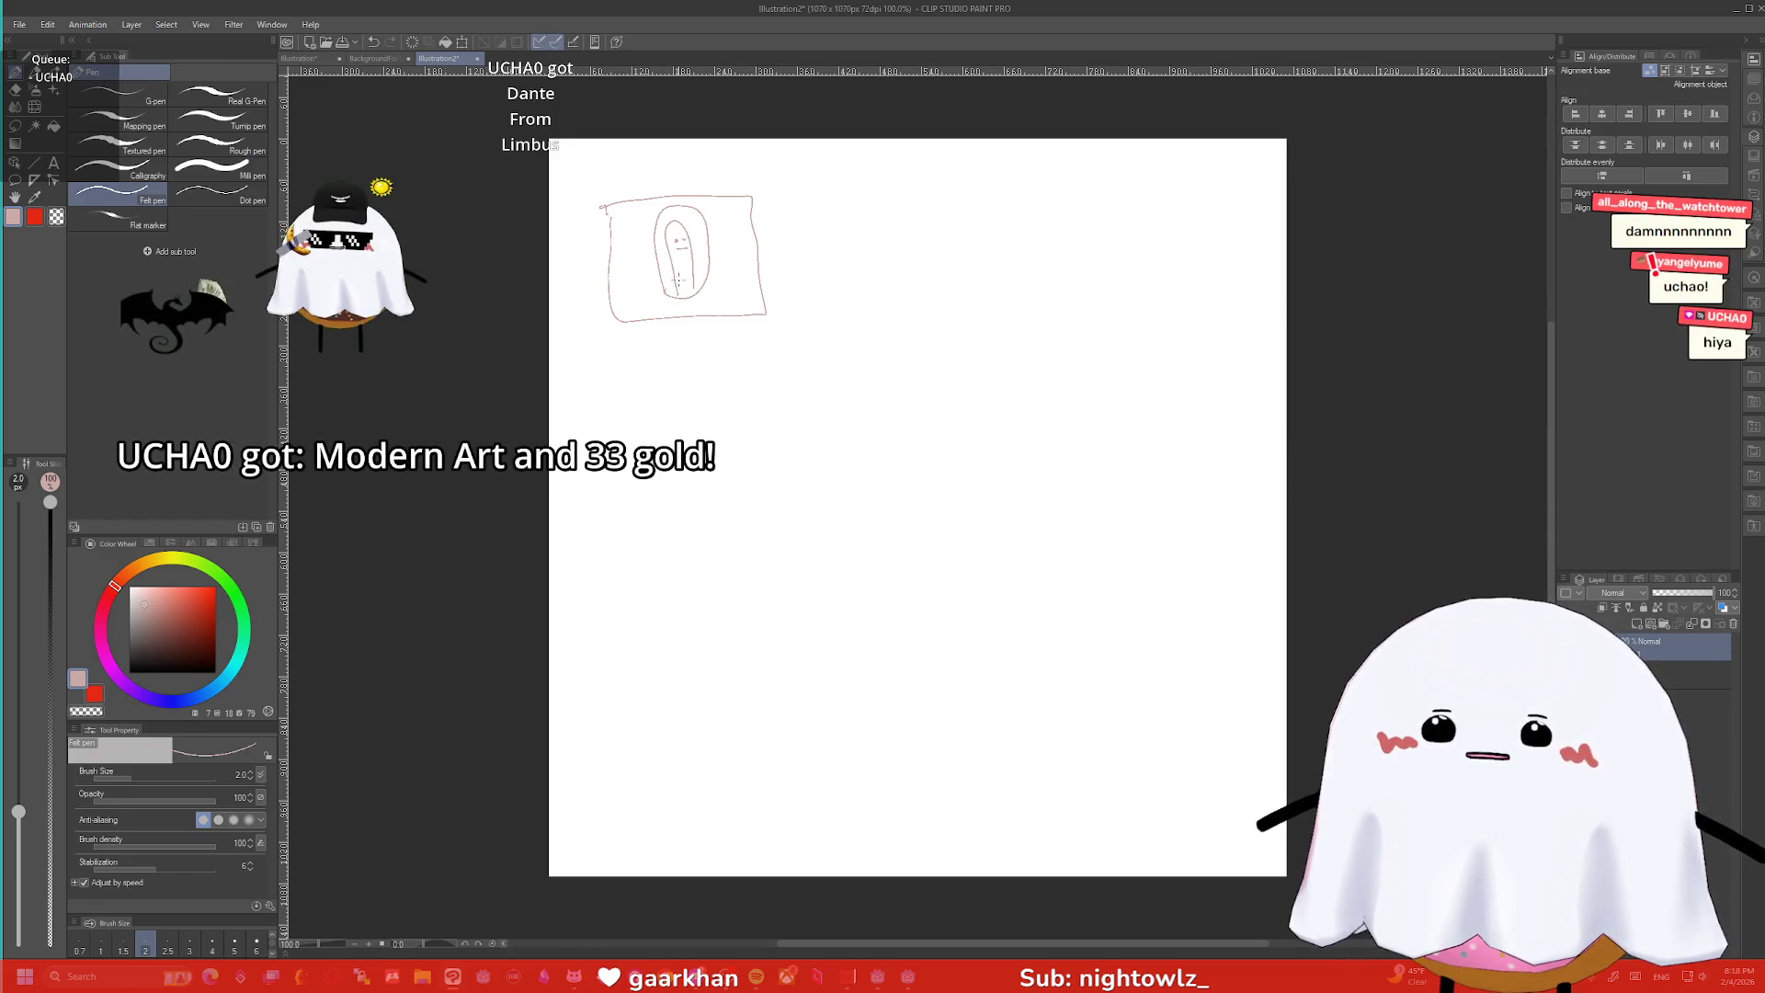
{"action": "left_click_drag", "start_coordinate": [669, 311], "coordinate": [676, 304]}
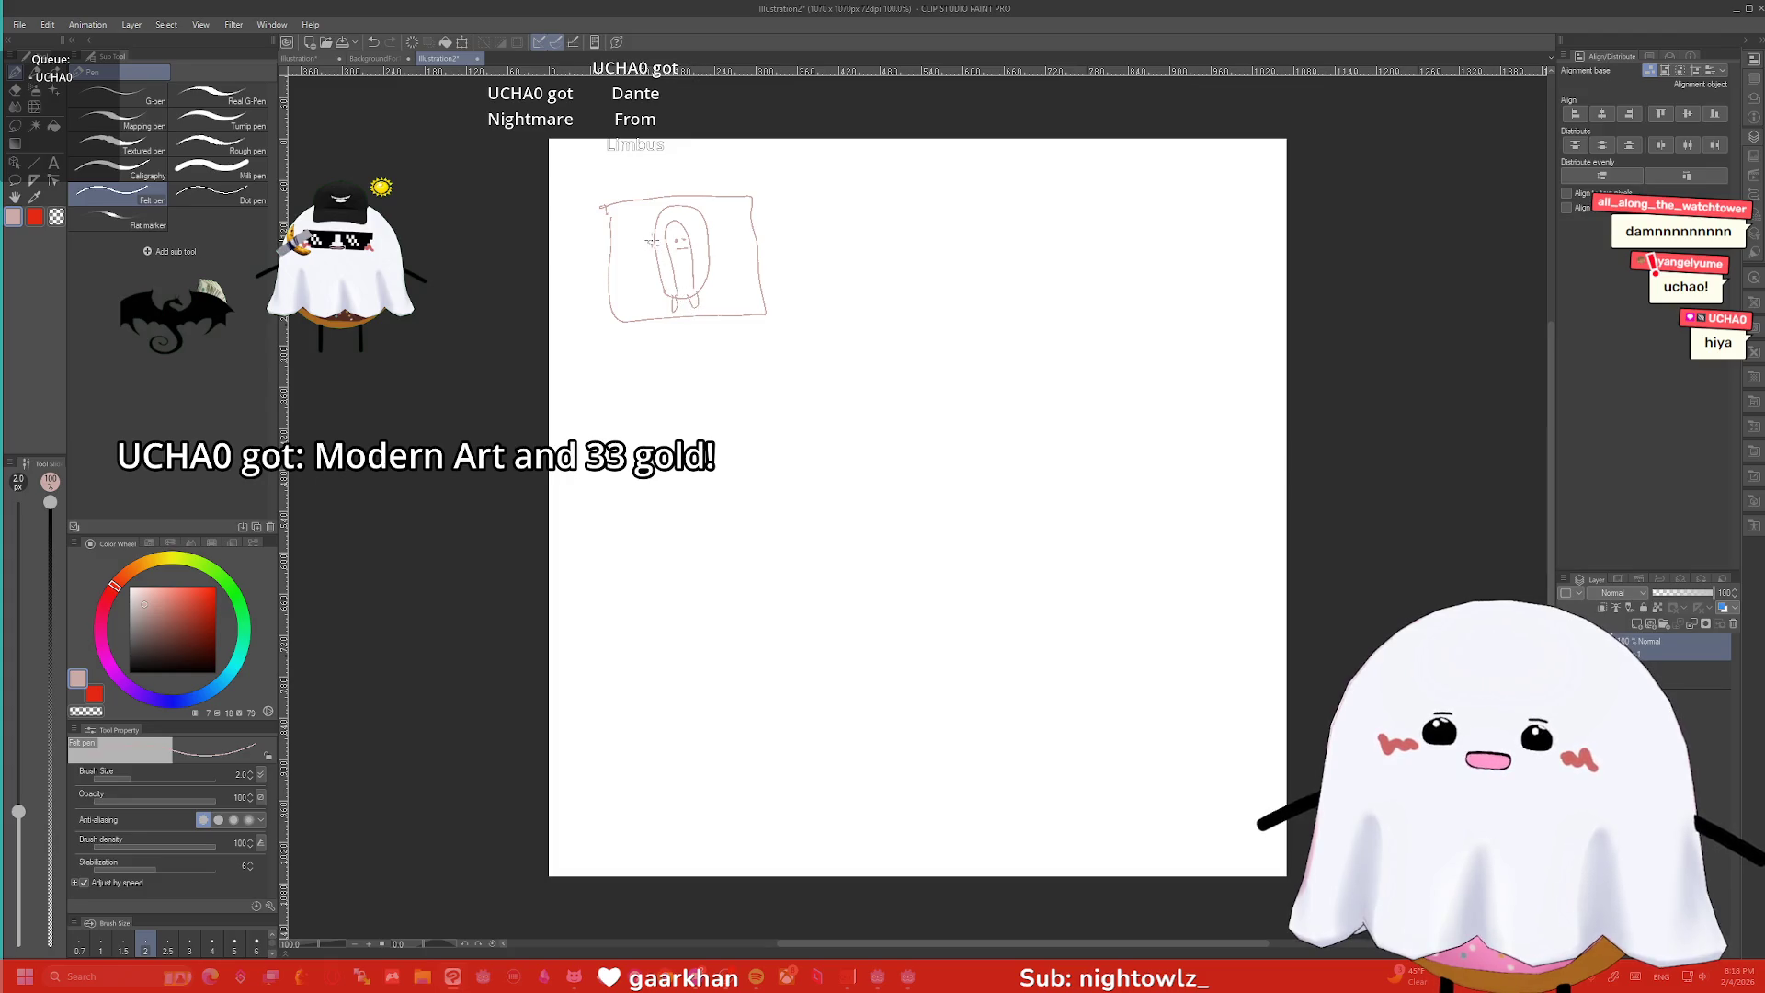
{"action": "left_click_drag", "start_coordinate": [711, 240], "coordinate": [846, 210]}
{"action": "left_click_drag", "start_coordinate": [783, 246], "coordinate": [853, 260]}
{"action": "left_click_drag", "start_coordinate": [857, 243], "coordinate": [868, 264]}
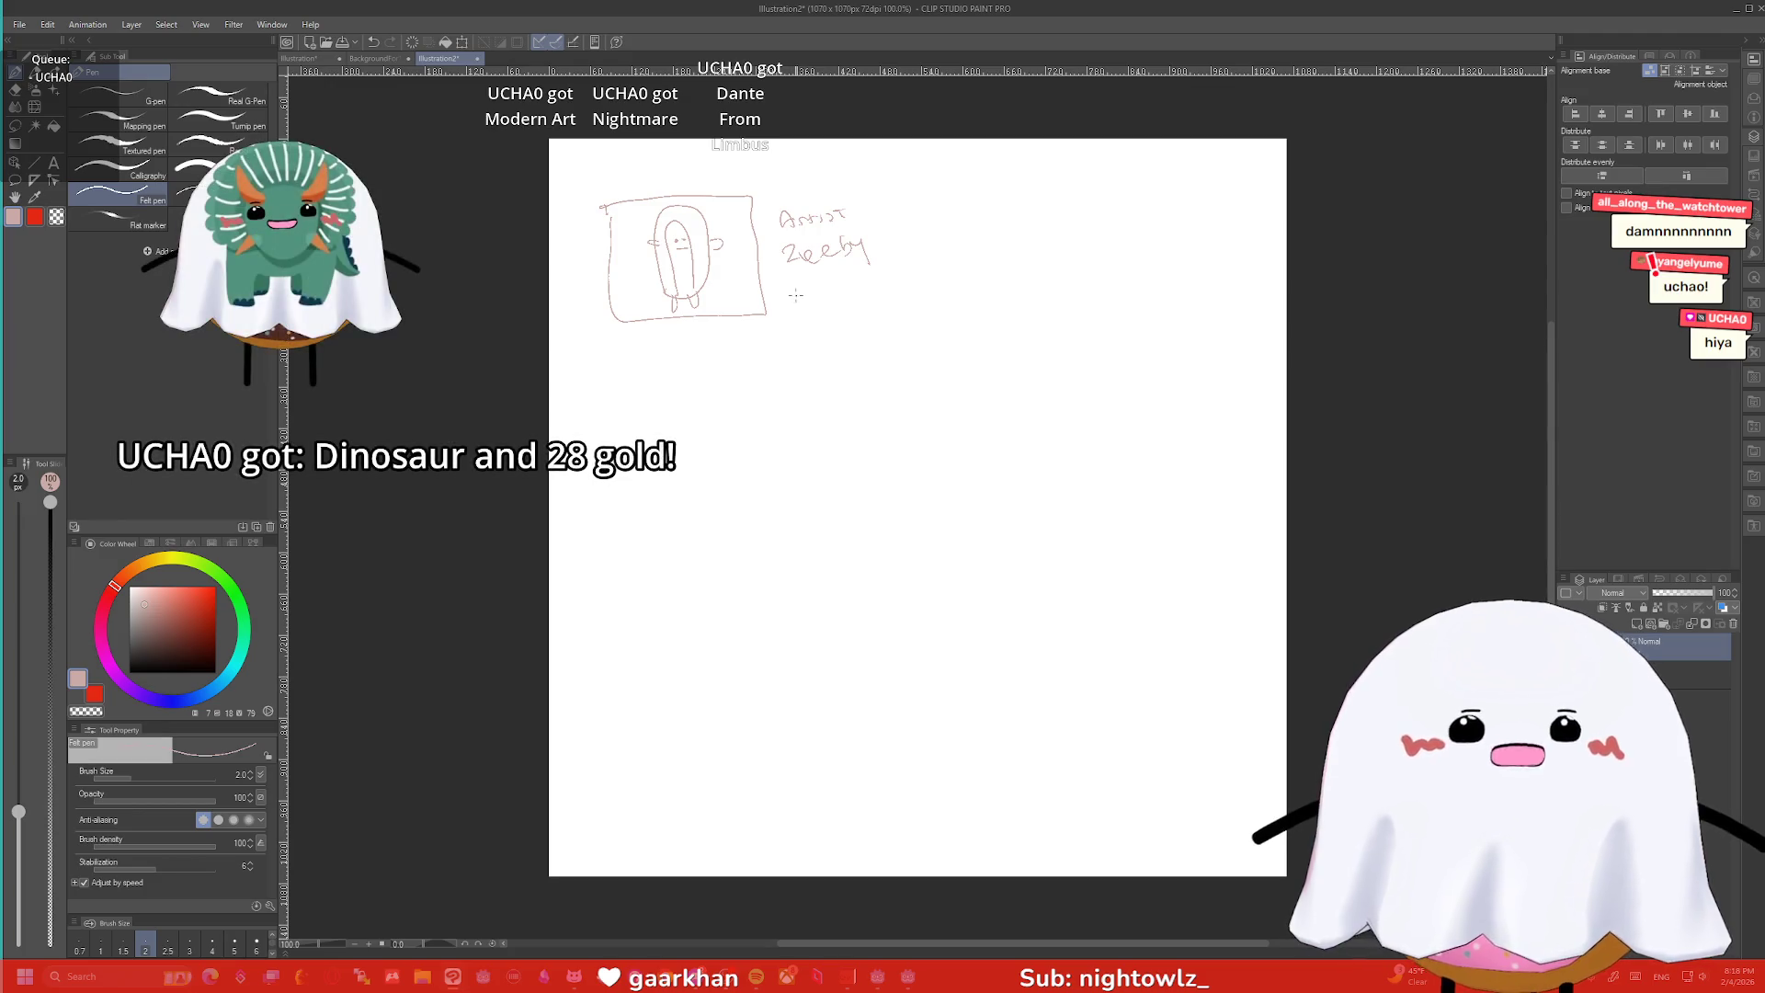
{"action": "mouse_move", "coordinate": [780, 309]}
{"action": "left_mouse_down"}
{"action": "mouse_move", "coordinate": [821, 287]}
{"action": "mouse_move", "coordinate": [892, 294]}
{"action": "mouse_move", "coordinate": [782, 306]}
{"action": "left_mouse_up"}
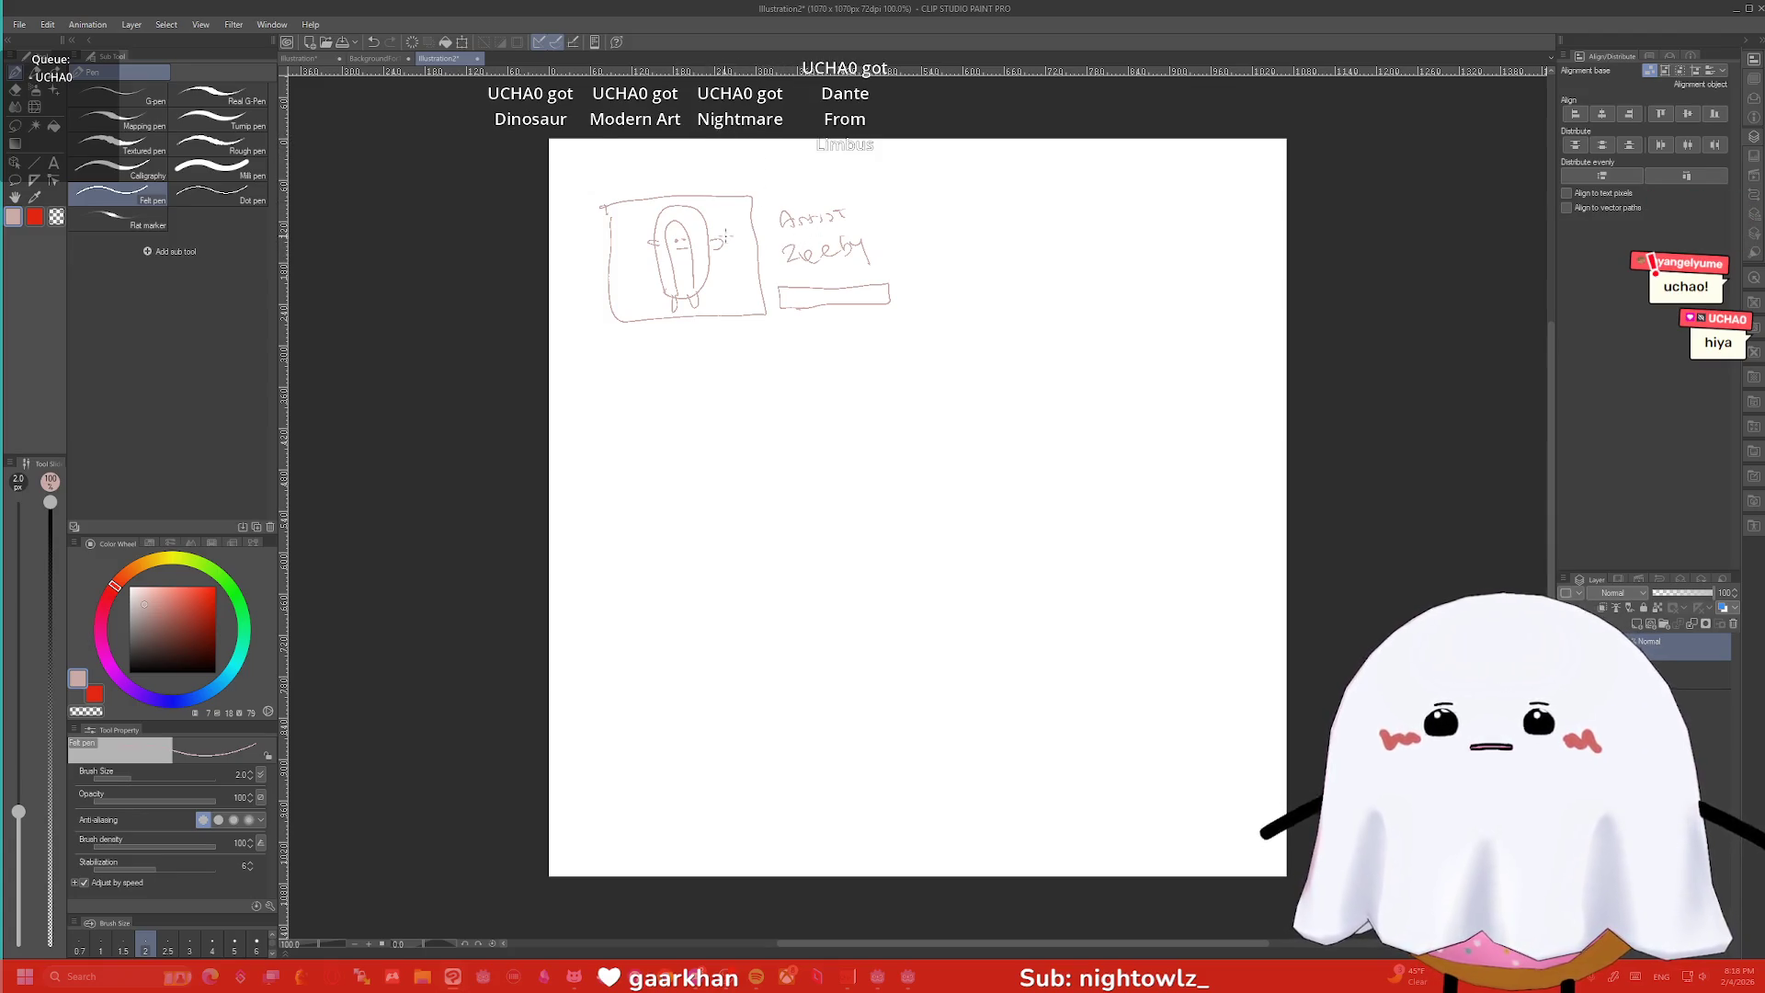
Draw two more boxes down the page and write the Music heading at the top
{"action": "mouse_move", "coordinate": [624, 362]}
{"action": "left_mouse_down"}
{"action": "mouse_move", "coordinate": [632, 470]}
{"action": "mouse_move", "coordinate": [776, 460]}
{"action": "left_mouse_up"}
{"action": "left_click_drag", "start_coordinate": [777, 460], "coordinate": [769, 349]}
{"action": "left_click_drag", "start_coordinate": [611, 371], "coordinate": [769, 347]}
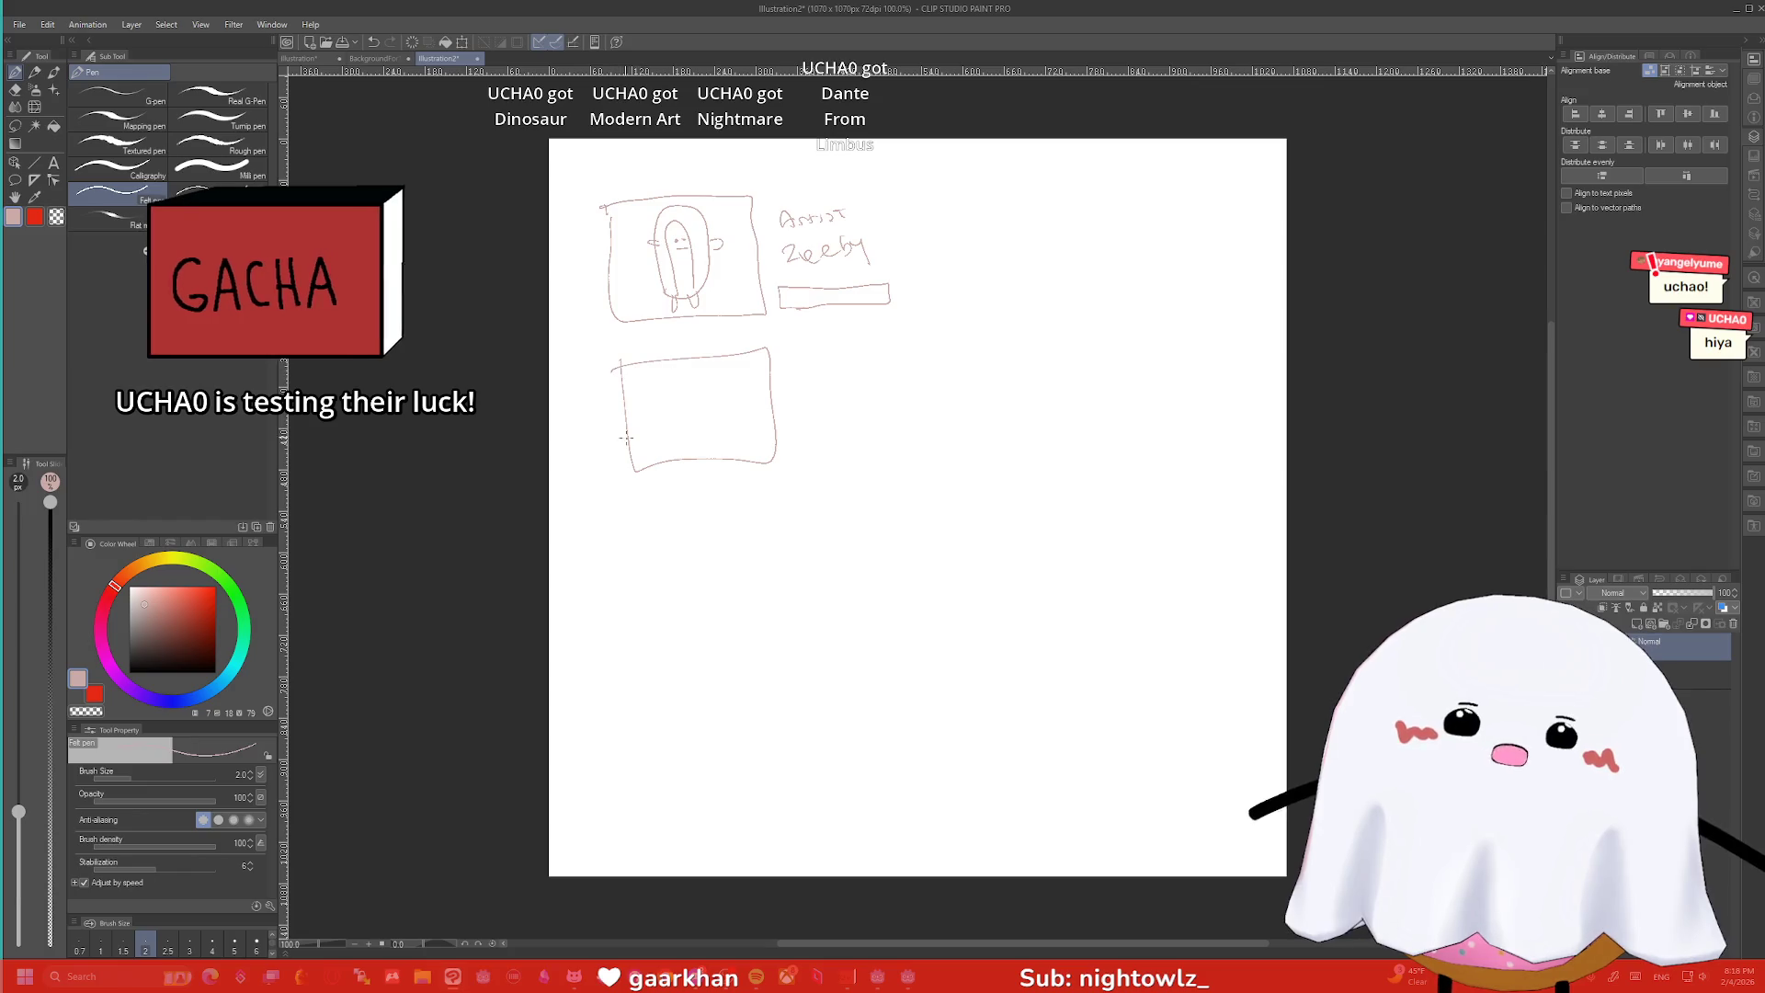
{"action": "mouse_move", "coordinate": [625, 519]}
{"action": "left_mouse_down"}
{"action": "mouse_move", "coordinate": [636, 647]}
{"action": "mouse_move", "coordinate": [738, 552]}
{"action": "left_mouse_up"}
{"action": "left_click_drag", "start_coordinate": [738, 549], "coordinate": [627, 559]}
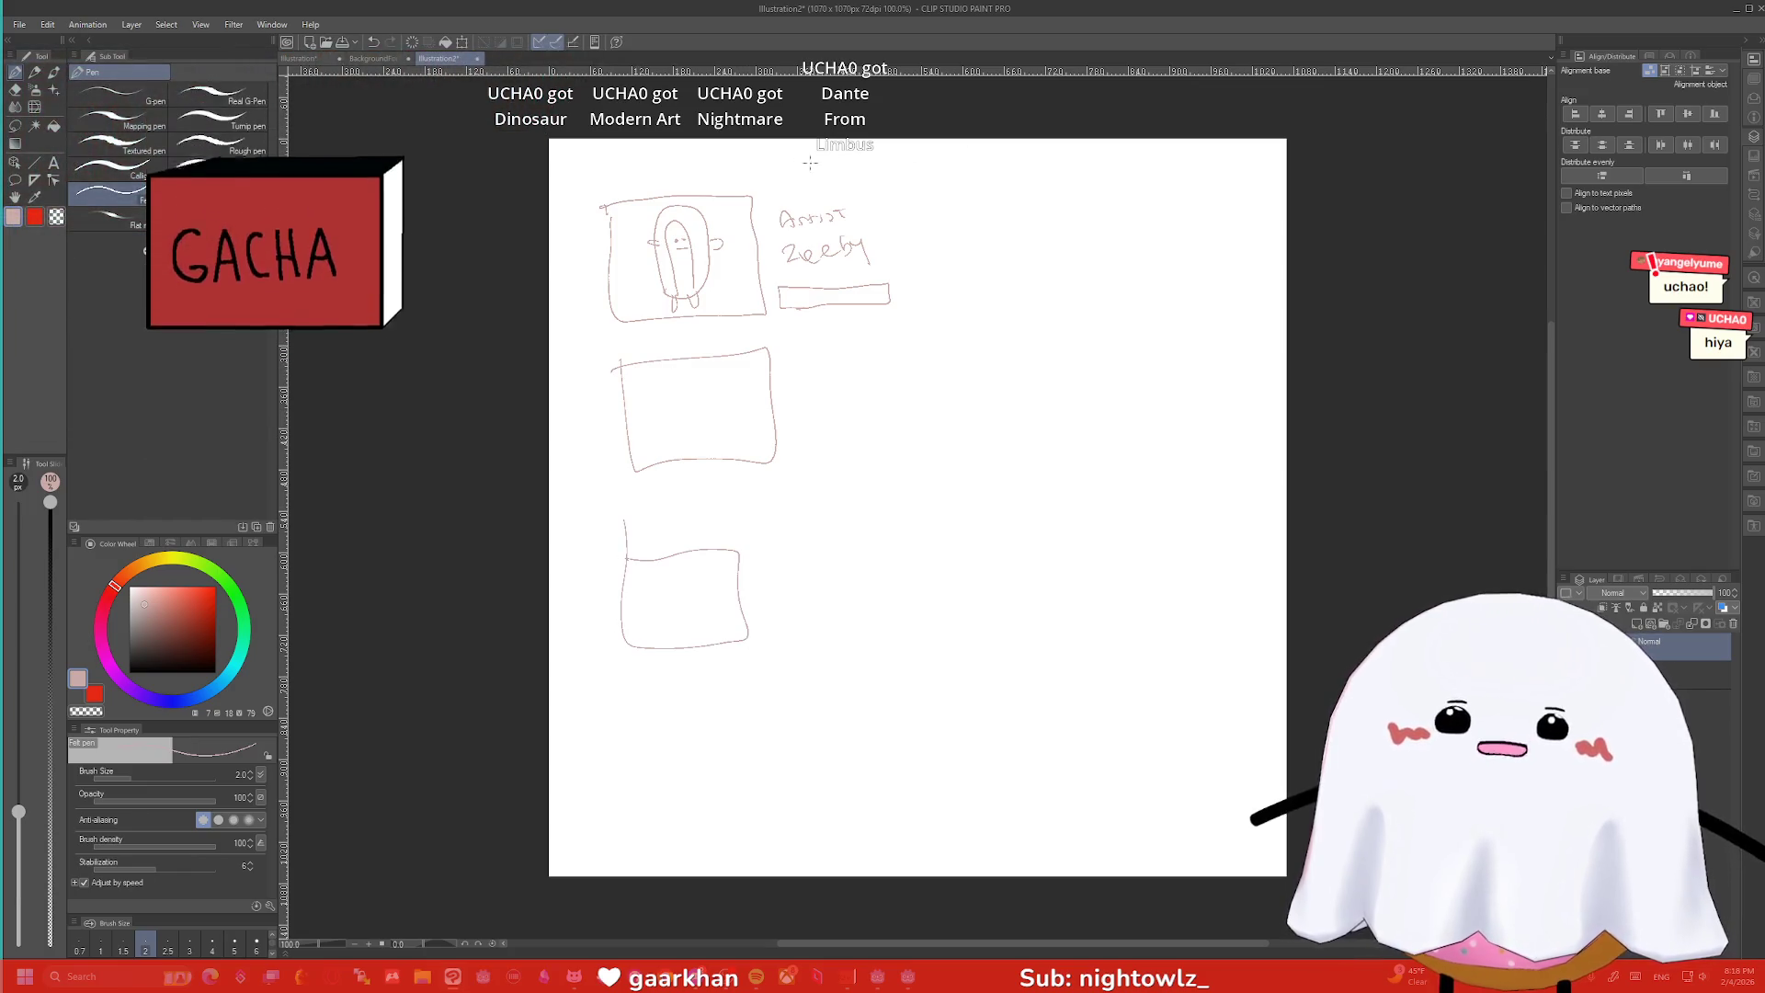
{"action": "left_click_drag", "start_coordinate": [626, 173], "coordinate": [674, 171]}
{"action": "mouse_move", "coordinate": [690, 159]}
{"action": "left_mouse_down"}
{"action": "mouse_move", "coordinate": [899, 171]}
{"action": "mouse_move", "coordinate": [1043, 149]}
{"action": "mouse_move", "coordinate": [961, 179]}
{"action": "mouse_move", "coordinate": [1006, 149]}
{"action": "left_mouse_up"}
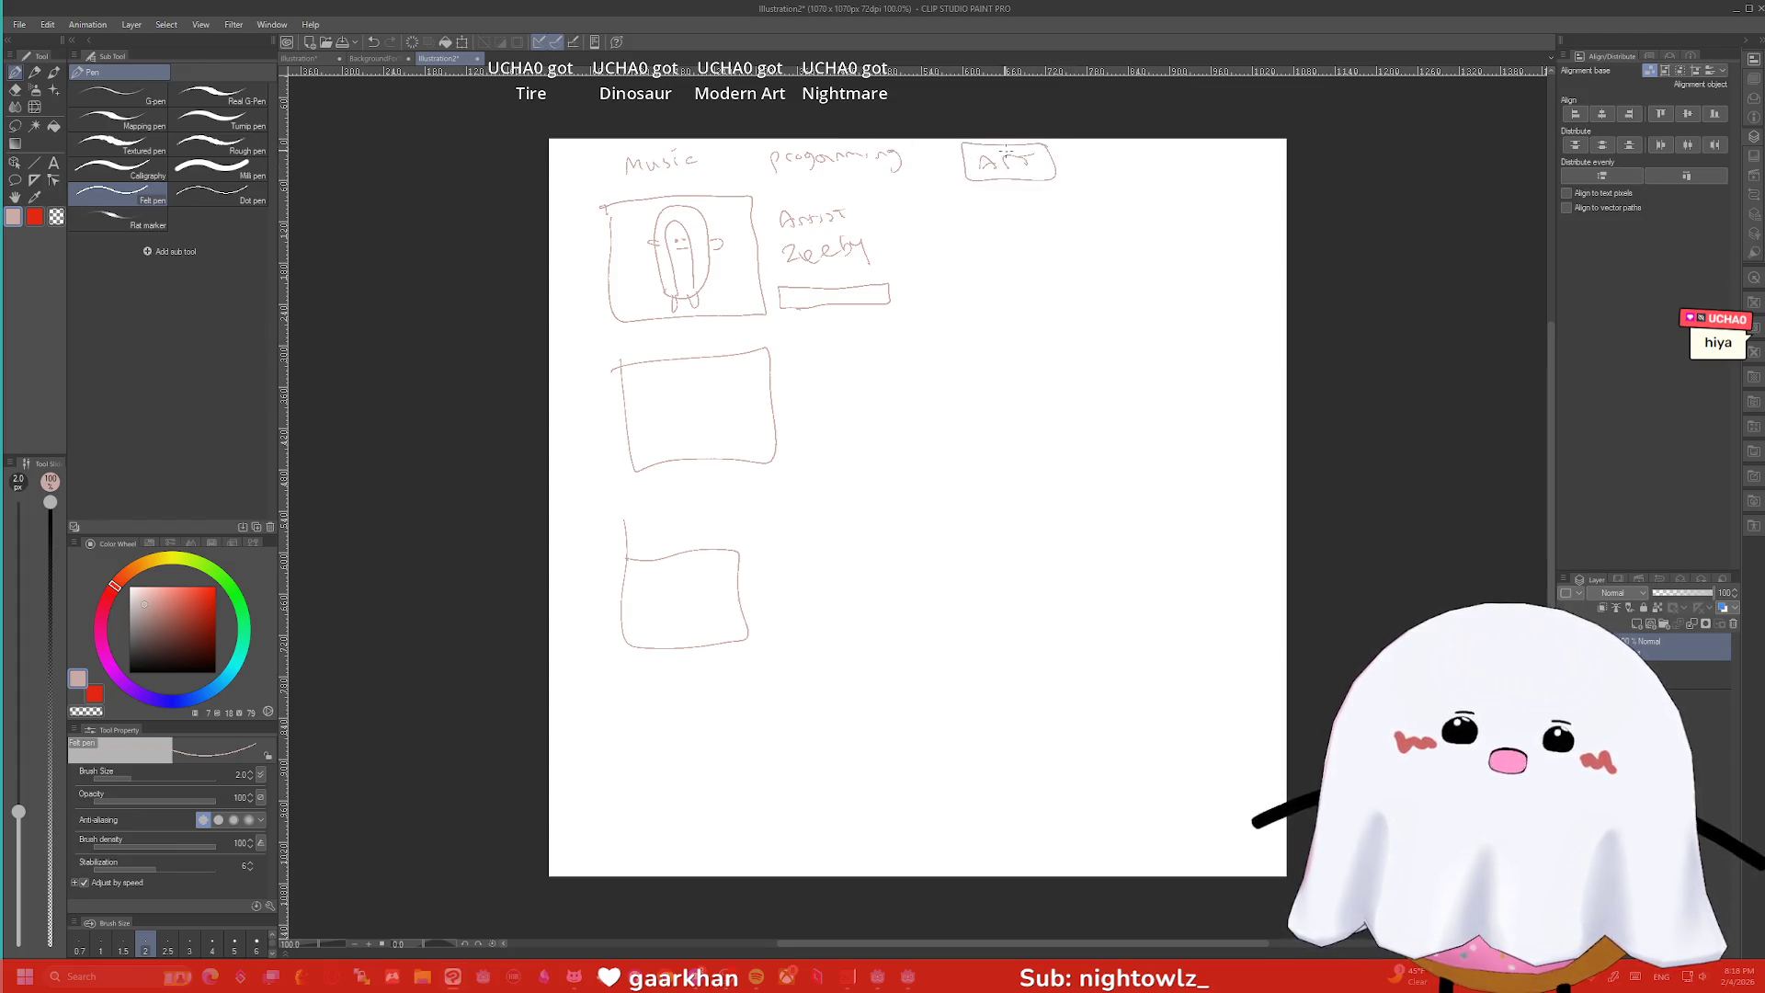
Write page numbers 1–4 along the bottom with a left arrow before them
{"action": "left_click_drag", "start_coordinate": [721, 790], "coordinate": [724, 821]}
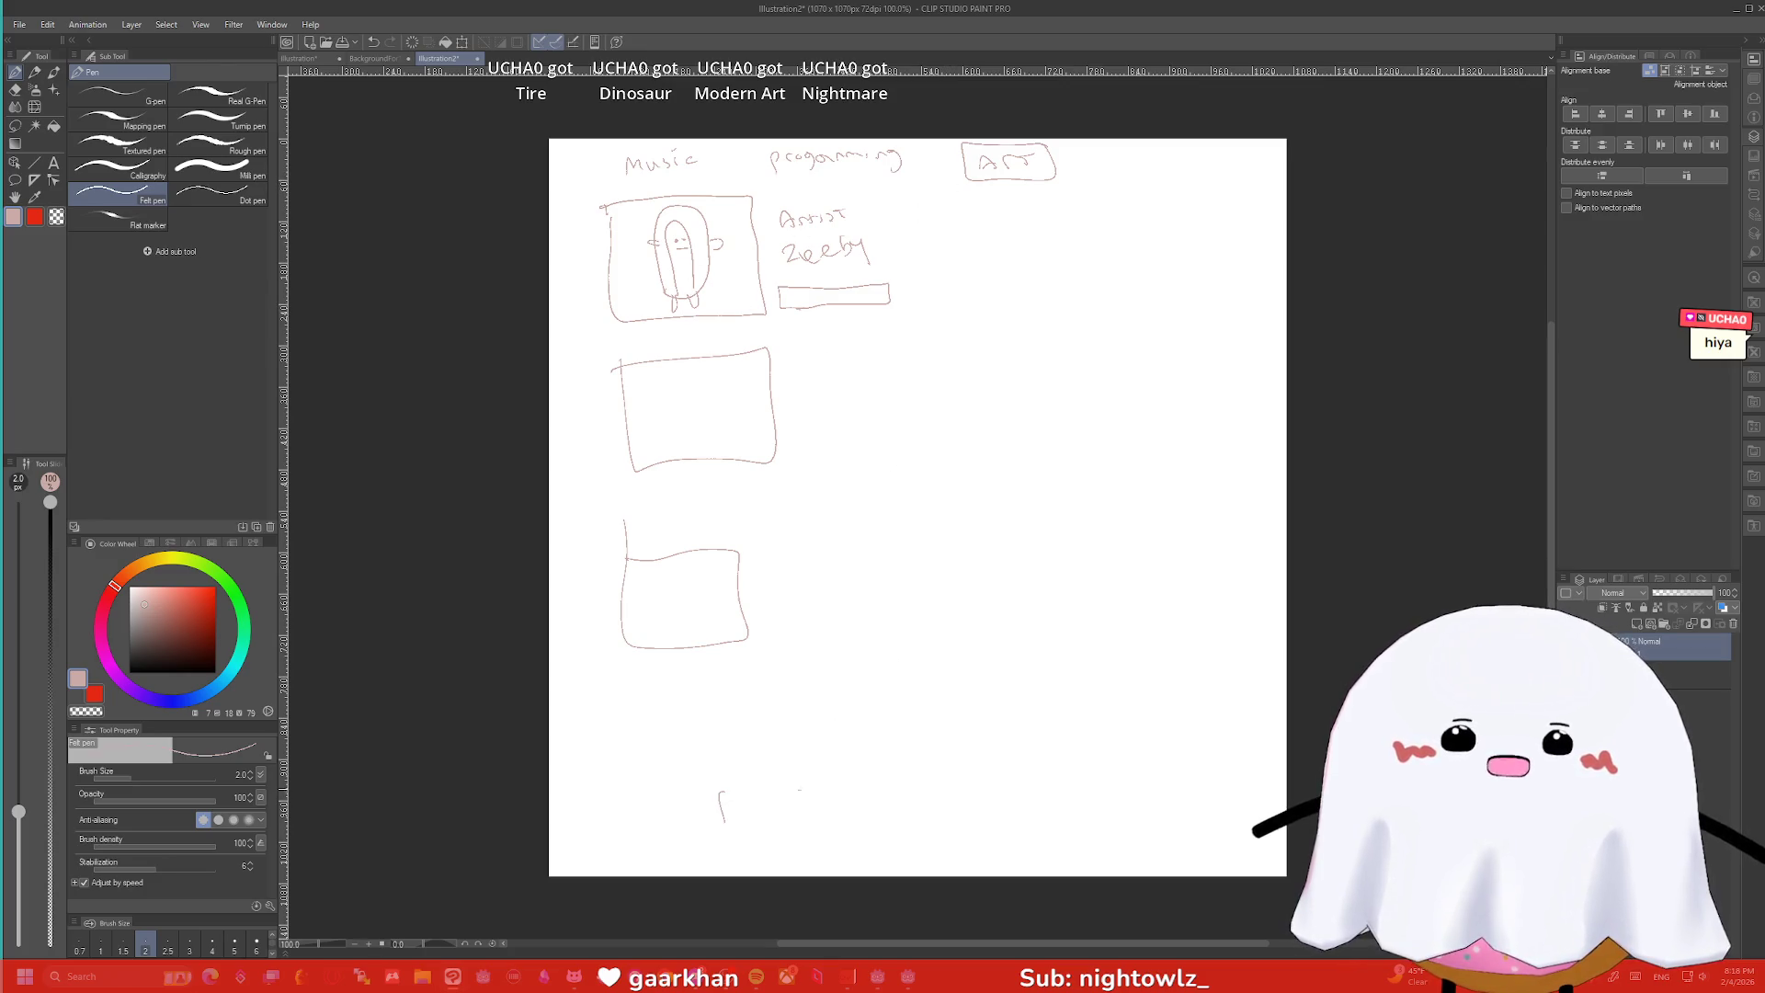
{"action": "left_click_drag", "start_coordinate": [851, 778], "coordinate": [892, 802]}
{"action": "left_click_drag", "start_coordinate": [988, 762], "coordinate": [1002, 801]}
{"action": "left_click_drag", "start_coordinate": [1109, 763], "coordinate": [1140, 783]}
{"action": "left_click_drag", "start_coordinate": [1133, 763], "coordinate": [1149, 816]}
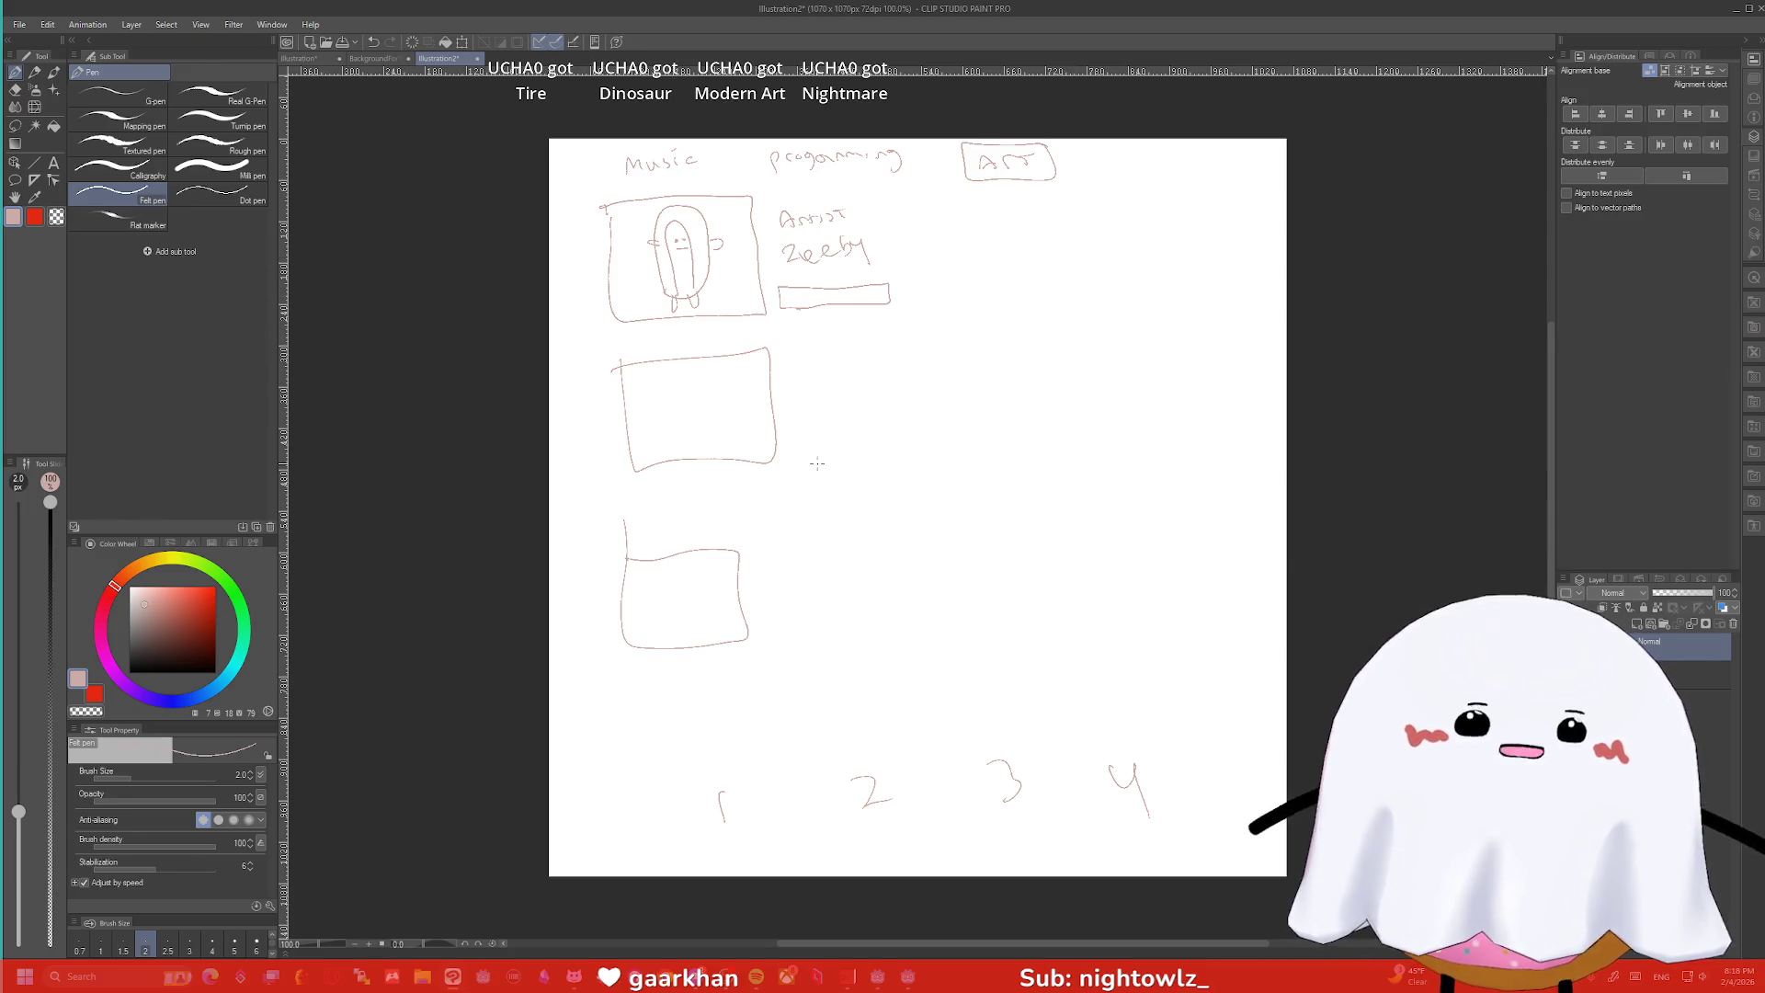
{"action": "mouse_move", "coordinate": [676, 814]}
{"action": "left_mouse_down"}
{"action": "mouse_move", "coordinate": [646, 805]}
{"action": "mouse_move", "coordinate": [627, 824]}
{"action": "mouse_move", "coordinate": [652, 803]}
{"action": "left_mouse_up"}
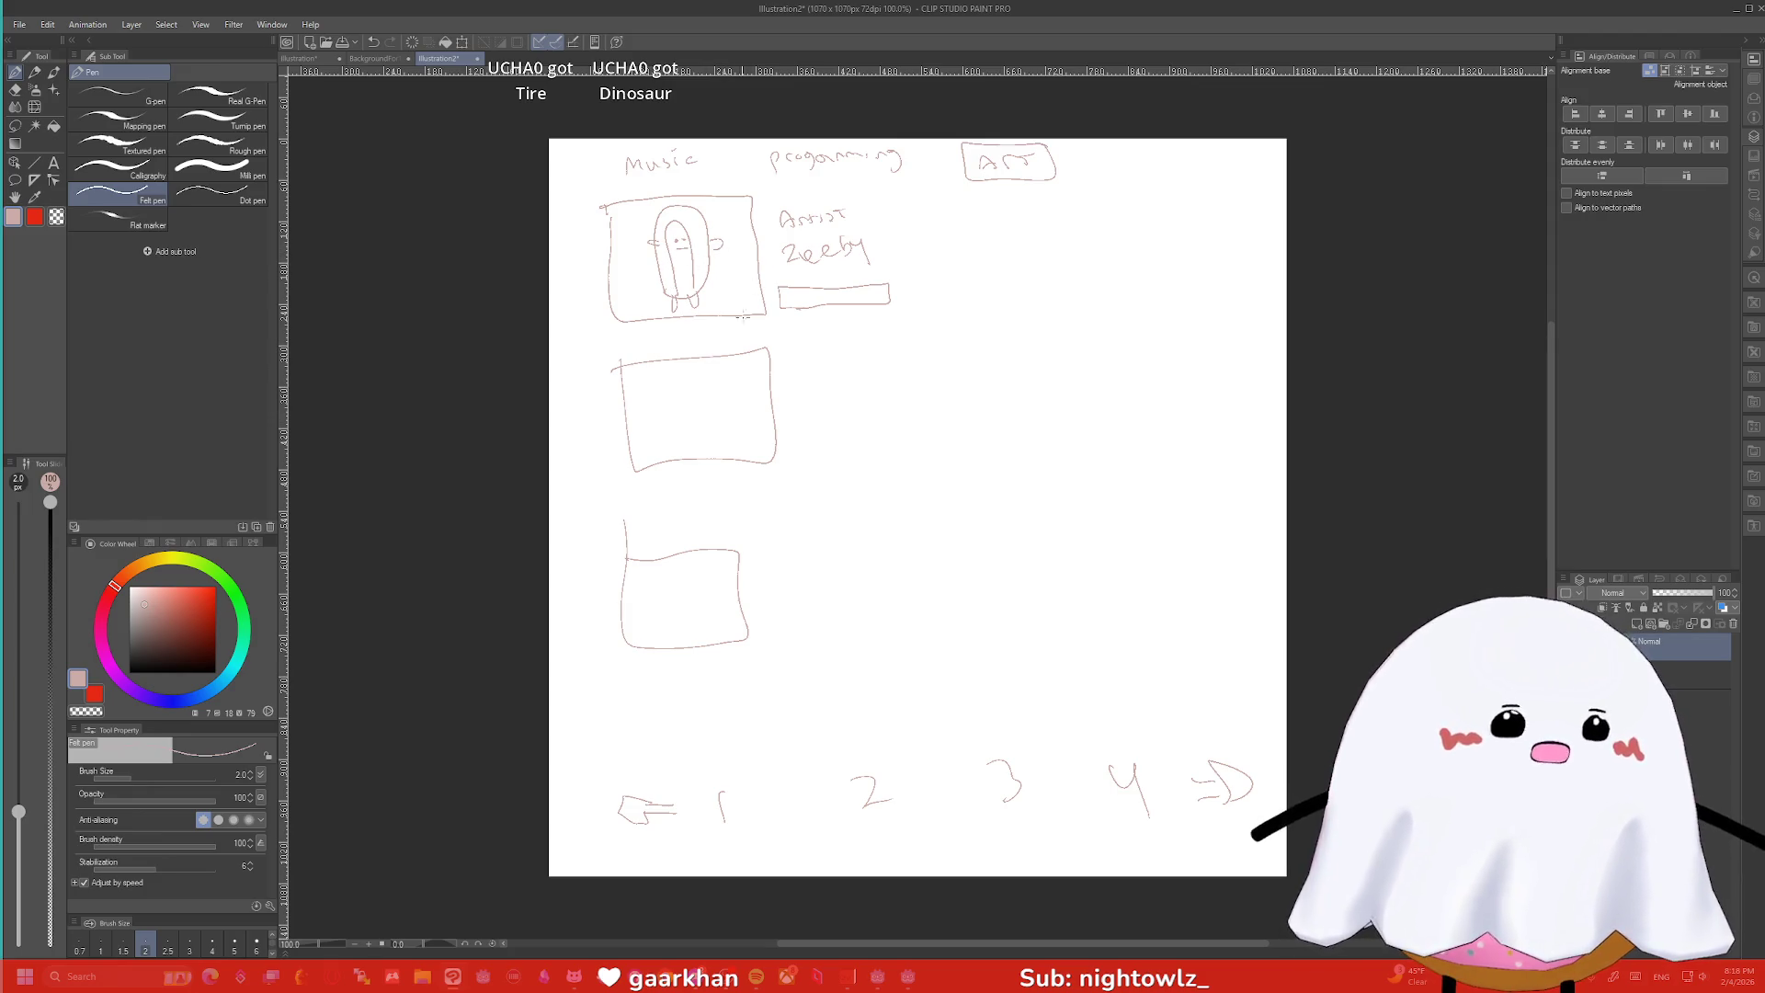
Sketch a question mark in the middle box and write Artist beside it
{"action": "mouse_move", "coordinate": [693, 412]}
{"action": "left_mouse_down"}
{"action": "mouse_move", "coordinate": [670, 411]}
{"action": "mouse_move", "coordinate": [698, 373]}
{"action": "mouse_move", "coordinate": [706, 444]}
{"action": "left_mouse_up"}
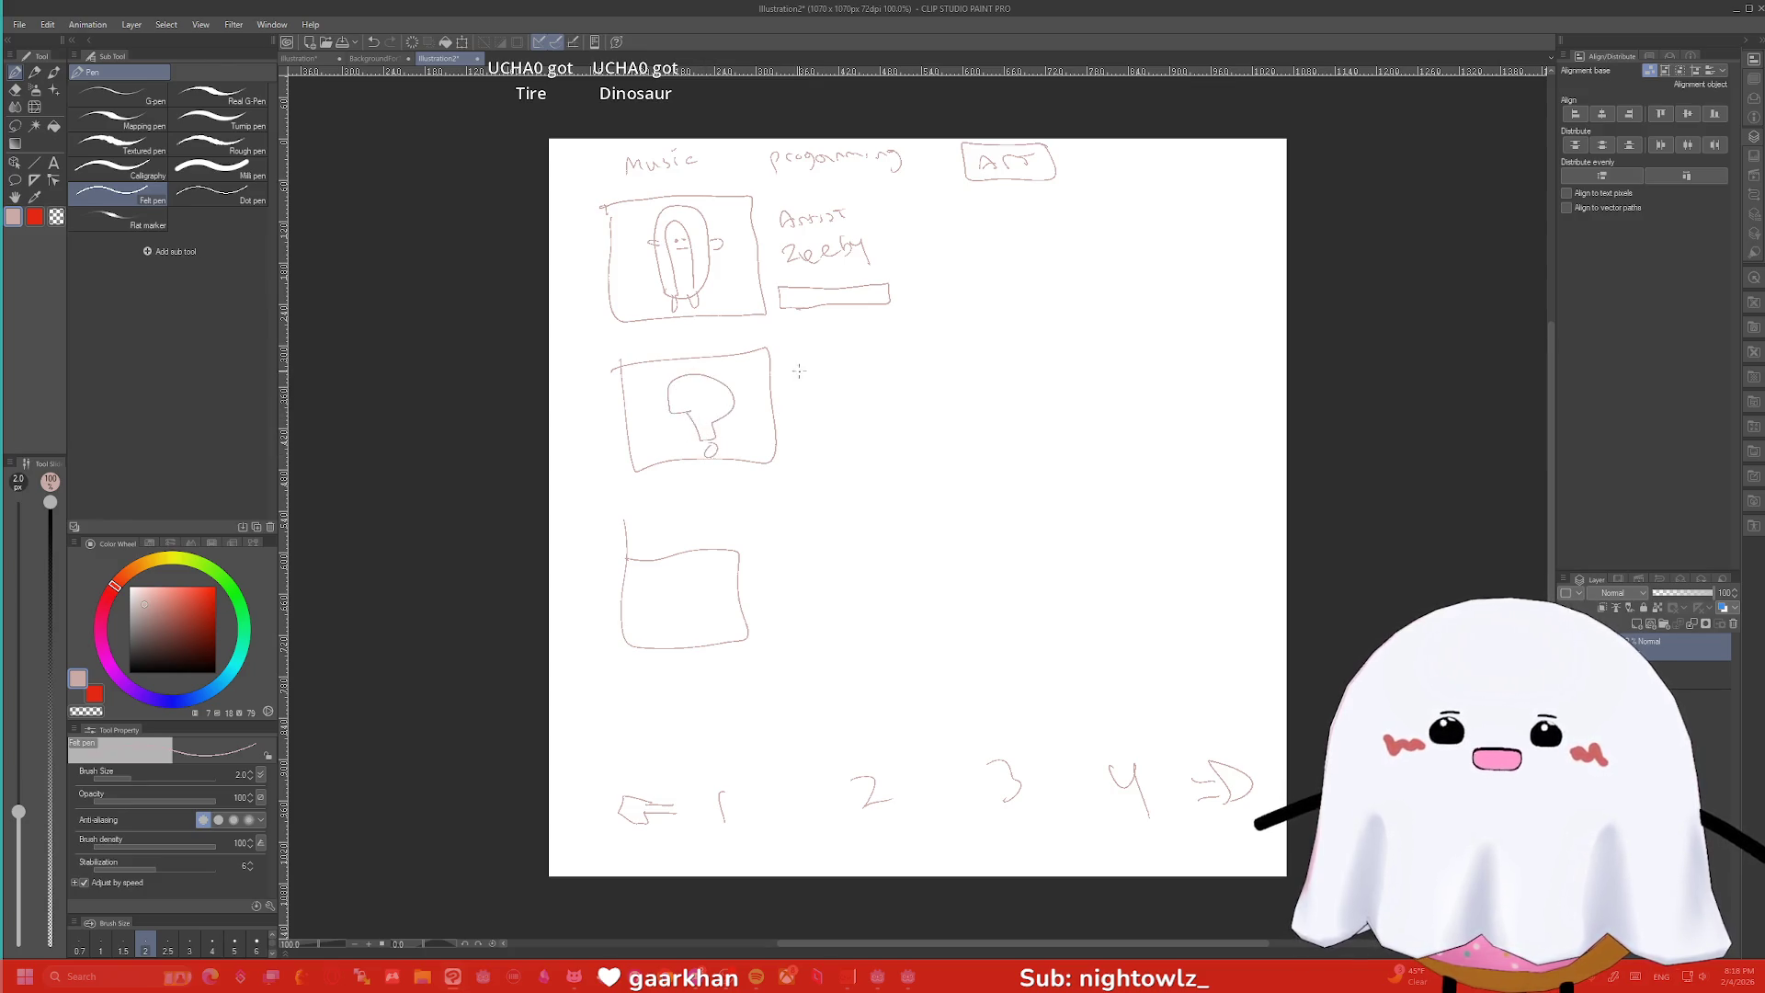
{"action": "mouse_move", "coordinate": [788, 377]}
{"action": "left_mouse_down"}
{"action": "mouse_move", "coordinate": [875, 359]}
{"action": "mouse_move", "coordinate": [813, 416]}
{"action": "mouse_move", "coordinate": [845, 418]}
{"action": "mouse_move", "coordinate": [857, 404]}
{"action": "mouse_move", "coordinate": [818, 416]}
{"action": "left_mouse_up"}
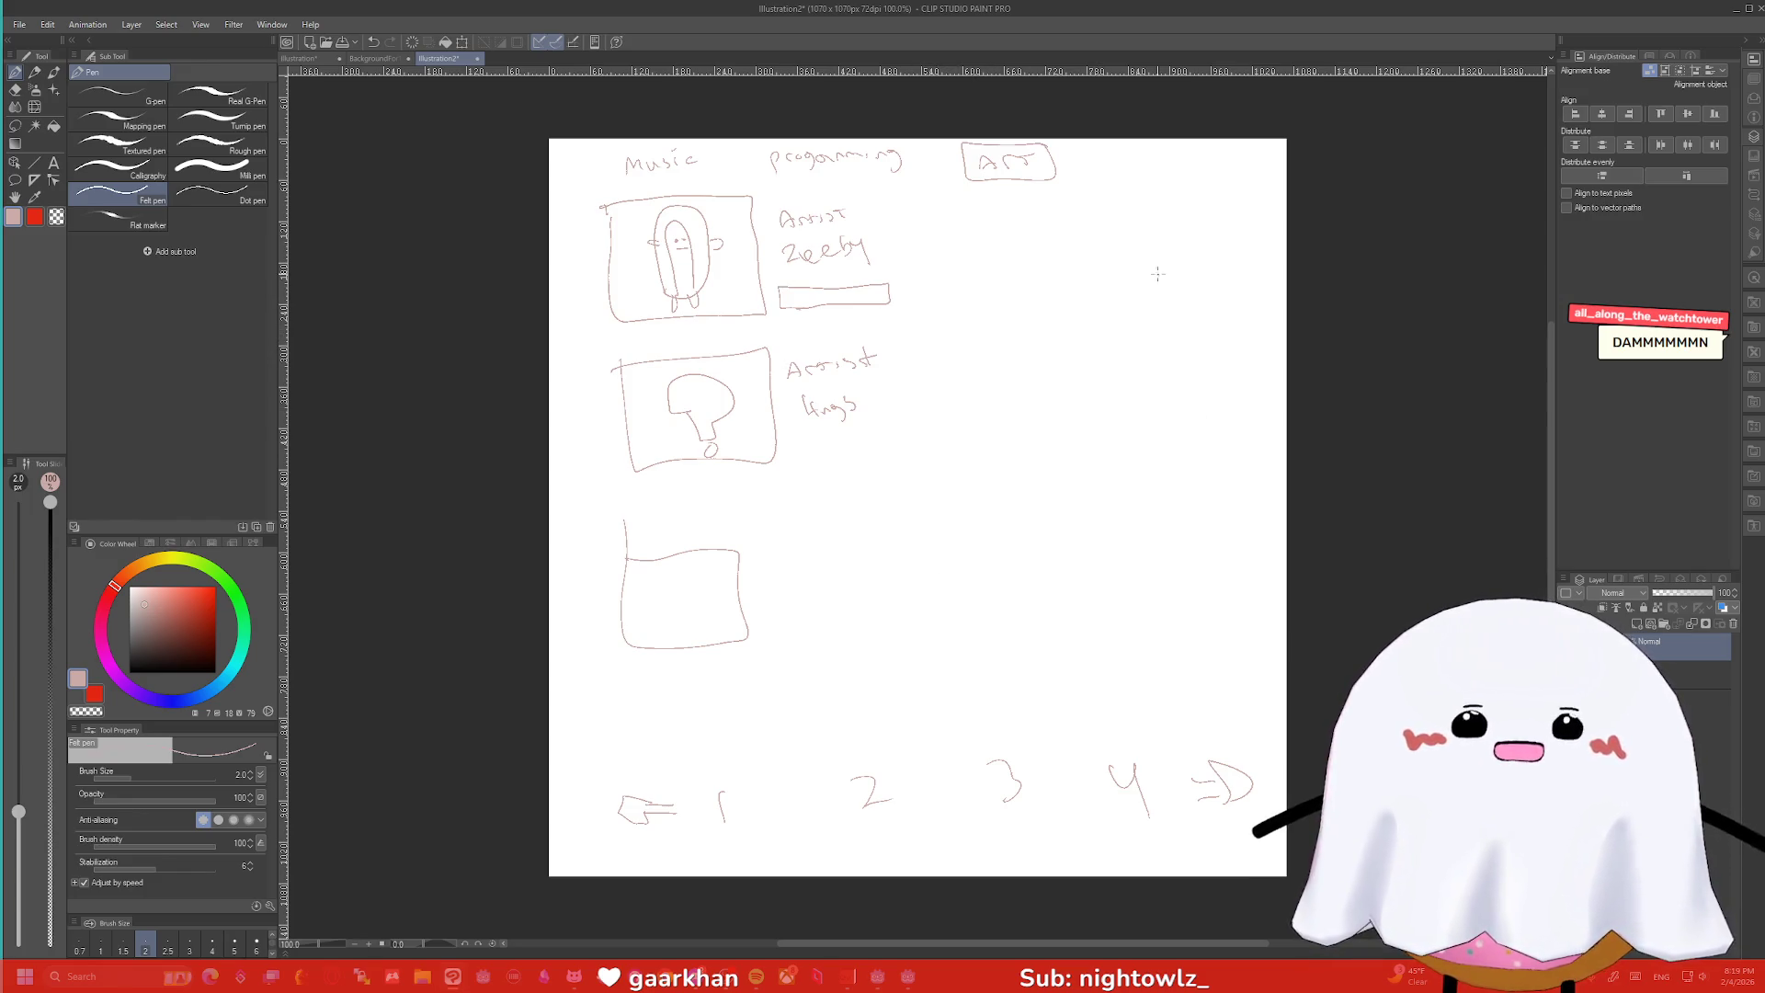
{"action": "left_click_drag", "start_coordinate": [1210, 8], "coordinate": [1204, 36]}
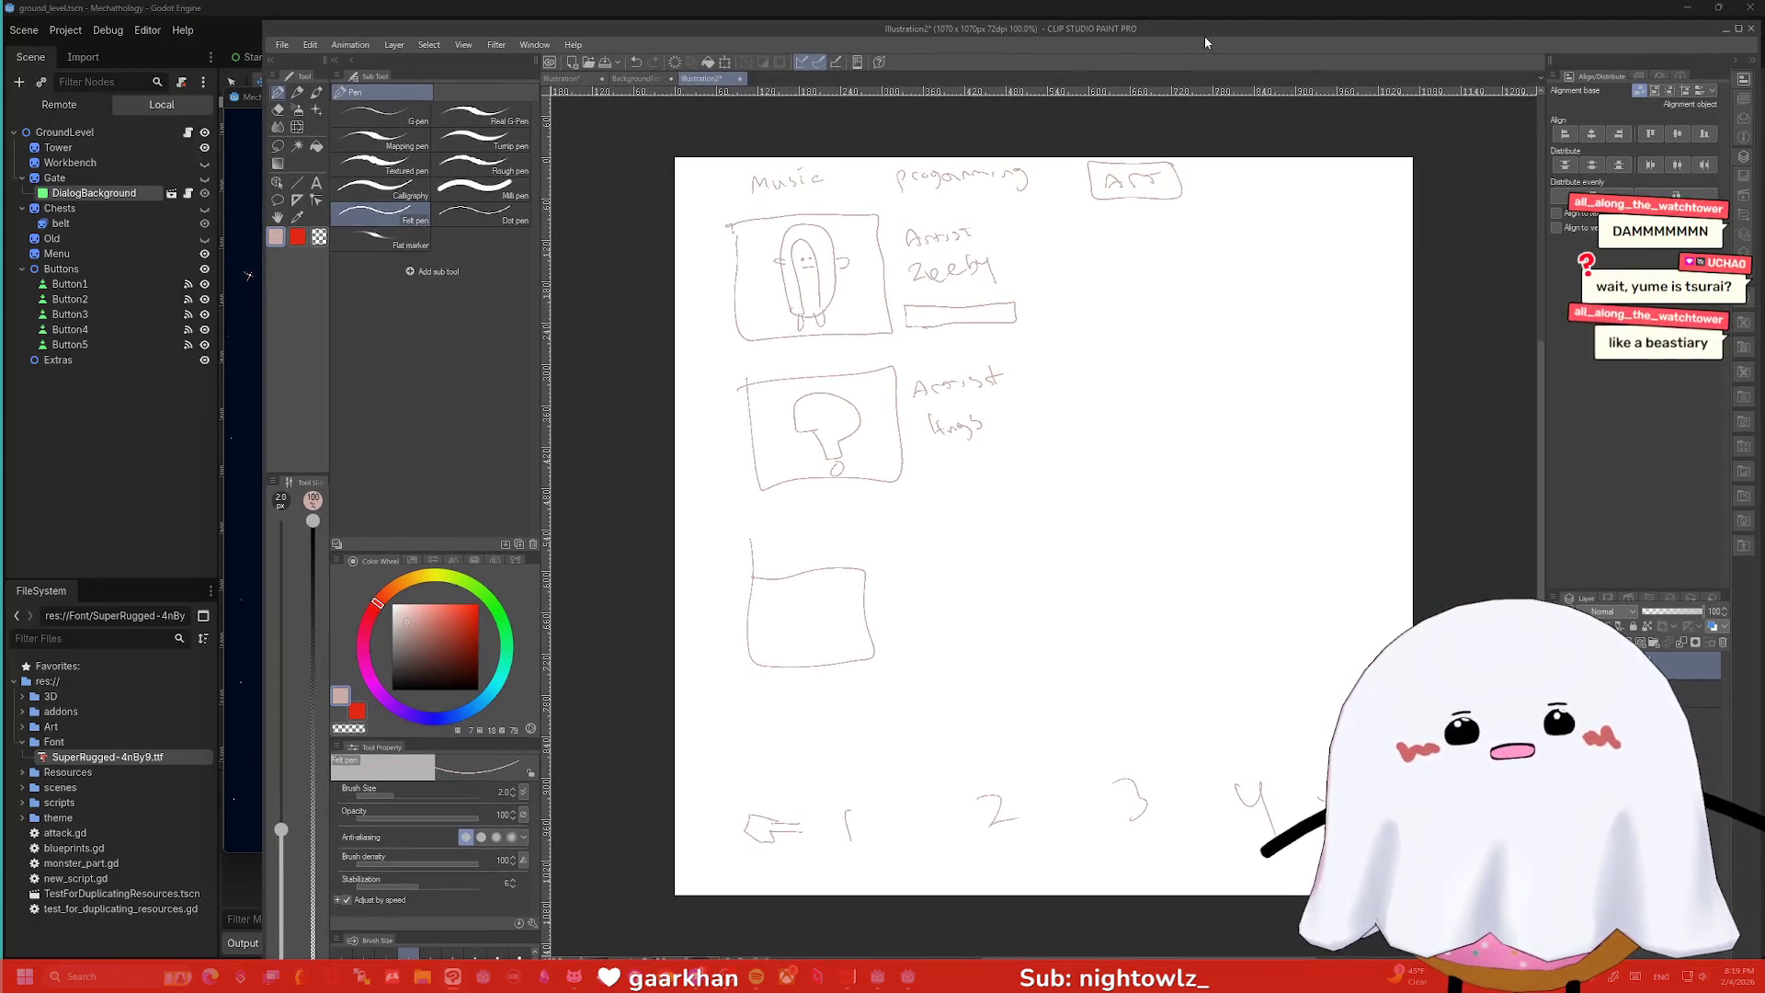
{"action": "left_click", "coordinate": [1738, 29]}
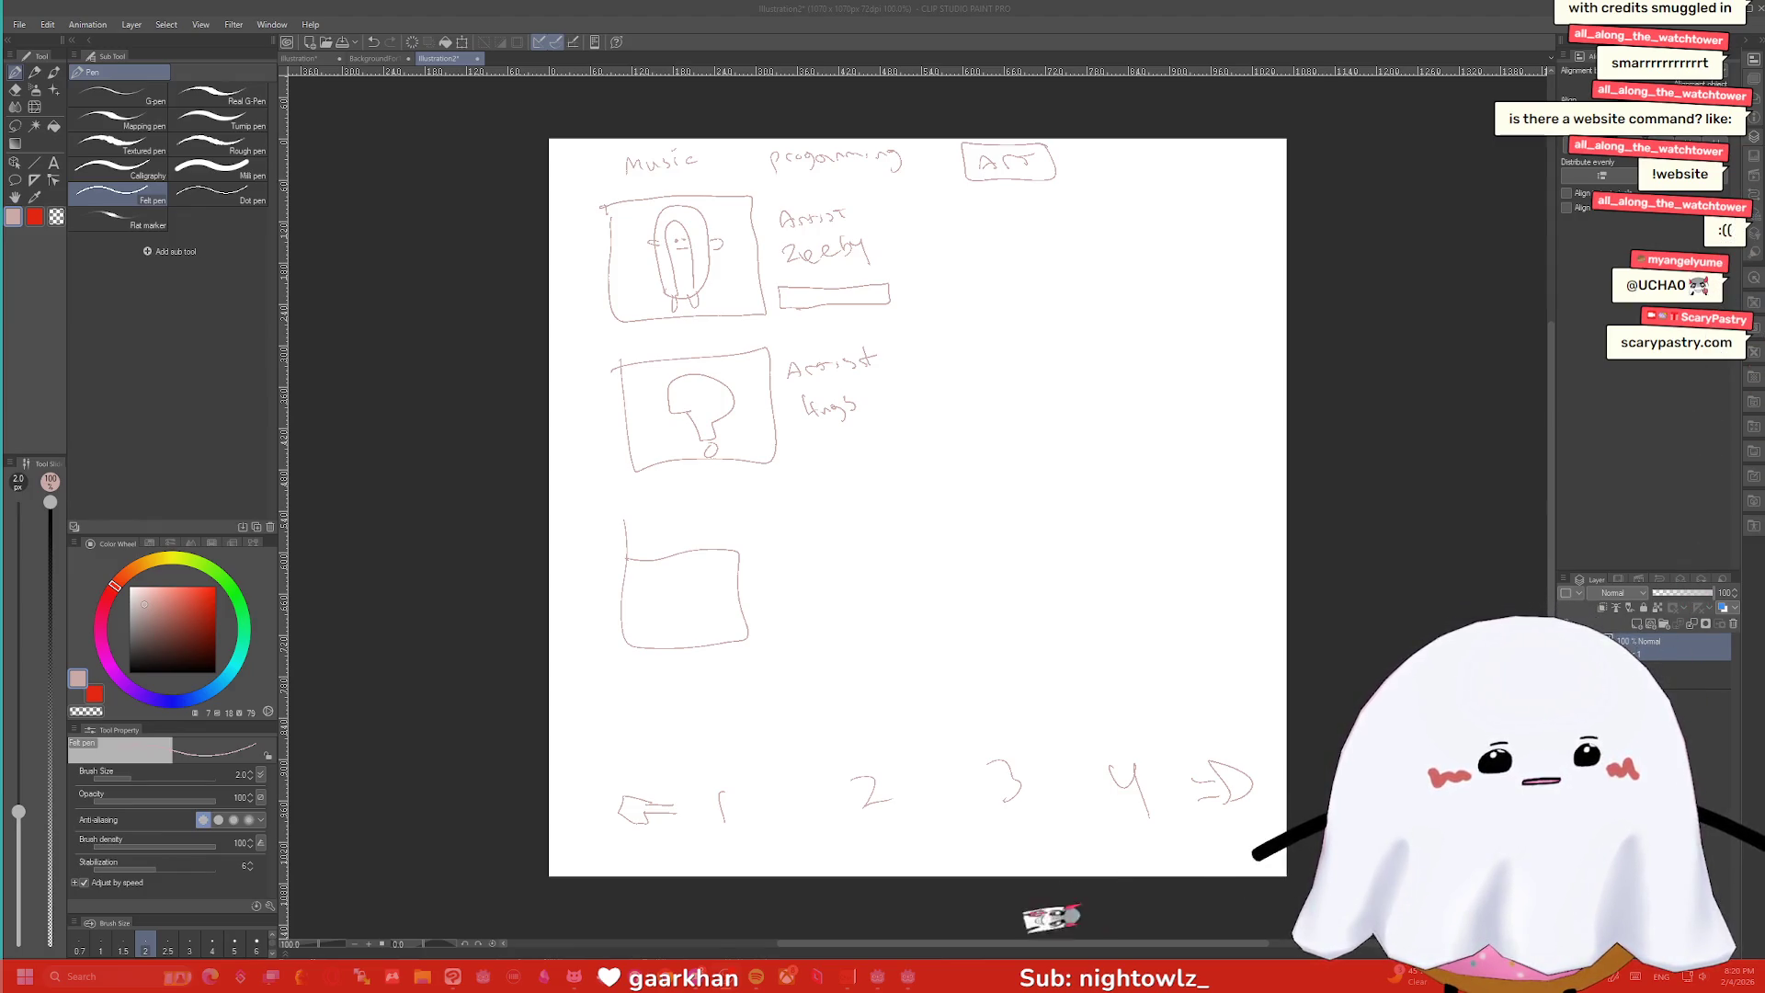
Open the moo.bot/scarypastry dashboard and its custom commands list
{"action": "key", "text": "super+2"}
{"action": "type", "text": "moo.bot/scarypastry"}
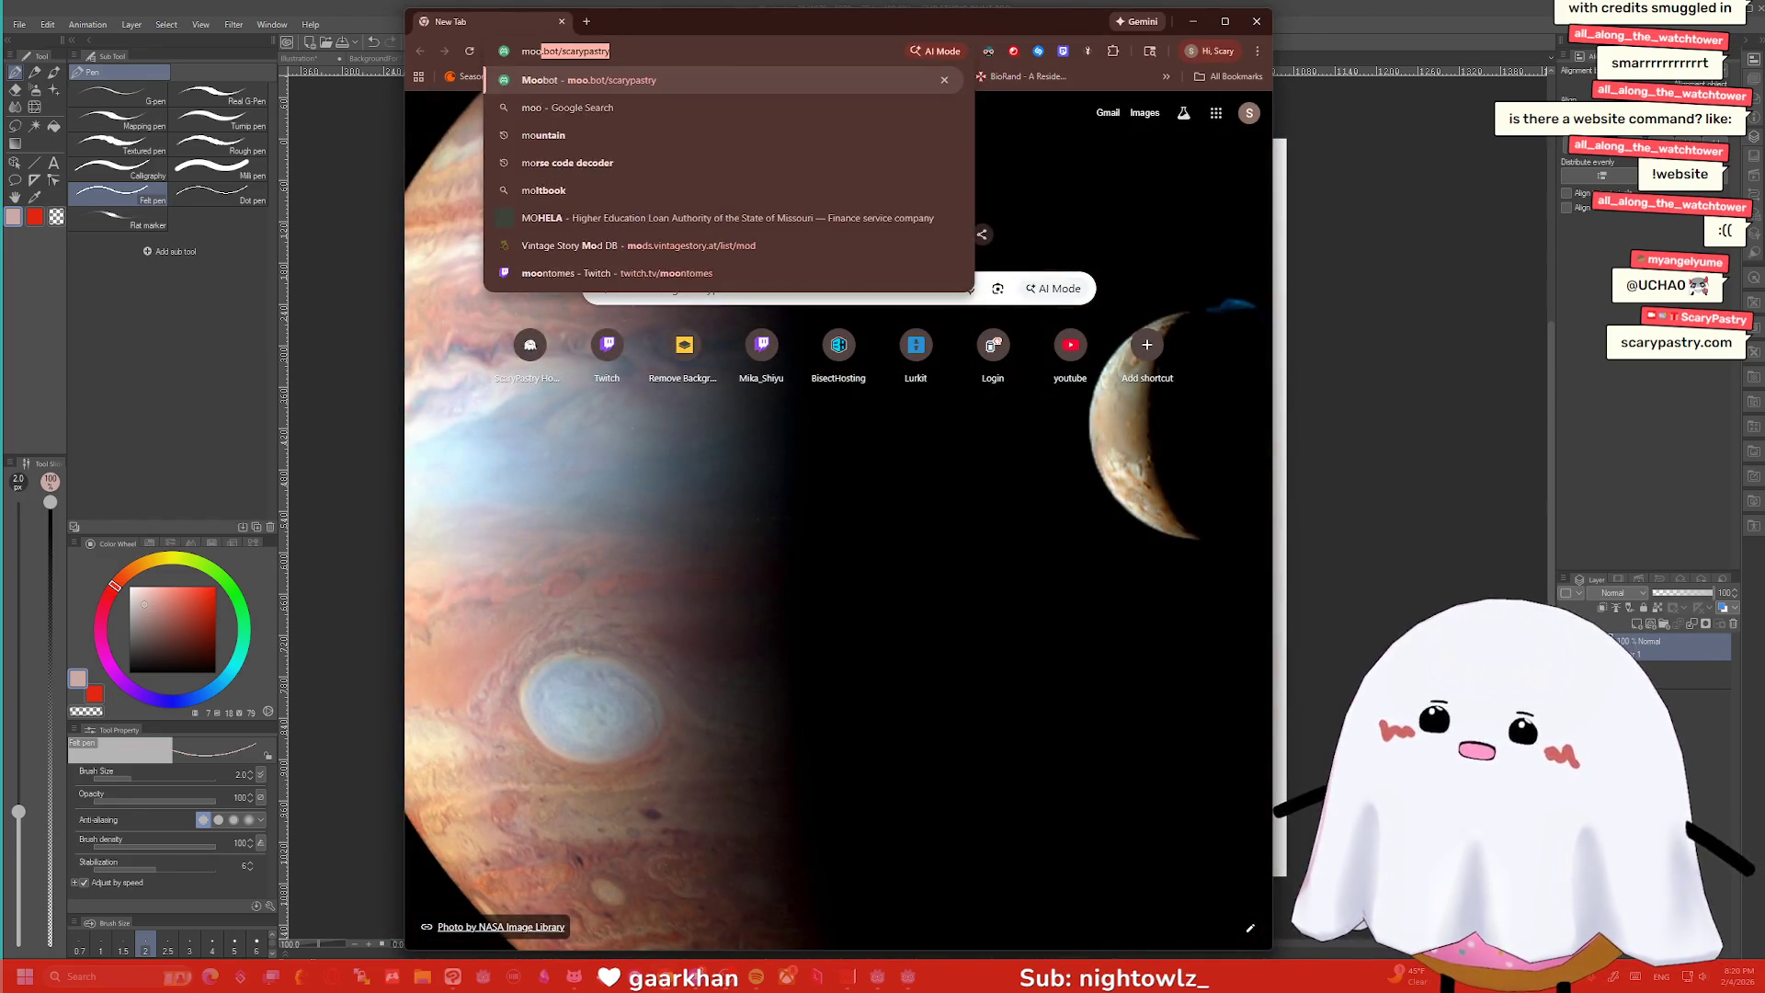
{"action": "key", "text": "Return"}
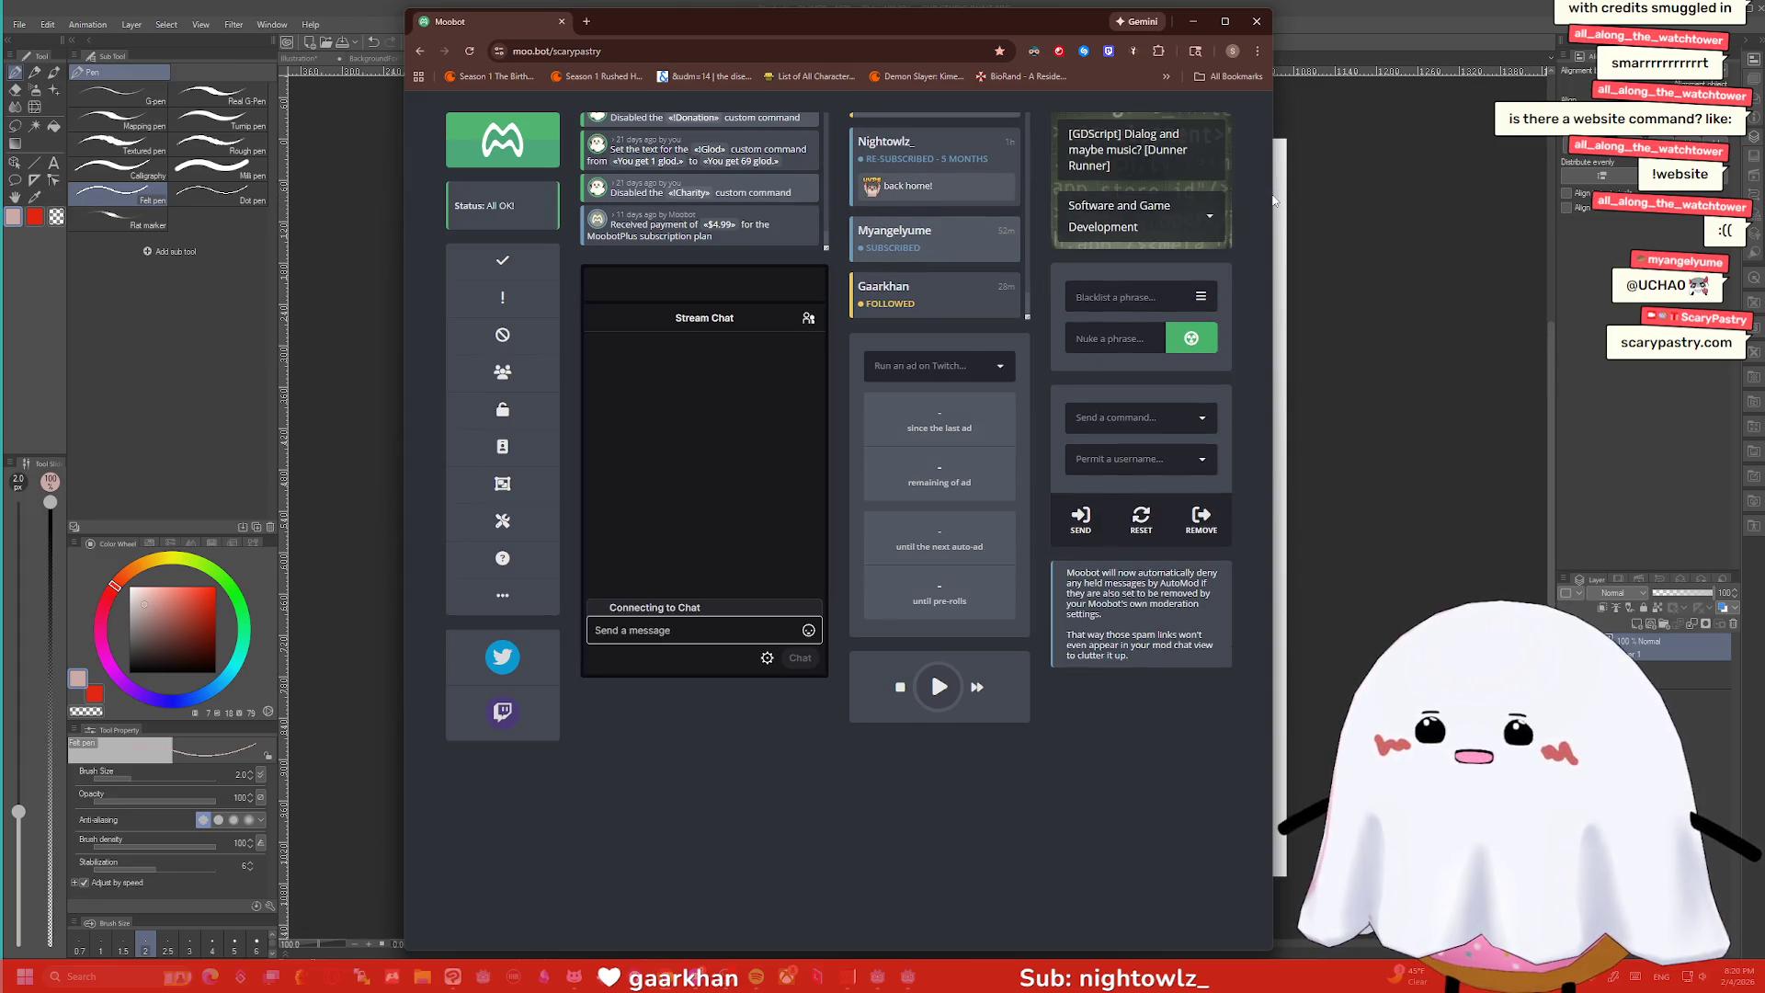
{"action": "left_click_drag", "start_coordinate": [1284, 204], "coordinate": [1546, 204]}
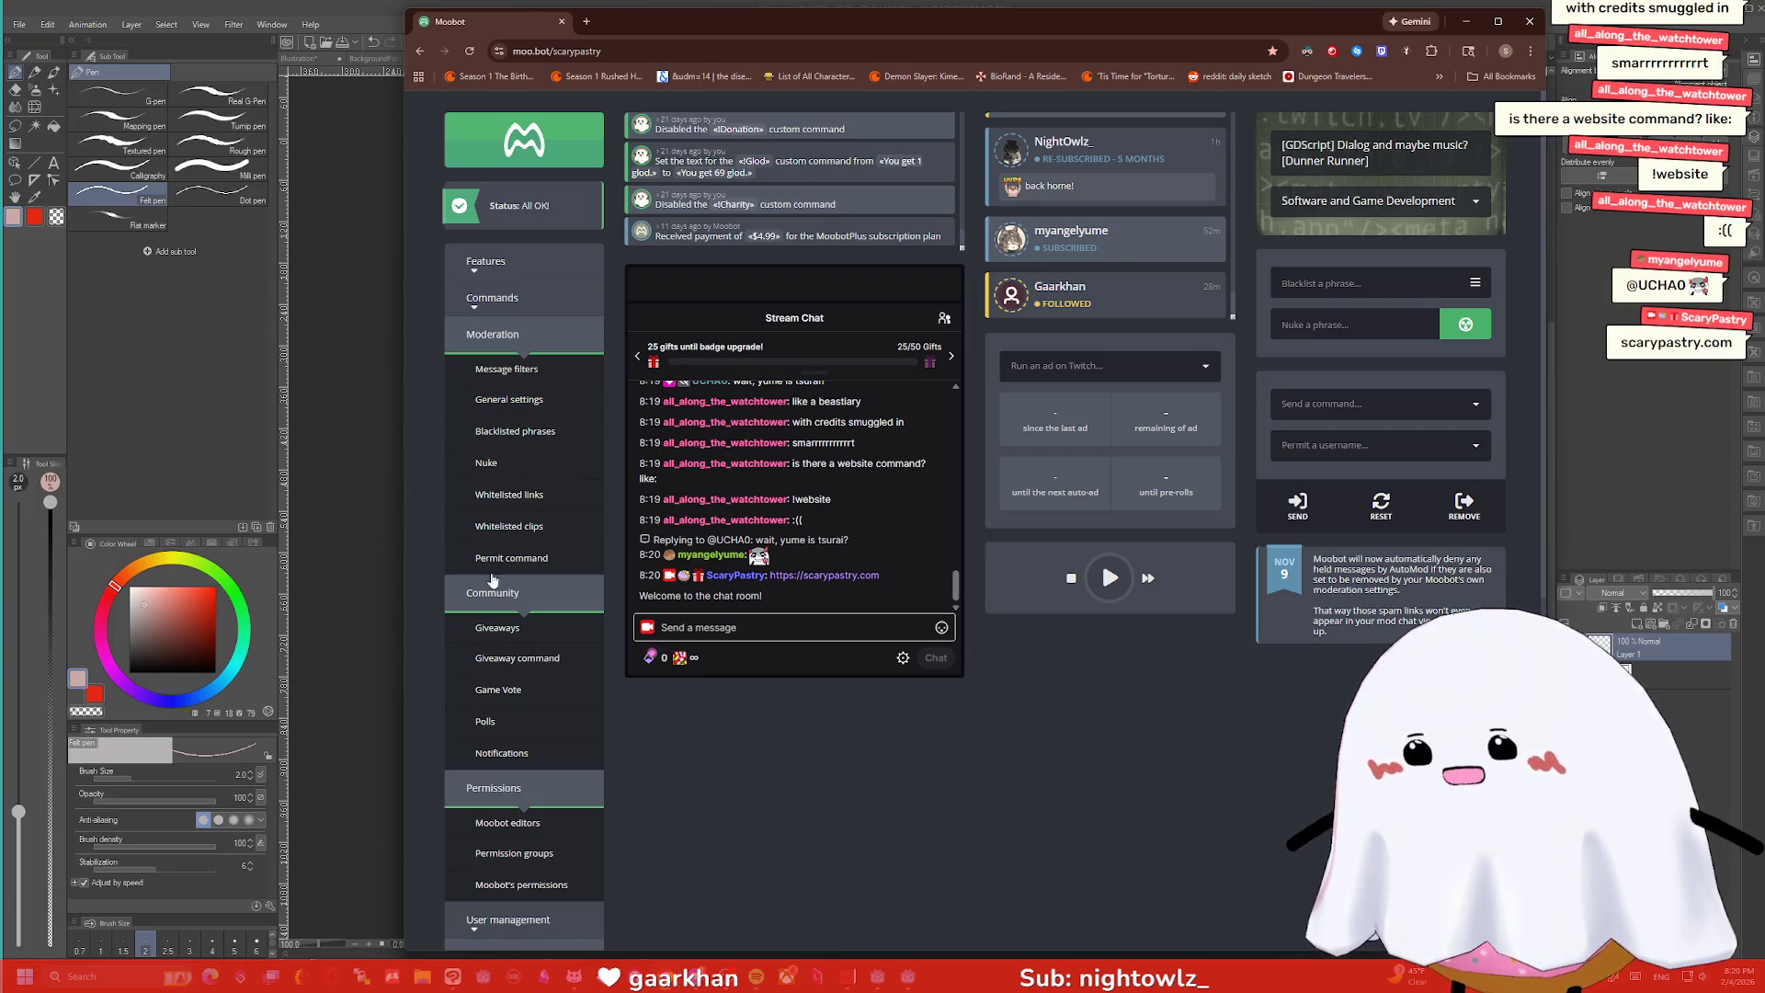
{"action": "left_click", "coordinate": [505, 297]}
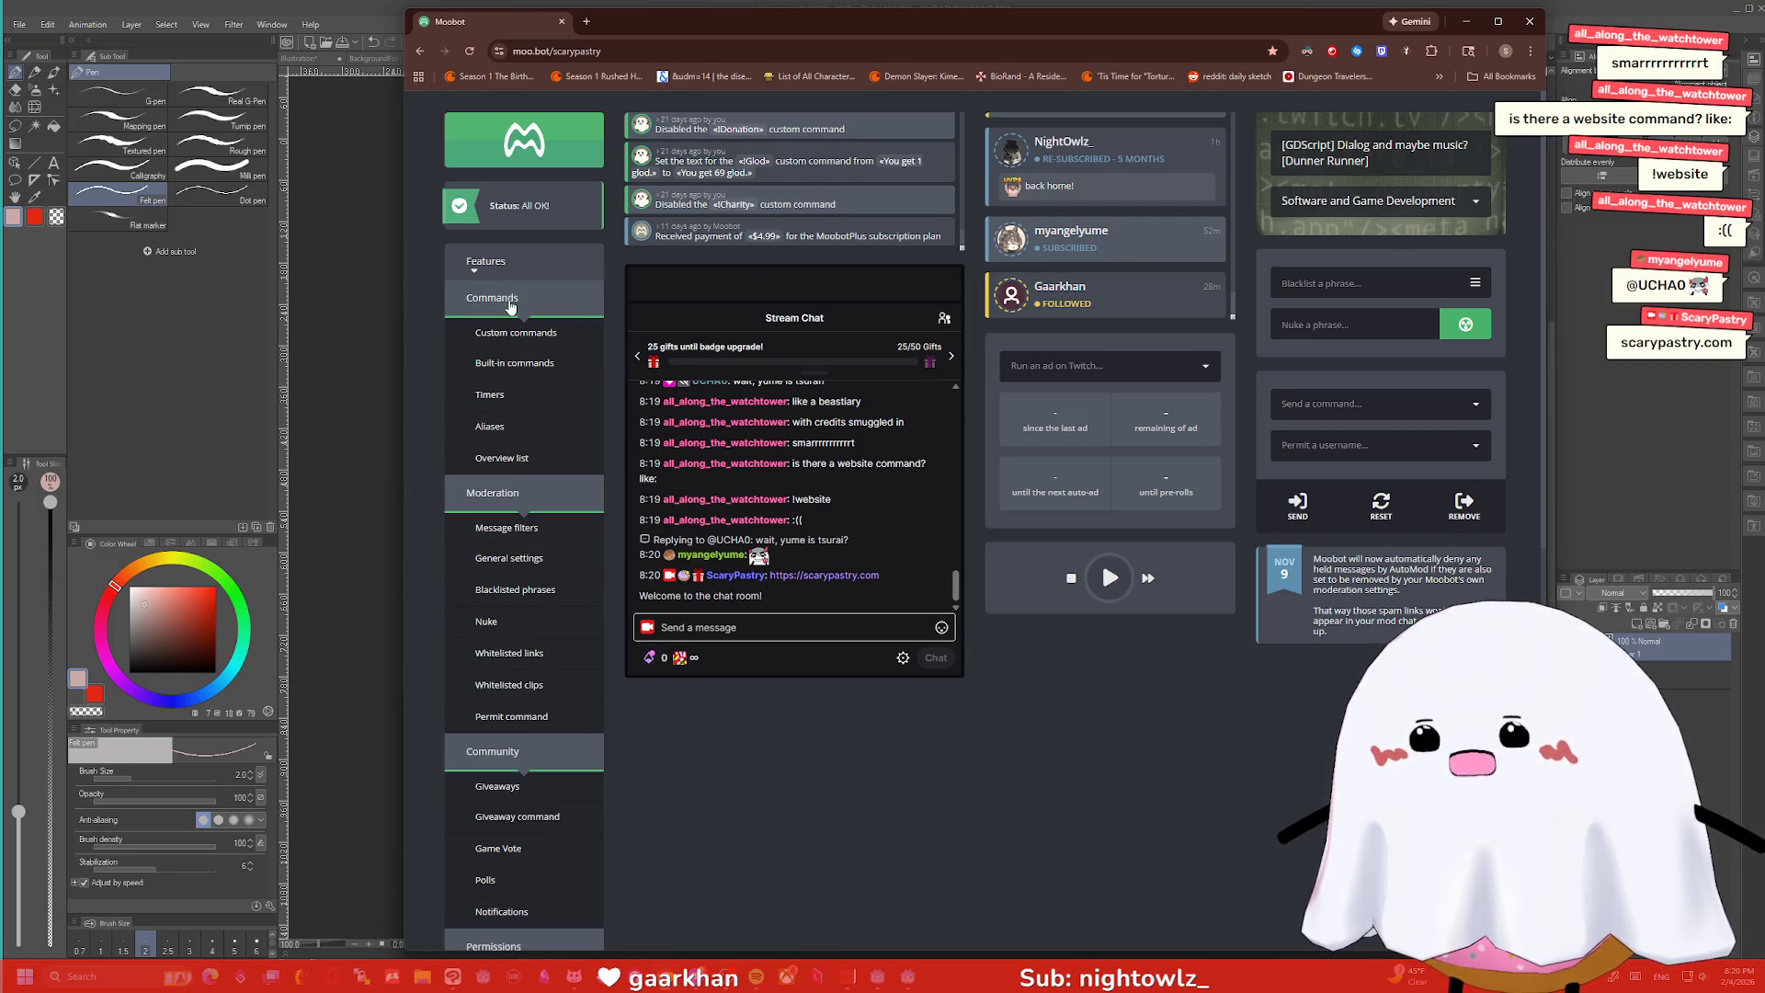
{"action": "left_click", "coordinate": [526, 332]}
{"action": "scroll", "coordinate": [756, 357], "scroll_direction": "down", "scroll_amount": 2}
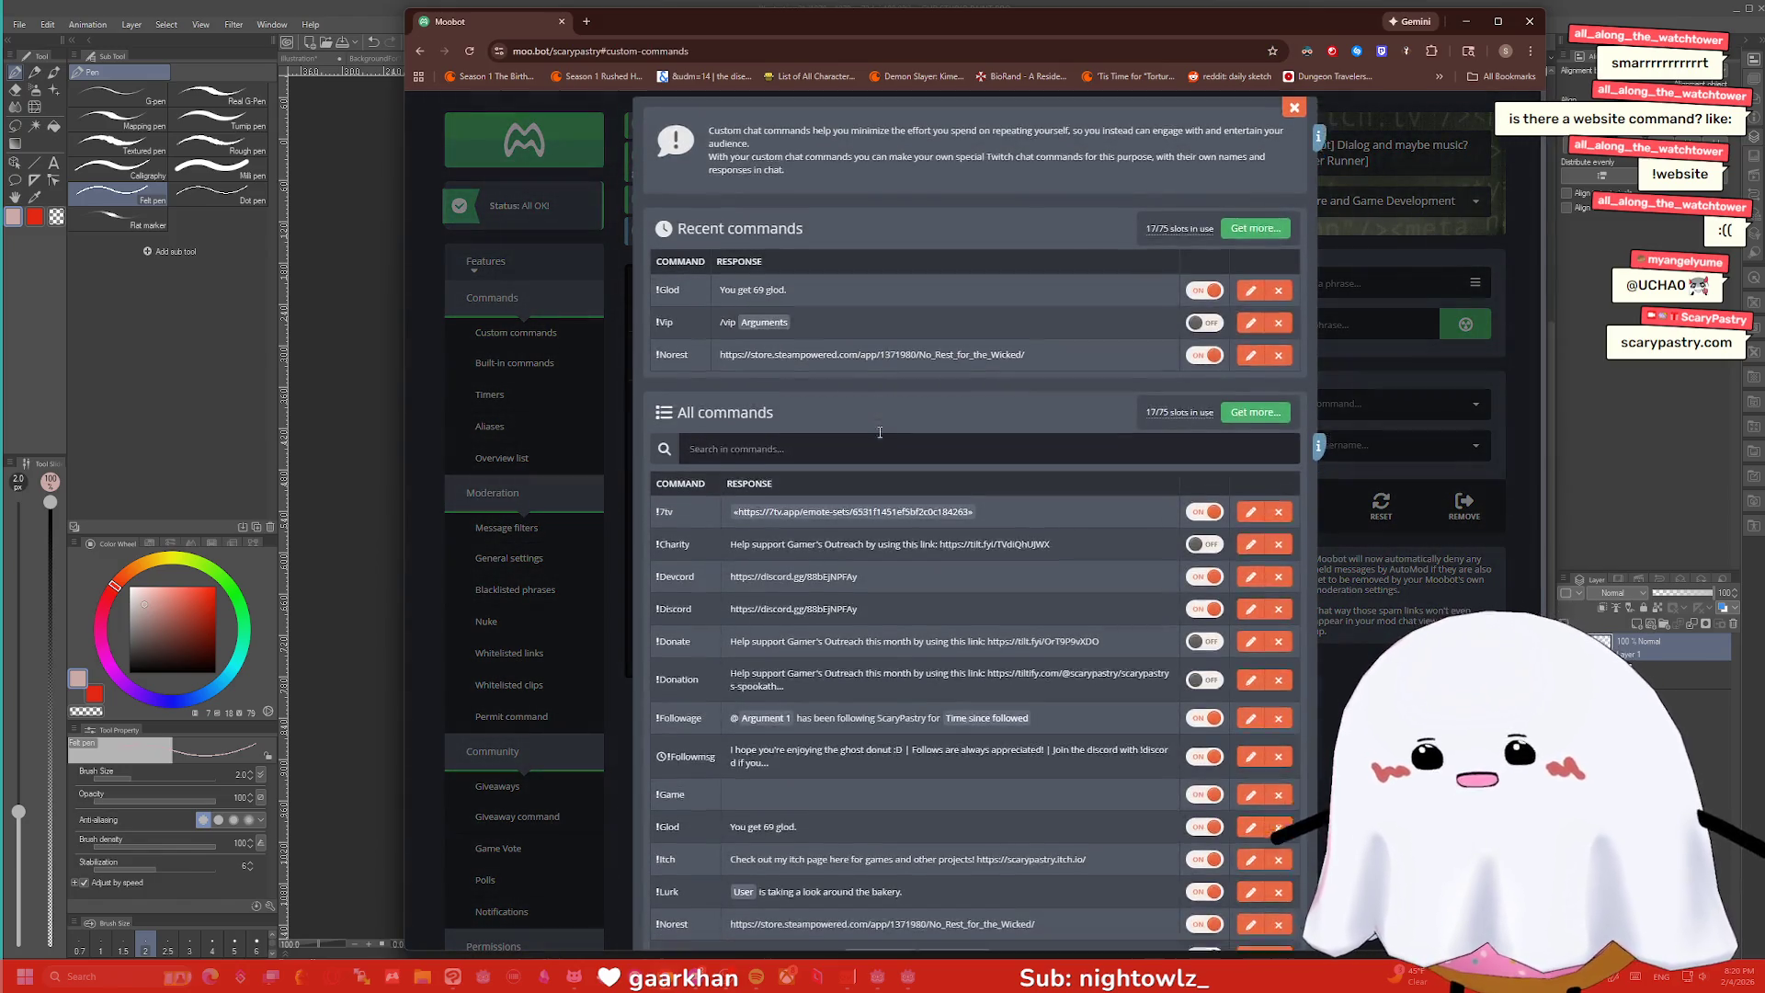
Change the !glod command response from 'get 69' to 'lose 5' and save
{"action": "left_click", "coordinate": [798, 337]}
{"action": "type", "text": "glo"}
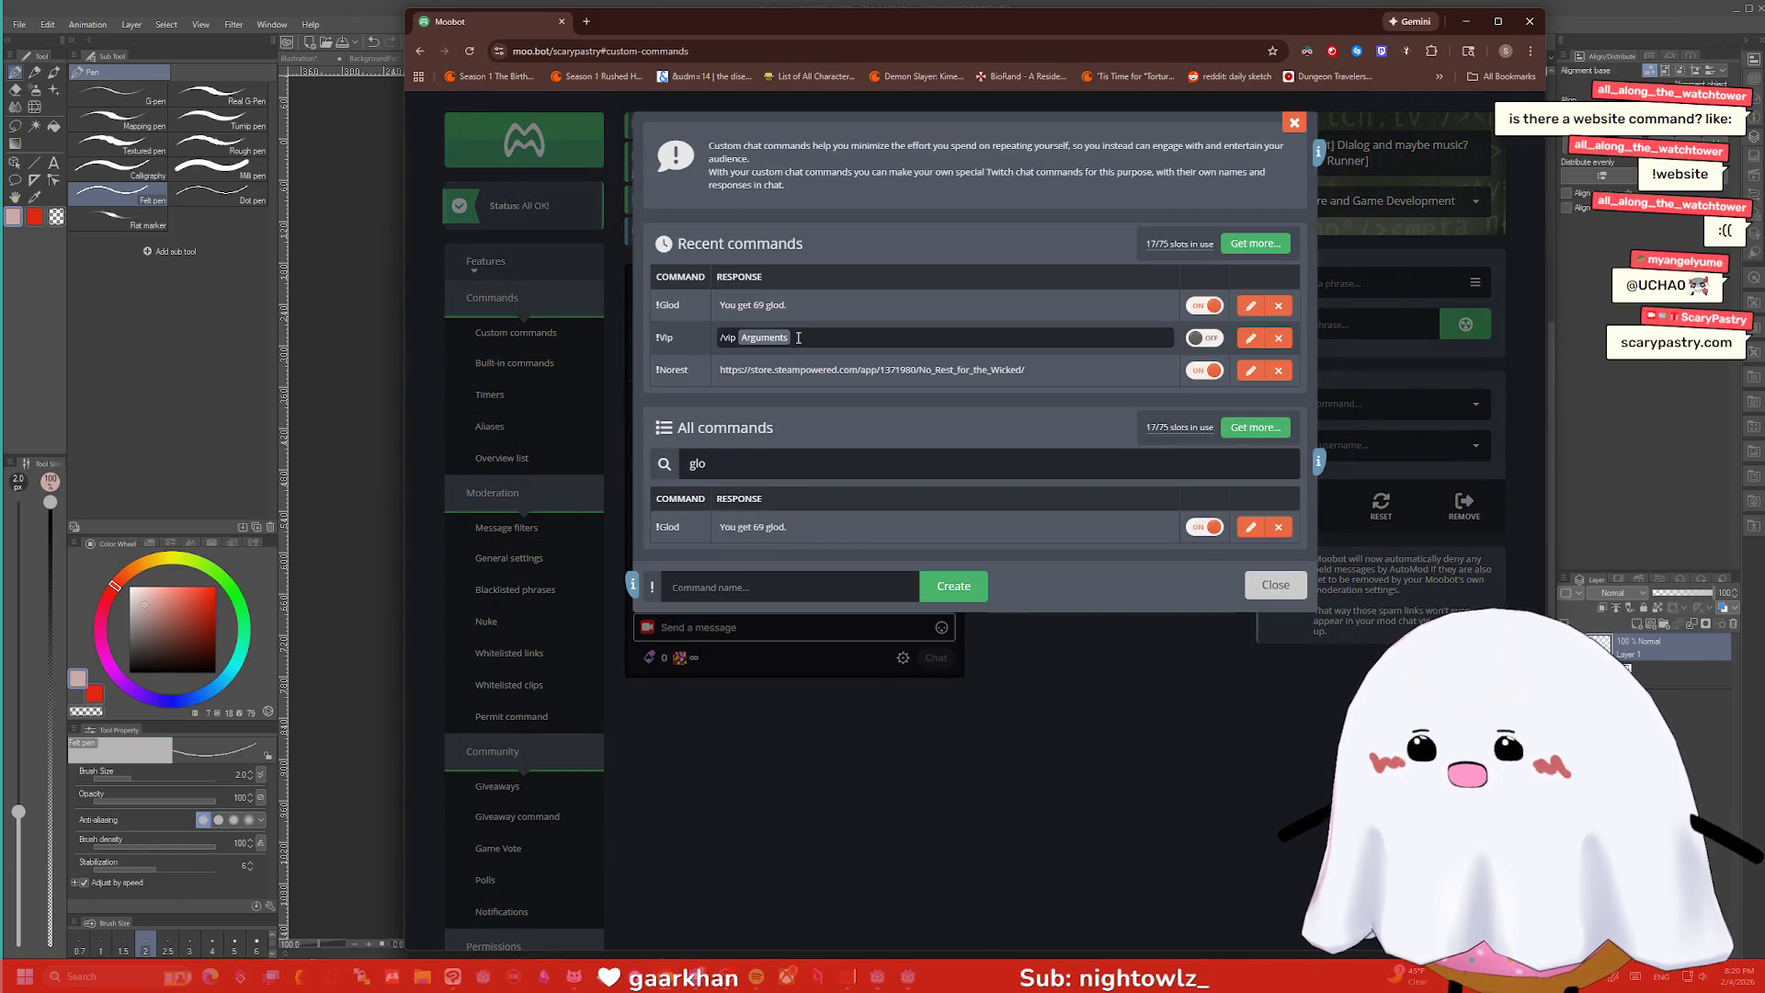
{"action": "left_click", "coordinate": [1248, 525]}
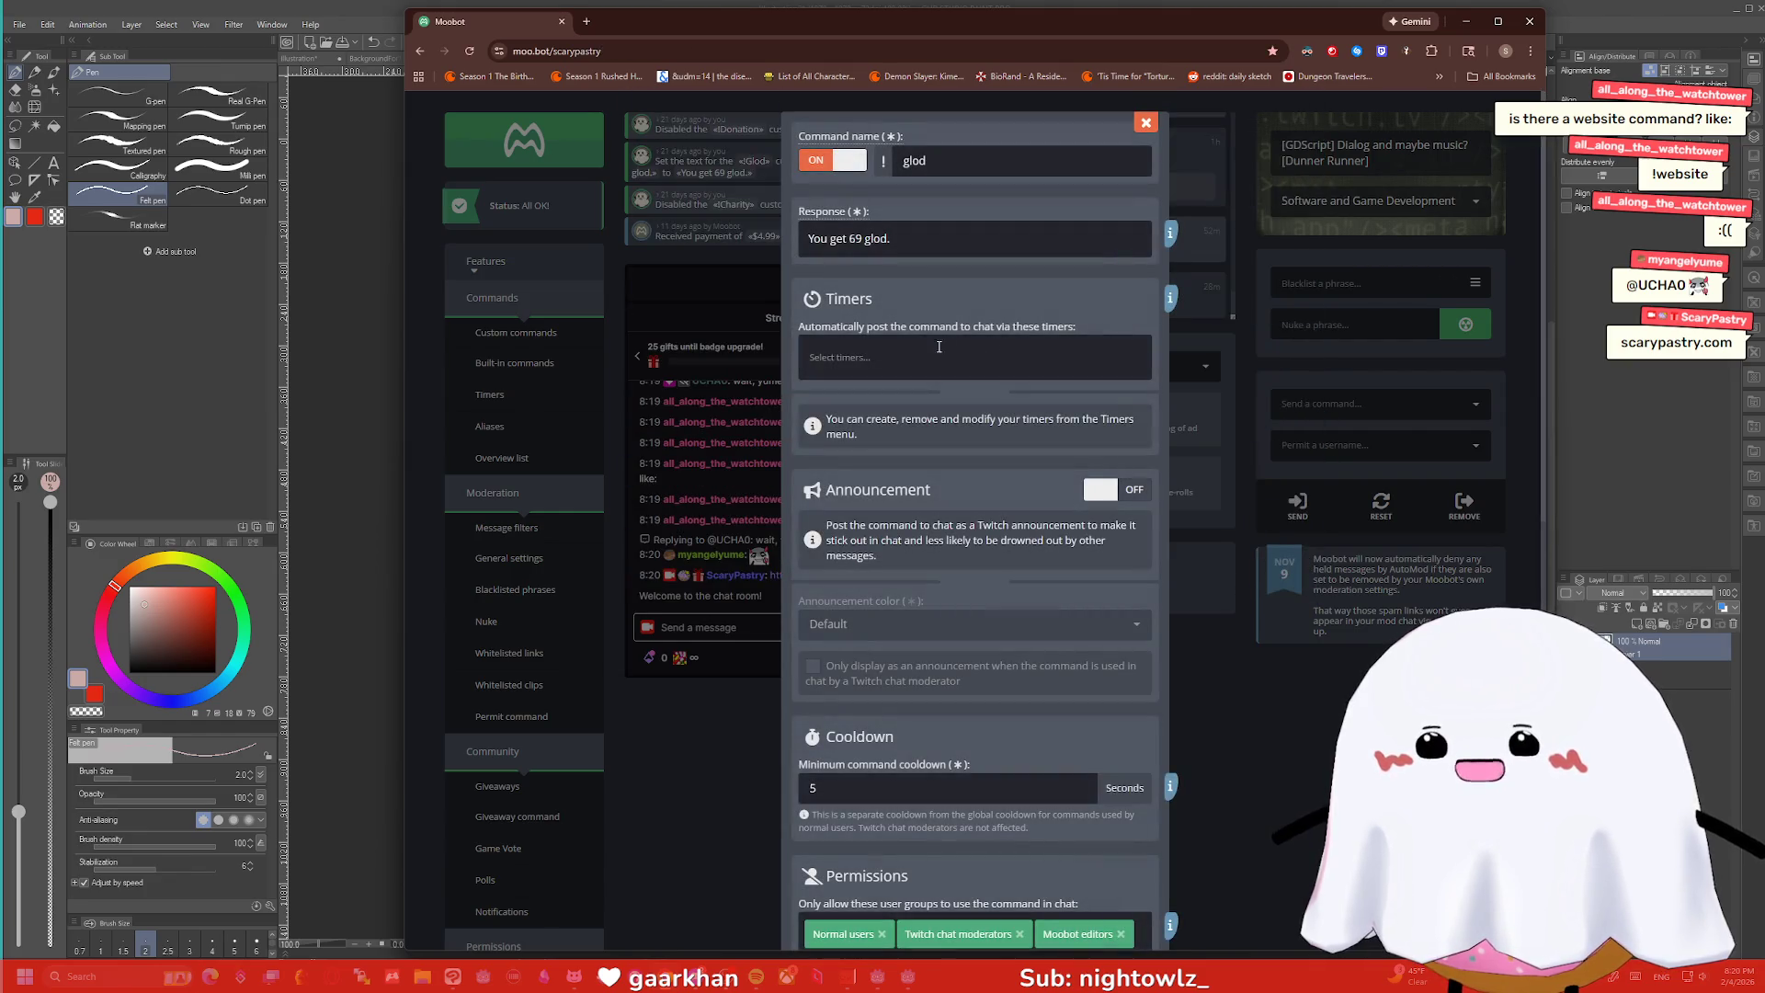
{"action": "left_click_drag", "start_coordinate": [864, 239], "coordinate": [831, 239]}
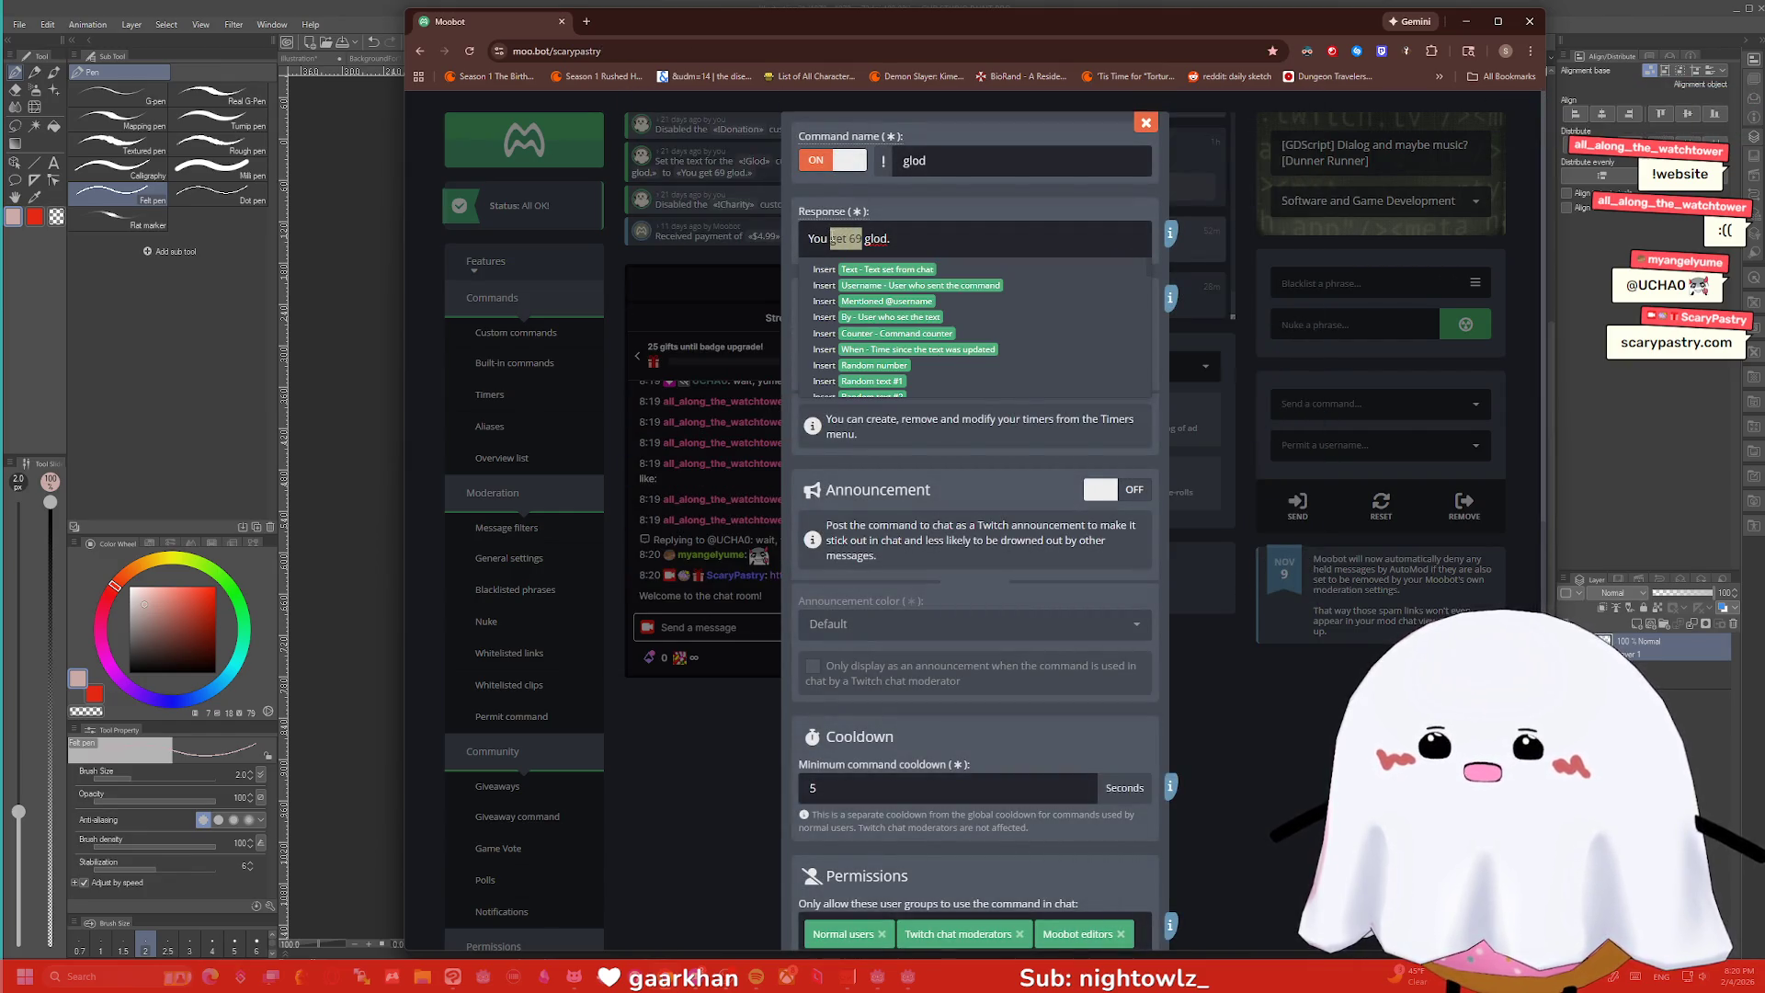
{"action": "type", "text": "lose 5"}
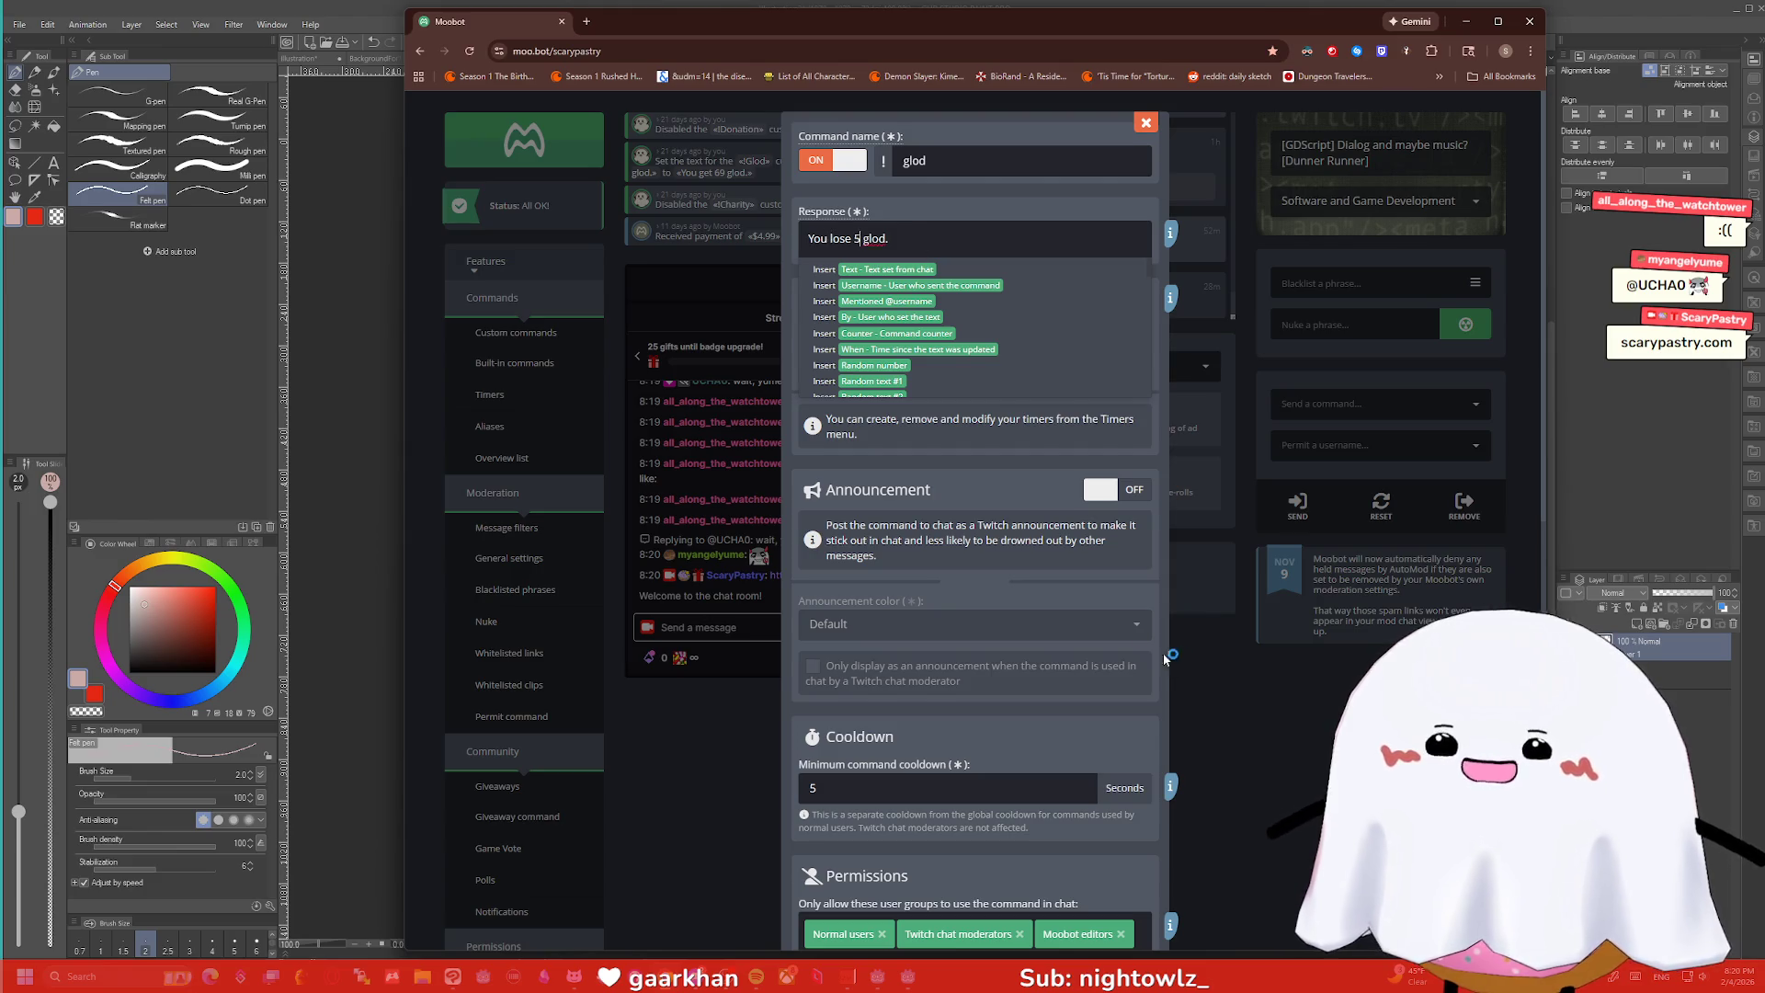
{"action": "scroll", "coordinate": [1168, 657], "scroll_direction": "down", "scroll_amount": 9}
{"action": "left_click", "coordinate": [1125, 908]}
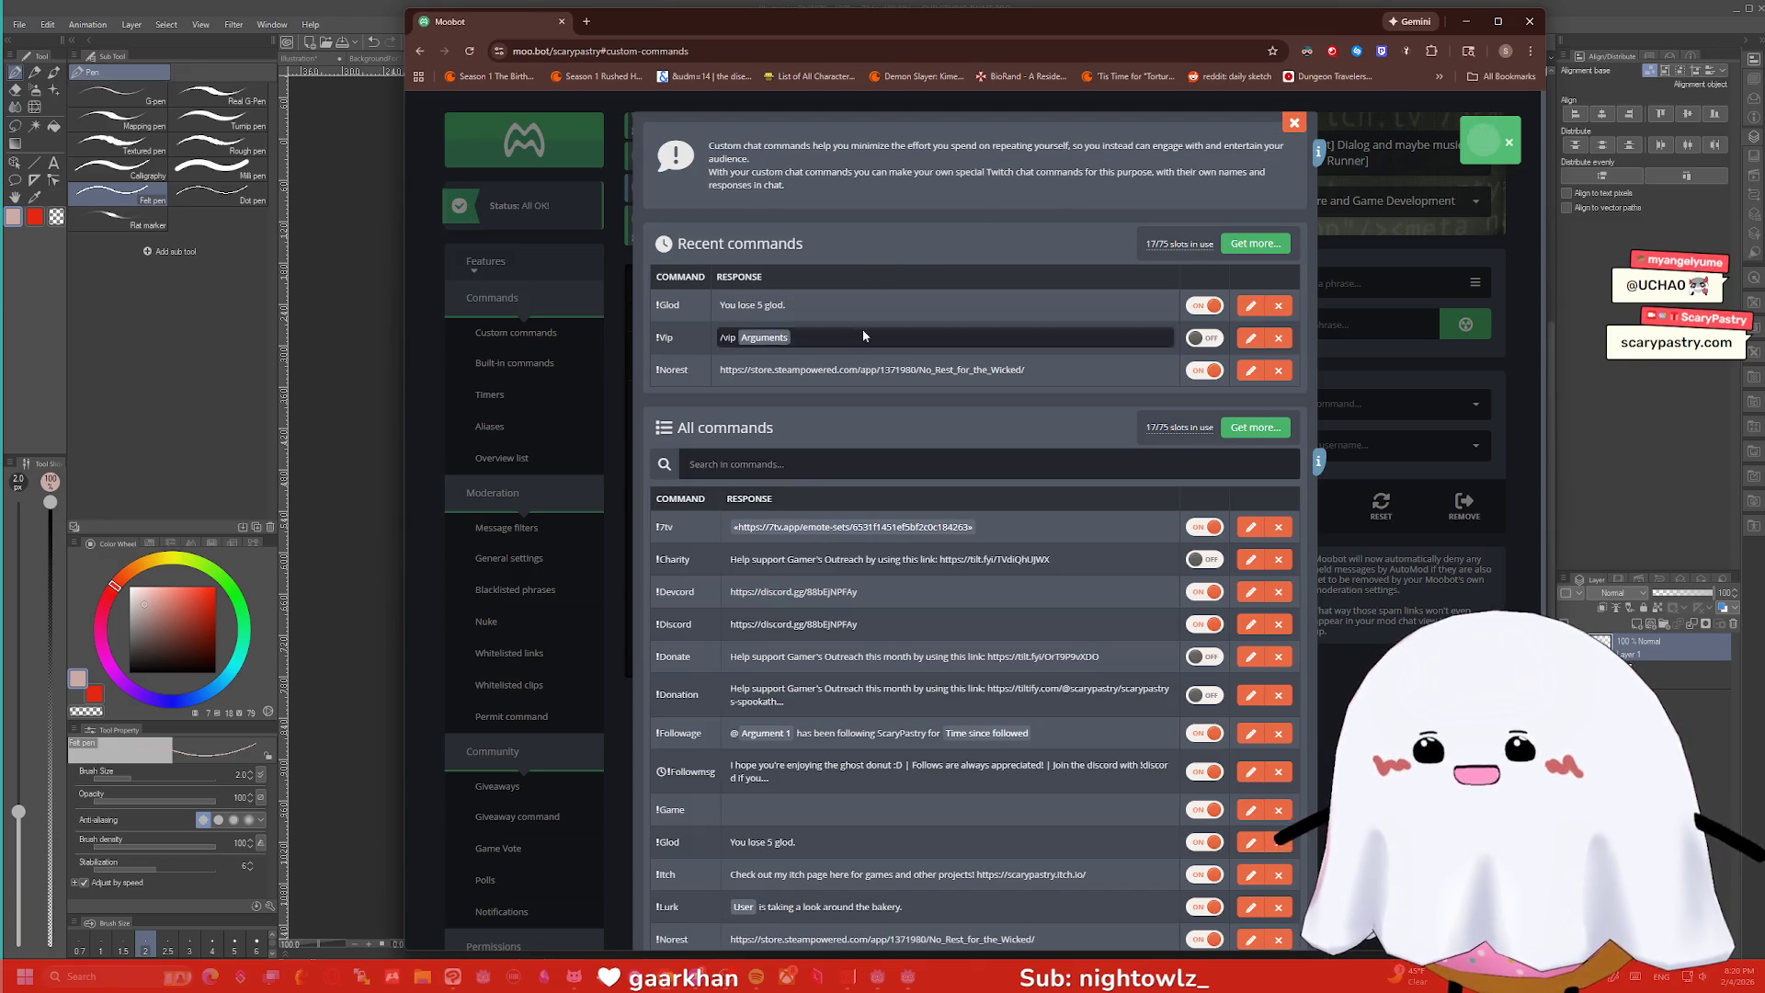
{"action": "left_click", "coordinate": [852, 464]}
{"action": "type", "text": "web"}
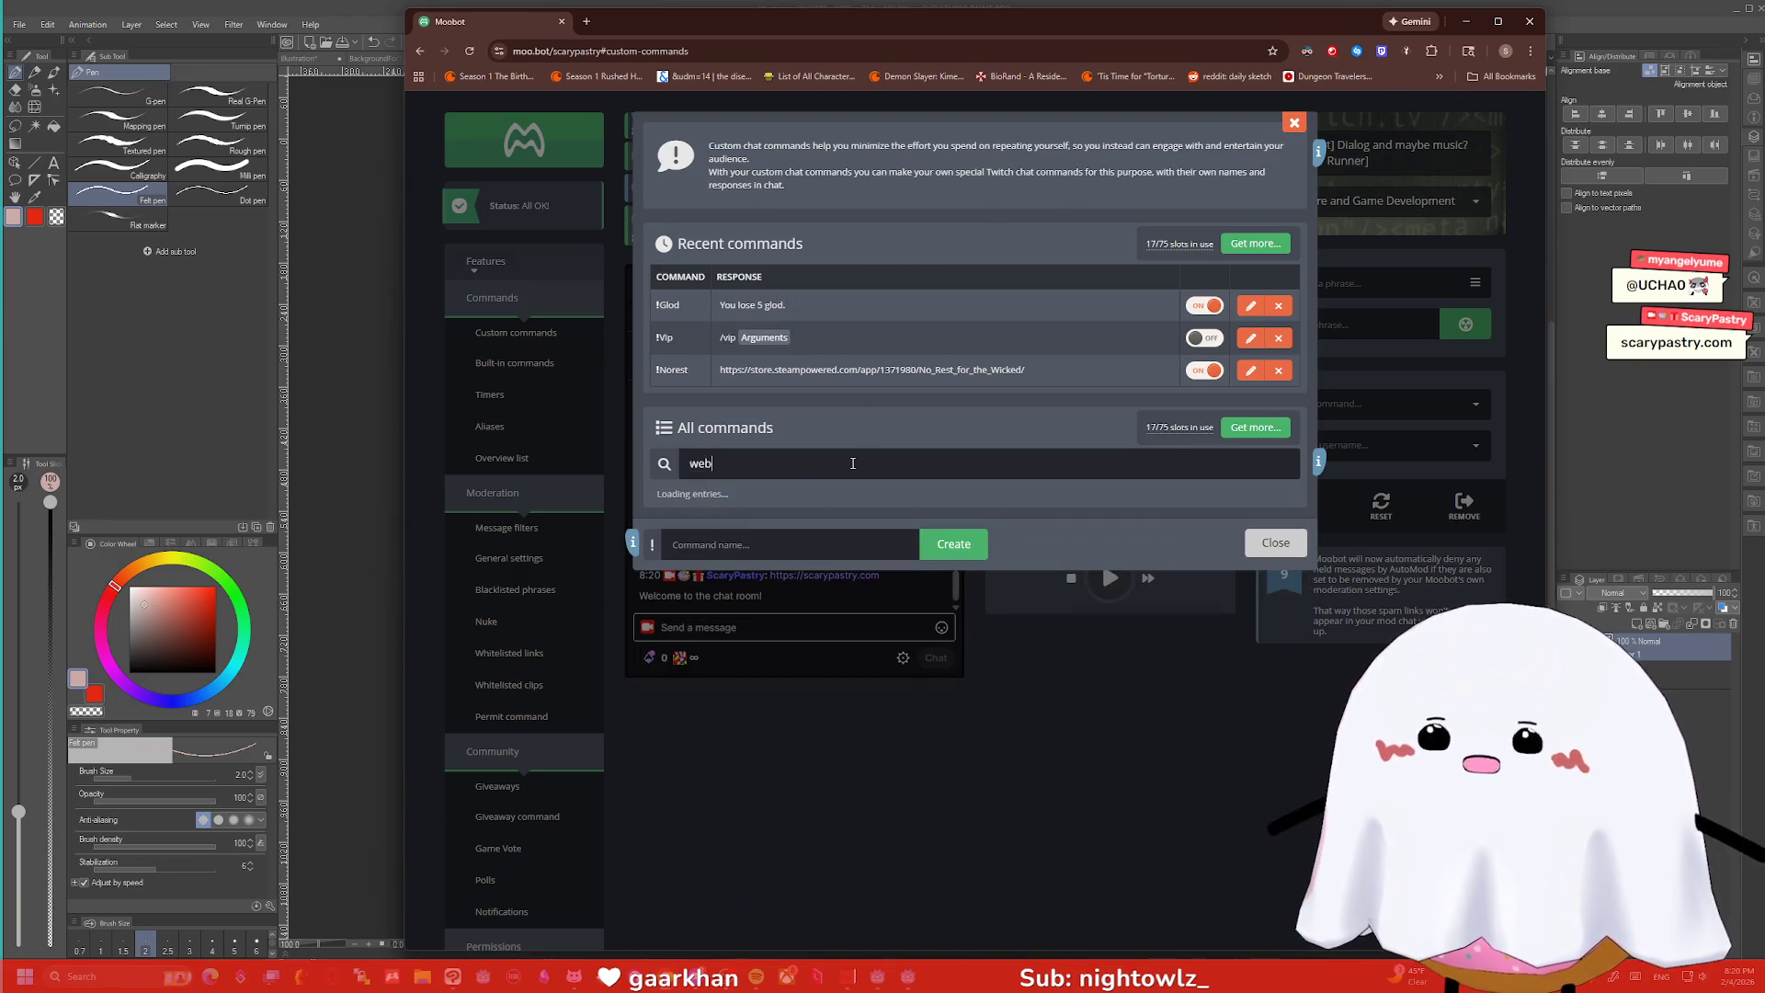
{"action": "left_click", "coordinate": [763, 542]}
{"action": "type", "text": "website"}
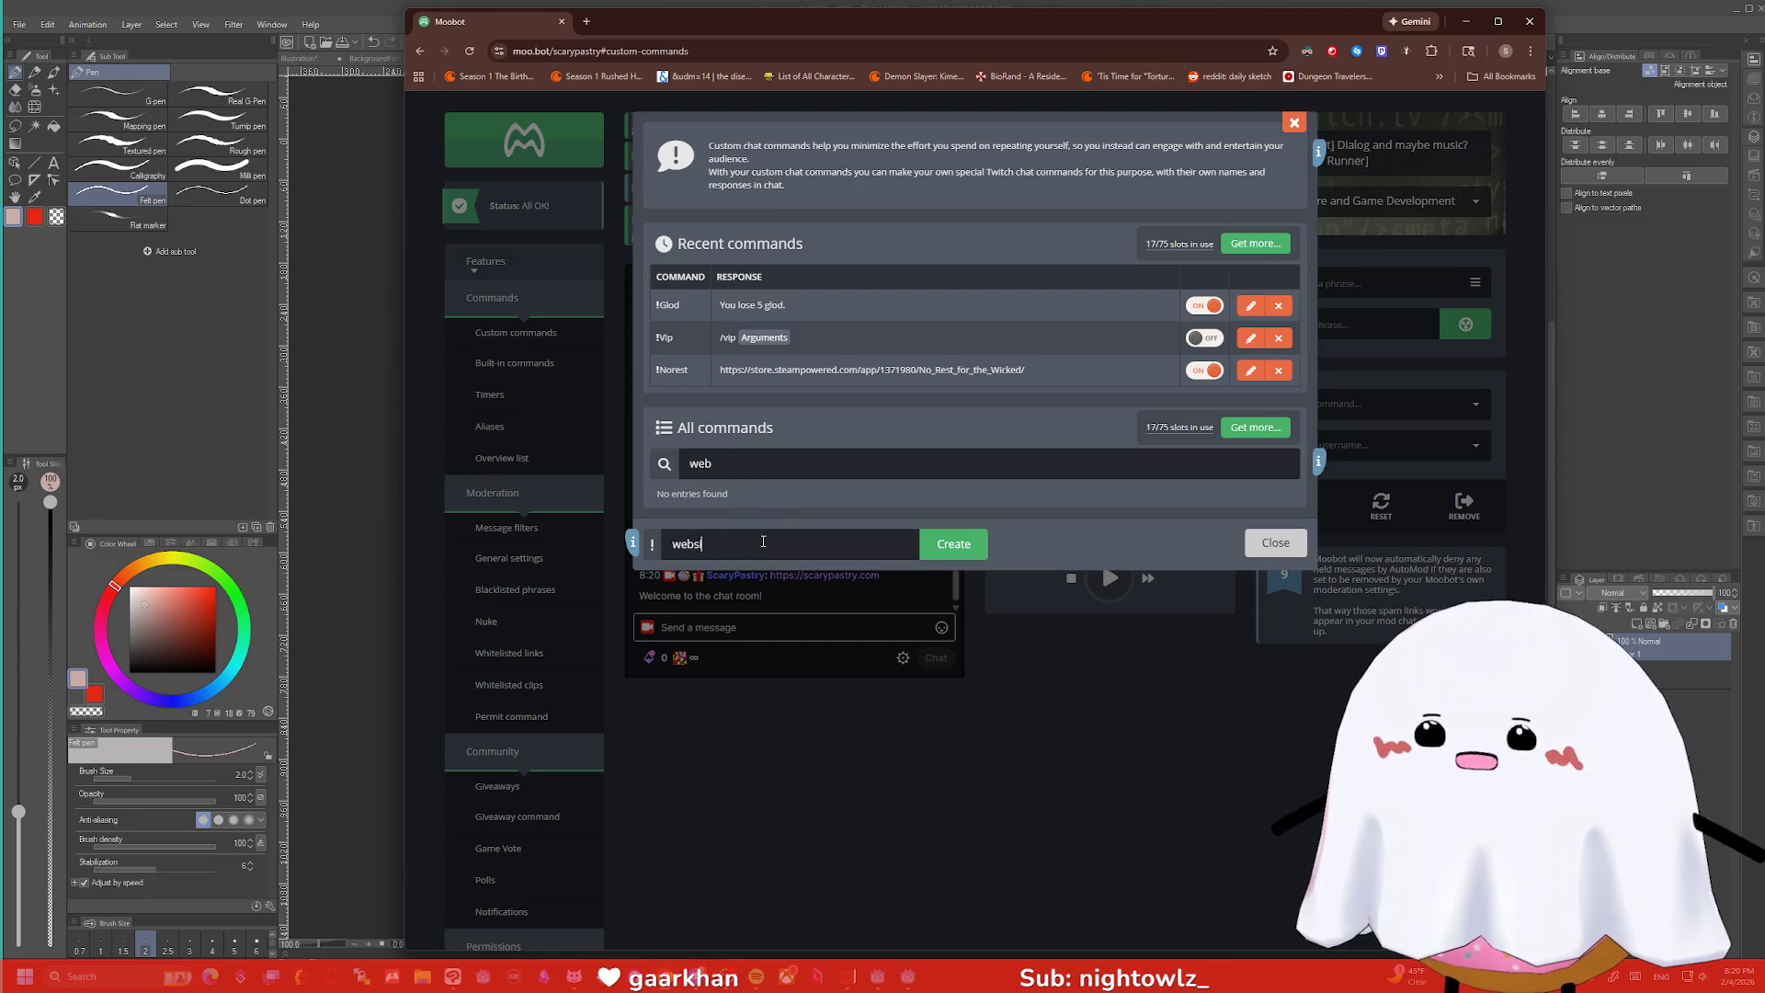
{"action": "left_click", "coordinate": [946, 543]}
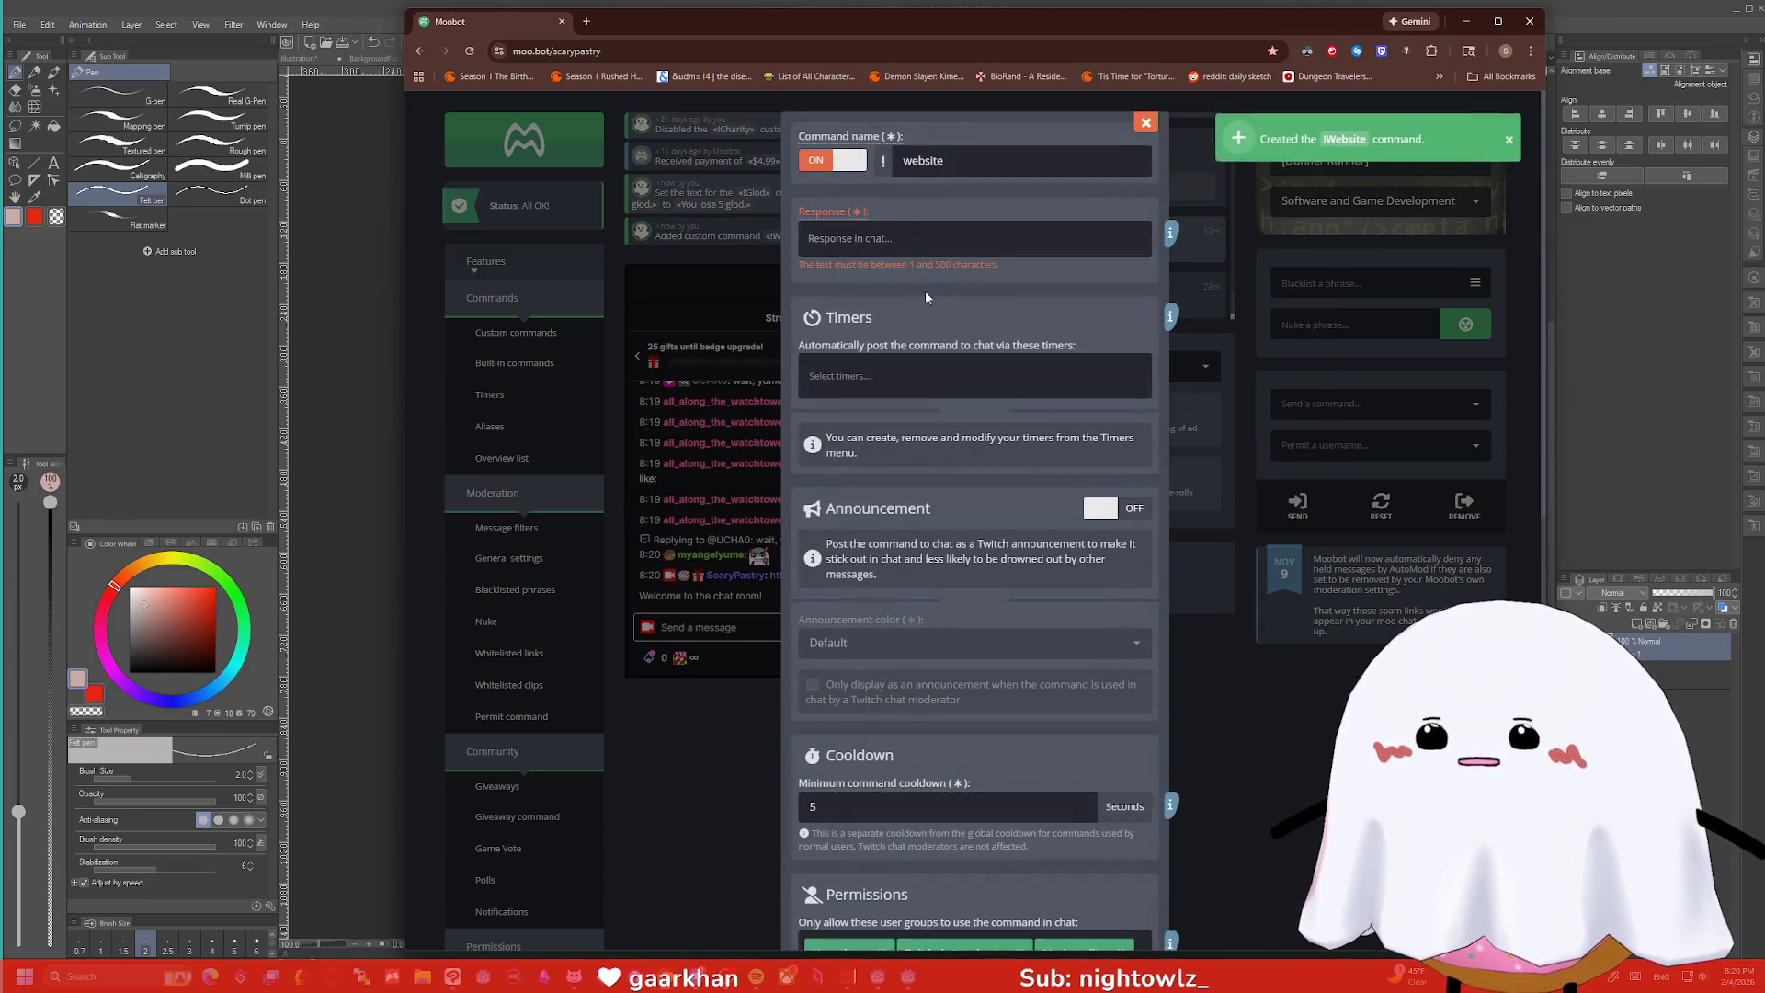
{"action": "left_click", "coordinate": [907, 238]}
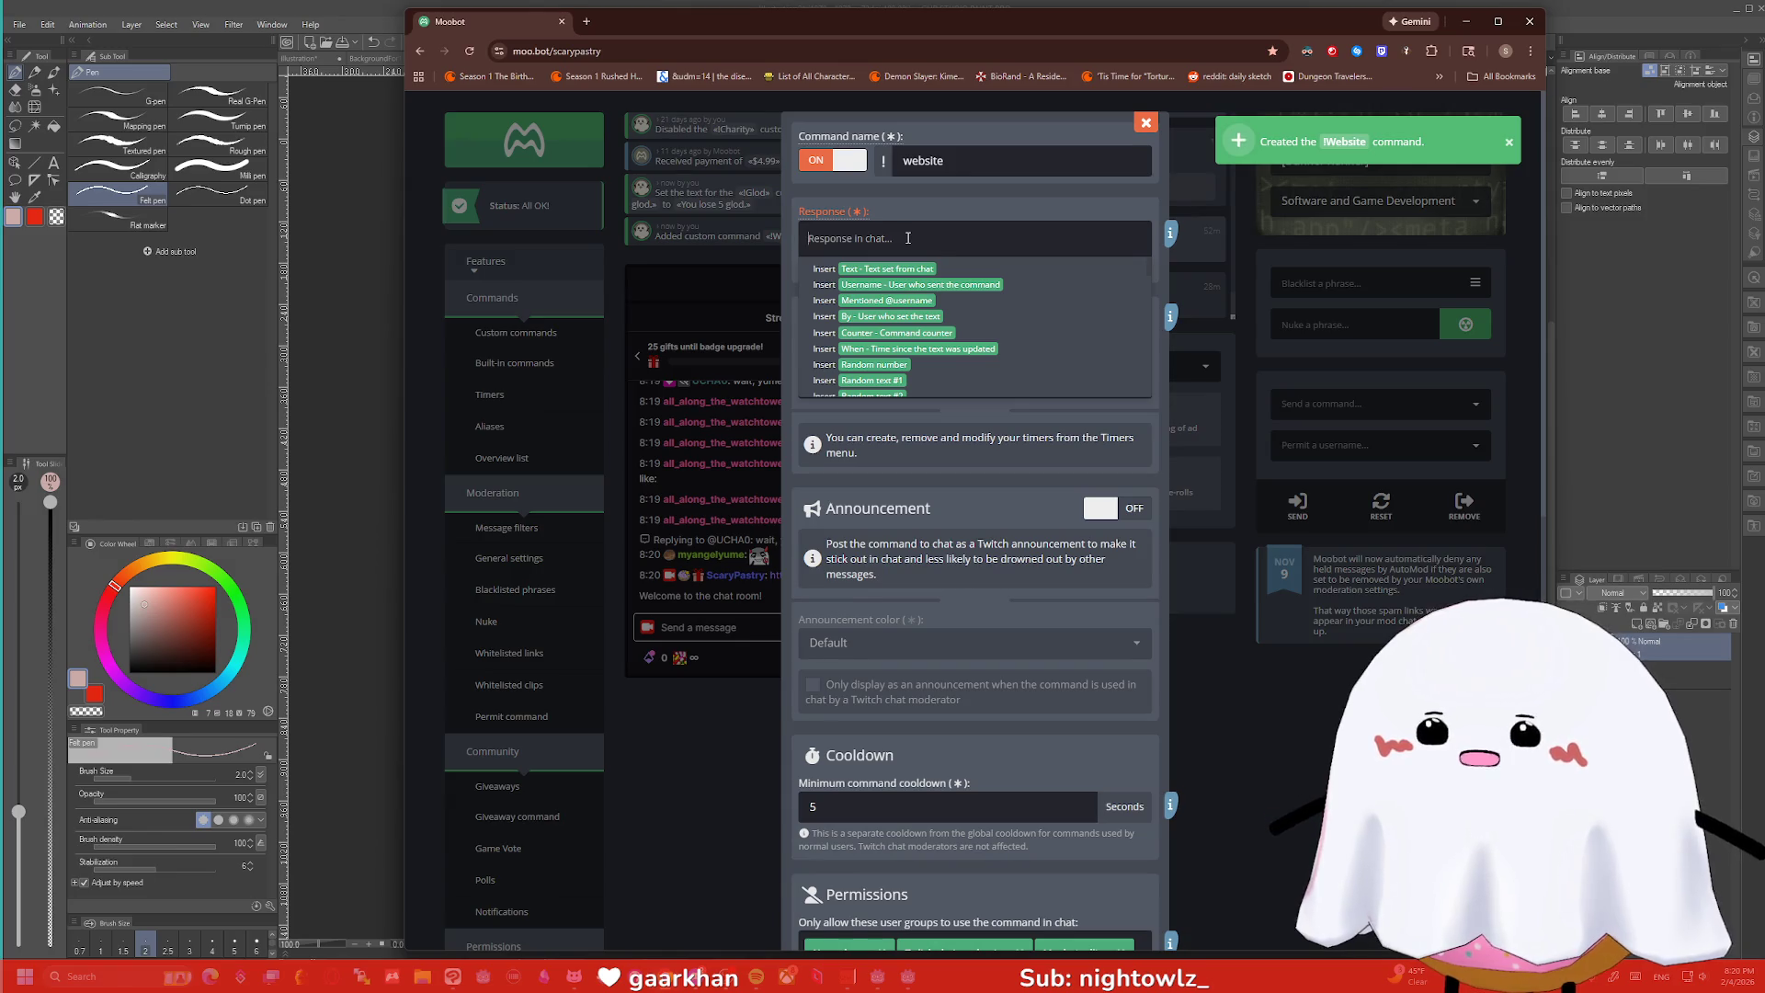
{"action": "type", "text": "https://"}
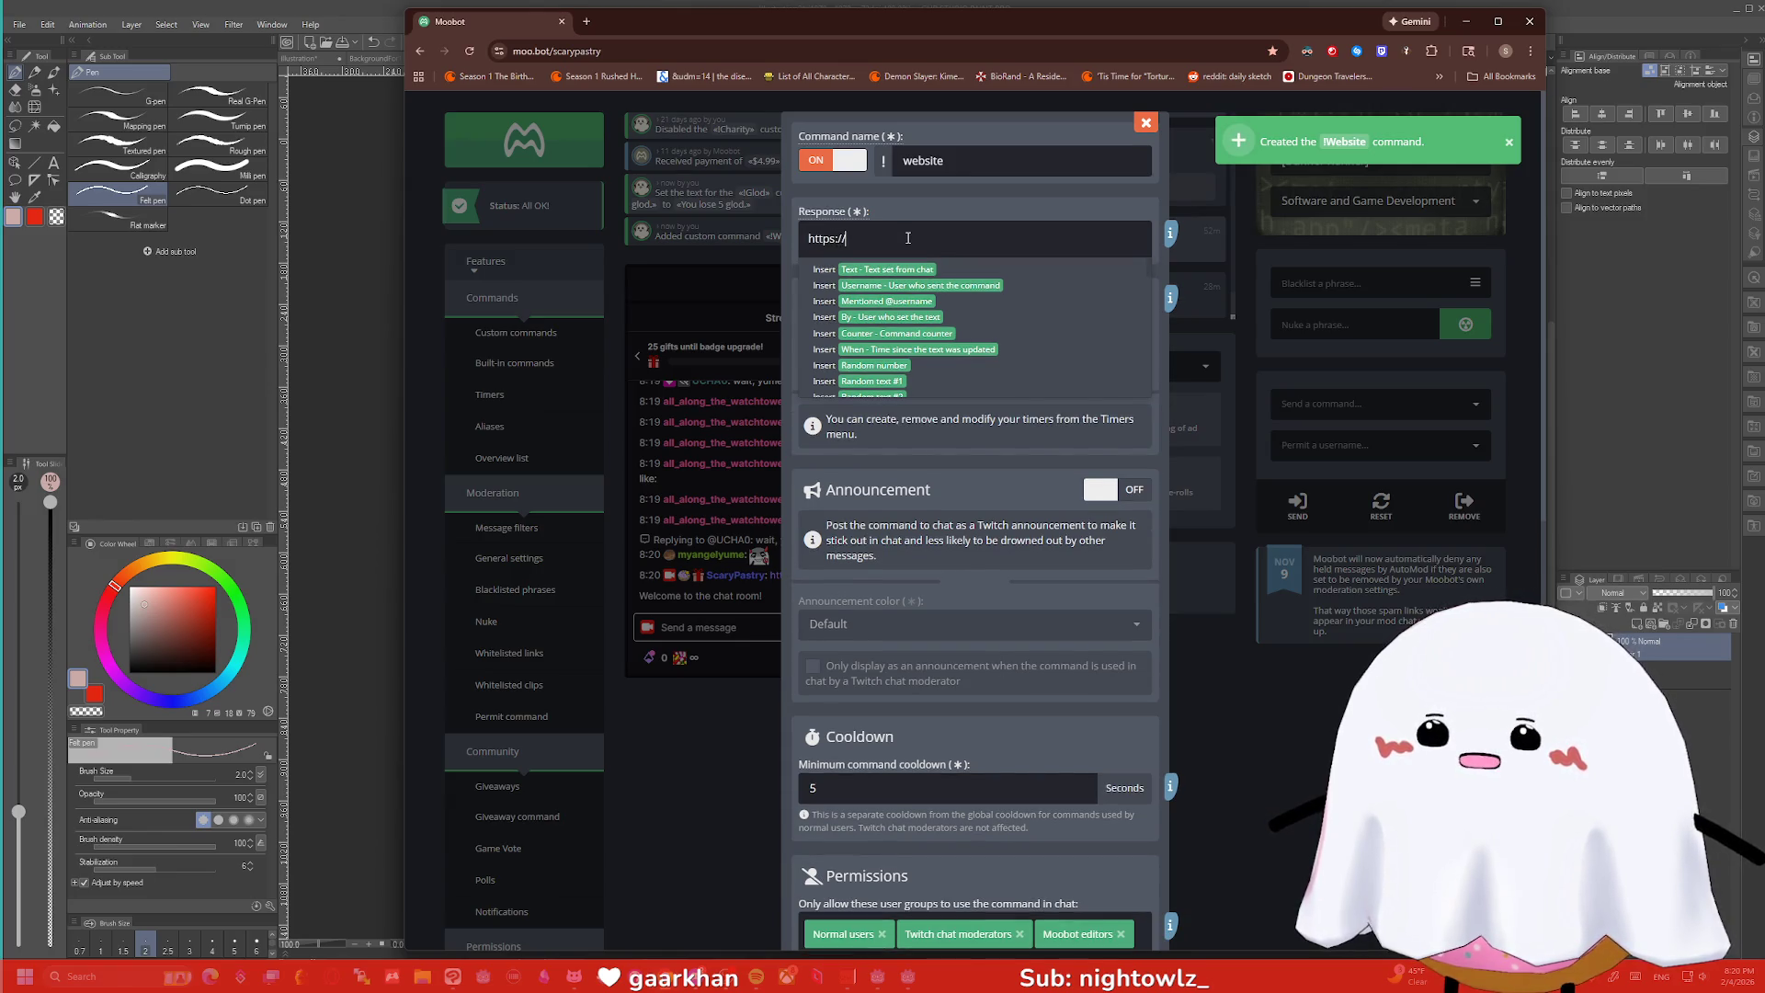
{"action": "type", "text": "www.scarypastry"}
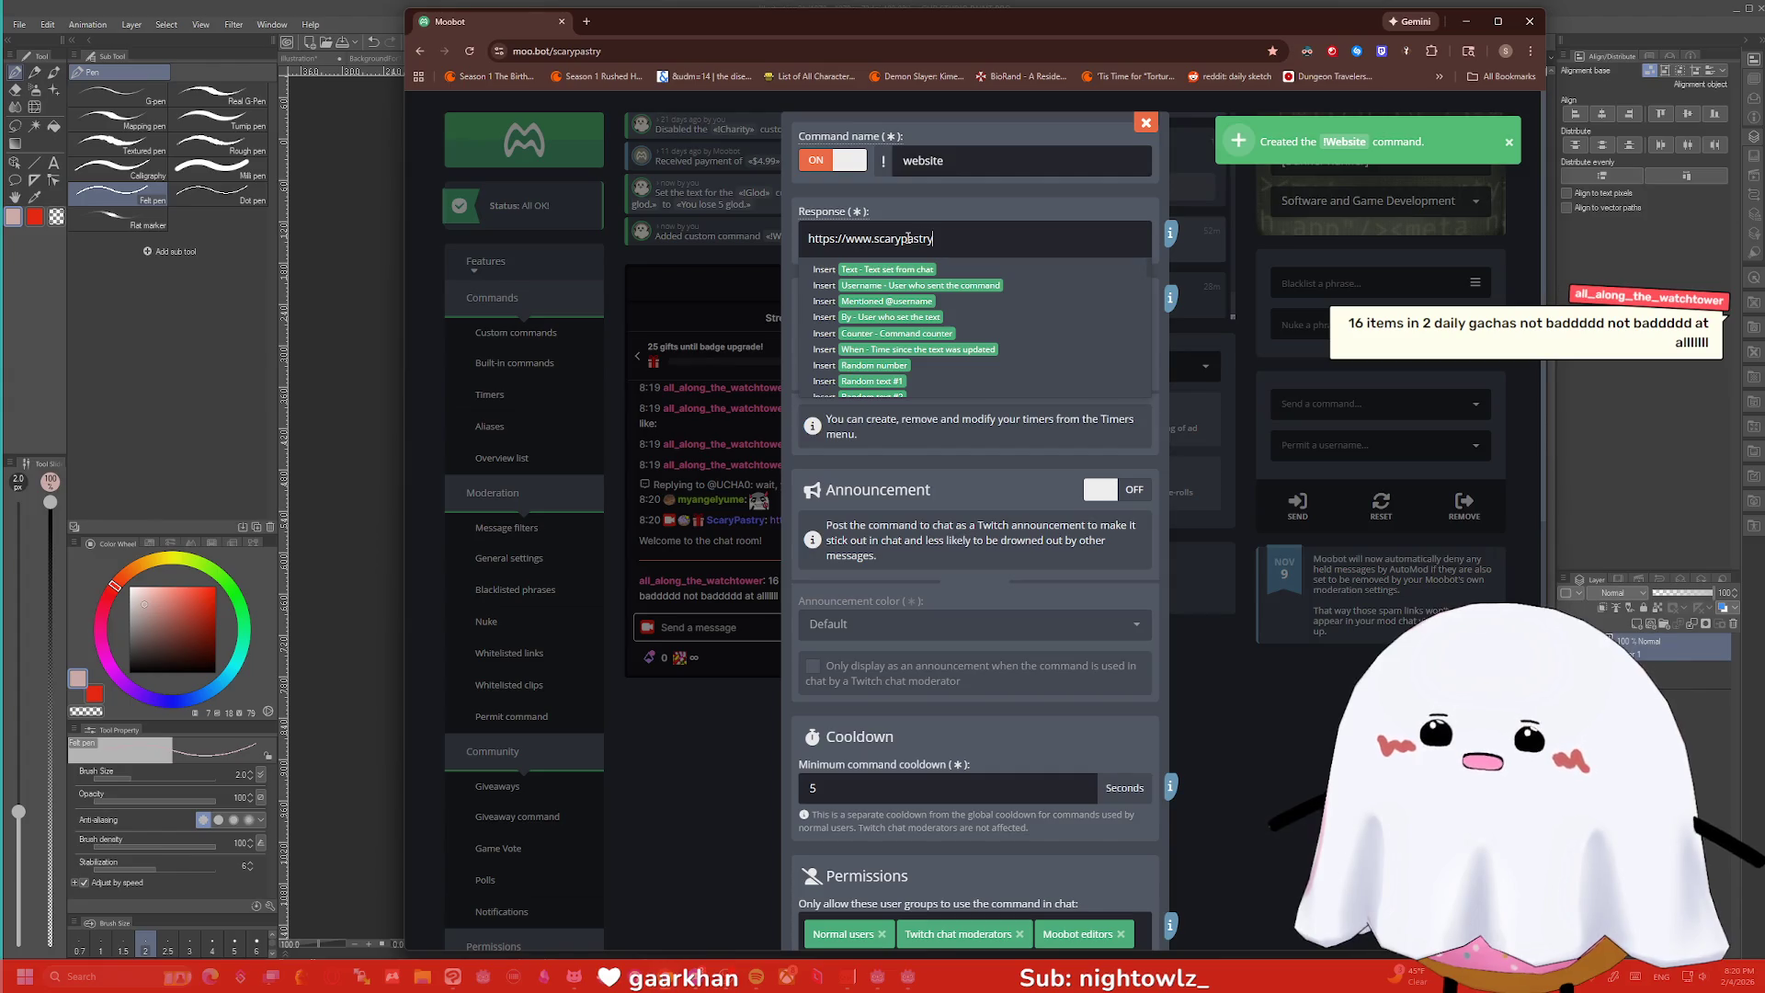
{"action": "type", "text": ".com"}
{"action": "scroll", "coordinate": [908, 238], "scroll_direction": "down", "scroll_amount": 10}
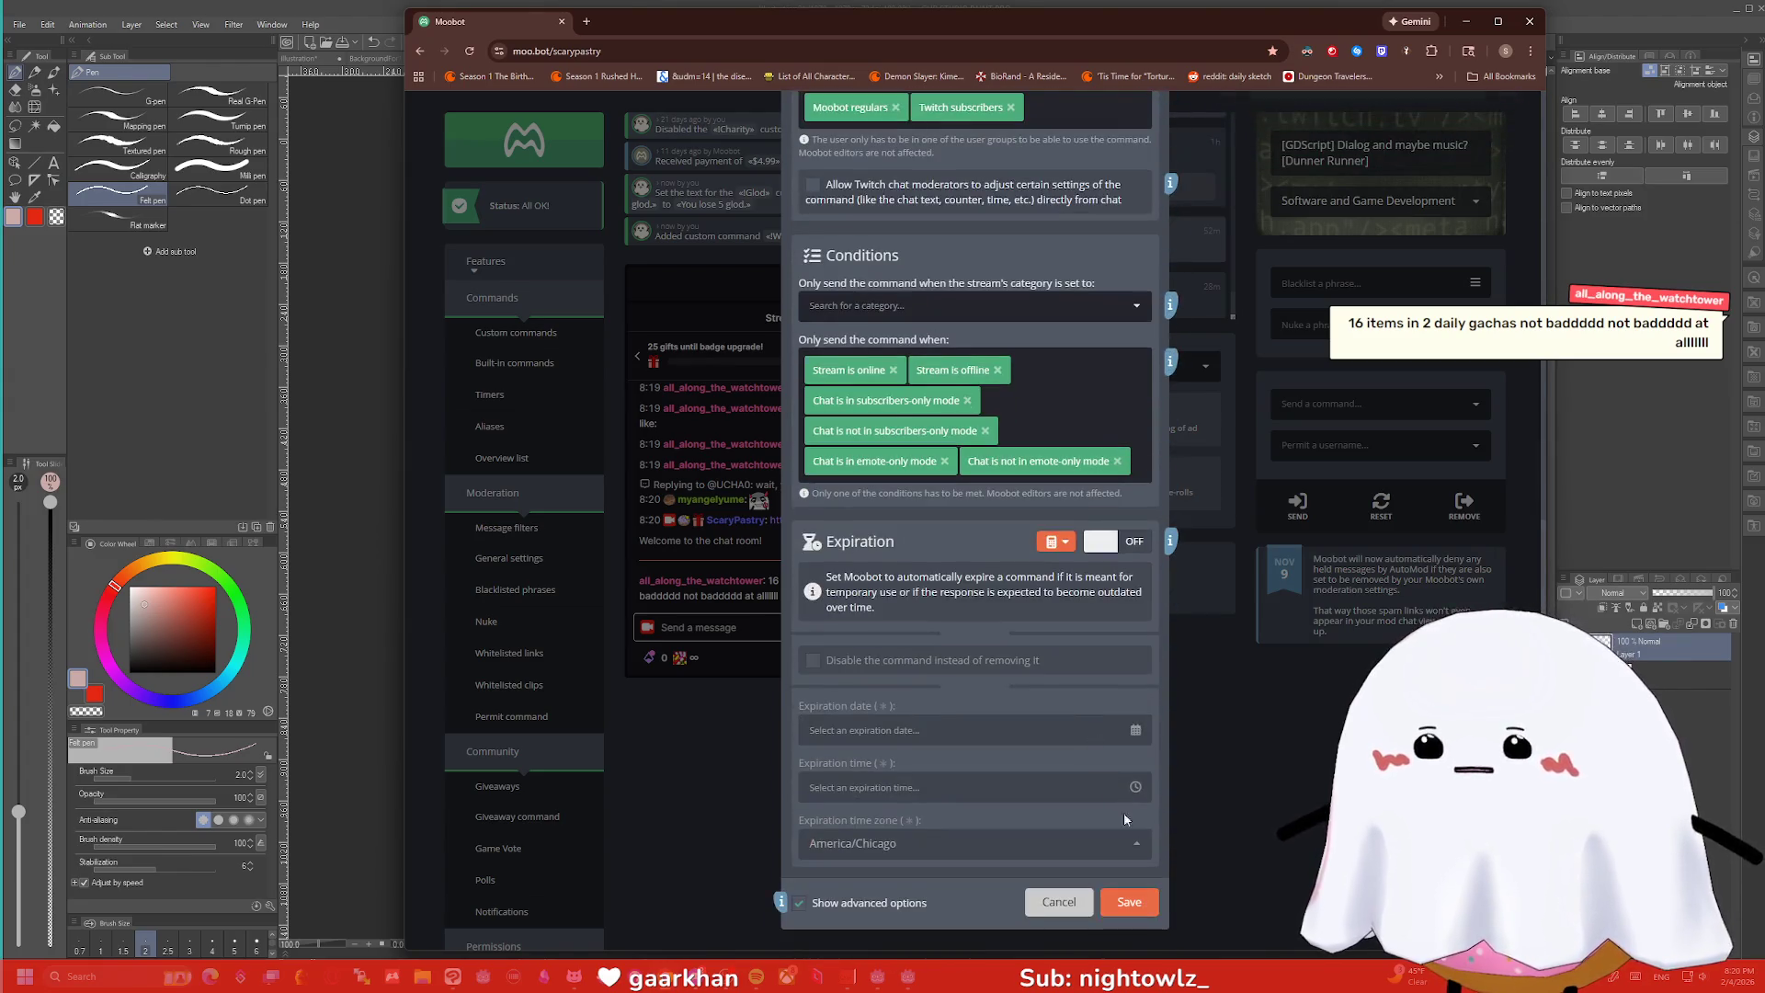
{"action": "left_click", "coordinate": [1119, 903]}
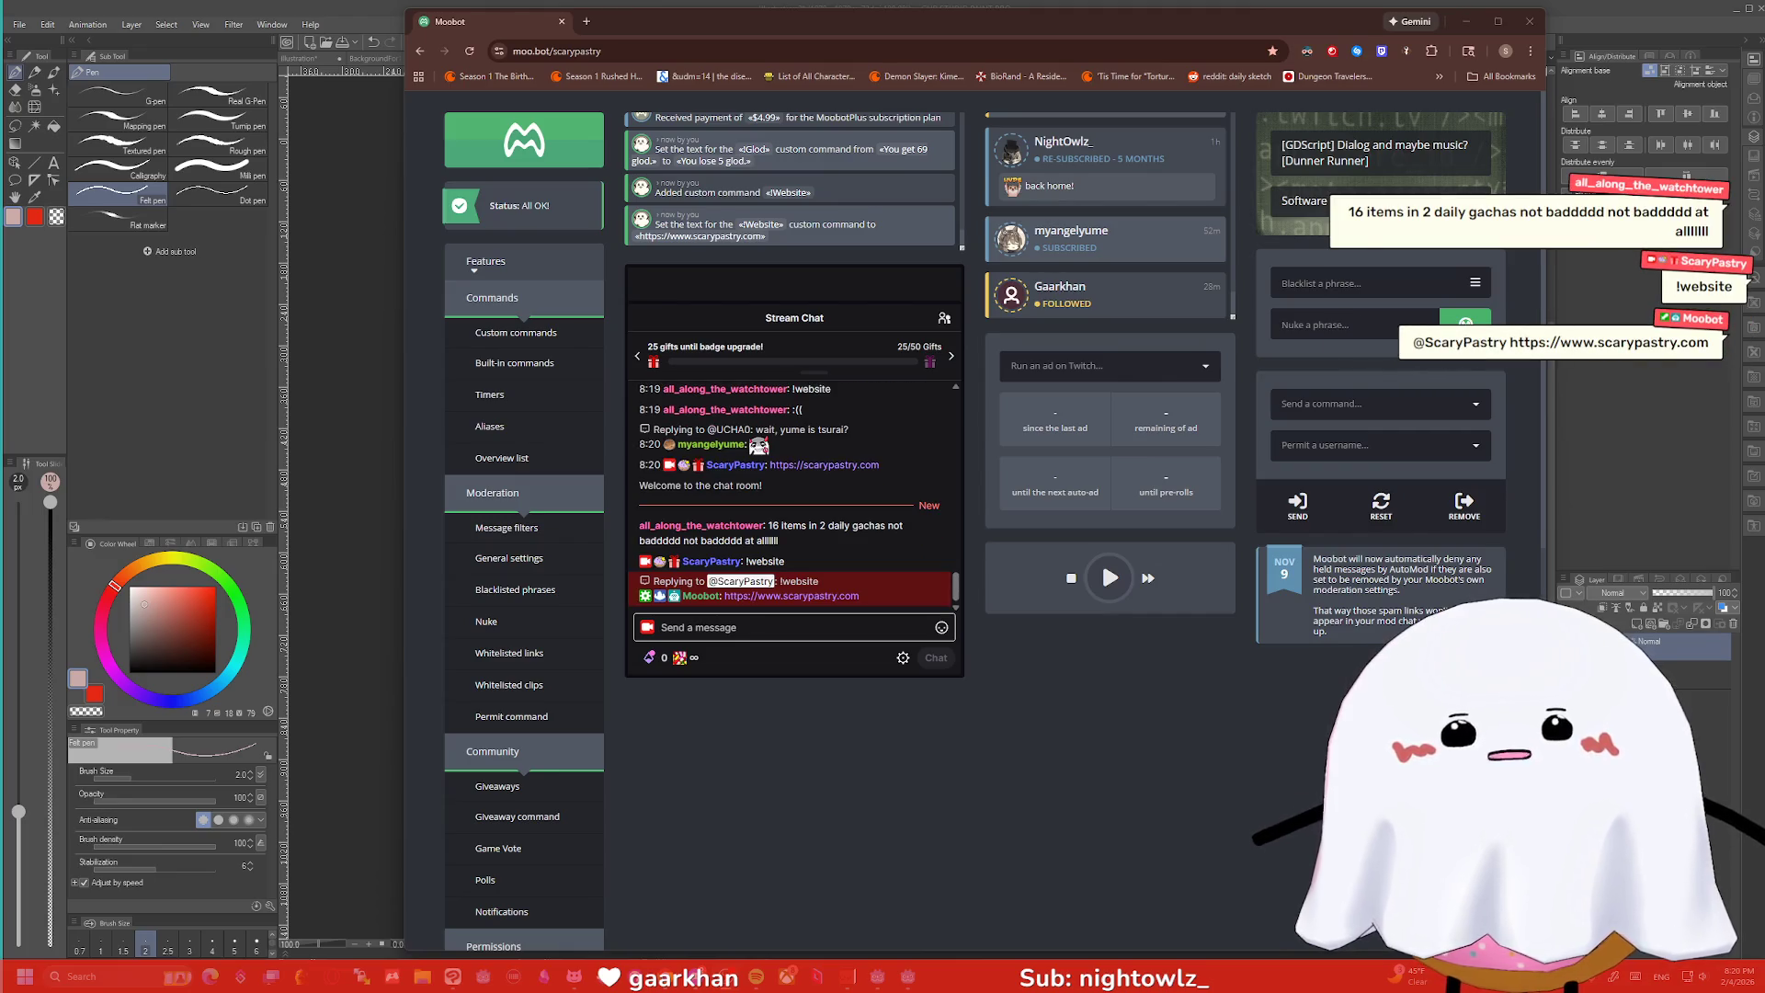
{"action": "left_click", "coordinate": [791, 596]}
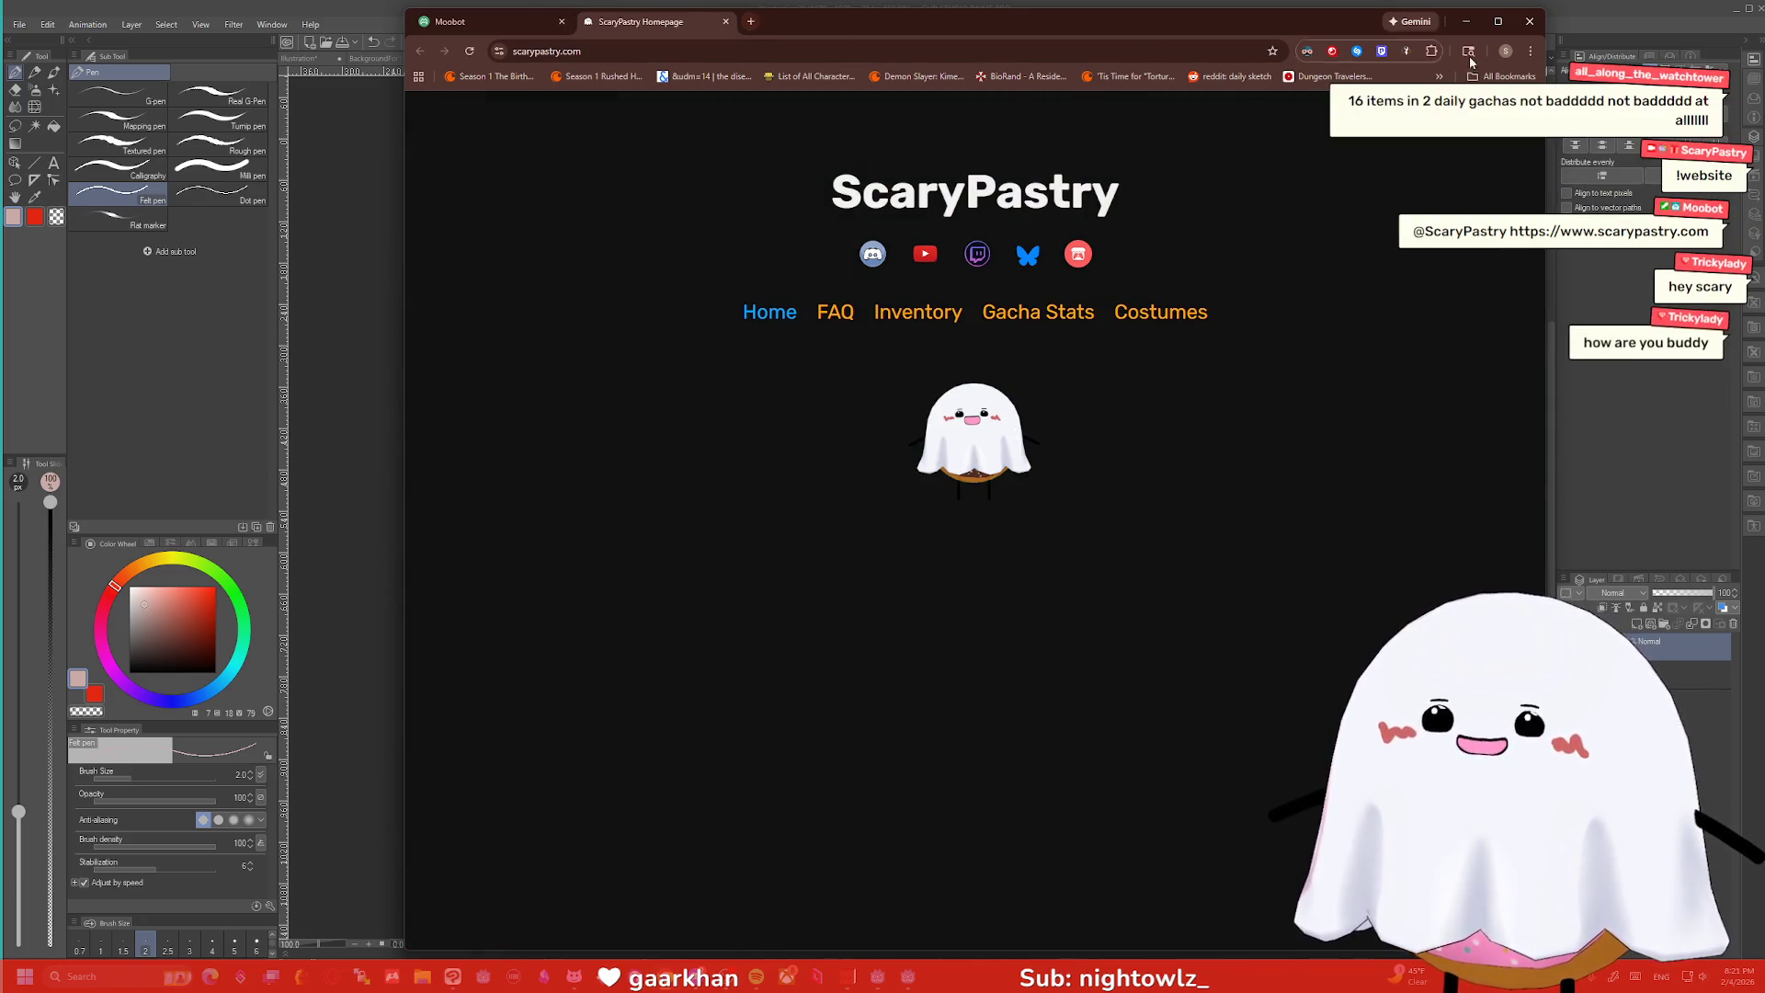
{"action": "left_click", "coordinate": [1465, 20]}
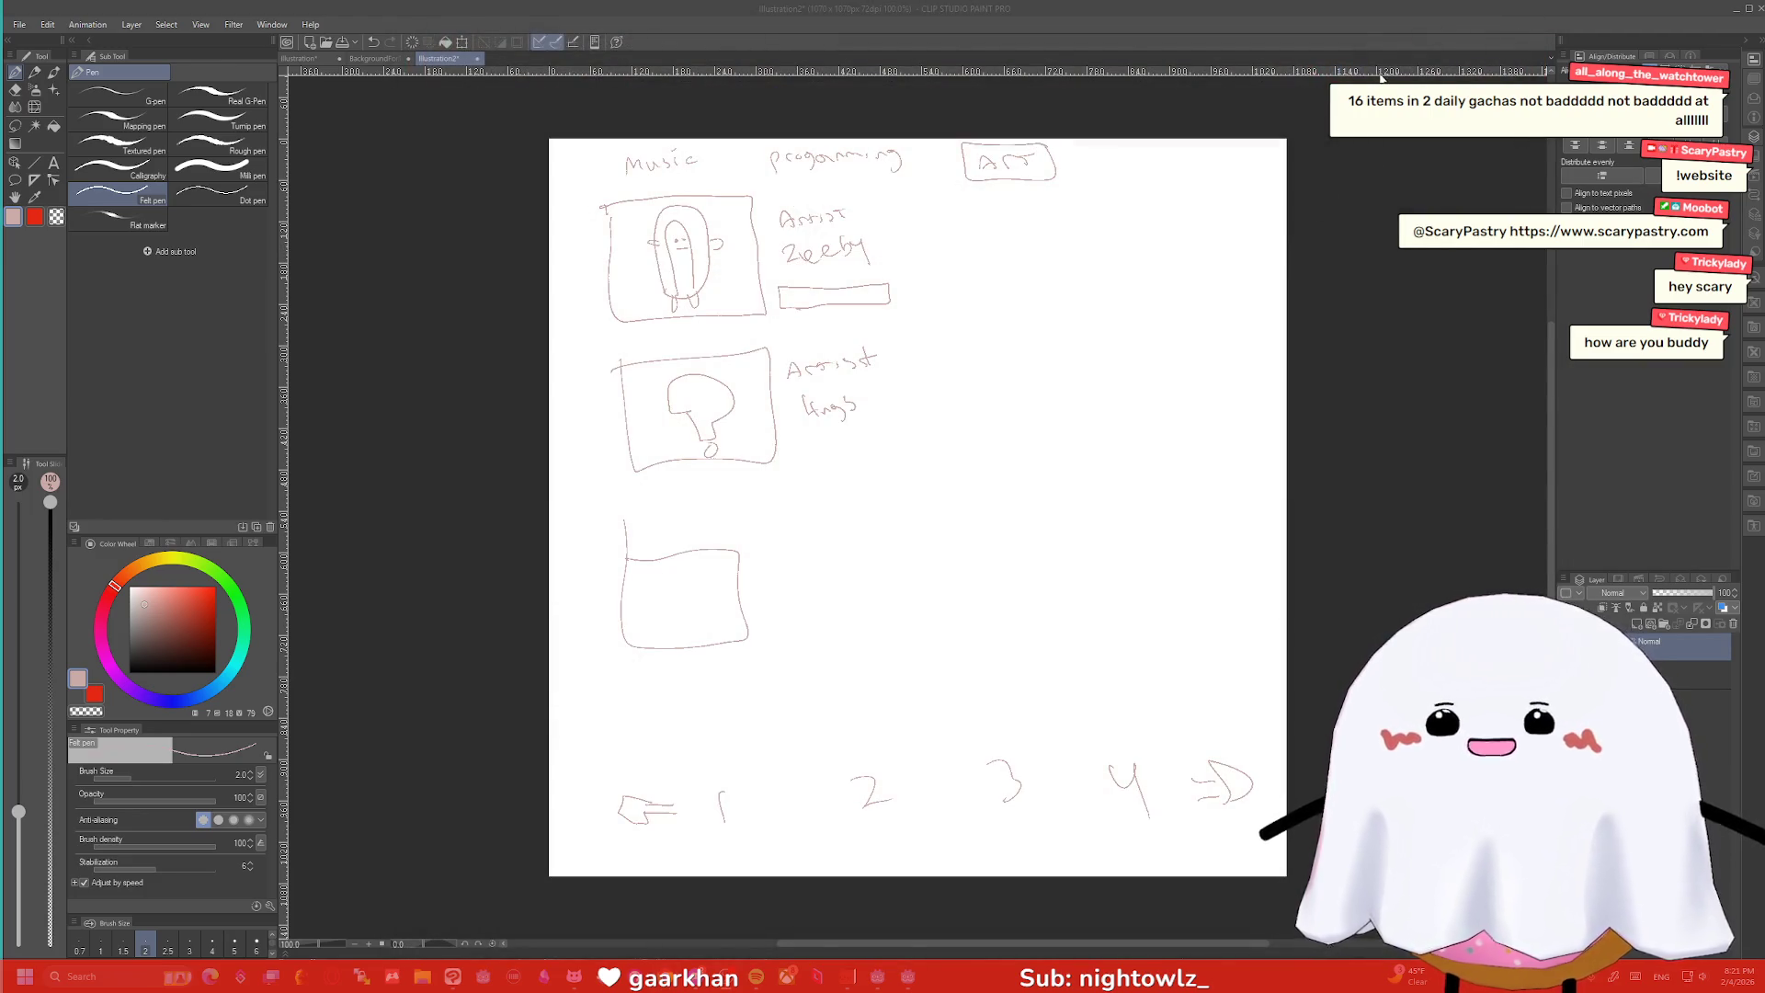
Close the Illustration2 sketch in Clip Studio Paint without saving it
{"action": "mouse_move", "coordinate": [1372, 33]}
{"action": "left_mouse_down"}
{"action": "mouse_move", "coordinate": [1604, 66]}
{"action": "mouse_move", "coordinate": [1568, 96]}
{"action": "left_mouse_up"}
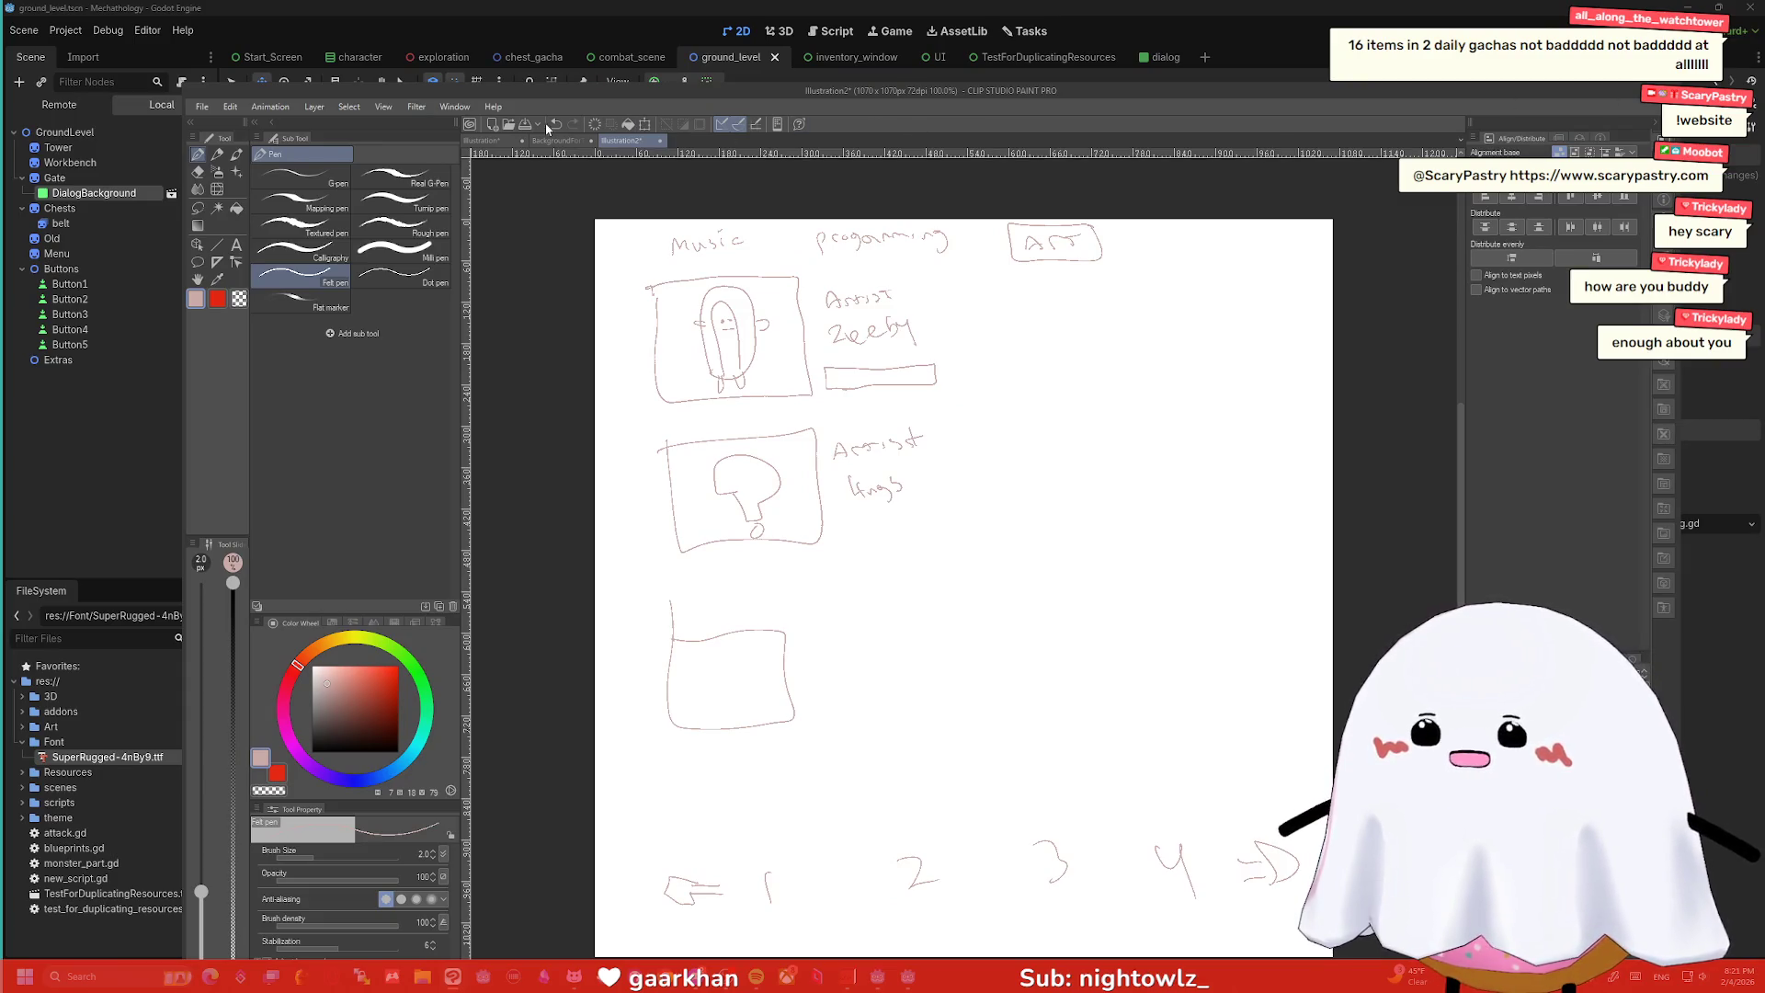
{"action": "left_click", "coordinate": [660, 140]}
{"action": "left_click", "coordinate": [903, 351]}
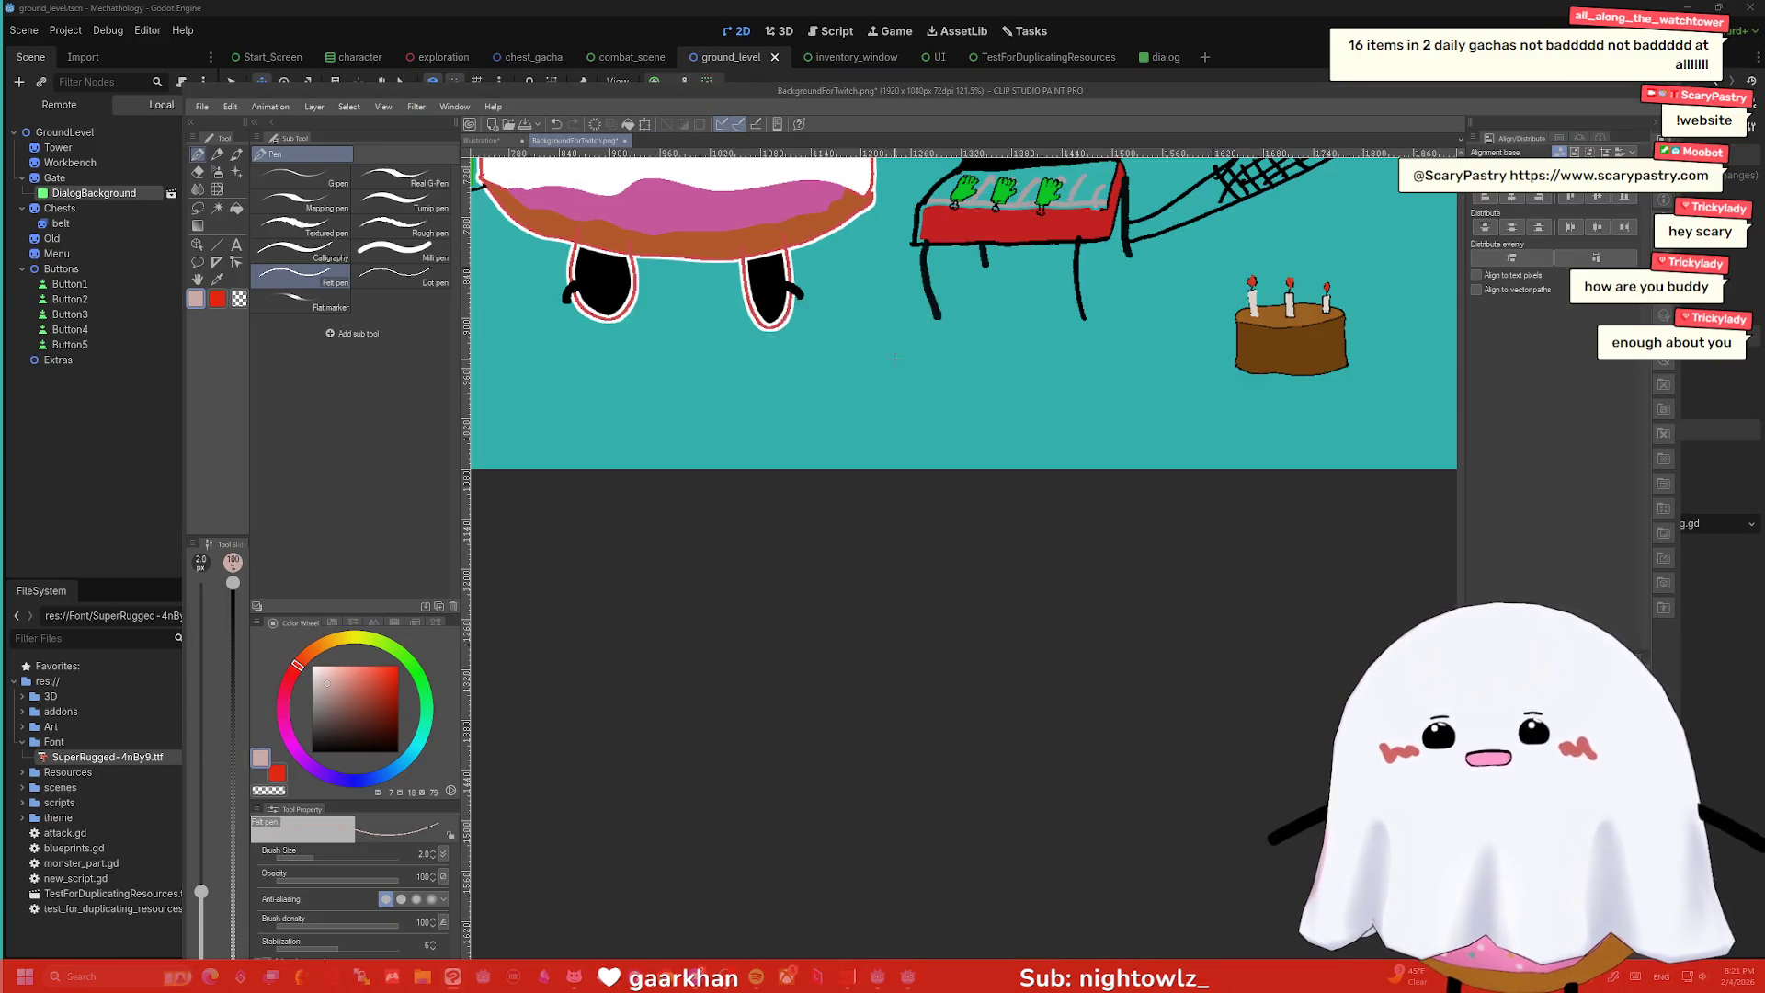
Maximize the window and frame the whole BackgroundForTwitch canvas
{"action": "key", "text": "super+Up"}
{"action": "scroll", "coordinate": [927, 479], "scroll_direction": "down", "scroll_amount": 3}
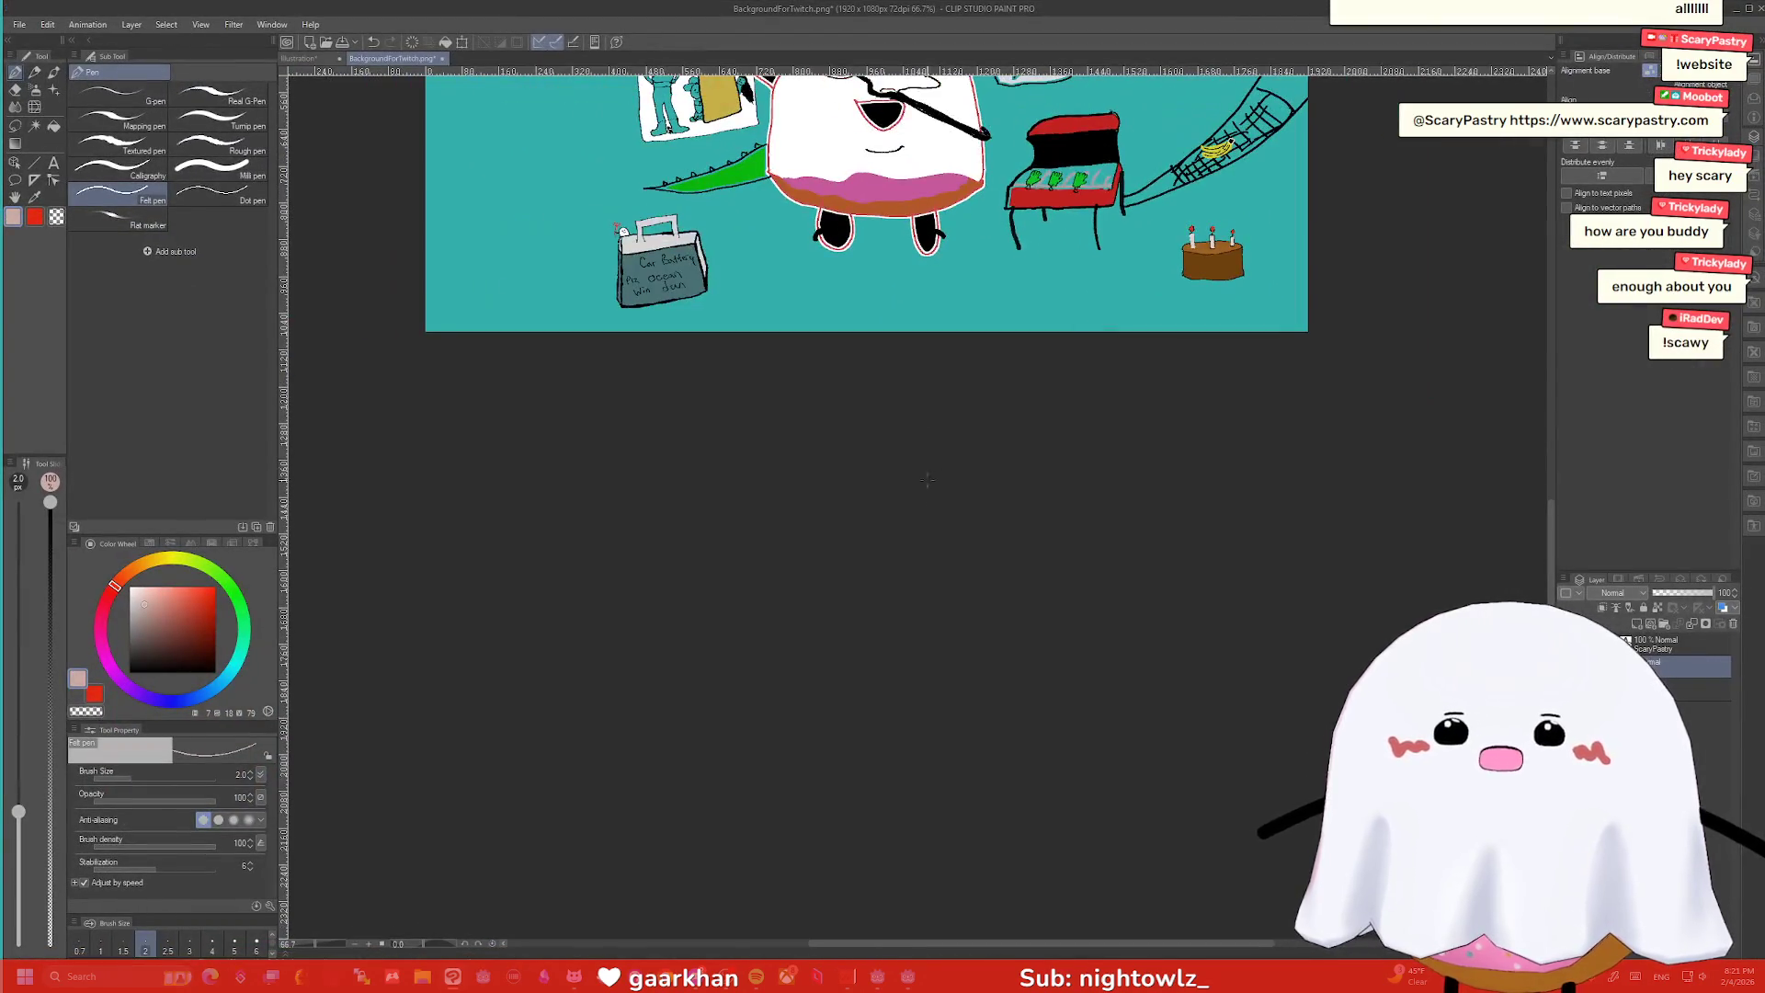
{"action": "left_click_drag", "start_coordinate": [1550, 515], "coordinate": [1551, 432]}
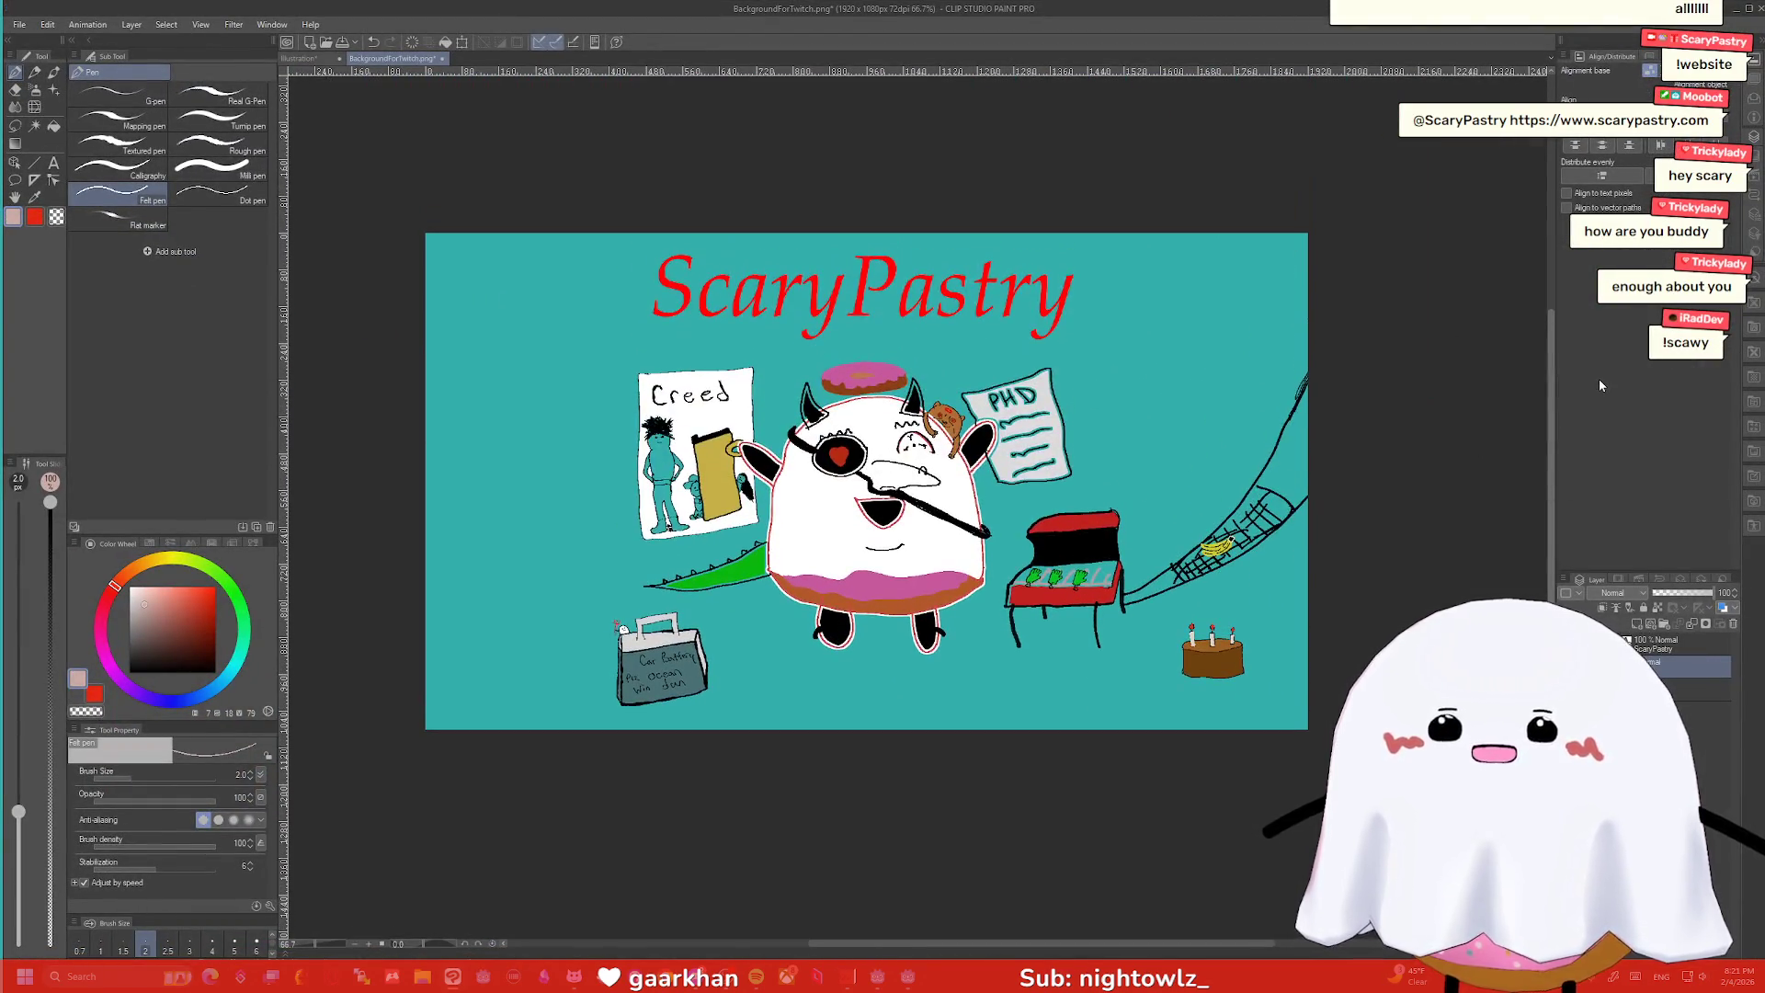
{"action": "scroll", "coordinate": [866, 429], "scroll_direction": "up", "scroll_amount": 1}
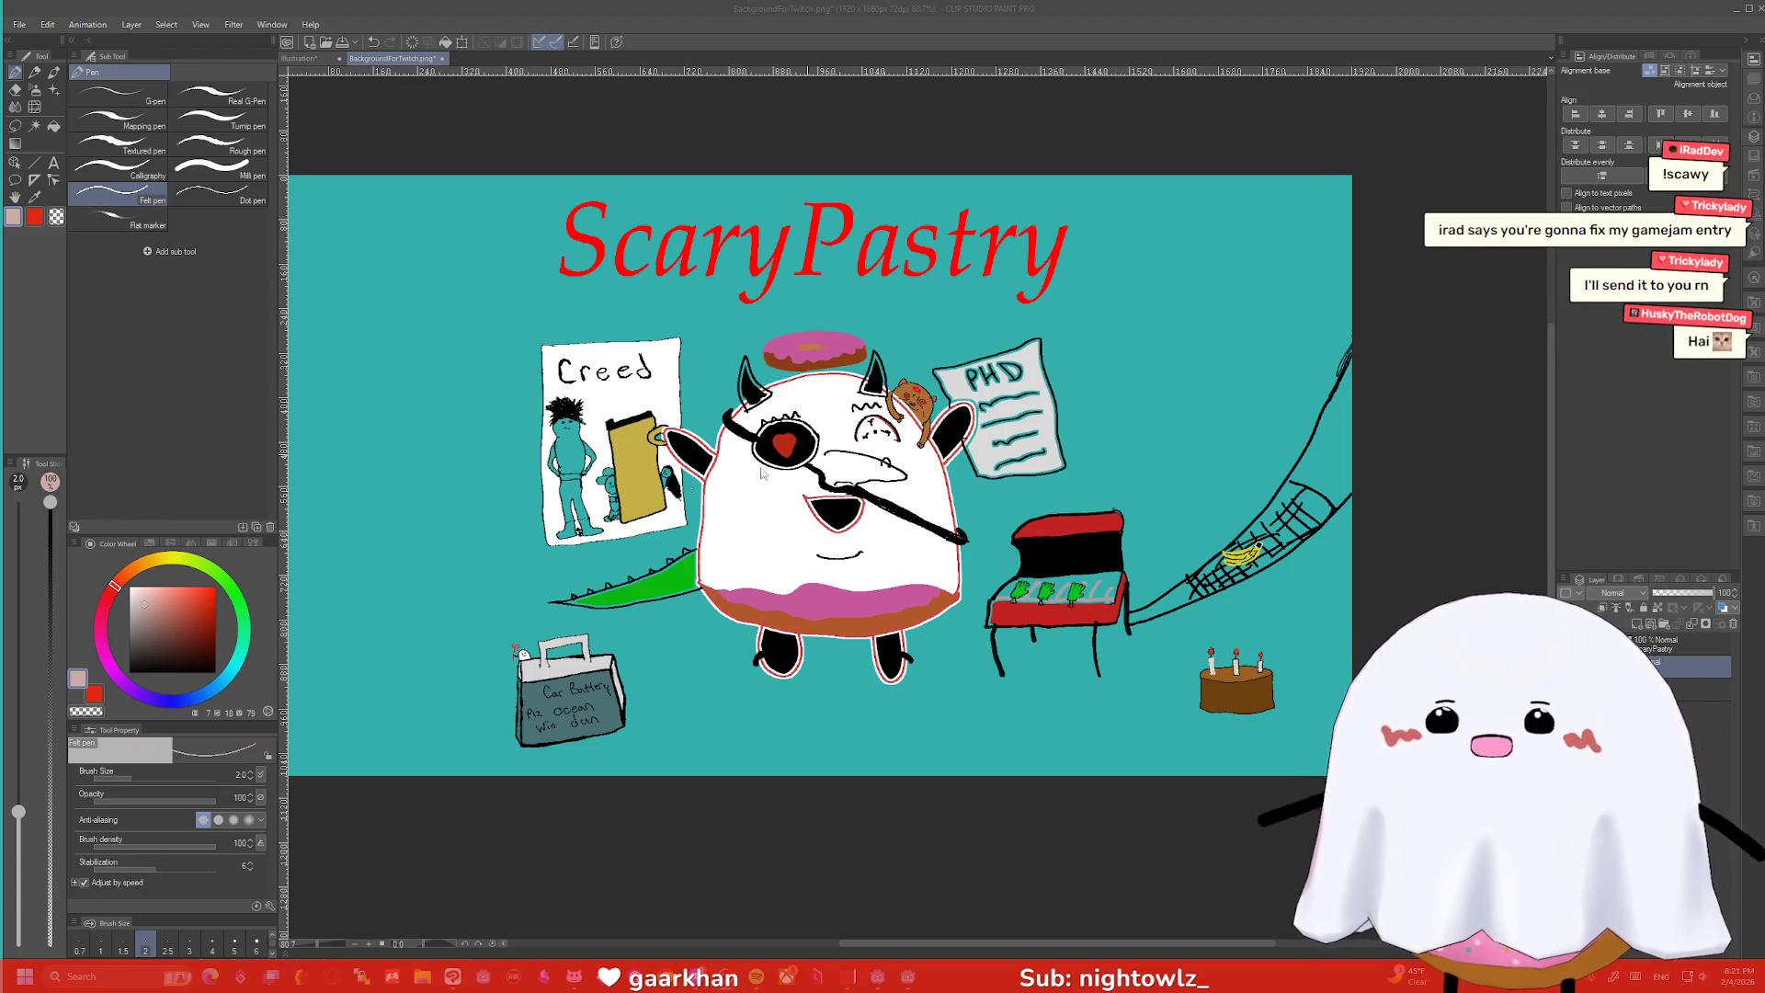
{"action": "scroll", "coordinate": [761, 473], "scroll_direction": "down", "scroll_amount": 1}
{"action": "scroll", "coordinate": [608, 426], "scroll_direction": "up", "scroll_amount": 2}
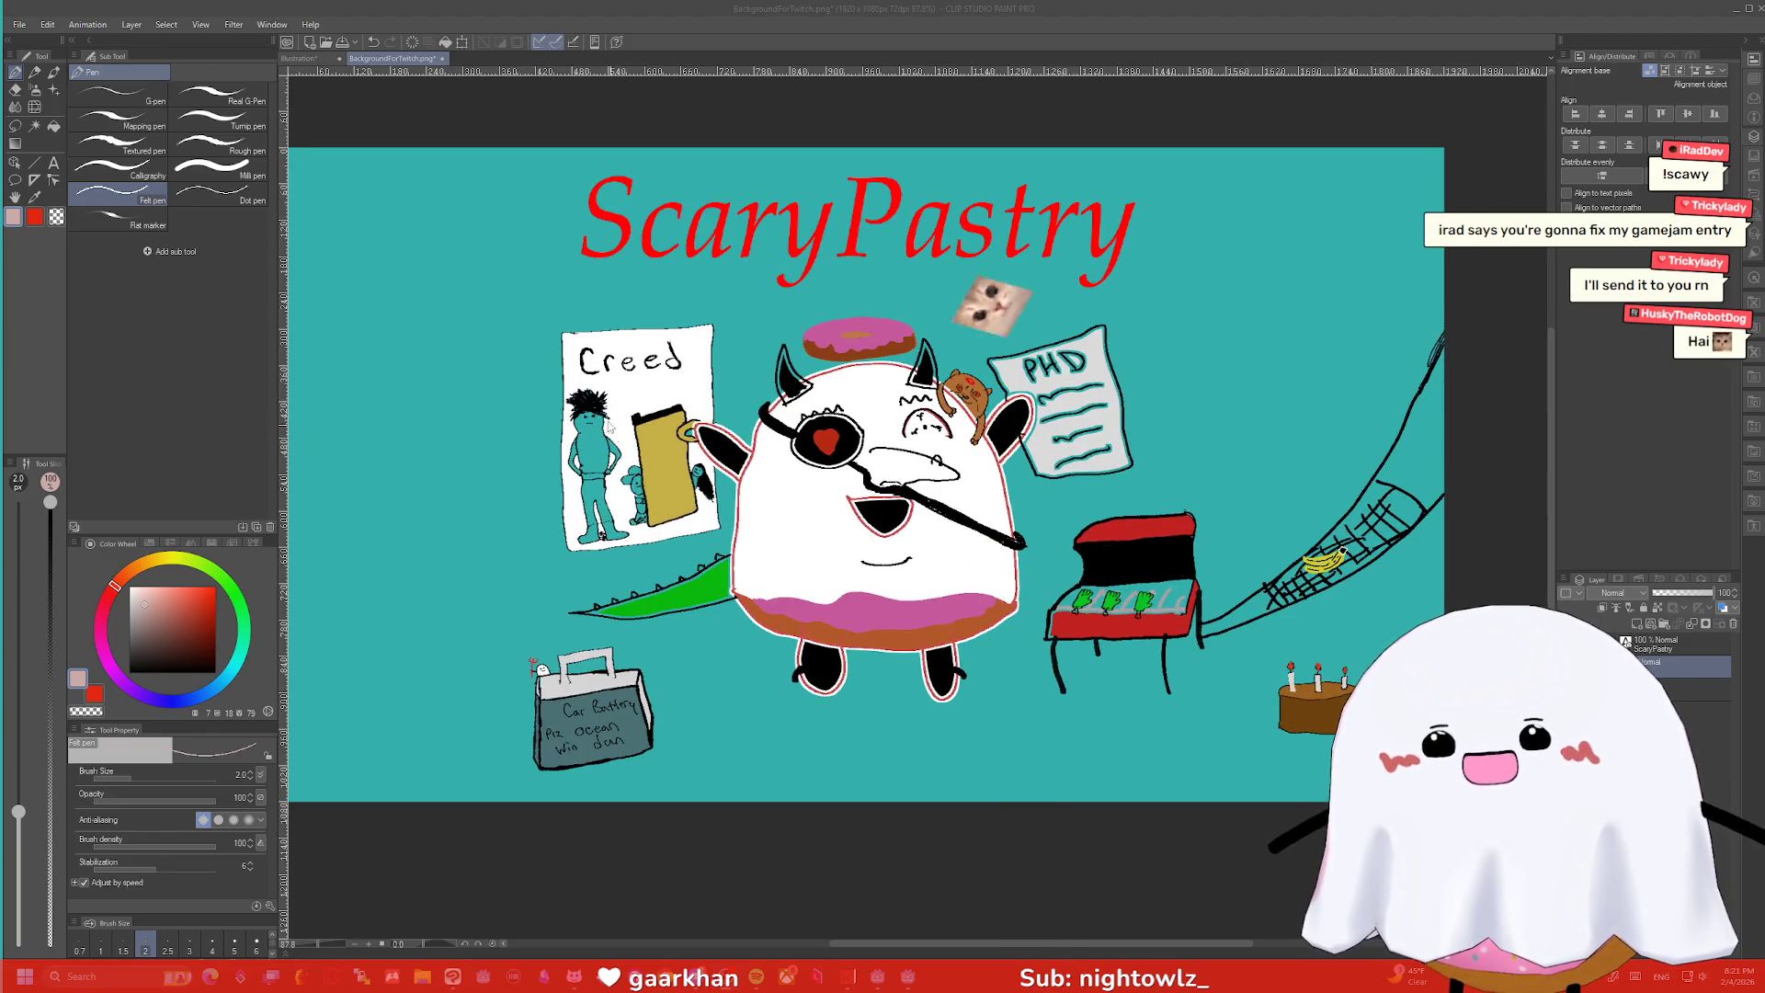
{"action": "scroll", "coordinate": [696, 440], "scroll_direction": "up", "scroll_amount": 2}
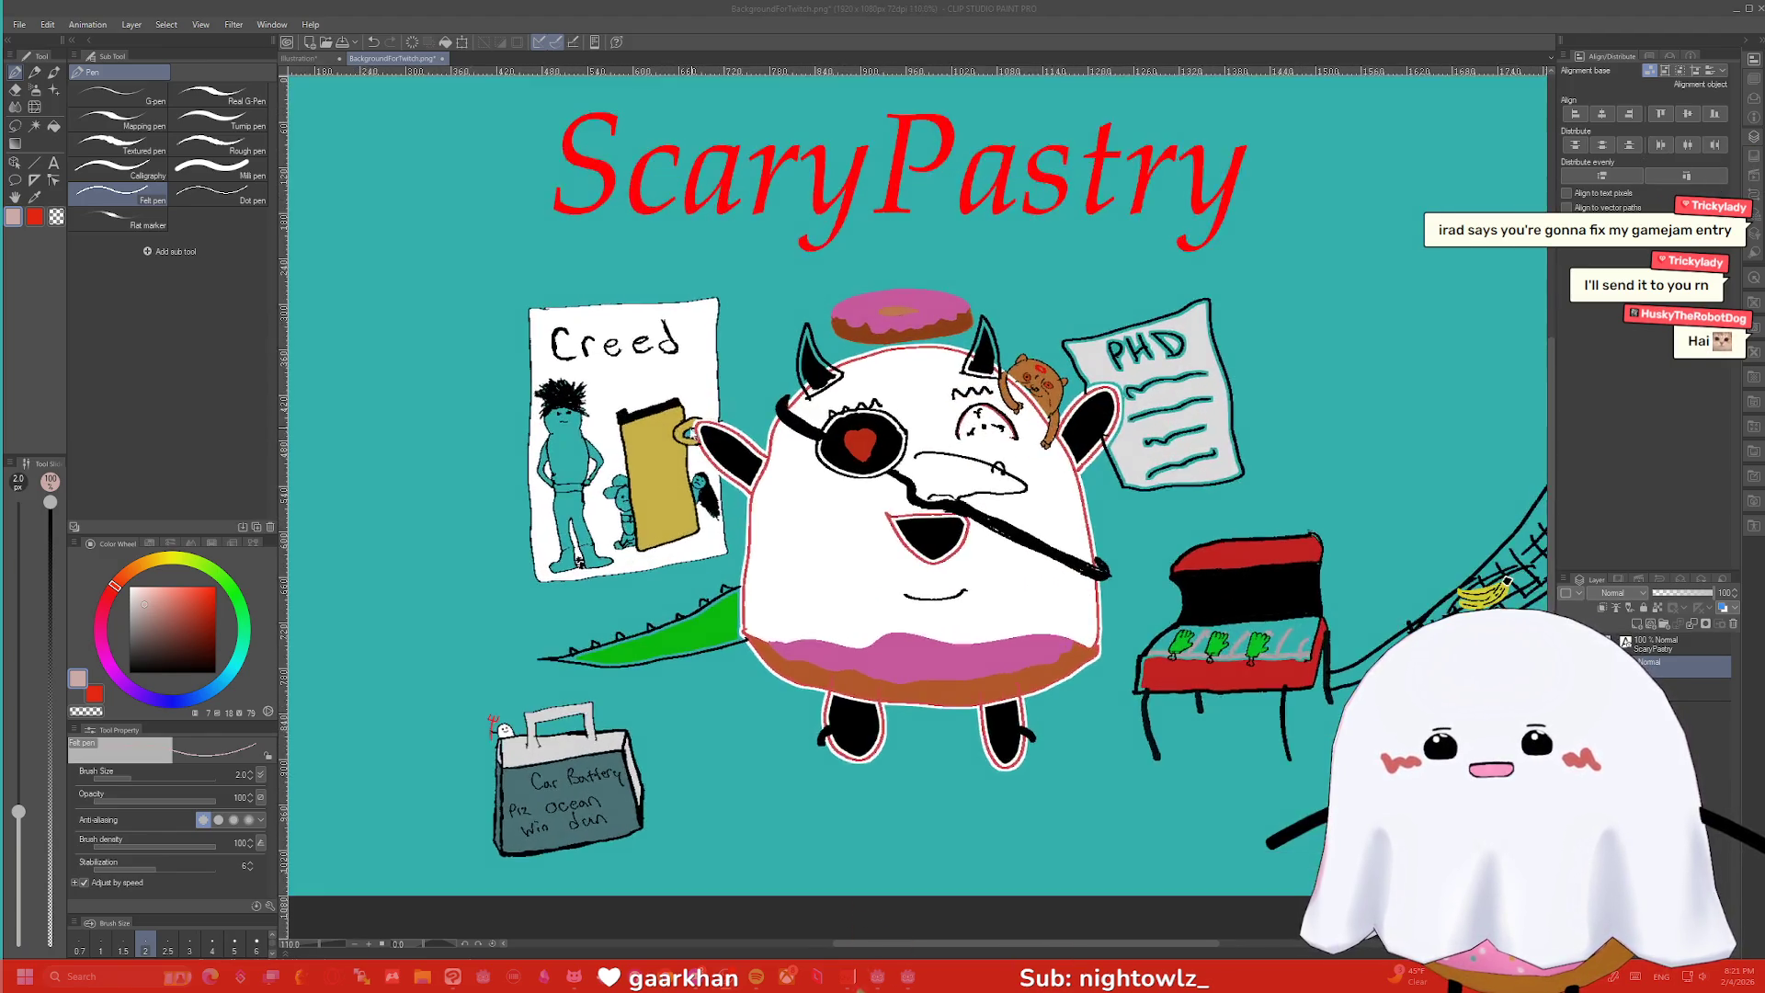
{"action": "scroll", "coordinate": [689, 433], "scroll_direction": "up", "scroll_amount": 6}
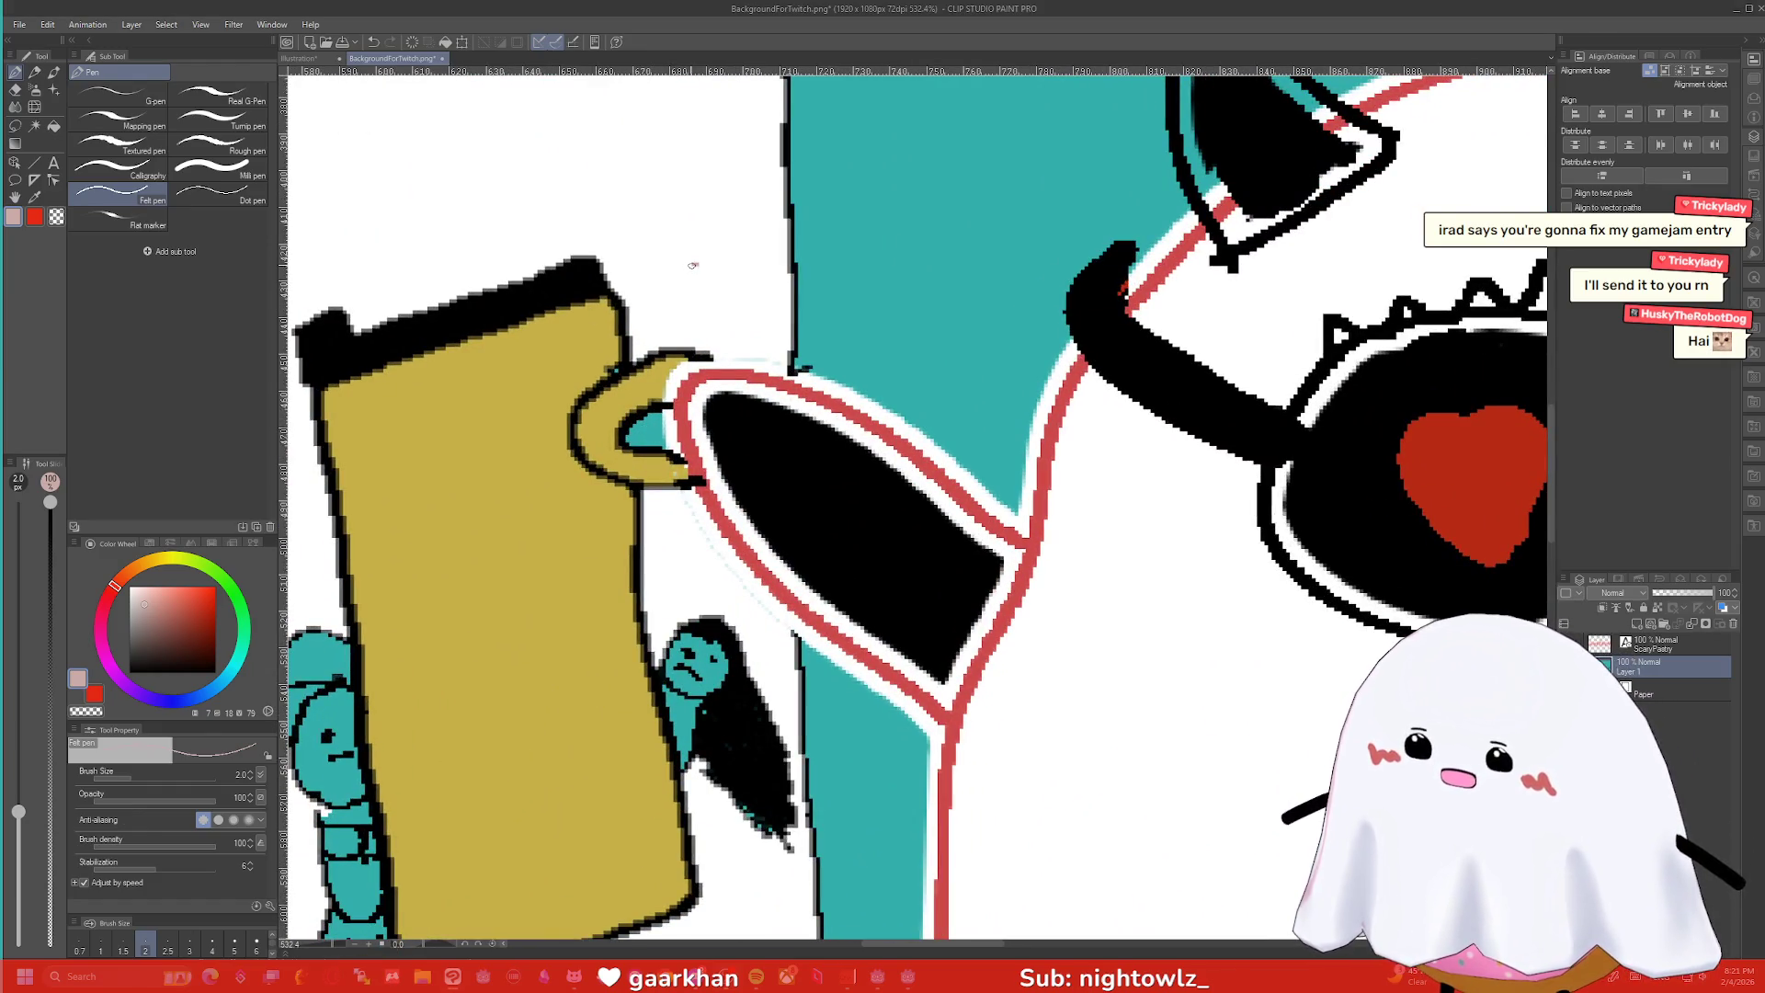
Sample the handle's gold colour and paint over the cup handle gap
{"action": "left_click", "coordinate": [694, 266], "text": "alt"}
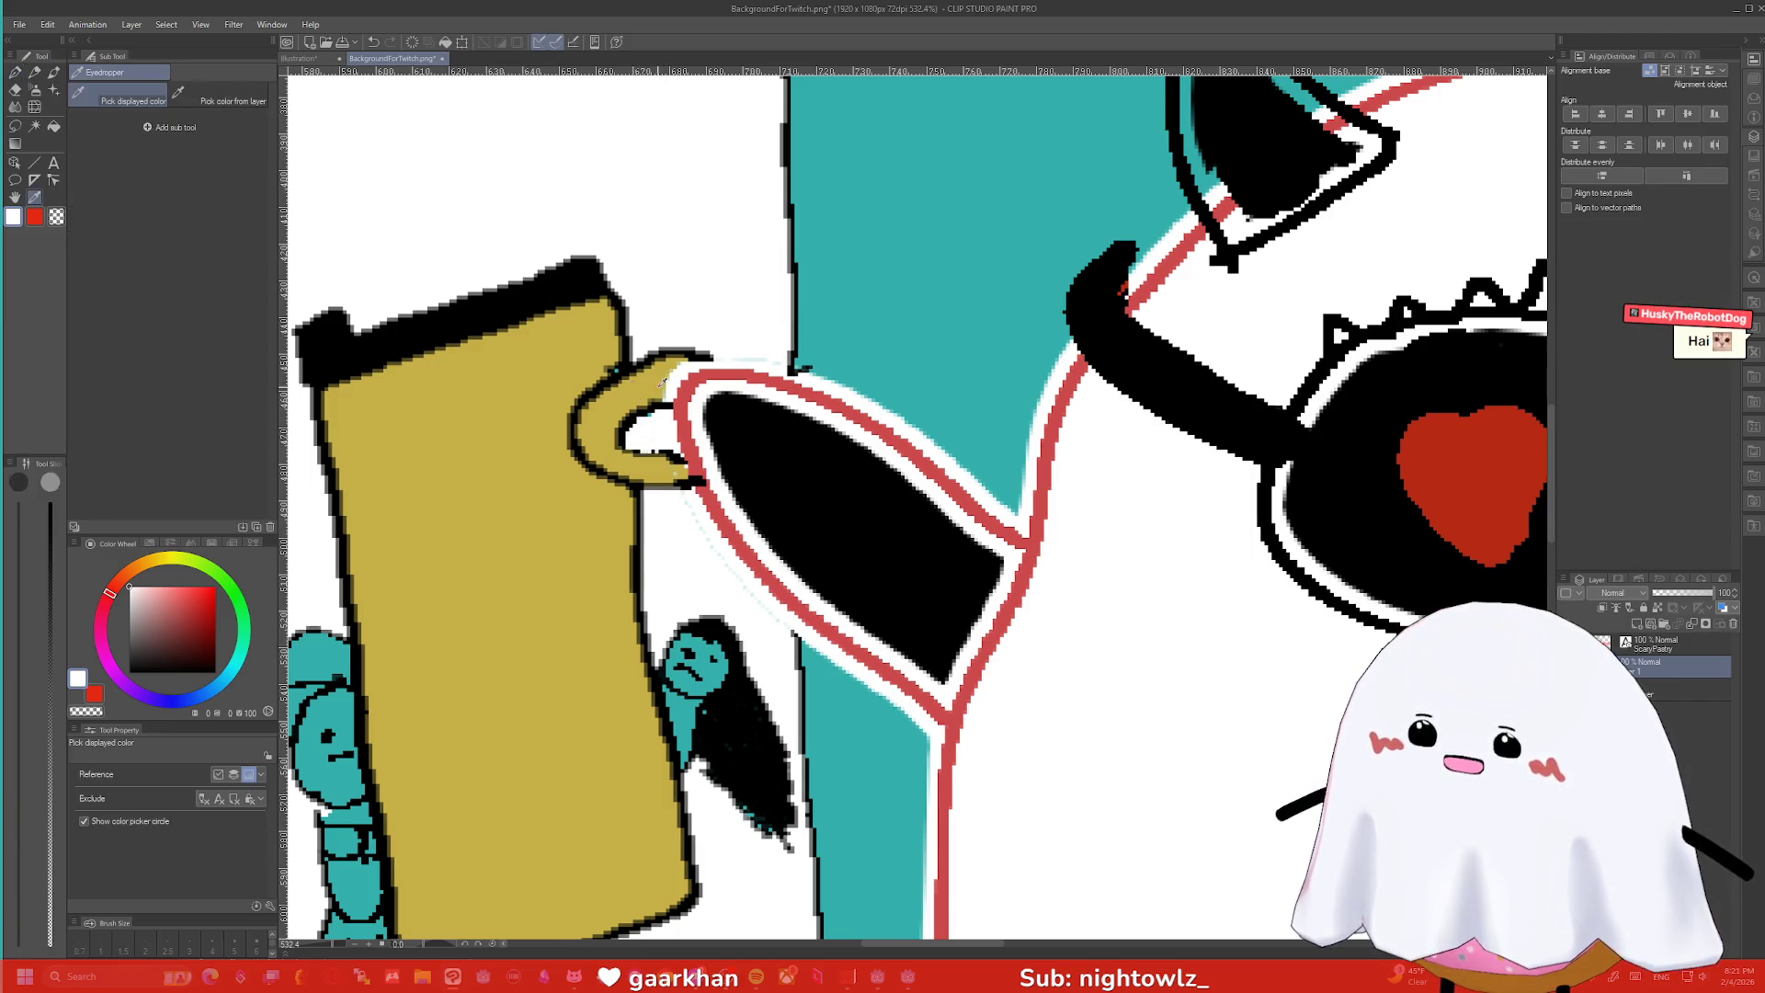
{"action": "left_click", "coordinate": [672, 376], "text": "alt"}
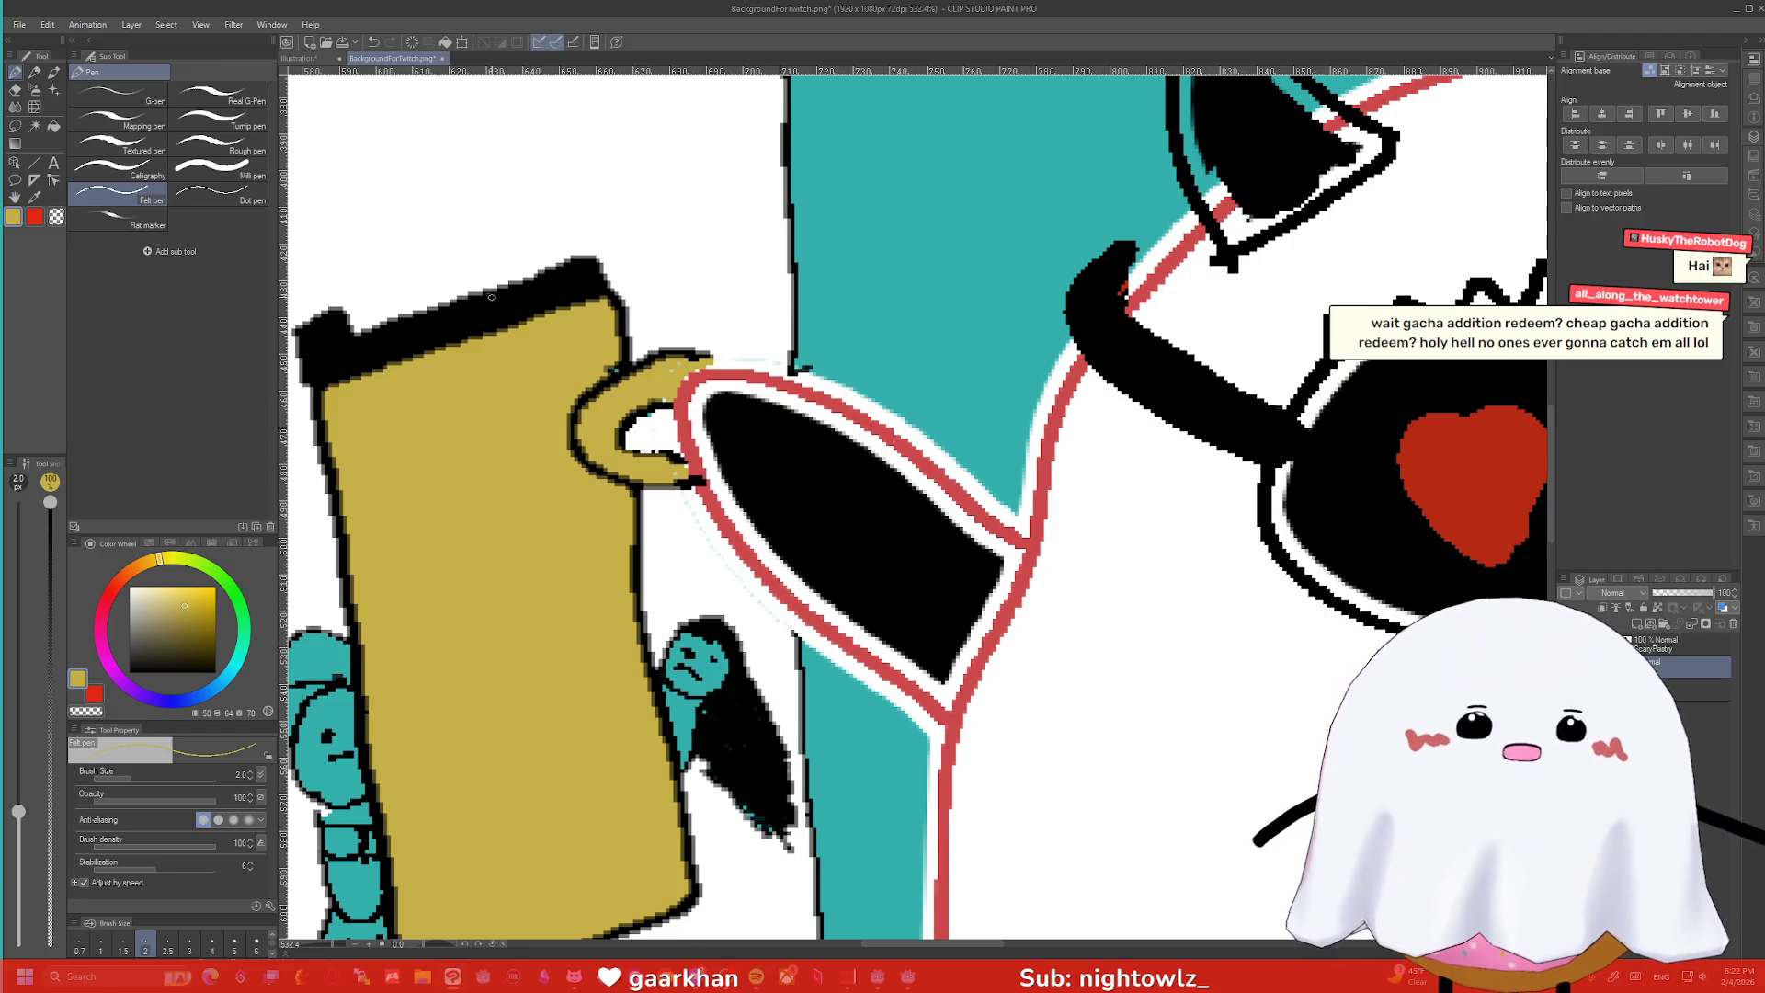
{"action": "scroll", "coordinate": [492, 297], "scroll_direction": "down", "scroll_amount": 8}
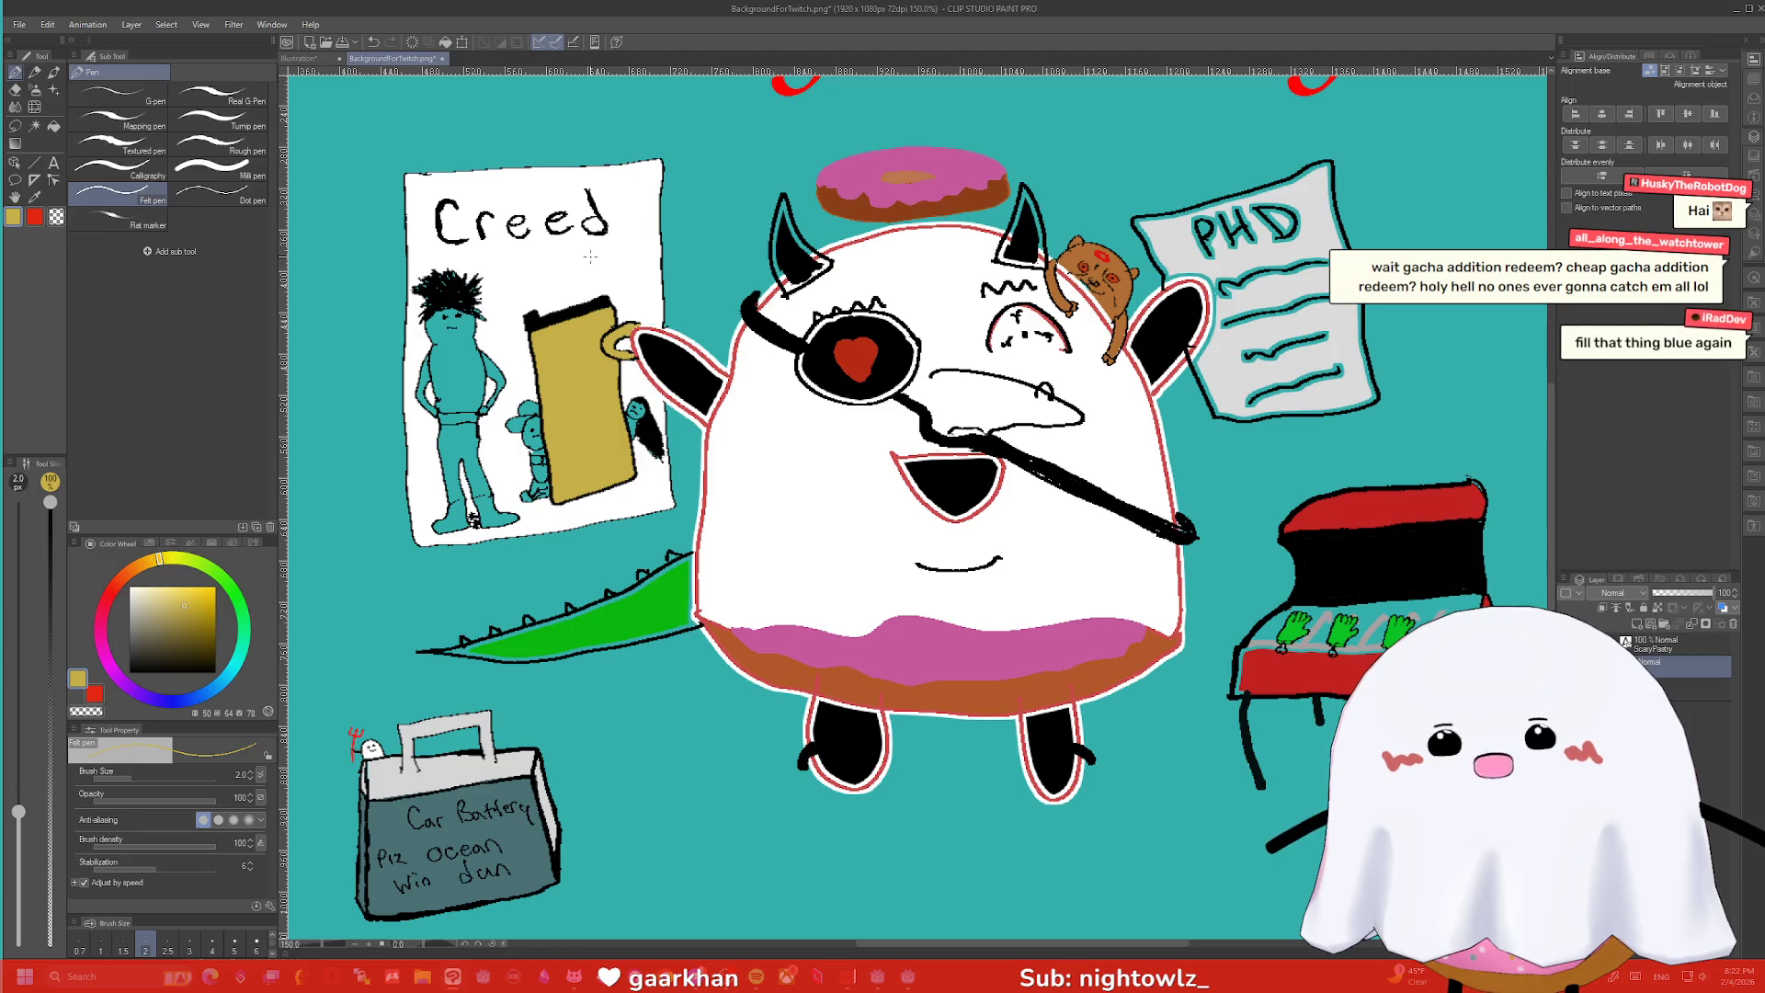
Save as PNG over BackgroundForTwitch.png, accepting the loss of layer information
{"action": "key", "text": "ctrl+shift+s"}
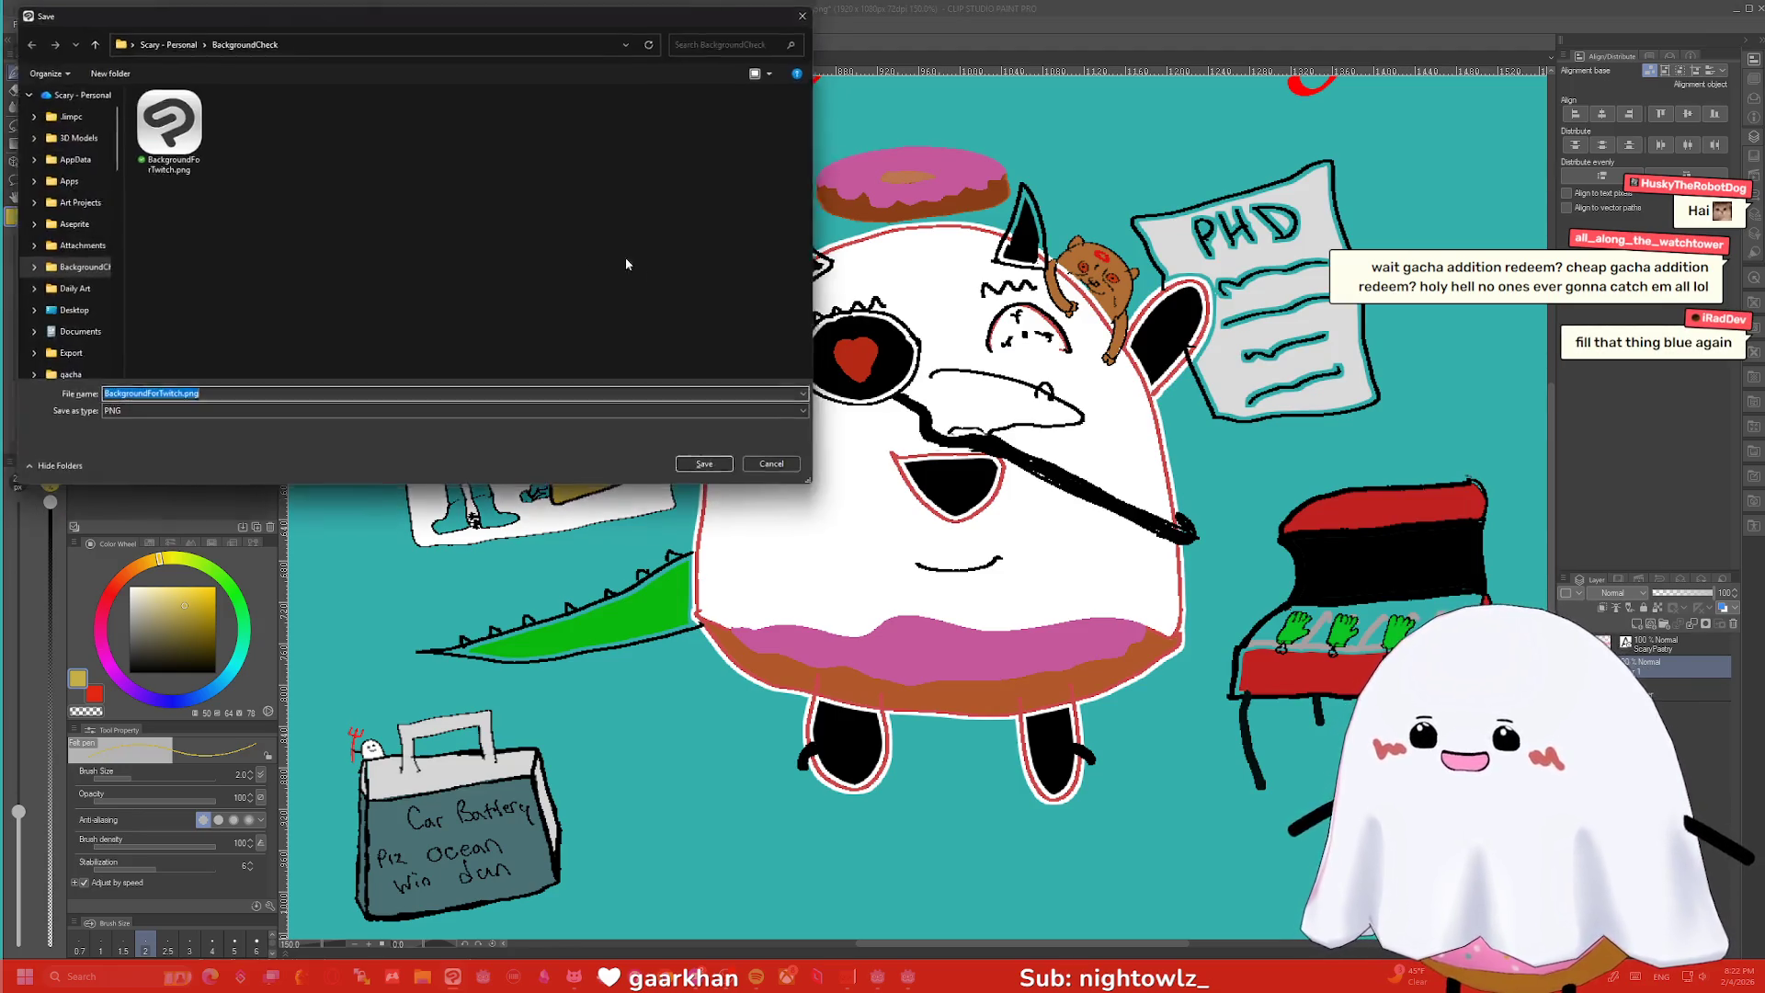
{"action": "left_click", "coordinate": [713, 470]}
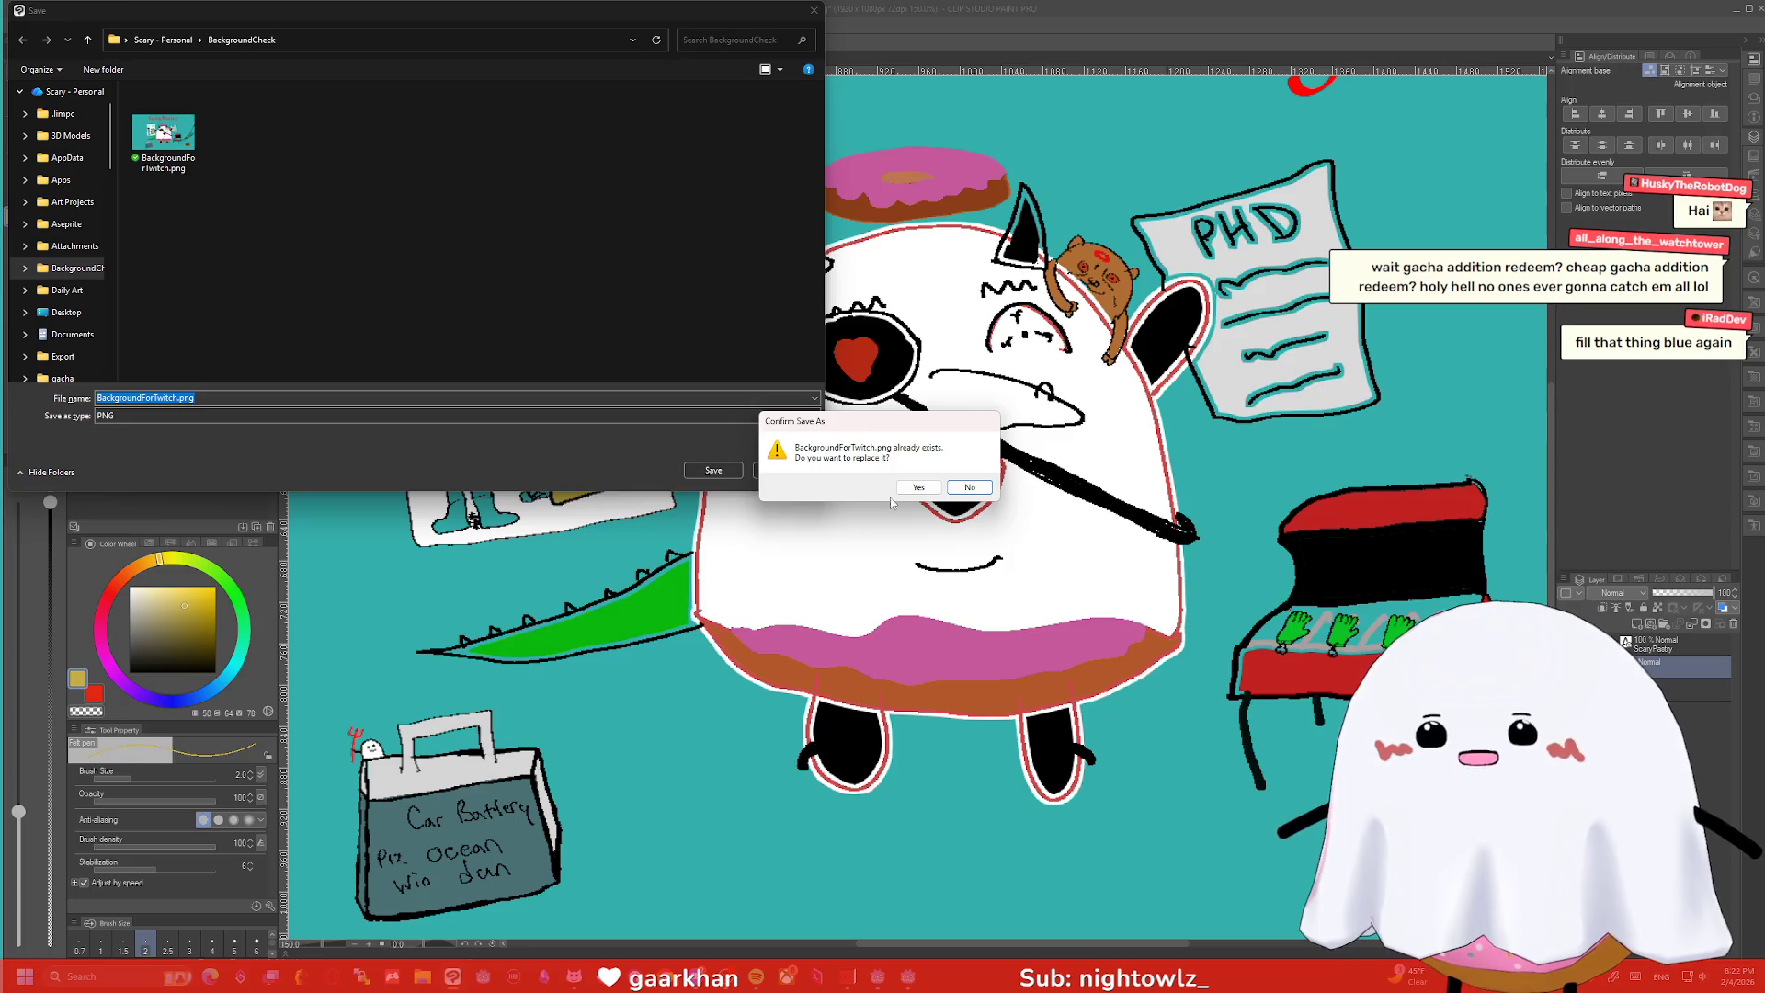
{"action": "left_click", "coordinate": [919, 494]}
{"action": "left_click", "coordinate": [924, 360]}
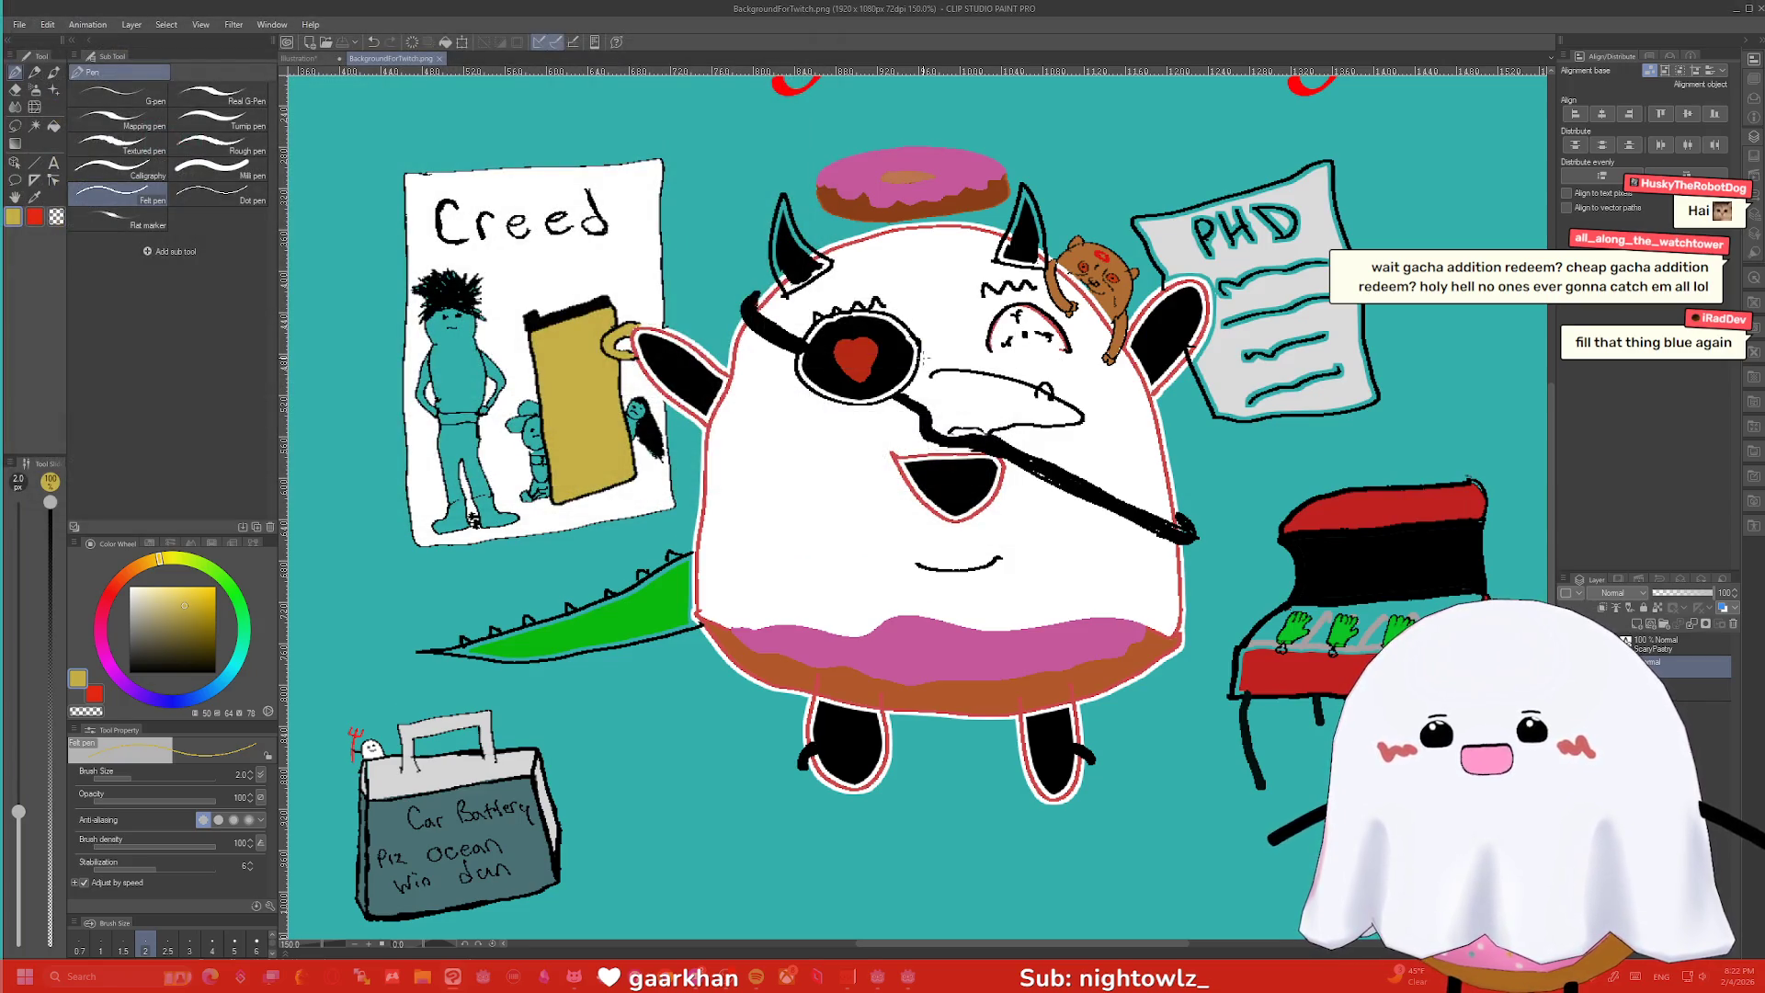
{"action": "key", "text": "alt+Tab"}
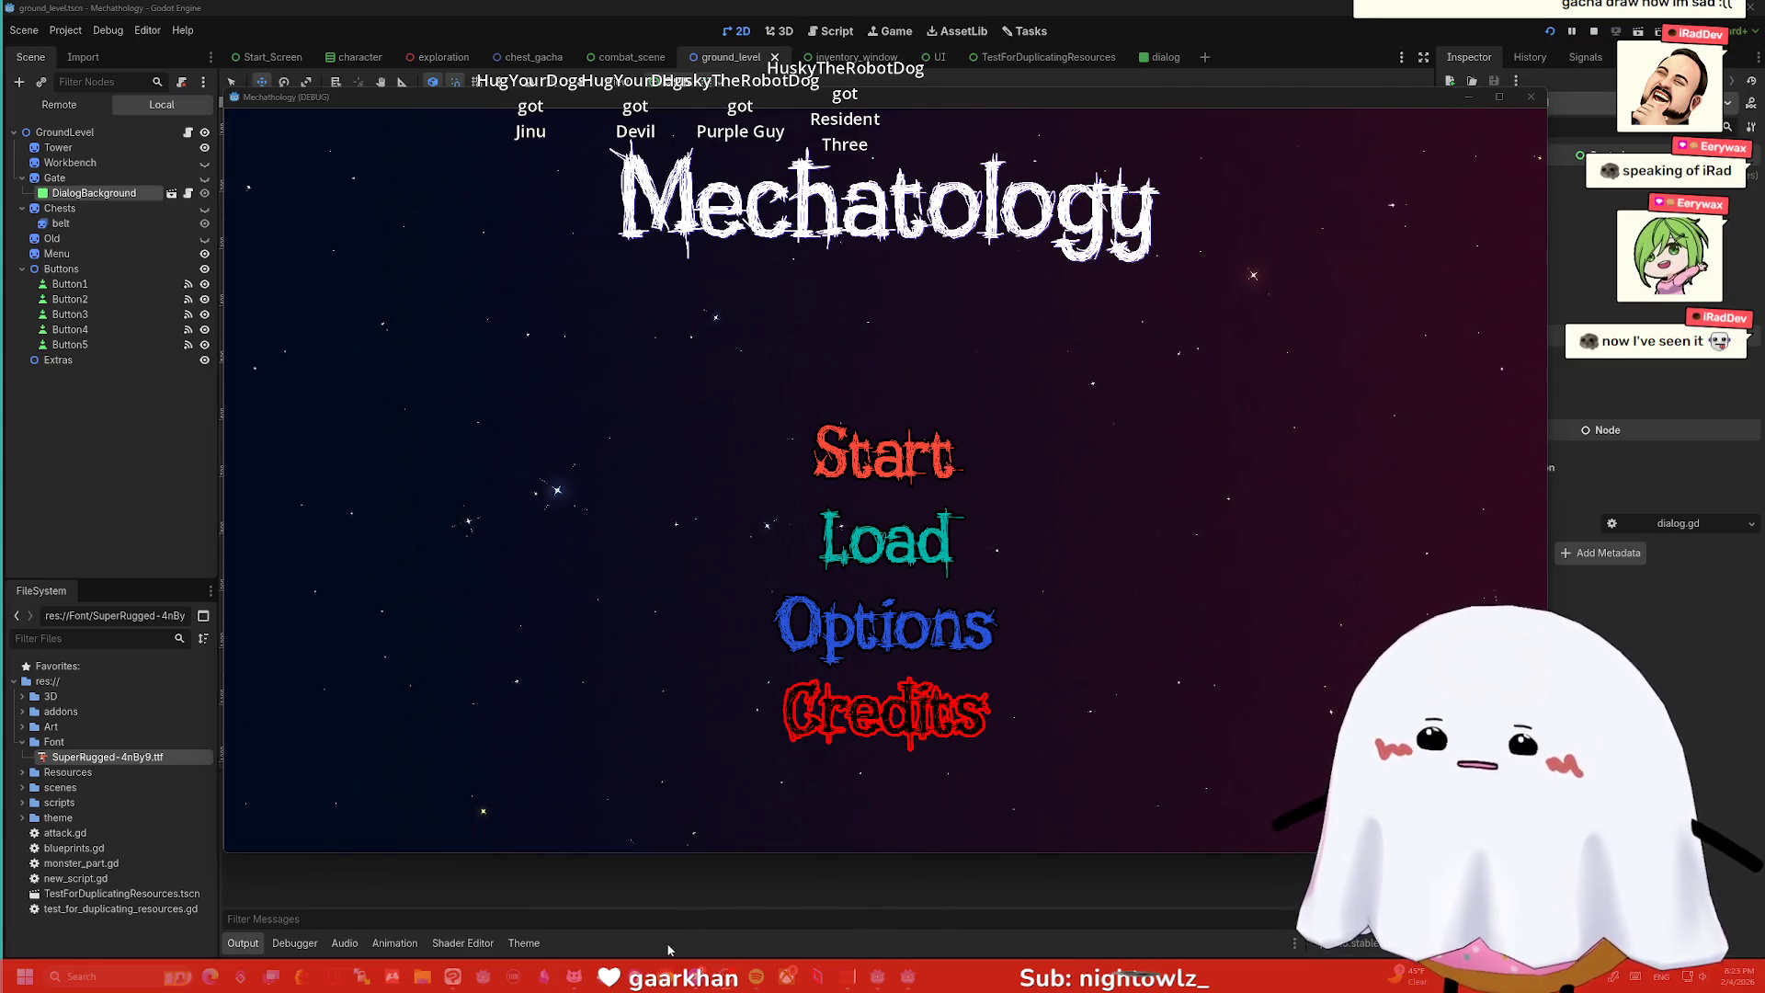
Load scarypastry.com and go through the Inventory page to Gacha Stats
{"action": "type", "text": "scaryp"}
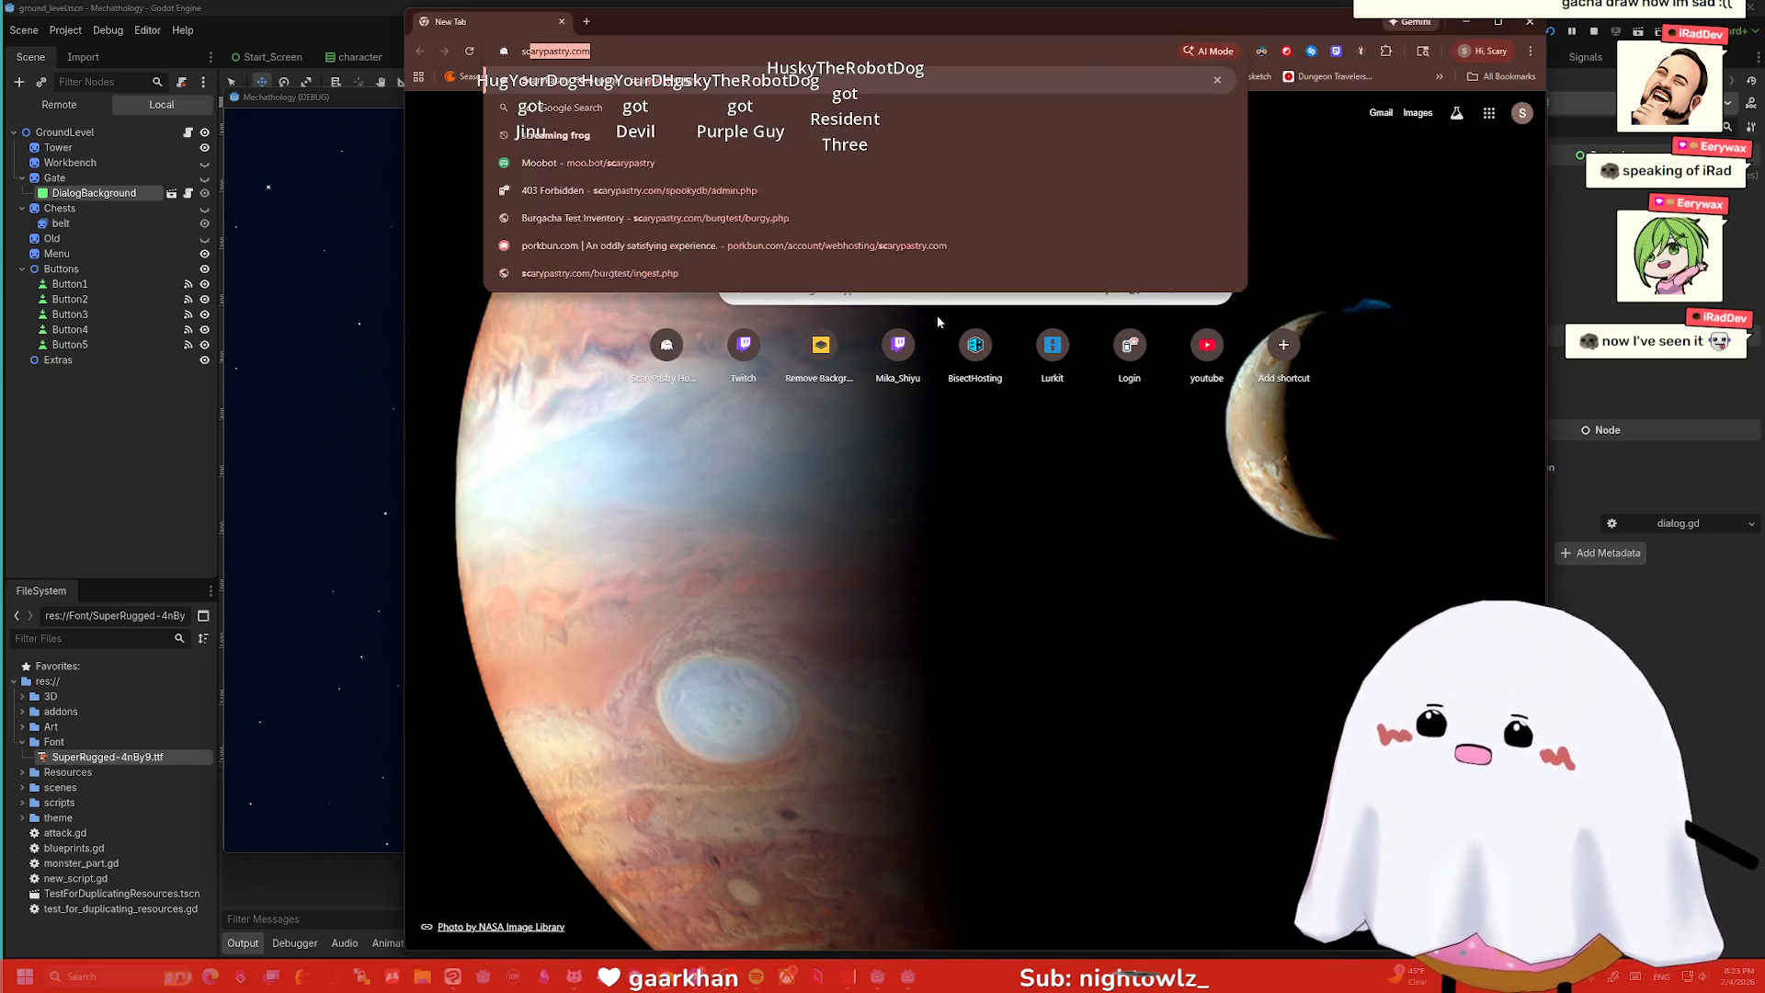
{"action": "key", "text": "Return"}
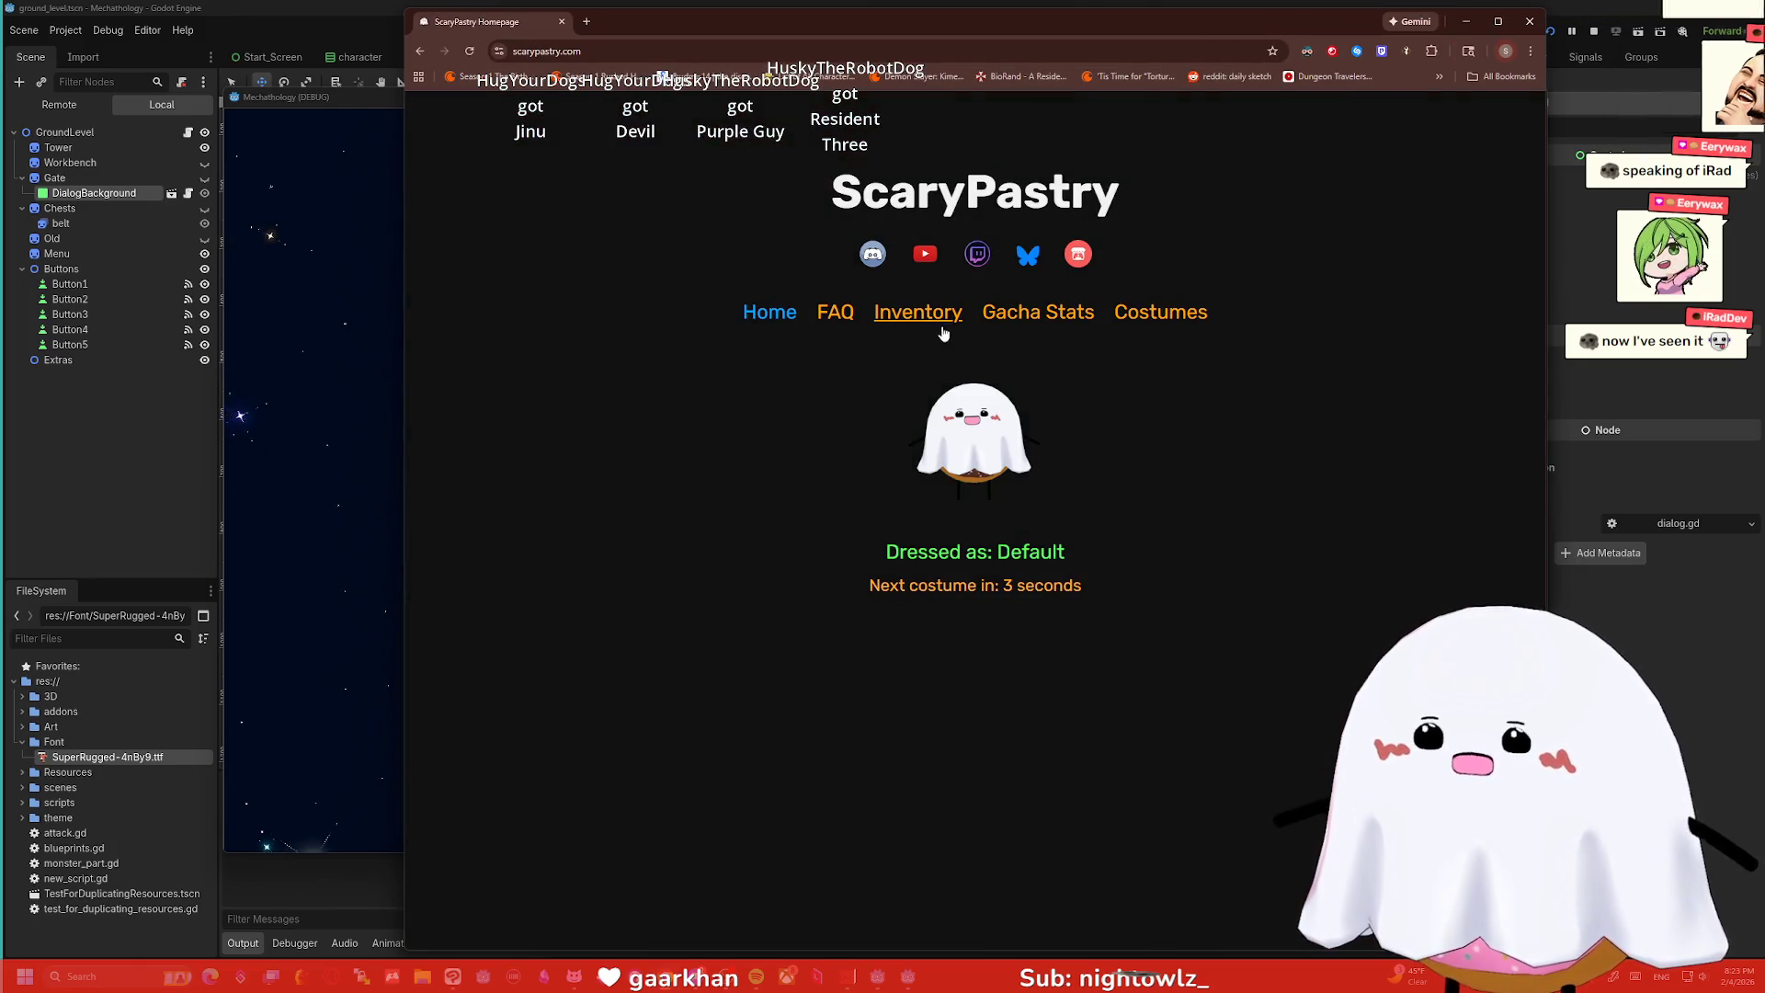
{"action": "left_click", "coordinate": [940, 320]}
{"action": "left_click", "coordinate": [978, 539]}
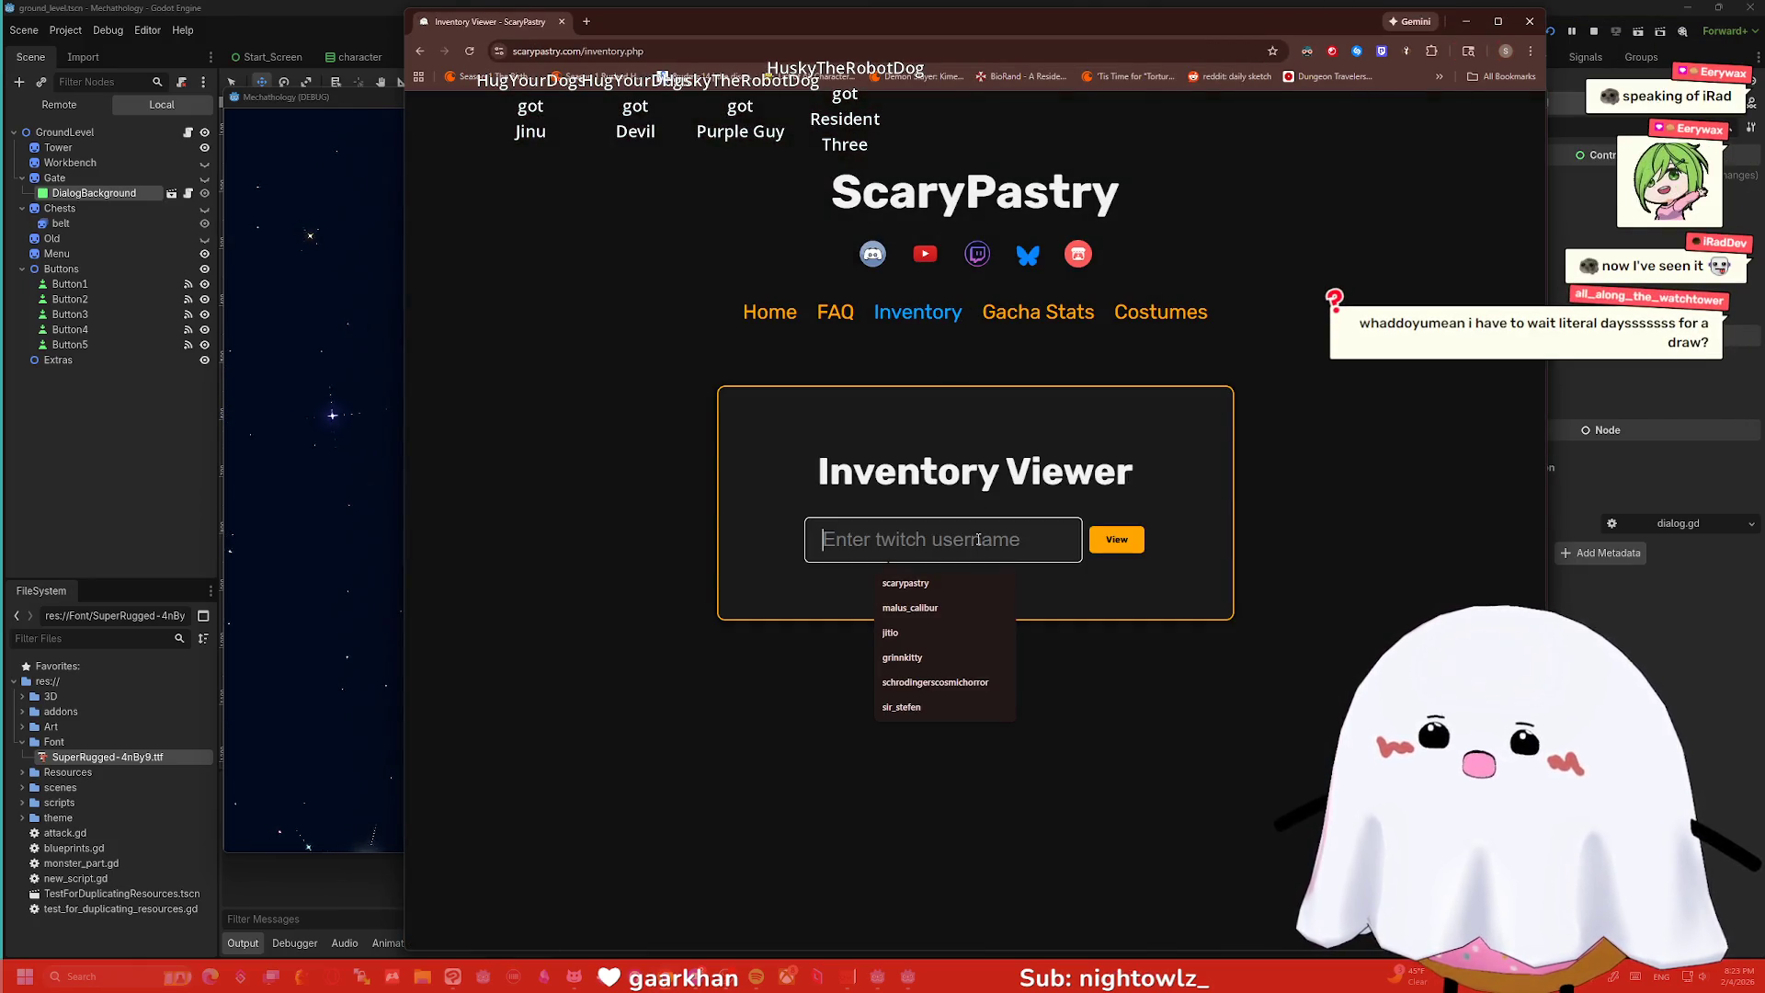
{"action": "left_click", "coordinate": [1039, 312]}
{"action": "scroll", "coordinate": [1055, 533], "scroll_direction": "down", "scroll_amount": 10}
{"action": "scroll", "coordinate": [1066, 524], "scroll_direction": "up", "scroll_amount": 10}
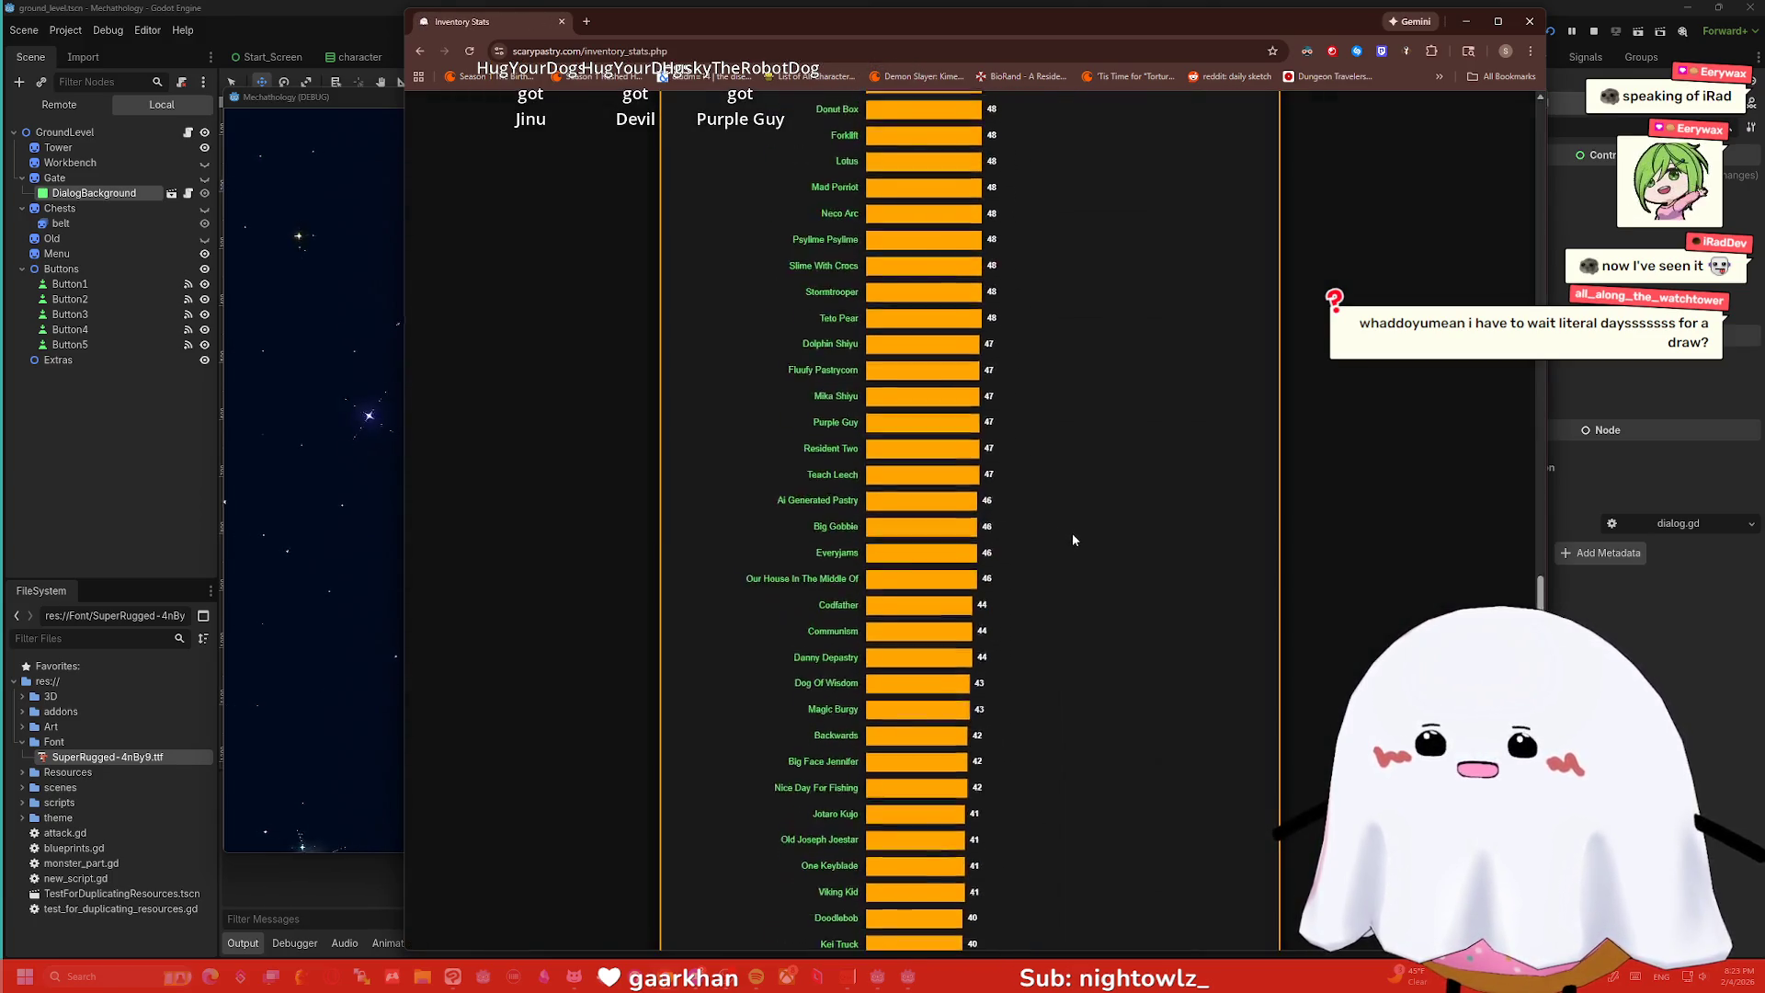
{"action": "scroll", "coordinate": [1073, 509], "scroll_direction": "up", "scroll_amount": 10}
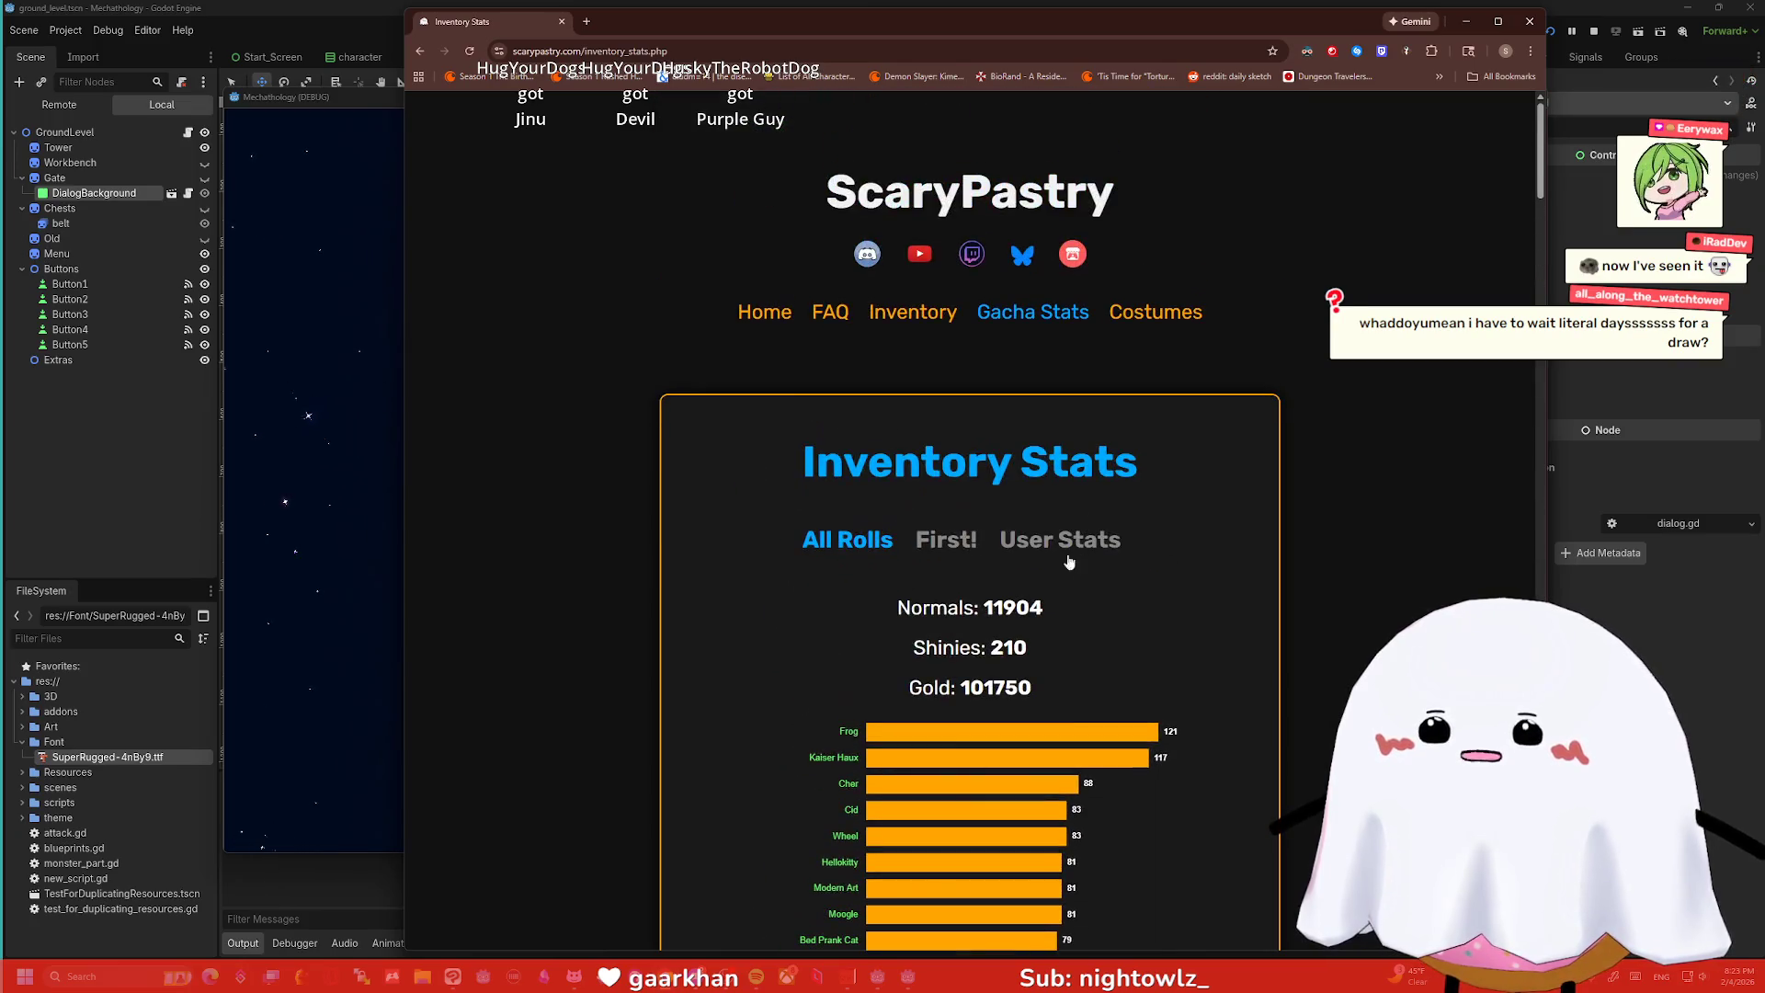
Show the First! list, then view and close the Magic Burgy image tab
{"action": "left_click", "coordinate": [946, 540]}
{"action": "left_click", "coordinate": [1081, 598]}
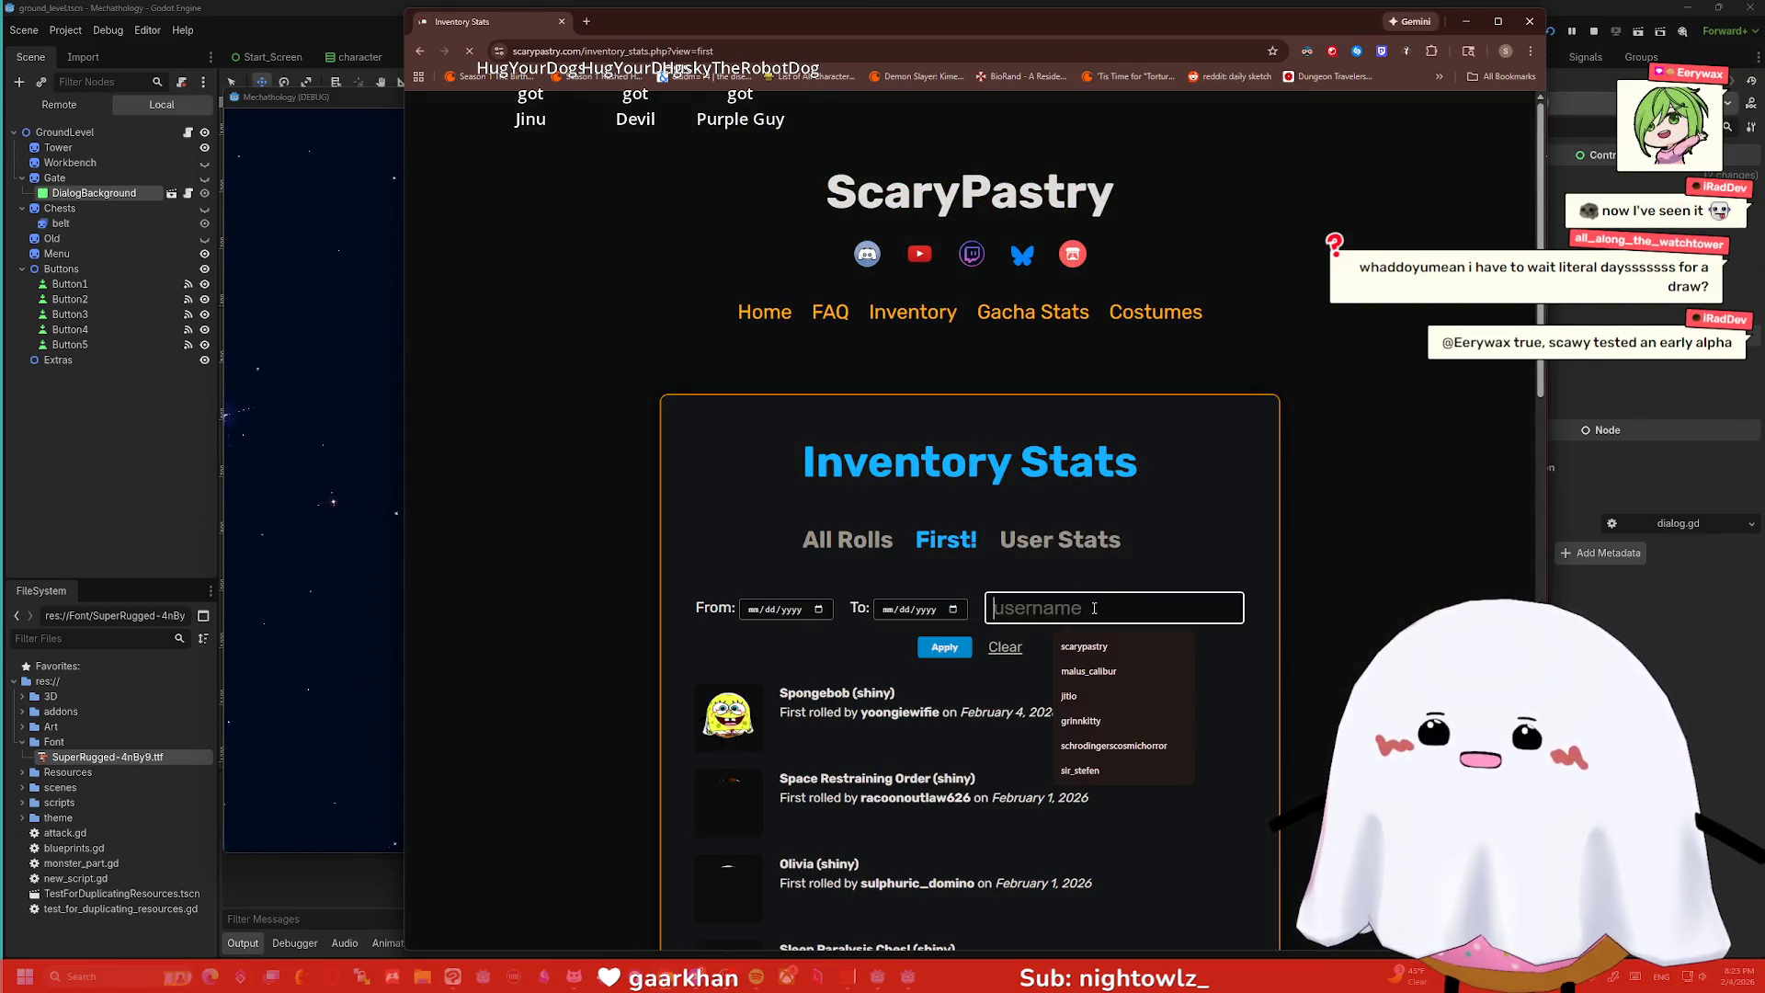
{"action": "scroll", "coordinate": [1156, 579], "scroll_direction": "down", "scroll_amount": 2}
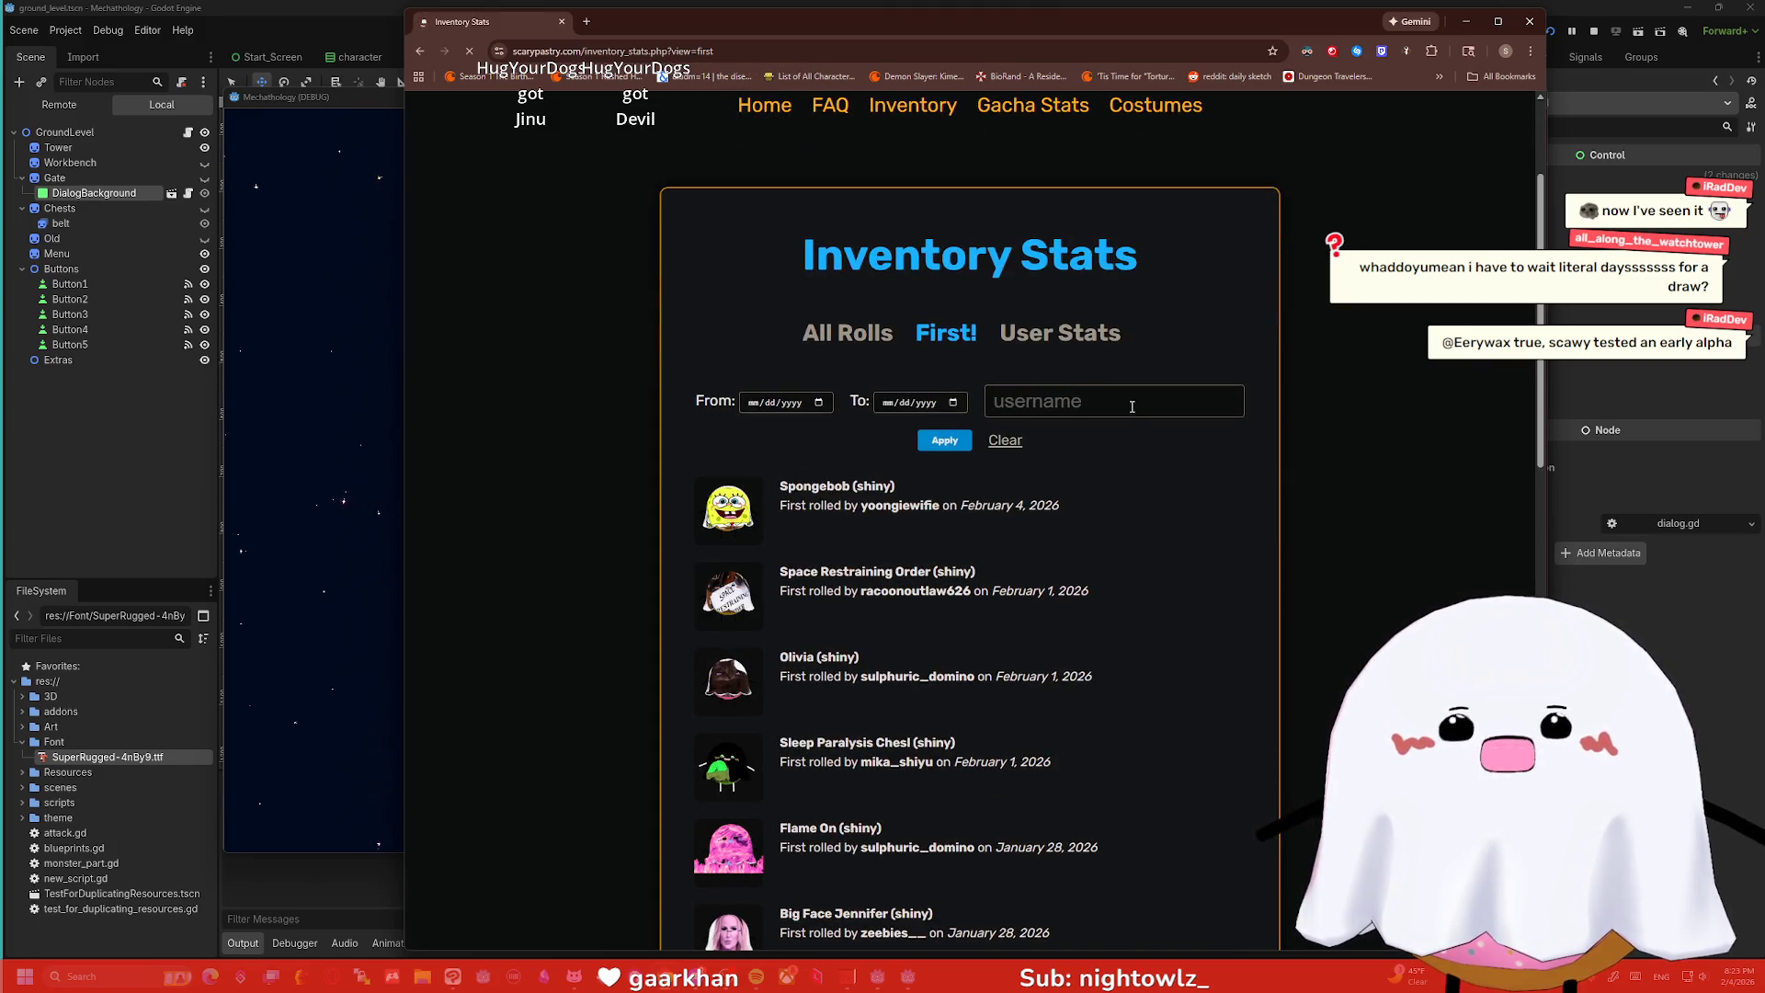
{"action": "scroll", "coordinate": [1162, 455], "scroll_direction": "down", "scroll_amount": 8}
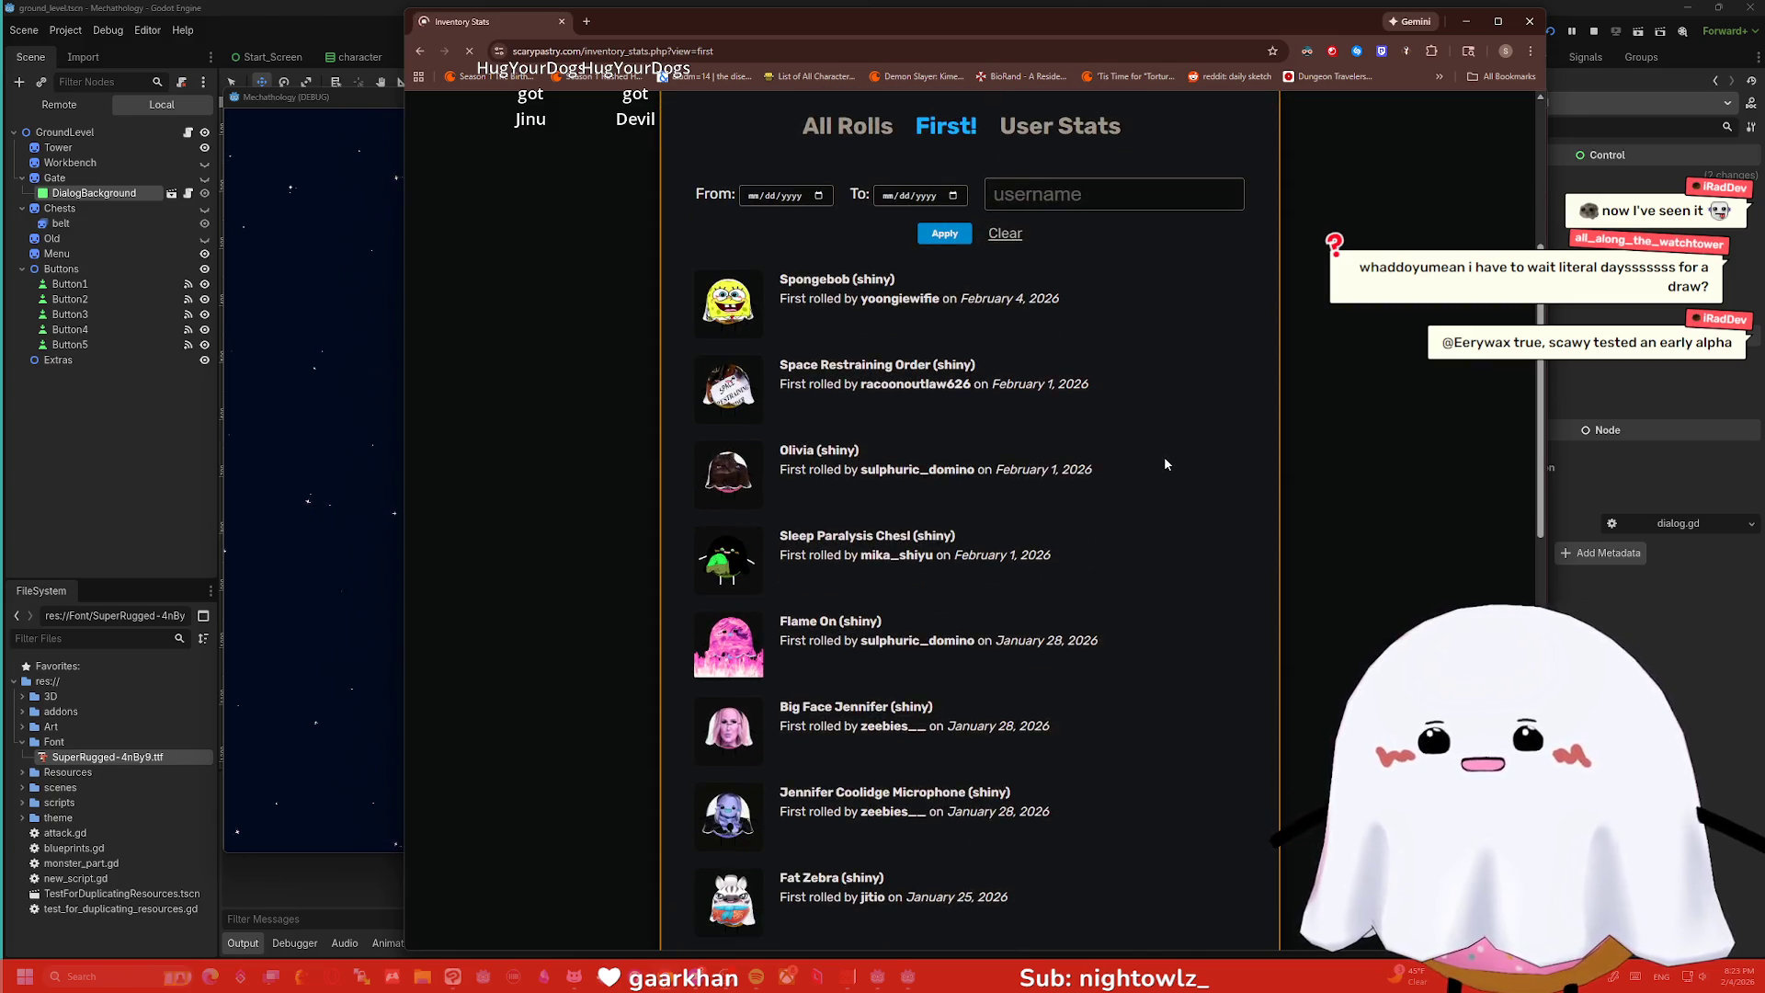
{"action": "scroll", "coordinate": [1150, 464], "scroll_direction": "down", "scroll_amount": 7}
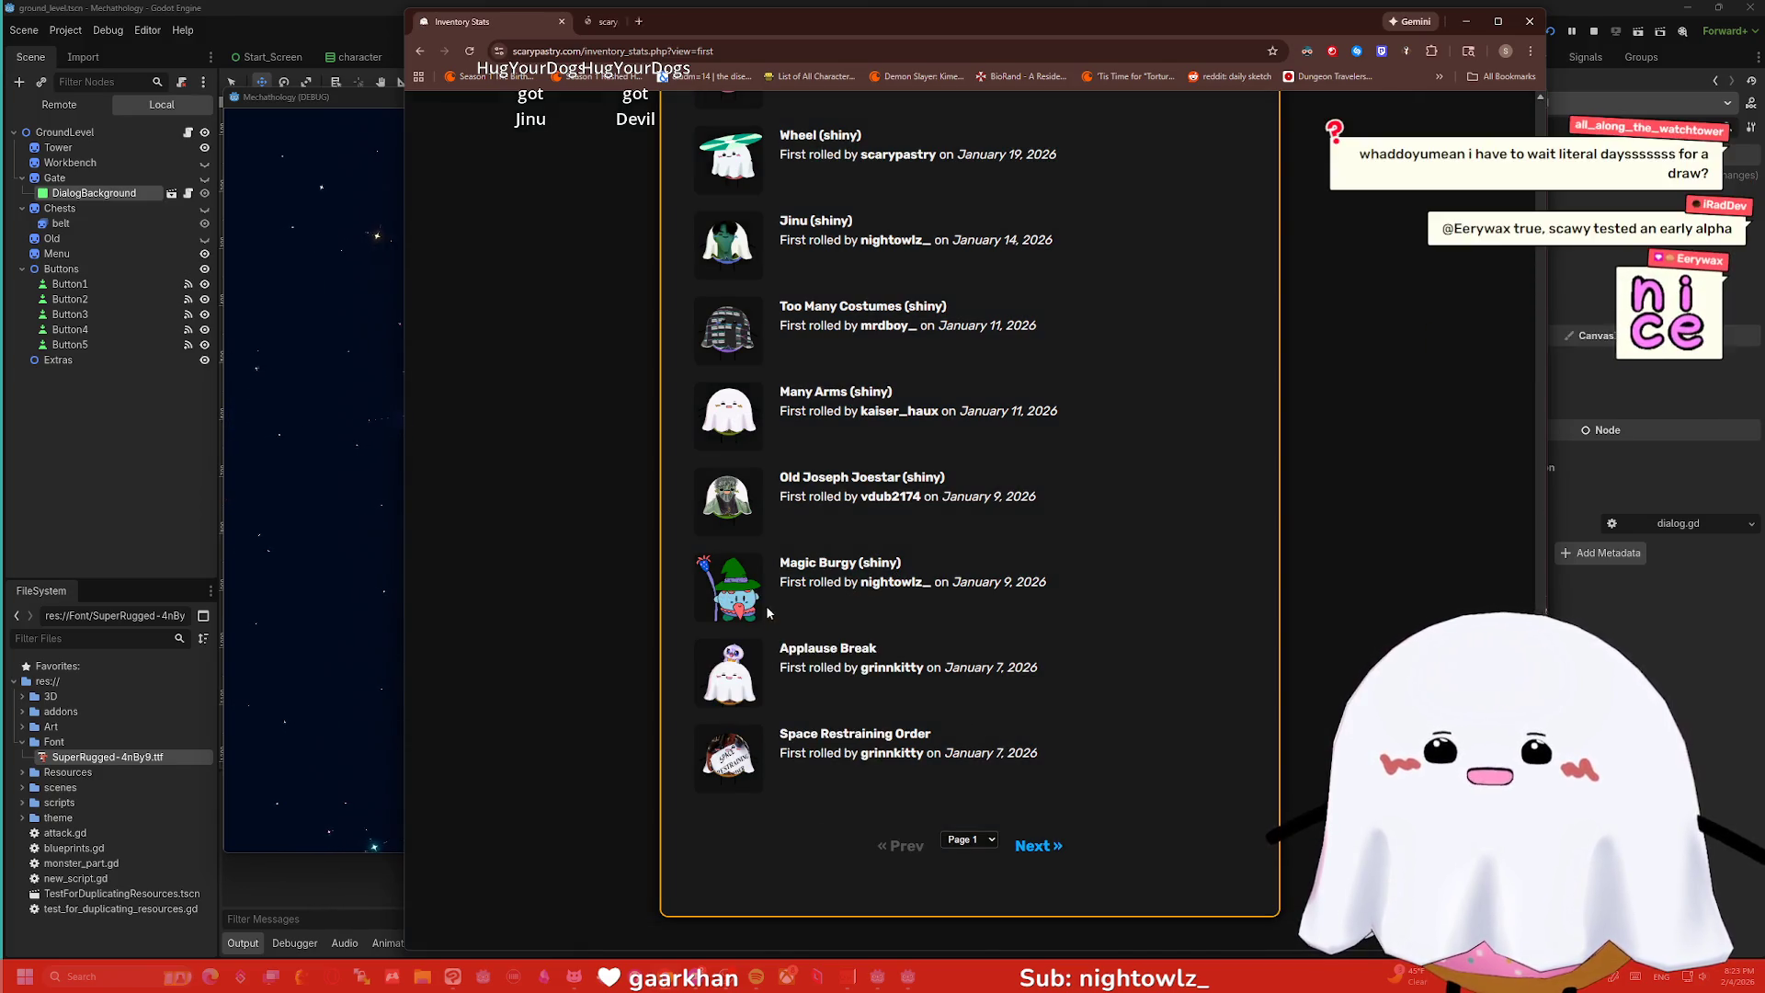
{"action": "left_click", "coordinate": [730, 593]}
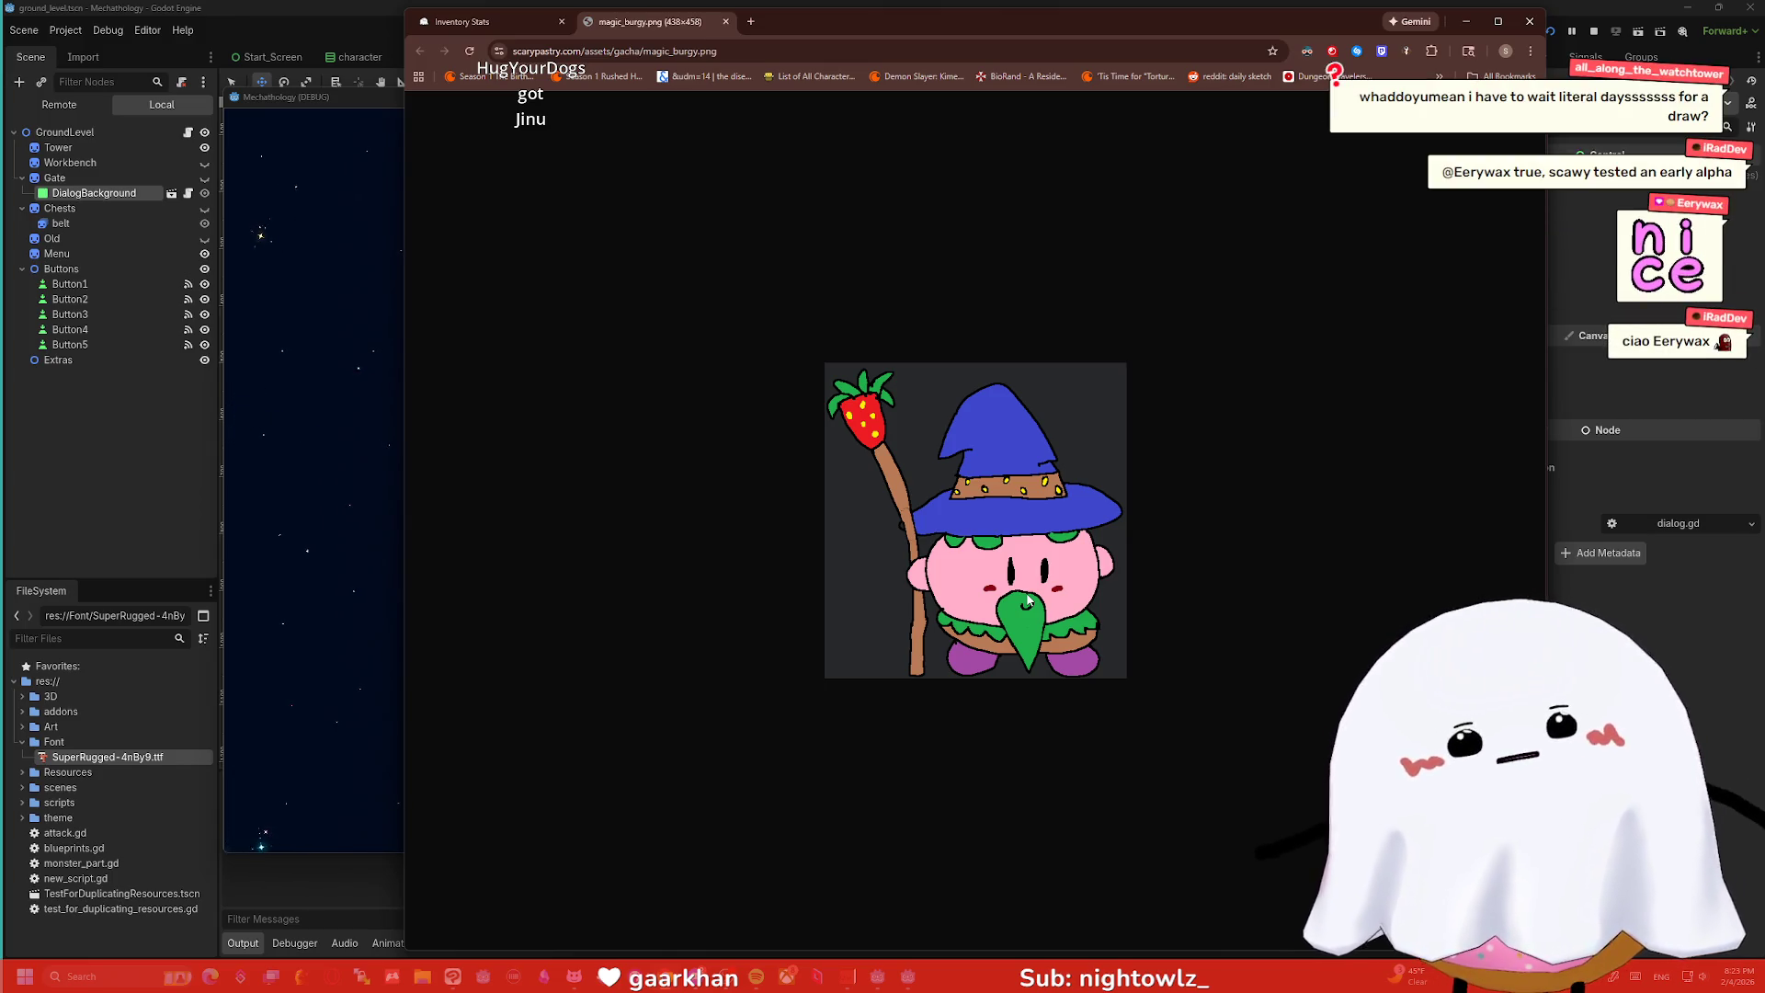
{"action": "left_click", "coordinate": [725, 21]}
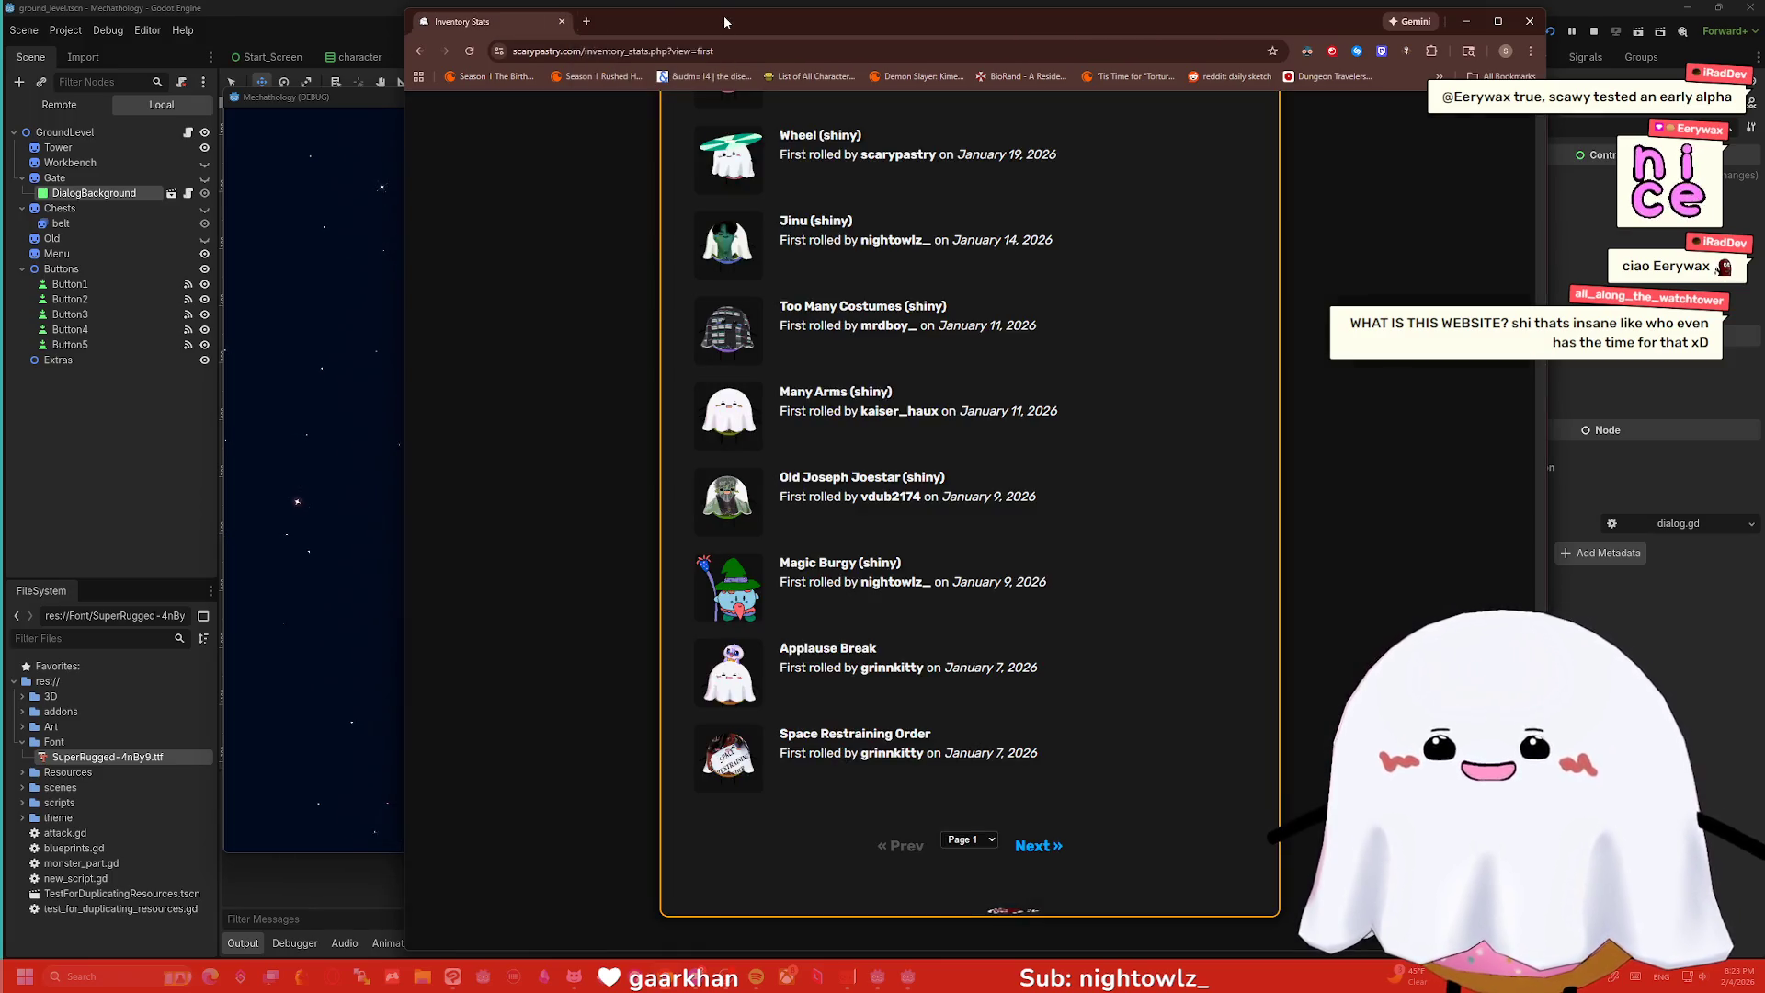
{"action": "scroll", "coordinate": [680, 291], "scroll_direction": "up", "scroll_amount": 10}
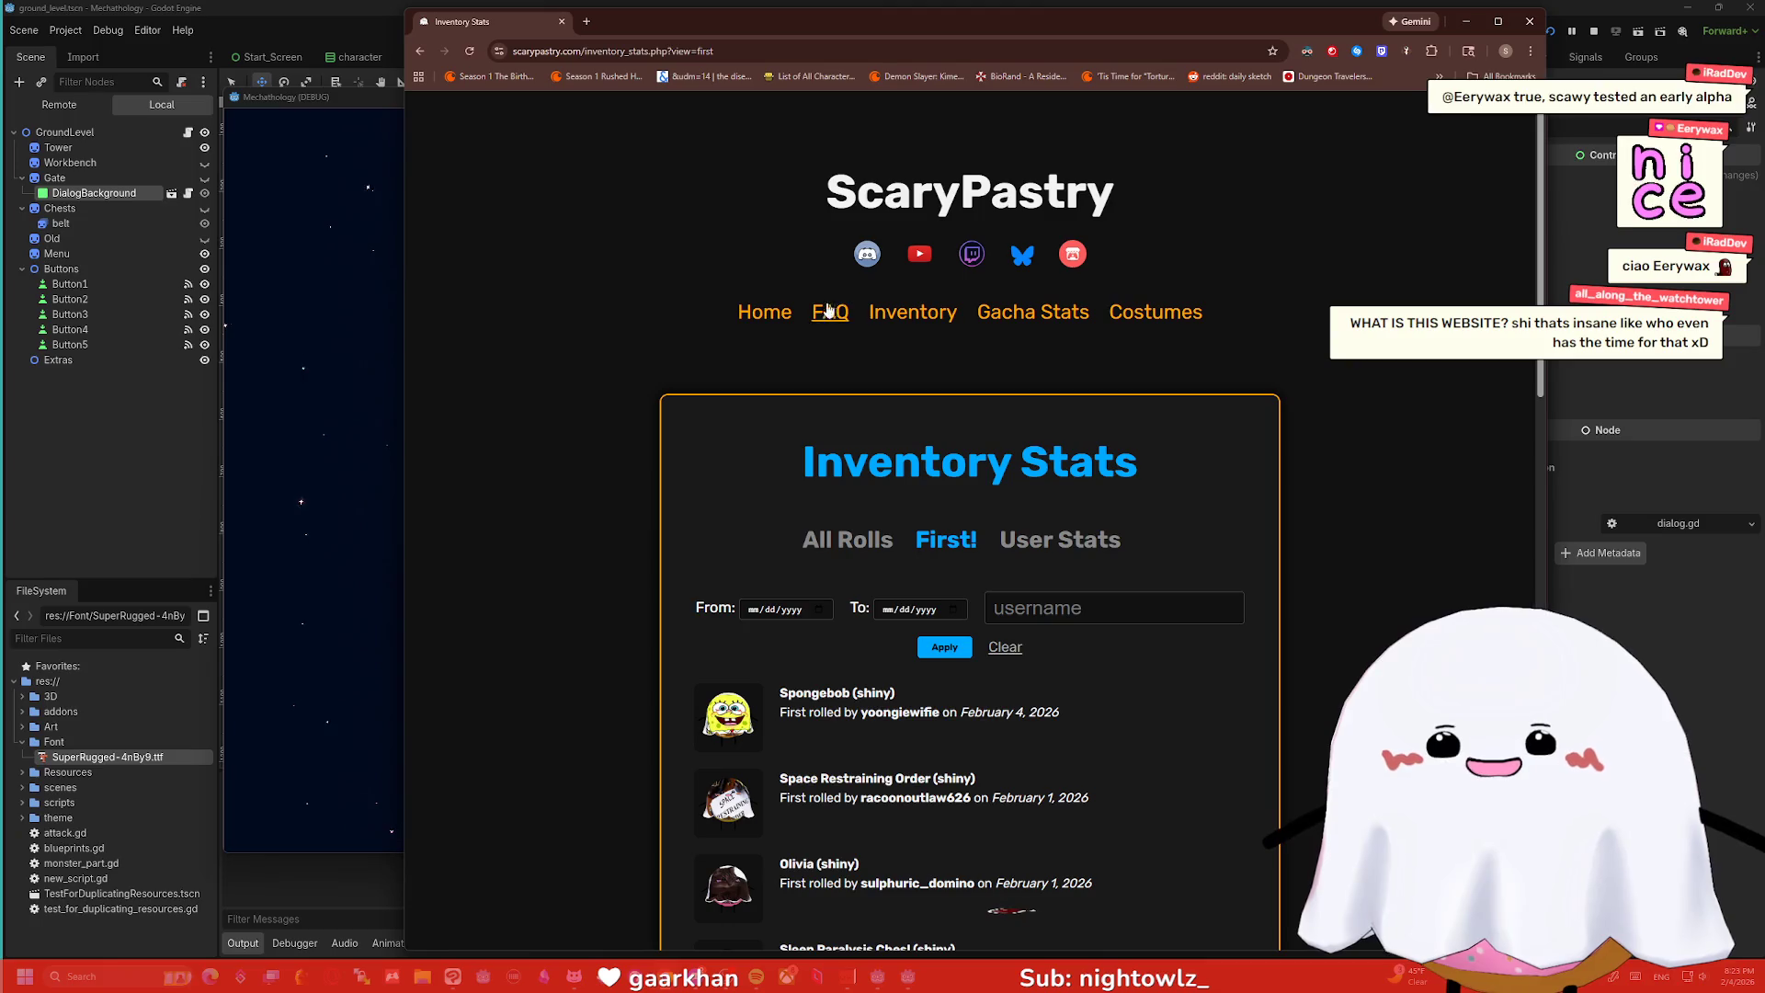
Visit the ScaryPastry homepage, FAQ, Inventory Viewer and Gacha Stats' User Stats view
{"action": "left_click", "coordinate": [764, 312]}
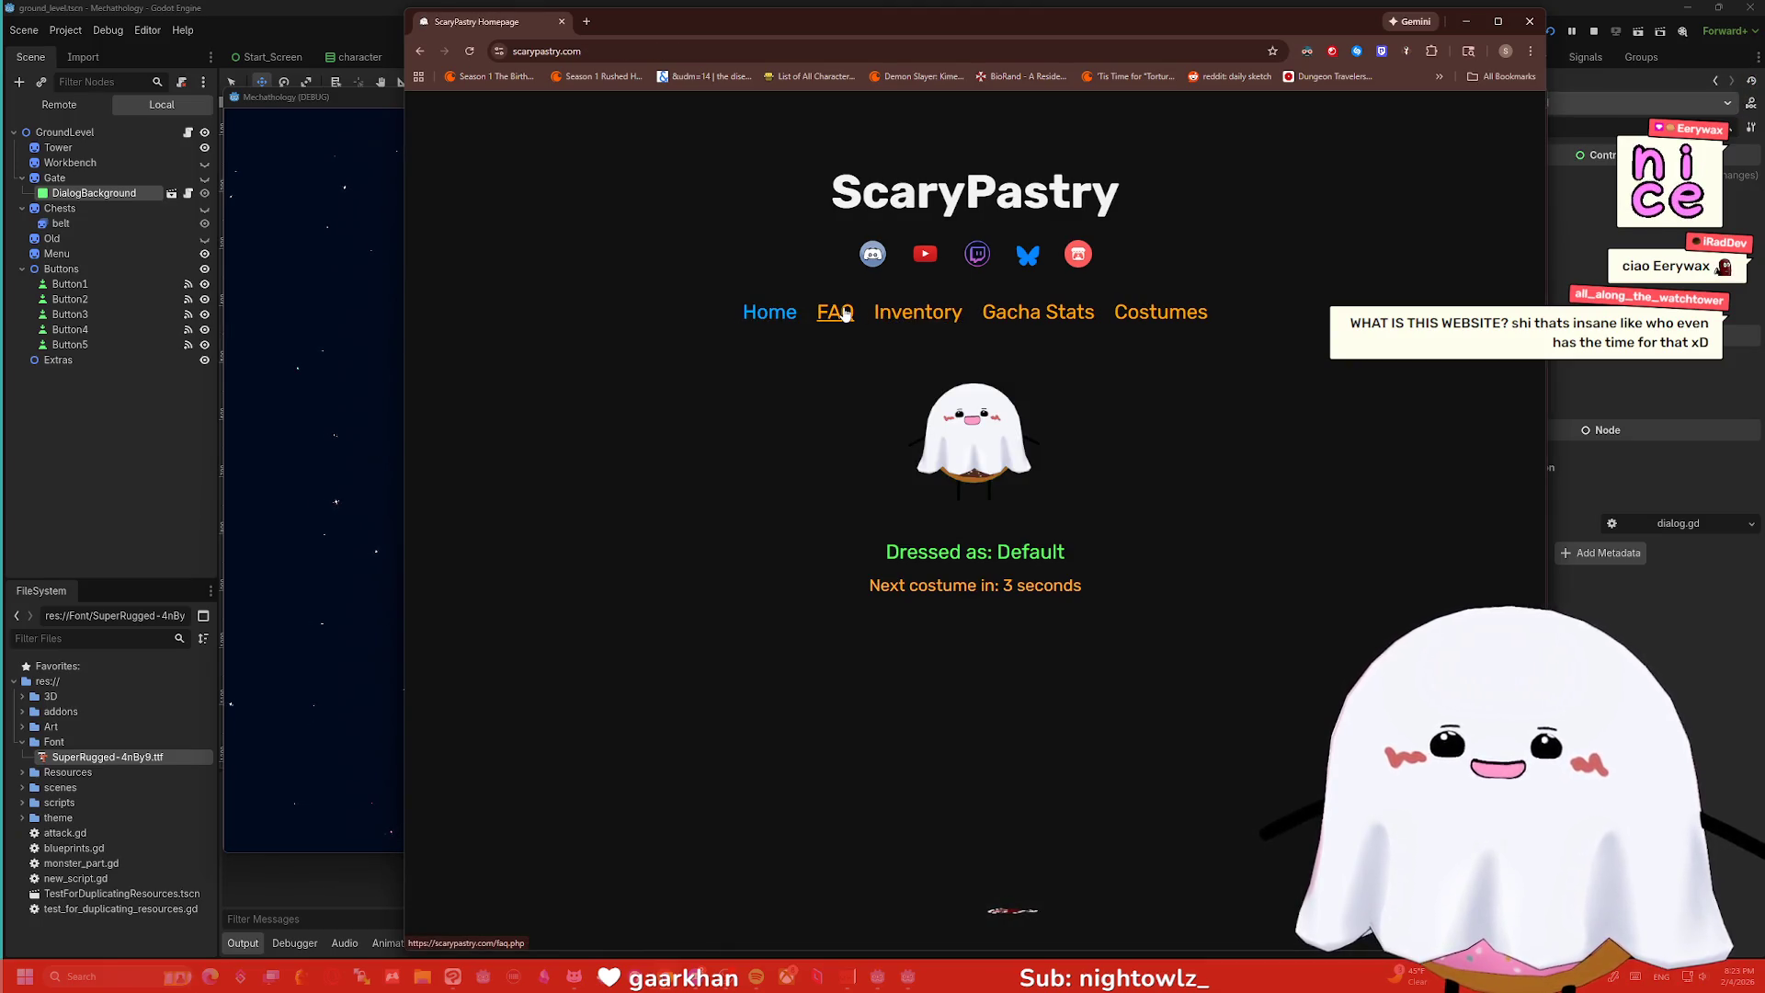
{"action": "left_click", "coordinate": [845, 314]}
{"action": "left_click", "coordinate": [910, 317]}
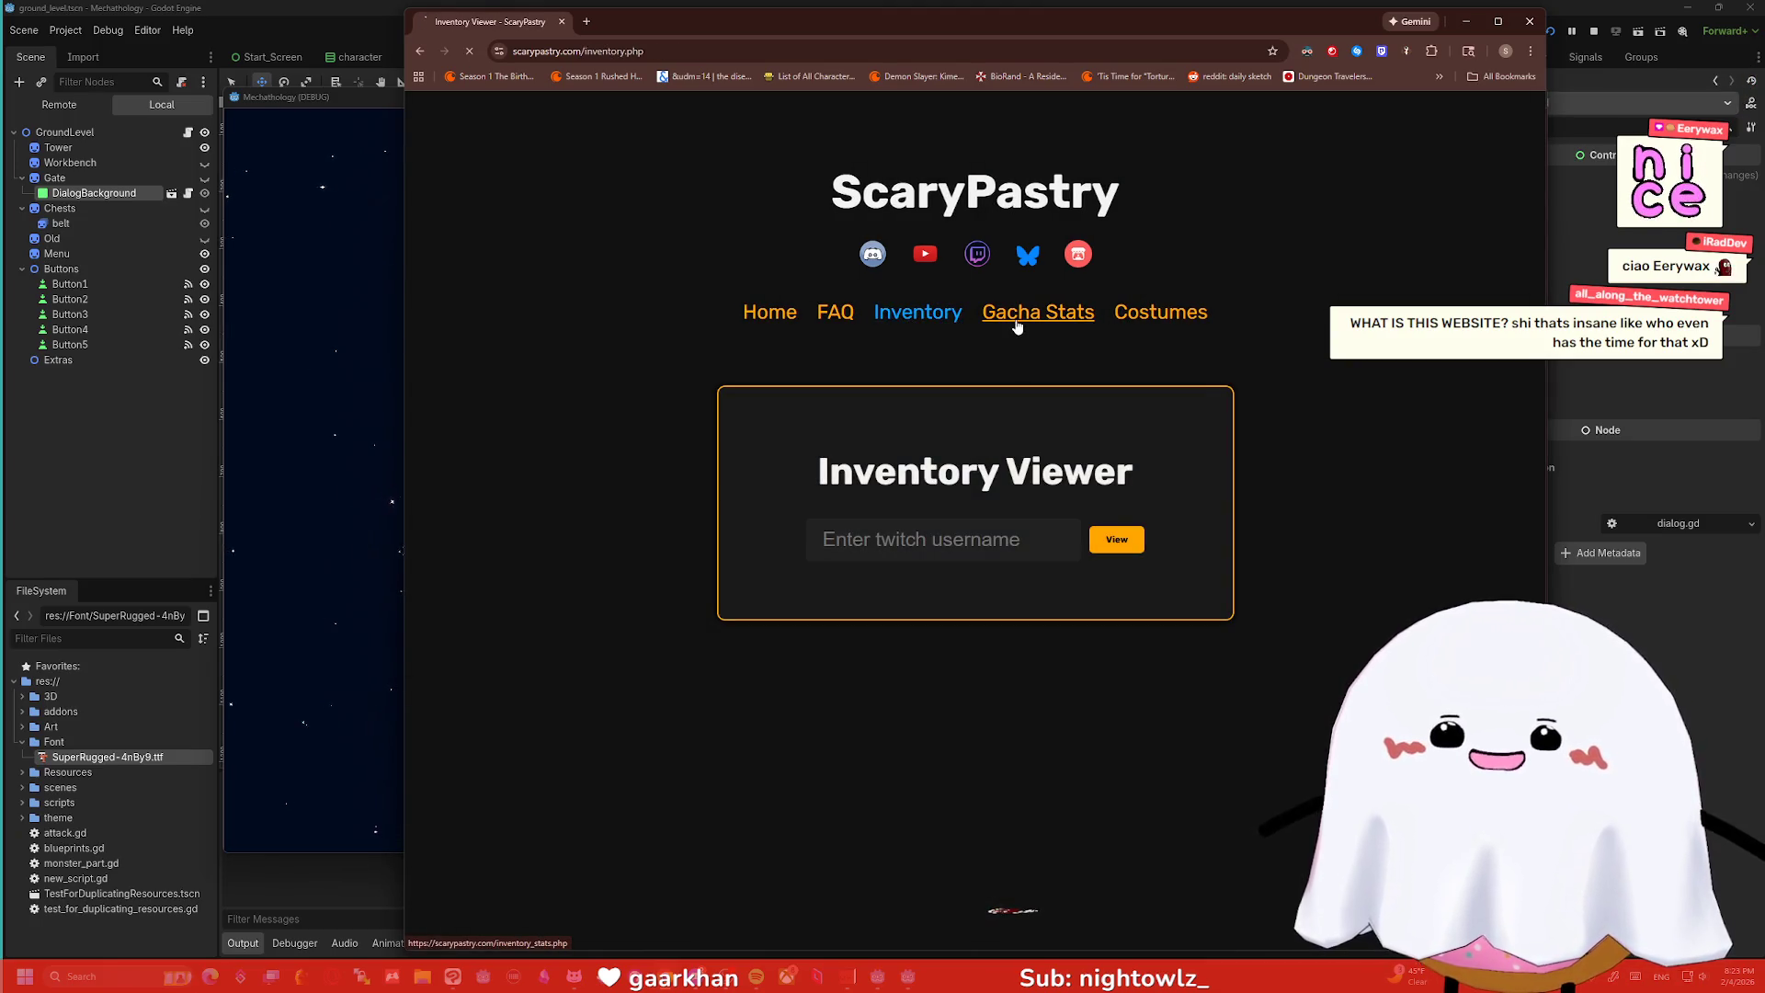
{"action": "left_click", "coordinate": [1016, 326]}
{"action": "scroll", "coordinate": [976, 445], "scroll_direction": "down", "scroll_amount": 4}
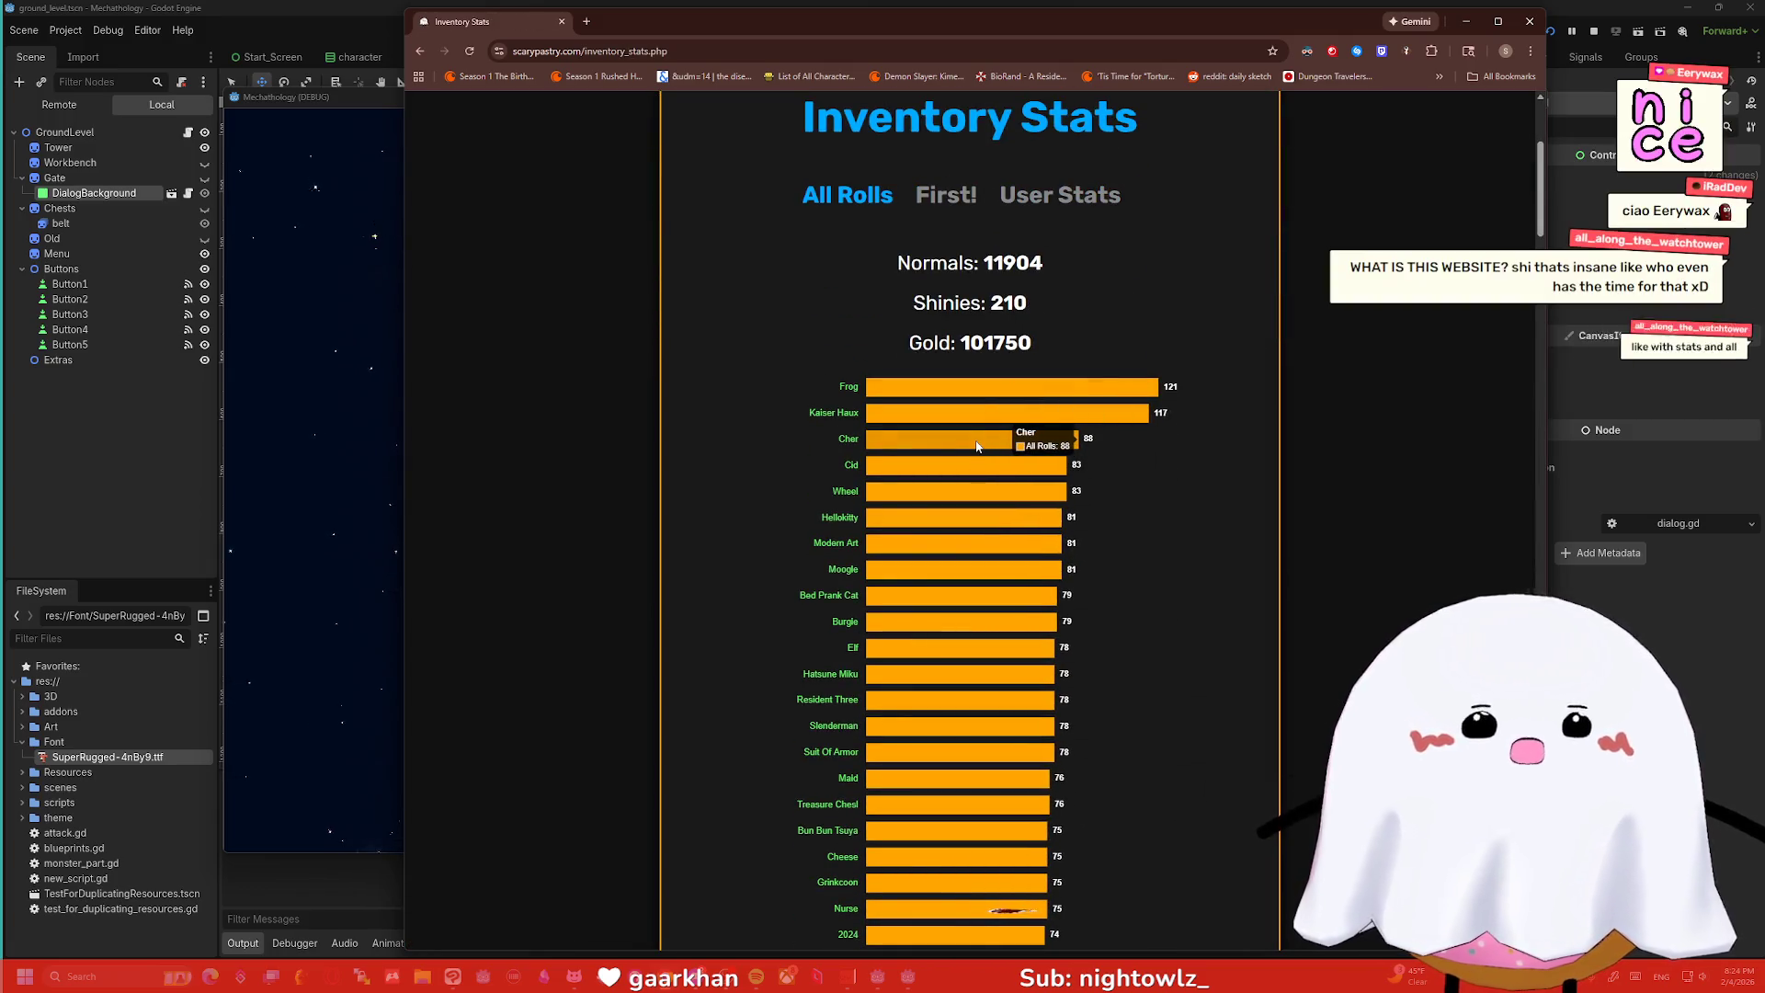
{"action": "scroll", "coordinate": [1067, 343], "scroll_direction": "up", "scroll_amount": 4}
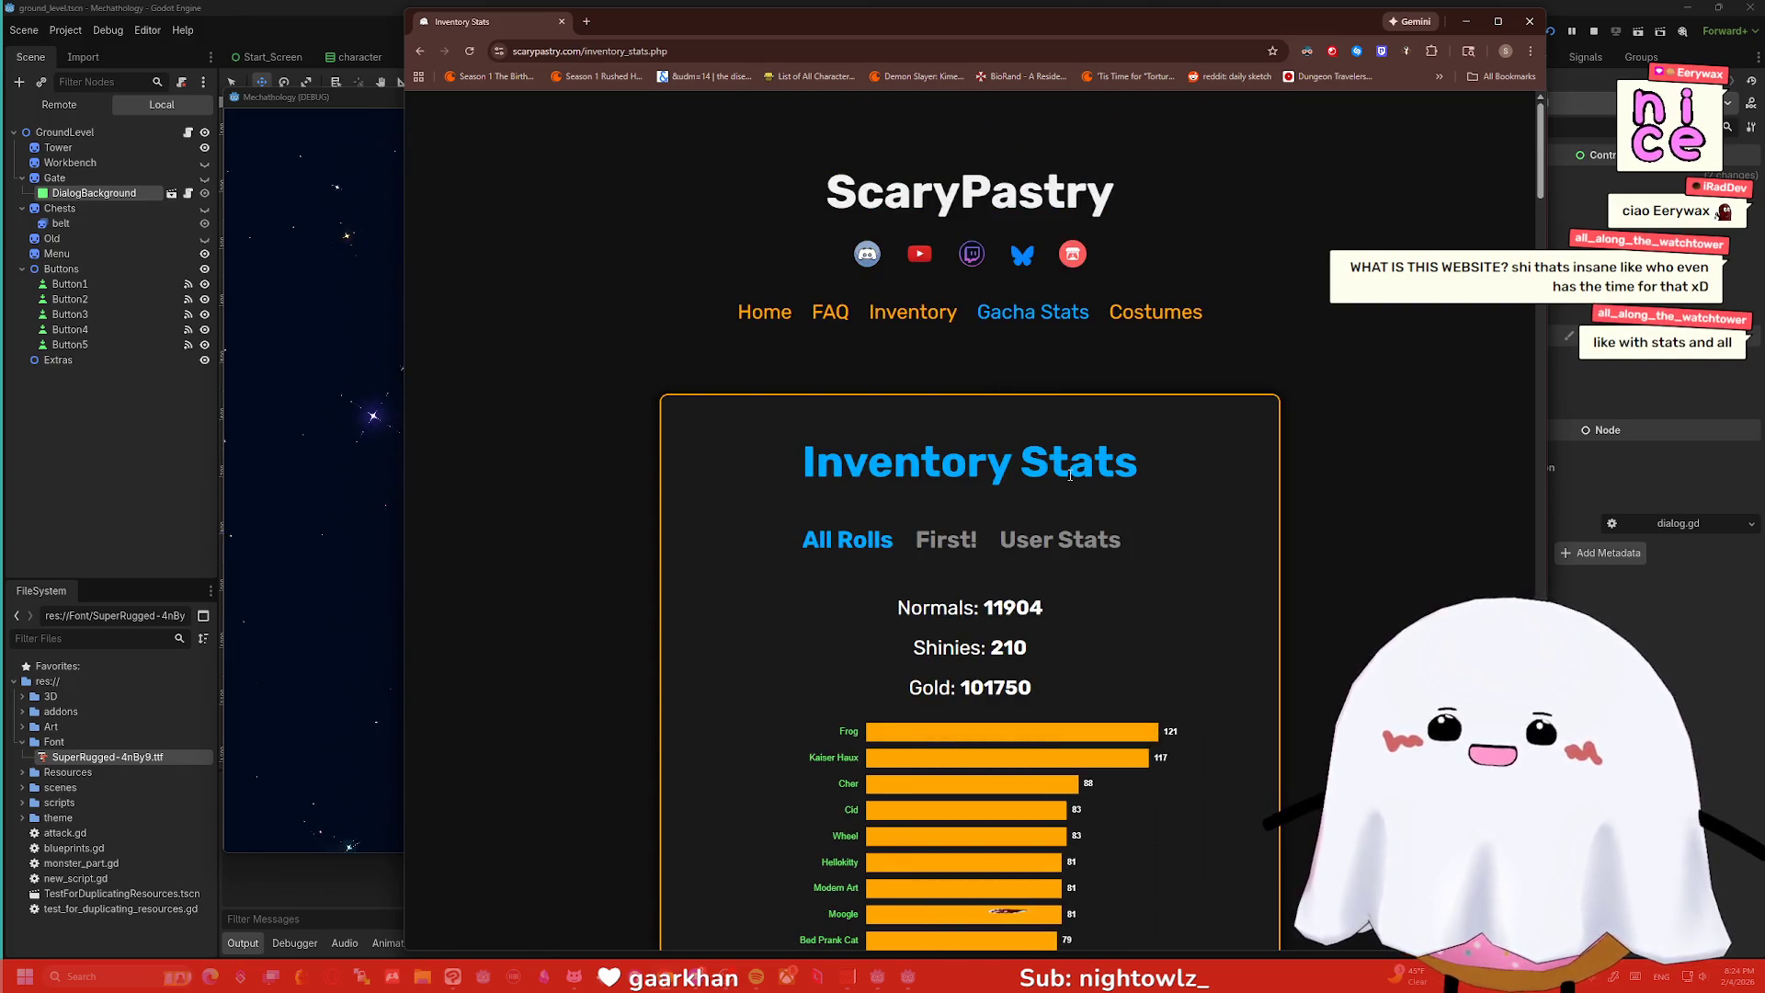
{"action": "left_click", "coordinate": [1060, 540]}
{"action": "scroll", "coordinate": [1011, 443], "scroll_direction": "down", "scroll_amount": 5}
{"action": "scroll", "coordinate": [1002, 426], "scroll_direction": "up", "scroll_amount": 2}
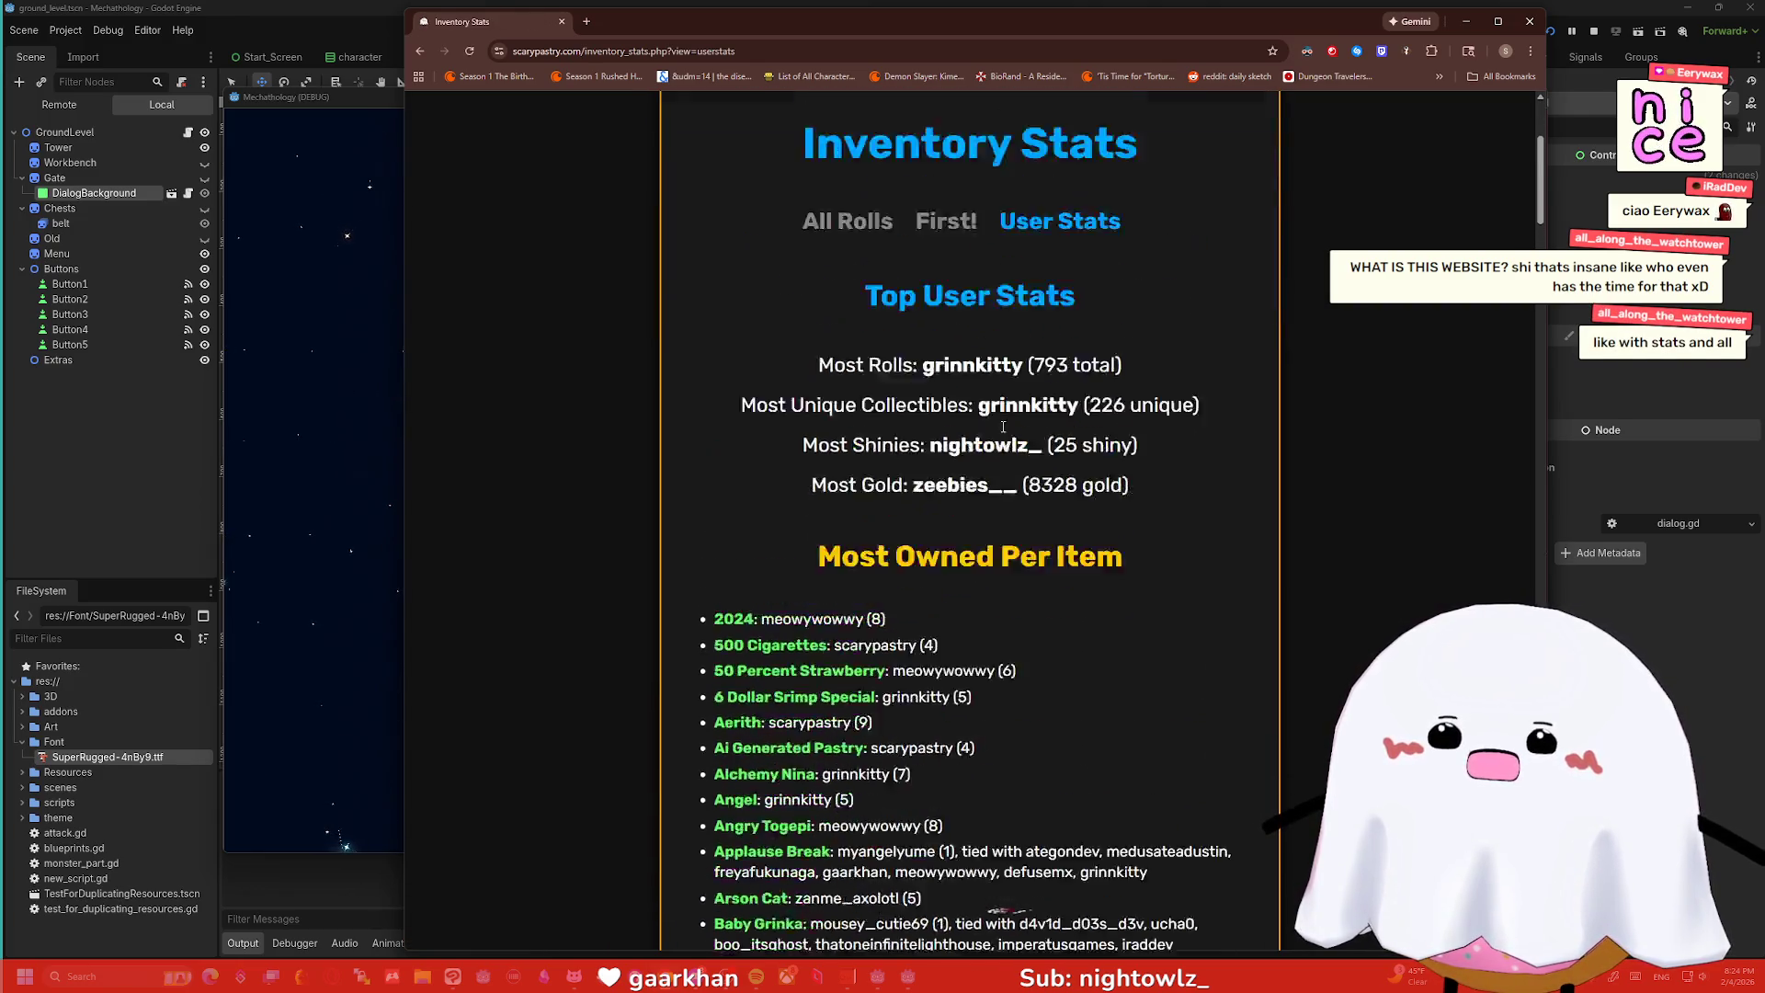
{"action": "scroll", "coordinate": [1003, 426], "scroll_direction": "up", "scroll_amount": 2}
Switch between the First!, User Stats and All Rolls chart views on Gacha Stats
{"action": "left_click", "coordinate": [954, 337]}
{"action": "scroll", "coordinate": [962, 353], "scroll_direction": "down", "scroll_amount": 5}
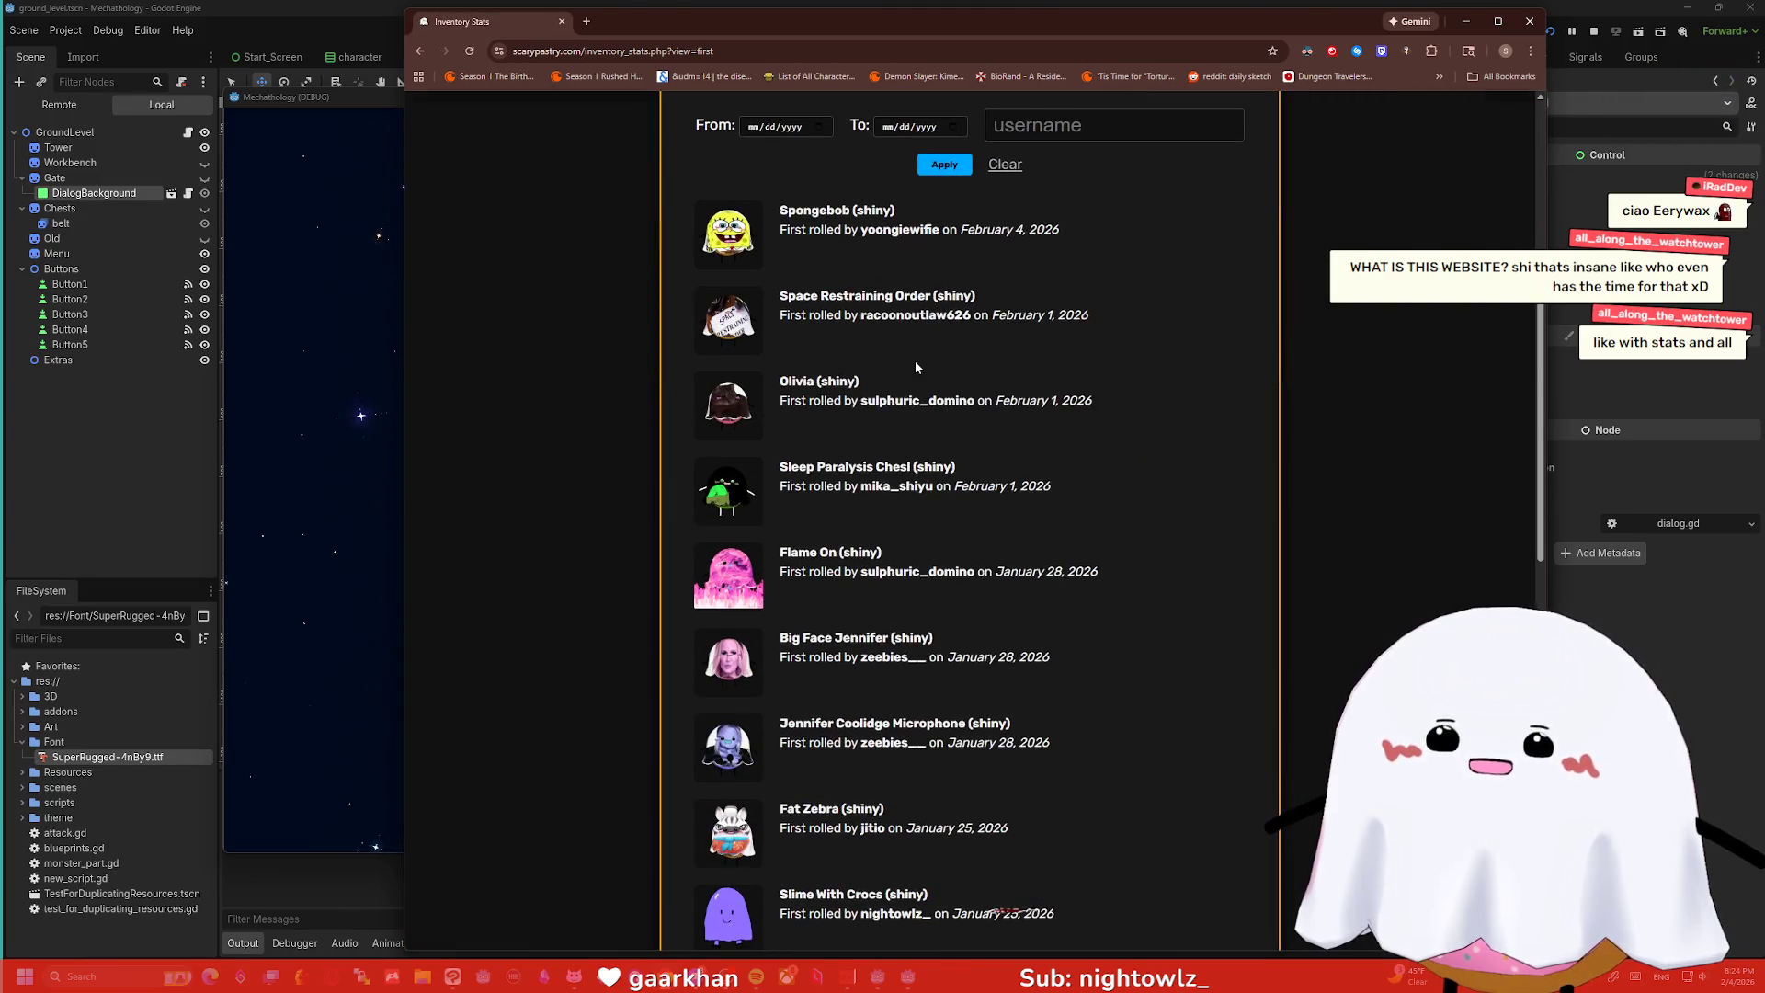
{"action": "scroll", "coordinate": [916, 366], "scroll_direction": "up", "scroll_amount": 3}
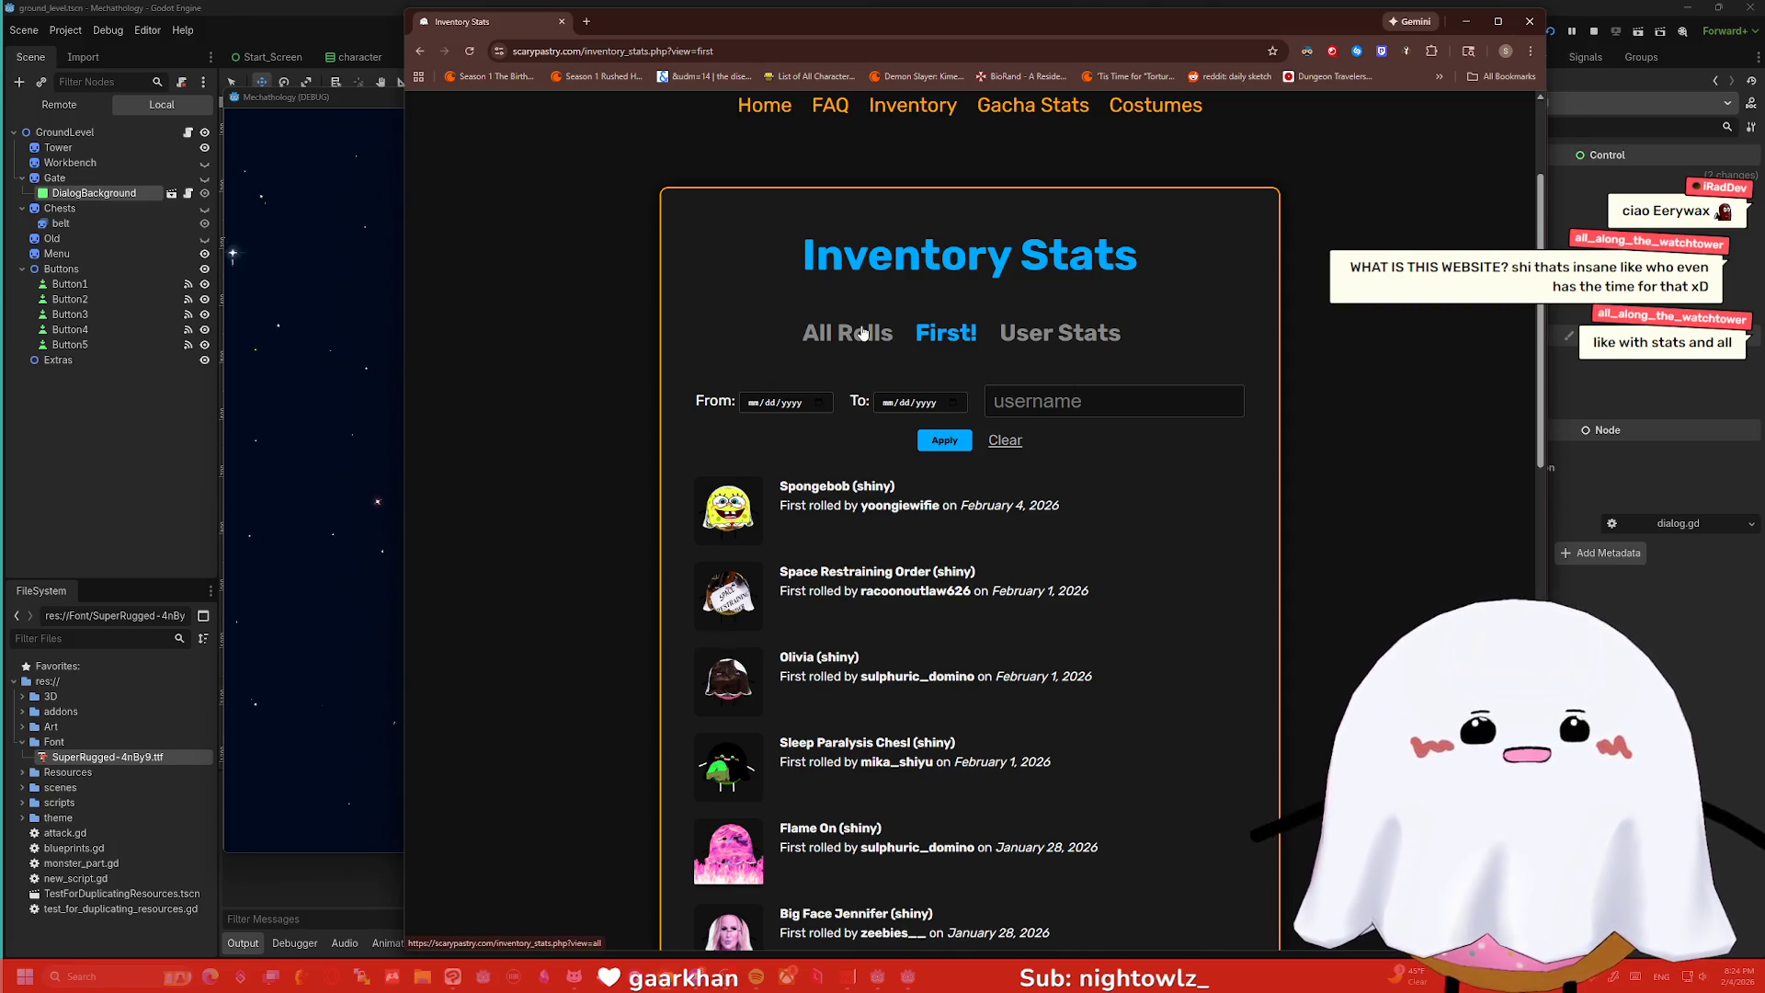
{"action": "scroll", "coordinate": [924, 341], "scroll_direction": "down", "scroll_amount": 4}
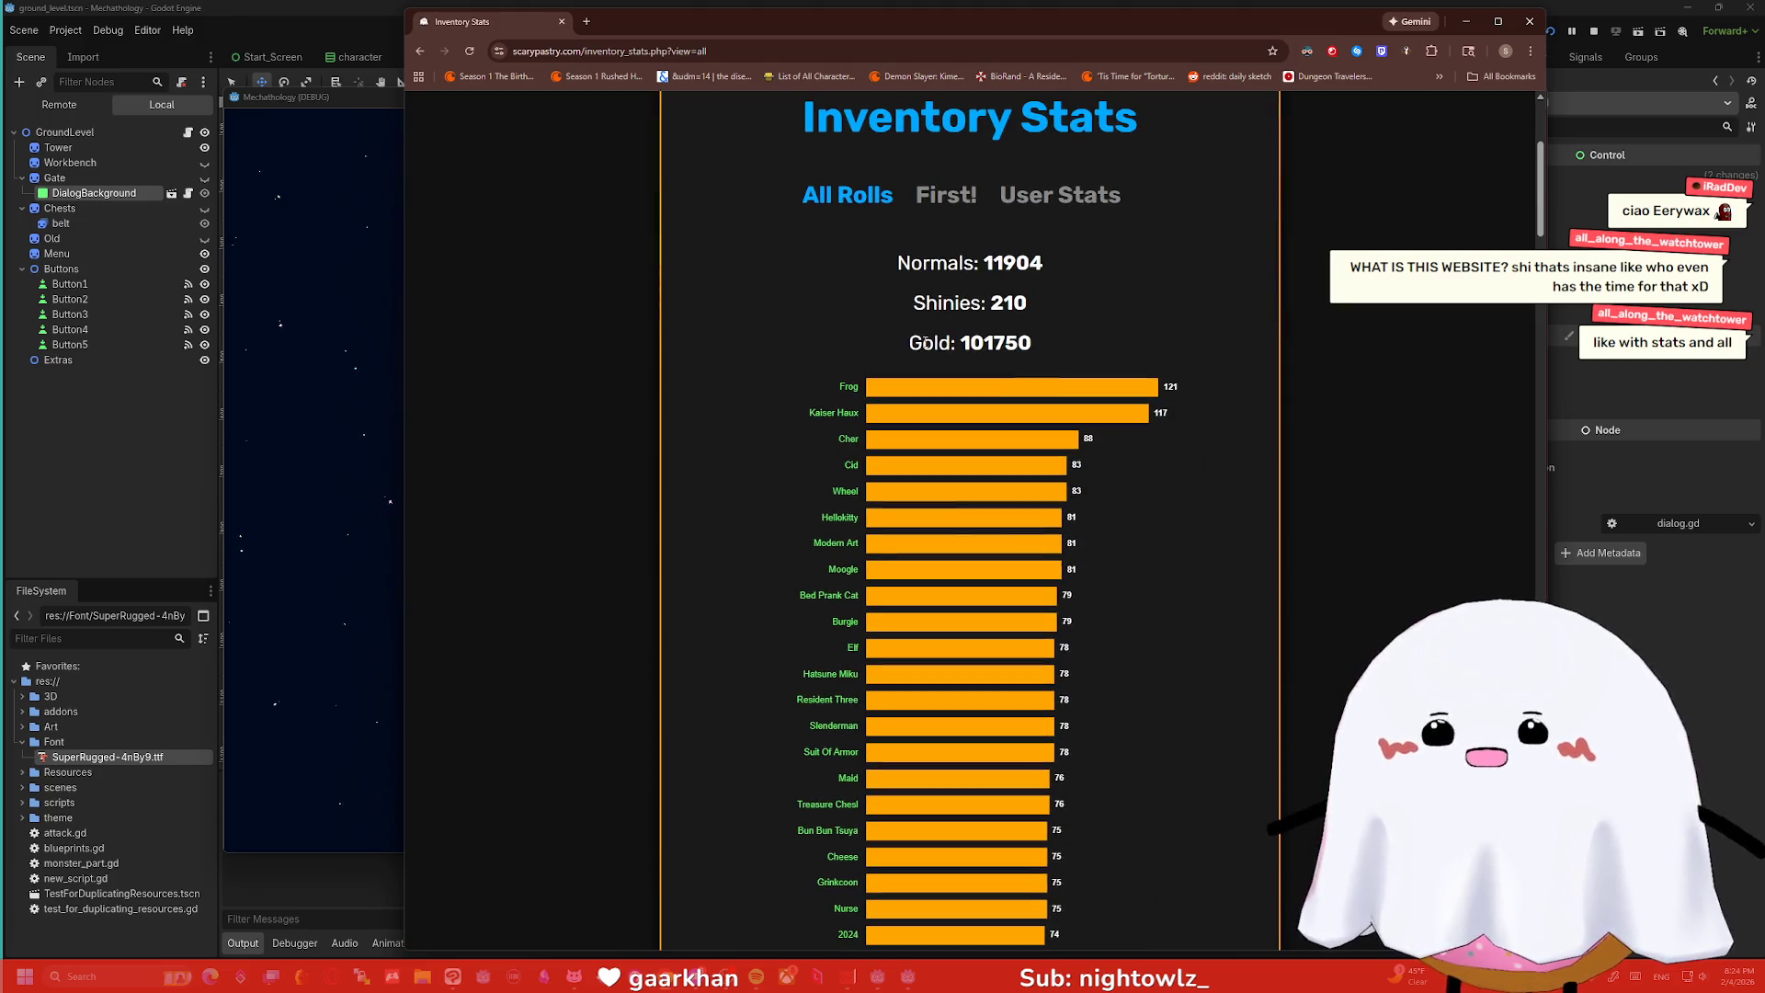
{"action": "left_click", "coordinate": [936, 212]}
{"action": "scroll", "coordinate": [1029, 312], "scroll_direction": "down", "scroll_amount": 3}
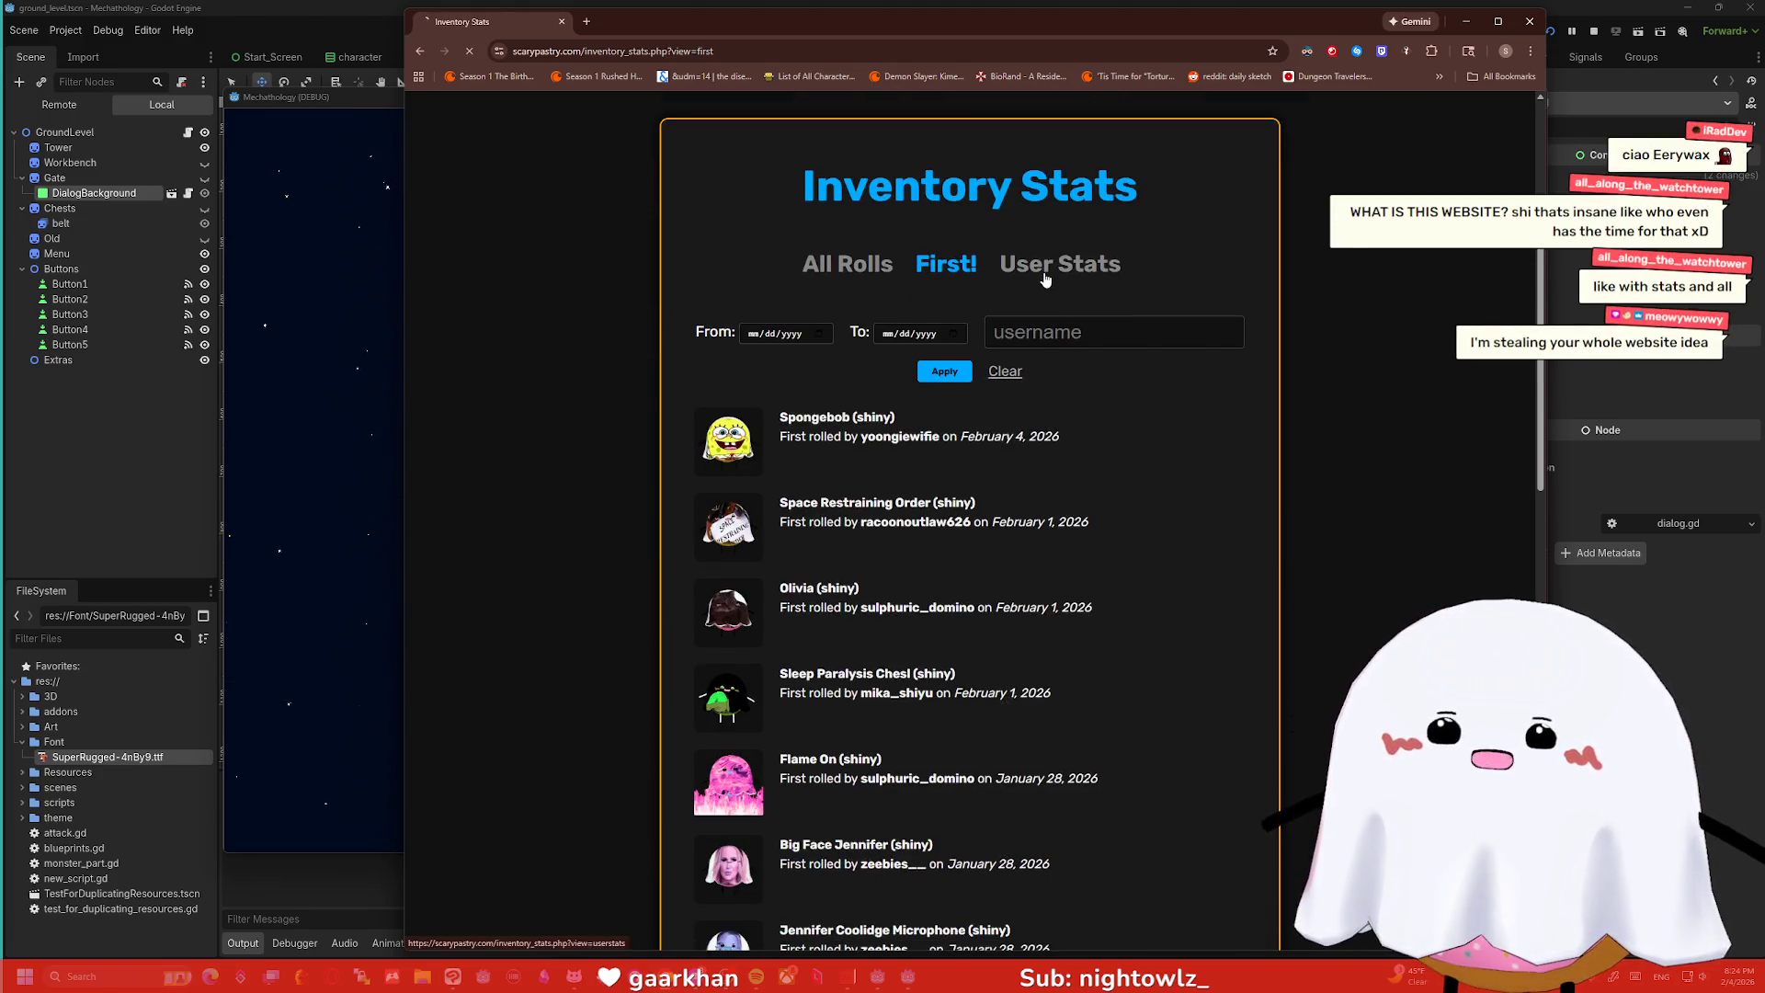
{"action": "left_click", "coordinate": [1045, 266]}
{"action": "scroll", "coordinate": [923, 320], "scroll_direction": "down", "scroll_amount": 5}
{"action": "scroll", "coordinate": [844, 219], "scroll_direction": "up", "scroll_amount": 2}
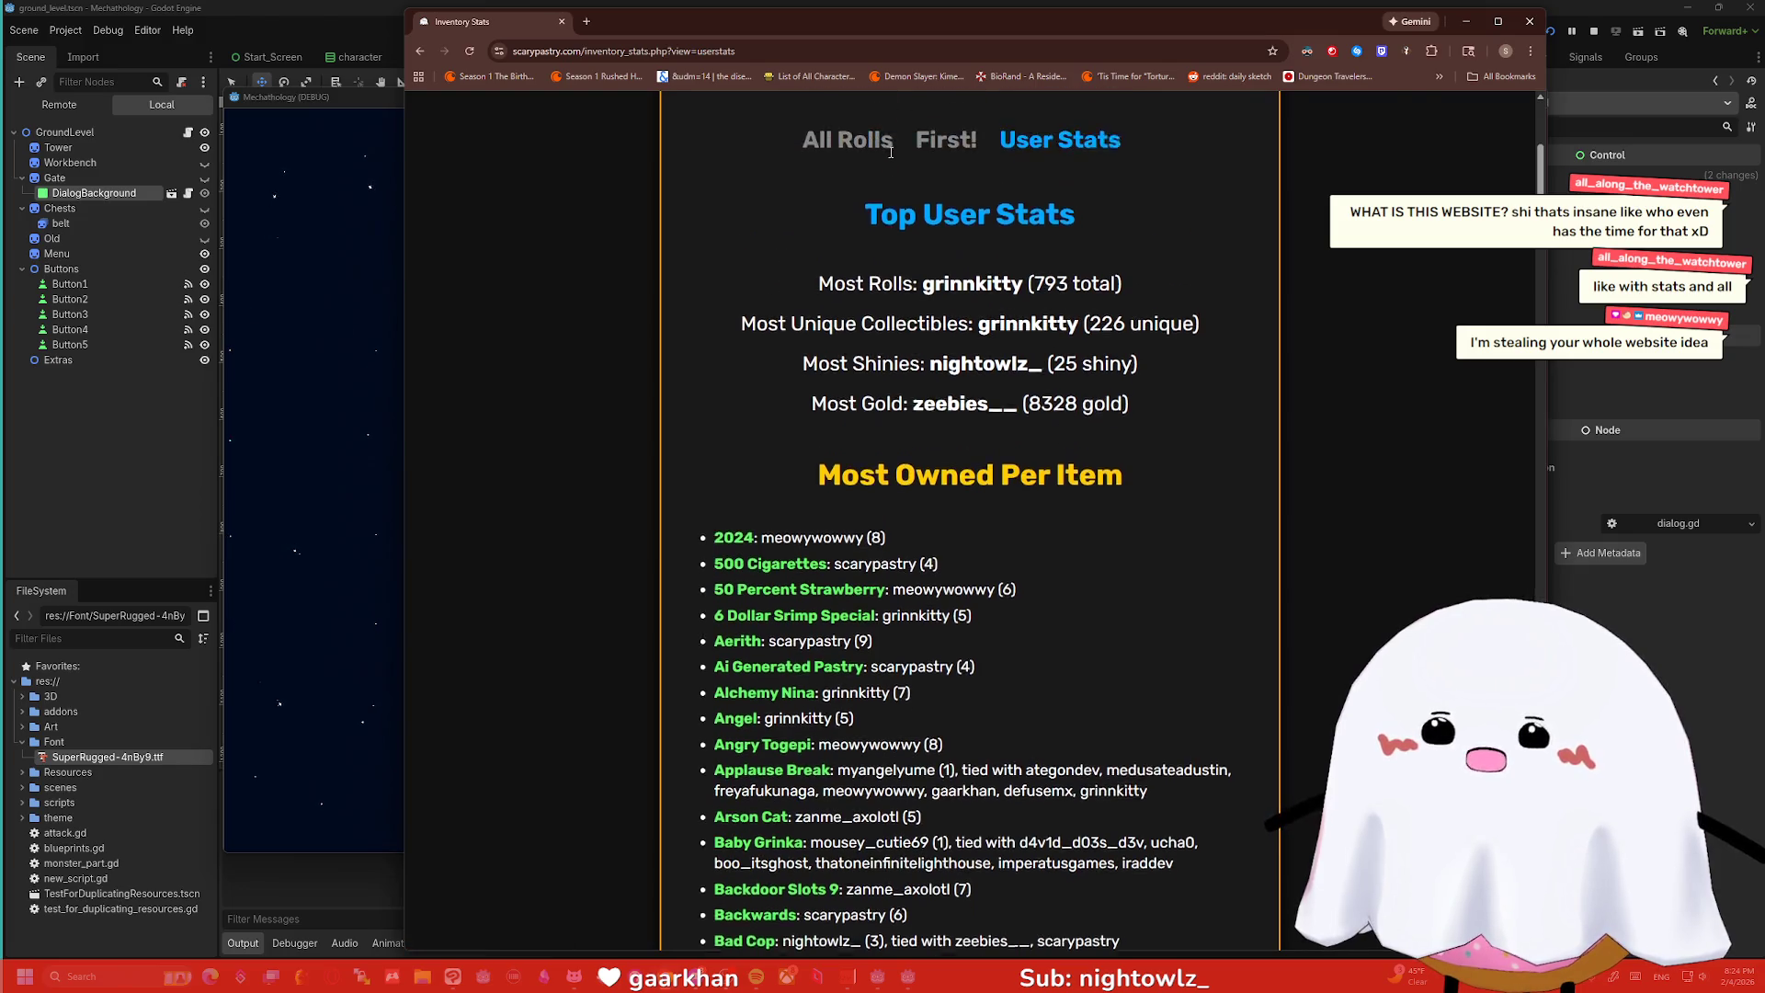
{"action": "left_click", "coordinate": [842, 194]}
{"action": "scroll", "coordinate": [913, 400], "scroll_direction": "down", "scroll_amount": 4}
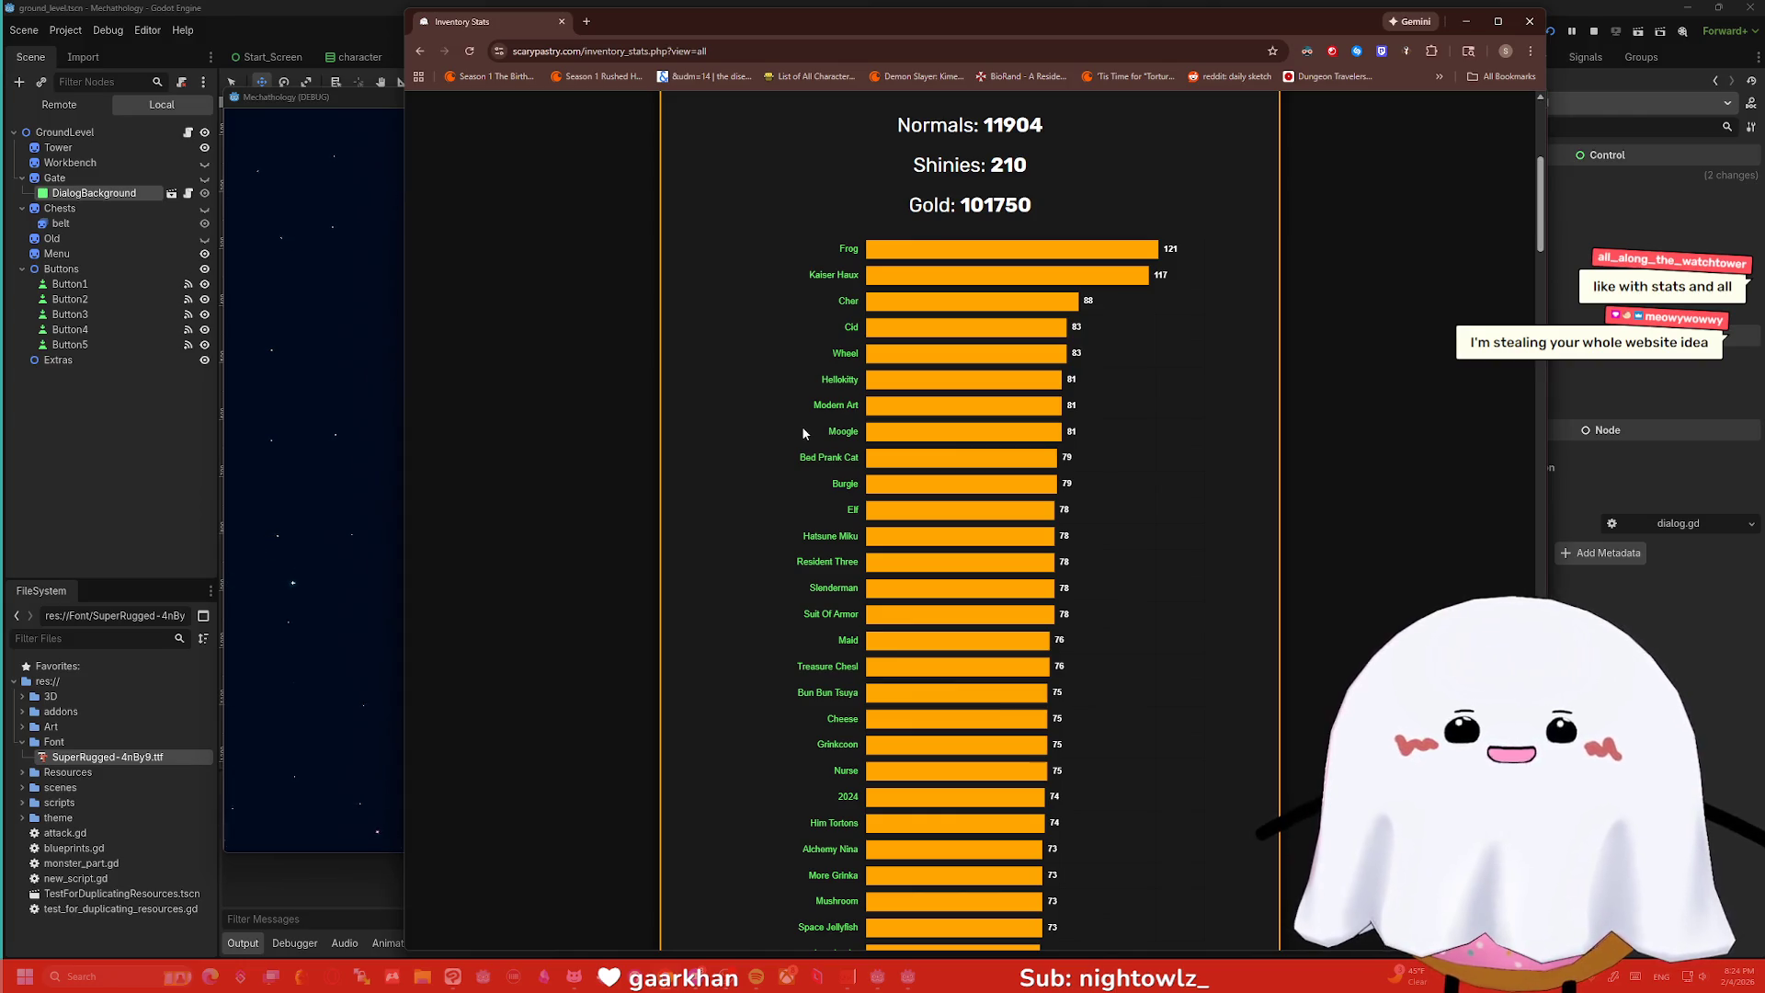
{"action": "scroll", "coordinate": [802, 428], "scroll_direction": "down", "scroll_amount": 15}
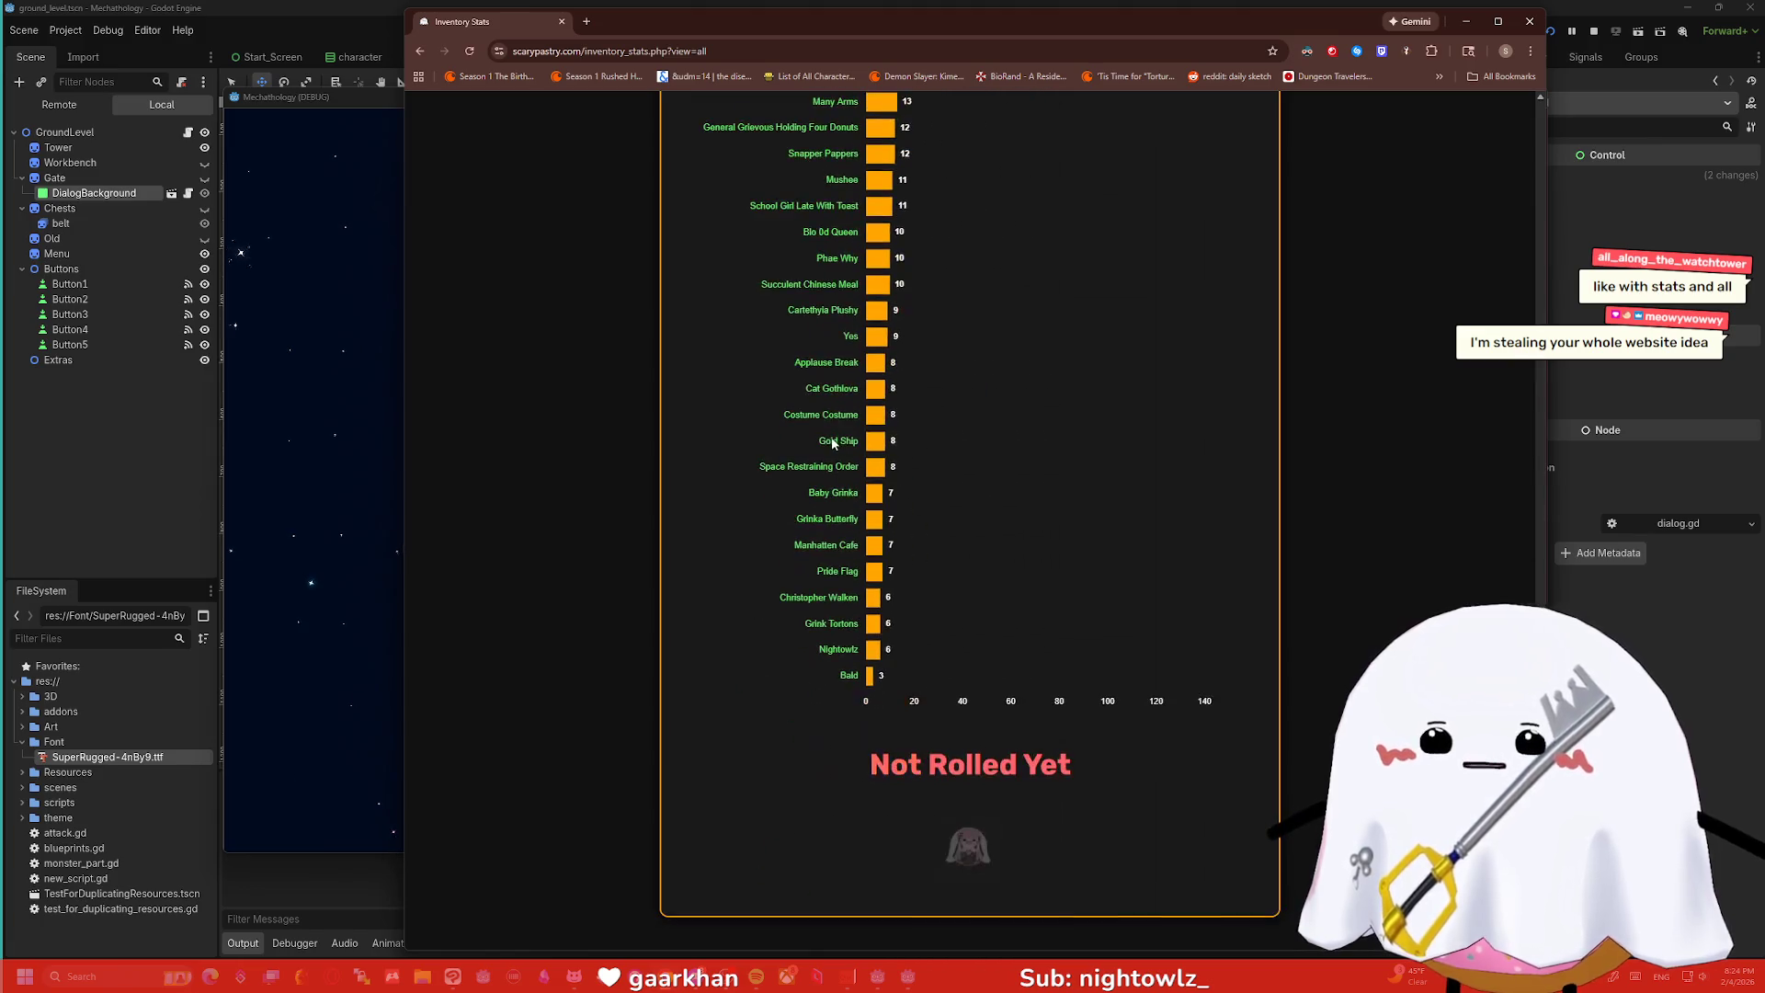
{"action": "scroll", "coordinate": [832, 438], "scroll_direction": "up", "scroll_amount": 2}
{"action": "scroll", "coordinate": [846, 423], "scroll_direction": "up", "scroll_amount": 10}
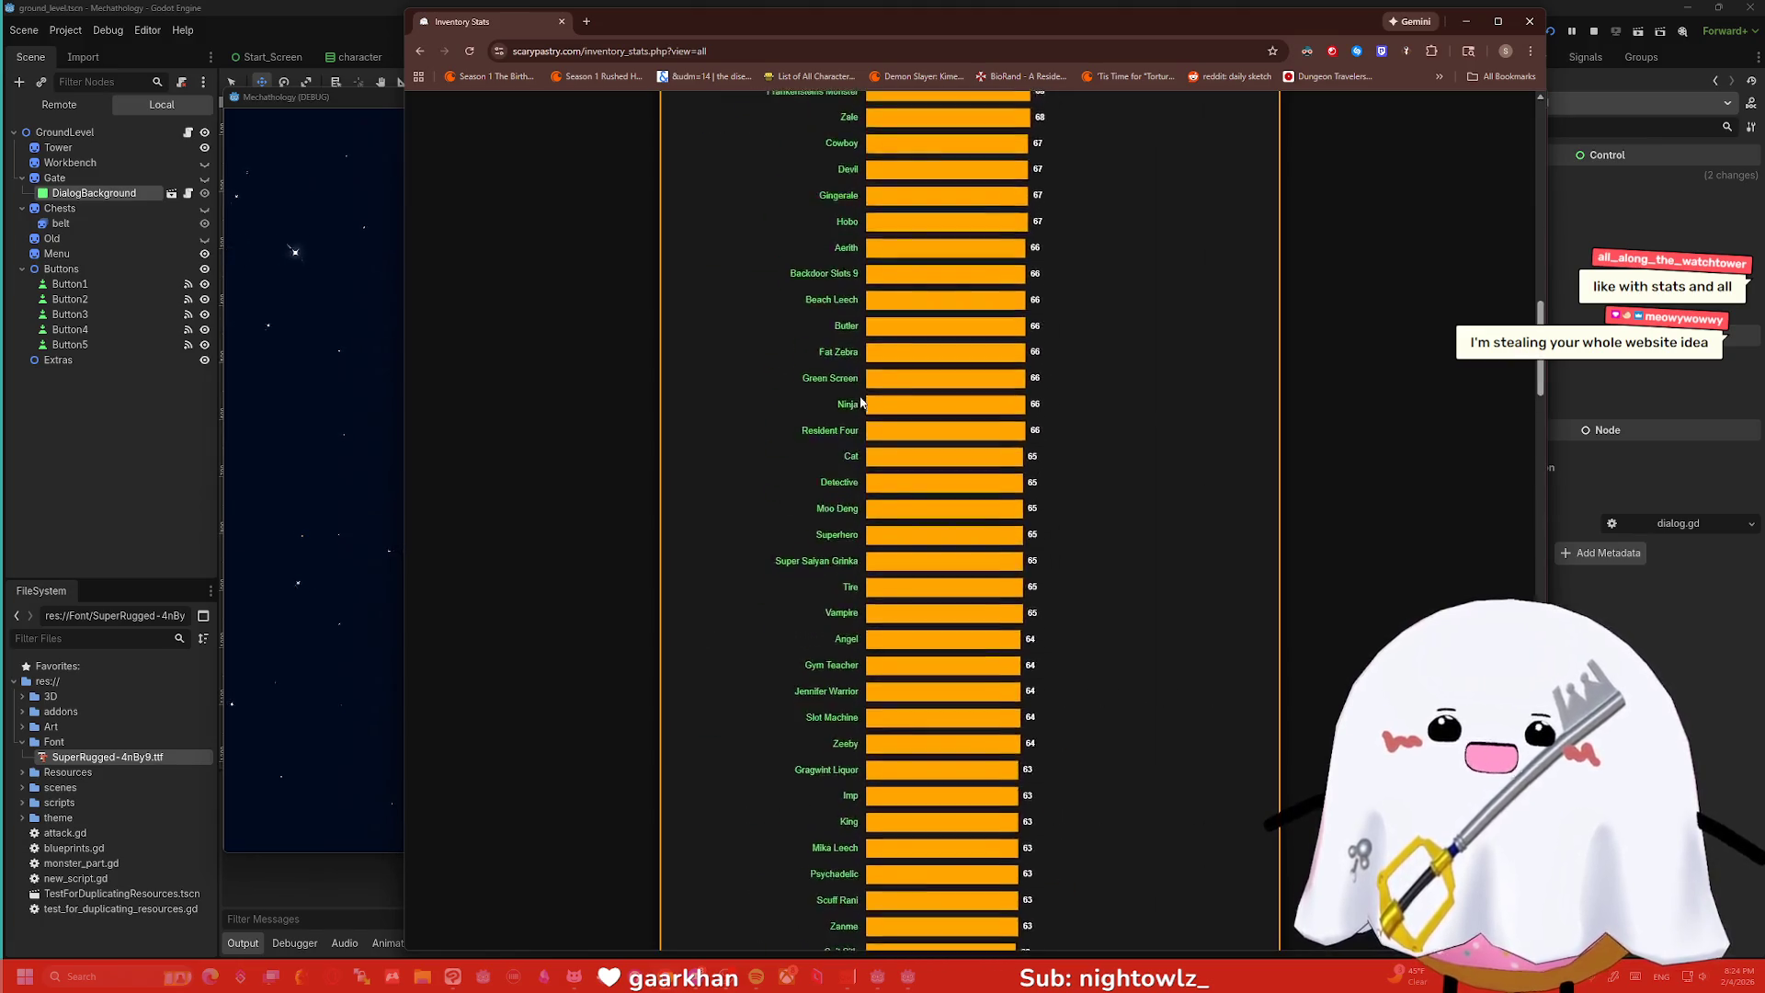
{"action": "scroll", "coordinate": [861, 413], "scroll_direction": "up", "scroll_amount": 8}
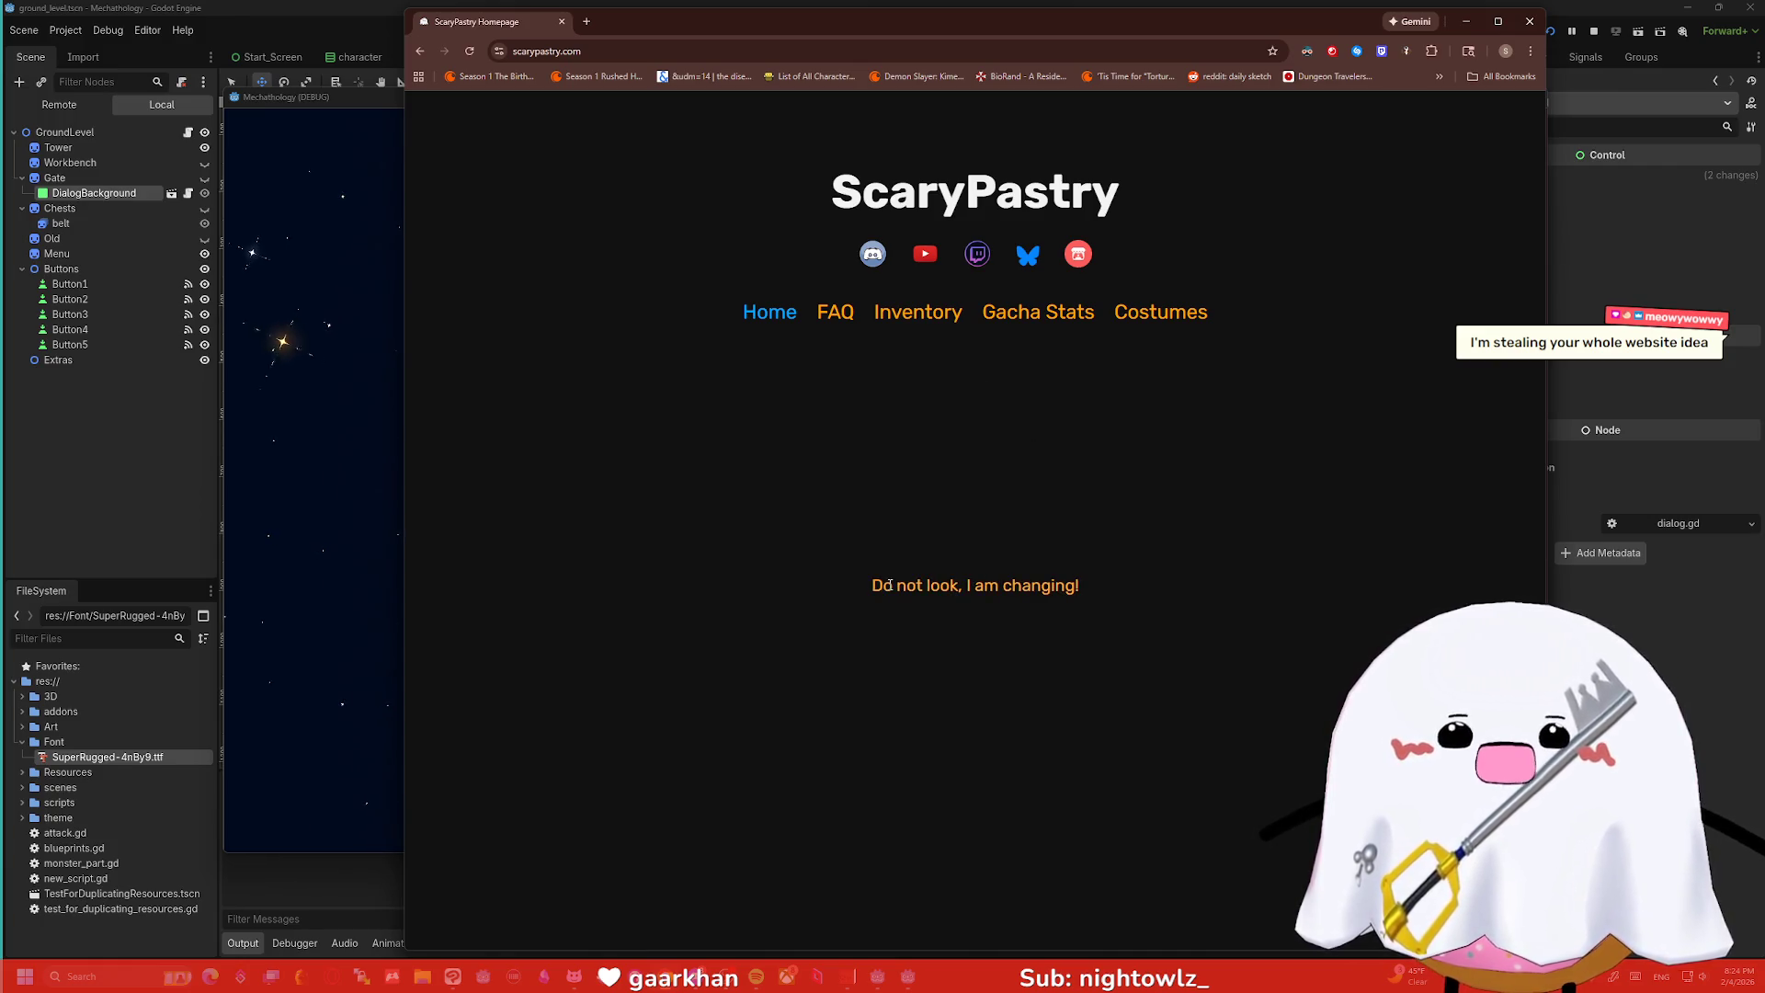
Highlight the costume-change message, then visit Inventory, Gacha Stats and the Costumes page
{"action": "left_click_drag", "start_coordinate": [890, 584], "coordinate": [1072, 588]}
{"action": "left_click", "coordinate": [1120, 599]}
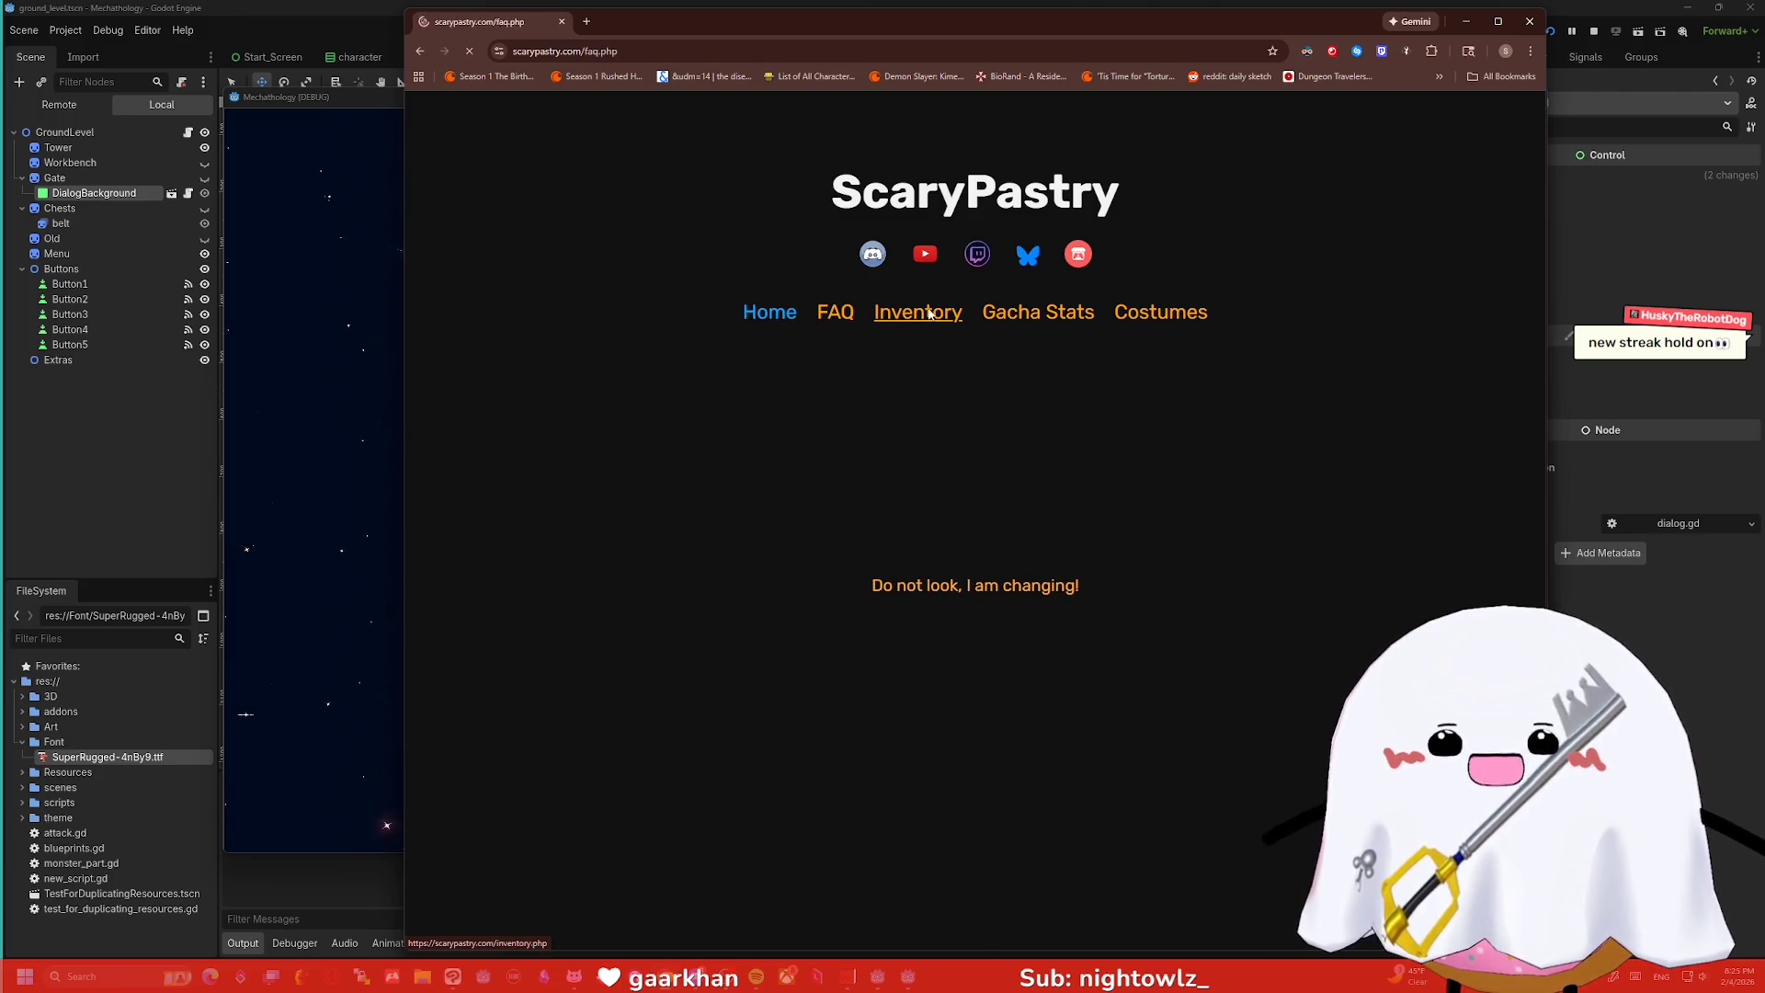
{"action": "left_click", "coordinate": [931, 314]}
{"action": "left_click", "coordinate": [1082, 322]}
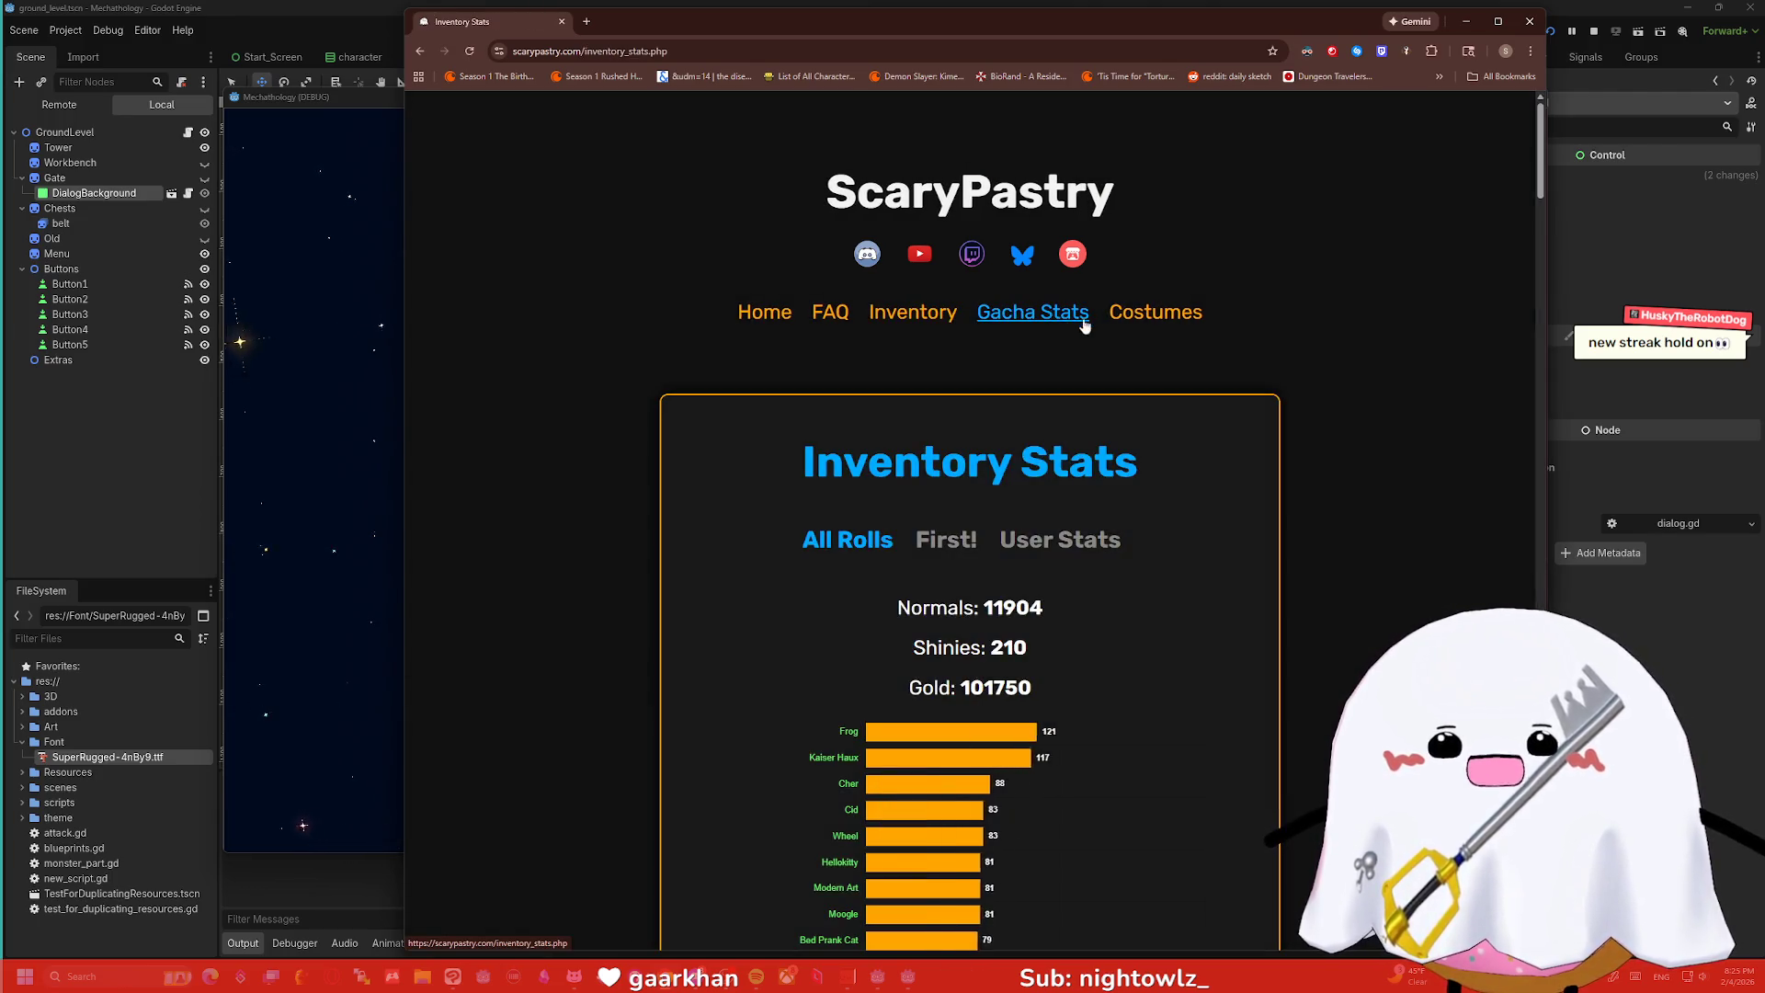
{"action": "left_click", "coordinate": [1144, 314]}
{"action": "scroll", "coordinate": [1029, 344], "scroll_direction": "down", "scroll_amount": 2}
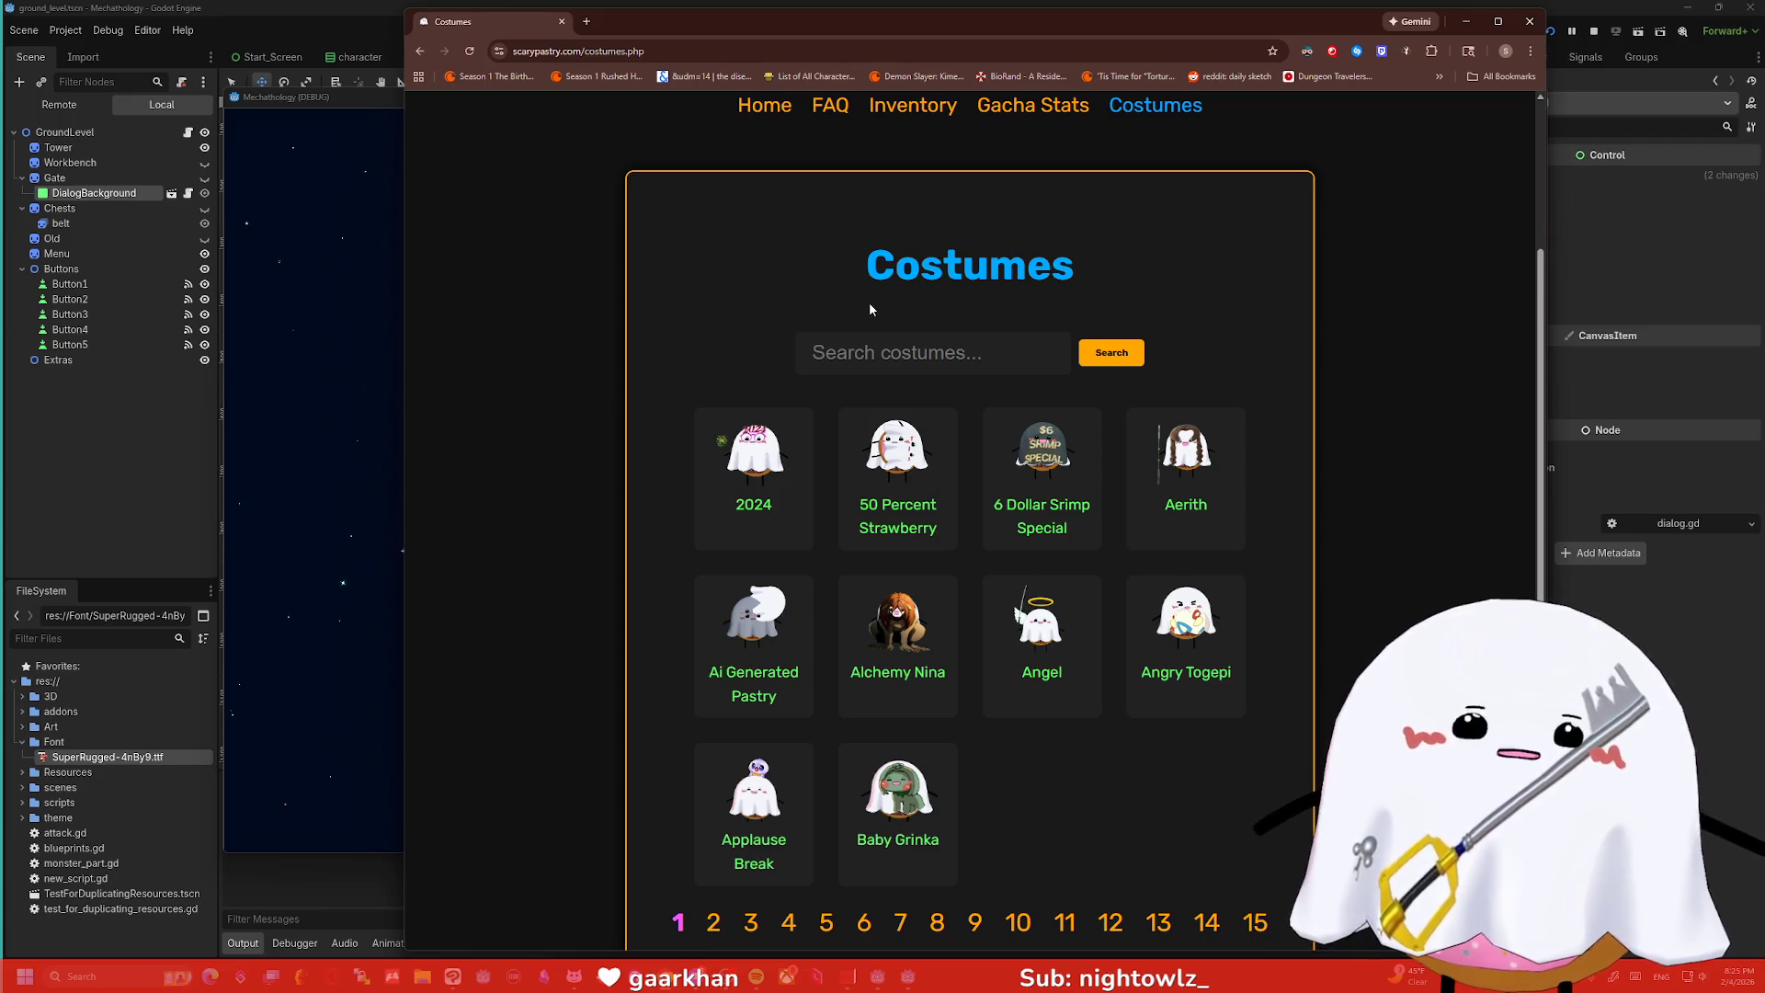
{"action": "scroll", "coordinate": [869, 304], "scroll_direction": "up", "scroll_amount": 2}
Go to burgacha.com in the address bar
{"action": "left_click", "coordinate": [747, 53]}
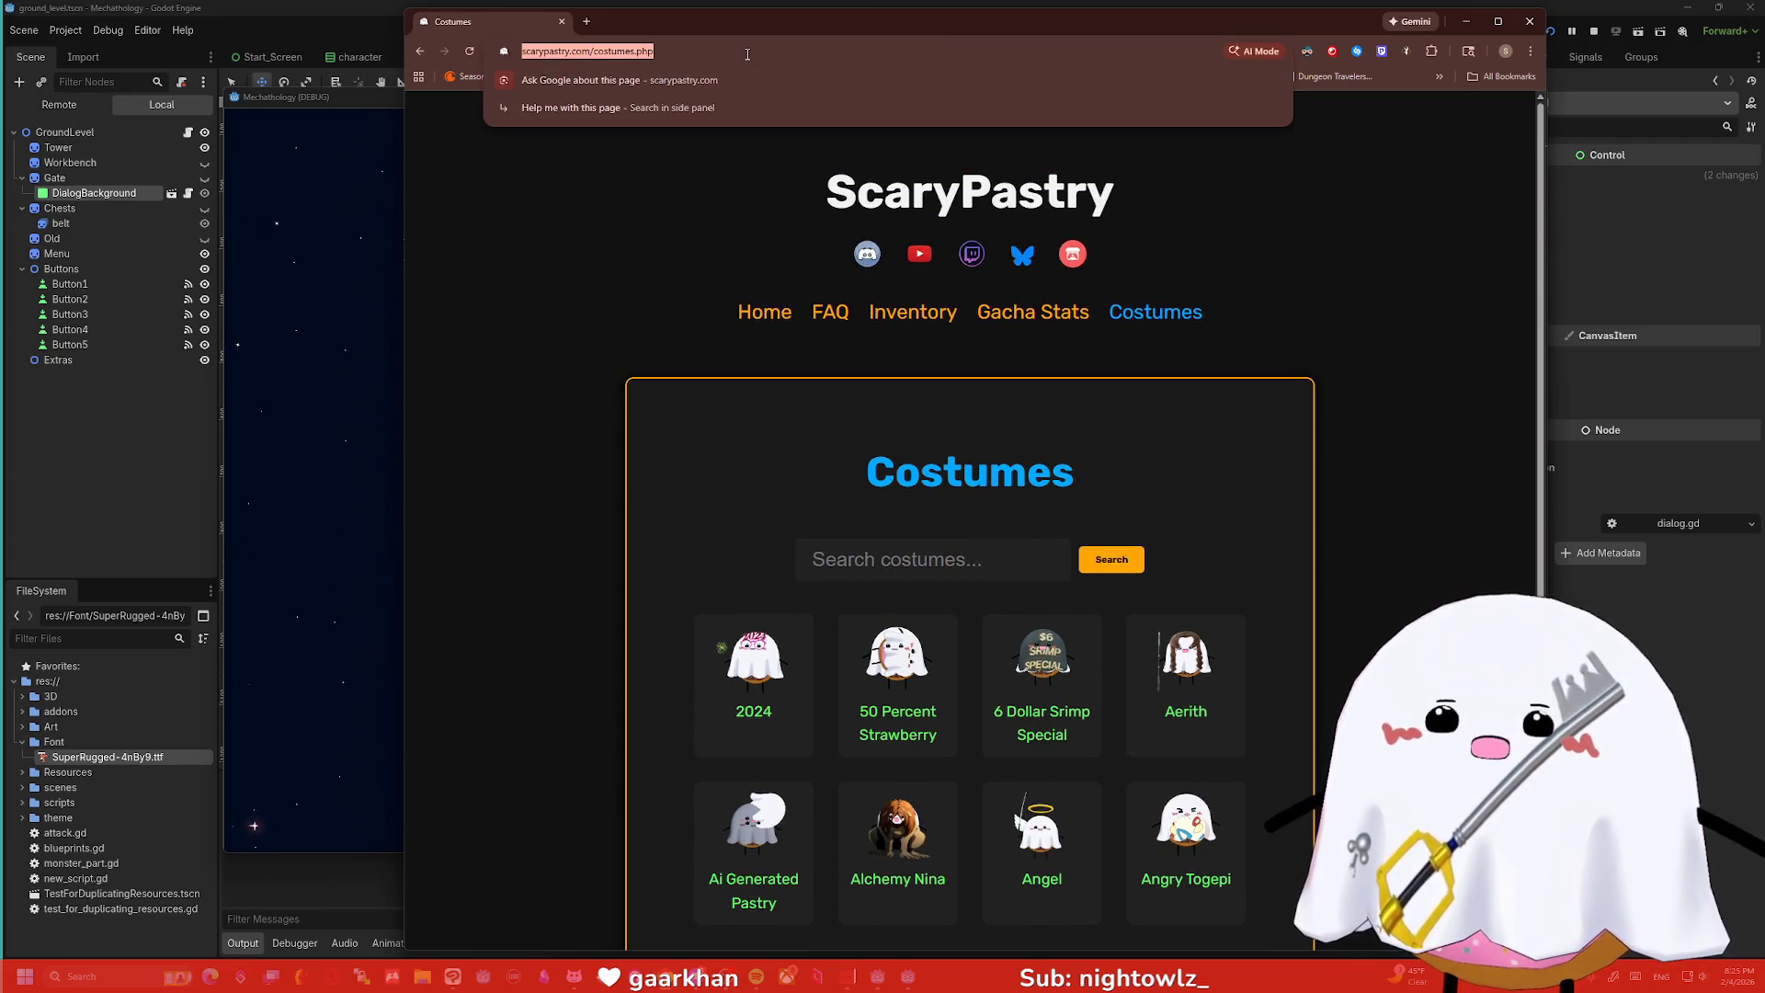
{"action": "type", "text": "burgacha.com"}
{"action": "key", "text": "Return"}
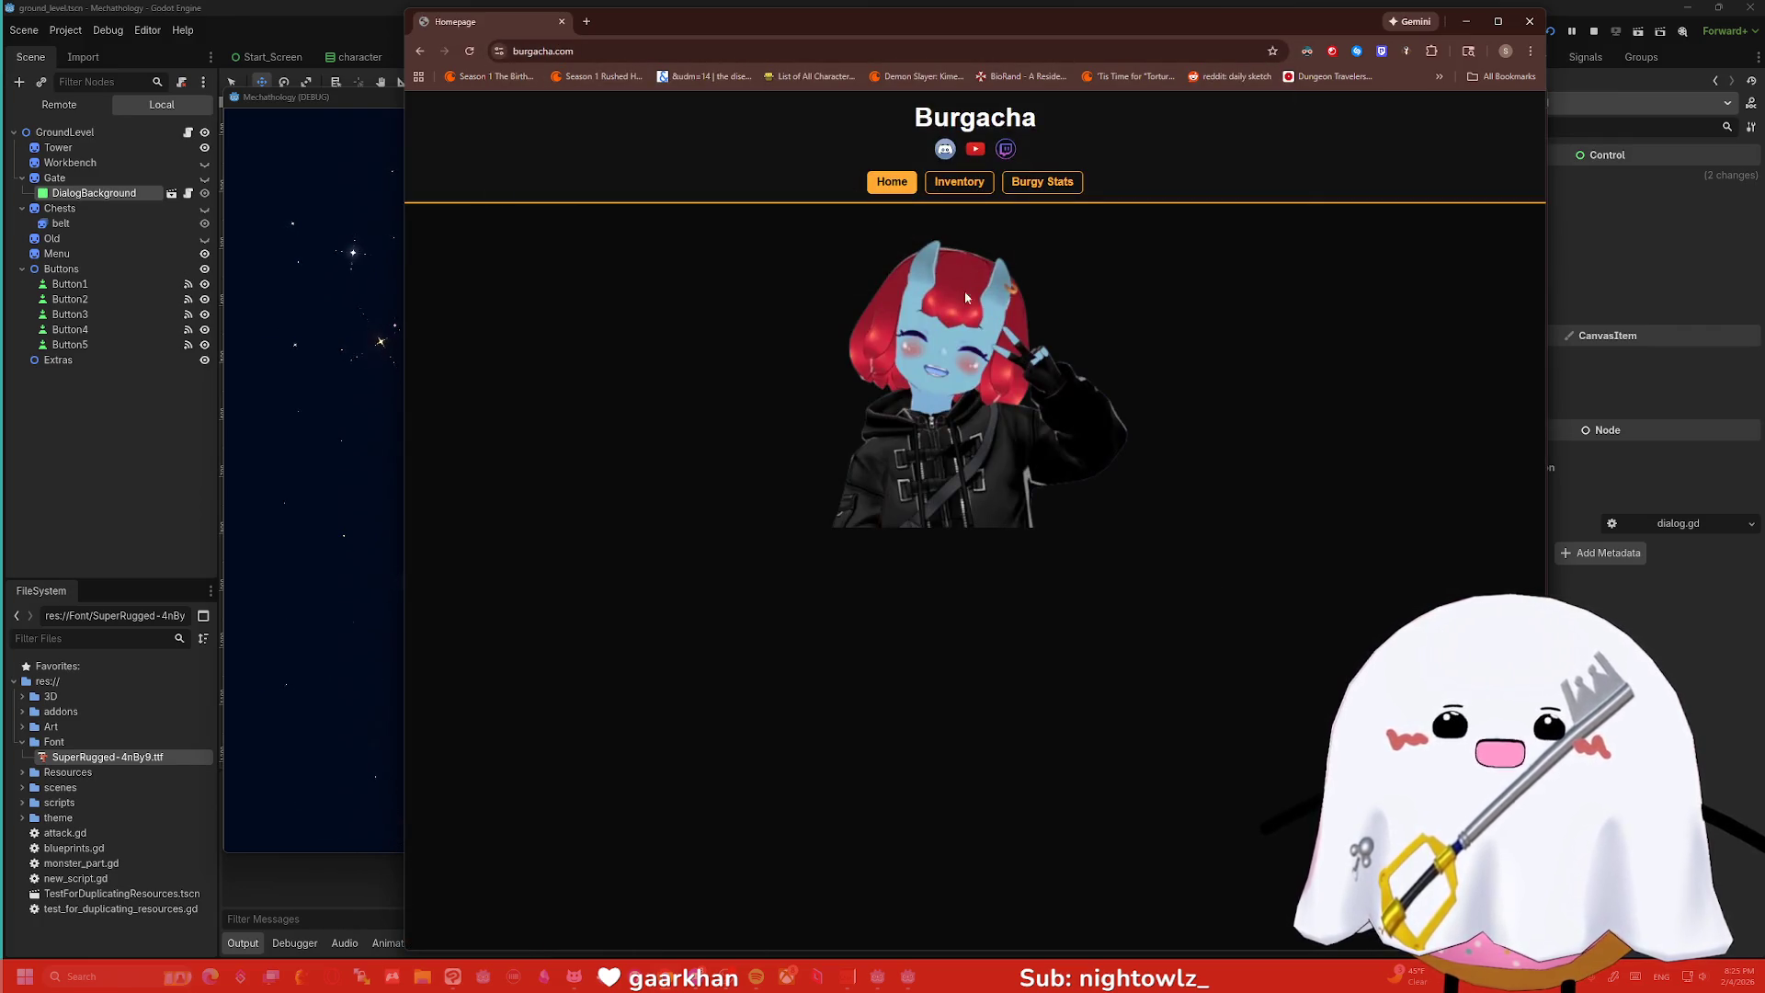
Look up a username's collectibles in the Burgacha Inventory Viewer
{"action": "left_click", "coordinate": [961, 182]}
{"action": "left_click", "coordinate": [963, 274]}
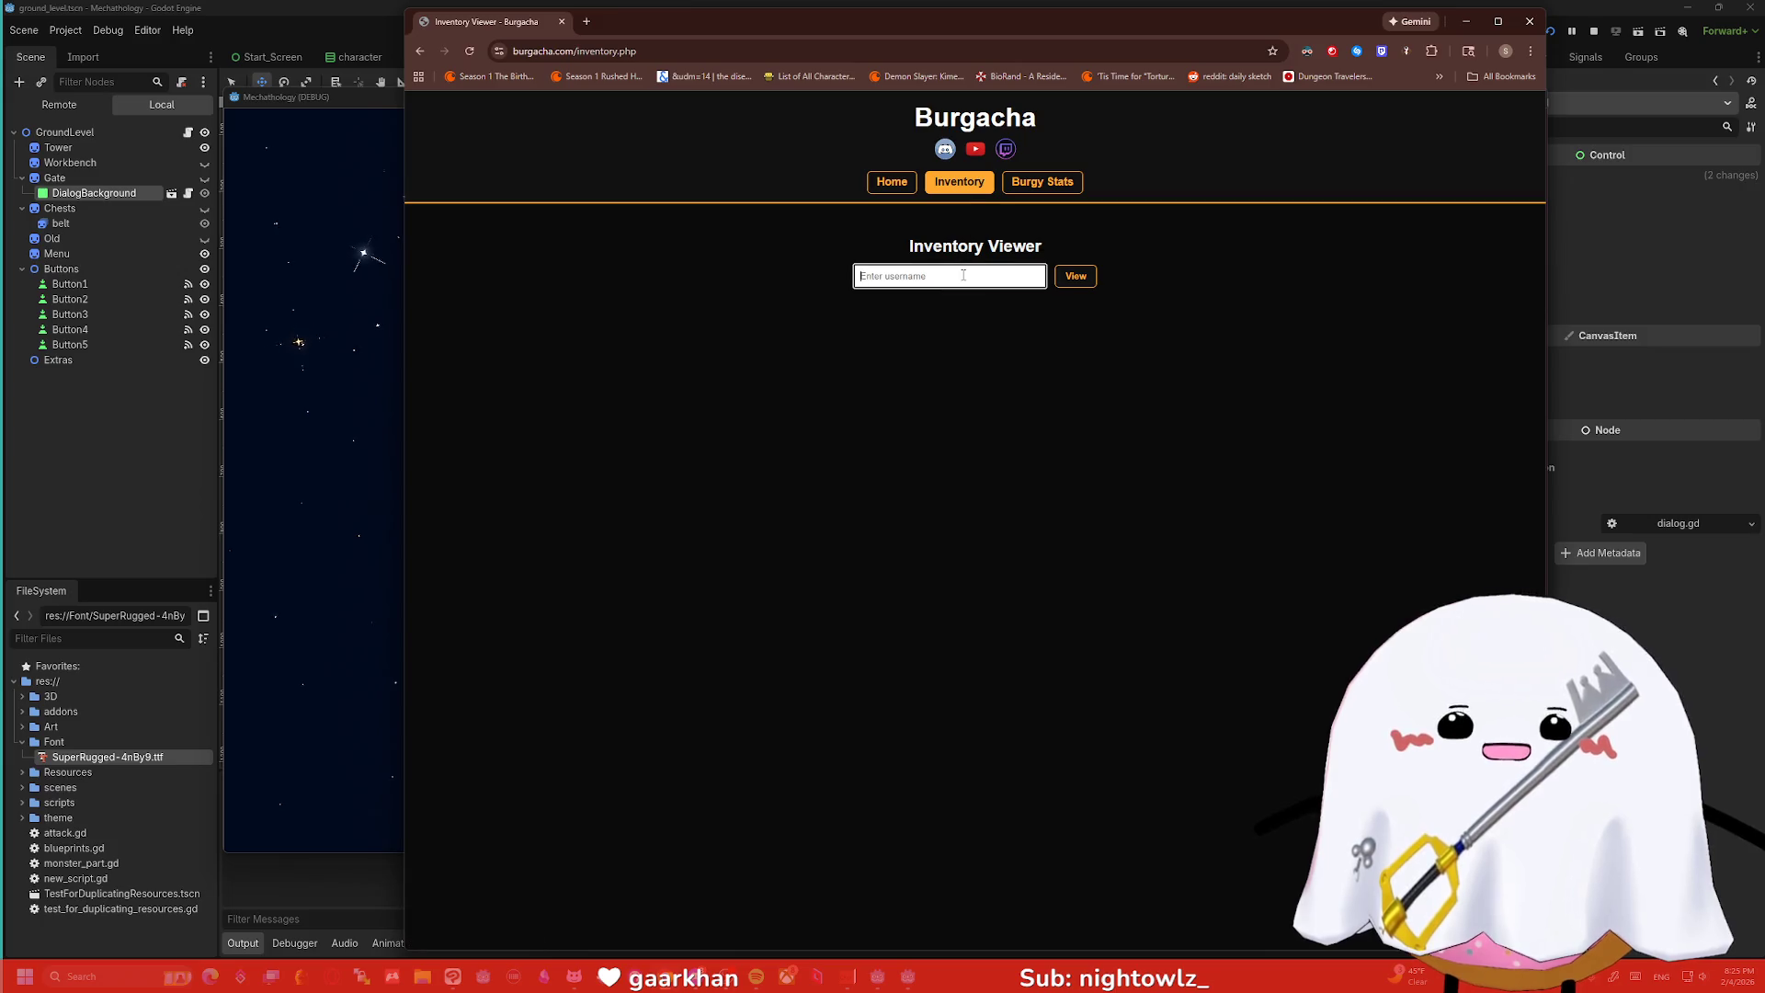
{"action": "type", "text": "scarypastry"}
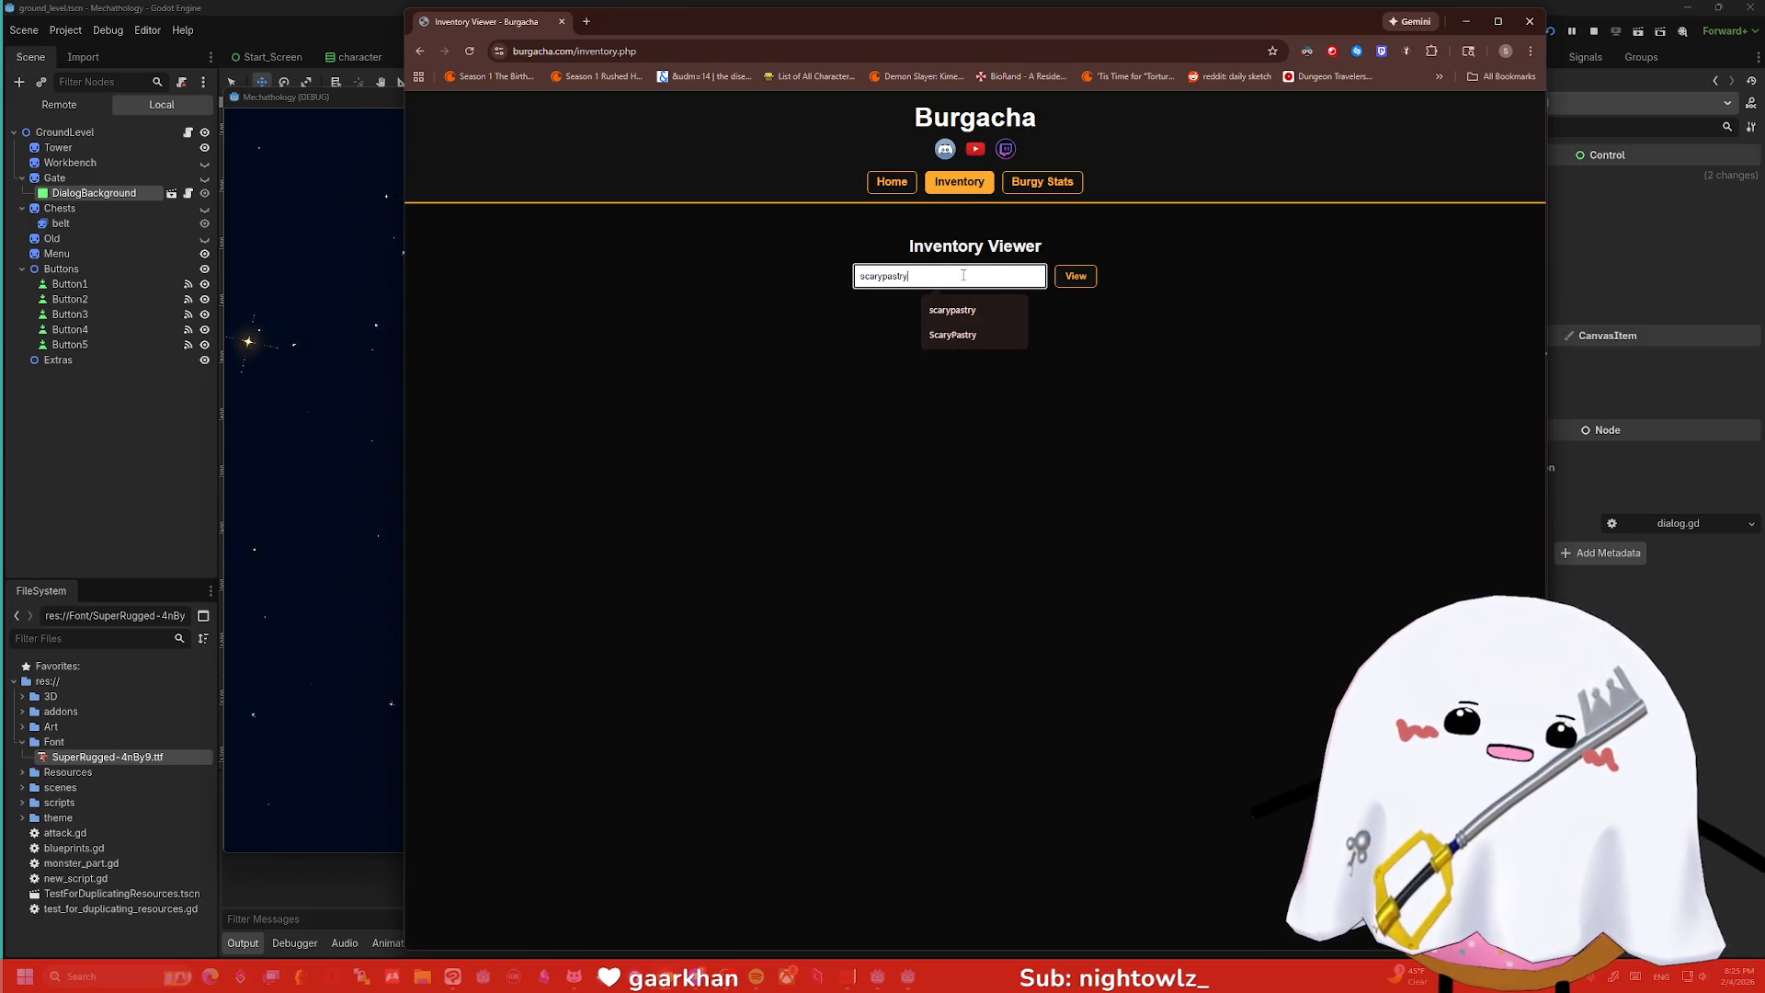
{"action": "key", "text": "Return"}
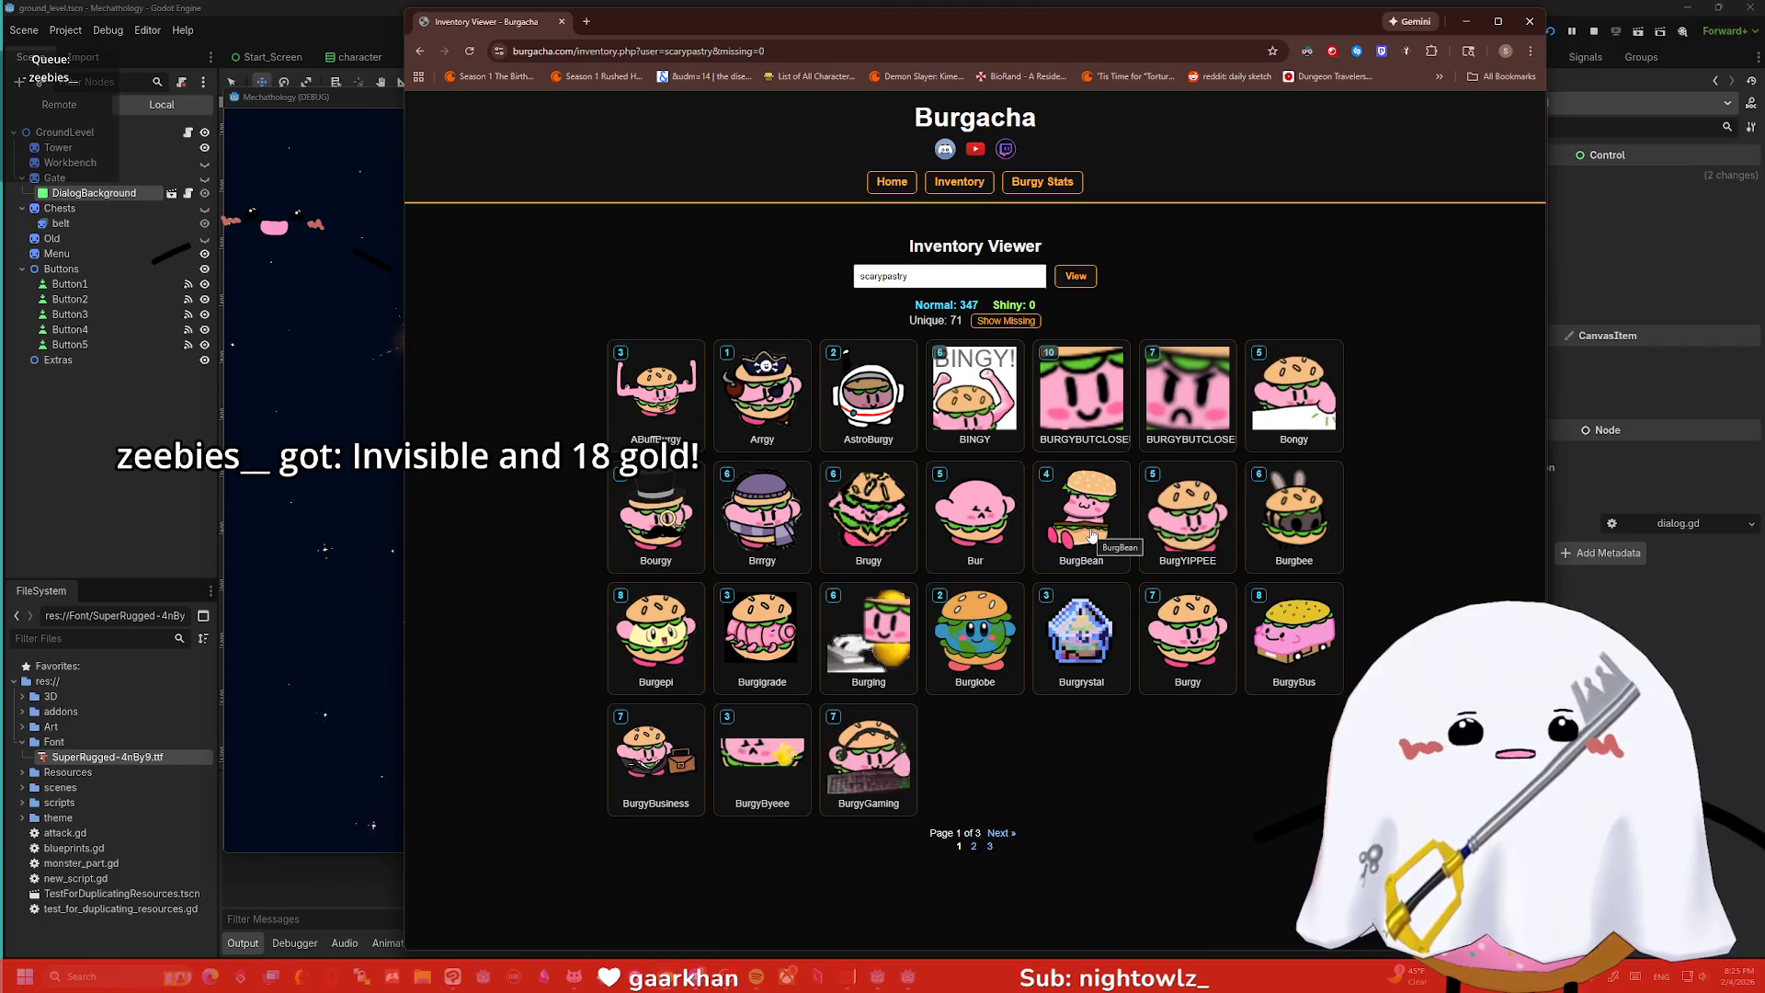
Browse Burgy Stats, Home and Inventory, then close the browser window
{"action": "left_click", "coordinate": [1054, 189]}
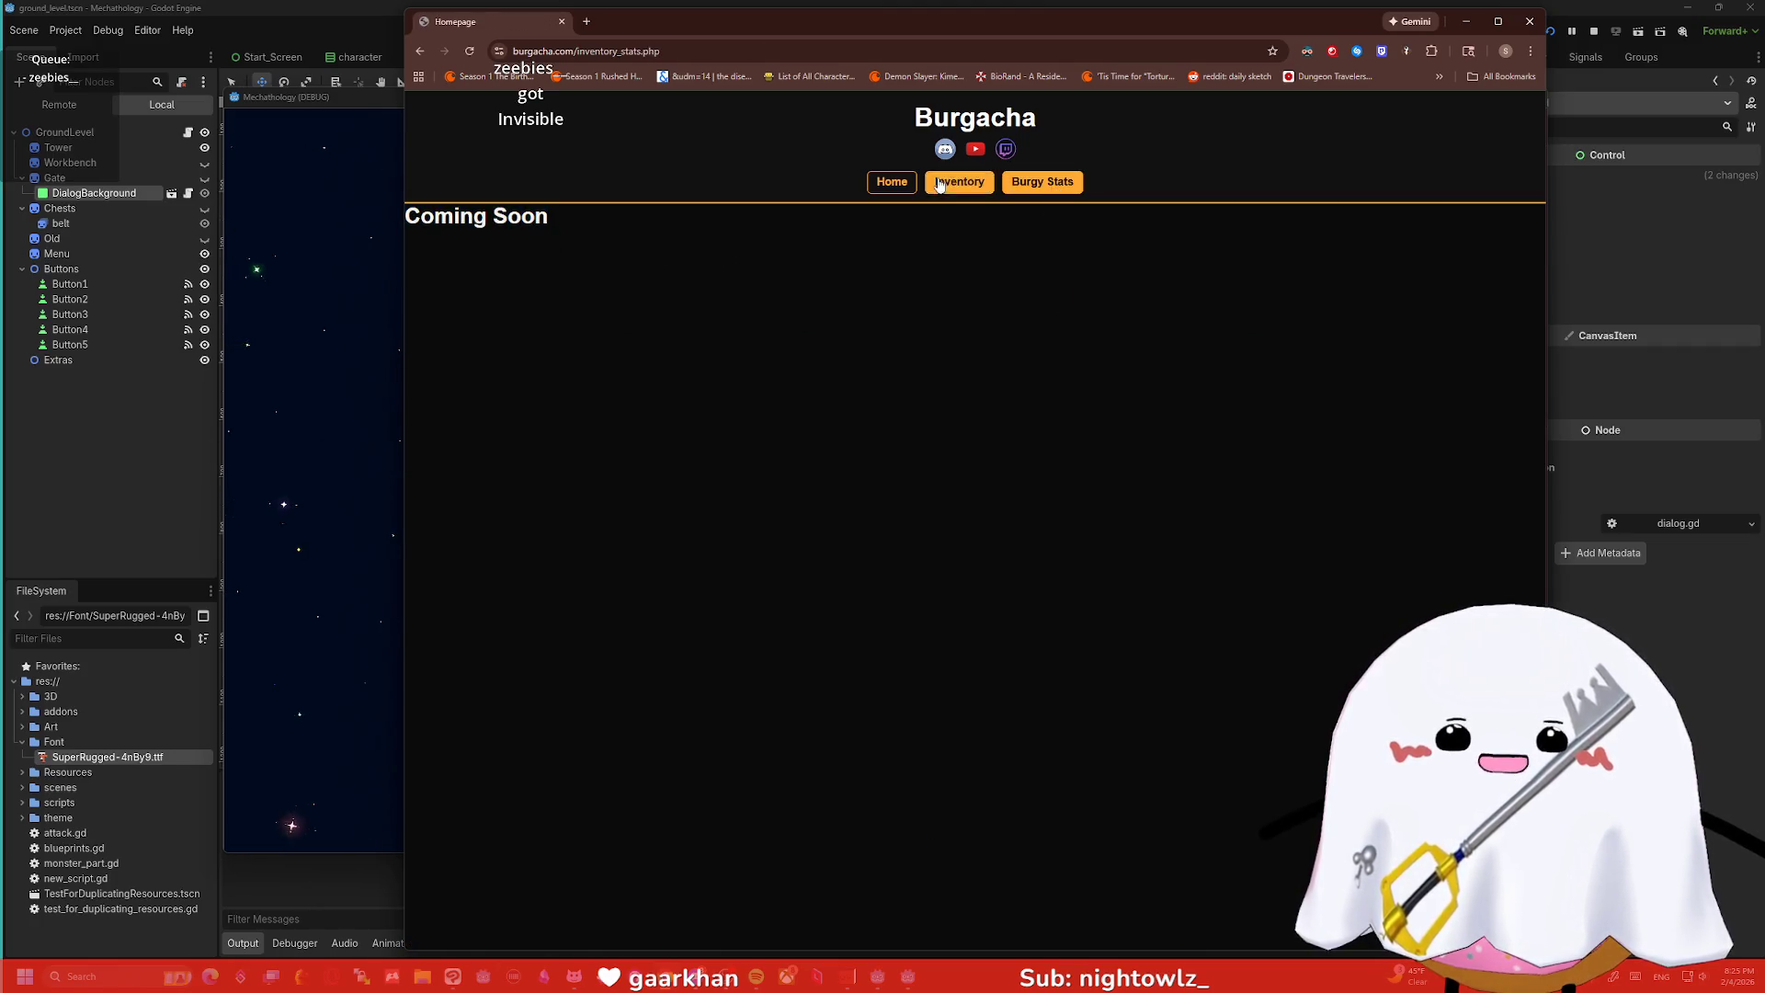
{"action": "left_click", "coordinate": [890, 182]}
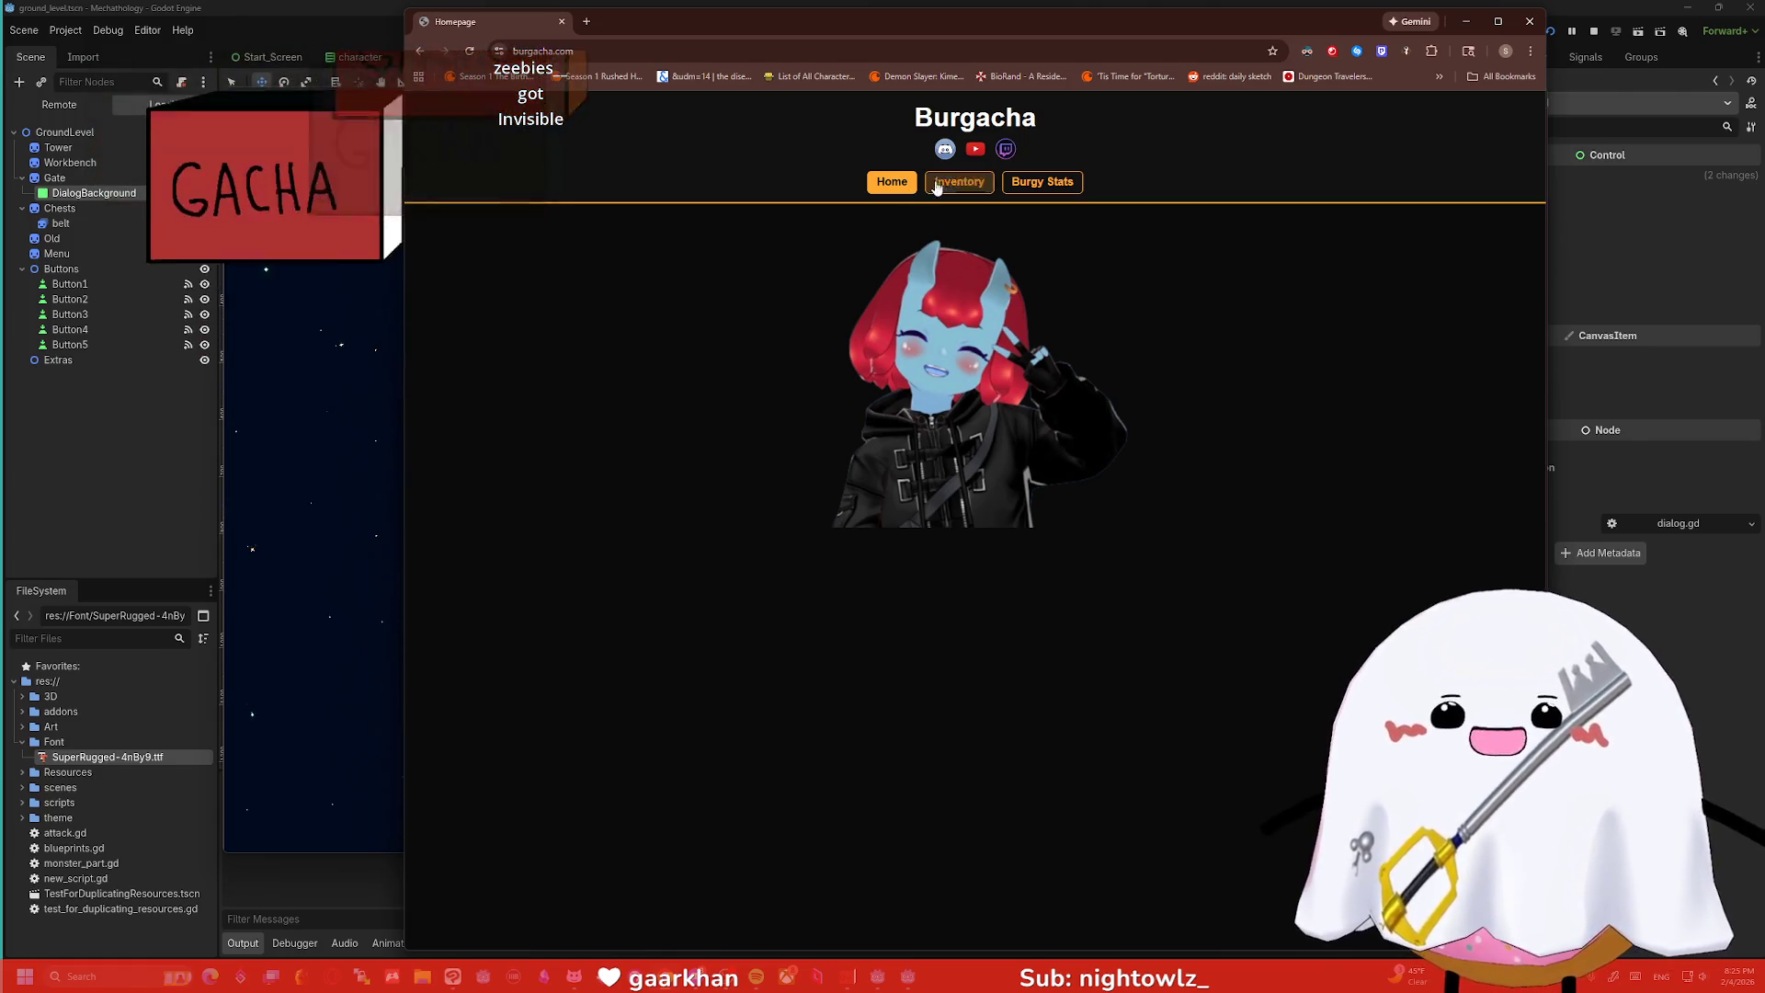
{"action": "left_click", "coordinate": [971, 186]}
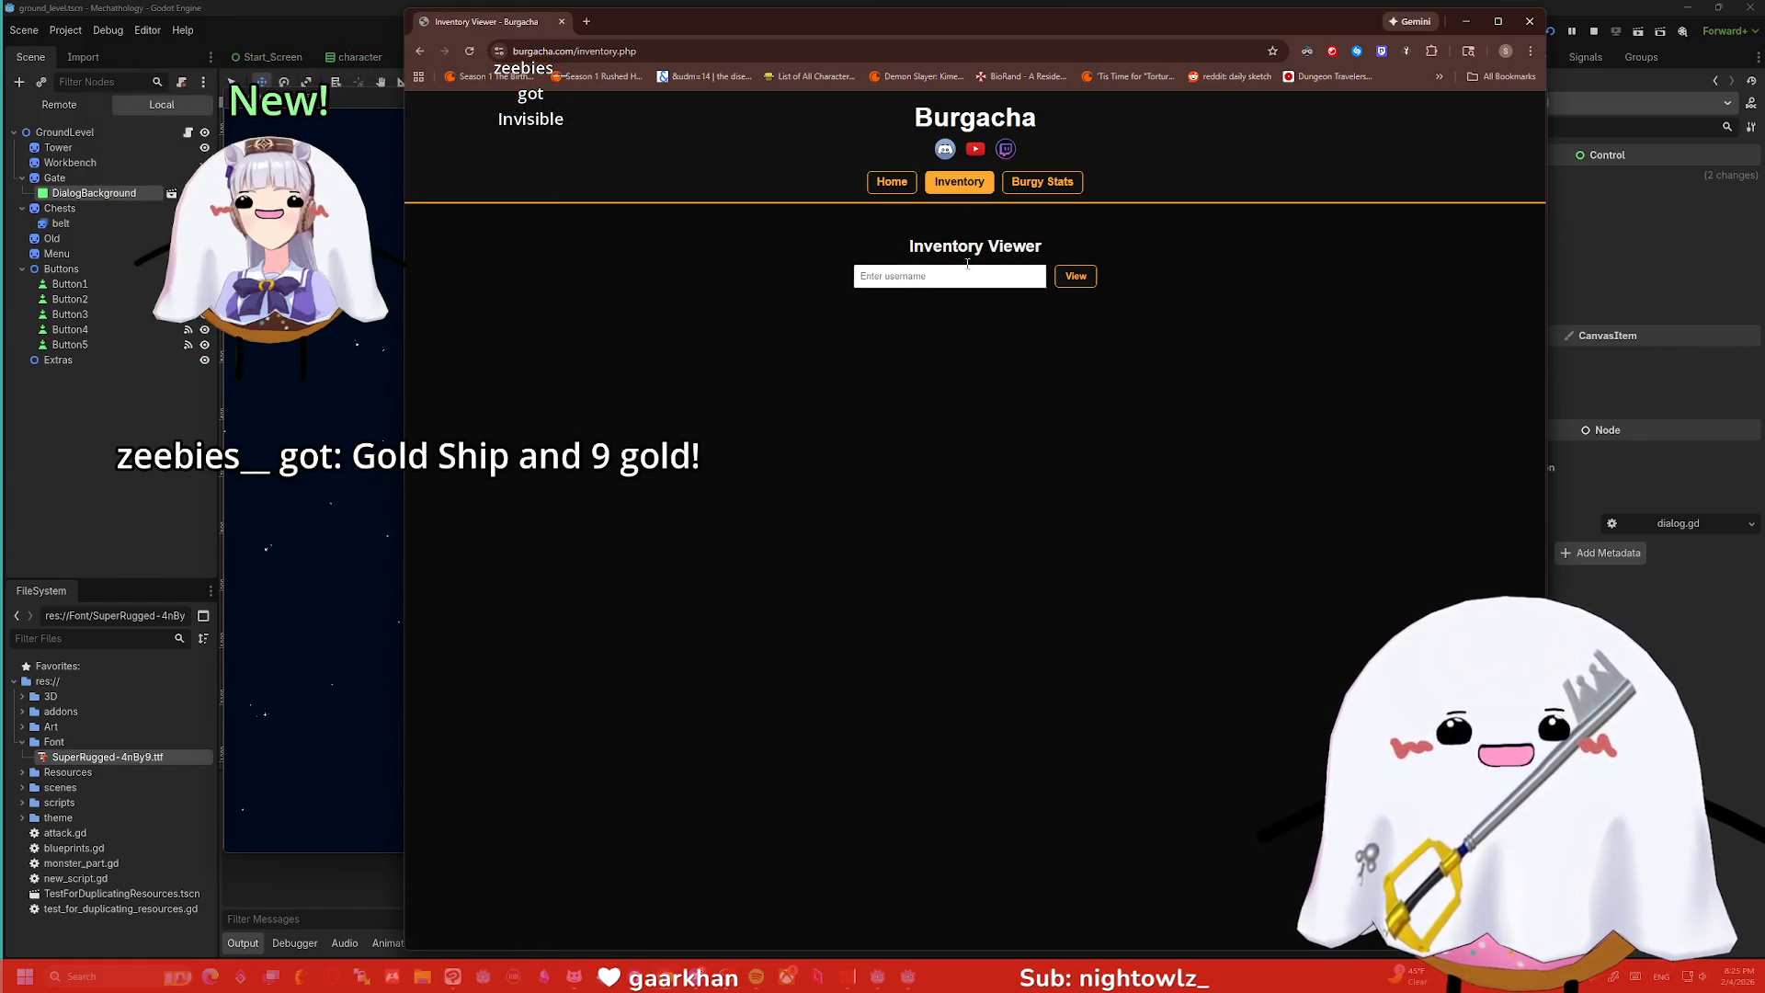
{"action": "left_click", "coordinate": [895, 181]}
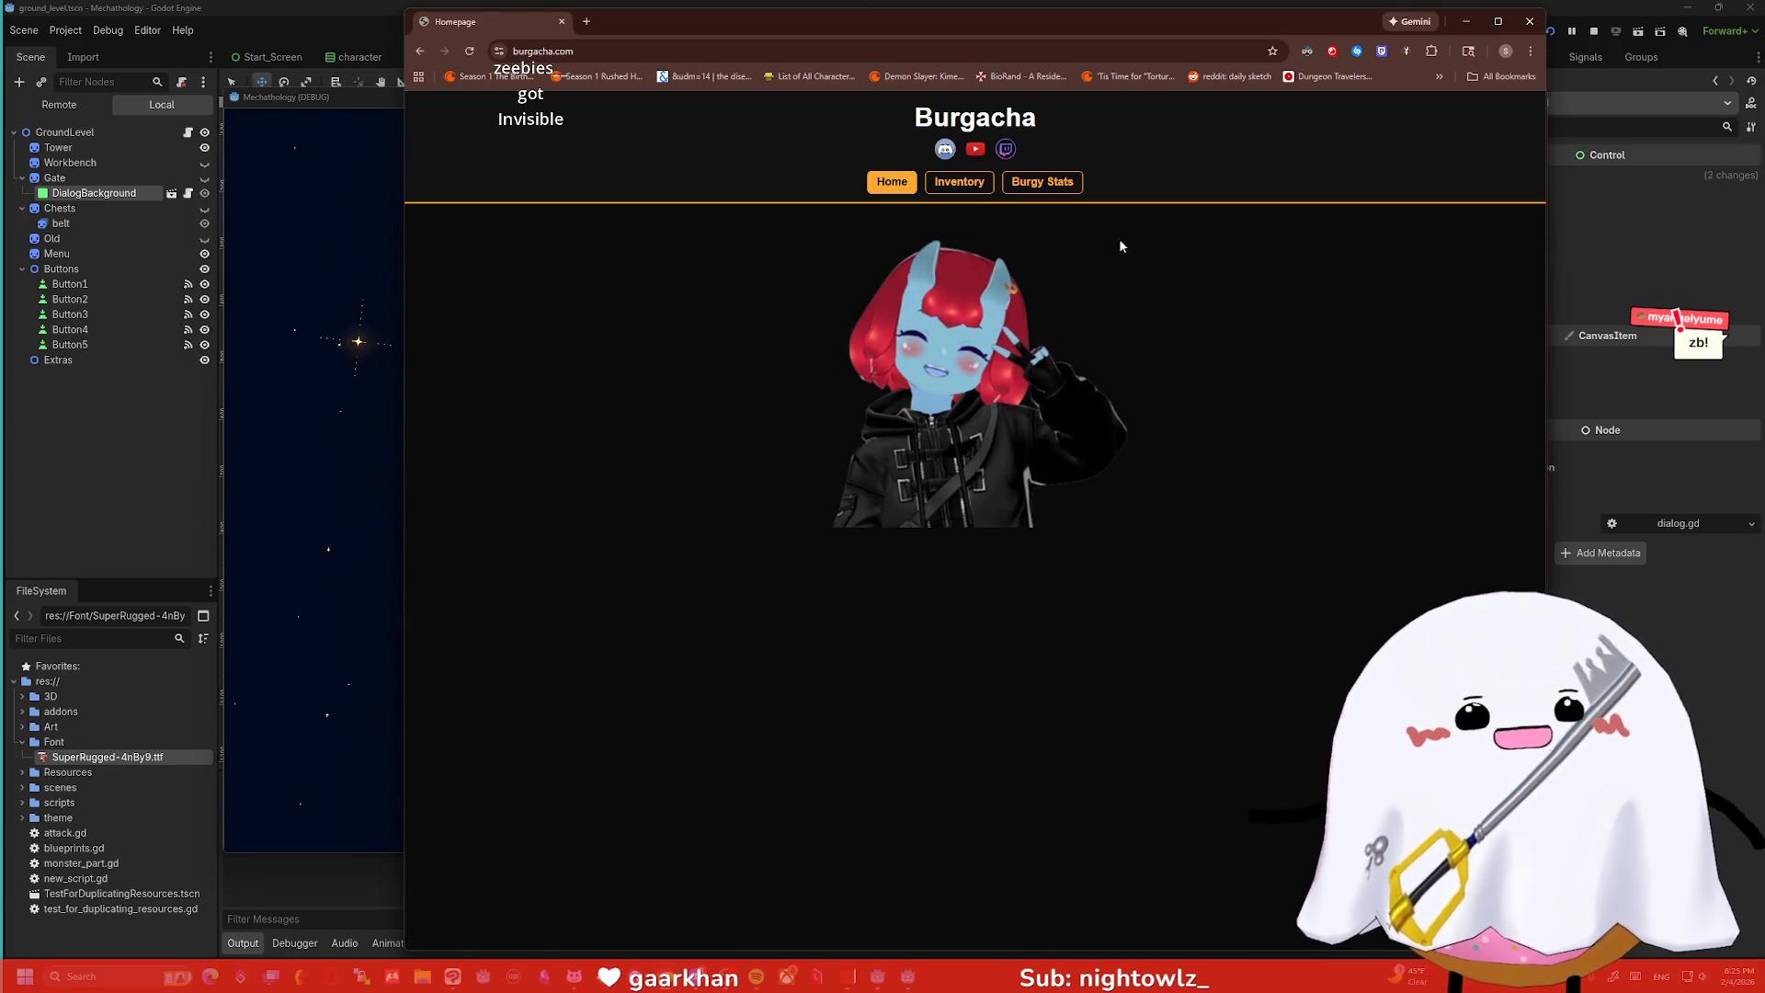
{"action": "left_click", "coordinate": [1530, 21]}
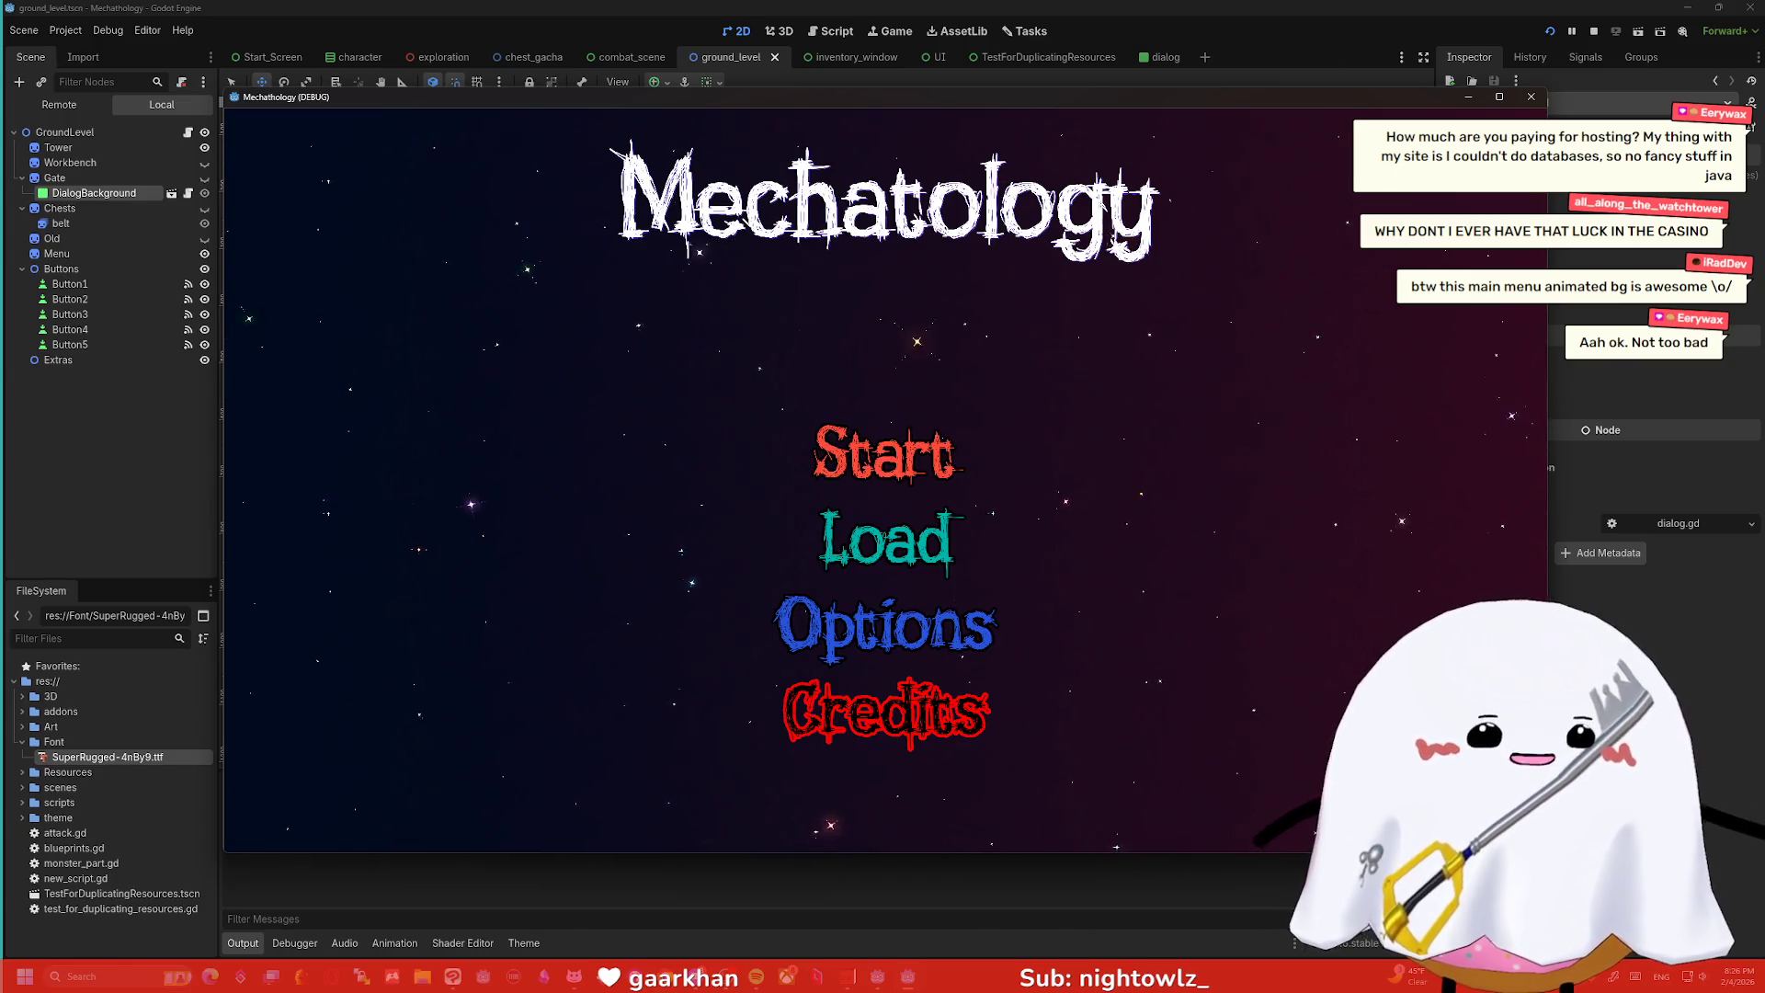
Search 'godot shaders', open godotshaders.com, then minimize Chrome to reveal the game
{"action": "key", "text": "alt+Tab"}
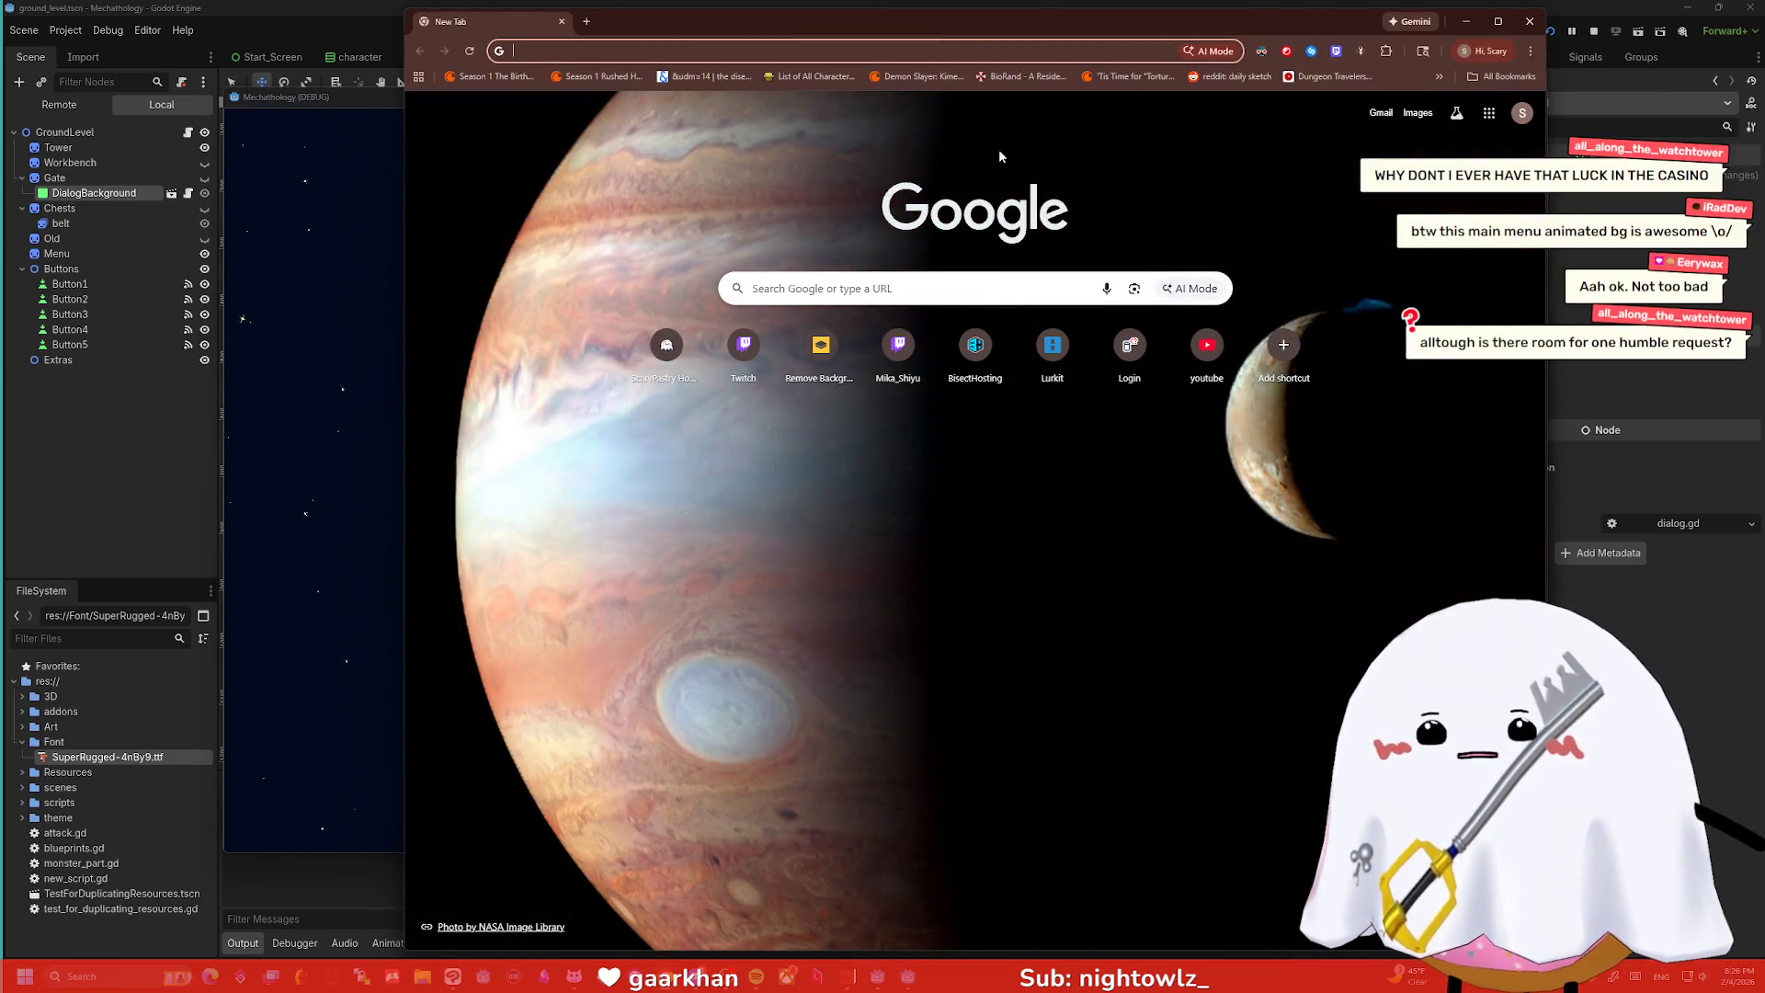
{"action": "type", "text": "godot shaders"}
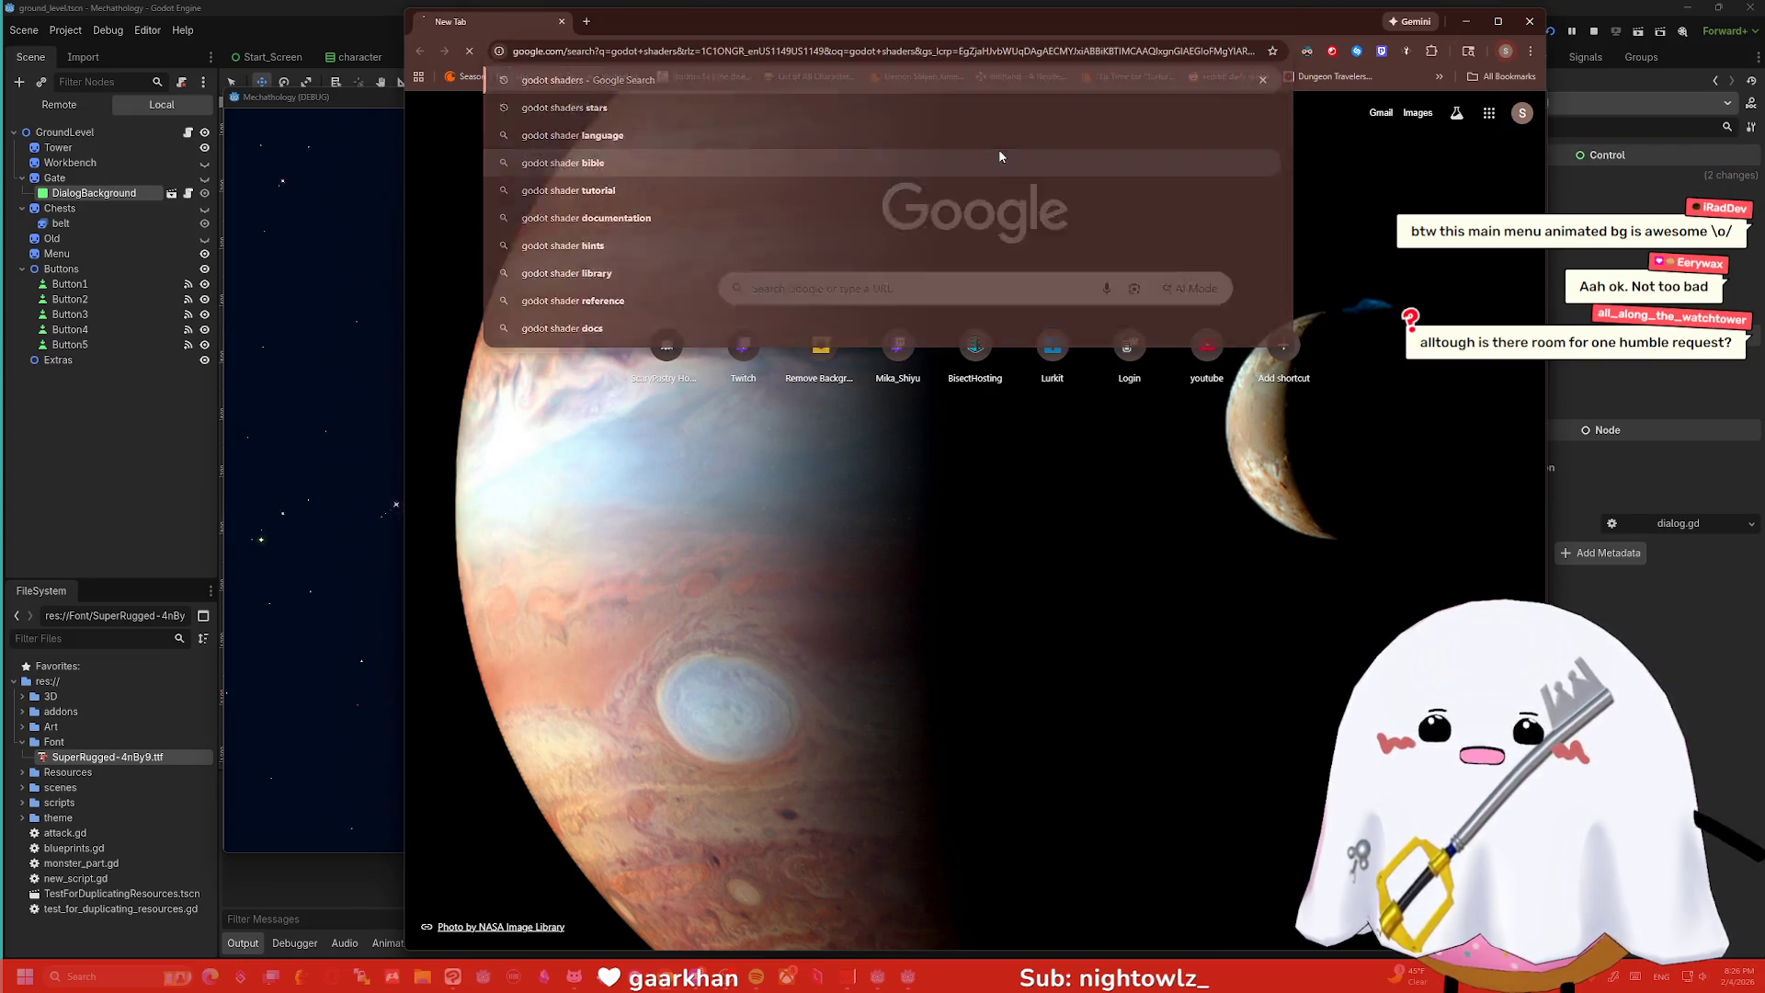
{"action": "key", "text": "Return"}
{"action": "left_click", "coordinate": [754, 243]}
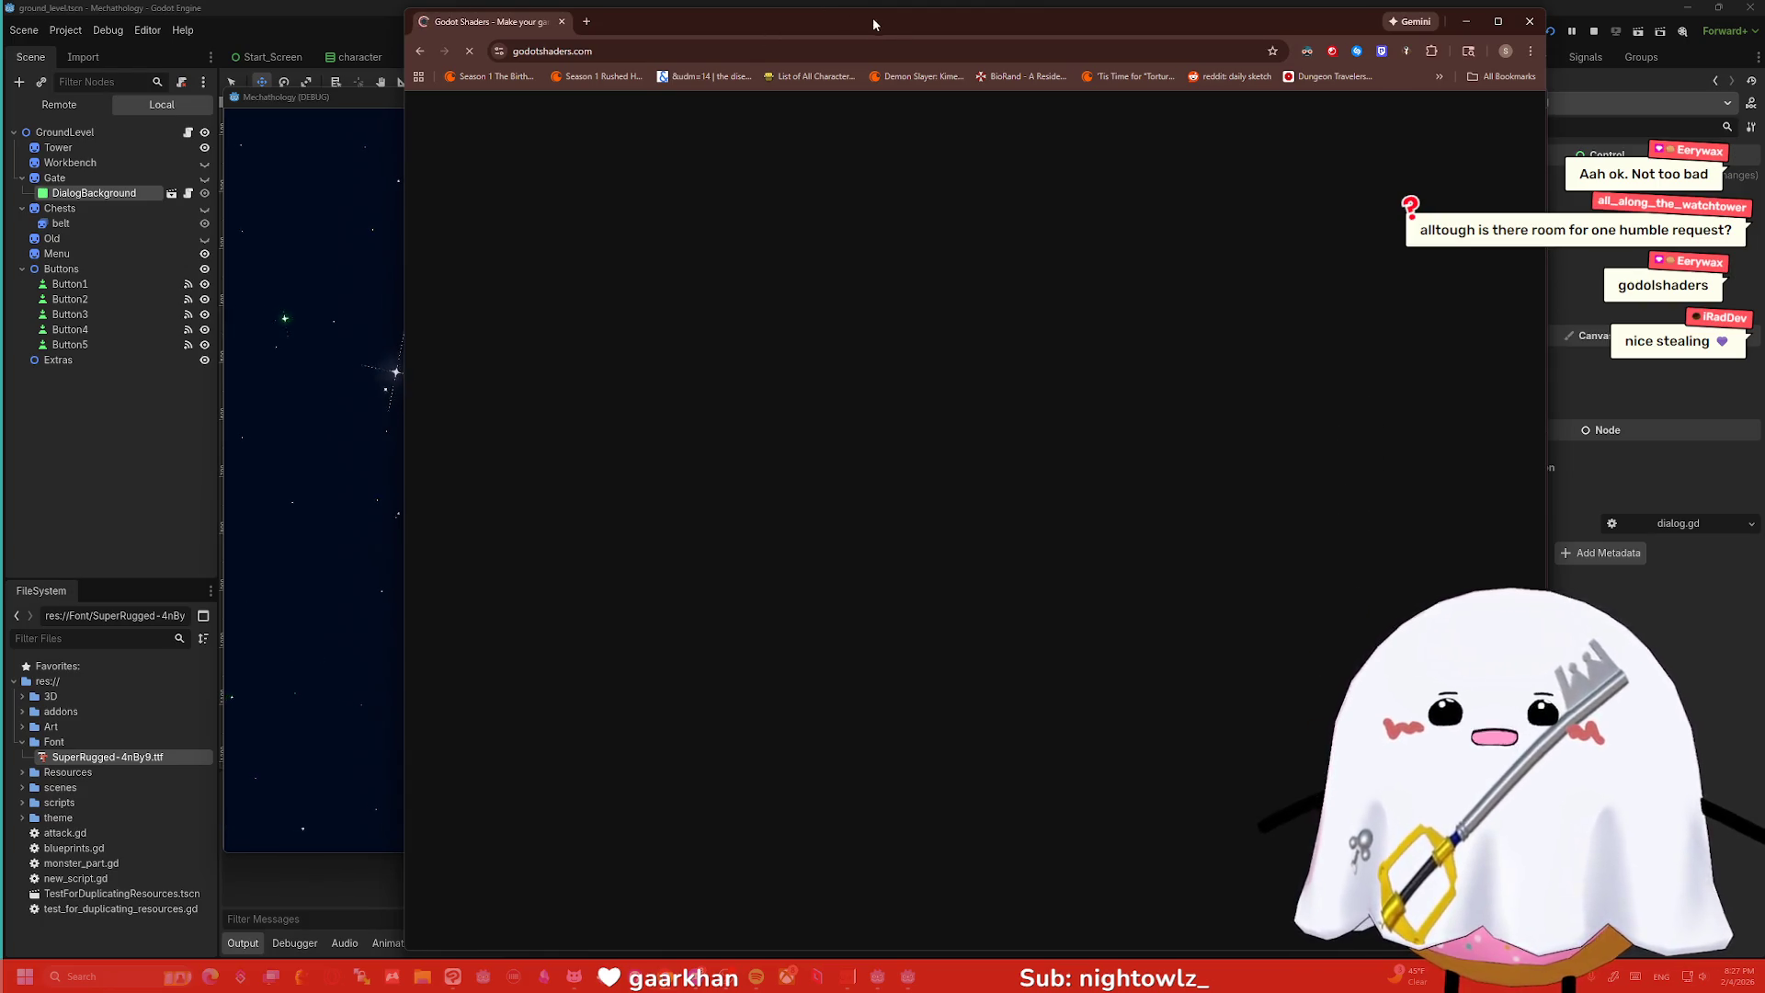
{"action": "mouse_move", "coordinate": [887, 22]}
{"action": "left_mouse_down"}
{"action": "mouse_move", "coordinate": [494, 42]}
{"action": "mouse_move", "coordinate": [625, 116]}
{"action": "mouse_move", "coordinate": [887, 61]}
{"action": "left_mouse_up"}
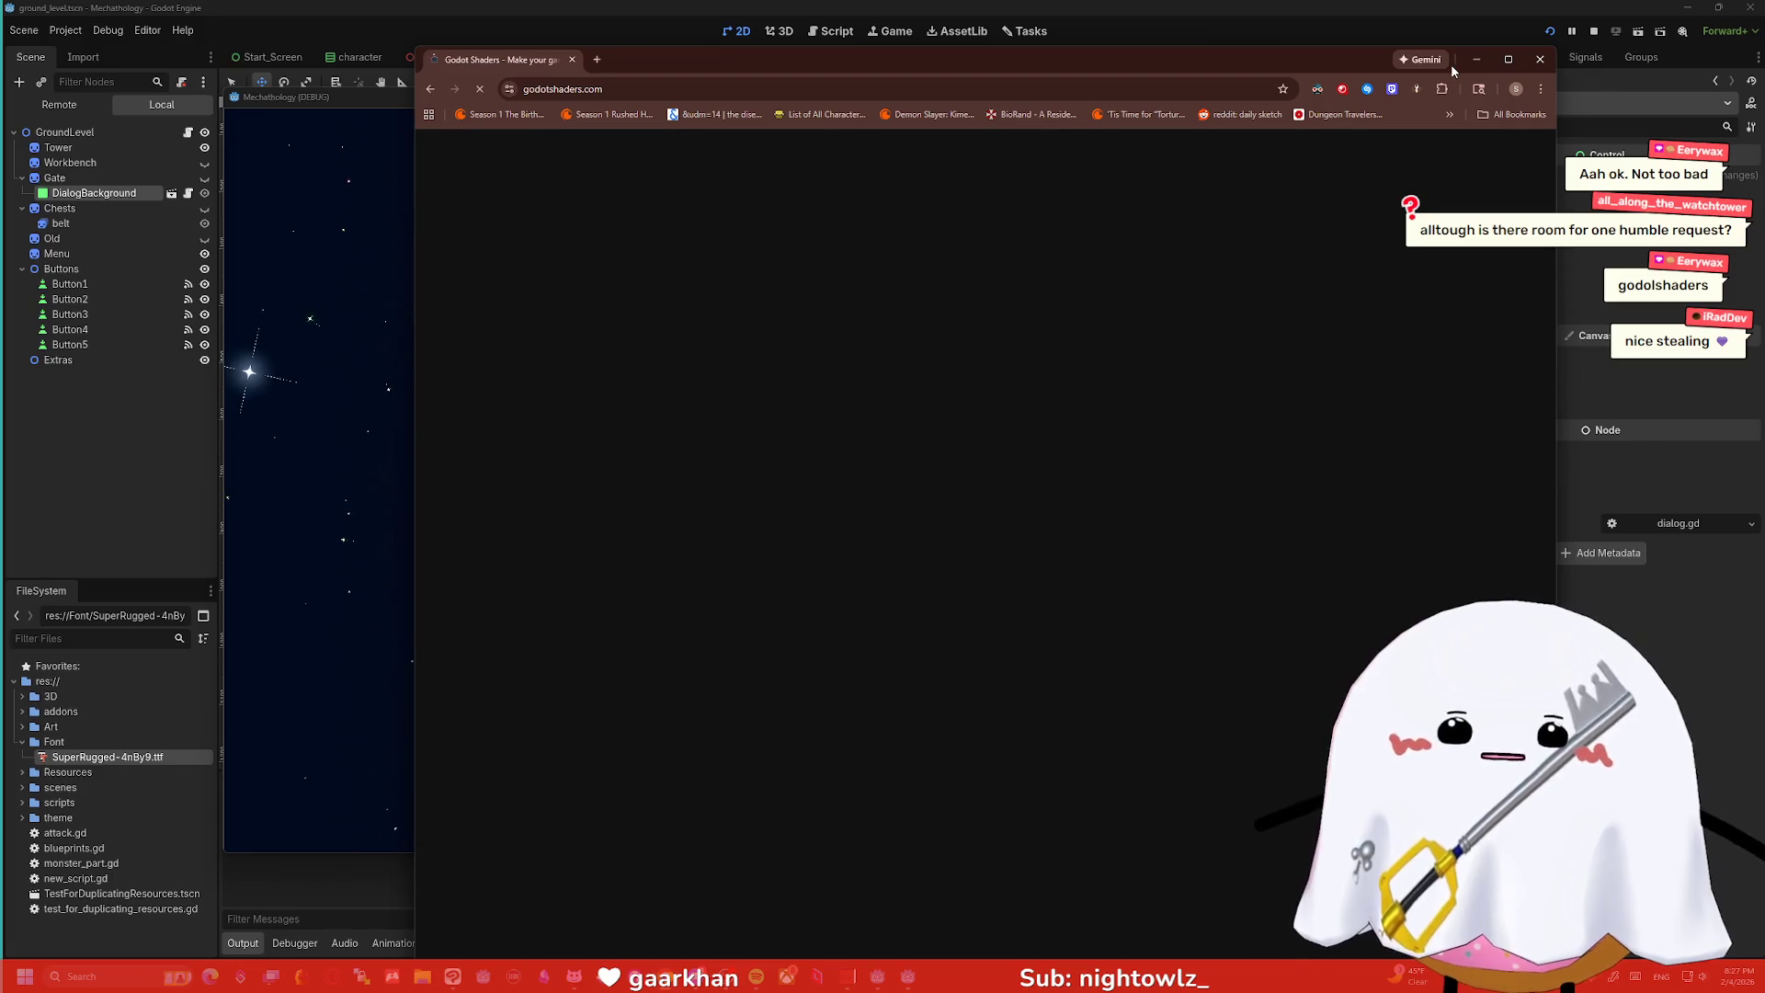
{"action": "left_click", "coordinate": [1539, 59]}
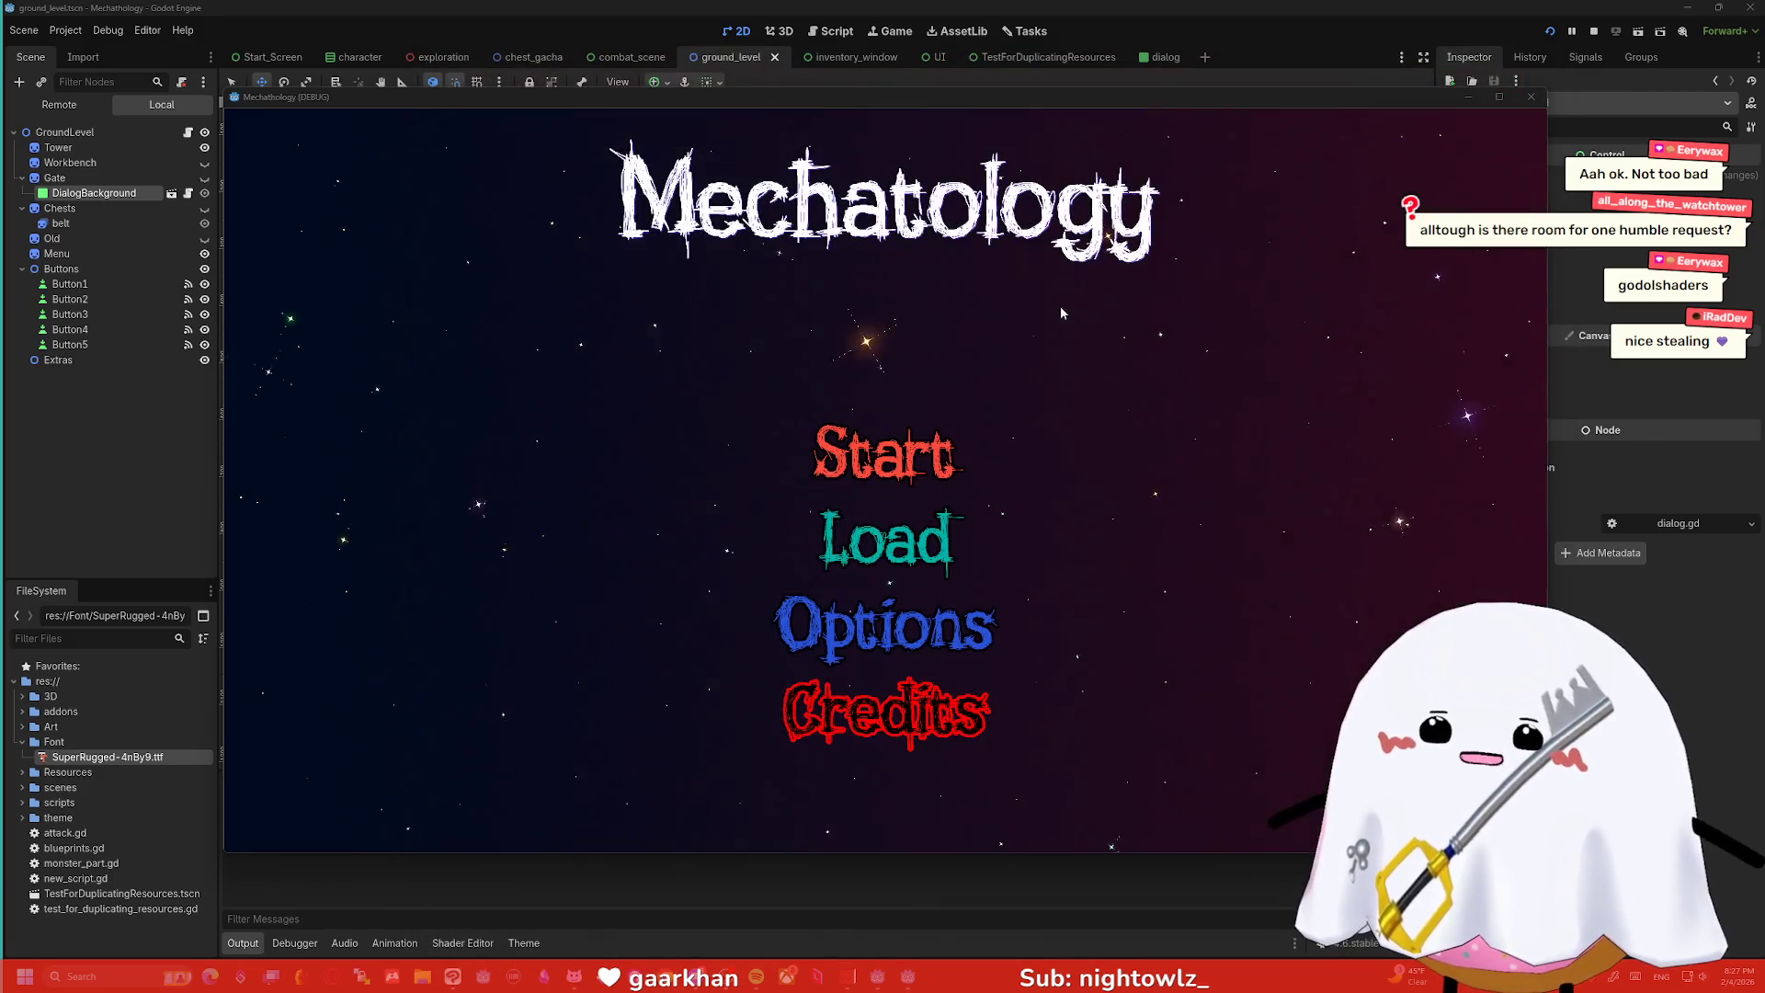
In the running game, press Start, visit and leave the Workbench, then choose Open Chests
{"action": "left_click", "coordinate": [941, 324]}
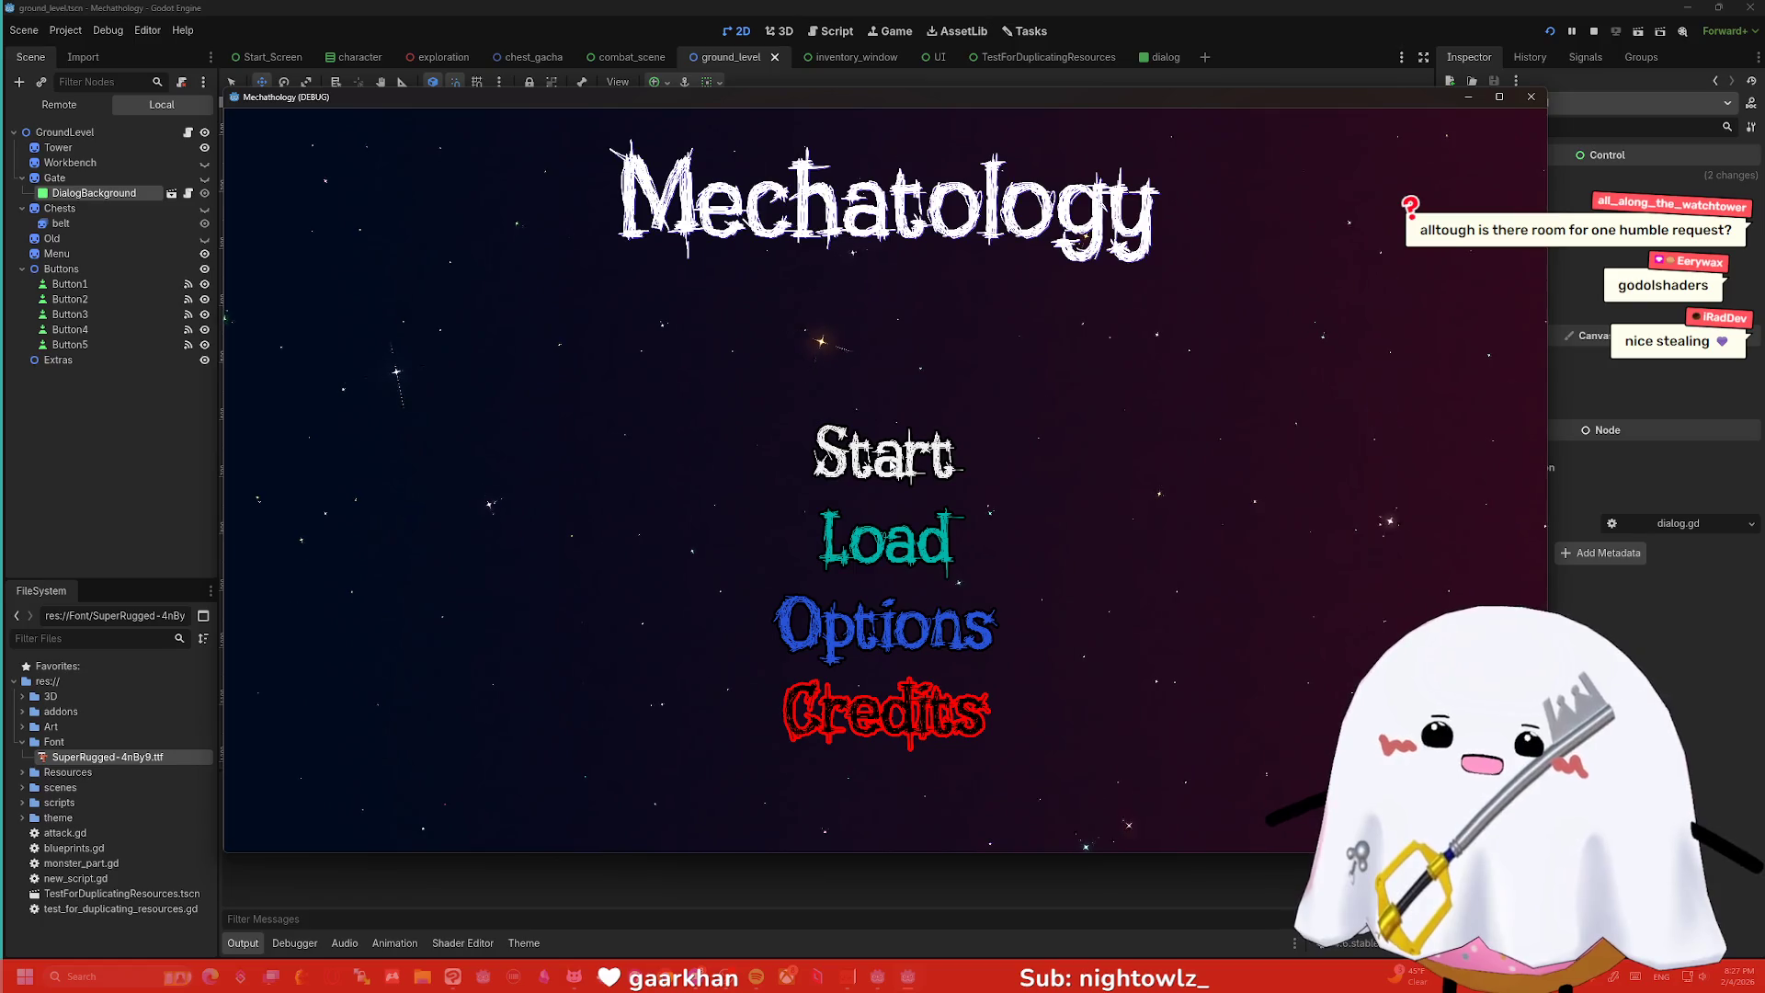
{"action": "left_click", "coordinate": [933, 480]}
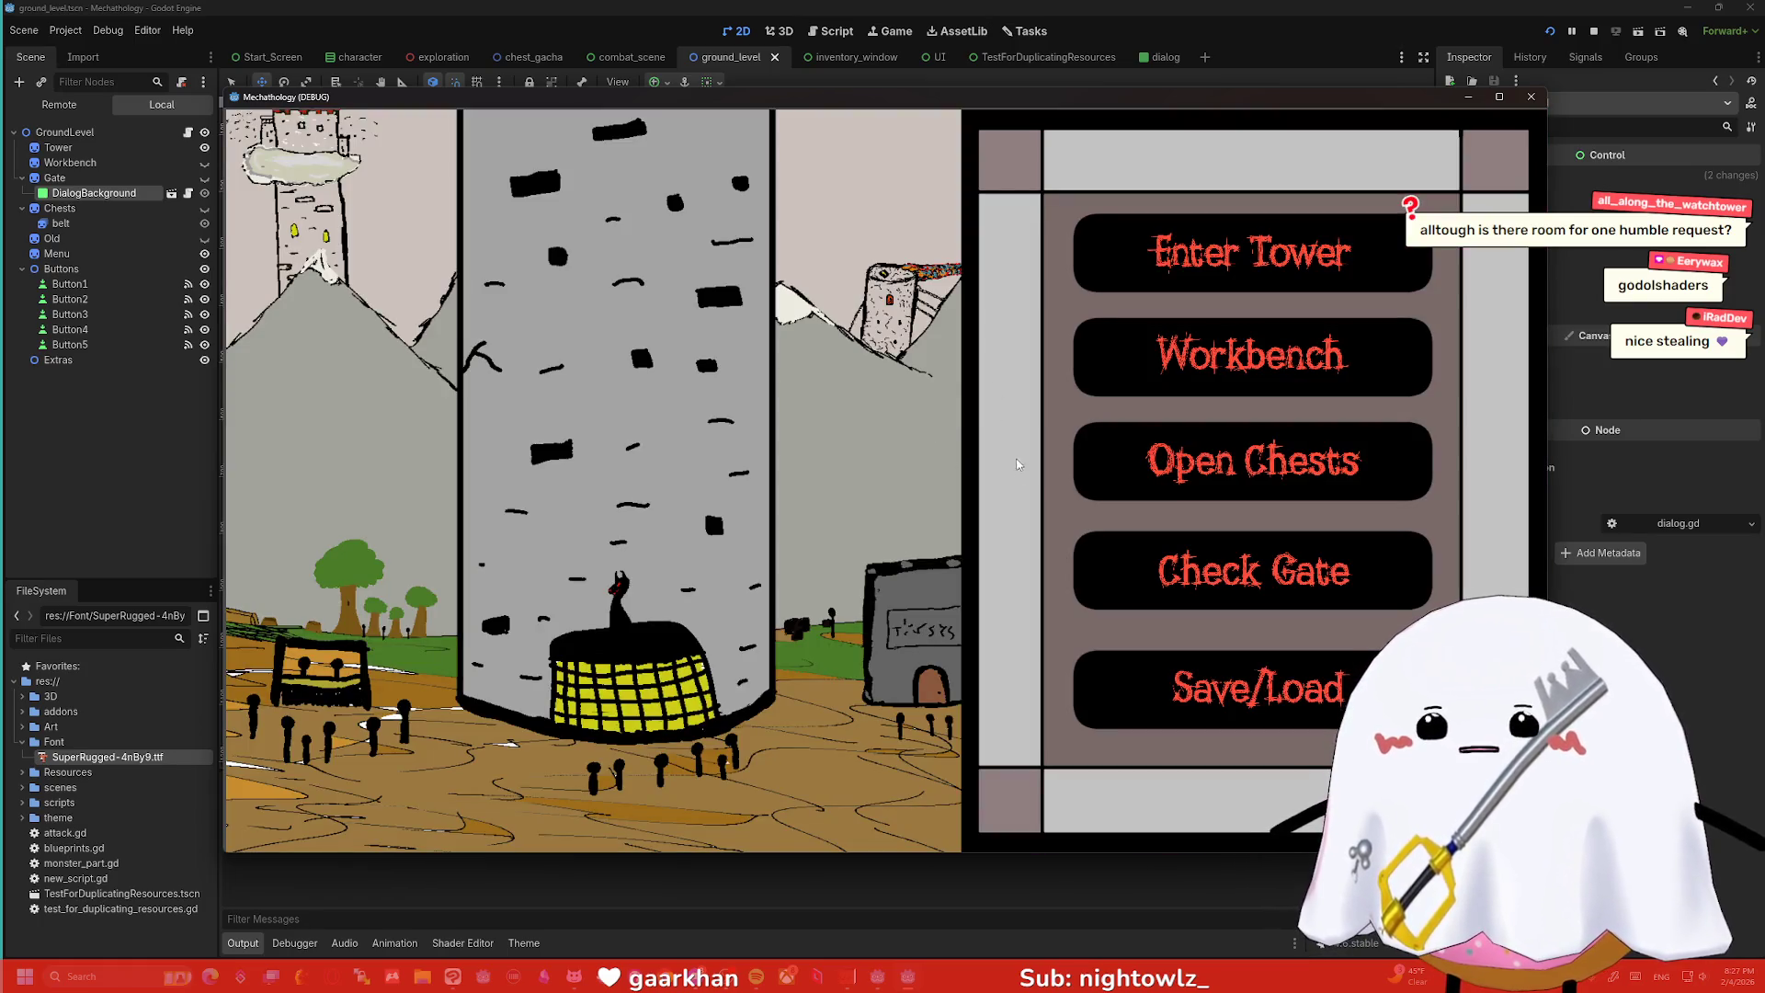
{"action": "left_click", "coordinate": [1250, 356]}
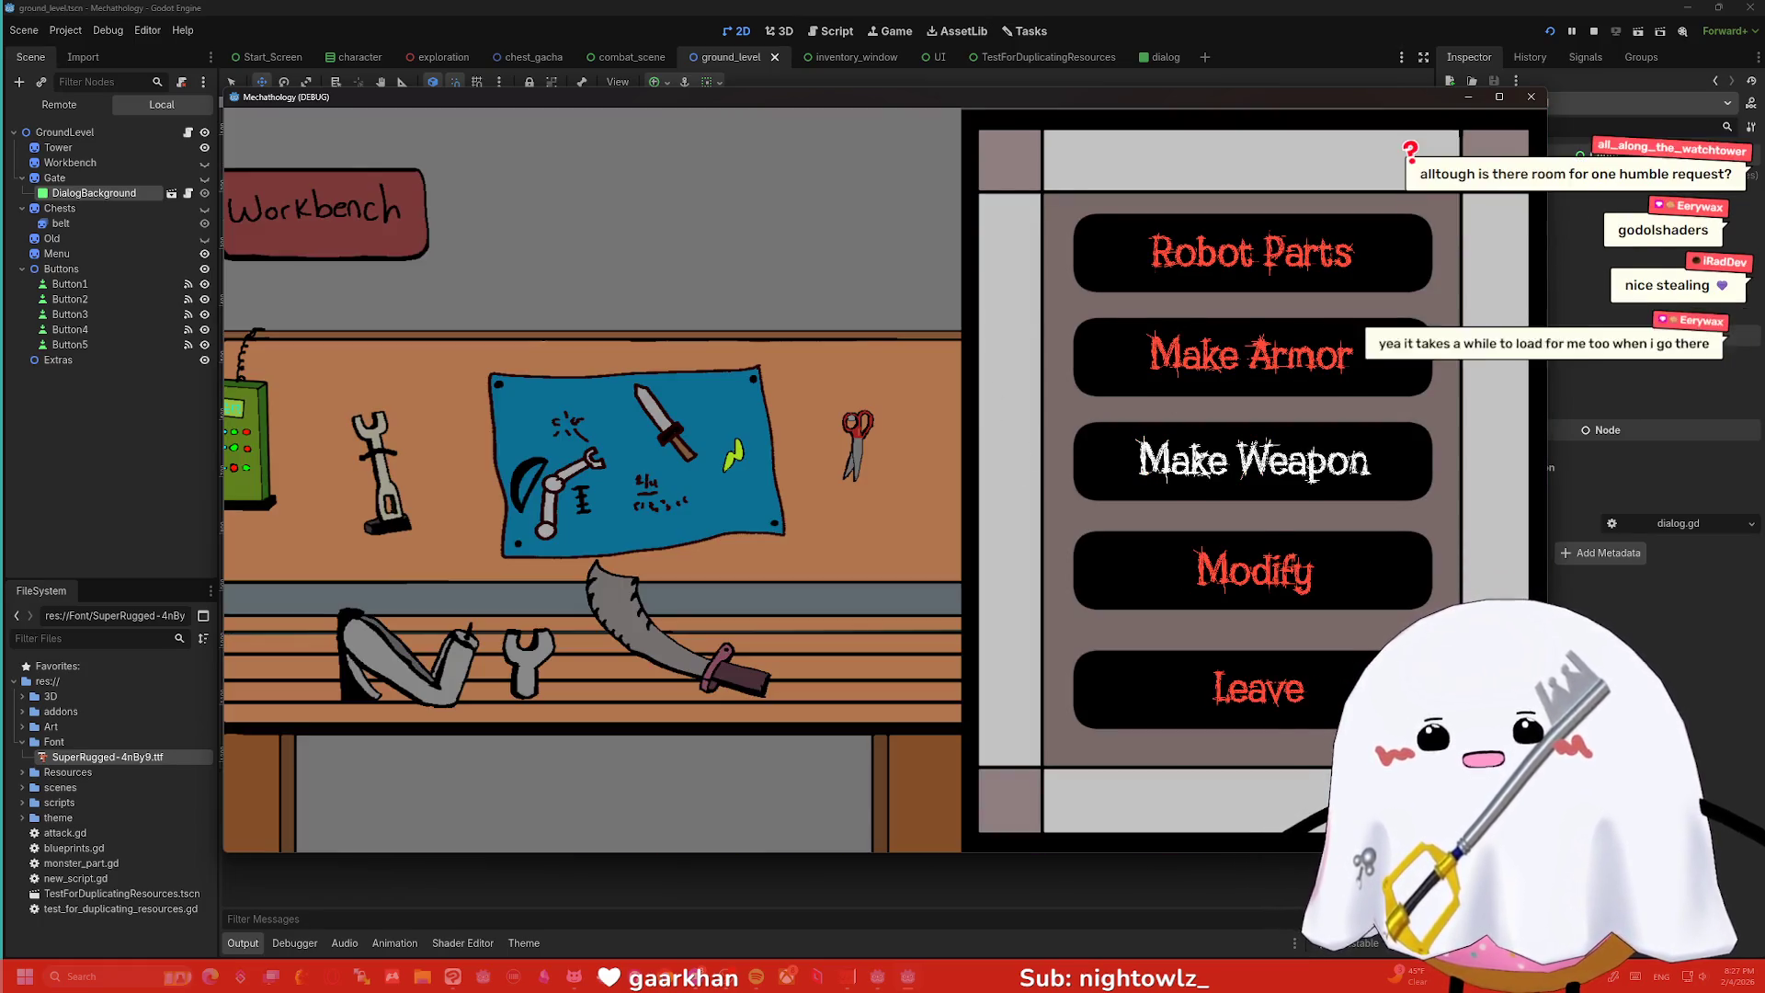
{"action": "left_click", "coordinate": [1257, 690]}
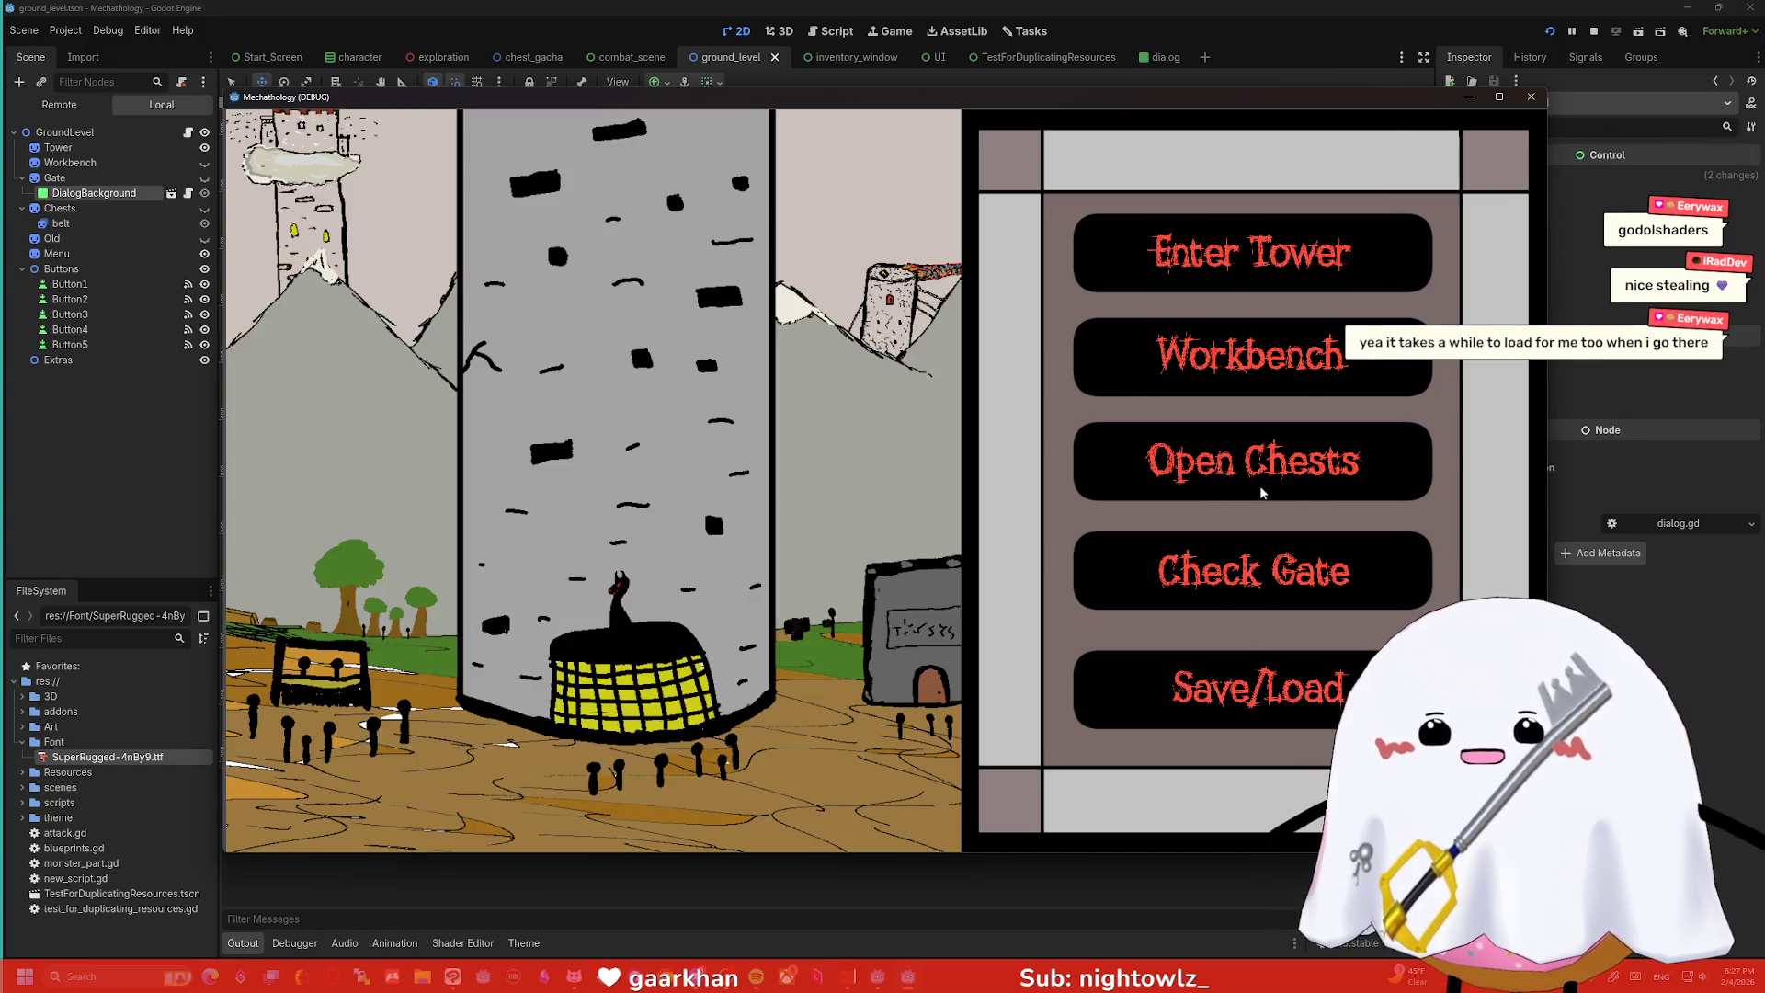
{"action": "left_click", "coordinate": [1250, 459]}
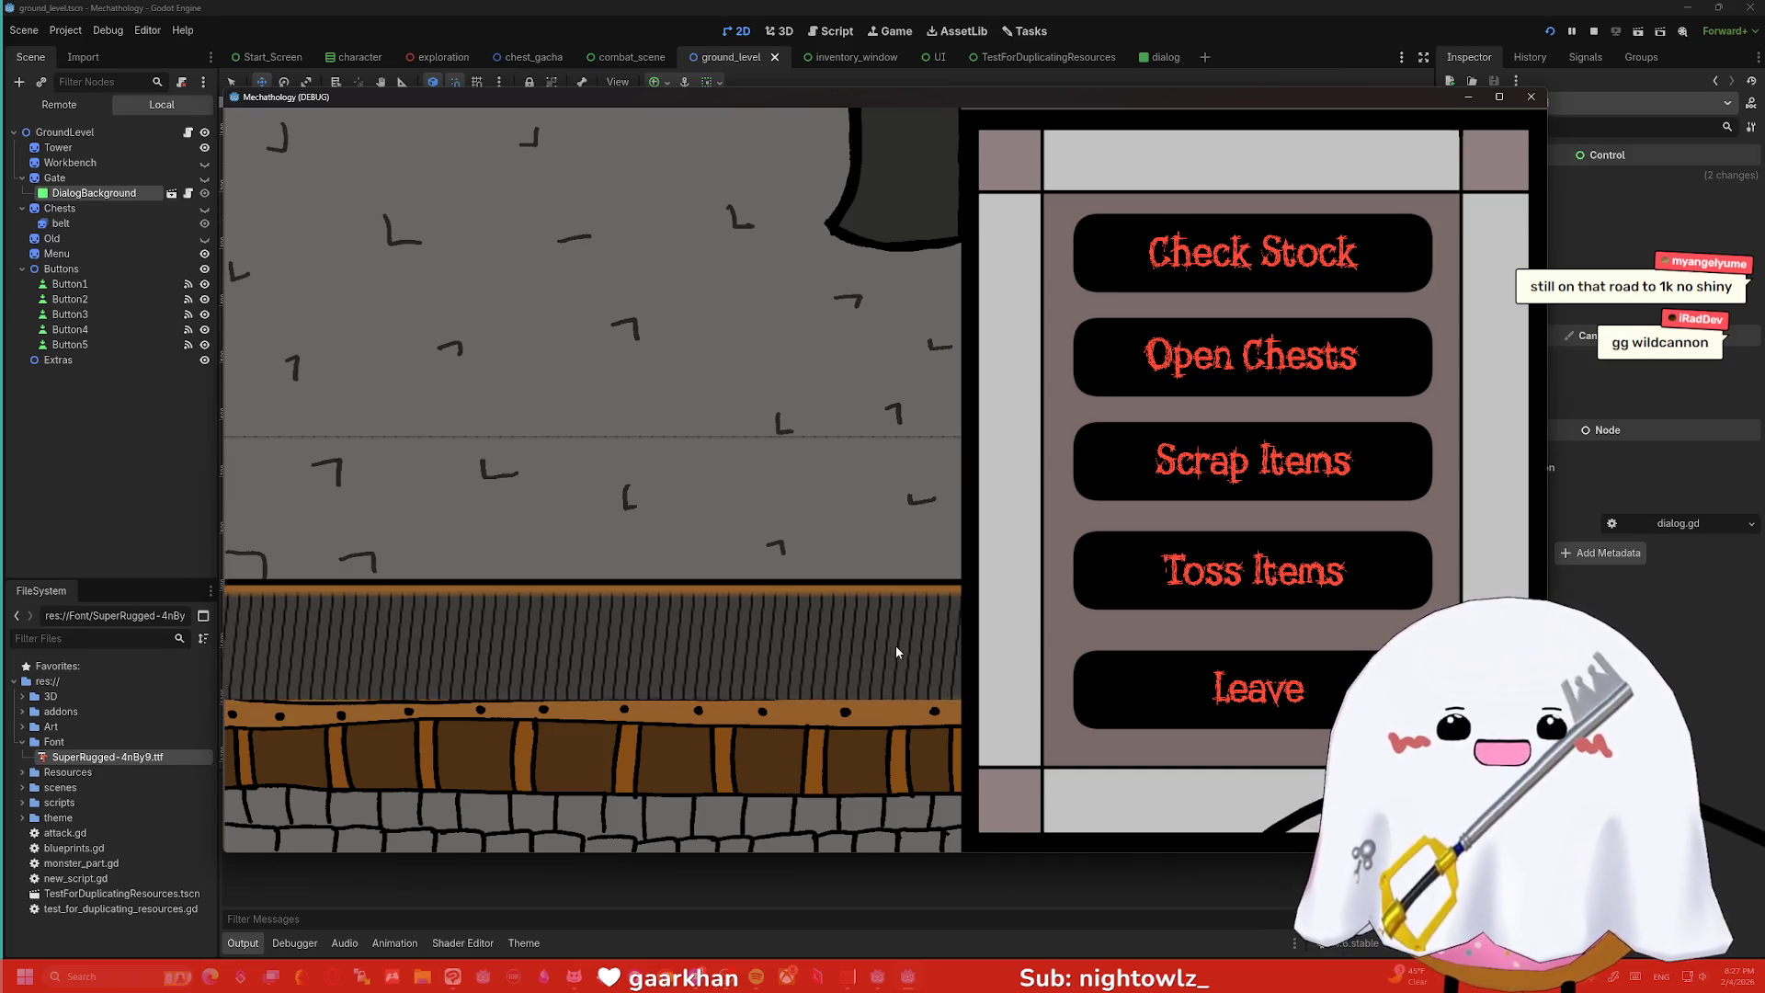
Click Leave on the chests screen to head back to the tower hub
{"action": "left_click", "coordinate": [1154, 697]}
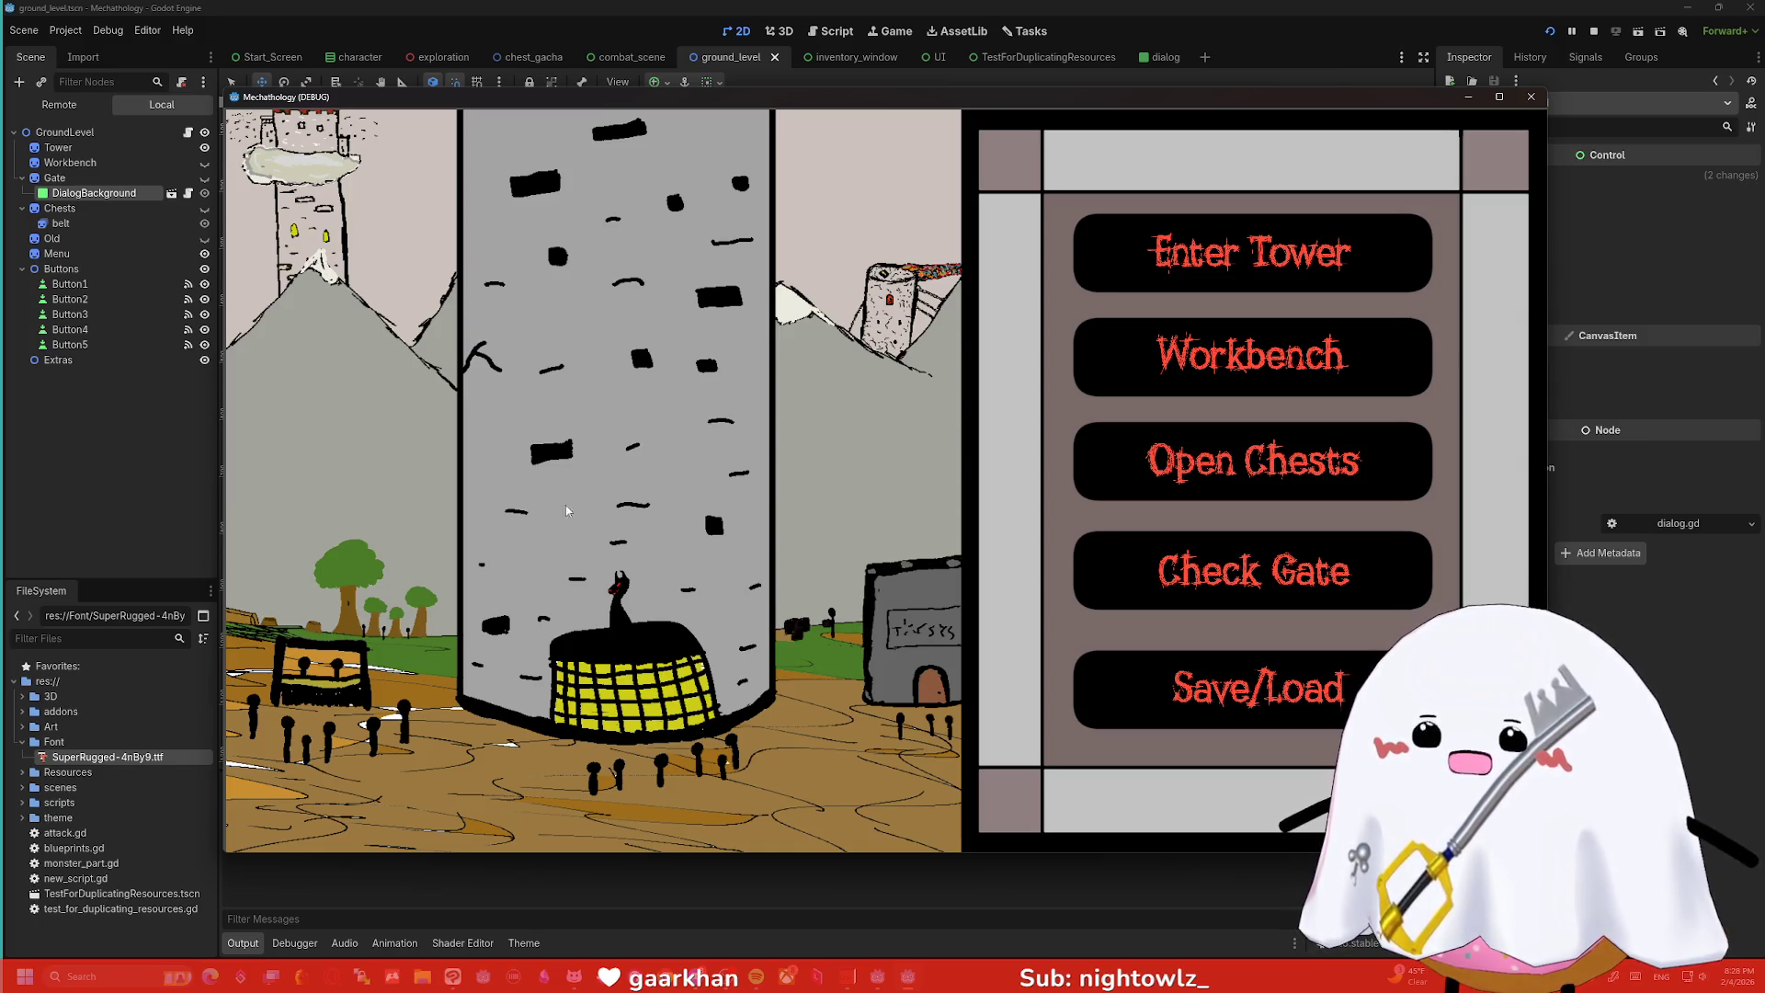
Close the debug game and frame the dialog.tscn box reading 'Hey you, finally awake are you?'
{"action": "left_click", "coordinate": [1530, 96]}
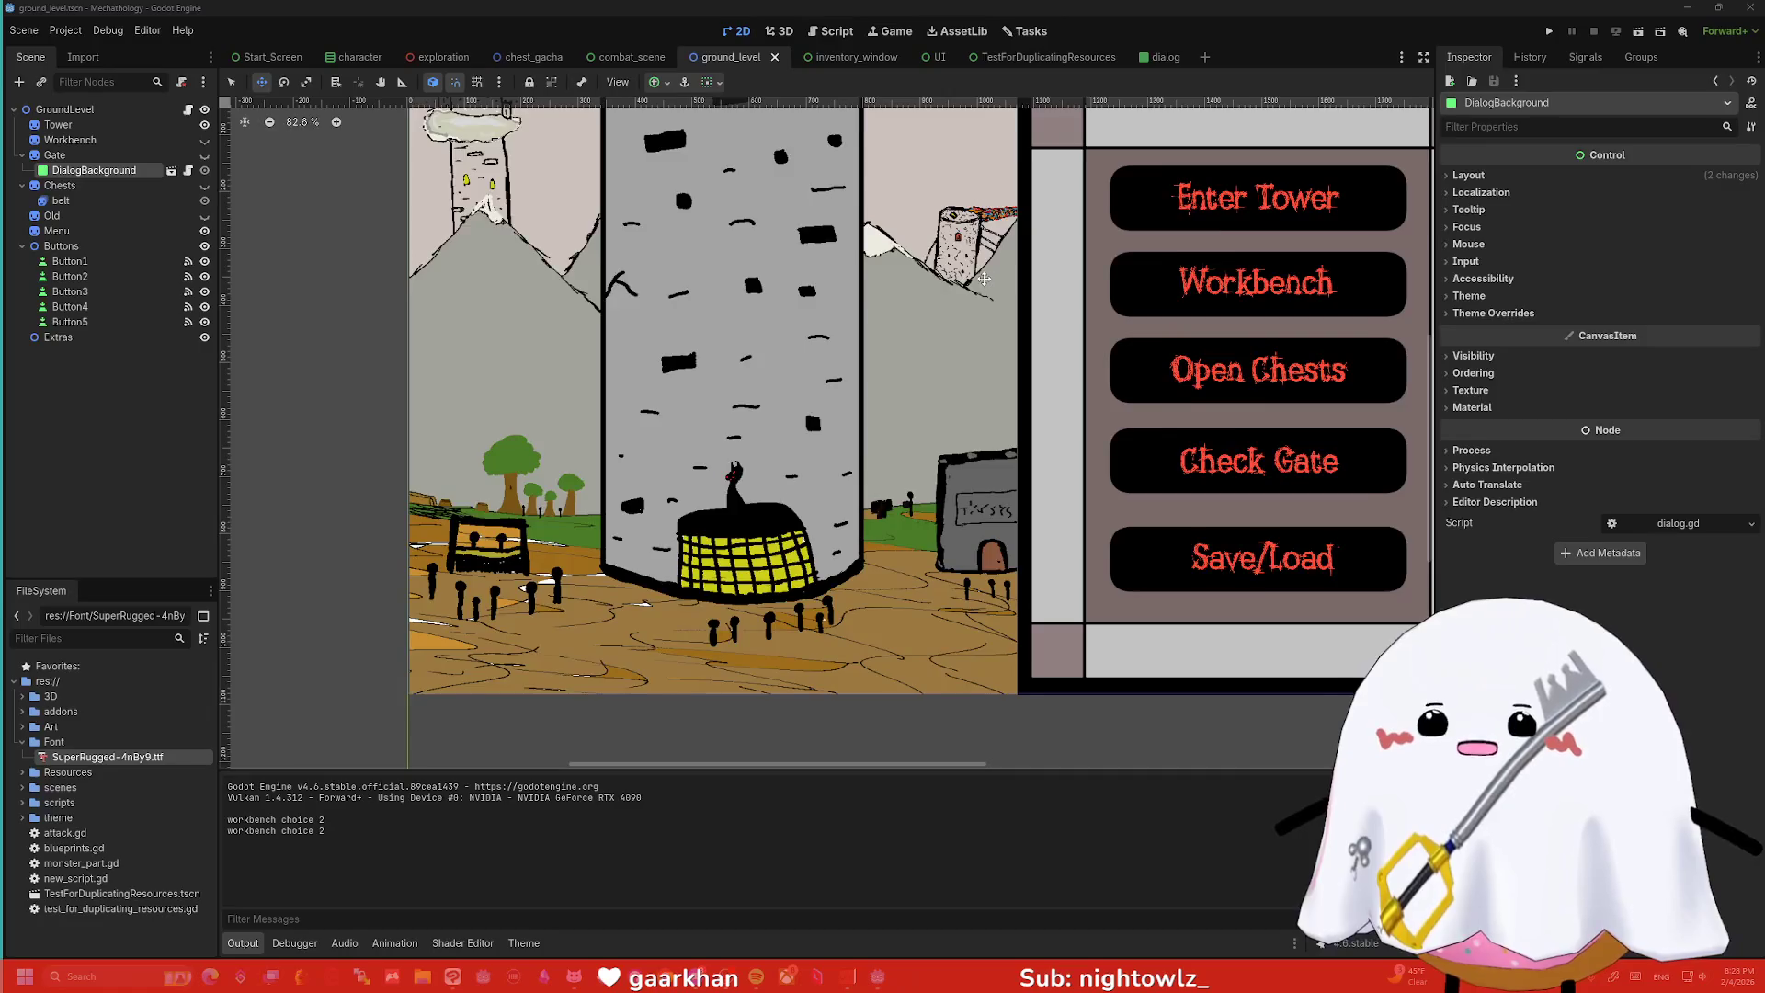
{"action": "scroll", "coordinate": [1378, 109], "scroll_direction": "down", "scroll_amount": 2}
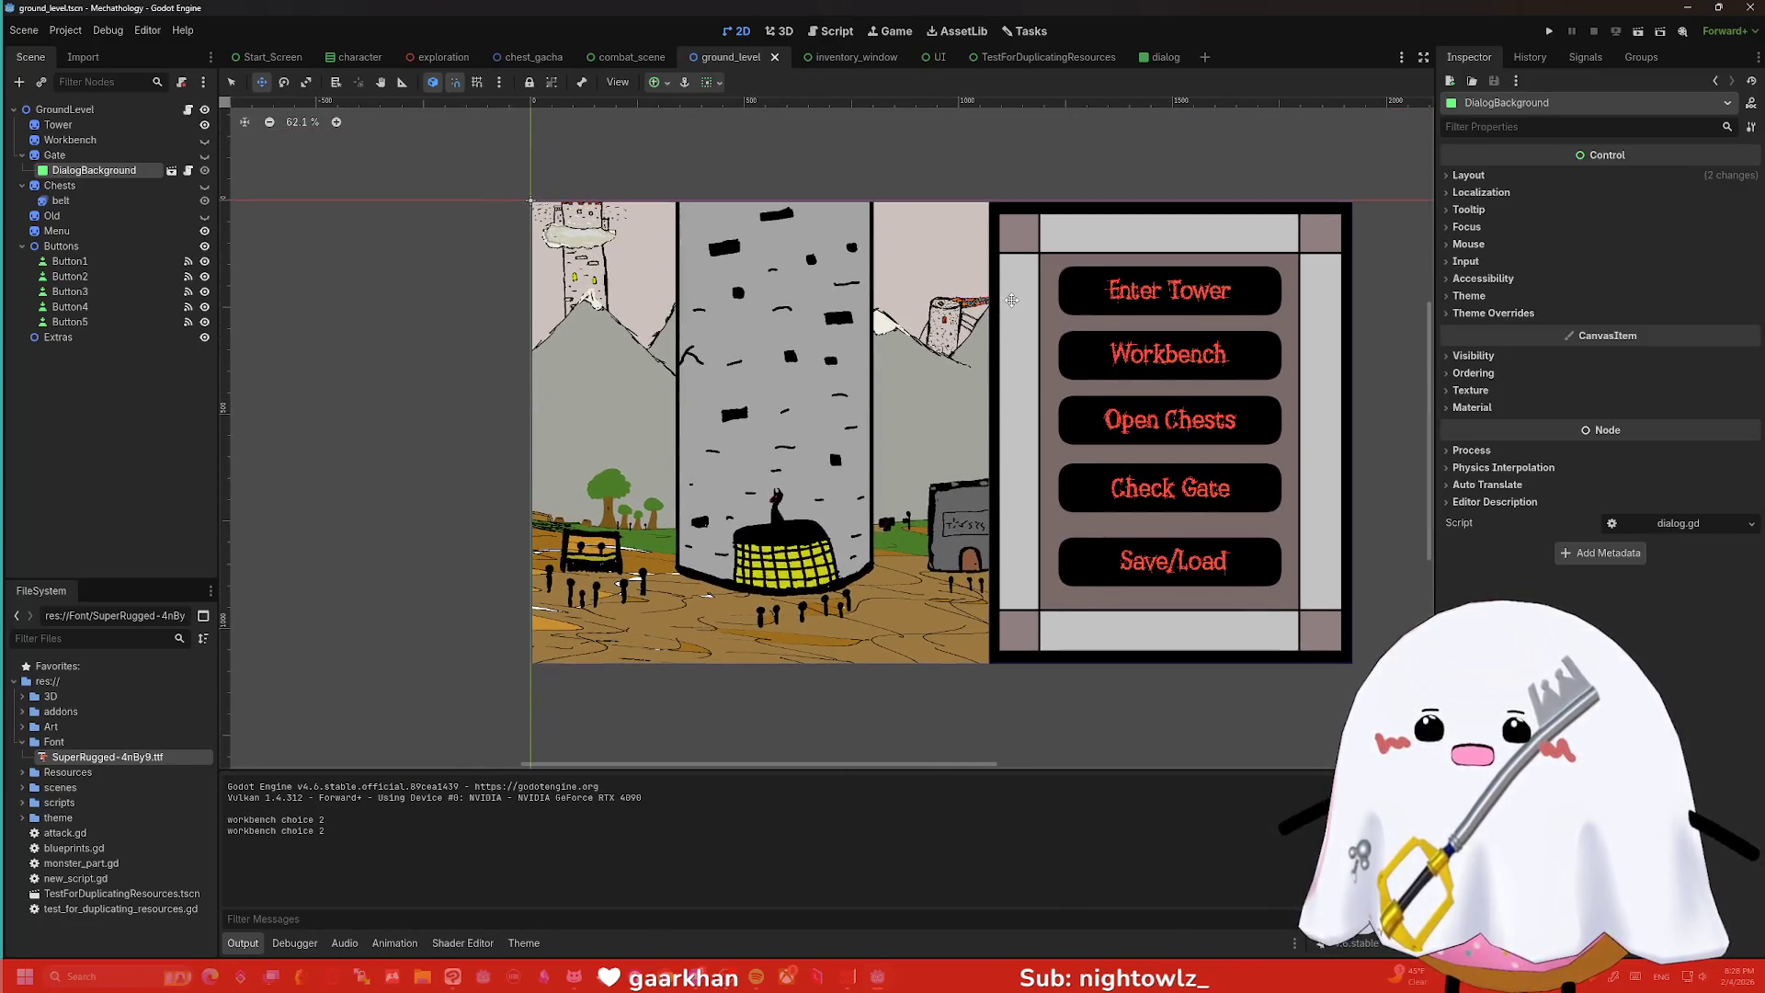
{"action": "left_click", "coordinate": [1160, 57]}
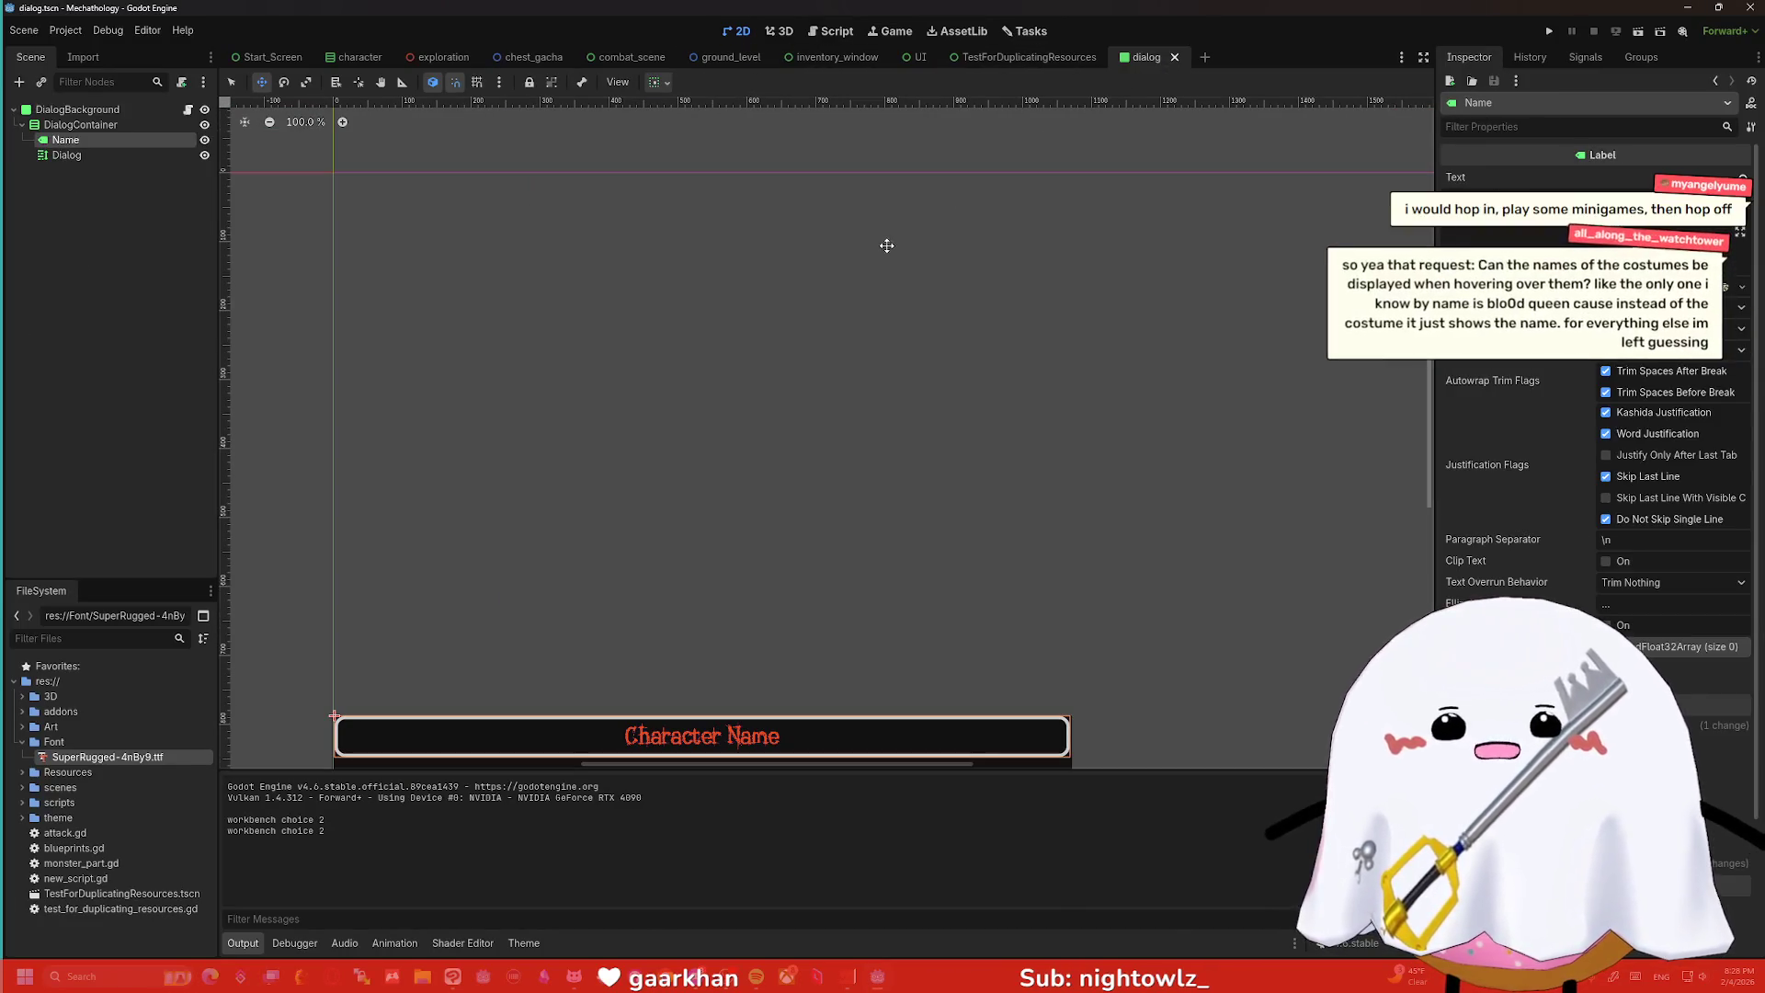
{"action": "scroll", "coordinate": [887, 264], "scroll_direction": "up", "scroll_amount": 1}
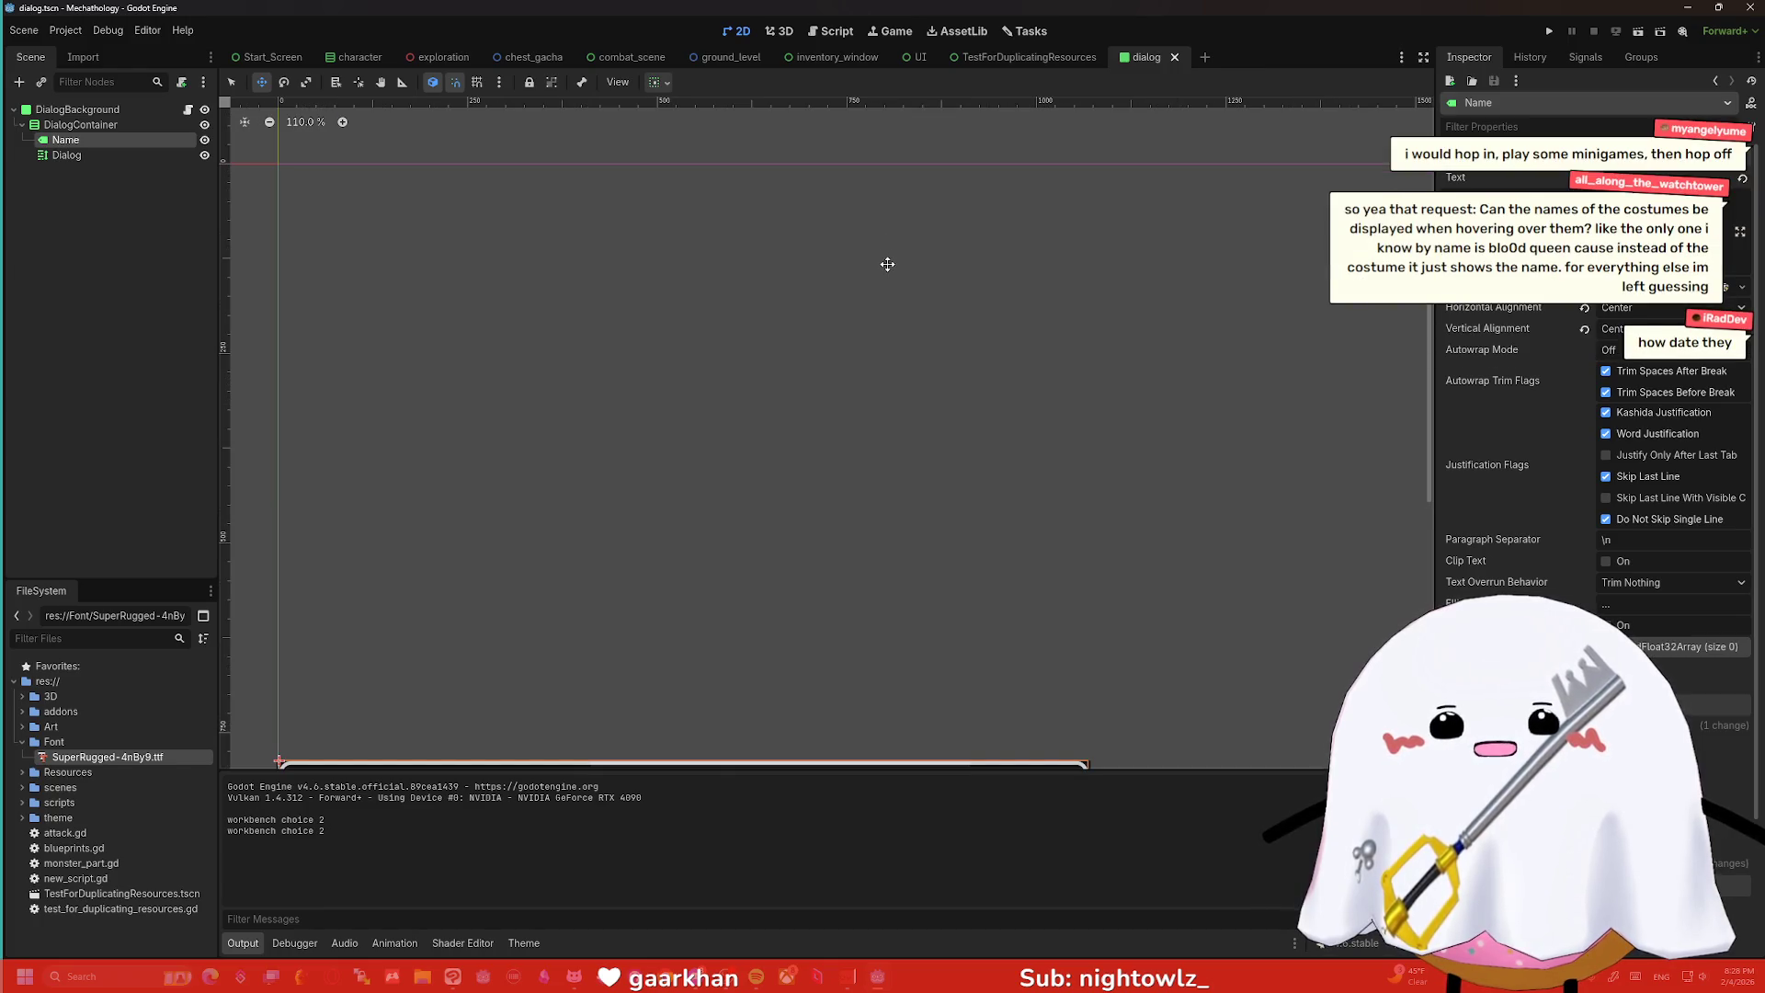
{"action": "scroll", "coordinate": [885, 268], "scroll_direction": "down", "scroll_amount": 3}
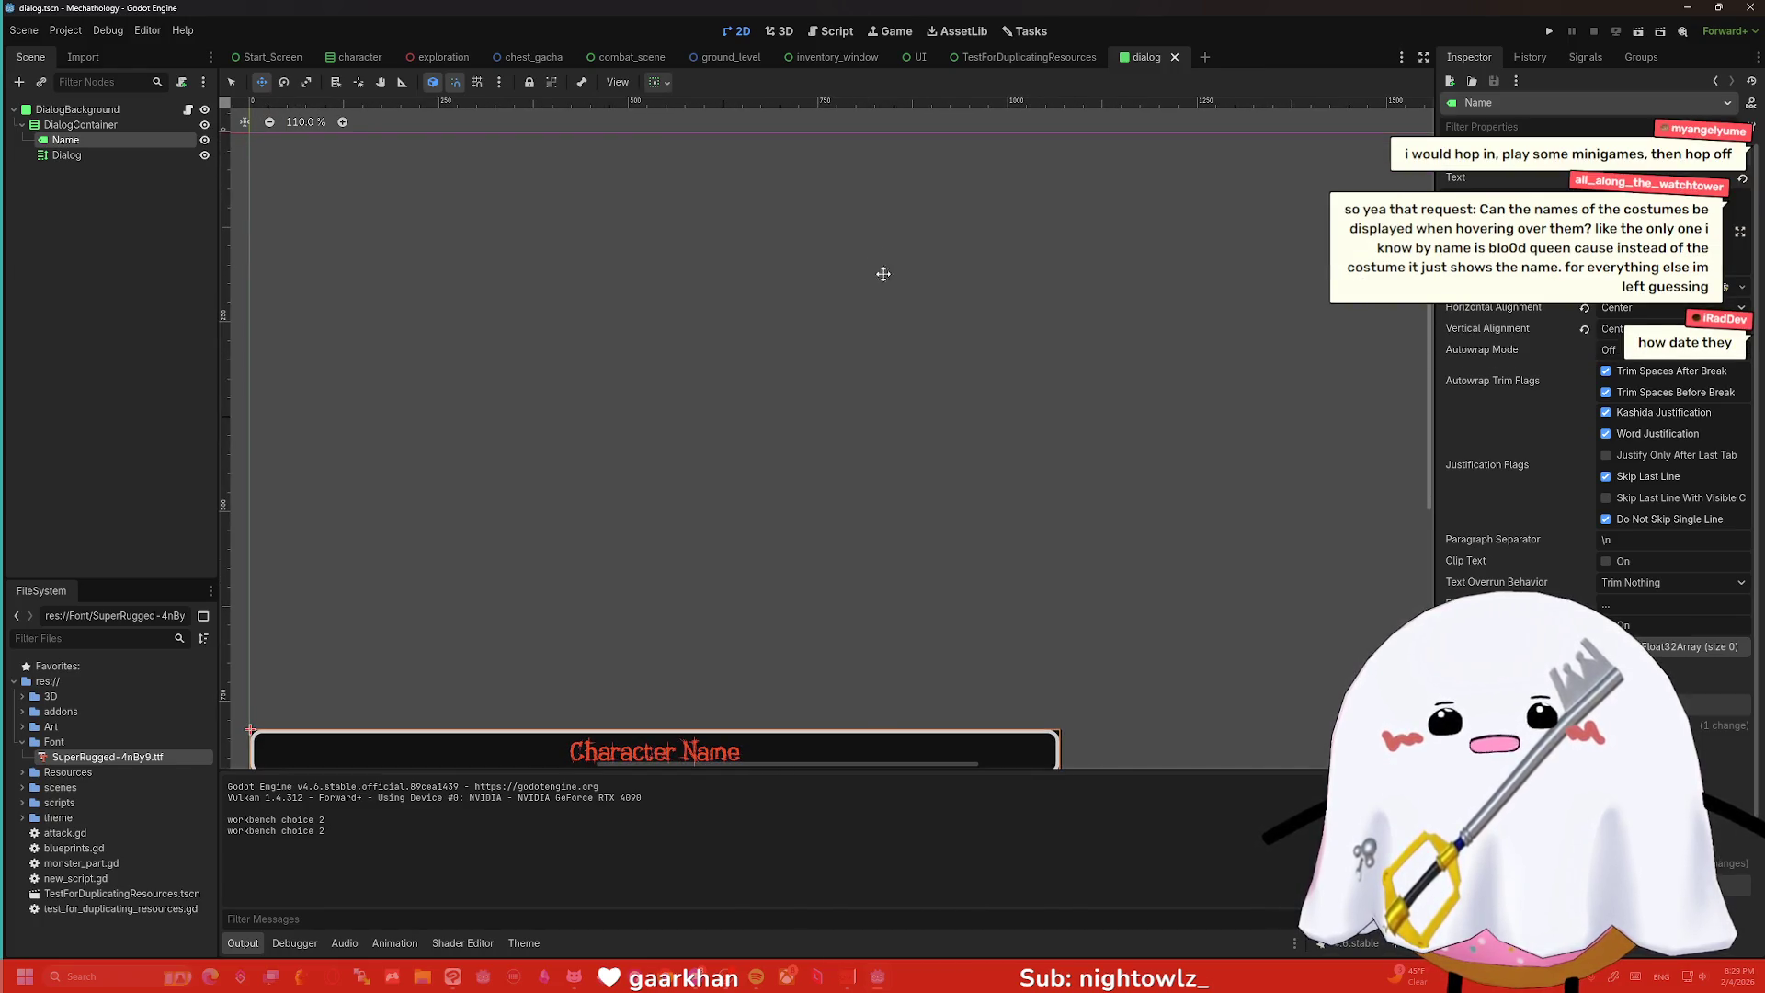
{"action": "scroll", "coordinate": [882, 273], "scroll_direction": "down", "scroll_amount": 3}
{"action": "scroll", "coordinate": [1011, 294], "scroll_direction": "down", "scroll_amount": 2}
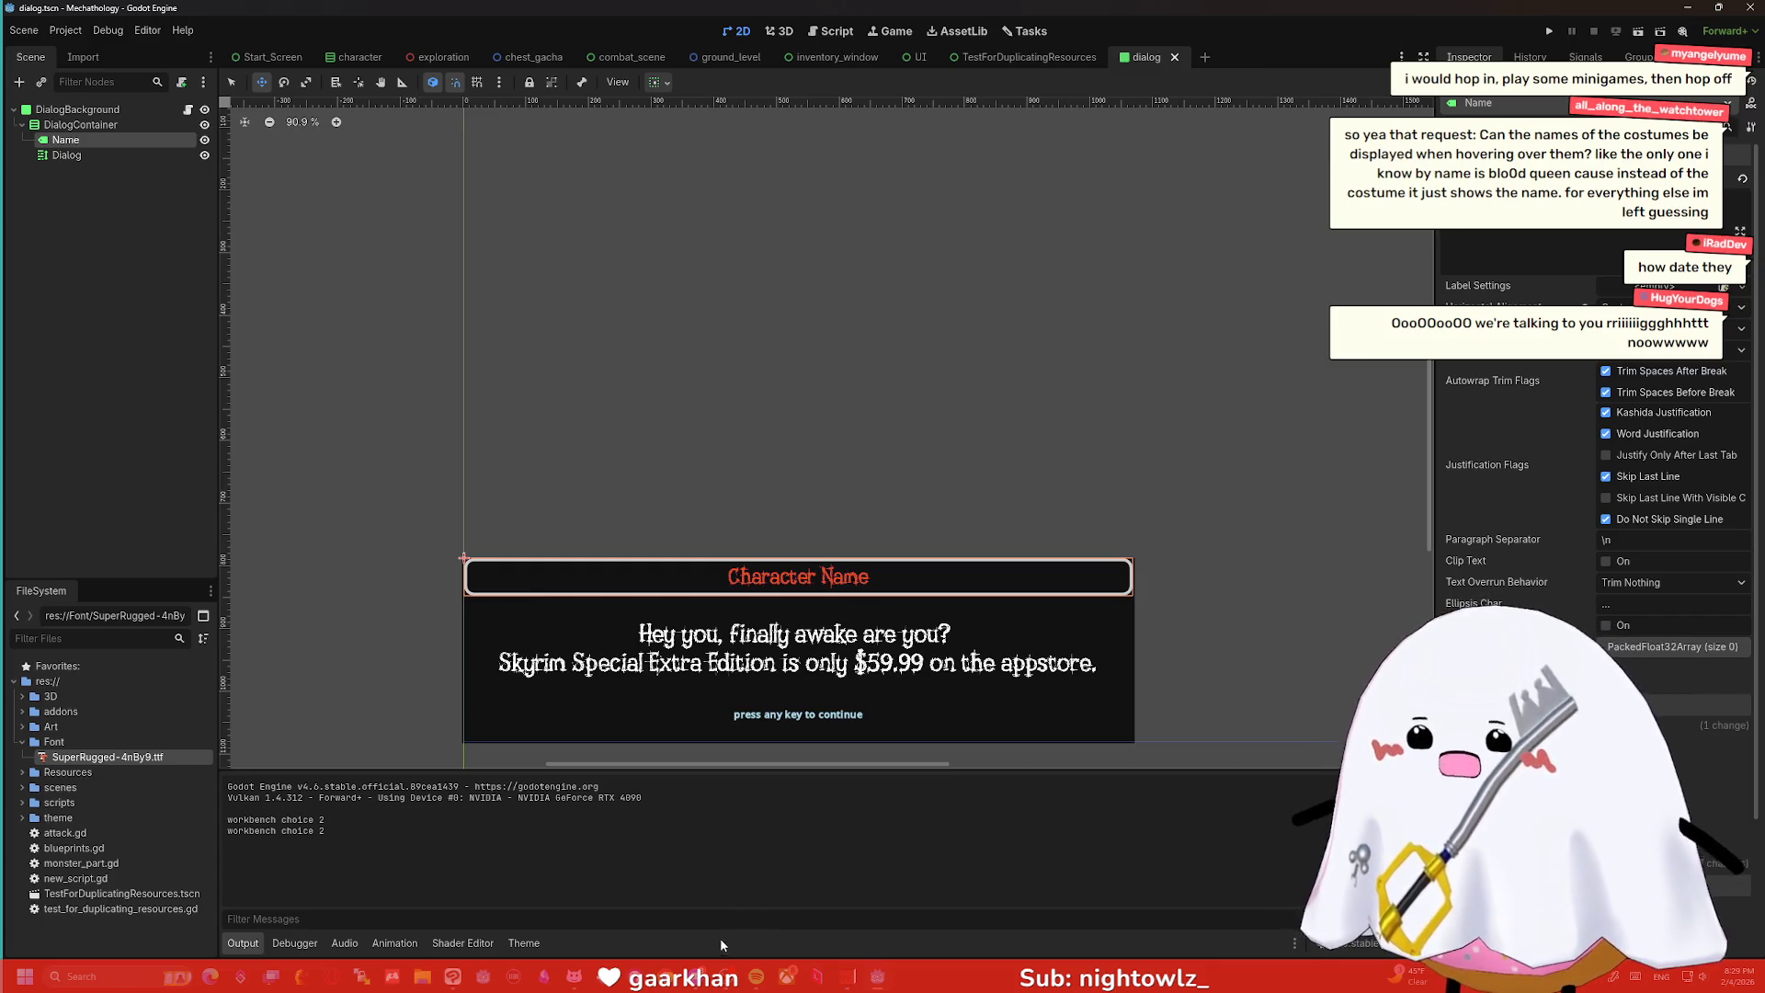
Open scarypastry.com's Inventory Viewer in a new tab and look up the username
{"action": "key", "text": "super+2"}
{"action": "type", "text": "scarypastry.com"}
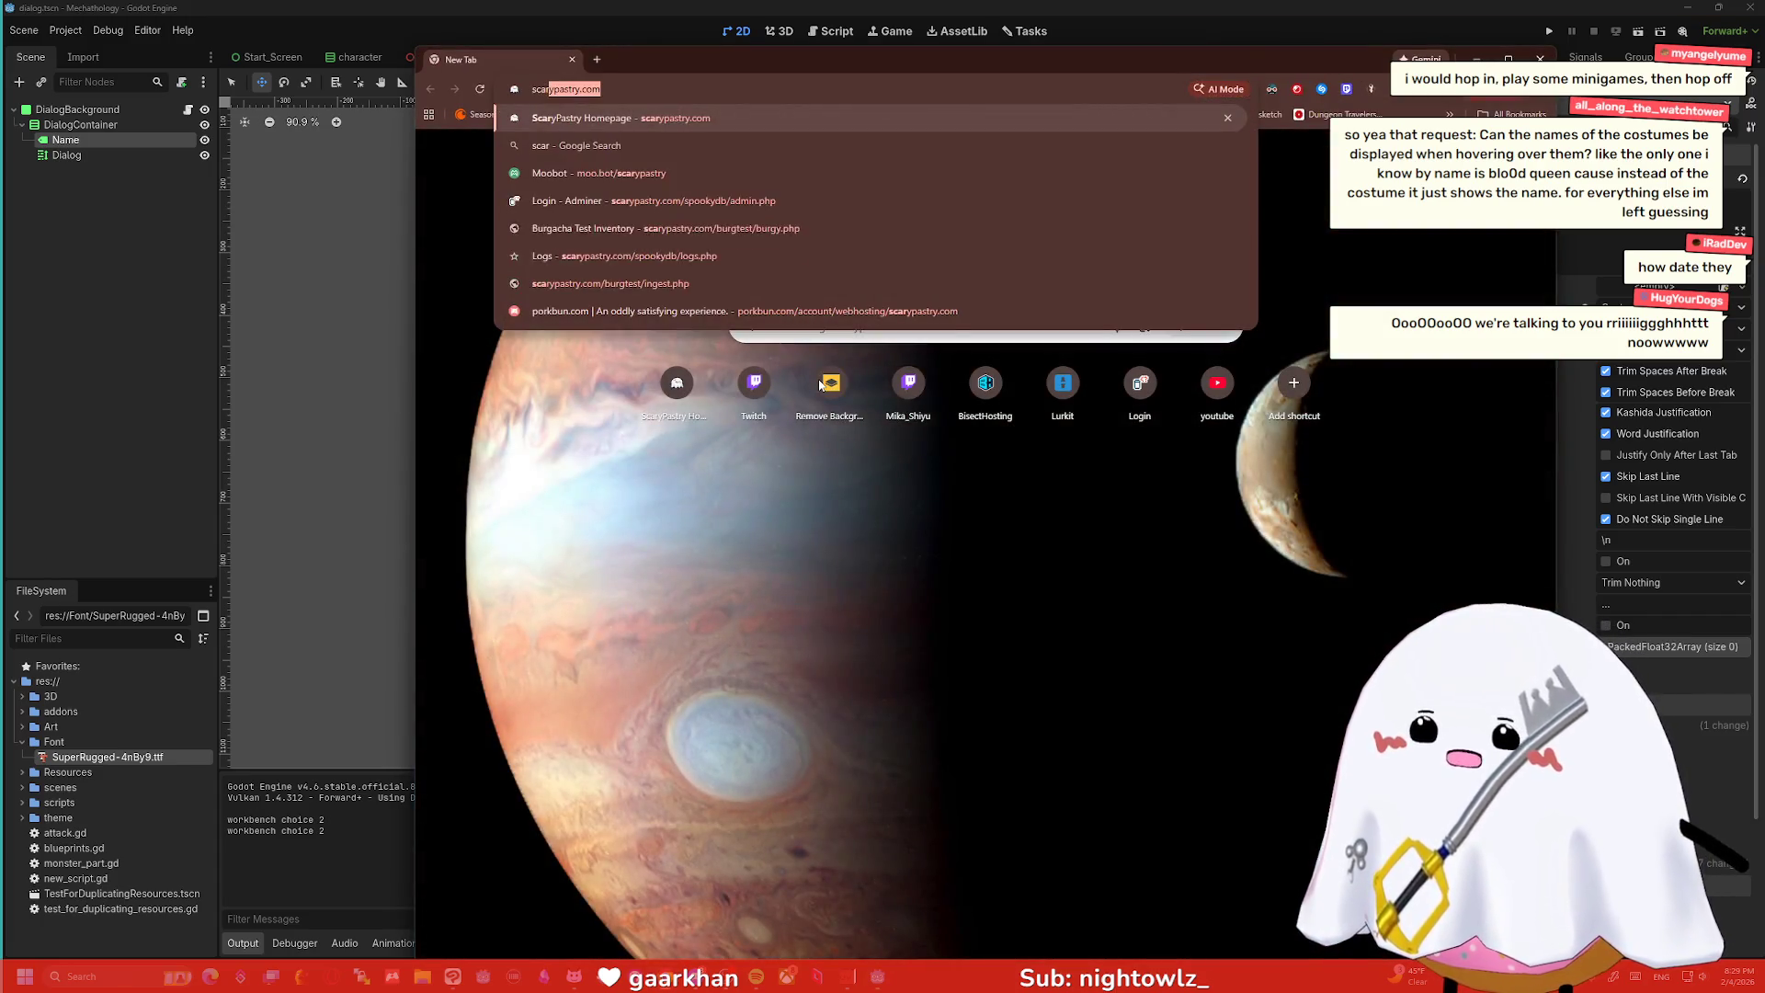
{"action": "key", "text": "Return"}
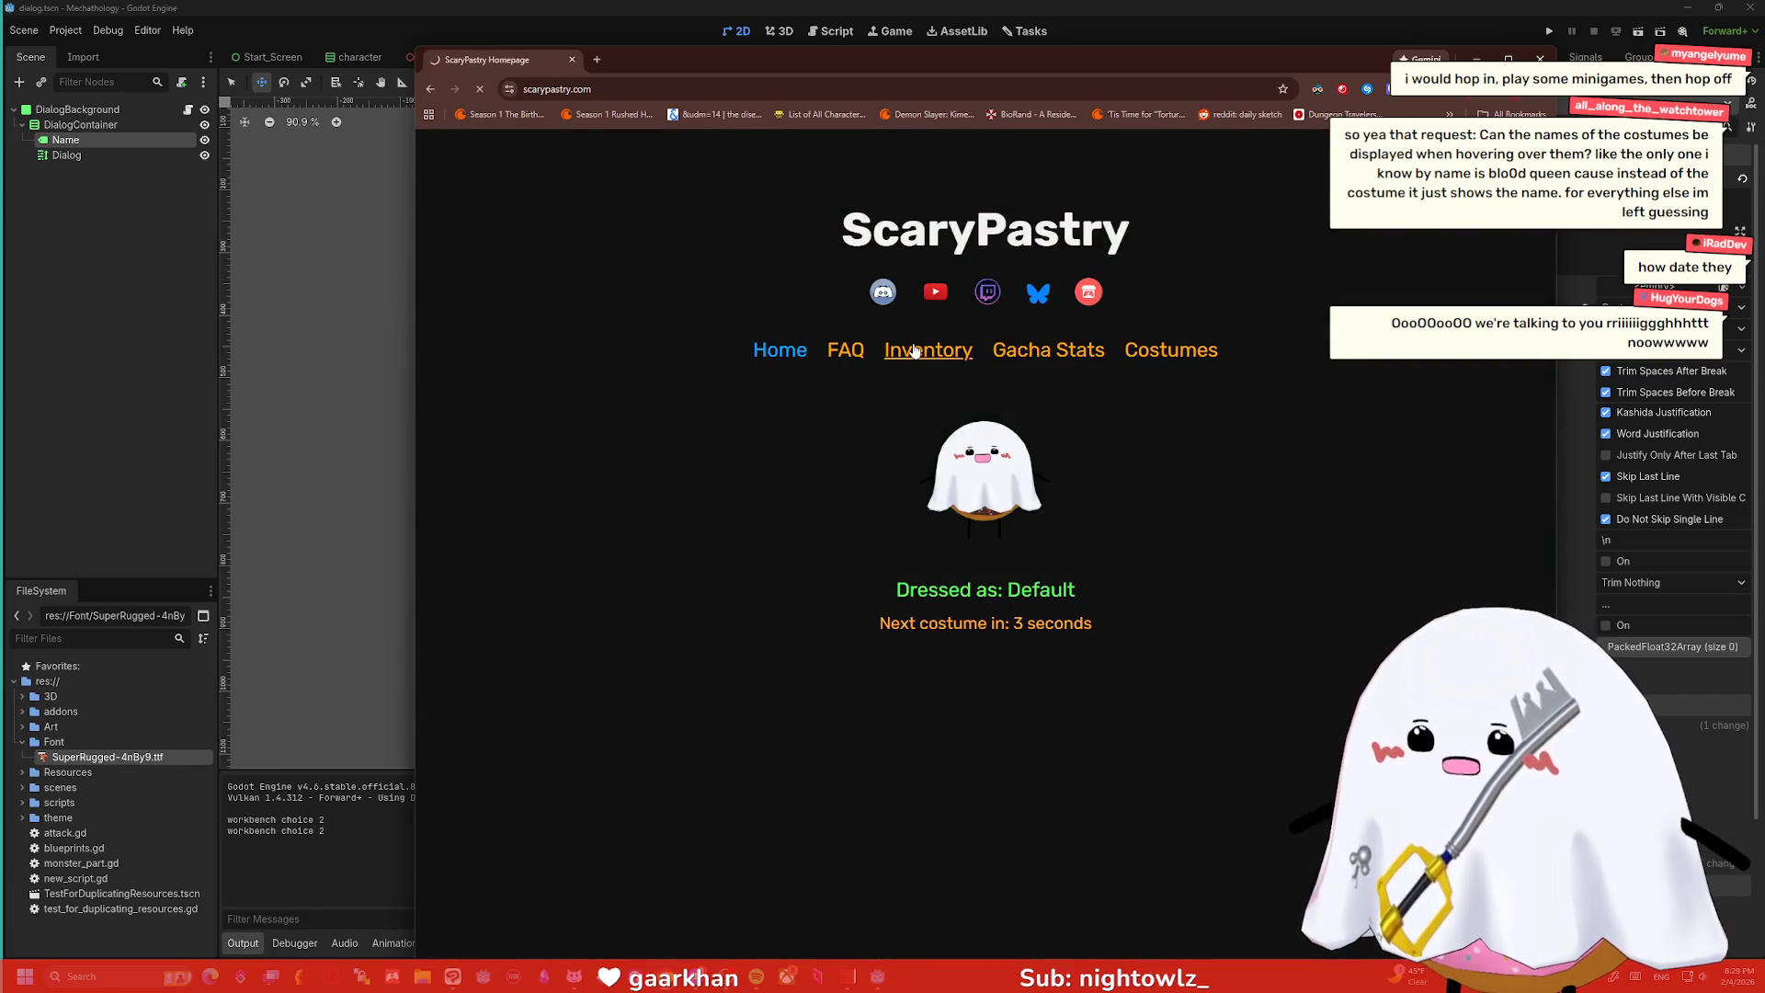
{"action": "left_click", "coordinate": [915, 351]}
{"action": "left_click", "coordinate": [946, 570]}
{"action": "type", "text": "scaryp"}
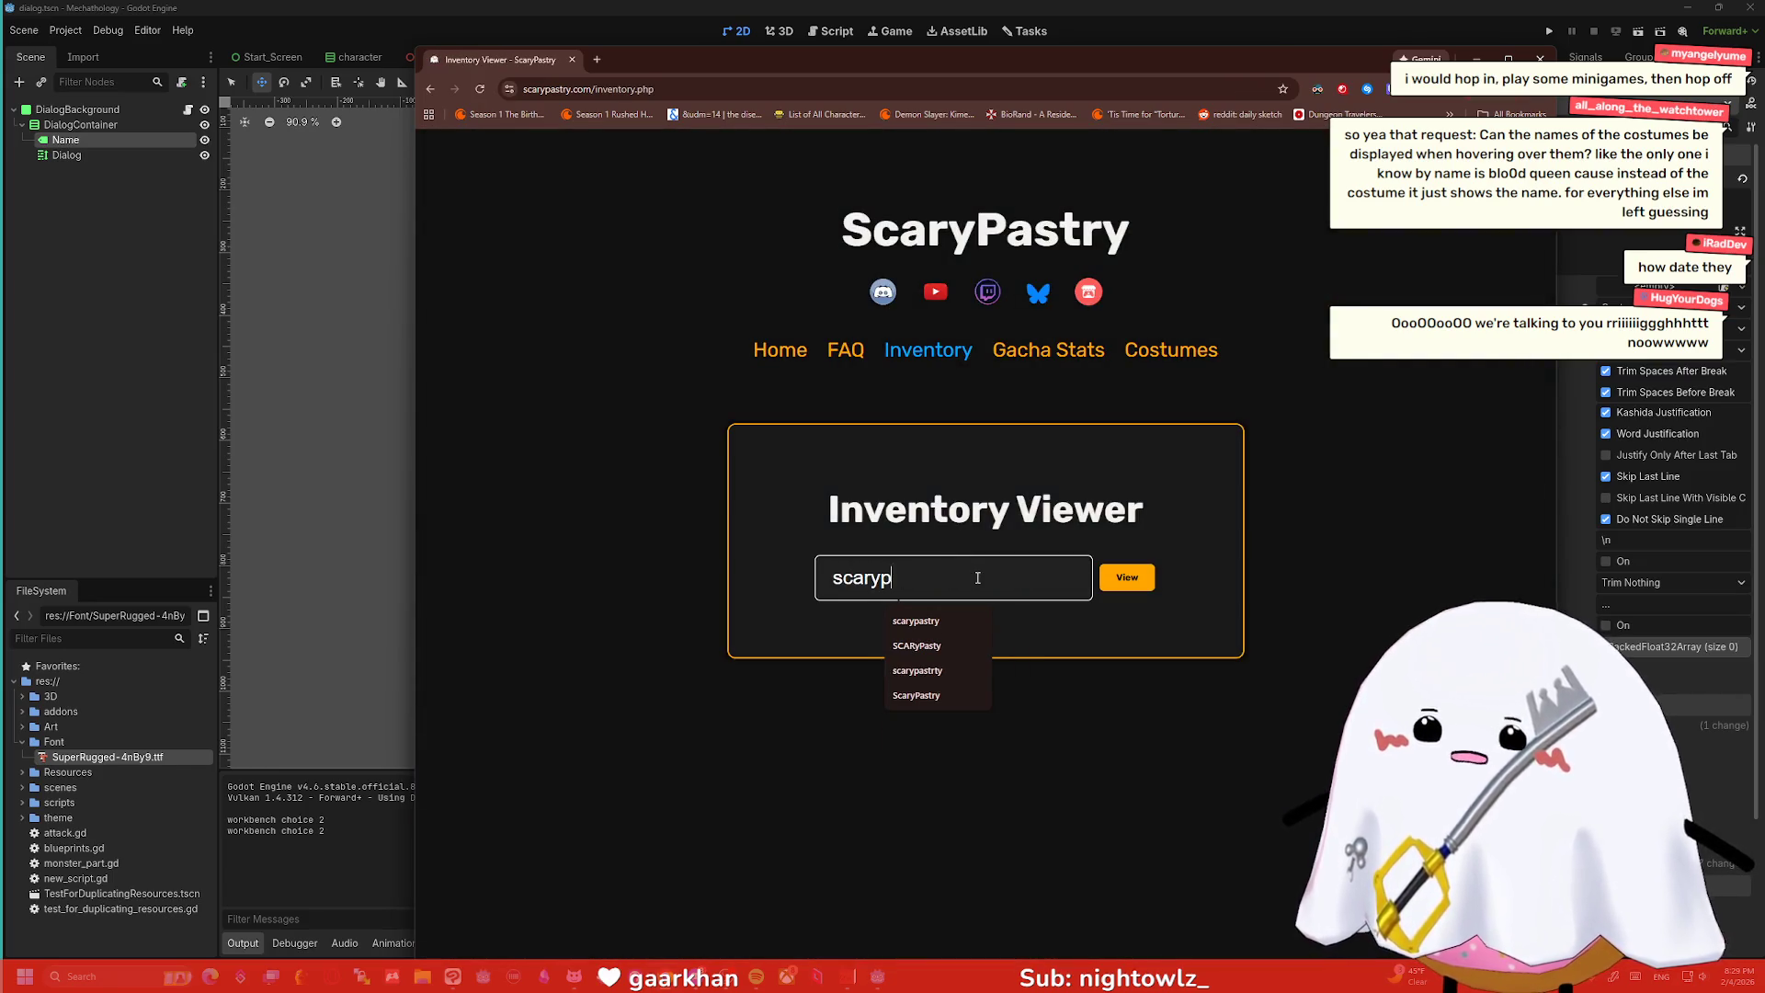
{"action": "type", "text": "astry"}
{"action": "key", "text": "Return"}
Scroll through the costume grid: Normal 524, Shiny 6, Gold 6120, Unique 202
{"action": "scroll", "coordinate": [846, 410], "scroll_direction": "down", "scroll_amount": 5}
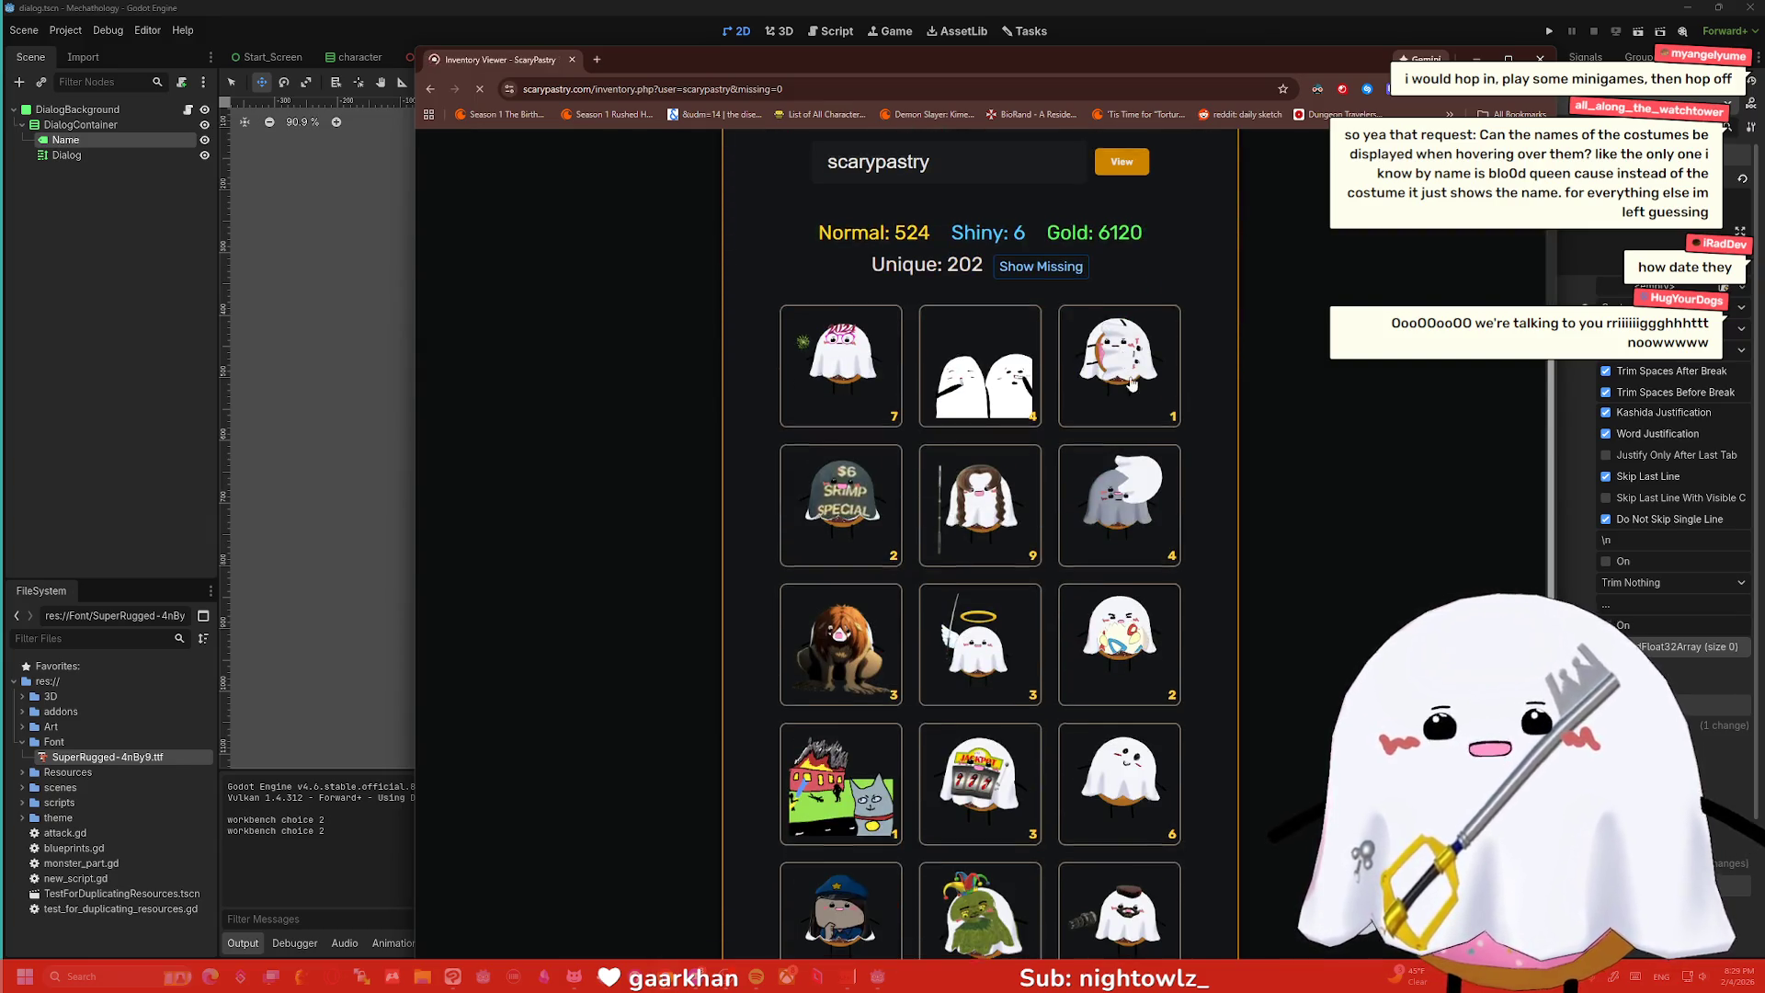
{"action": "scroll", "coordinate": [827, 395], "scroll_direction": "down", "scroll_amount": 2}
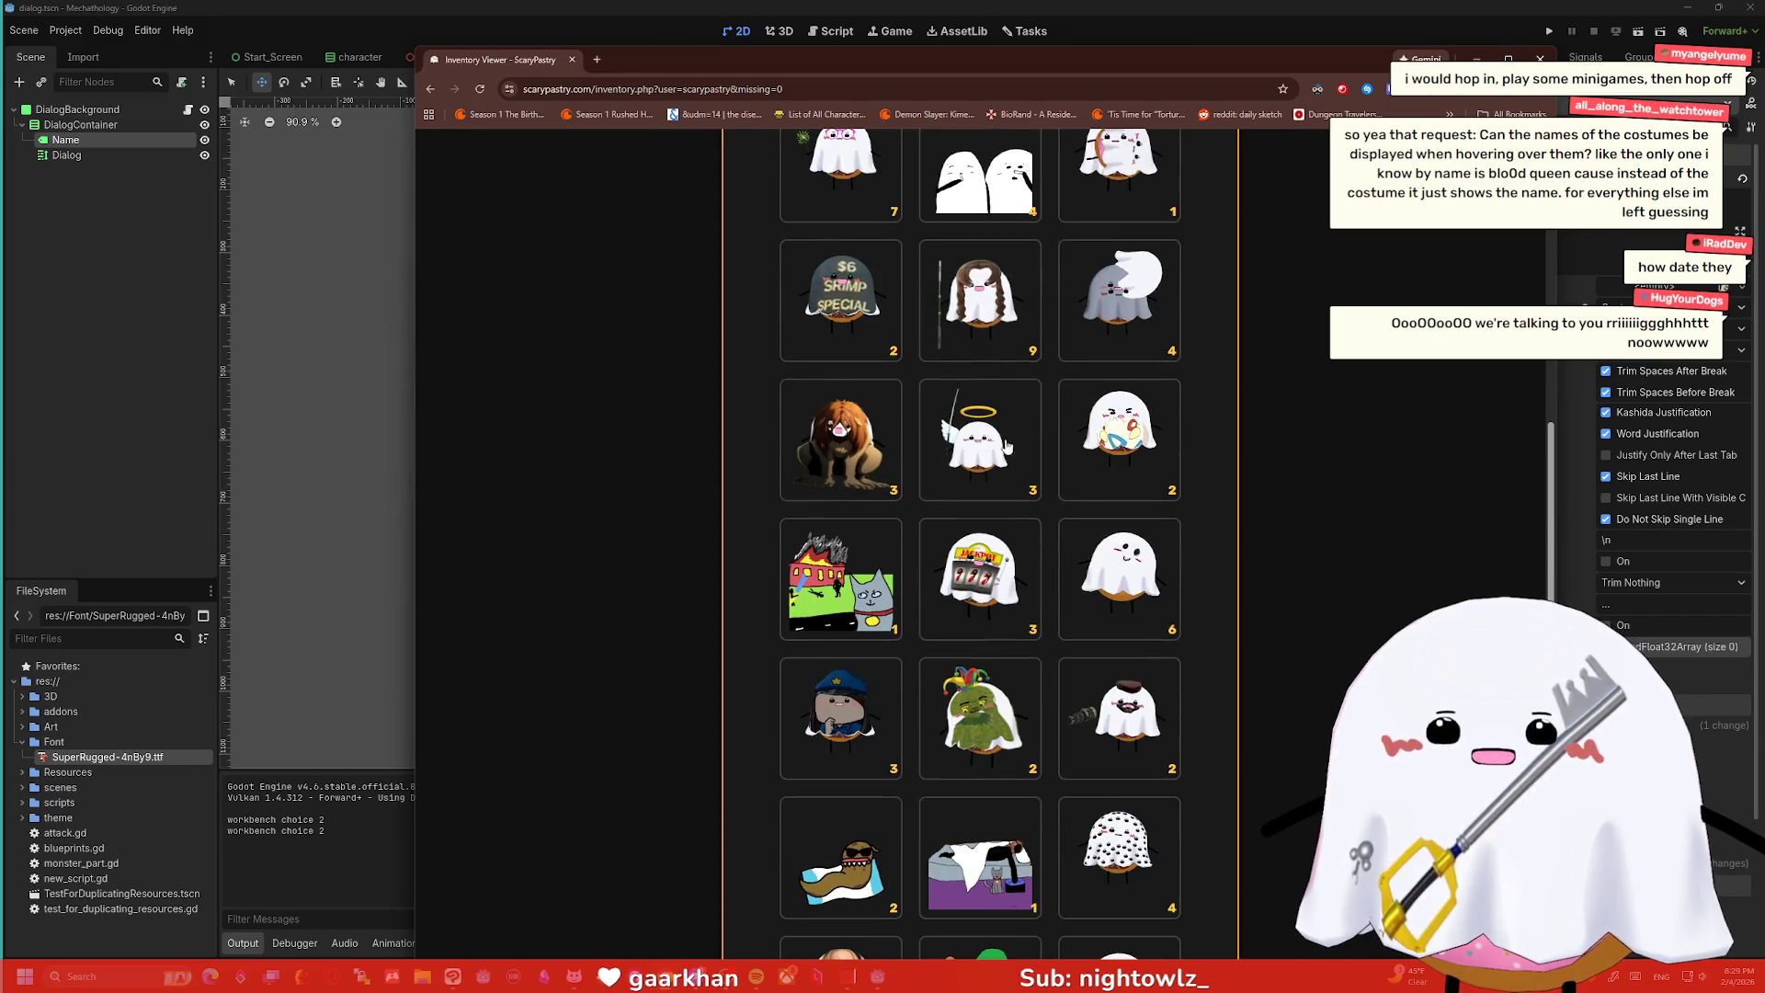
{"action": "scroll", "coordinate": [787, 492], "scroll_direction": "down", "scroll_amount": 1}
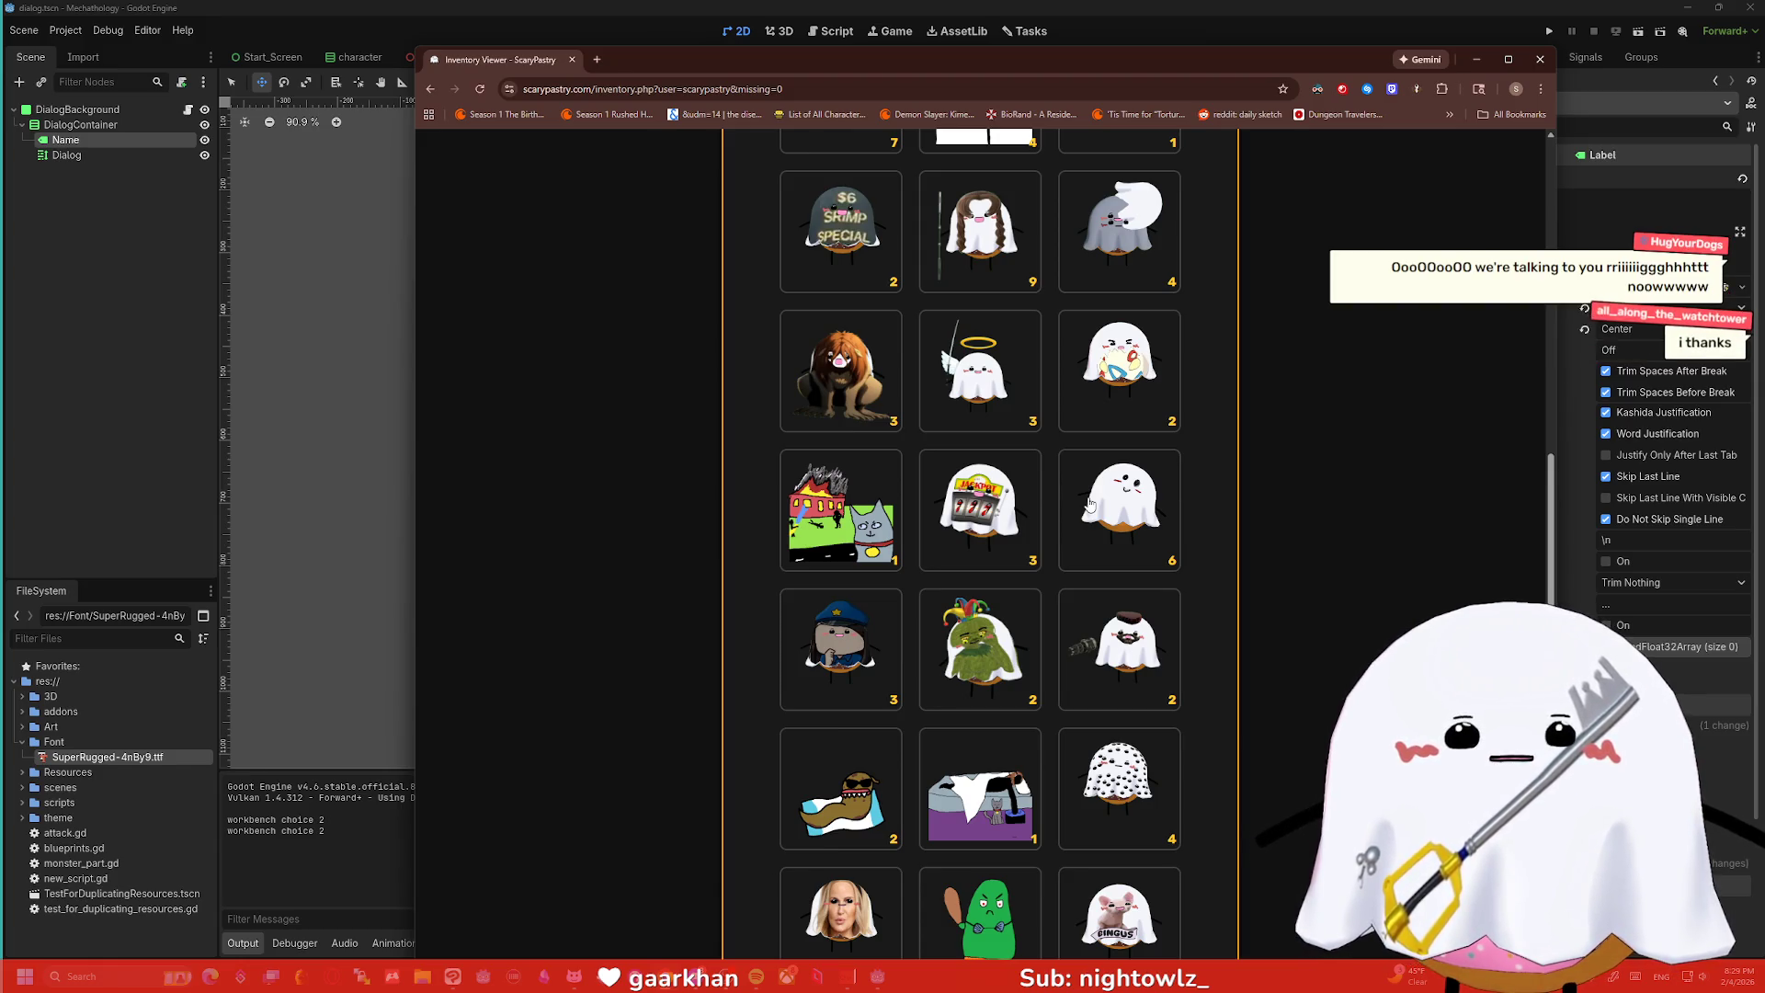
{"action": "scroll", "coordinate": [1136, 490], "scroll_direction": "down", "scroll_amount": 1}
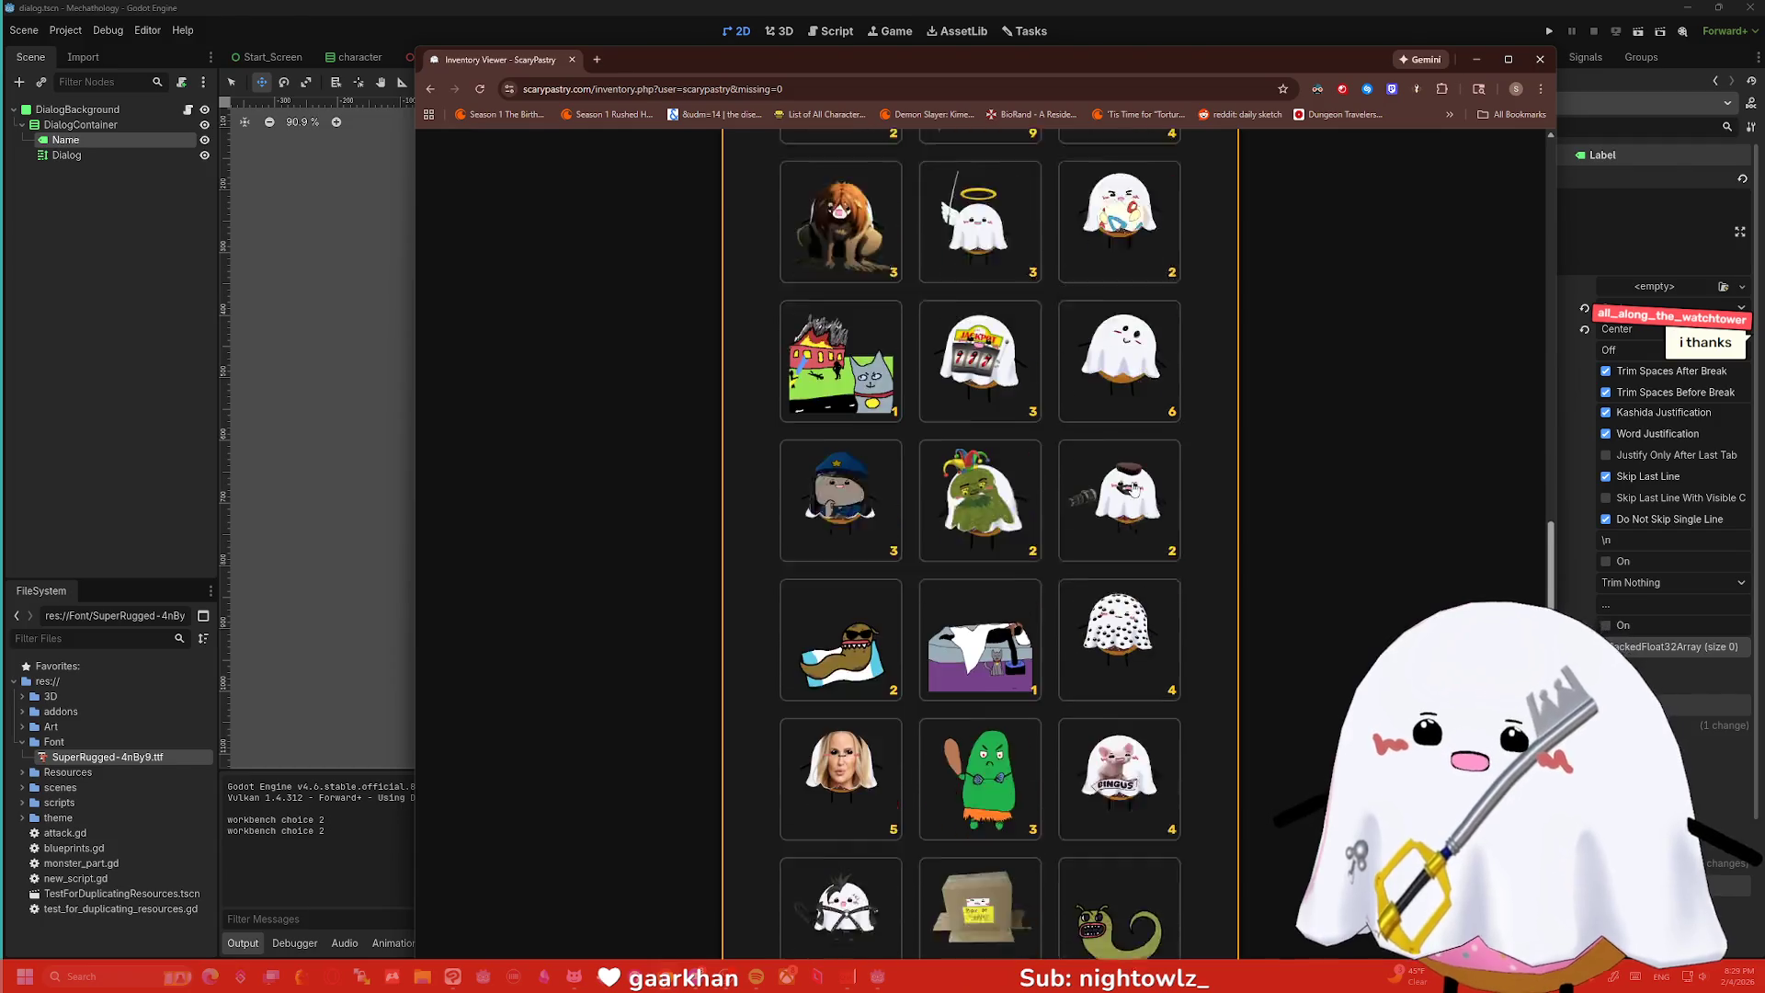
{"action": "scroll", "coordinate": [1136, 490], "scroll_direction": "down", "scroll_amount": 1}
{"action": "scroll", "coordinate": [1198, 403], "scroll_direction": "up", "scroll_amount": 10}
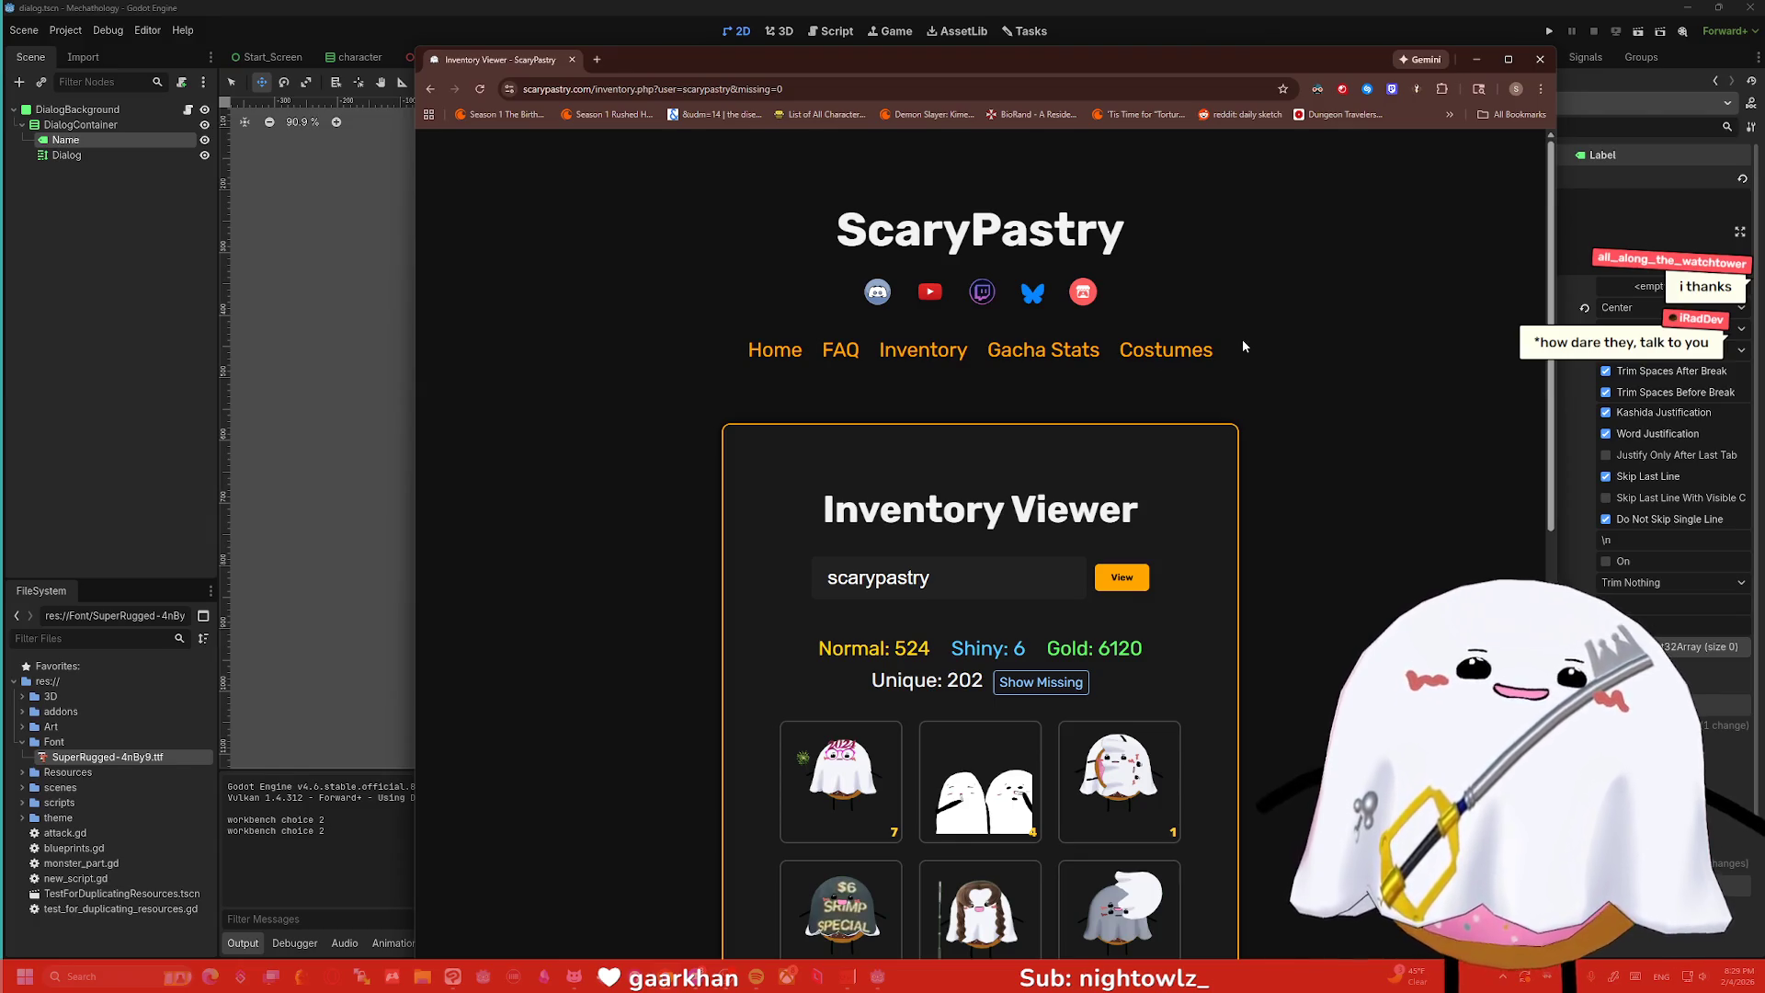
Close the browser and open DialogBackground's dialog.gd script in Godot
{"action": "left_click", "coordinate": [1544, 60]}
{"action": "scroll", "coordinate": [1029, 401], "scroll_direction": "down", "scroll_amount": 5}
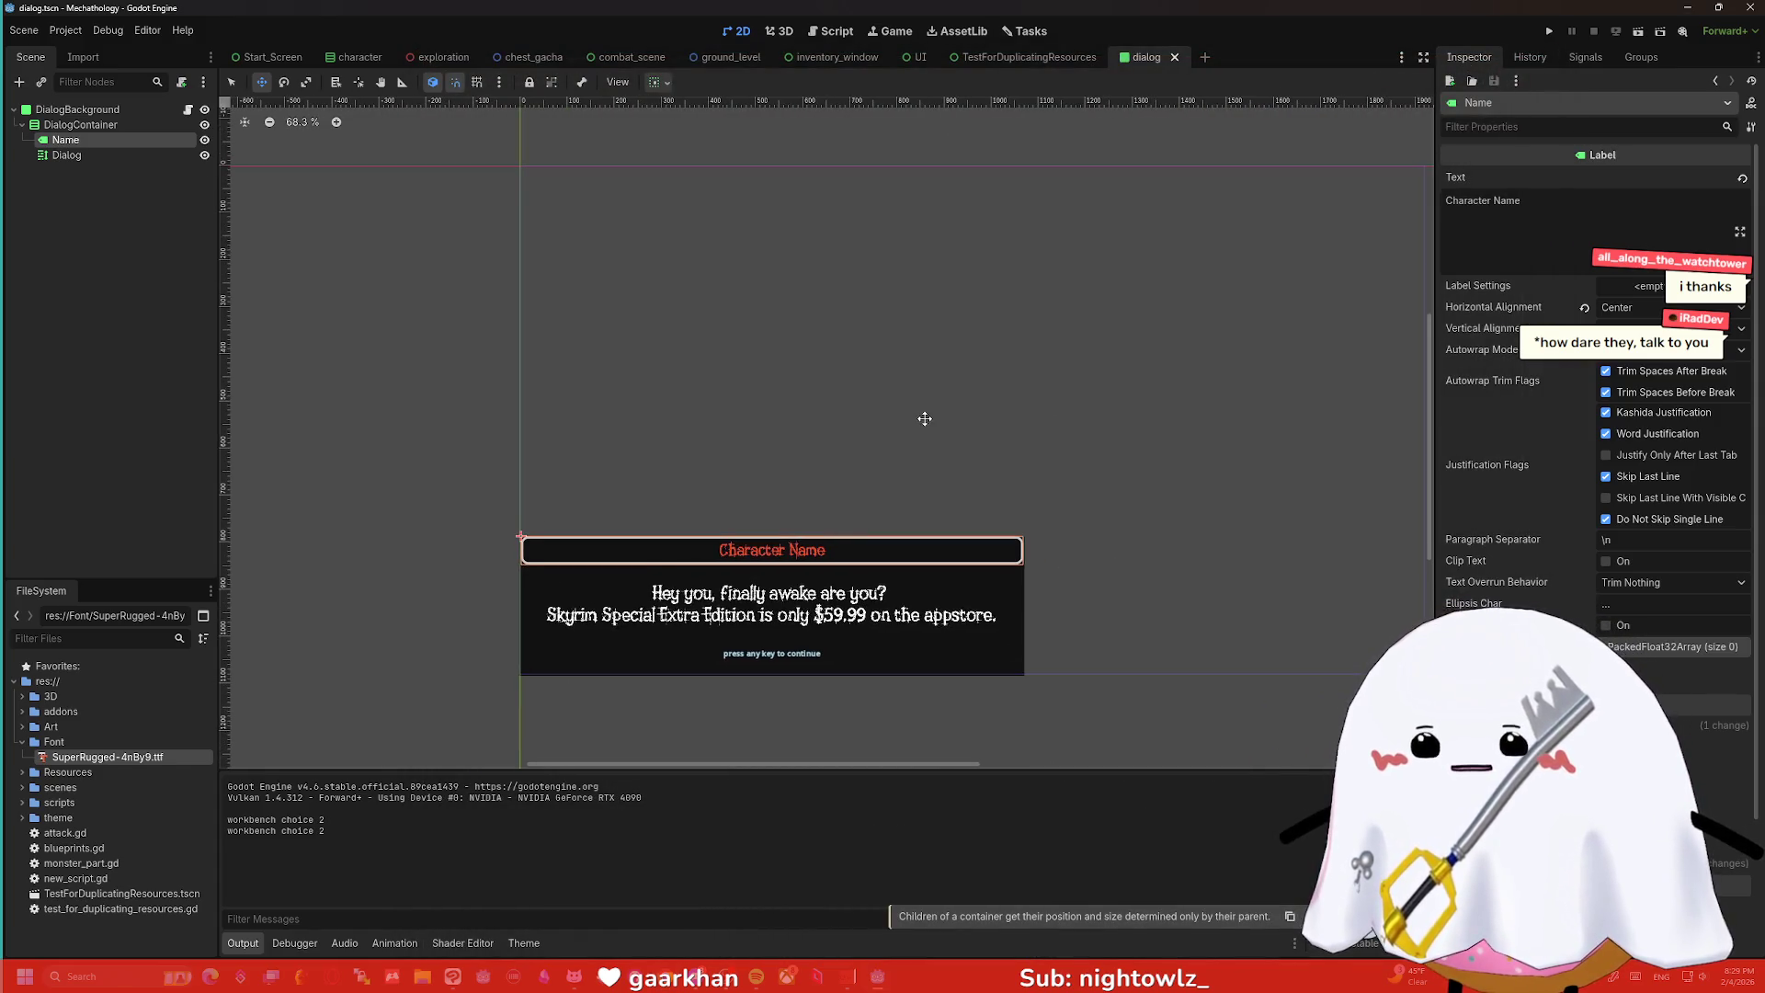
{"action": "scroll", "coordinate": [925, 419], "scroll_direction": "up", "scroll_amount": 2}
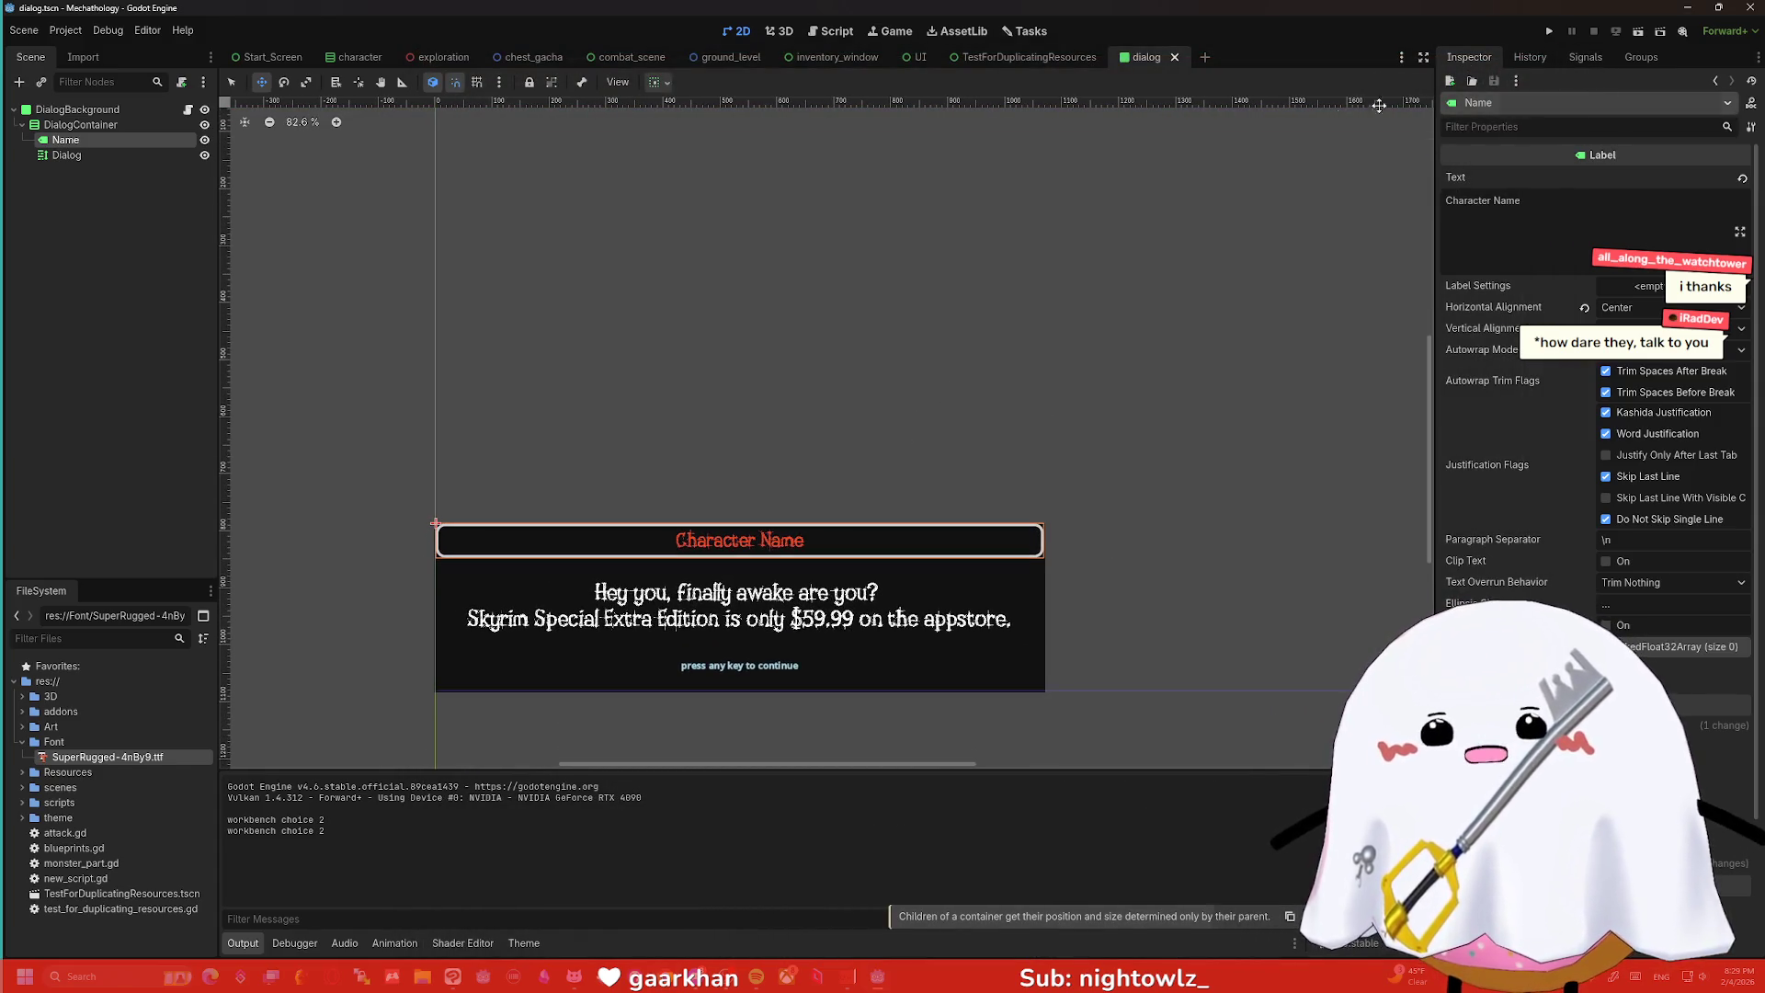
{"action": "left_click", "coordinate": [189, 110]}
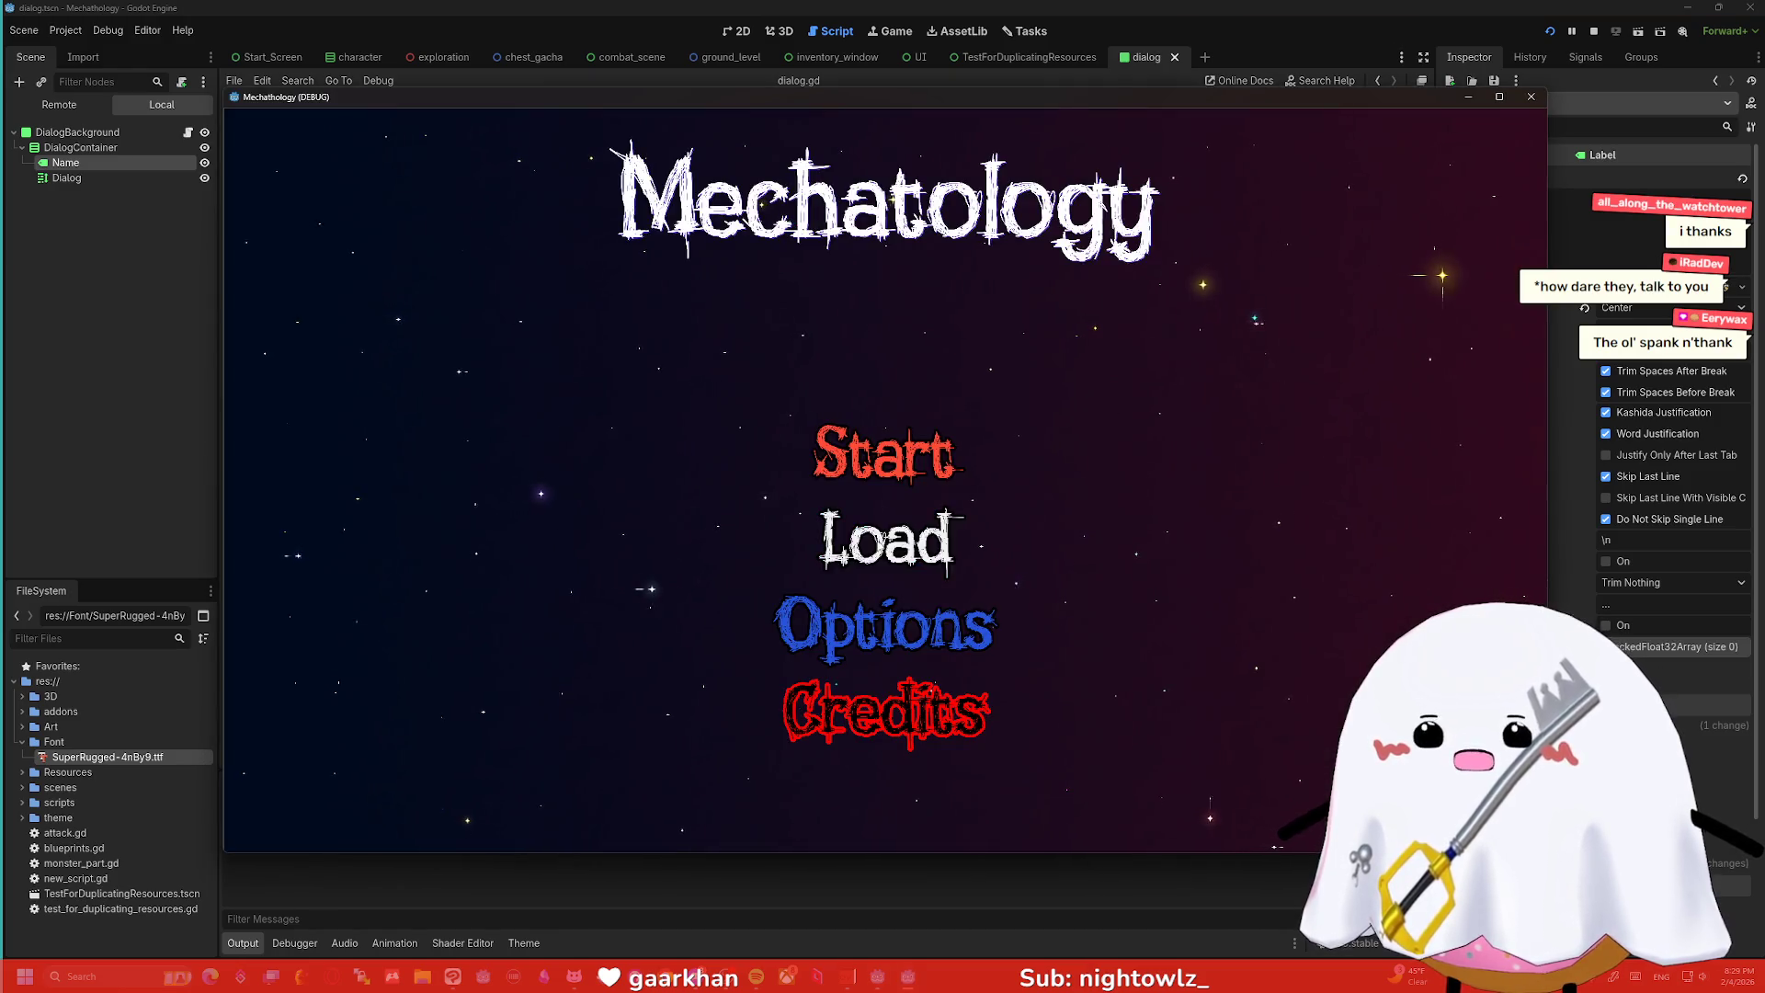
Playtest through to the gate screen to check Bob's 'I like turtles.' dialog, then stop the game
{"action": "left_click", "coordinate": [887, 535]}
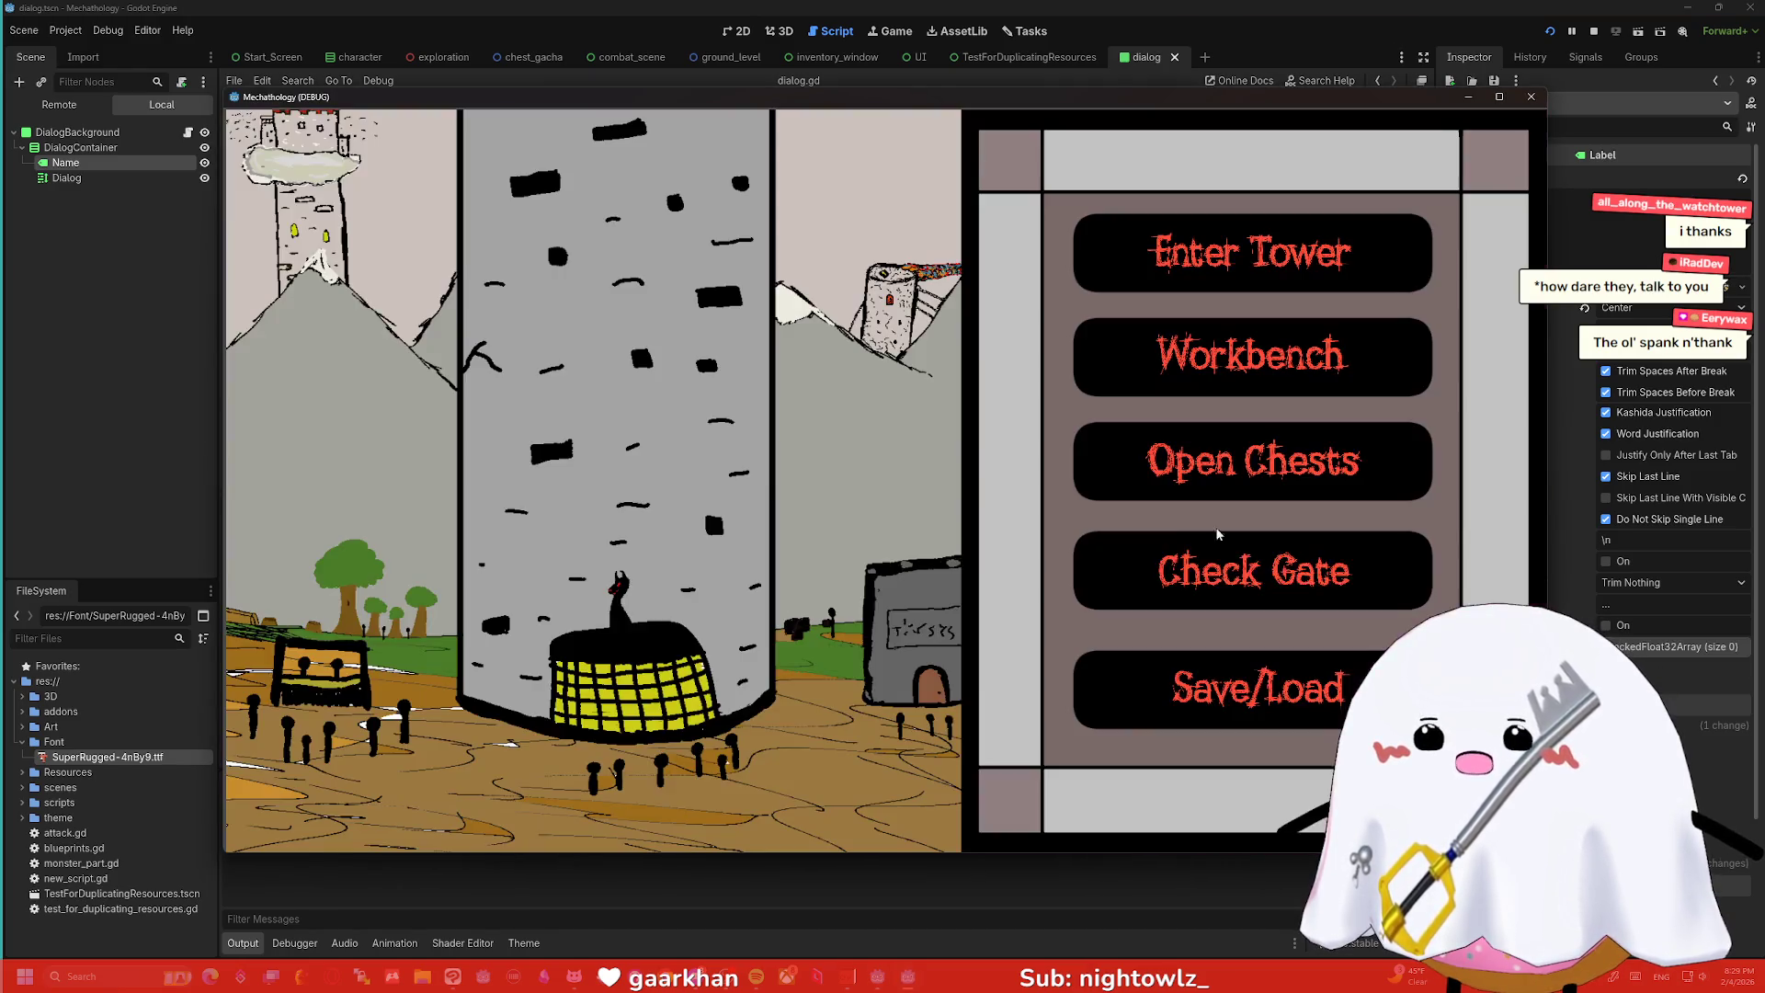
{"action": "left_click", "coordinate": [1252, 459]}
{"action": "left_click", "coordinate": [1255, 686]}
{"action": "left_click", "coordinate": [1254, 354]}
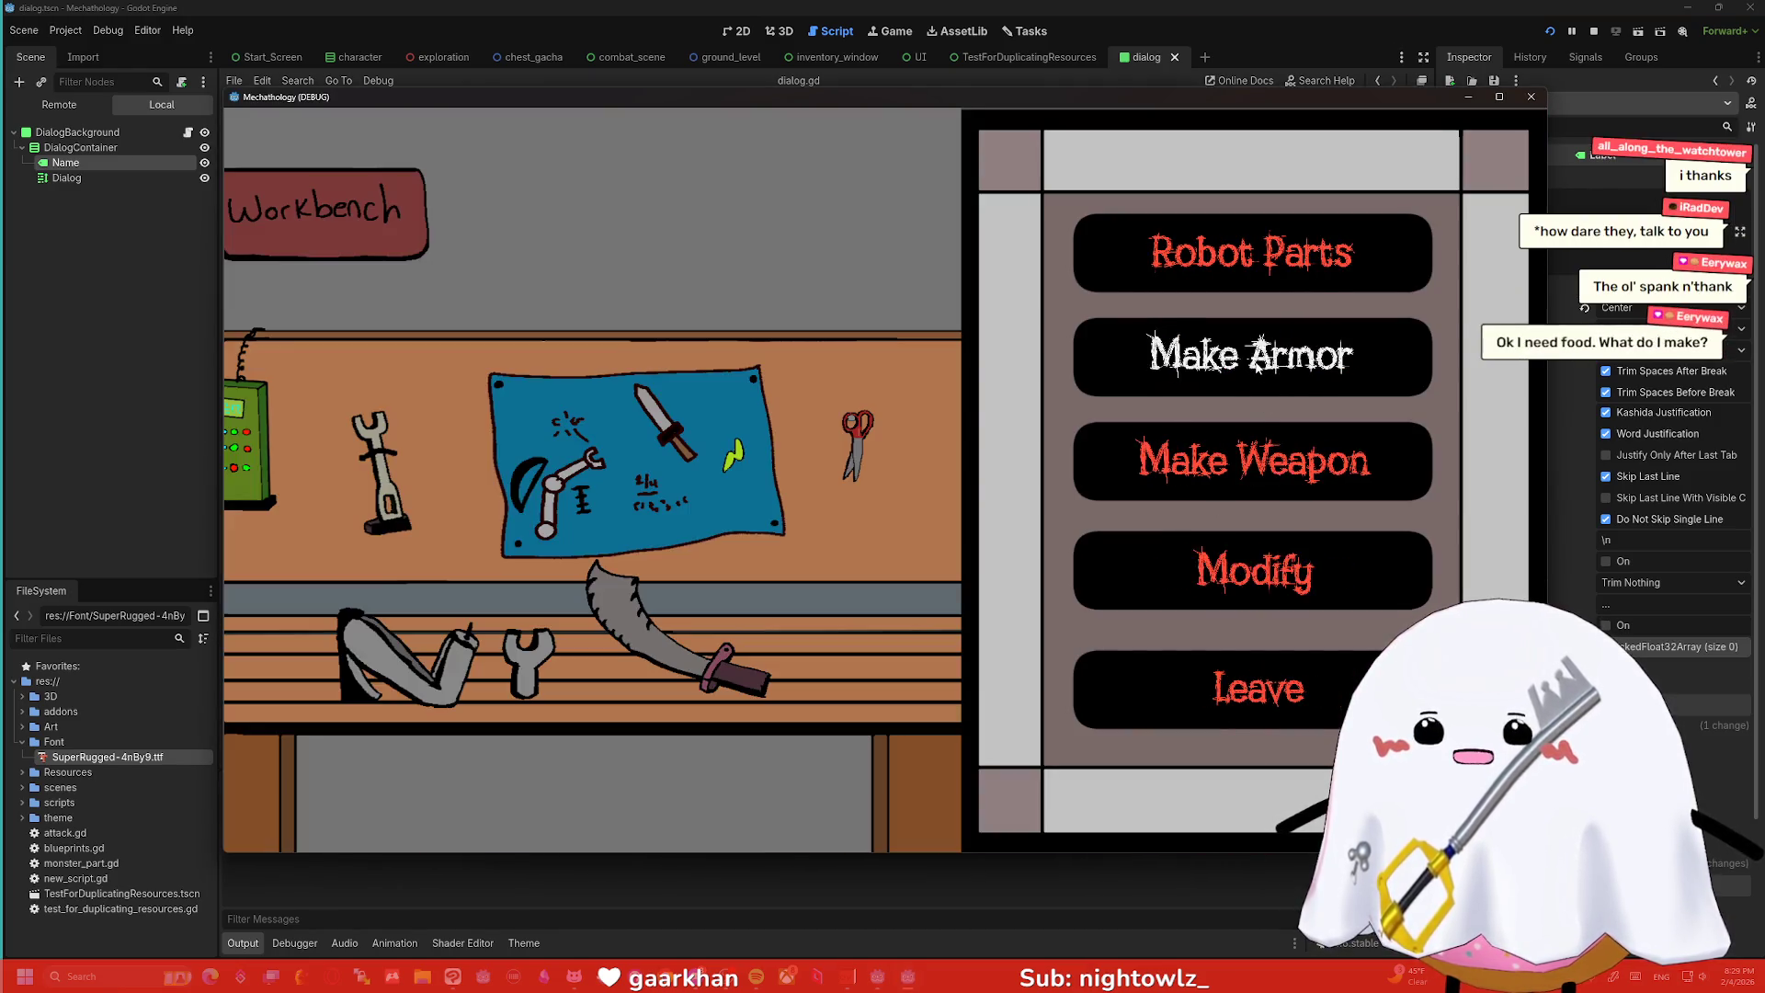
{"action": "left_click", "coordinate": [1256, 687]}
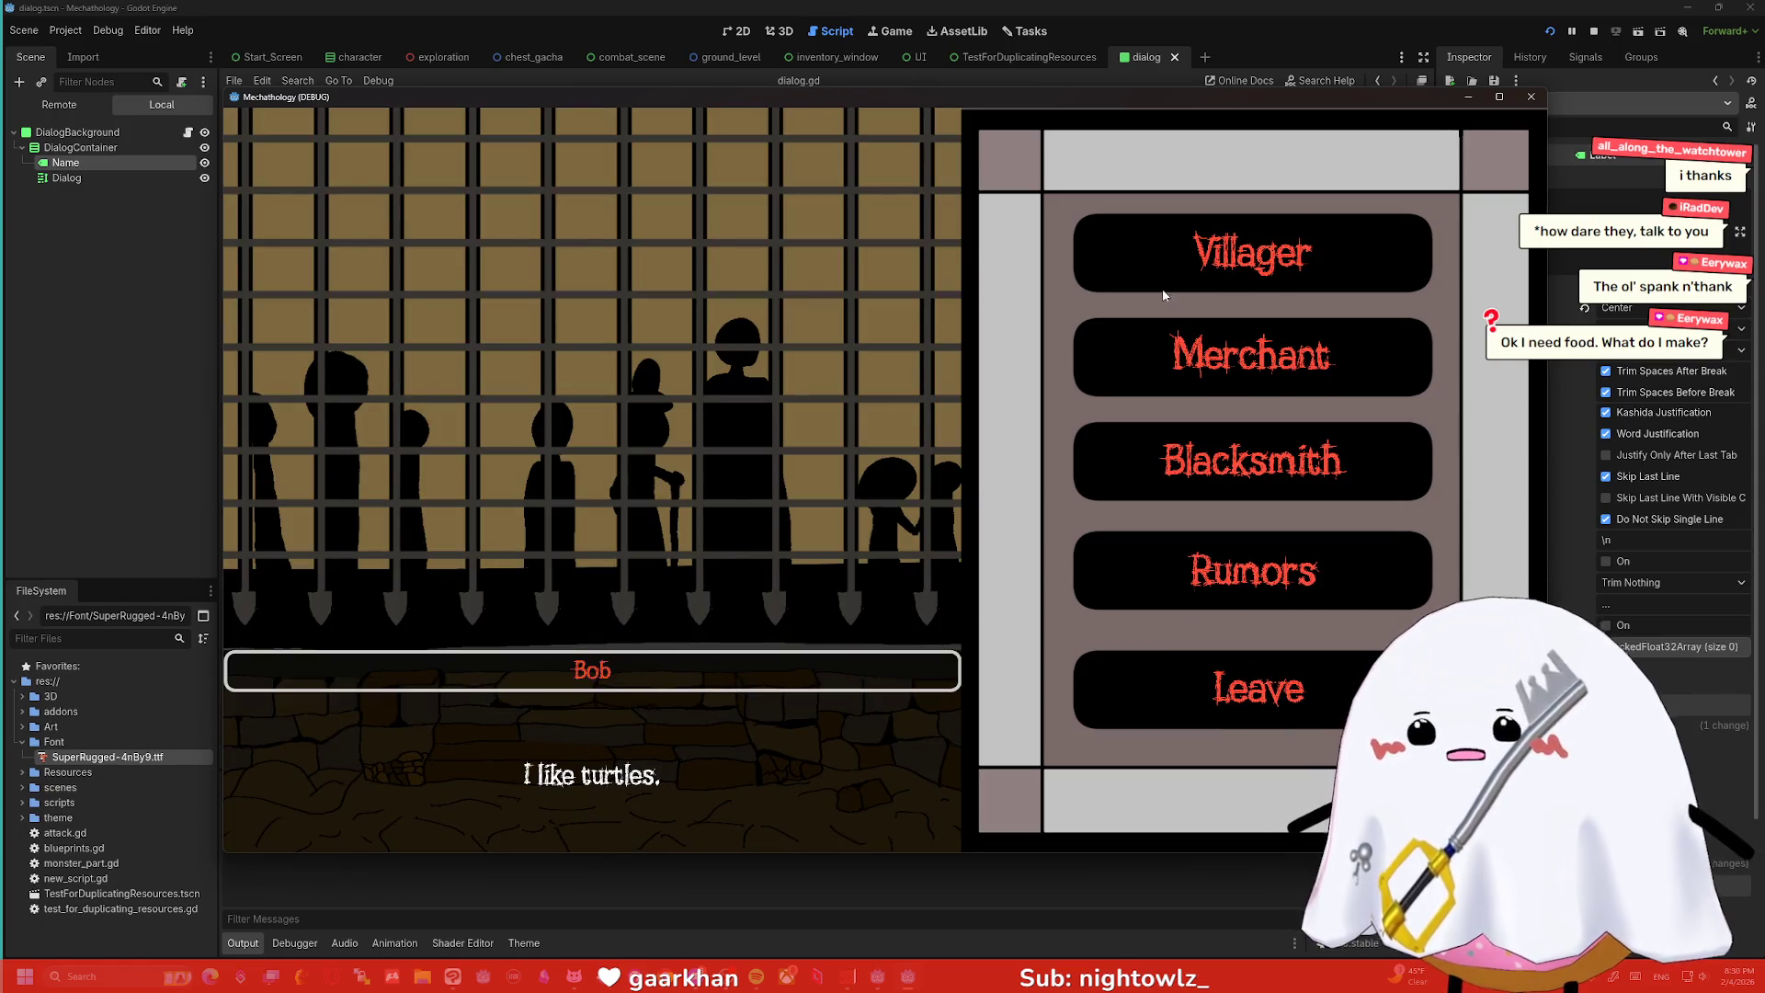
{"action": "key", "text": "F8"}
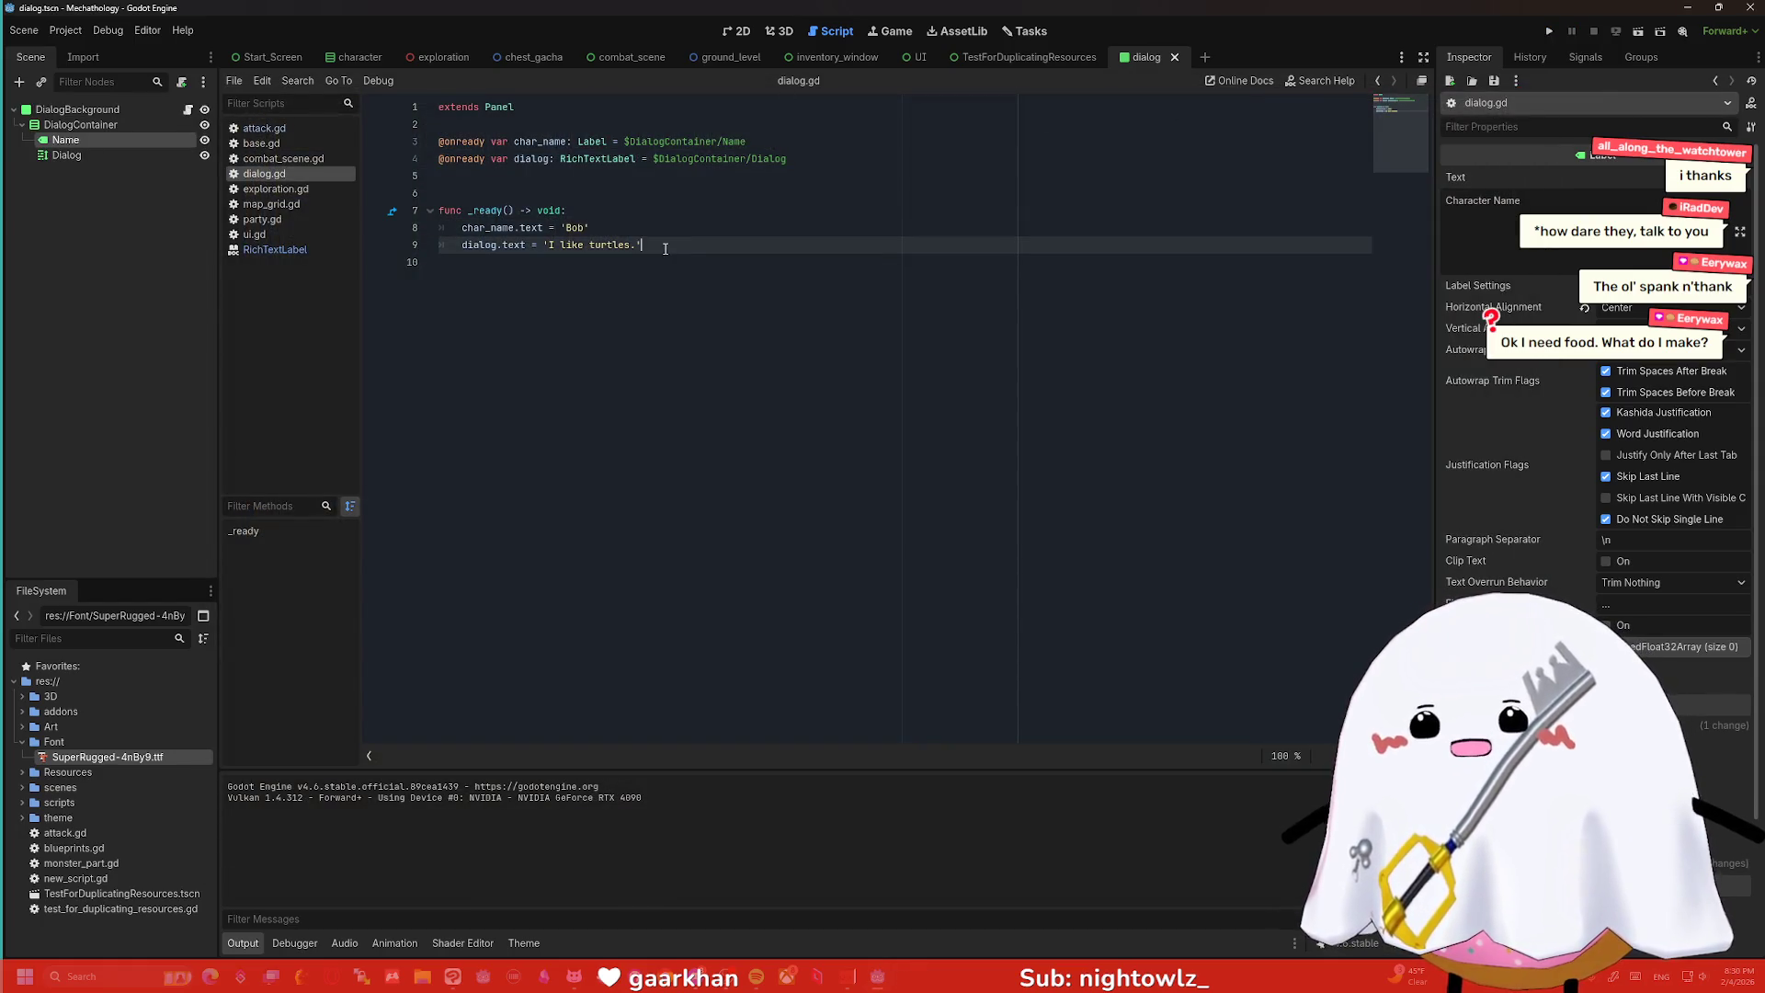